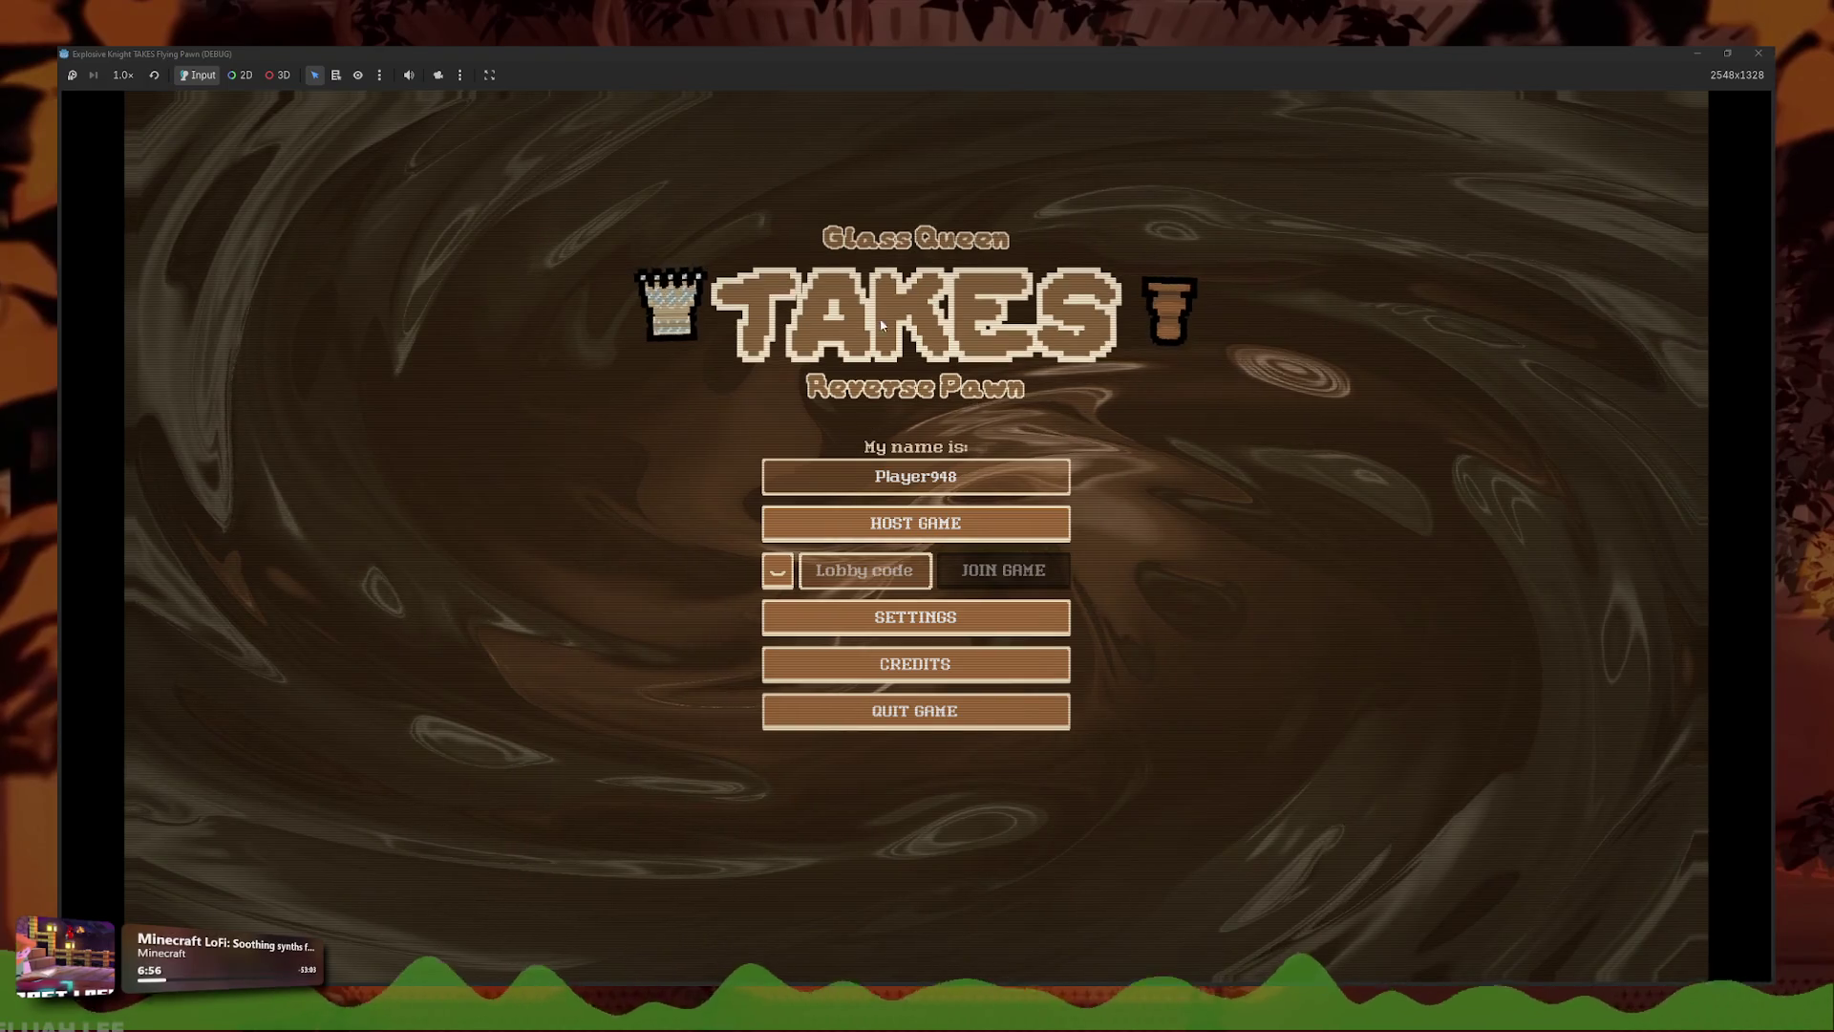
- Lower the sound effects and music volume in Settings, then return to the main menu
left_click(877, 620)
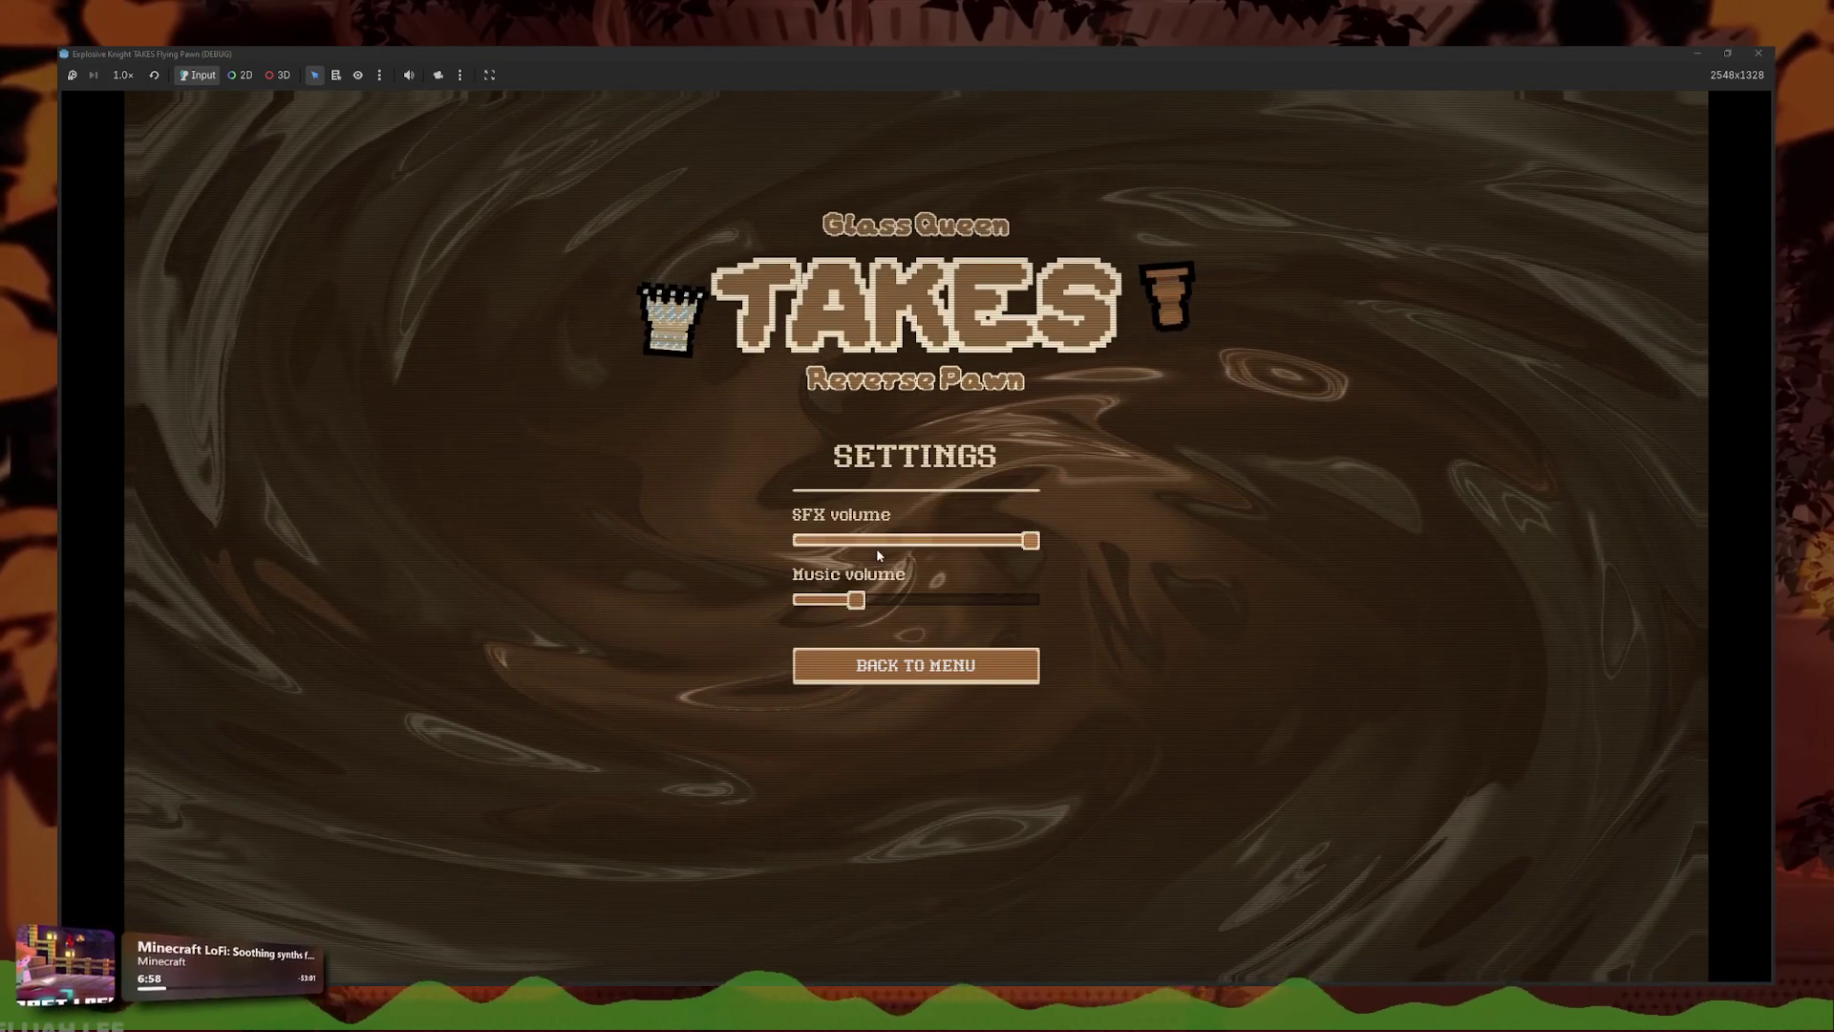
left_click_drag(877, 554, 789, 543)
left_click_drag(855, 600, 789, 602)
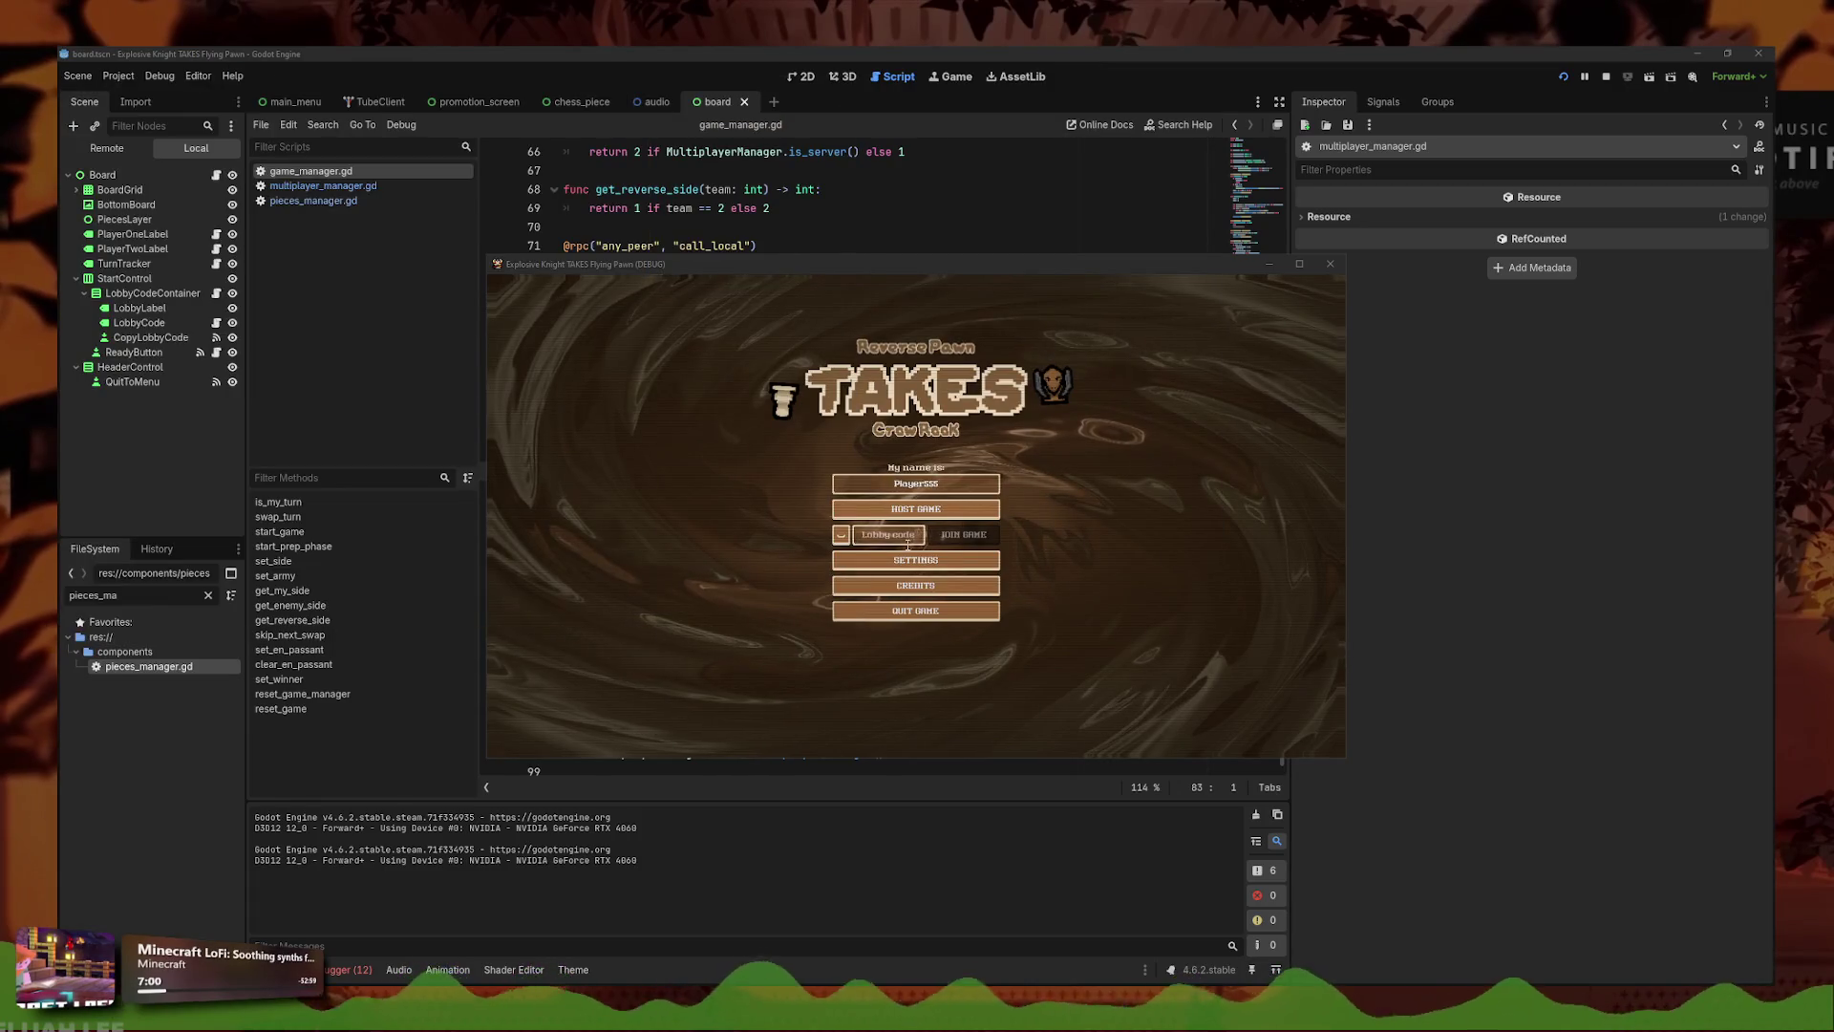
left_click(905, 560)
left_click(915, 591)
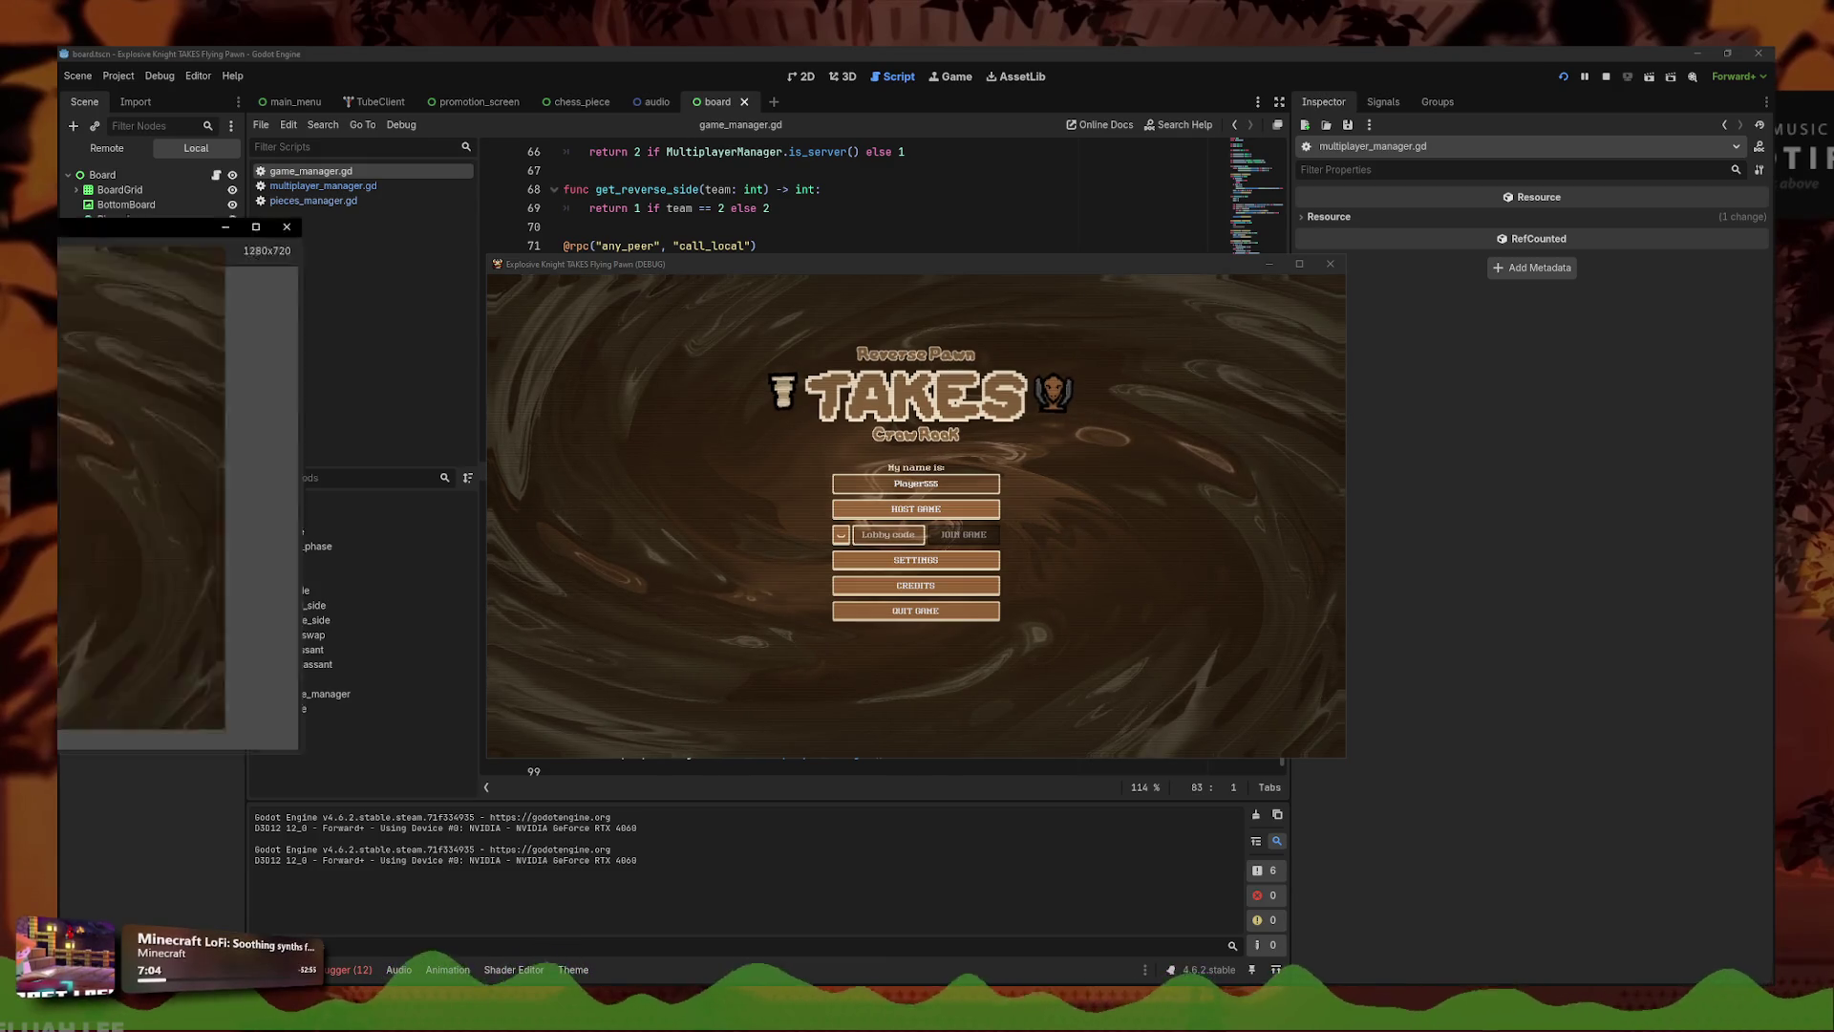
- Move the second game instance to the lower right, beside the first window
left_click(1246, 291)
mouse_move(967, 264)
left_mouse_down()
mouse_move(1360, 357)
mouse_move(1545, 444)
left_mouse_up()
left_click(686, 357)
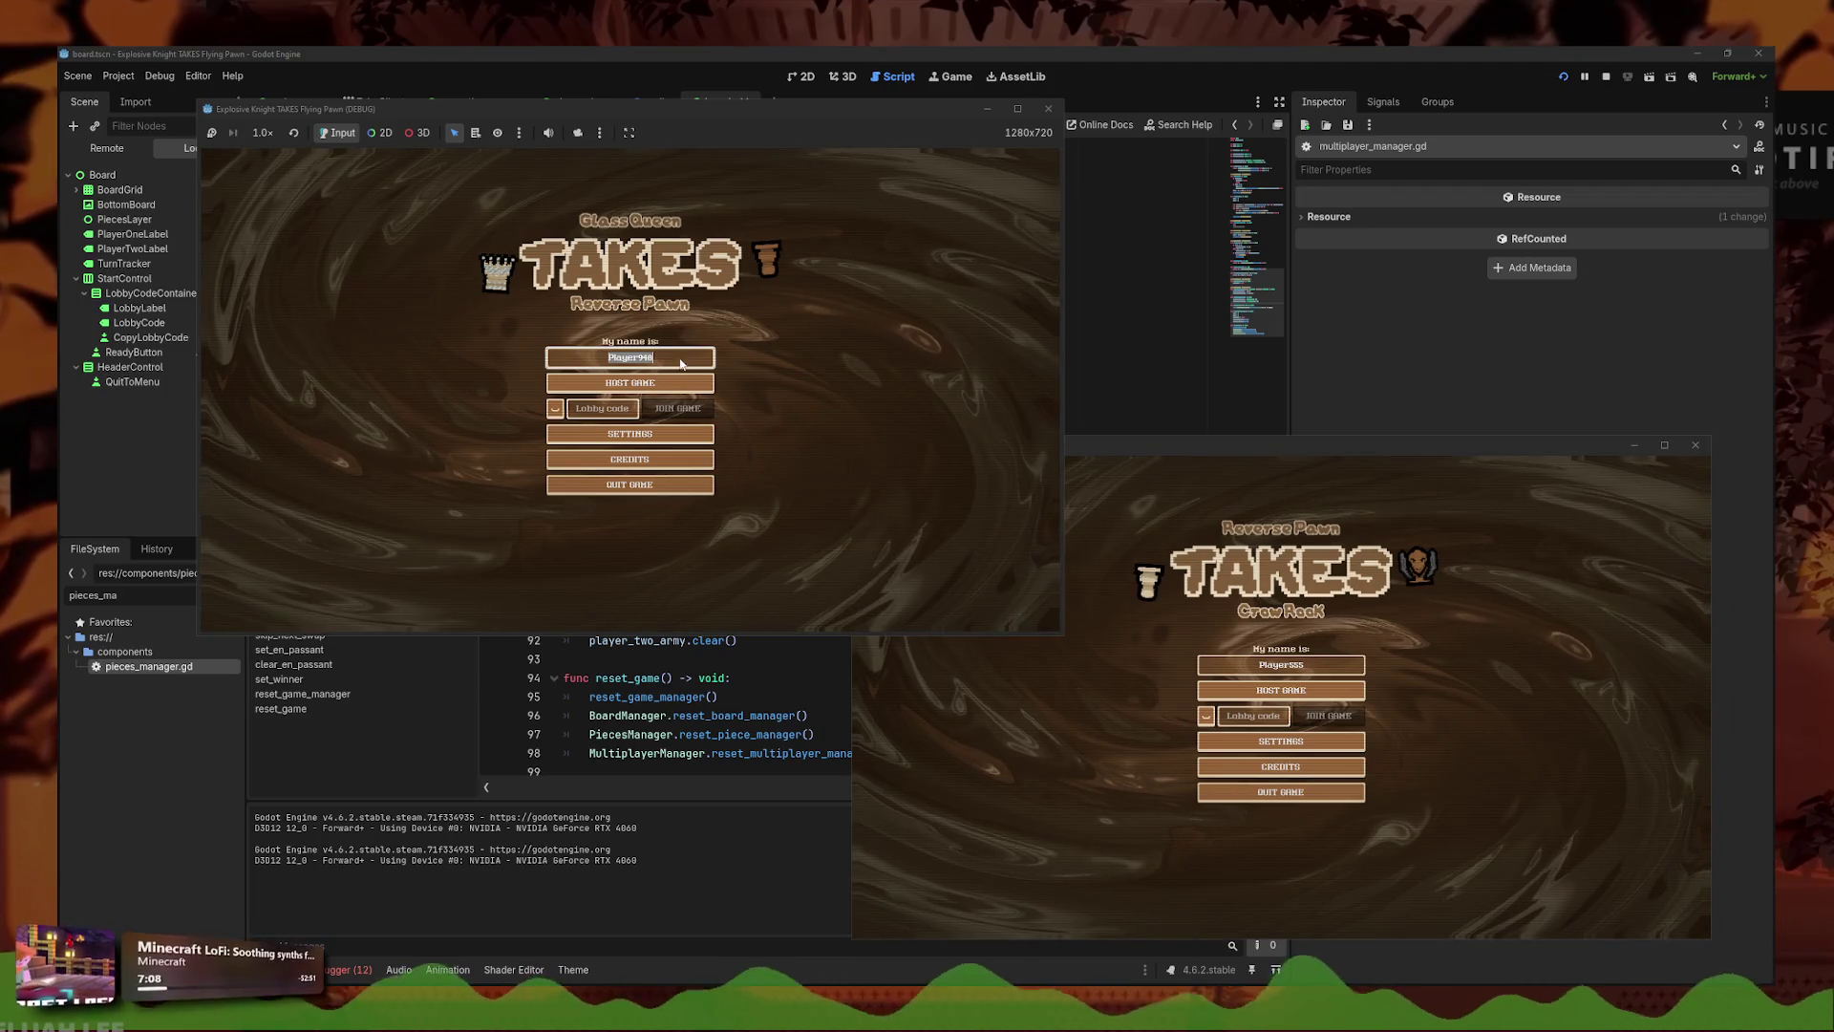
- Host a match, join it from the other instance with lobby code J2mrU, and ready both players
left_click(630, 383)
left_click(302, 608)
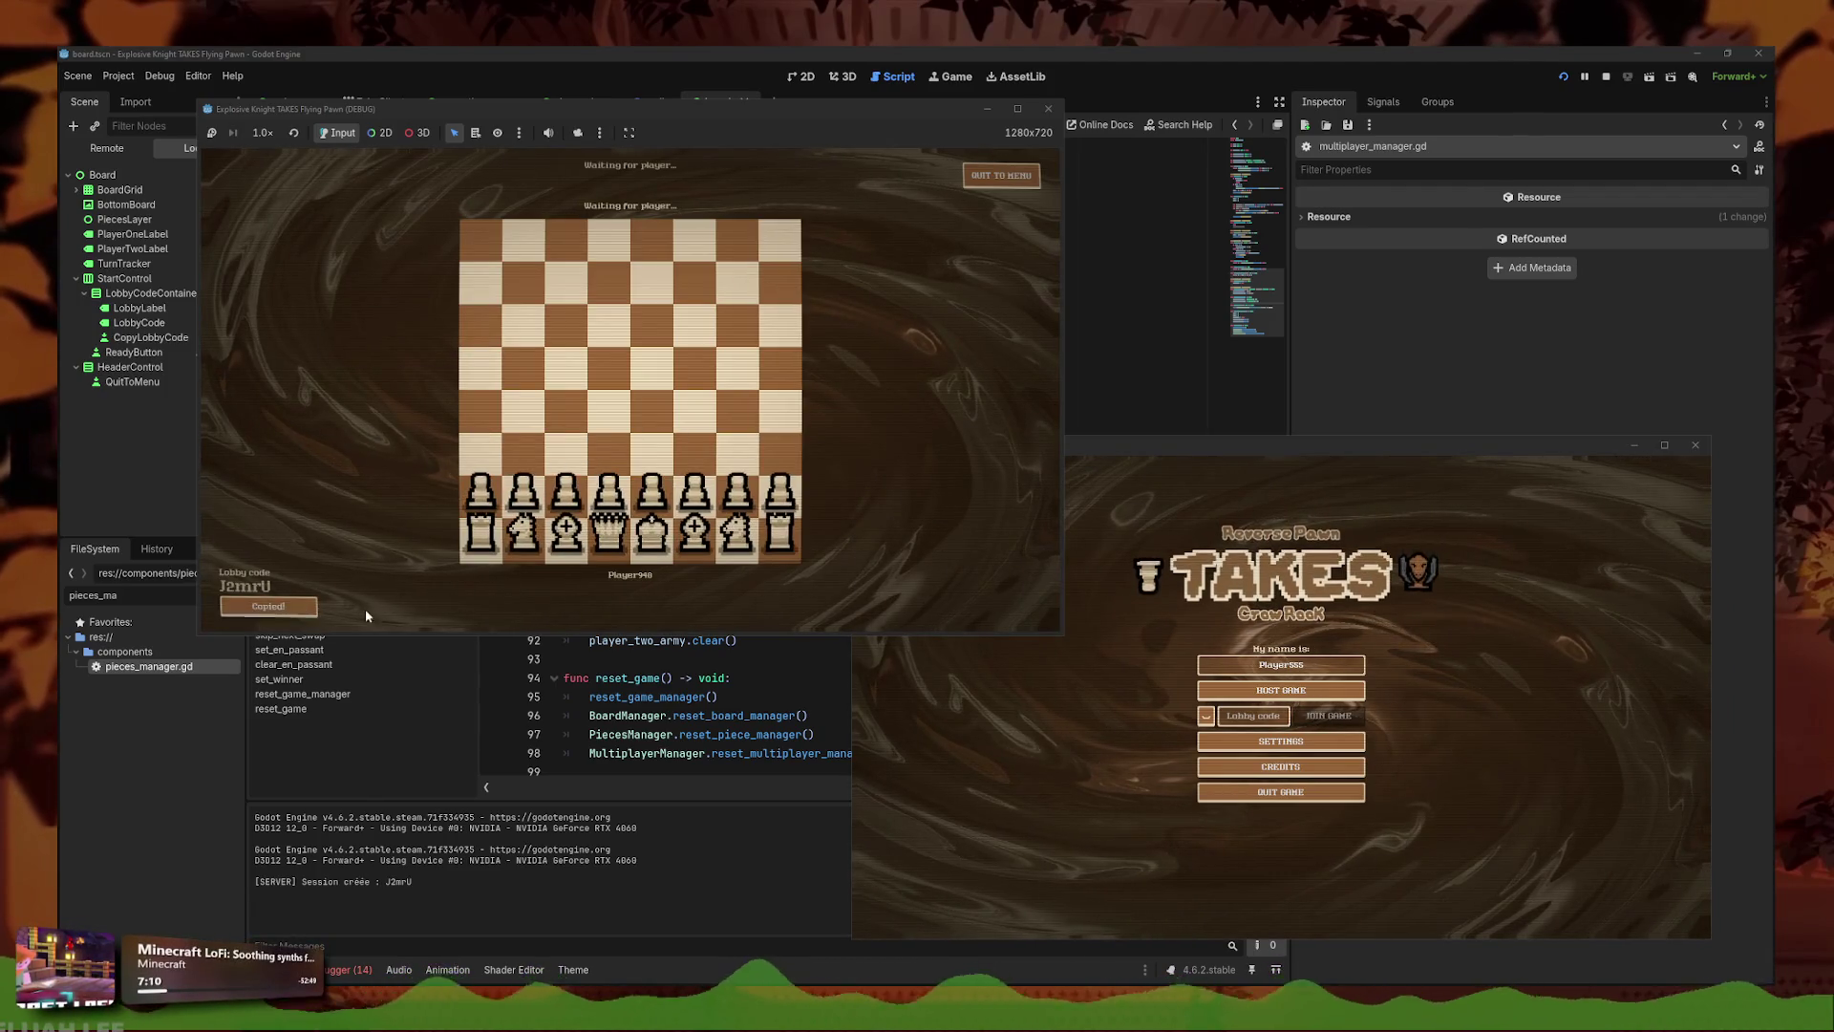
left_click(1254, 715)
key("ctrl+v")
left_click(1329, 715)
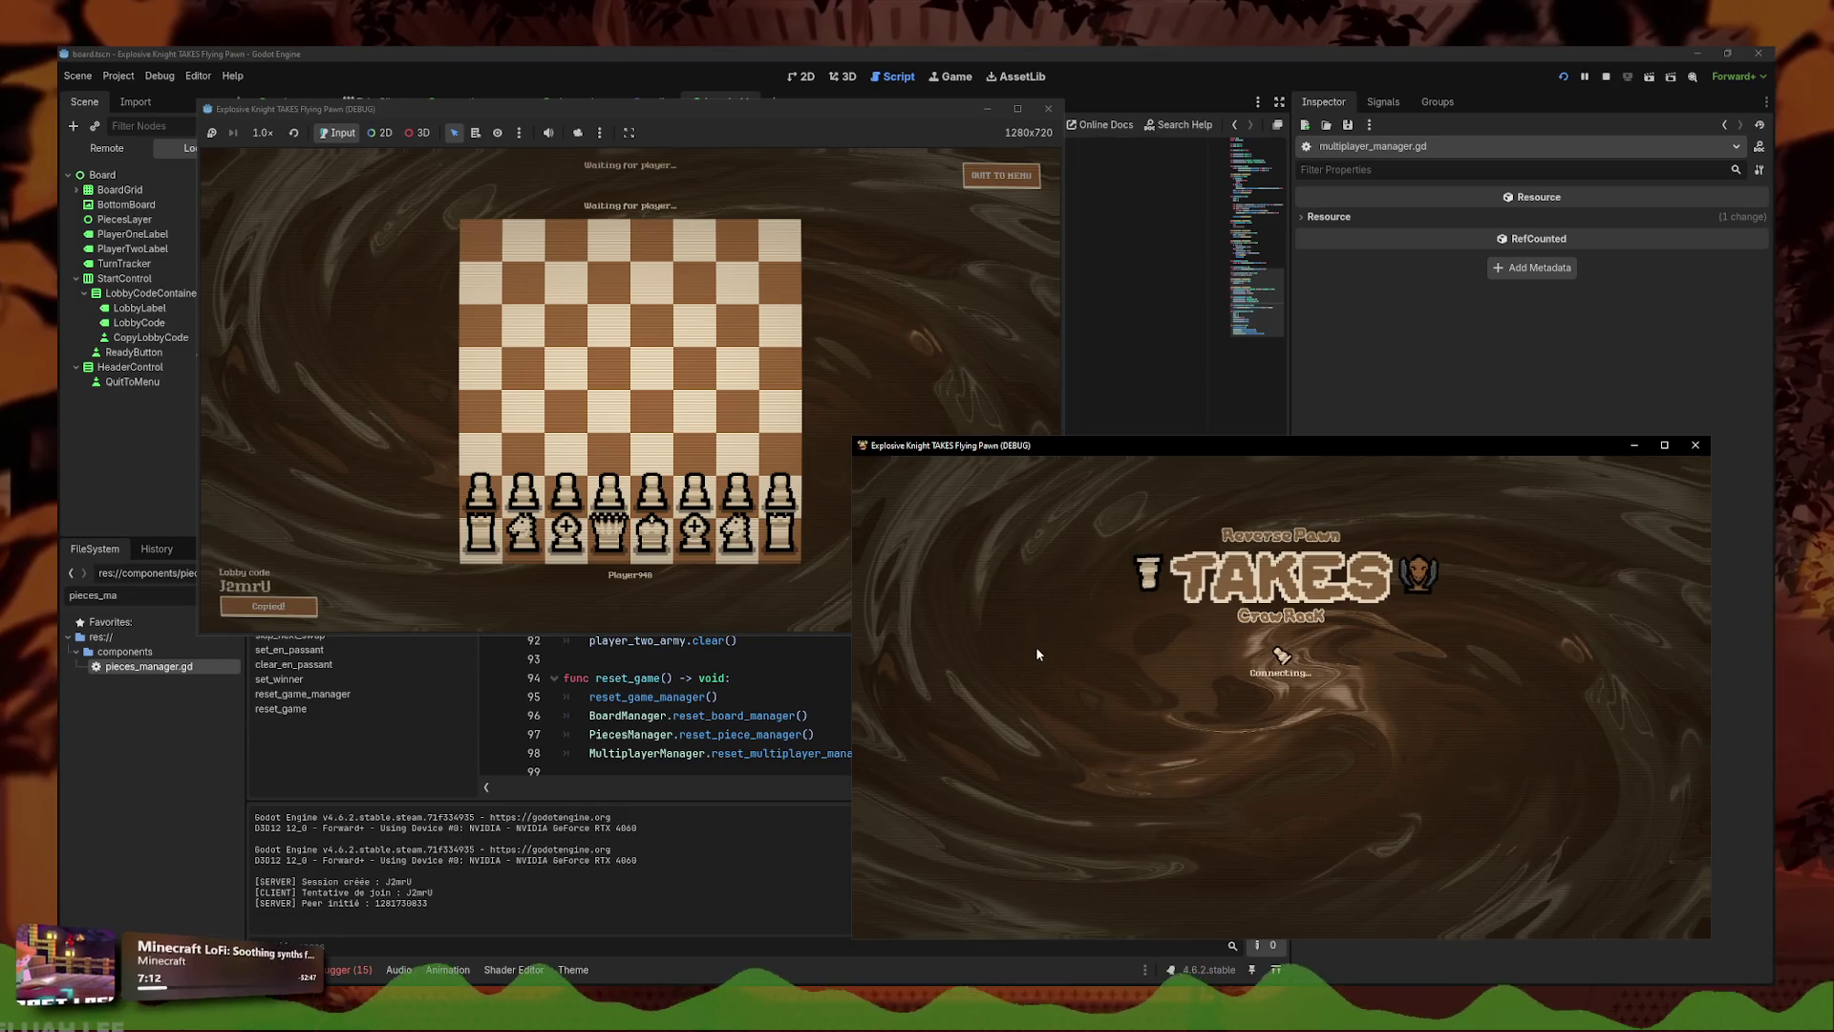
left_click(680, 592)
left_click(991, 604)
left_click(1642, 911)
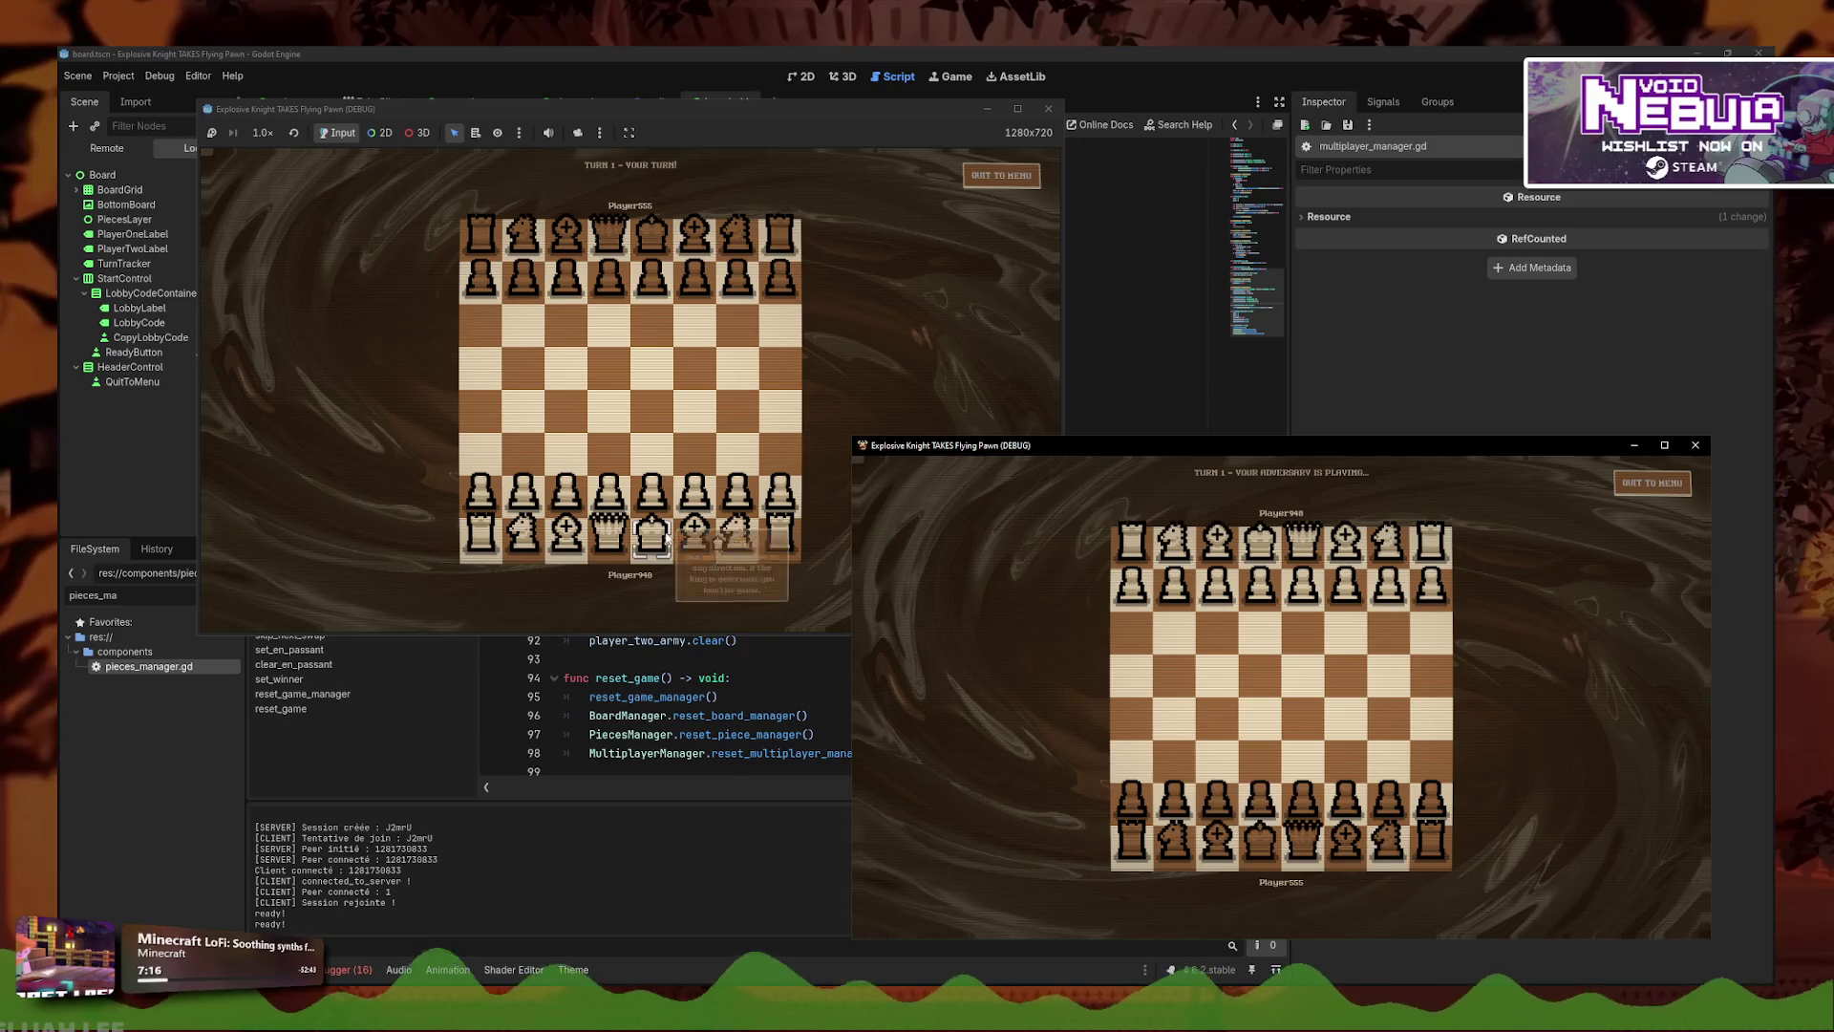
- Play opening pawn and king moves for both sides, then stop the game with F8
left_click_drag(652, 492, 652, 406)
left_click_drag(1303, 800, 1304, 716)
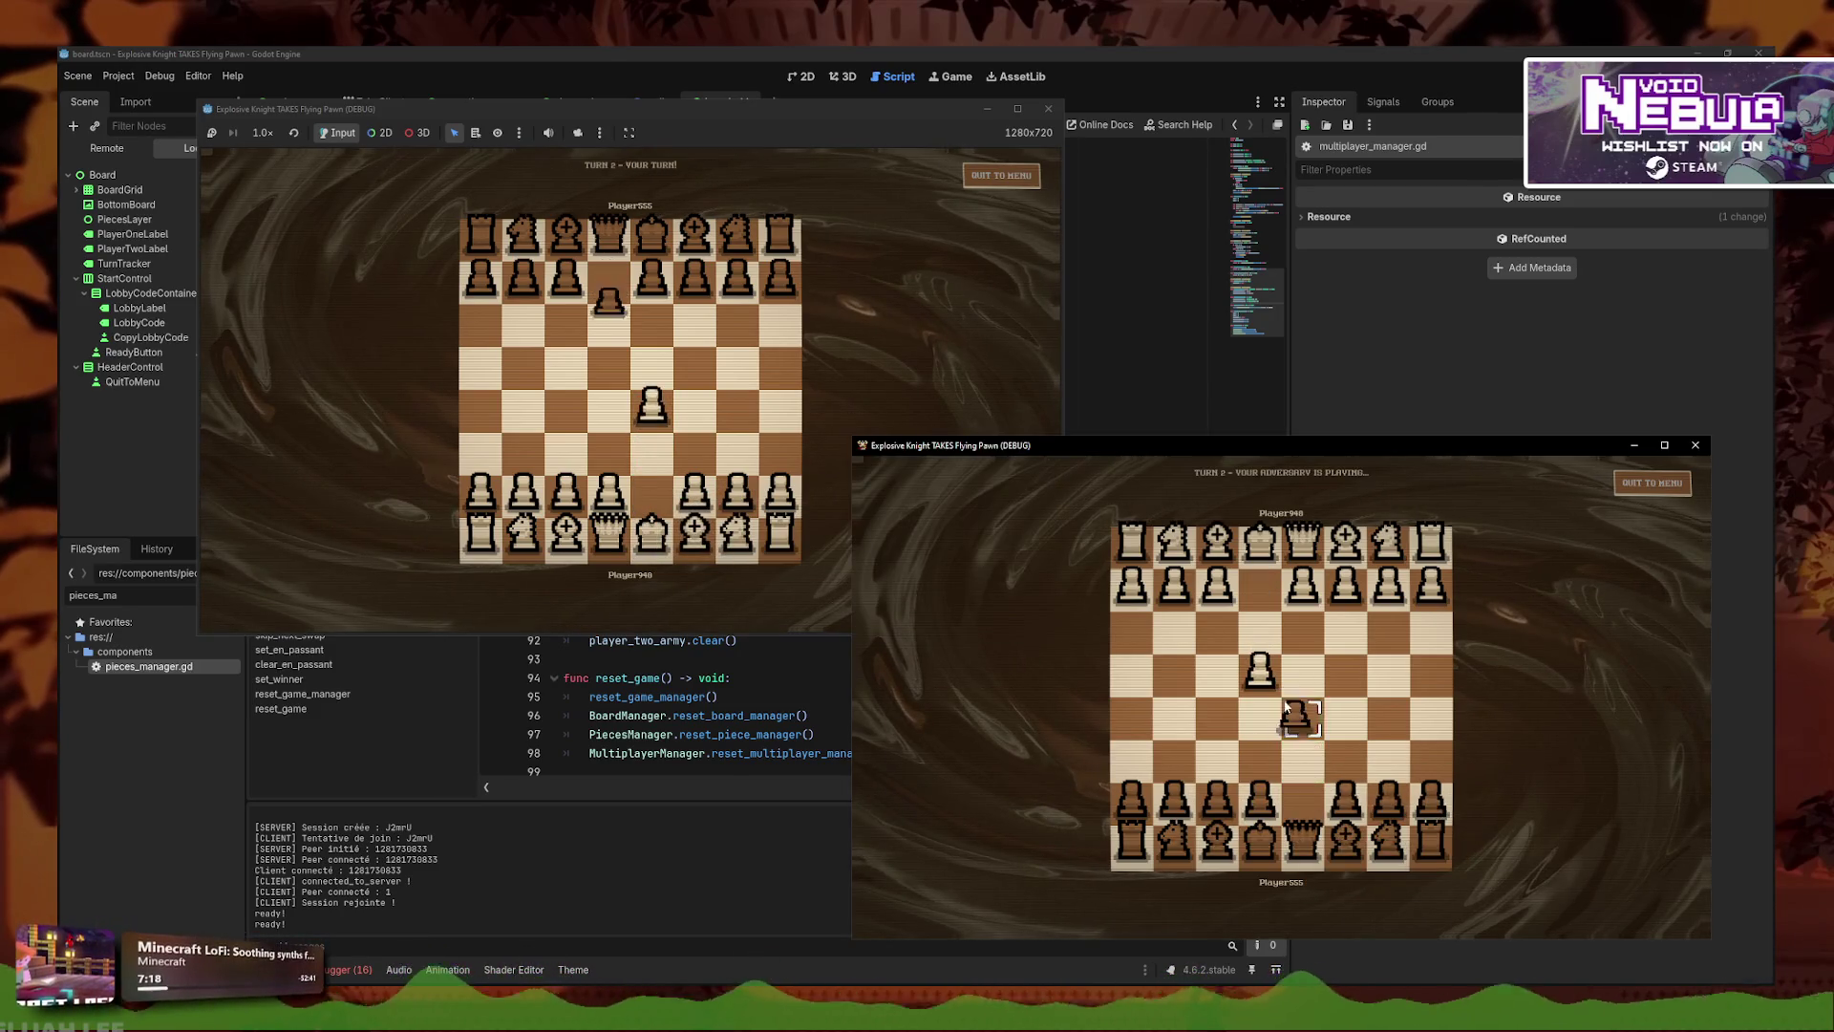
left_click_drag(651, 535, 652, 492)
left_click_drag(1261, 801, 1259, 719)
left_click_drag(652, 492, 652, 447)
left_click_drag(1347, 801, 1349, 719)
left_click_drag(652, 447, 609, 406)
left_click_drag(1347, 719, 1305, 674)
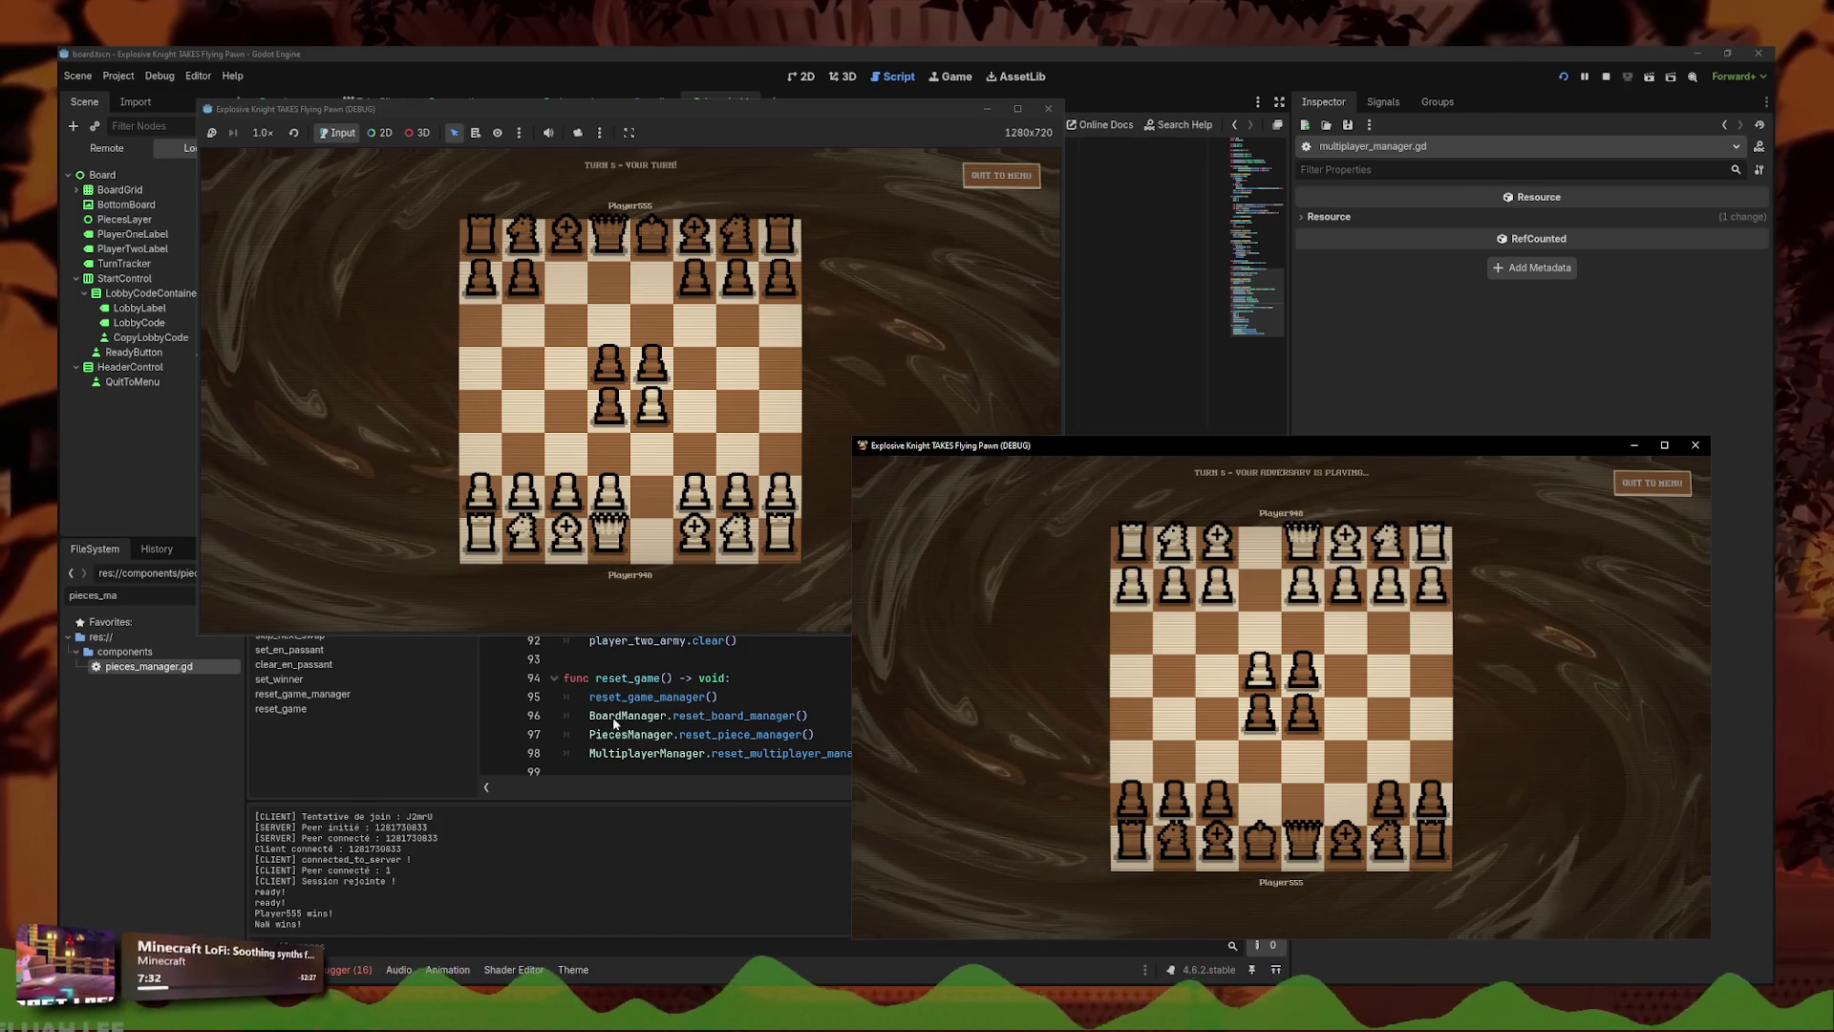
left_click(411, 482)
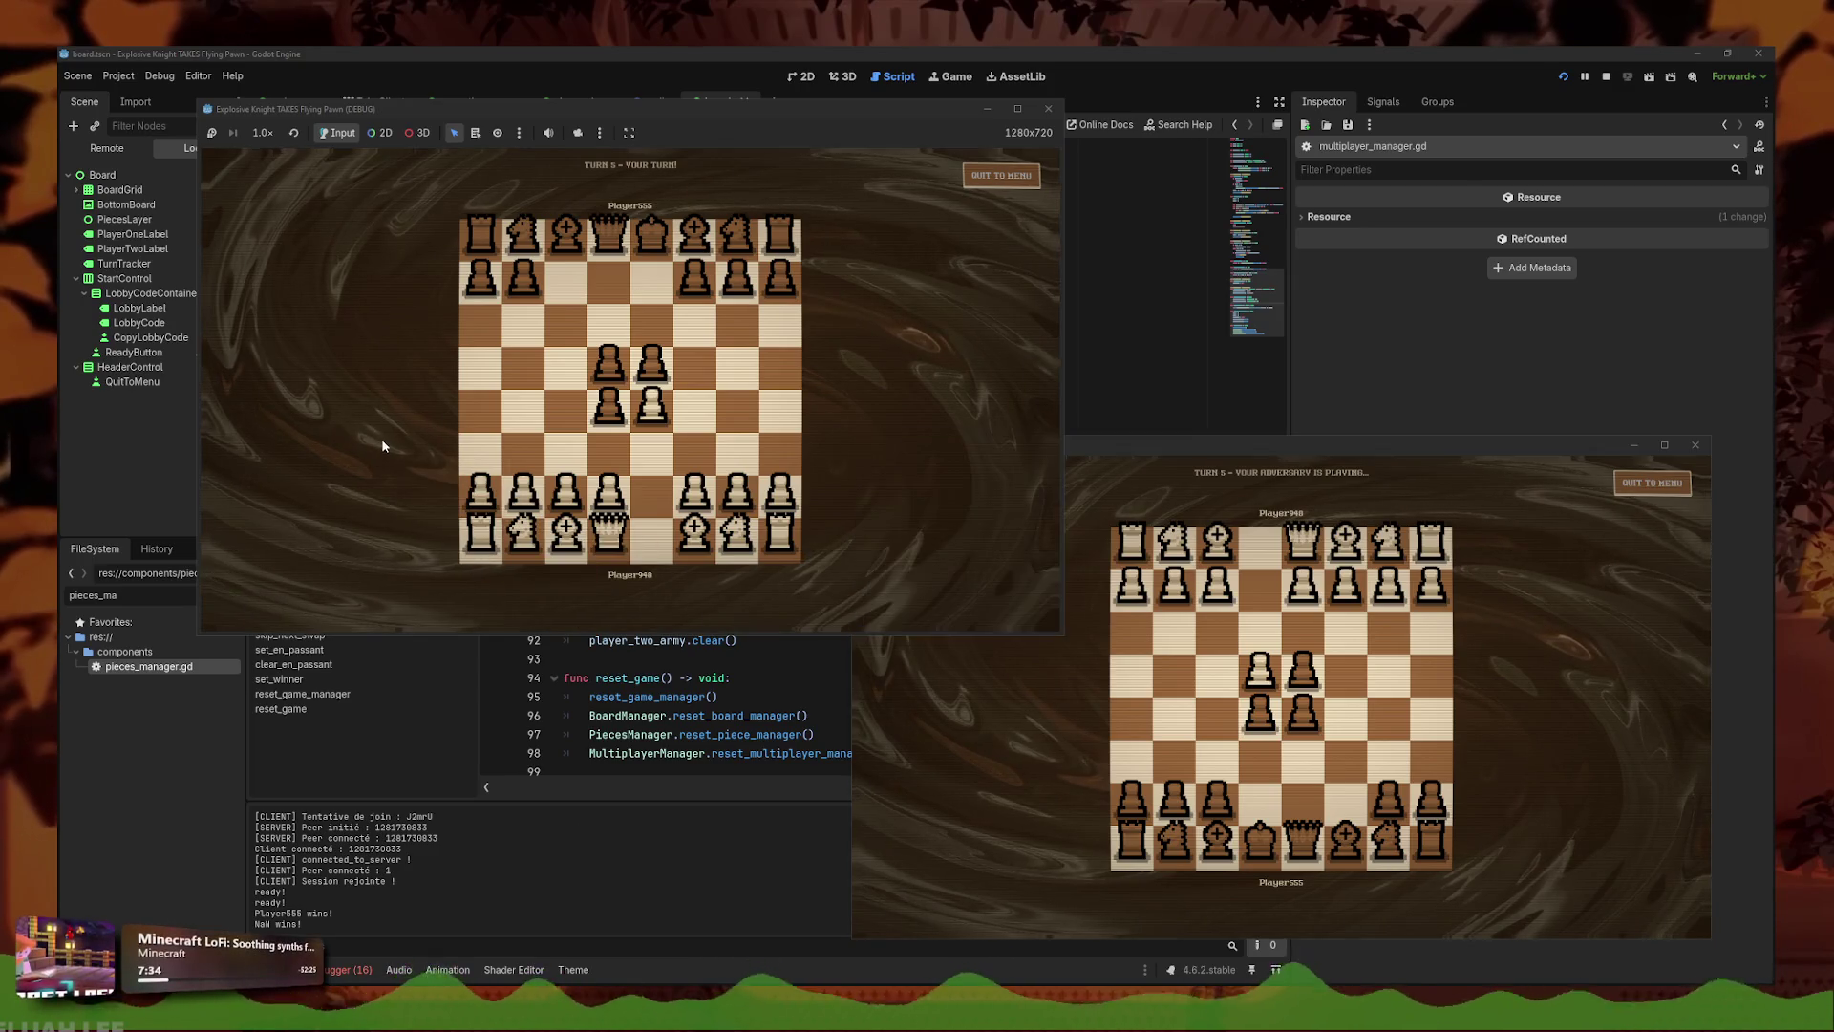
key("F8")
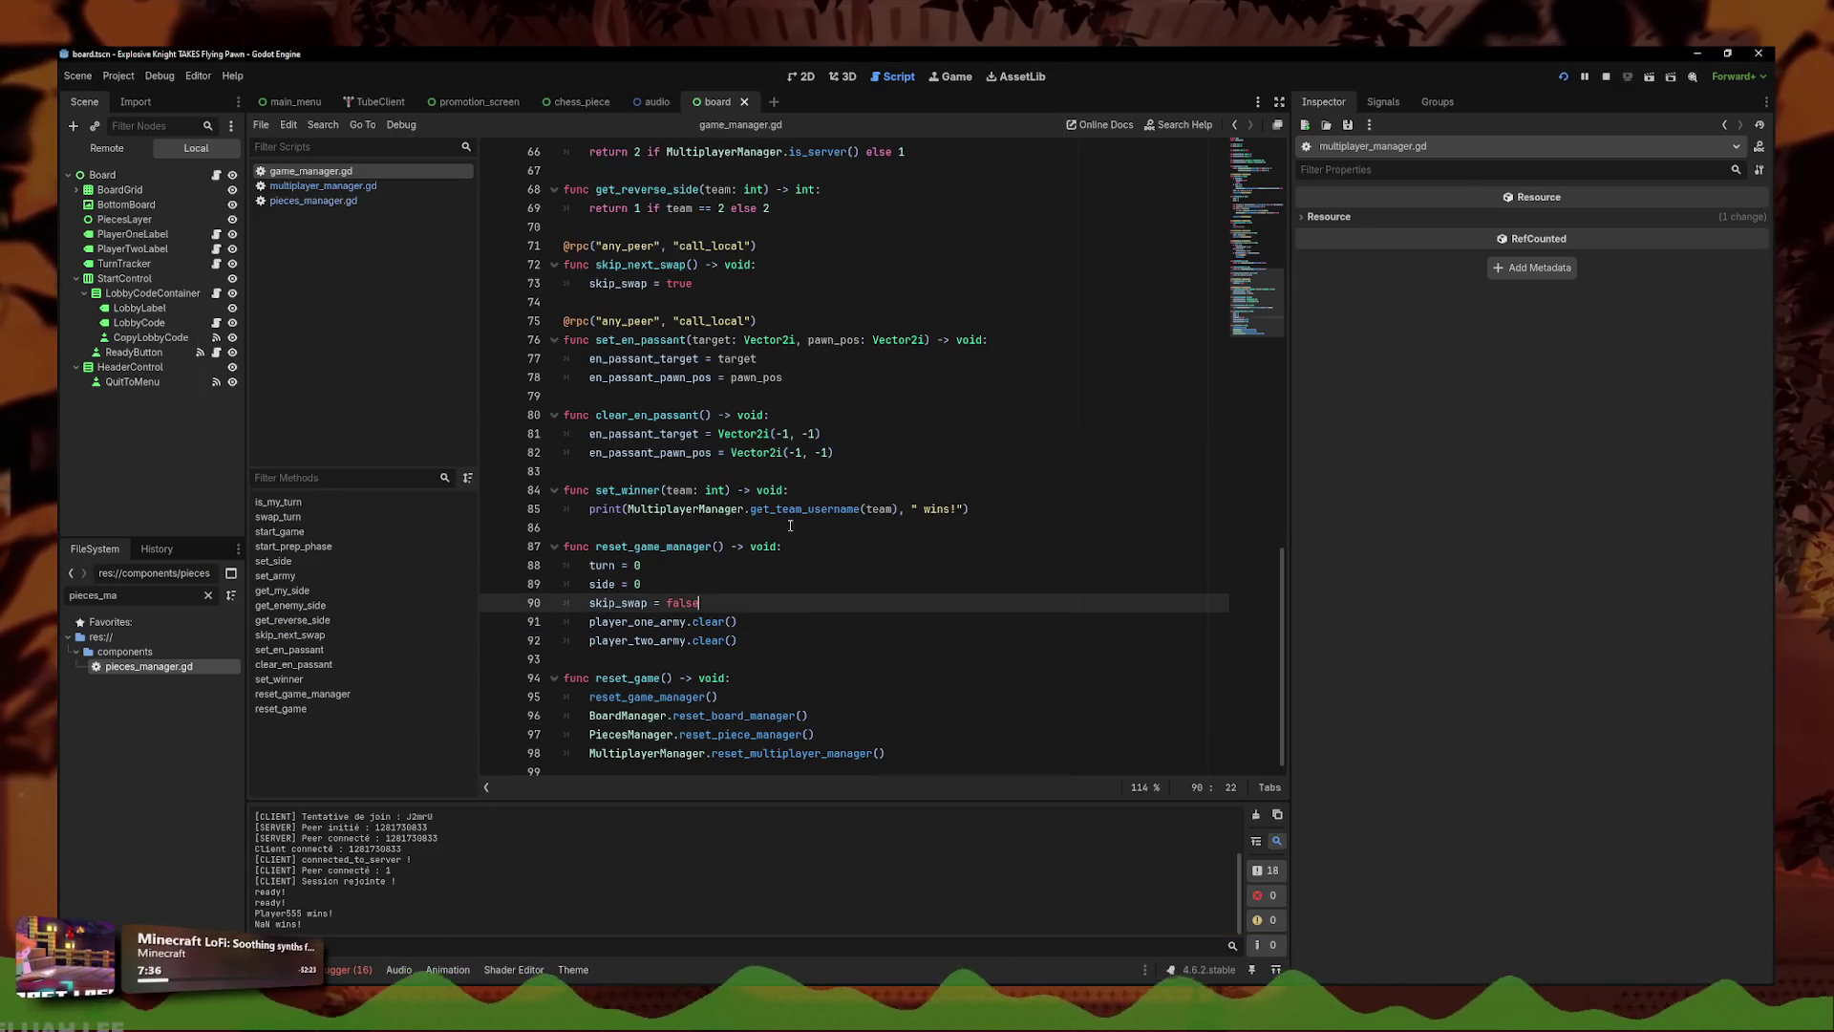
- Check set_winner in game_manager.gd, then open pieces_manager.gd where king destruction triggers it
left_click(721, 436)
left_click(780, 509)
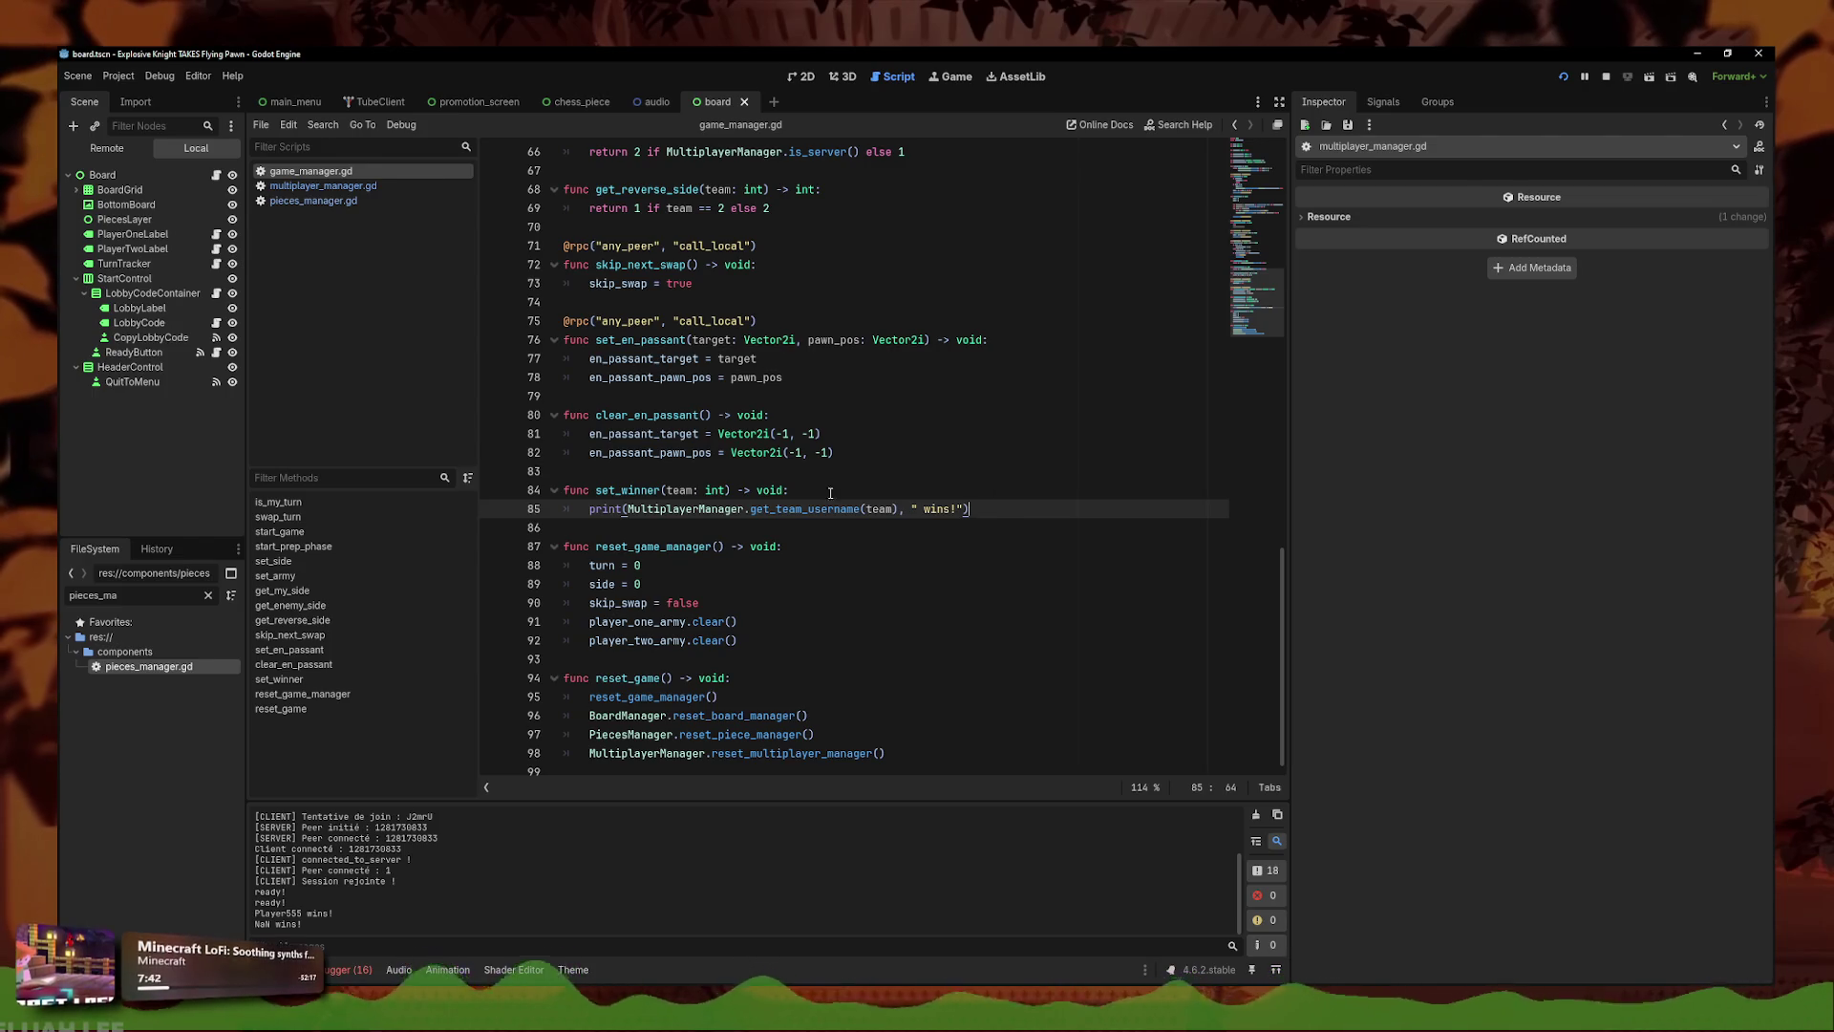
left_click(349, 201)
left_click(351, 174)
left_click(1024, 497)
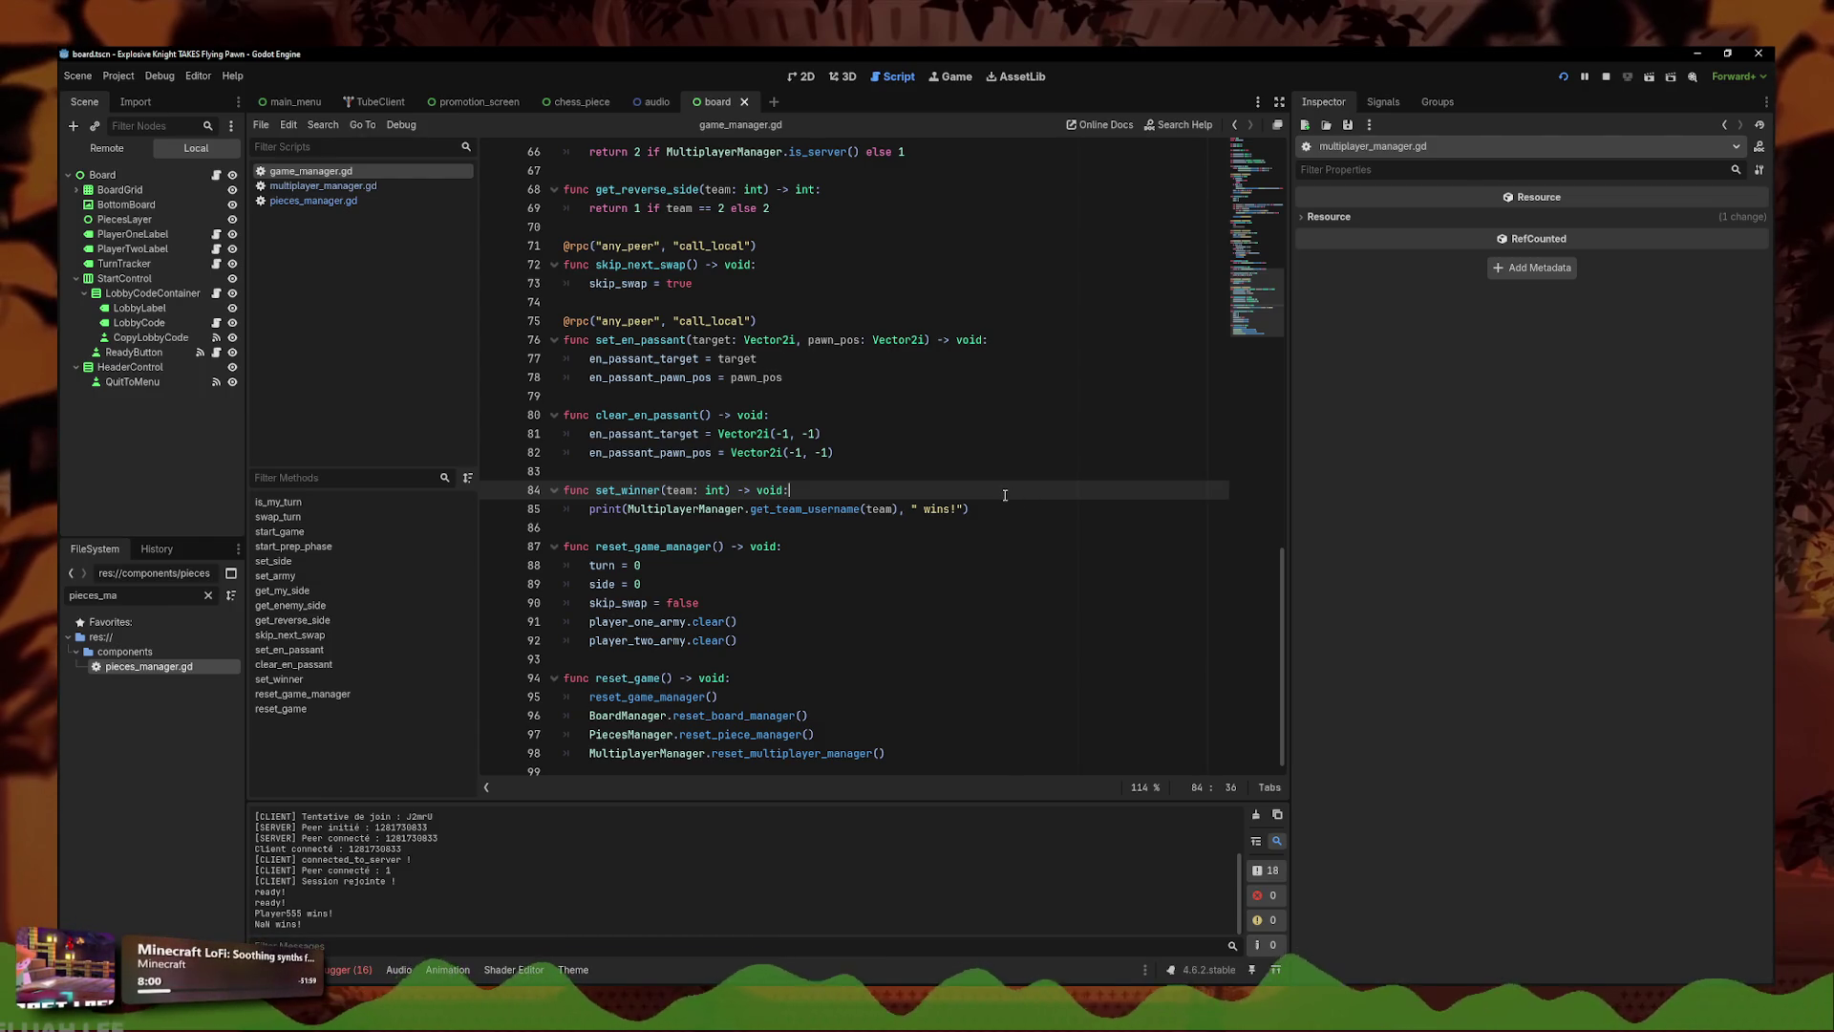
left_click(387, 200)
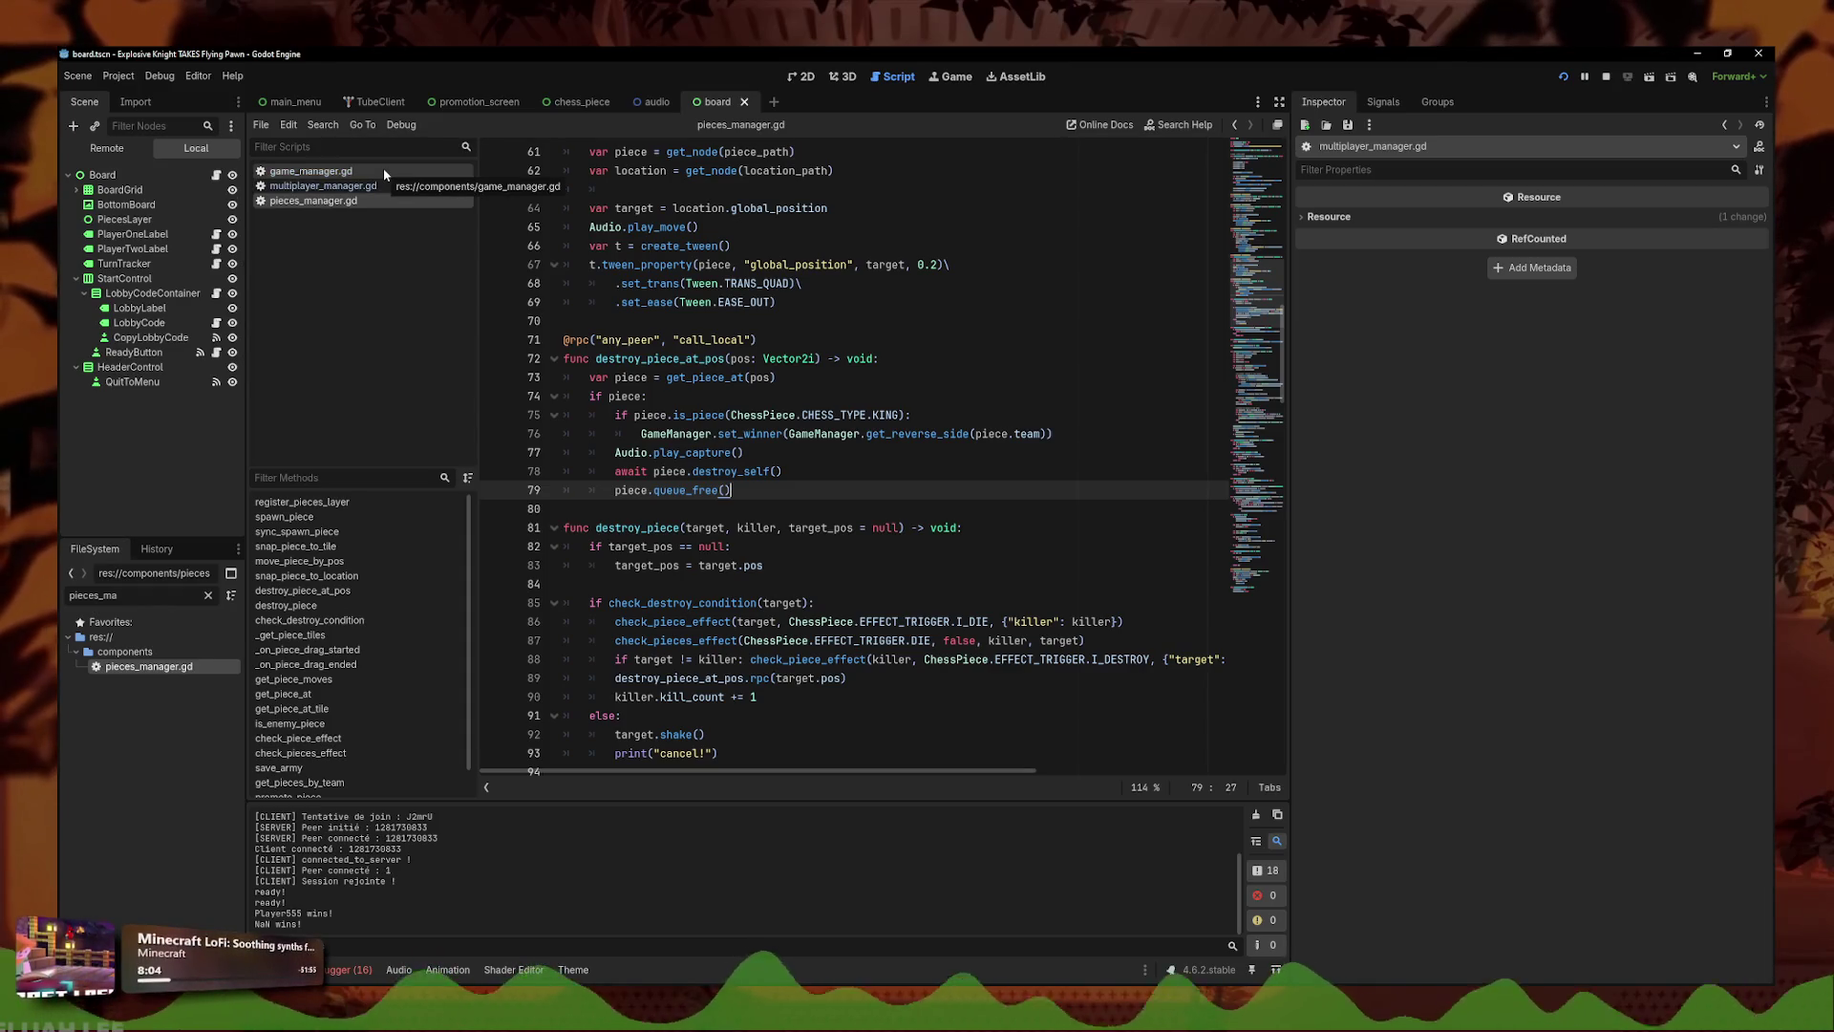
- Open multiplayer_manager.gd and complete the 'return' before get_enemy_username on line 113
left_click(384, 172)
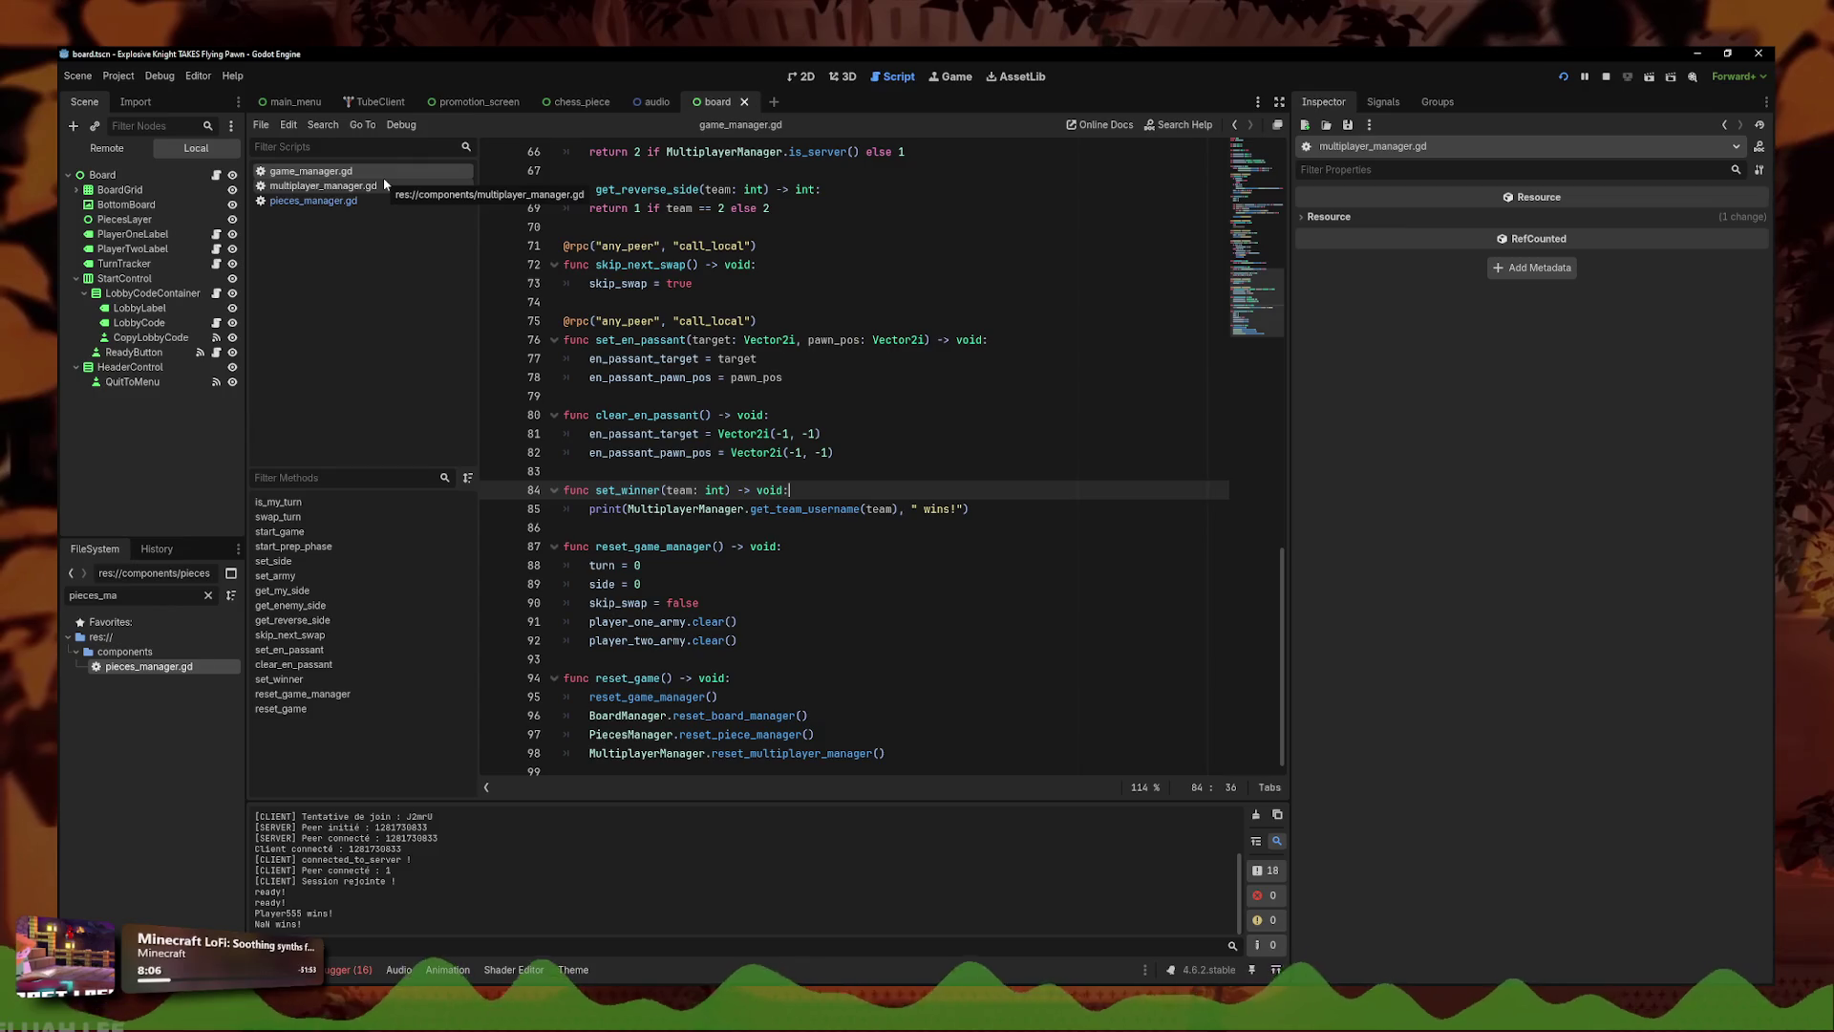
left_click(382, 178)
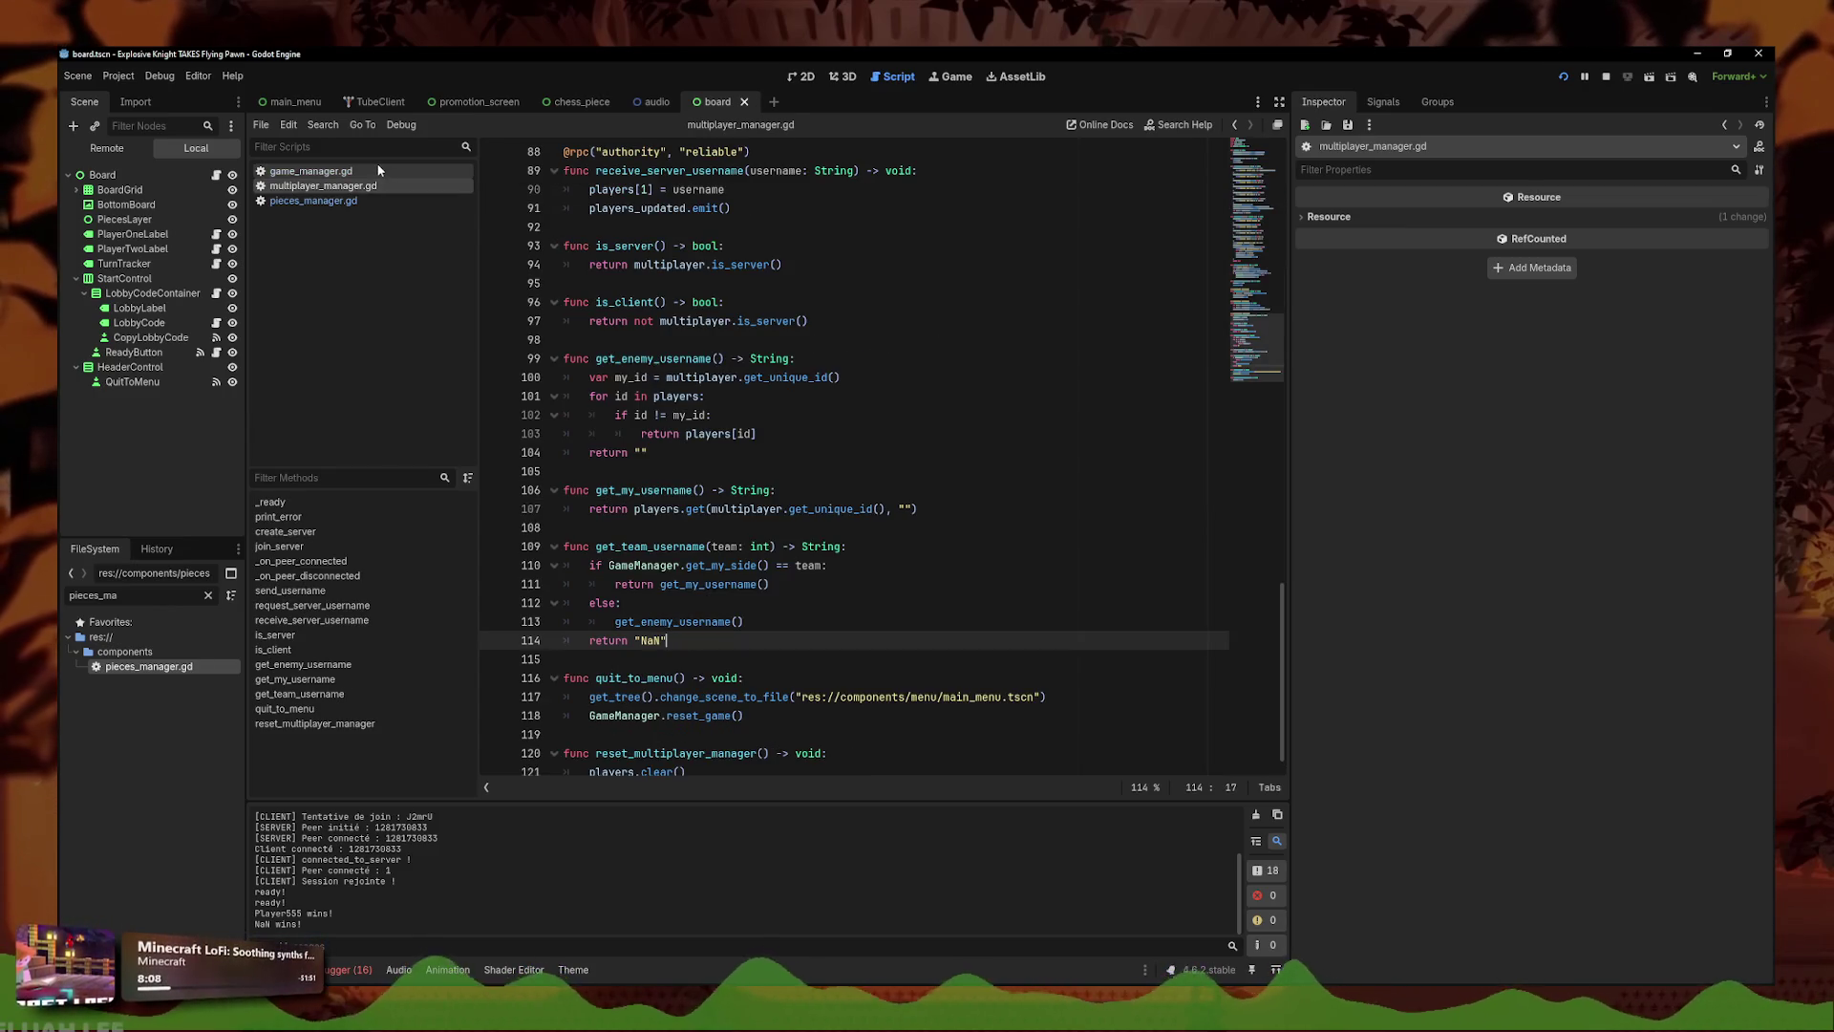
left_click(377, 170)
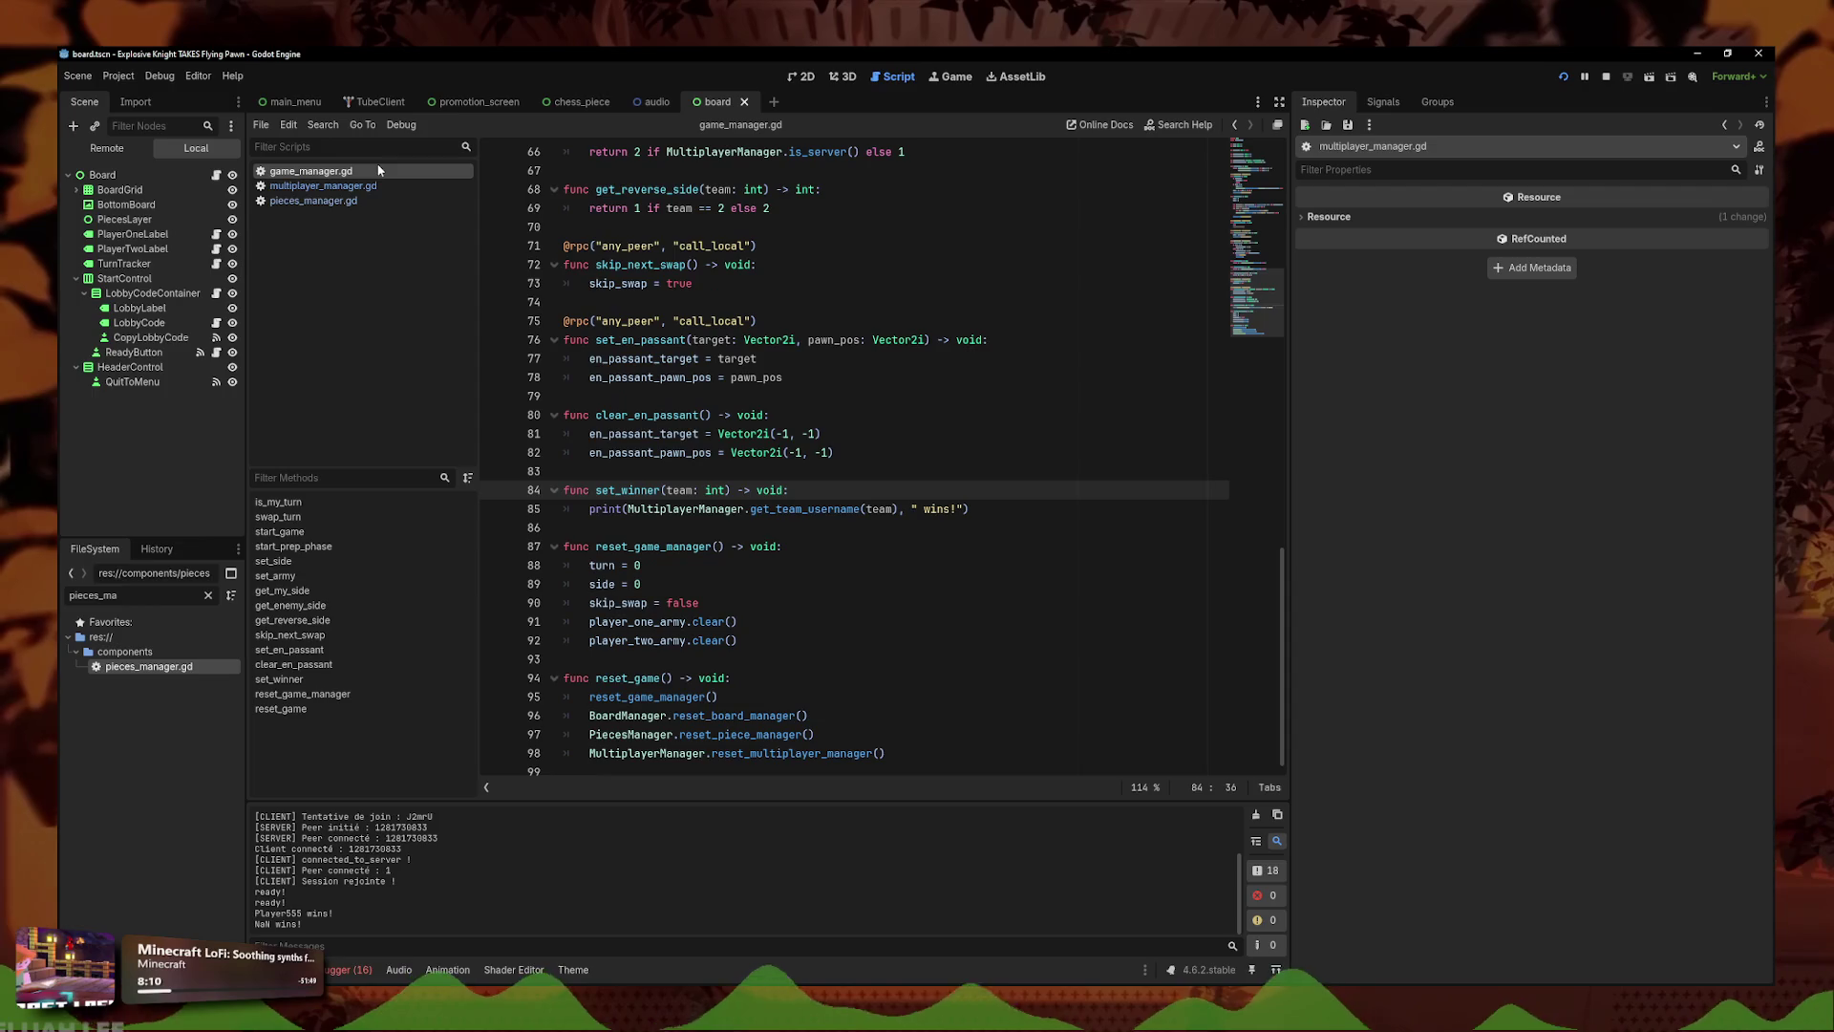
left_click(377, 187)
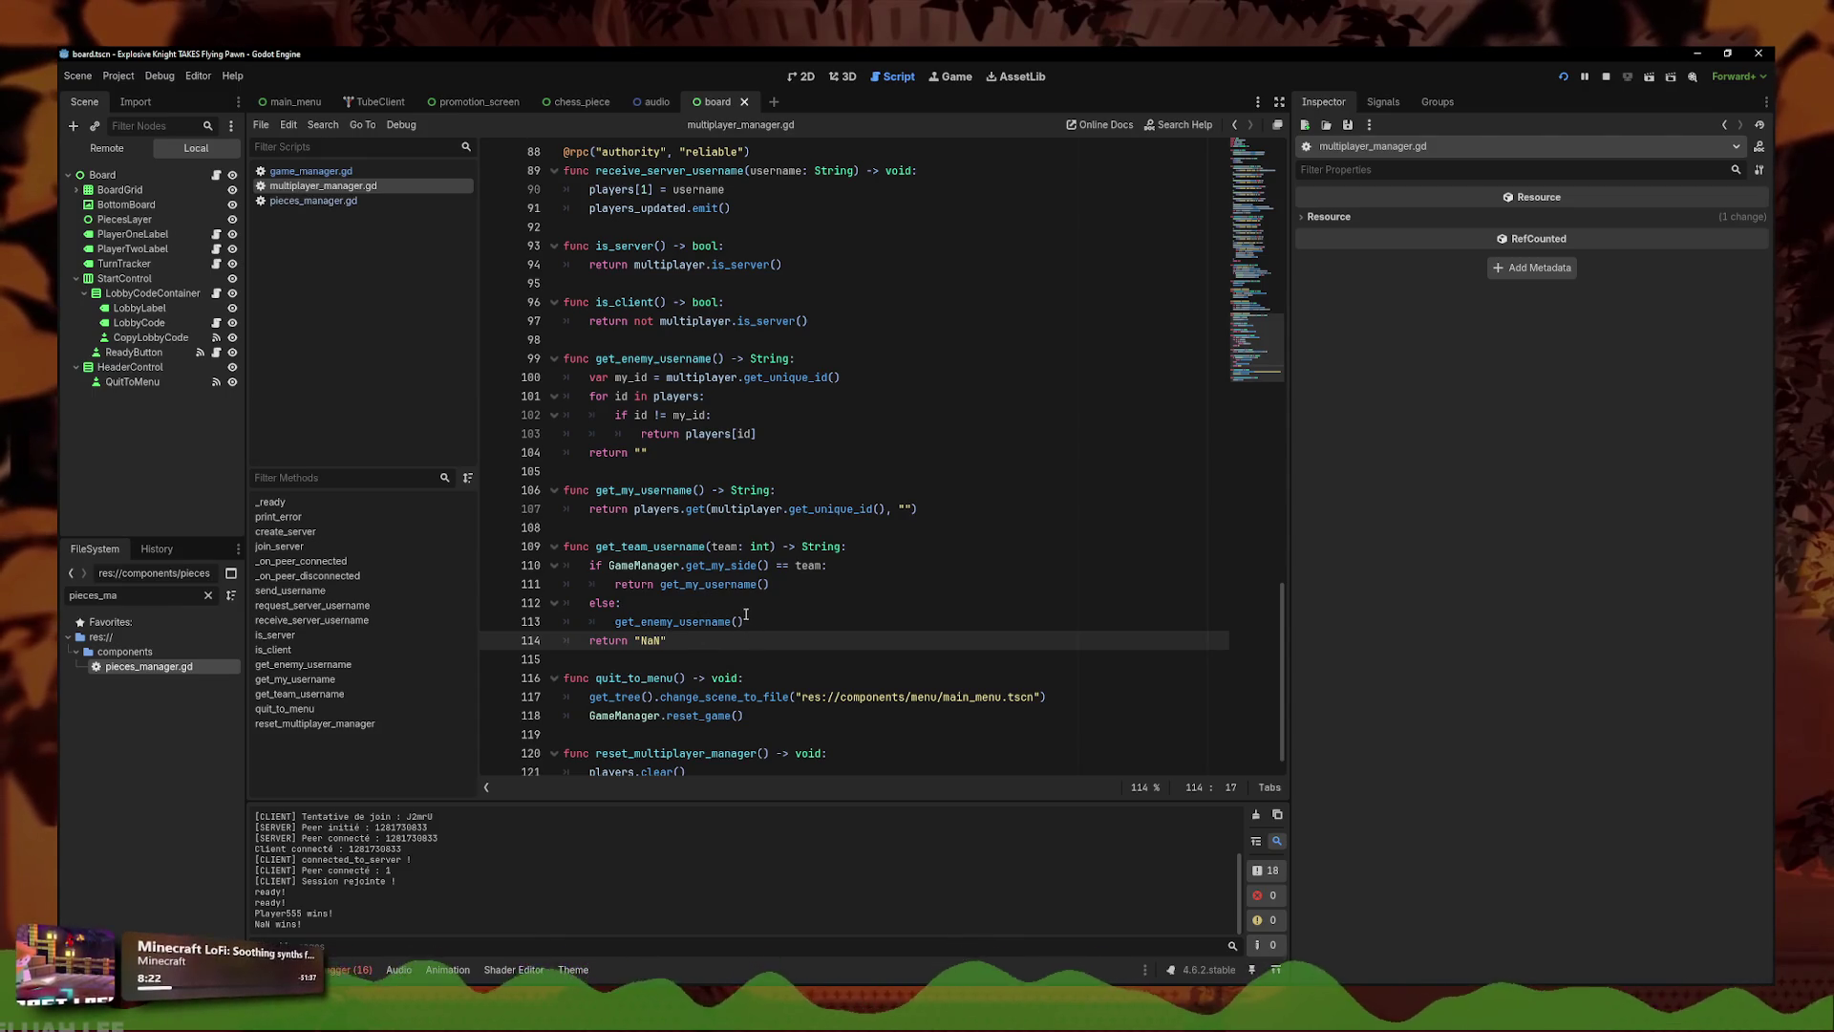
left_click(614, 616)
type("n")
key("End")
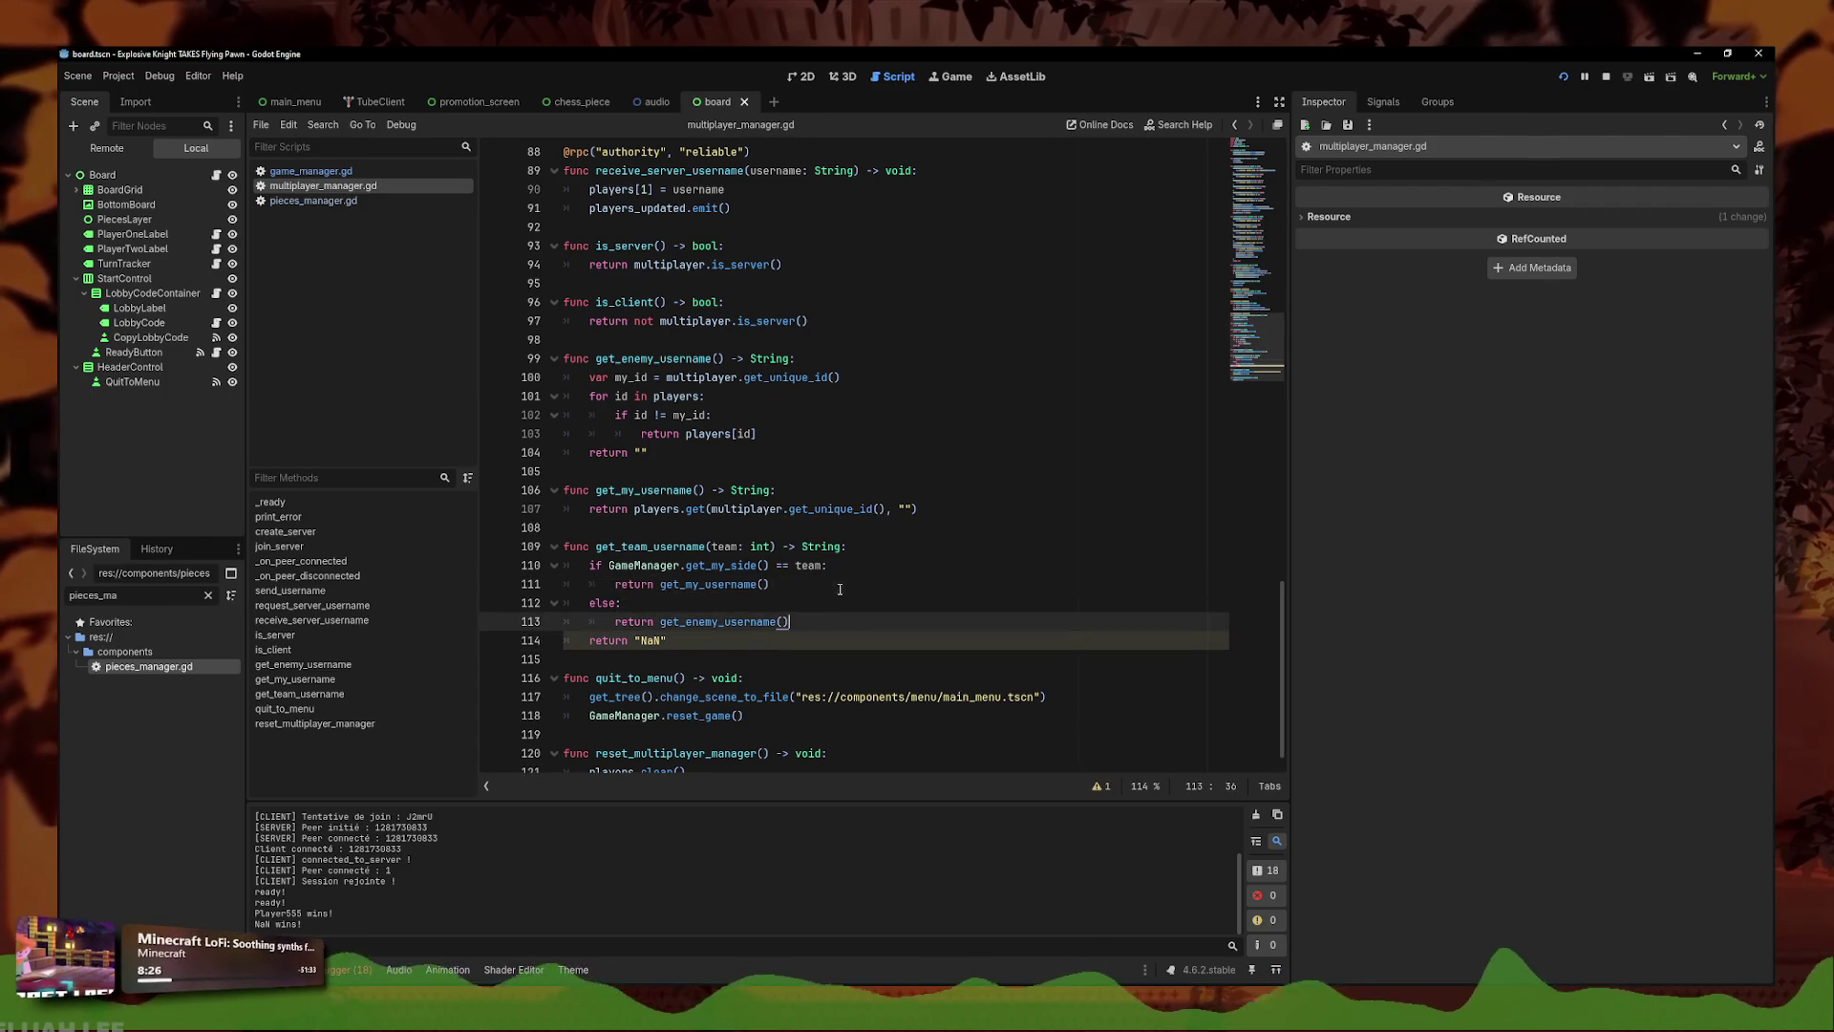
- Review the team condition on line 110 and delete the return "NaN" fallback line
left_click(827, 565)
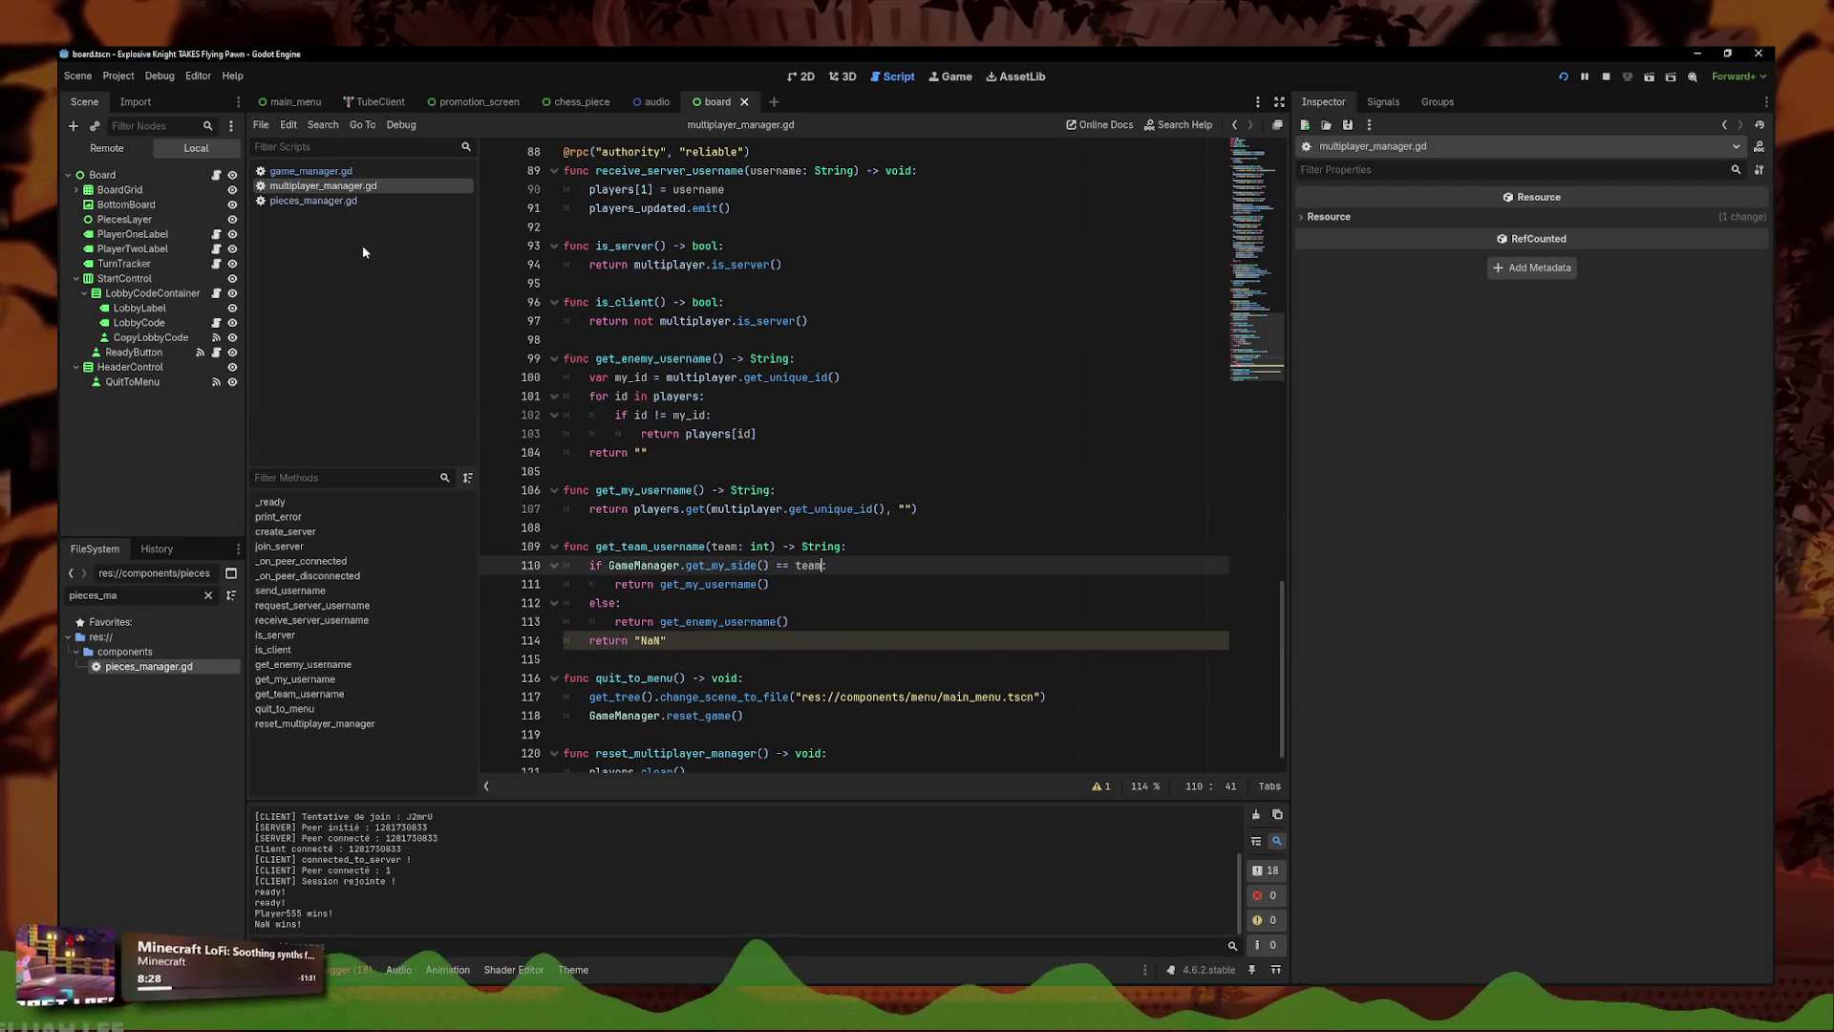
left_click(361, 200)
left_click(325, 171)
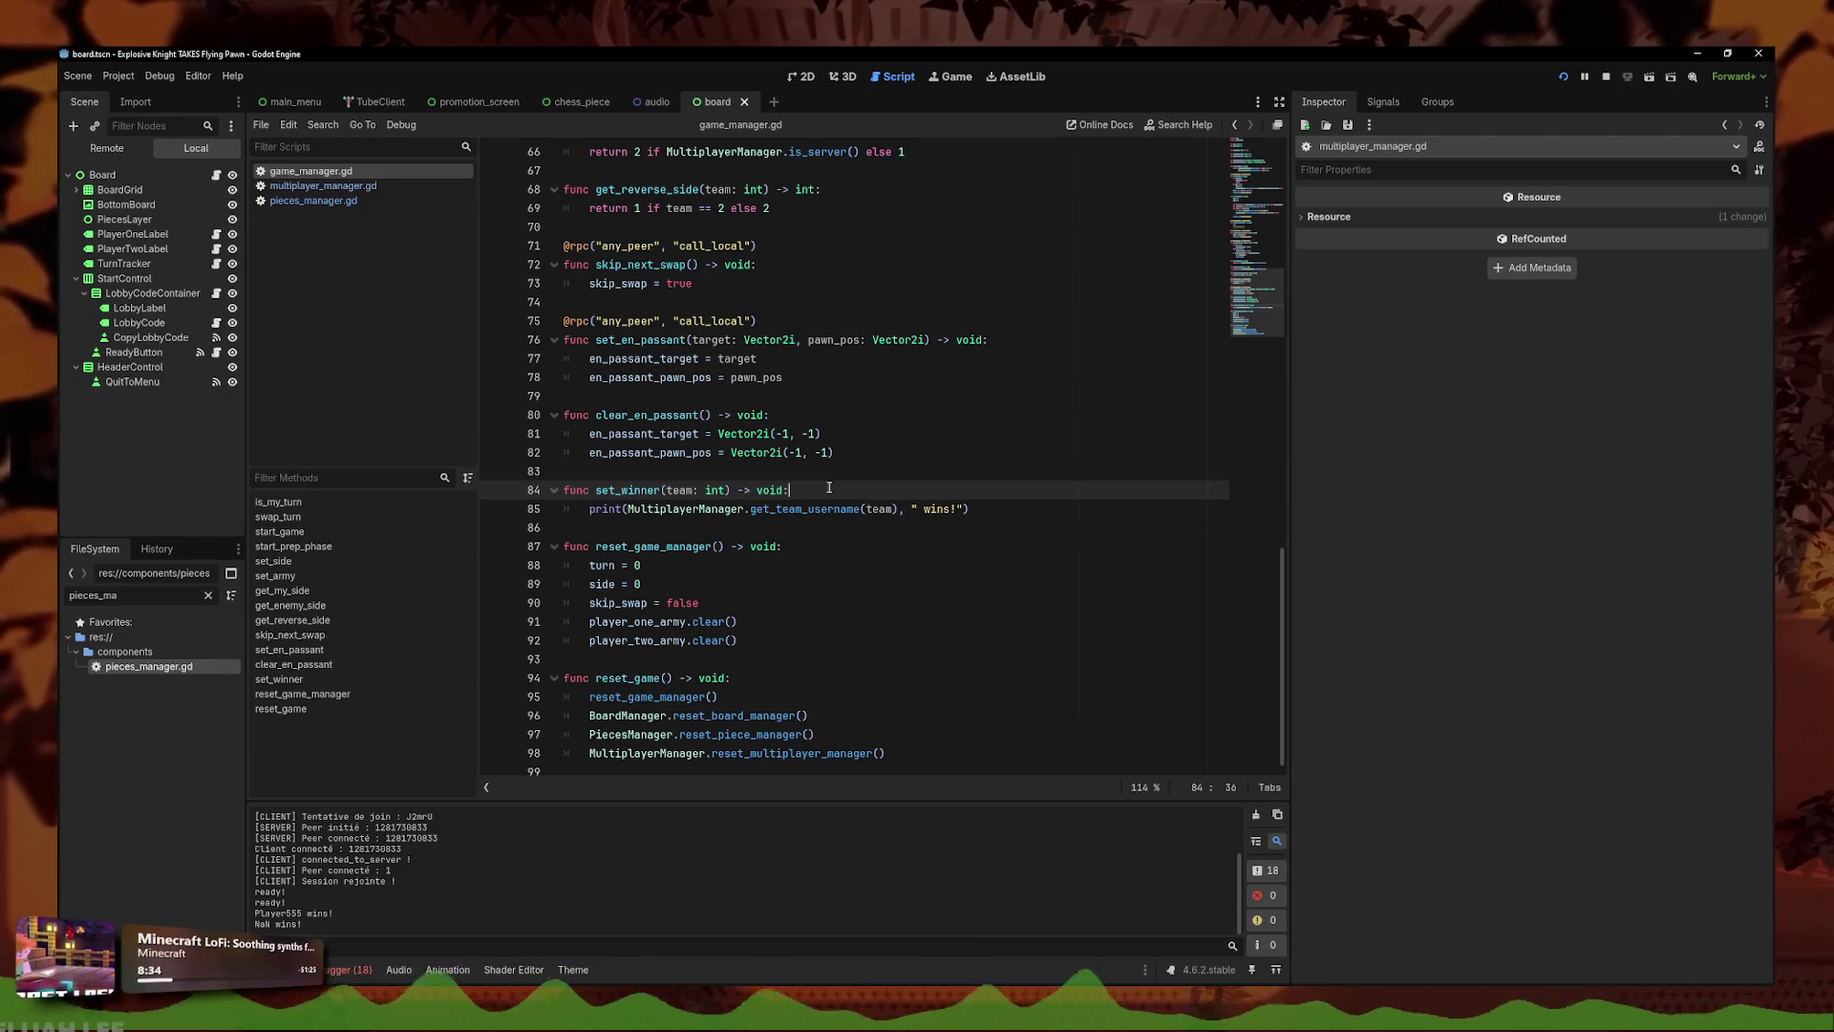
left_click(323, 185)
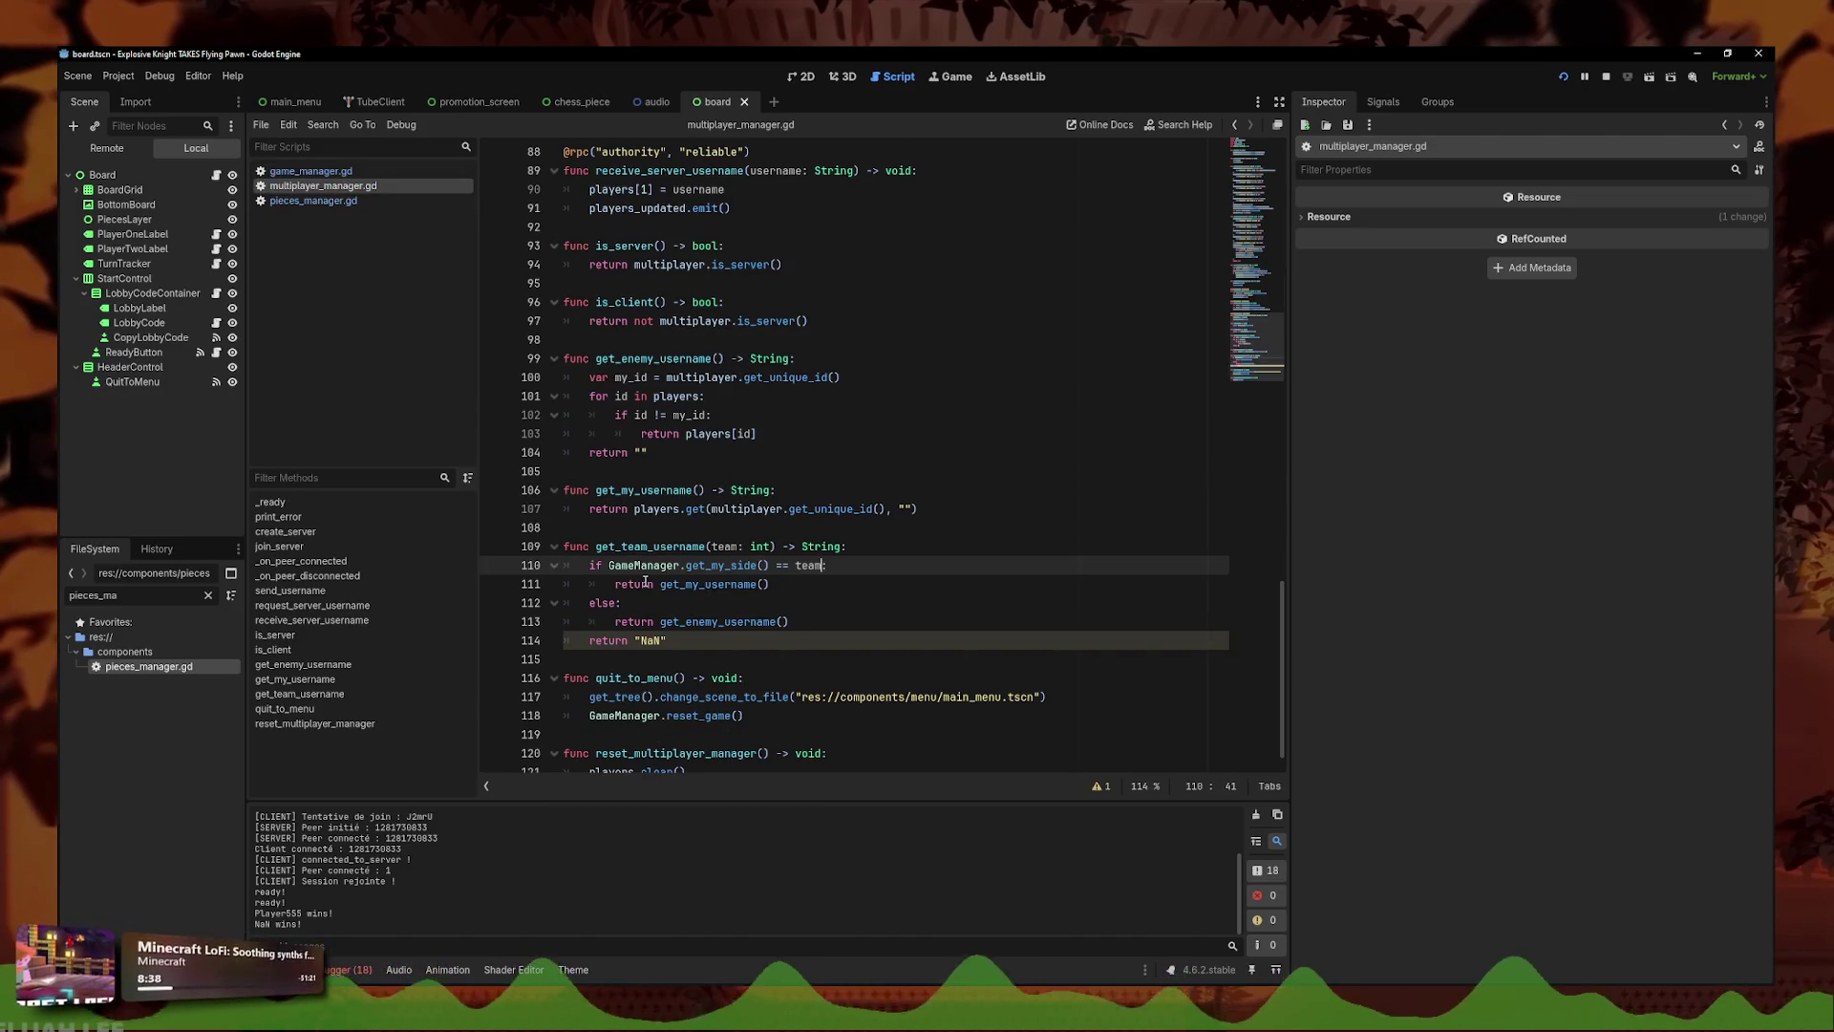
mouse_move(822, 566)
left_mouse_down()
mouse_move(585, 568)
mouse_move(612, 571)
left_mouse_up()
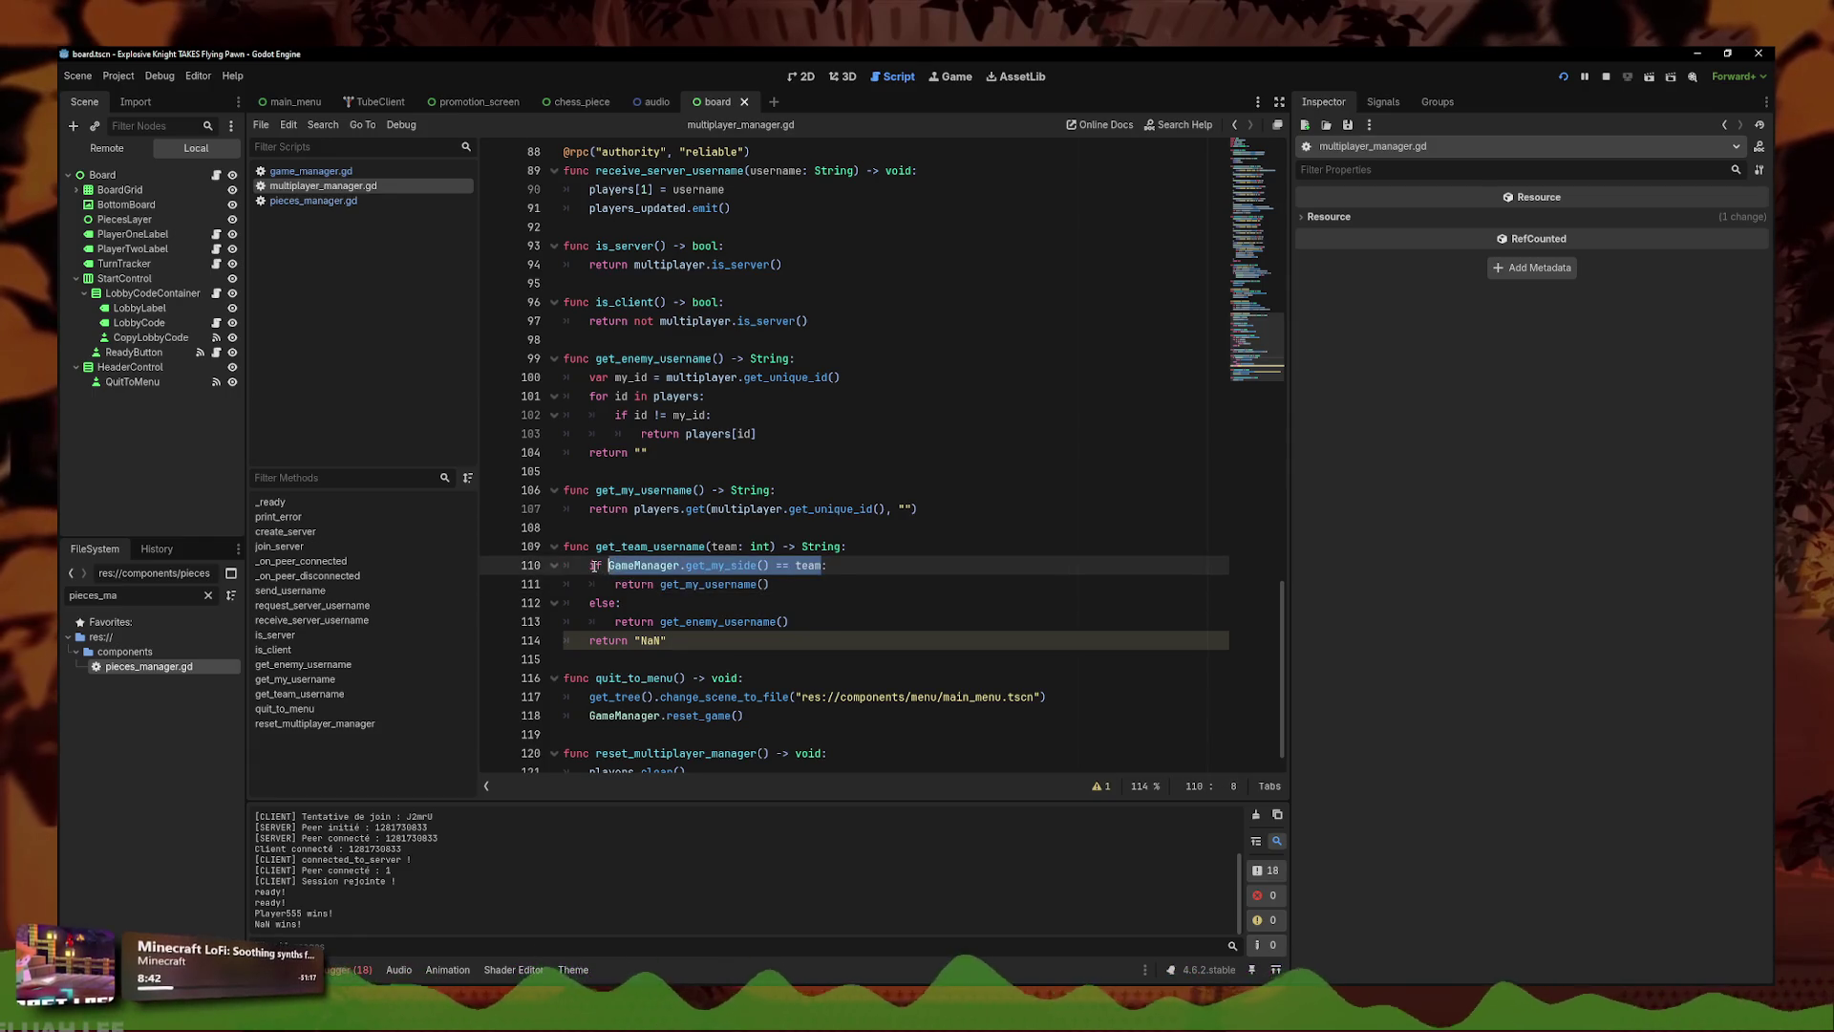
left_click(655, 567)
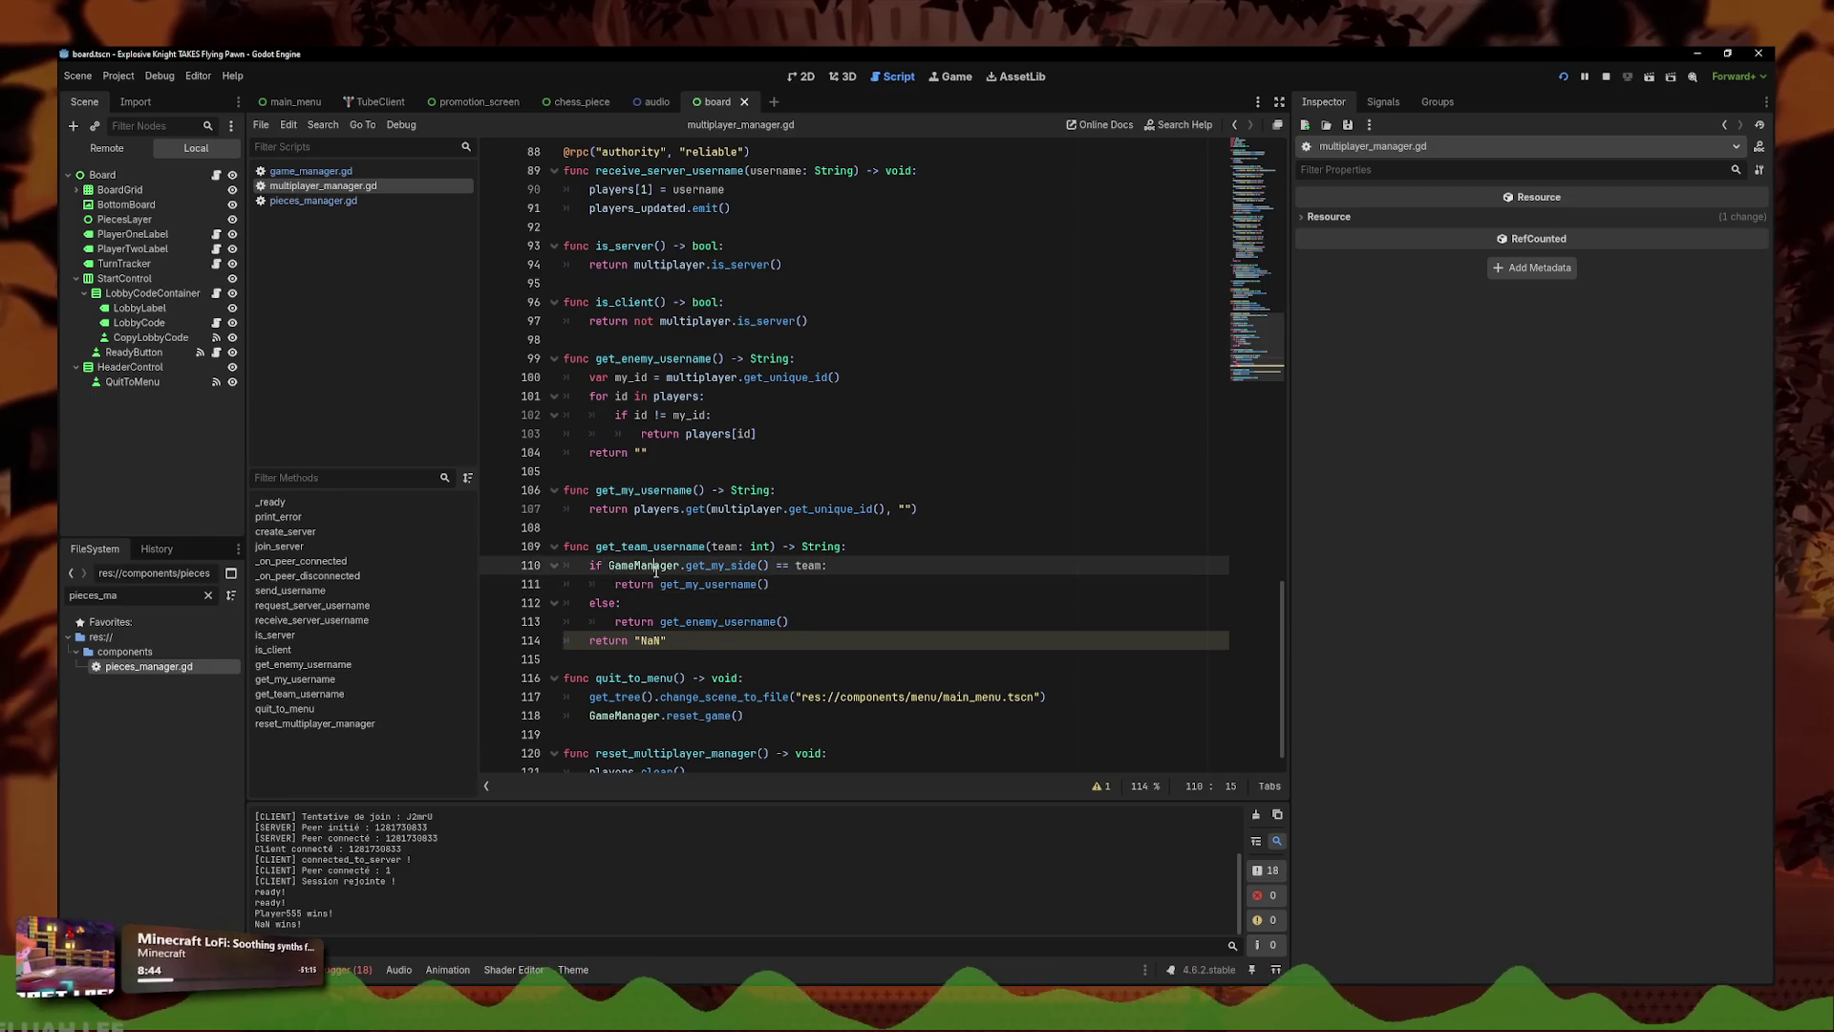
key("Down")
key("Down")
key("Down")
key("End")
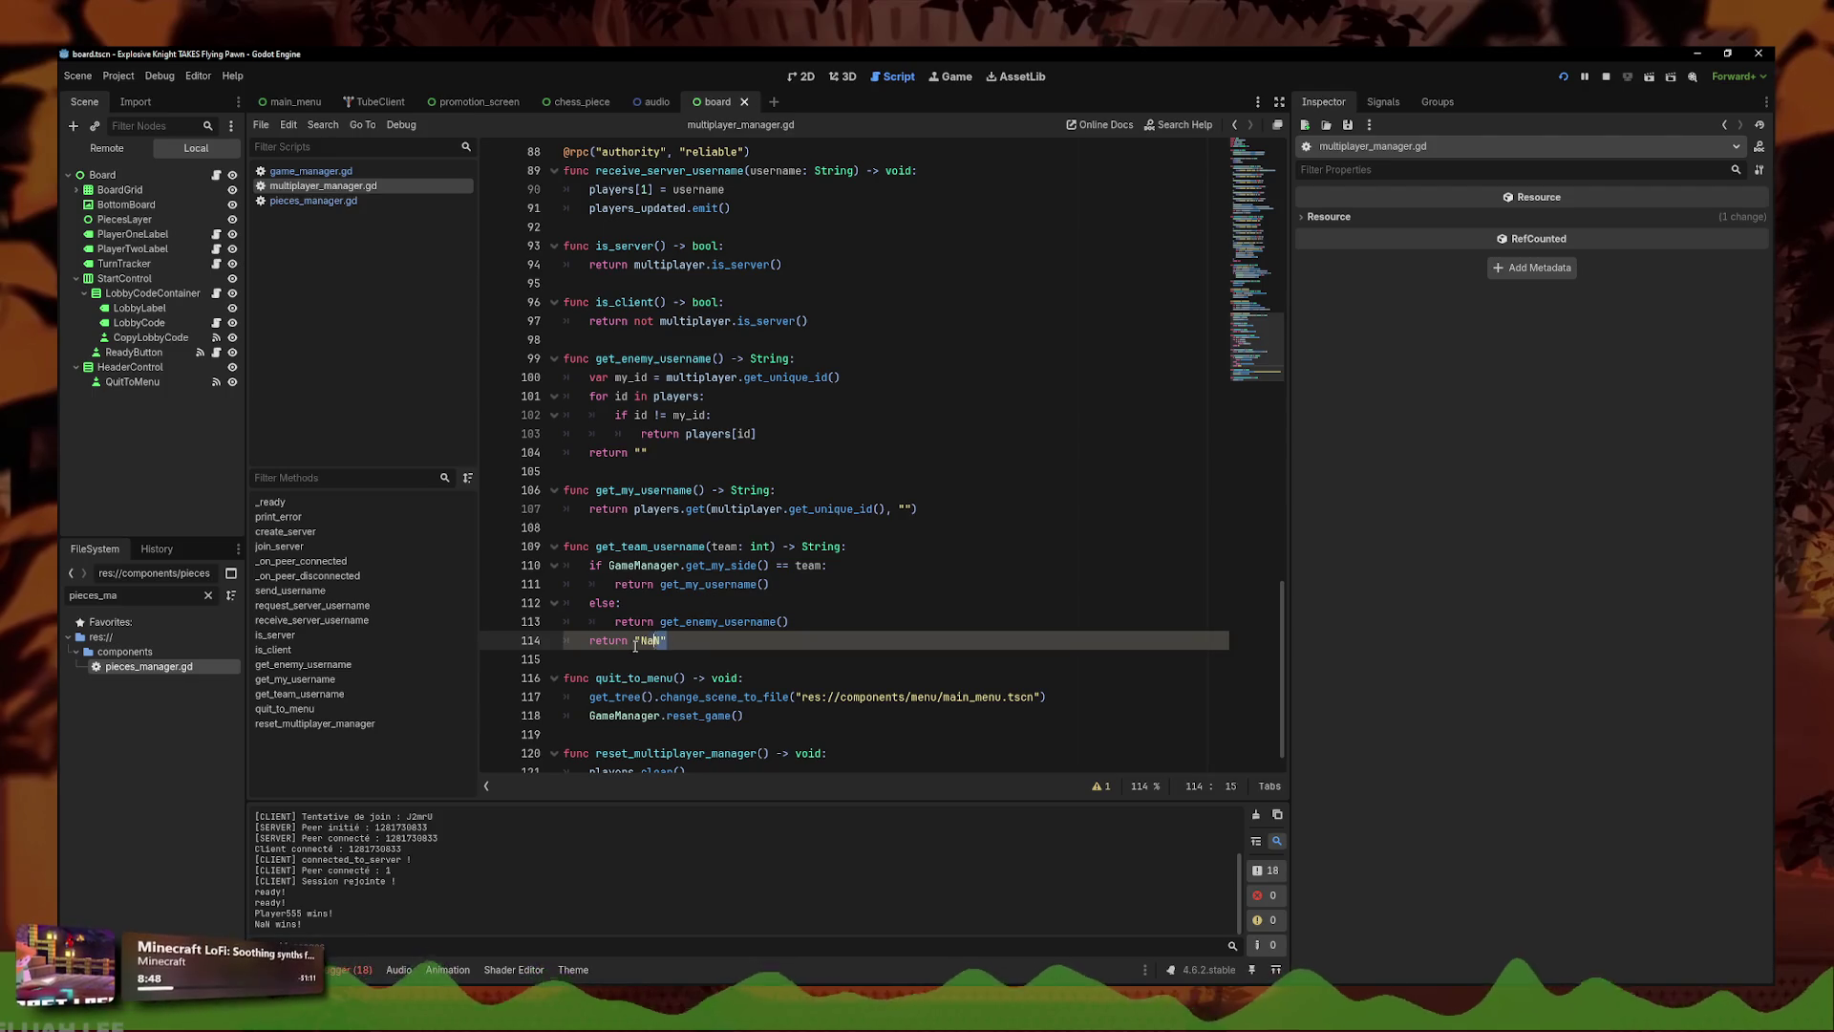
key("BackSpace")
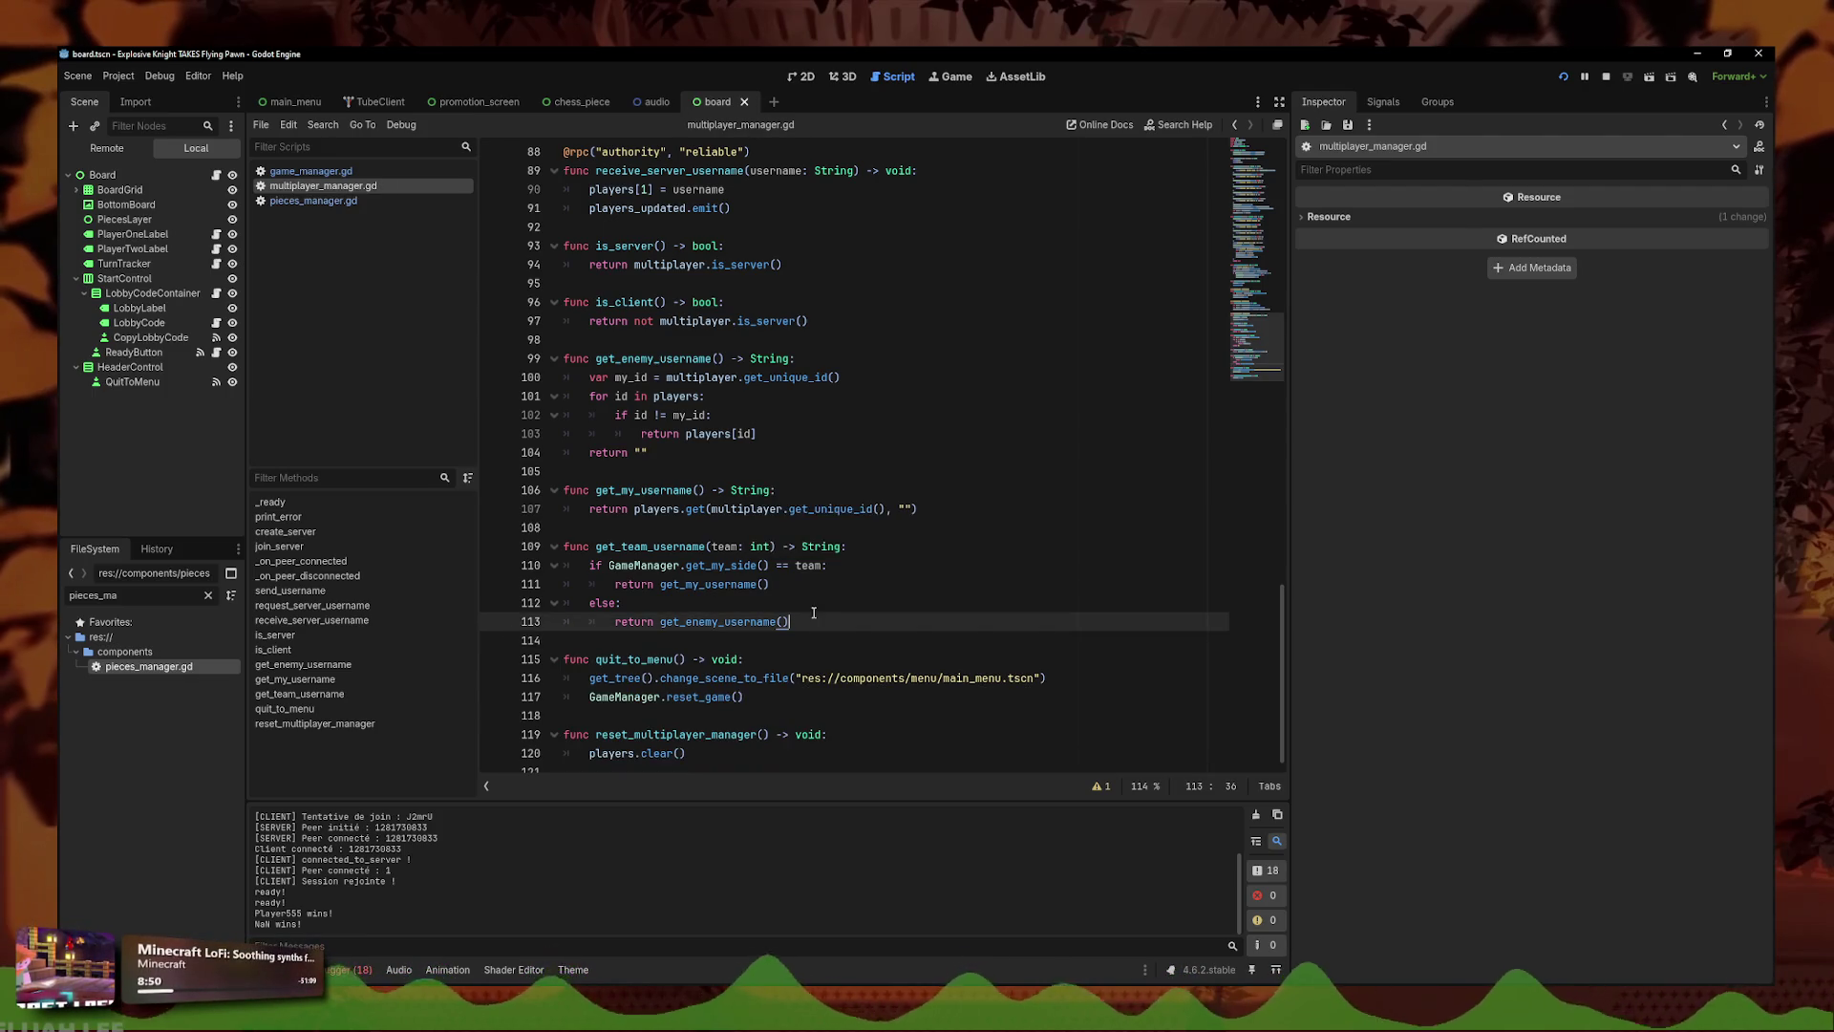
- Recheck the get_team_username lines, then relaunch the game with two debug instances
left_click(723, 548)
left_click(713, 565)
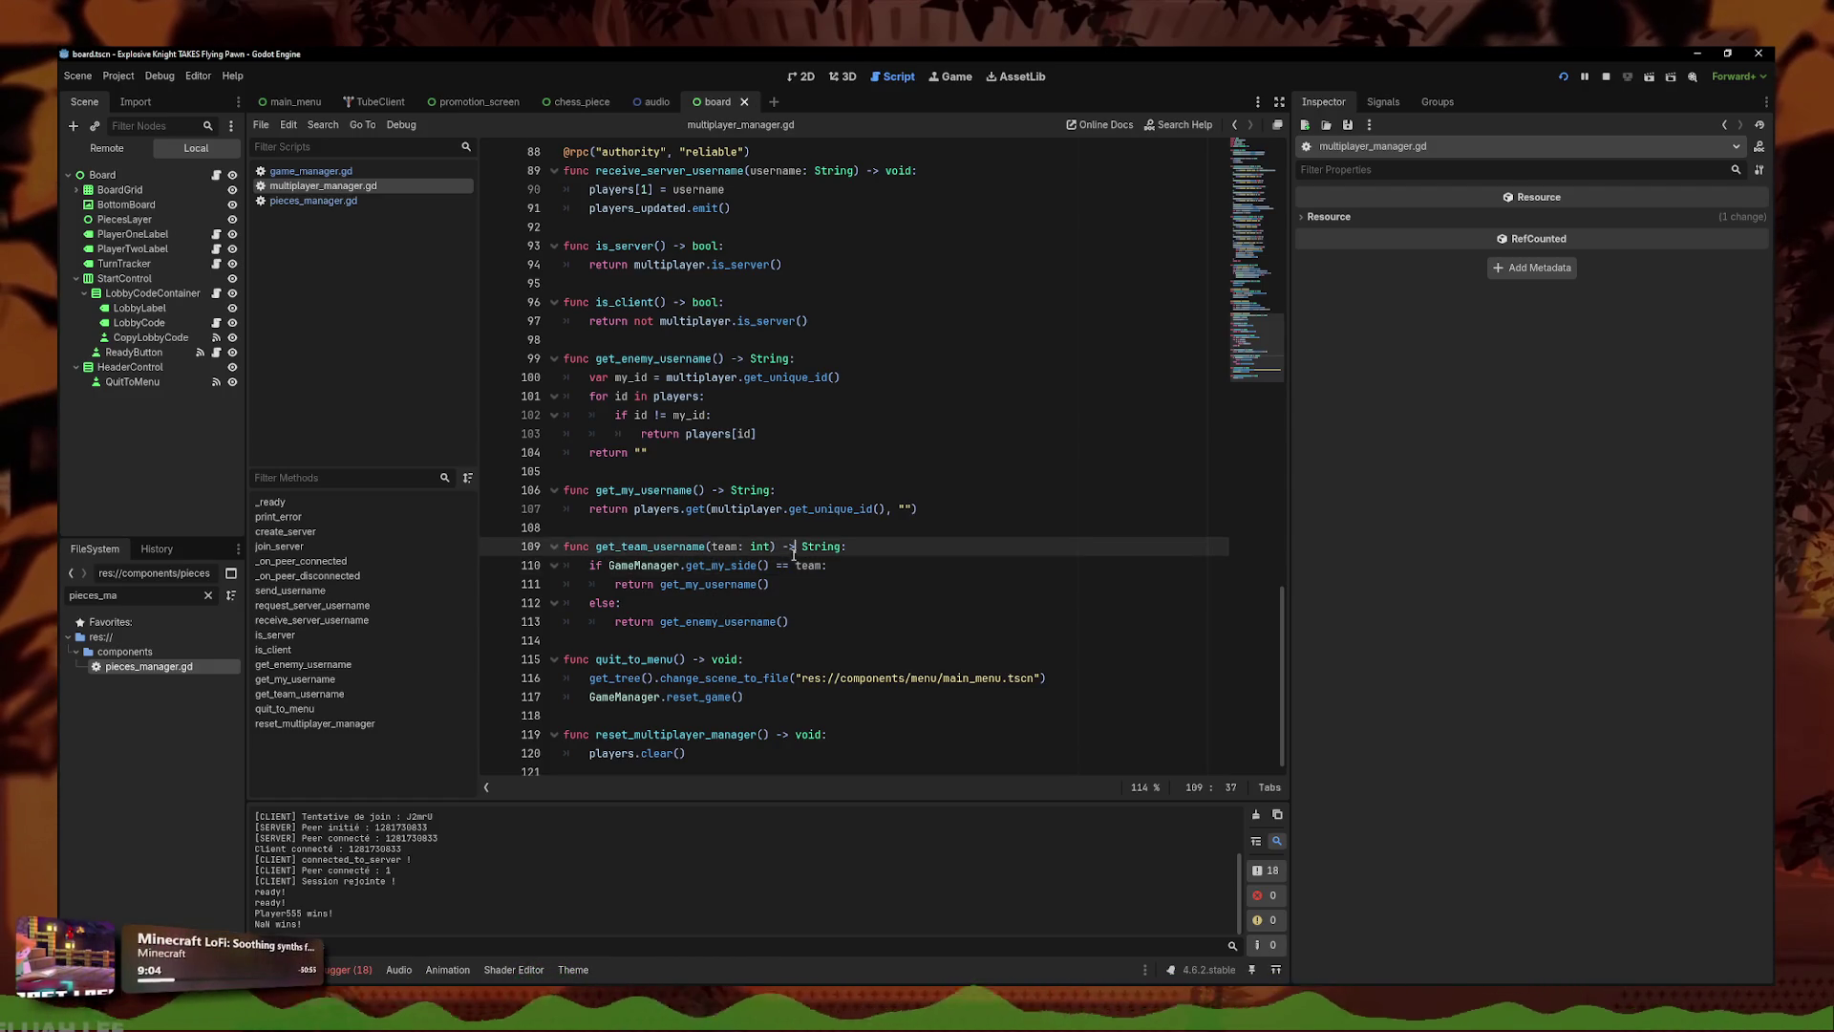
key("Down")
key("Down")
key("Down")
key("Up")
left_click(1563, 80)
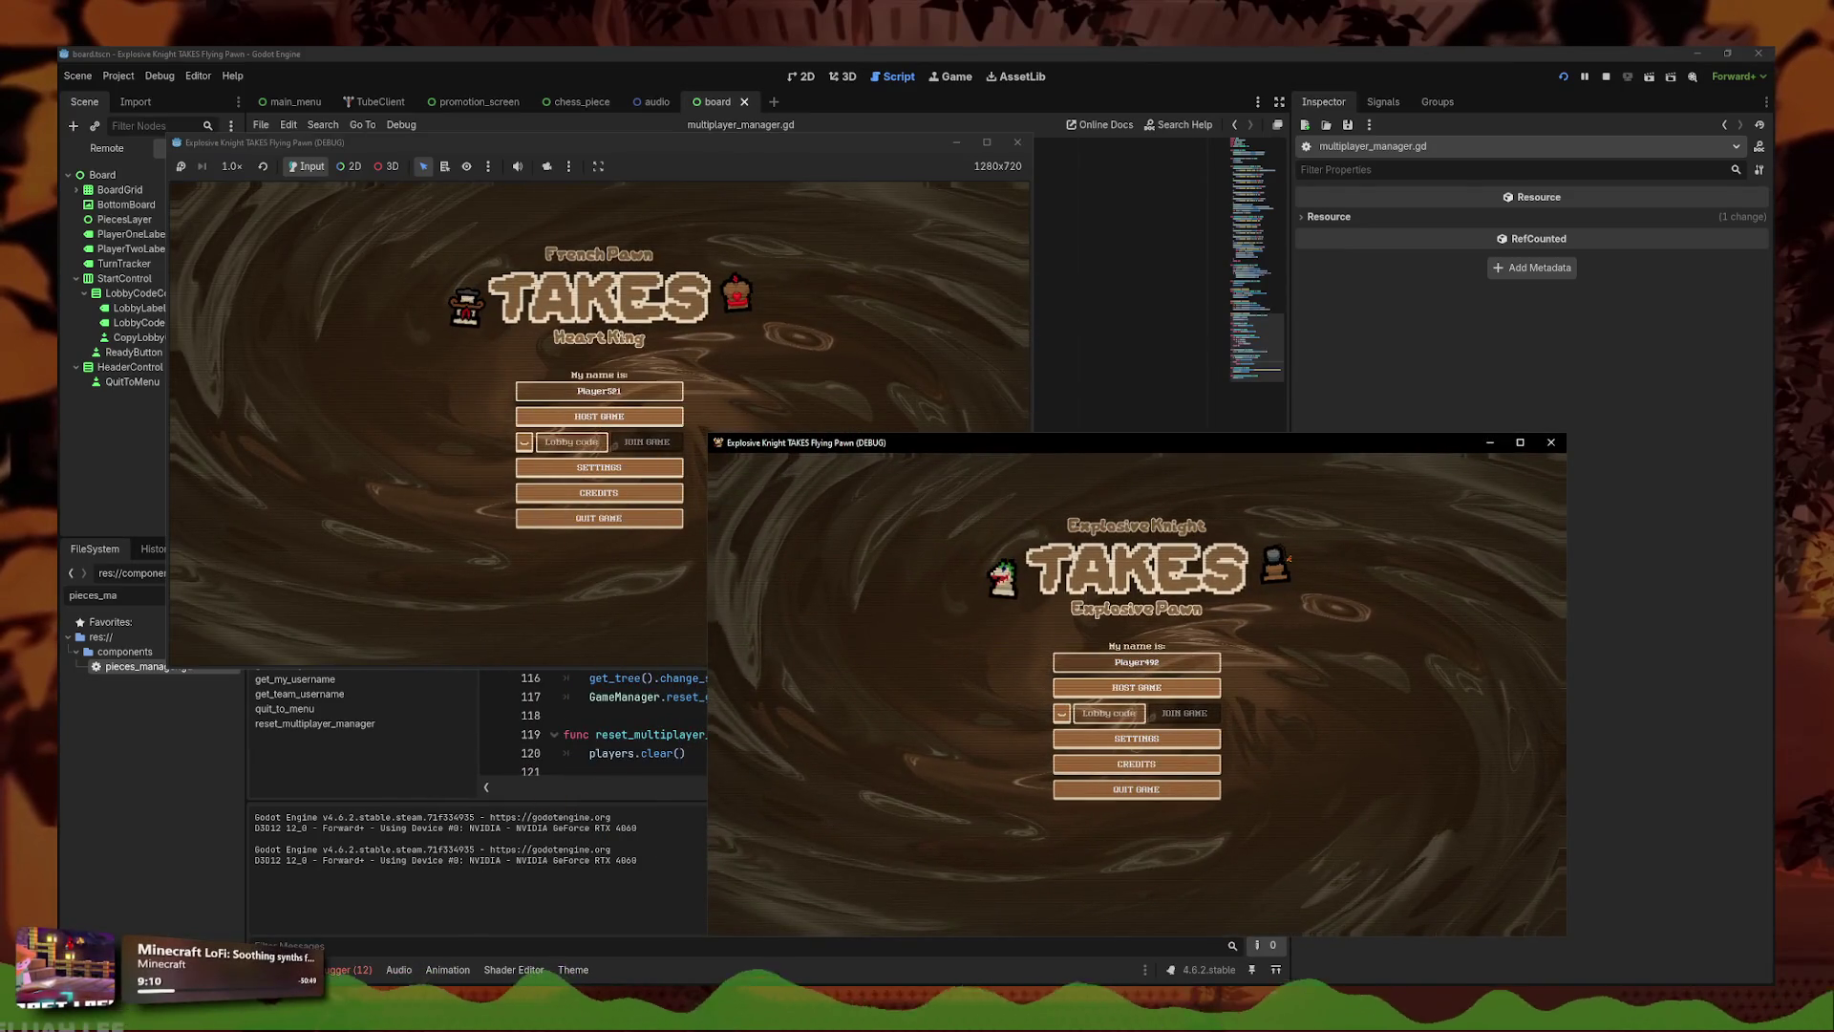
- Host a new lobby in the first window and join it from the second using the copied code
left_click(599, 391)
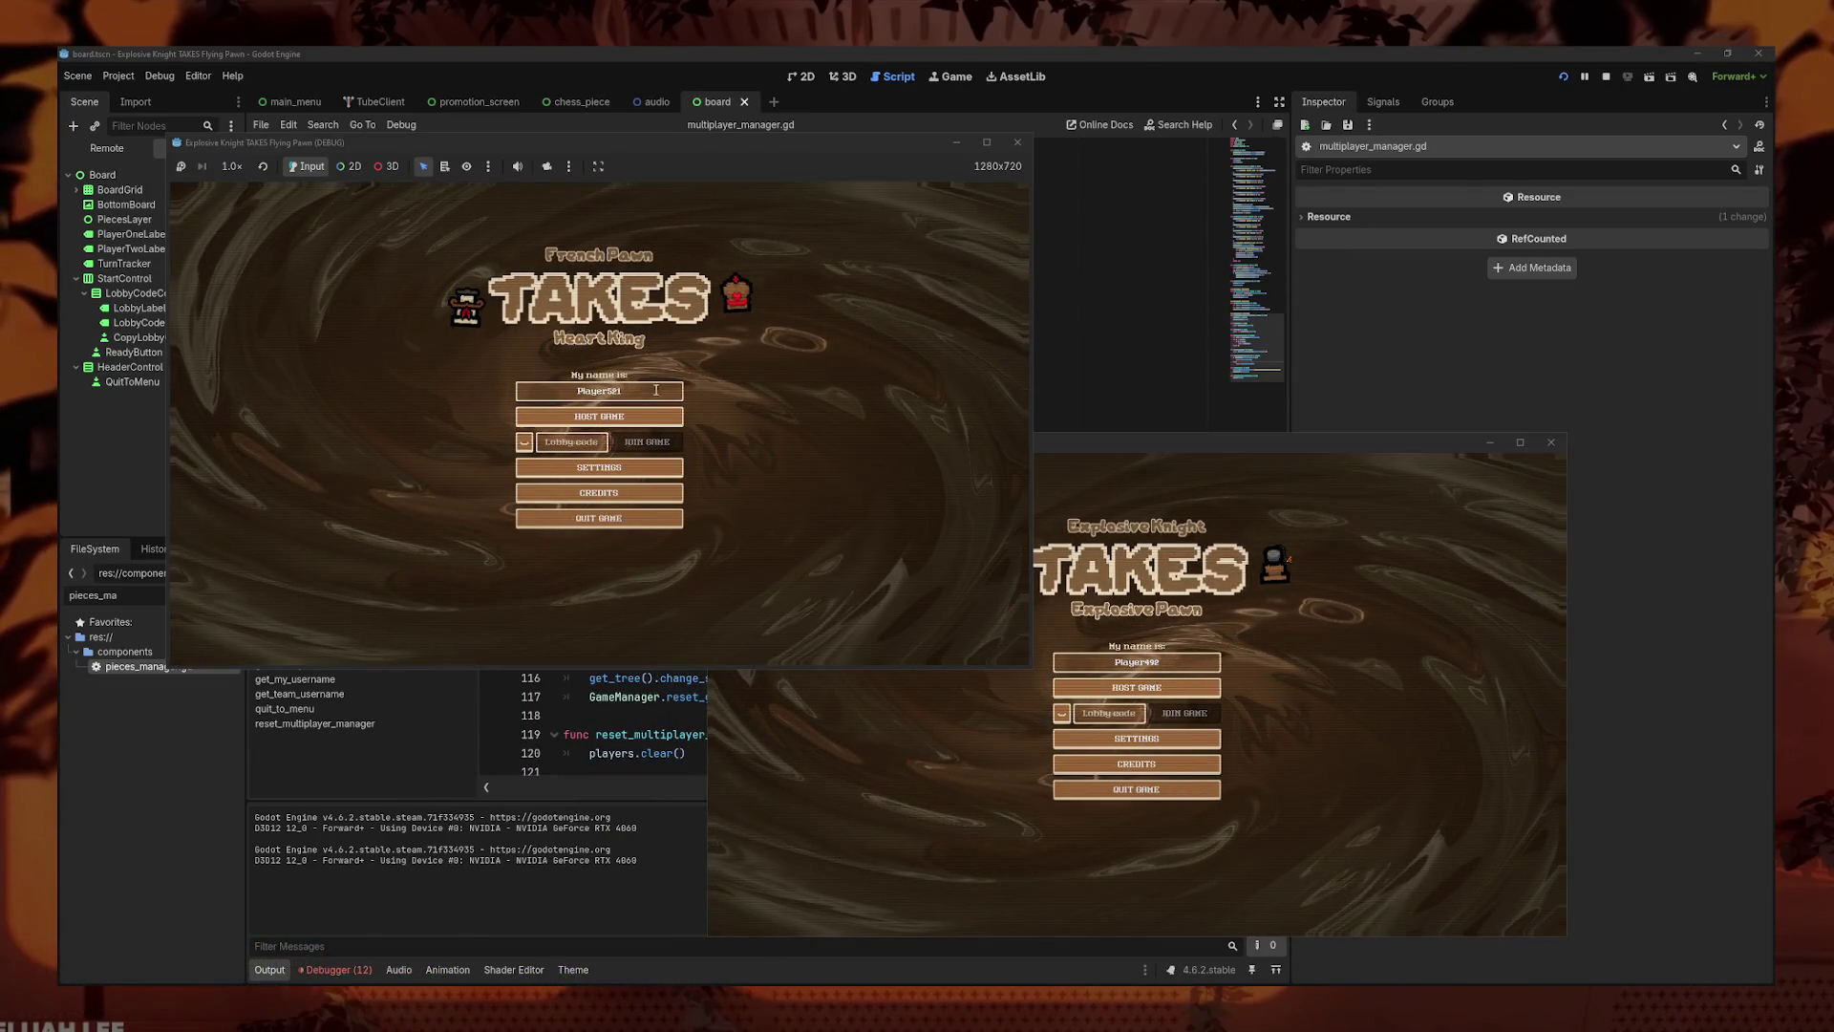
left_click(572, 441)
key("ctrl+v")
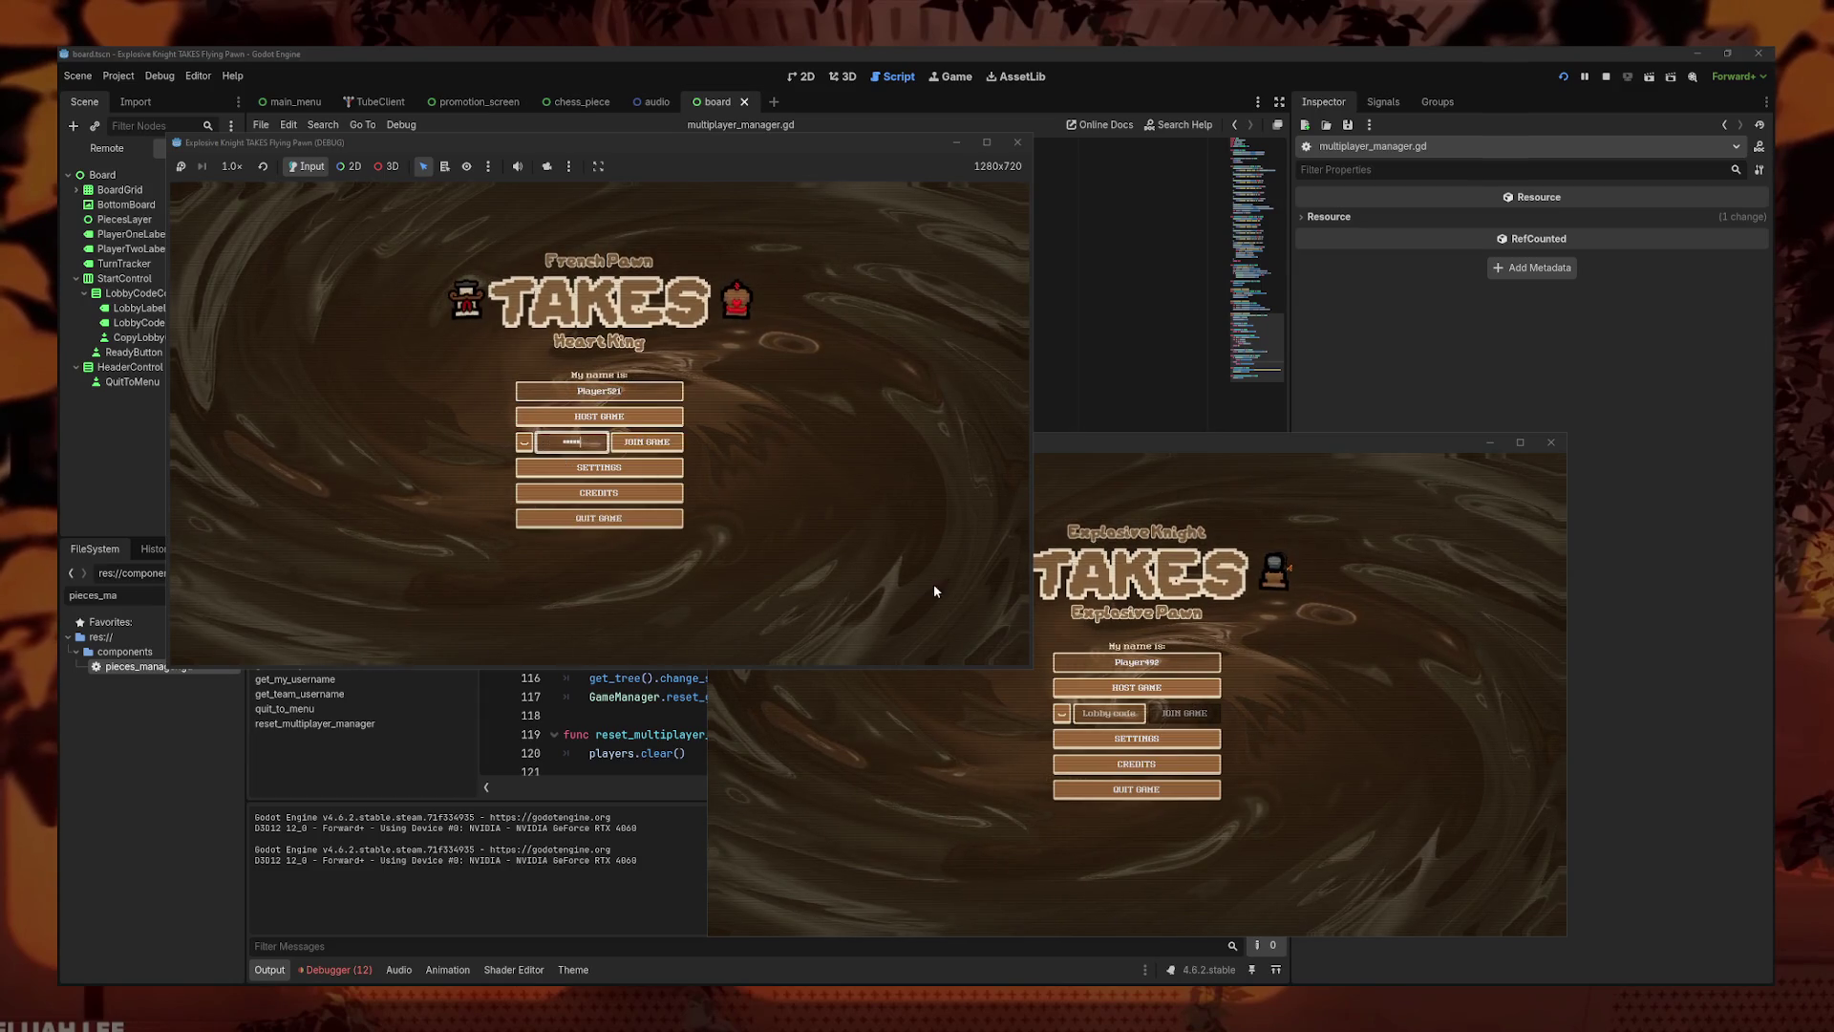
left_click(1108, 712)
key("ctrl+v")
left_click(1185, 713)
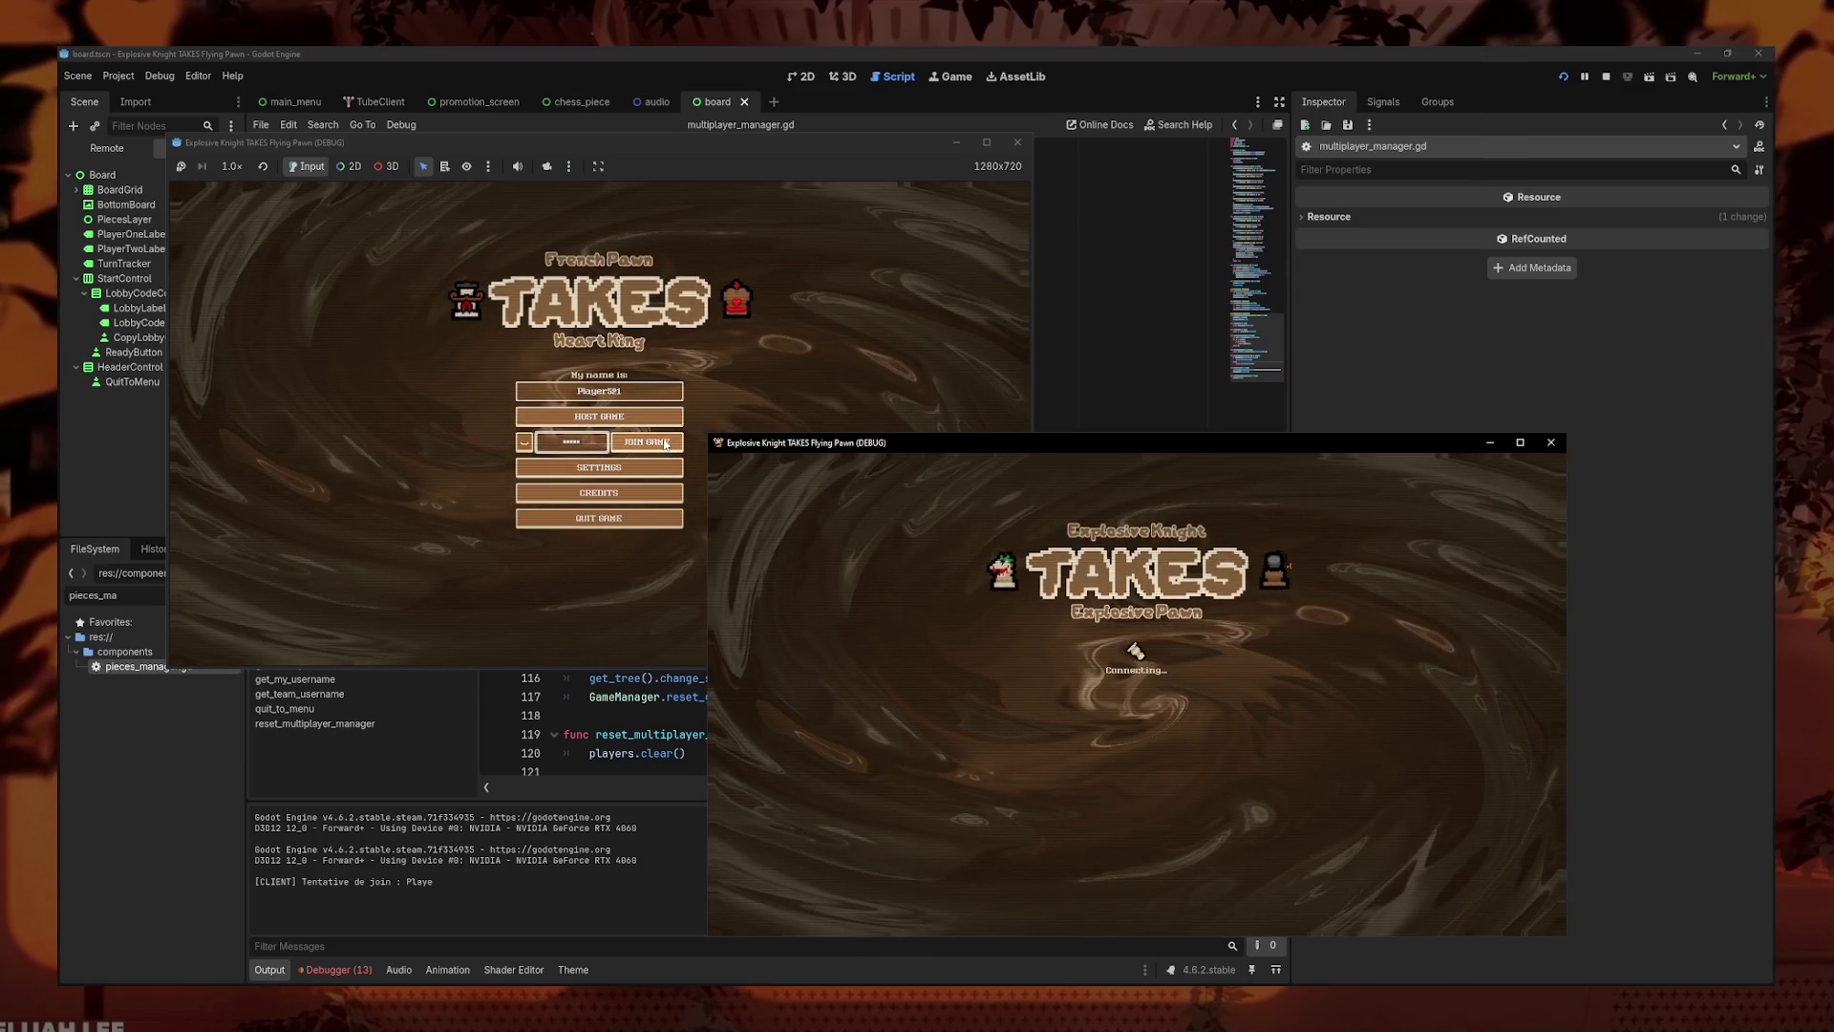
left_click(595, 423)
left_click(596, 423)
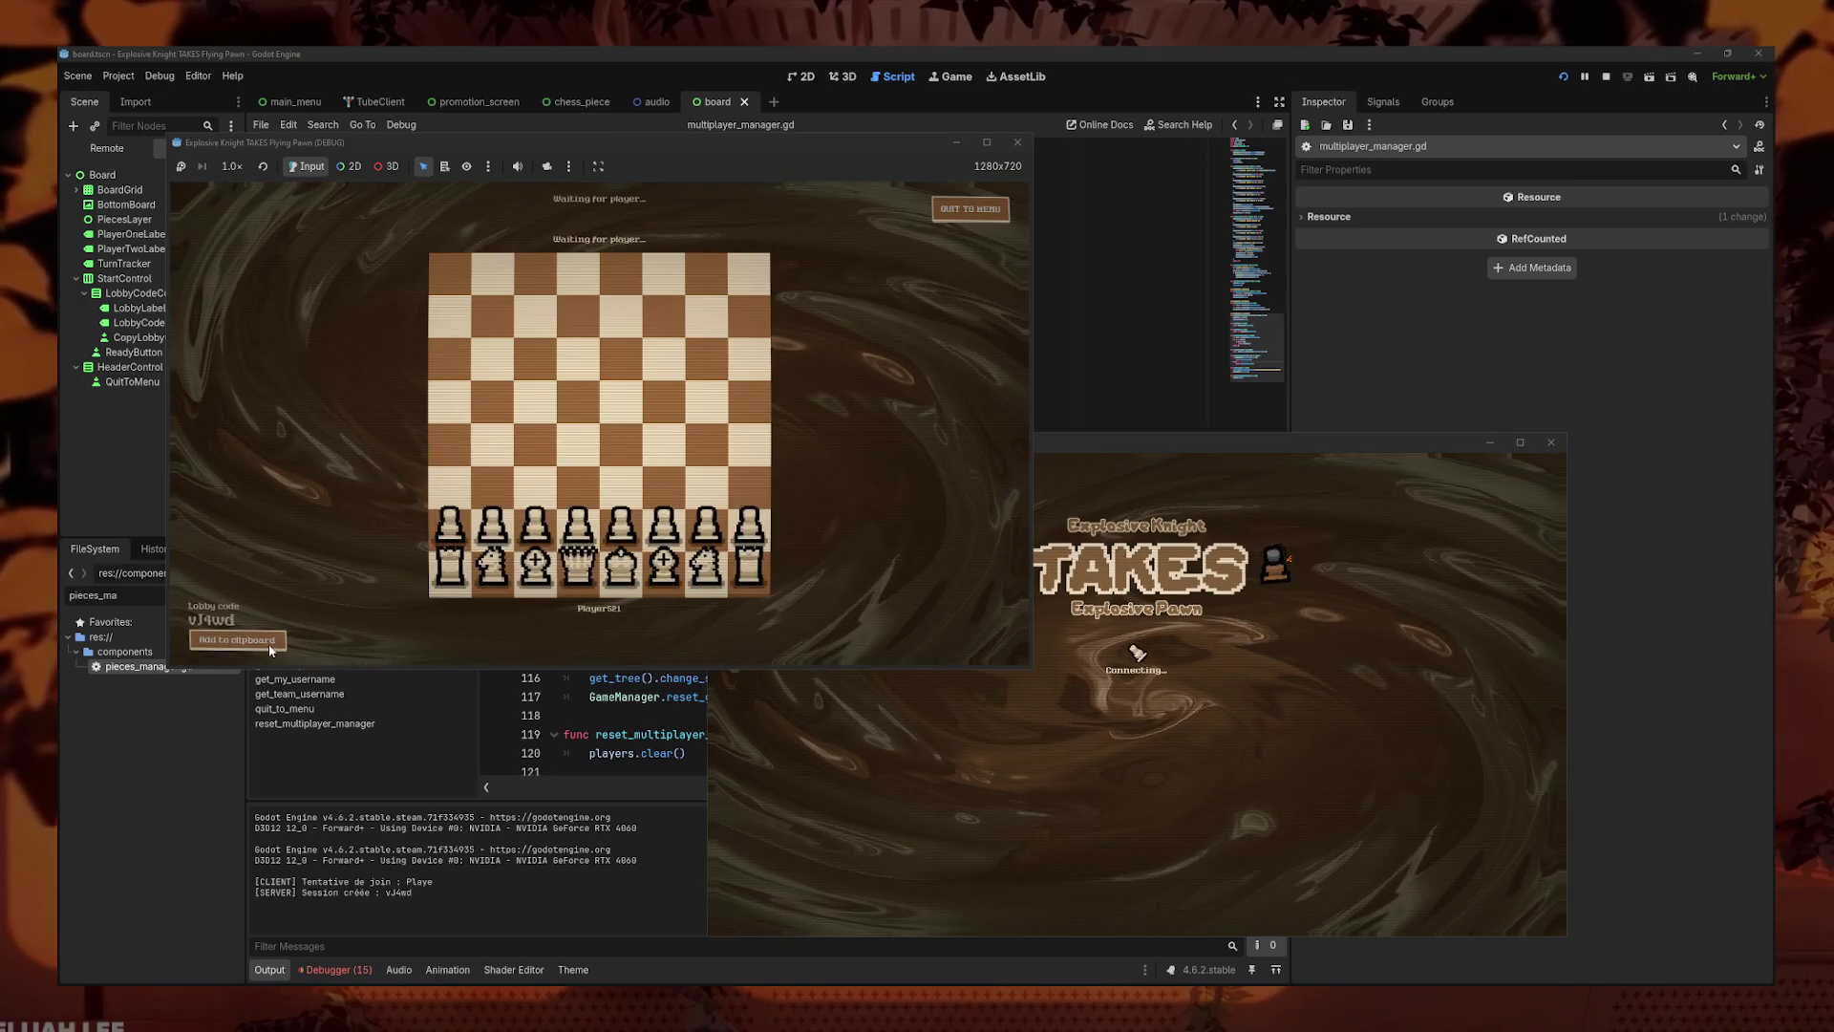
left_click(1124, 768)
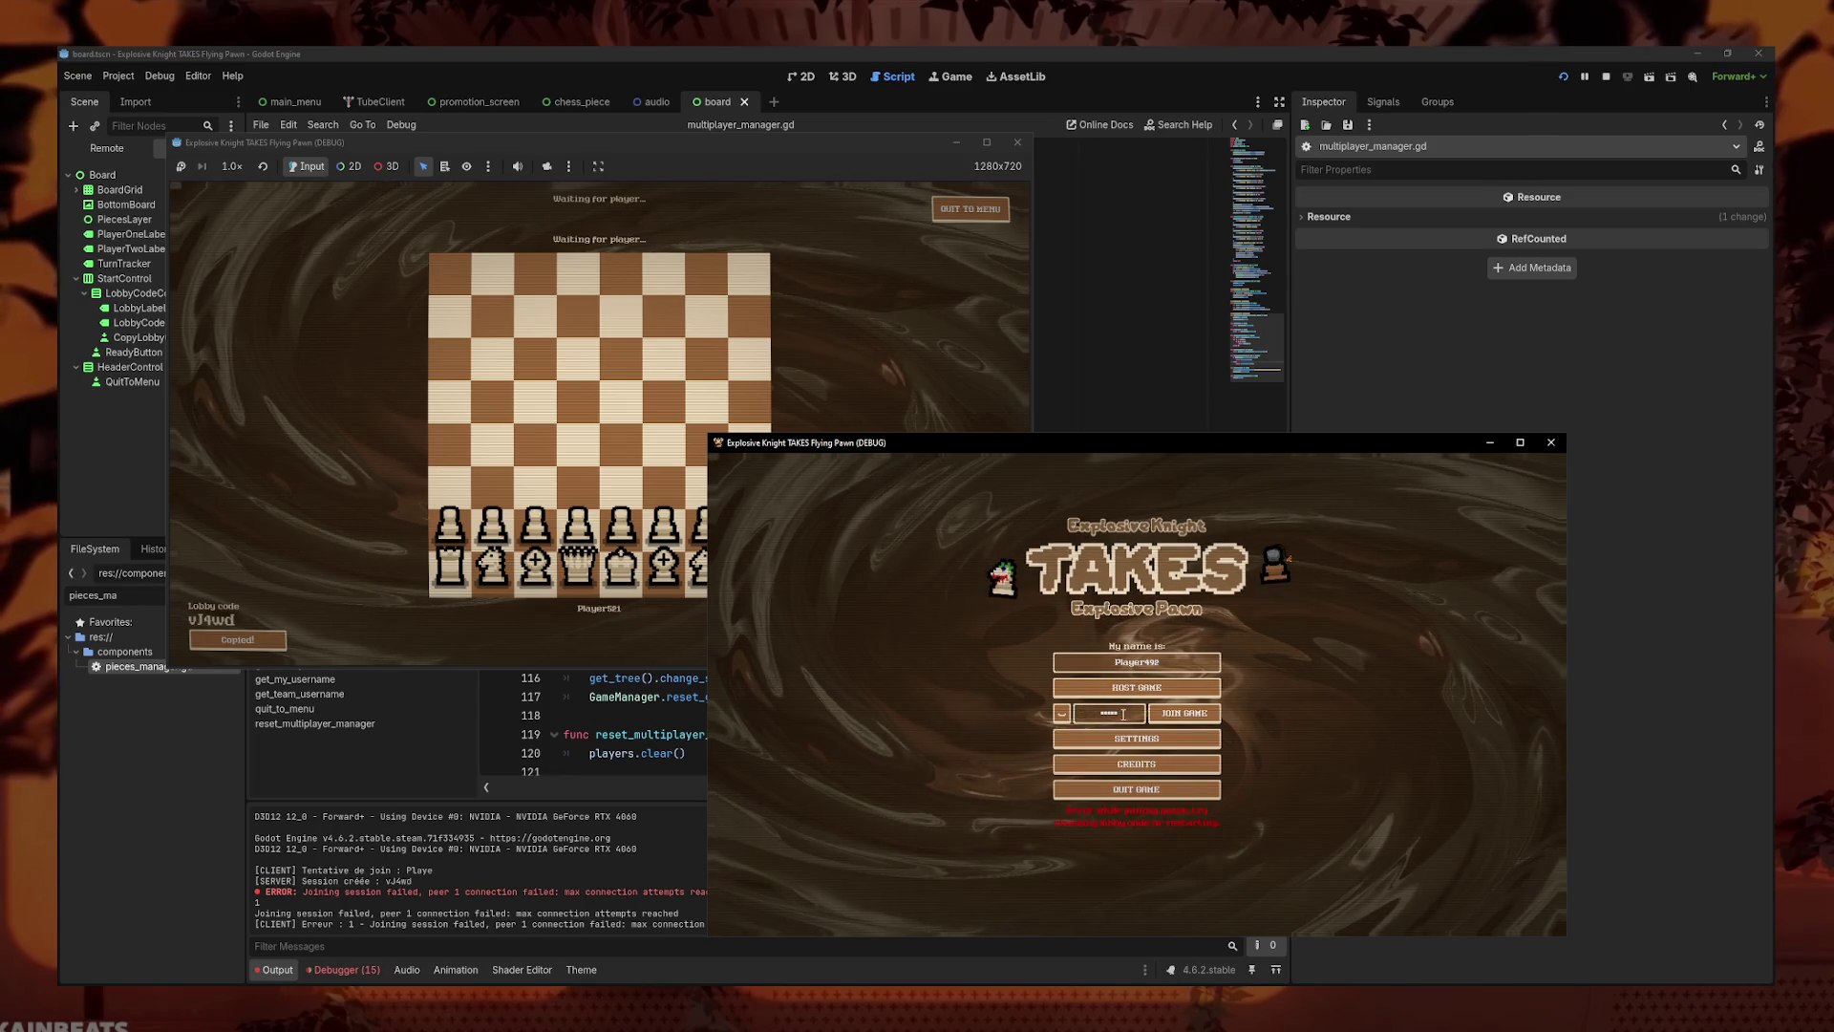
left_click(1187, 720)
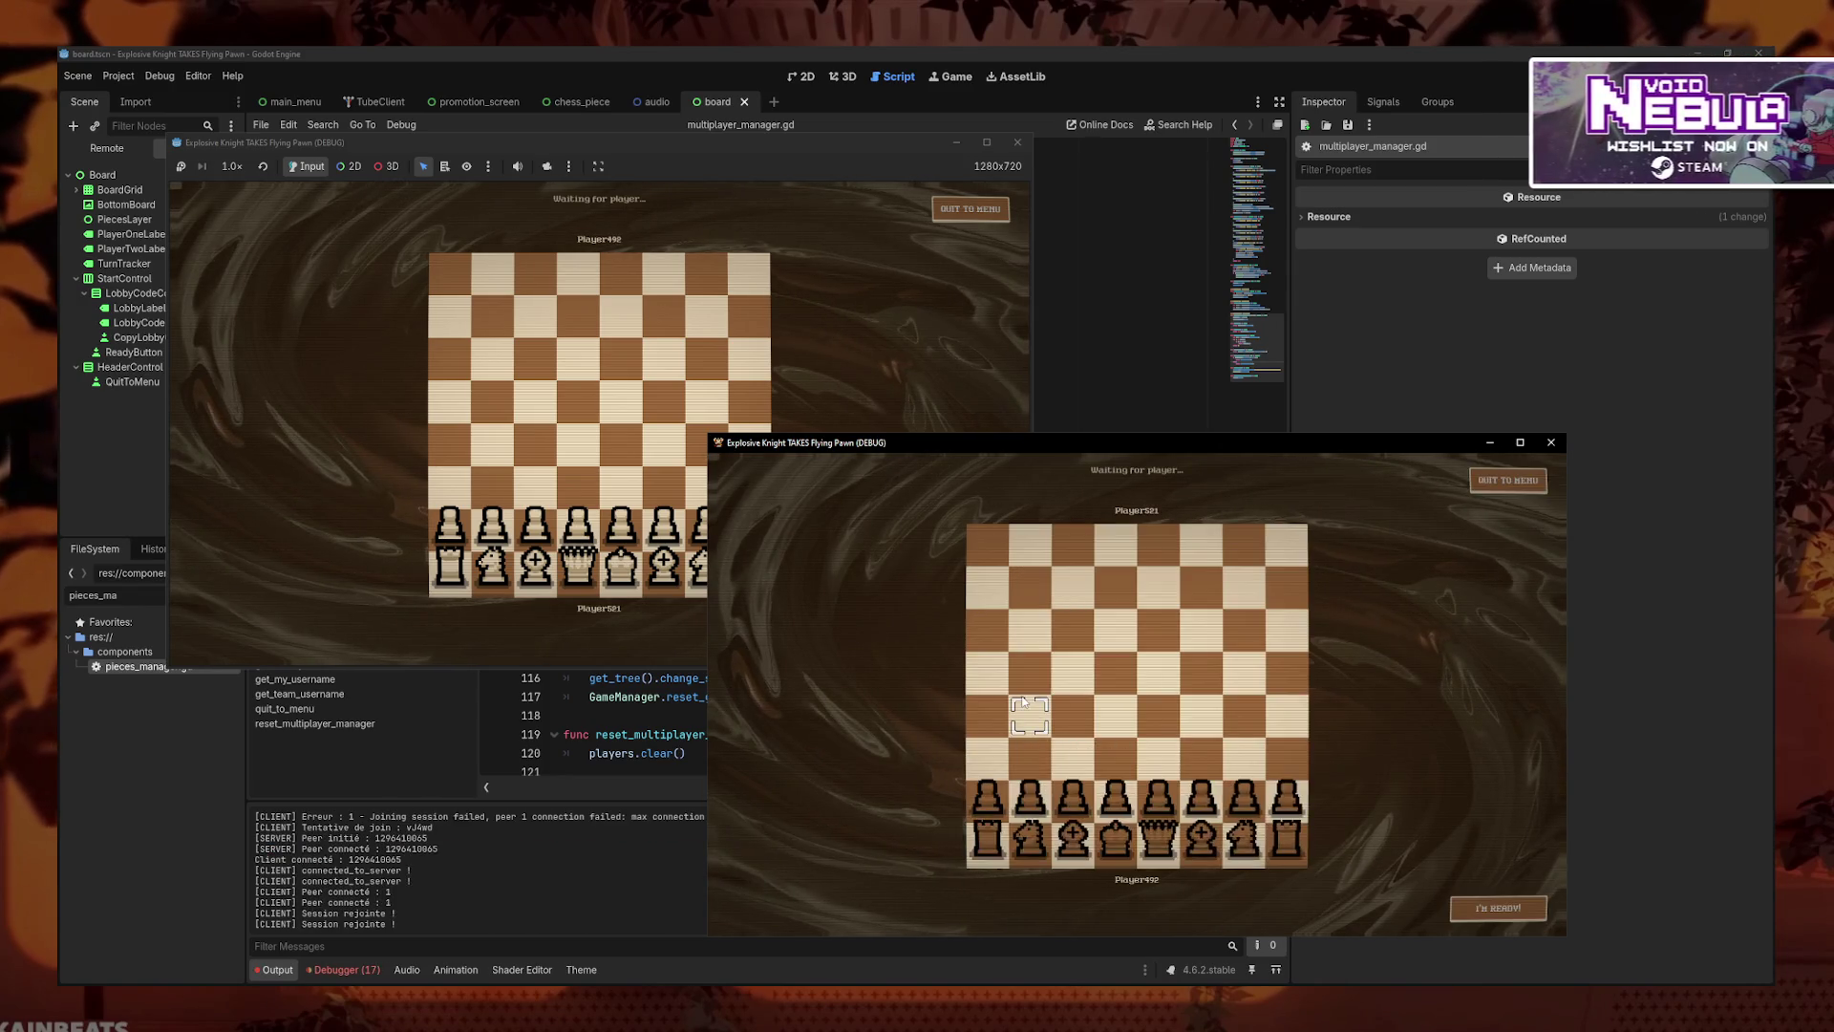
- Swap both players' pawns for variants such as the French Pawn, then mark ready
left_click(577, 526)
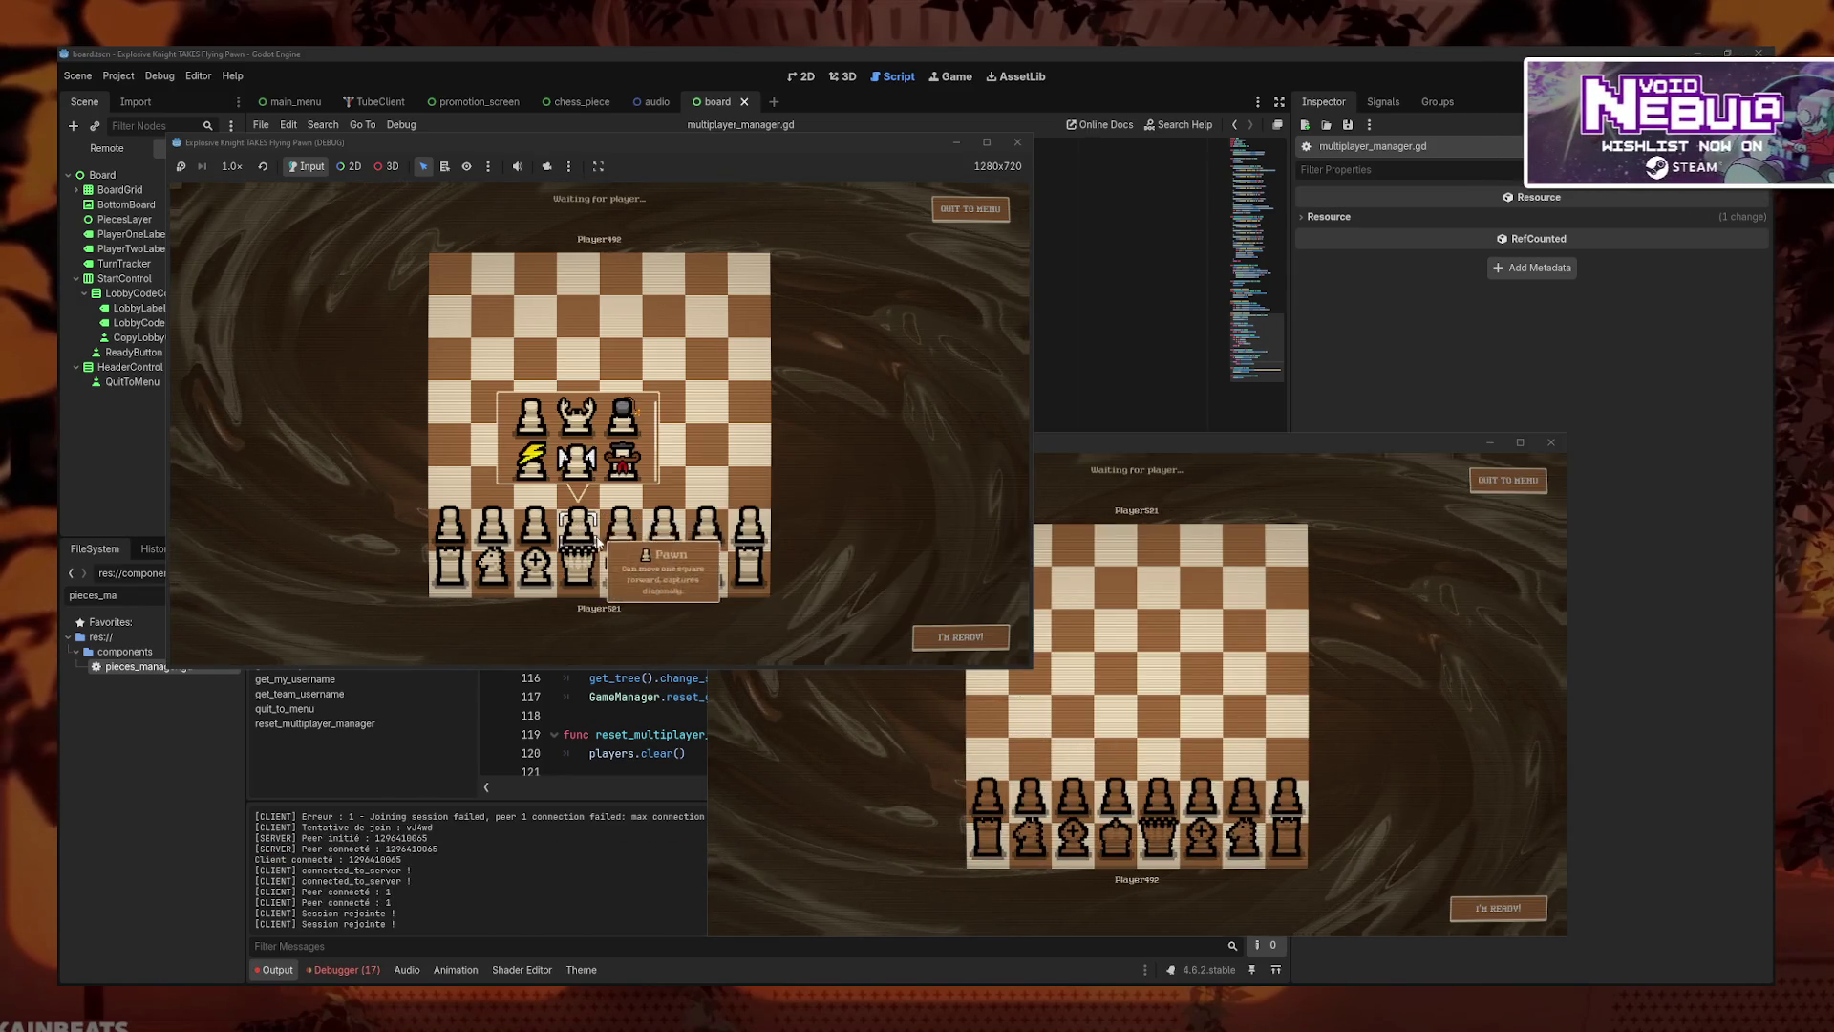
left_click(630, 465)
left_click(664, 525)
left_click(709, 465)
left_click(1201, 795)
left_click(1246, 735)
left_click(1118, 796)
left_click(1116, 736)
left_click(535, 525)
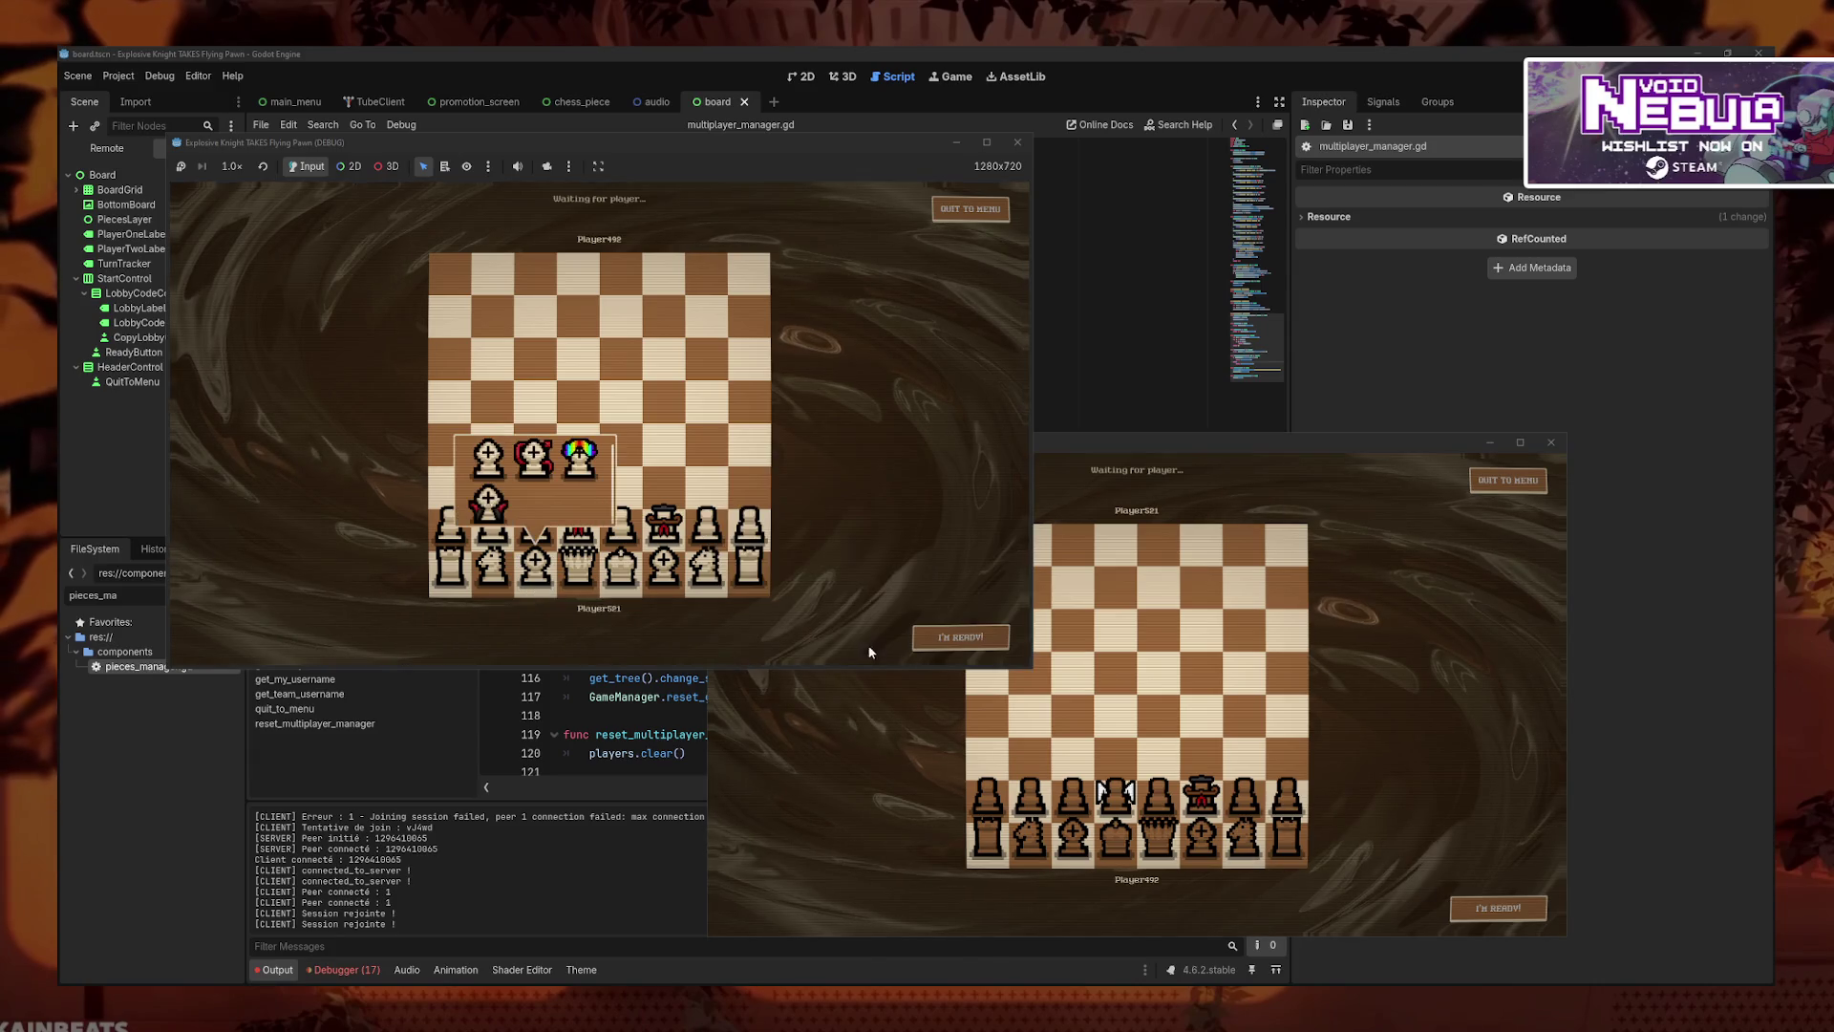
left_click(488, 458)
left_click(621, 526)
left_click(573, 458)
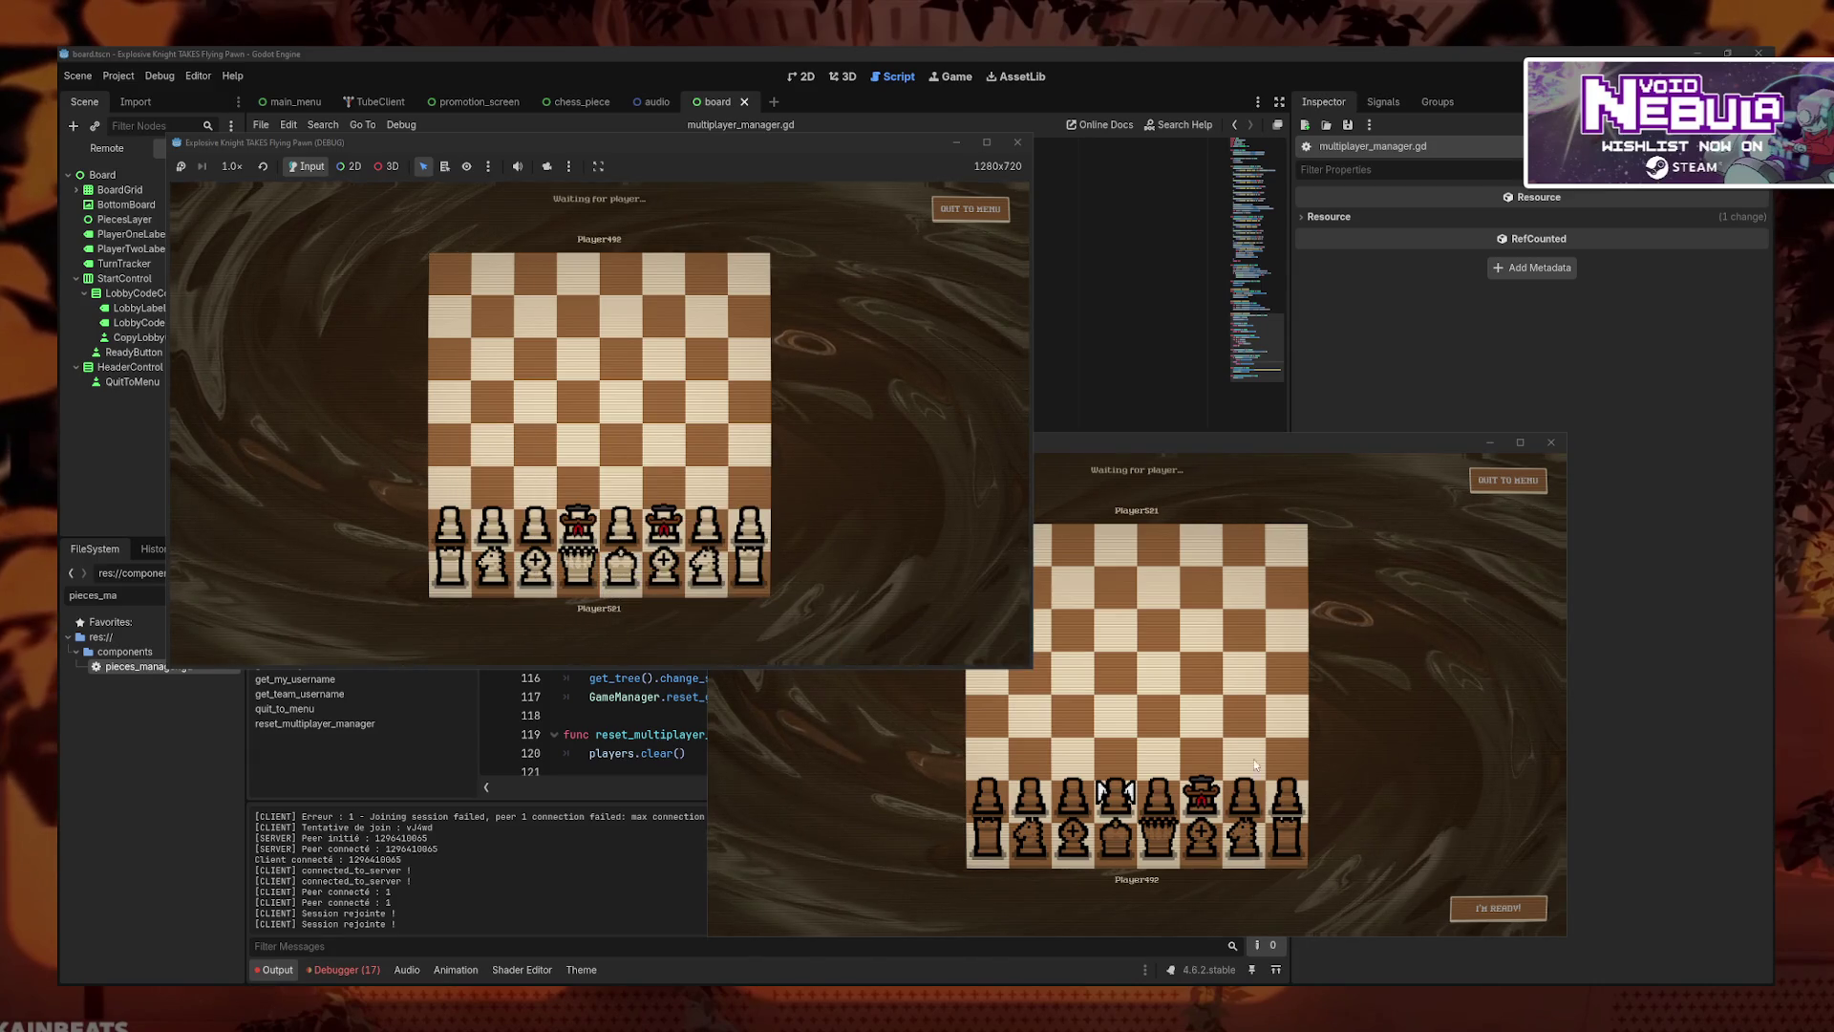
left_click(1498, 908)
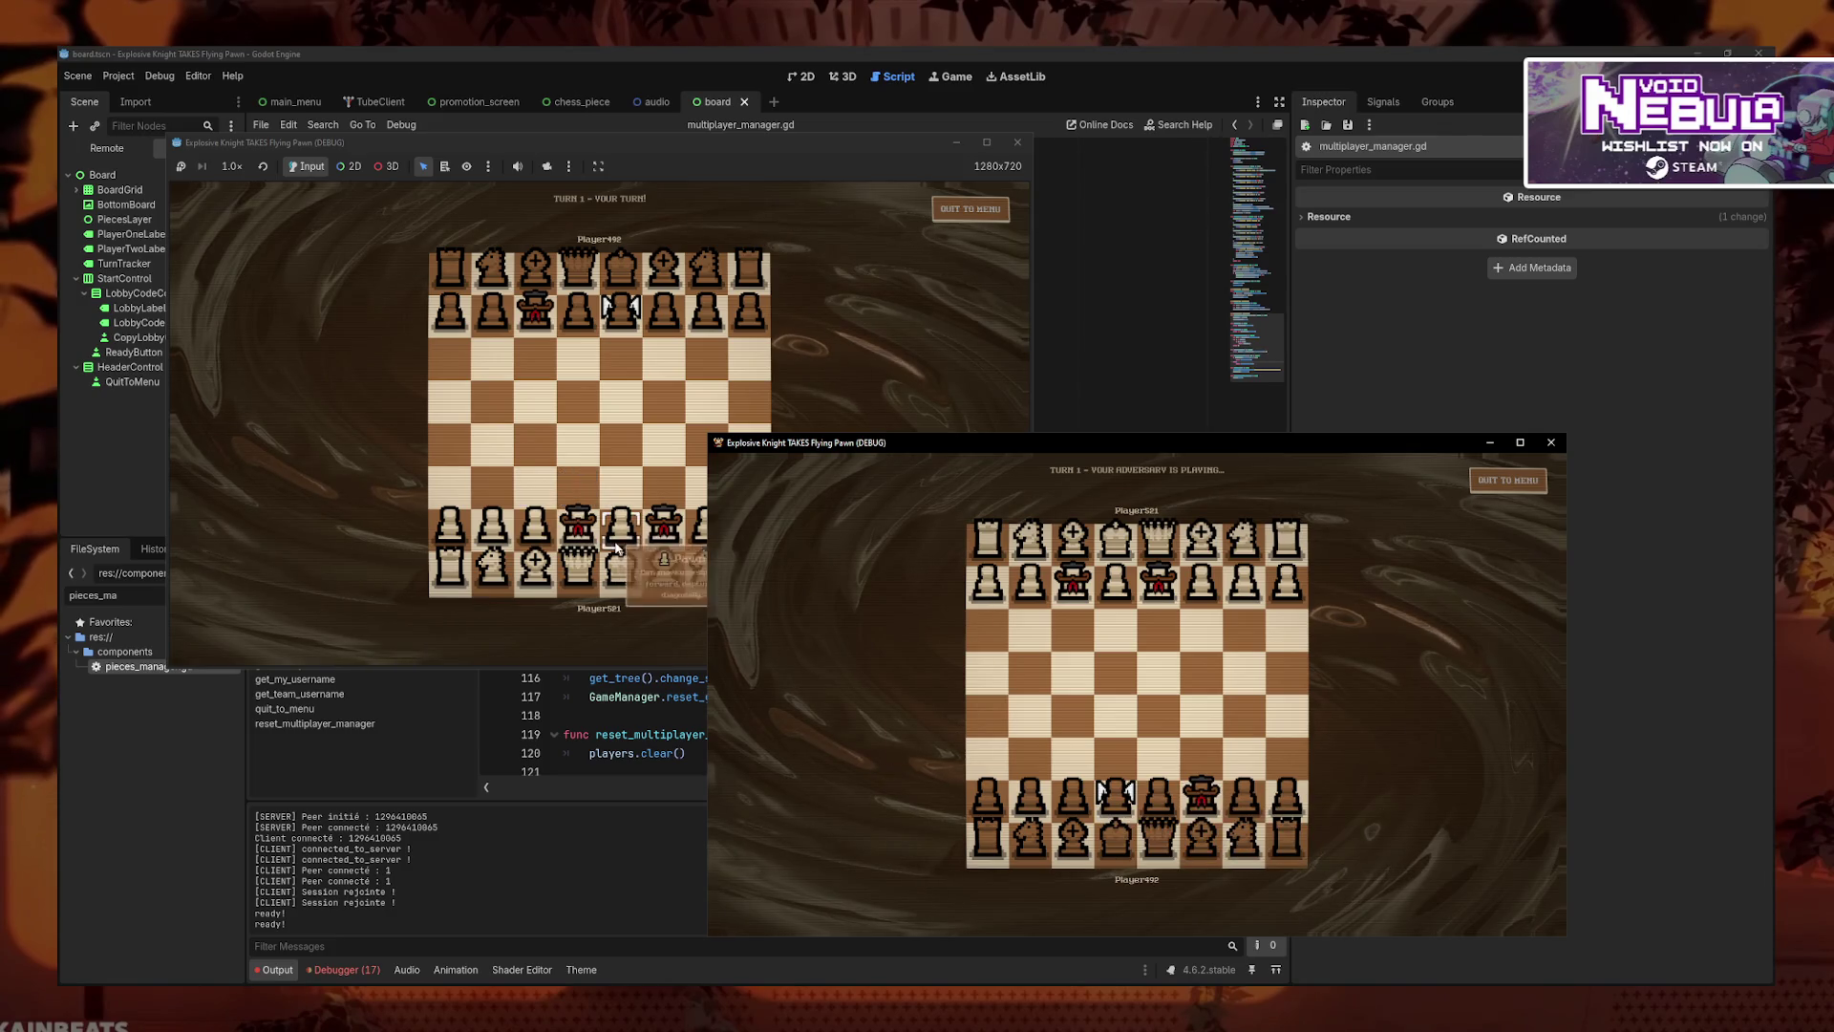
- Play the match: pawn advances, a diagonal pawn capture, and a Zombie Queen move
left_click(578, 525)
left_click(578, 439)
left_click(1202, 793)
left_click(1202, 712)
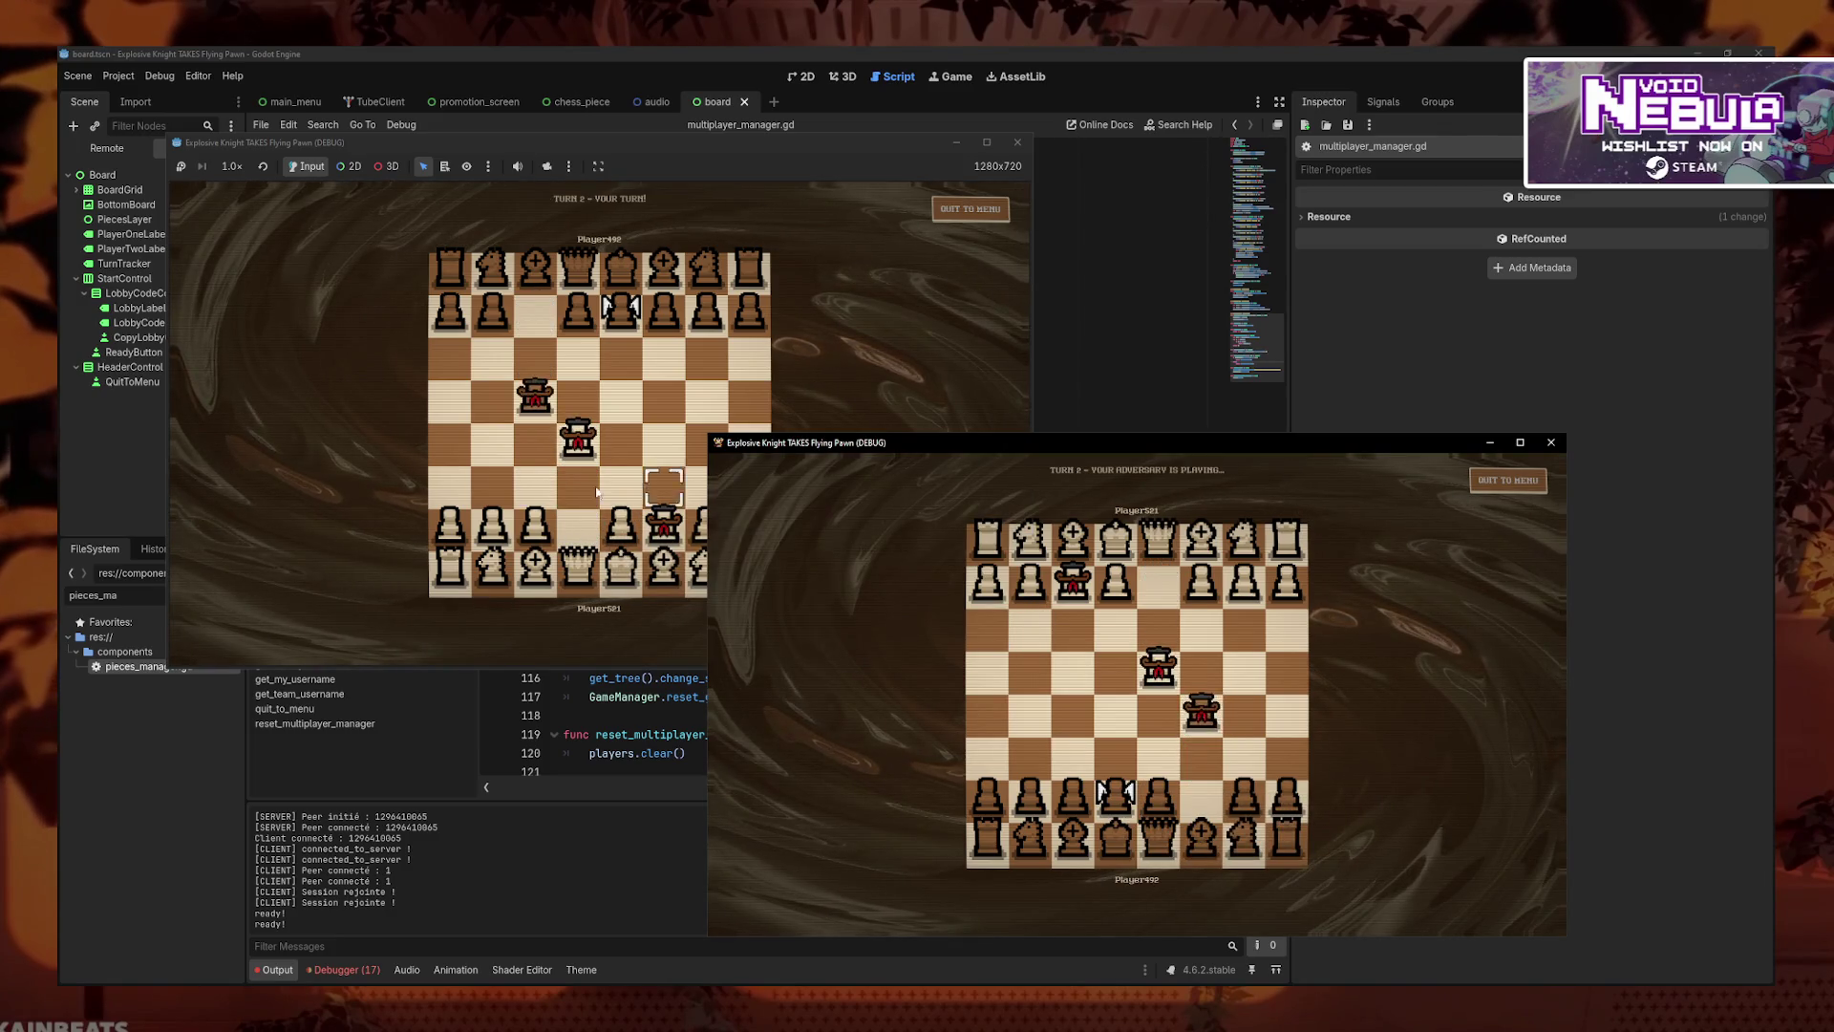
left_click(621, 526)
left_click(621, 487)
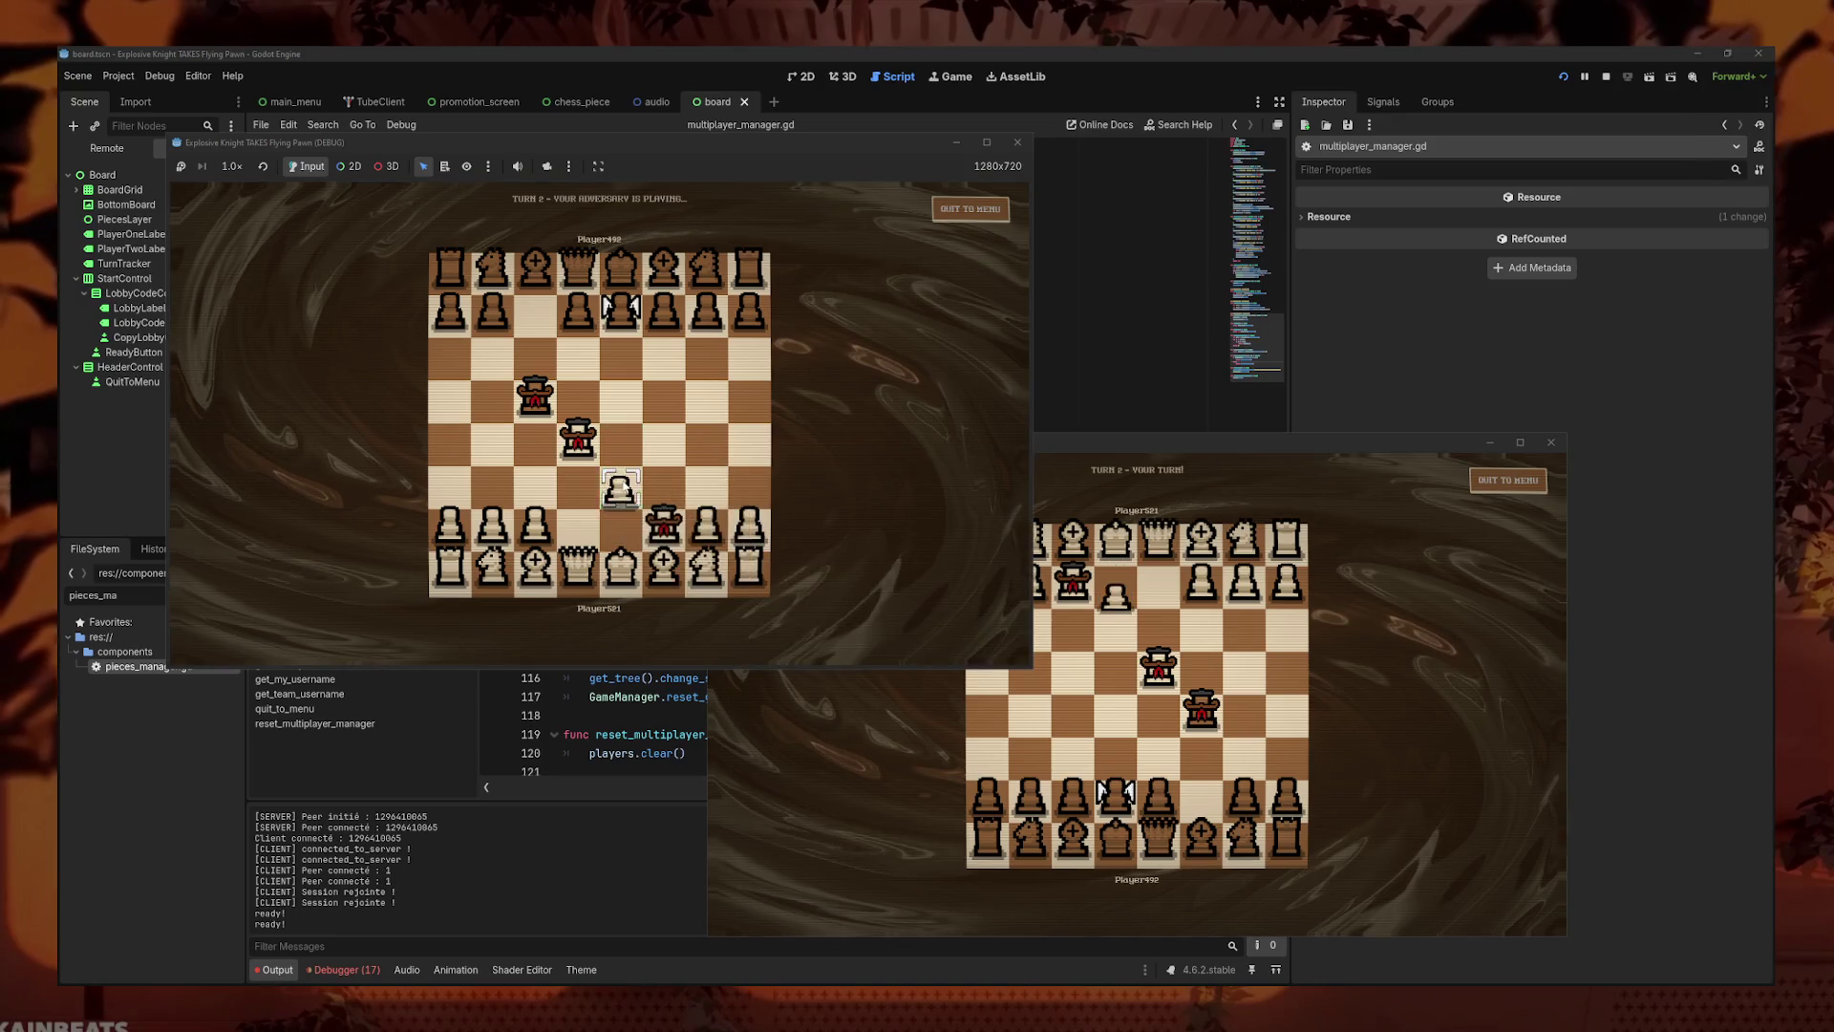
left_click(1202, 712)
left_click(1159, 668)
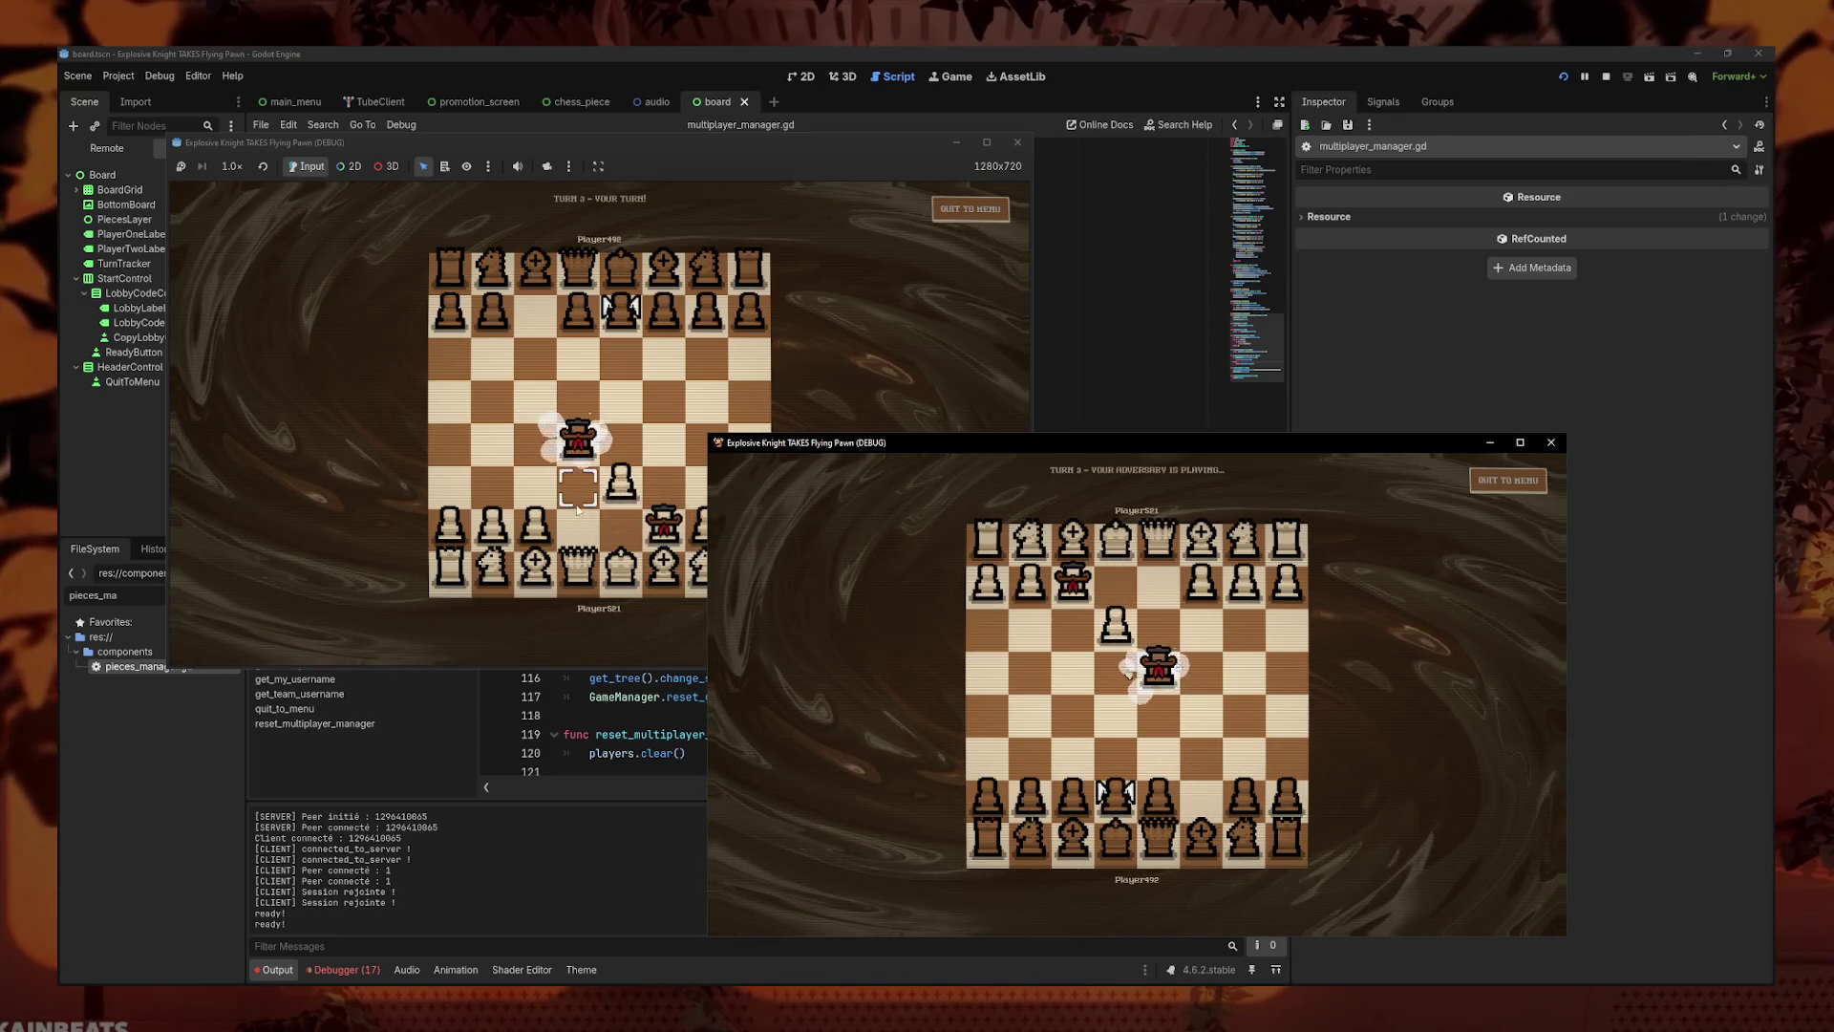
left_click(535, 526)
left_click(535, 483)
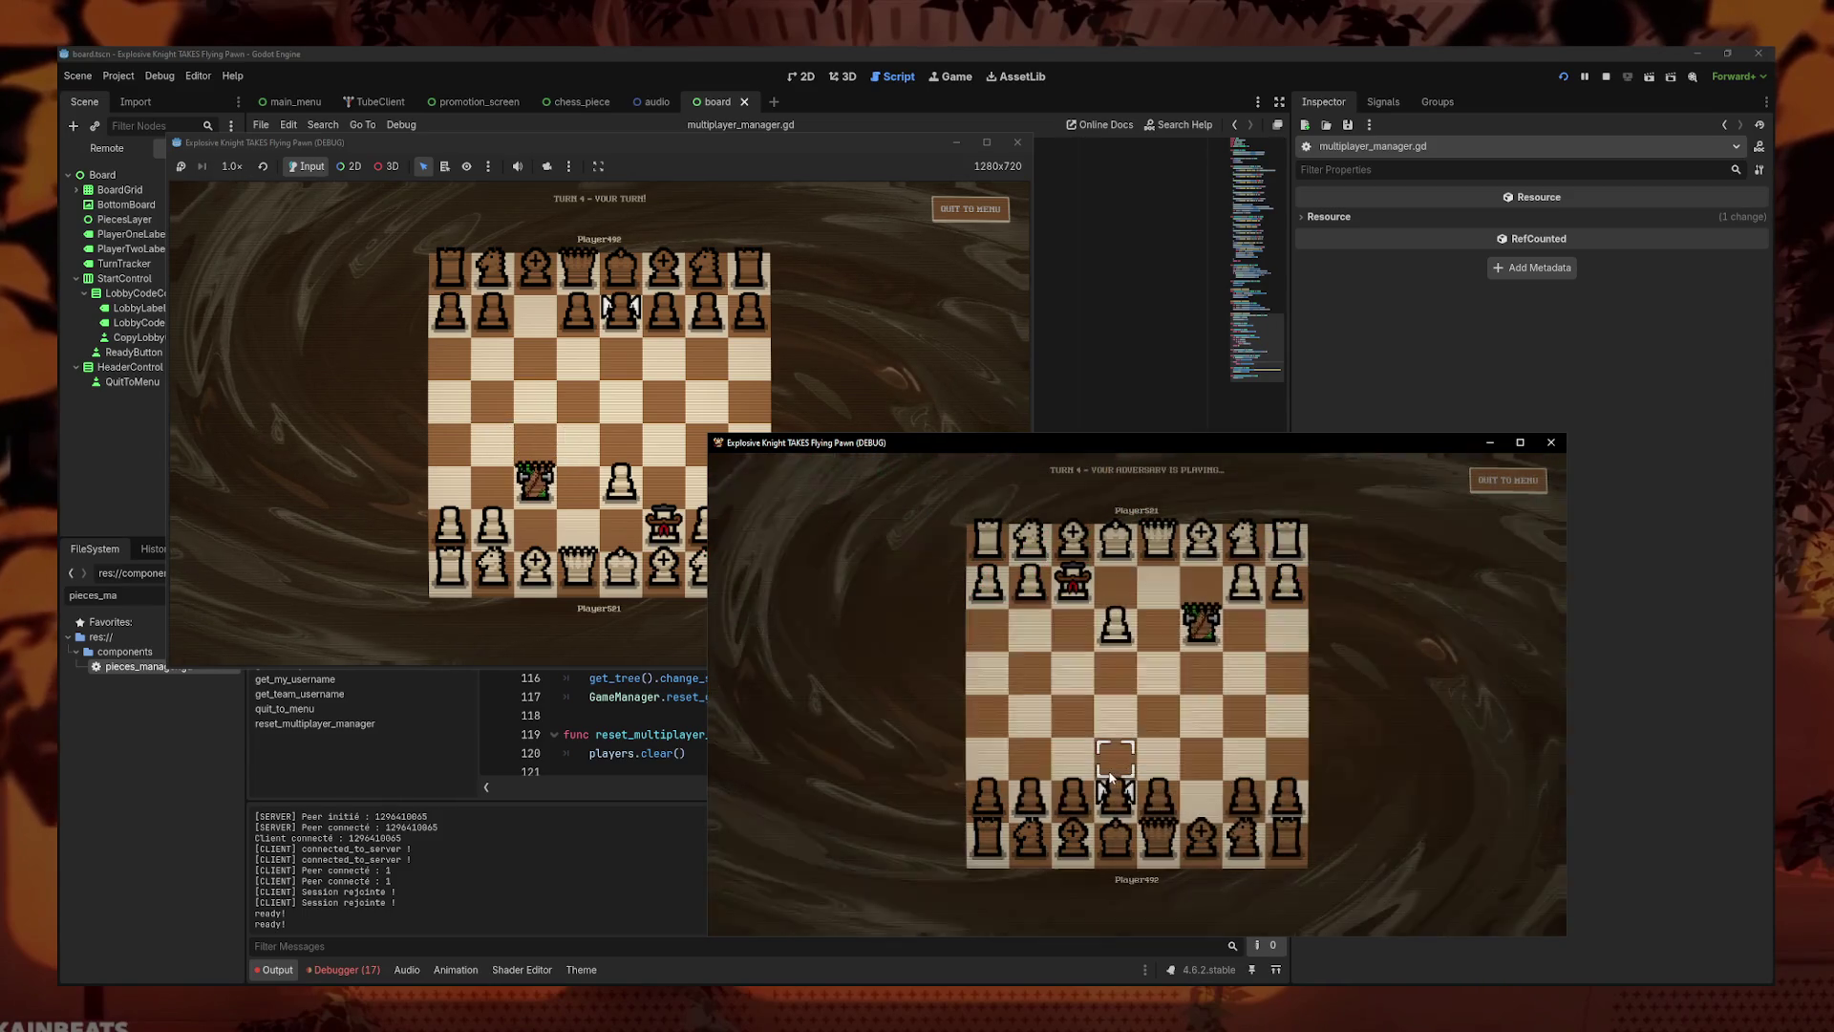
left_click(573, 506)
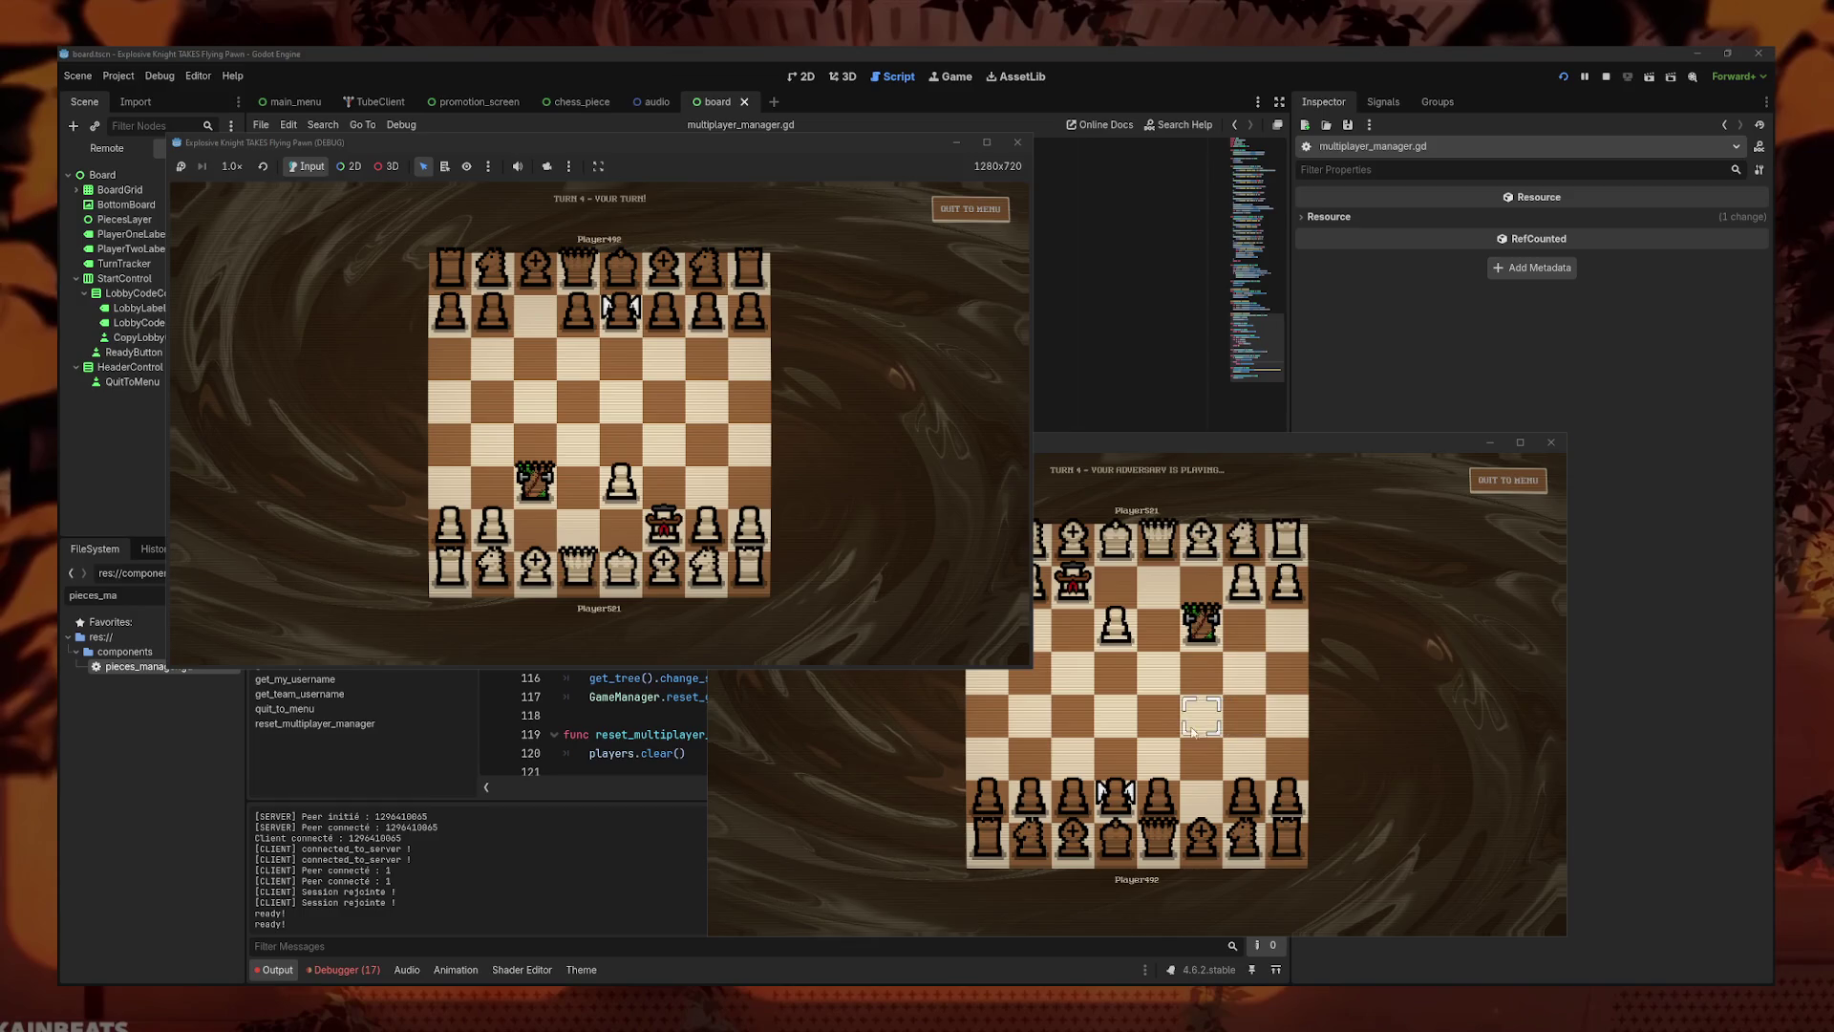
left_click(1193, 731)
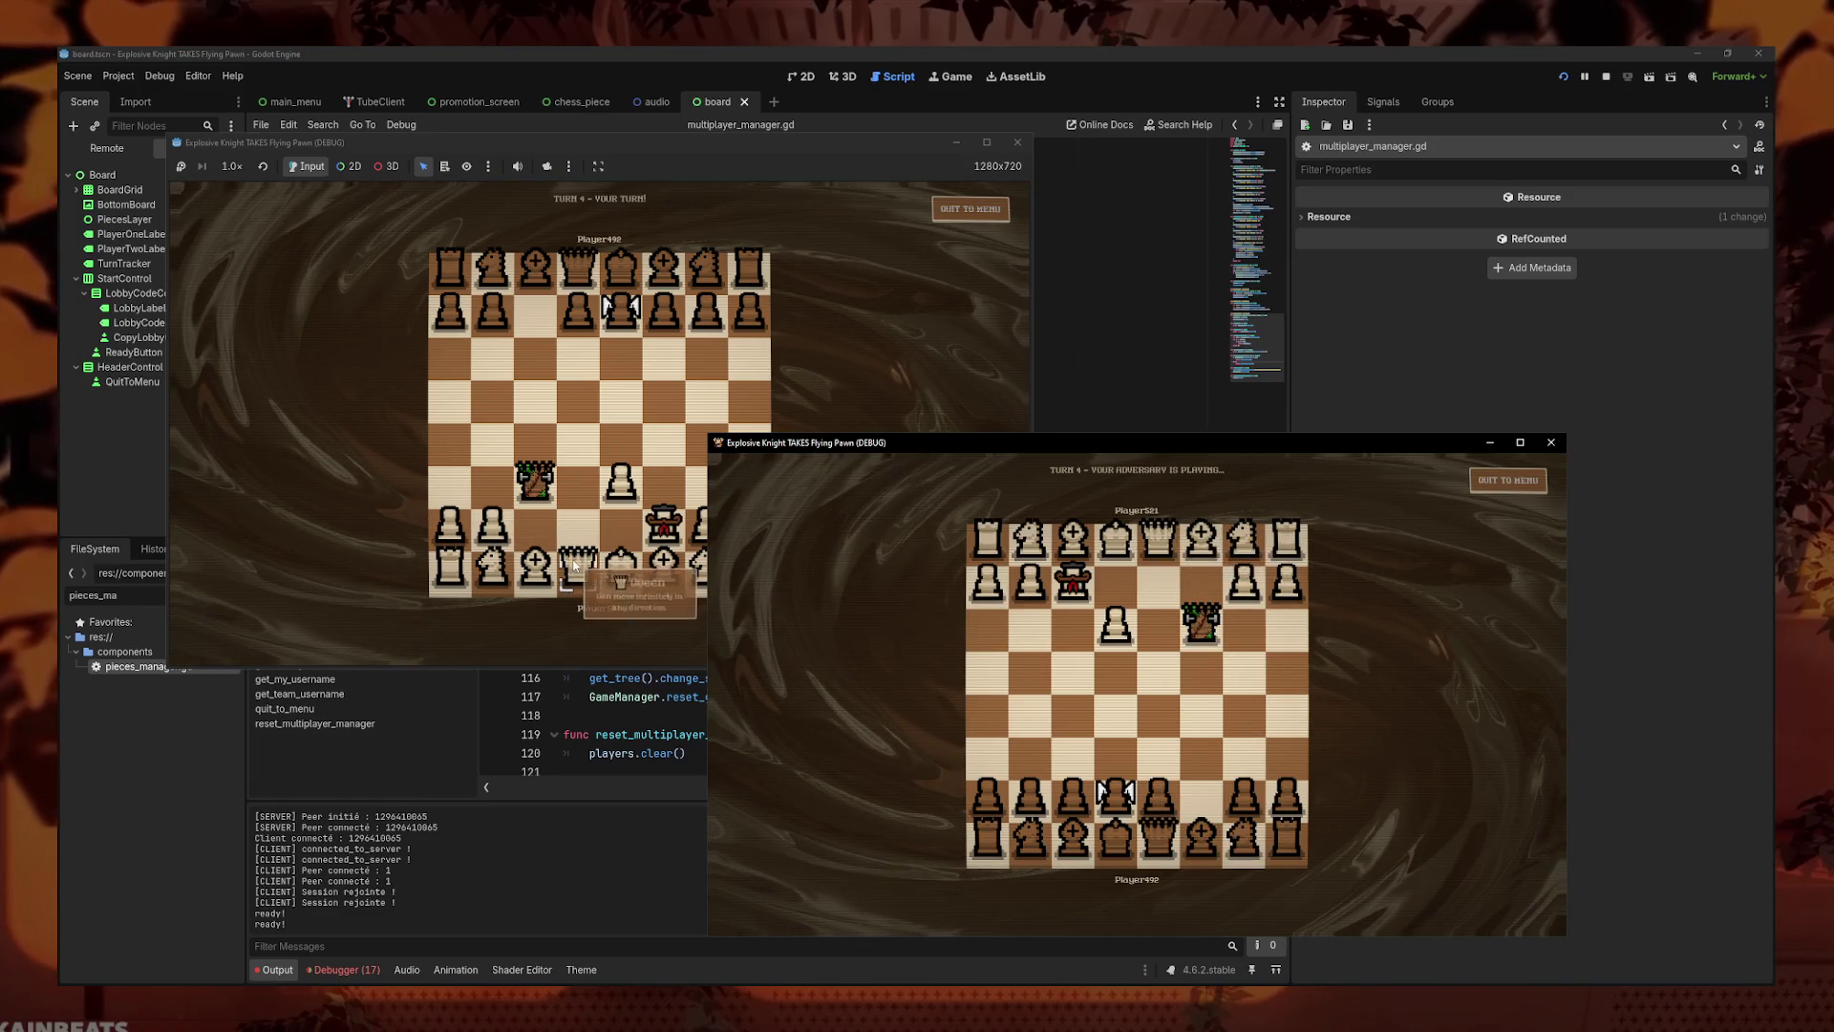
left_click_drag(664, 524, 664, 437)
mouse_move(1208, 625)
left_mouse_down()
mouse_move(1211, 642)
mouse_move(1116, 542)
left_mouse_up()
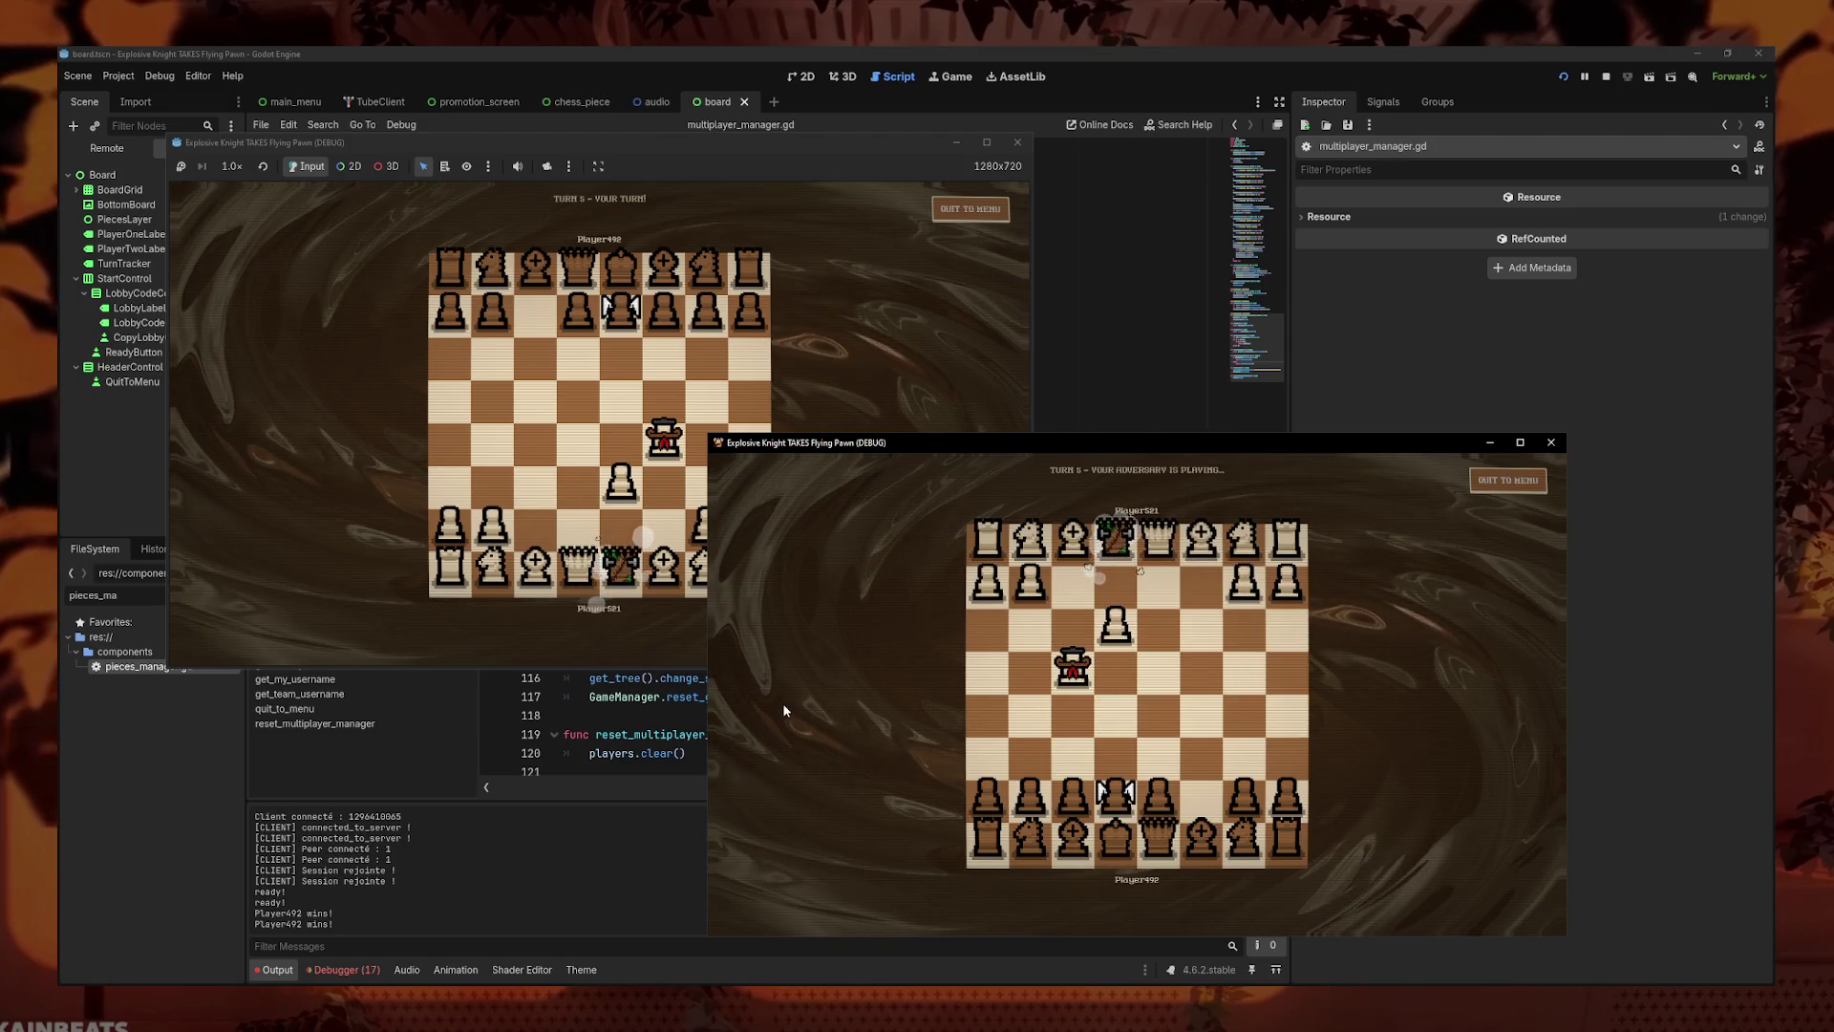
- Quit the match to the main menu and stop both game instances
mouse_move(1067, 674)
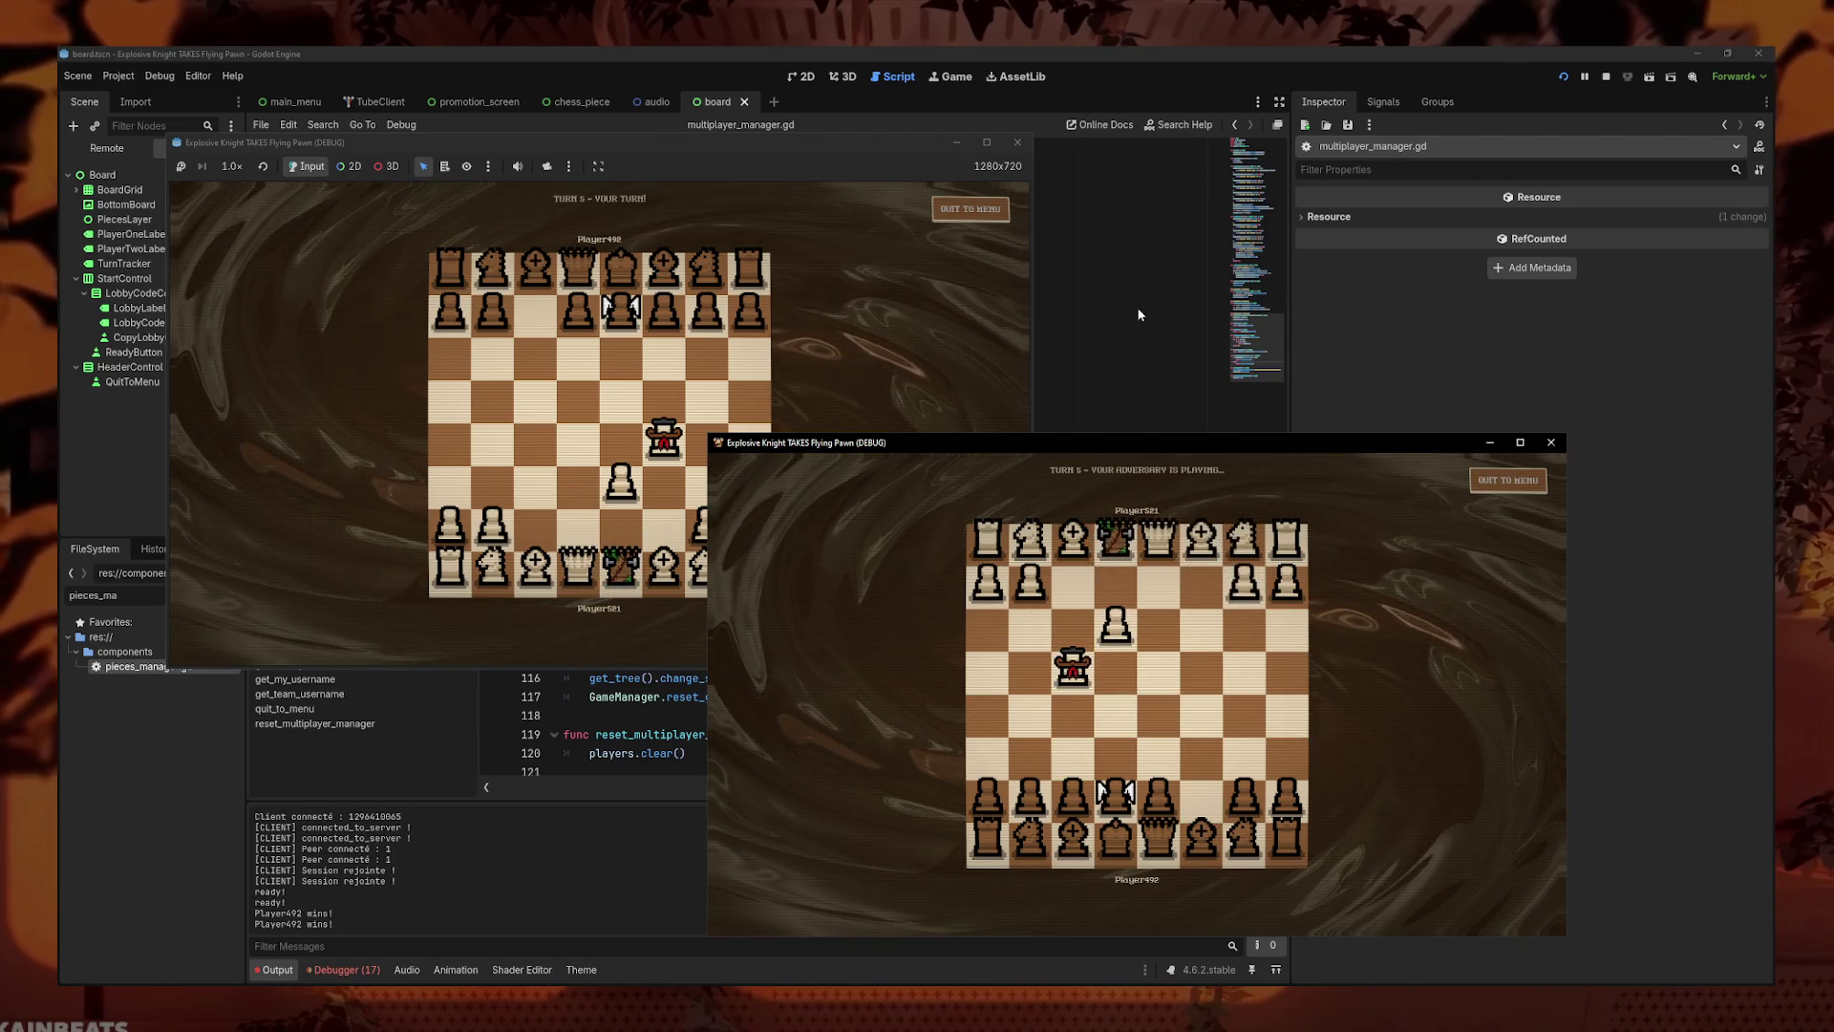
left_click(971, 208)
left_click(659, 518)
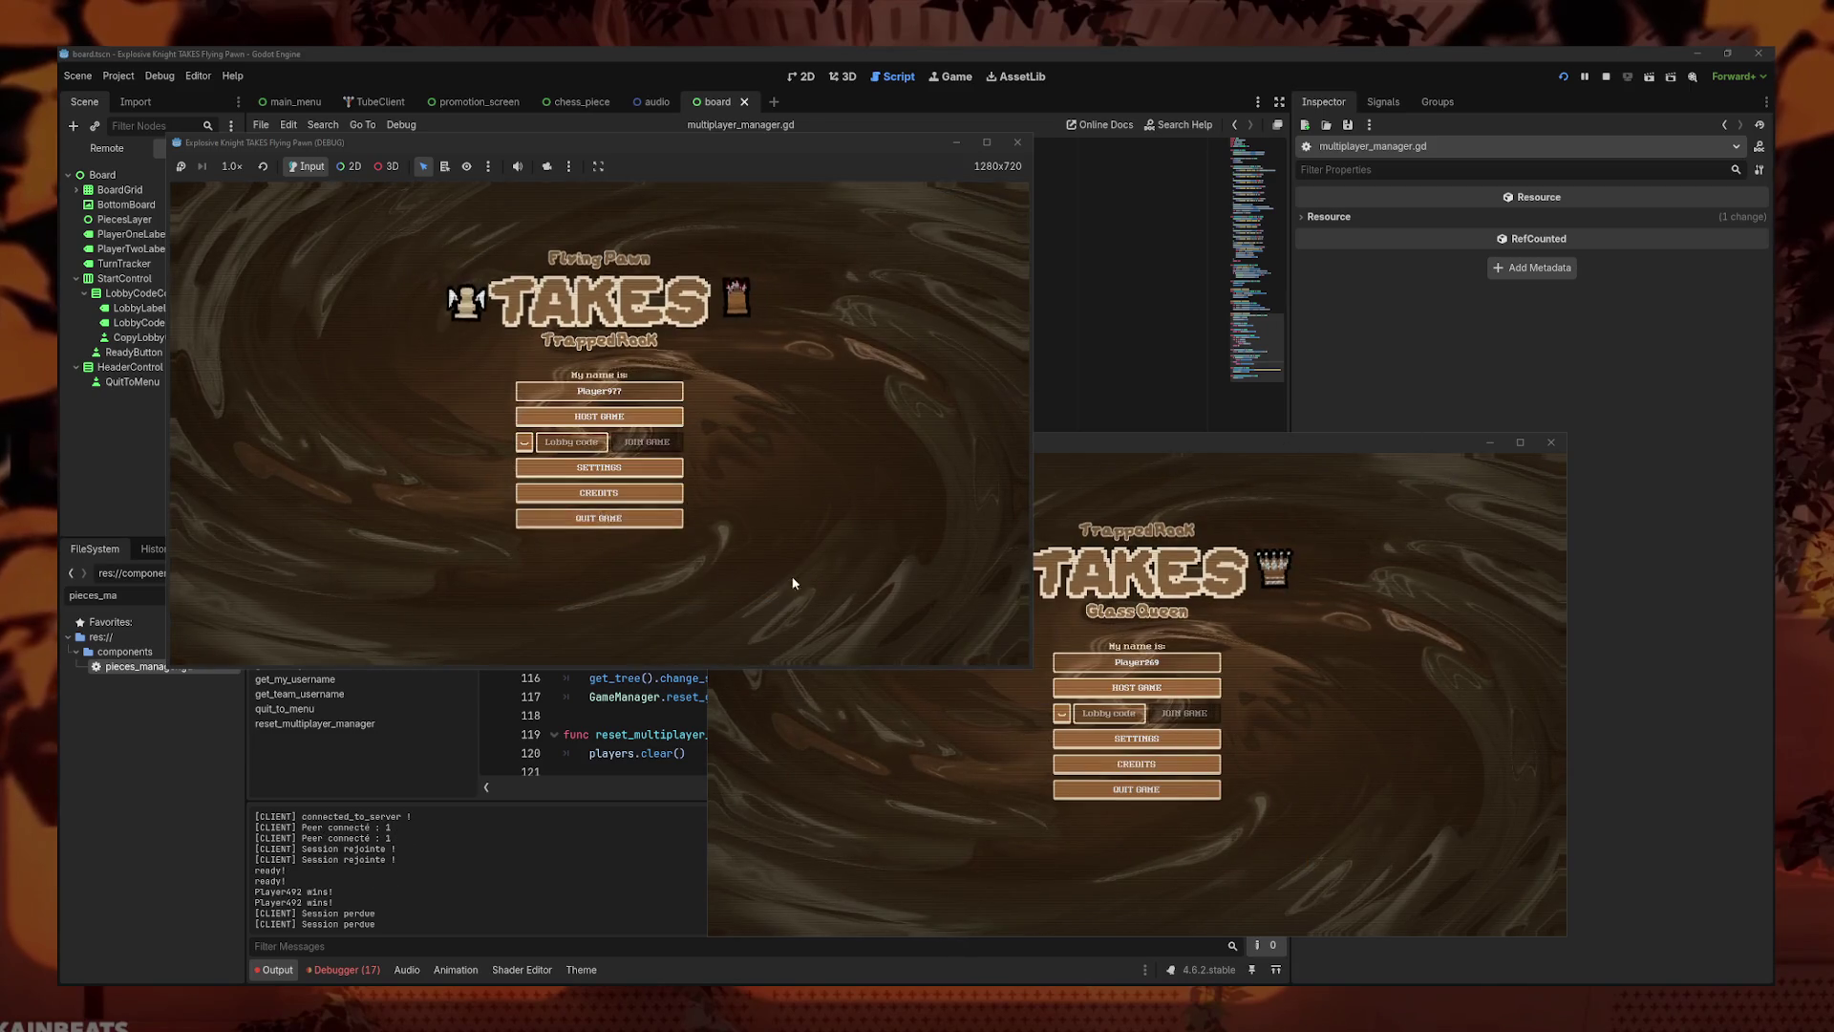
left_click(1137, 789)
- Step through lines 109–113 of get_team_username, comparing the my/enemy username returns
left_click(955, 566)
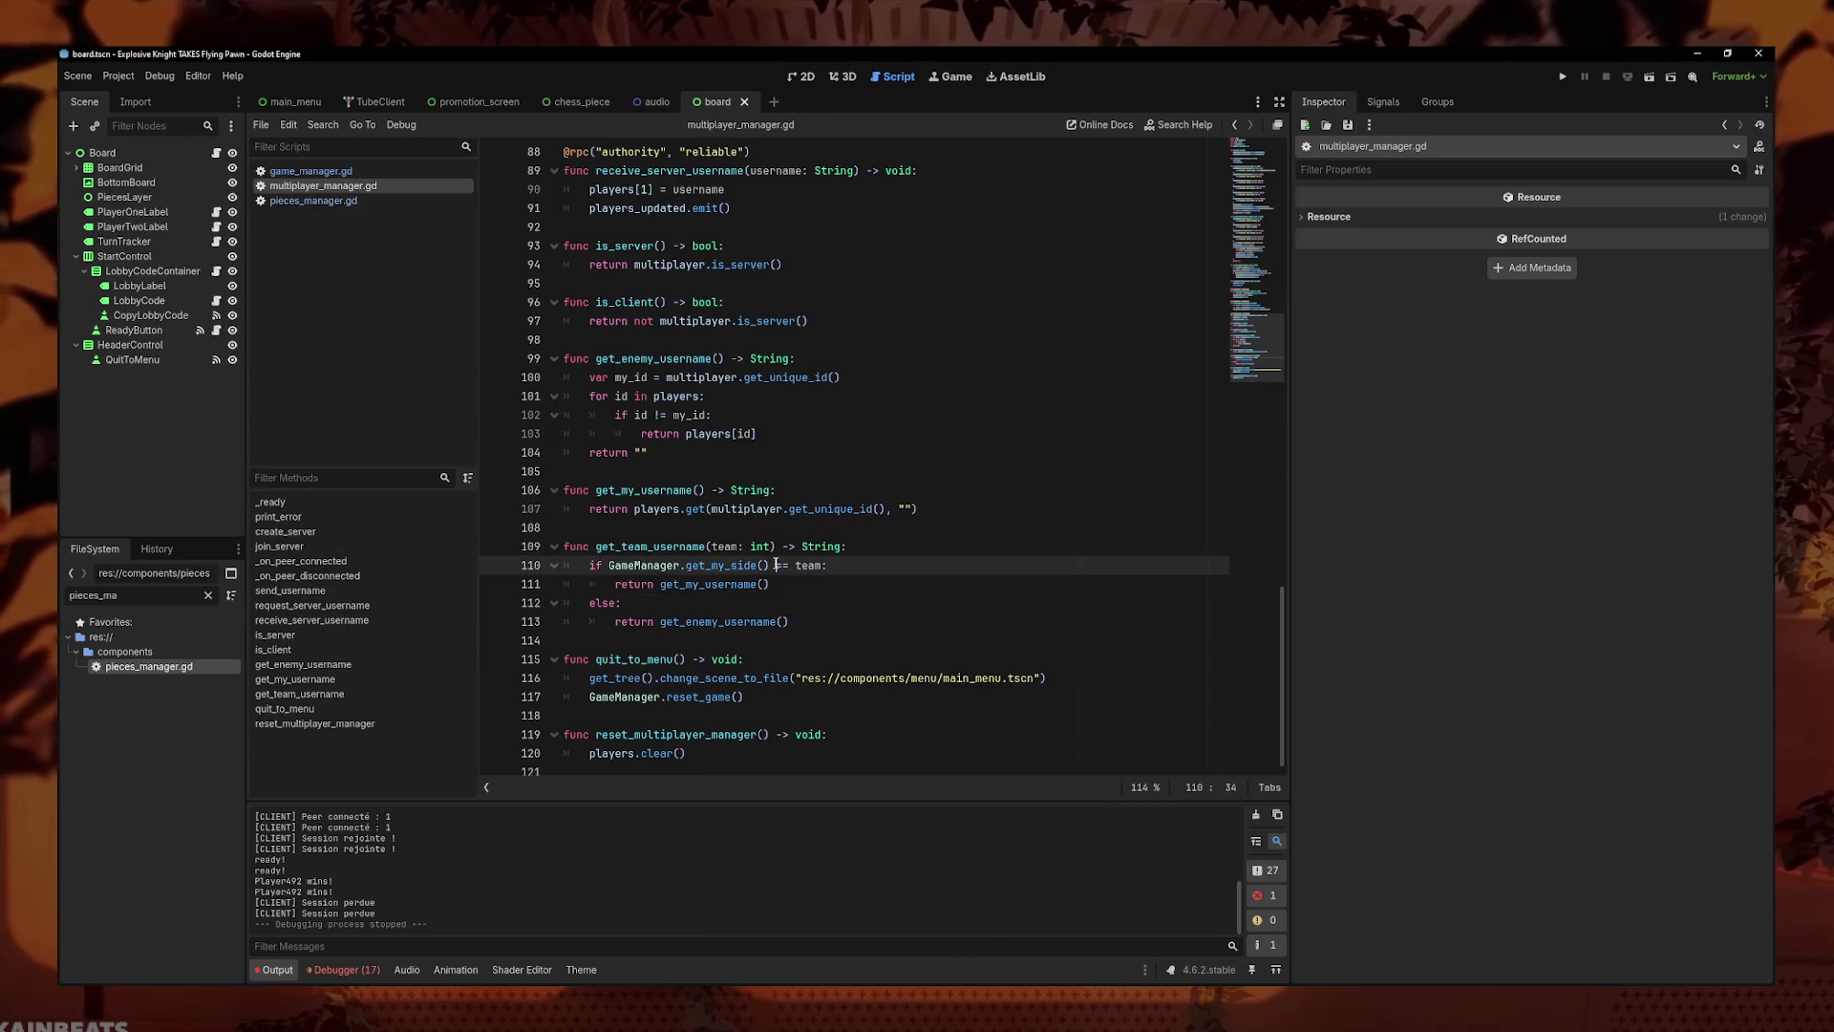
left_click(908, 640)
left_click(894, 584)
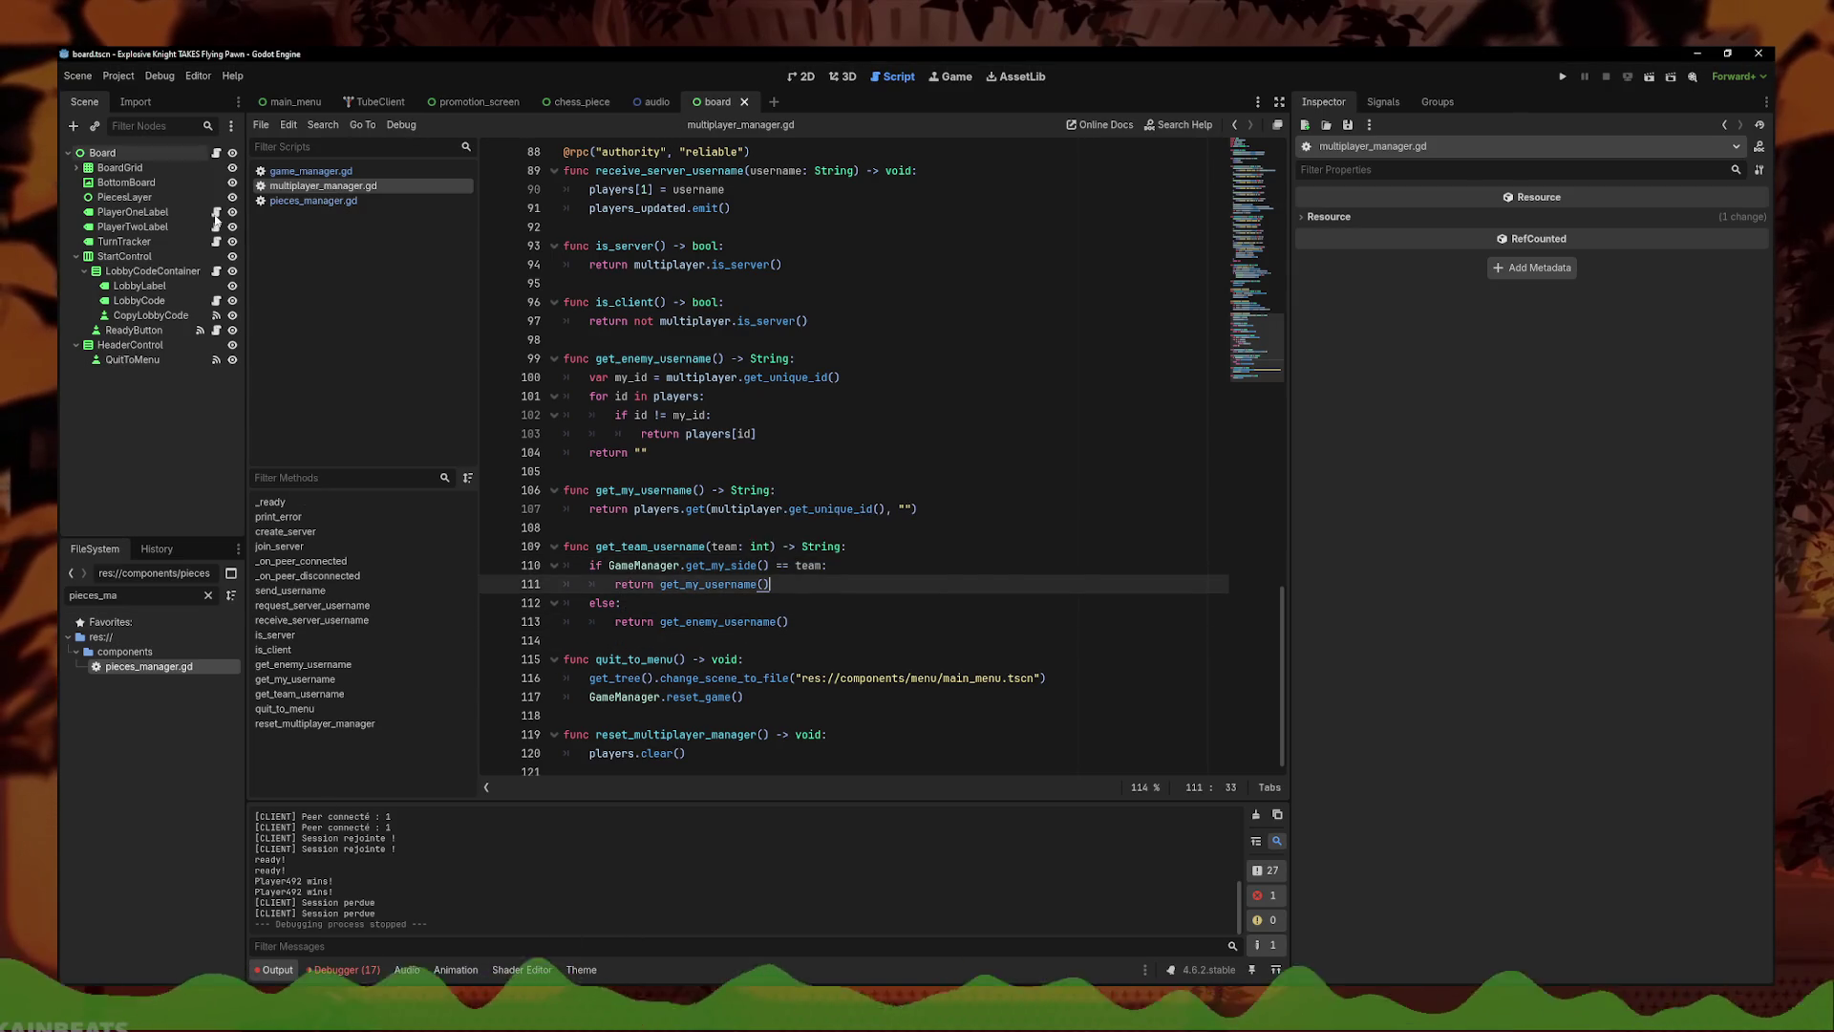
left_click(861, 614)
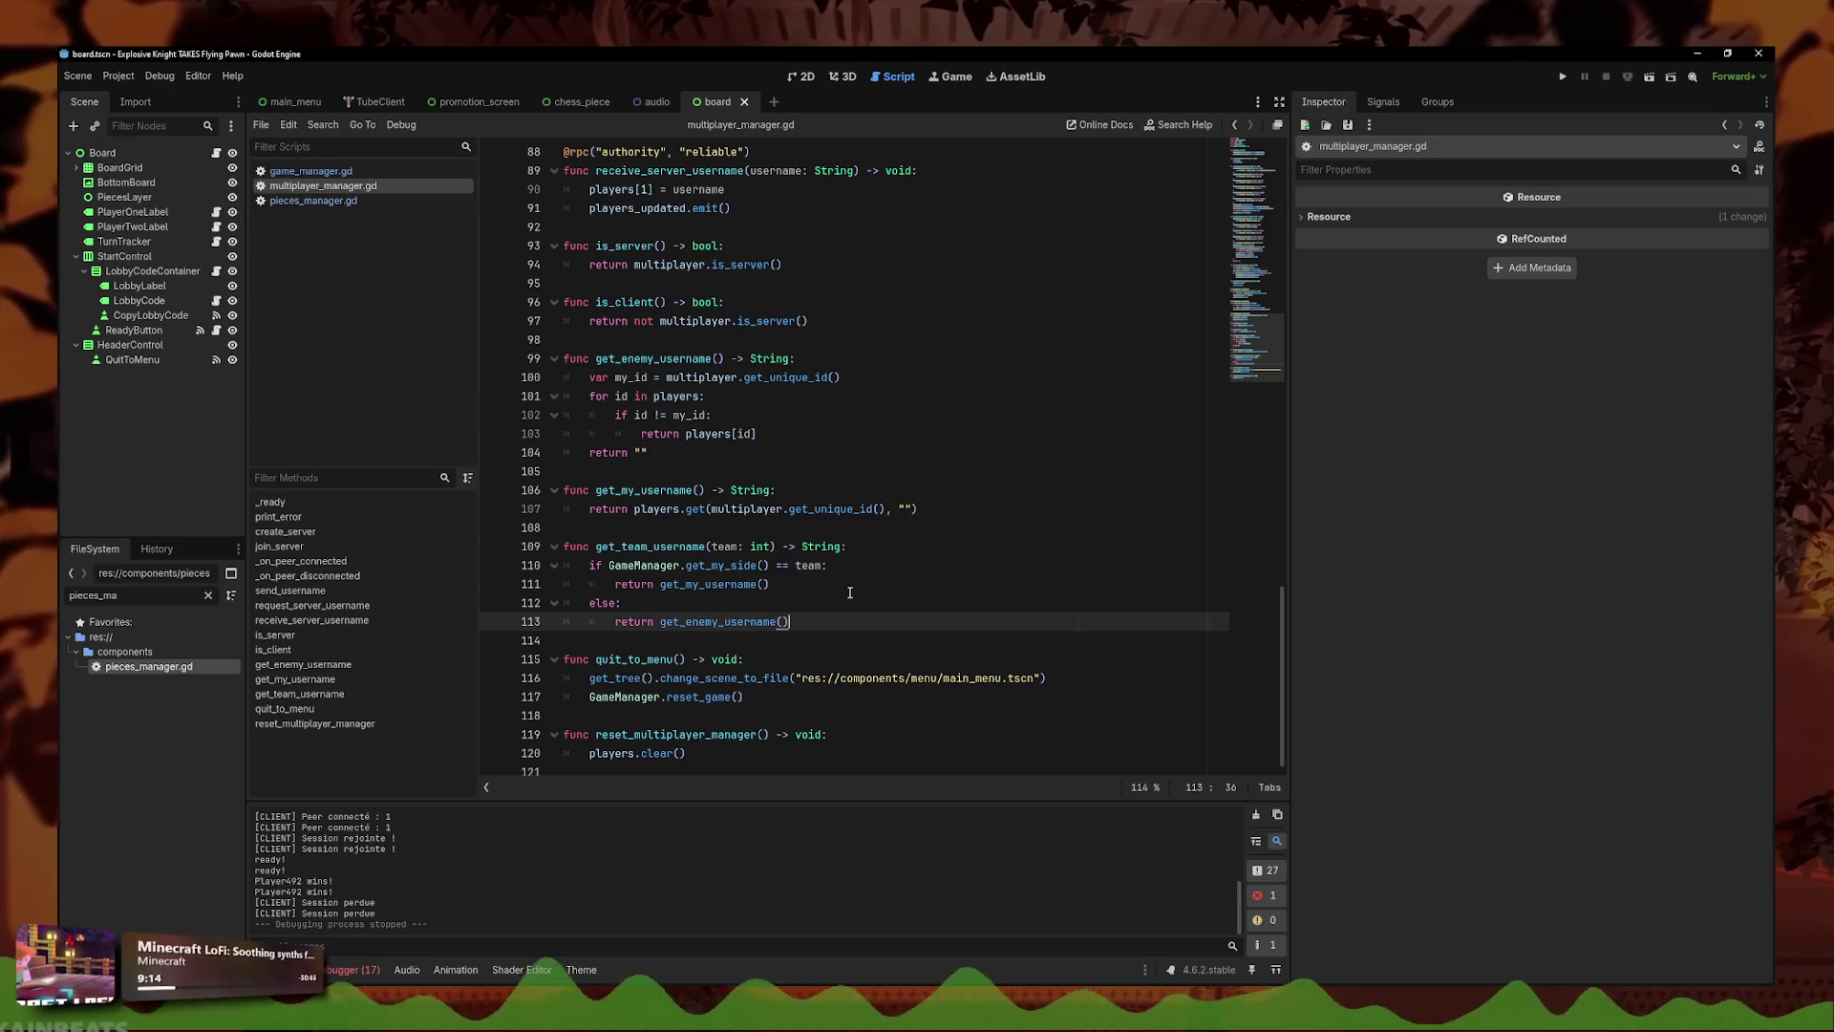
left_click(861, 584)
left_click(908, 566)
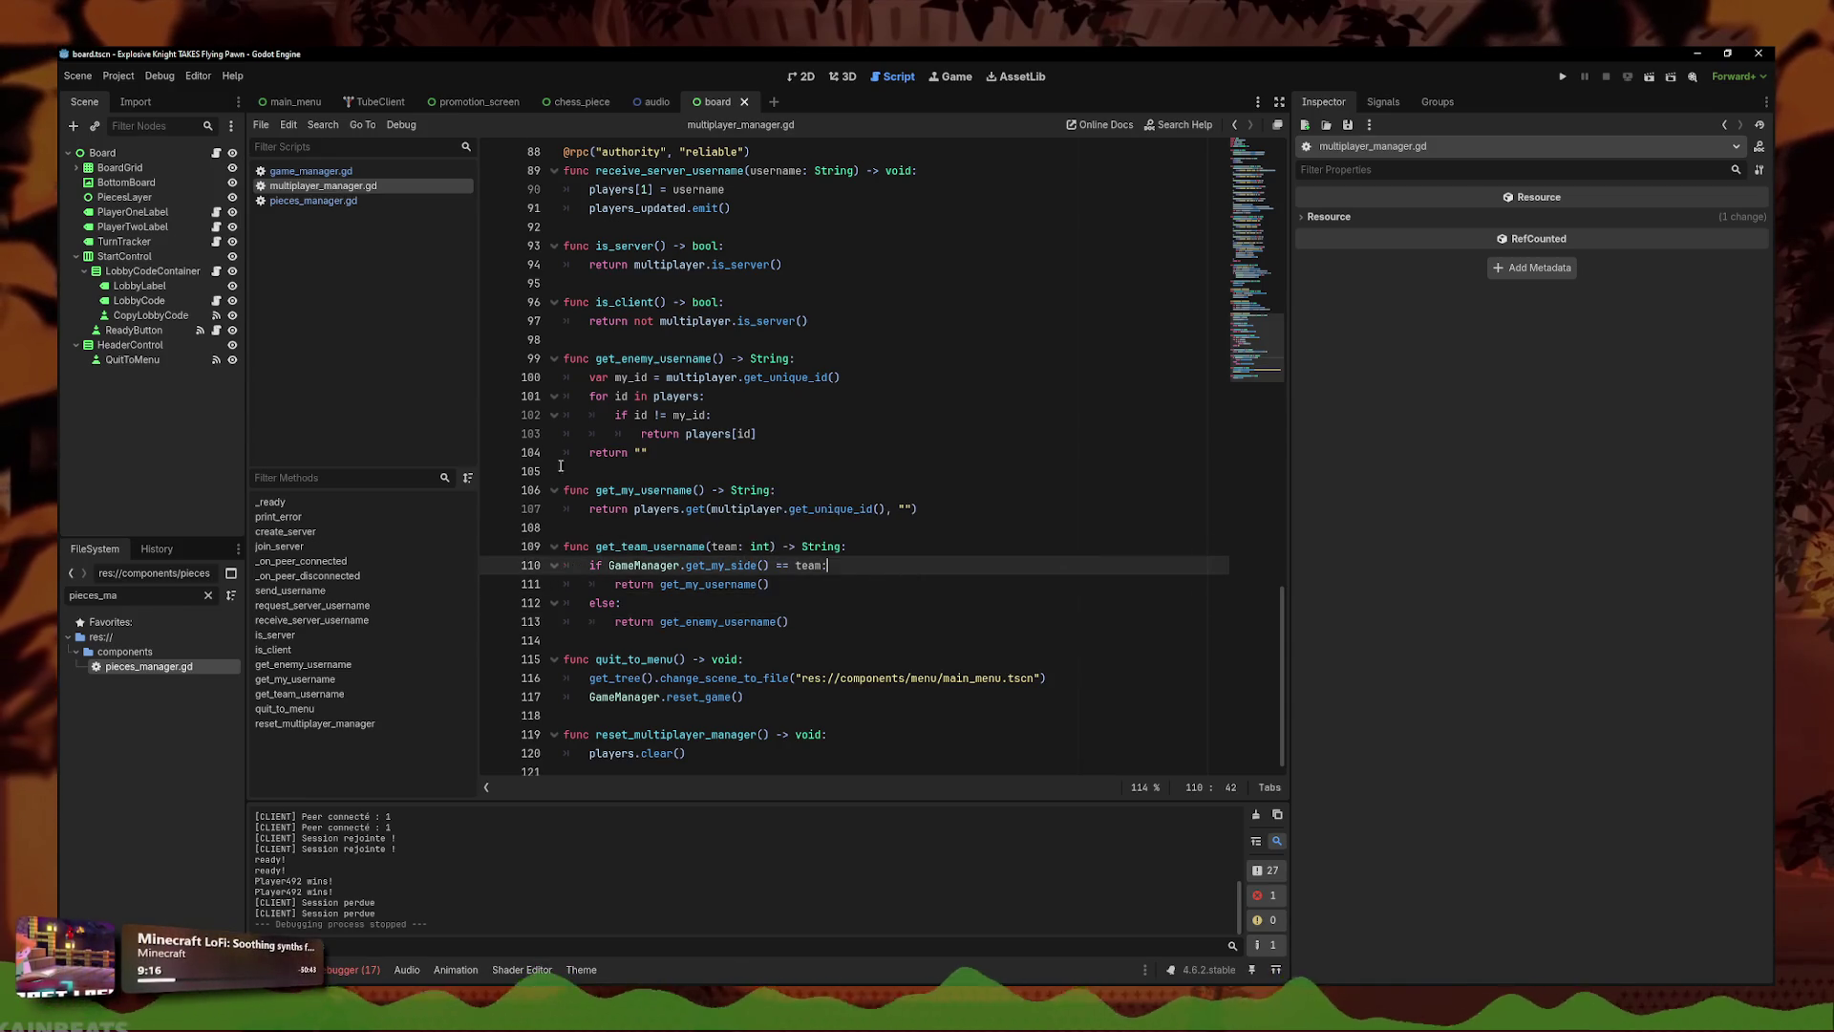
left_click(860, 622)
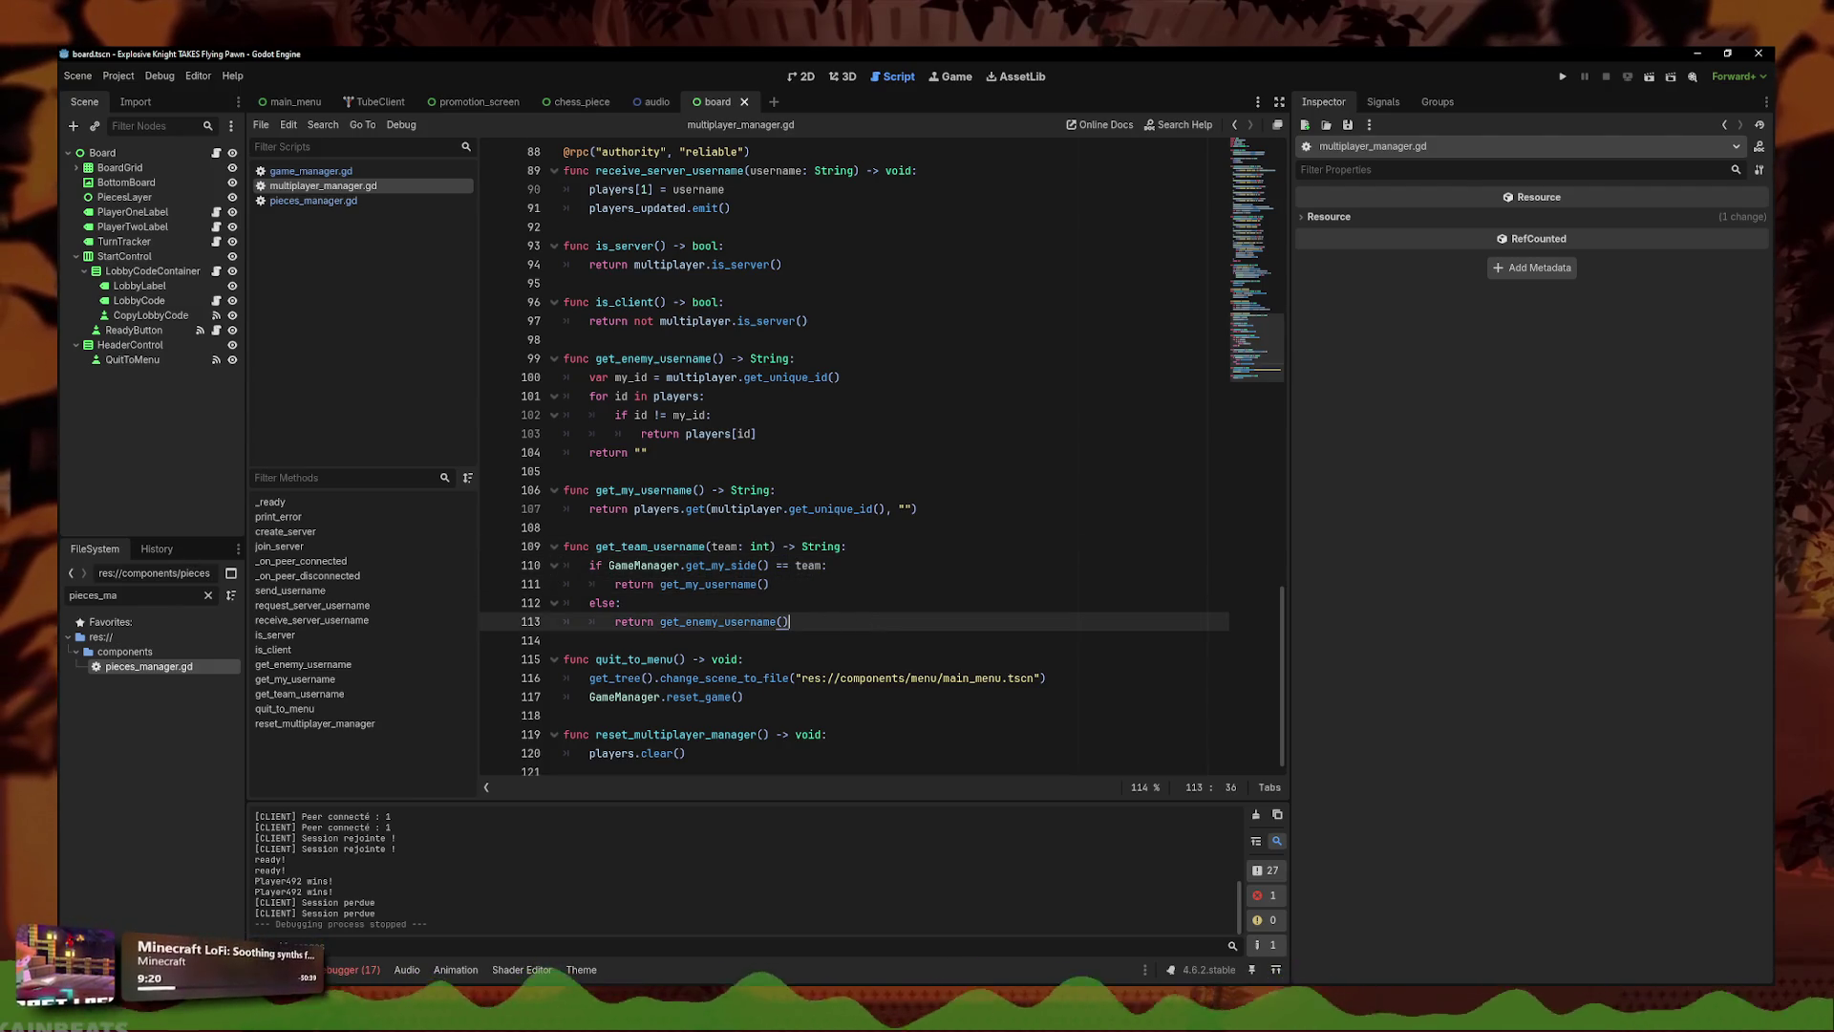
key("alt+Tab")
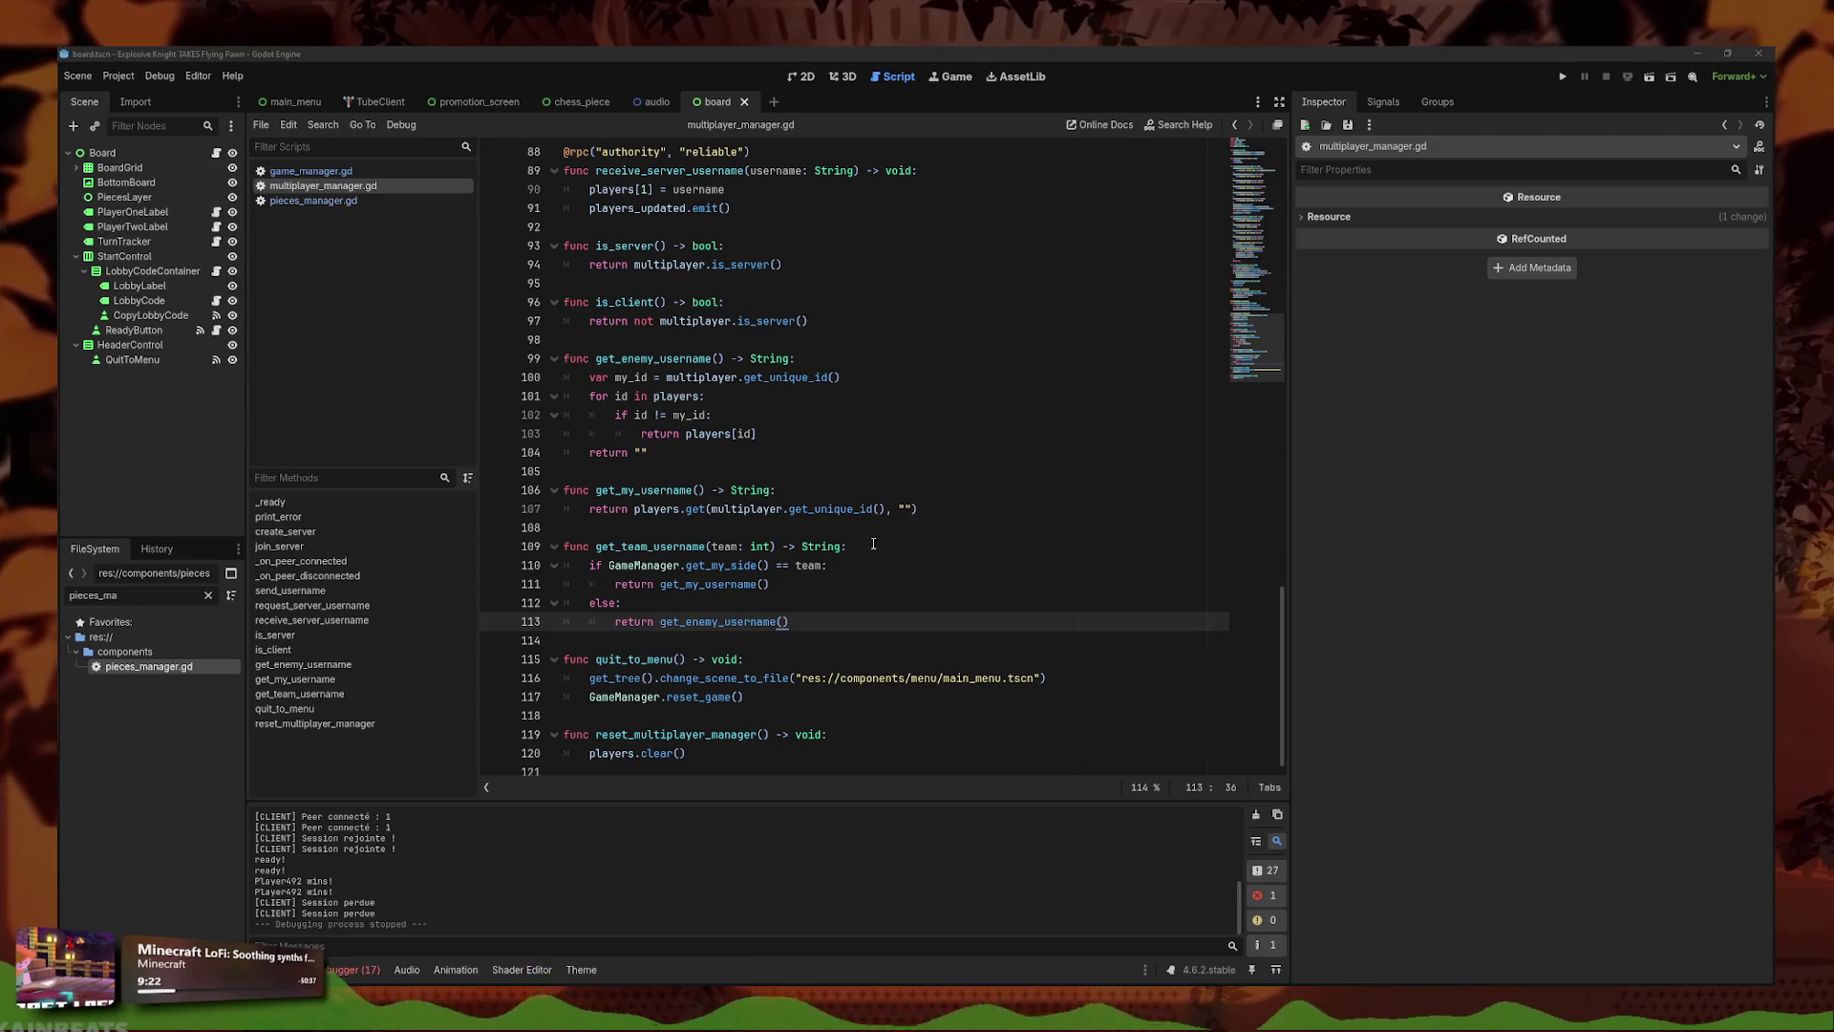
left_click(872, 543)
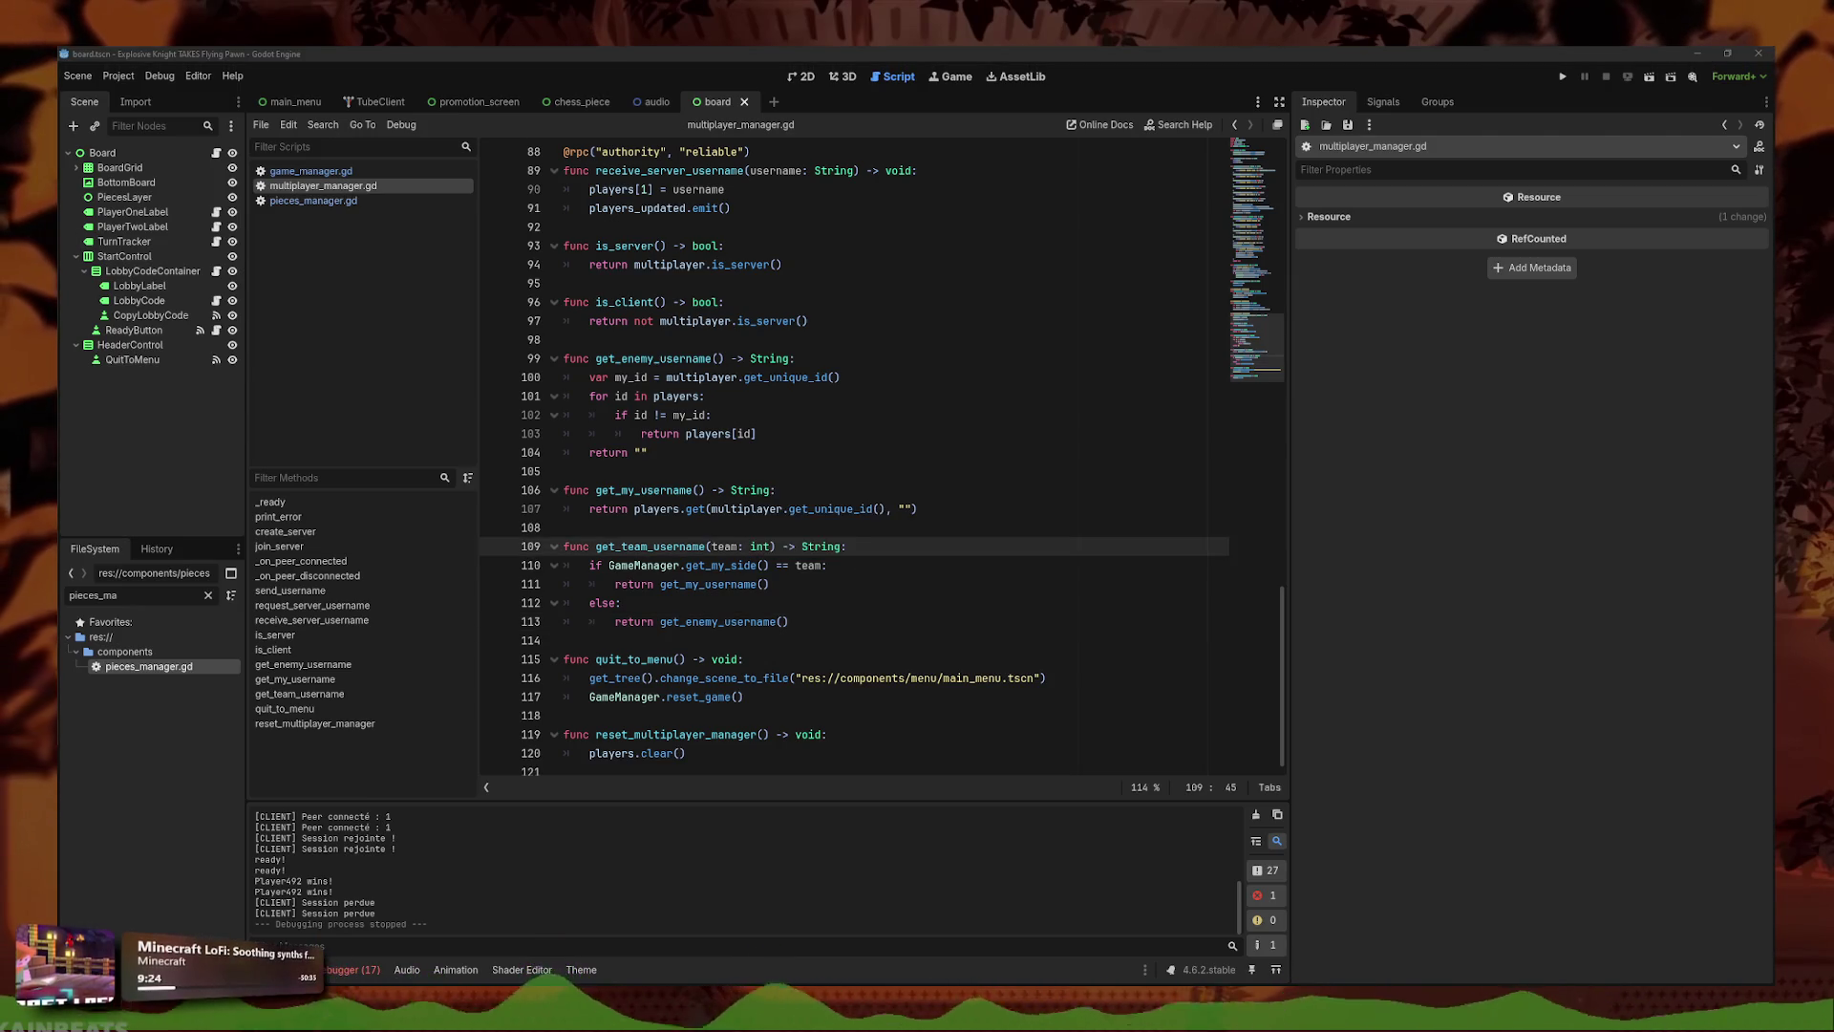
left_click(982, 616)
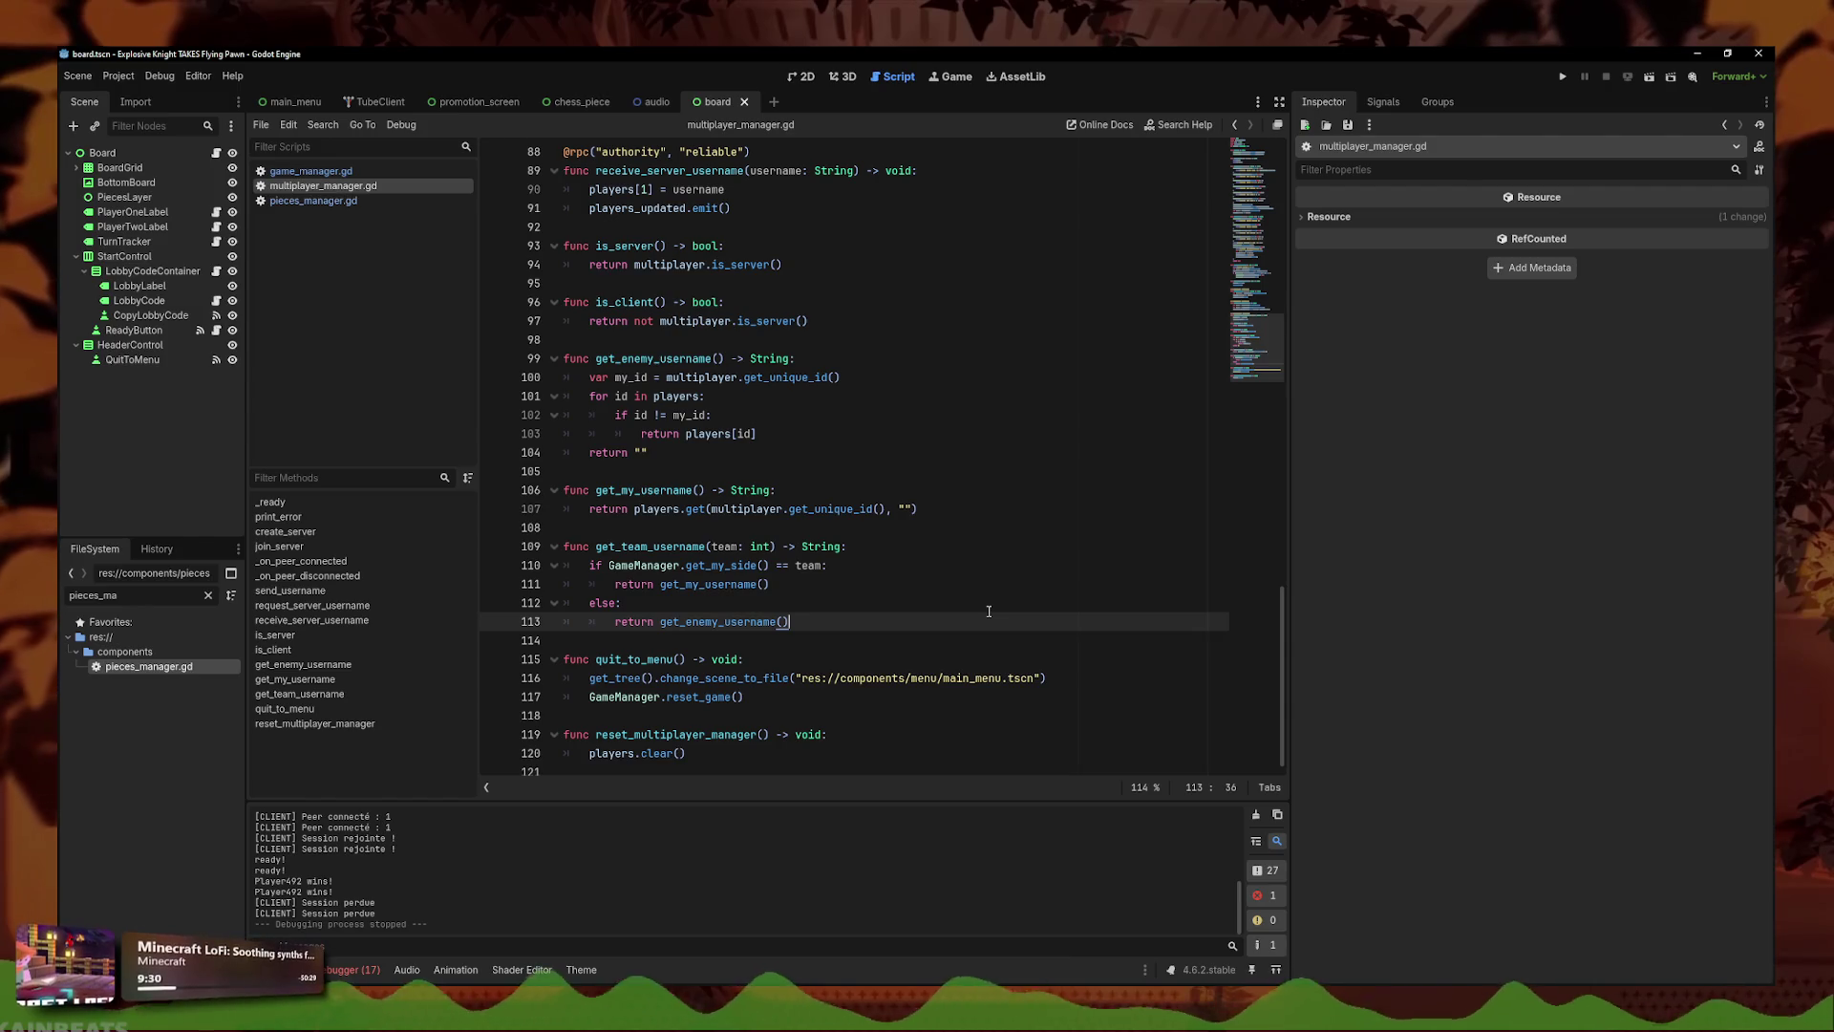
- Switch to pieces_manager.gd, then game_manager.gd, landing on empty line 86
left_click(313, 201)
left_click(311, 171)
left_click(901, 557)
key("Up")
key("Up")
- Show the board scene in the 2D view, fold the StartControl branch, and open Board's node menu
left_click(812, 80)
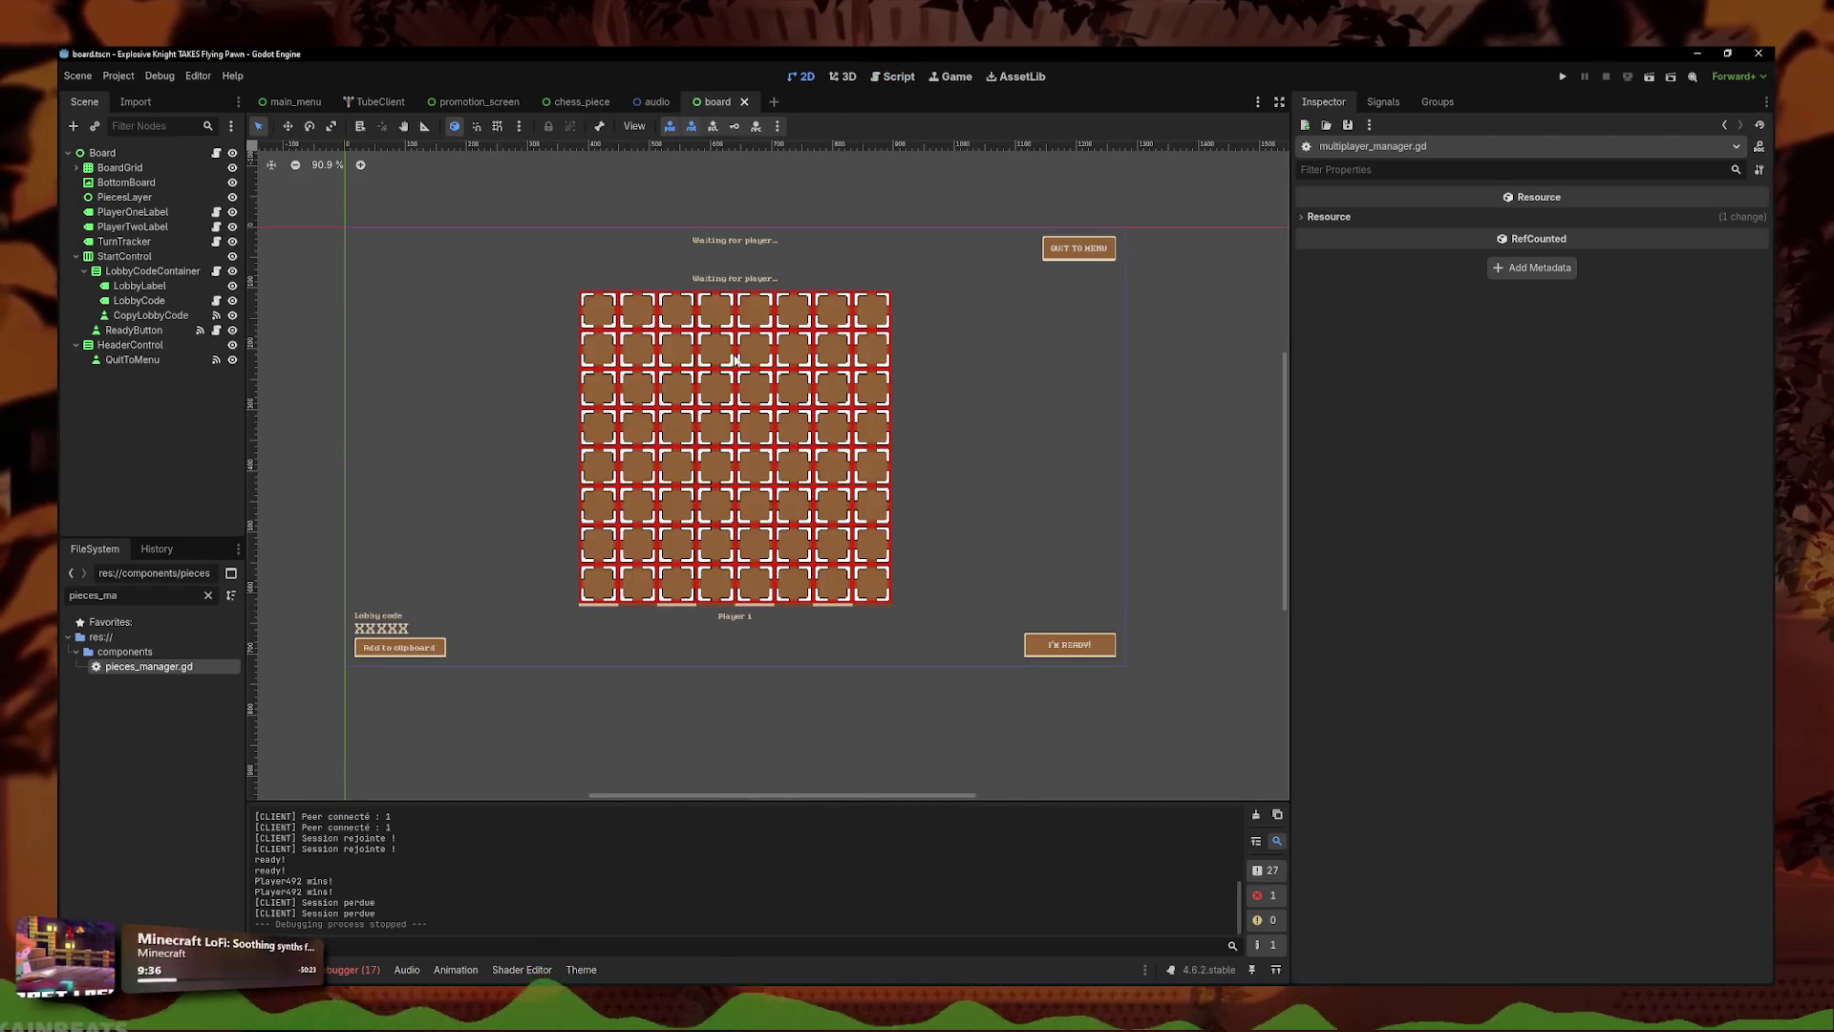
scroll(926, 389, "up", 10)
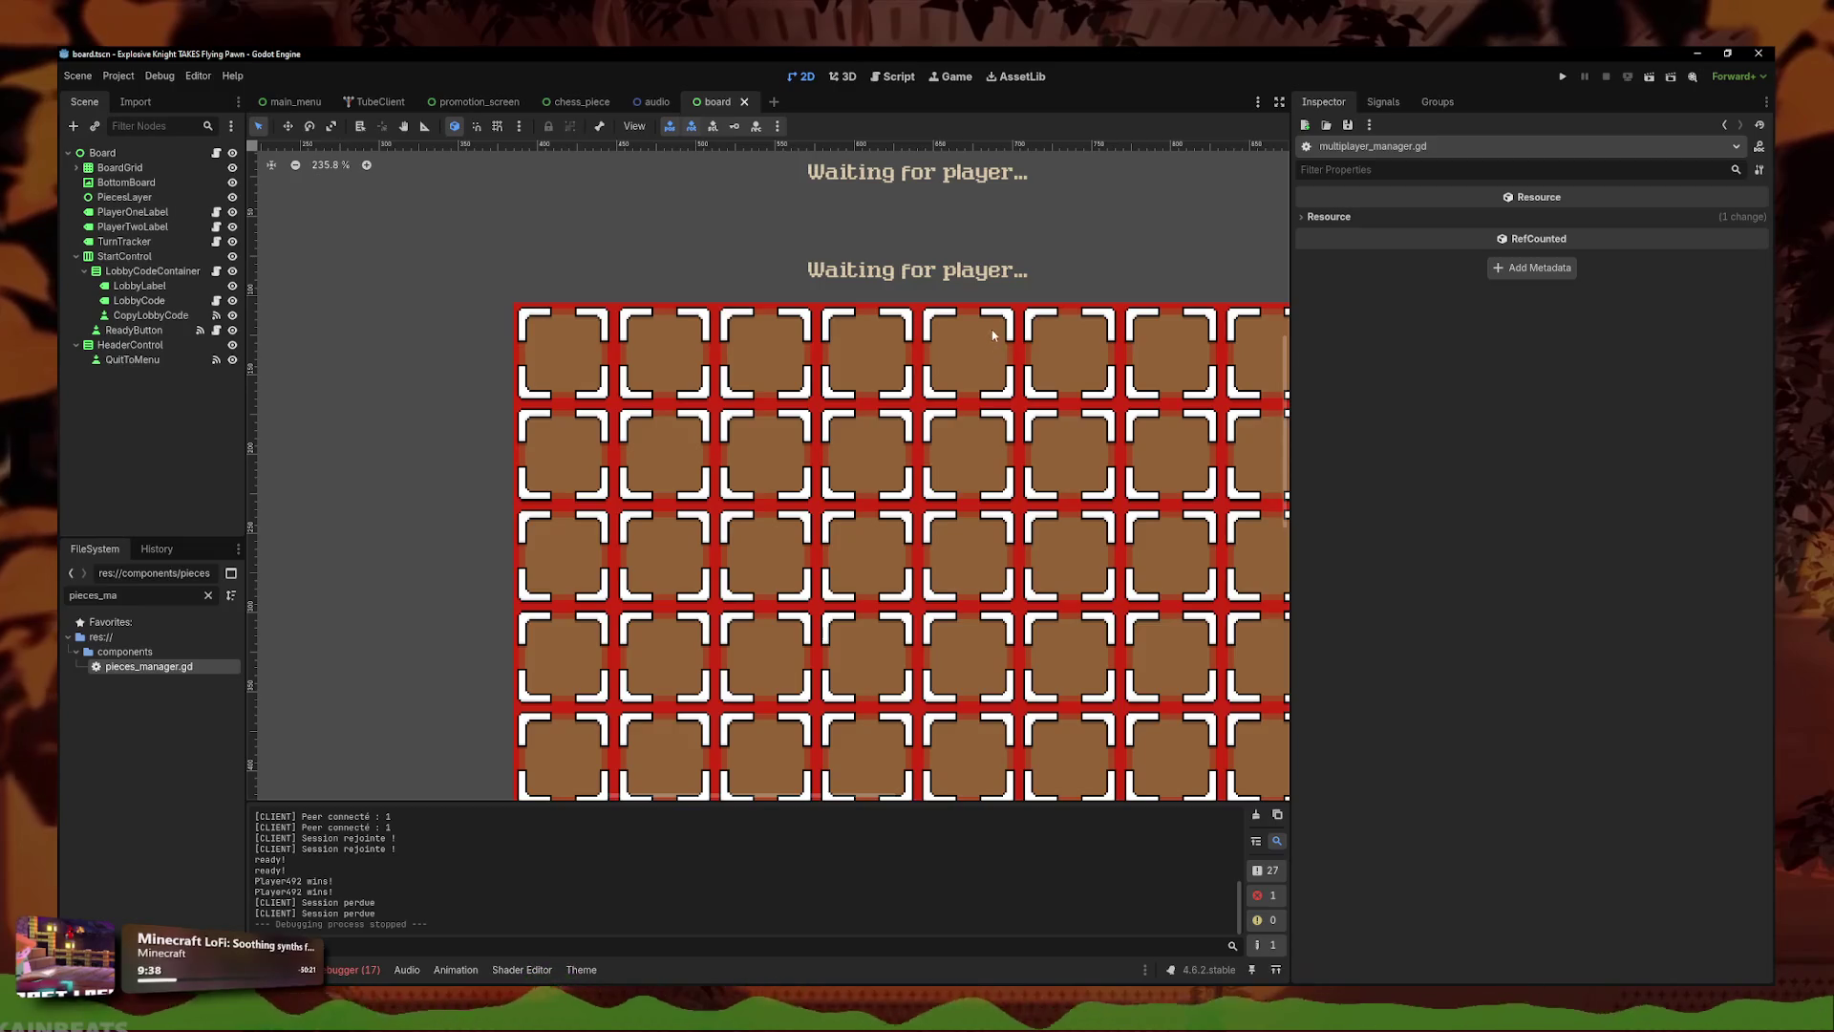
scroll(990, 329, "up", 8)
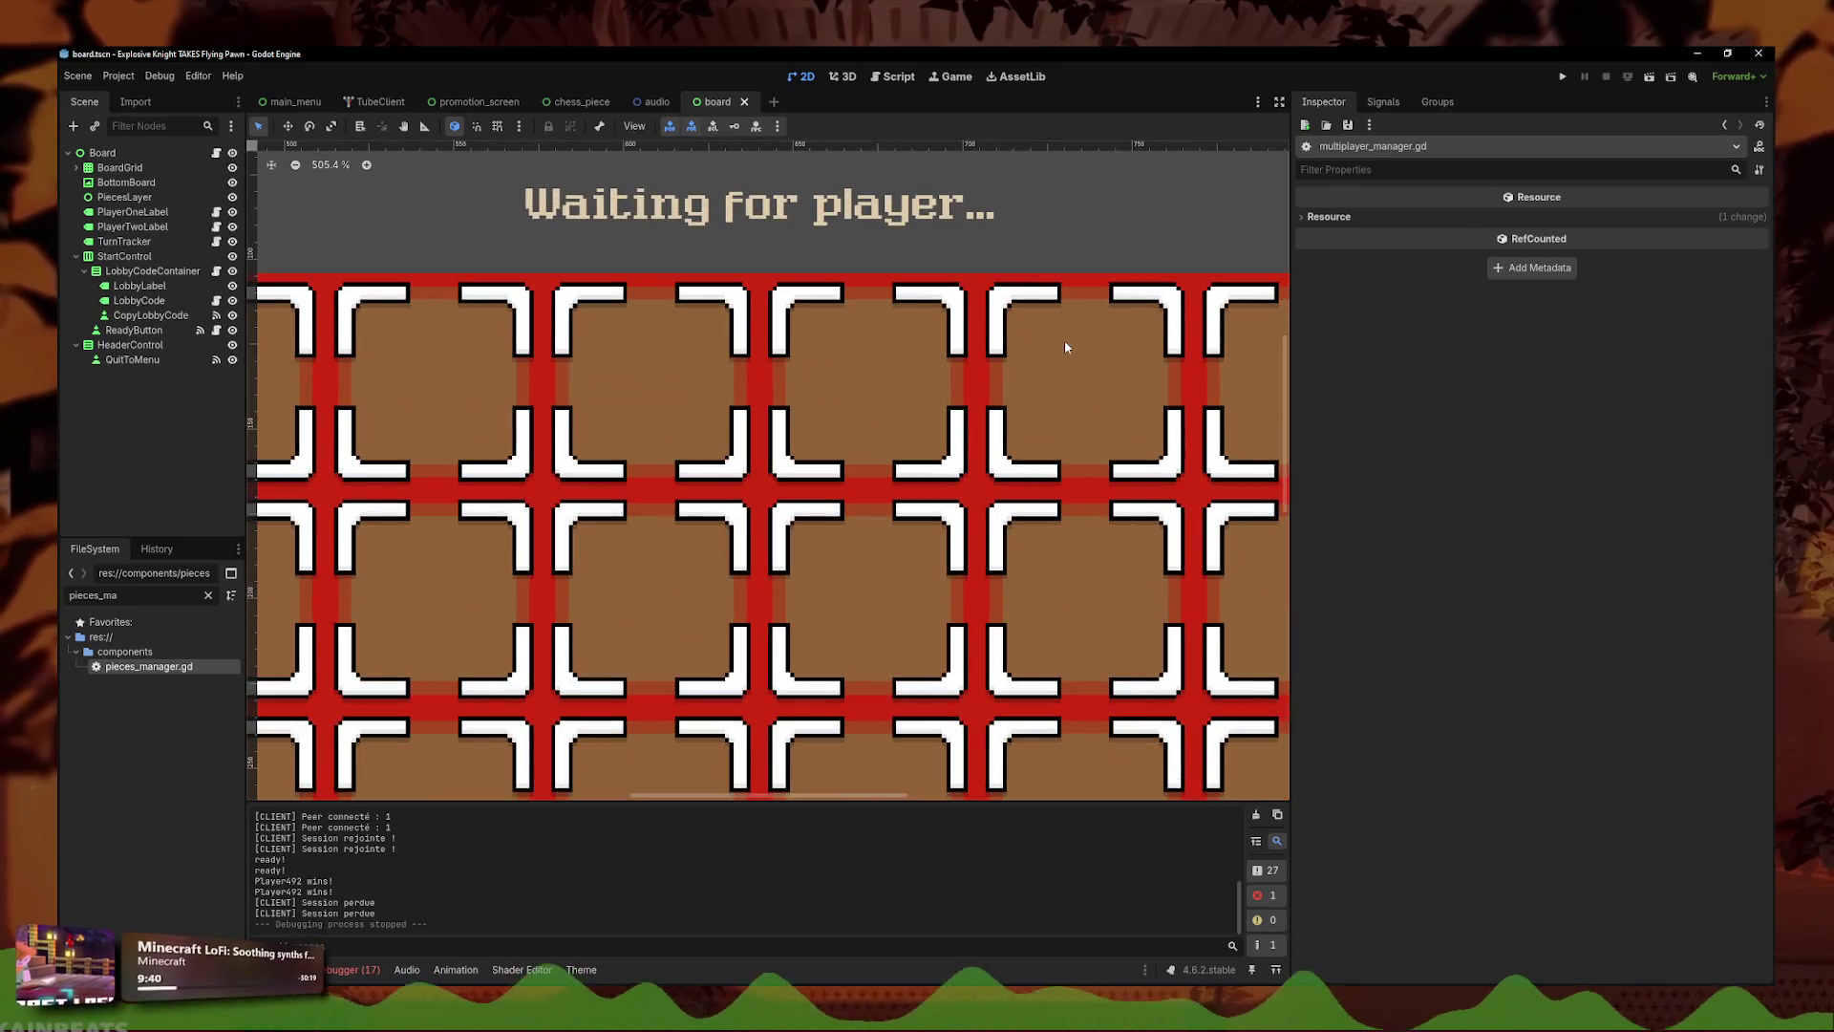
scroll(1065, 340, "down", 13)
left_click_drag(1293, 336, 1440, 342)
scroll(1146, 356, "down", 1)
scroll(1146, 356, "up", 4)
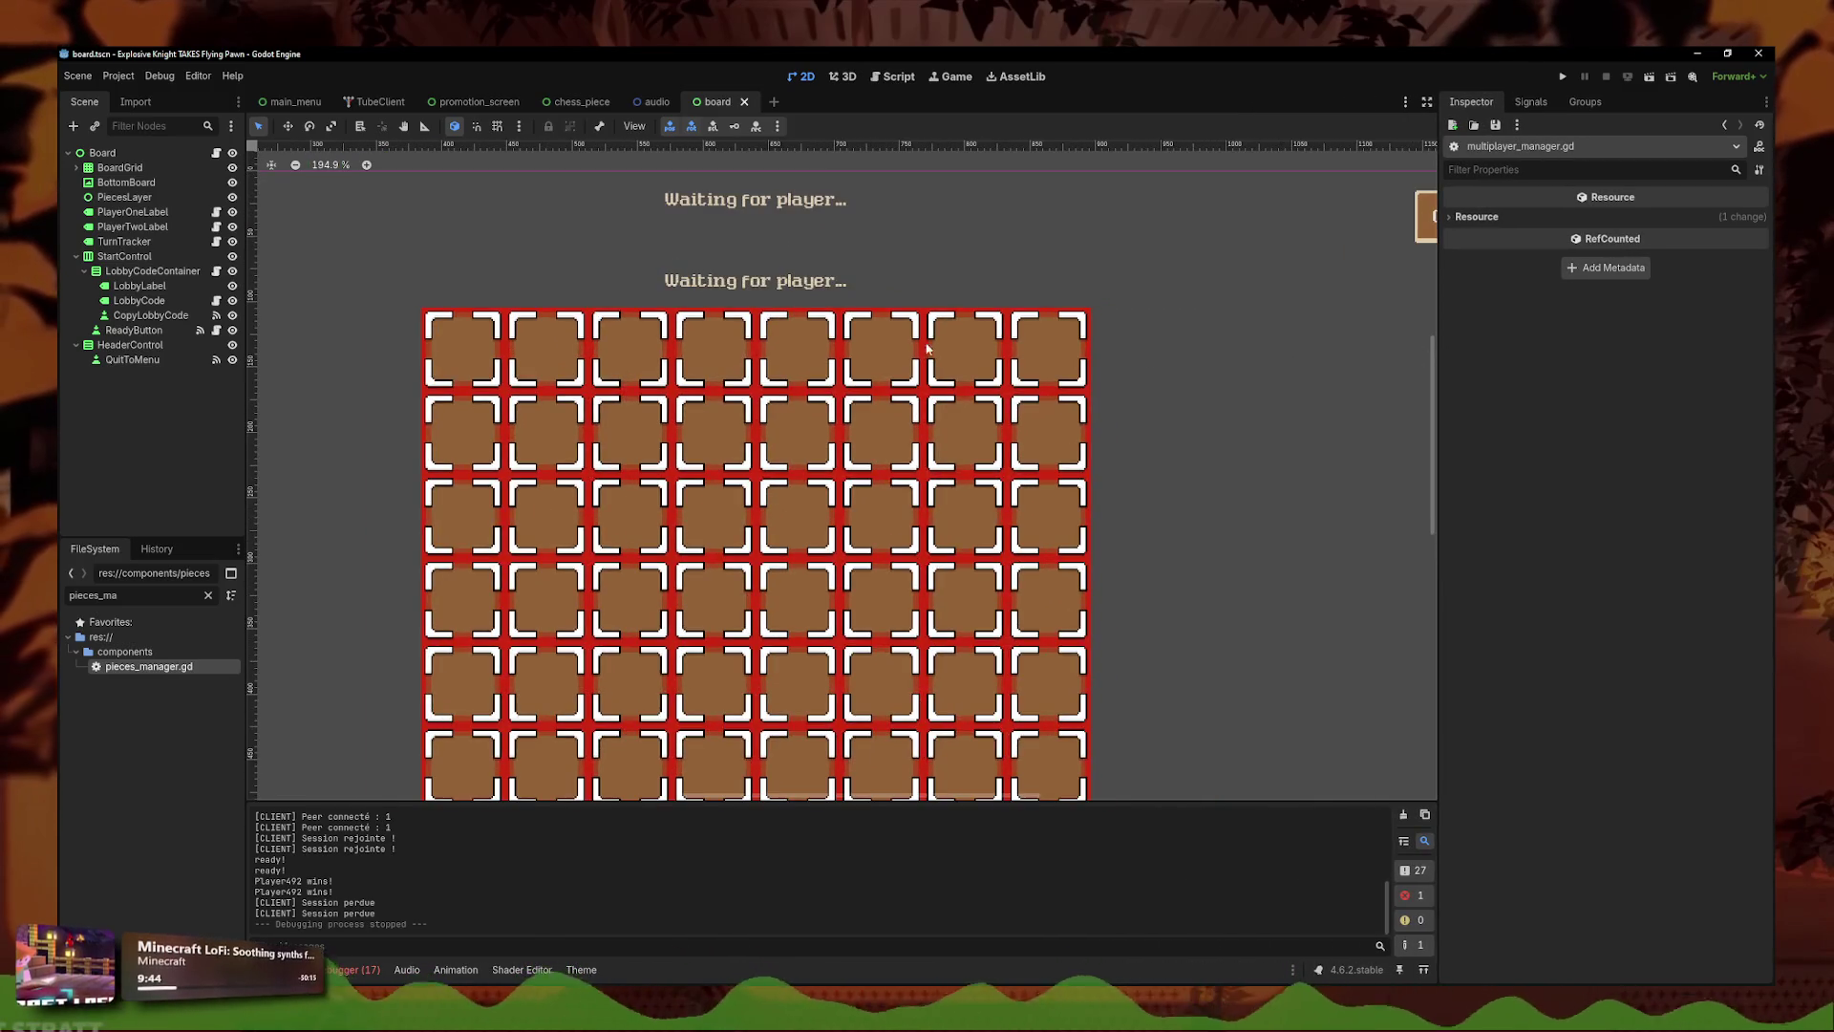
scroll(888, 346, "up", 6)
scroll(682, 460, "down", 11)
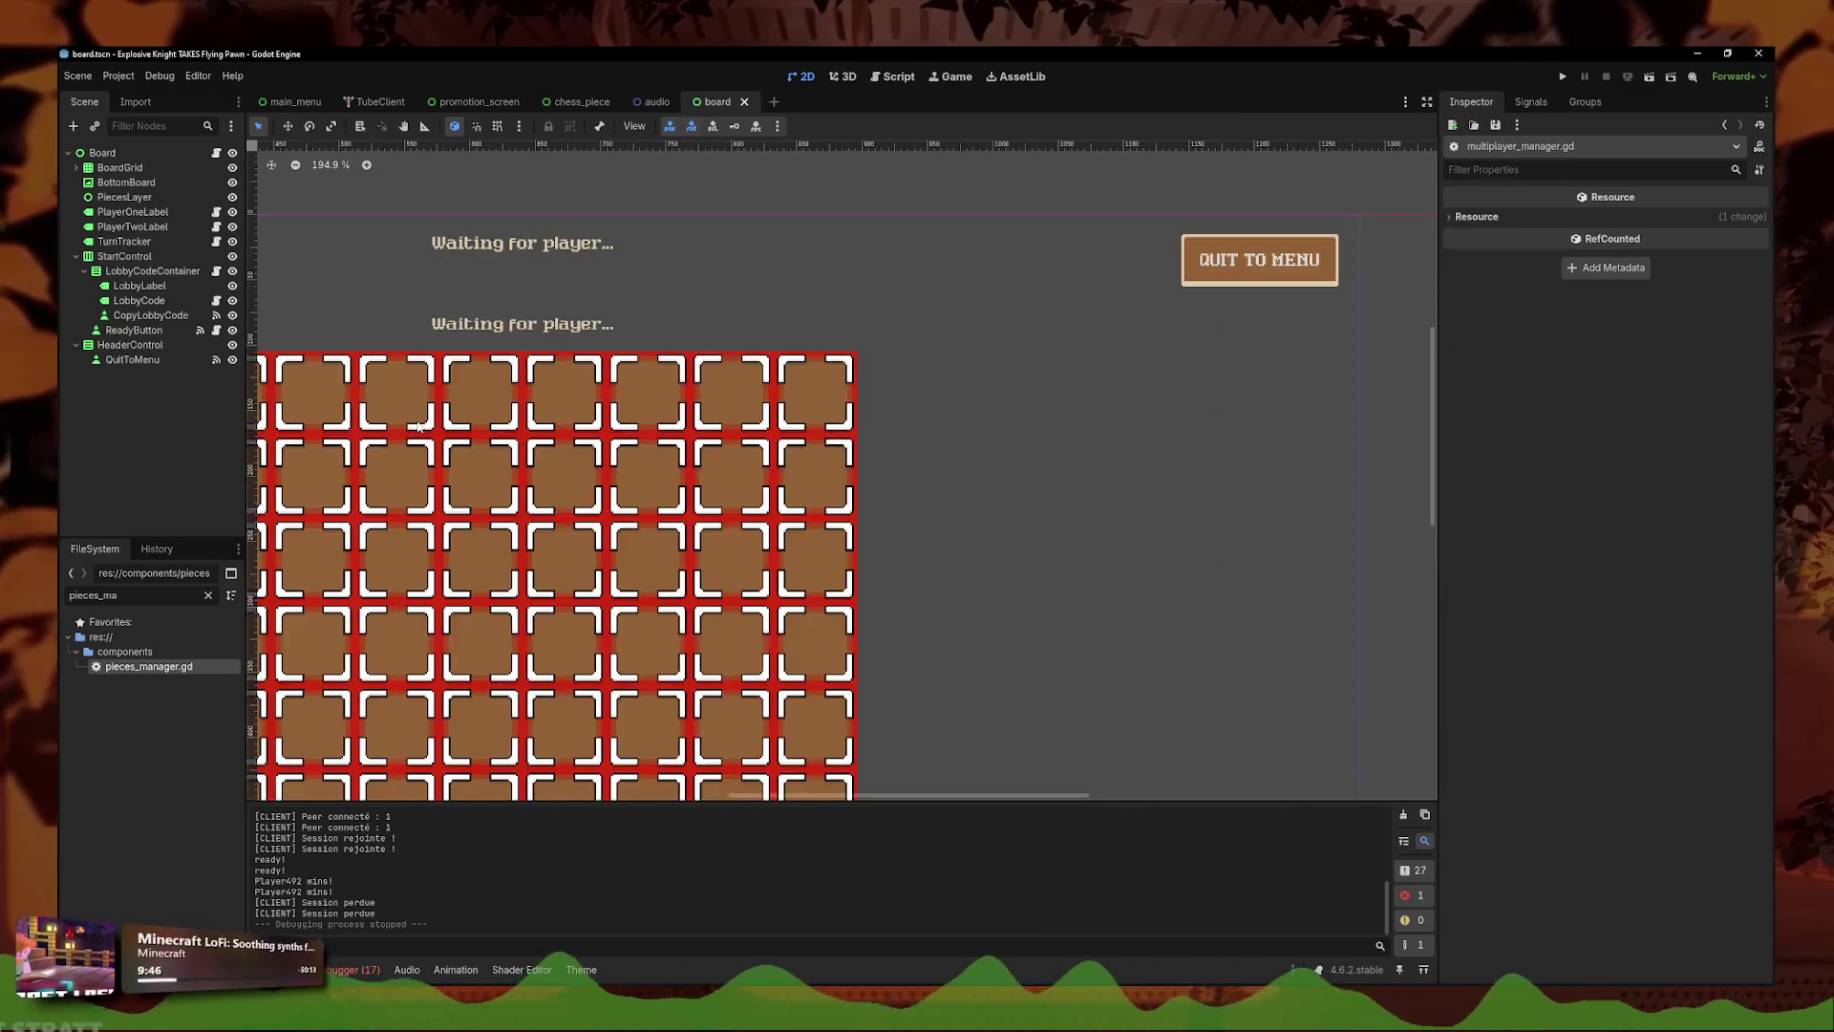
scroll(666, 371, "left", 5)
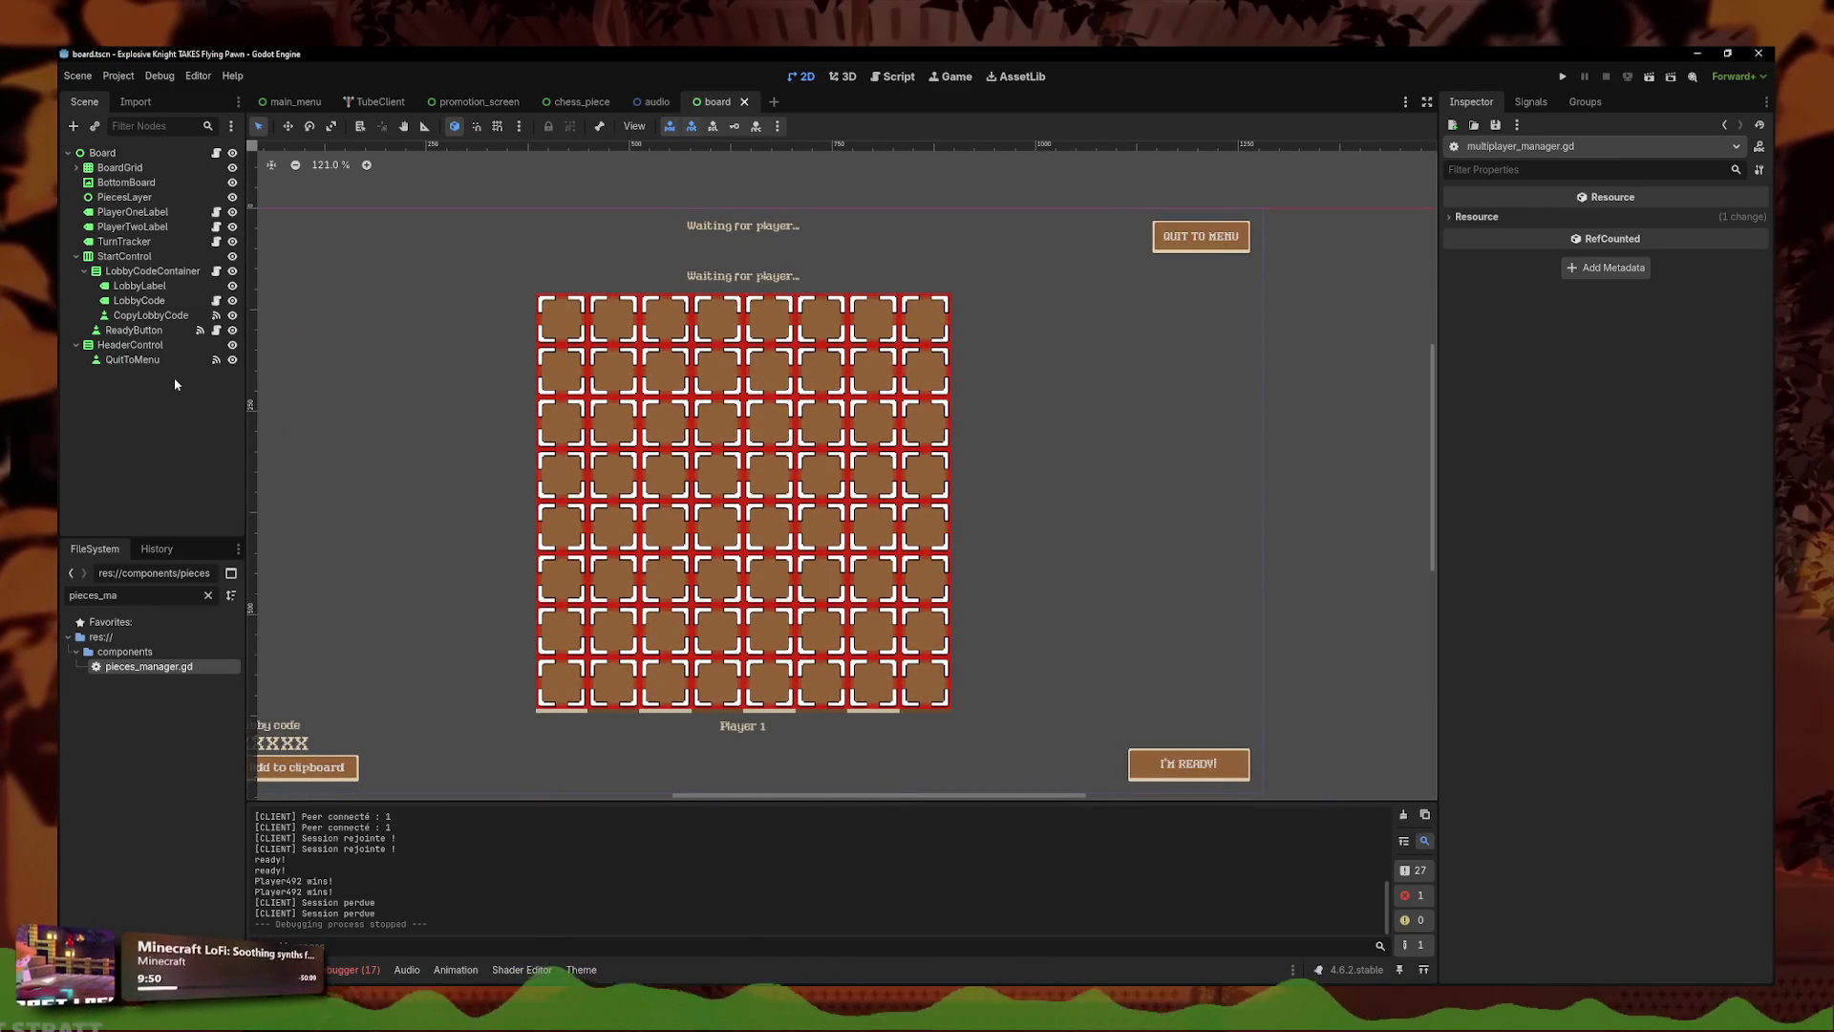
left_click(77, 256)
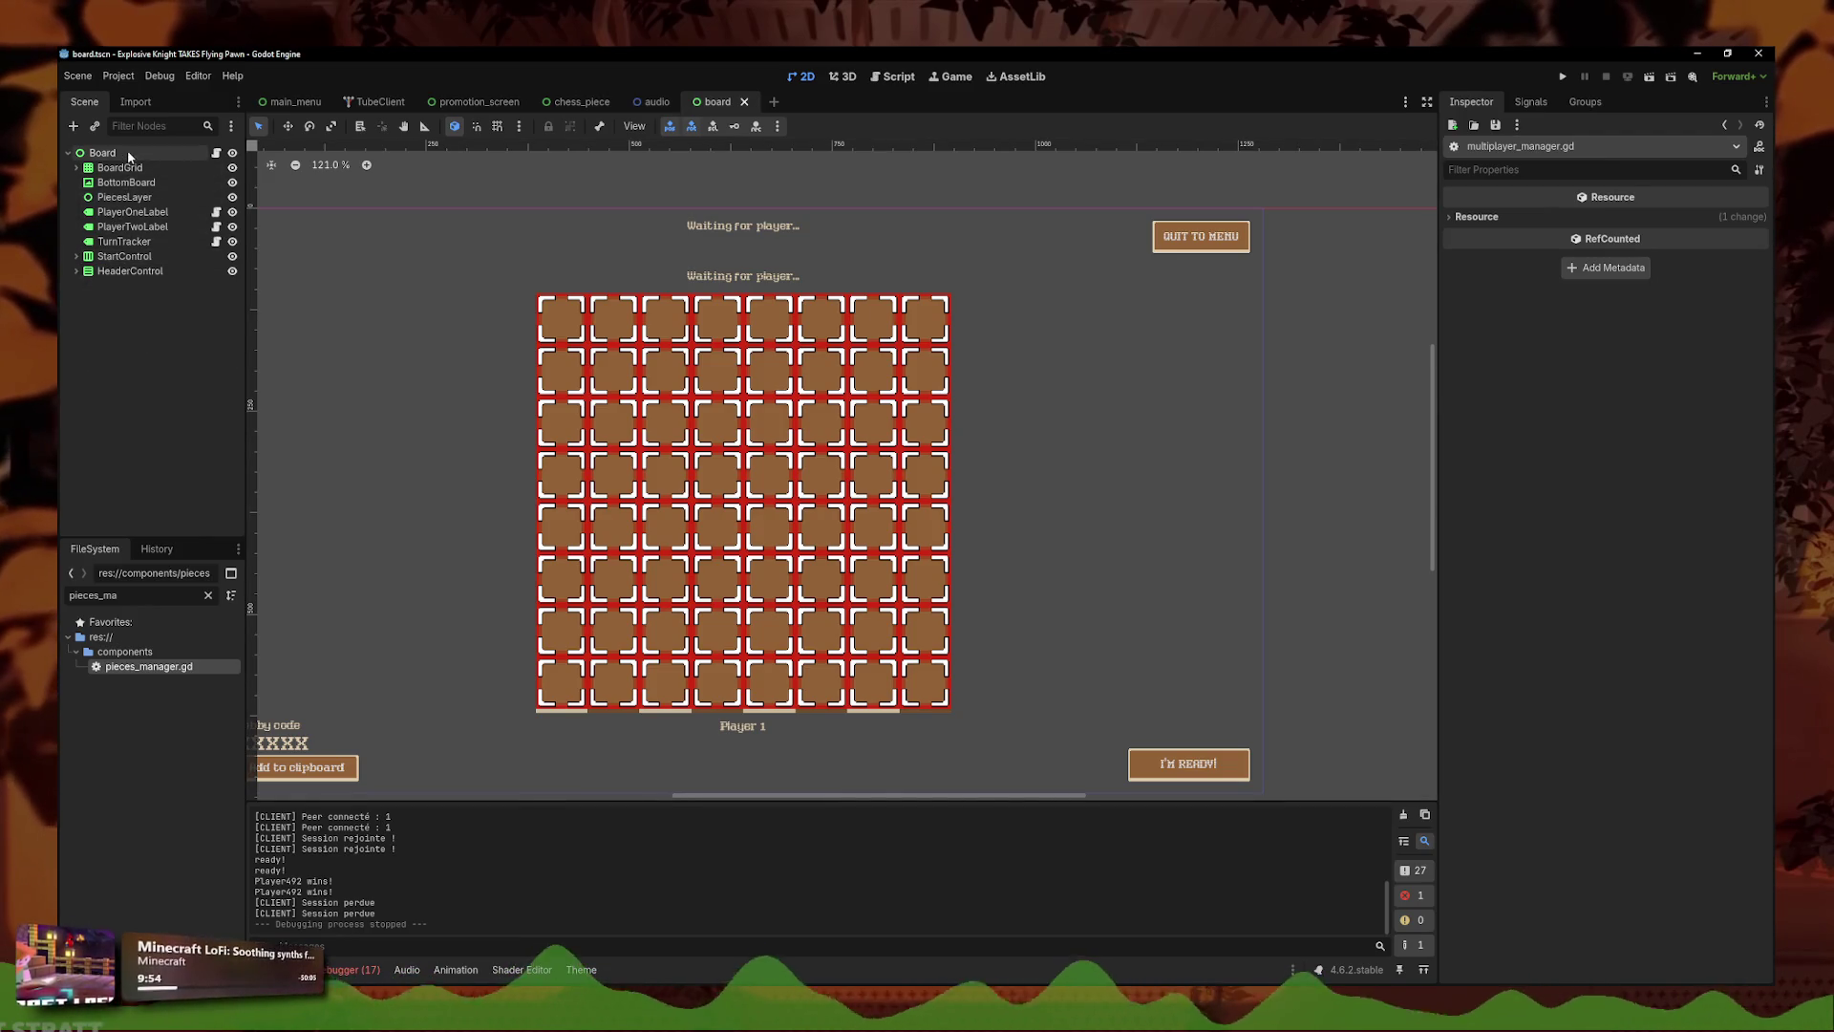
right_click(102, 153)
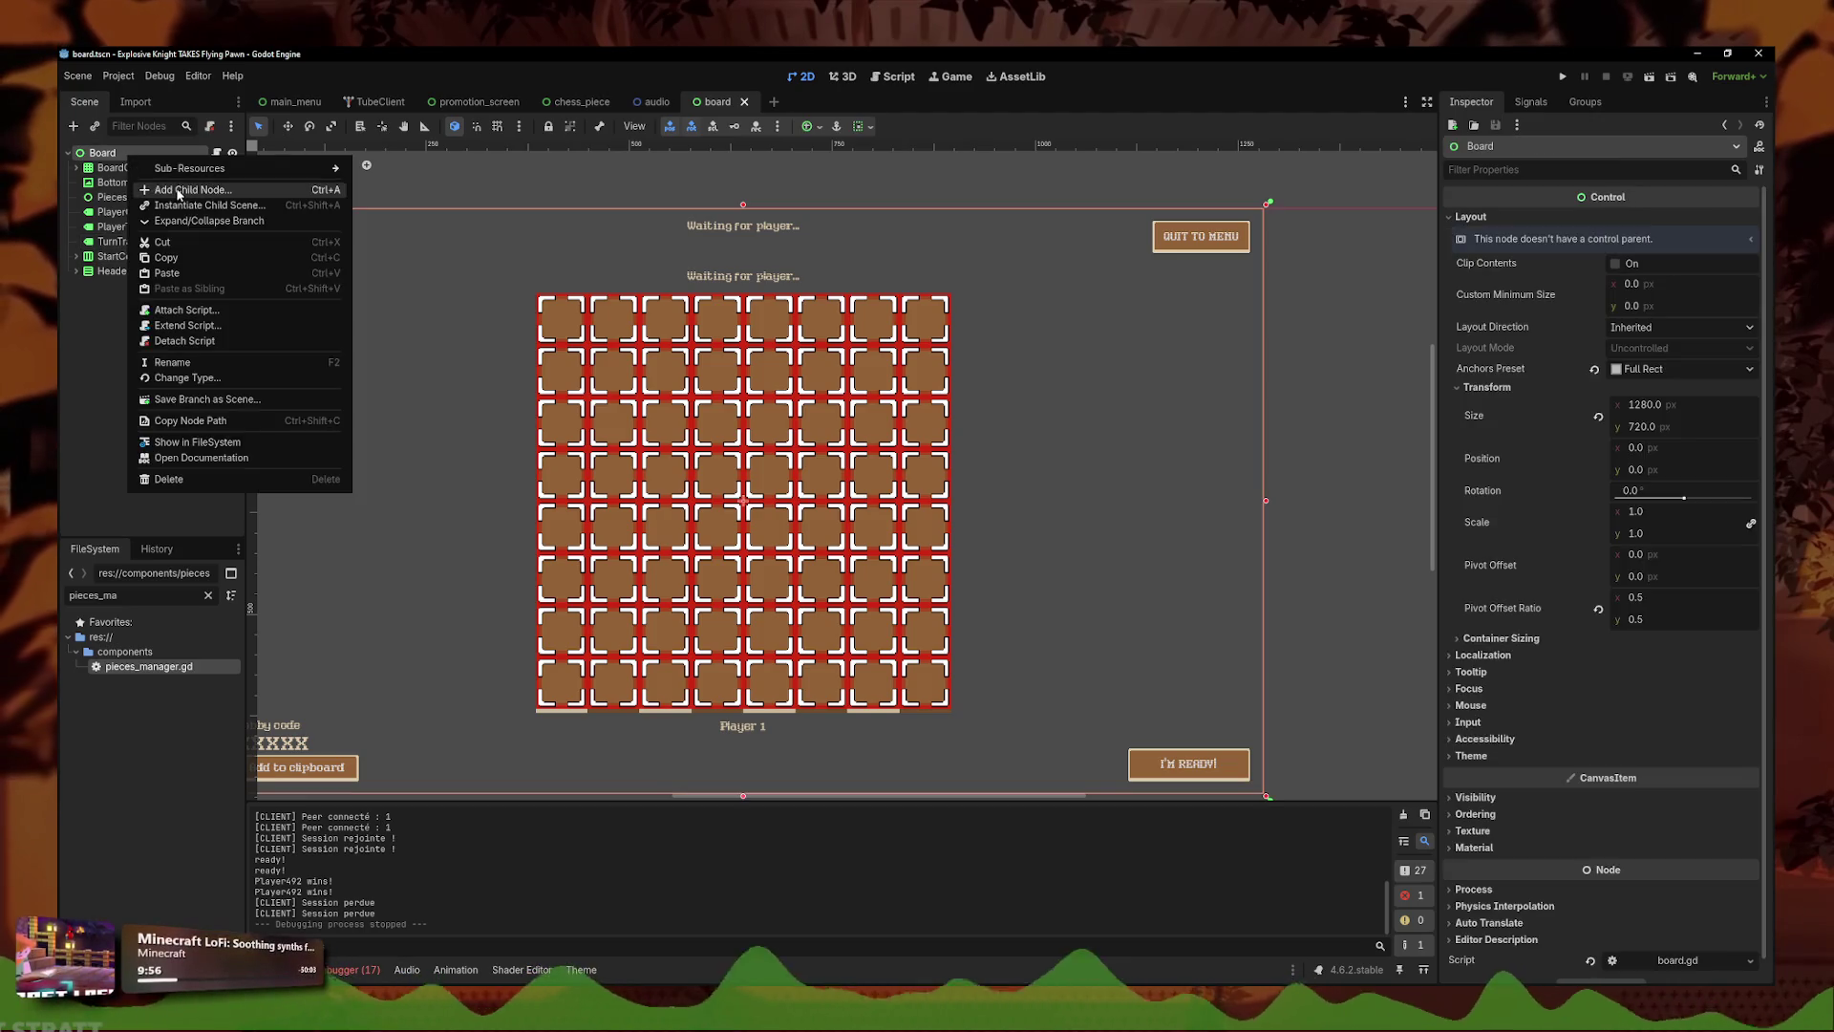
- Add a Control child under Board and rename it WinnerHeader
left_click(181, 191)
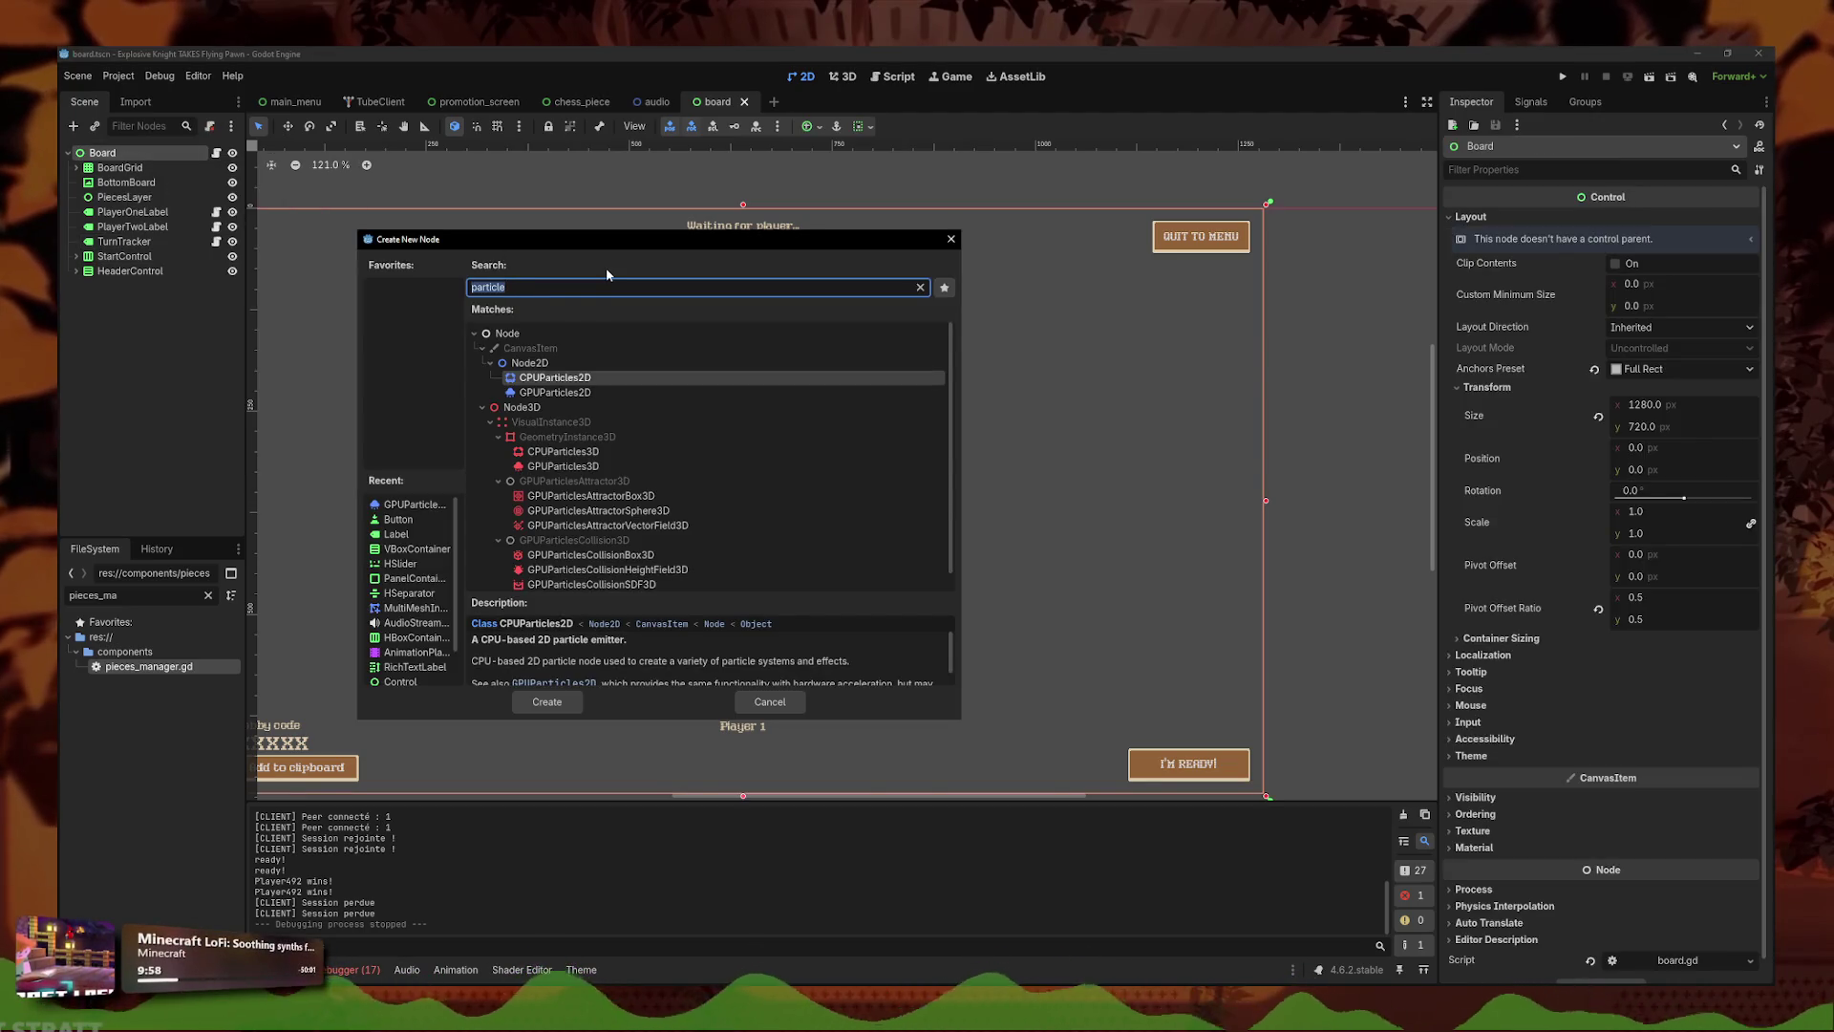
type("control")
key("Return")
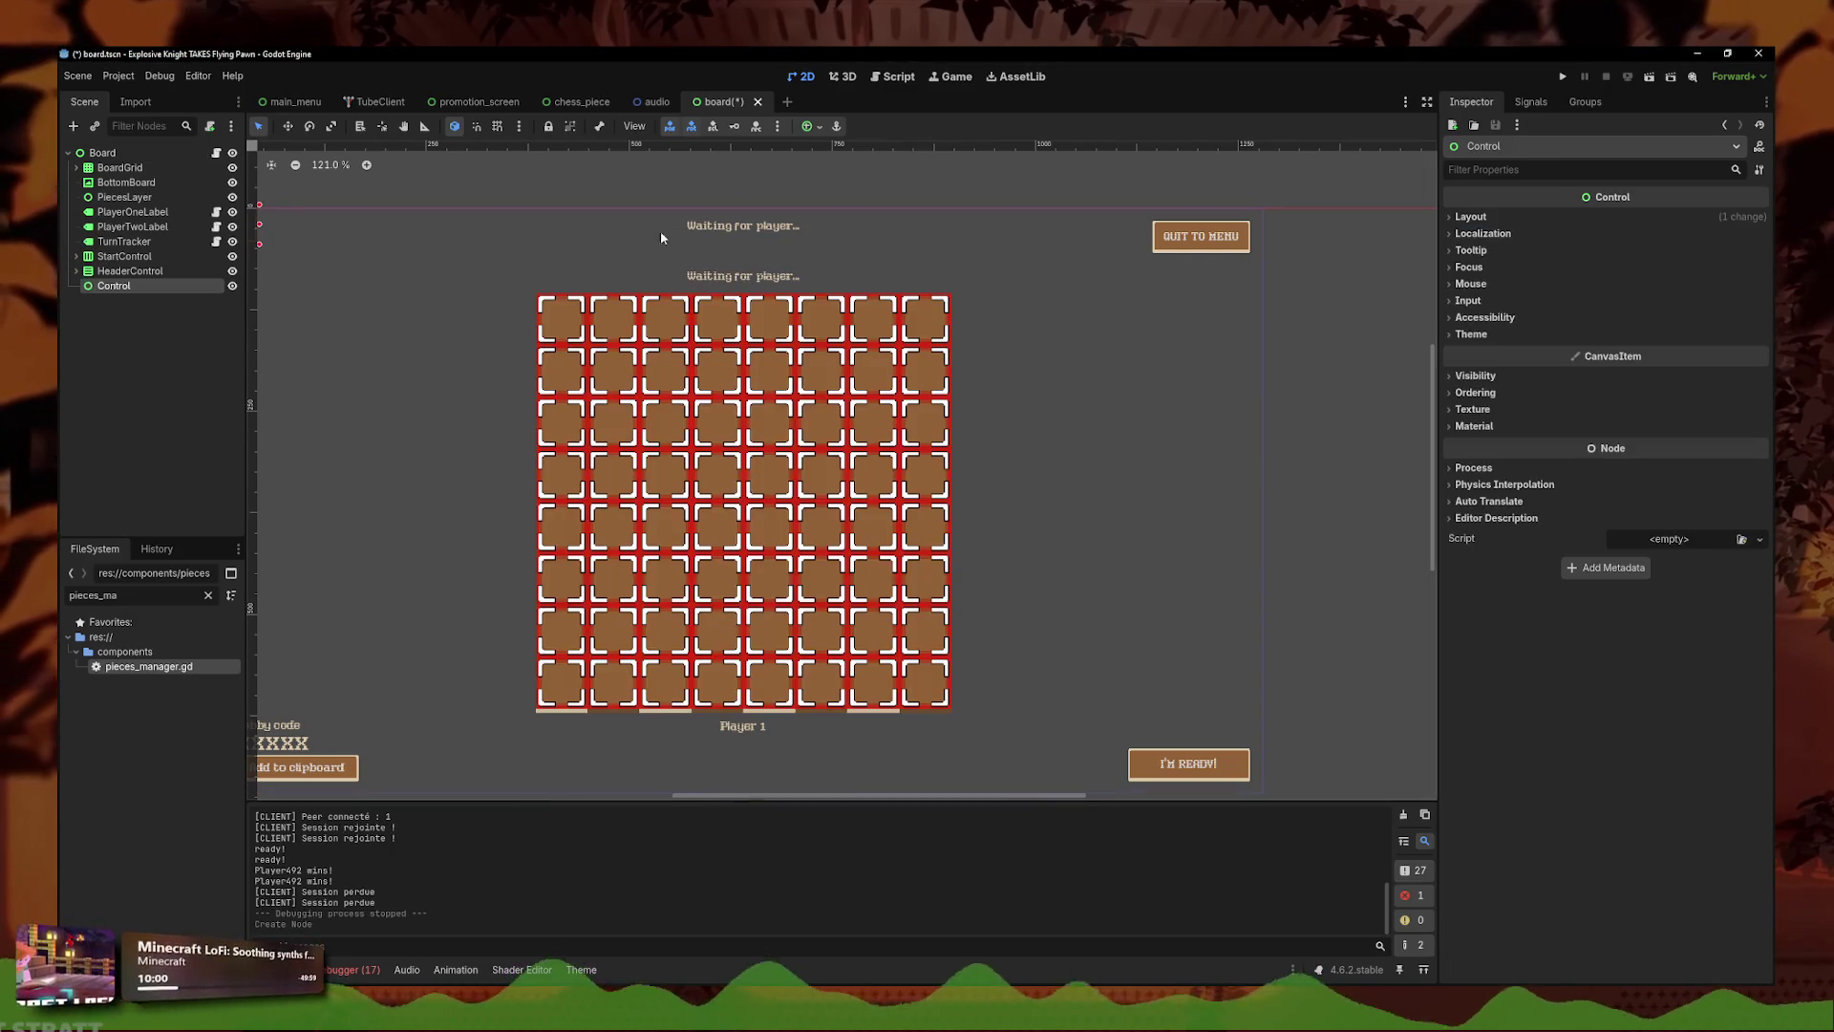
double_click(158, 285)
type("Winne")
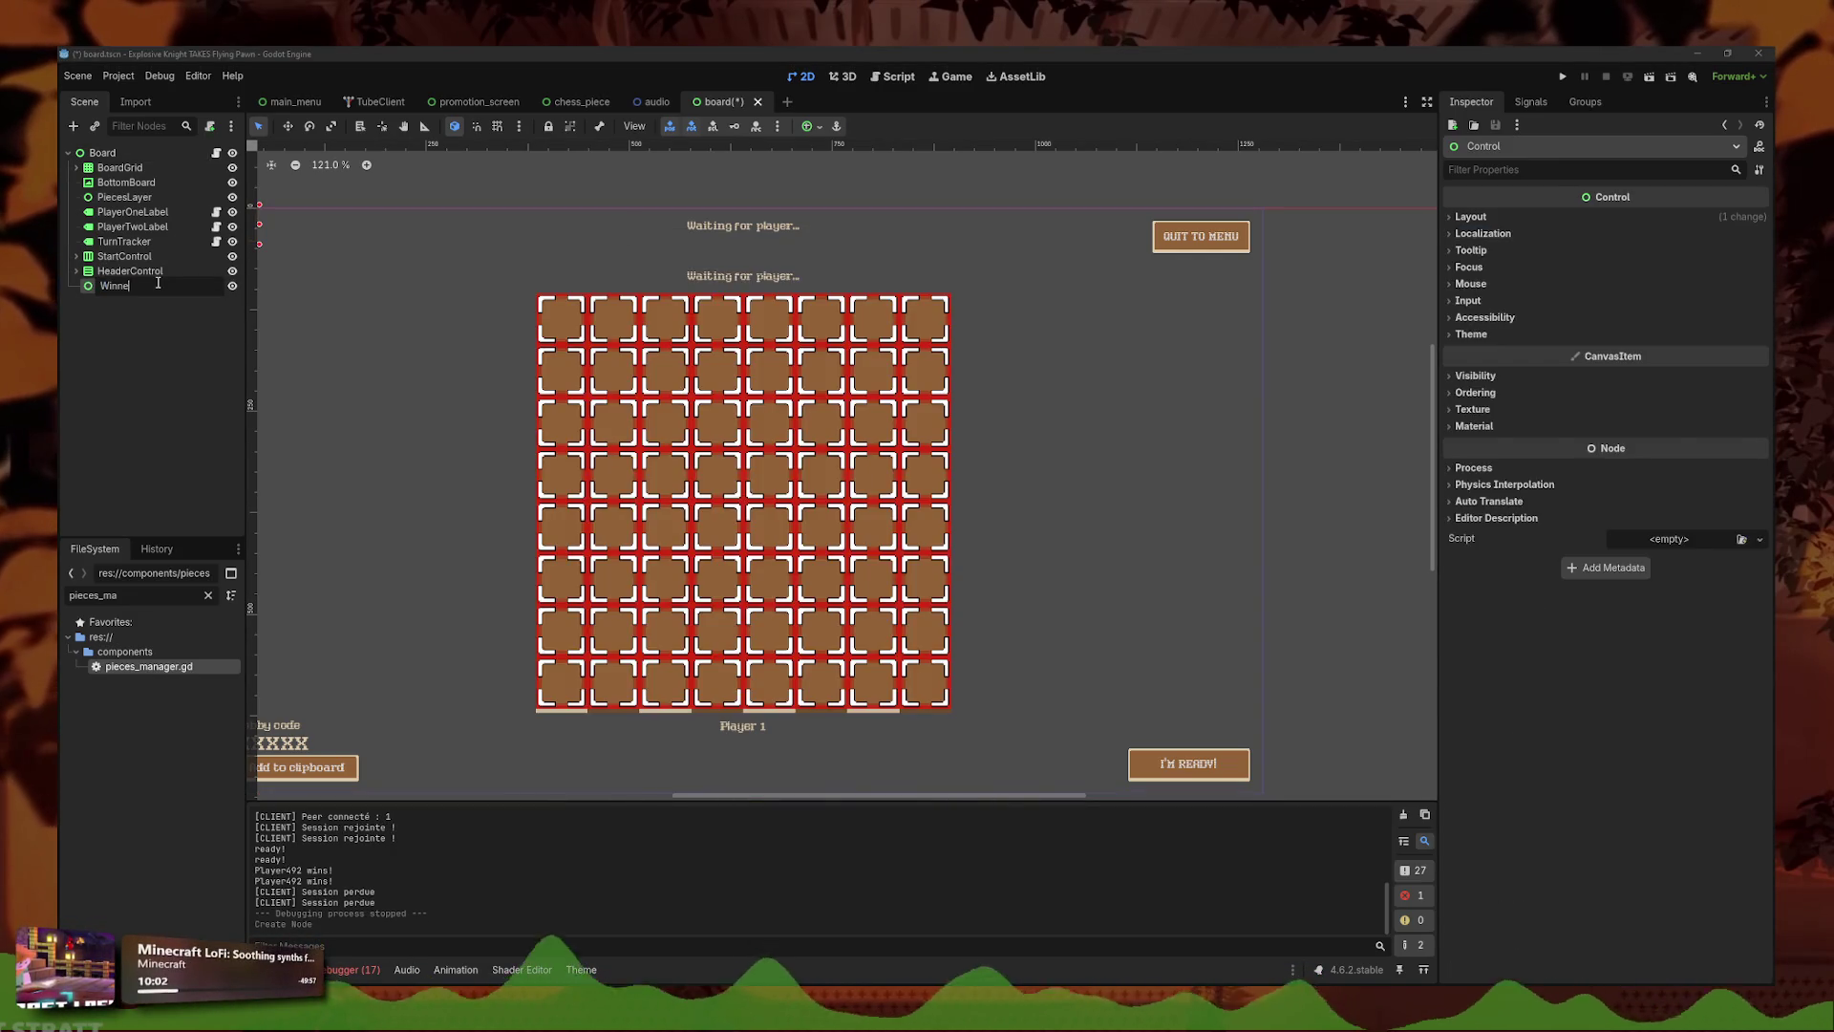
type("ader")
key("Return")
- Give WinnerHeader a ColorRect child stretched into a 1315 × 98 white bar across the top
right_click(158, 285)
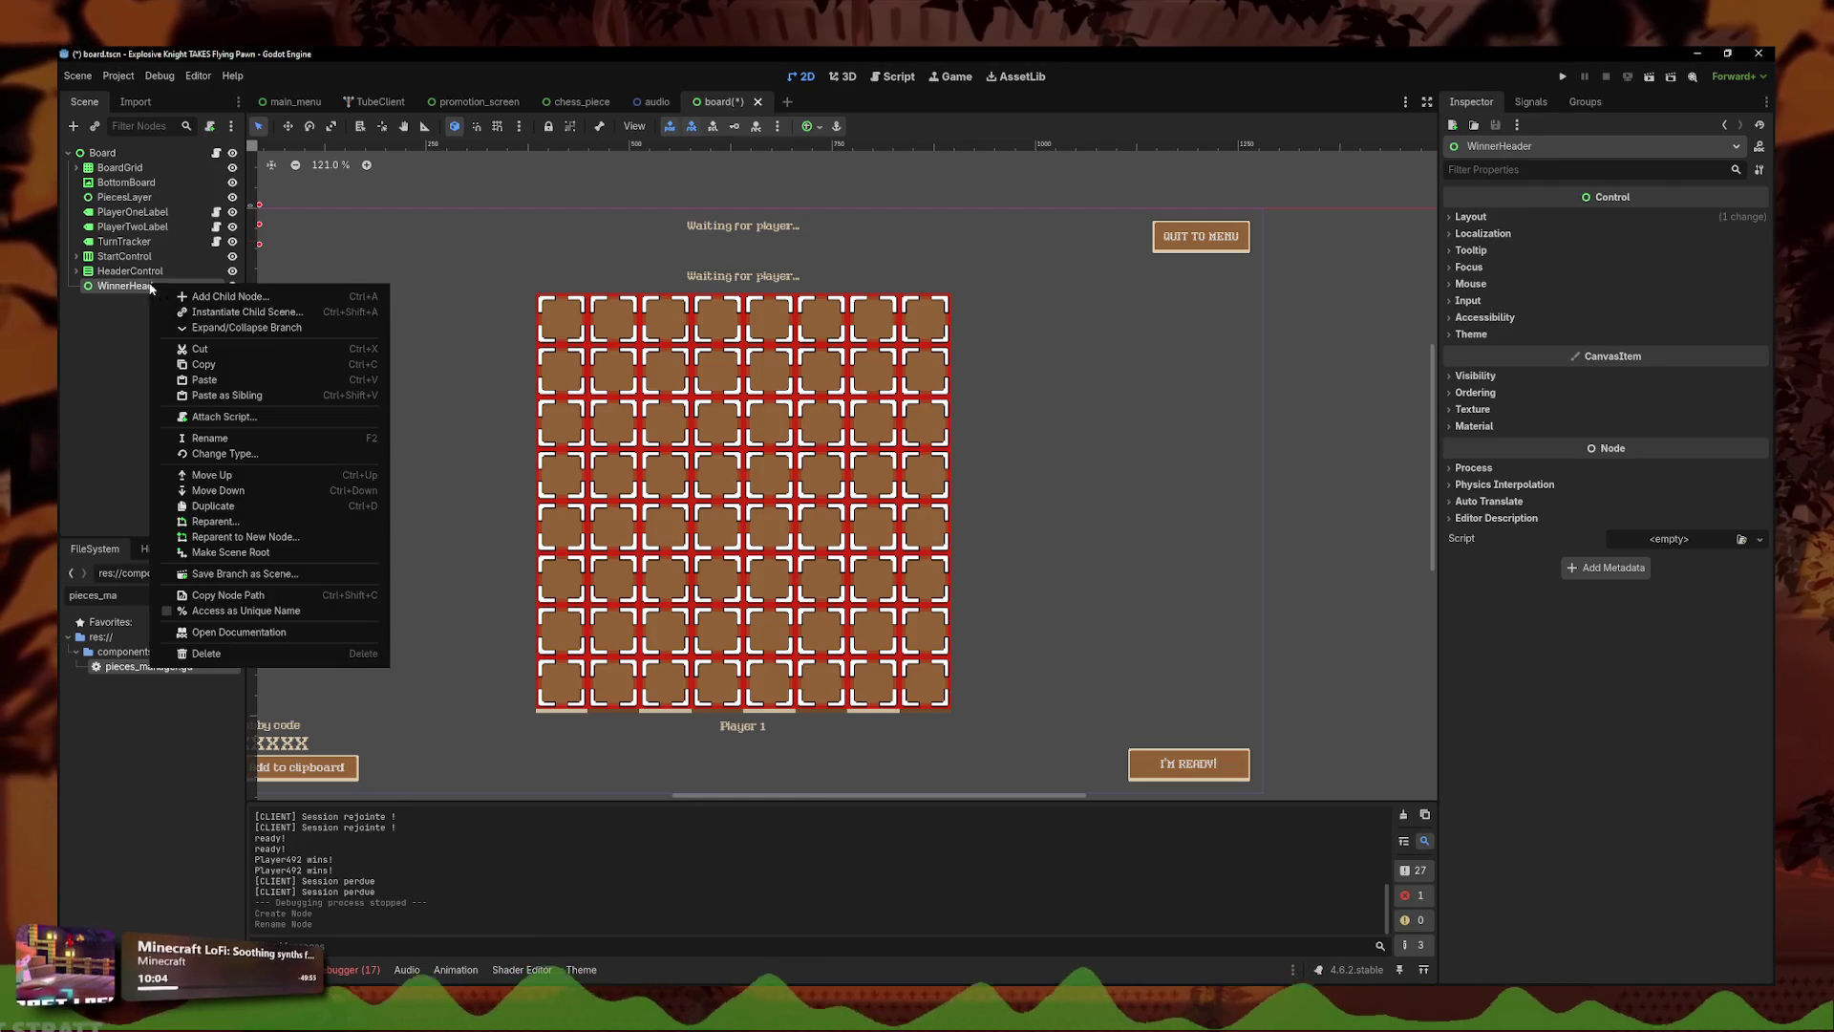
left_click(196, 302)
type("color")
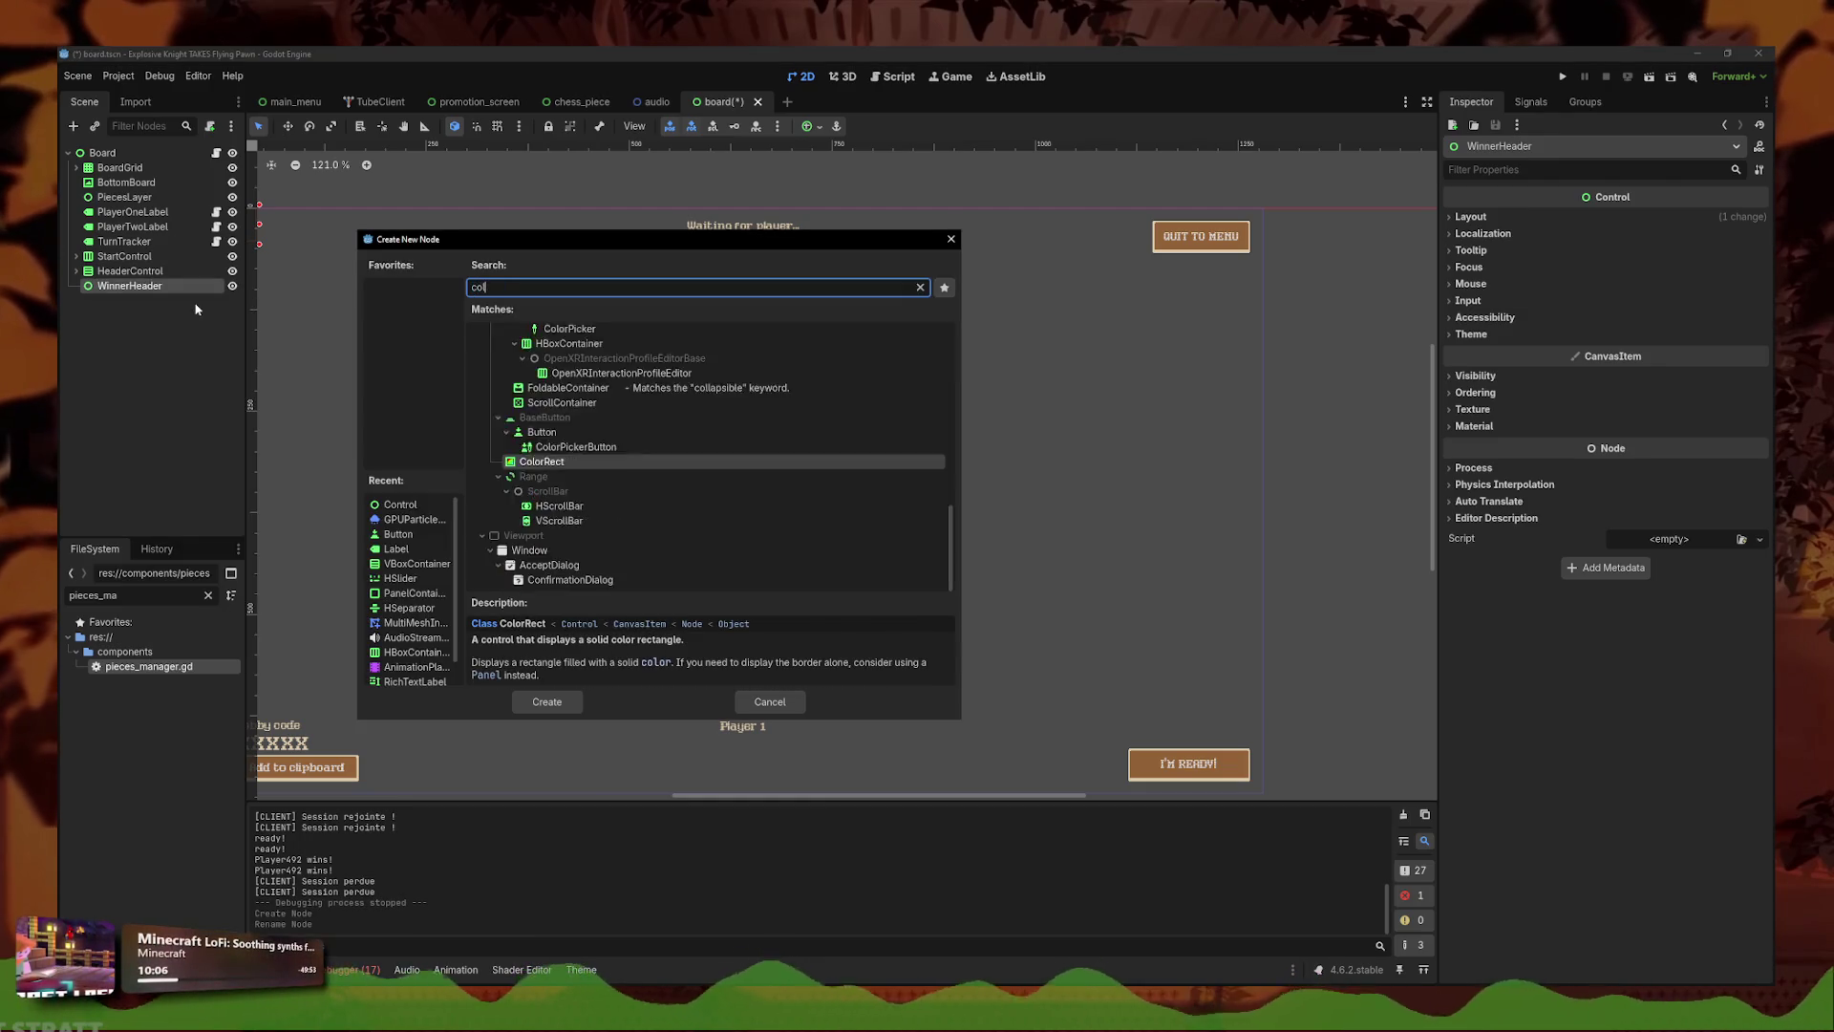
key("Return")
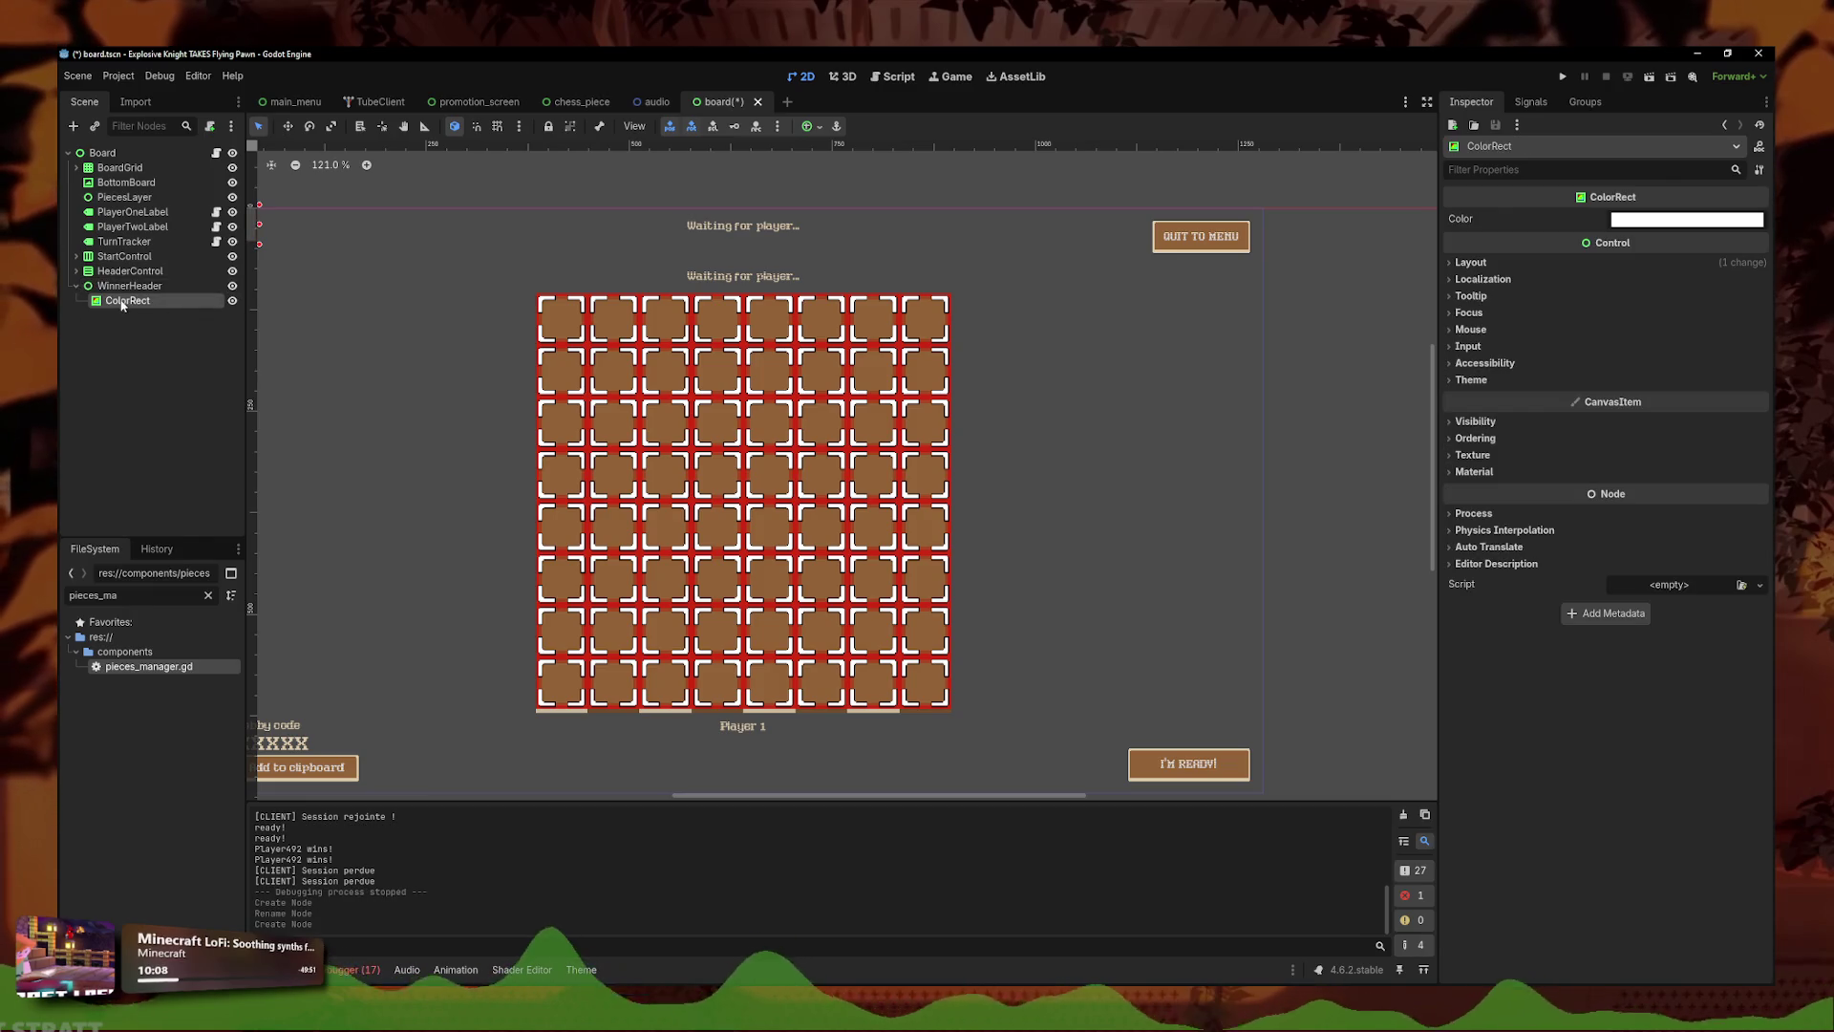
scroll(382, 276, "down", 2)
mouse_move(380, 262)
left_mouse_down()
mouse_move(1302, 262)
mouse_move(1222, 263)
left_mouse_up()
left_click_drag(347, 265, 332, 264)
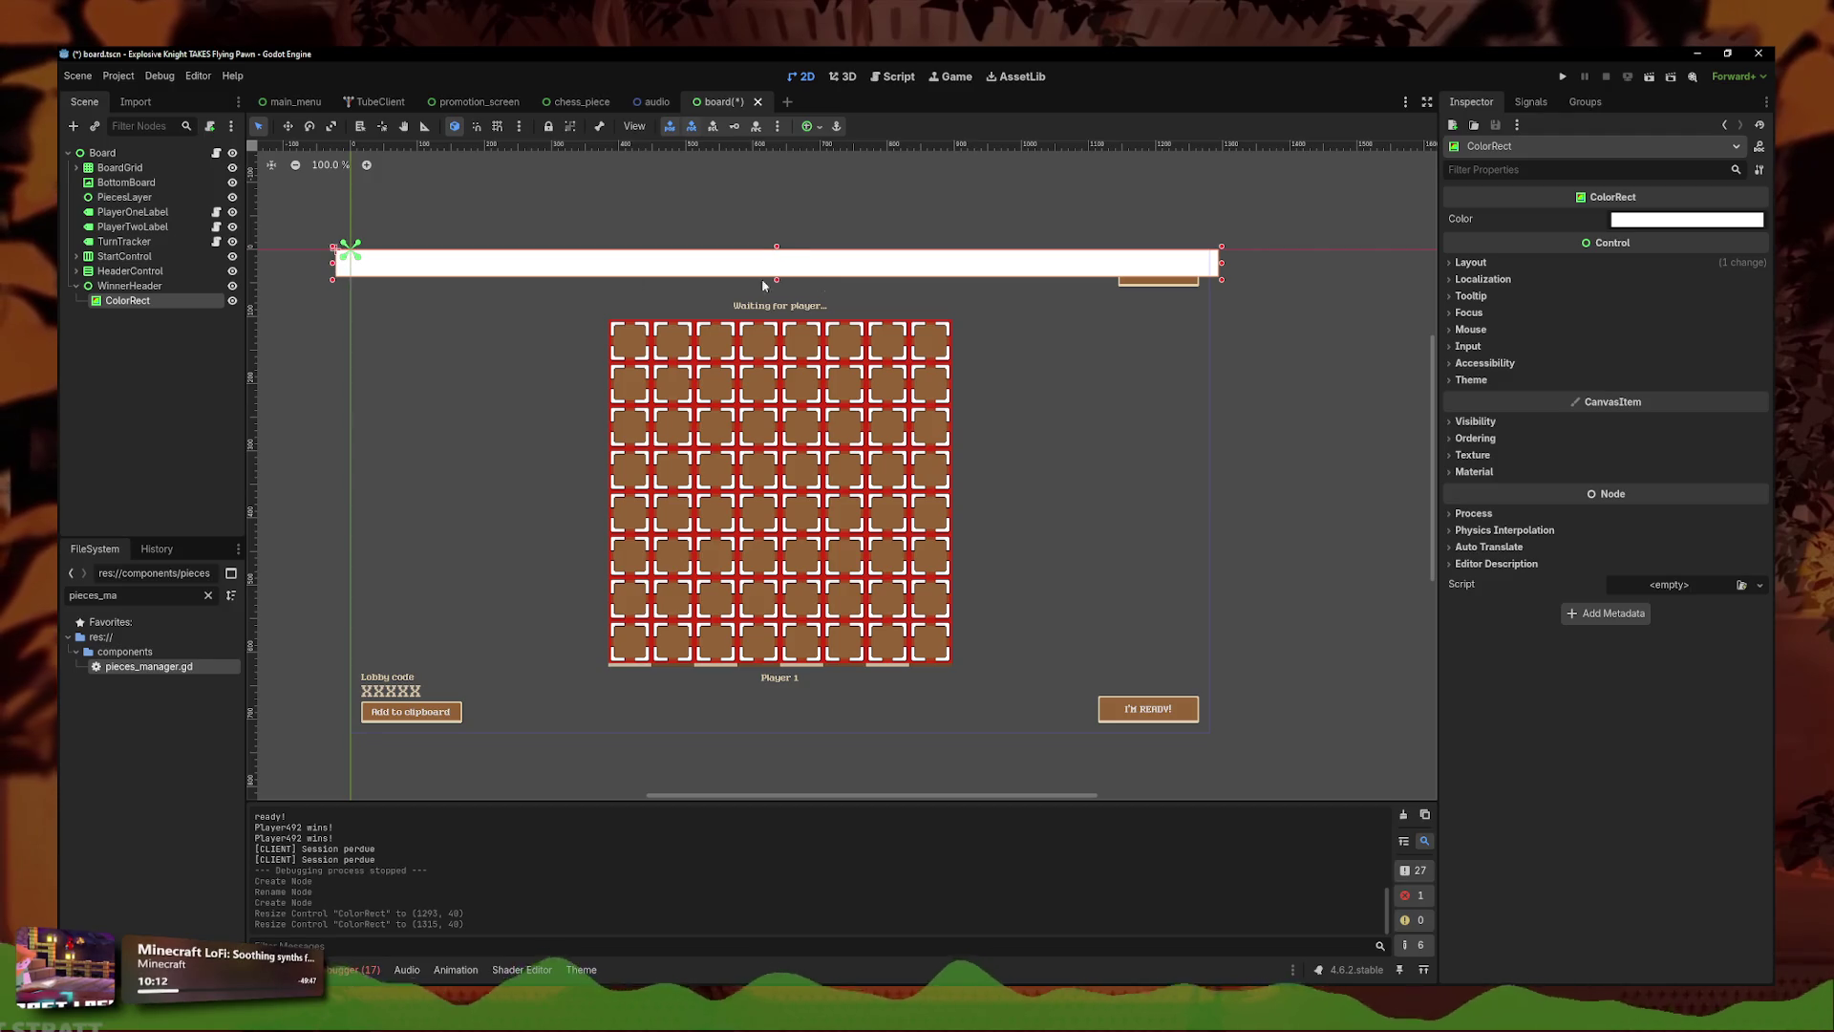
left_click_drag(776, 285, 775, 313)
left_click(232, 287)
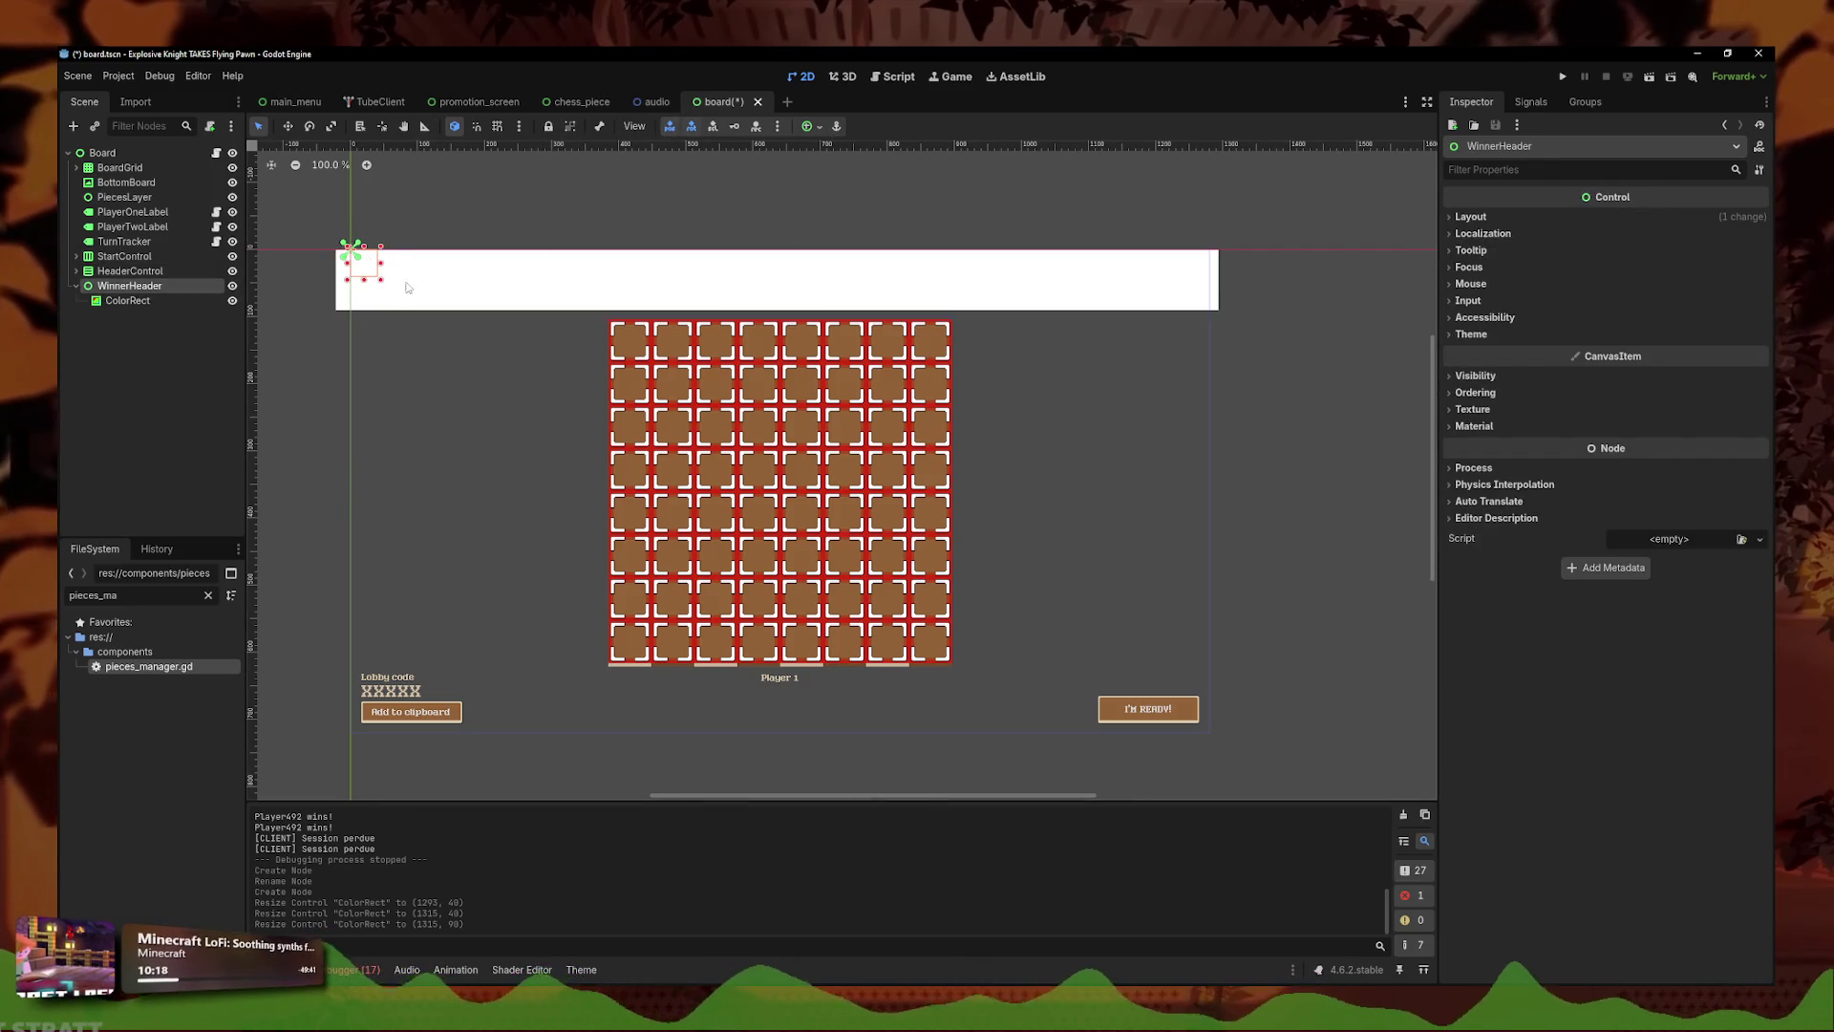
- Give the ColorRect the Full Rect anchor preset so it fills WinnerHeader
left_click(127, 300)
left_click(812, 126)
left_click(887, 250)
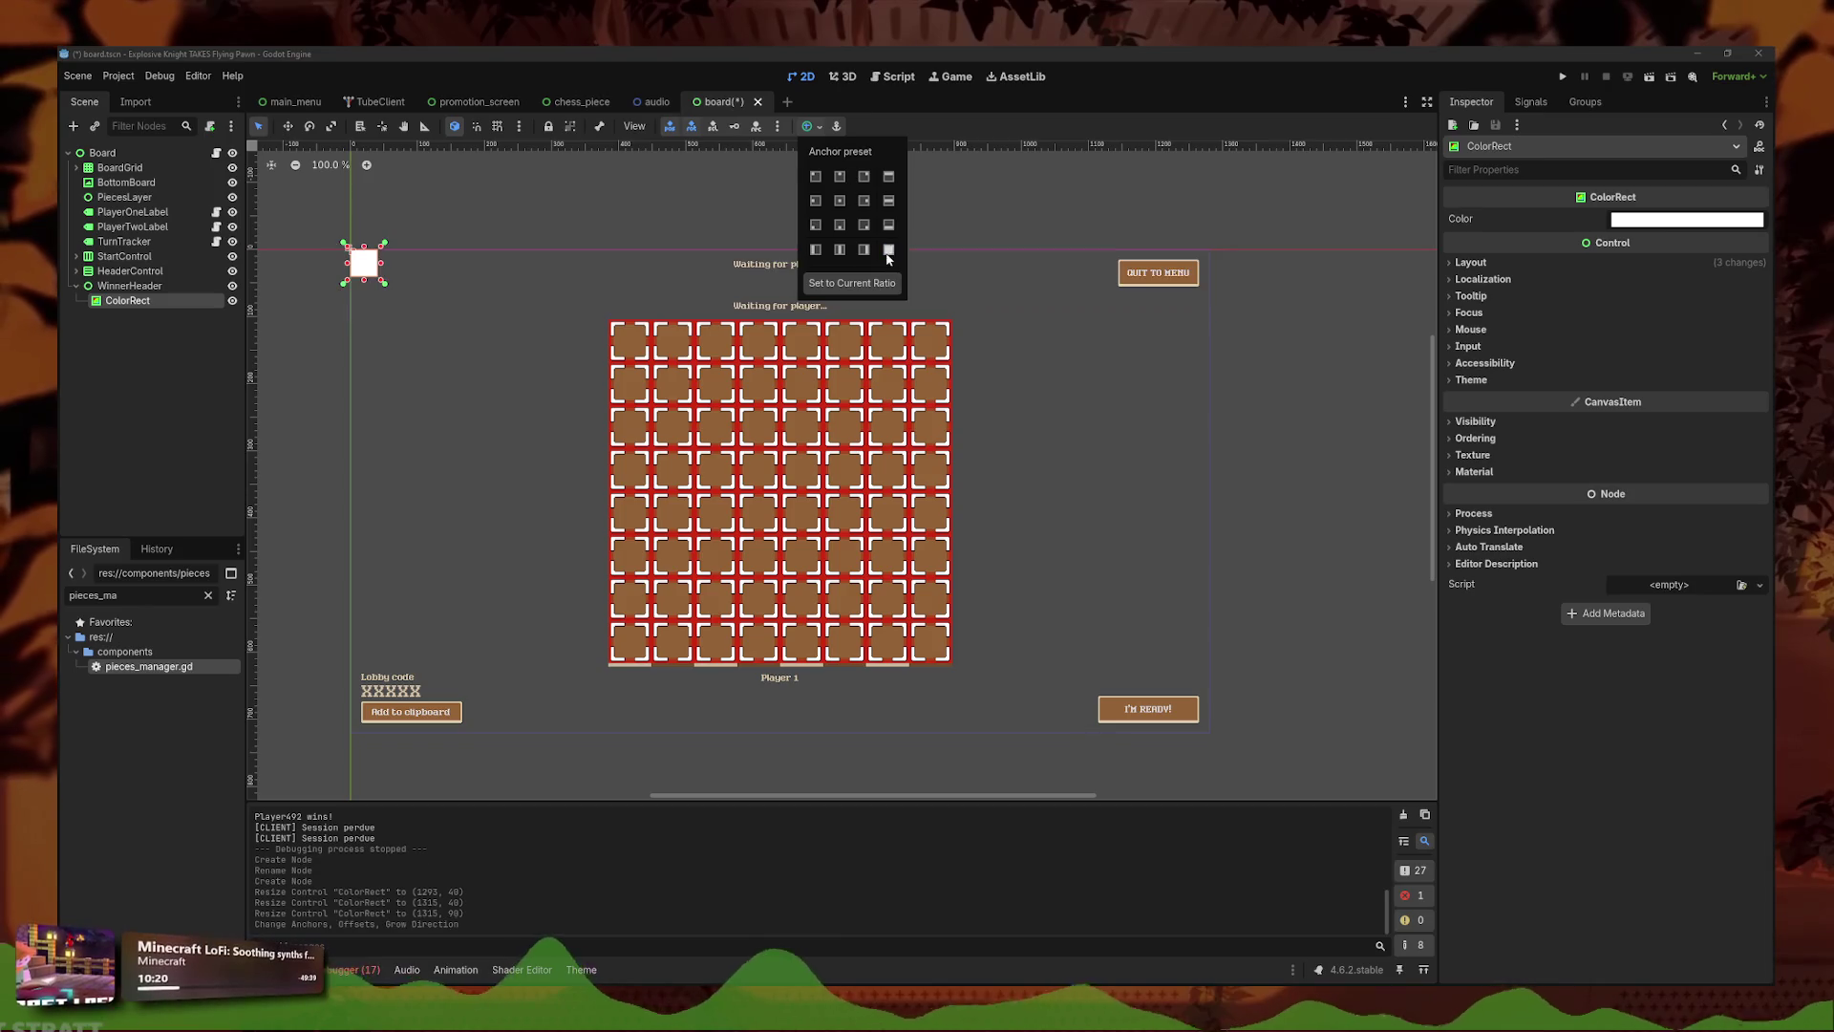
- Stretch WinnerHeader into a wide bar and apply a vertical centre anchor preset
left_click(205, 286)
mouse_move(380, 285)
left_mouse_down()
mouse_move(1263, 301)
mouse_move(1233, 315)
left_mouse_up()
left_click(811, 126)
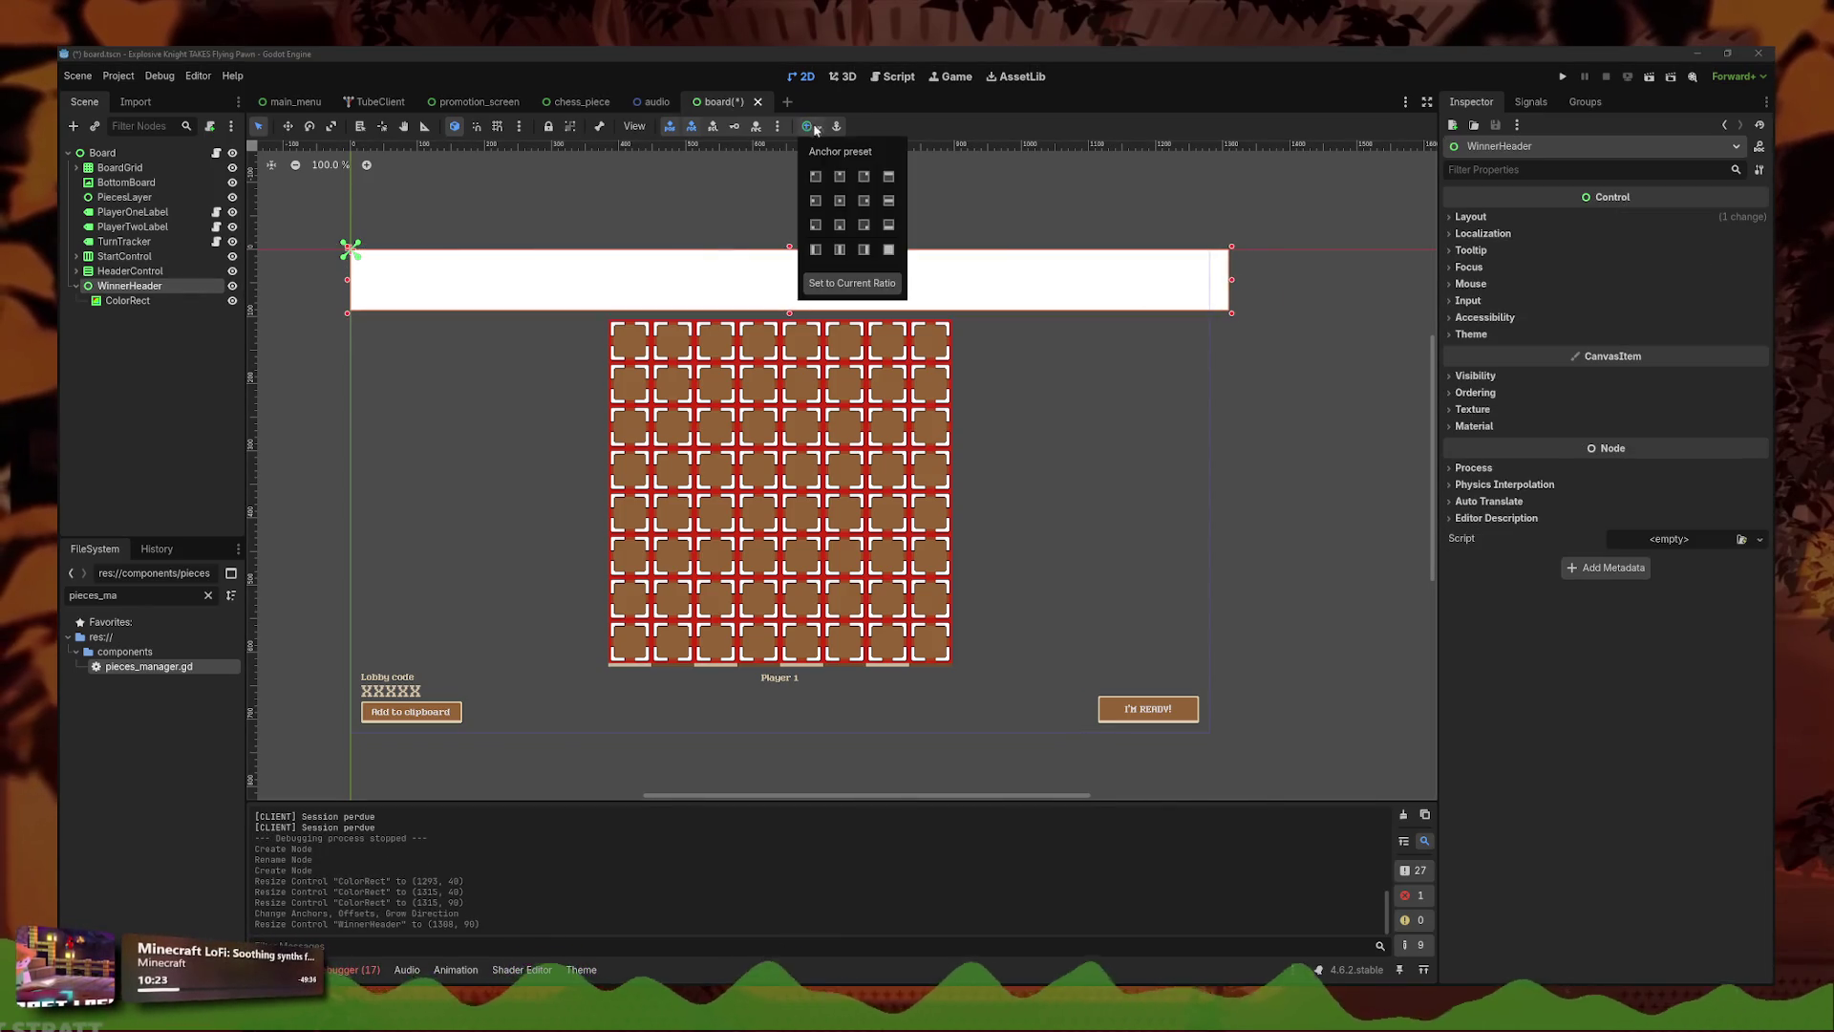
left_click(845, 202)
left_click(330, 256)
- Move the header bar down across the board to (-14, 446) at 1308 × 112
key("w")
mouse_move(1072, 511)
left_mouse_down()
mouse_move(1067, 608)
mouse_move(1068, 585)
left_mouse_up()
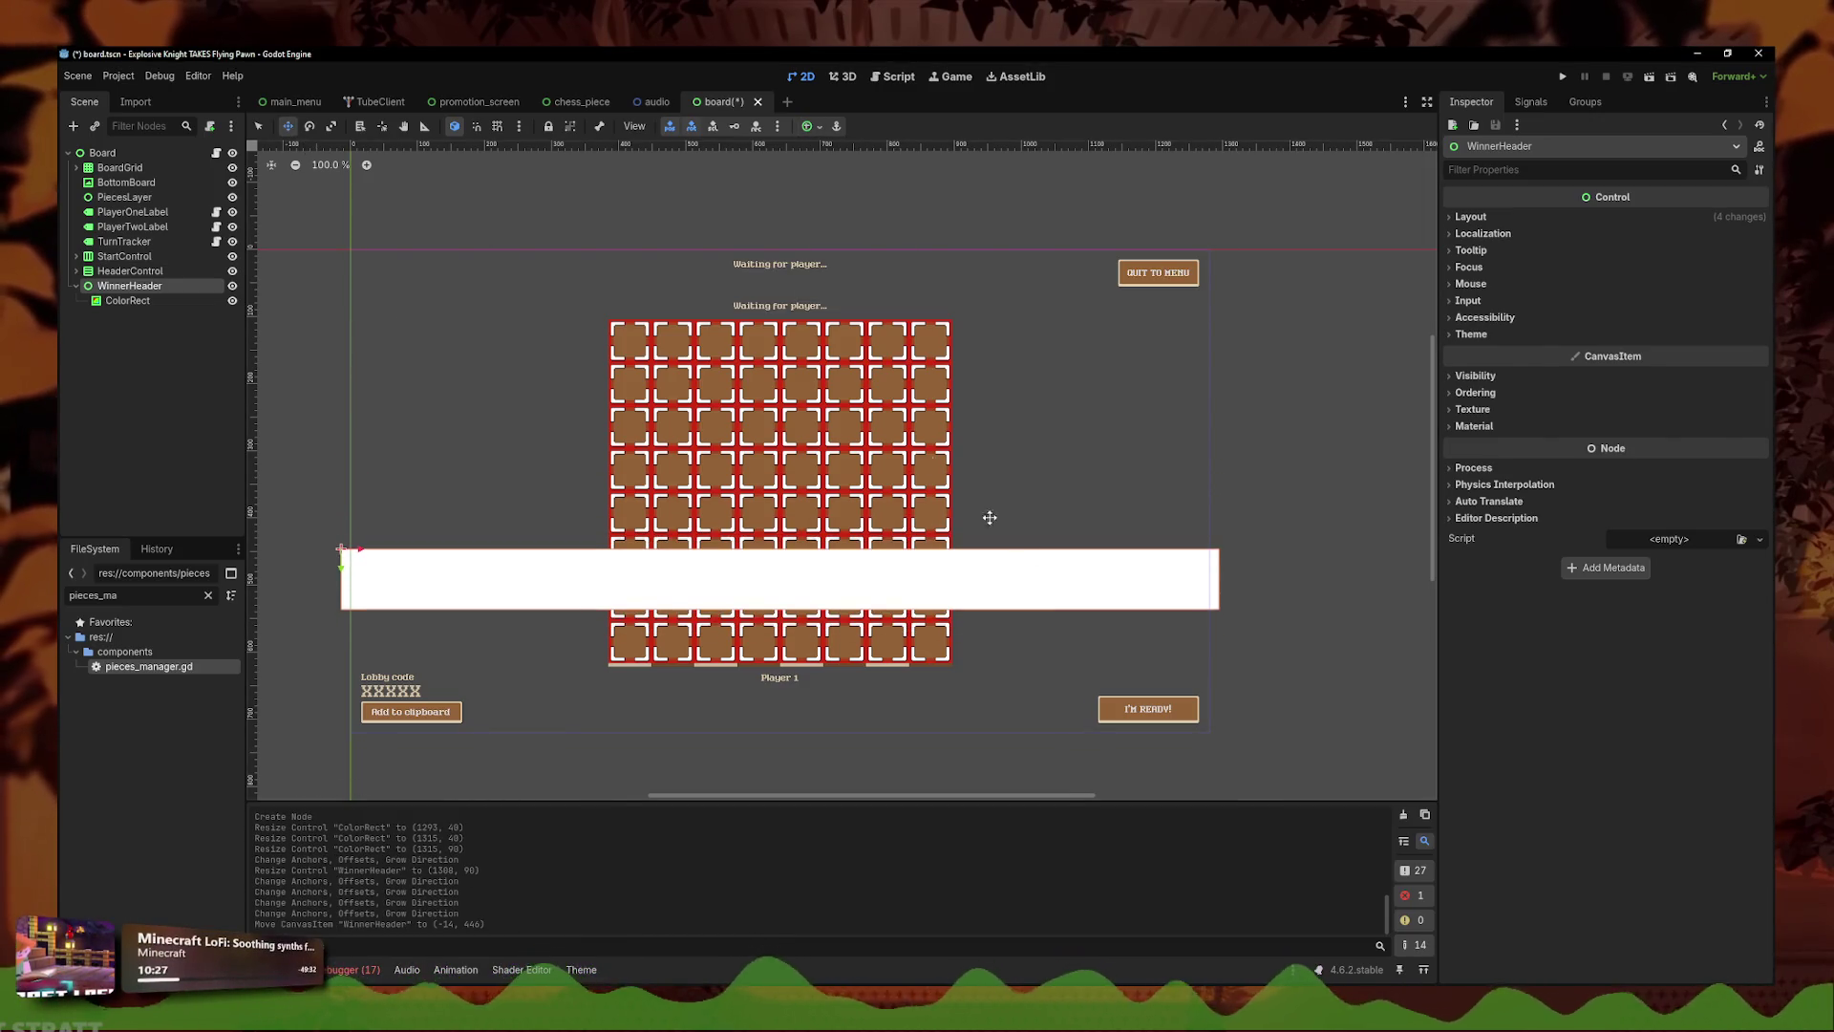
left_click(146, 299)
left_click(134, 285)
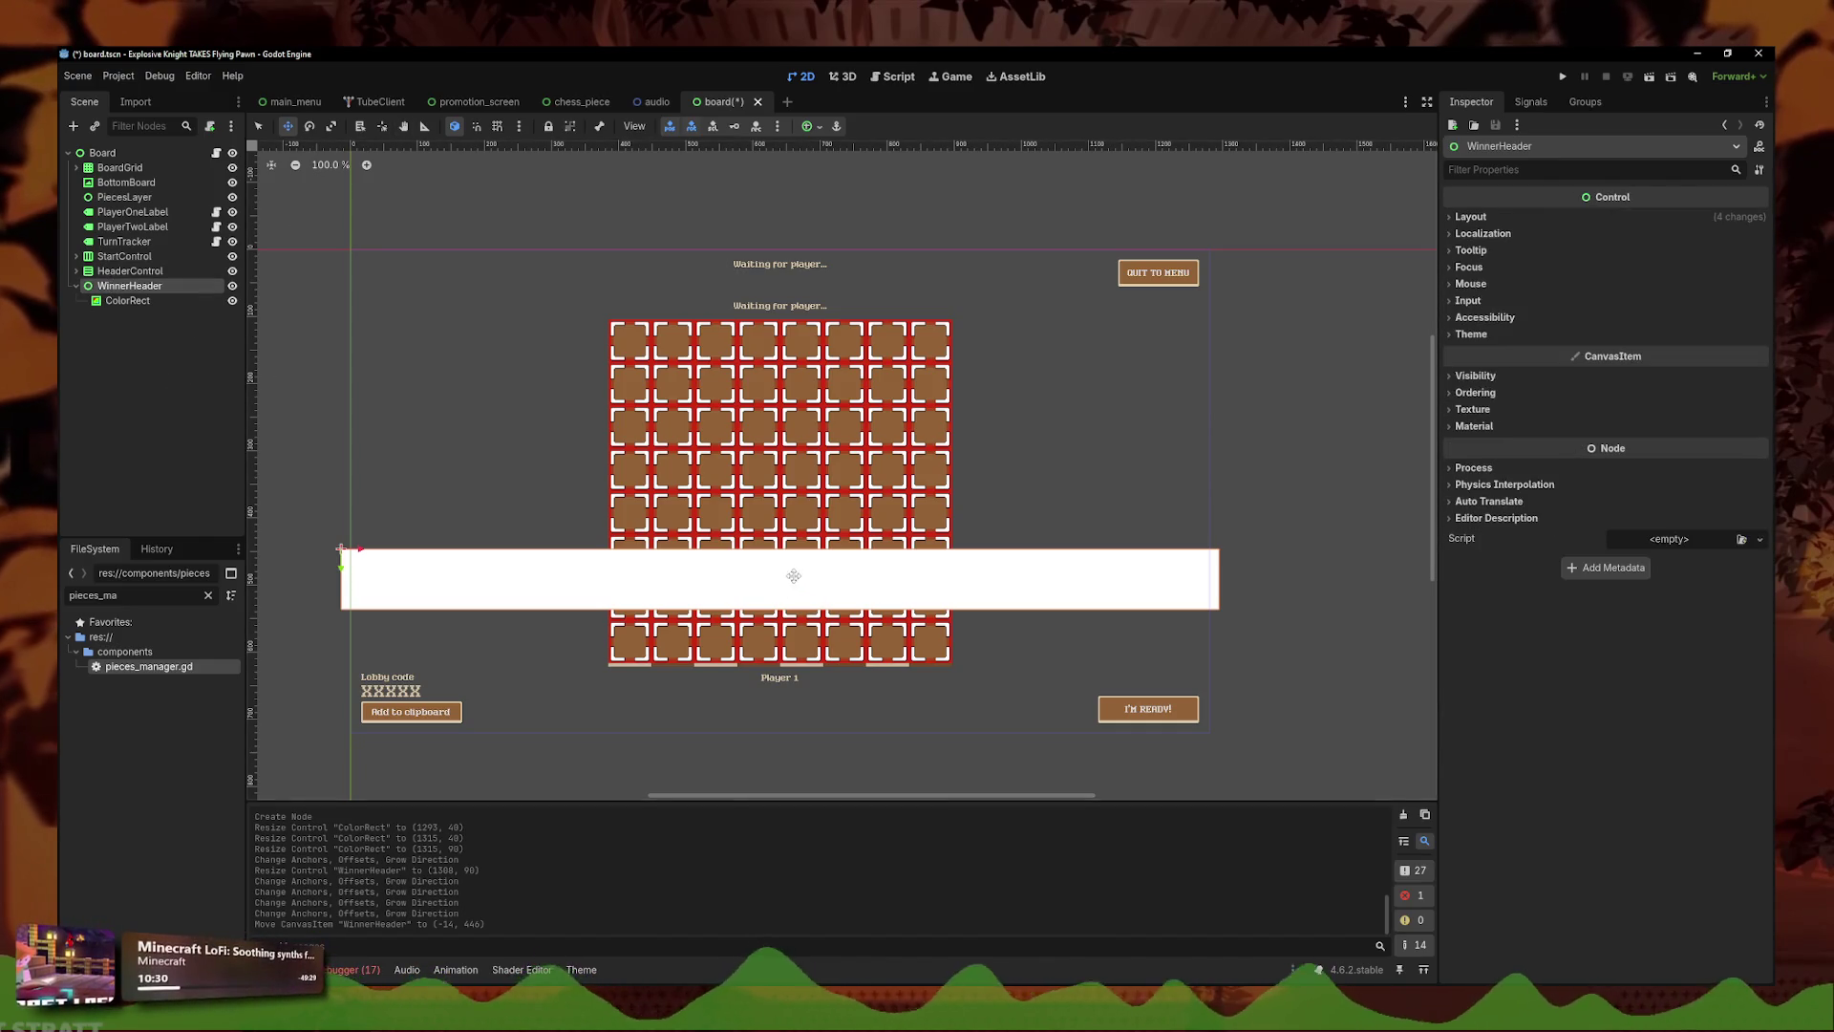
key("q")
left_click_drag(781, 551, 780, 536)
left_click(1310, 524)
scroll(918, 540, "up", 1)
scroll(917, 539, "up", 2)
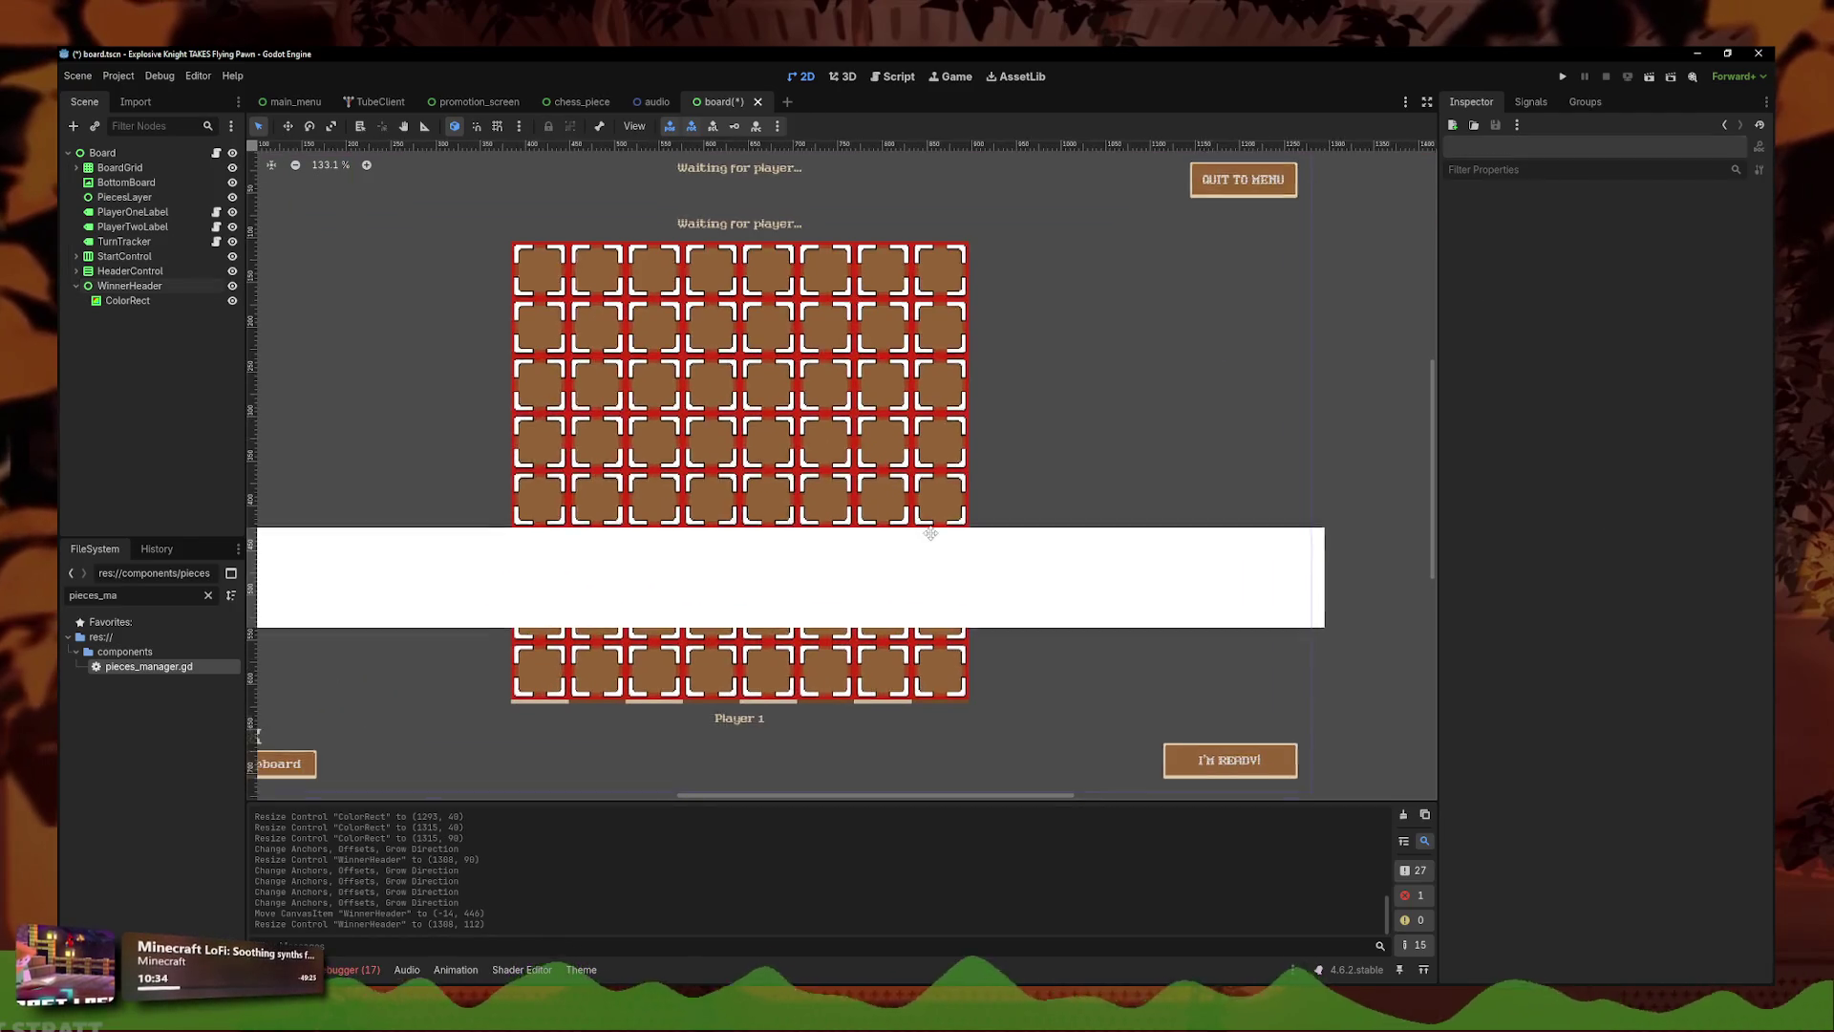
left_click(1007, 538)
scroll(1027, 549, "down", 3)
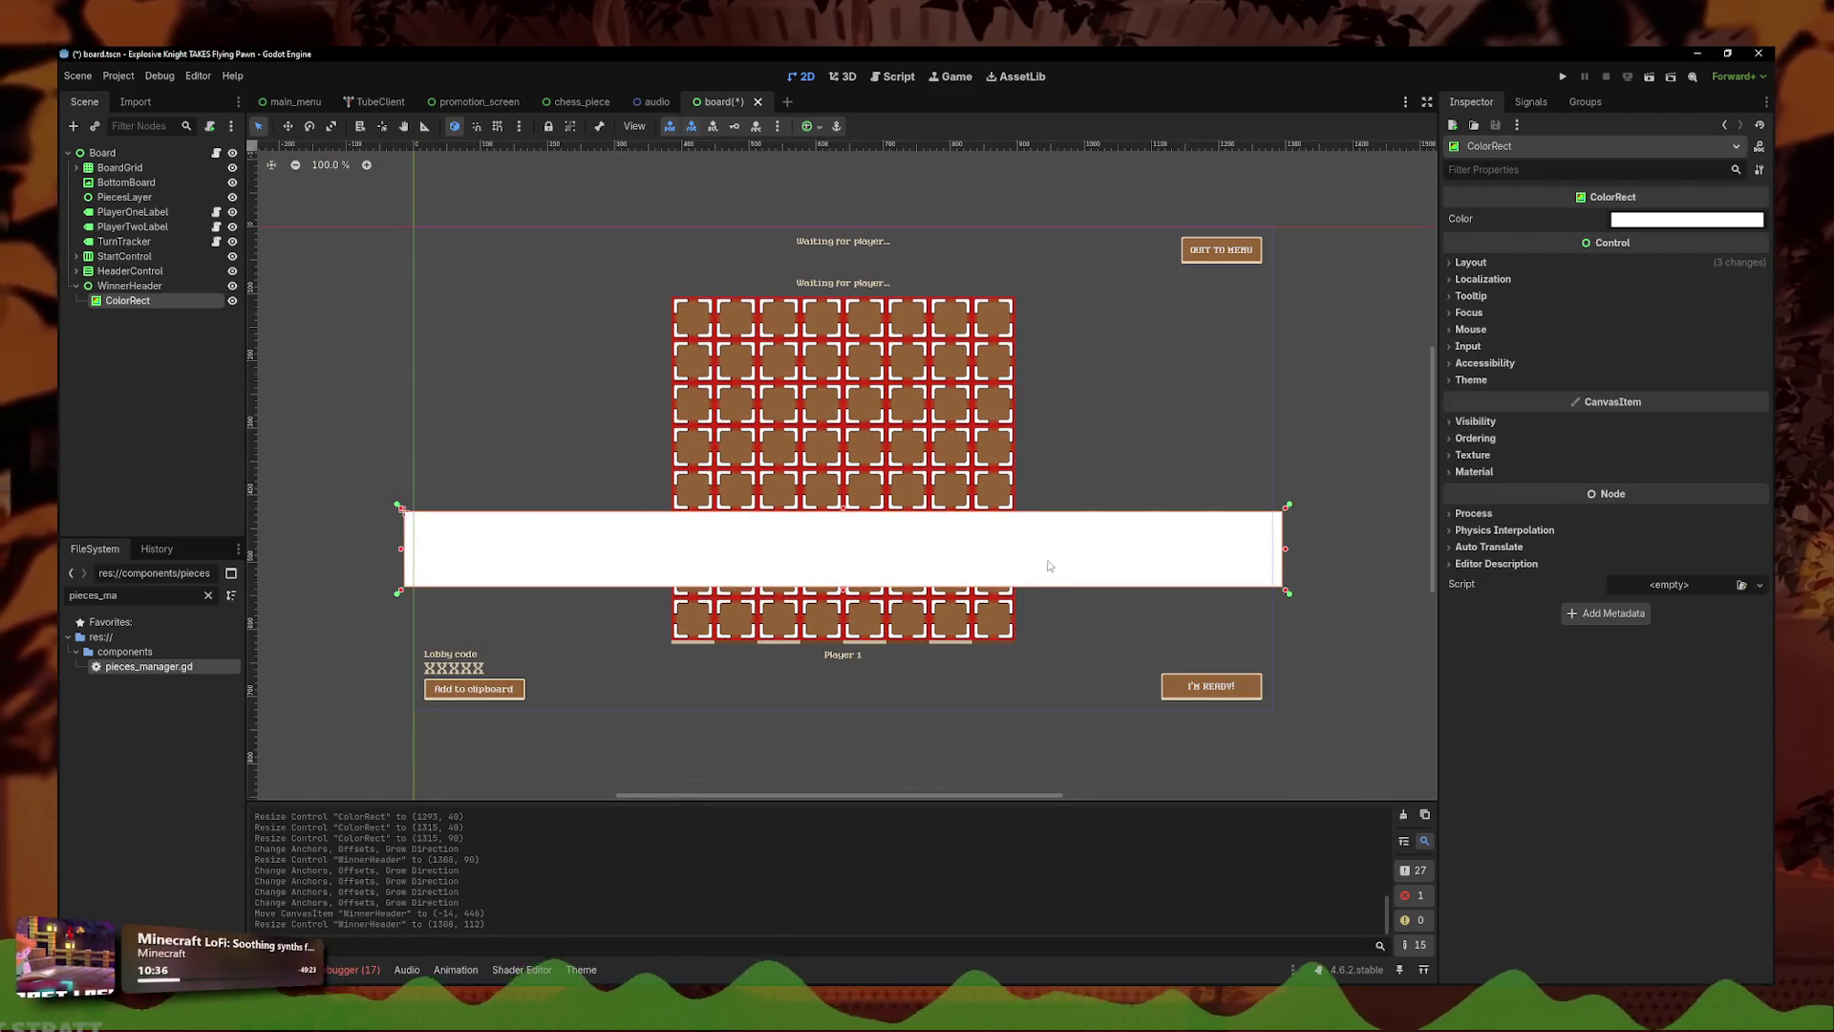
left_click(1669, 222)
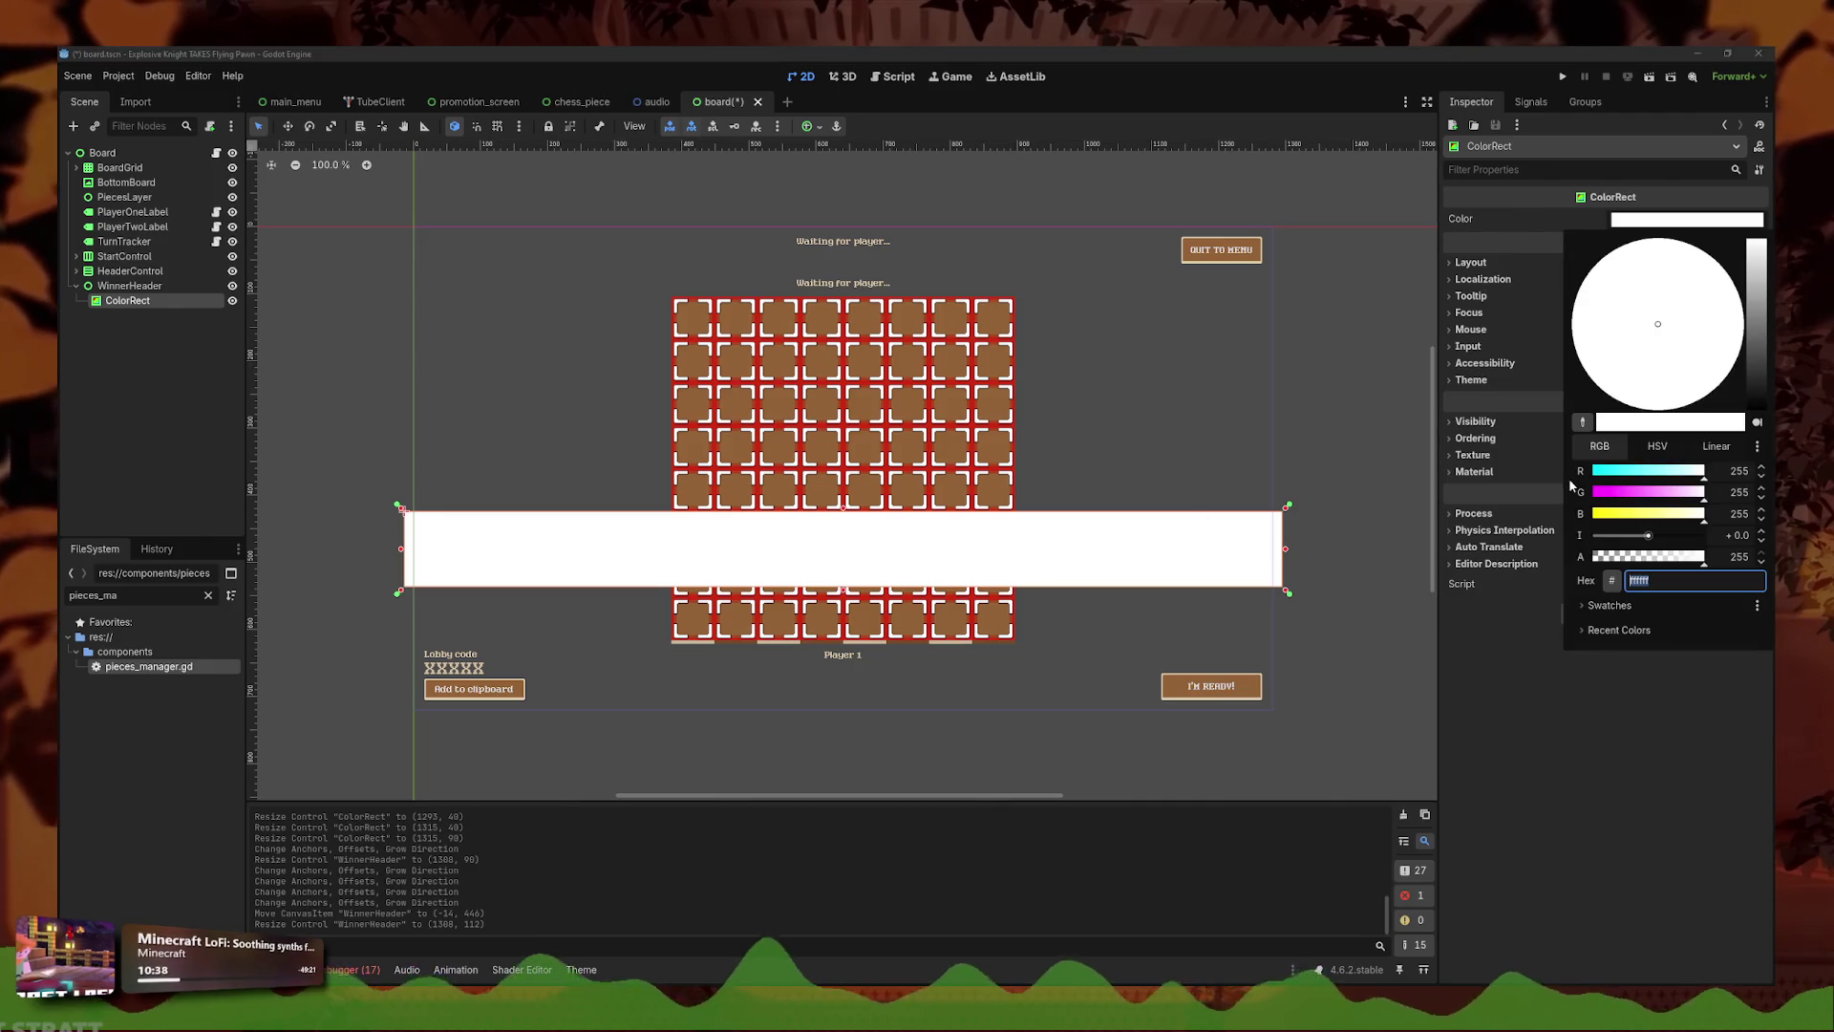
- Set the ColorRect's colour to brown #946338
left_click(994, 445)
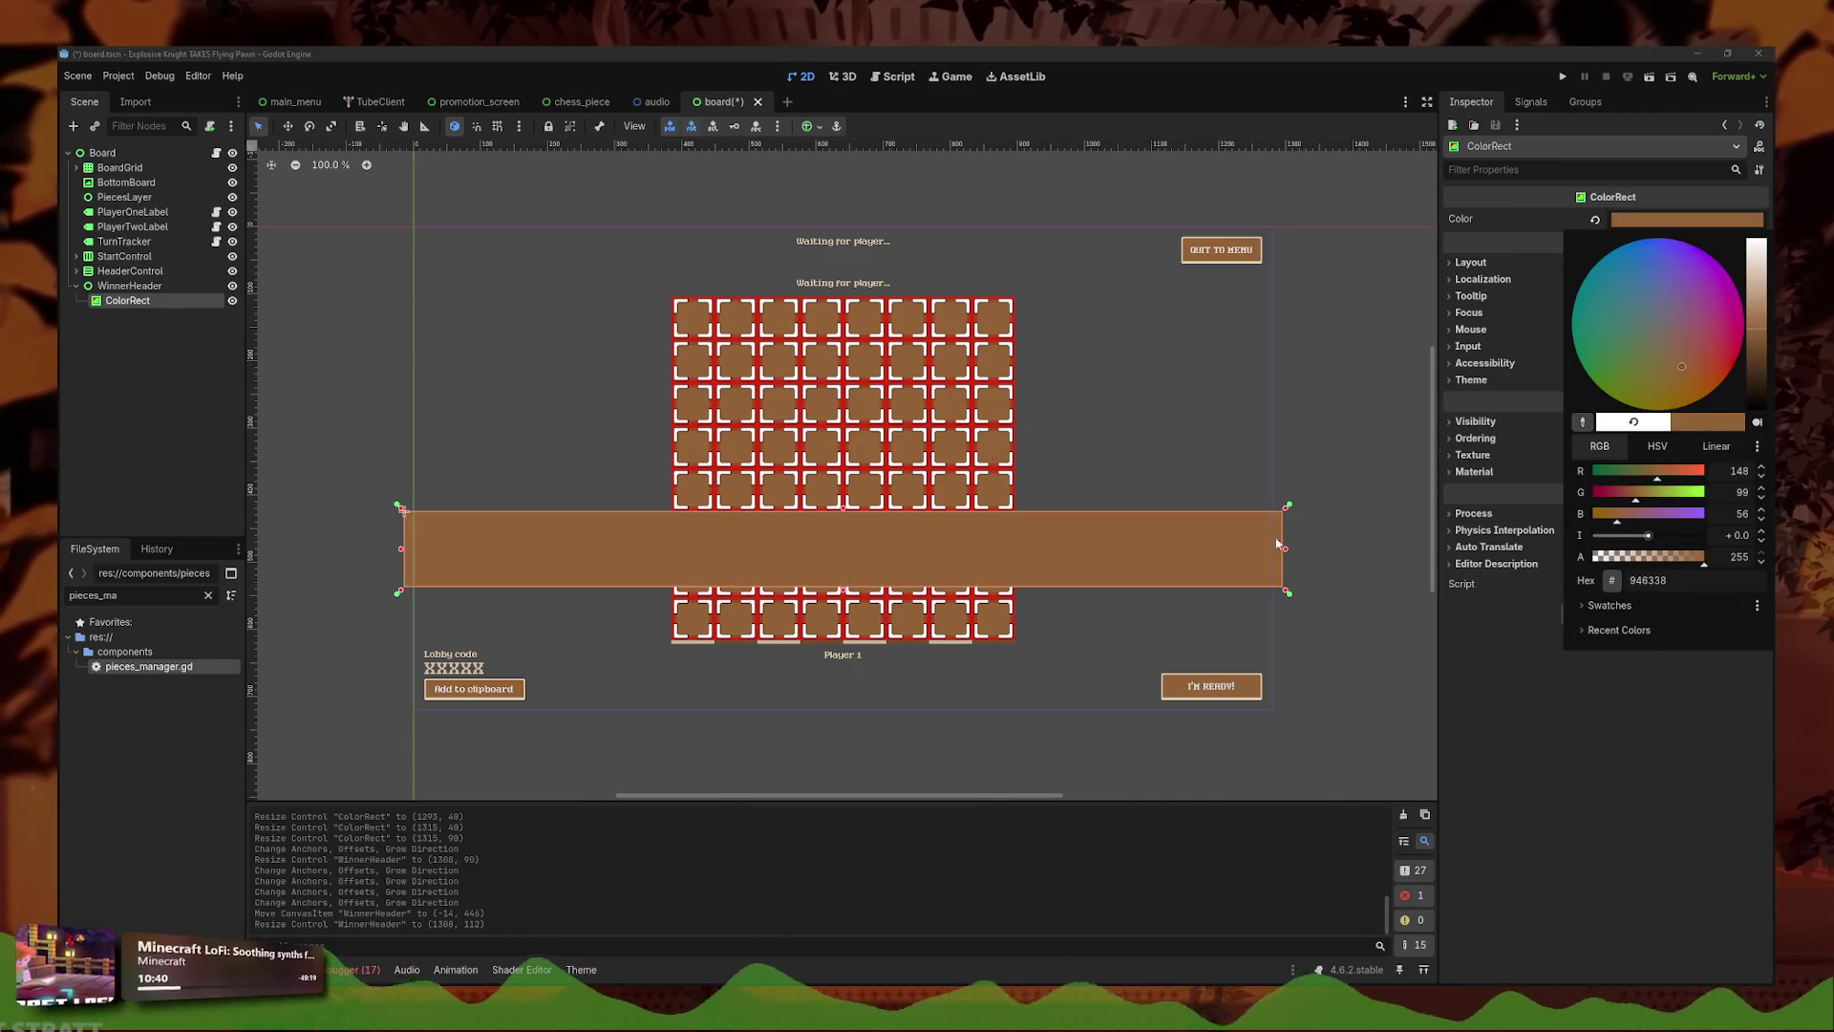
left_click(1305, 558)
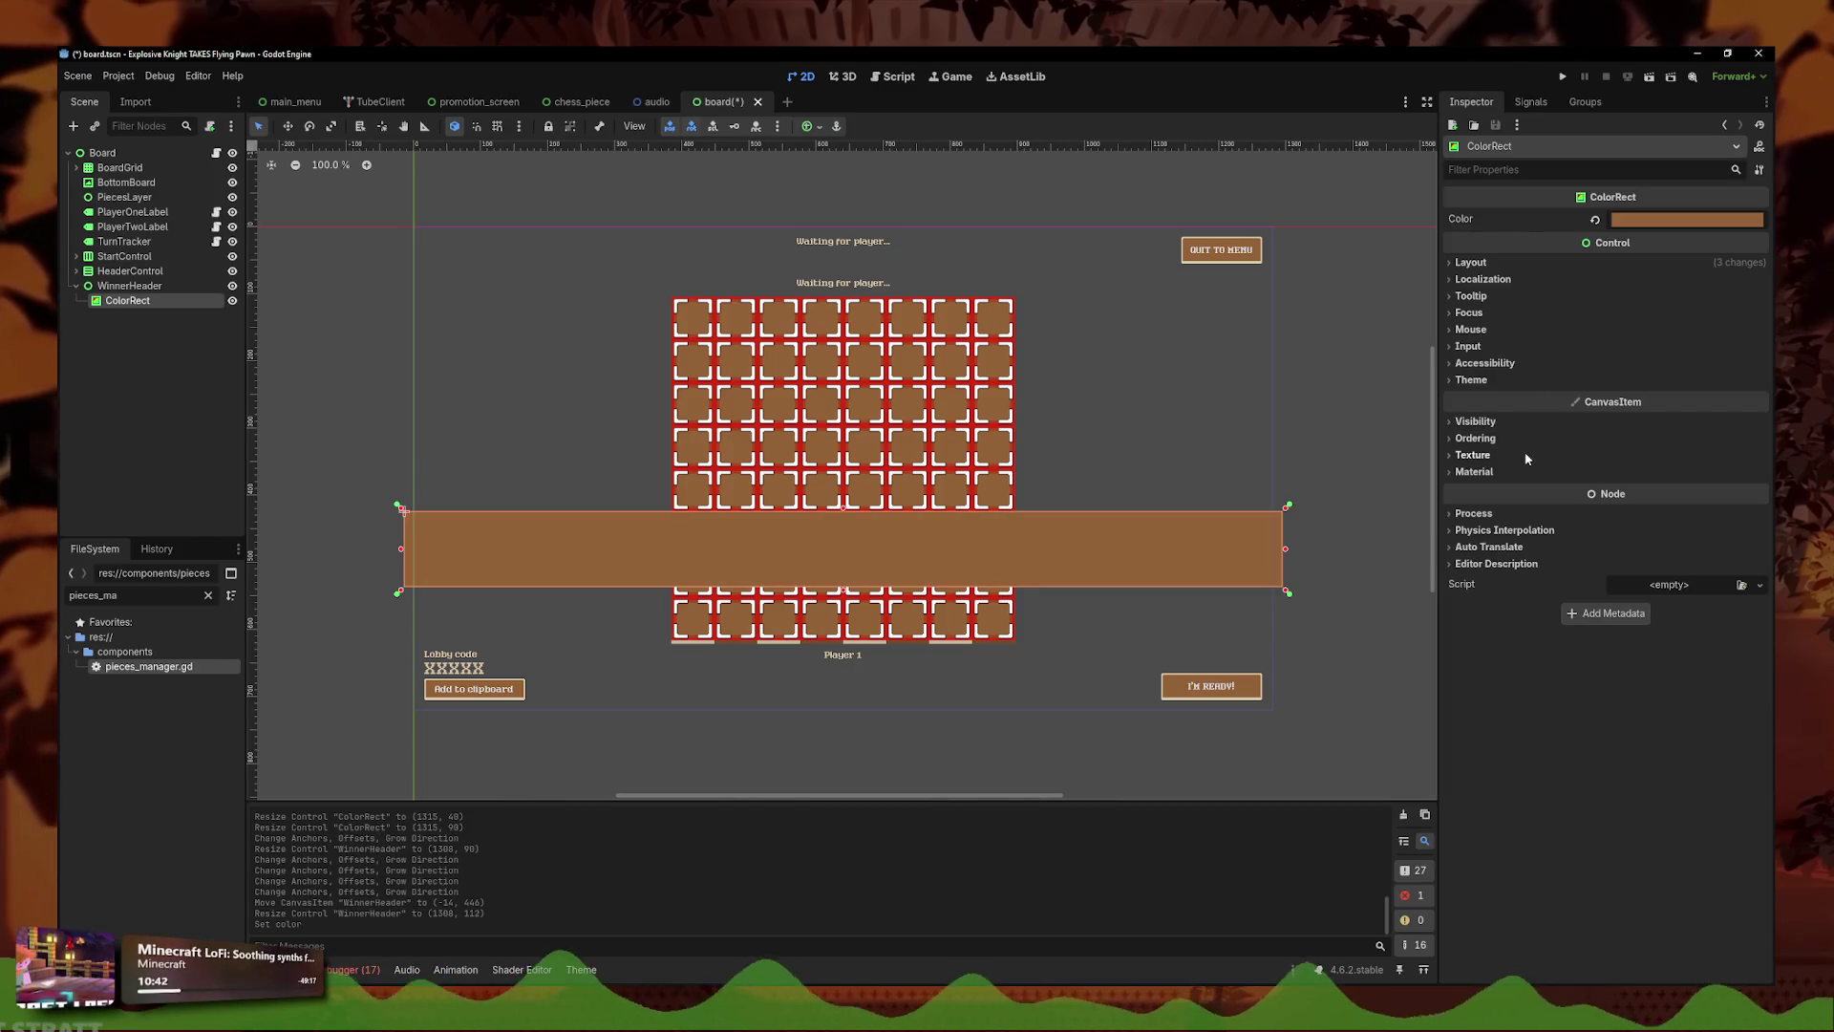
left_click(1500, 260)
left_click(1497, 260)
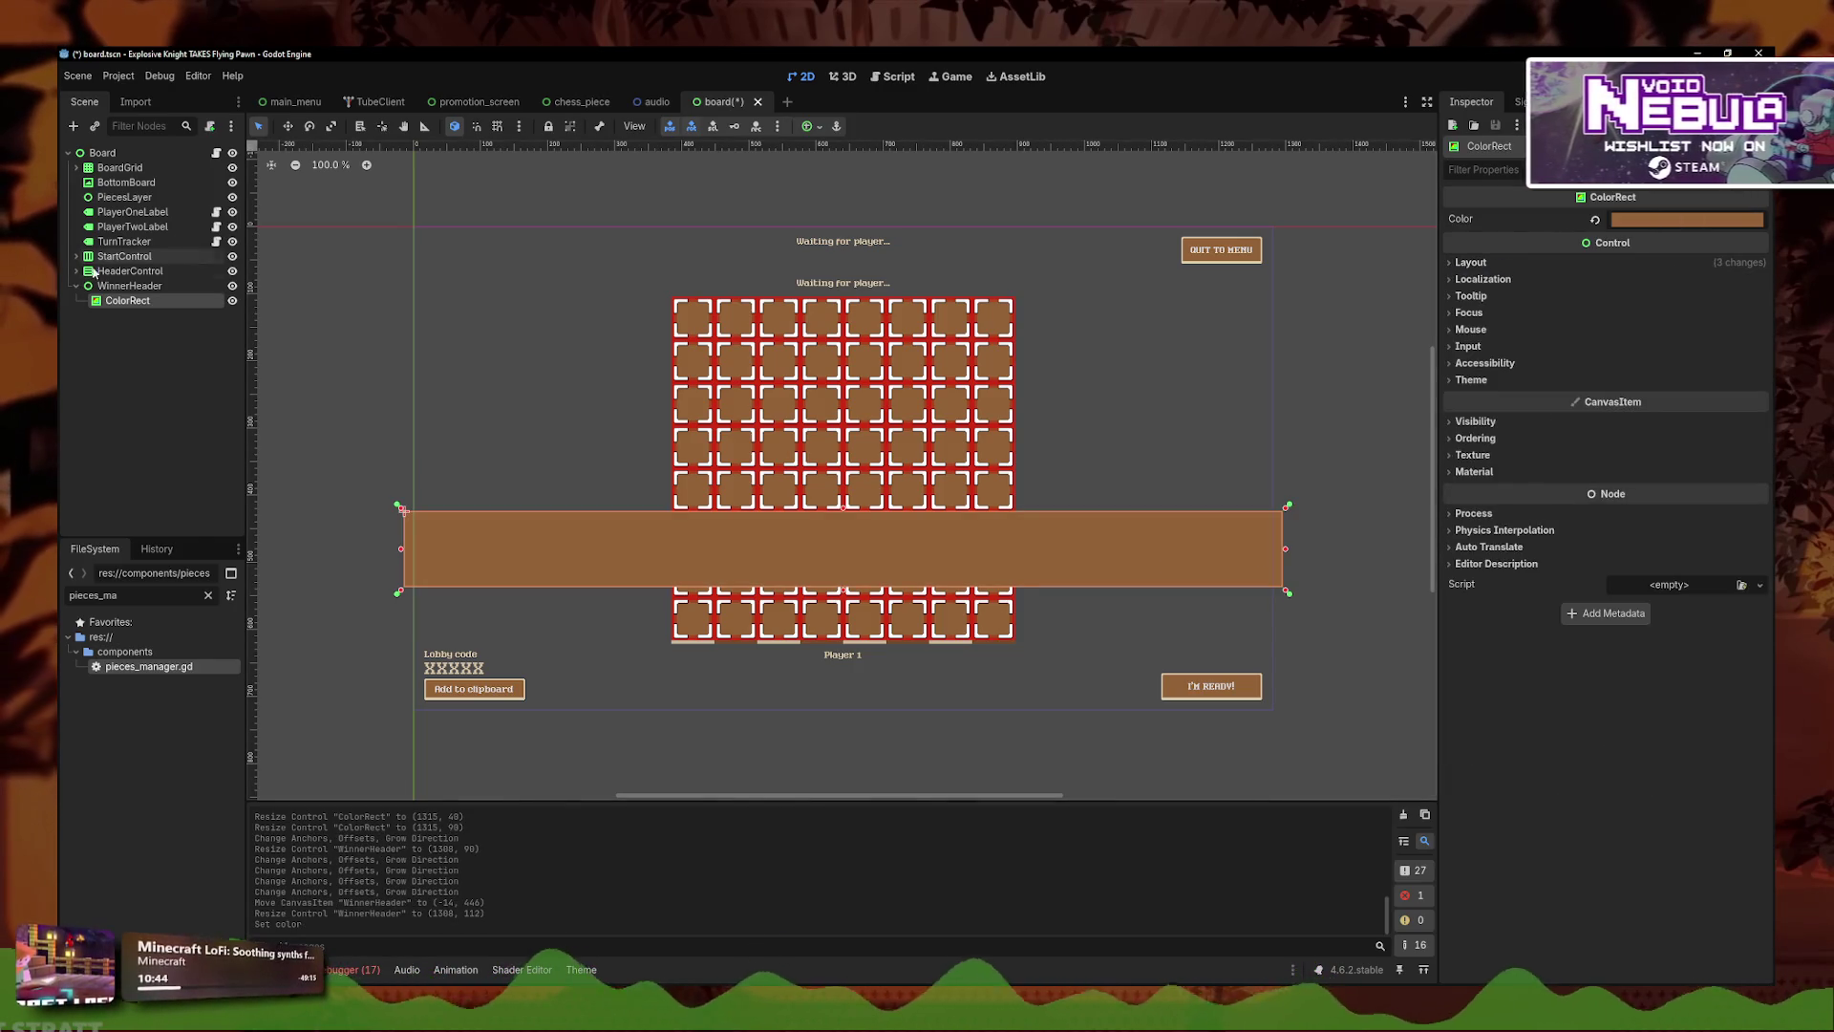
- Change the ColorRect node's type to Panel
right_click(131, 302)
left_click(211, 470)
type("pabe")
key("BackSpace")
key("BackSpace")
type("nel")
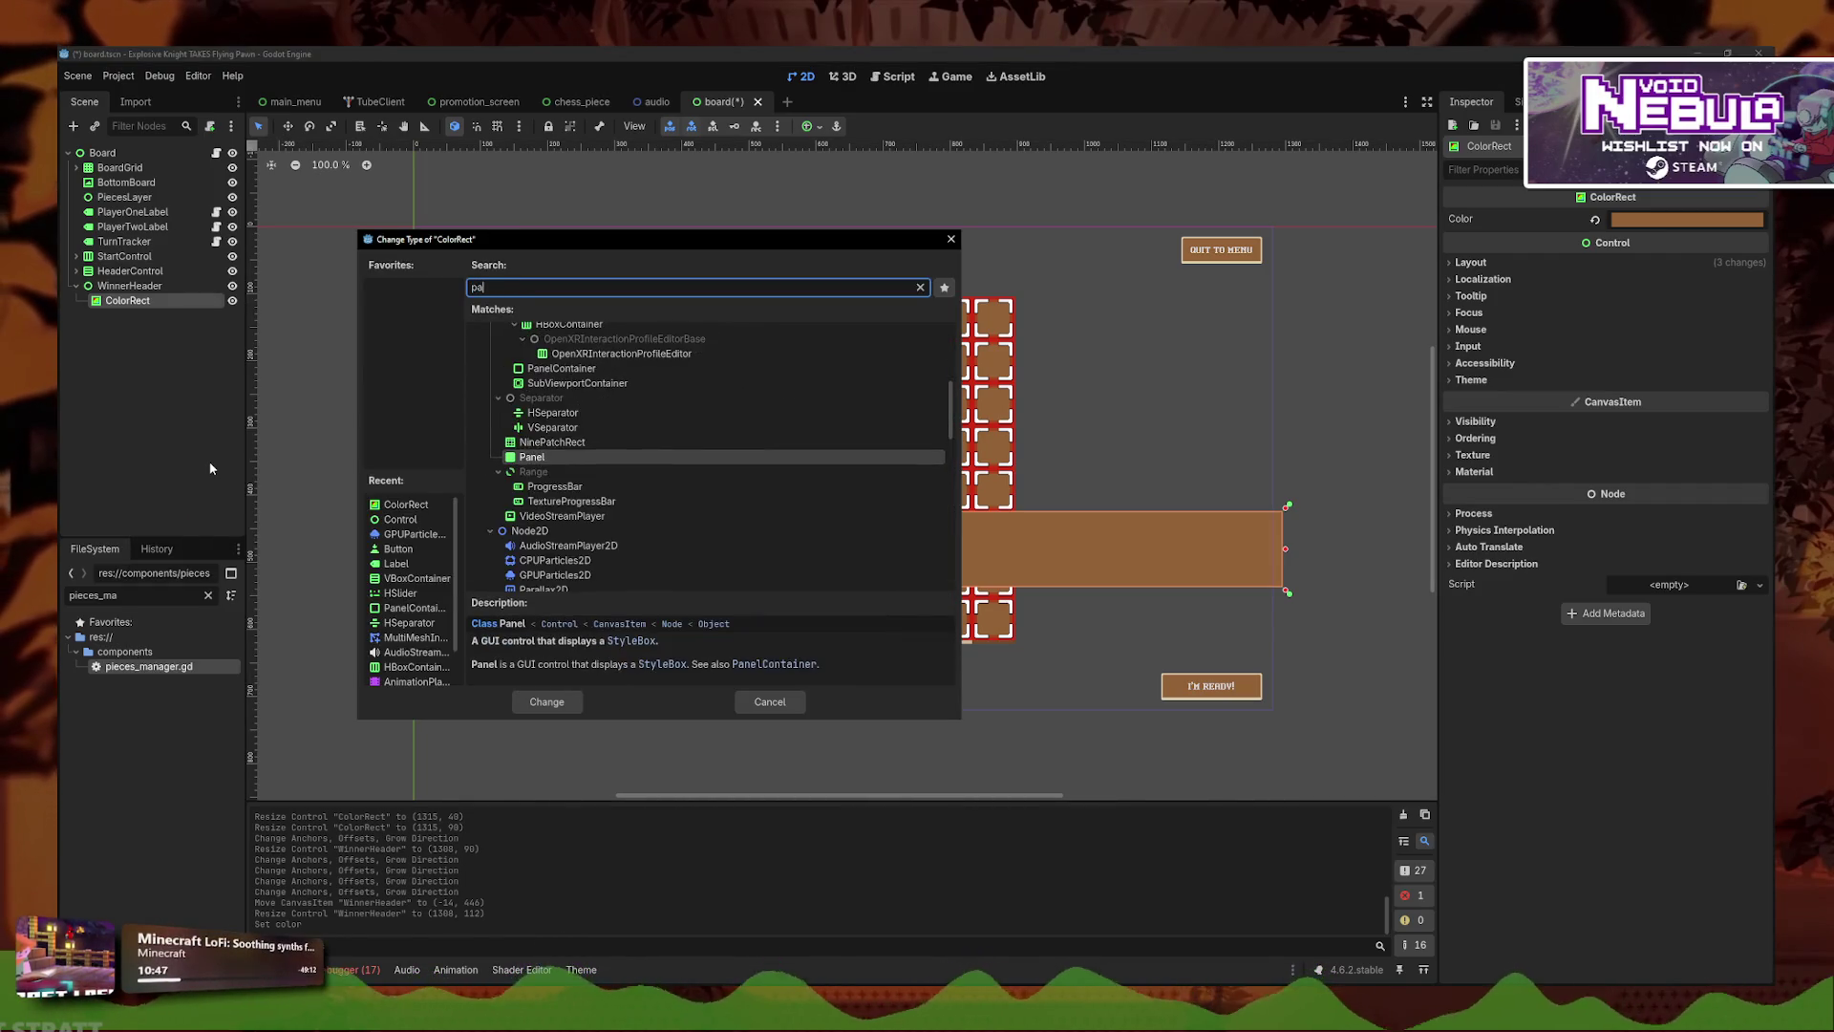
key("Return")
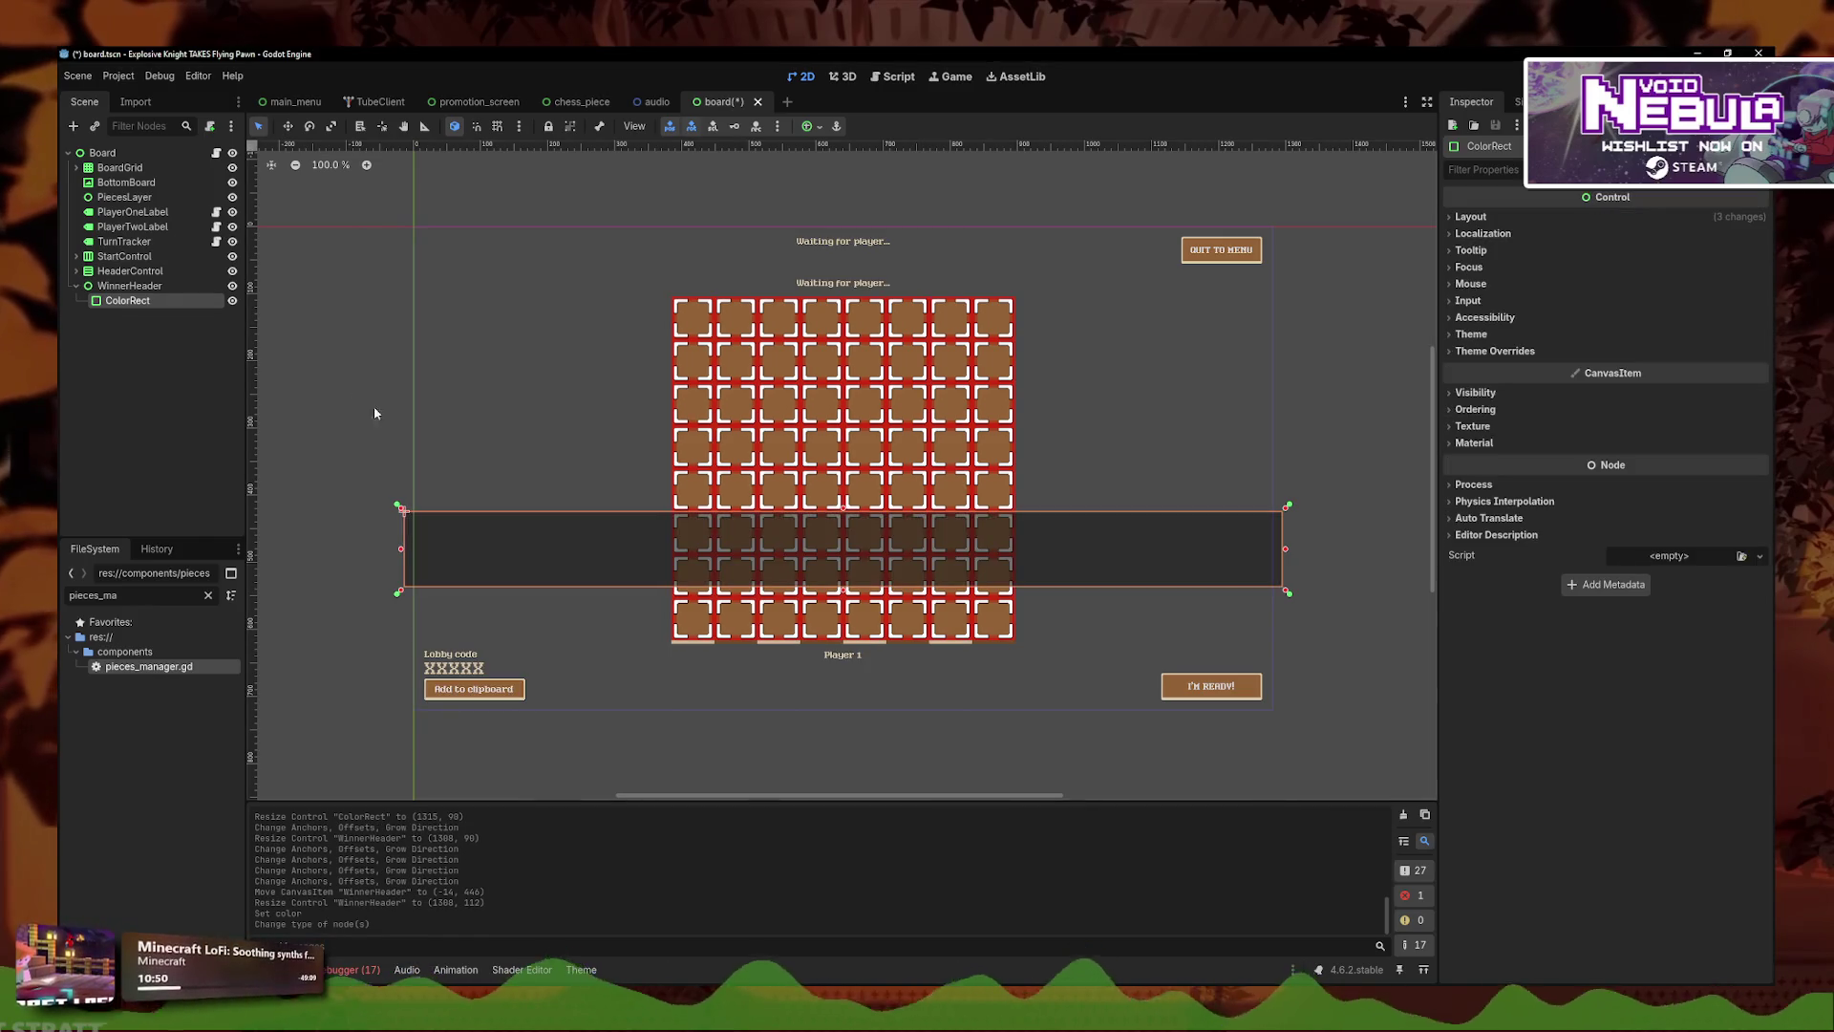
left_click(1494, 353)
left_click(1487, 334)
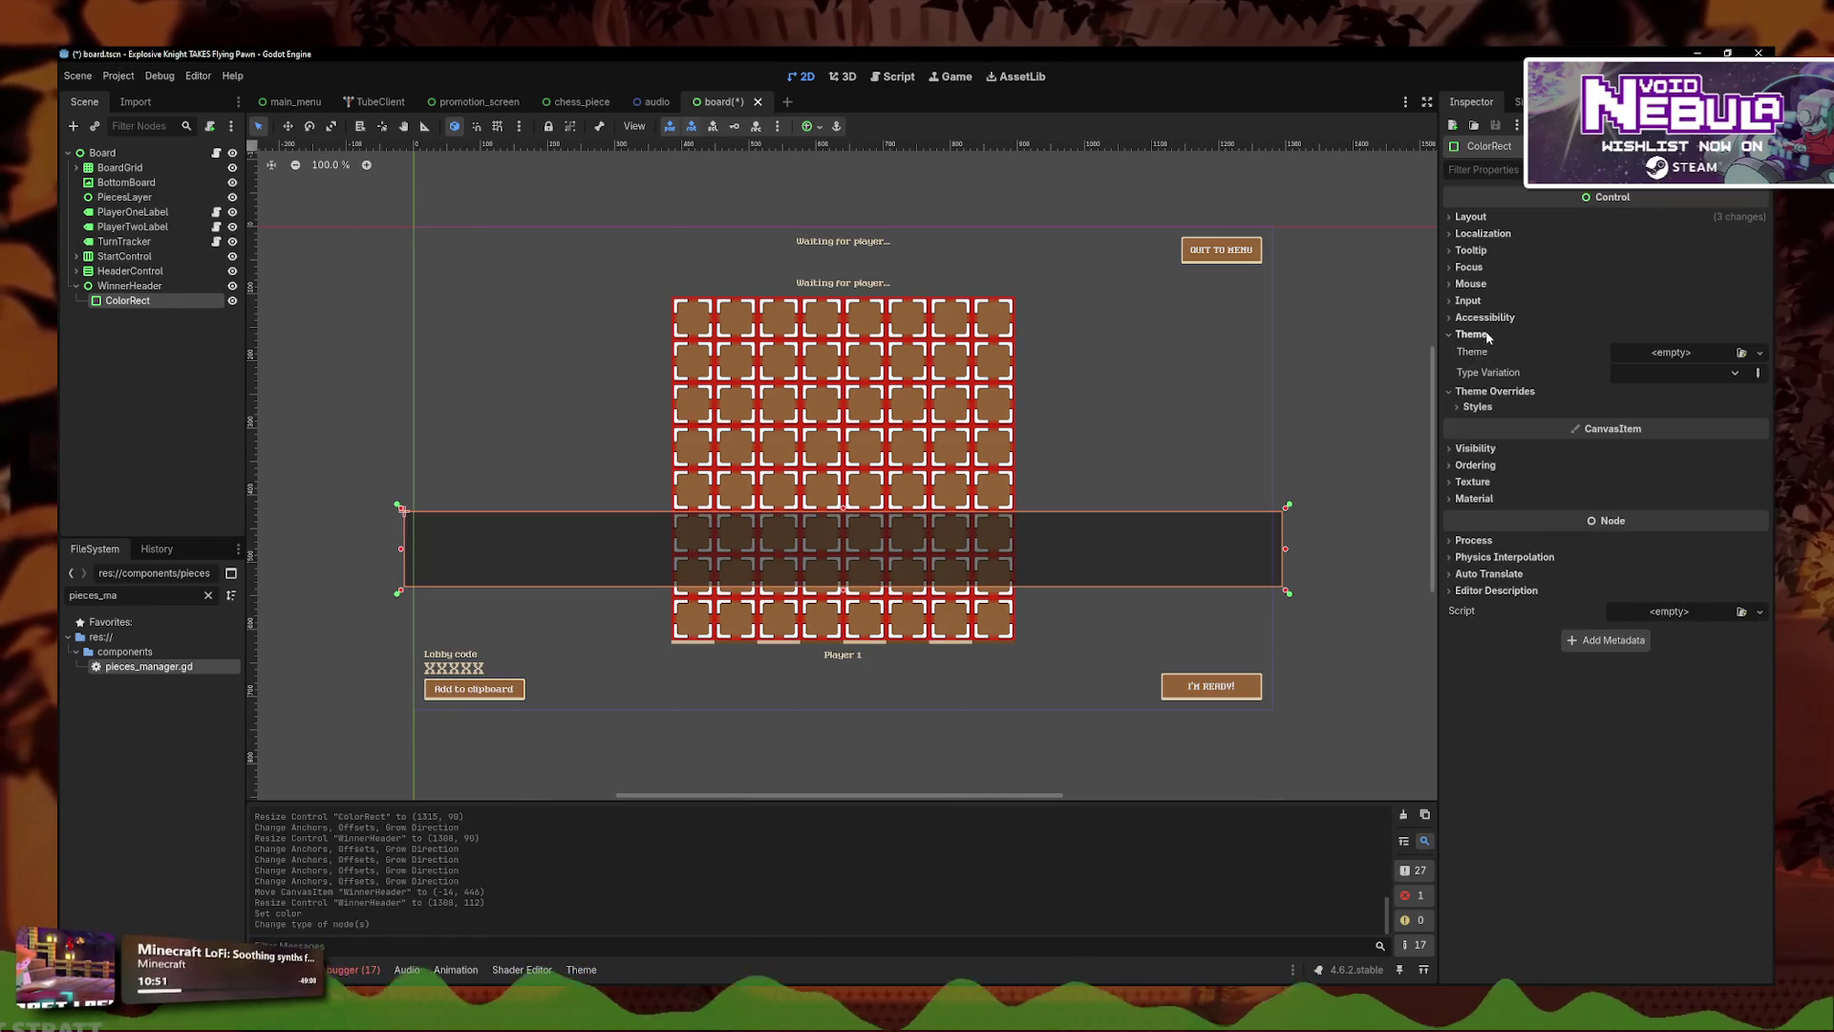
- Try quick-loading a panel style, then apply main_theme.tres as the header's theme
left_click(1496, 409)
left_click(1760, 424)
left_click(1717, 558)
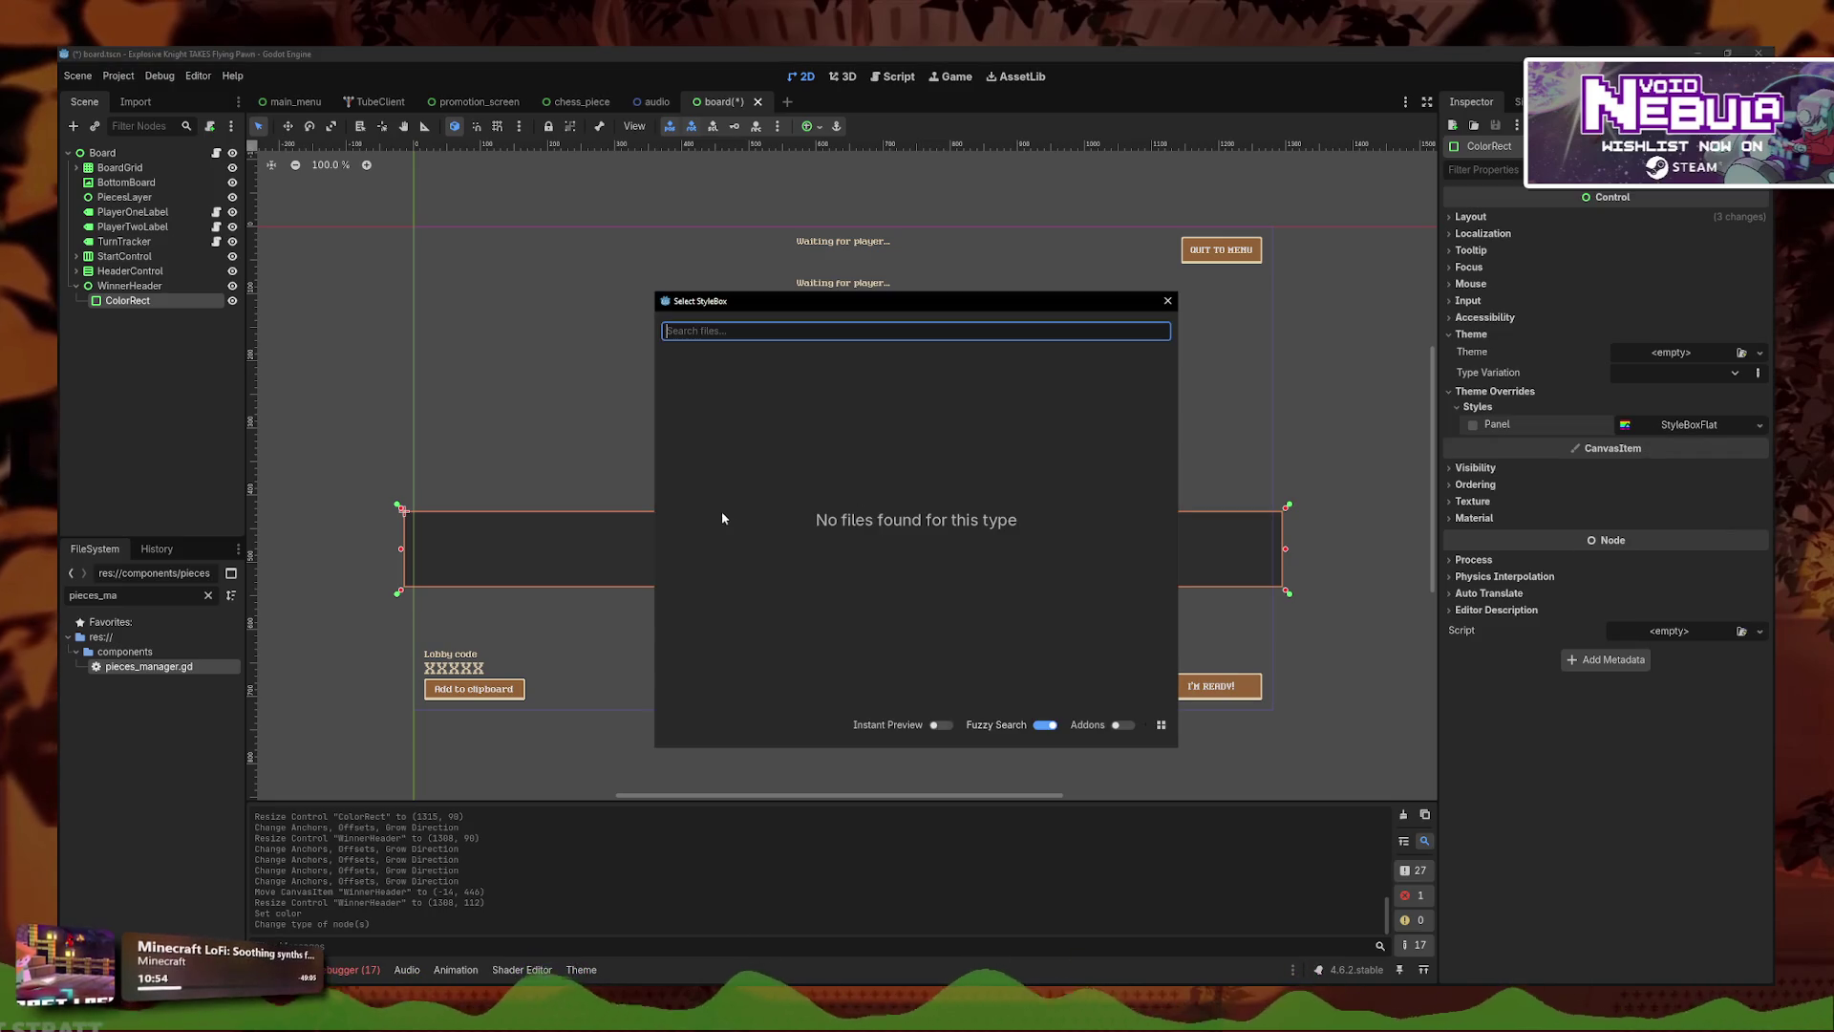
left_click(1167, 301)
left_click(1760, 352)
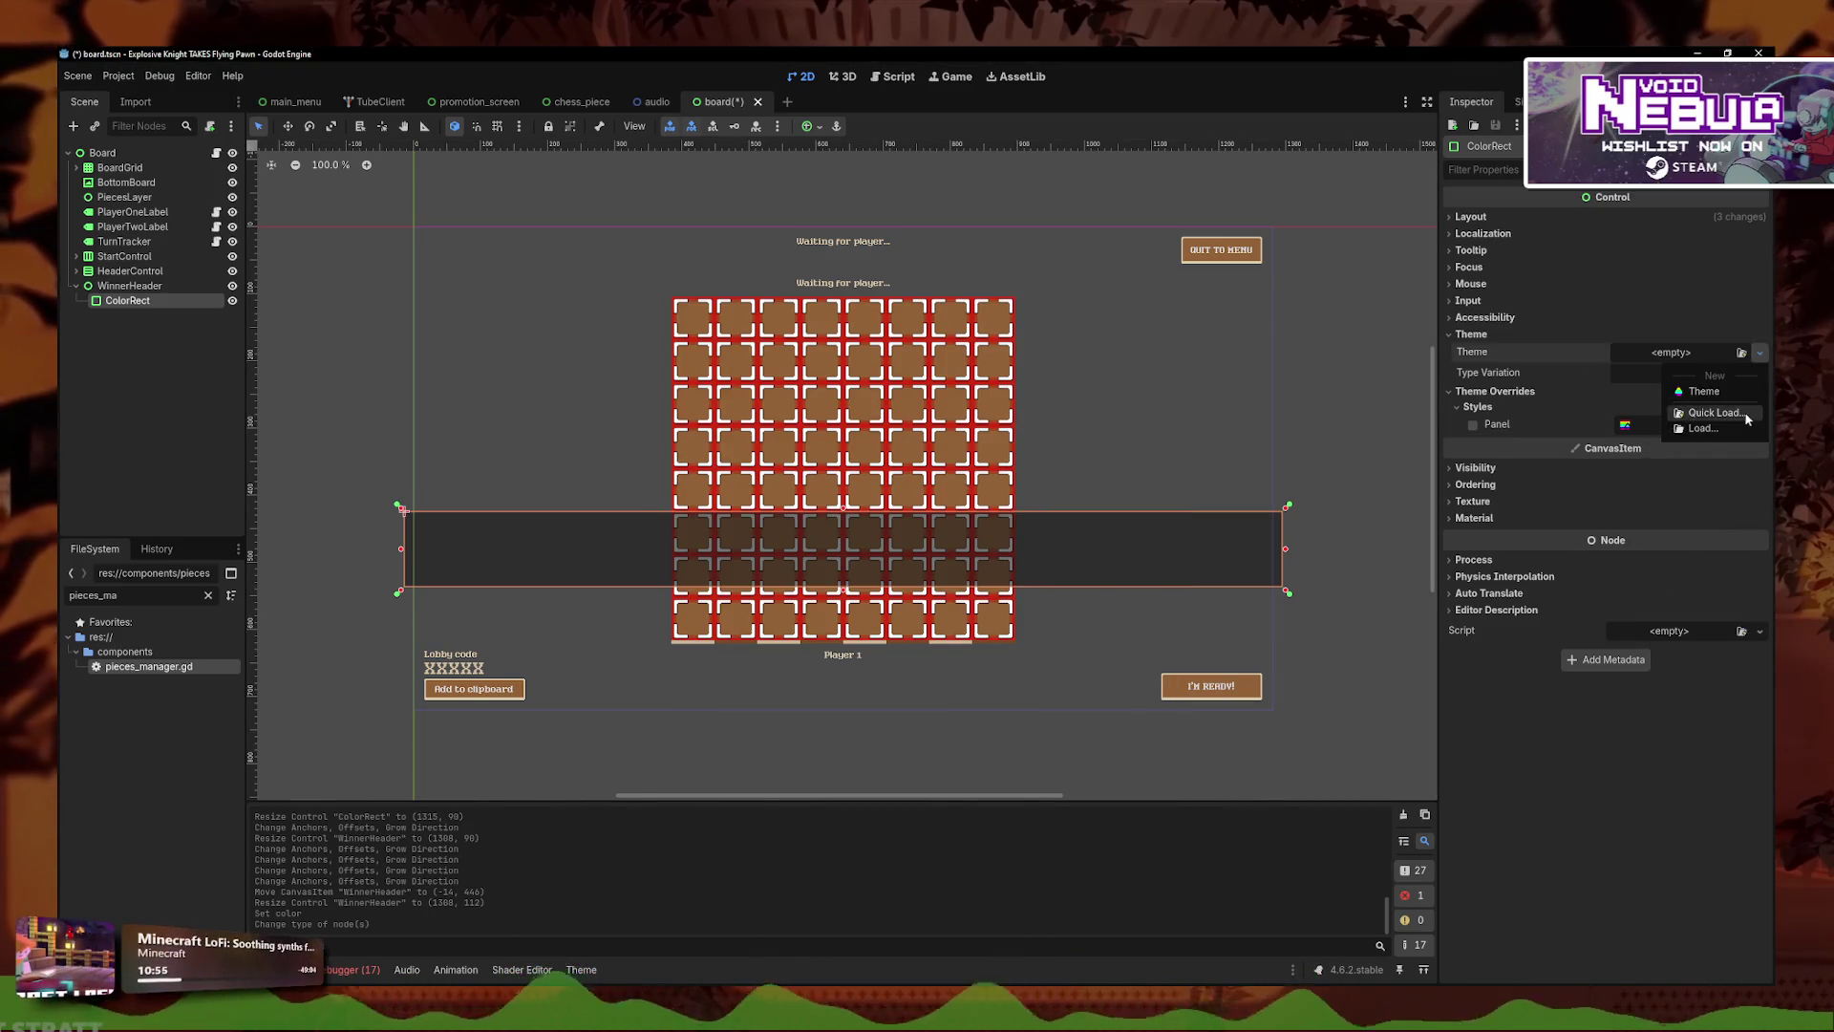
left_click(1715, 416)
double_click(781, 372)
- Experiment with the panel style override, finally undoing the StyleBoxTexture override
left_click(1760, 424)
left_click(1521, 434)
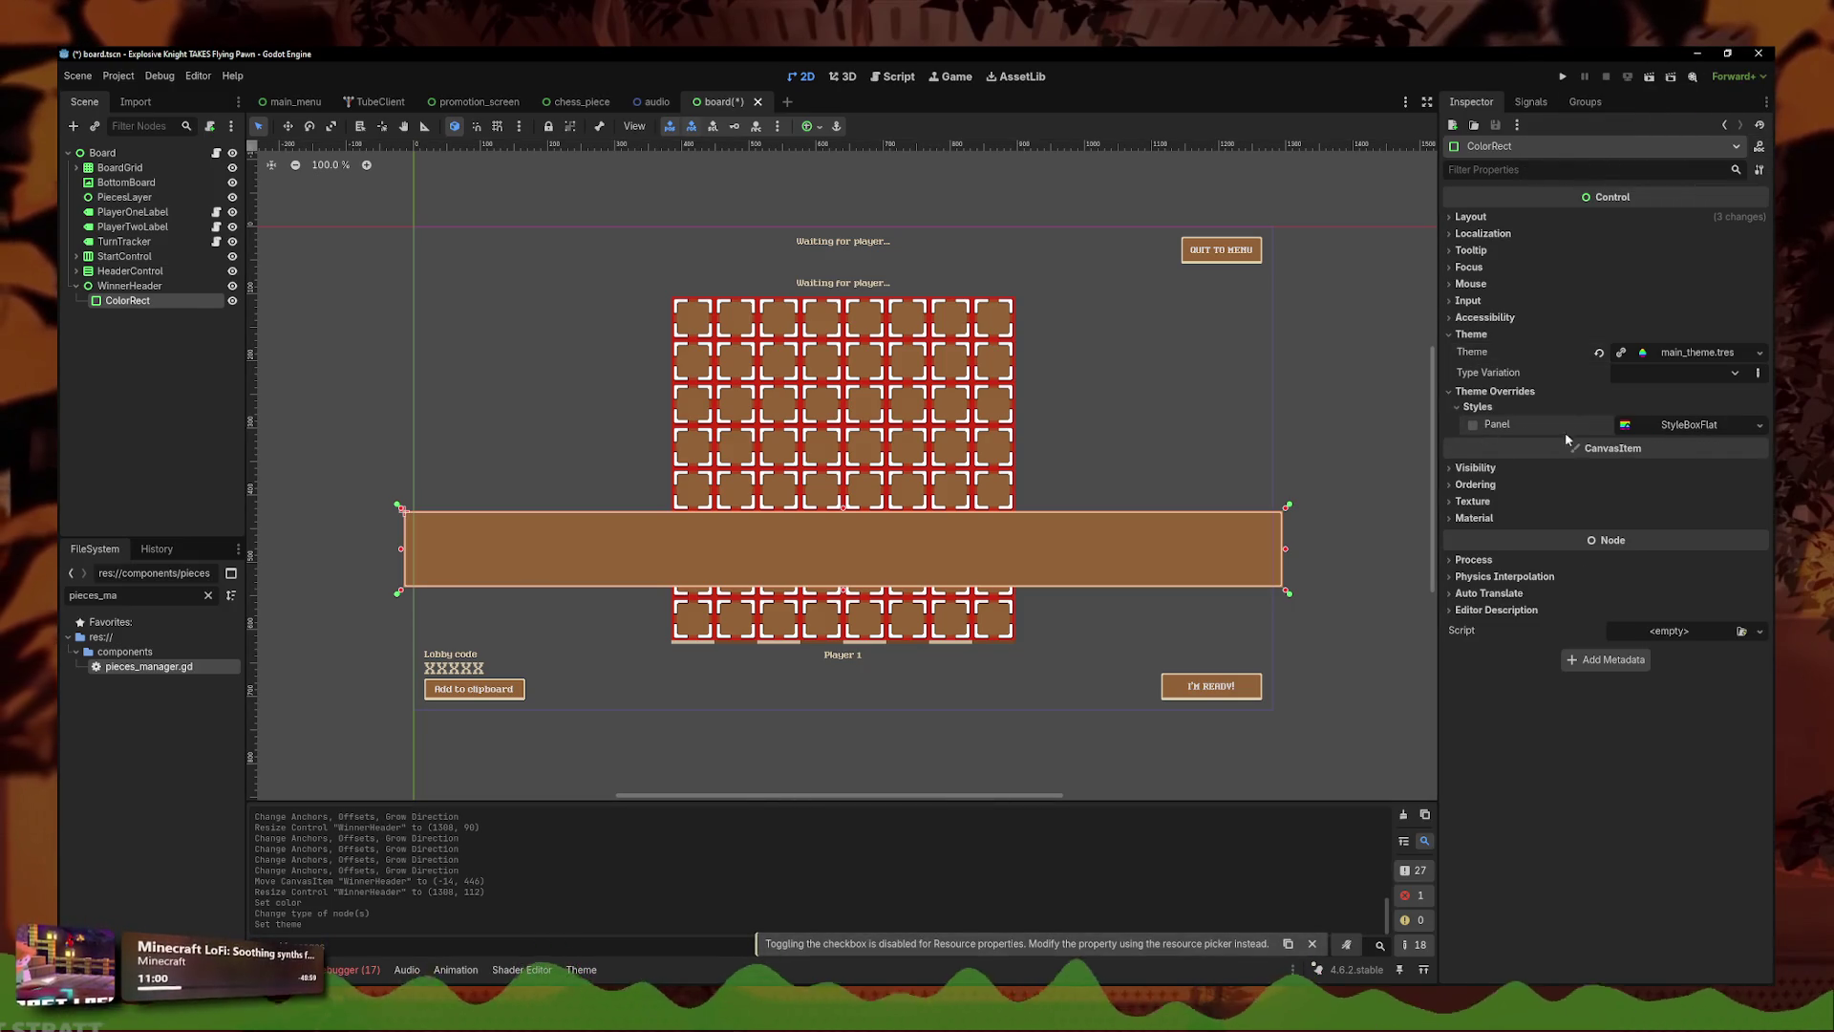
left_click(1760, 424)
left_click(1710, 593)
key("ctrl+z")
left_click(1743, 426)
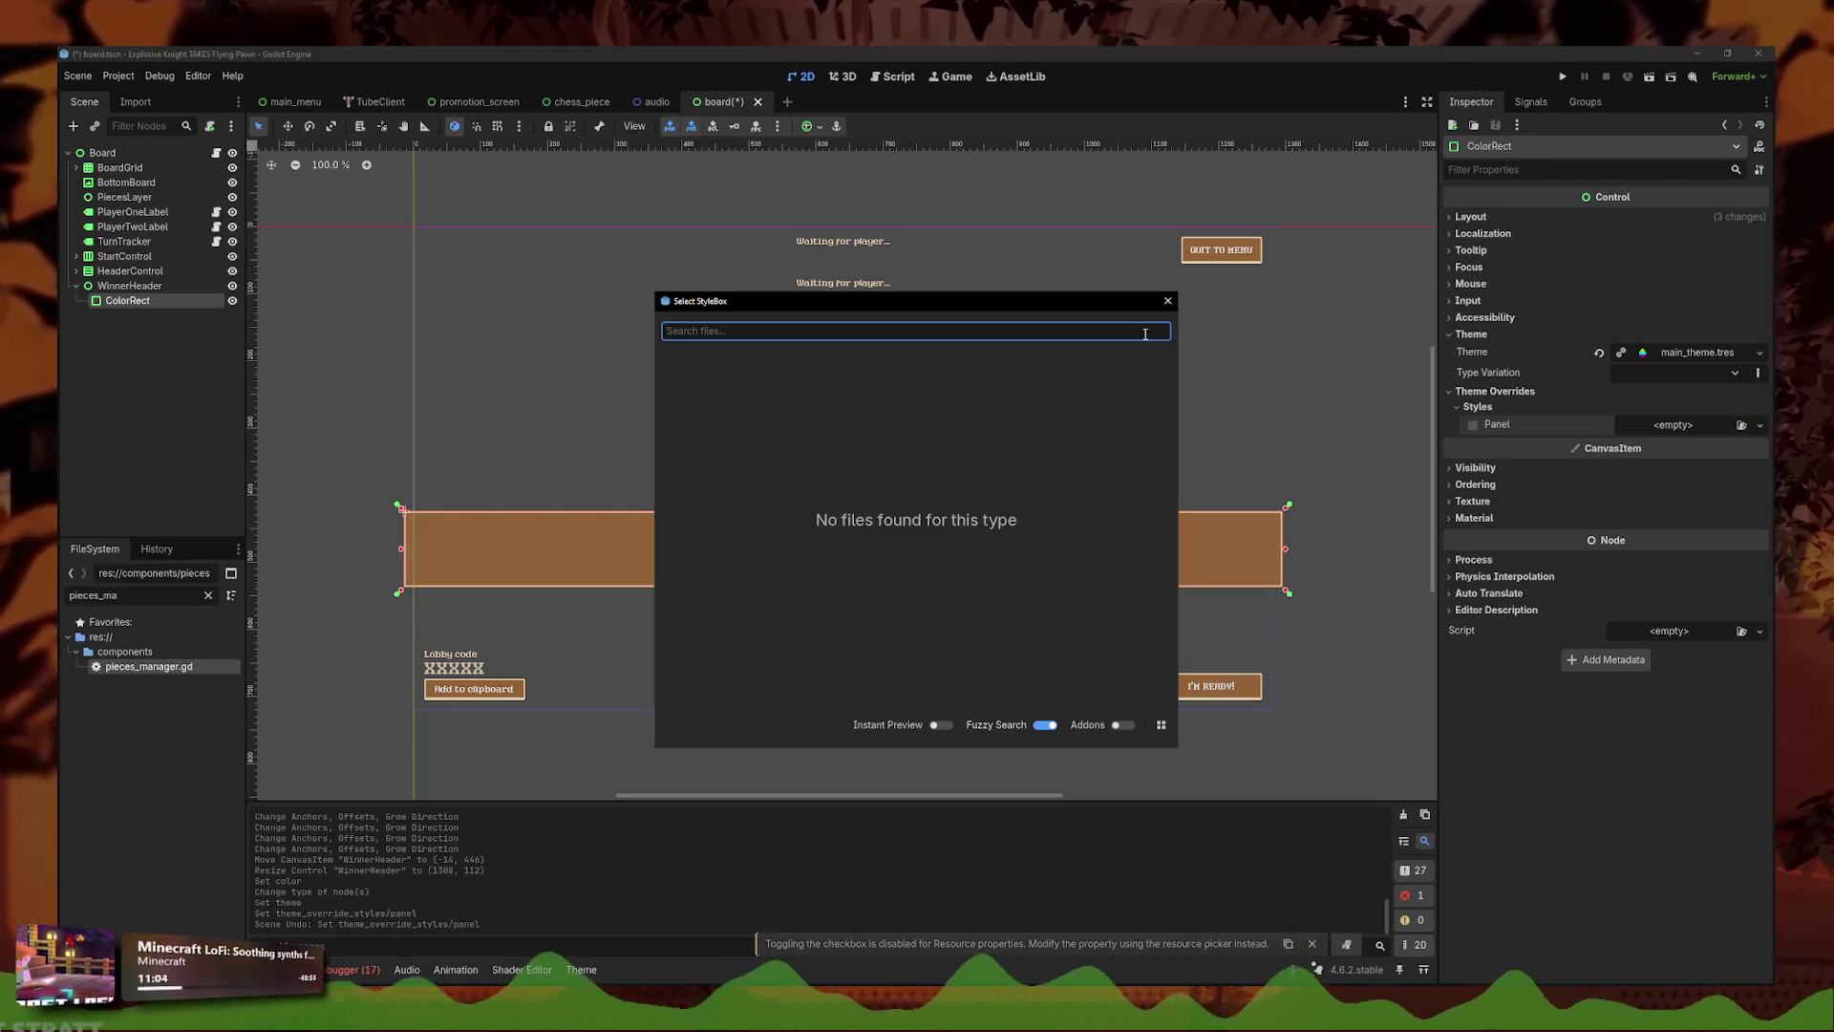
key("Escape")
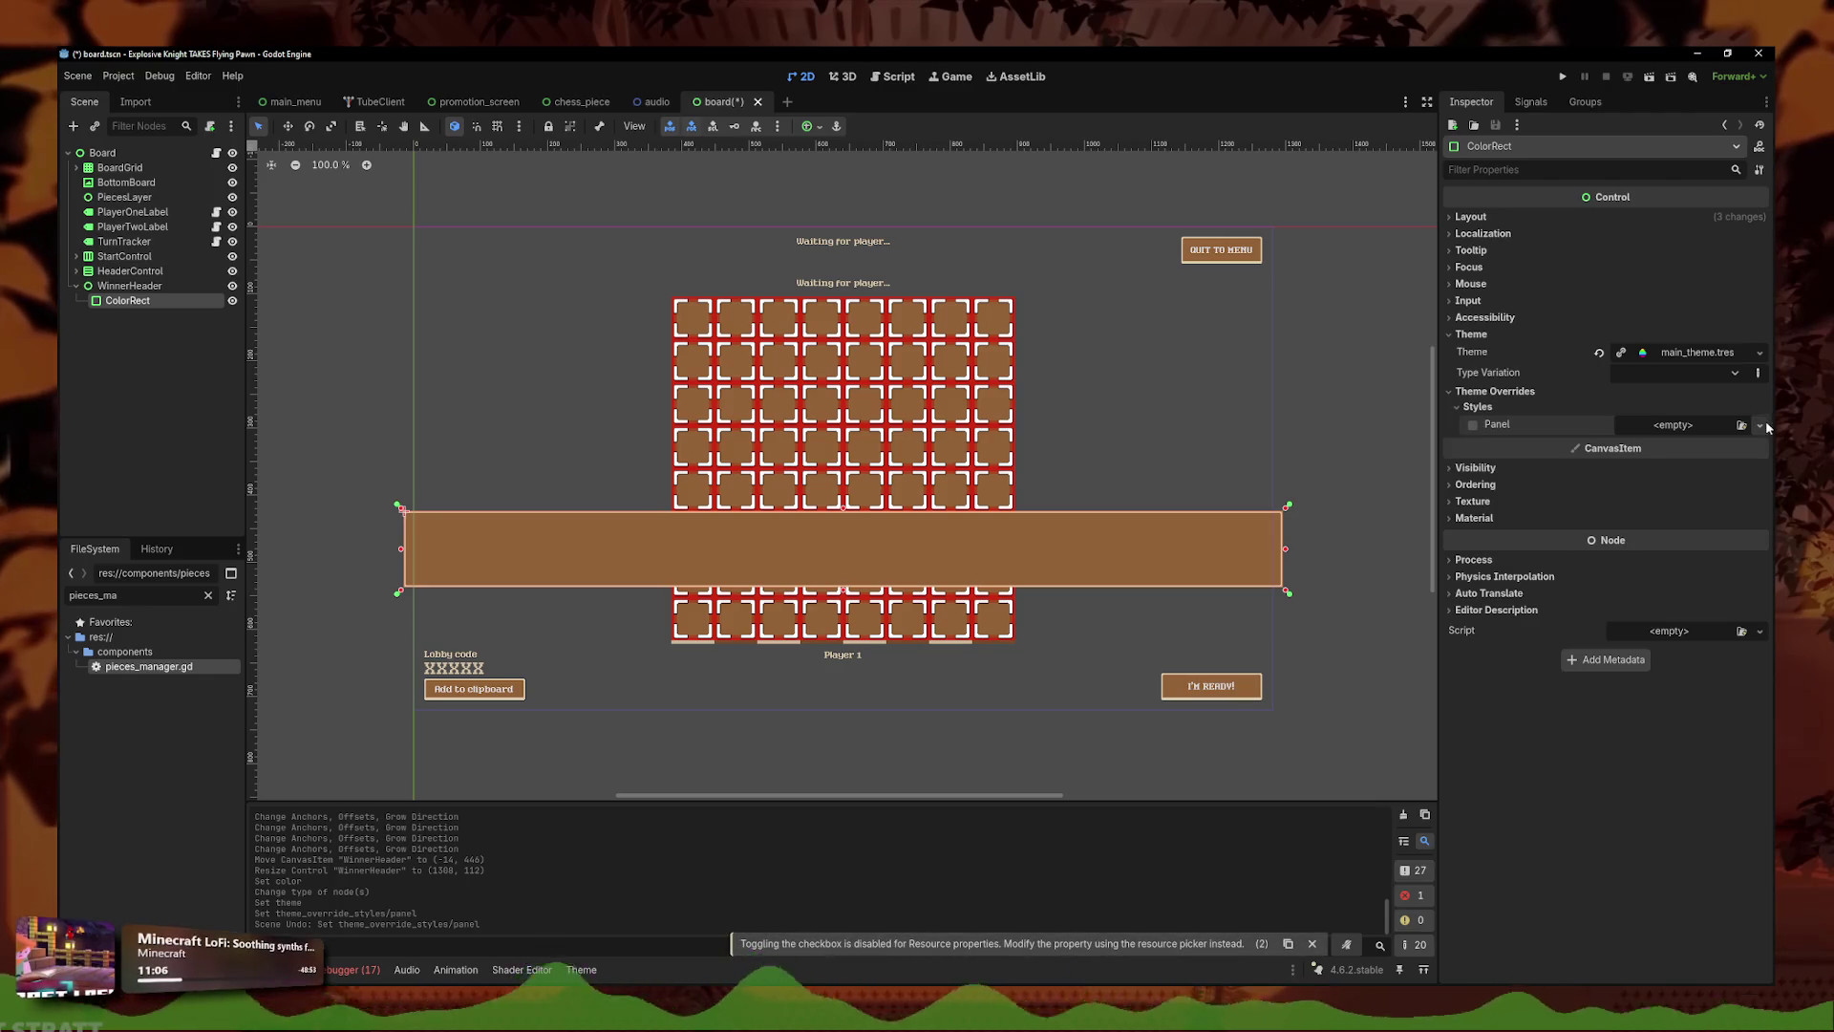
left_click(1759, 425)
left_click(1710, 479)
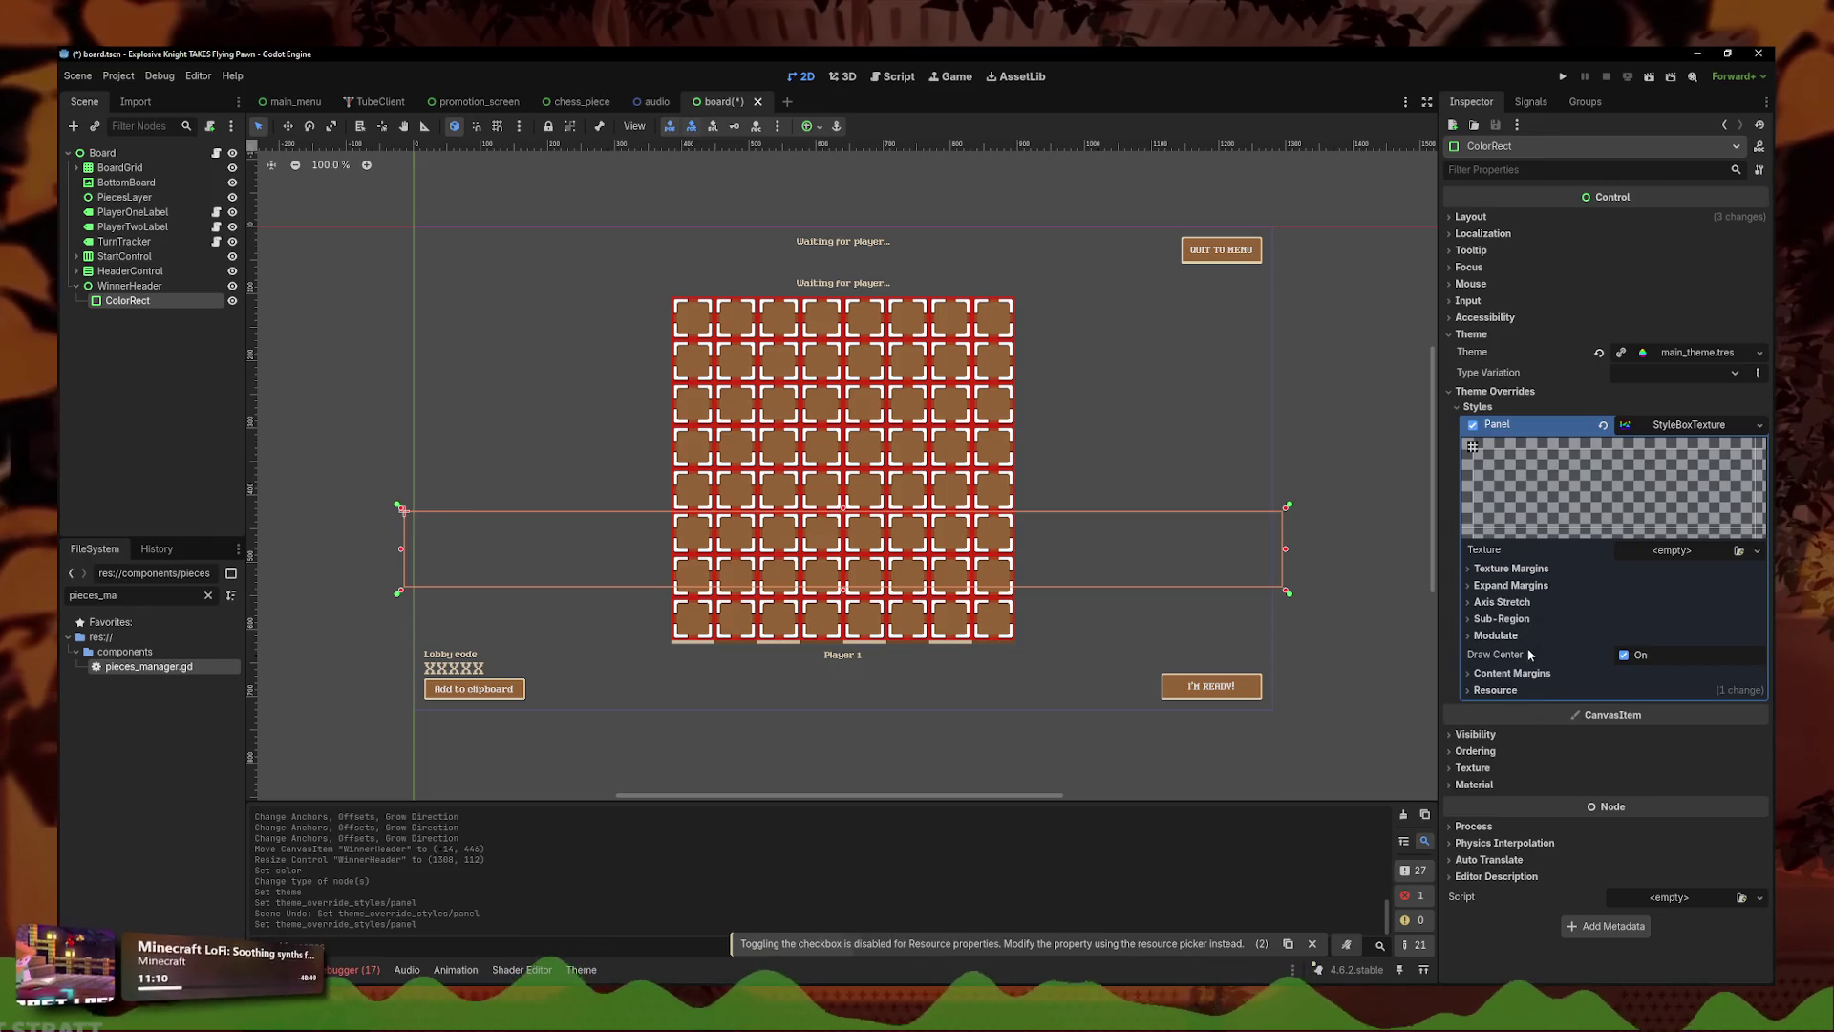
key("ctrl+z")
- Save board.tscn with the header showing the theme's brown bordered panel
left_click(1361, 477)
key("ctrl+s")
scroll(669, 552, "up", 5)
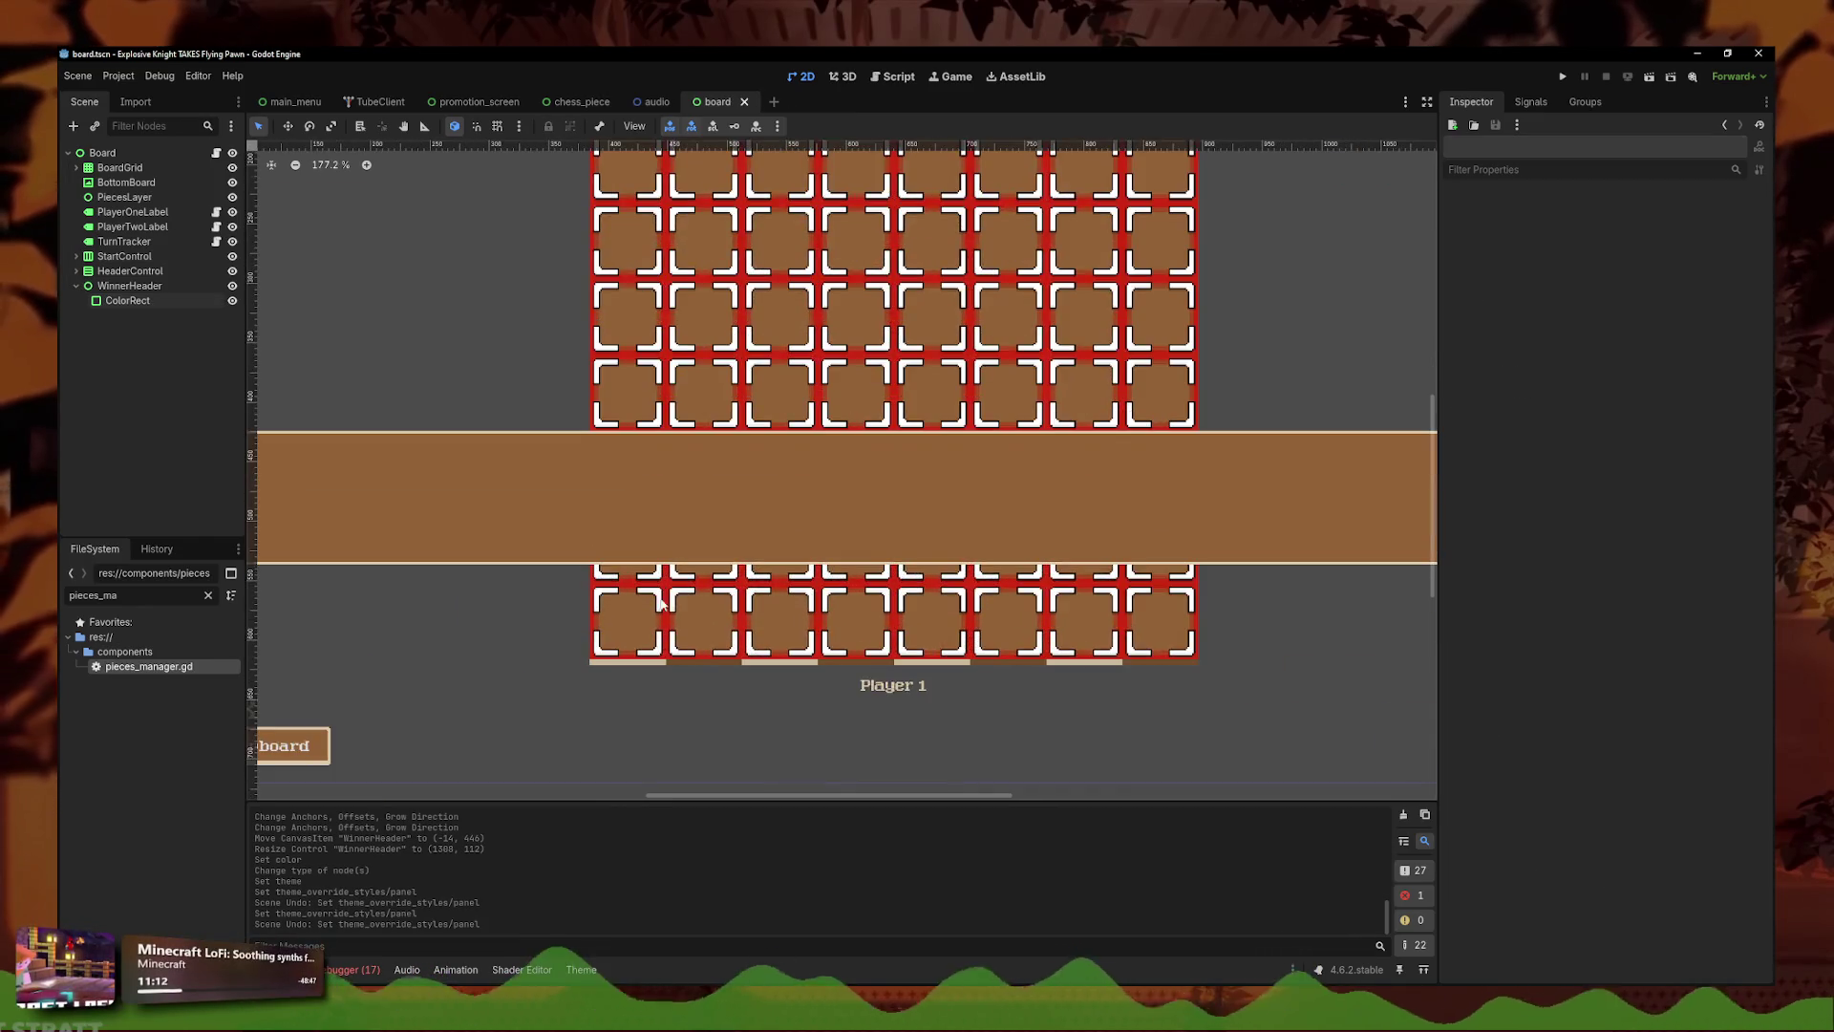
scroll(411, 553, "down", 3)
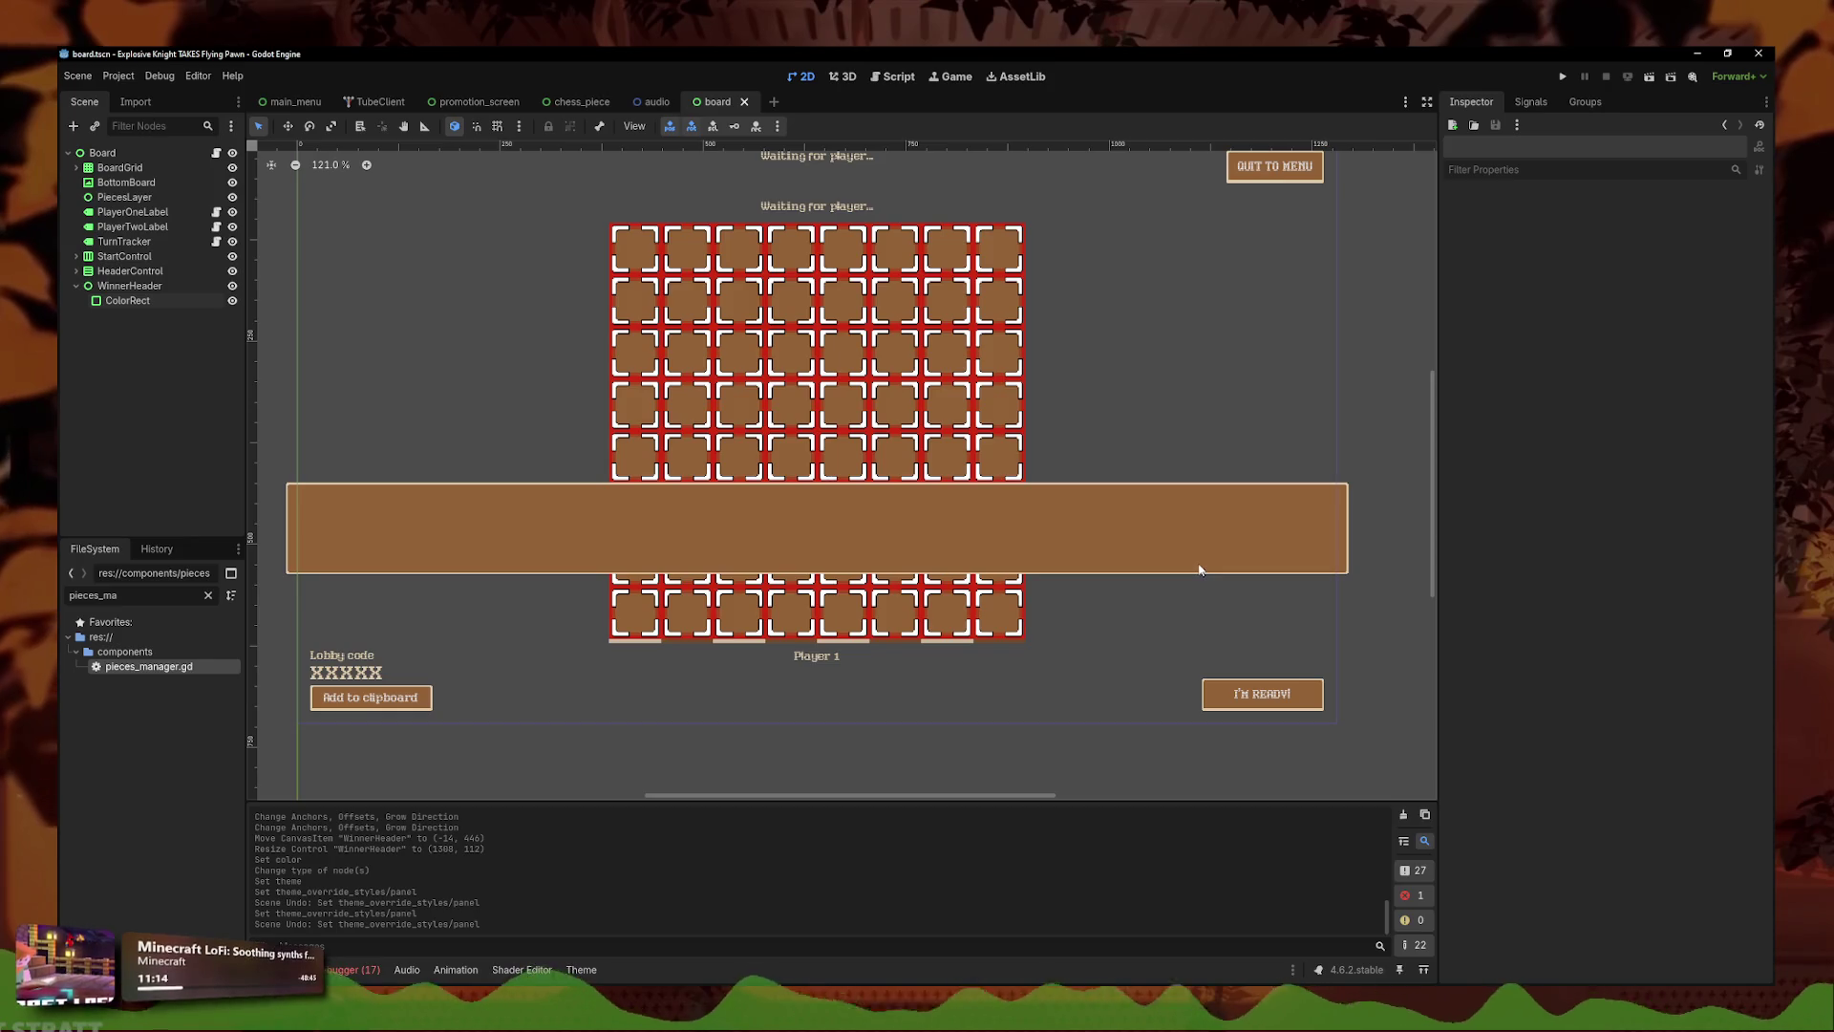
scroll(1082, 542, "down", 3)
scroll(1056, 561, "up", 3)
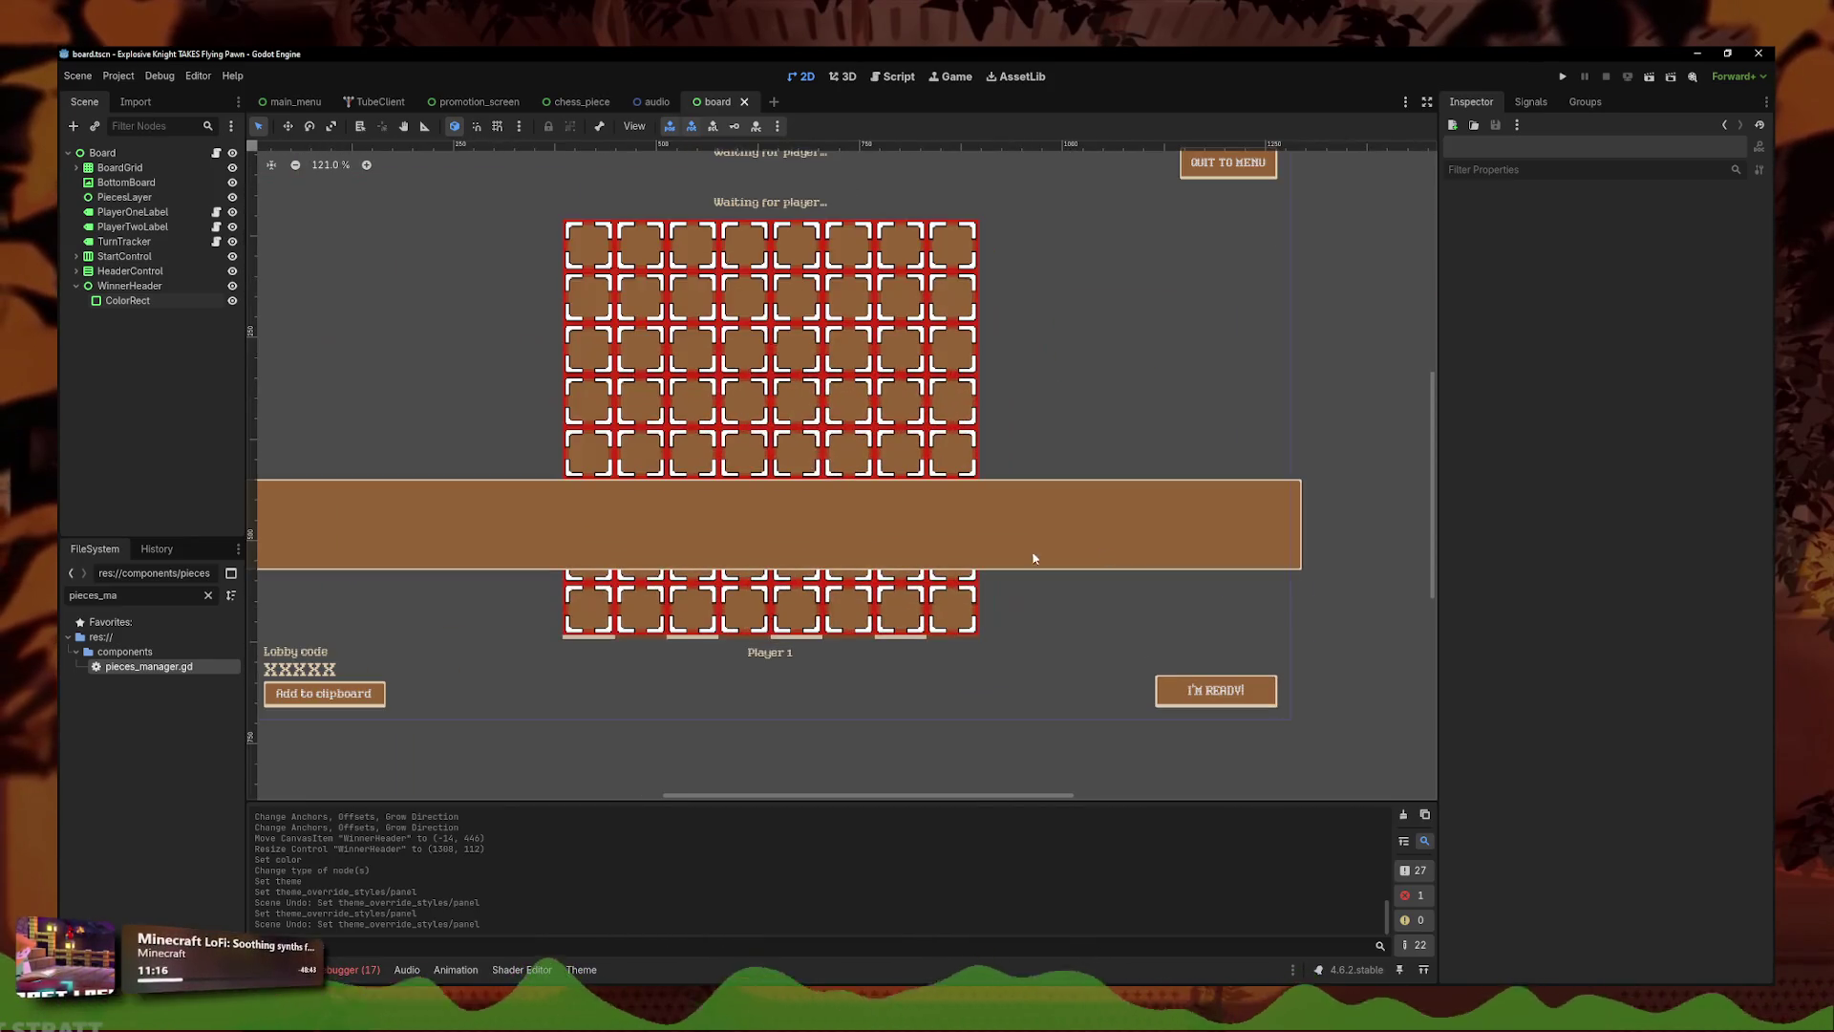
left_click(1056, 561)
- Add a CenterContainer under ColorRect and a Label inside the CenterContainer
right_click(134, 304)
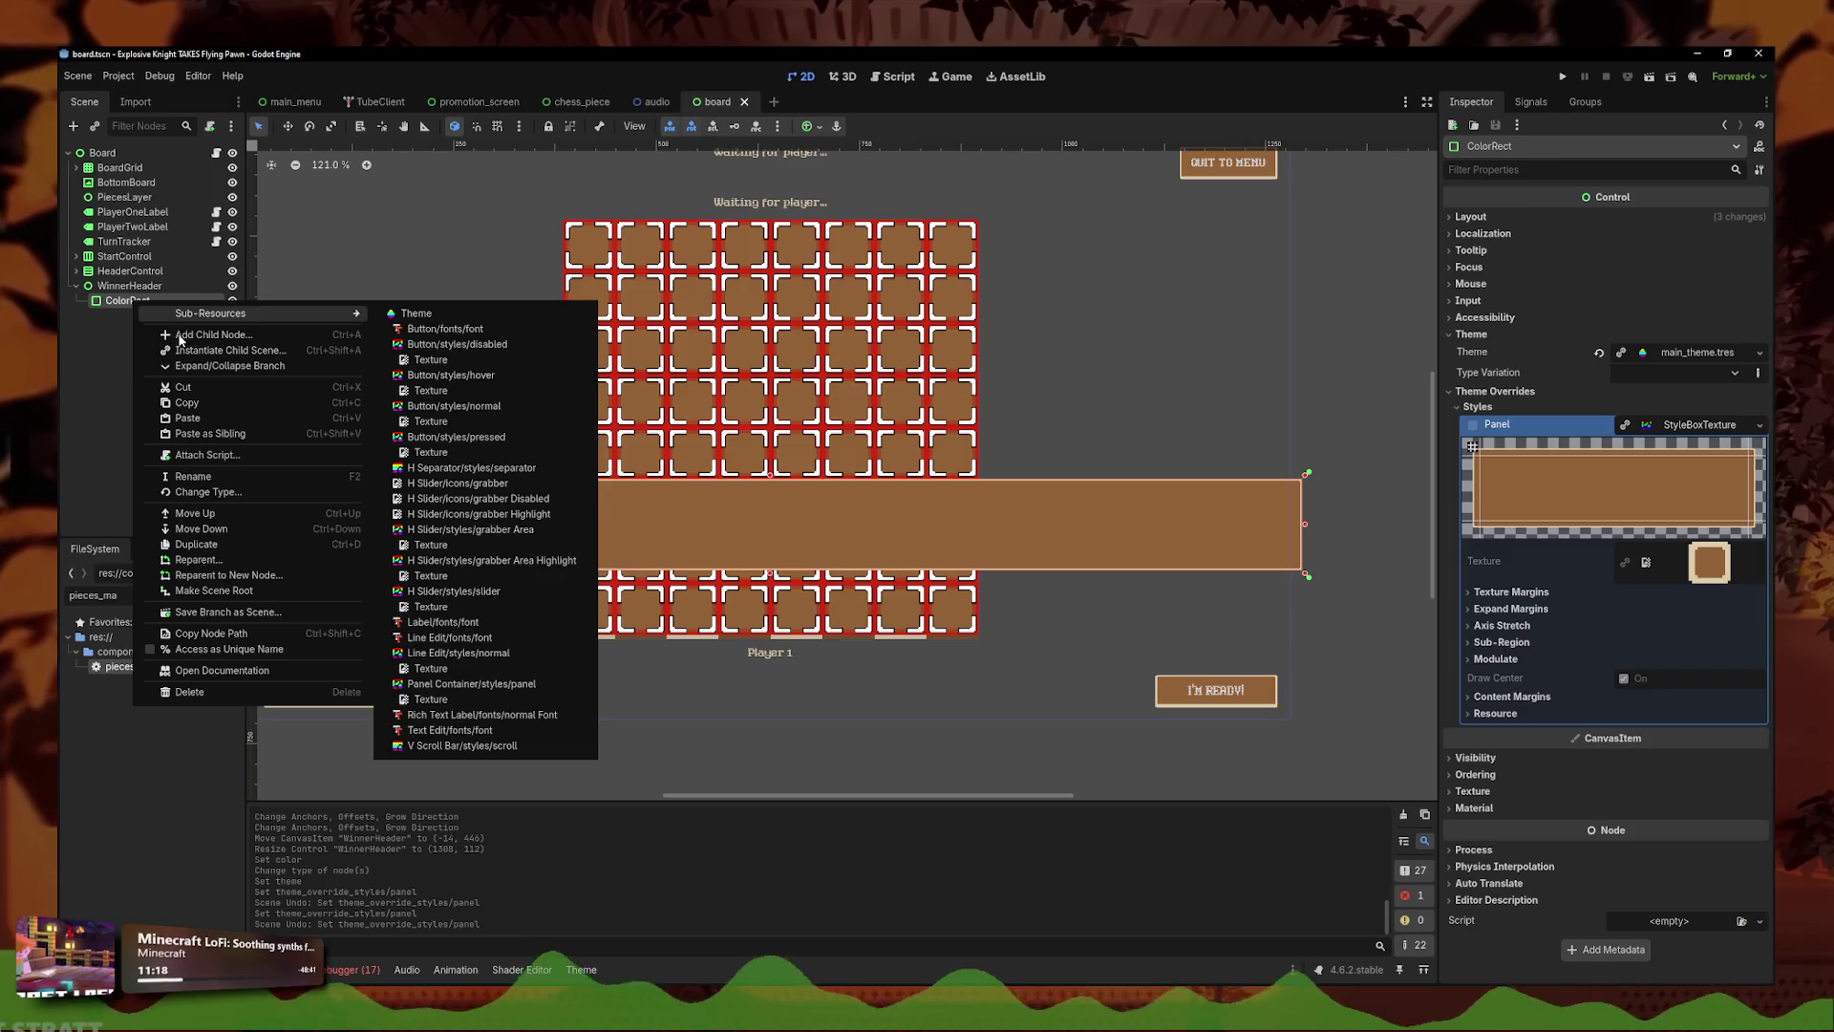
left_click(179, 336)
type("center")
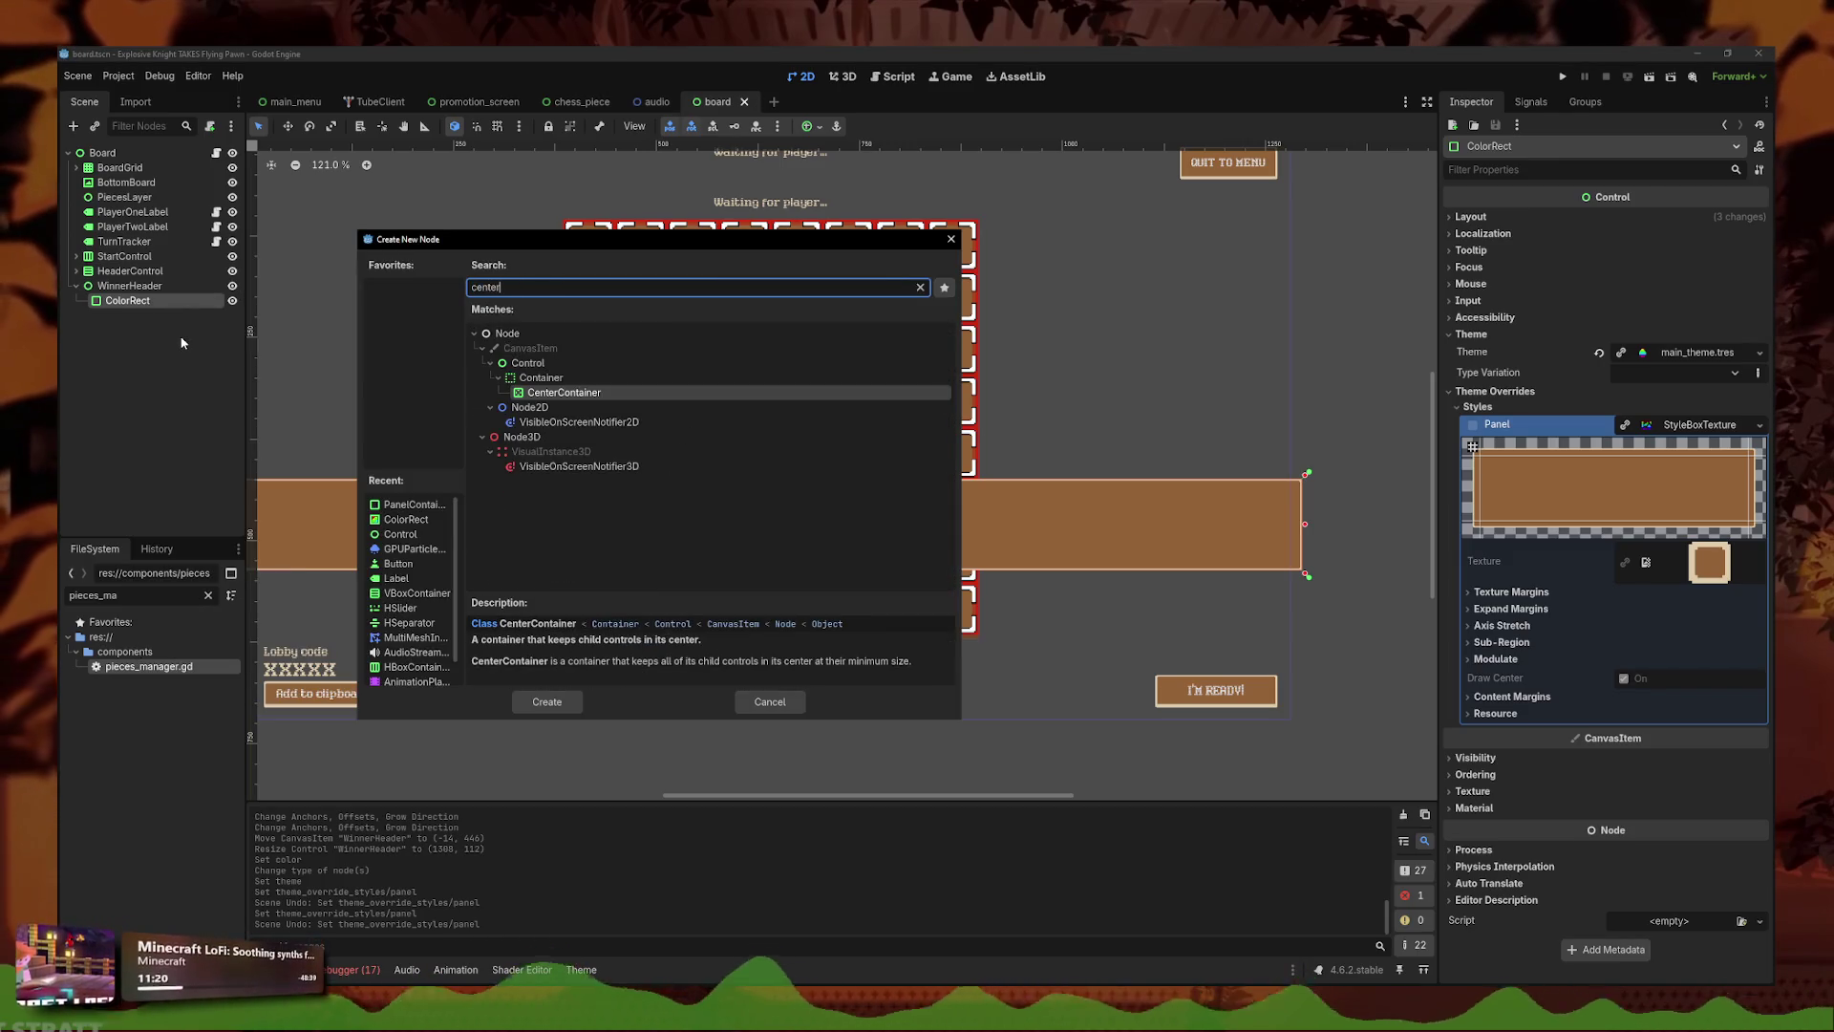
key("Return")
right_click(142, 320)
left_click(167, 325)
type("labe")
key("Return")
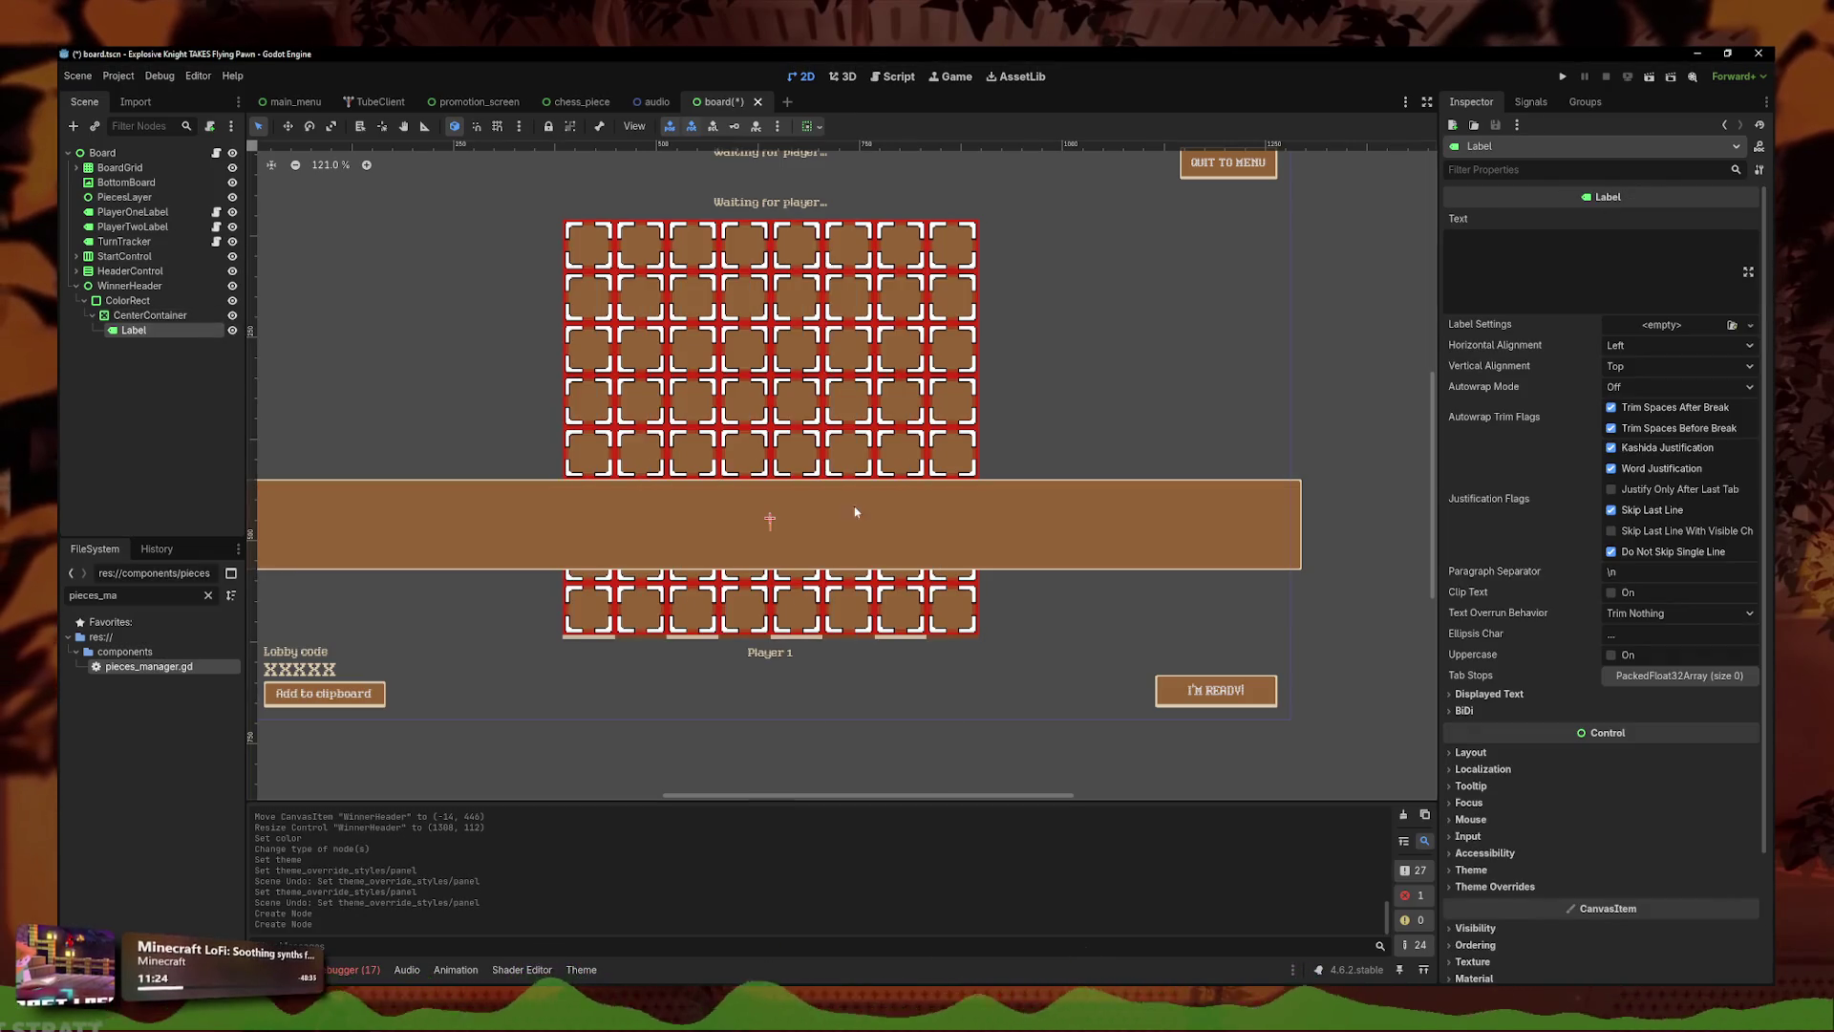
- Set the Label's text to 'PLAYER WINS!'
left_click(1513, 249)
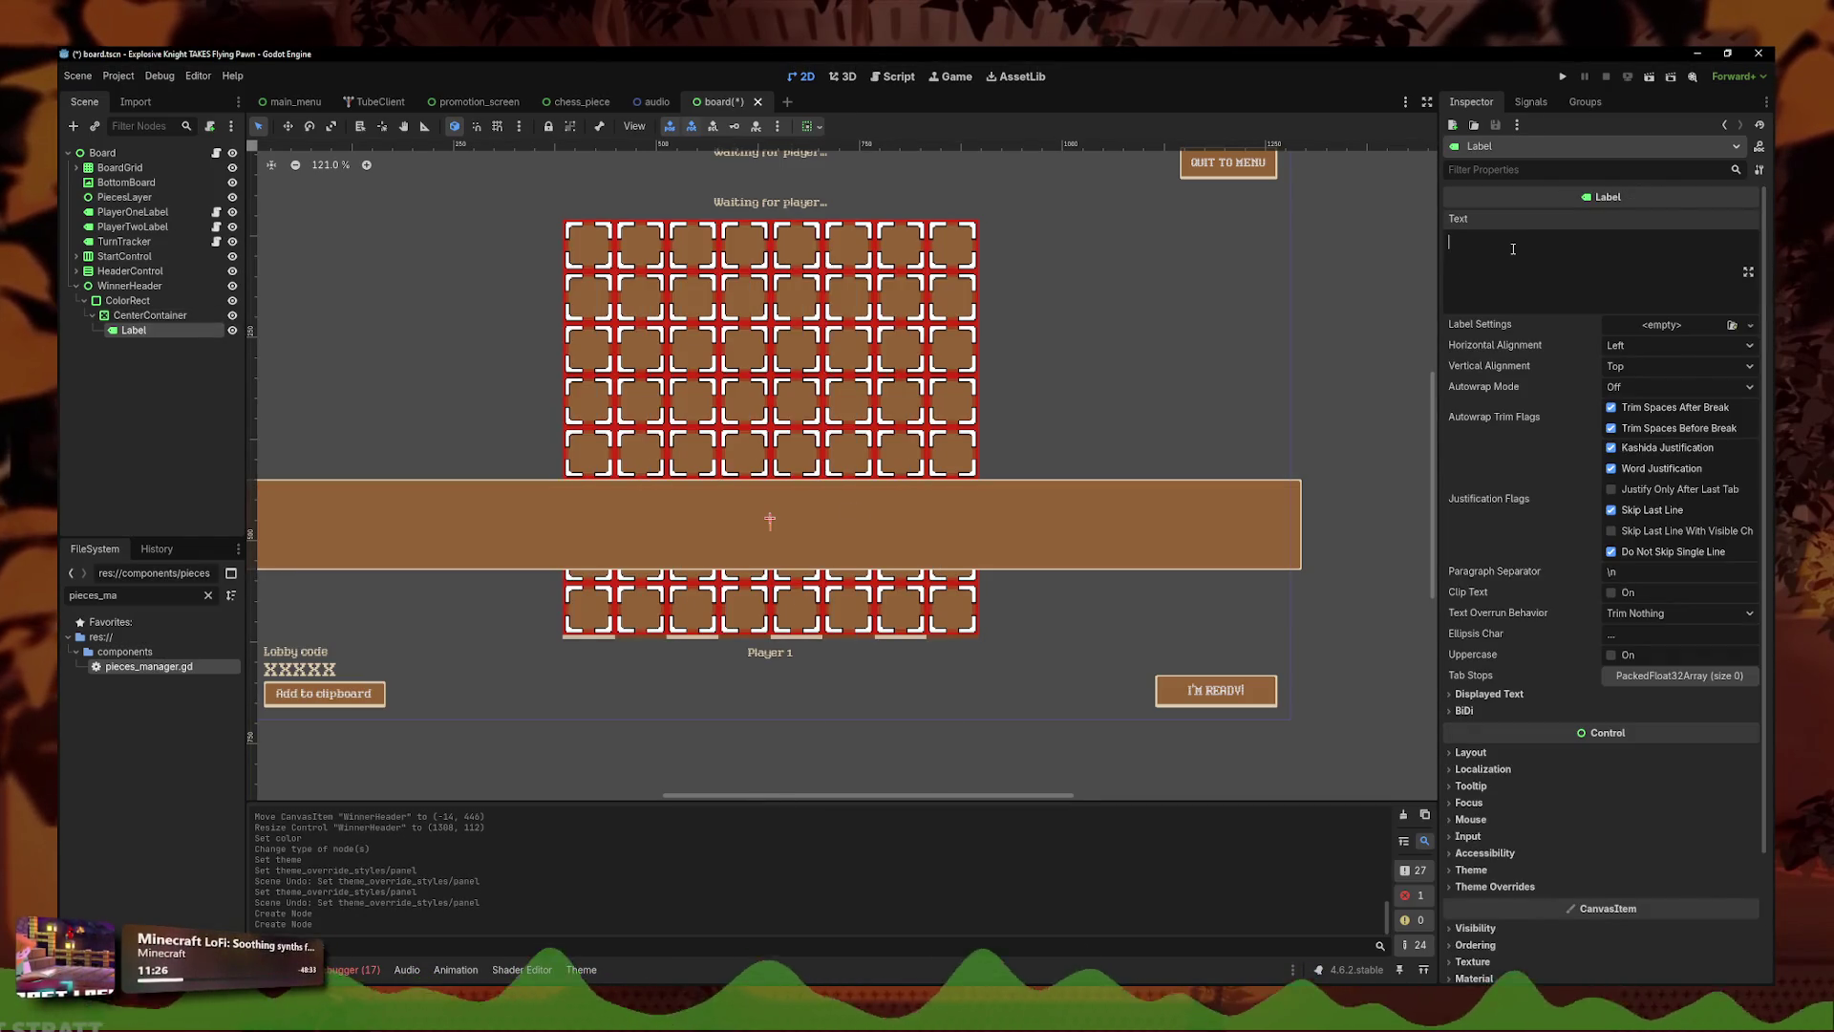
type("PLAYER")
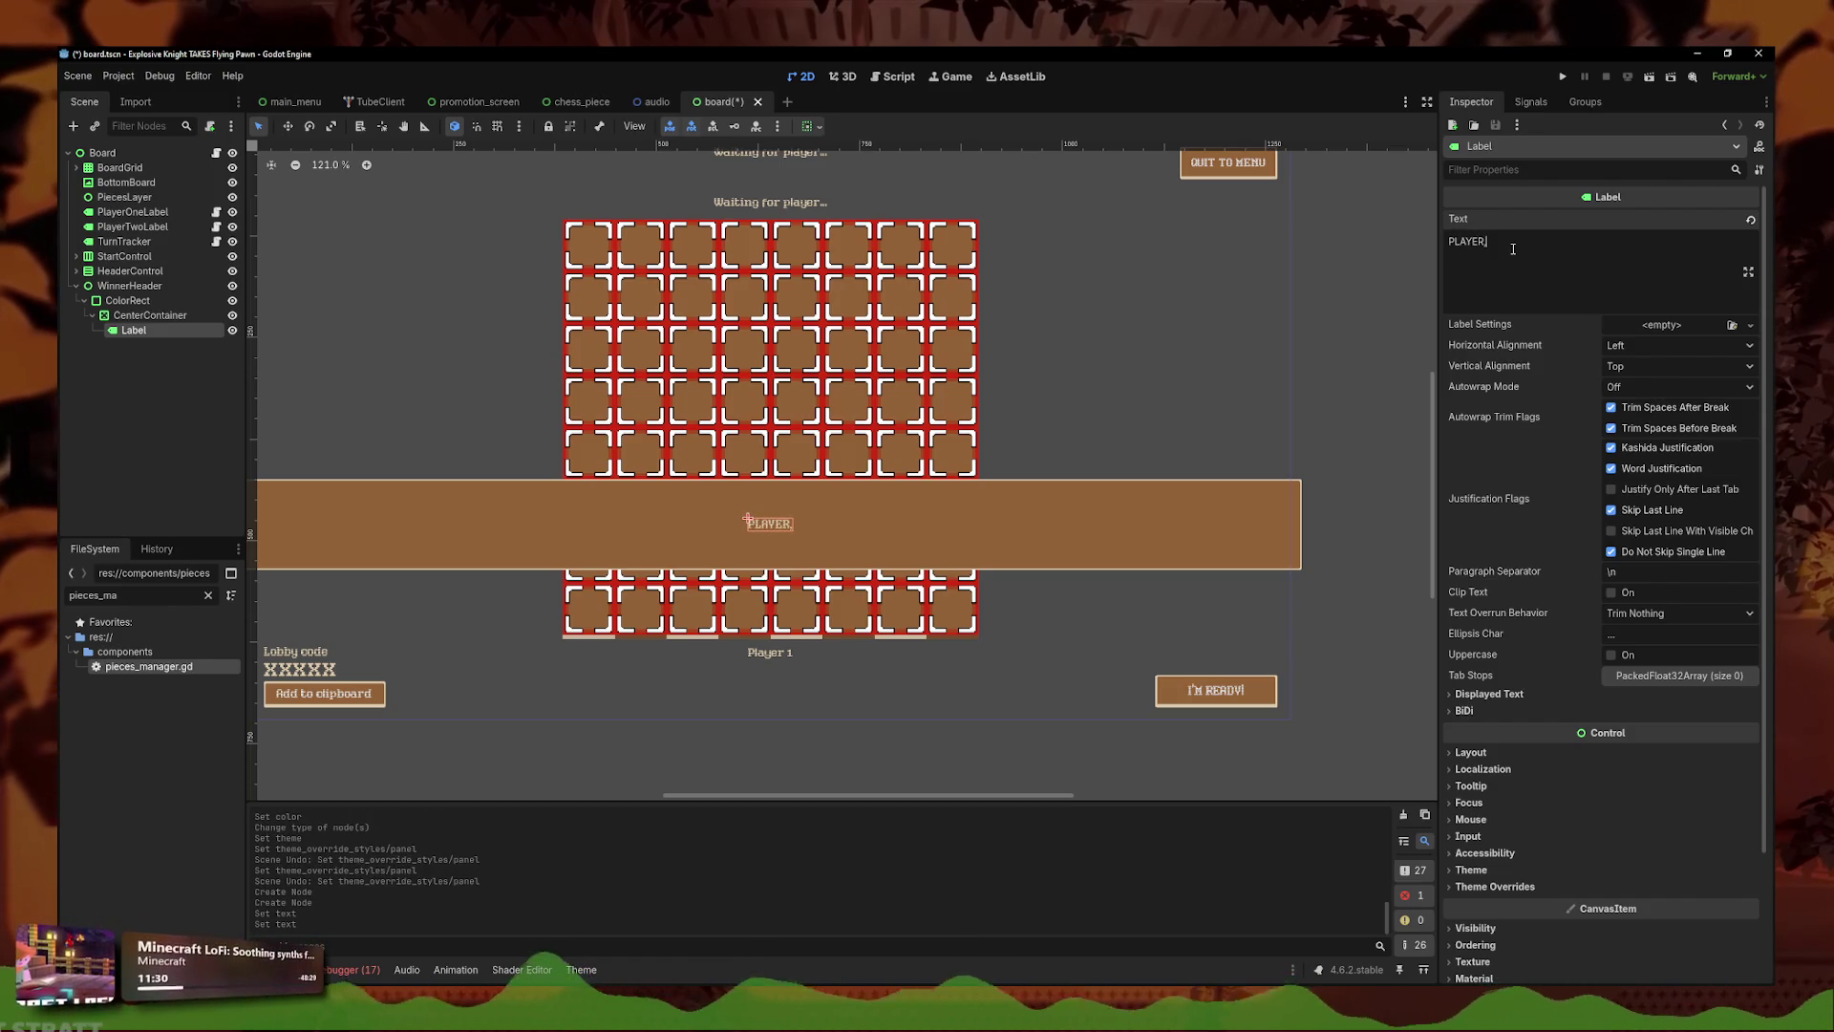
type(" WINS")
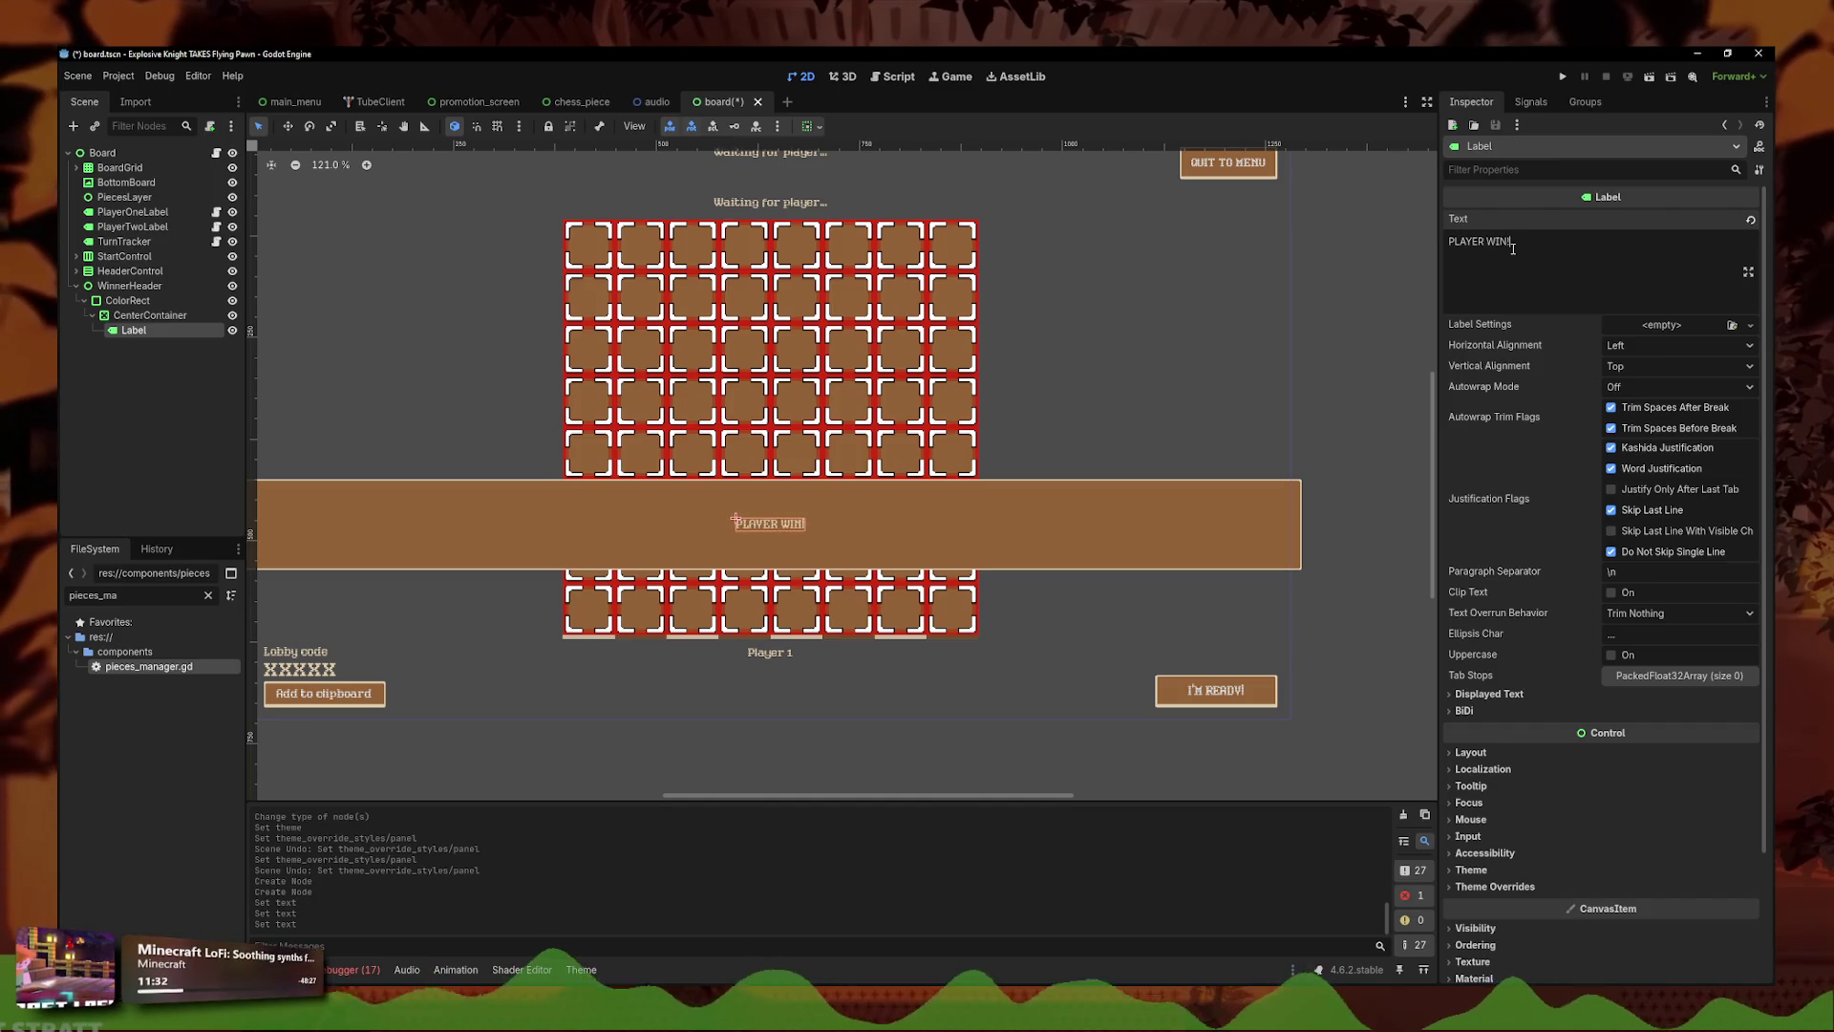
type("!")
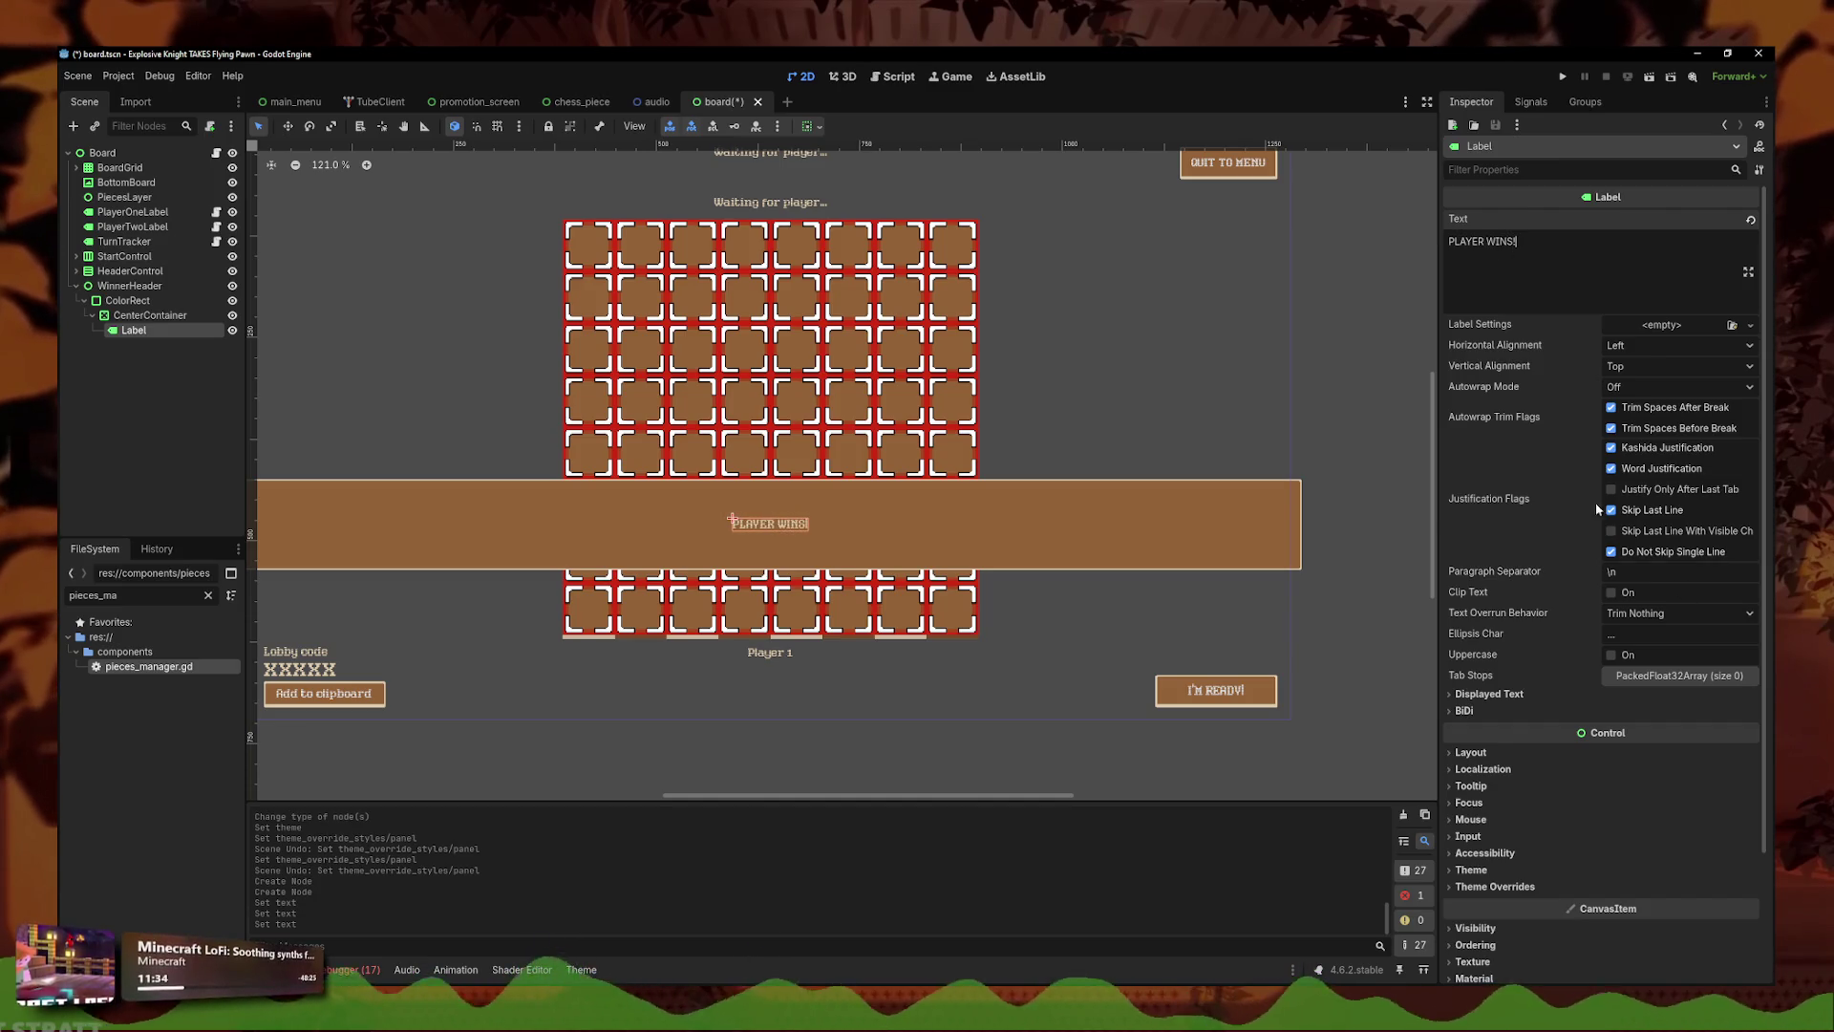
scroll(1567, 639, "down", 3)
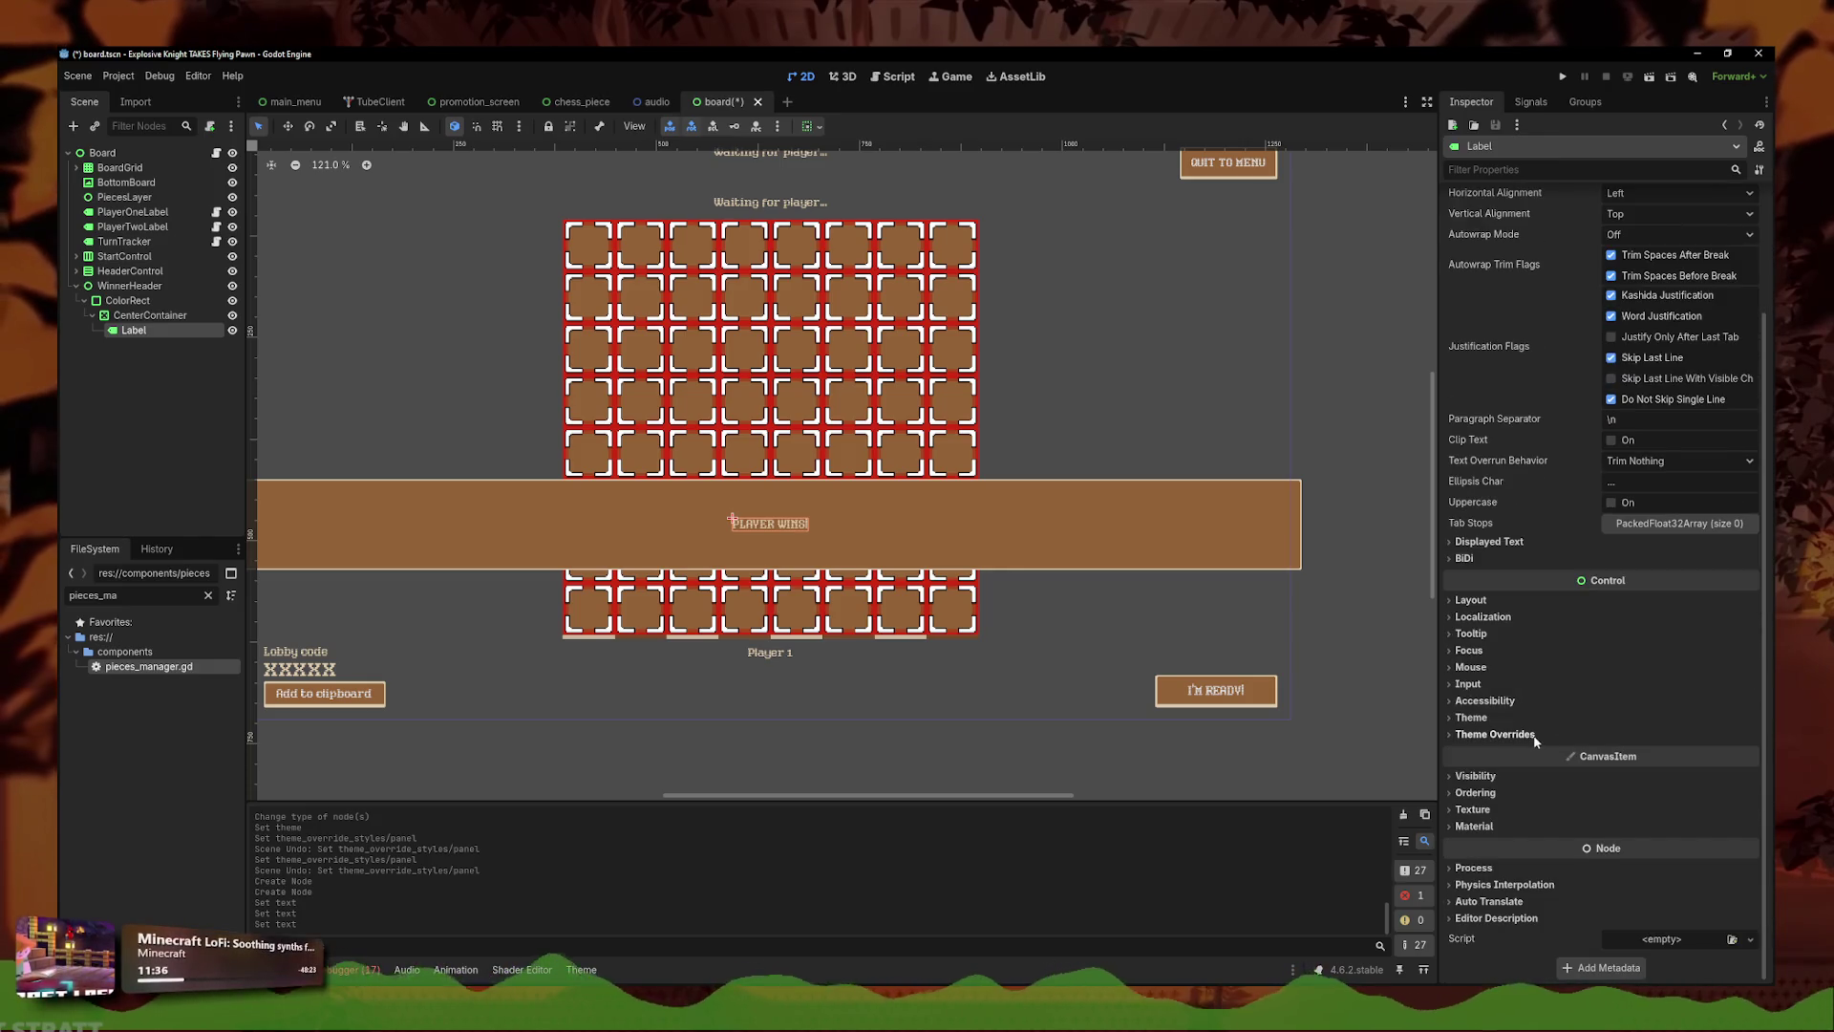
- Override the Label's Font Size to 64 in Theme Overrides
left_click(1496, 734)
left_click(1503, 715)
left_click(1503, 707)
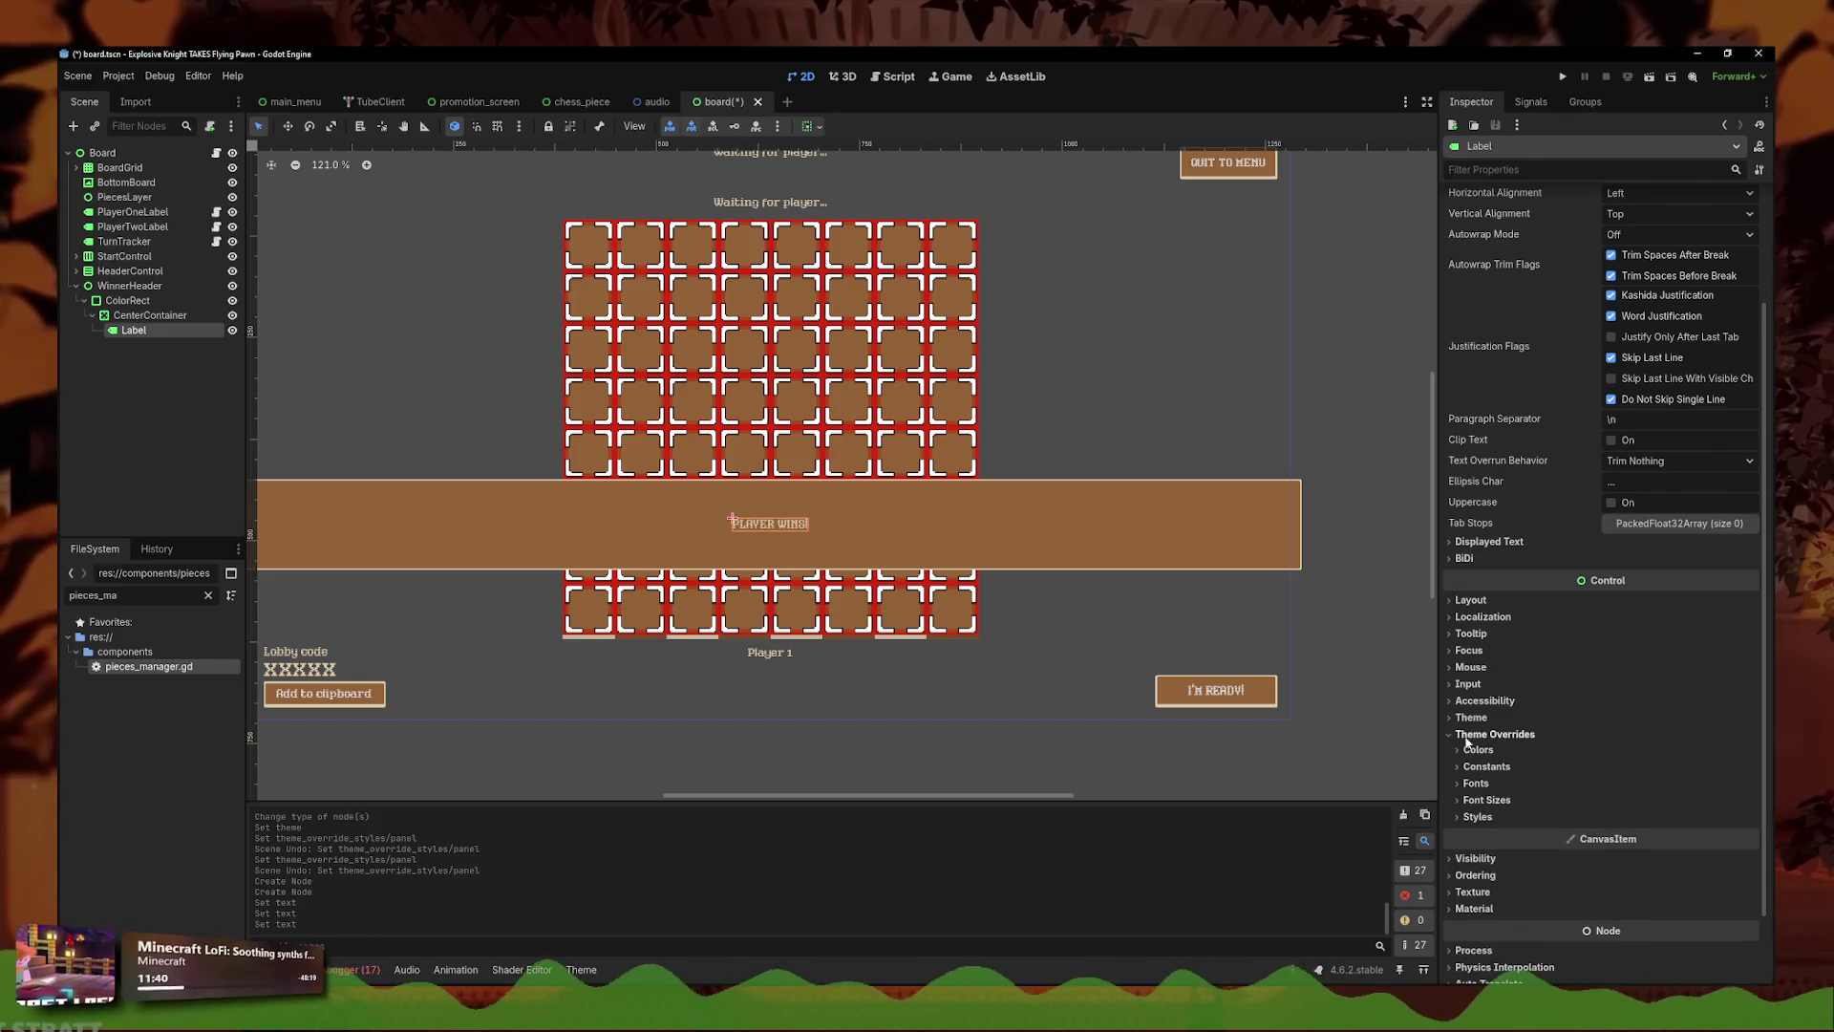
left_click(1493, 734)
left_click(1471, 717)
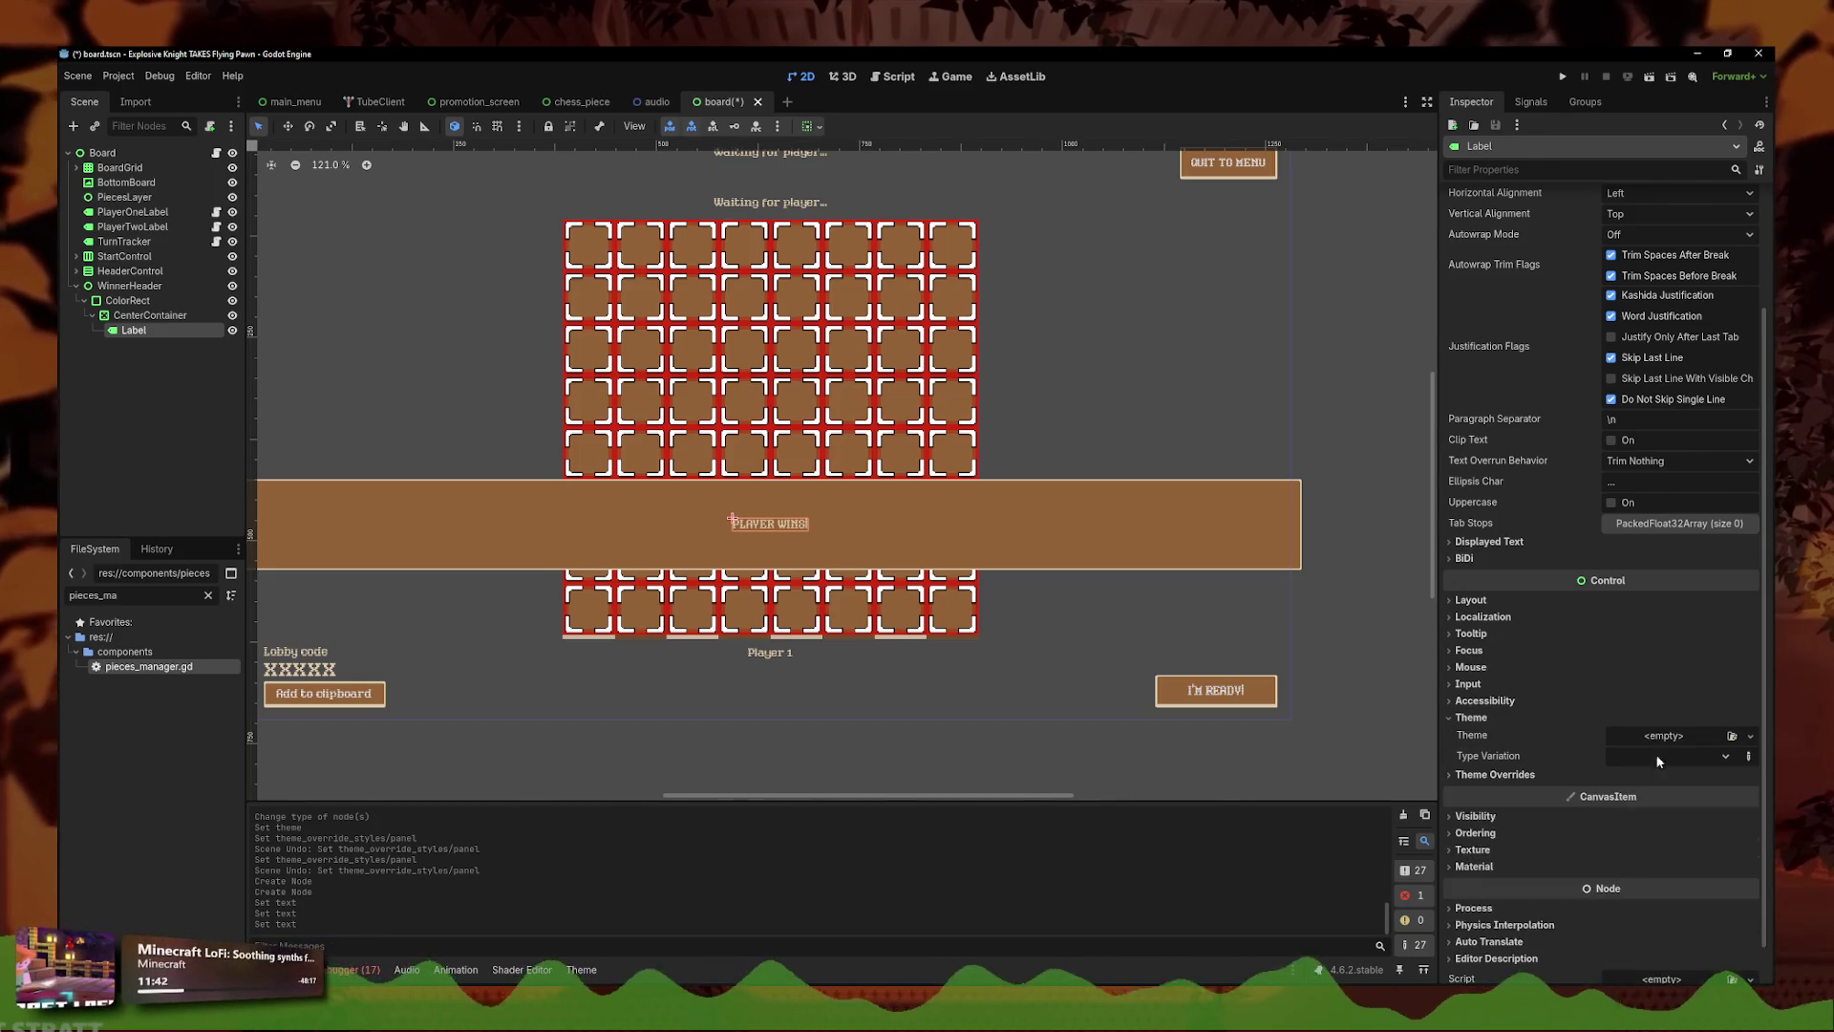
left_click(1751, 736)
left_click(1495, 774)
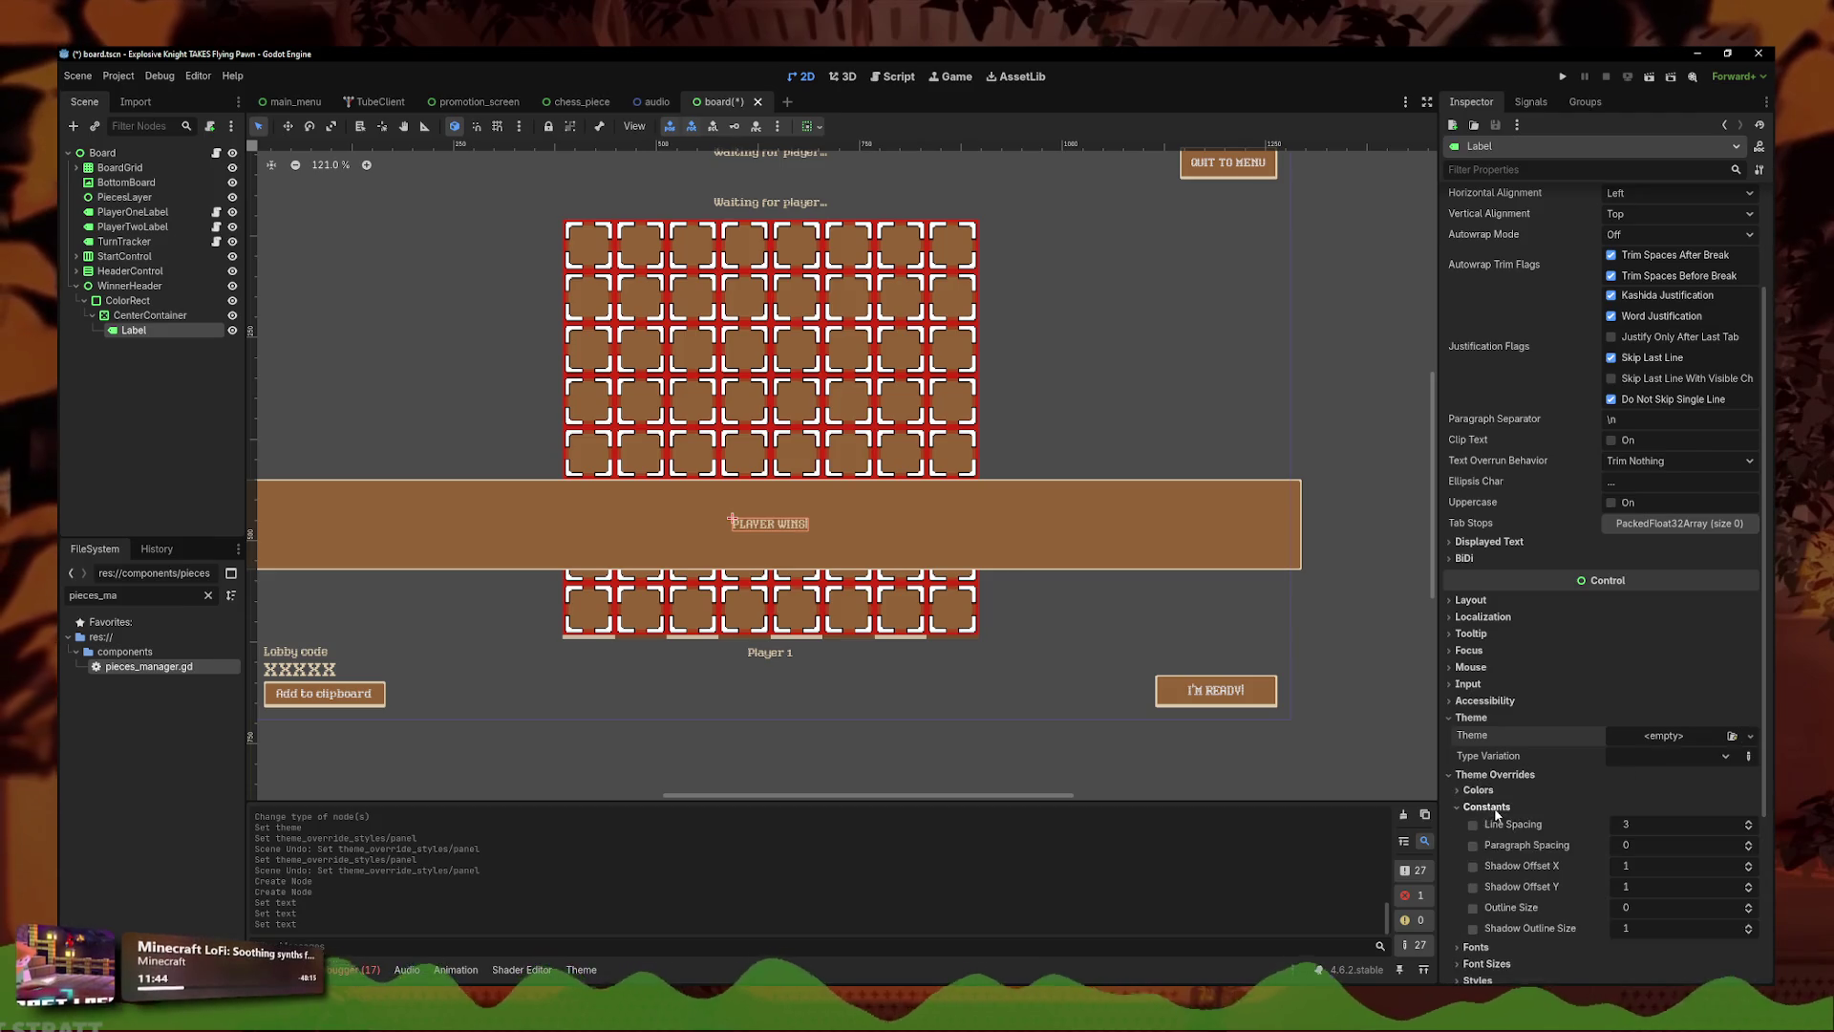
left_click(1476, 823)
left_click(1487, 882)
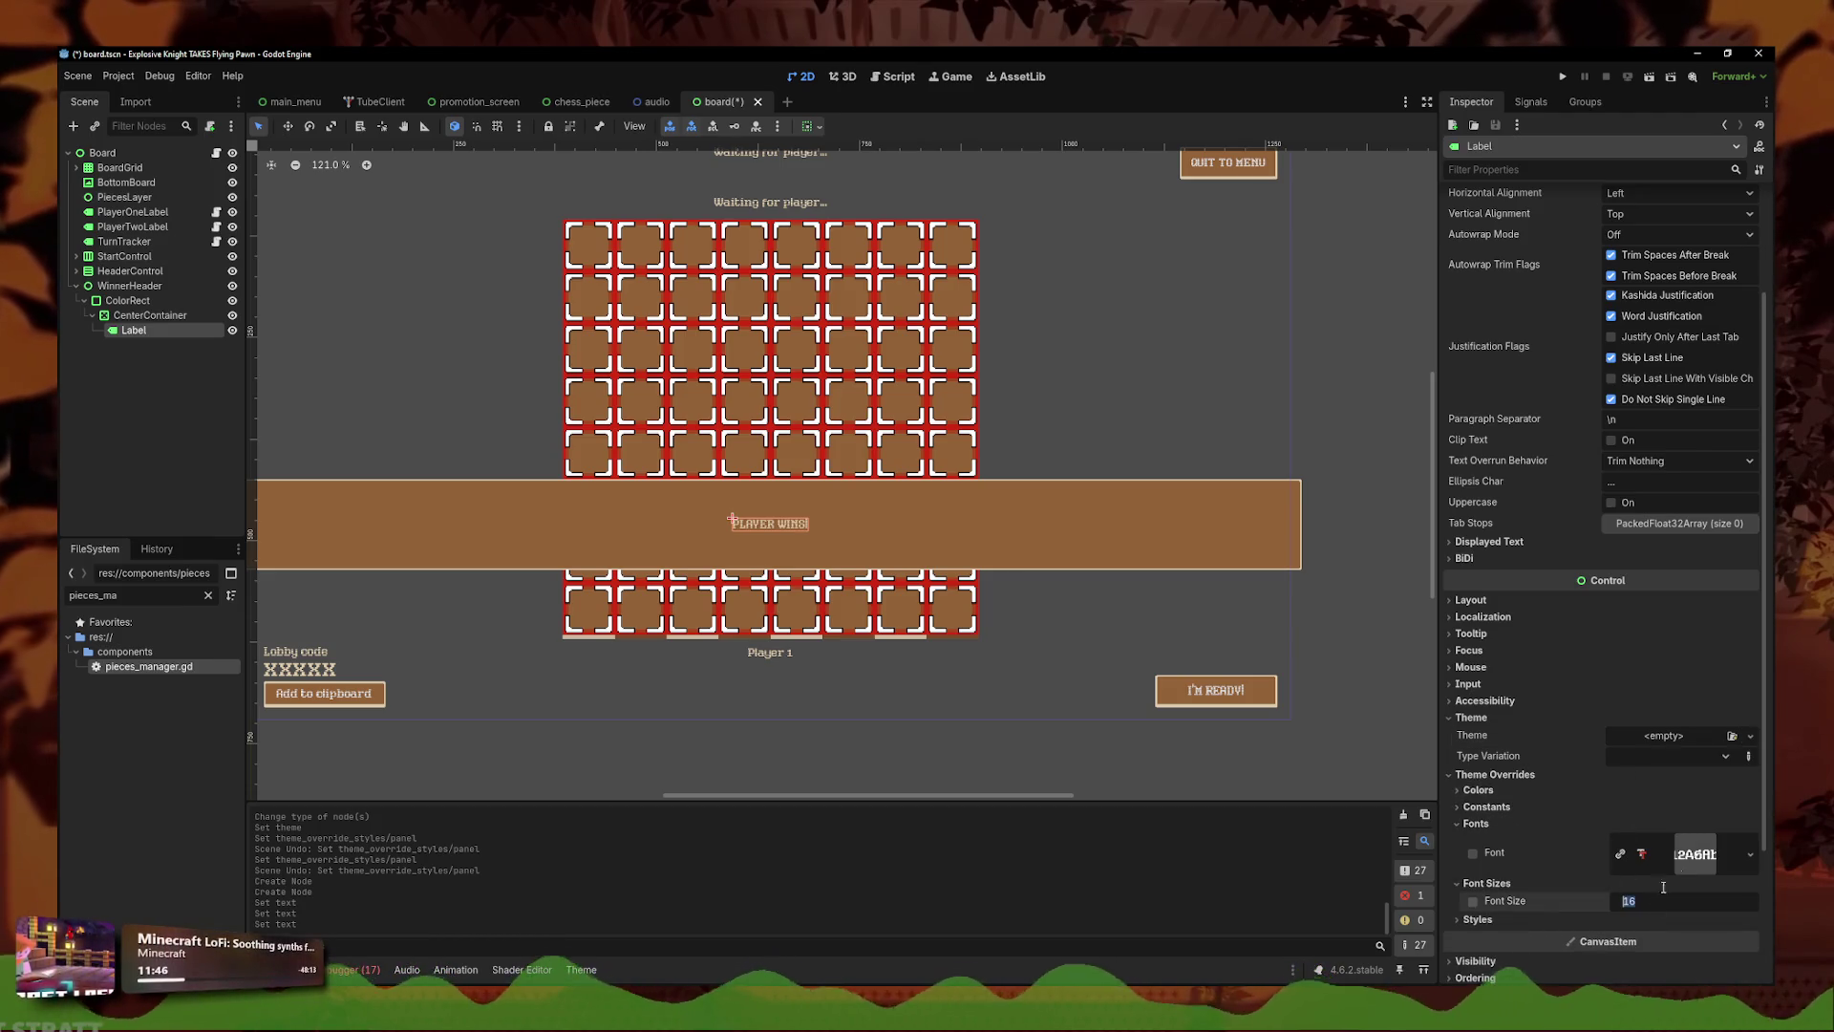
type("64")
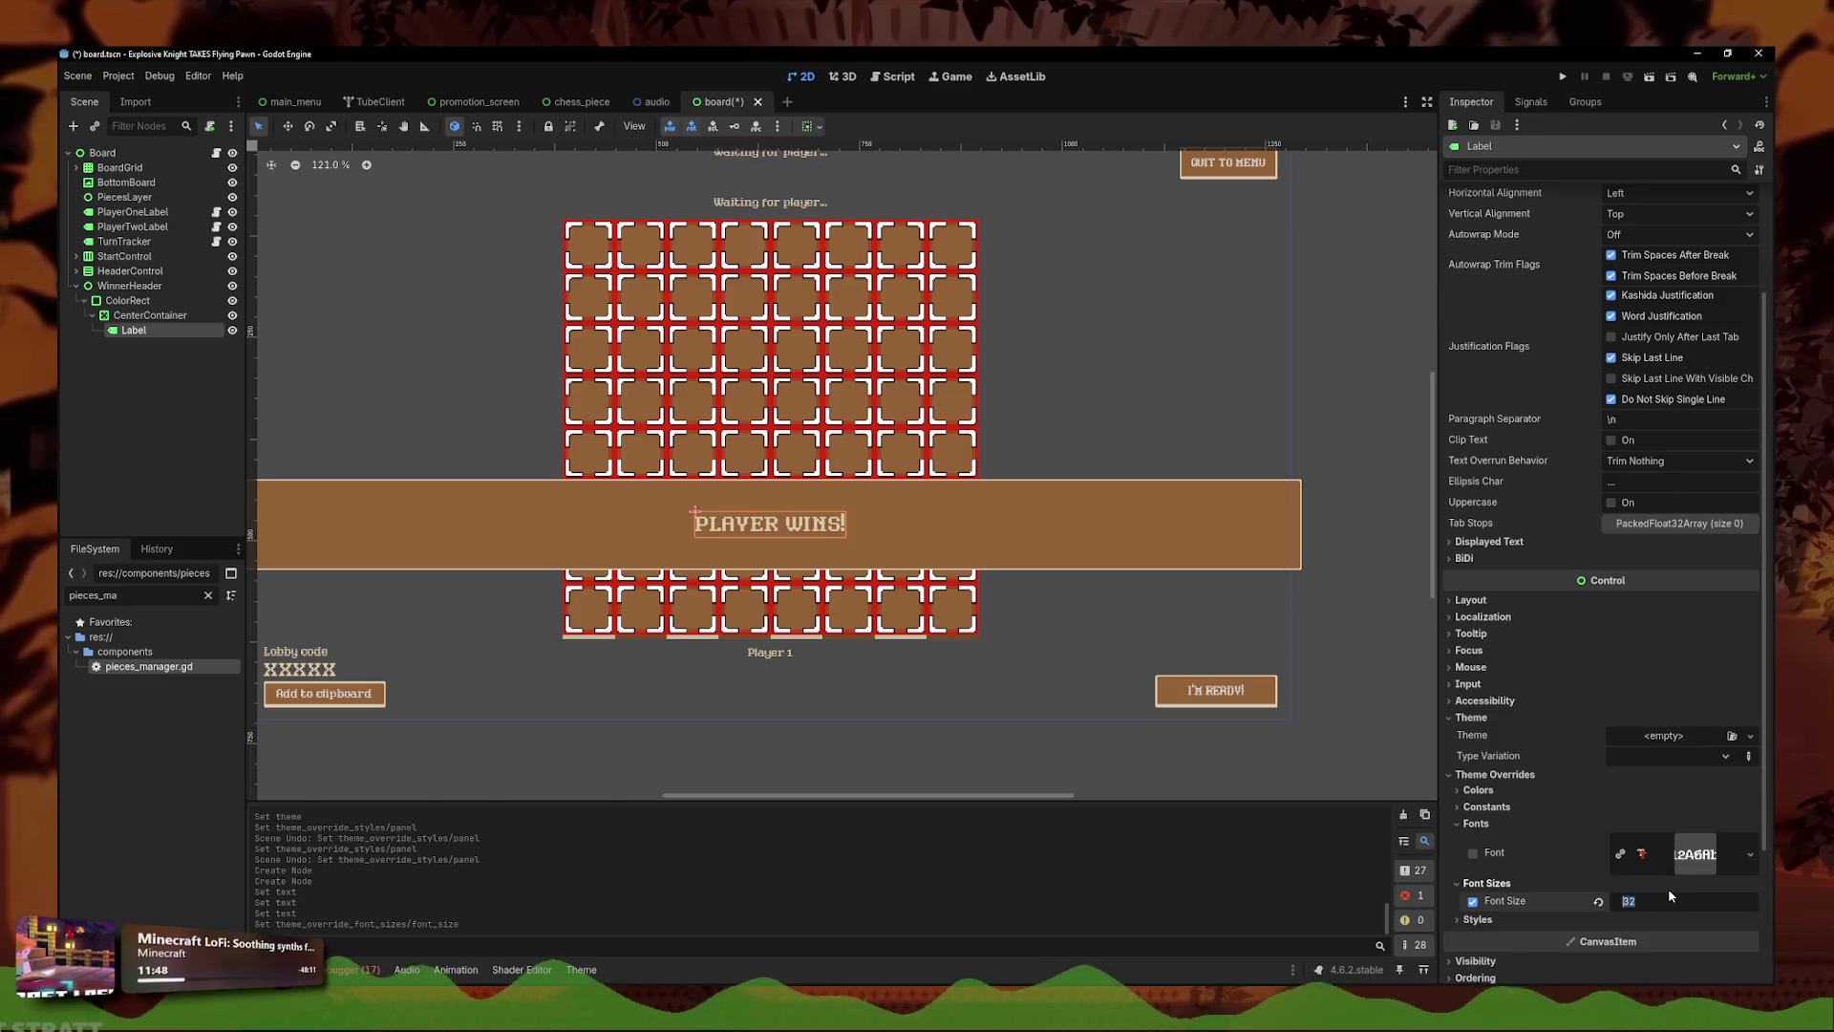
key("Return")
- Check the enlarged banner by selecting Label, CenterContainer, HeaderControl, then WinnerHeader
scroll(955, 497, "down", 4)
left_click(1231, 535)
scroll(883, 511, "up", 5)
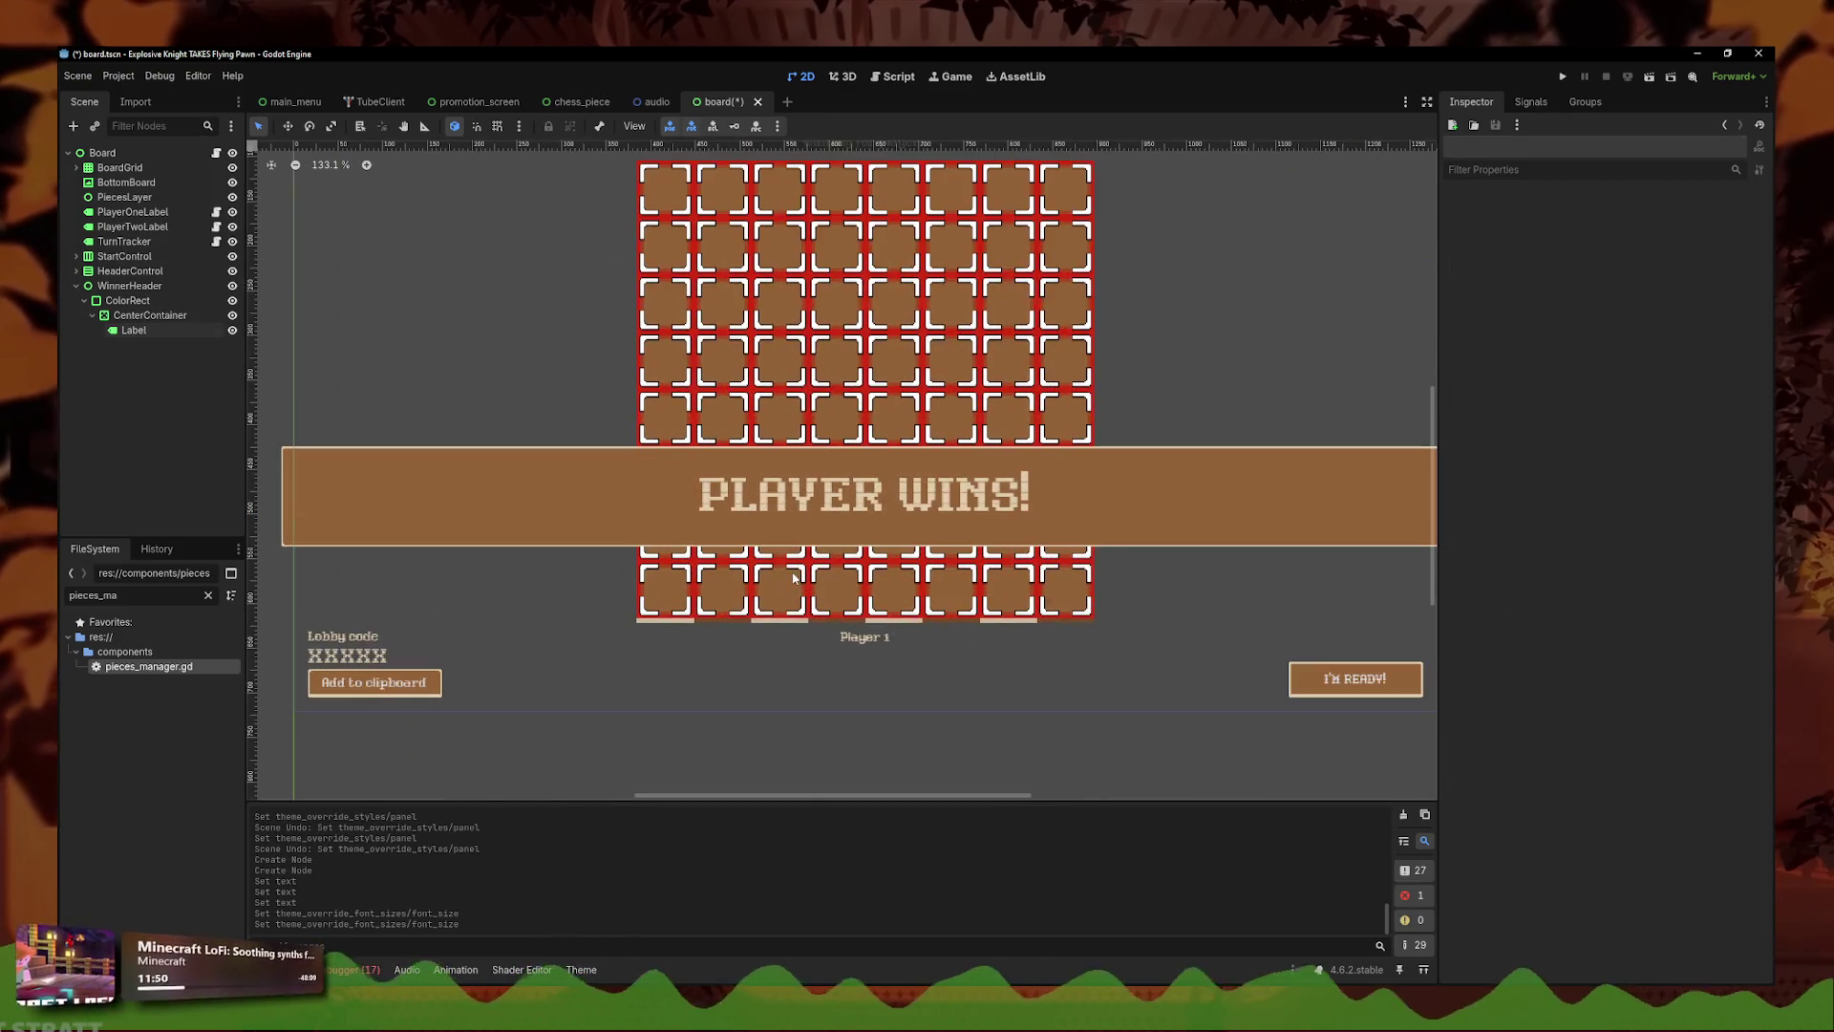
scroll(884, 511, "down", 8)
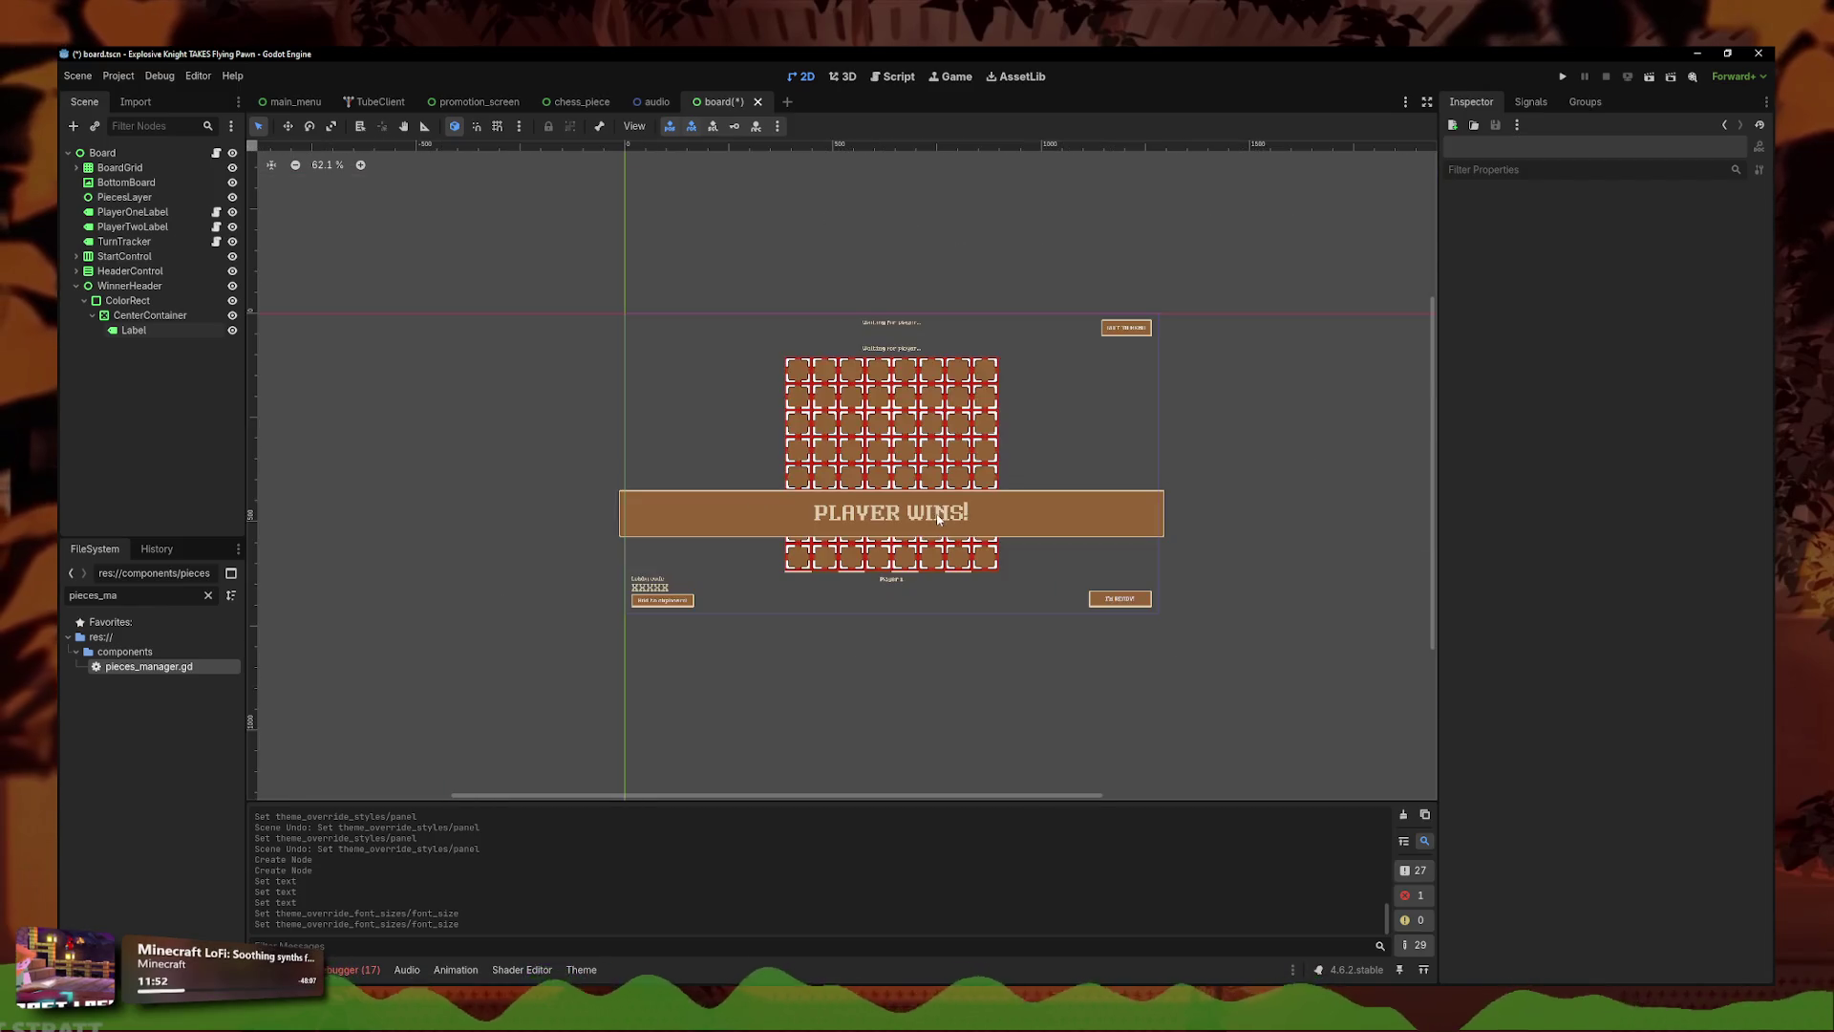
scroll(710, 518, "up", 5)
left_click(946, 528)
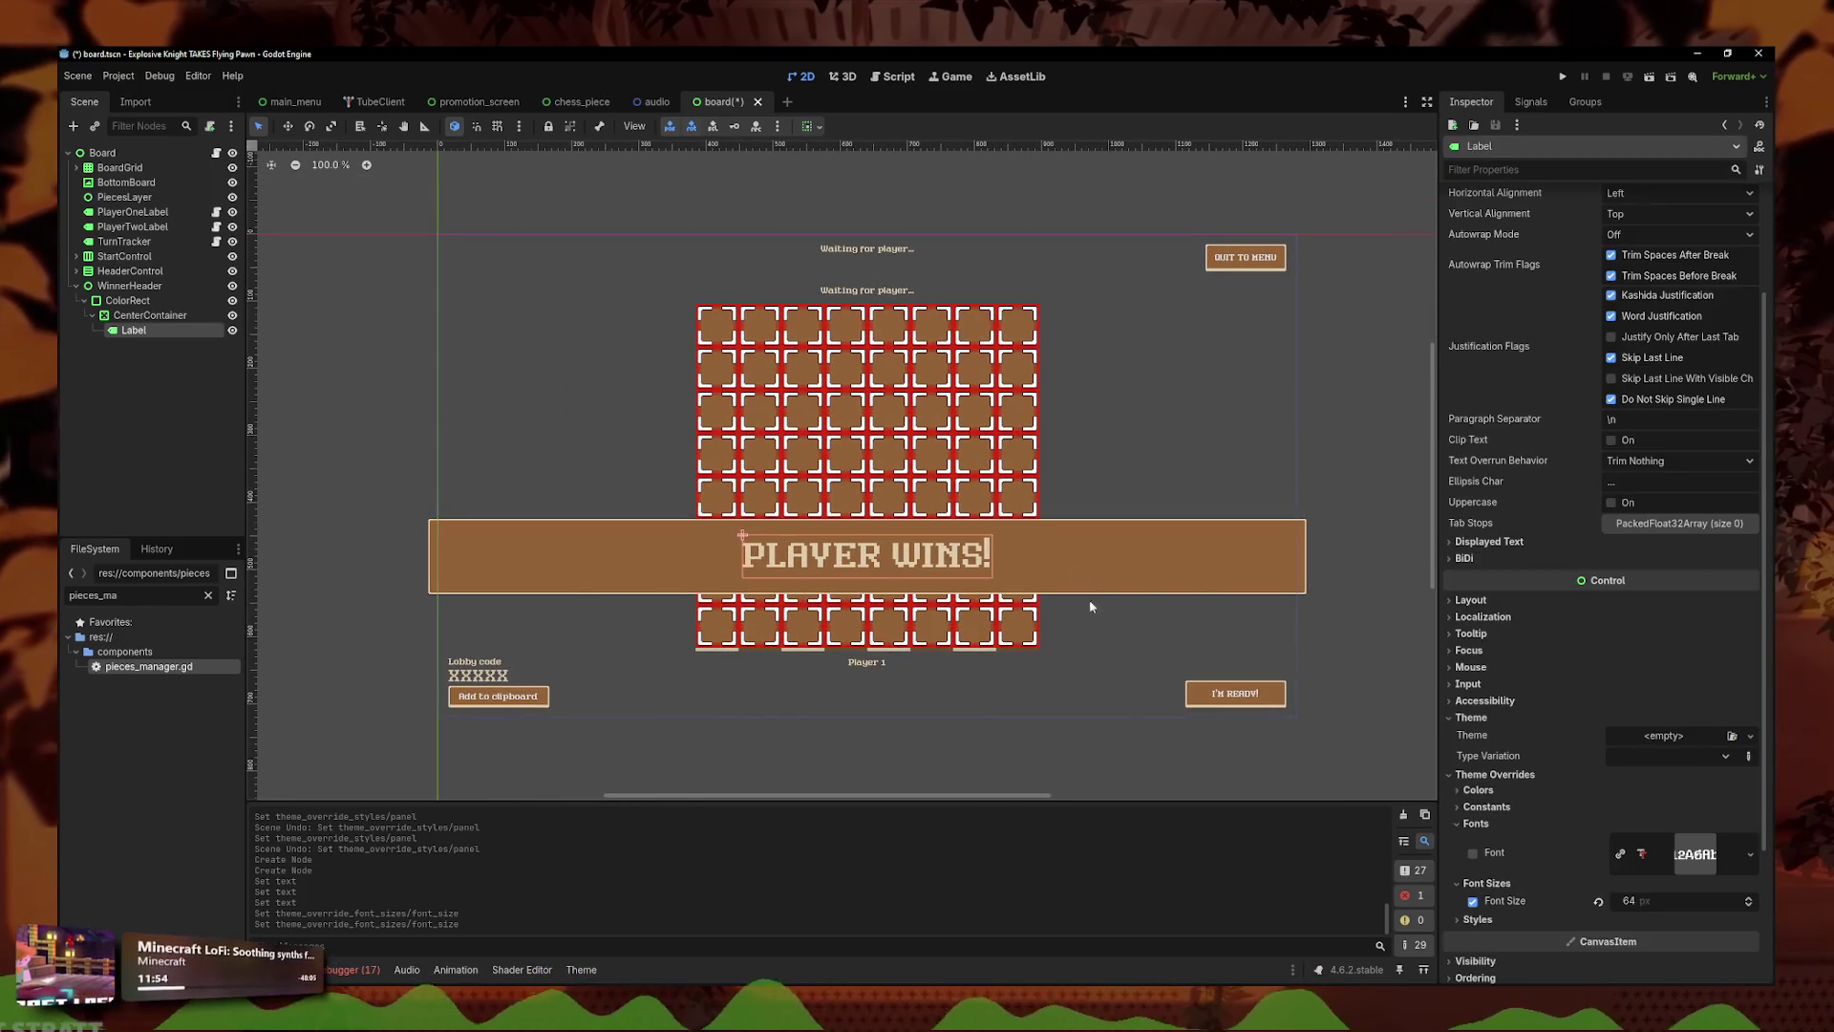
scroll(946, 528, "up", 1)
left_click(726, 455)
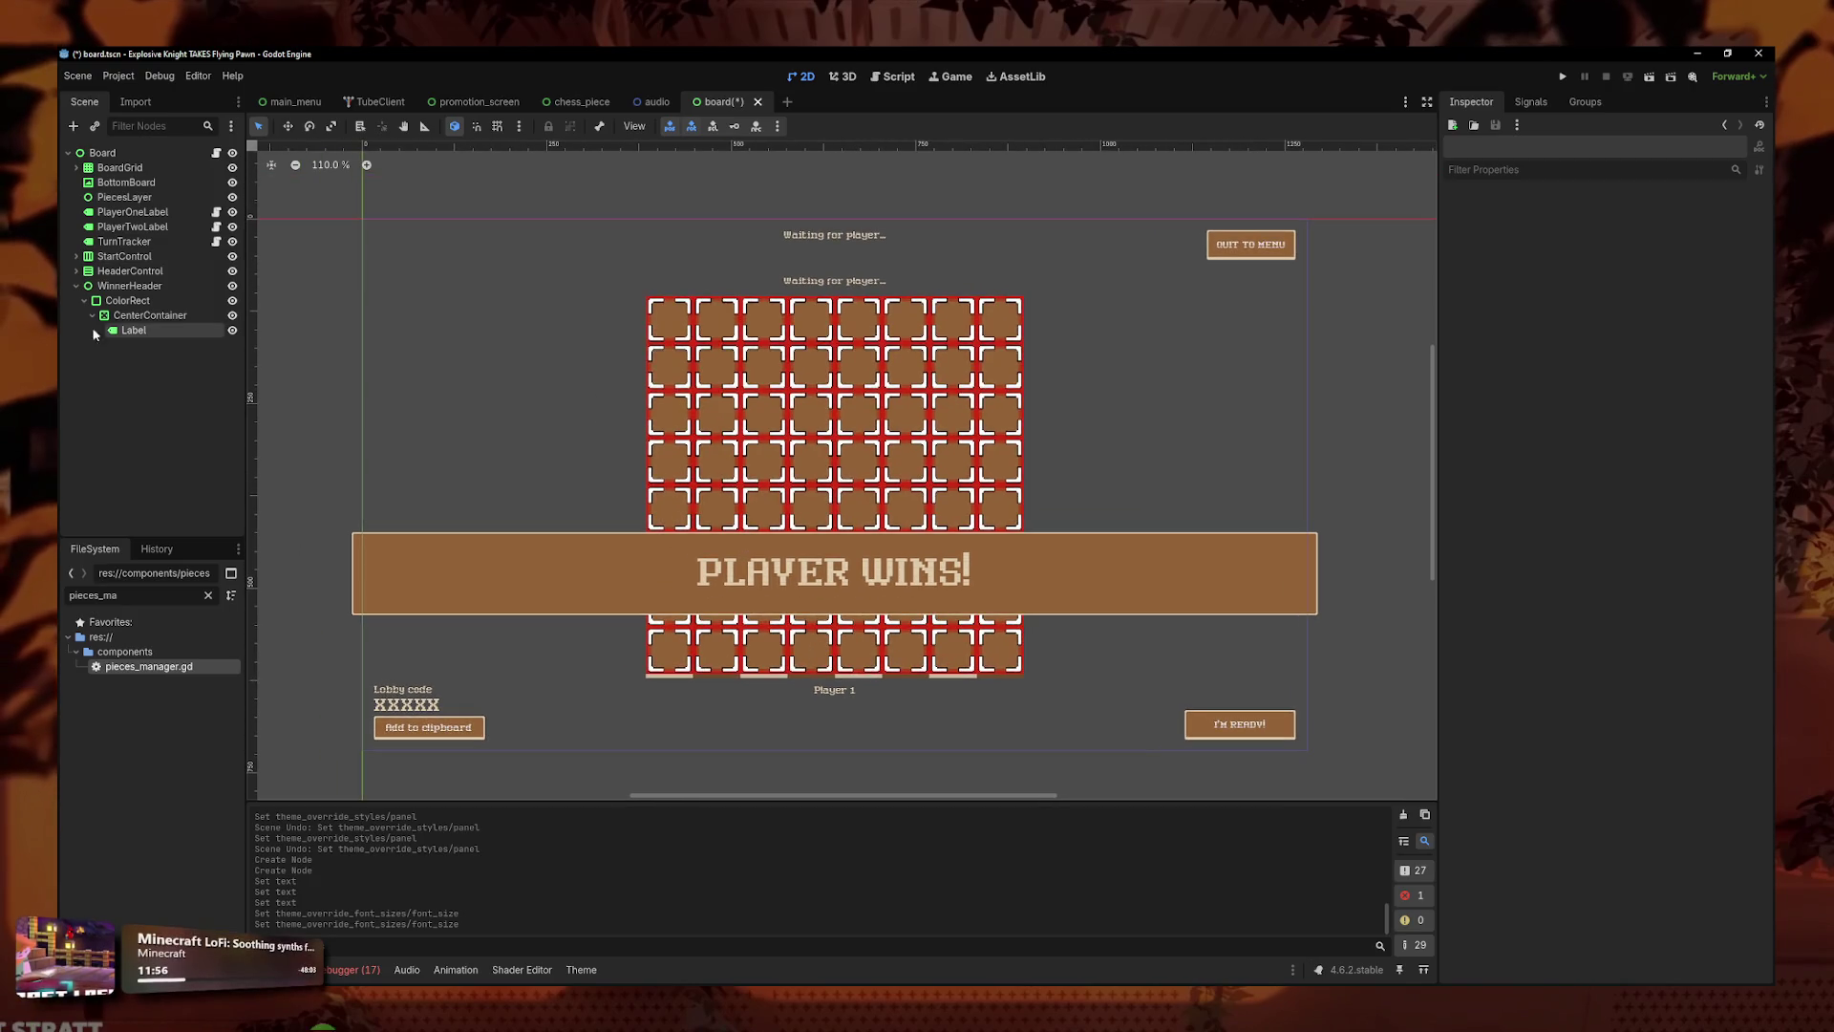
left_click(134, 330)
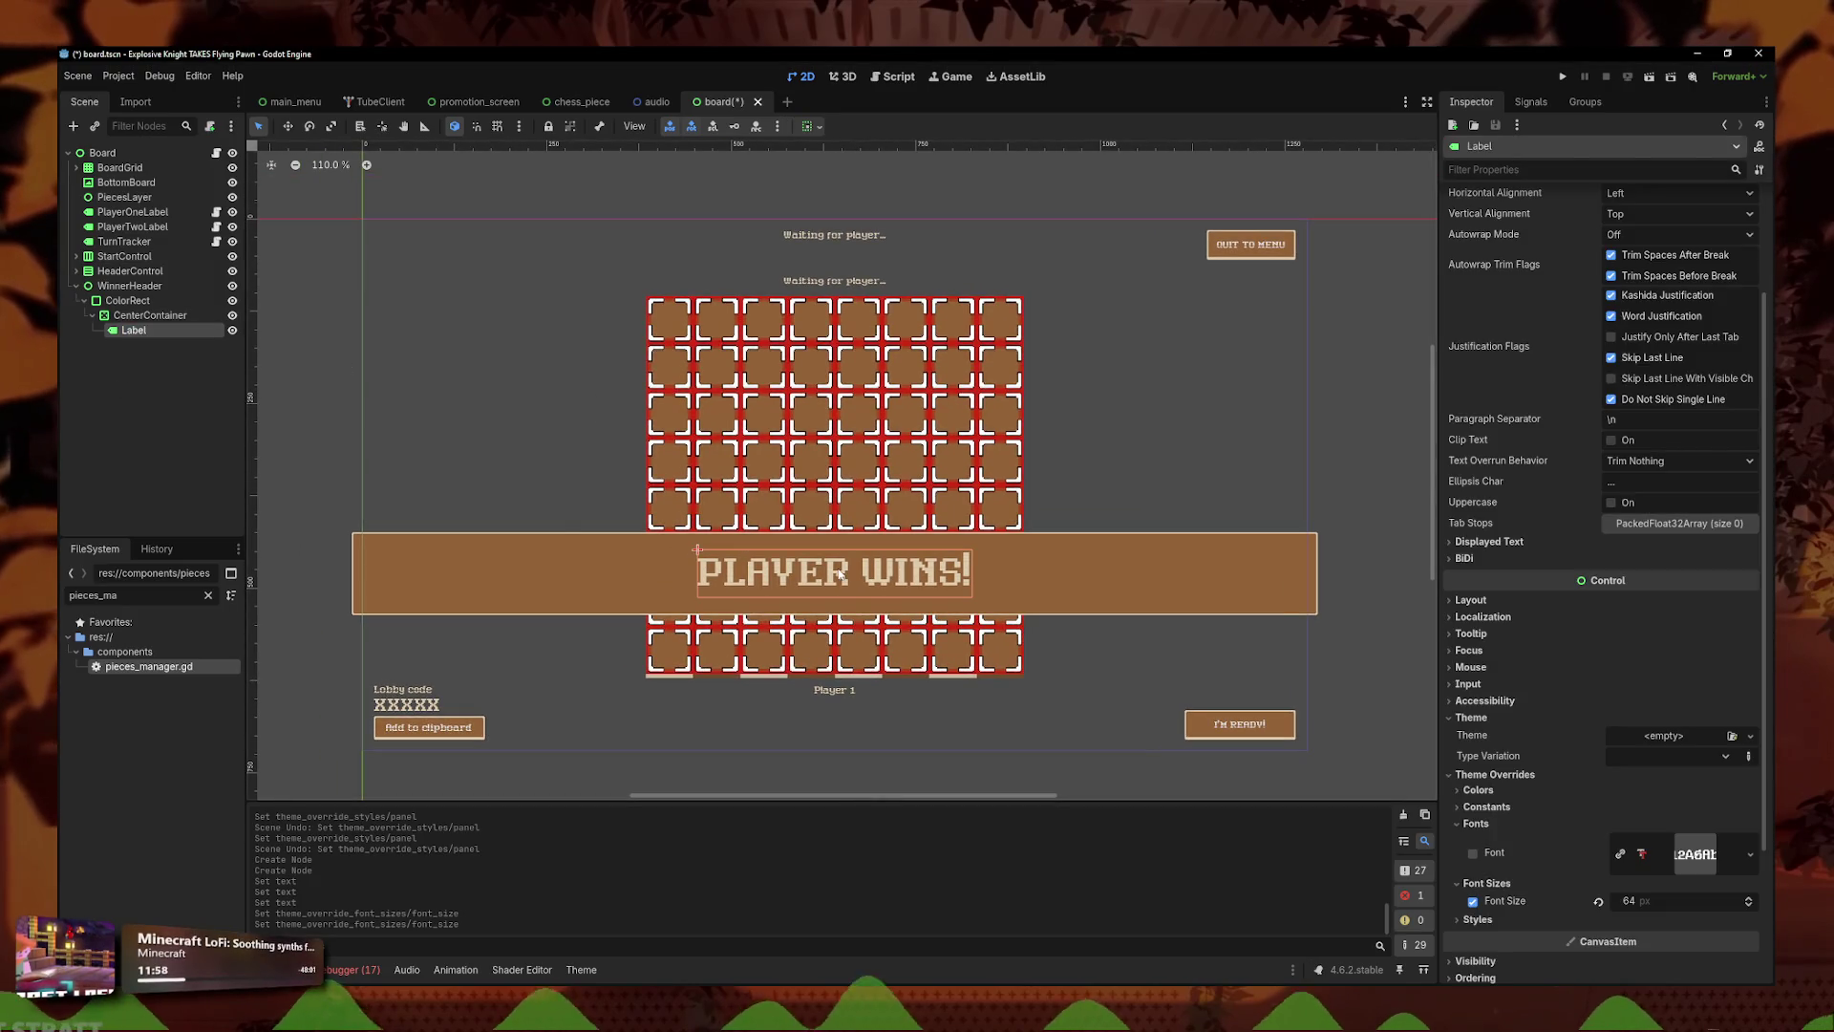
left_click(1401, 592)
left_click(1229, 582)
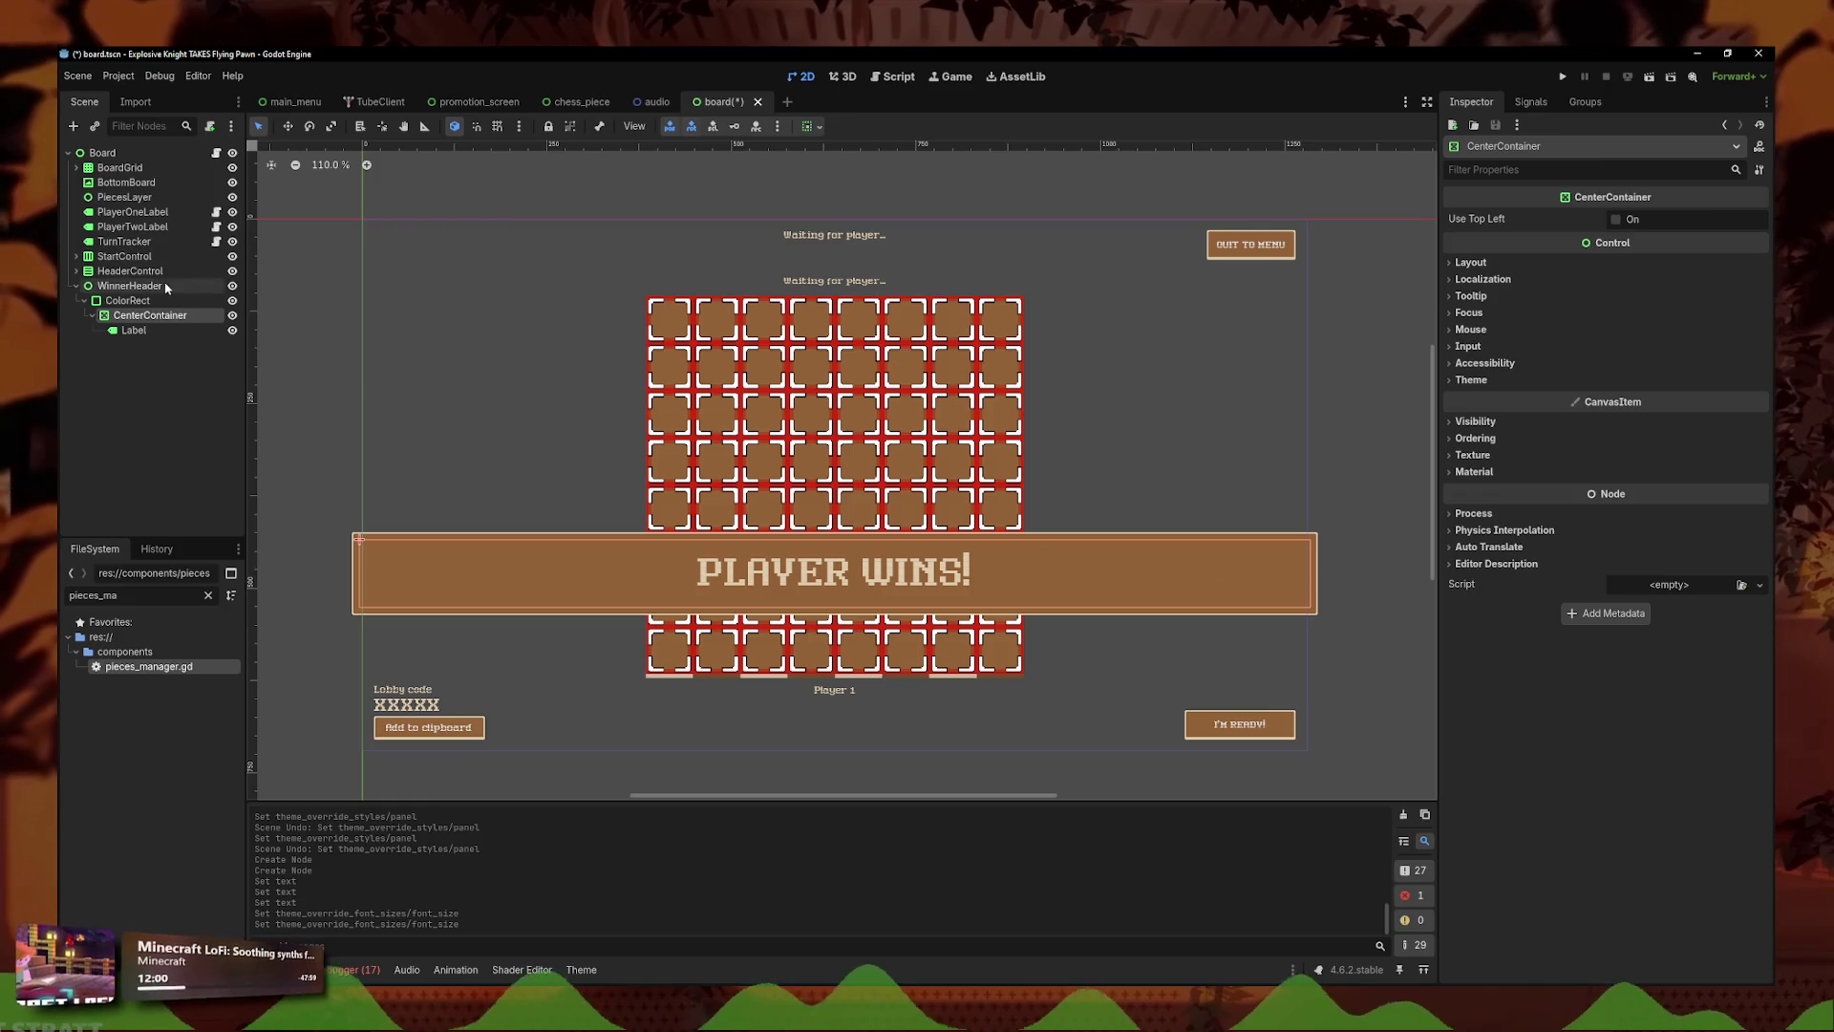
left_click(189, 272)
left_click(129, 286)
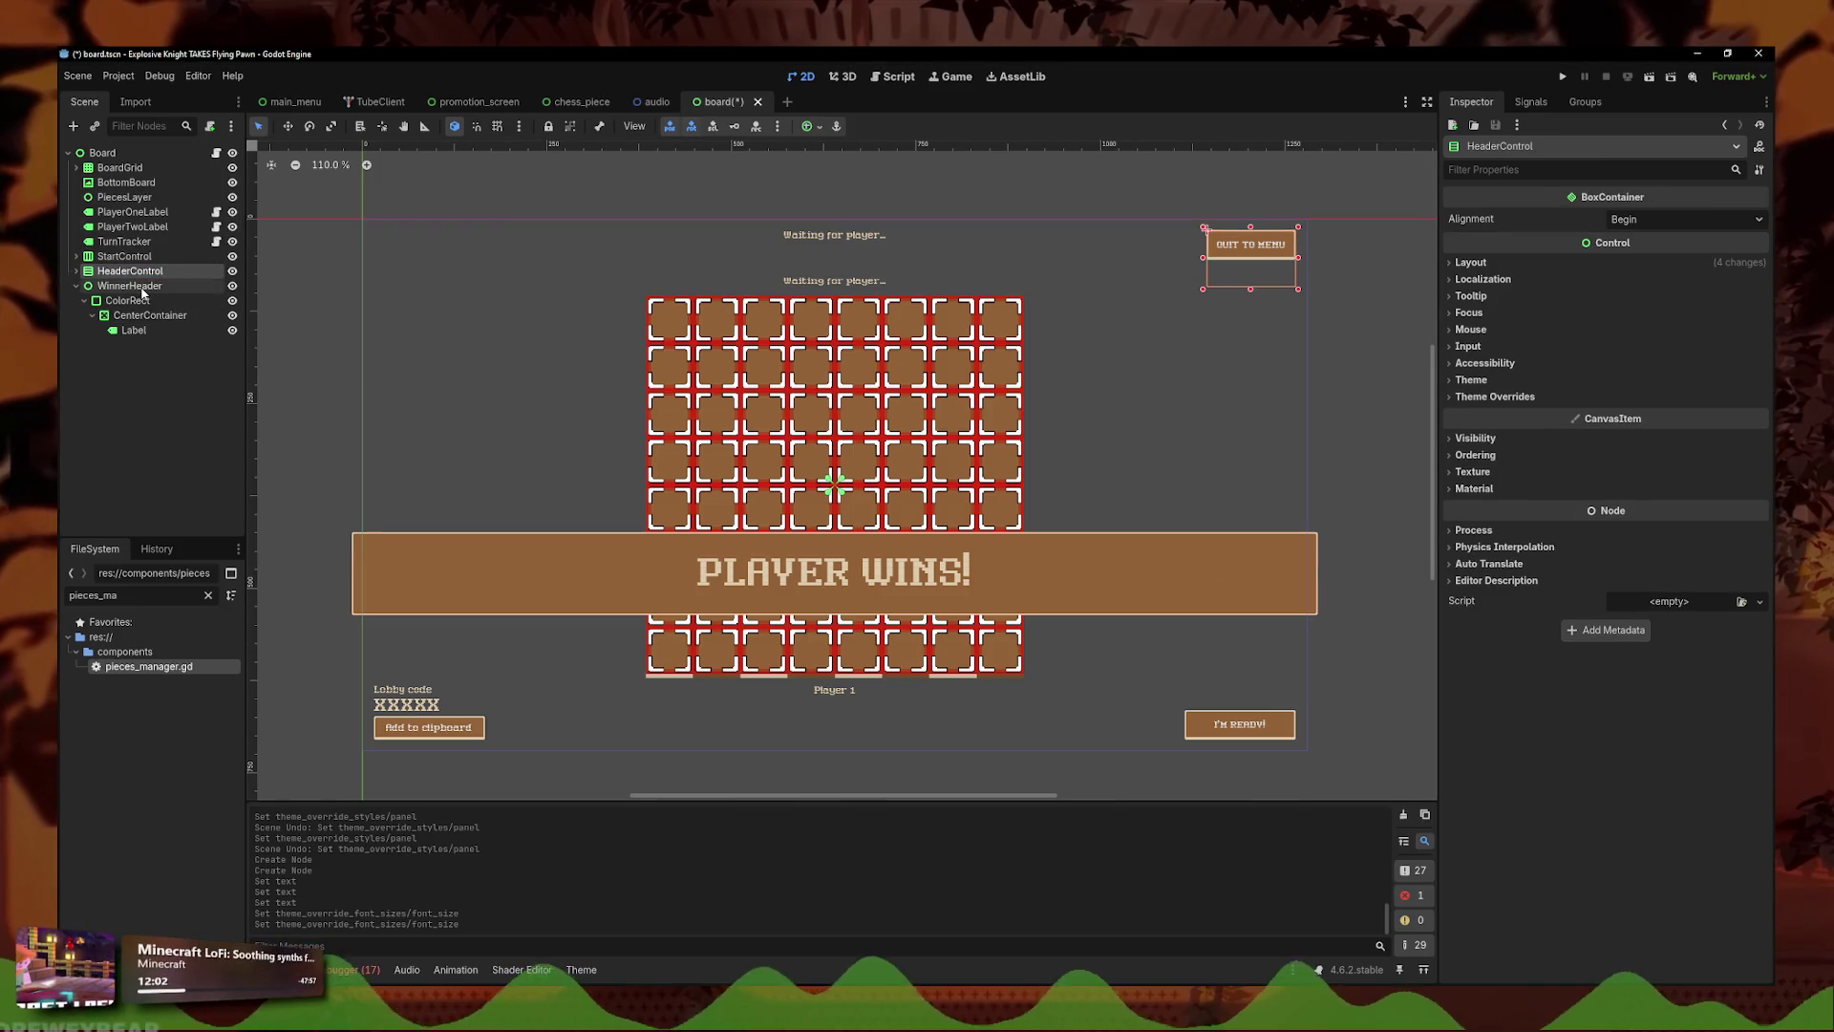
- Try moving WinnerHeader left and back, then undo so it stays at (-1323, 424)
left_click(287, 126)
scroll(443, 269, "down", 5)
left_click_drag(1042, 449, 440, 444)
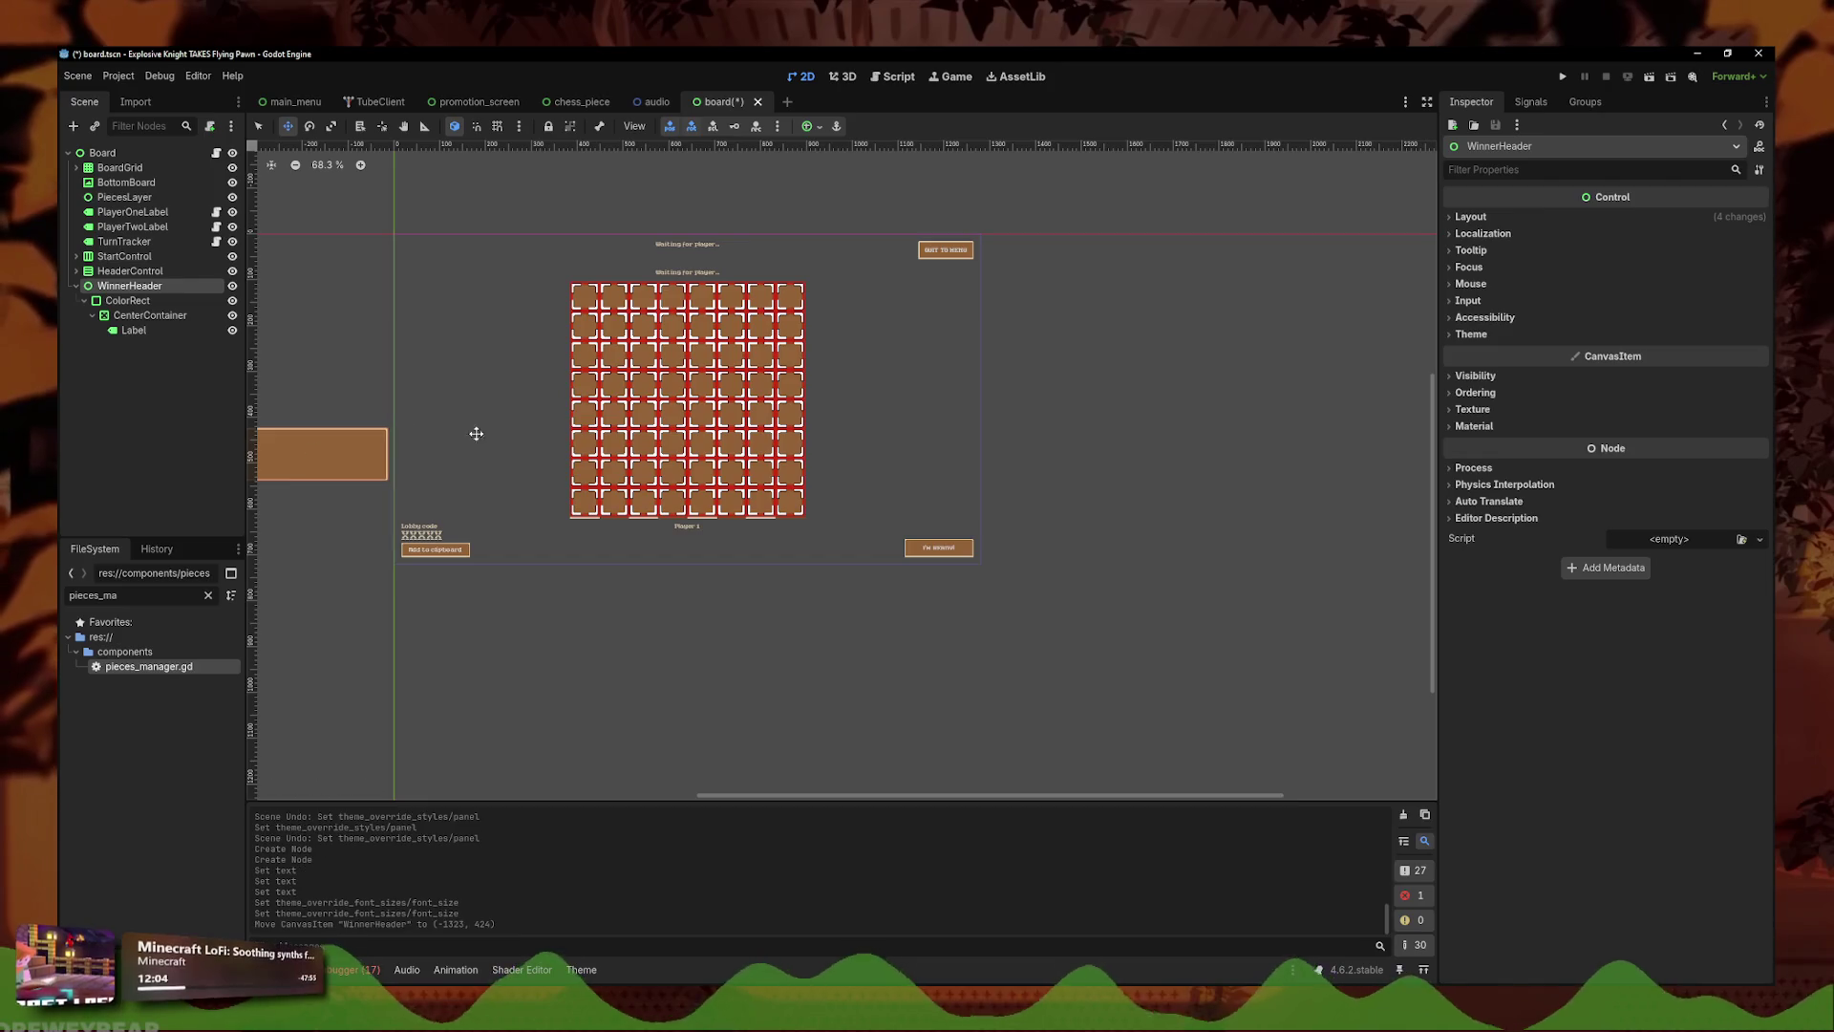
mouse_move(401, 569)
left_mouse_down()
mouse_move(1621, 606)
mouse_move(357, 603)
mouse_move(955, 559)
mouse_move(1748, 586)
left_mouse_up()
key("ctrl+z")
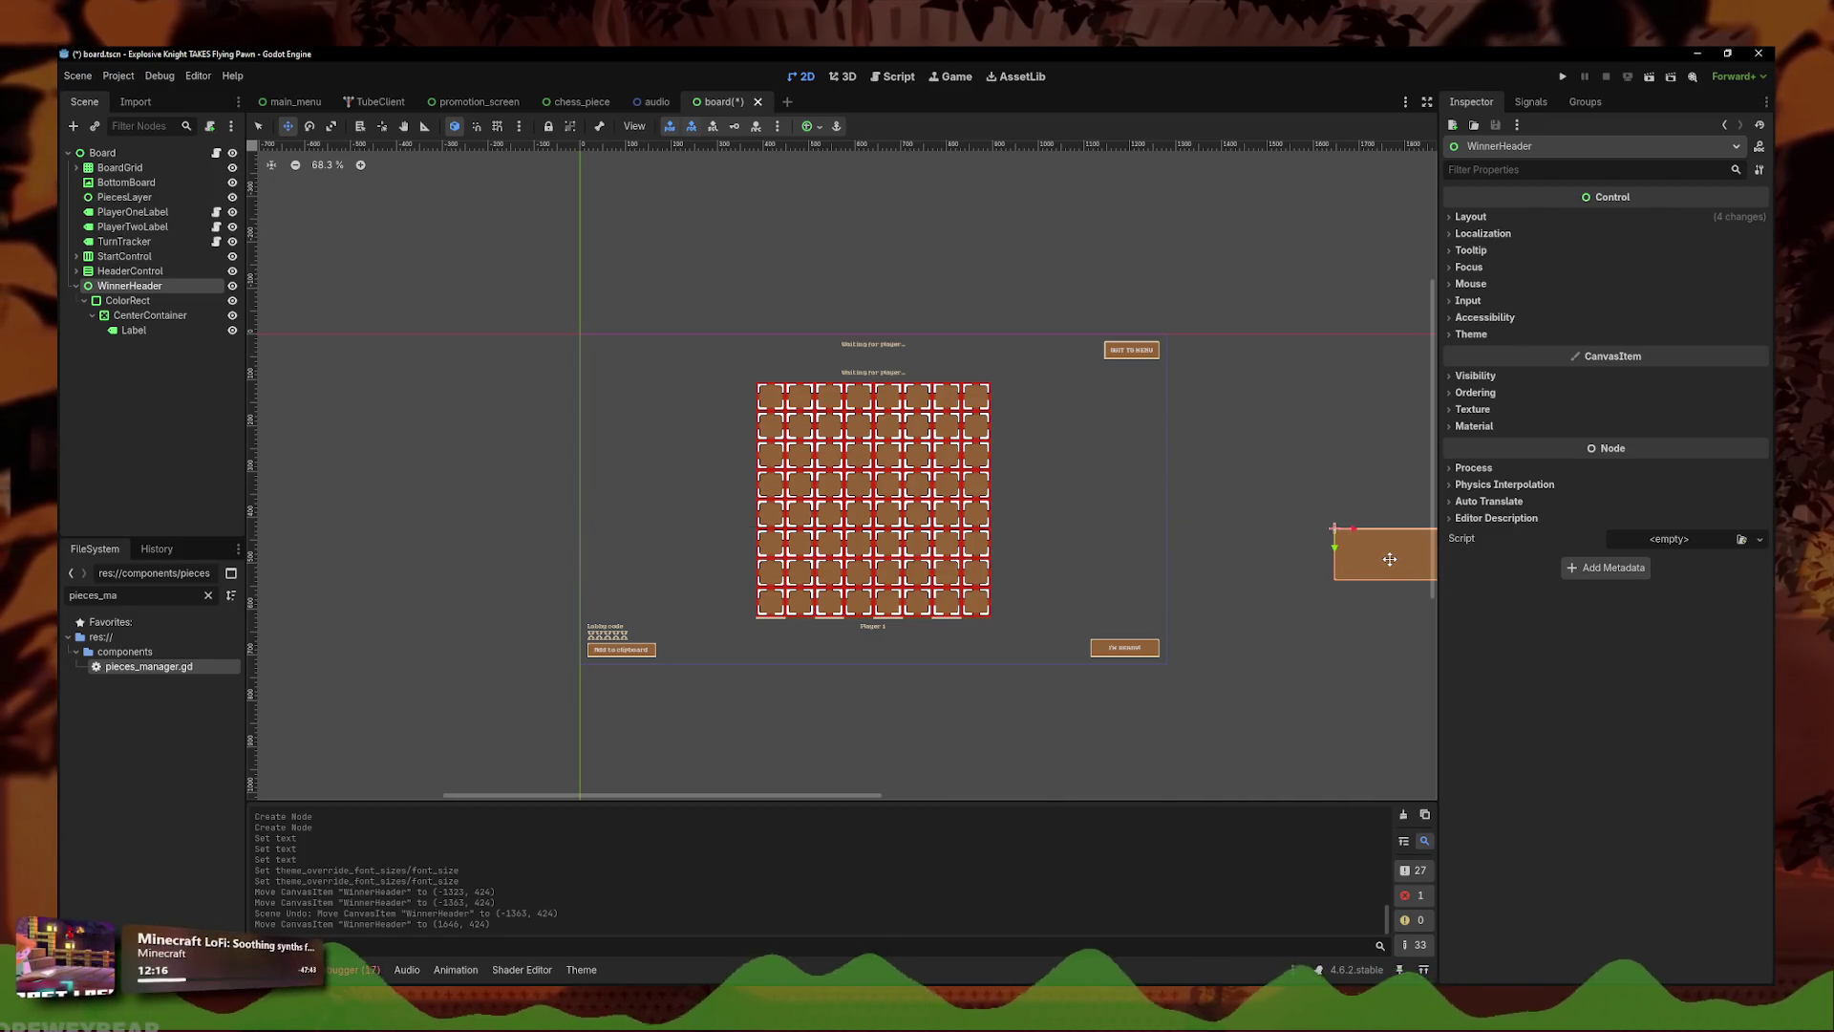
key("ctrl+z")
key("ctrl+z")
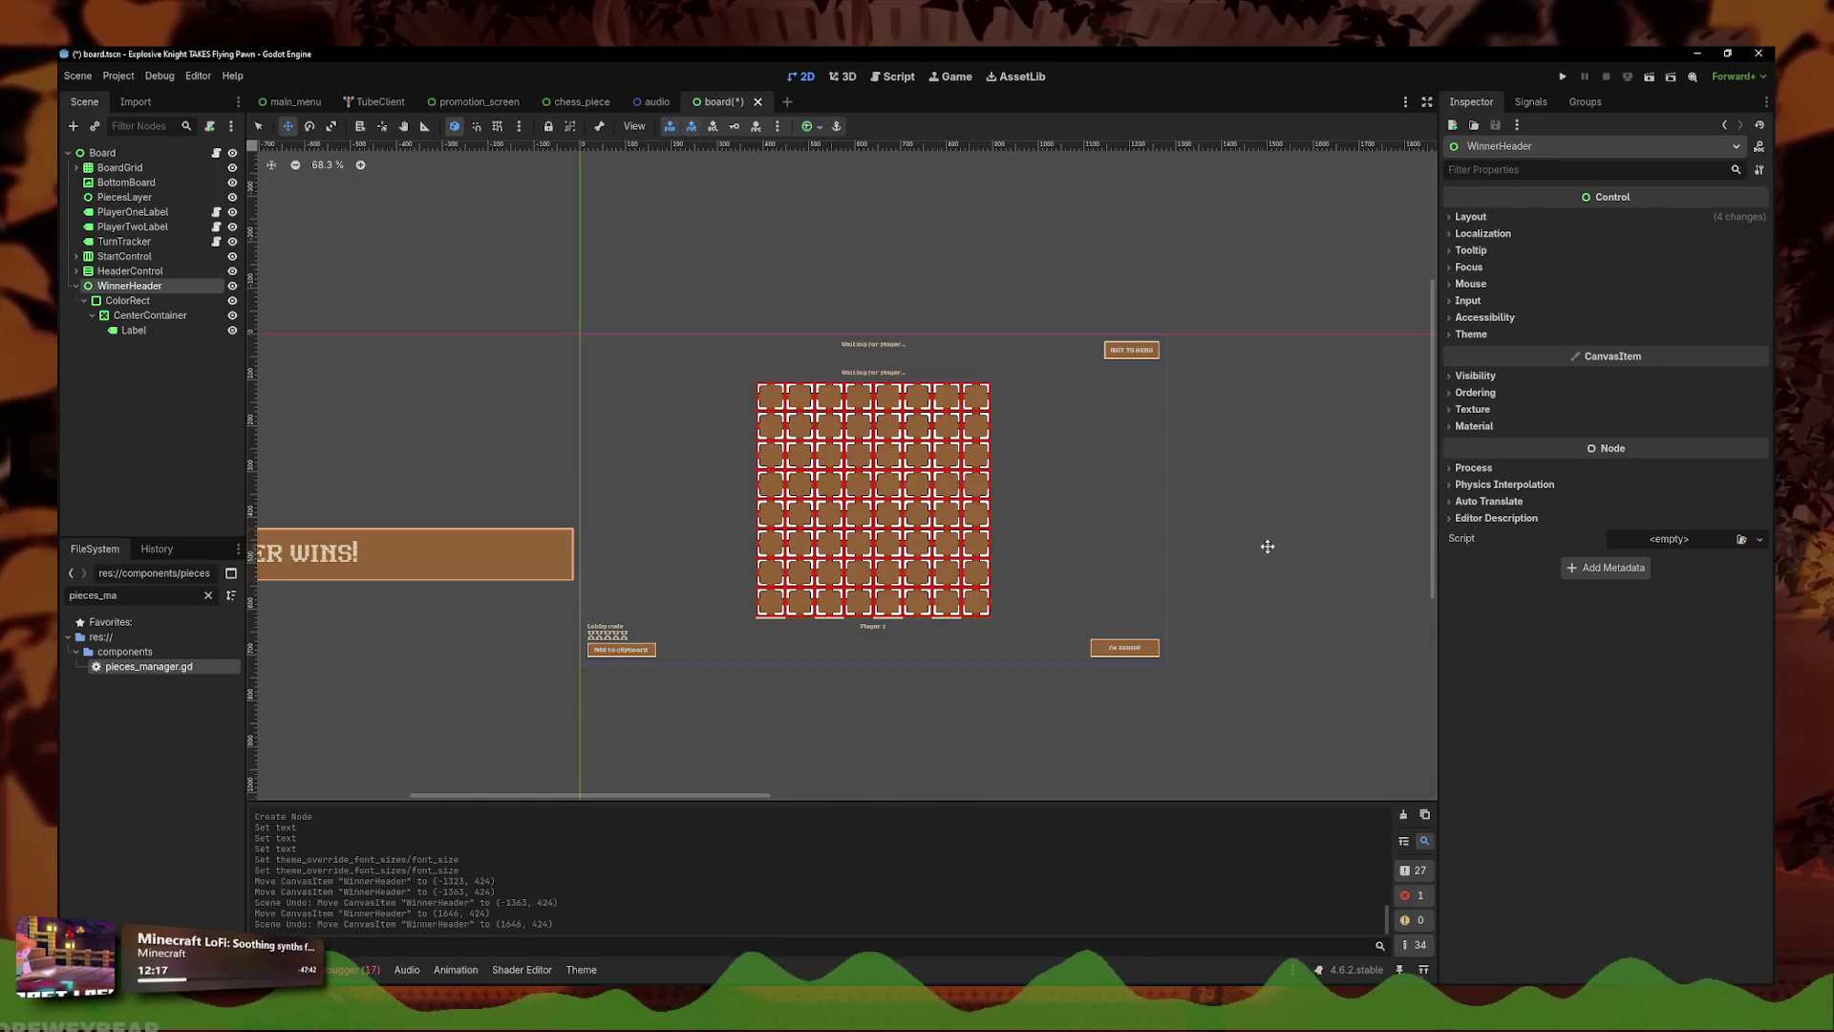
- Save board.tscn again and select the Label node
left_click(258, 126)
left_click(397, 260)
key("ctrl+s")
scroll(1180, 623, "up", 3)
left_click(906, 574)
key("Escape")
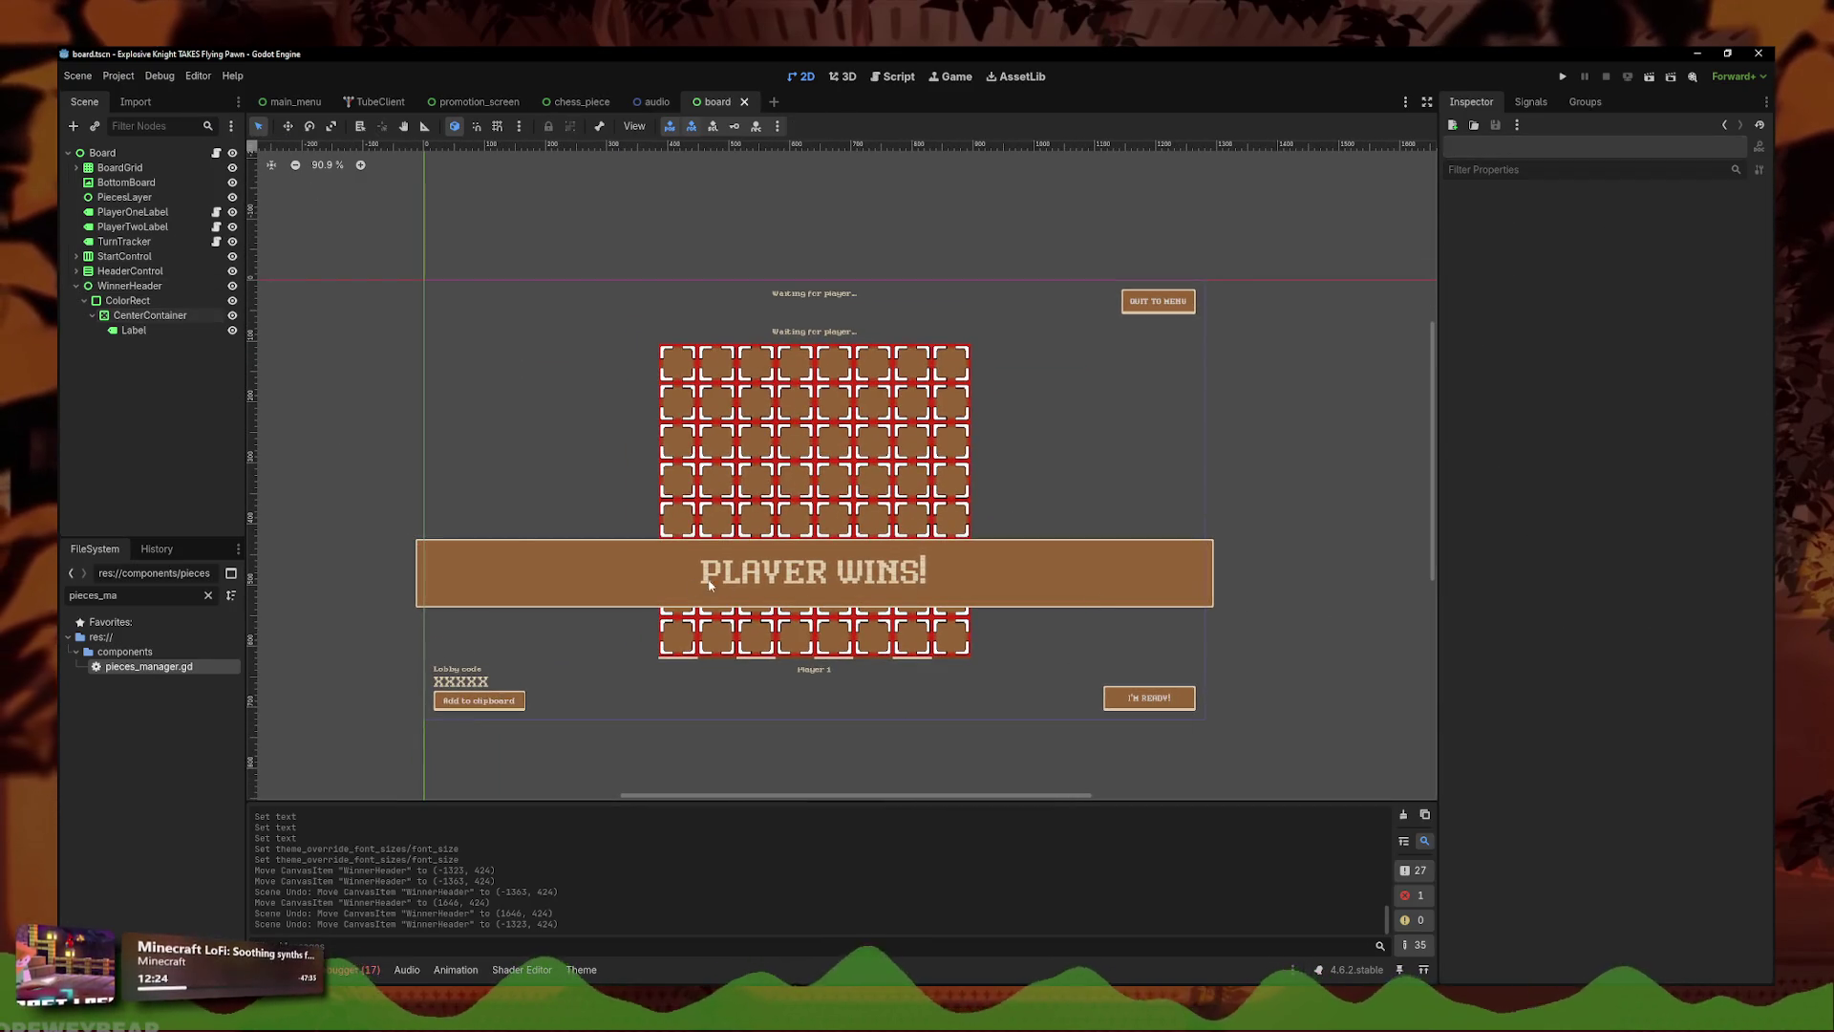
left_click(749, 585)
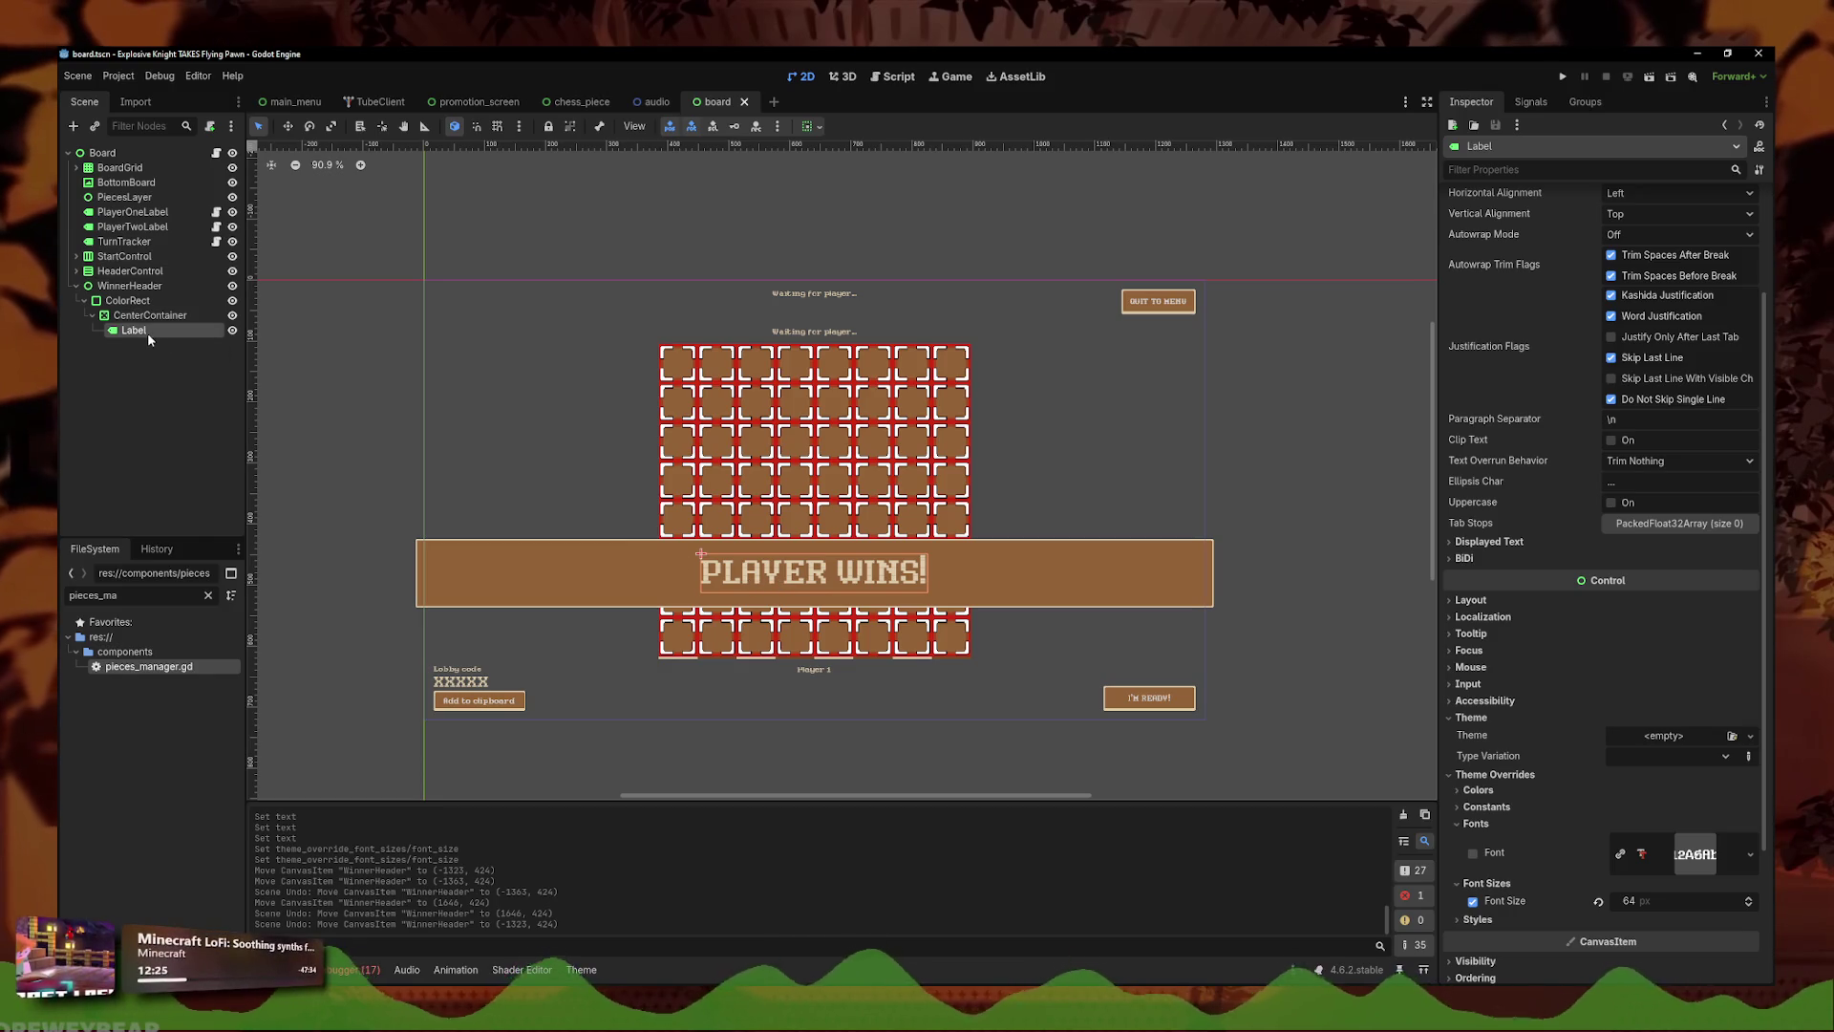
- Change the label text to '%s WINS!'
scroll(1484, 269, "up", 3)
double_click(1484, 241)
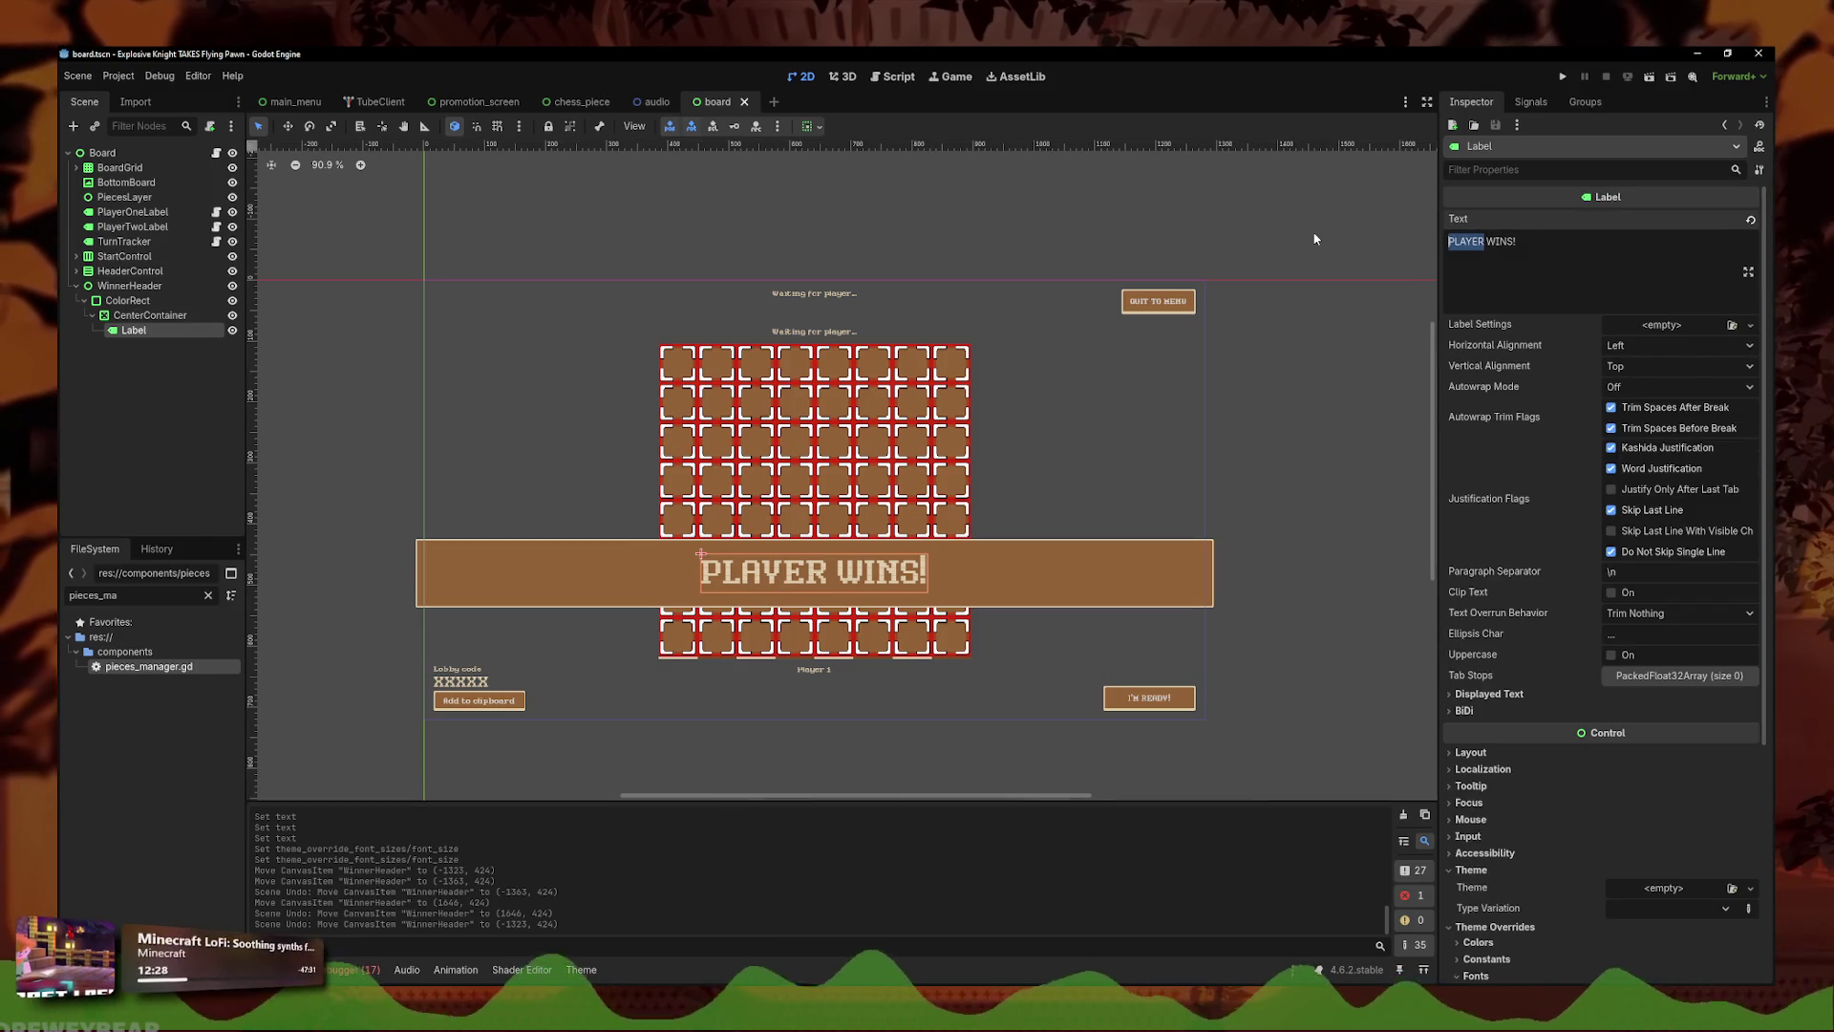
type("%s")
left_click(1371, 550)
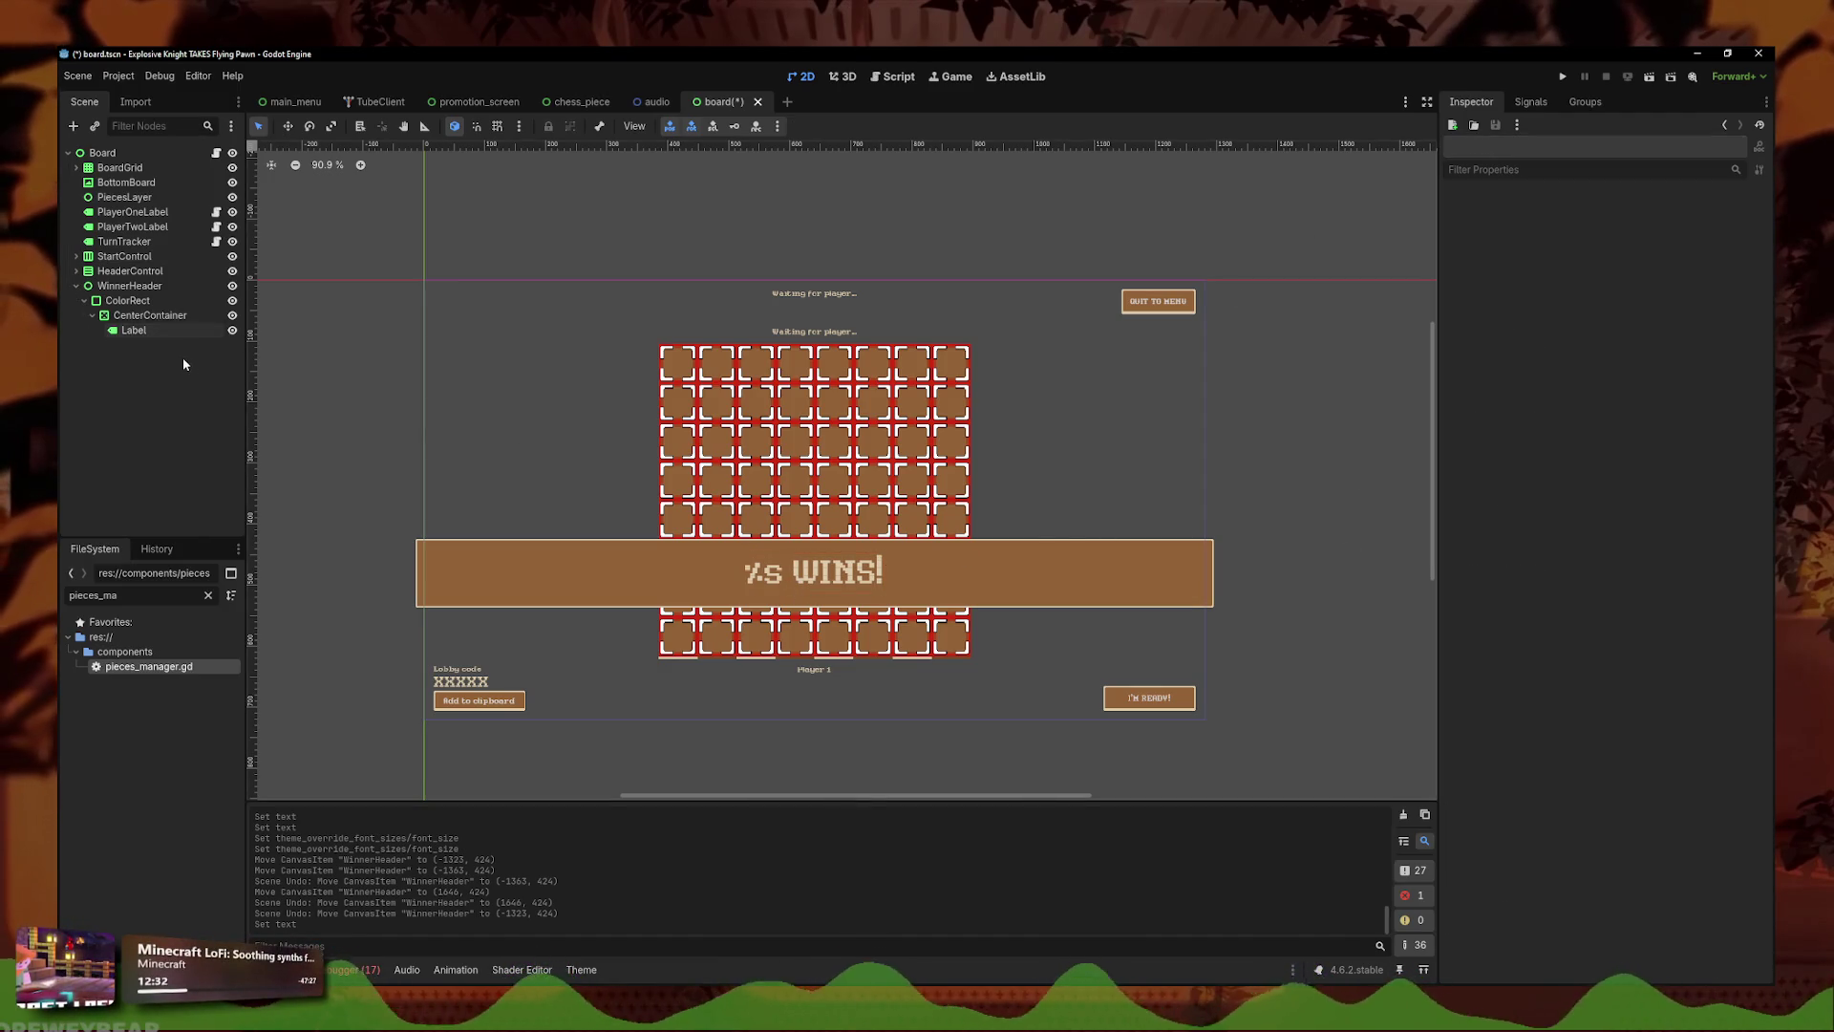
- Rename the ColorRect background node to Main
double_click(144, 331)
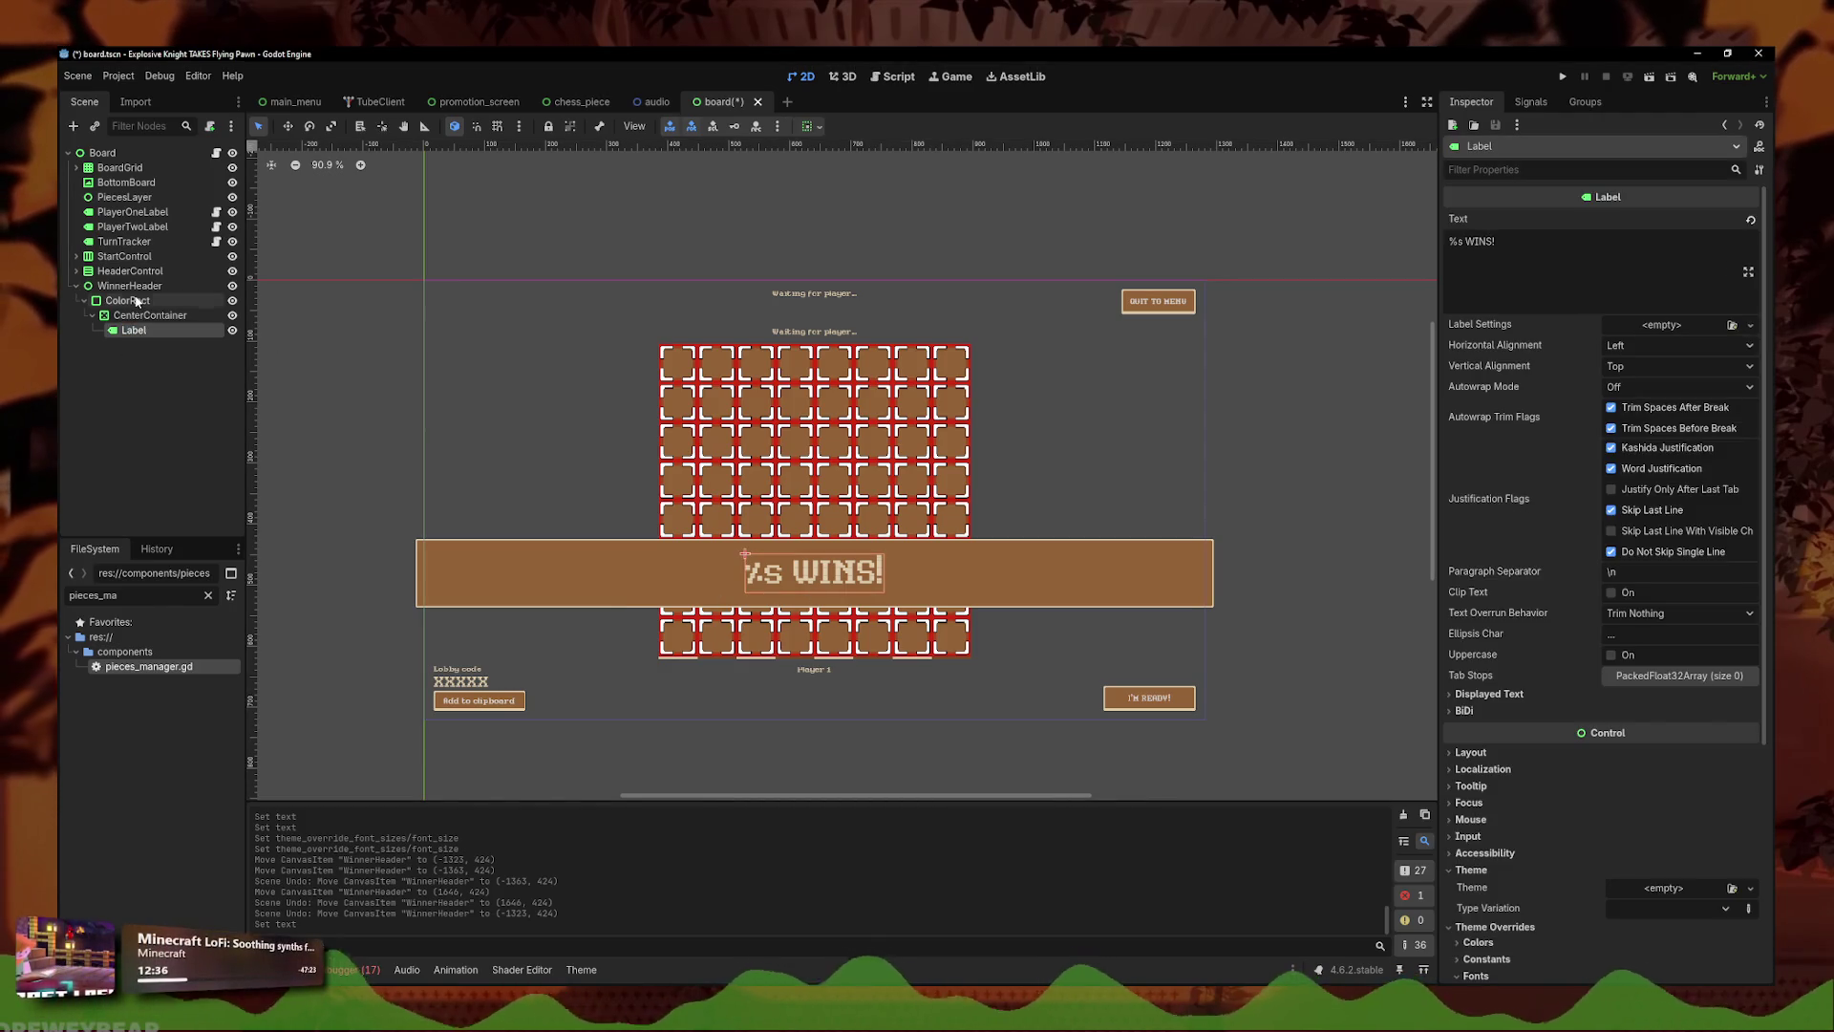
left_click(145, 303)
type("Panel")
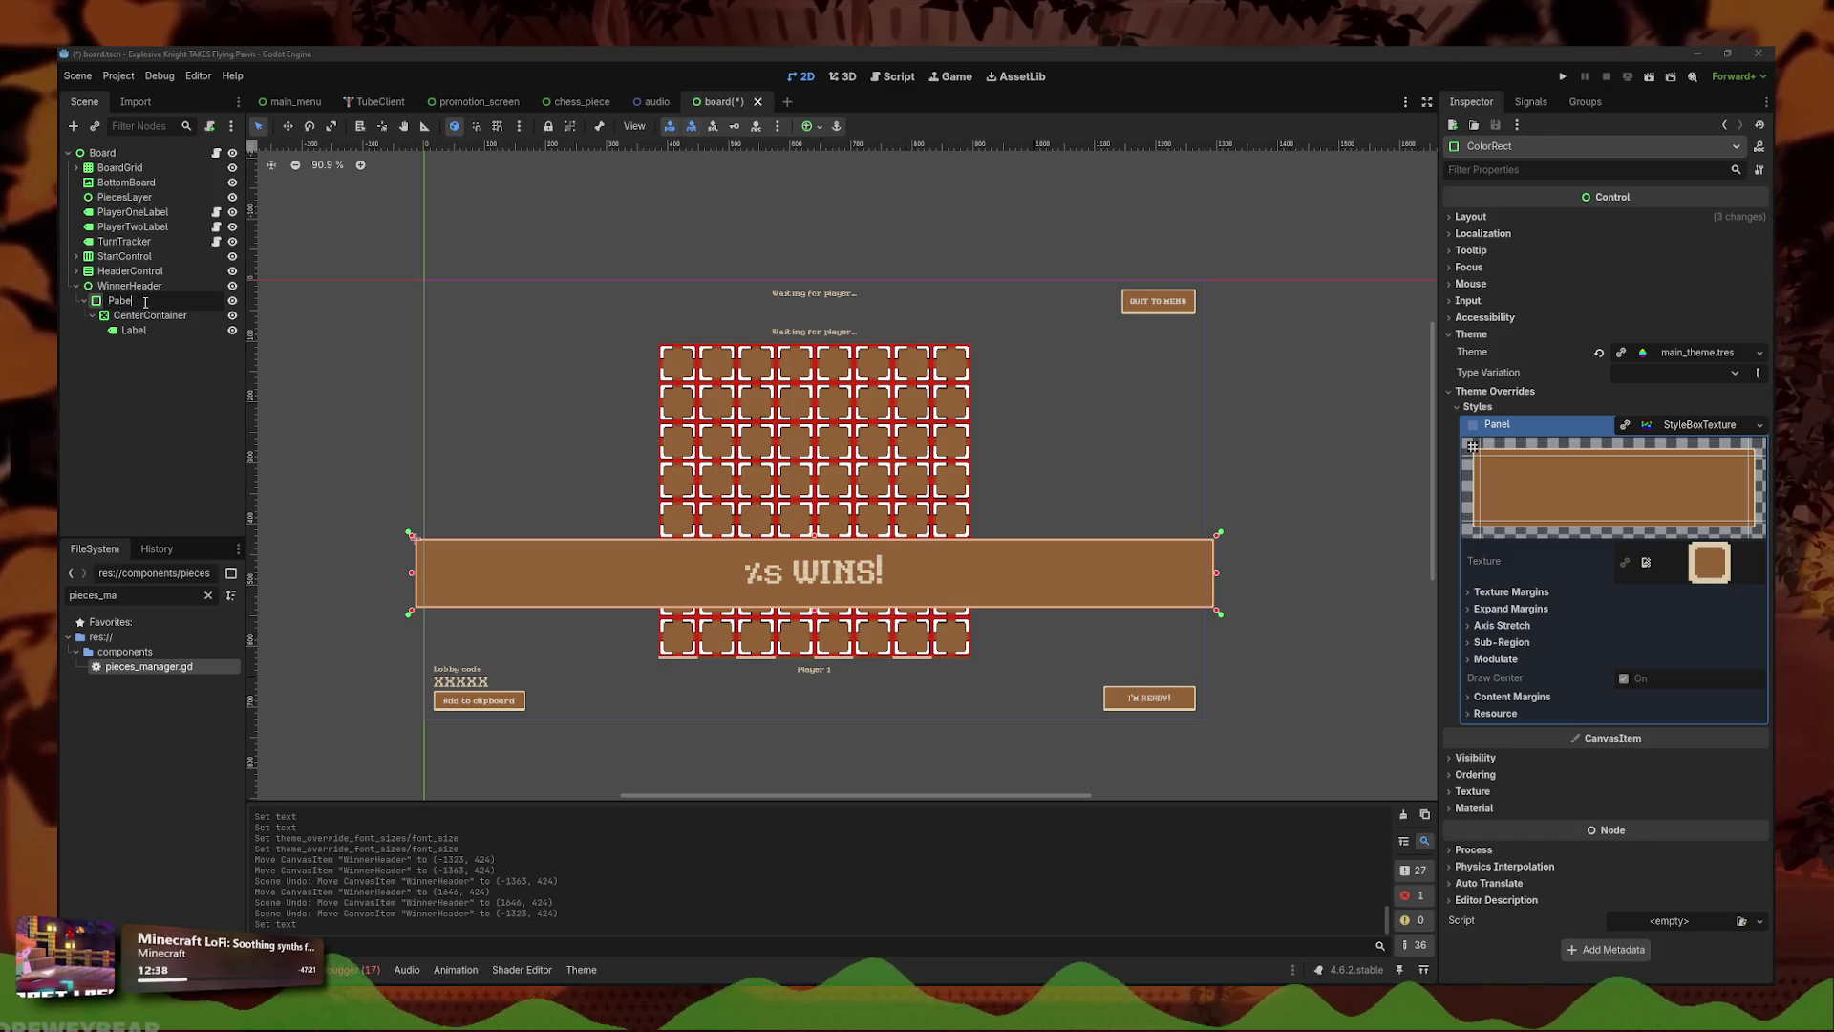
key("BackSpace")
key("BackSpace")
key("BackSpace")
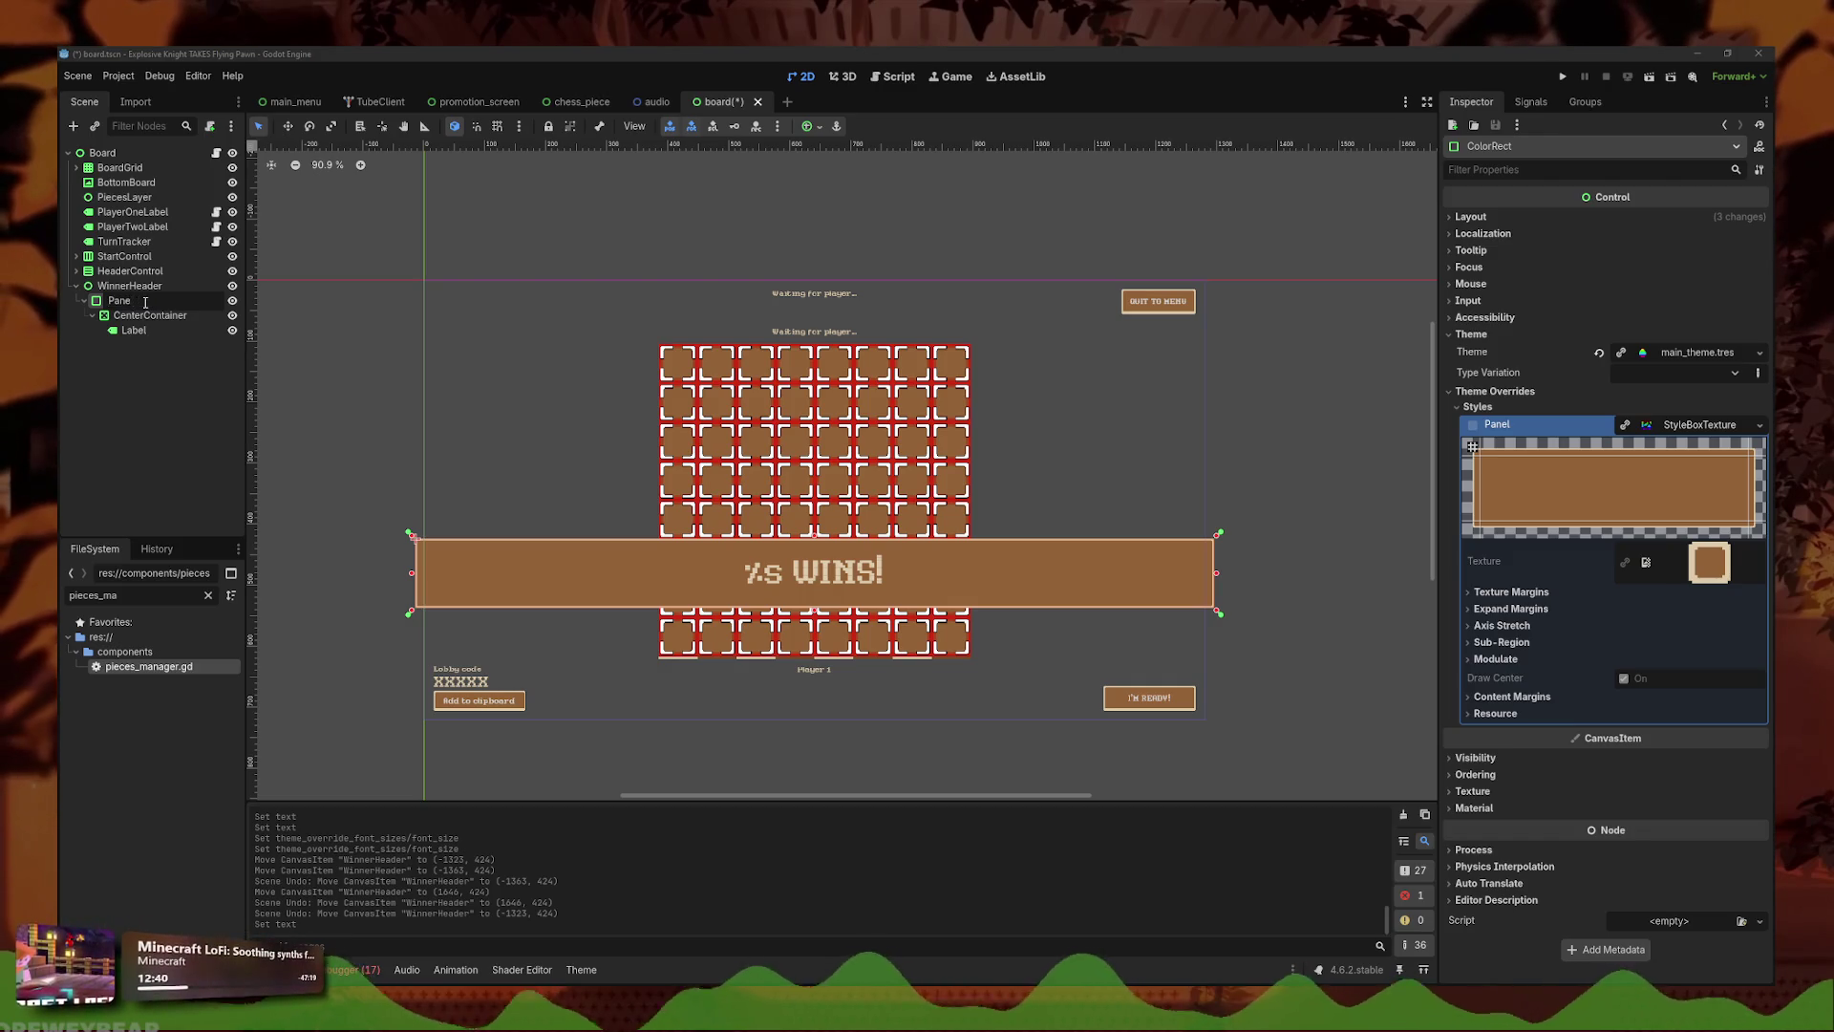
type("Main*")
key("Return")
double_click(145, 302)
key("BackSpace")
key("Return")
- Rename the Label node to WinnerLabel
double_click(150, 313)
key("Escape")
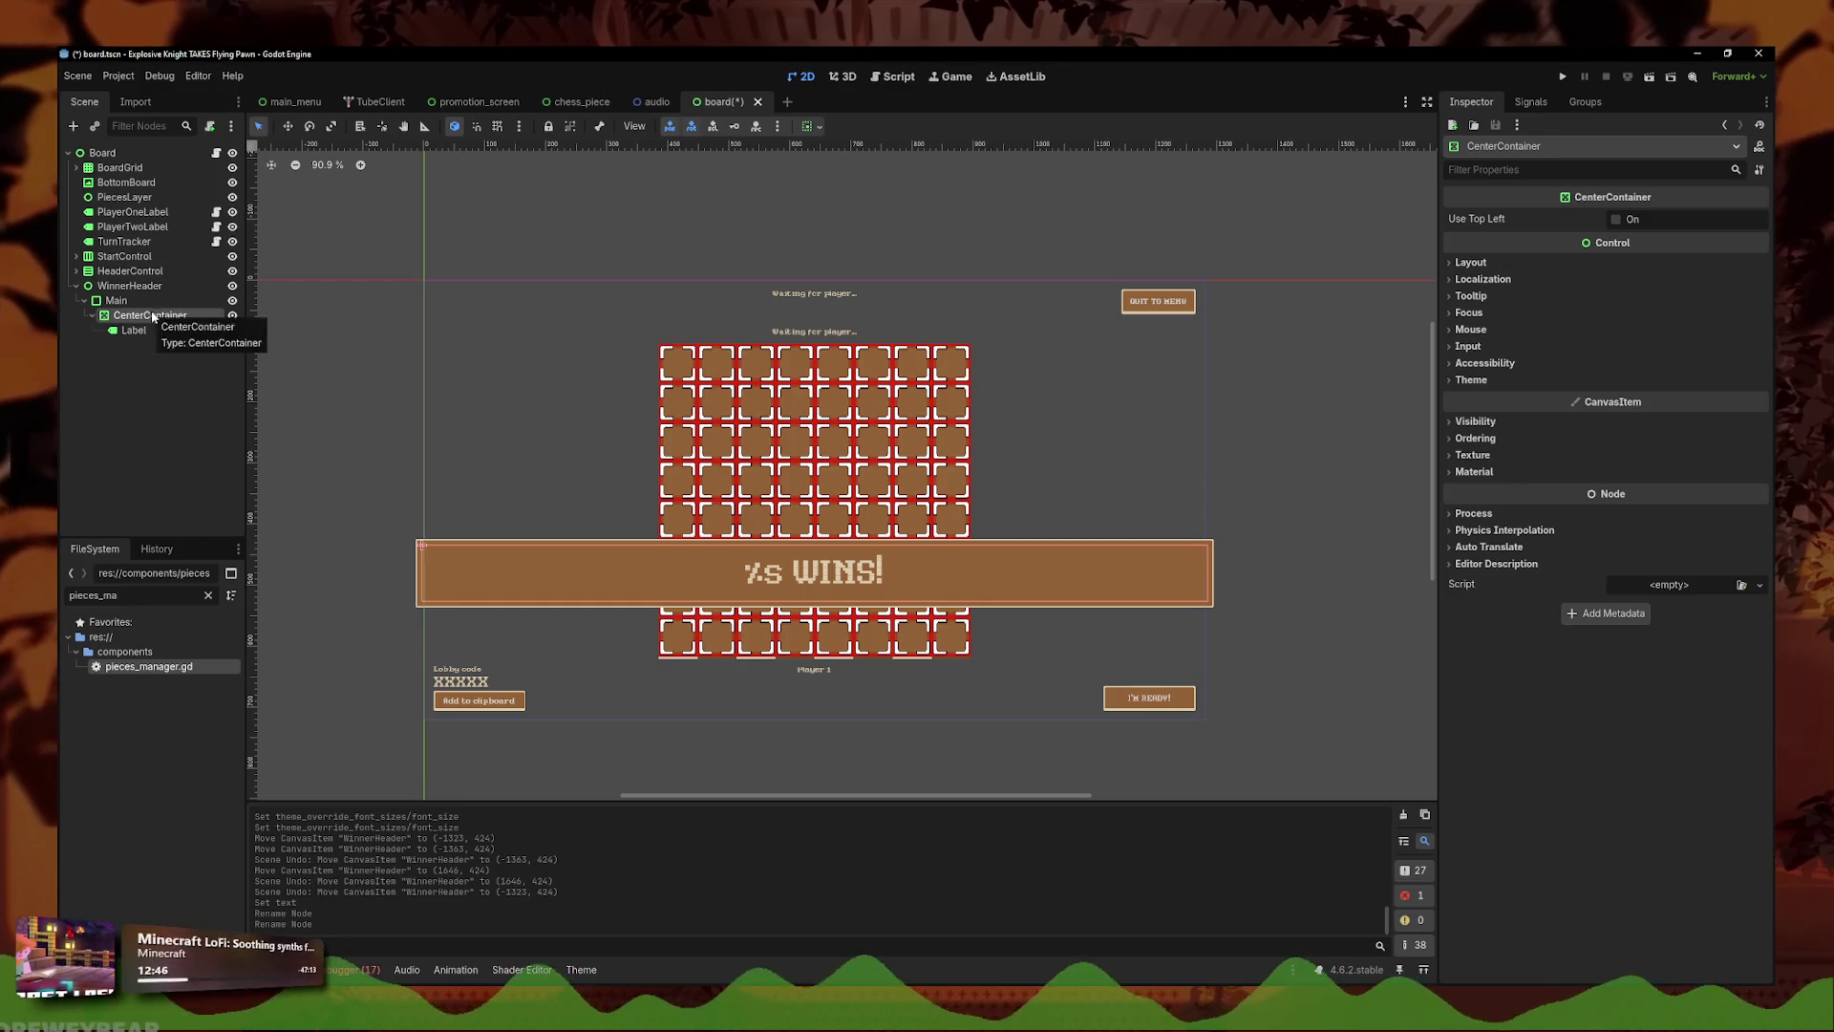
double_click(163, 334)
type("L")
key("Escape")
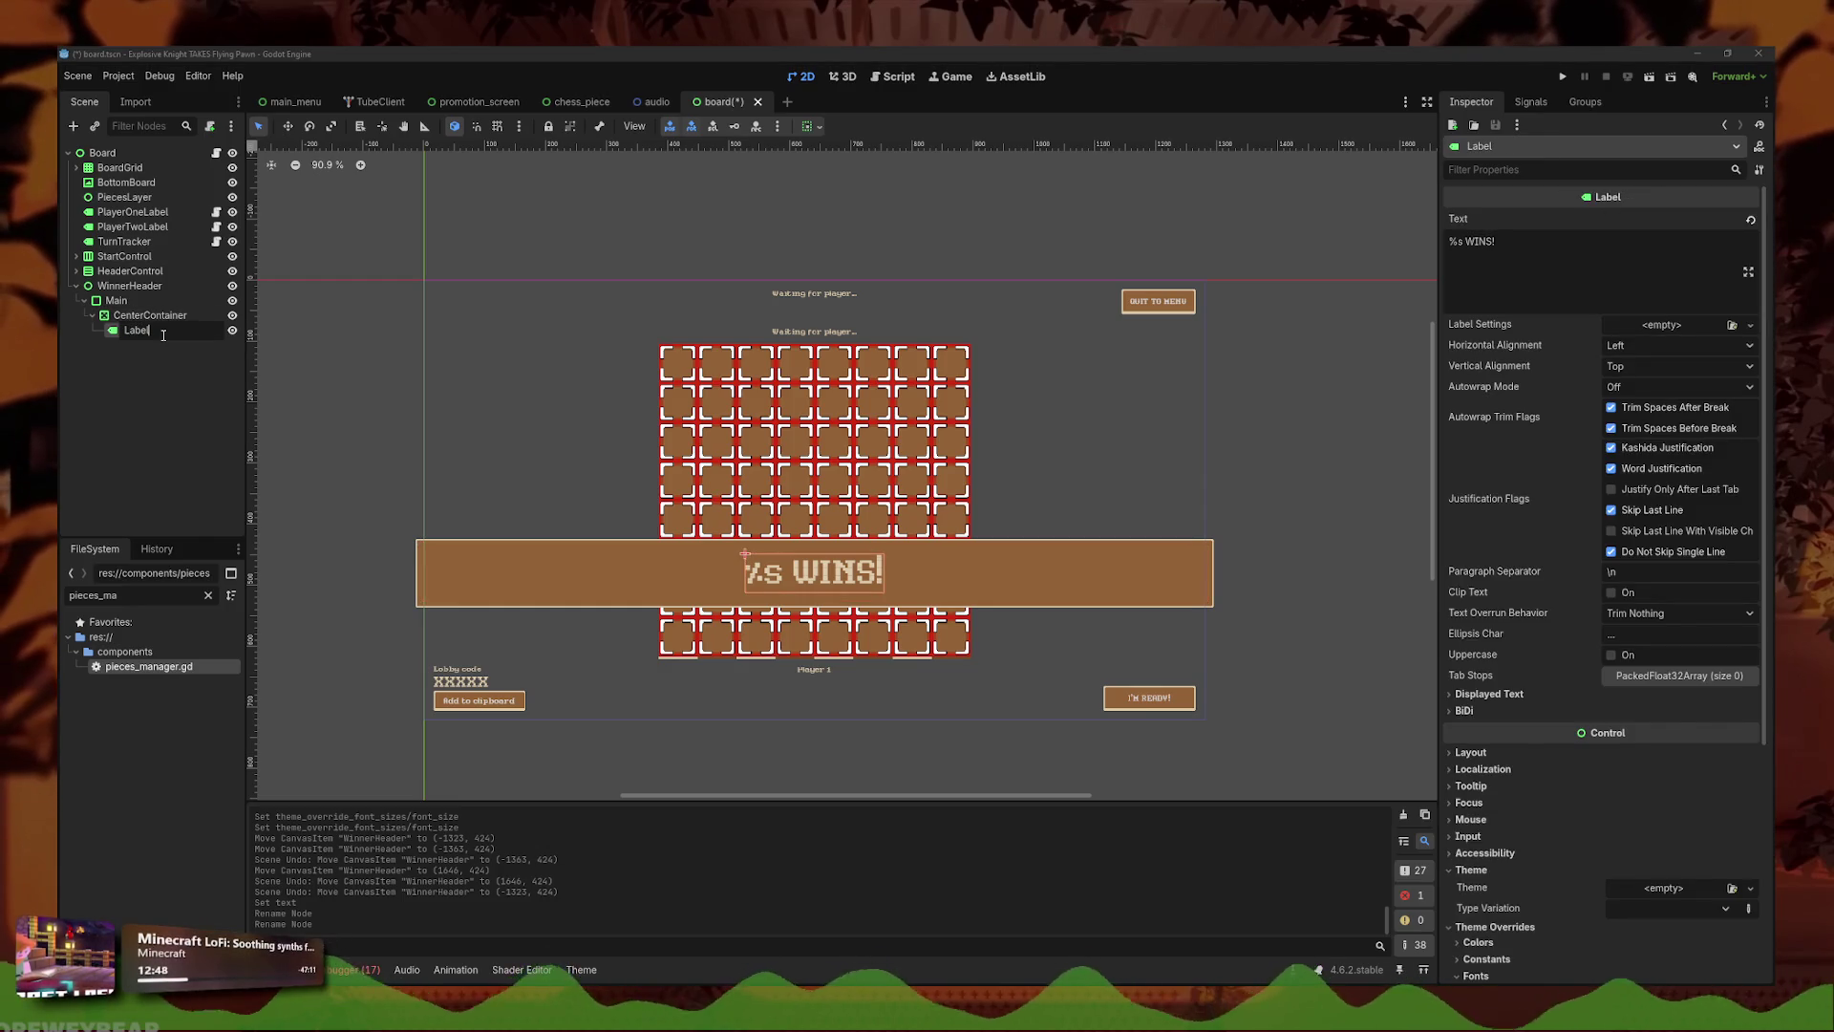
type("WinnerLabel")
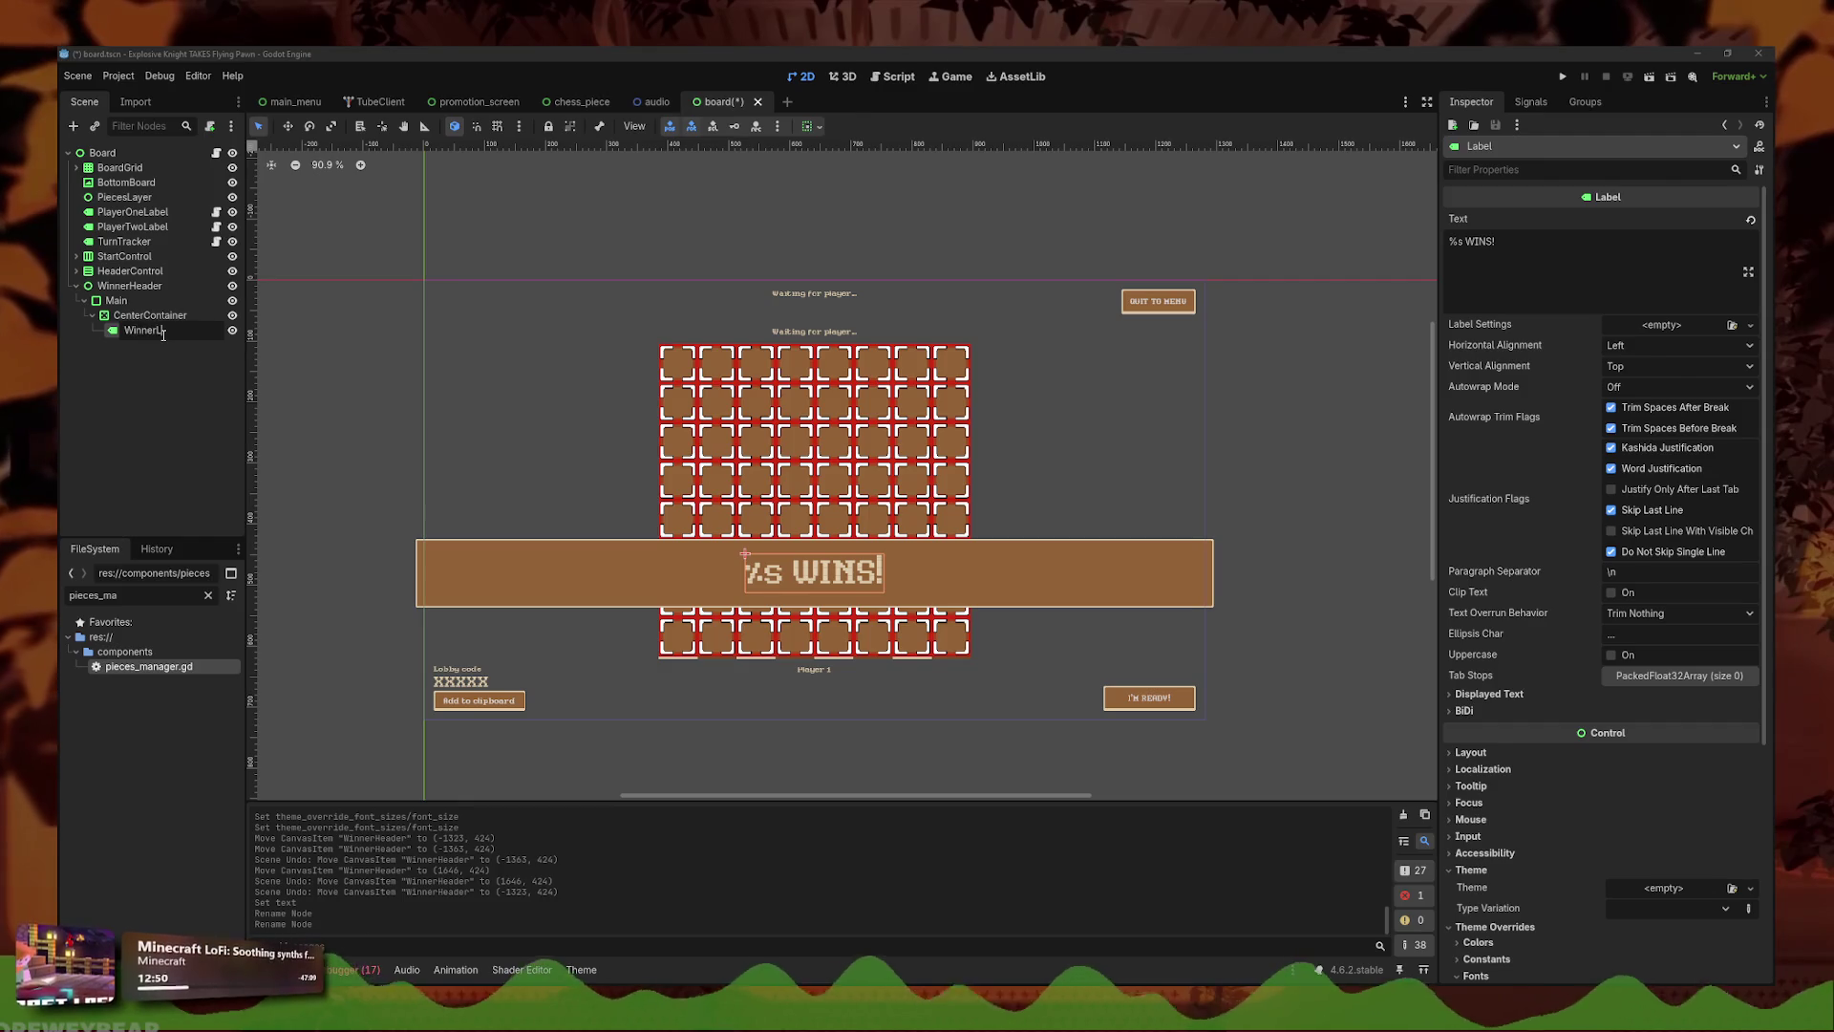
key("Return")
- Save board.tscn with the renamed banner nodes
left_click(738, 564)
key("ctrl+s")
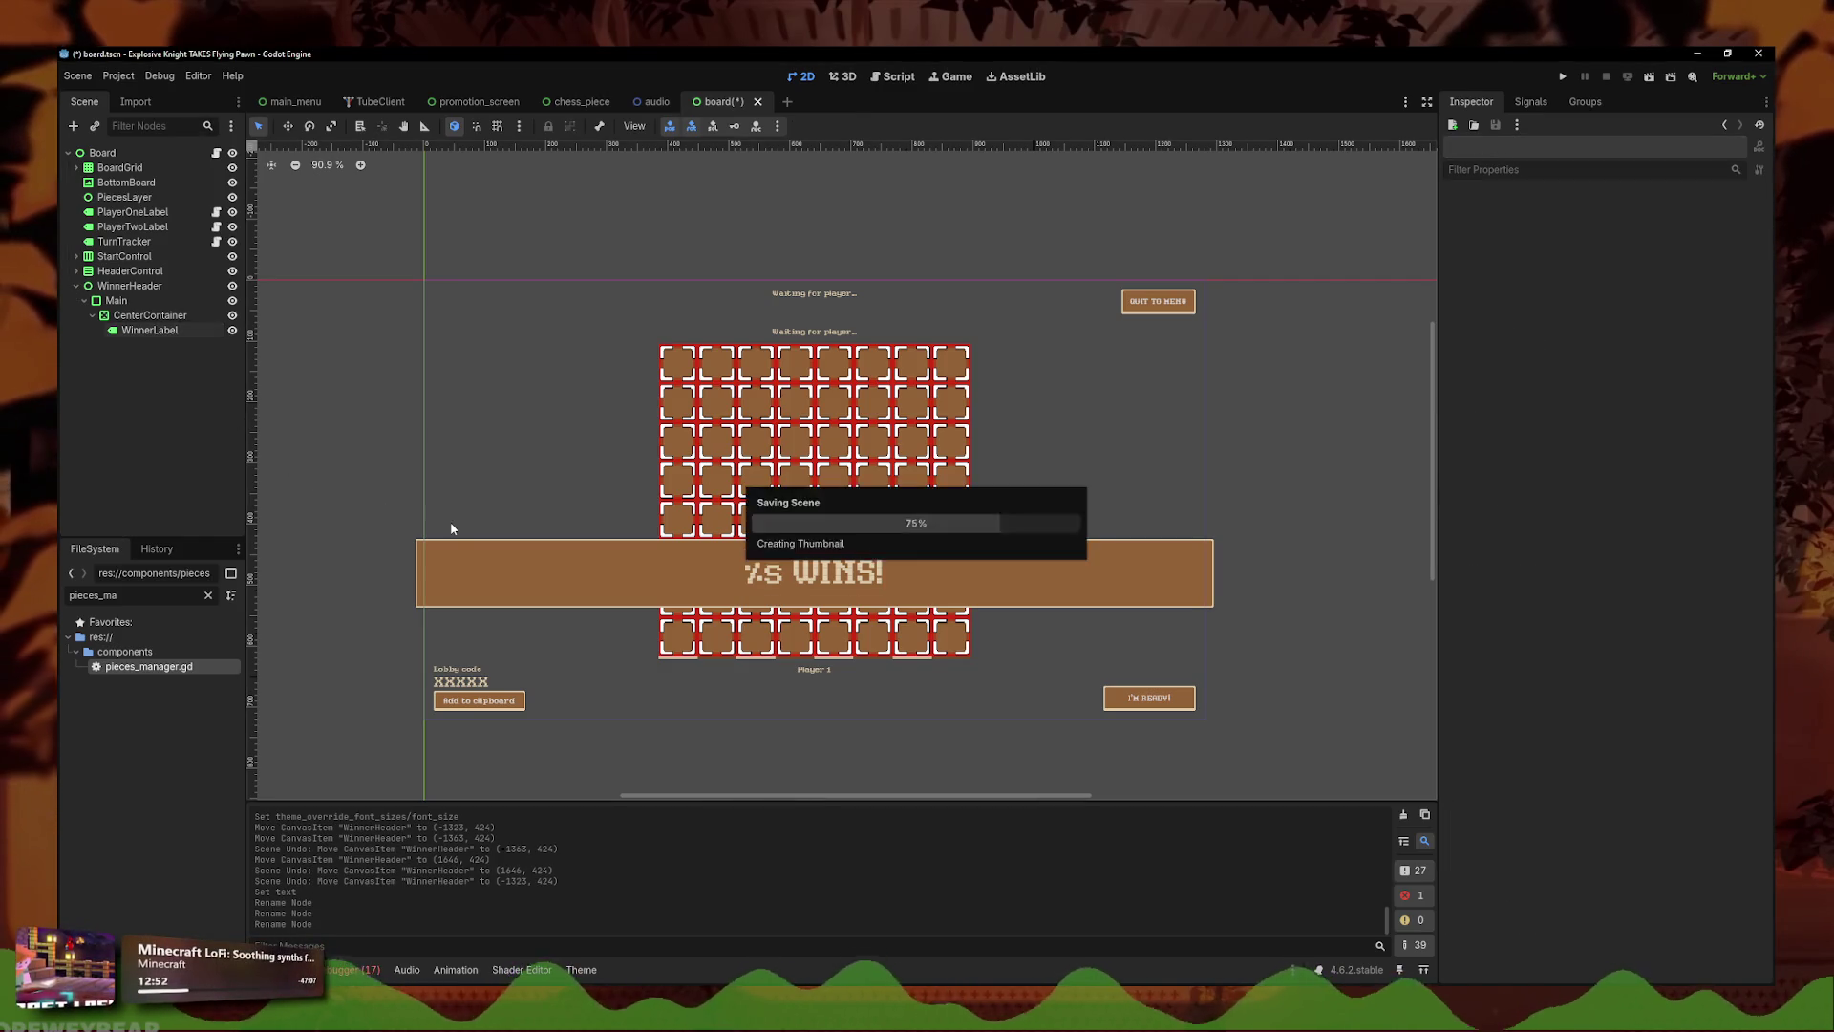
left_click(738, 563)
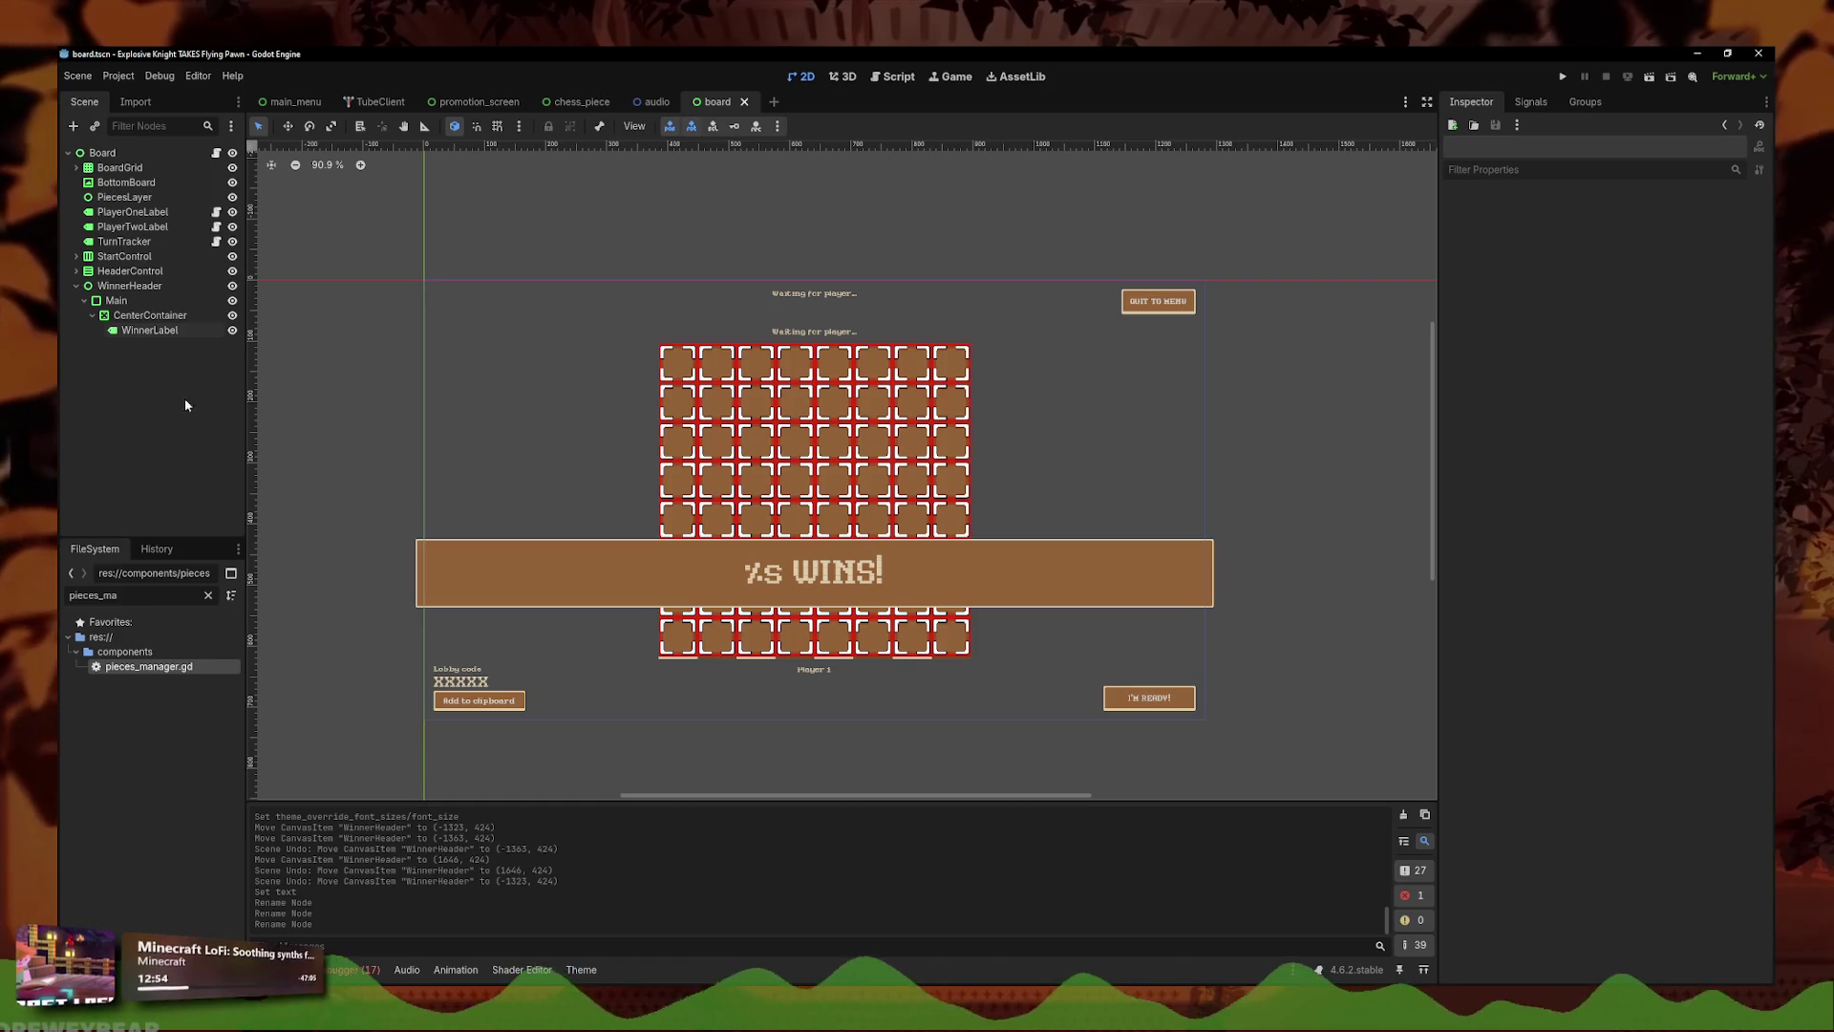
left_click(359, 491)
left_click(150, 315)
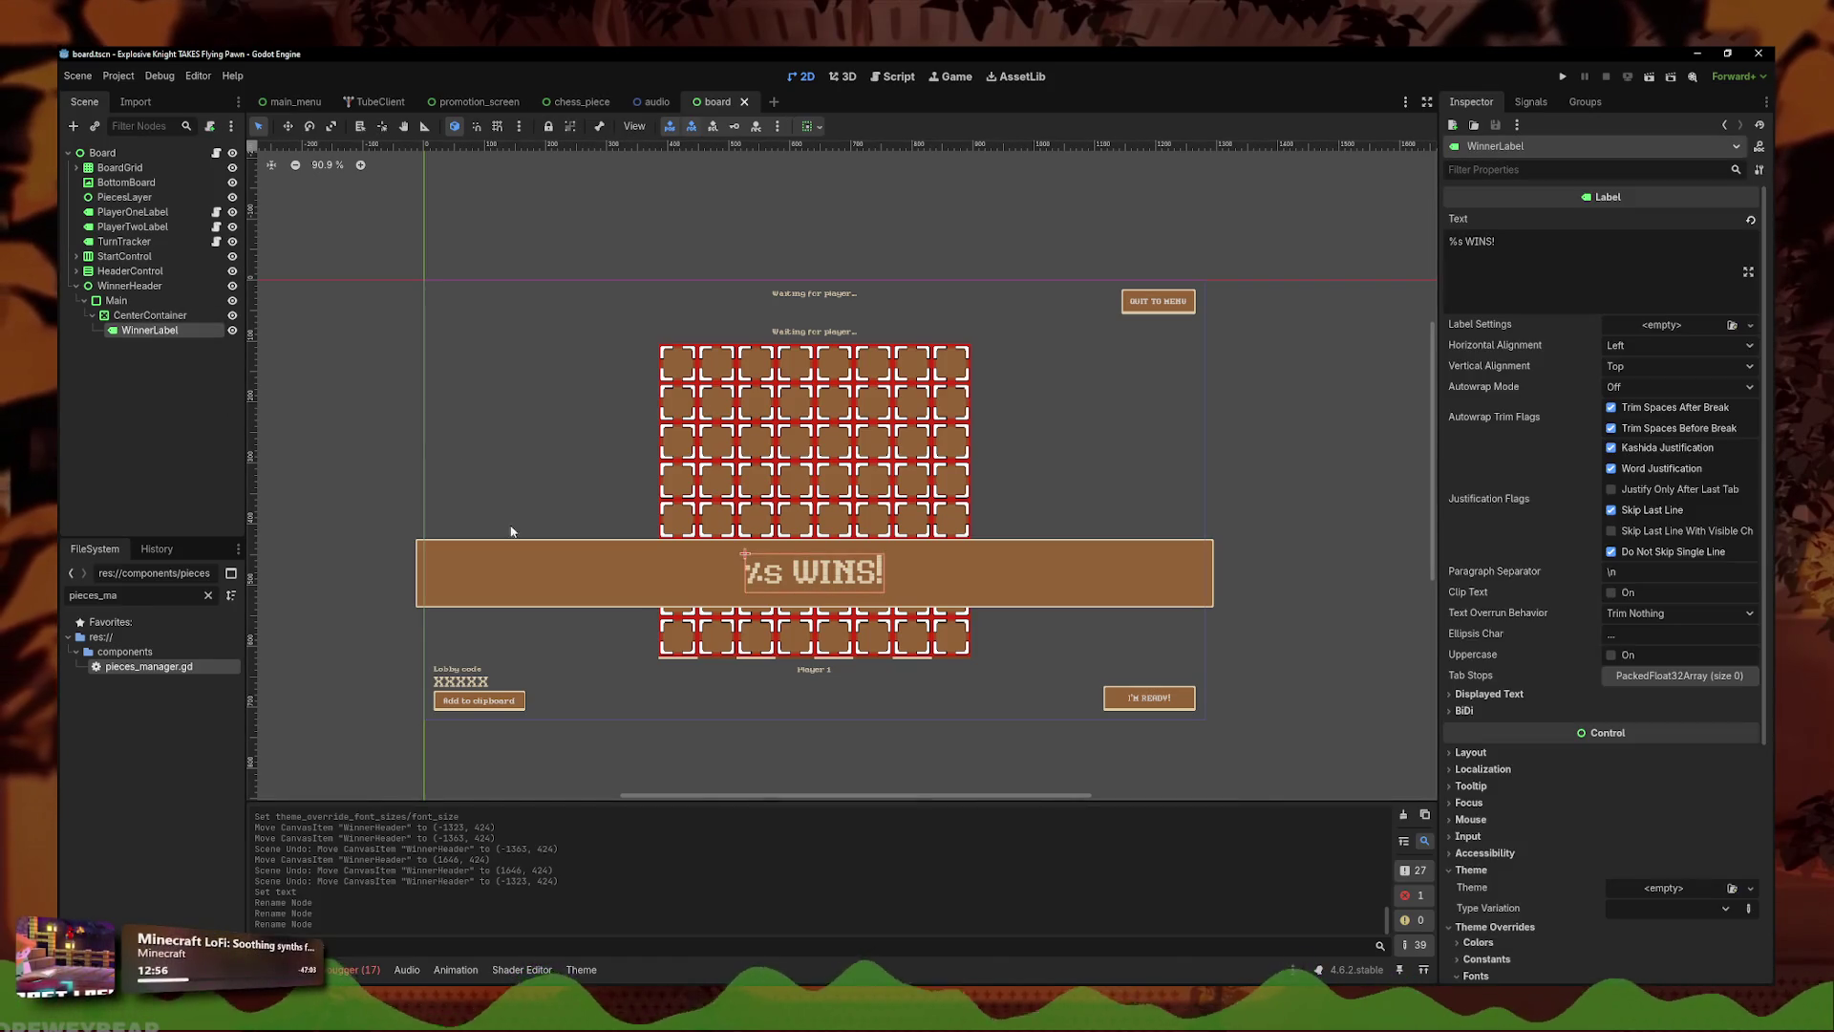
- Save the WinnerHeader branch as a scene, pointing the save dialog at res://components
right_click(151, 286)
left_click(287, 570)
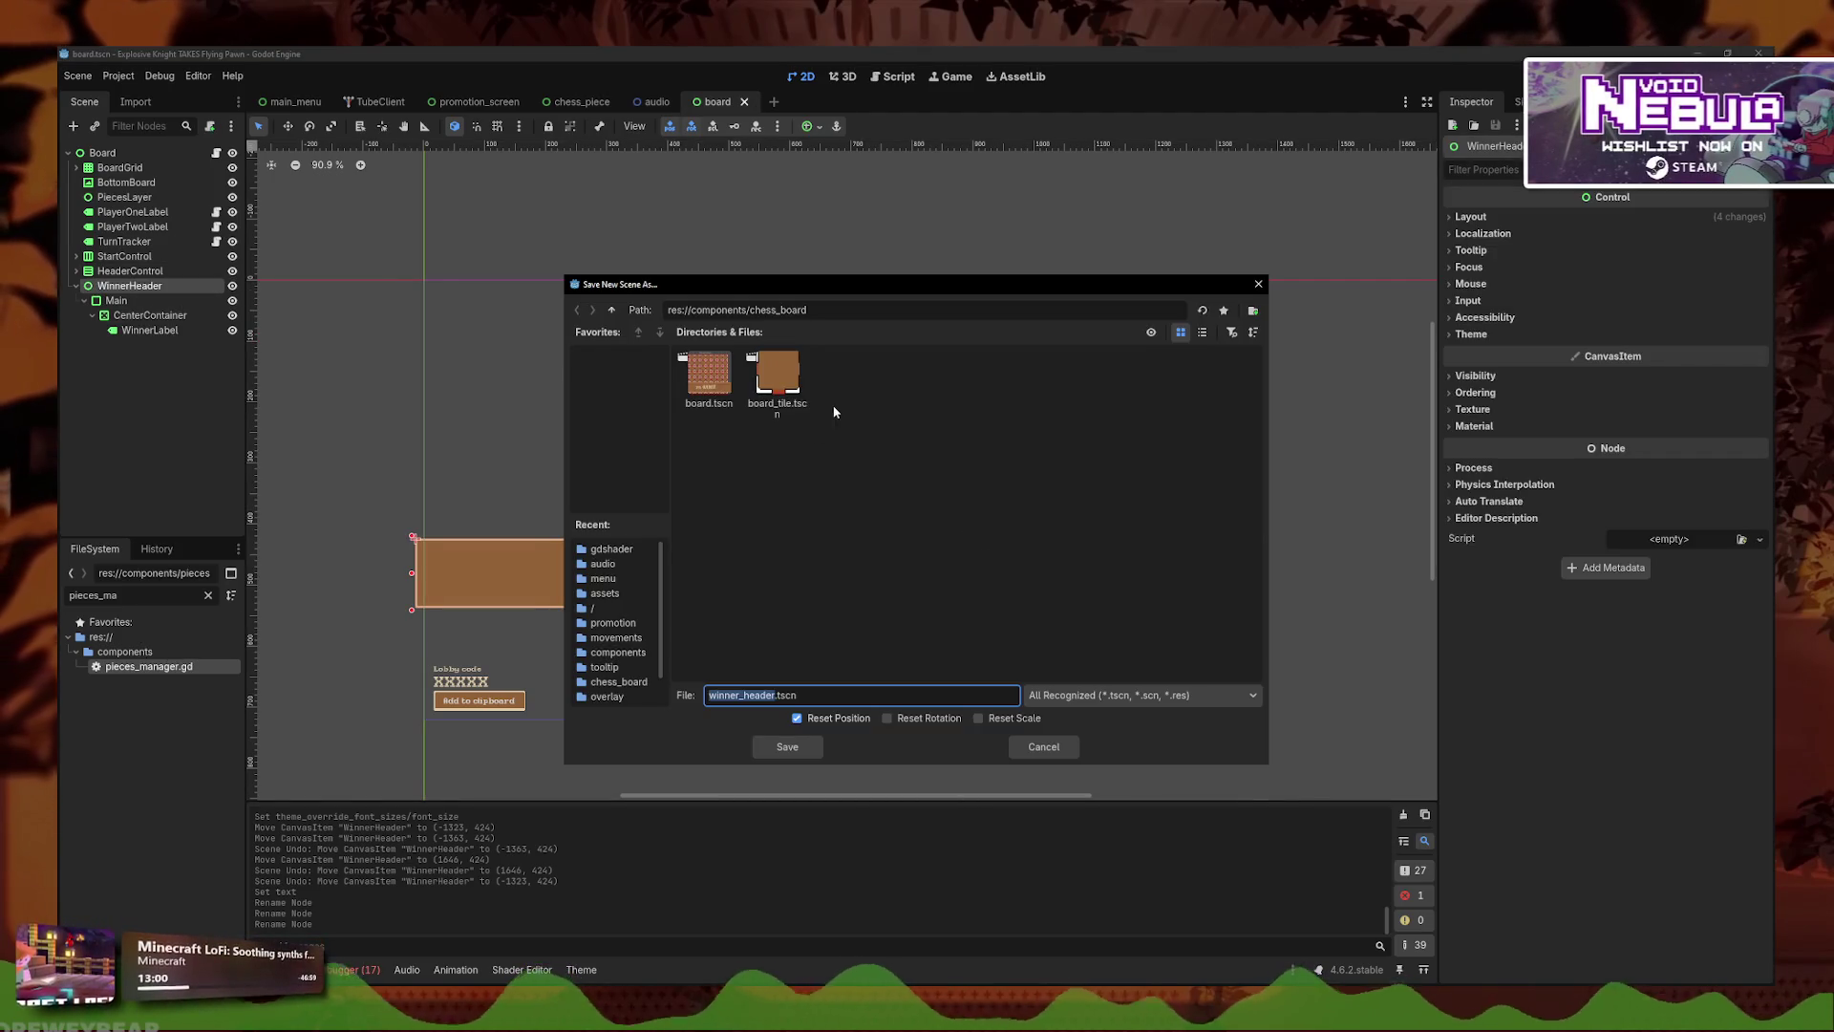
double_click(778, 313)
key("BackSpace")
key("Return")
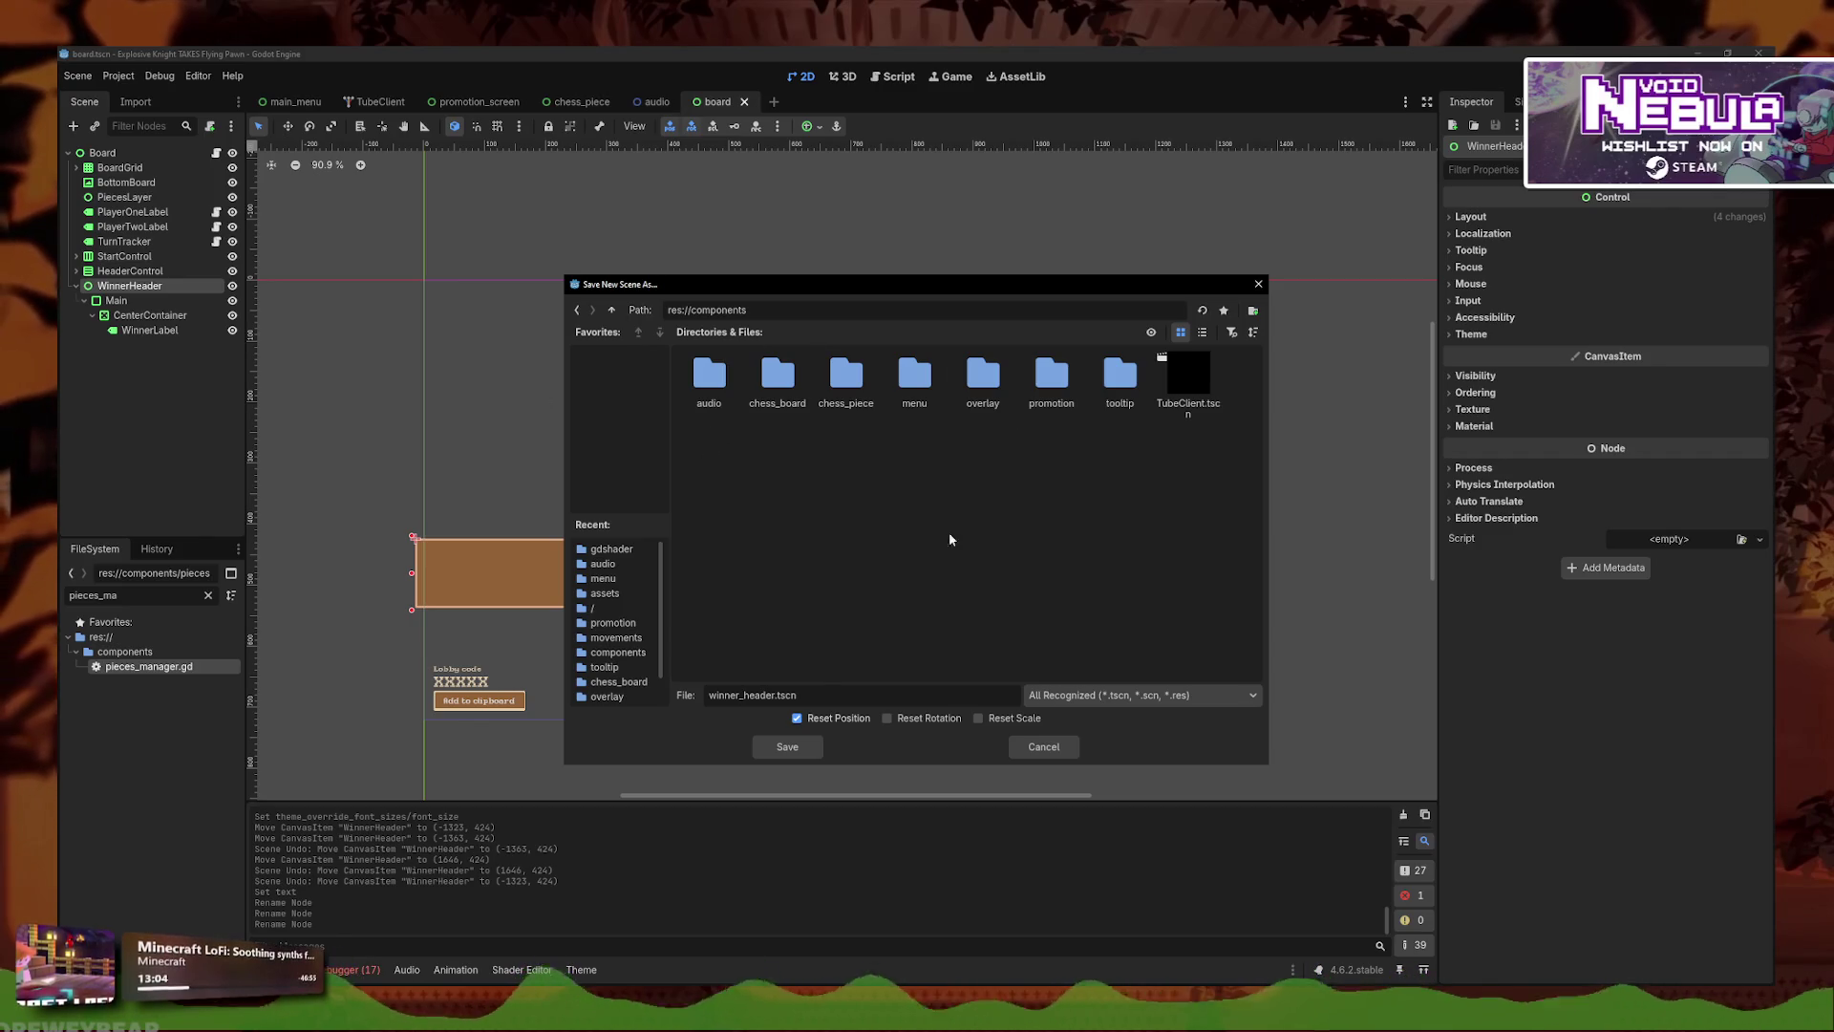
- Create a 'winner' folder inside components and save winner_header.tscn there
right_click(838, 540)
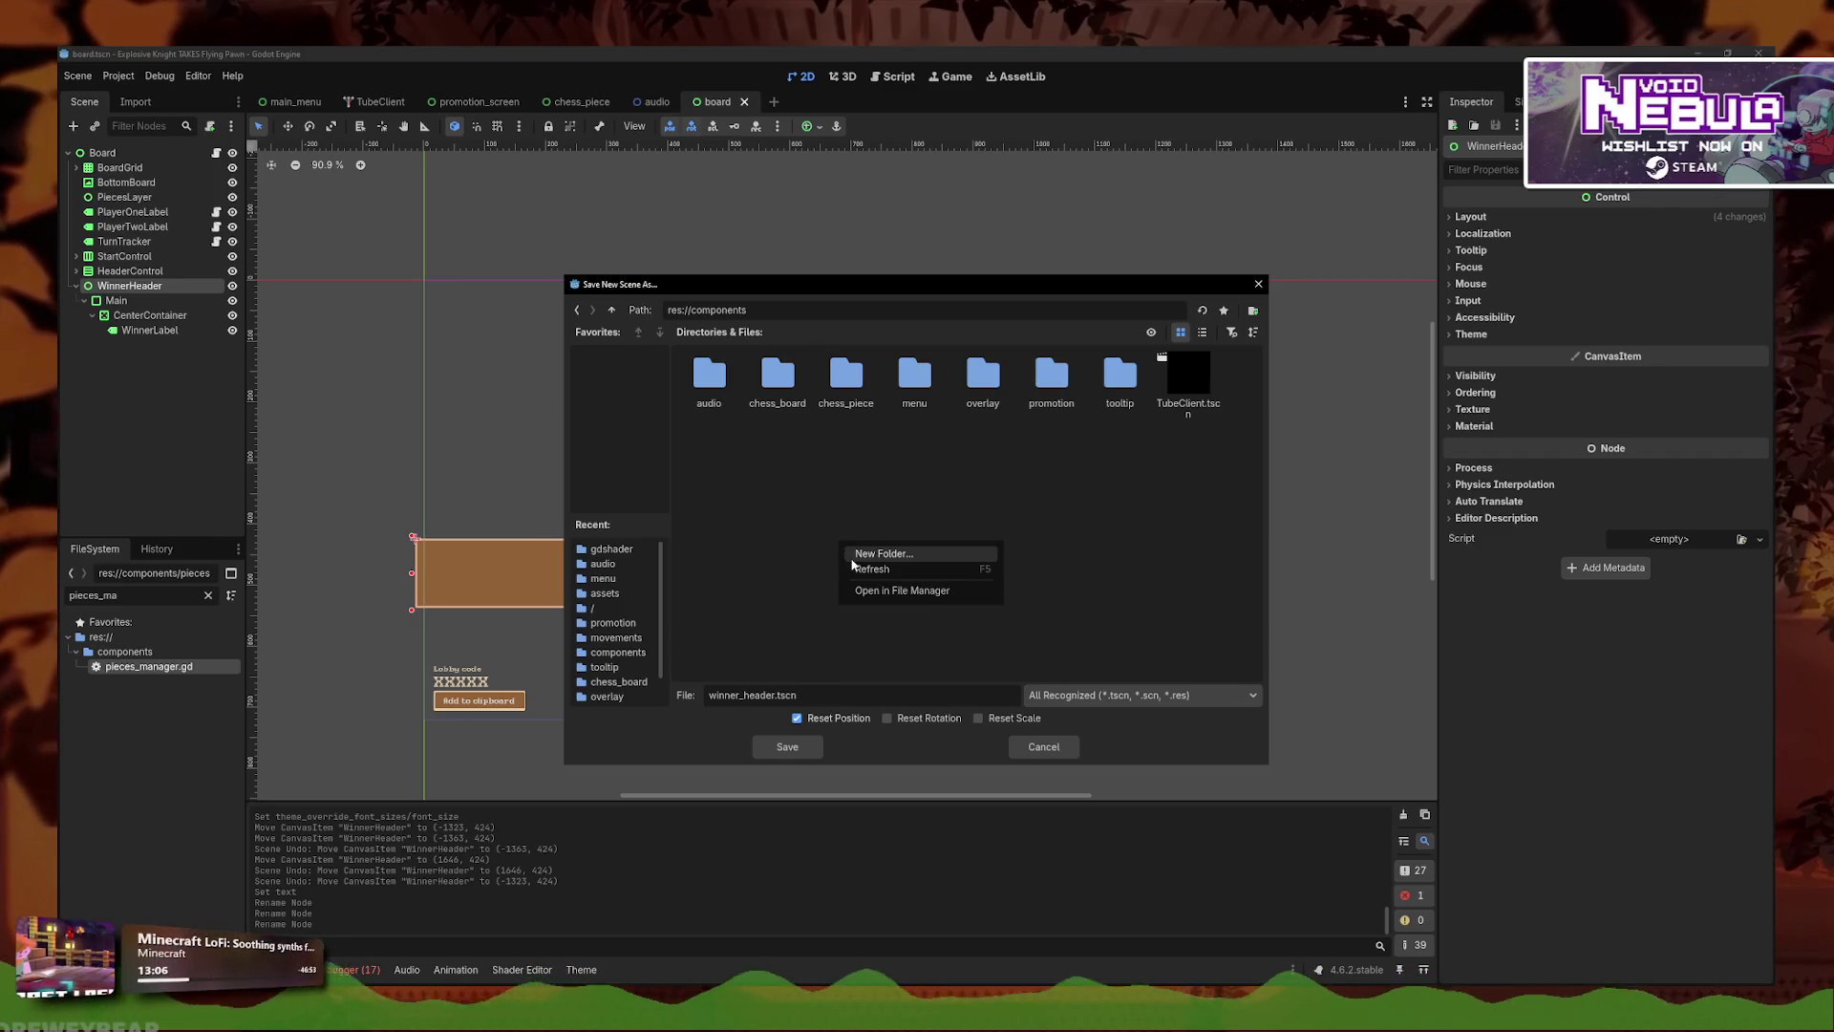
left_click(879, 550)
type("winner")
key("Return")
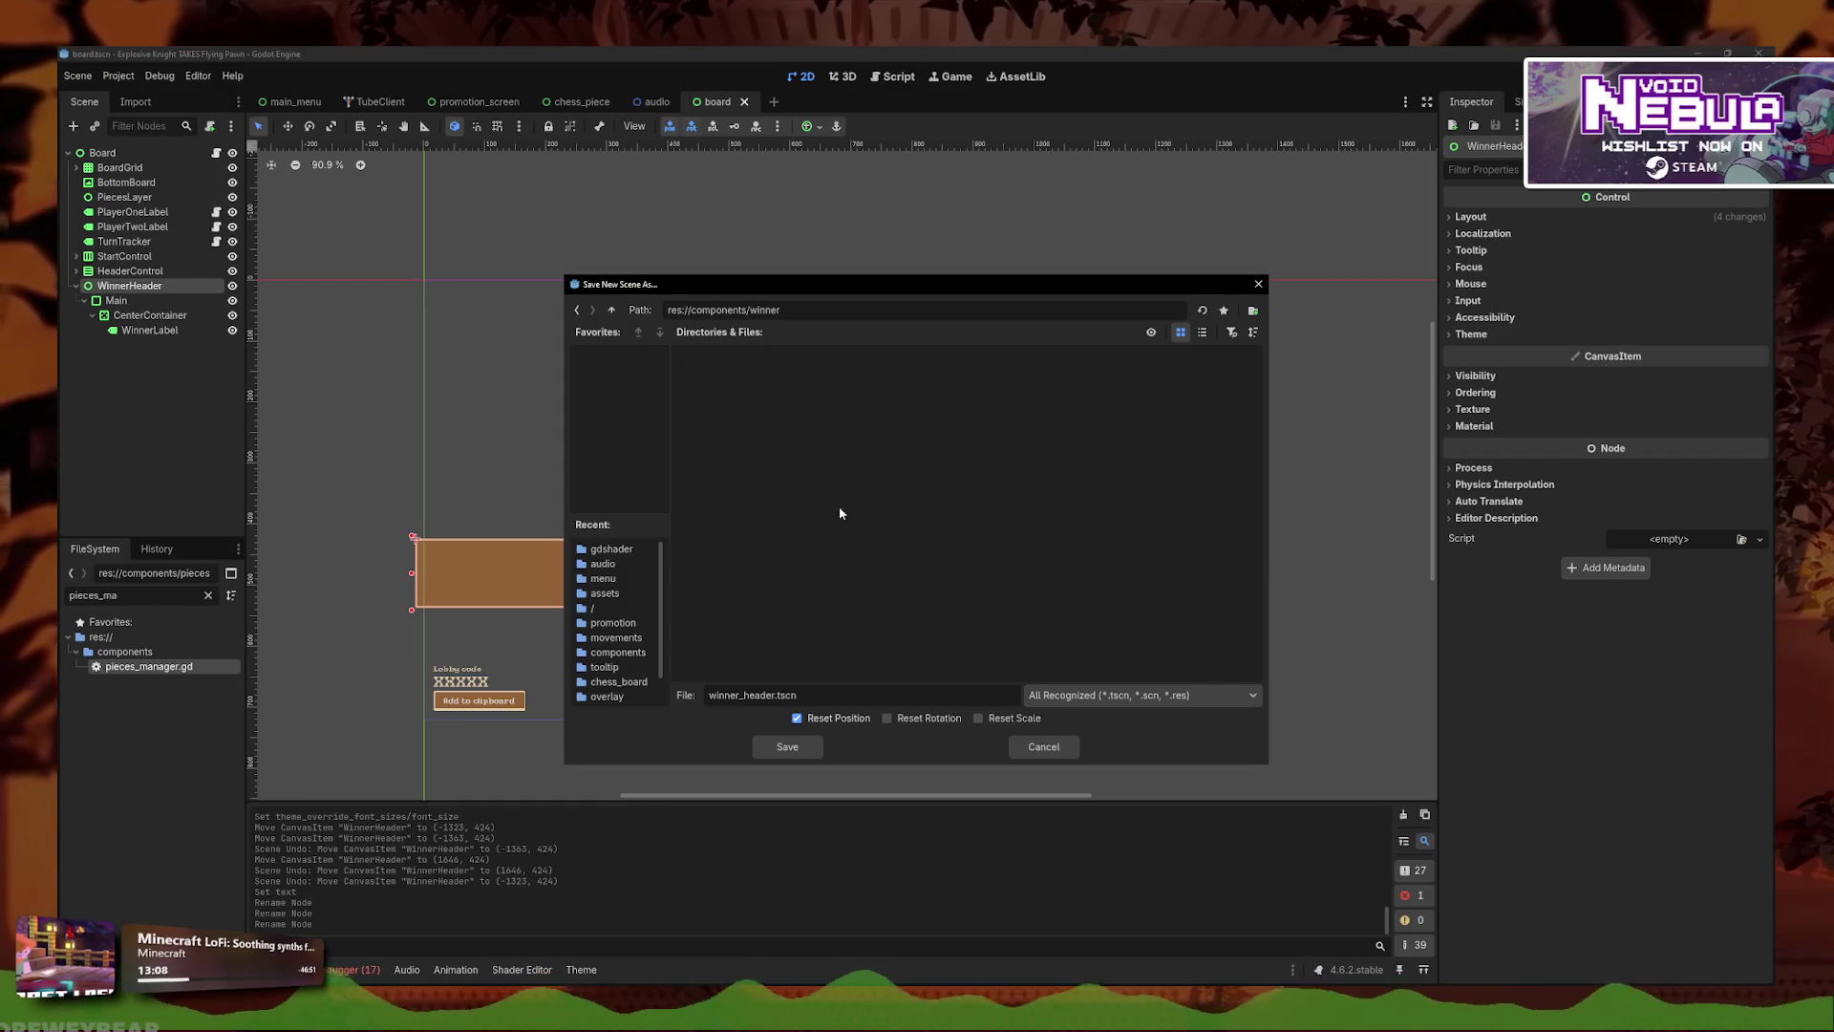
left_click(782, 745)
- Start attaching a script to the WinnerHeader root node
left_click(214, 285)
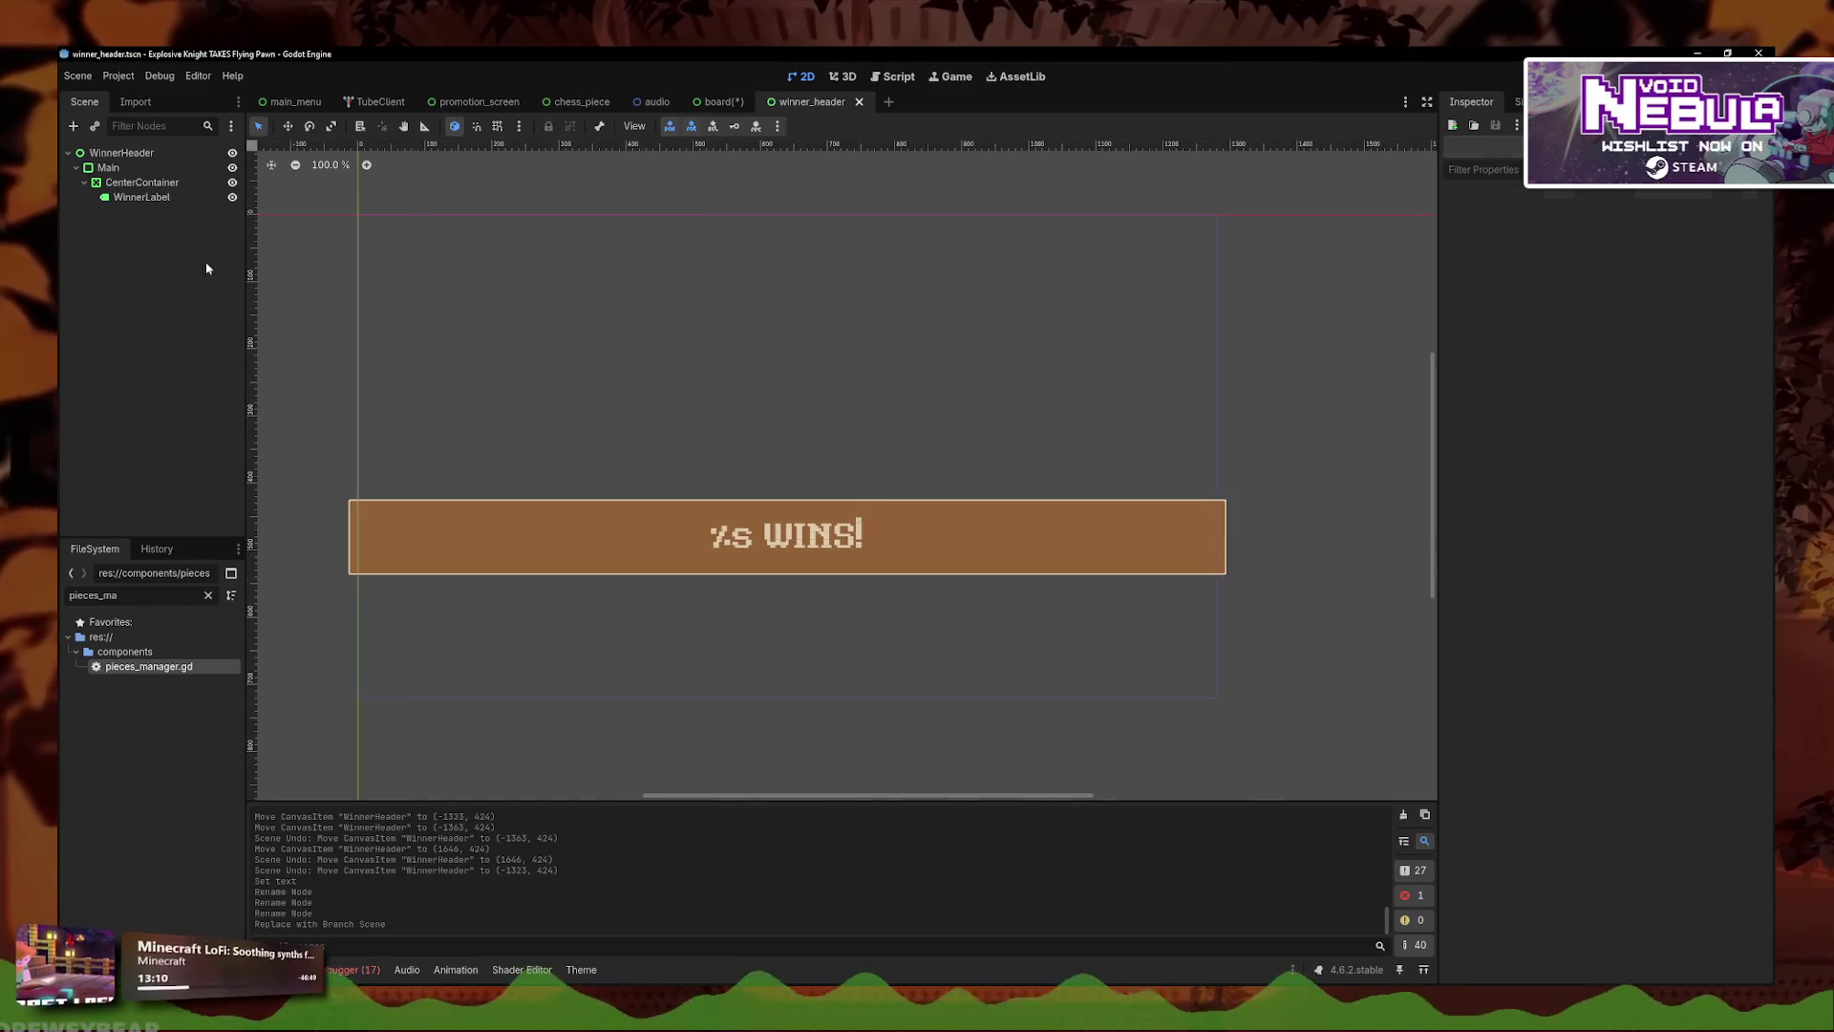
right_click(139, 153)
left_click(199, 283)
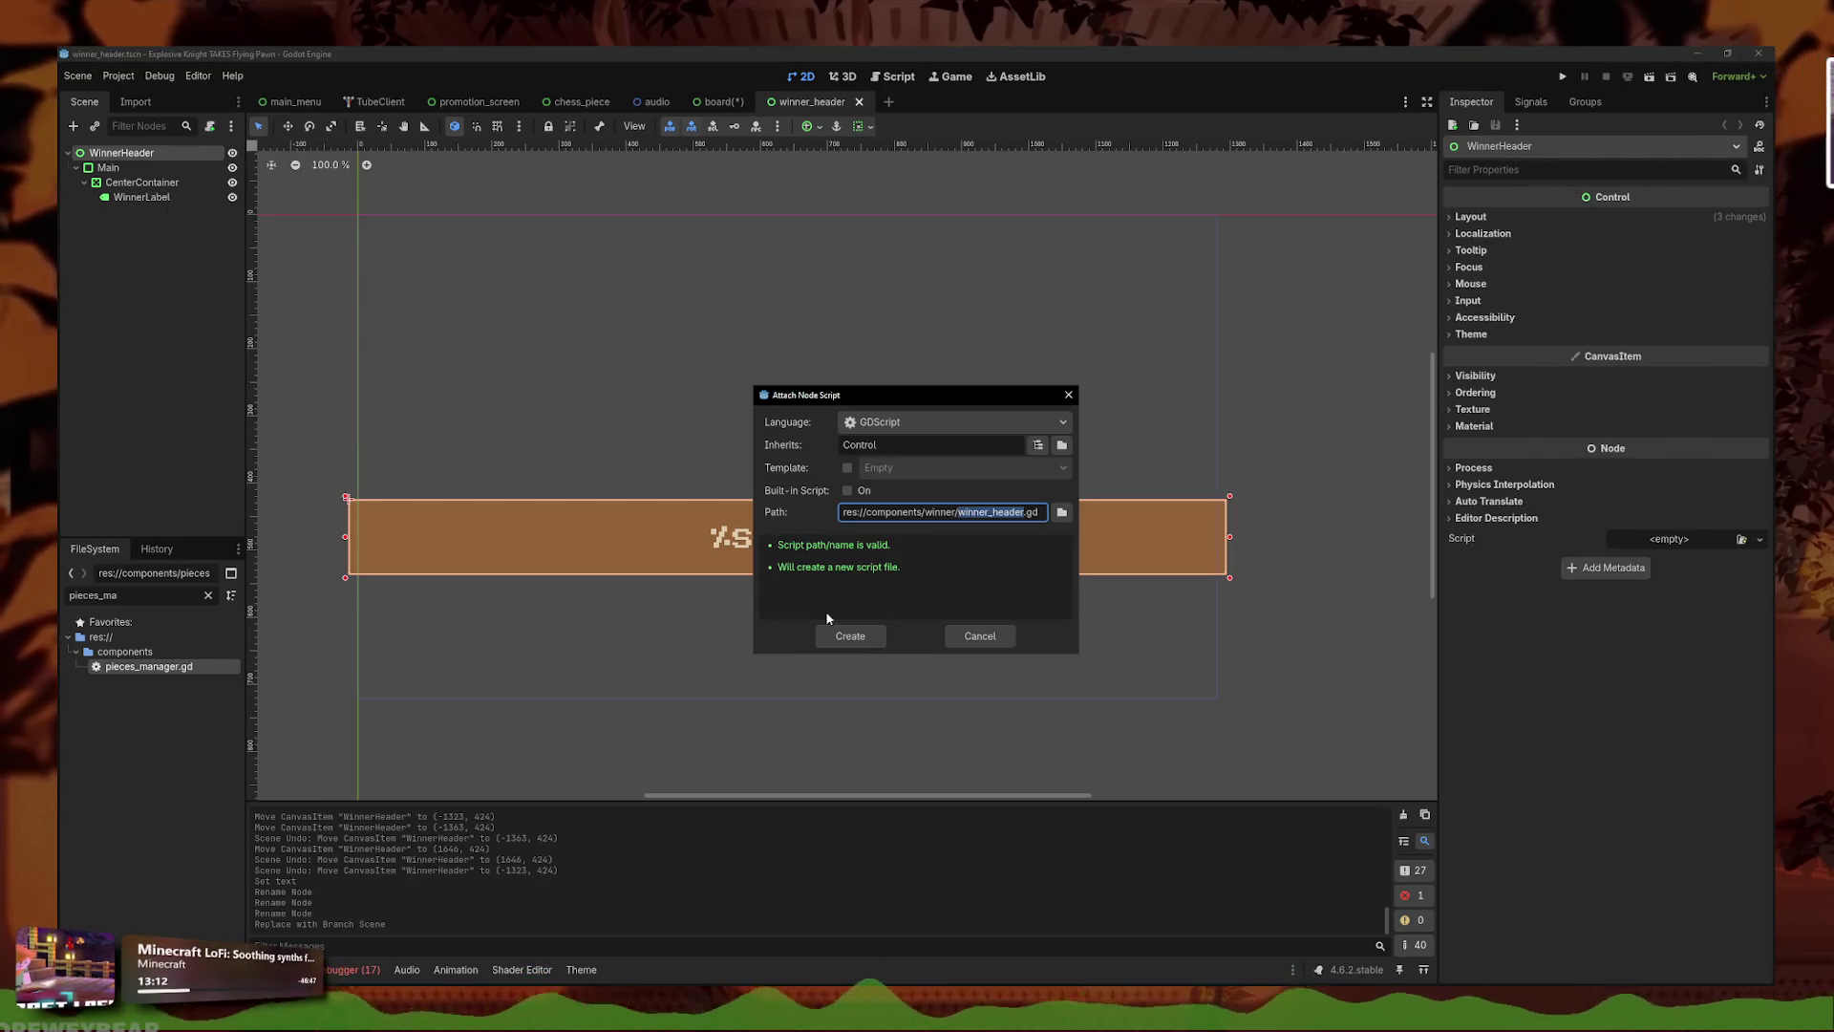
- Create winner_header.gd and begin a 'func' declaration below extends Control
left_click(851, 633)
key("Return")
type("fub")
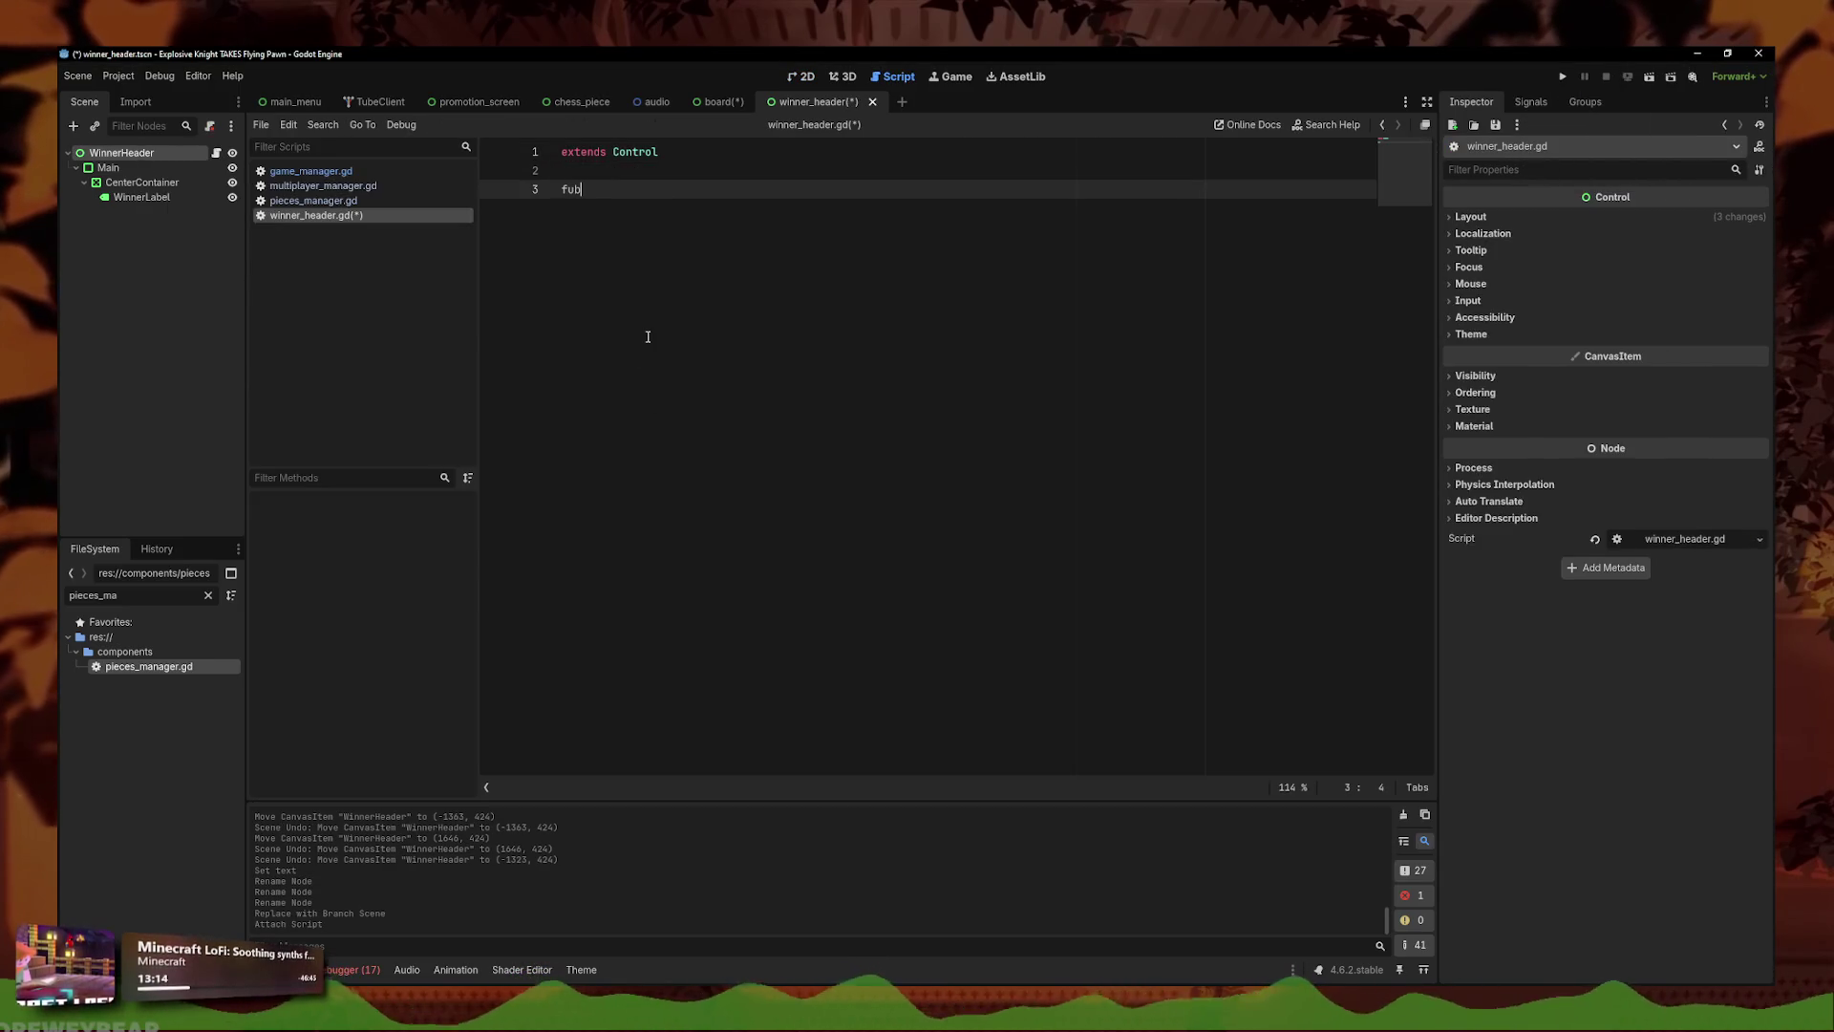
key("BackSpace")
type("nc react")
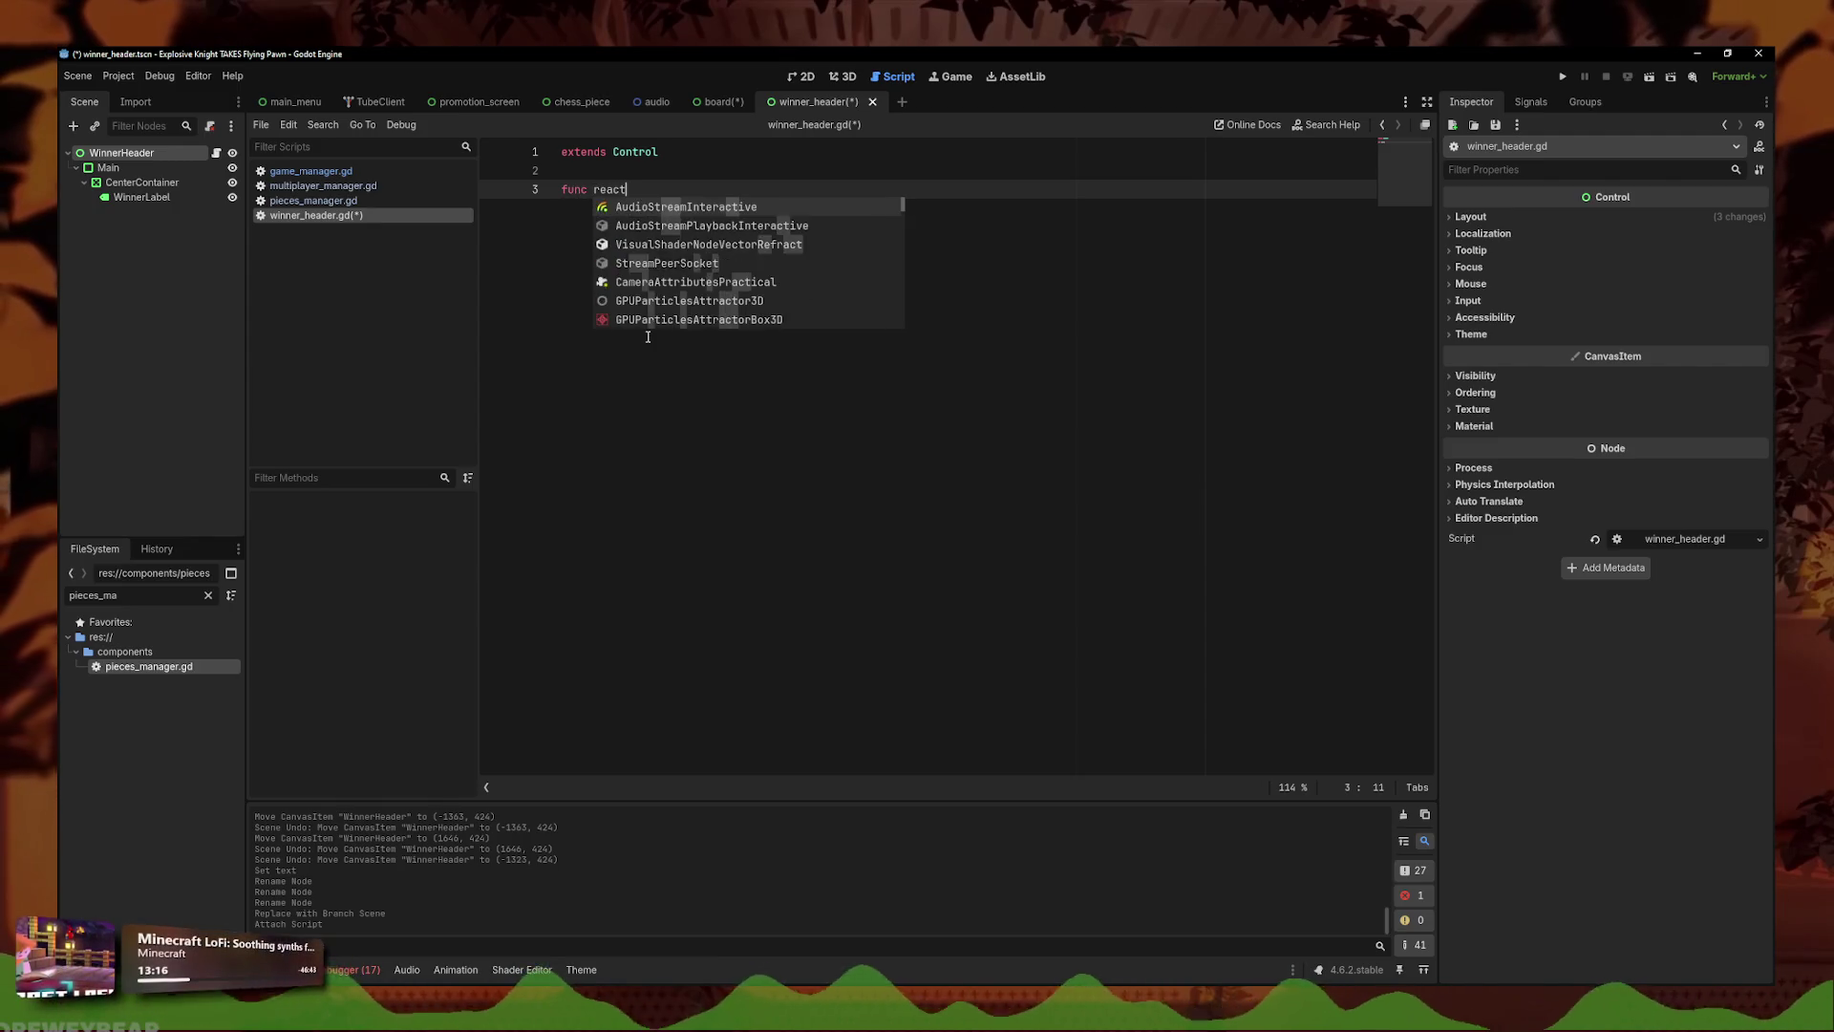
key("Down")
key("Down")
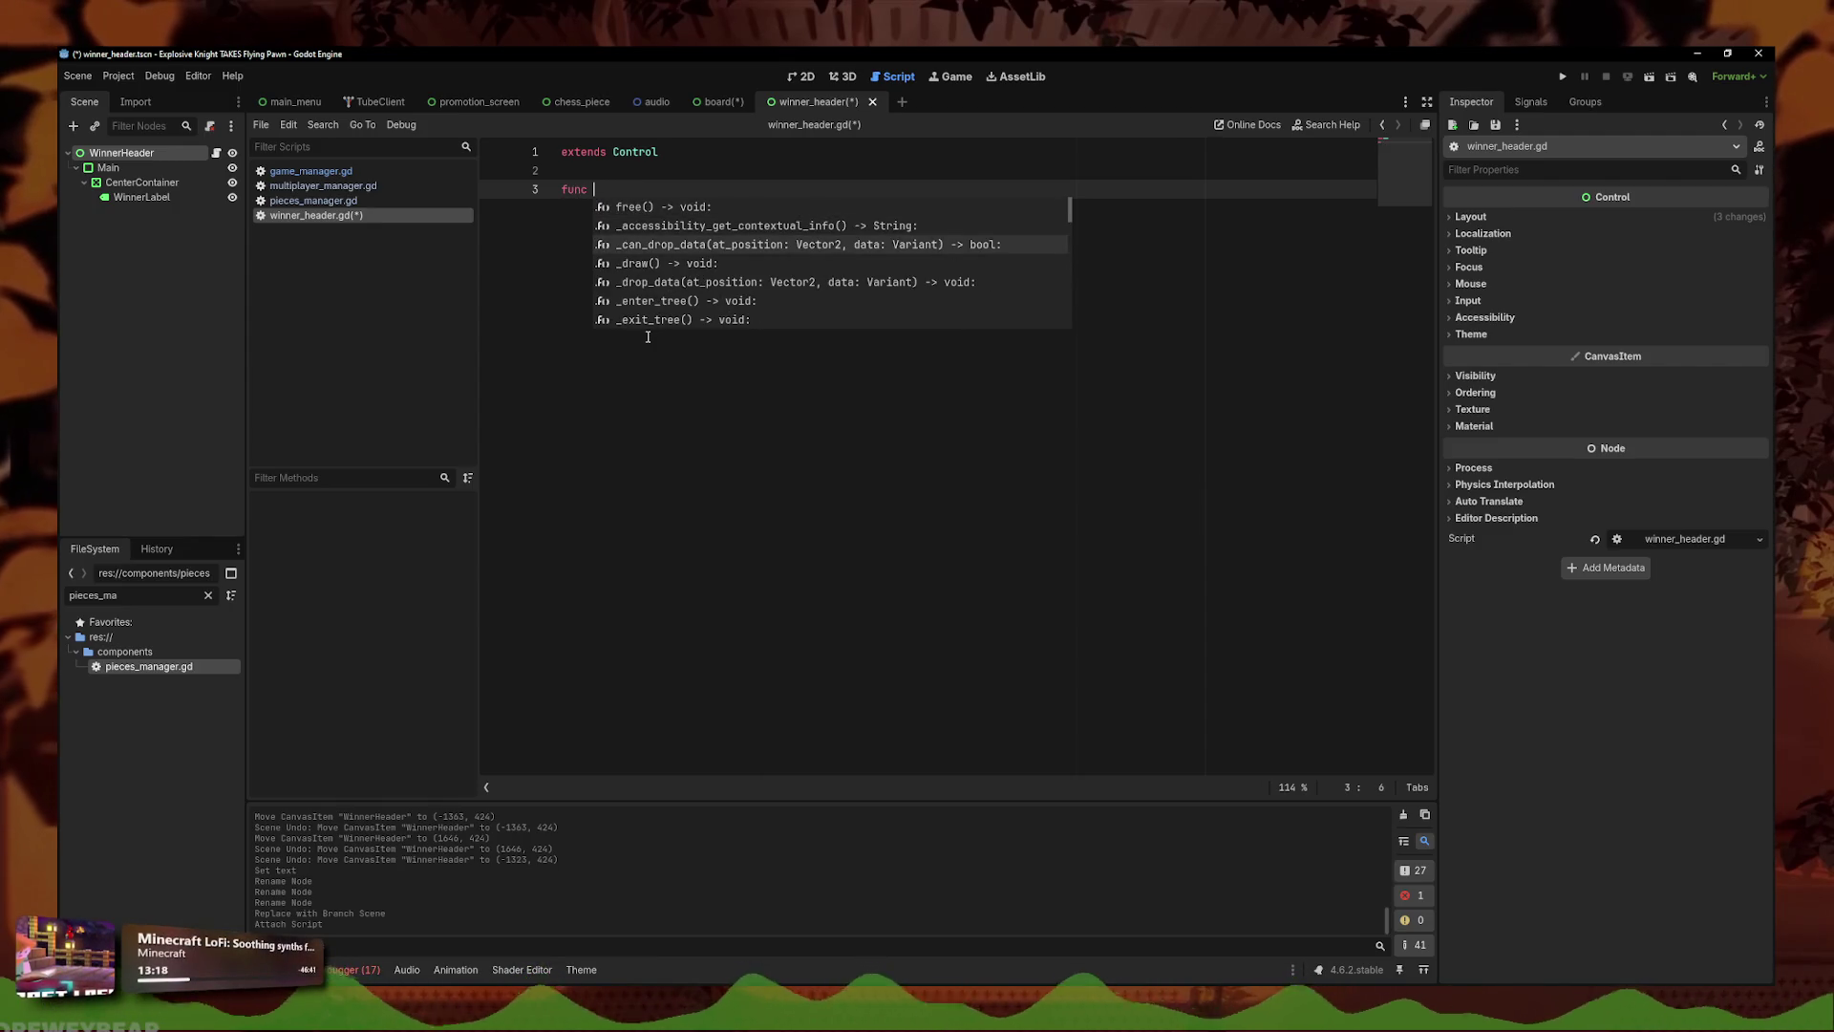
key("BackSpace")
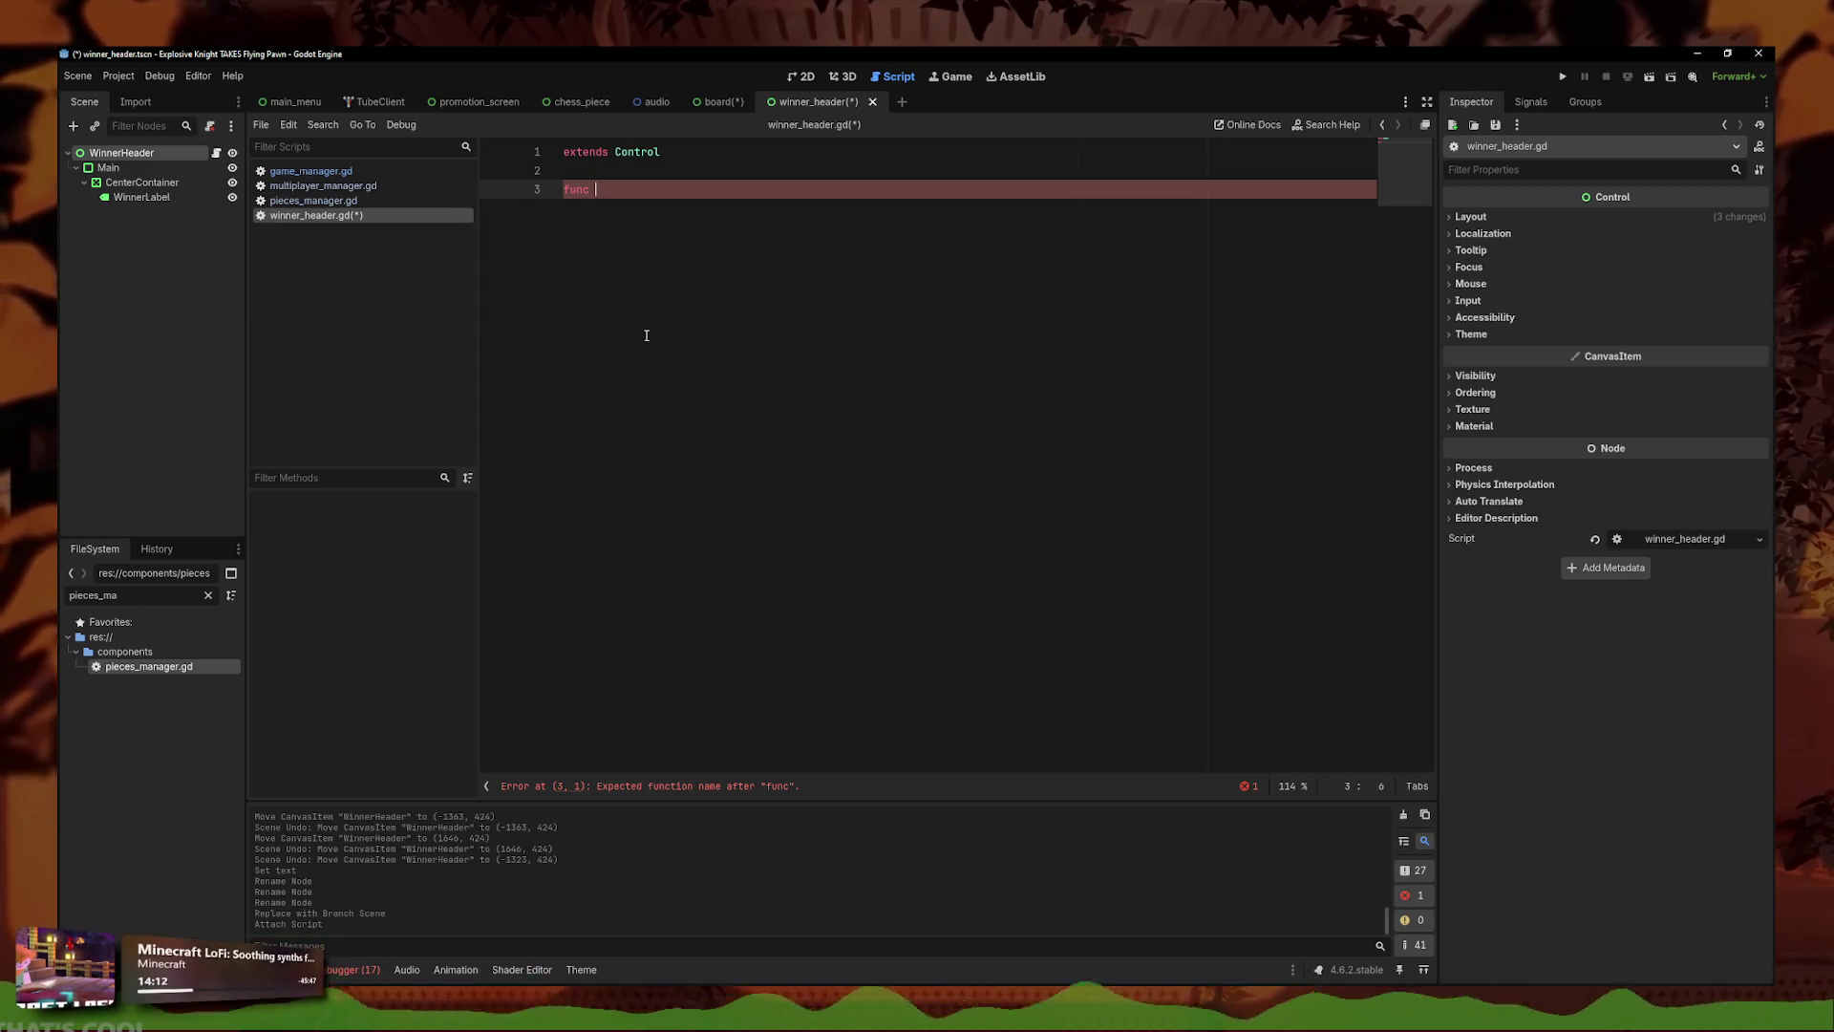
- Declare the function as setup(winner_name) -> void: with an empty body line
type("retup(")
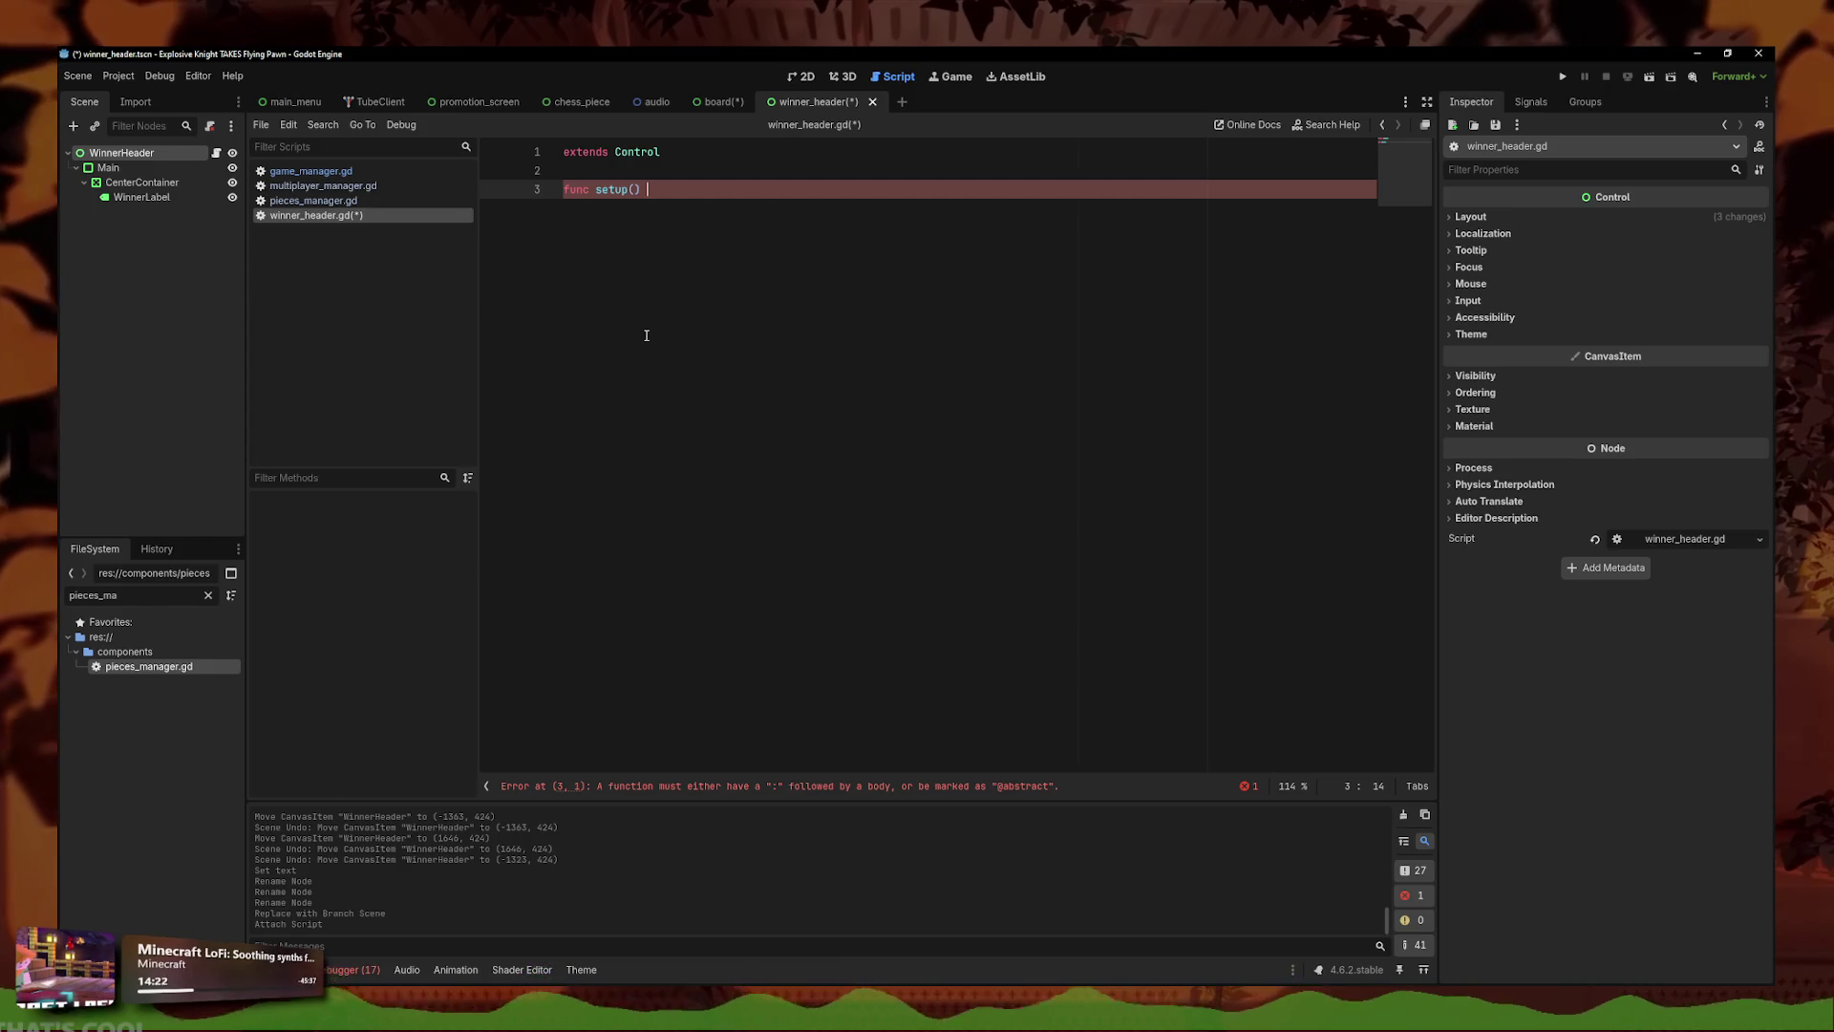
type("-> void:")
key("Return")
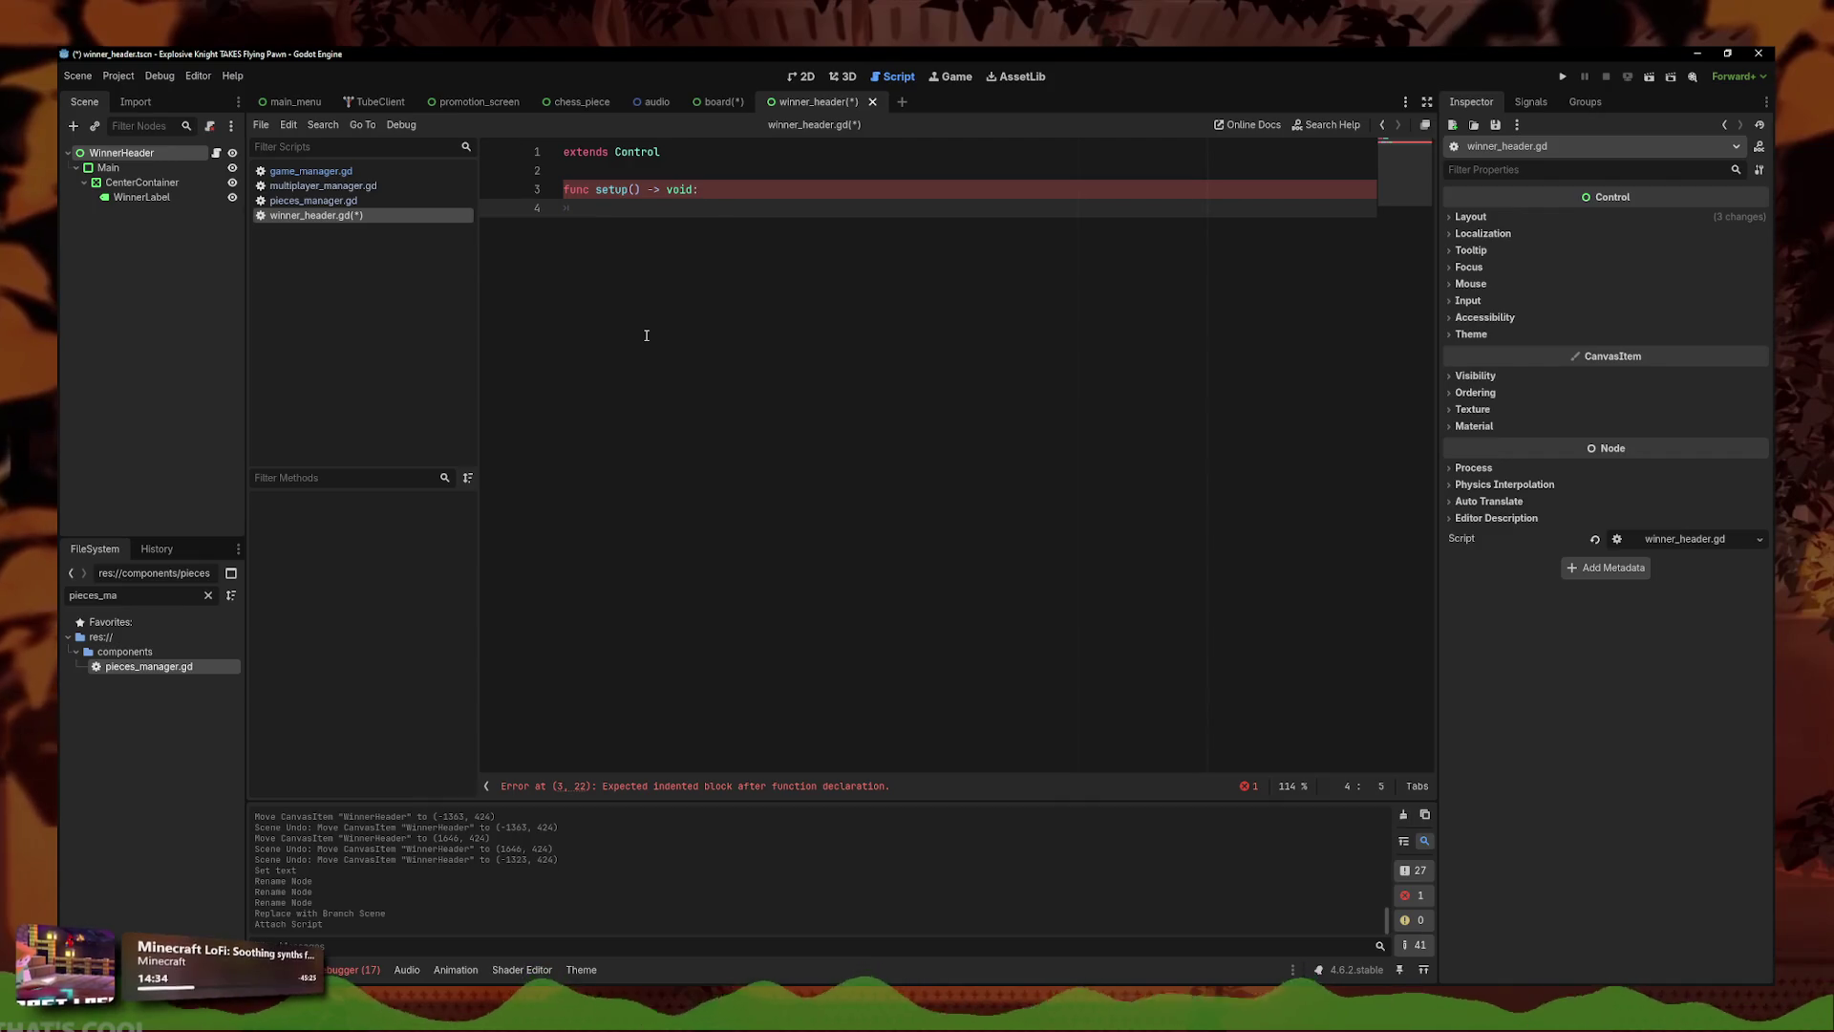
key("BackSpace")
key("BackSpace")
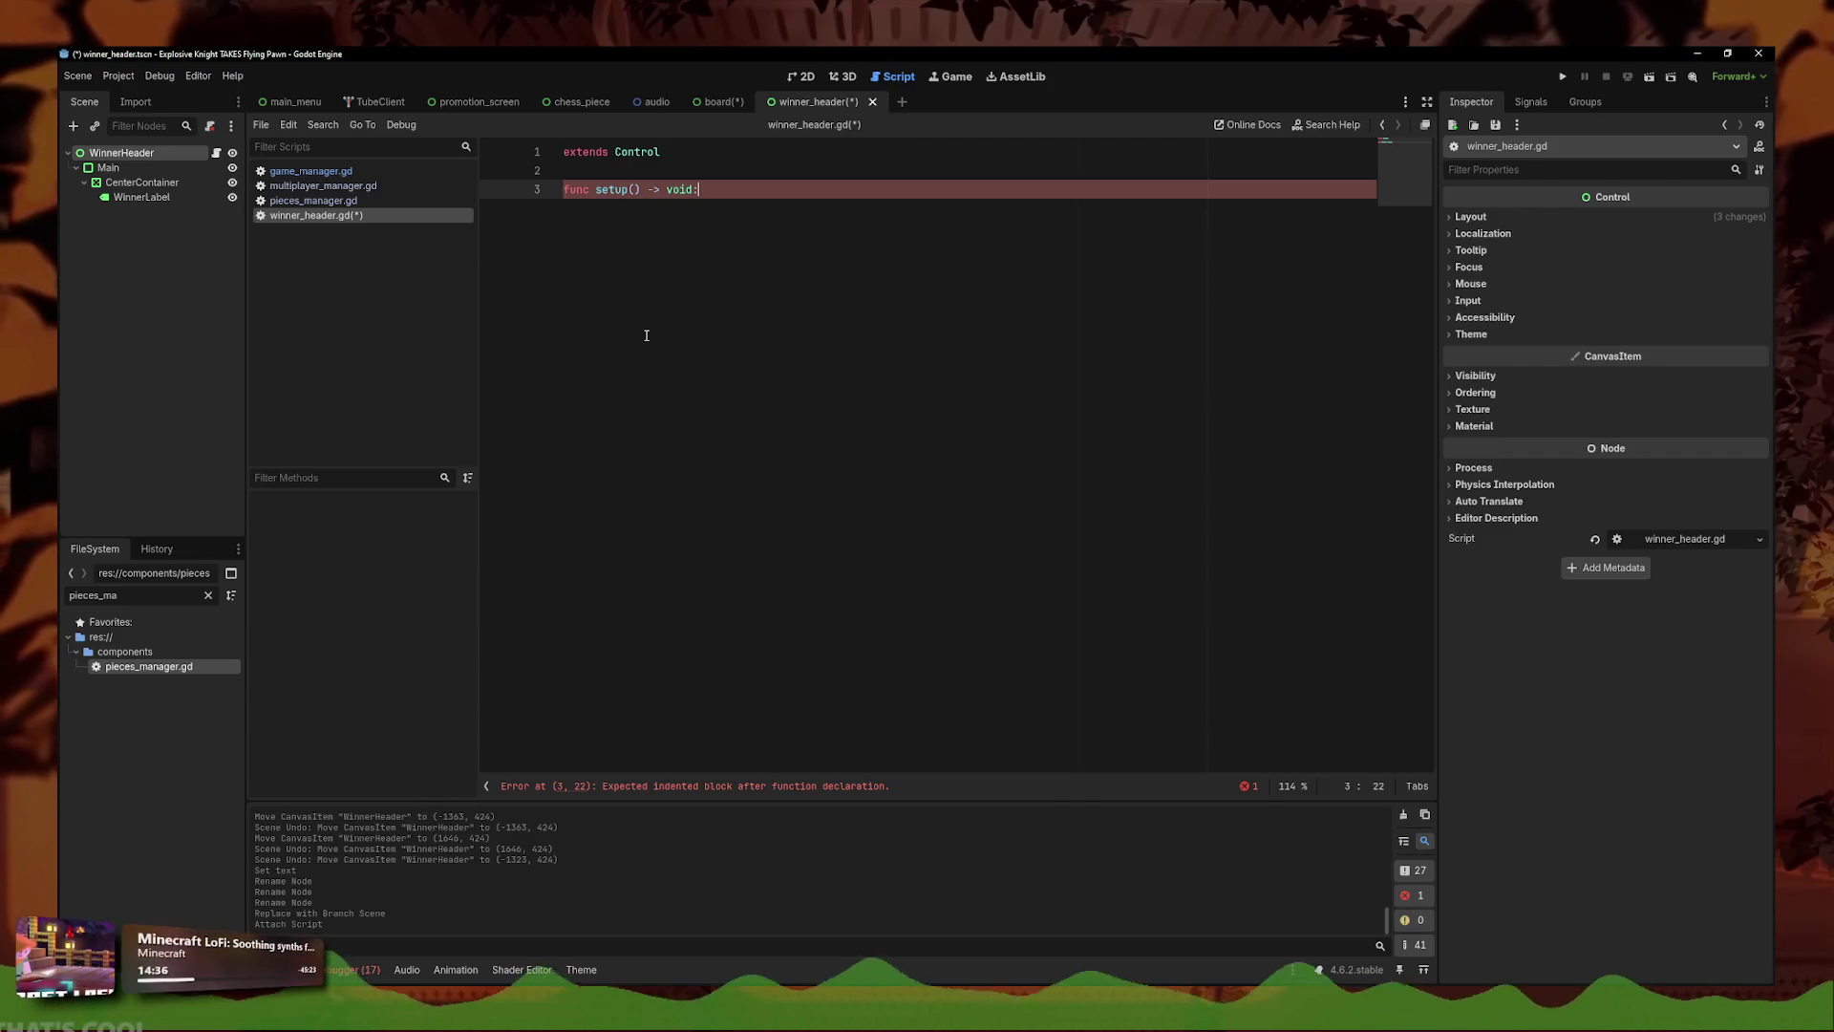
key("Return")
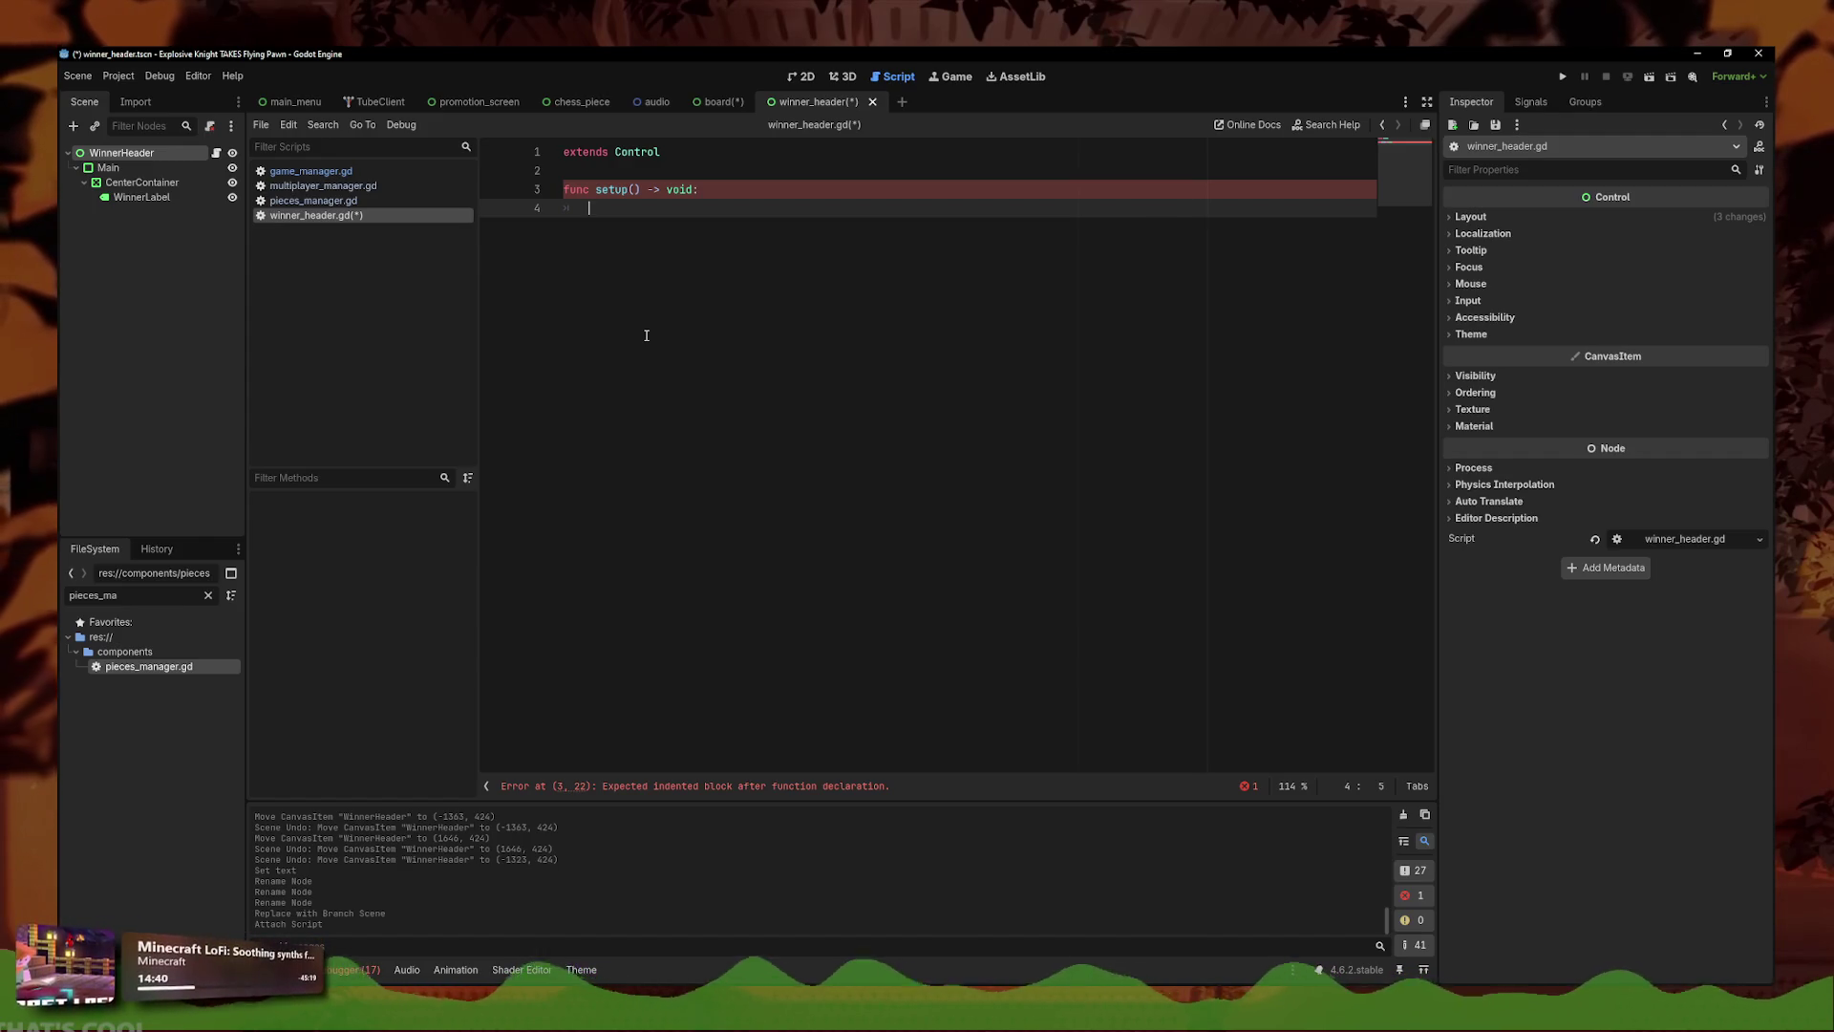
key("Up")
key("Right")
key("Right")
key("Right")
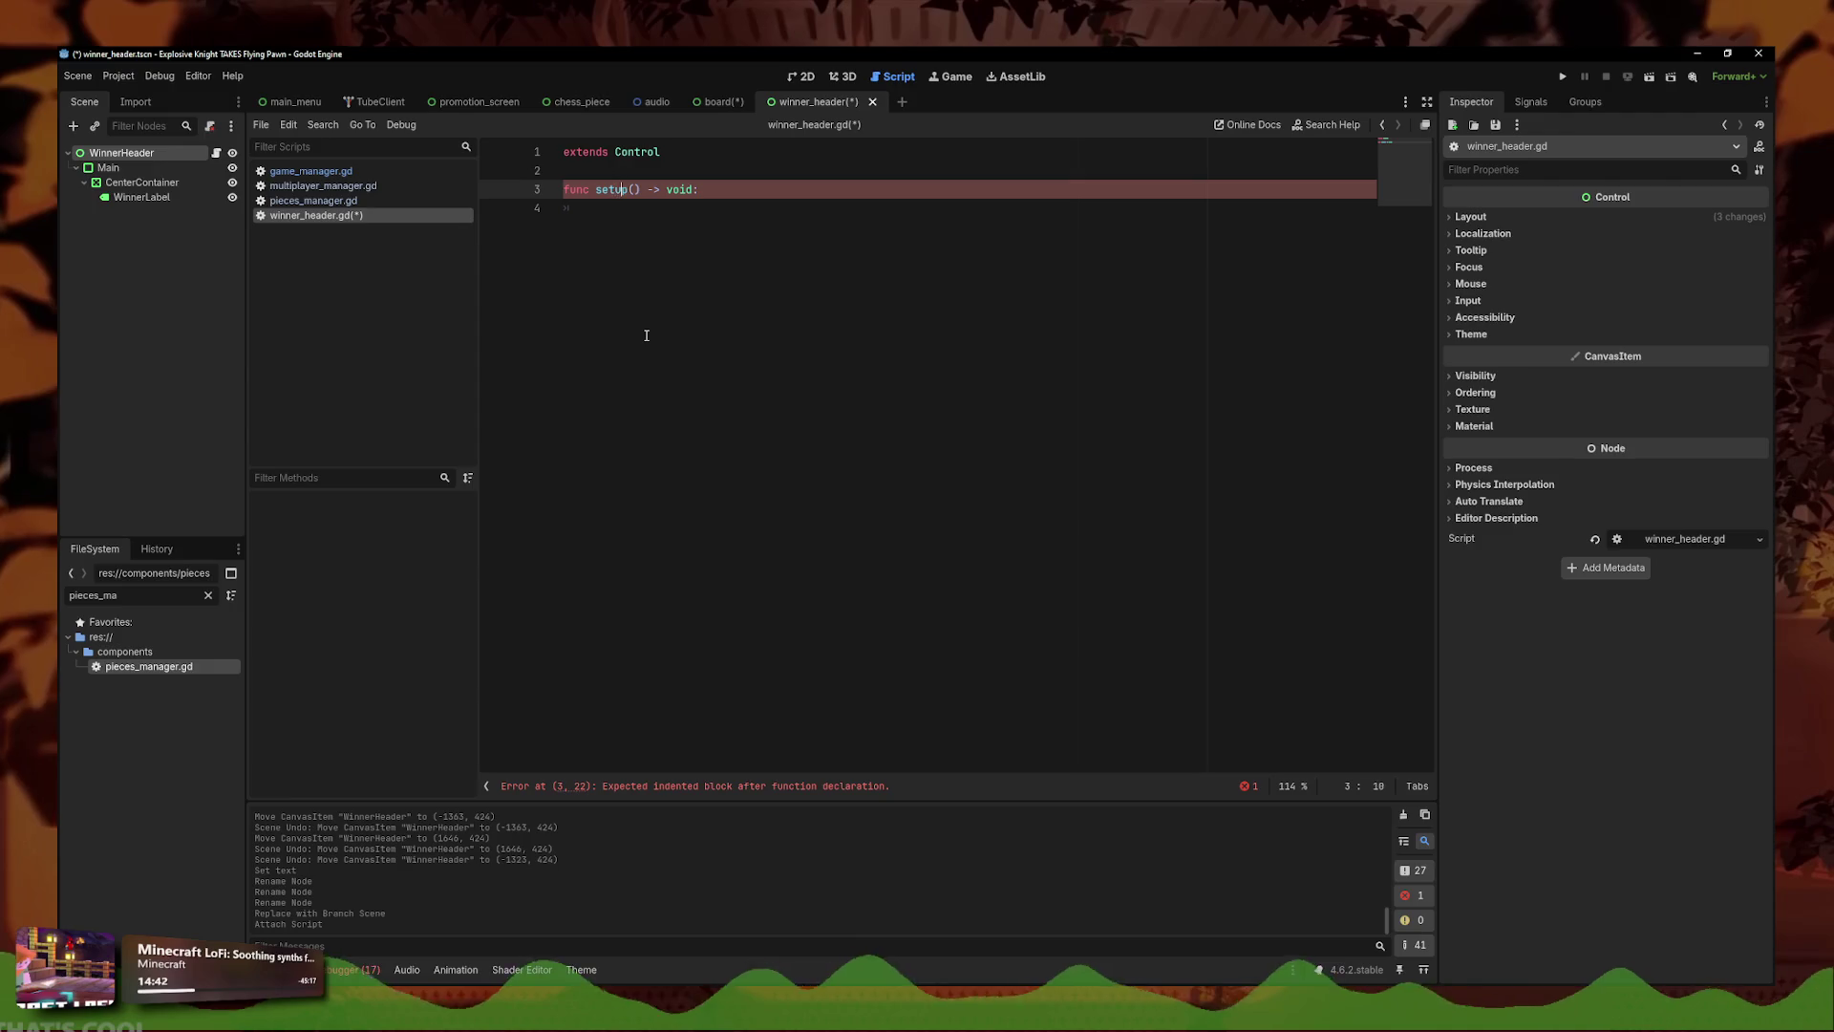
type("winner")
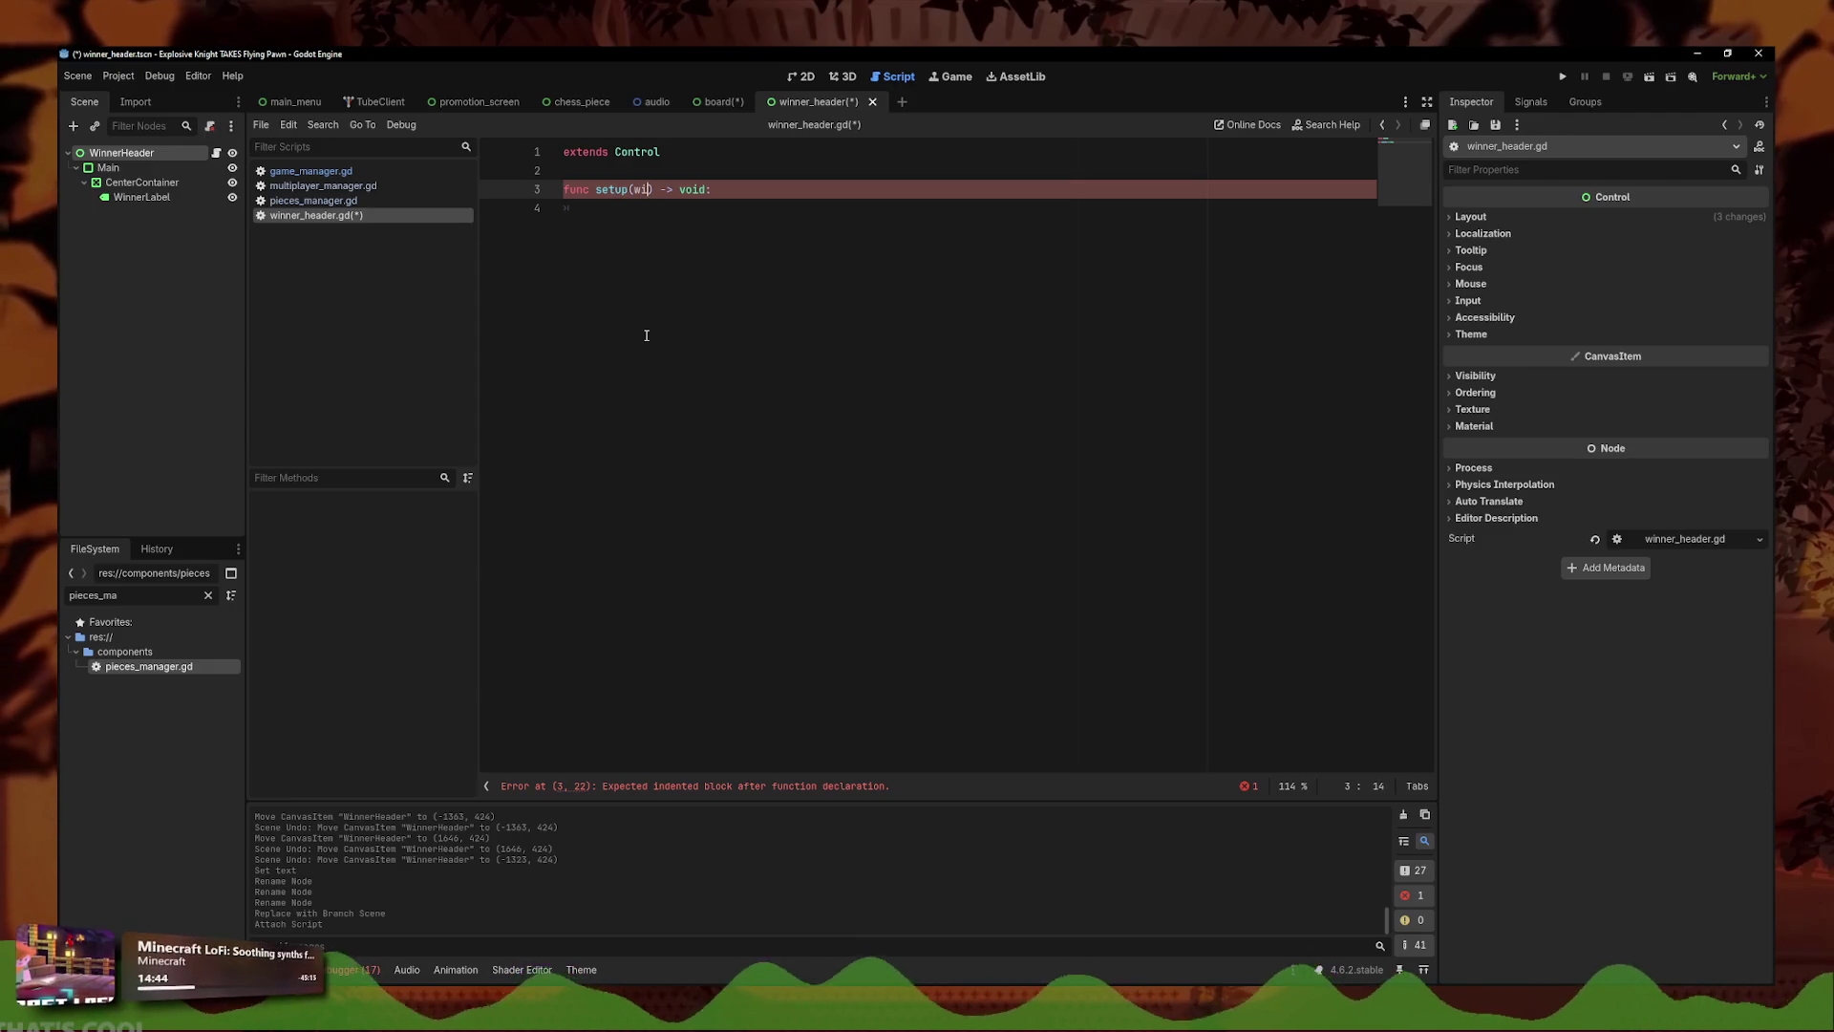
type("_name")
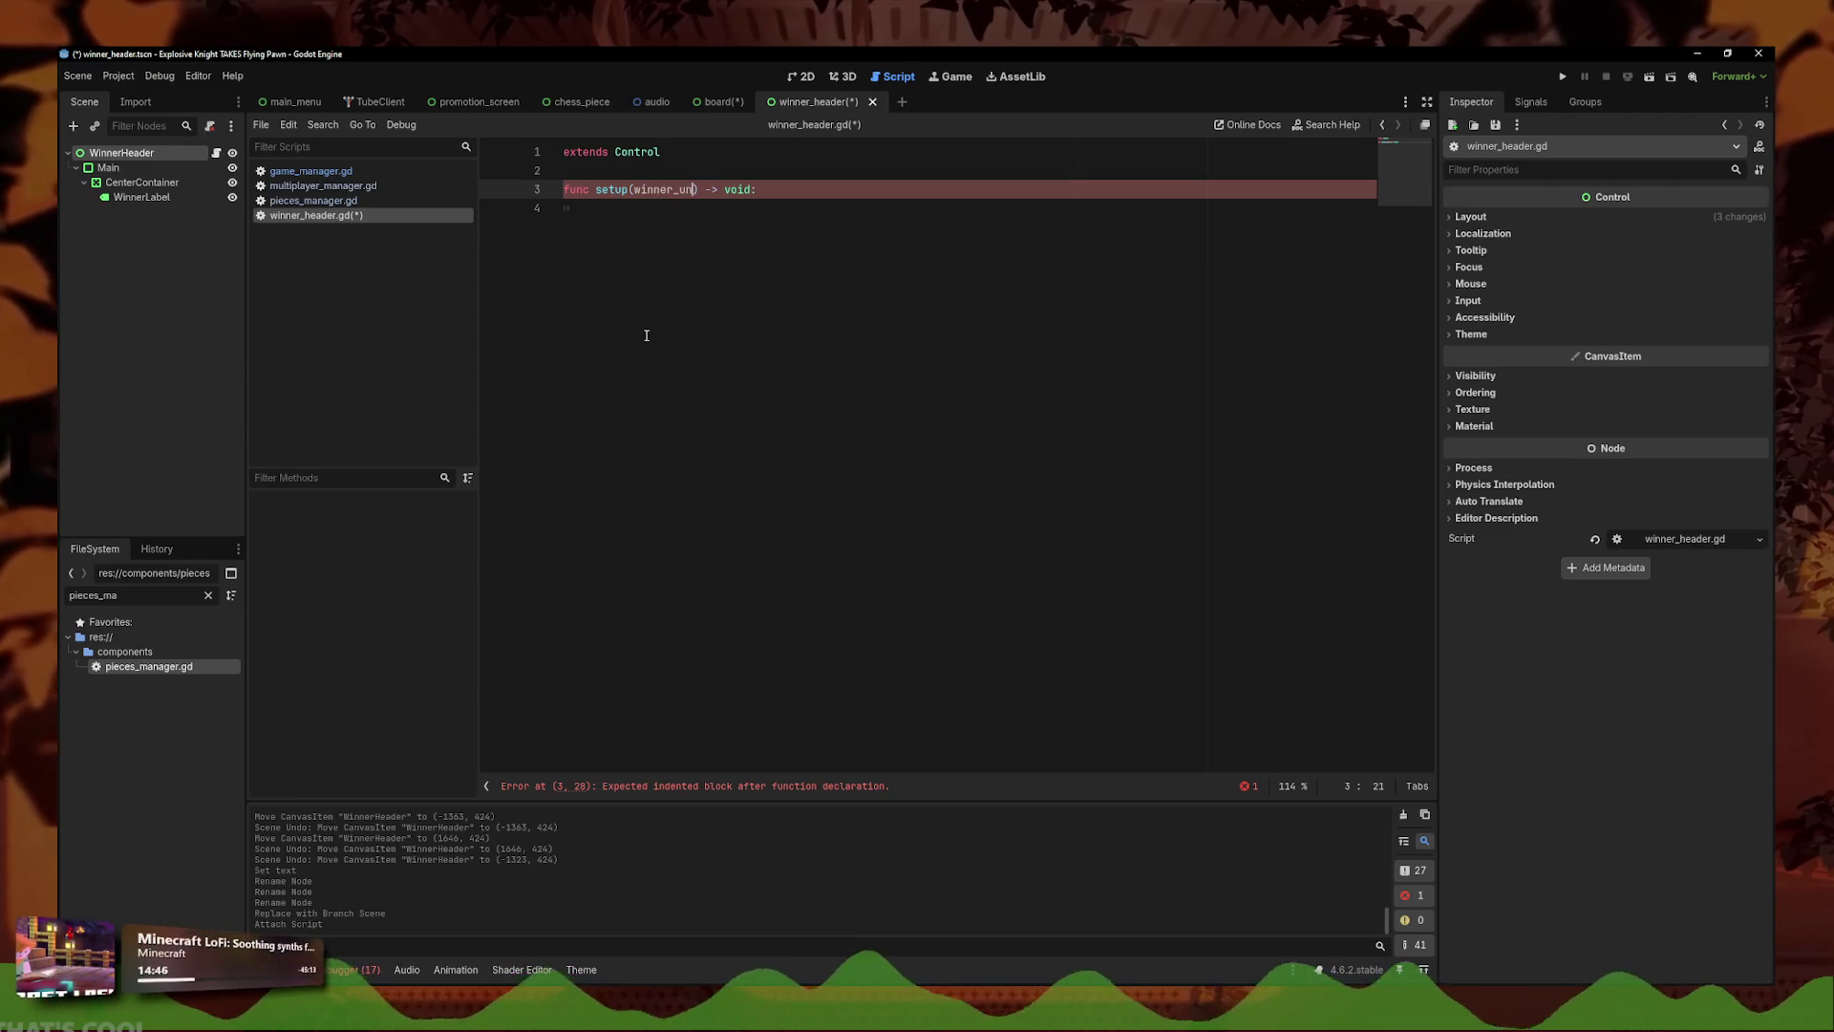
key("Right")
key("Right")
key("Right")
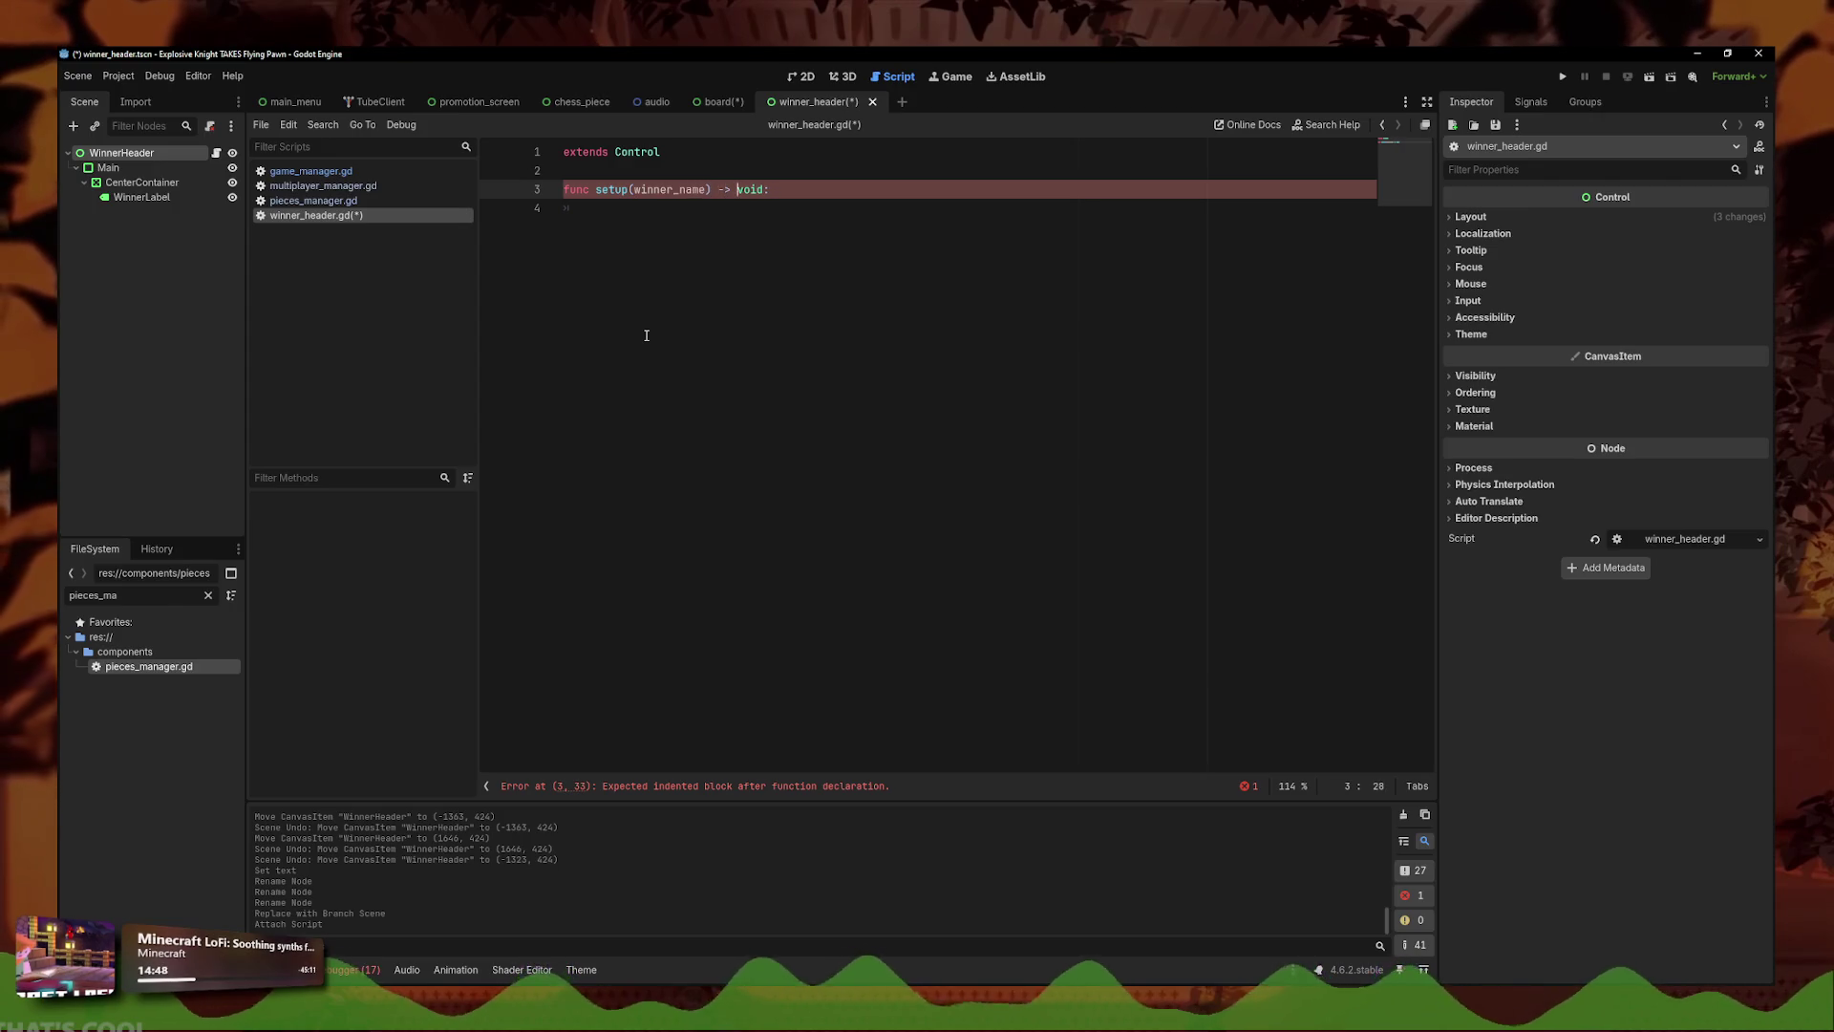
key("Return")
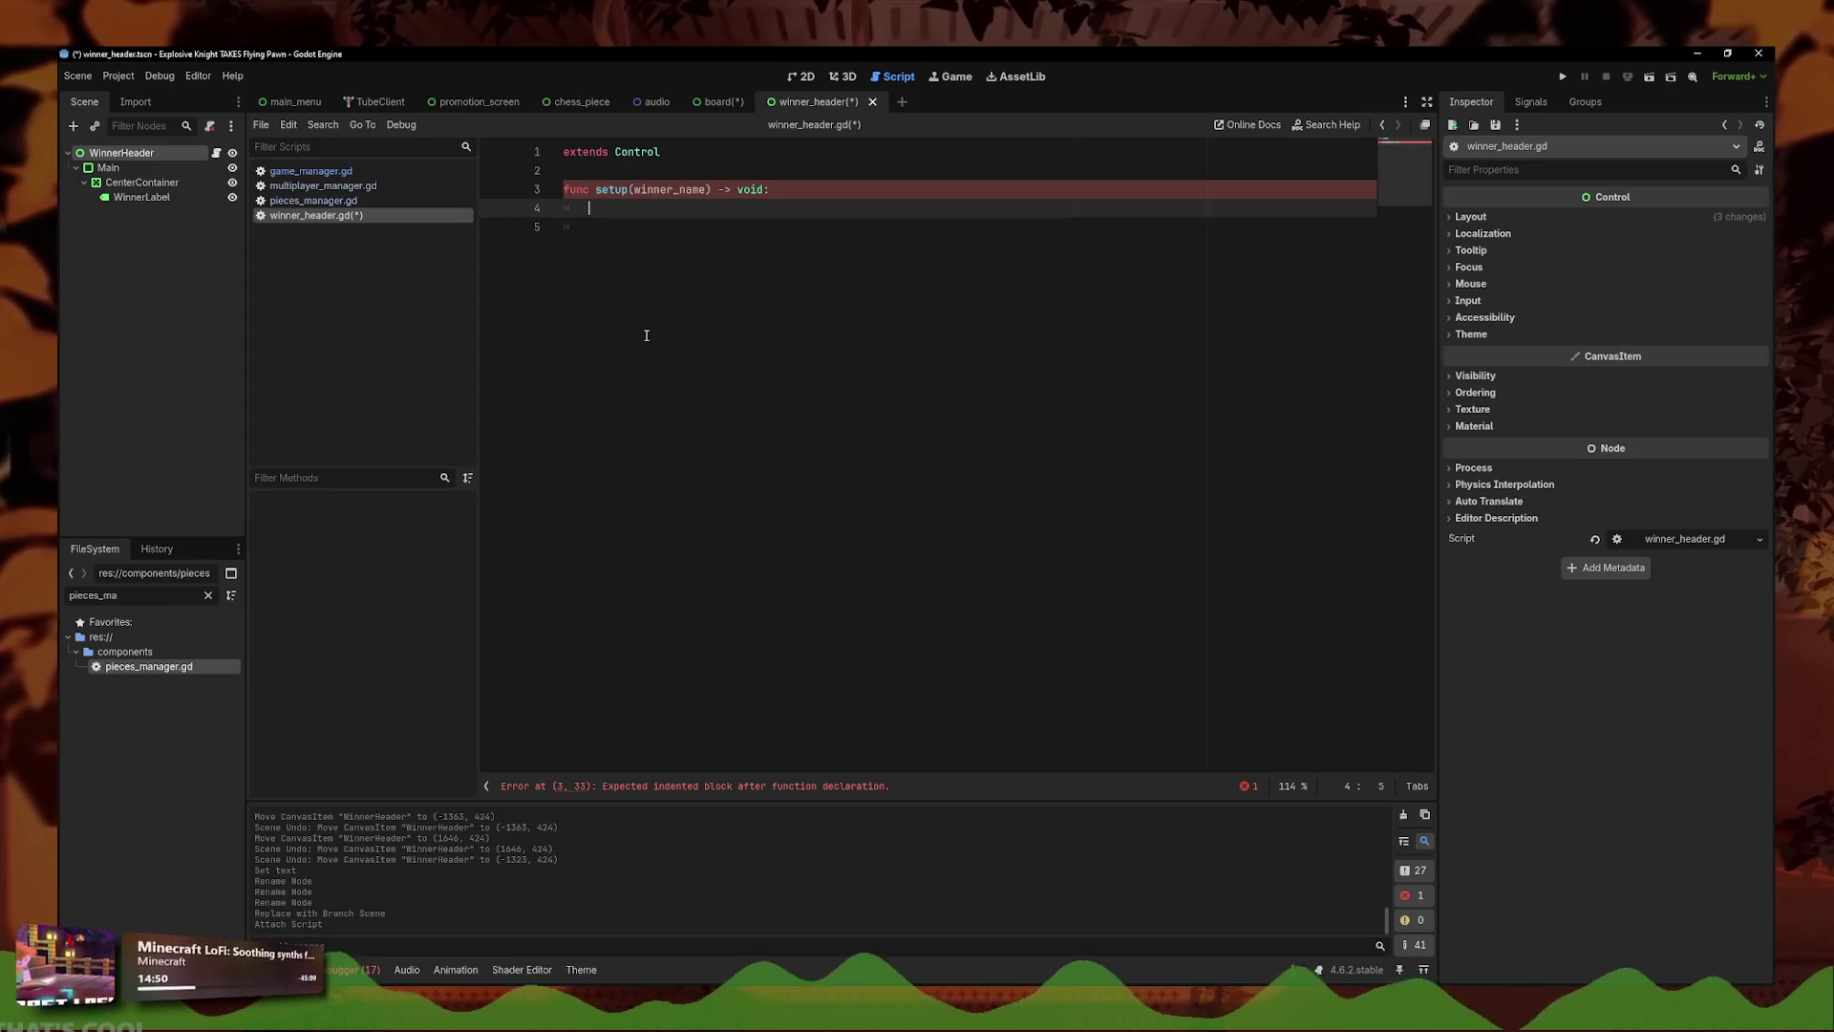
- Set WinnerLabel's text to "%s WINS!" % winner_name.to_upper() and save the script
left_click_drag(144, 196, 652, 210)
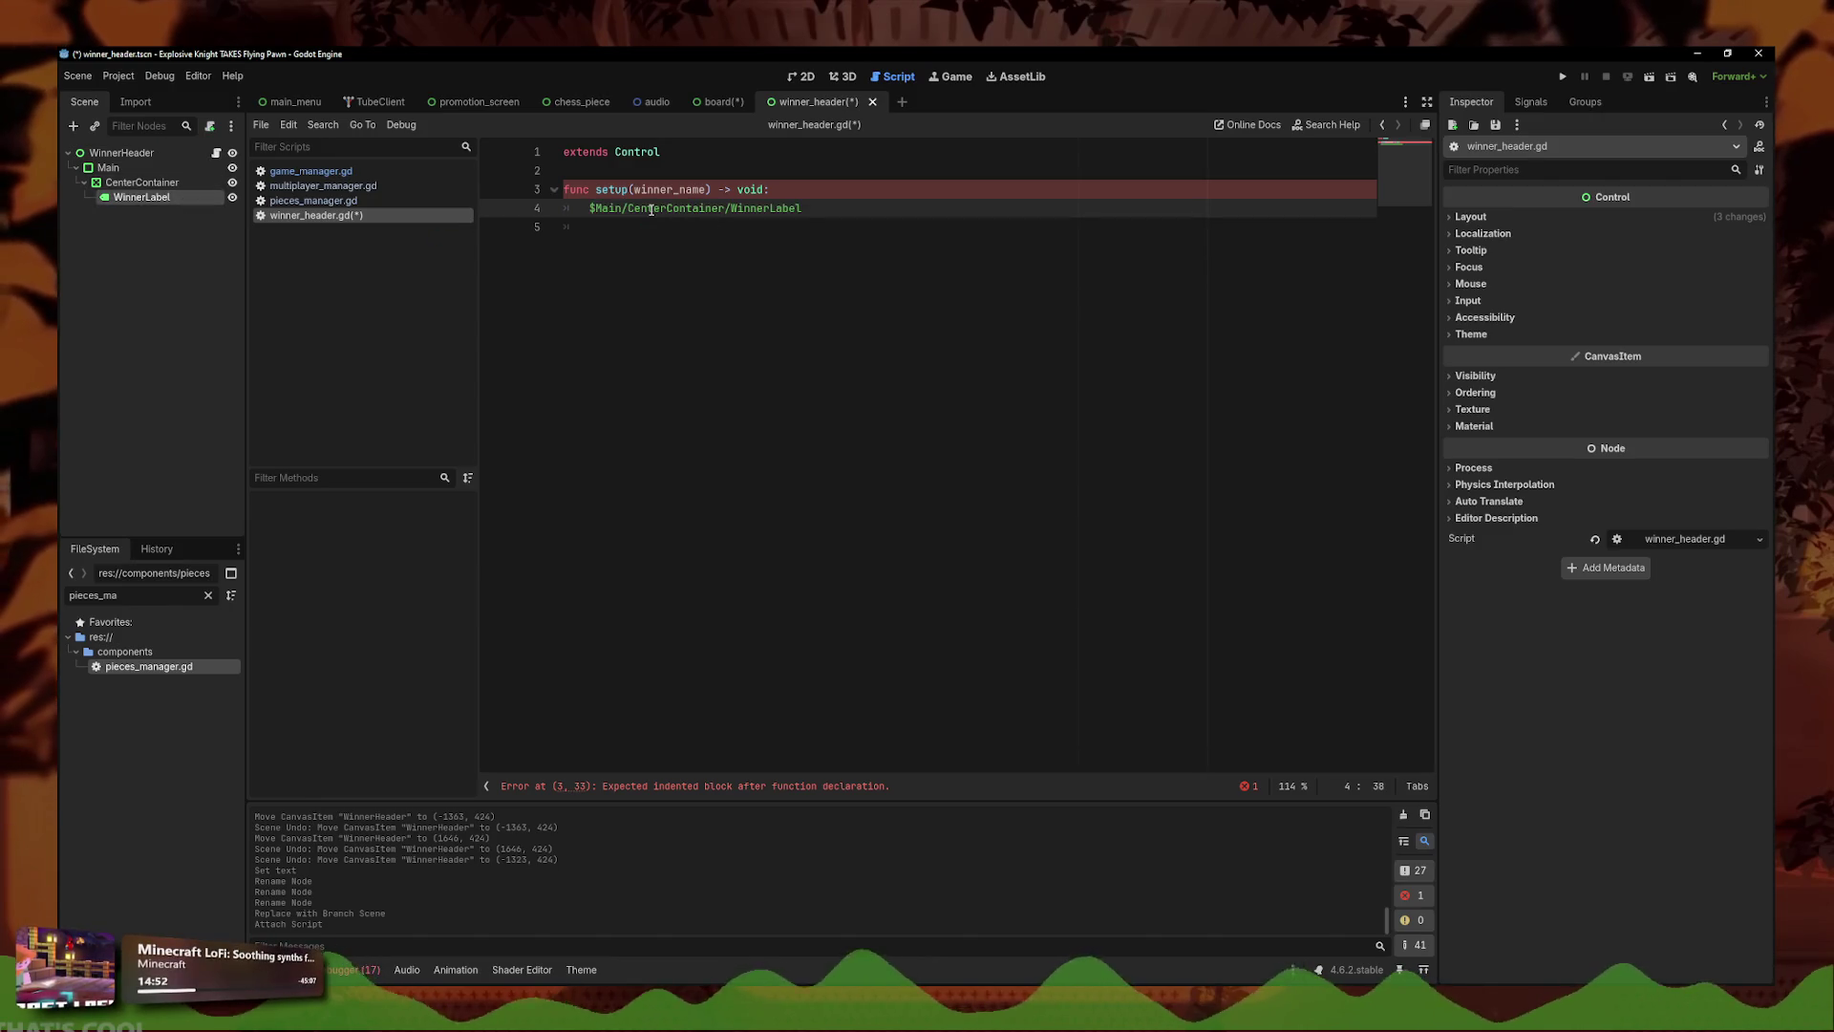
type(".text = winner")
key("Return")
key("ctrl+s")
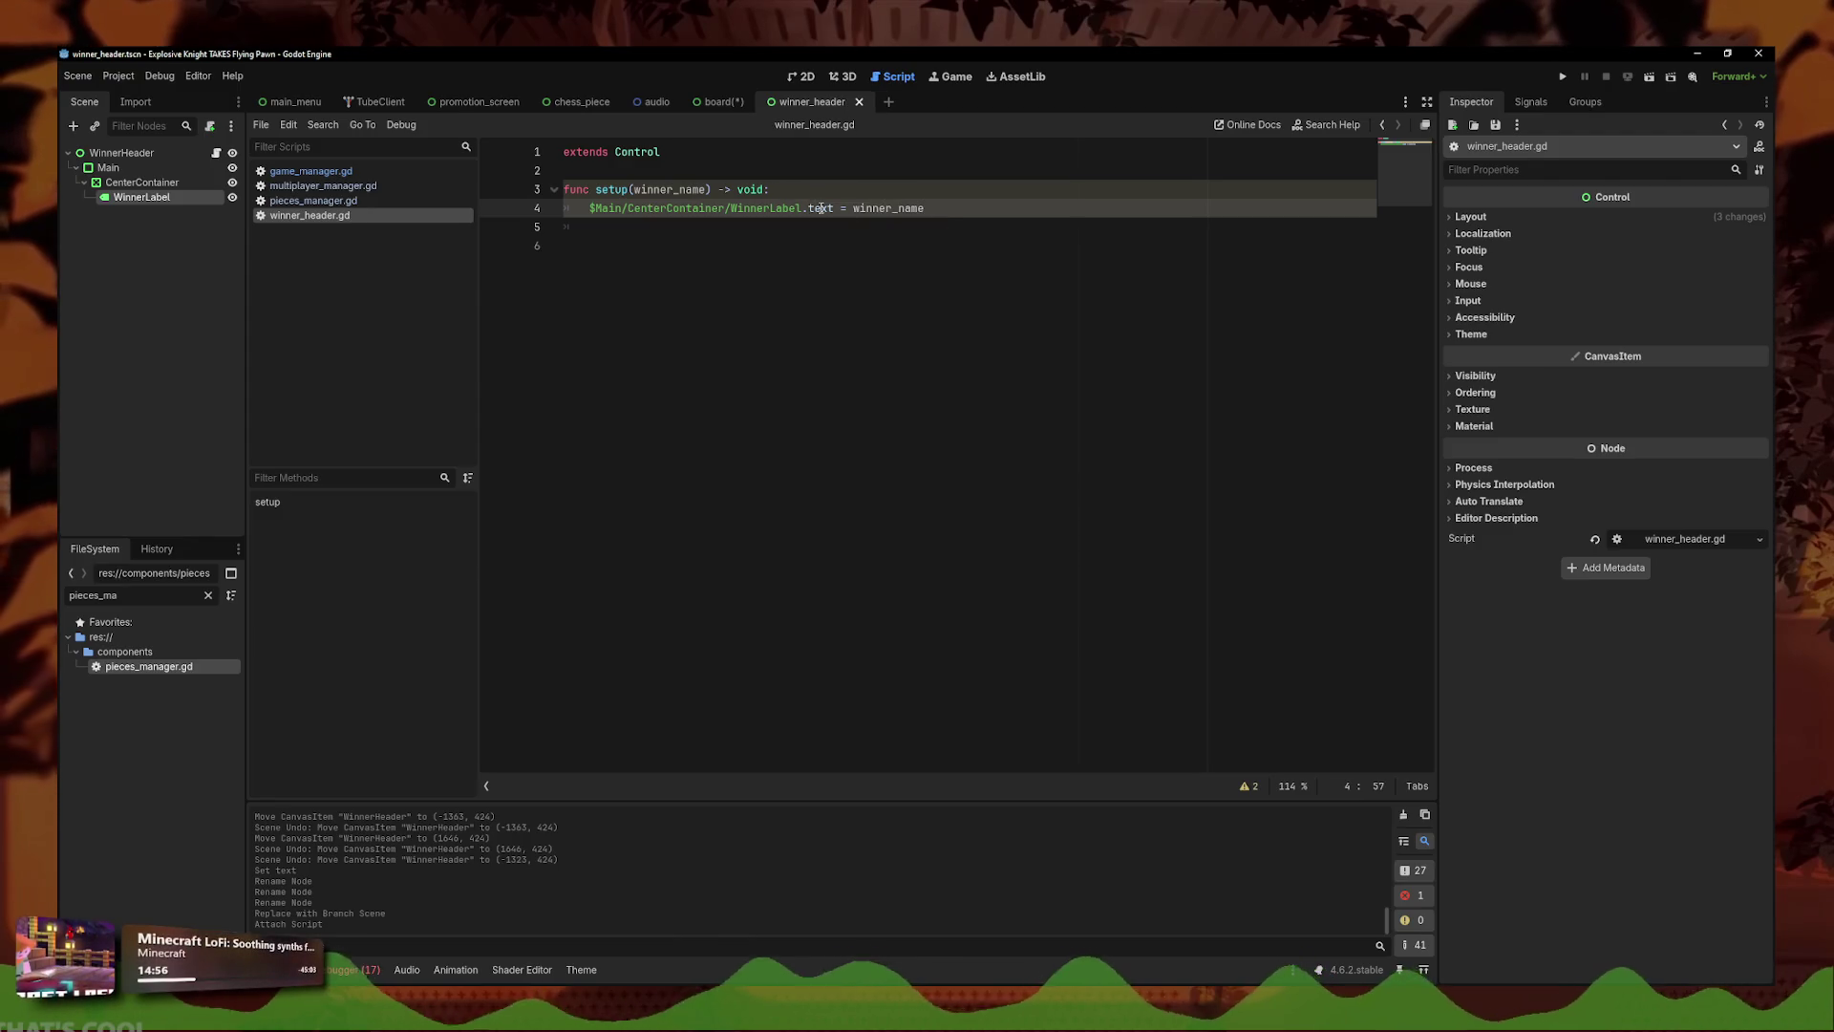
left_click(856, 208)
type("\"")
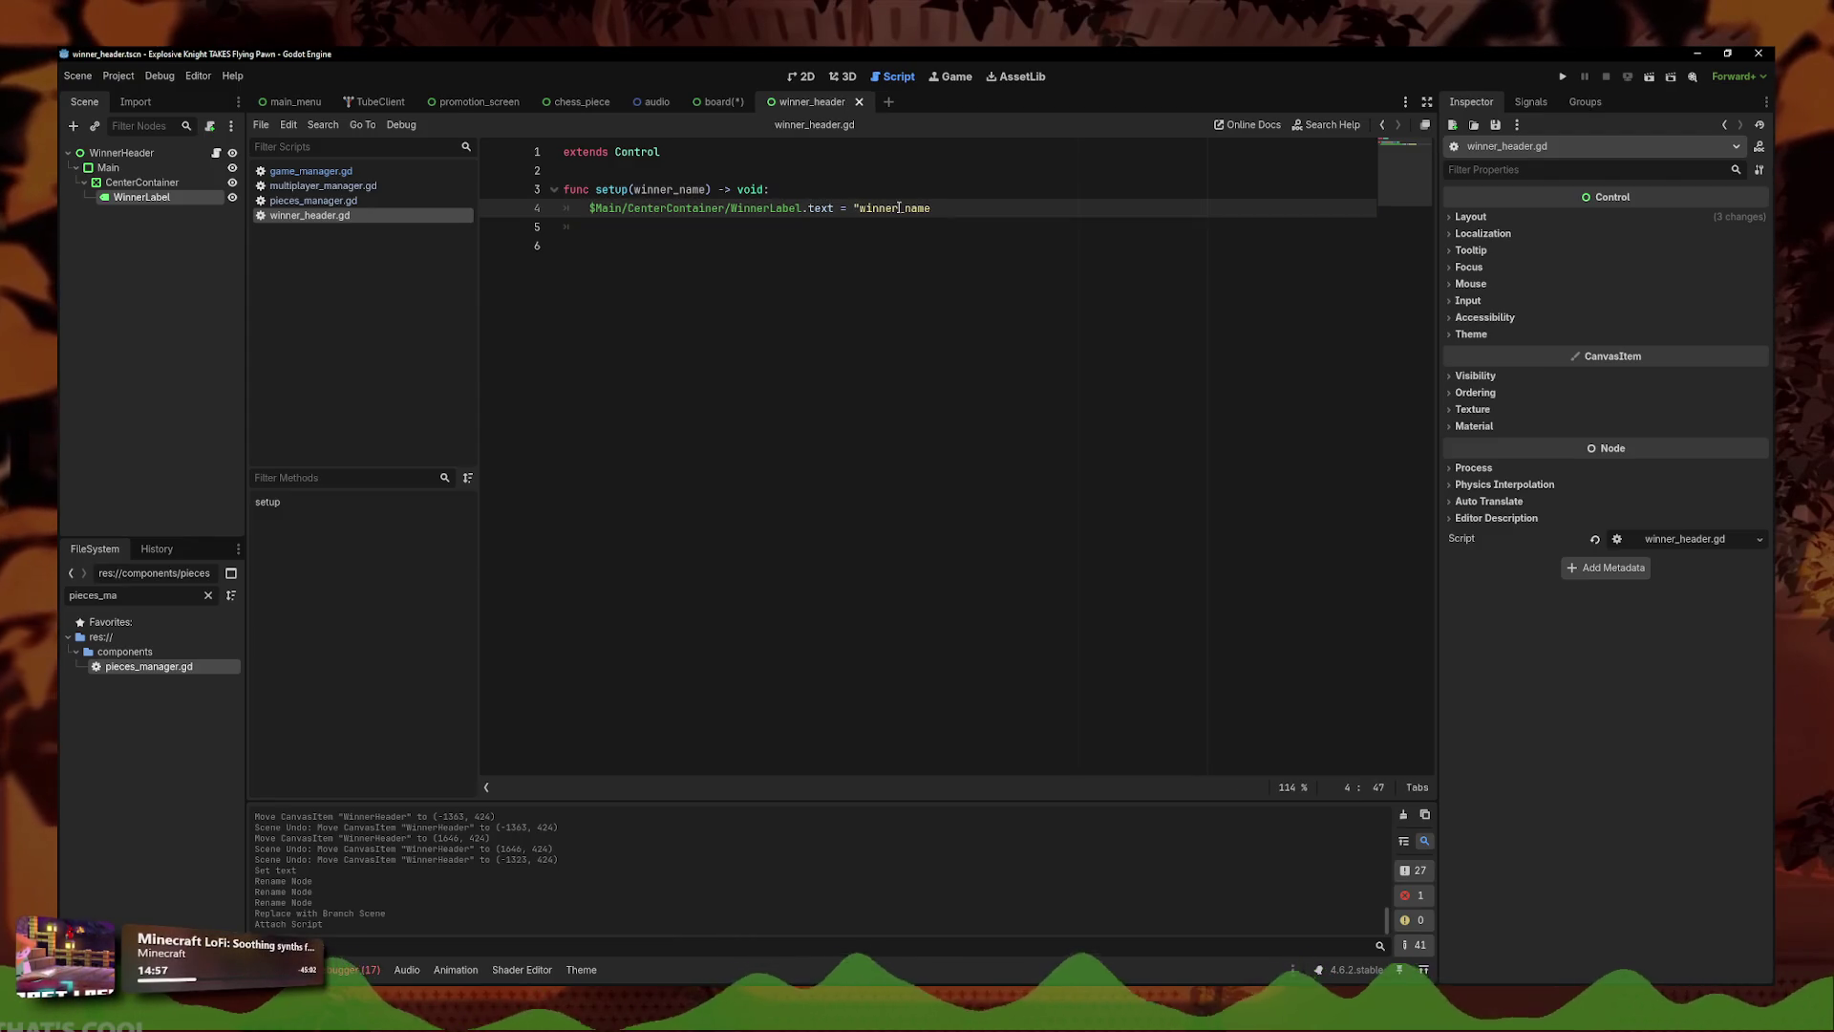
type("%s WINS!\" %")
key("End")
type(".to_upperca")
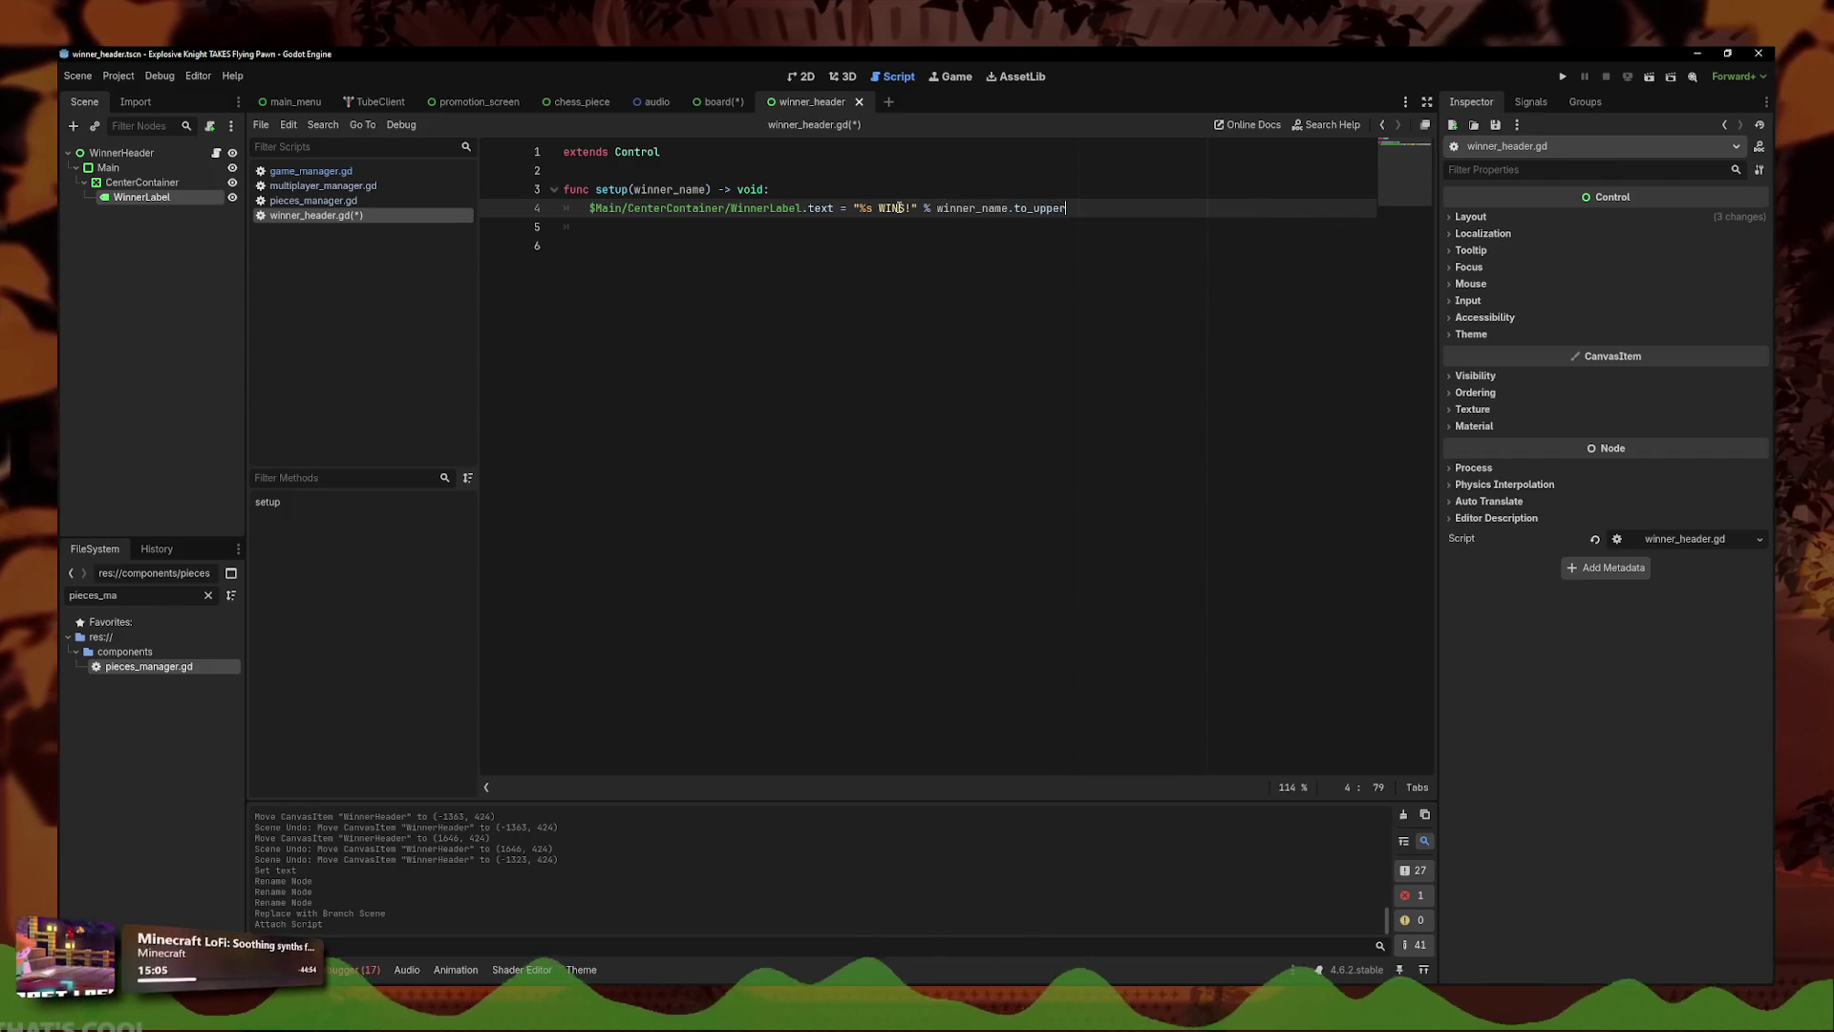
key("Return")
key("ctrl+s")
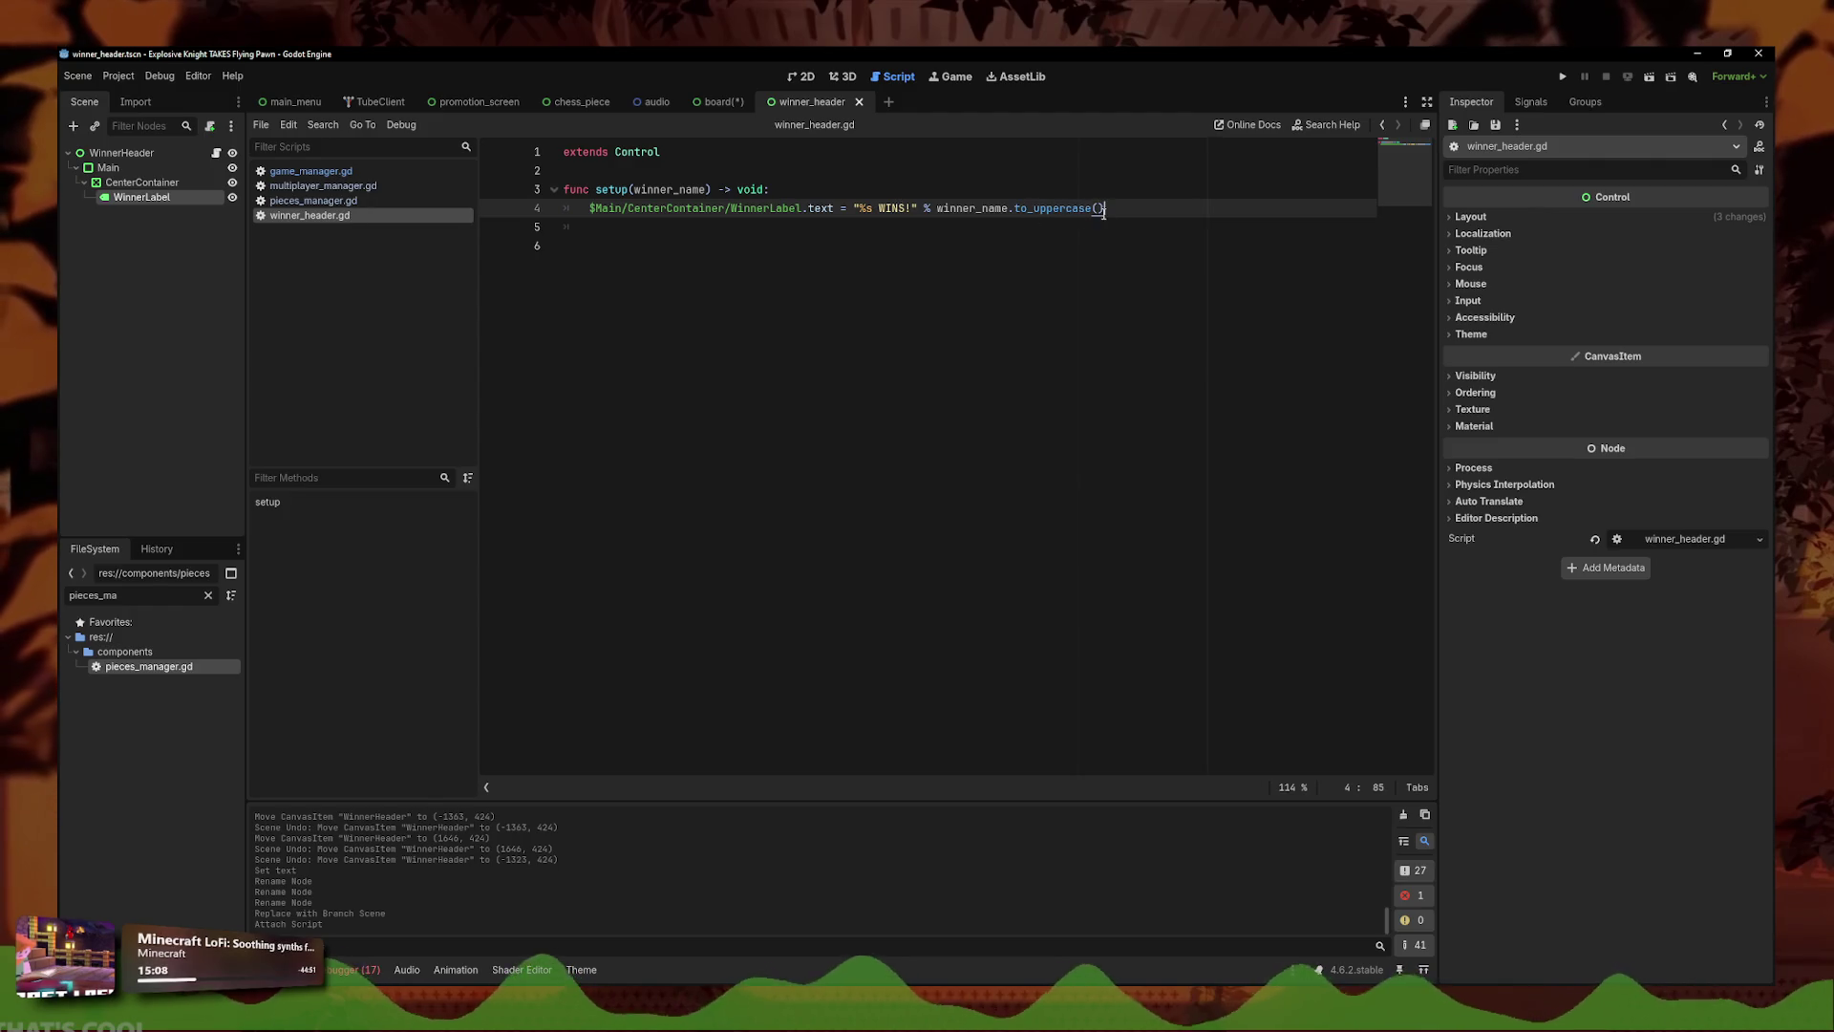
left_click_drag(1104, 208, 1059, 208)
type("r(")
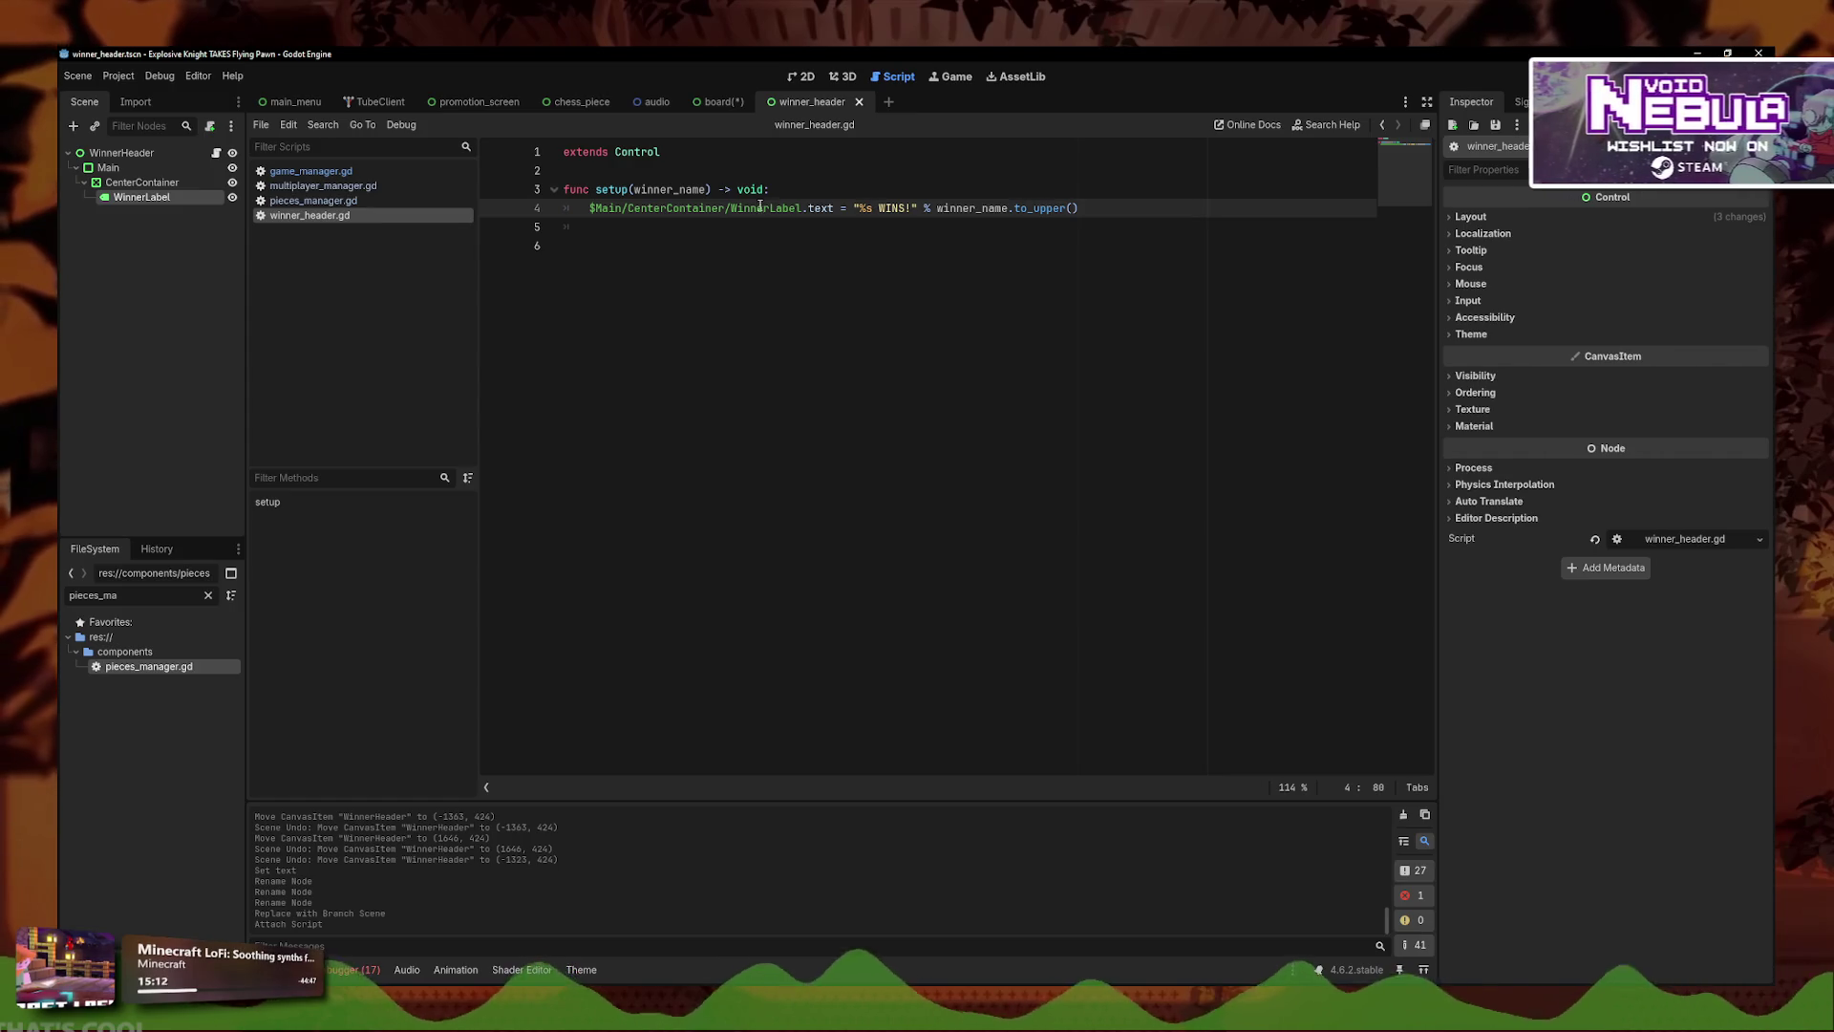
- Type the setup parameter as winner_name: String
left_click(702, 190)
type(":")
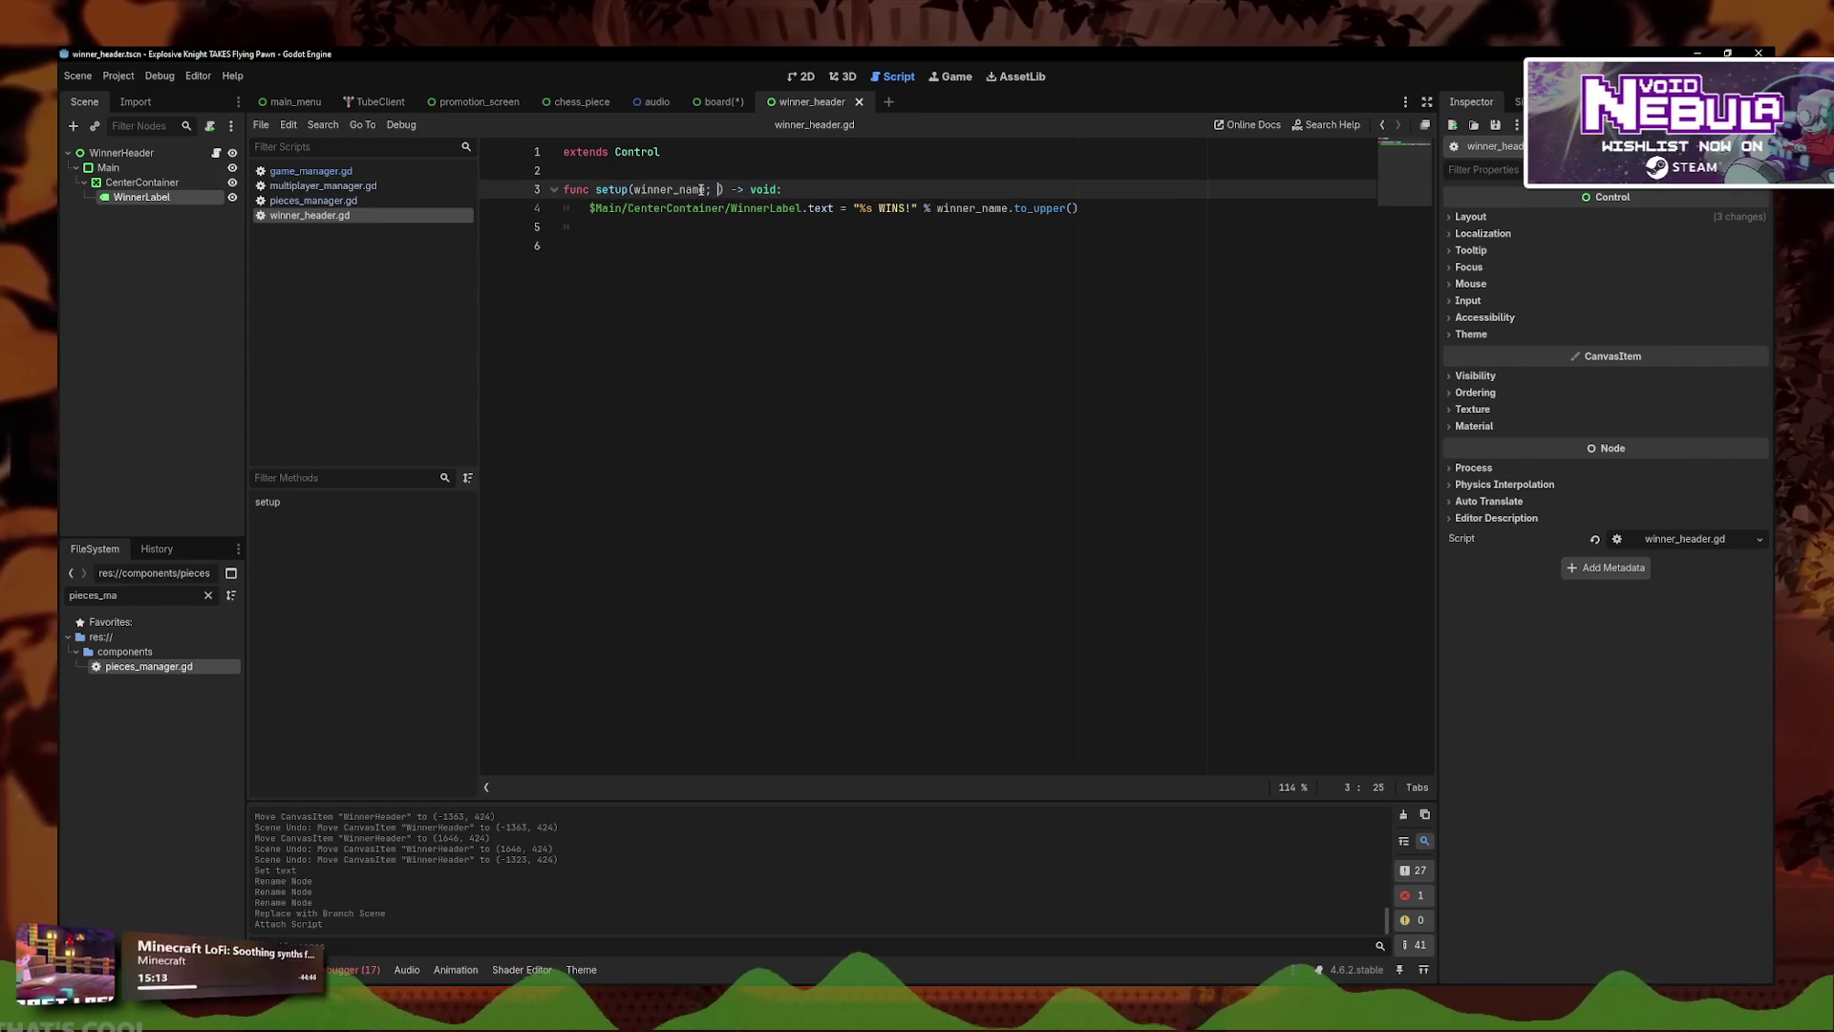
type(" String")
left_click(1083, 208)
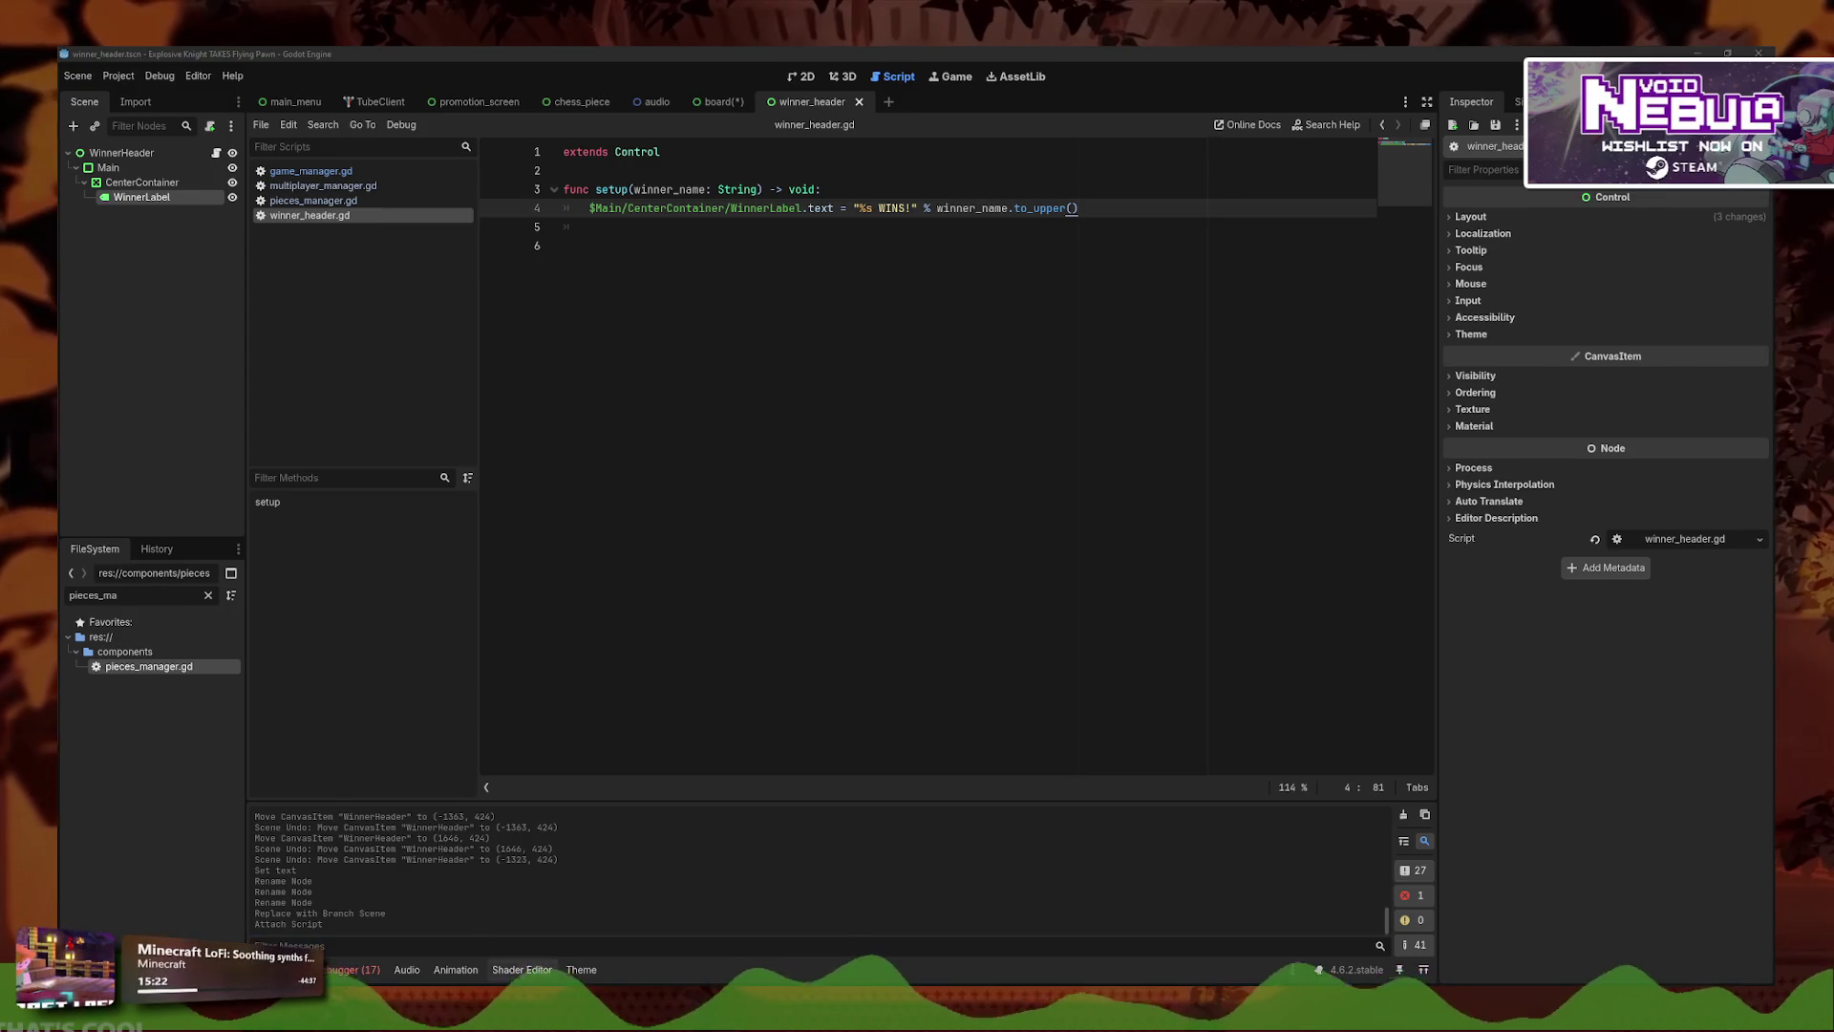
- Insert blank lines below extends Control for a new variable
left_click(696, 559)
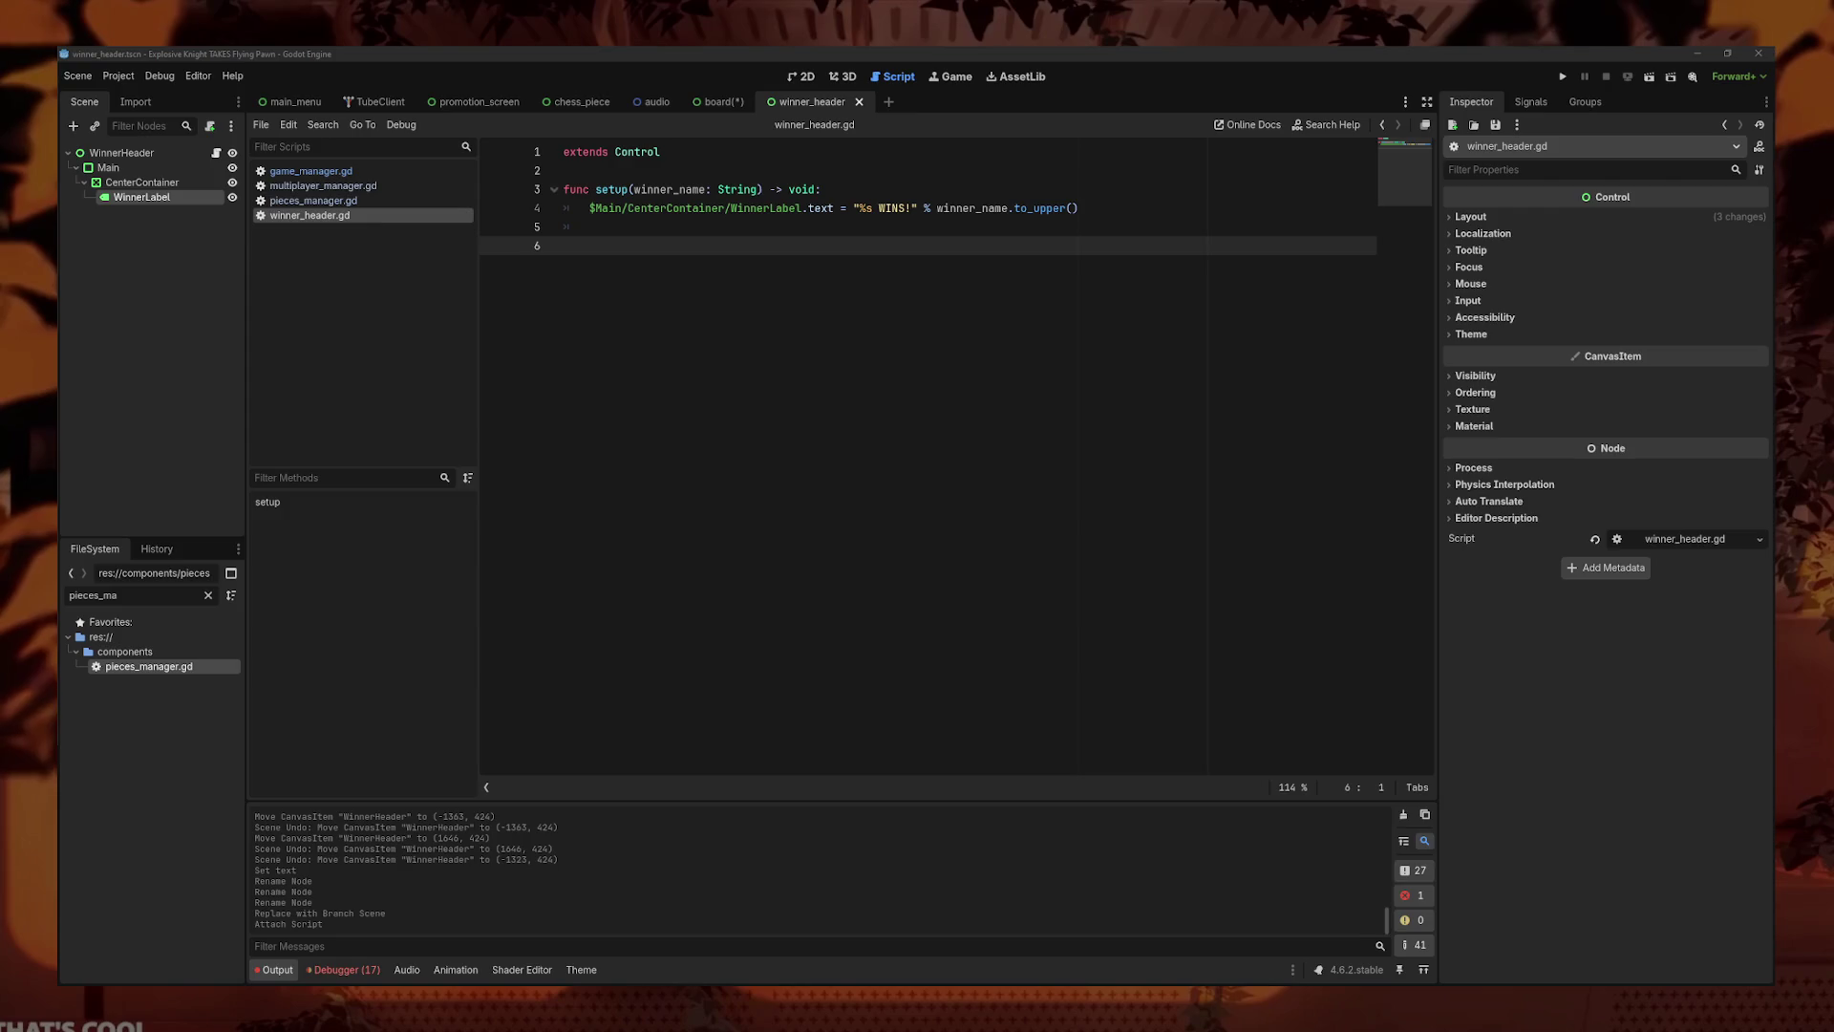
left_click(934, 421)
key("Up")
key("Up")
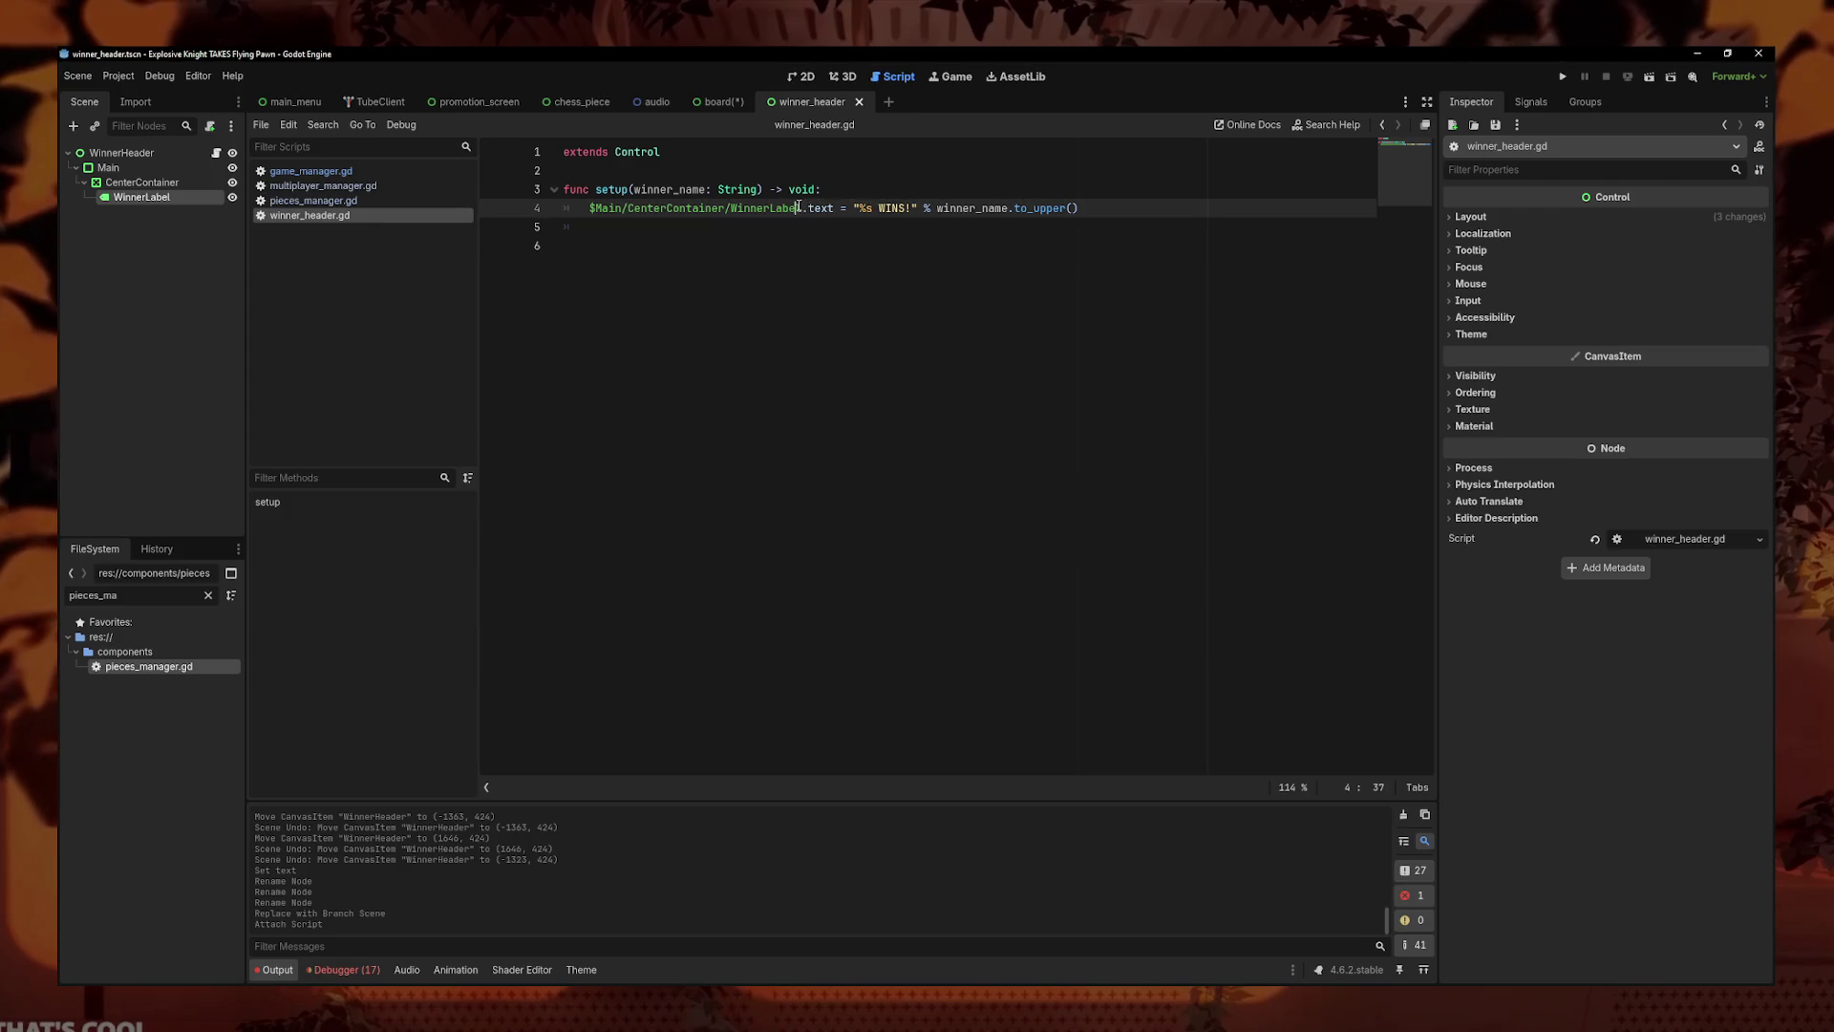
key("Up")
key("Up")
key("Return")
key("Return")
key("Up")
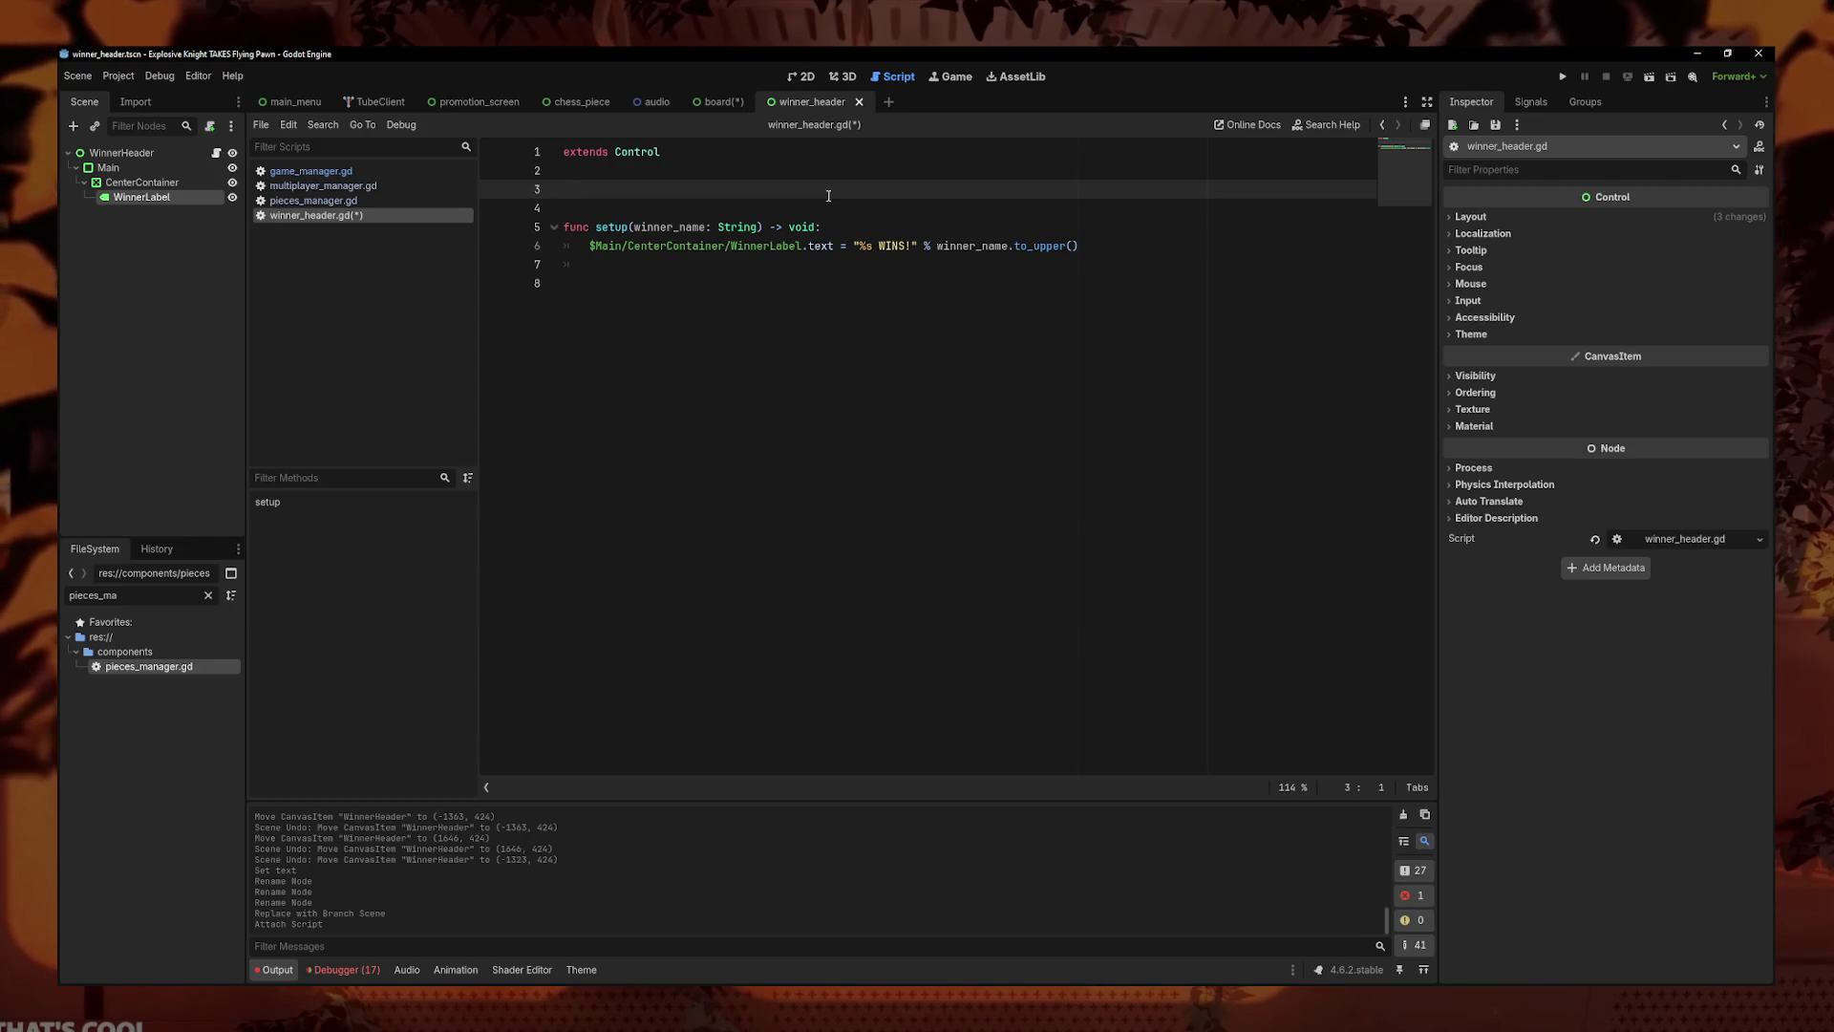
key("Down")
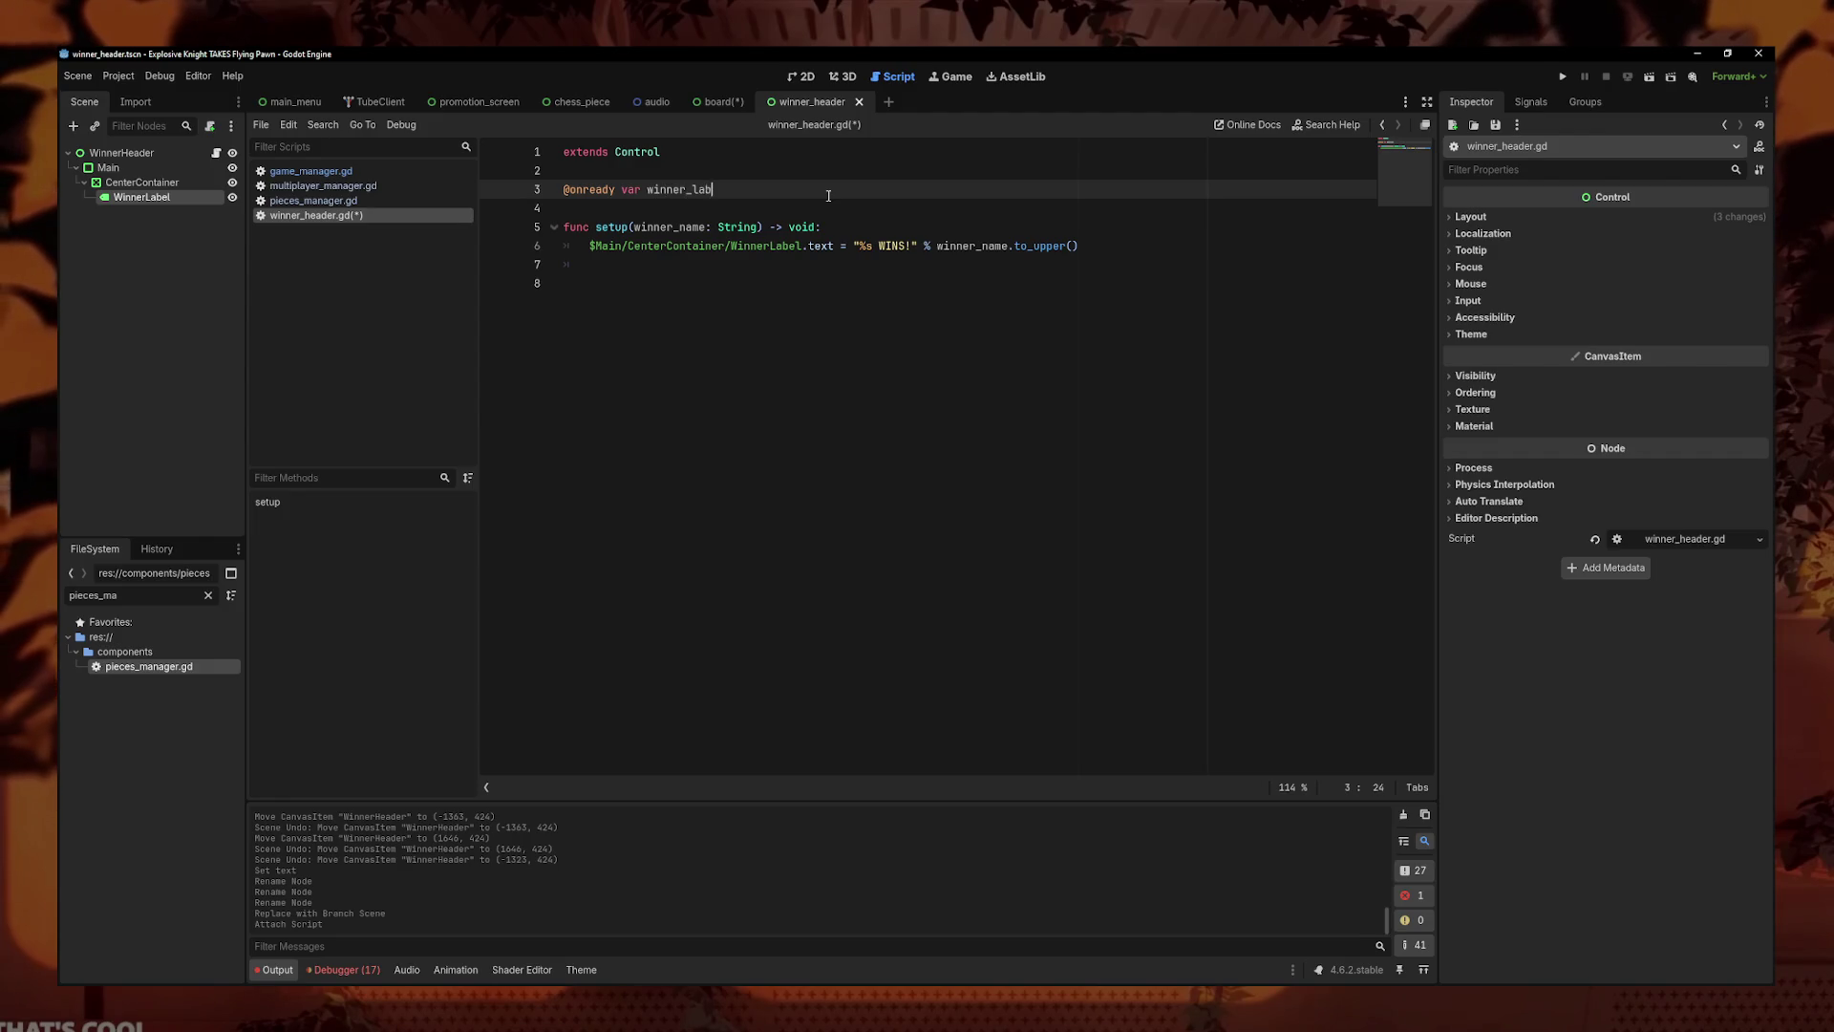
type("el = $Main/CenterContainer/WinnerLabel")
key("Return")
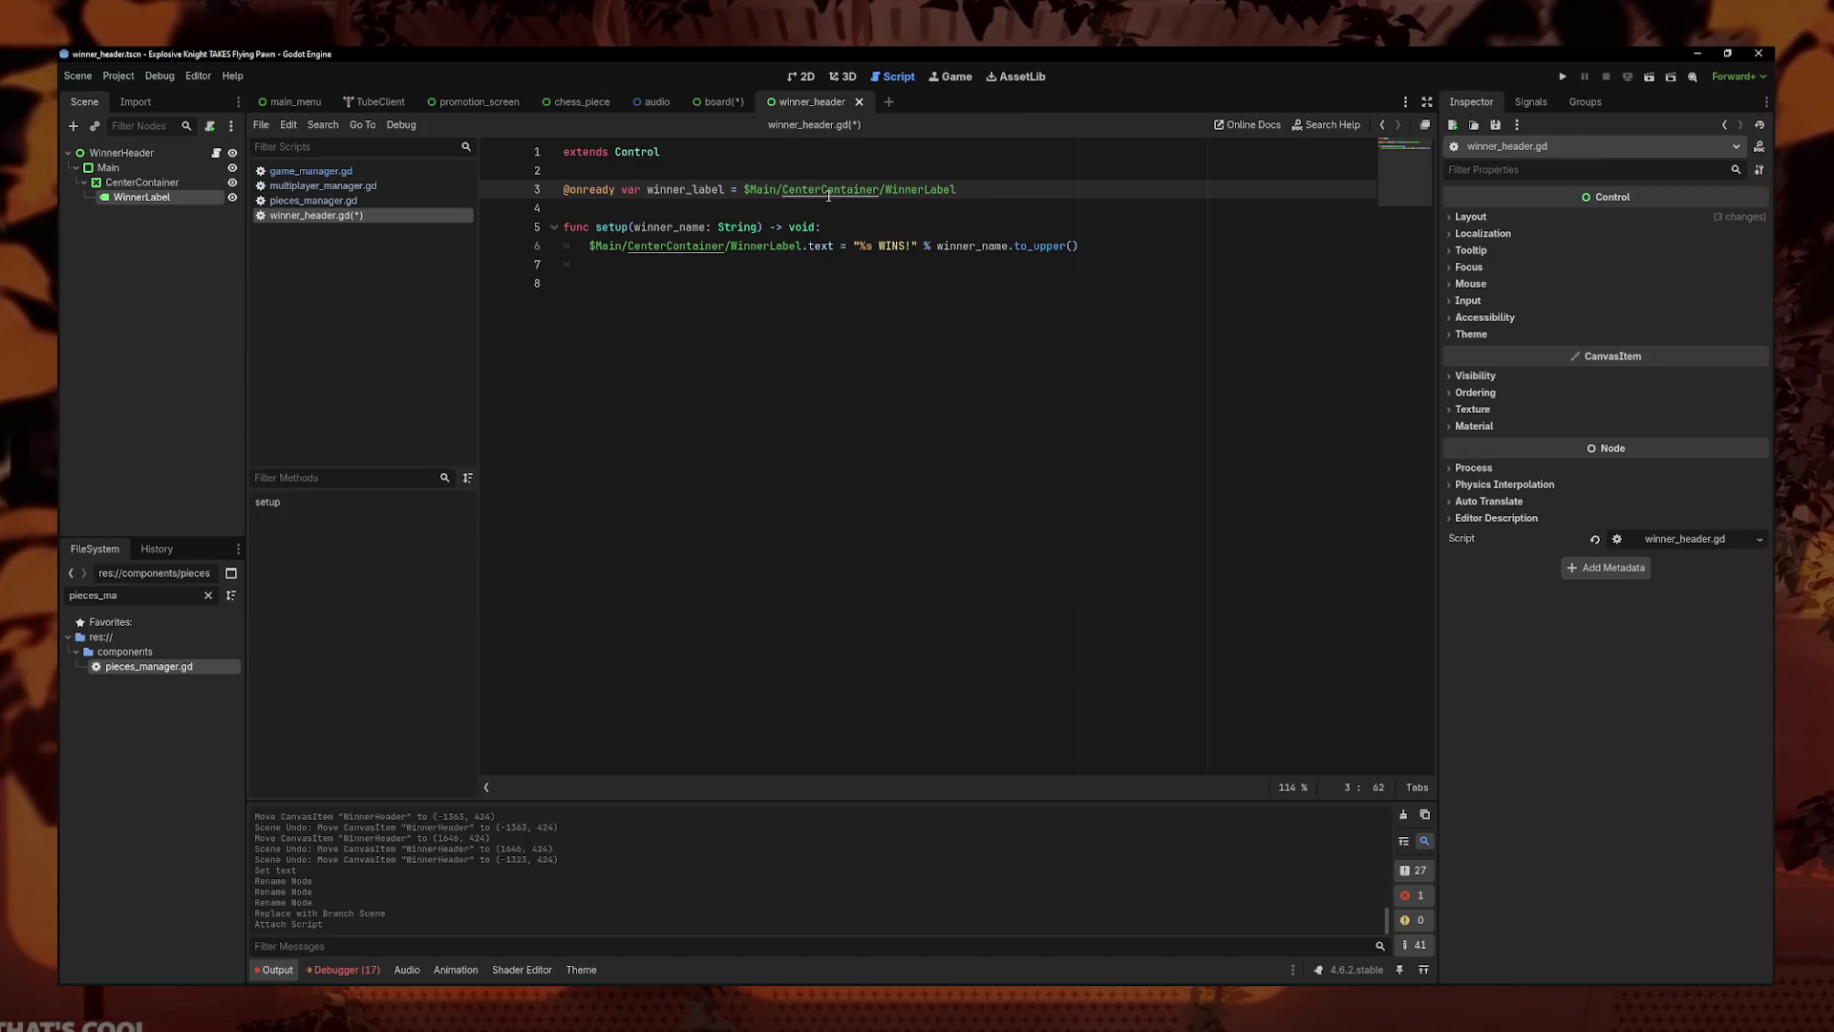
left_click_drag(803, 247, 589, 248)
type("winn")
key("Return")
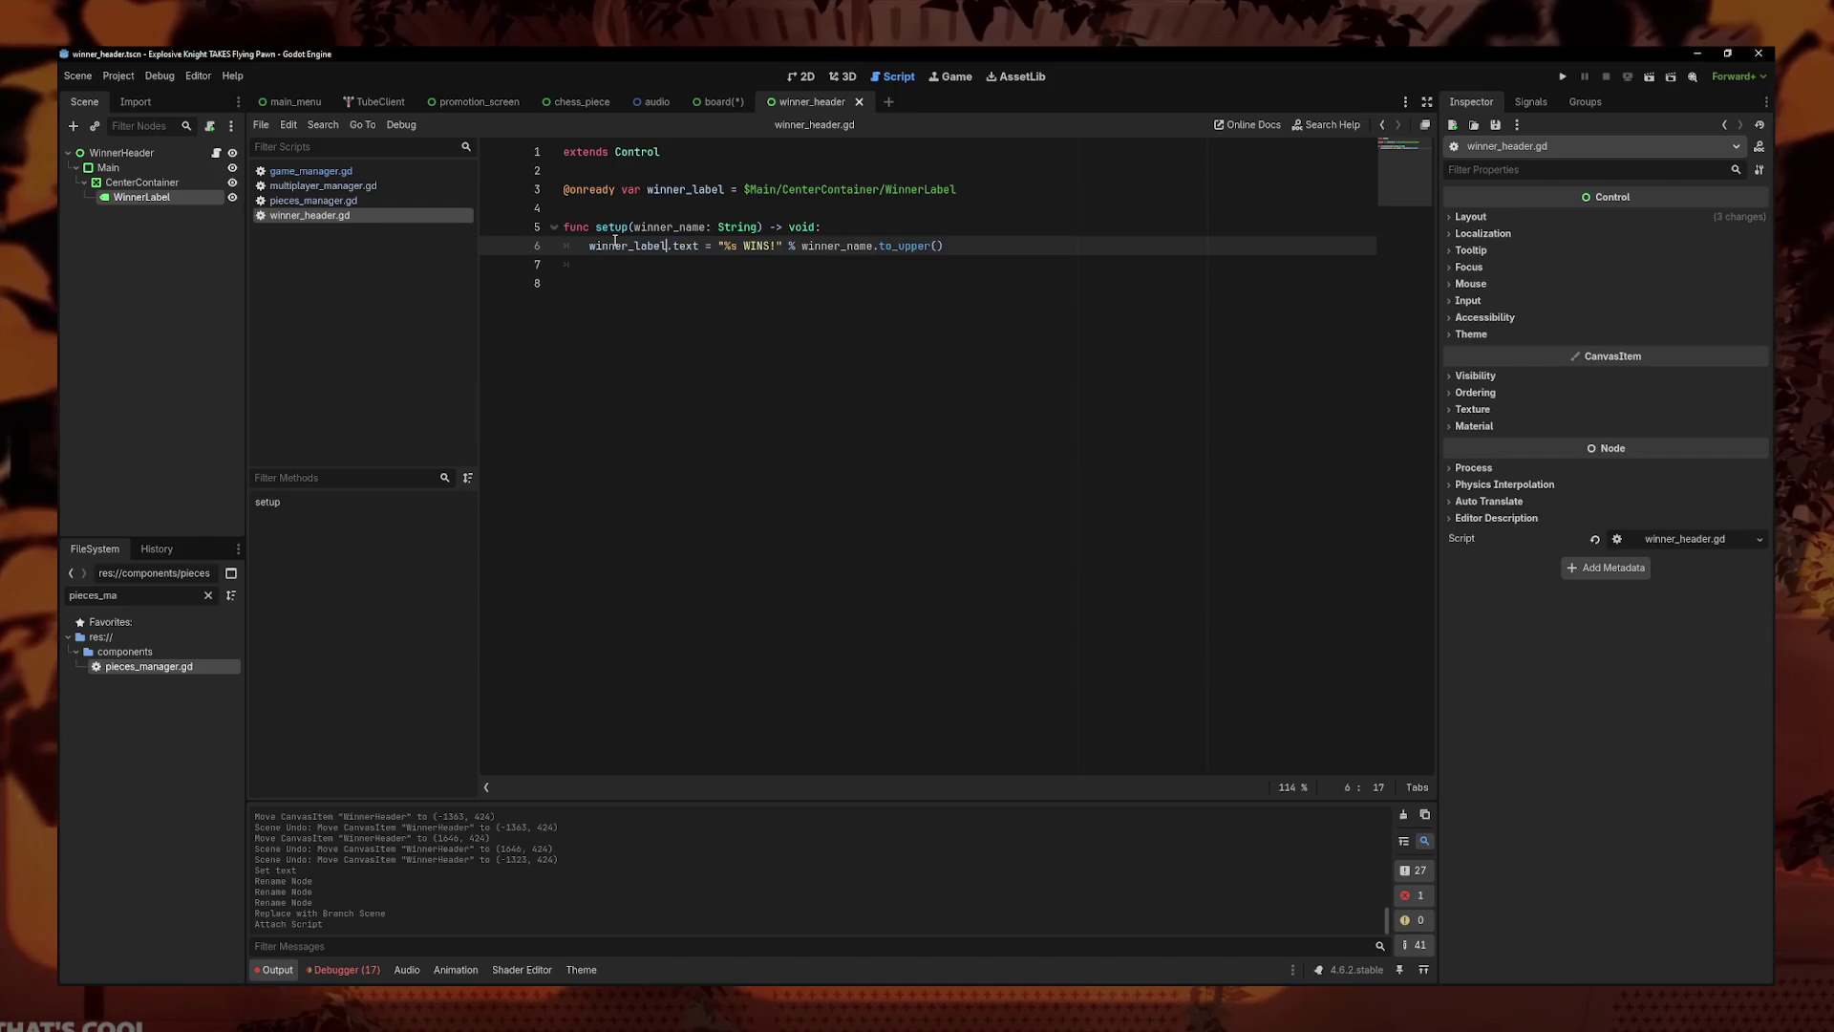
right_click(1007, 208)
key("Escape")
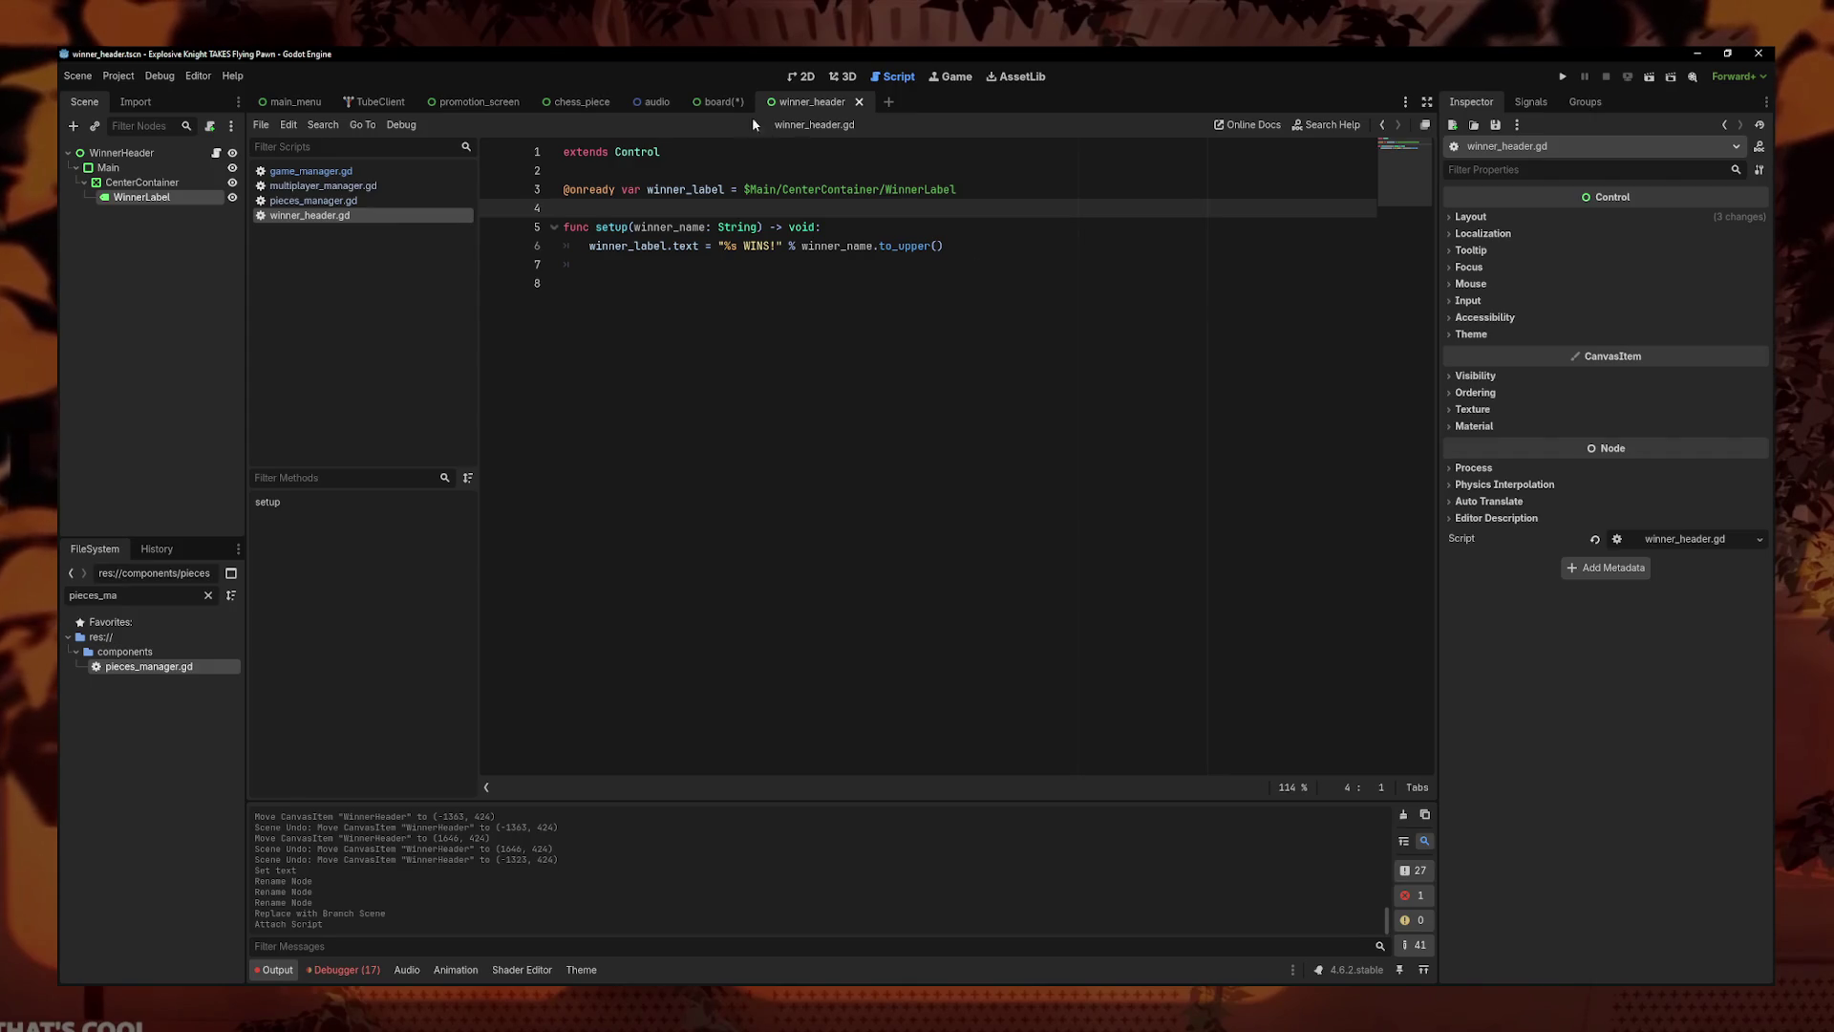
- Save board.tscn, return to winner_header.gd, and clear the FileSystem filter
left_click(716, 101)
key("ctrl+s")
left_click(798, 101)
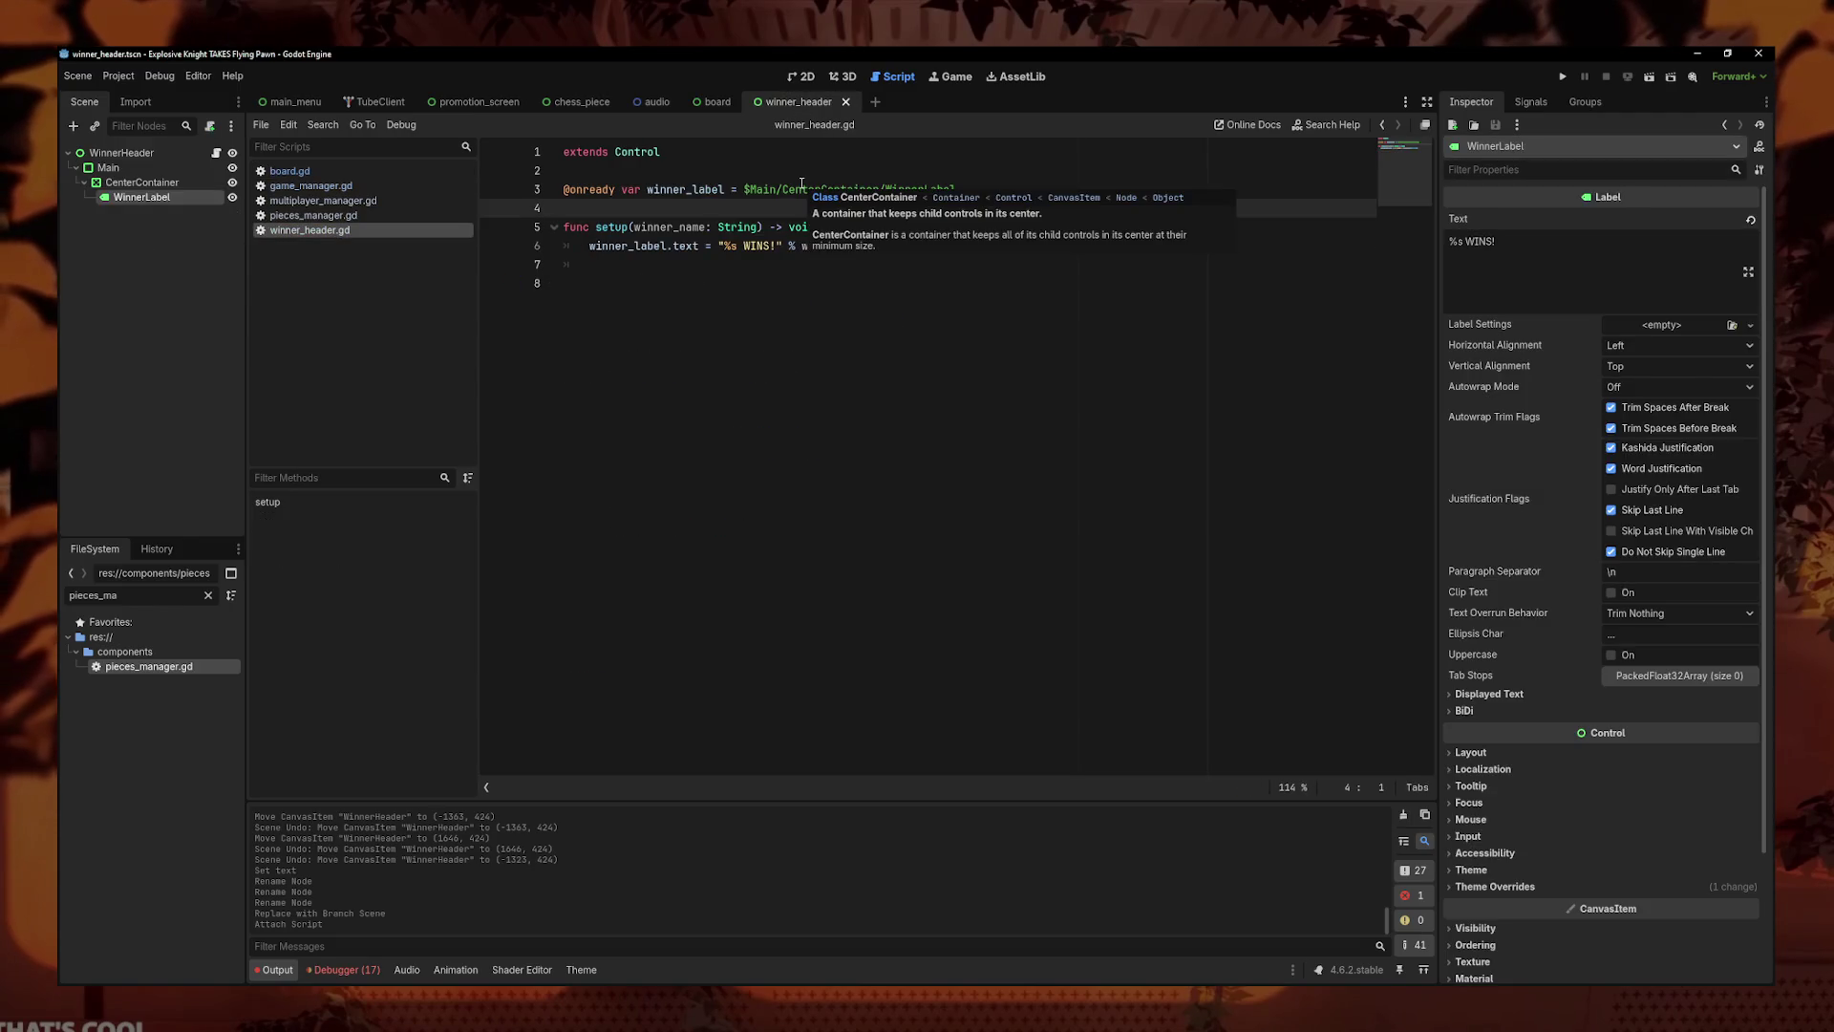
left_click(753, 272)
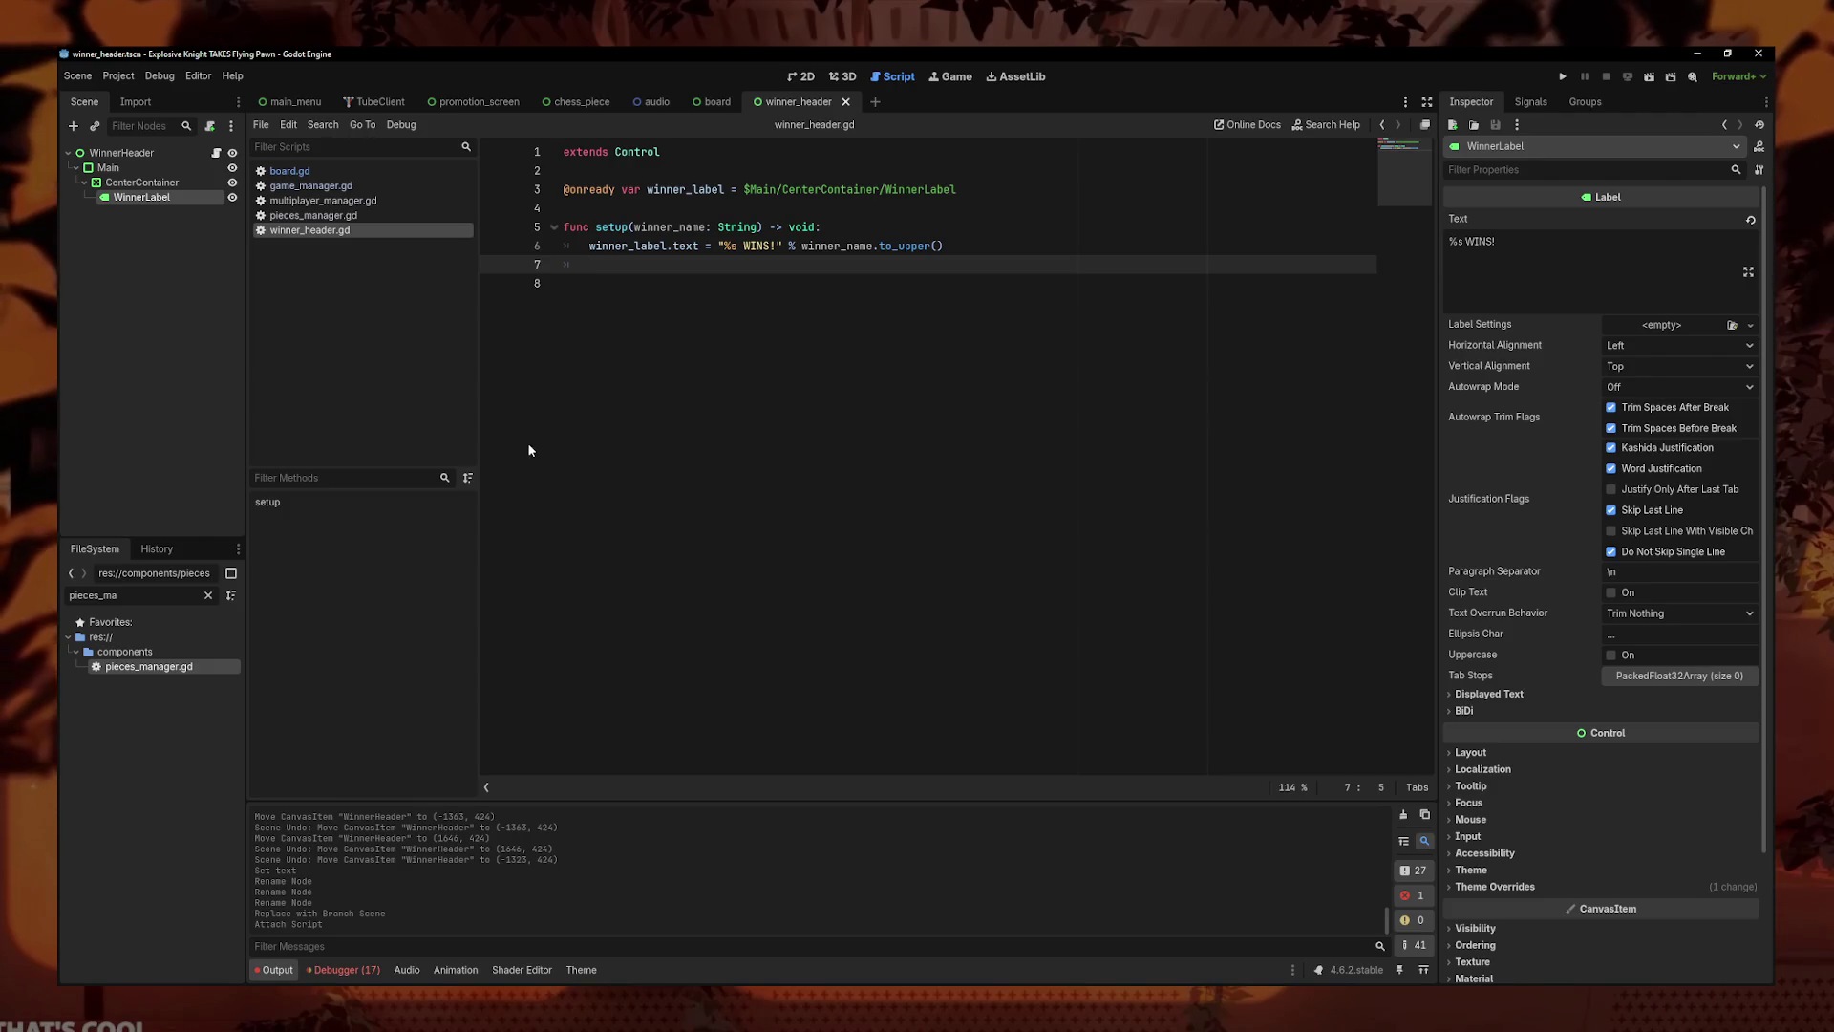
left_click(762, 430)
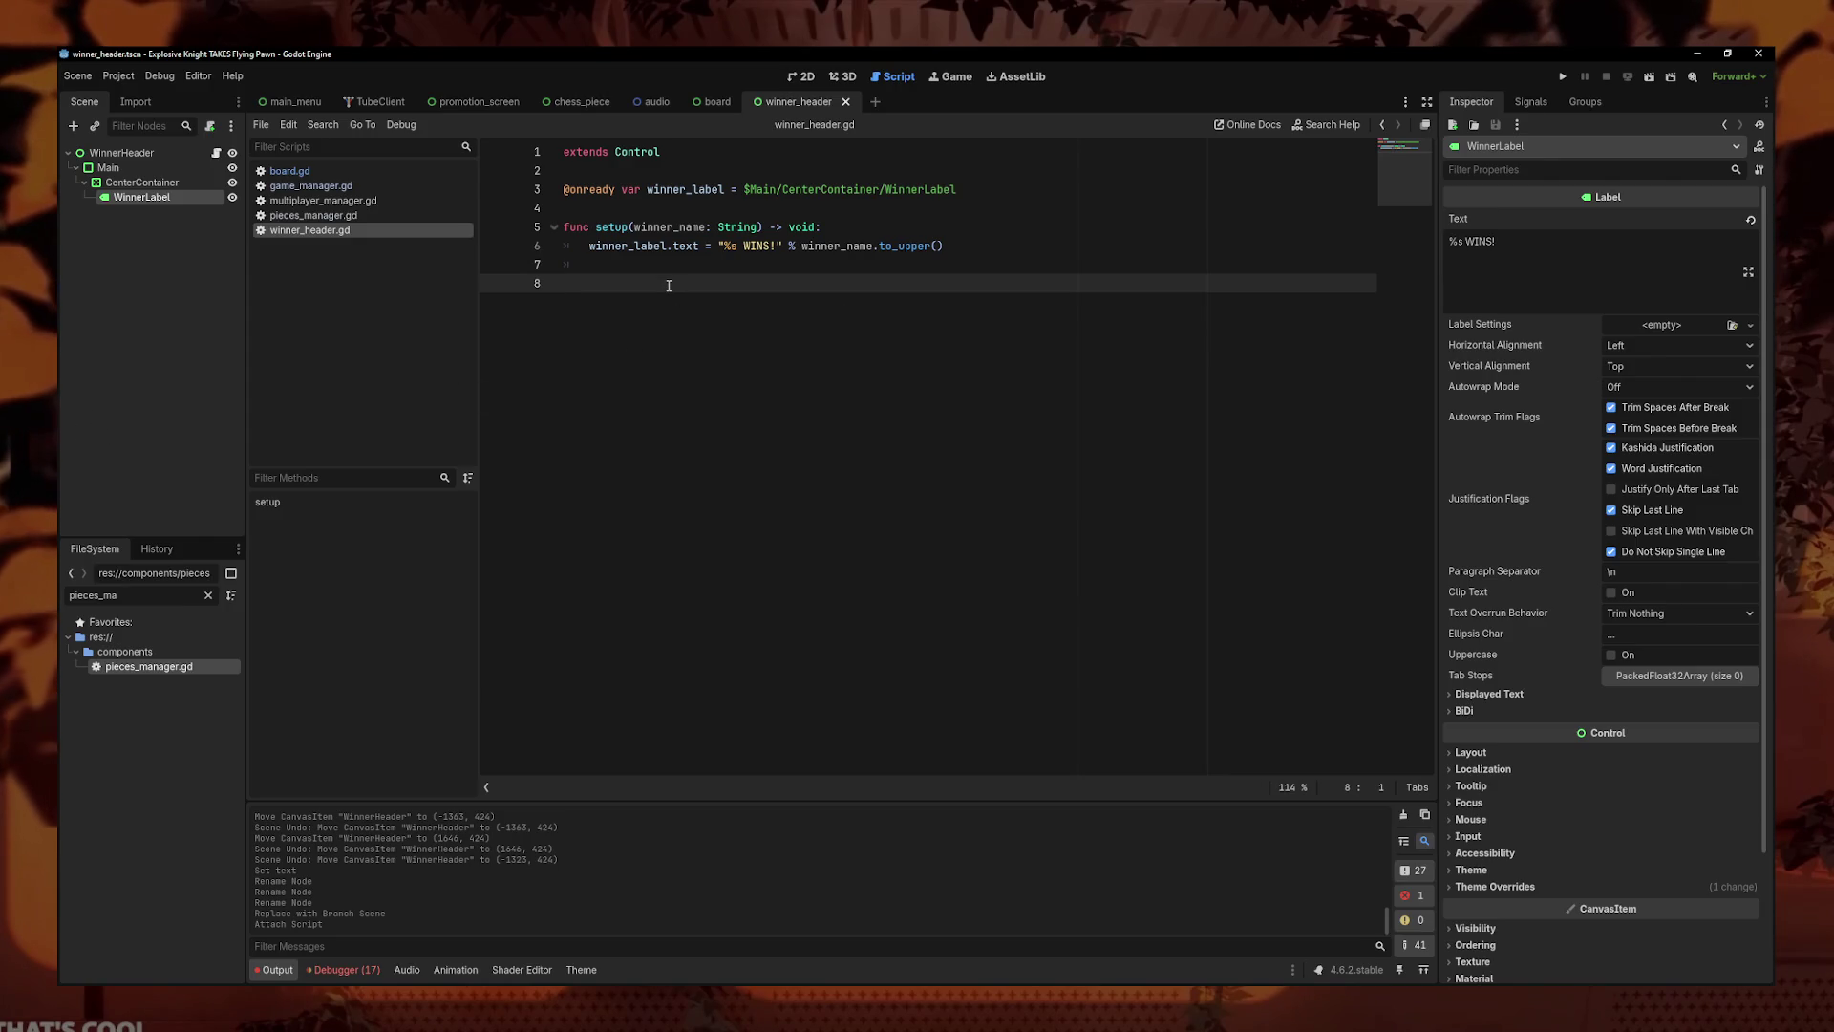
left_click(209, 595)
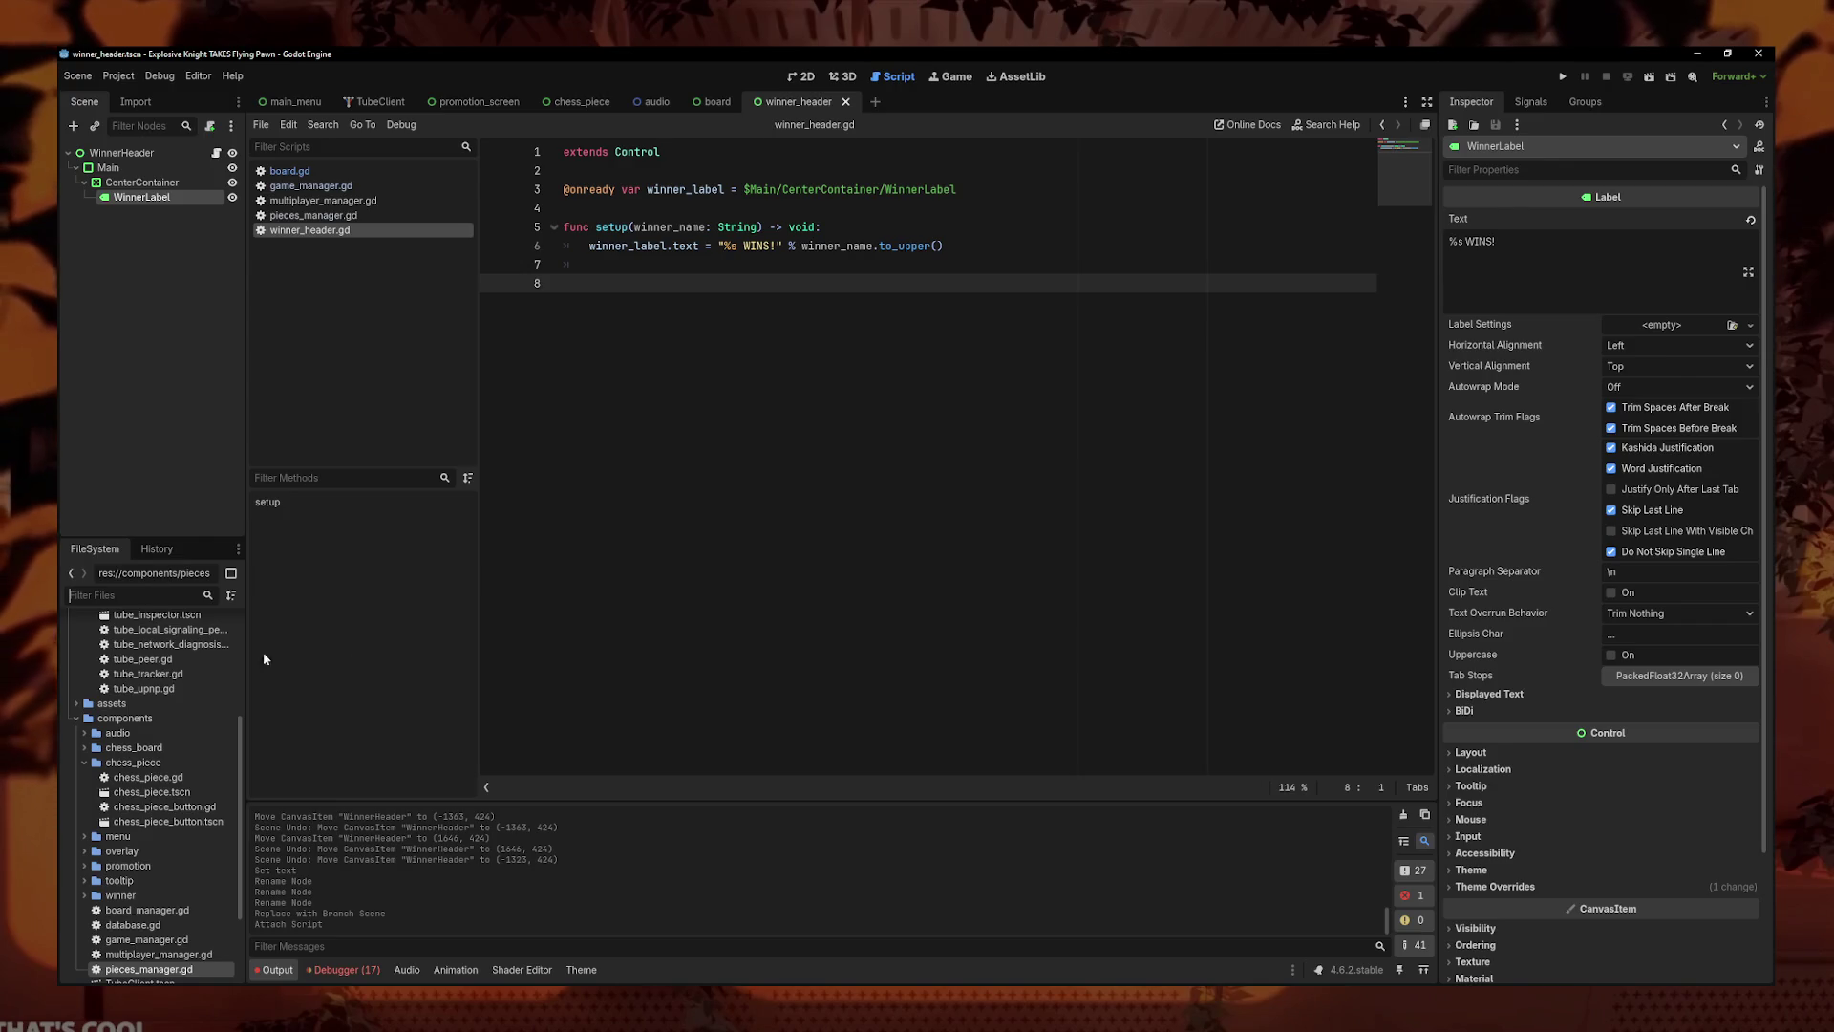
- Filter the FileSystem for 'flash' and show flash_pawn.tres in the Inspector
left_click(177, 591)
type("piece")
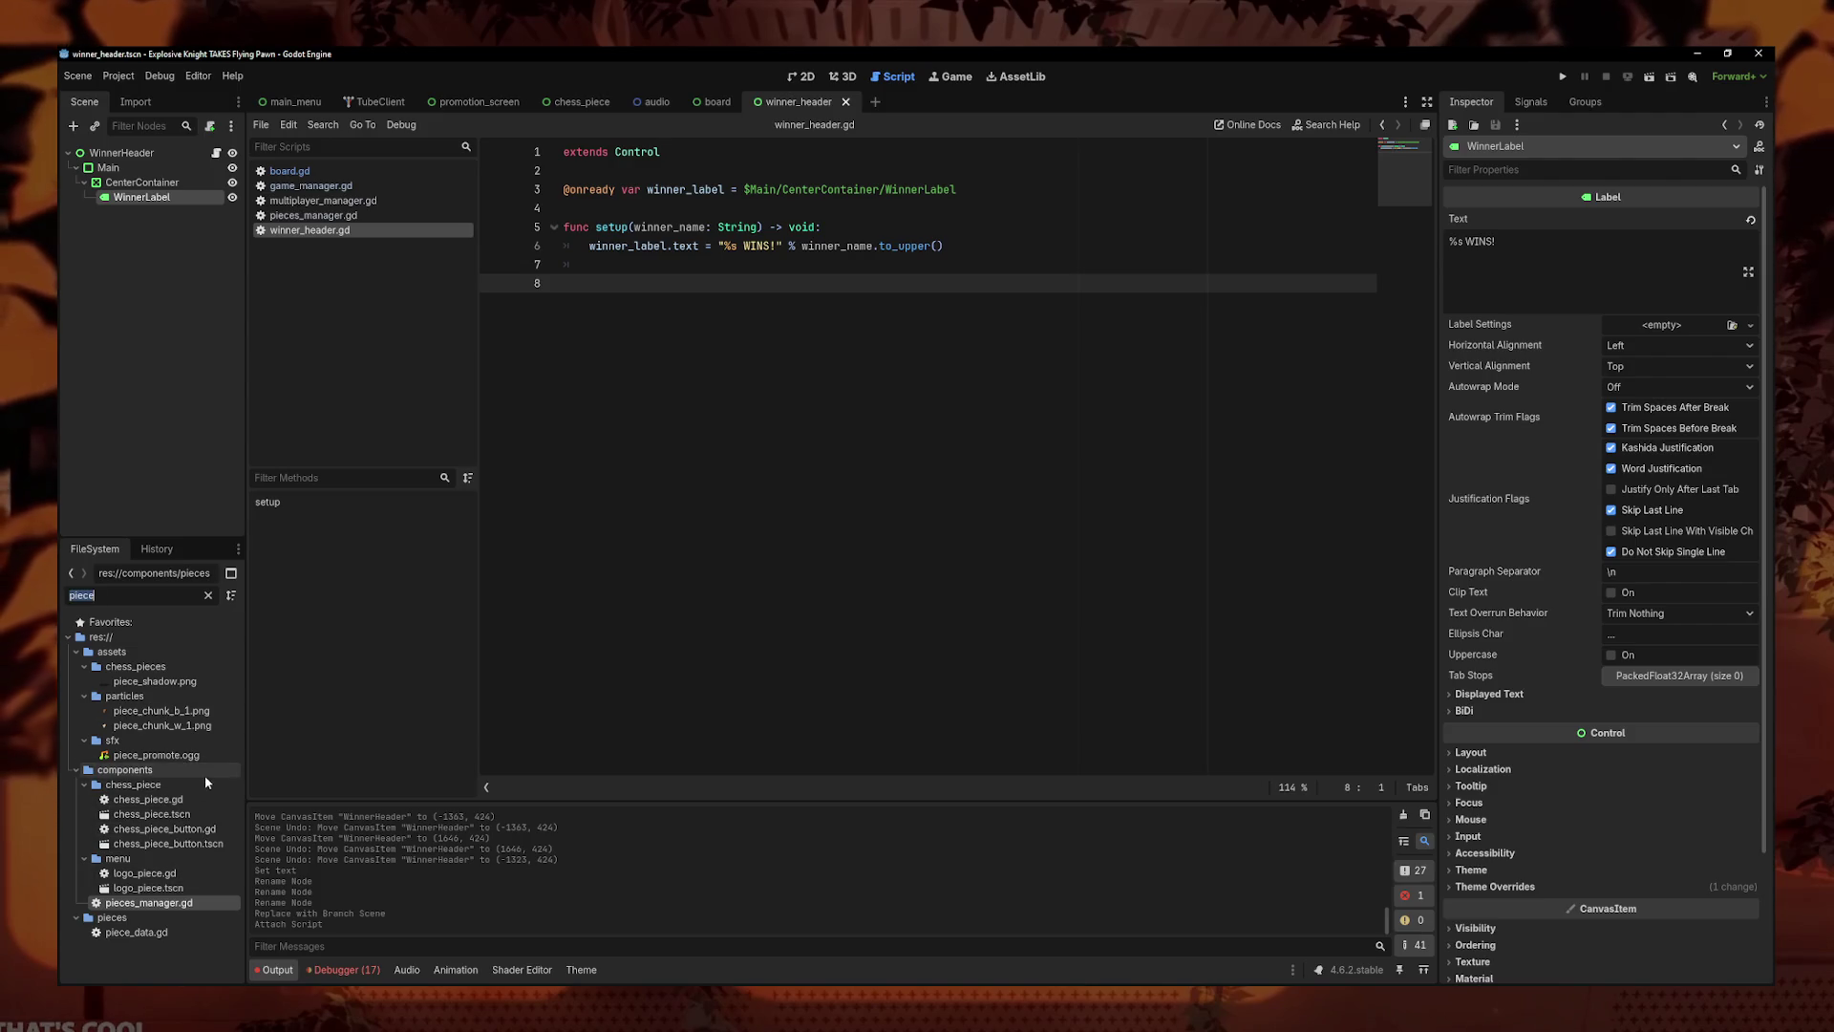
key("BackSpace")
key("BackSpace")
key("BackSpace")
type("flash")
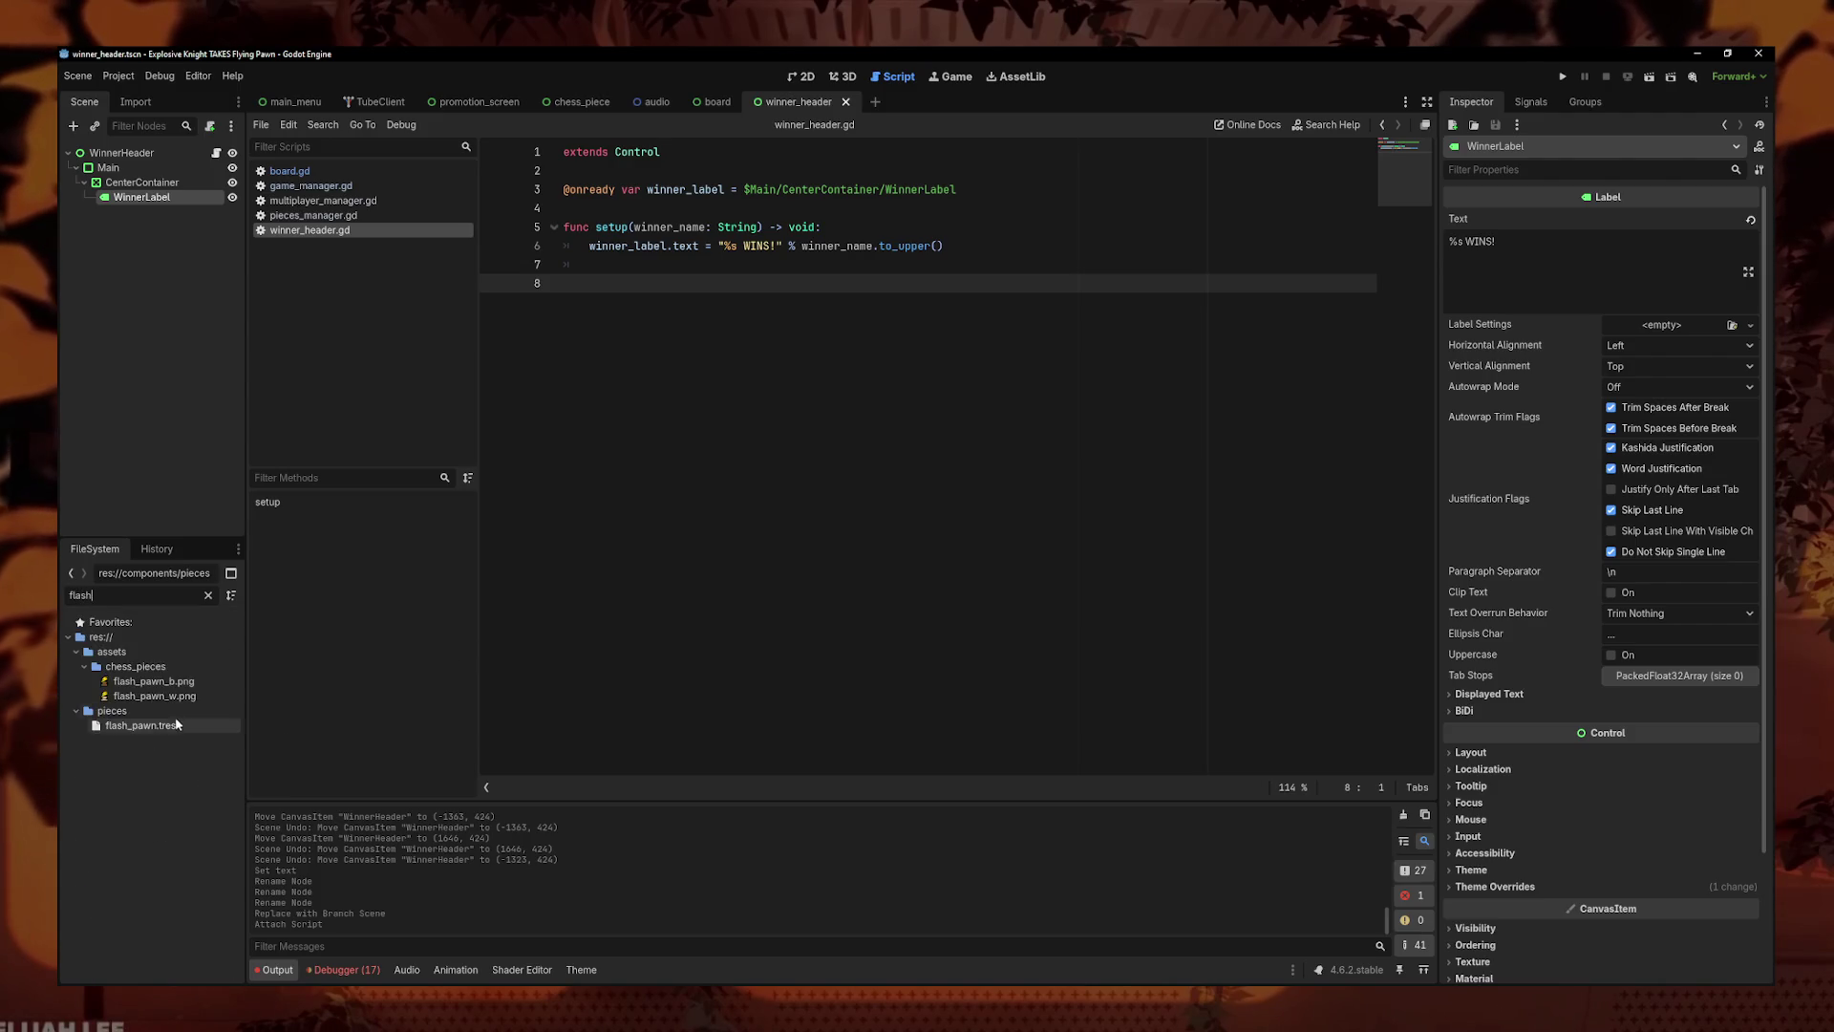
left_click(186, 733)
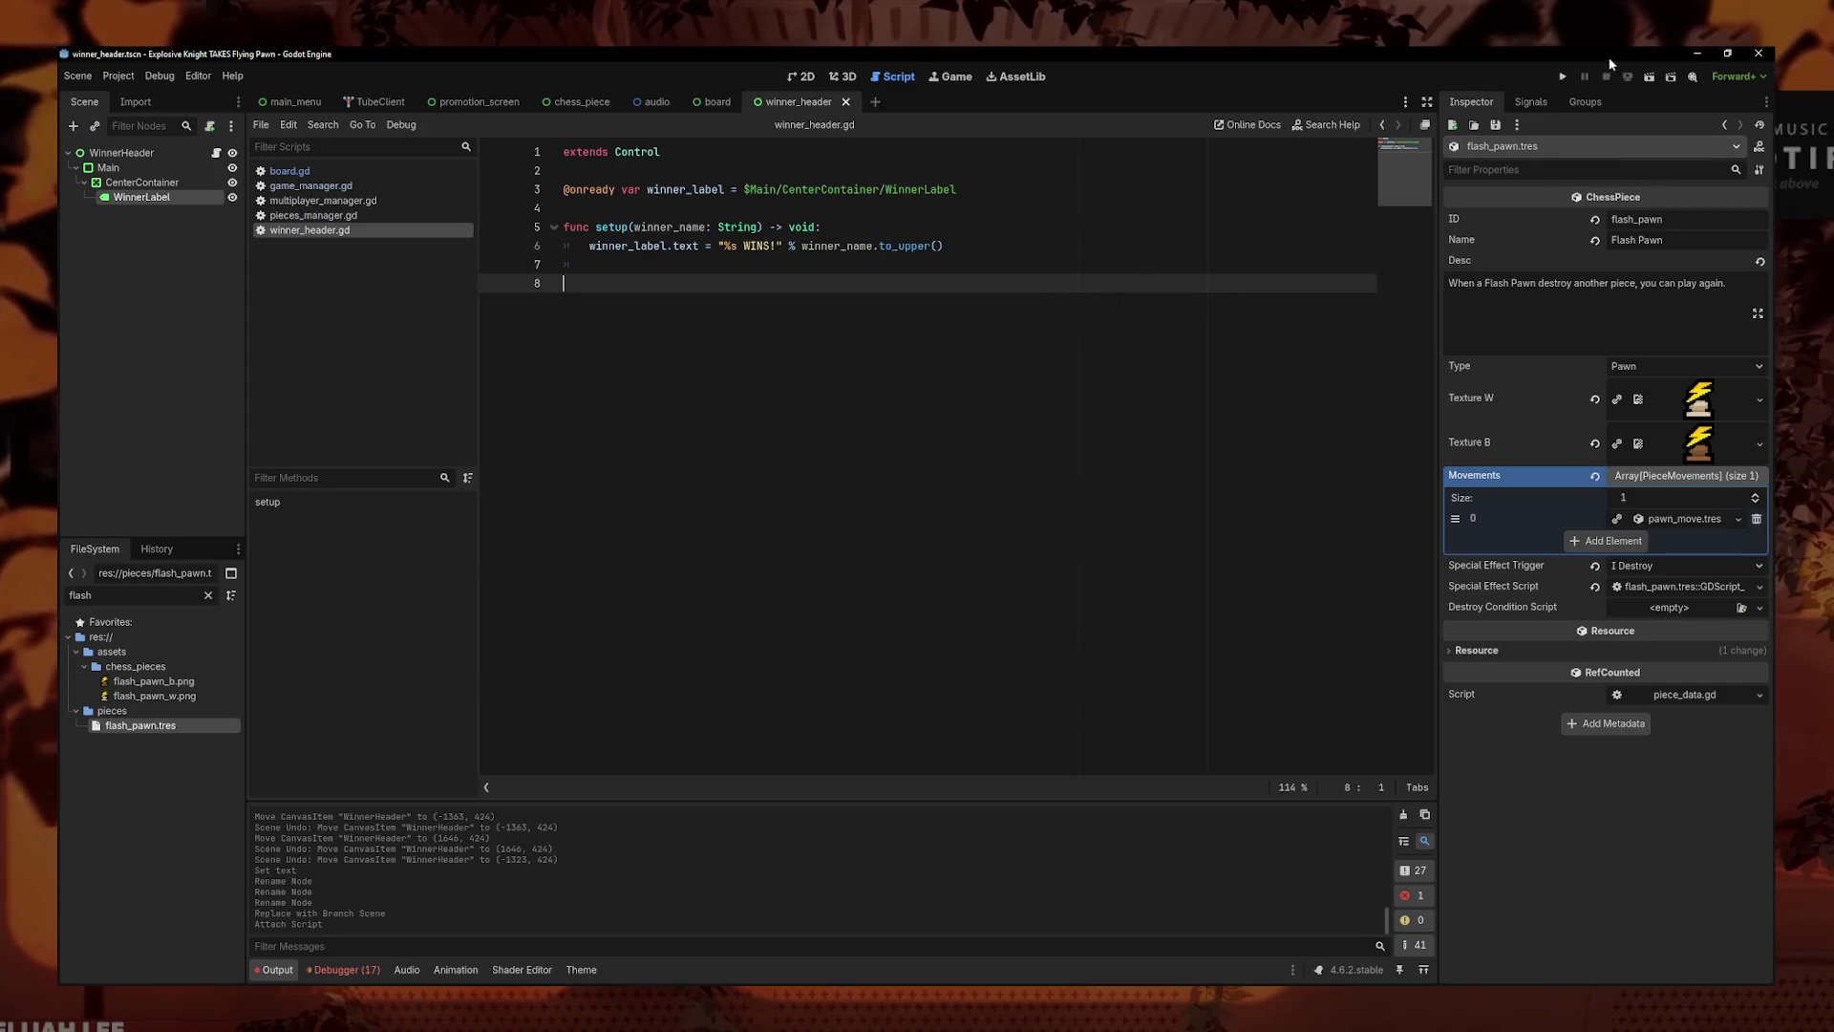
key("F5")
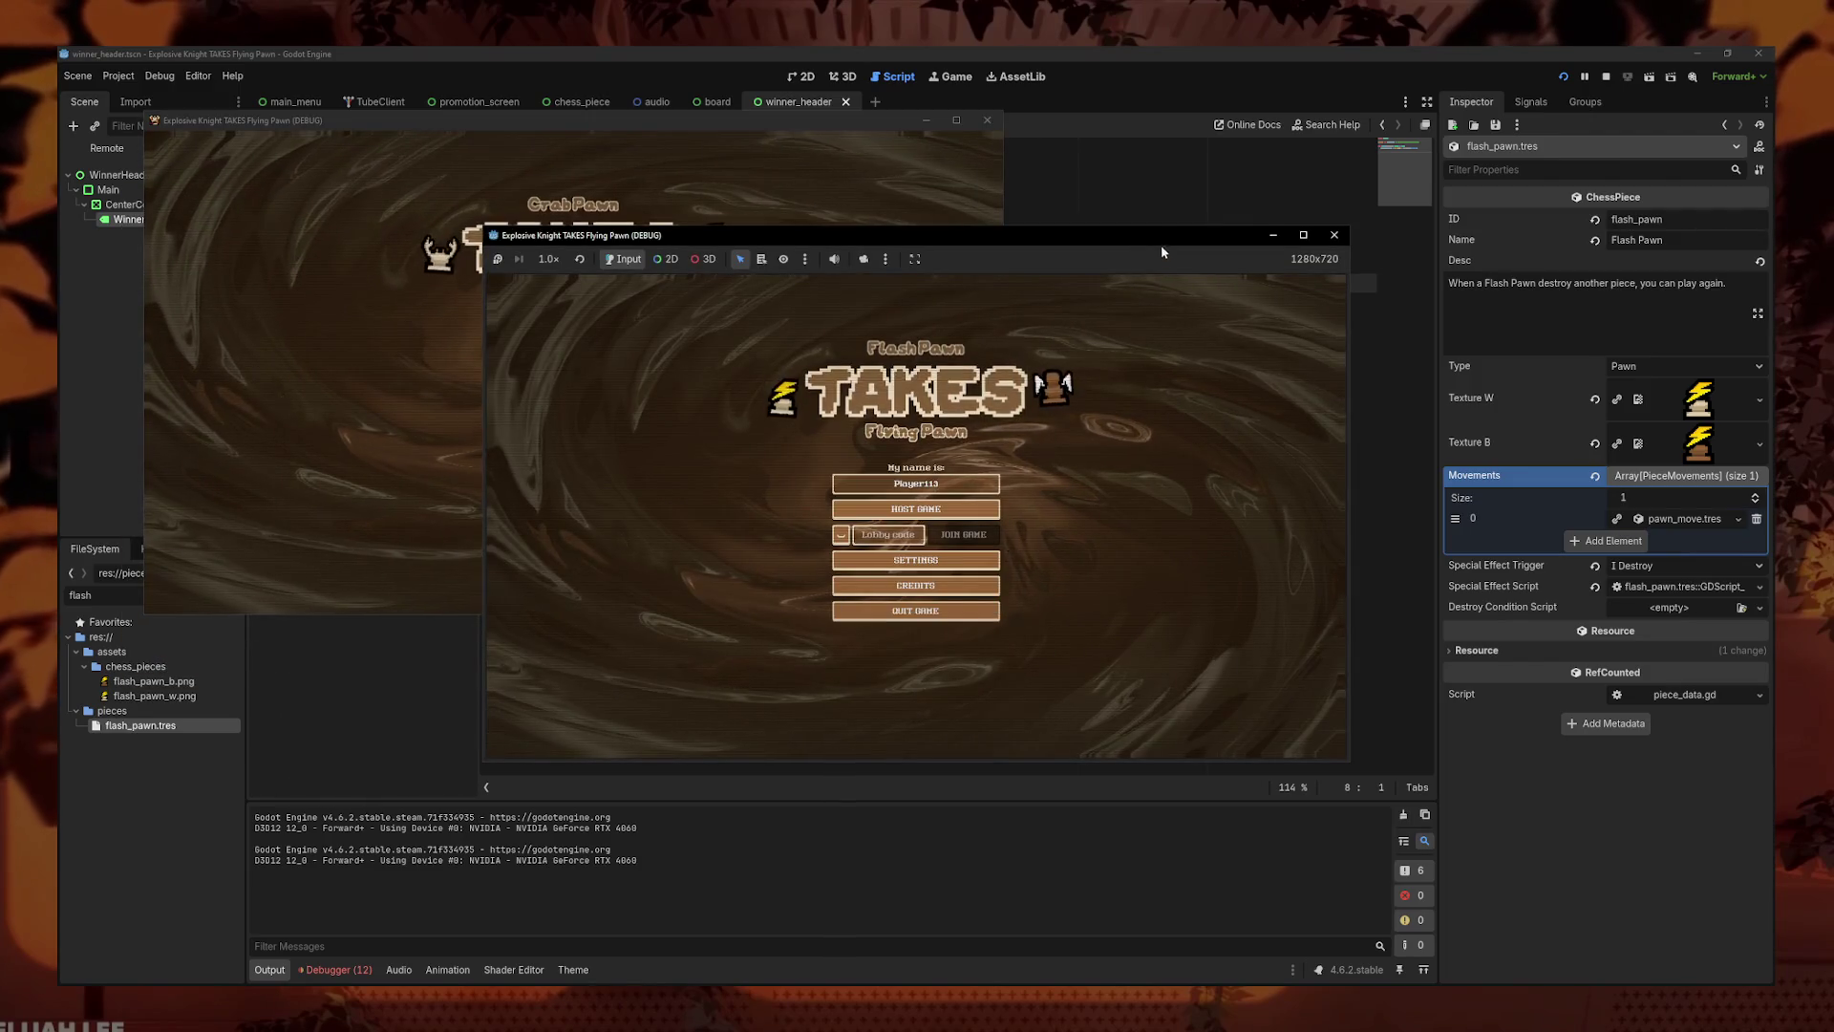
- Visit the game's Settings screen and back, then arrange the two debug game windows
left_click(1167, 666)
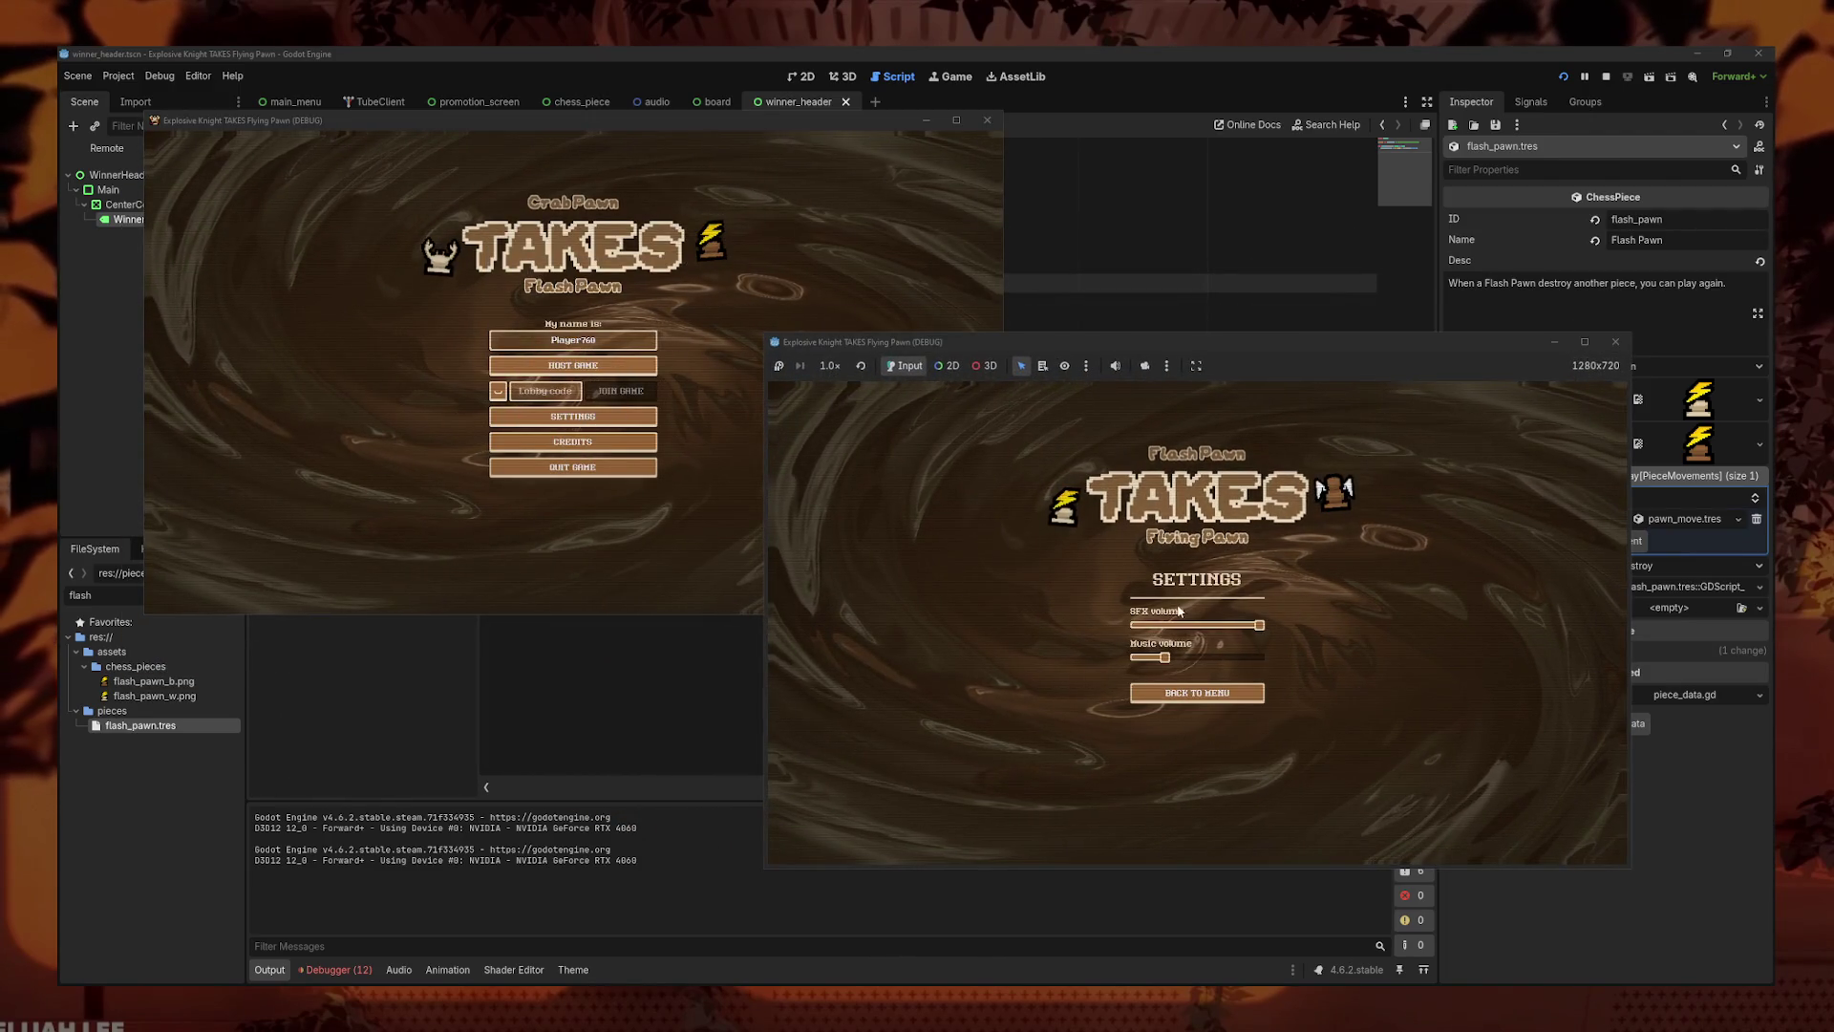
left_click(1208, 696)
left_click_drag(1257, 349, 1271, 389)
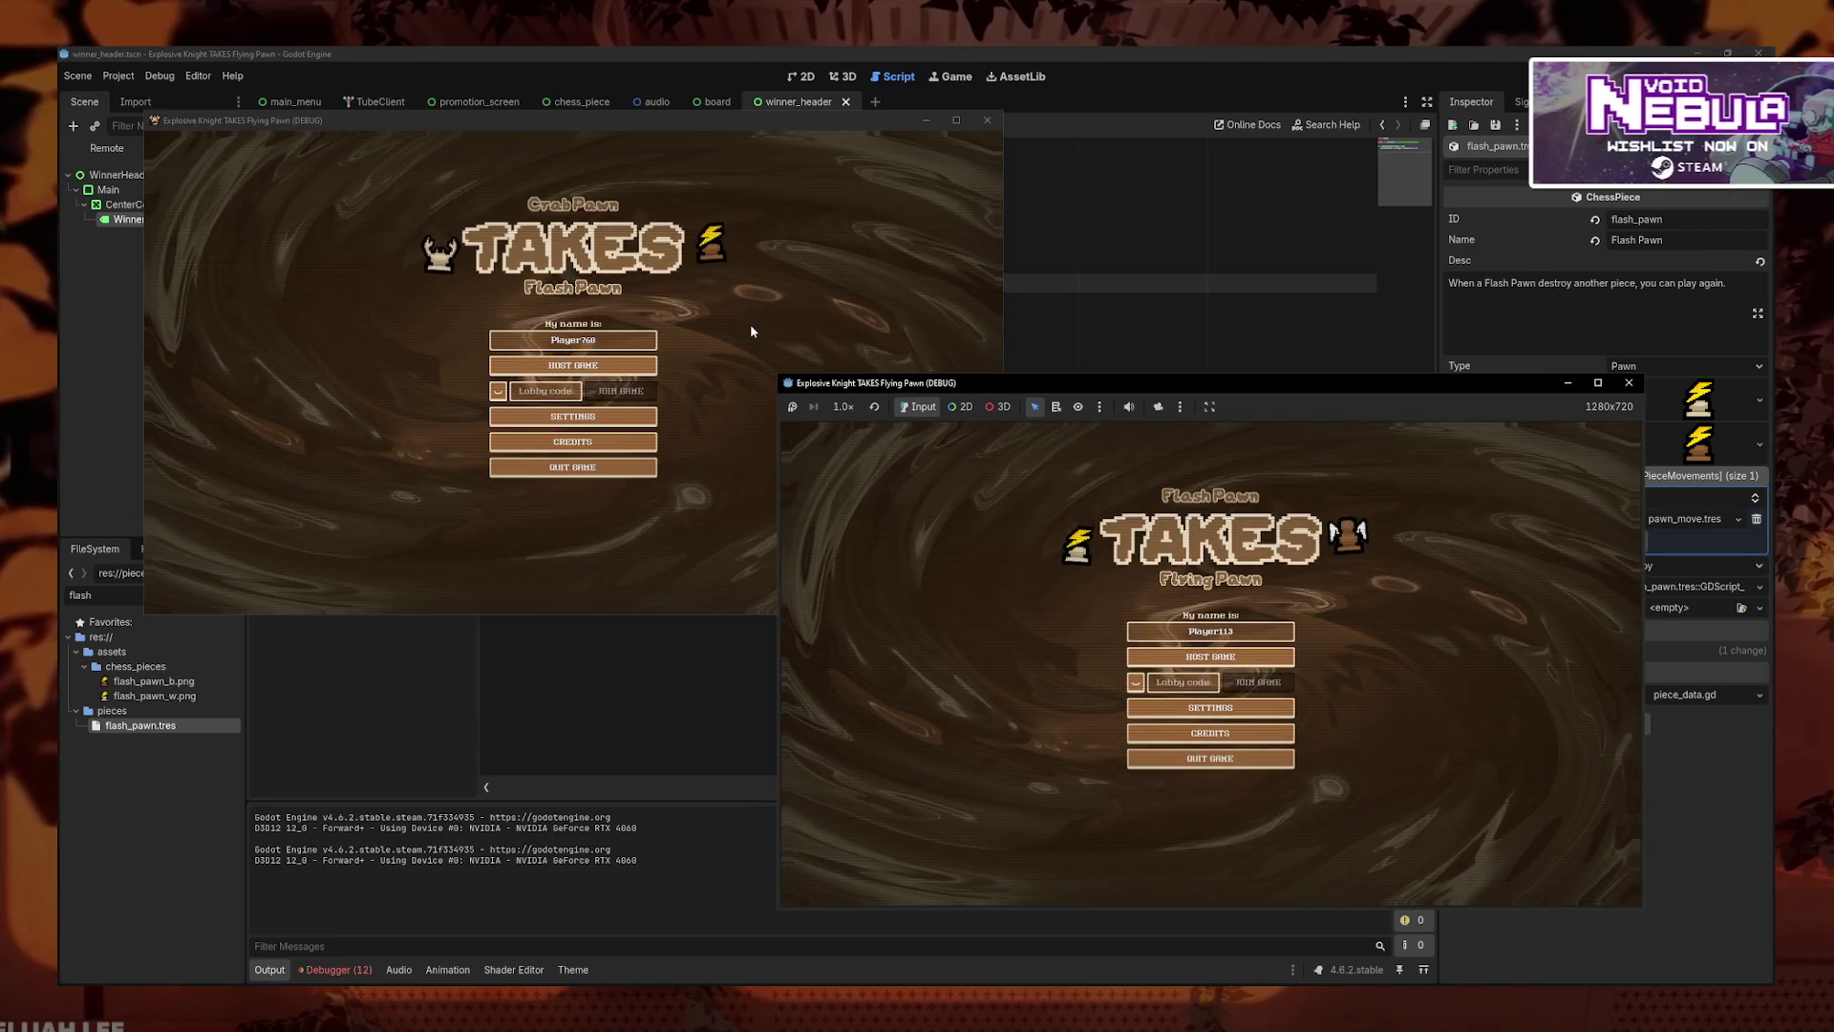
mouse_move(1343, 396)
left_mouse_down()
mouse_move(1420, 444)
mouse_move(1403, 432)
left_mouse_up()
left_click(807, 137)
left_click_drag(807, 136, 820, 141)
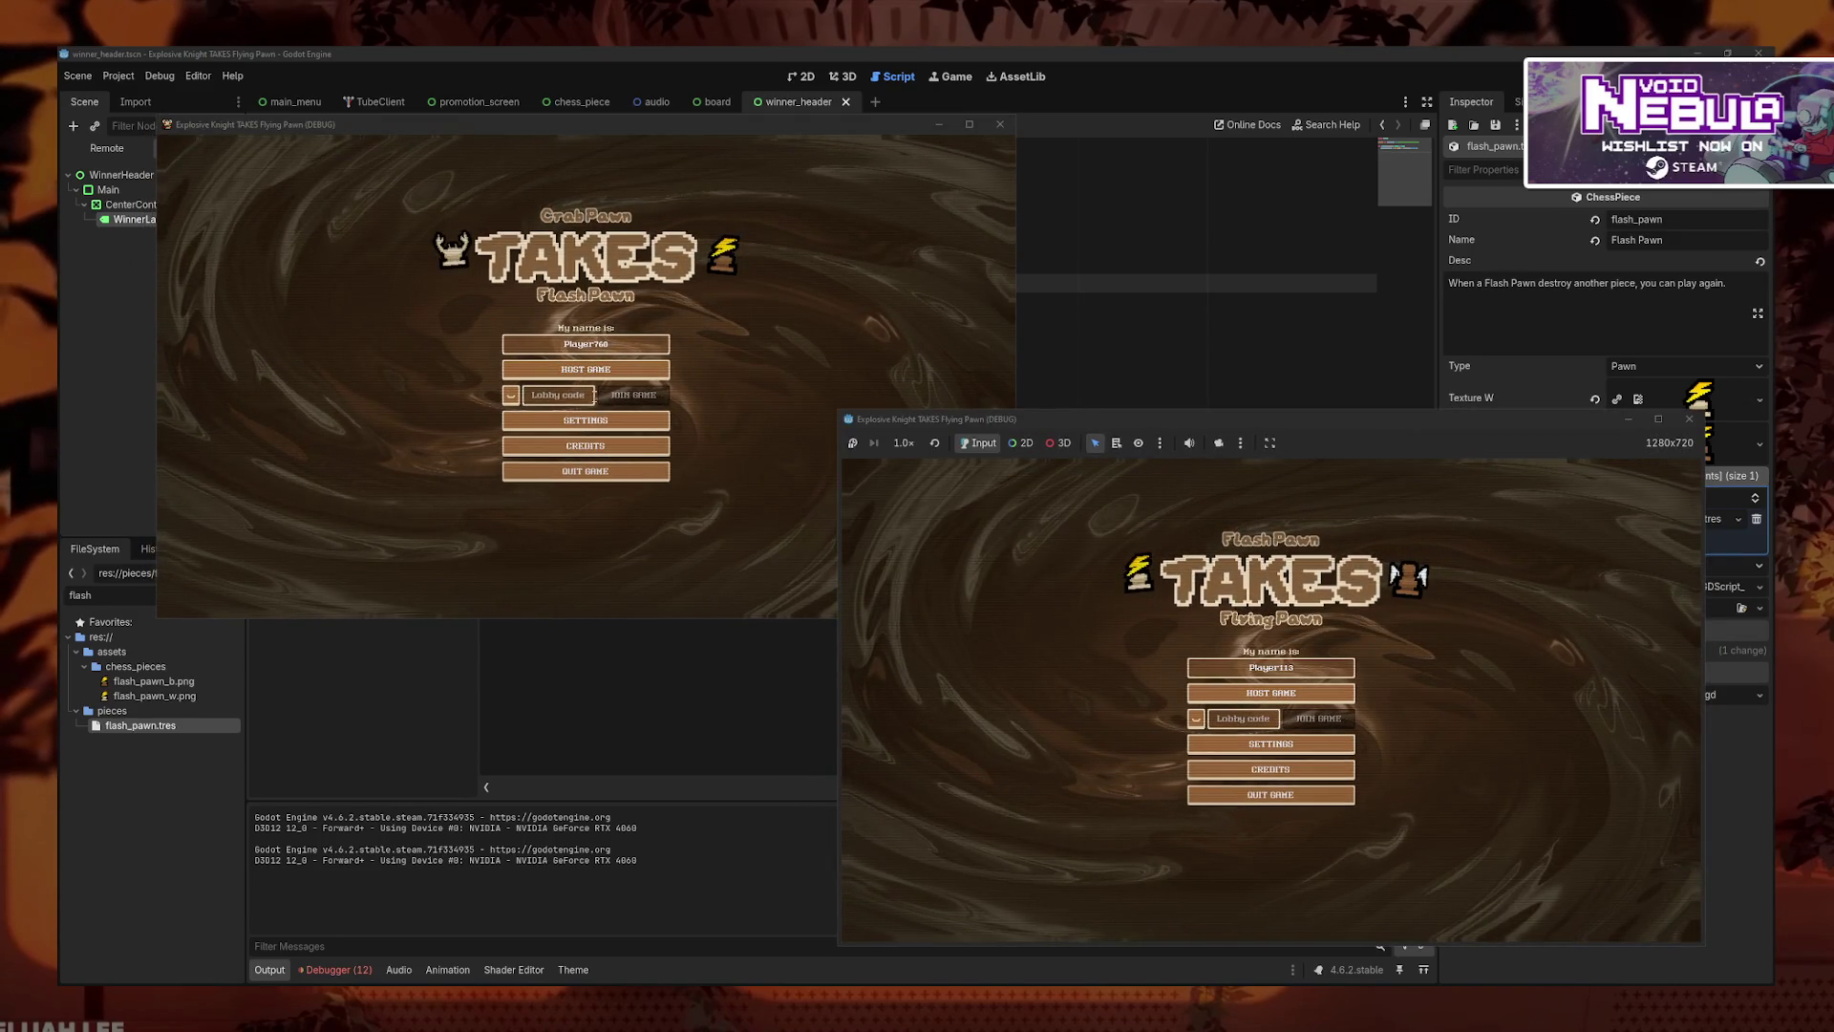
- Host a game to reveal the stray "%s WINS!" banner, then stop the run
left_click(589, 371)
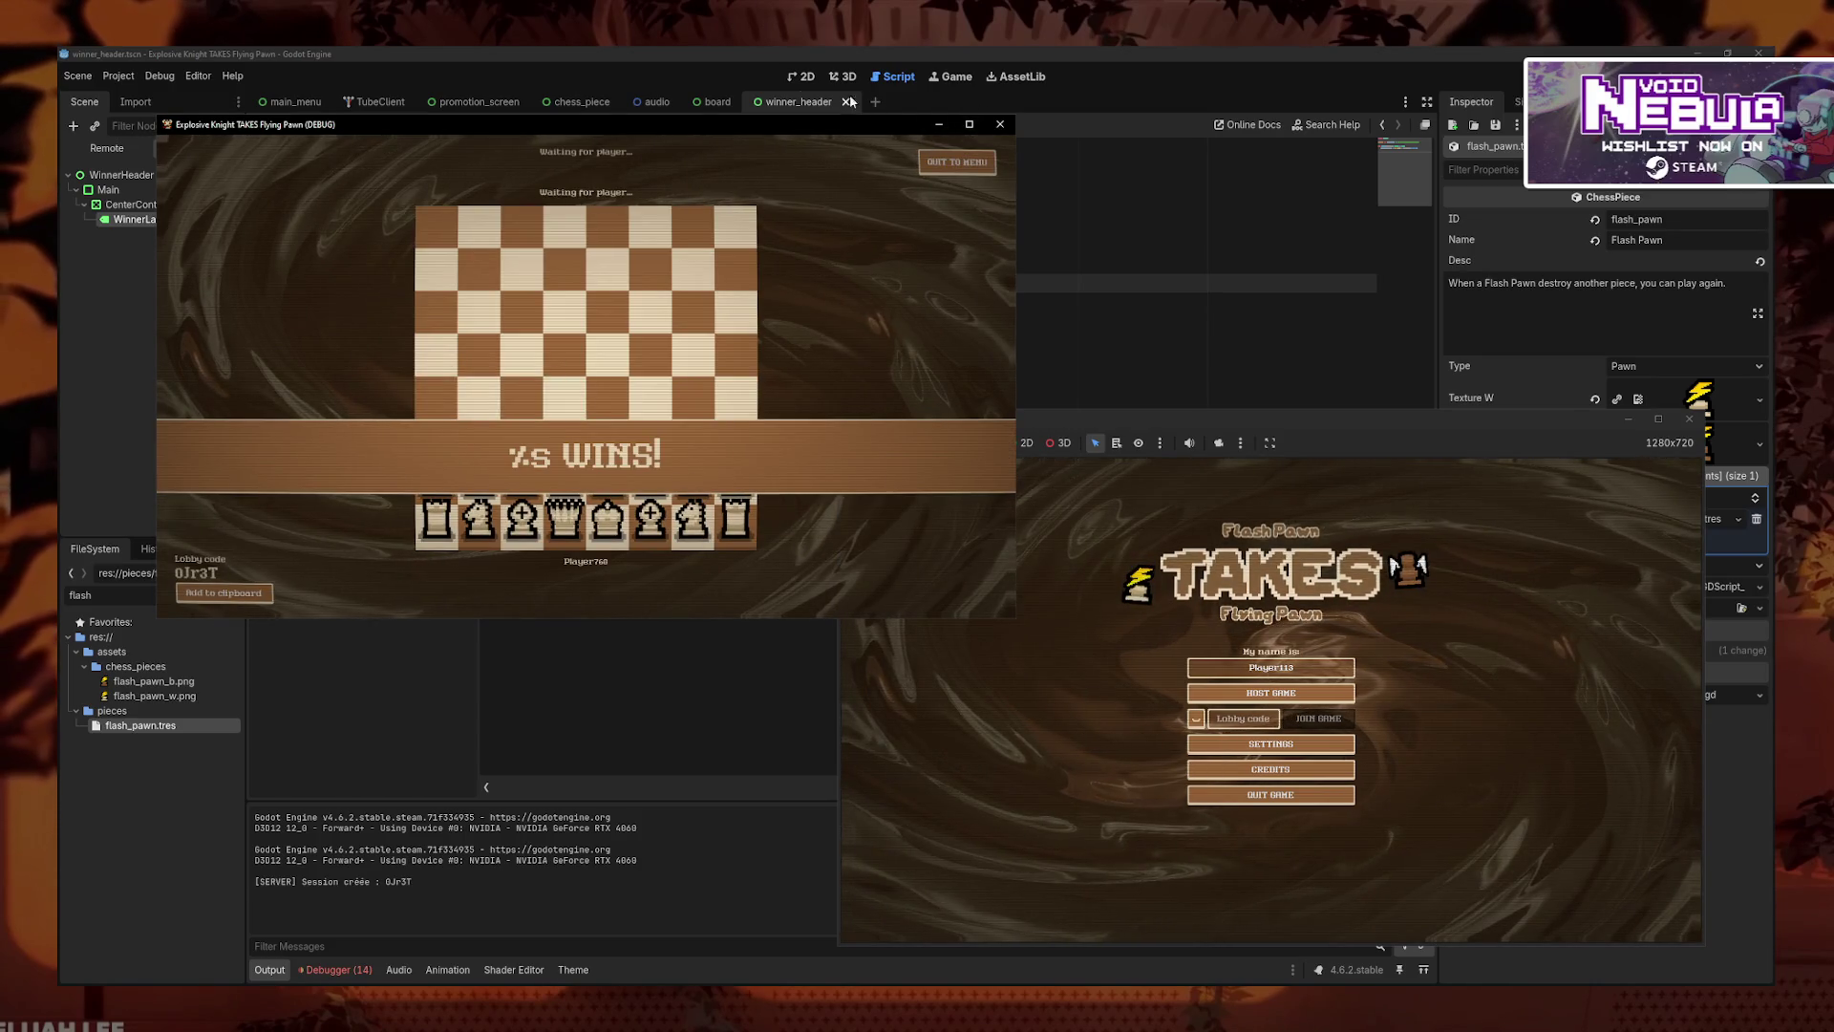
key("F8")
left_click(717, 101)
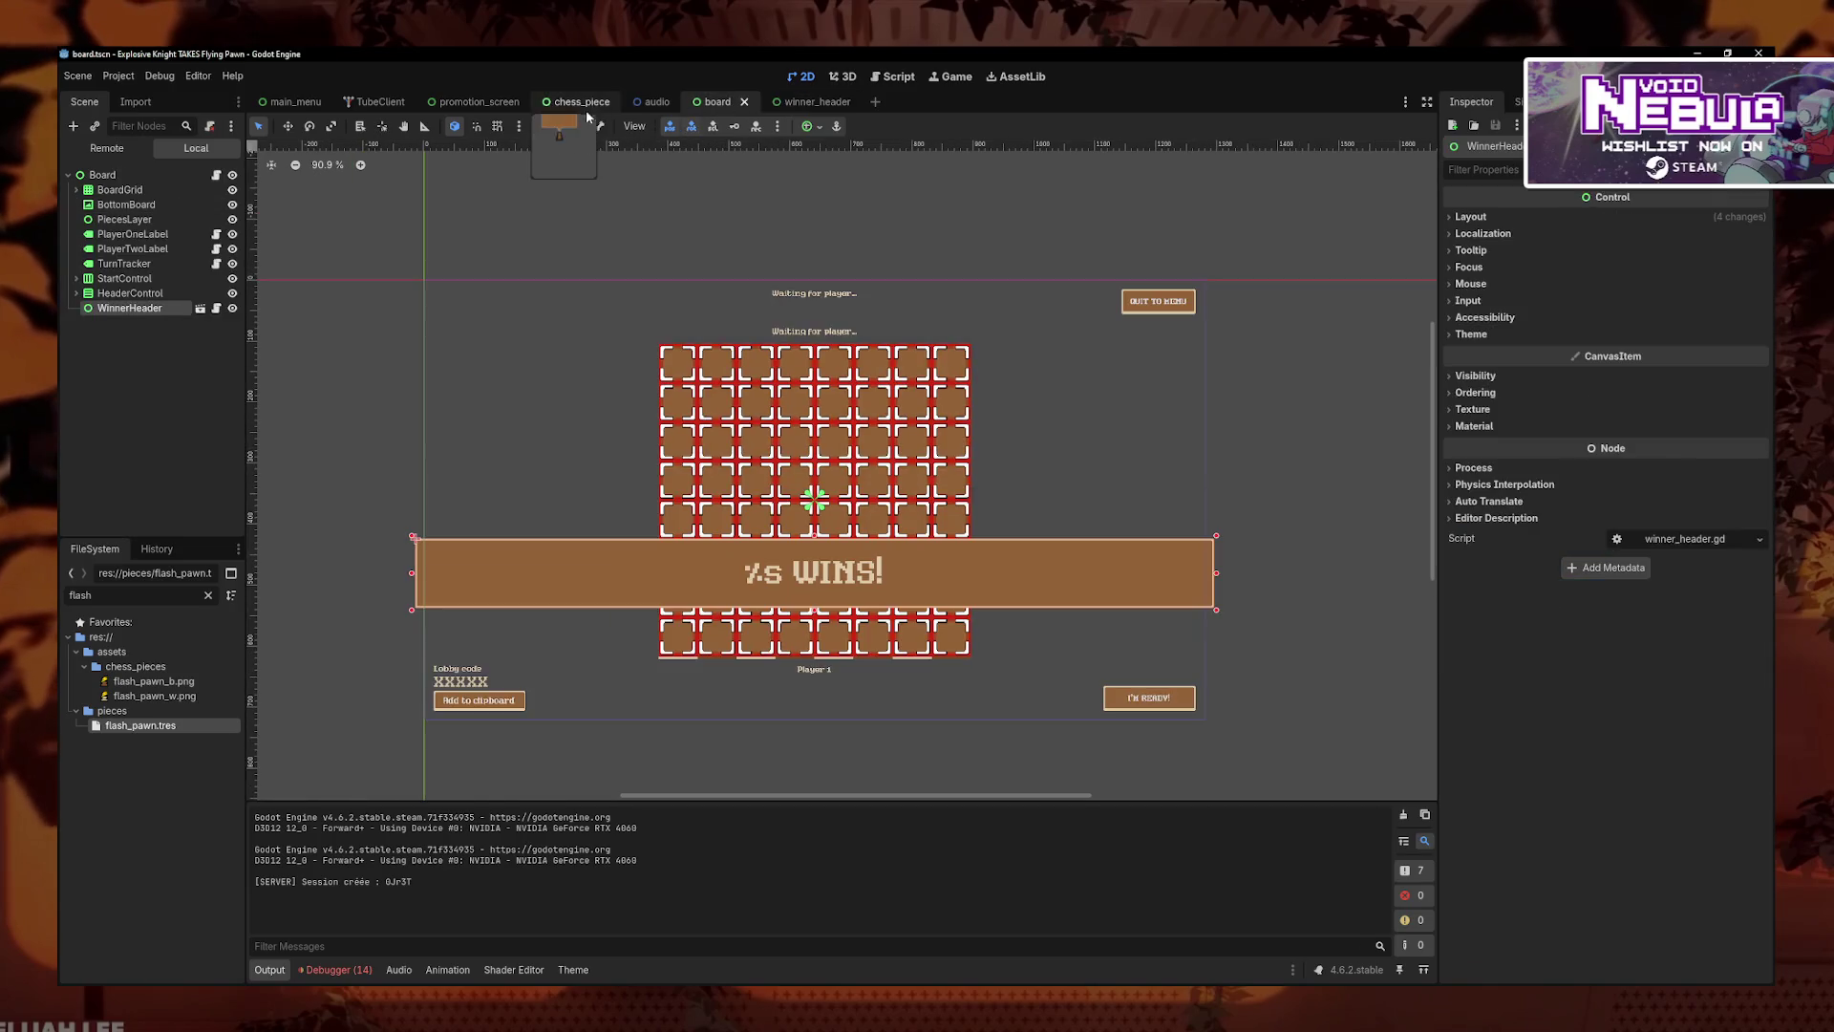
- Hide the WinnerHeader in board.tscn and relaunch the game, checking Settings and back
left_click(233, 308)
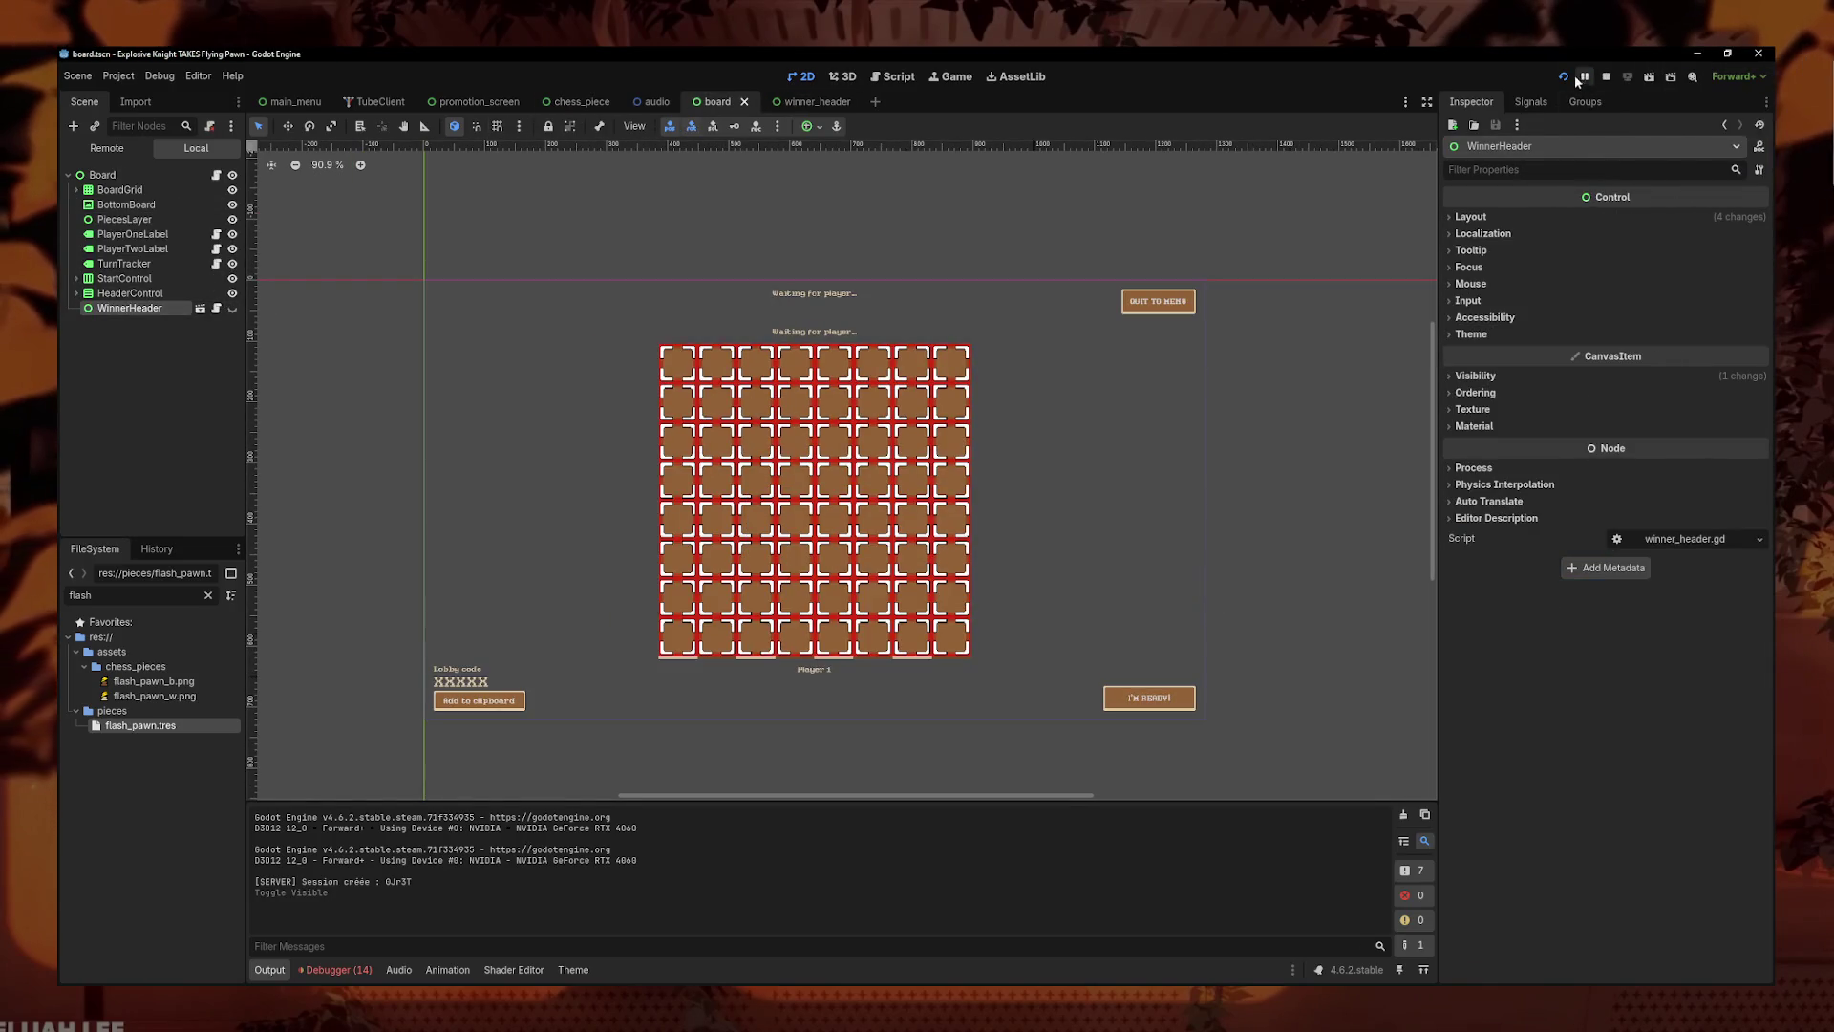
left_click(1577, 80)
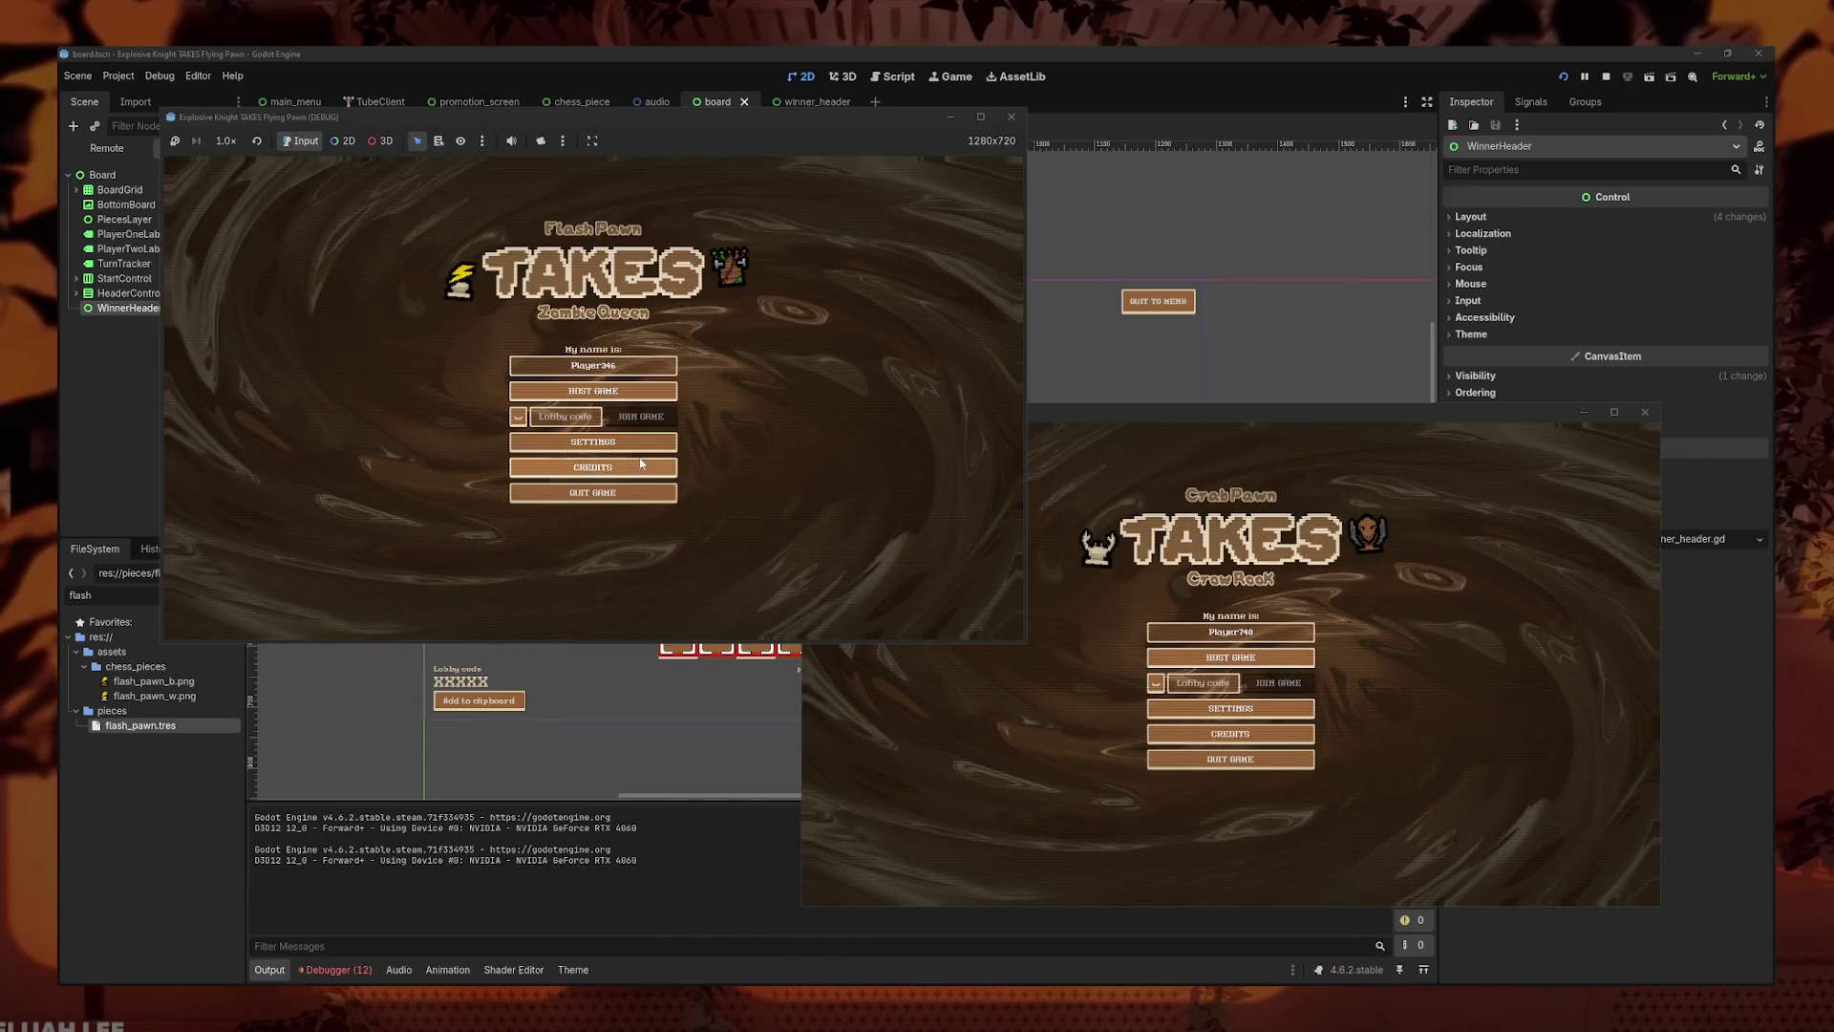
left_click(652, 442)
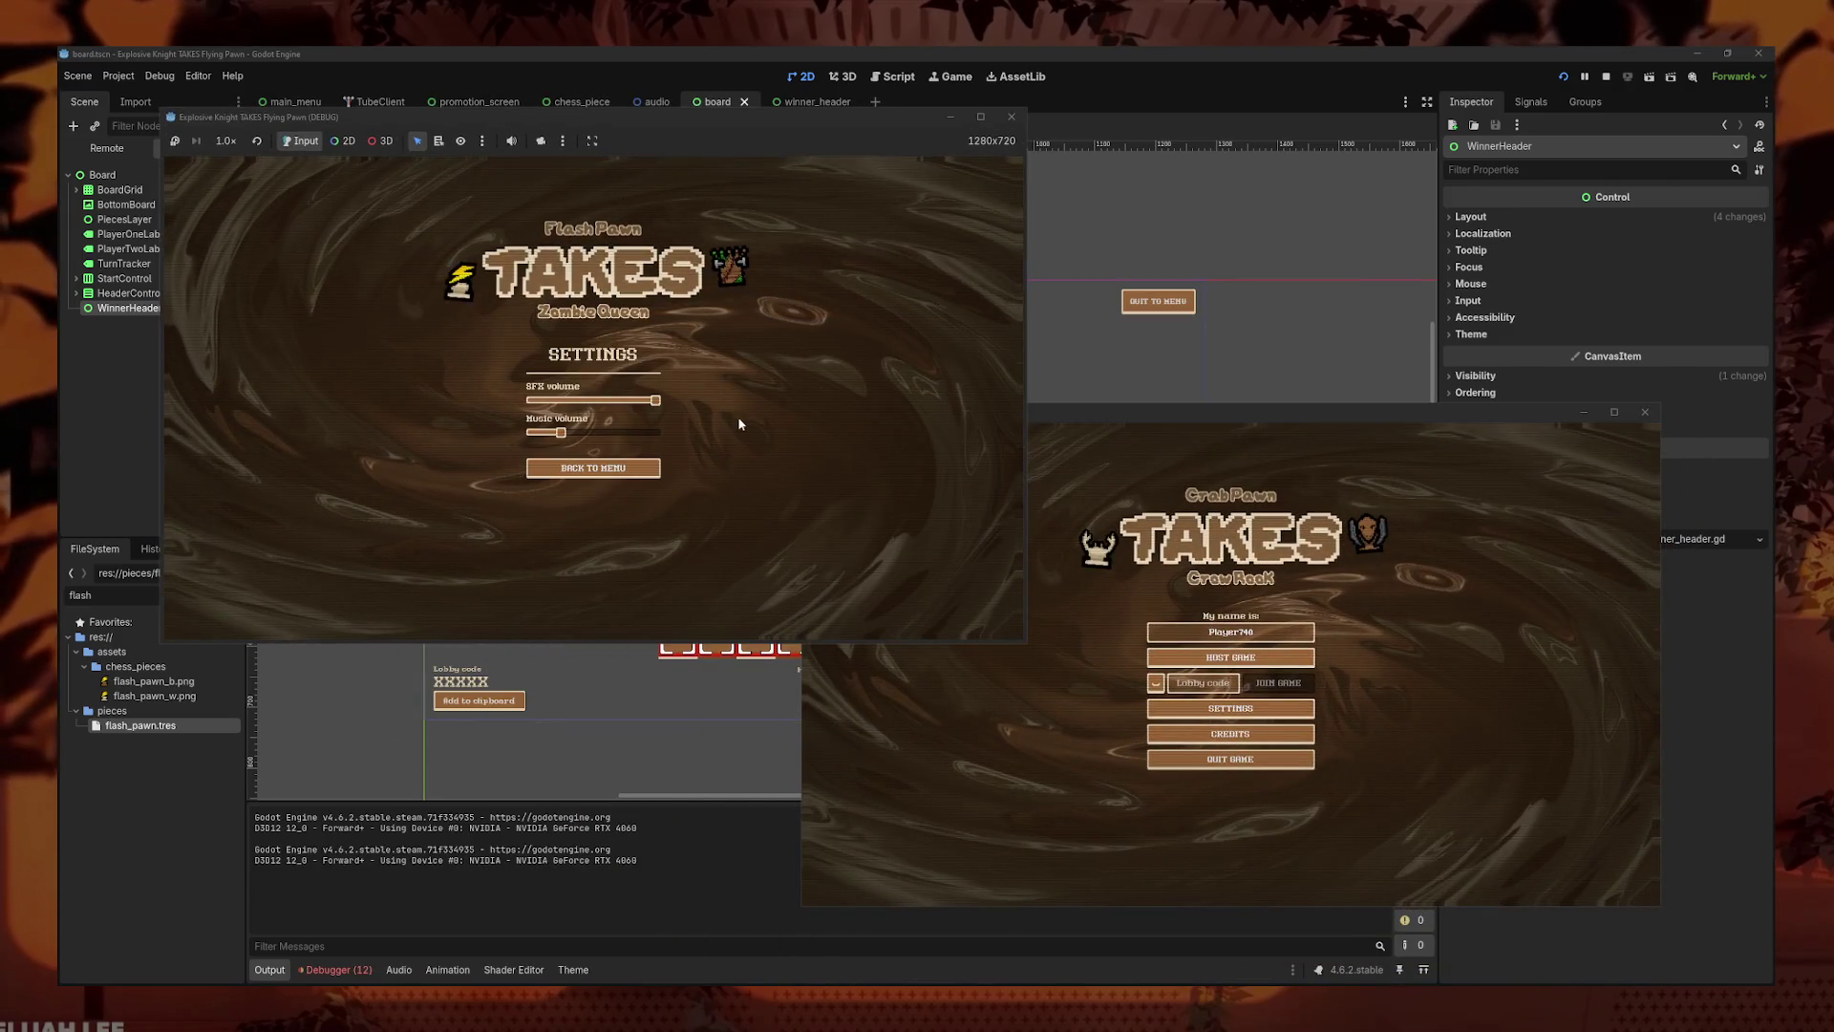
left_click(592, 467)
- Host a lobby in the first window and join it from the second with the pasted code
left_click(592, 391)
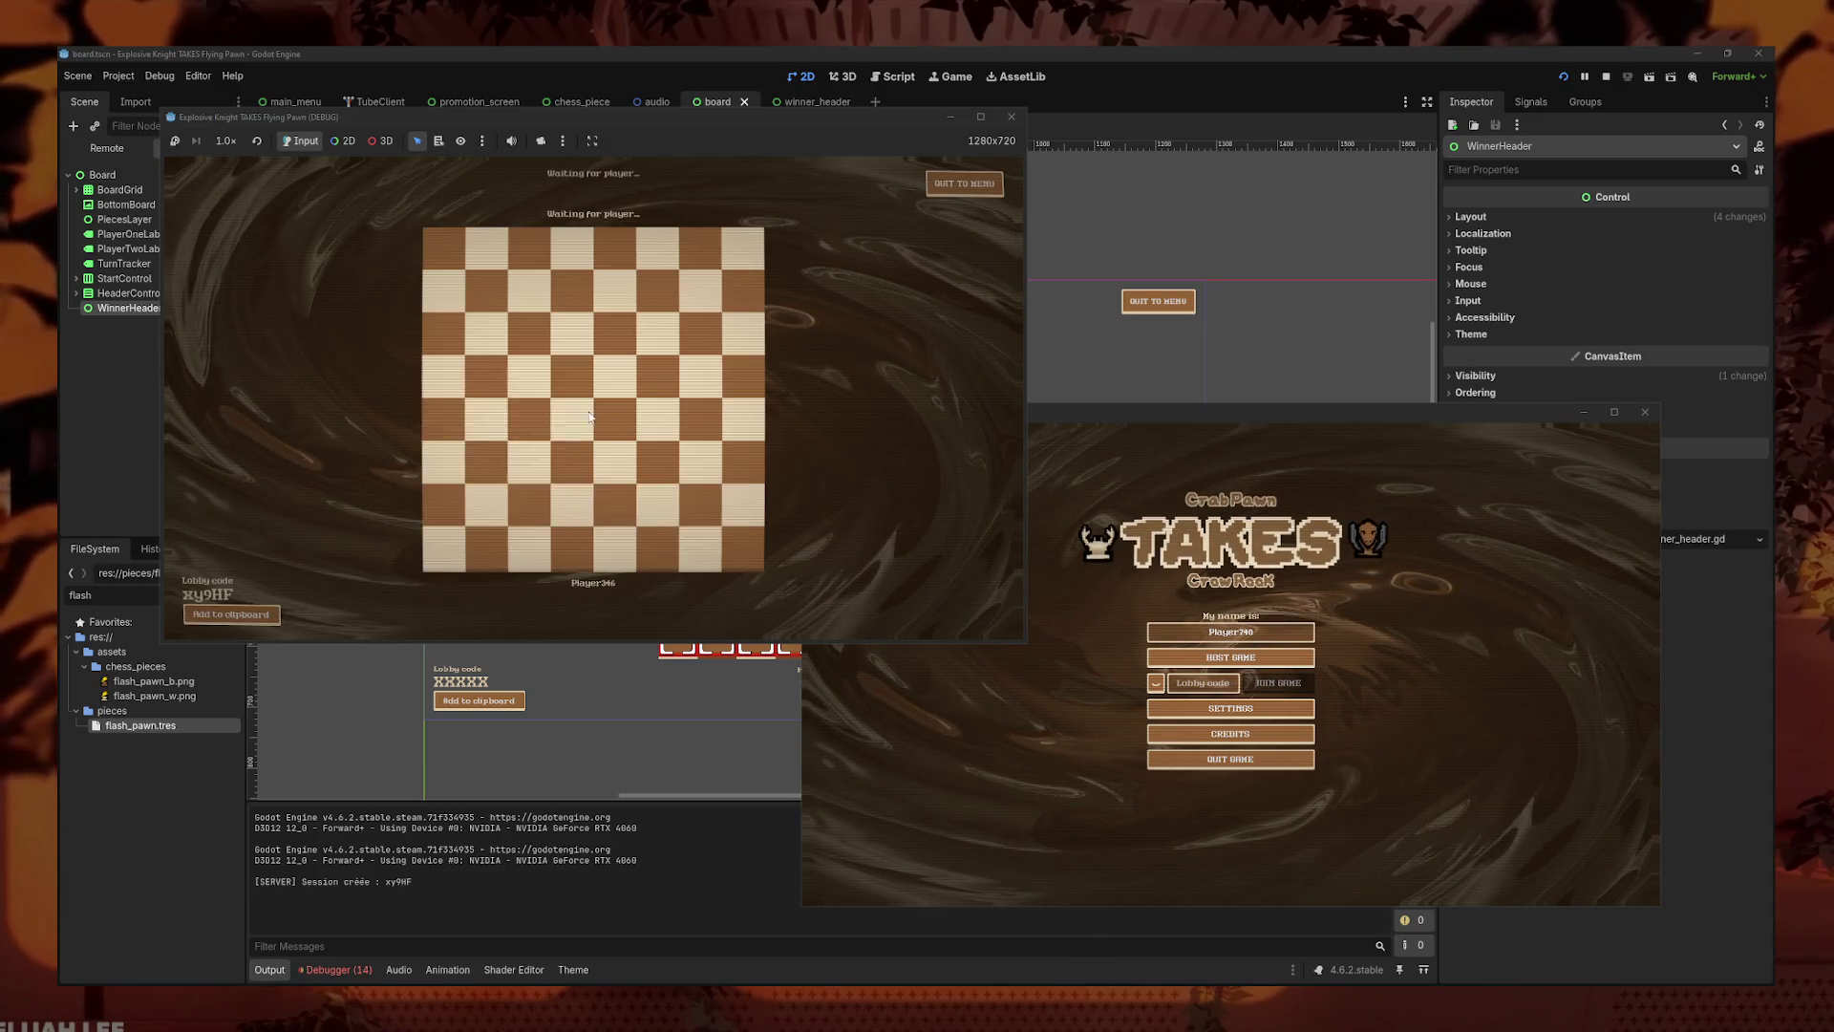
left_click(1202, 683)
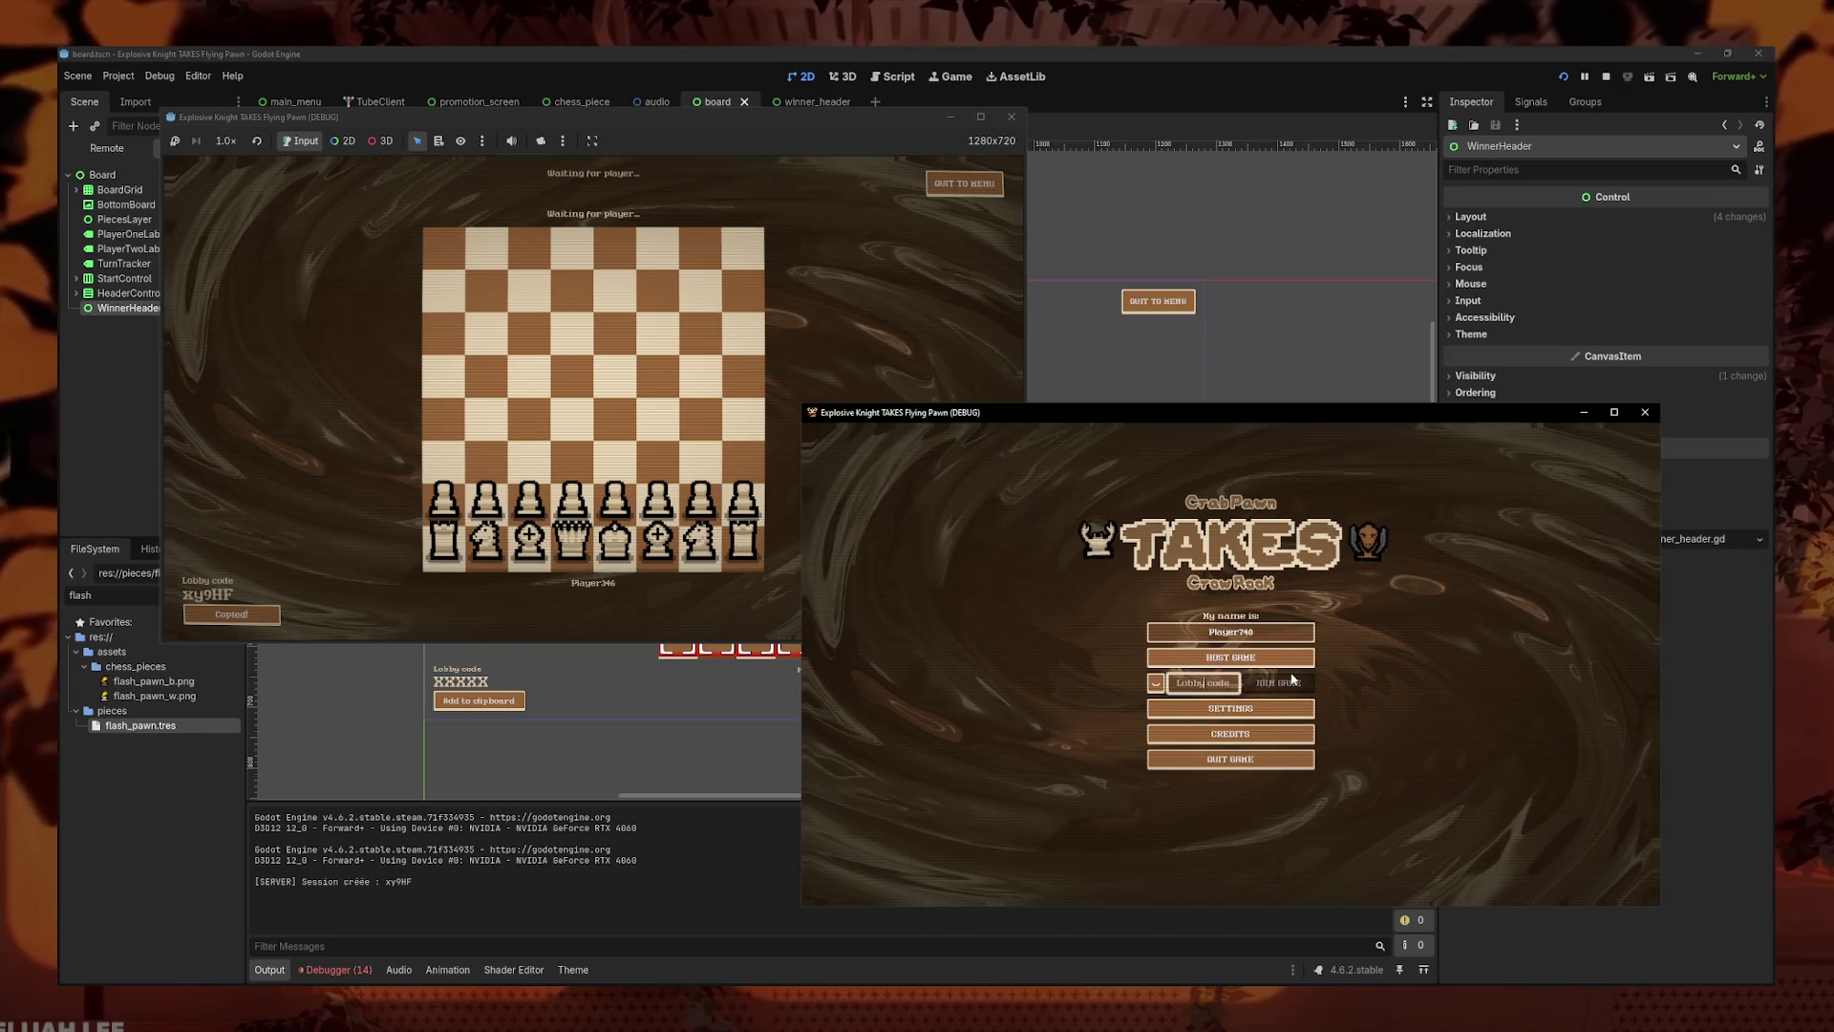
key("ctrl+v")
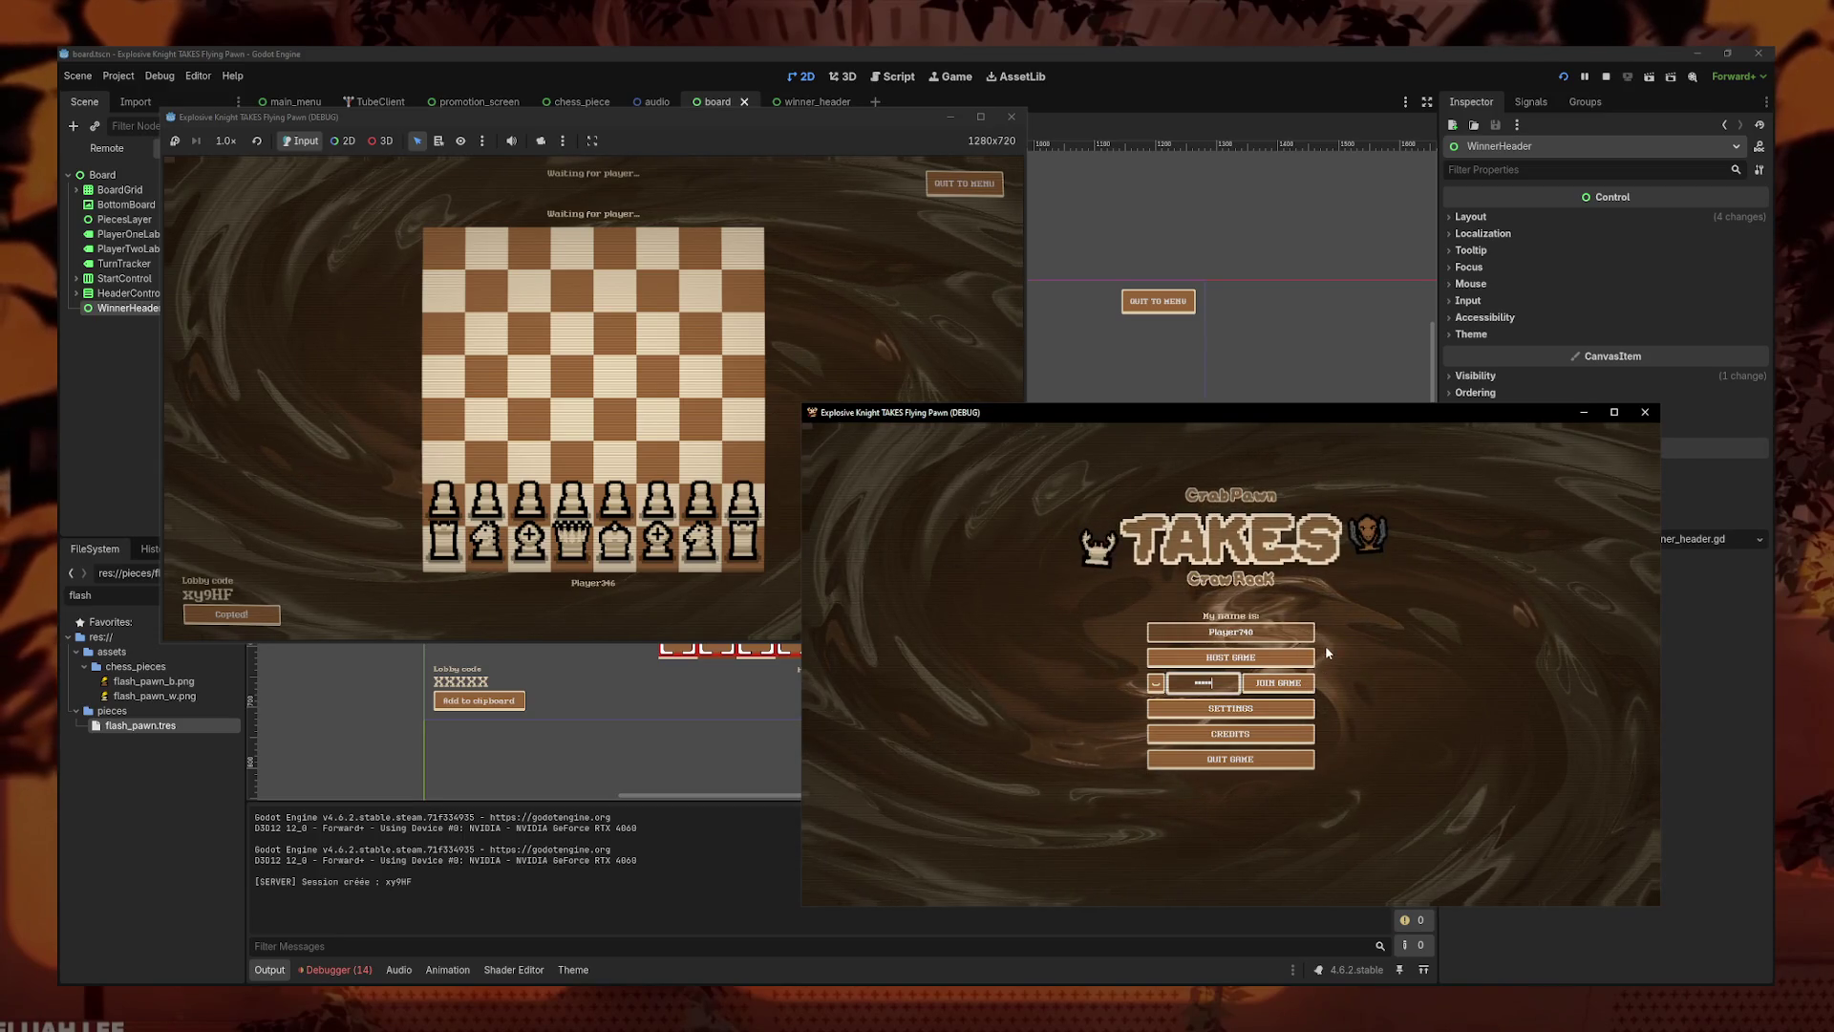
left_click(1302, 690)
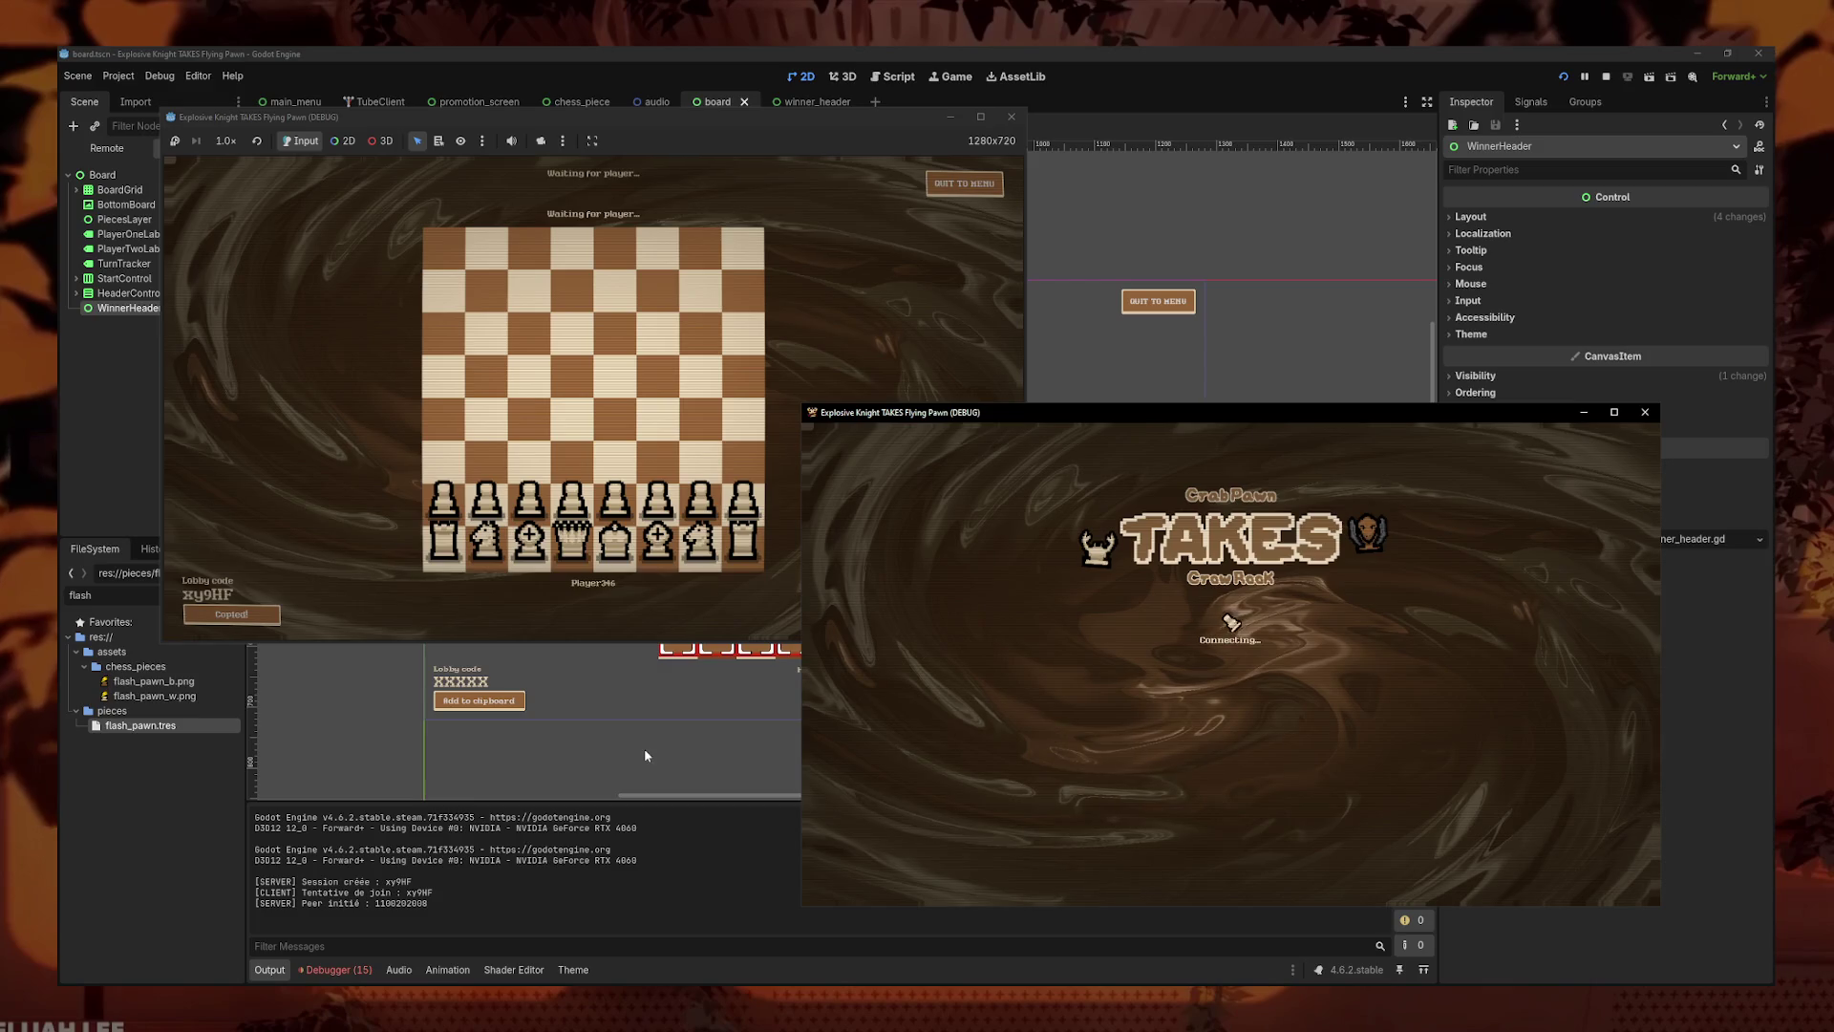
left_click_drag(1371, 422, 1387, 431)
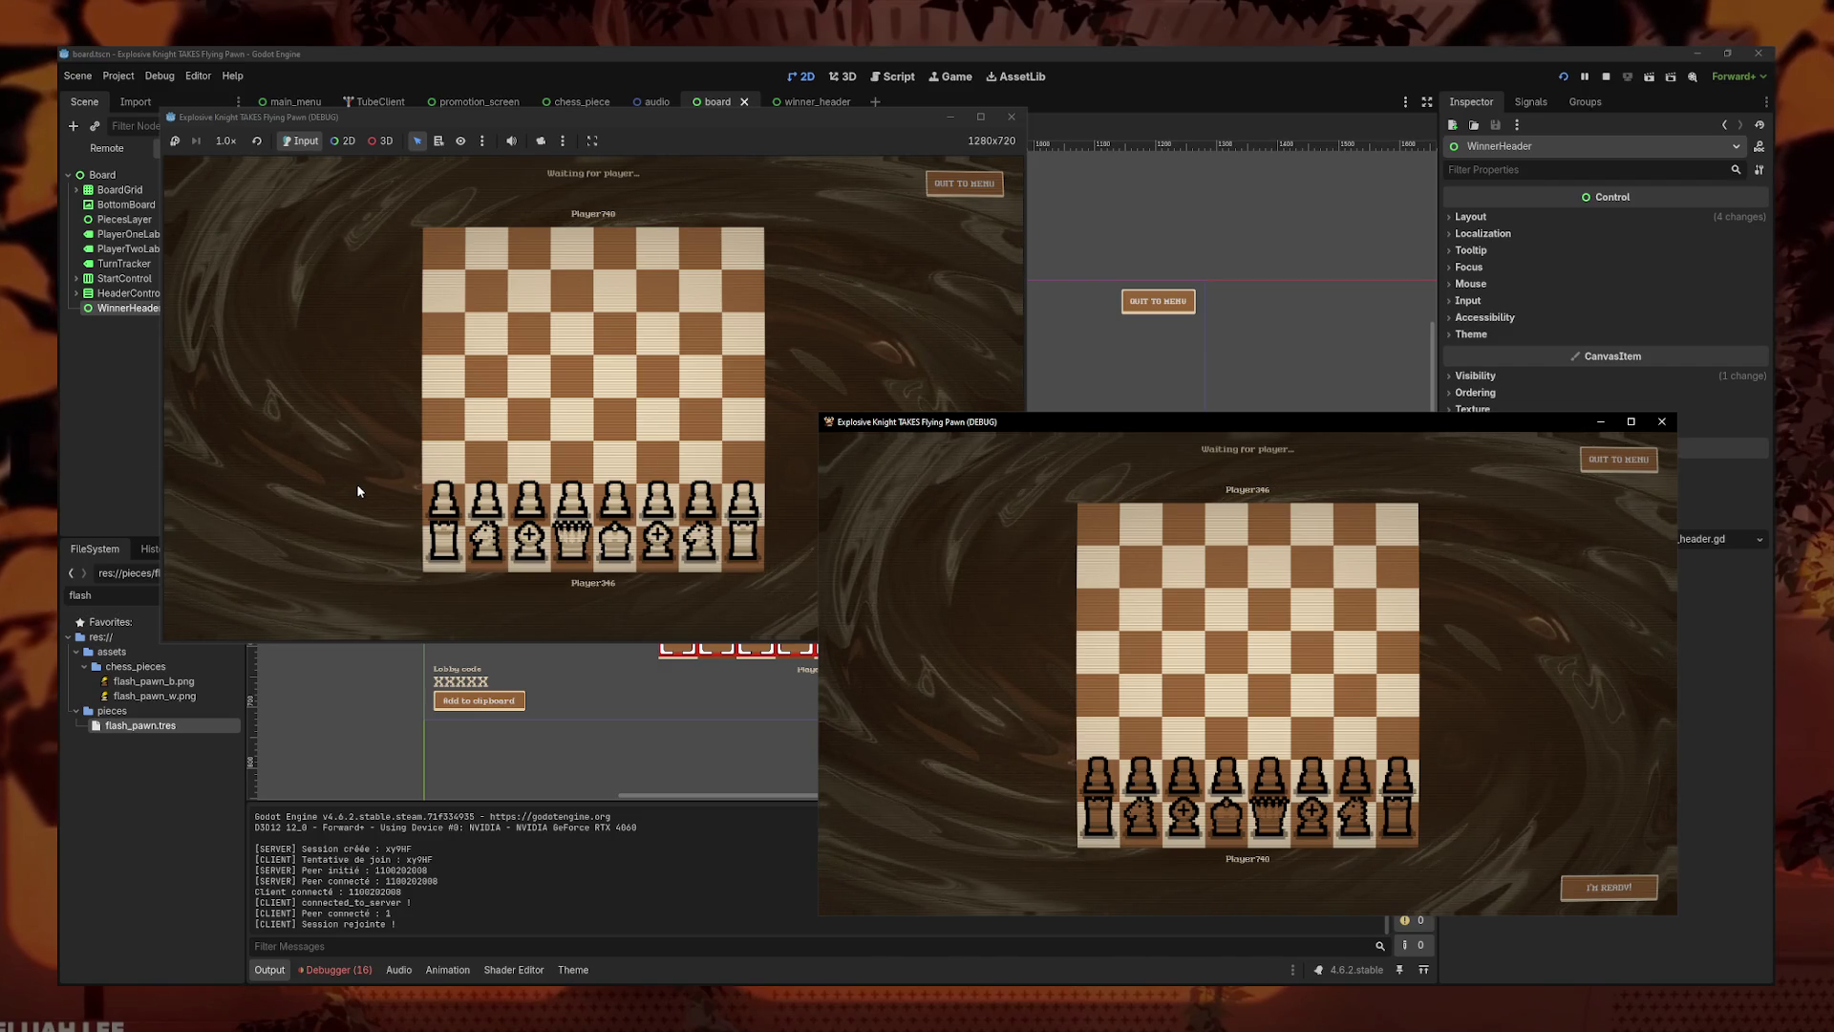
- Arrange the game windows, open a pawn's variant choices, and maximize the host's window
left_click(348, 432)
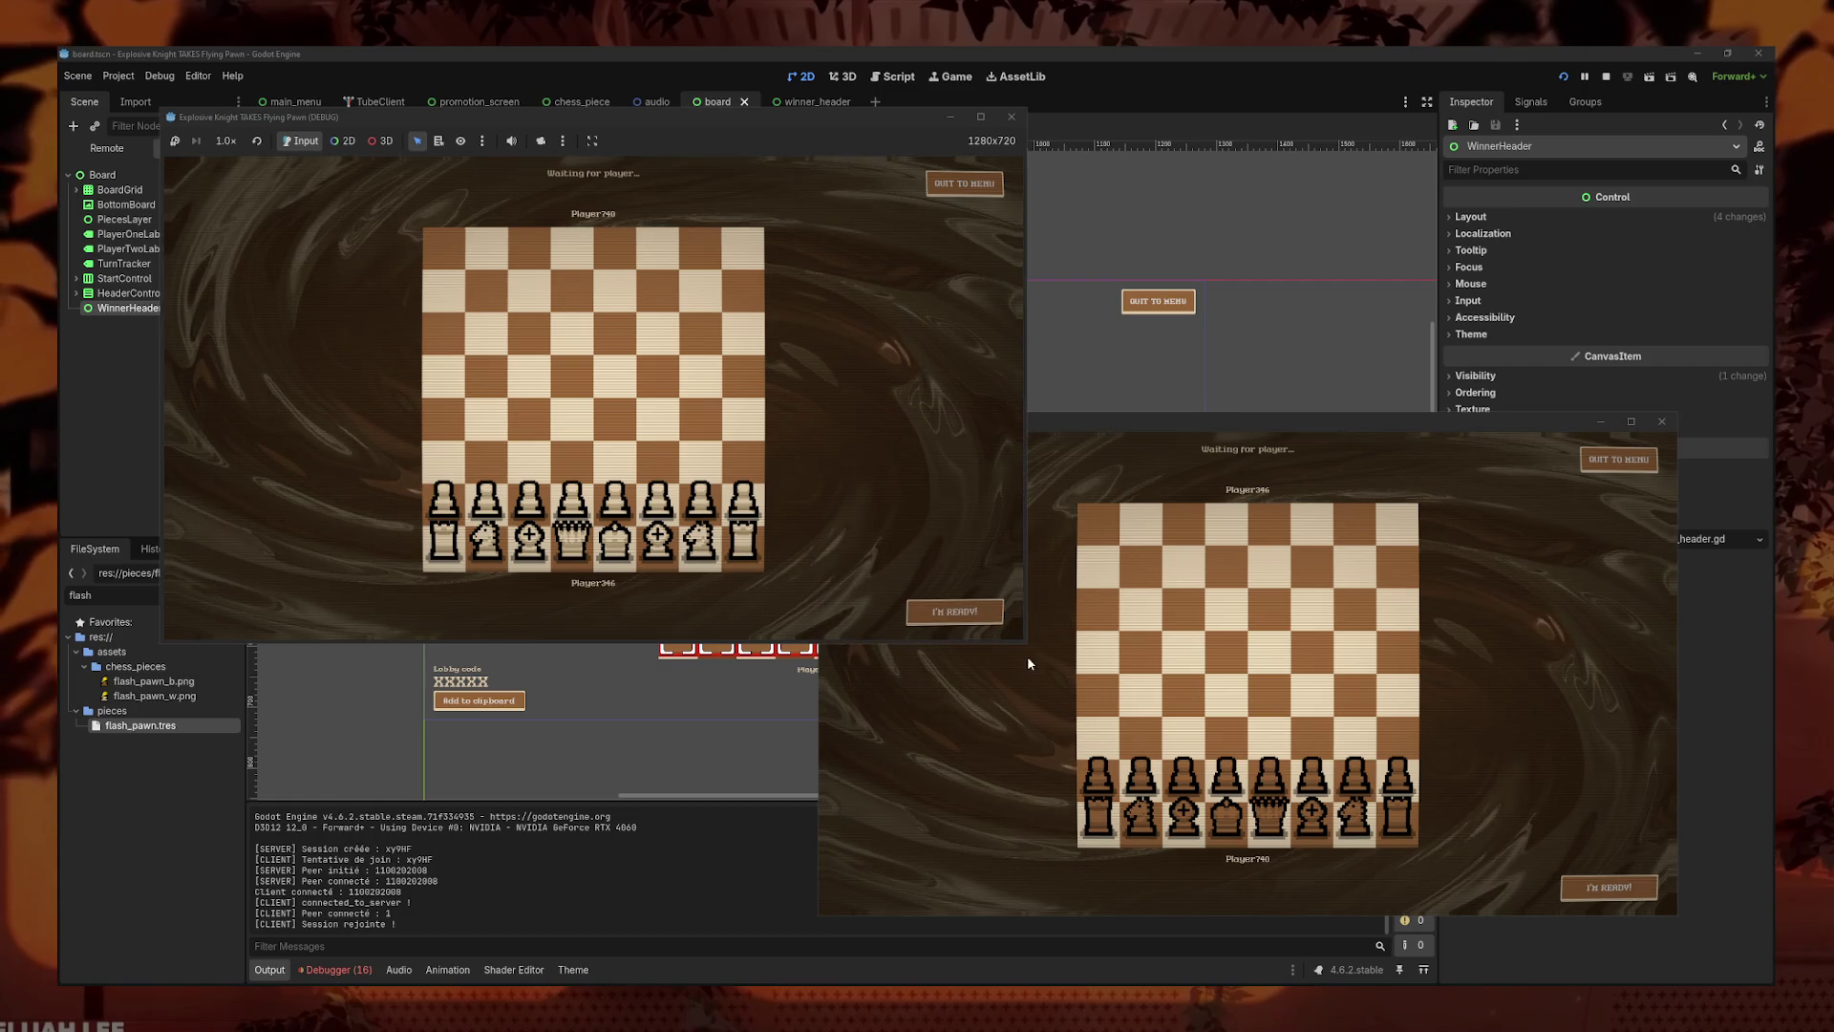
left_click(1057, 595)
left_click_drag(1132, 432, 1151, 448)
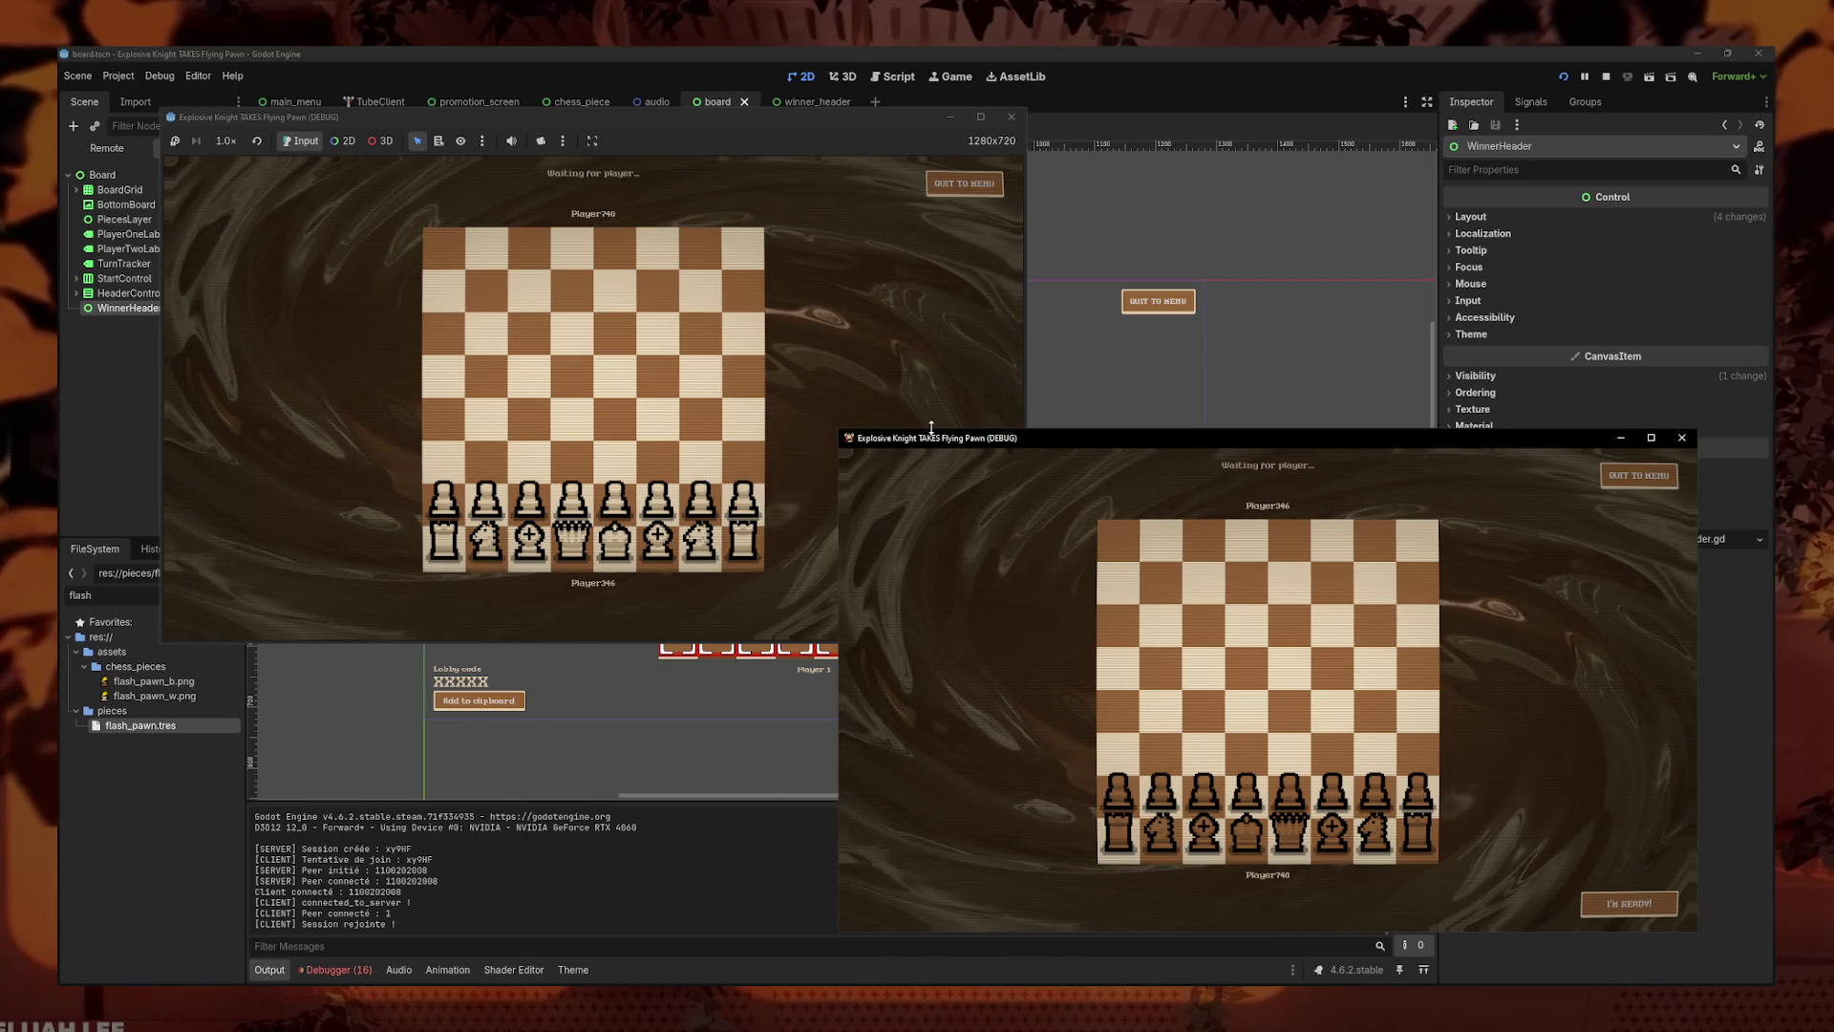
left_click(688, 520)
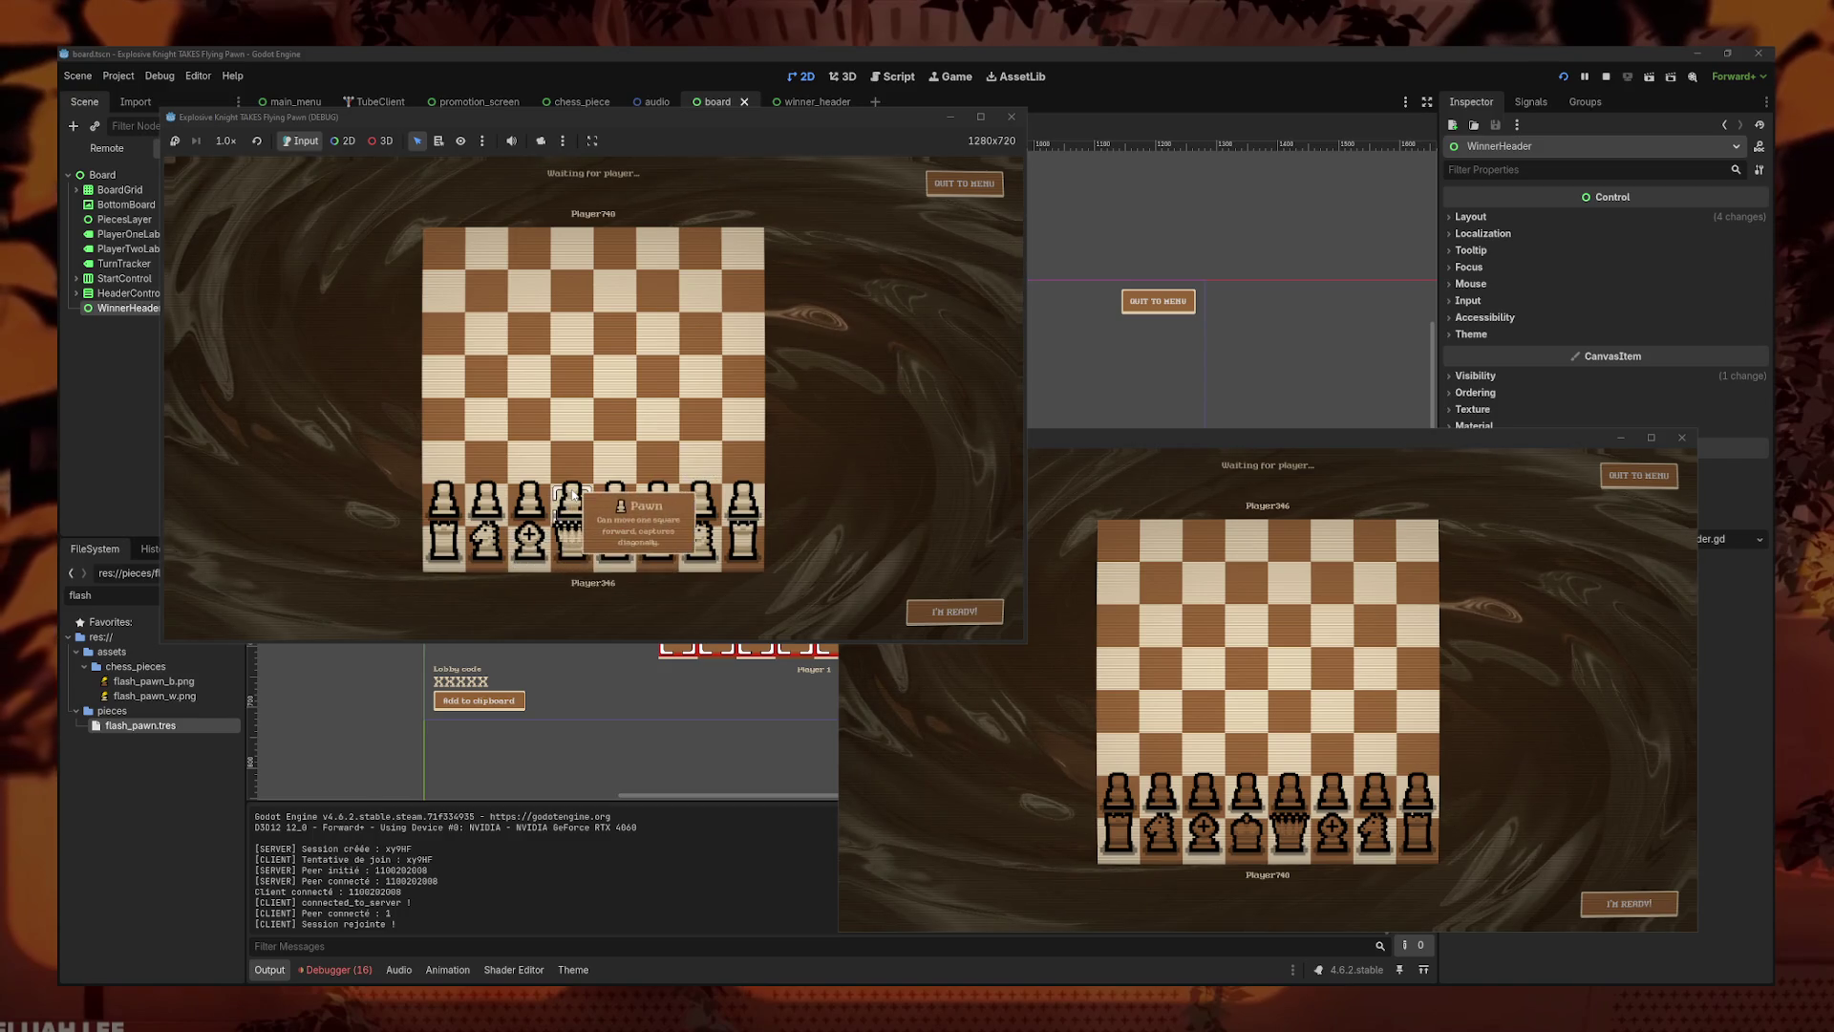
scroll(623, 414, "down", 1)
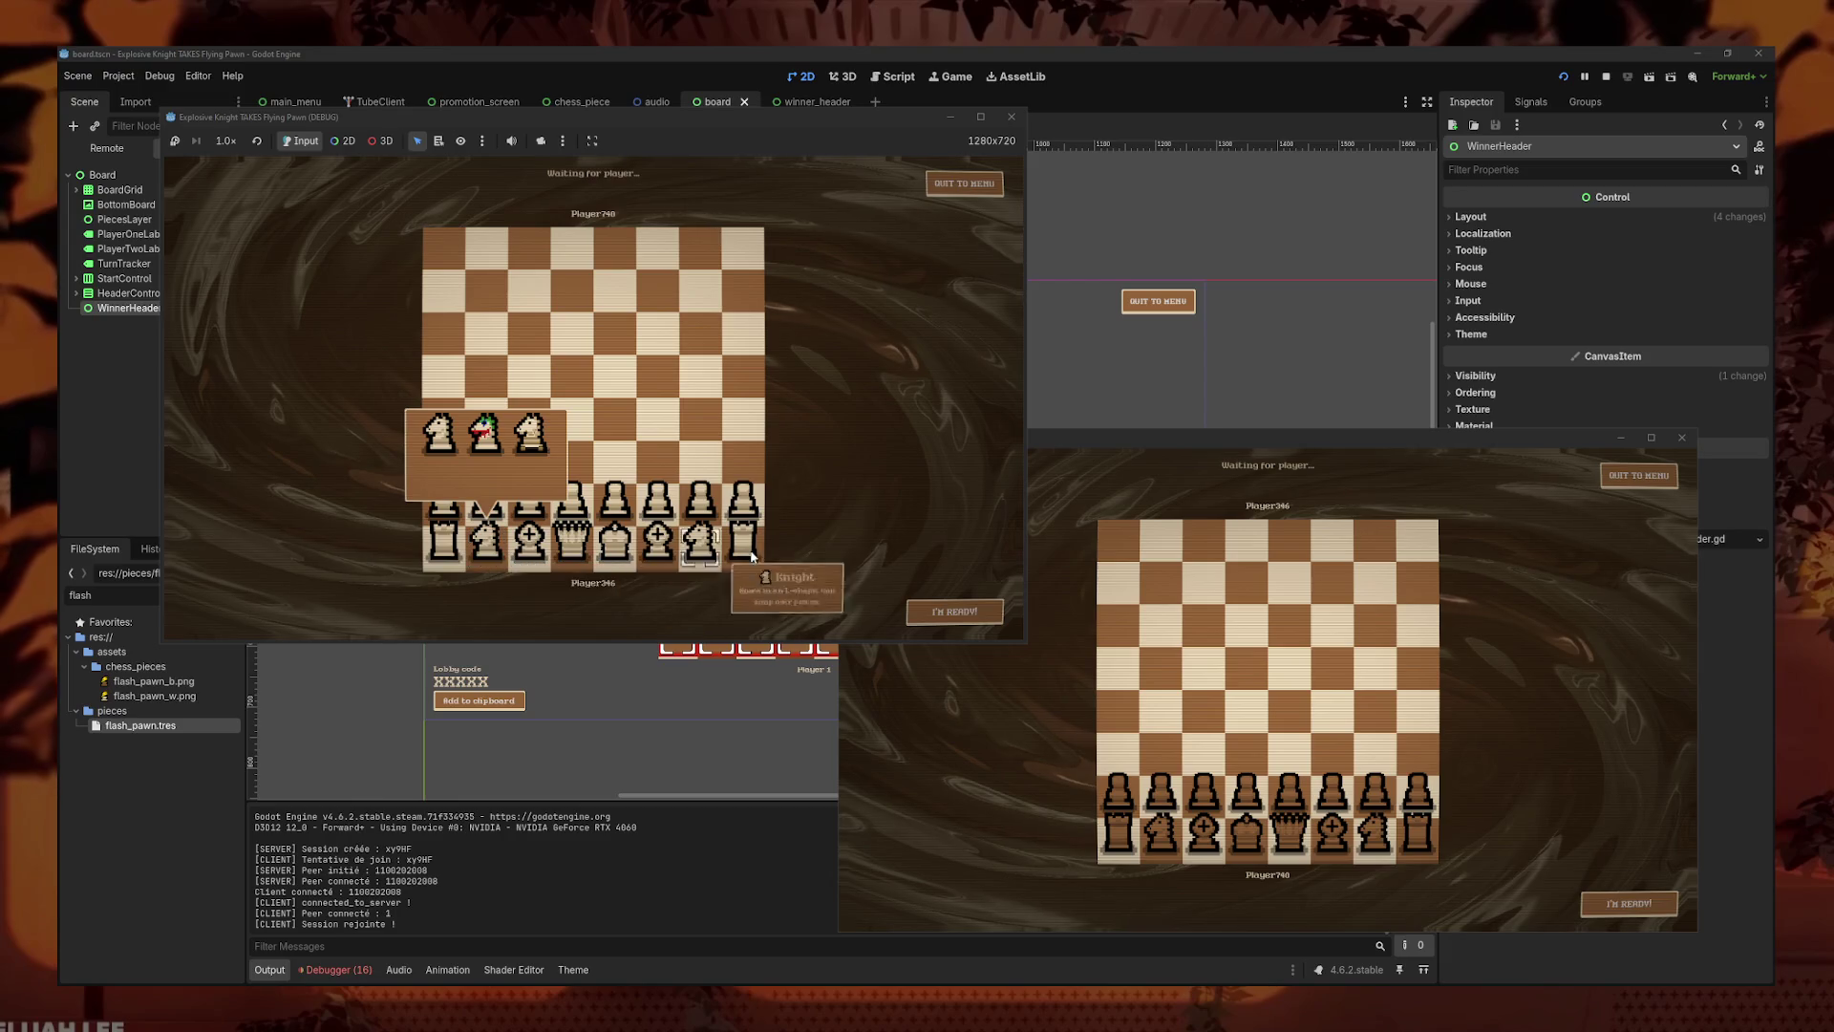
left_click(980, 116)
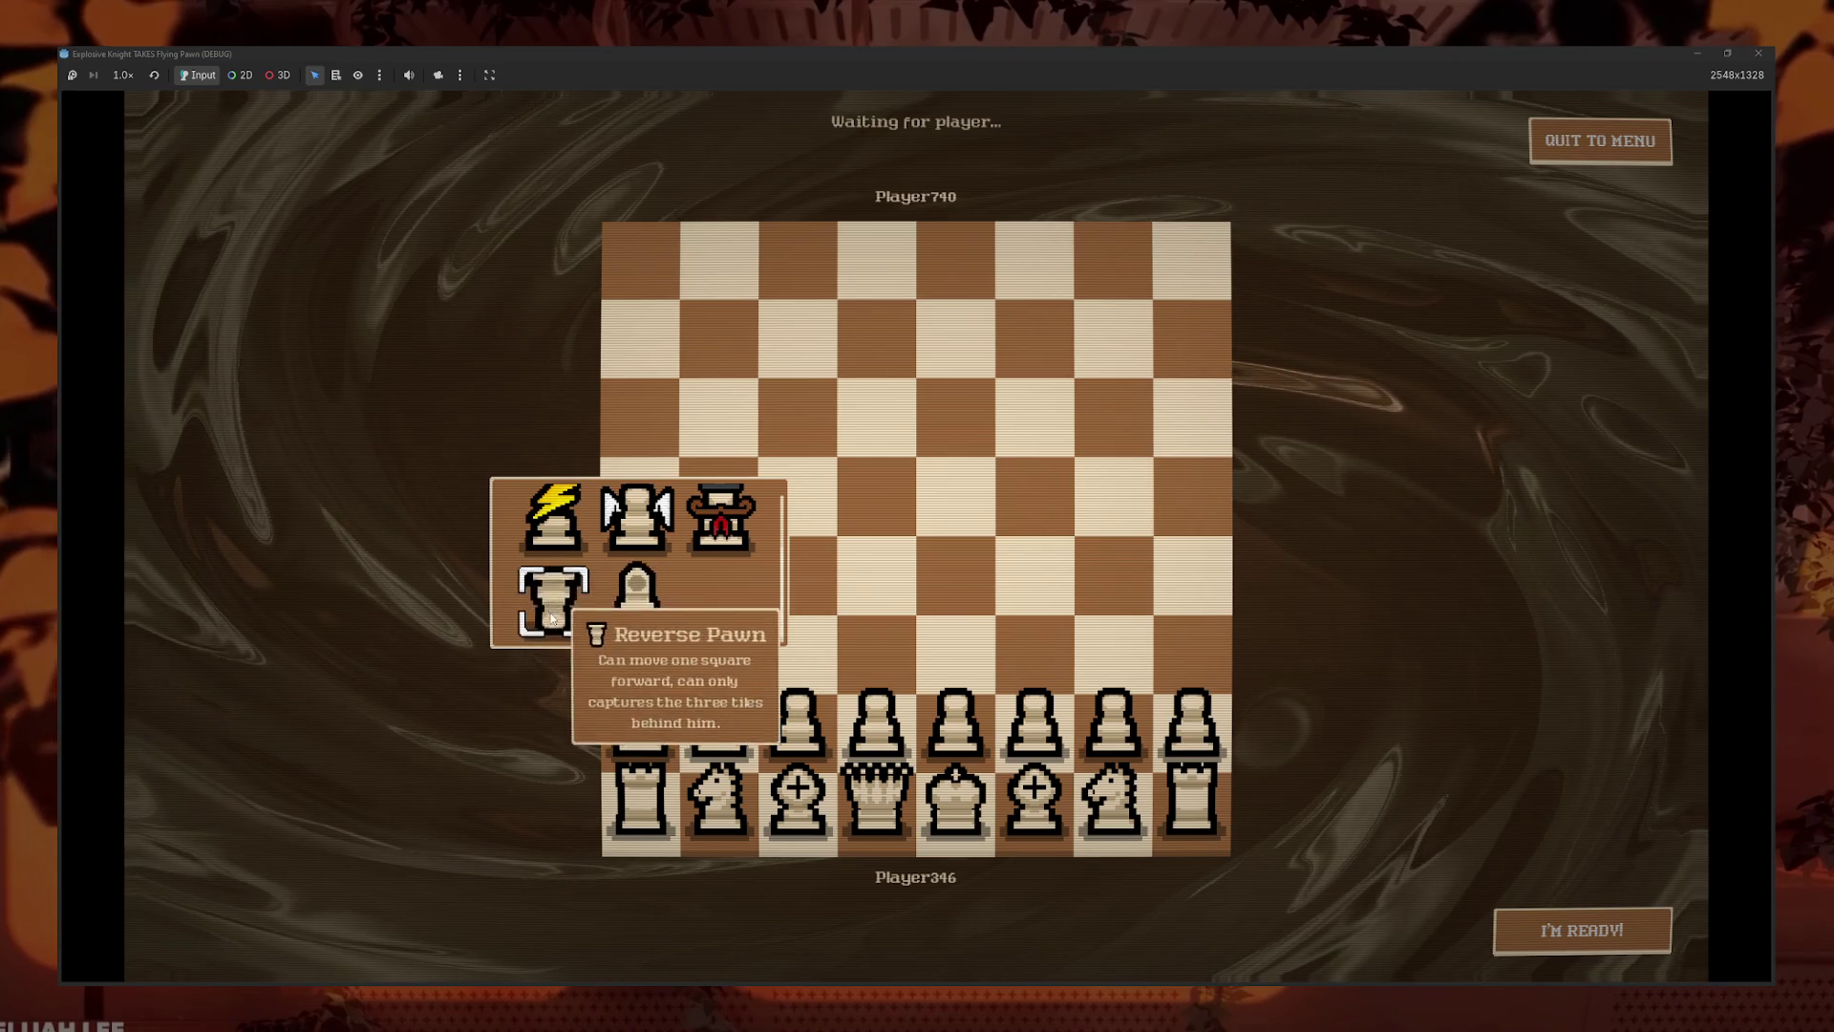
- Make a2 a Reverse Pawn, g2 a Rocket Pawn, d2 a Crab Pawn and e2 an Explosive Pawn
left_click(535, 610)
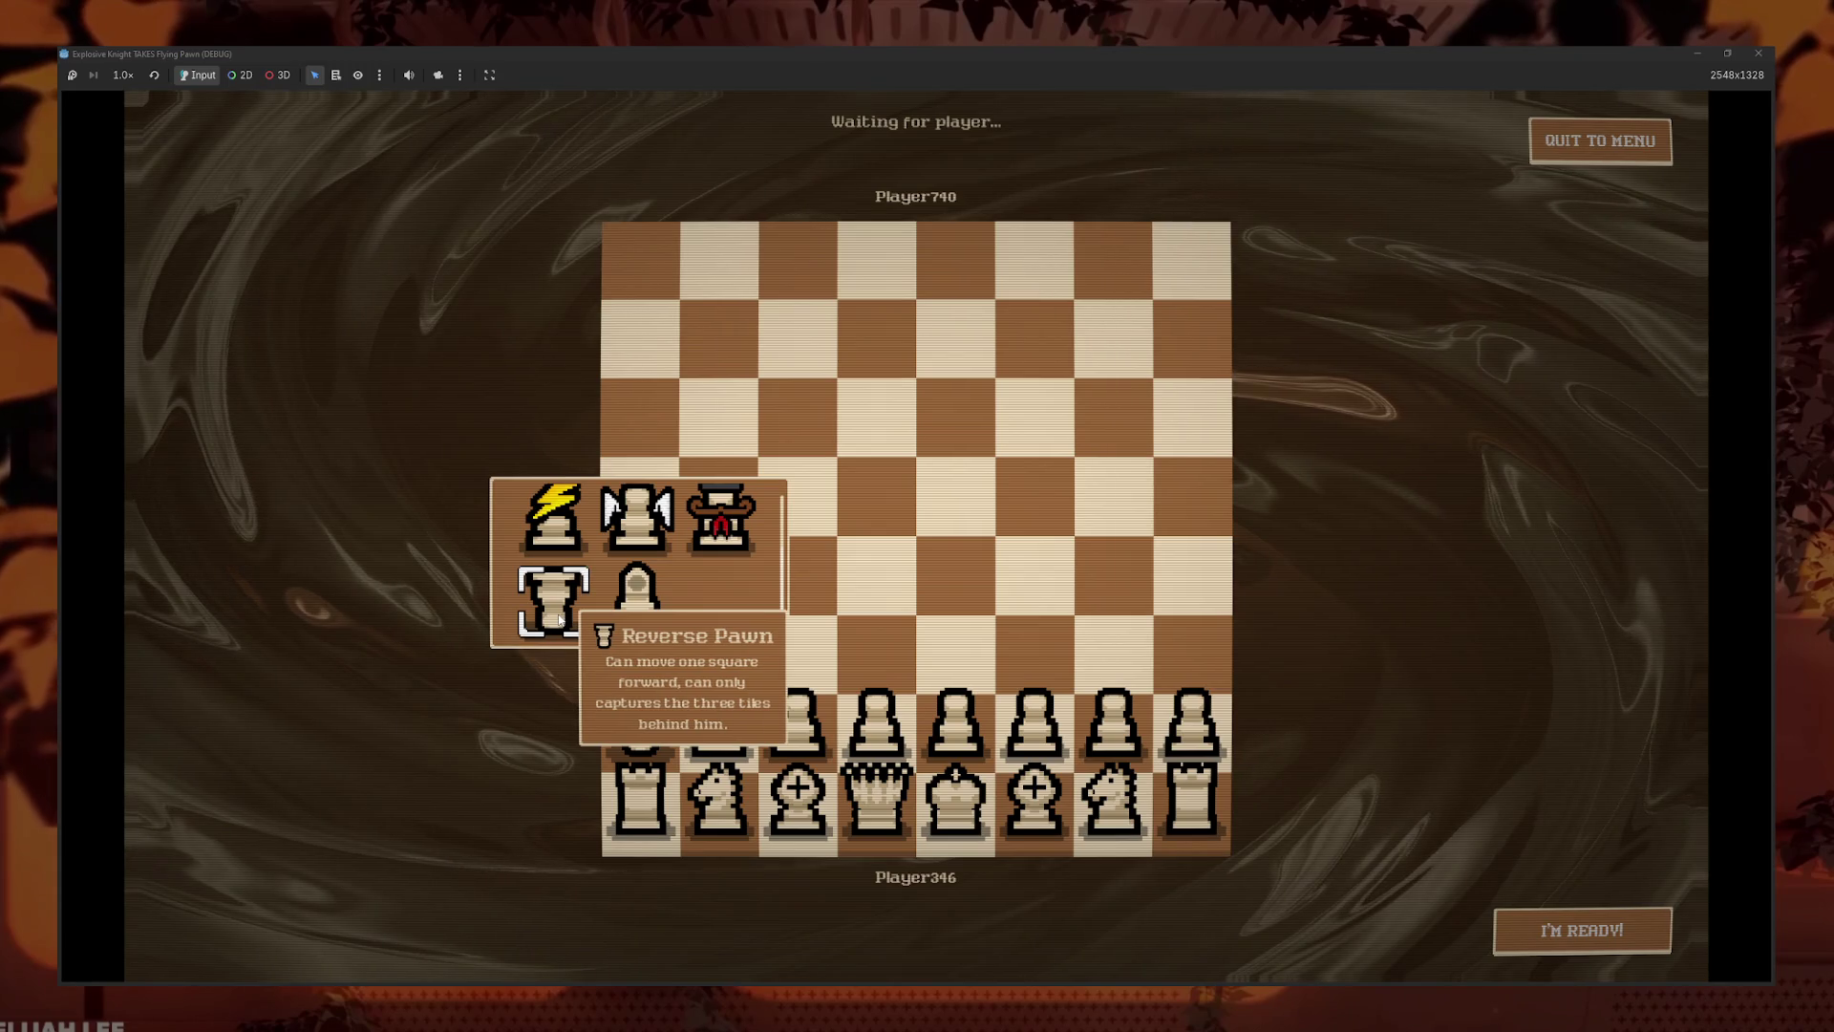
left_click(557, 613)
left_click(1140, 753)
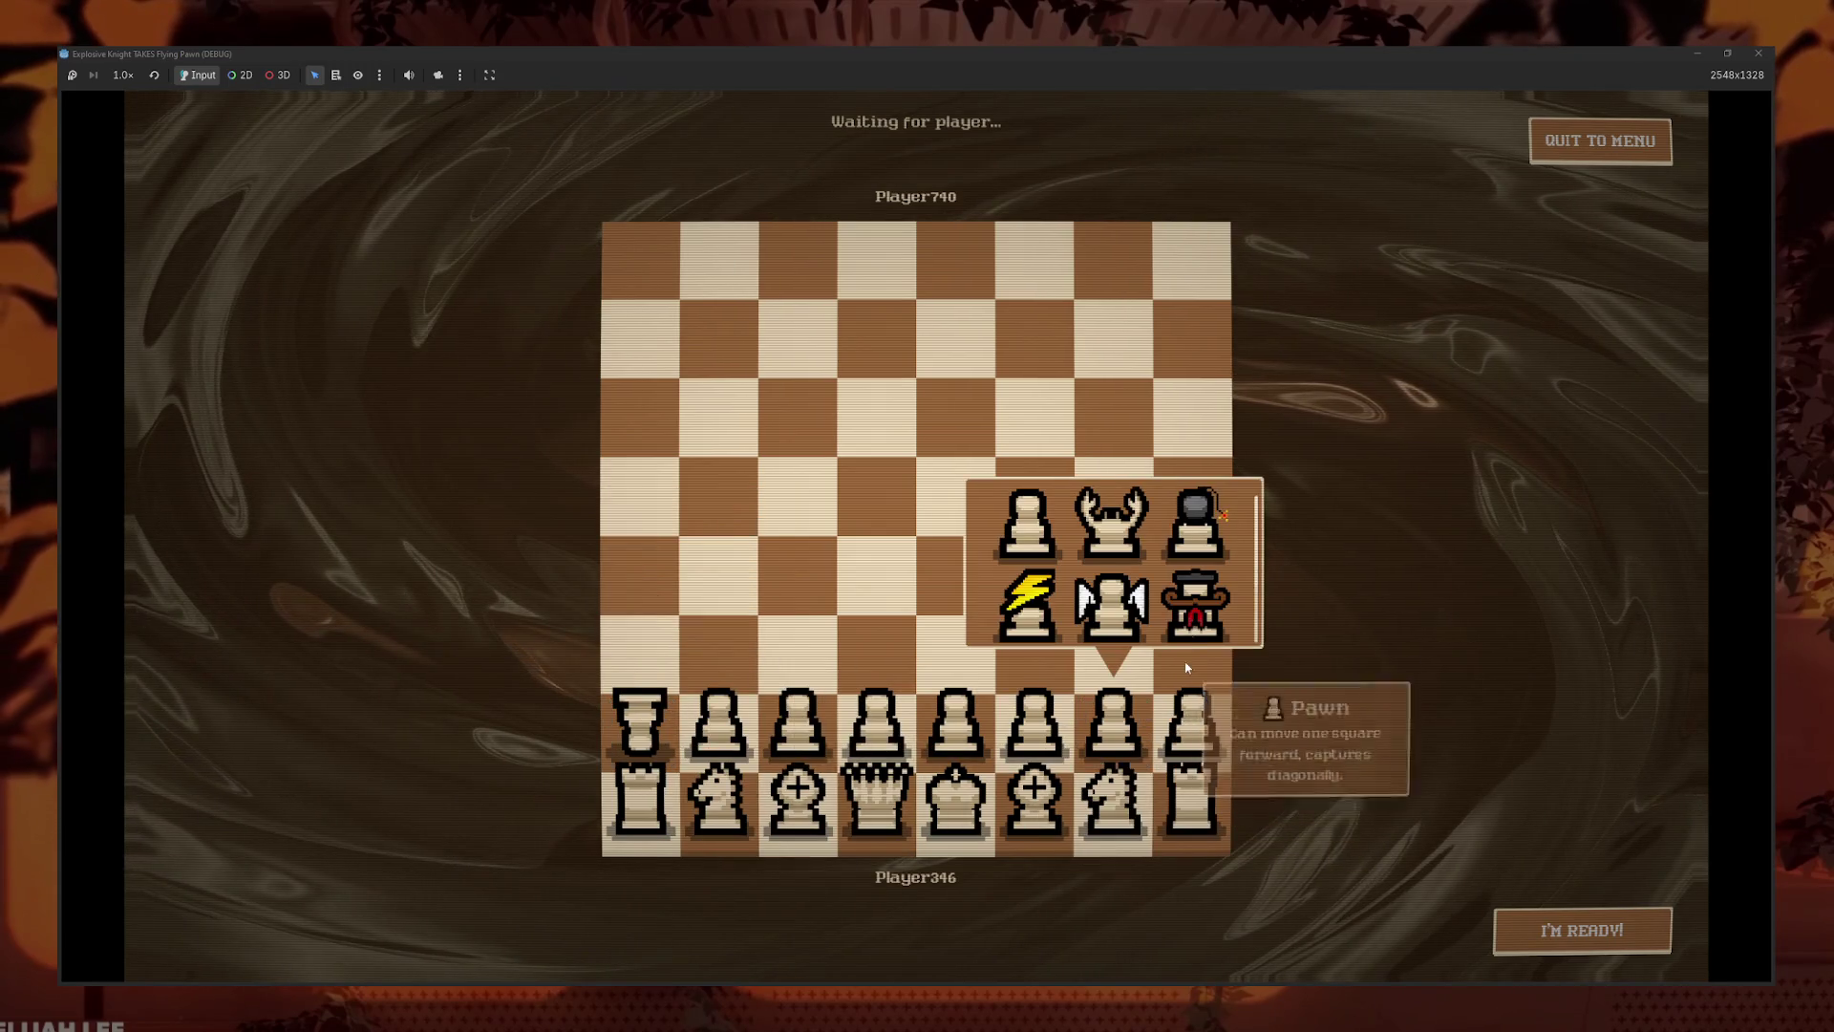
scroll(1113, 611, "down", 1)
left_click(1131, 609)
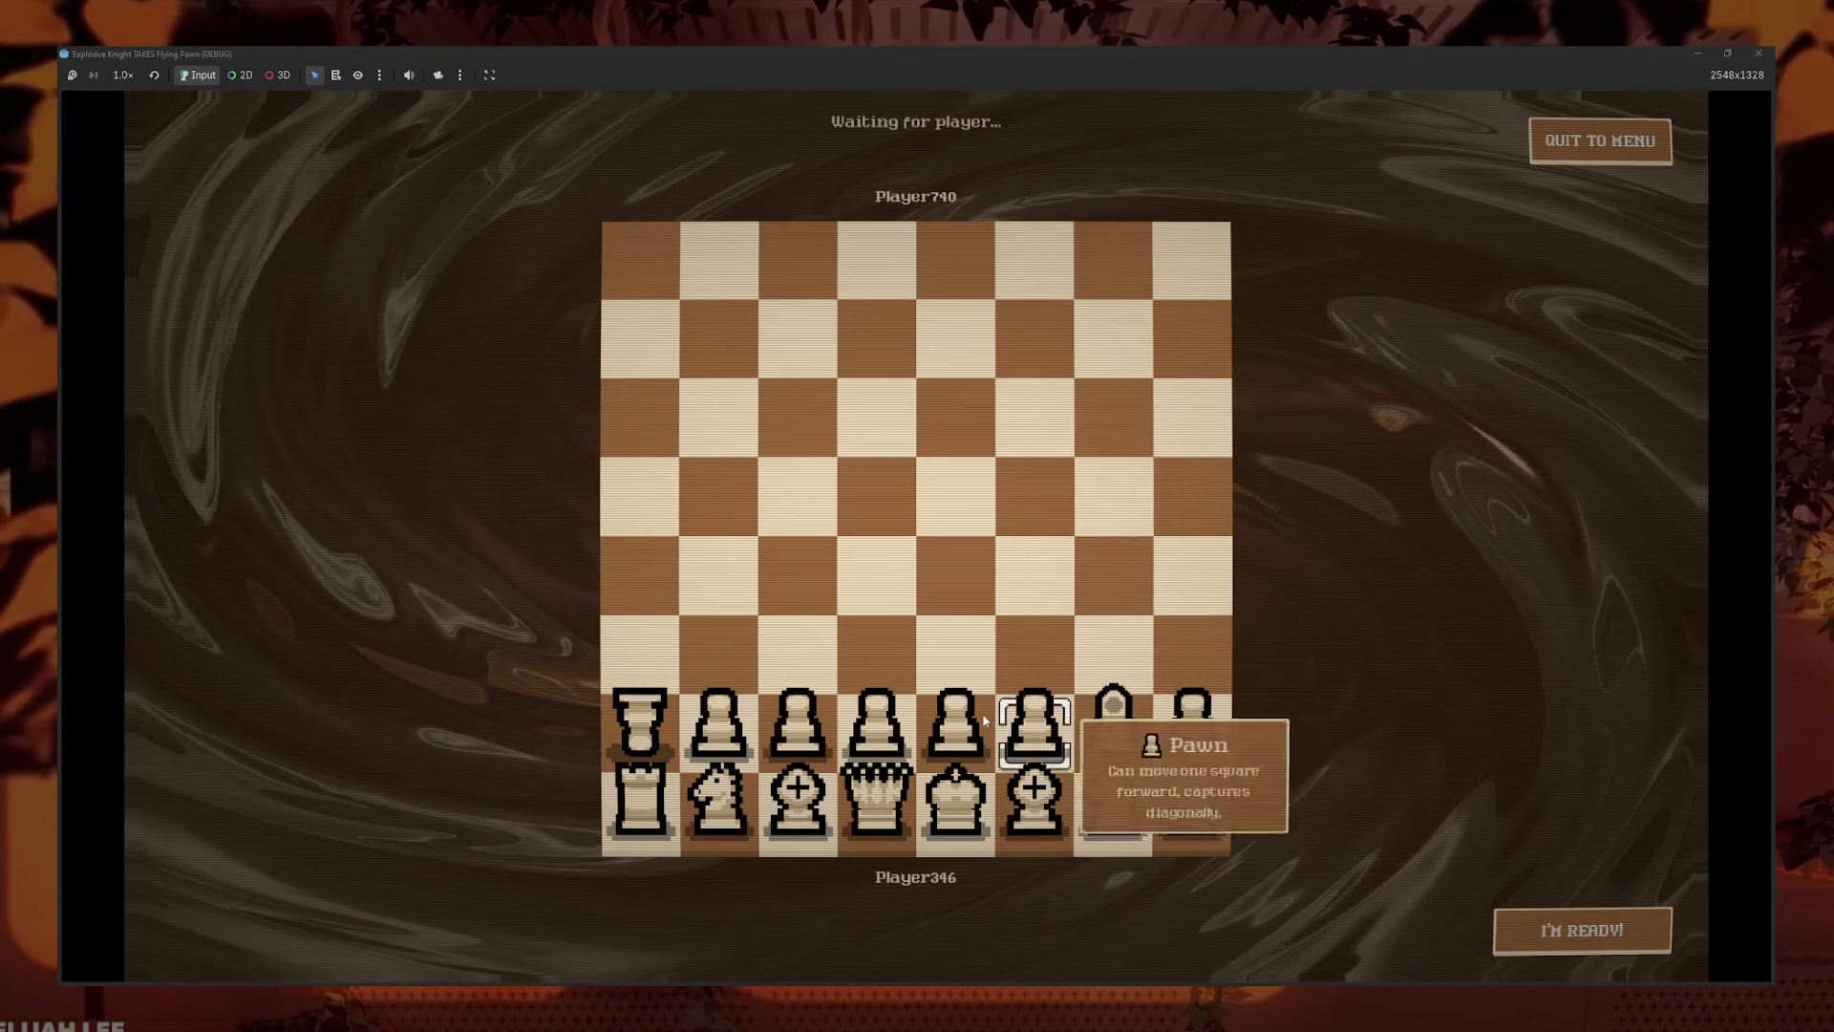
left_click(952, 672)
left_click(875, 521)
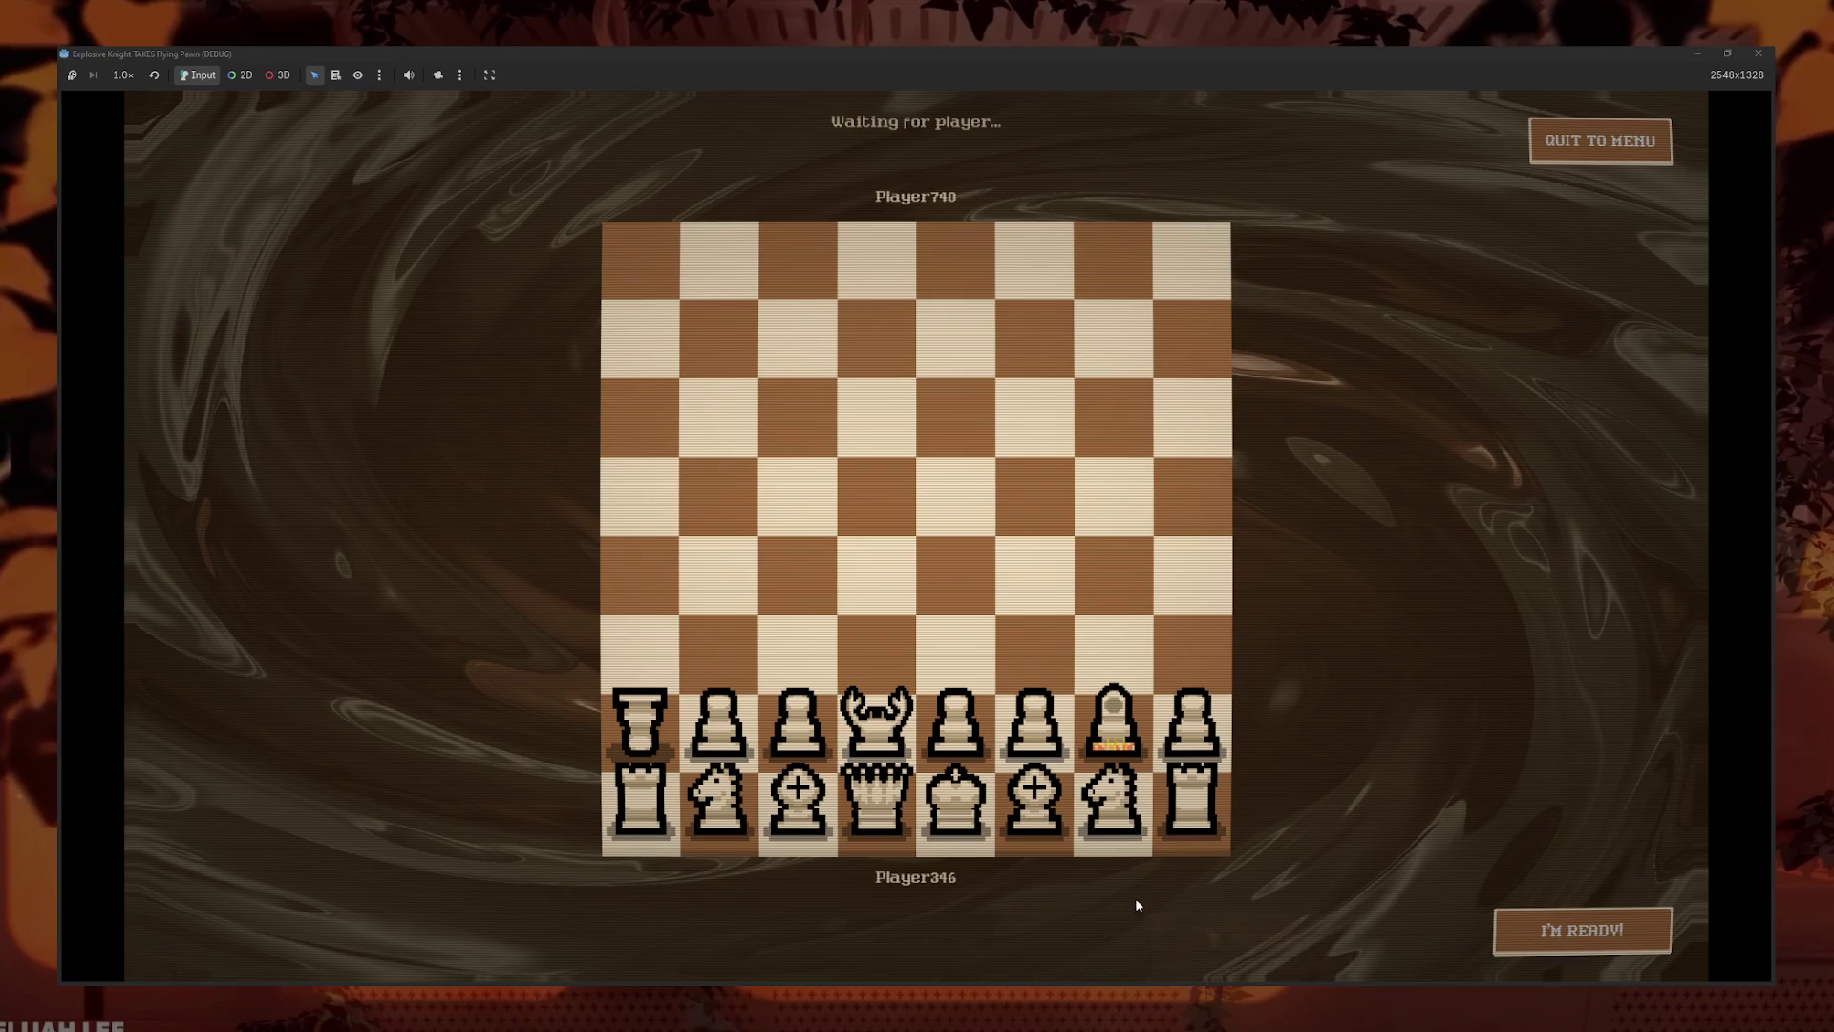
left_click(964, 728)
scroll(1018, 570, "down", 1)
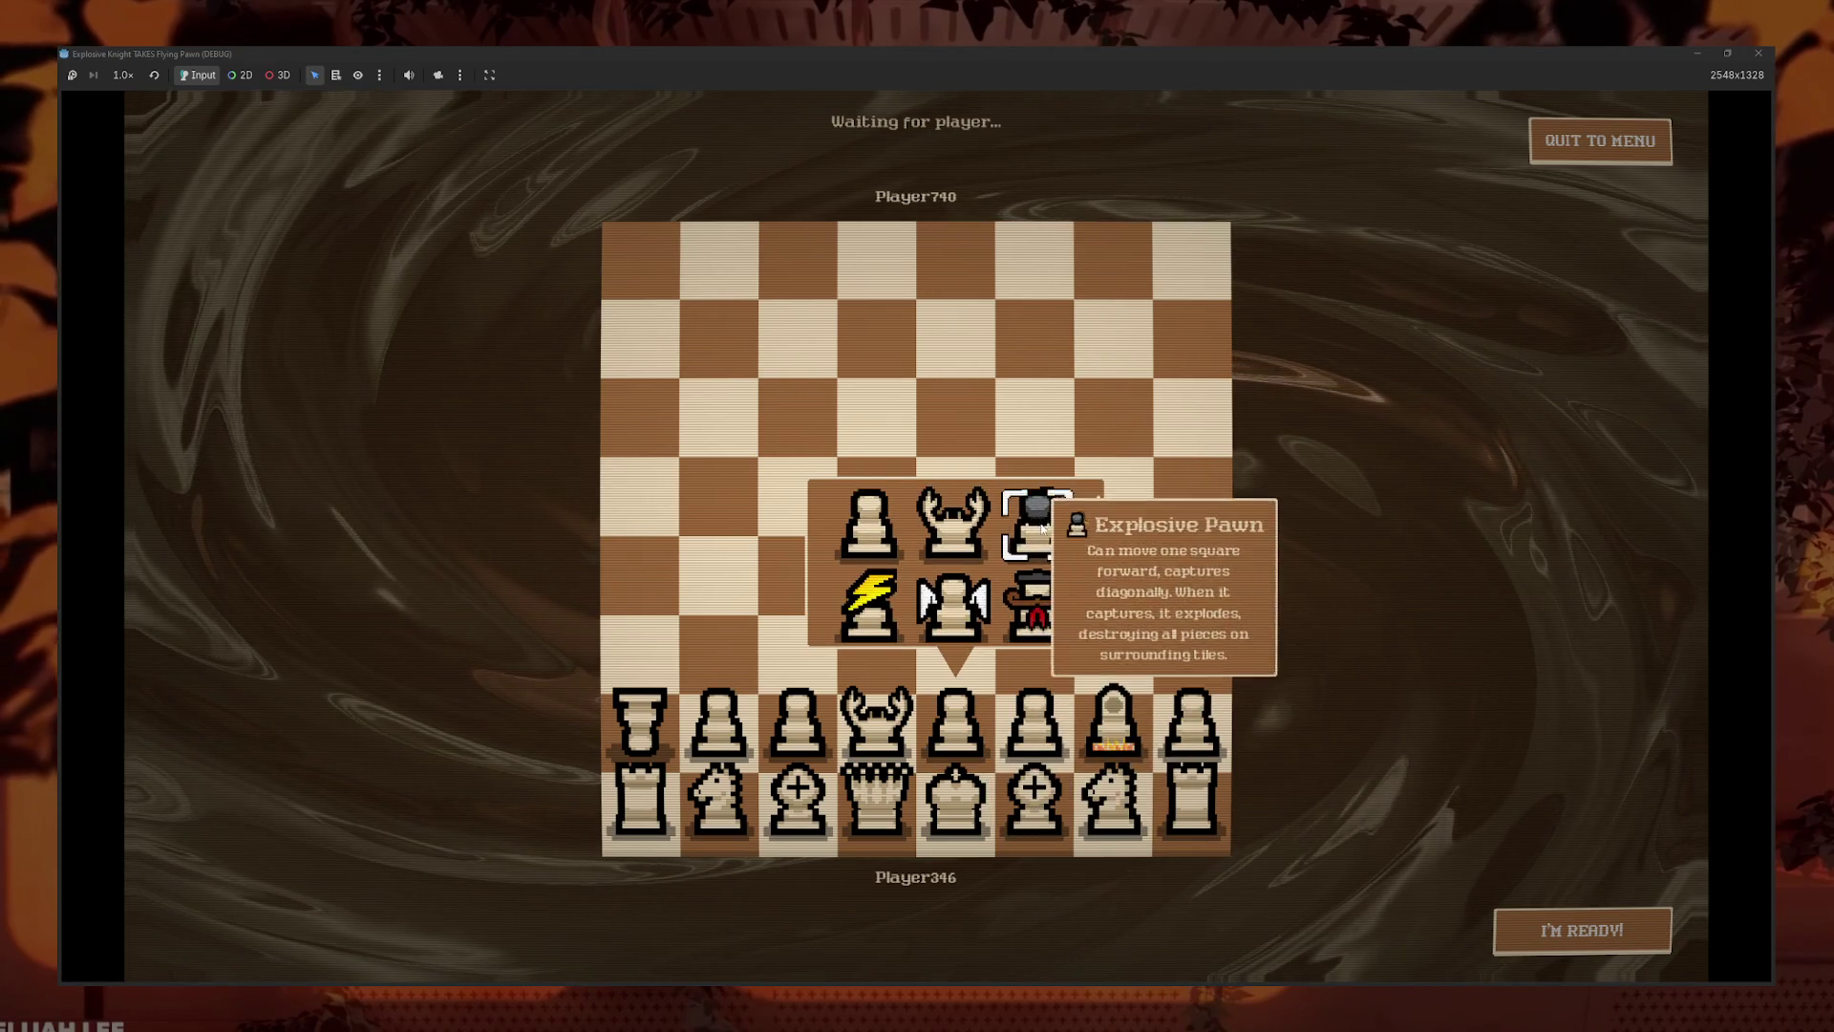
left_click(1042, 521)
- Make b2 a French Pawn, f2 a Flash Pawn and h2 the winged pawn
left_click(801, 758)
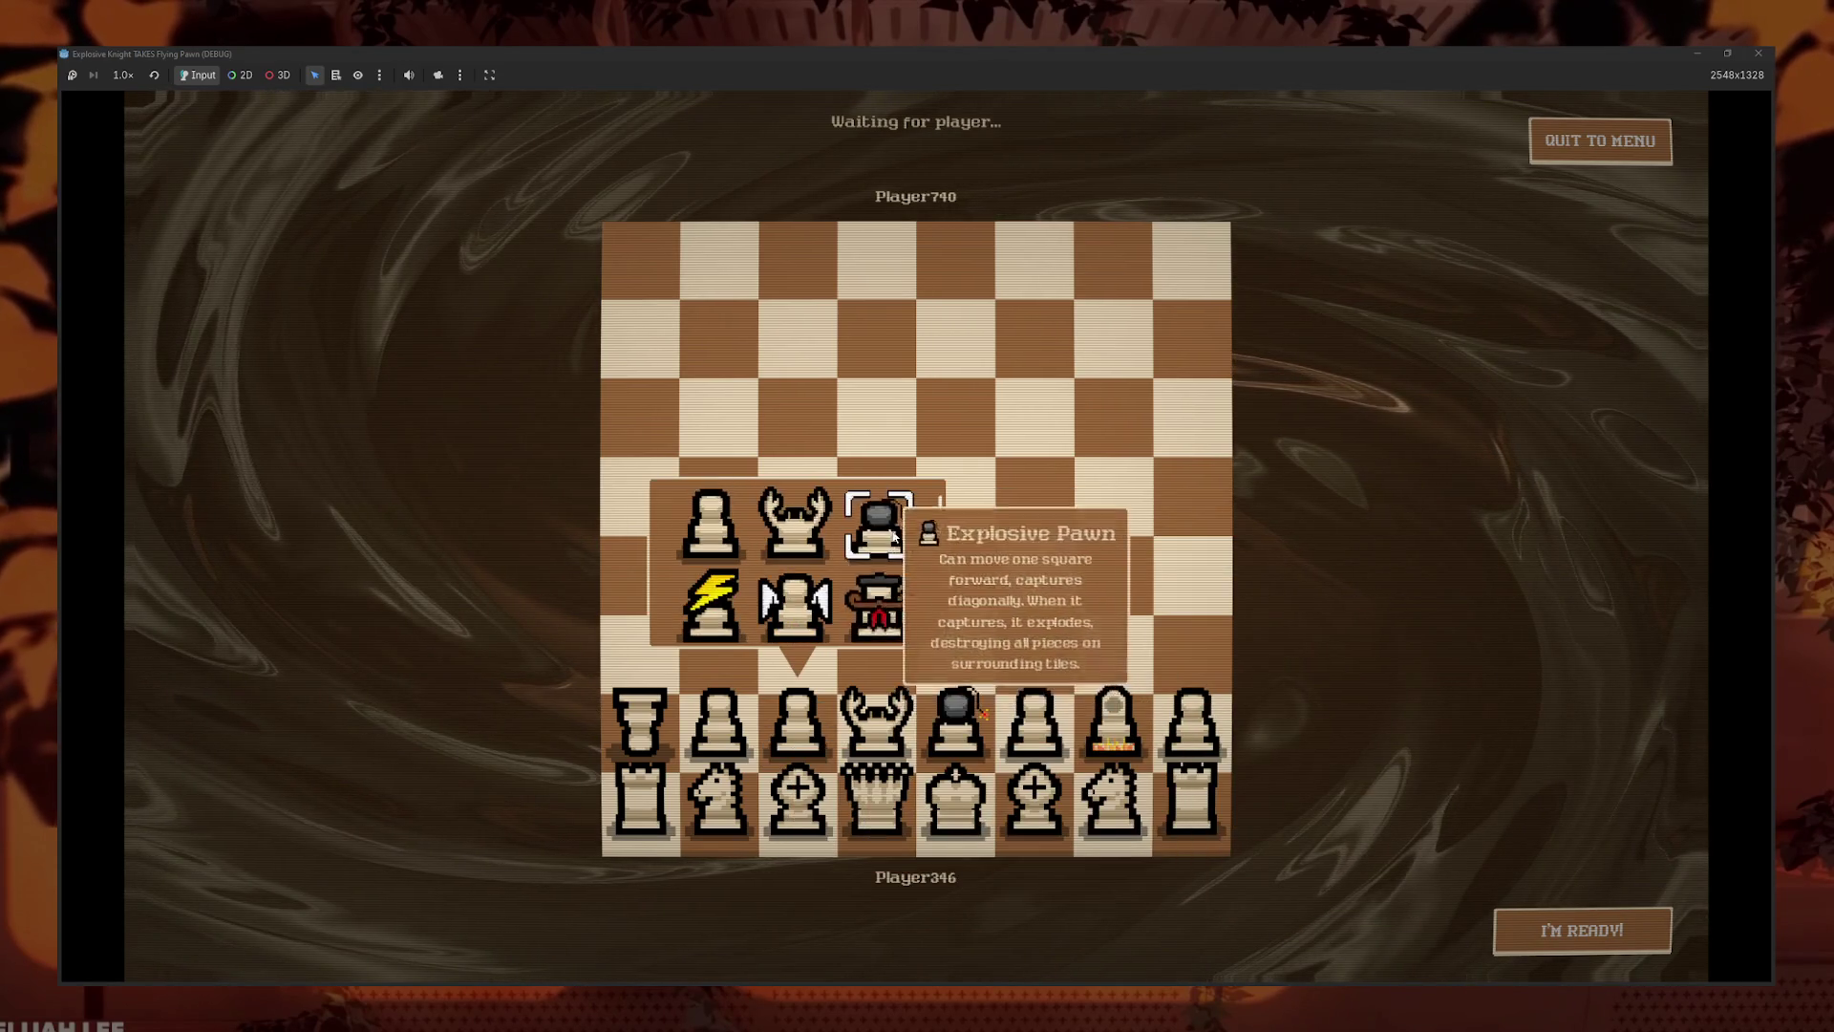
left_click(719, 726)
scroll(748, 612, "up", 1)
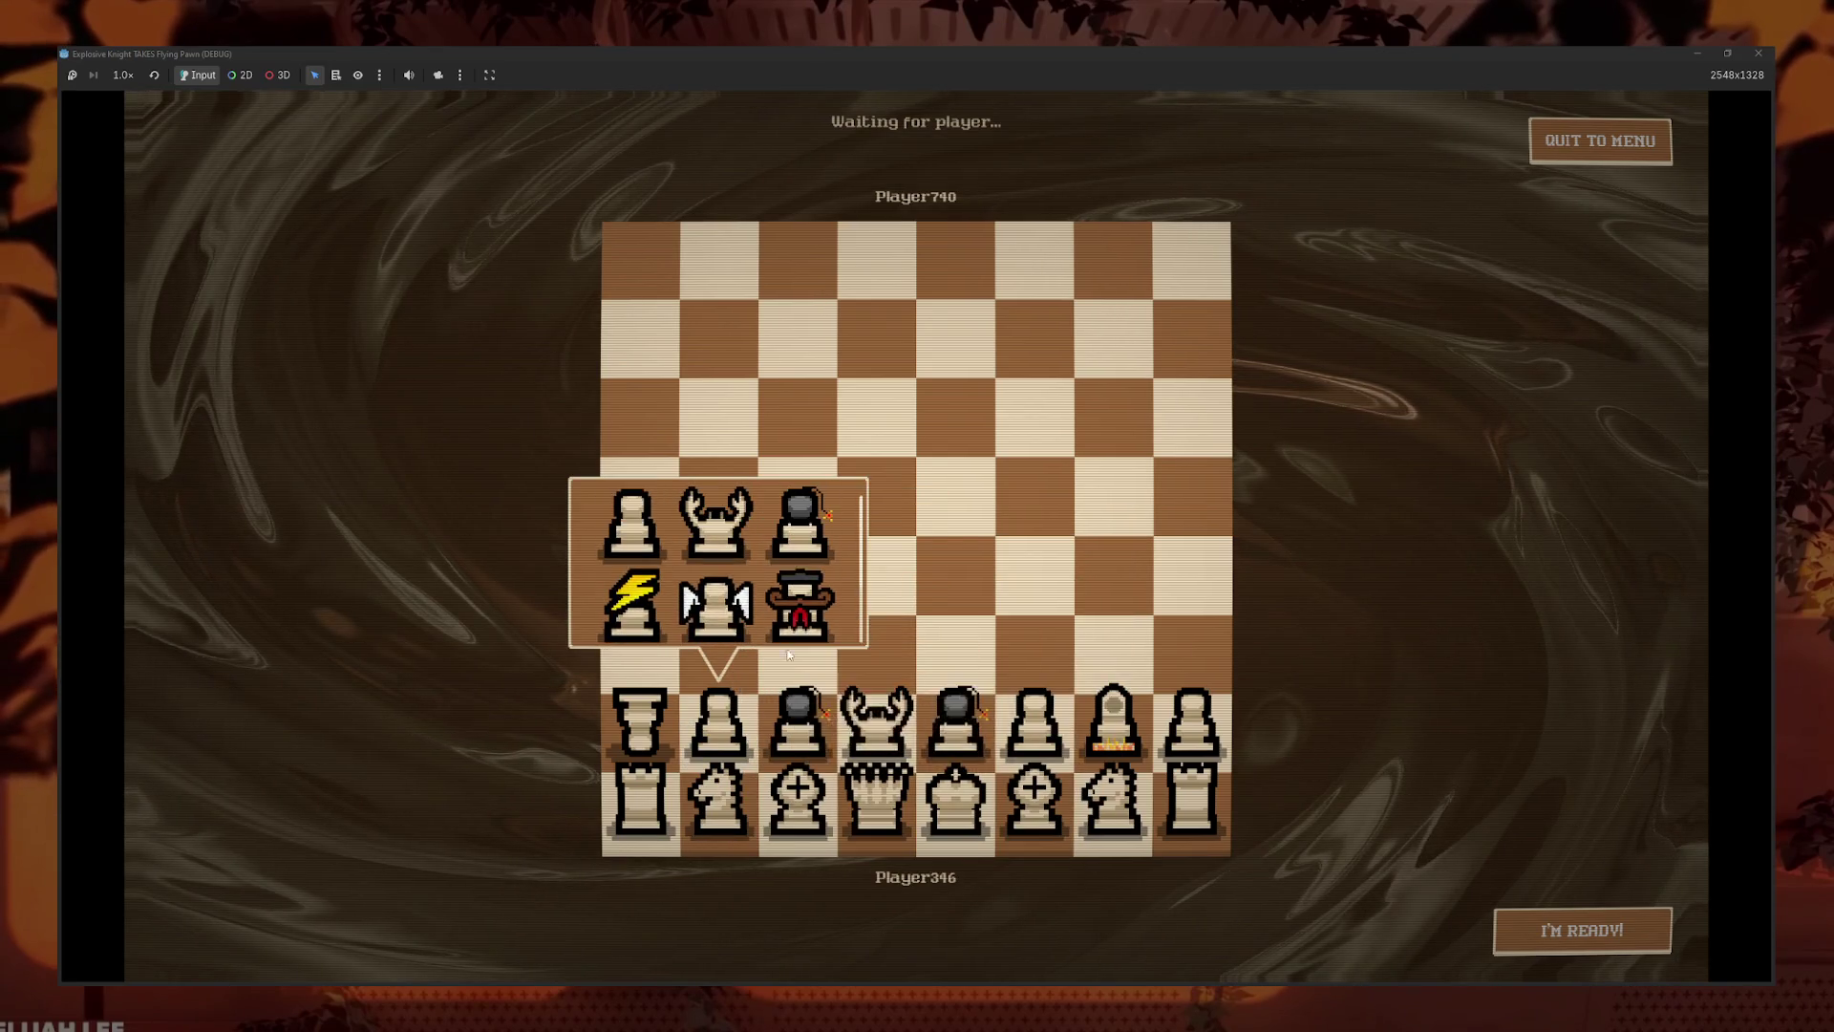
left_click(803, 602)
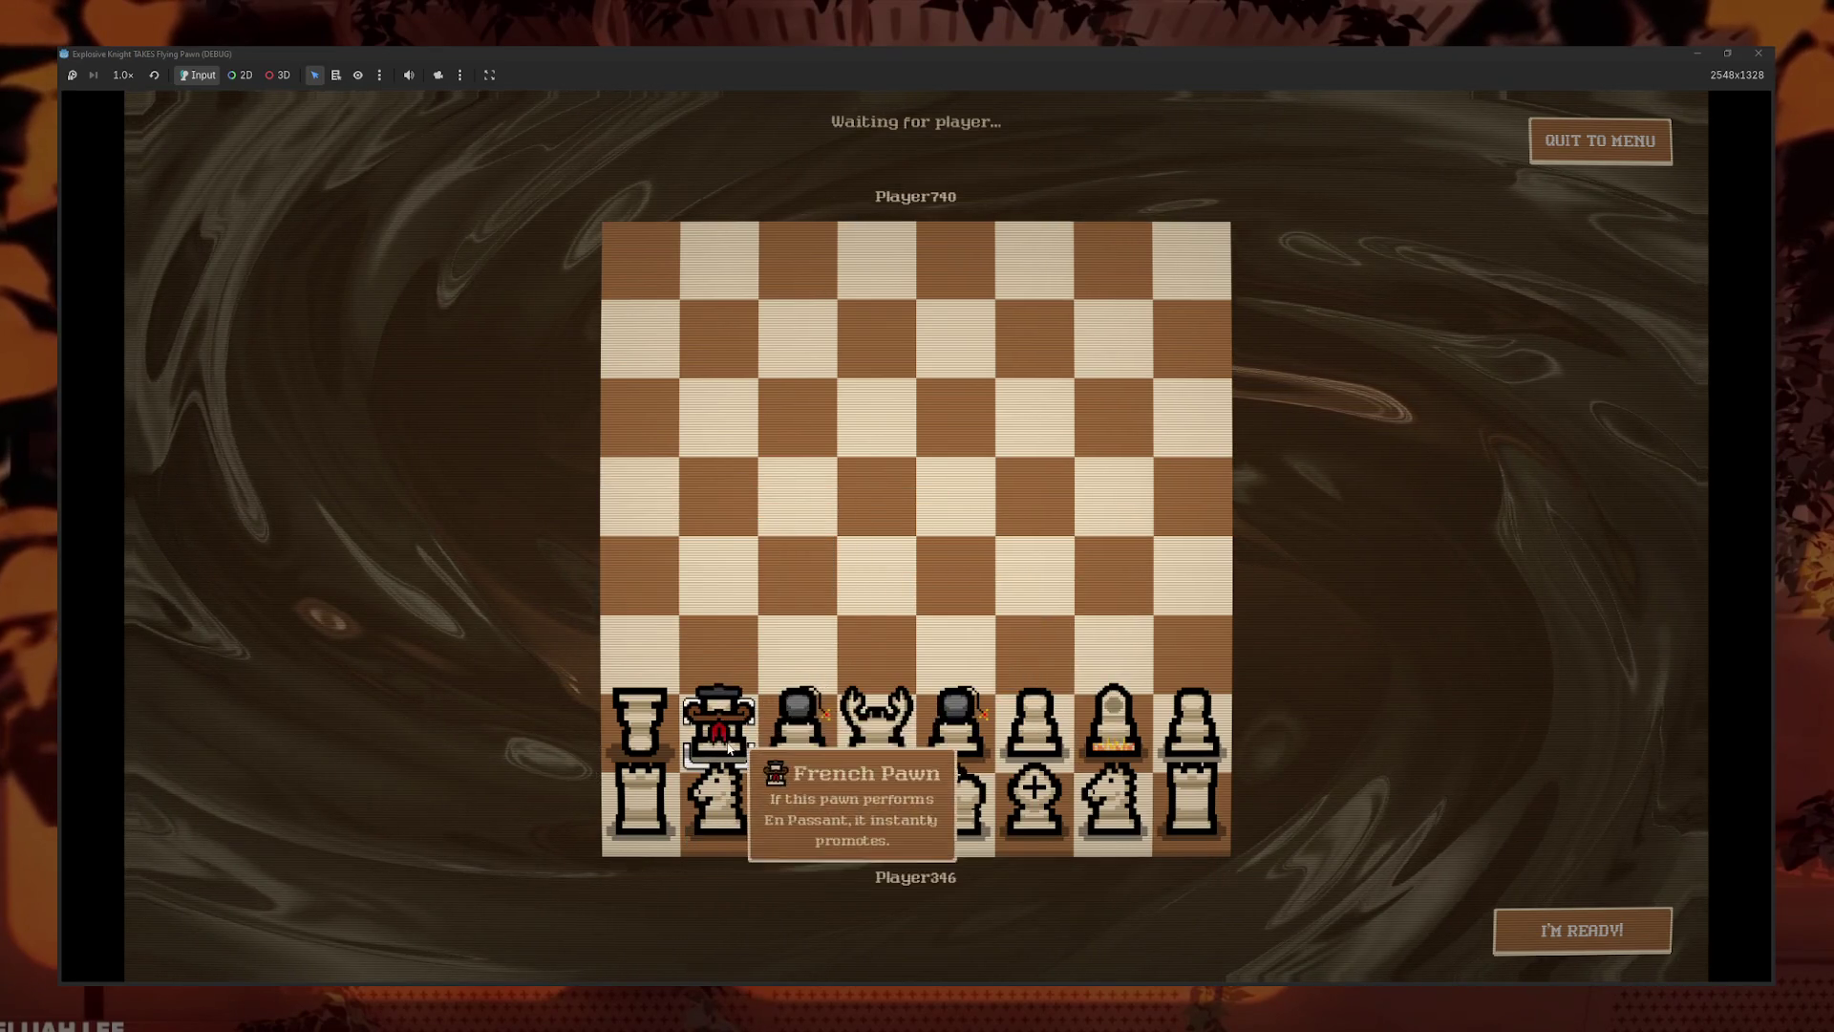
left_click(722, 712)
left_click(1035, 726)
scroll(1098, 611, "down", 1)
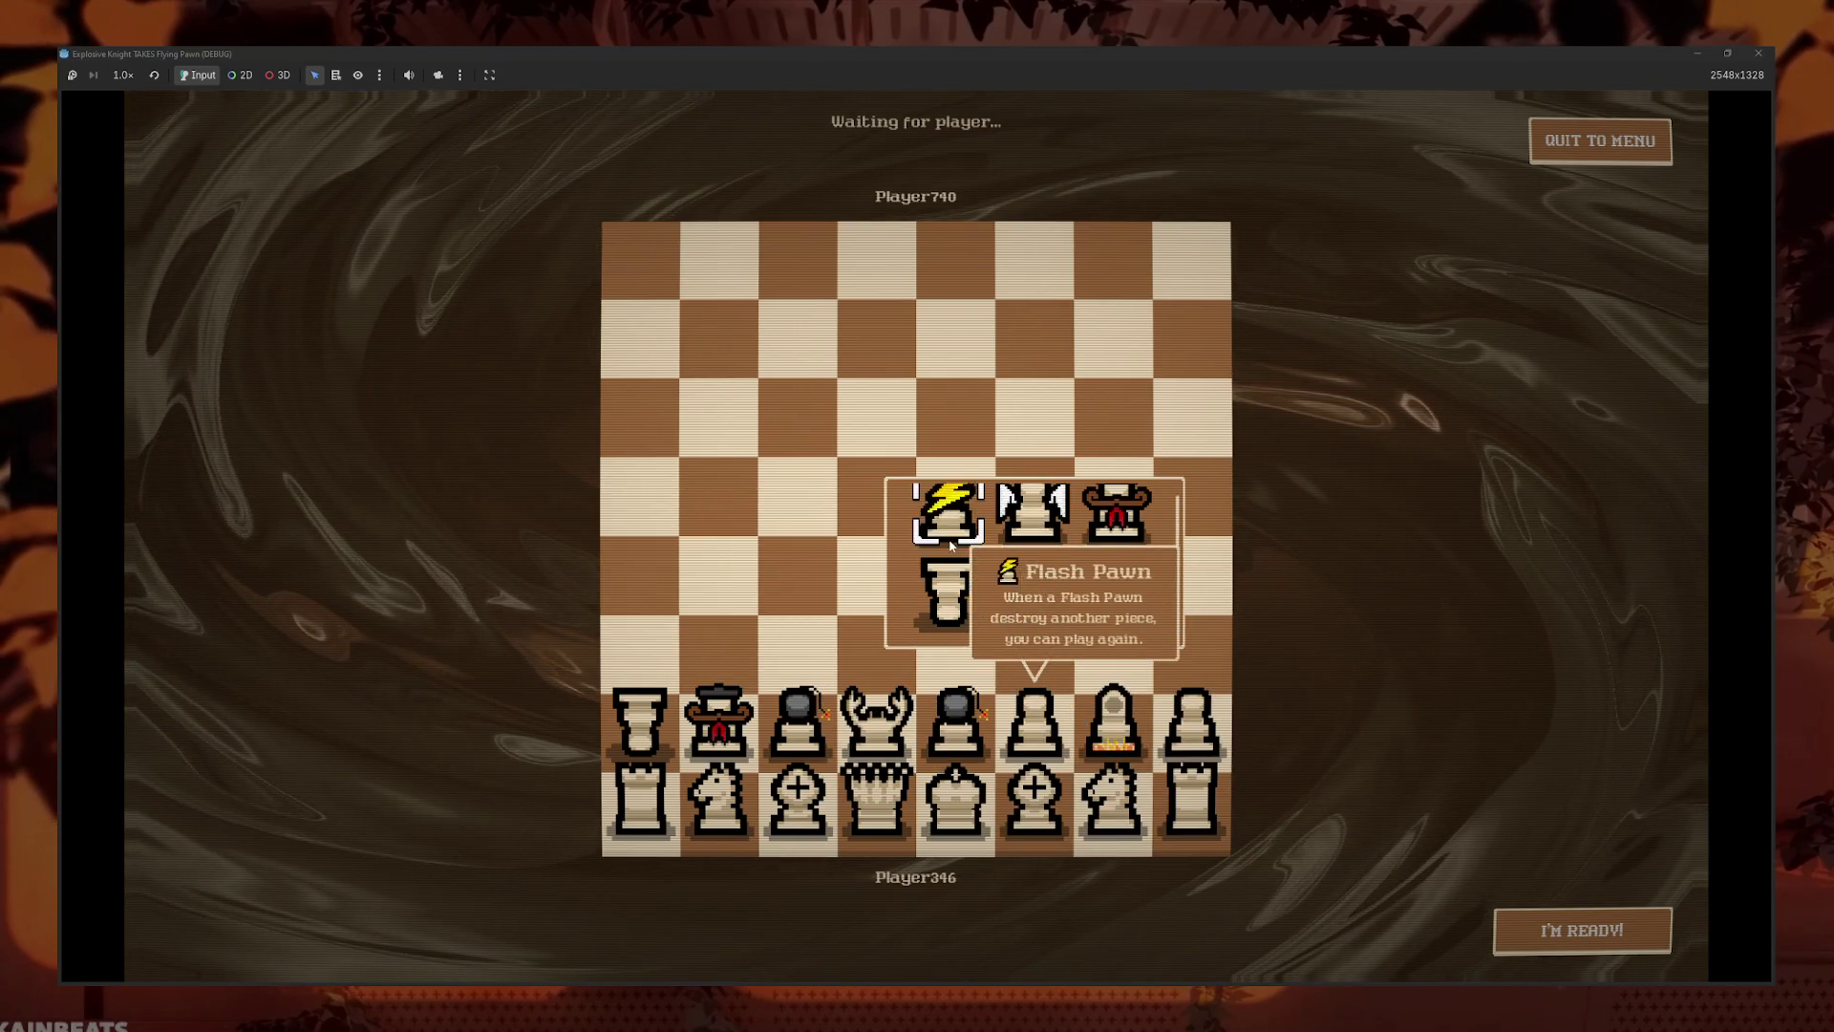
left_click(947, 511)
left_click(1193, 724)
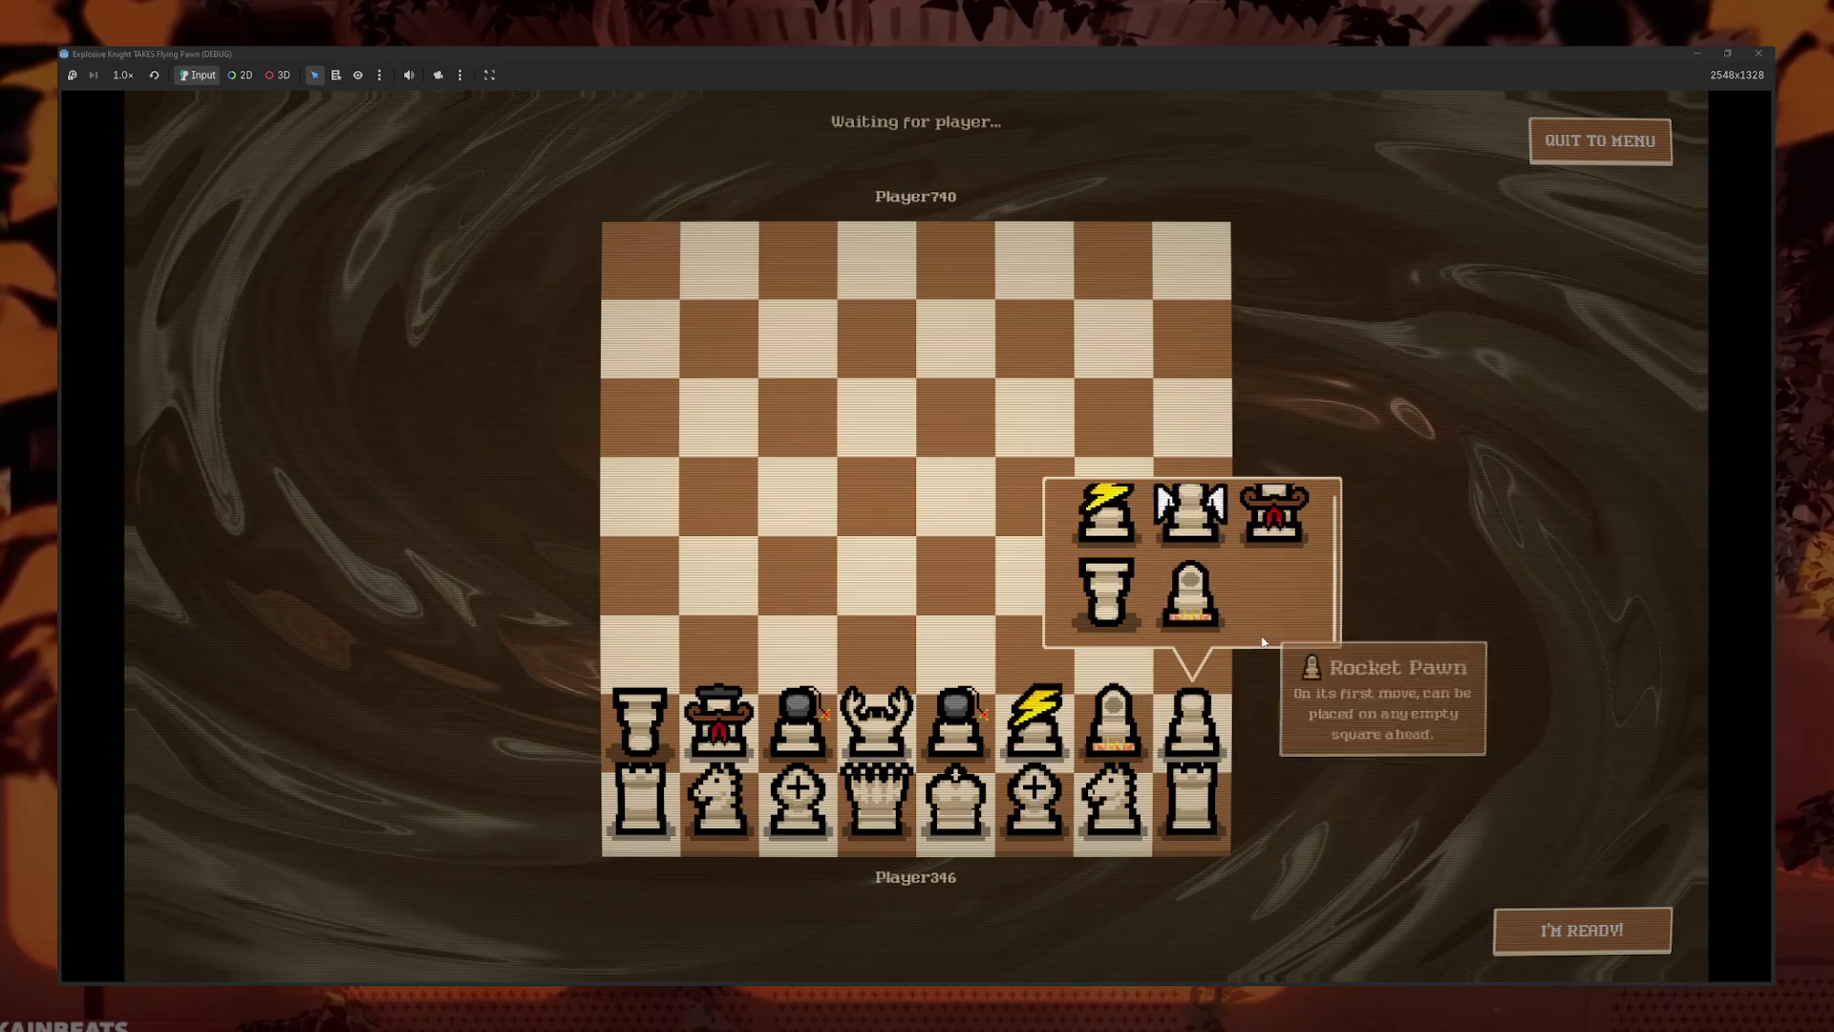
left_click(1189, 602)
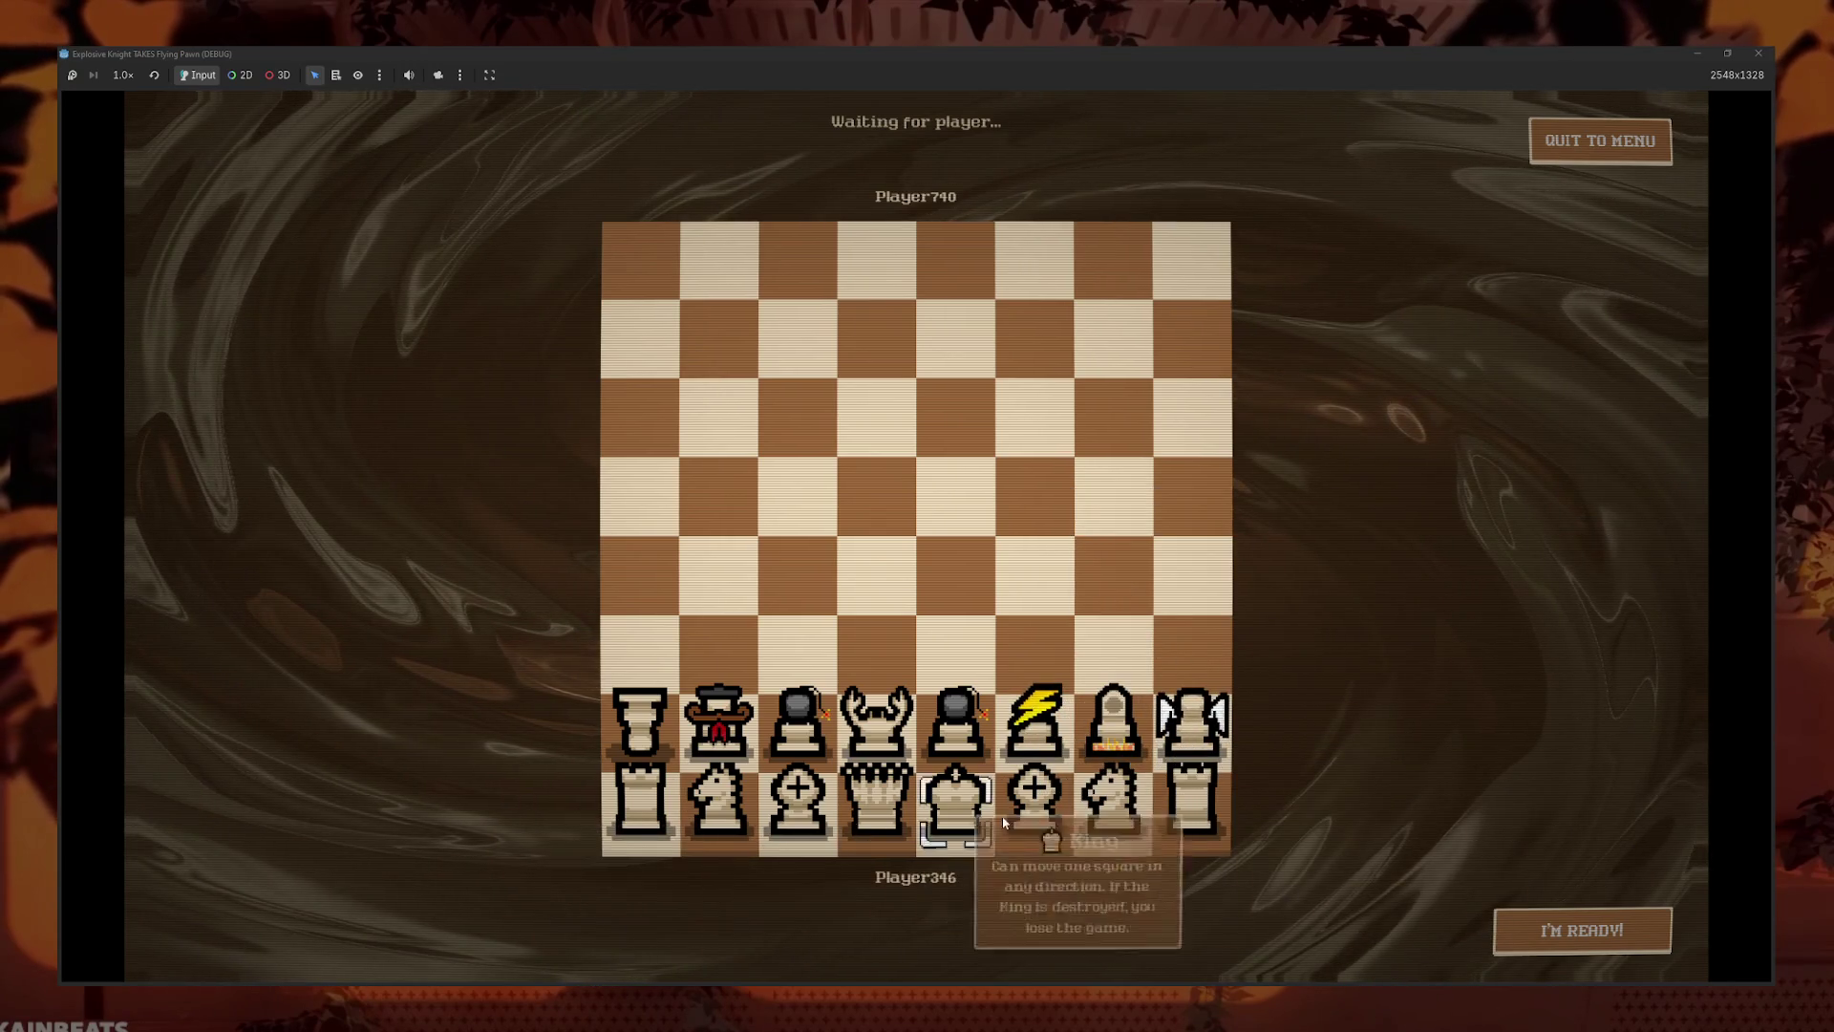
- Make a1 a Shield Rook and g1 an Explosive Knight, and pick new variants for the h1 rook and f1 bishop
left_click(653, 831)
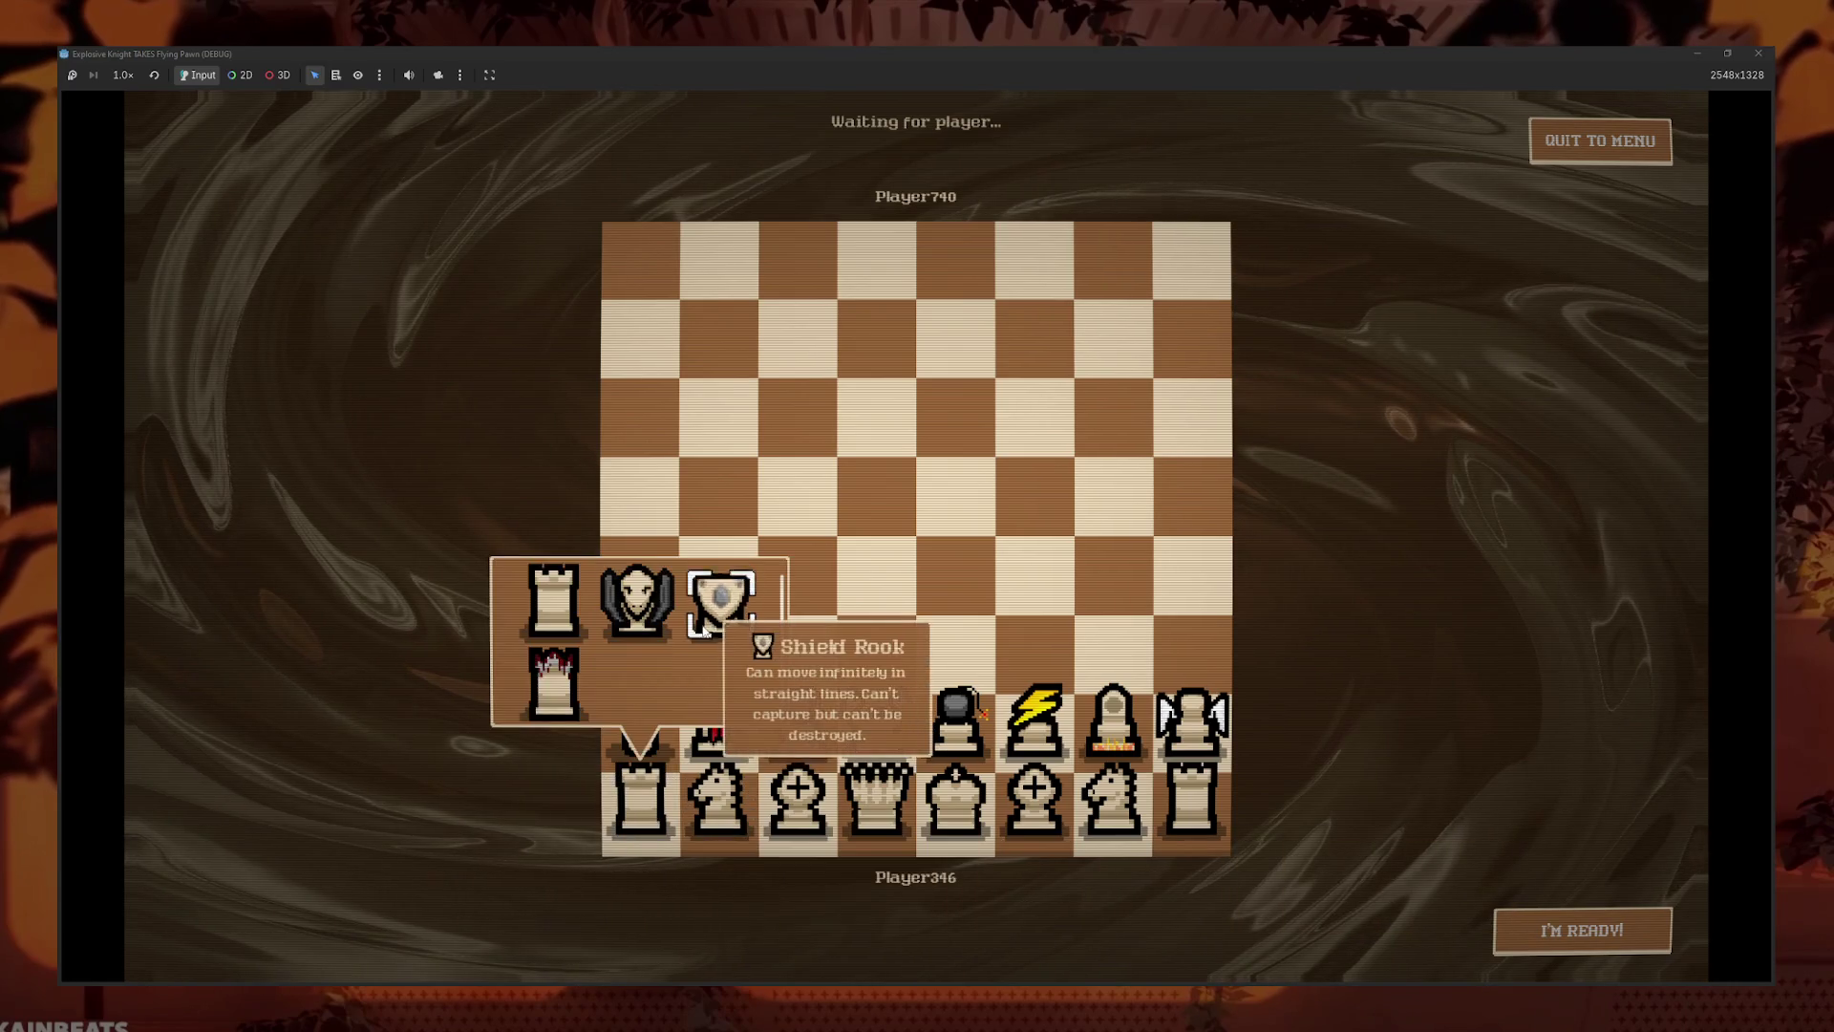
left_click(752, 631)
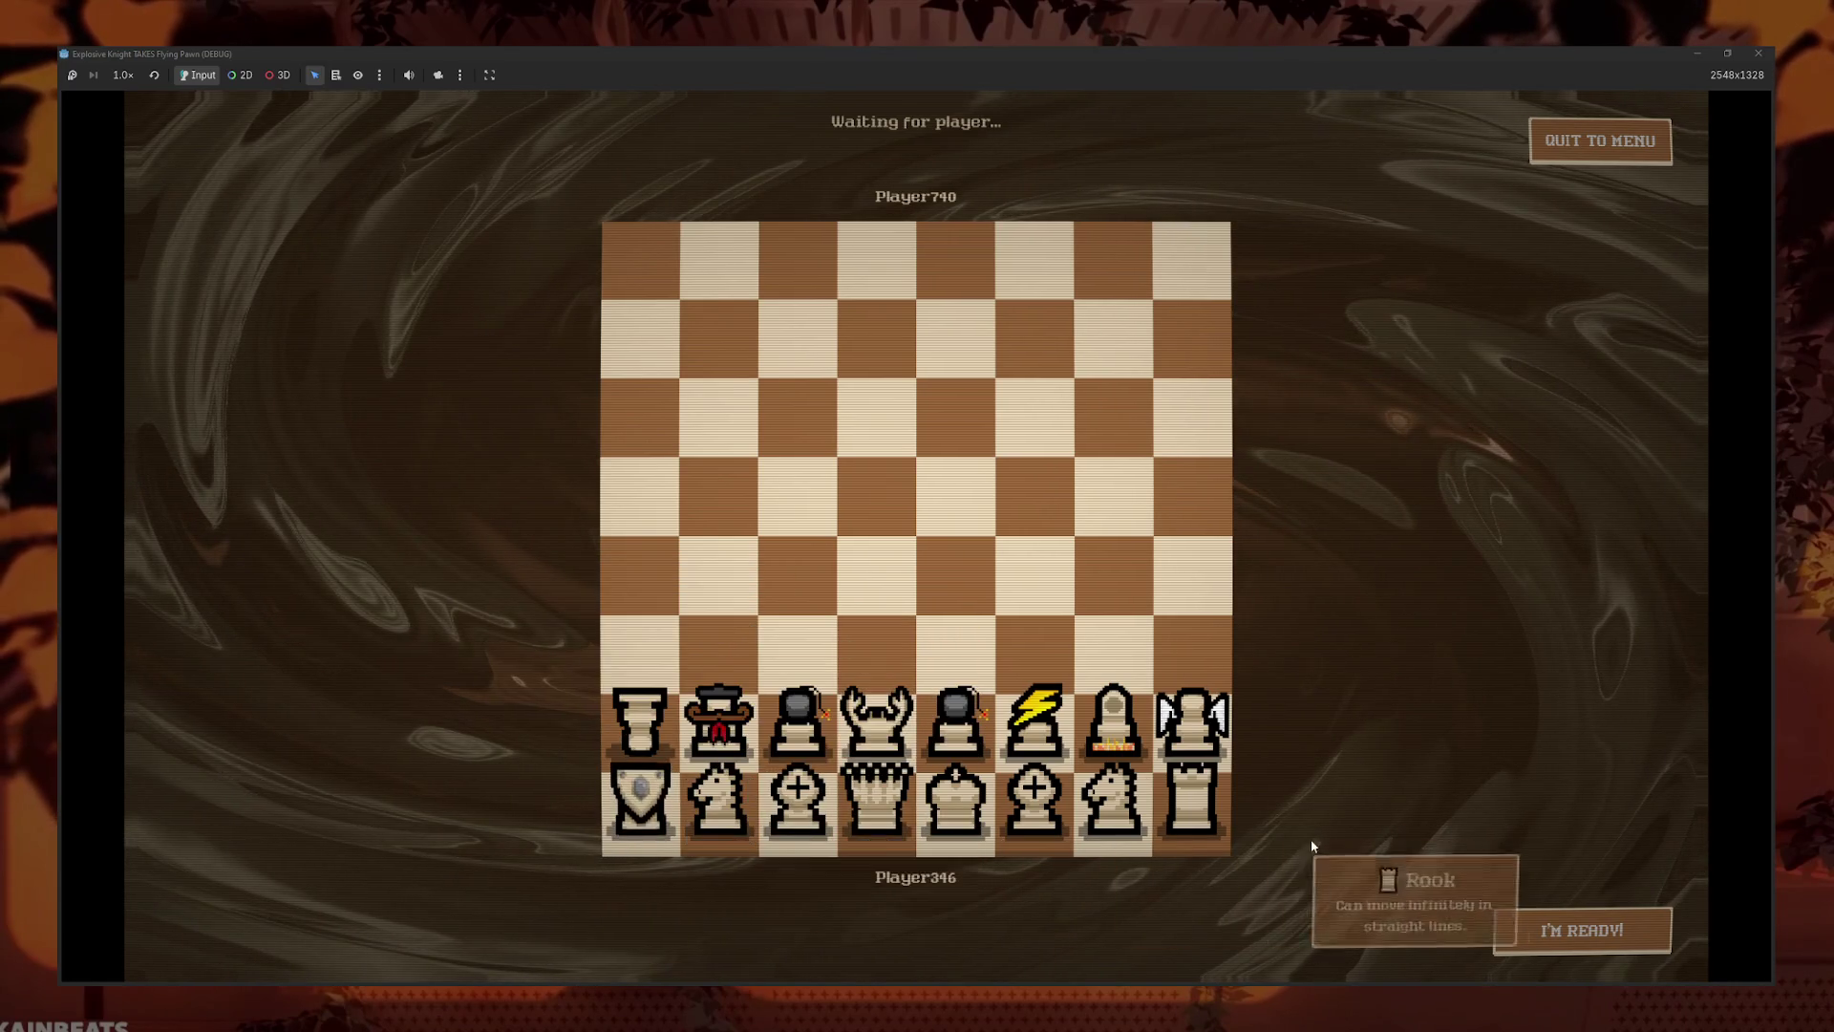
left_click(1205, 807)
left_click(1105, 681)
left_click(1125, 810)
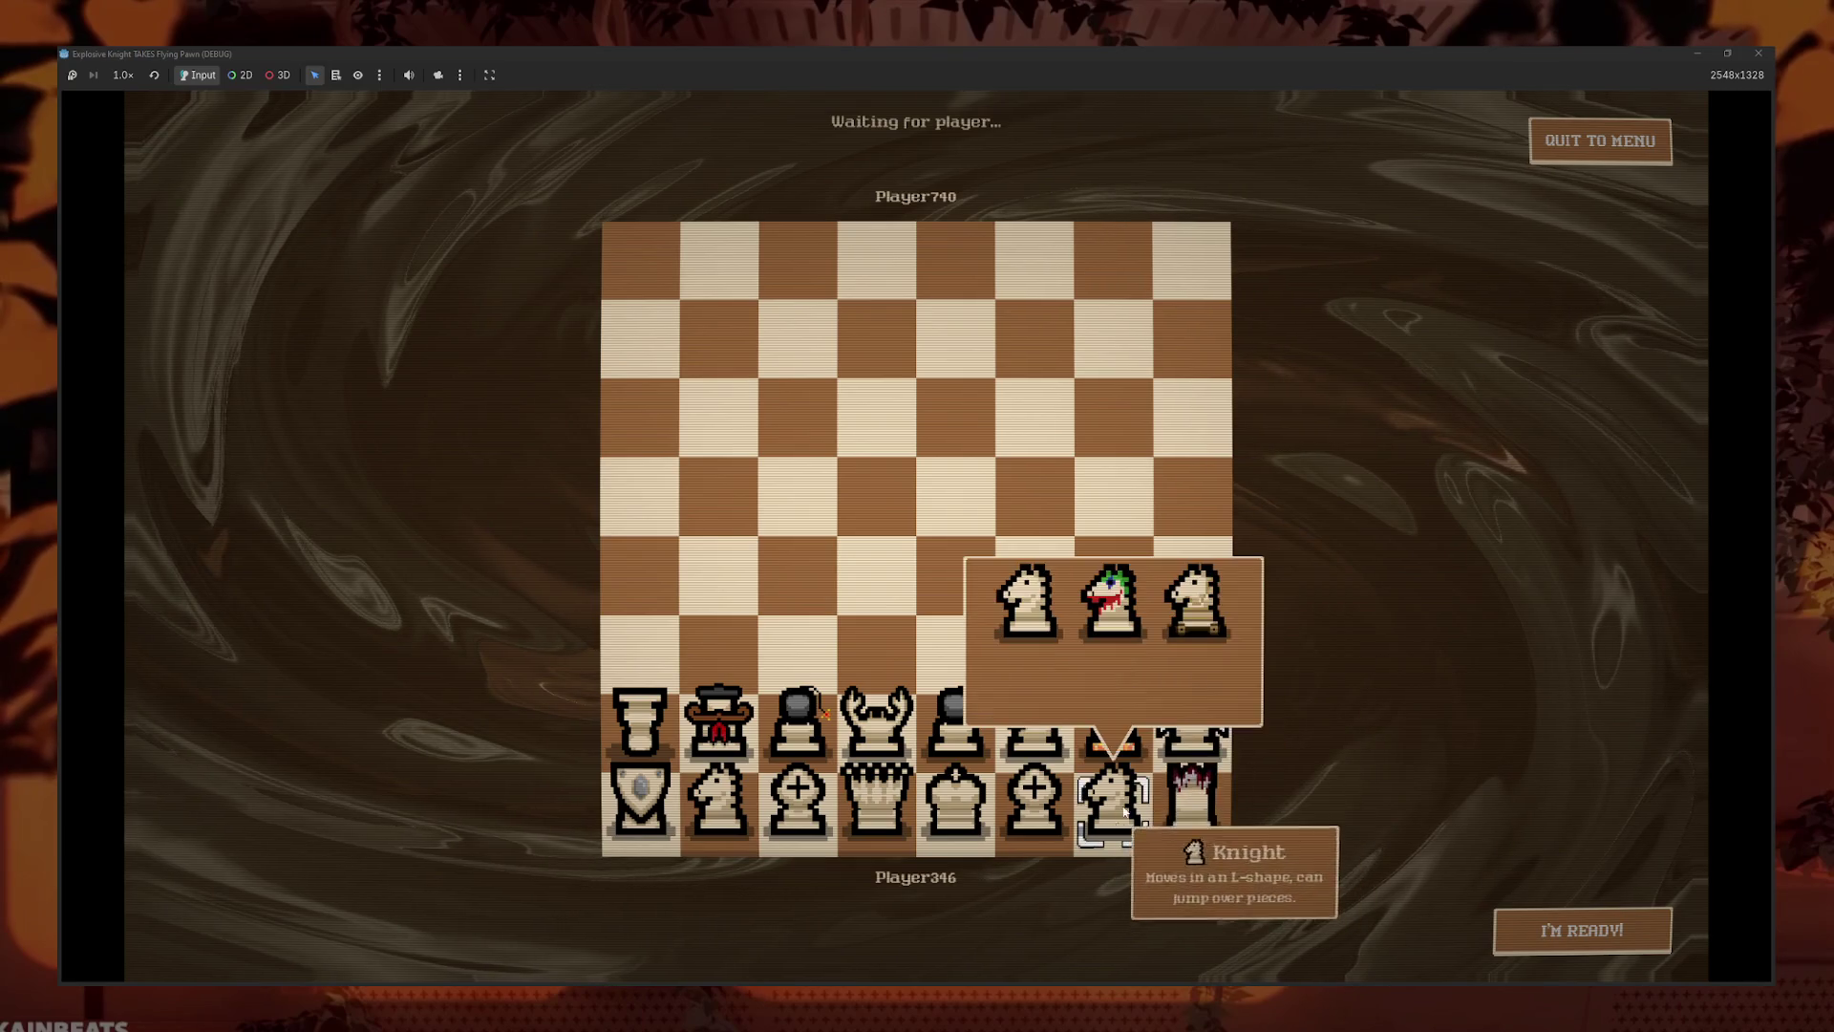
left_click(1113, 600)
left_click(1035, 803)
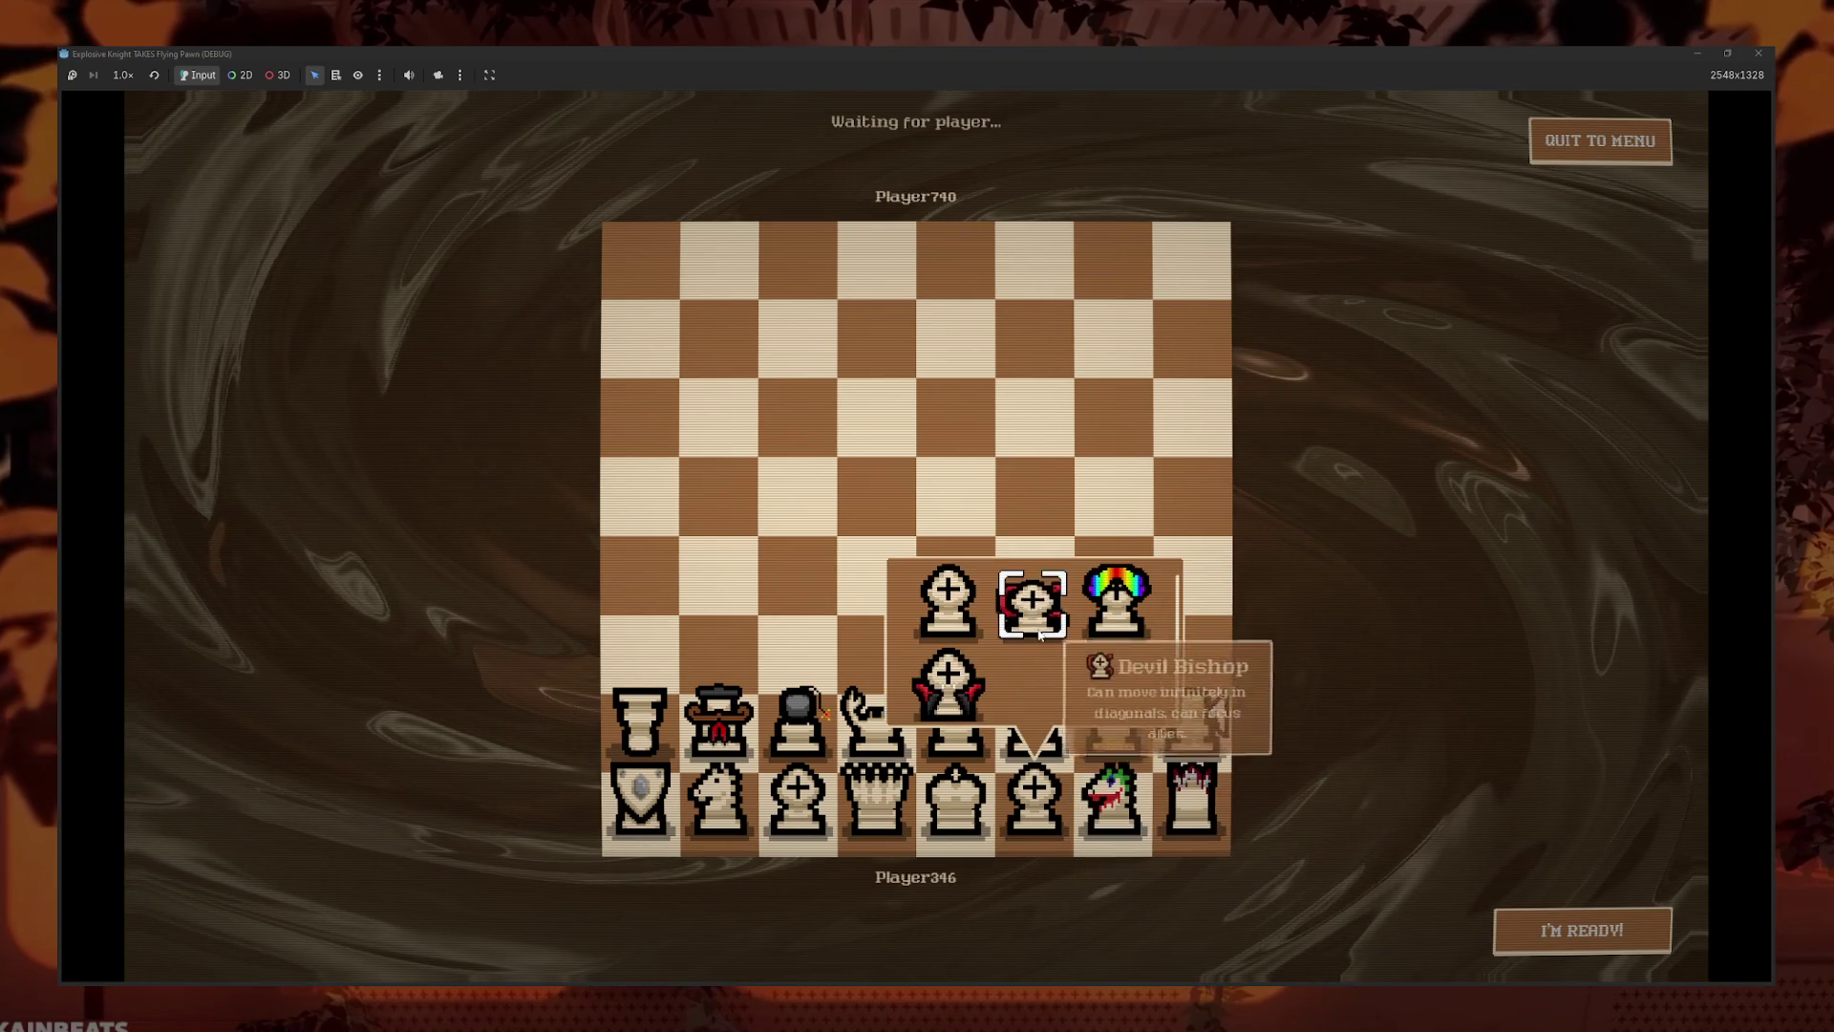
left_click(1116, 602)
- Make c1 a Rainbow Bishop, d1 the purple queen and e1 the Dragon King, and give b1 a new knight variant
left_click(798, 797)
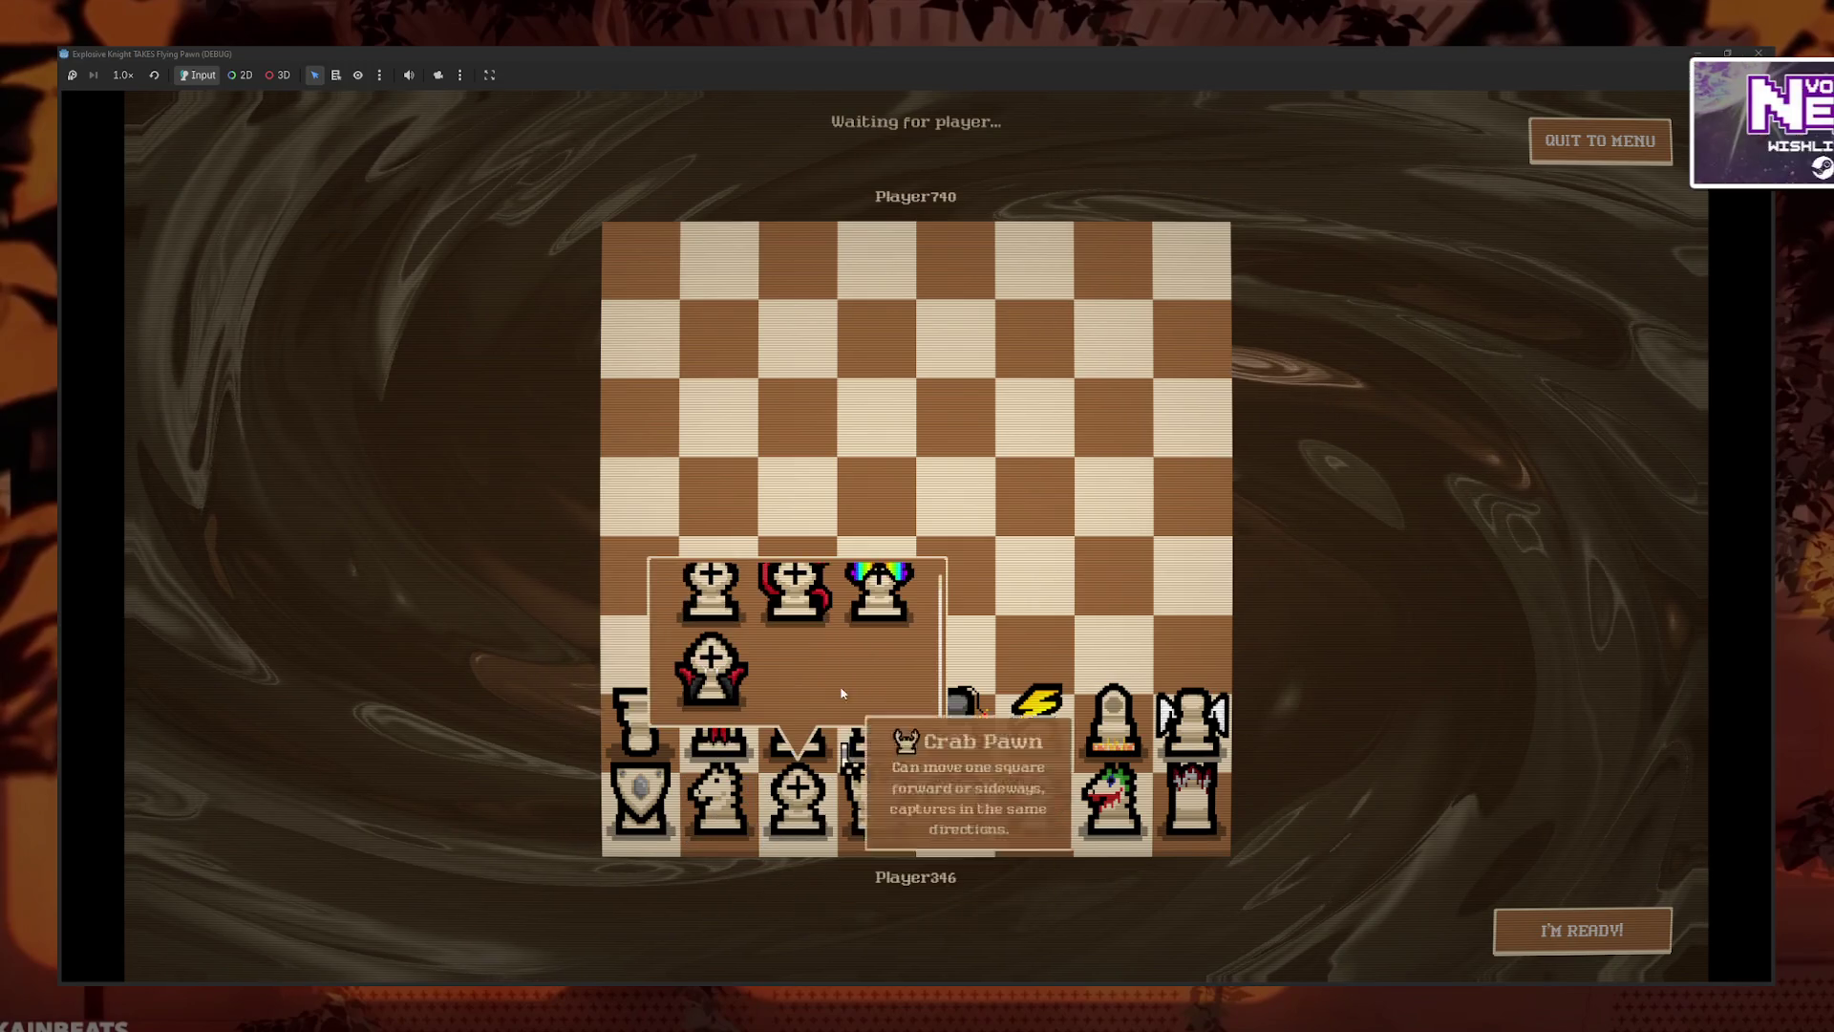
left_click(812, 600)
left_click(798, 798)
left_click(908, 615)
left_click(718, 798)
left_click(805, 597)
left_click(877, 798)
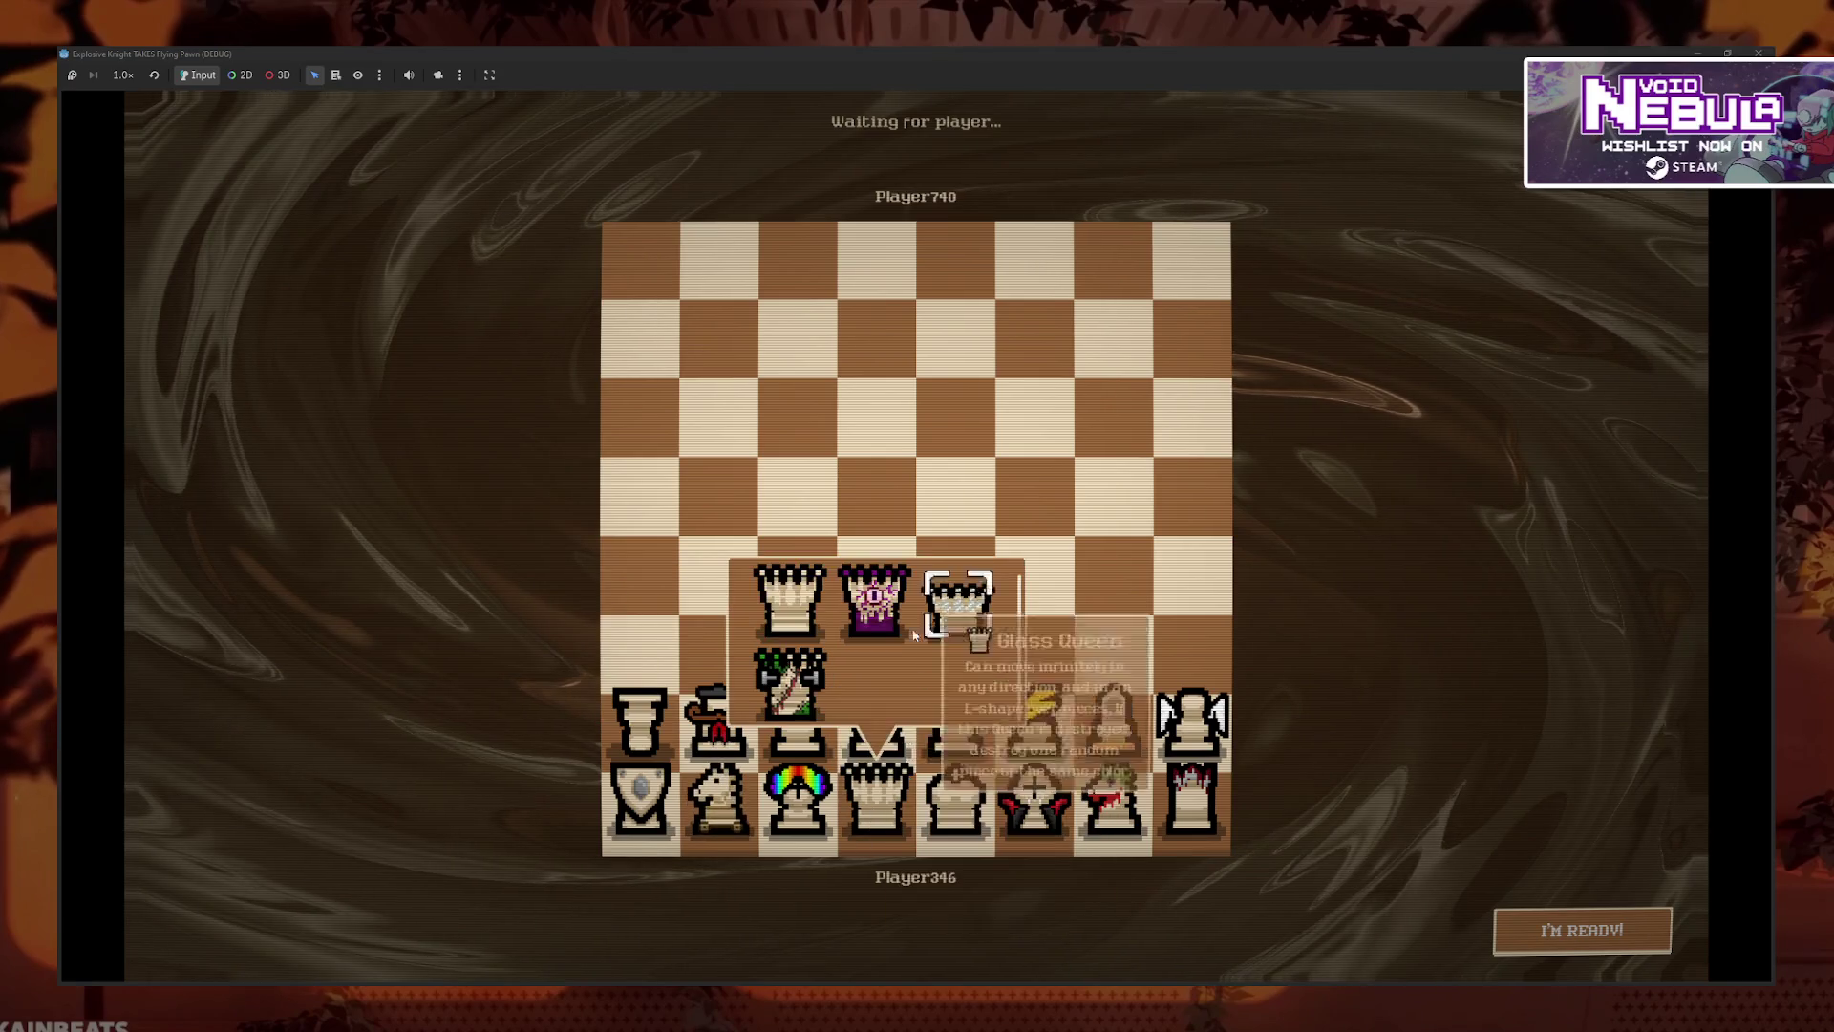
left_click(872, 602)
left_click(955, 798)
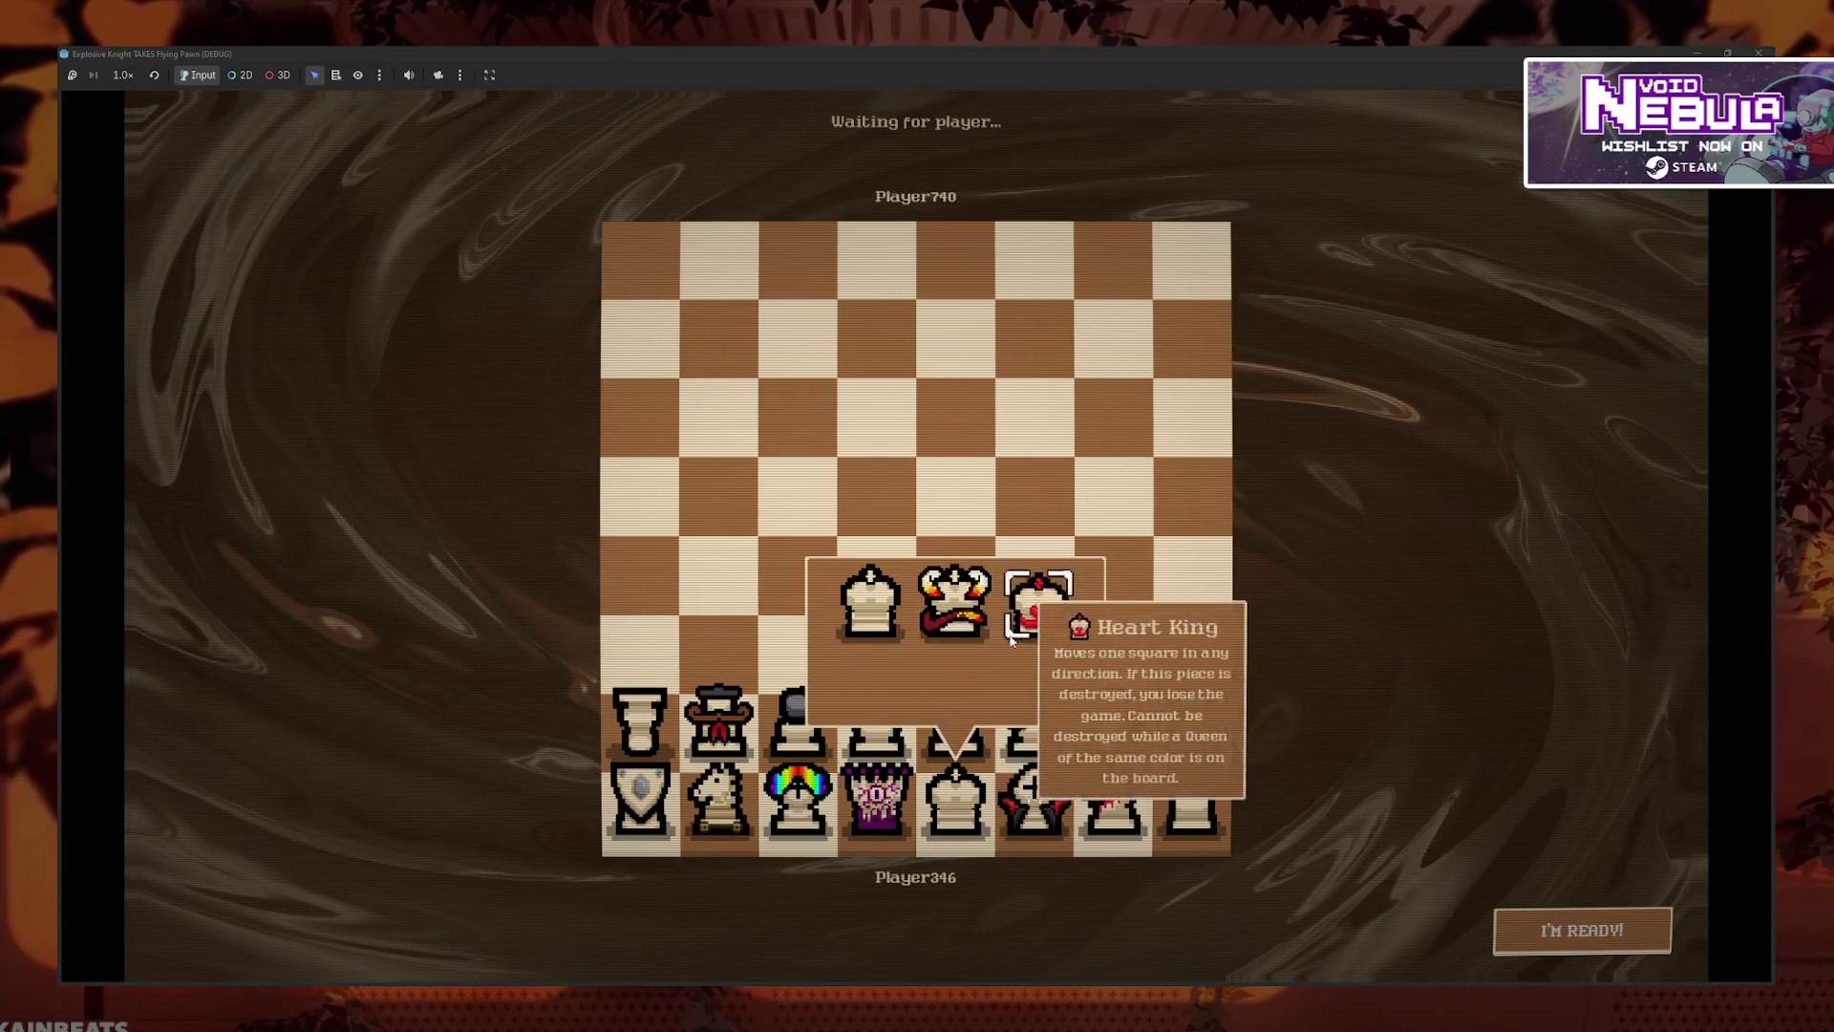
left_click(955, 600)
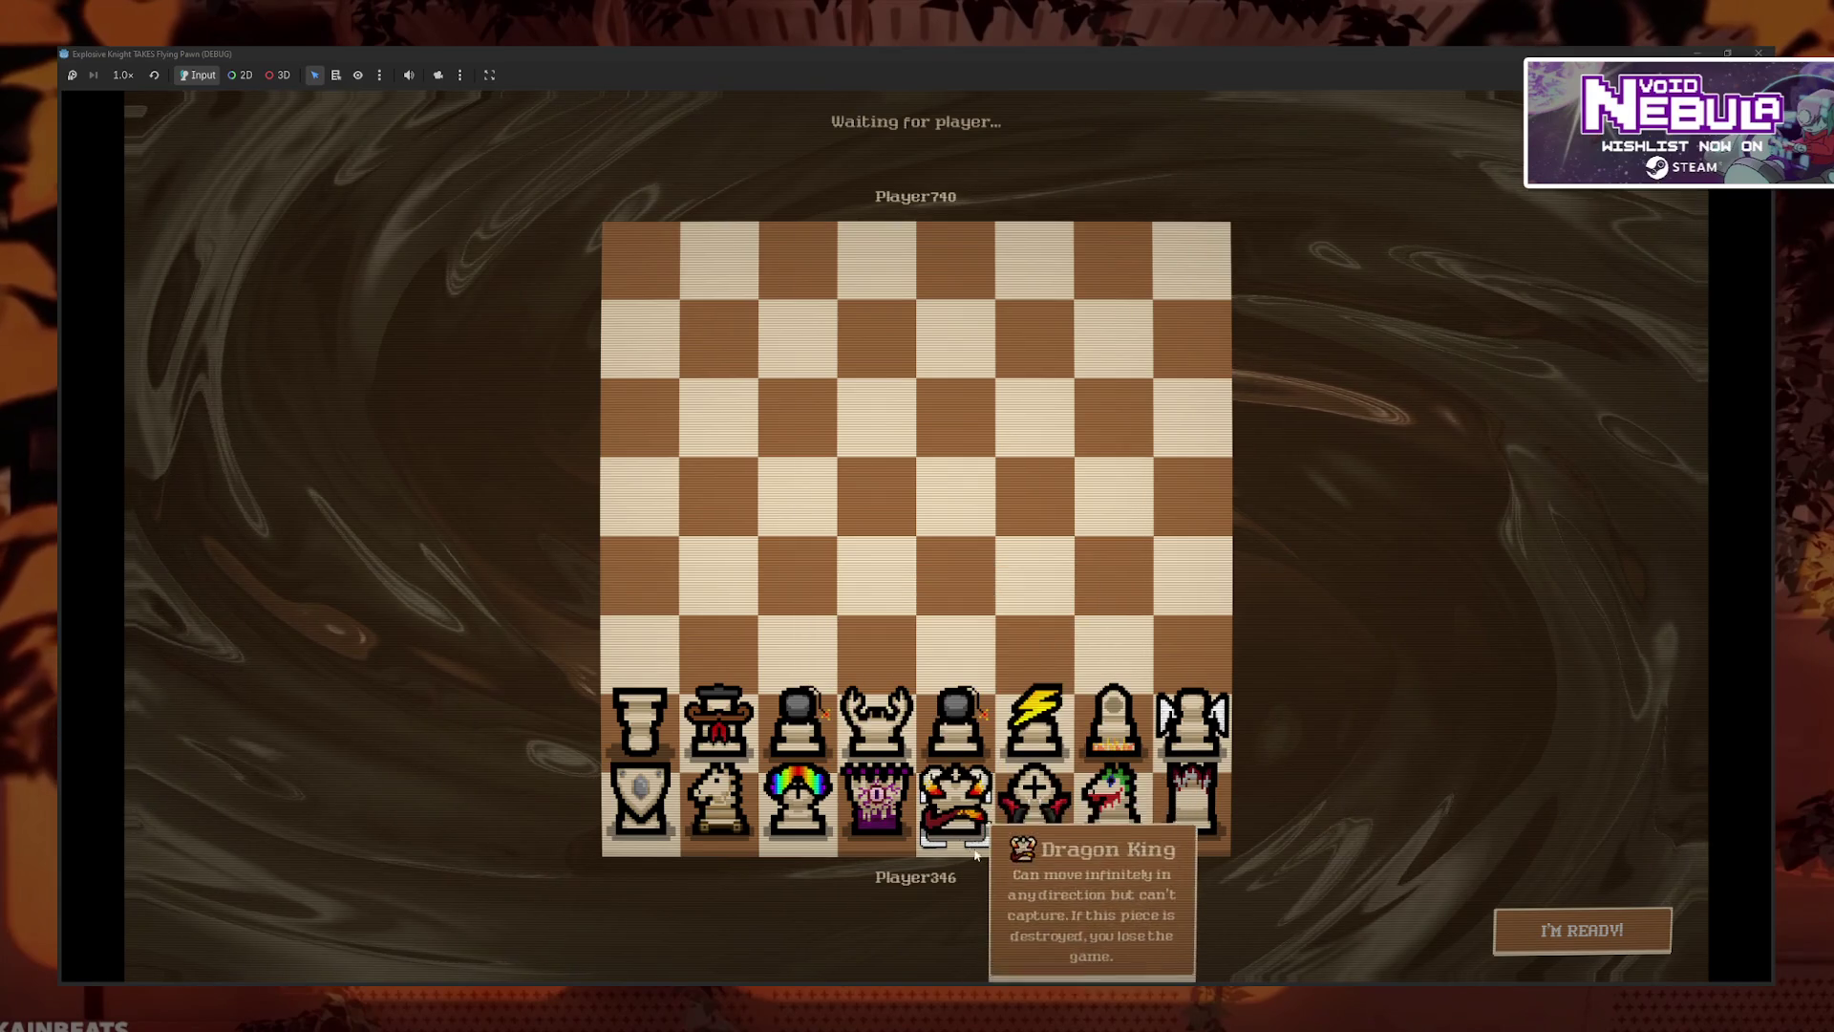
- Mark both players ready, then arrange the two debug game windows, enlarging the first to 1423x809
left_click(1548, 922)
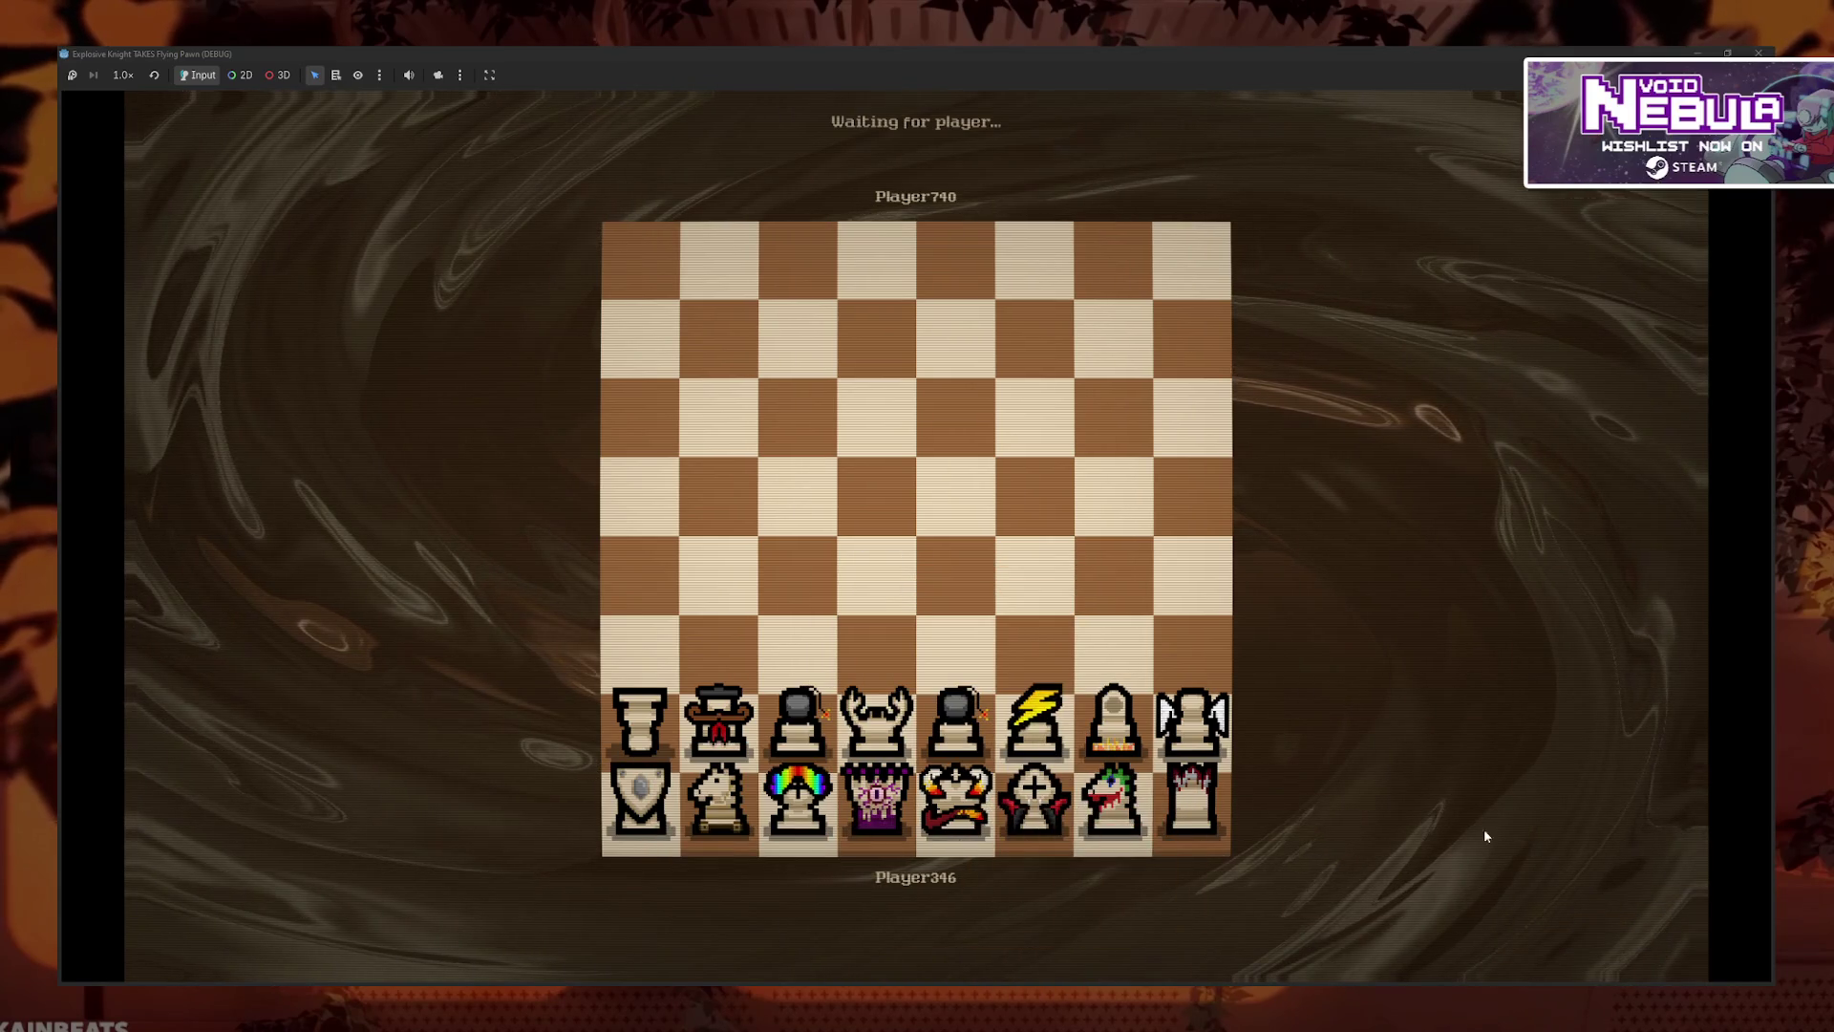
left_click(1641, 903)
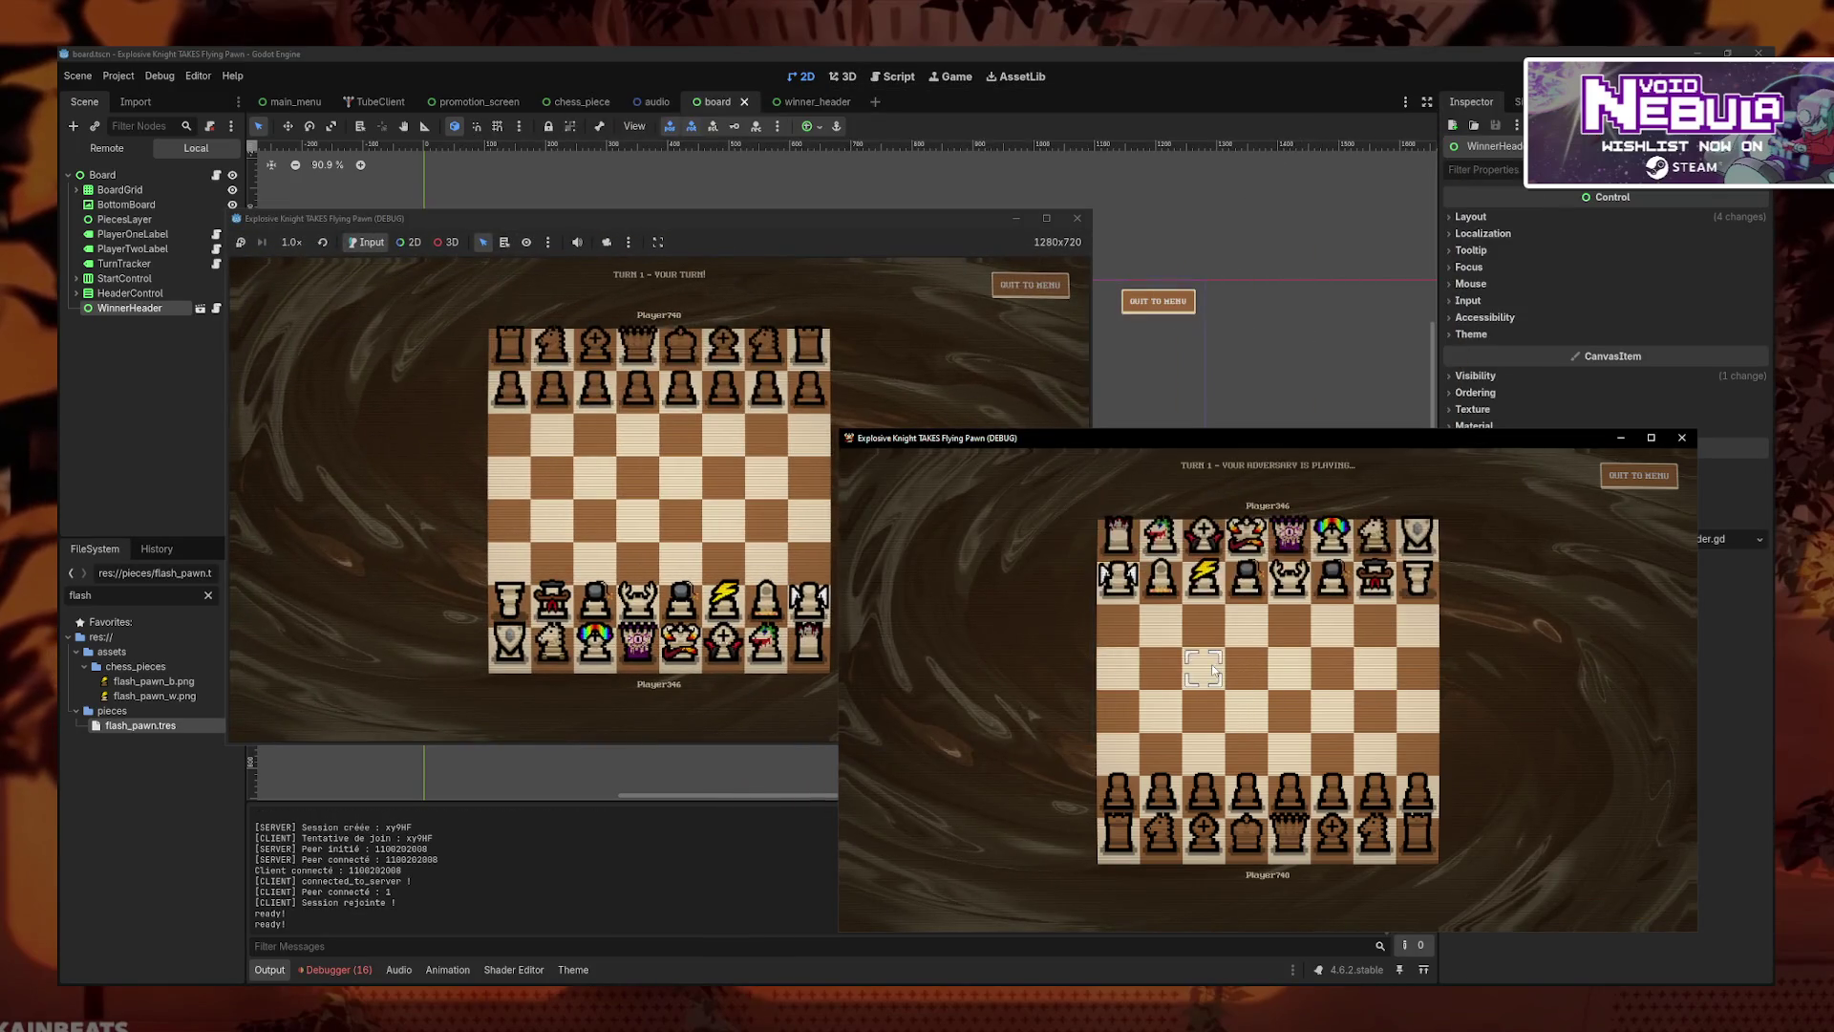
mouse_move(904, 222)
left_mouse_down()
mouse_move(934, 180)
mouse_move(934, 10)
mouse_move(825, 110)
mouse_move(525, 113)
left_mouse_up()
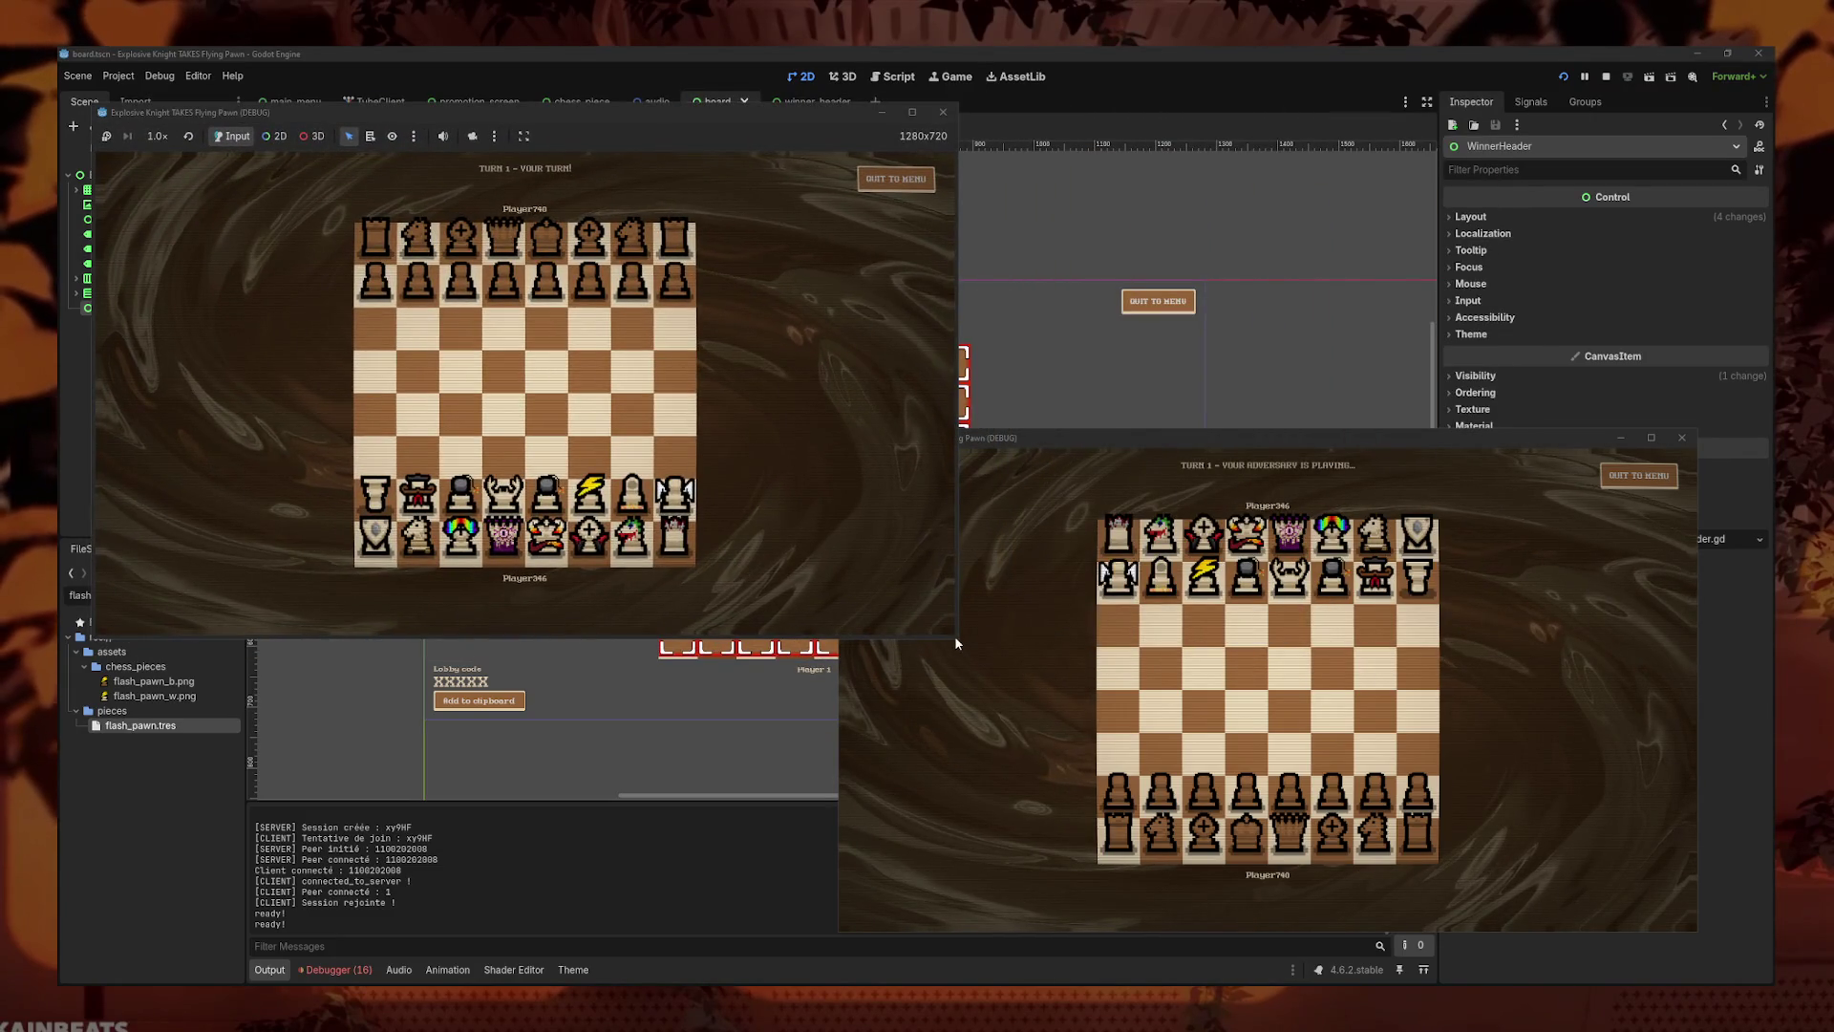
mouse_move(962, 650)
left_mouse_down()
mouse_move(1076, 751)
mouse_move(1057, 709)
left_mouse_up()
left_click_drag(1487, 444, 1524, 466)
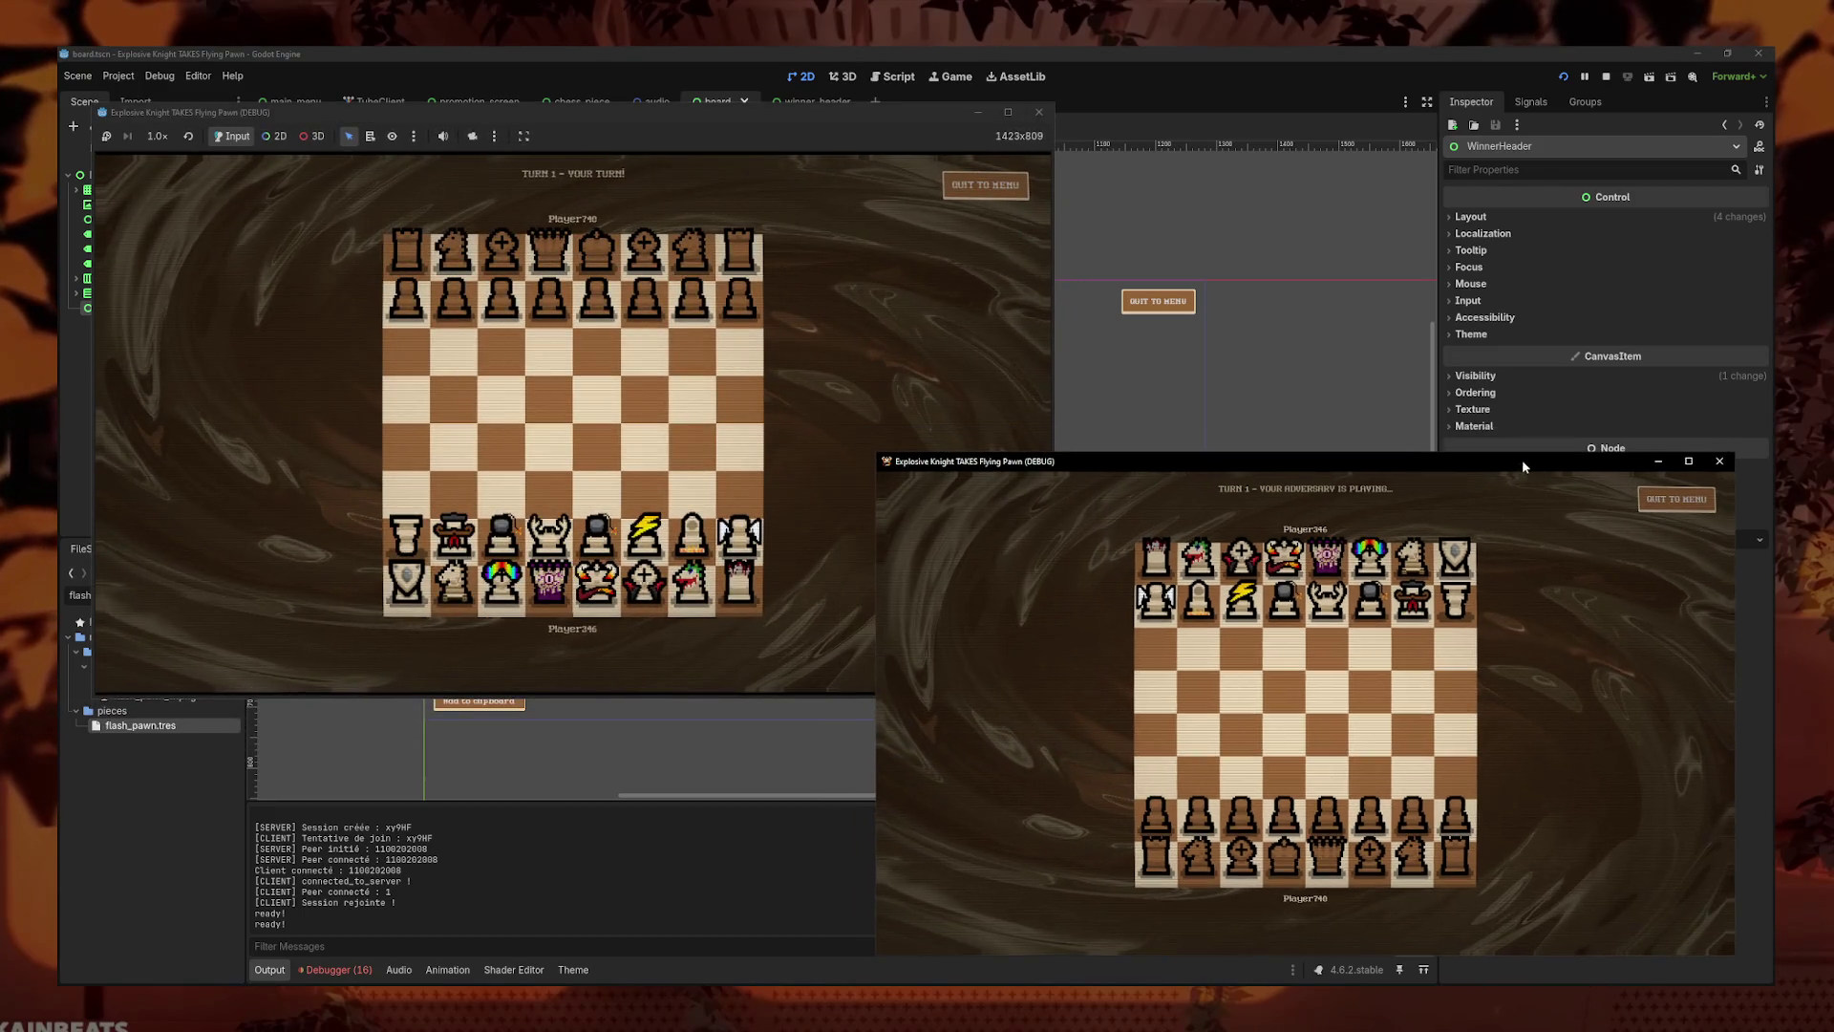
left_click(832, 408)
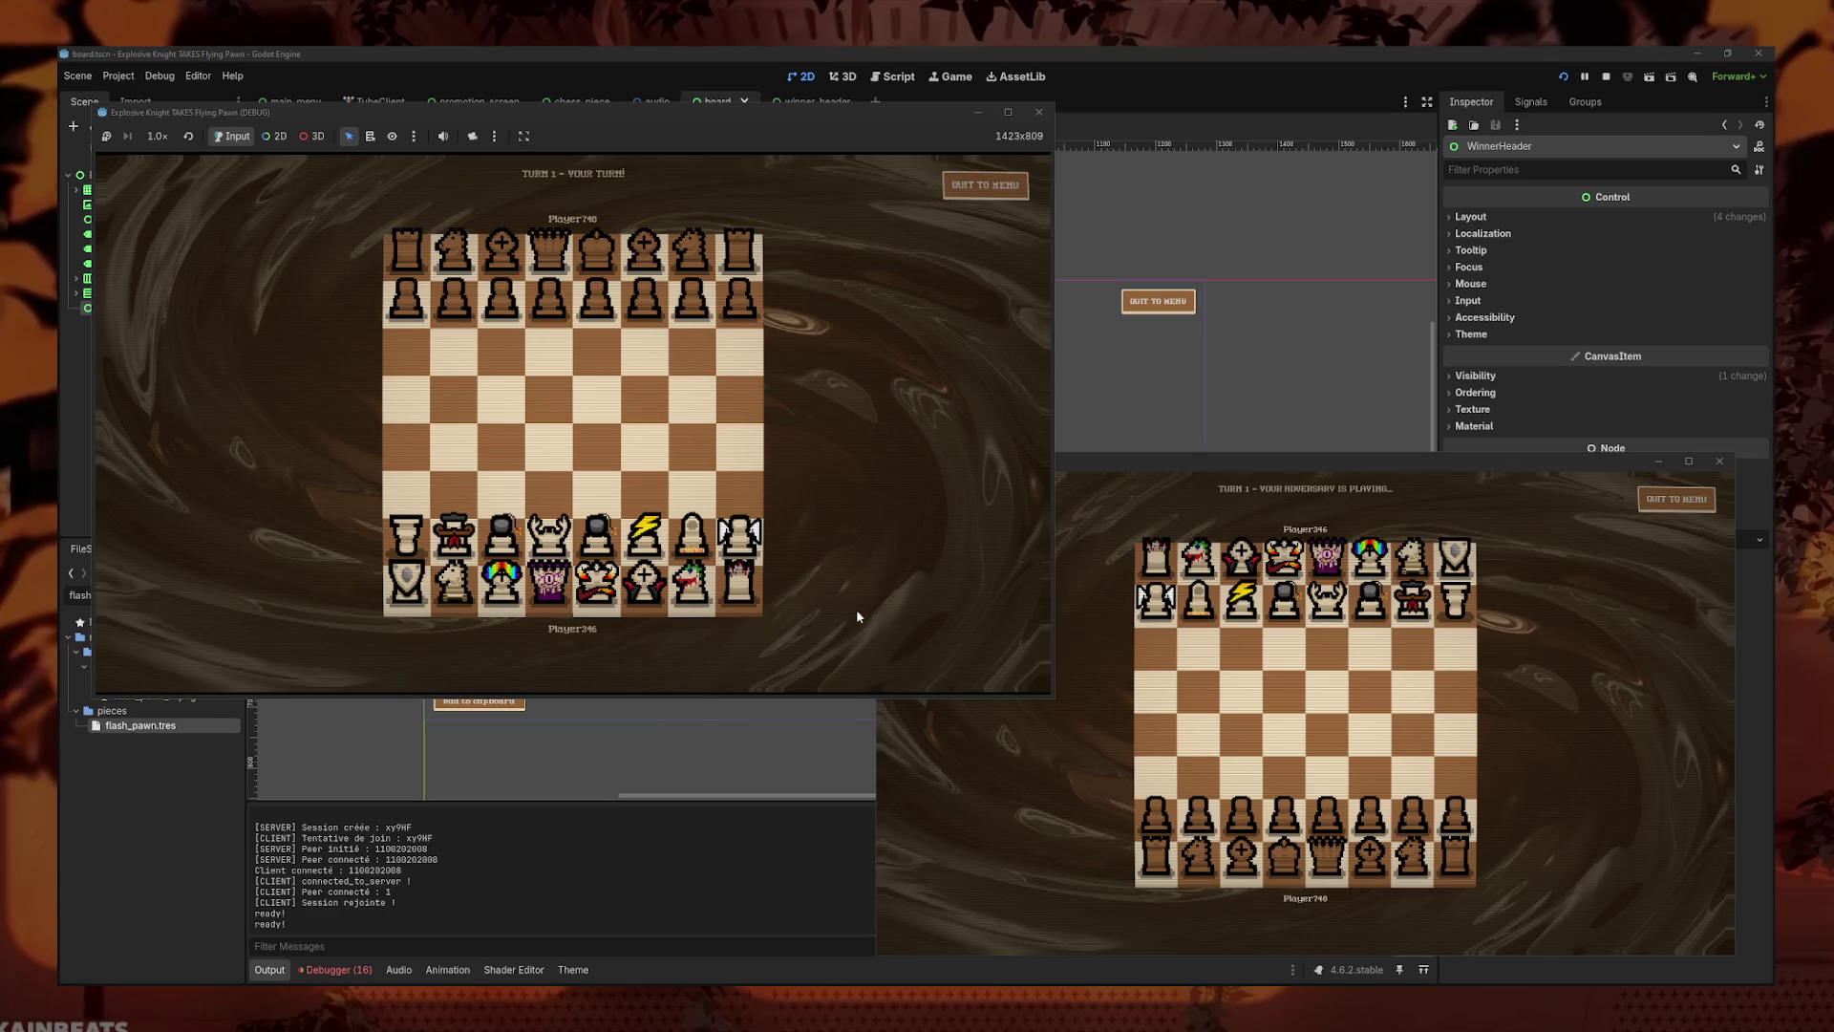
- Advance the first player's b-pawn to b4 and a second-player pawn one square
left_click(600, 533)
left_click(600, 533)
mouse_move(447, 535)
left_click_drag(447, 535, 454, 447)
left_click_drag(1383, 828, 1371, 729)
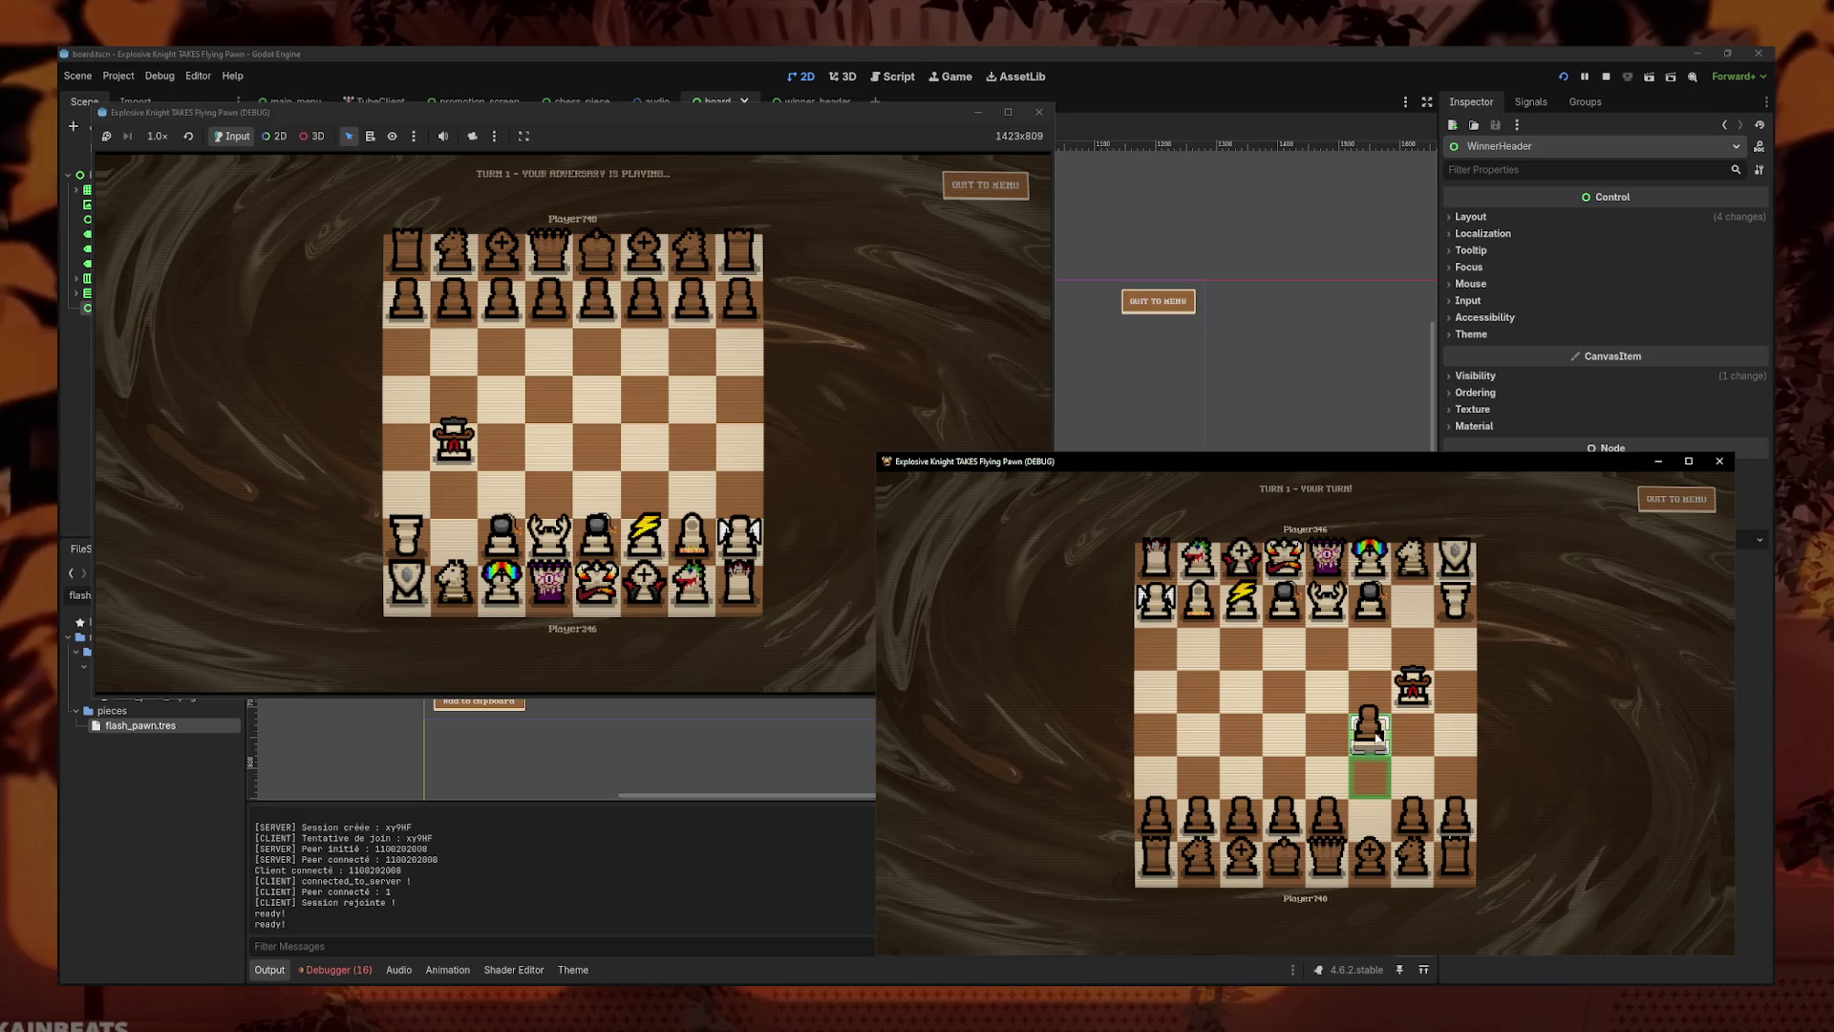
left_click_drag(1383, 824, 1327, 772)
- Push the b-pawn to b5, advance the second player's e-pawn, then capture on c6
mouse_move(519, 536)
left_click_drag(455, 441, 454, 394)
mouse_move(1382, 814)
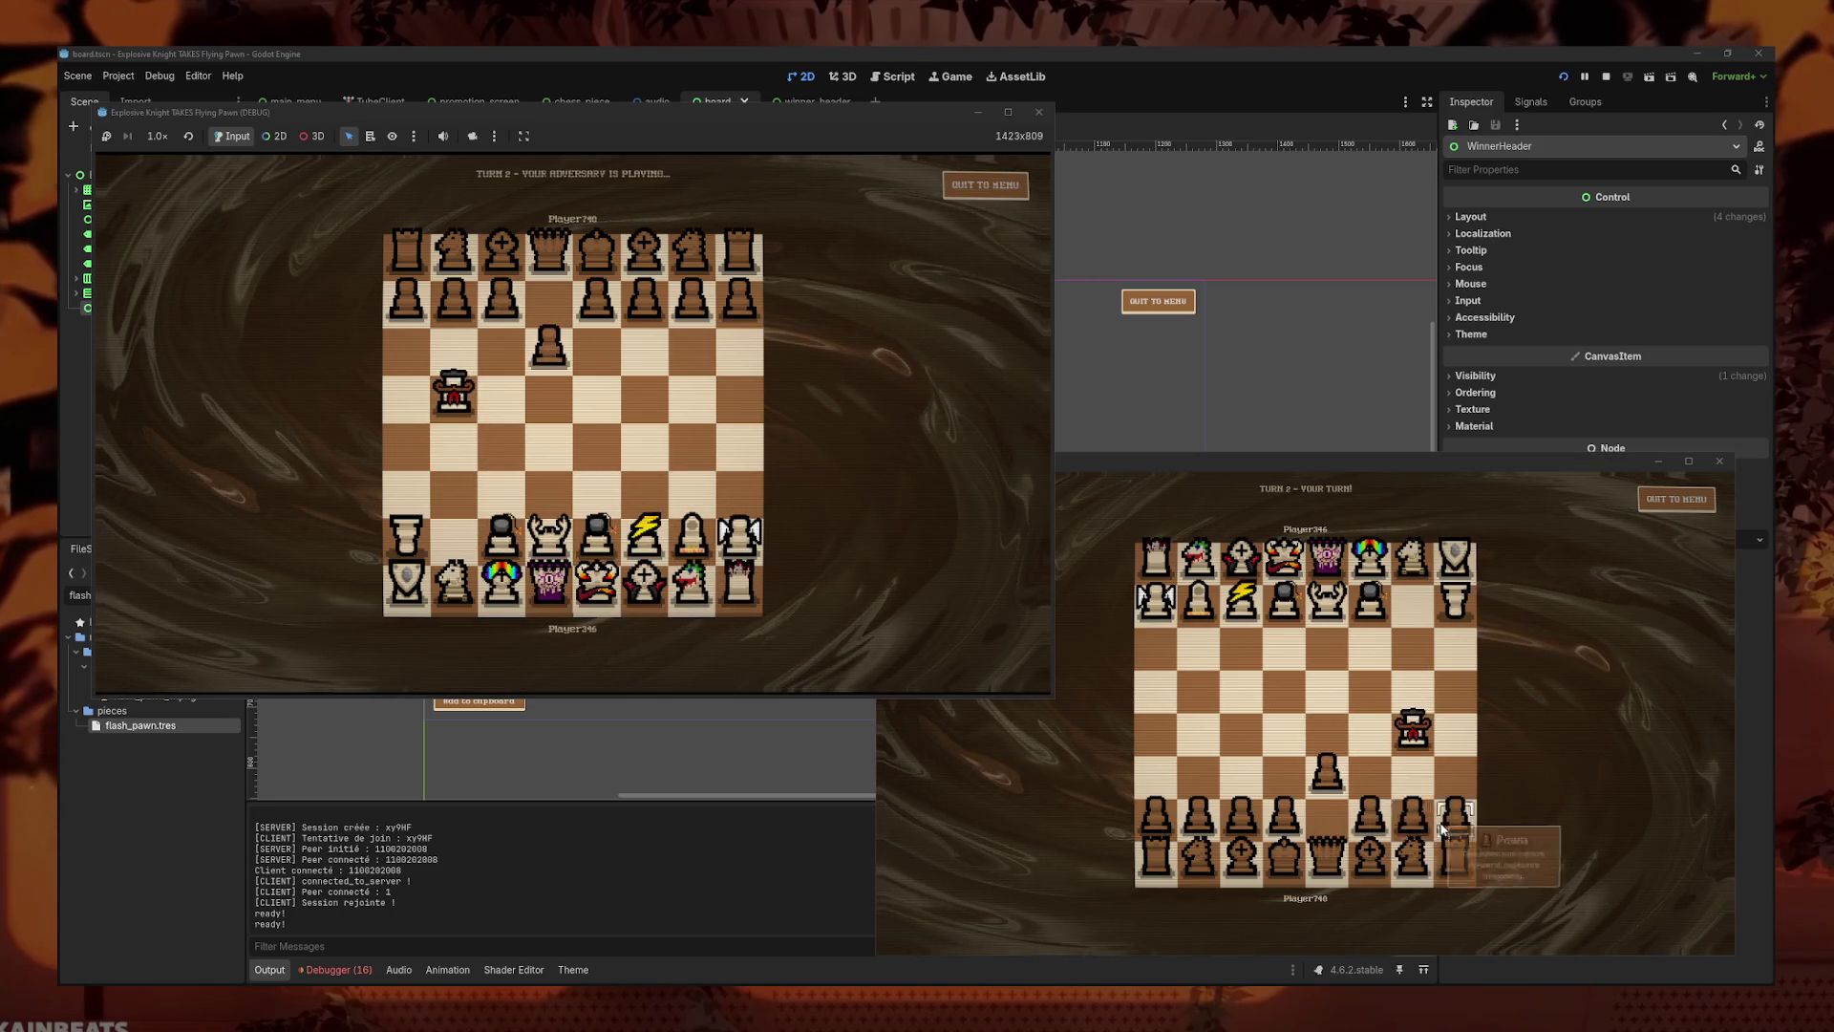
left_click_drag(1376, 817, 1368, 733)
mouse_move(468, 421)
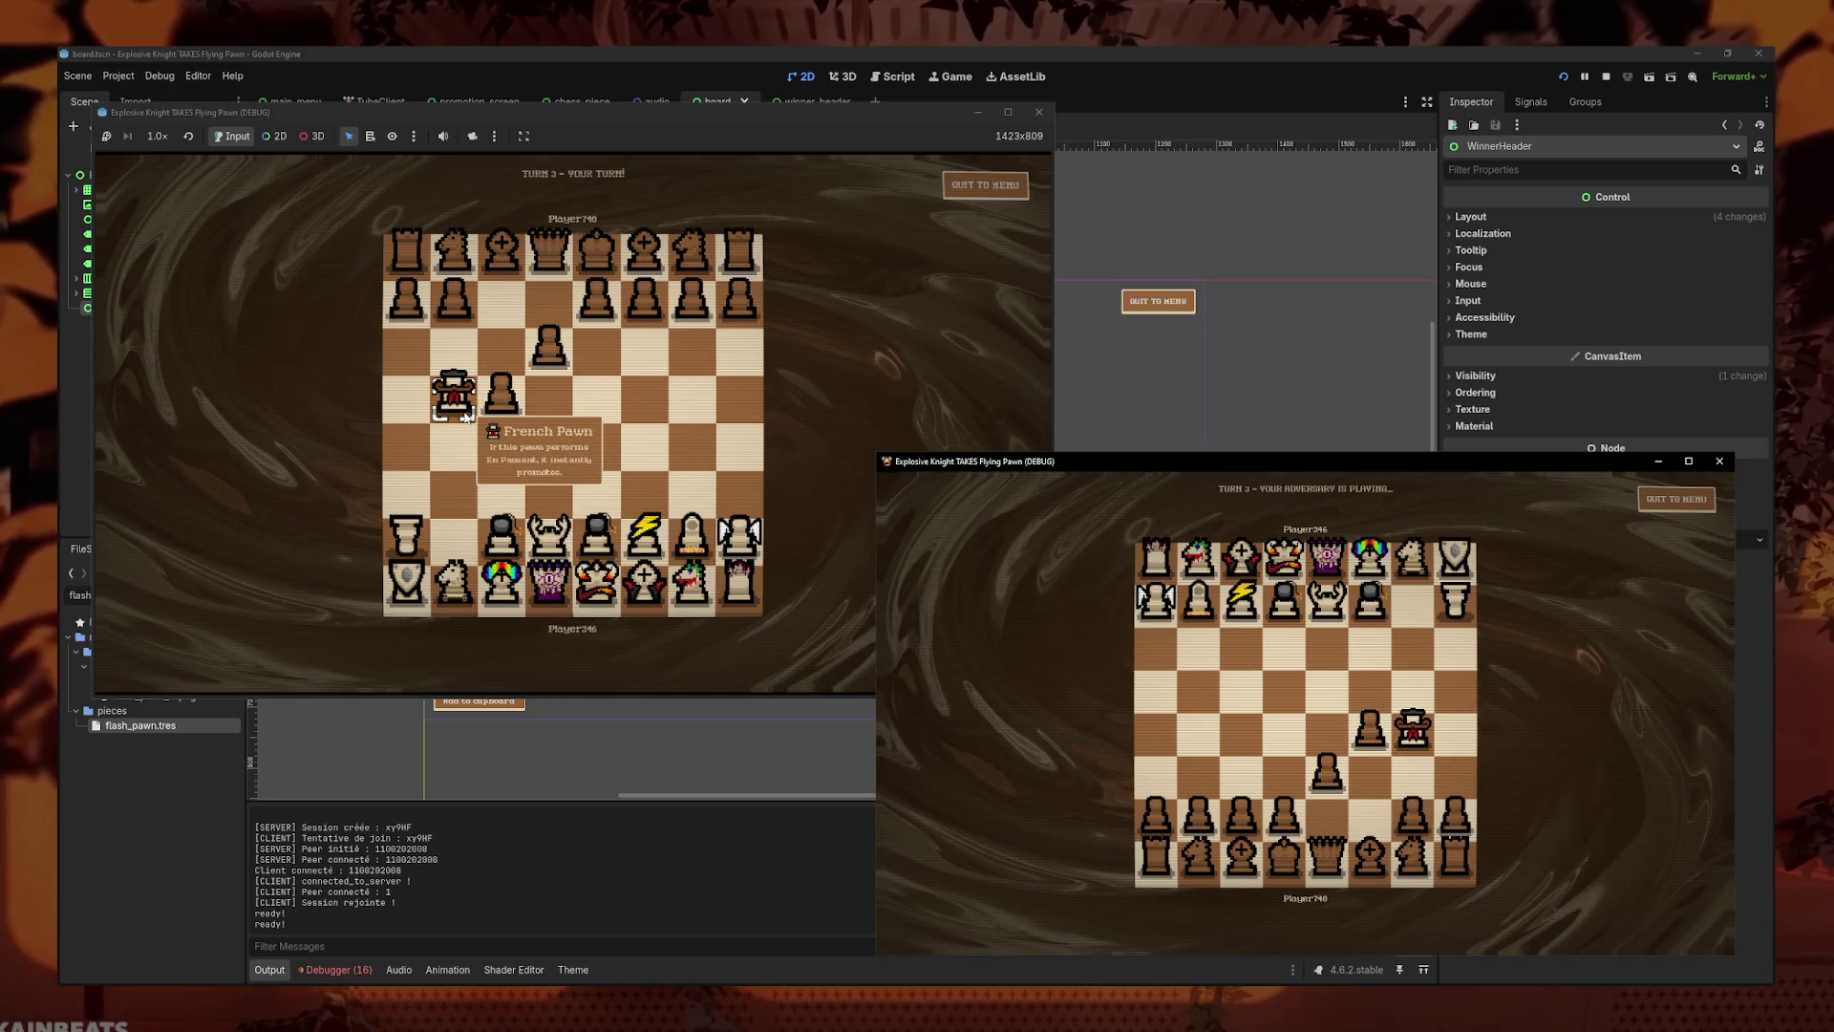
left_click(470, 401)
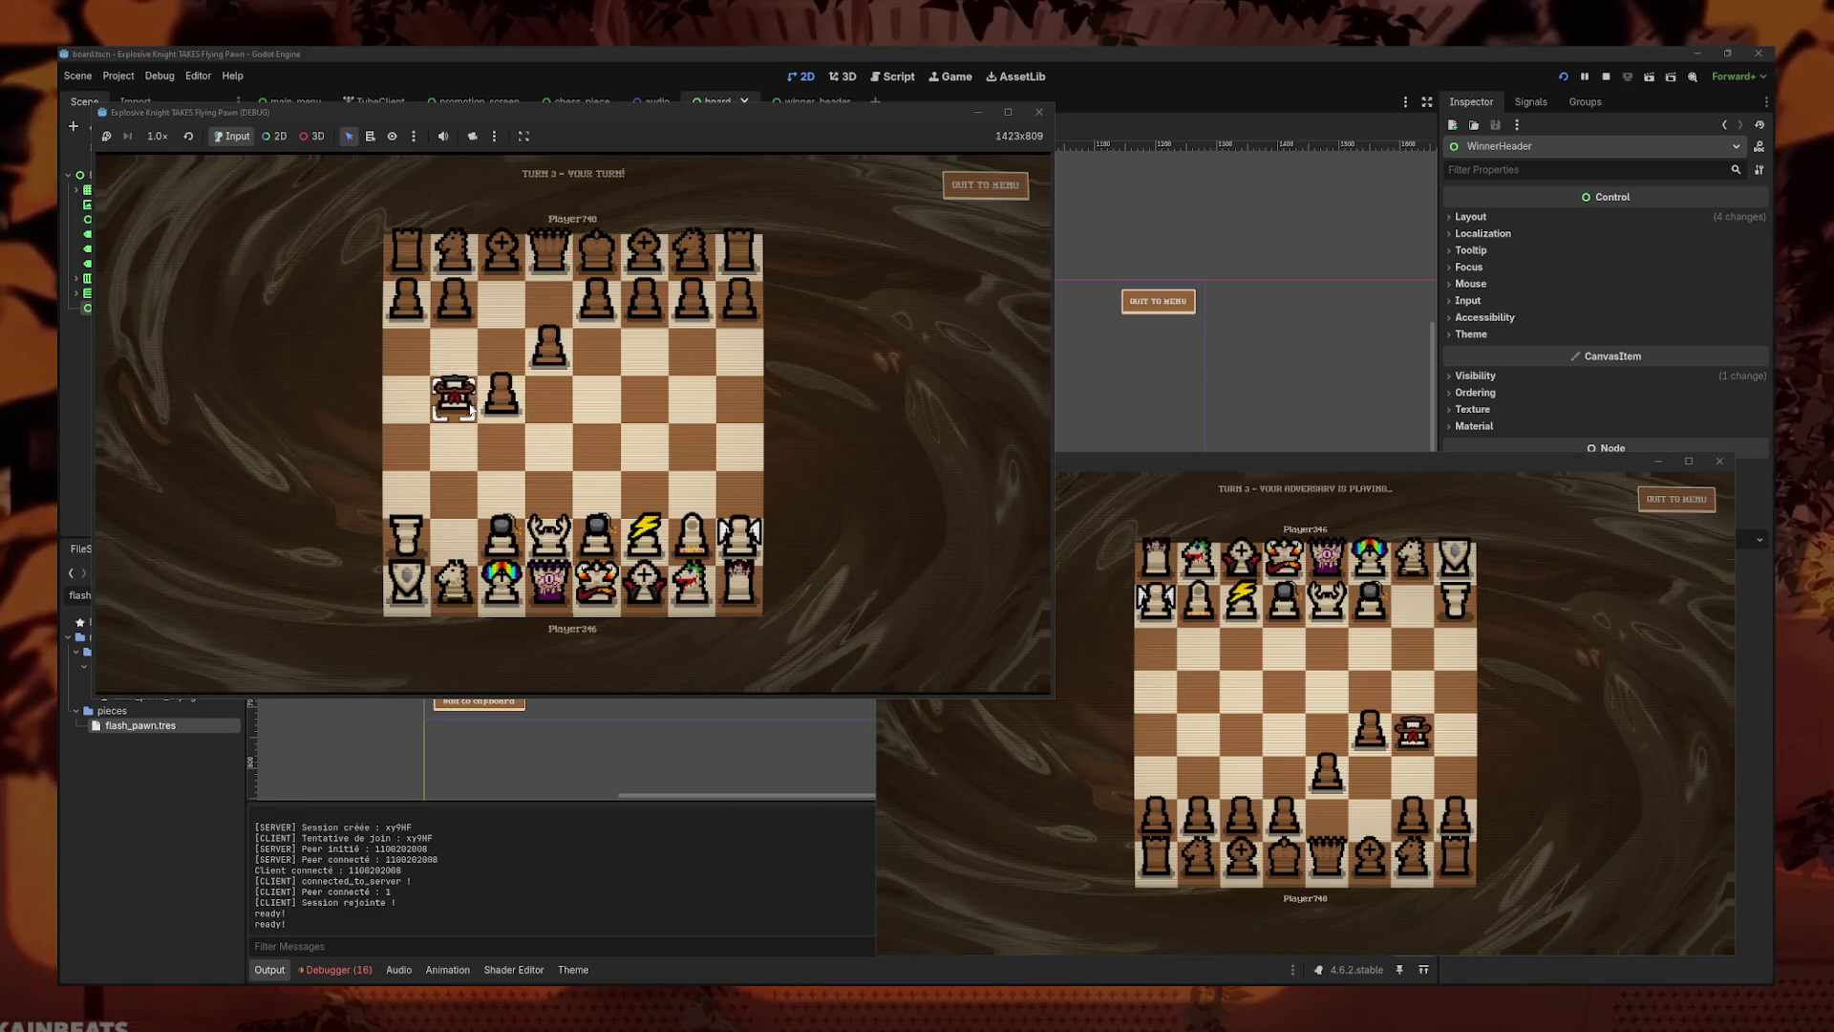
left_click_drag(470, 406, 514, 357)
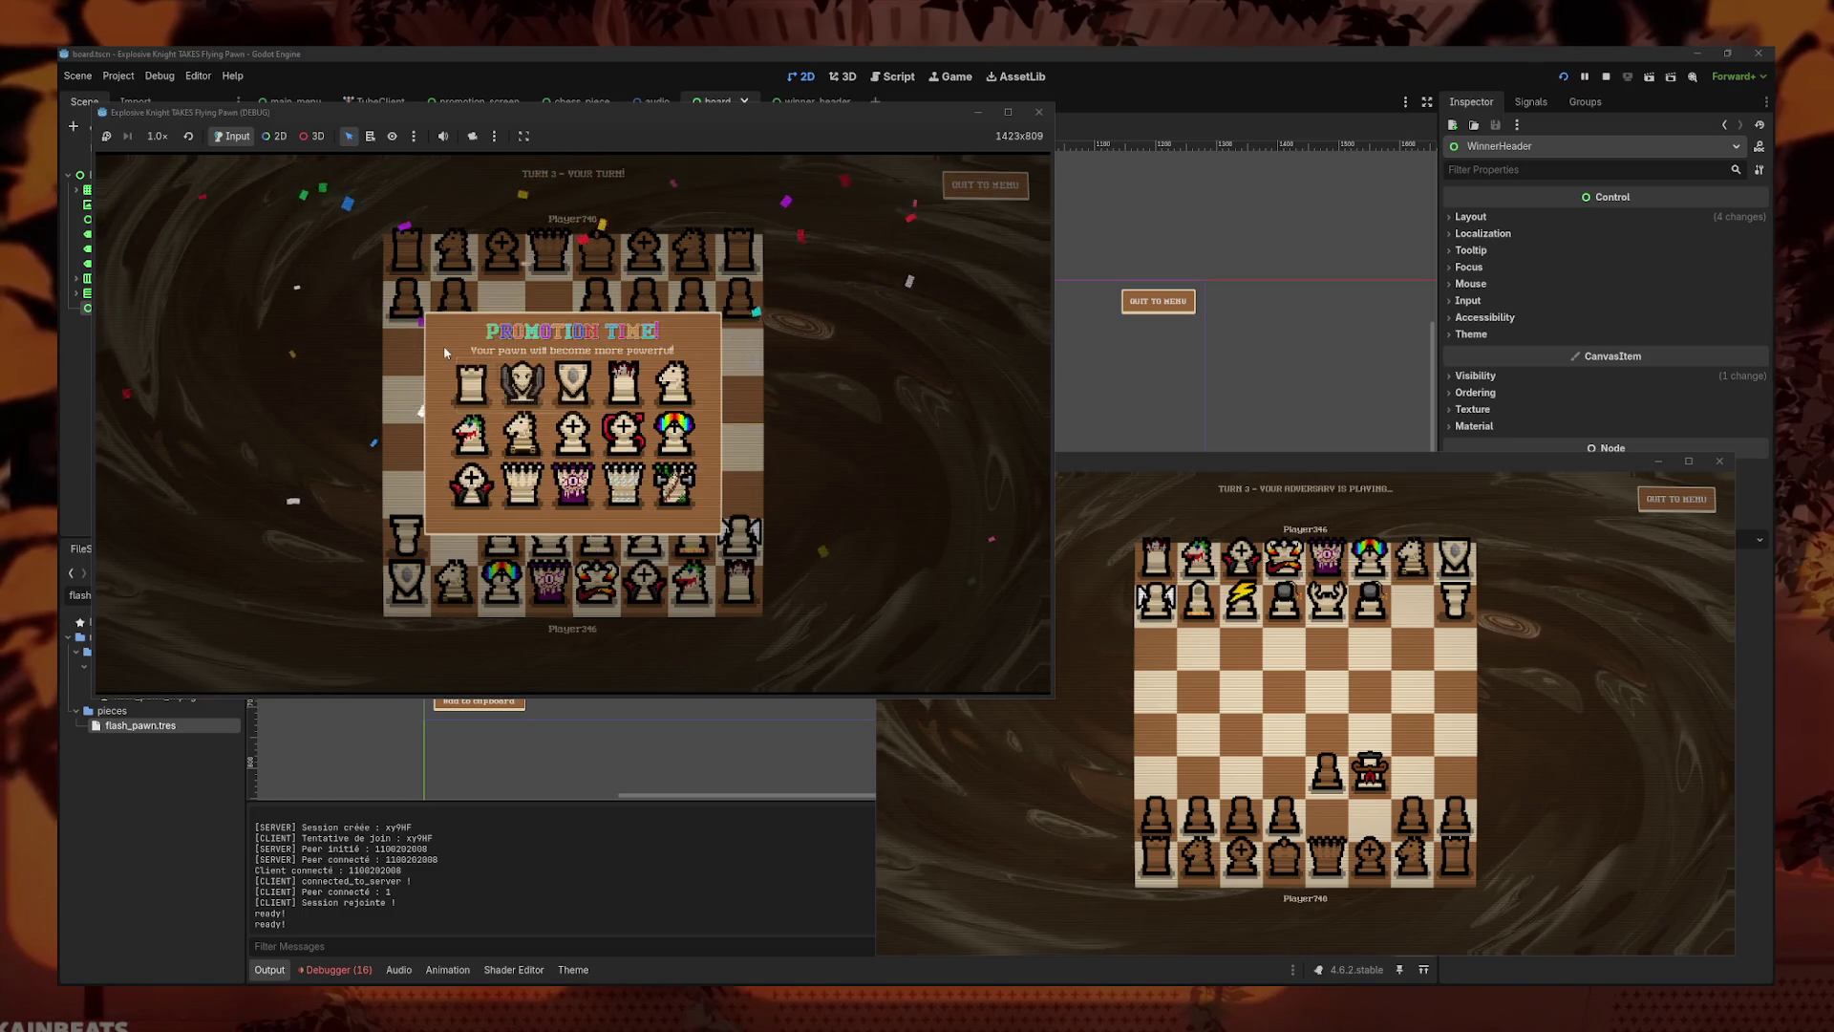
- Promote the pawn to an Eldritch Queen and capture the d6 pawn with it
left_click(573, 482)
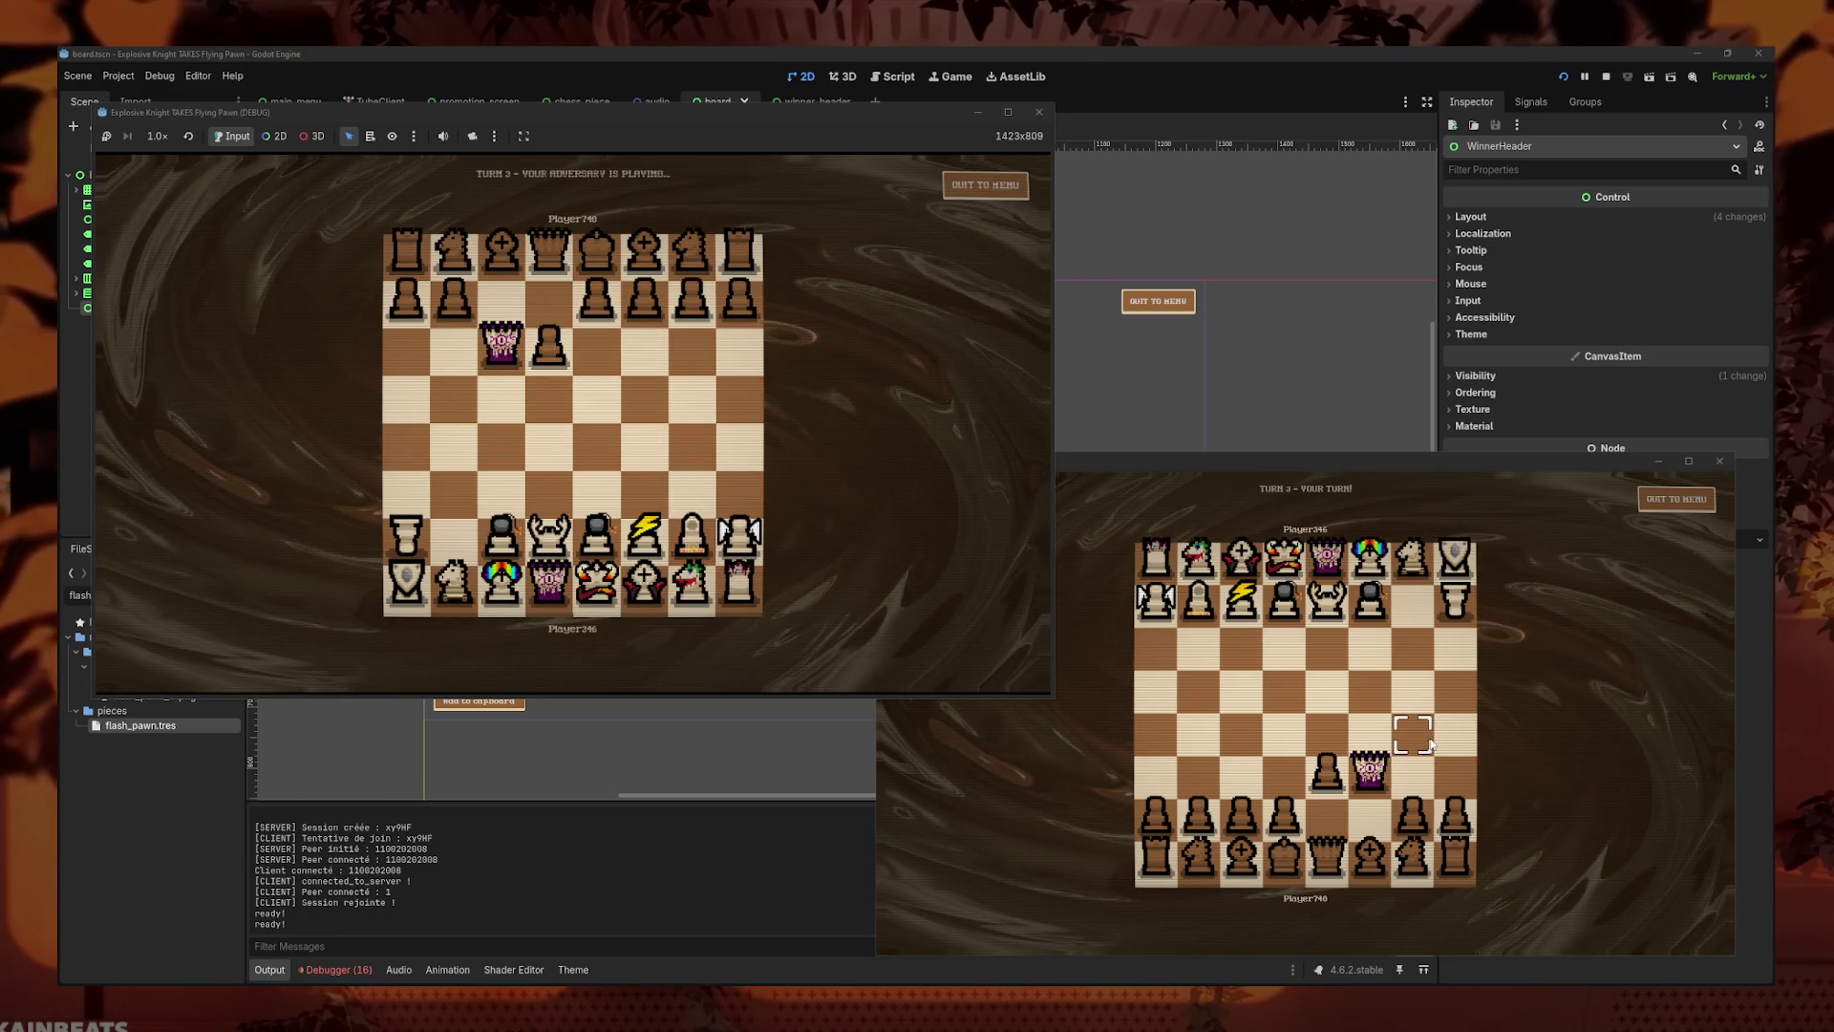
left_click(1414, 820)
left_click(1412, 731)
left_click(505, 354)
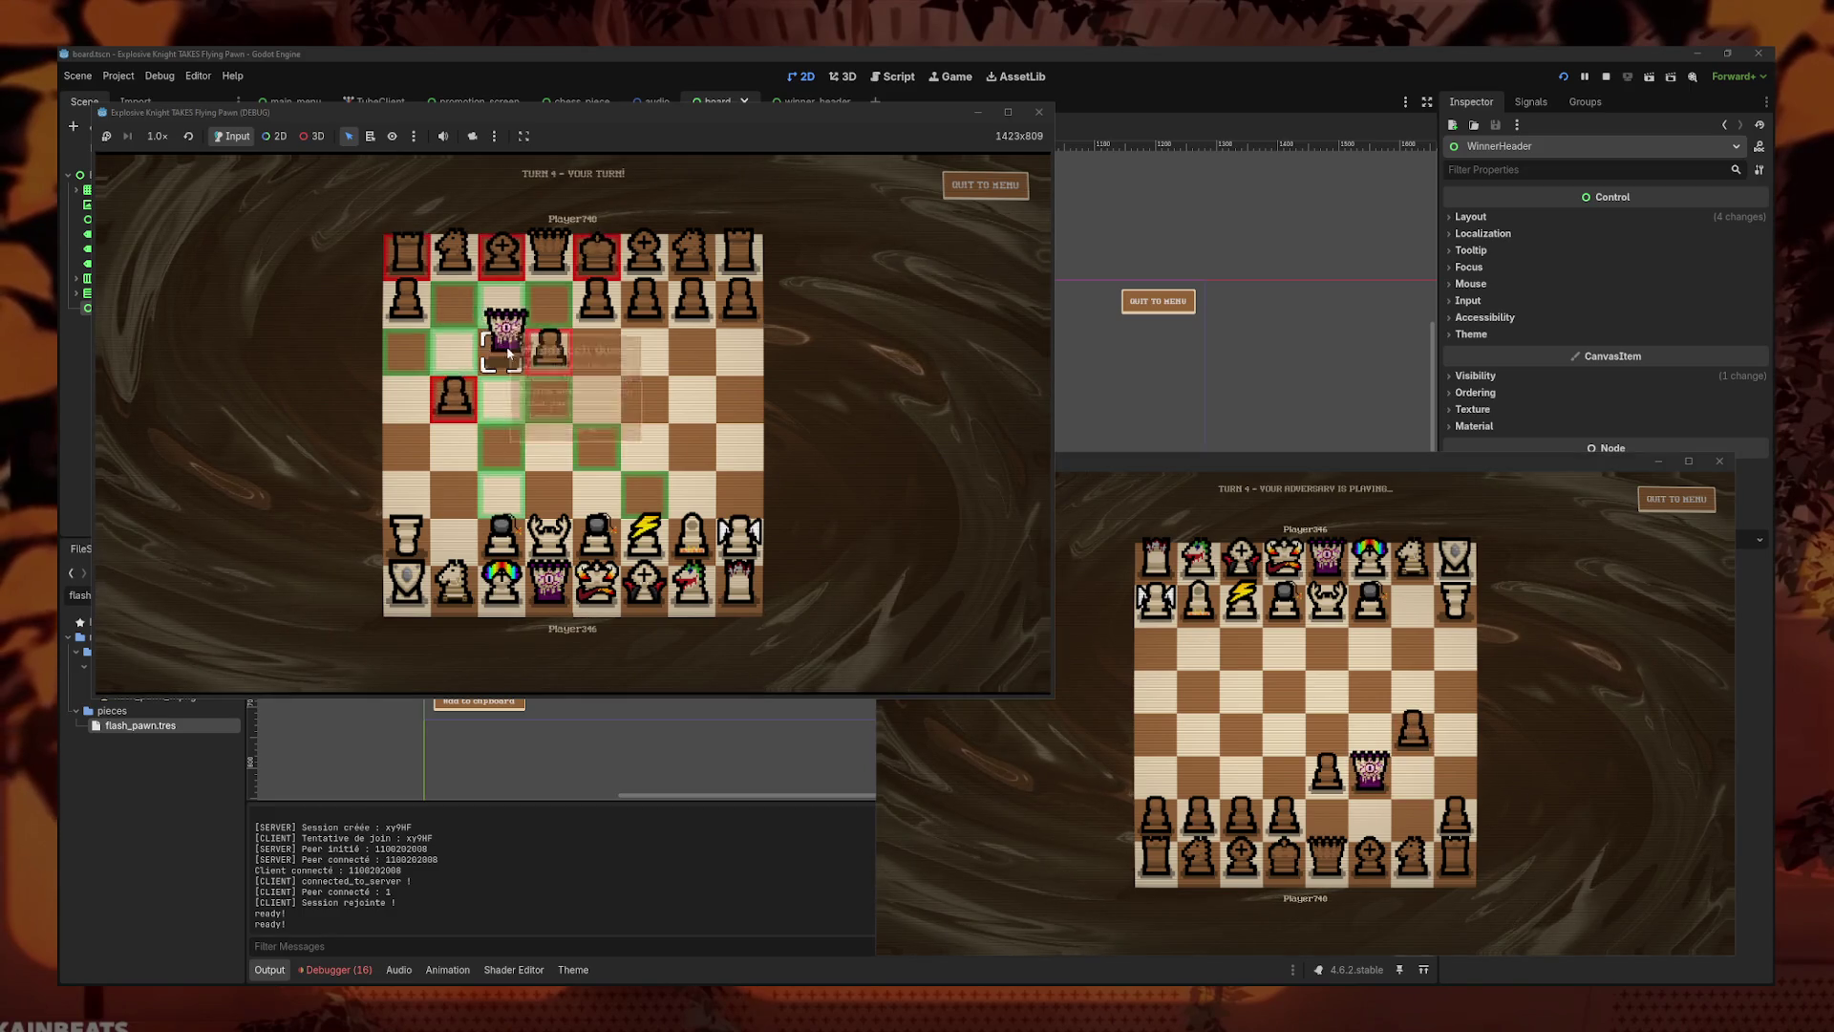
left_click(523, 361)
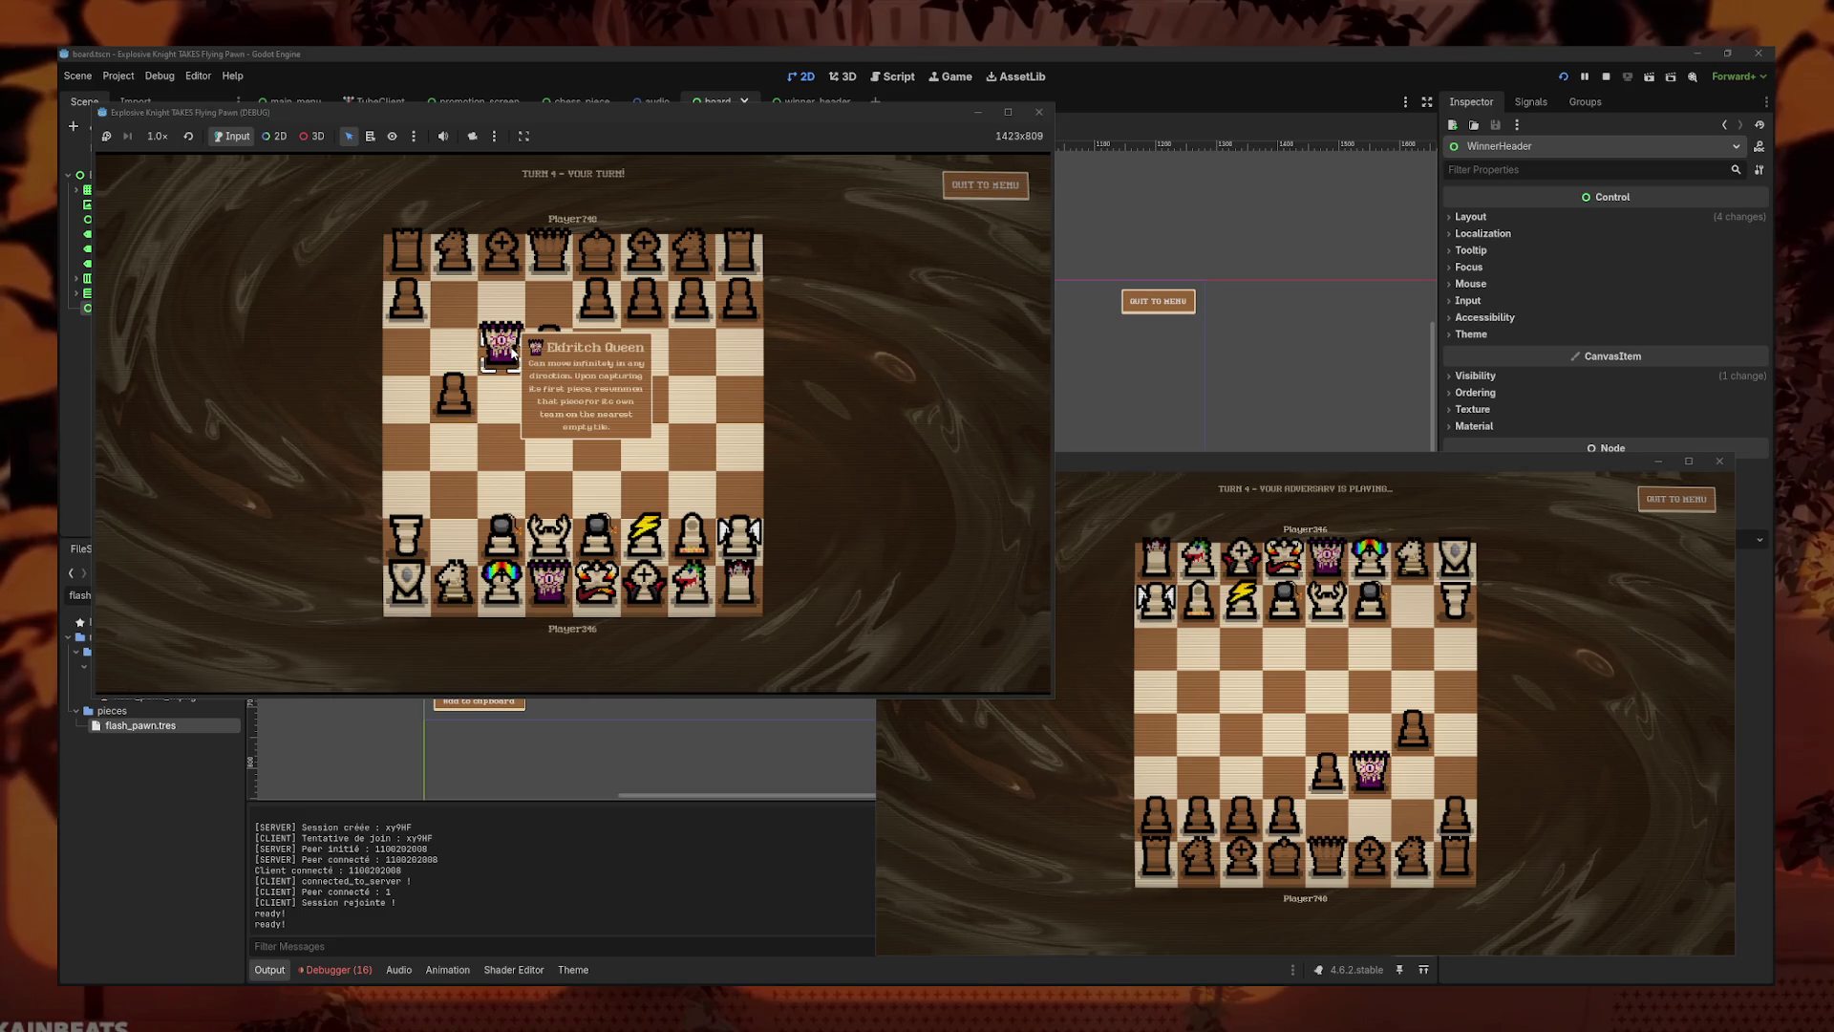
left_click(502, 346)
left_click(550, 346)
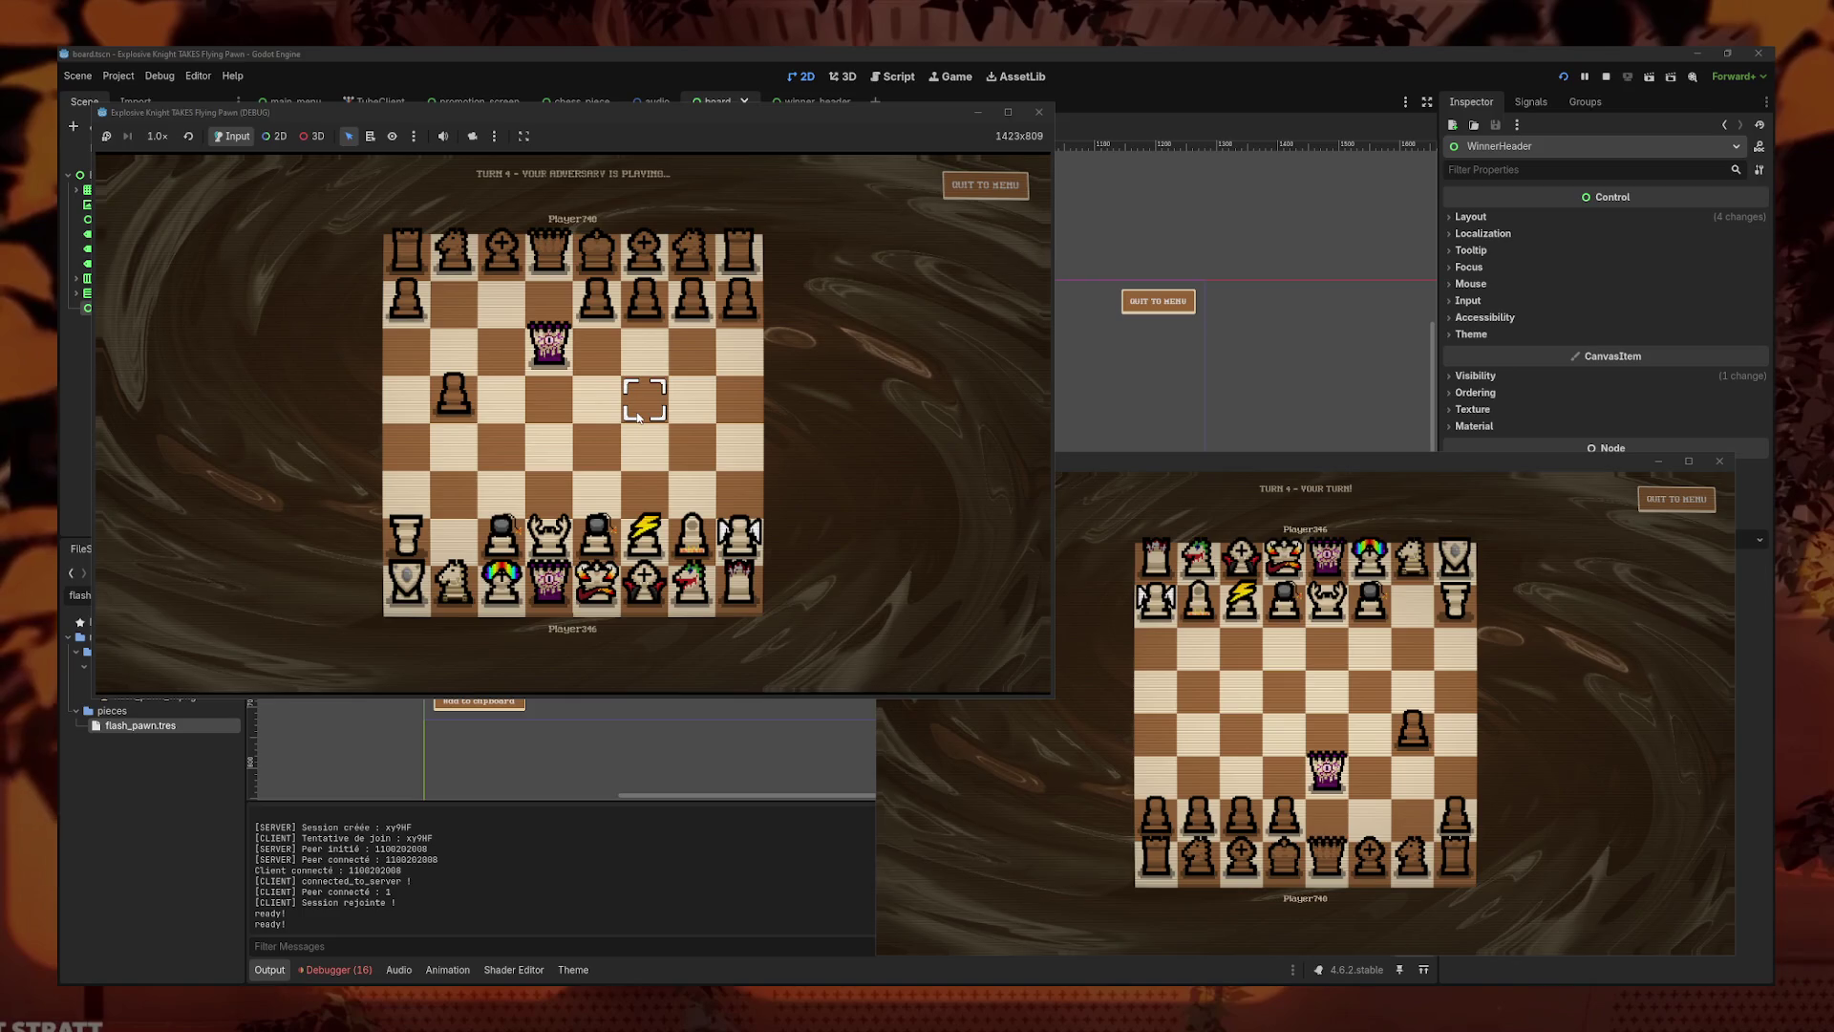
mouse_move(554, 346)
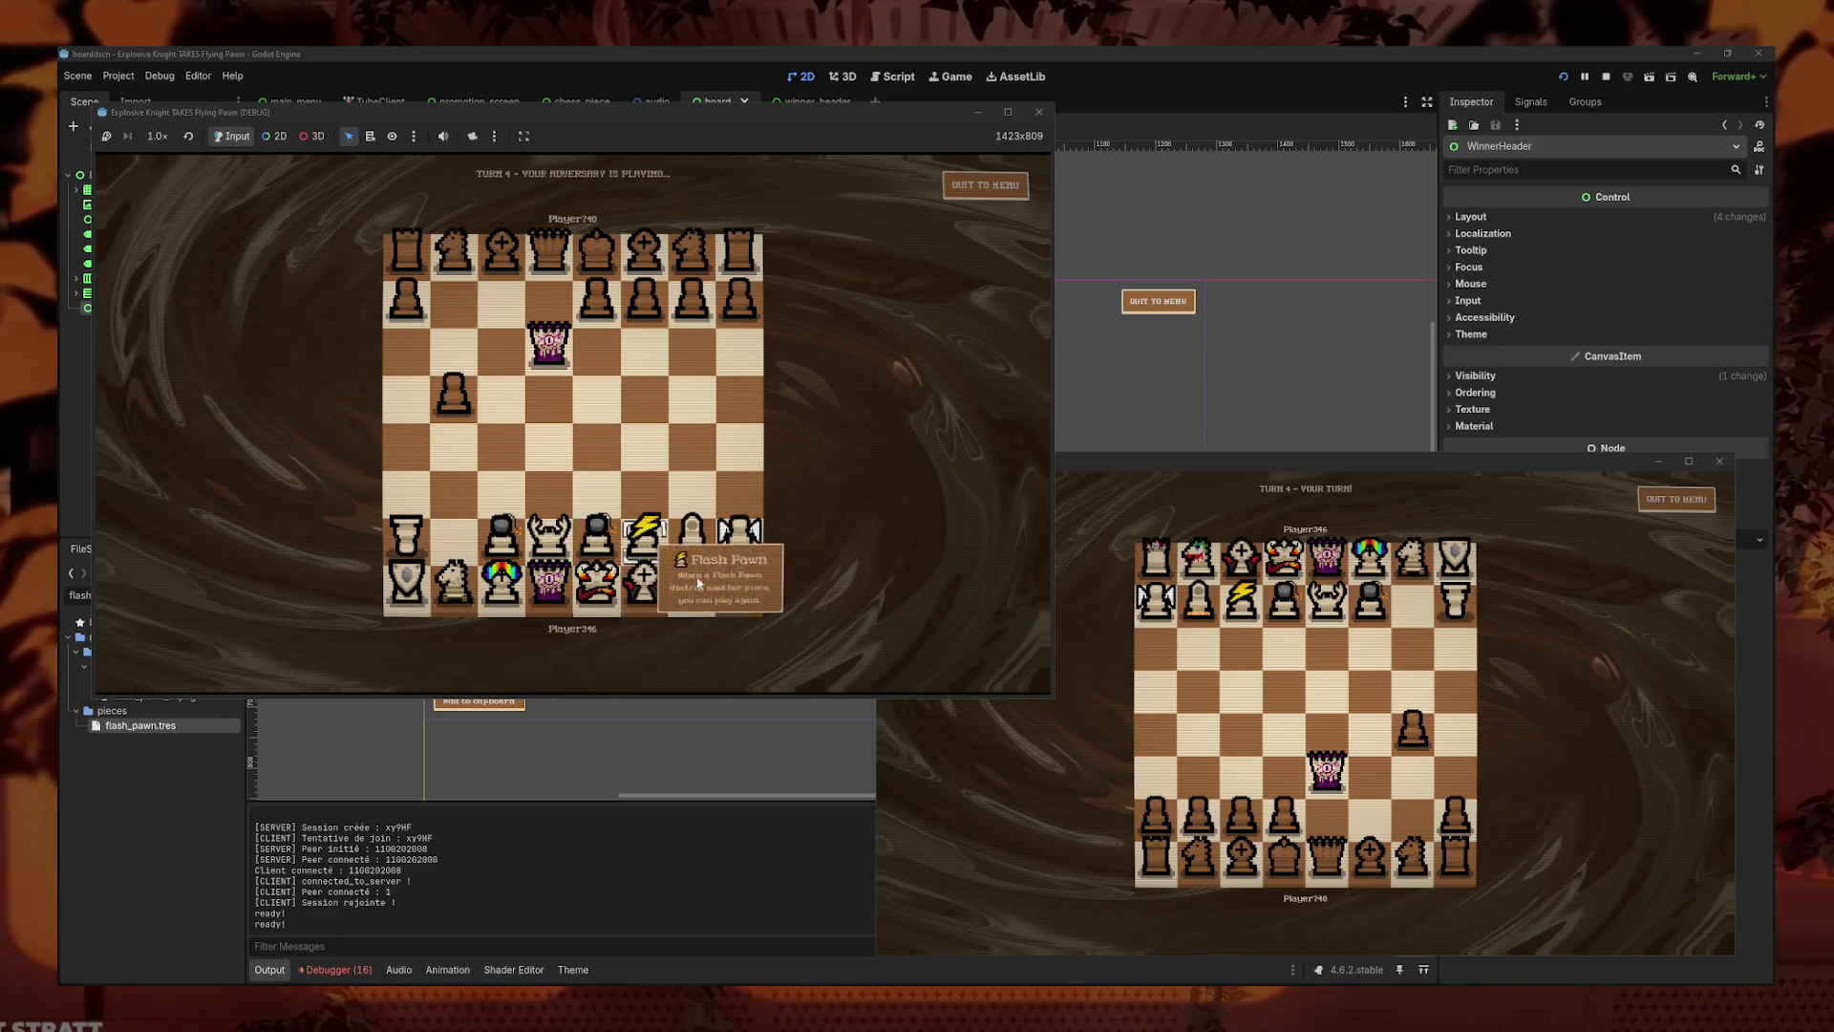
- Trade two-square pawn advances, then capture an enemy pawn, which crashes the game
left_click_drag(1242, 817, 1242, 730)
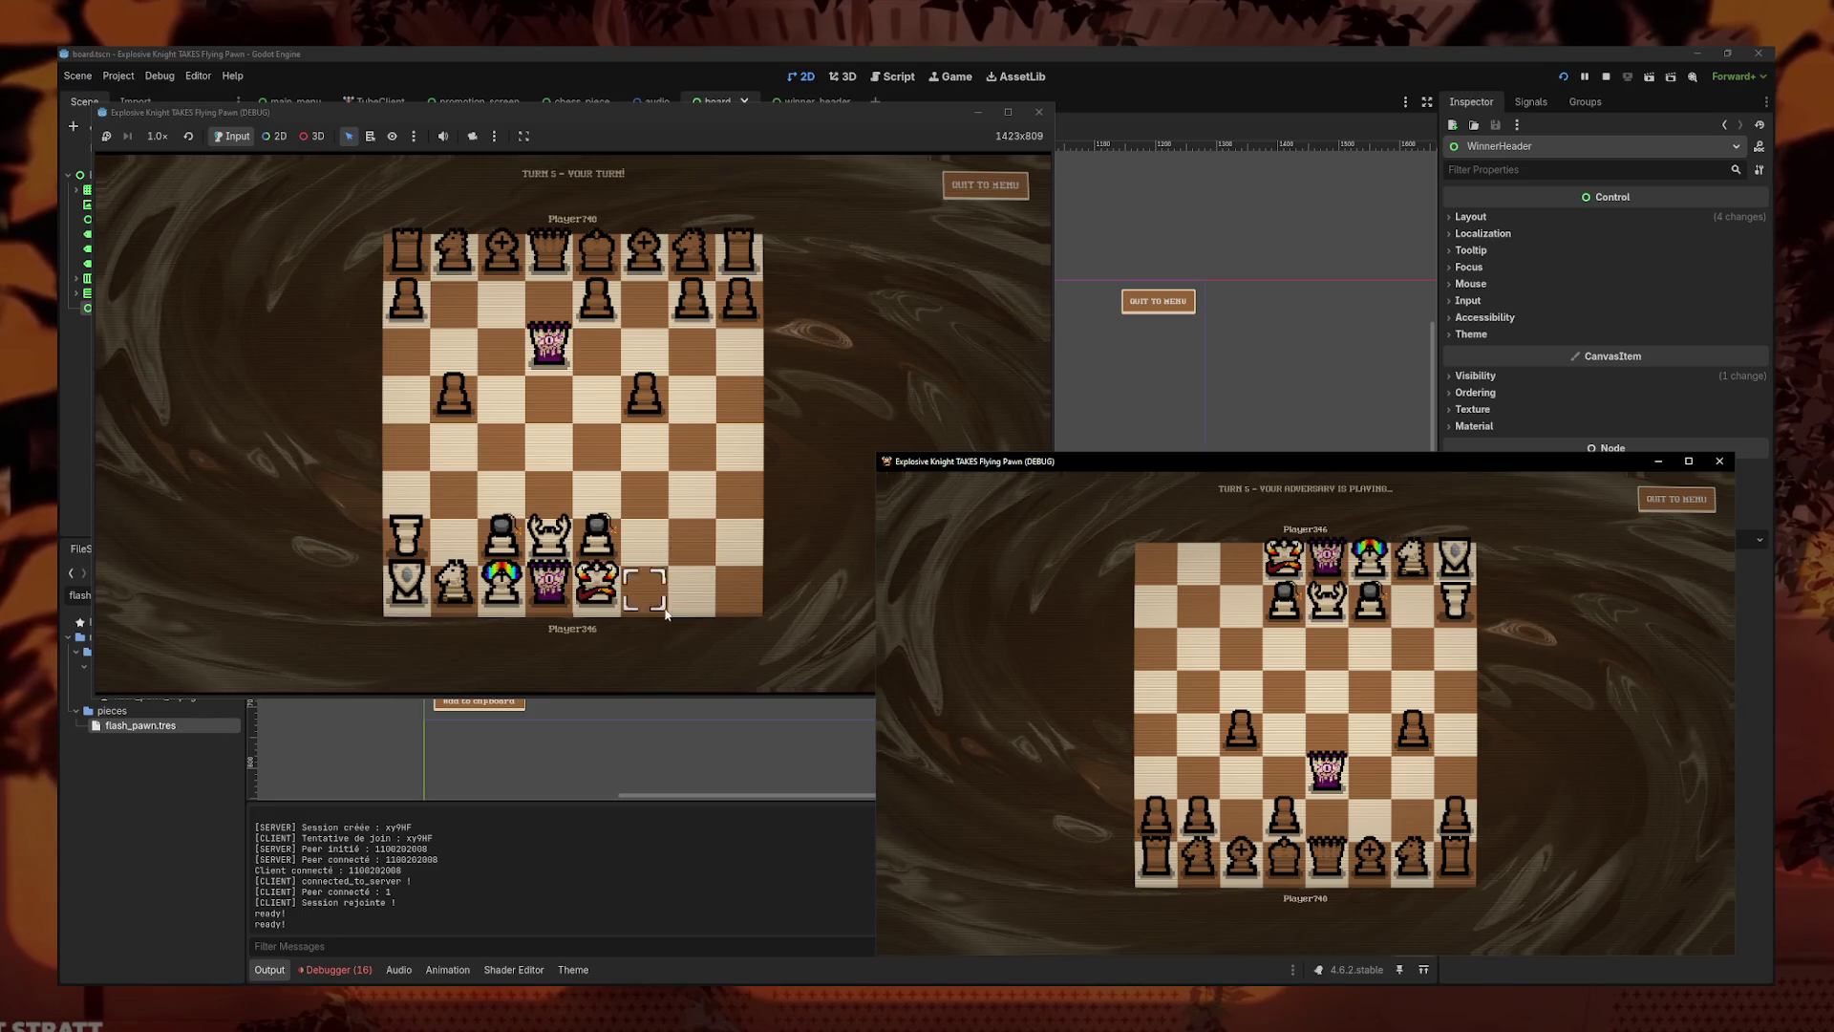
left_click_drag(597, 535, 598, 440)
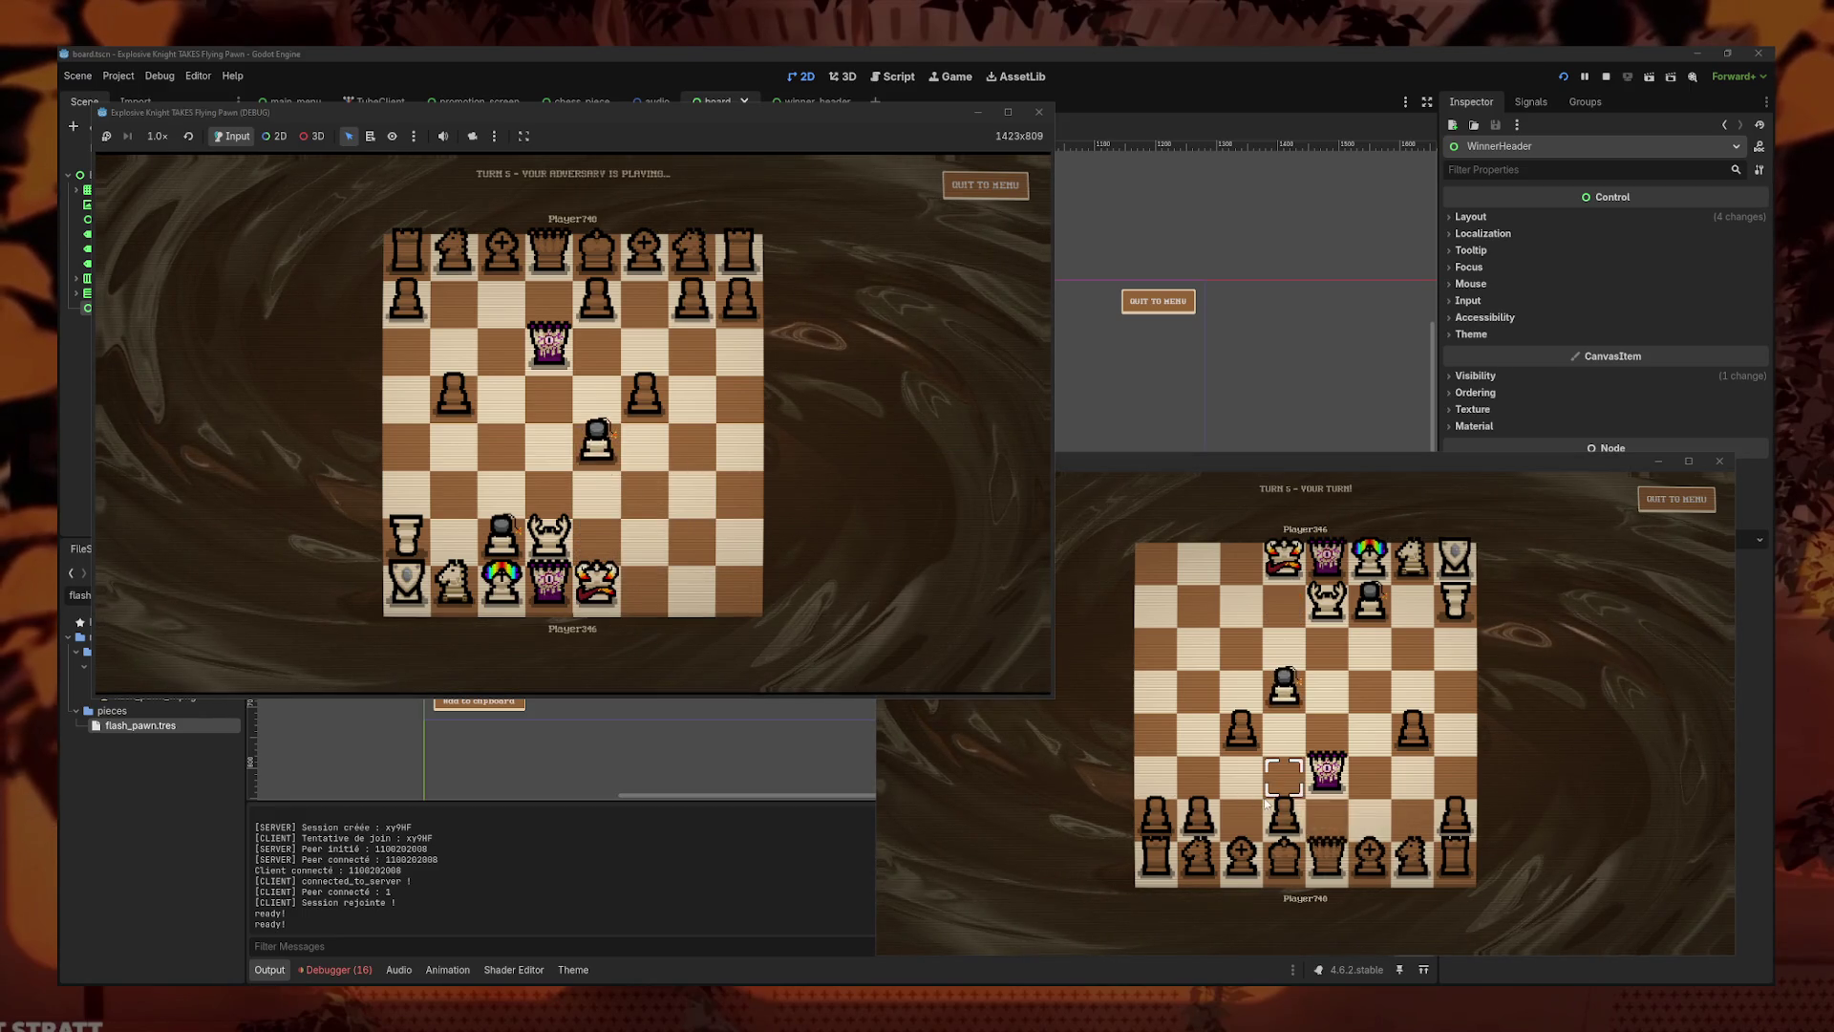
left_click_drag(1267, 806, 1284, 731)
left_click(593, 454)
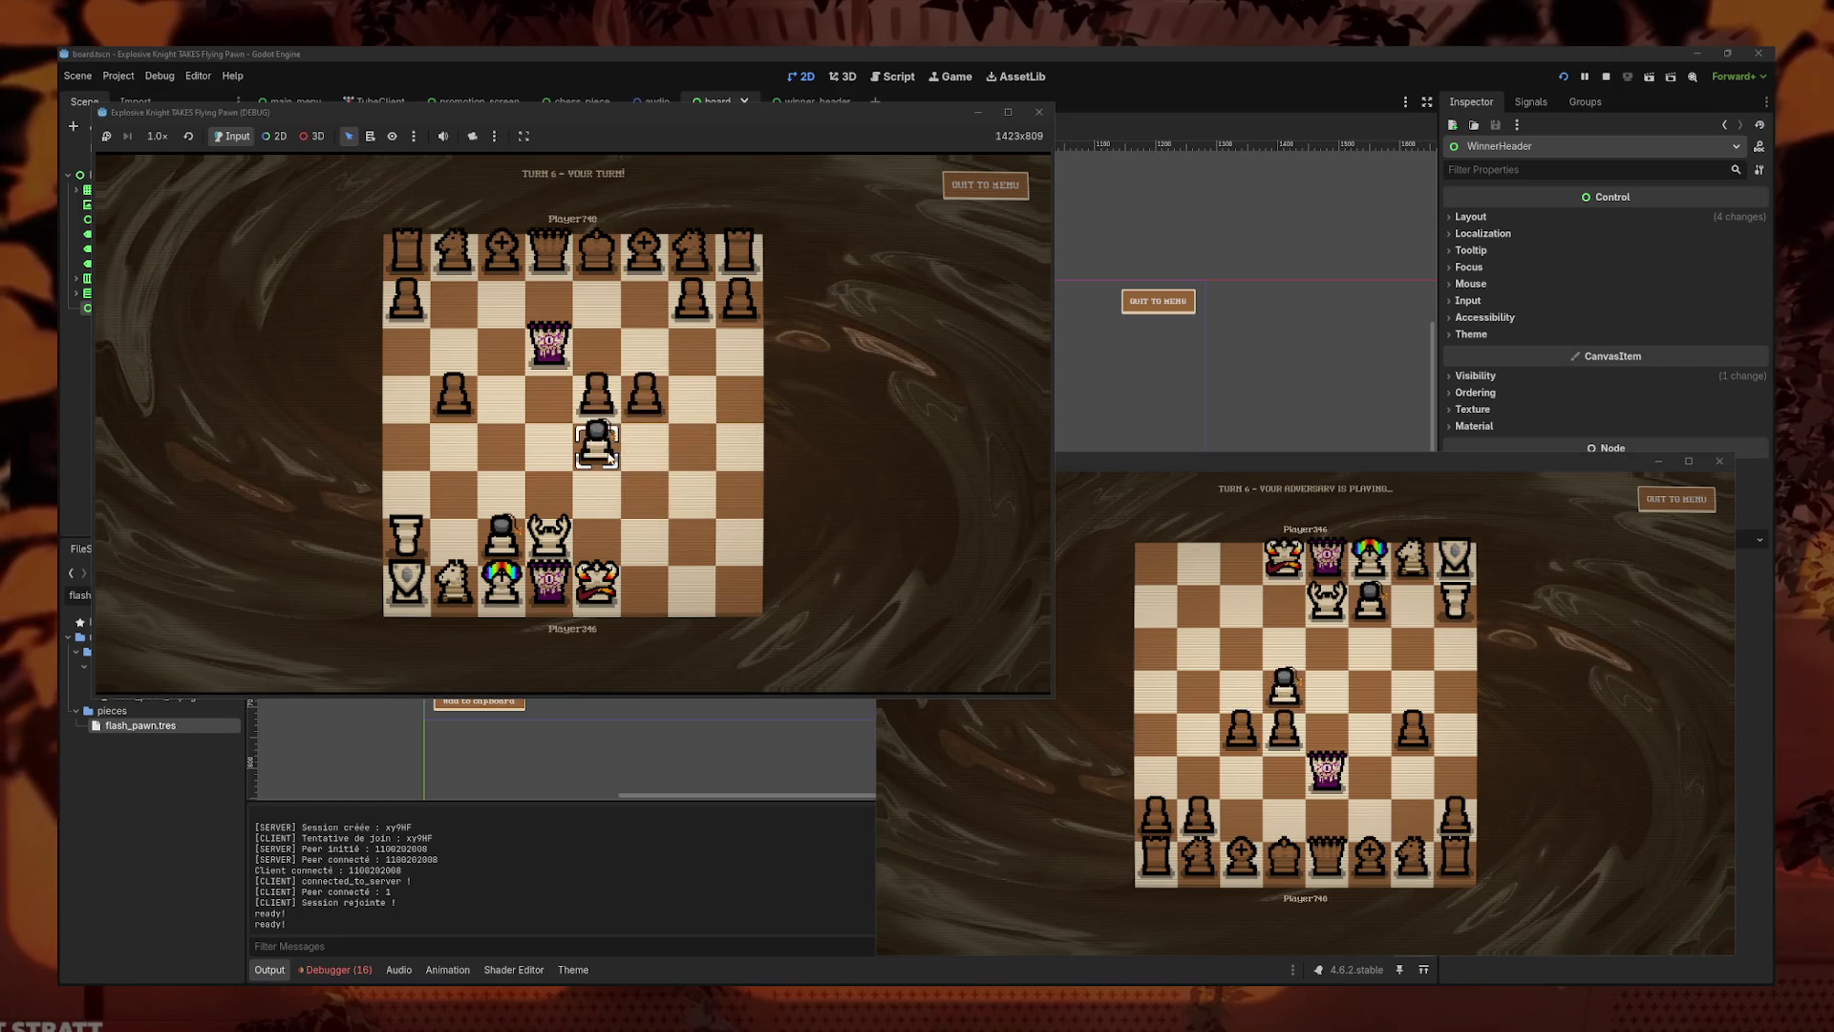
left_click(648, 404)
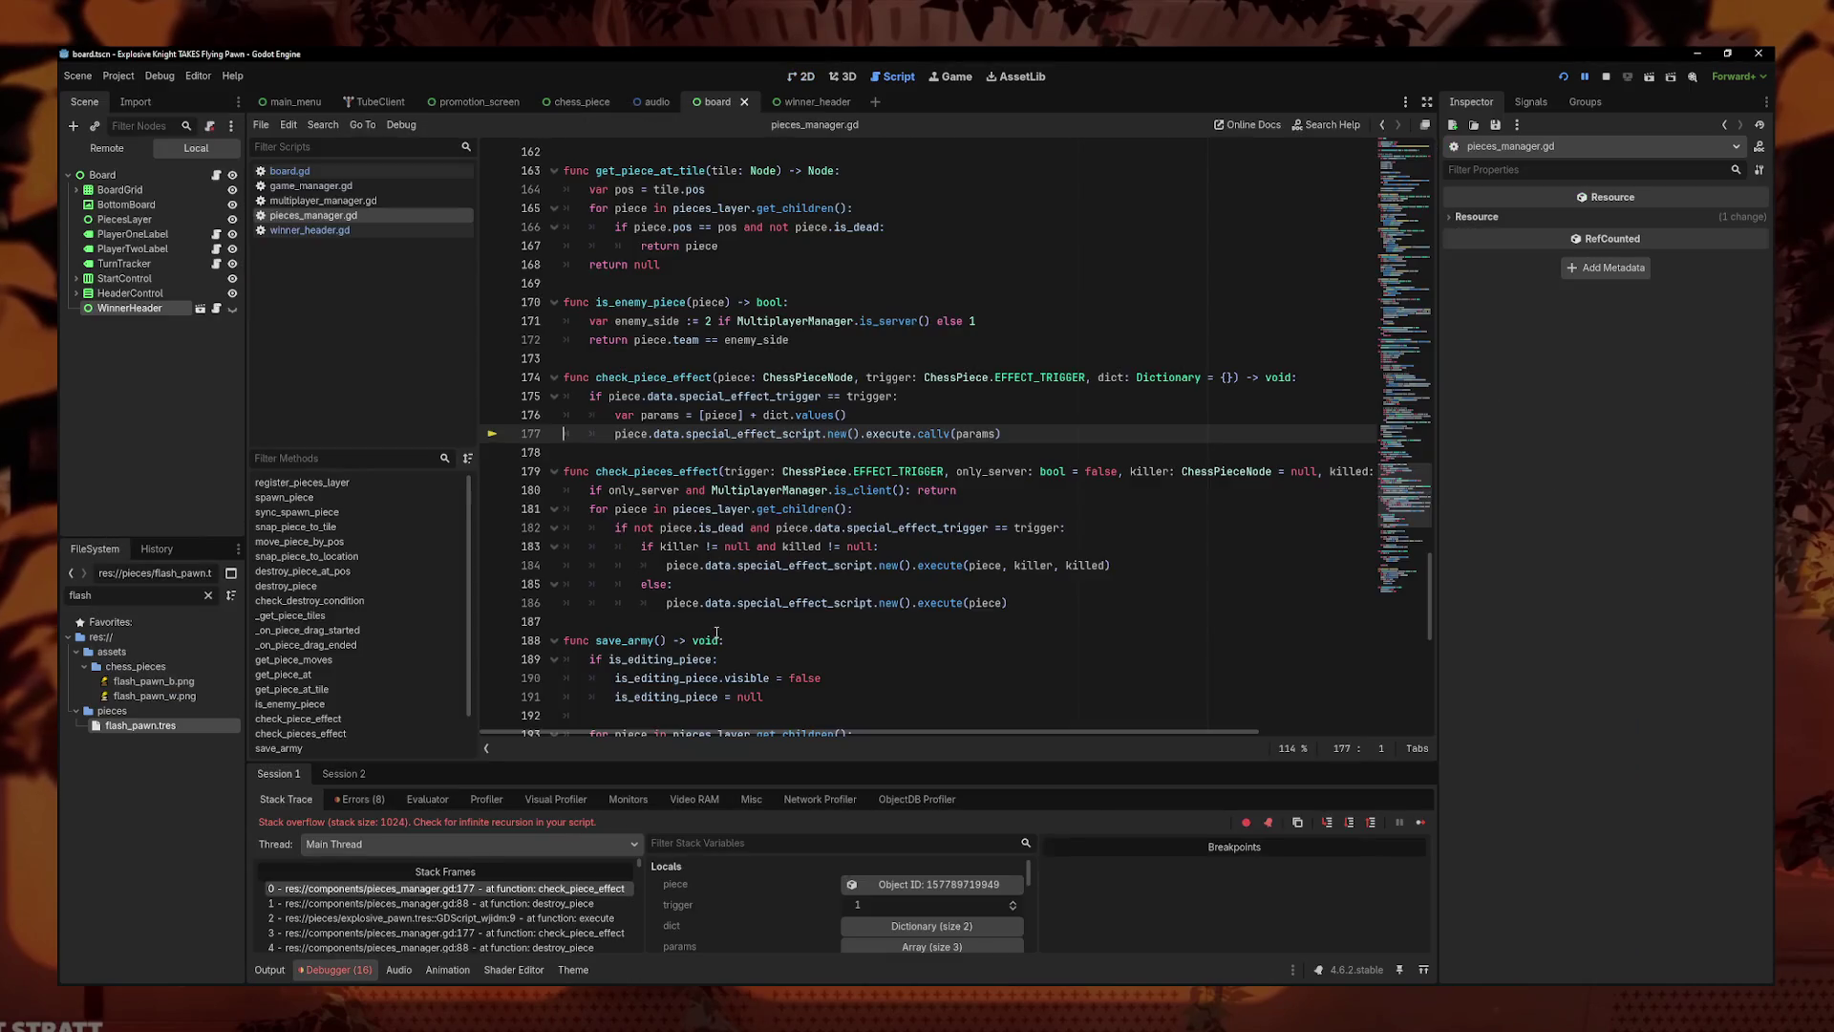
- Browse several stack frames of the overflow, return to the top frame, and restart both instances
left_click(578, 903)
left_click(578, 918)
left_click(578, 888)
left_click(1606, 77)
left_click(1563, 77)
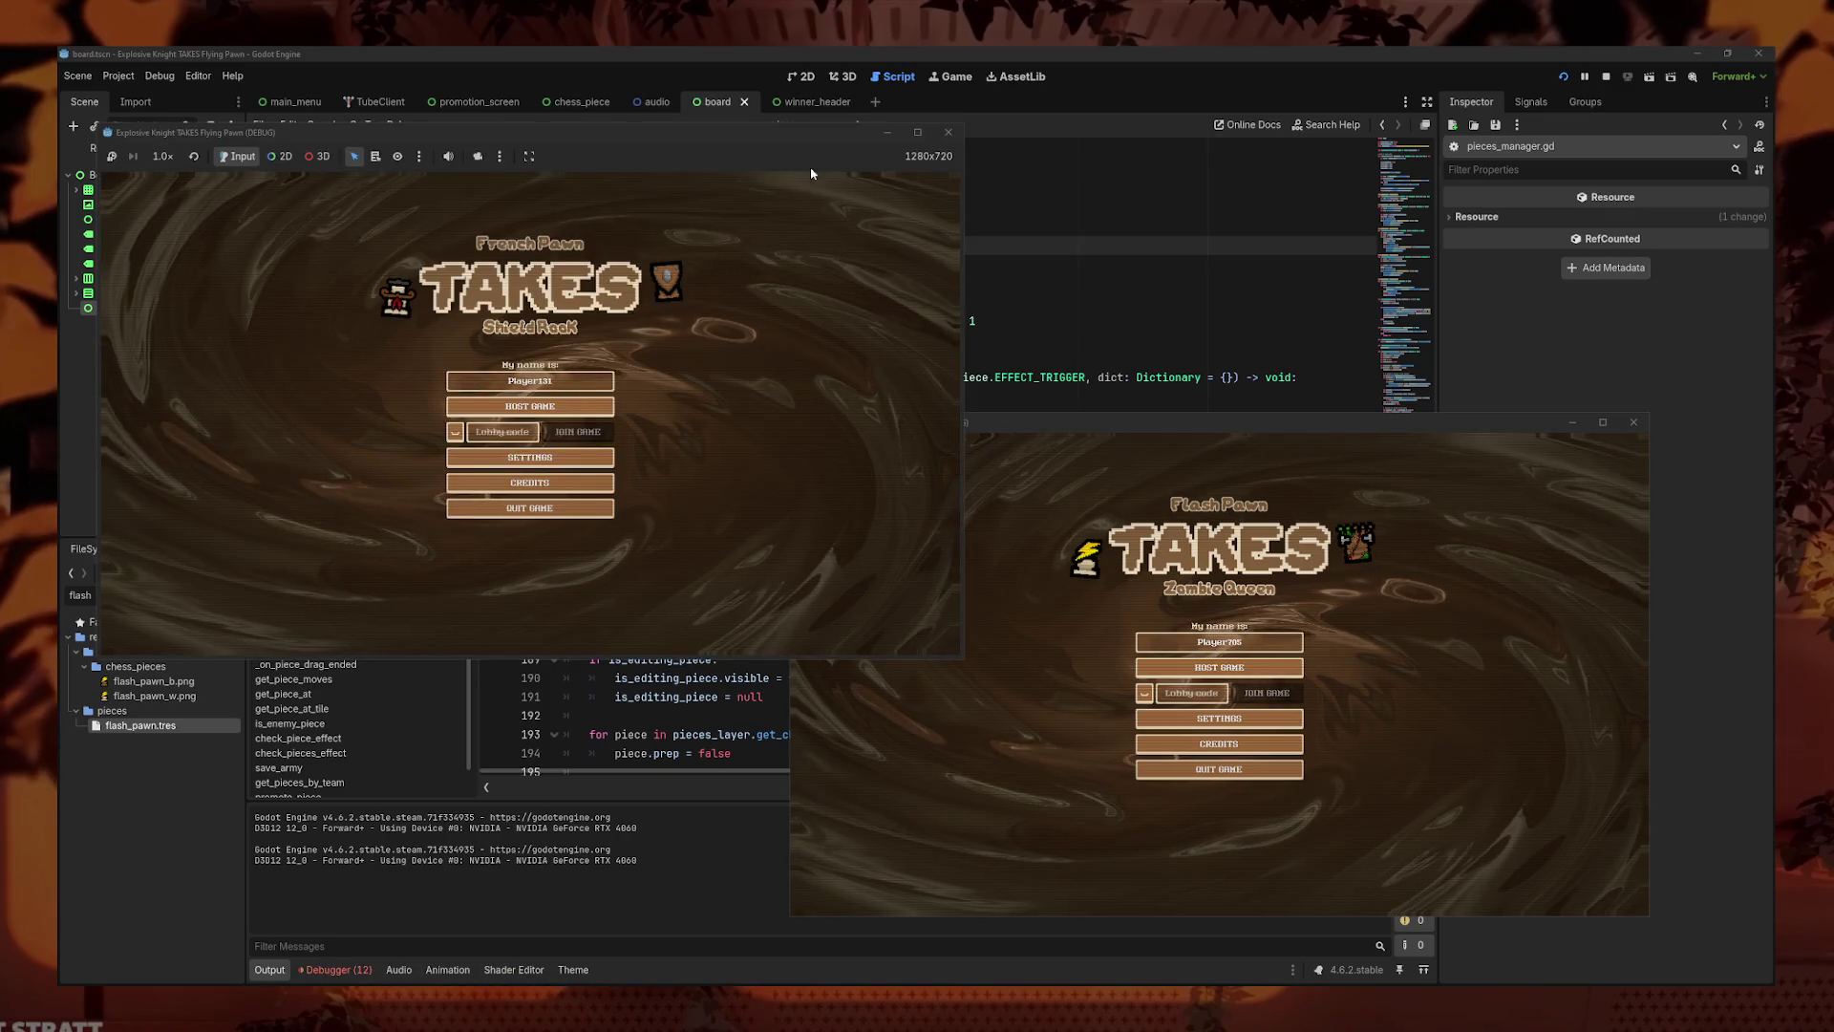
- Check Settings, then host a lobby in the first window and join it from the second
left_click(1214, 718)
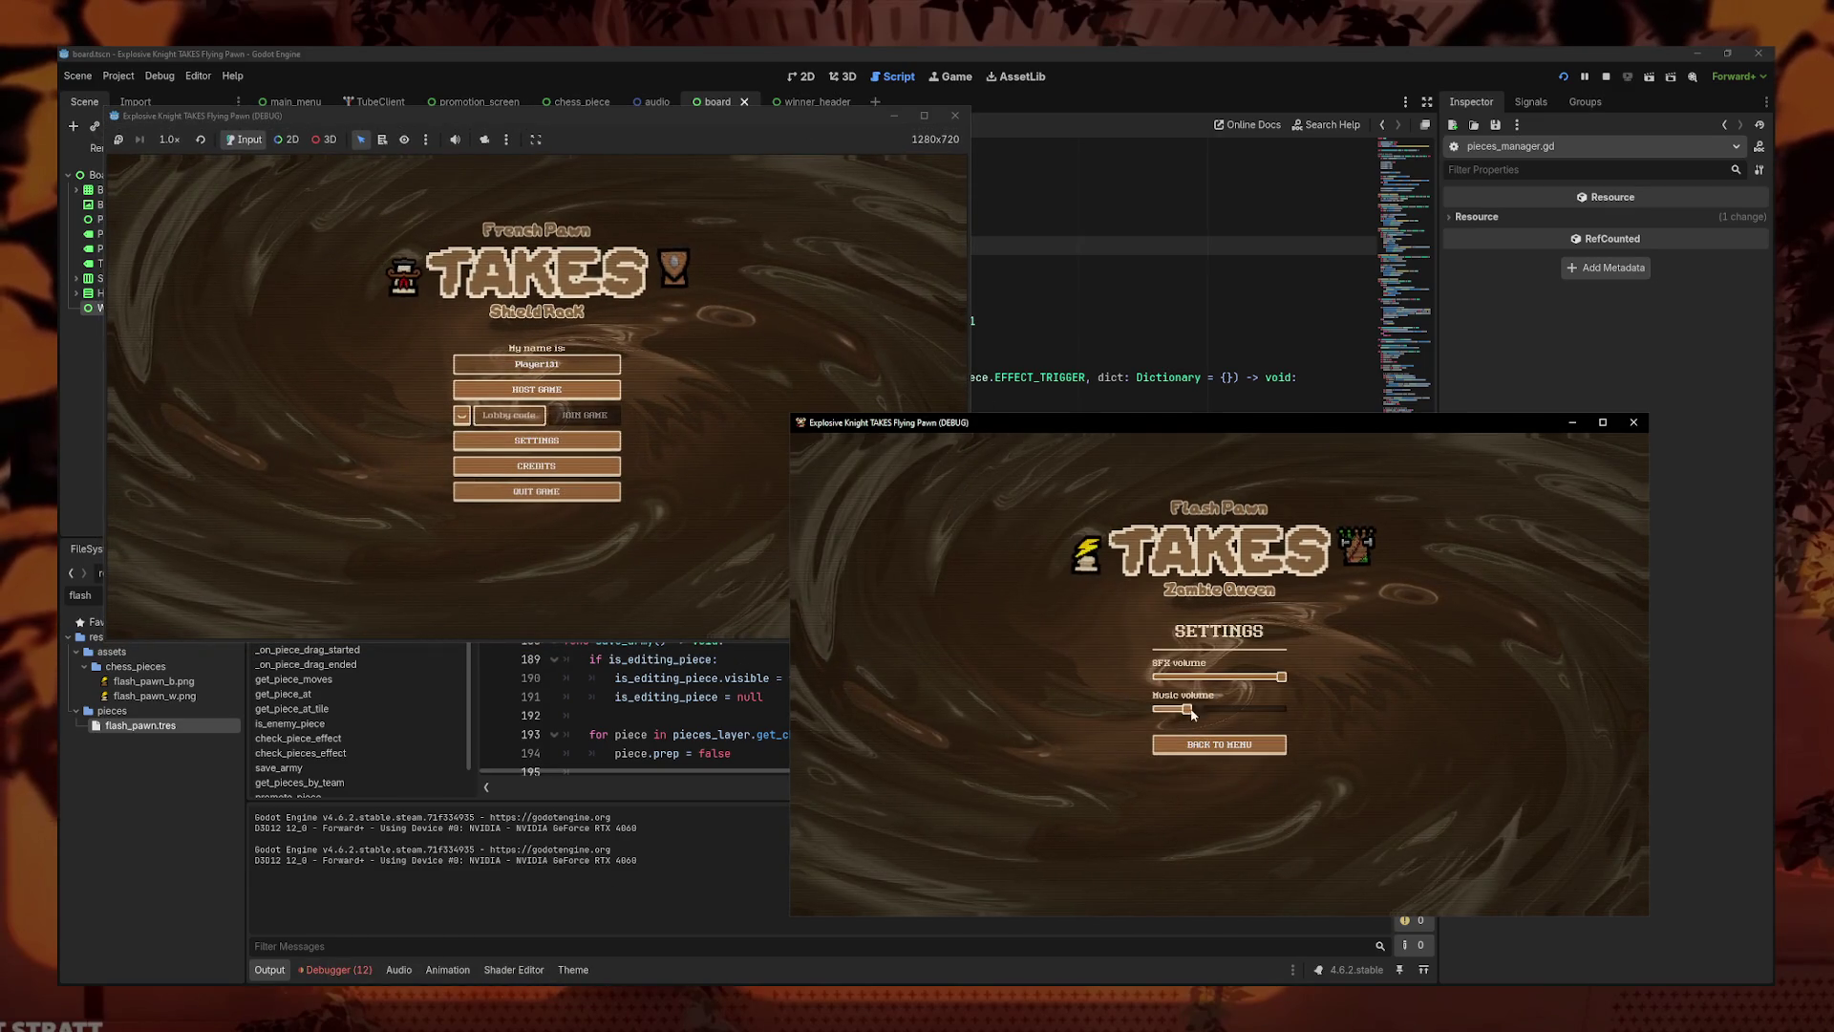
left_click(1206, 750)
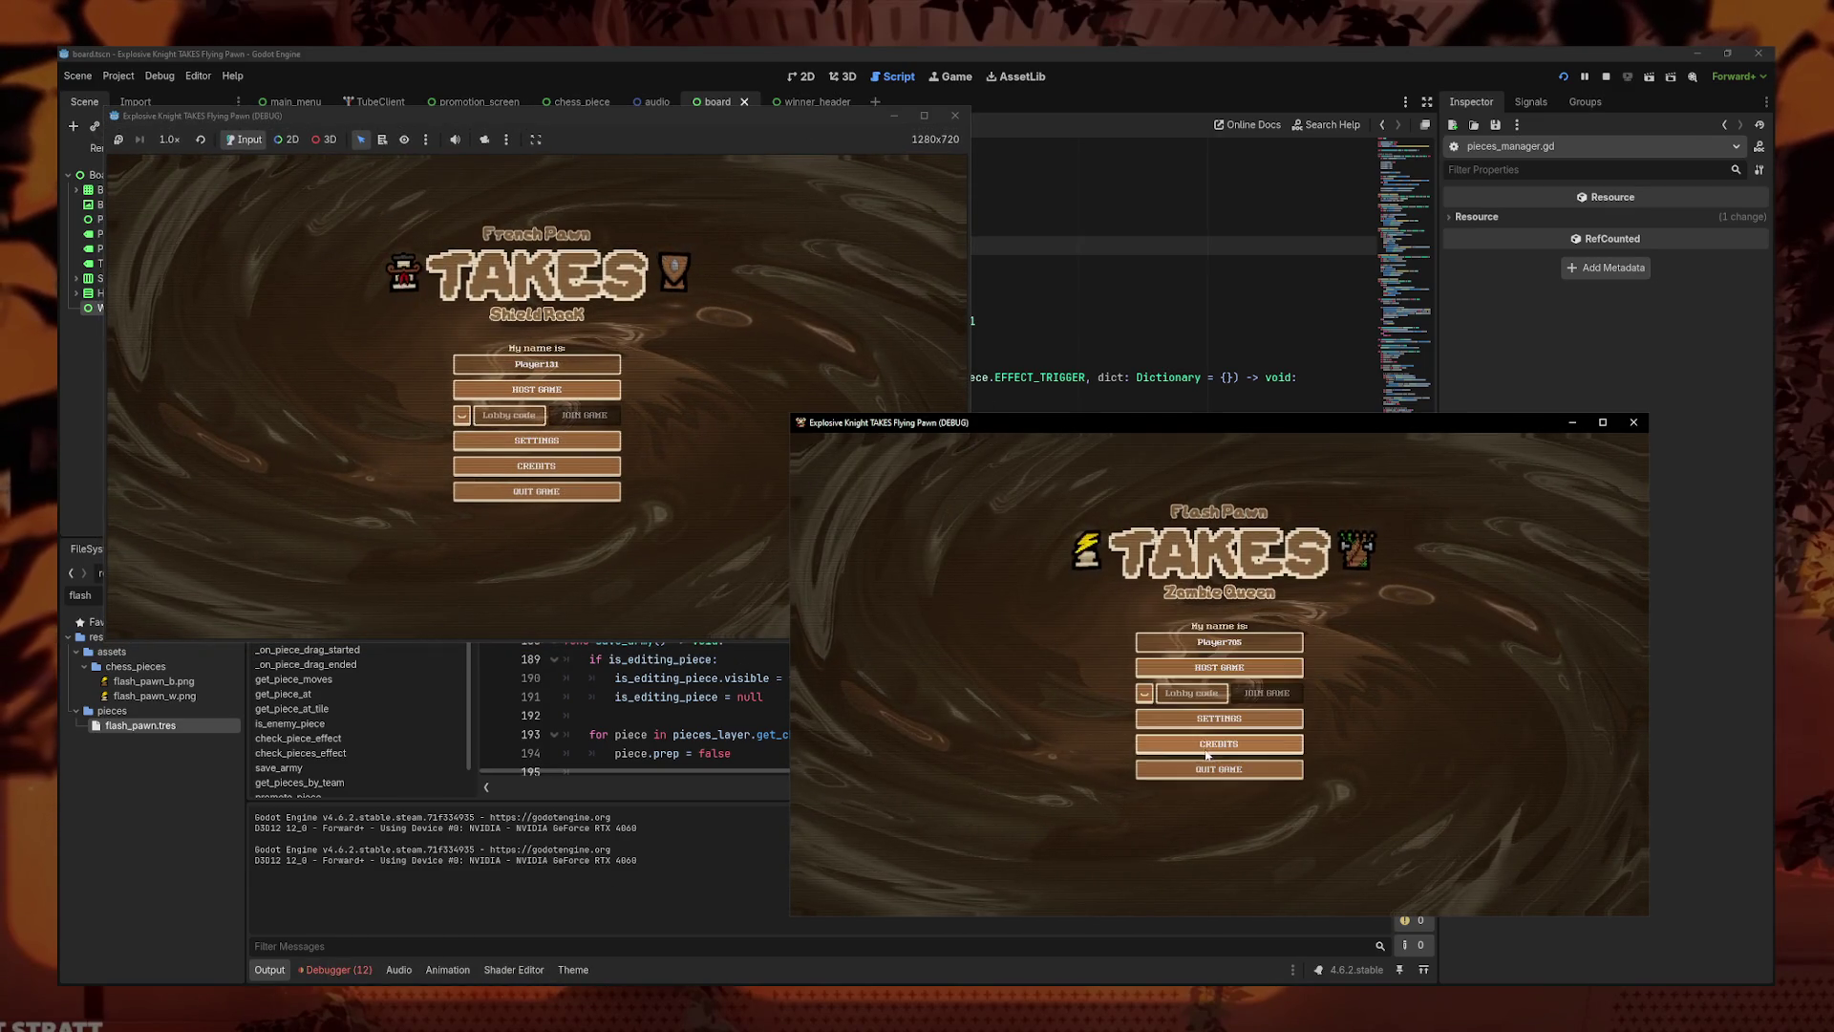
left_click(537, 389)
left_click(1144, 692)
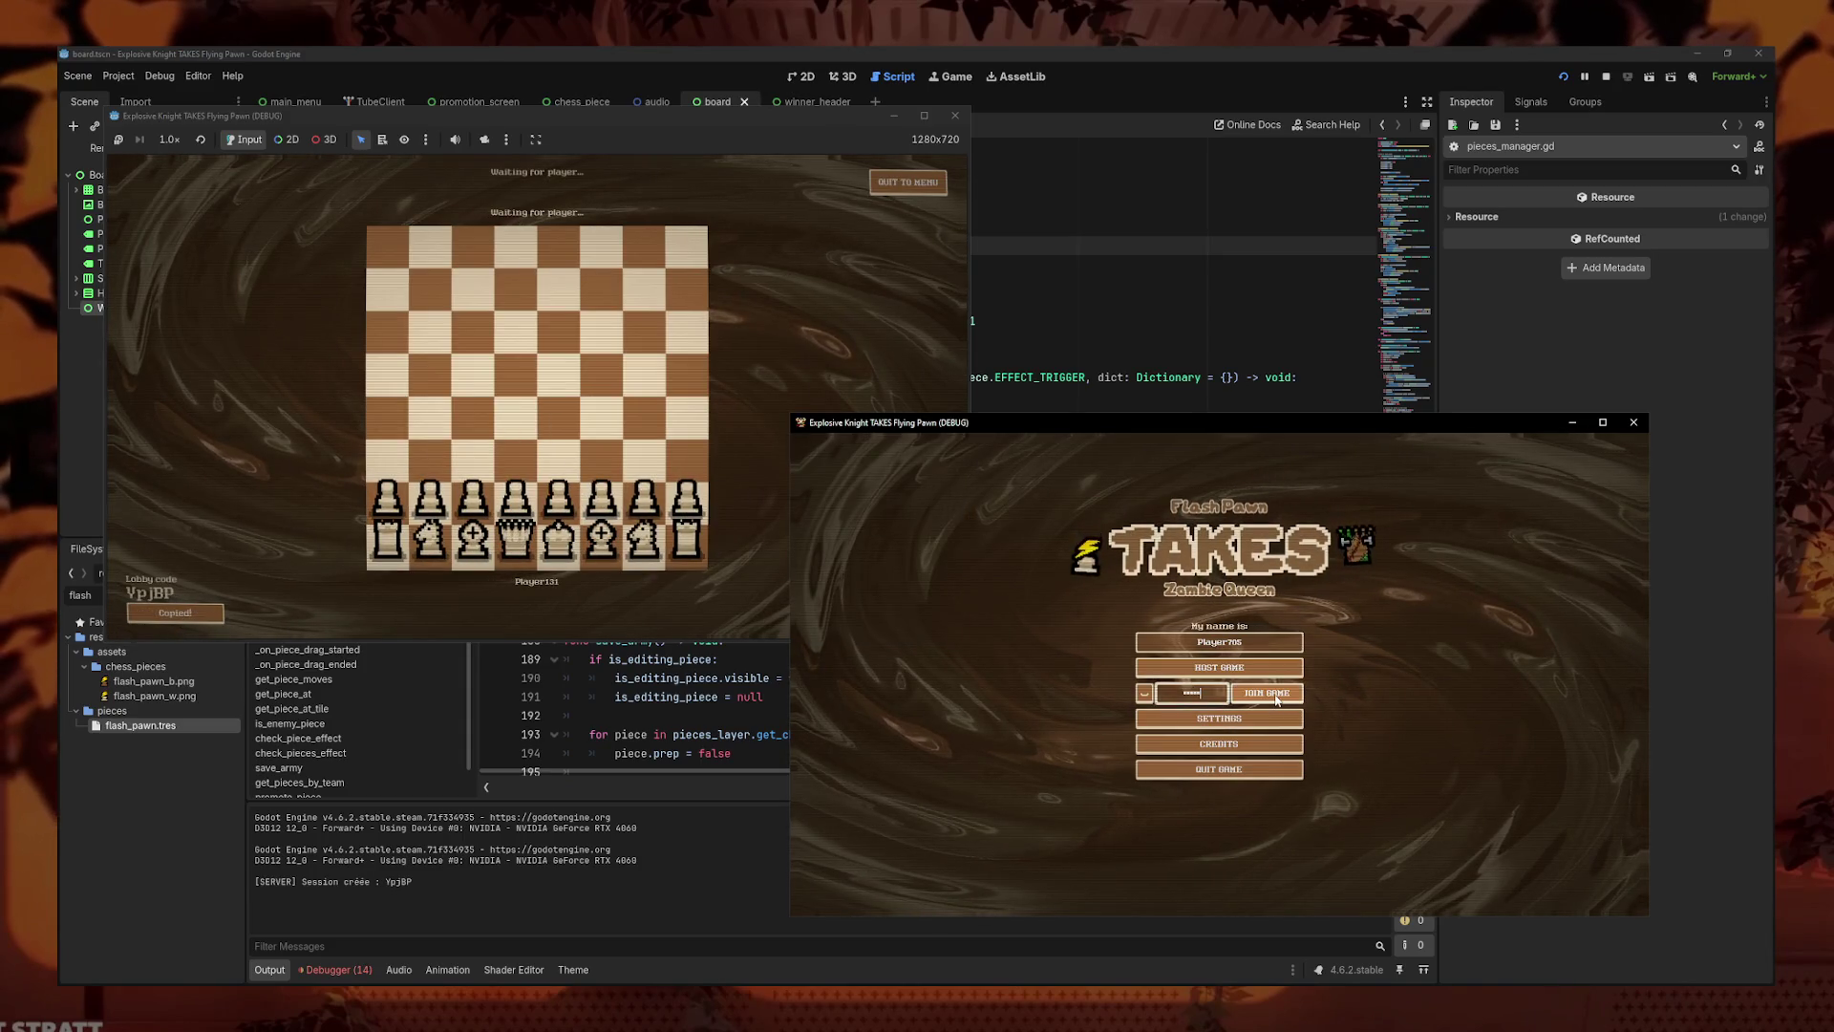
left_click(1267, 693)
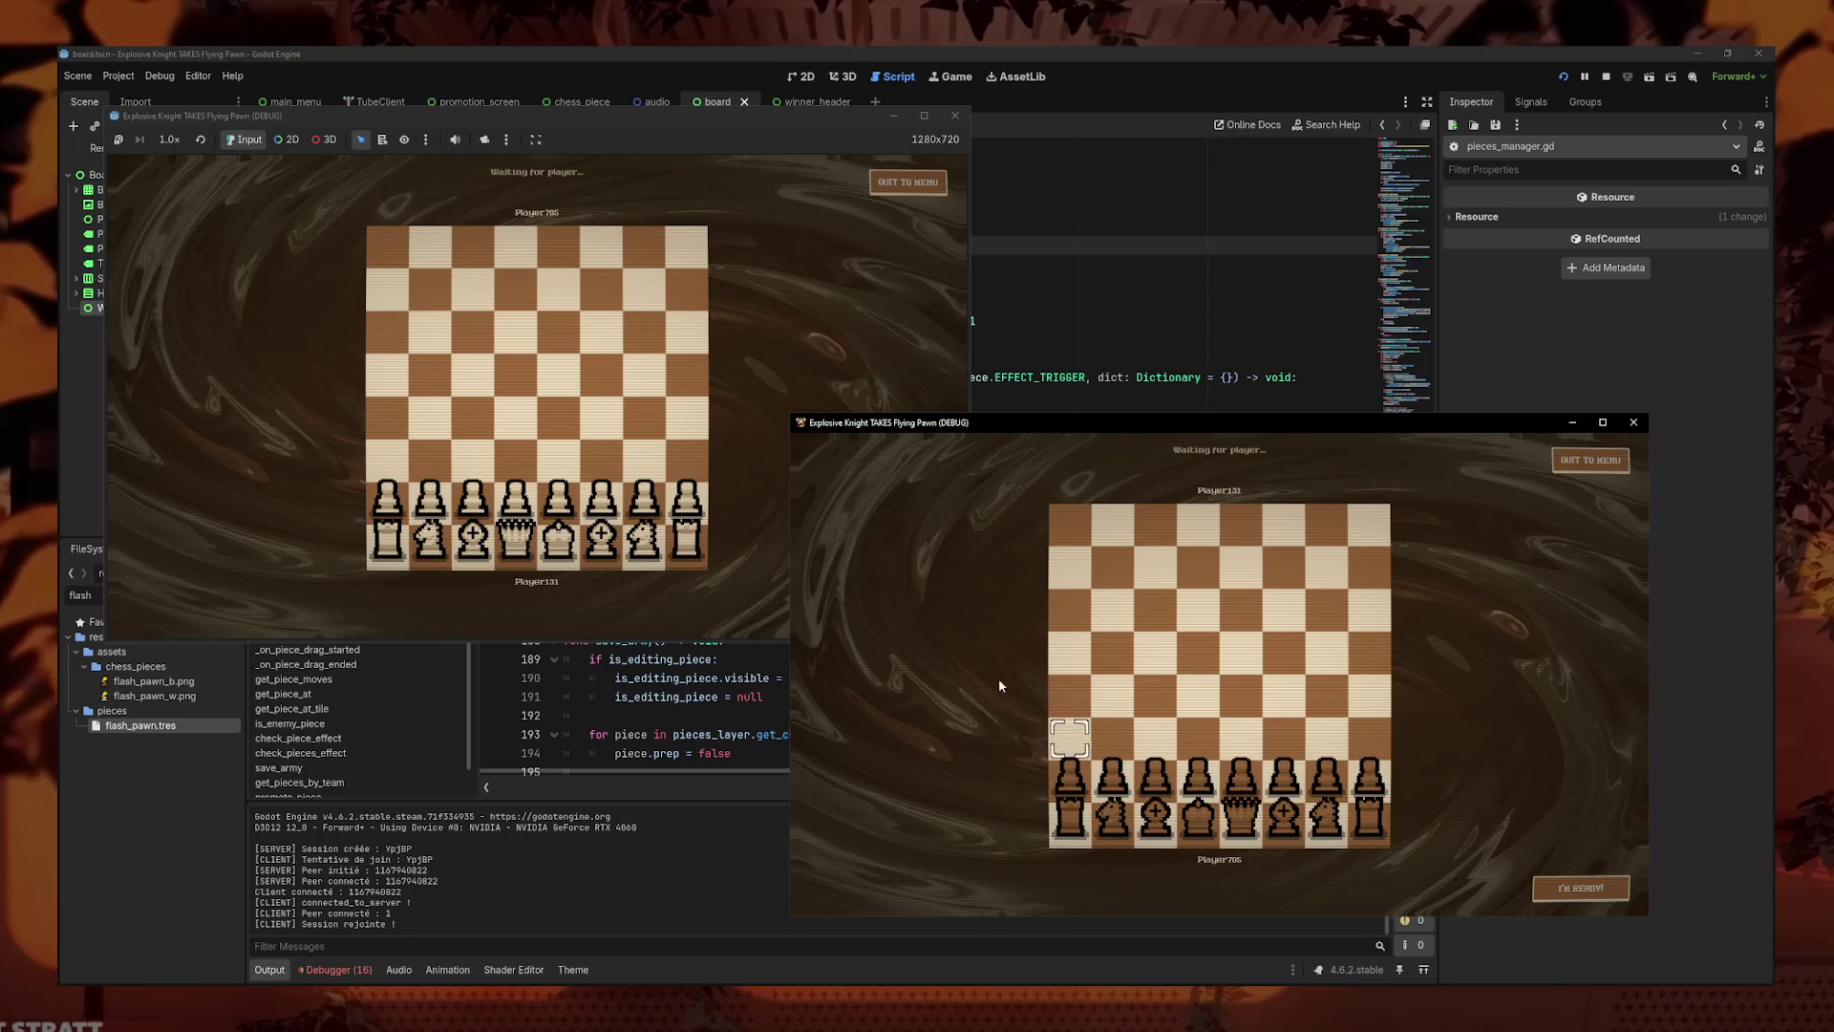
- Pick a green queen, red king, c1 Rainbow Bishop and h1 shield rook, then start with d2 advance
left_click(527, 502)
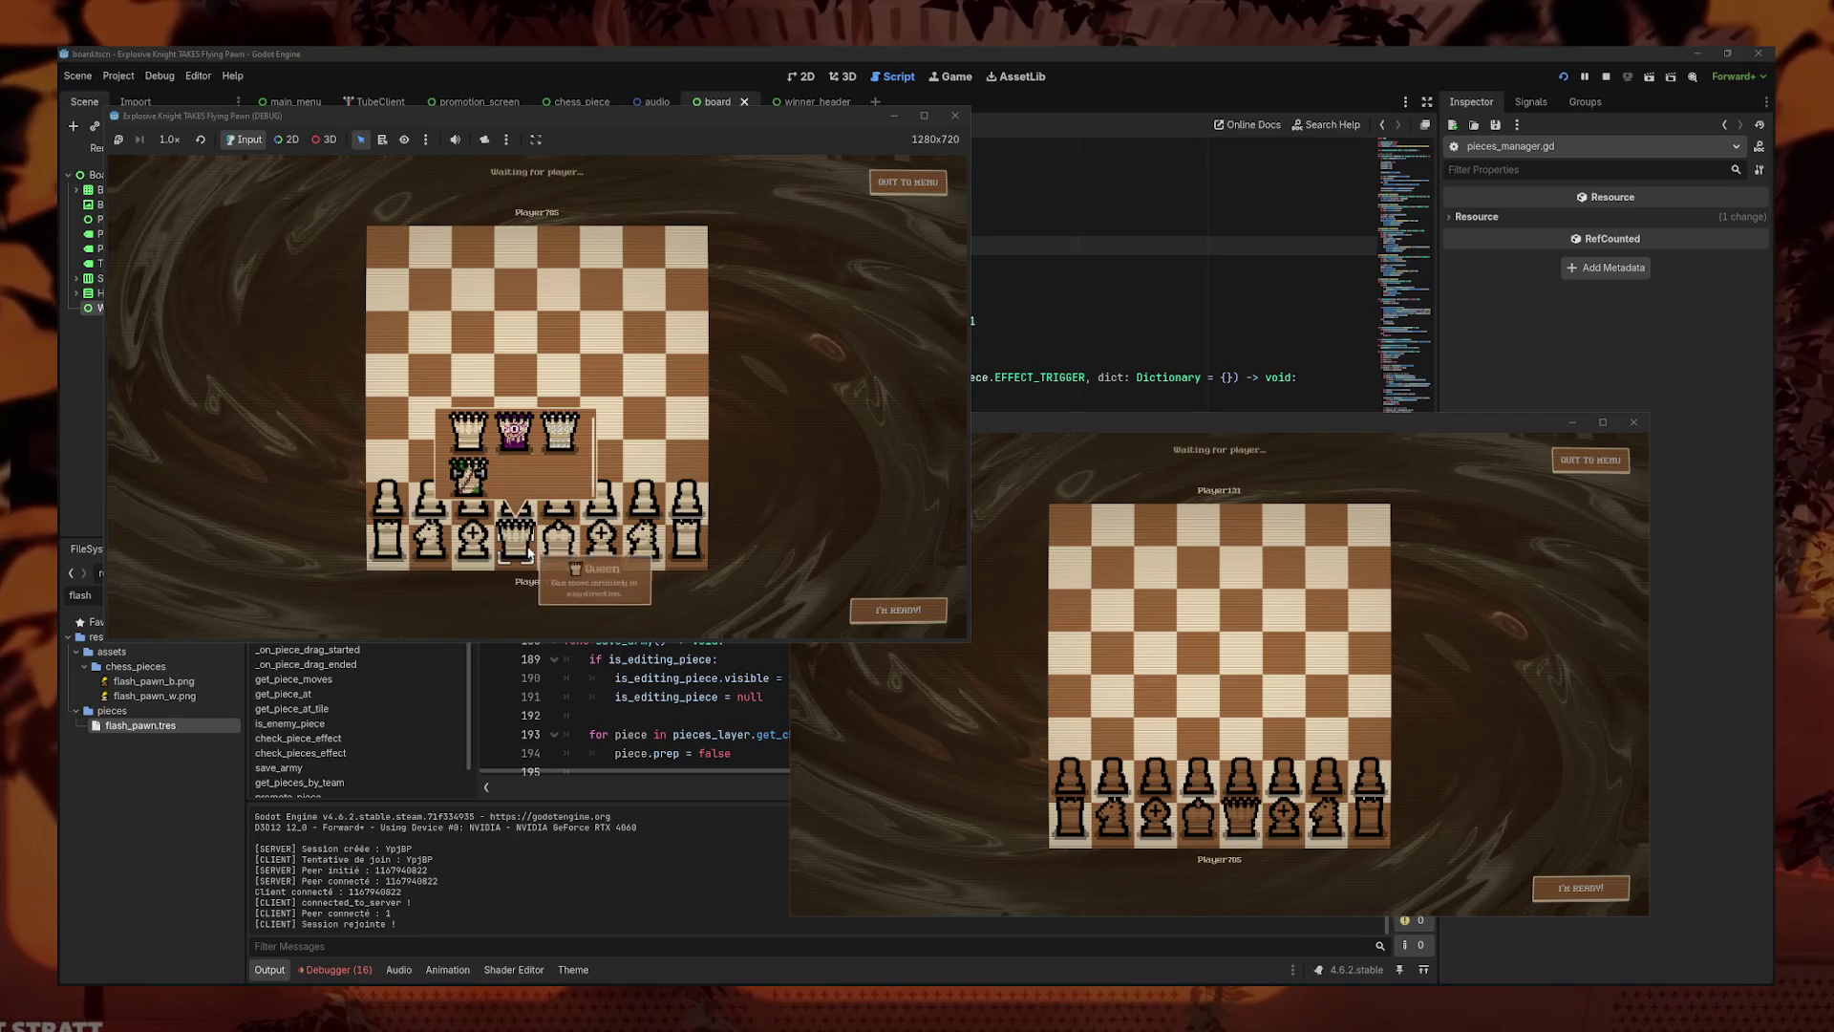
left_click(469, 468)
left_click(559, 535)
left_click(604, 433)
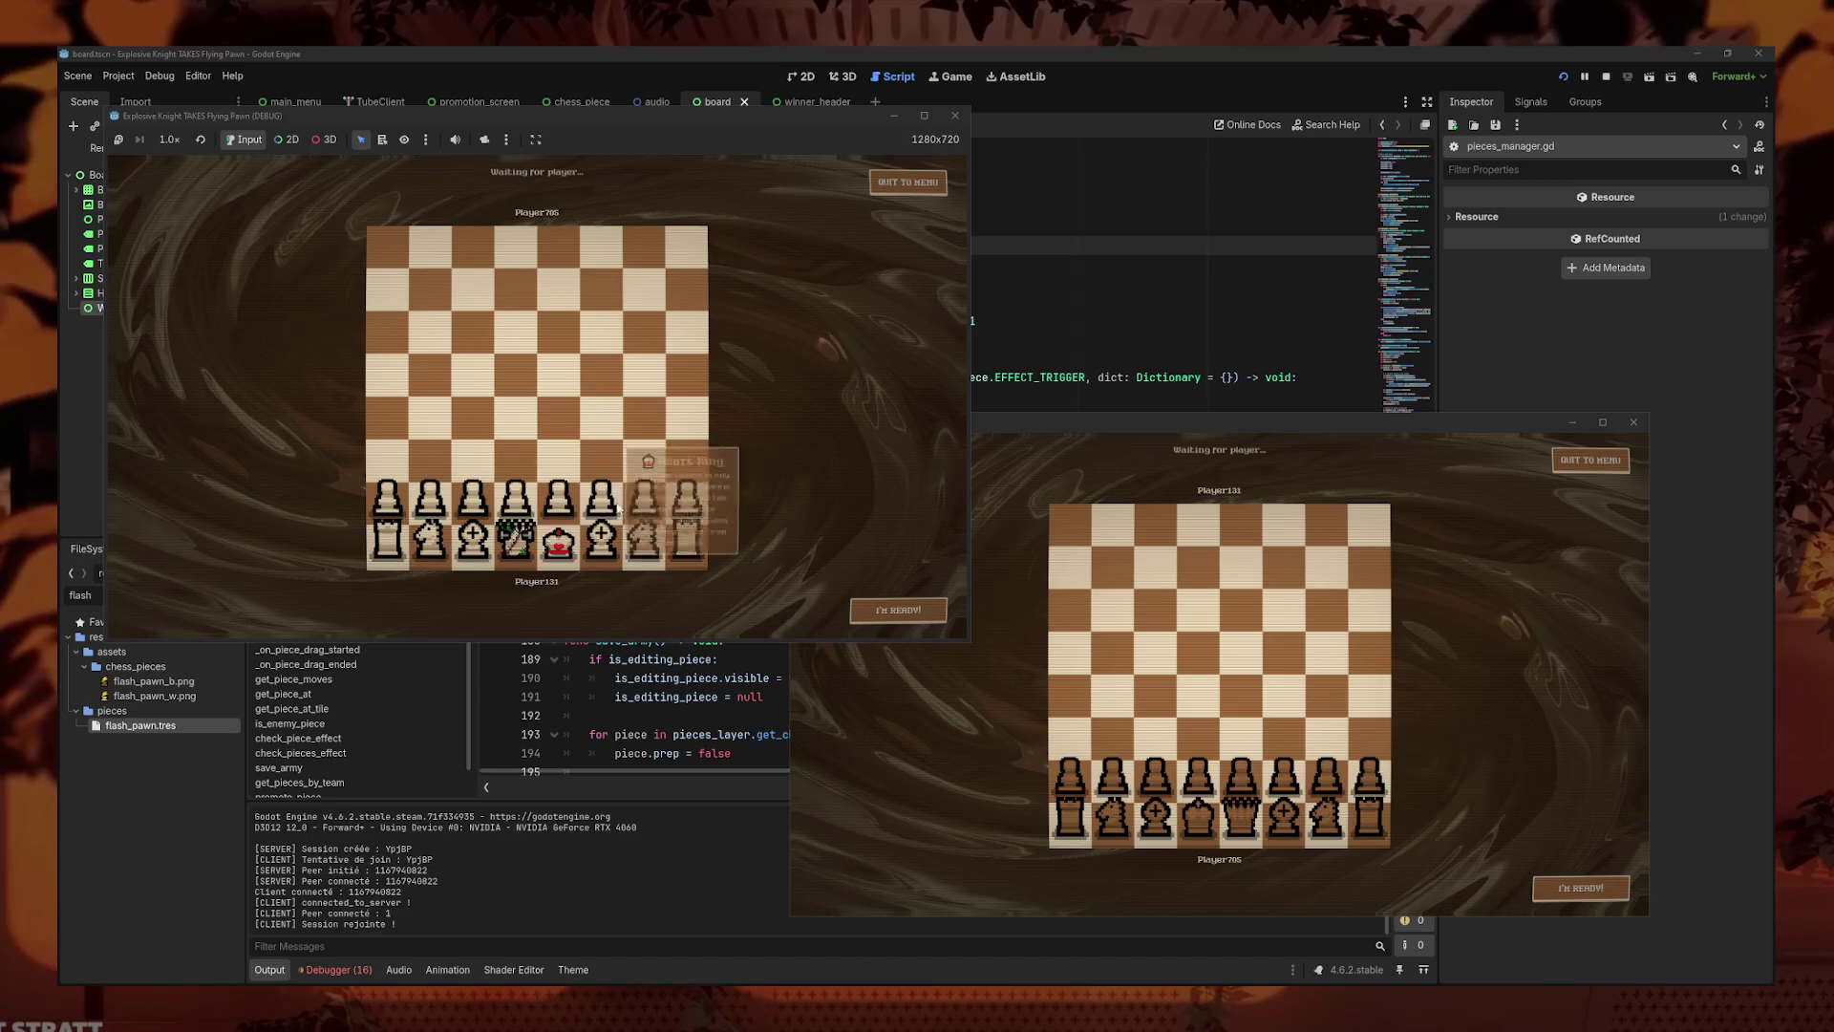
left_click(473, 540)
left_click(525, 445)
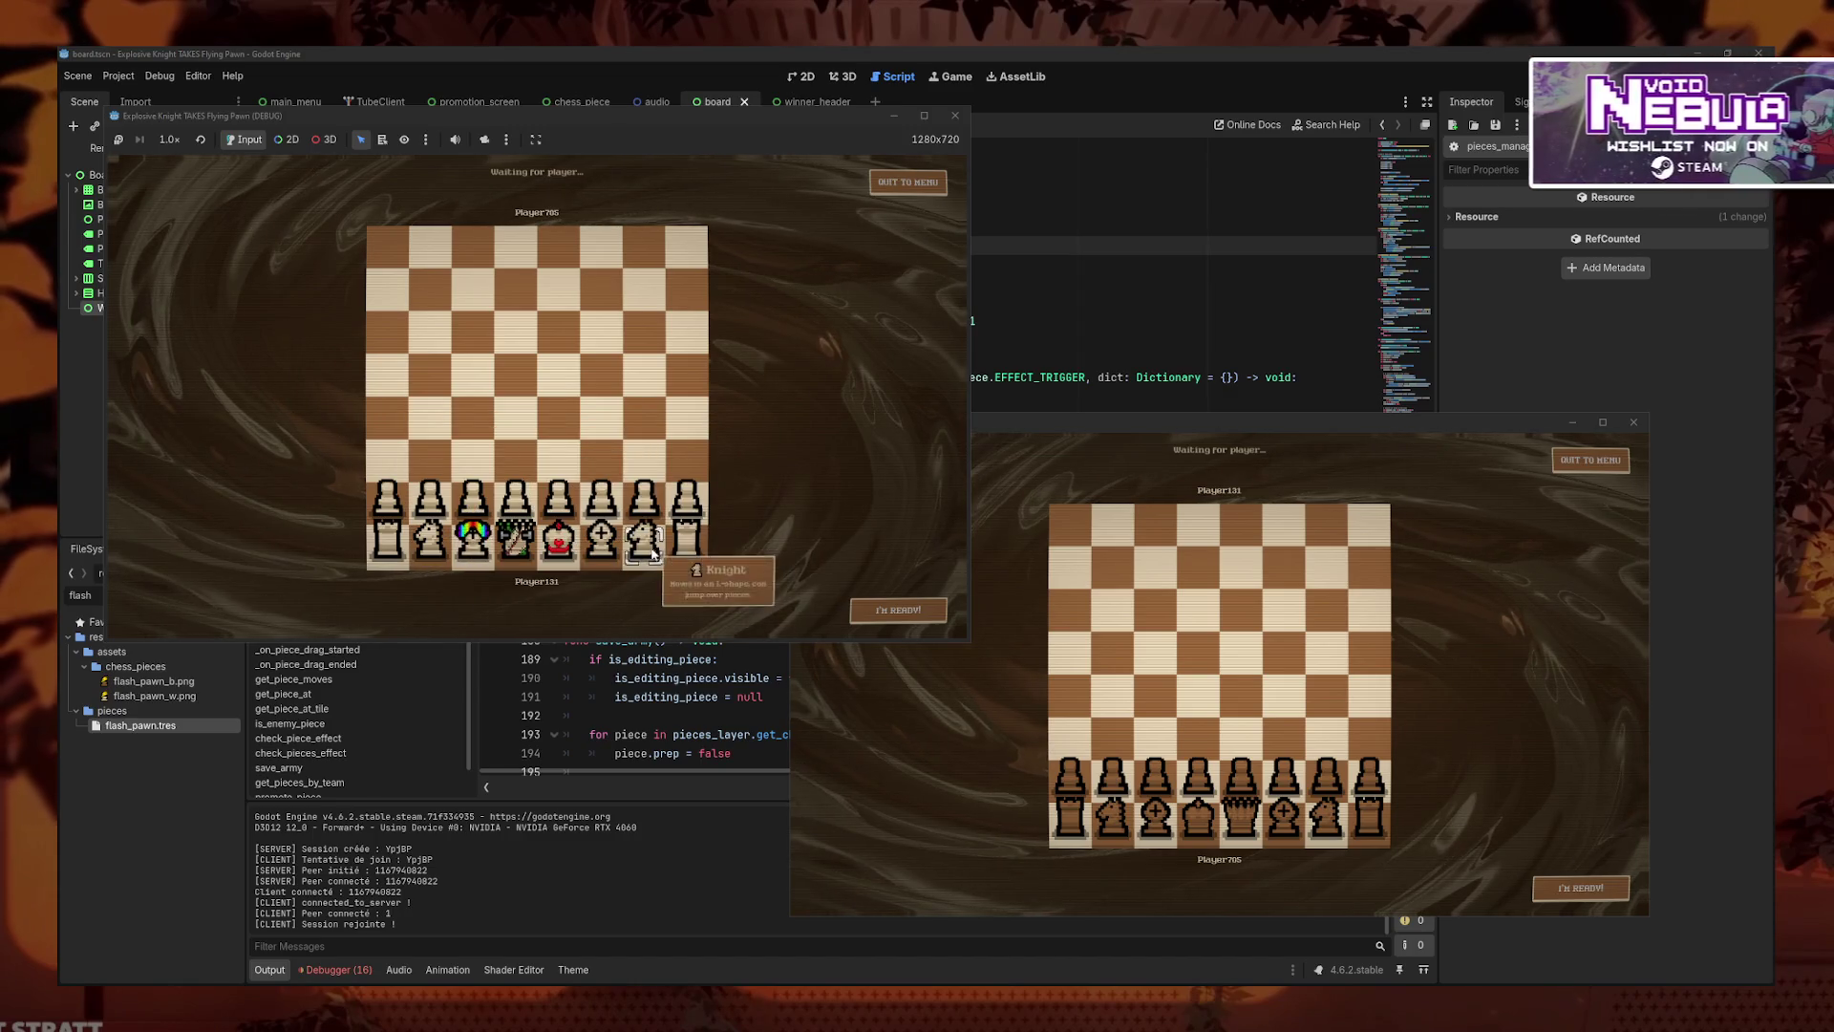
left_click(638, 506)
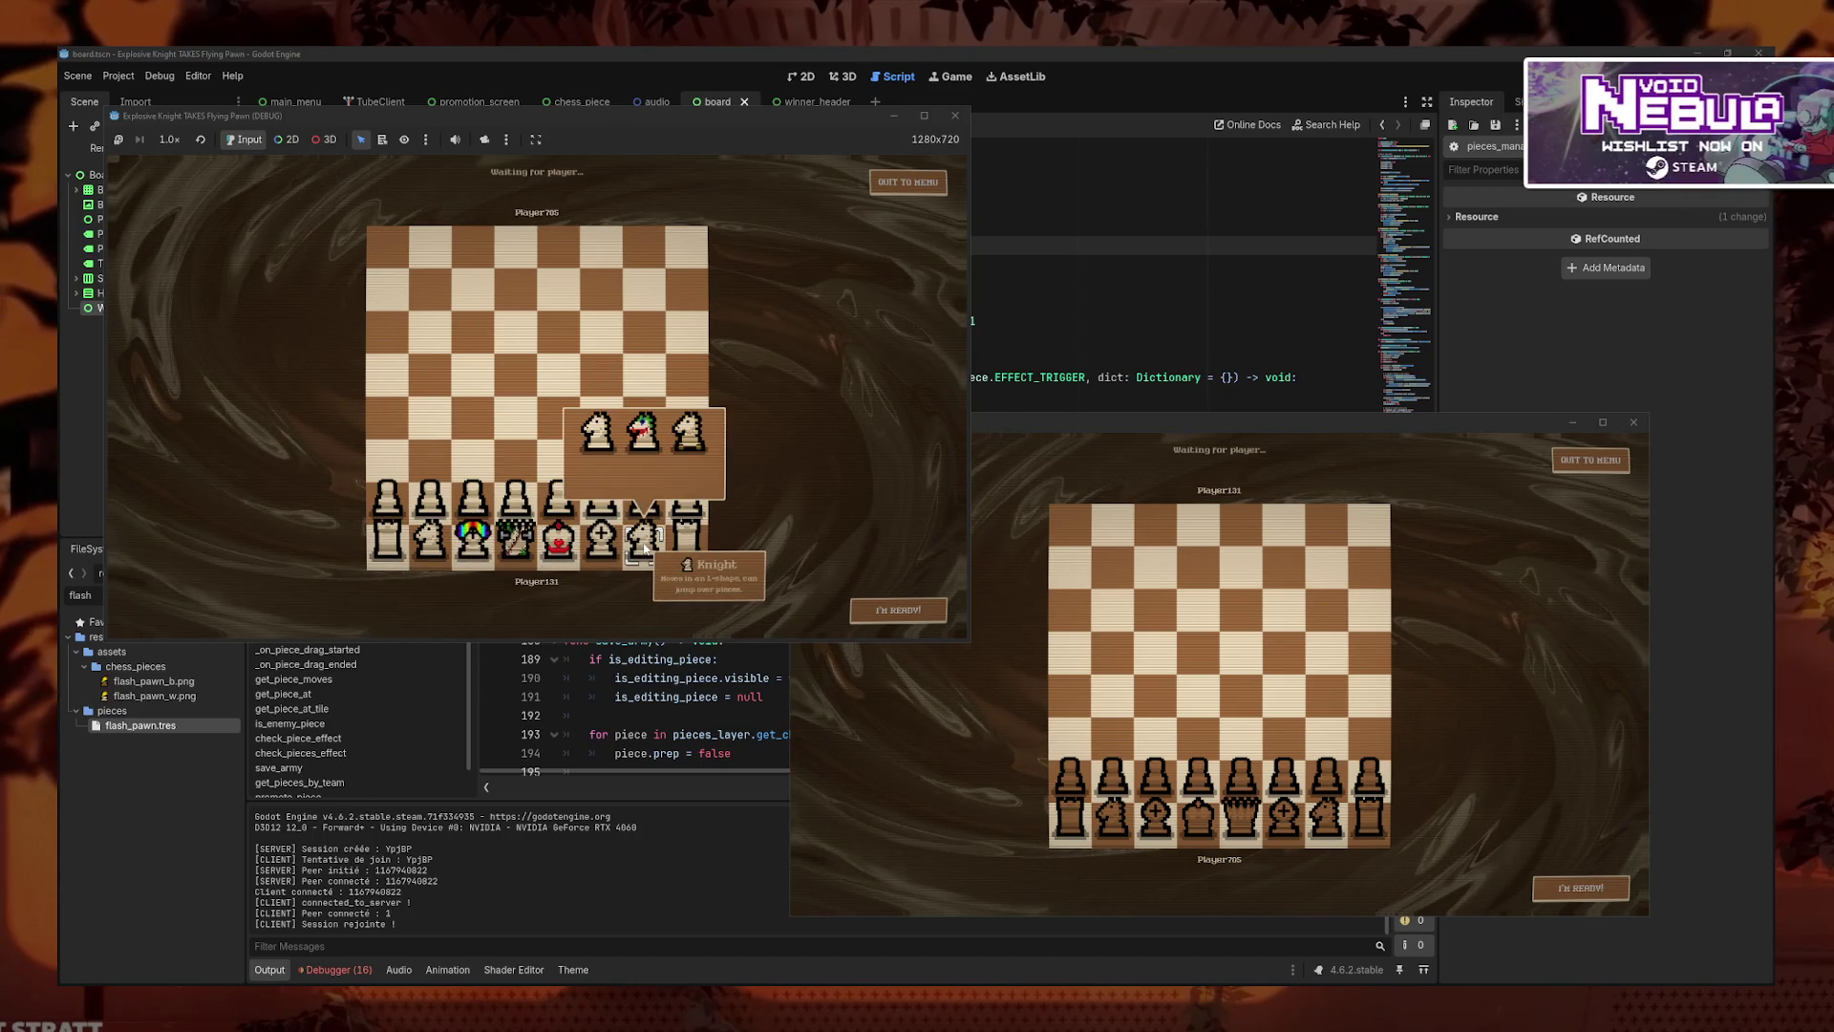
left_click(686, 537)
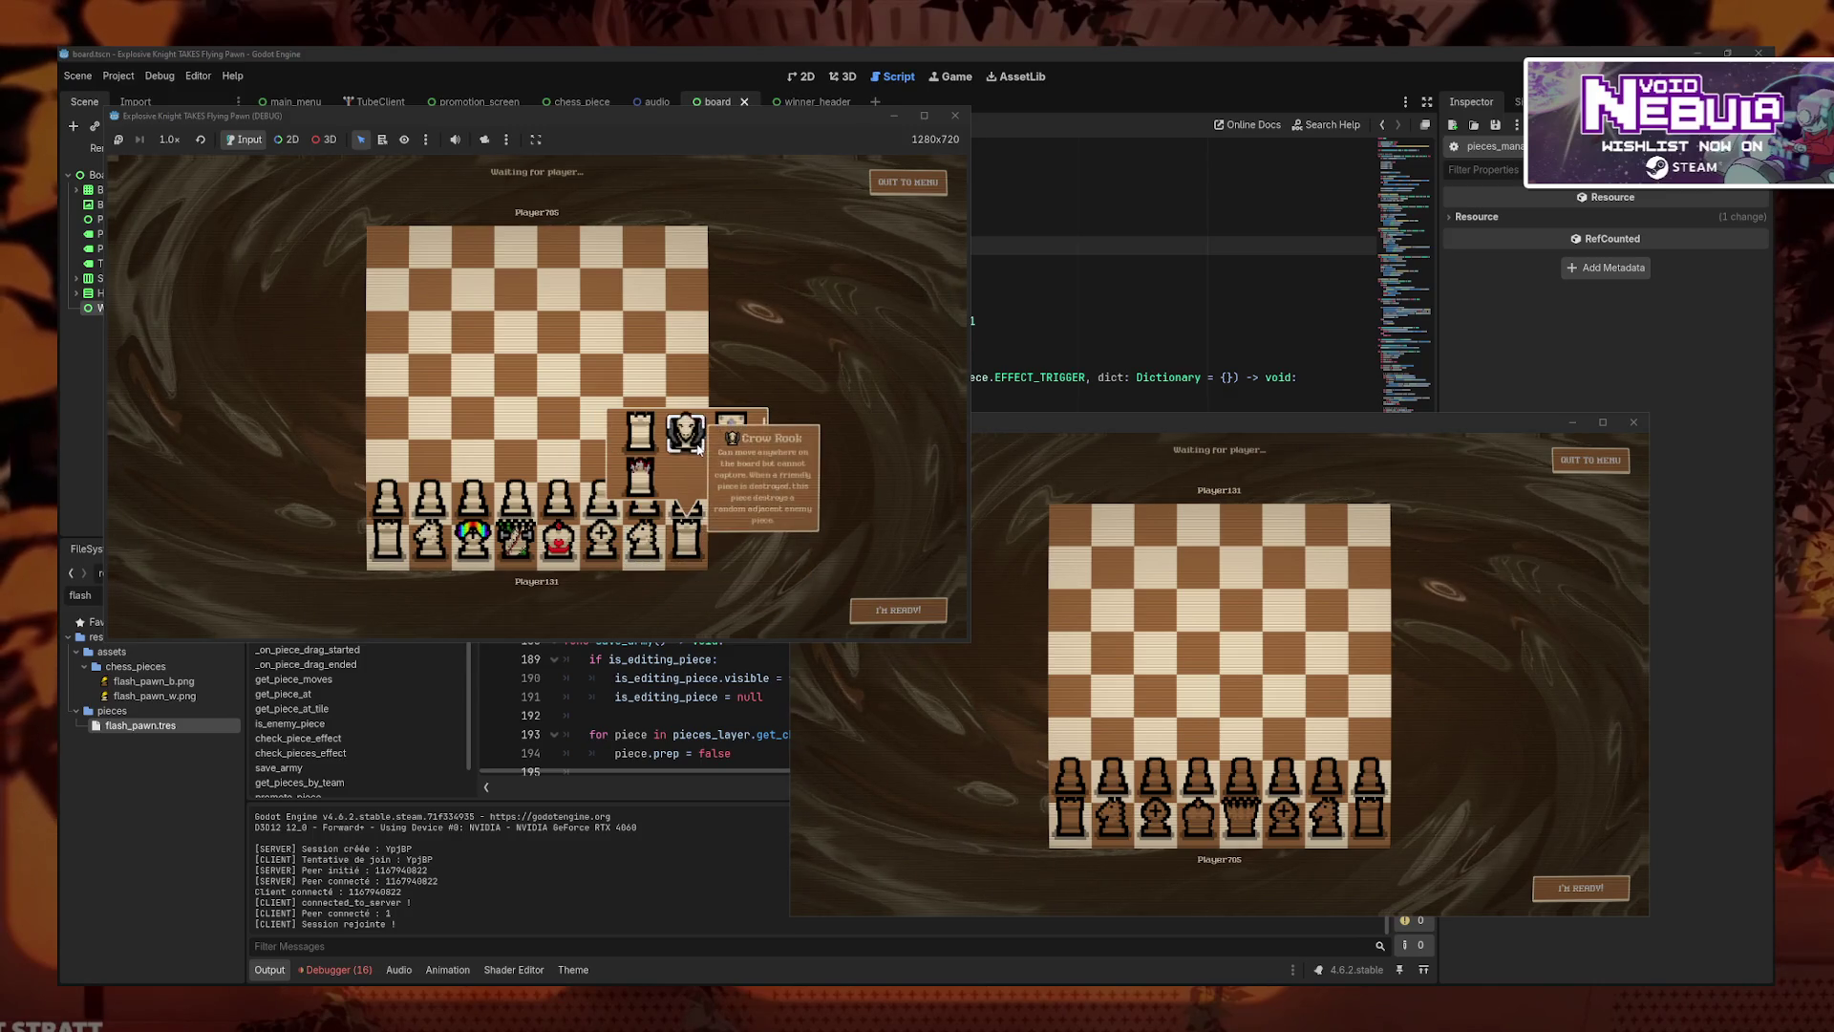
left_click(731, 427)
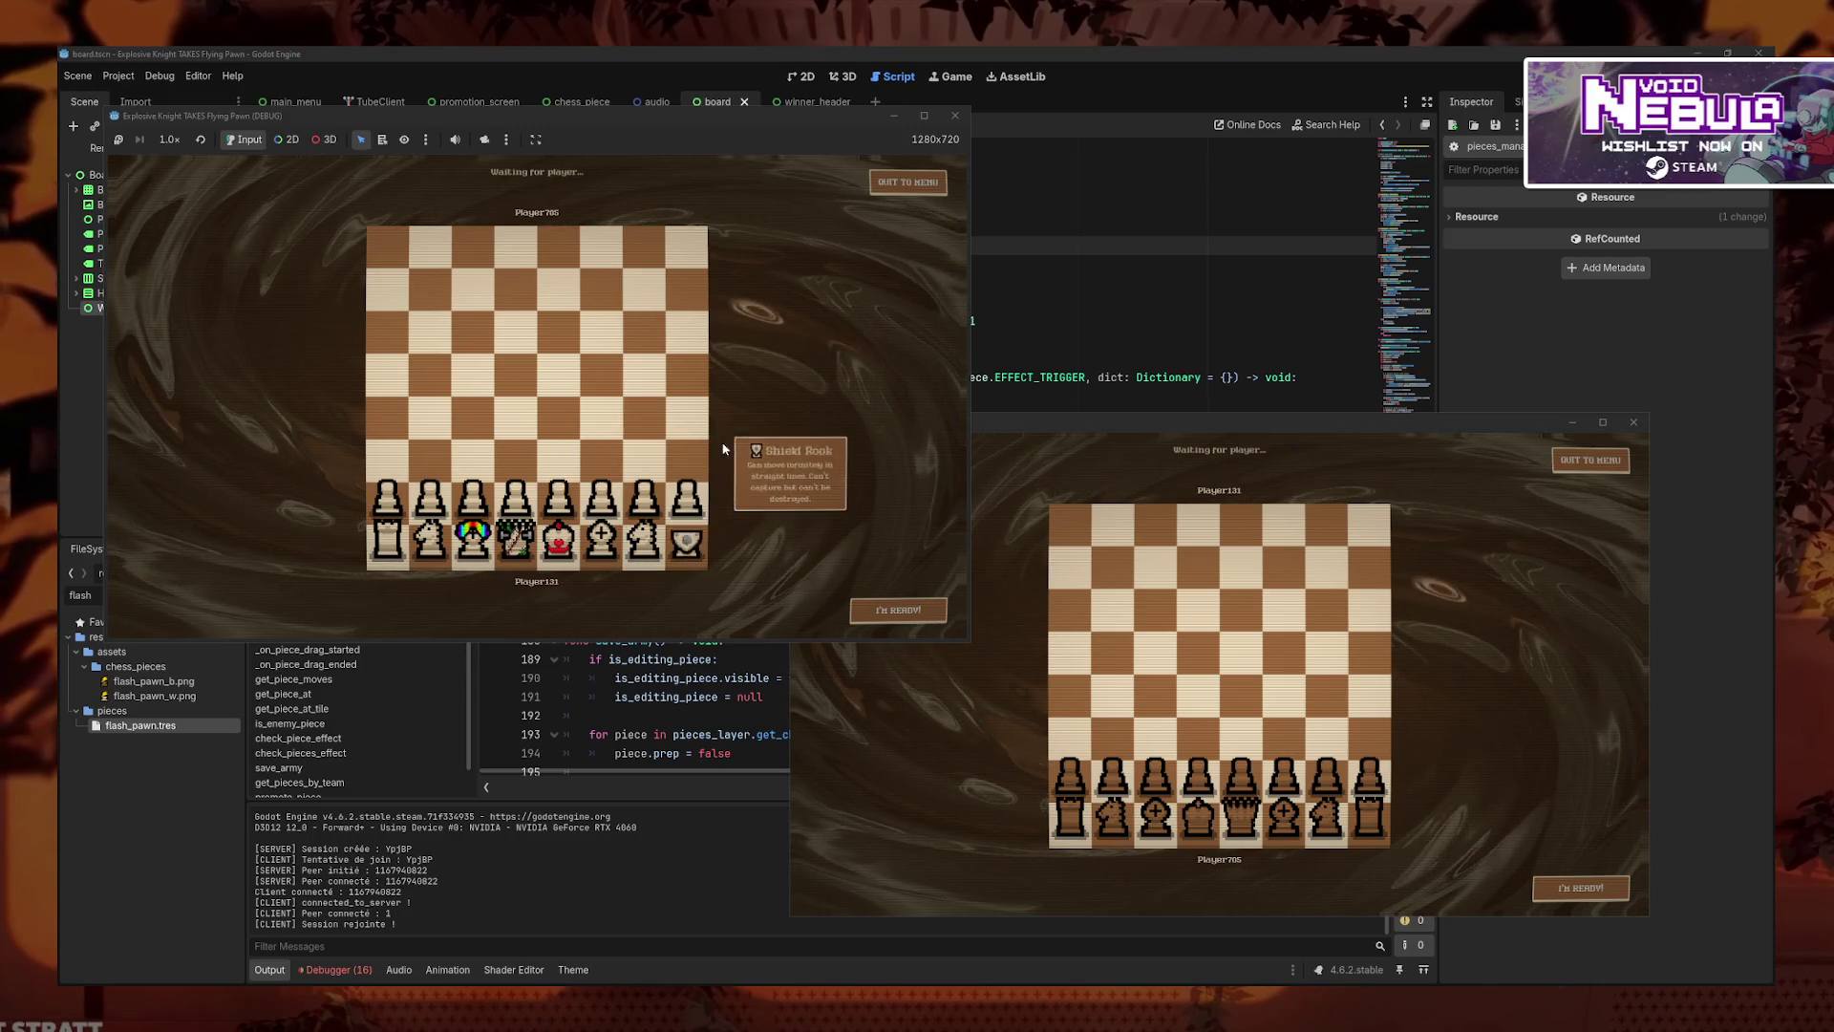
left_click(1554, 881)
mouse_move(516, 501)
left_mouse_down()
mouse_move(514, 396)
mouse_move(521, 413)
left_mouse_up()
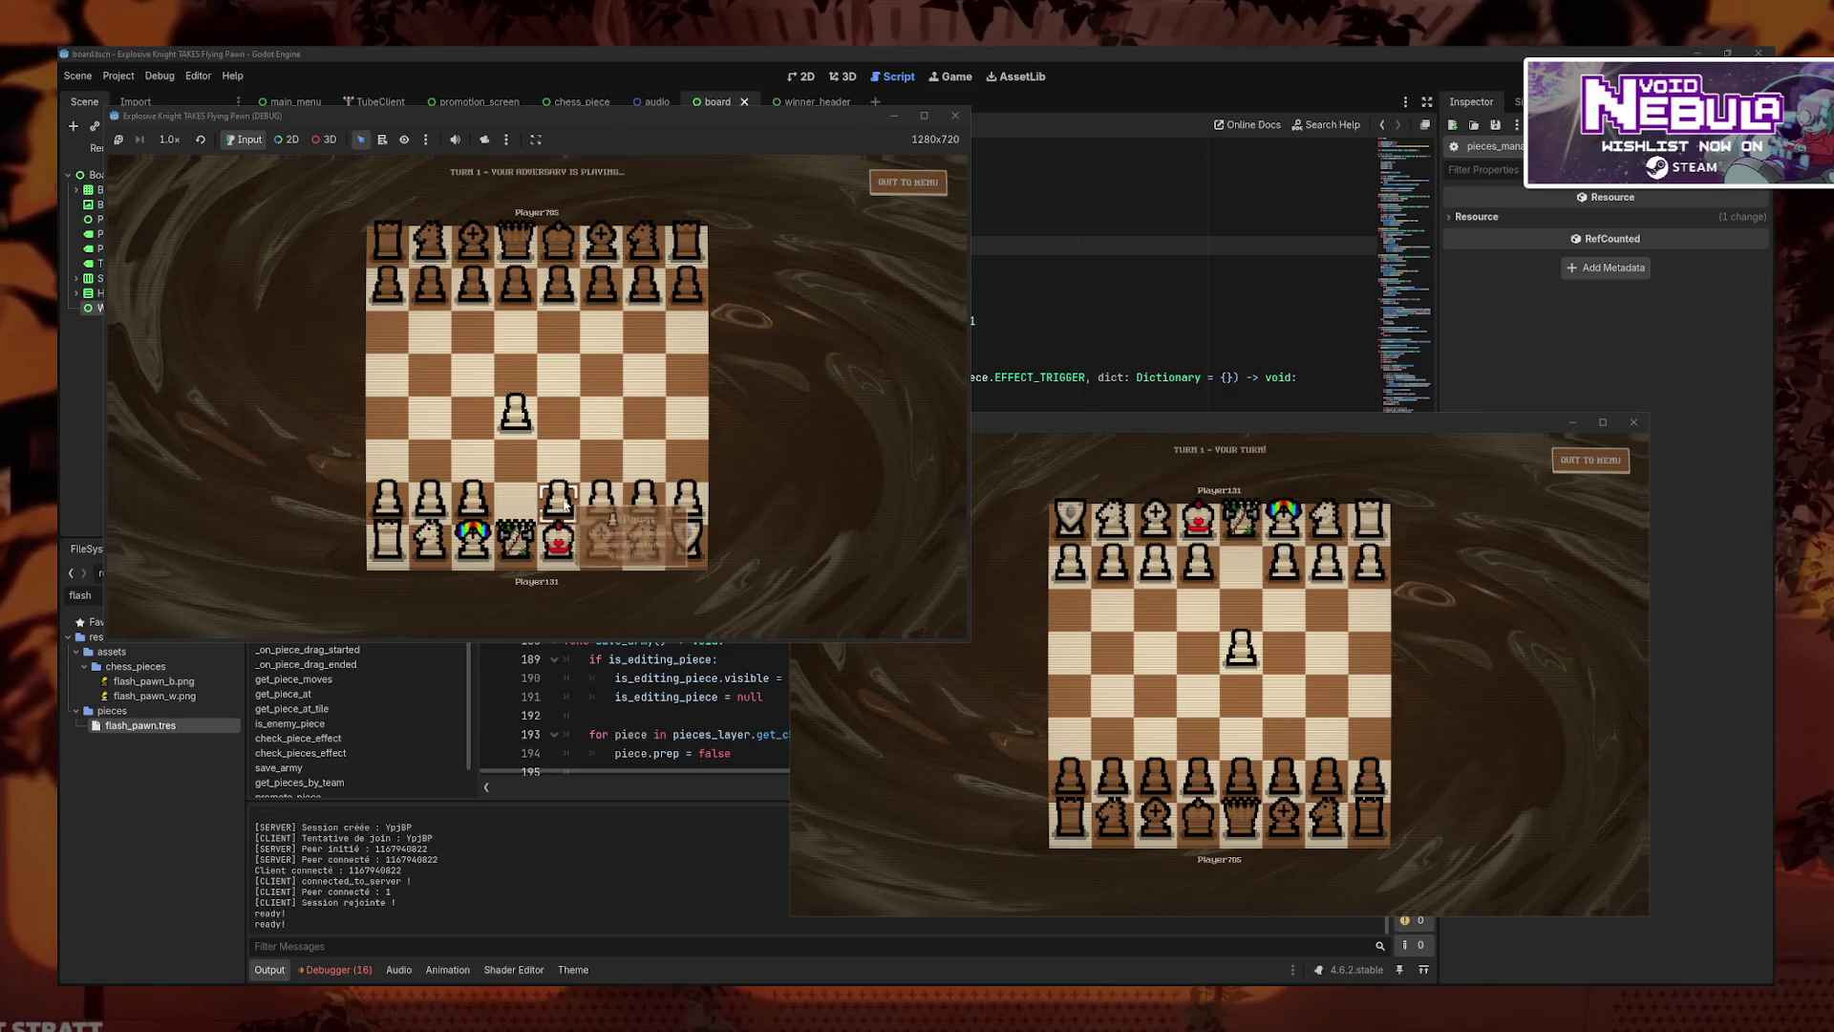
- Trade pawn advances, push a black pawn to e5, and move the white queen to d3
left_click_drag(1241, 564, 1242, 697)
mouse_move(516, 540)
left_mouse_down()
mouse_move(594, 430)
mouse_move(570, 502)
left_mouse_up()
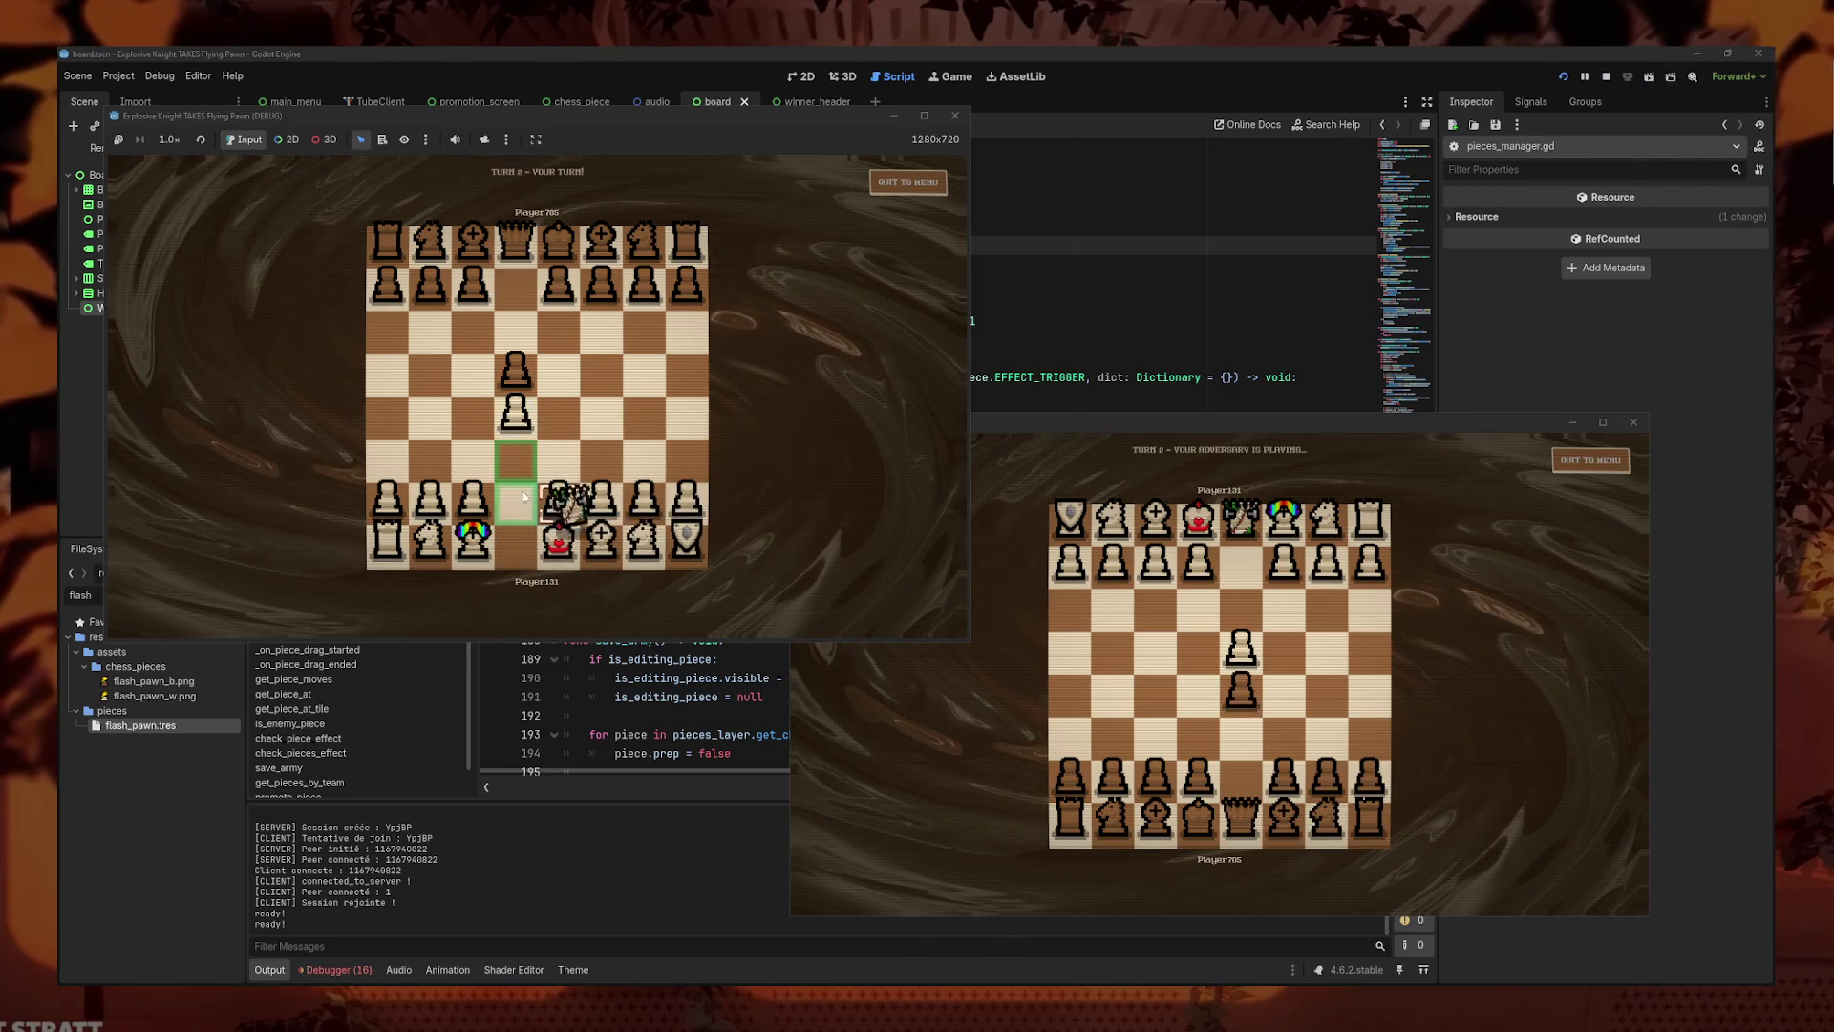
left_click_drag(504, 451, 514, 457)
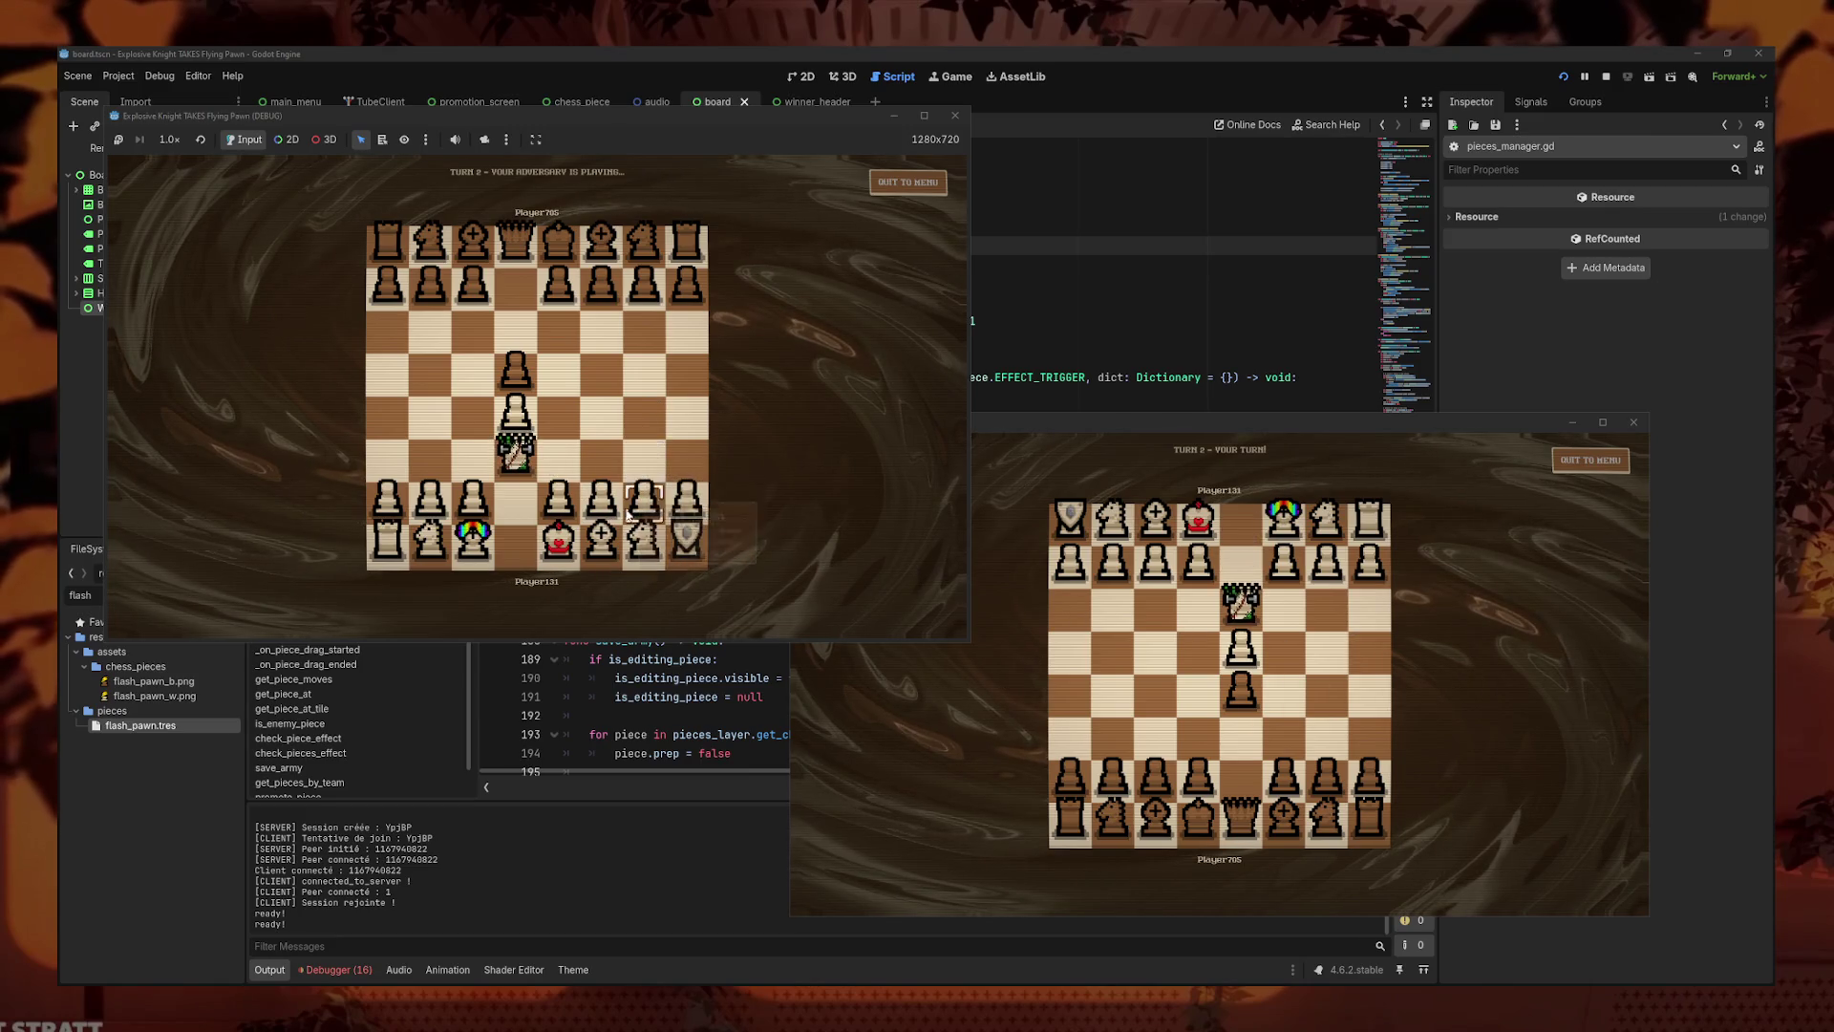
left_click_drag(1285, 776, 1285, 692)
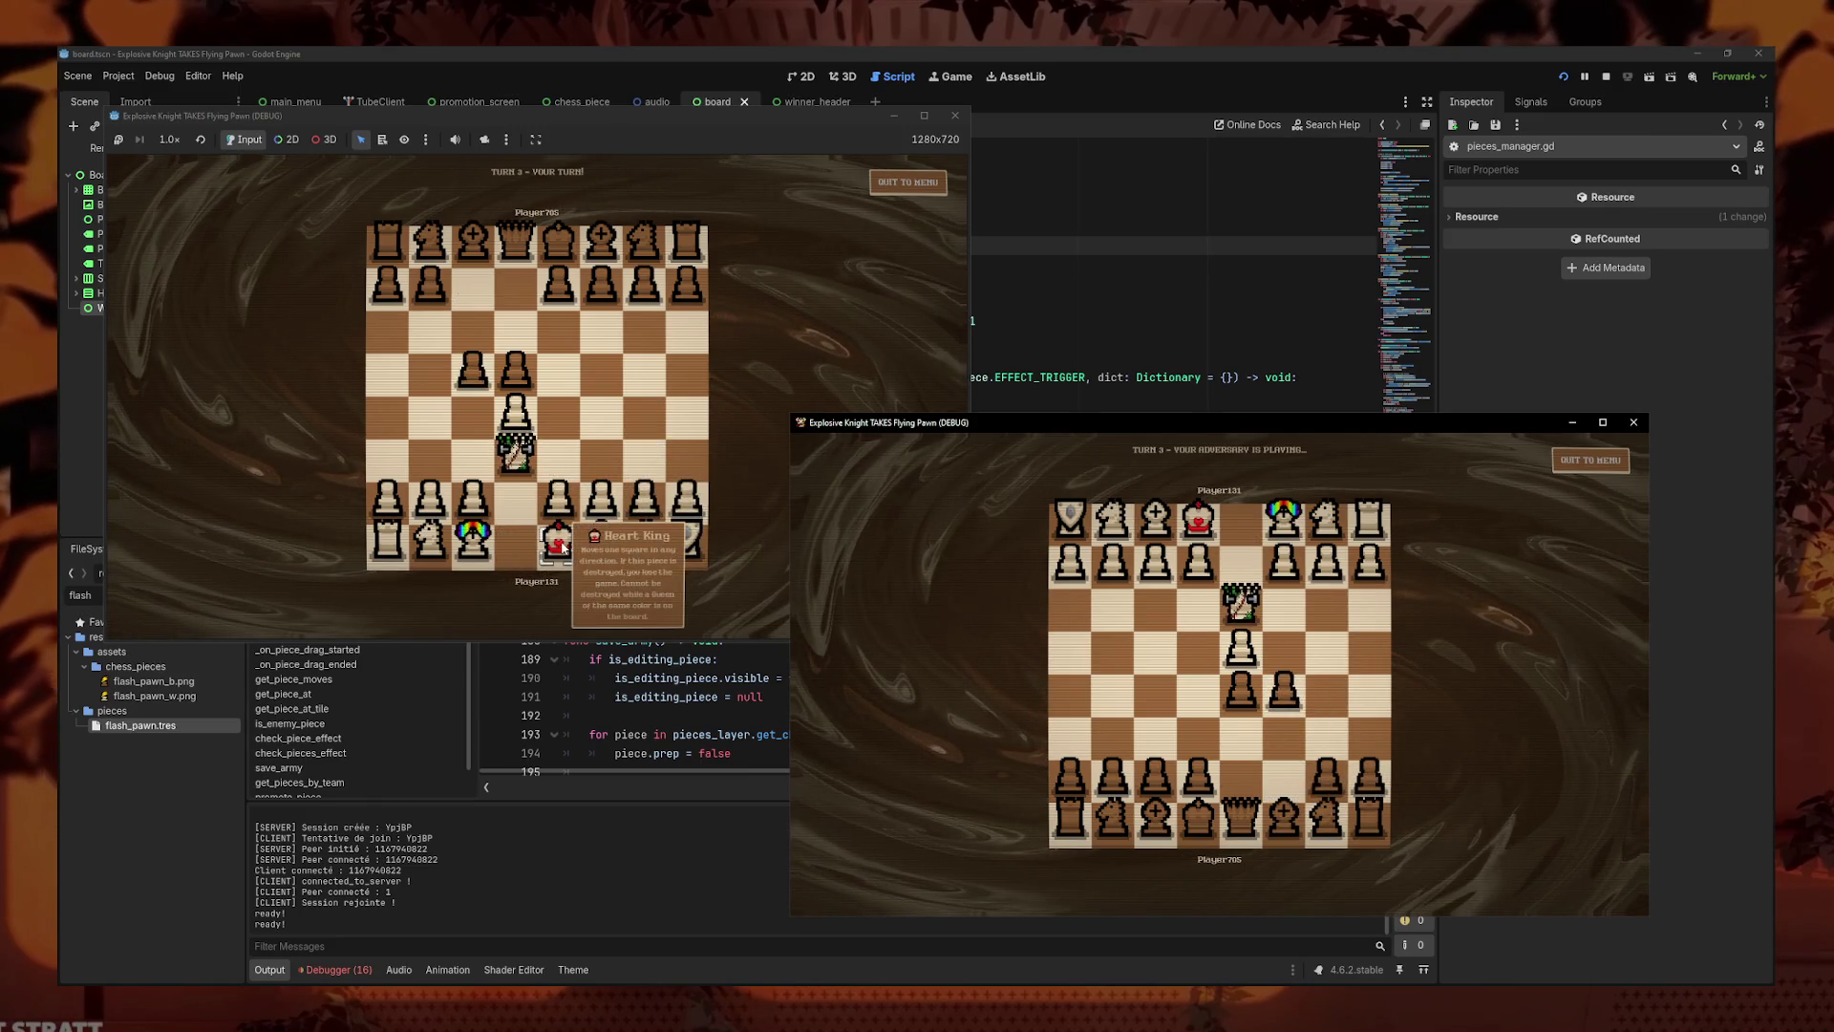
- Maximize the white game window and move the custom piece from d3 to g6
left_click(924, 115)
mouse_move(980, 795)
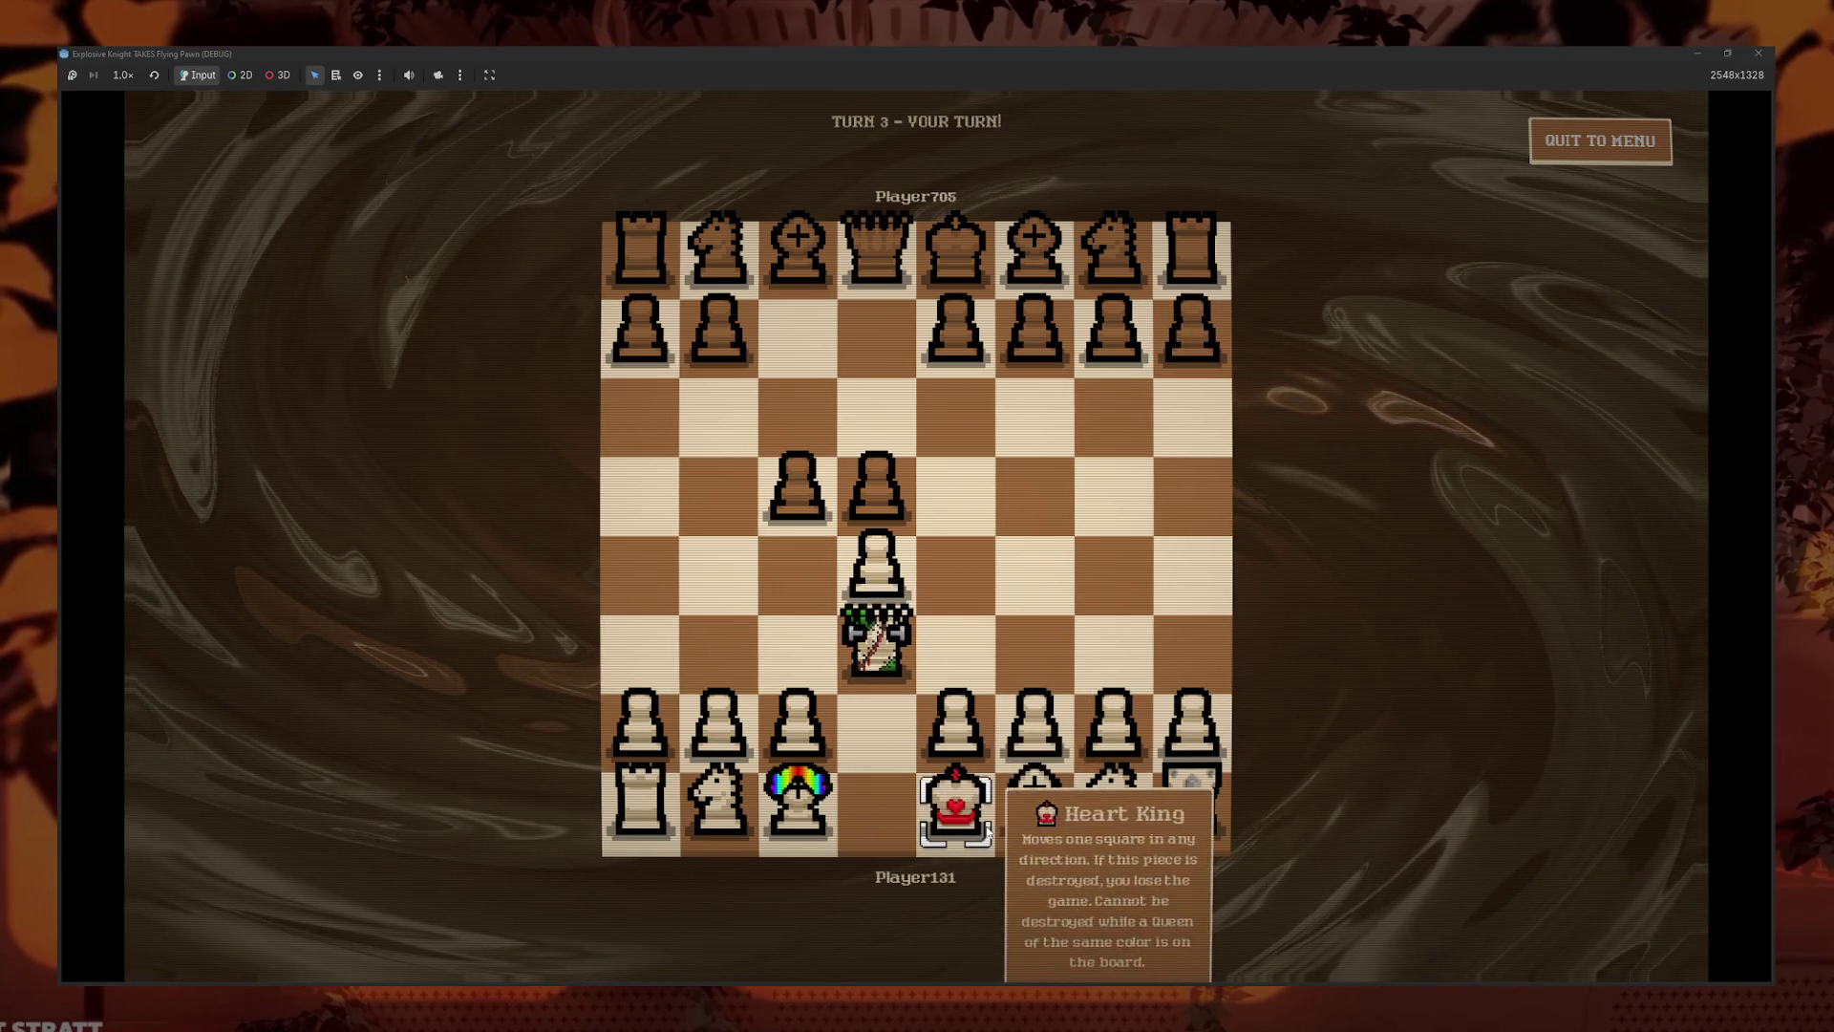
left_click(884, 661)
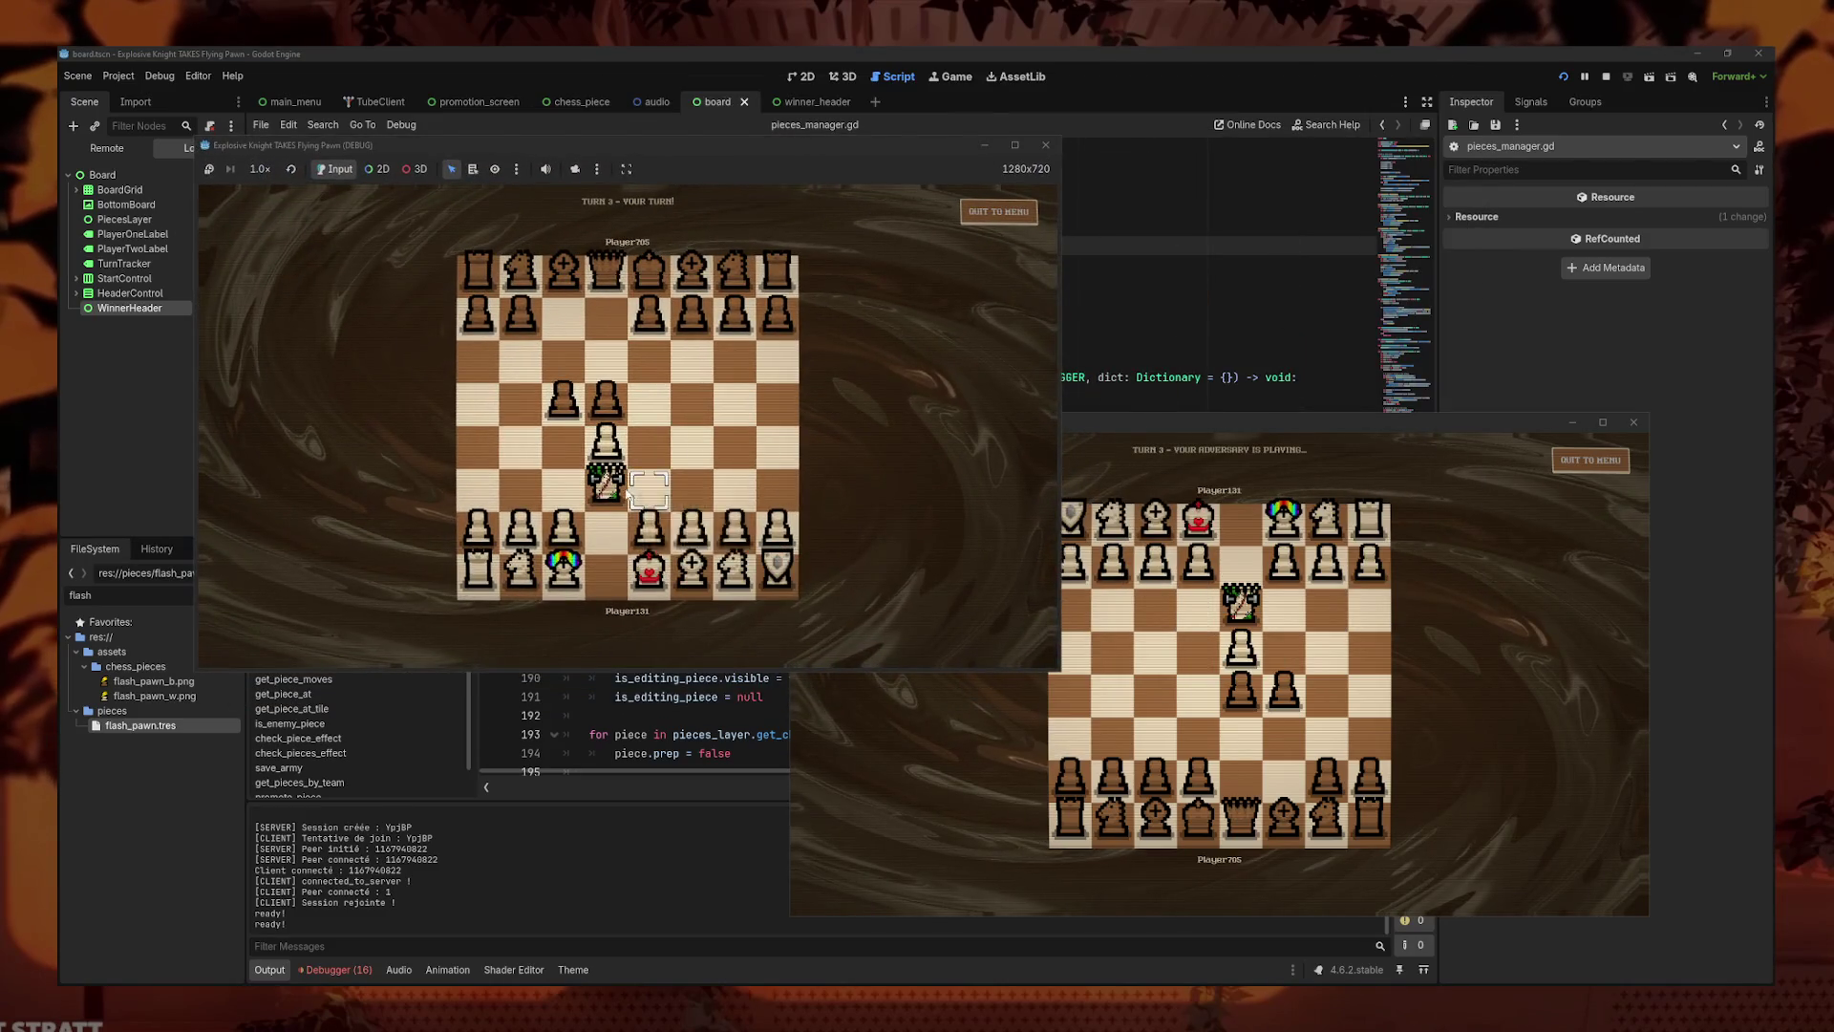
left_click(609, 481)
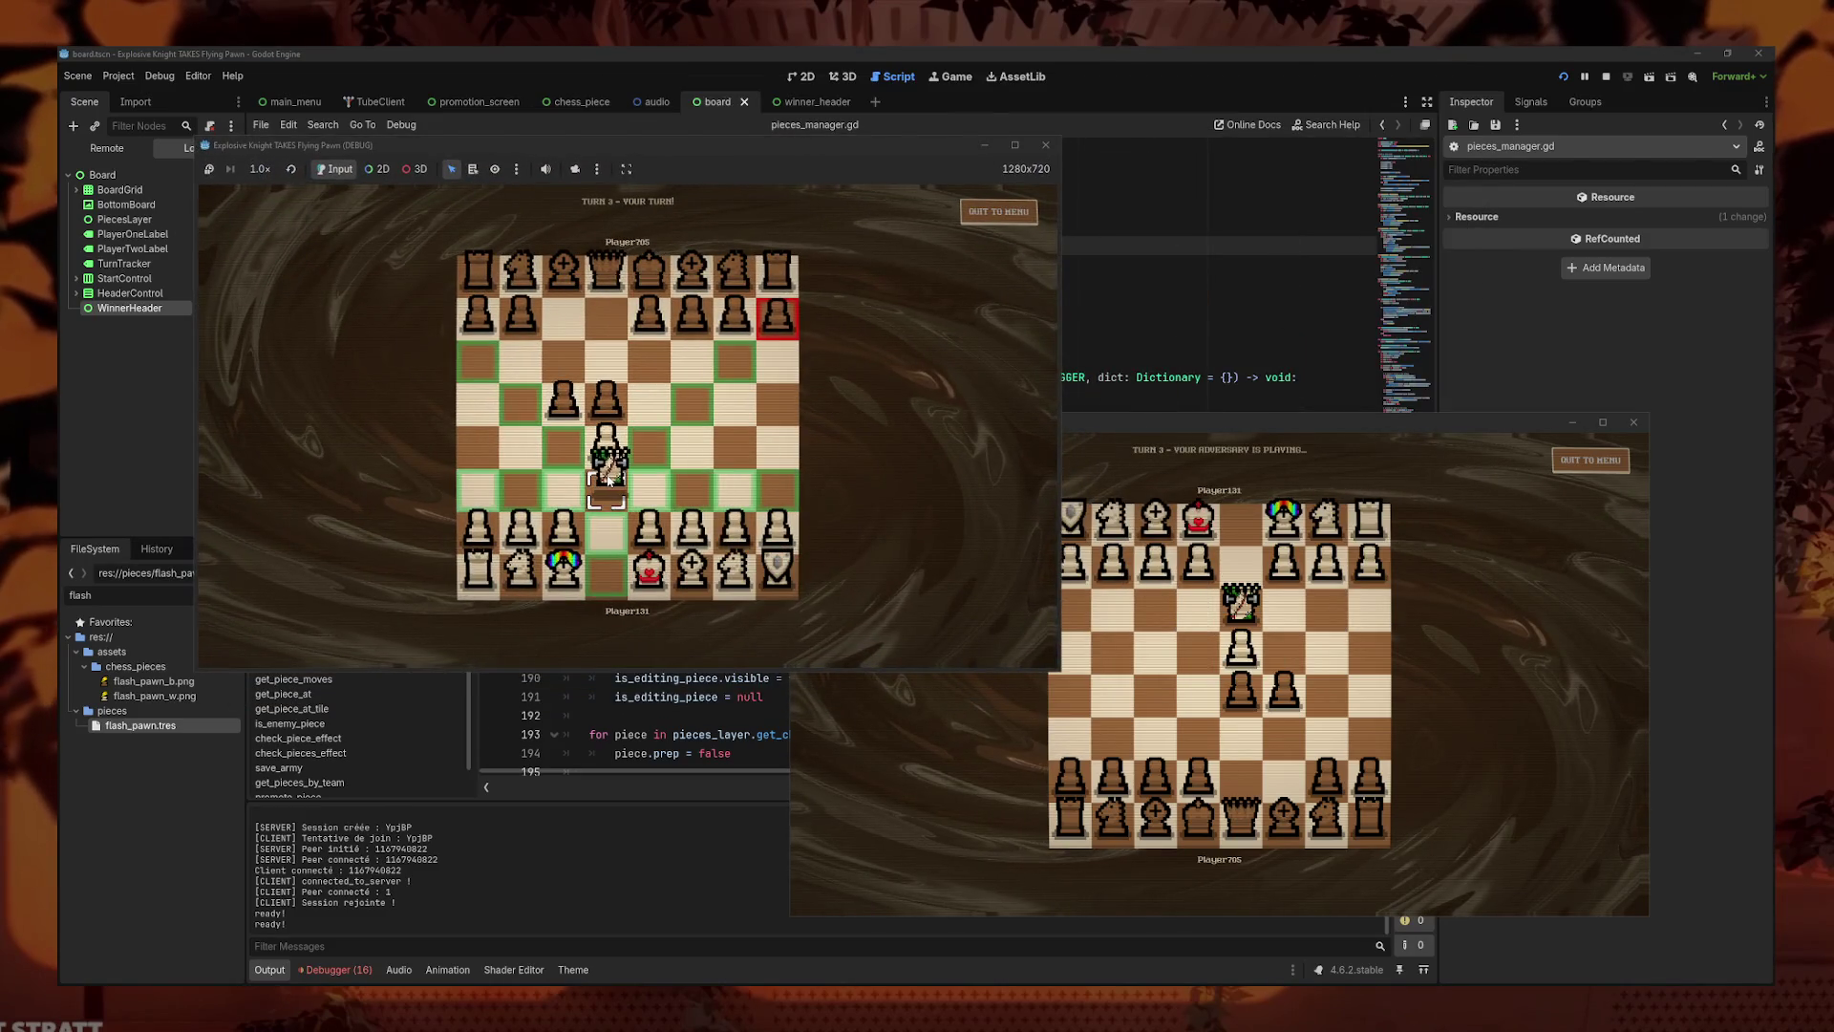
left_click(736, 357)
- Make a black move, then capture a black piece with the white queen
left_click(1108, 741)
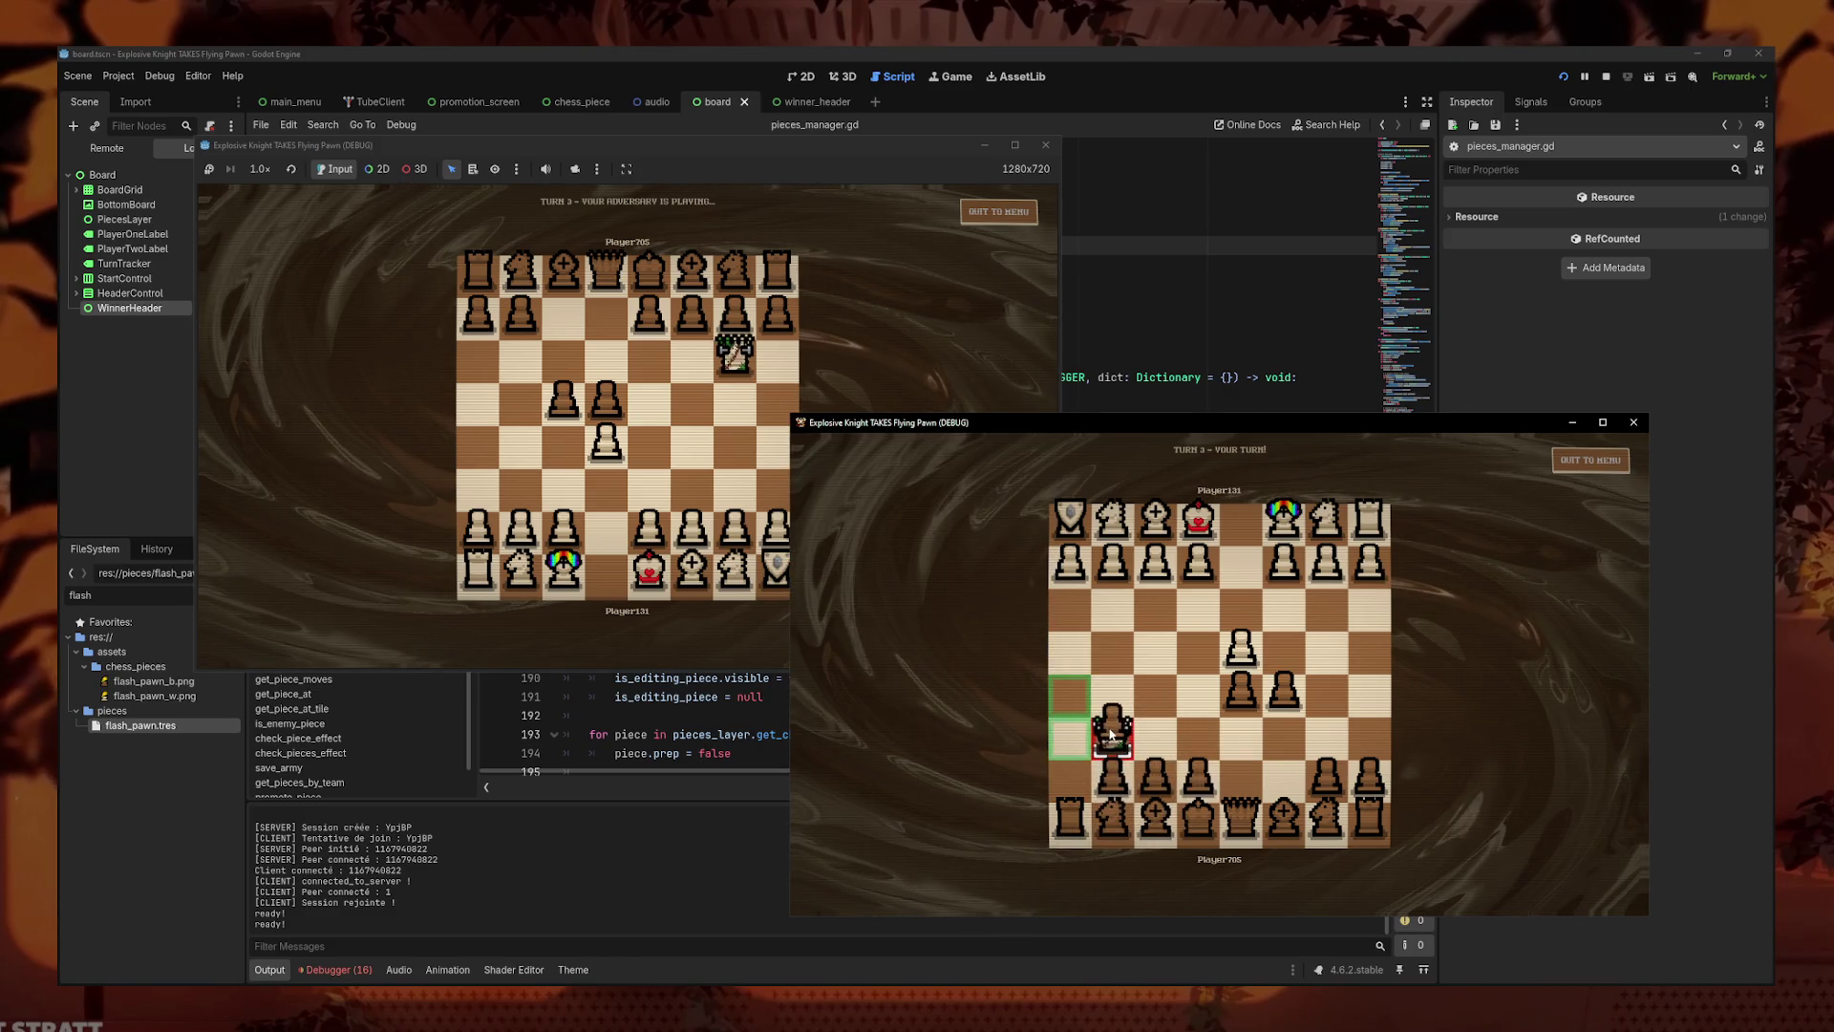
left_click(1155, 731)
left_click(651, 367)
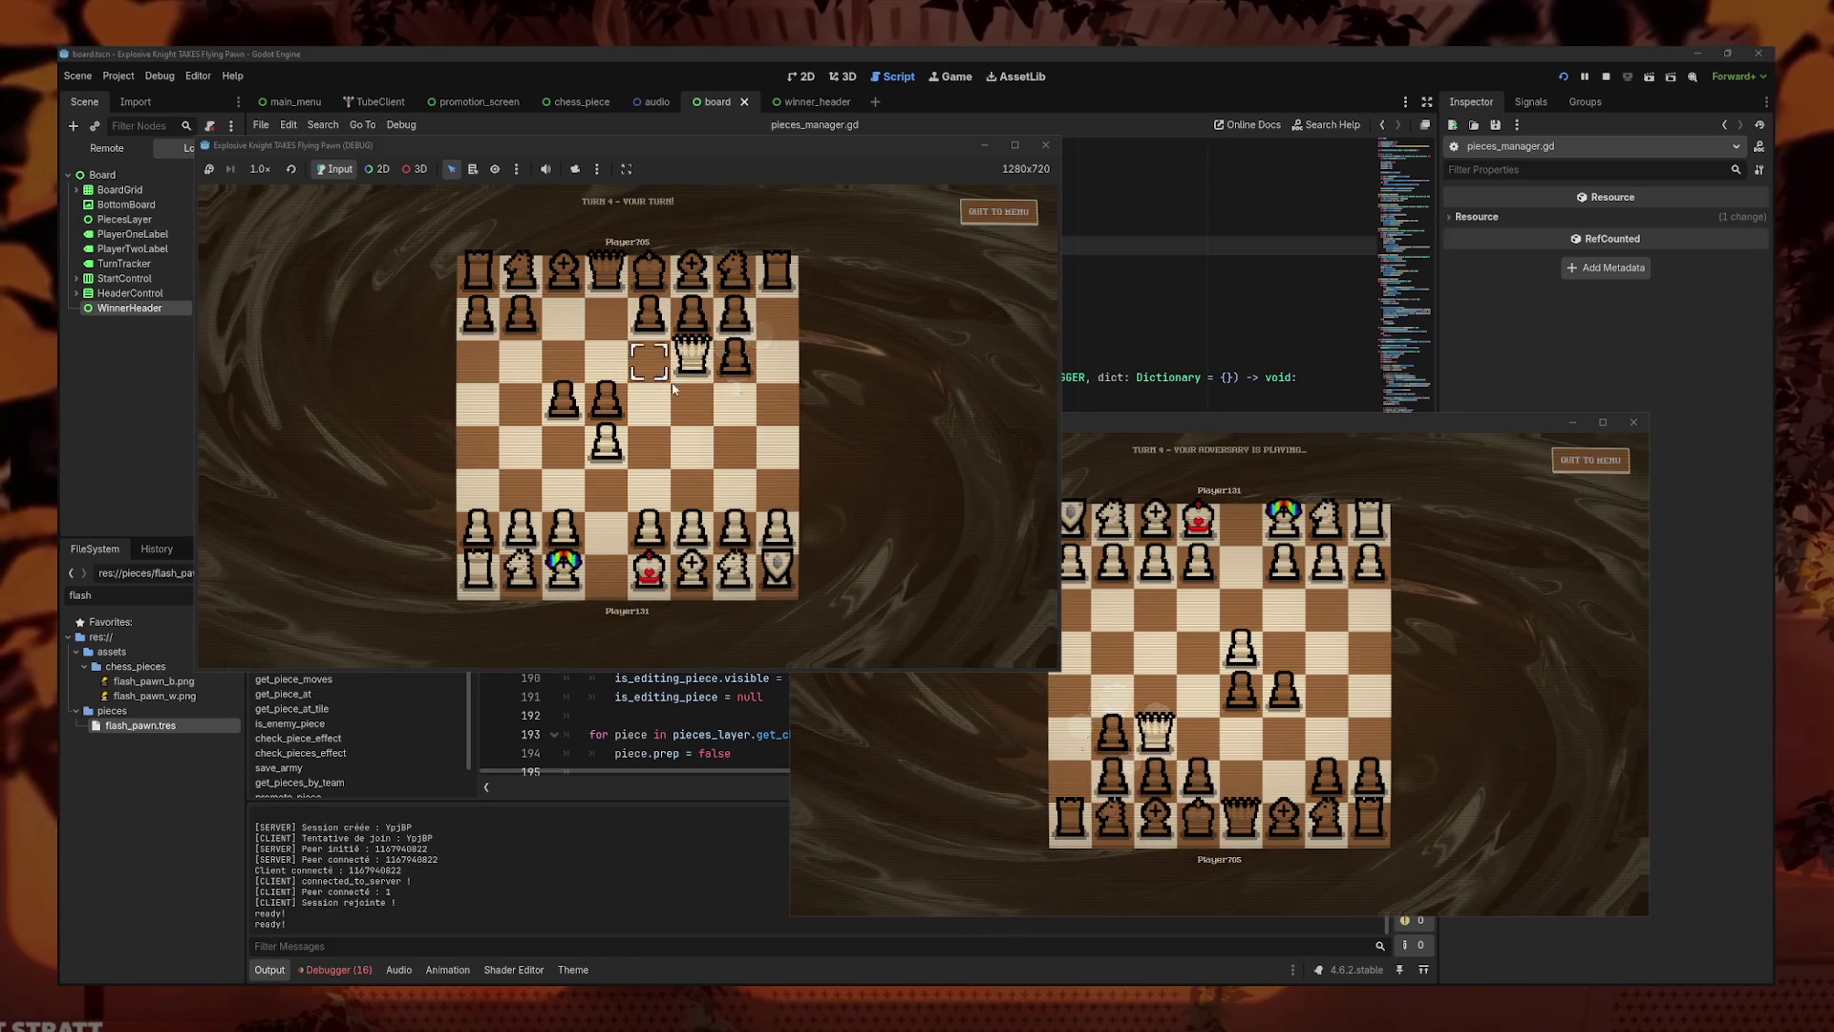
left_click(709, 375)
left_click(699, 366)
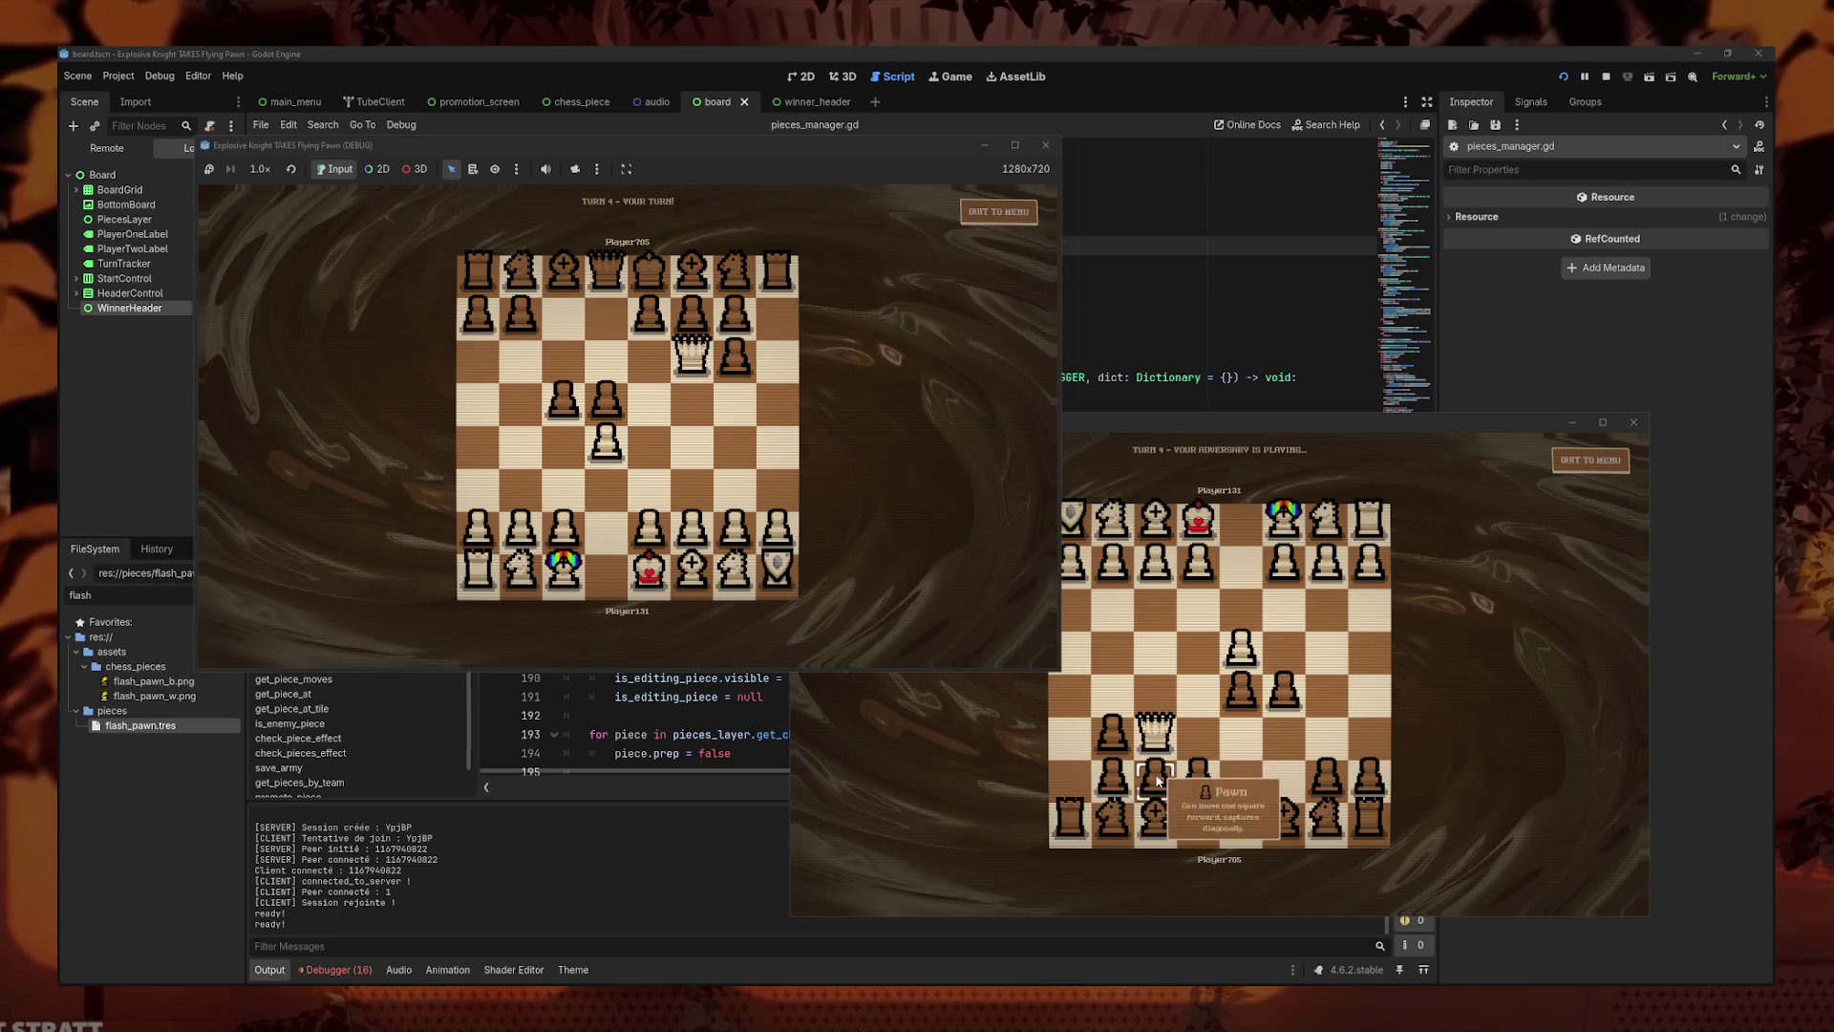
left_click(688, 353)
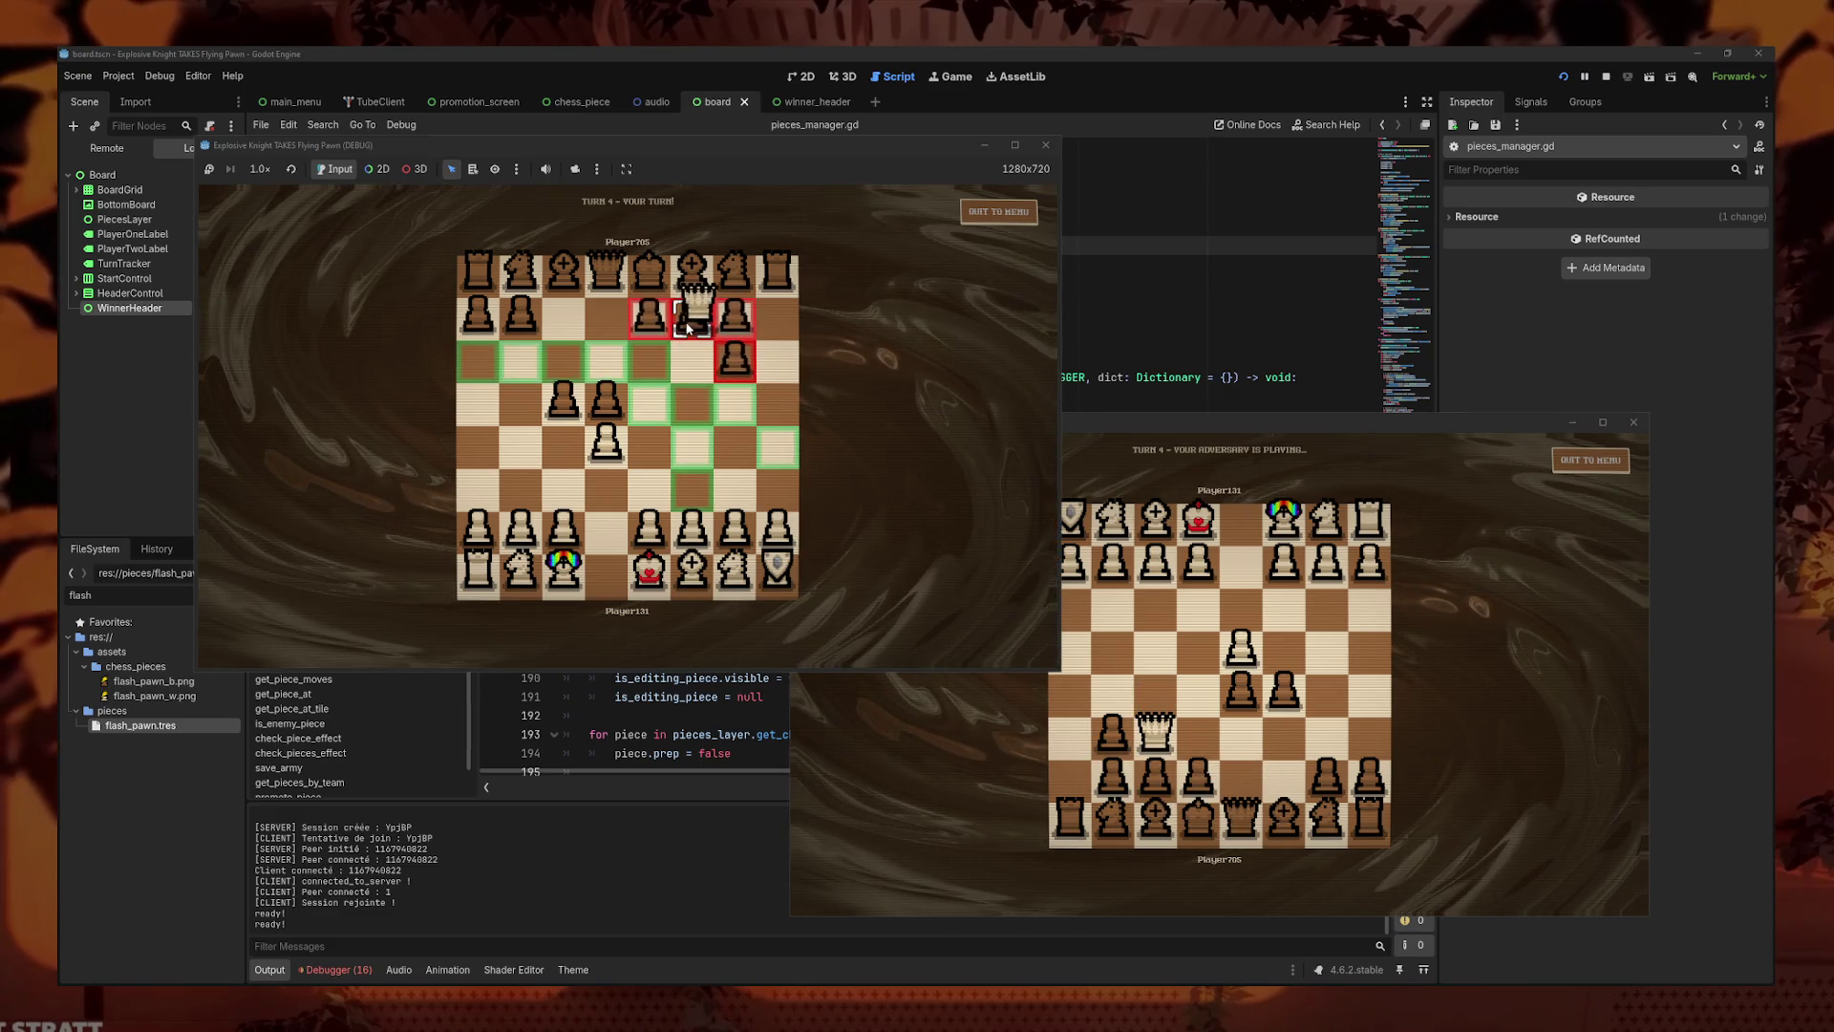
left_click(1279, 812)
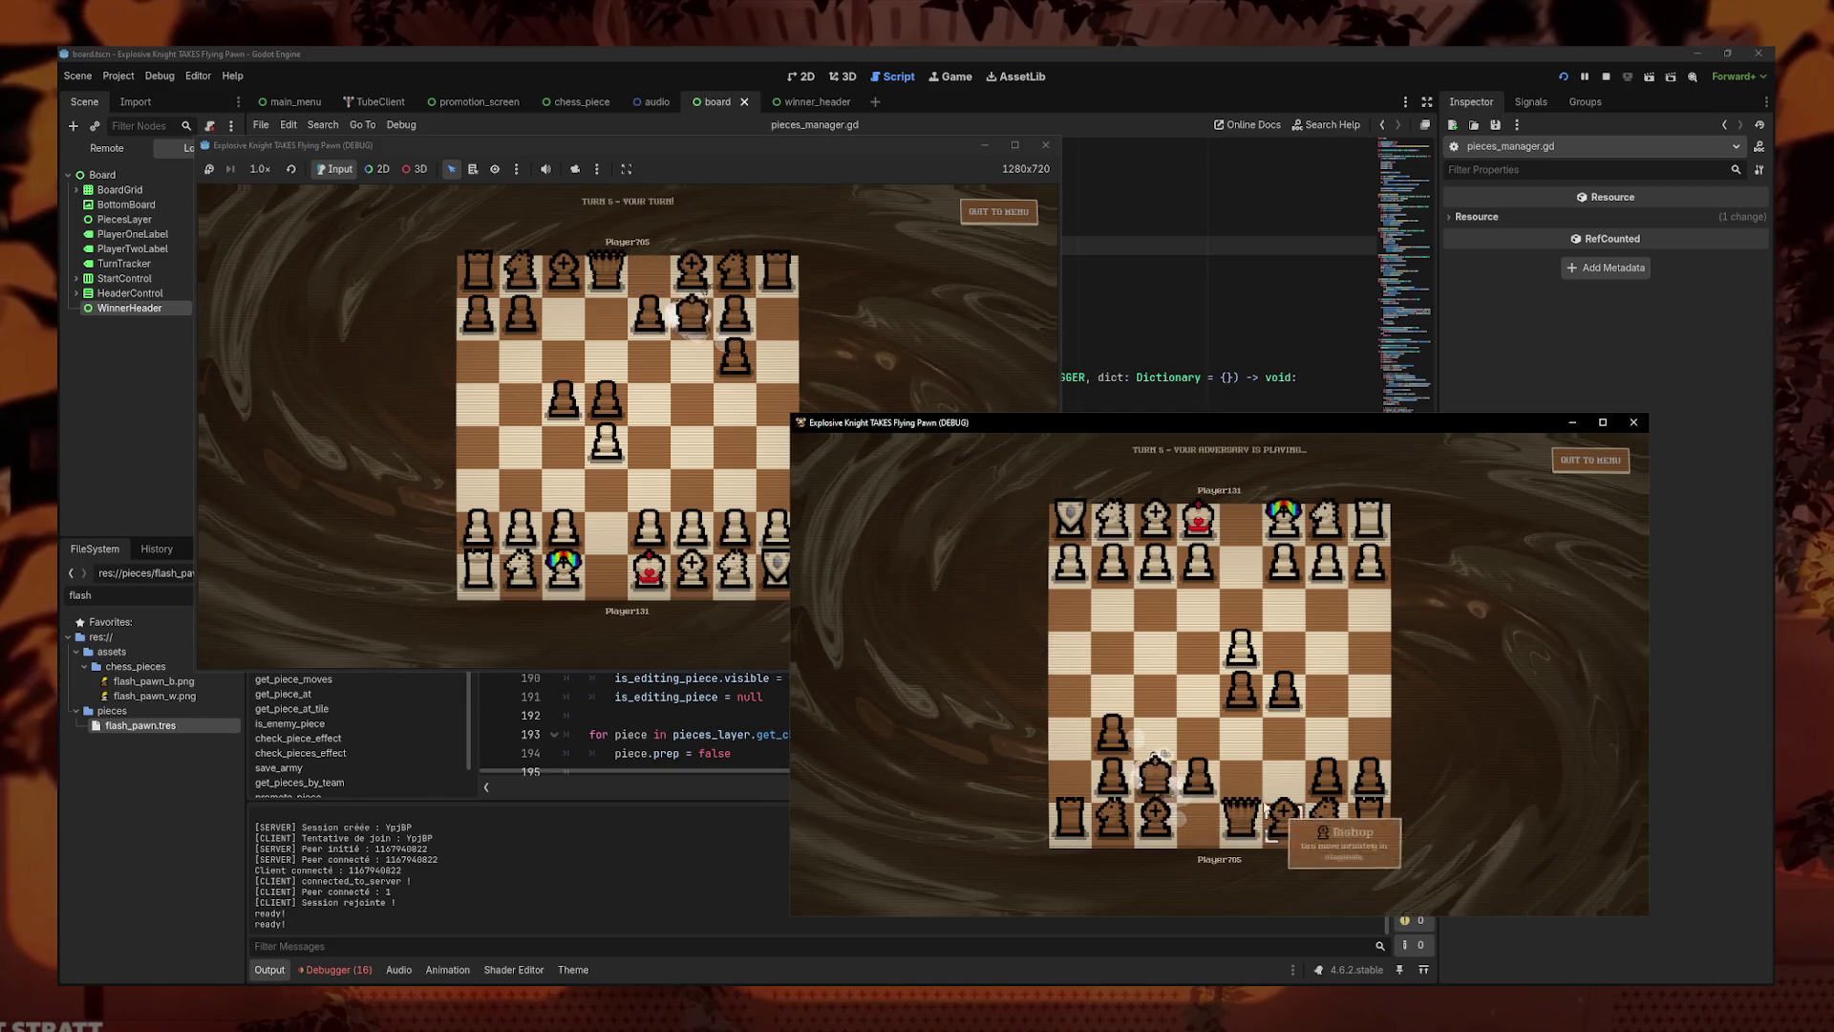
- Move the white king to e2 and exchange further pawn advances
left_click(649, 584)
left_click(608, 538)
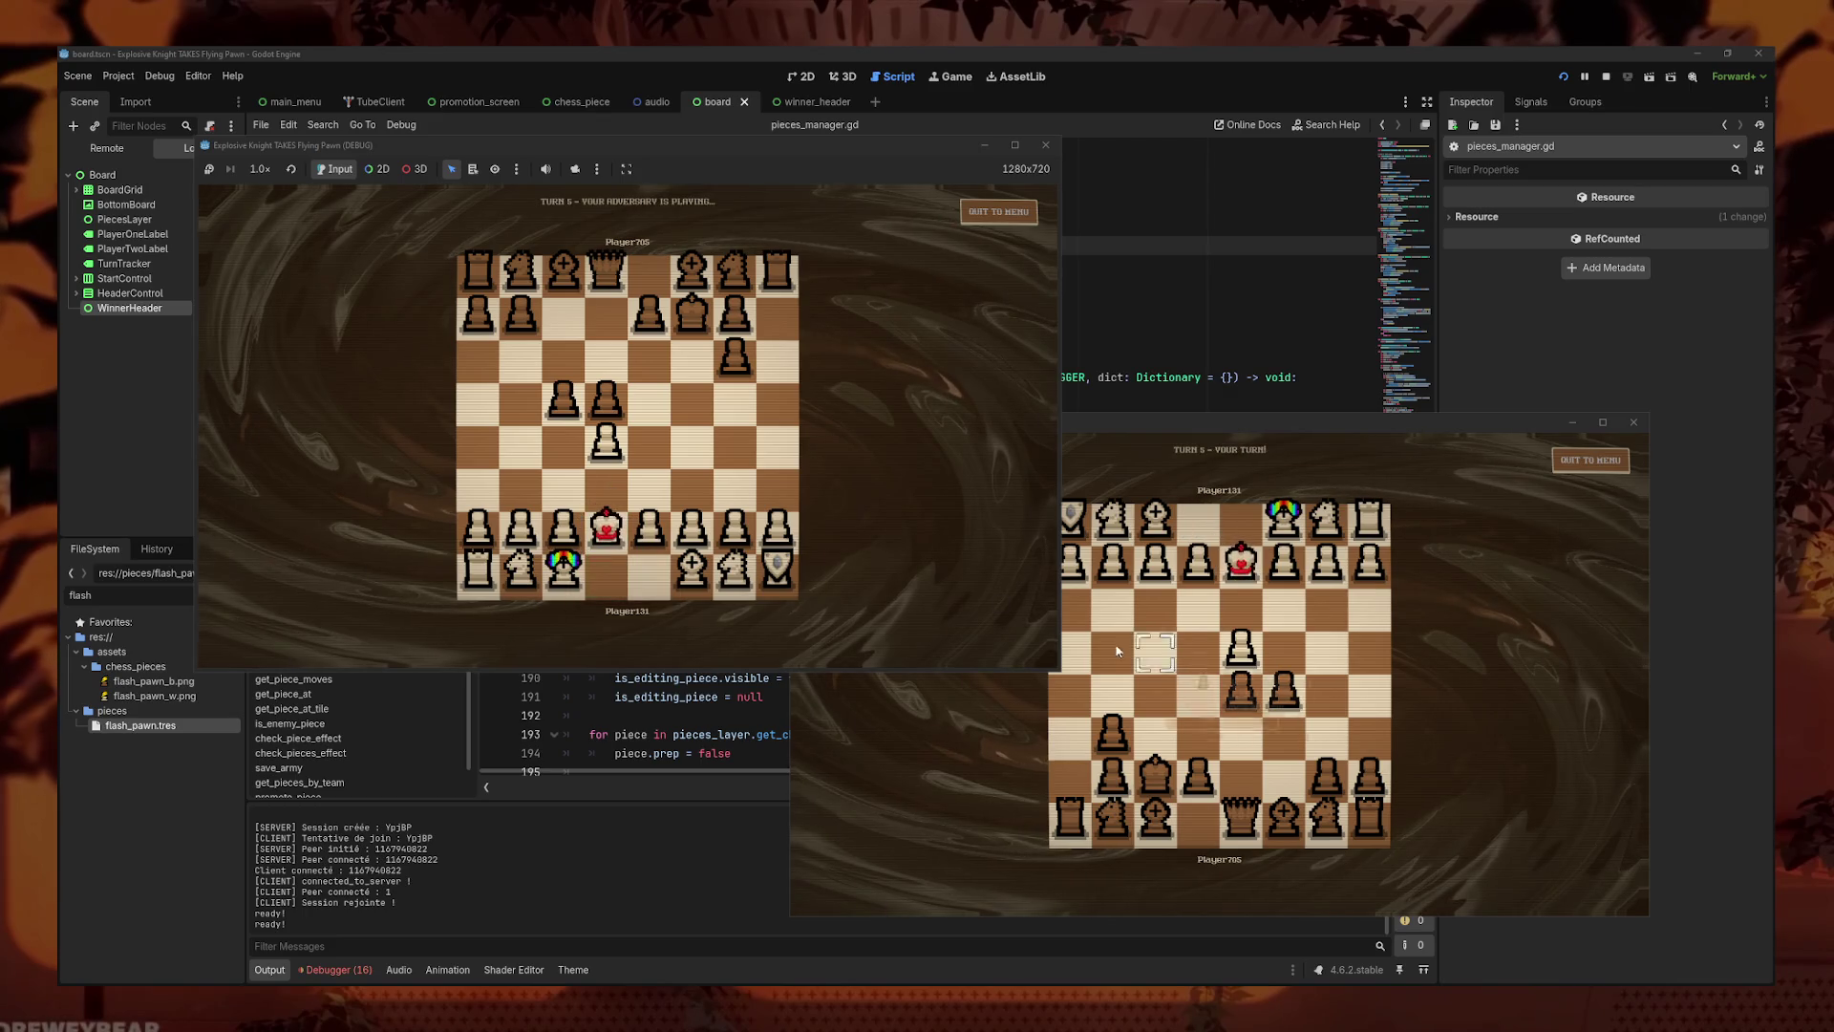
left_click(1285, 688)
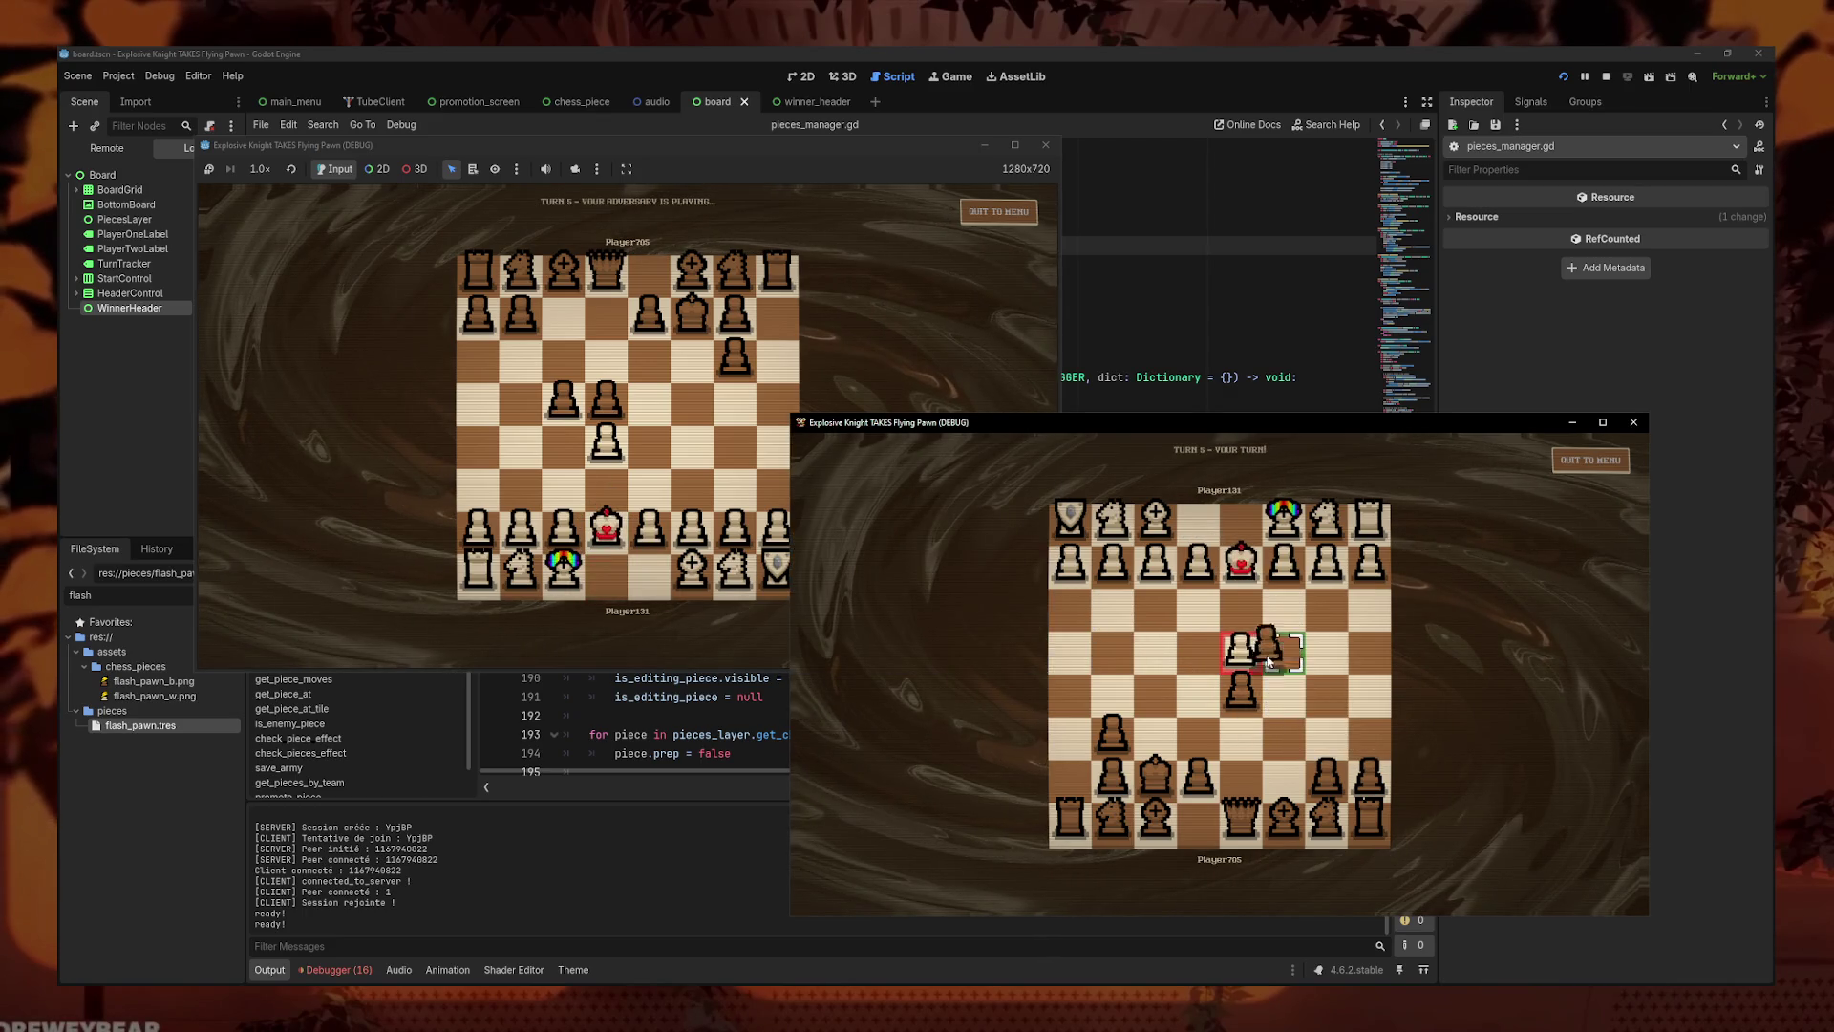
left_click(1307, 661)
left_click(650, 526)
left_click(649, 484)
left_click(1284, 646)
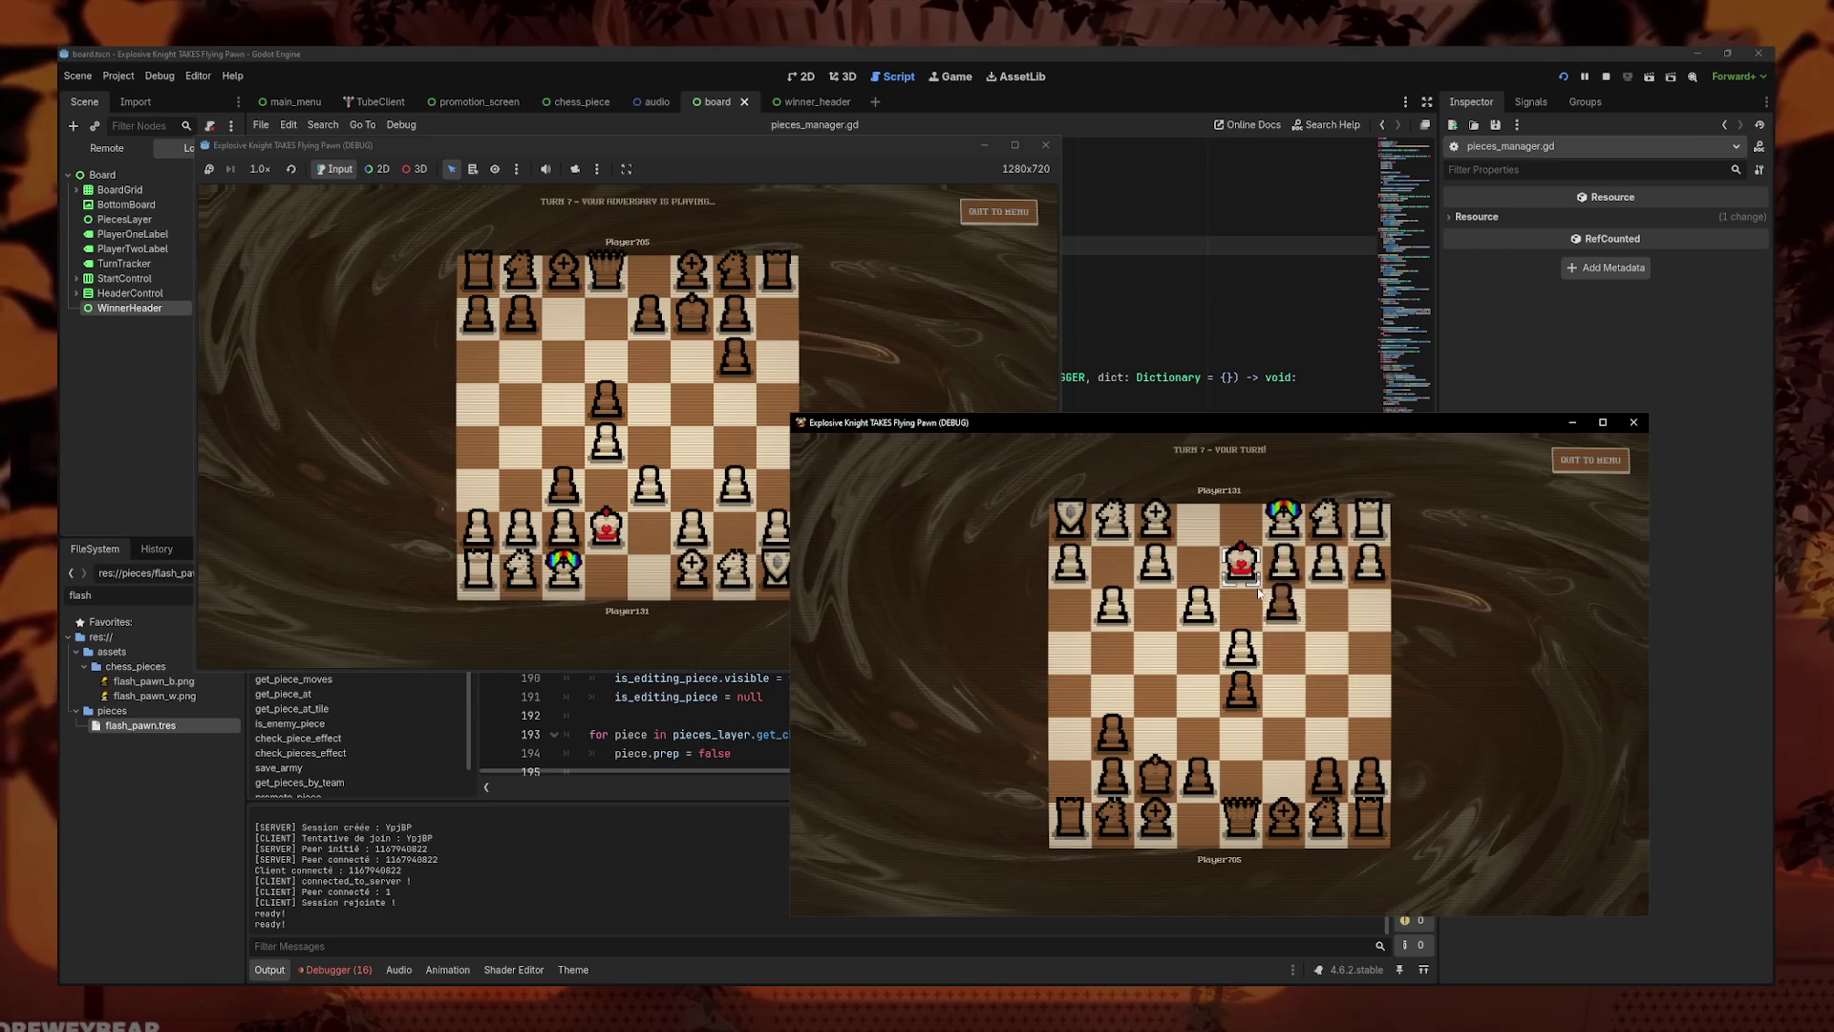
- Bring the white window forward, maximize it, and read the custom pieces' info cards
mouse_move(1239, 571)
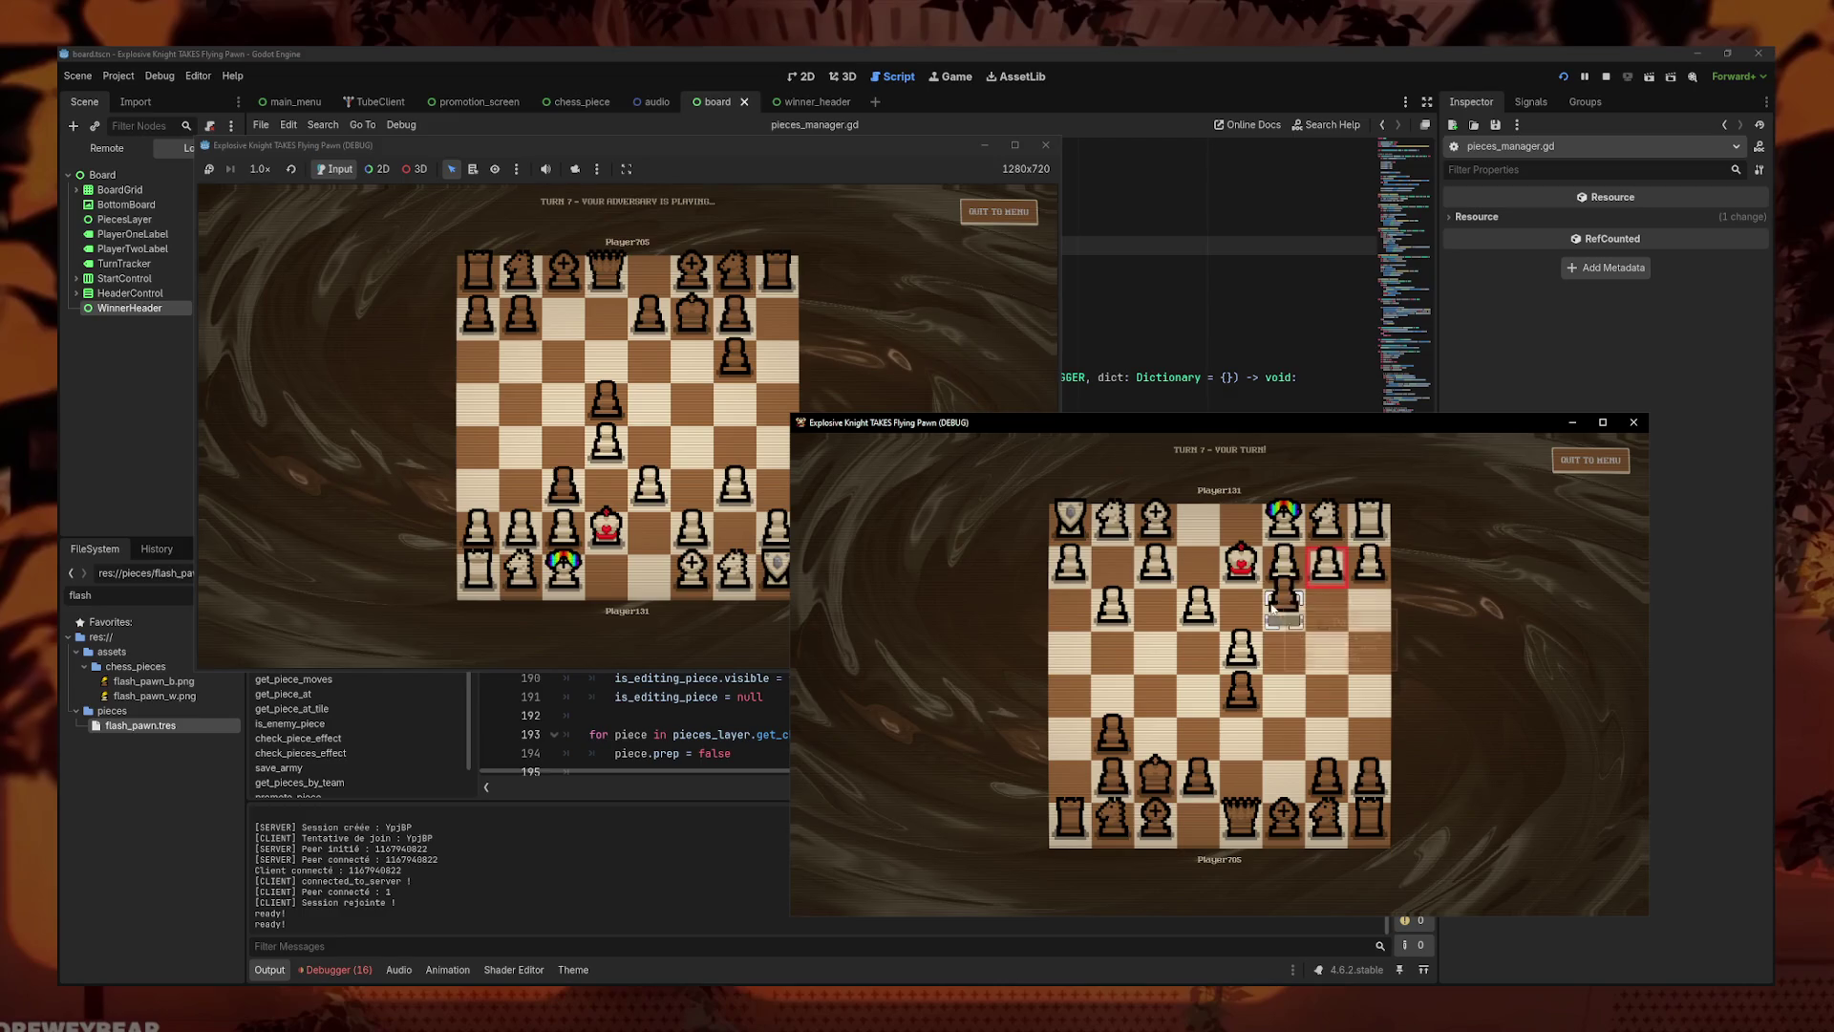
left_click(909, 182)
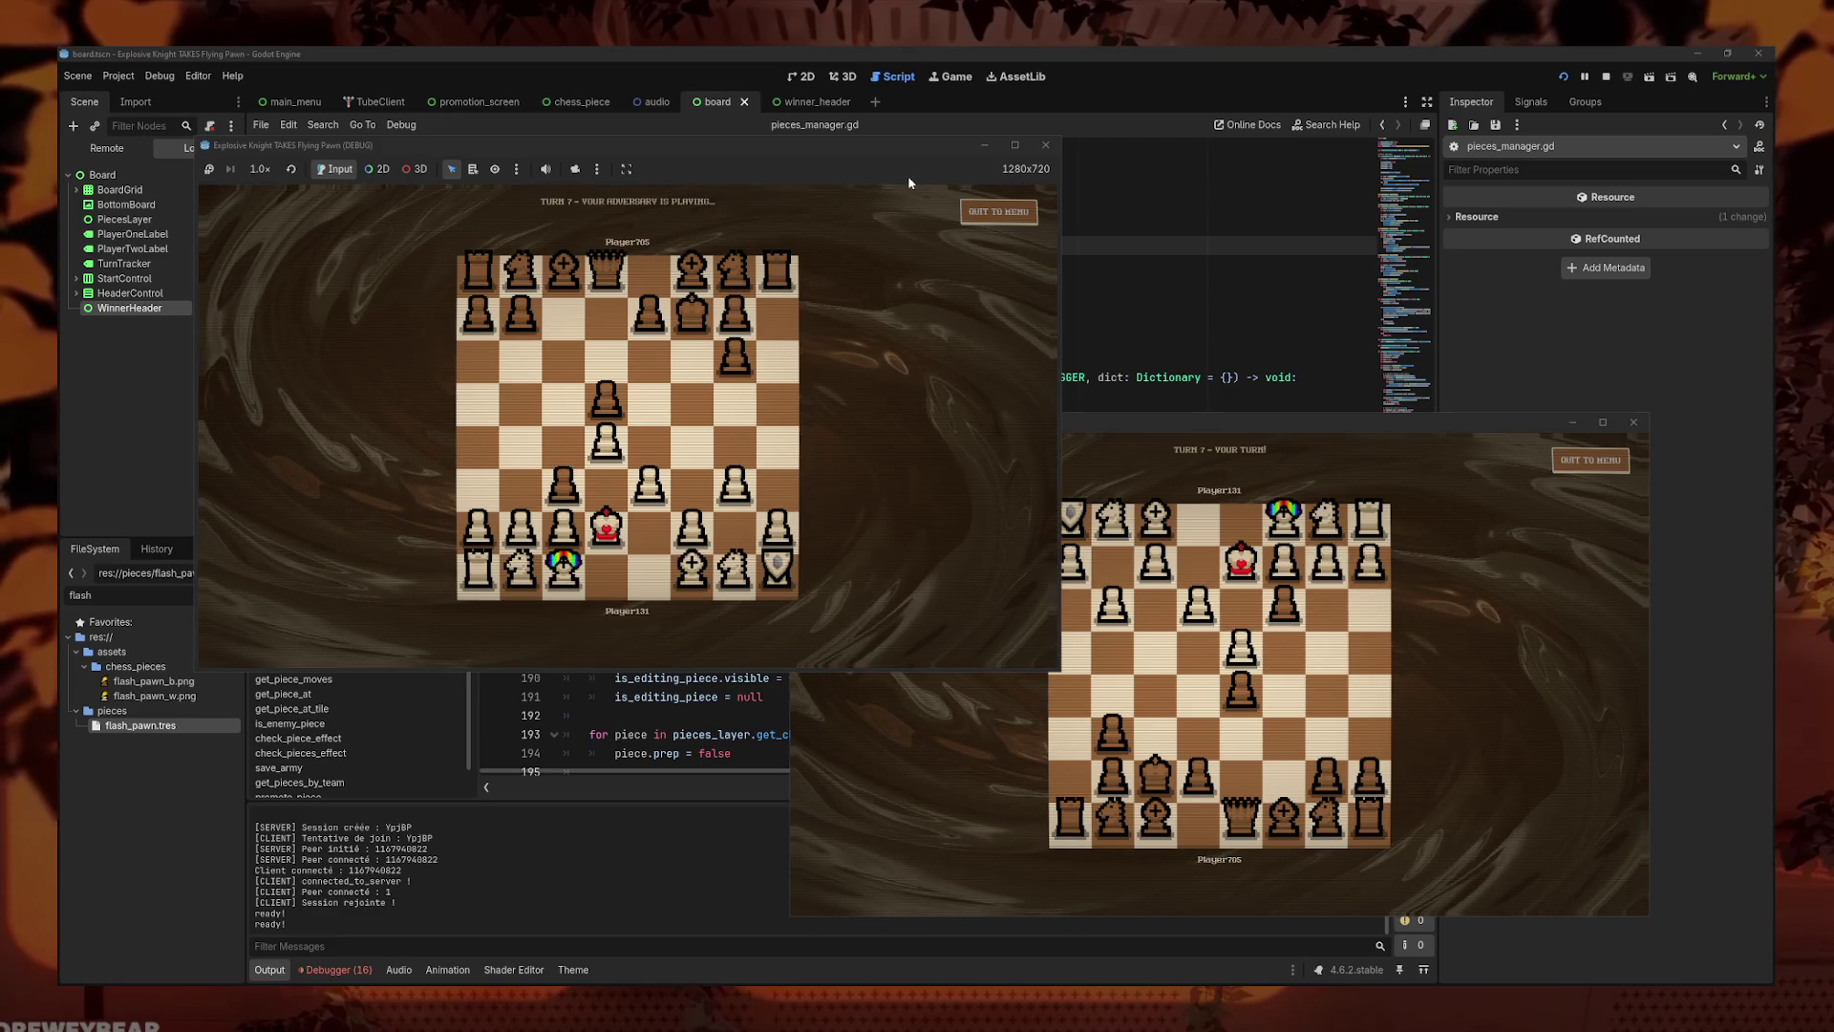
mouse_move(622, 543)
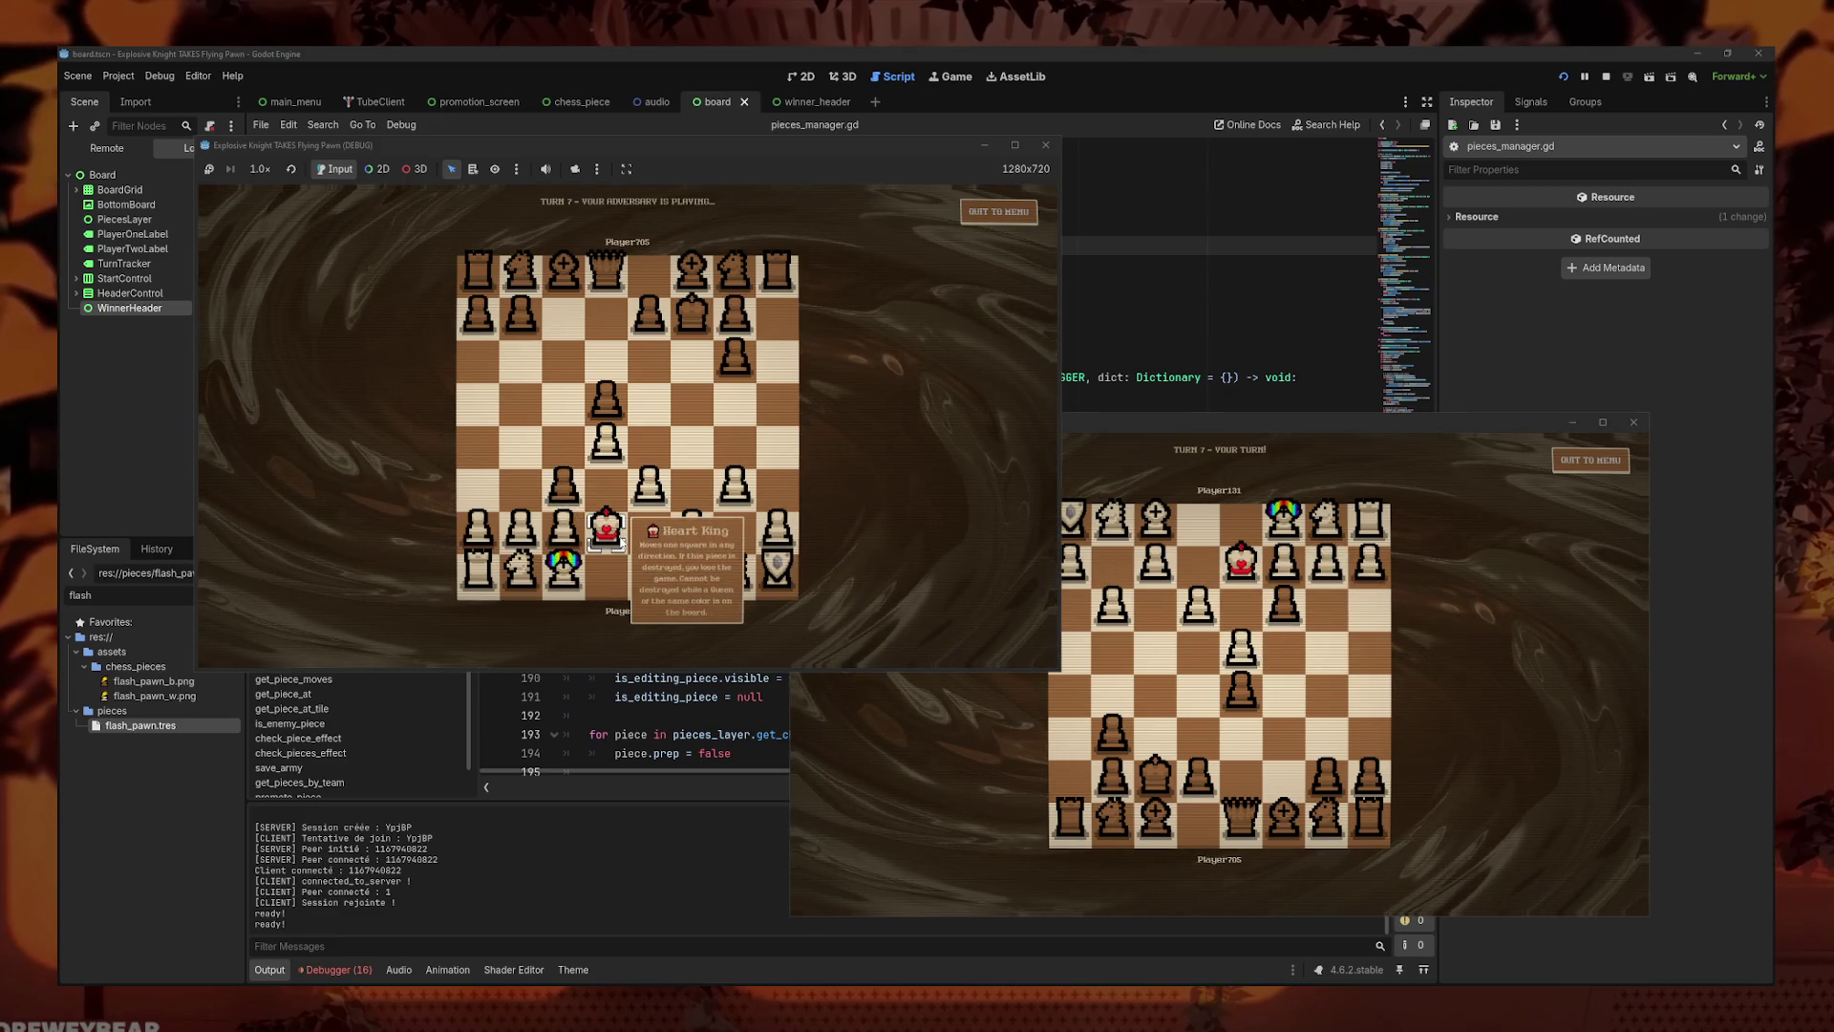
mouse_move(578, 577)
left_click(1015, 144)
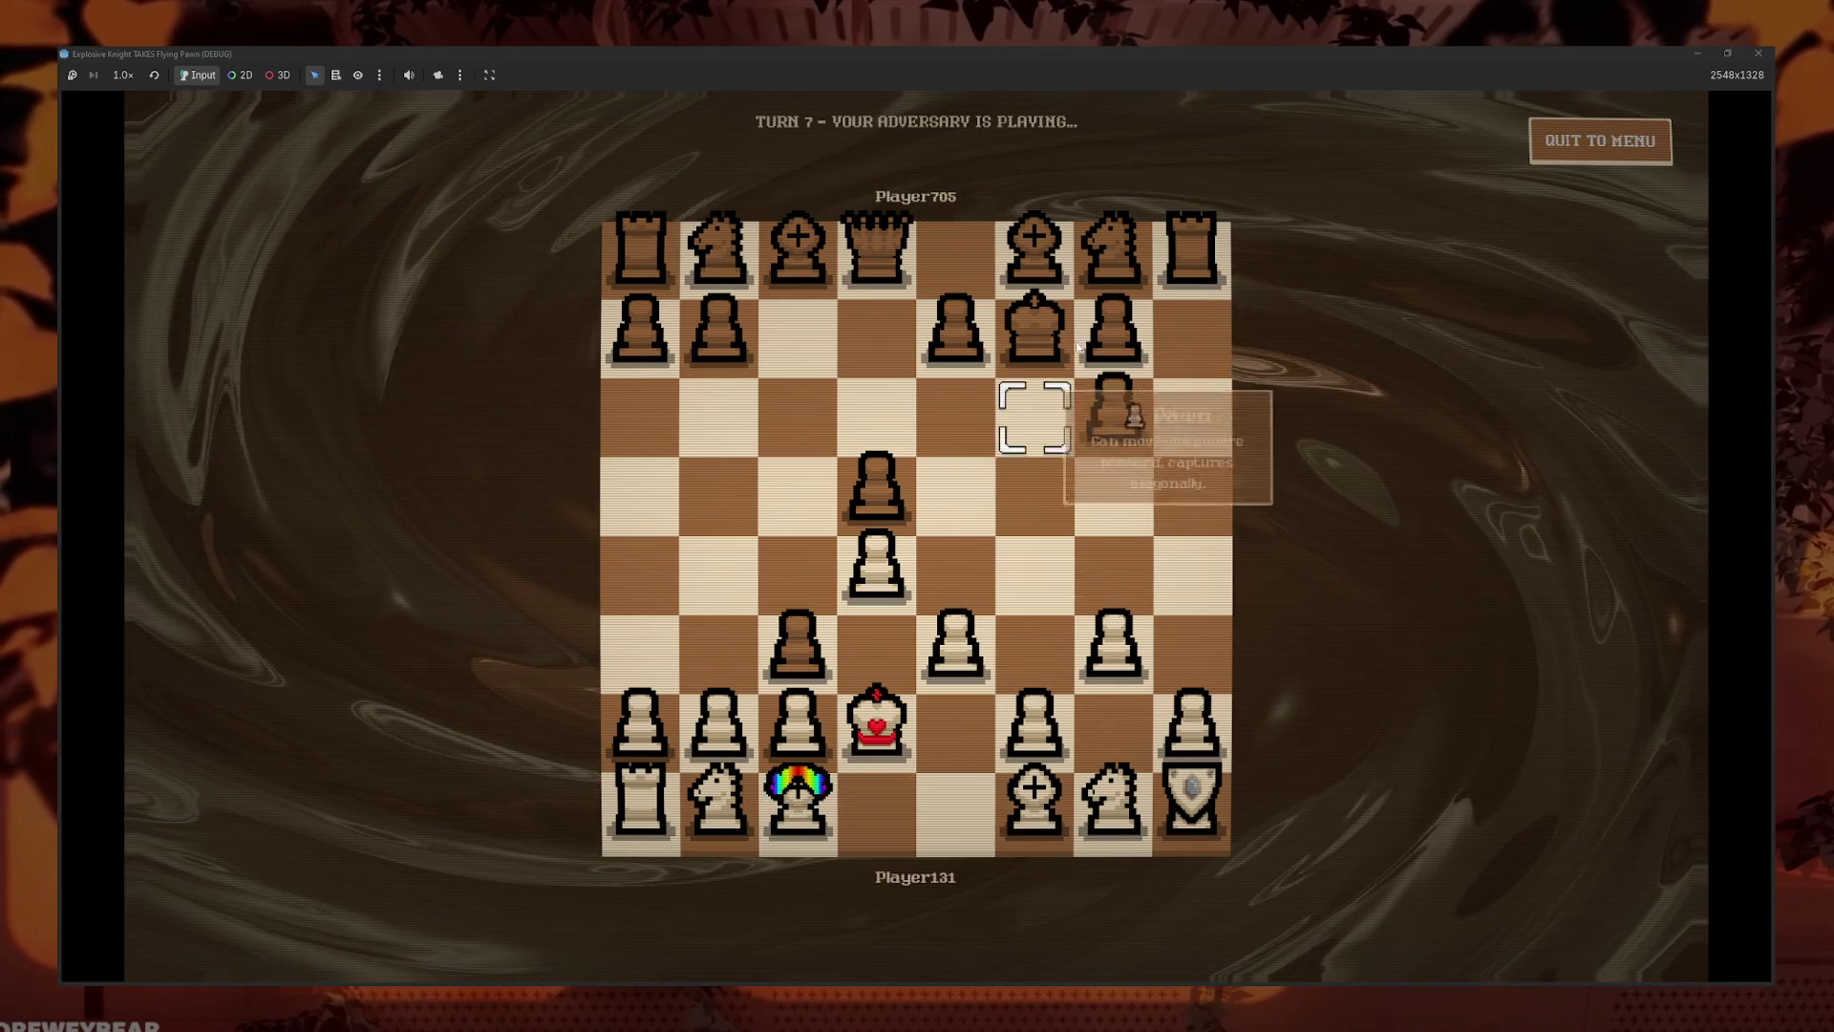
mouse_move(875, 732)
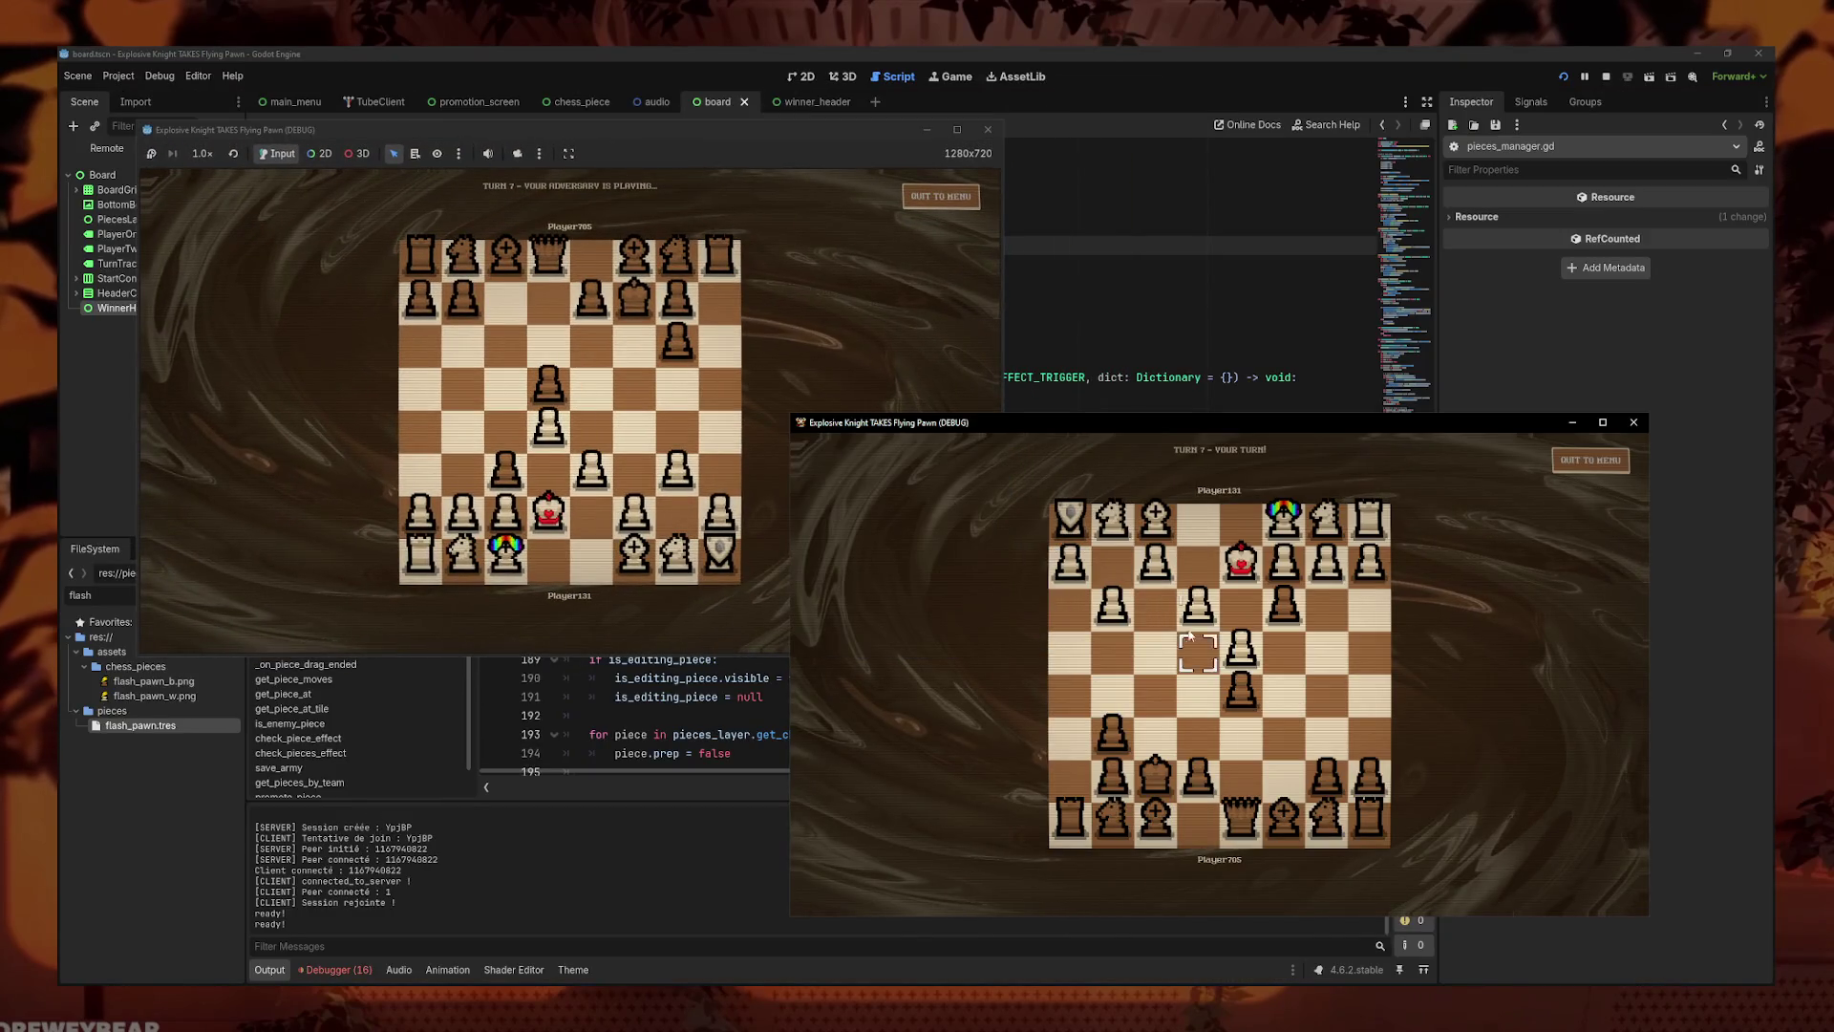
mouse_move(1227, 558)
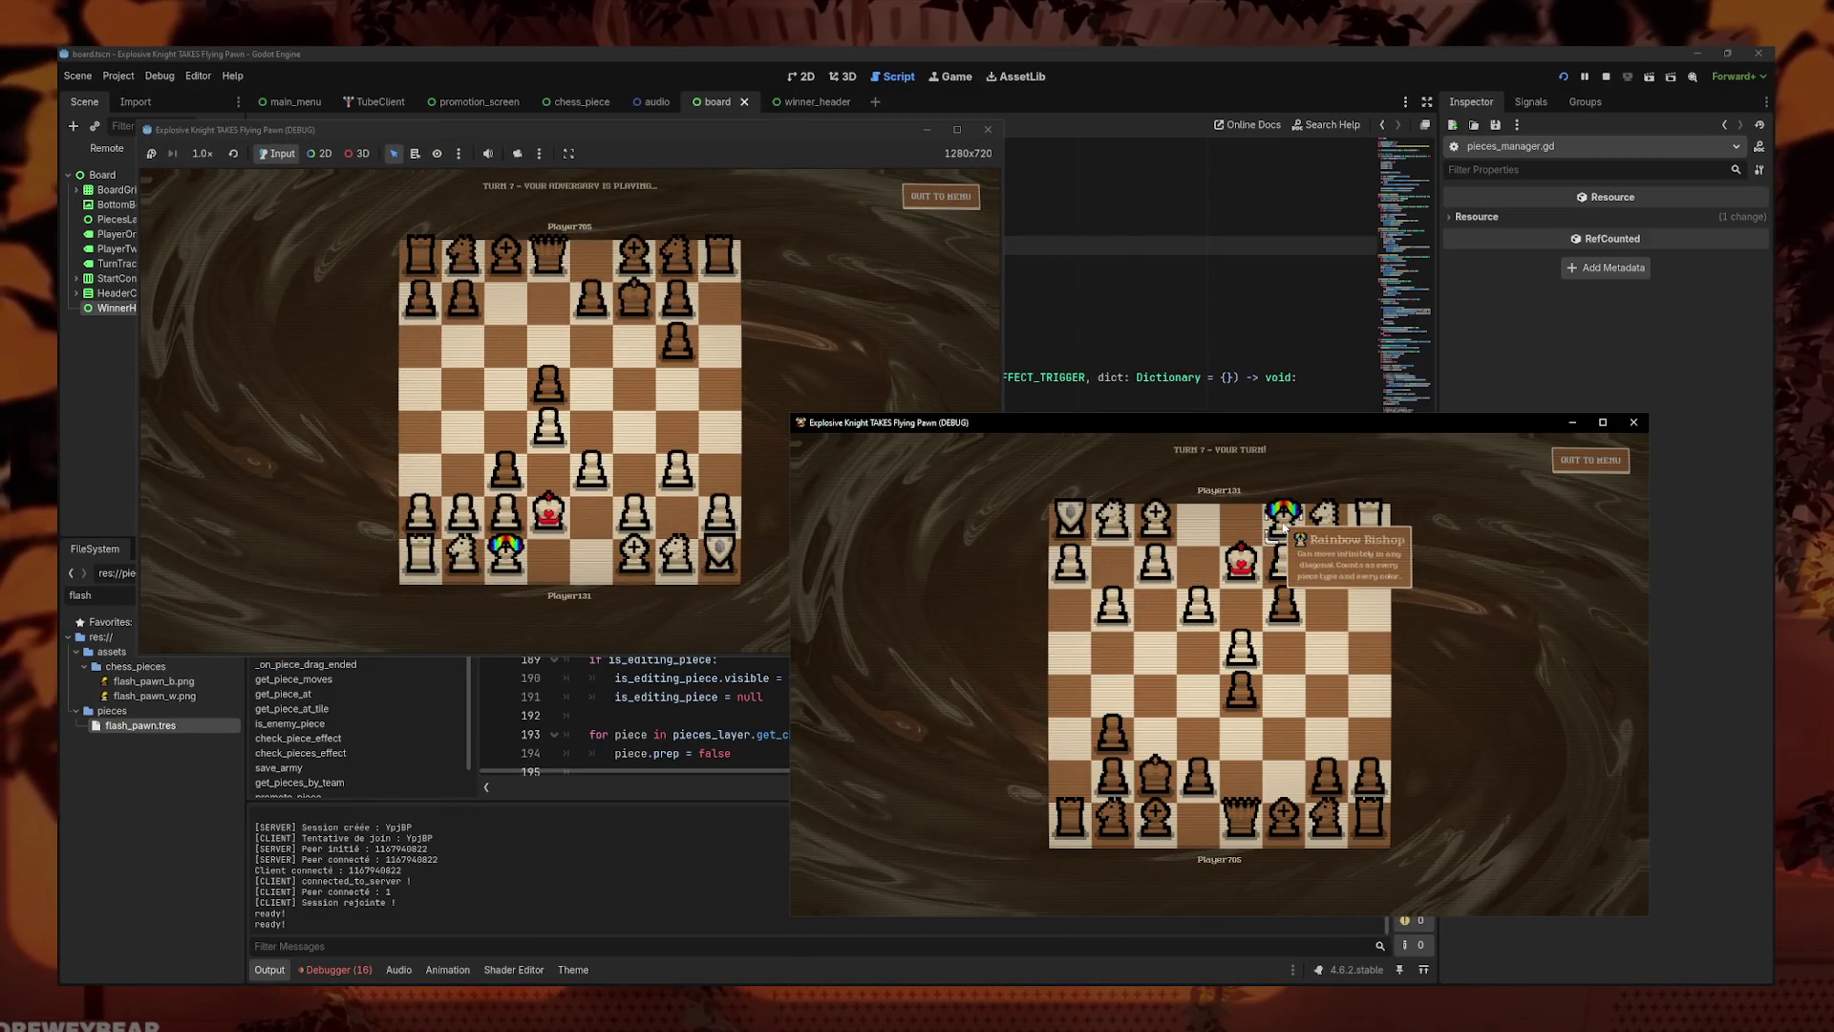
mouse_move(1300, 540)
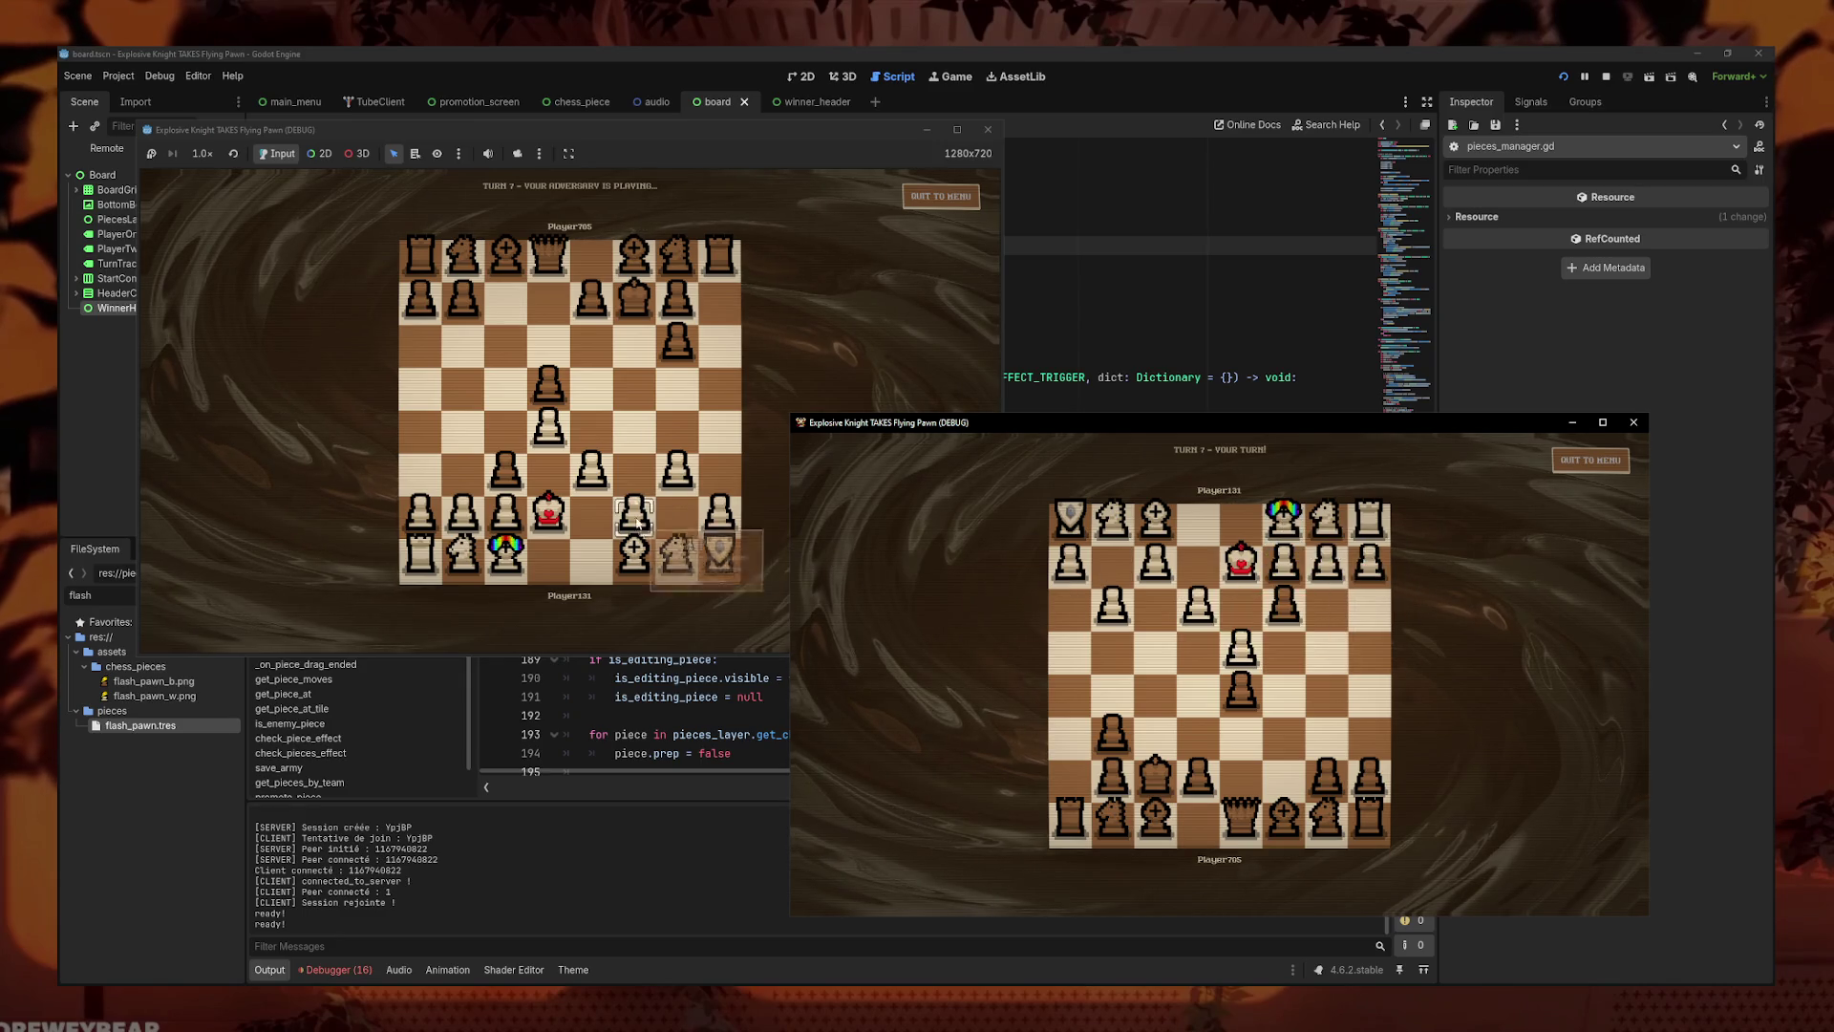
mouse_move(645, 259)
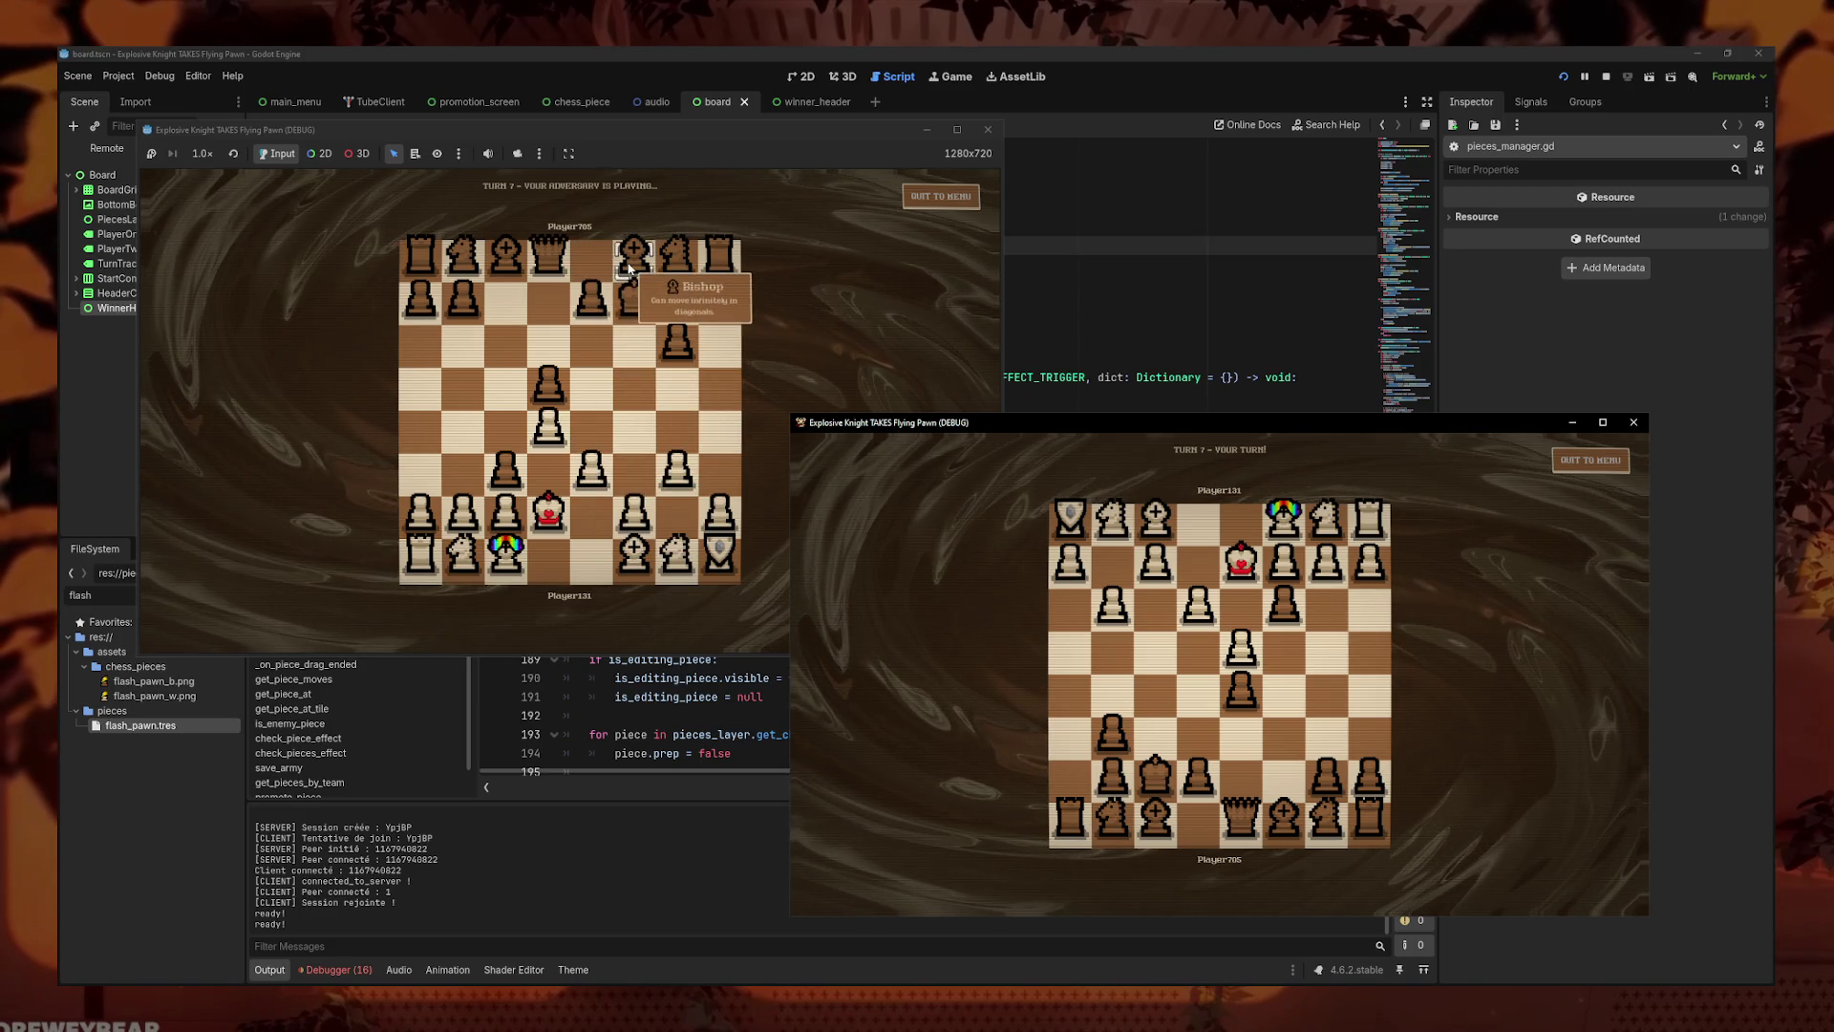
- Check more white piece descriptions, then advance a black pawn in the black window
left_click(598, 344)
mouse_move(619, 308)
mouse_move(560, 526)
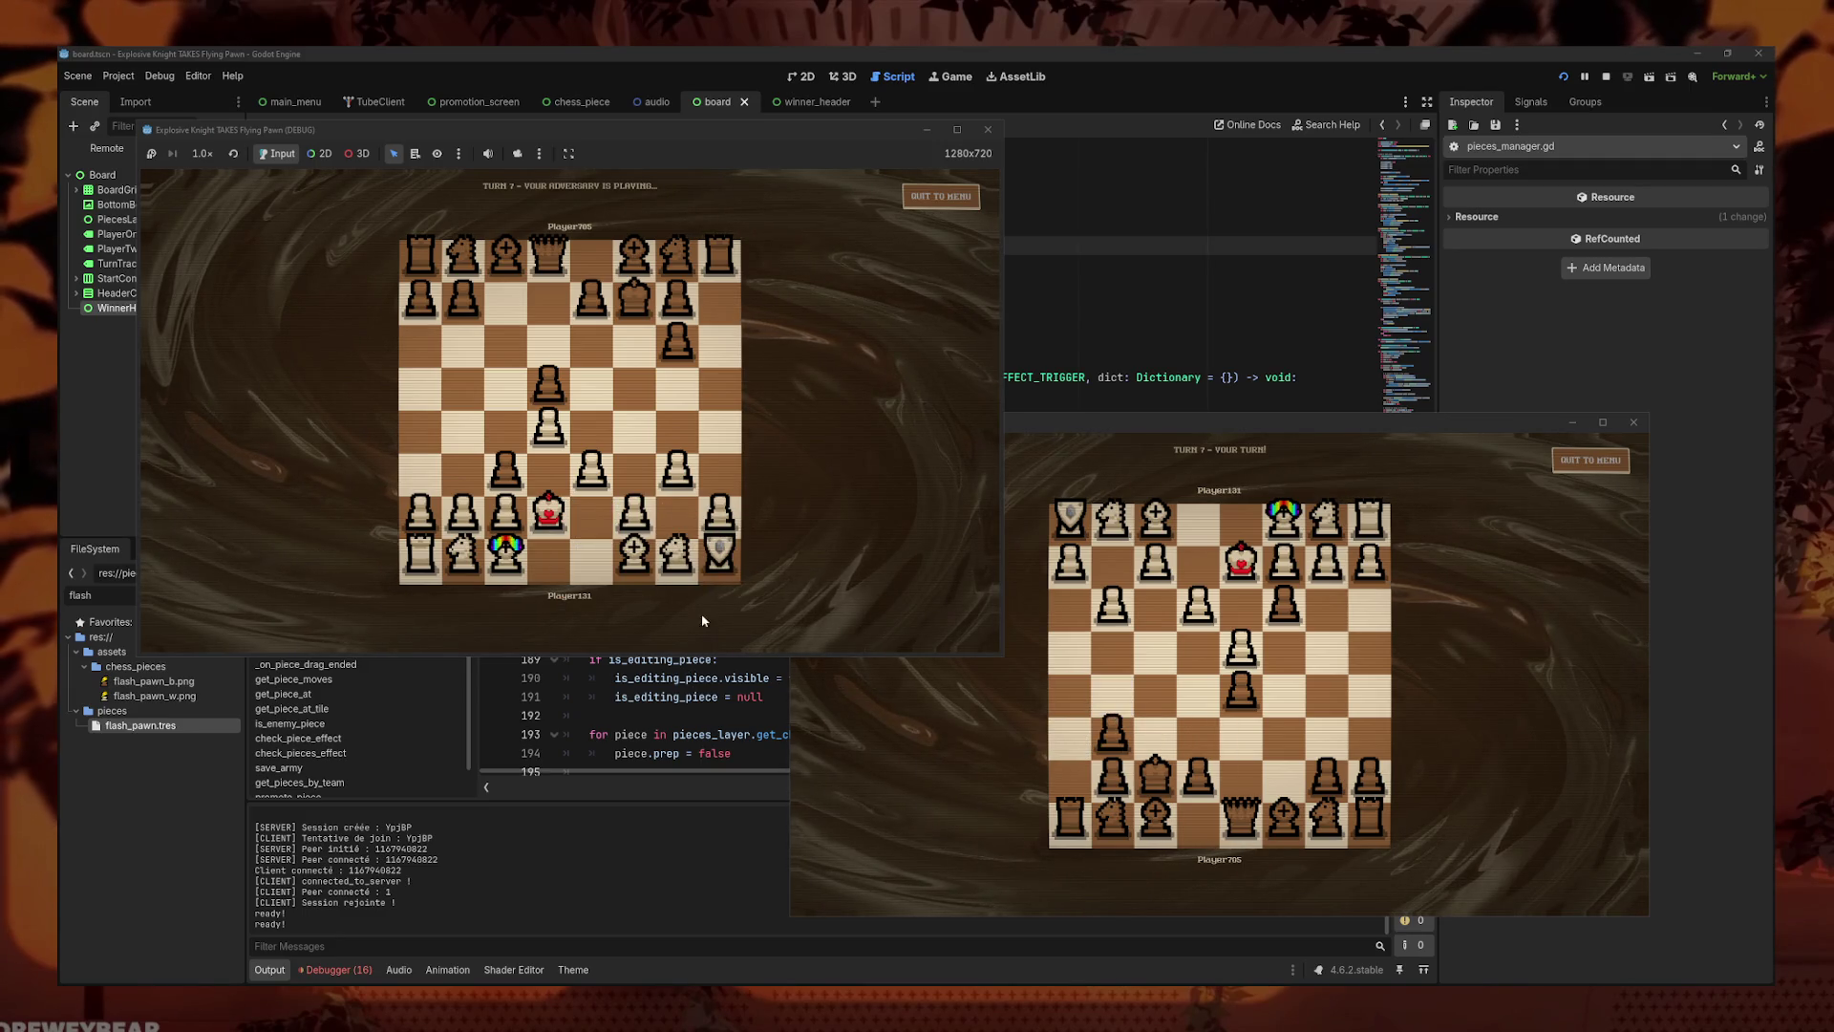
mouse_move(726, 565)
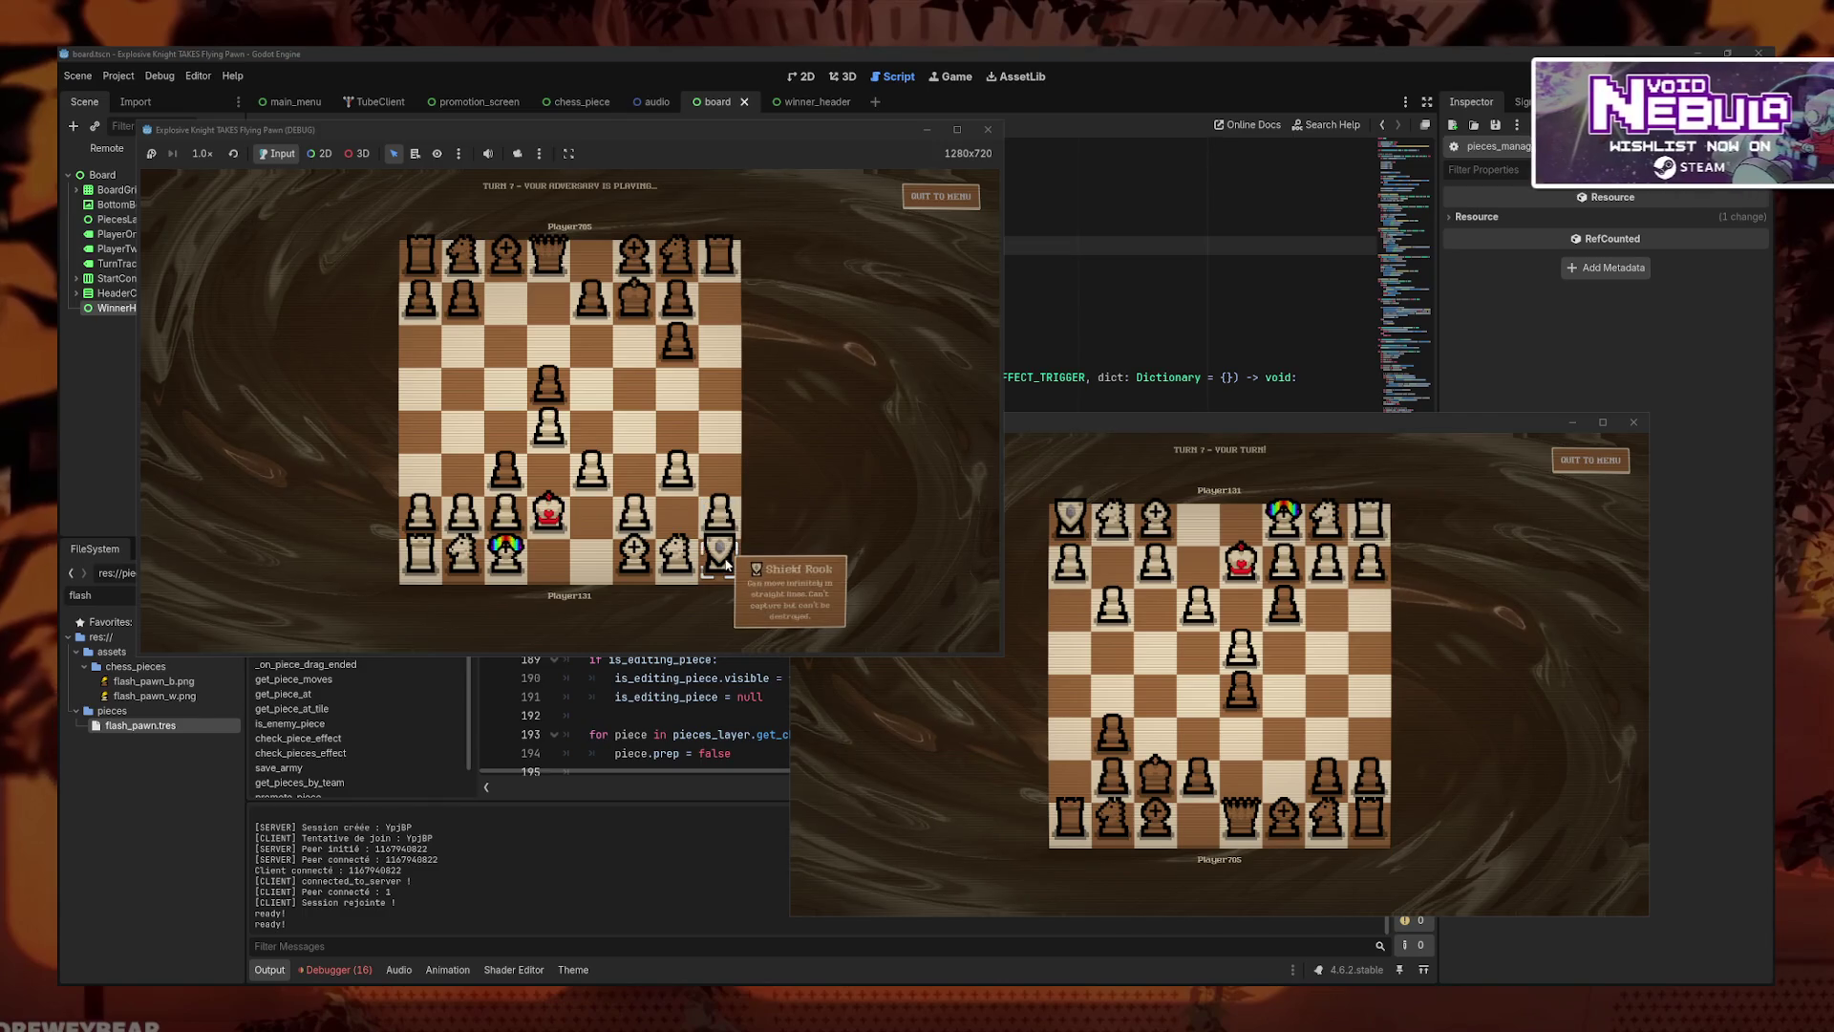
left_click(1084, 645)
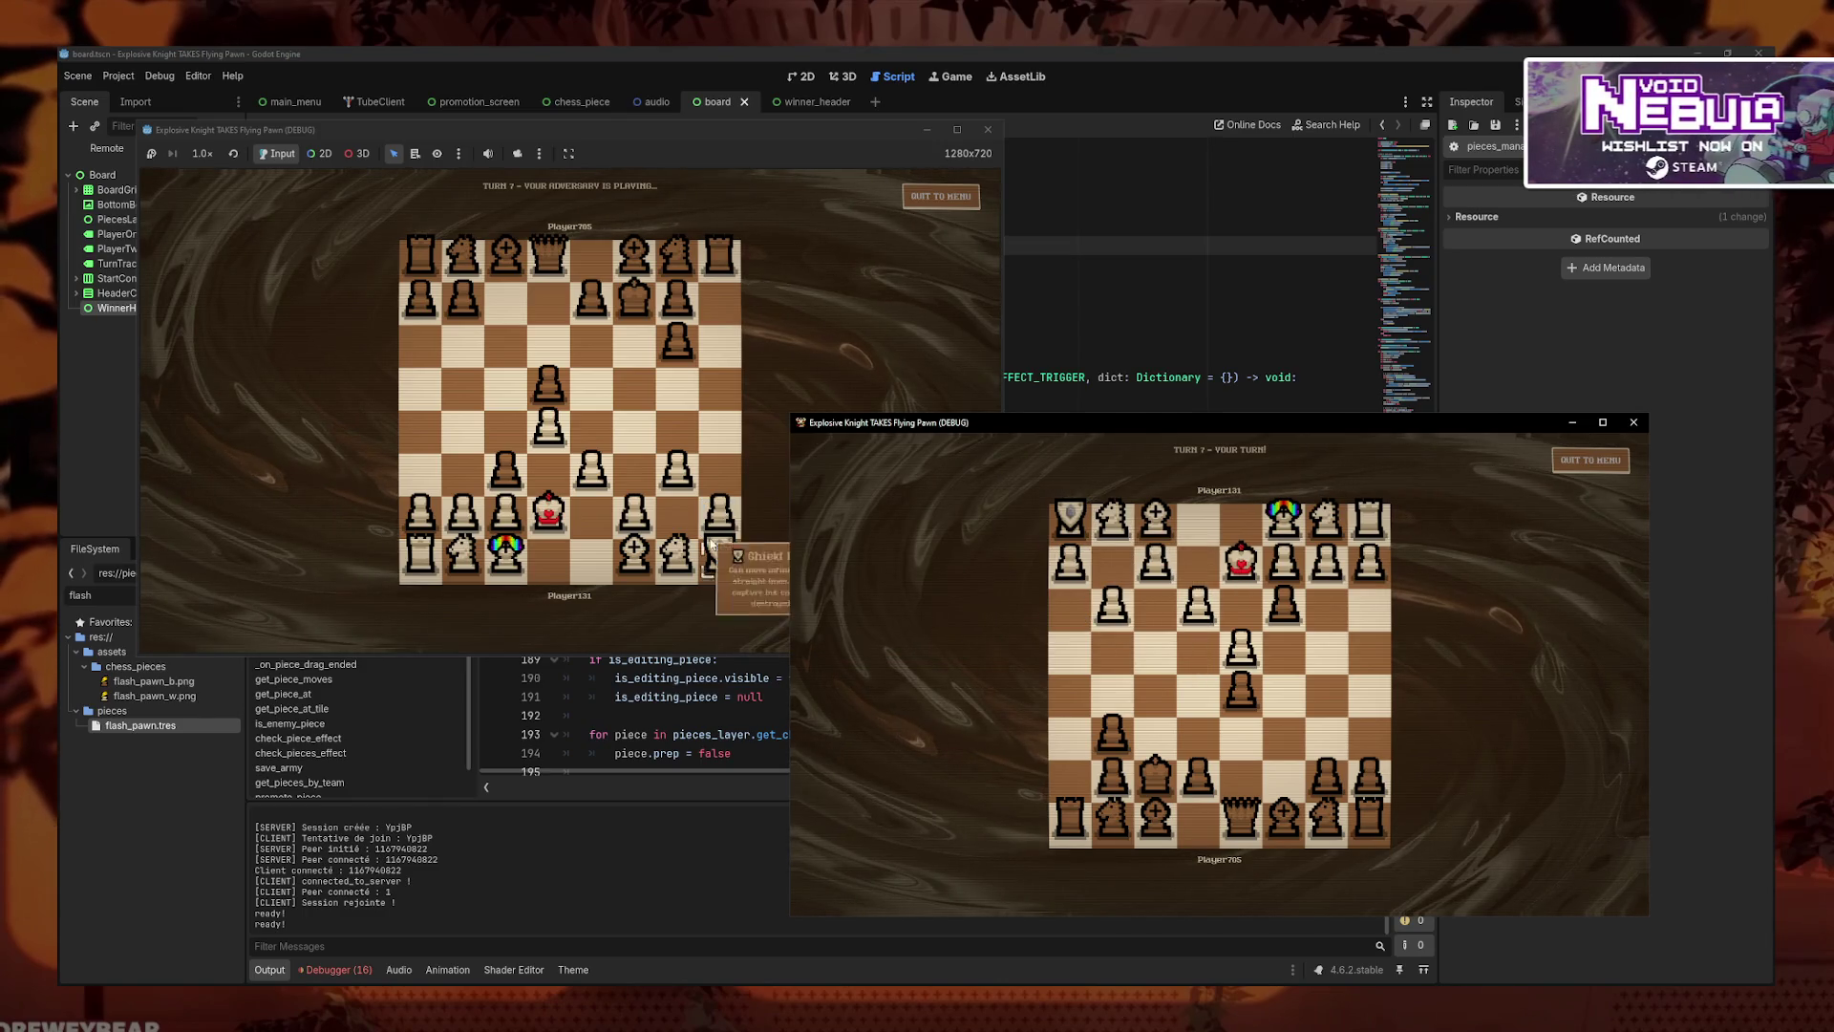
left_click_drag(1370, 776, 1370, 698)
- Advance white and black pawns, and move the Shield Rook up and one file left
left_click_drag(721, 513, 722, 427)
left_click_drag(1327, 776, 1327, 692)
left_click_drag(719, 554, 719, 469)
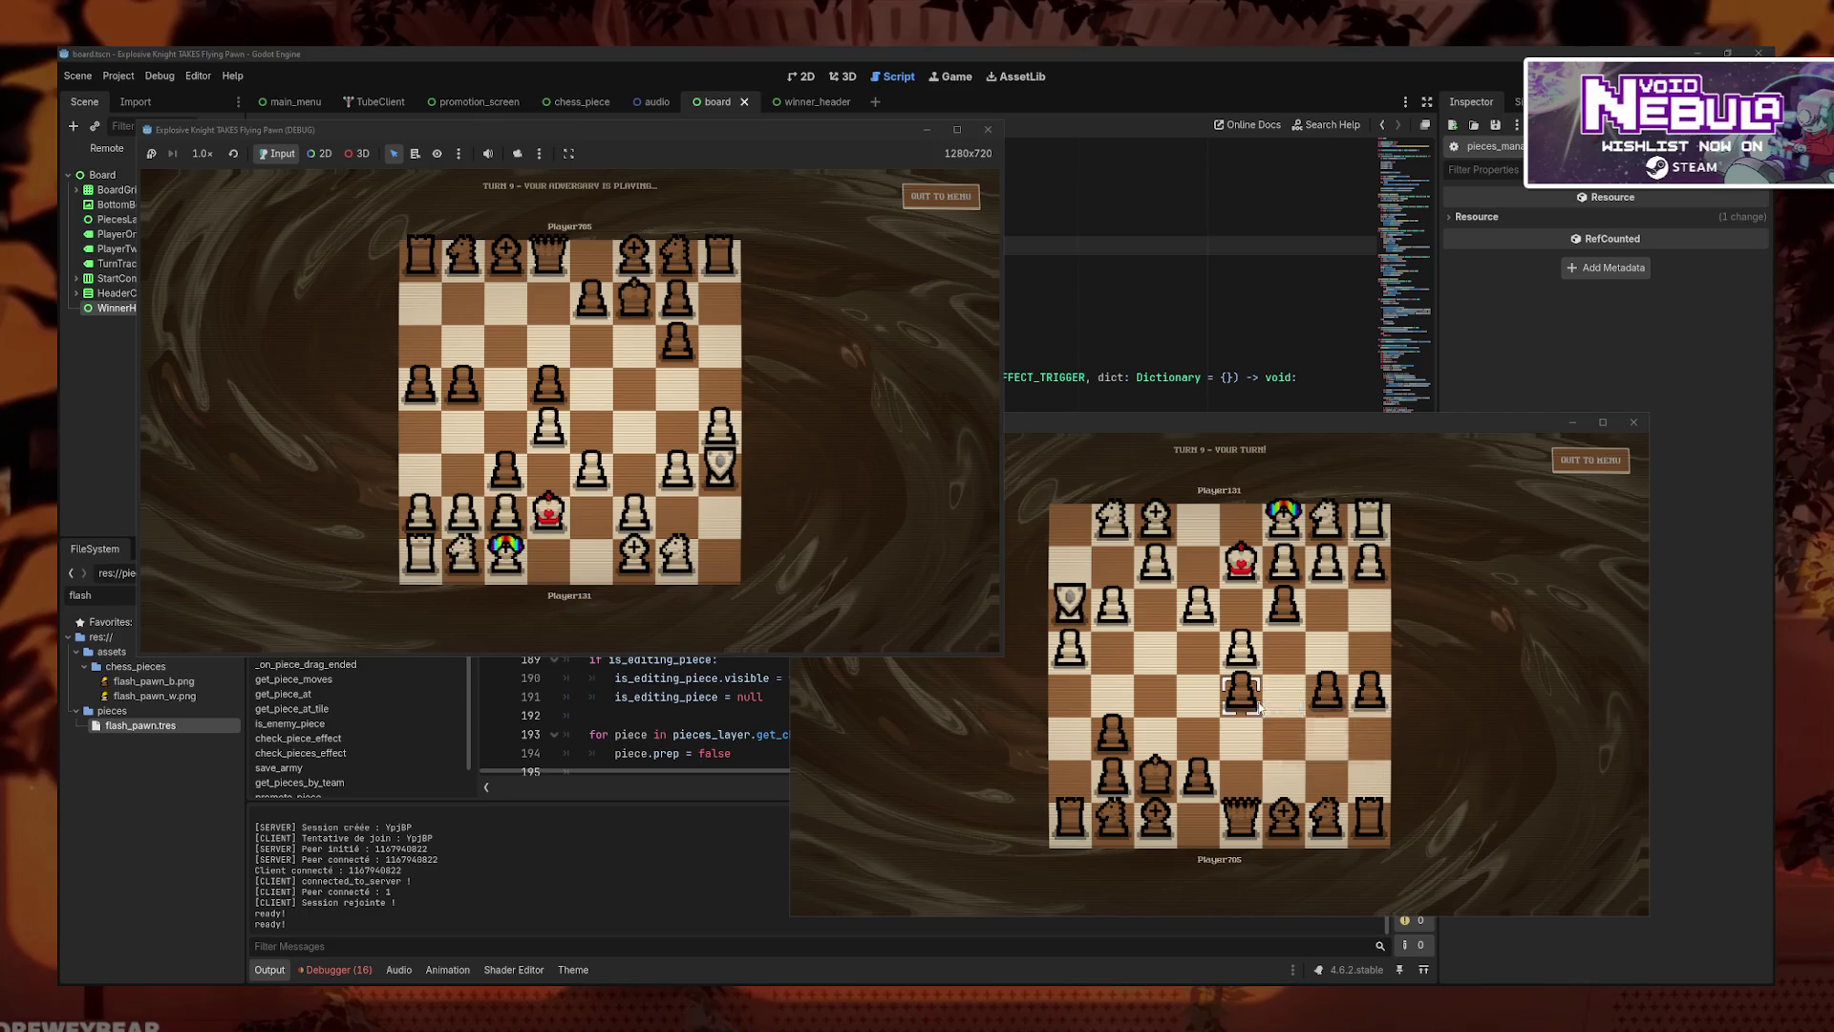
left_click(1175, 650)
left_click_drag(1112, 732, 1113, 666)
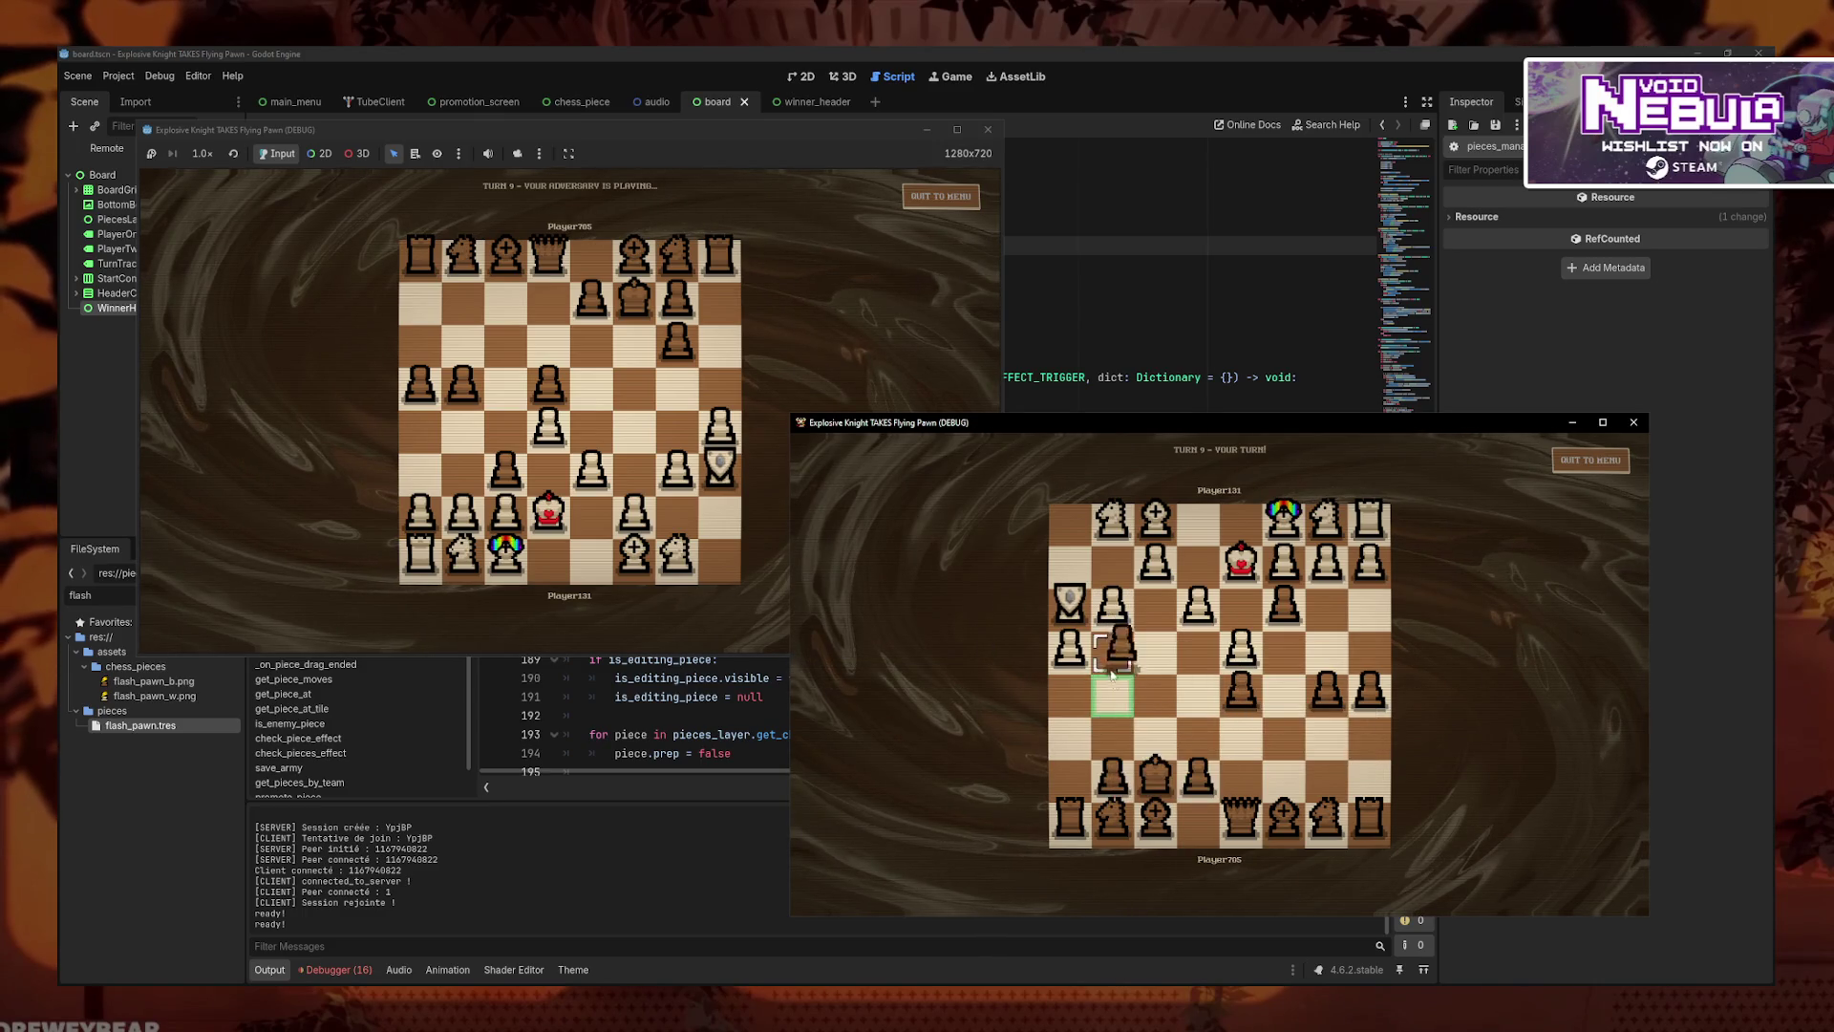
left_click(668, 426)
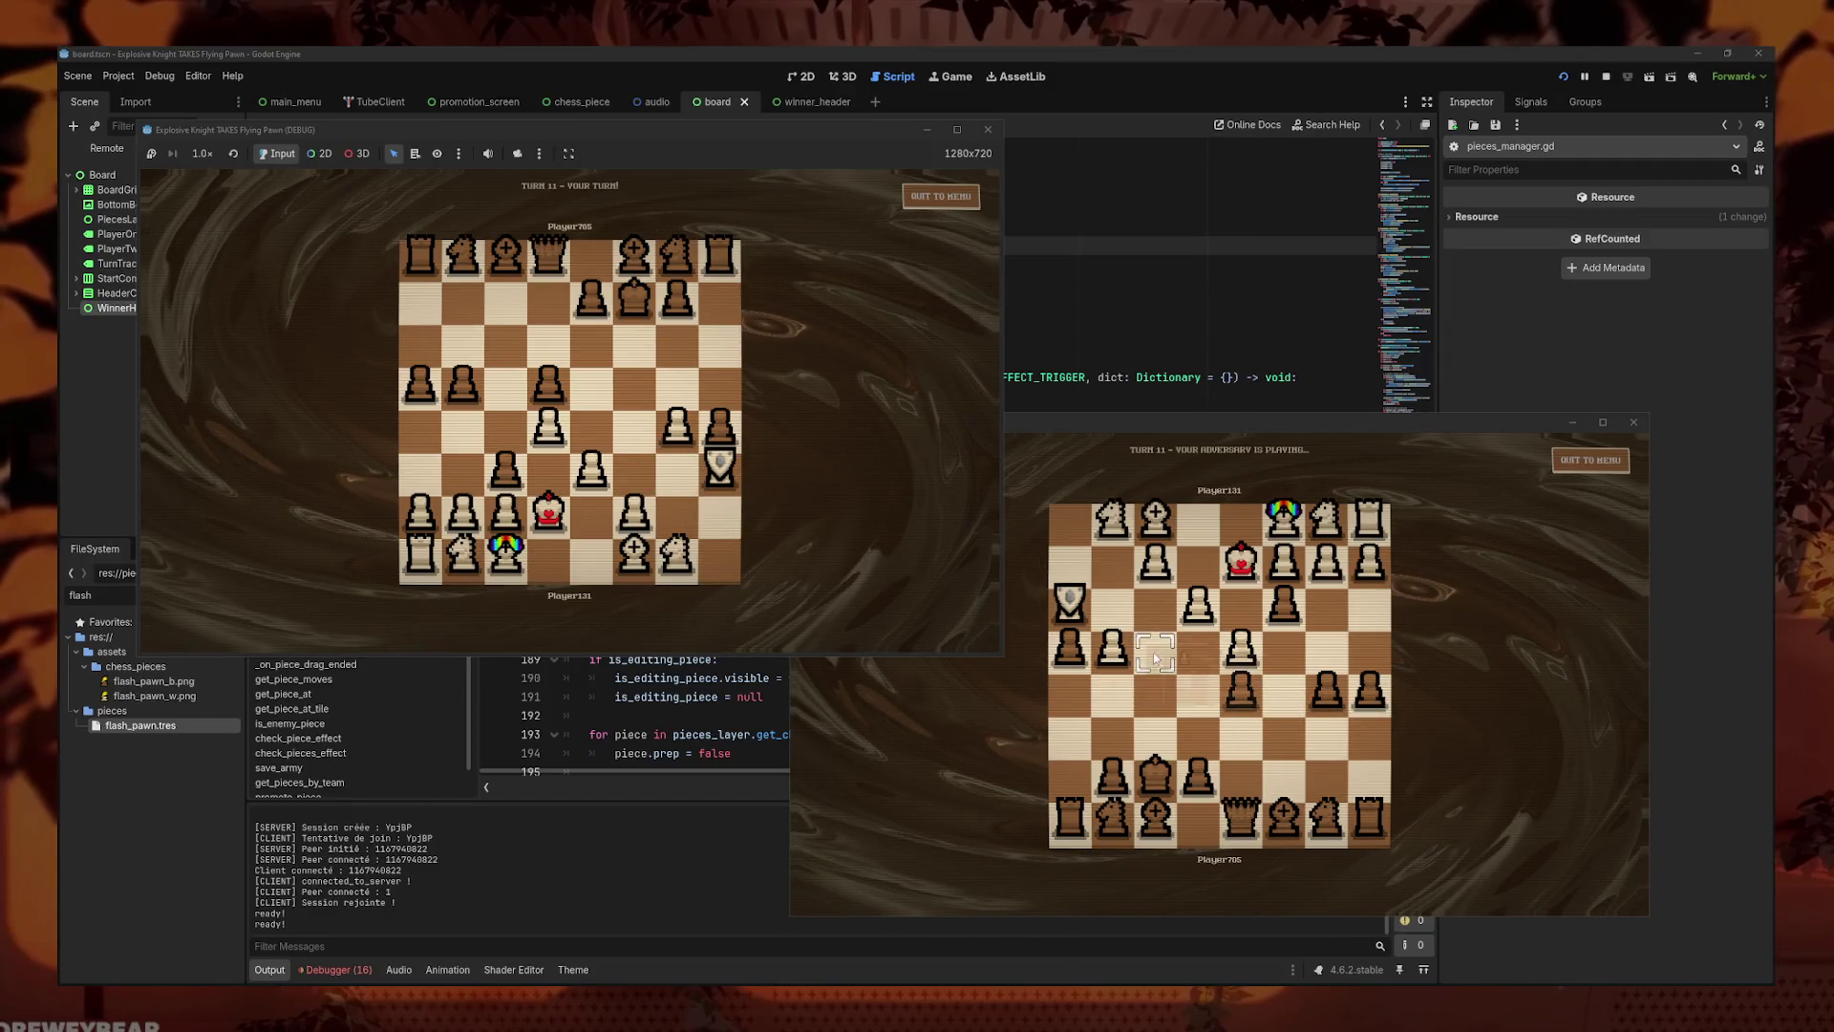
left_click_drag(721, 465, 677, 466)
- Advance a black pawn one square and reposition the Shield Rook on the first board
left_click(1064, 657)
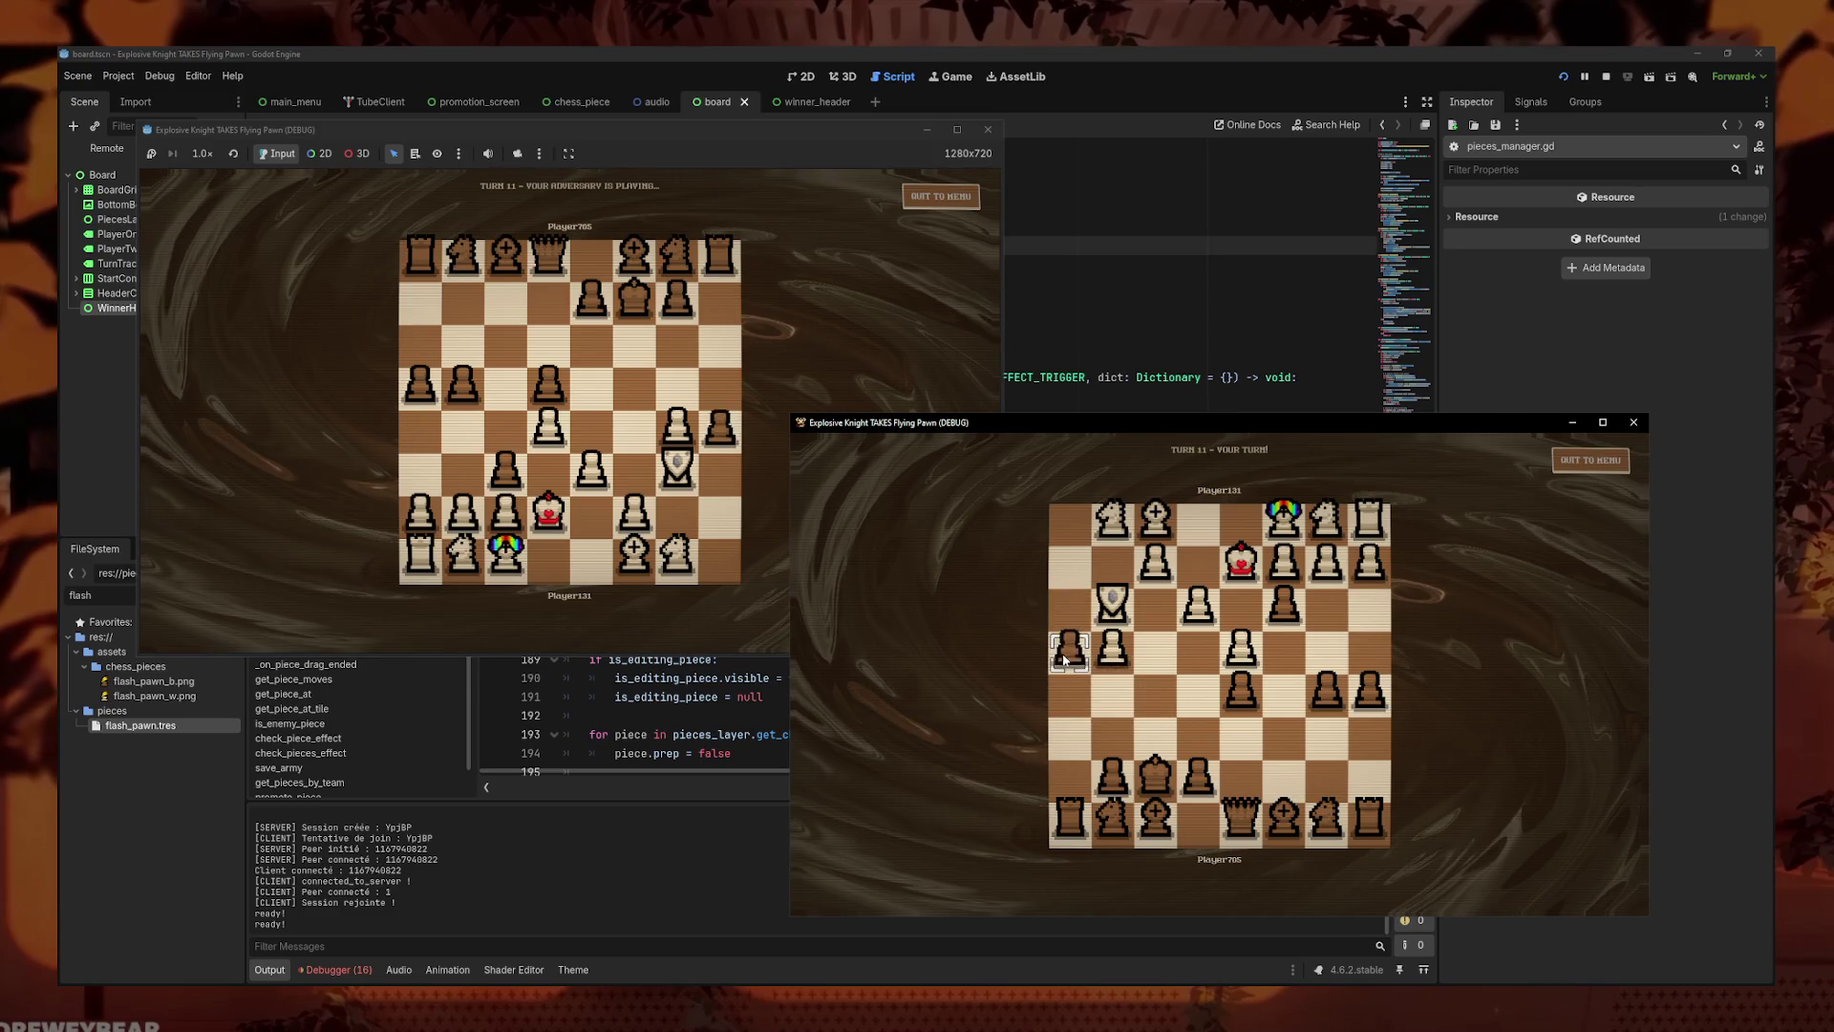
left_click(1077, 661)
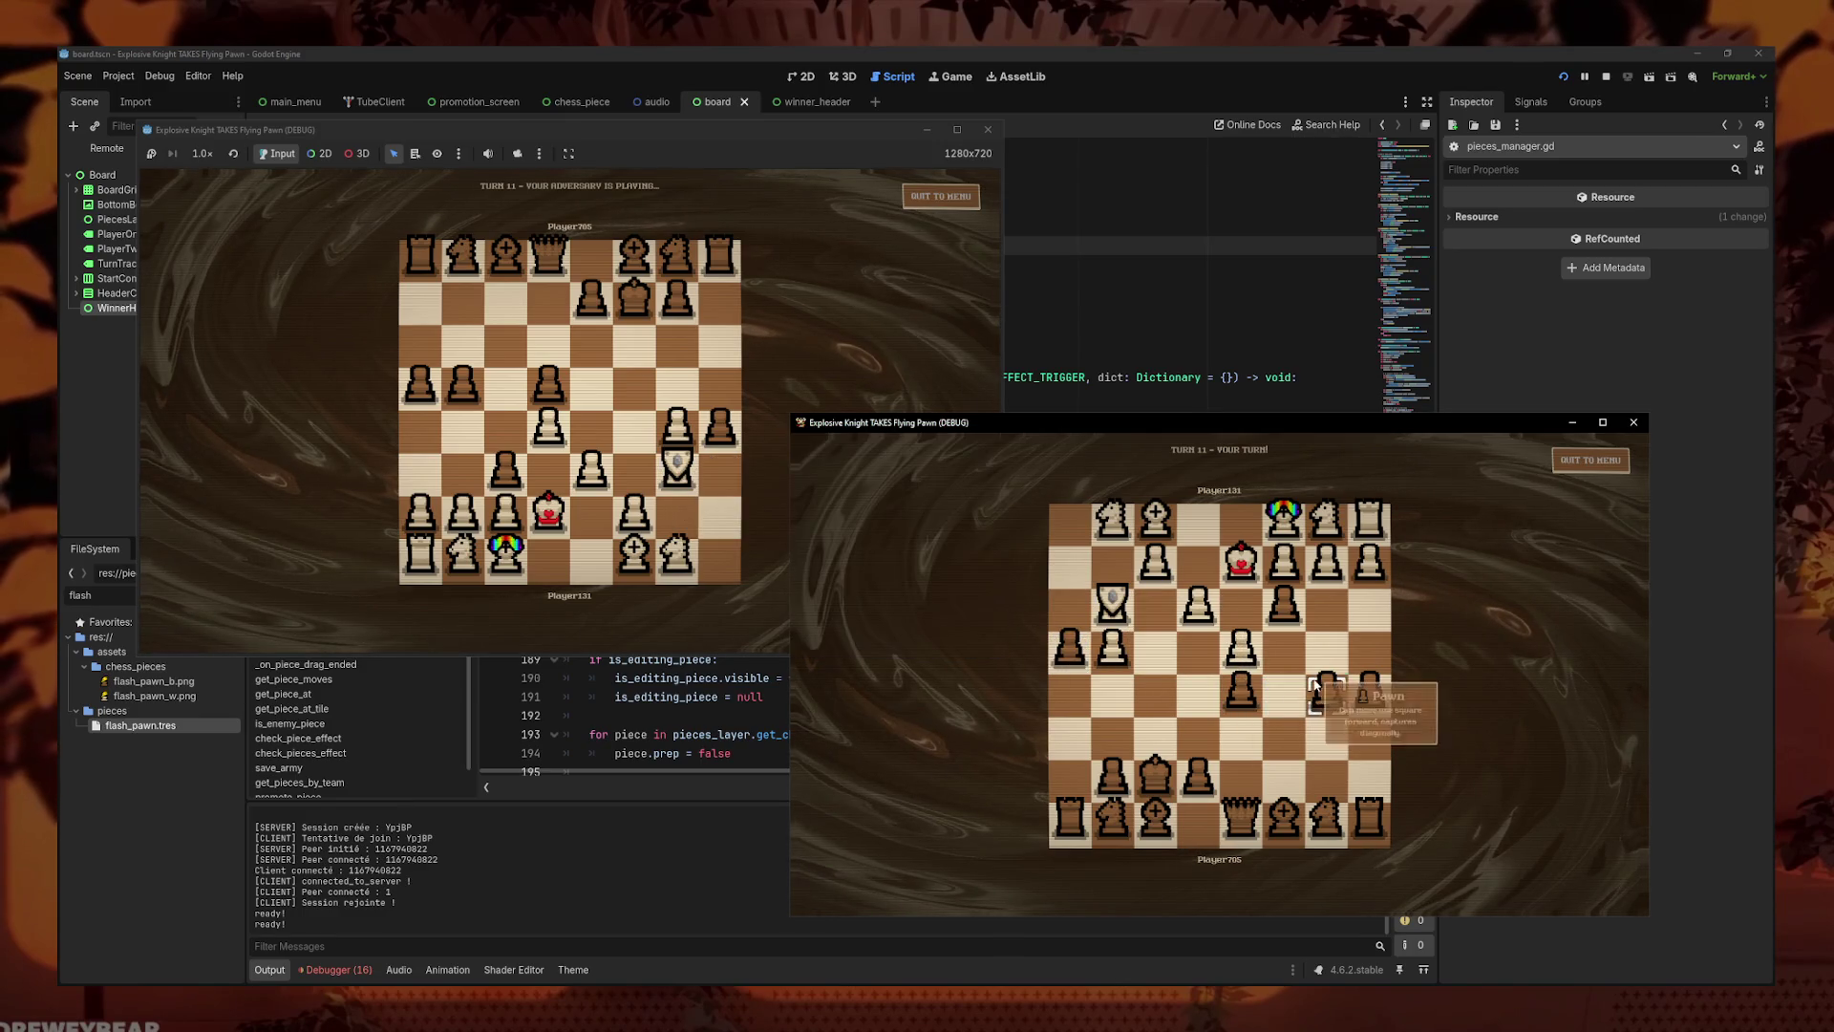
left_click_drag(1316, 684, 1325, 646)
left_click(677, 468)
left_click_drag(678, 468, 618, 459)
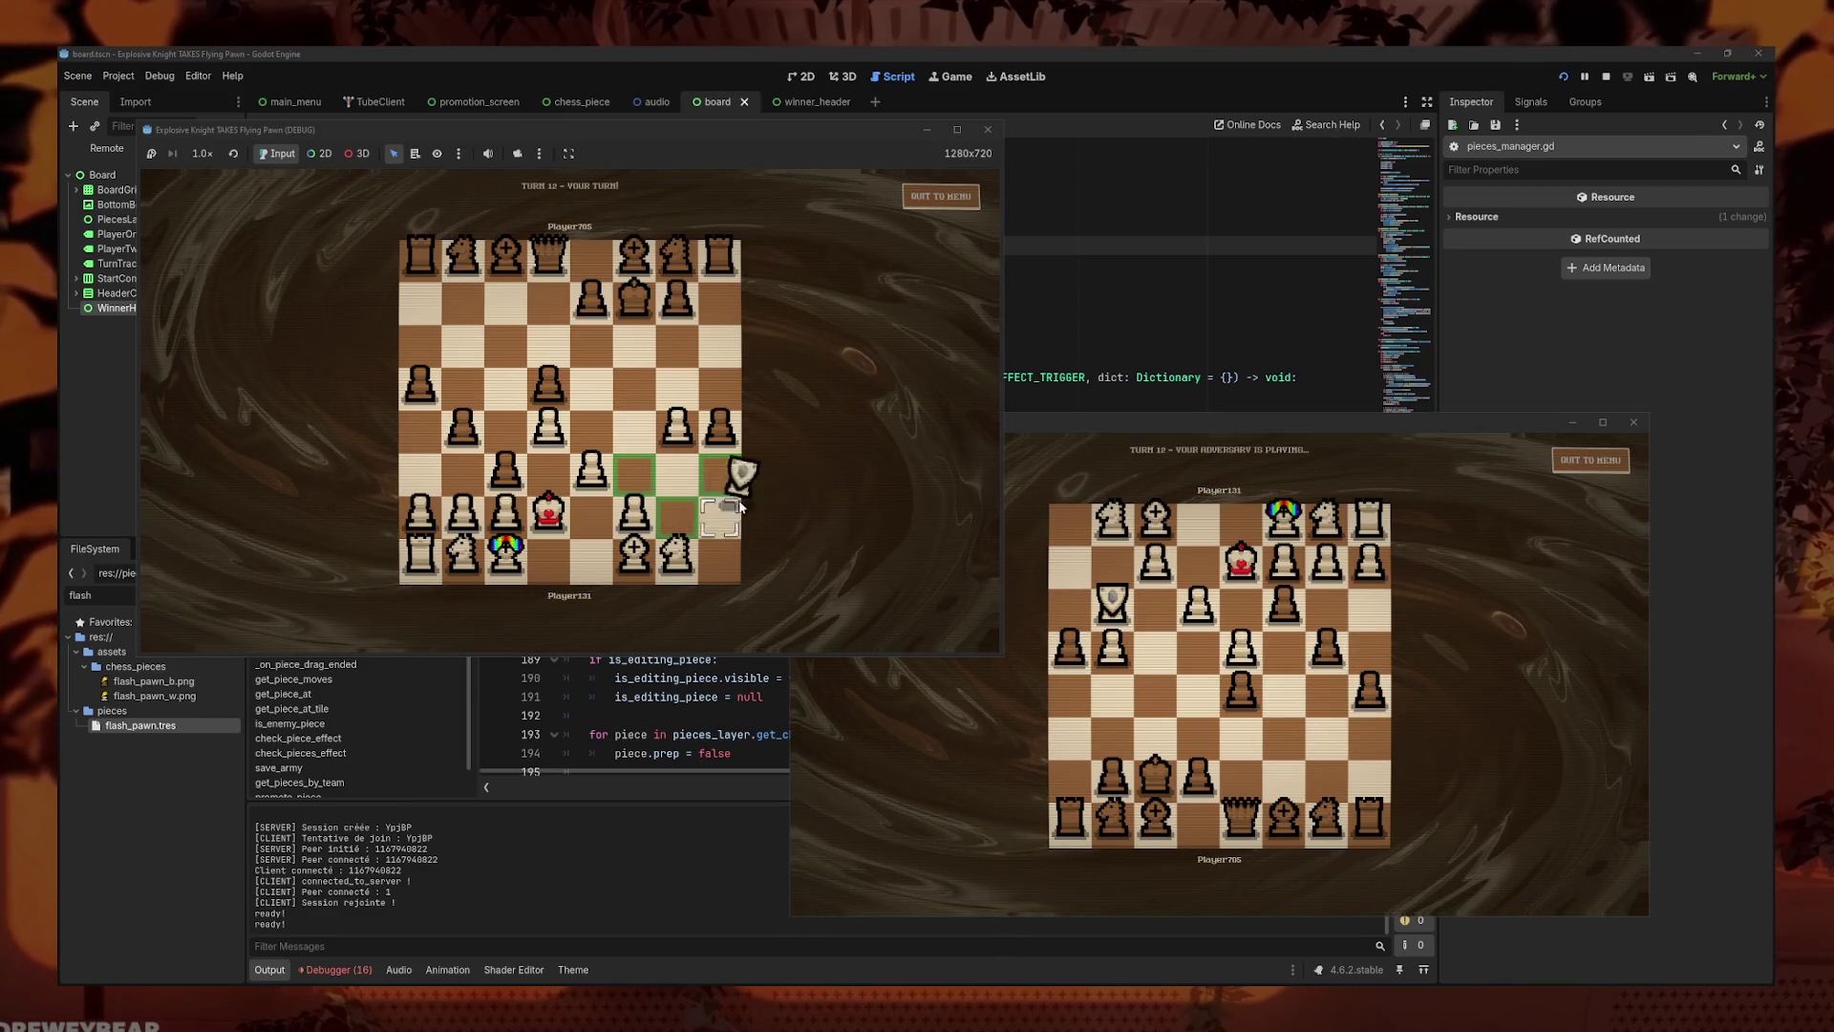
left_click_drag(789, 484, 648, 483)
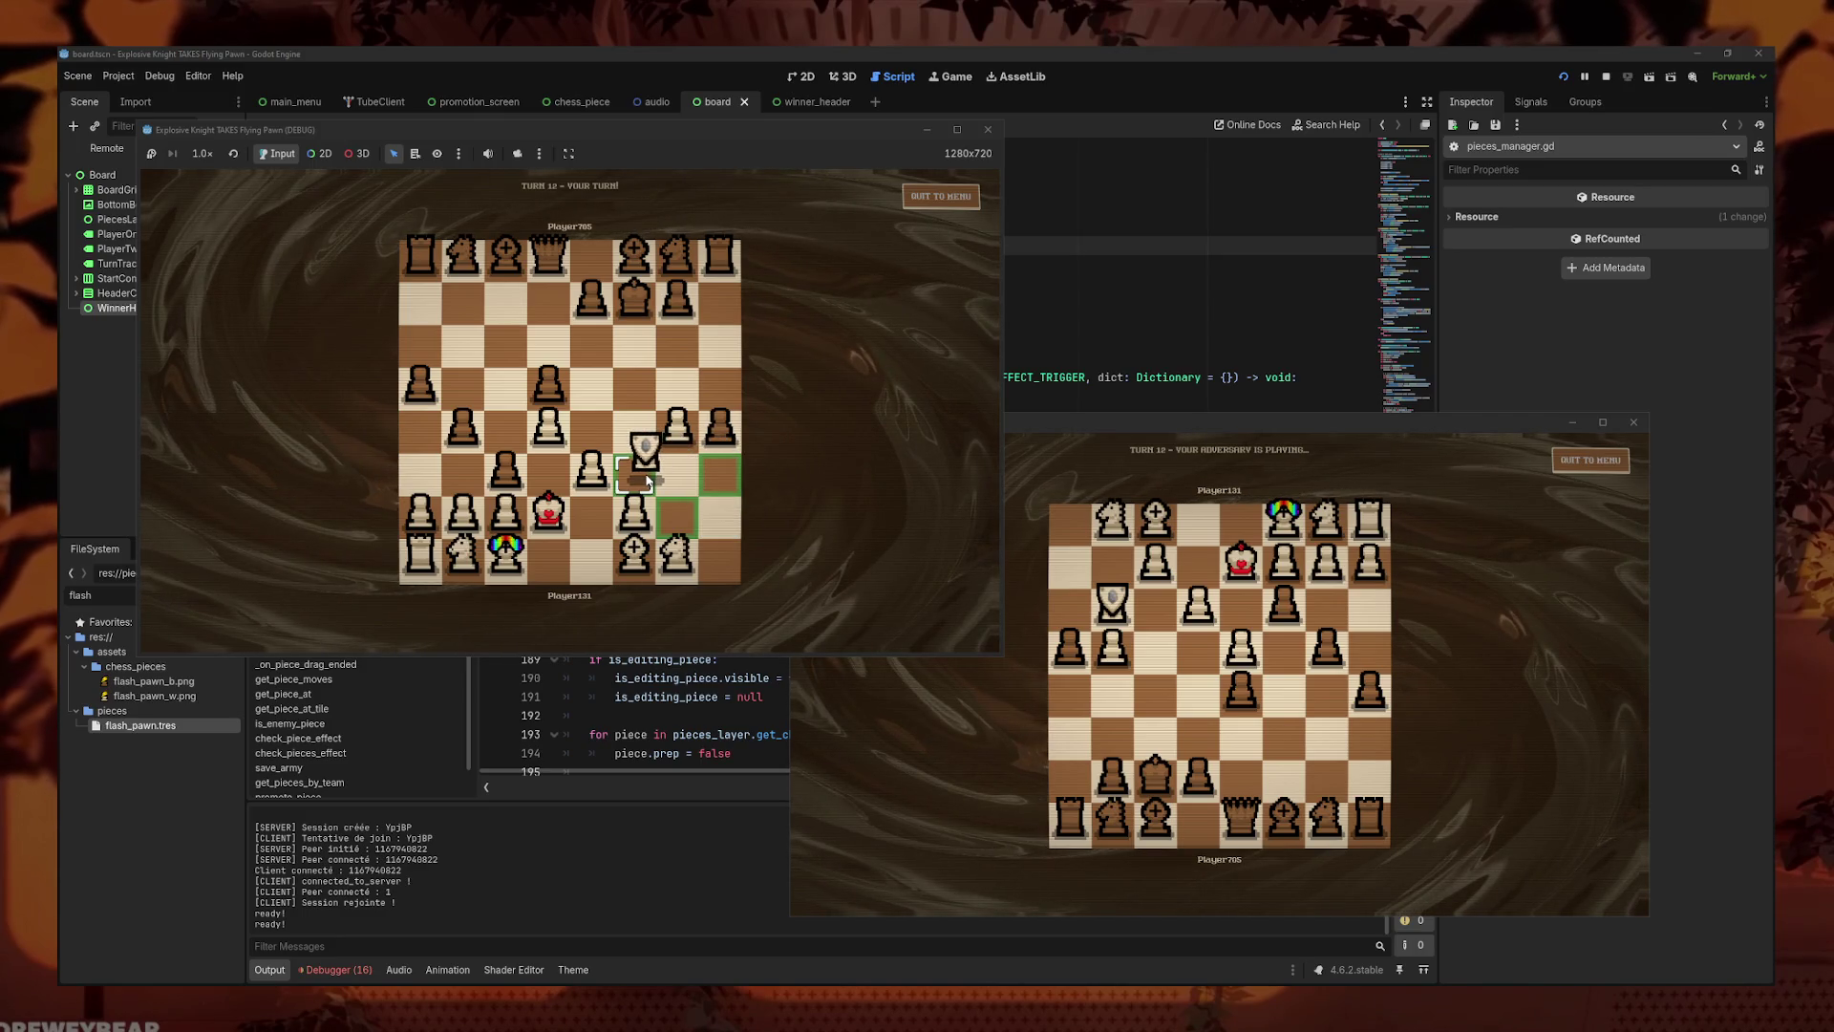
- Push the white pawn up two squares while black moves a bishop and the queen
mouse_move(672, 498)
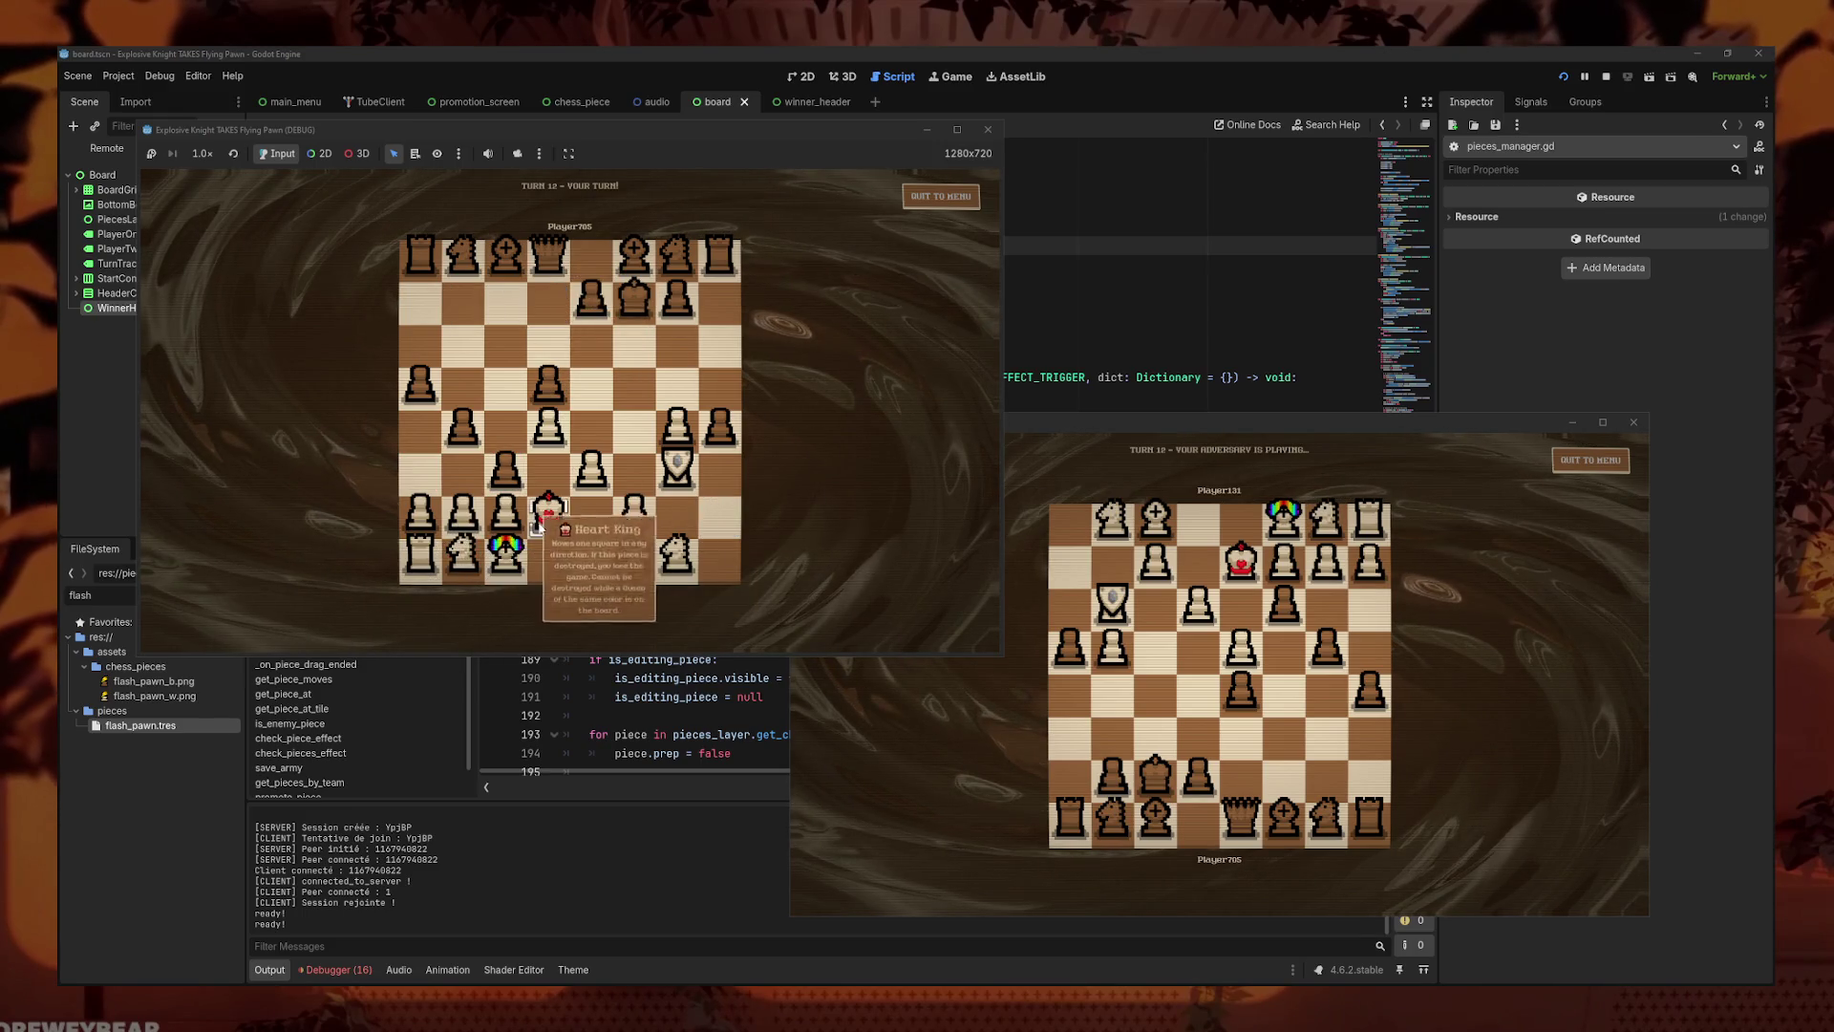
left_click_drag(677, 430, 690, 395)
left_click(1305, 782)
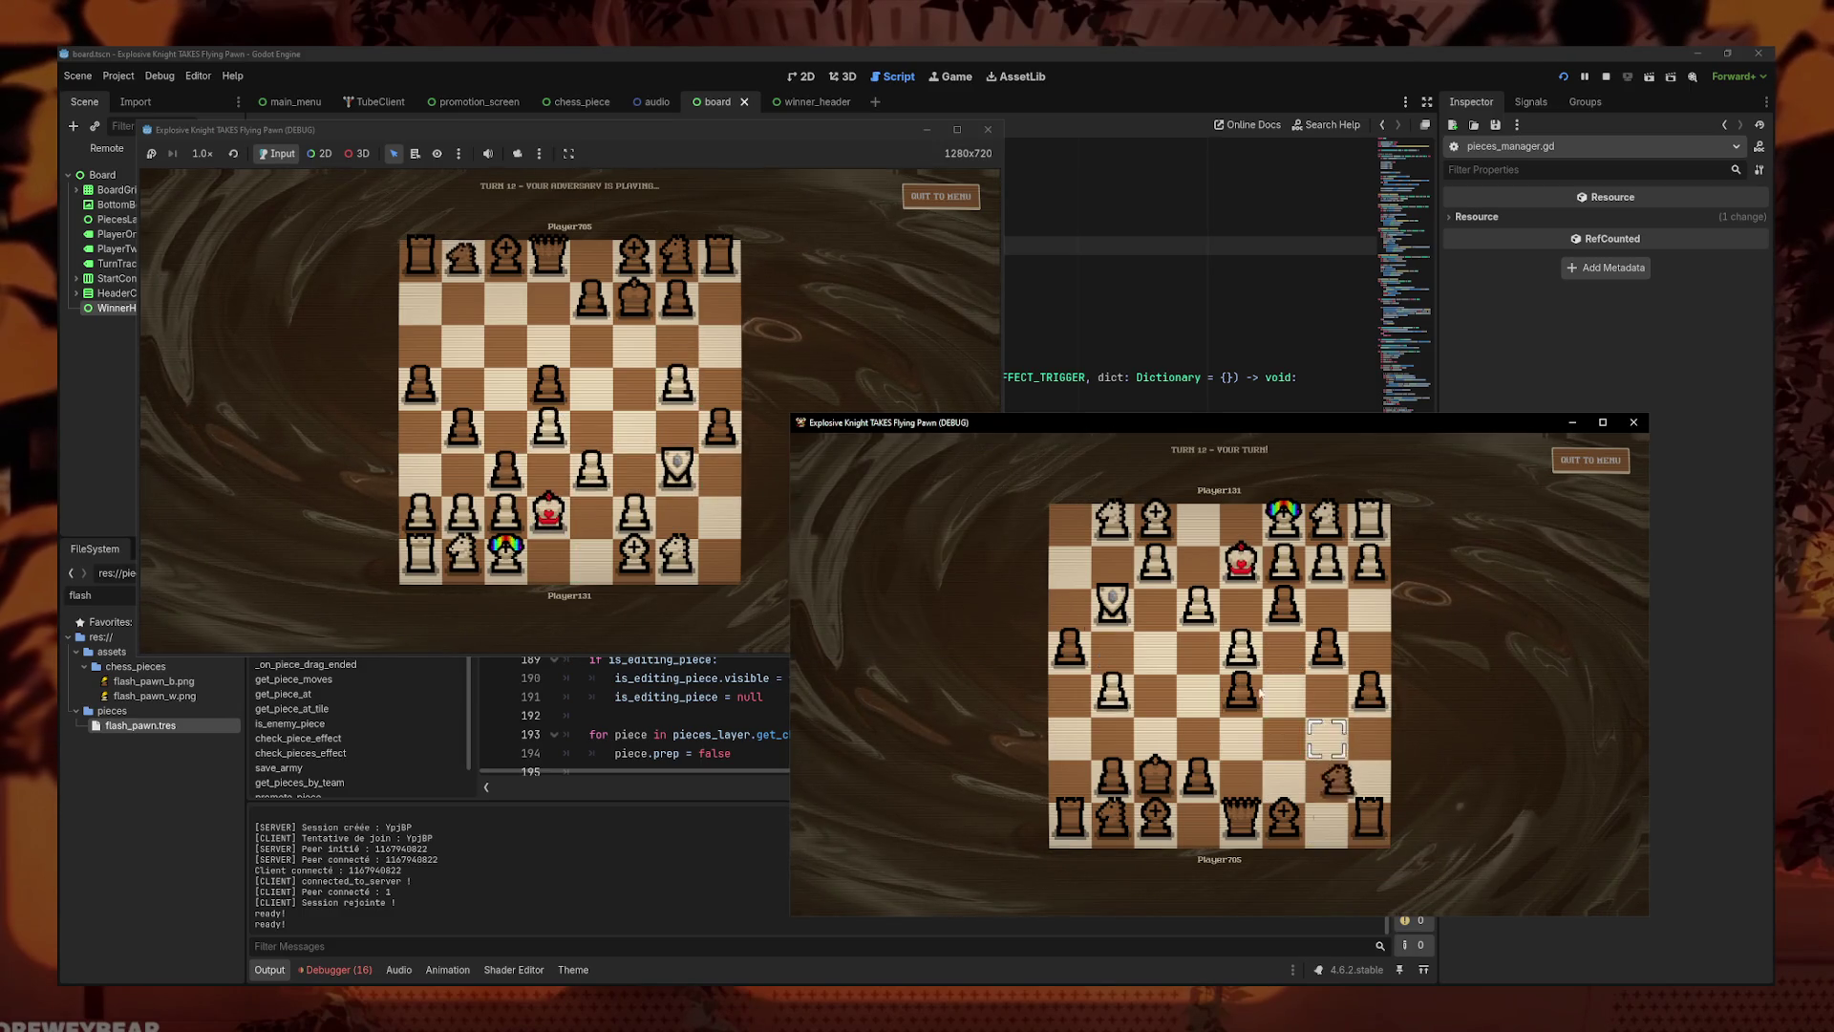
left_click(680, 390)
left_click_drag(1284, 816, 1370, 733)
left_click_drag(677, 387, 679, 357)
left_click_drag(1242, 812, 1289, 774)
left_click(686, 353)
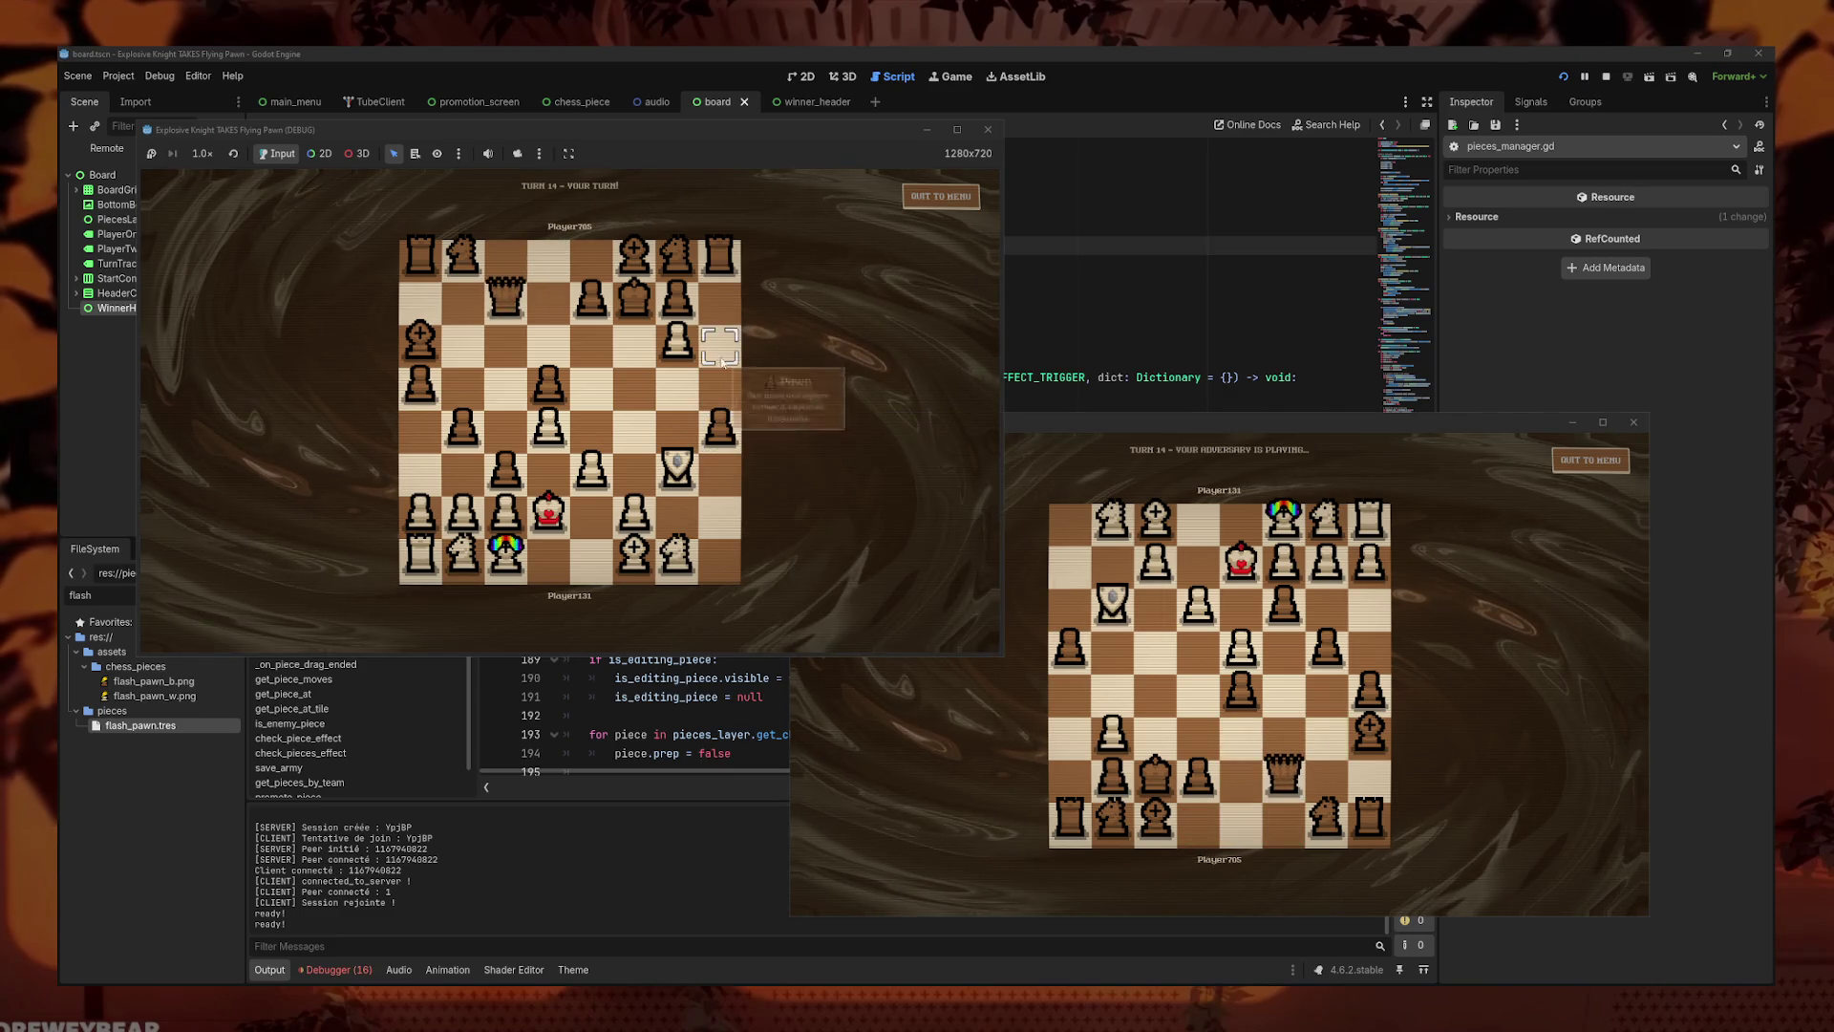
- Capture with the white pawn, advance a black pawn, then push the white pawn onto the last rank
left_click_drag(637, 308, 636, 306)
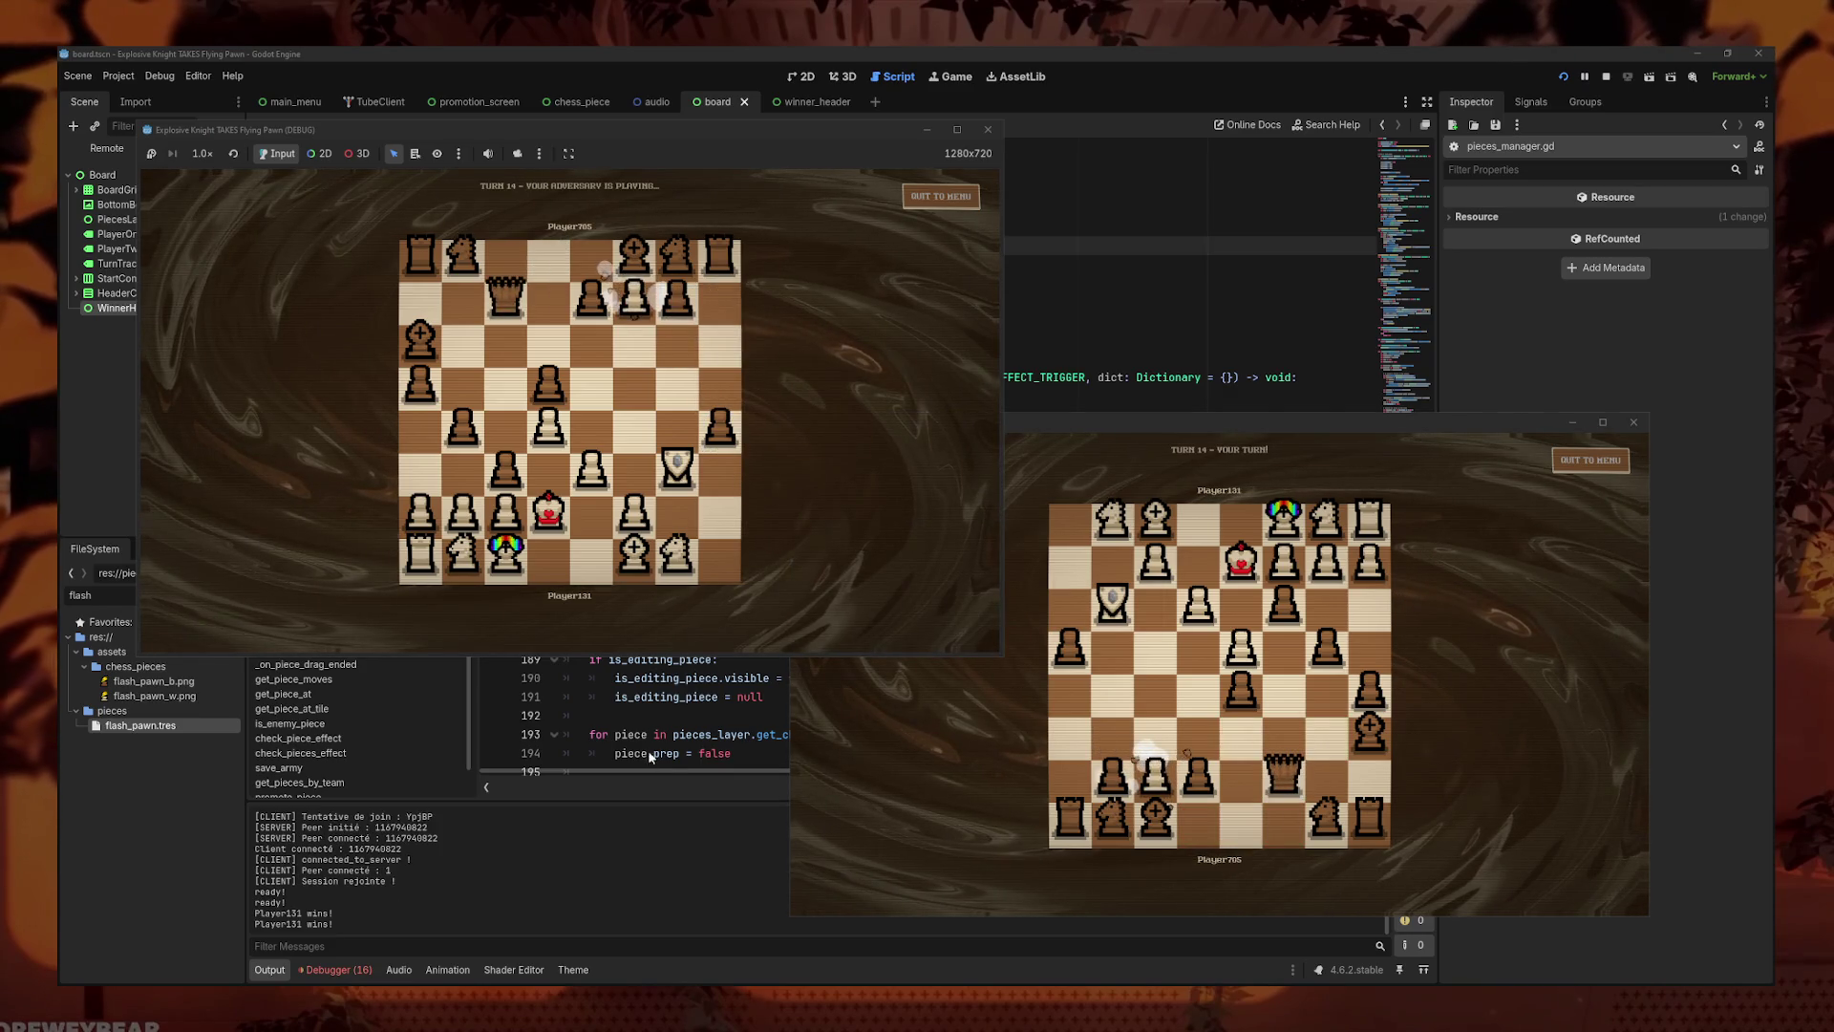
mouse_move(1247, 703)
left_mouse_down()
mouse_move(1309, 667)
mouse_move(1241, 697)
left_mouse_up()
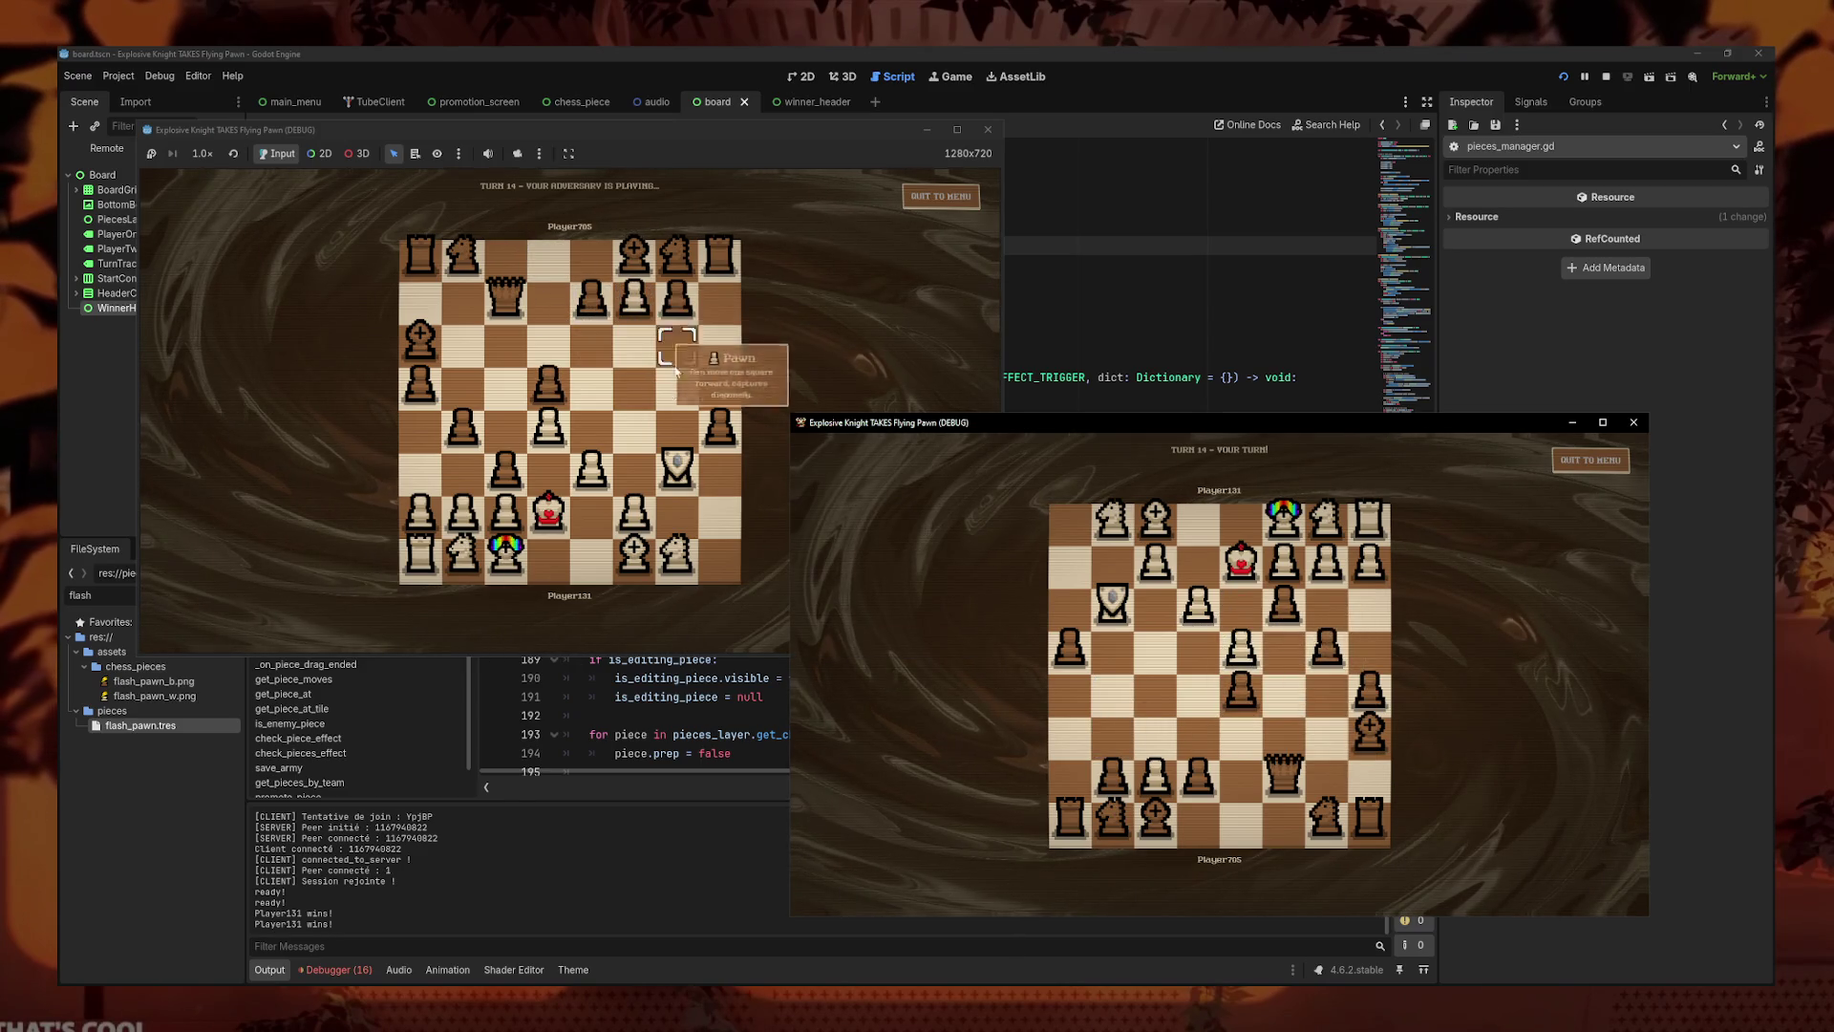
left_click(722, 368)
left_click_drag(1198, 774, 1197, 731)
left_click_drag(676, 301, 685, 262)
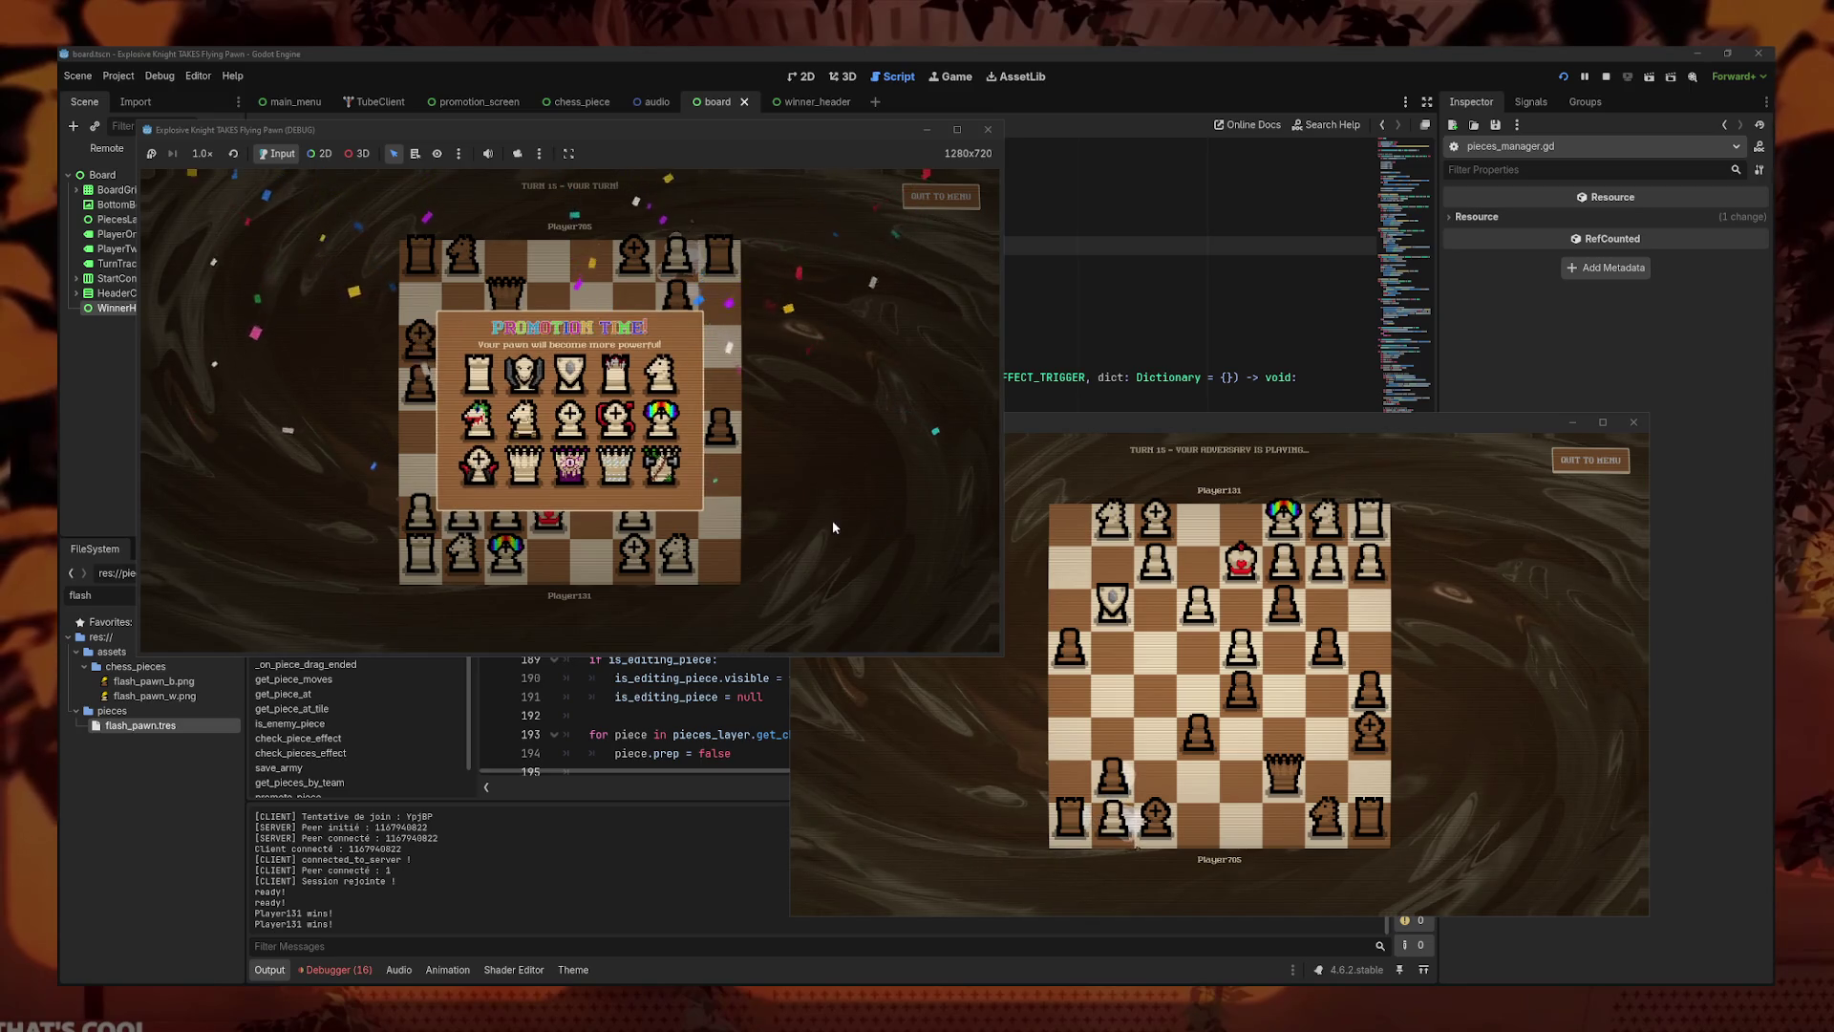
- Promote the pawn to a Vampire Bishop, then complete a rook move and a queen move
left_click(492, 489)
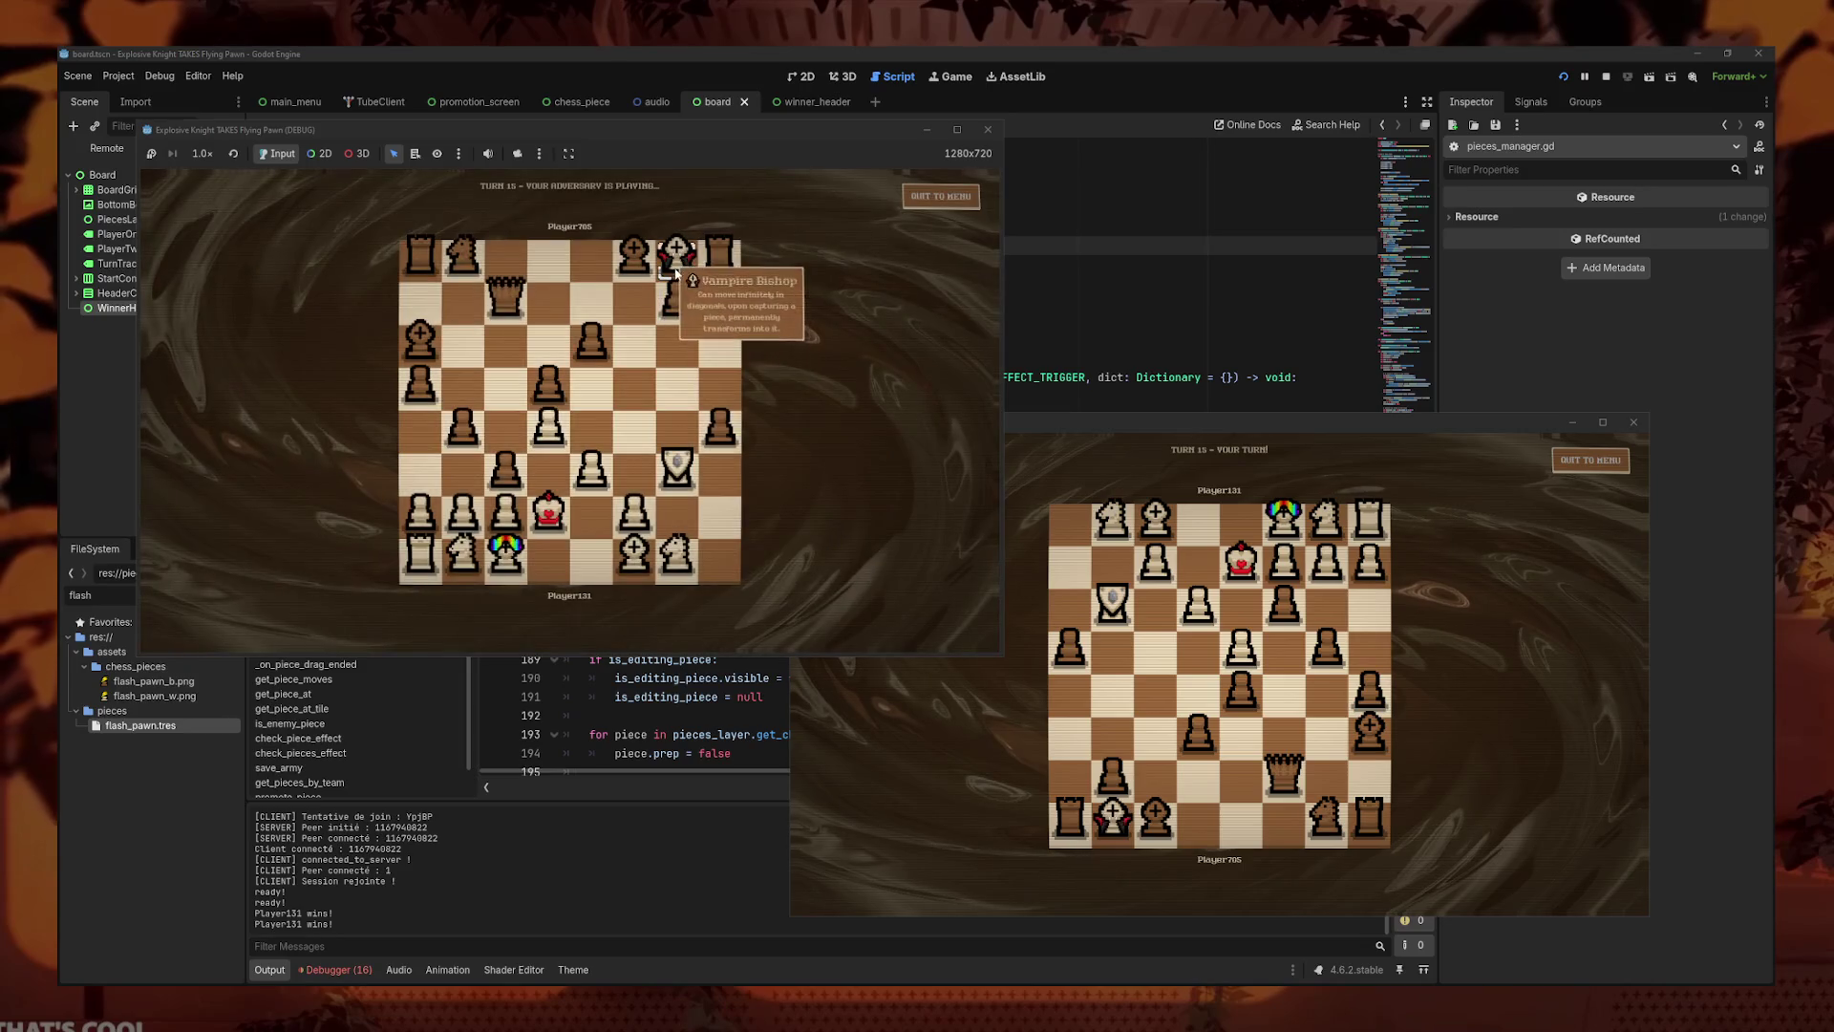
mouse_move(1283, 772)
left_mouse_down()
mouse_move(1278, 744)
mouse_move(1156, 779)
left_mouse_up()
left_click(677, 345)
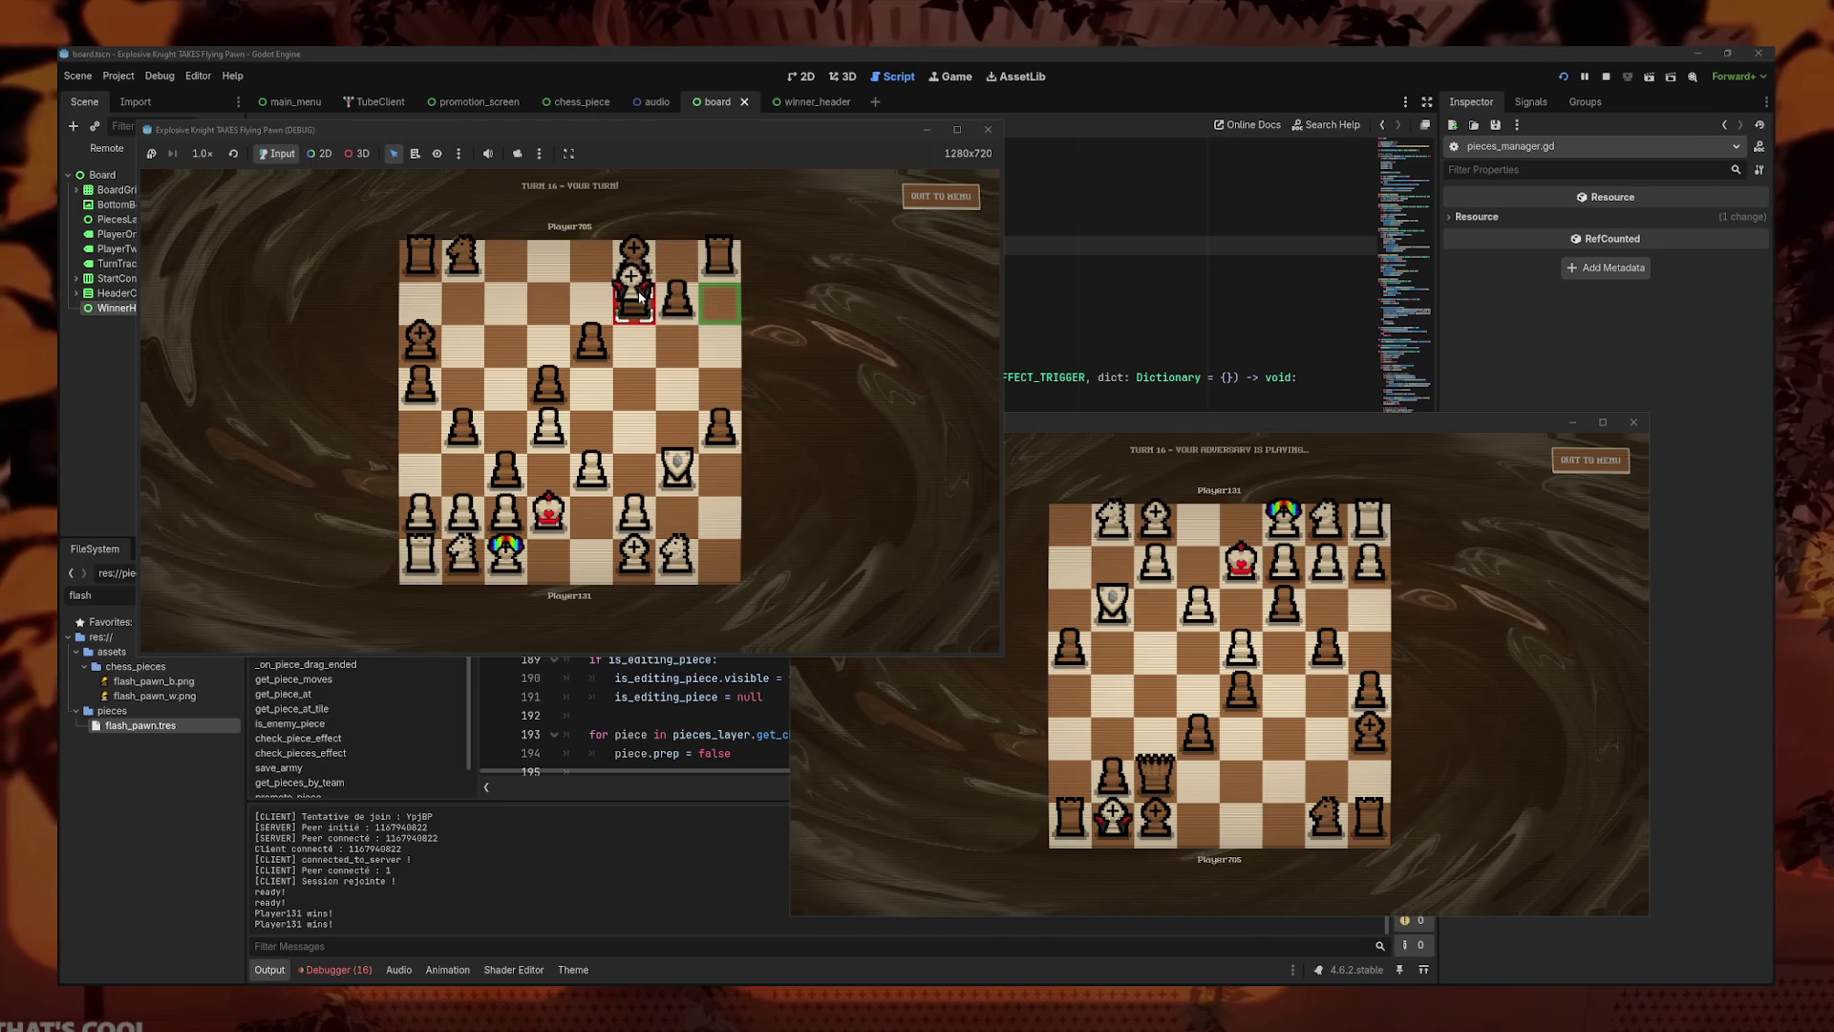
left_click(1196, 808)
- Advance a pawn on the second board, then use QUIT TO MENU to end the match
left_click(669, 306)
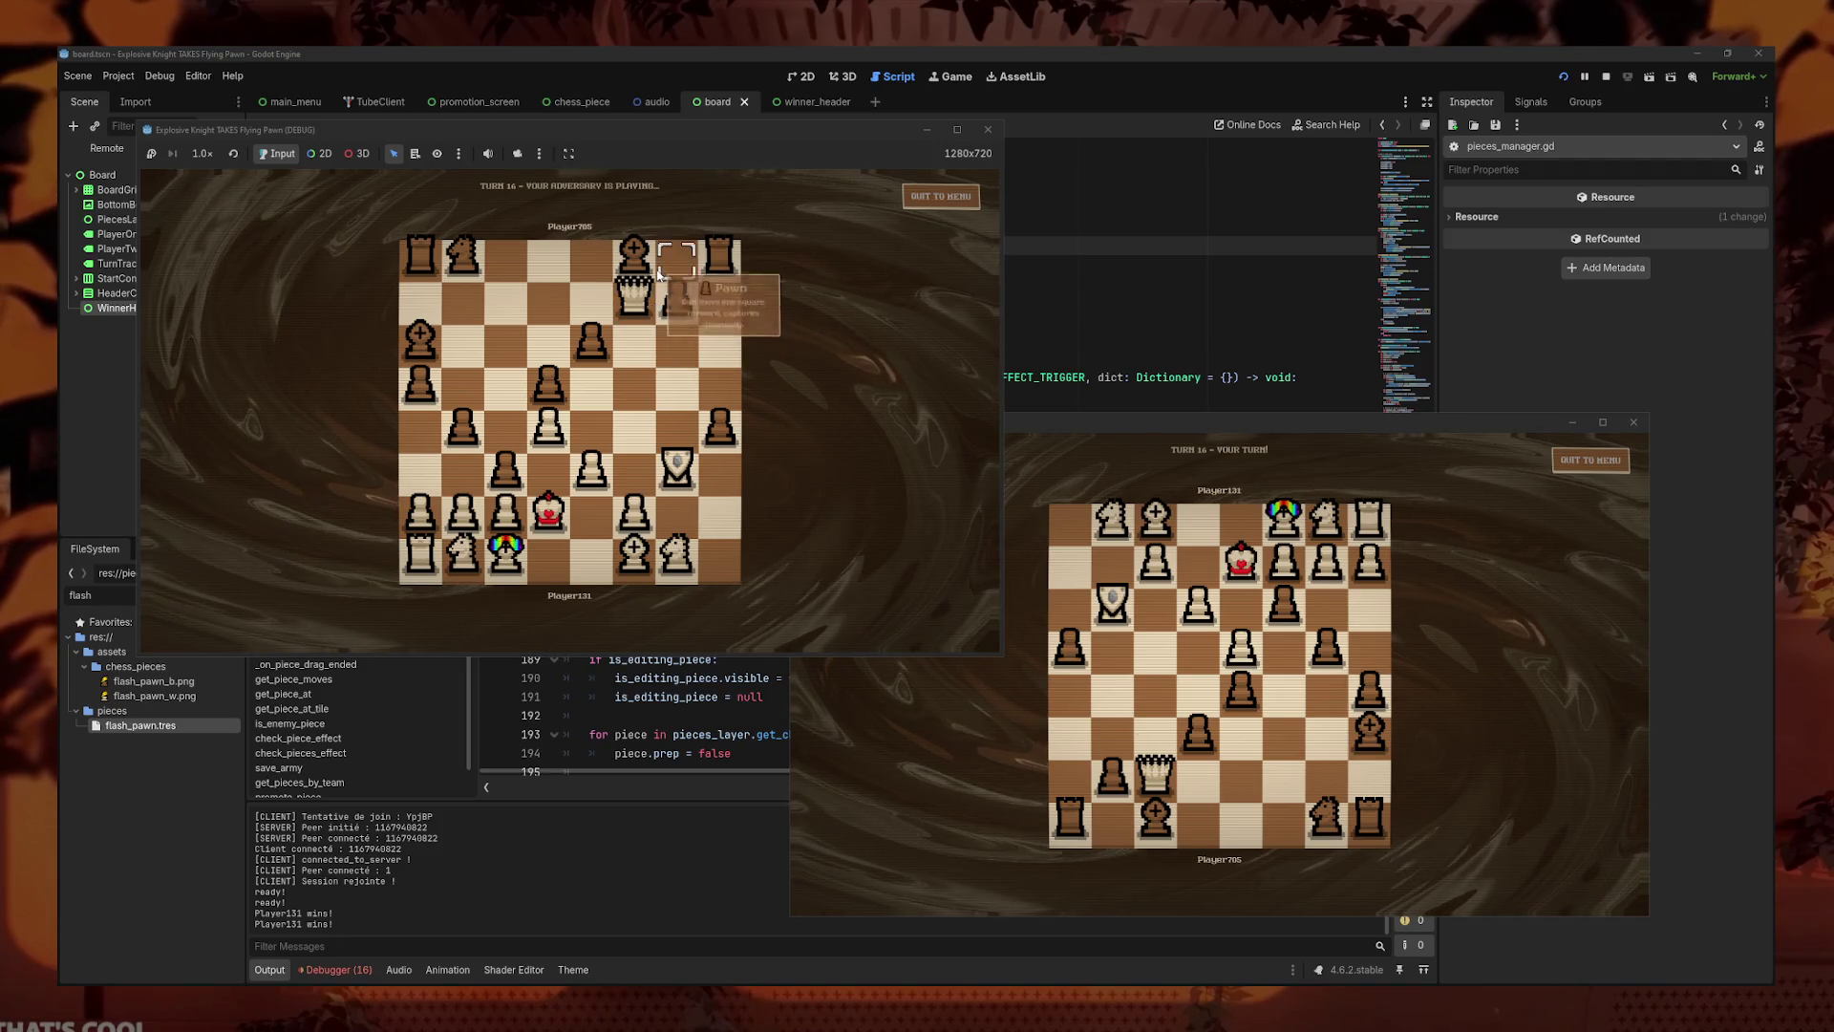
left_click_drag(1198, 733, 1198, 690)
left_click(994, 591)
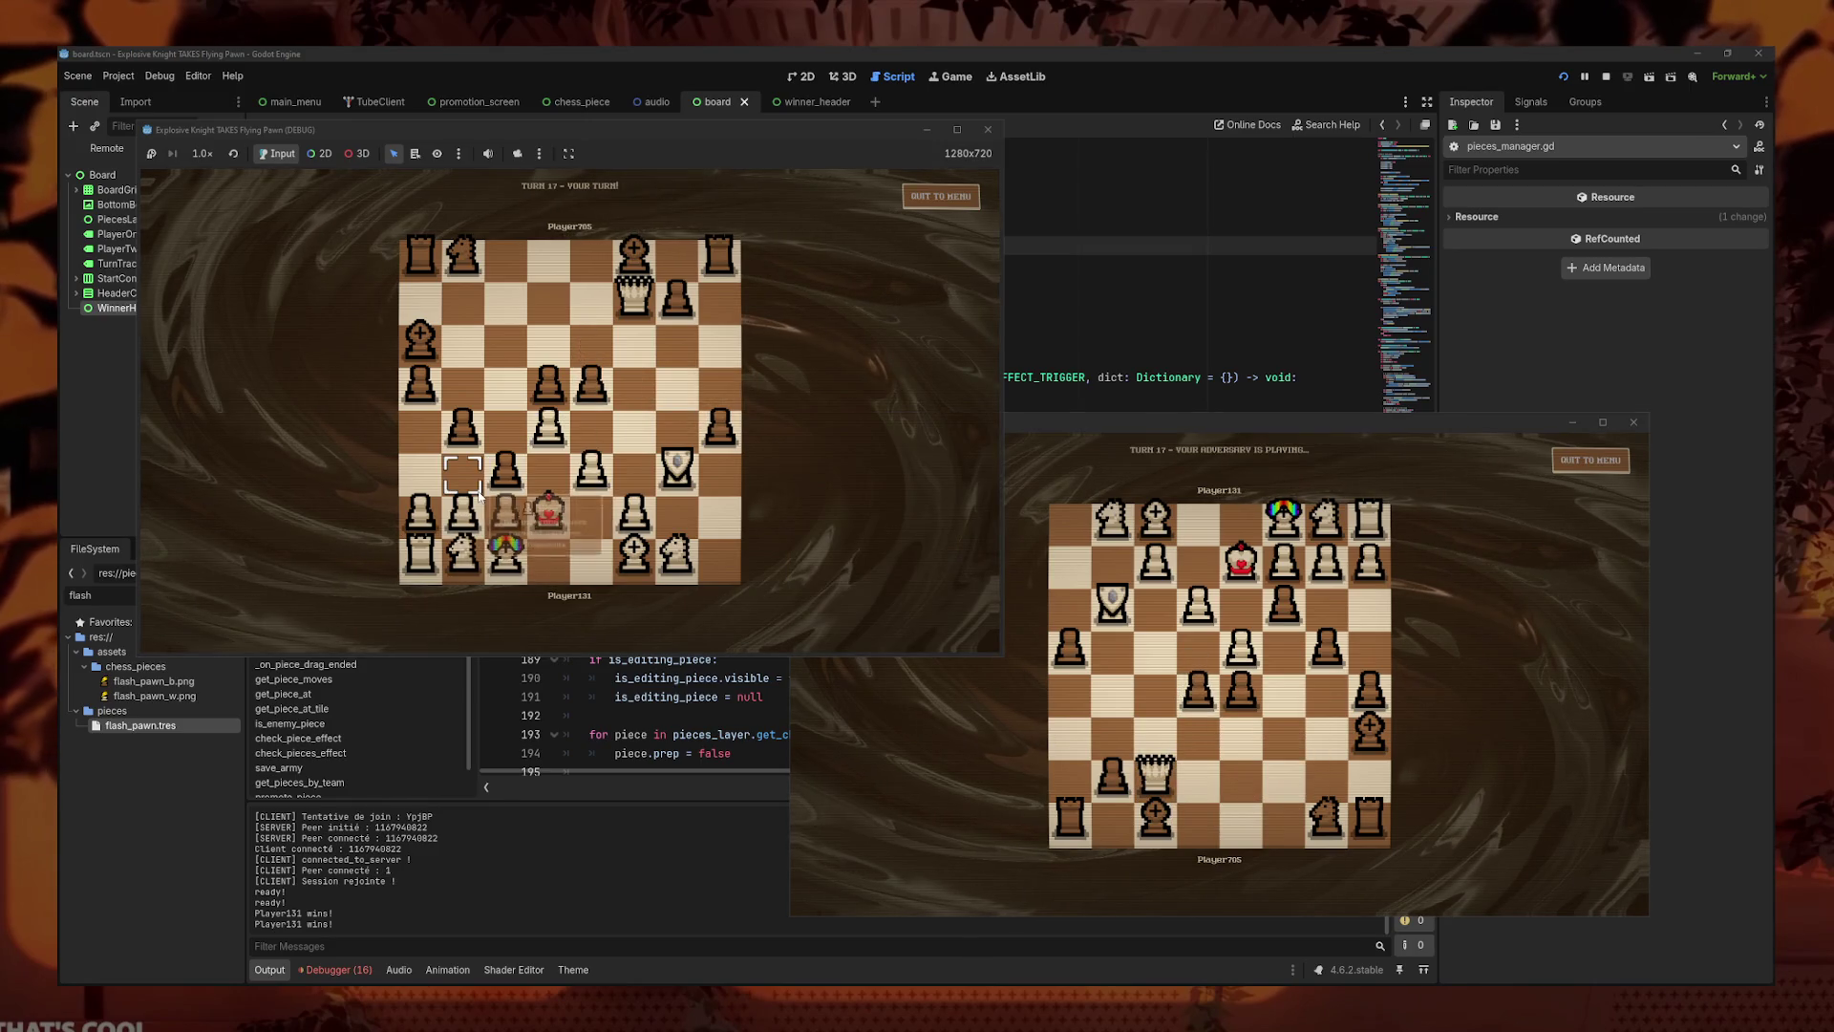
left_click(1577, 463)
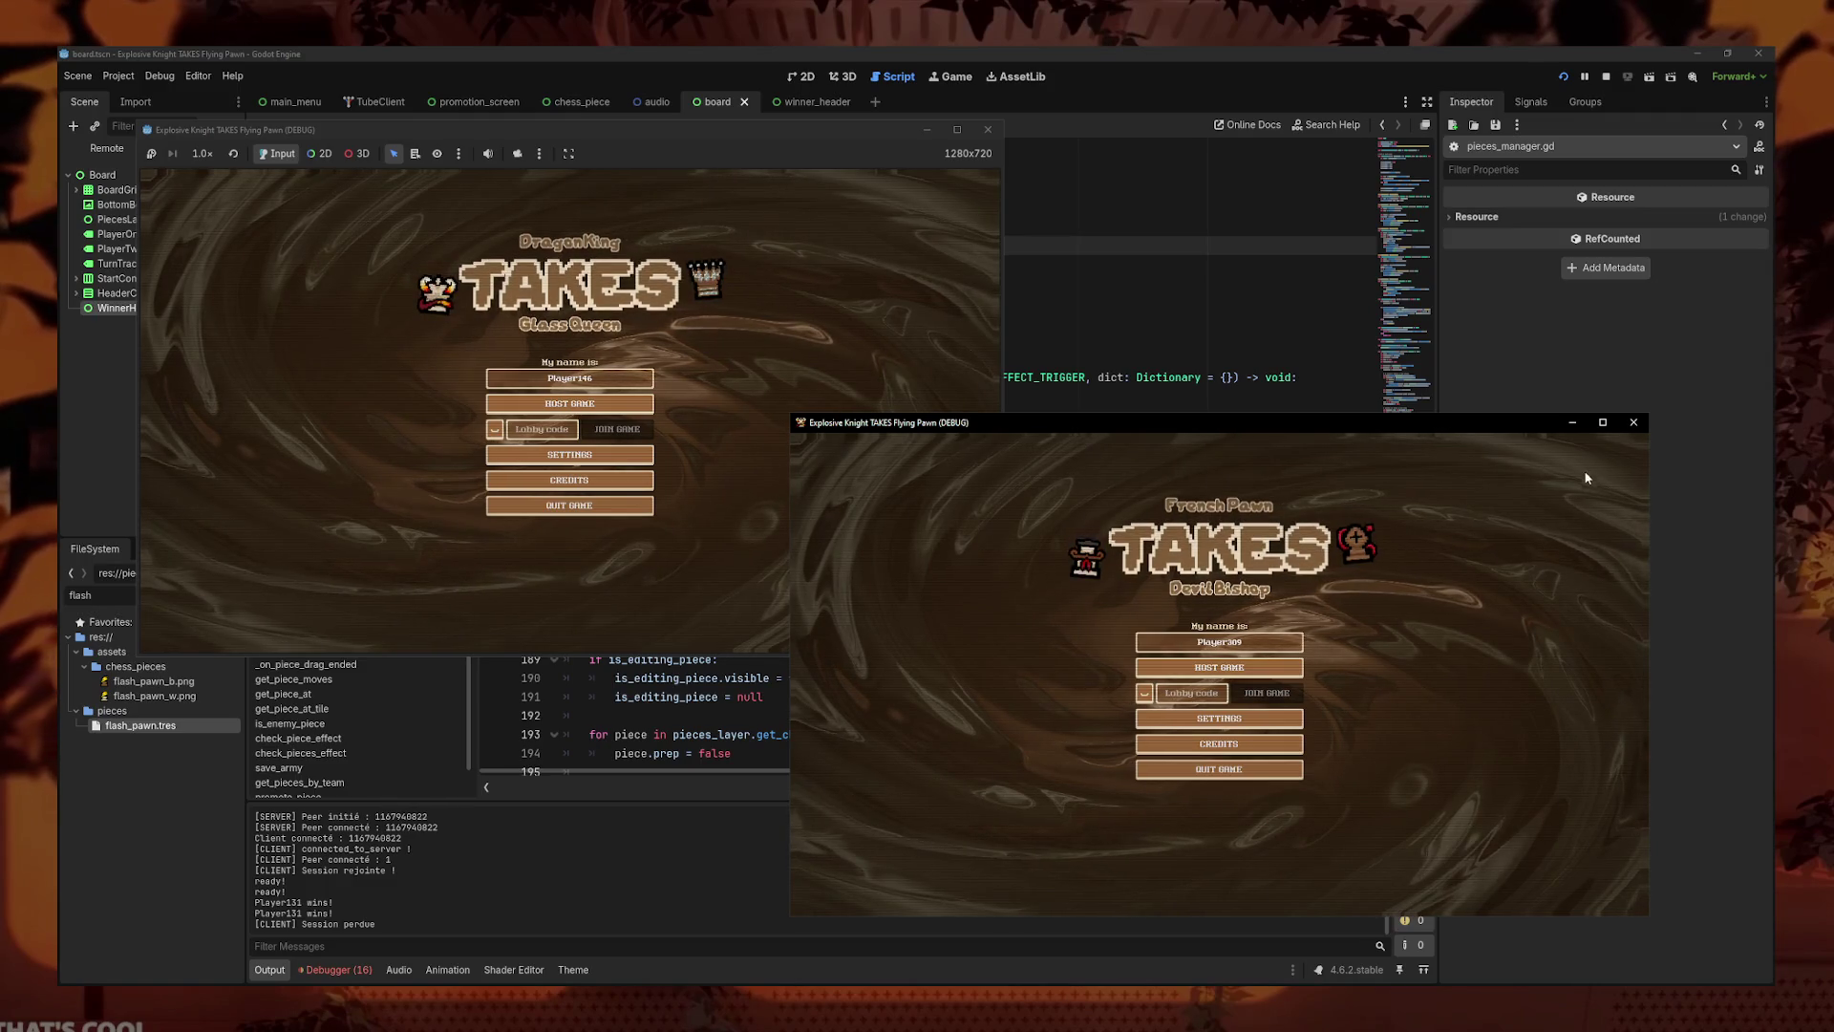
- Maximize the second game window, open SETTINGS and return, then host a lobby and quit it
left_click(1603, 424)
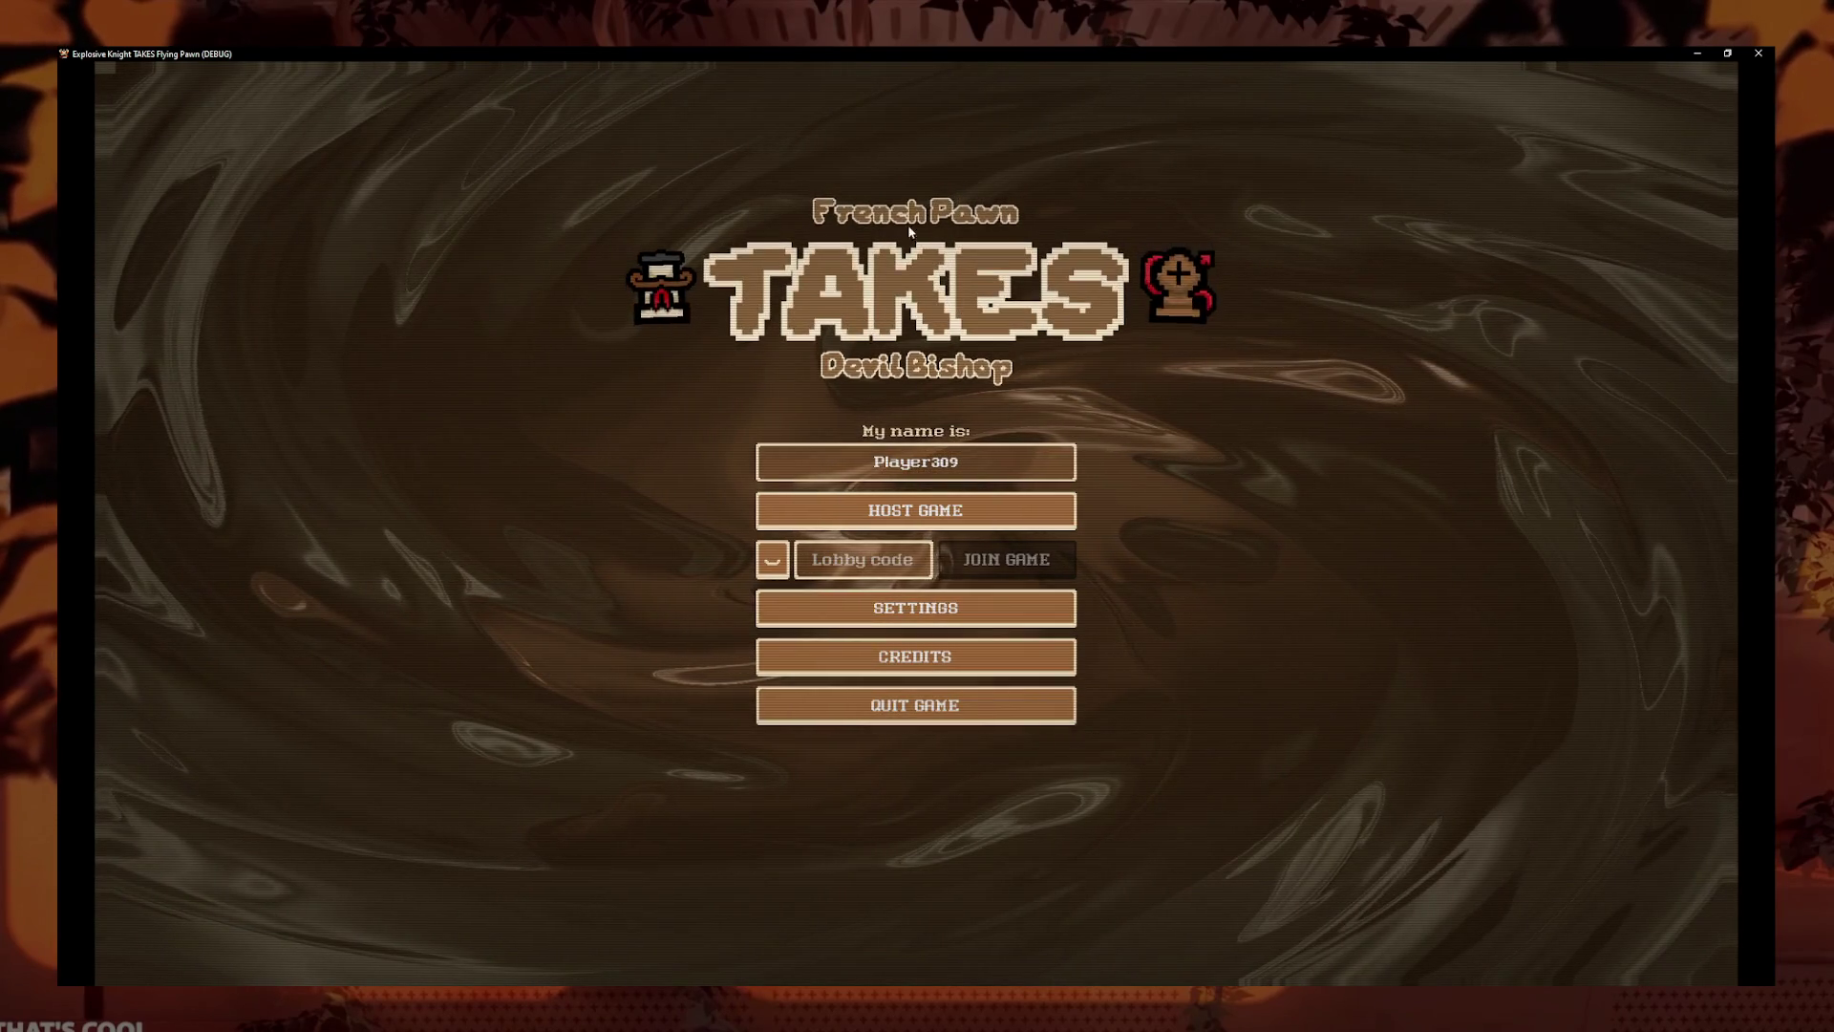
left_click(1003, 612)
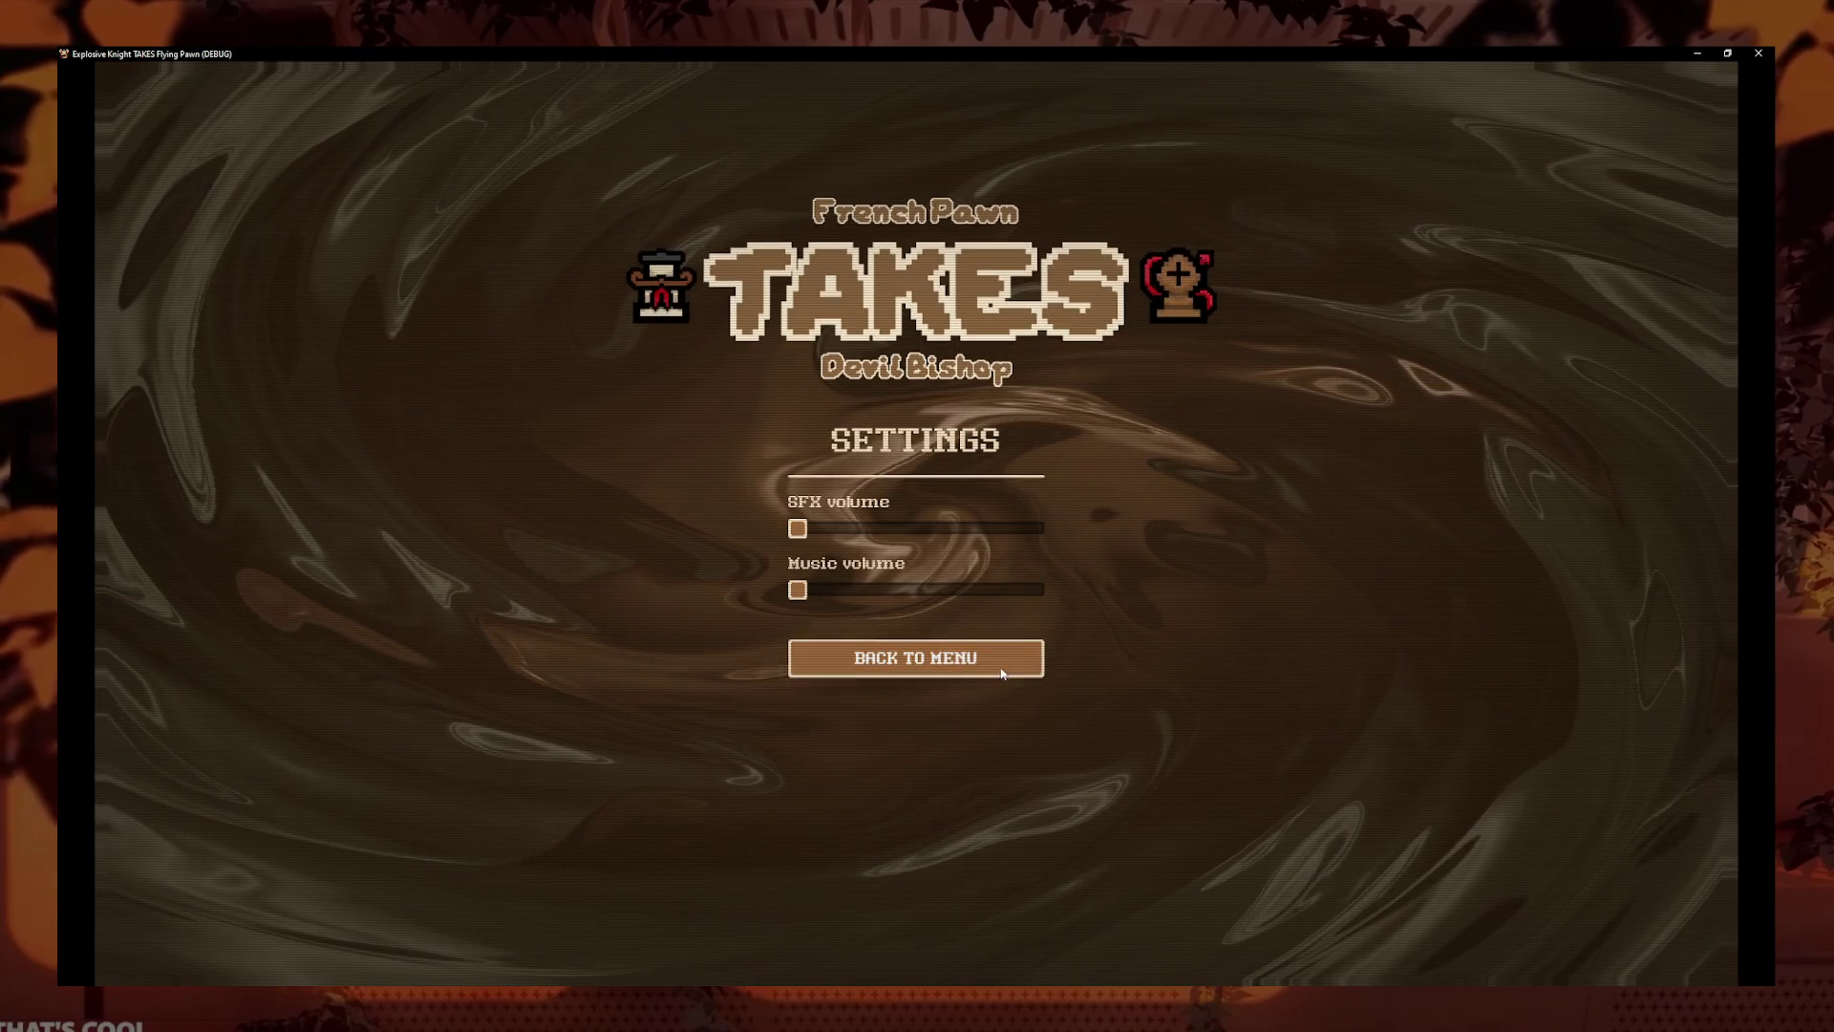
left_click(967, 658)
left_click(917, 508)
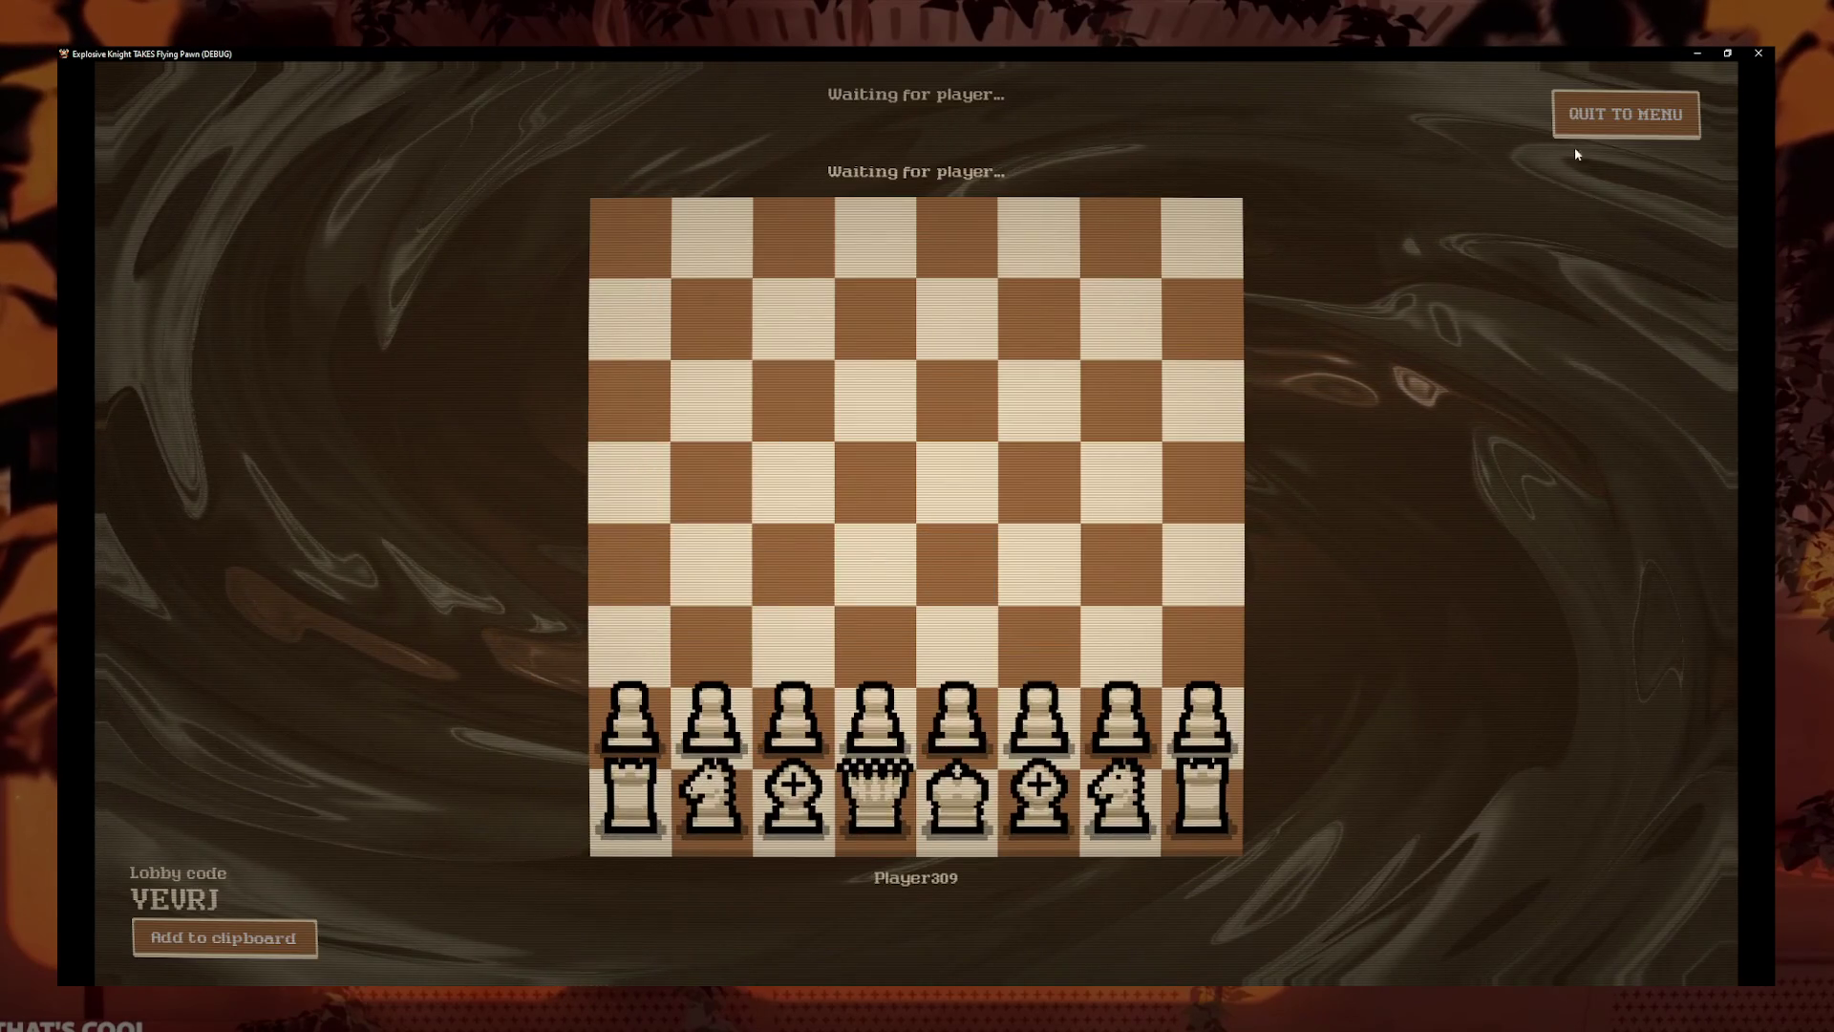
left_click(1615, 114)
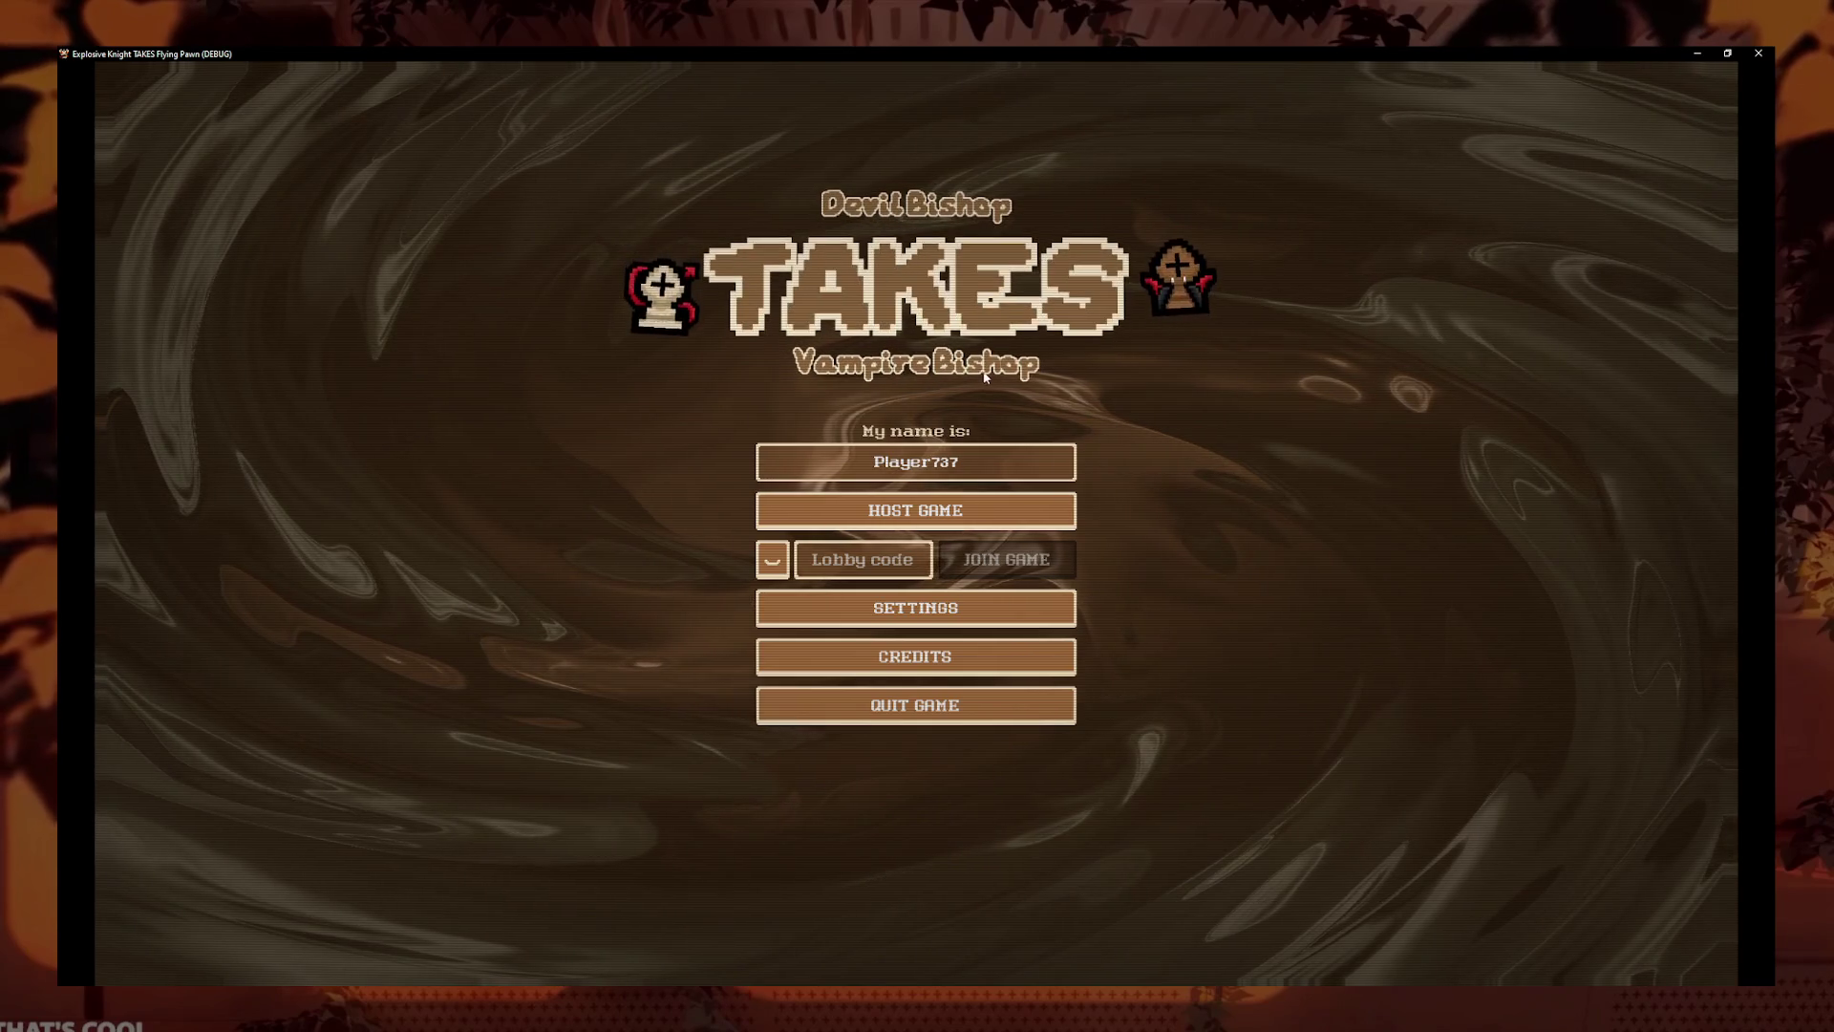
- Host a game lobby again, escape out, and close the maximized game instance
left_click(916, 510)
key("Escape")
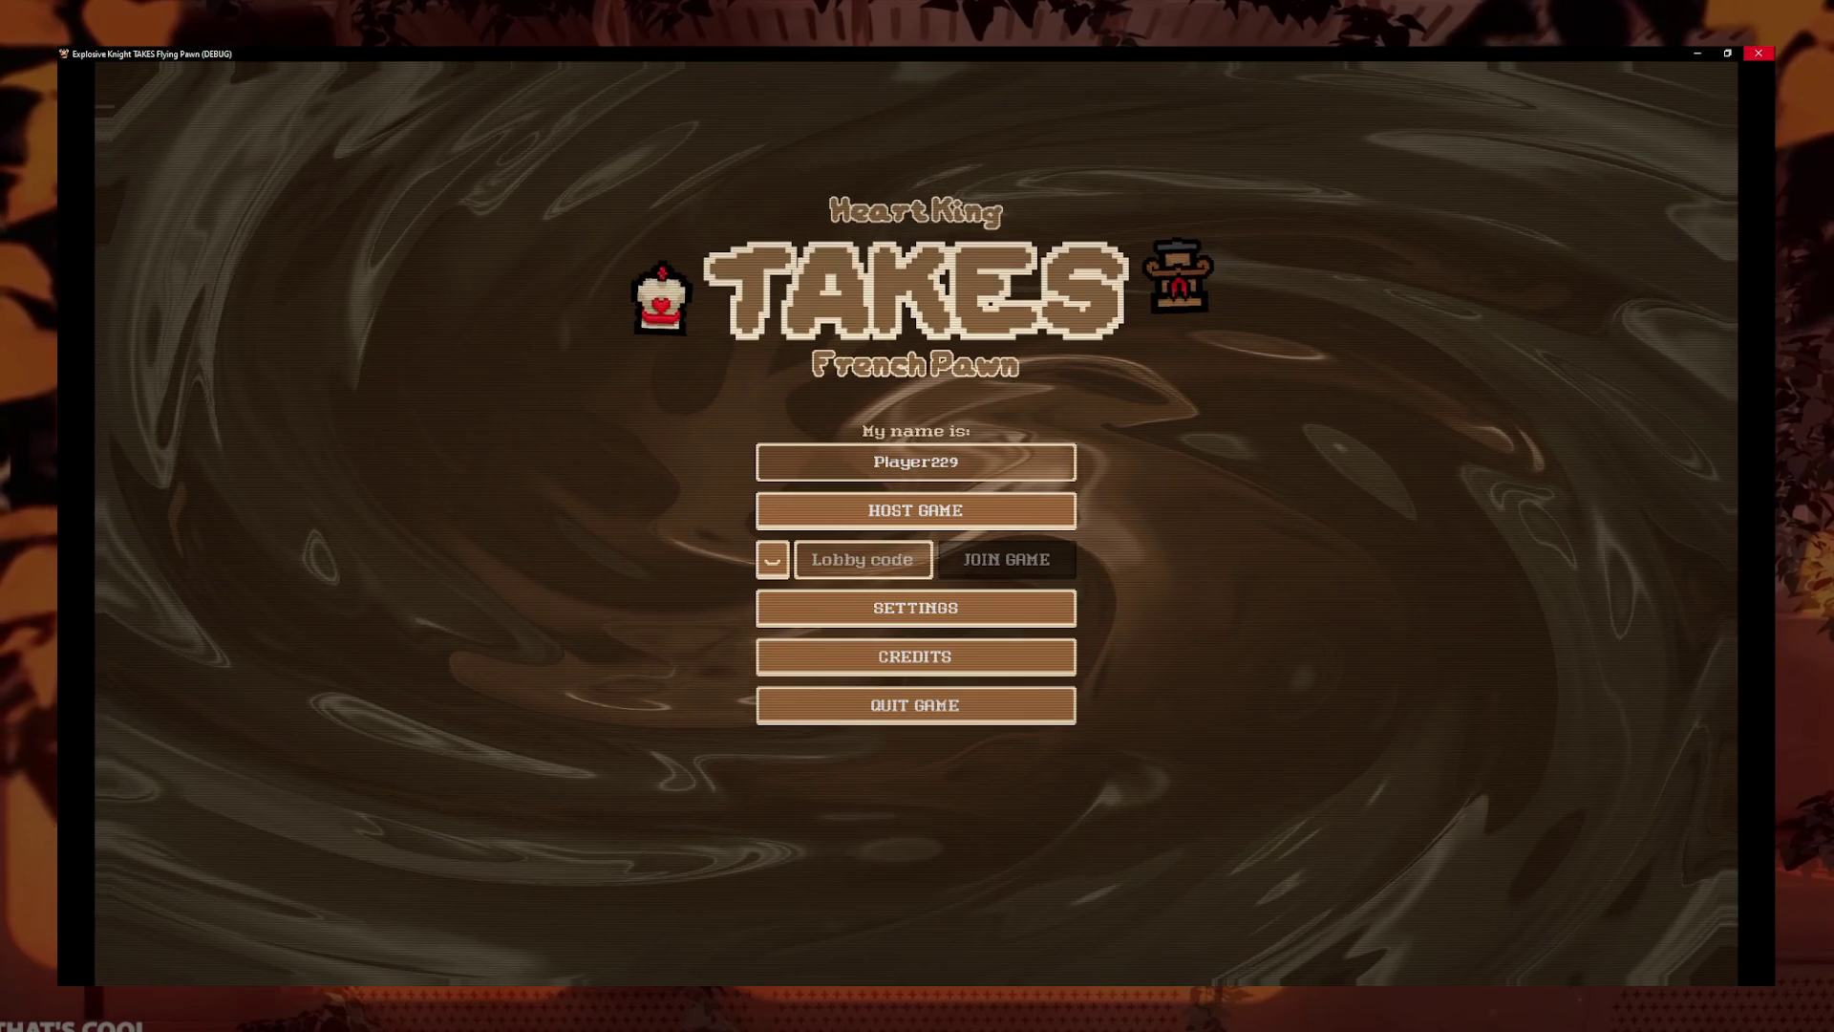
left_click(1759, 53)
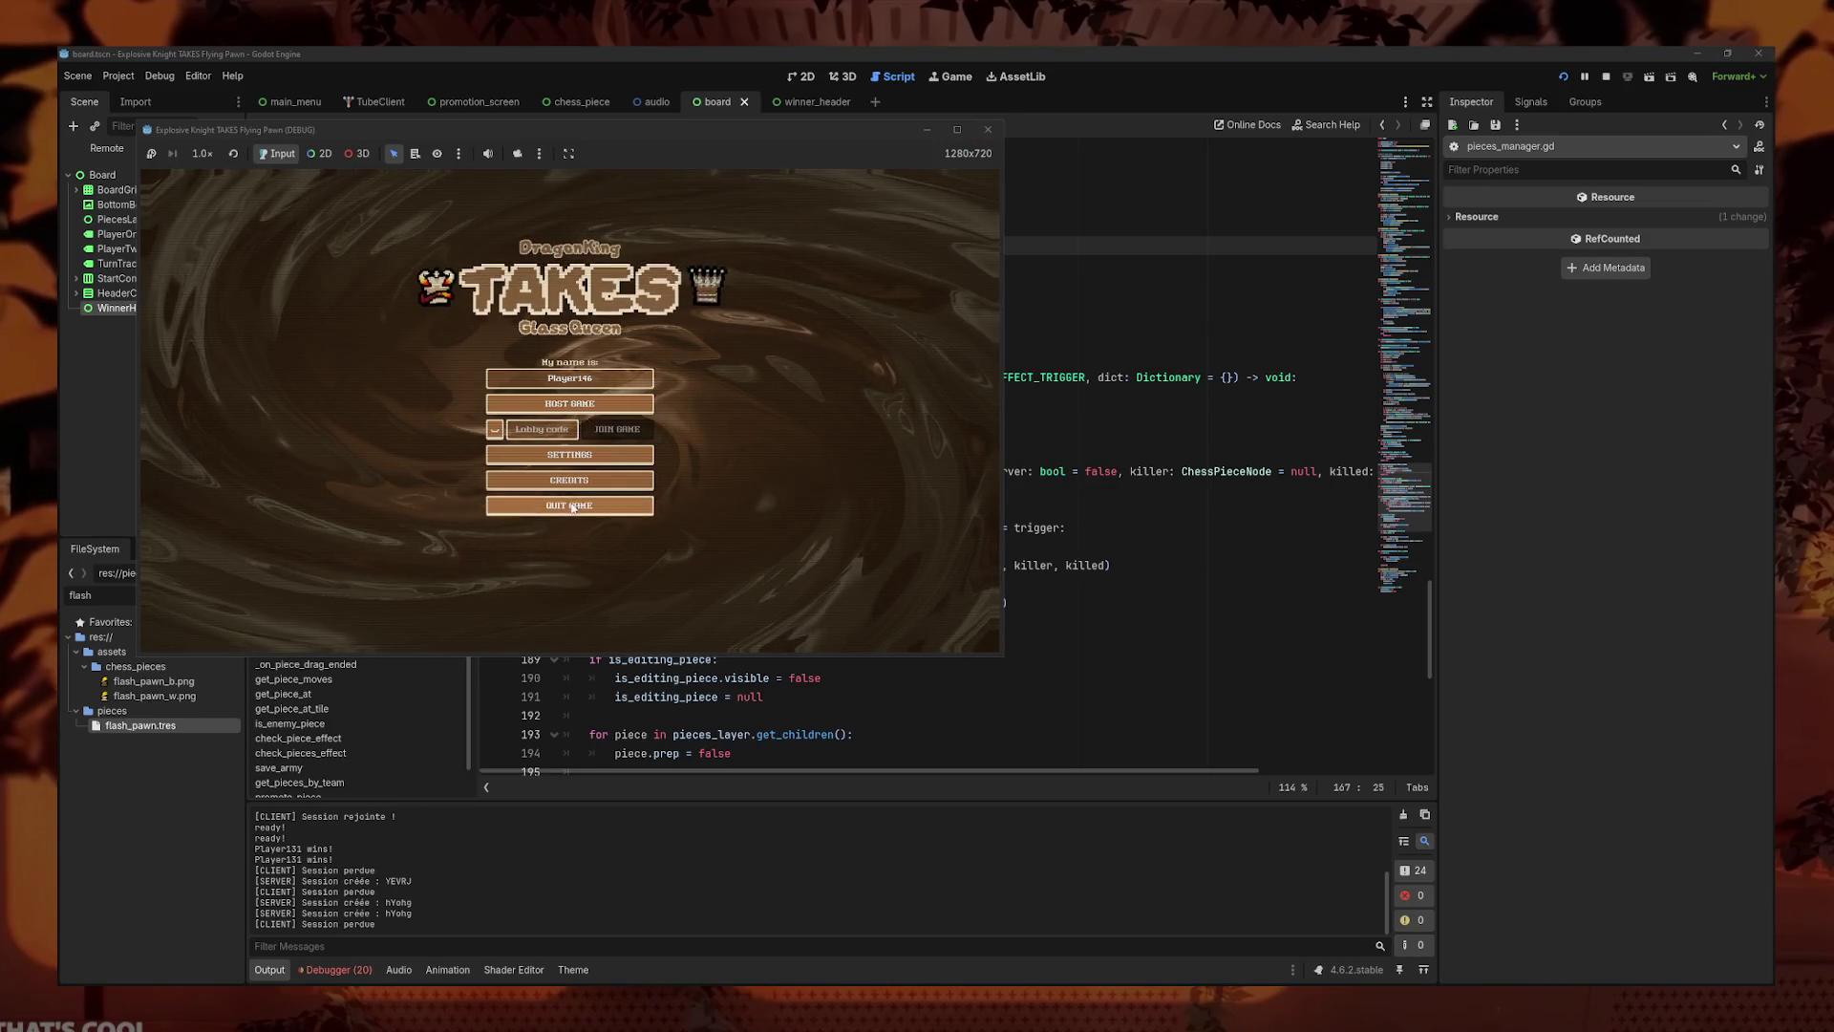
- Quit the last debug instance with QUIT GAME, then view the board scene in the 2D workspace
left_click(572, 506)
left_click(1072, 432)
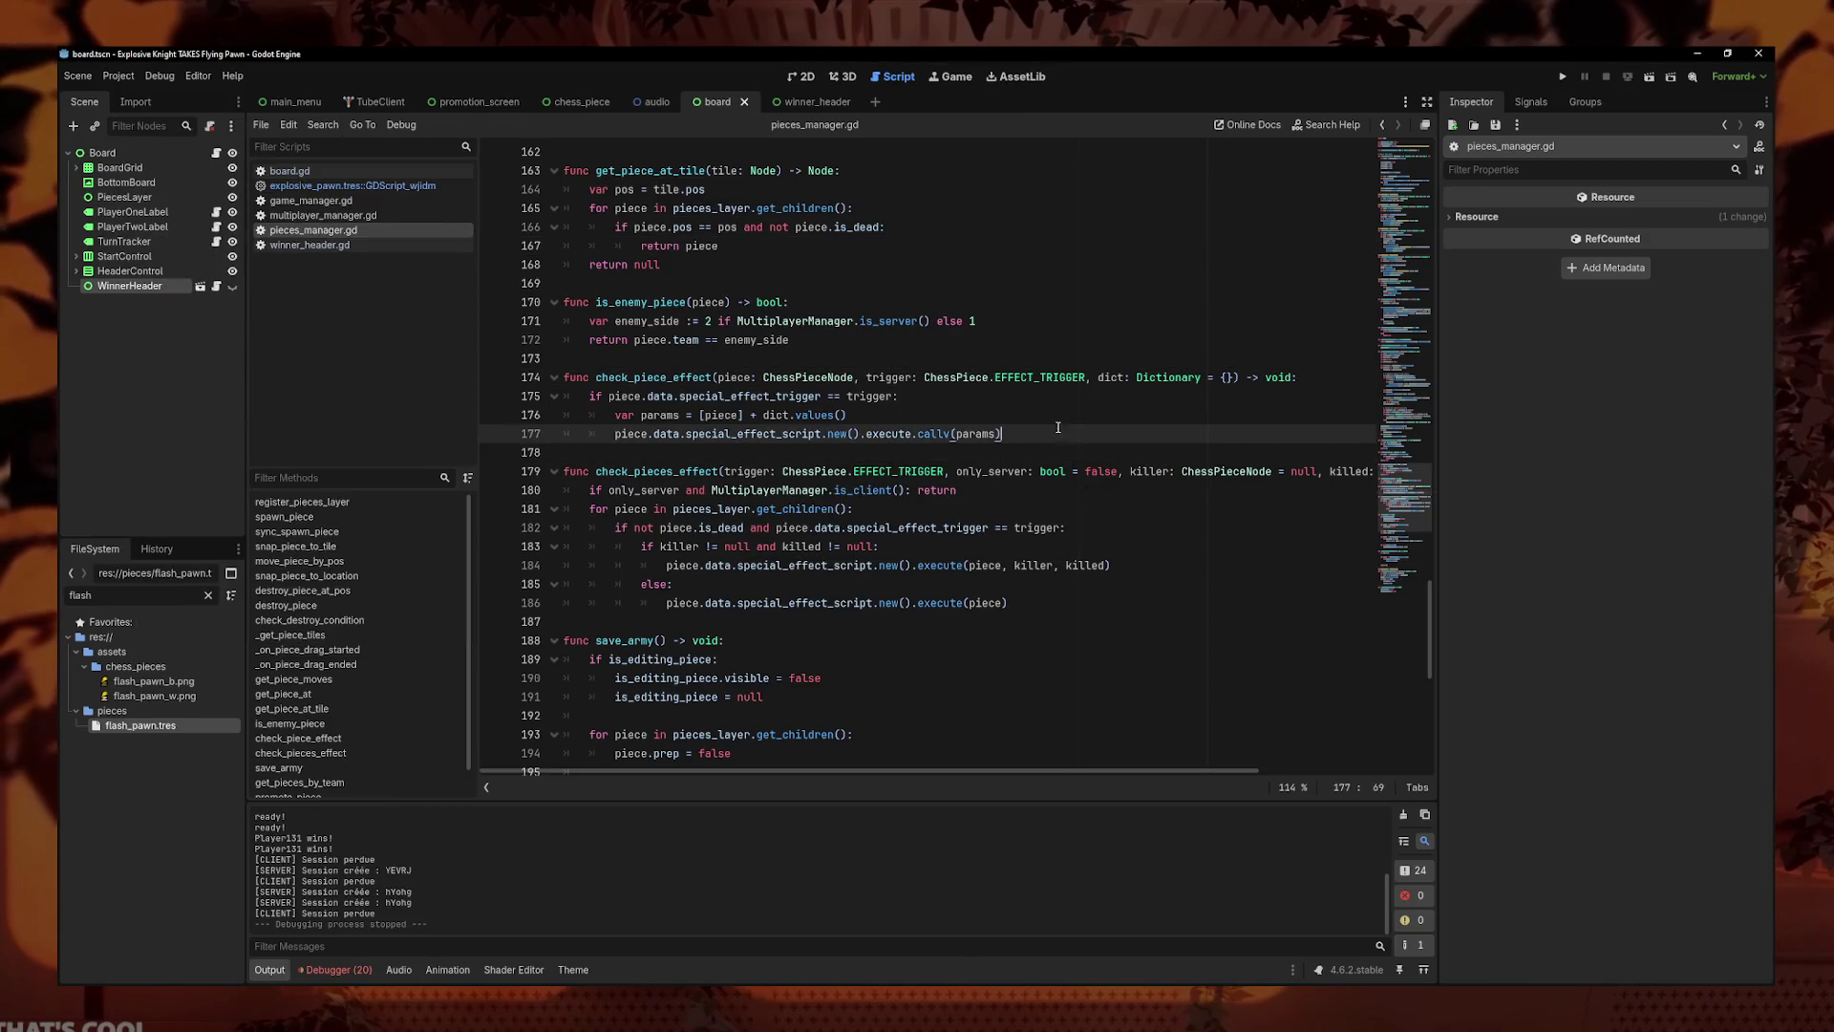
left_click(809, 77)
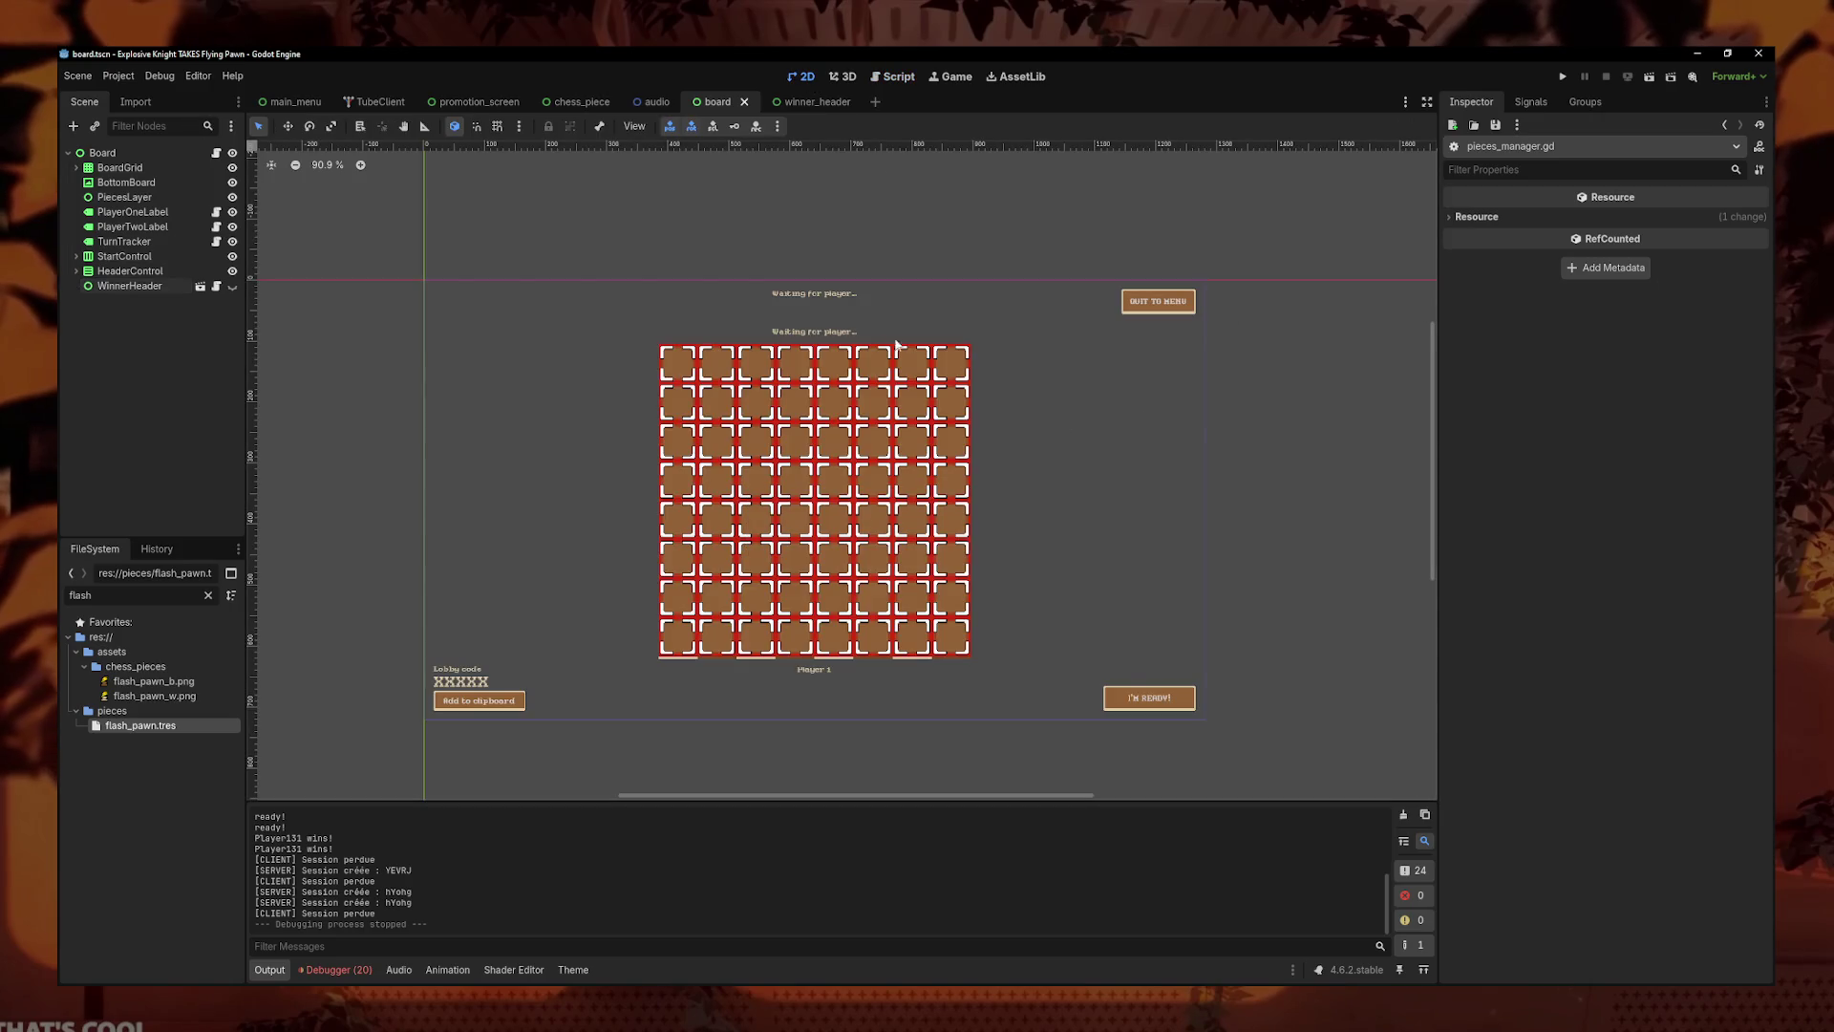
left_click(887, 78)
left_click(801, 76)
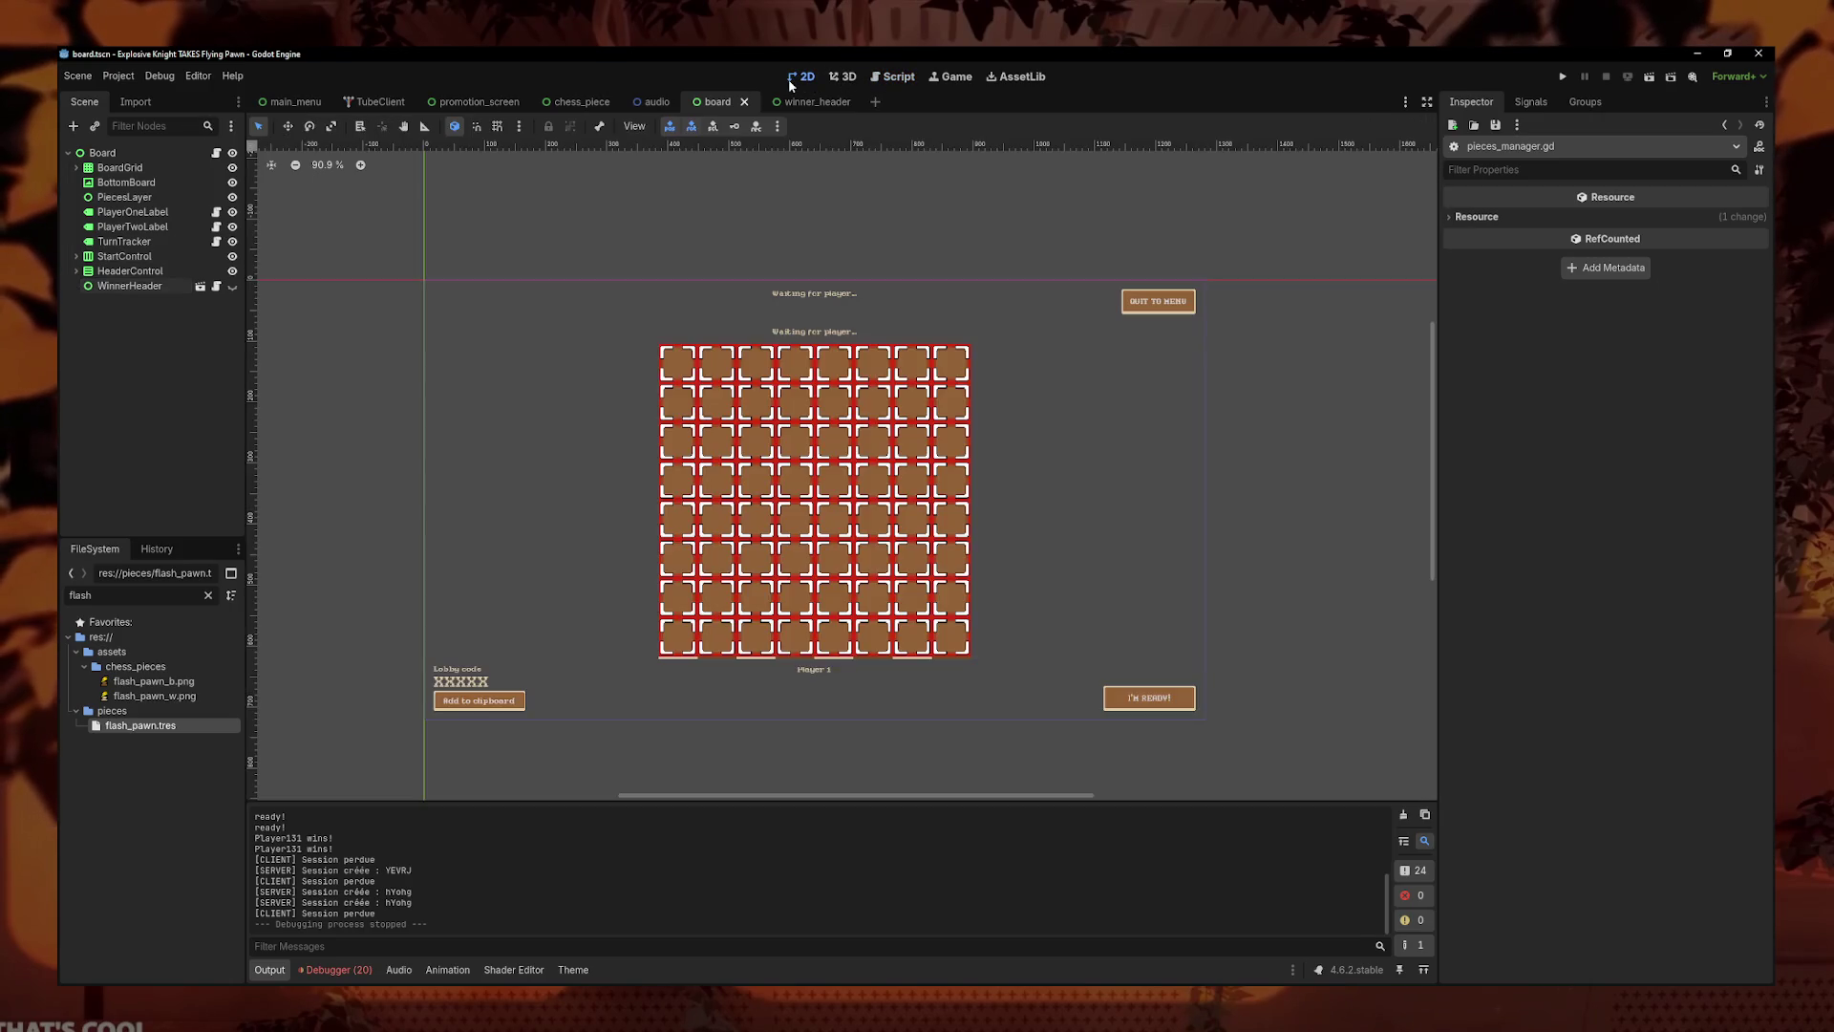
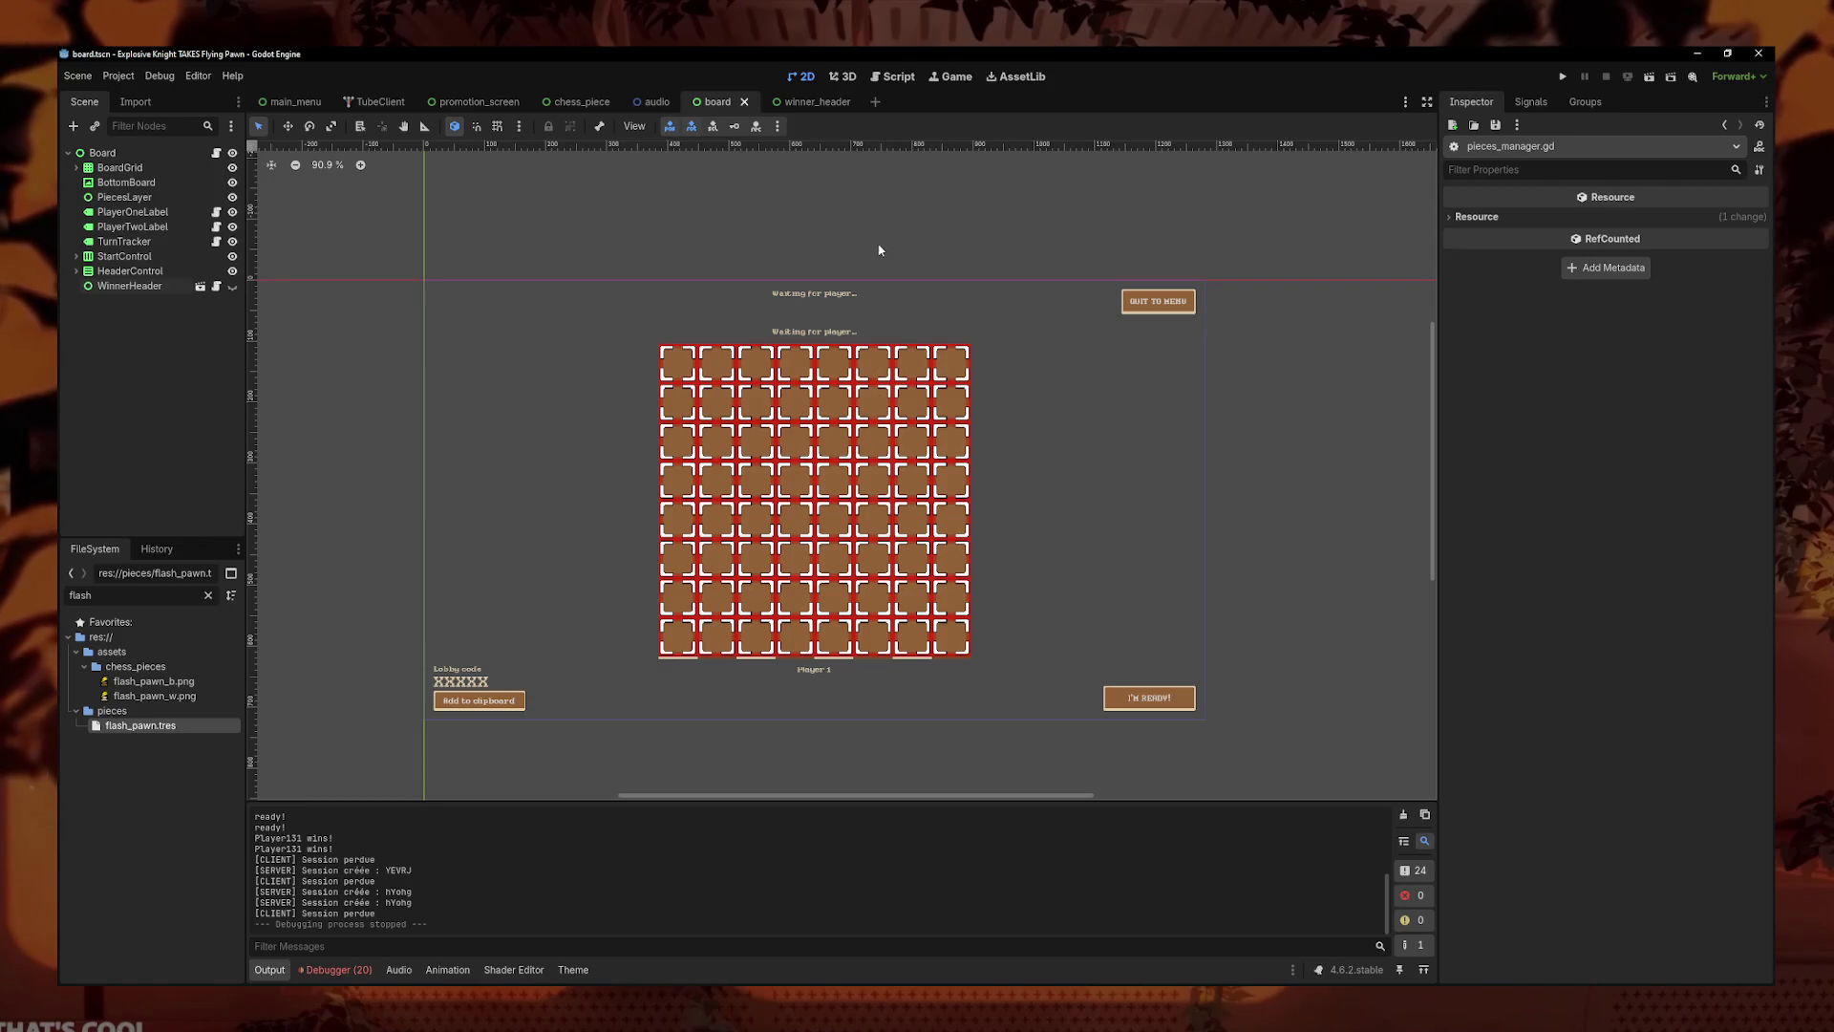
- Look over the board canvas, then switch to the winner_header scene showing the '%s WINS!' banner
scroll(813, 353, "up", 3)
scroll(840, 430, "down", 4)
scroll(864, 472, "up", 1)
scroll(865, 489, "up", 2)
scroll(846, 494, "down", 1)
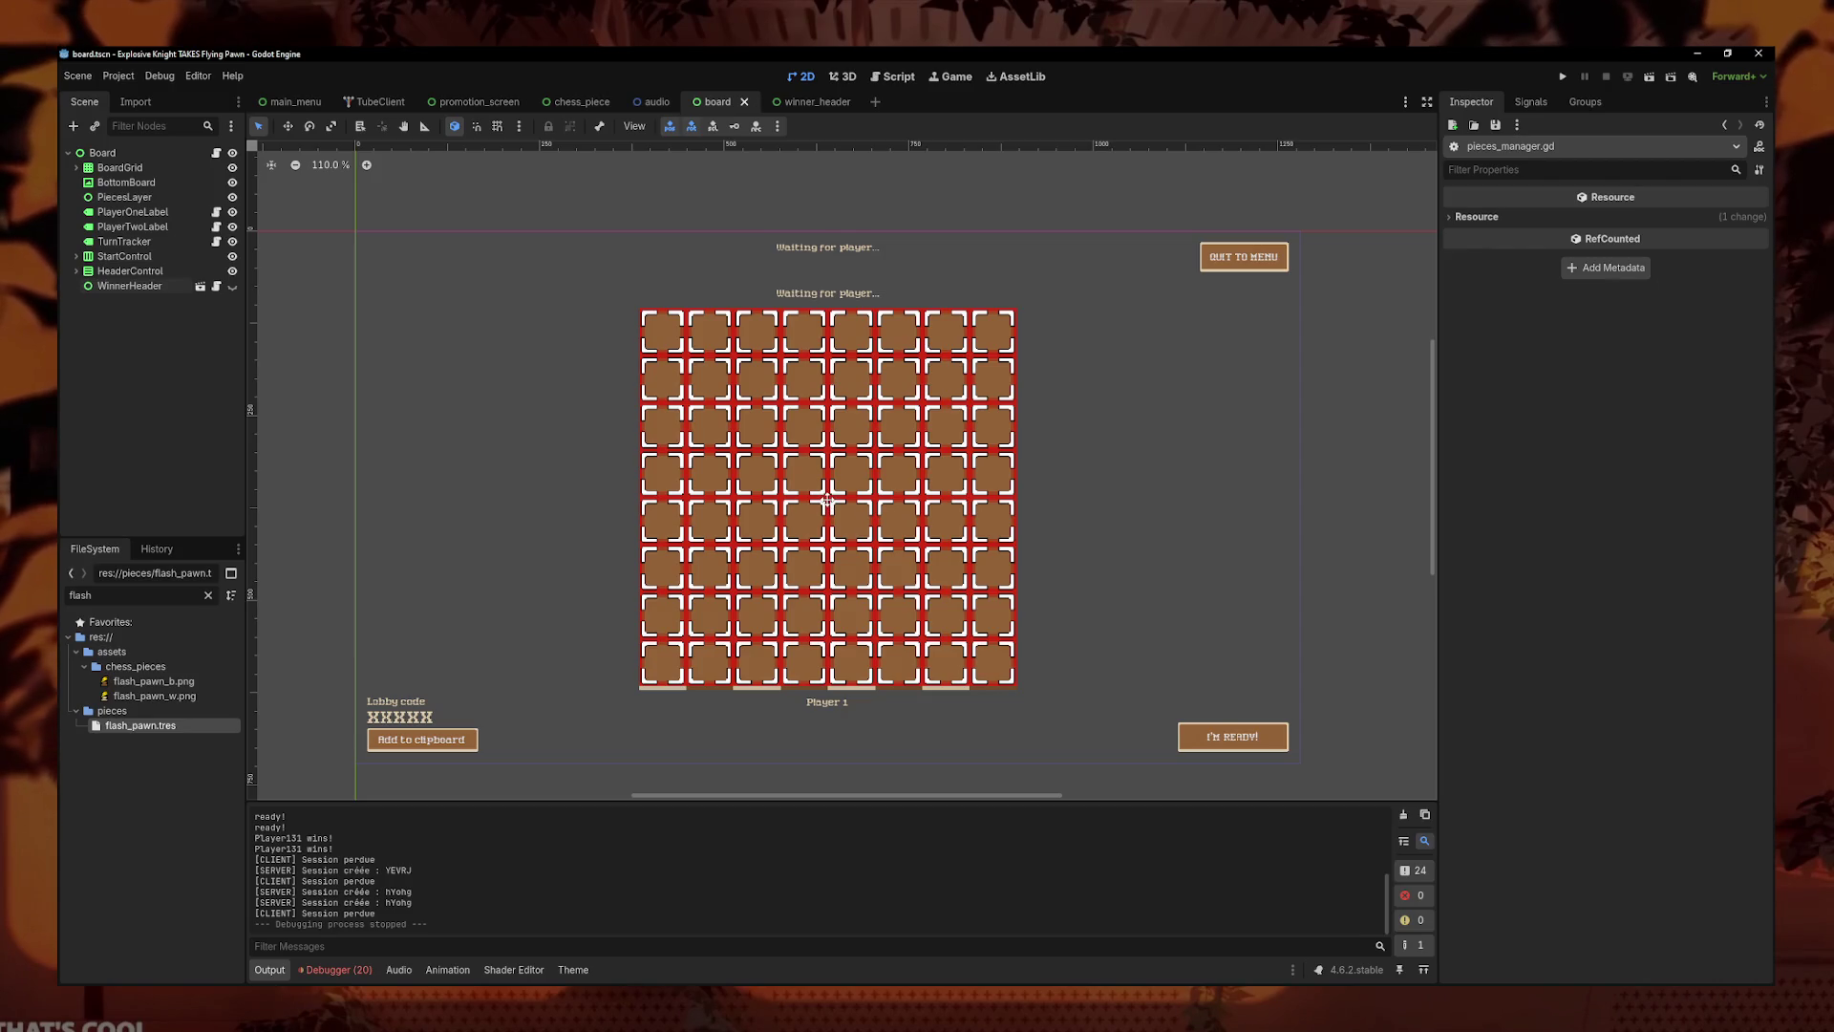
mouse_move(831, 506)
left_mouse_down()
mouse_move(704, 492)
mouse_move(829, 497)
left_mouse_up()
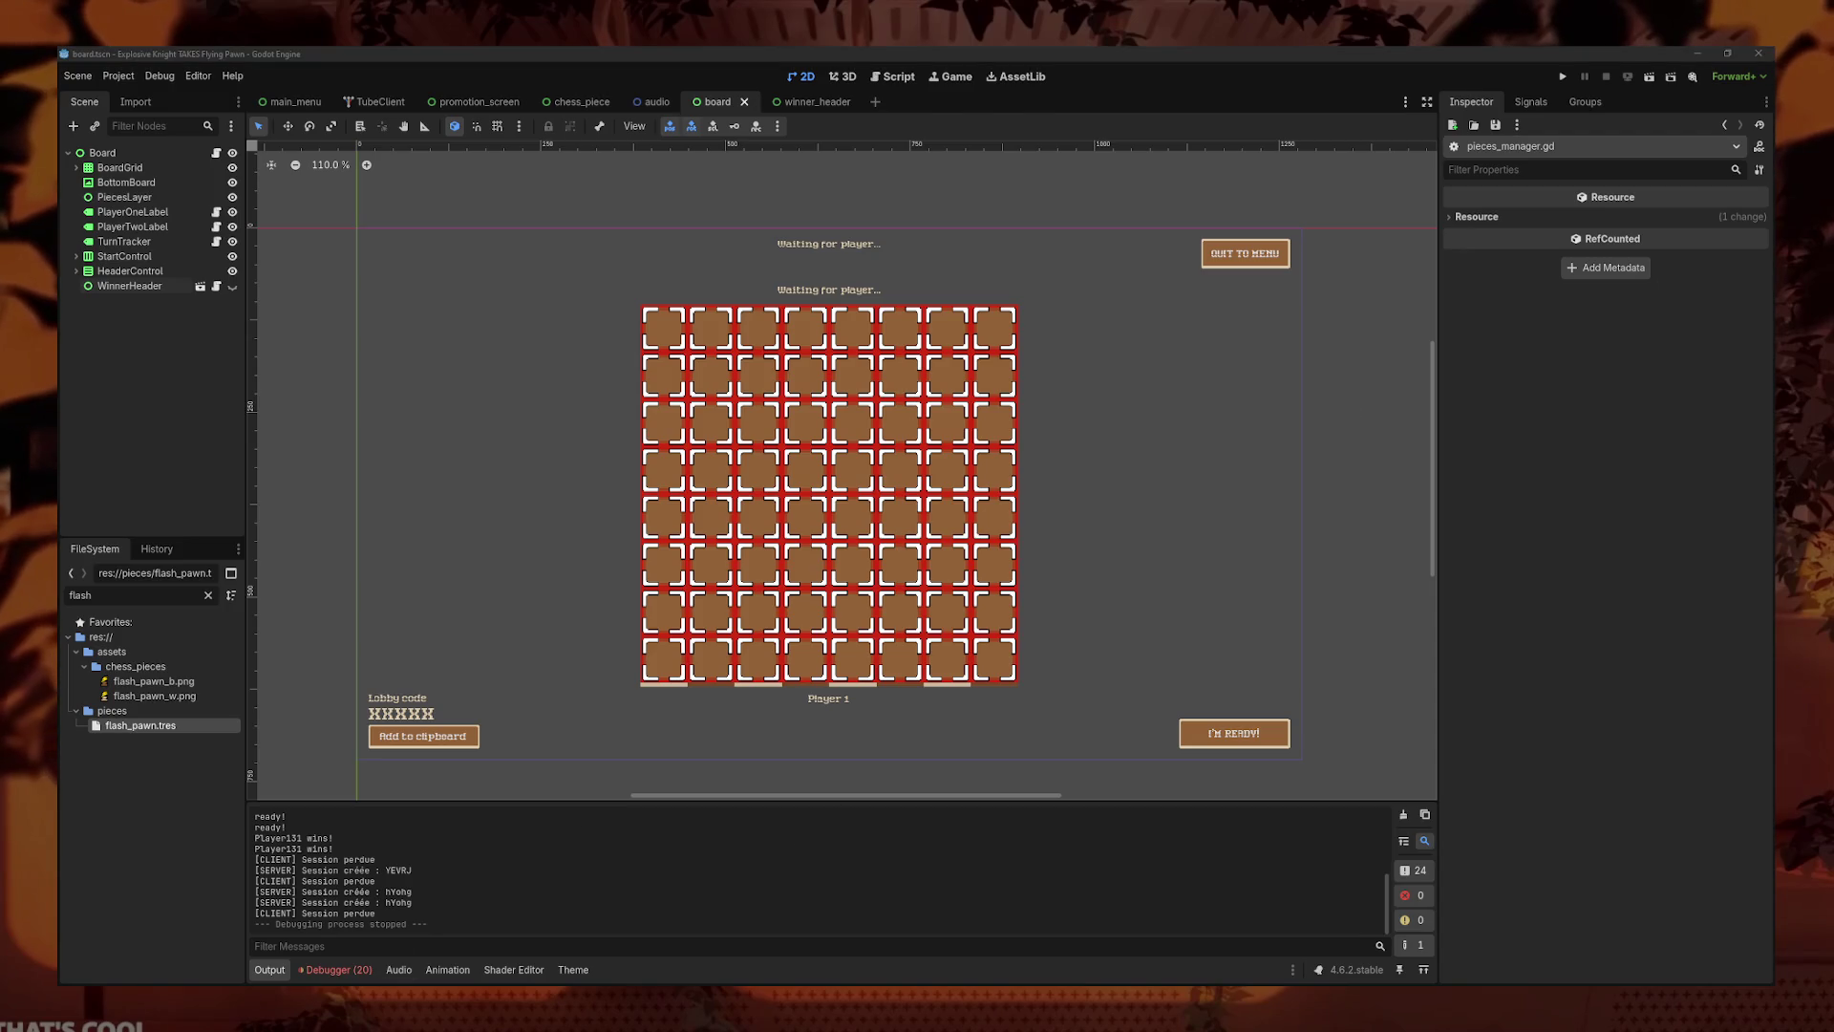
key("ctrl+Tab")
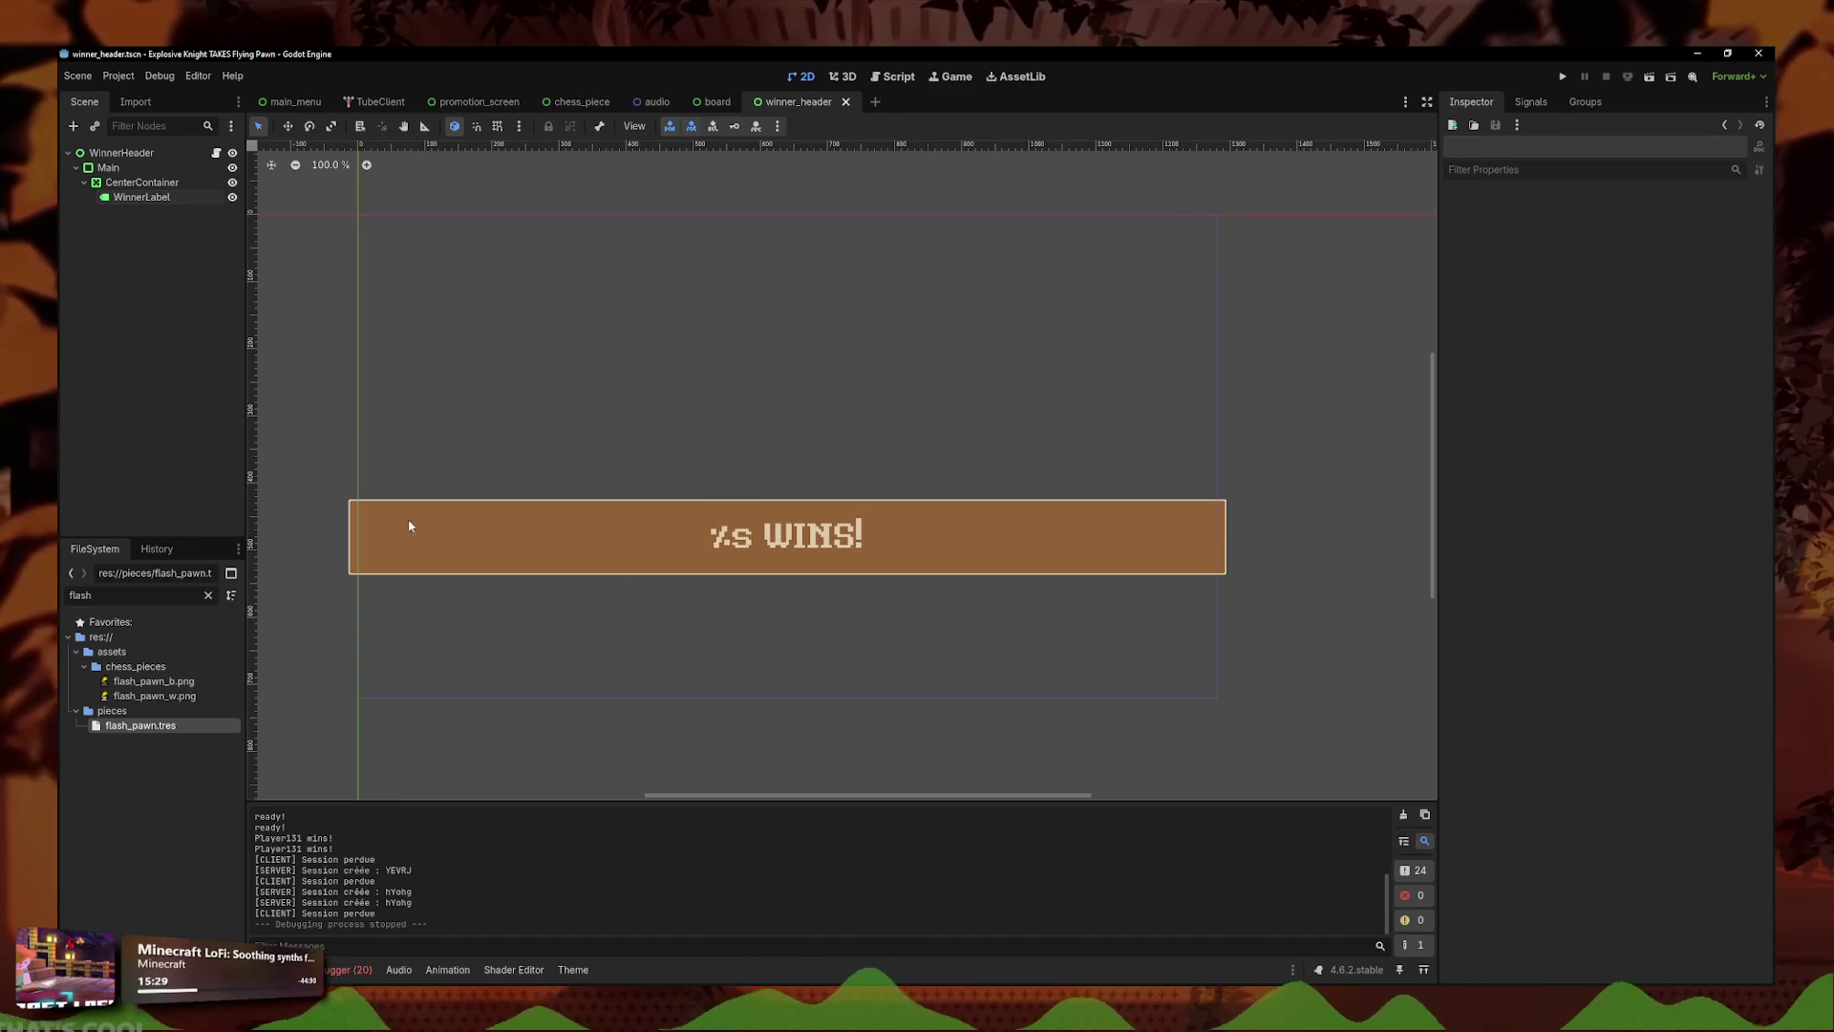
mouse_move(712, 115)
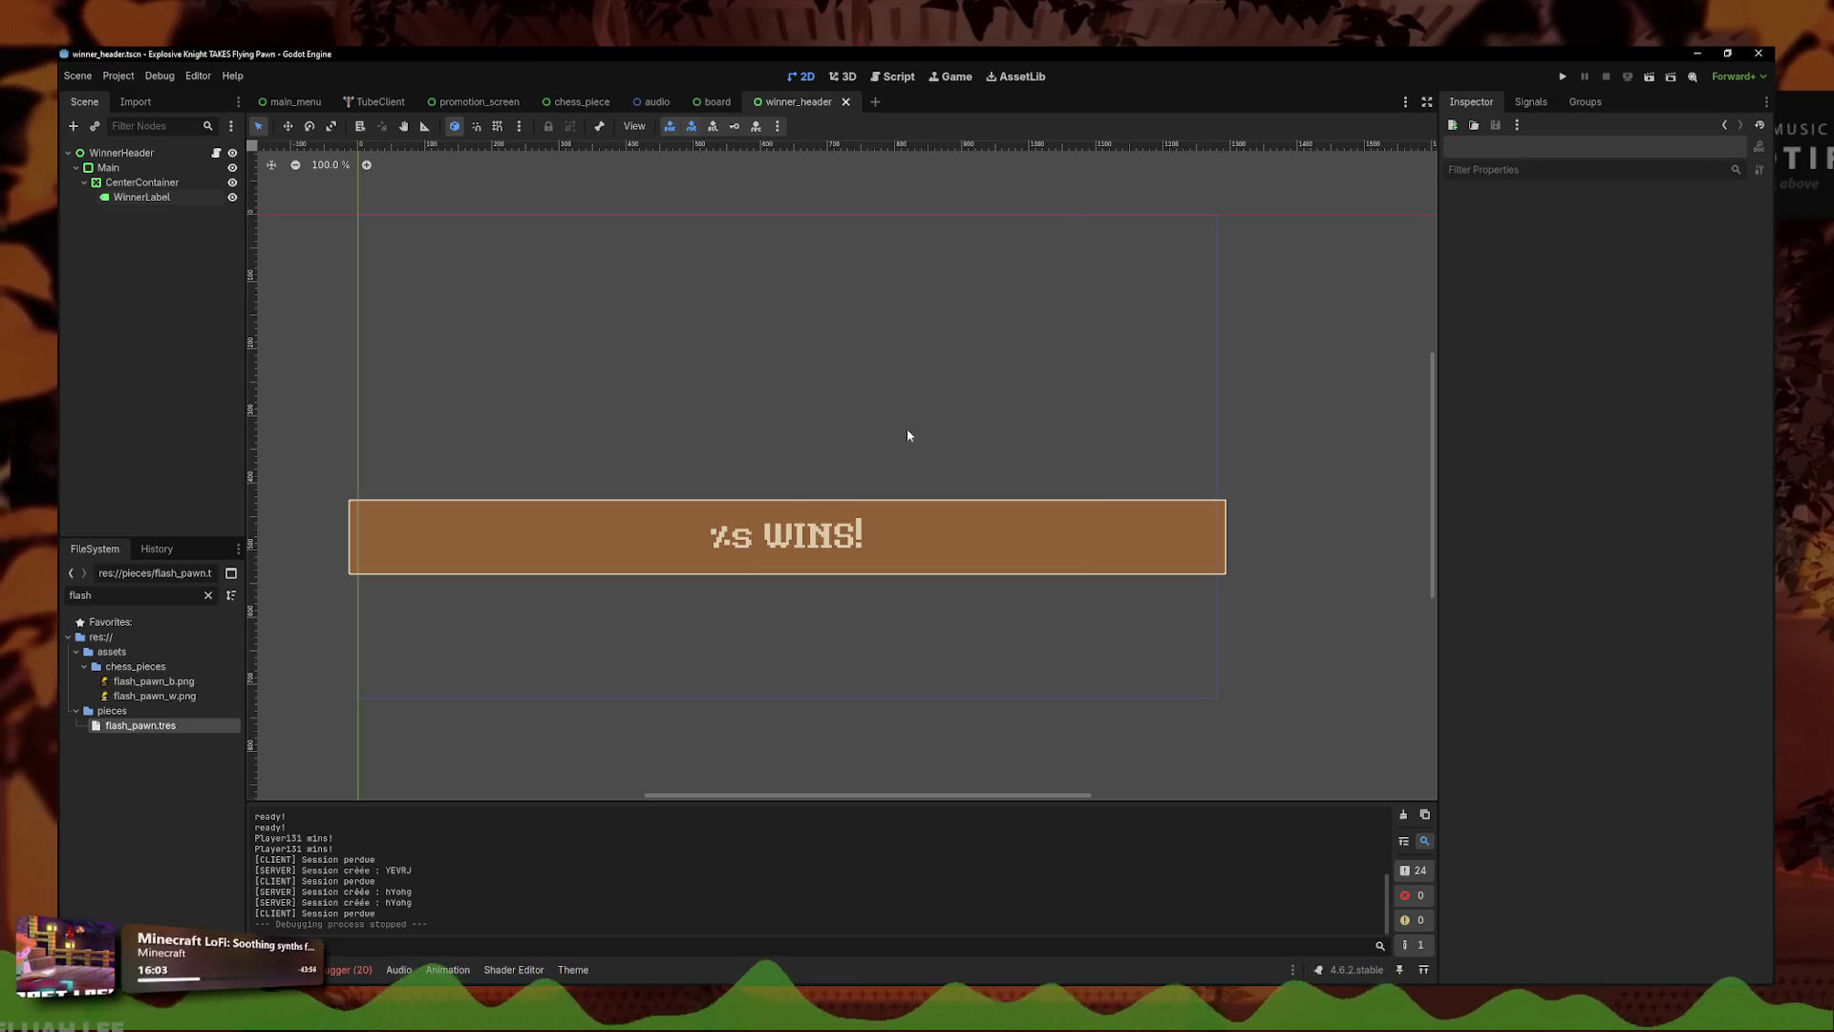
scroll(909, 438, "down", 1)
scroll(891, 413, "up", 1)
left_click_drag(812, 418, 827, 410)
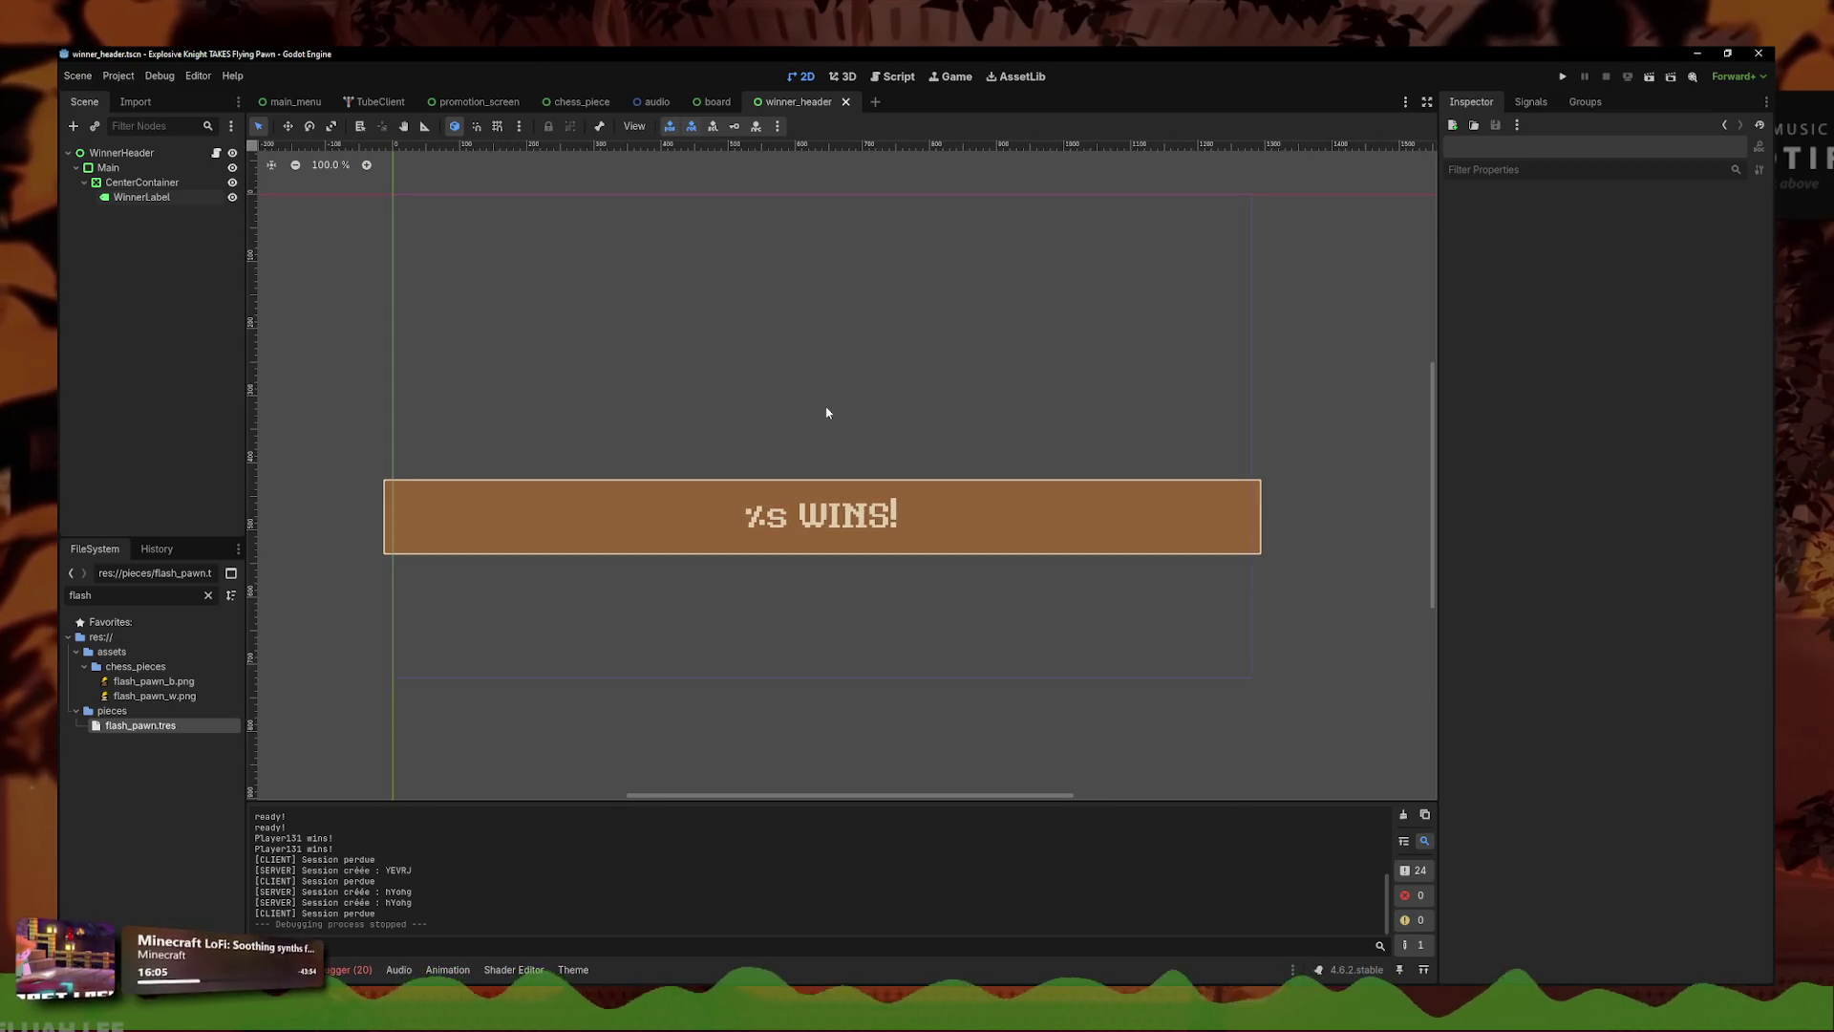
scroll(814, 428, "up", 1)
scroll(774, 401, "down", 1)
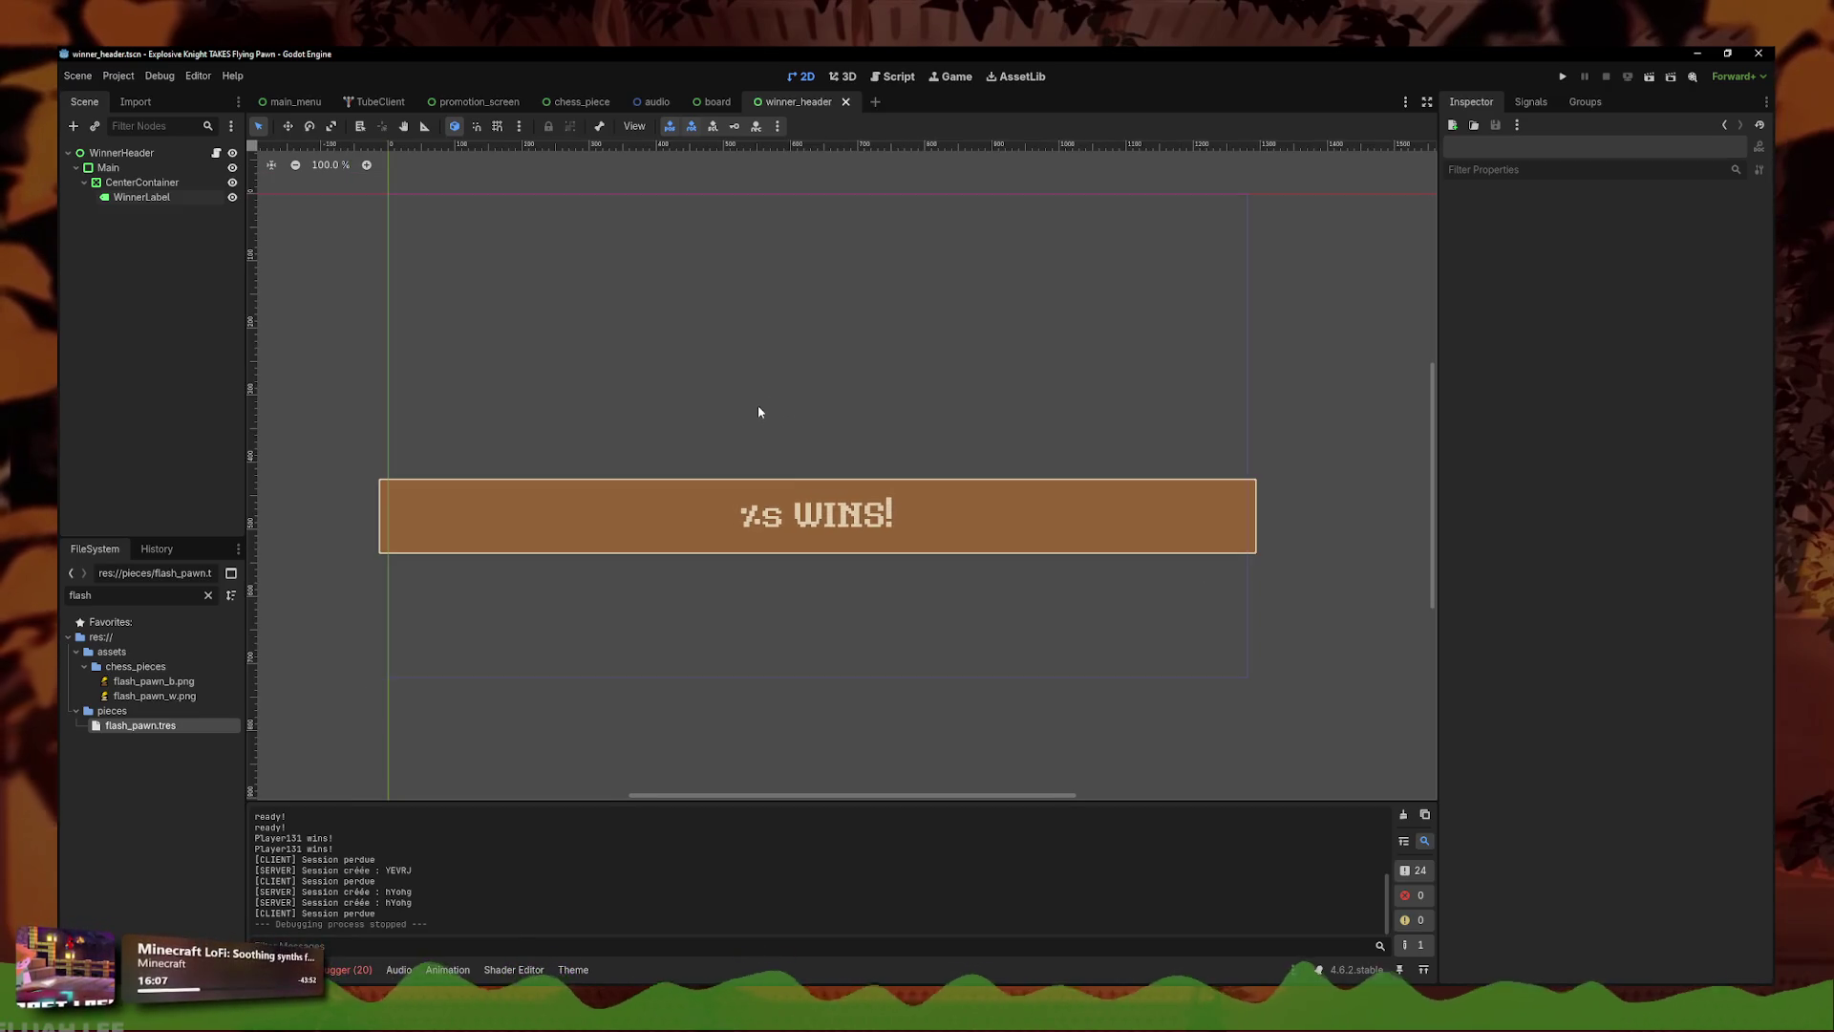
scroll(755, 400, "up", 1)
left_click_drag(753, 396, 732, 413)
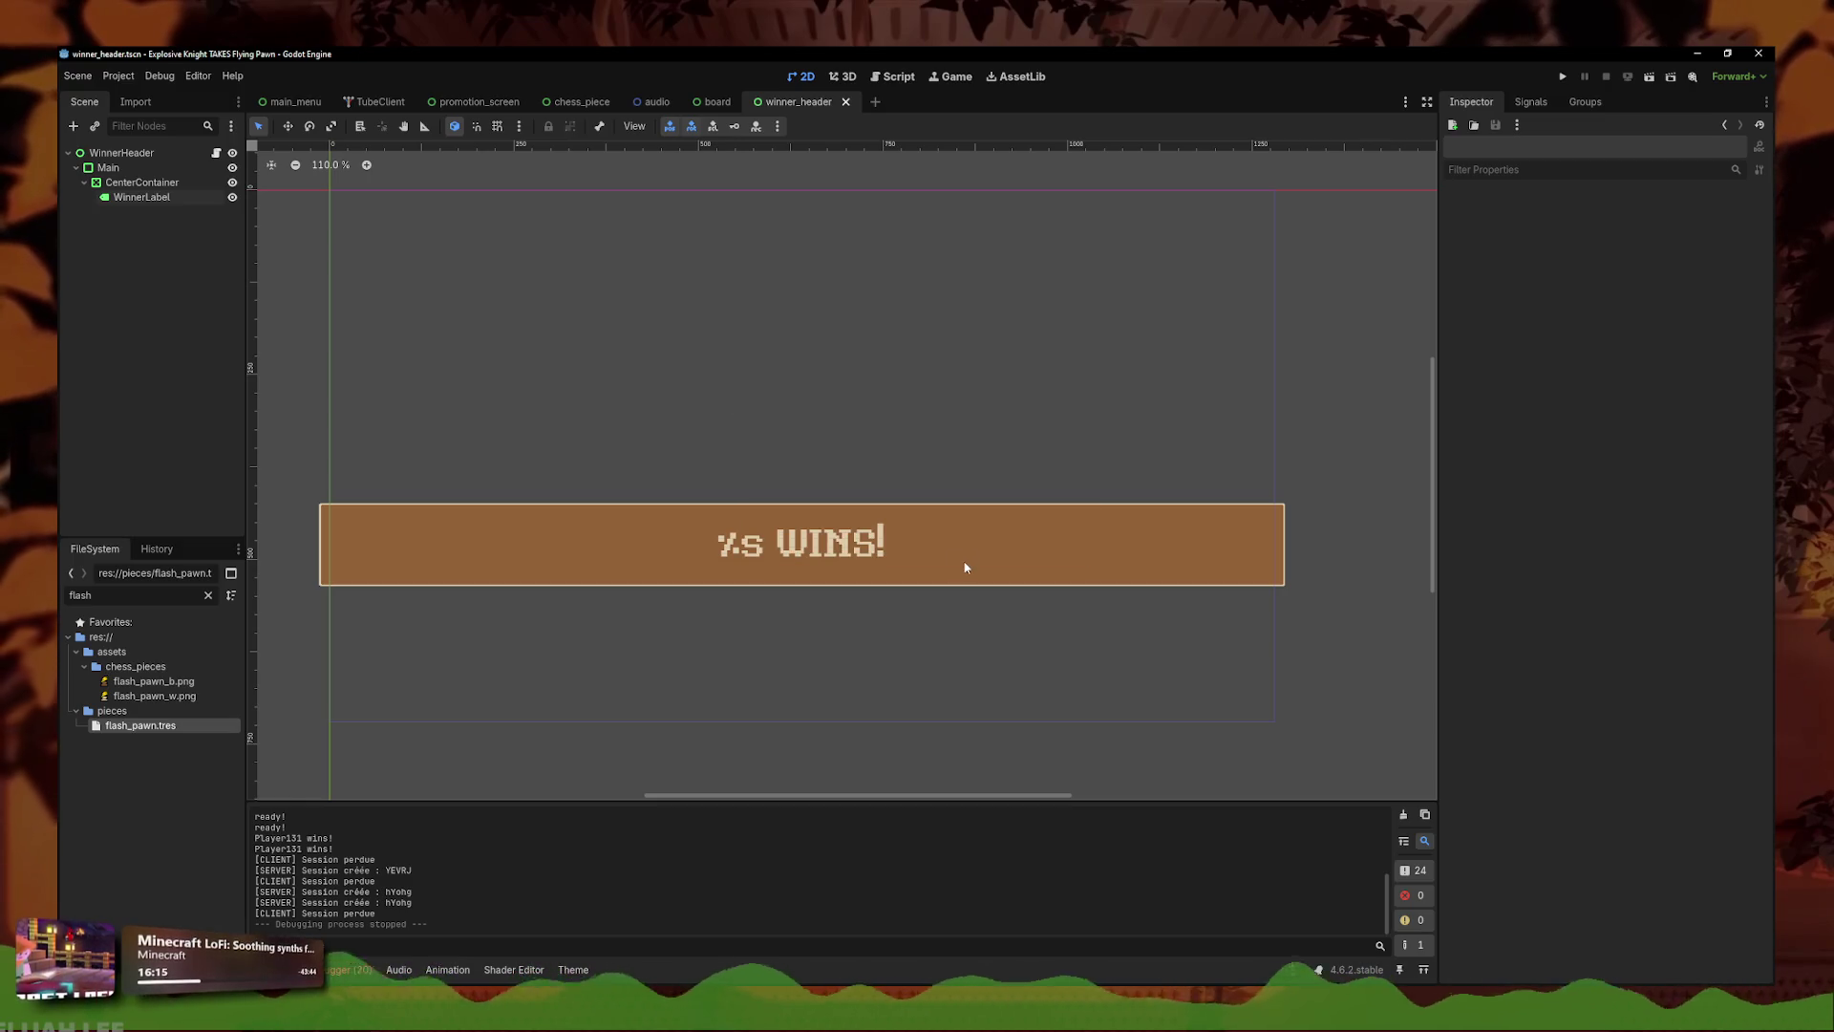
left_click(1258, 524)
key("Escape")
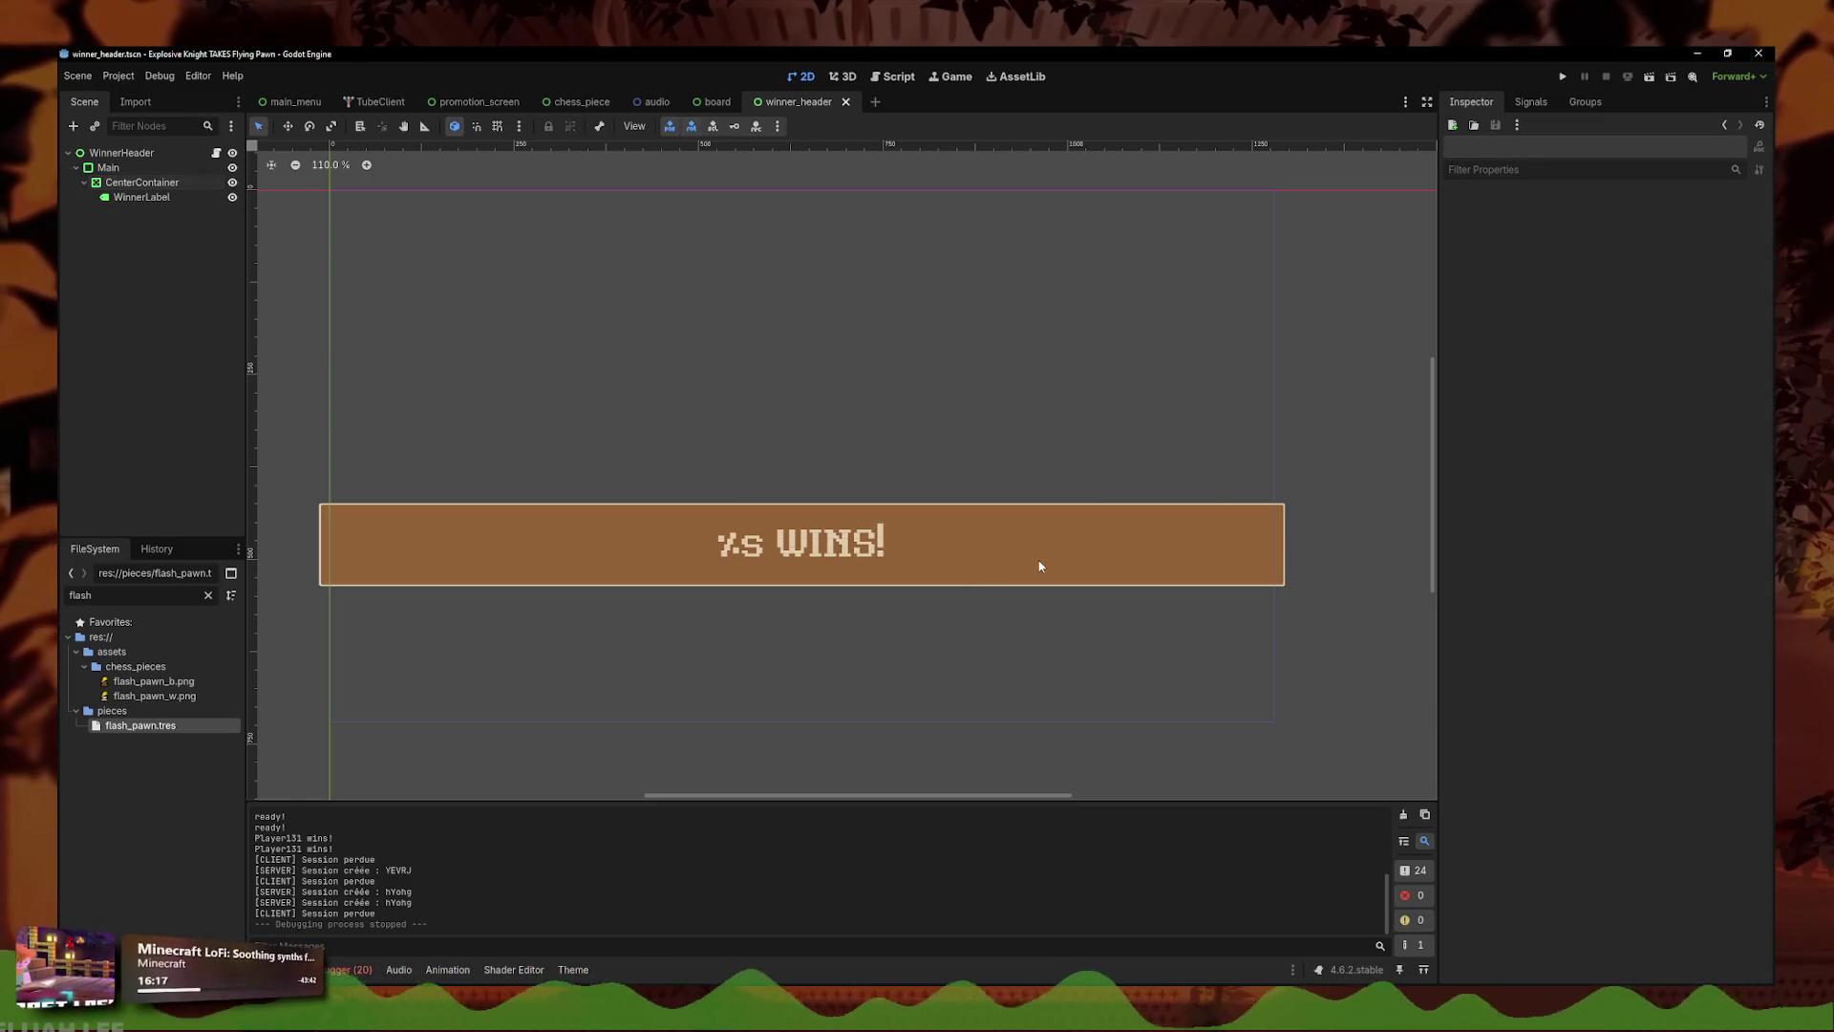
left_click_drag(481, 489, 520, 527)
key("Escape")
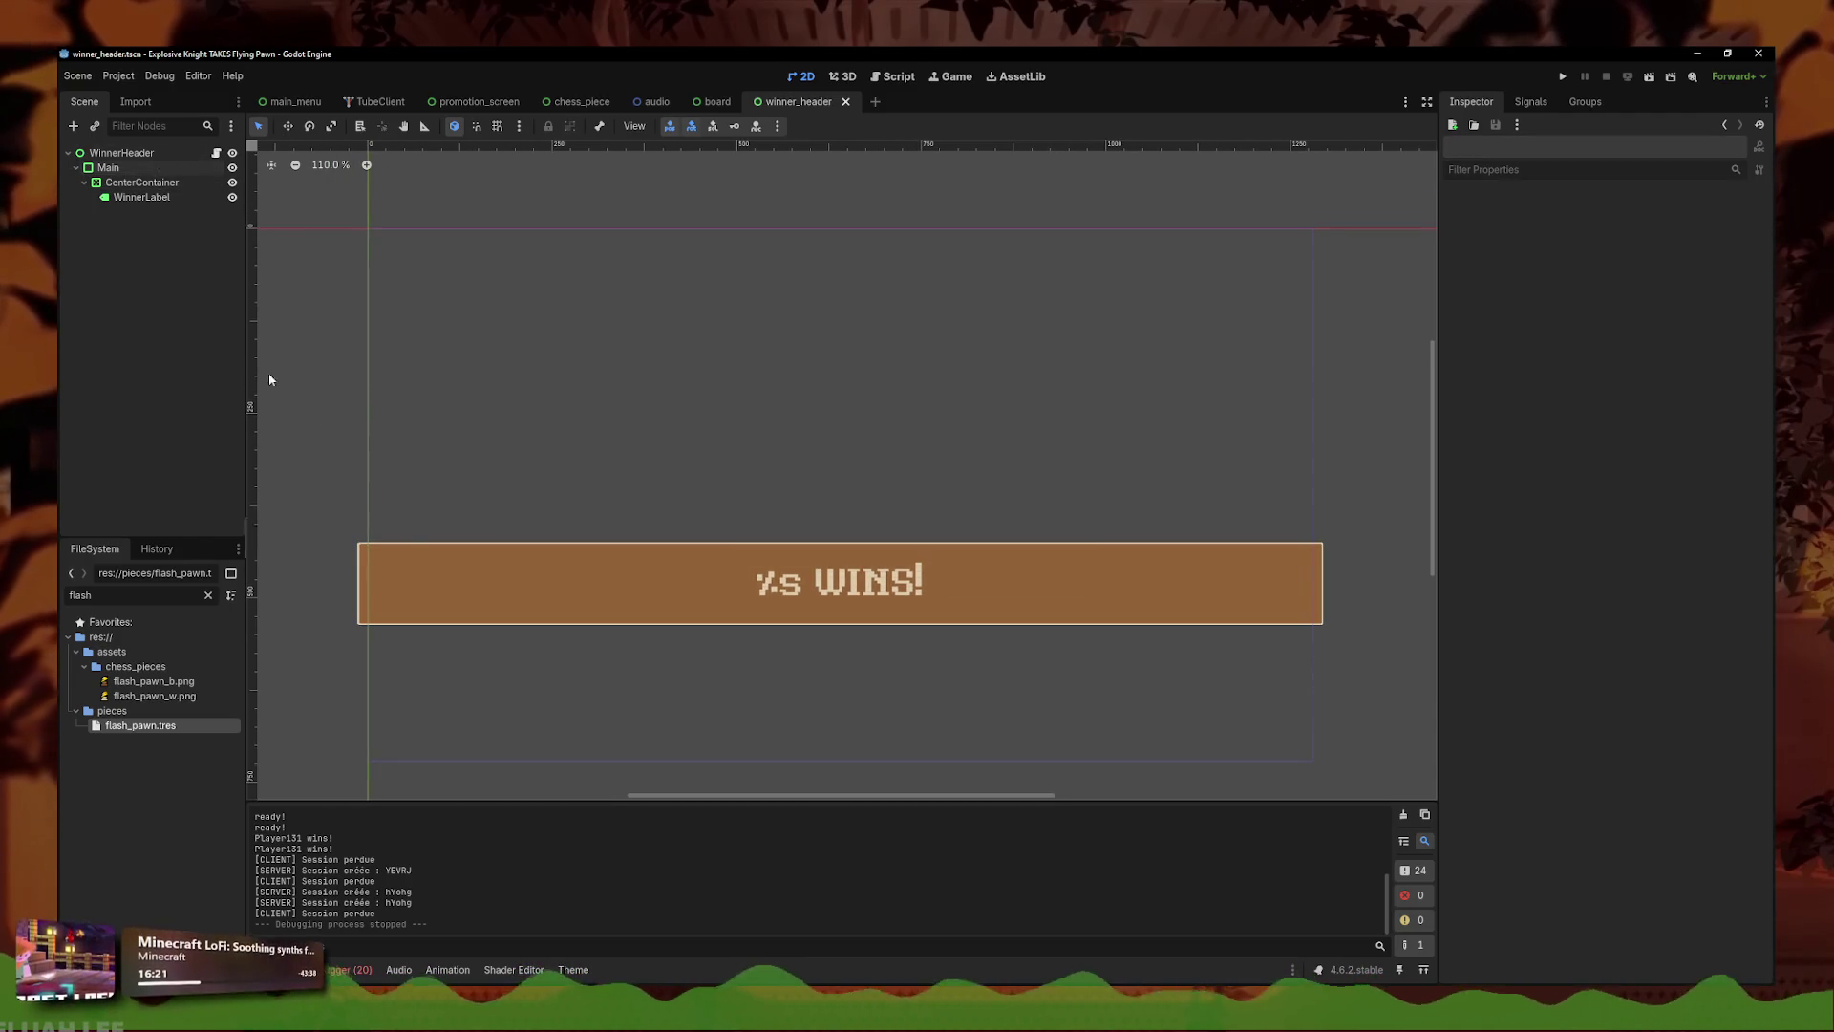
left_click(142, 196)
left_click(318, 413)
left_click(286, 328)
key("Escape")
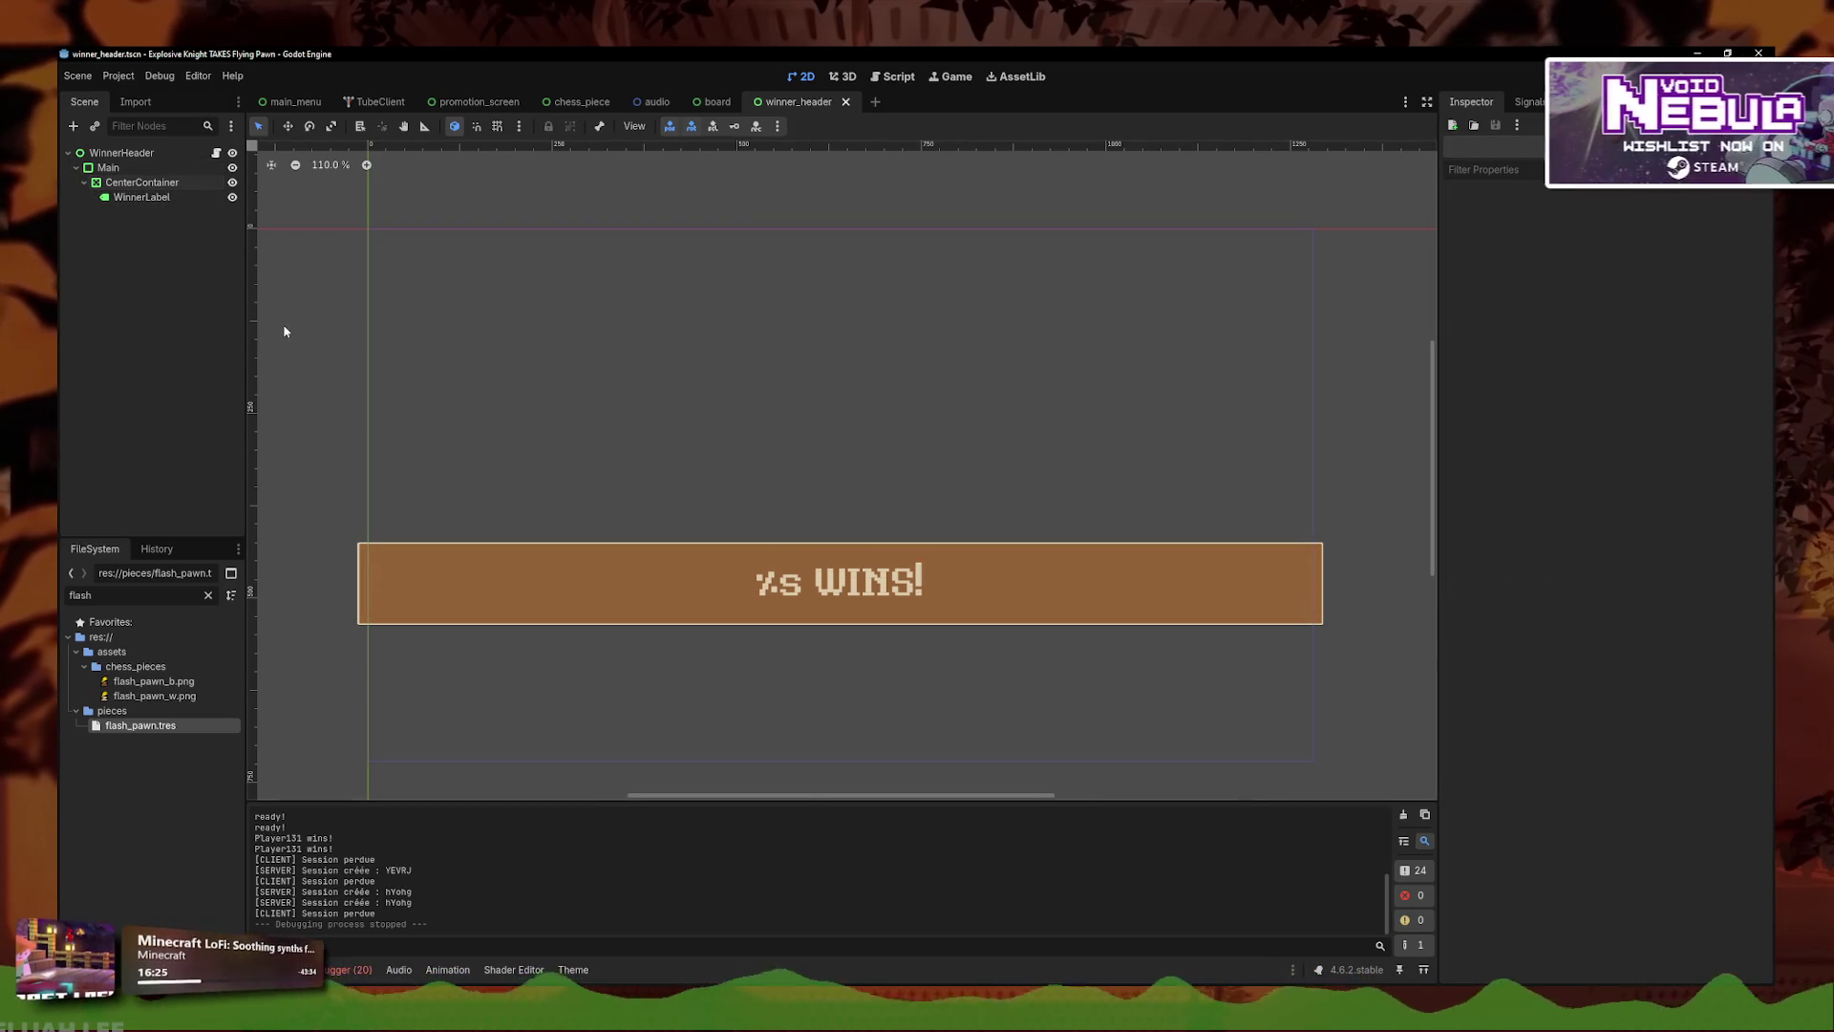
left_click(144, 182)
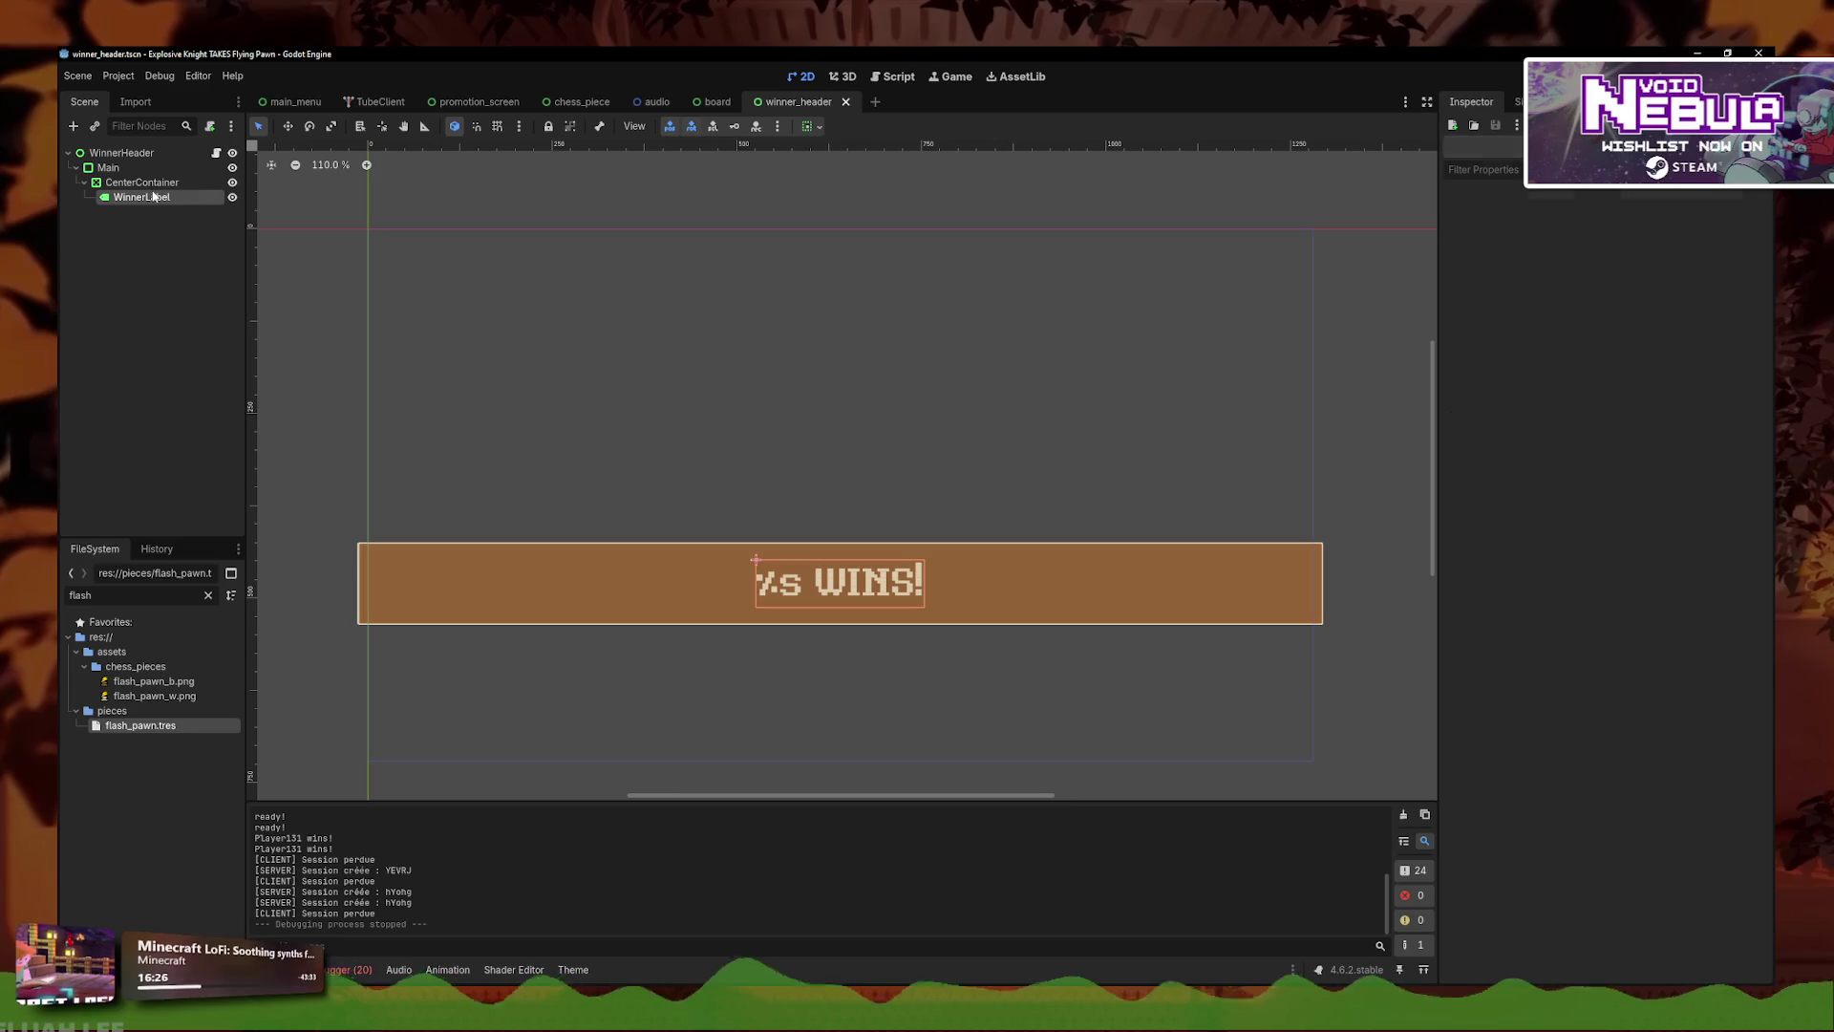
- Check the WinnerHeader script, then try adding an 'animationplayer' child node to WinnerHeader
left_click(216, 153)
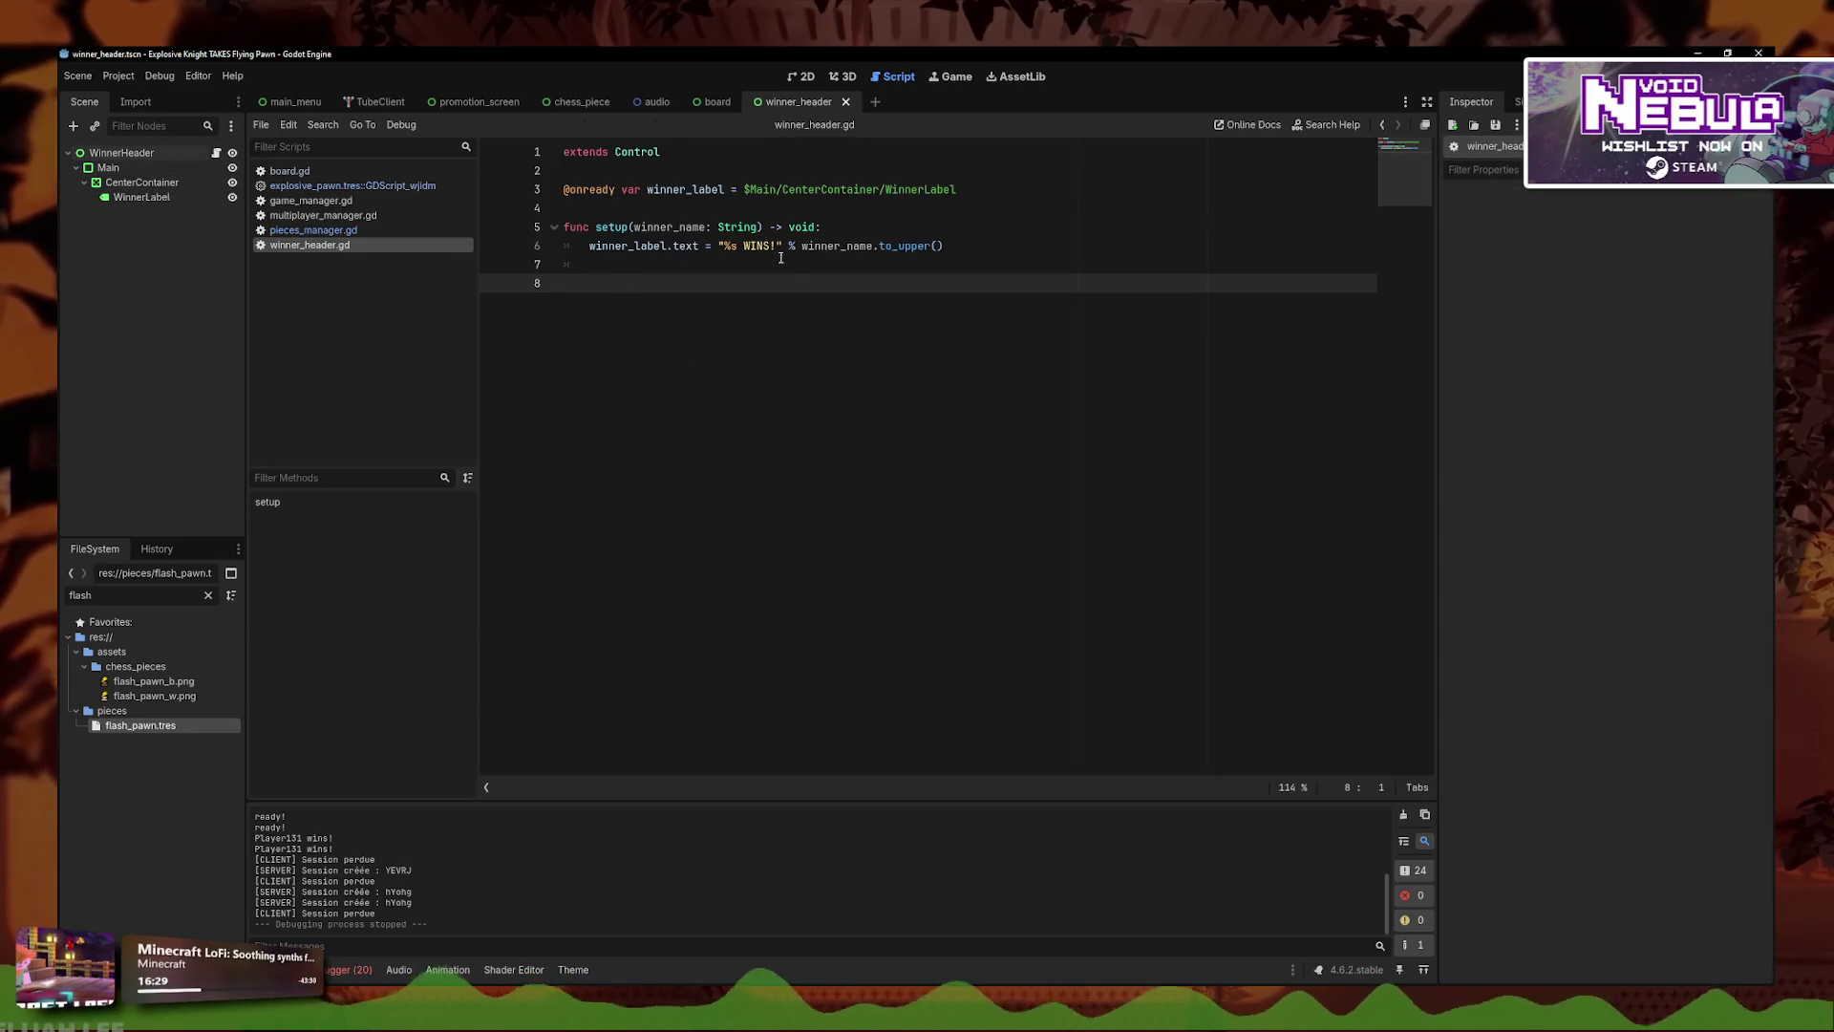
left_click(807, 77)
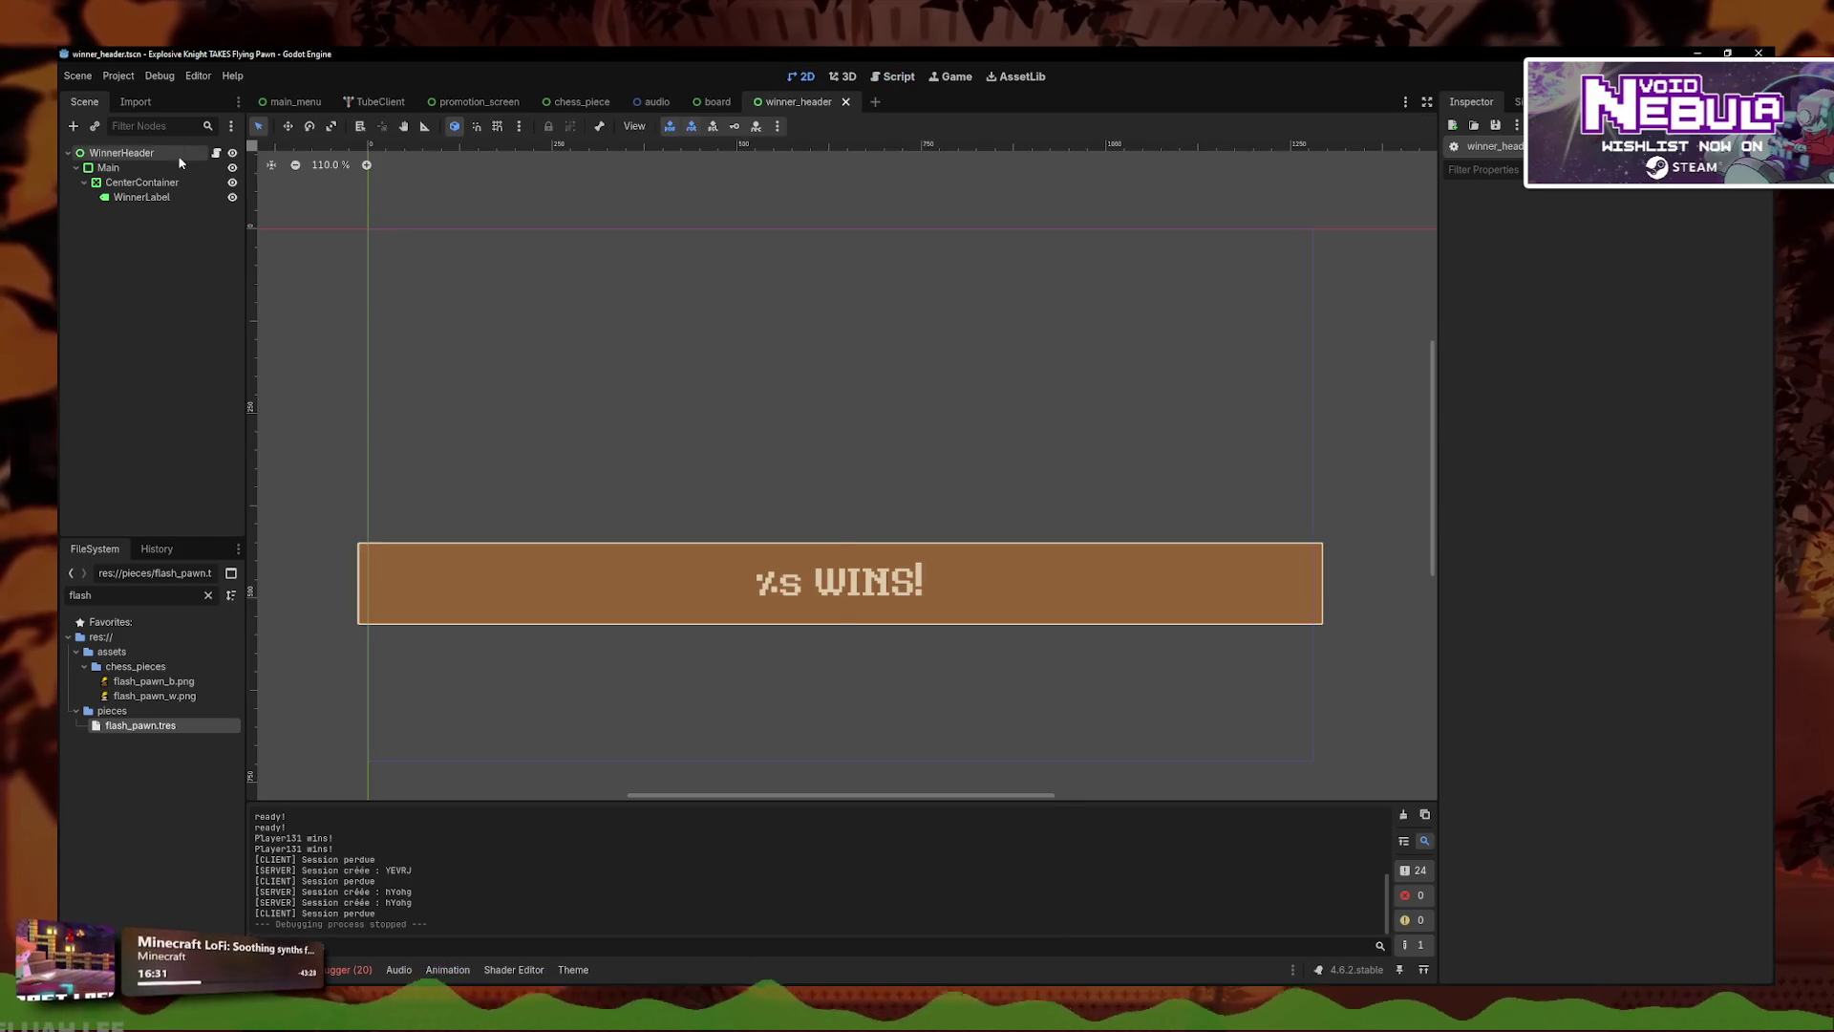
right_click(180, 155)
left_click(258, 193)
type("animationplayer")
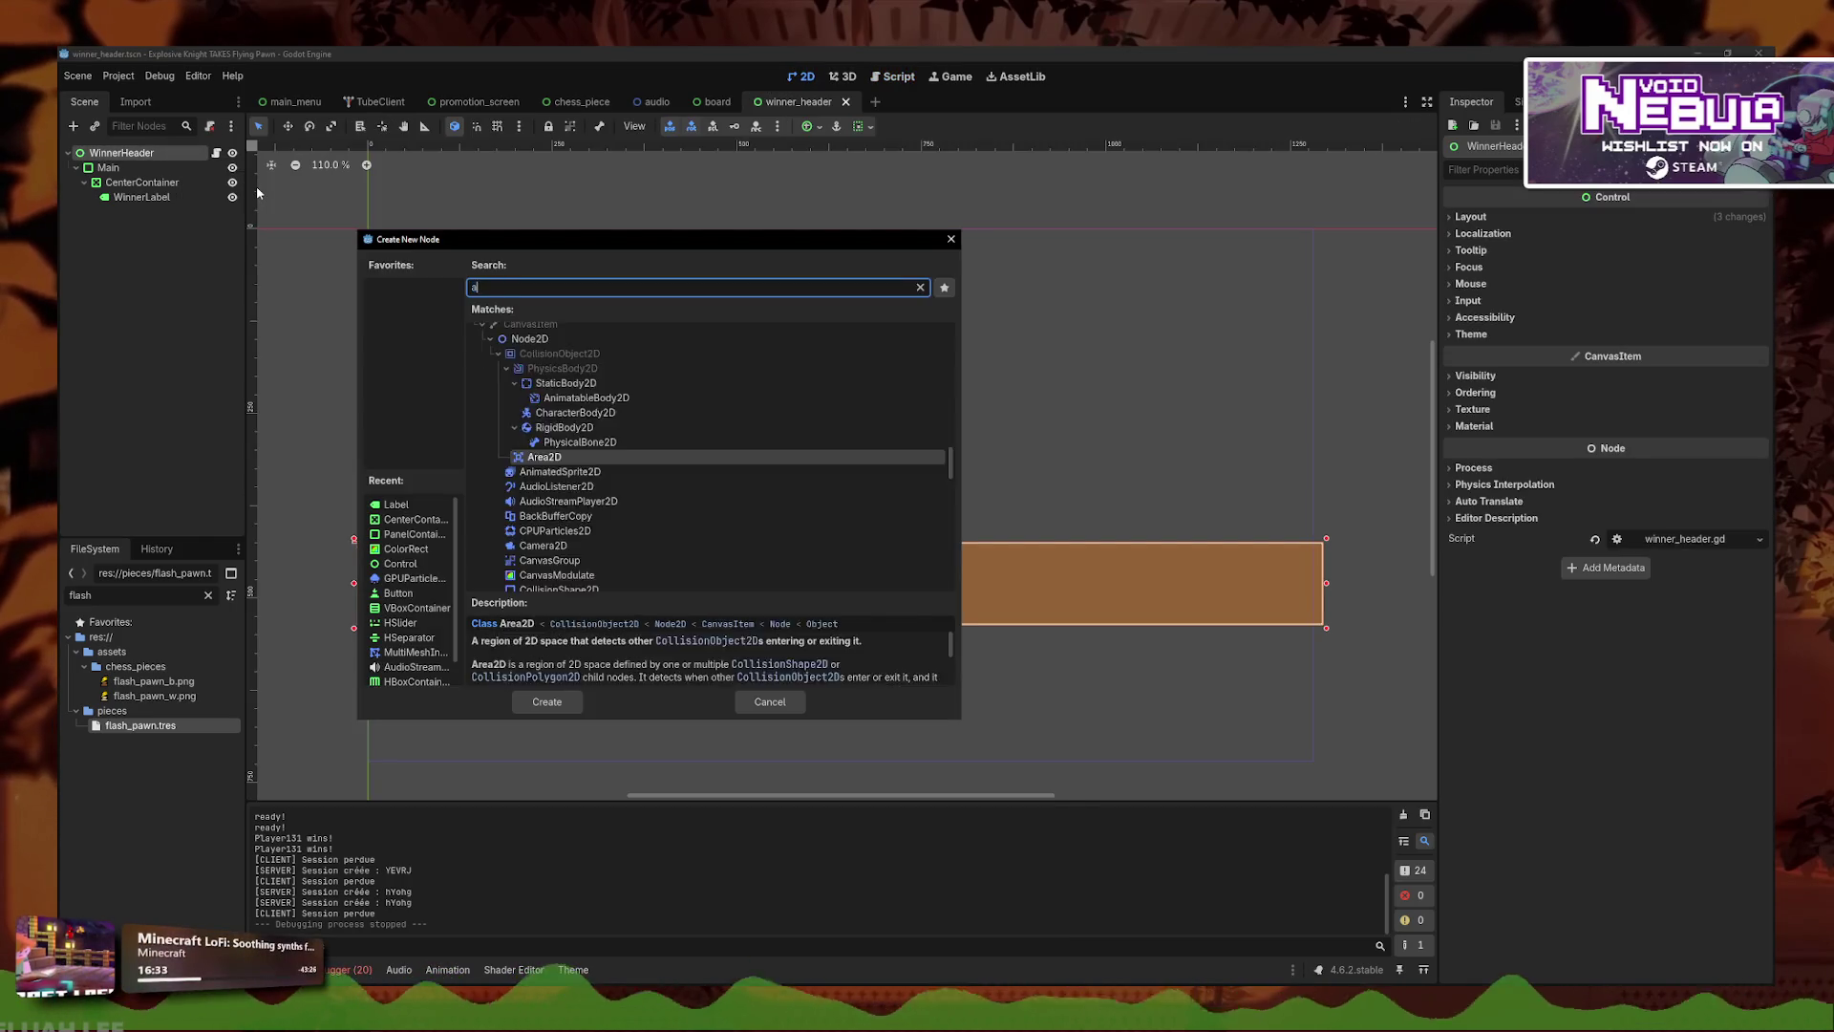
key("Return")
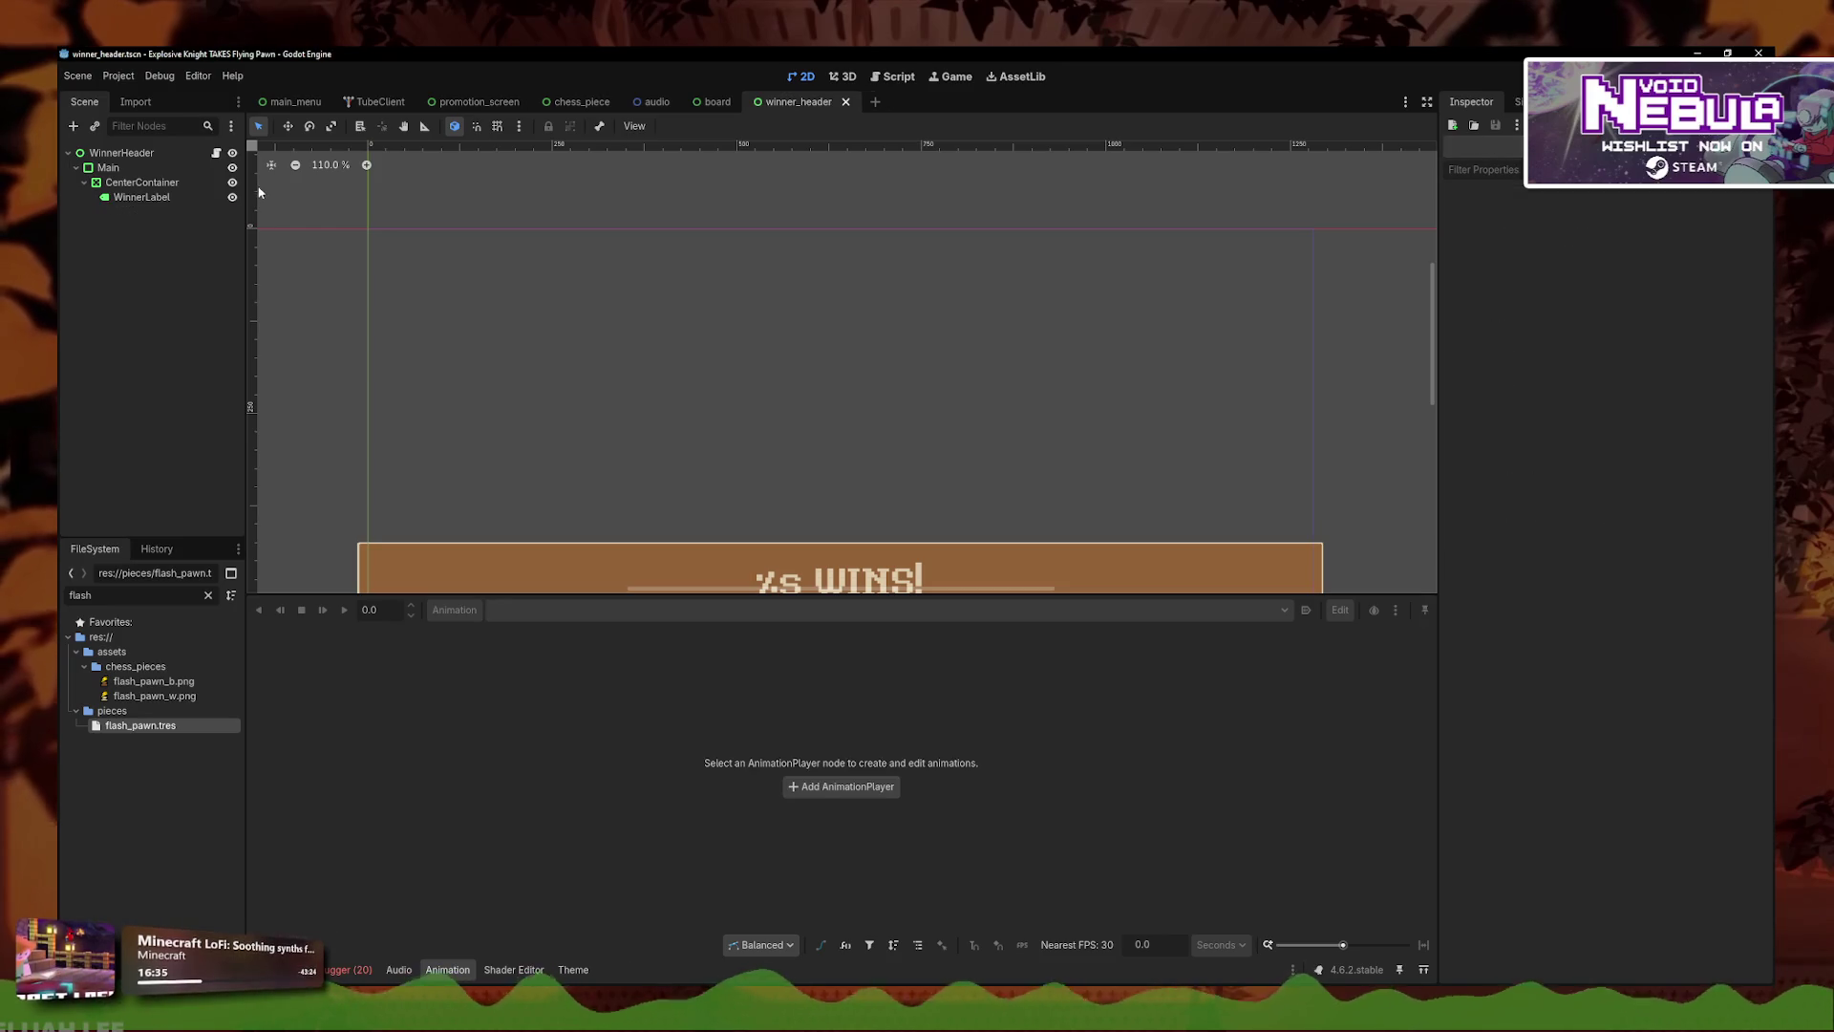
- Add an AnimationPlayer child to WinnerHeader via the 'player' search and begin a new animation
right_click(153, 156)
left_click(197, 170)
type("player")
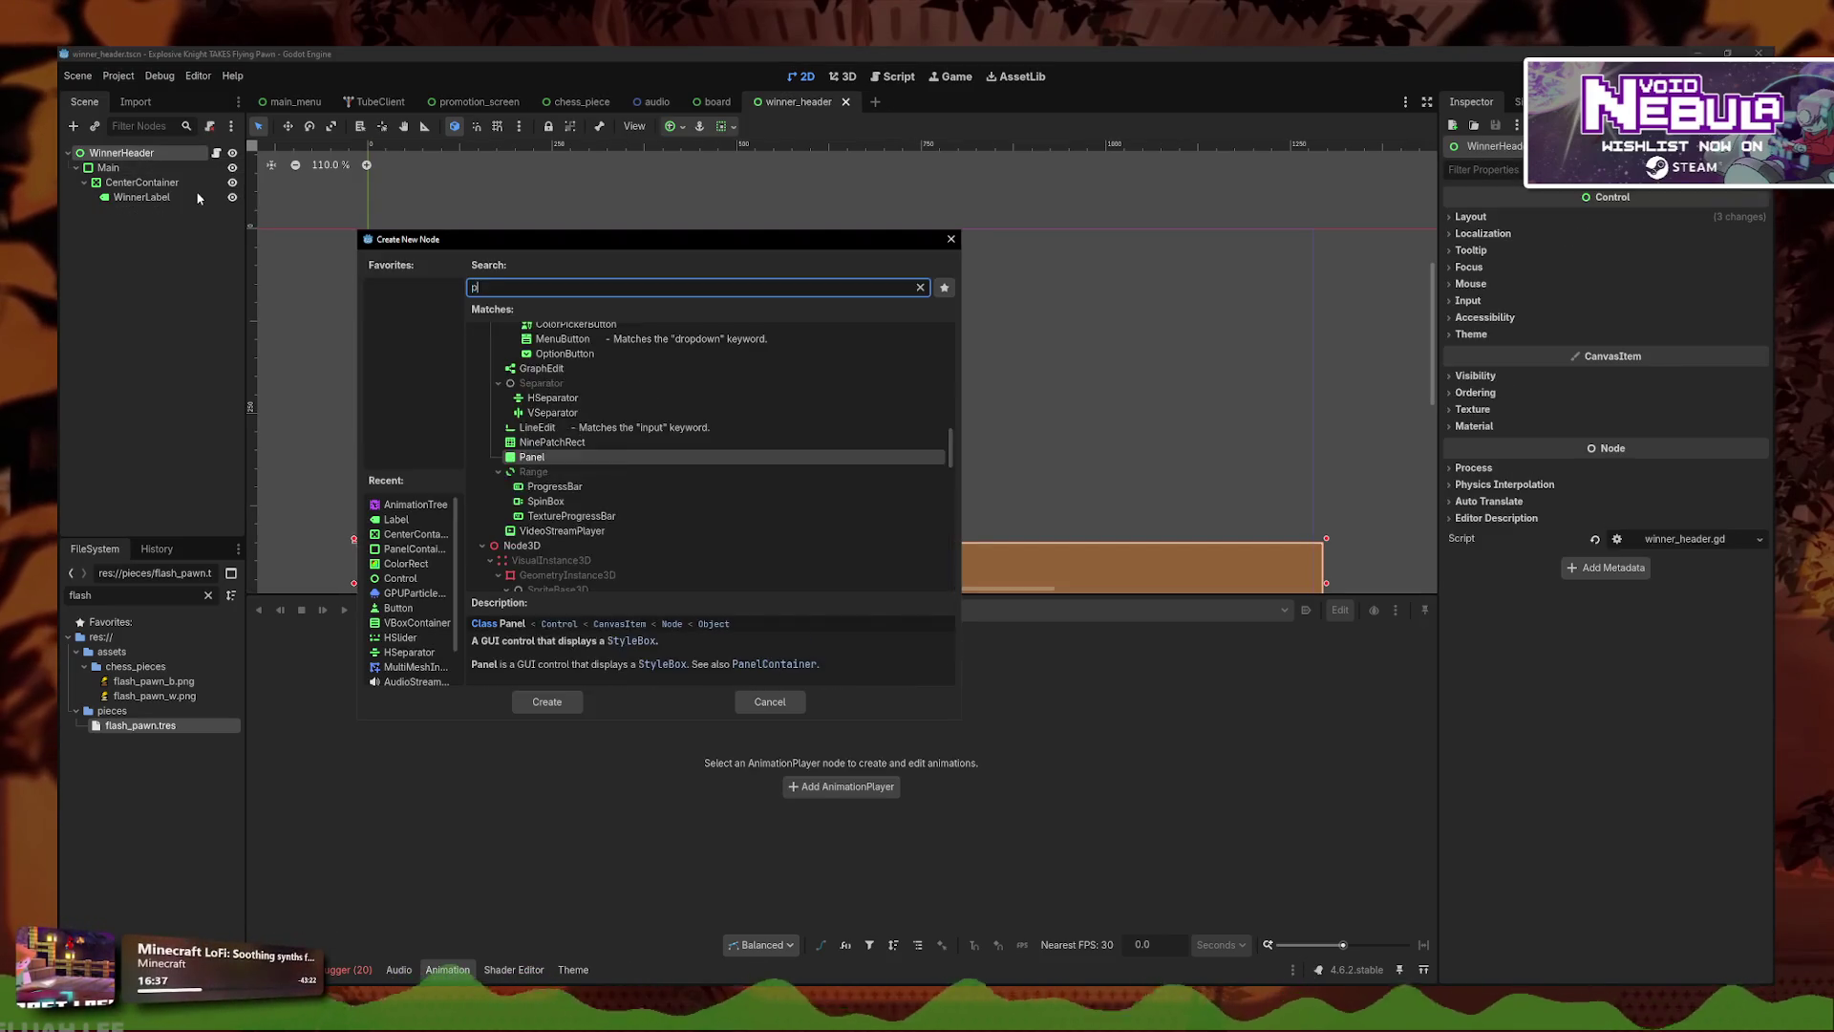
key("Up")
key("Up")
key("Up")
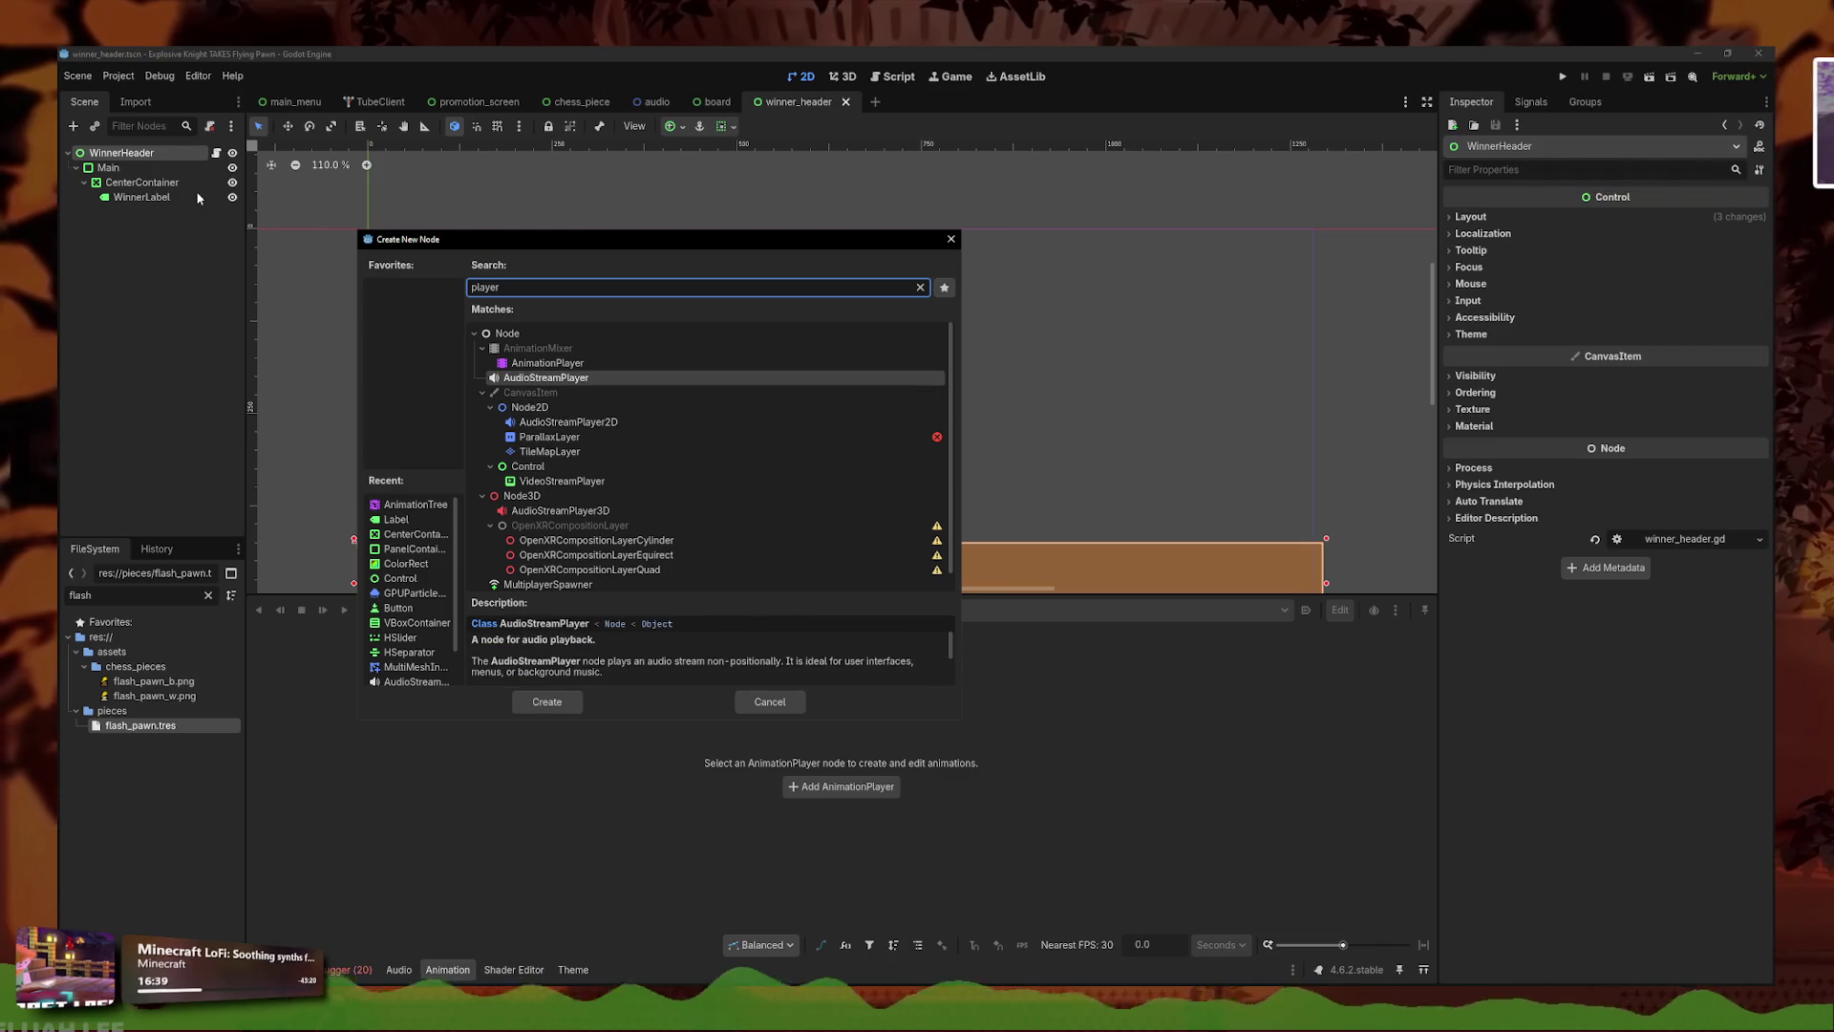
key("Return")
scroll(623, 439, "up", 4)
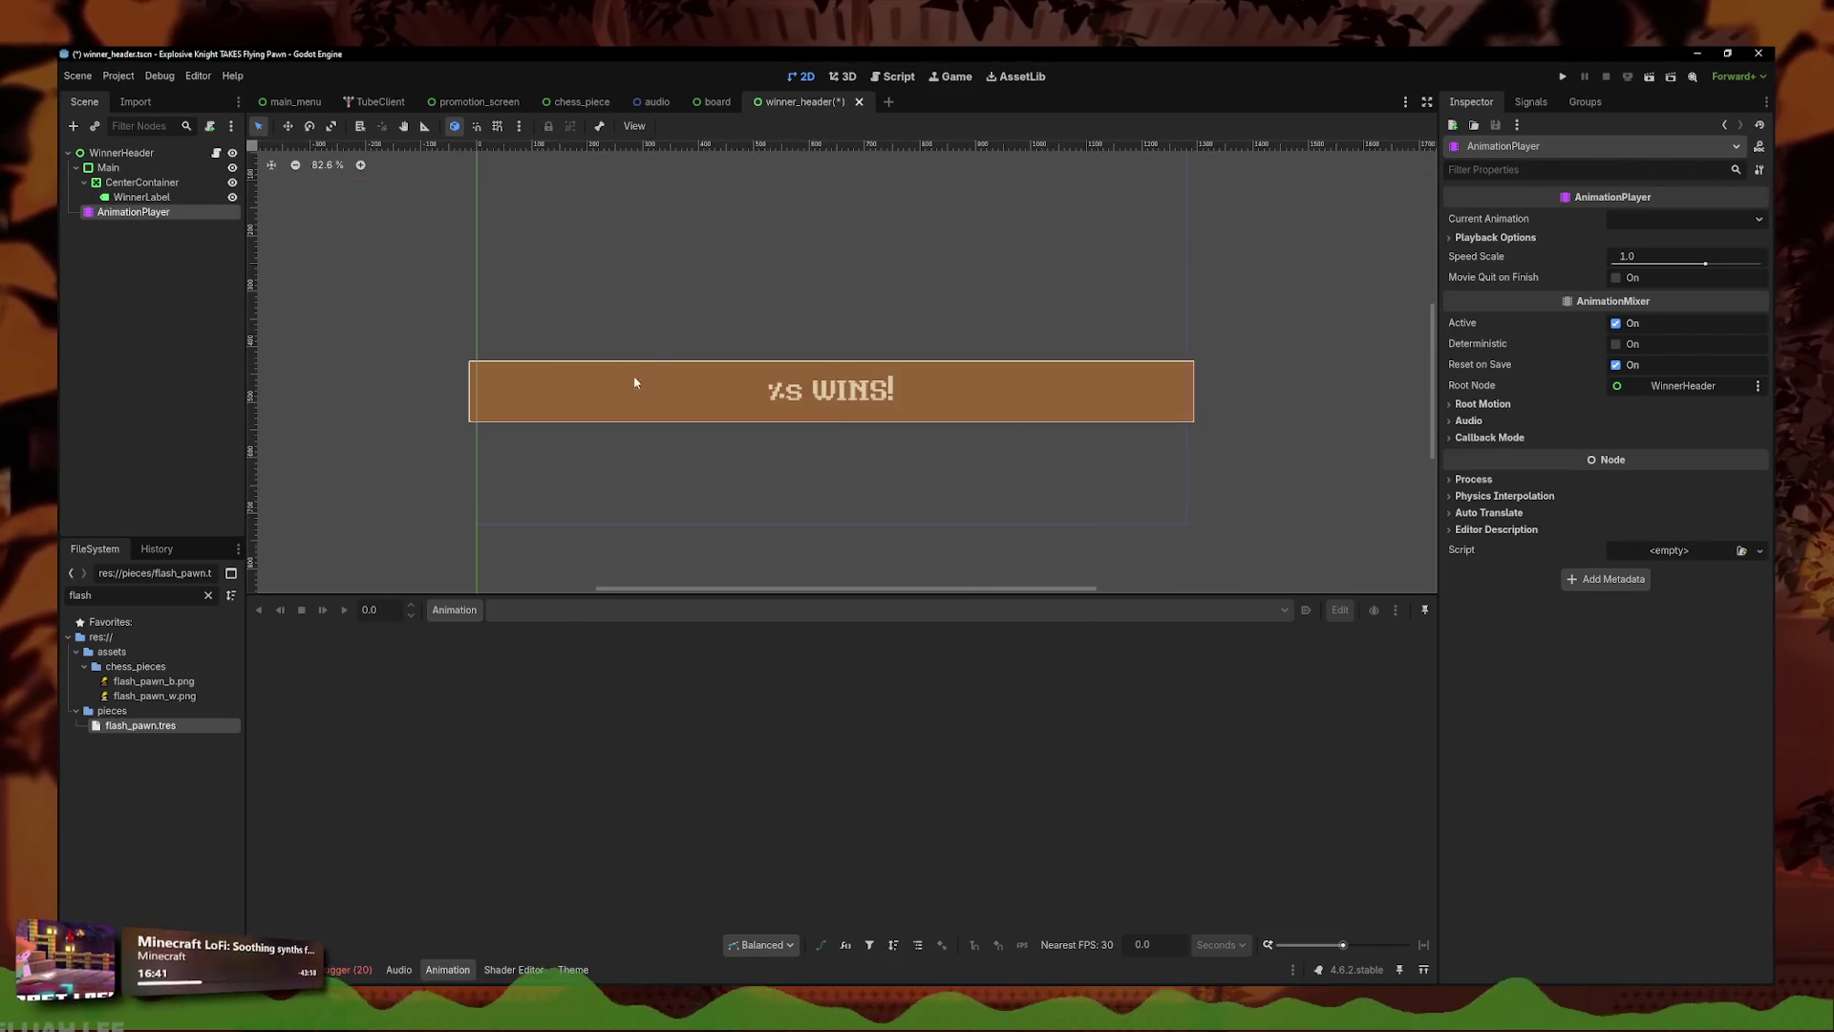
scroll(643, 376, "down", 1)
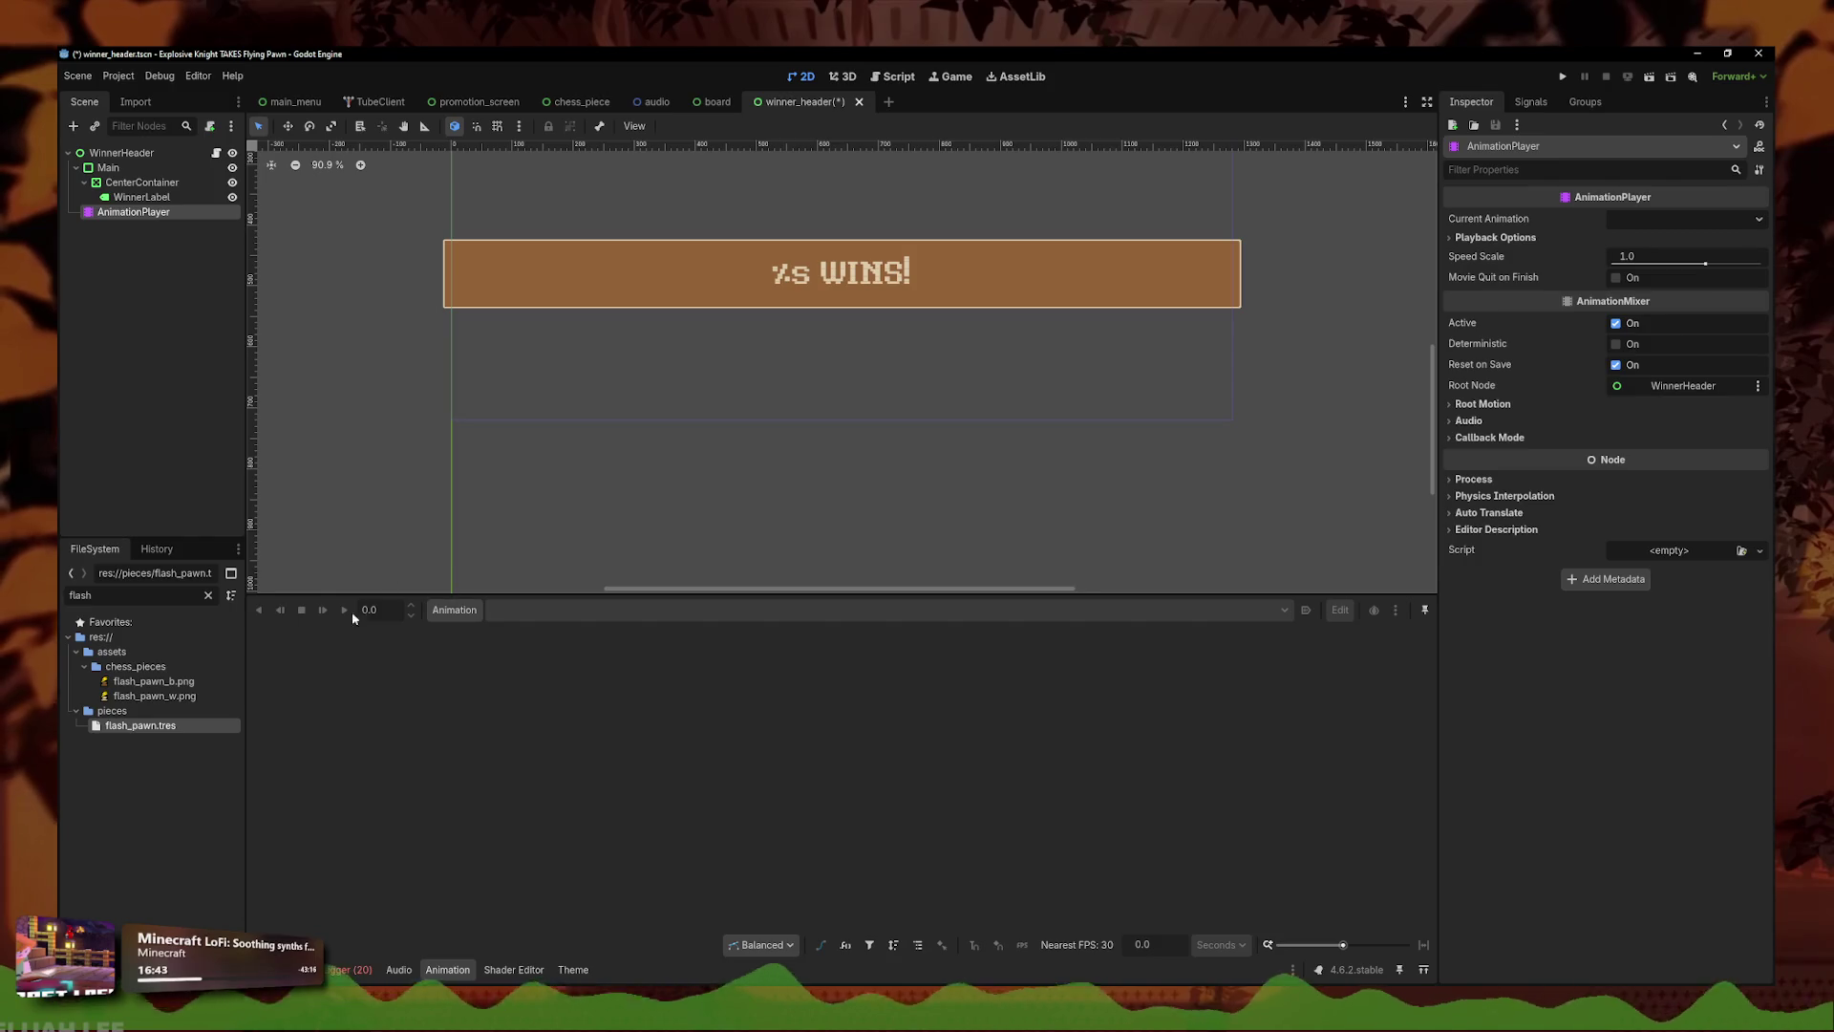
left_click(437, 616)
left_click(465, 634)
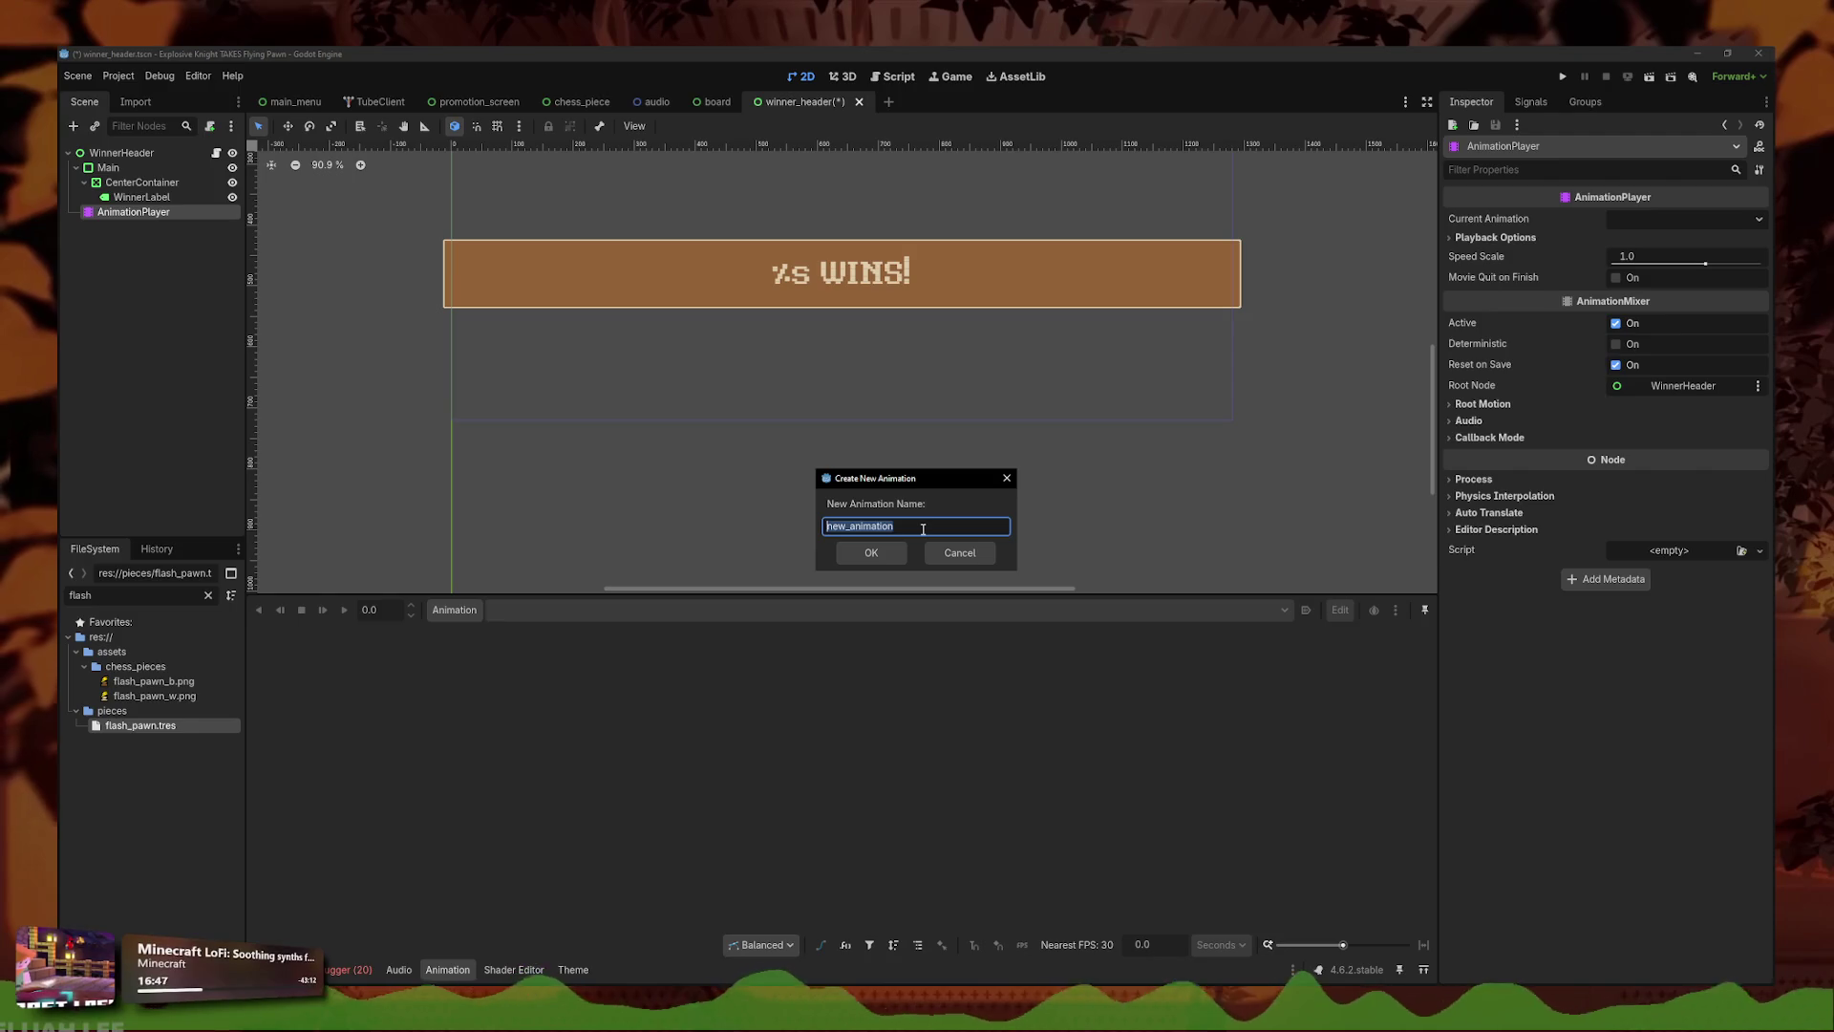
- Create the 'appear' animation and add a position property track for WinnerHeader
type("appear")
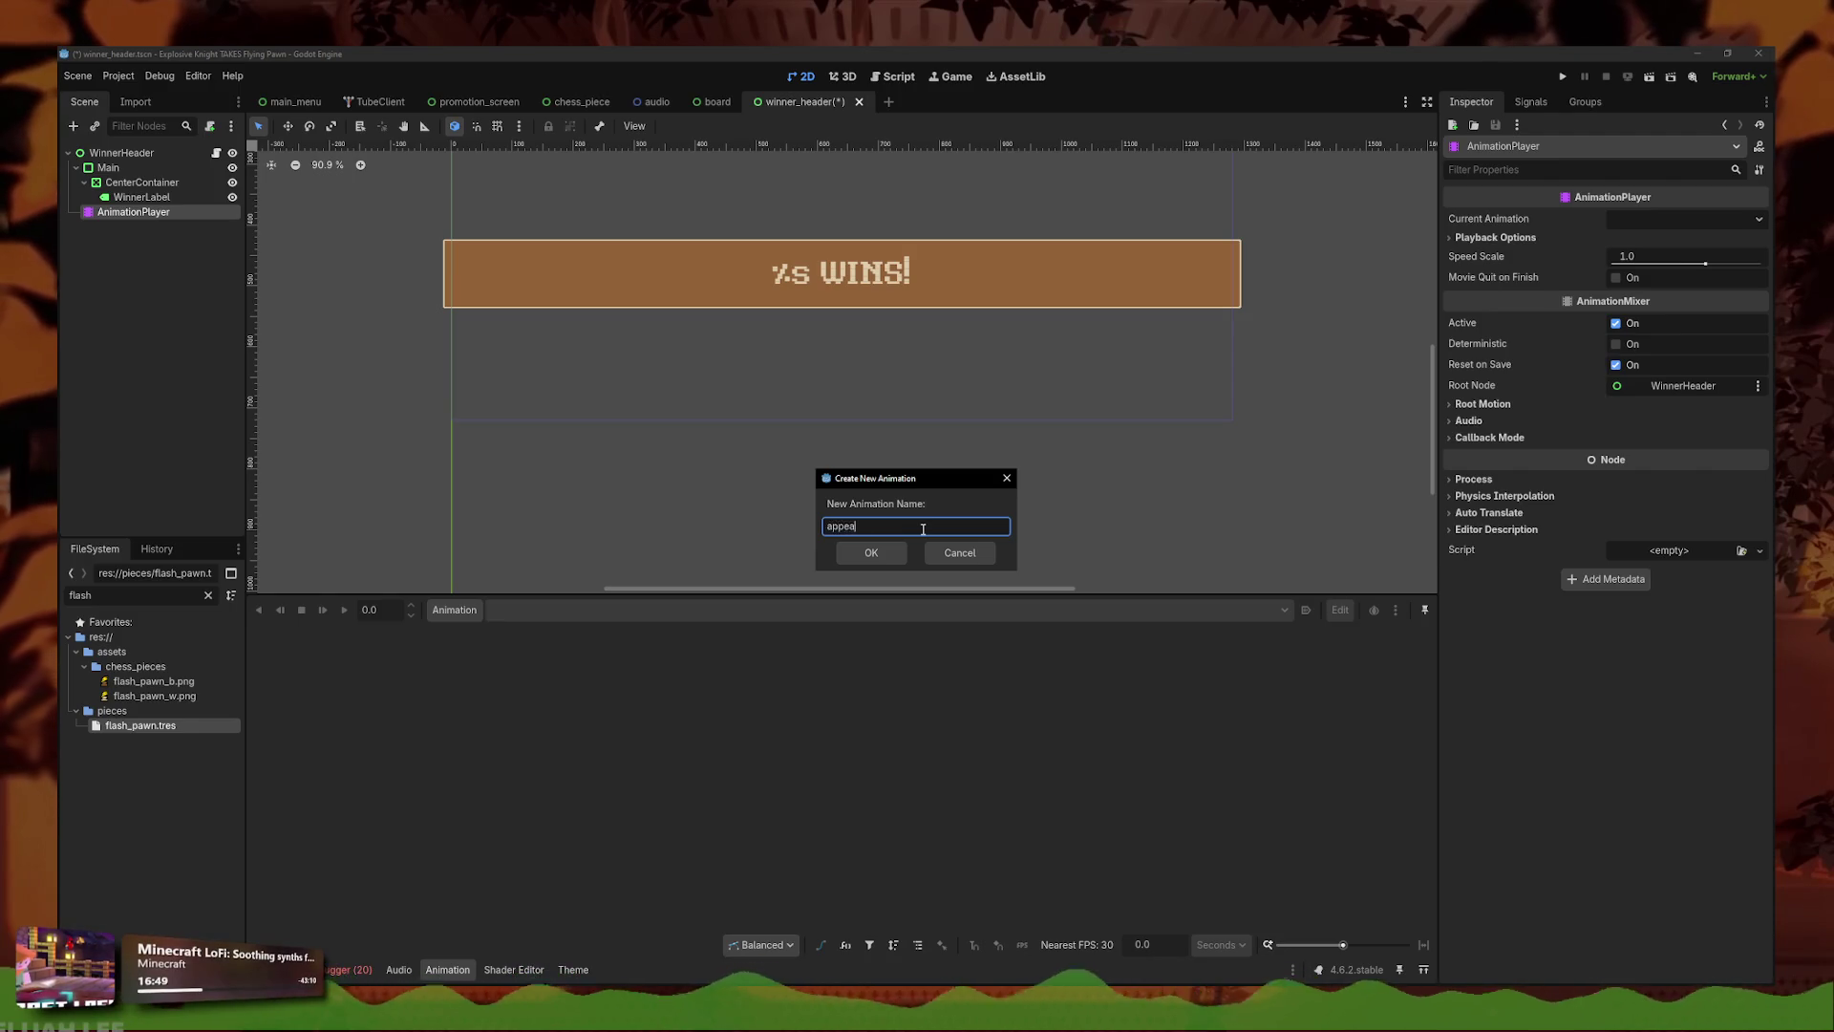
key("Return")
left_click(122, 153)
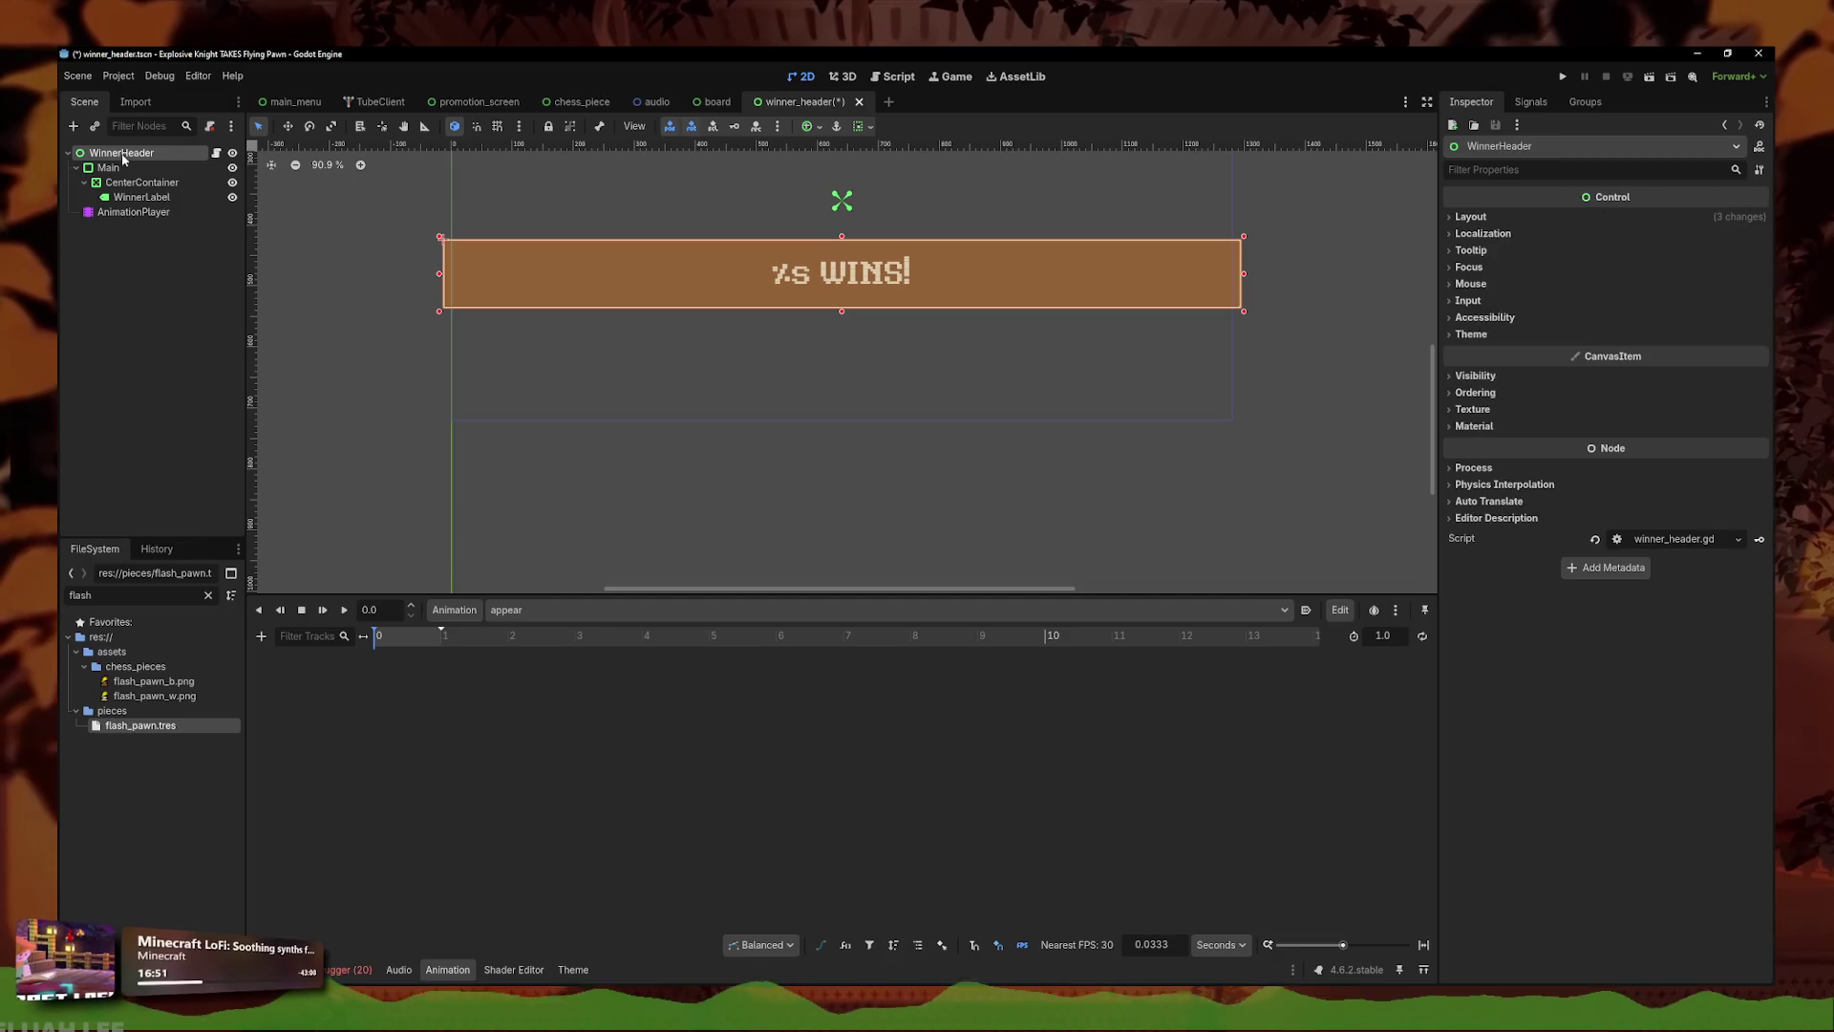
scroll(426, 381, "up", 3)
left_click(261, 636)
left_click(304, 655)
left_click(860, 336)
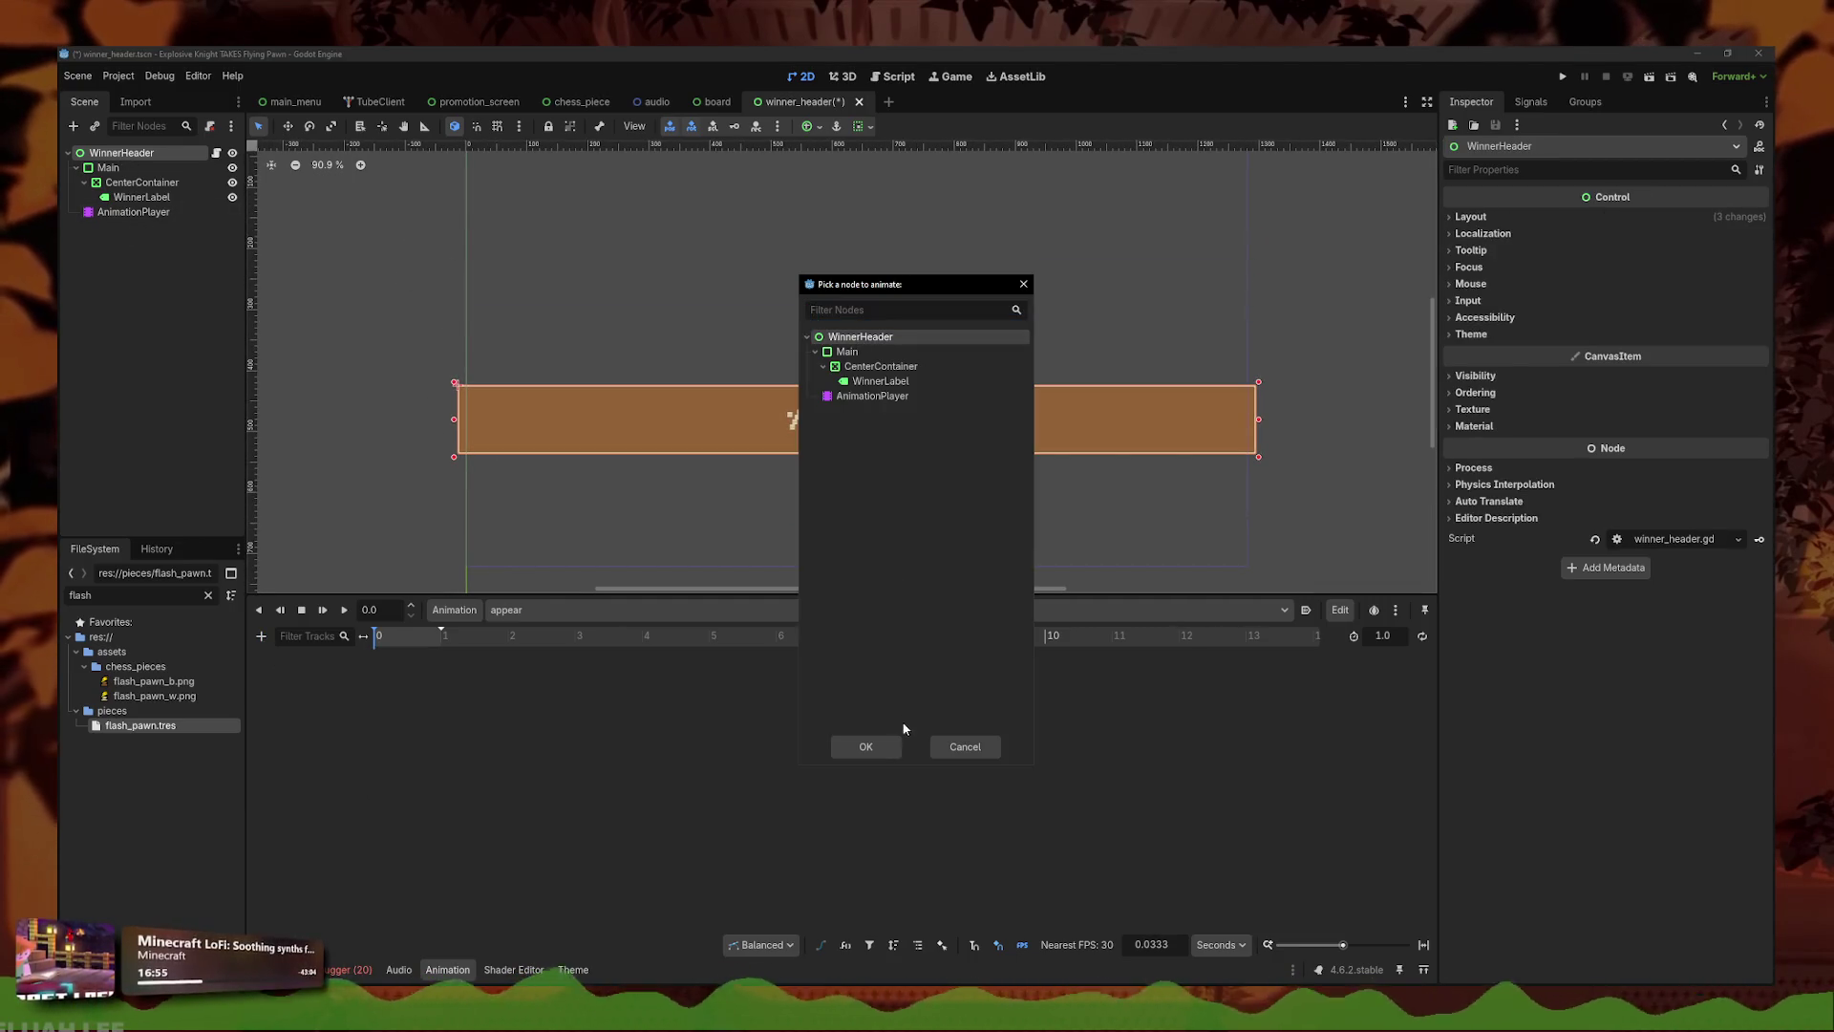
left_click(866, 747)
type("pos")
key("Return")
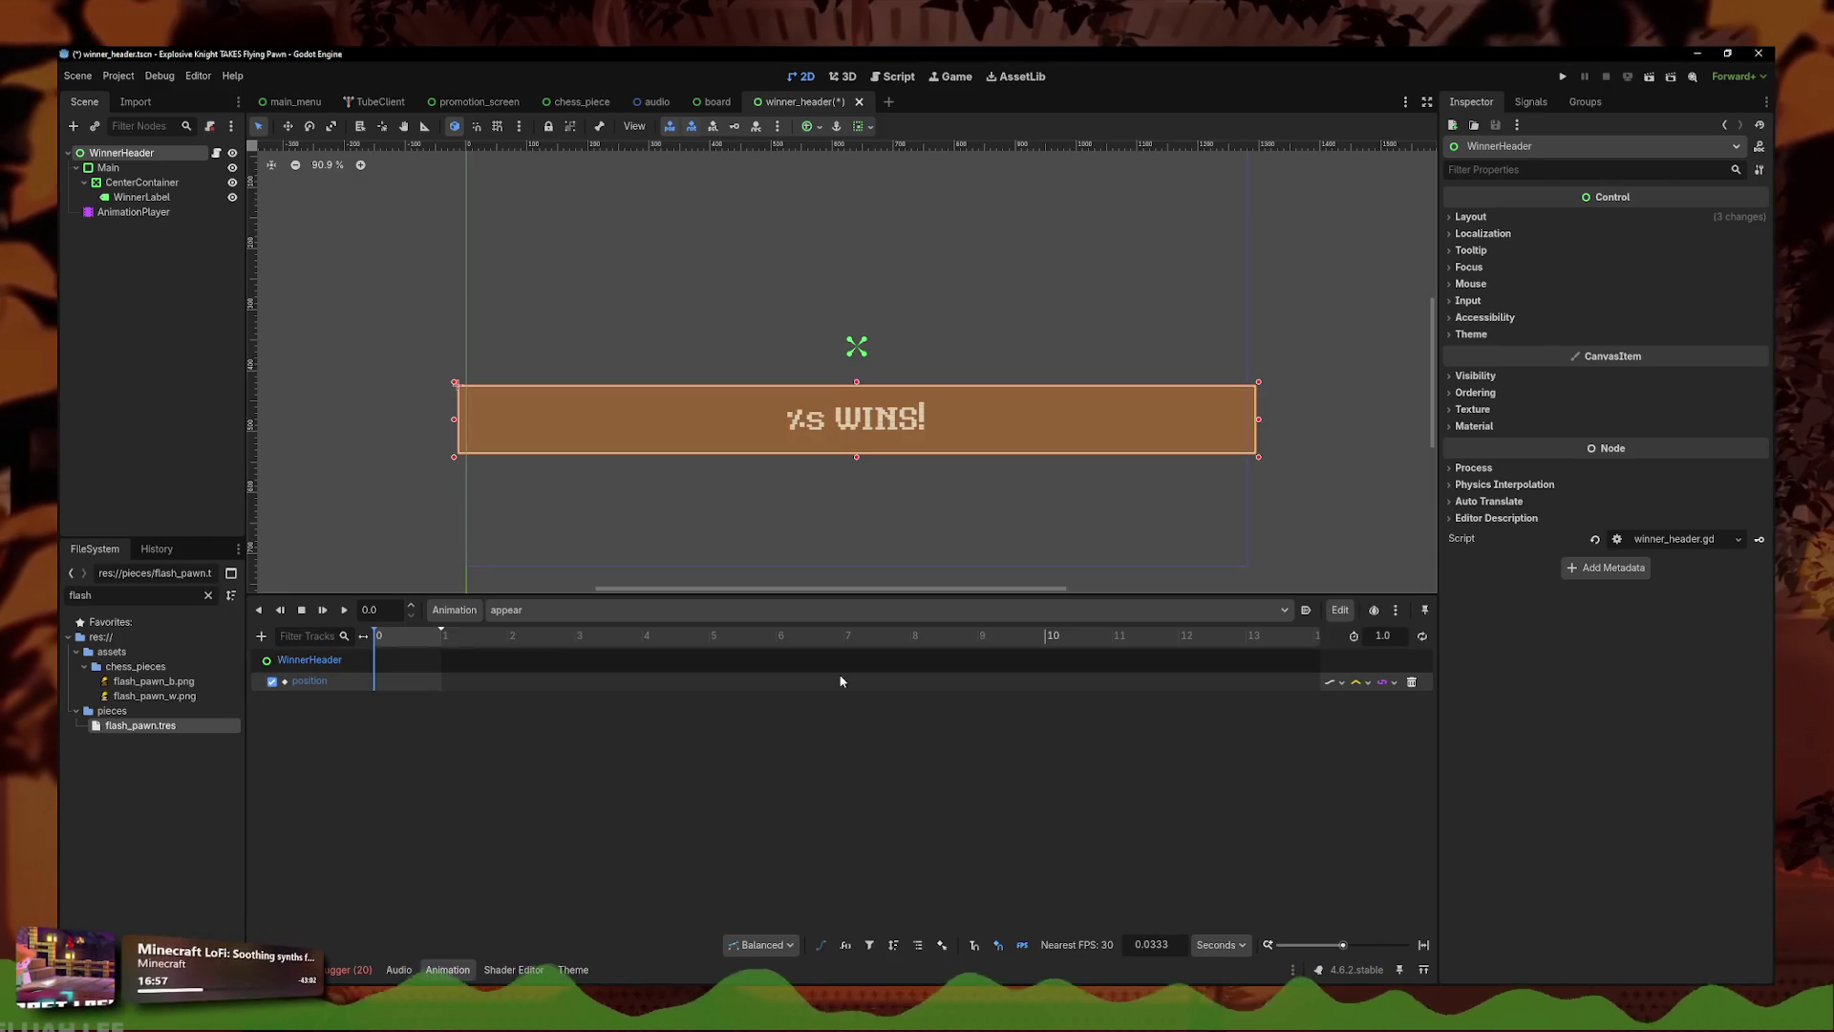
- Set the position key's x to -900, then -1500, and move the key to time 0
left_click(402, 681)
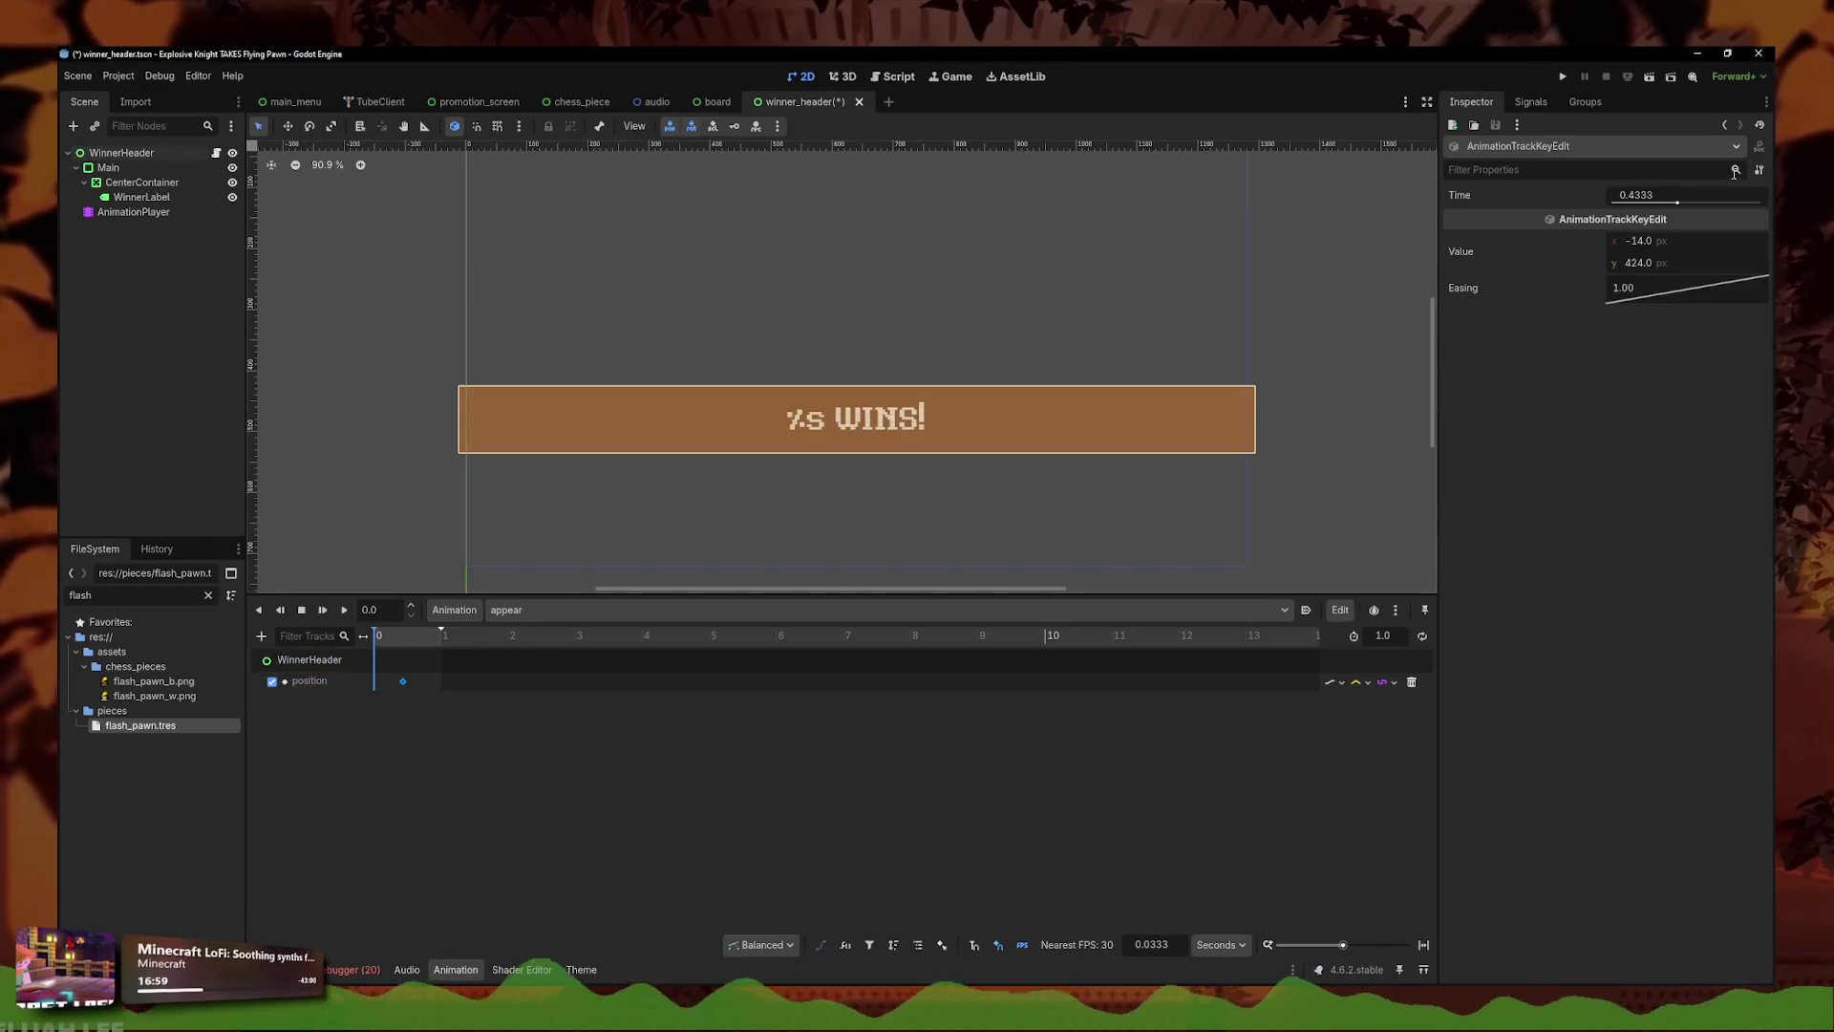
left_click_drag(1672, 250, 1698, 242)
left_click(1698, 243)
type("-")
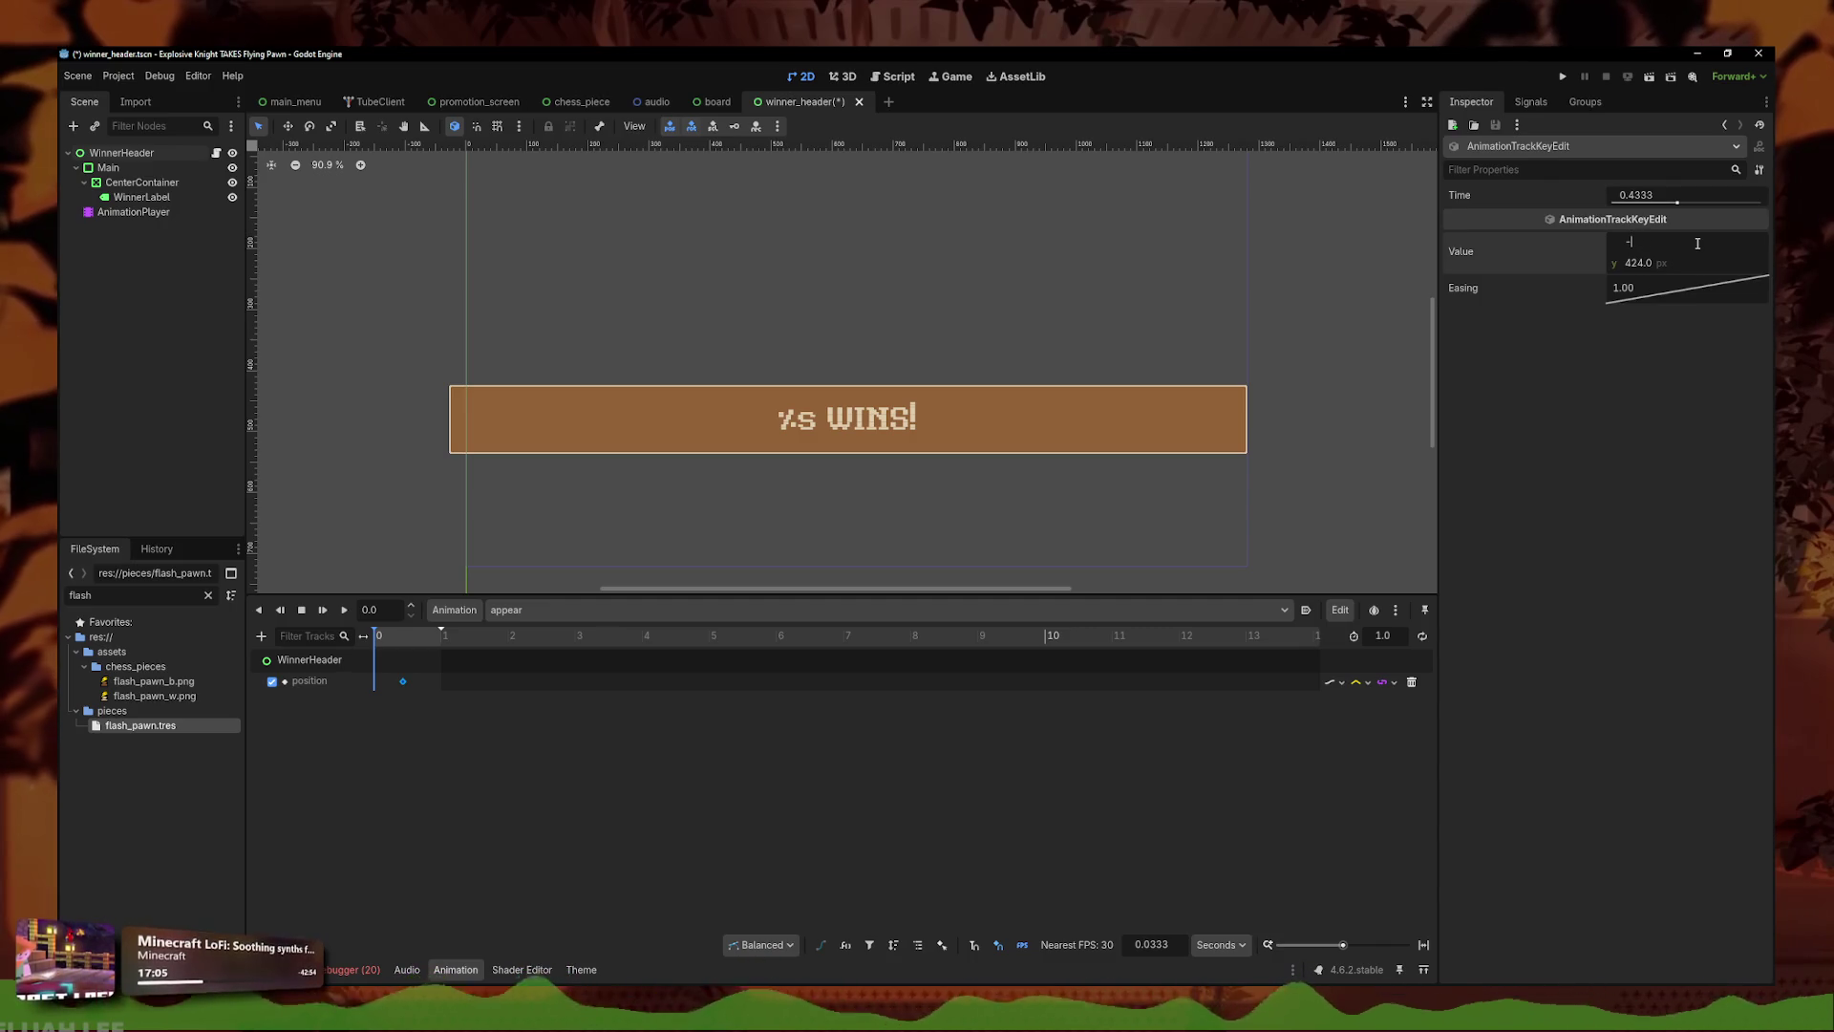
type("900")
key("Return")
type("-1500")
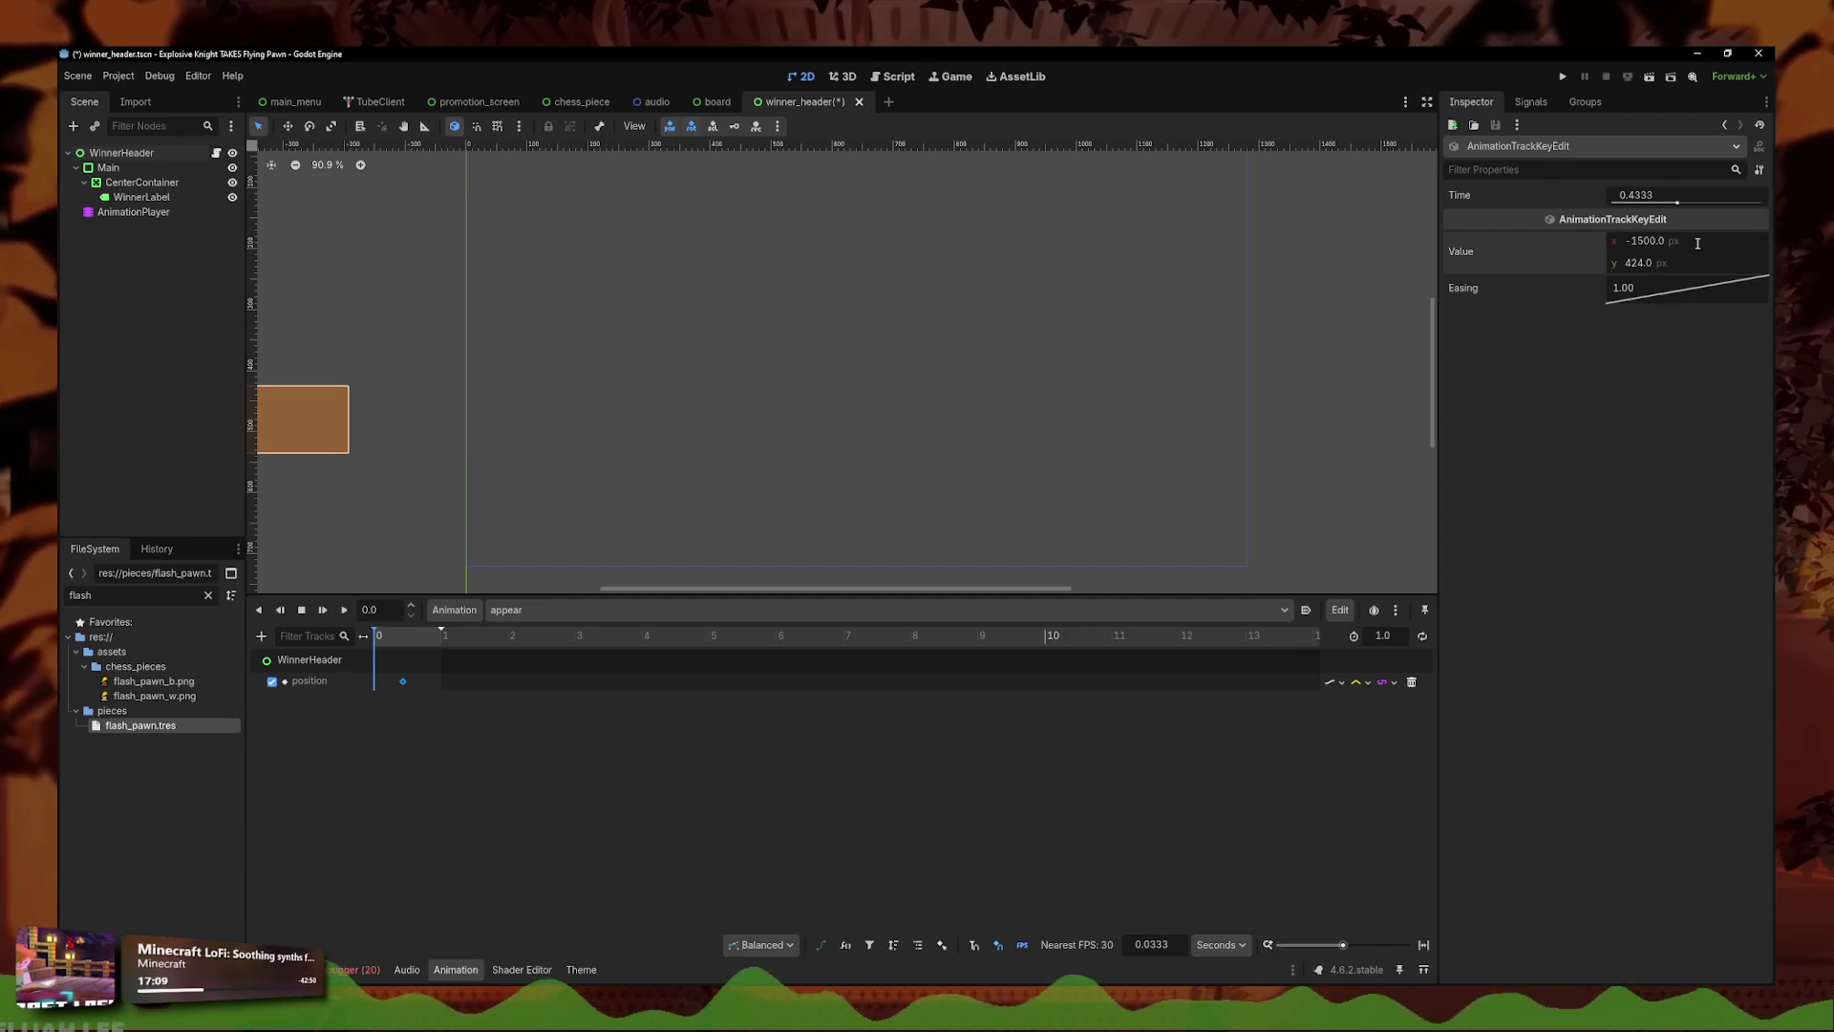
left_click_drag(402, 681, 374, 682)
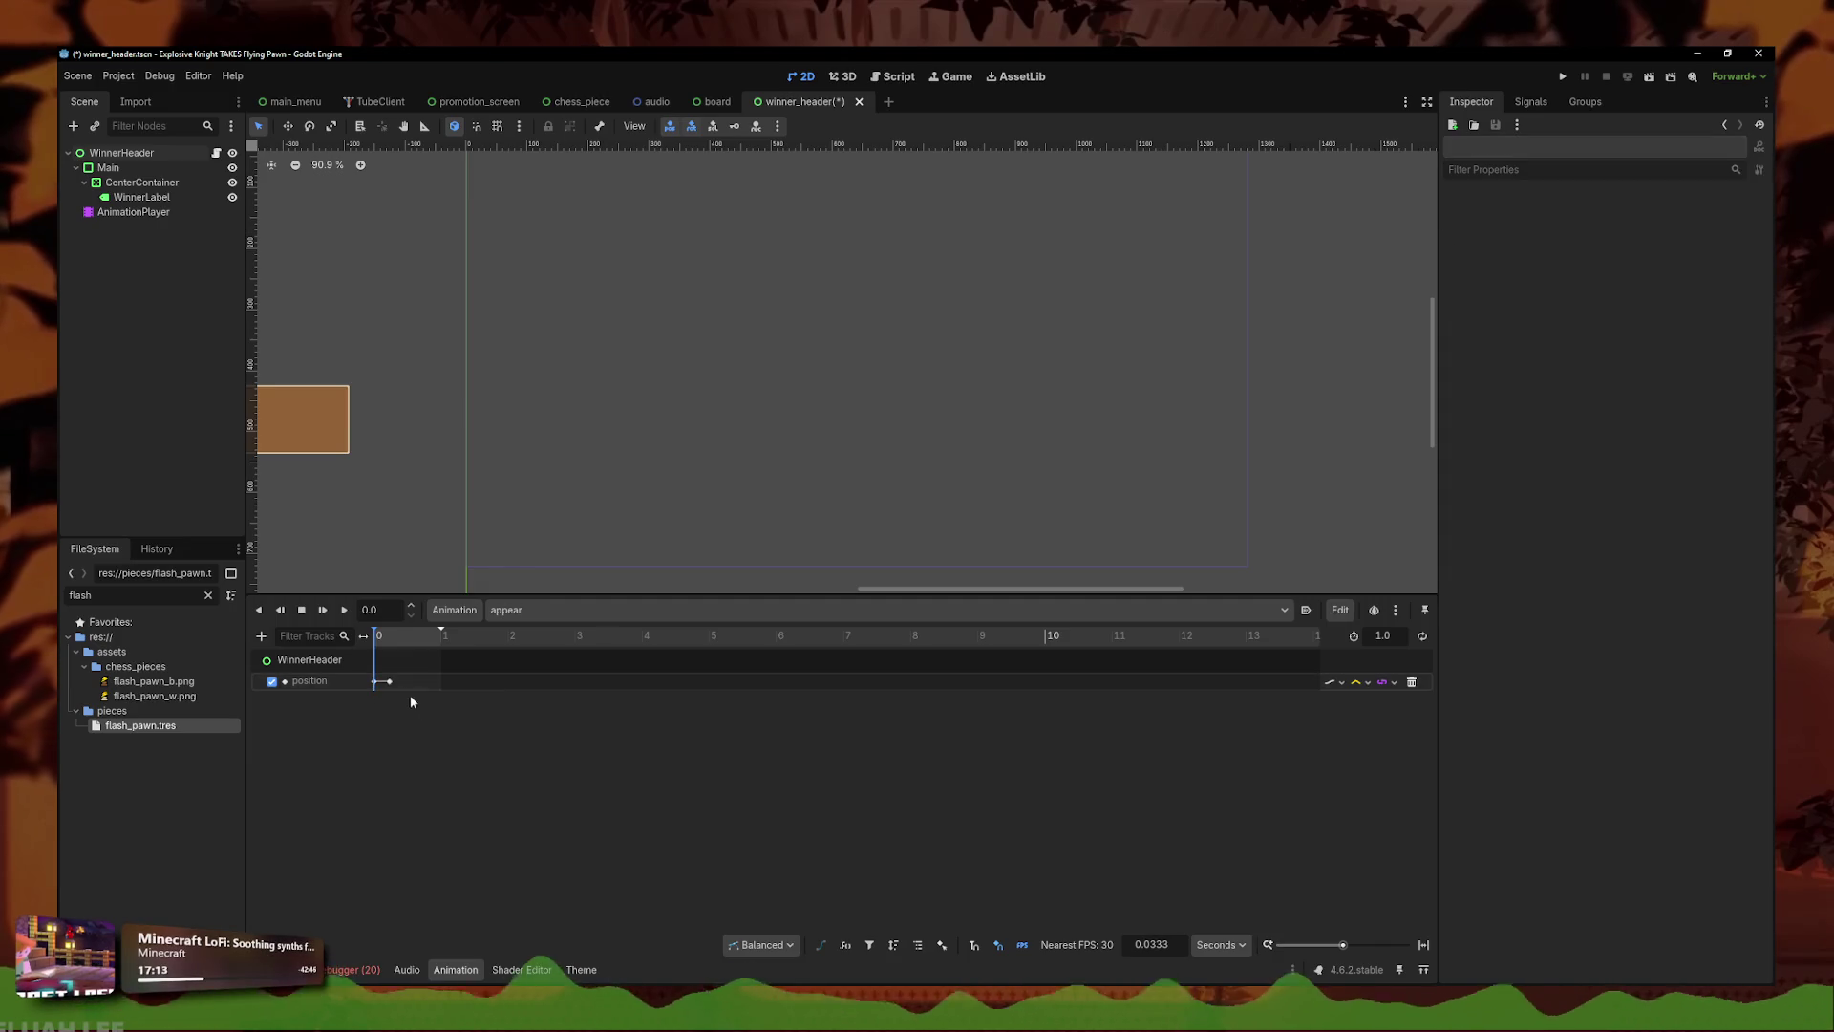
- Duplicate the position key, set the animation length to 5, and shift the second key to about 1 s
key("ctrl+d")
left_click_drag(440, 682, 399, 682)
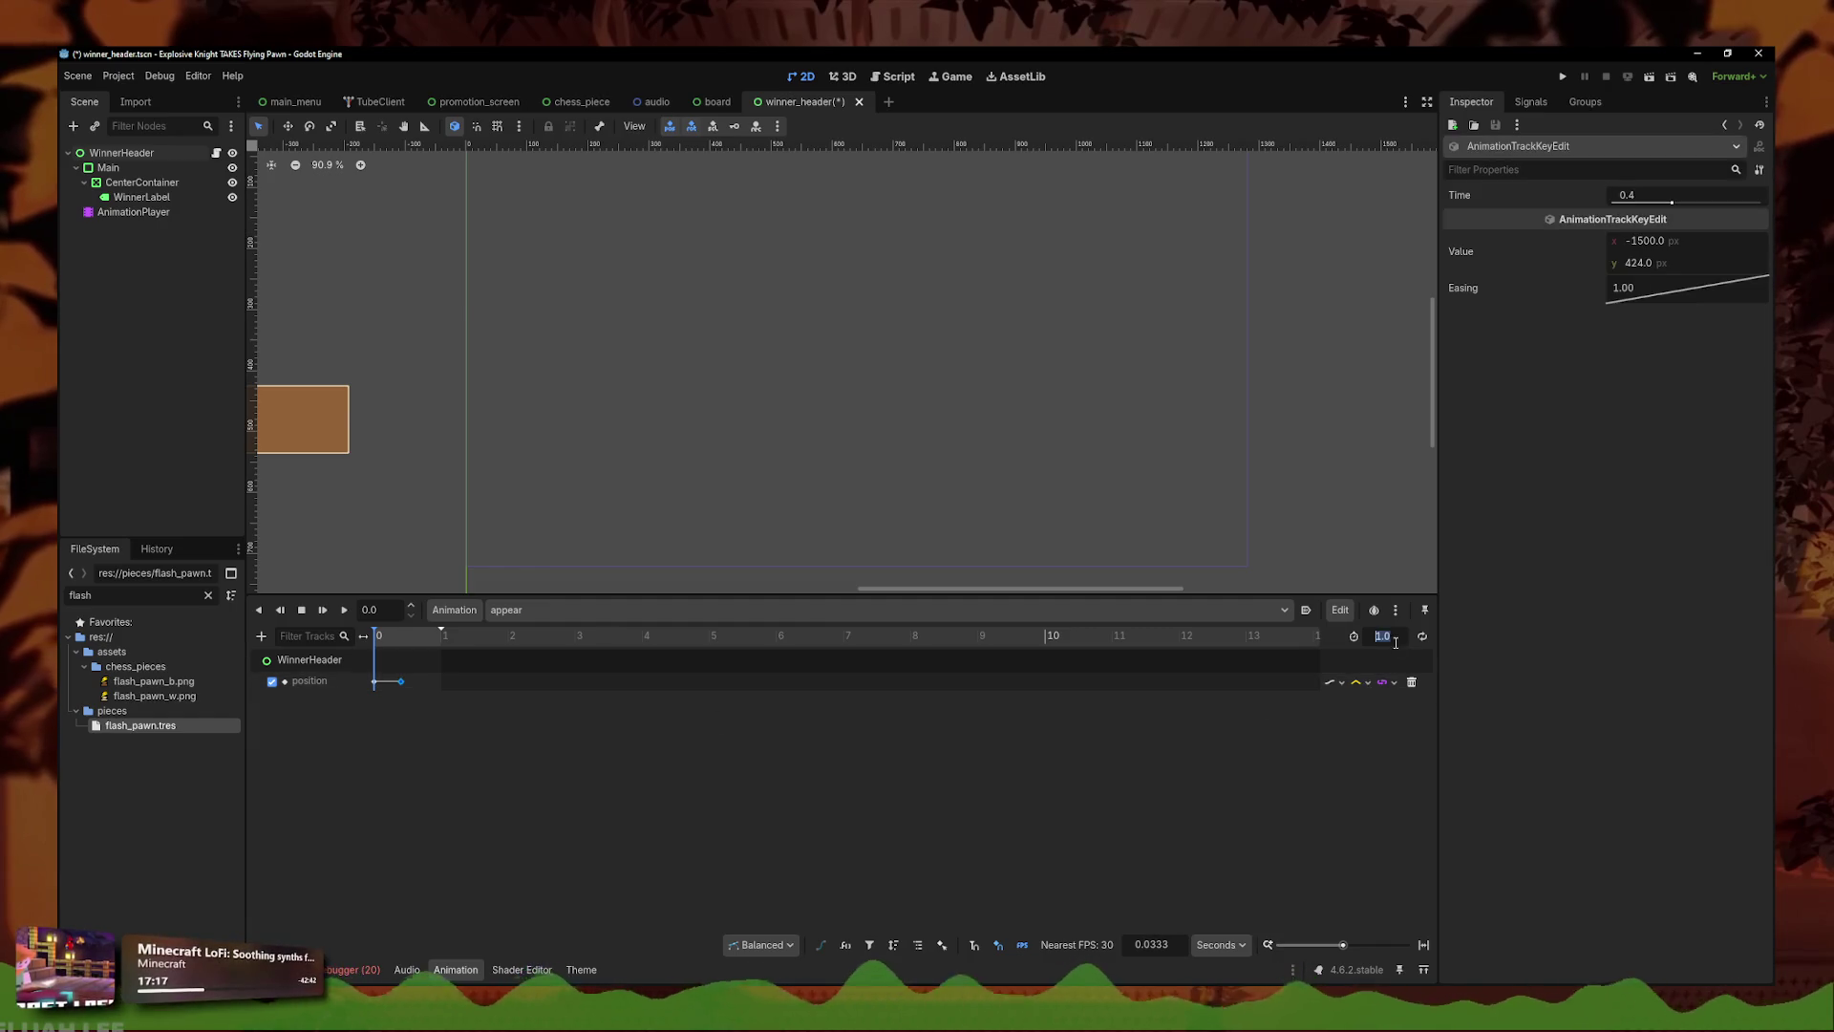
type("5")
key("Return")
left_click_drag(400, 682, 442, 695)
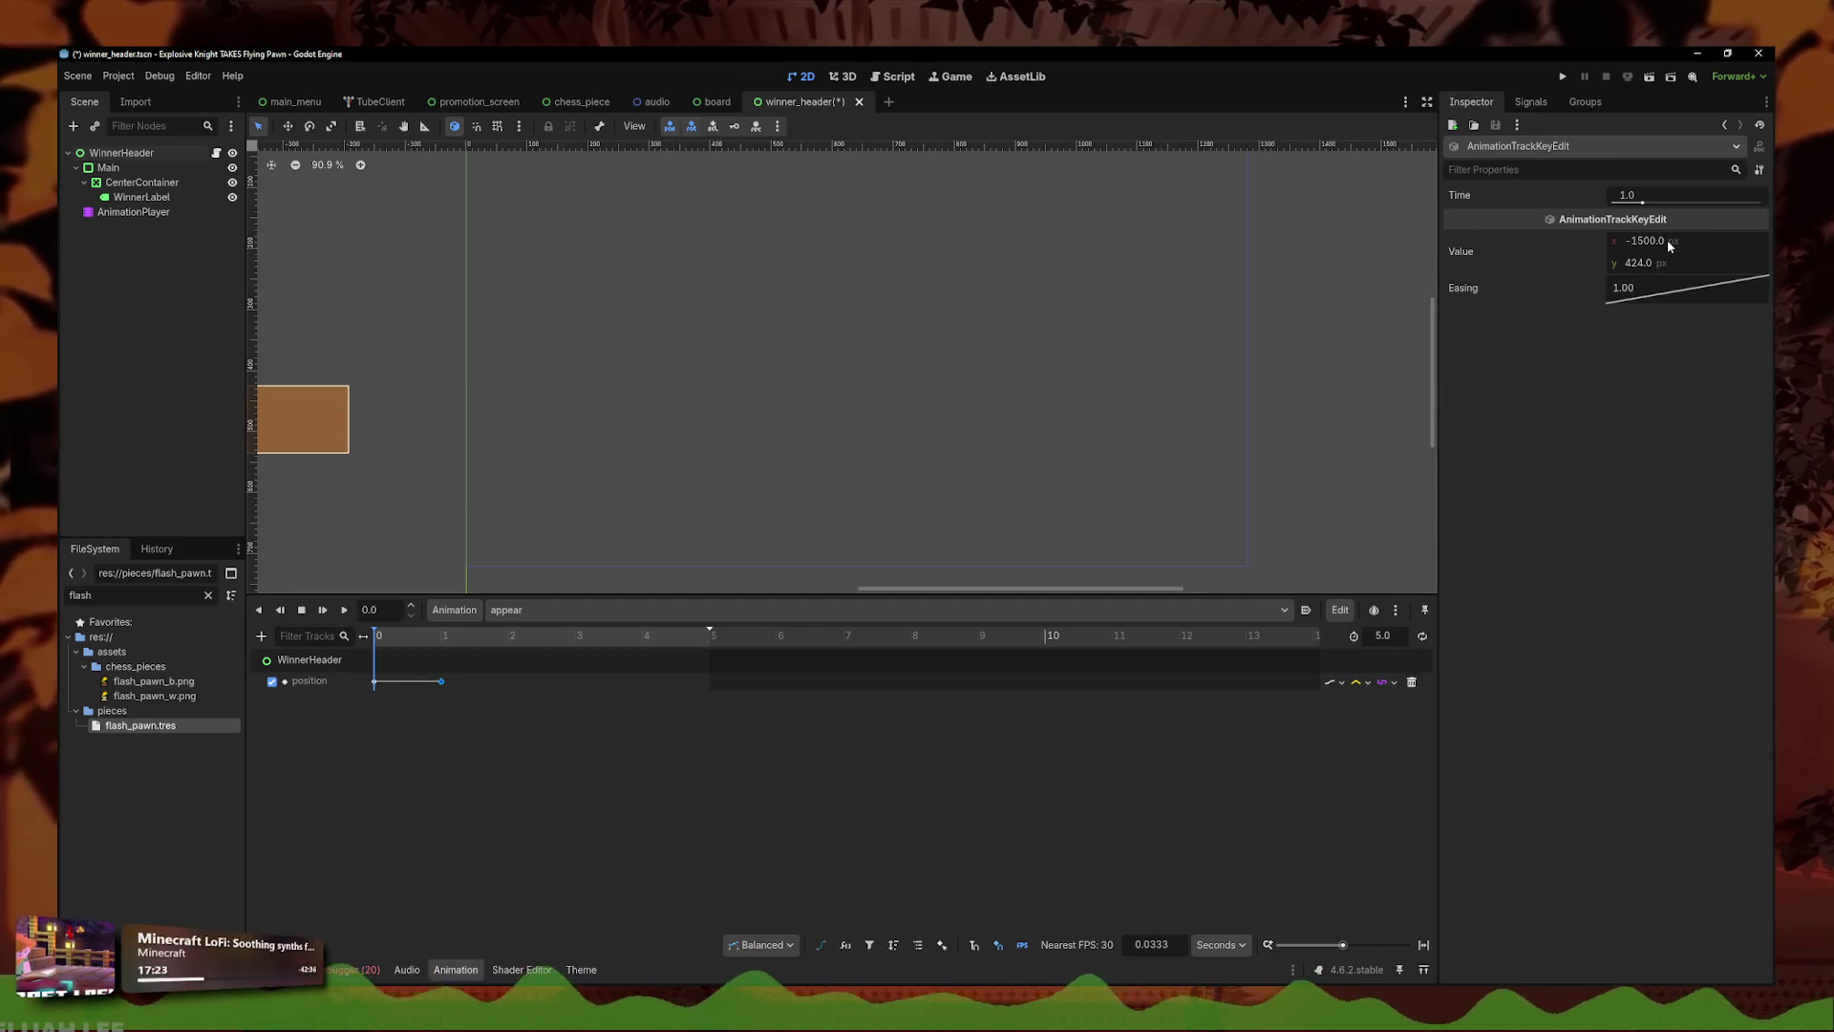
left_click(415, 708)
left_click(444, 638)
left_click(438, 682)
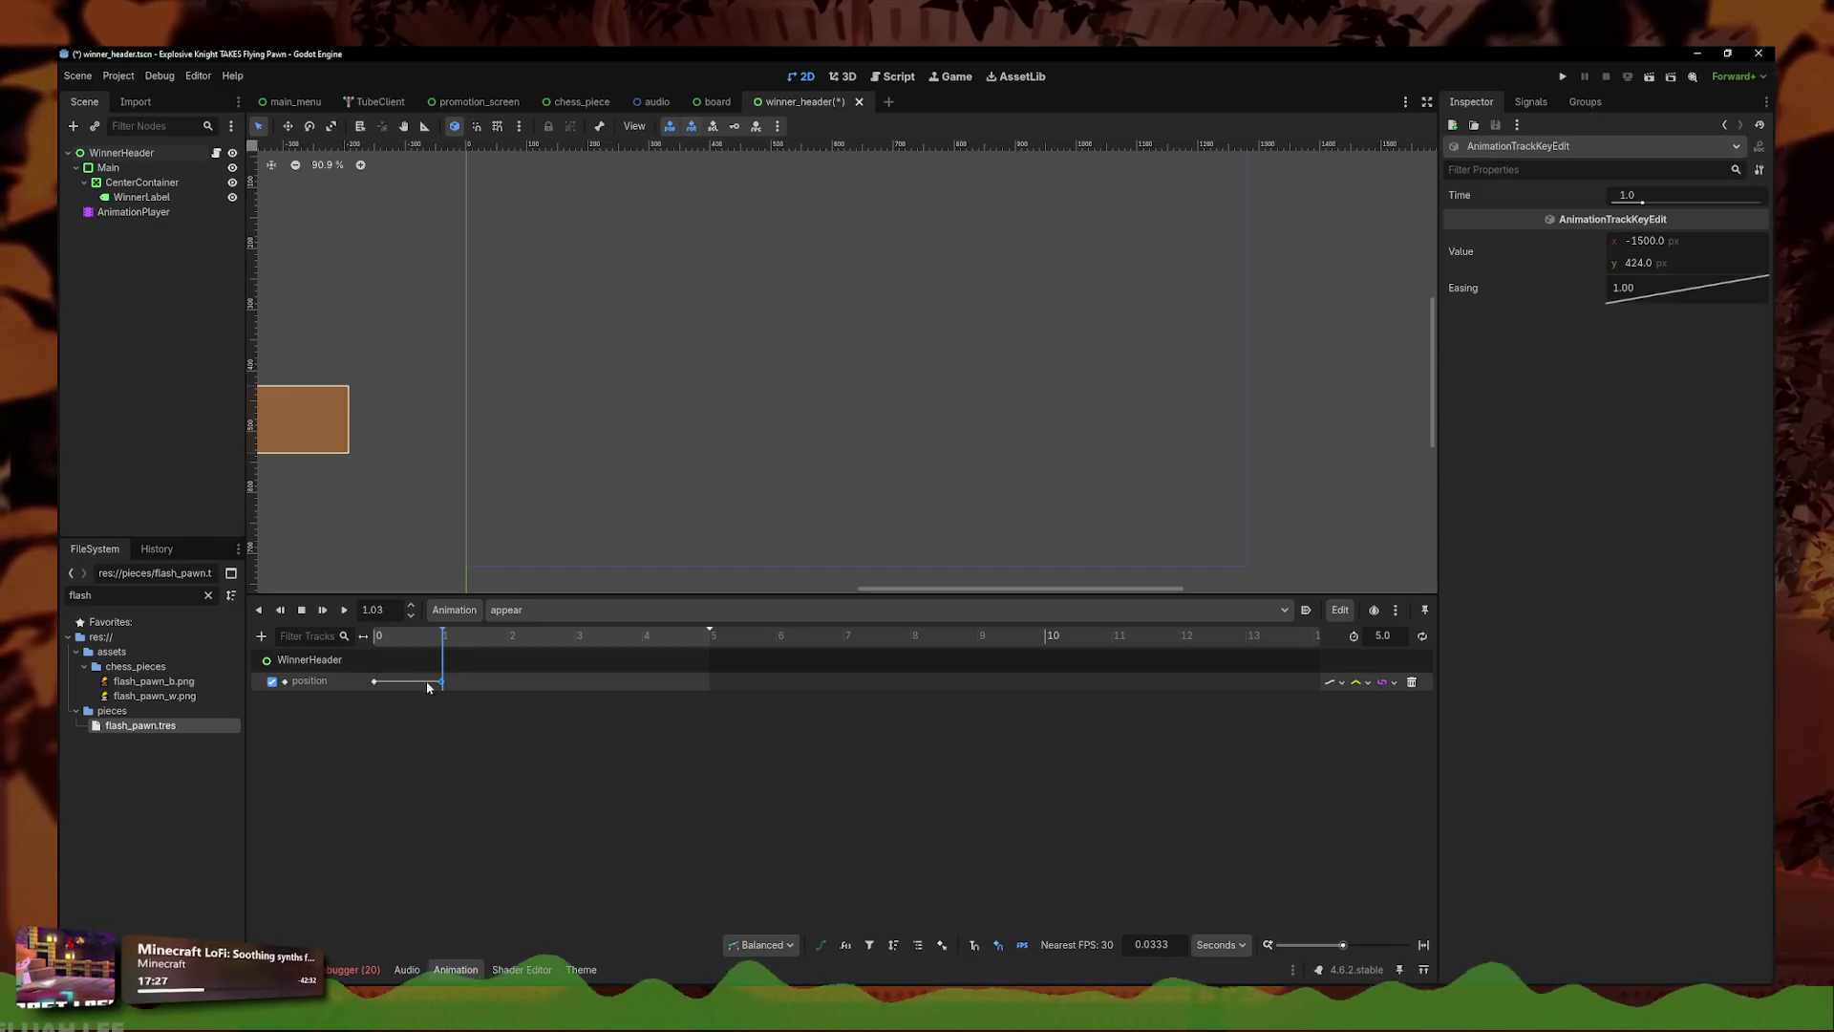
- Undo the length, key timing and -1500 x changes, then clear the key selection
key("ctrl+z")
key("ctrl+z")
key("ctrl+z")
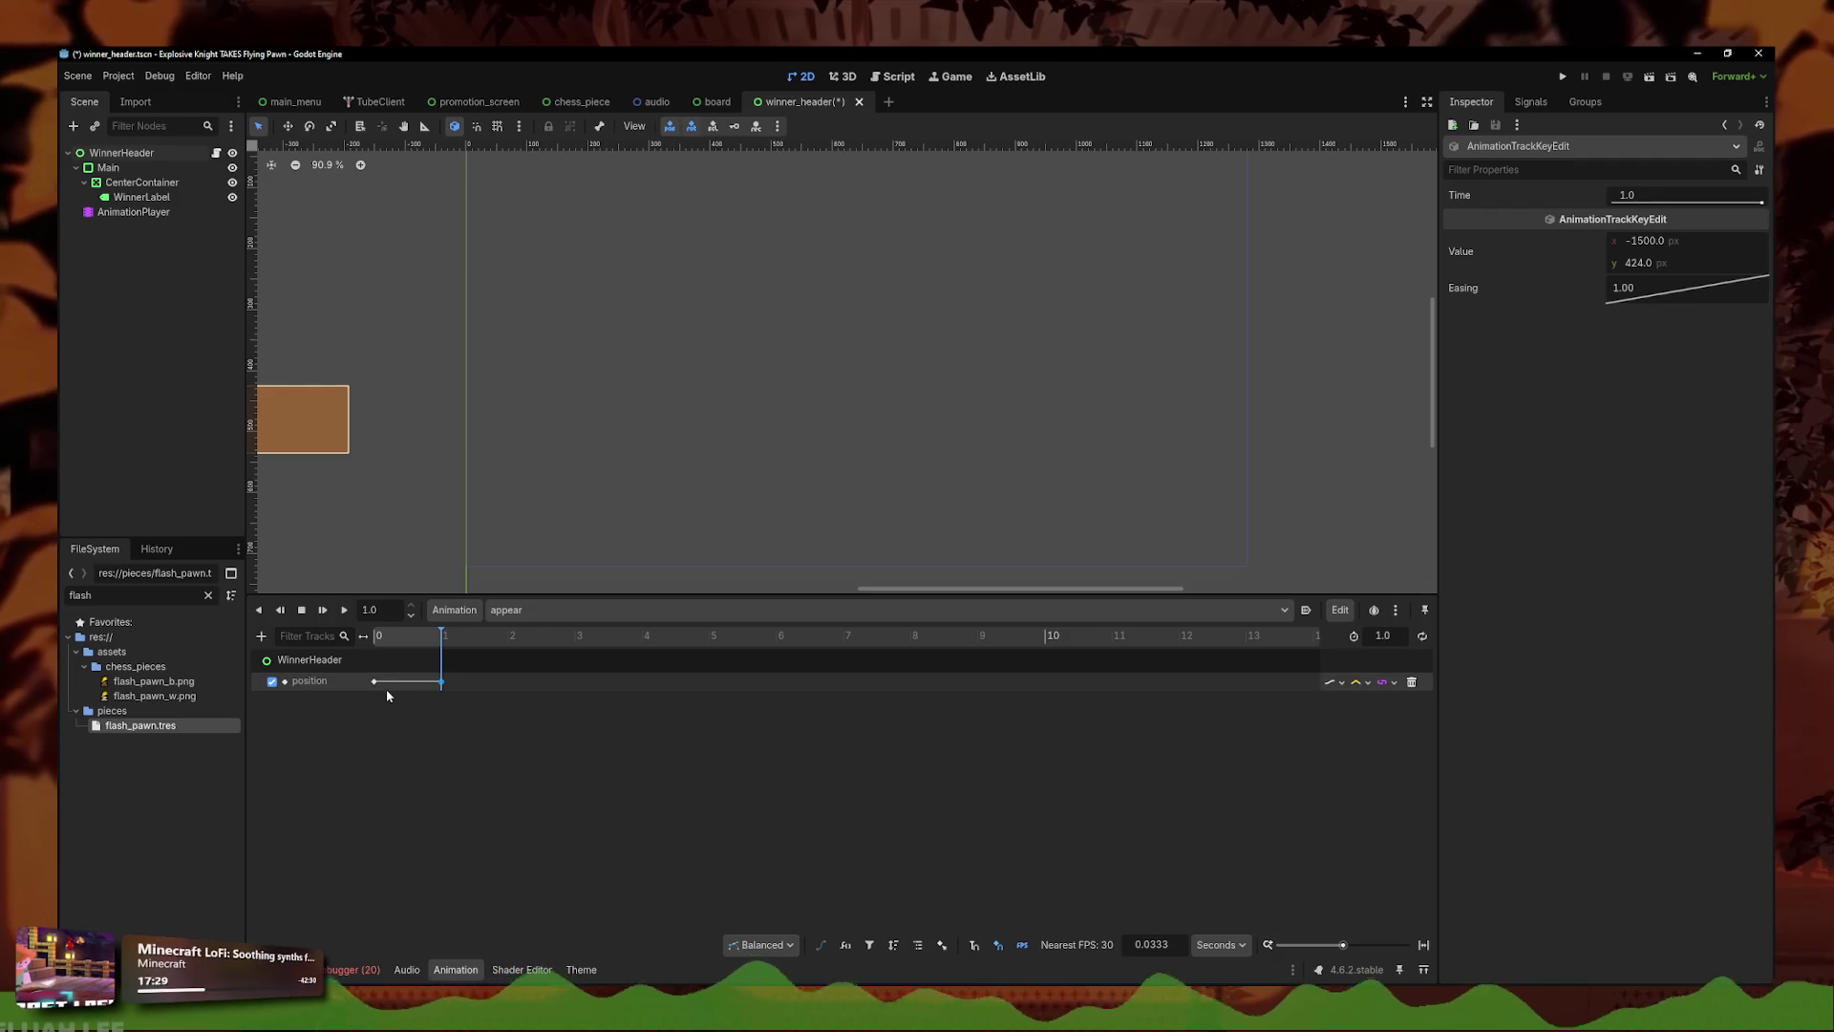
key("ctrl+z")
key("ctrl+z")
key("ctrl+z")
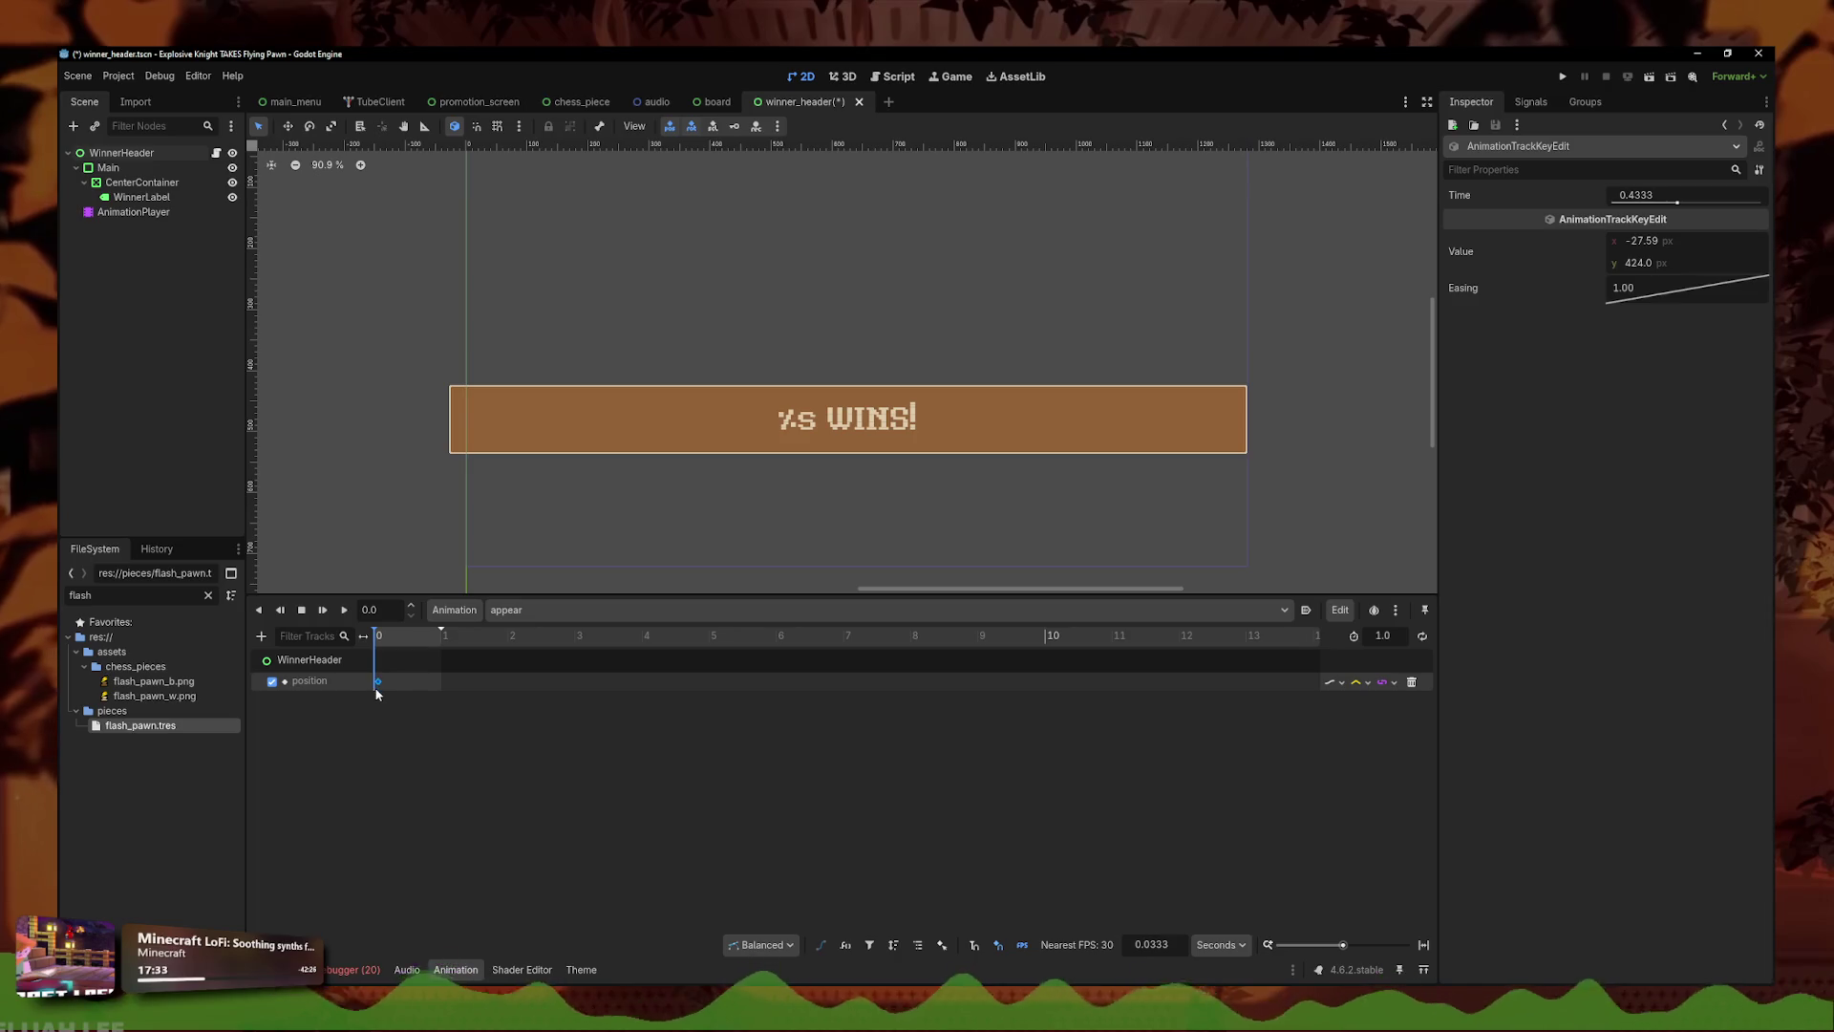
left_click(373, 693)
- Set the animation length to 5 s and insert position keys at about 1.77, 3 and 3.4 s
type("5")
key("Return")
left_click(516, 703)
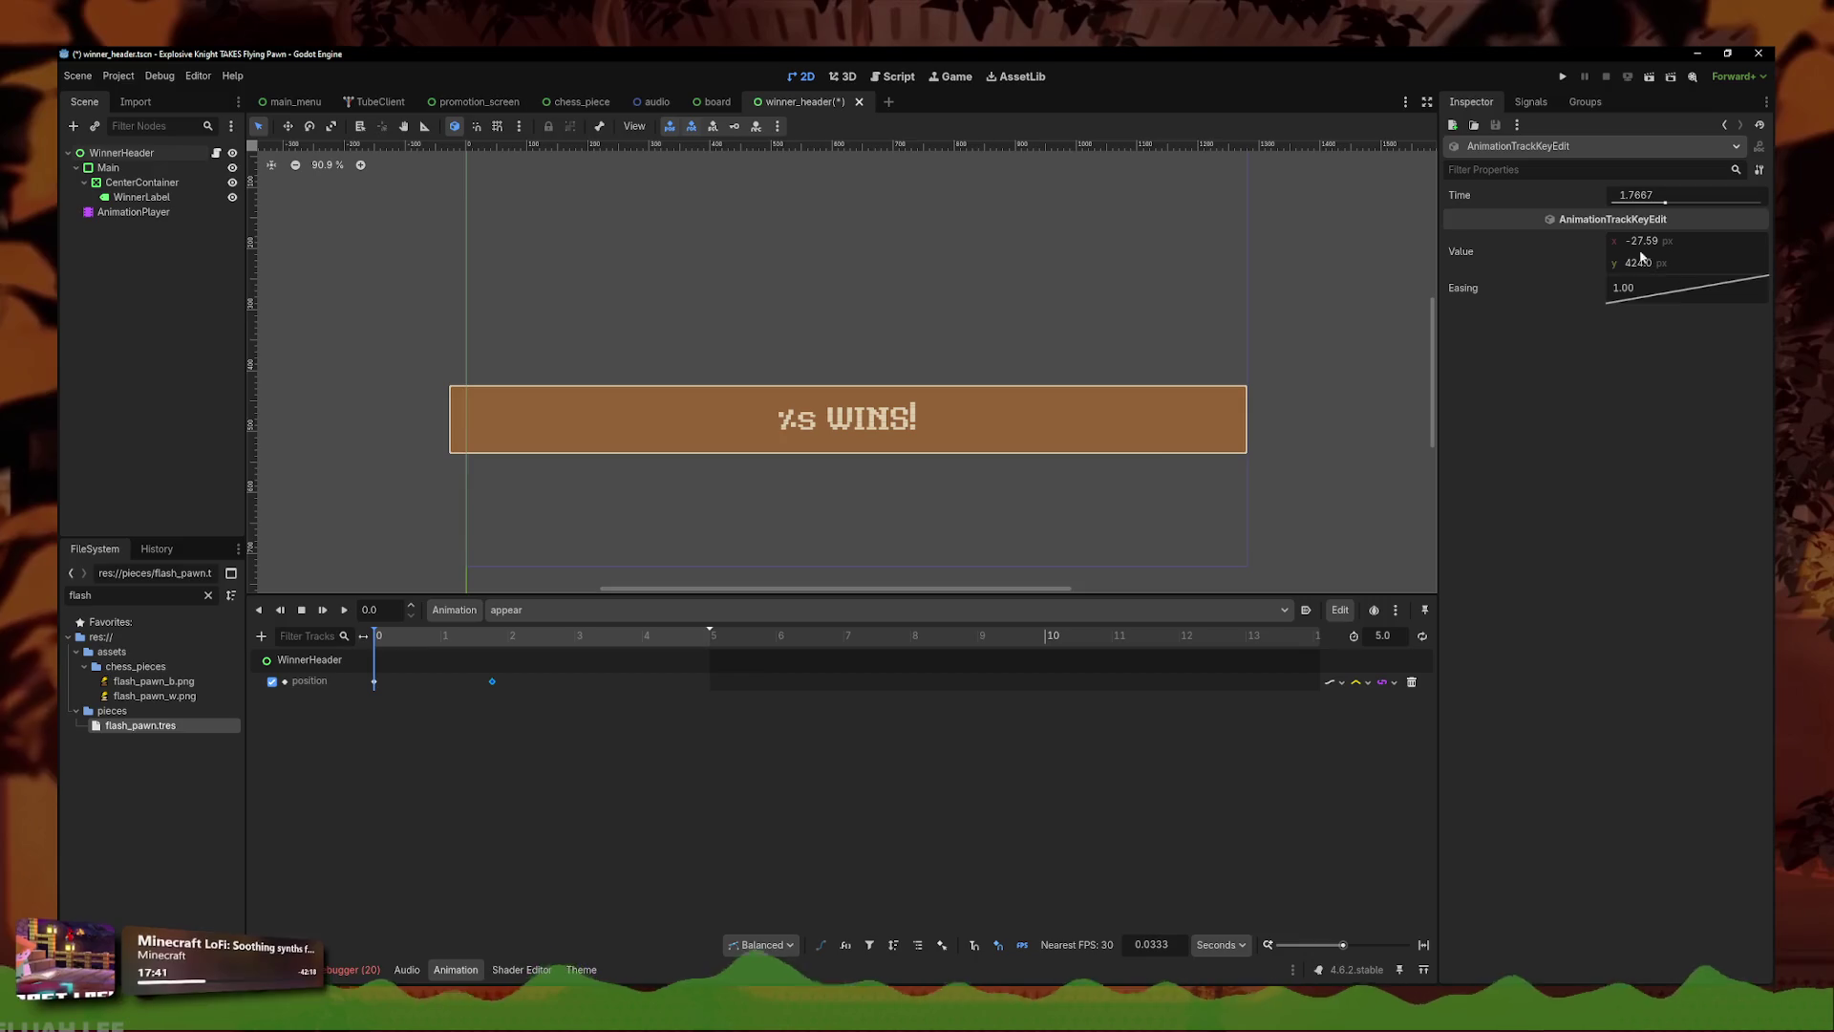
left_click_drag(492, 681, 651, 682)
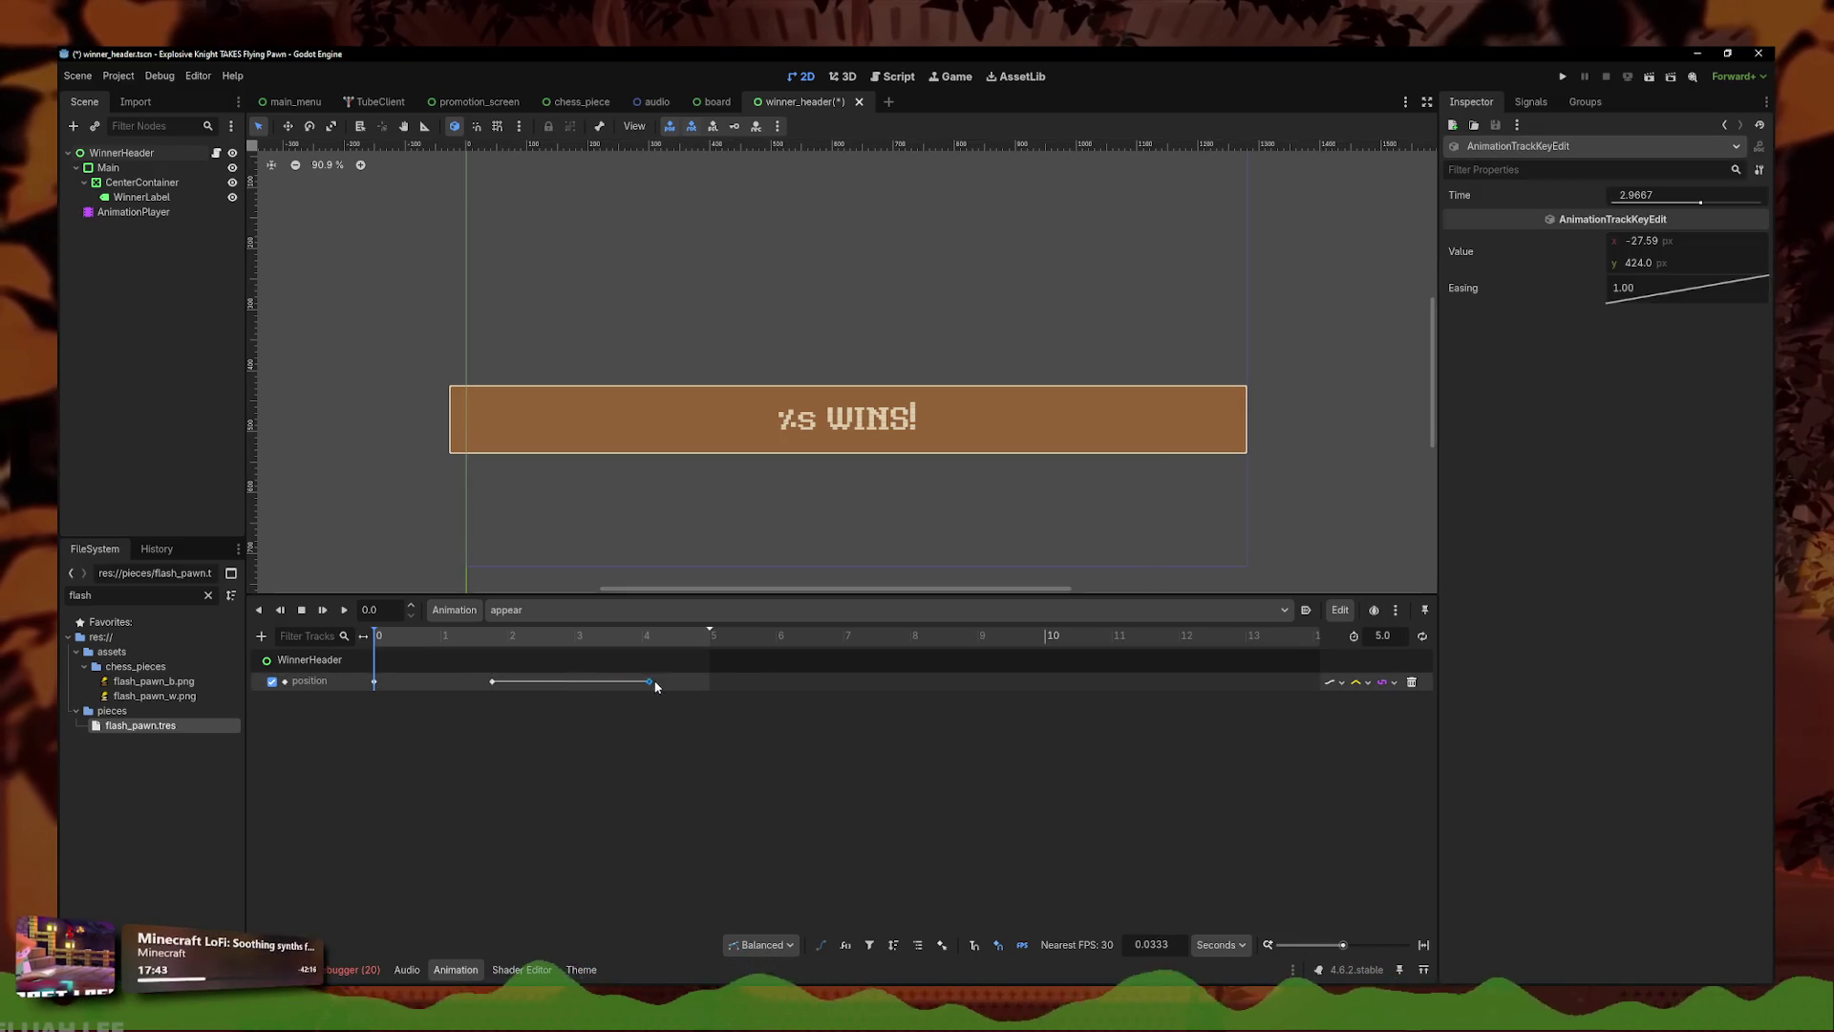
right_click(650, 682)
left_click(655, 694)
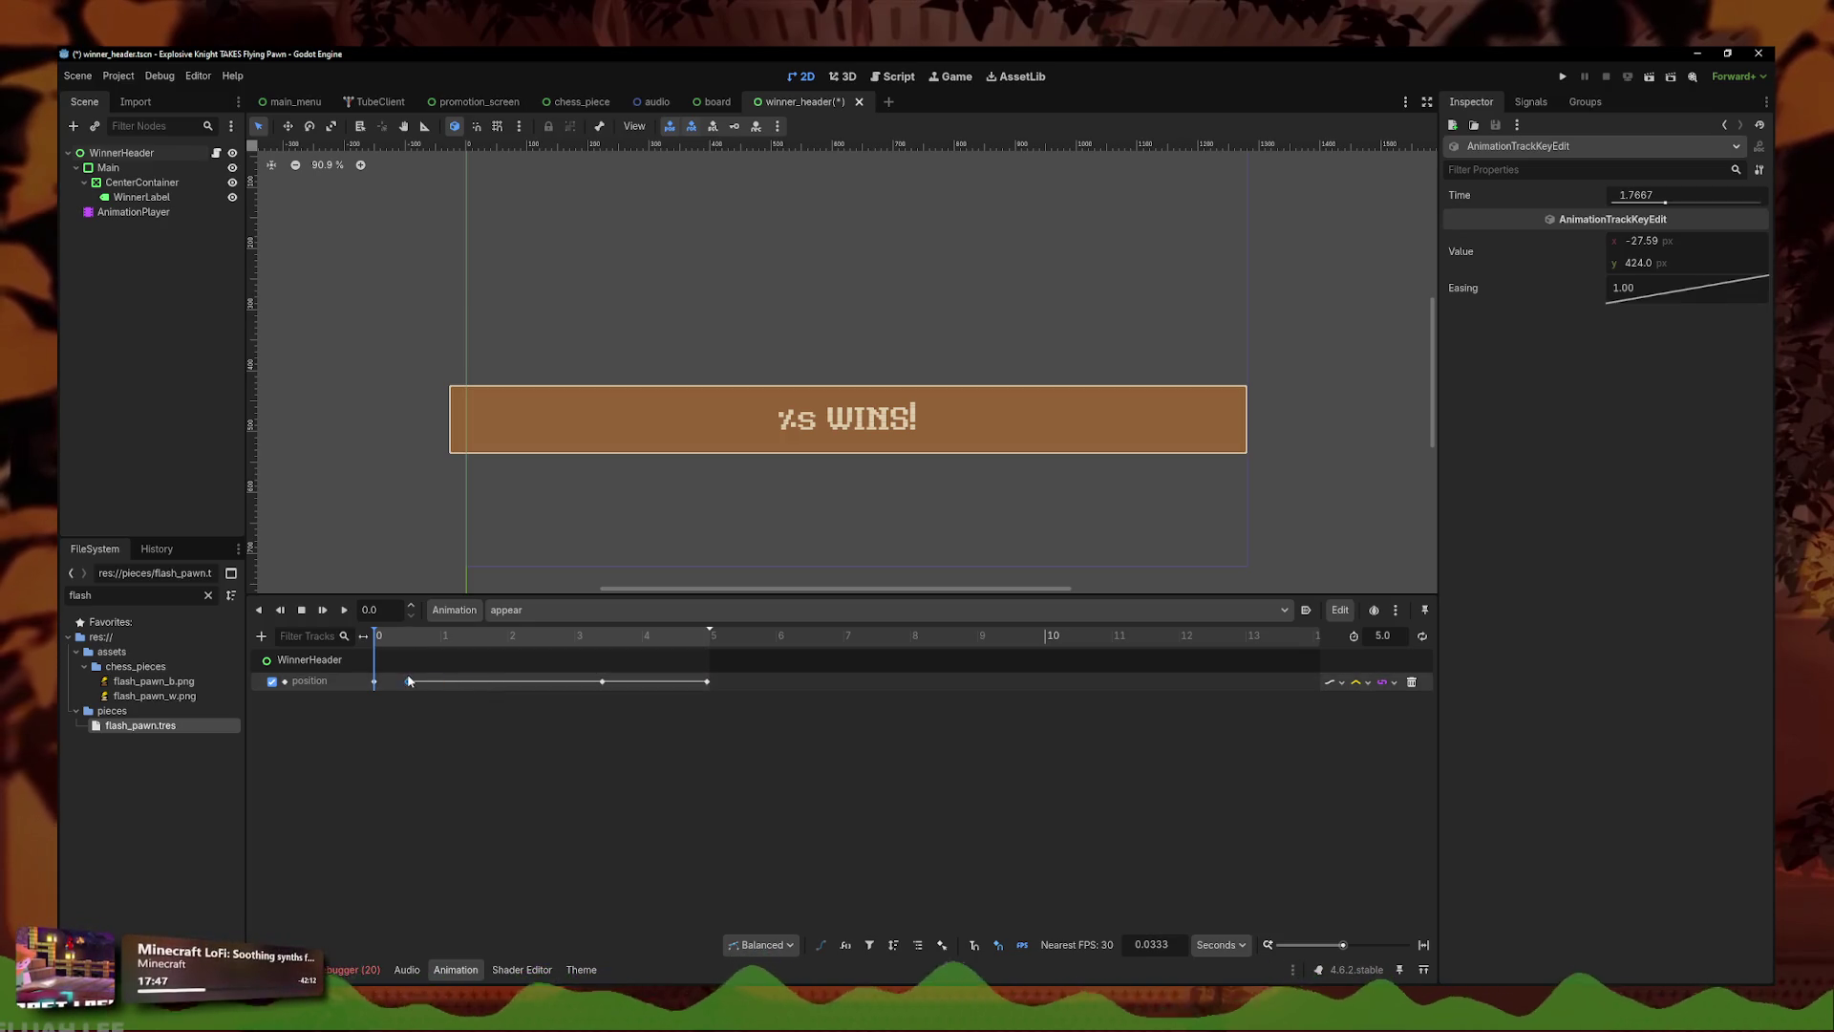
- Switch the position track to Cubic interpolation, set the 0 s key x to -1500, and play it
left_click(1356, 682)
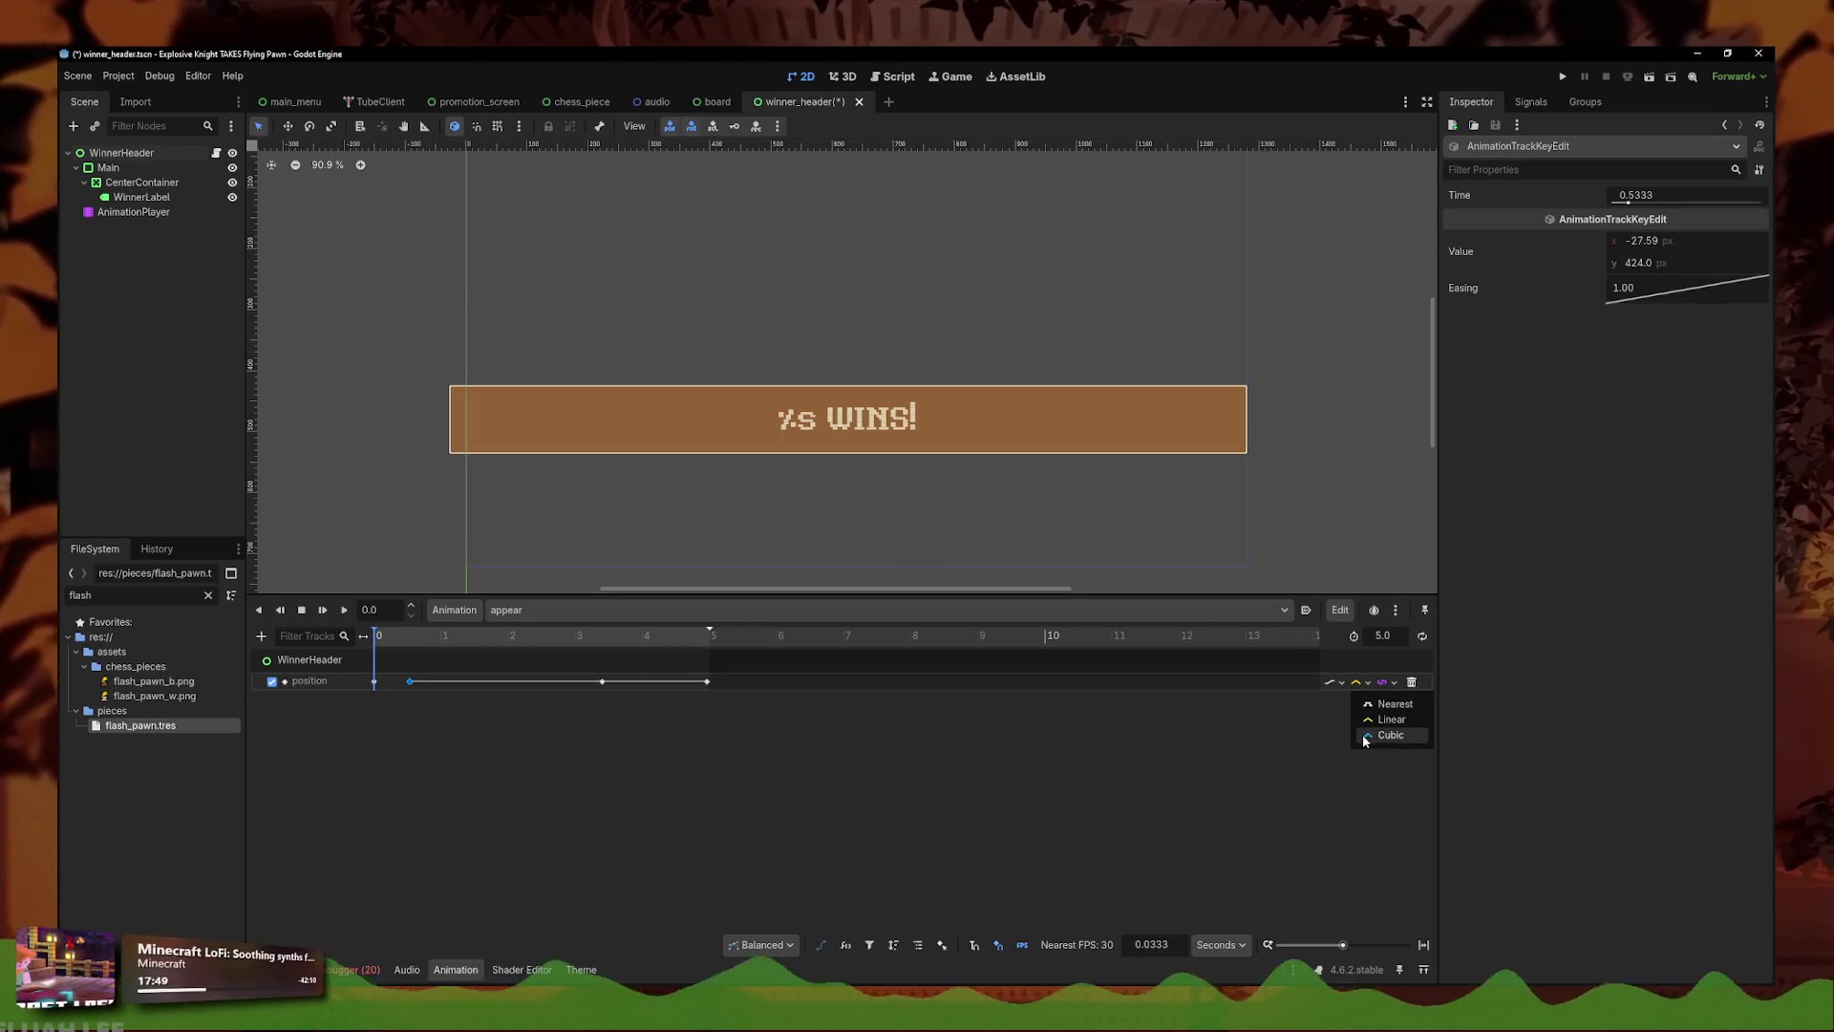
left_click(1385, 719)
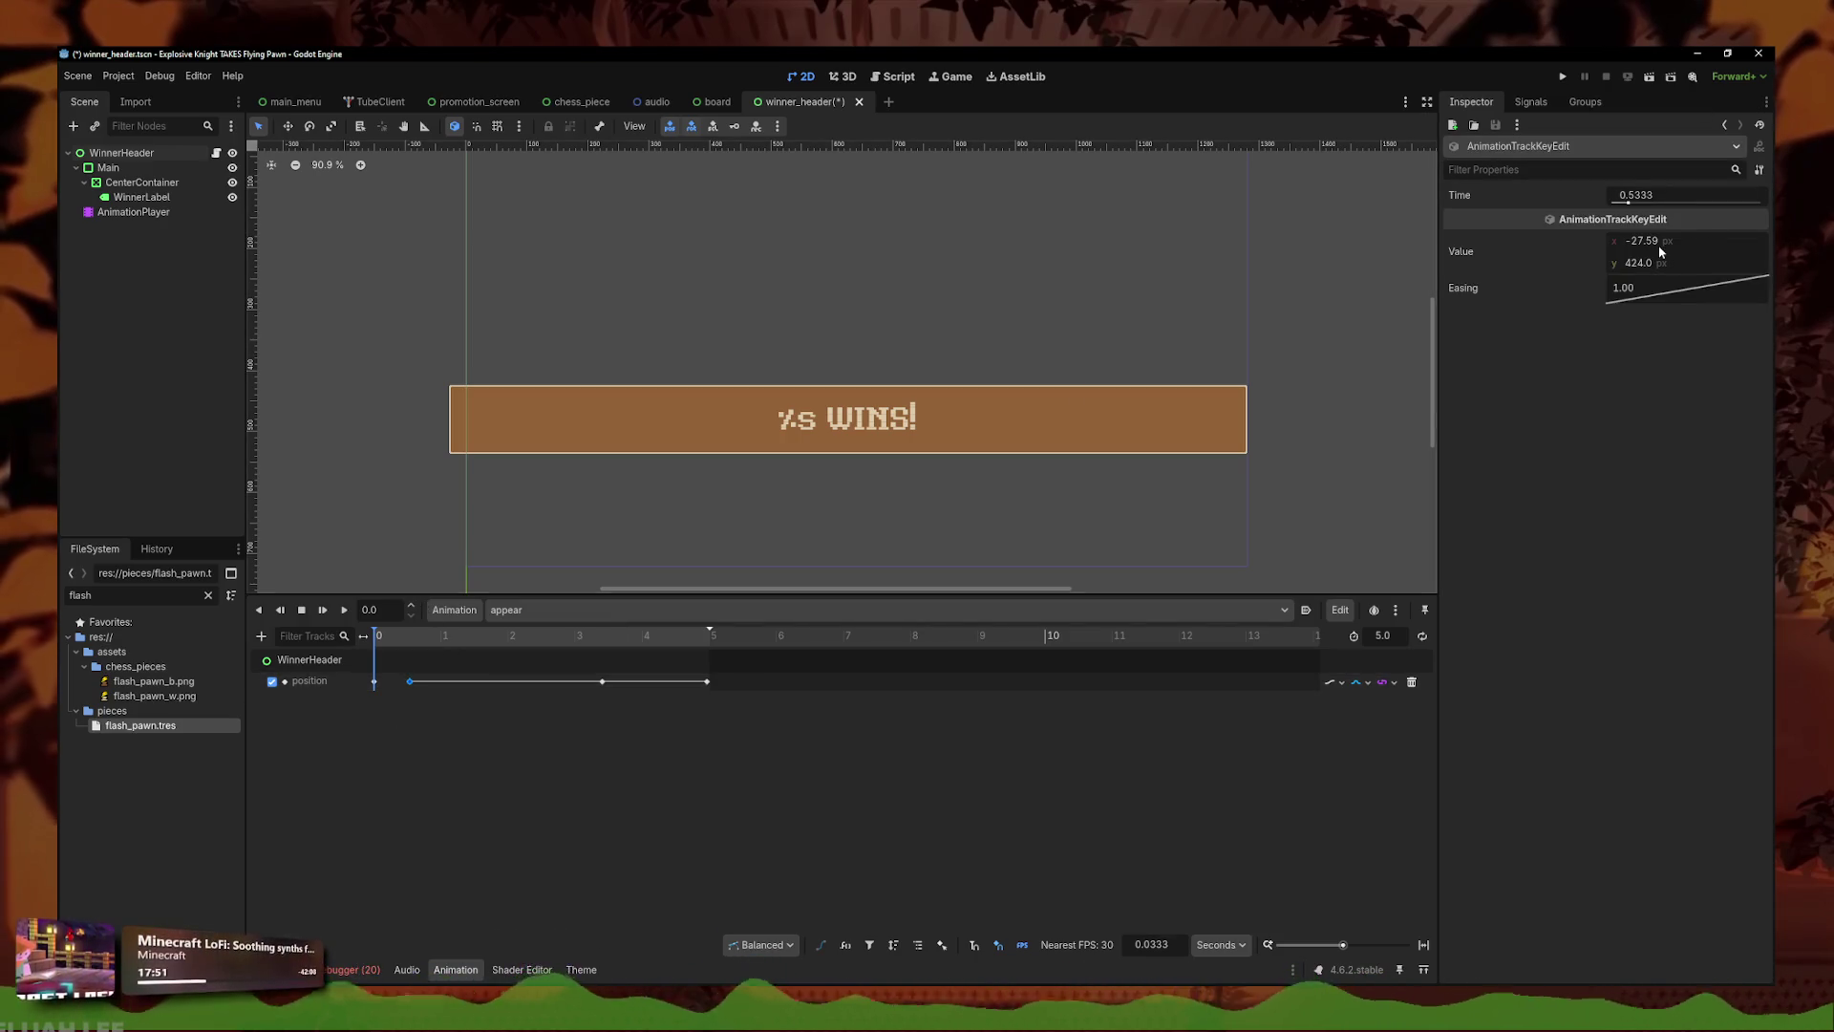
left_click(1689, 240)
type("-1500.0")
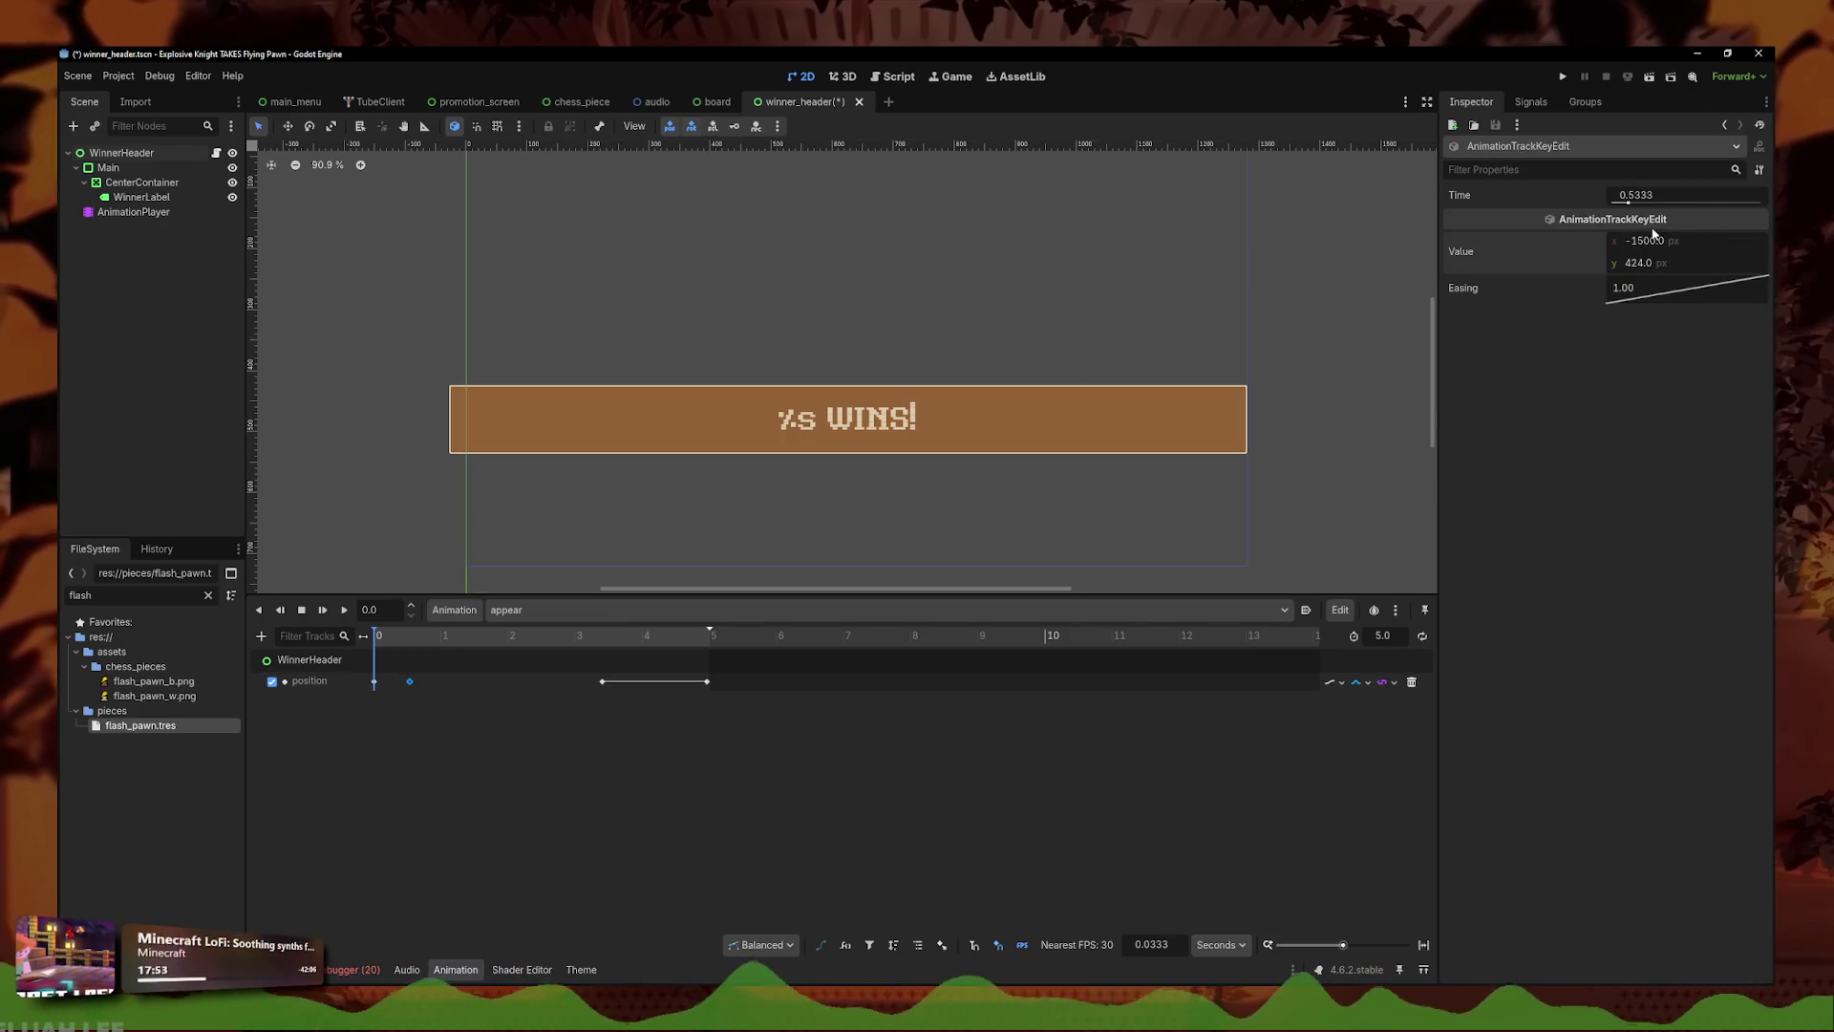
left_click(375, 682)
left_click(1685, 241)
type("00")
key("Return")
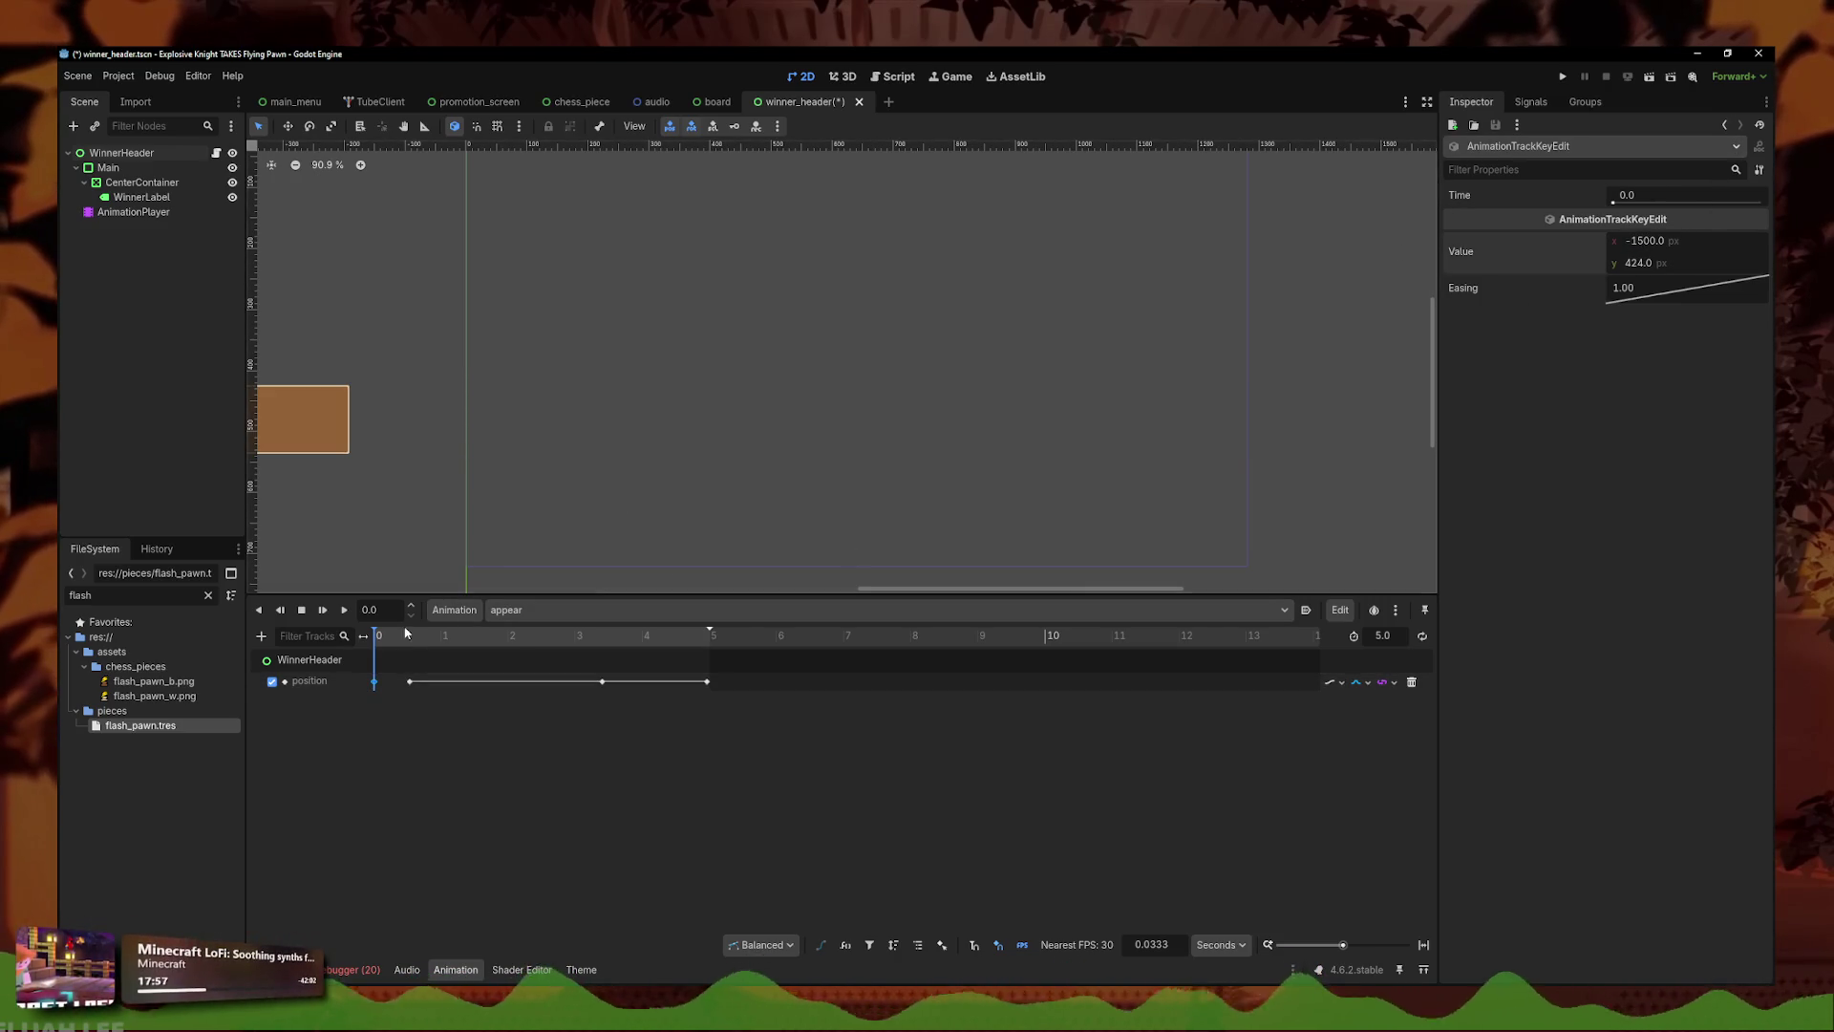
left_click(344, 609)
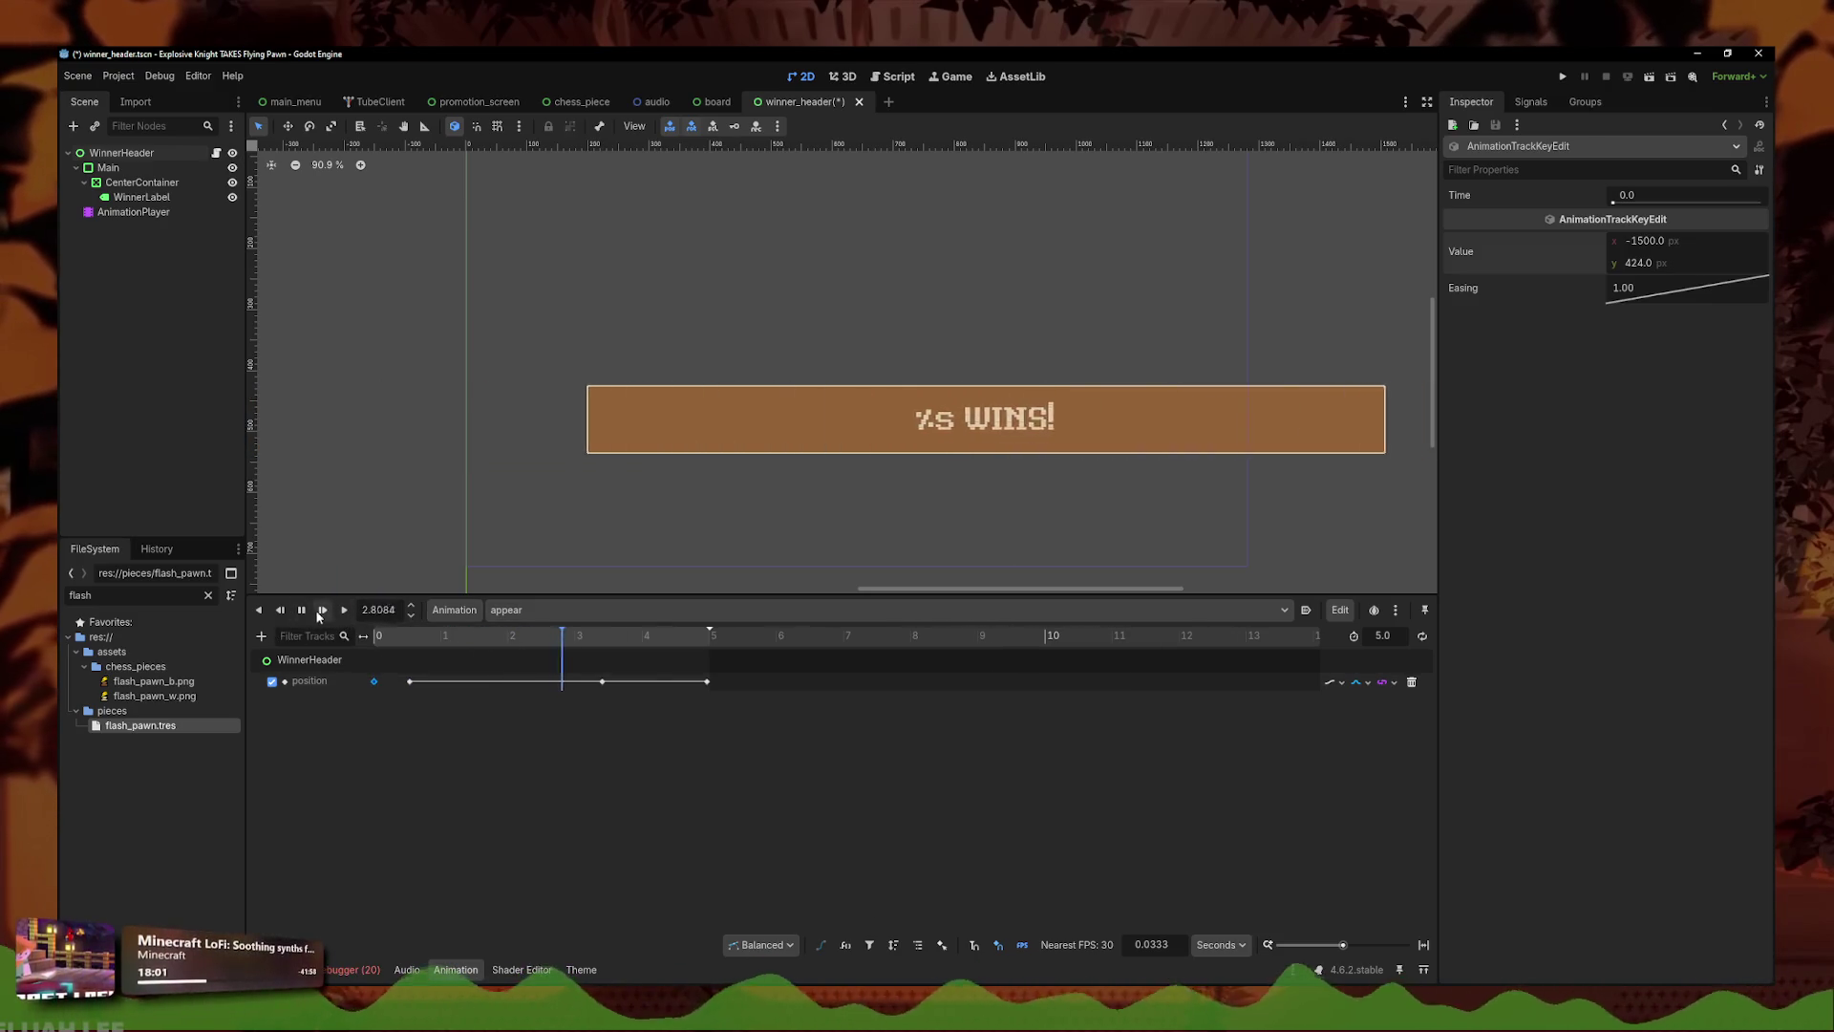
- Raise the 3.4 s key's x to about -8.4 and preview the slide-in around 0.53 s
left_click(605, 654)
left_click(603, 681)
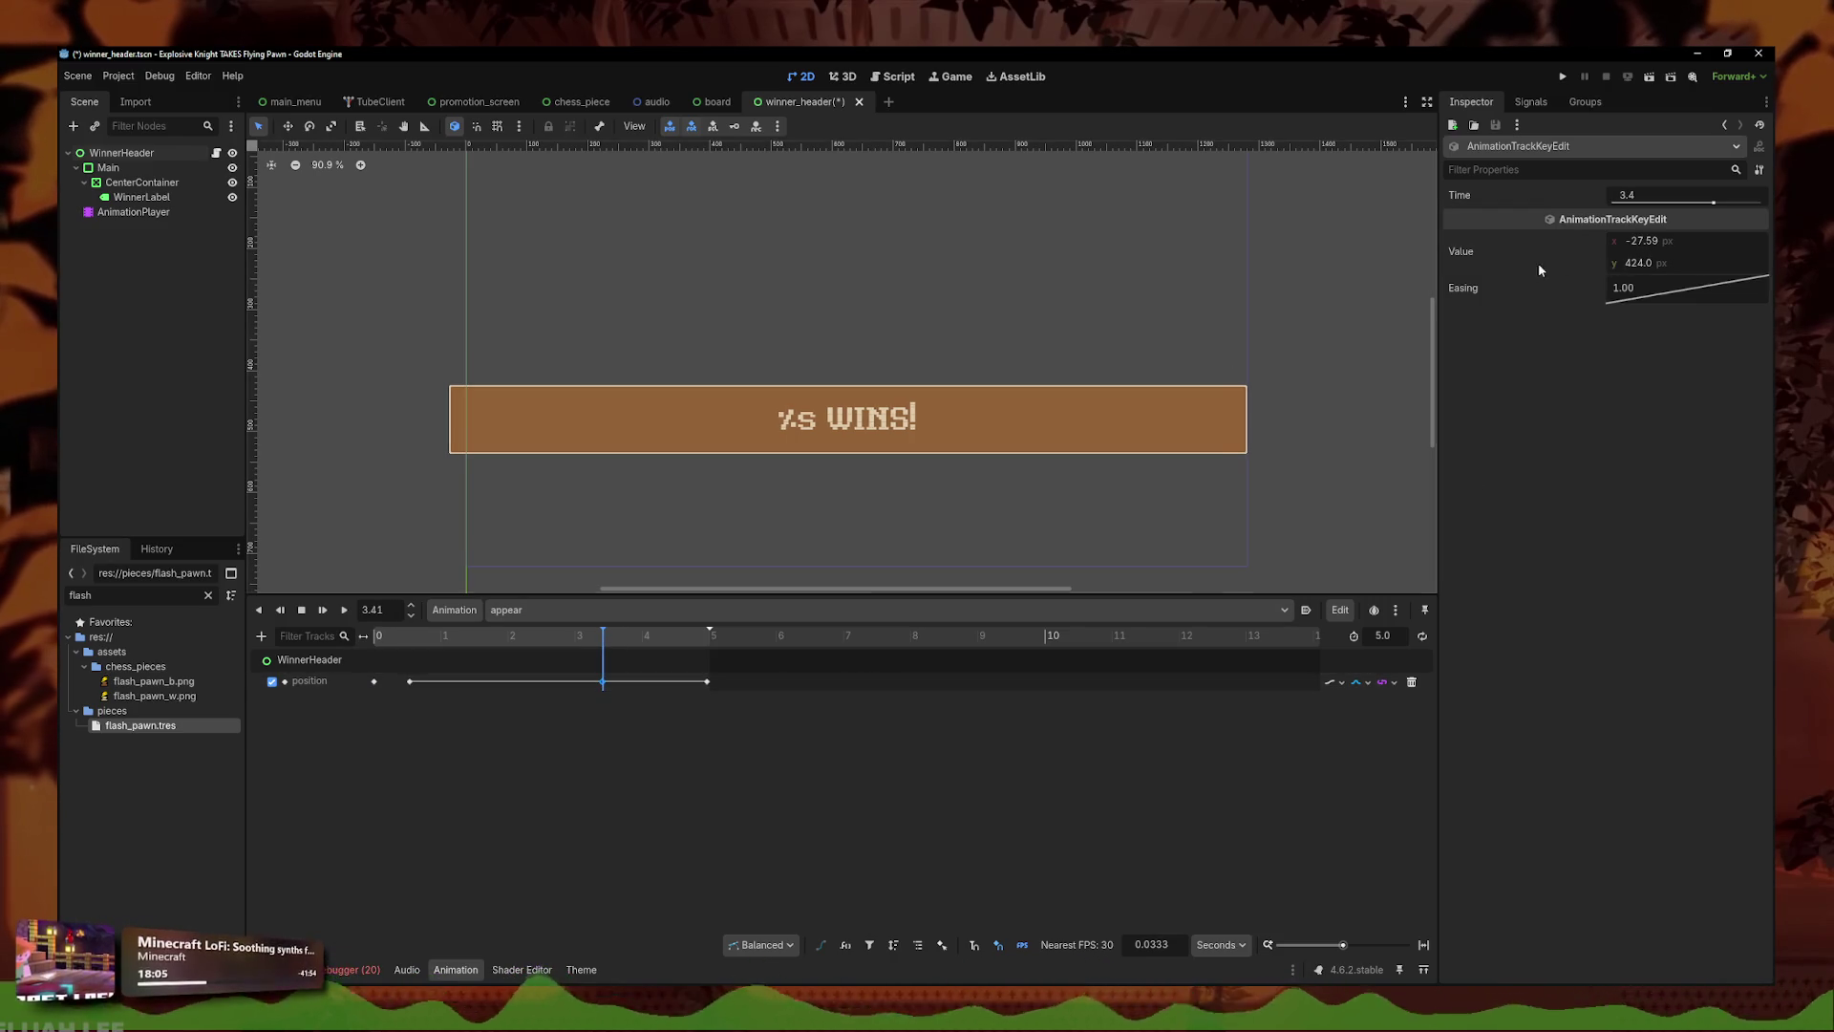
left_click_drag(1673, 247, 1710, 247)
left_click(410, 681)
left_click(415, 638)
left_click(411, 645)
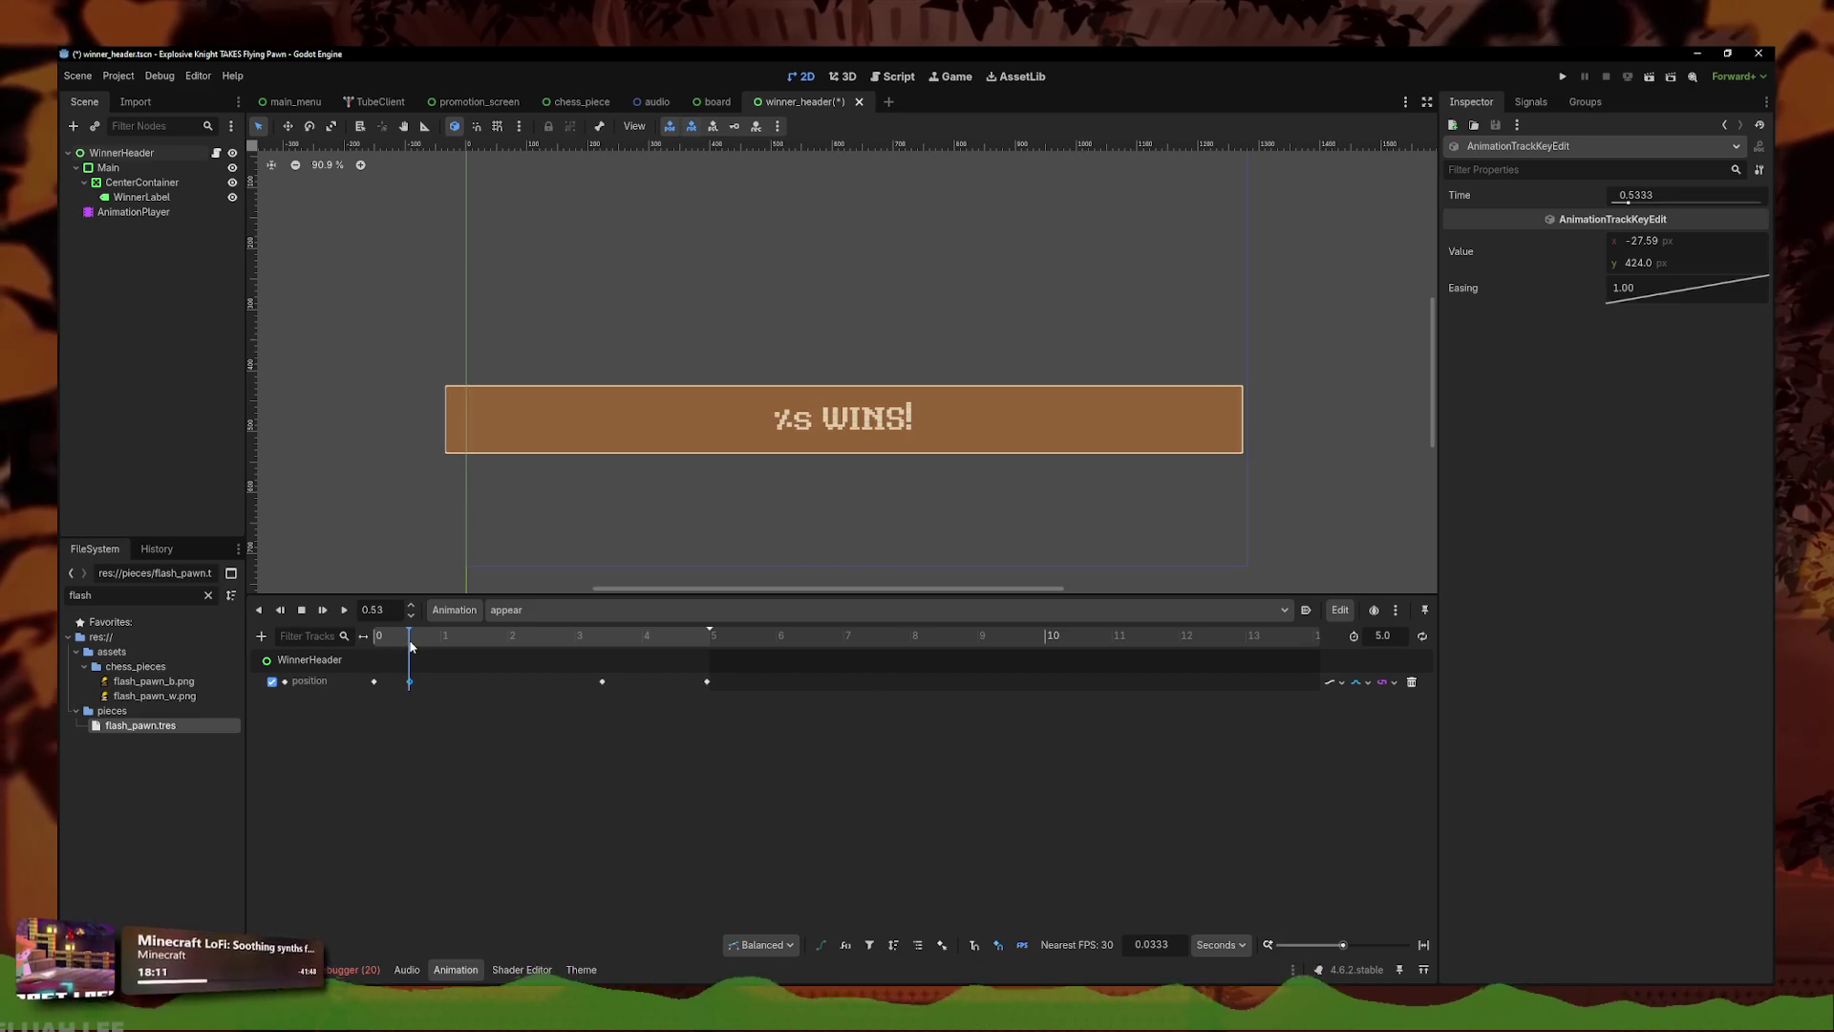
left_click_drag(411, 646, 381, 635)
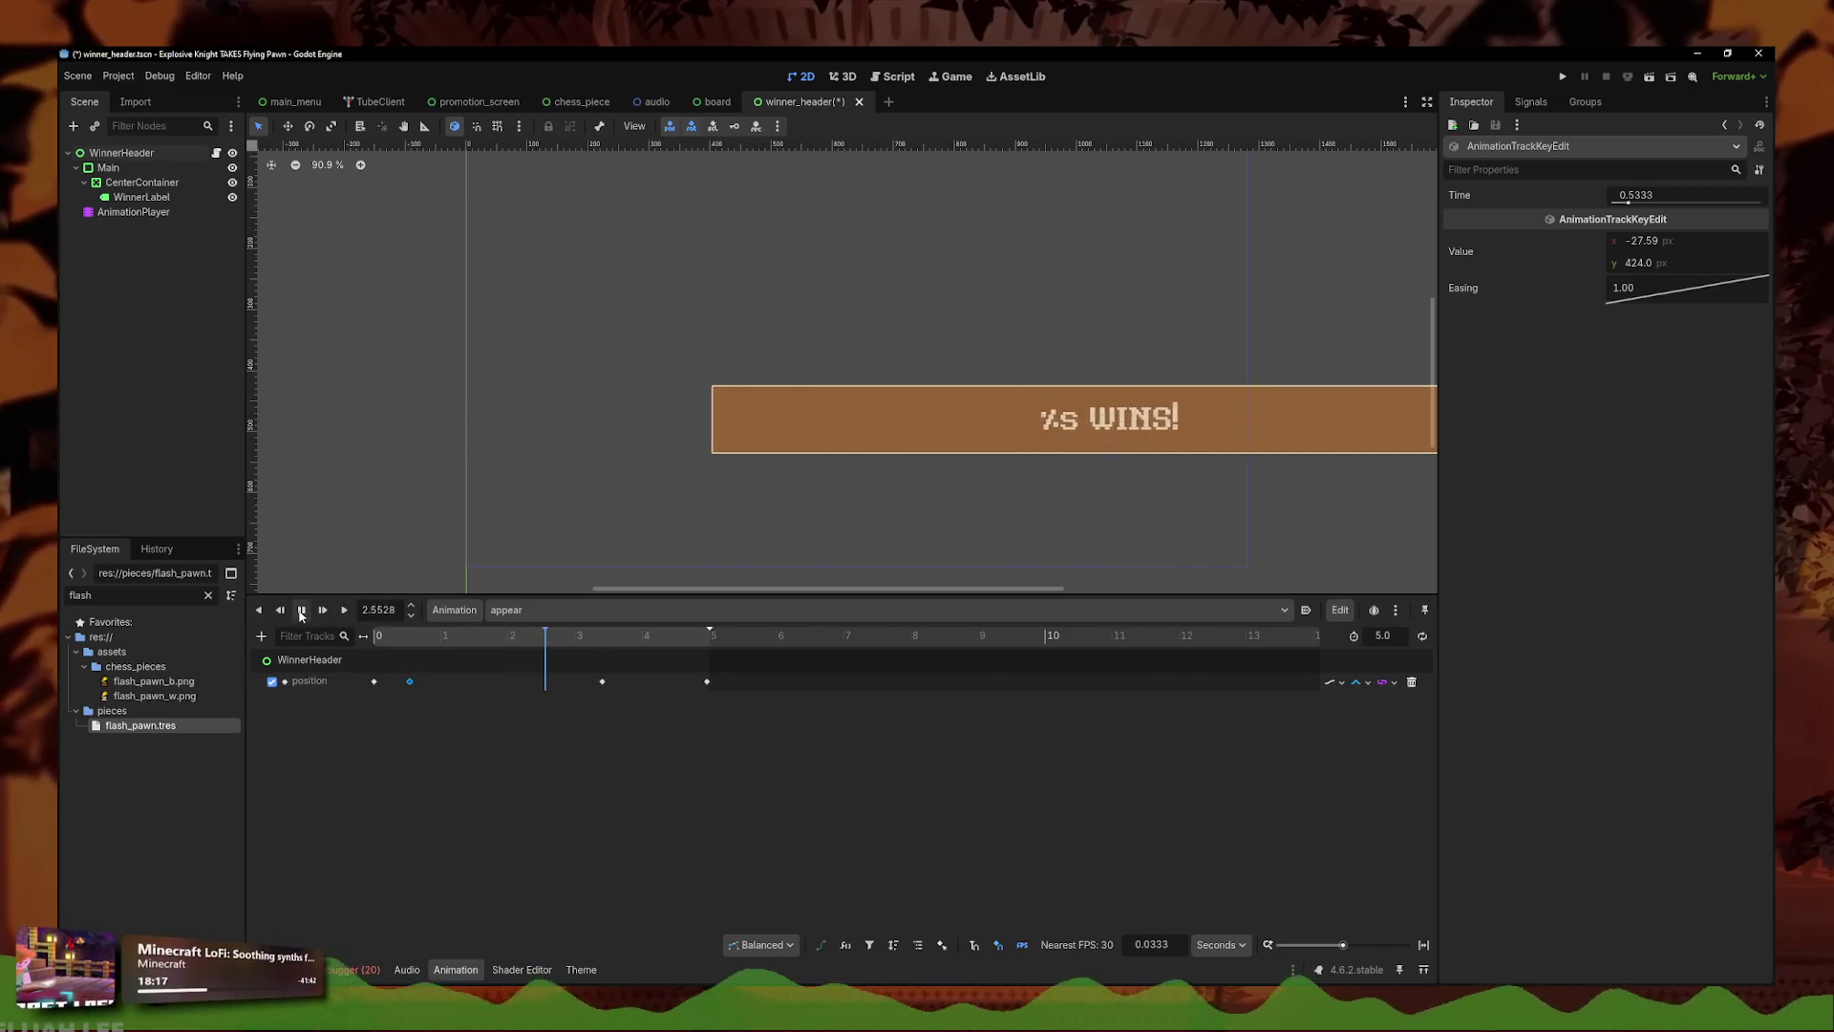
key("s")
mouse_move(642, 671)
left_mouse_down()
mouse_move(528, 674)
mouse_move(578, 677)
left_mouse_up()
- Add a position key at 3.4 s and replay the appear animation from the start
double_click(603, 680)
left_click(445, 640)
mouse_move(445, 643)
left_mouse_down()
mouse_move(402, 640)
mouse_move(368, 670)
mouse_move(355, 637)
left_mouse_up()
left_click(406, 674)
left_click(342, 611)
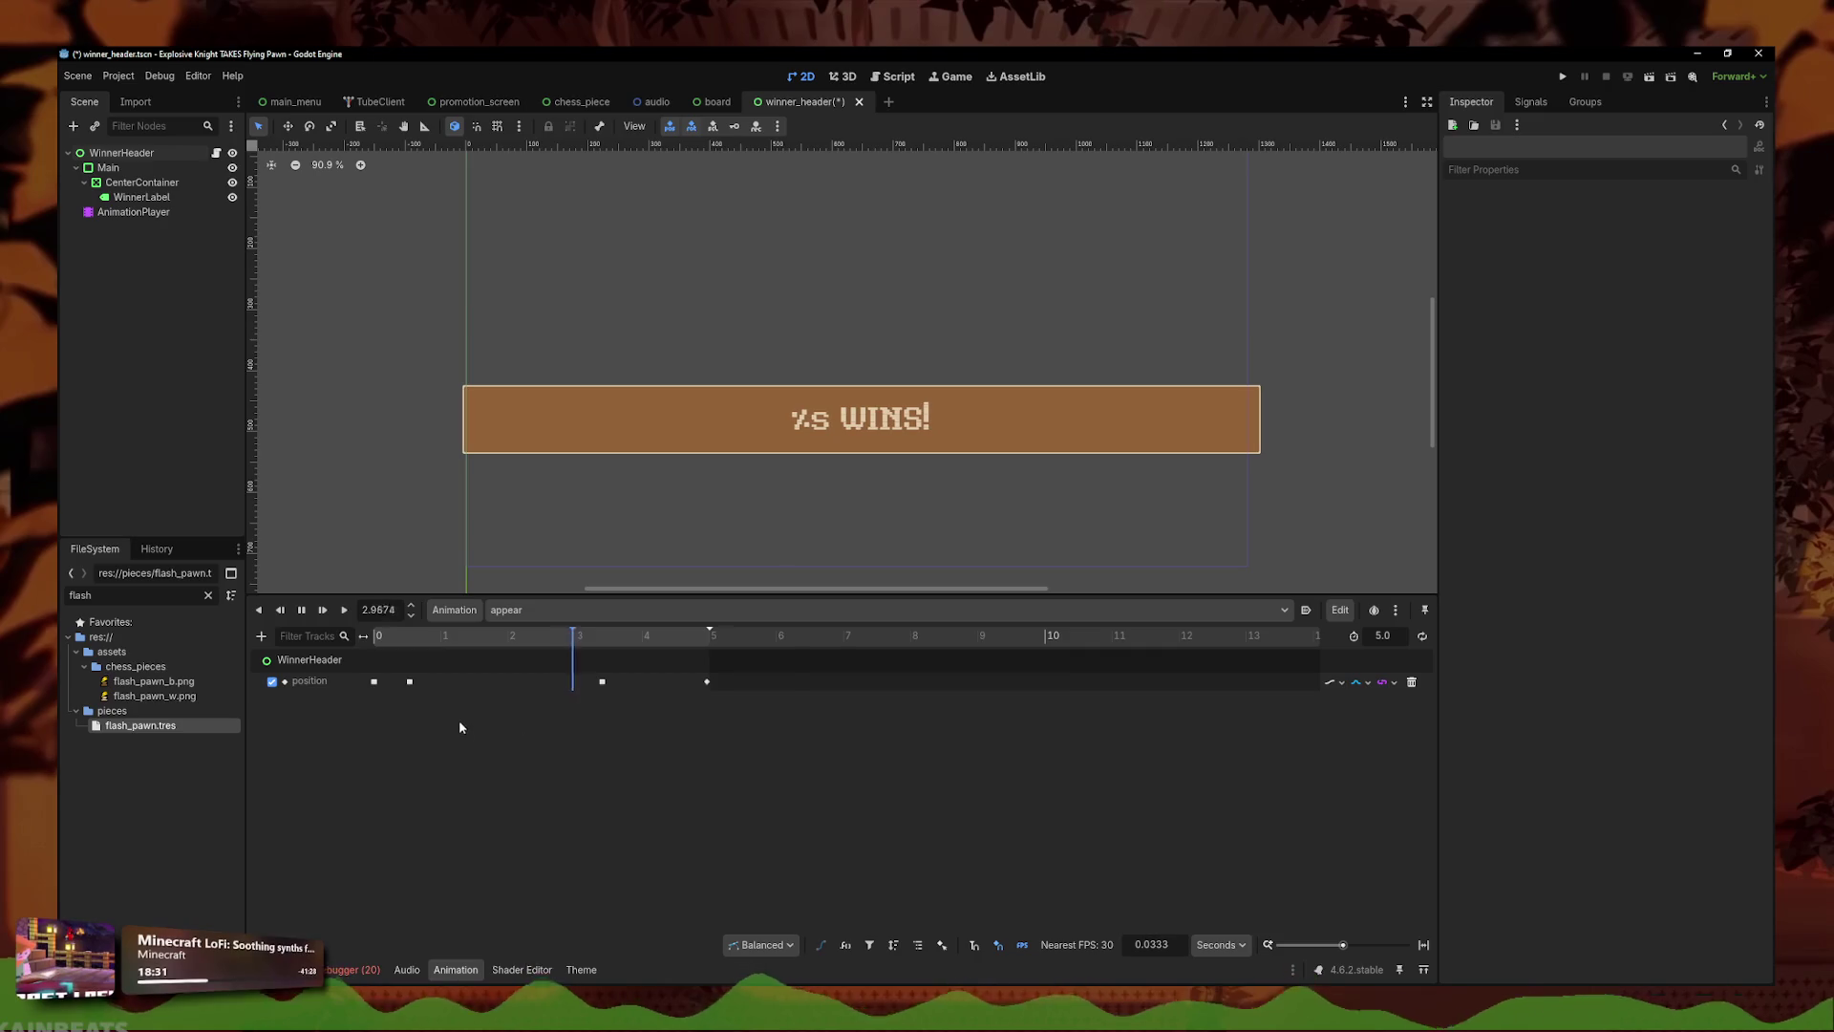
left_click(521, 610)
left_click(535, 649)
left_click(342, 611)
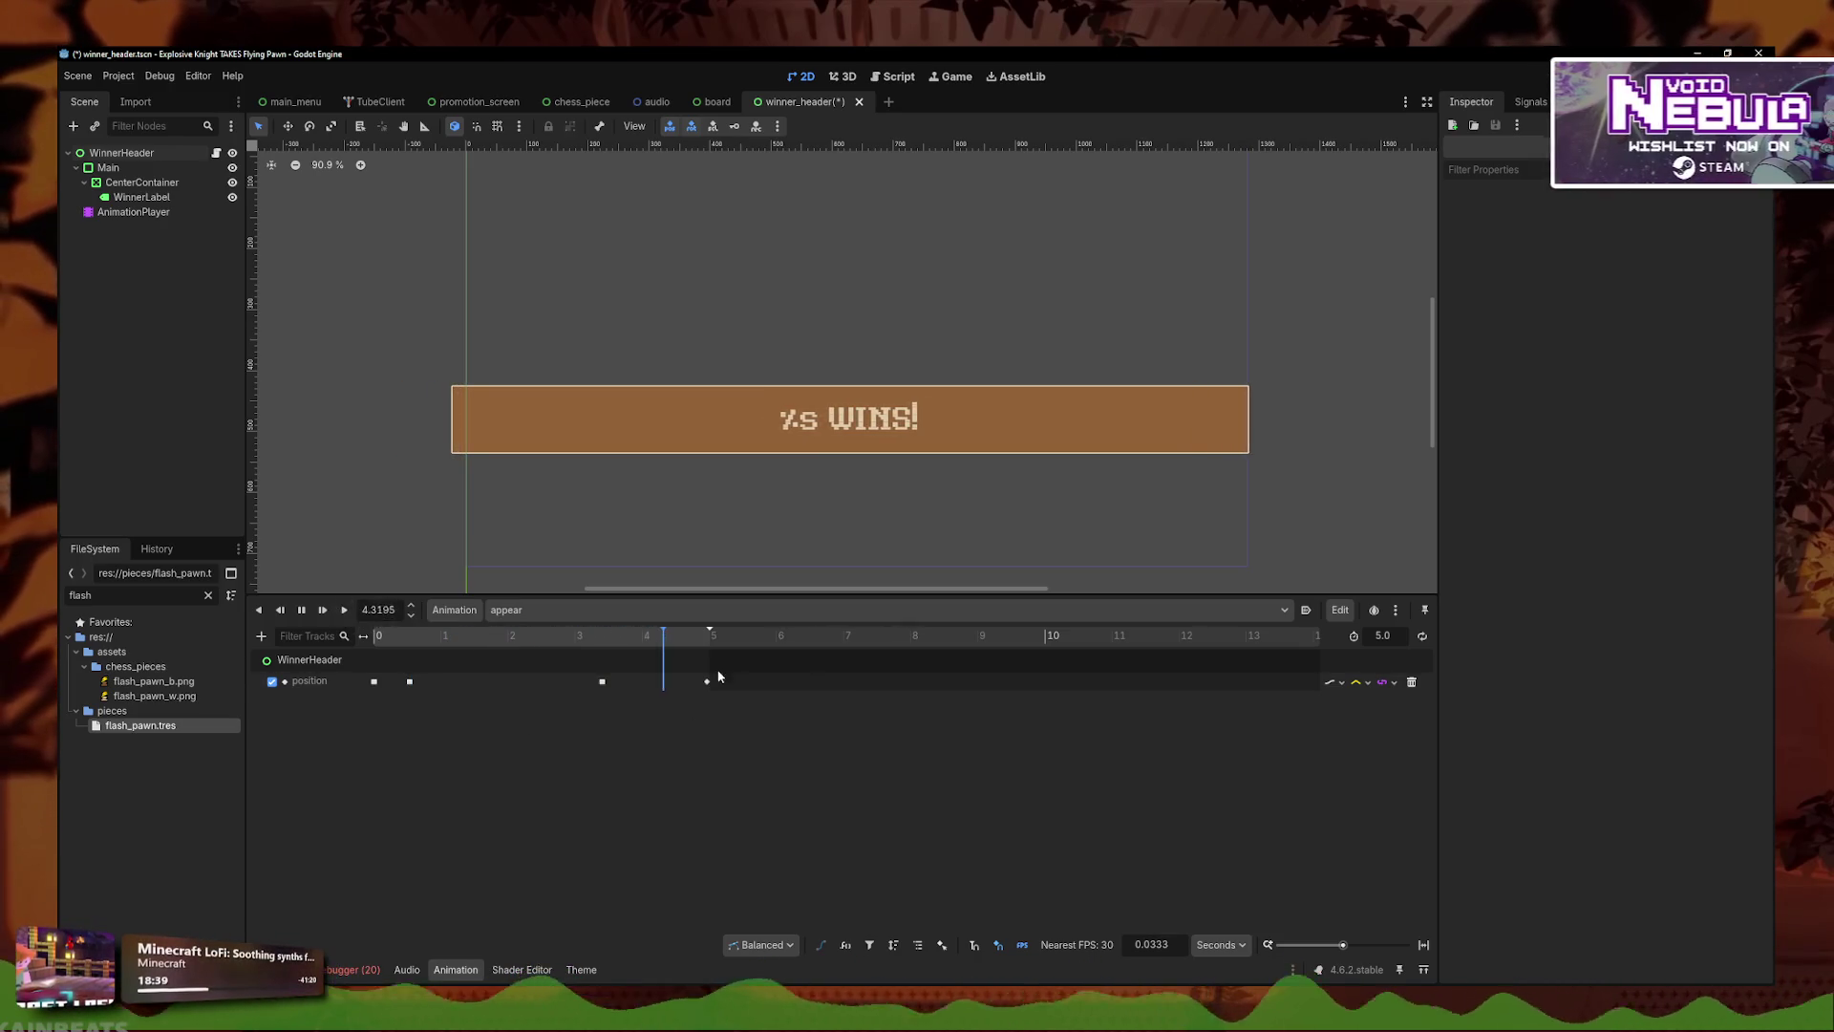
- Set the final 5 s key's x to 150 so the header exits right, then replay
left_click(712, 684)
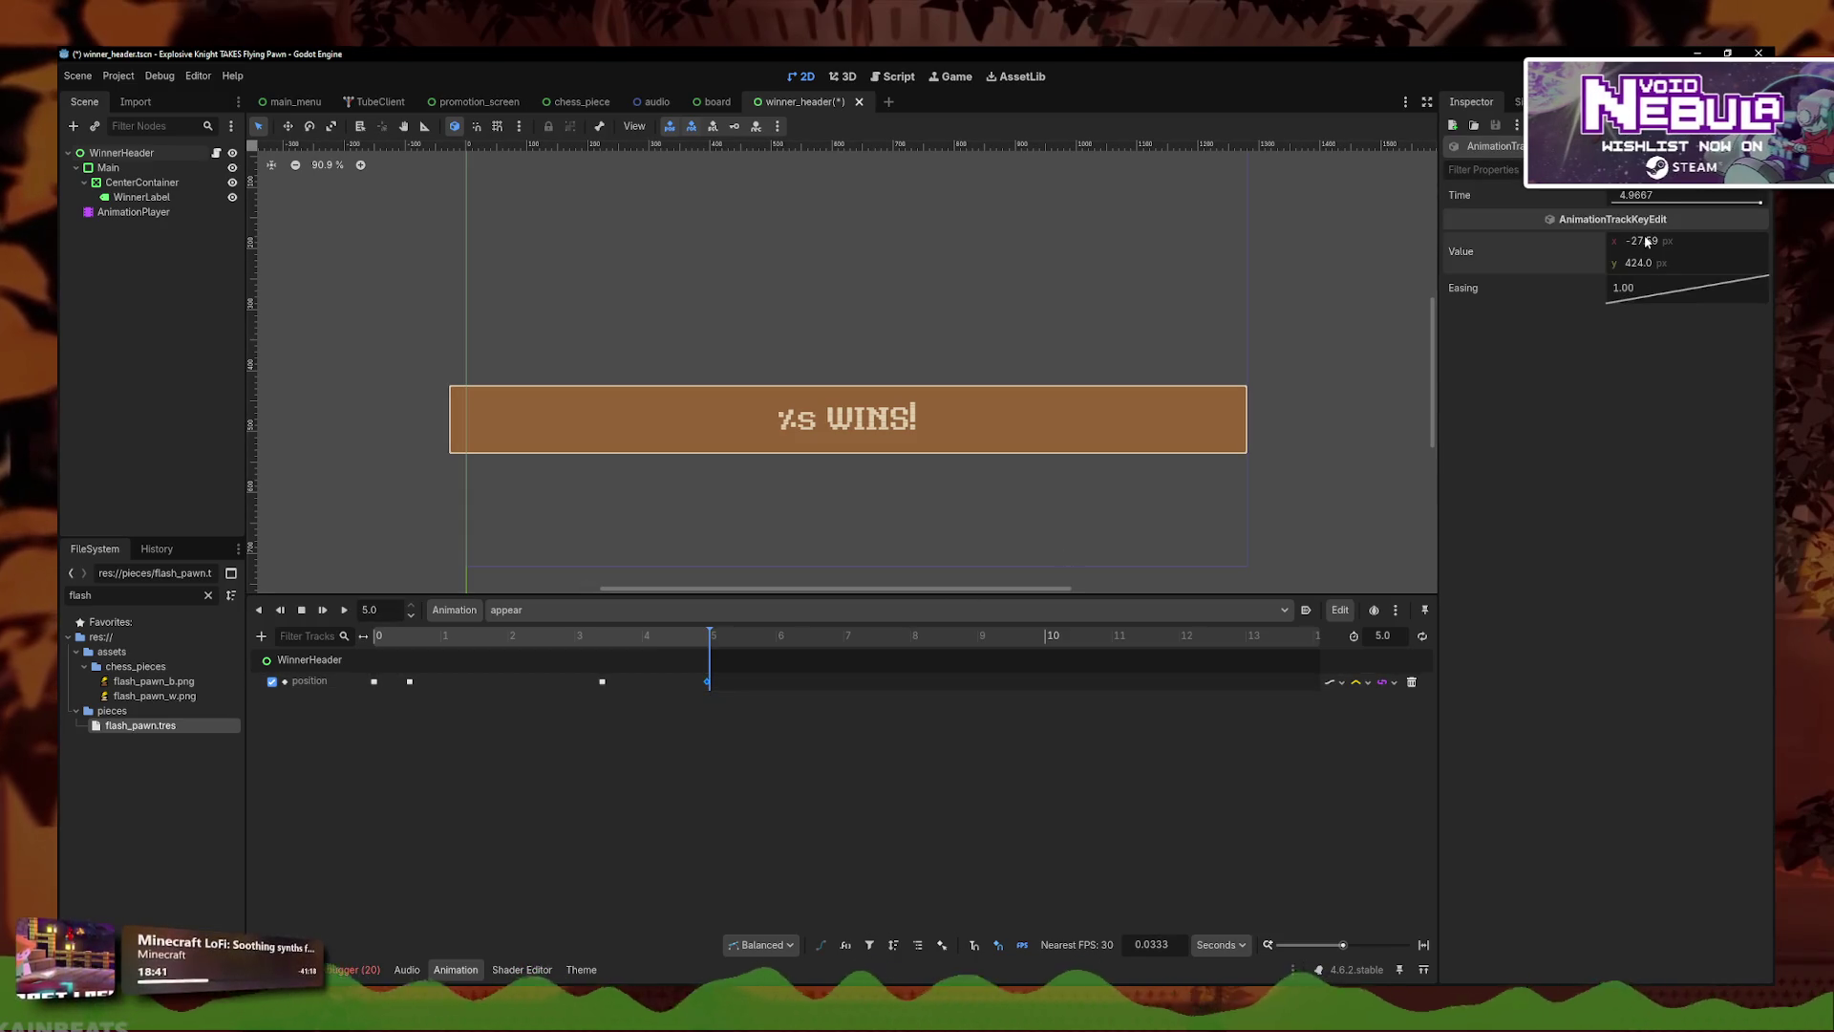
key("Return")
left_click(631, 729)
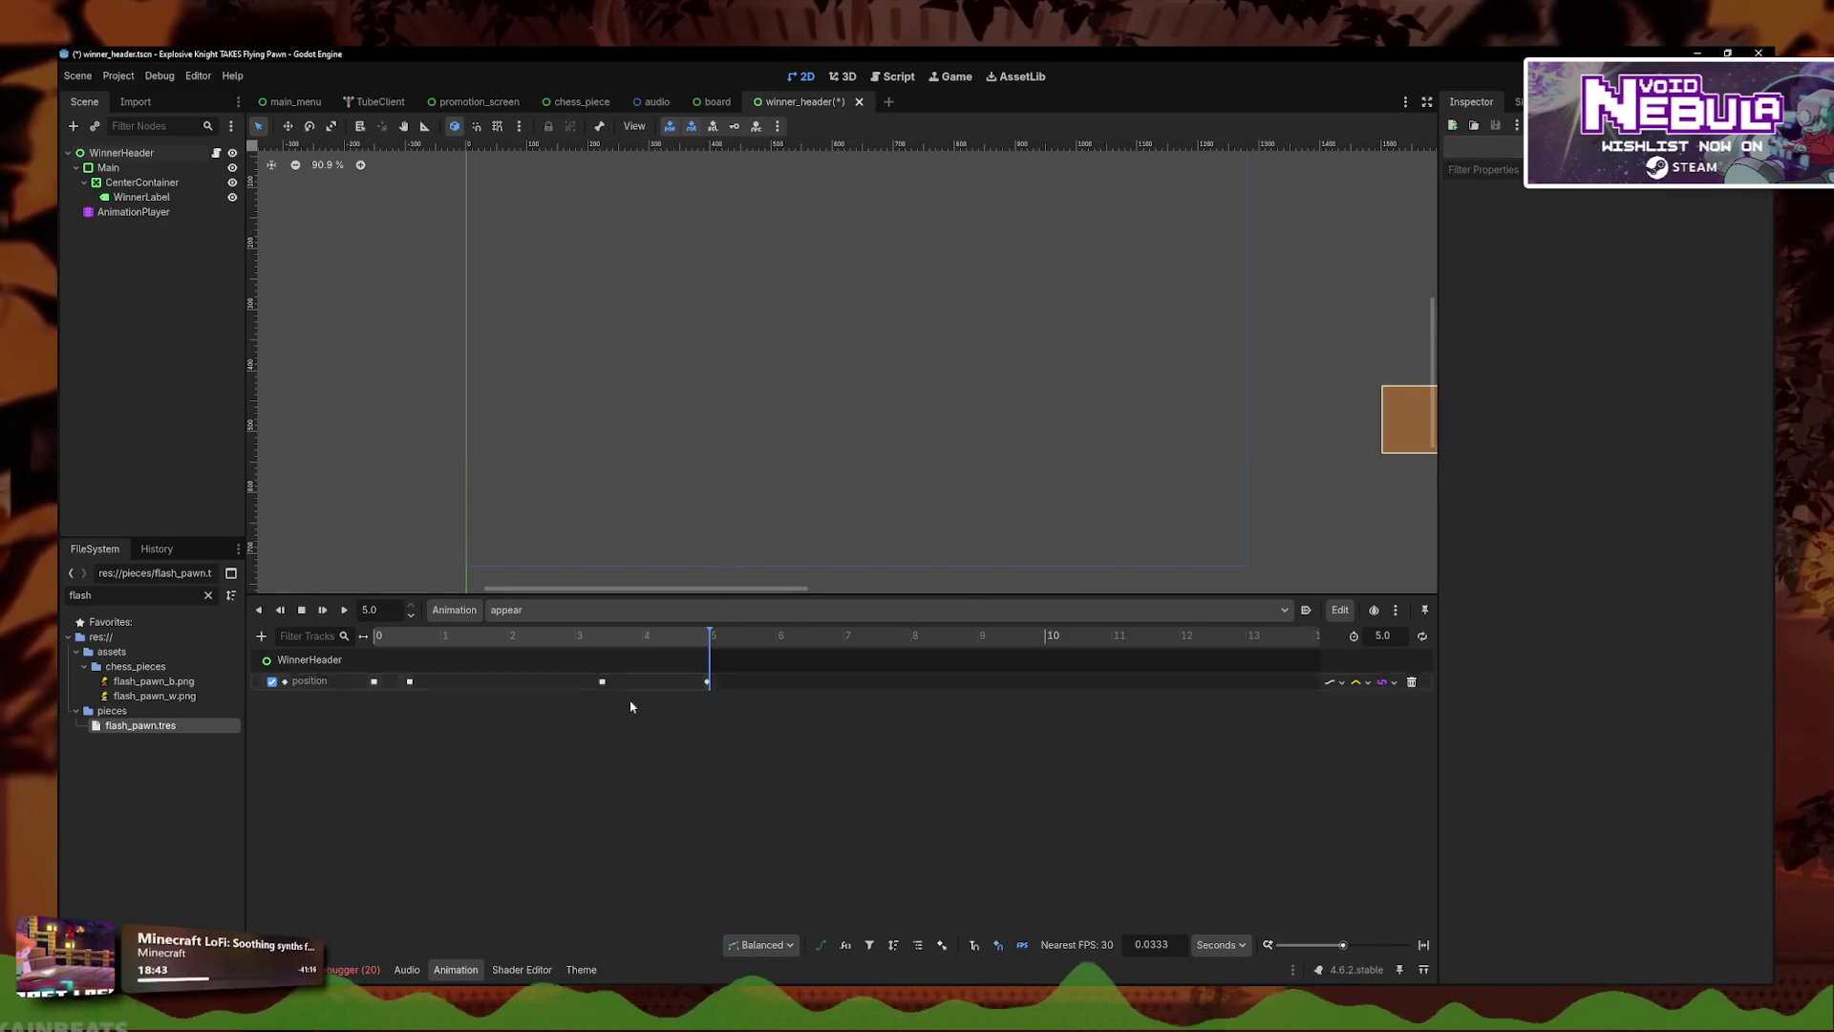
key("s")
left_click(345, 610)
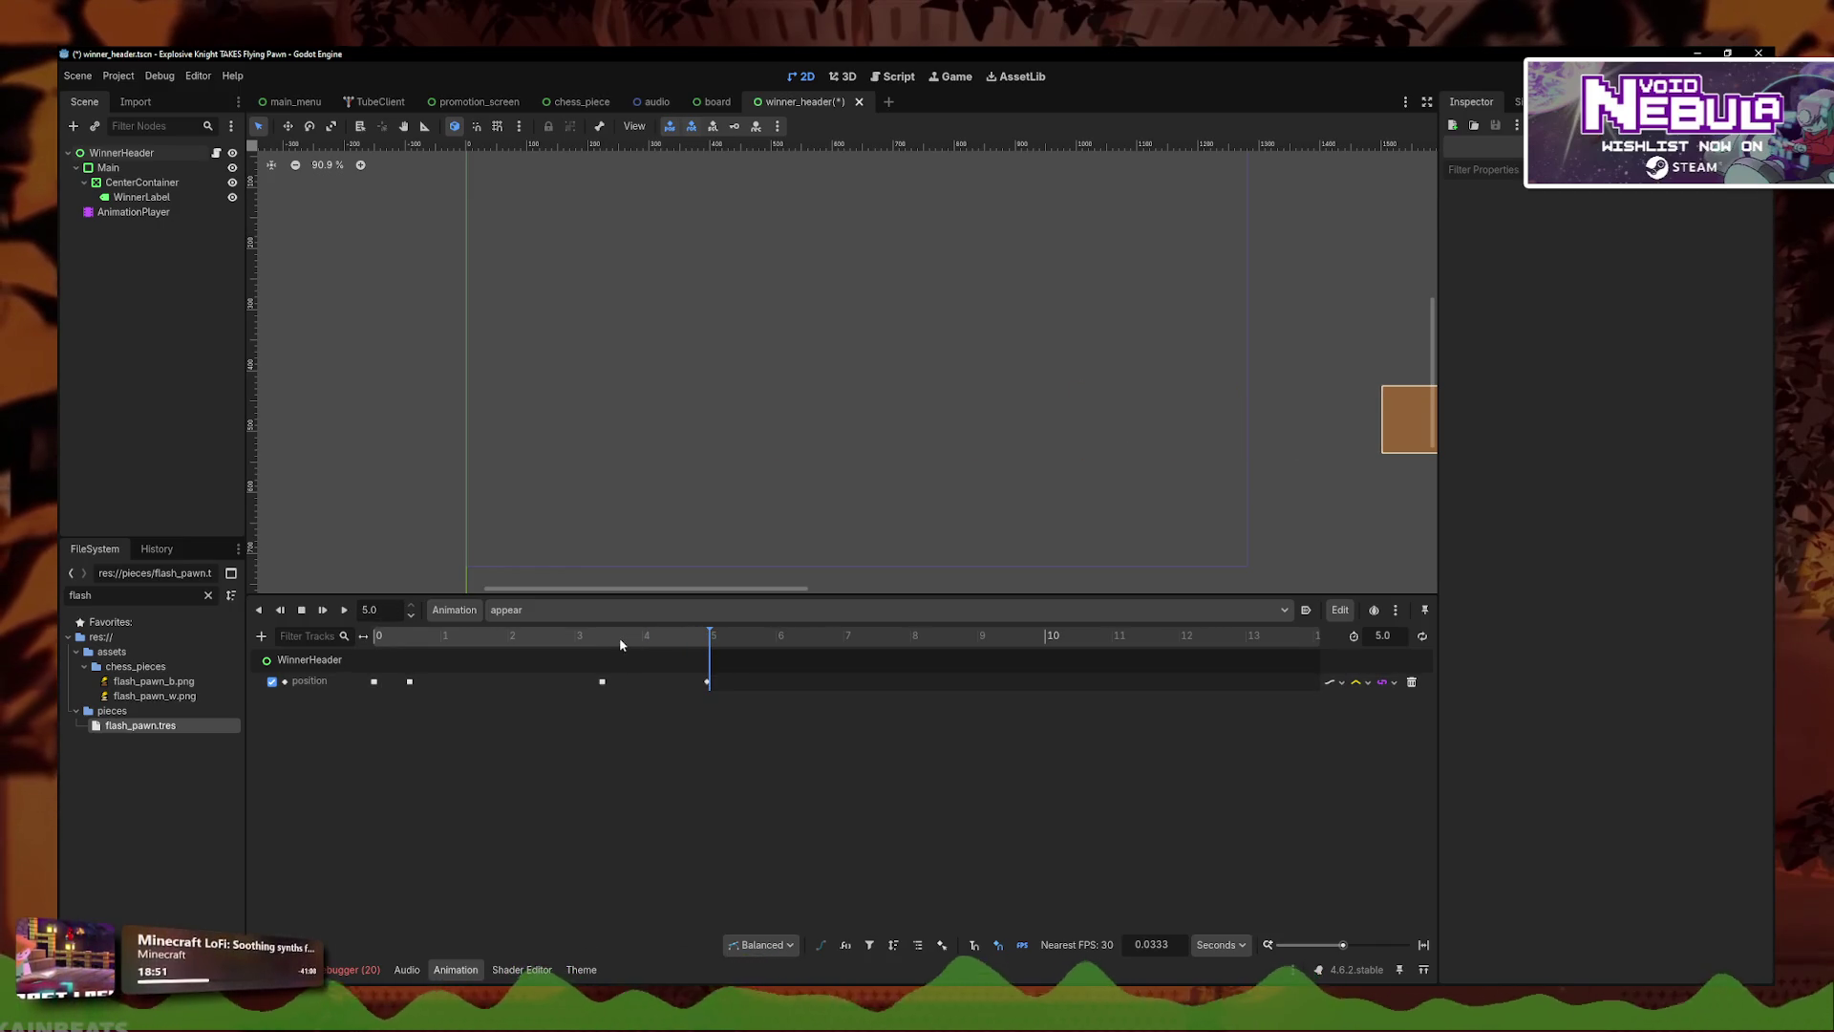
- Nudge the WinnerHeader box slightly left and save the winner_header scene
left_click(179, 172)
scroll(1159, 516, "down", 4)
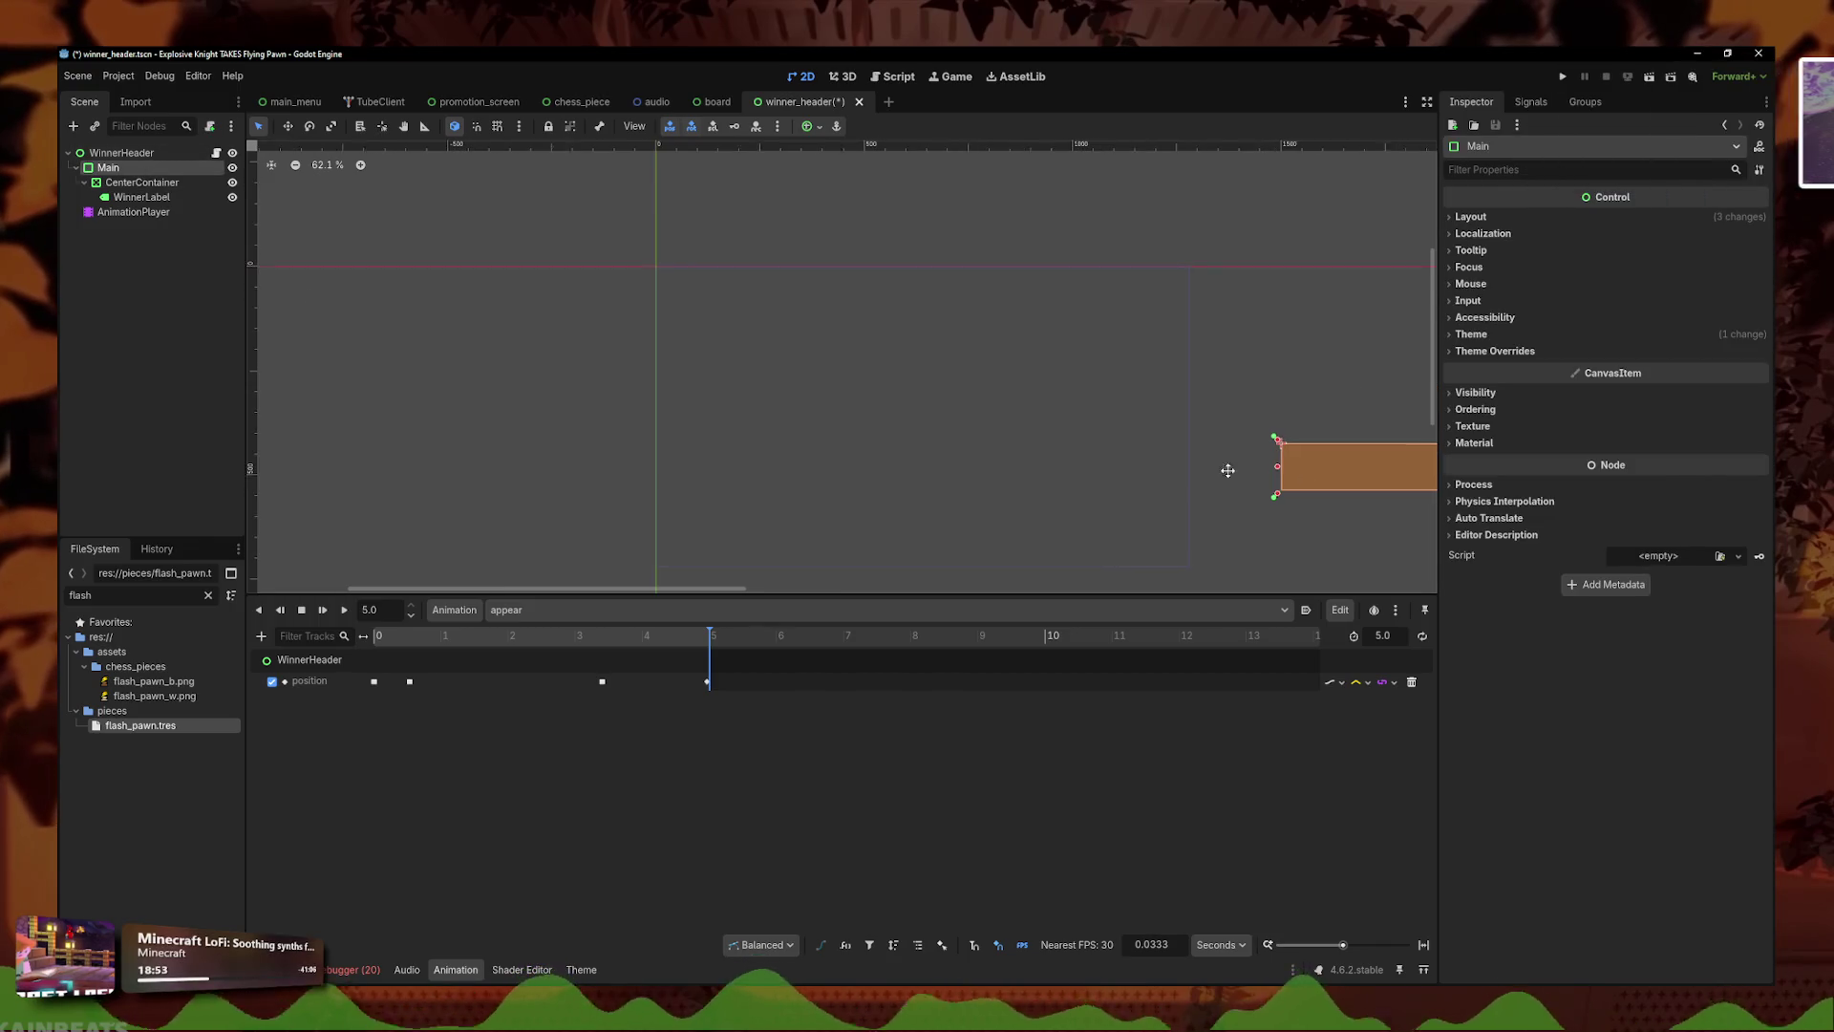
key("Up")
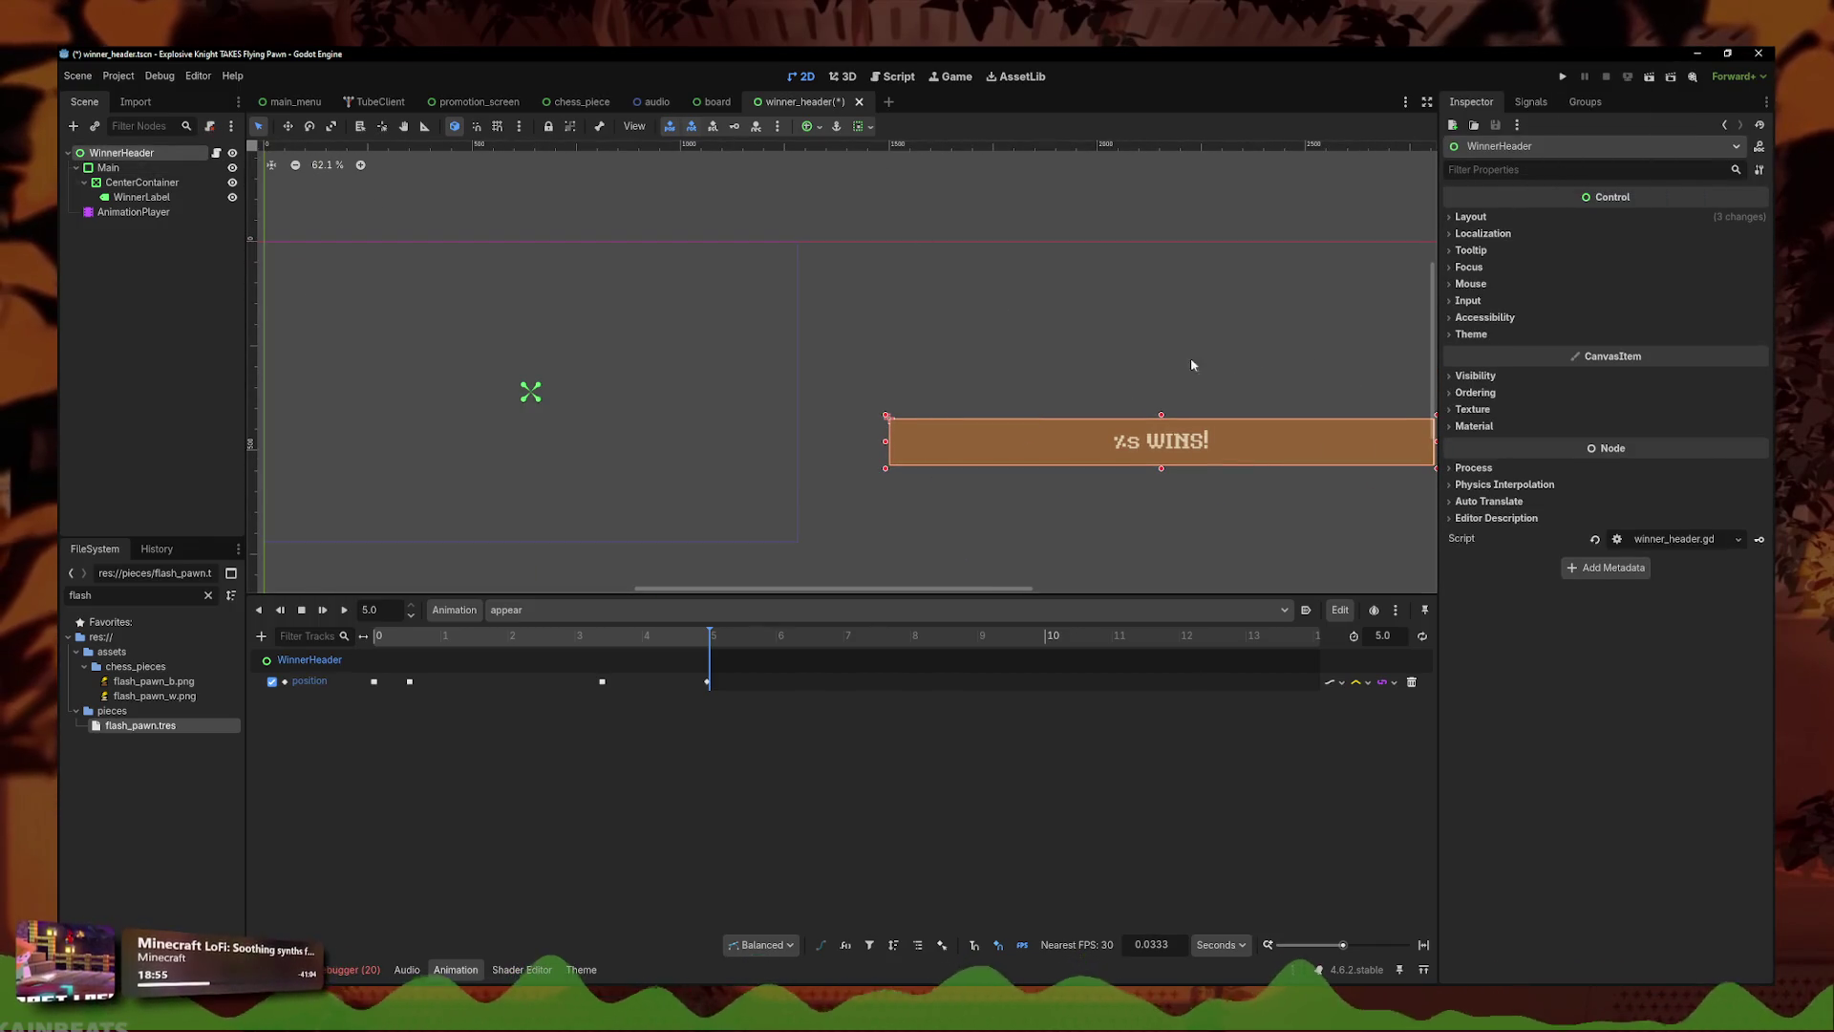
left_click_drag(880, 445, 848, 446)
key("ctrl+s")
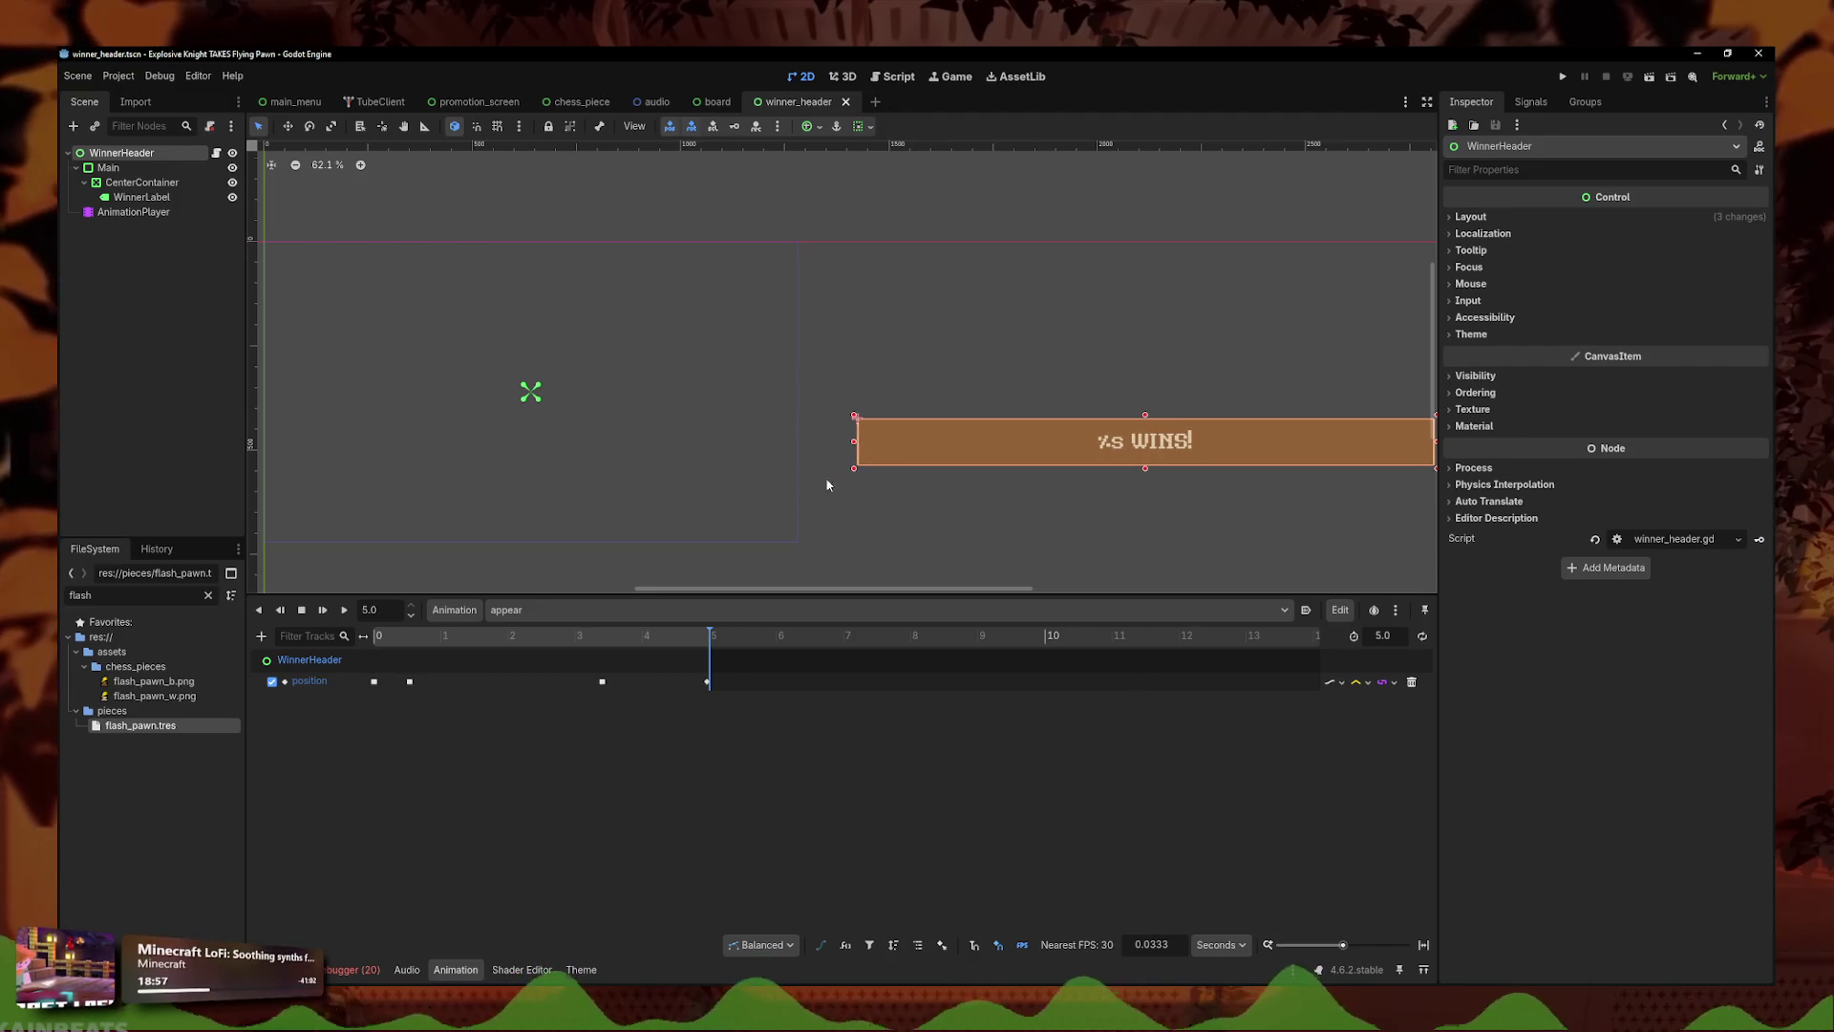
- Move the 0.53 s key's x further left (to about -82.155) and preview the animation
left_click_drag(433, 642, 373, 642)
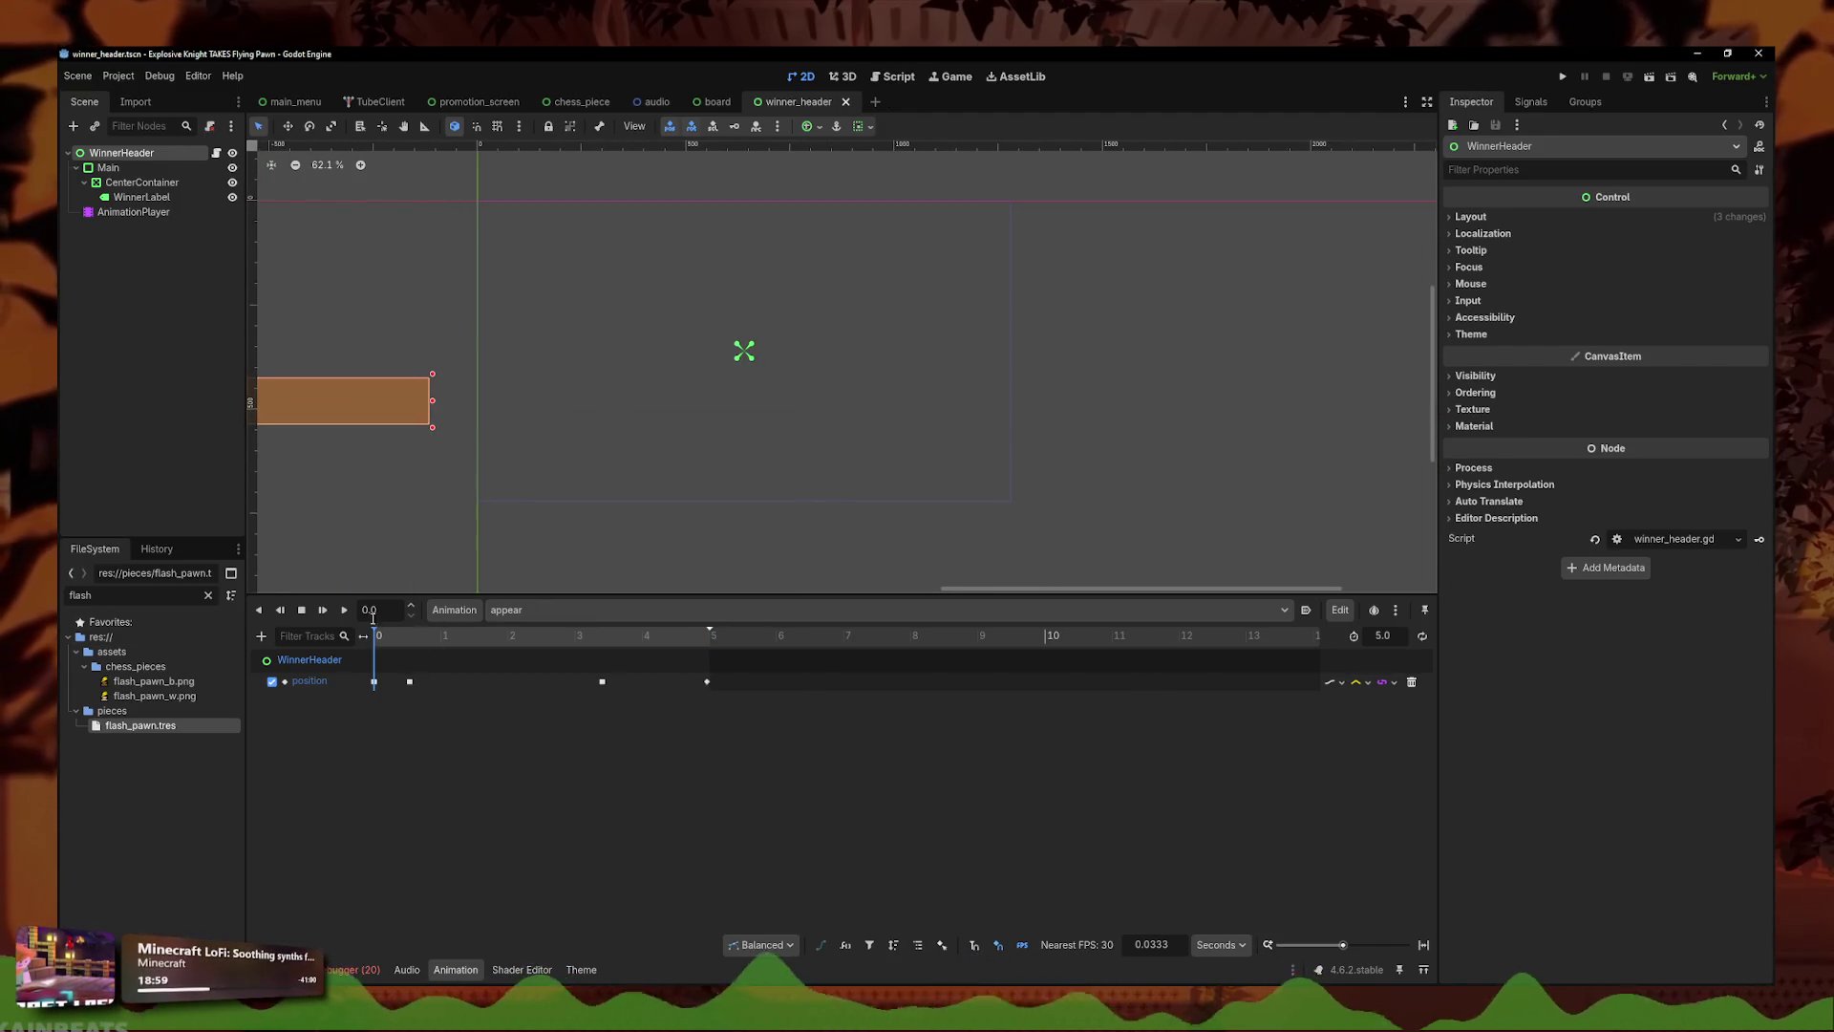
left_click(346, 610)
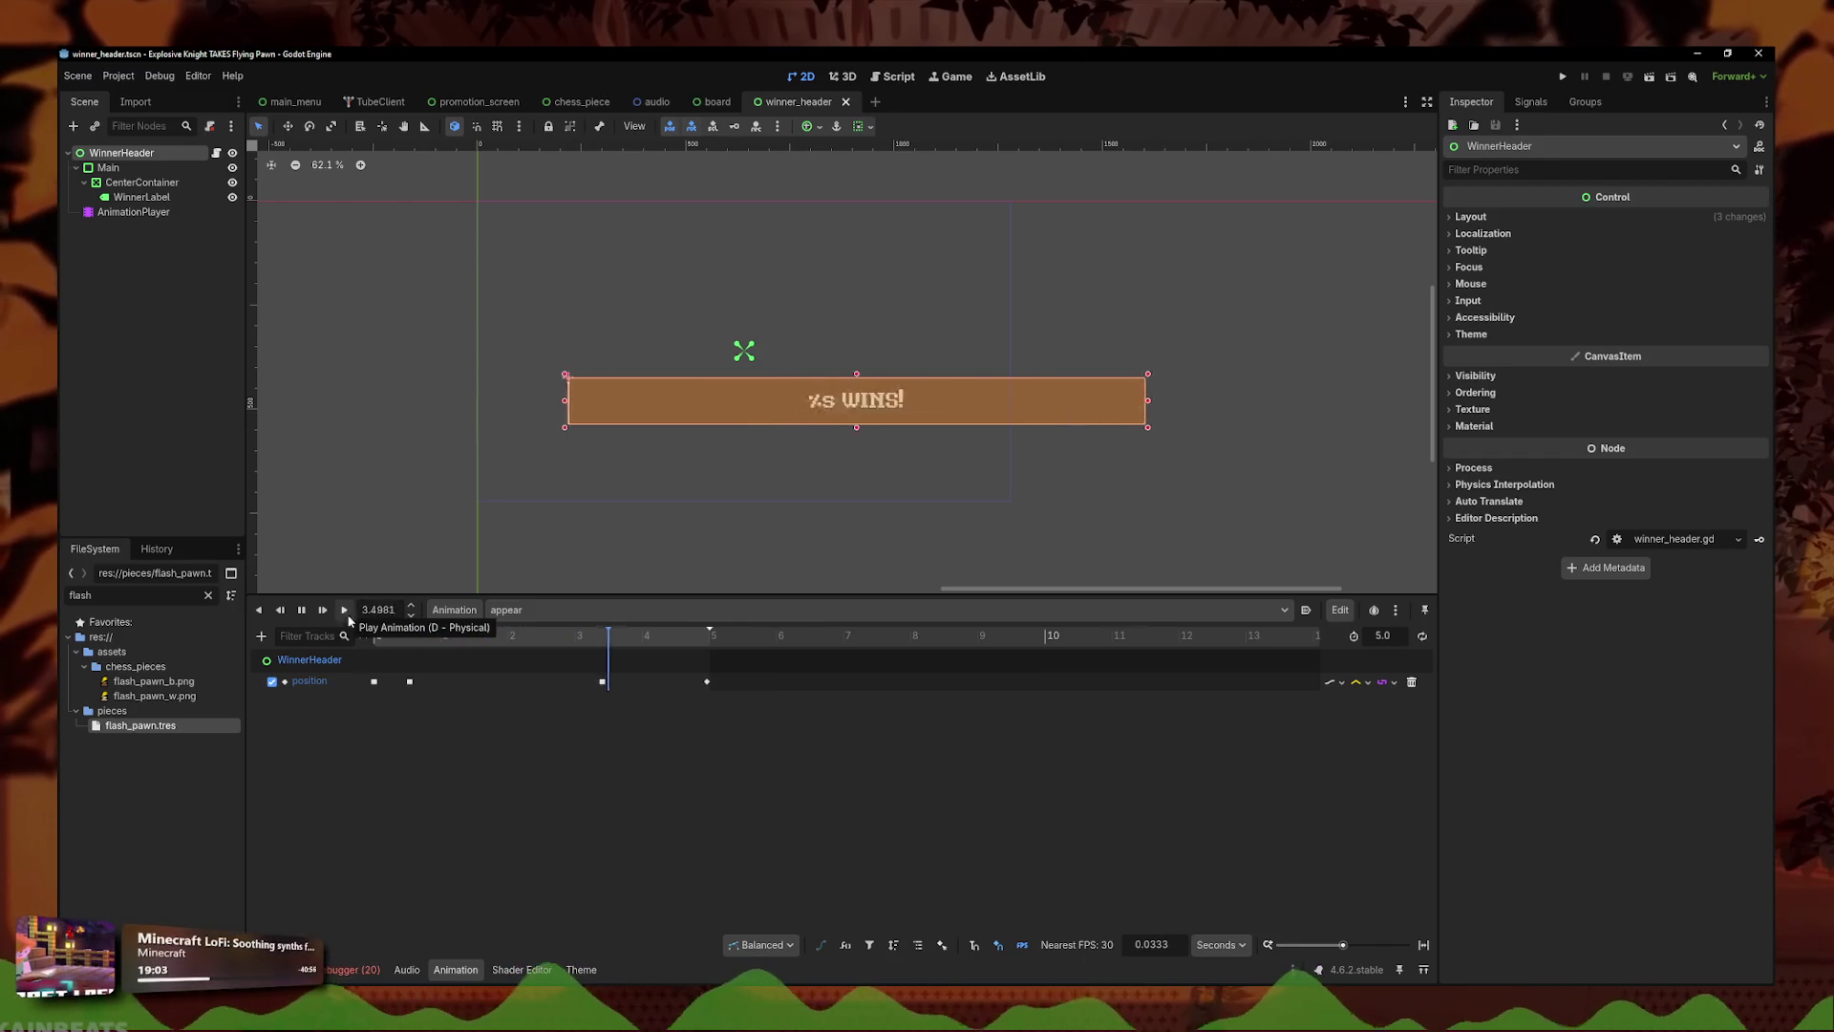
left_click(413, 636)
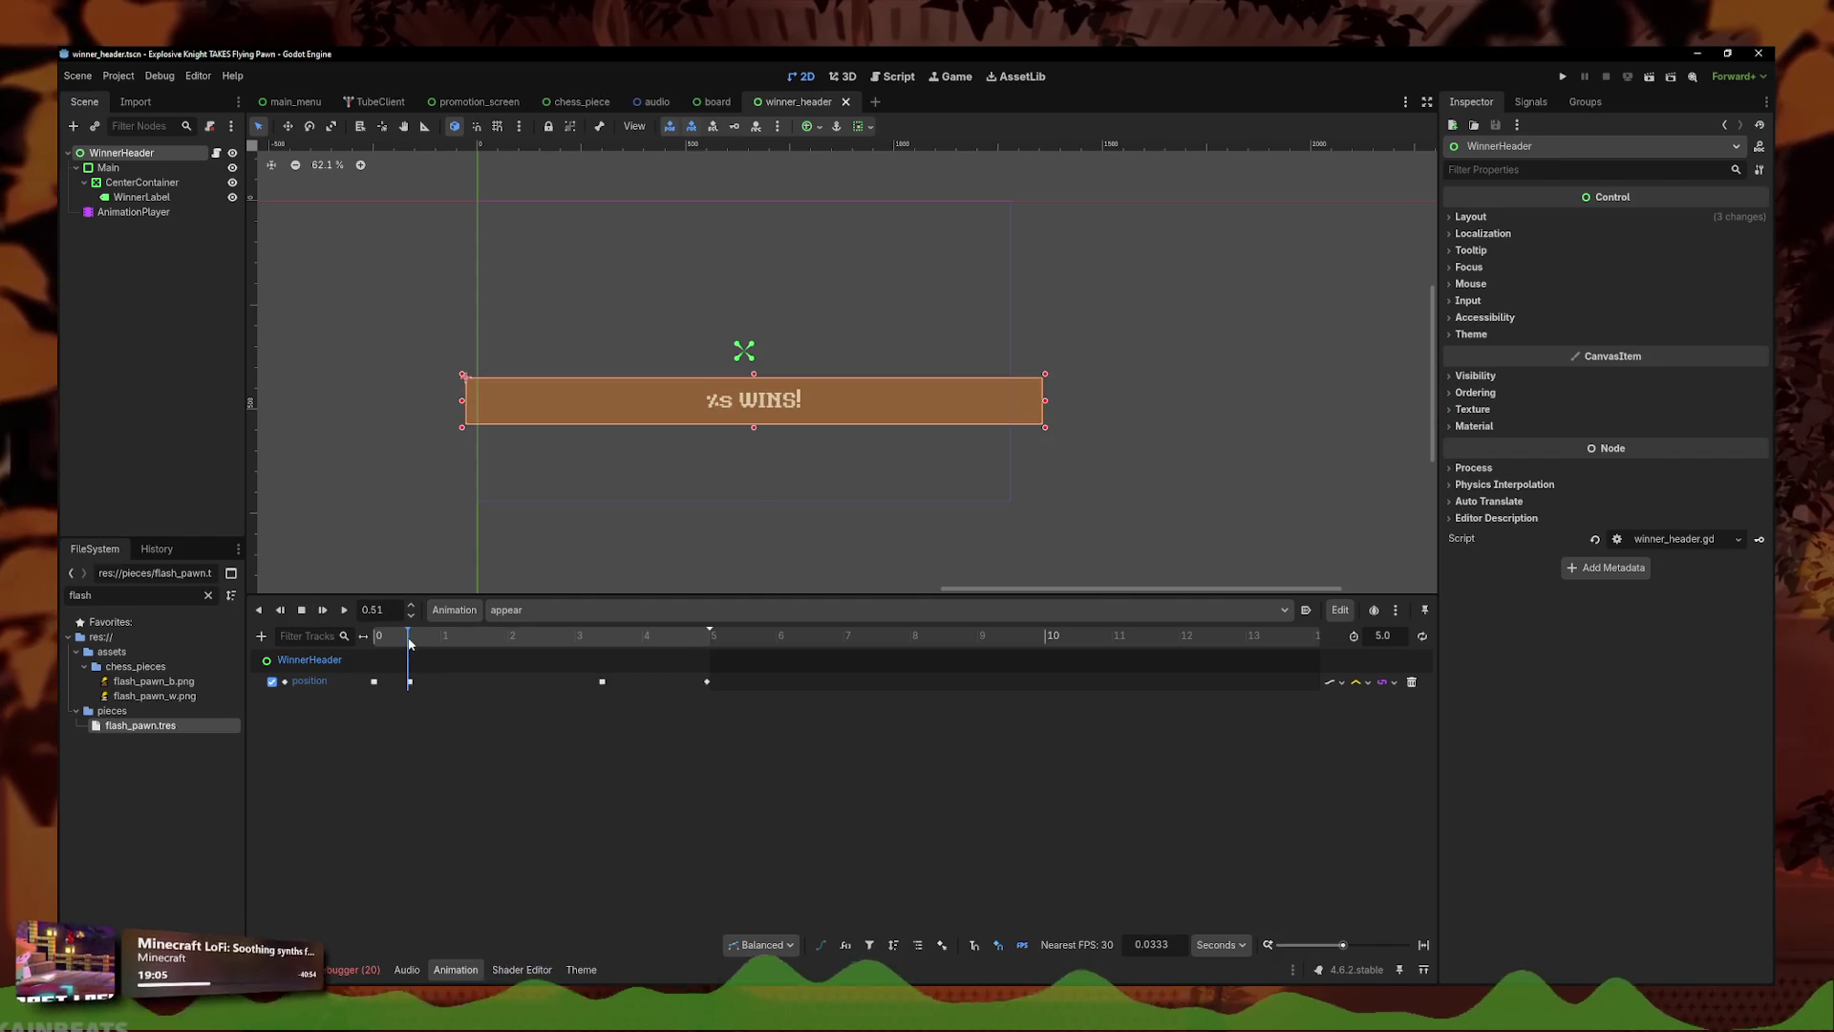
left_click(409, 681)
left_click(406, 682)
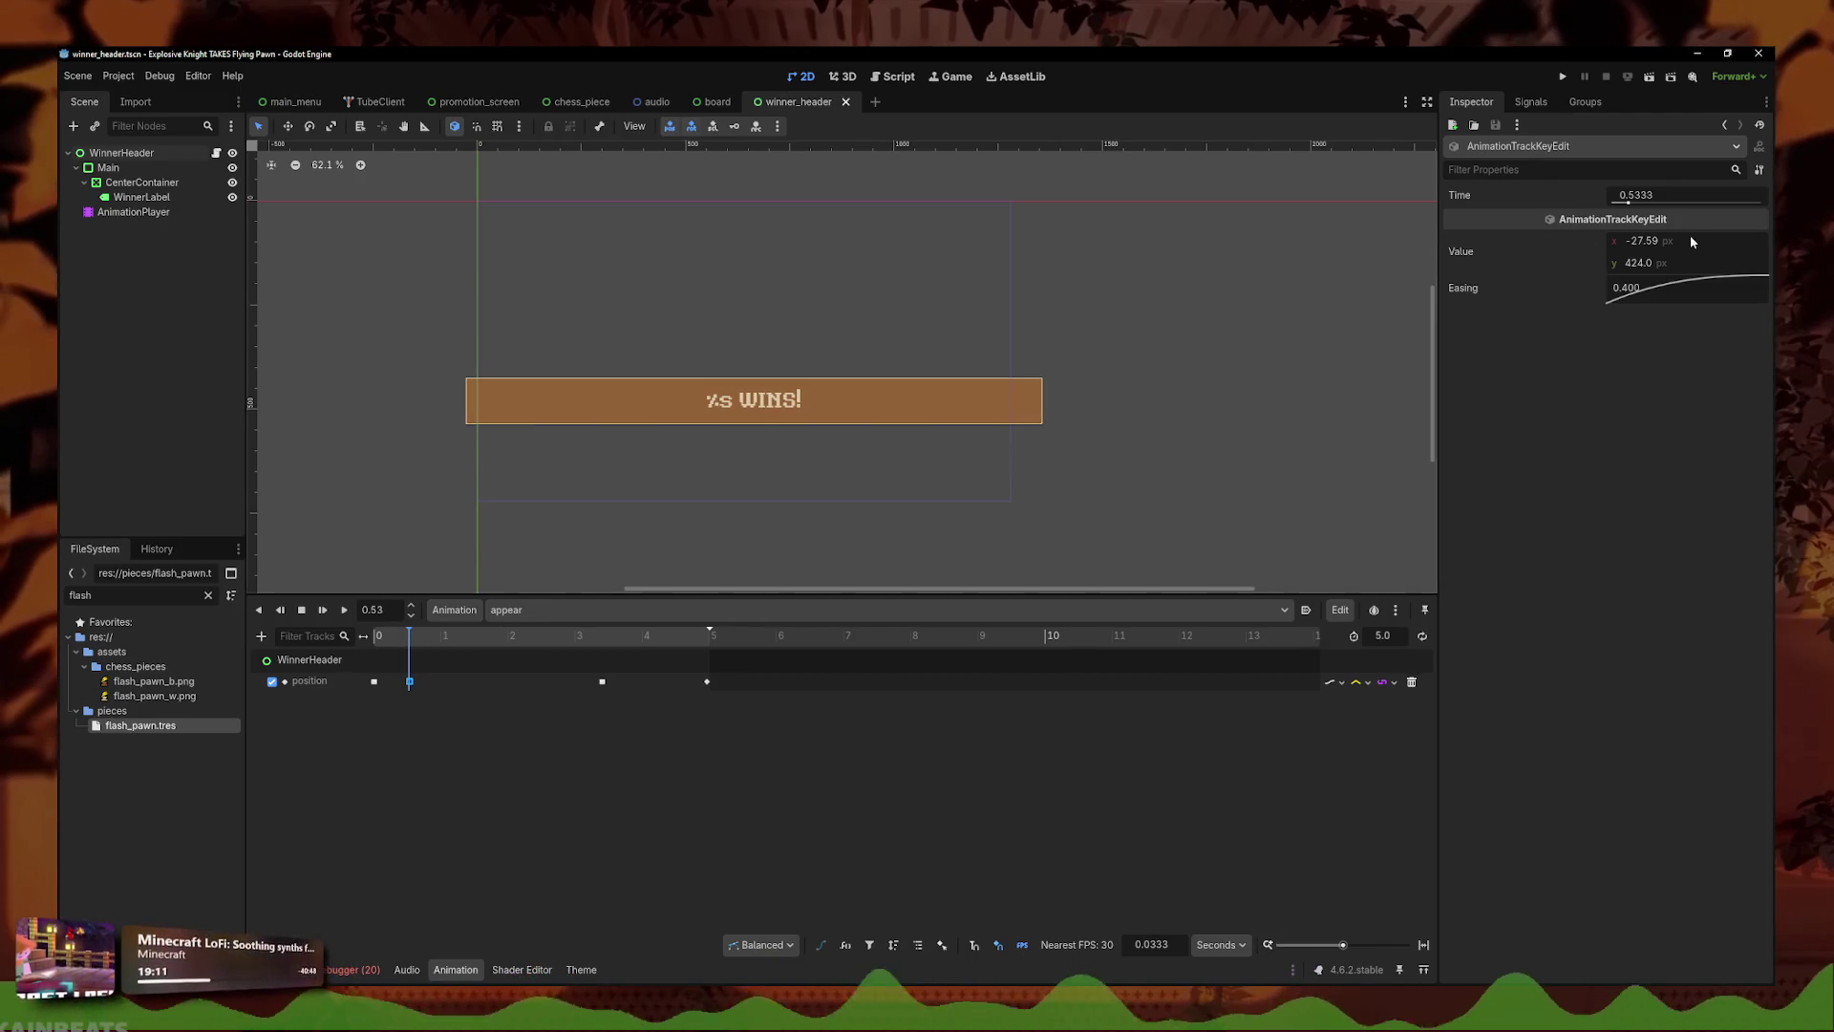
left_click_drag(1648, 241, 1609, 241)
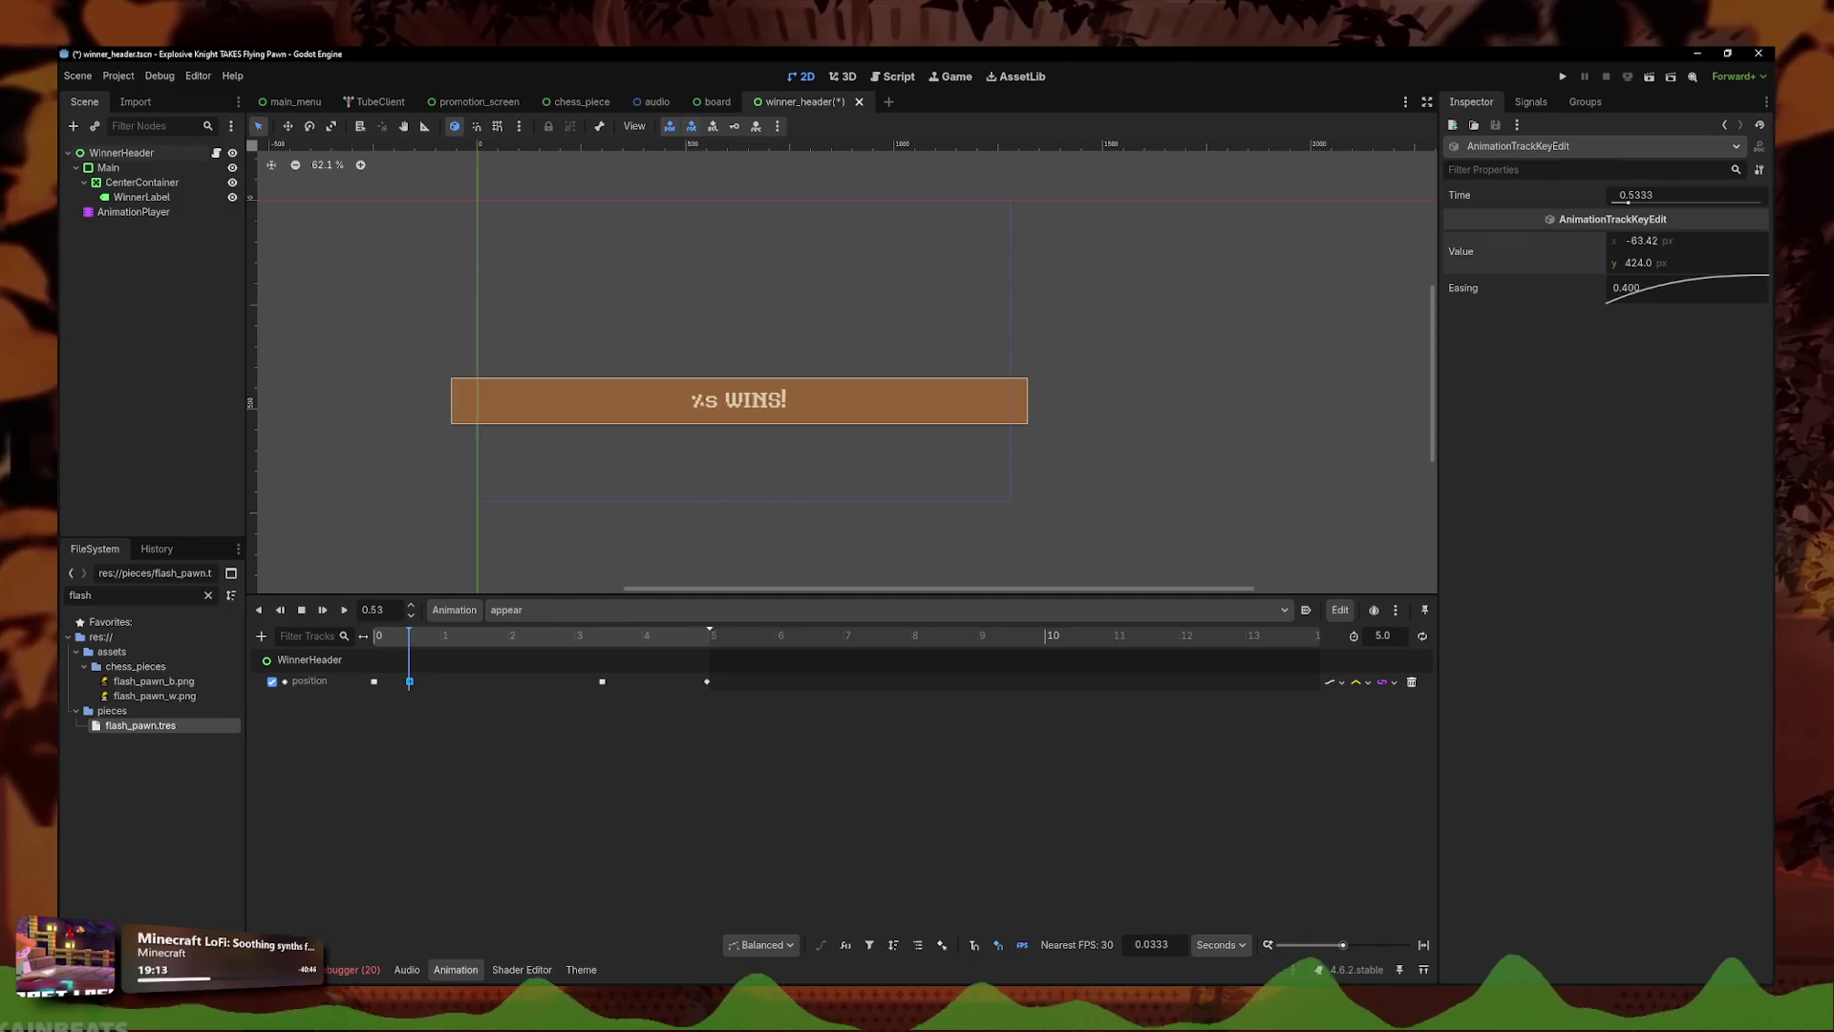
key("s")
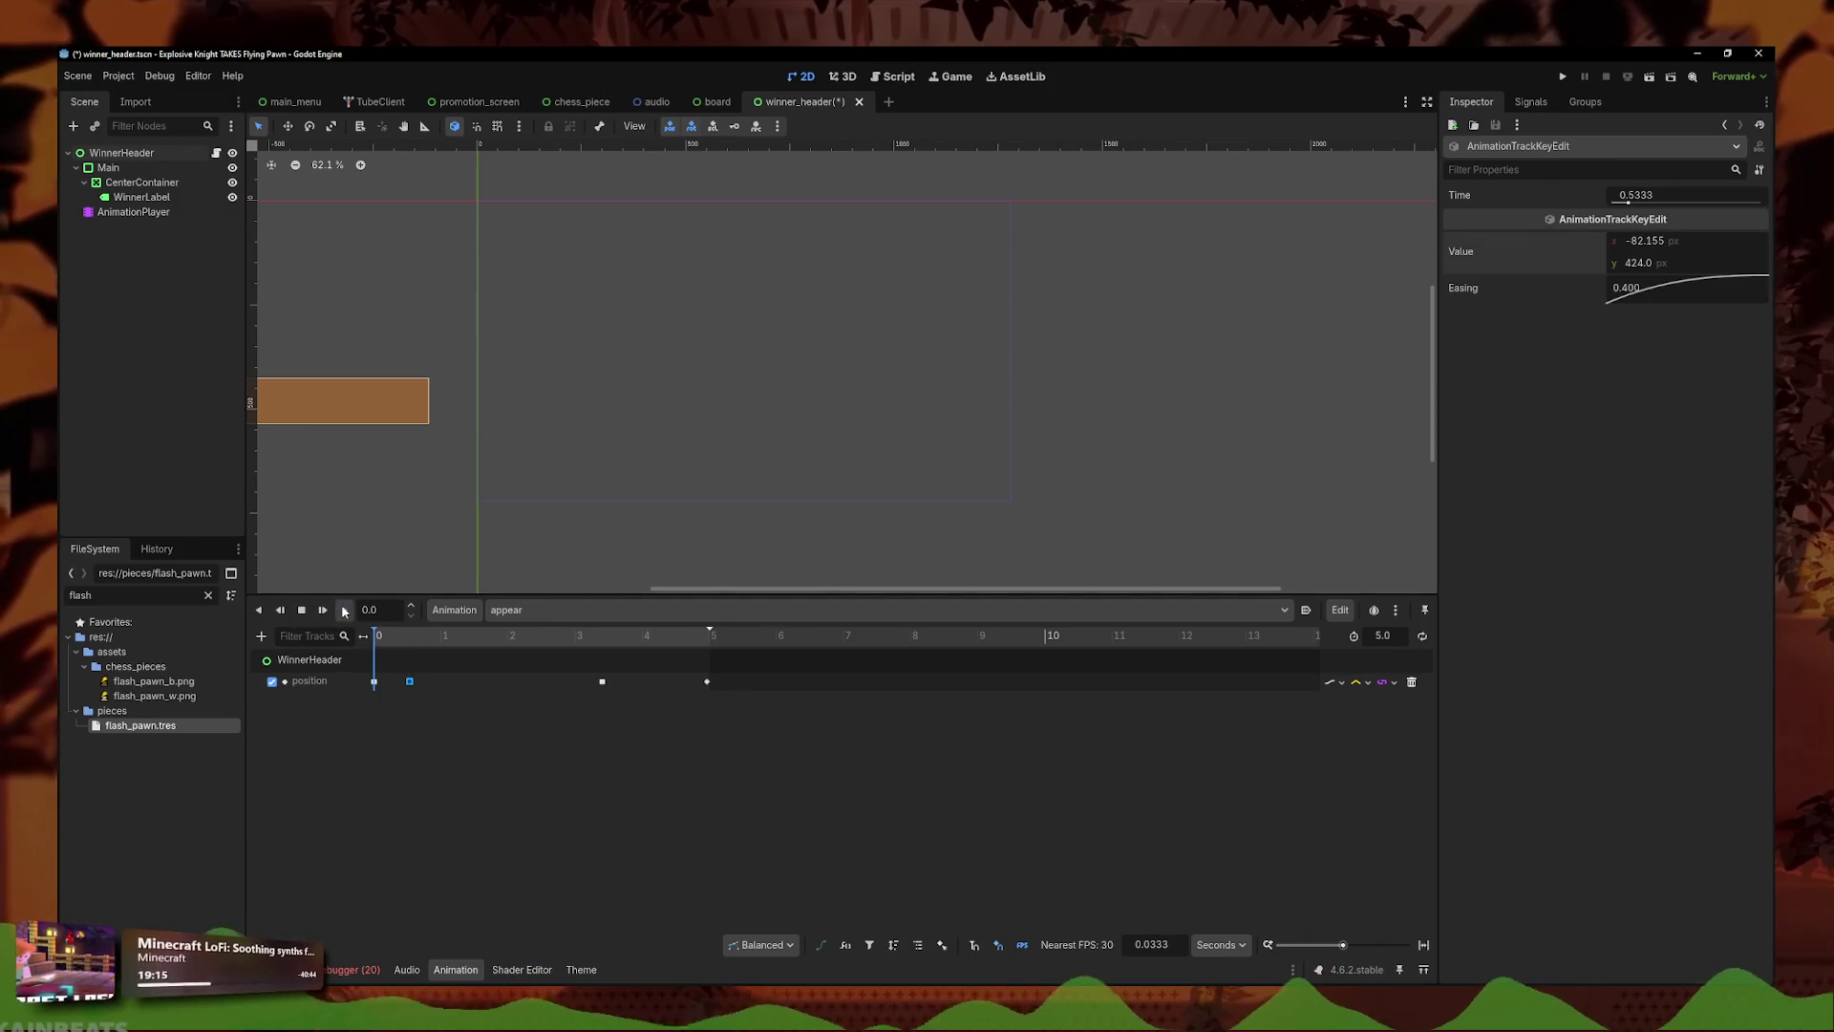
left_click(345, 610)
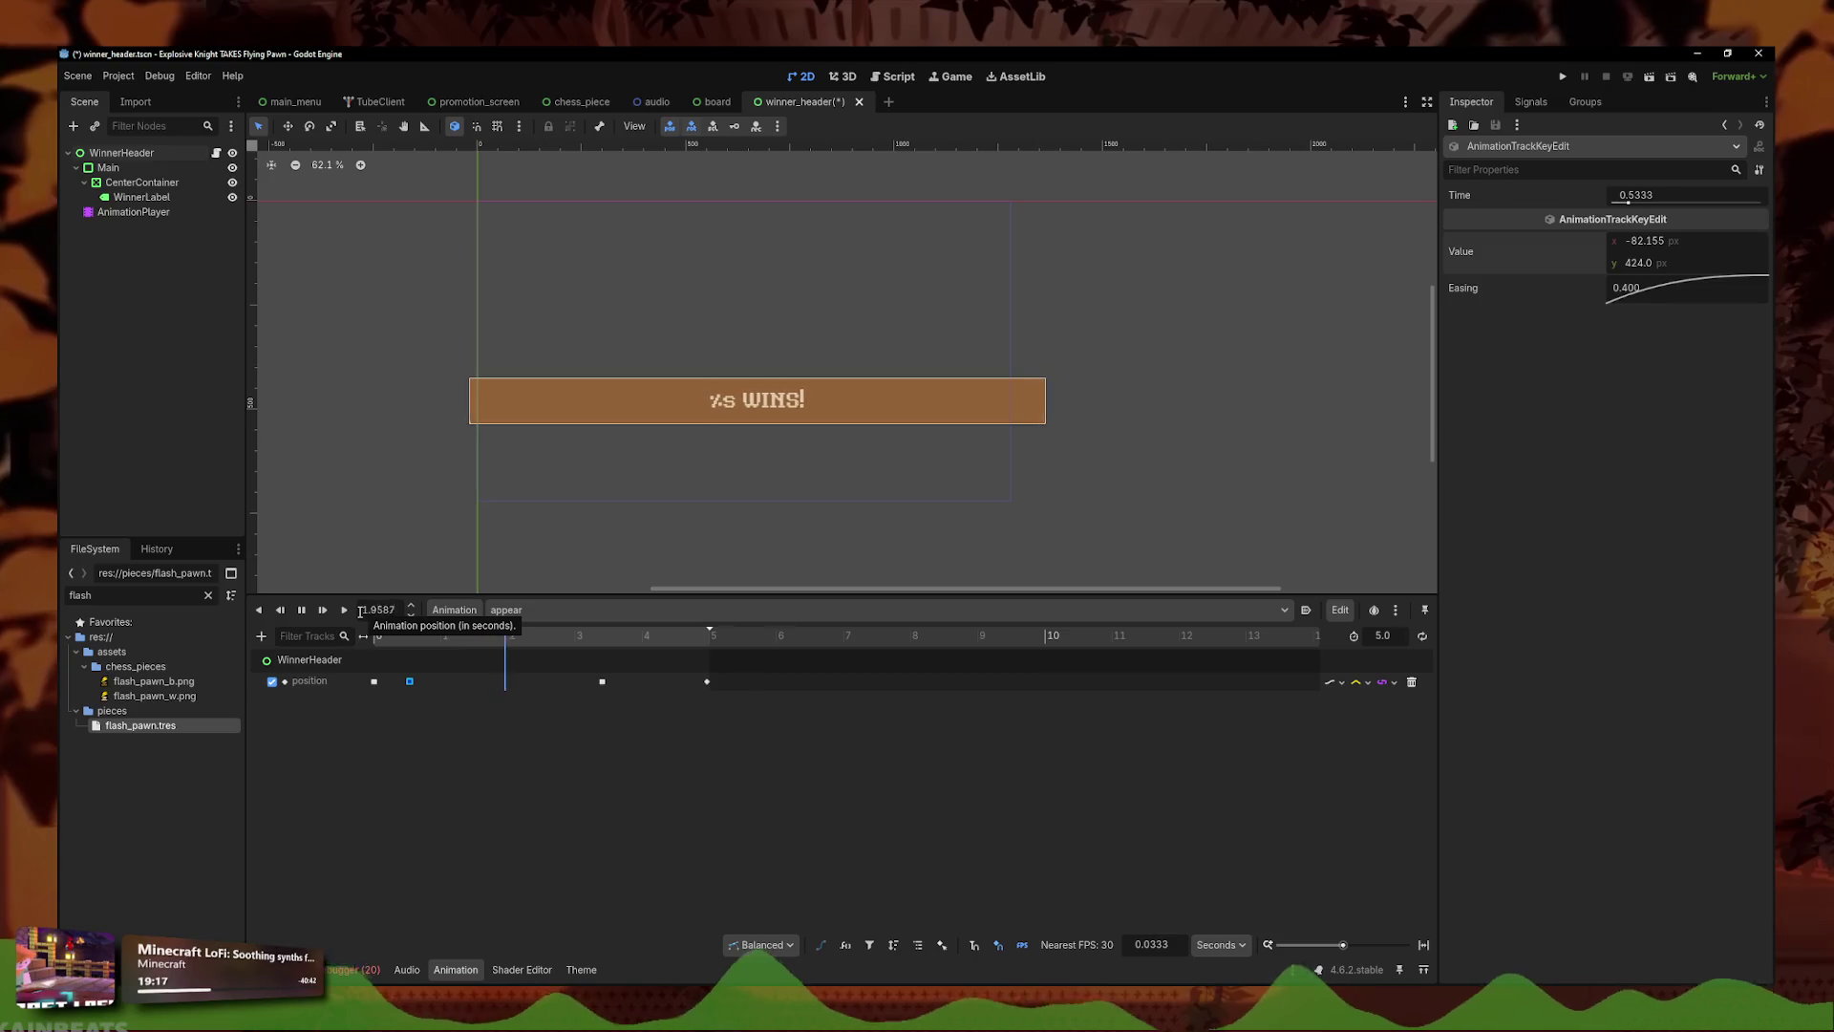
- Select the position keys together, set their easing to 0.4, and replay the animation
left_click_drag(413, 700, 680, 675)
double_click(1615, 266)
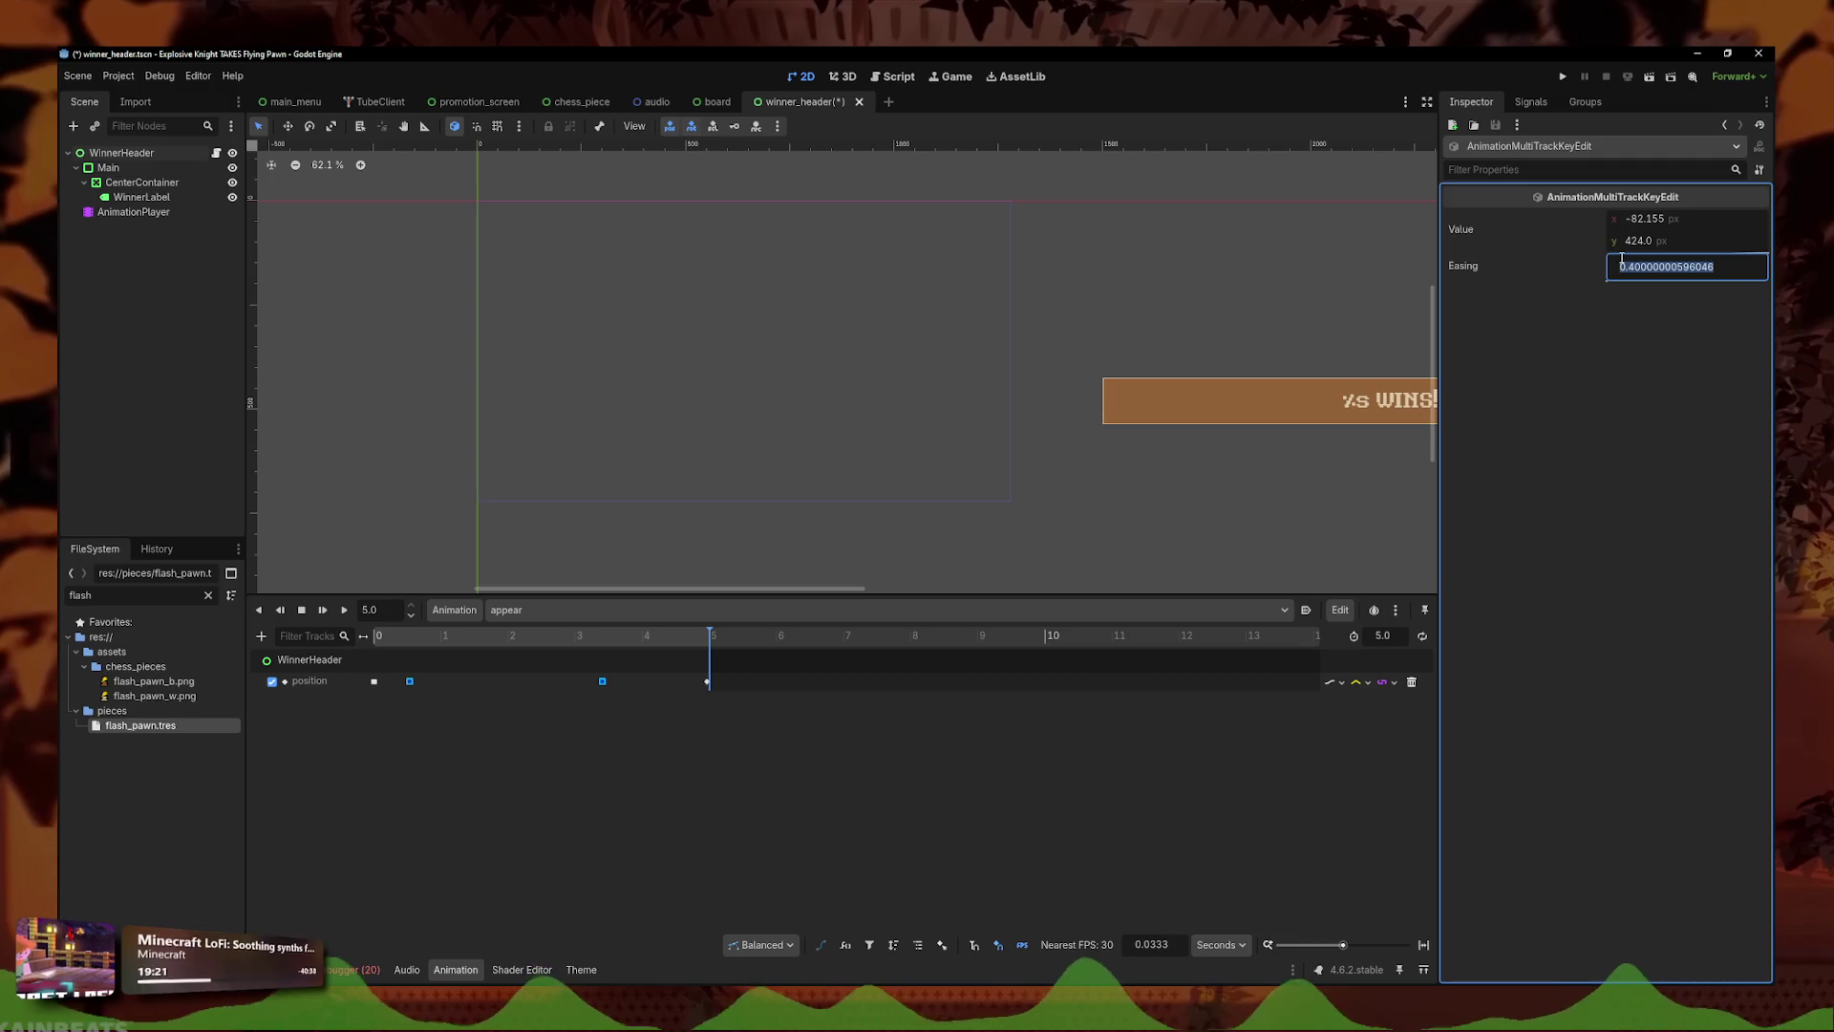
left_click_drag(709, 636, 245, 612)
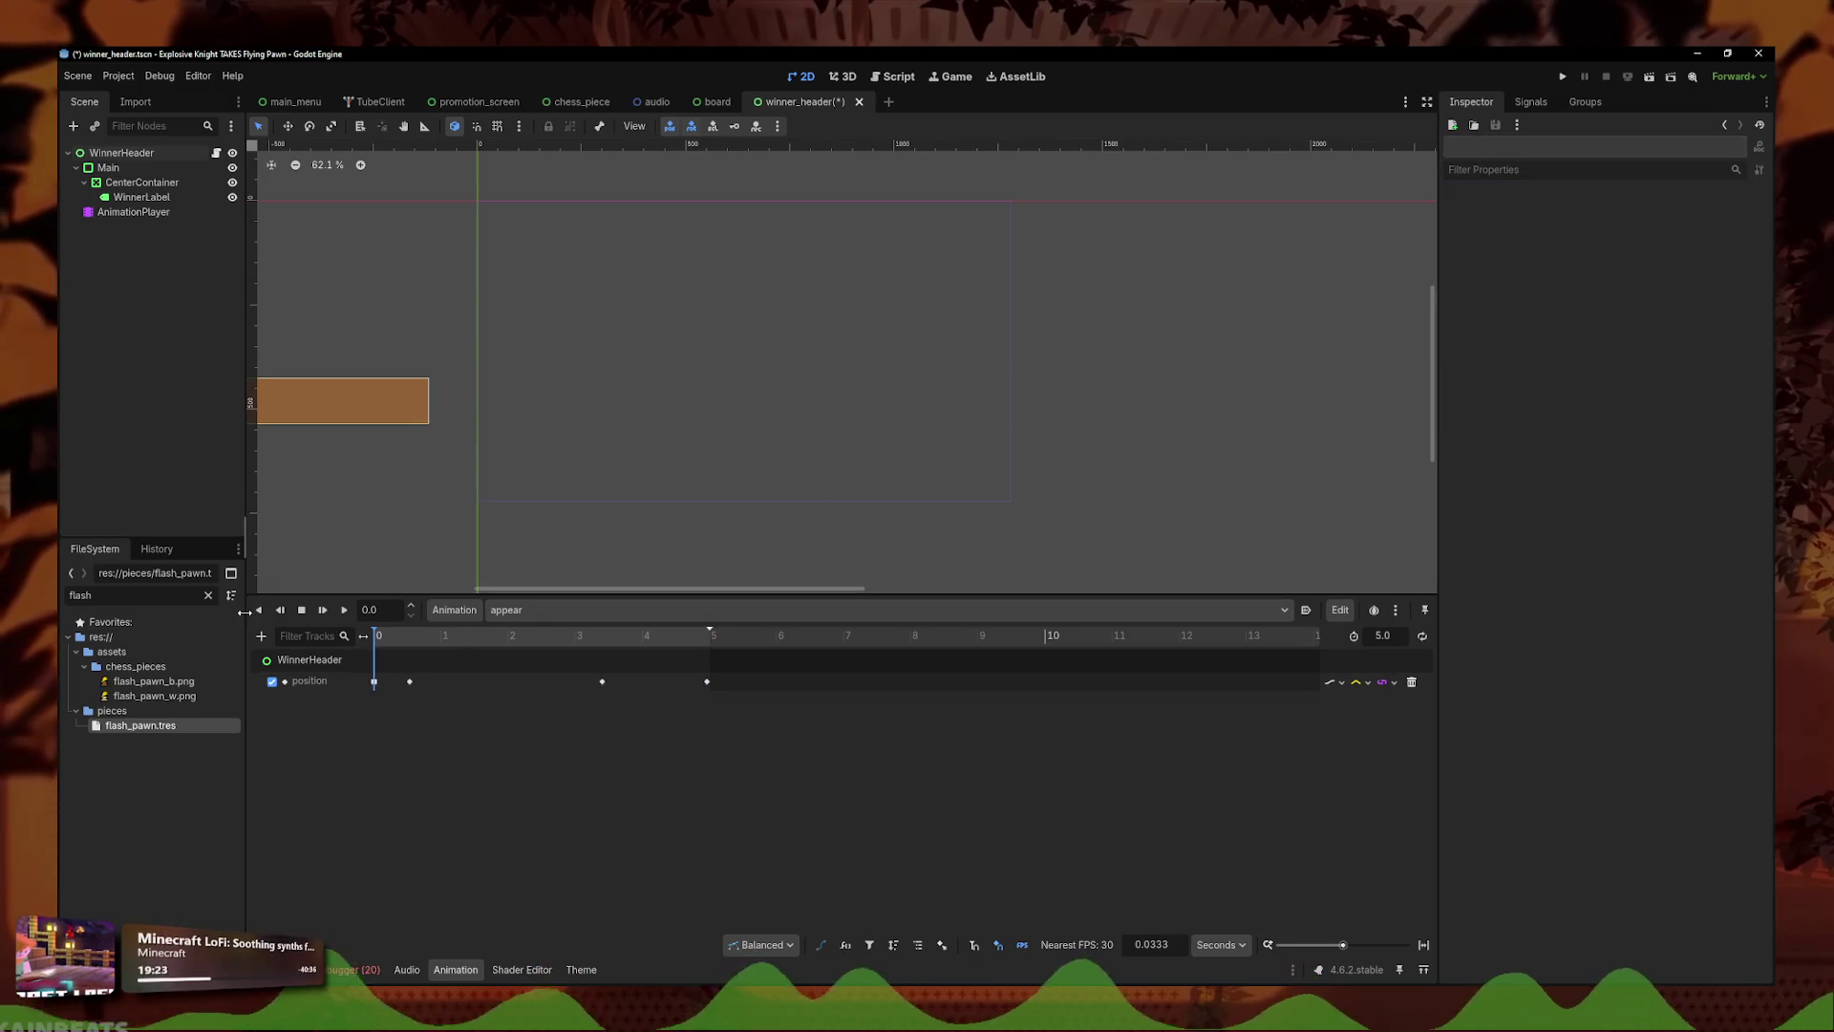
left_click(343, 610)
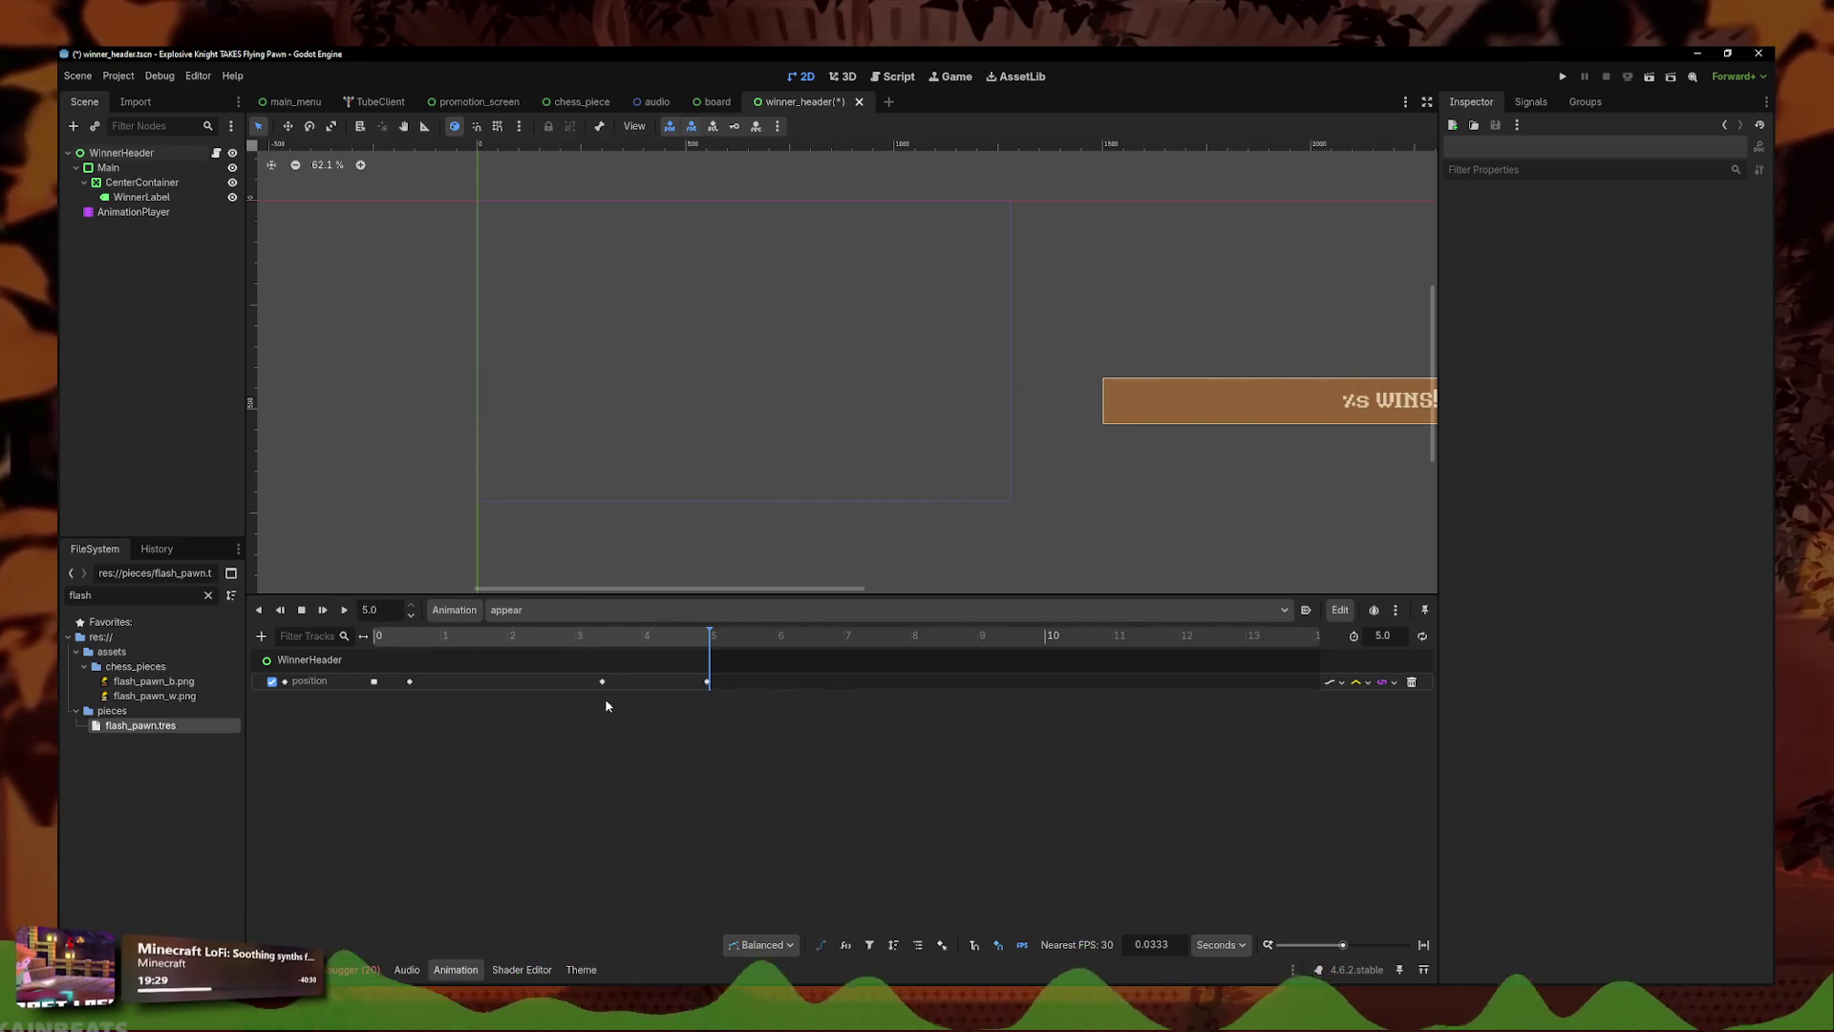
- Drag the 3.4 s position key to about 4.2 s, adjust its easing, and replay the animation
left_click_drag(604, 701, 653, 703)
double_click(1653, 290)
left_click(679, 770)
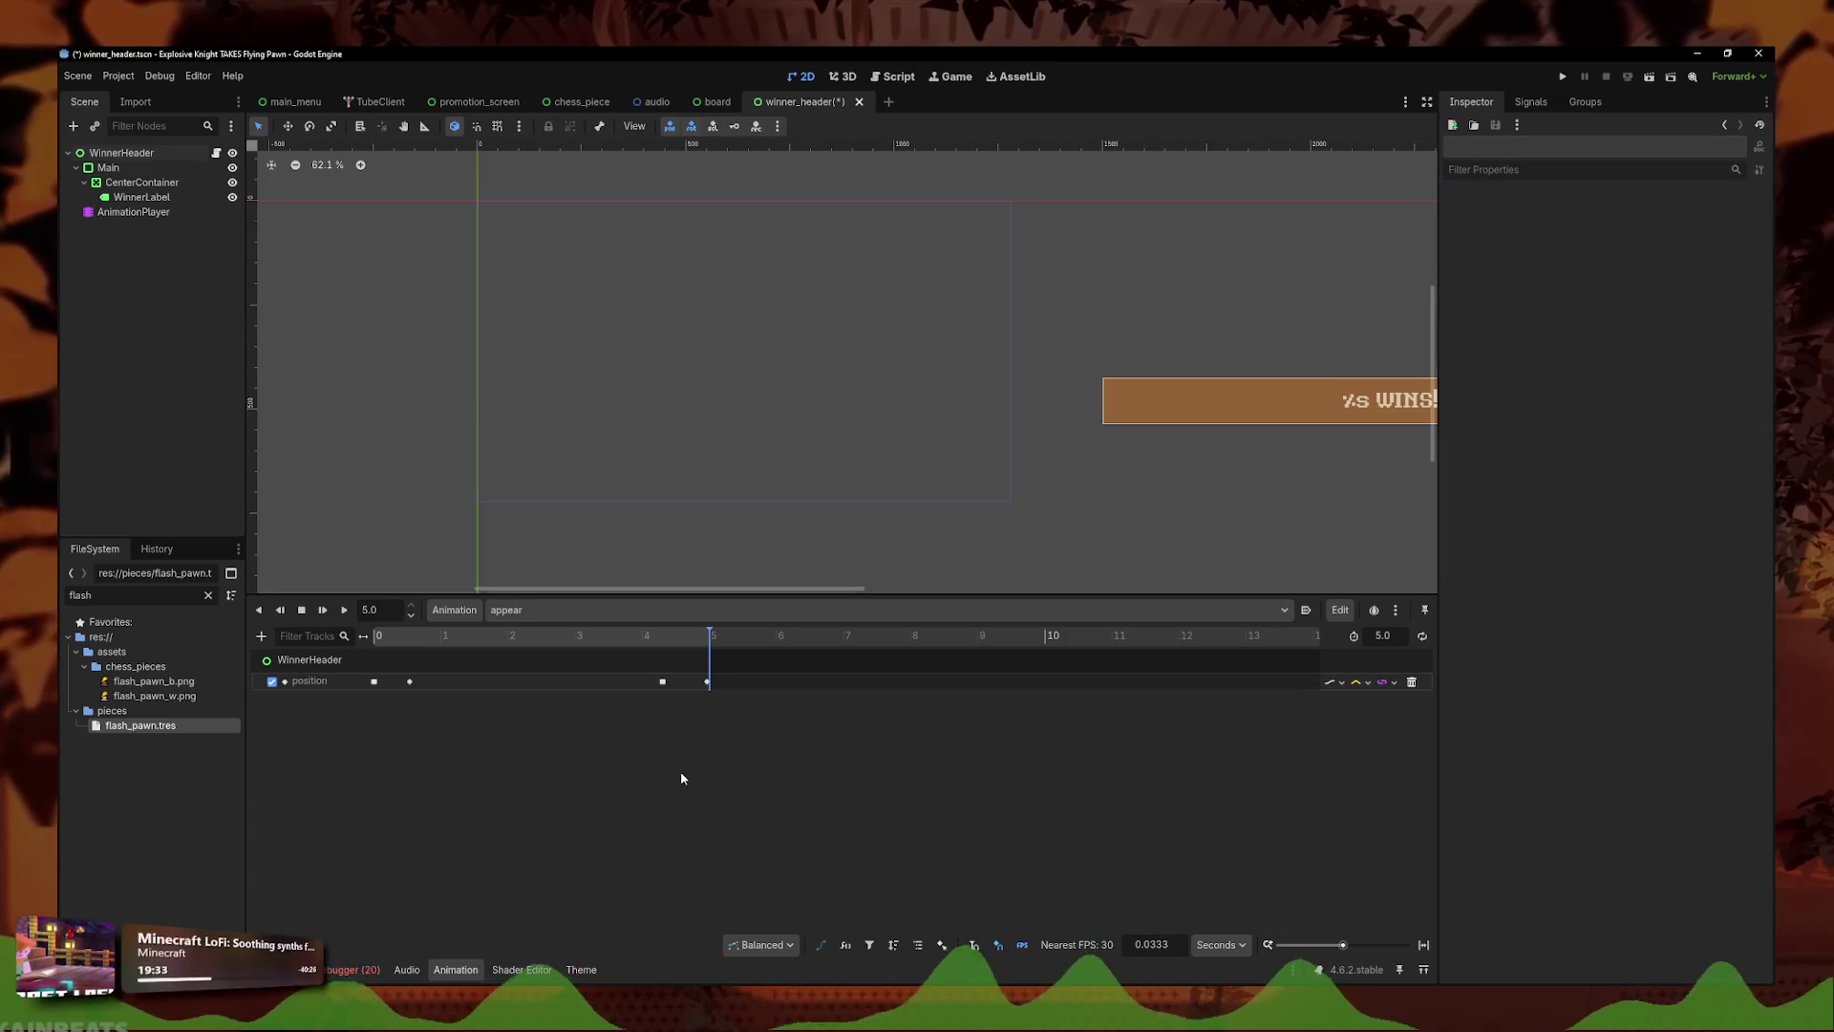
key("shift+d")
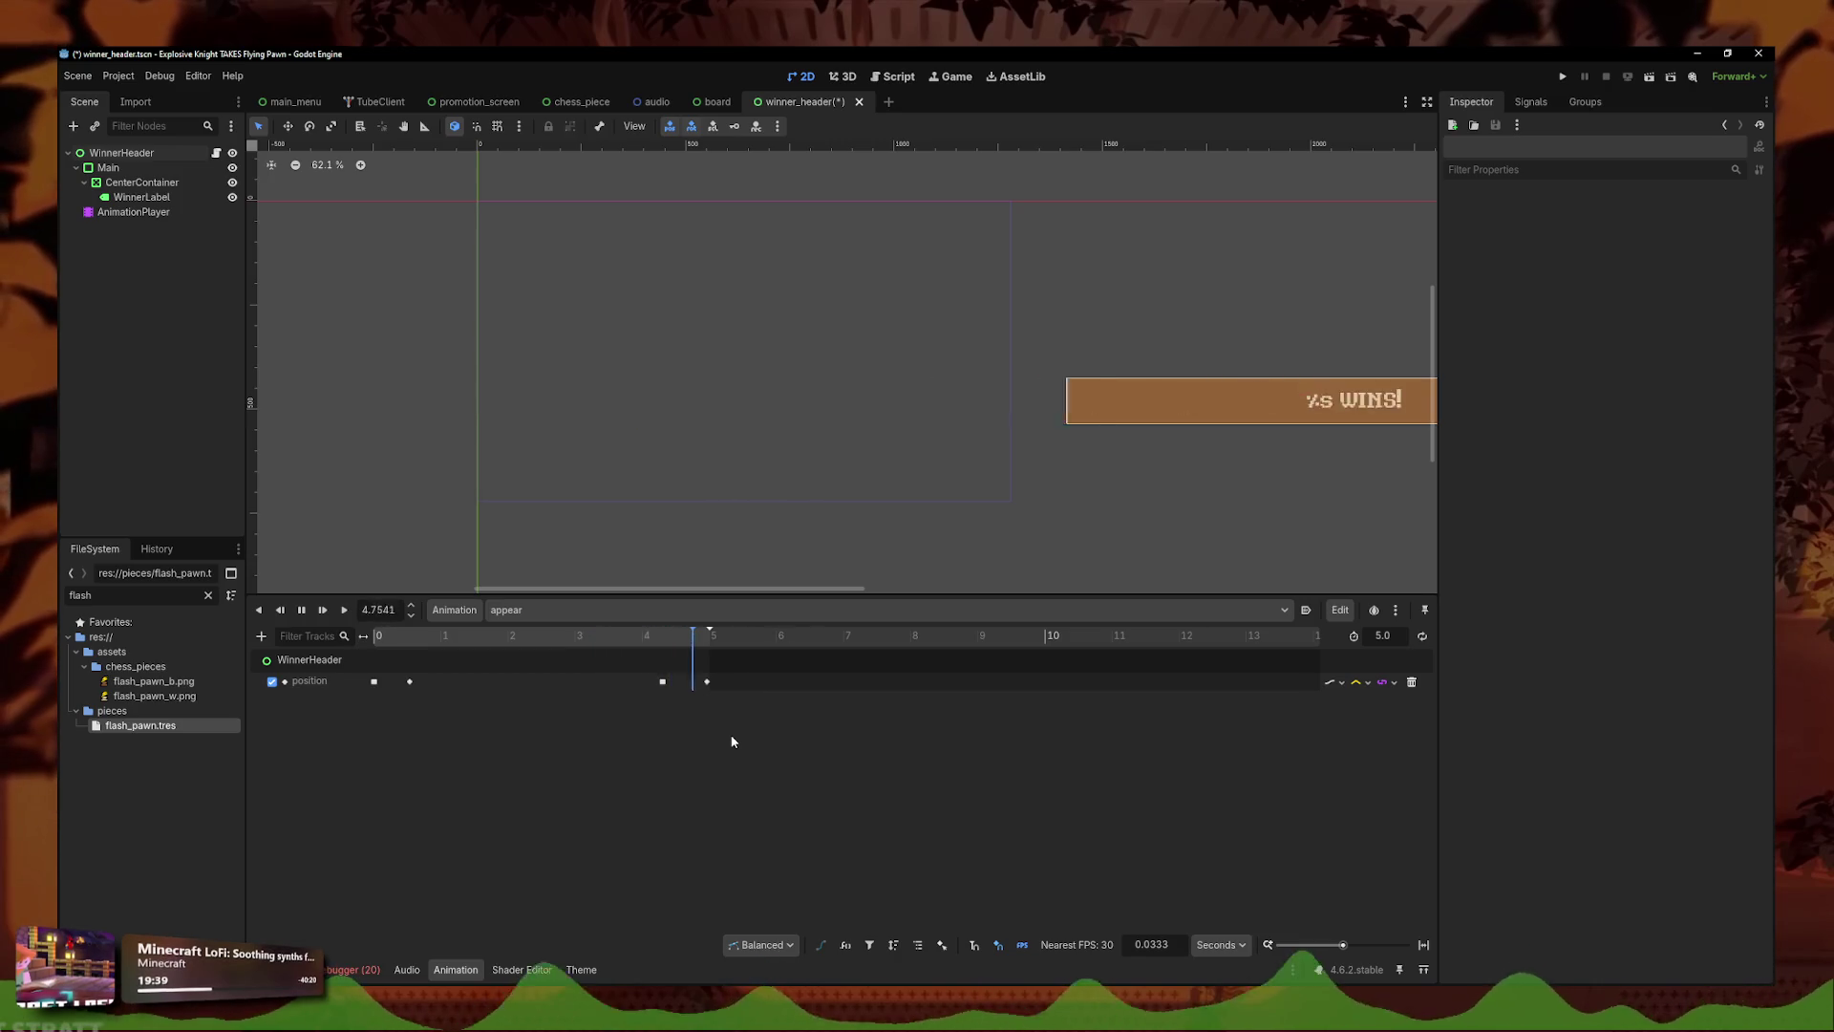
left_click(344, 609)
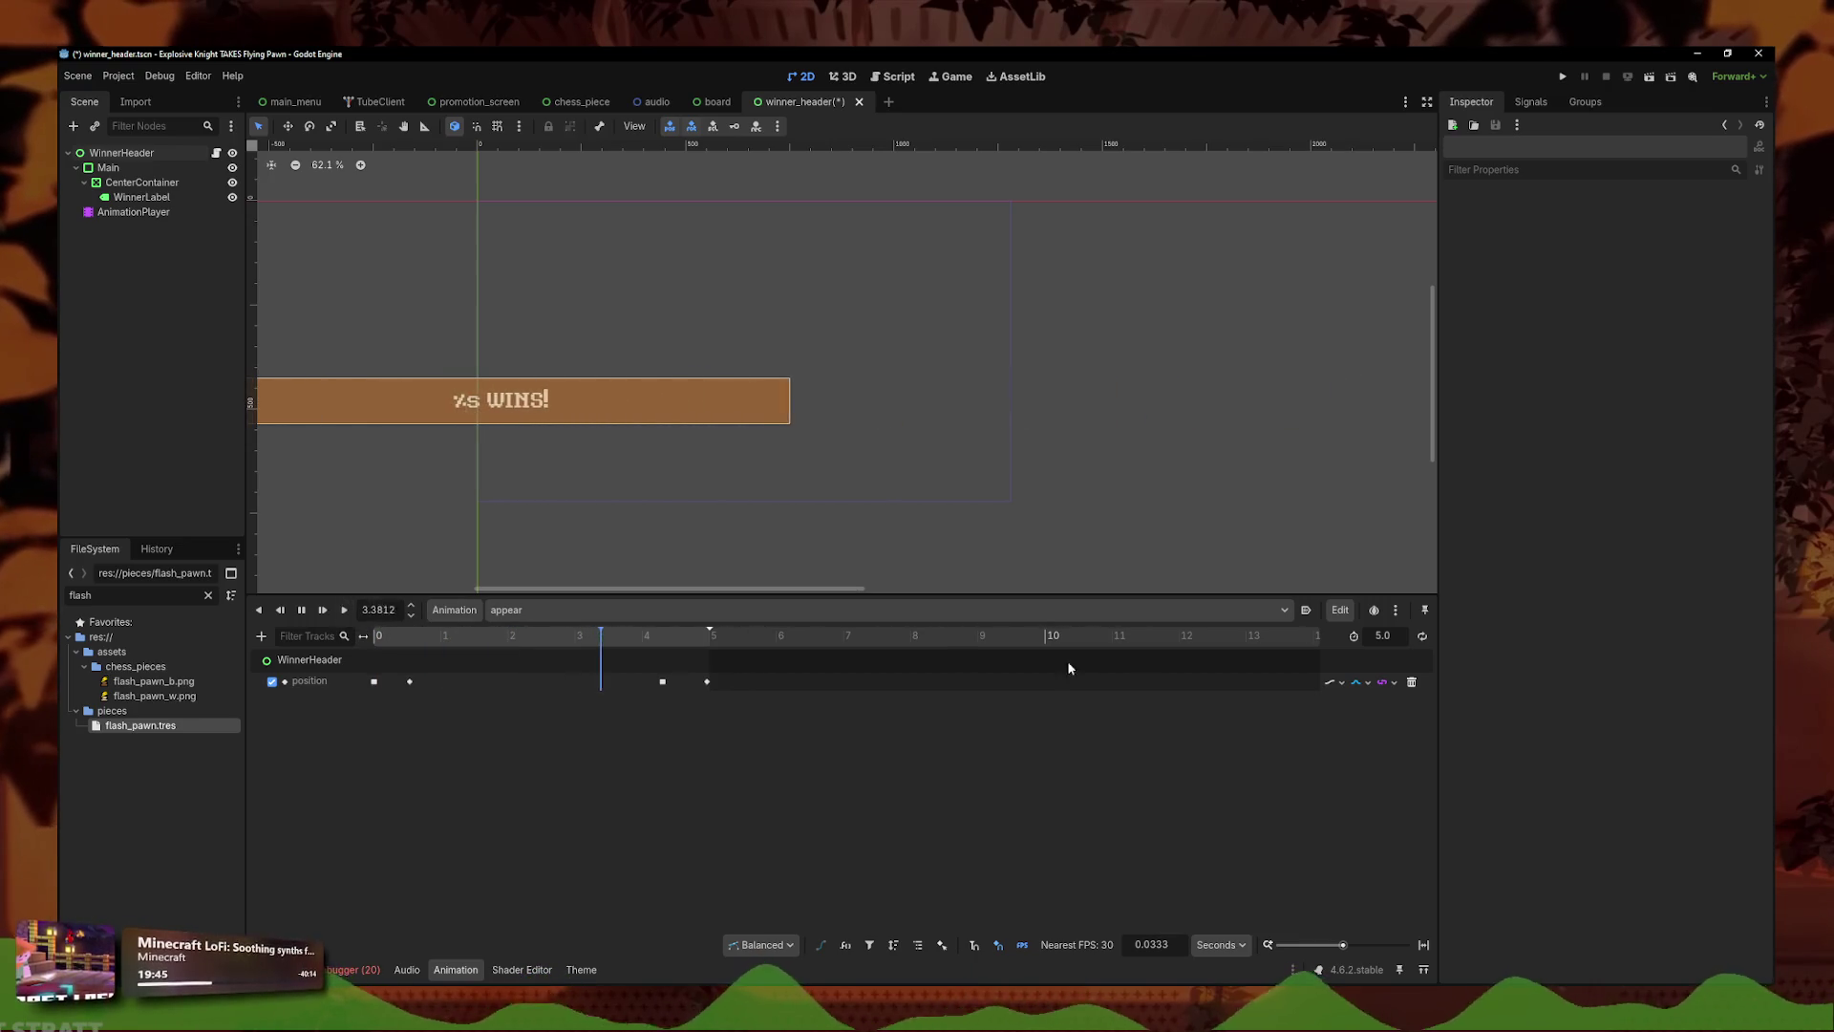
left_click(1394, 681)
left_click(1360, 724)
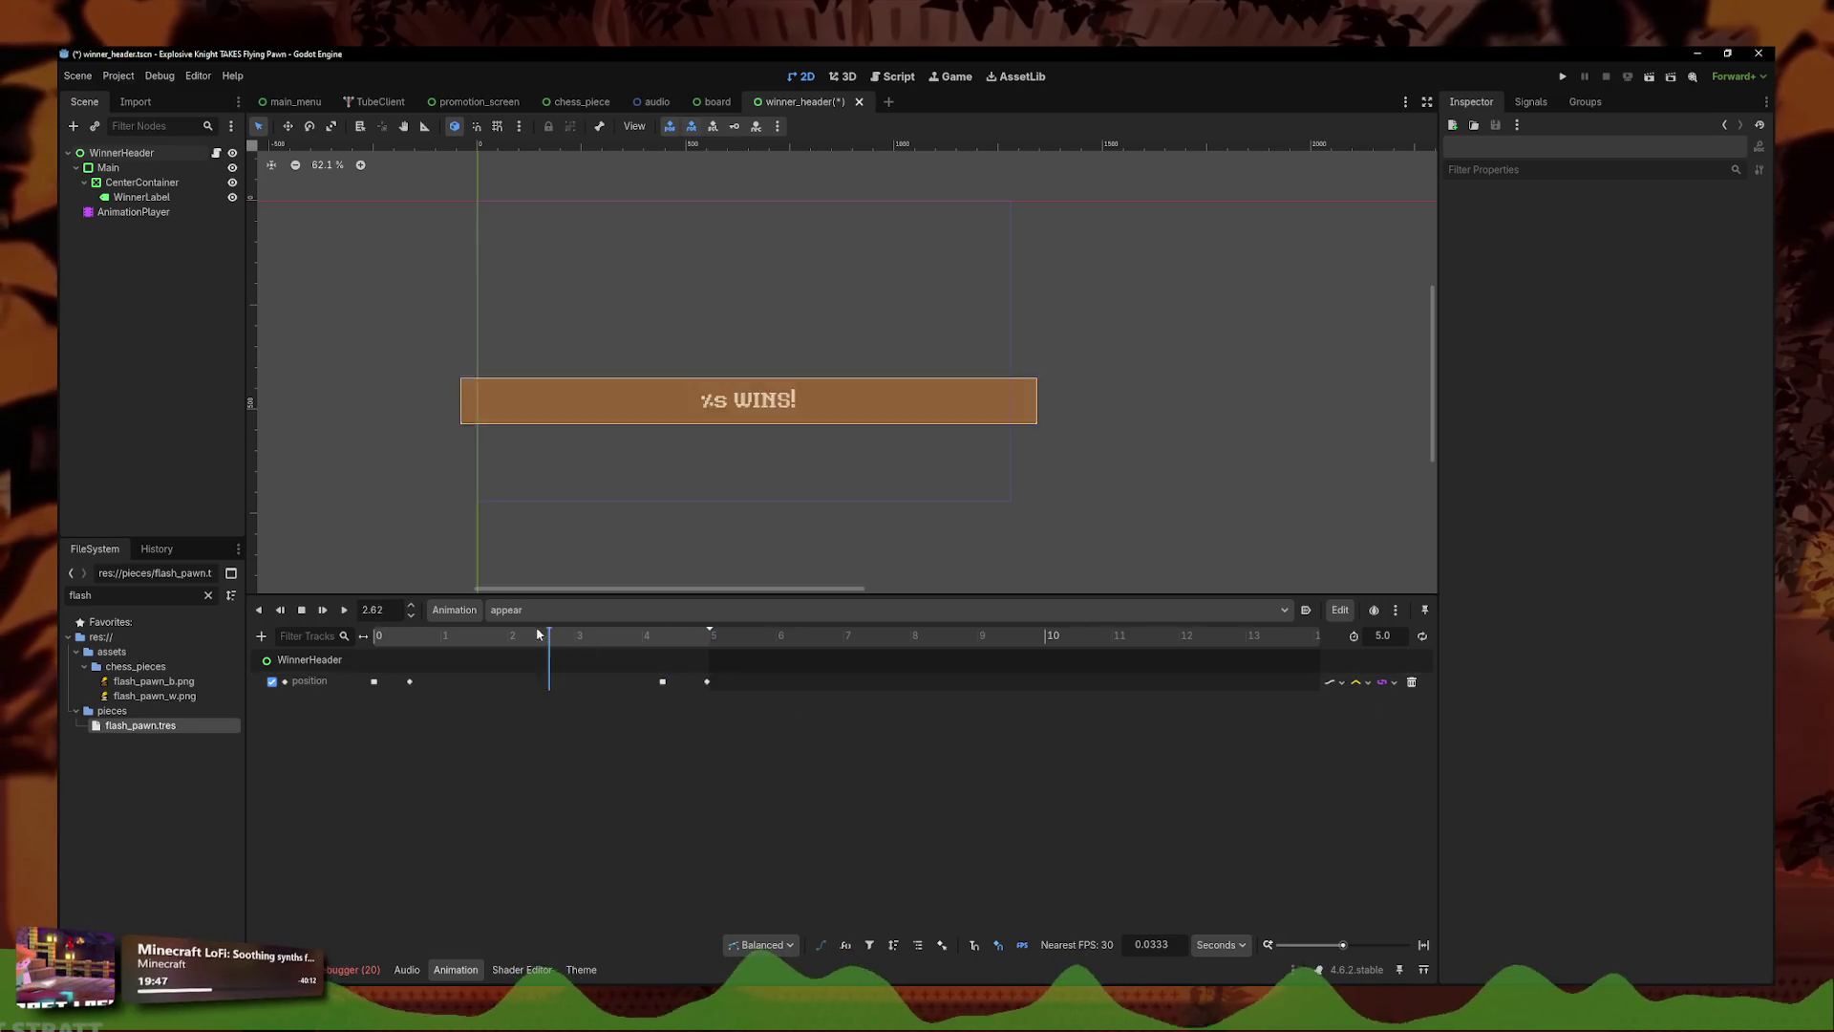
left_click(344, 610)
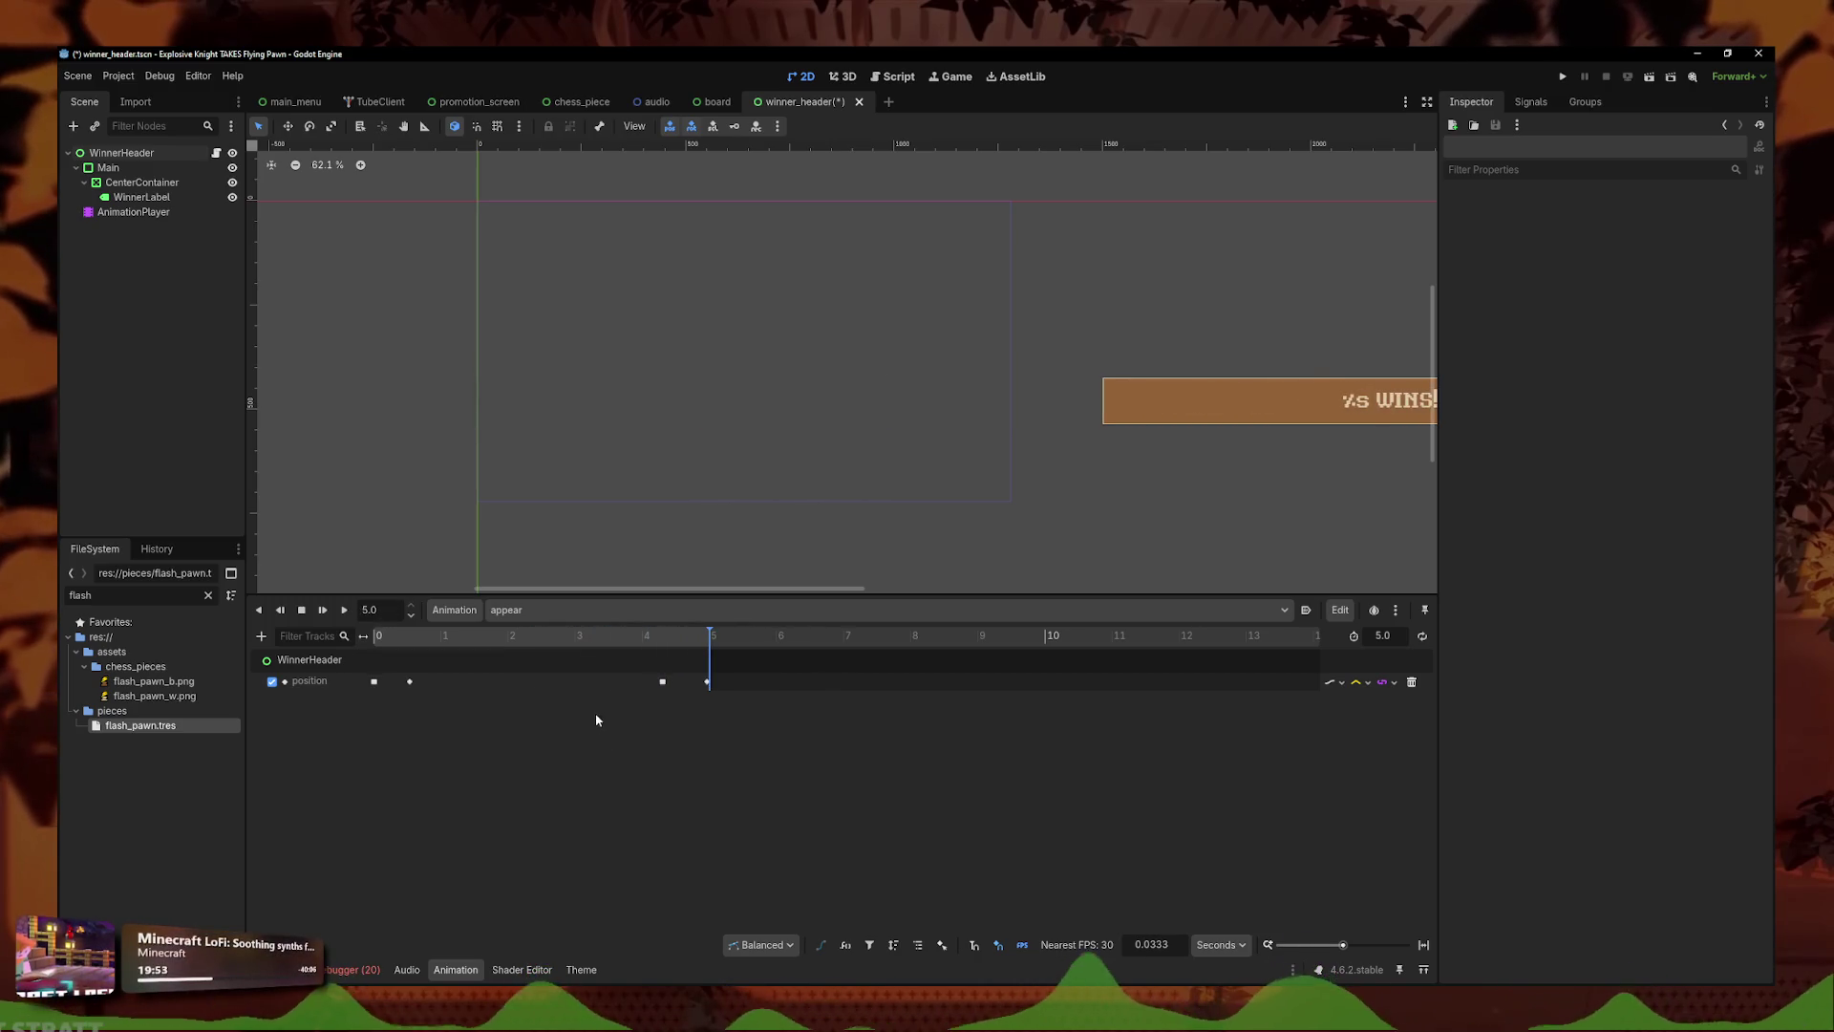
- Save the winner_header scene, open winner_header.gd, and add a blank line at the top of setup
key("ctrl+s")
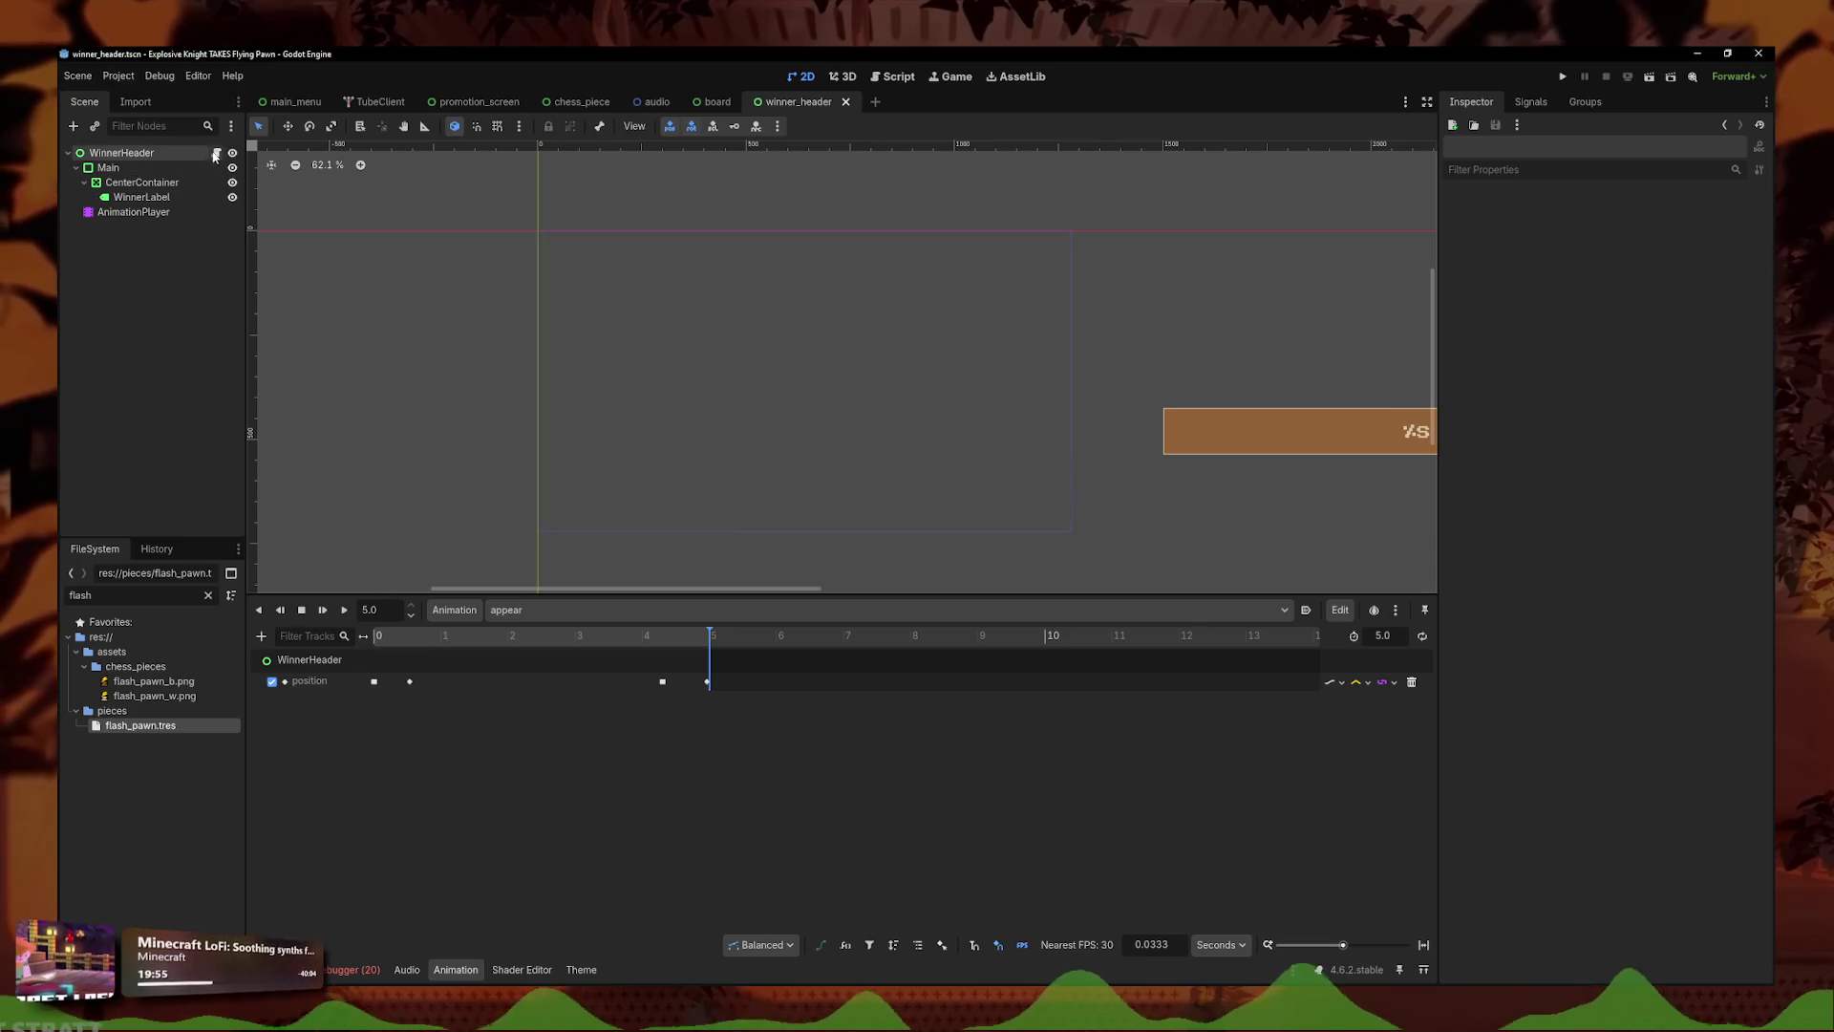
left_click(216, 153)
left_click(942, 228)
key("Return")
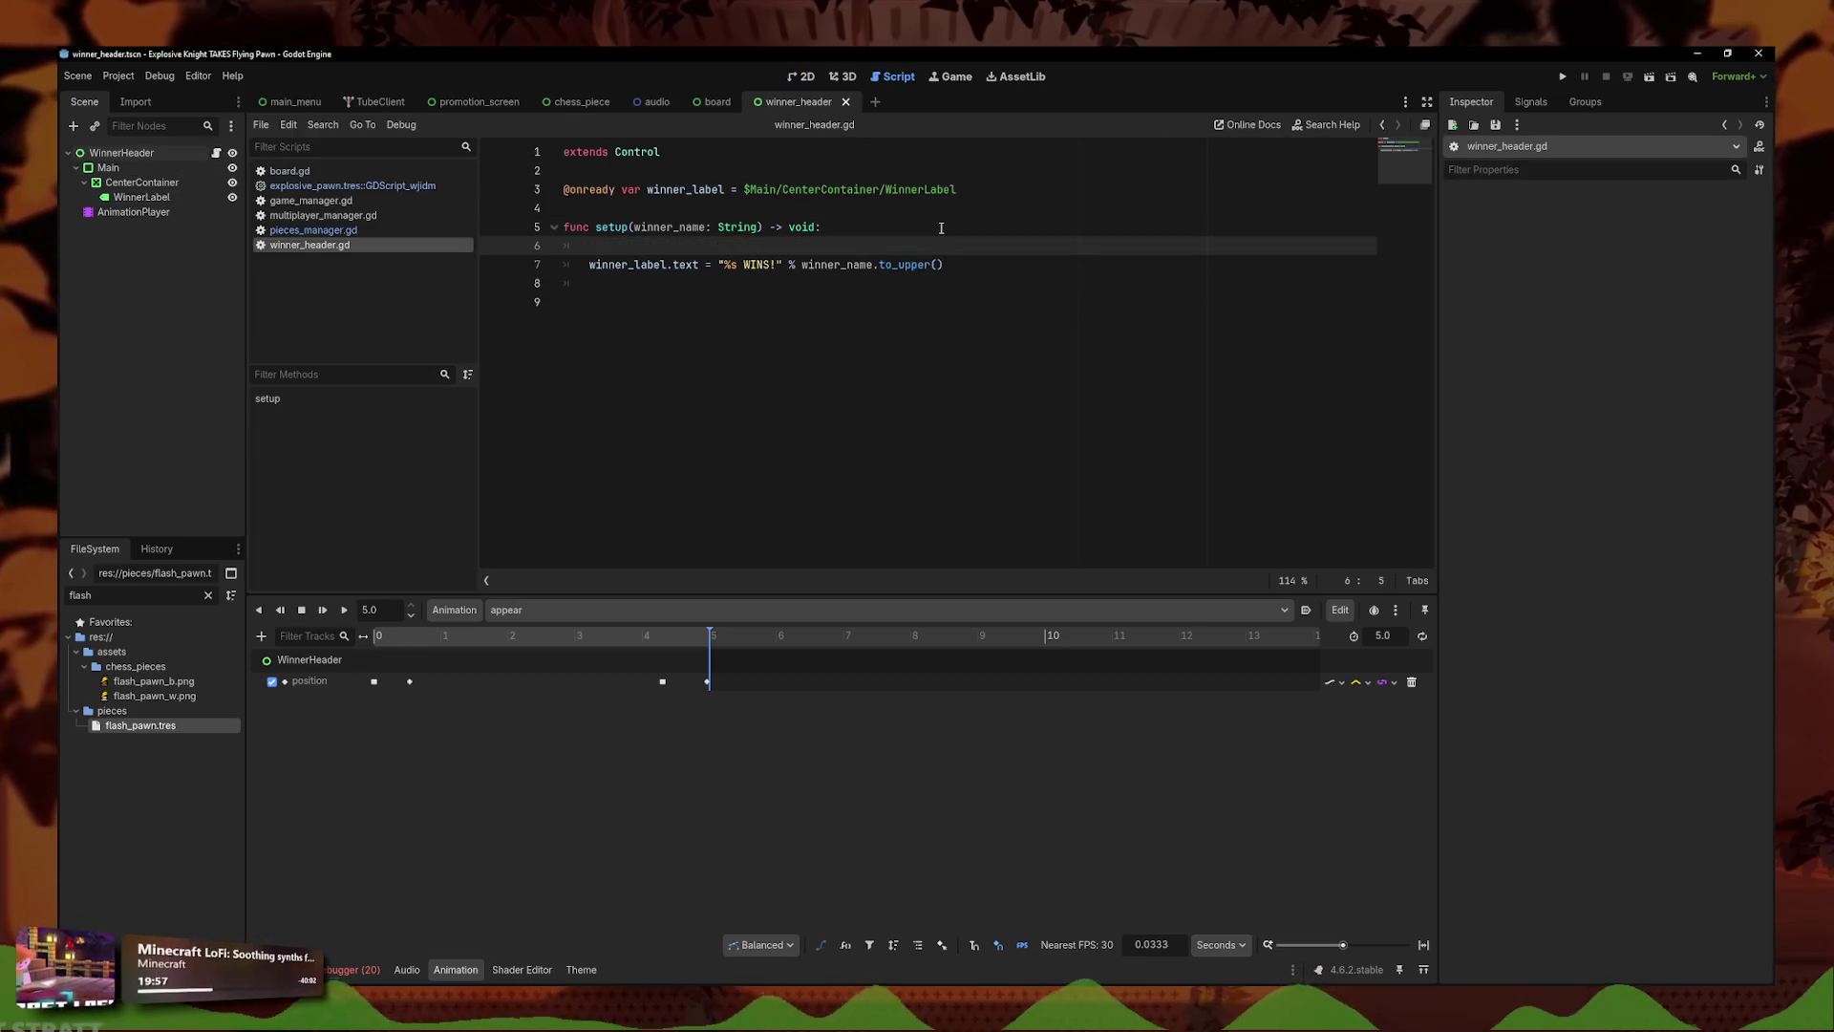
- In setup, add $AnimationPlayer.play("appear"), await animation_finished, and queue_free()
type("$A")
key("Return")
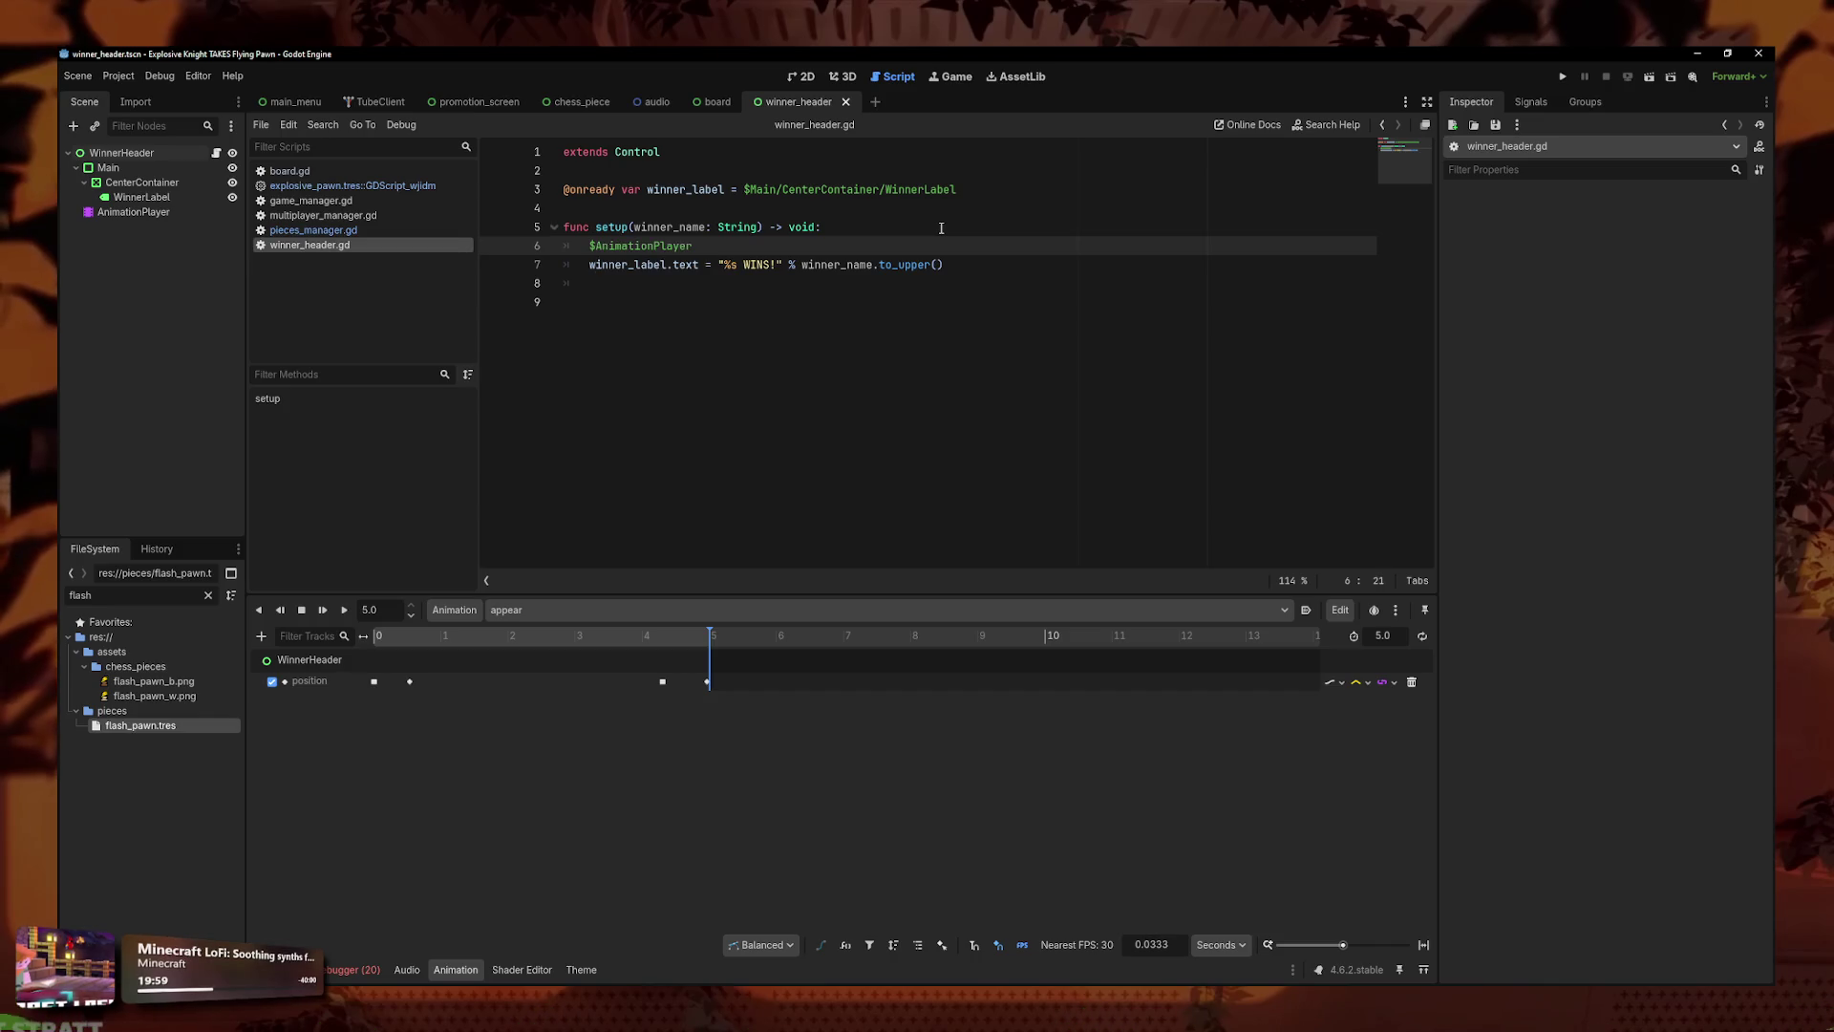
type(".pl")
key("Return")
key("Return")
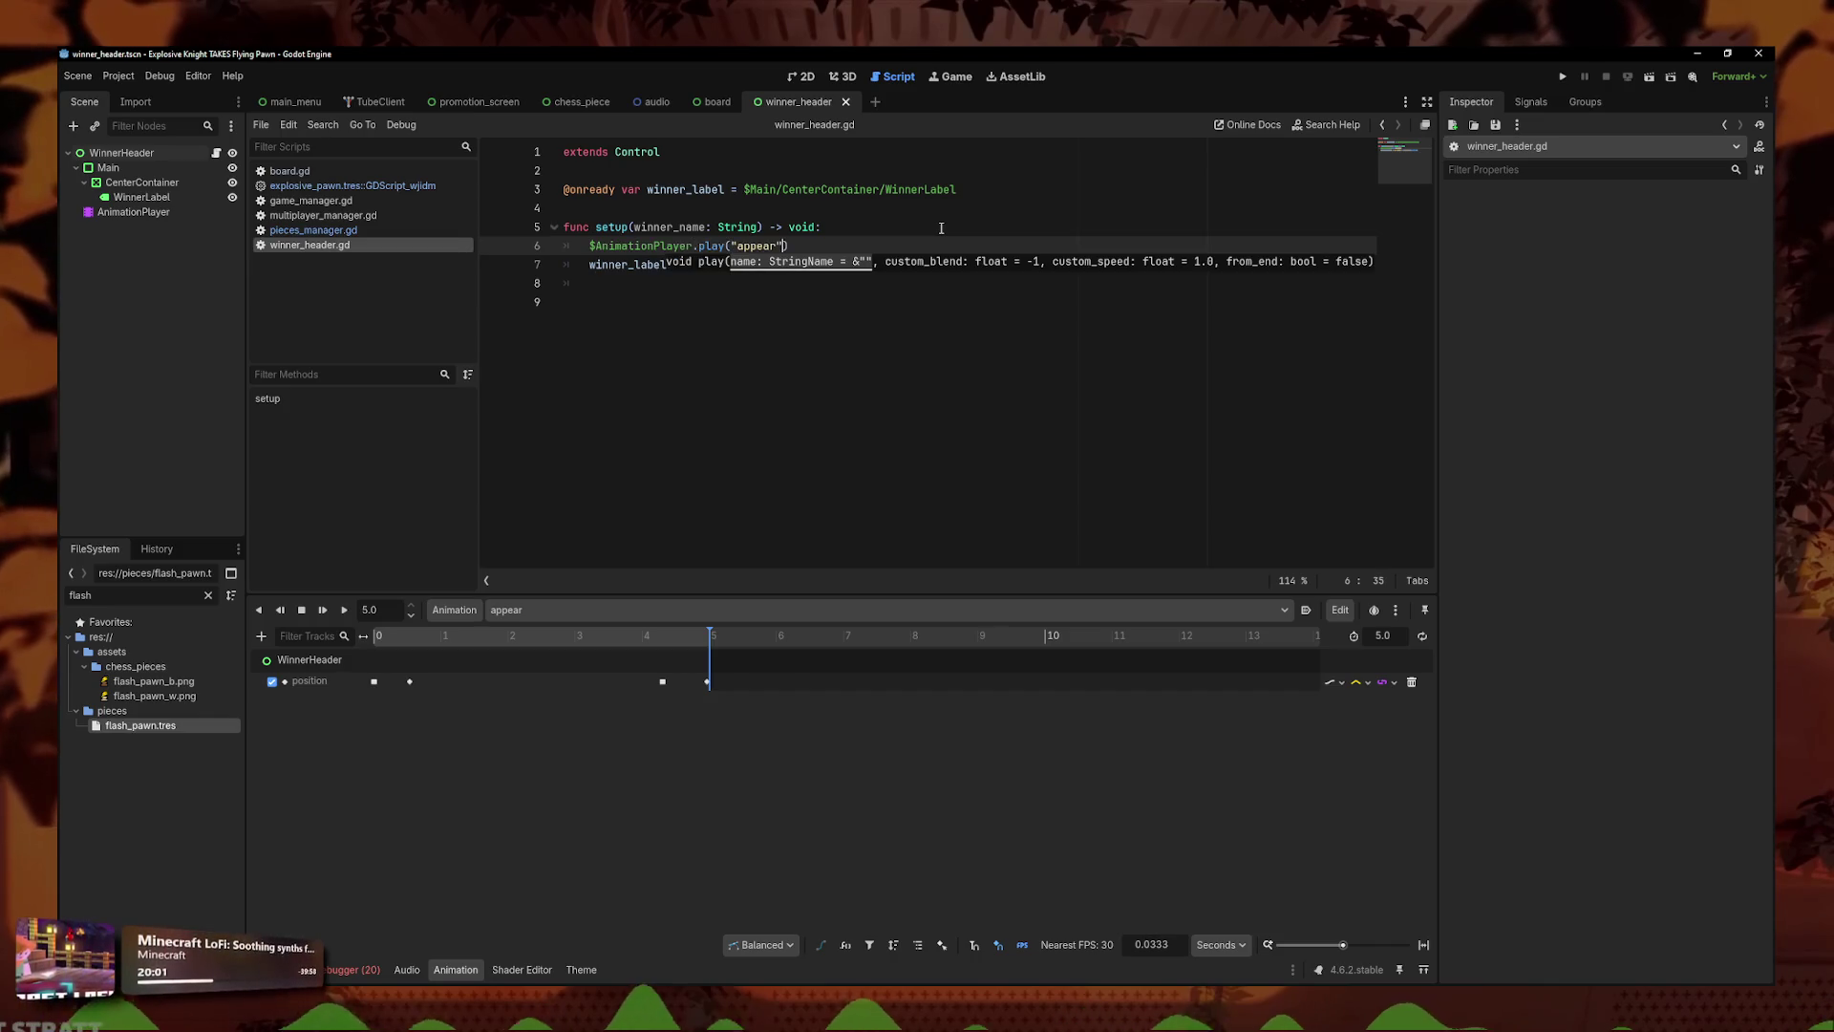
left_click(908, 282)
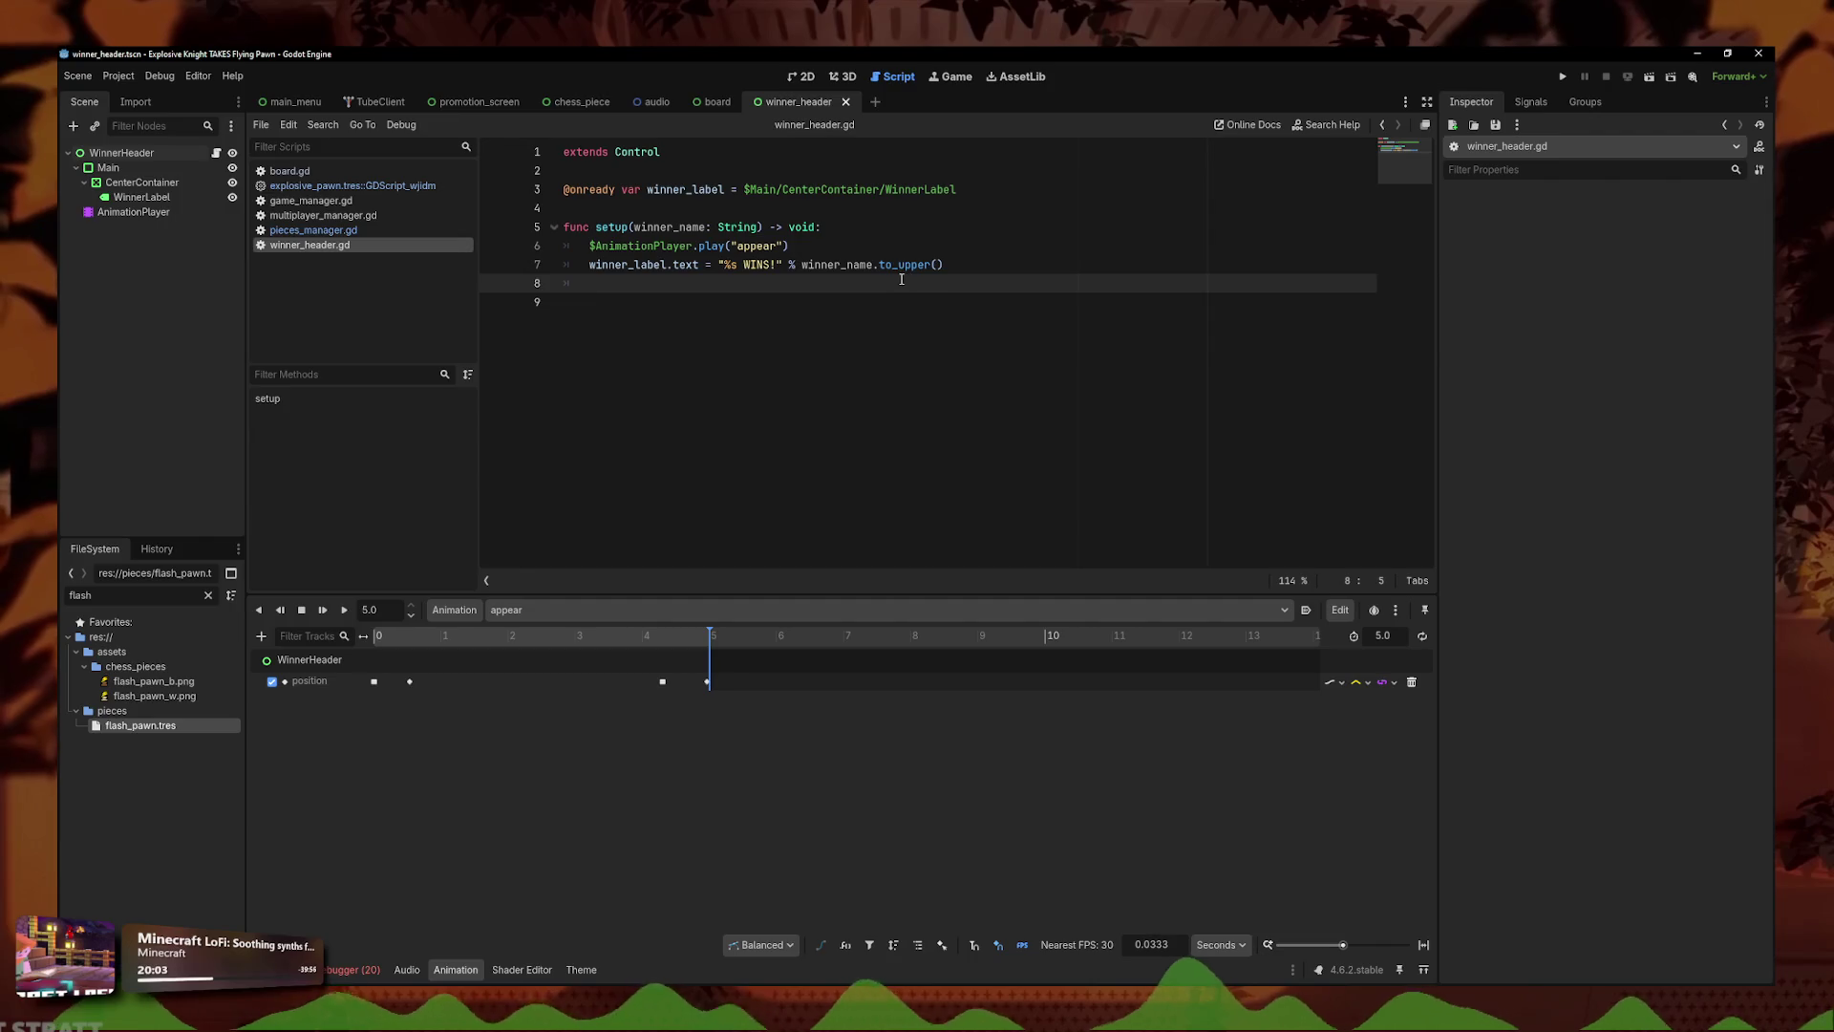
key("Down")
key("BackSpace")
key("BackSpace")
key("Return")
key("Return")
type(".")
type("anim")
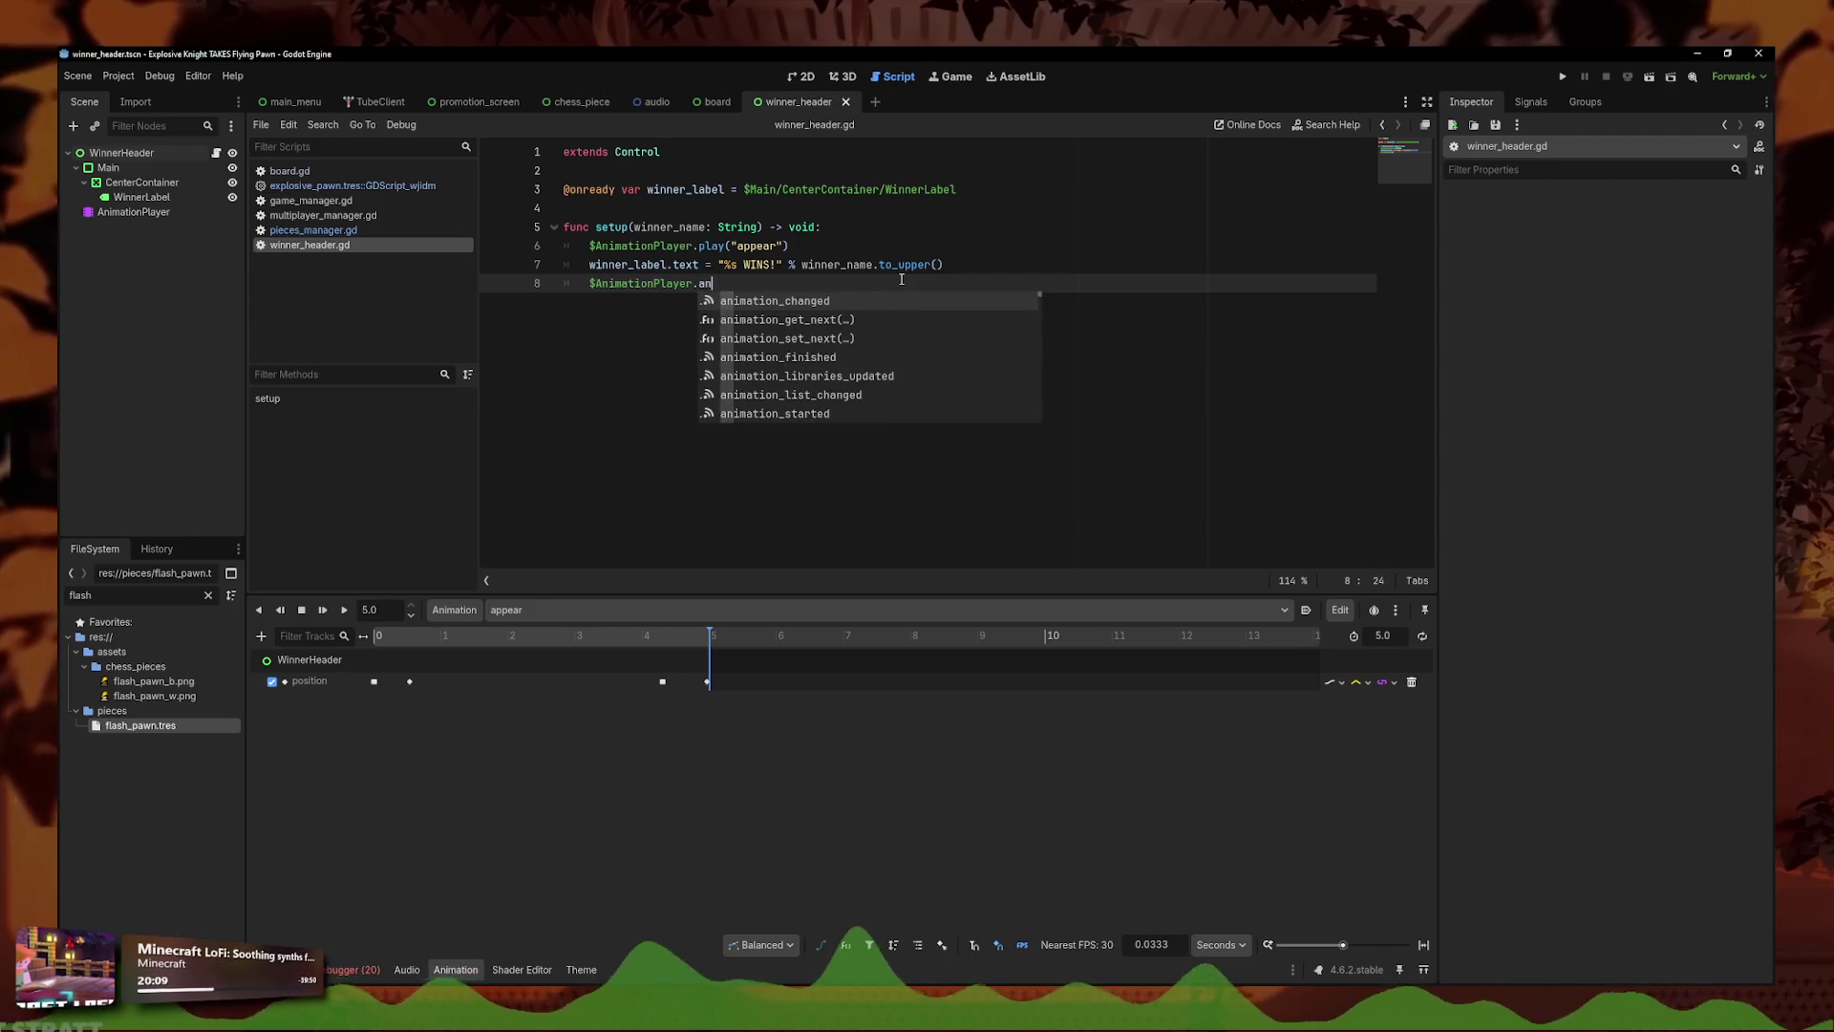
key("Down")
key("Down")
key("Down")
key("Return")
key("Return")
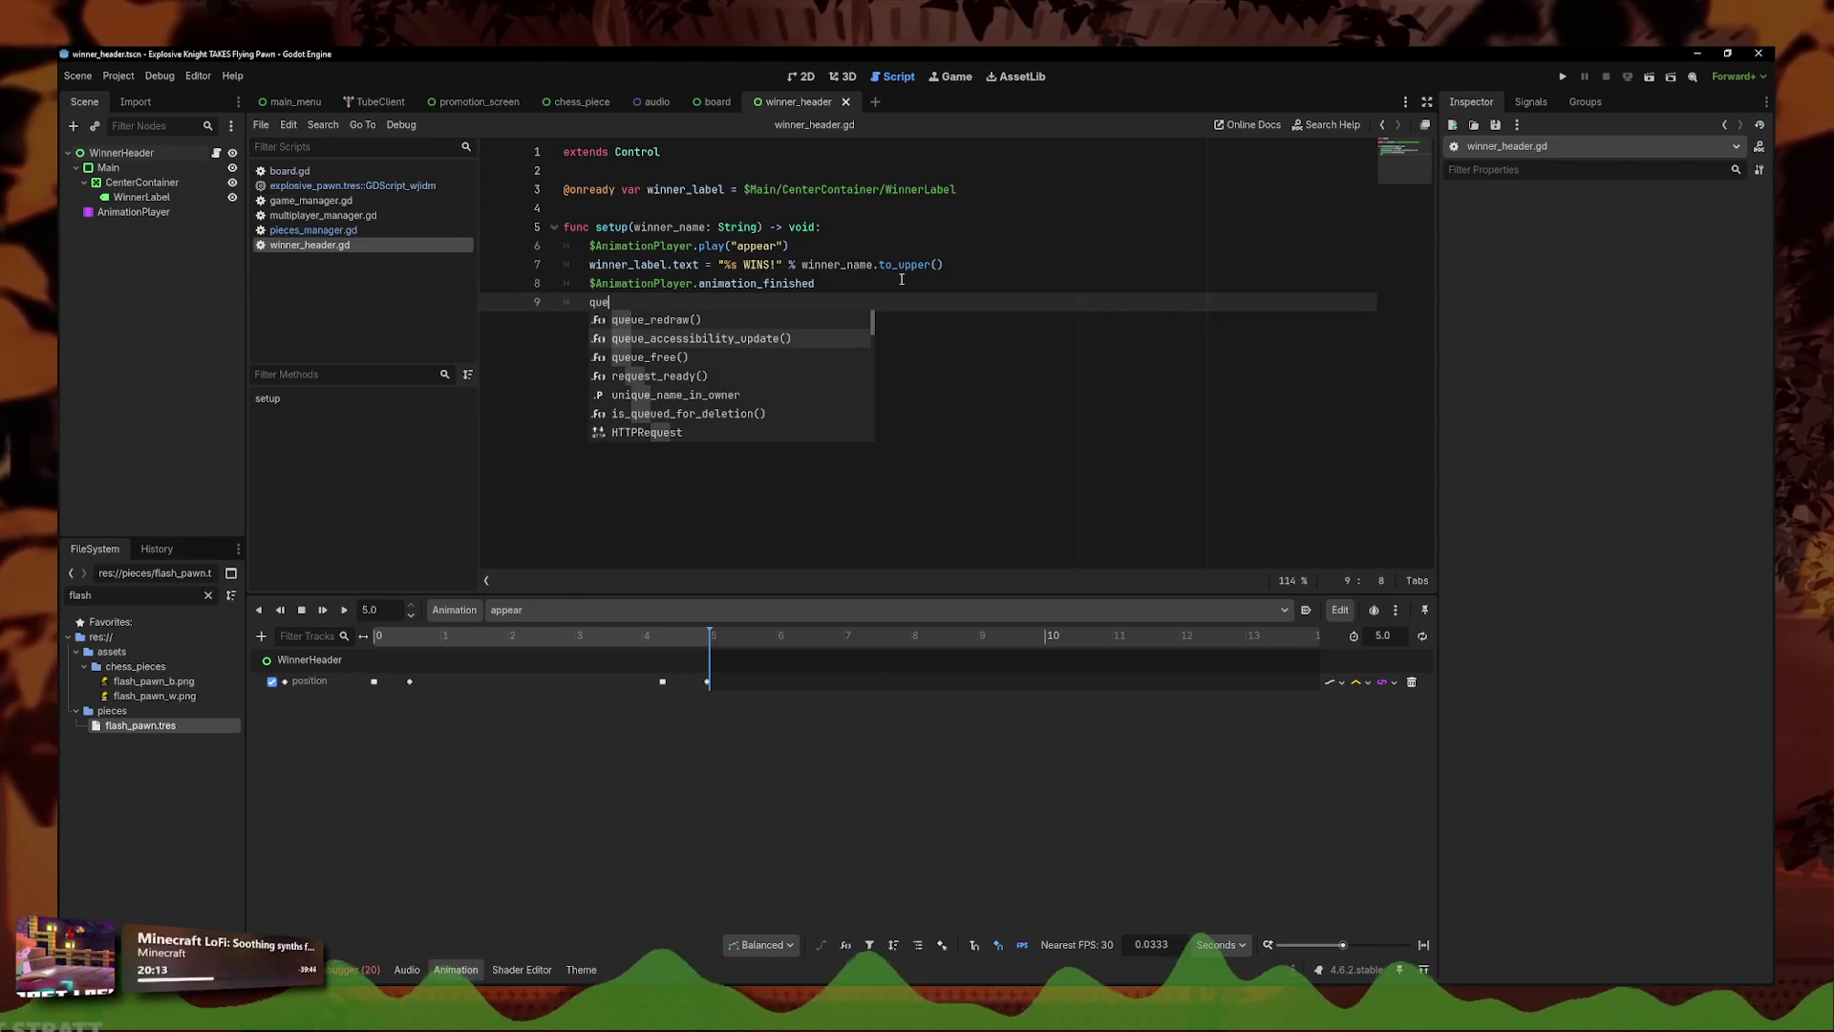
key("Return")
left_click(625, 284)
type("await")
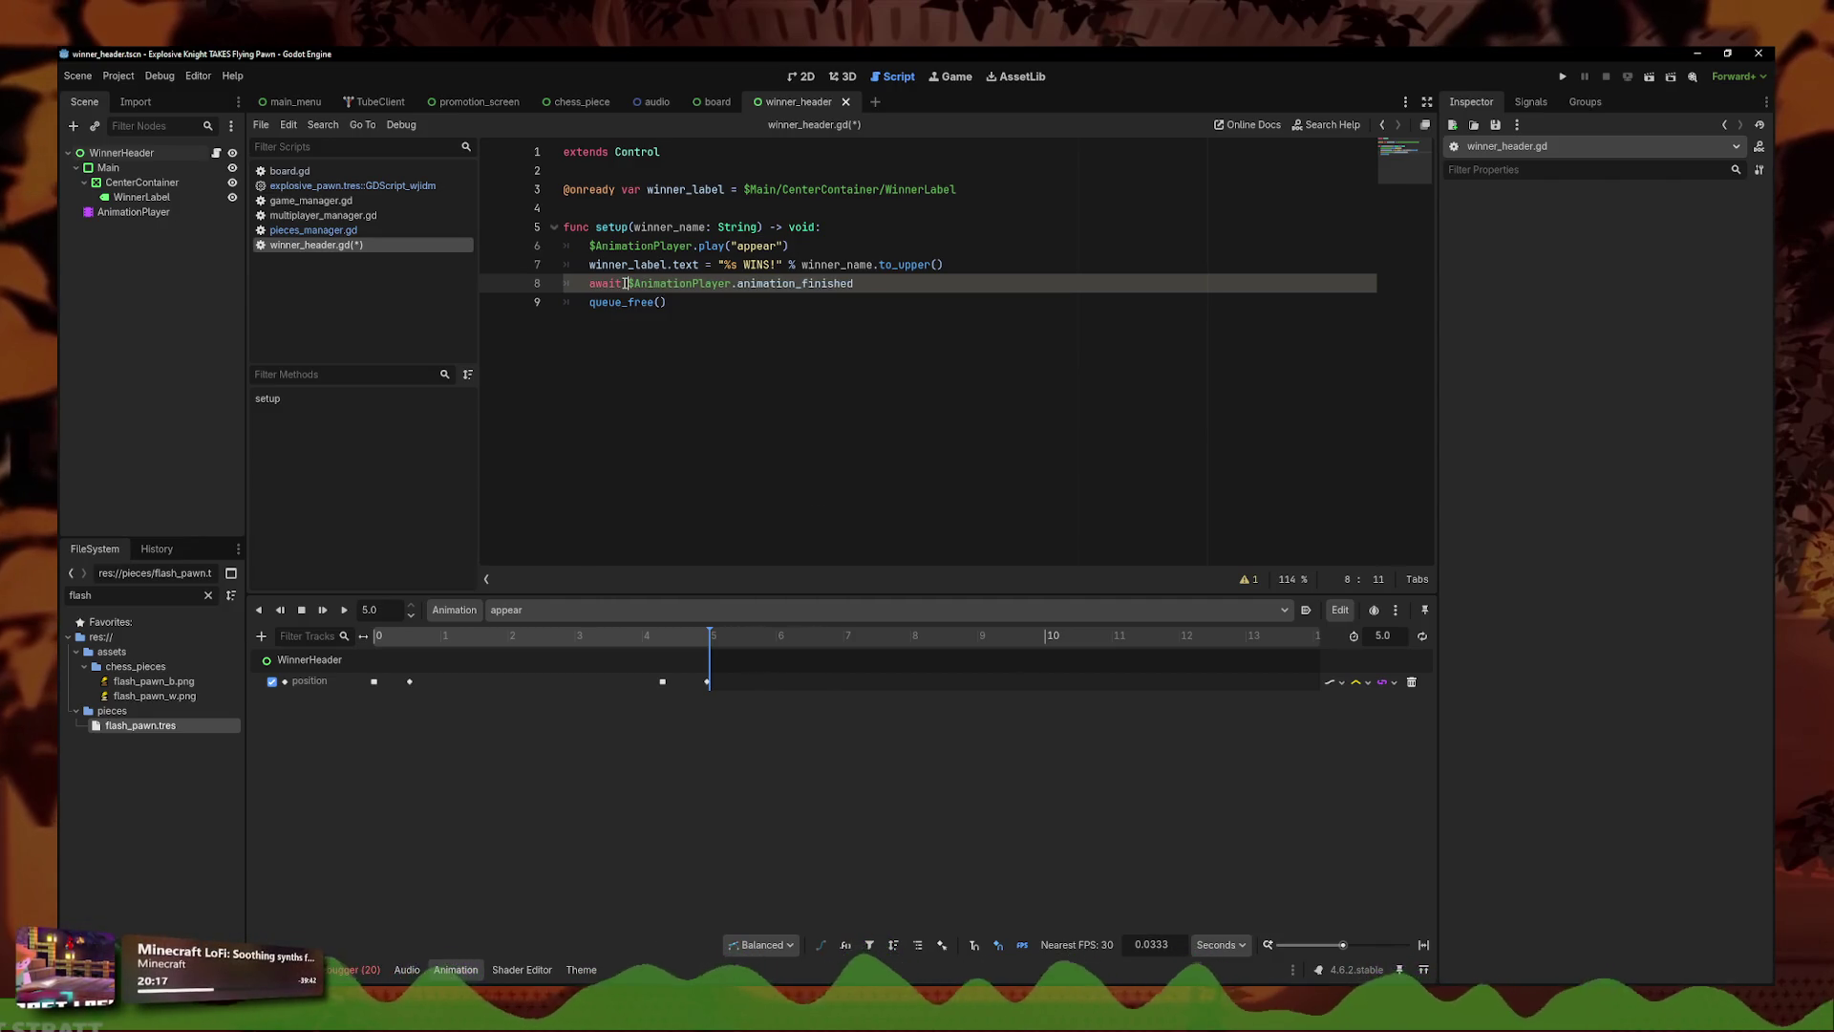
left_click(694, 246)
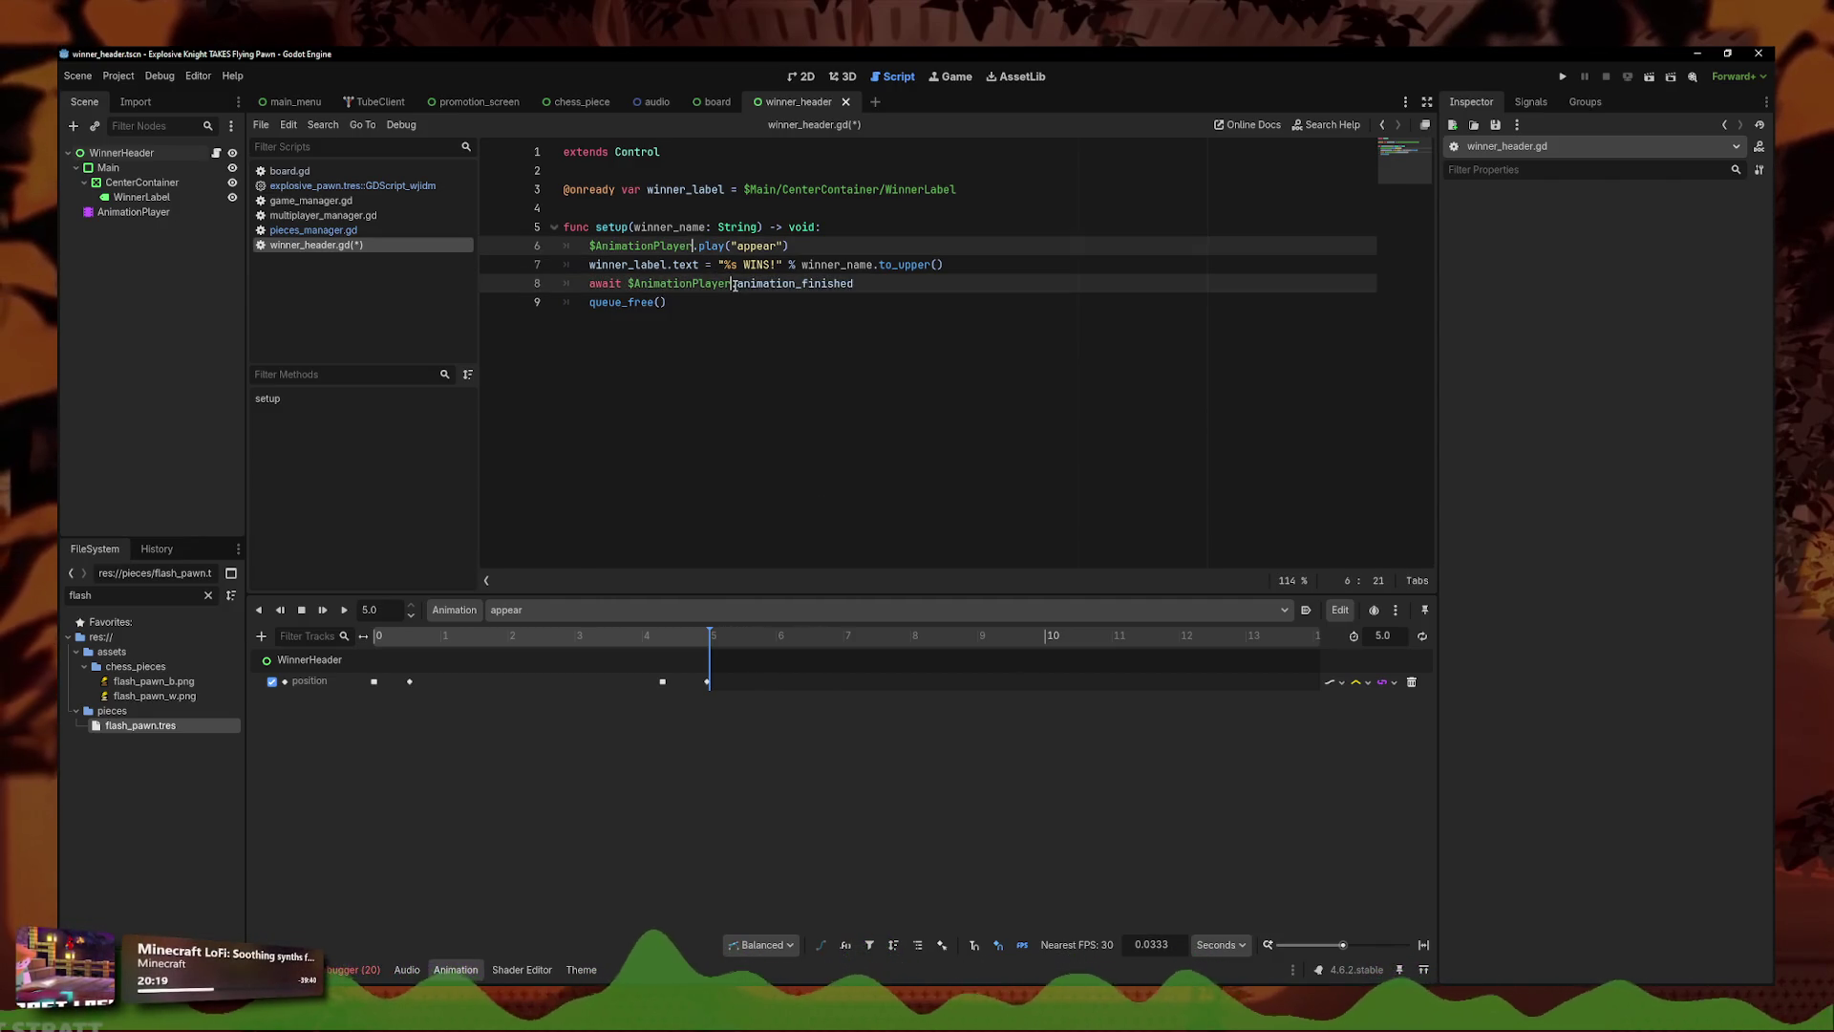
key("BackSpace")
key("BackSpace")
key("BackSpace")
type("ap")
left_click(1033, 203)
key("Return")
key("Up")
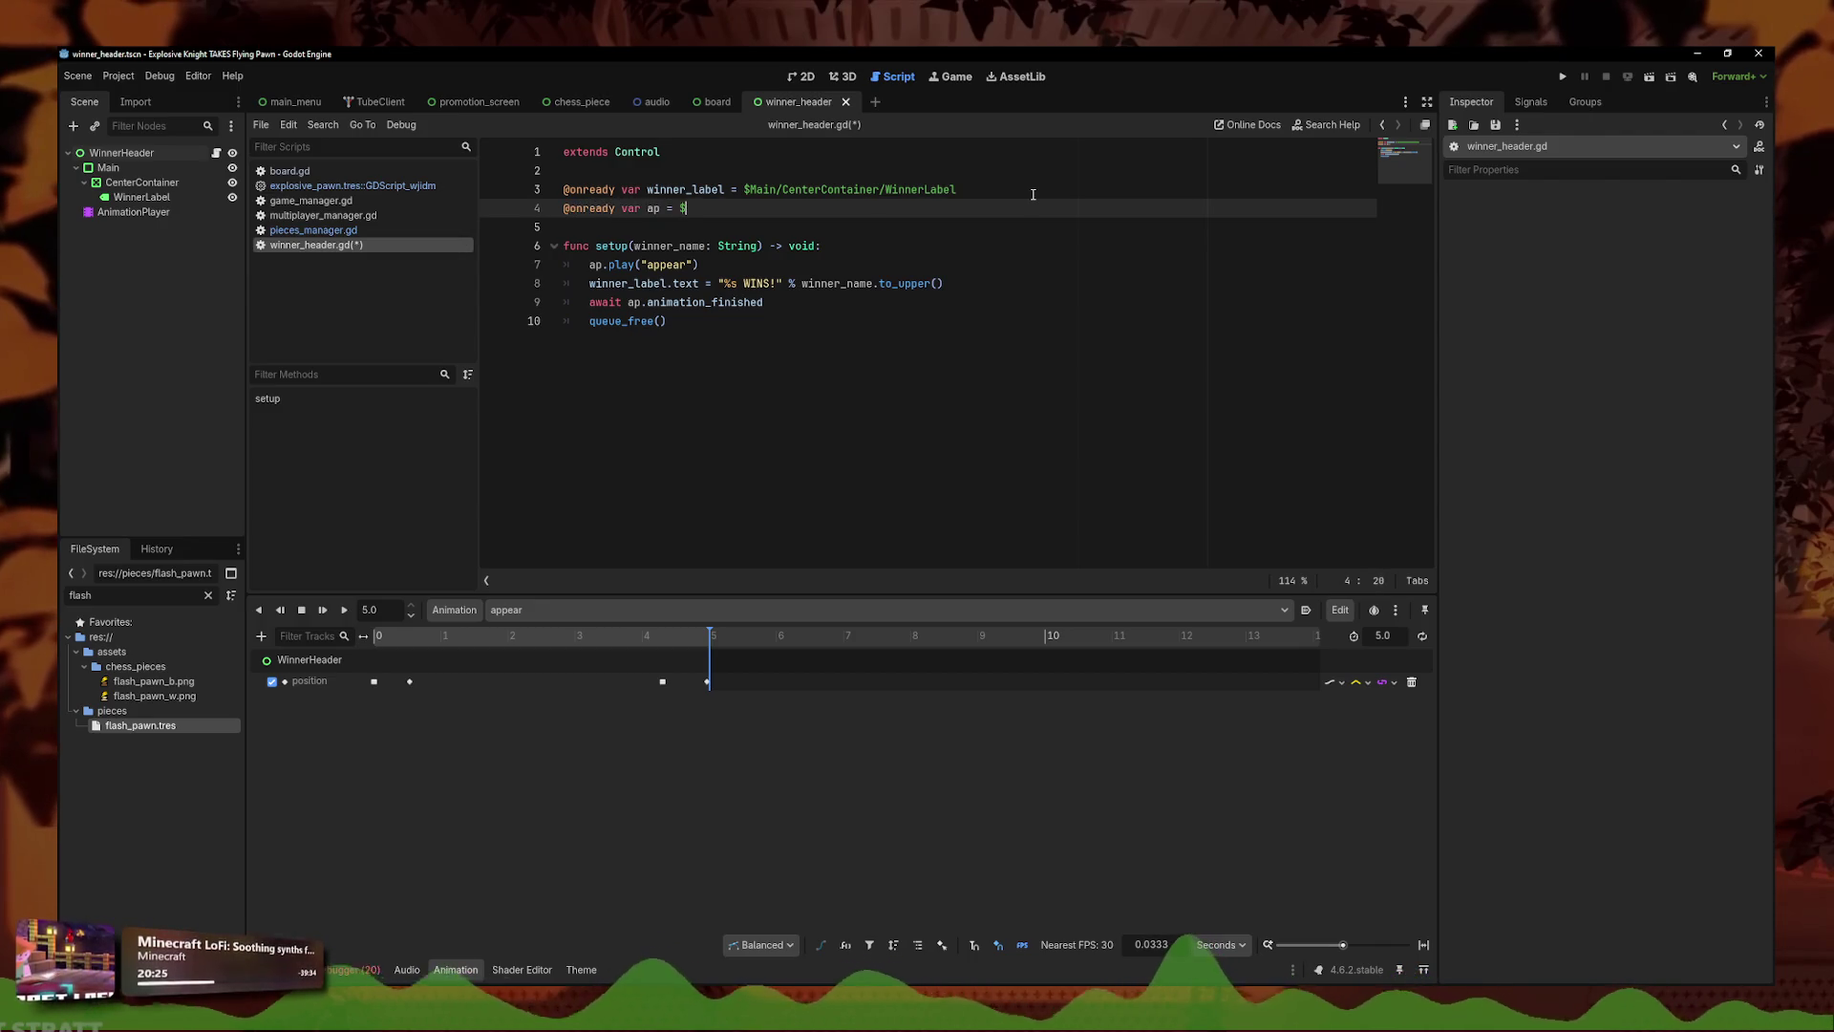
type("A")
key("Return")
key("ctrl+s")
left_click(898, 284)
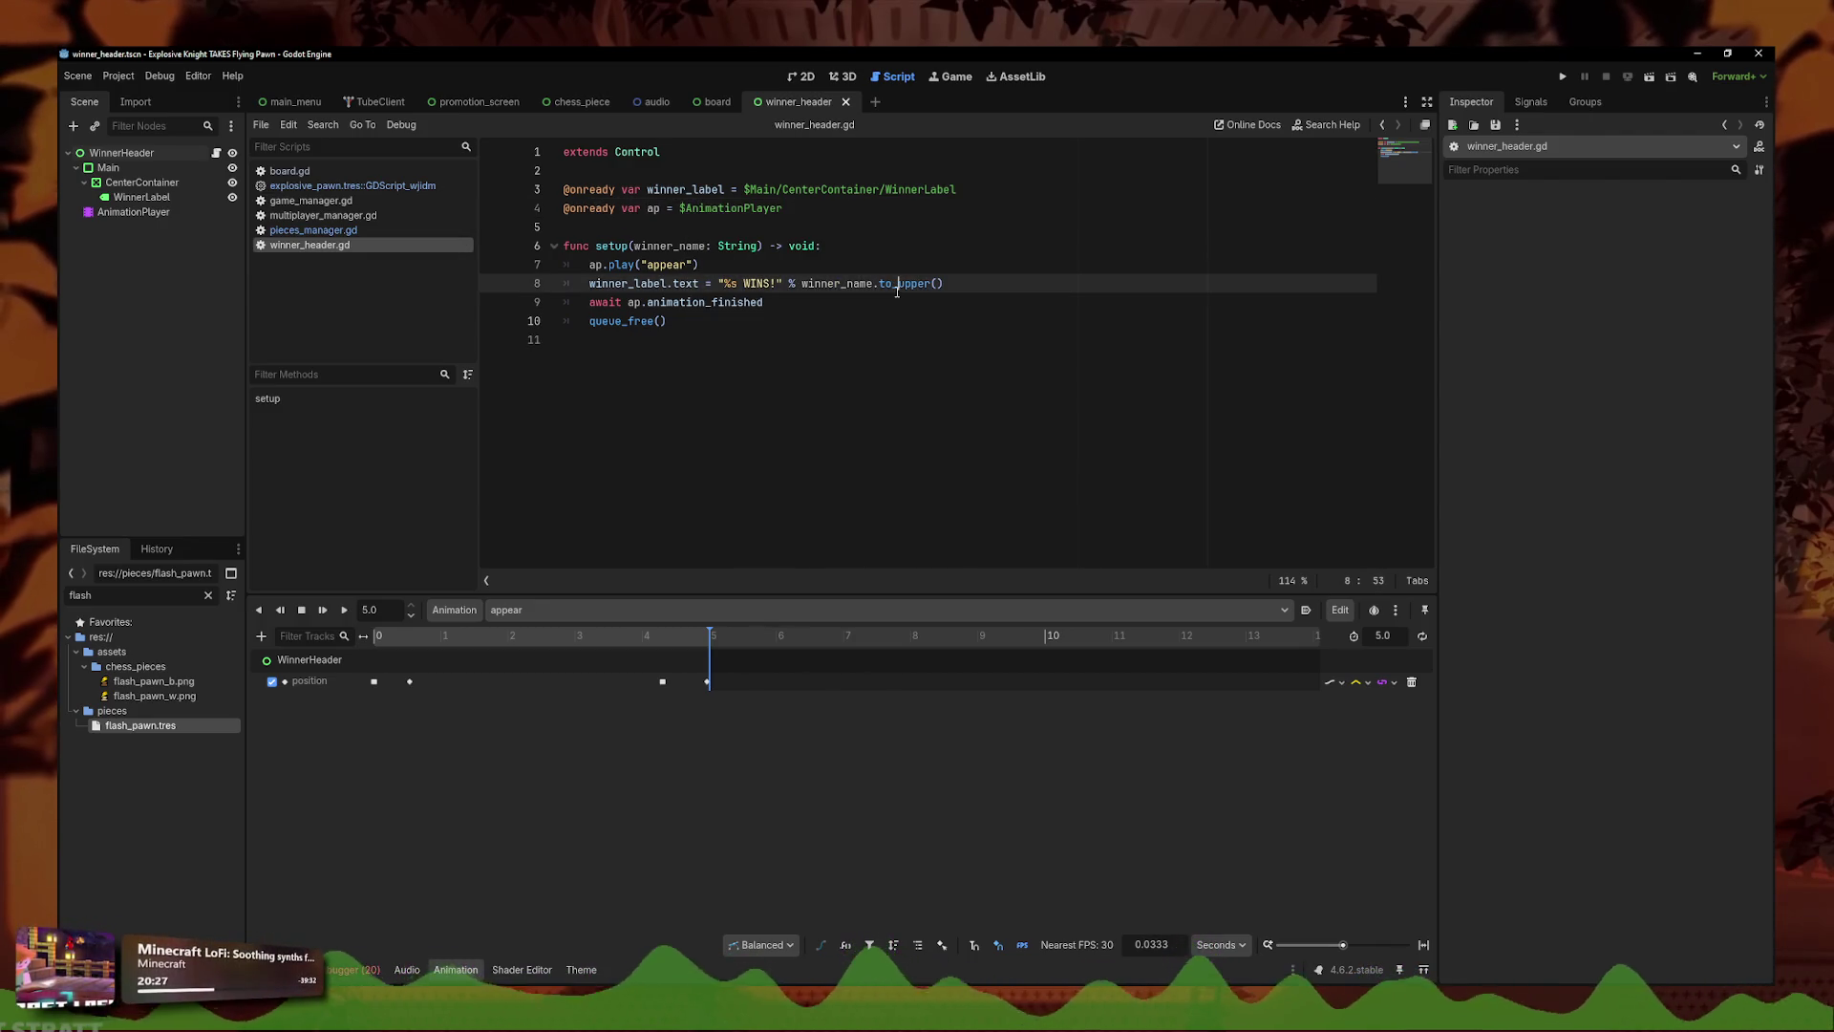
left_click(802, 77)
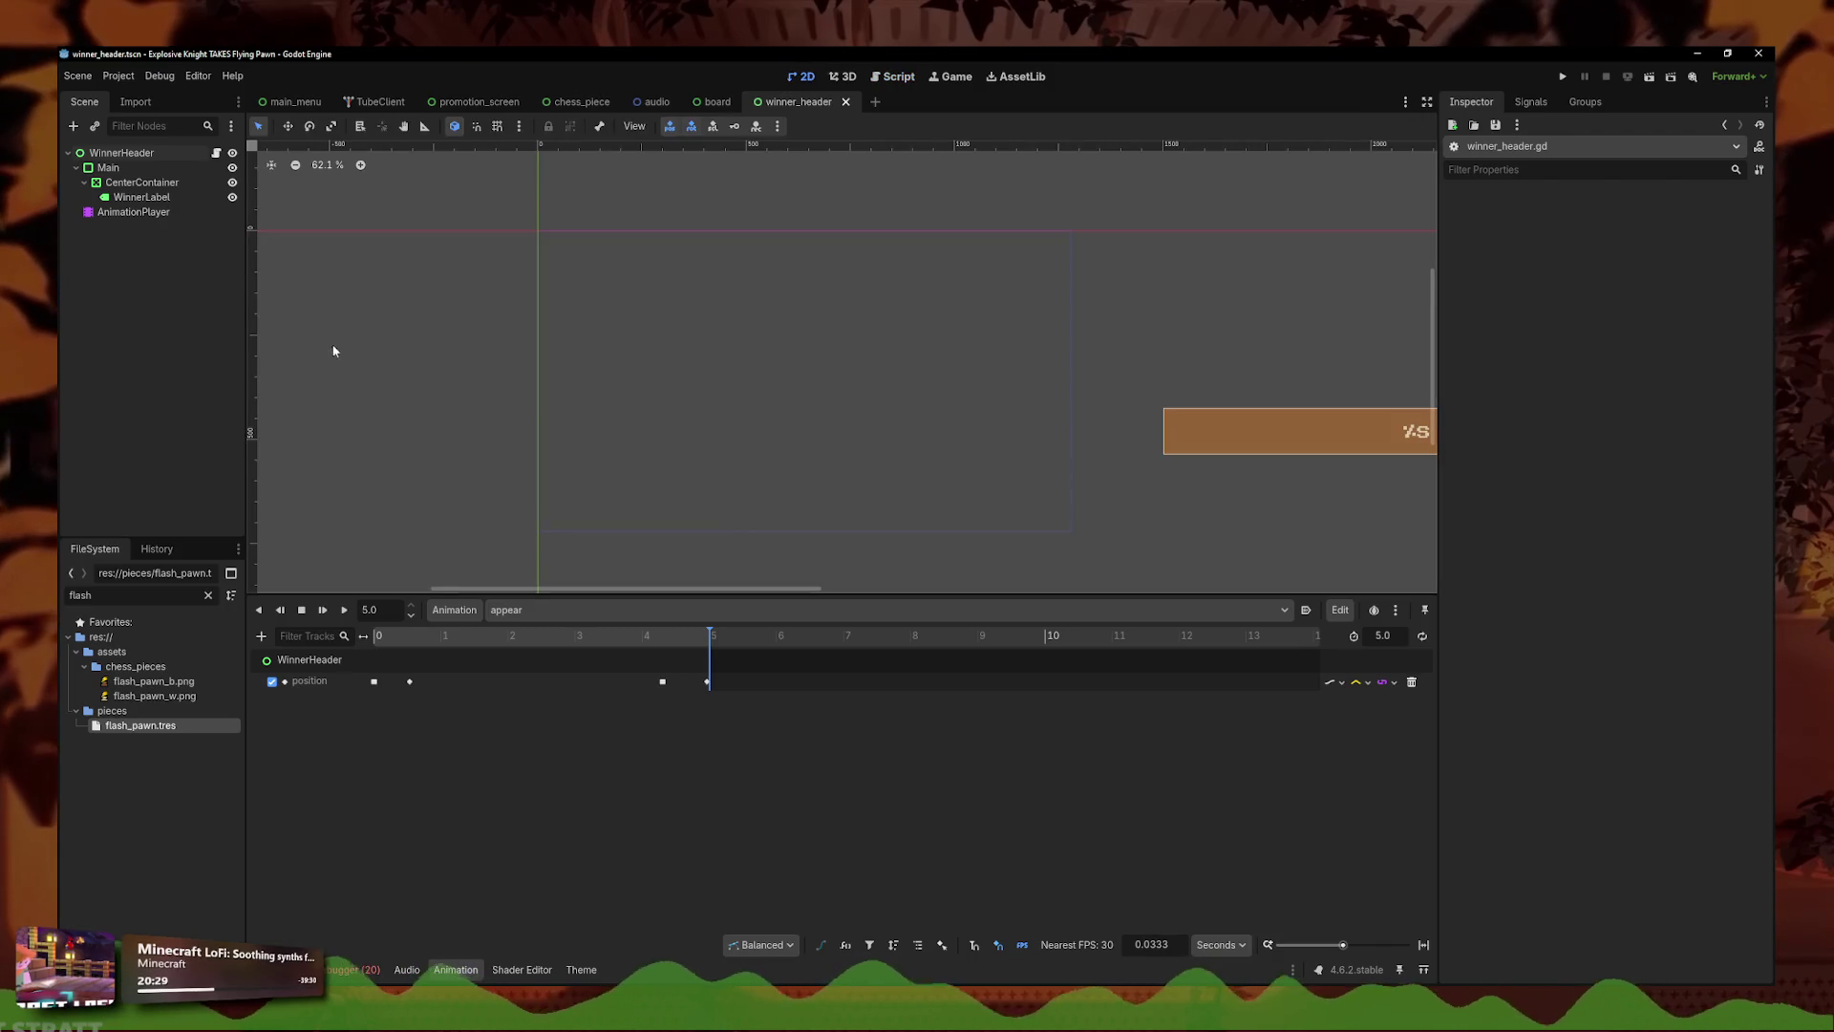
- Inspect the WinnerHeader root node, its script and its signals list
left_click(121, 152)
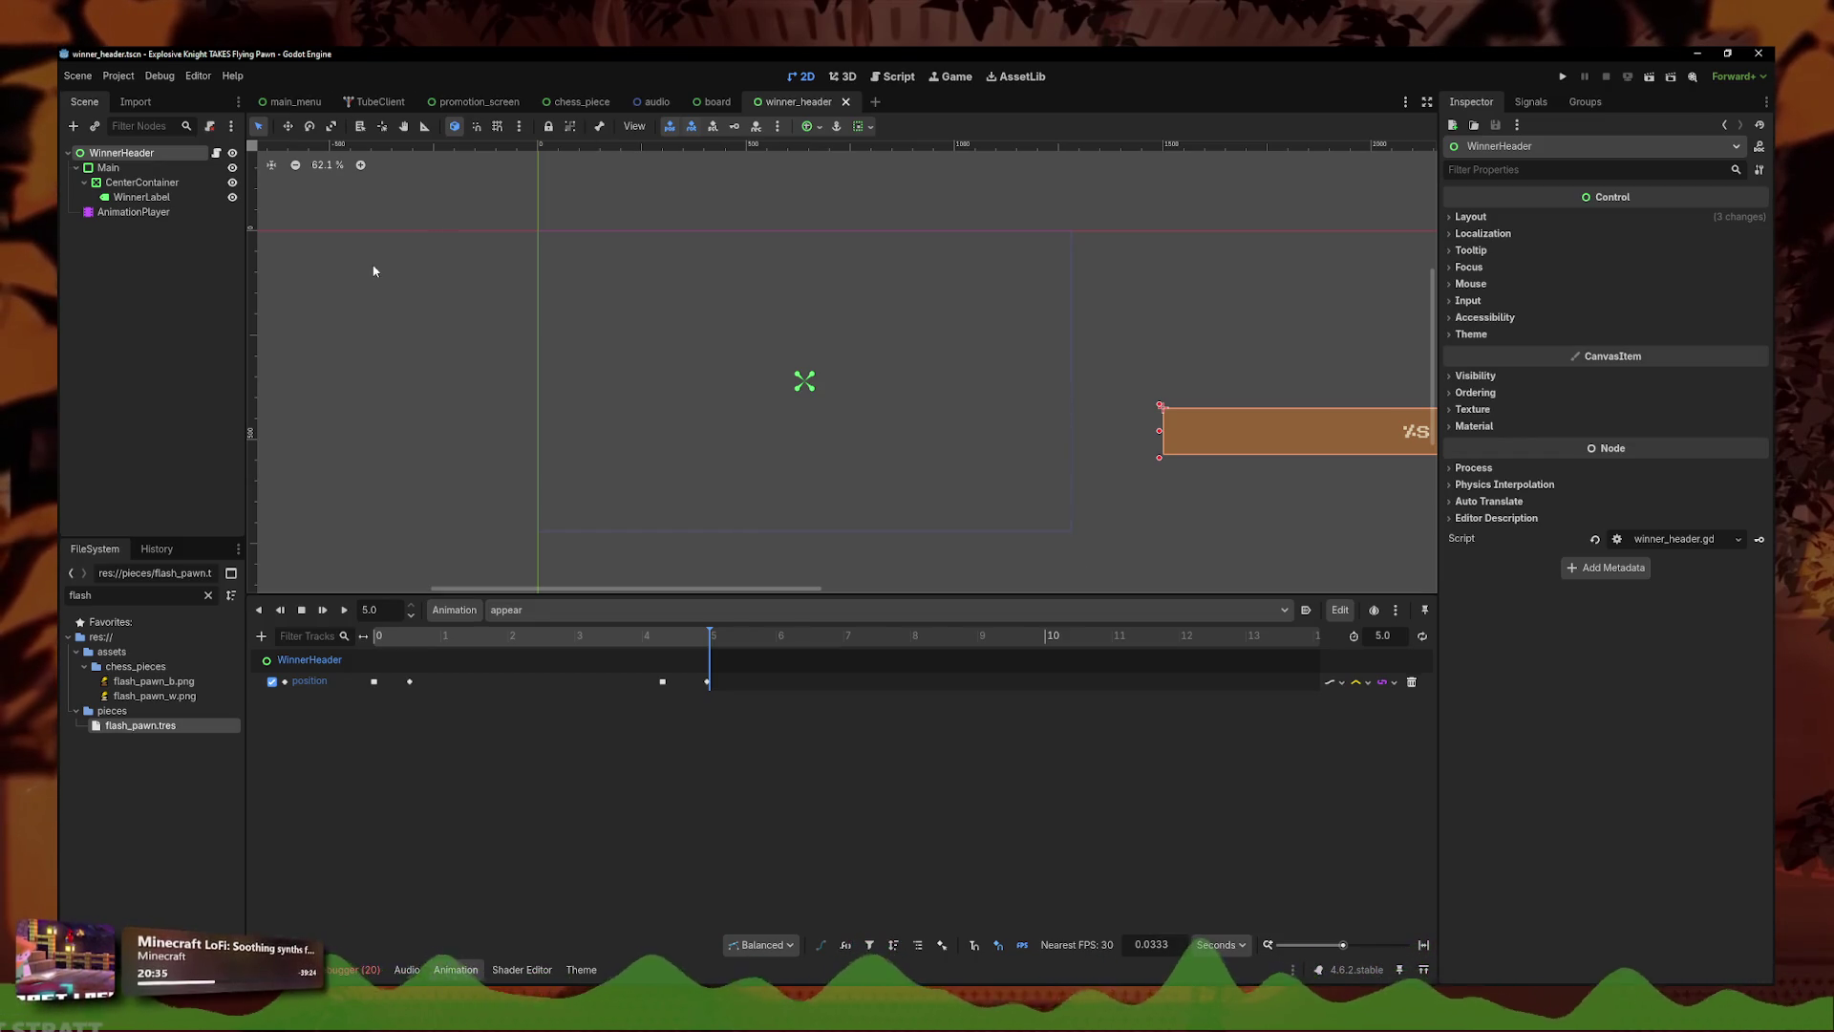
left_click(216, 153)
left_click(656, 224)
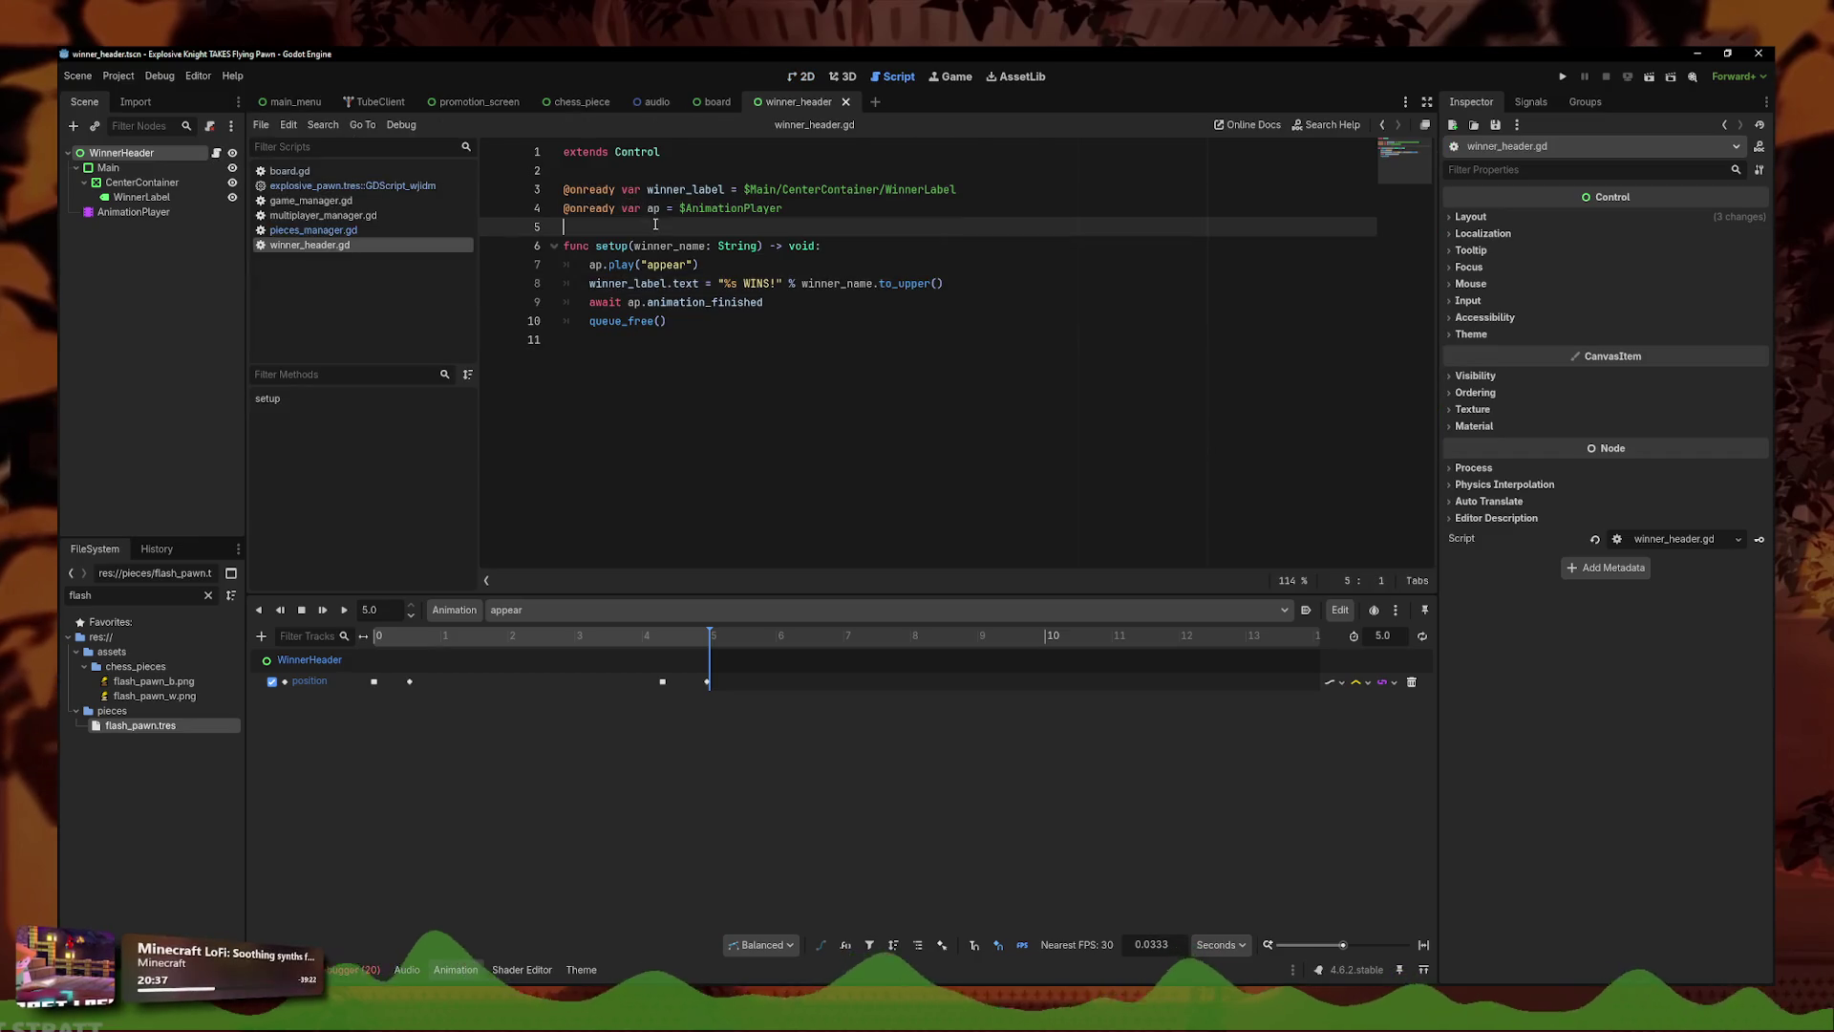
left_click_drag(752, 248, 632, 247)
left_click(667, 321)
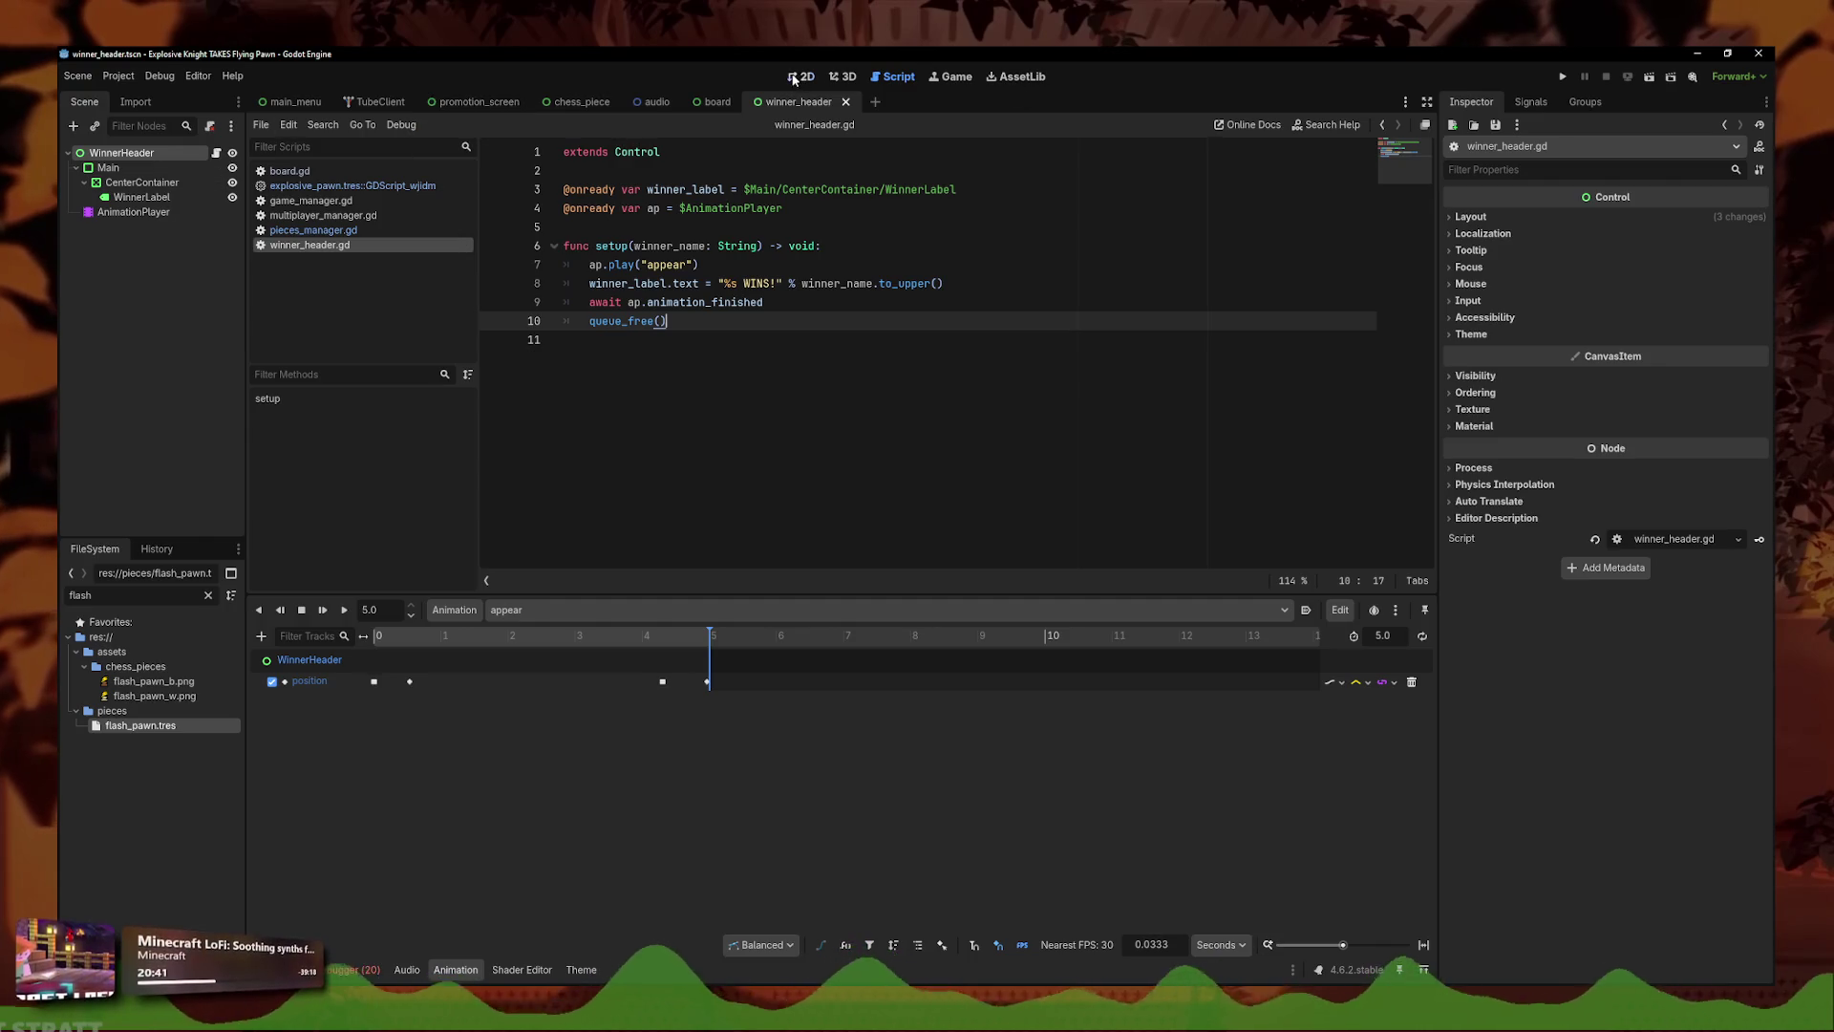
left_click(800, 76)
left_click(1531, 101)
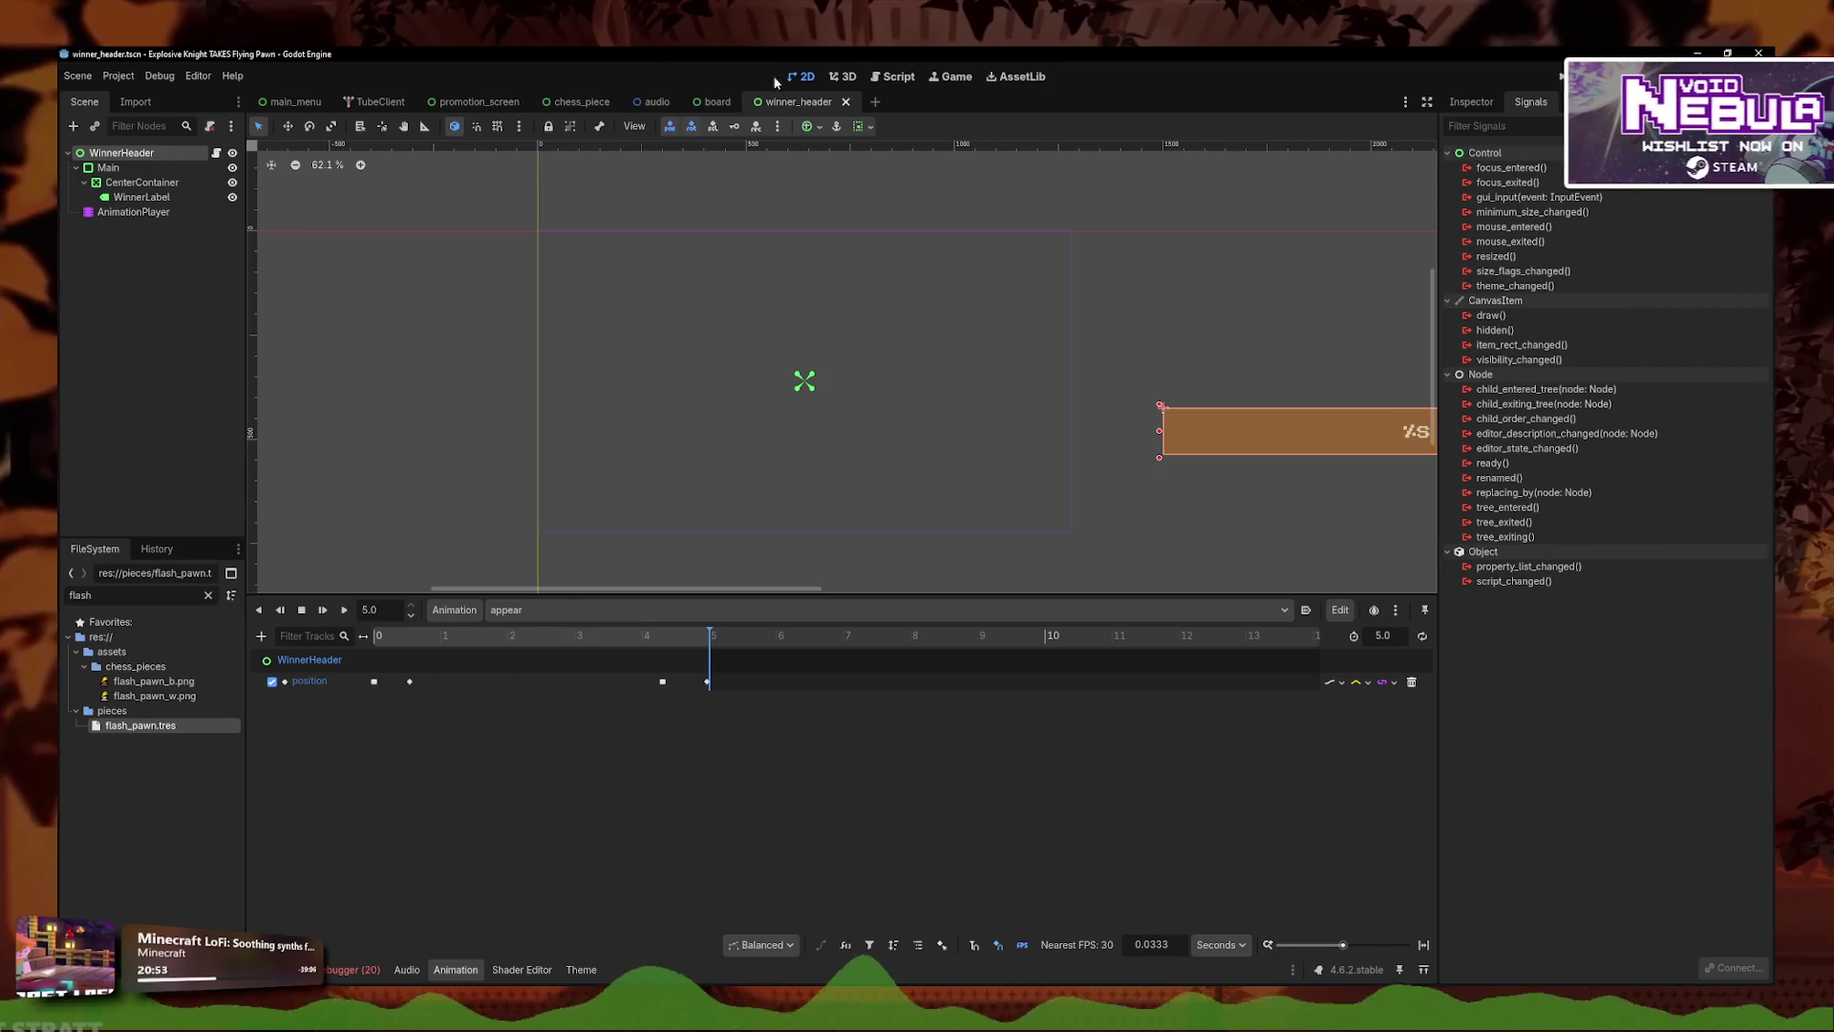
scroll(1270, 394, "down", 2)
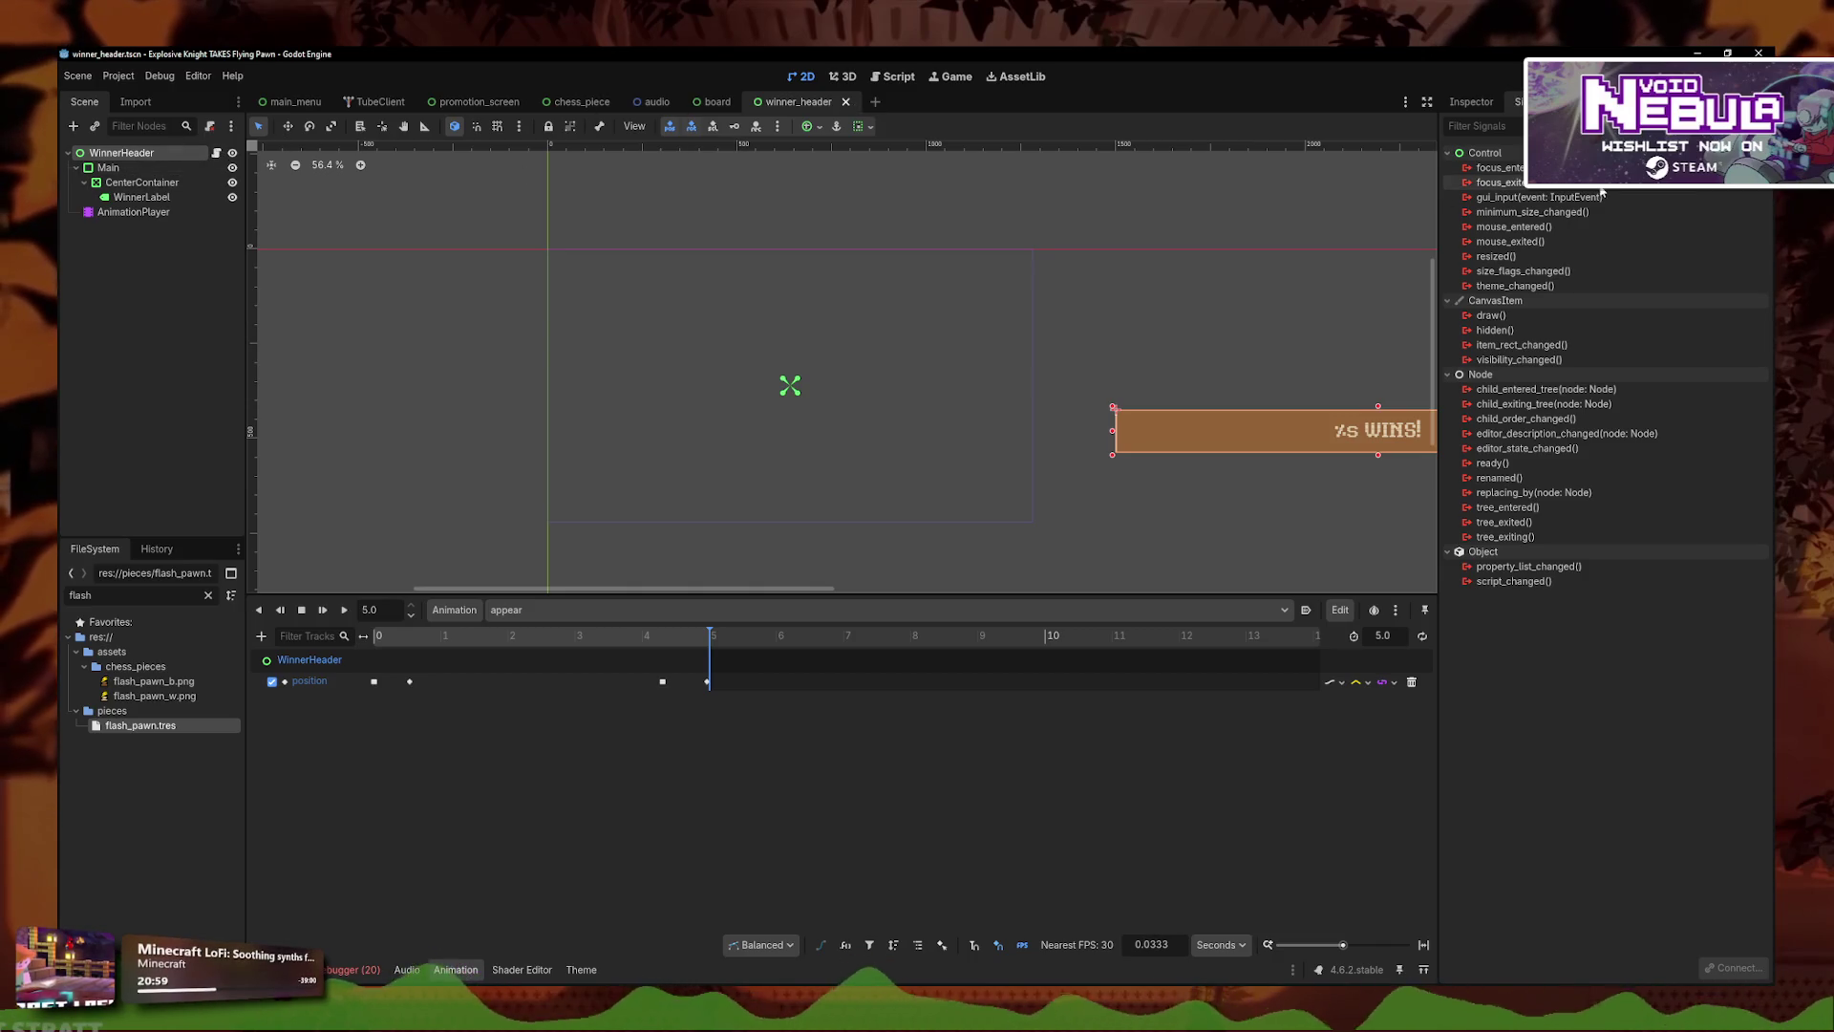
- Review the WinnerHeader node's script and context actions in the winner_header scene
left_click(875, 78)
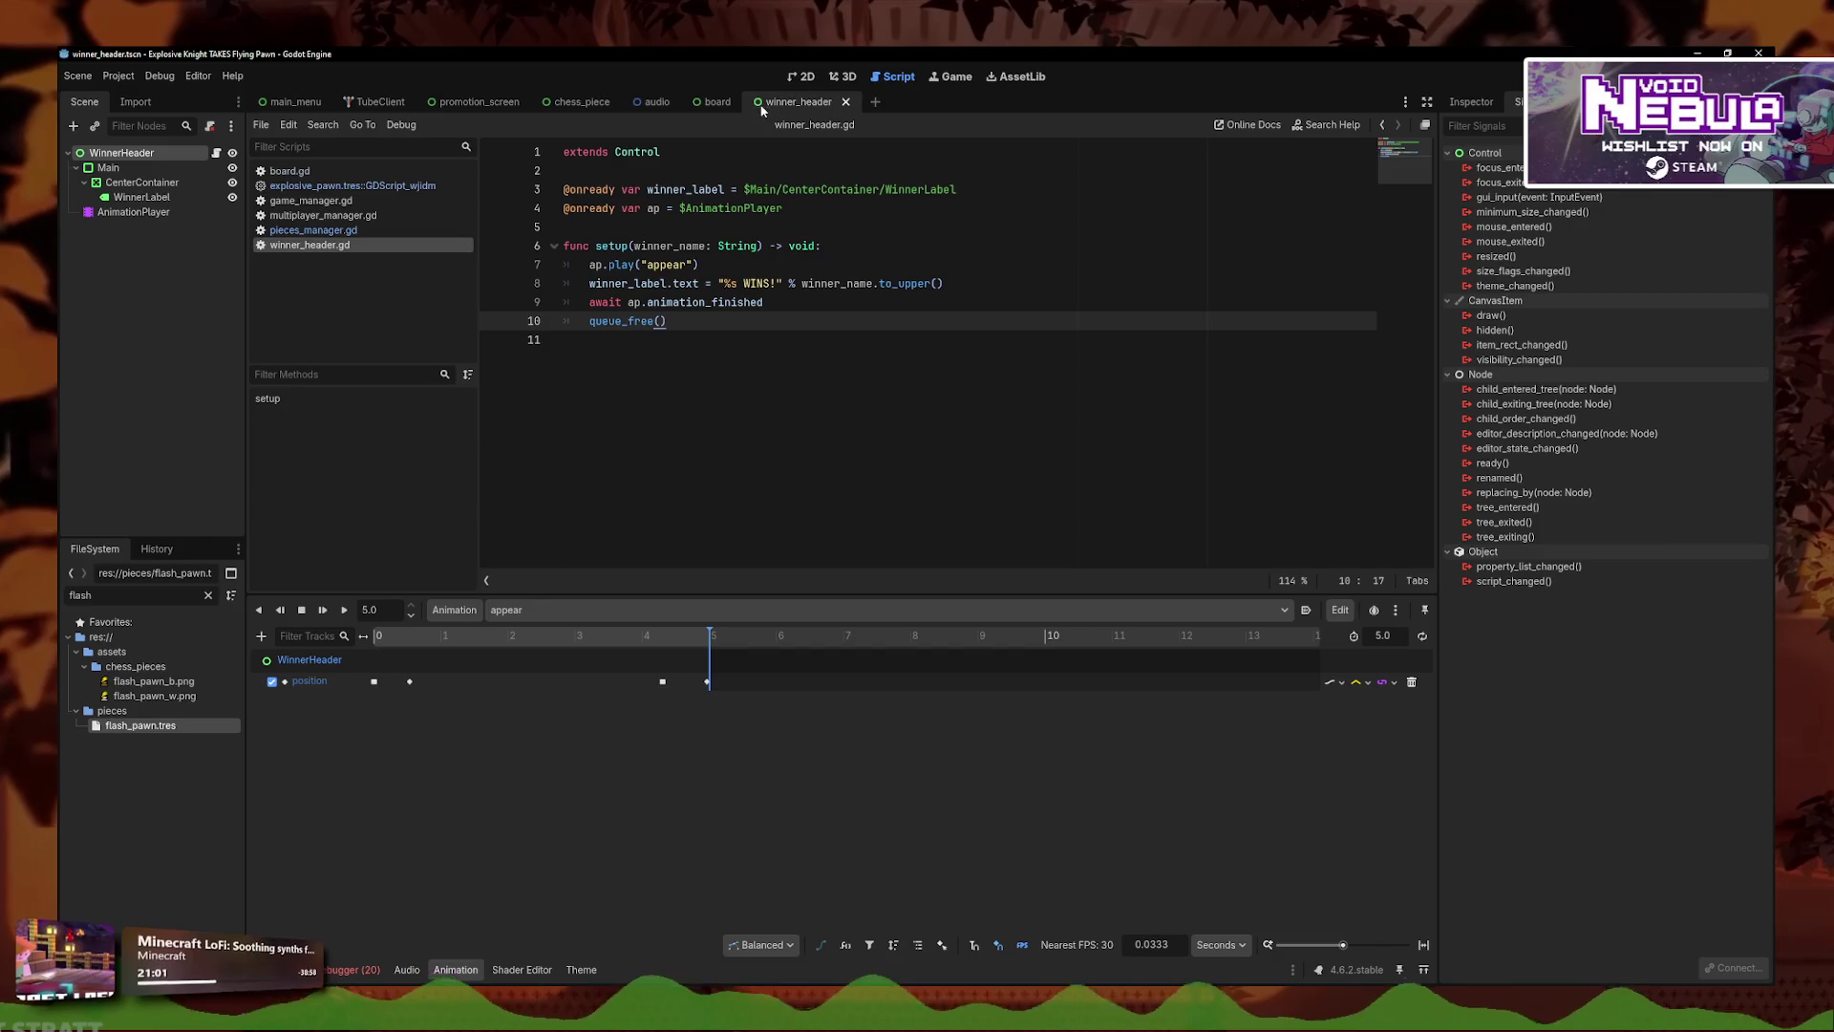
left_click(170, 151)
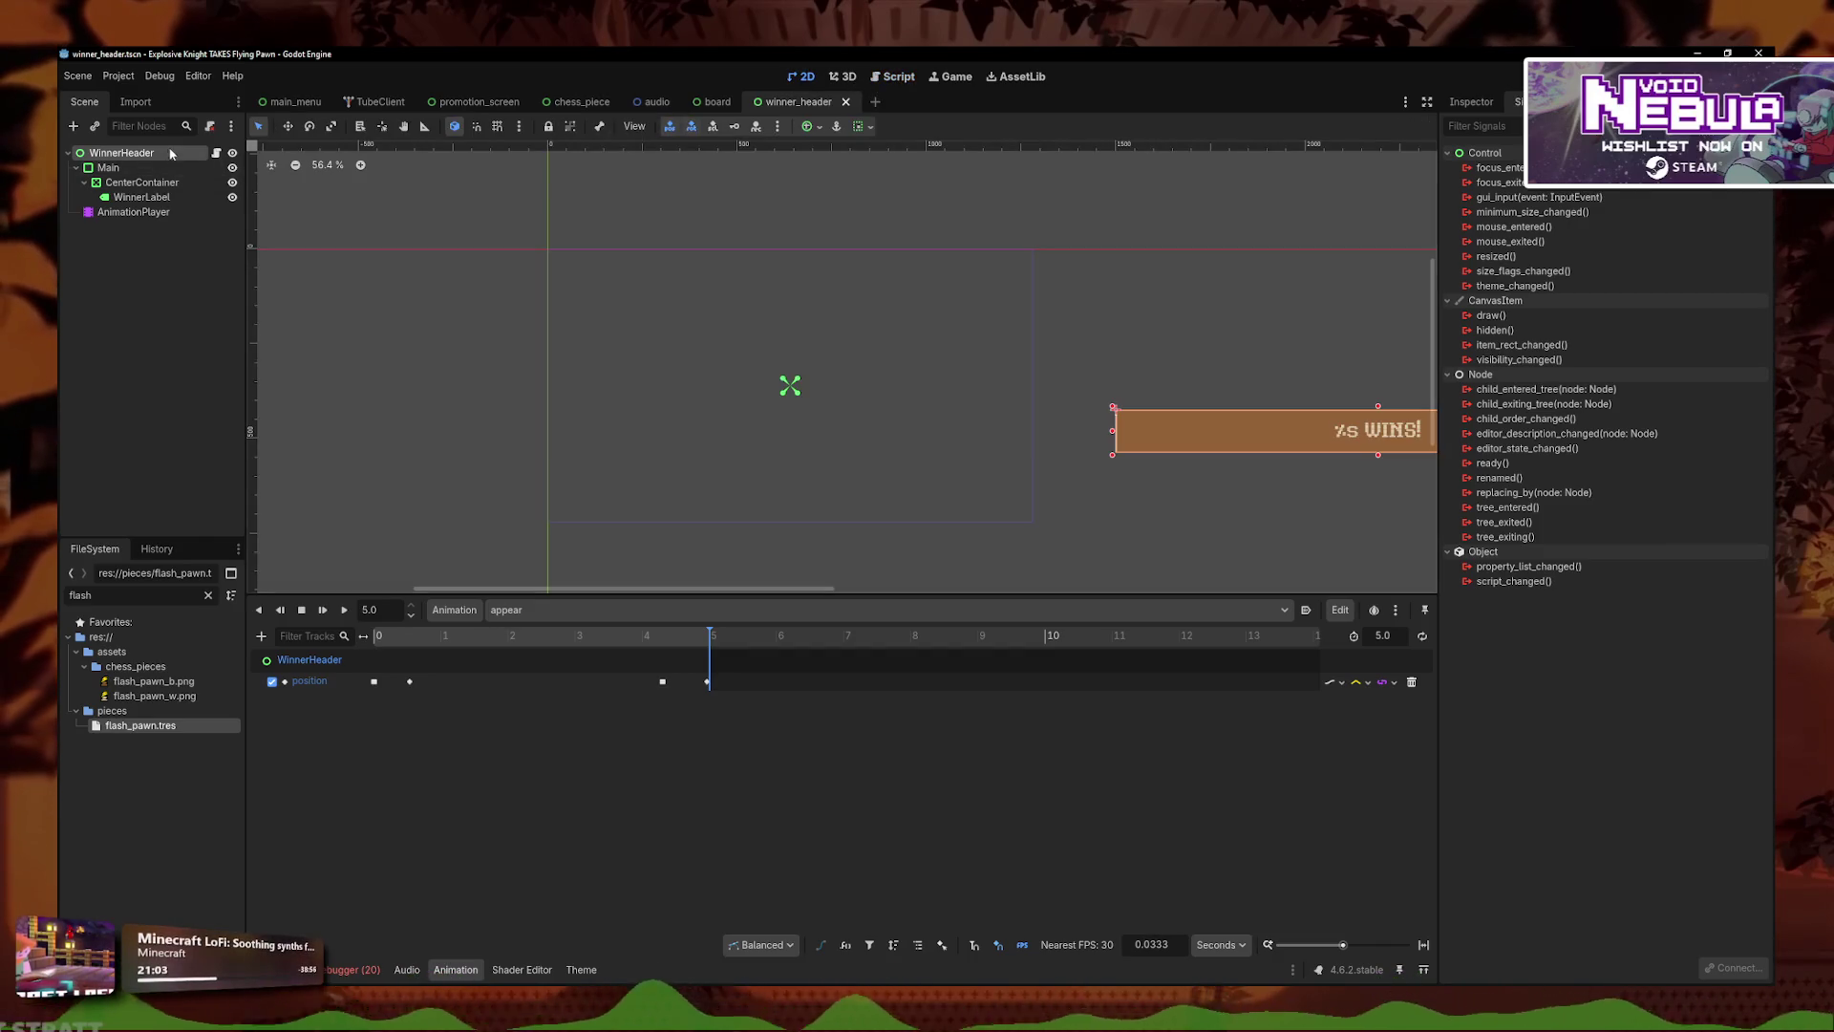
right_click(170, 150)
left_click(116, 239)
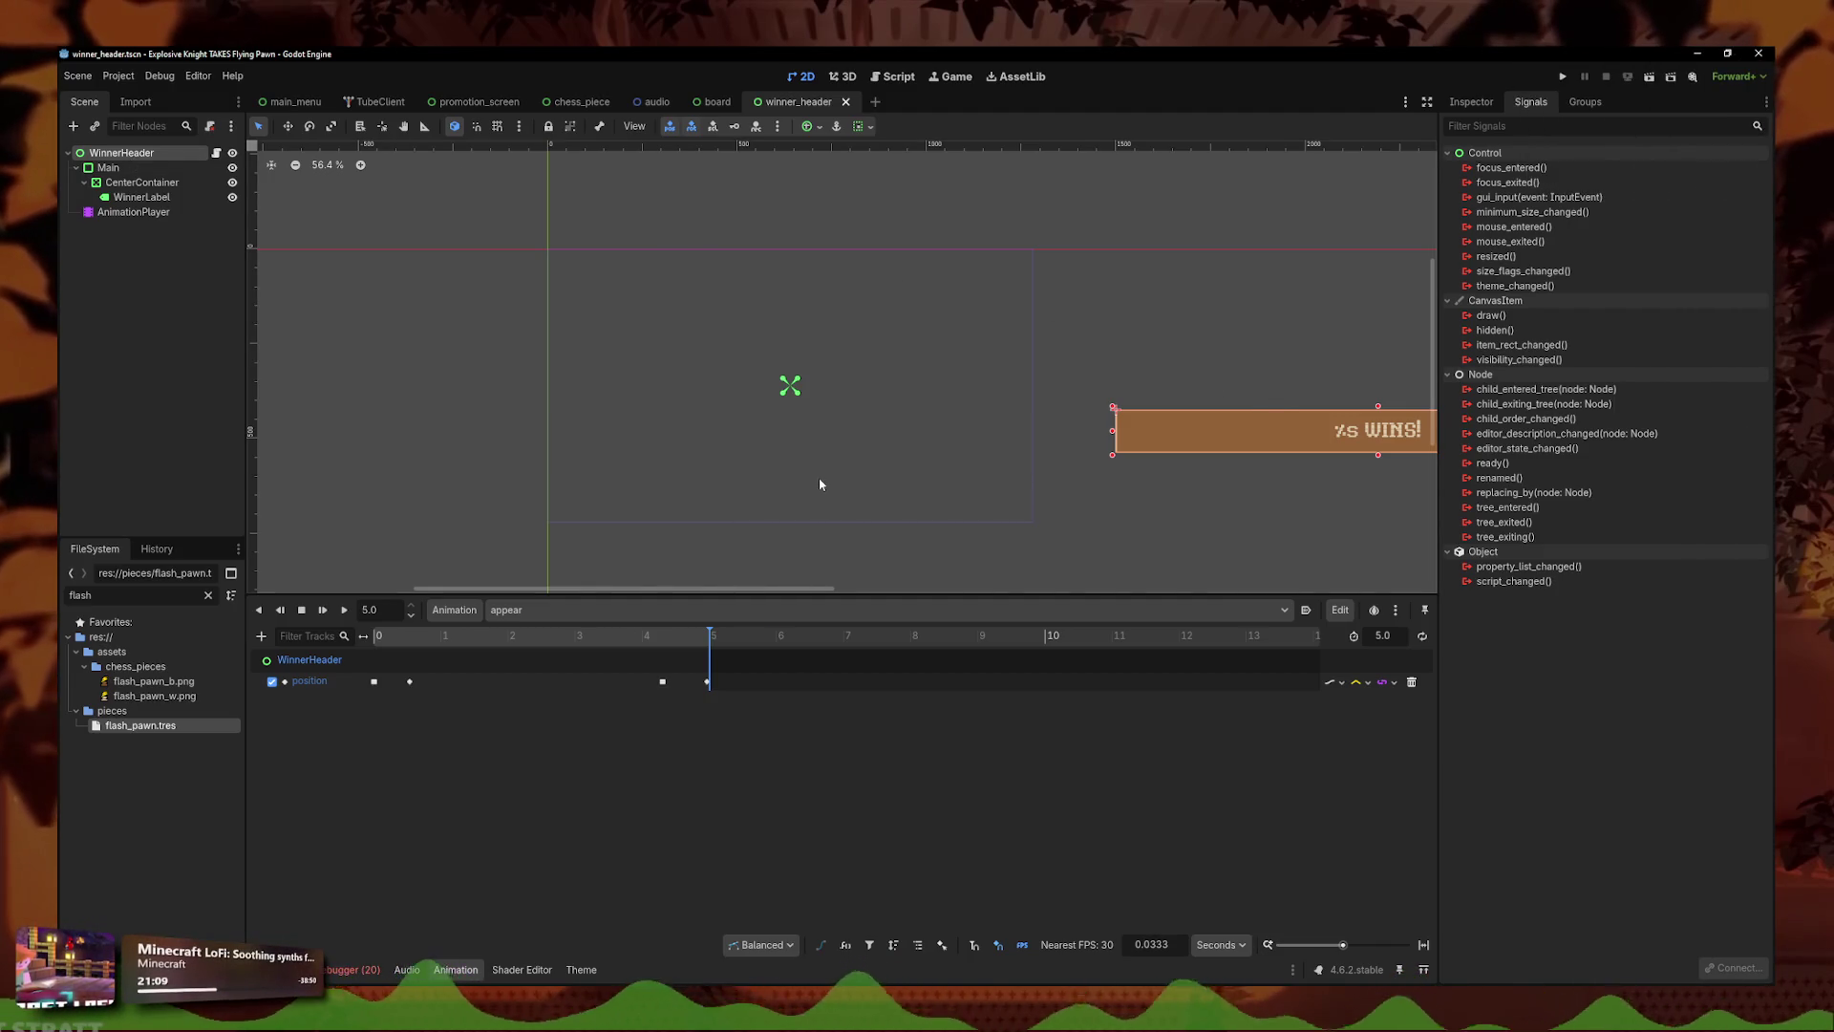
scroll(812, 478, "down", 1)
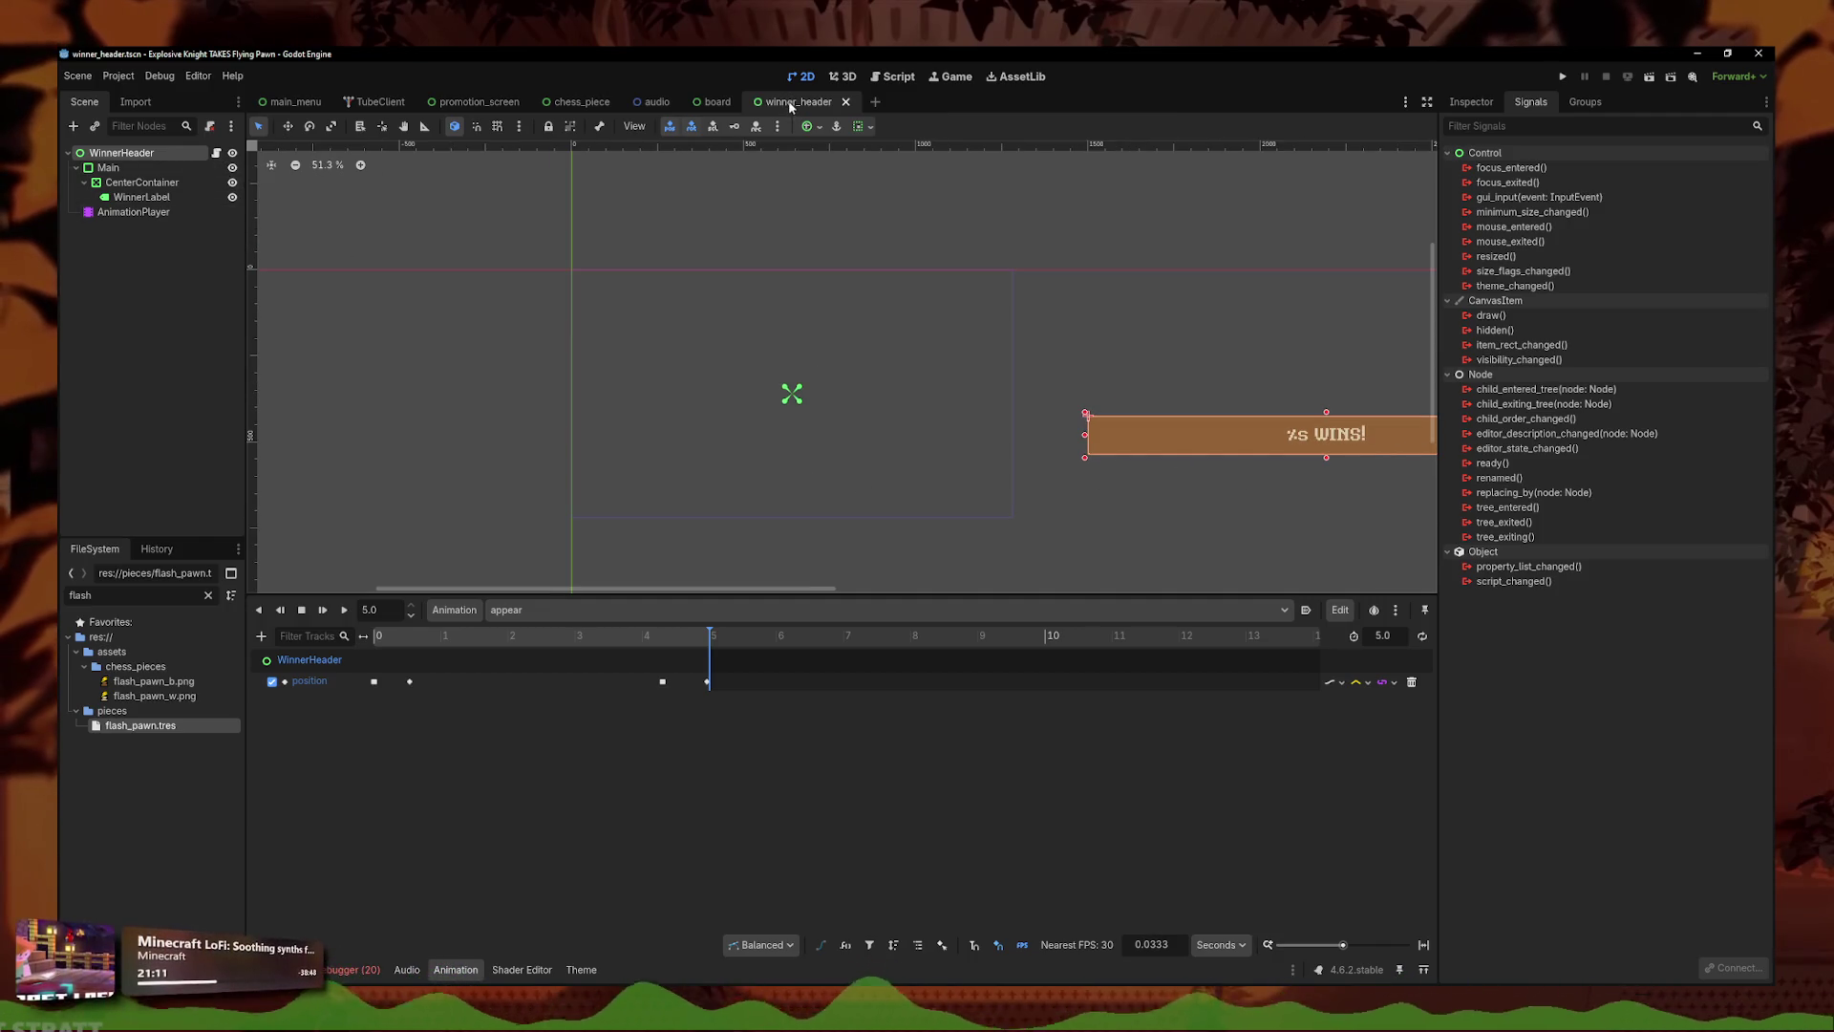
- Switch between the board and winner_header scenes, then bring up game_manager.gd at set_winner
left_click(718, 101)
left_click(129, 287)
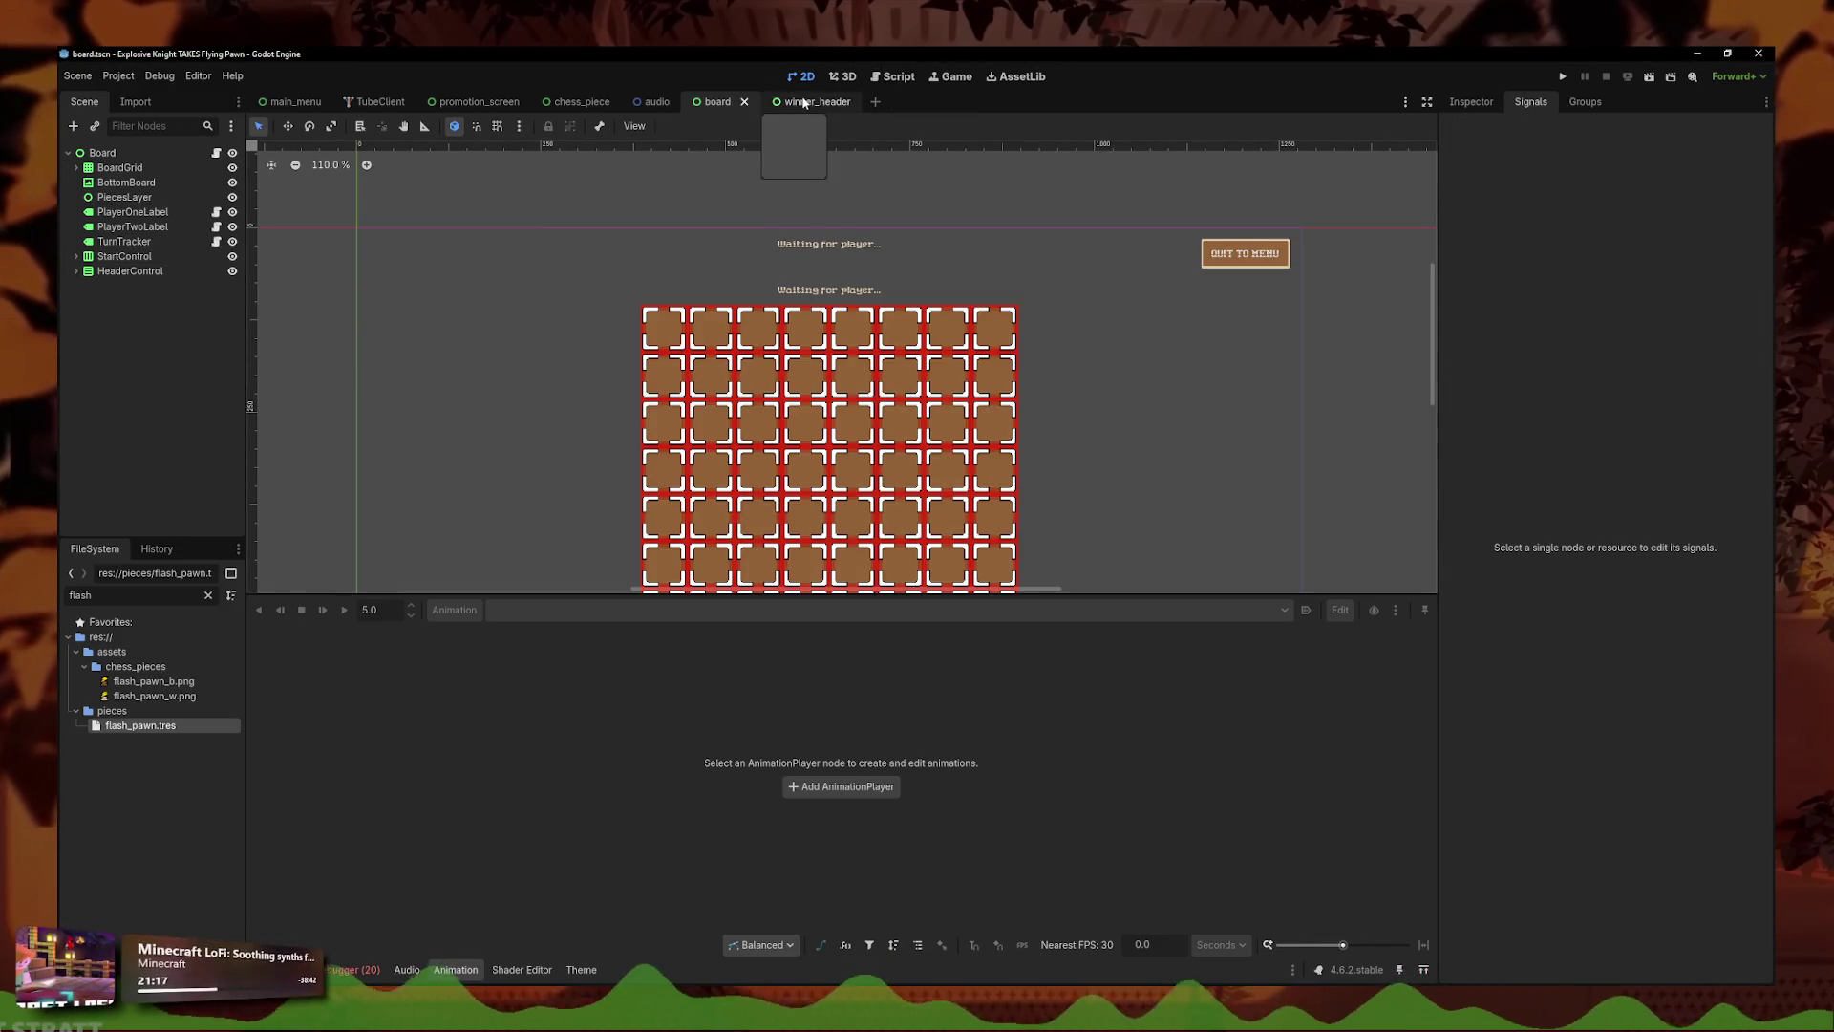
left_click(769, 103)
left_click_drag(648, 304, 739, 294)
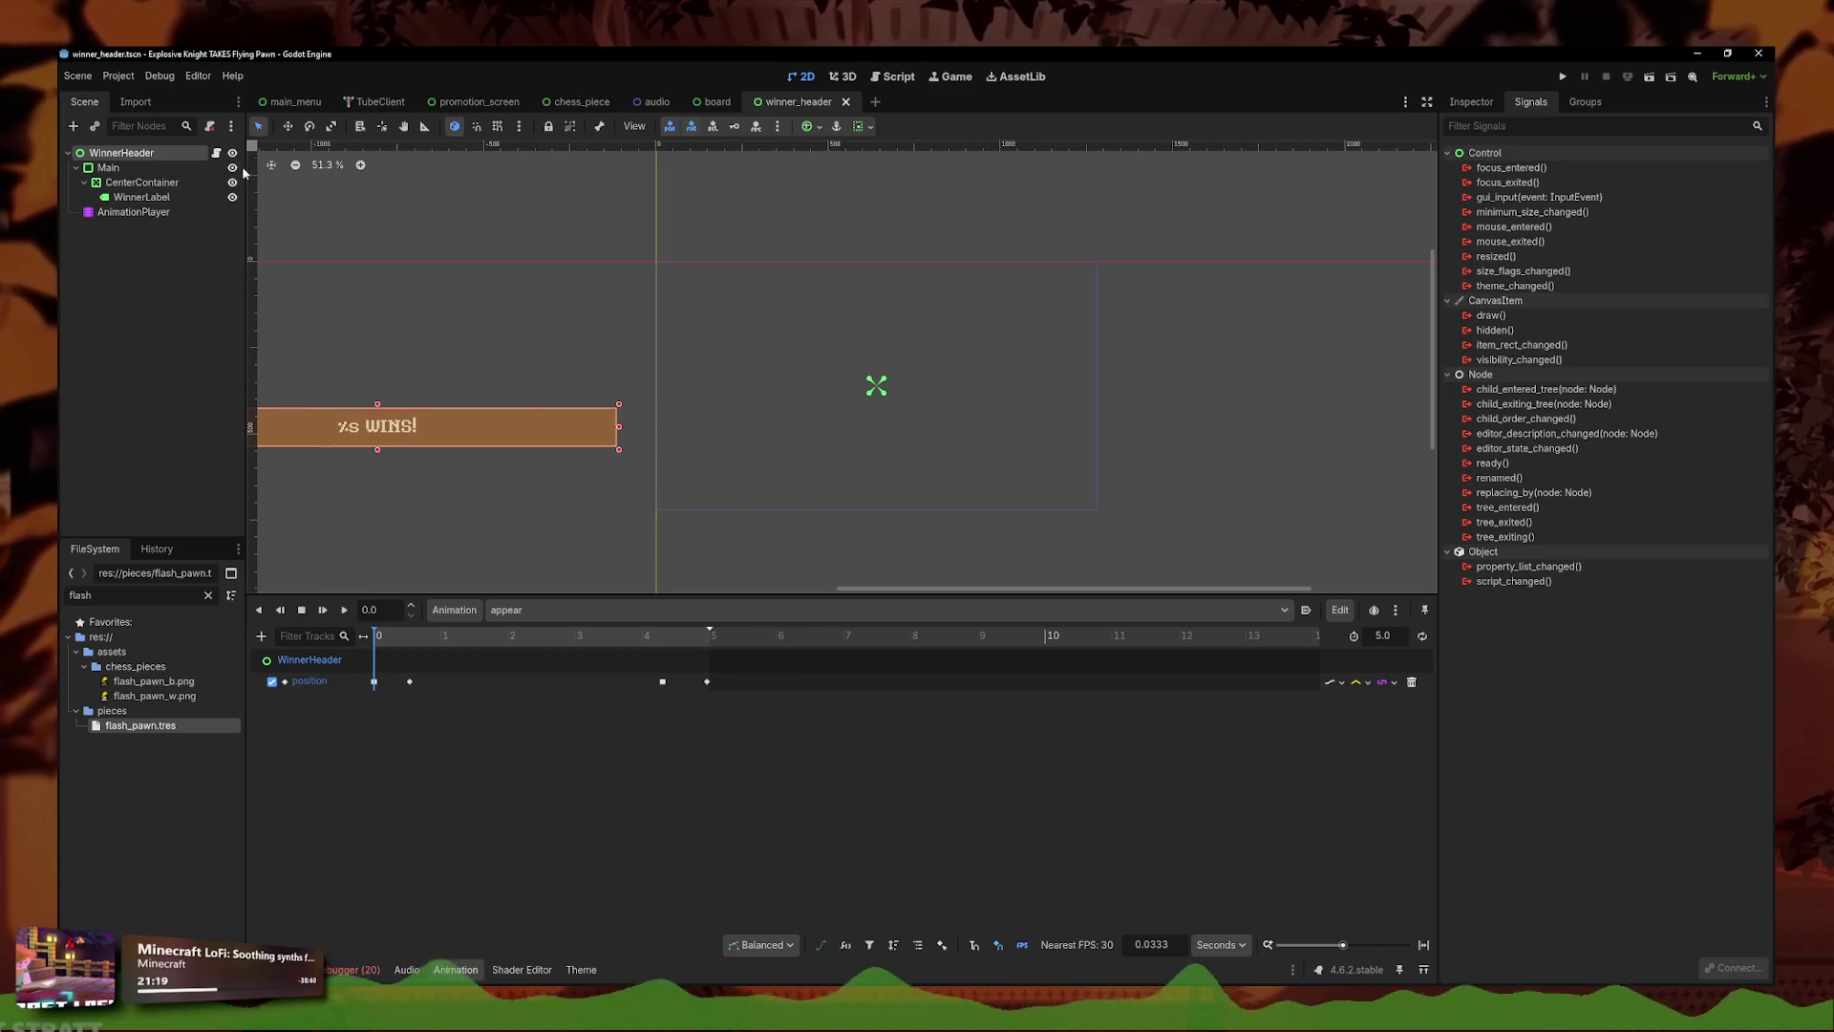
left_click(893, 76)
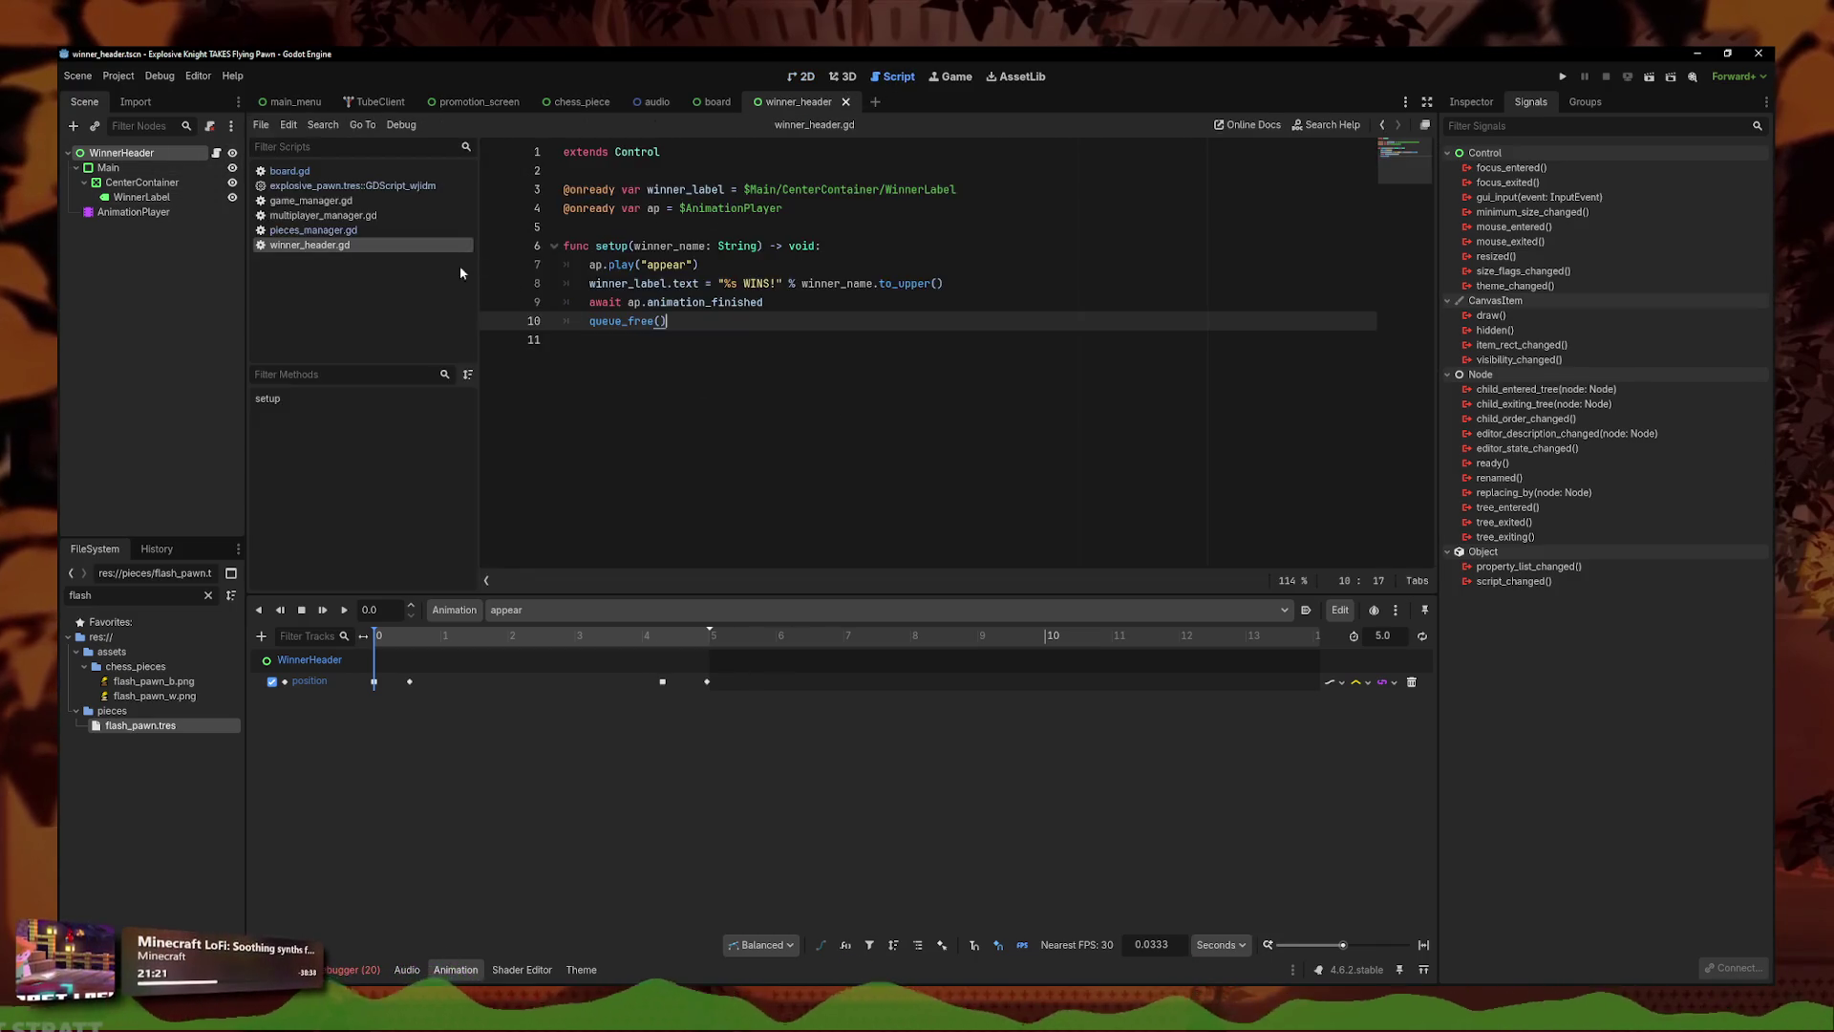
left_click(315, 201)
scroll(685, 414, "down", 2)
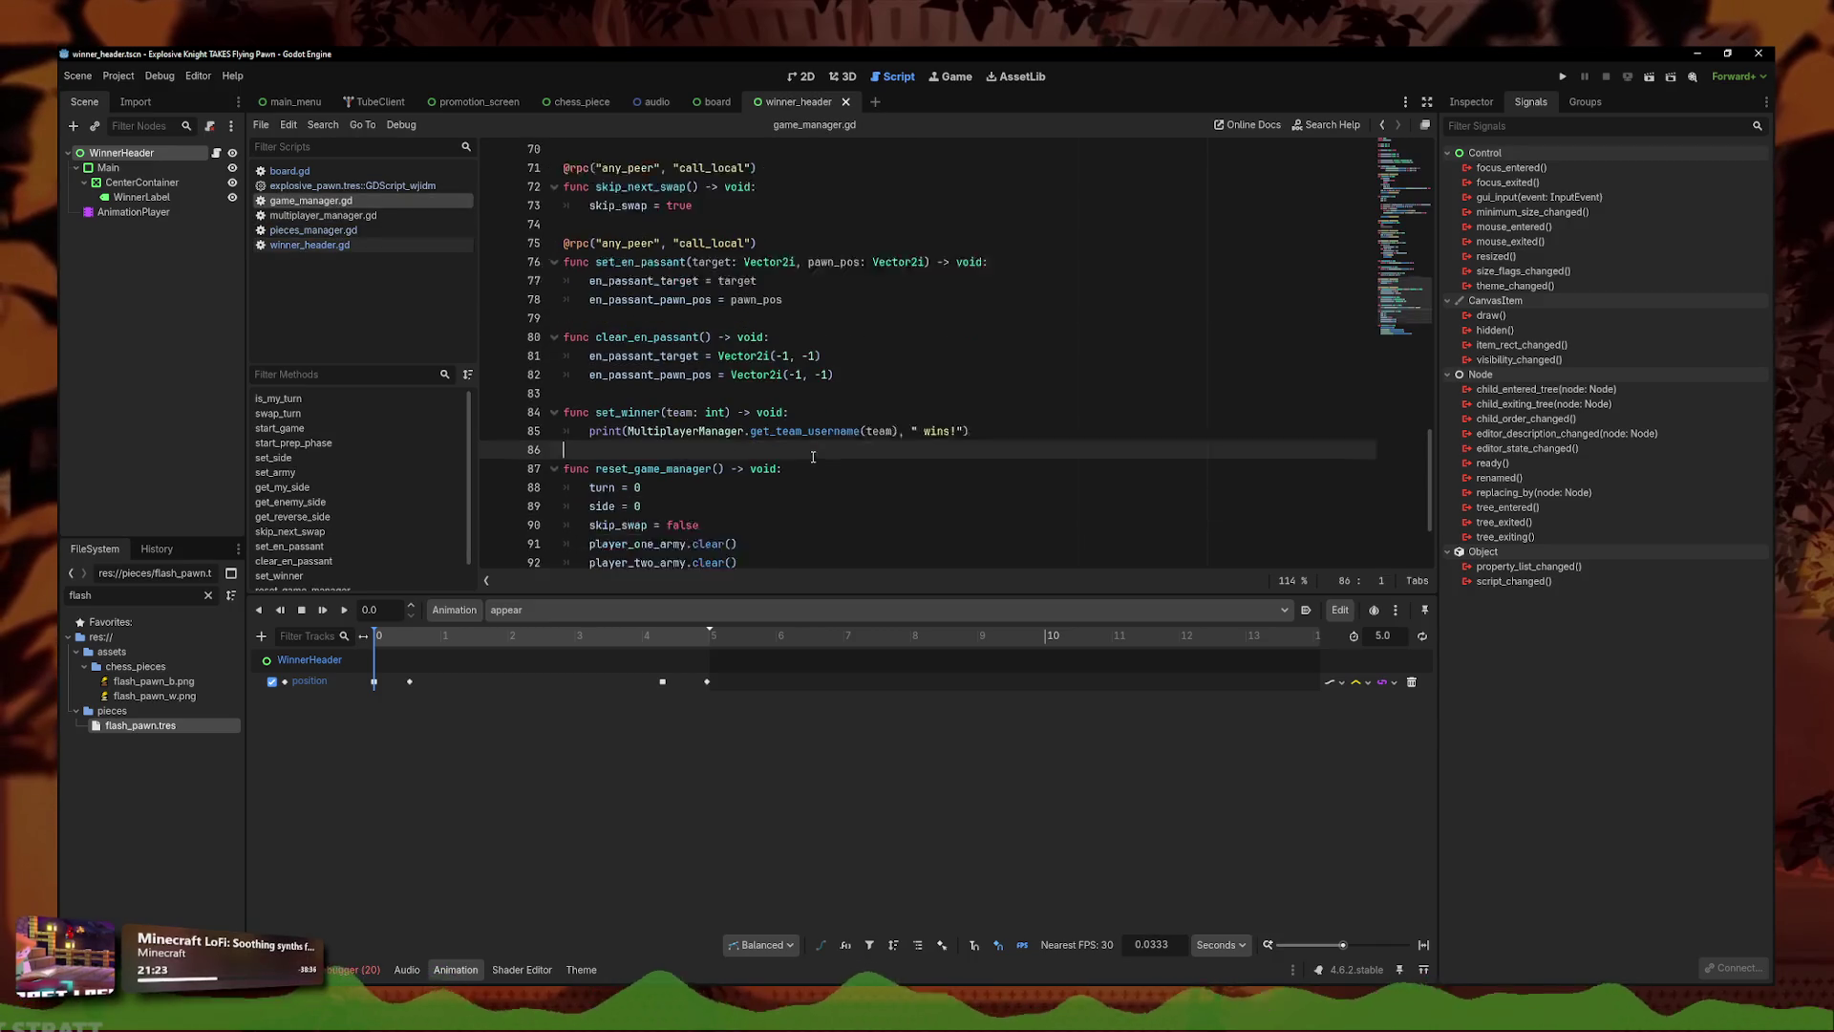
- Add 'var instance = preload("res://components/winner/winner_header.tscn")' inside set_winner
left_click(1074, 398)
key("Return")
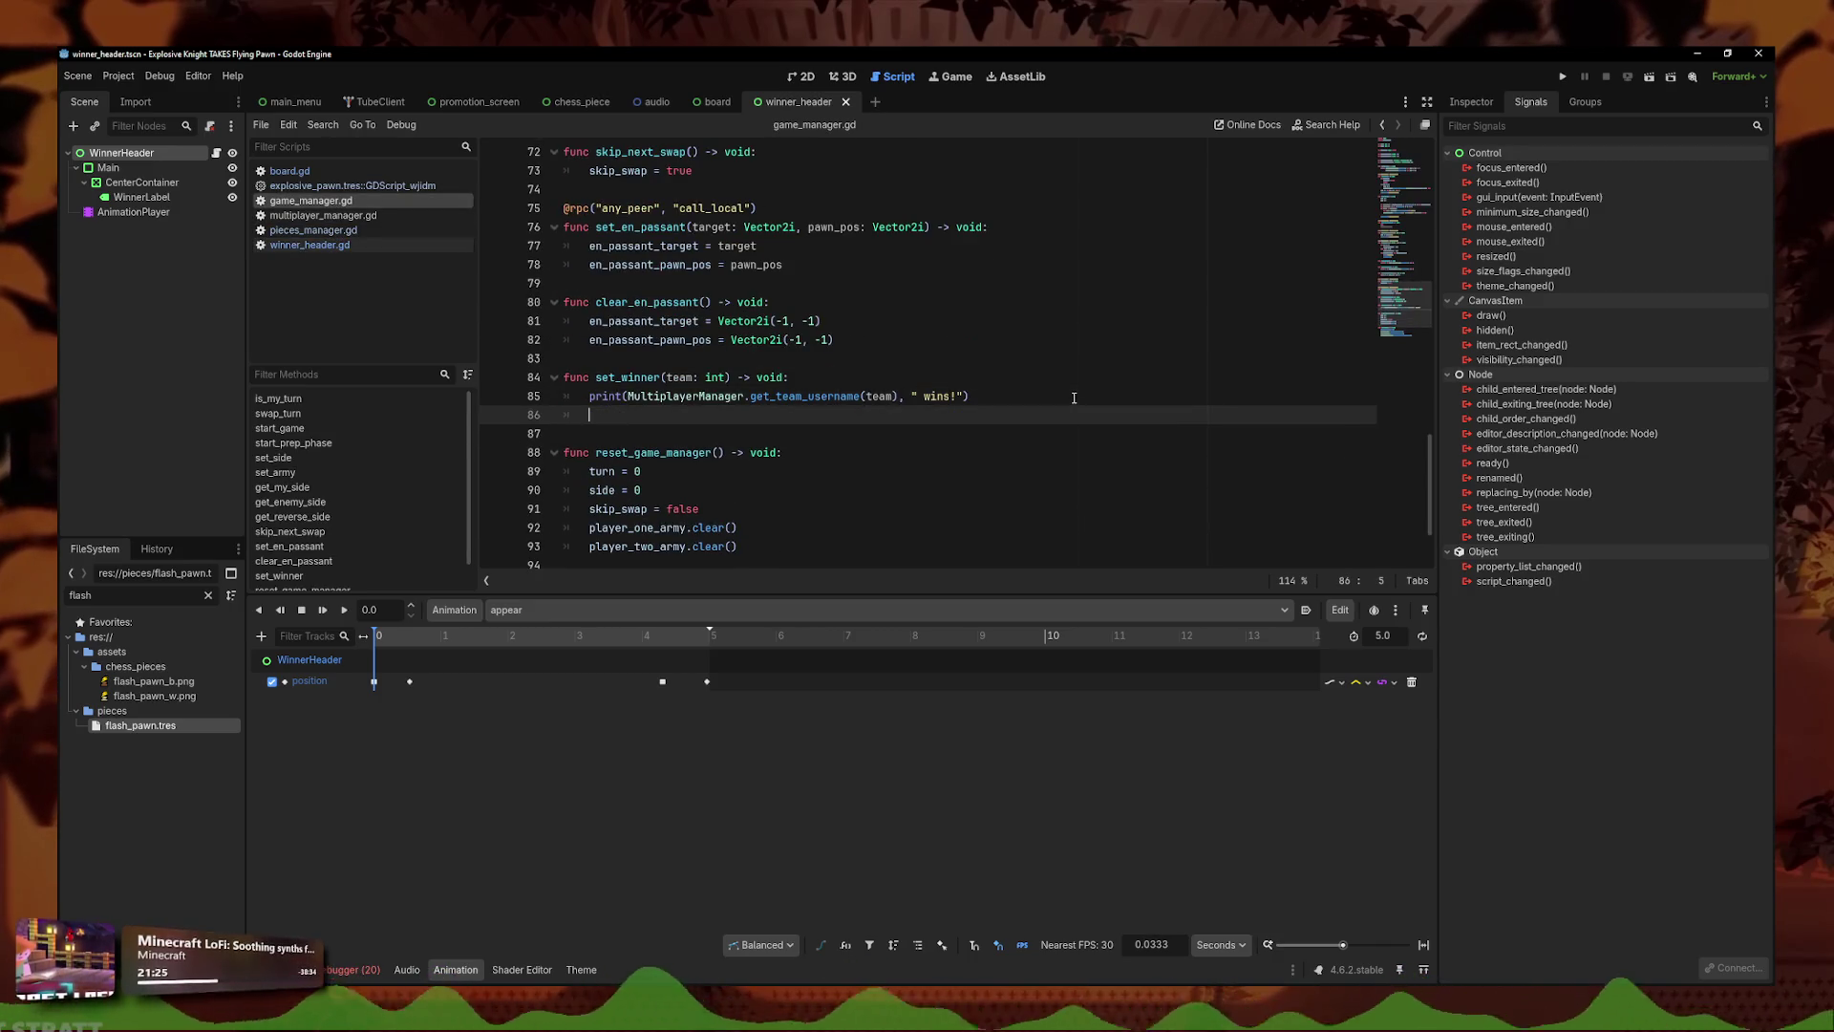
type("var instance = ")
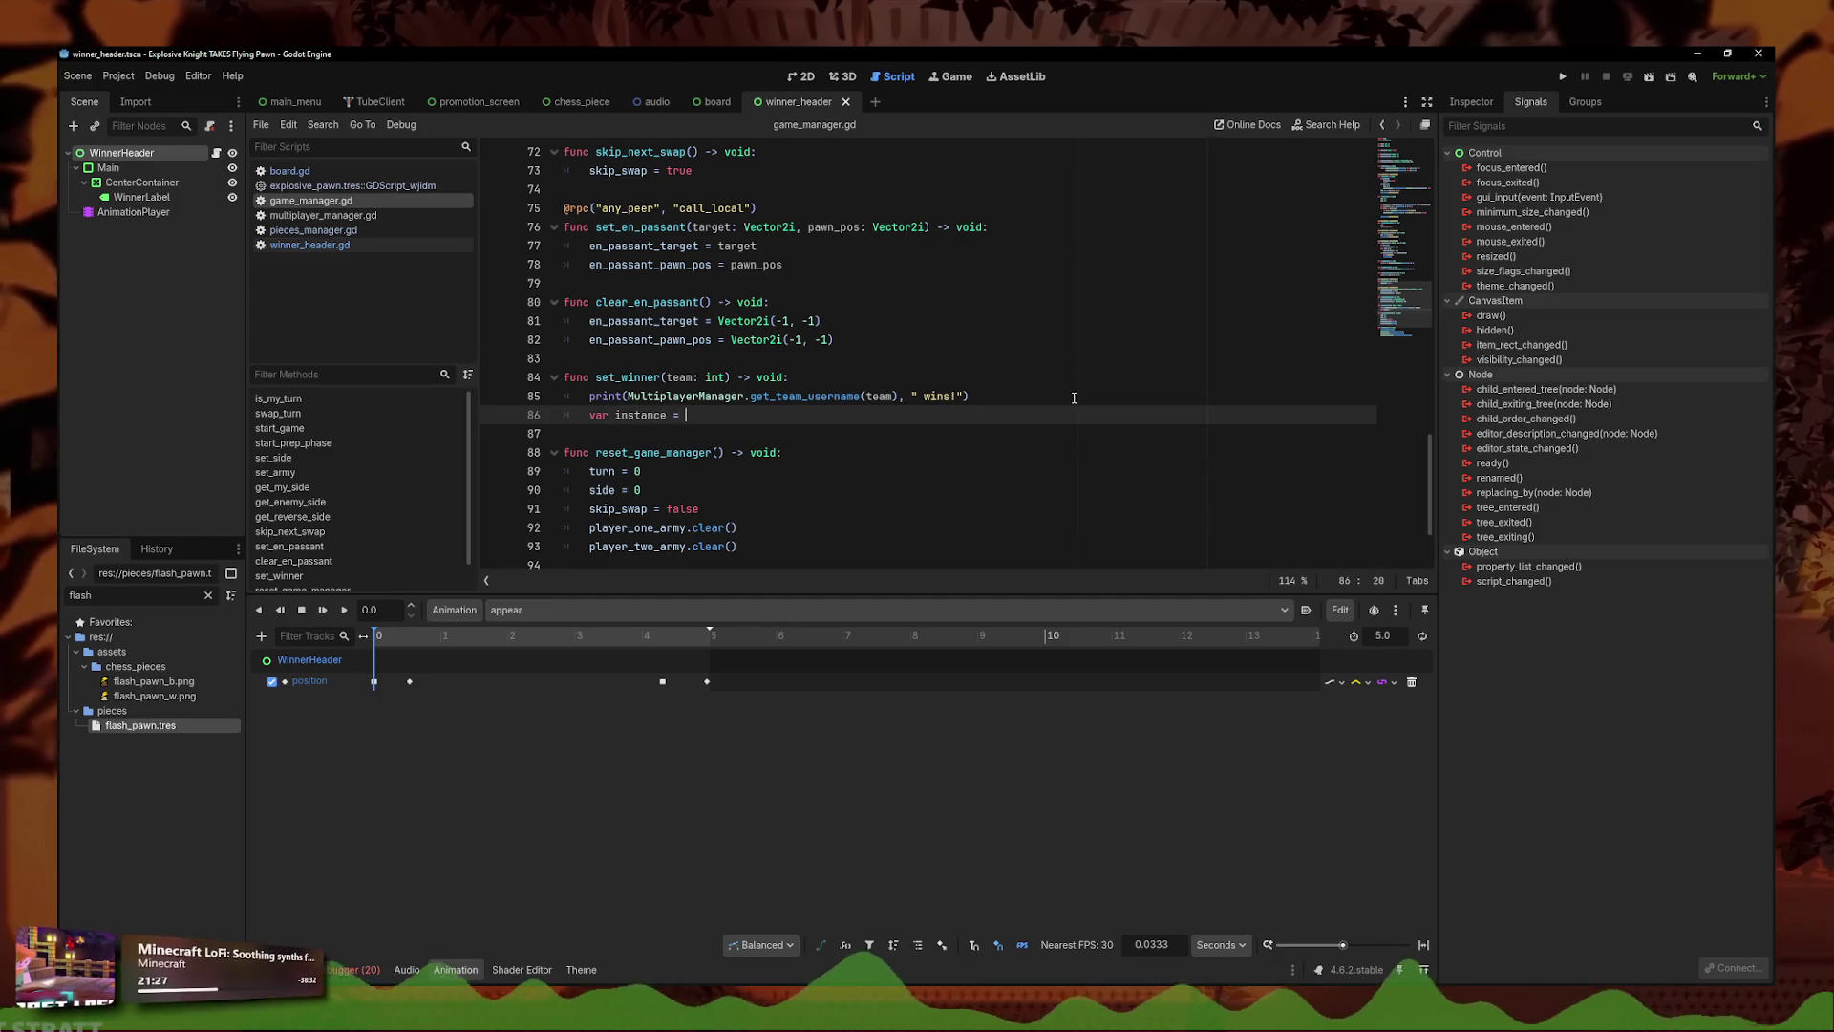
type("preload")
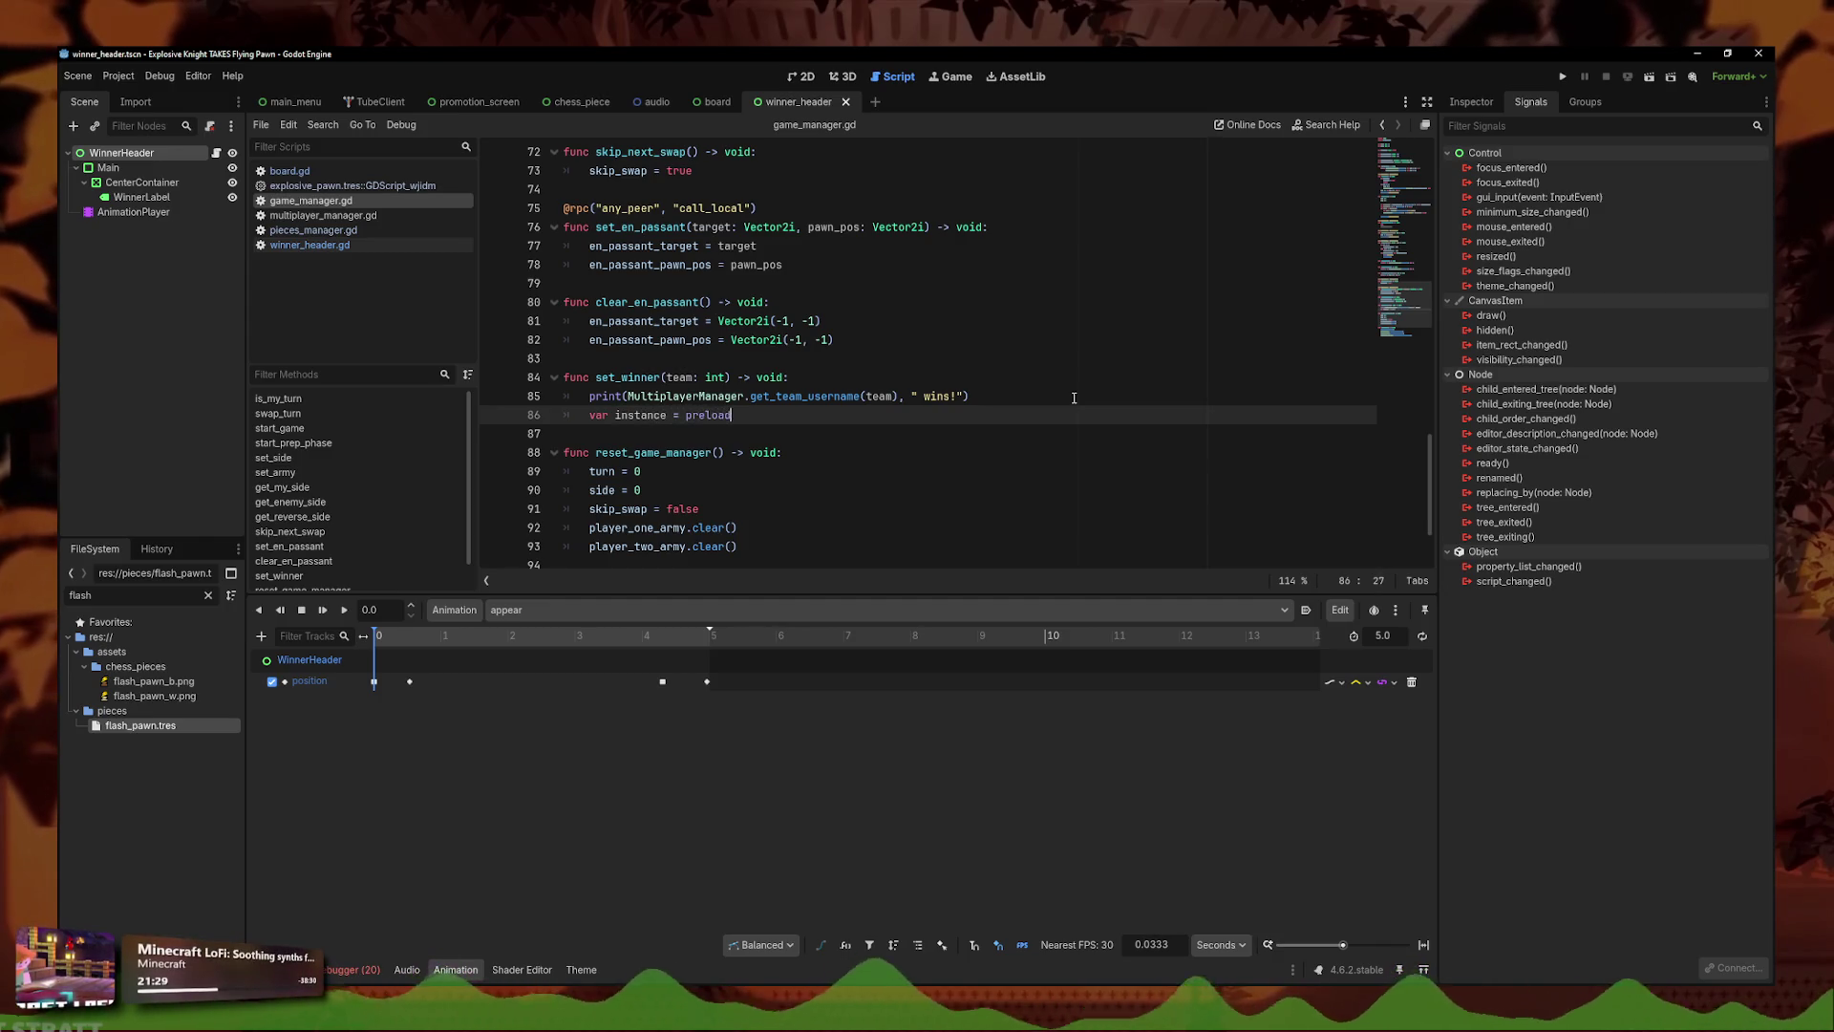
type("(\"res://components/win")
key("Return")
key("Return")
- Add a BoardManager.get_board_screen() call below the preload line using autocomplete
type("instan")
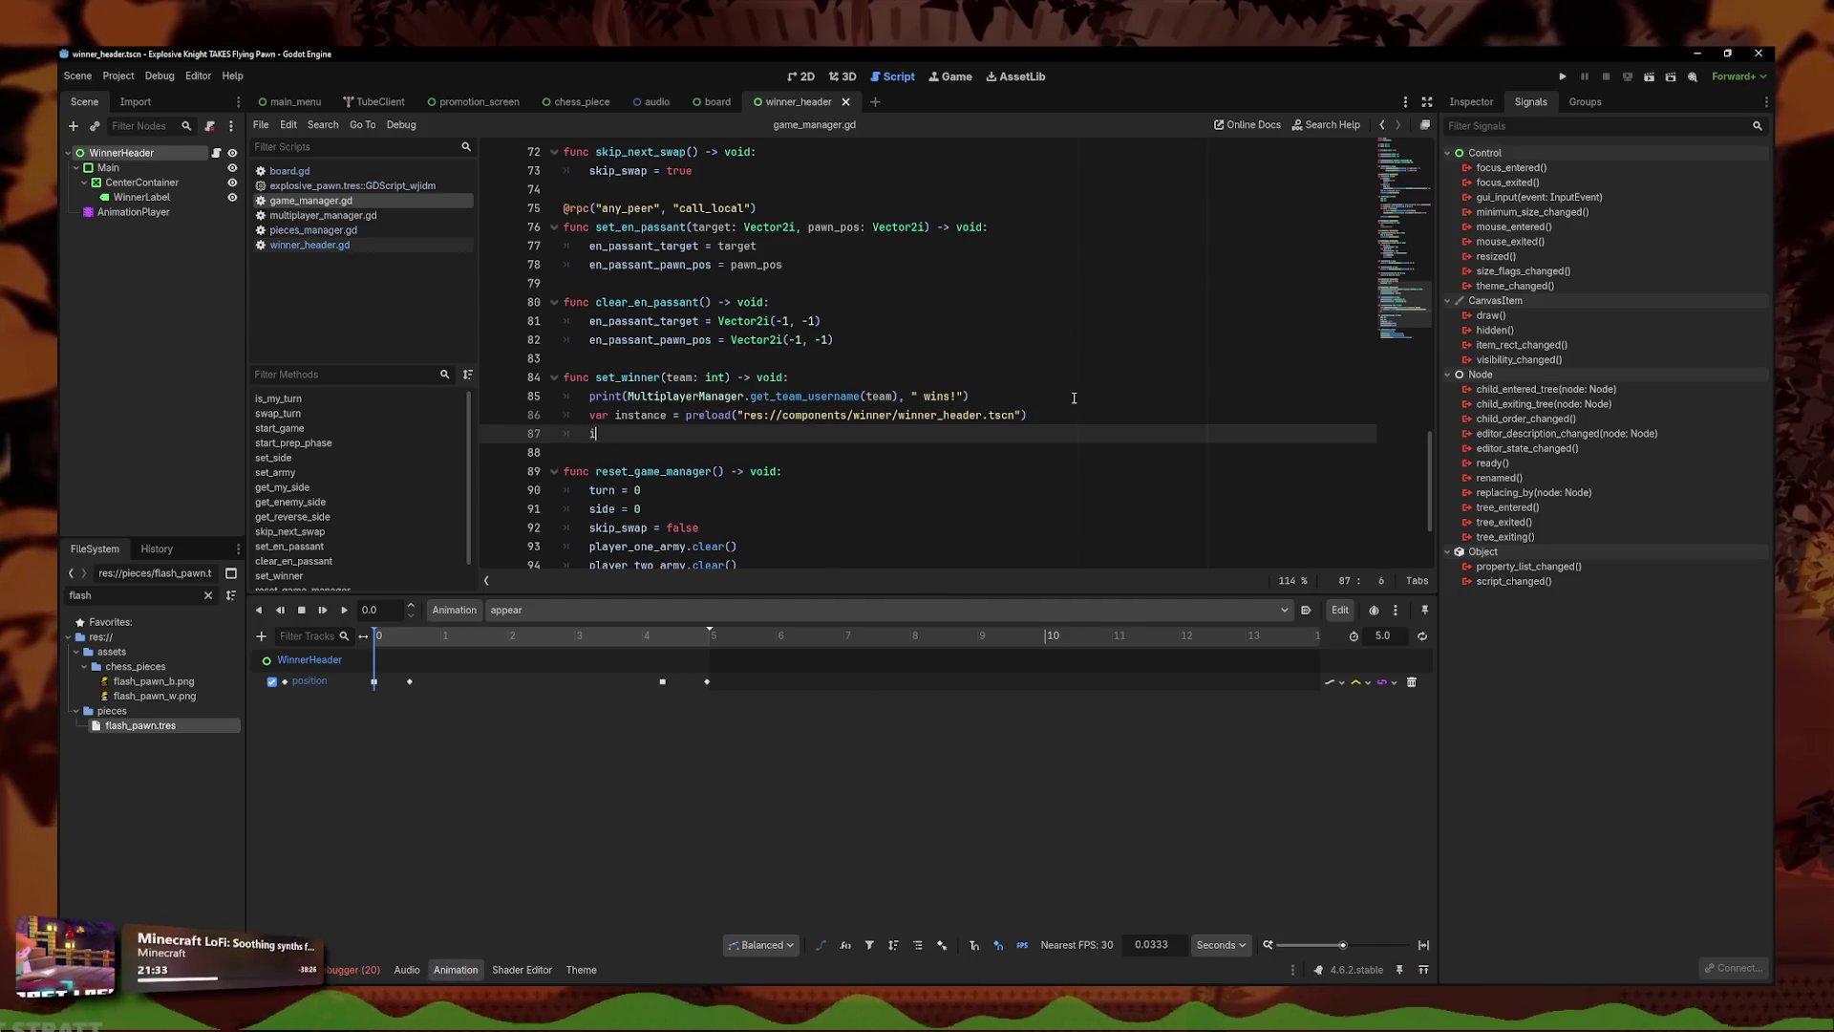
key("BackSpace")
key("BackSpace")
key("BackSpace")
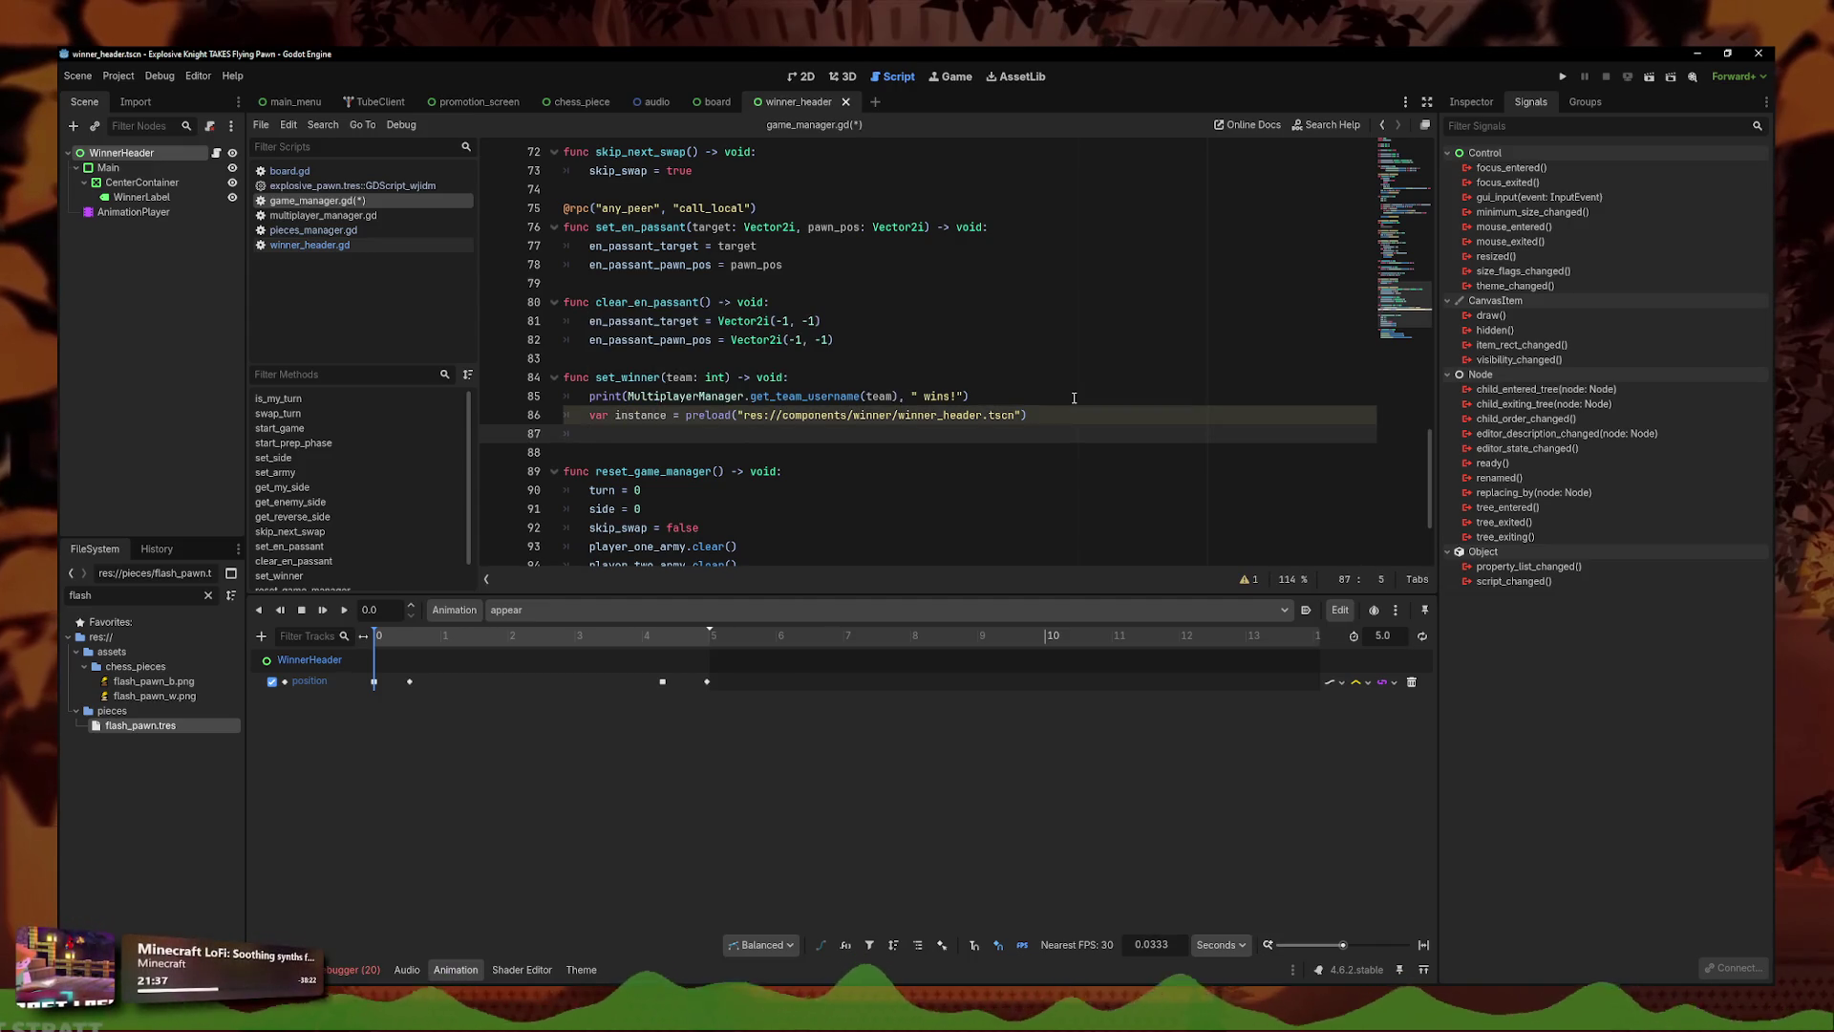
type("Board")
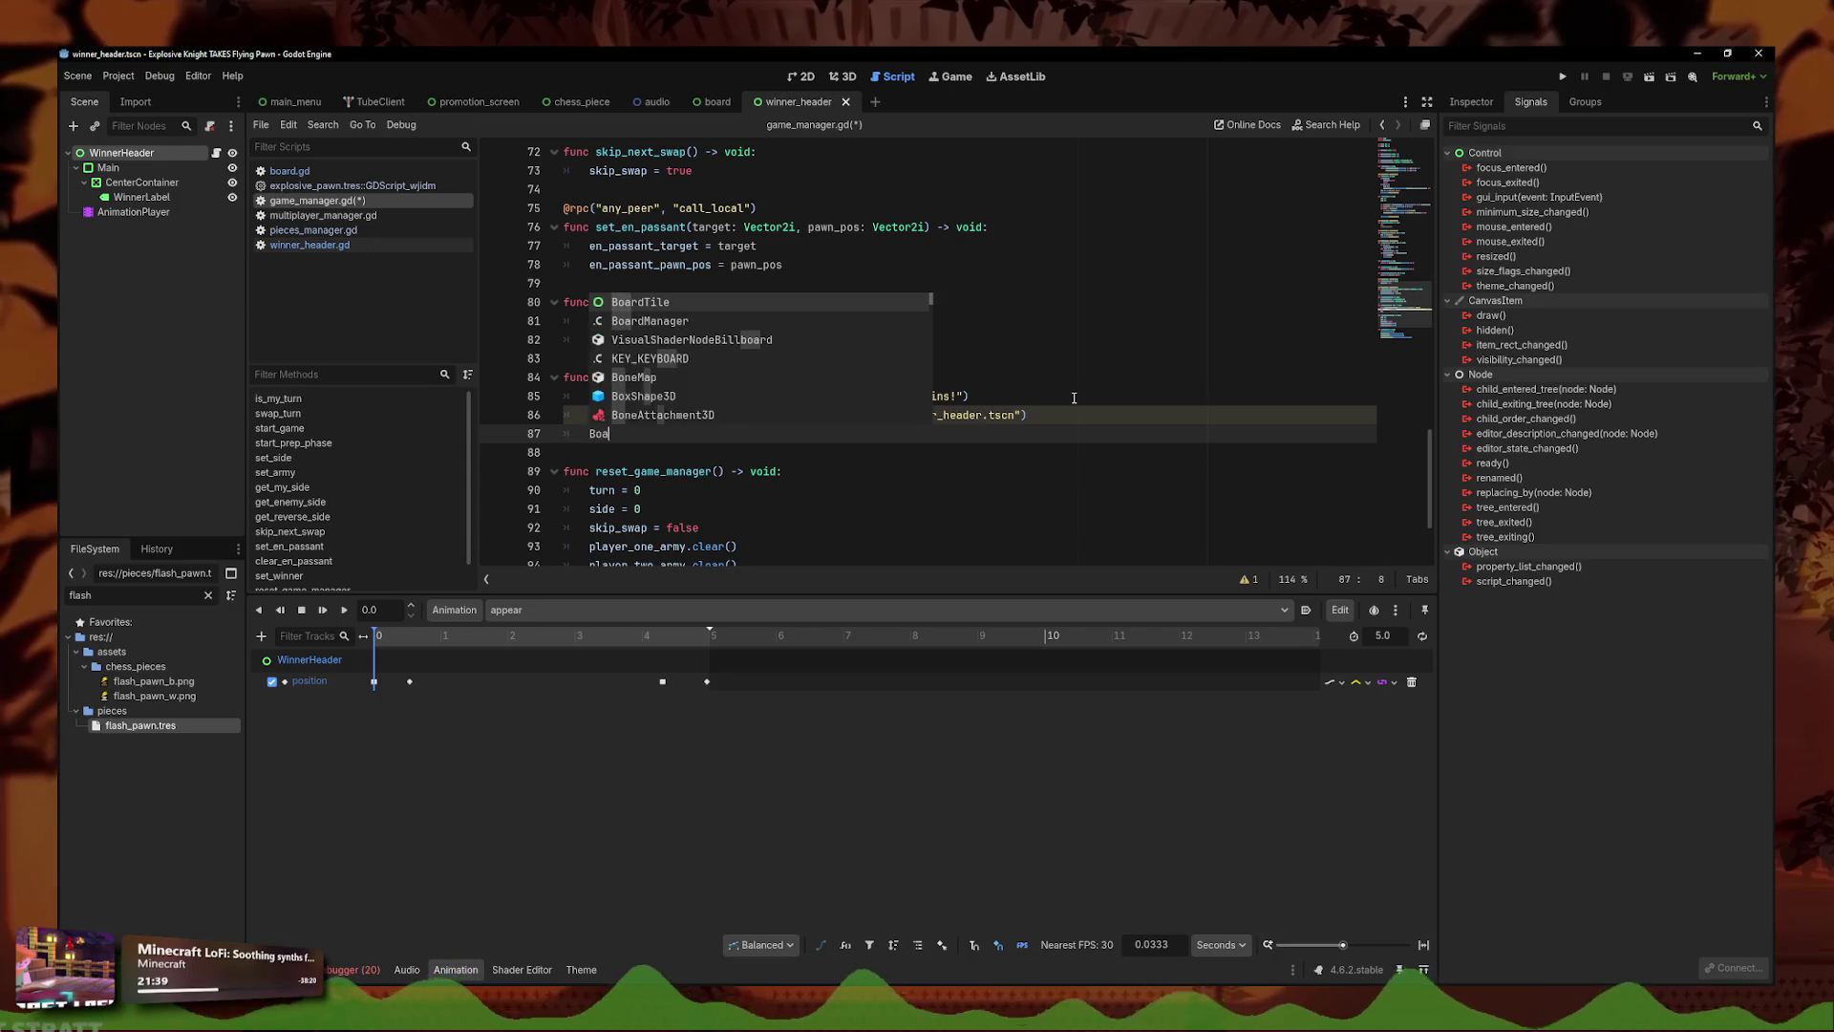
key("Return")
type(".")
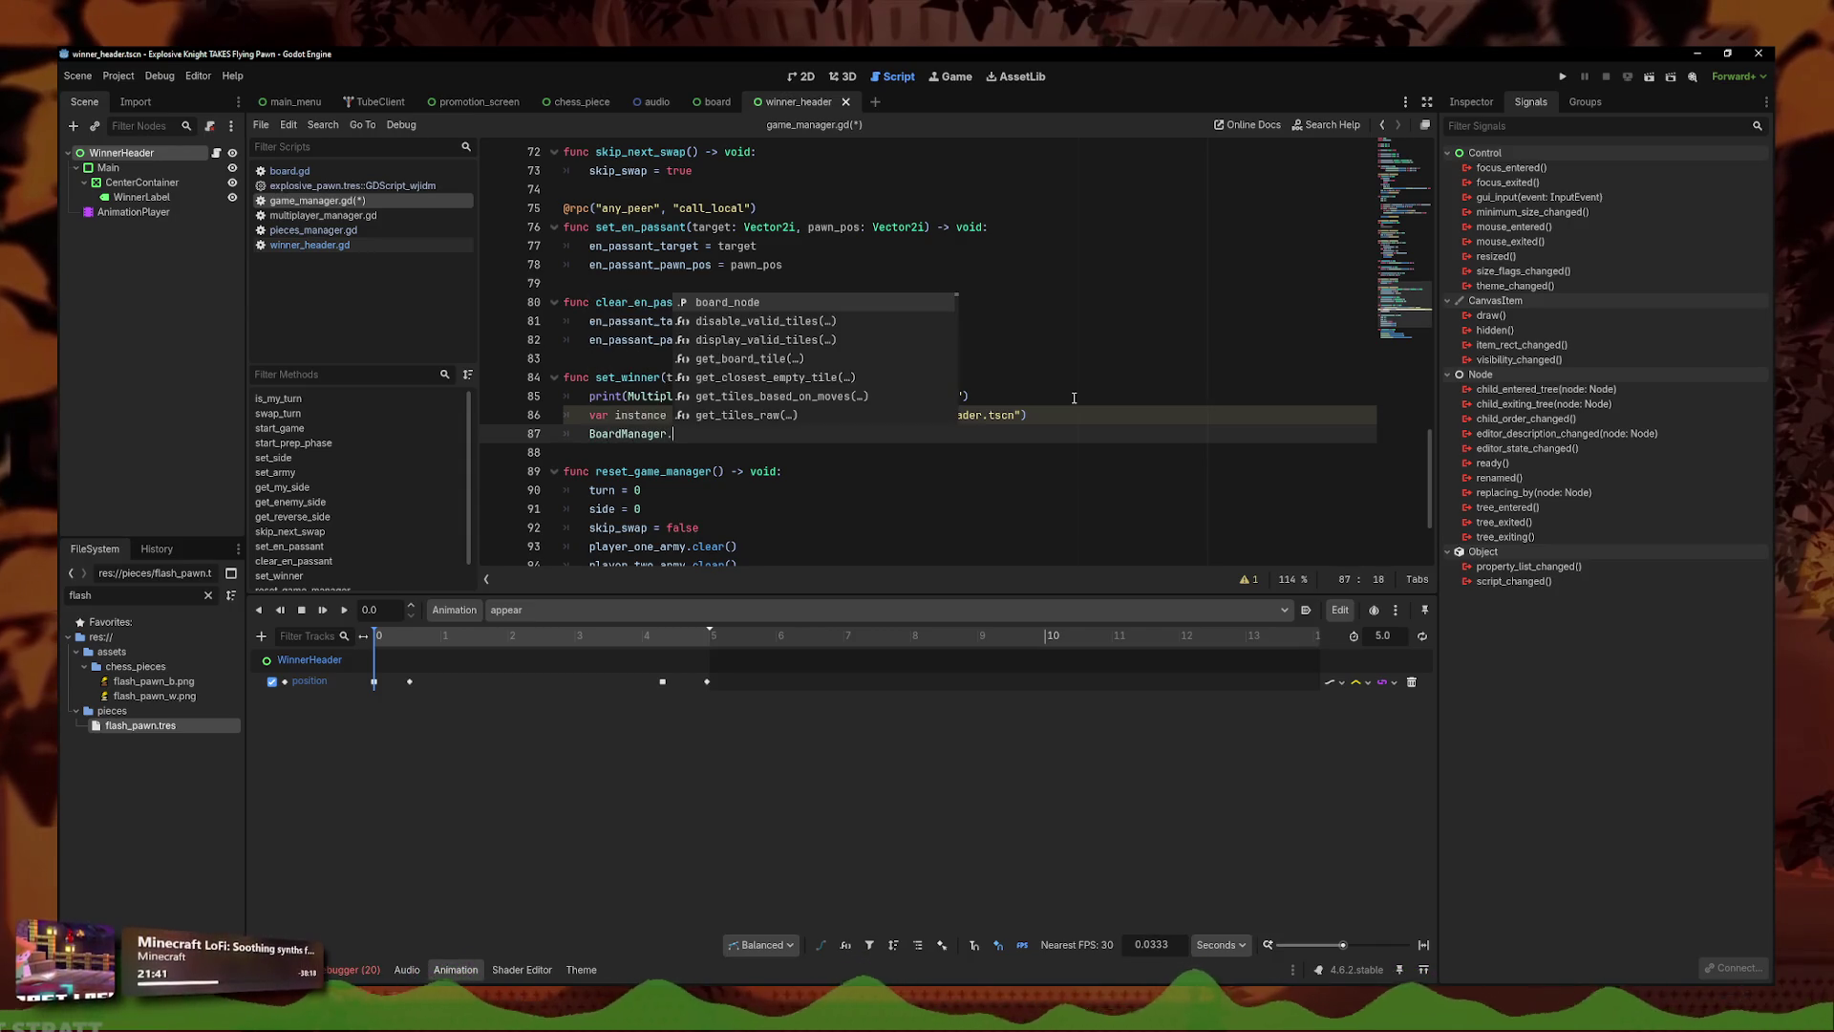
key("Return")
type(".")
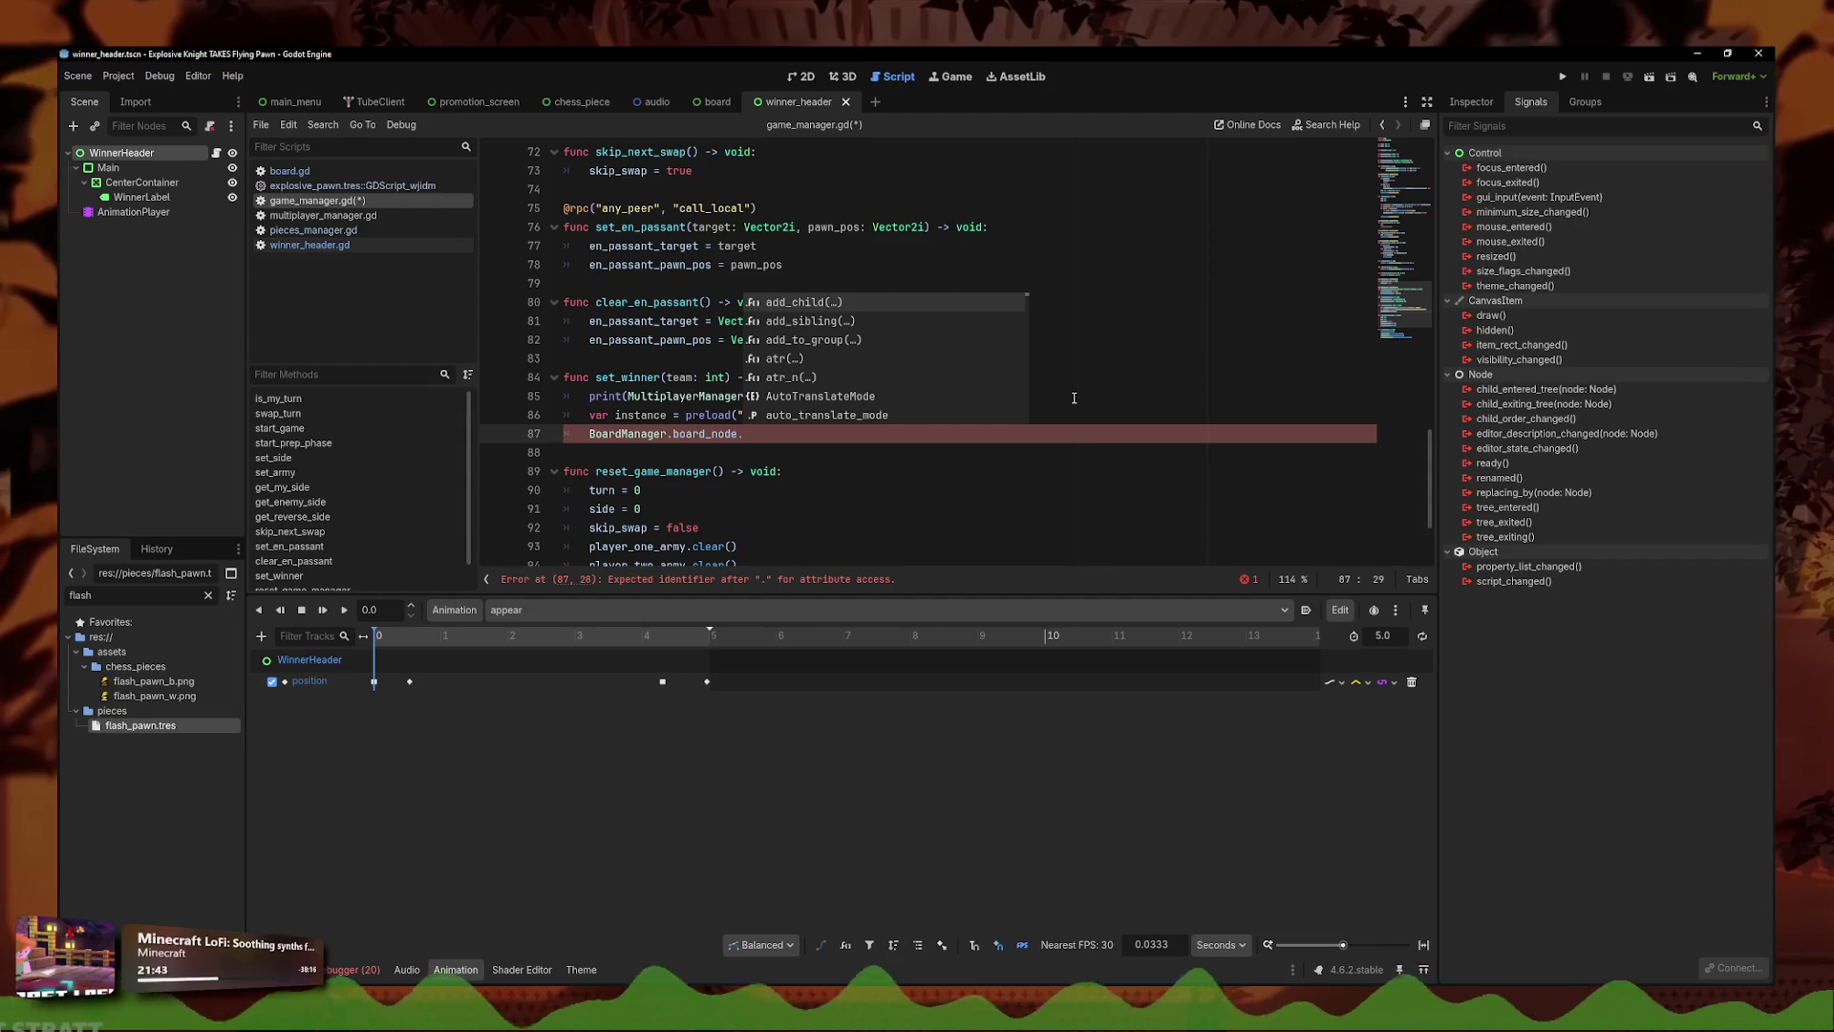
key("BackSpace")
key("BackSpace")
key("BackSpace")
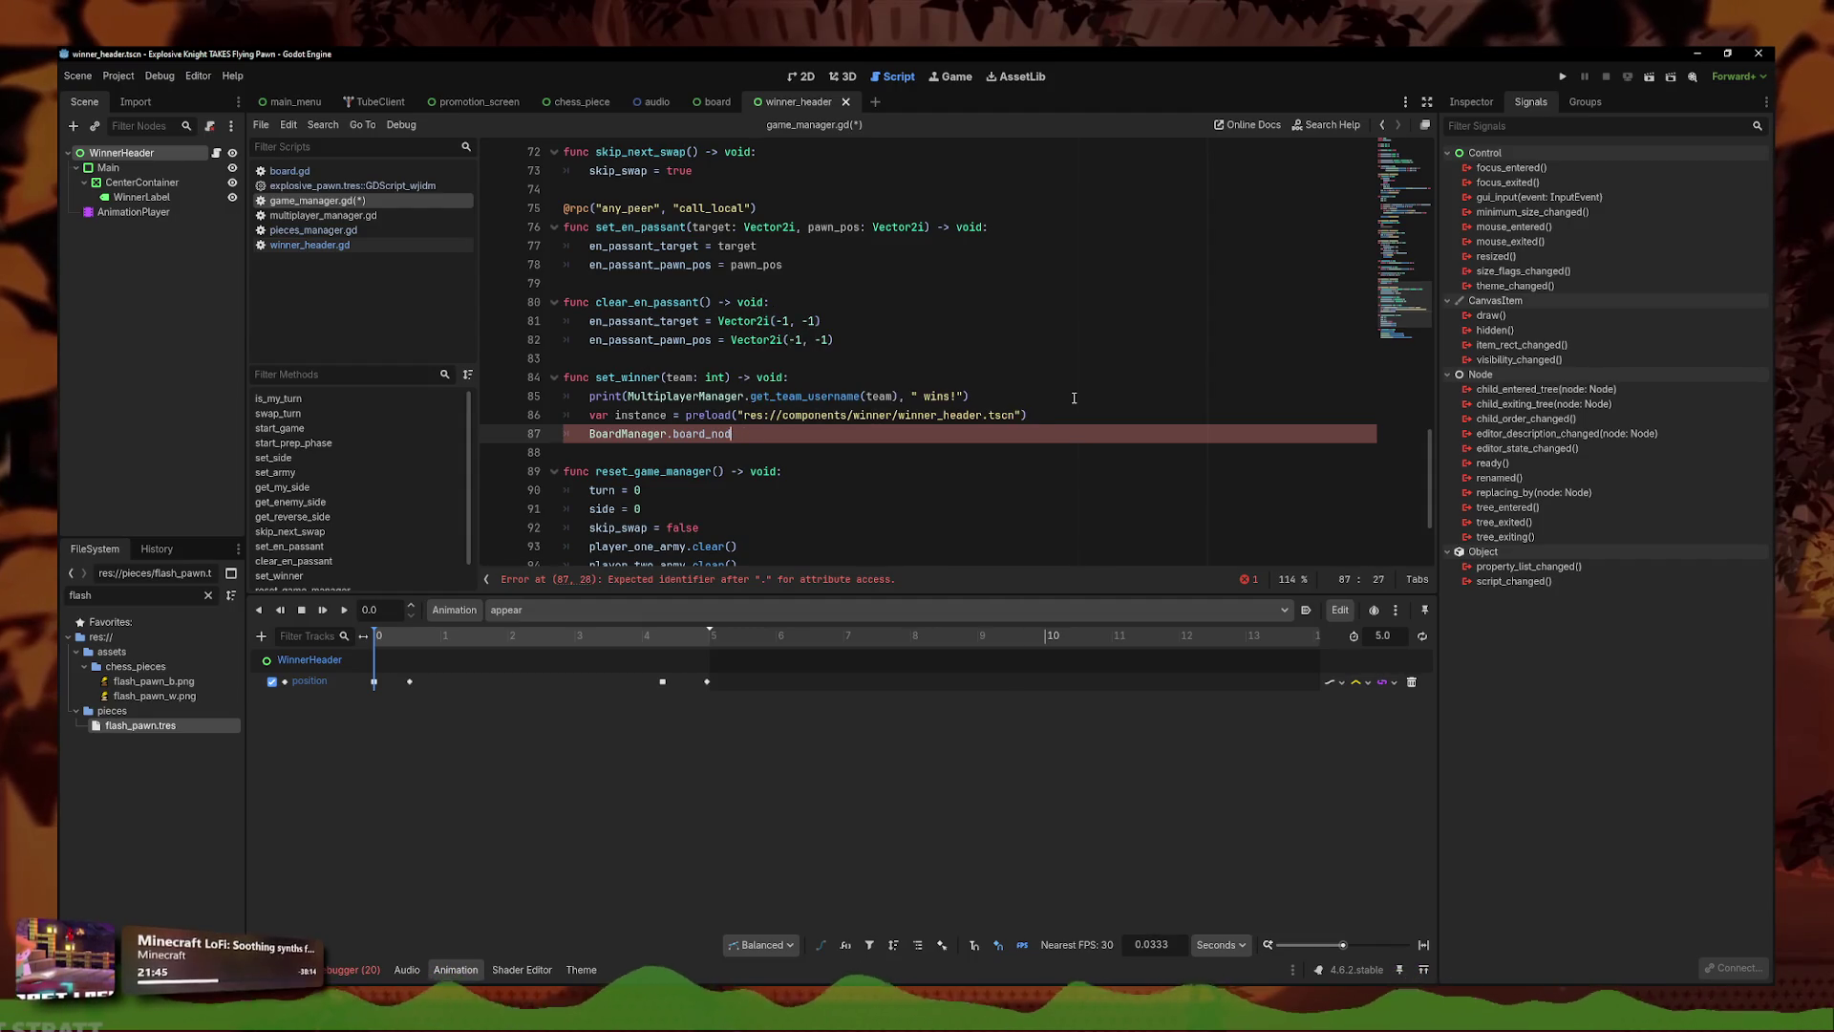
key("BackSpace")
key("BackSpace")
type("get_")
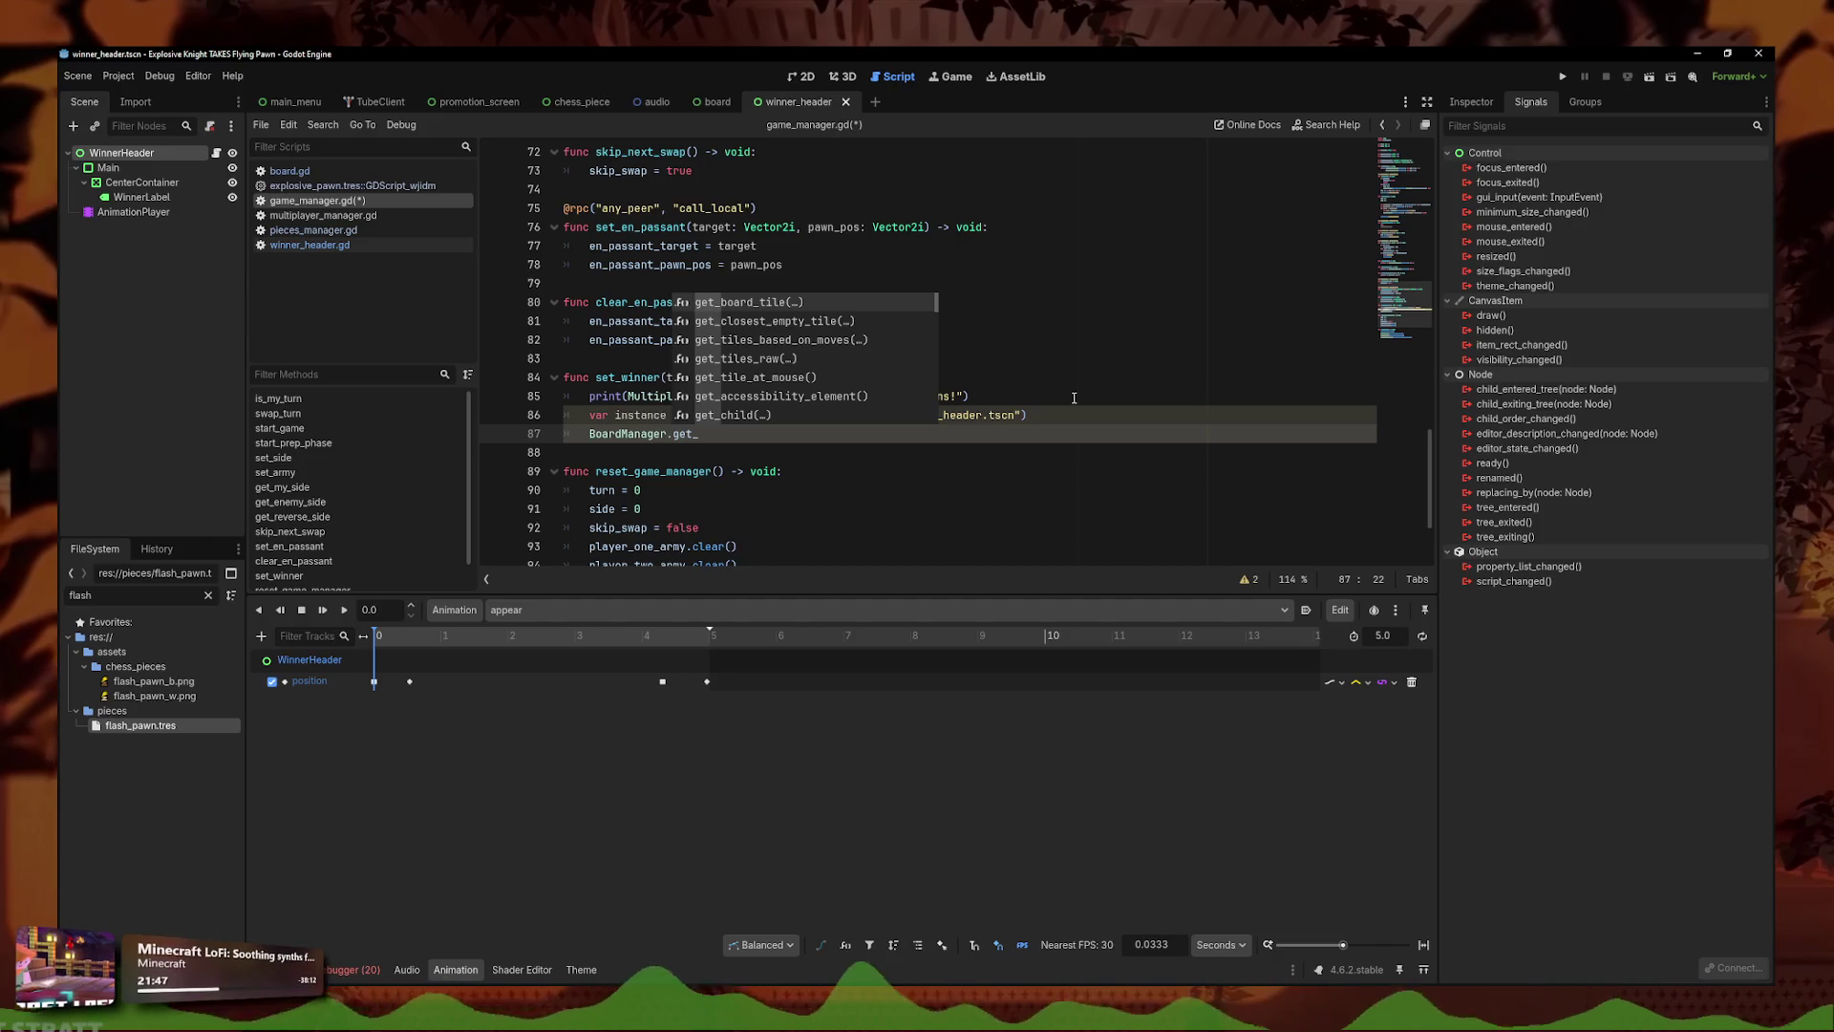
type("board_screen(")
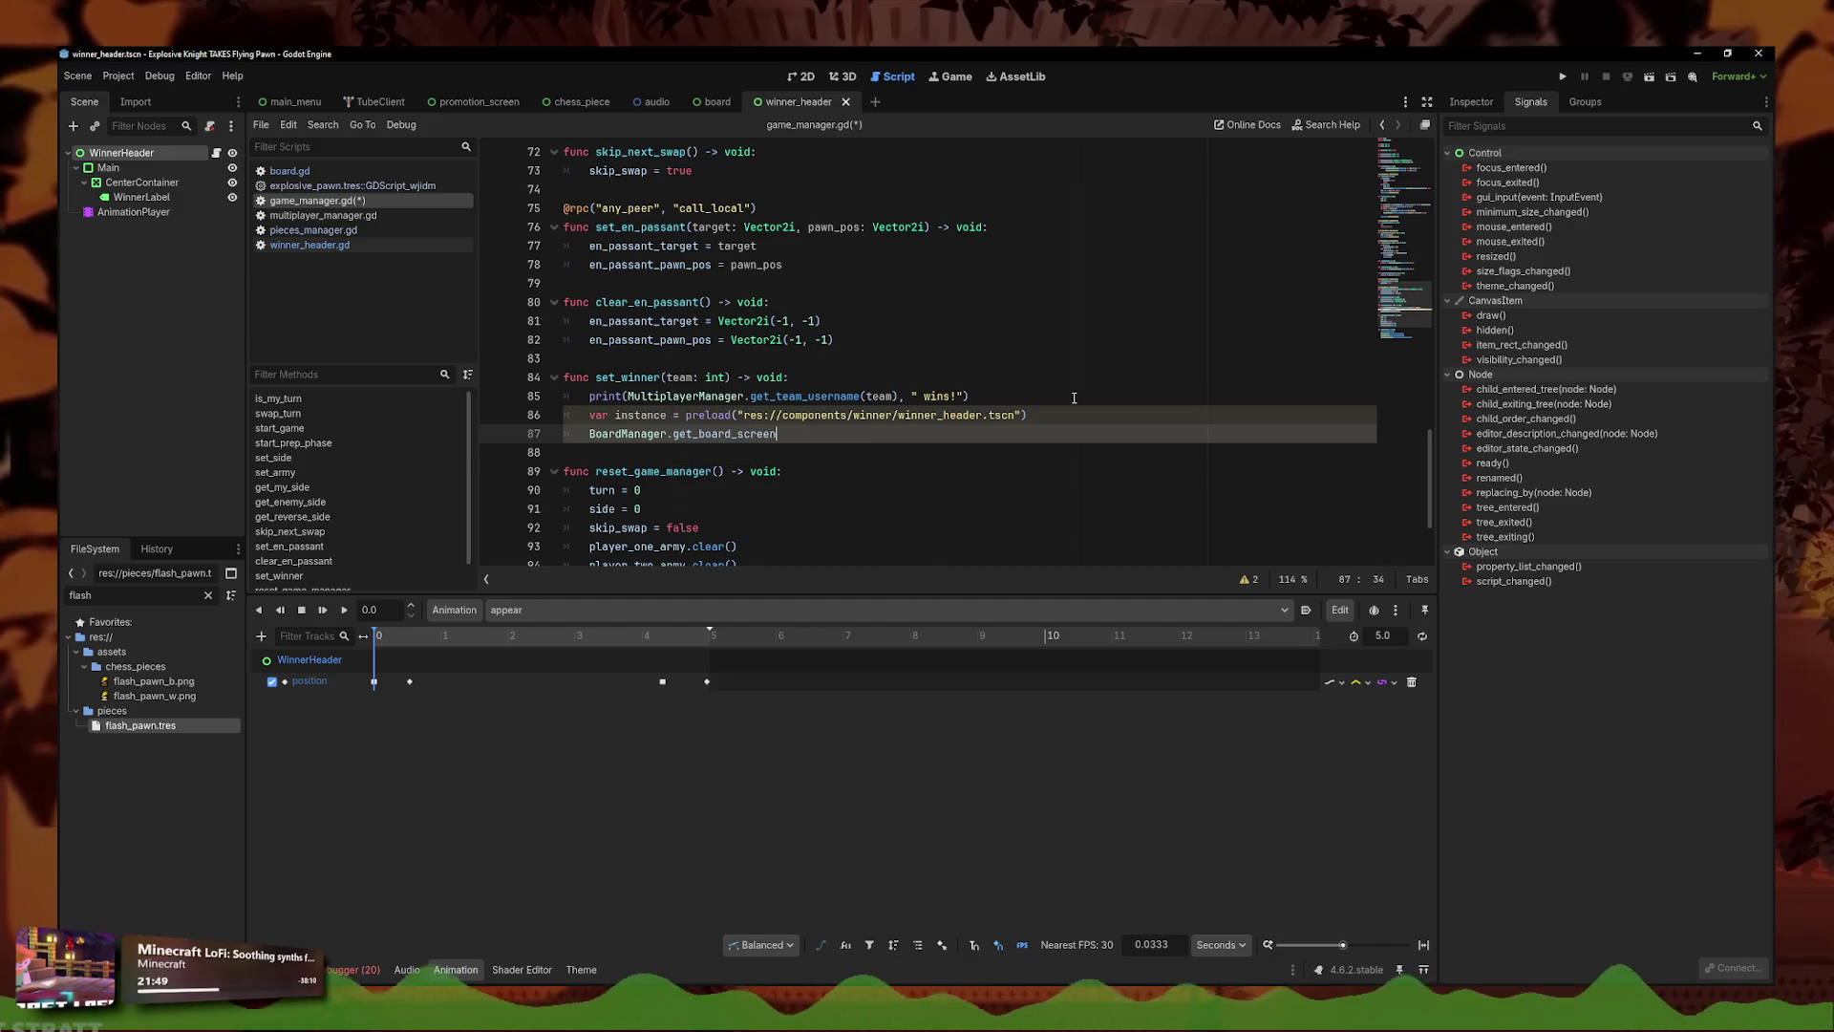
left_click(631, 434, "ctrl")
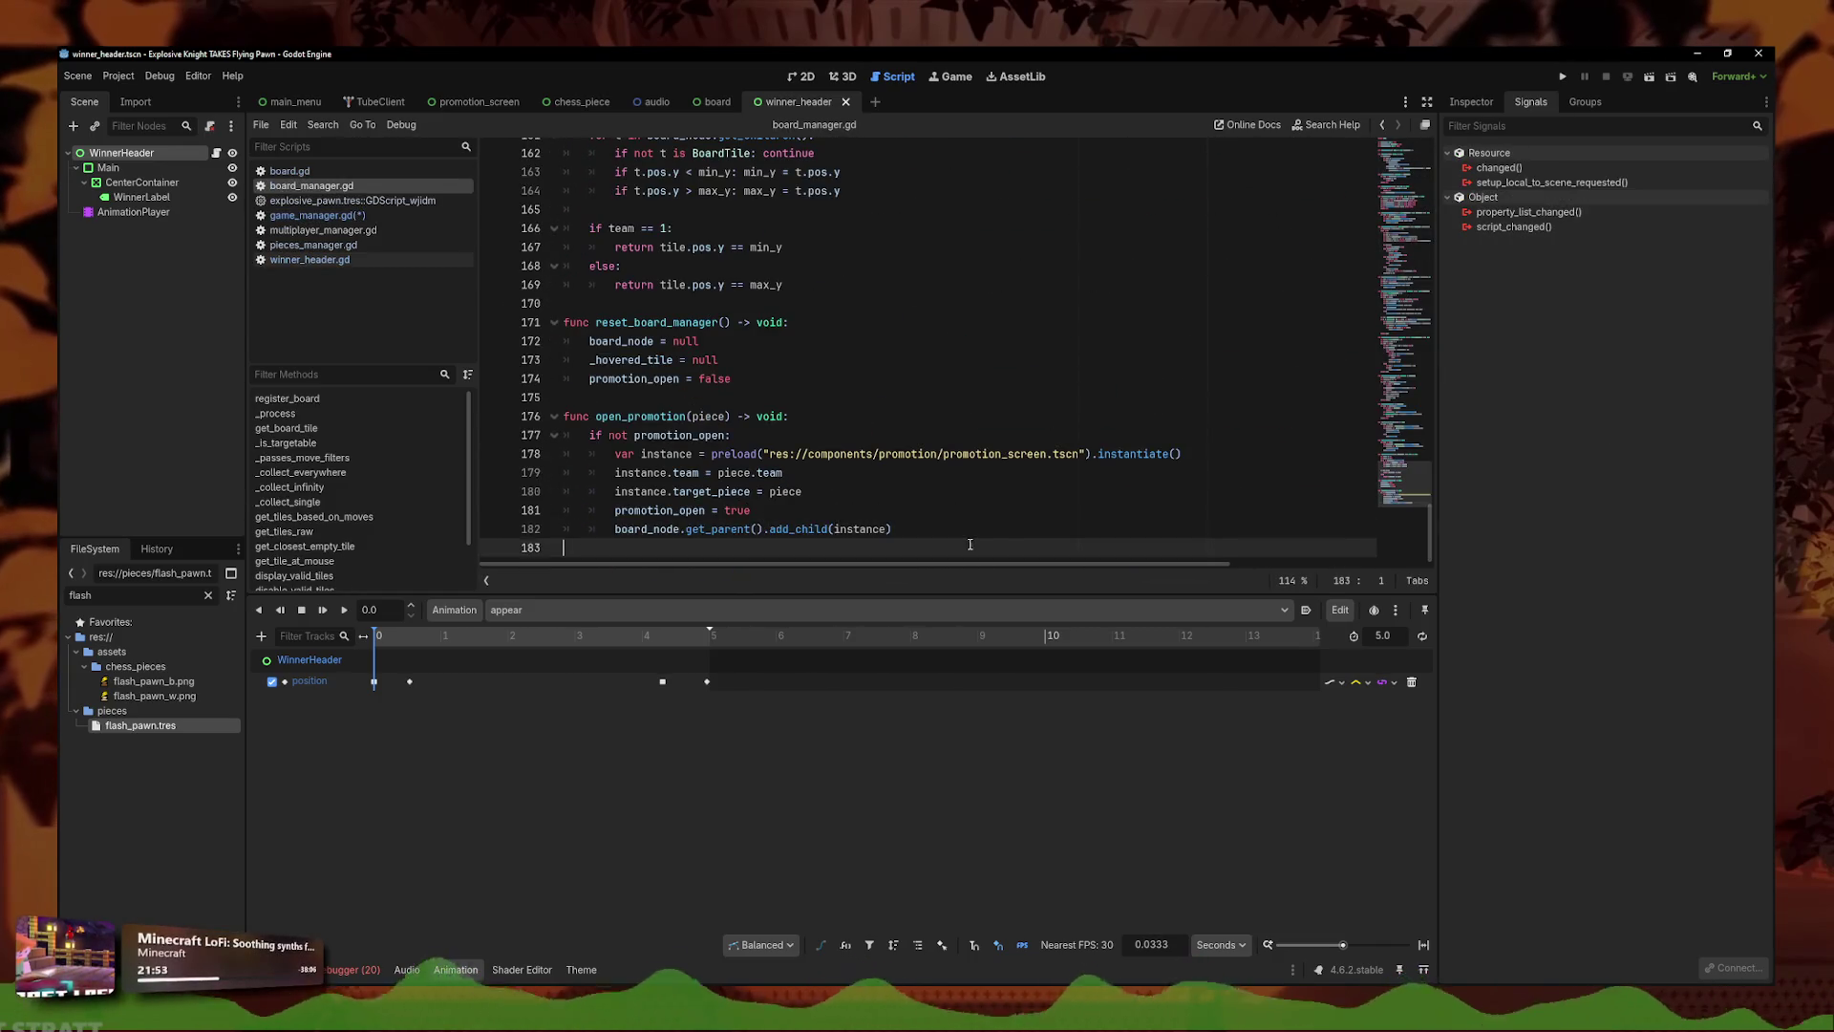
- Write the header 'func get_board_screen() -> Node:' after disable_valid_tiles in board_manager.gd
scroll(783, 392, "up", 2)
left_click(747, 342)
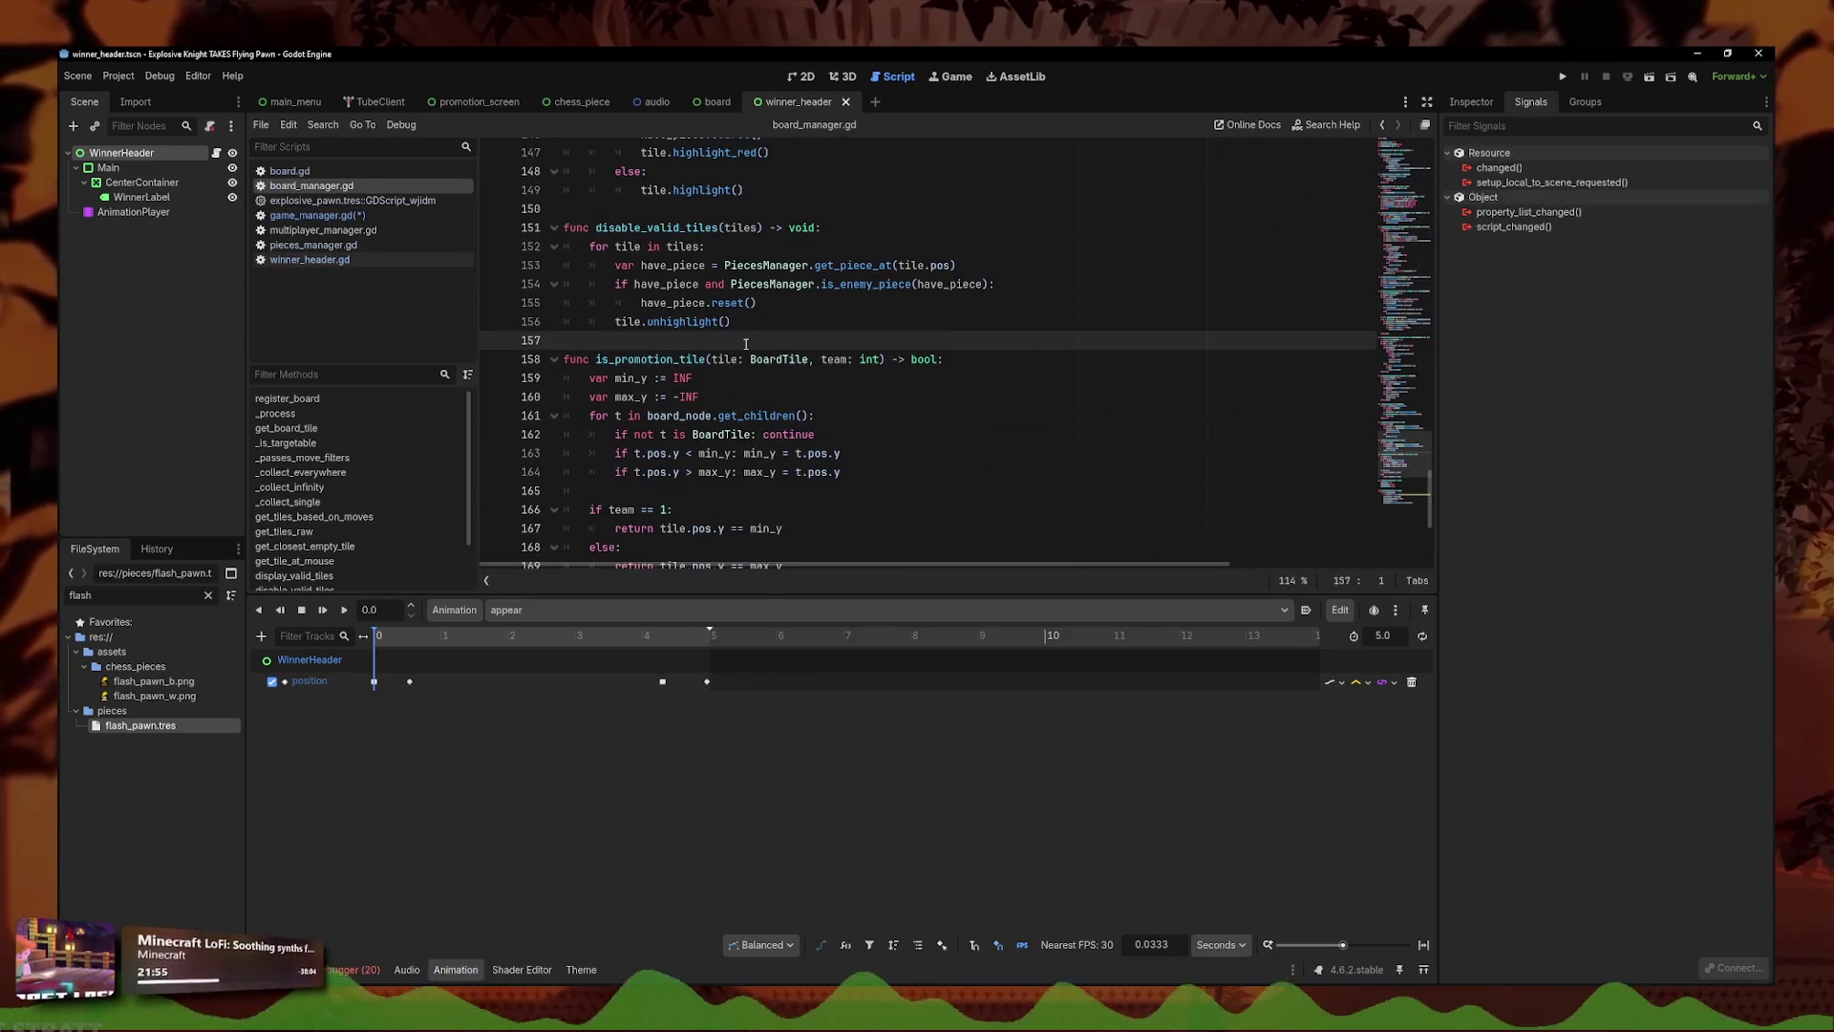
key("Return")
key("Return")
key("Up")
type("func get_board_screen-")
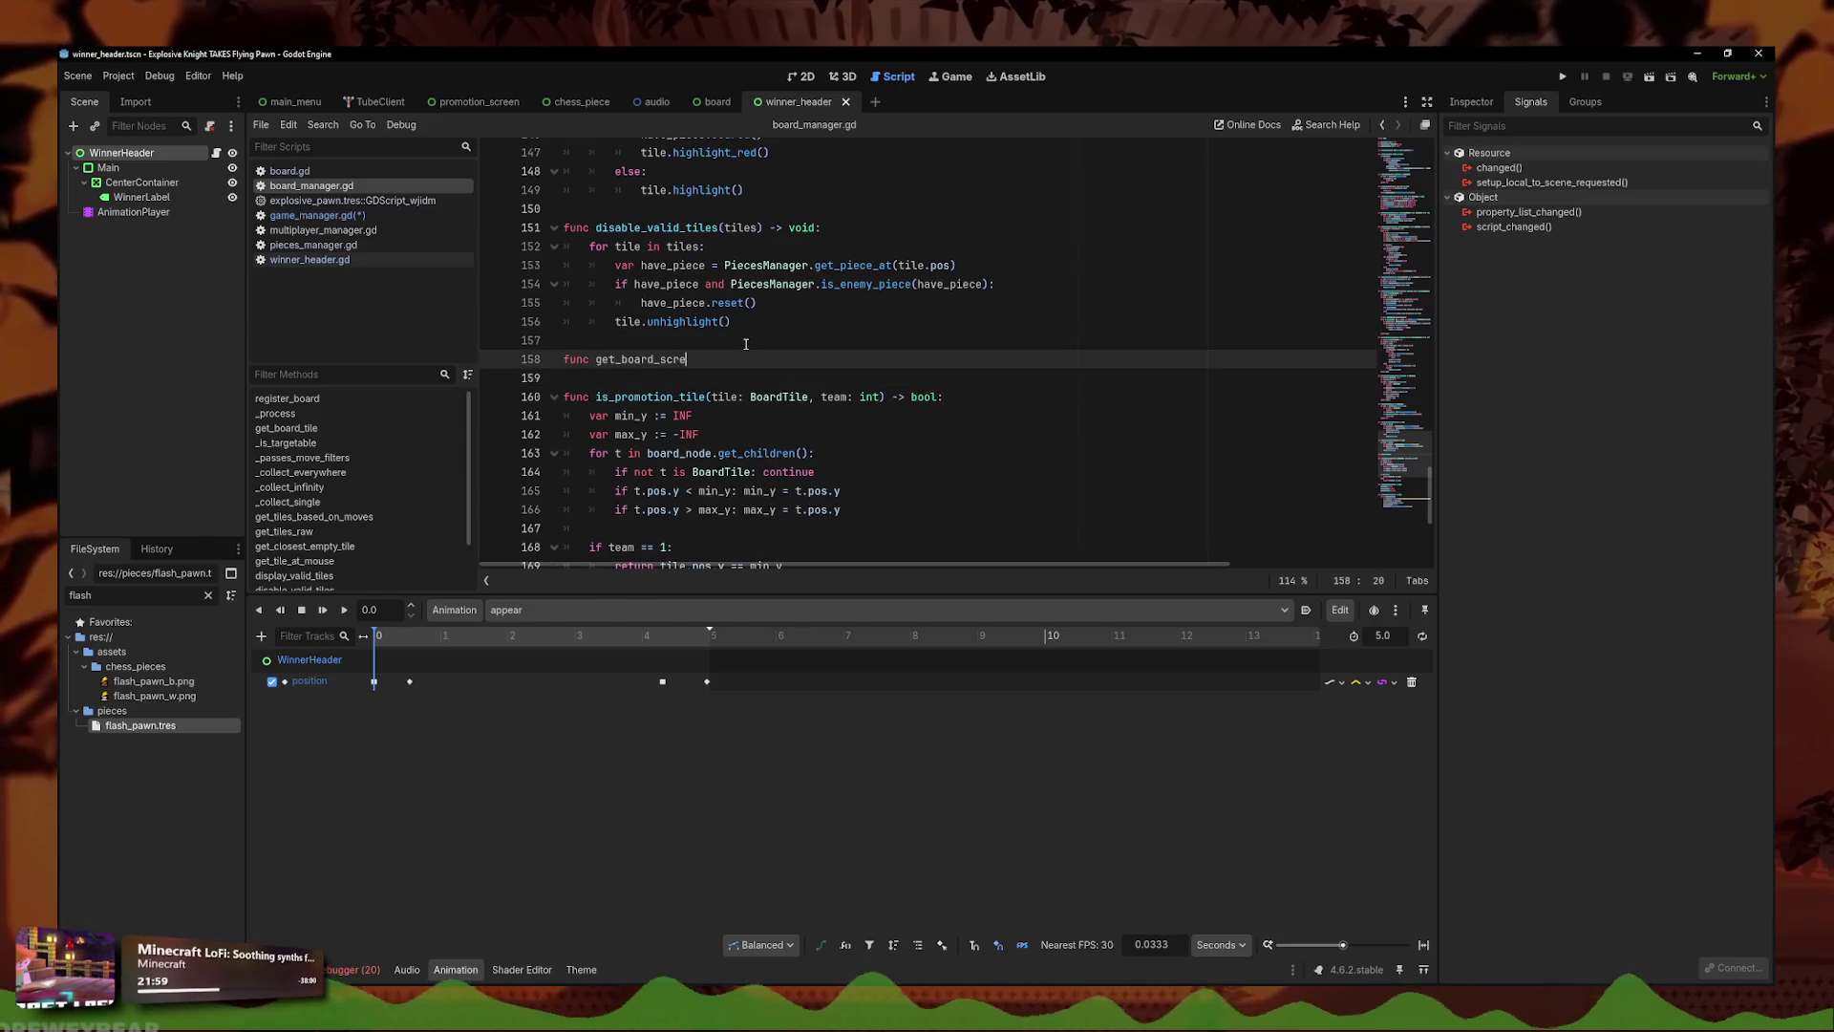
key("Down")
key("BackSpace")
key("BackSpace")
type("()")
key("Return")
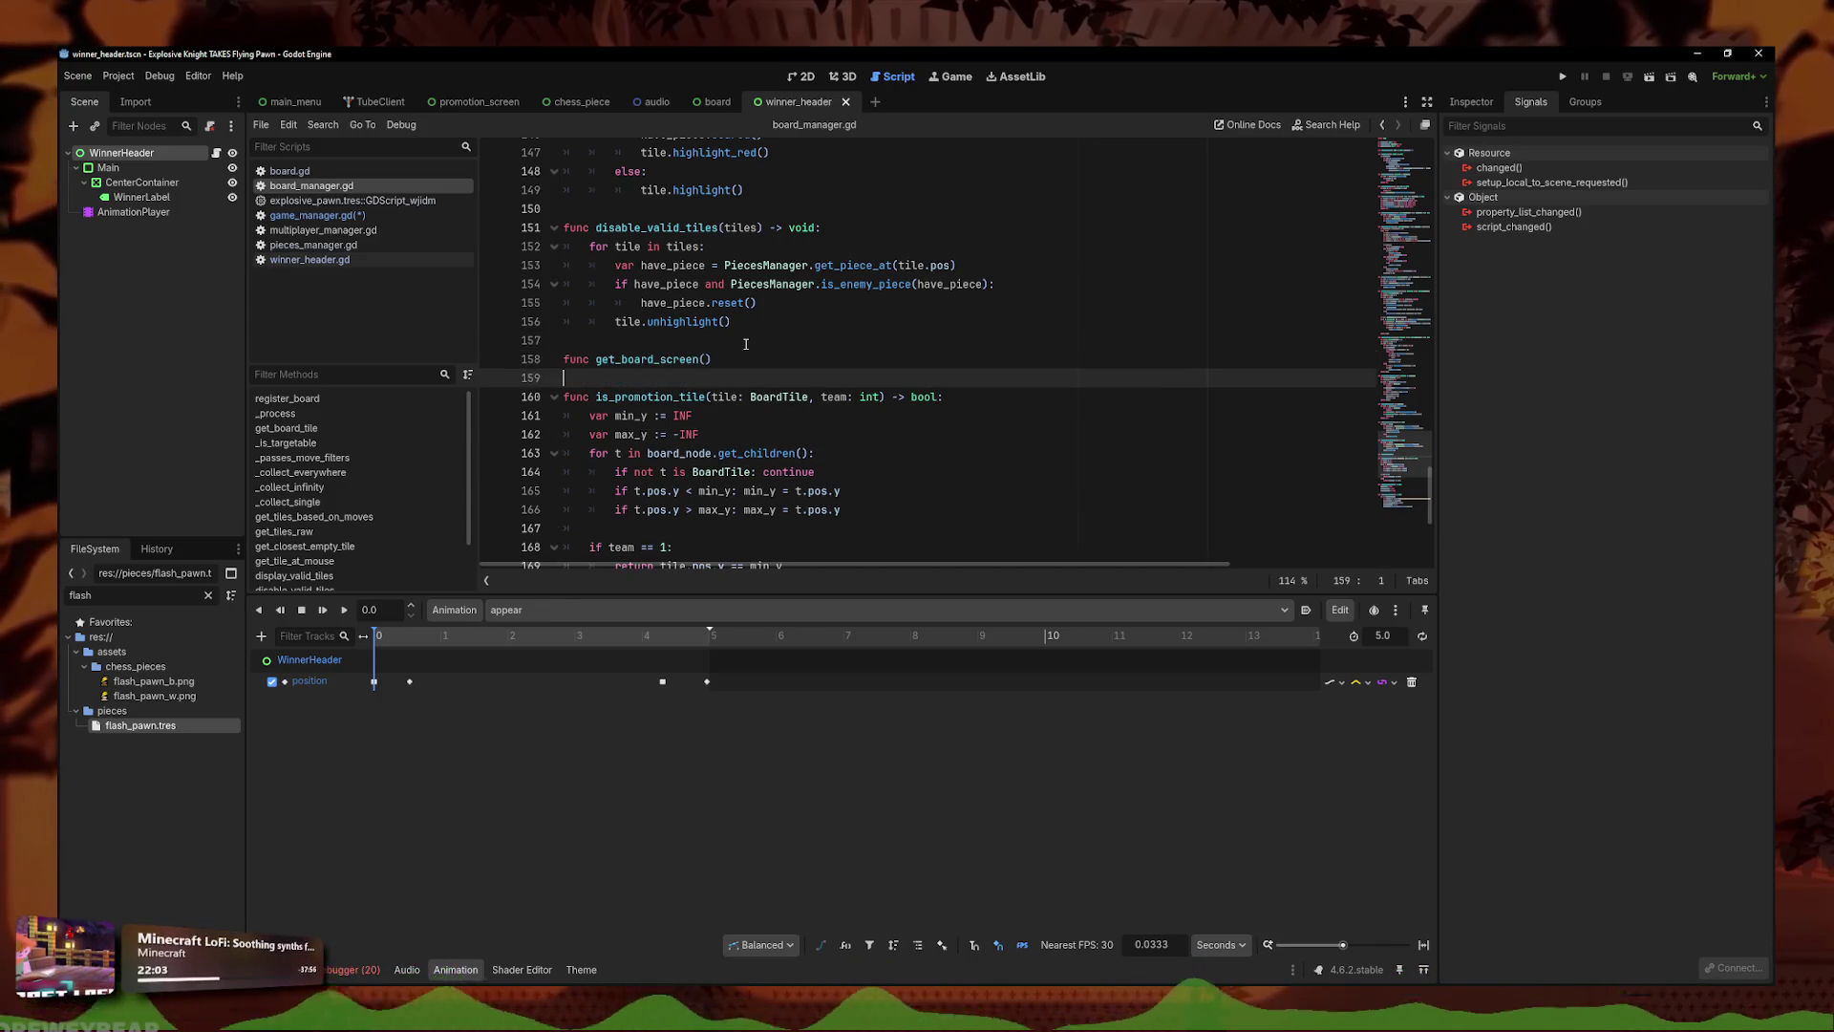
key("Up")
key("End")
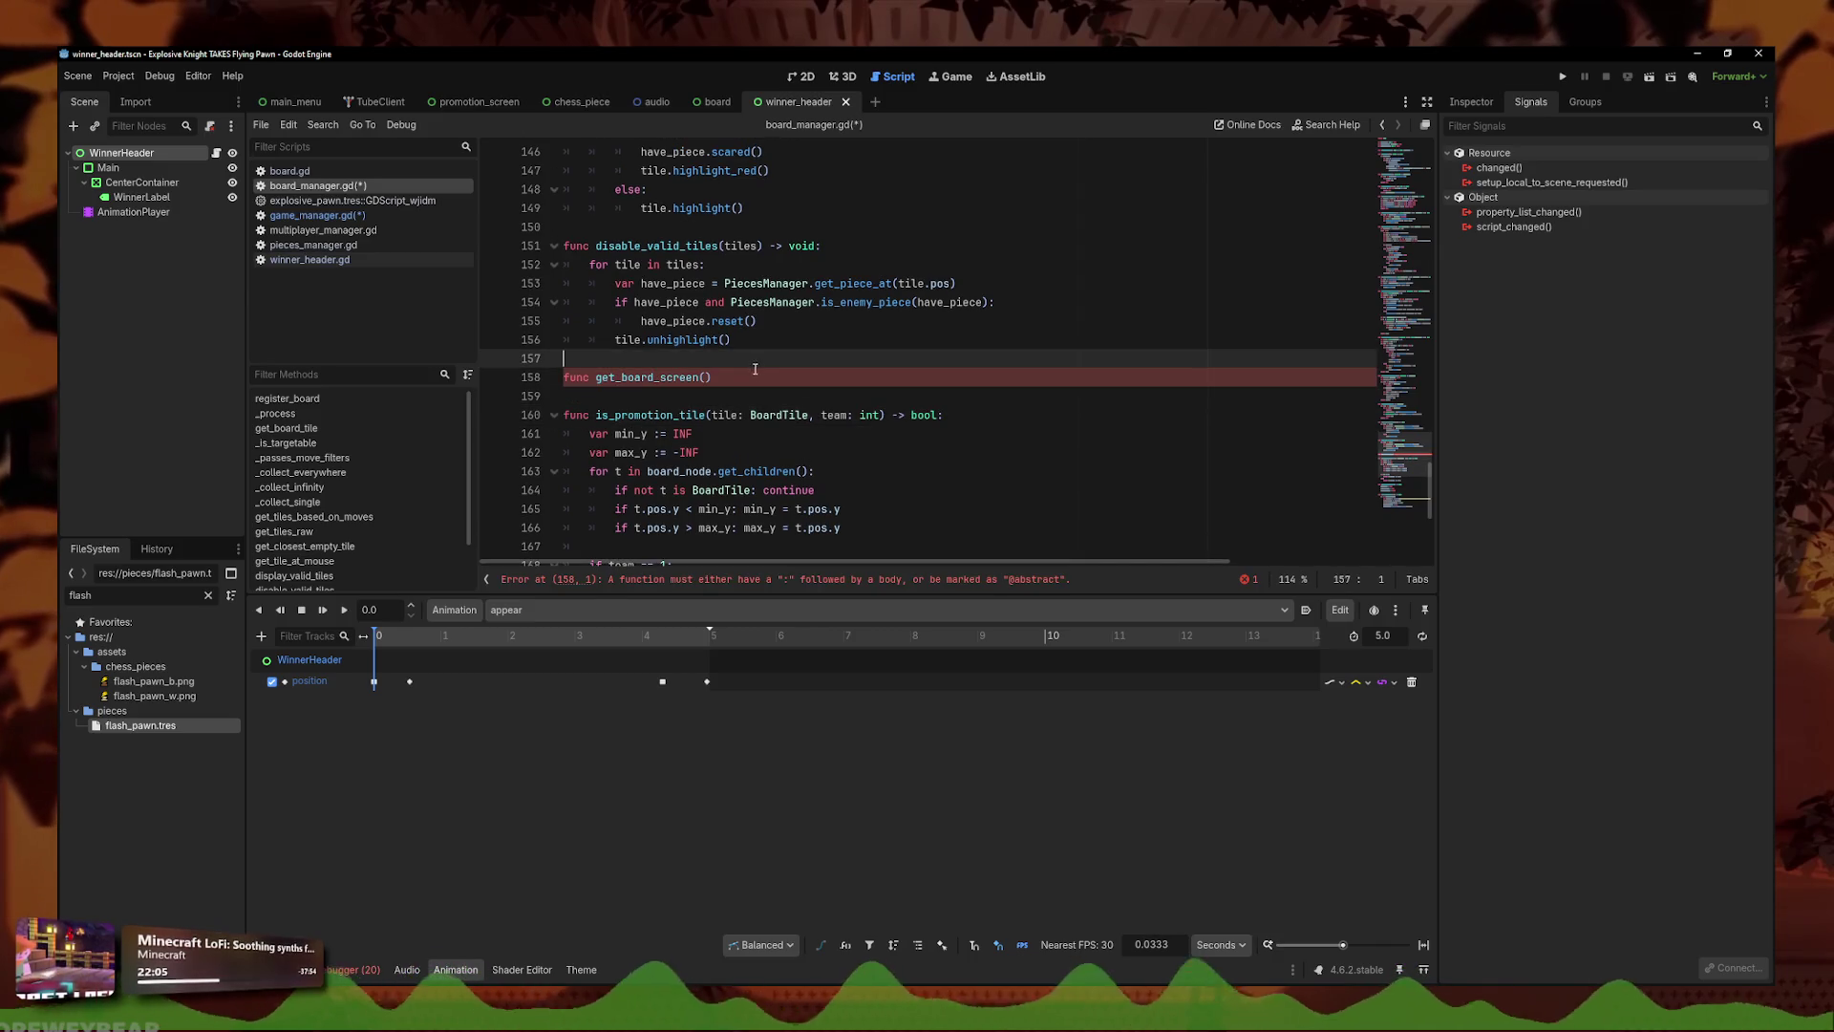
type("è>")
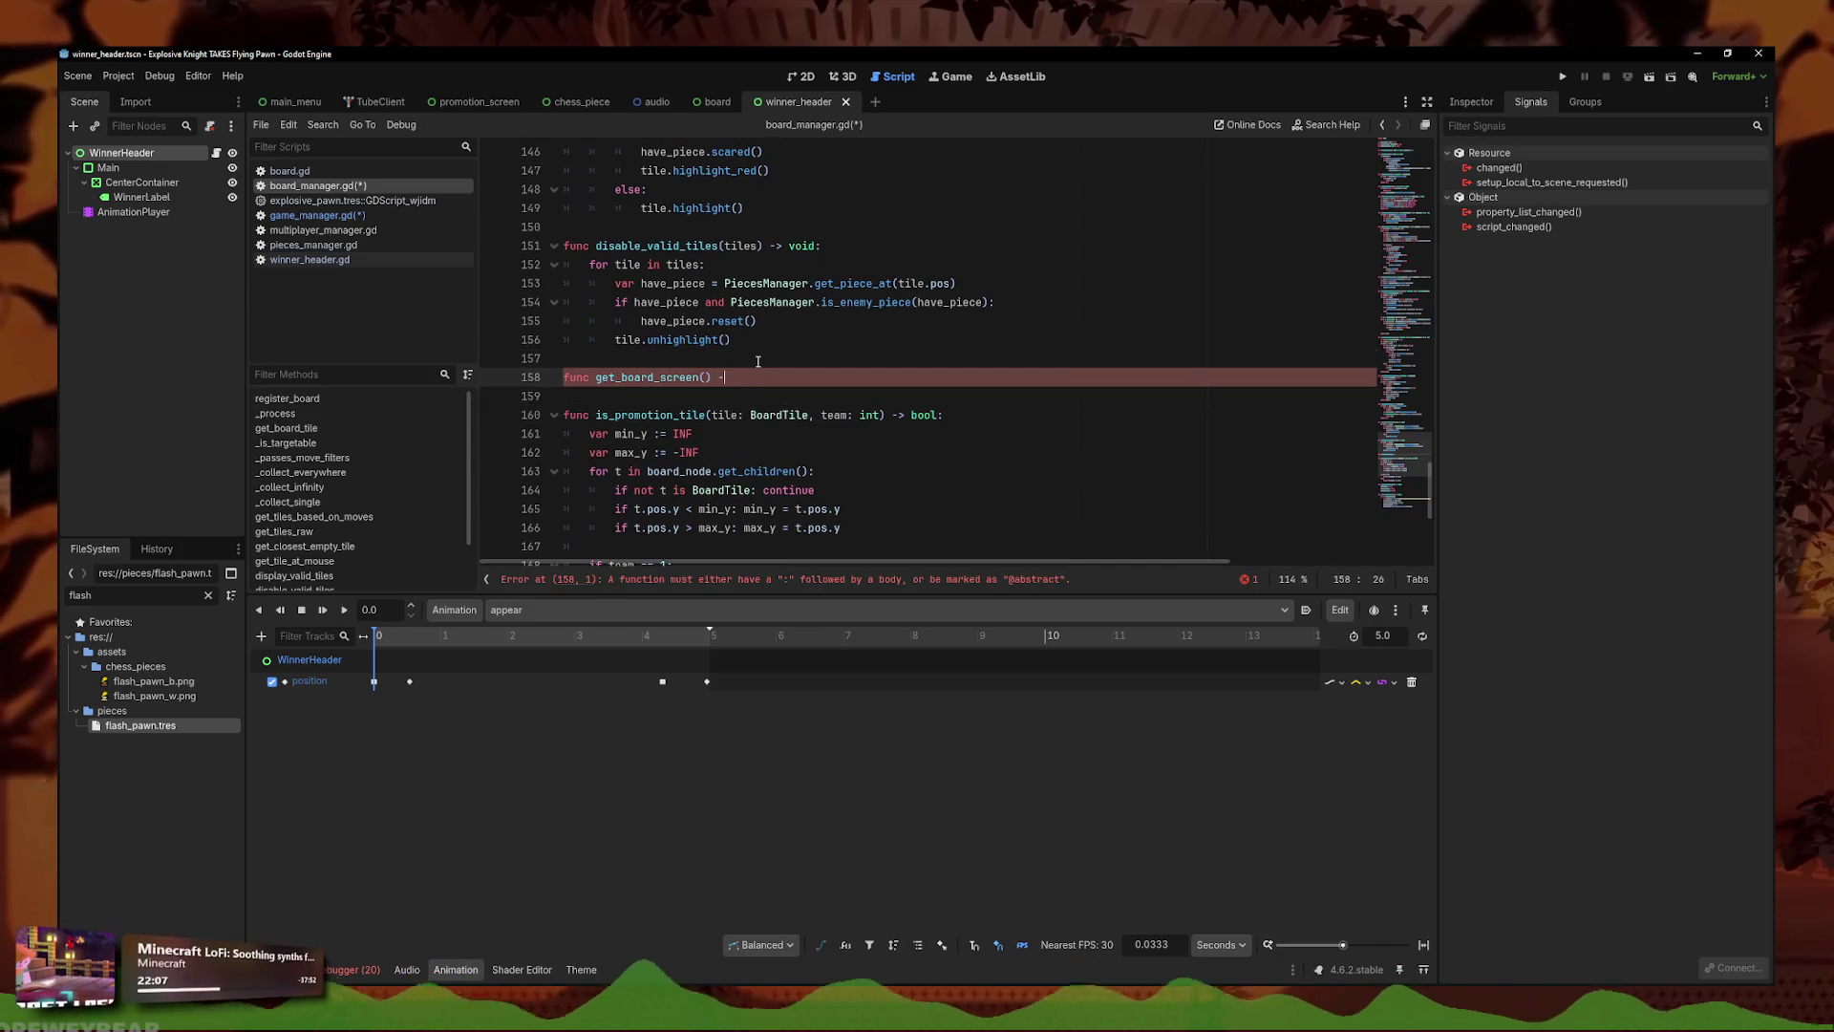
type("> Node:")
- Give it the body 'return board_node.get_parent()' and save board_manager.gd
key("Return")
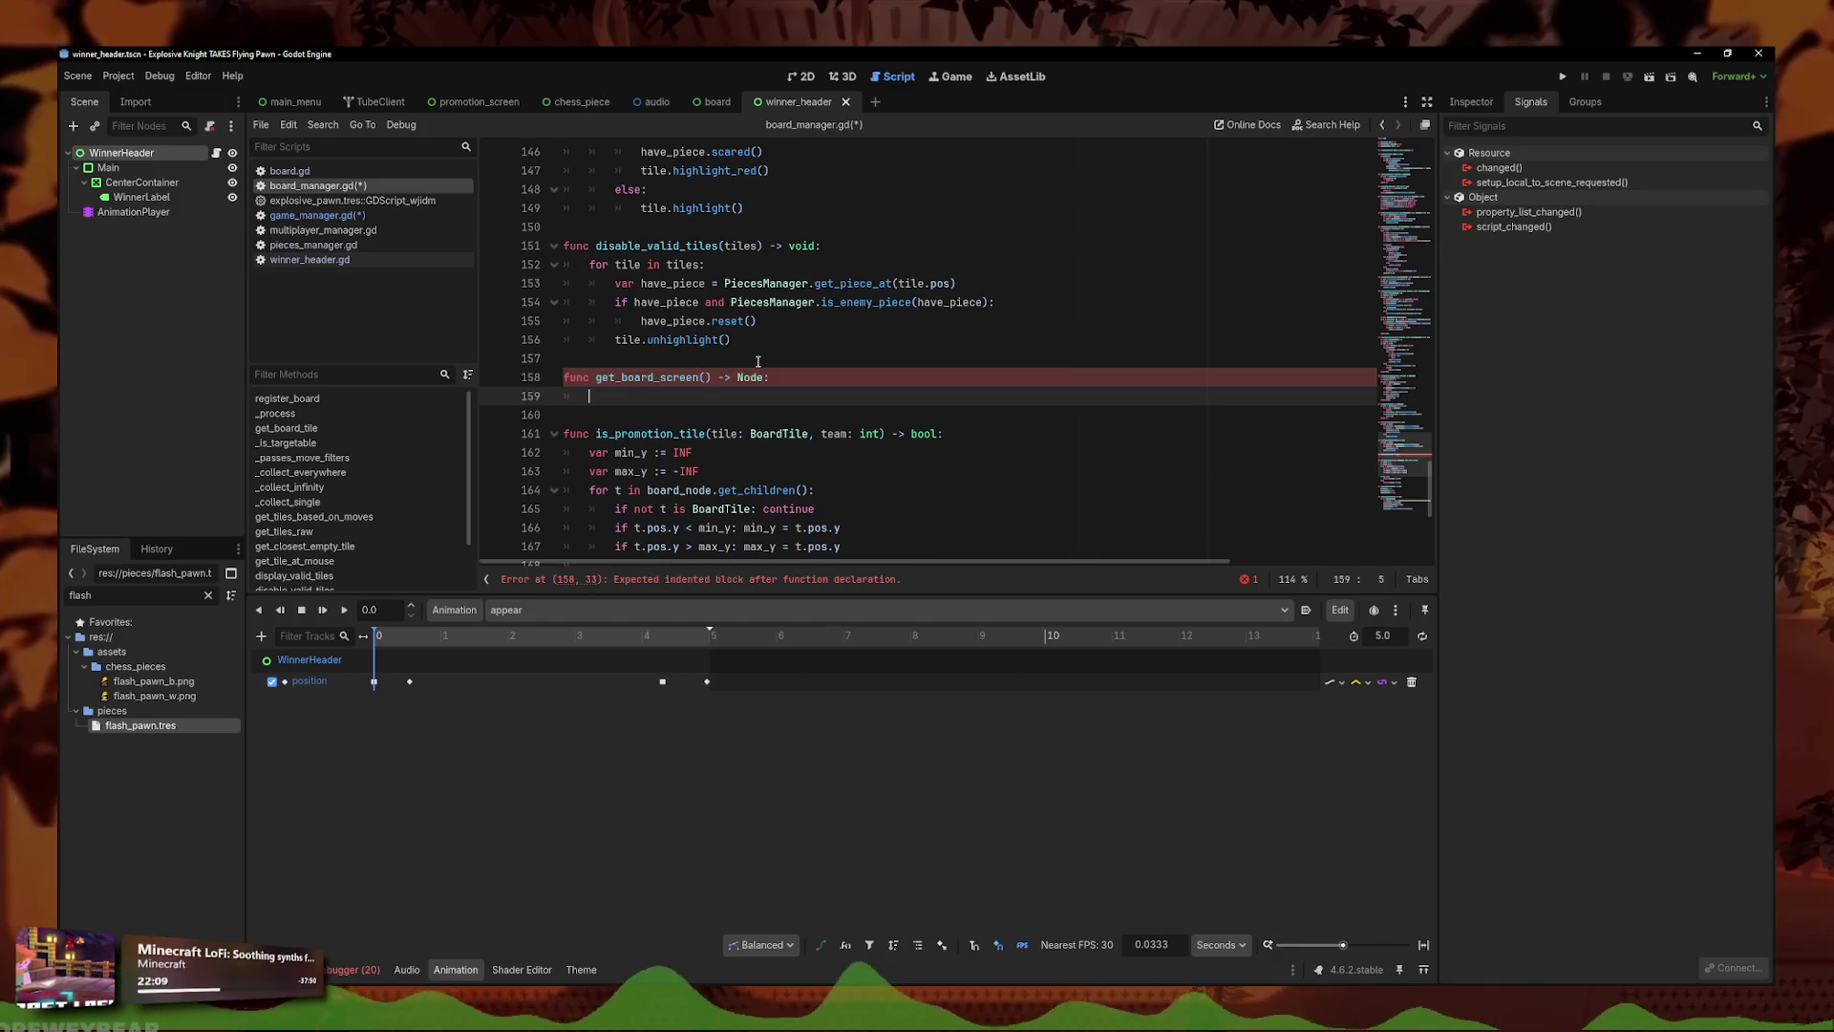
type("return boar")
key("Return")
type(".get_parent(")
key("Return")
key("ctrl+s")
key("Down")
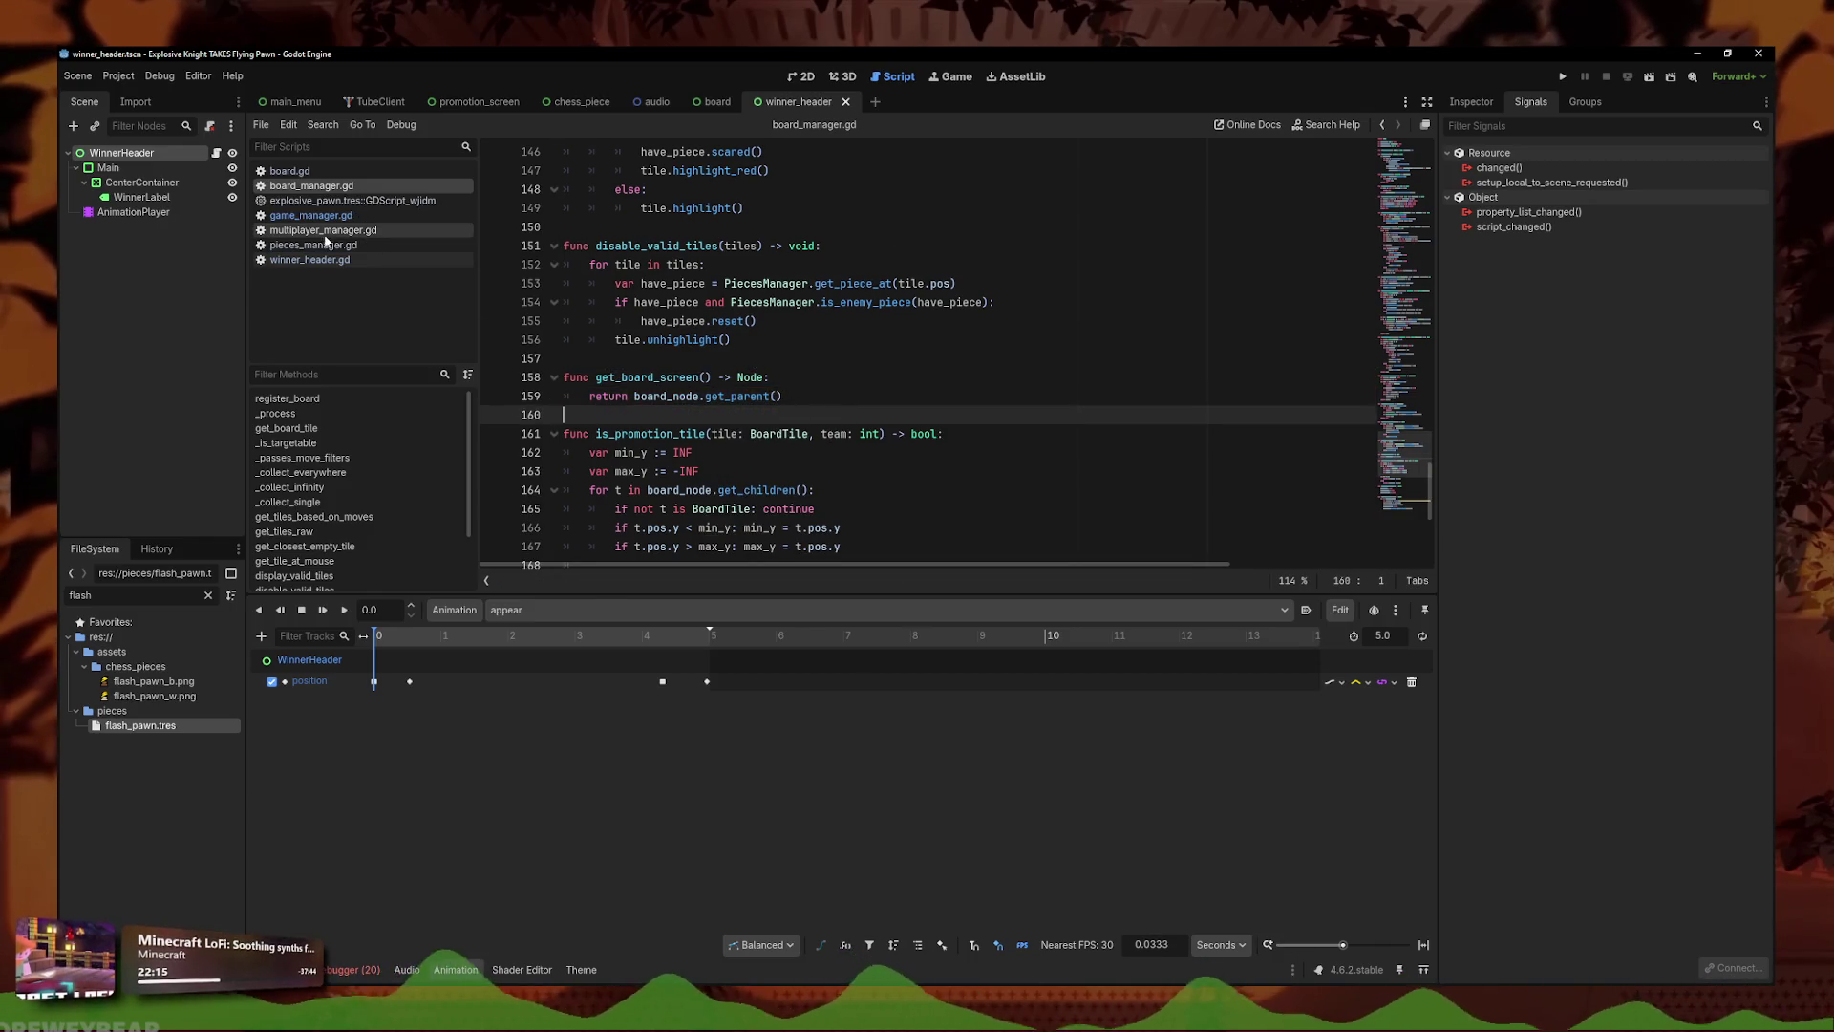
left_click(325, 215)
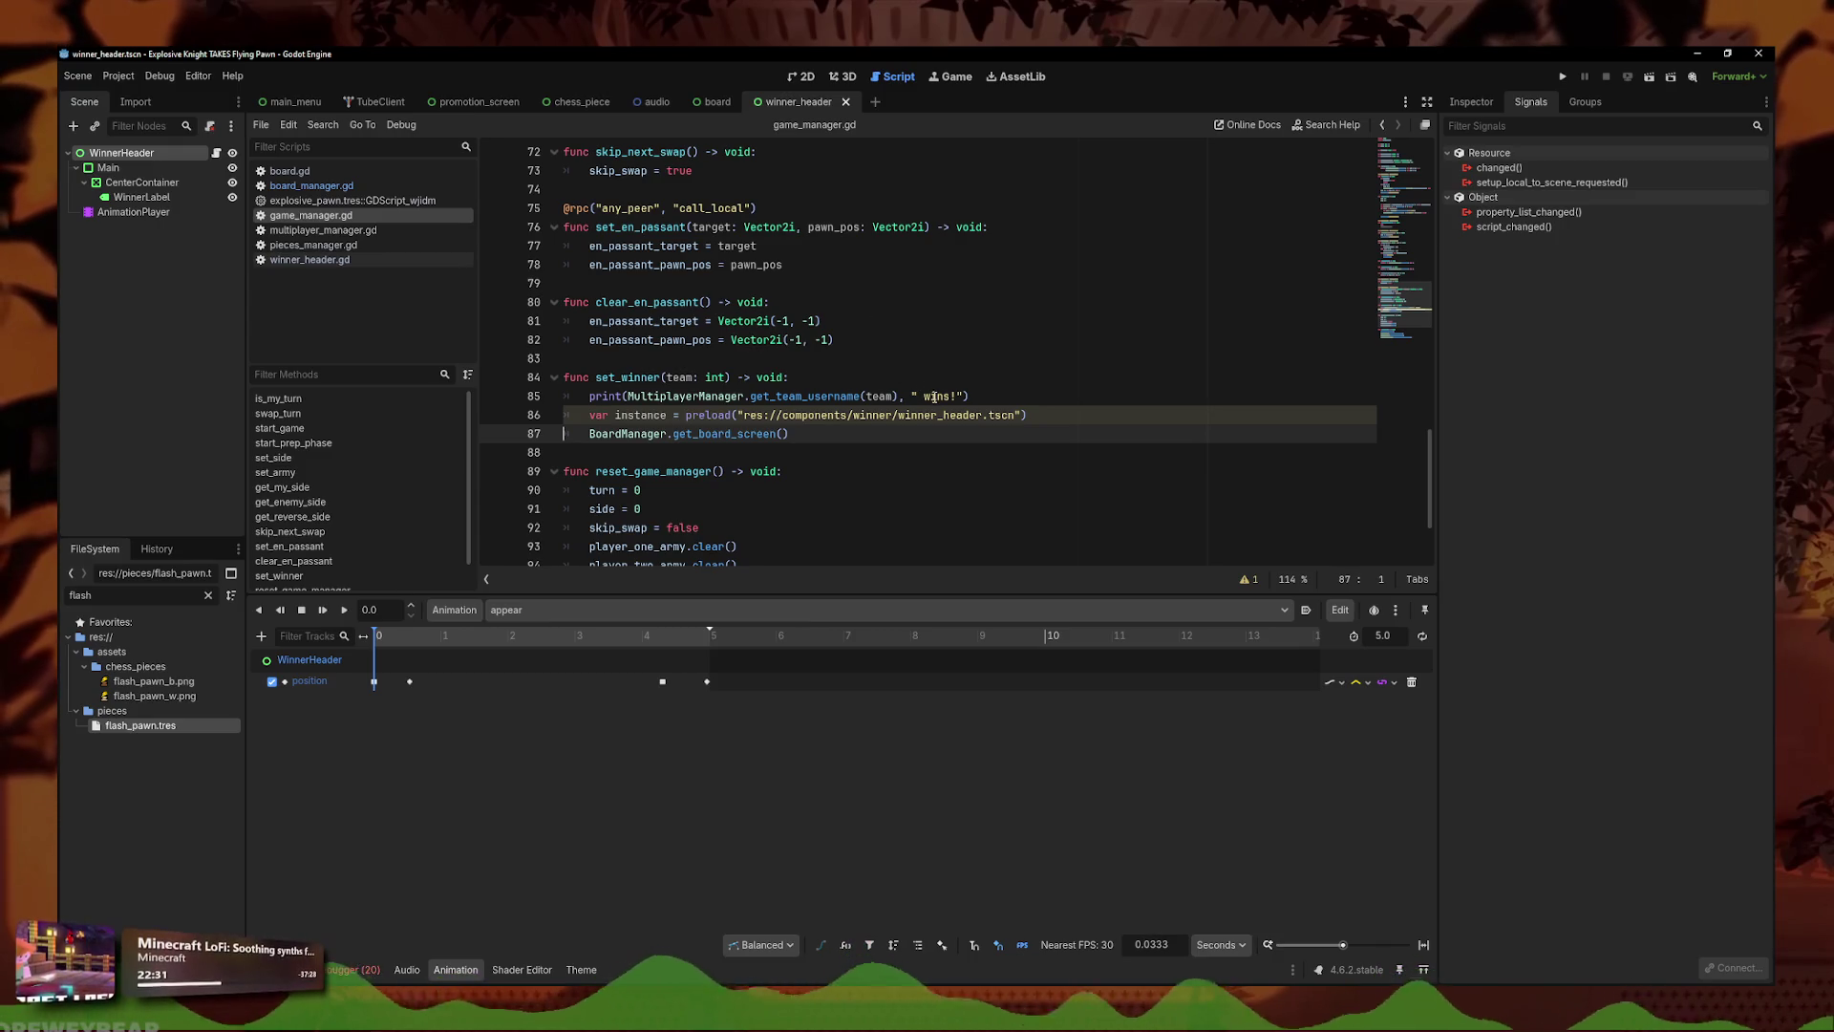
- Chain .add_child() onto BoardManager.get_board_screen() on line 87 via autocomplete
left_click(996, 427)
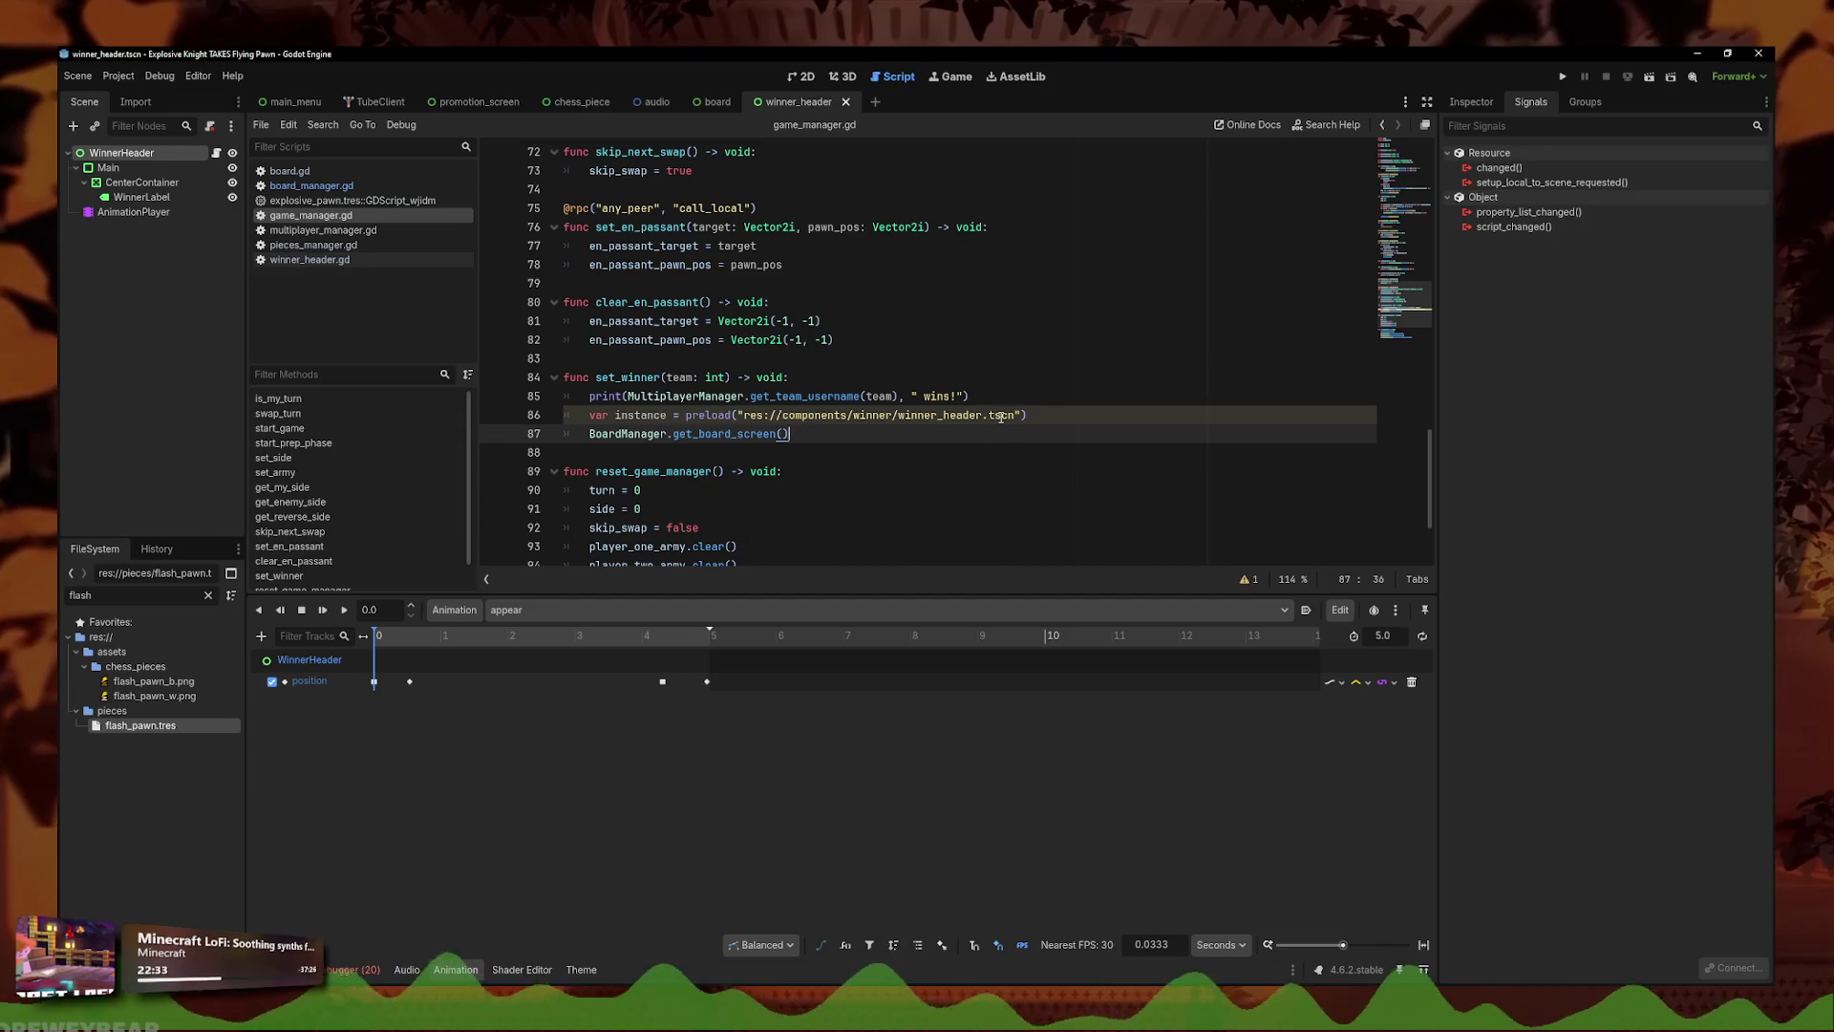
left_click(1048, 419)
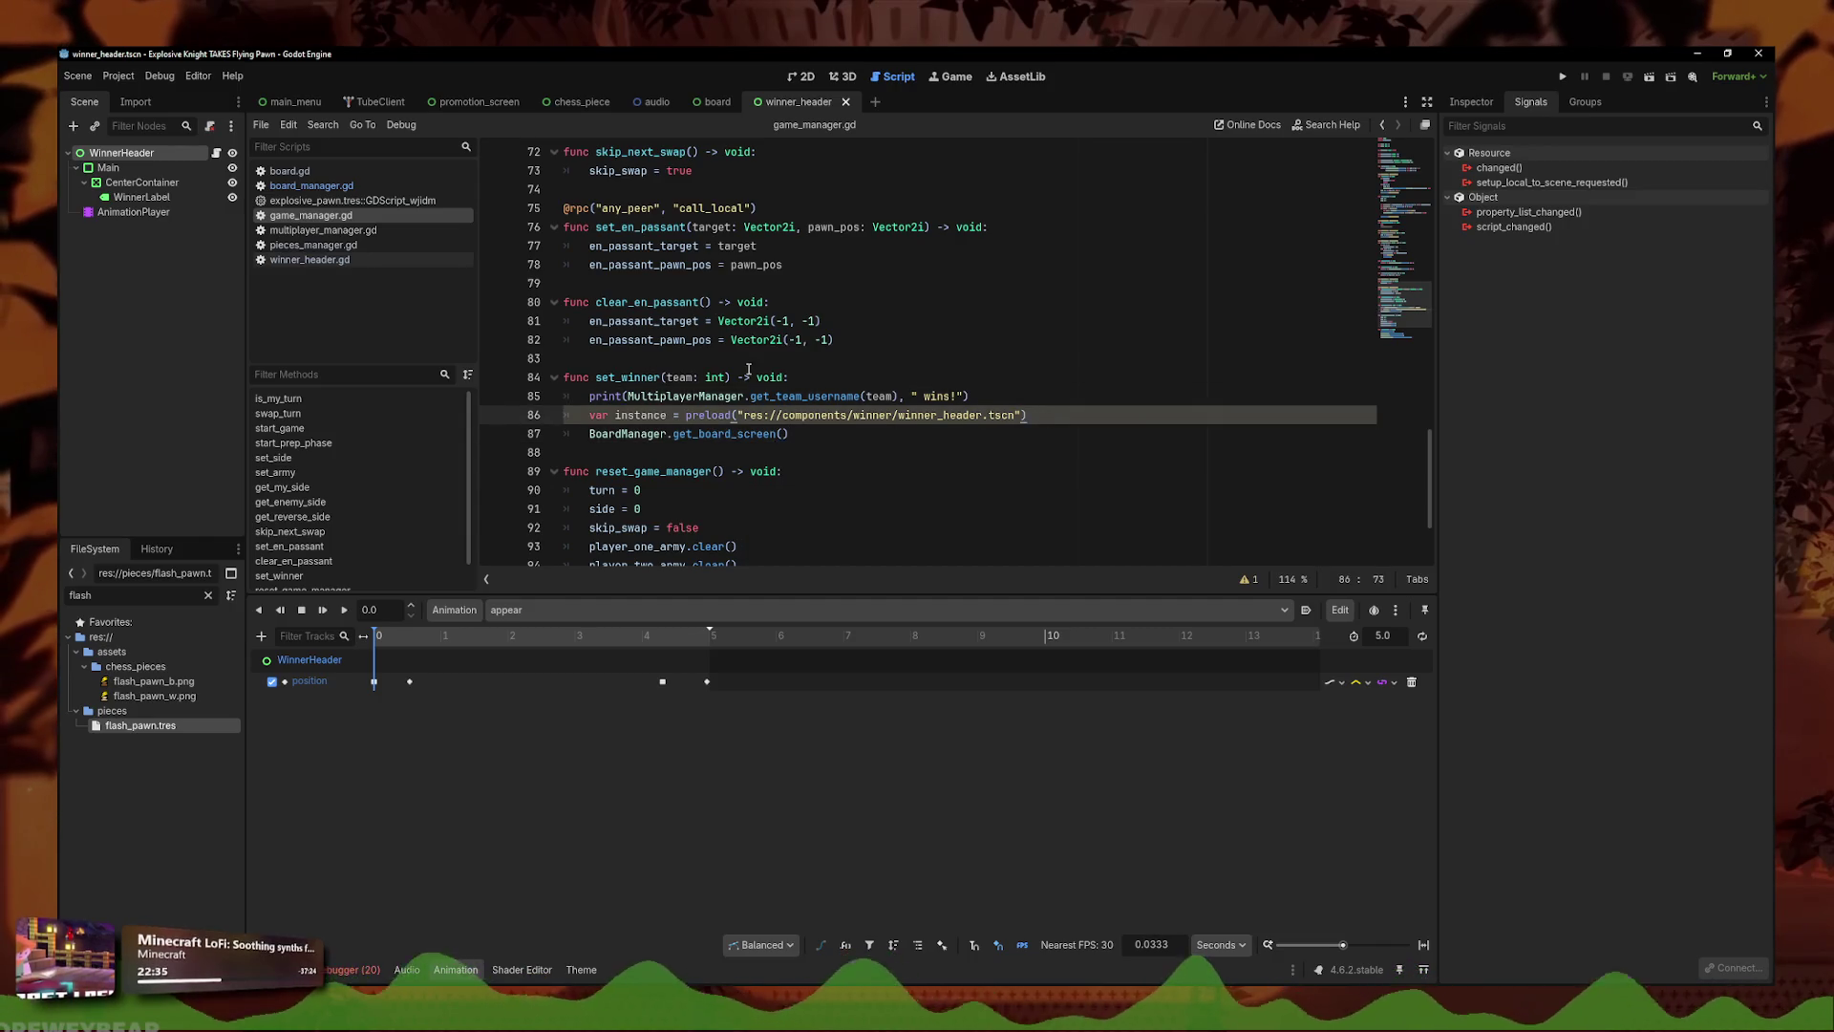
left_click(955, 431)
left_click(863, 442)
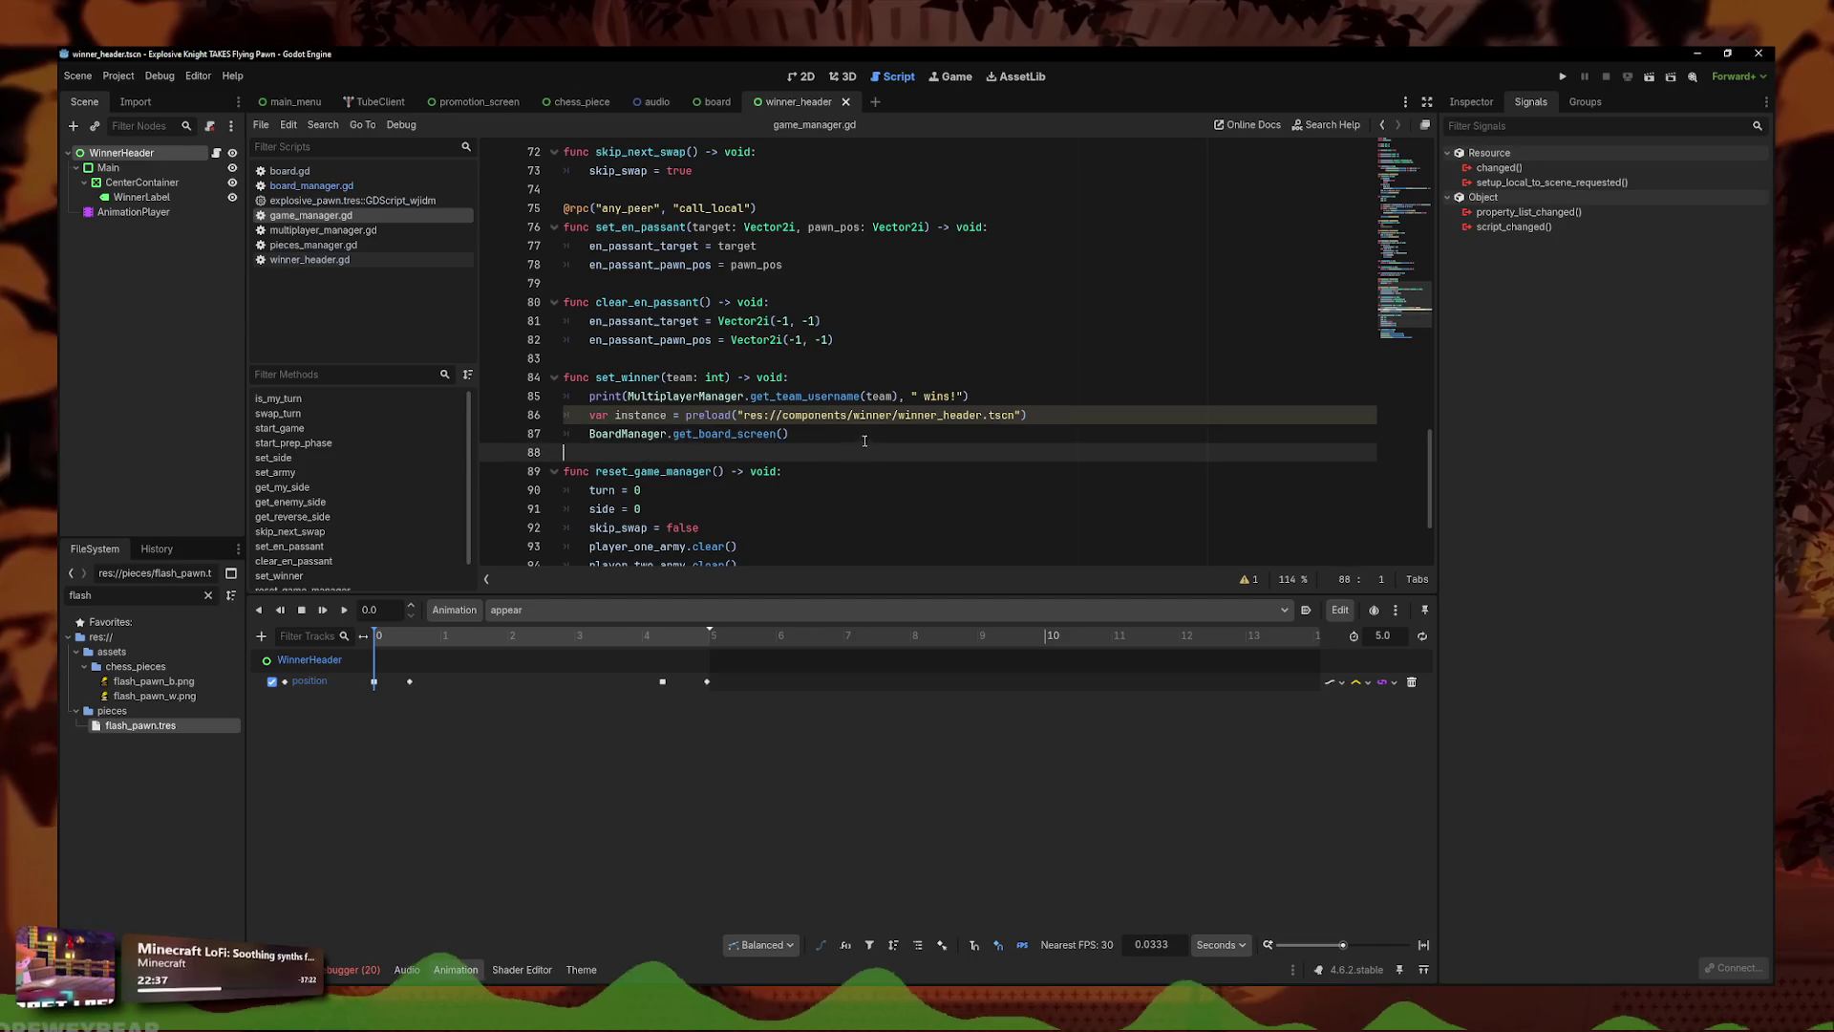
left_click(995, 432)
key("shift+Home")
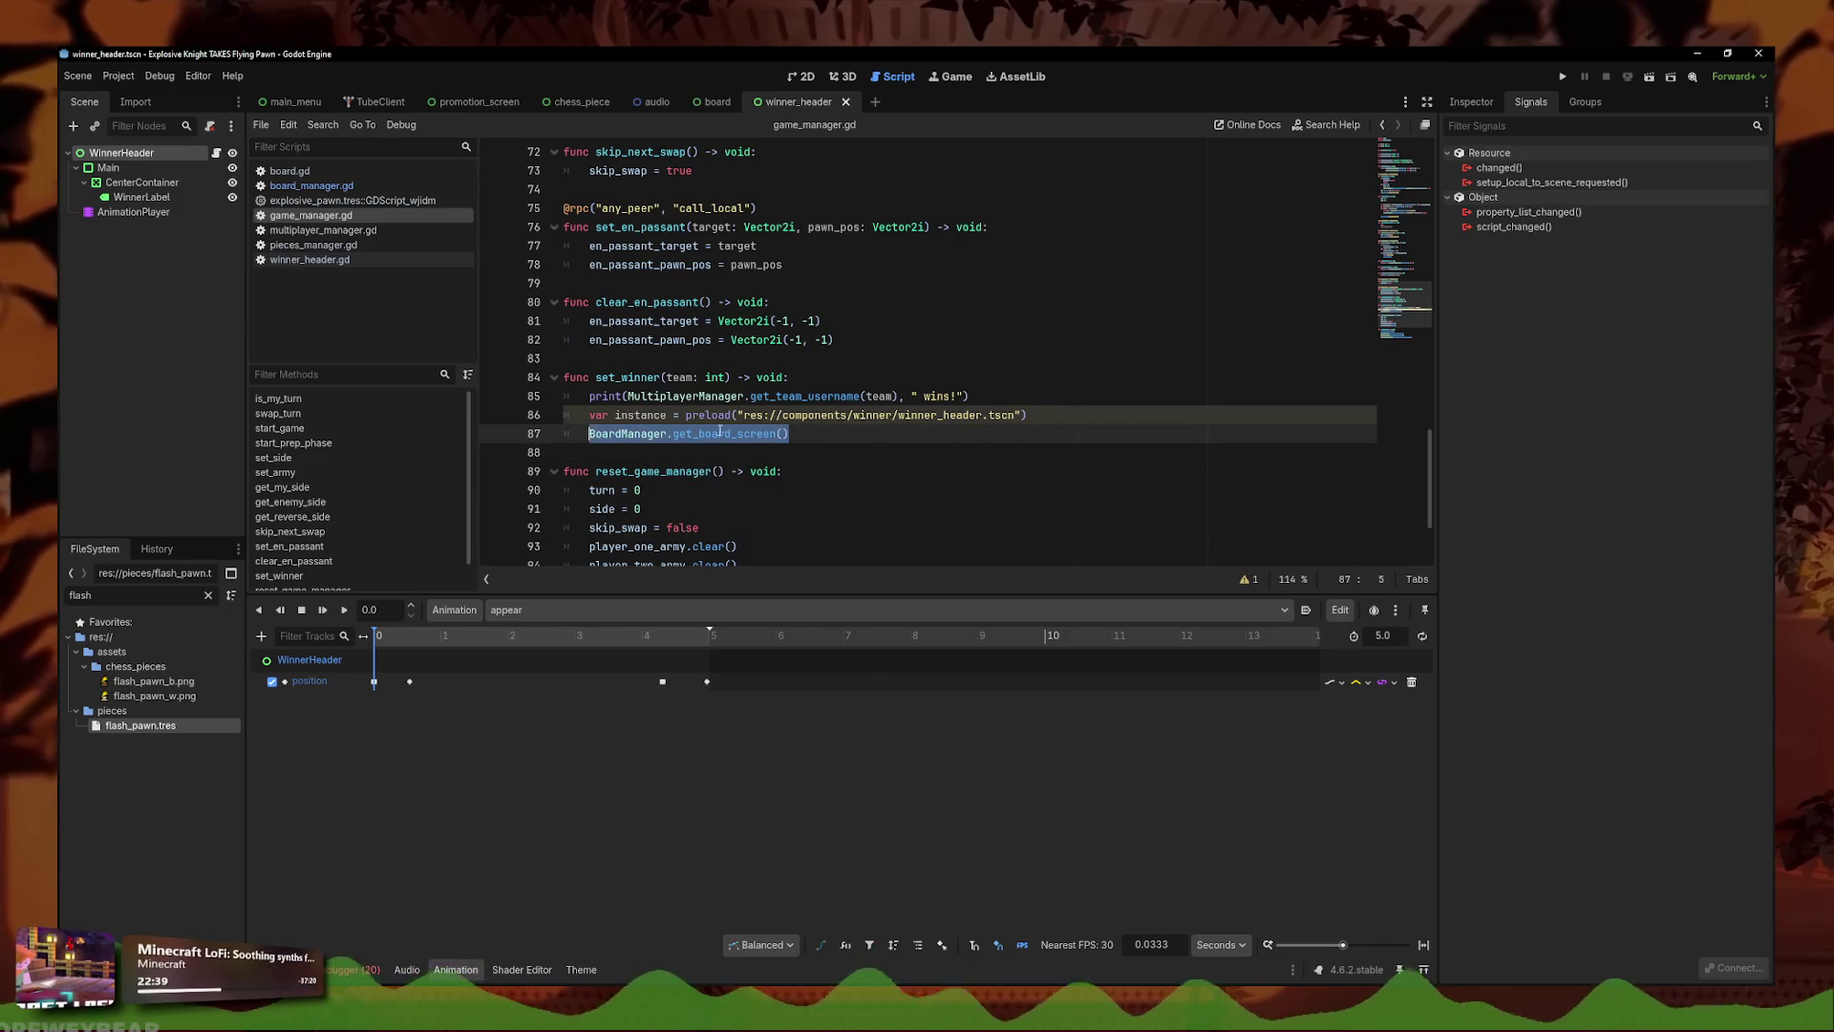
key("BackSpace")
key("ctrl+z")
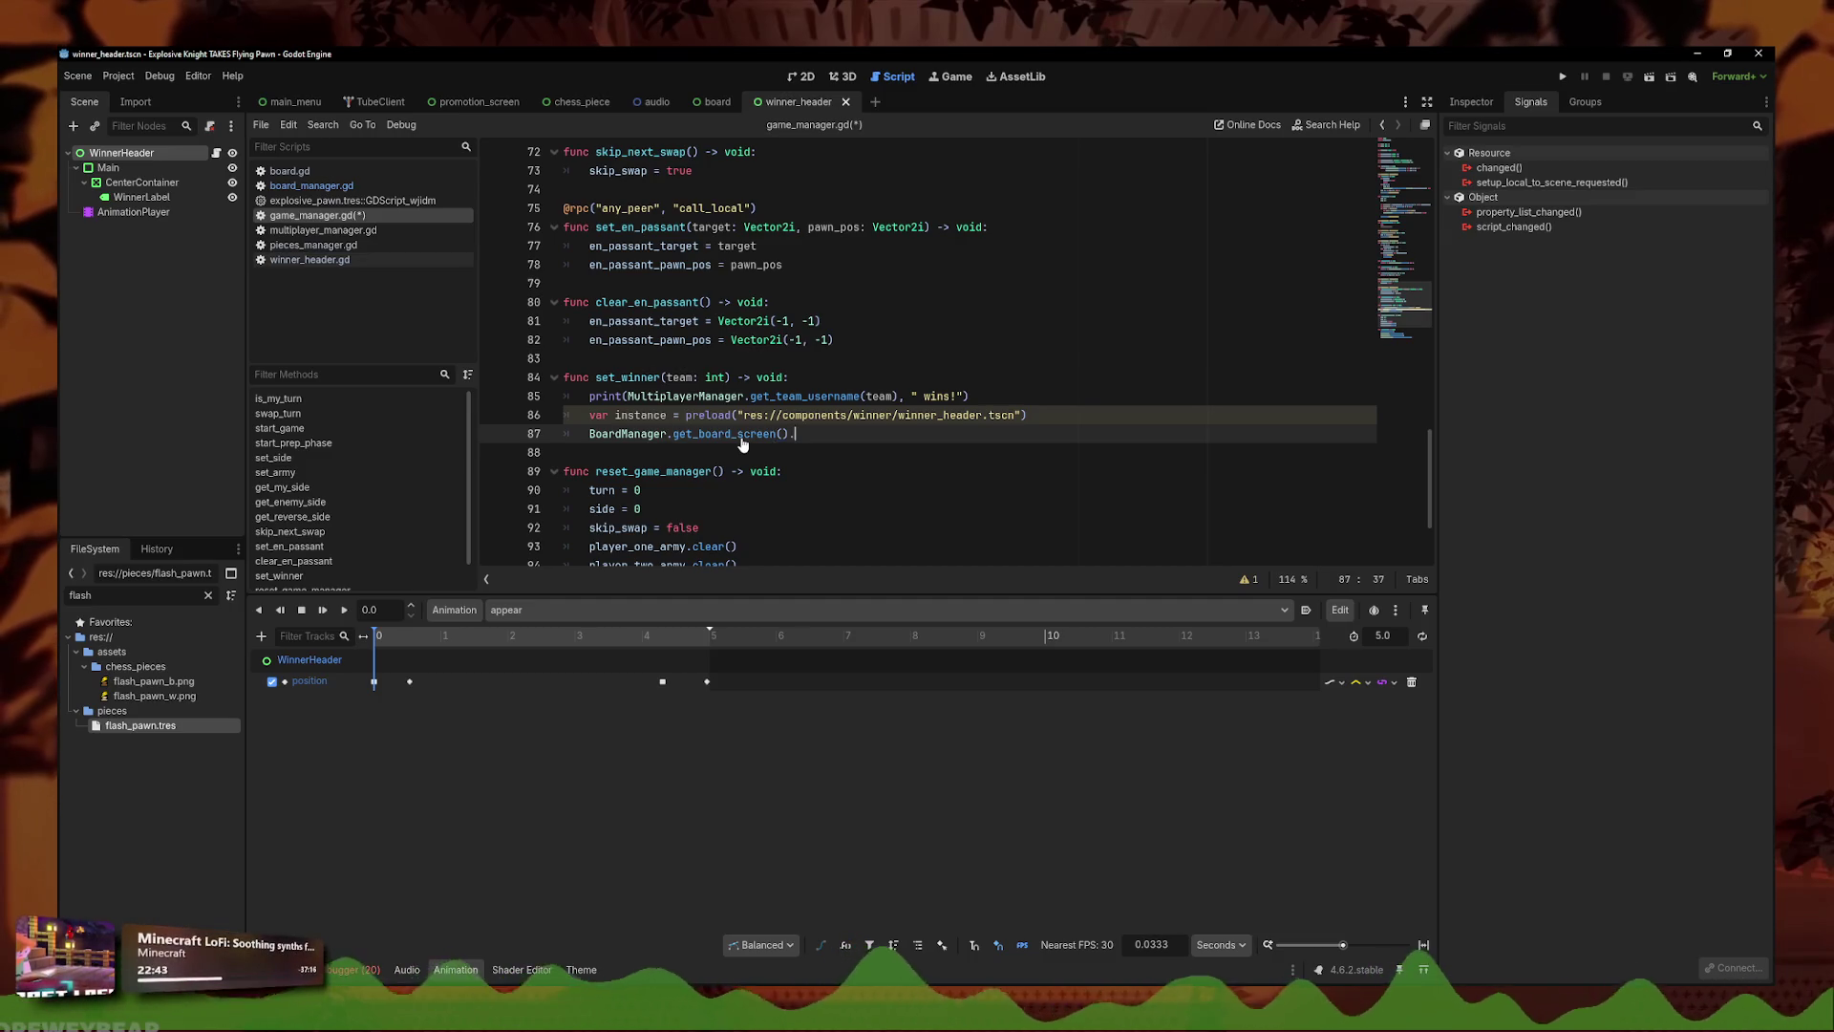
type("add_ch")
key("Return")
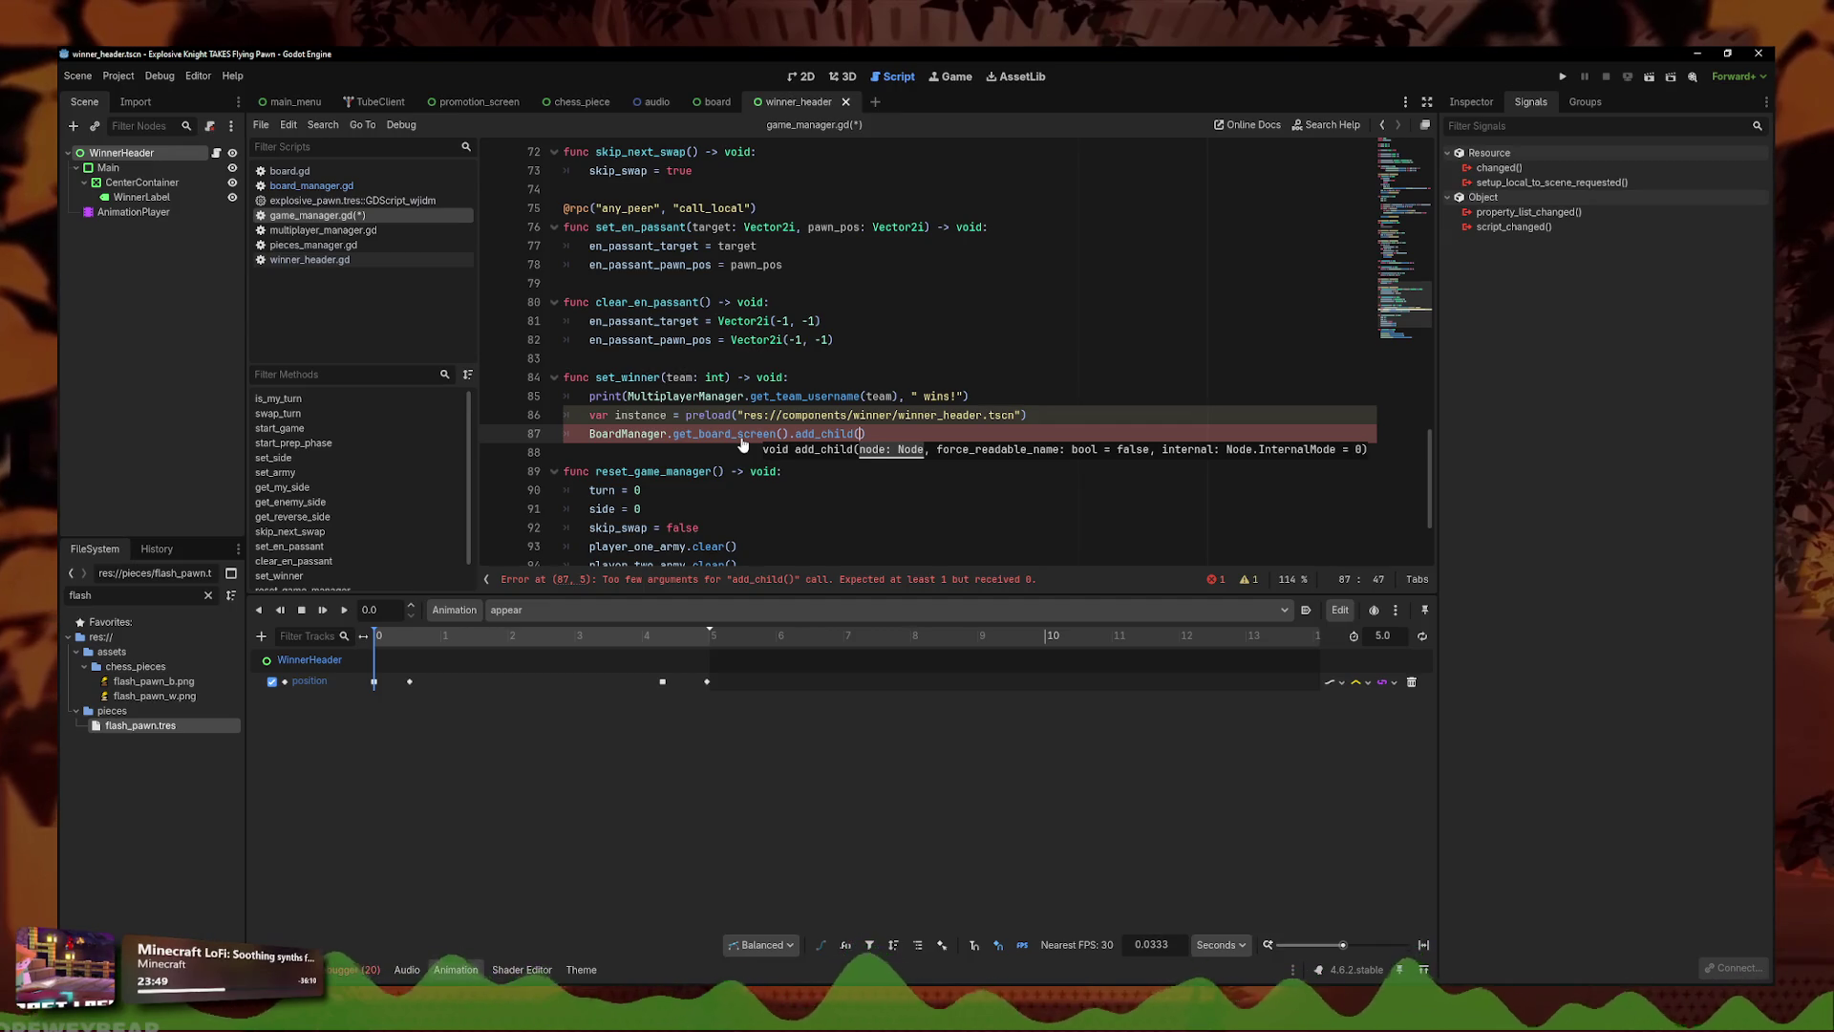
- Pass instance to add_child() and start an instance setup call on line 88
type("ins")
key("Return")
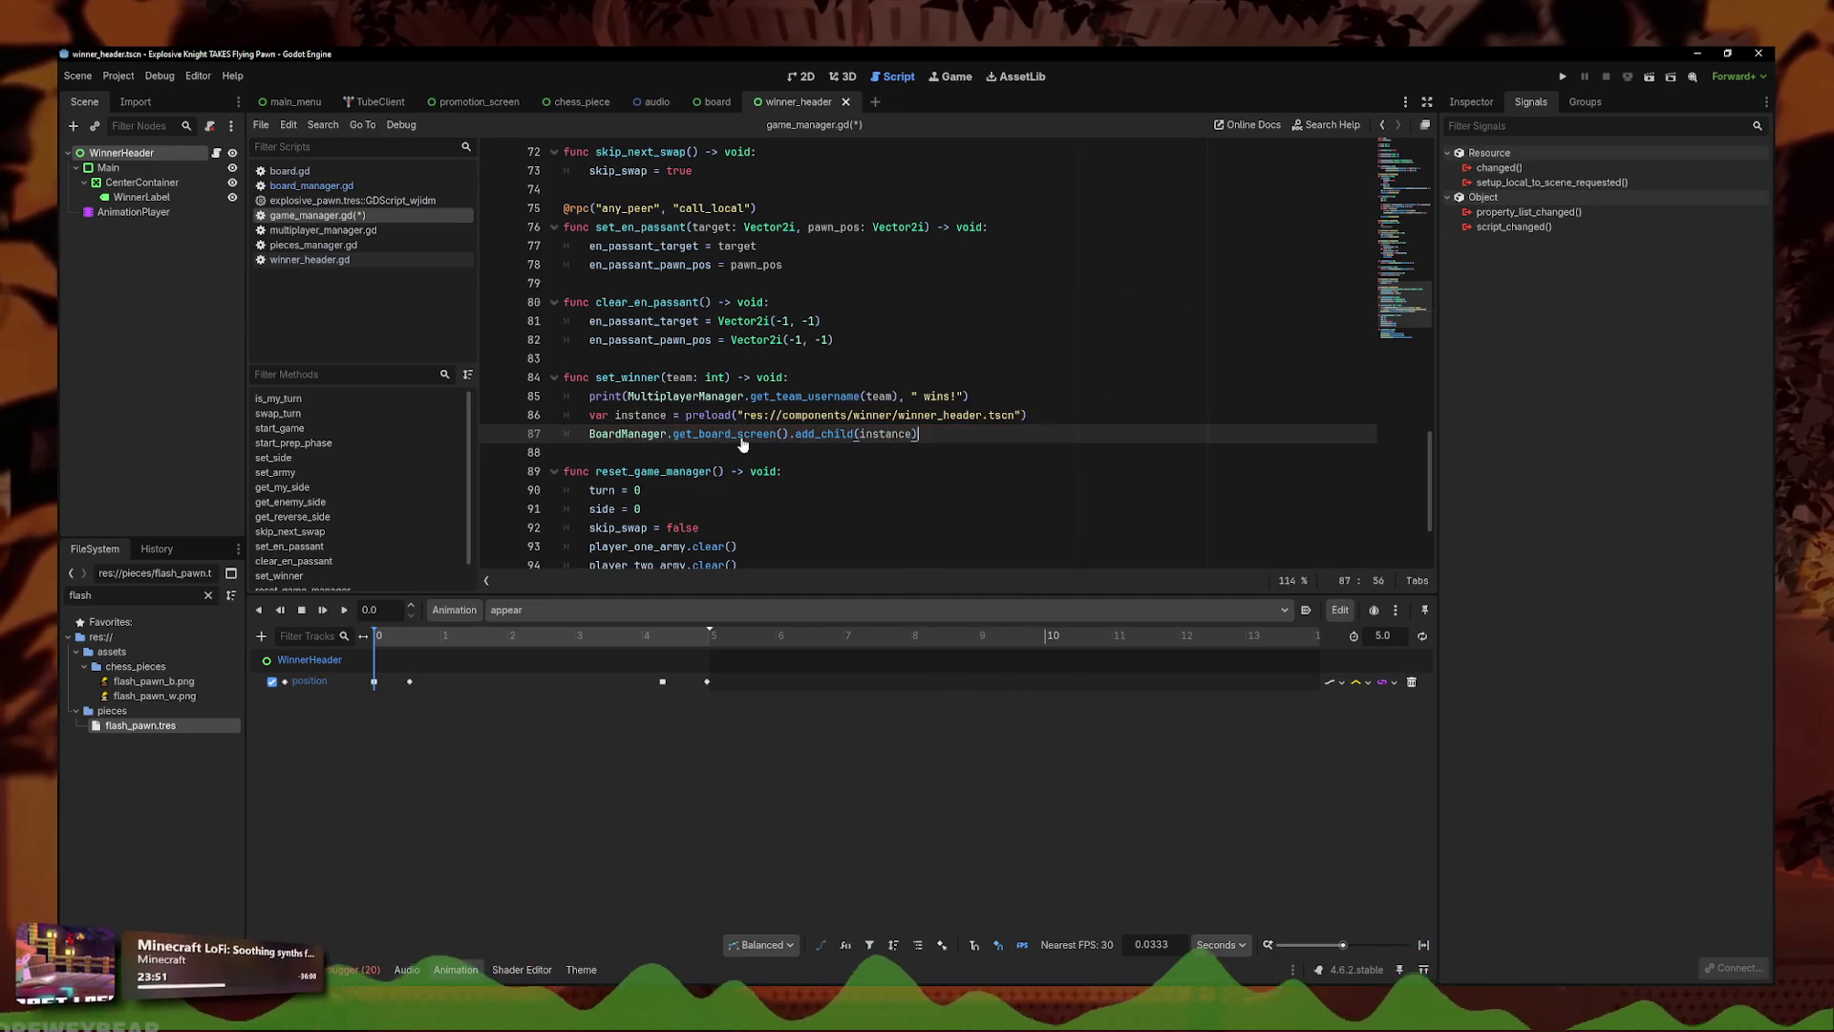
key("End")
key("Return")
type(".sertup")
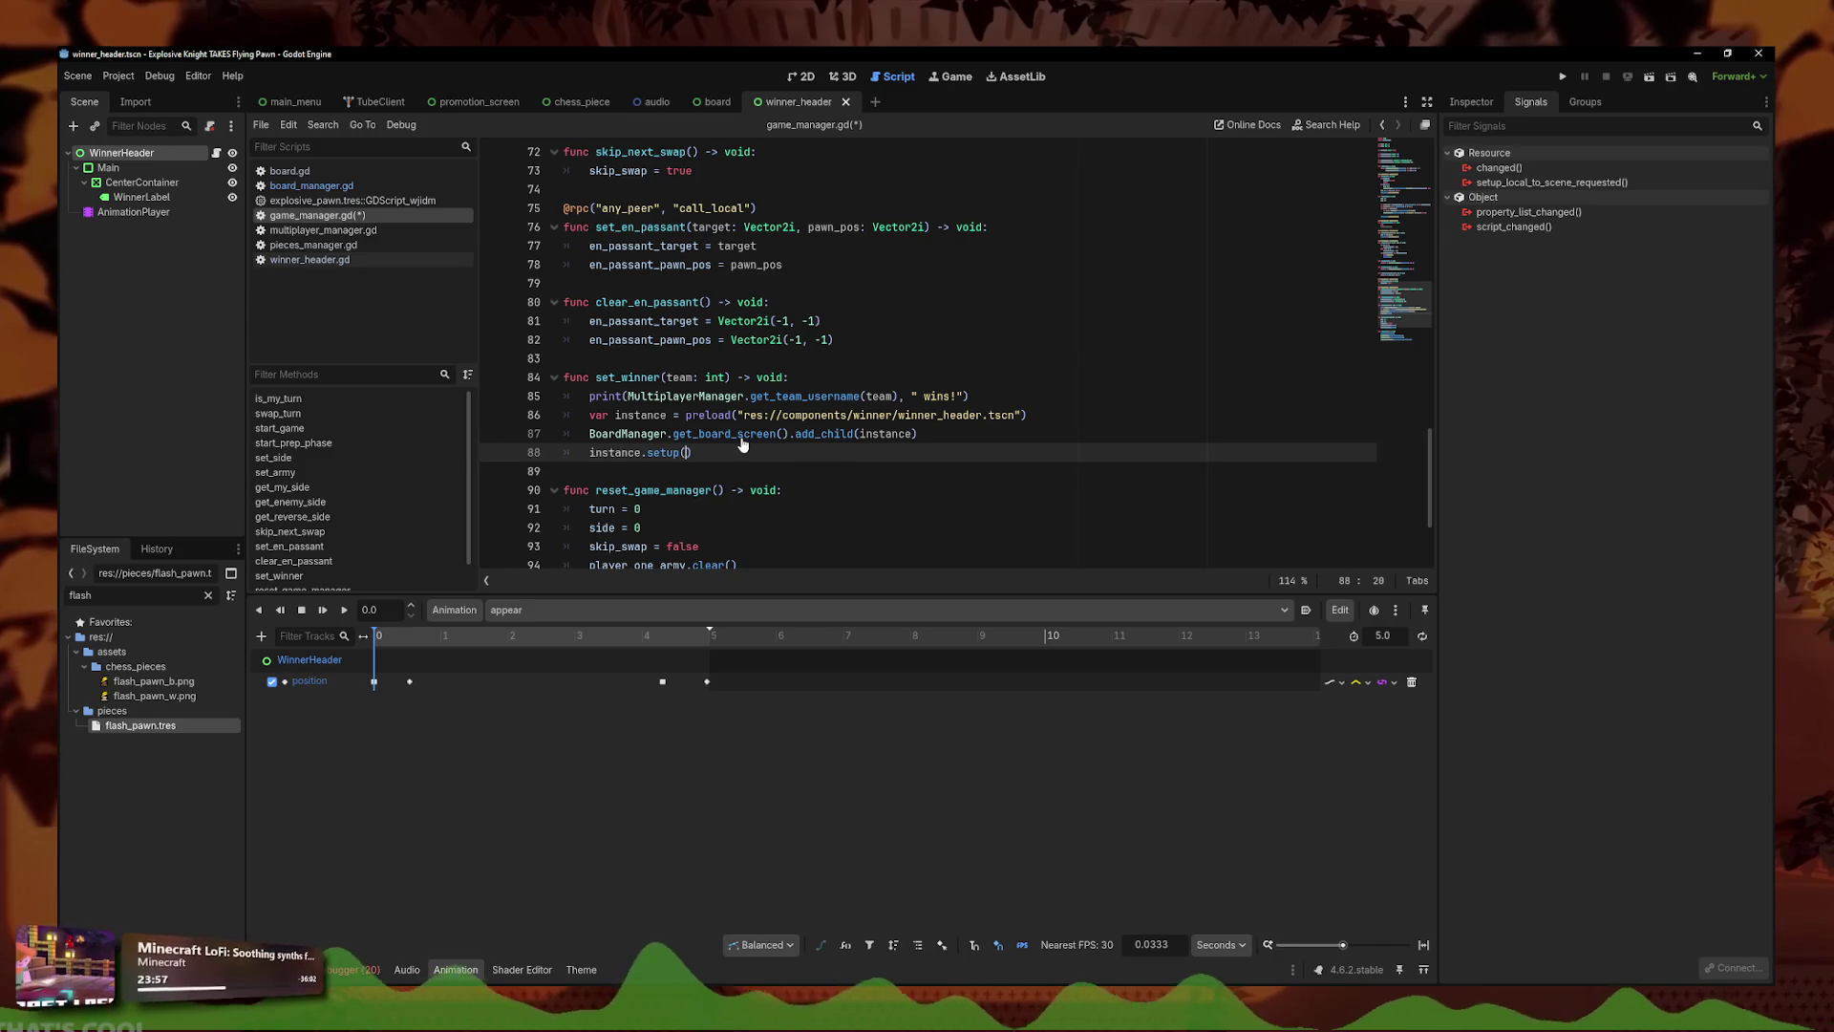
- Paste MultiplayerManager.get_team_username(team) from line 85 as the setup() argument and compare the lines
mouse_move(899, 396)
left_mouse_down()
mouse_move(630, 396)
mouse_move(906, 398)
left_mouse_up()
key("ctrl+c")
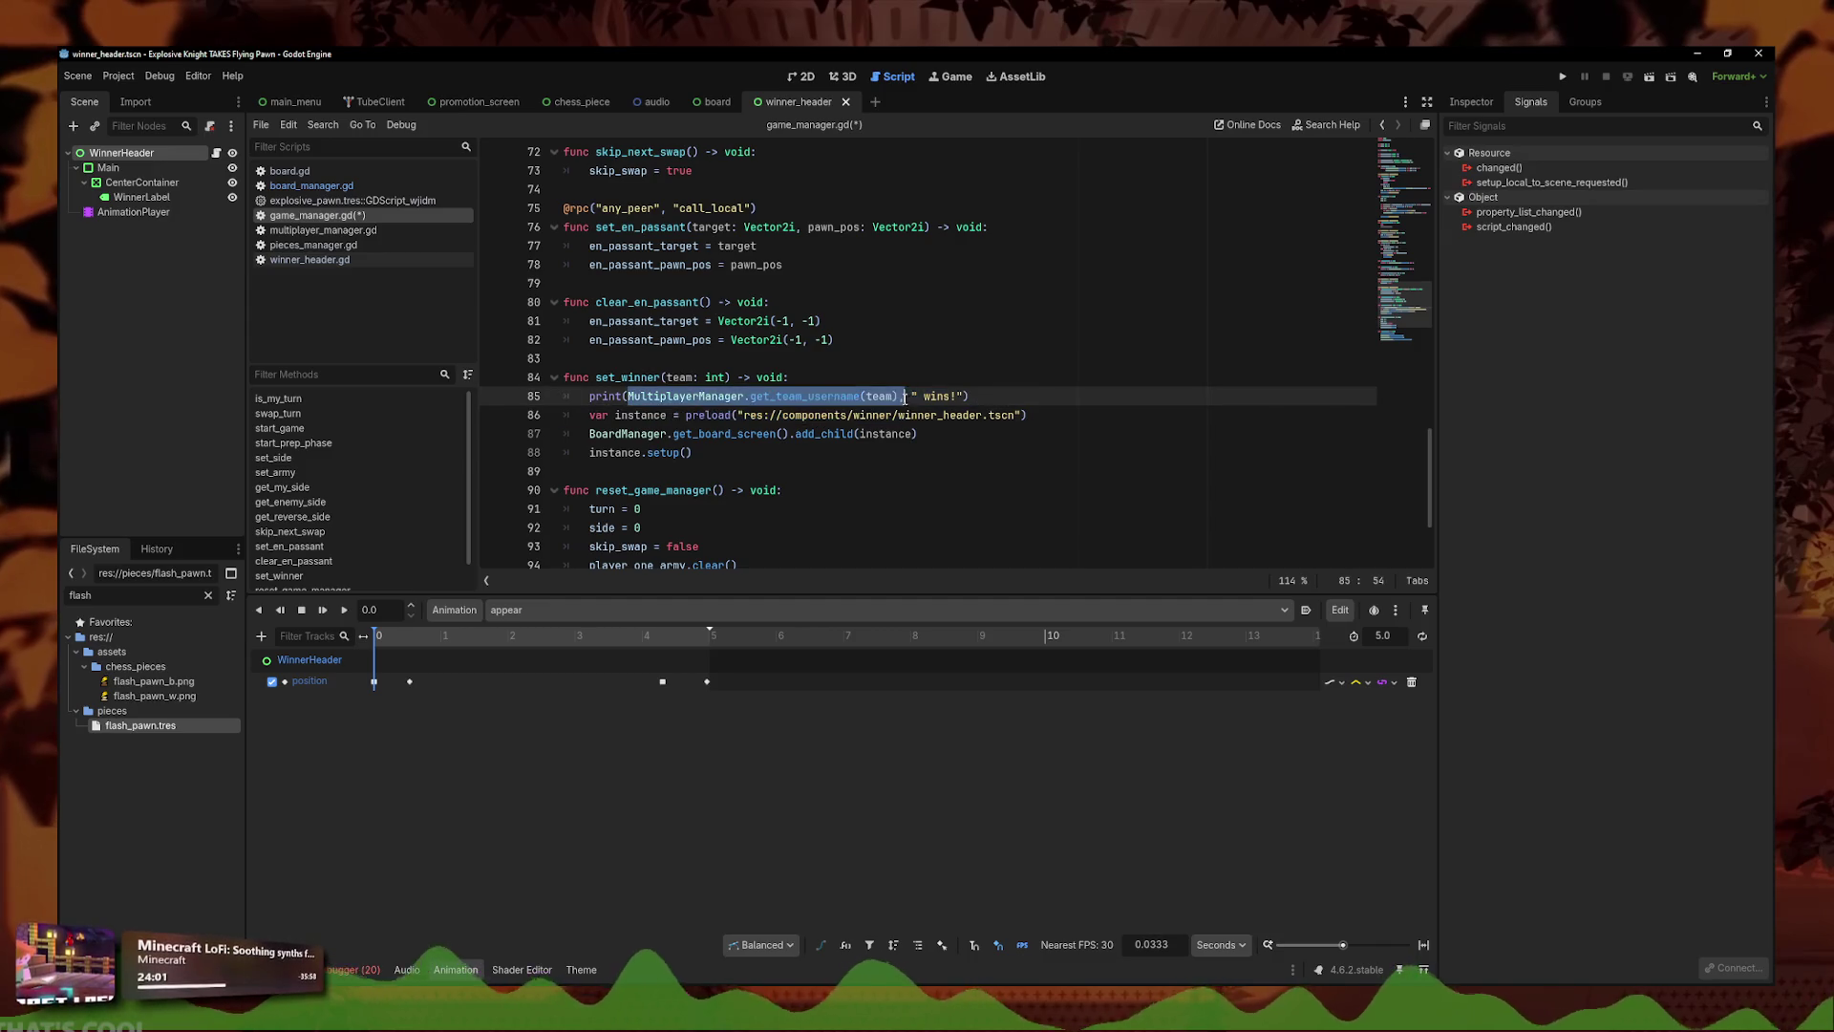
left_click(688, 452)
key("ctrl+v")
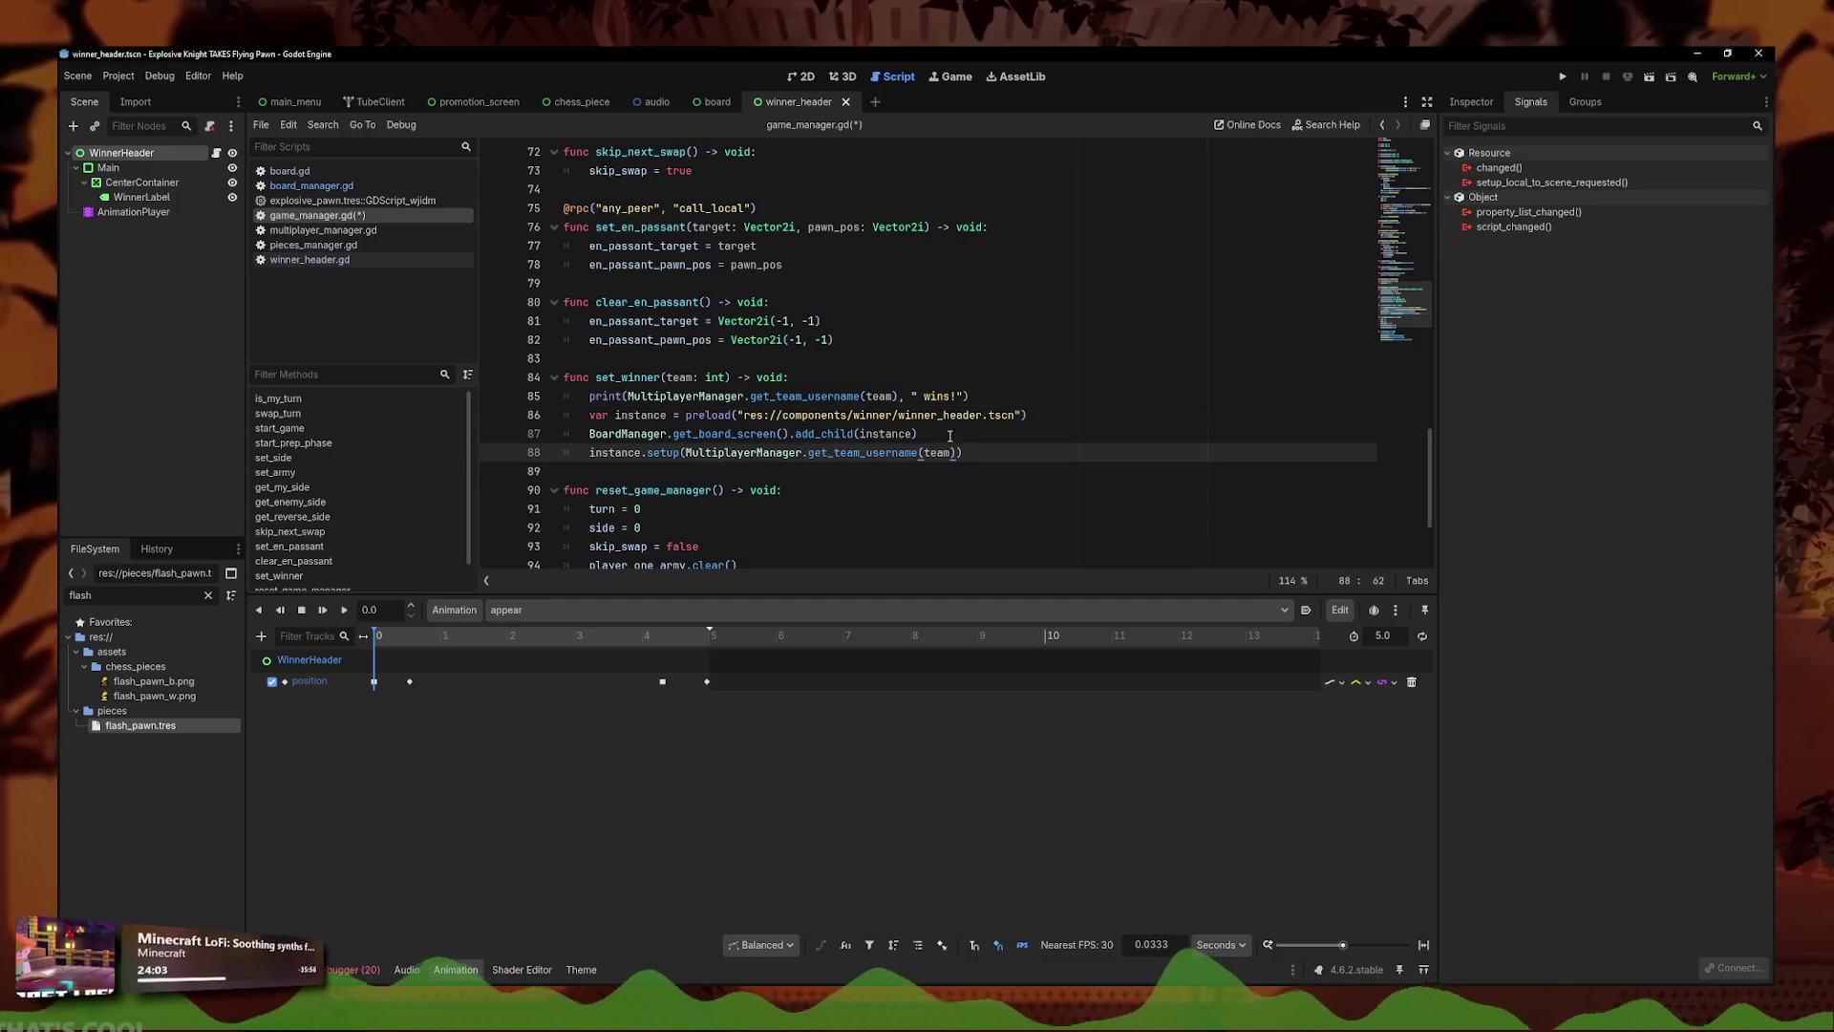
left_click(1072, 399)
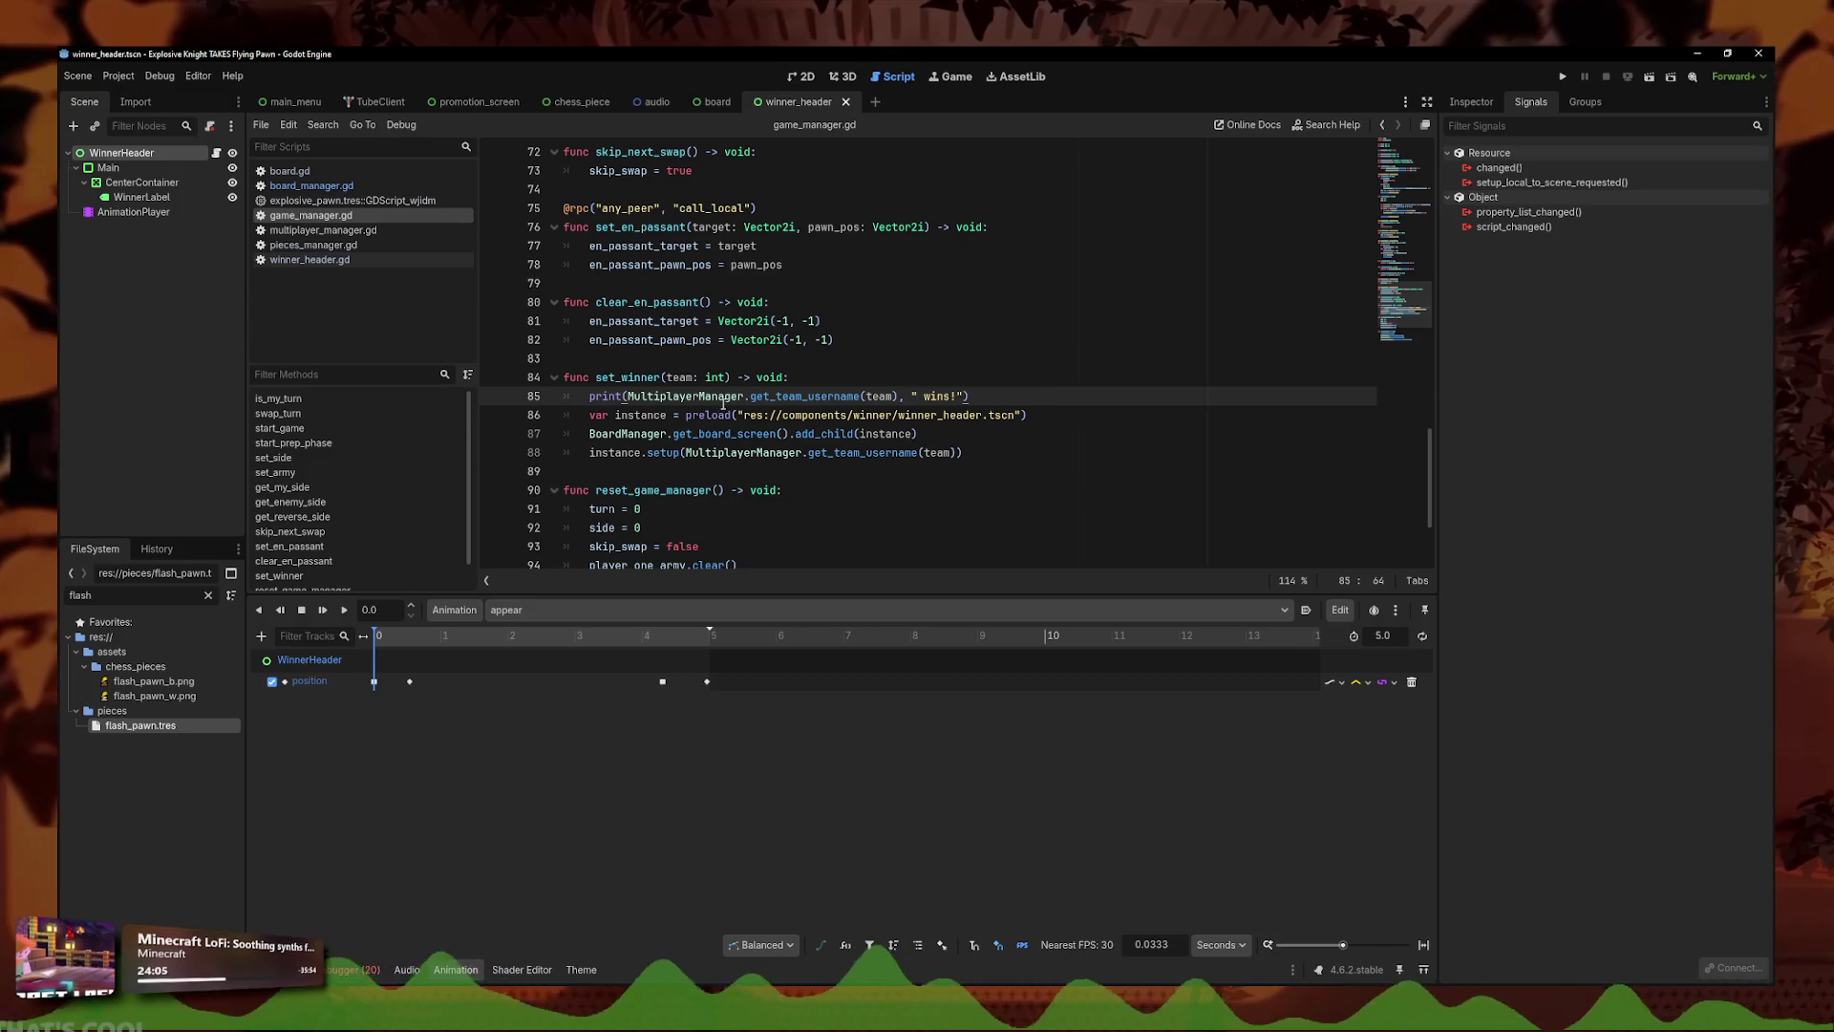
left_click(1034, 446)
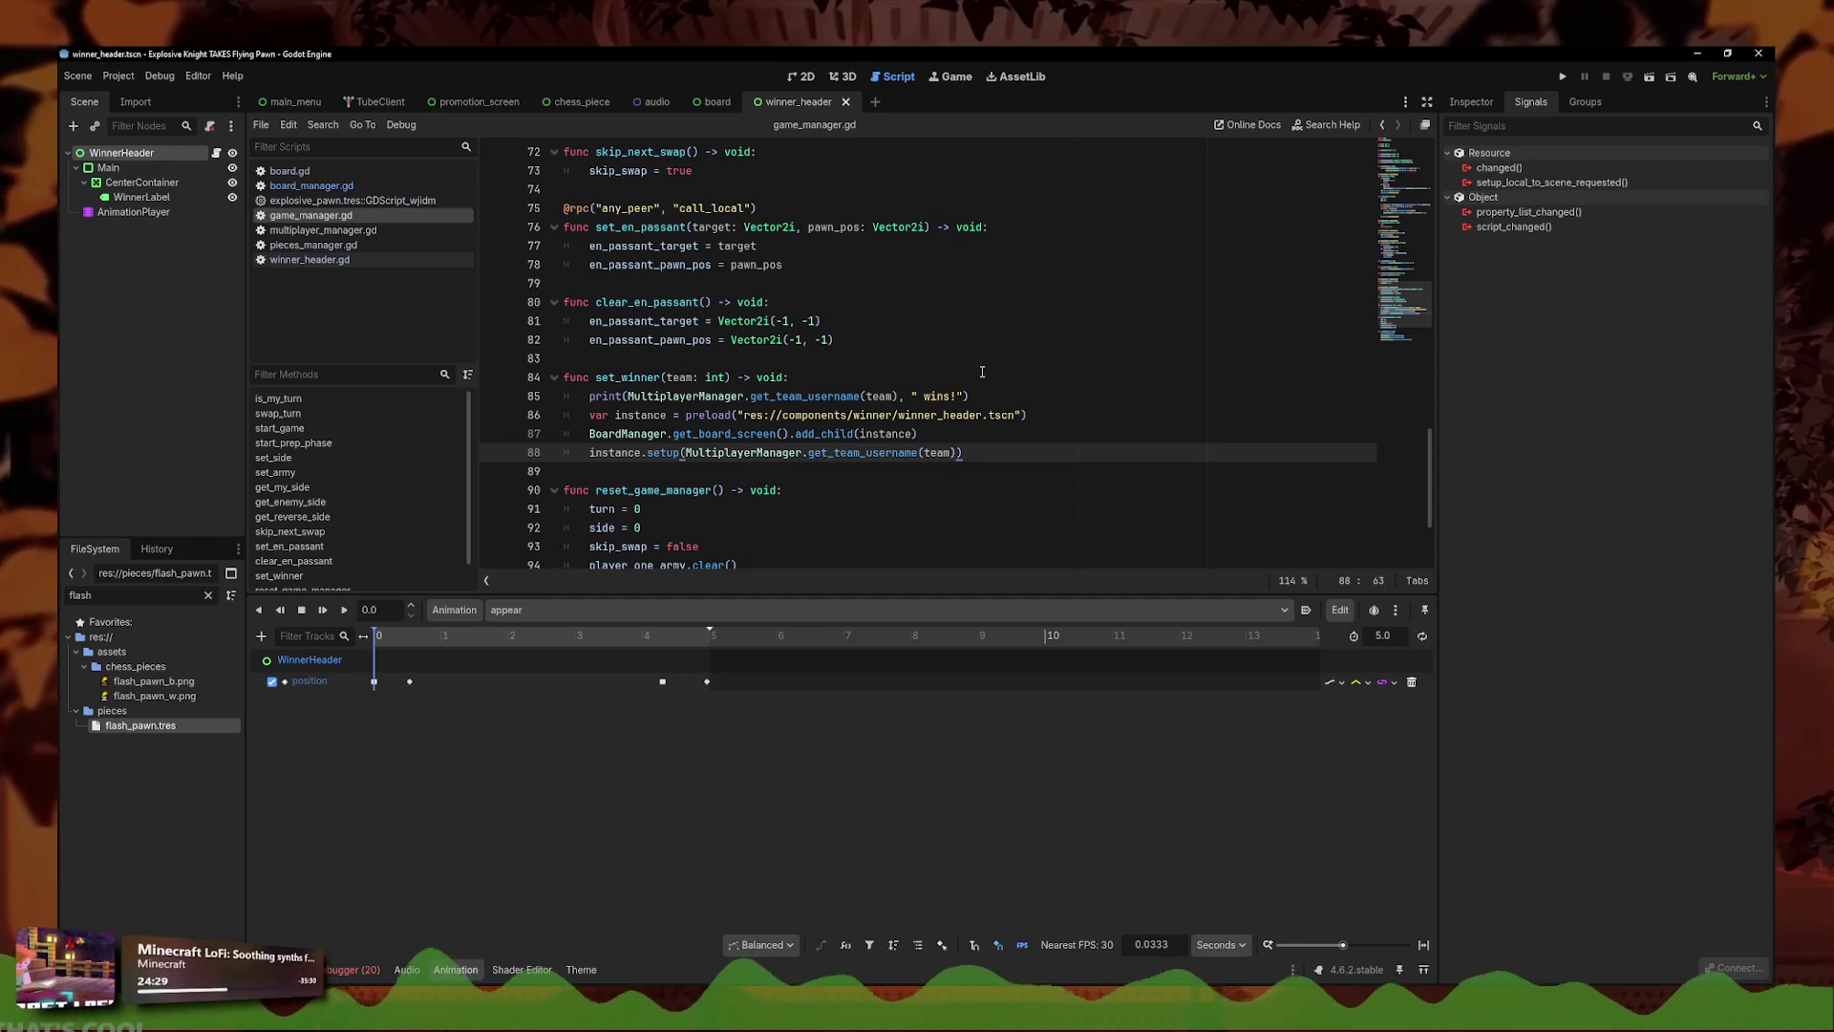
left_click(1000, 442)
left_click(1032, 397)
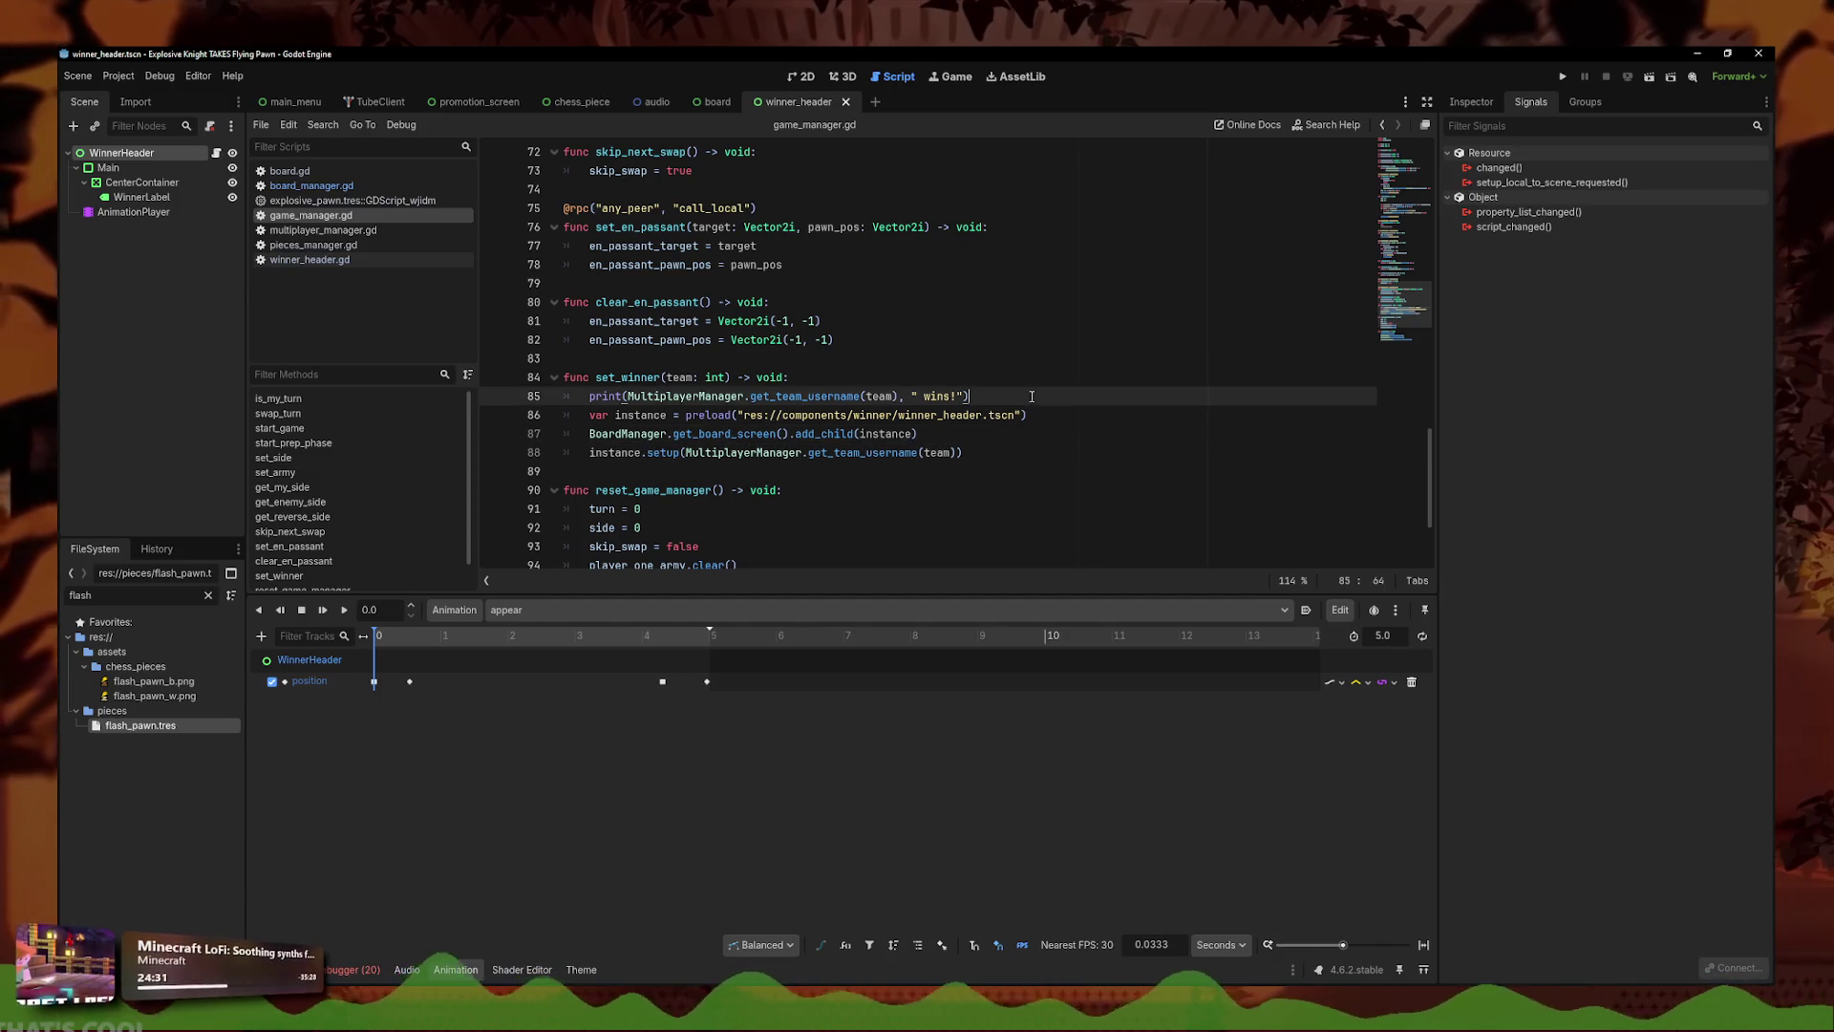
left_click(1068, 453)
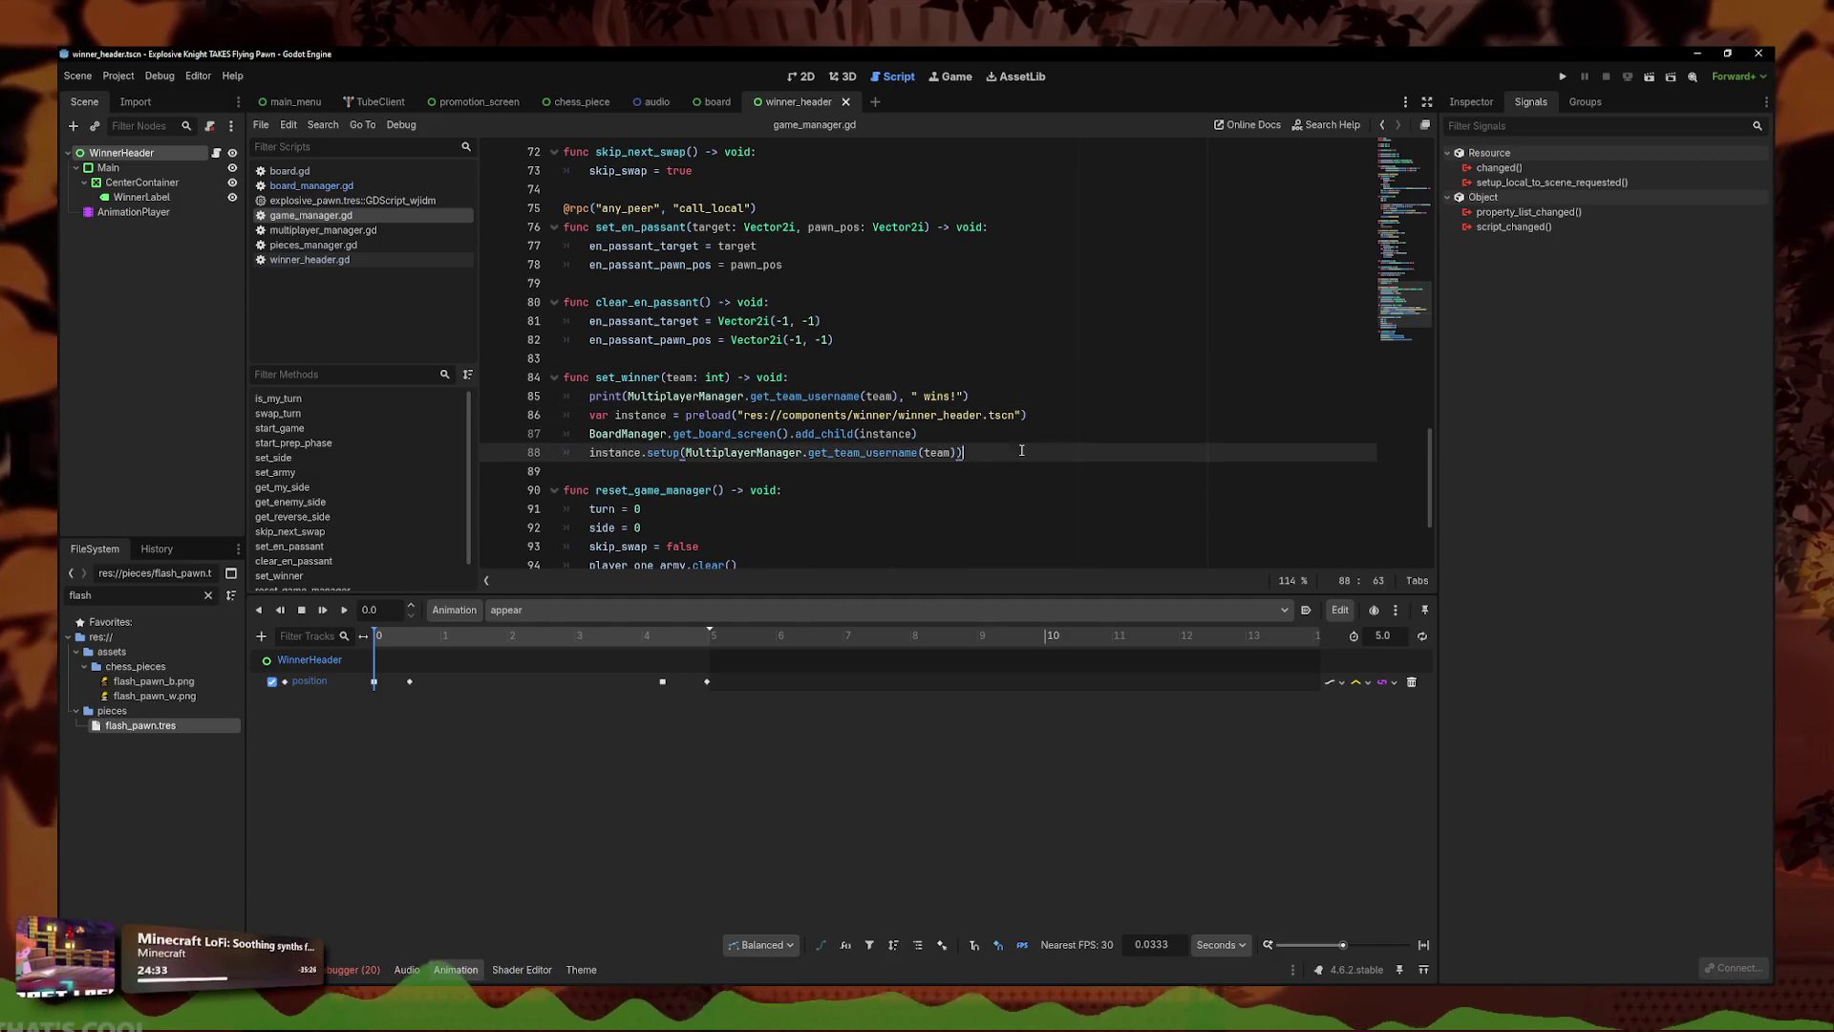
left_click(1056, 401)
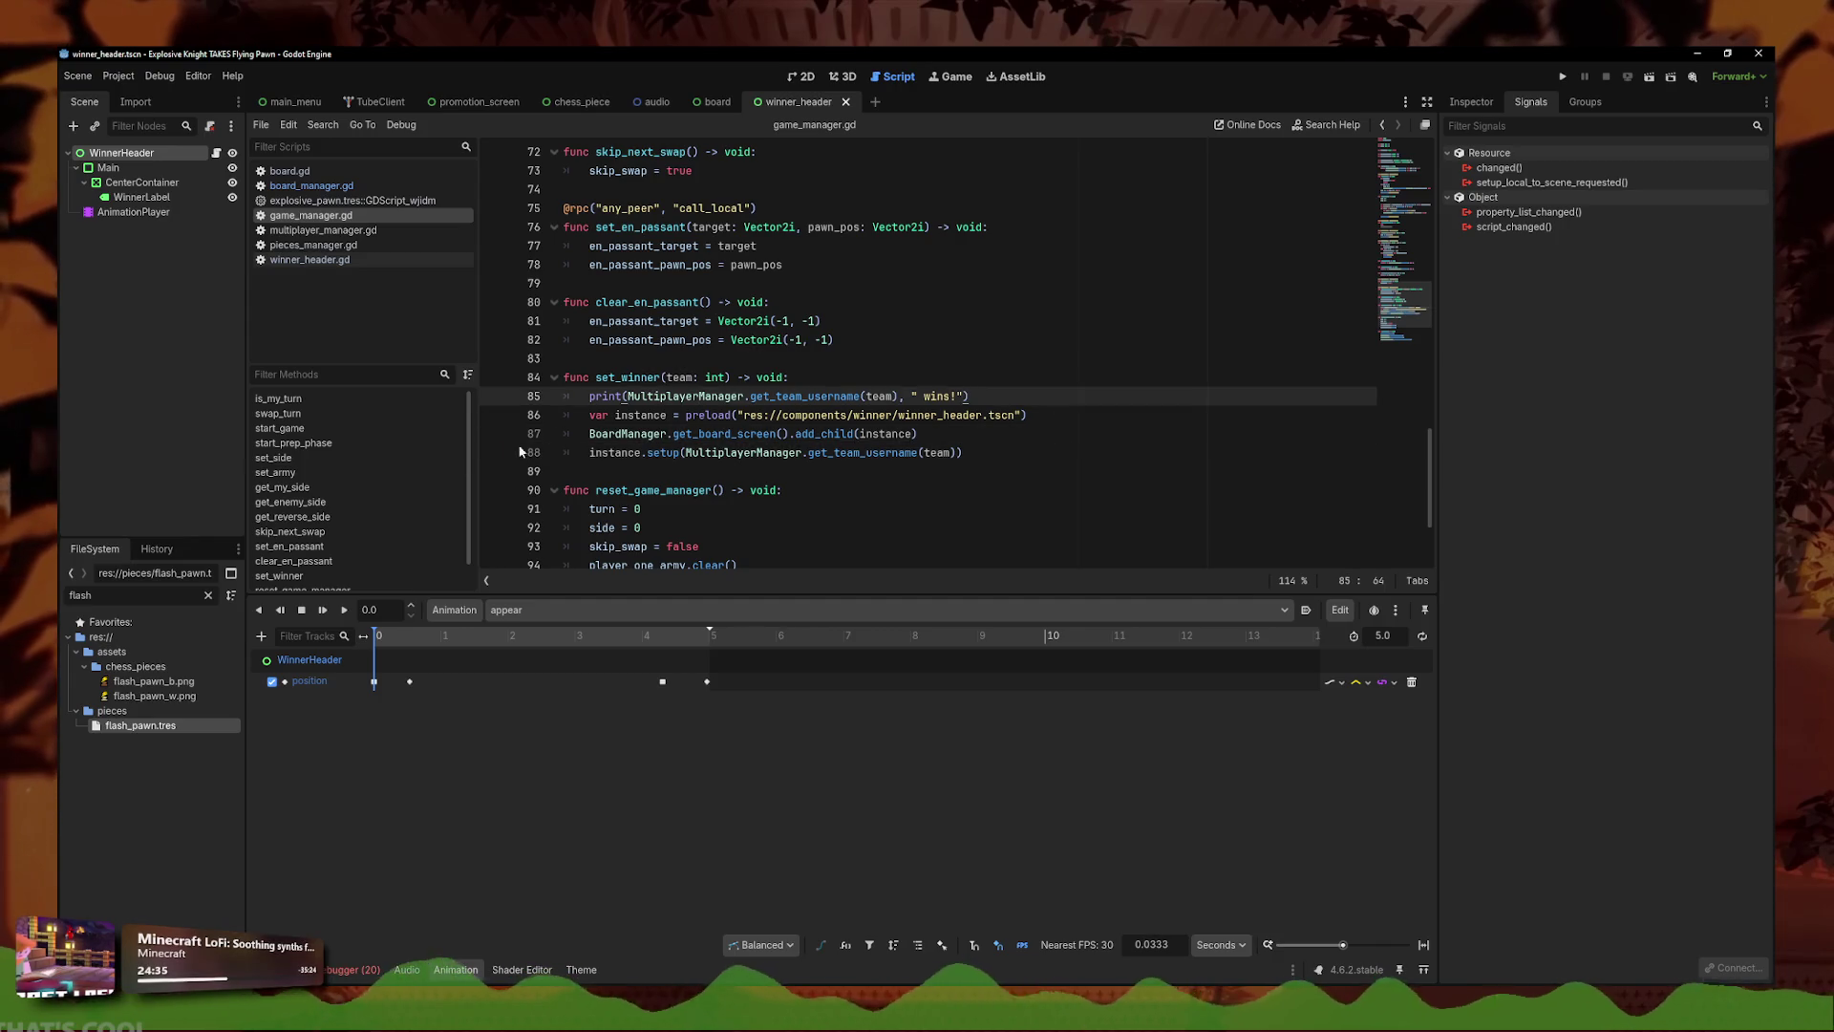
left_click(1026, 447)
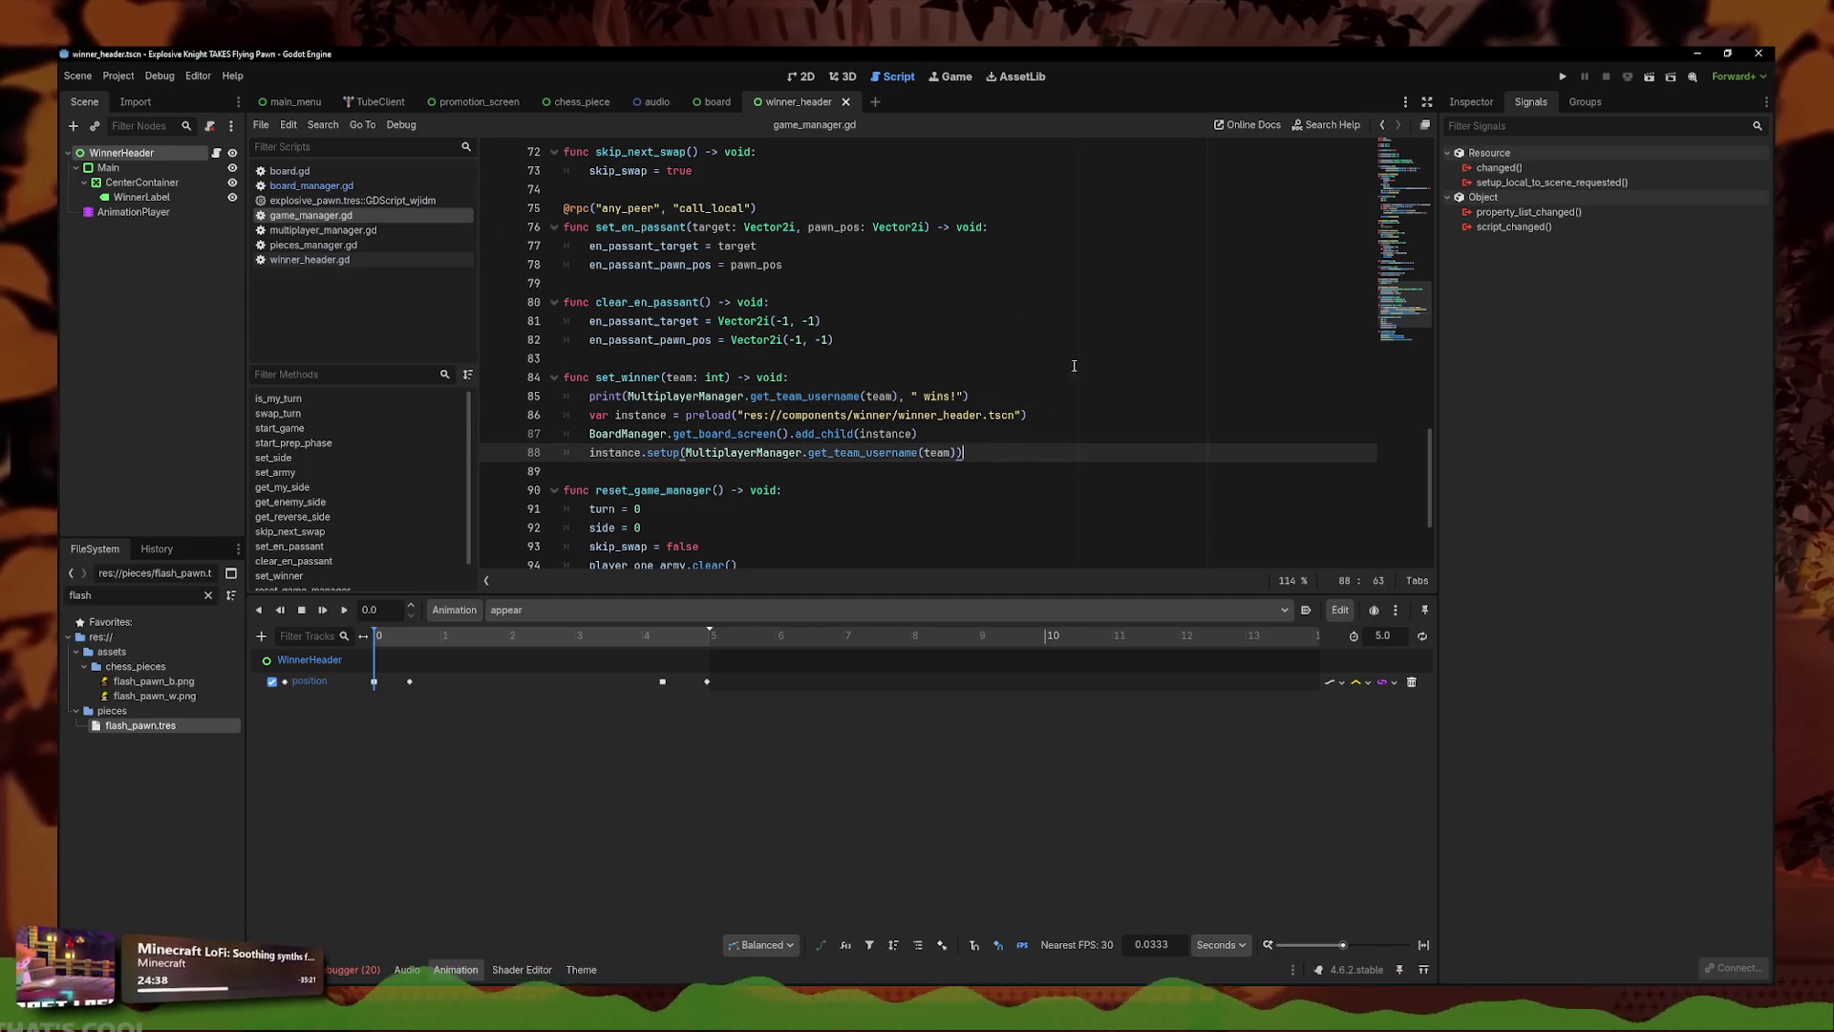
- Run the project, host a lobby in the first window, and join it from the second with the pasted code
left_click(1567, 76)
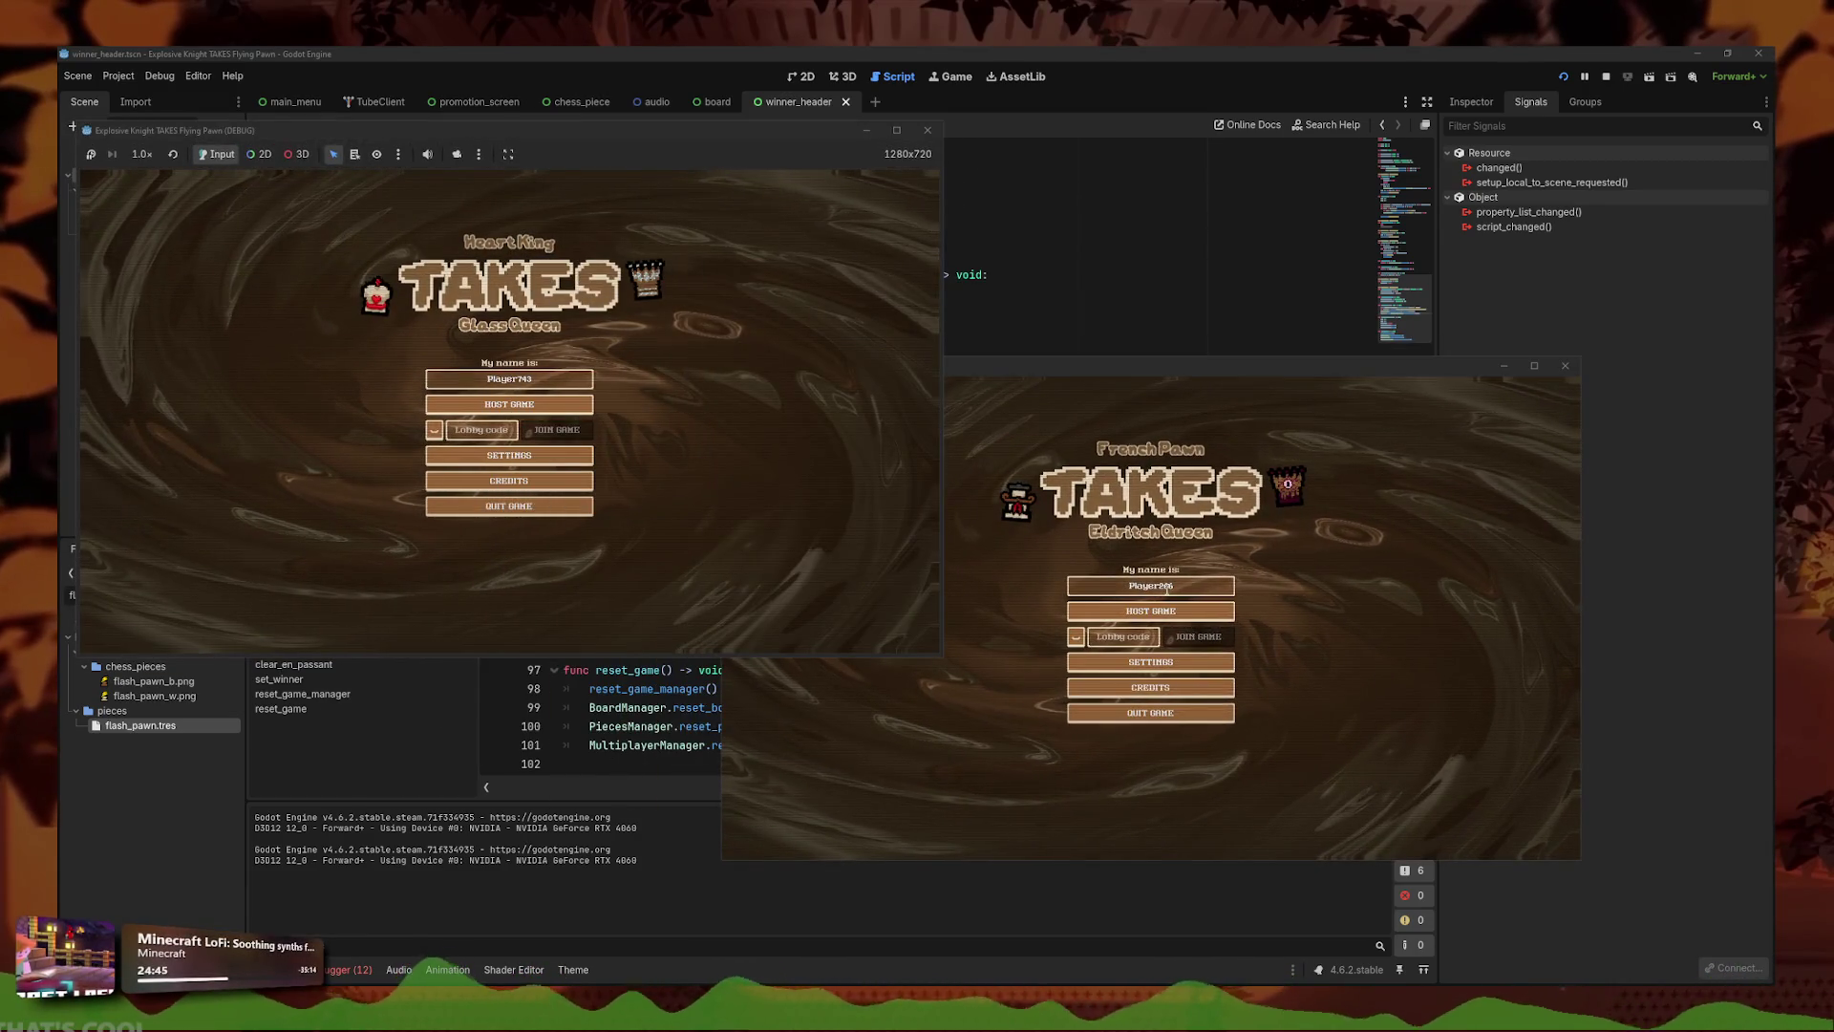
left_click(539, 379)
left_click(510, 404)
left_click(147, 627)
left_click(1101, 638)
key("ctrl+v")
key("Return")
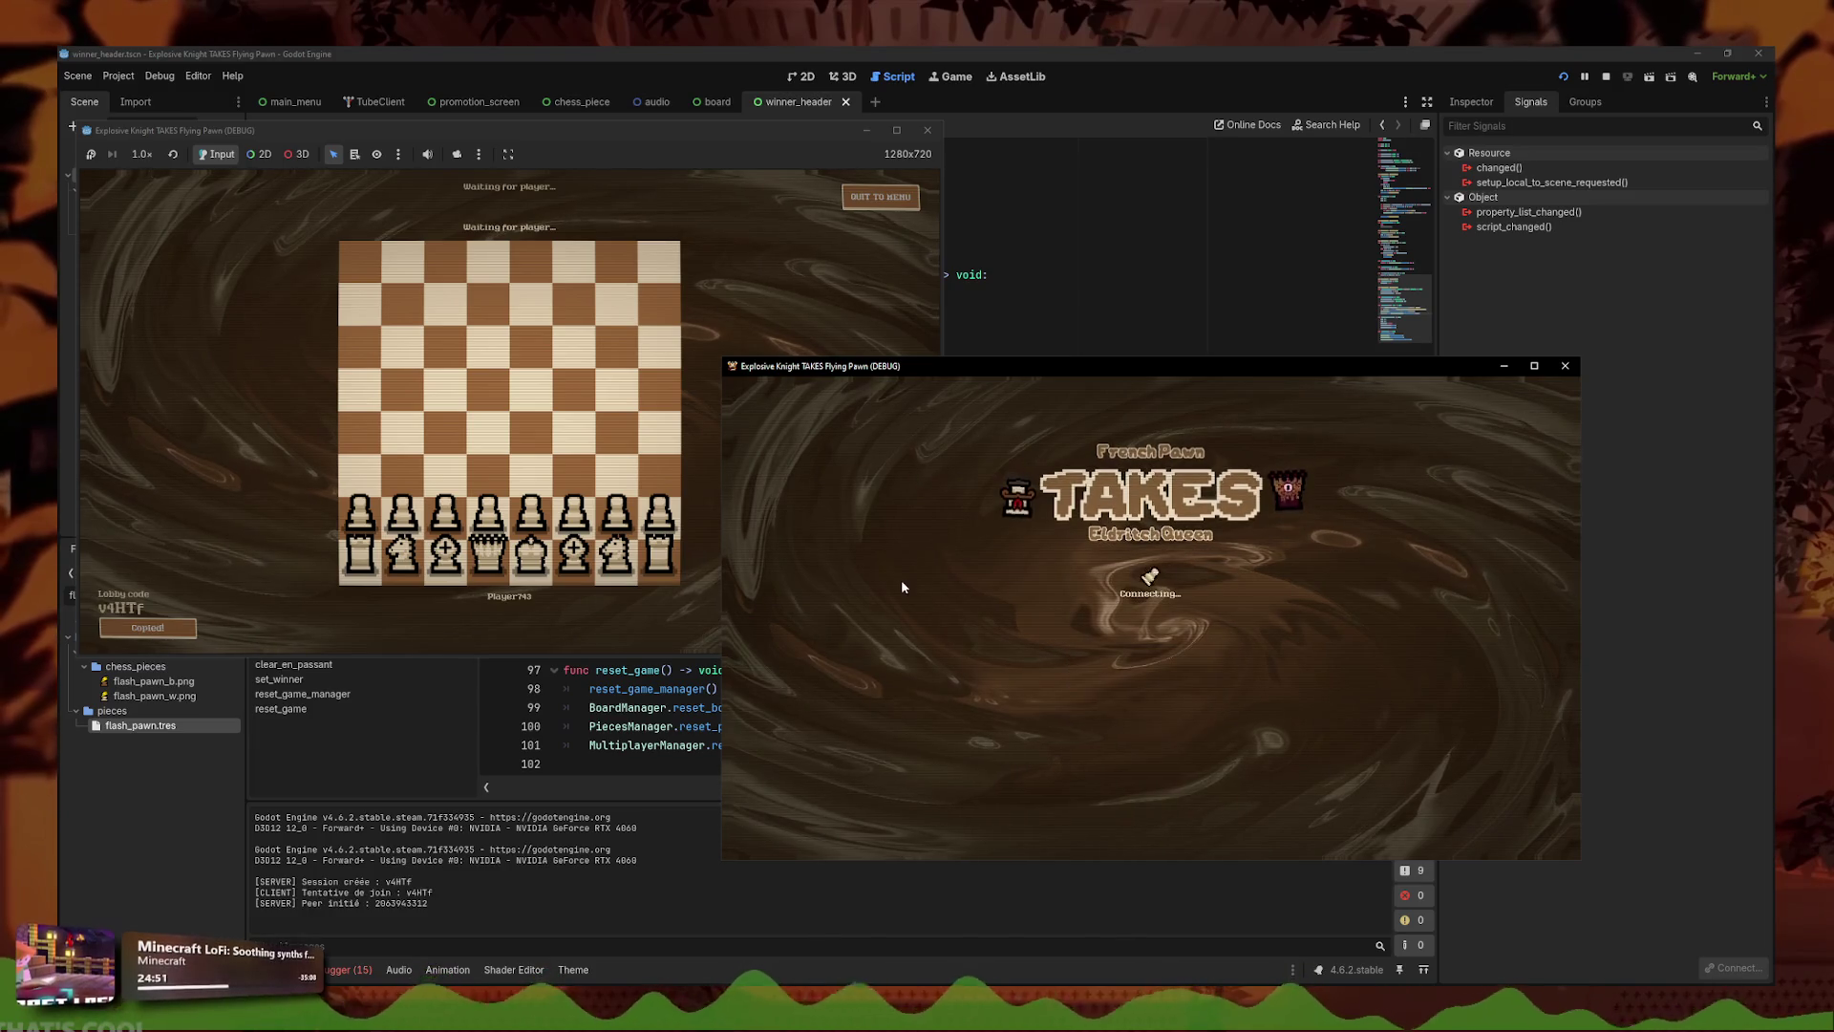
- Choose variants for the column-4 and column-5 pawns, including a Rocket Pawn, and ready both players
left_click(1130, 718)
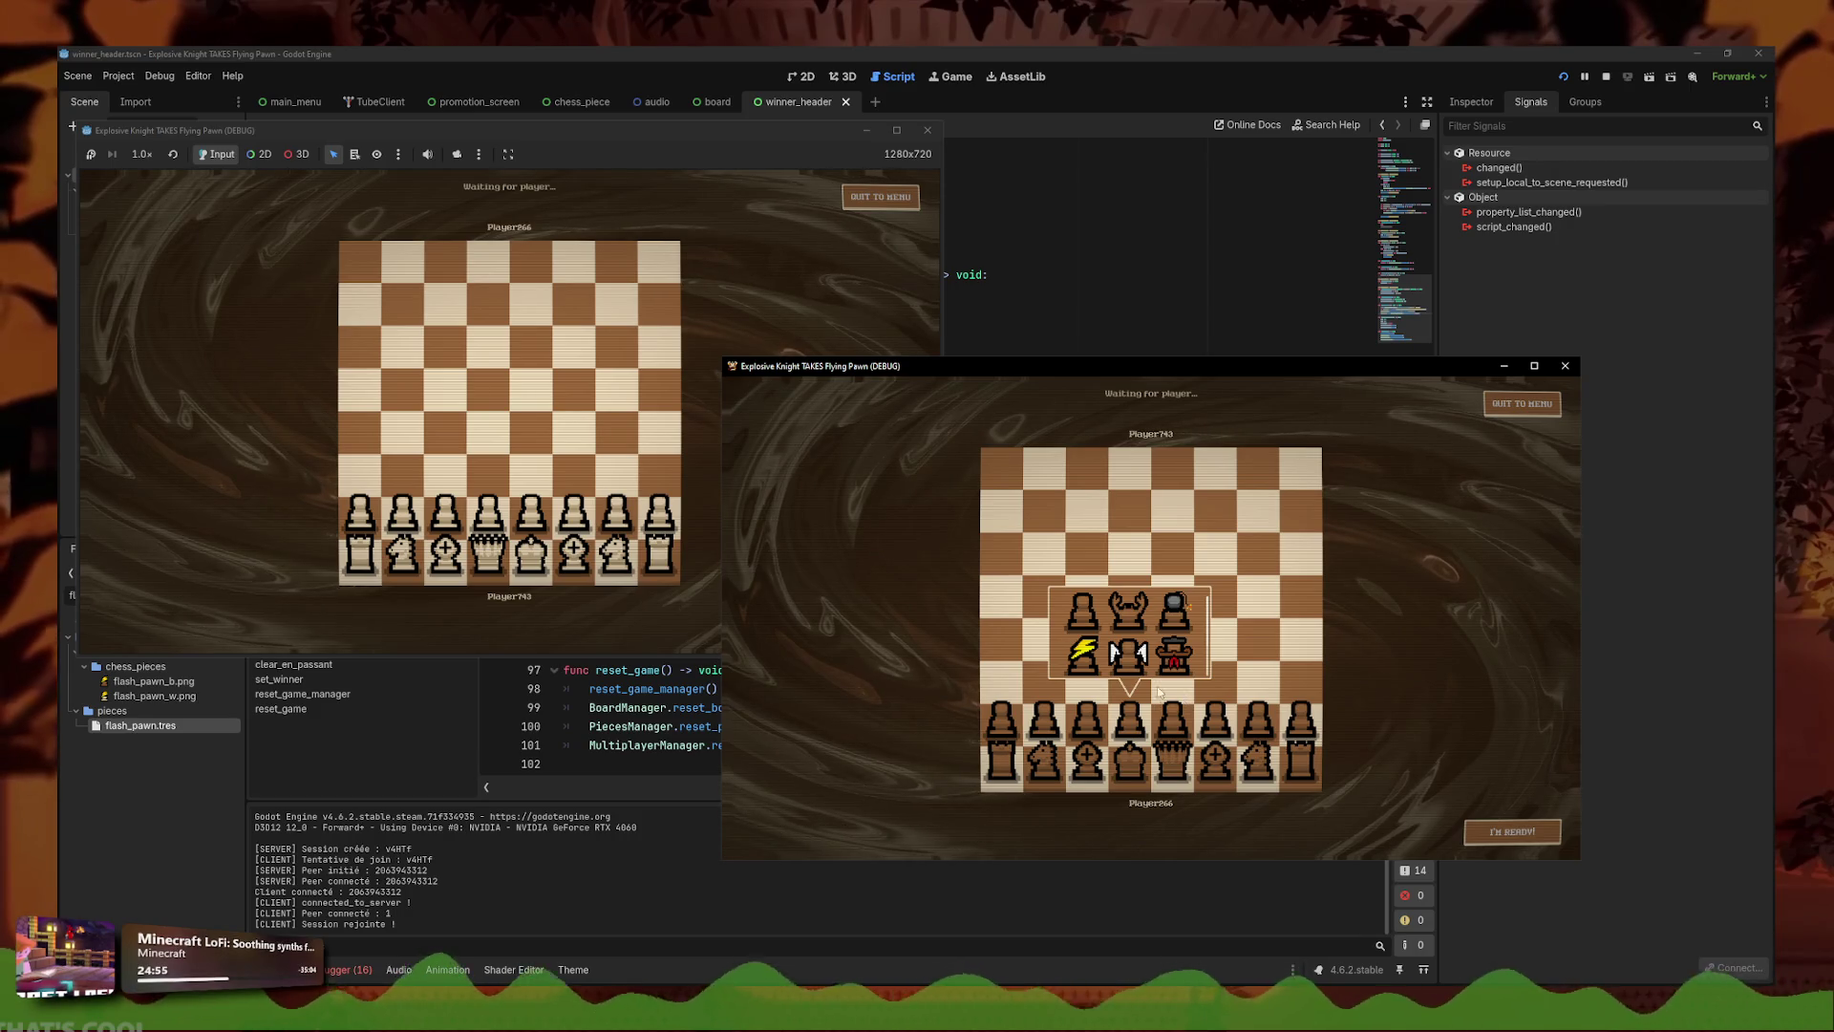
left_click(1082, 653)
left_click(1173, 721)
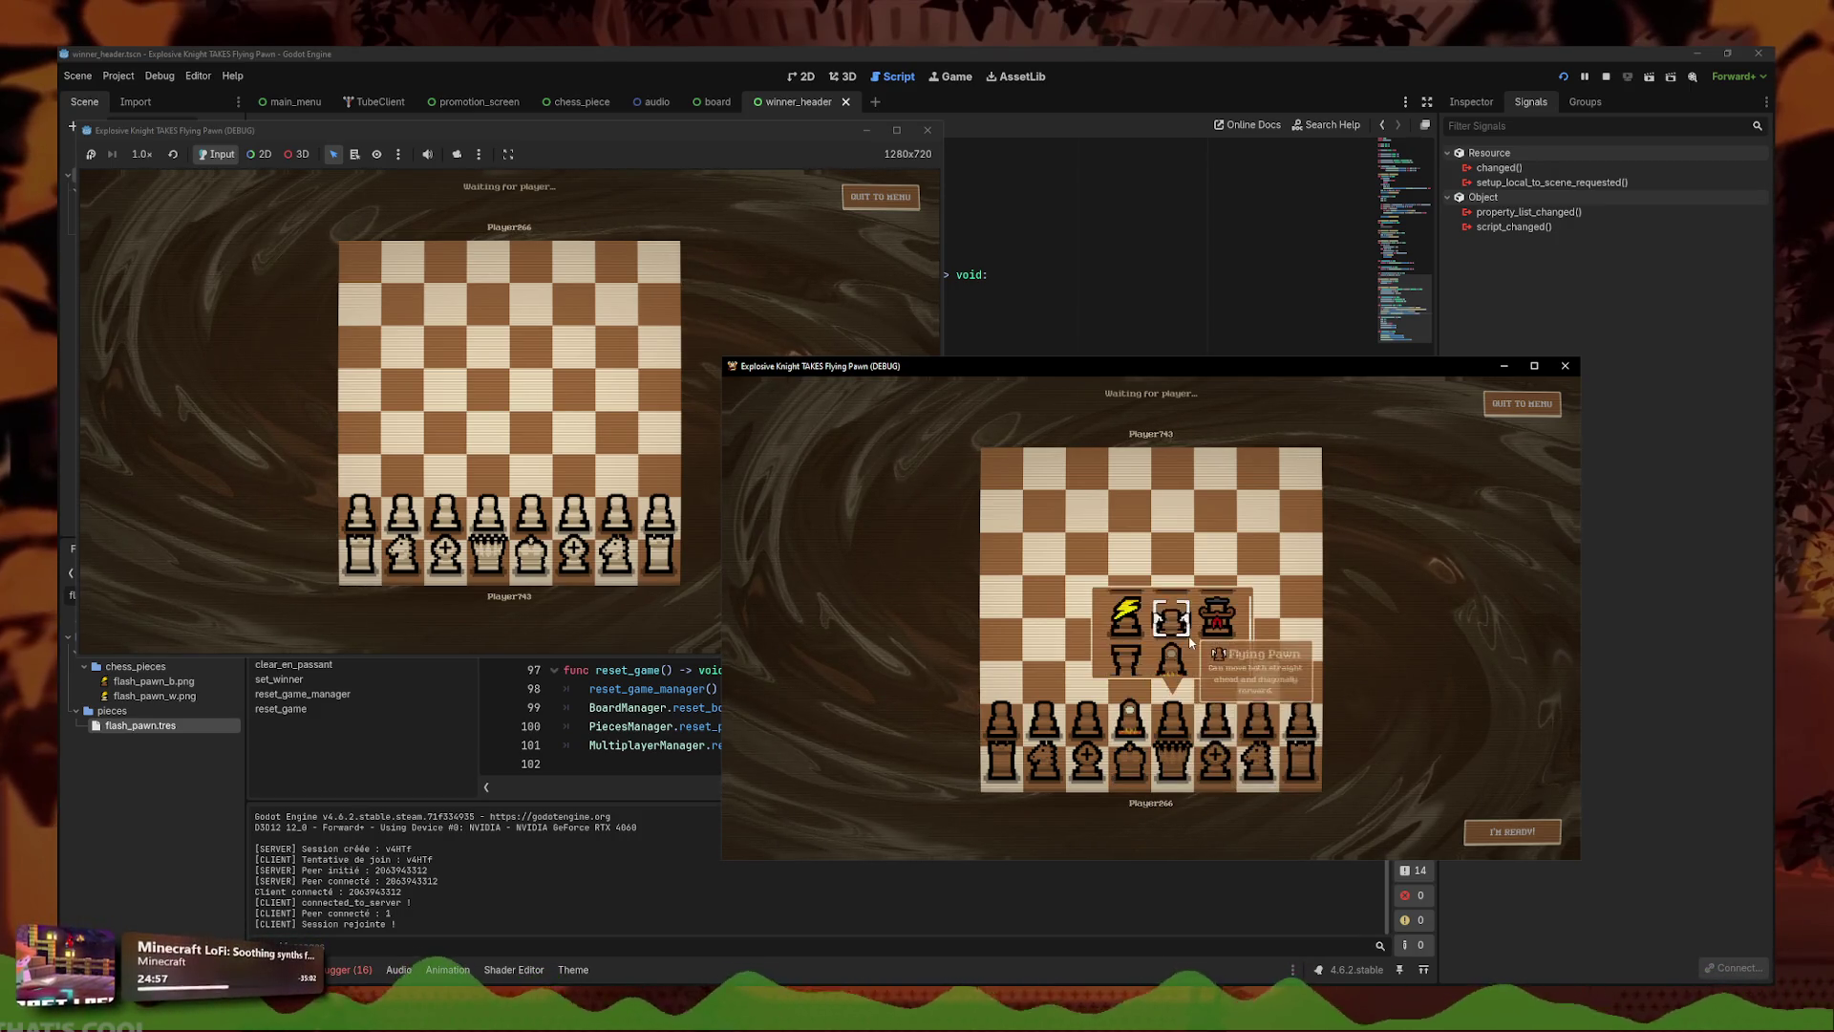
left_click(1173, 638)
left_click(531, 518)
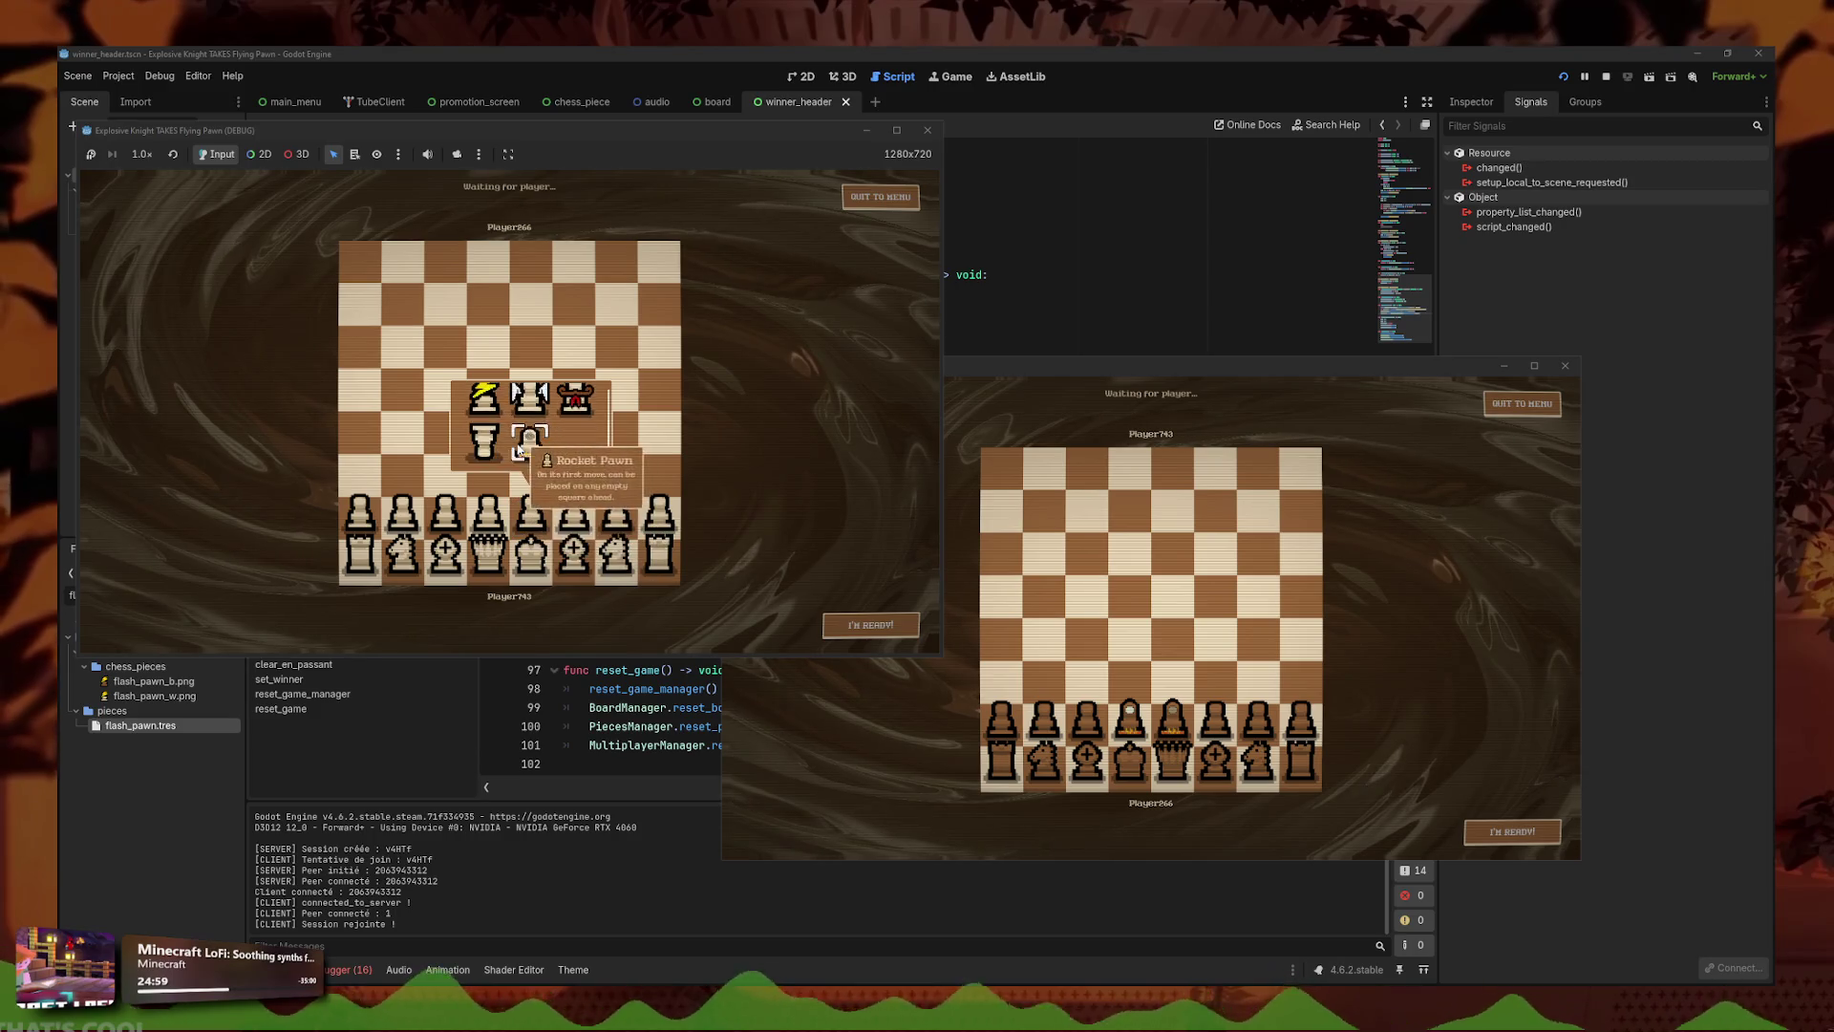
left_click(527, 454)
left_click(488, 518)
left_click(485, 454)
left_click(853, 624)
- Play opening moves, advancing the column-5 Rocket Pawn and column-4 pawns on both boards
left_click(1513, 831)
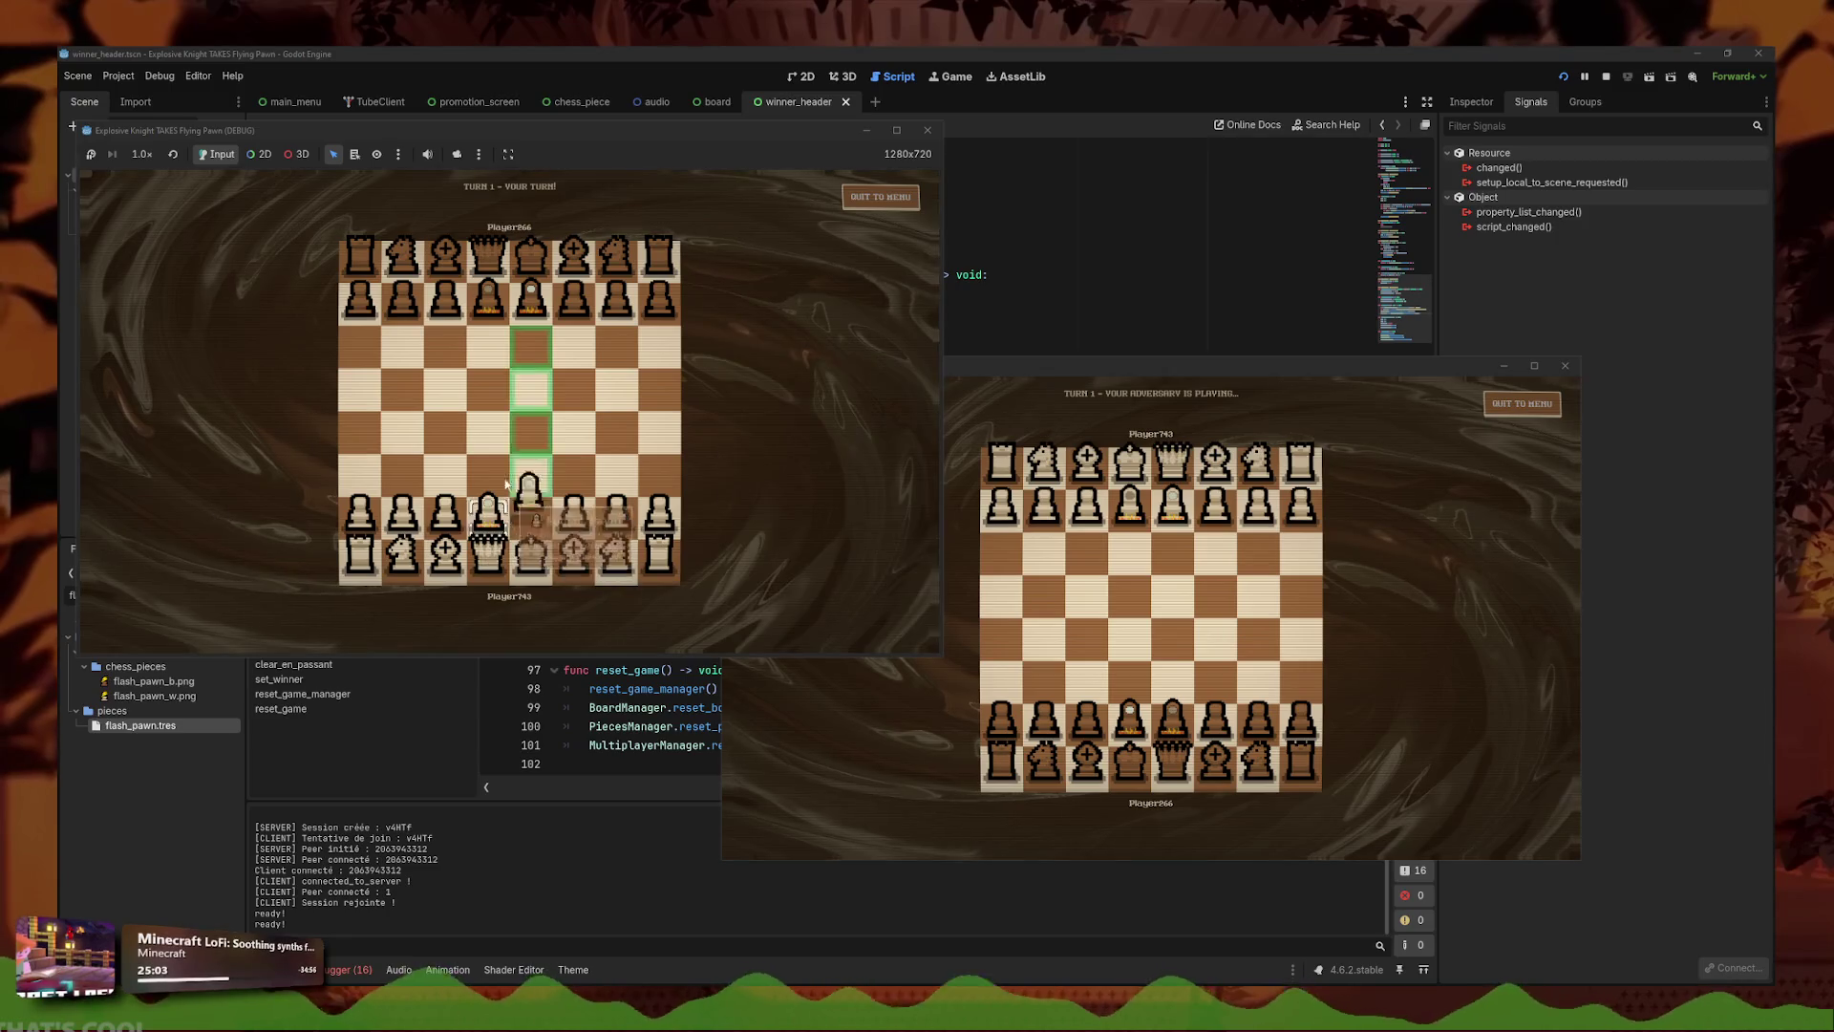
left_click(531, 344)
left_click(1160, 558)
left_click(1158, 560)
left_click_drag(489, 516, 489, 314)
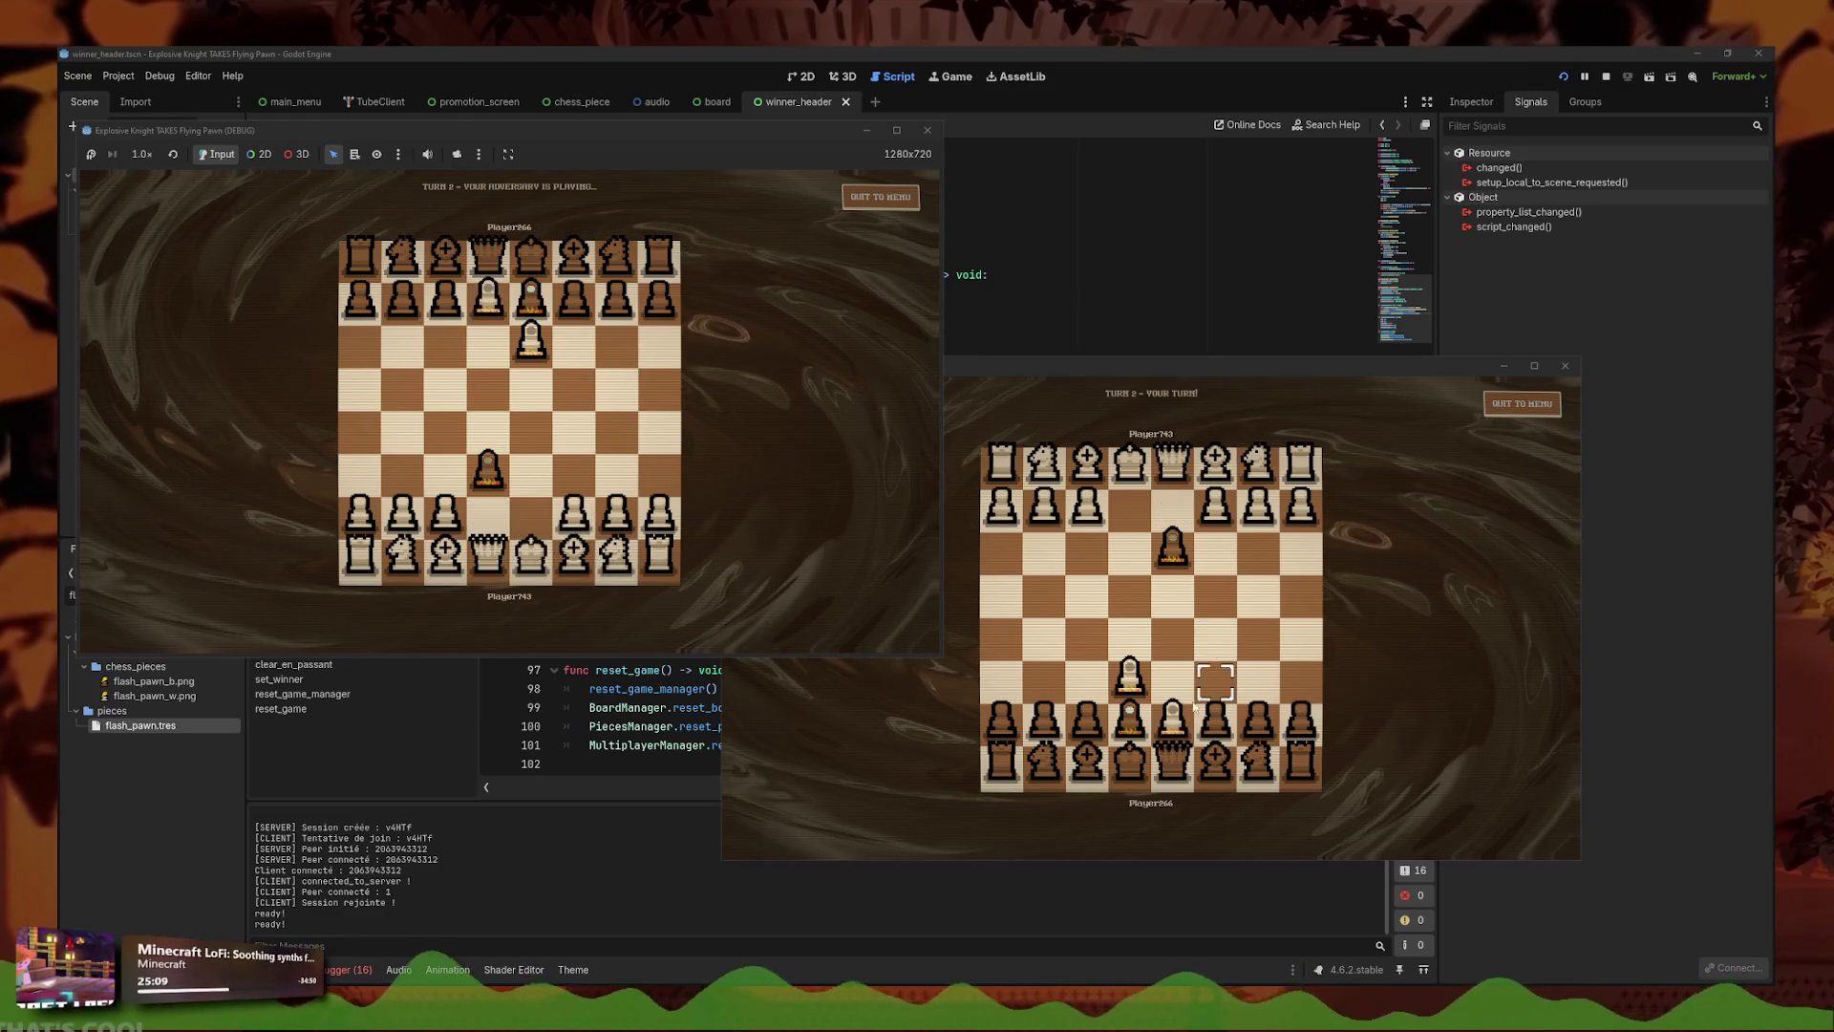
left_click(1135, 492)
left_click_drag(1130, 717, 1132, 506)
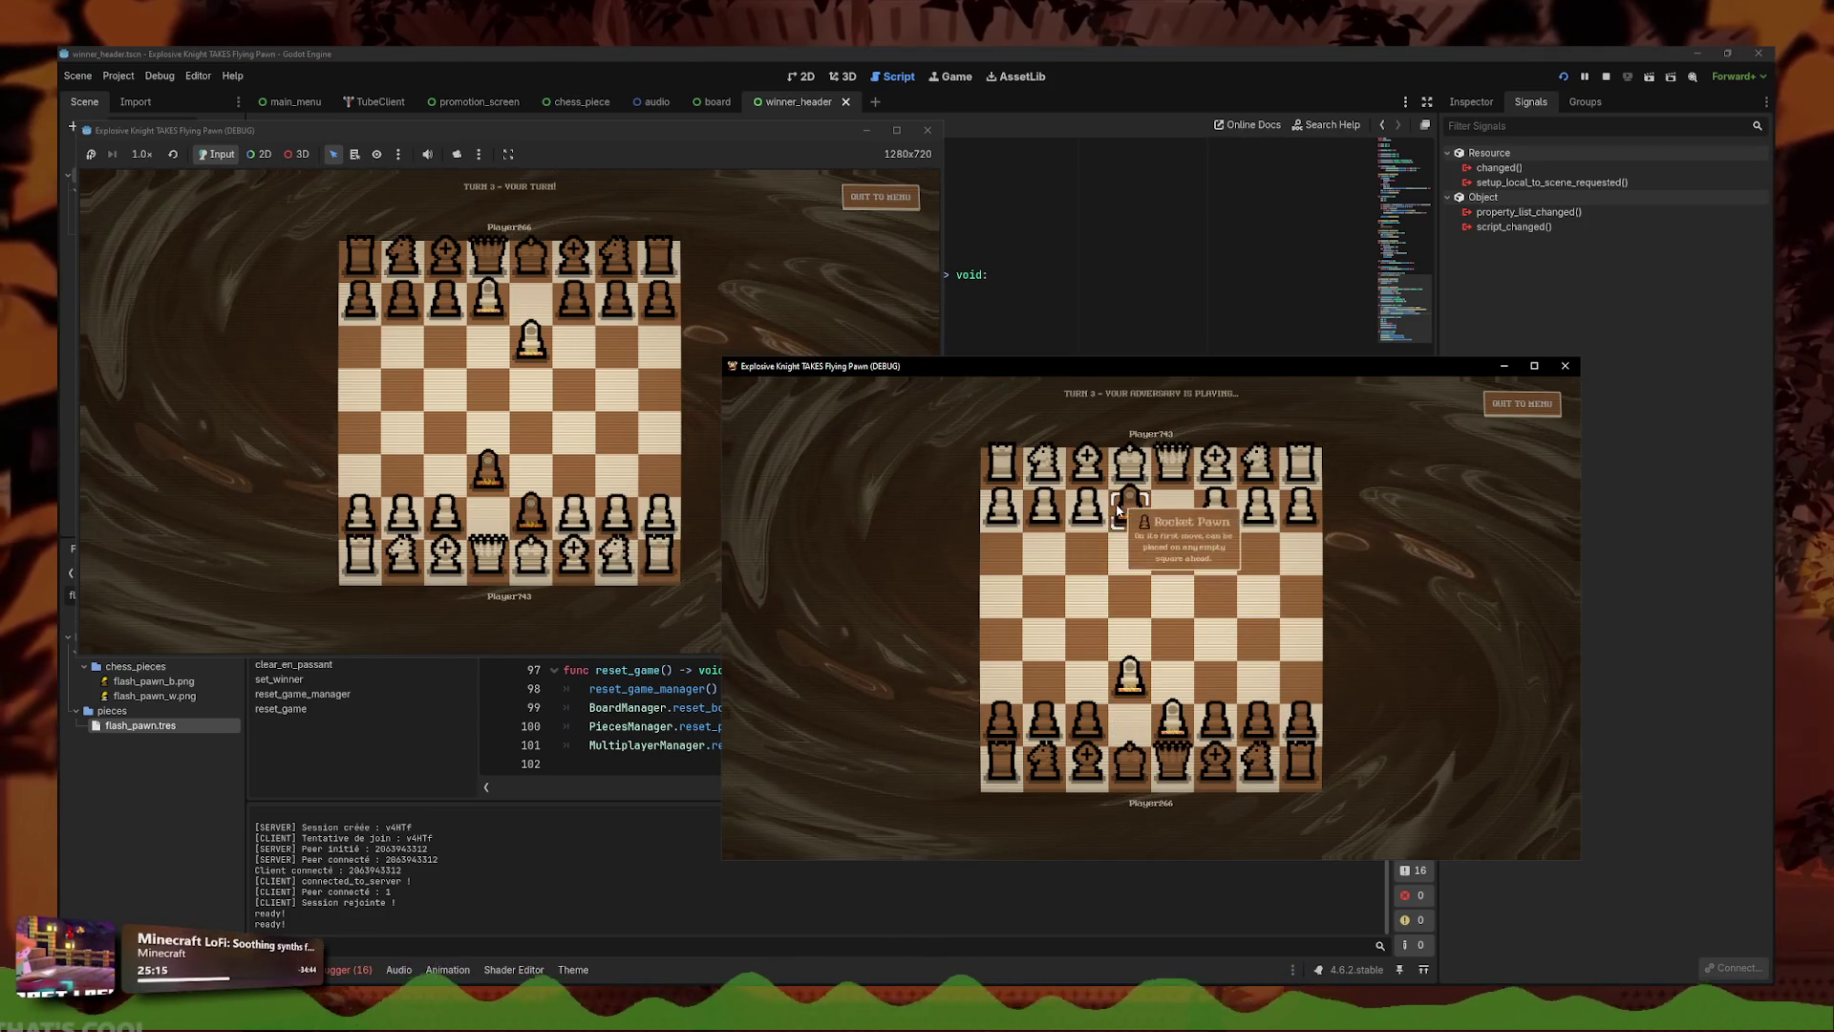
left_click(498, 496)
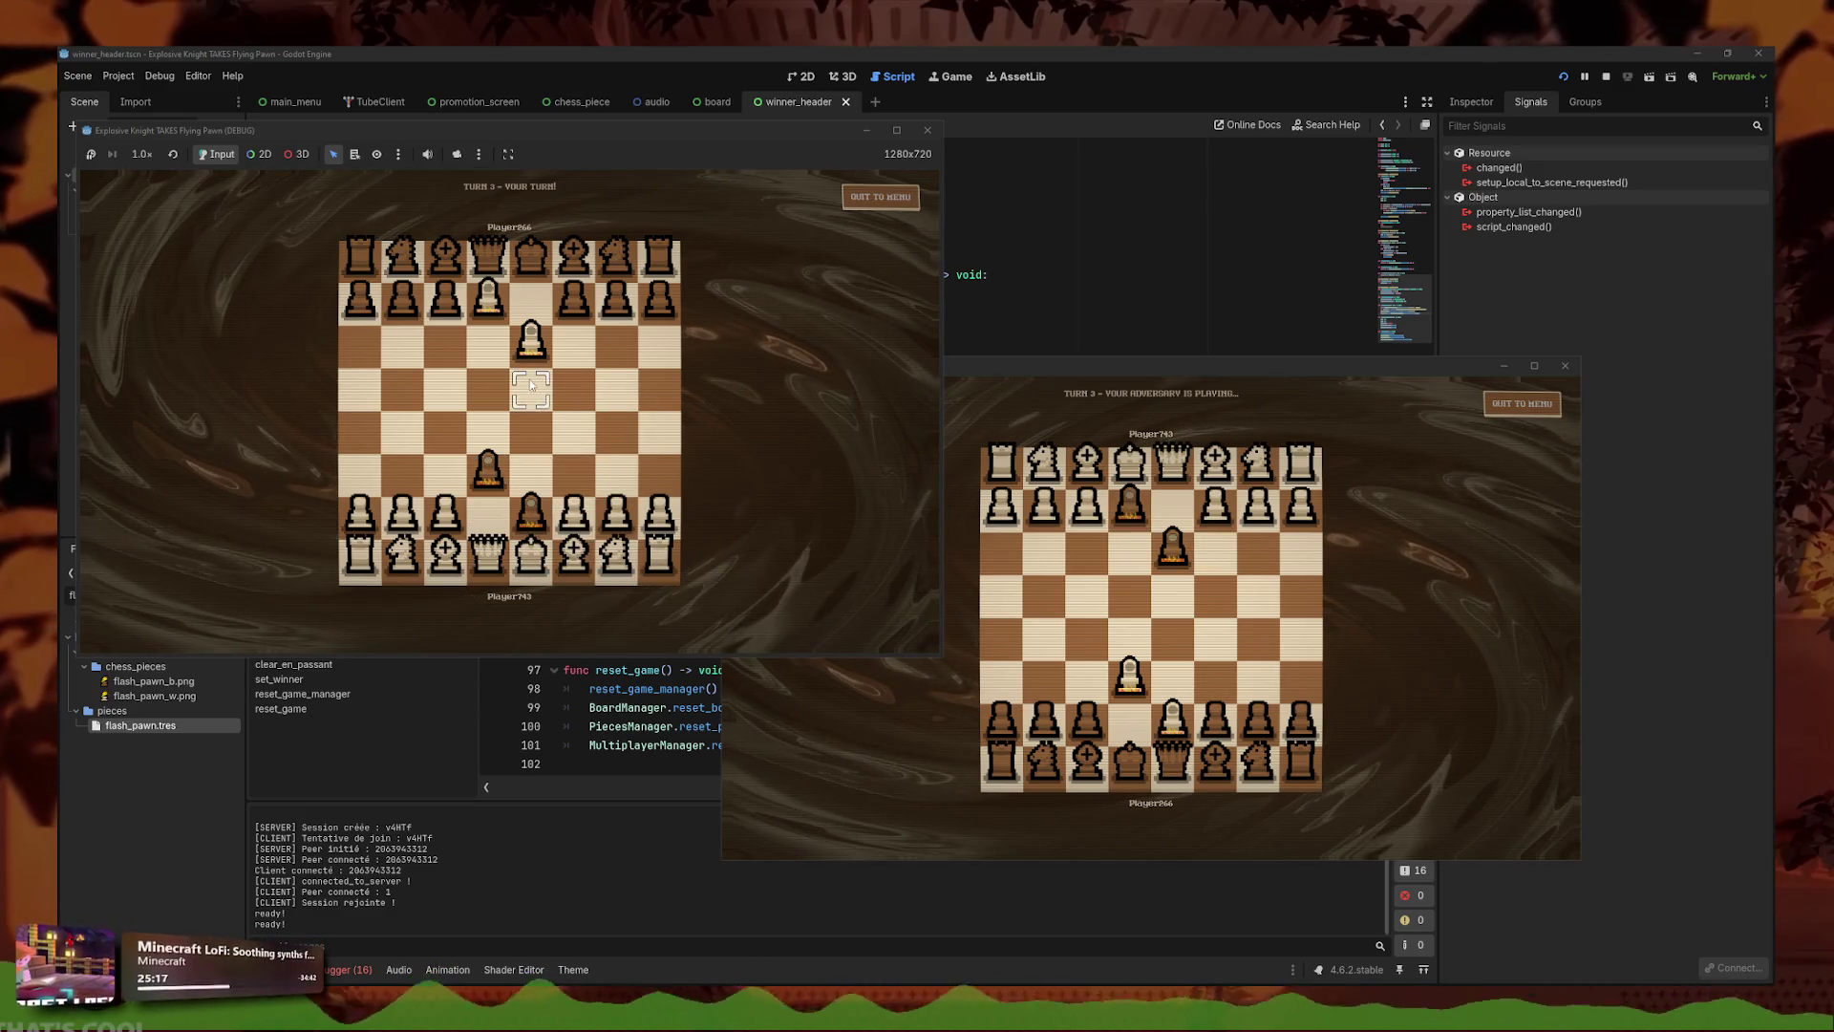
left_click_drag(489, 302, 533, 270)
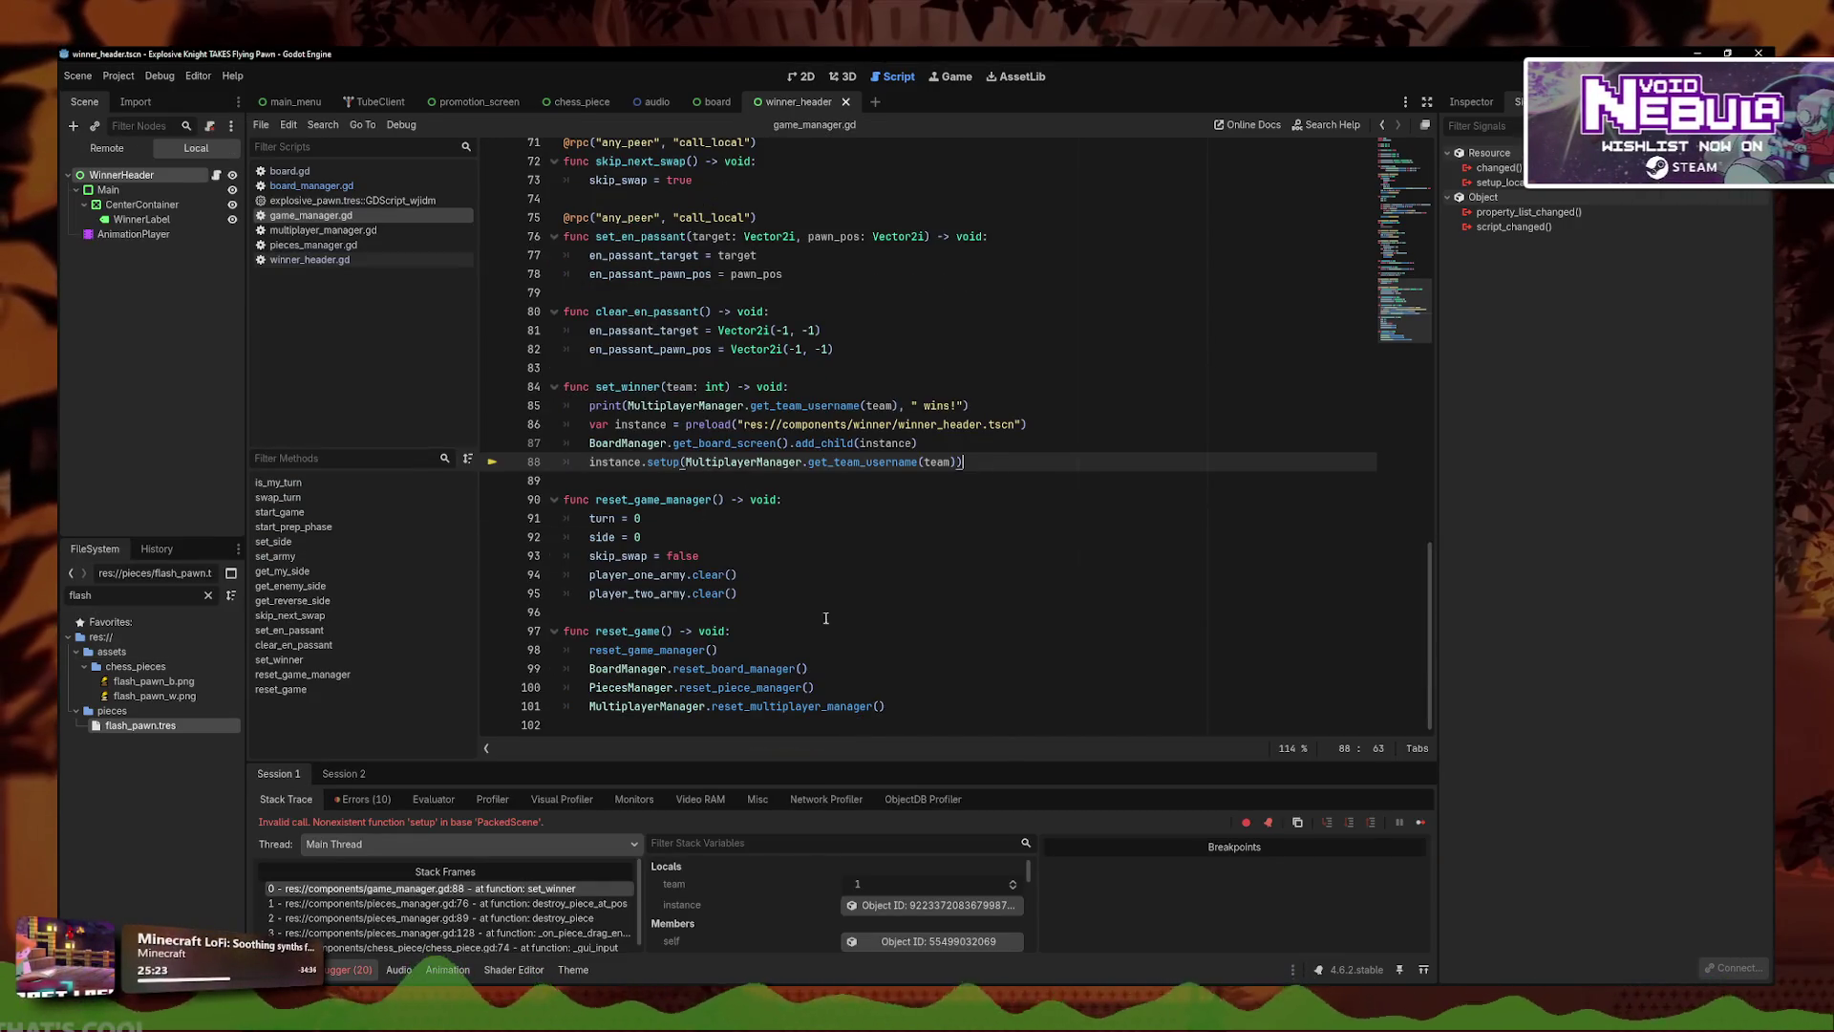
- Look through the open scripts, then jump to the failing setup line in game_manager.gd
left_click(869, 474)
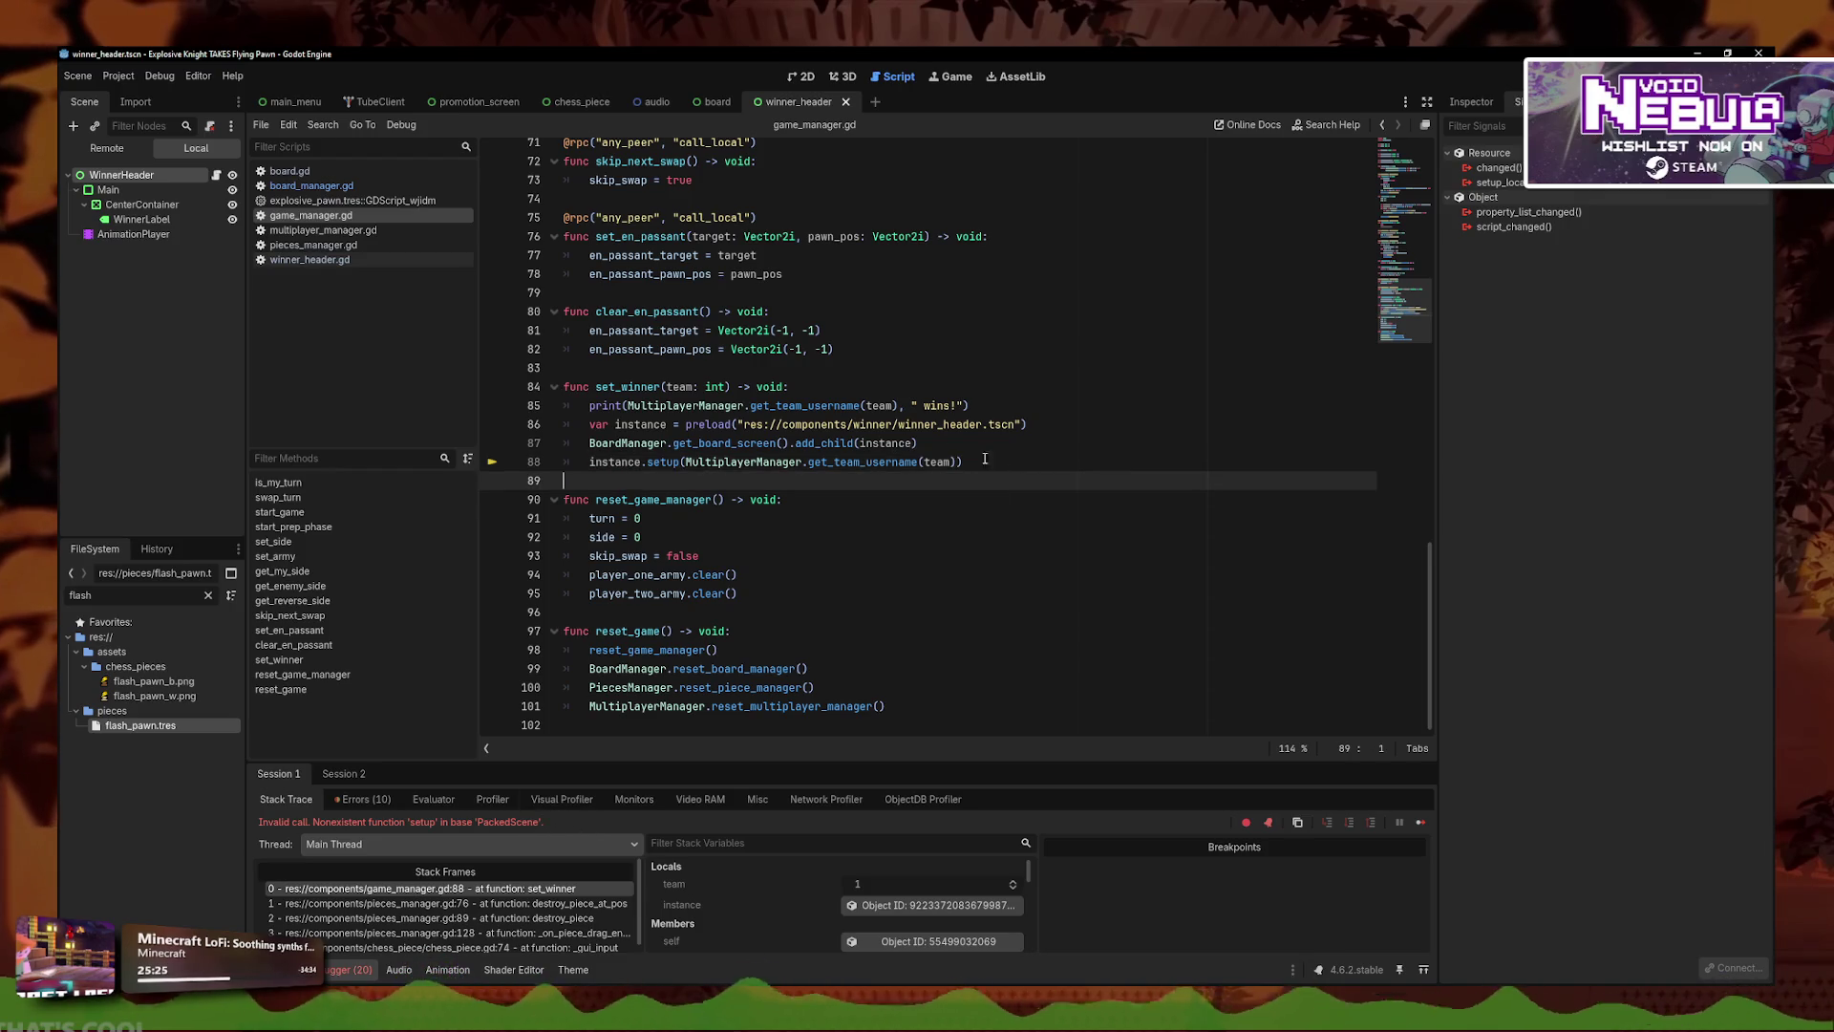
left_click(344, 259)
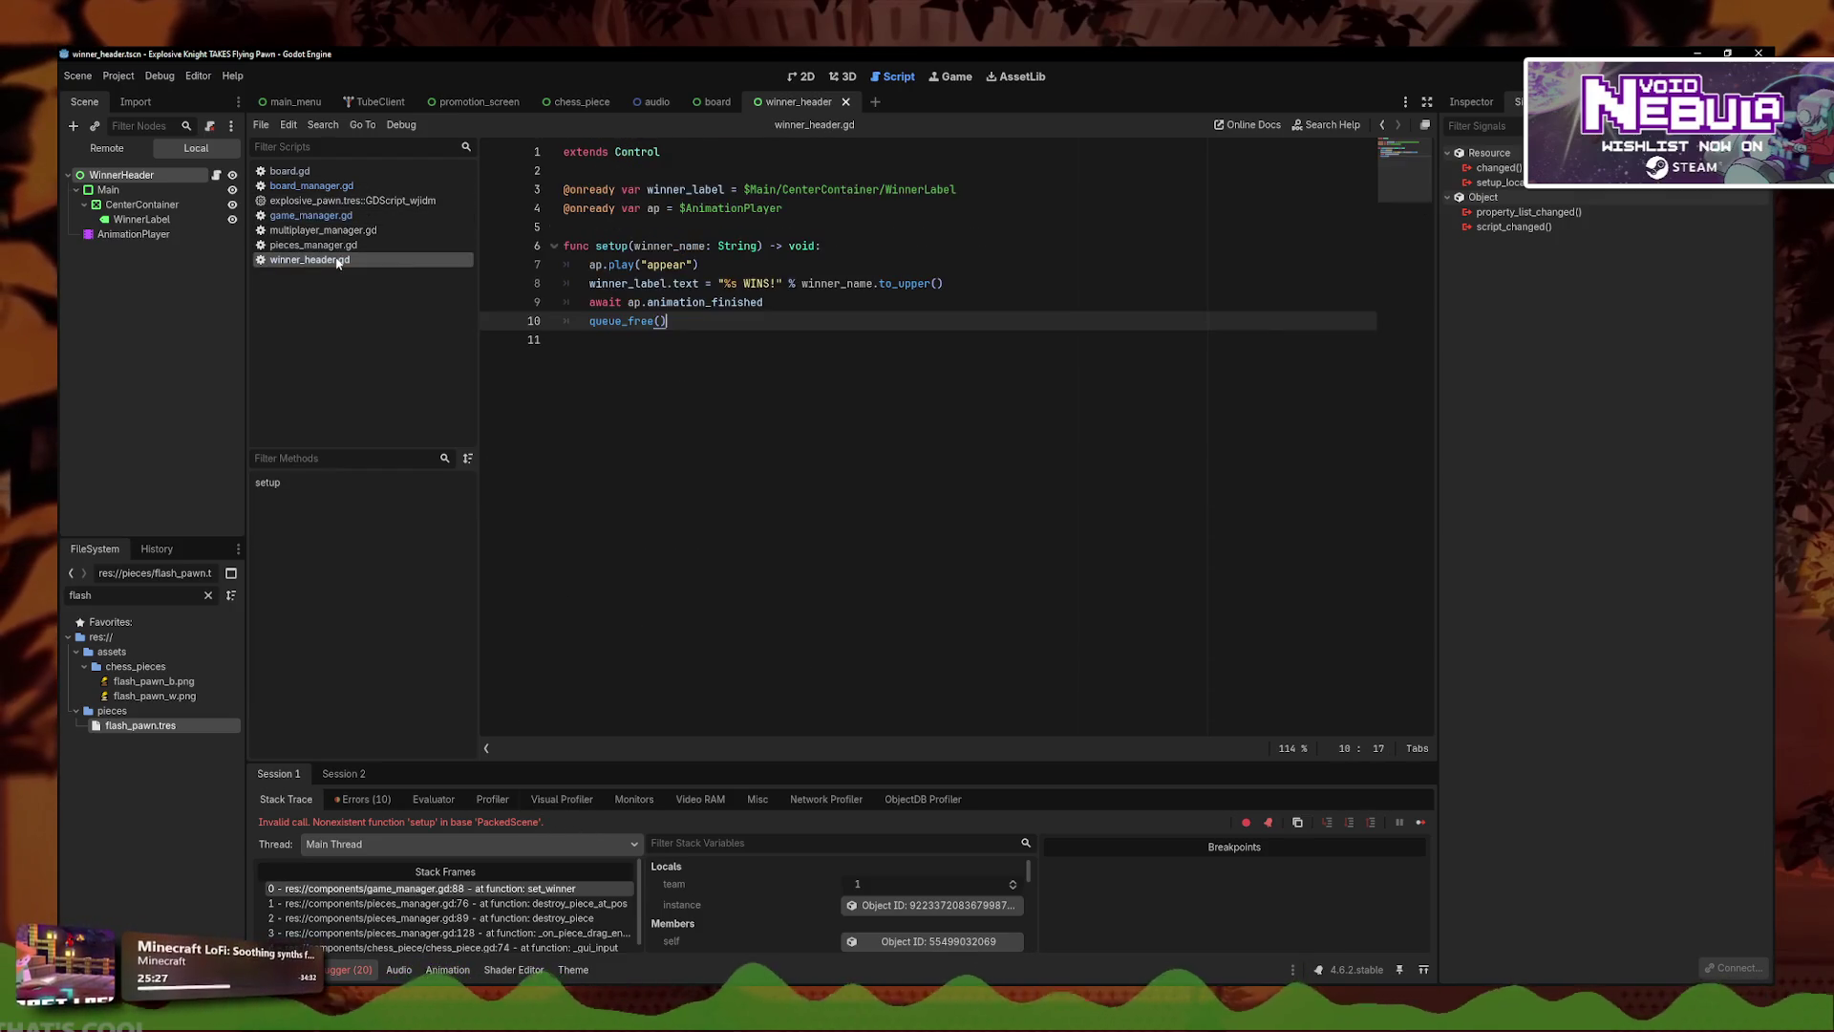
left_click(599, 245)
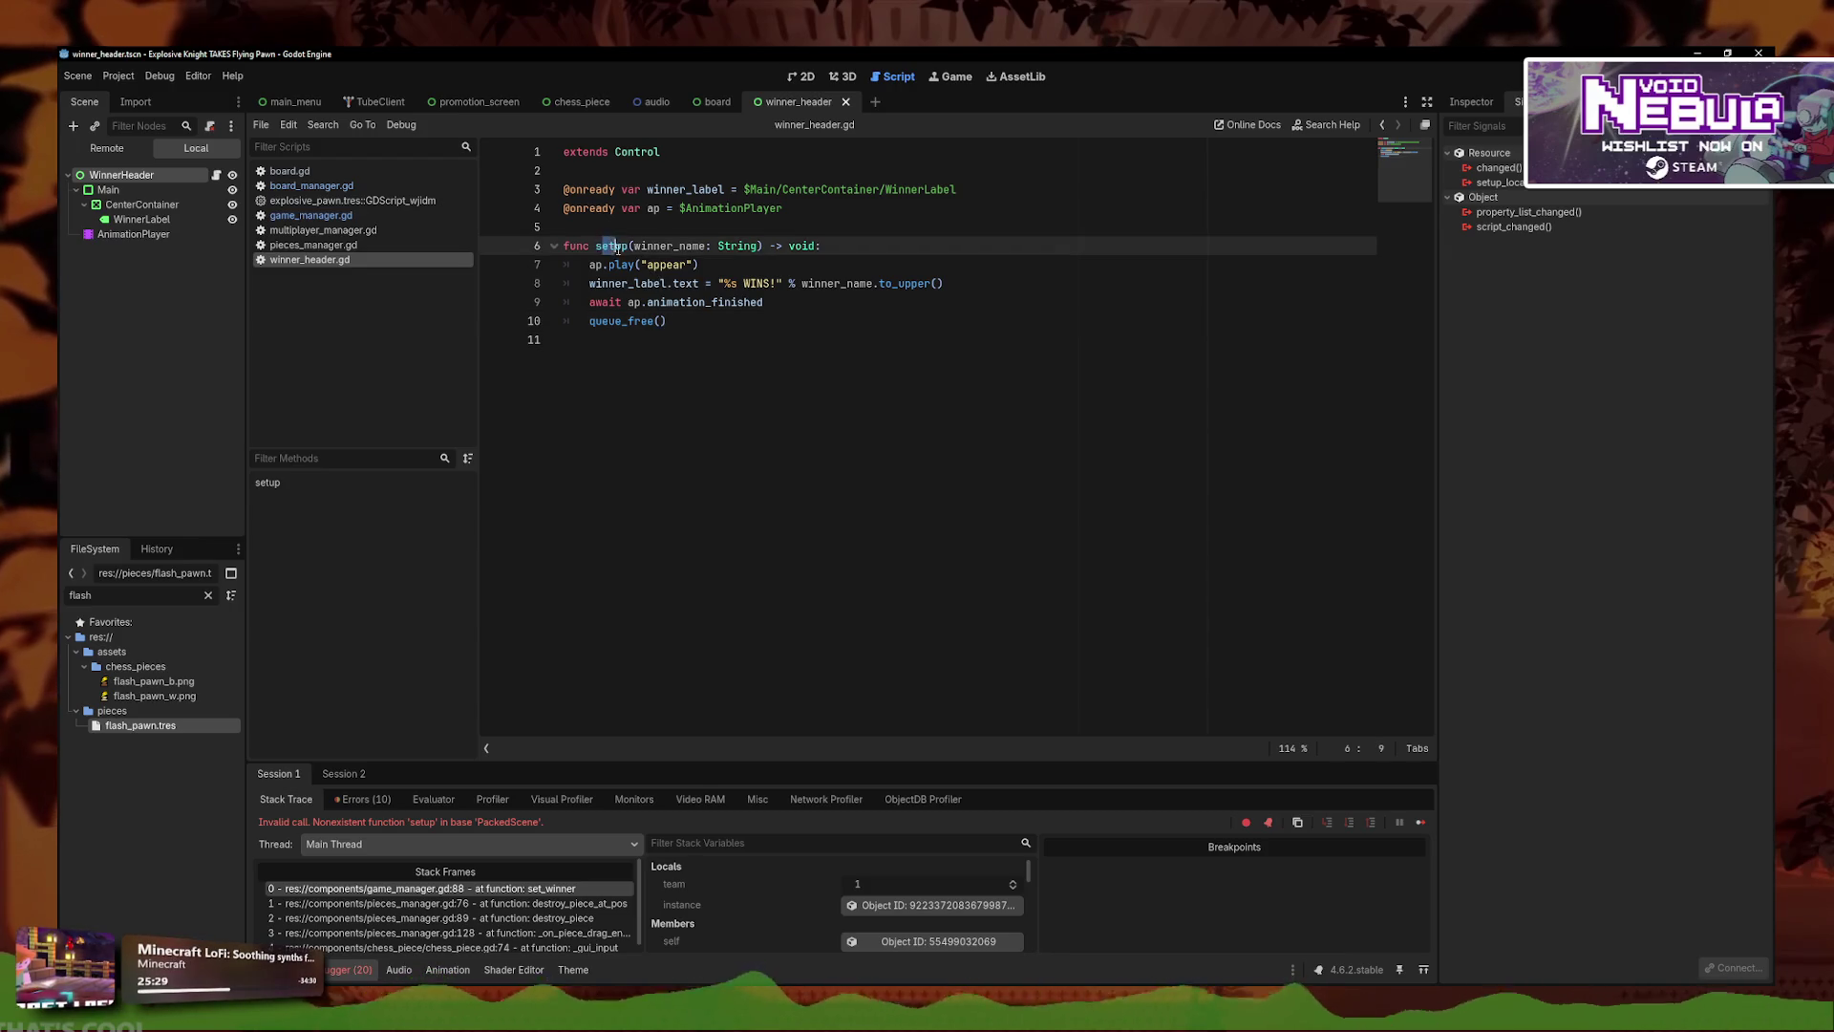
left_click(315, 186)
left_click(325, 174)
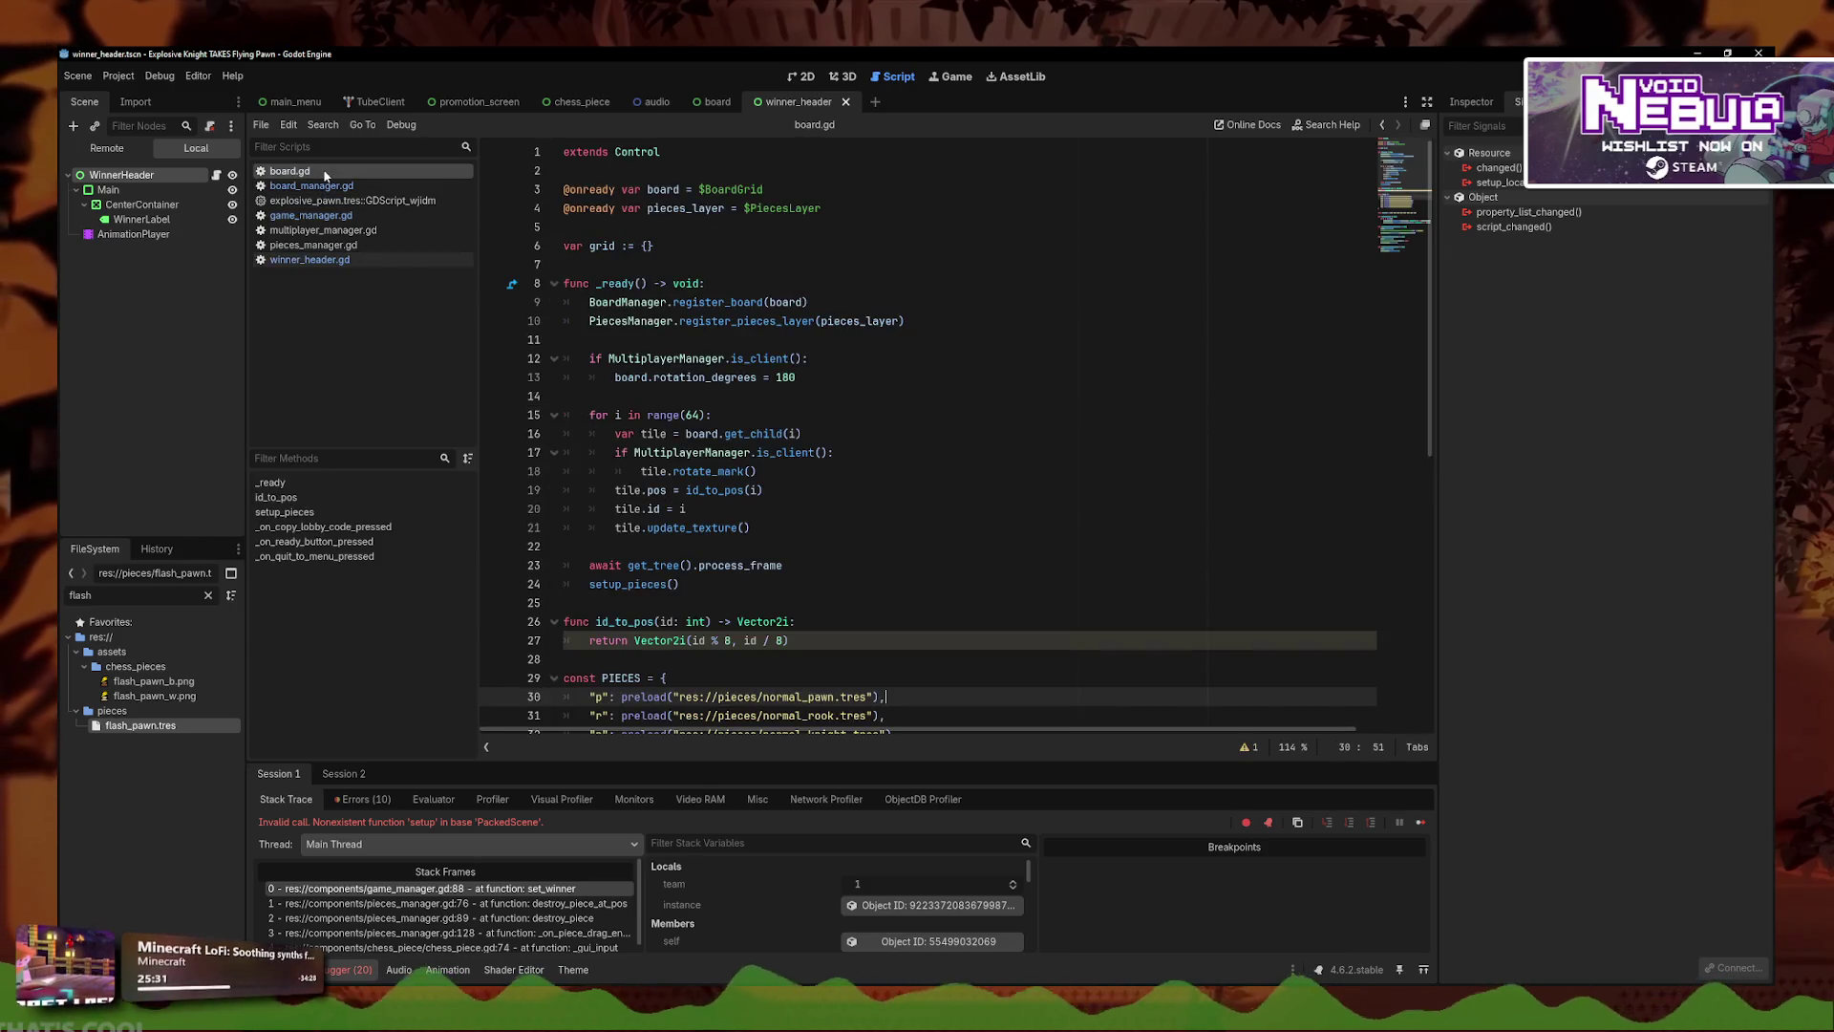
left_click(360, 246)
left_click(359, 258)
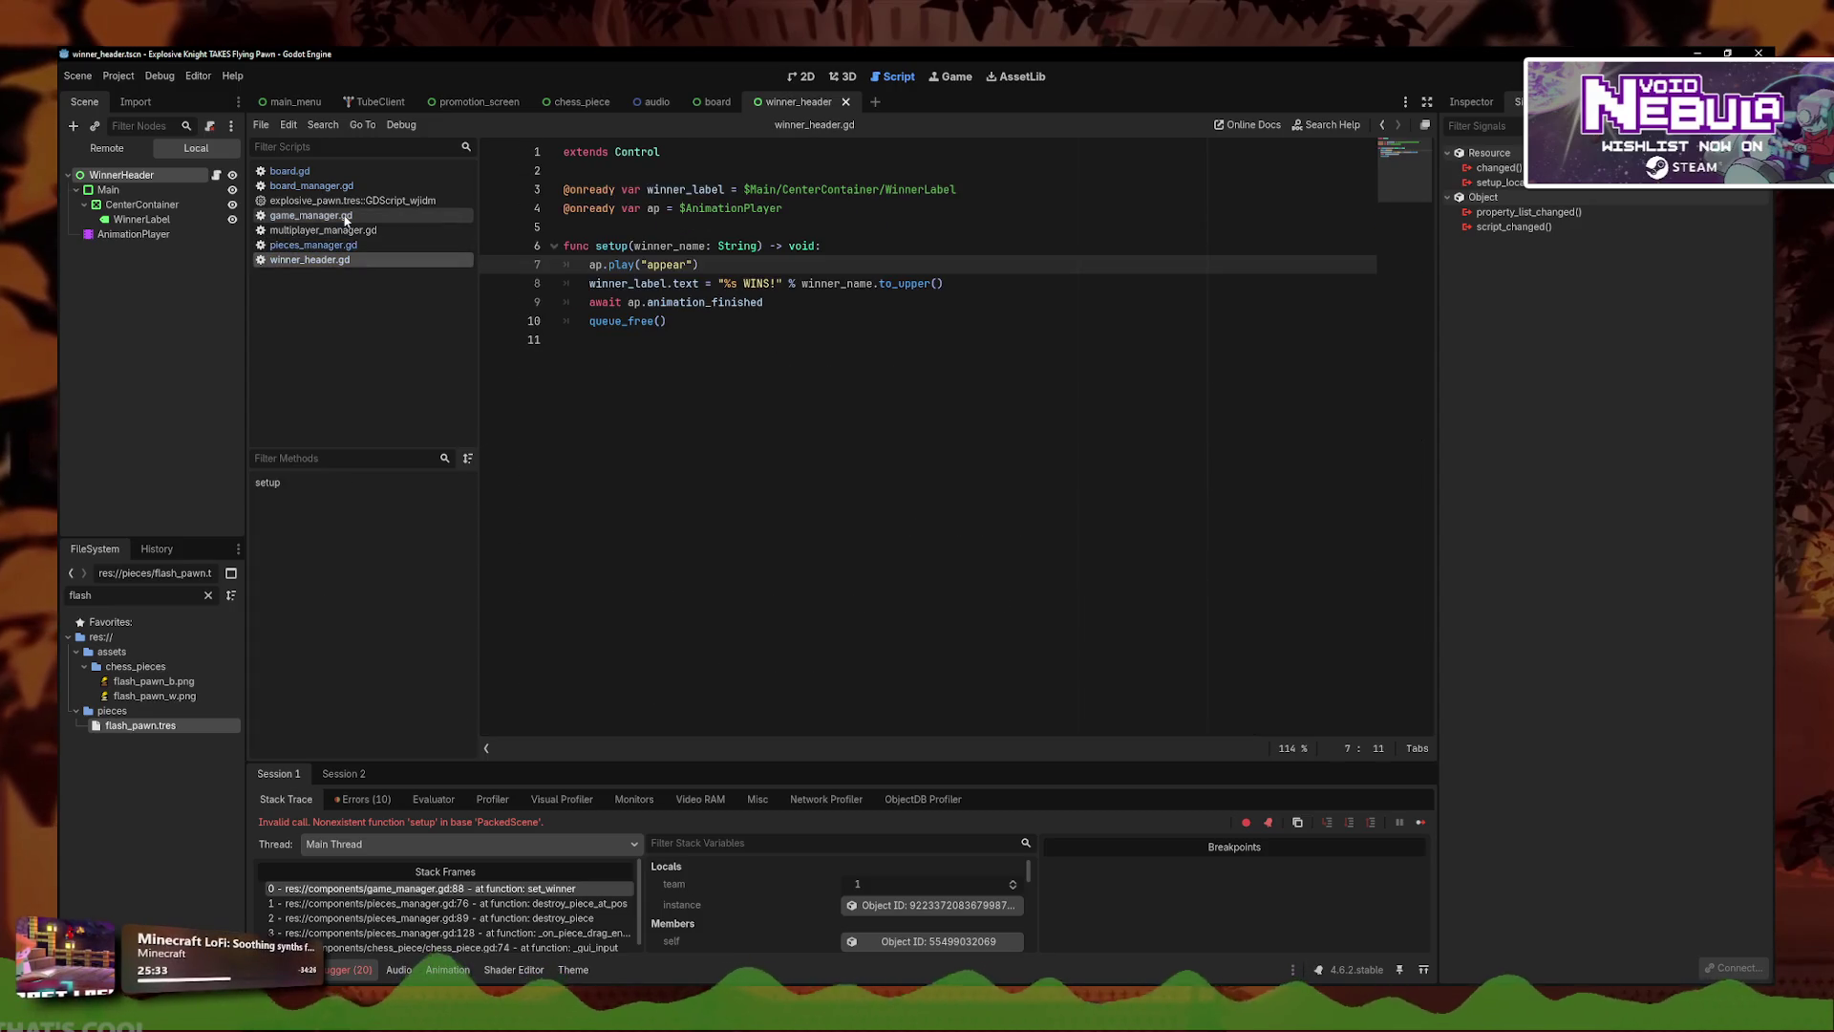
left_click(563, 888)
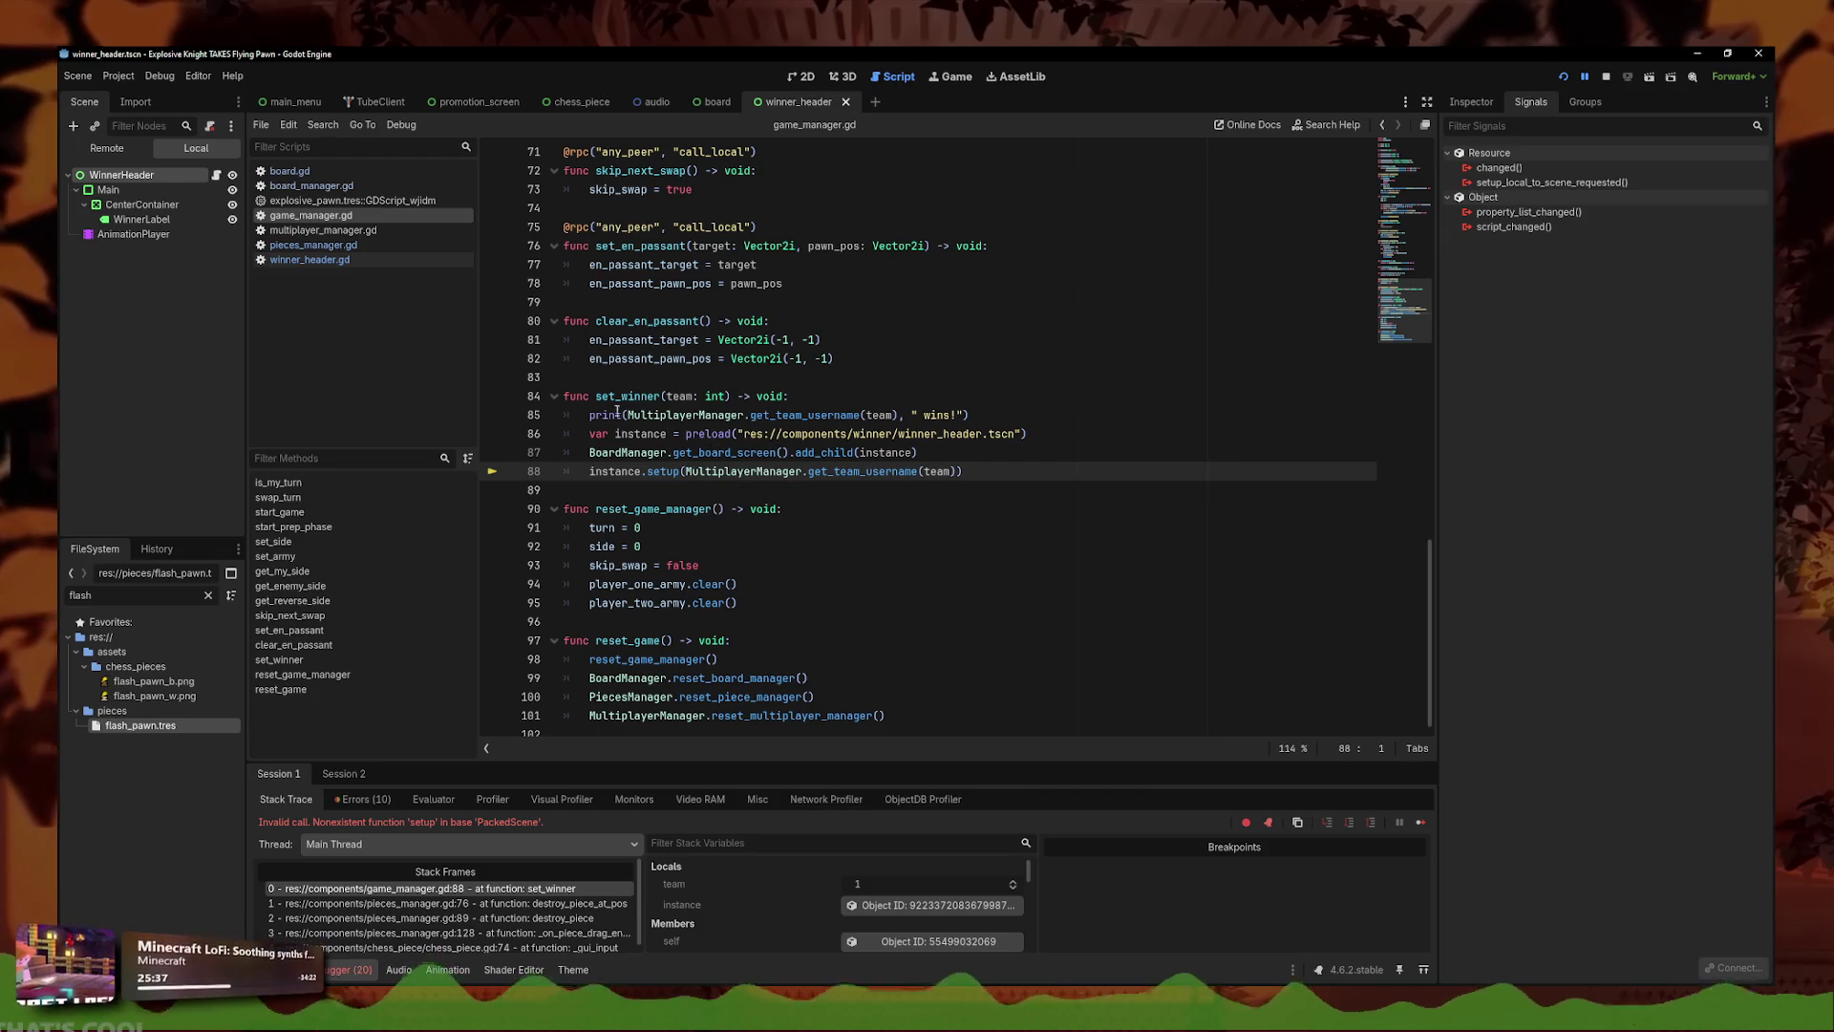
- Append .instantiate() to the winner_header.tscn preload on line 86
left_click(1039, 434)
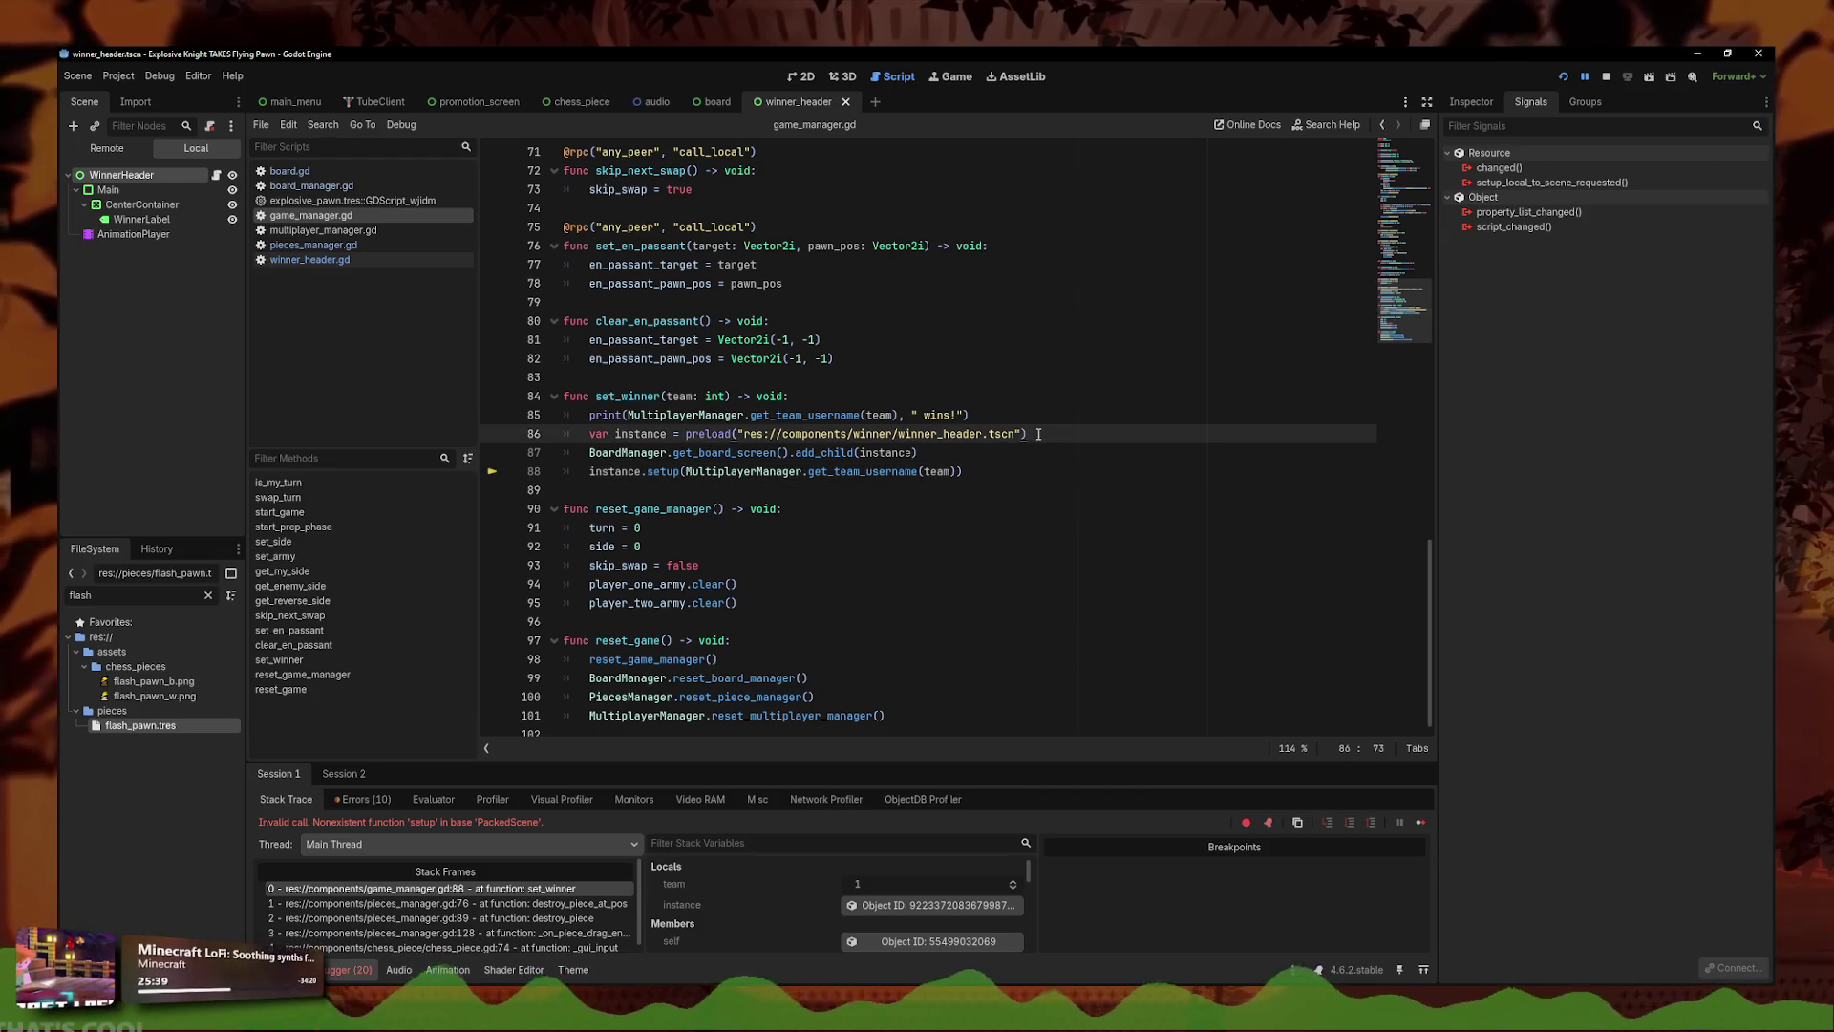
type(".instantiate(")
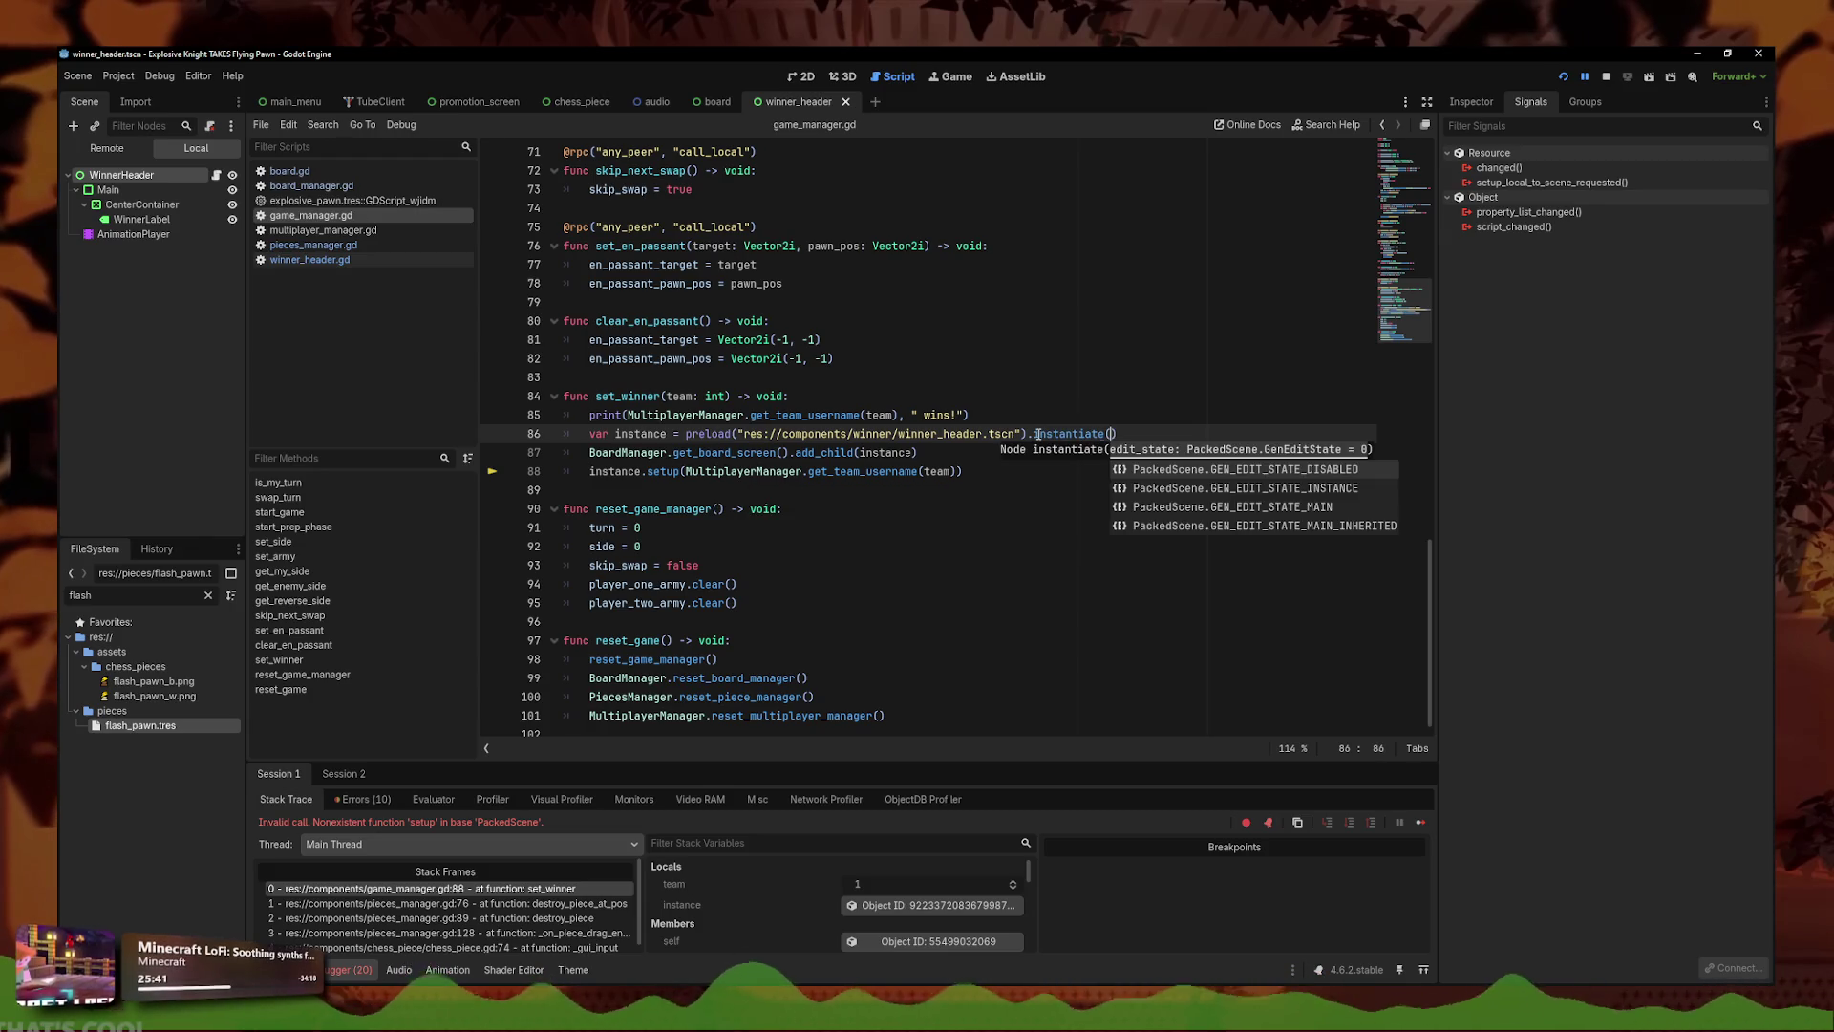
key("Escape")
left_click(1216, 452)
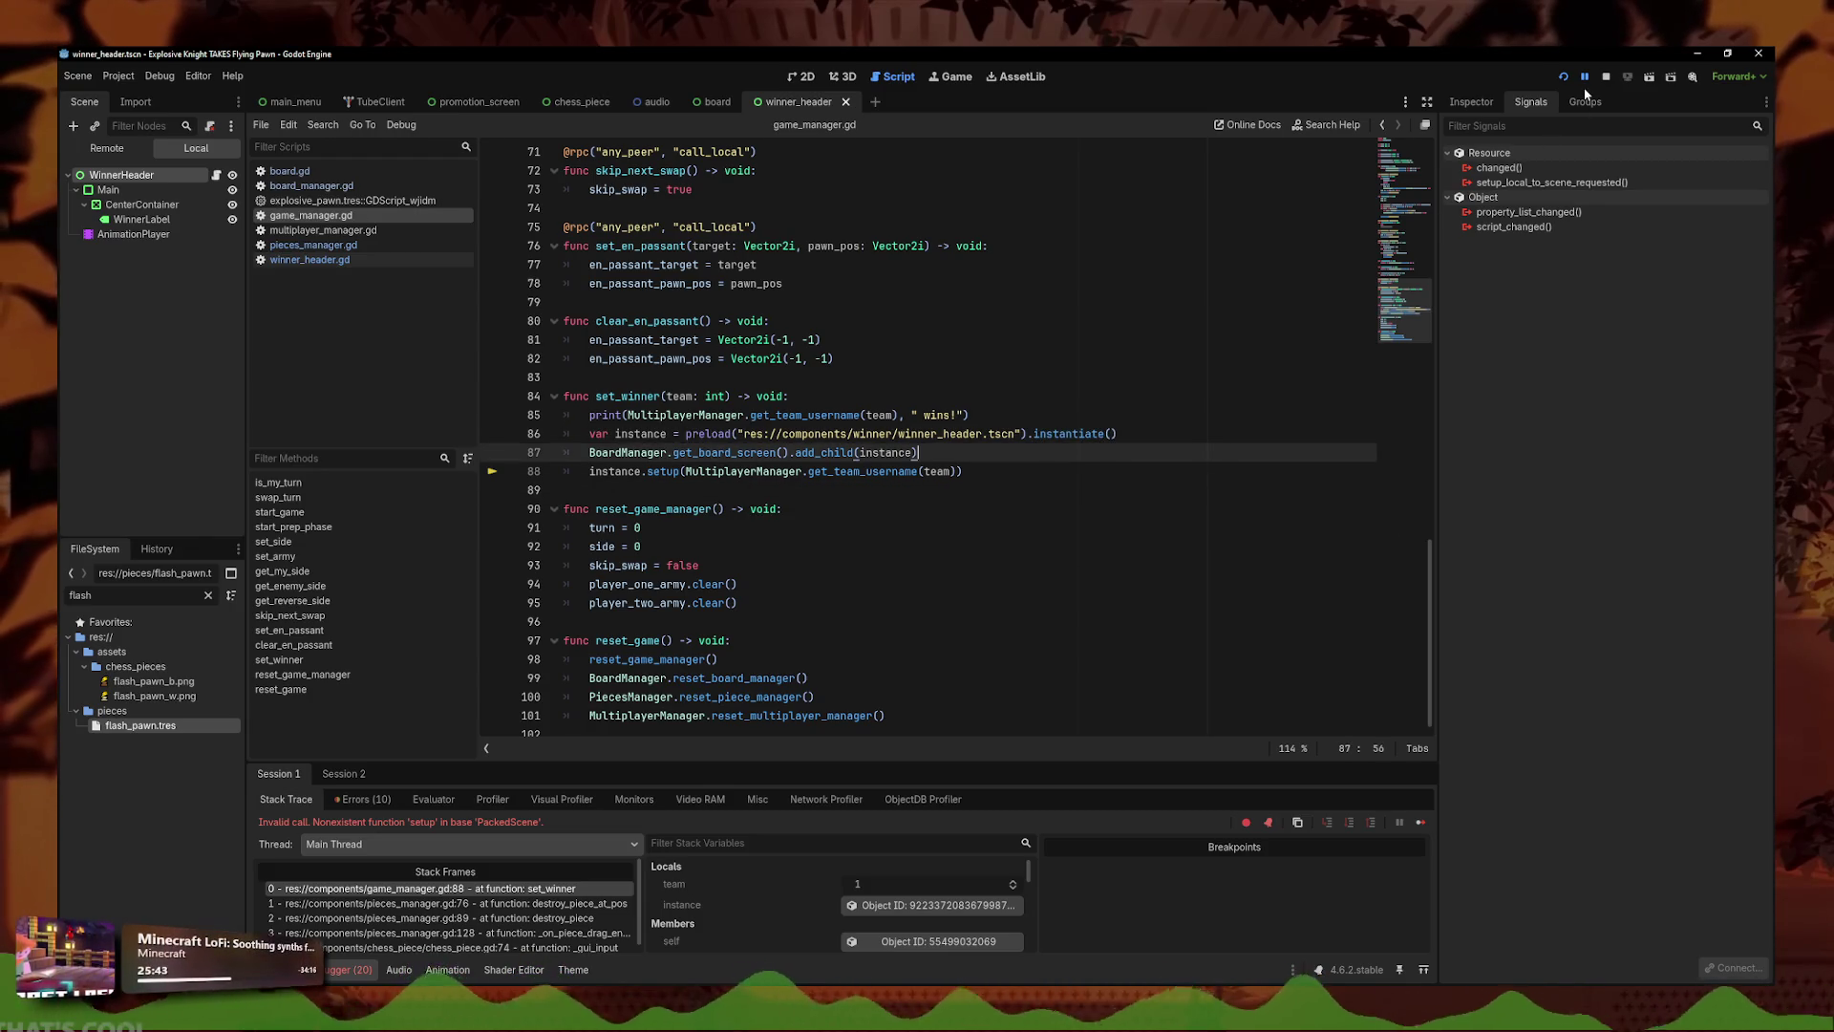
left_click(1131, 433)
- Resume the paused game, pick the promoted piece, and advance pawns on both boards
left_click(1584, 76)
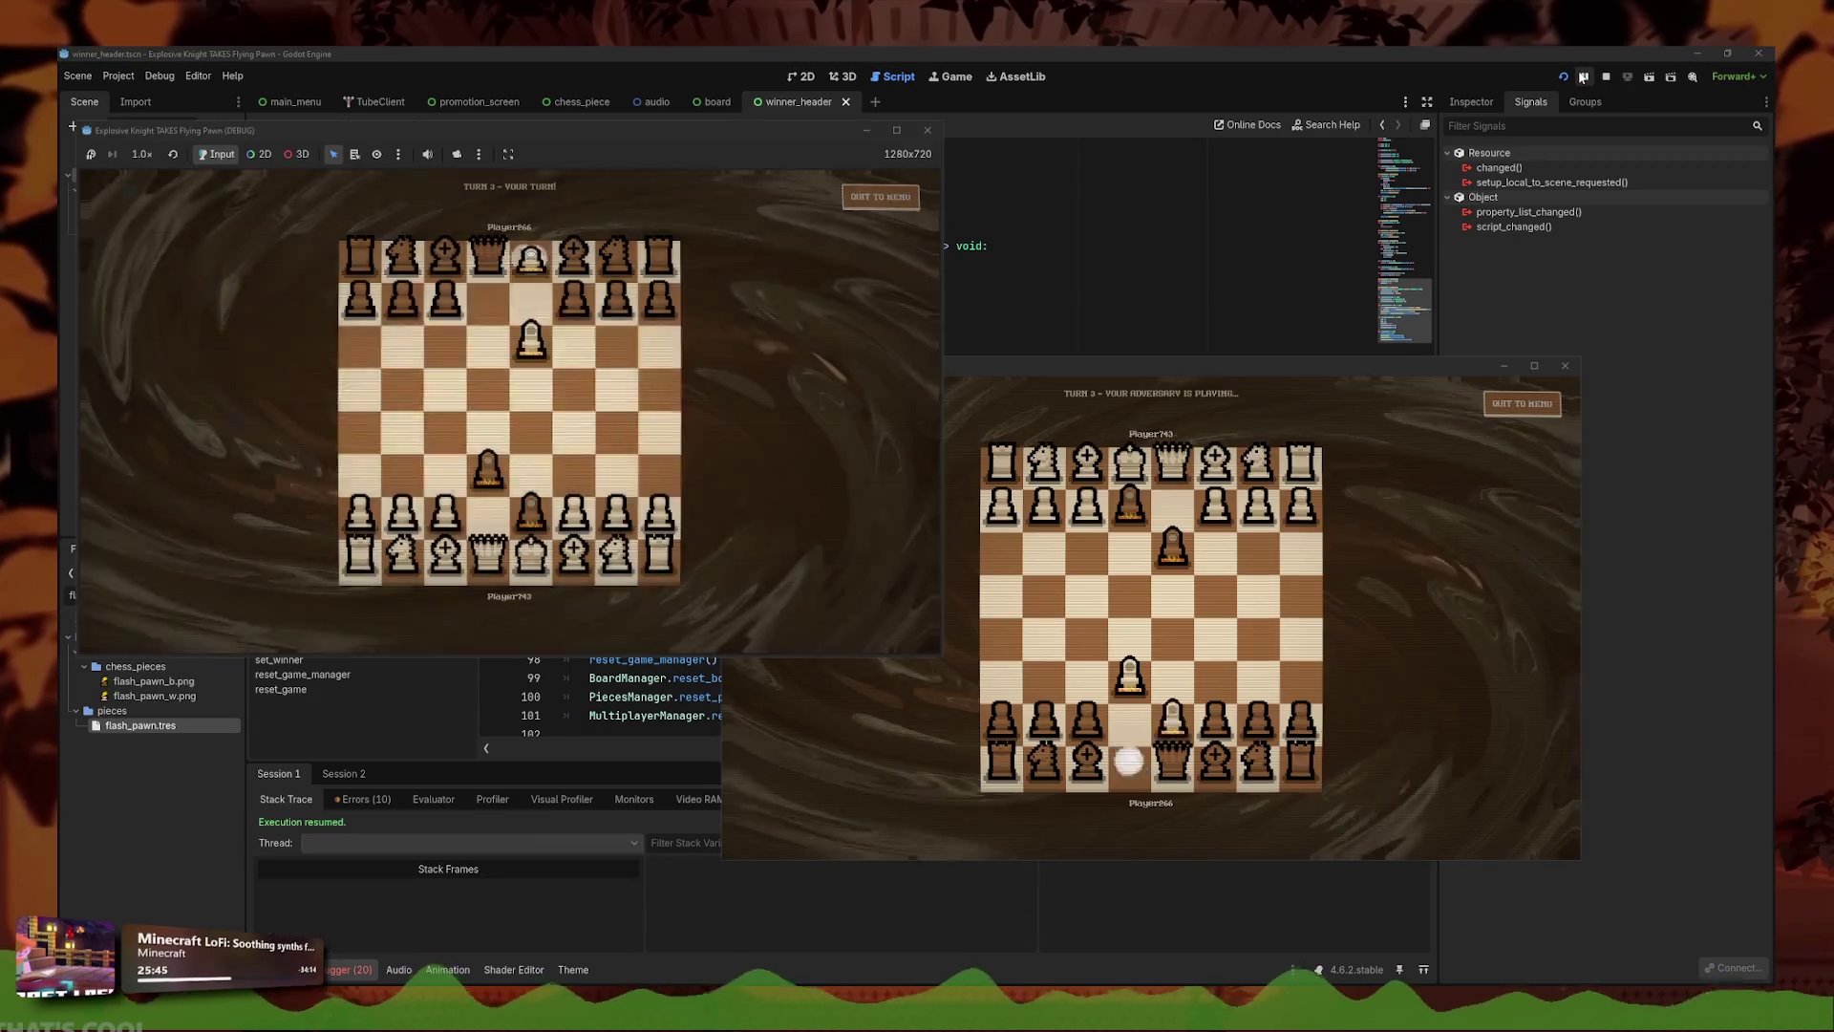
left_click(555, 374)
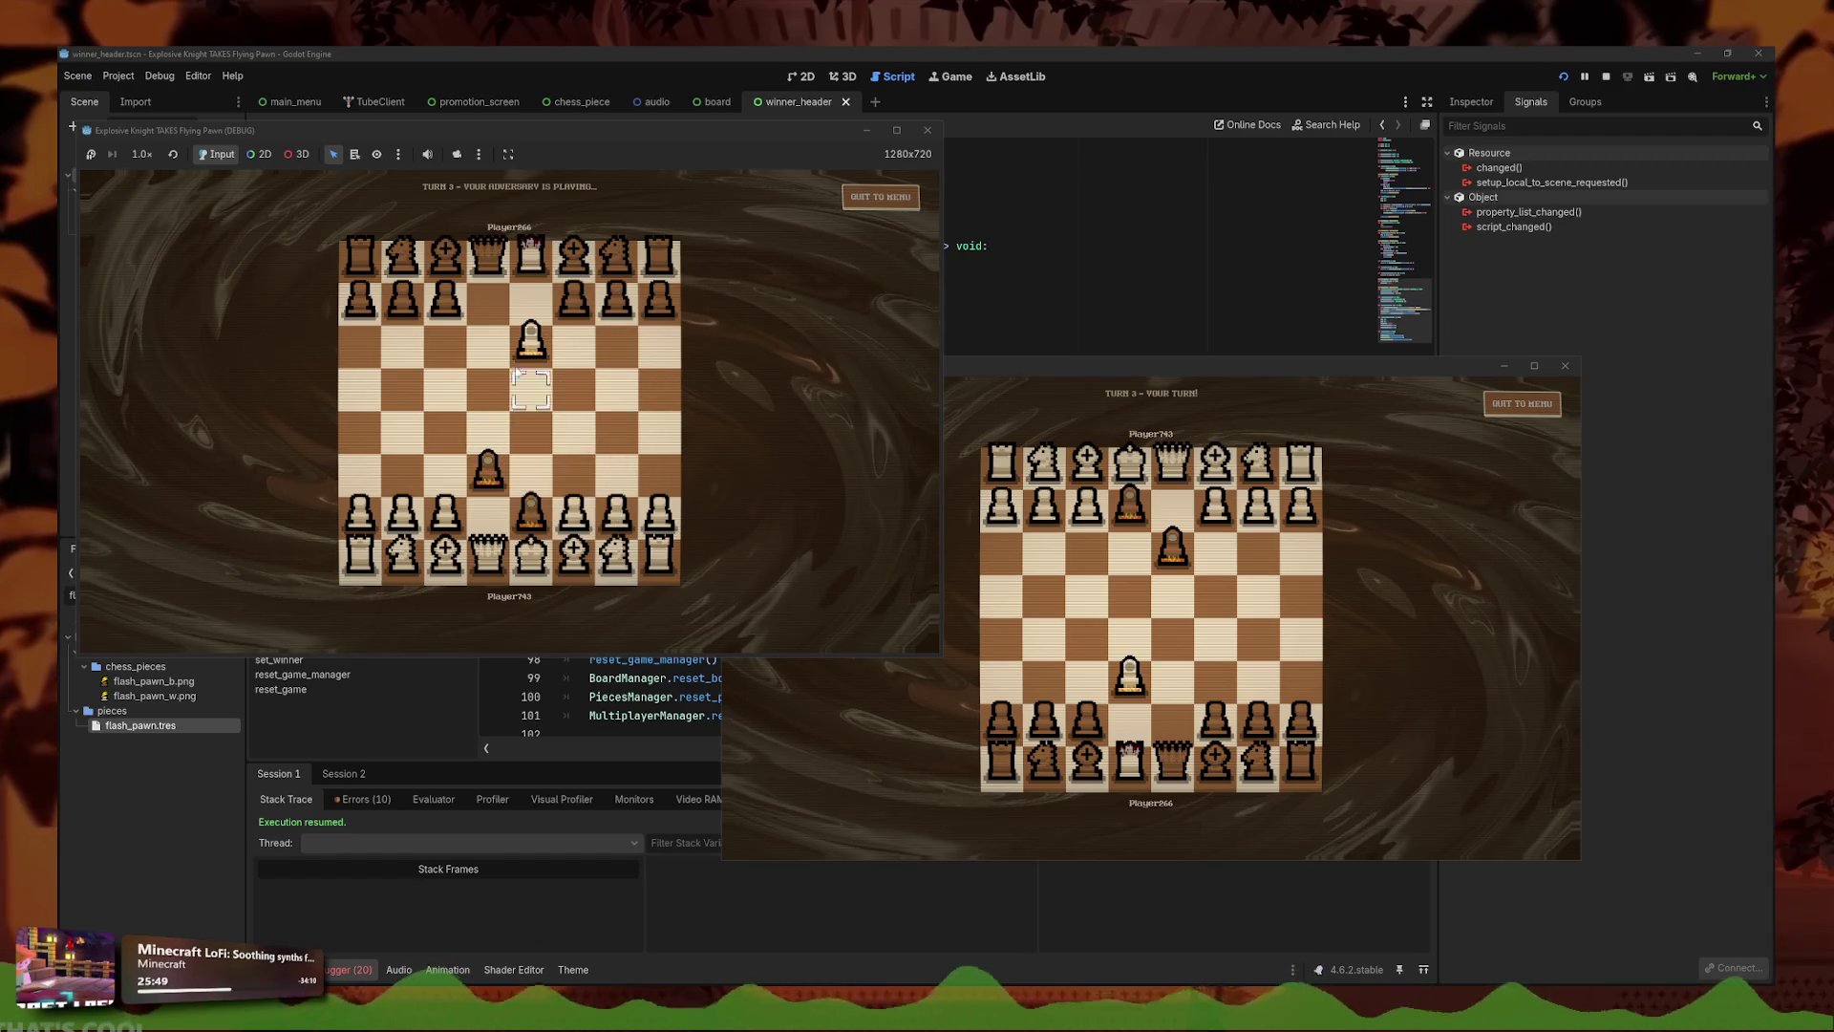
left_click_drag(1216, 721, 1237, 642)
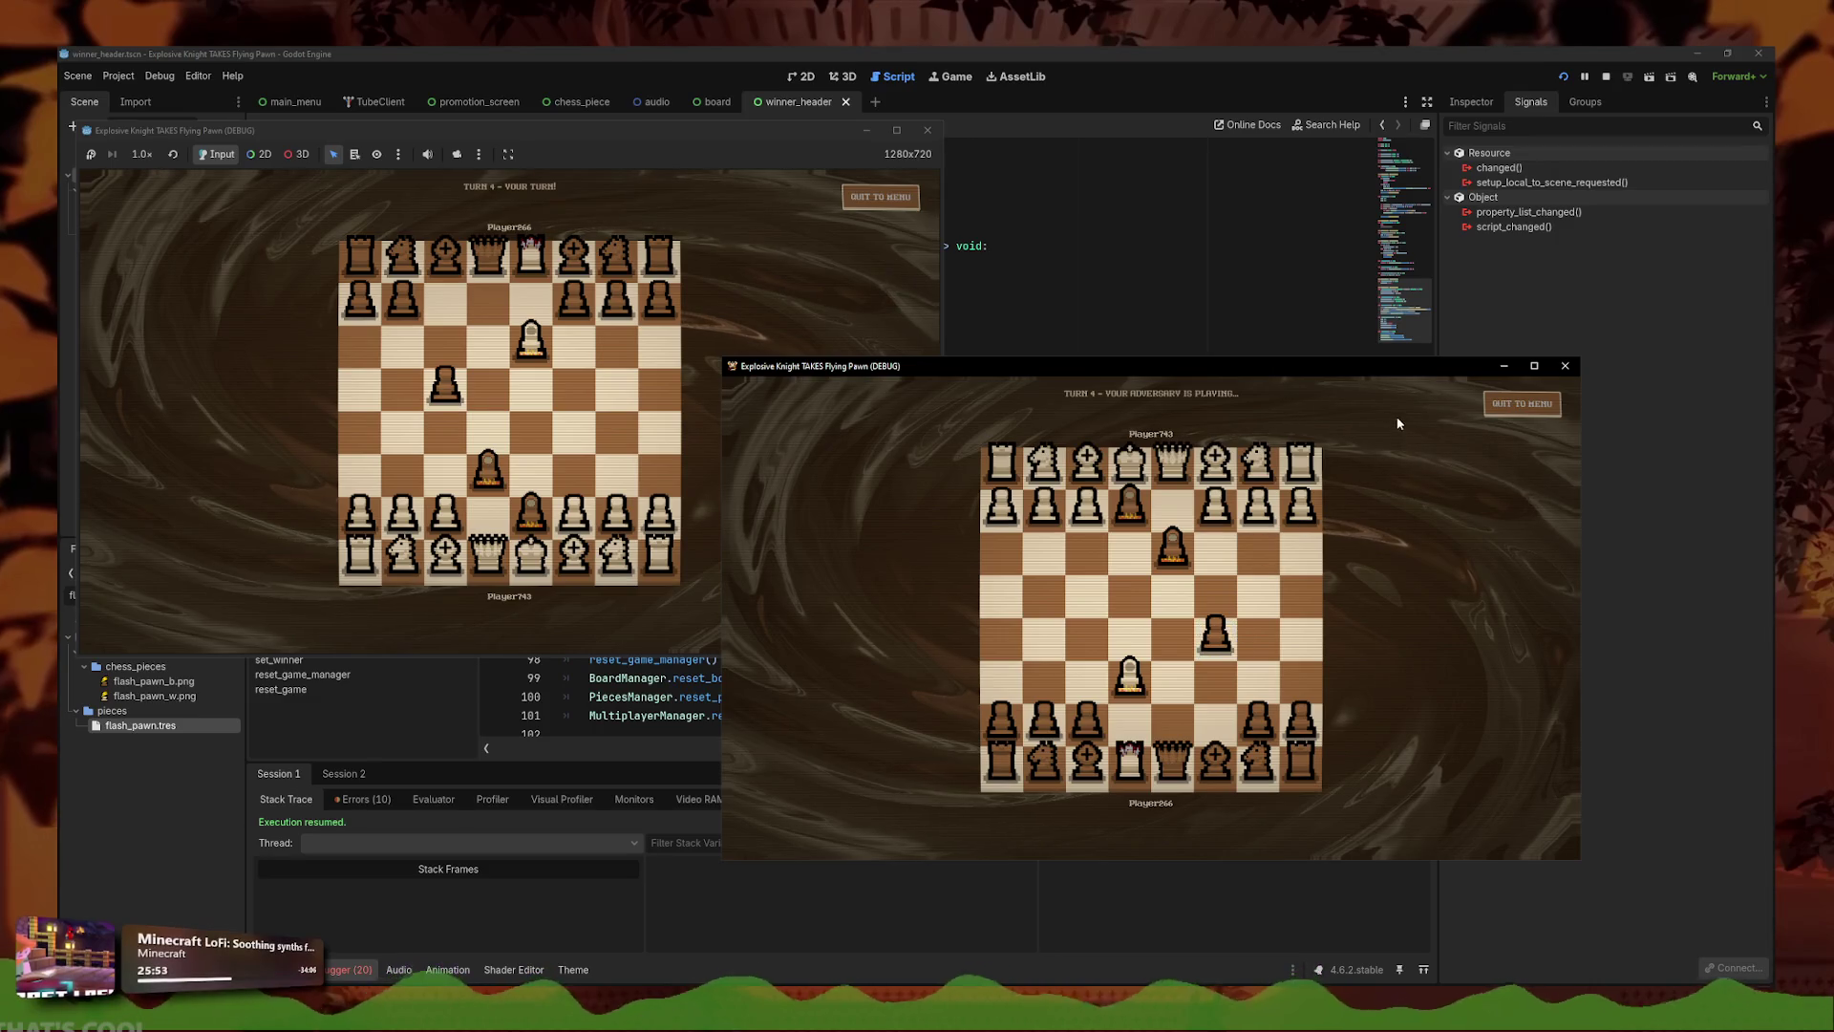
left_click(513, 468)
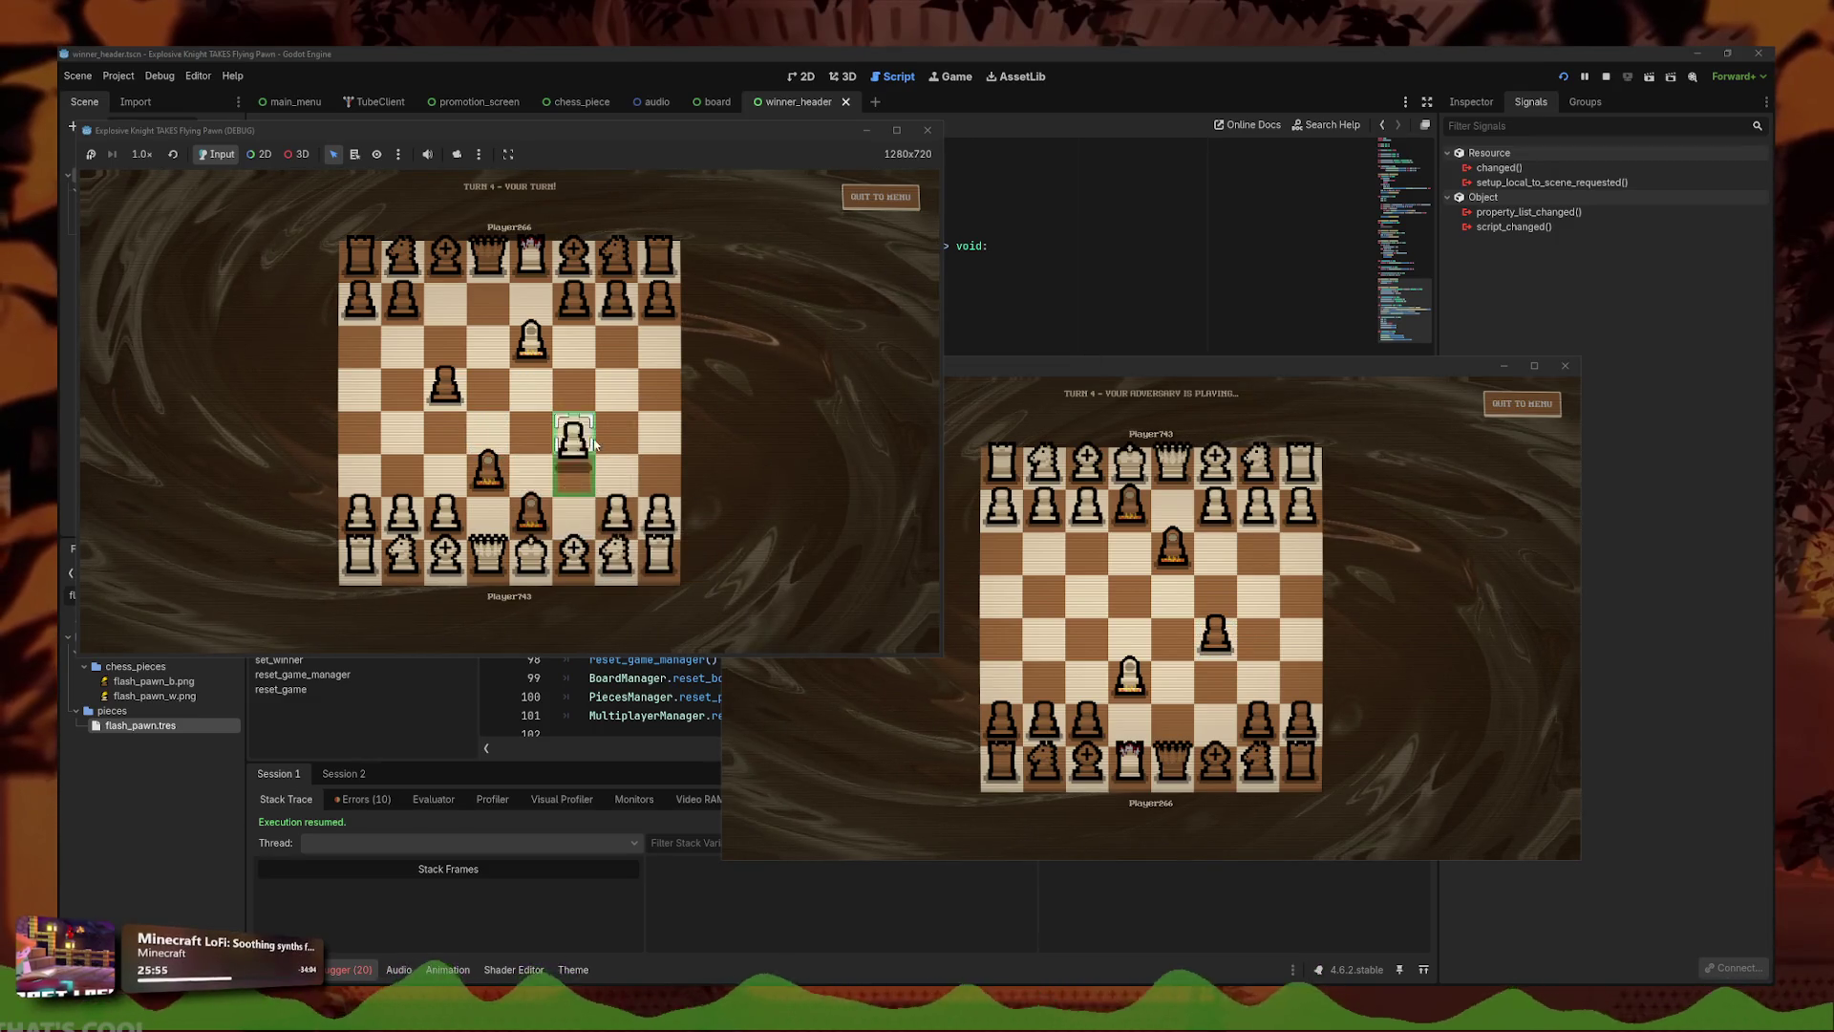
mouse_move(616, 513)
left_mouse_down()
mouse_move(631, 478)
mouse_move(669, 516)
mouse_move(616, 427)
left_mouse_up()
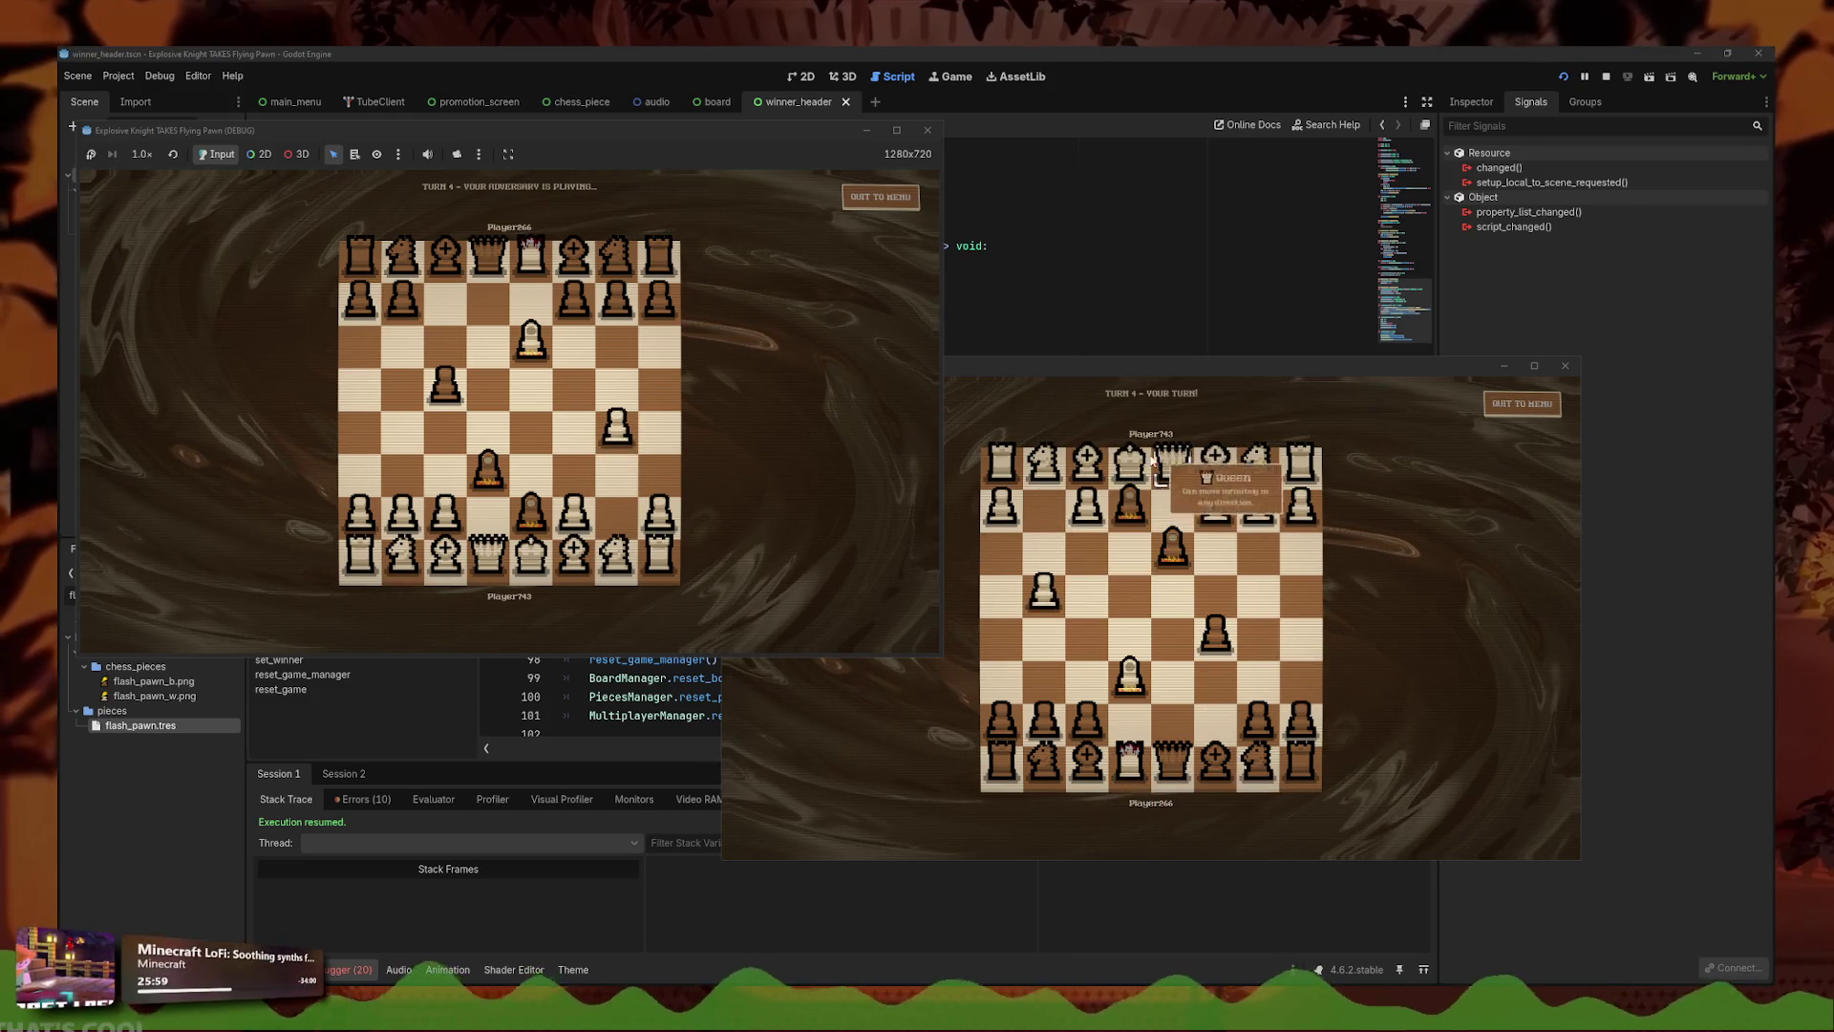
left_click_drag(1260, 722, 1261, 635)
left_click(573, 520)
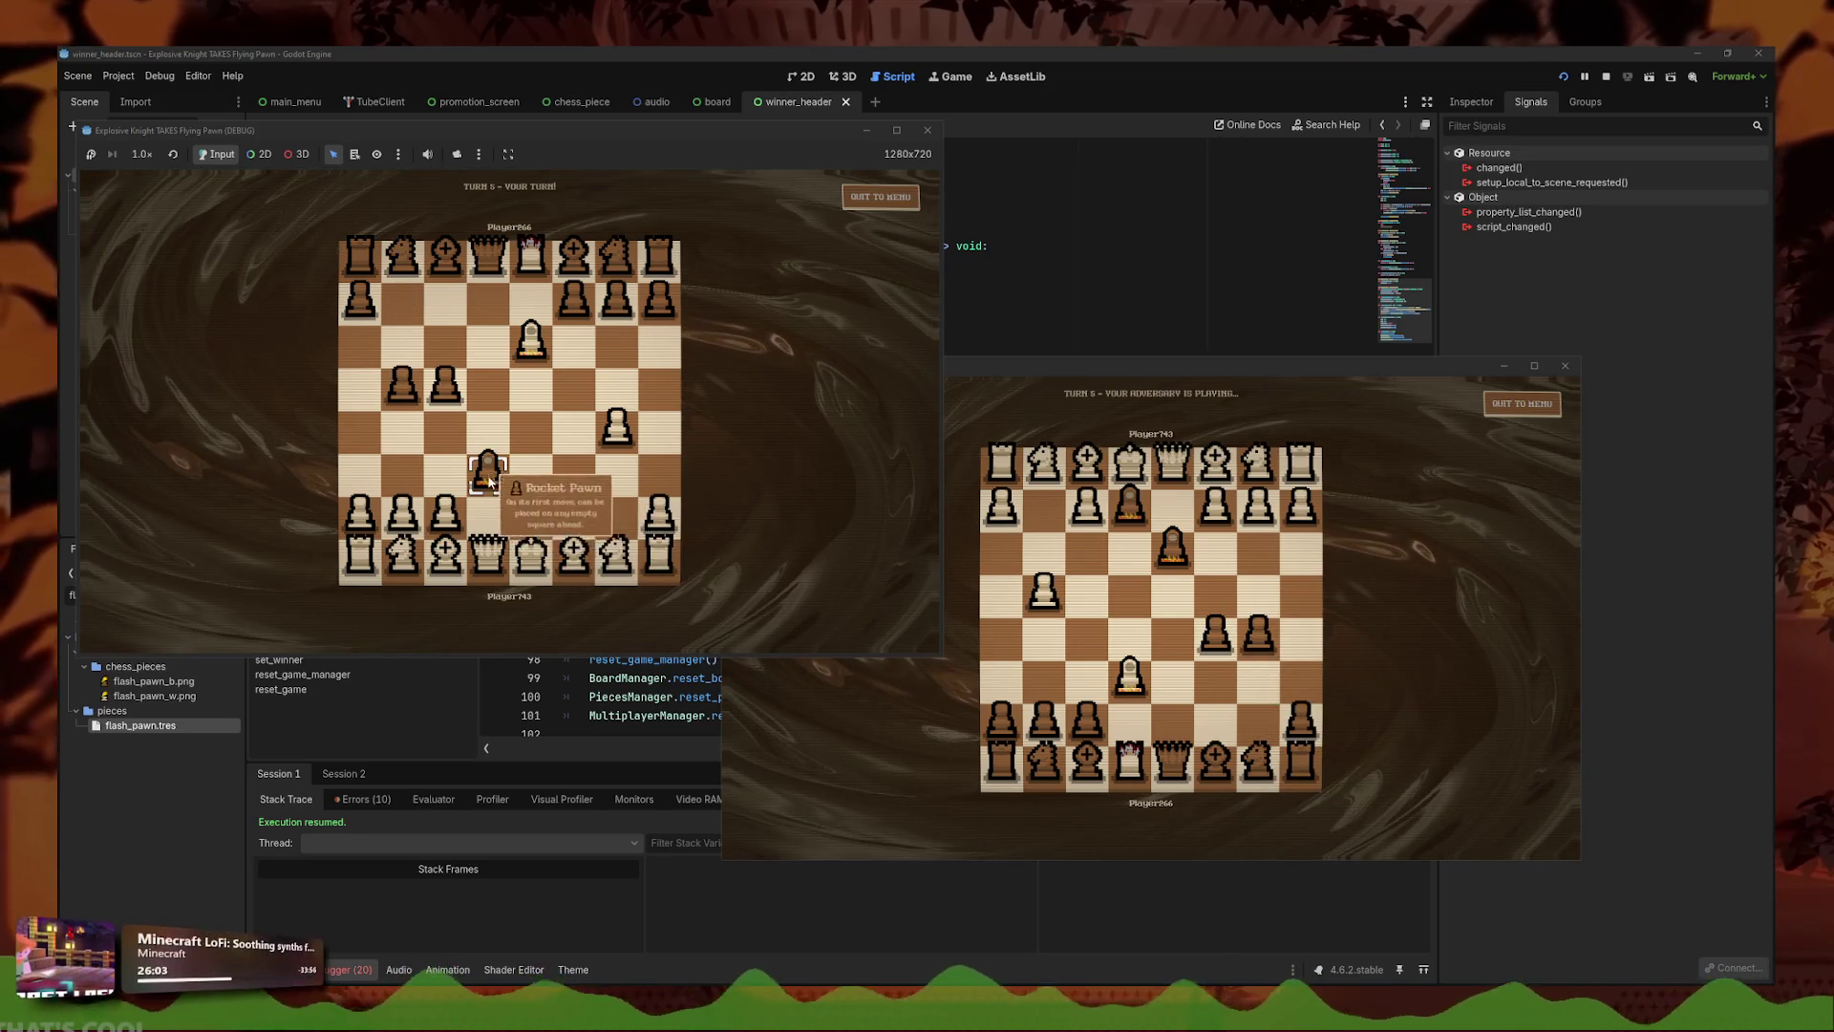
- Move the king to d2, push the h-pawn, capture the king on the right board, then stop with F8
left_click(569, 515)
left_click(531, 554)
left_click(489, 513)
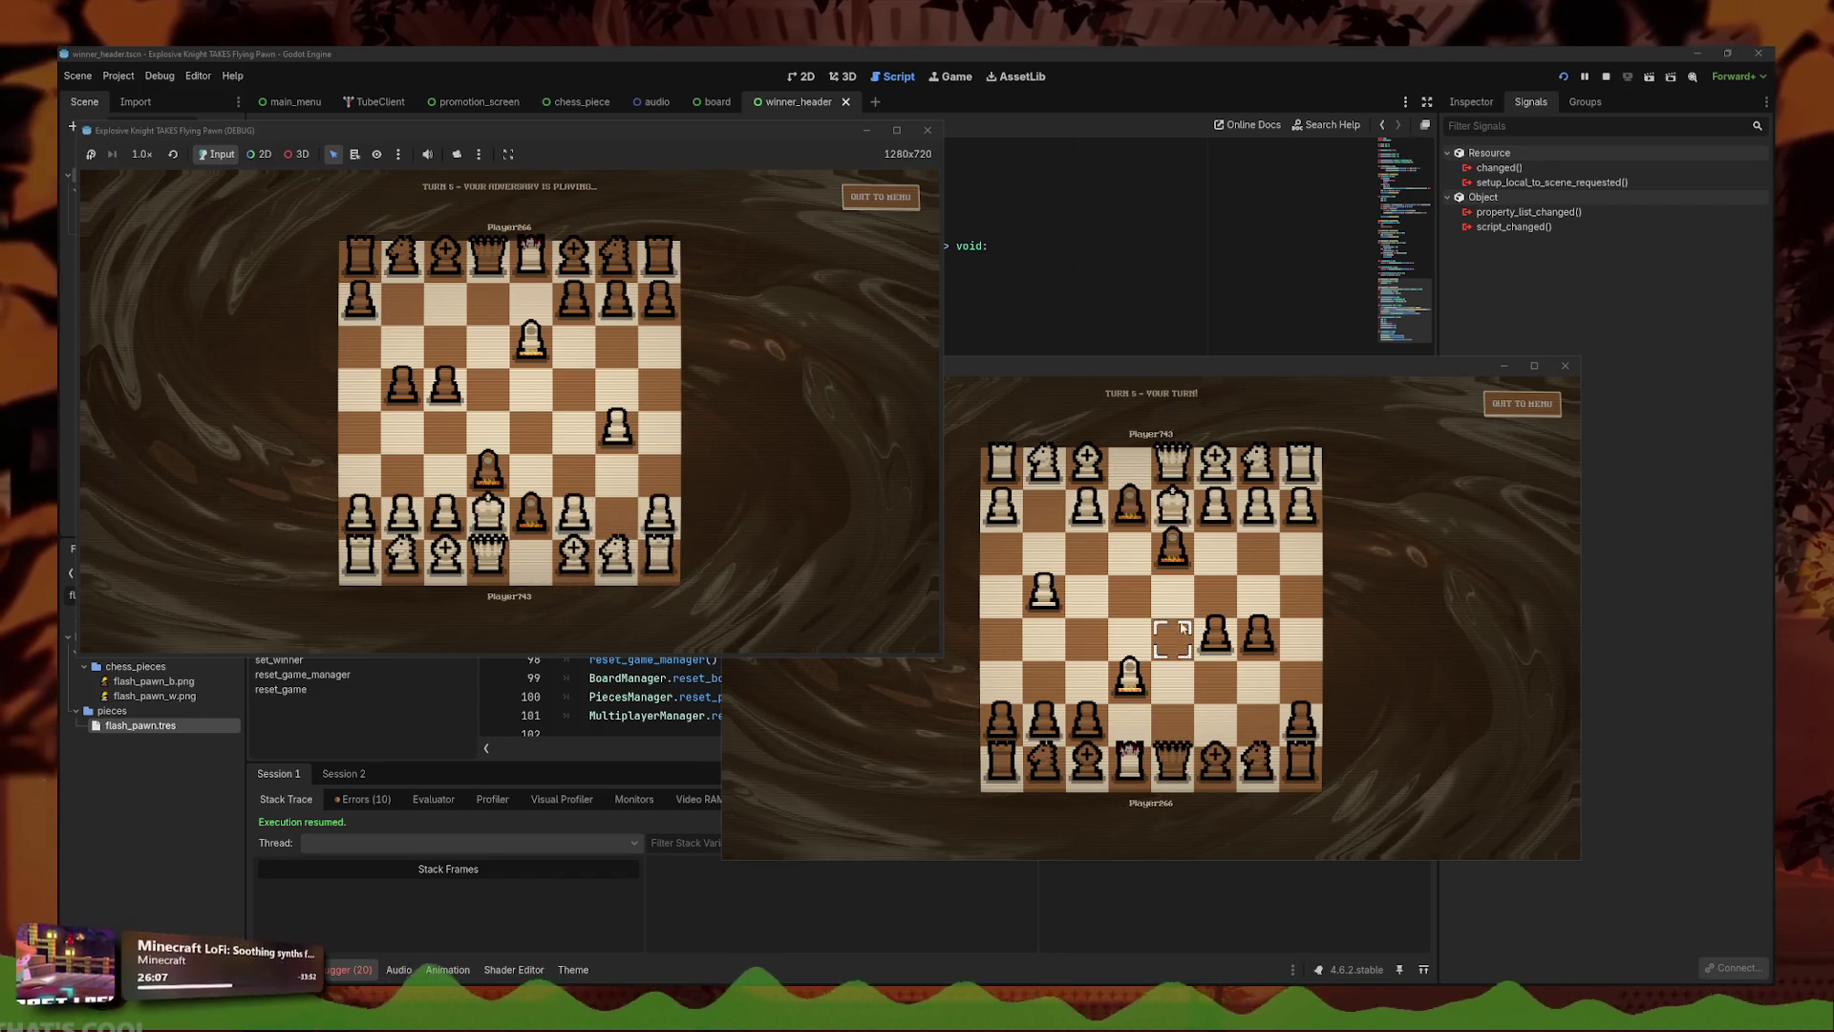
left_click(1162, 546)
left_click(656, 506)
left_click(659, 432)
left_click(1215, 592)
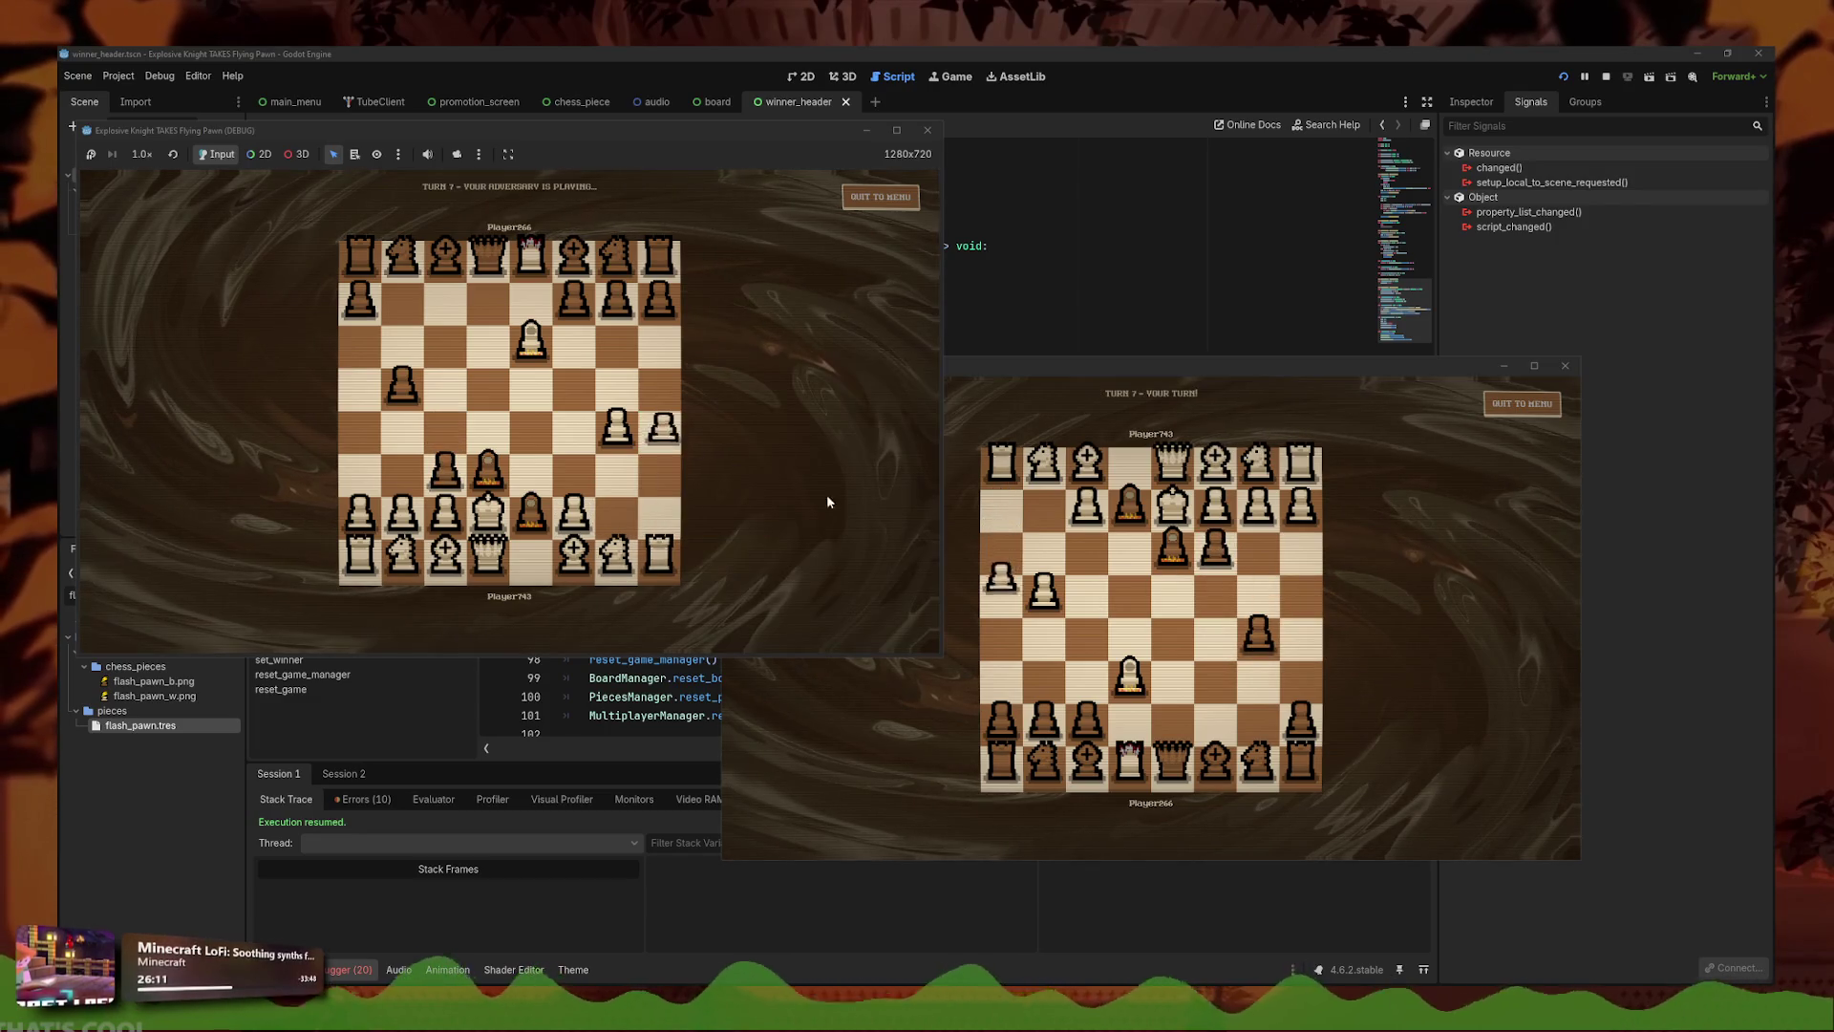
left_click(1172, 506)
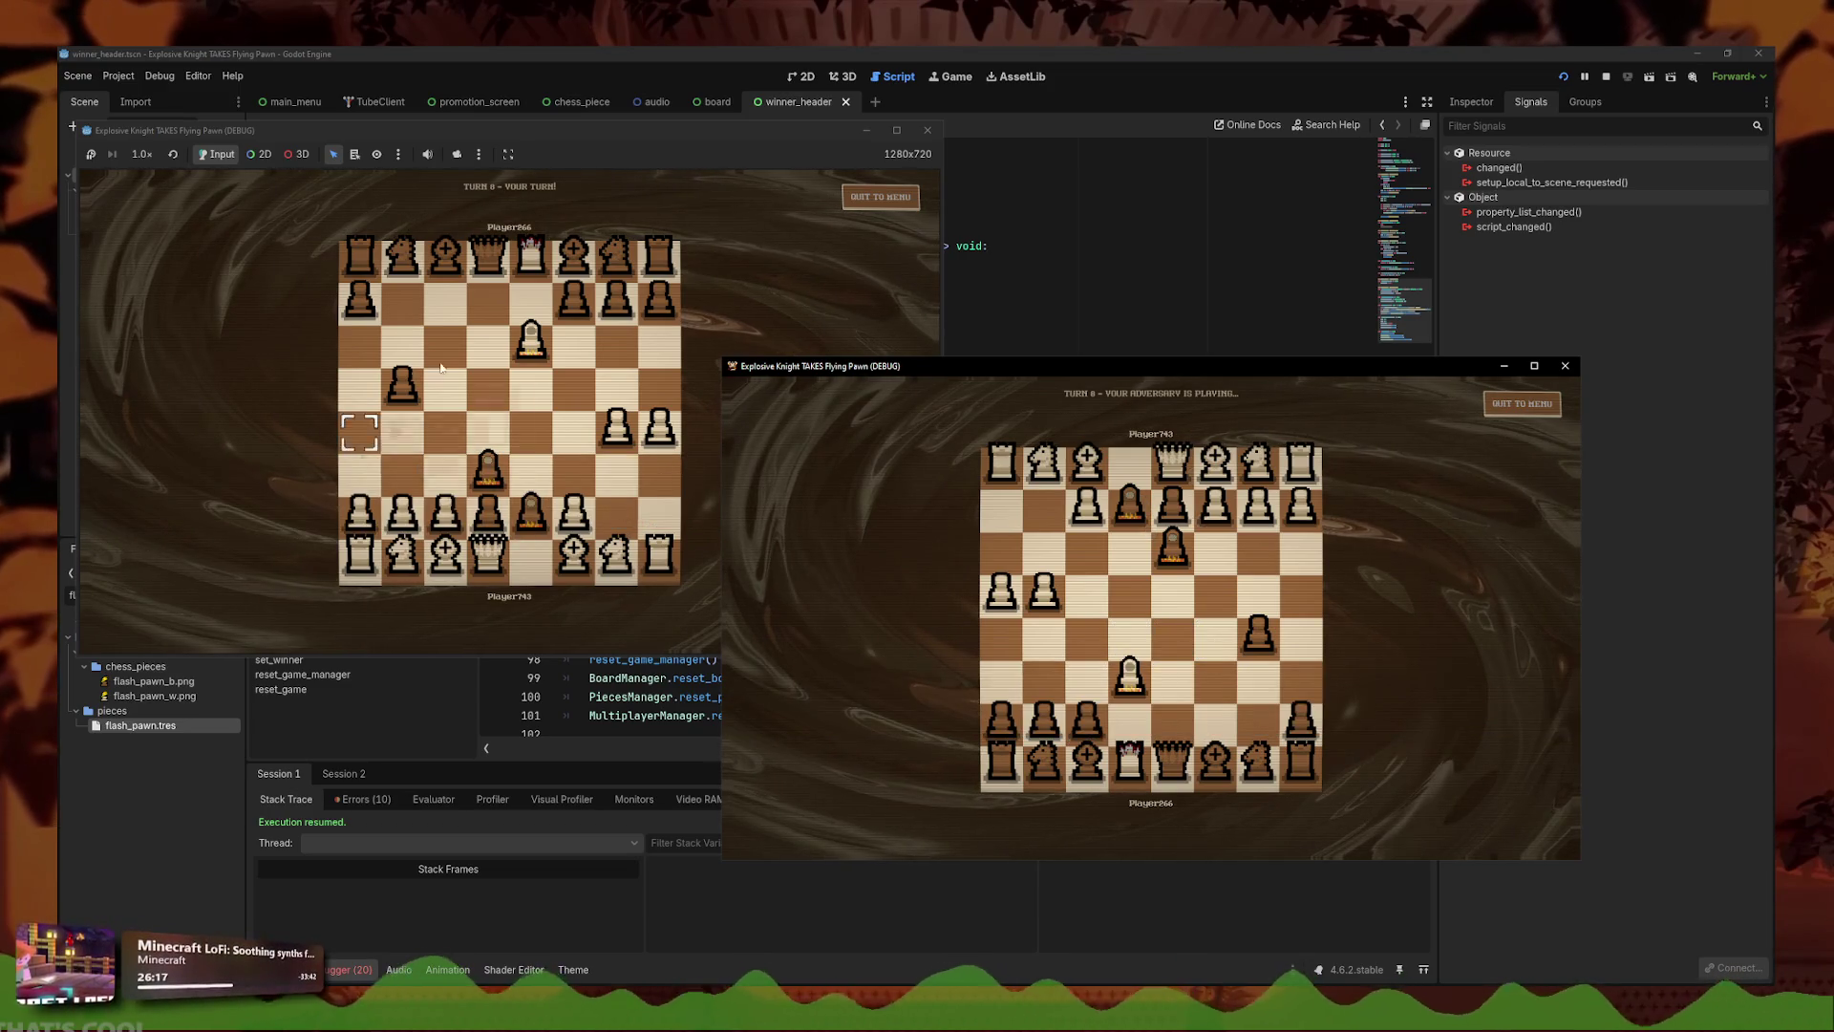
key("F8")
- Check how side is declared and open a blank first line in set_winner
left_click(851, 394)
key("Return")
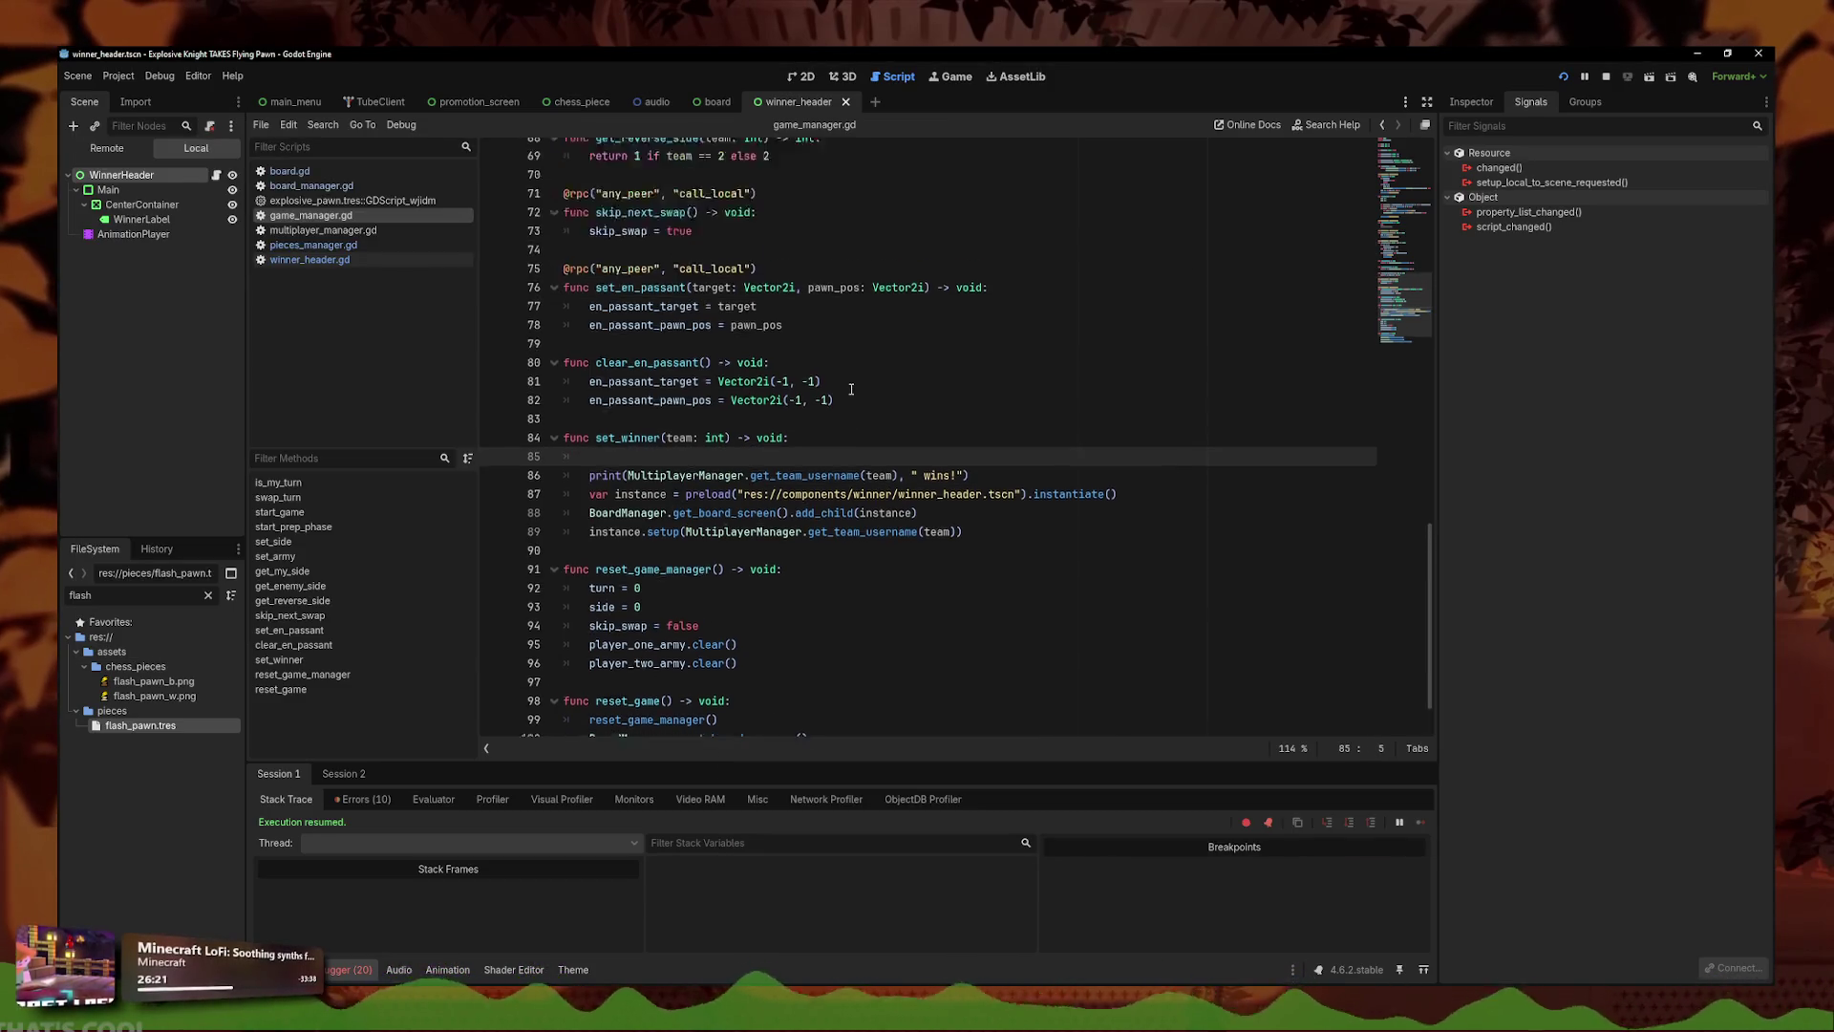
scroll(808, 401, "up", 8)
scroll(808, 403, "up", 3)
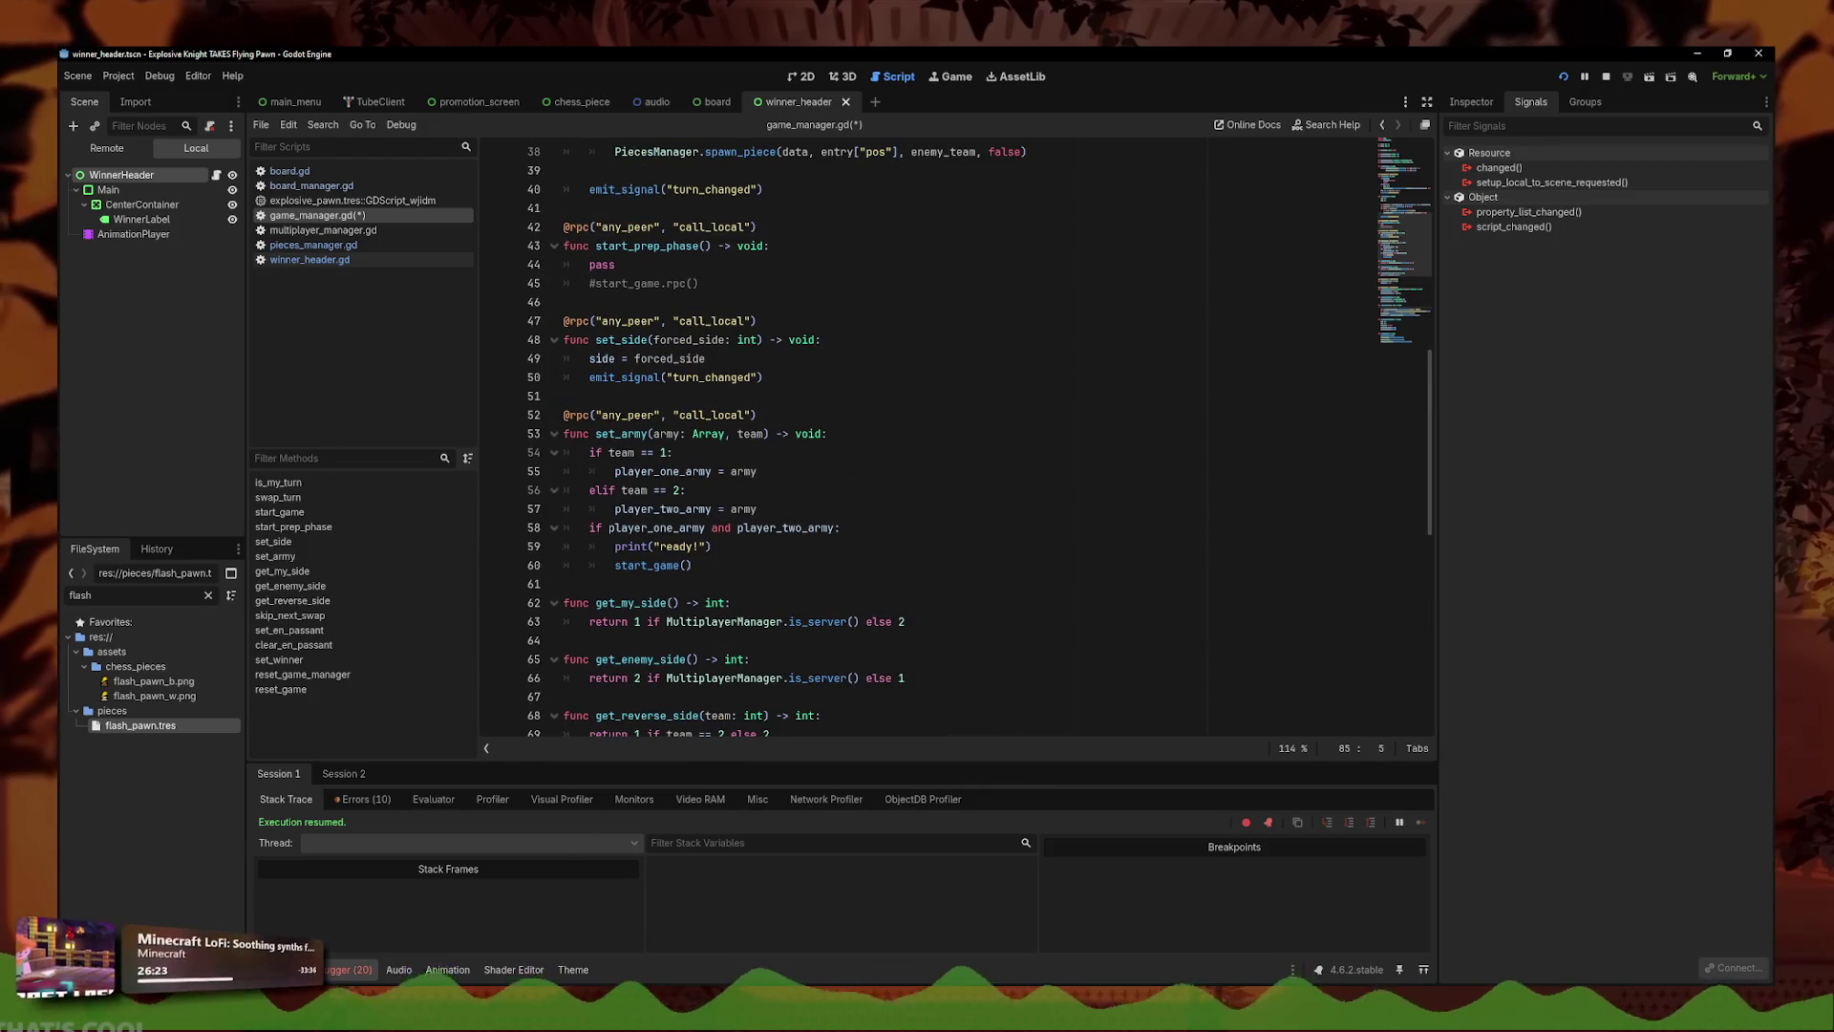
scroll(843, 414, "up", 12)
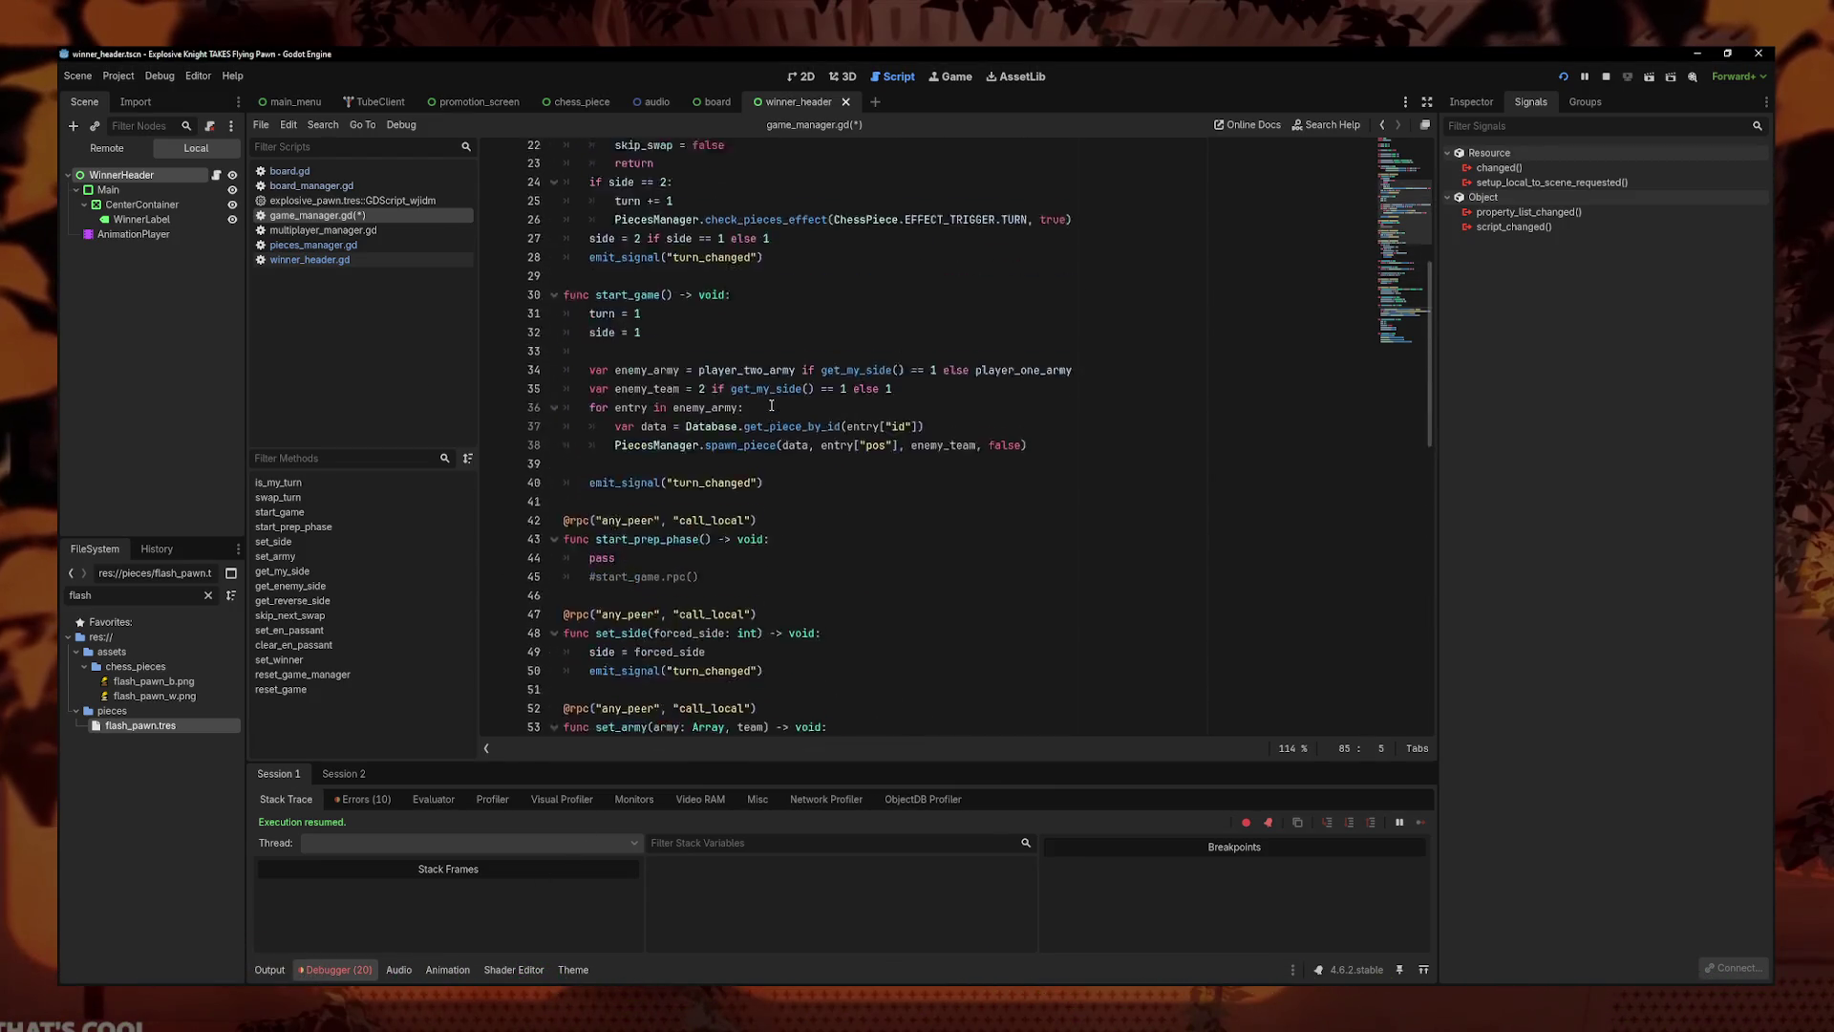
left_click(703, 220)
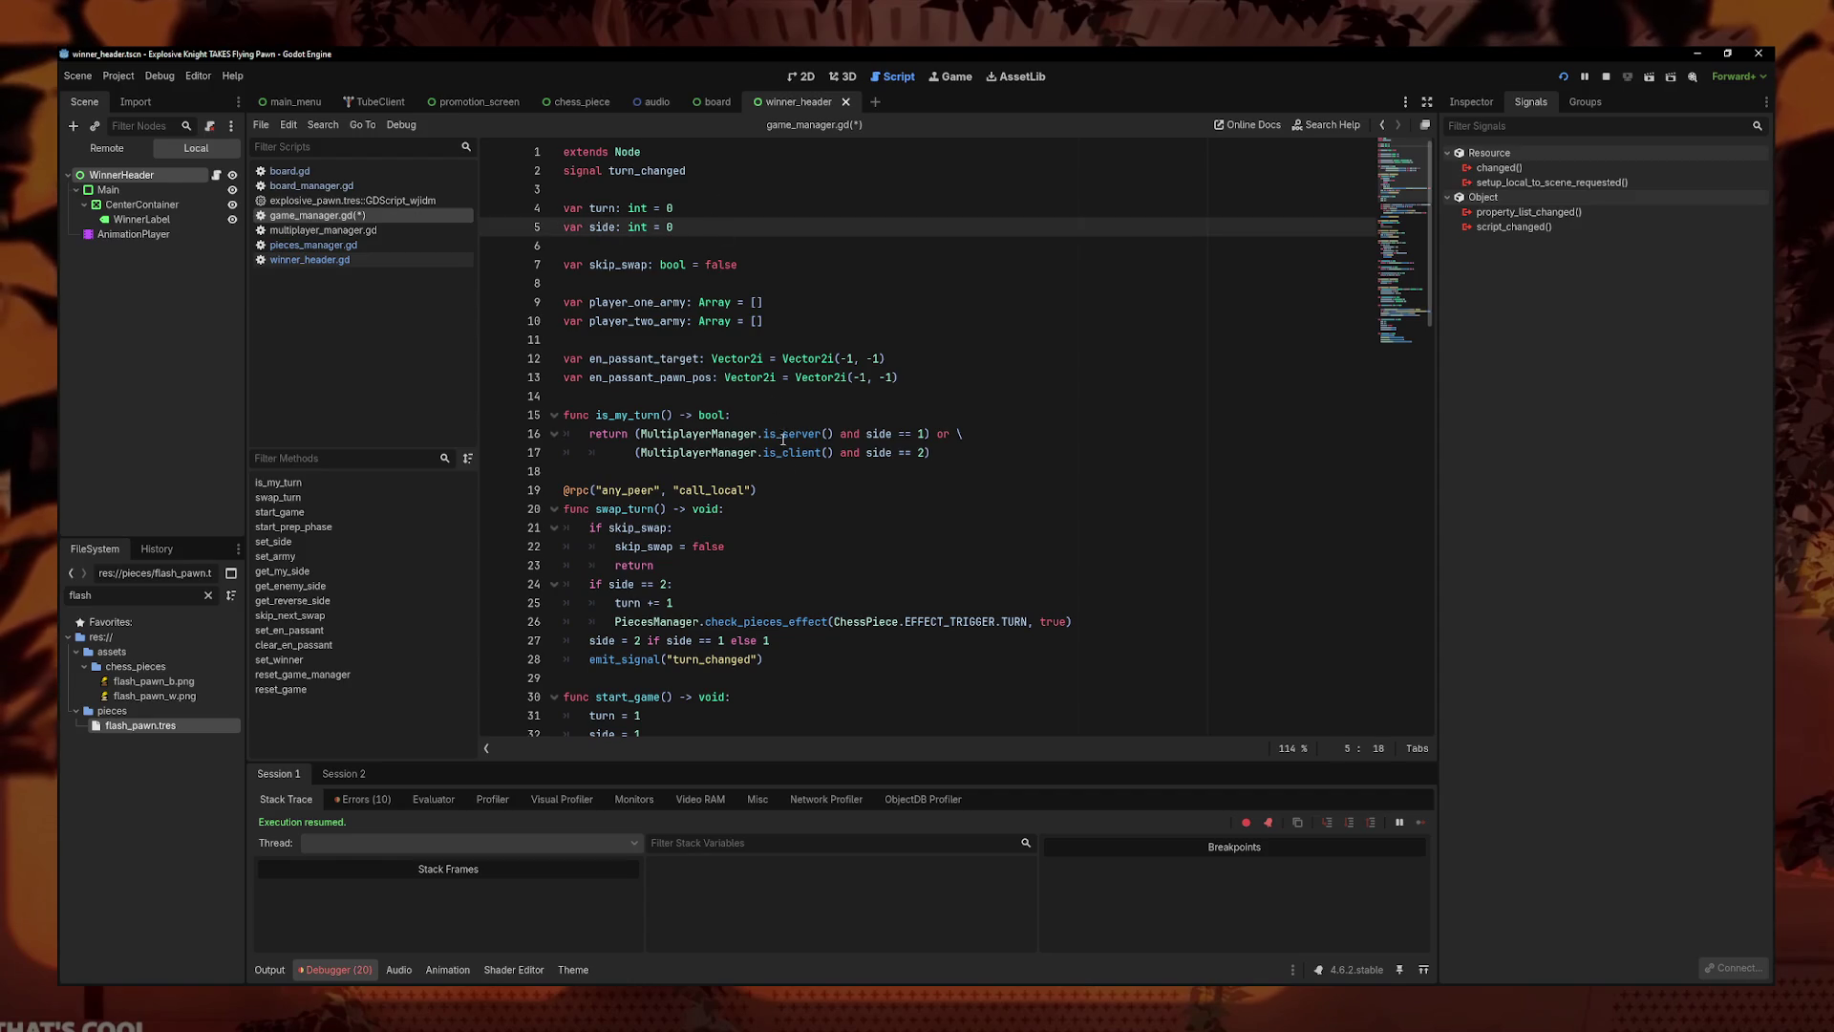
scroll(778, 404, "down", 8)
scroll(829, 480, "up", 8)
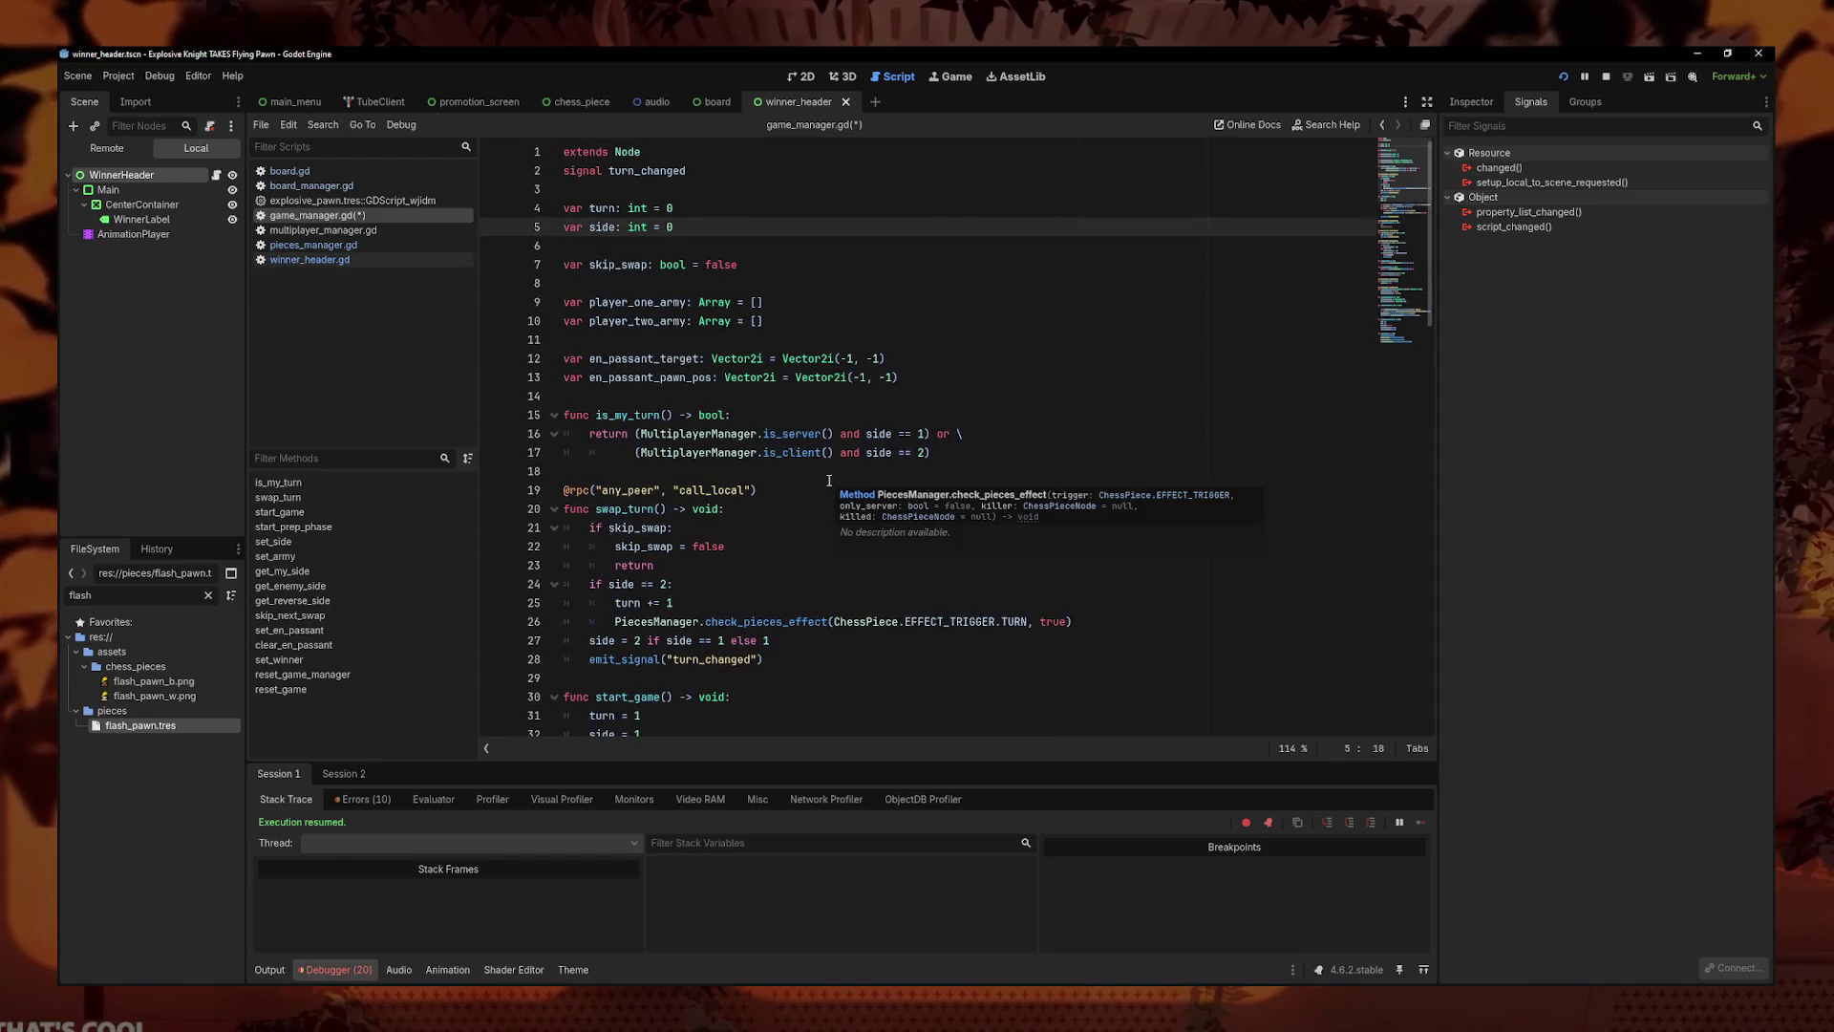
scroll(829, 481, "down", 20)
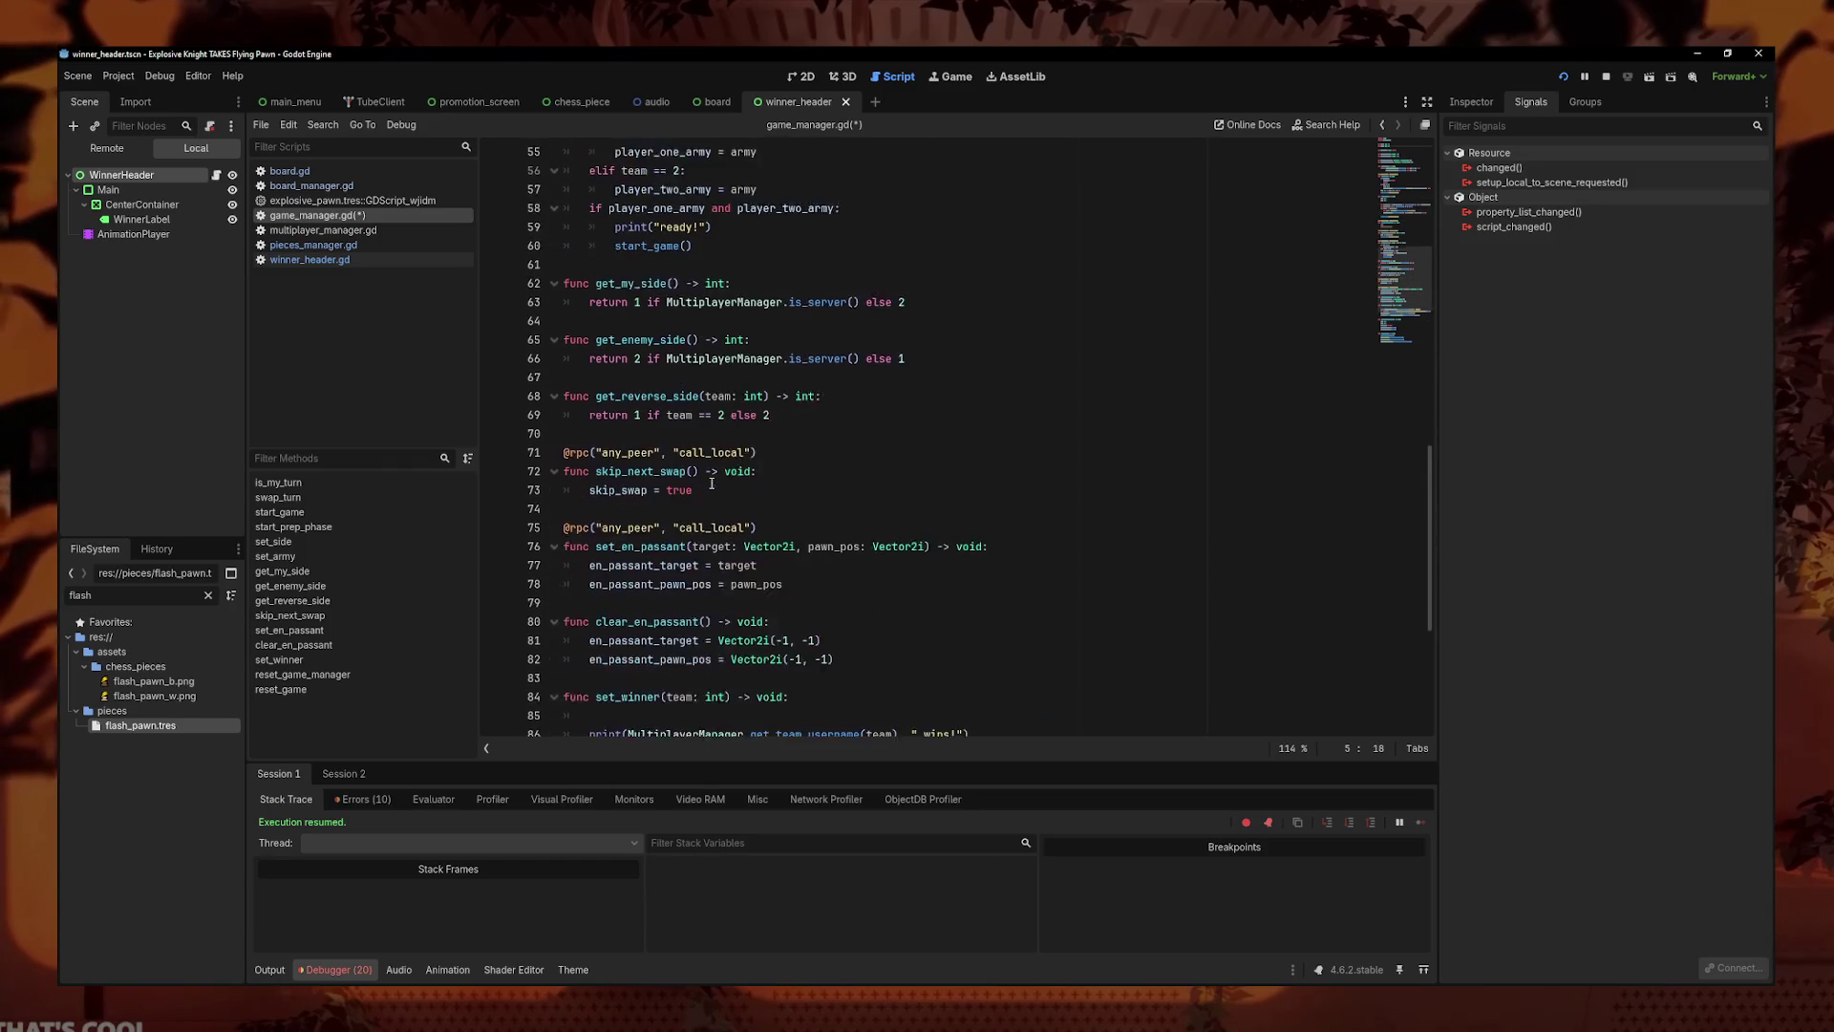
left_click(711, 541)
- Add turn = 0 and side = 0 at the start of set_winner and save game_manager.gd
type("rn = 0")
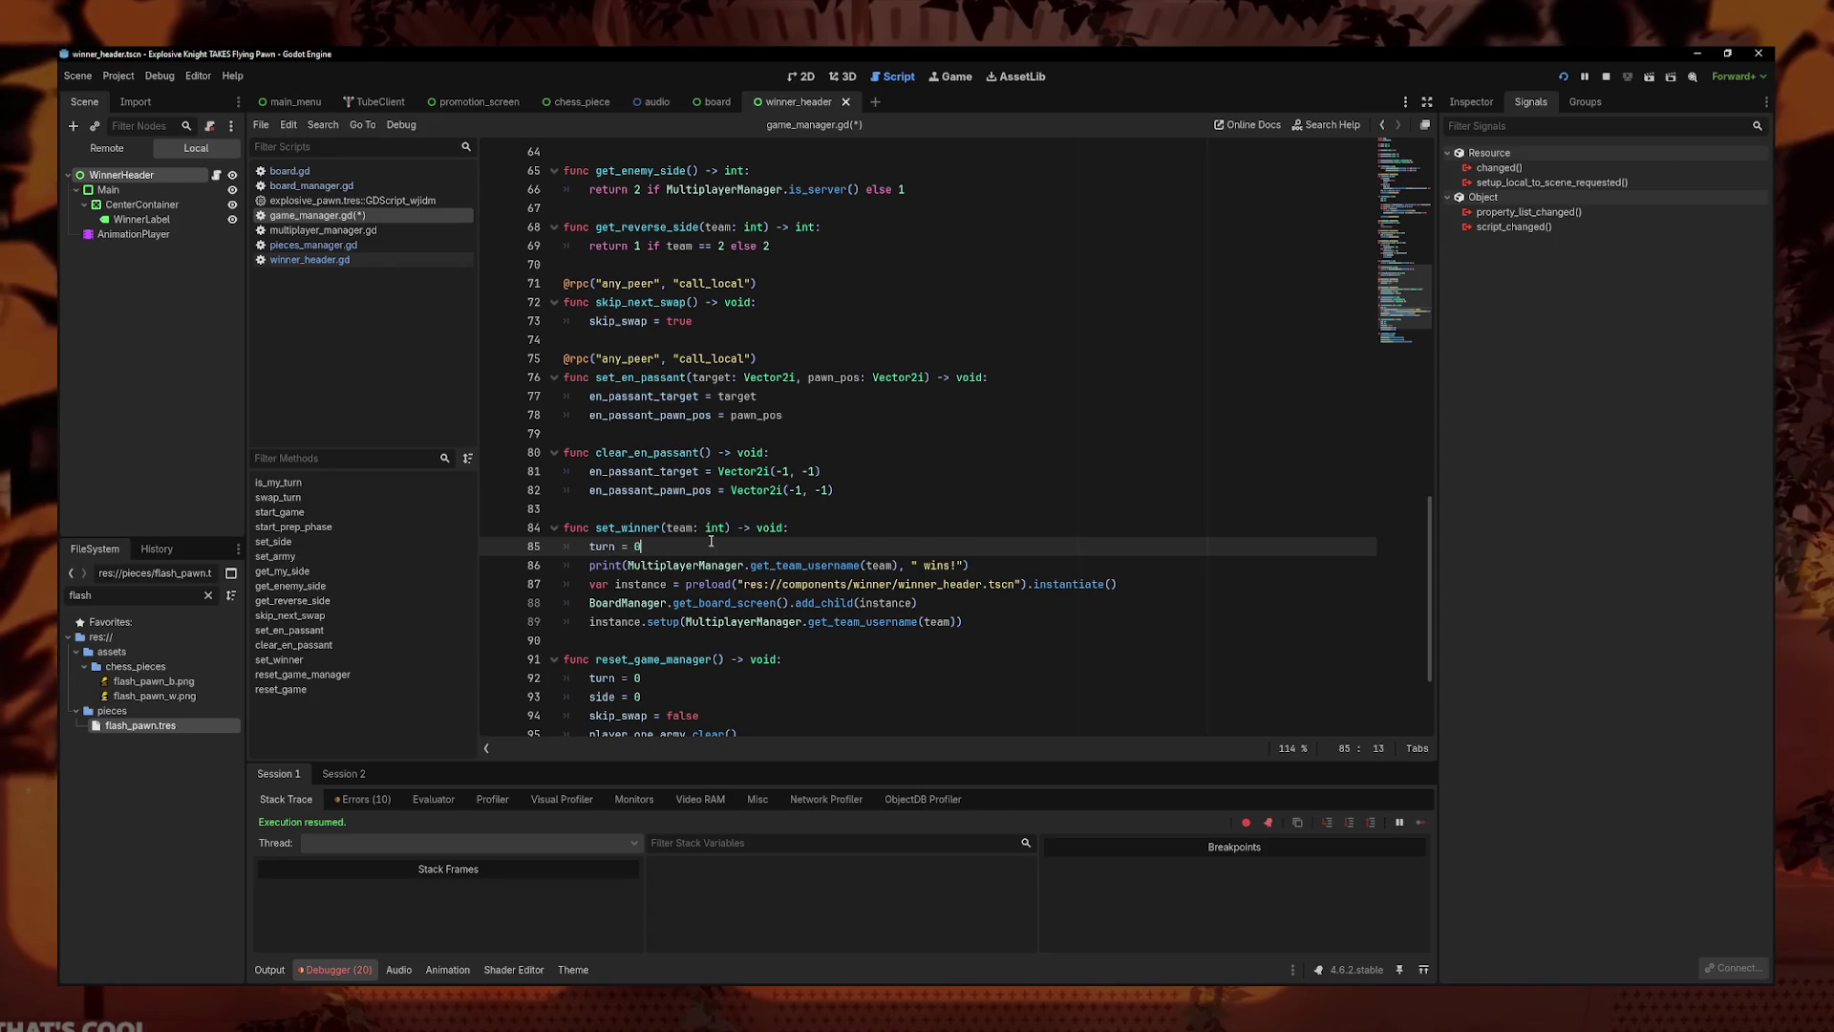
key("Return")
type("side = 0")
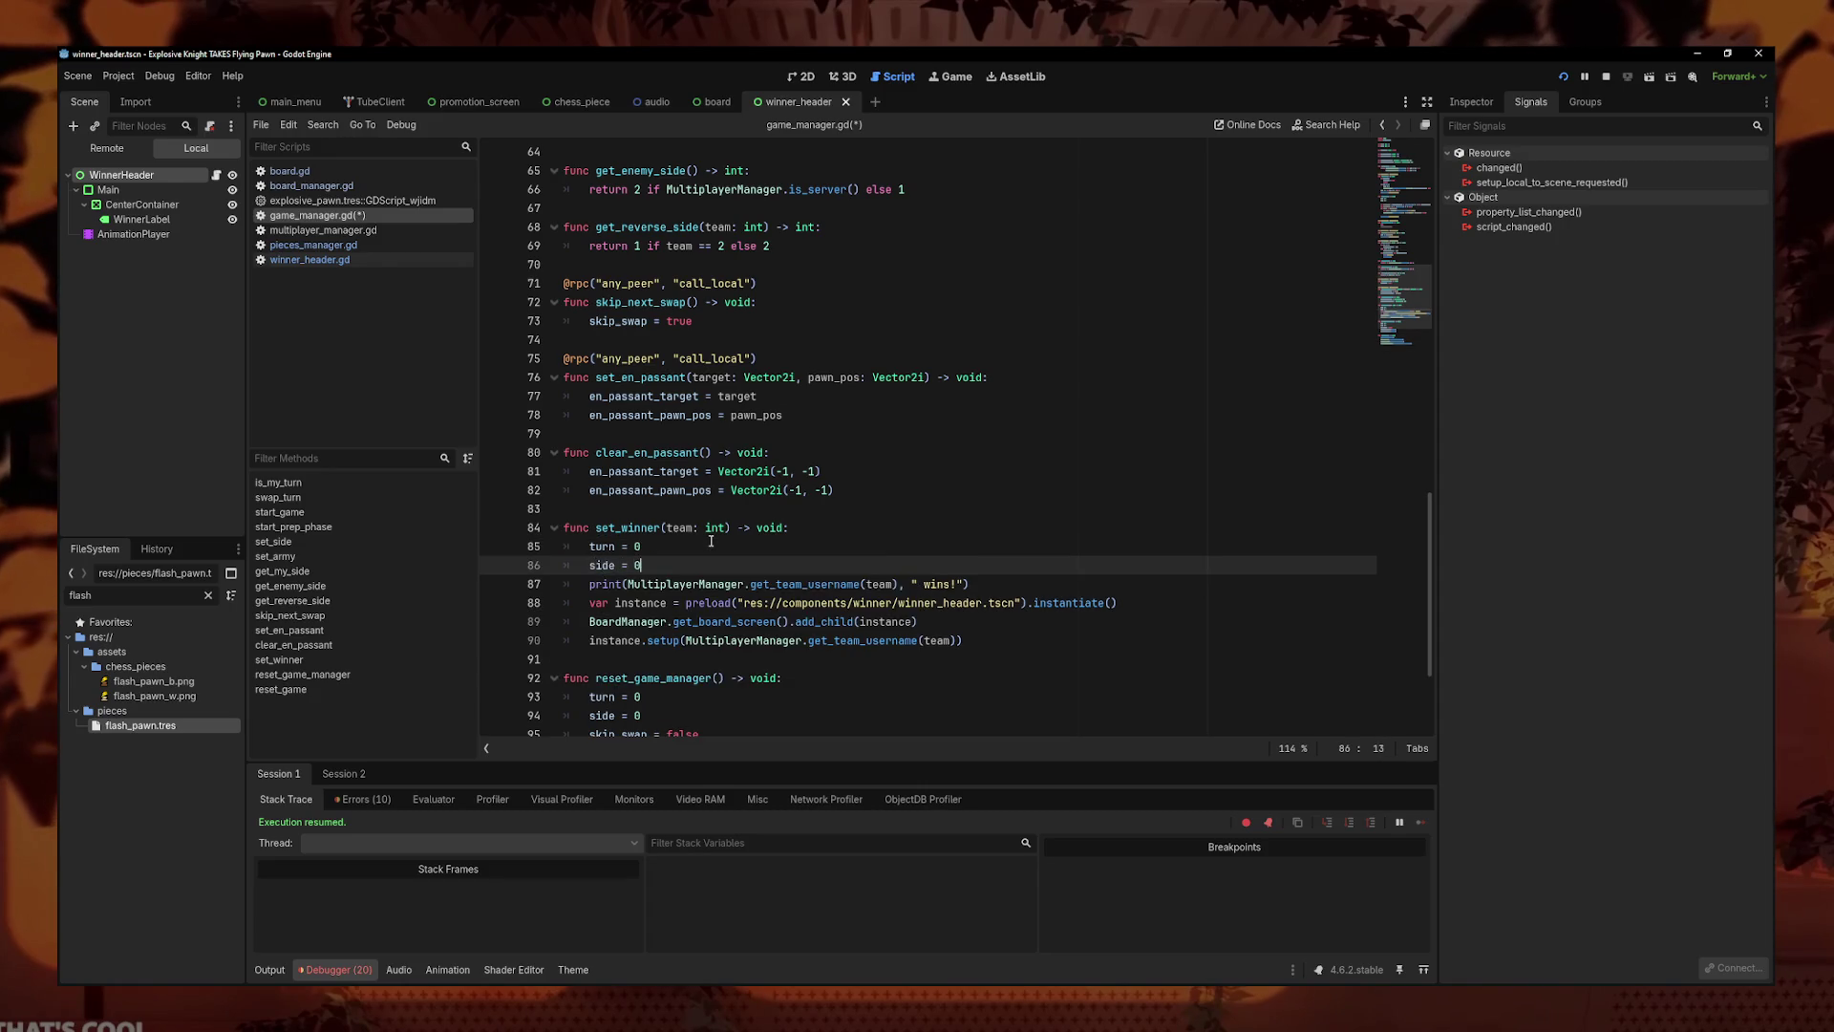
scroll(703, 548, "up", 5)
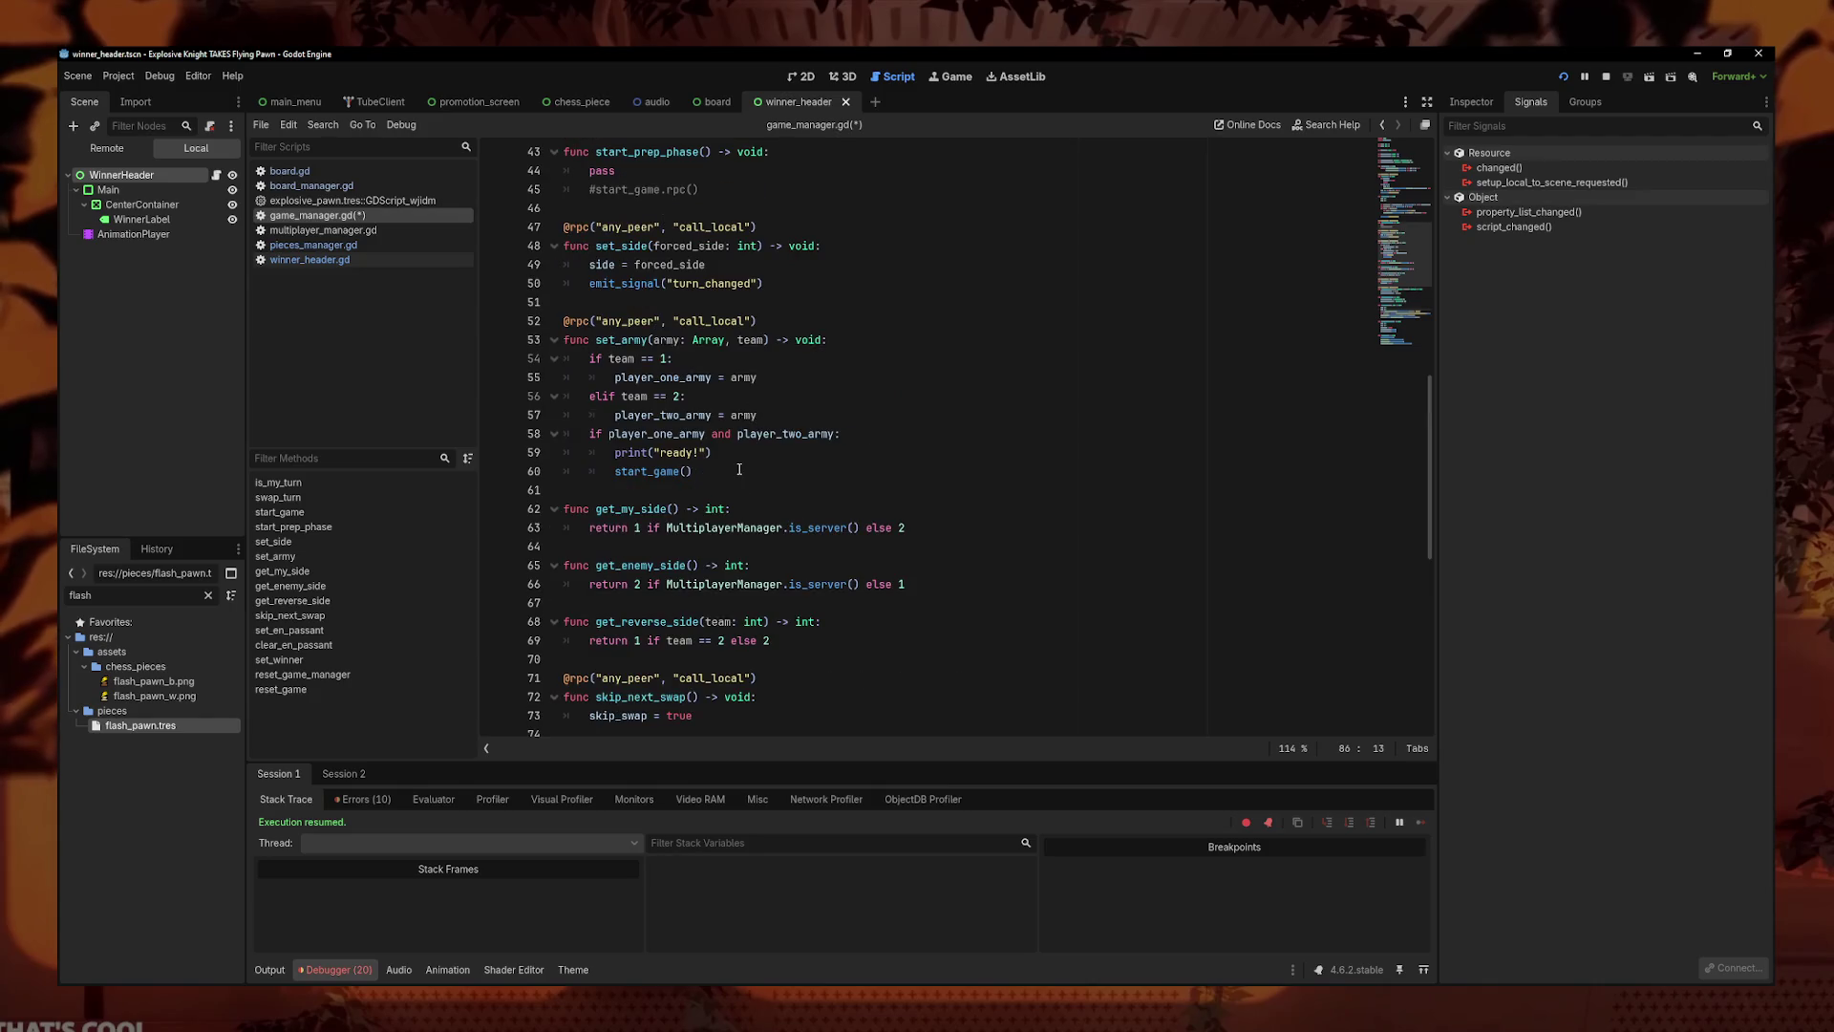
key("ctrl+s")
left_click_drag(764, 284, 556, 284)
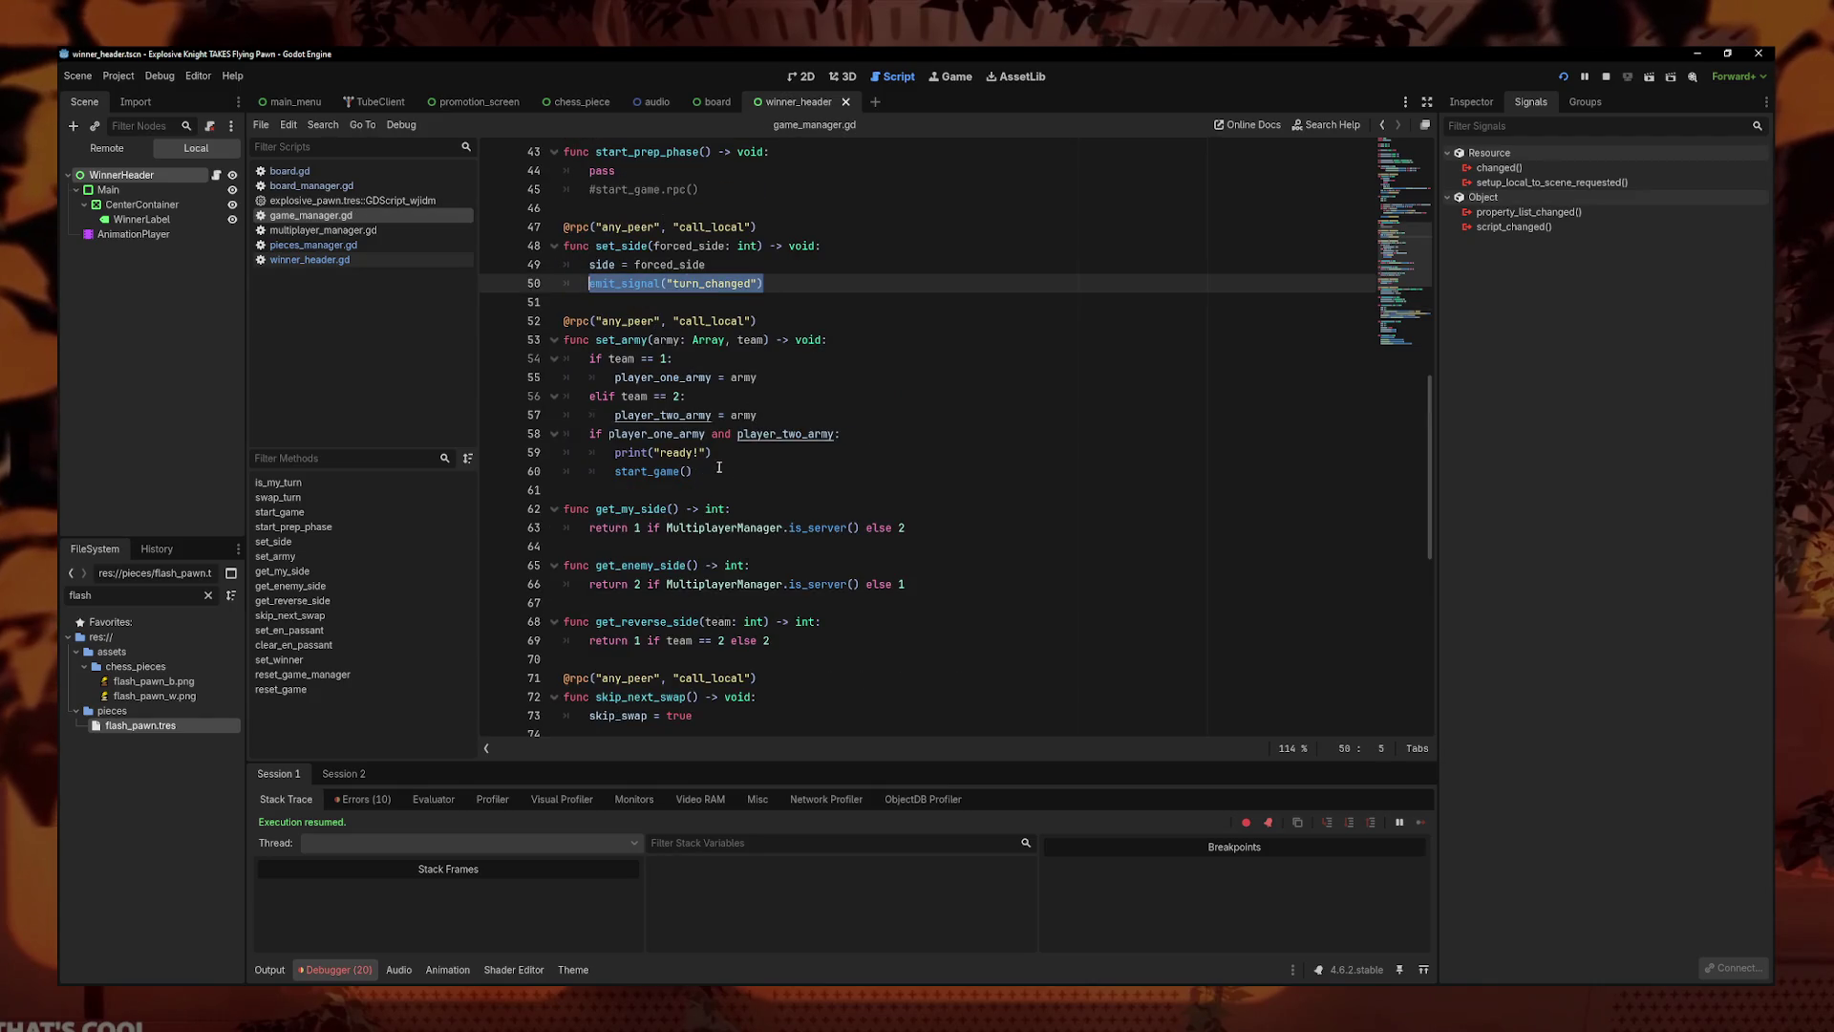
scroll(698, 424, "down", 5)
left_click(731, 567)
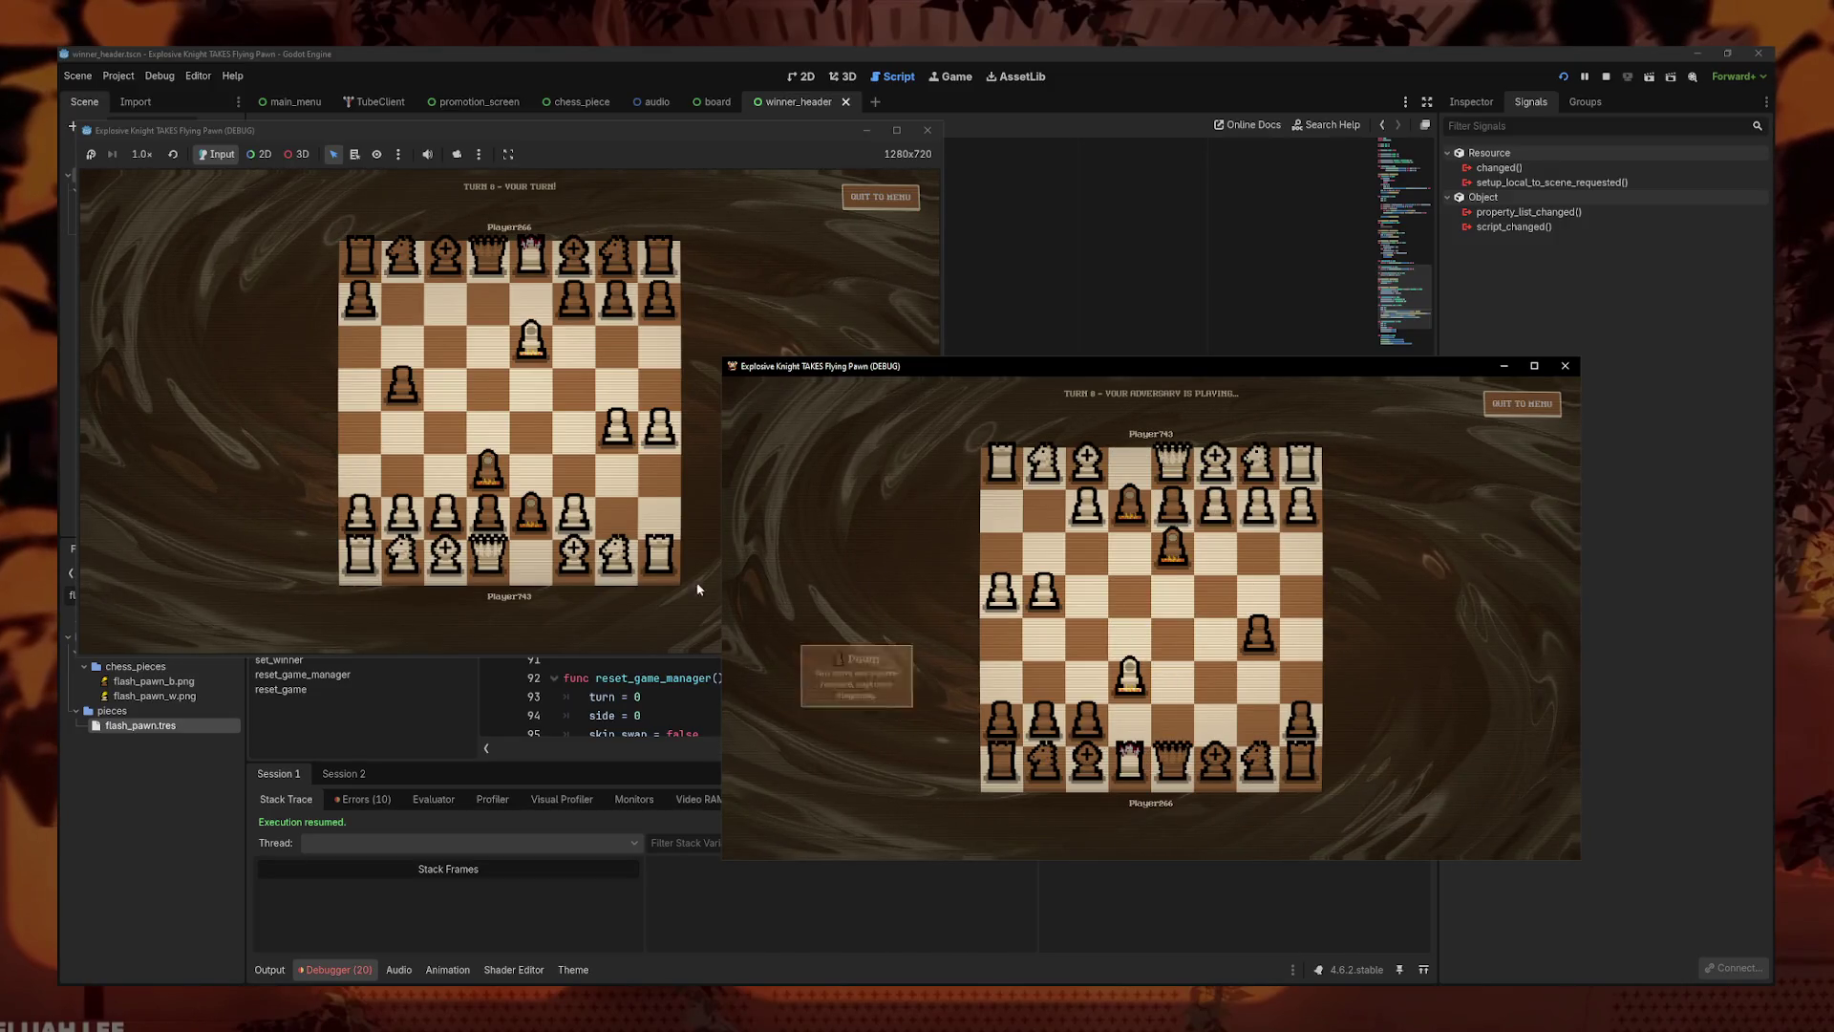
- Run the game again and close it, halting on the tube_upnp.gd null-instance error
mouse_move(614, 448)
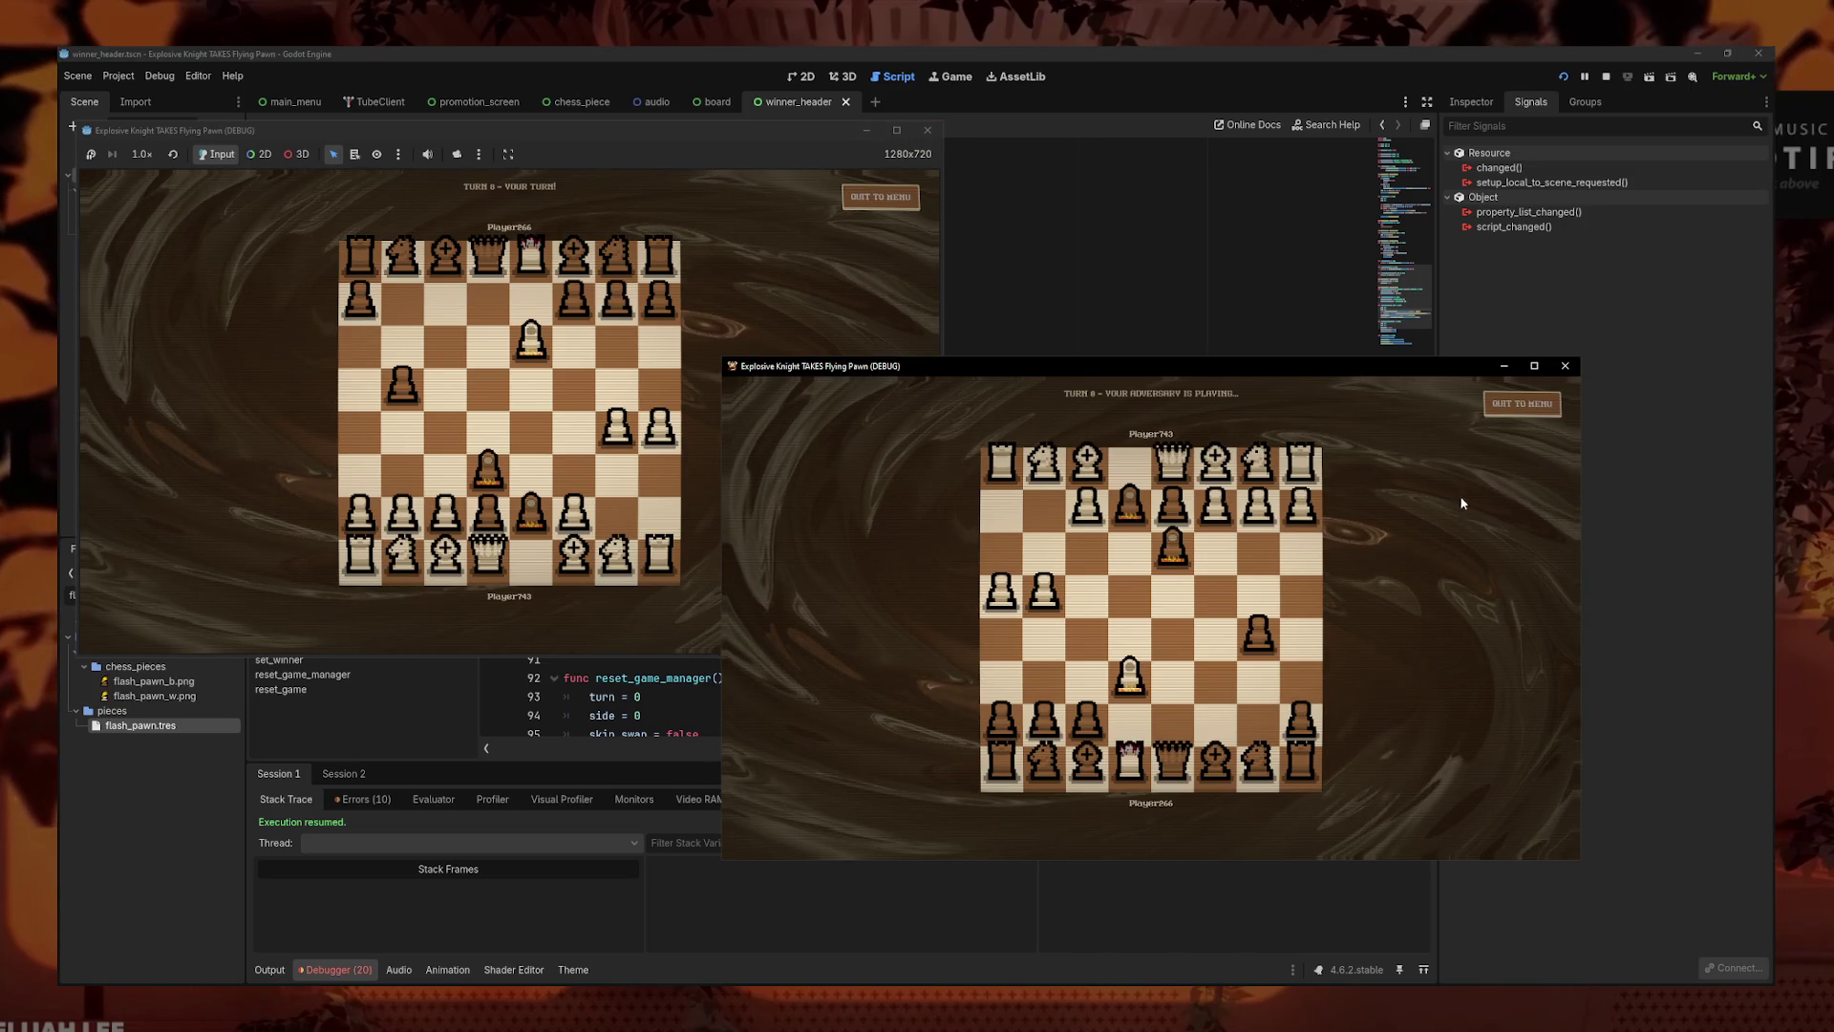
left_click(1566, 372)
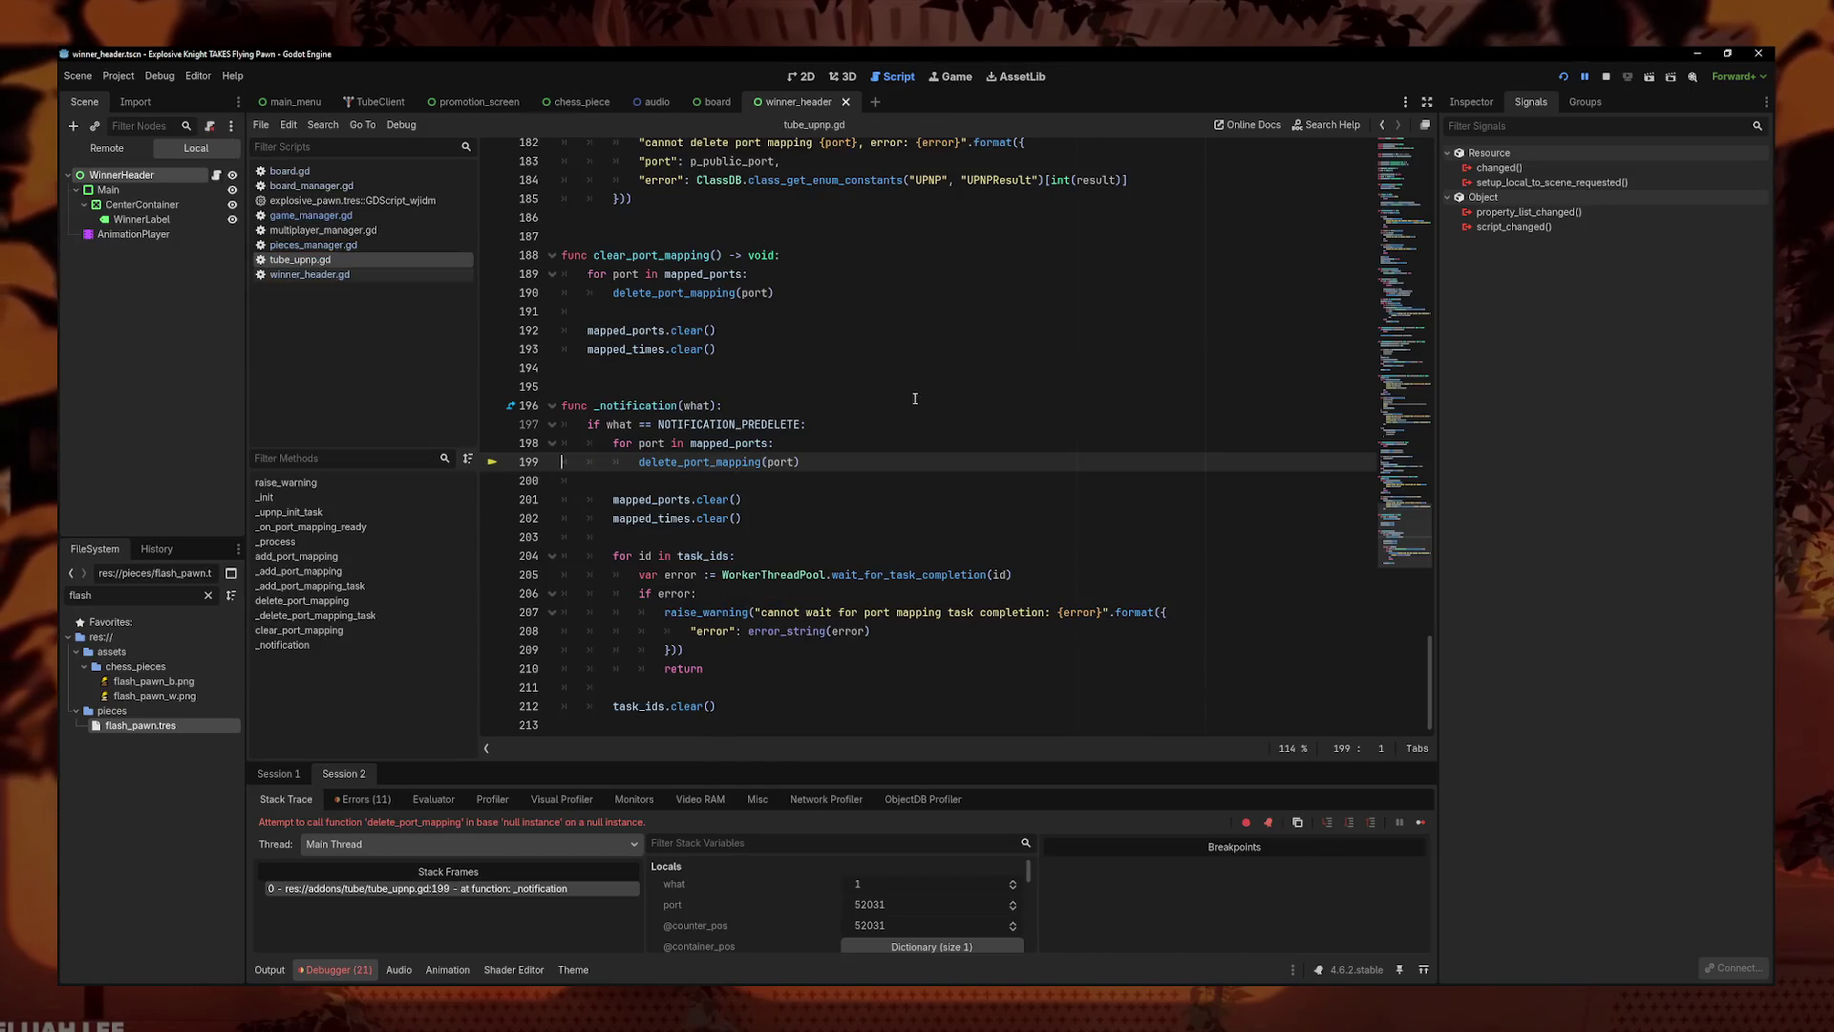
- Stop the debug session paused at tube_upnp.gd line 199
left_click(857, 530)
left_click(783, 481)
left_click(1606, 76)
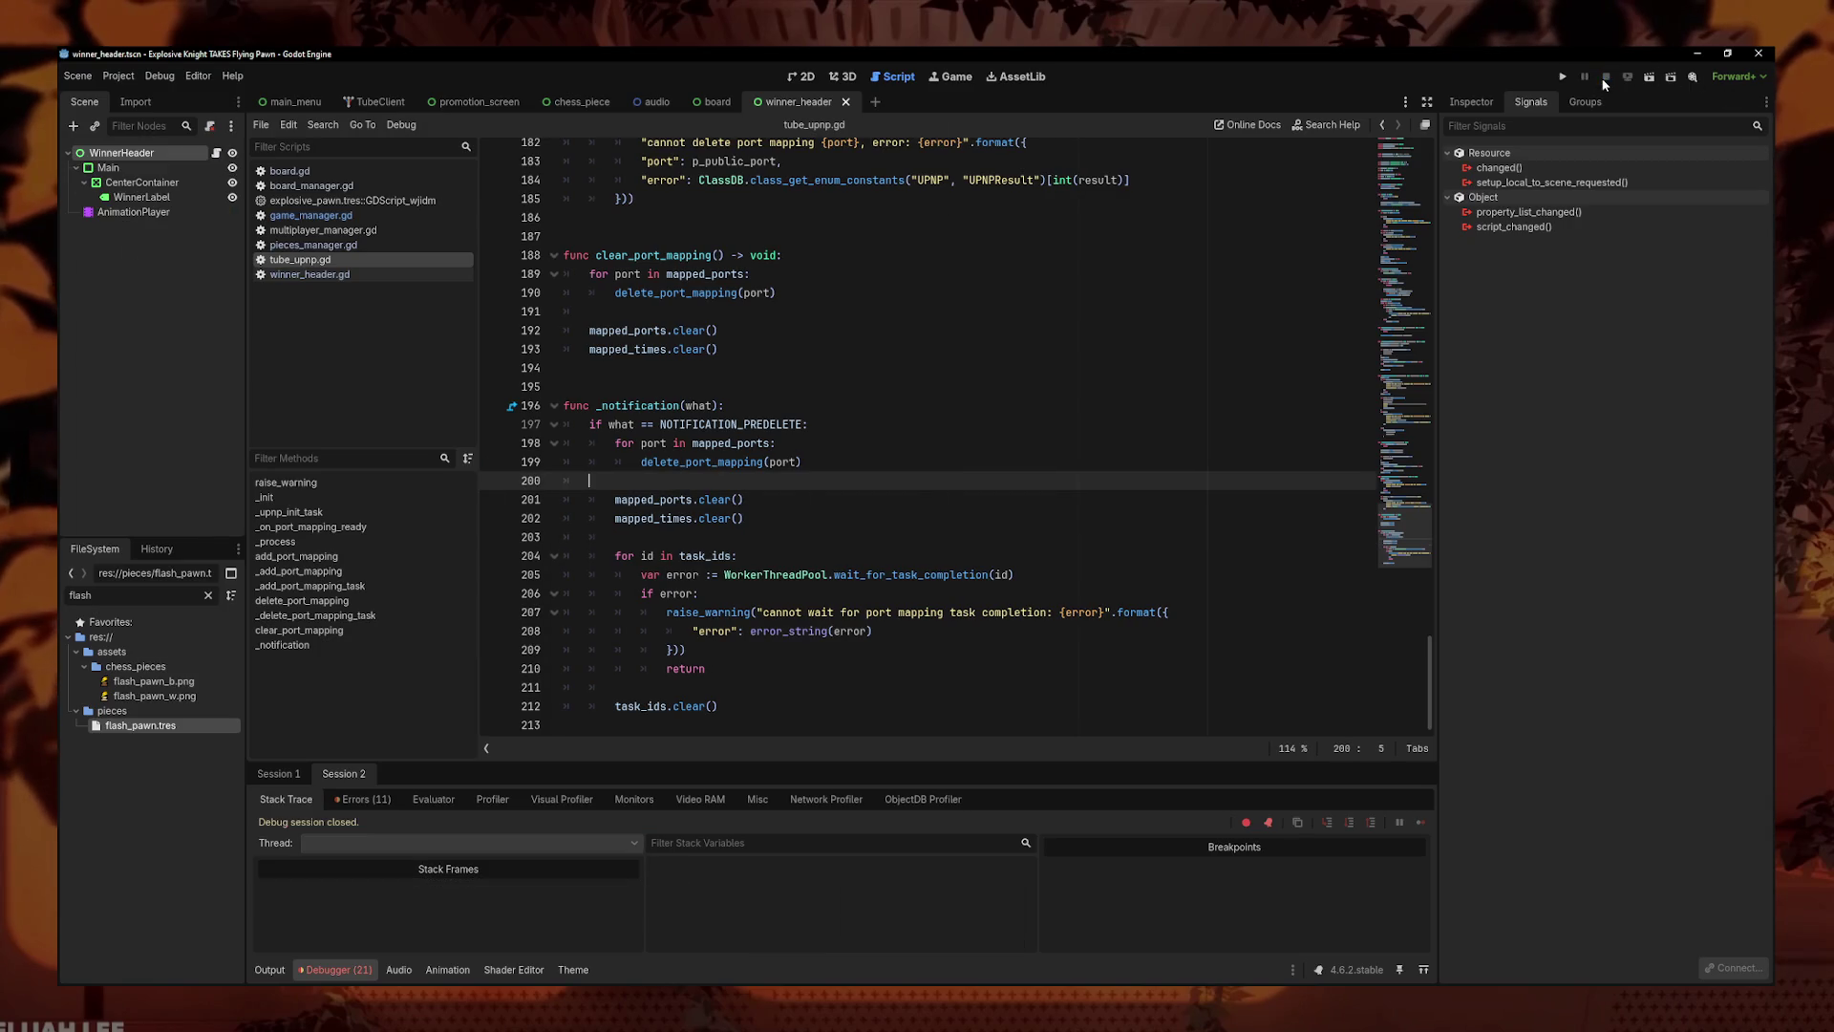
left_click(1021, 538)
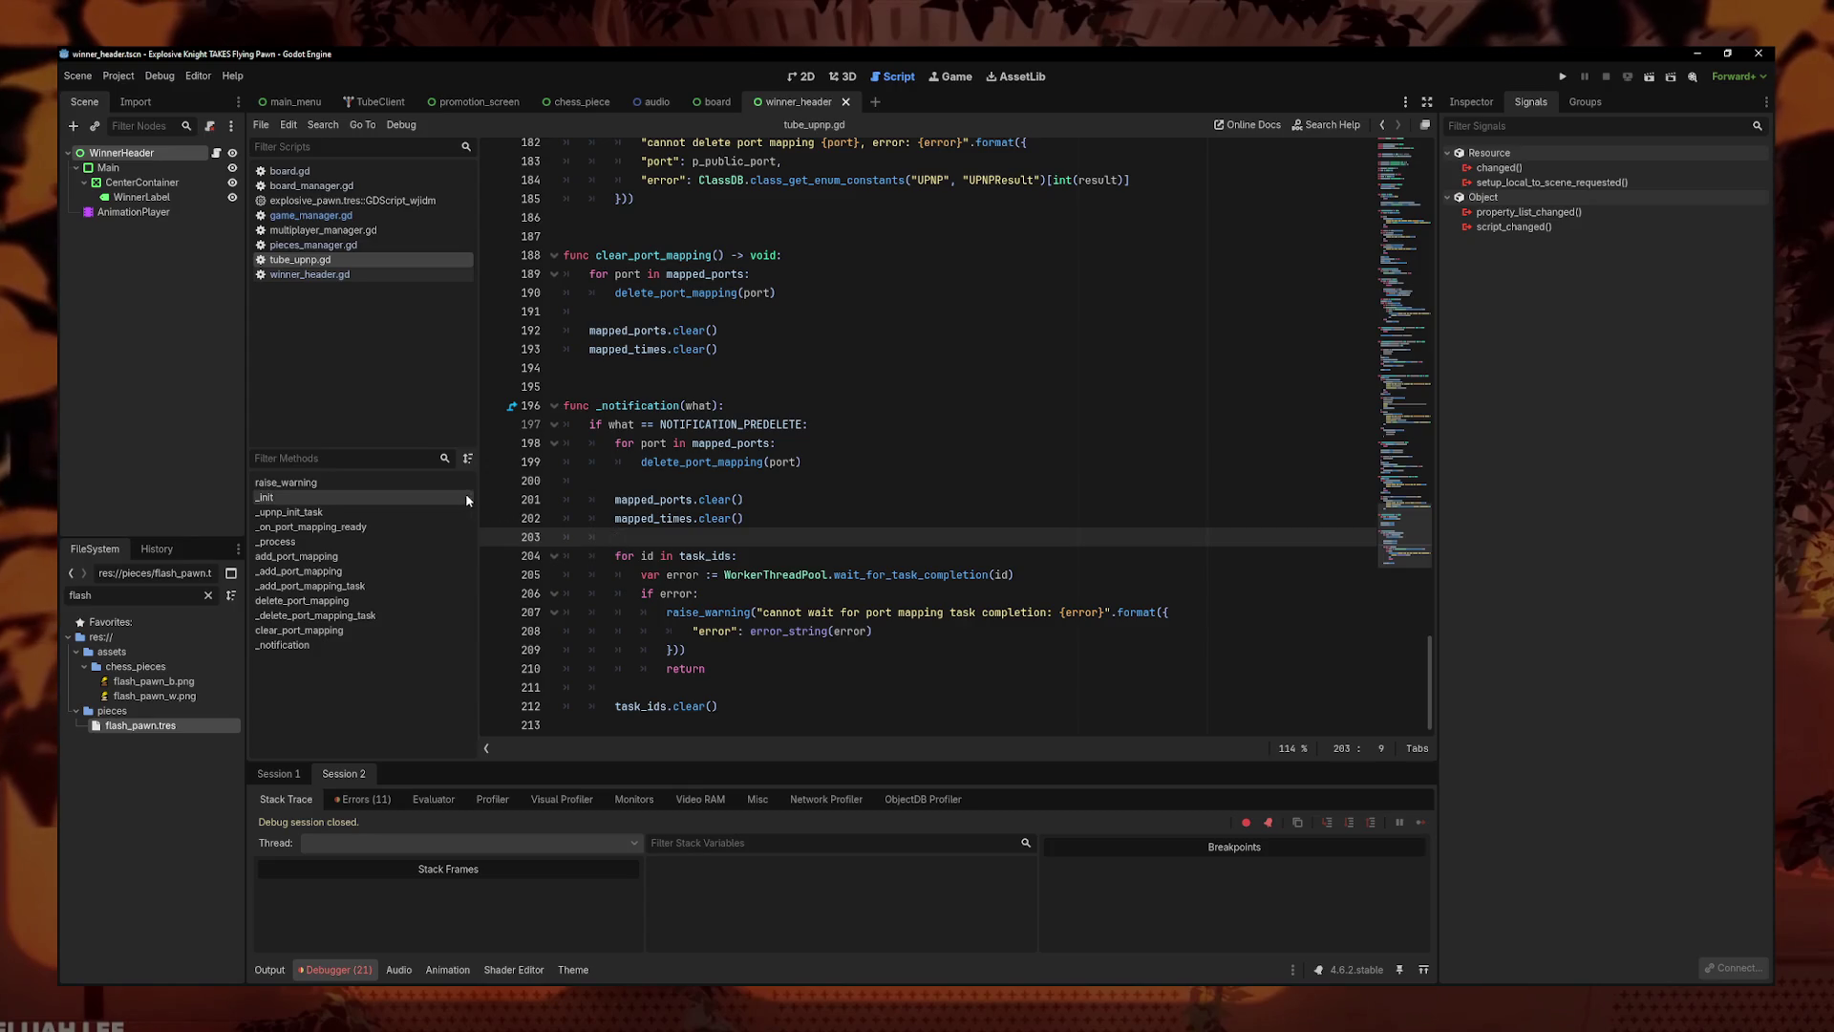
- Return to the 2D view of the winner_header scene and refocus the editor
left_click(808, 77)
left_click(864, 627)
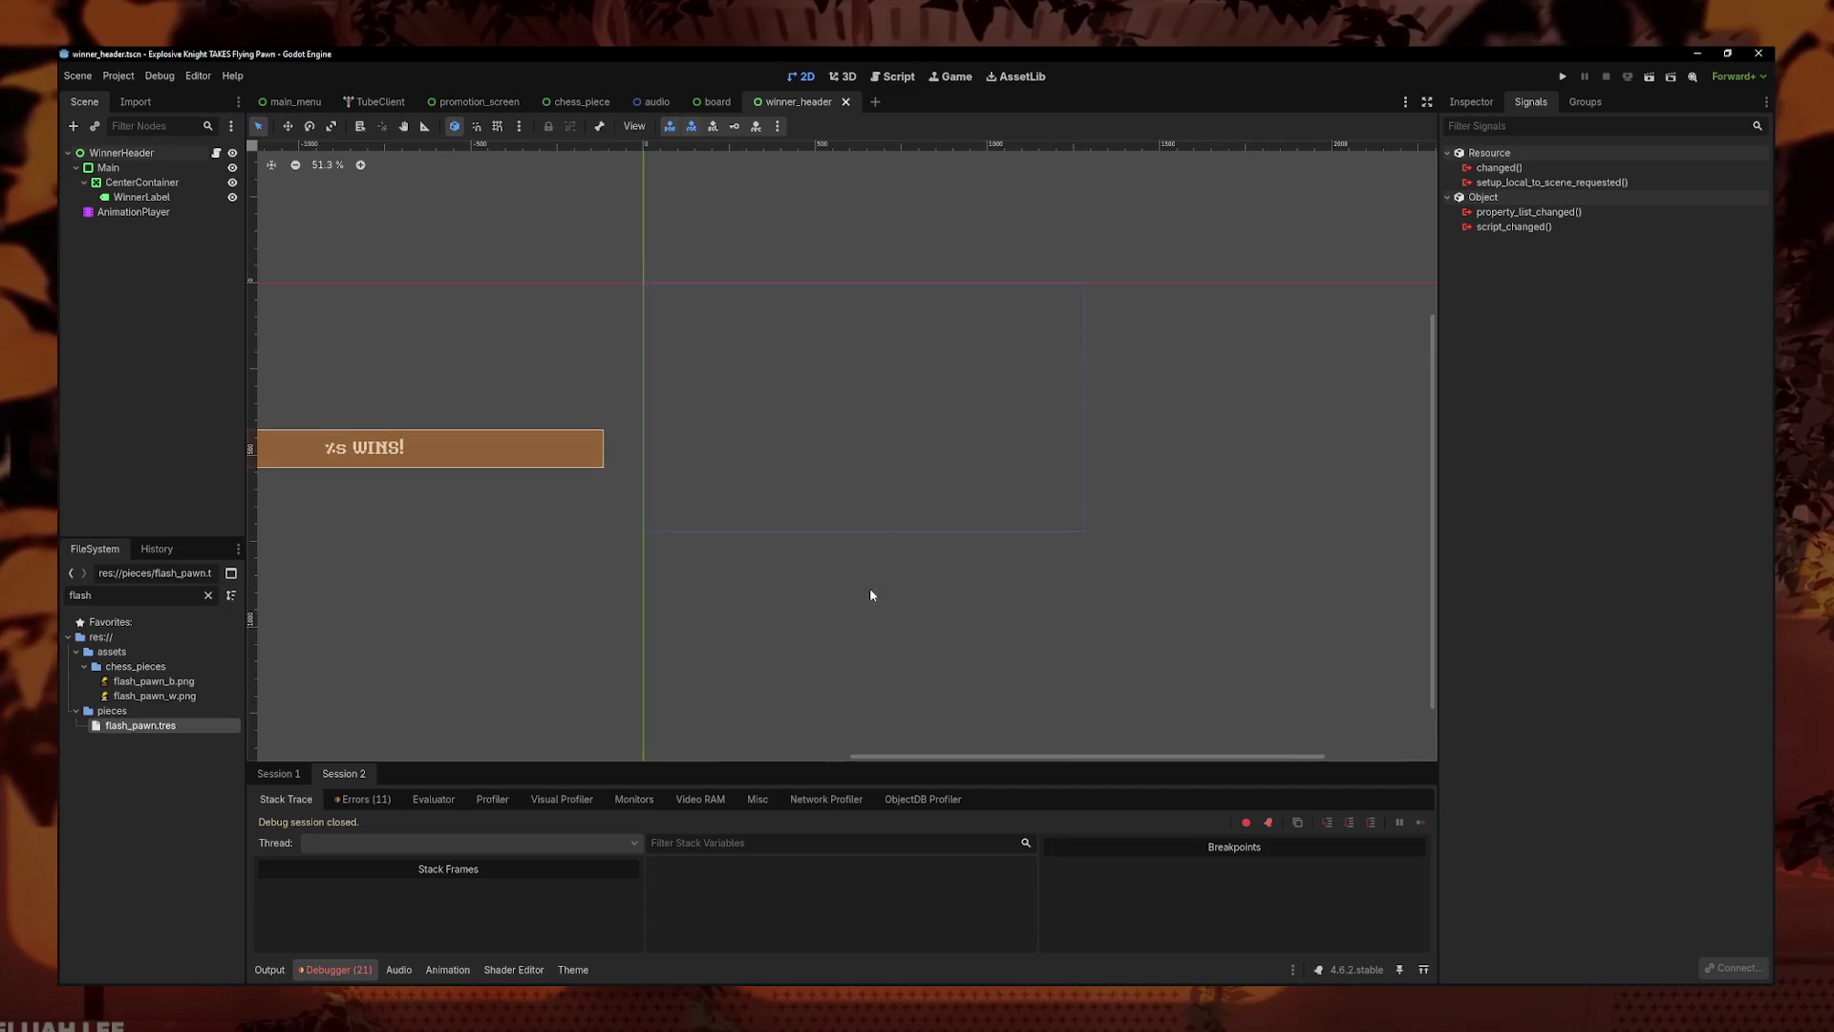
left_click(524, 458)
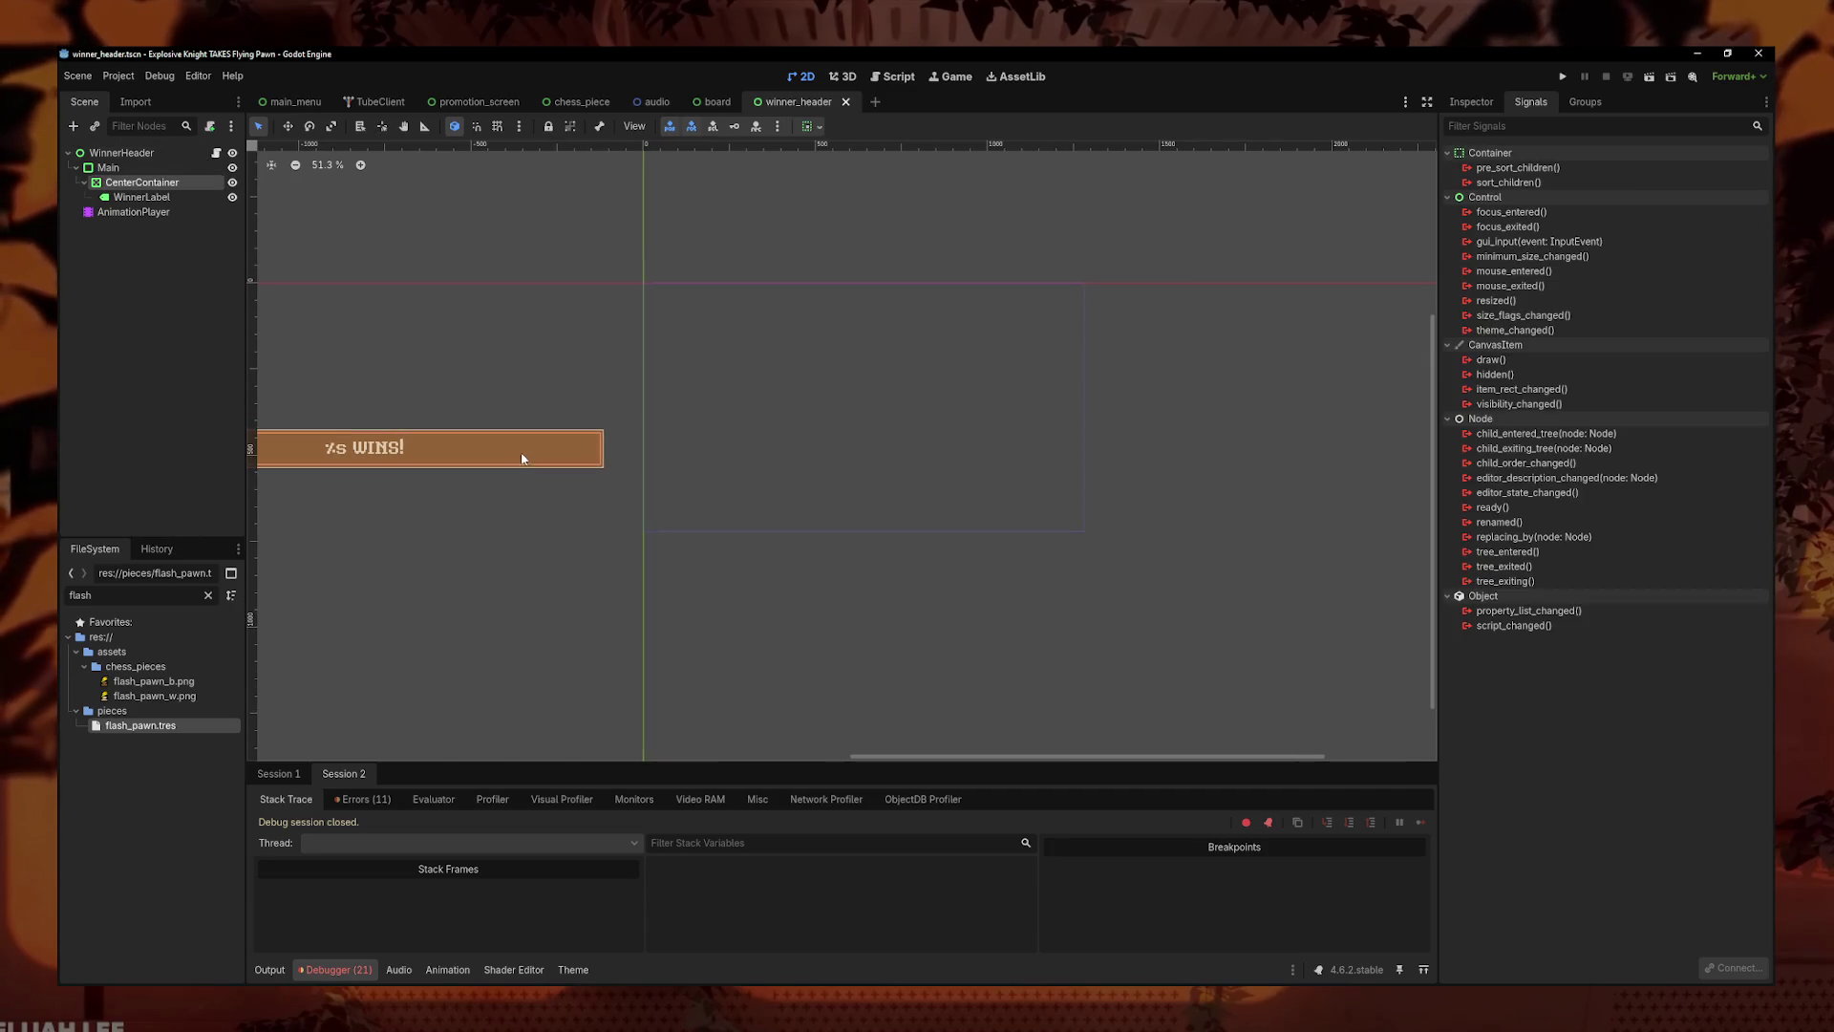
left_click(413, 504)
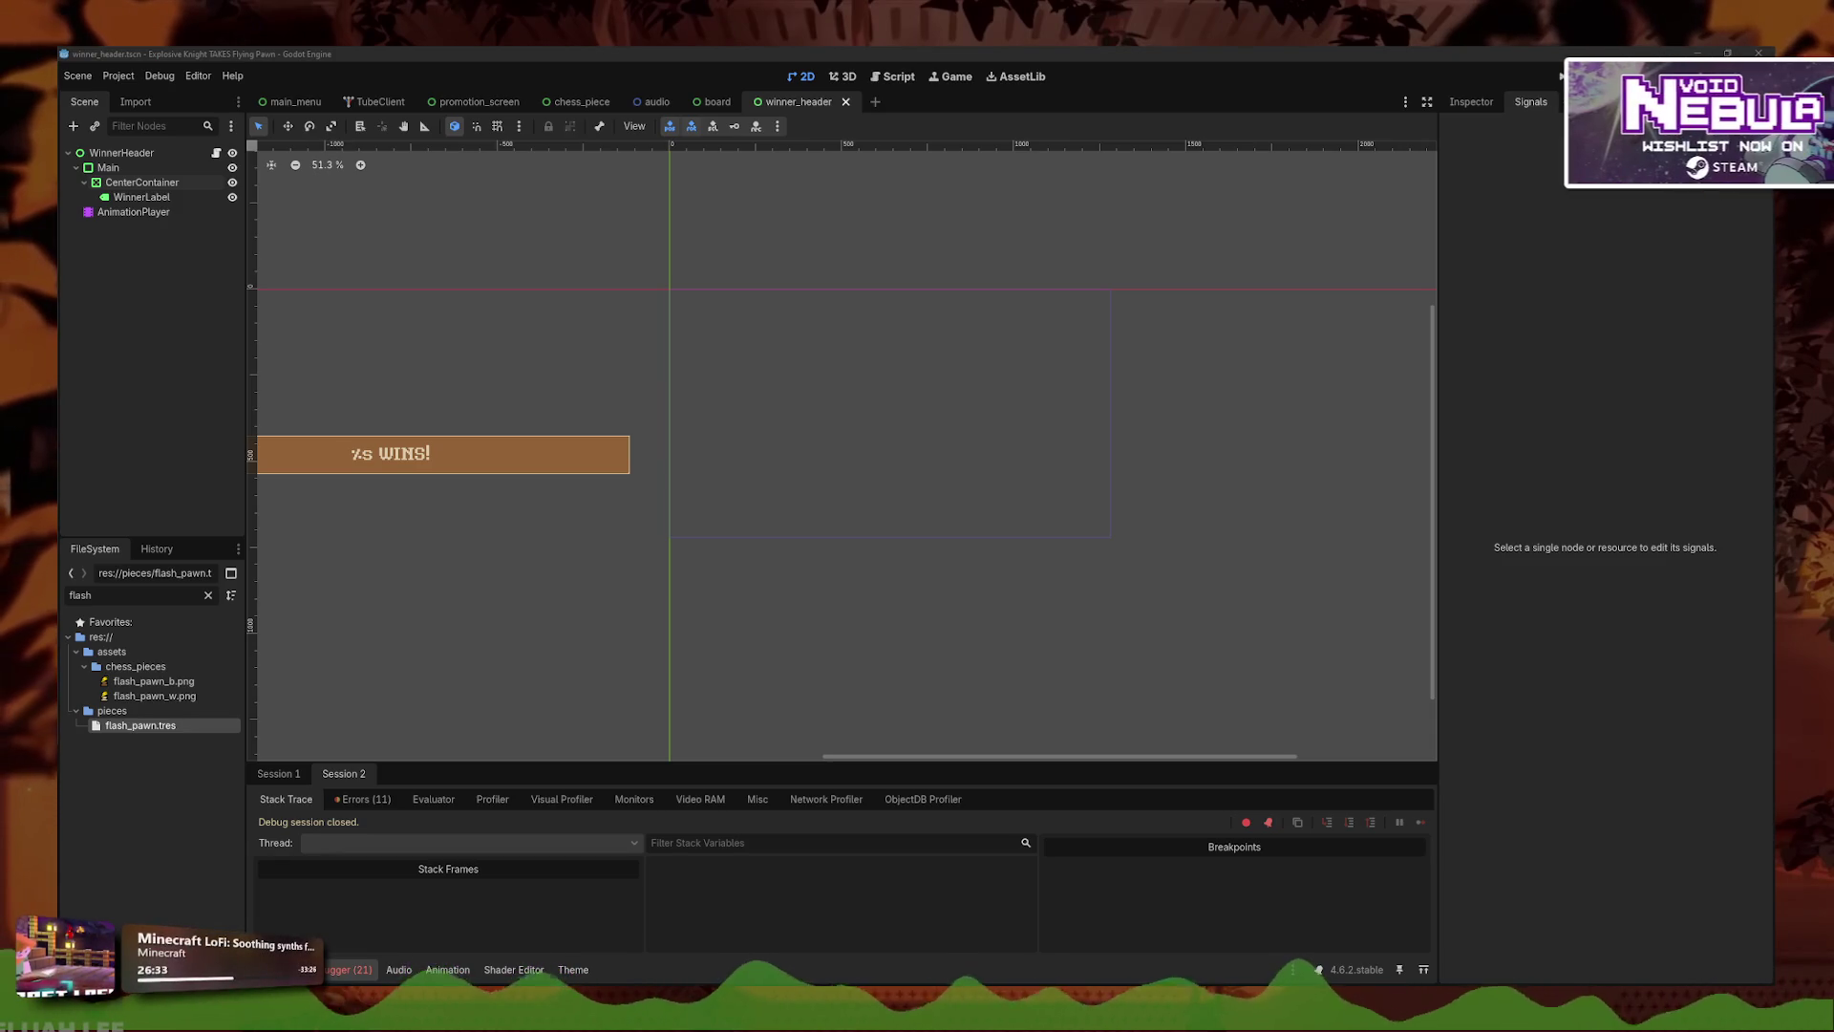
left_click(524, 389)
- Save the winner header scene, then select and frame the Board root in the board scene
key("ctrl+s")
left_click(718, 102)
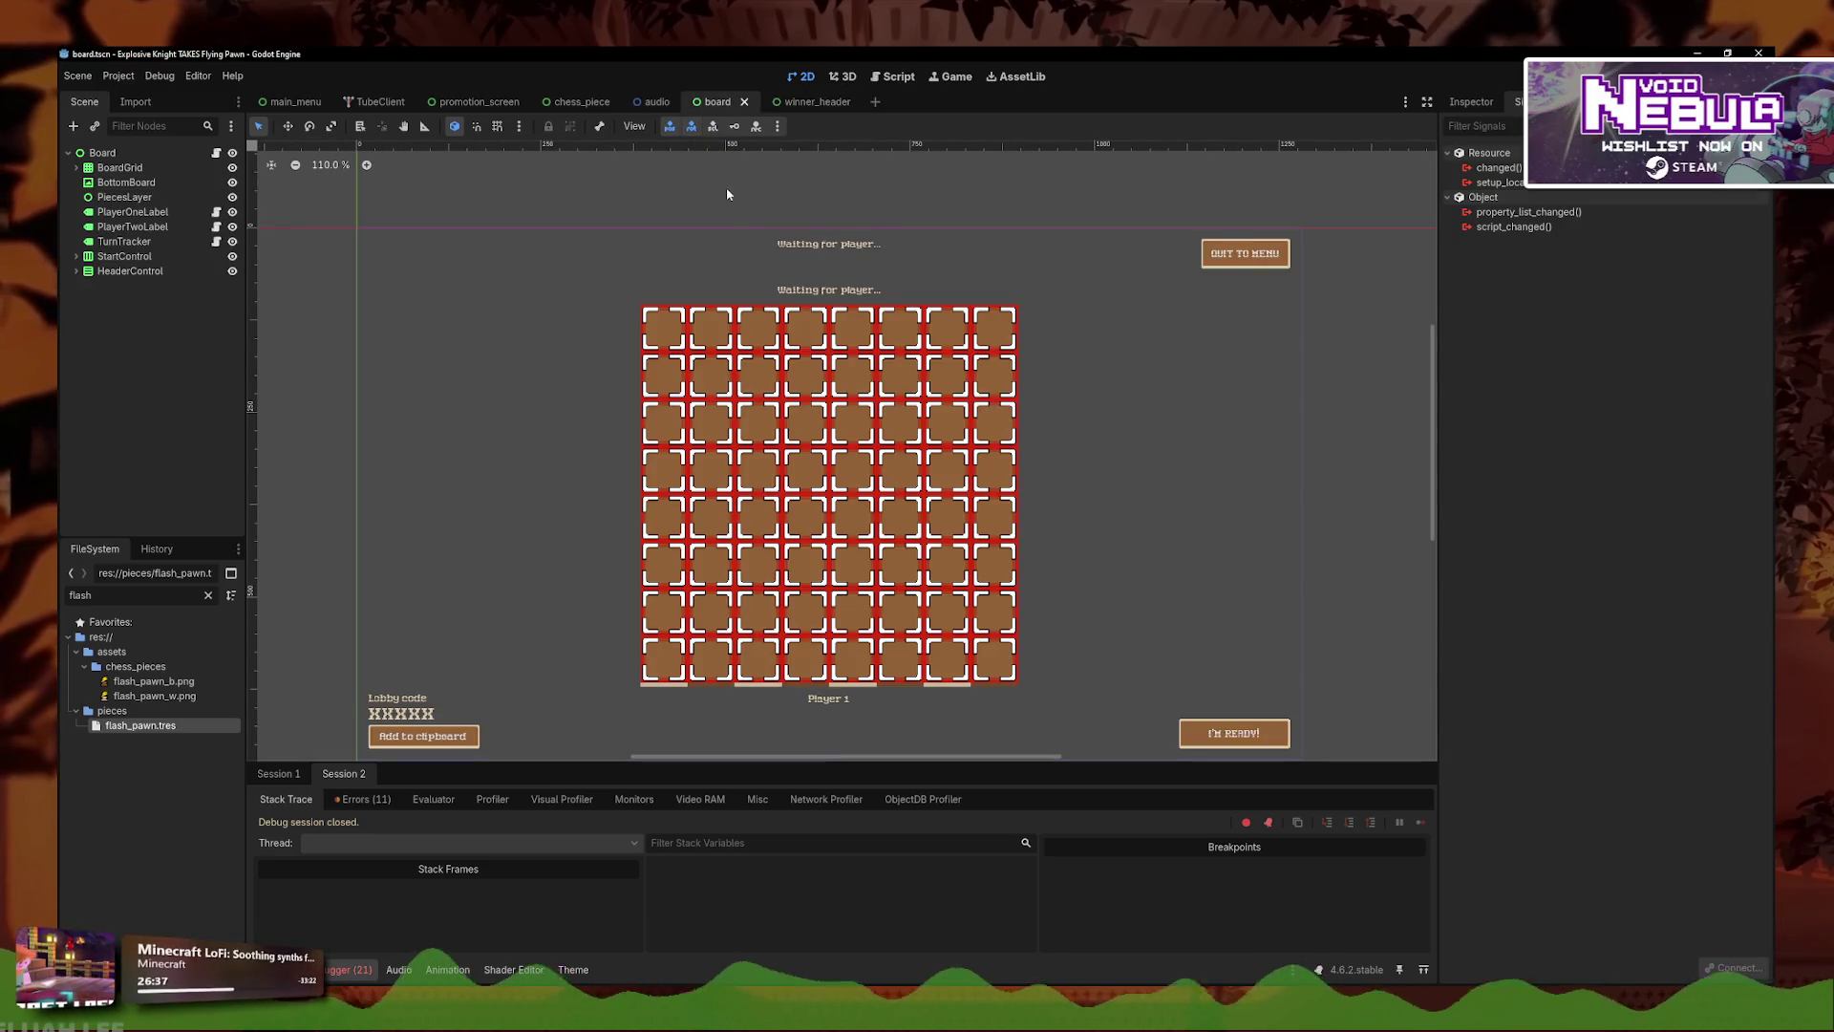
scroll(795, 463, "down", 4)
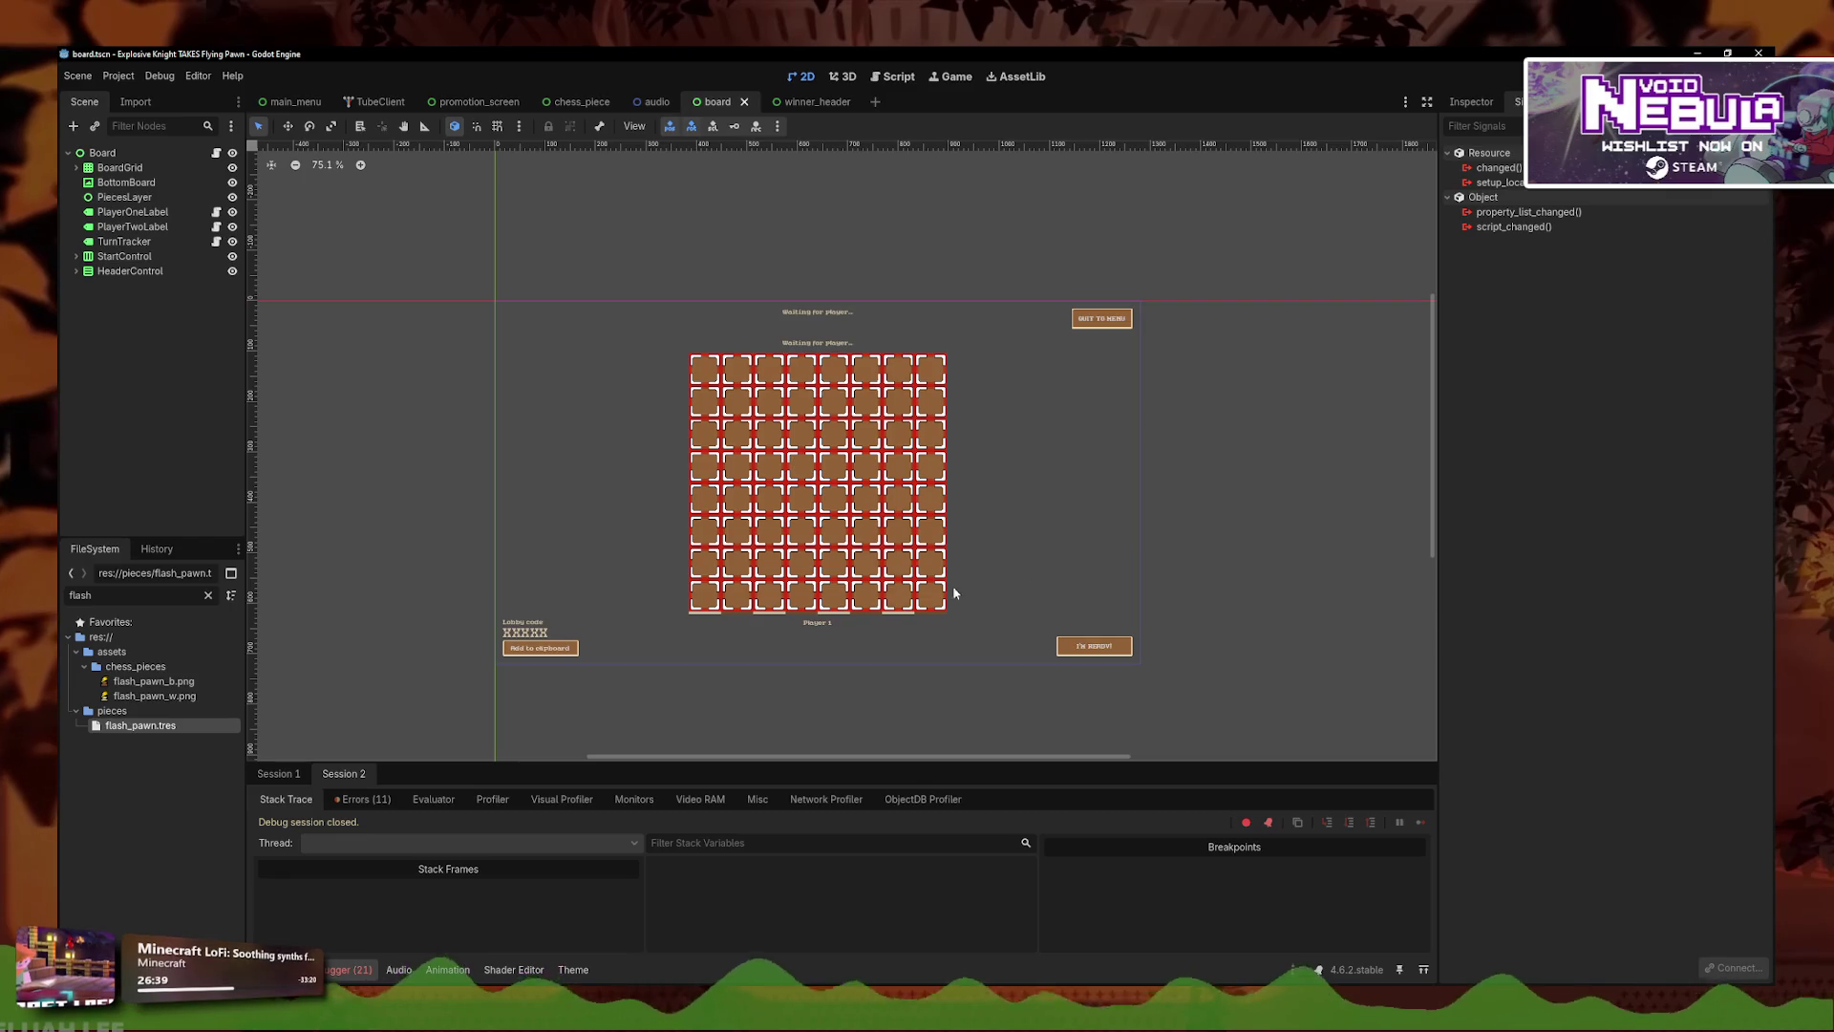
scroll(877, 577, "up", 5)
scroll(877, 577, "down", 2)
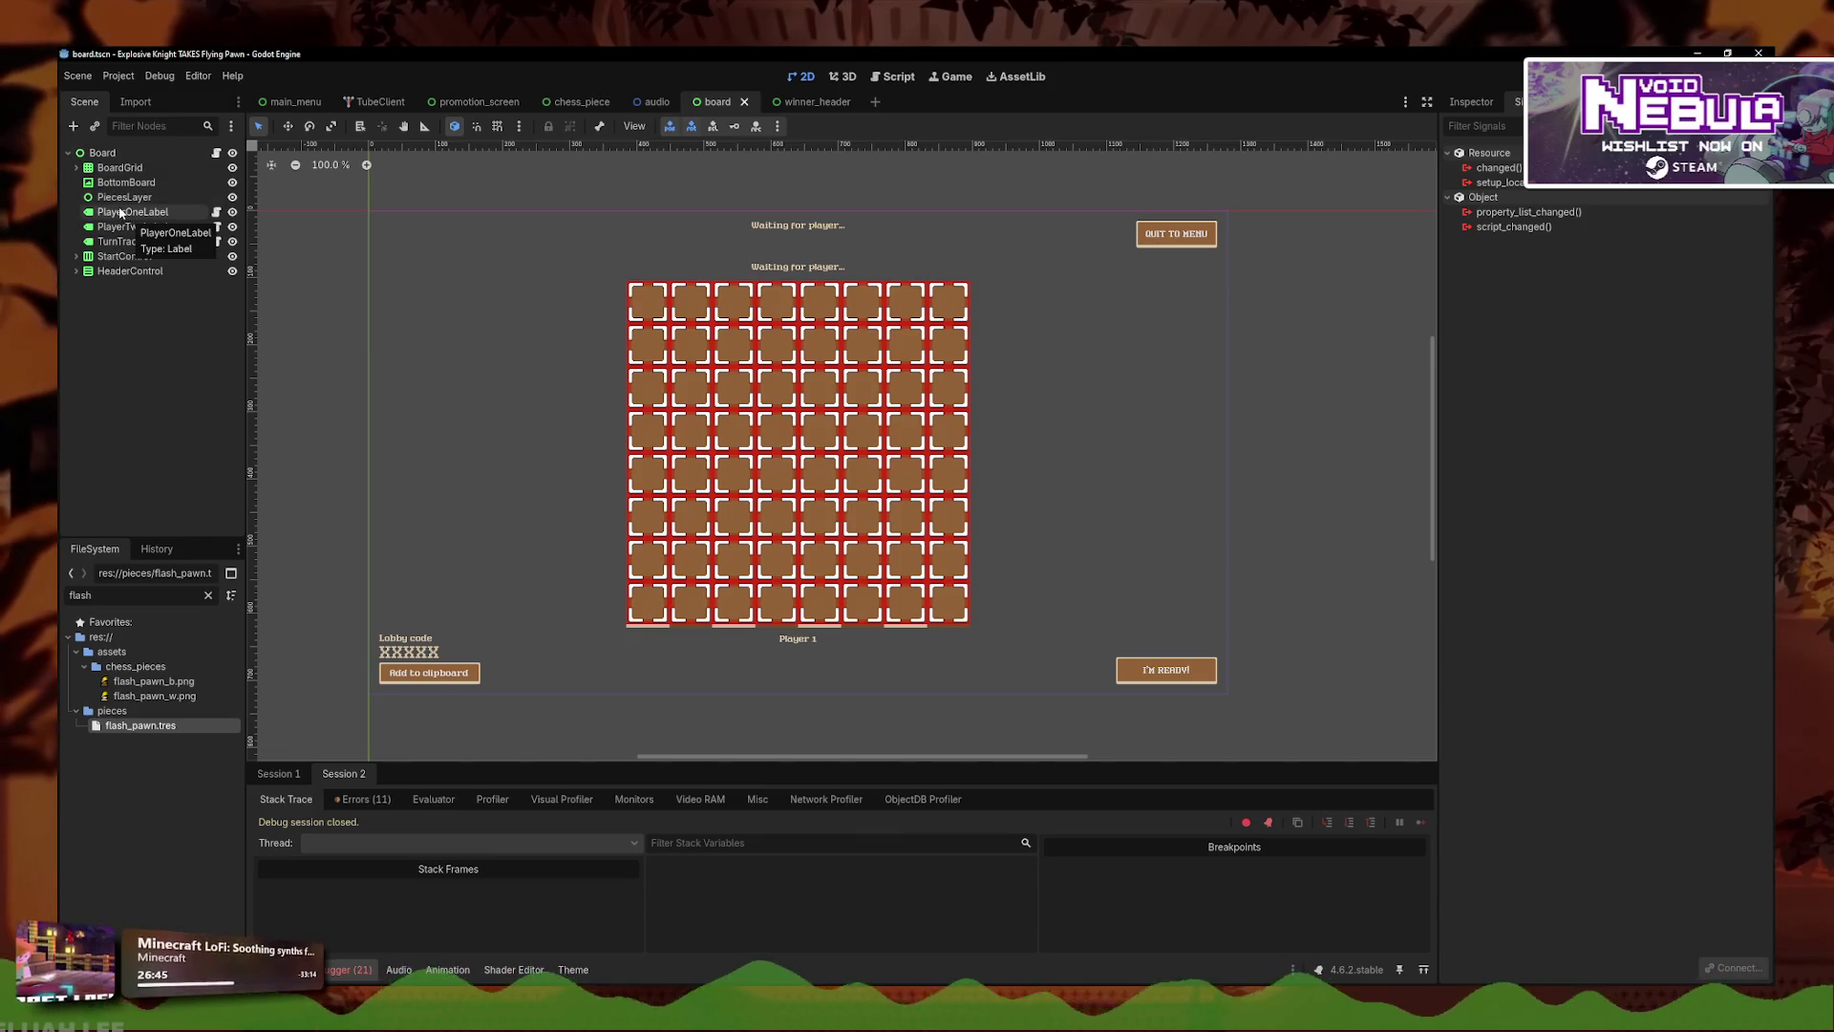
left_click(103, 153)
key("f")
left_click(1472, 101)
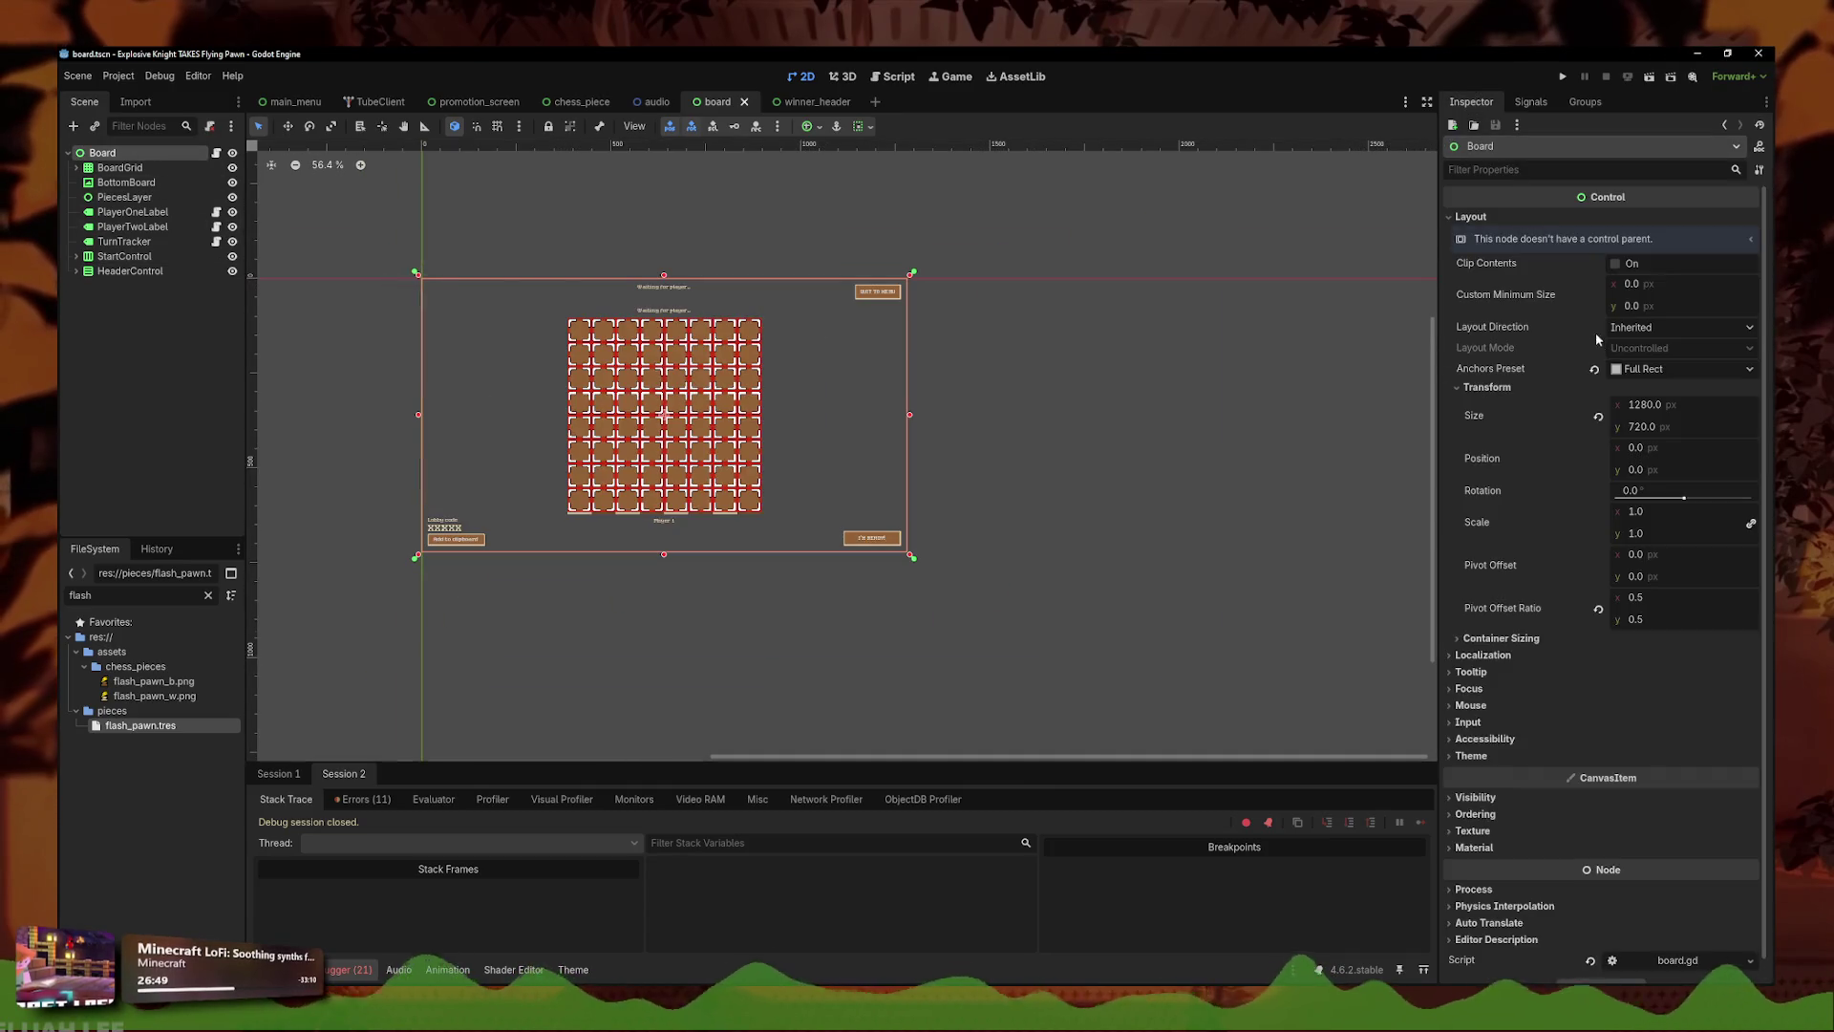
- Try scaling the Board up to about 1.5 and moving it, then undo both changes
mouse_move(1659, 513)
left_mouse_down()
mouse_move(1727, 513)
mouse_move(1667, 513)
left_mouse_up()
left_click_drag(1018, 430, 1128, 471)
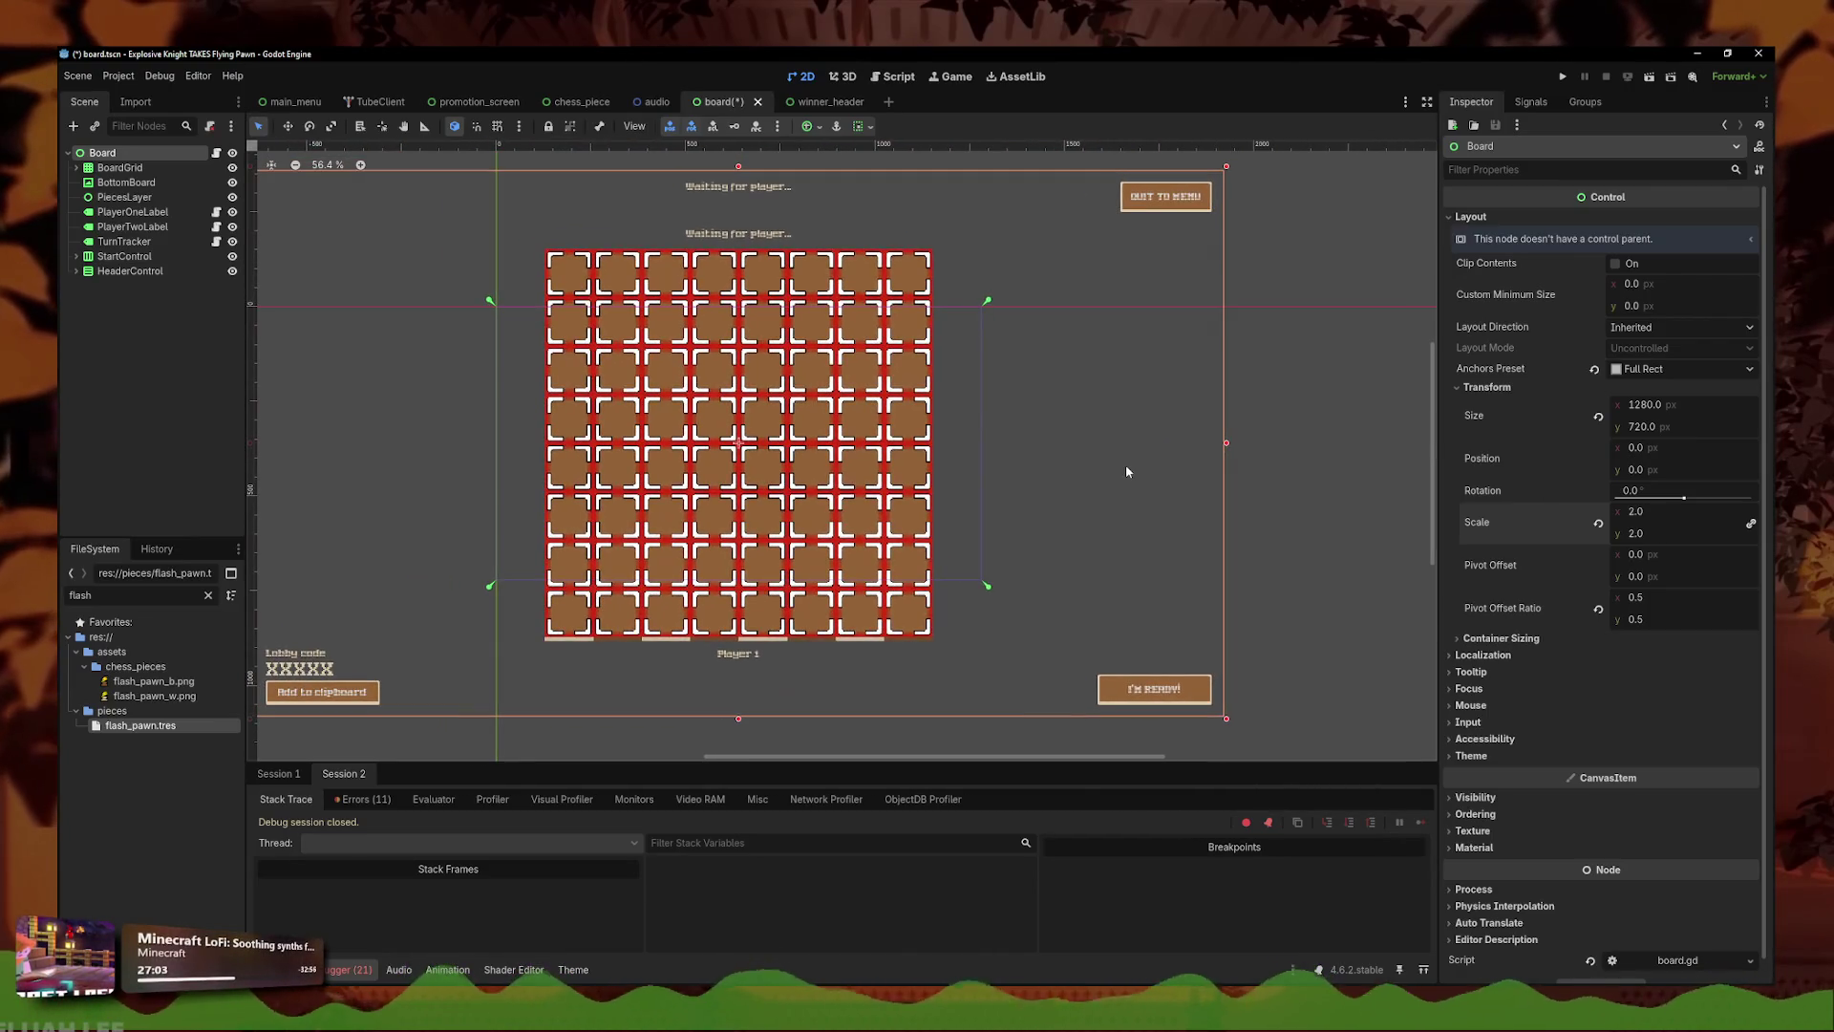
left_click(899, 454)
left_click(201, 151)
left_click(288, 126)
left_click_drag(806, 378, 798, 504)
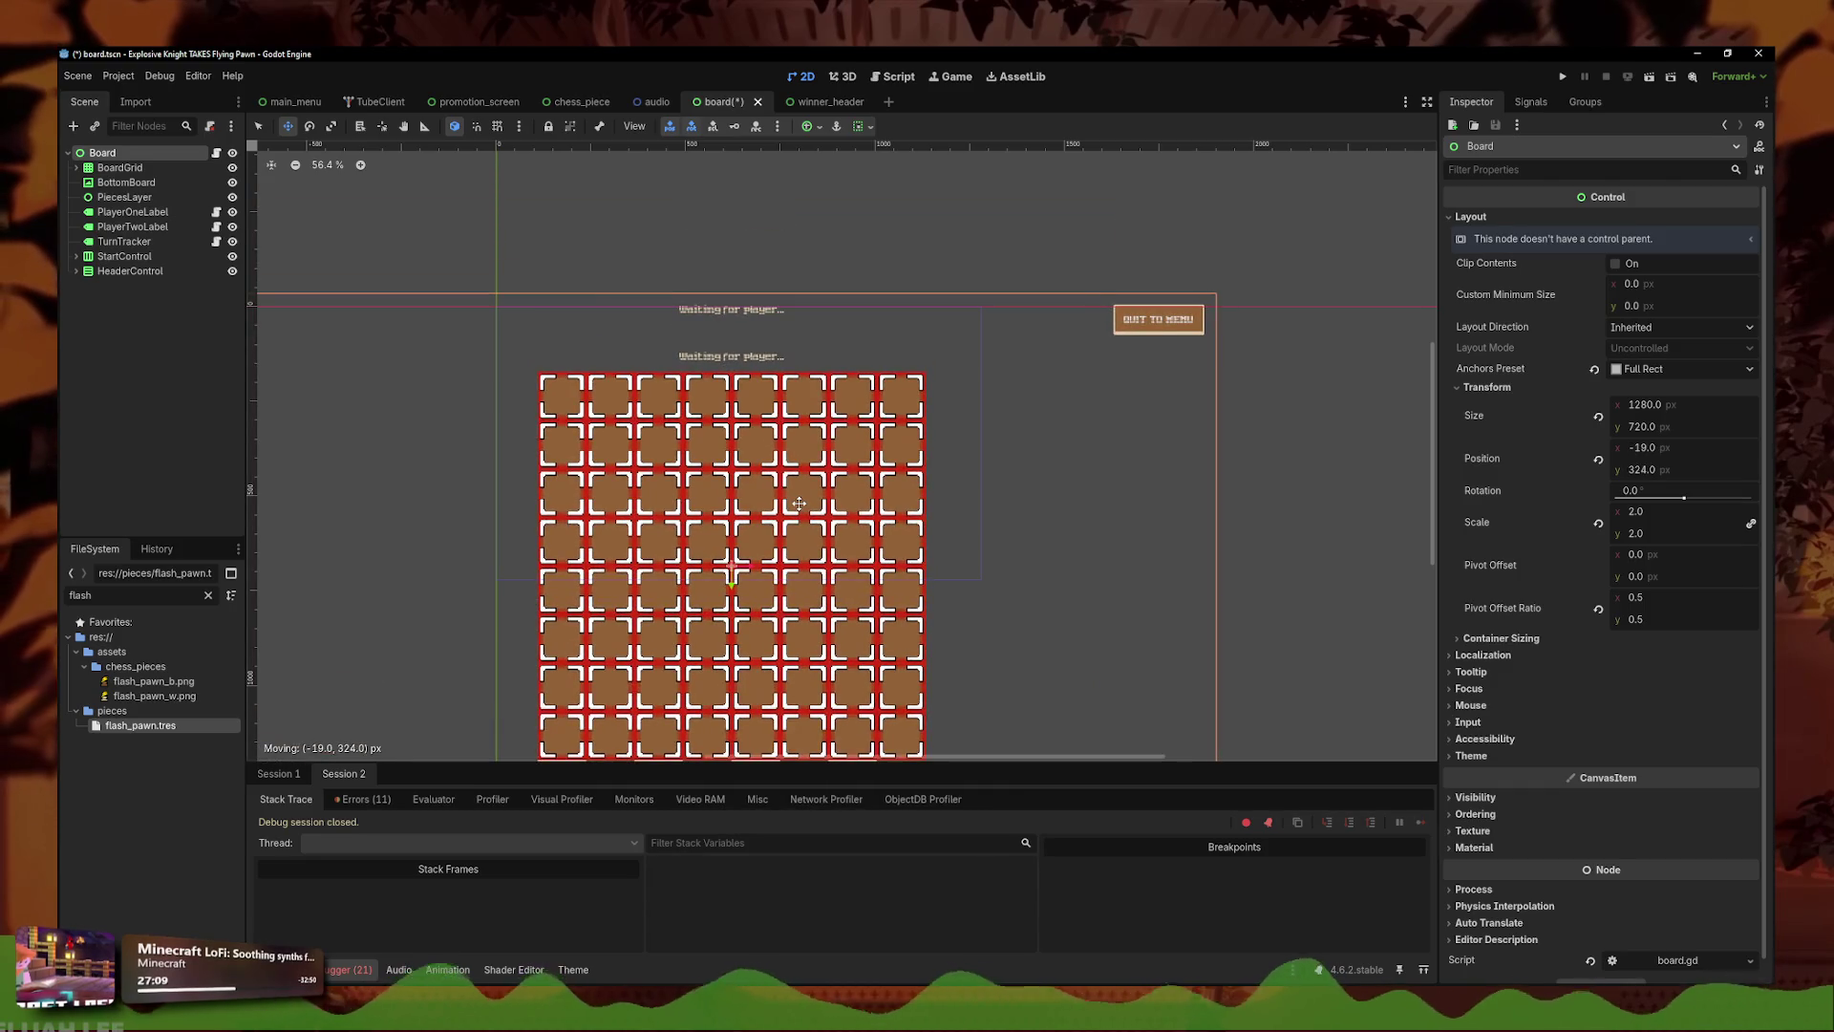
key("ctrl+z")
key("ctrl+z")
key("ctrl+z")
key("ctrl+z")
key("ctrl+z")
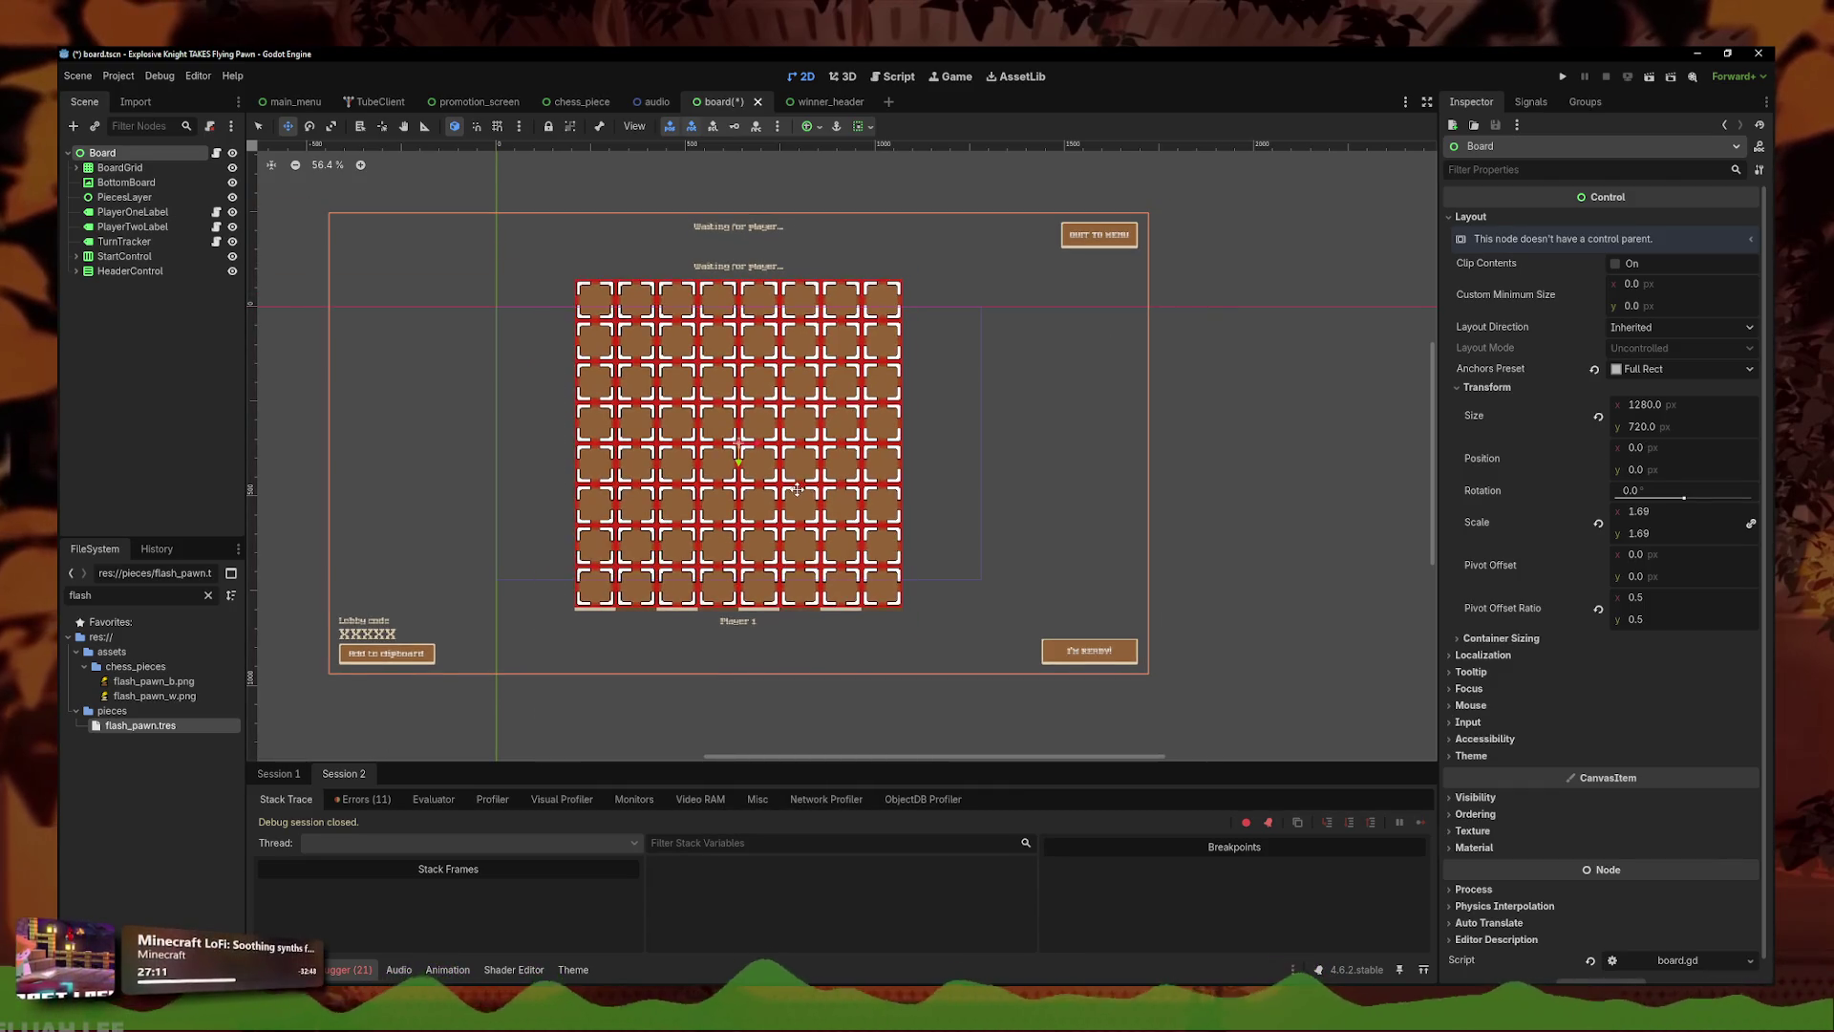
key("ctrl+z")
- Save the board scene at scale 1.0 and open the Board's attached script
left_click(259, 127)
left_click(408, 194)
key("ctrl+s")
left_click(125, 155)
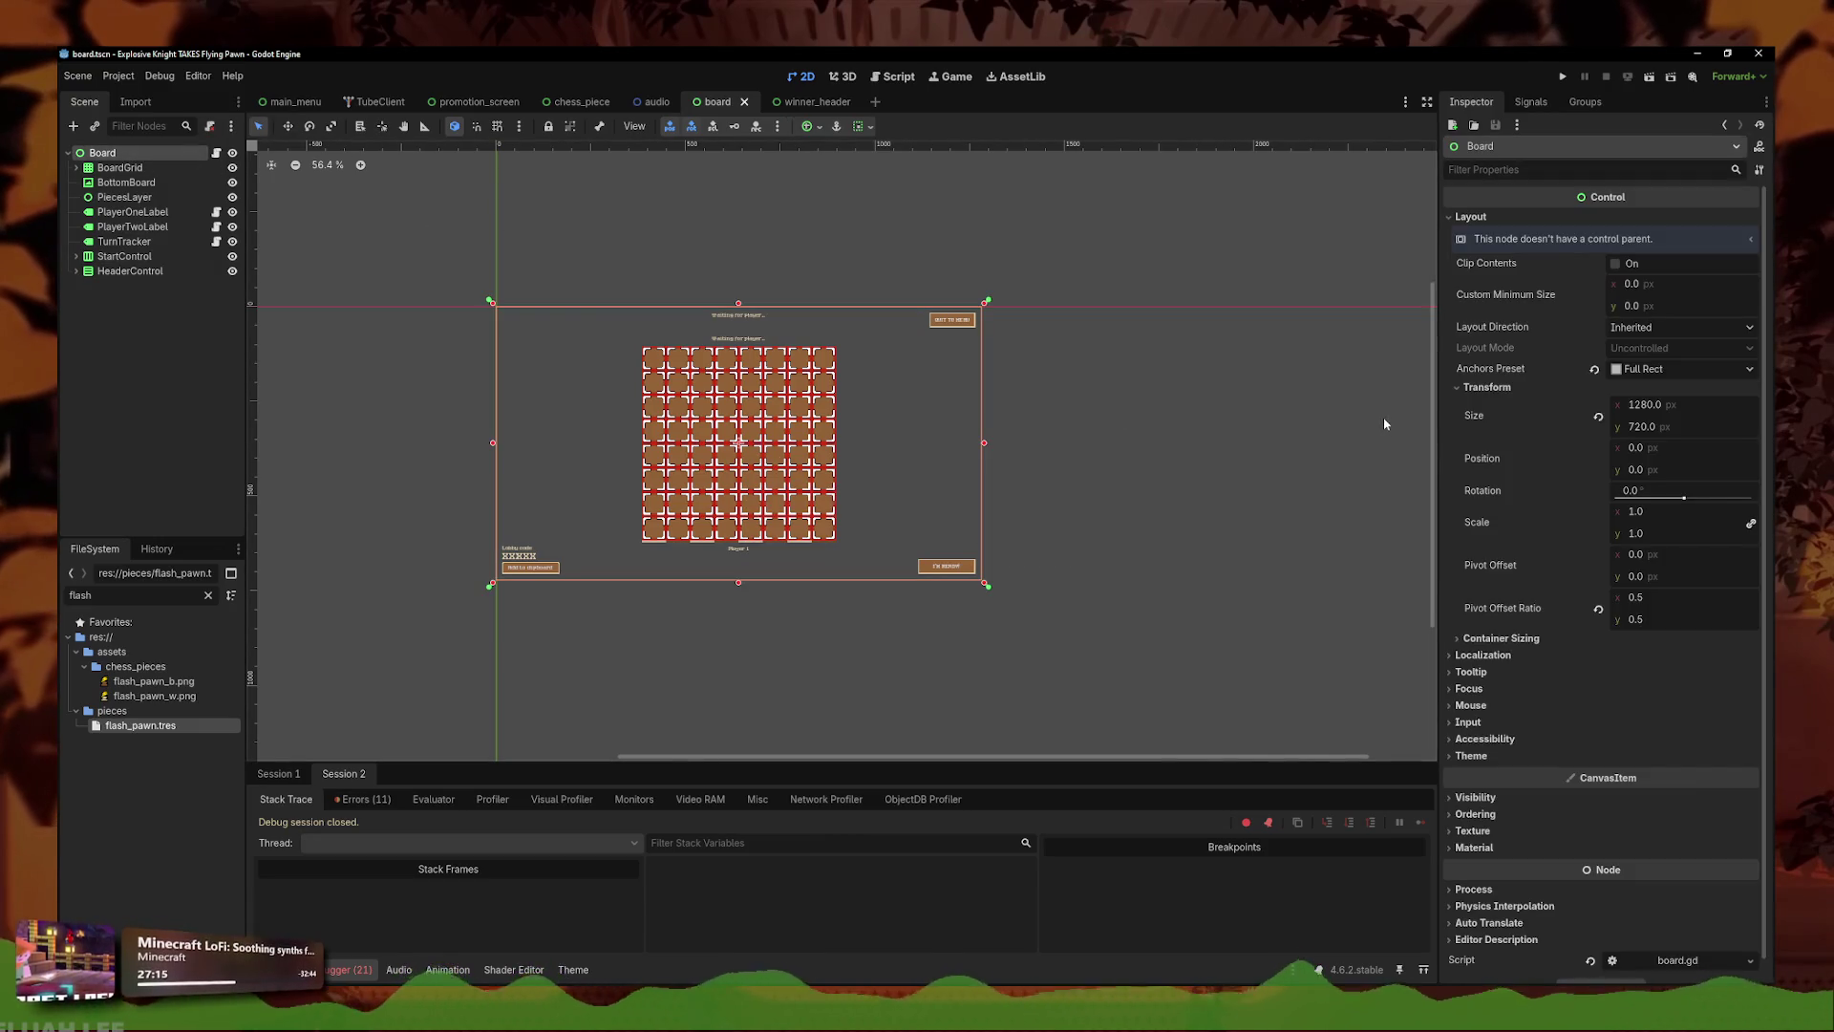
scroll(1041, 411, "up", 3)
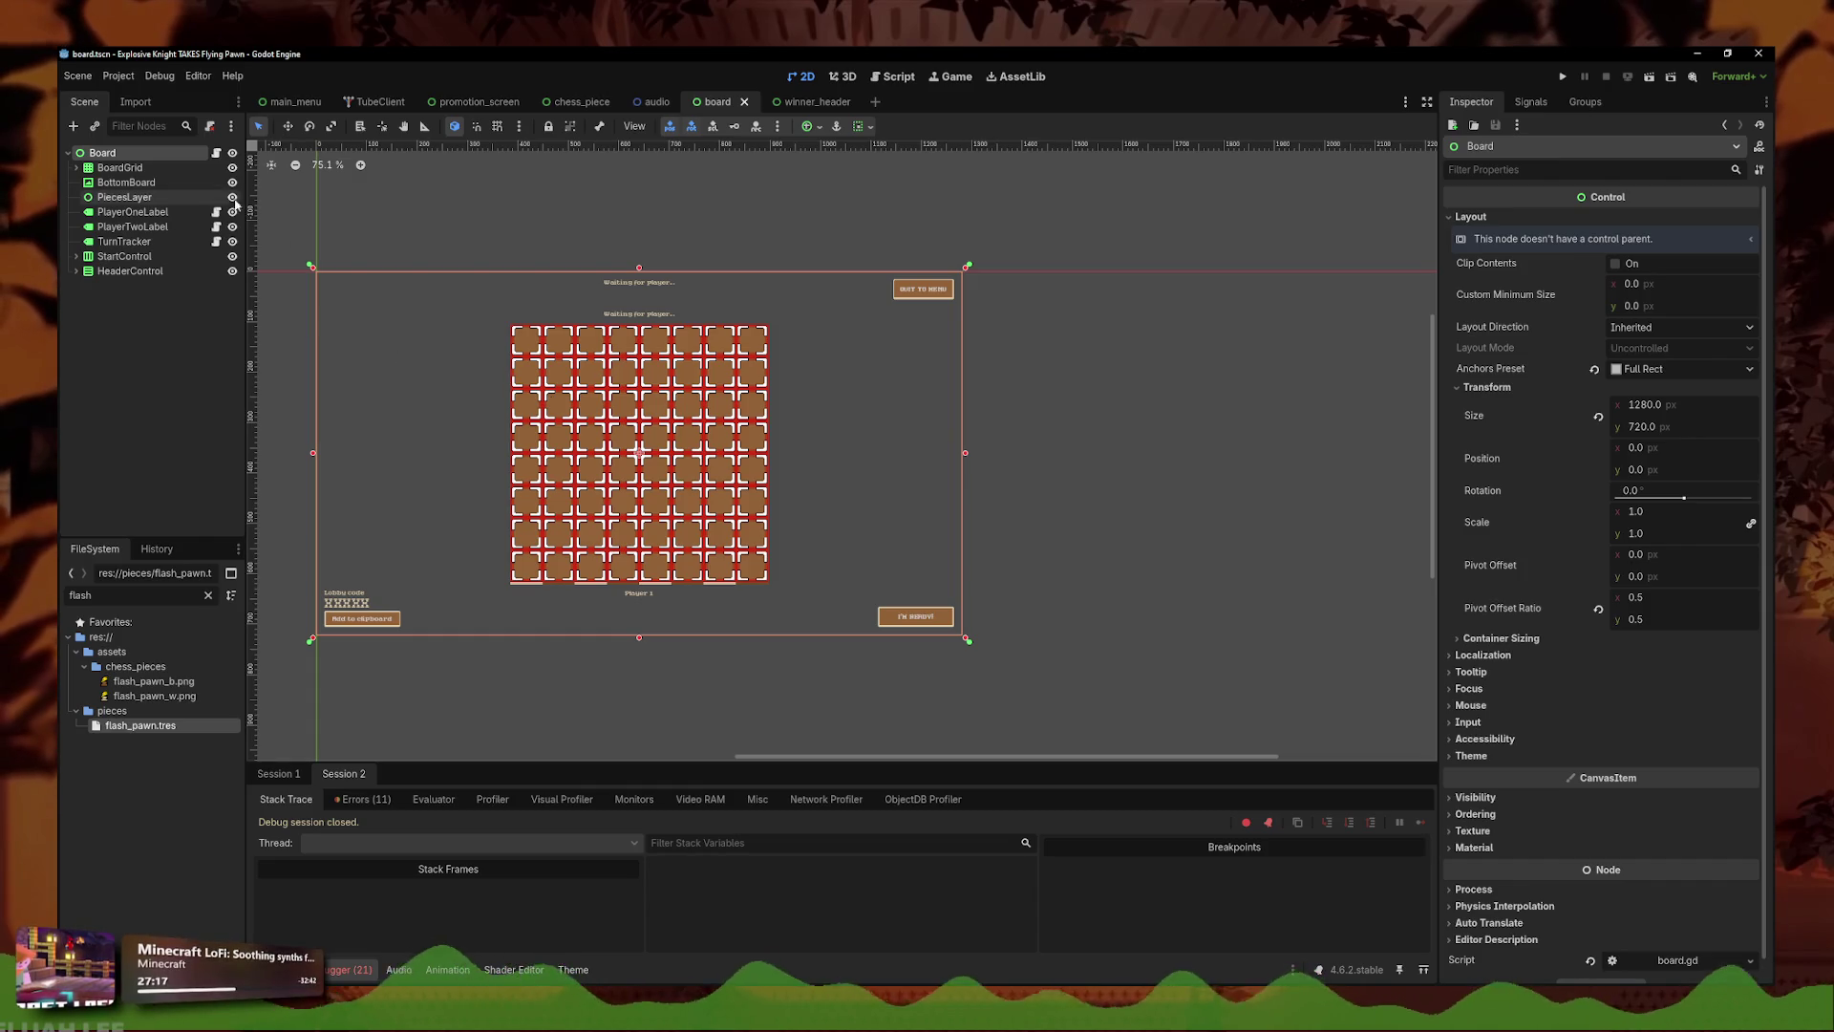
left_click(216, 153)
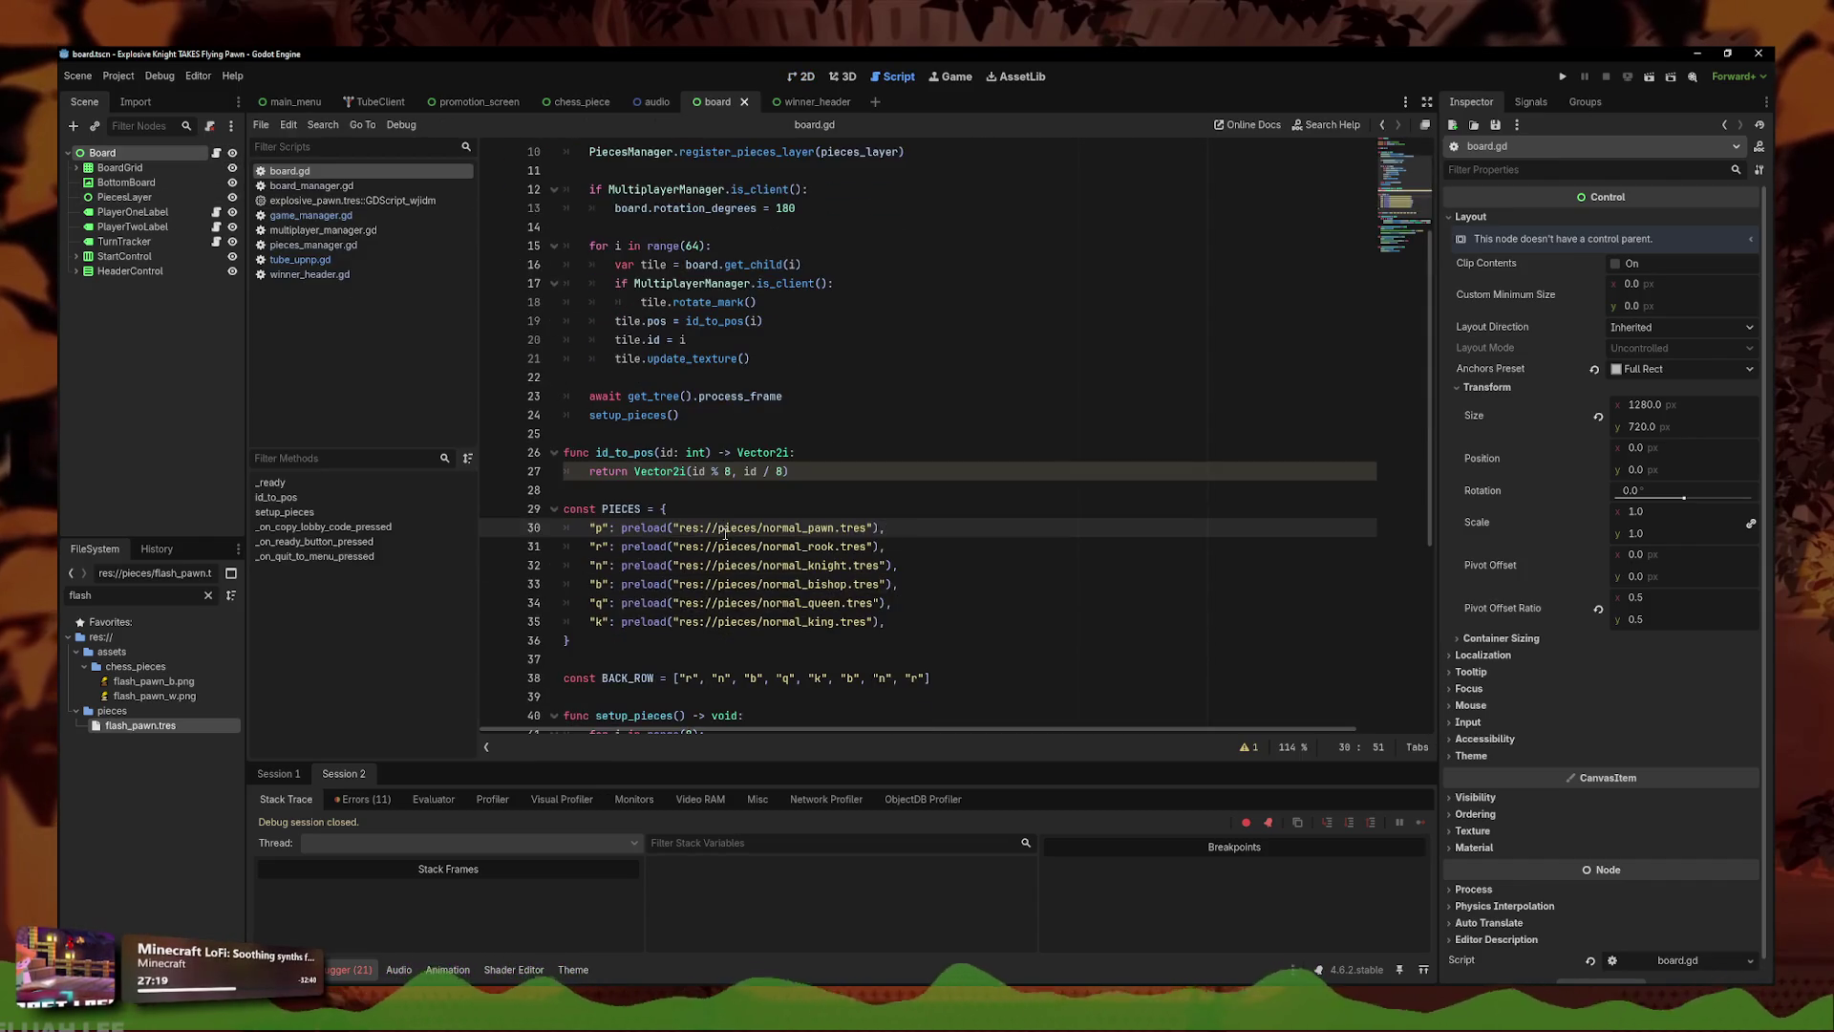
- Add 'func zoom_to_piece() -> void:' with 'var main_board = get_board_screen()' to board_manager.gd
scroll(725, 533, "down", 6)
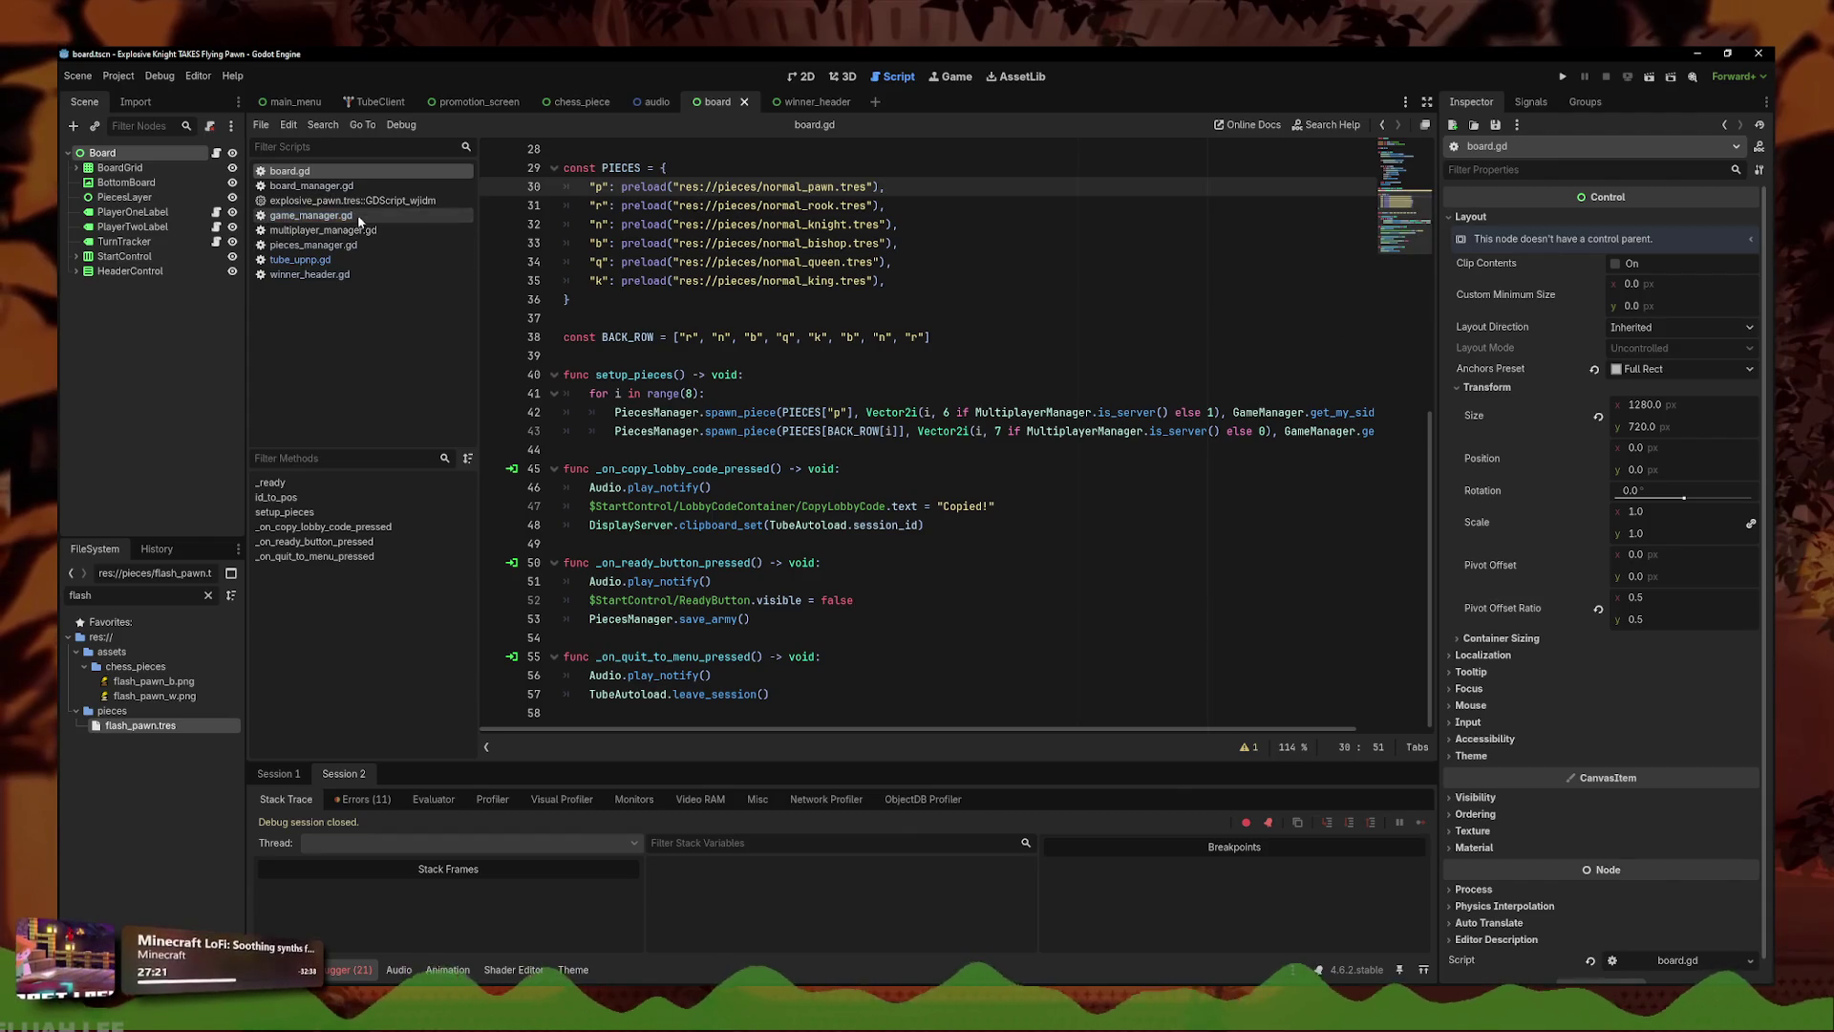
left_click(311, 185)
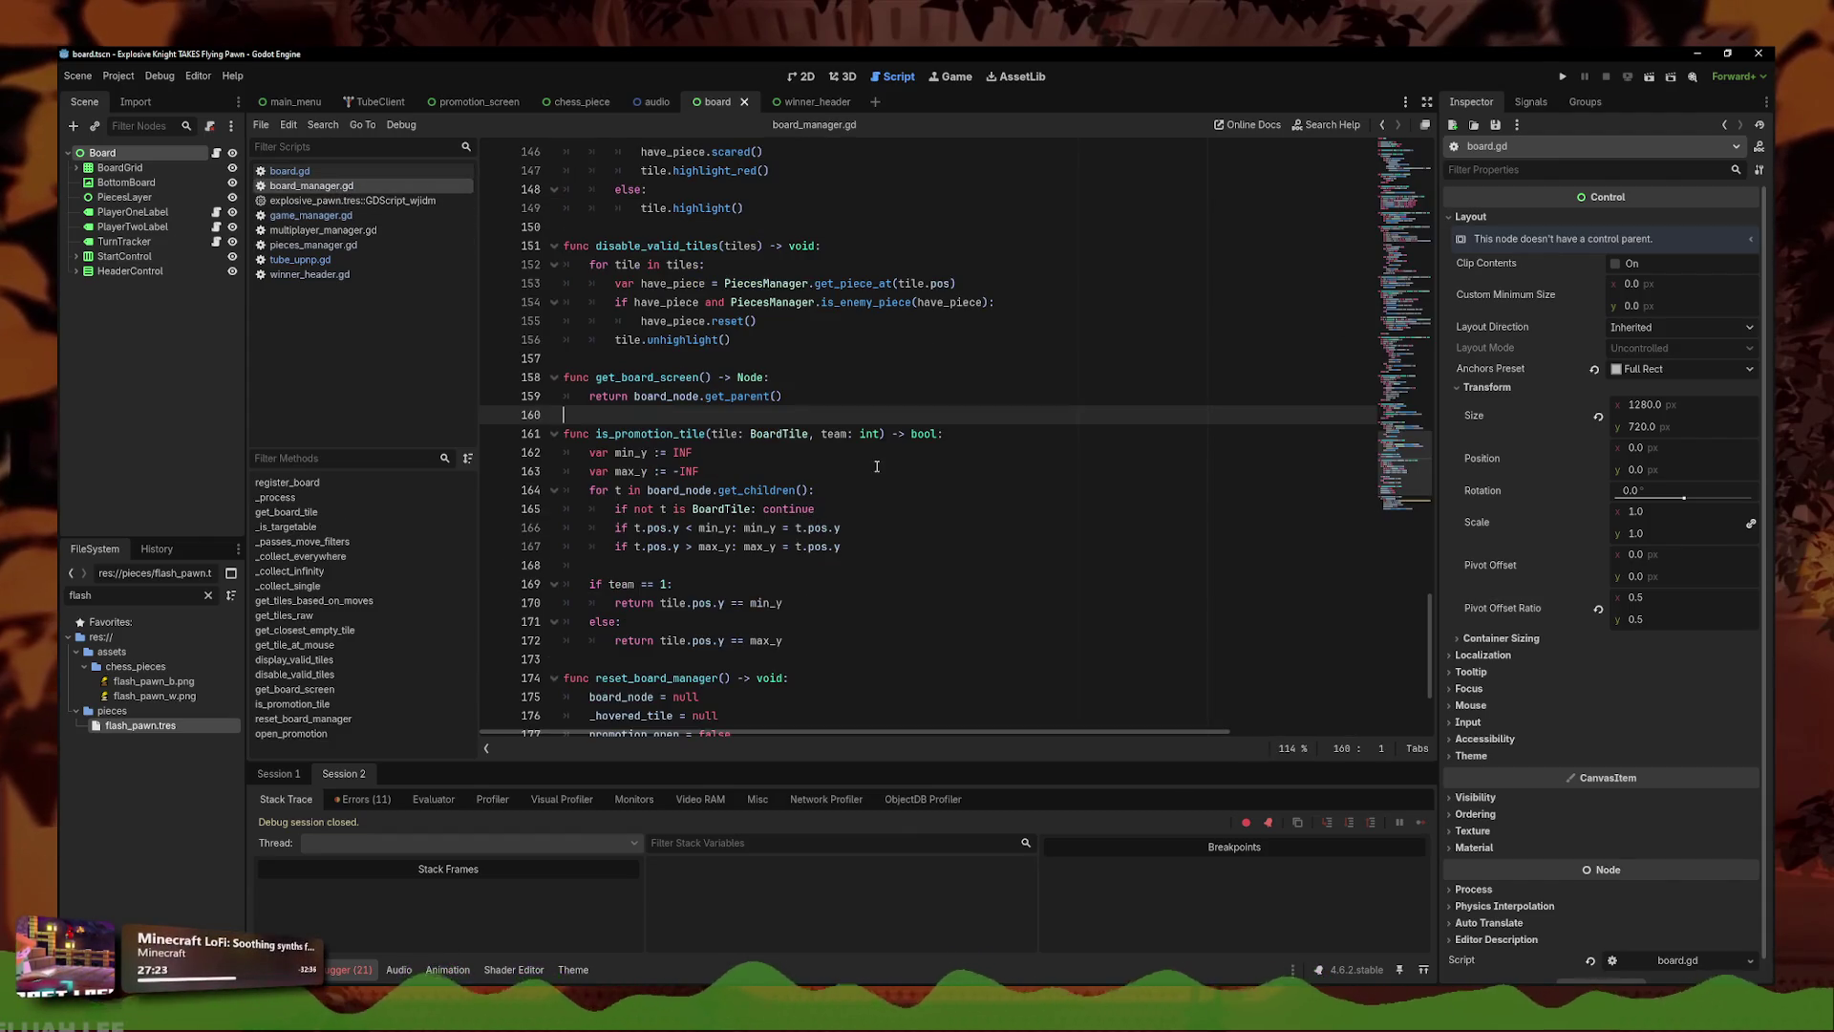
scroll(812, 521, "down", 2)
scroll(802, 511, "up", 4)
key("Return")
key("Return")
key("Up")
type("func zoom!")
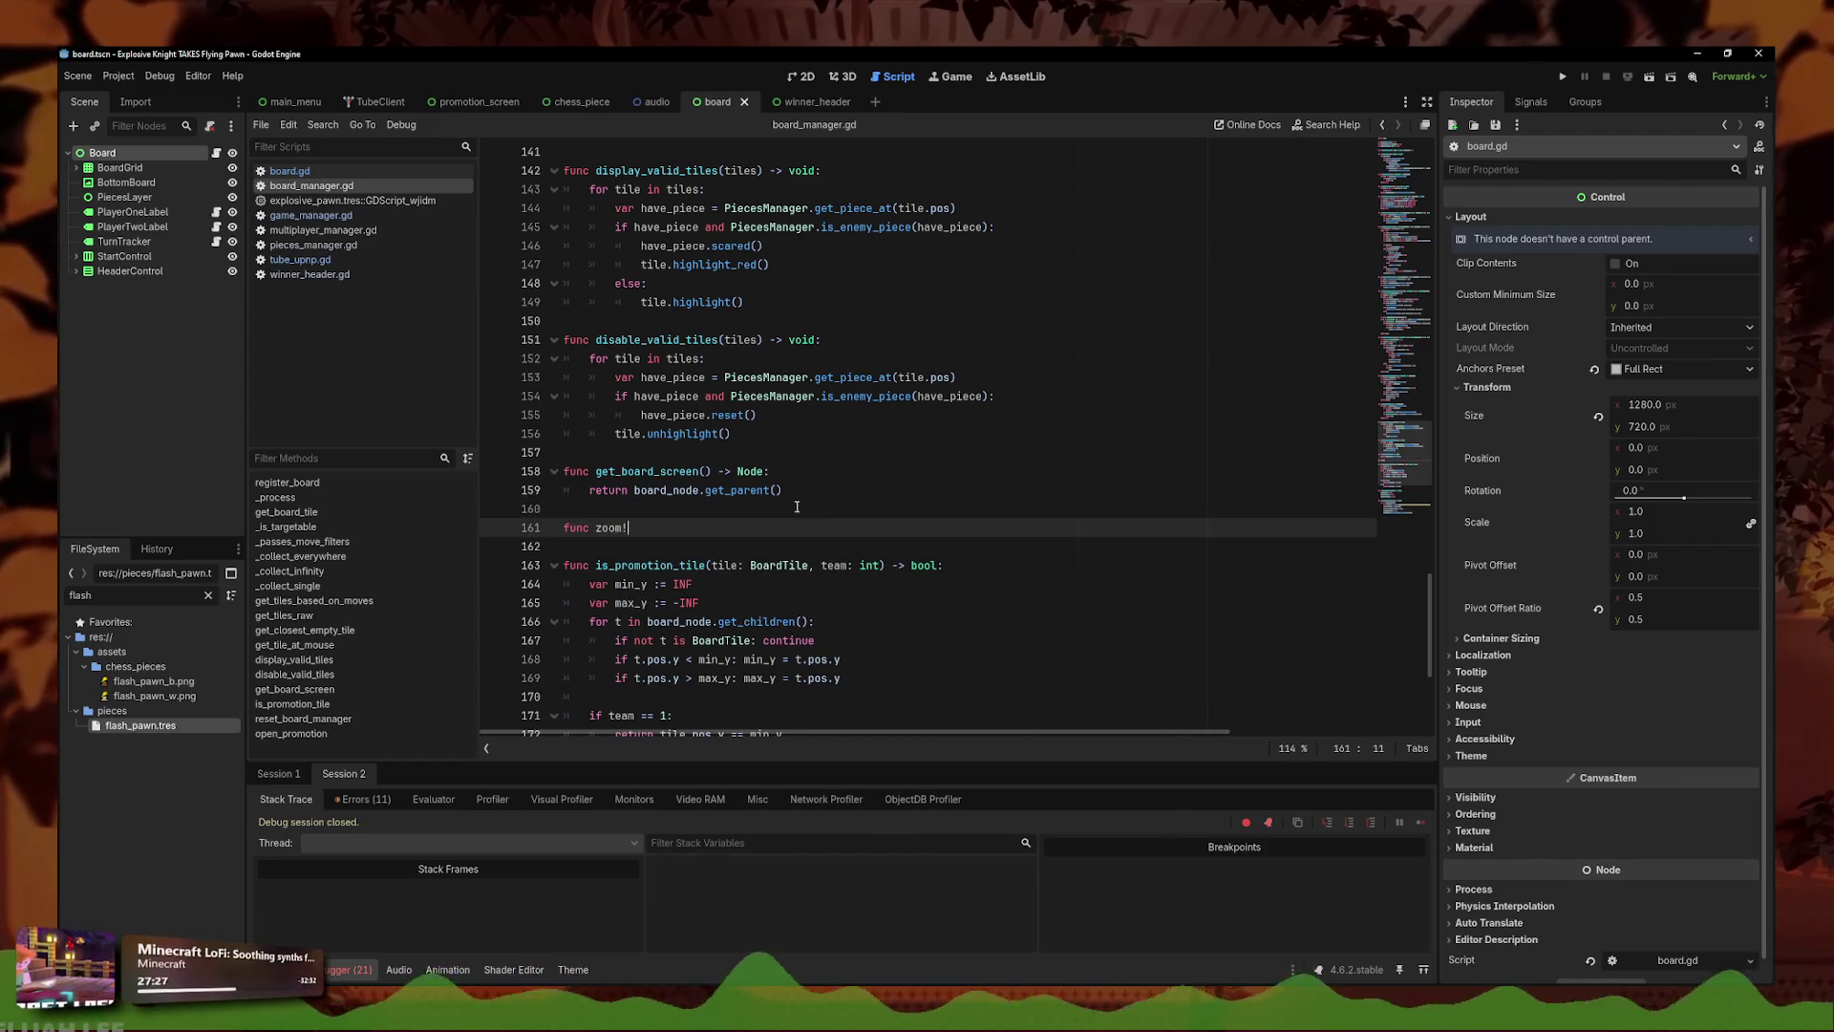
key("BackSpace")
type("_to_piece")
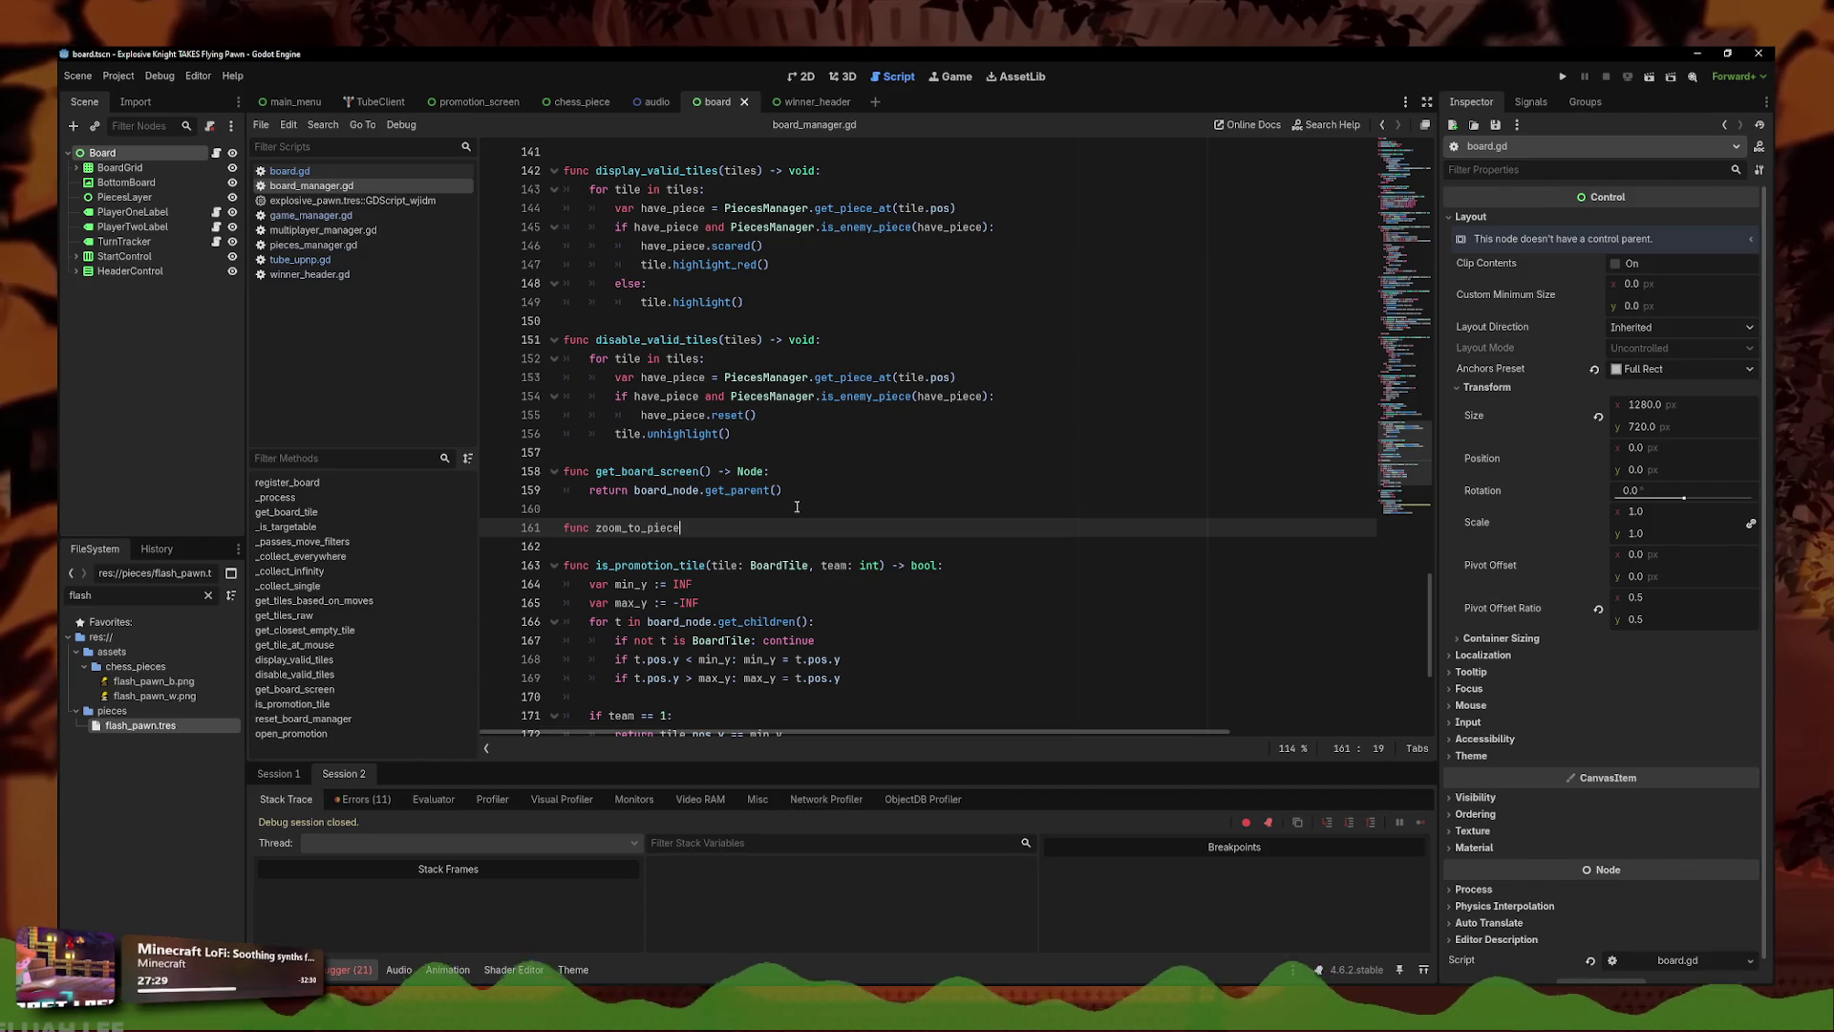
type("(> void:")
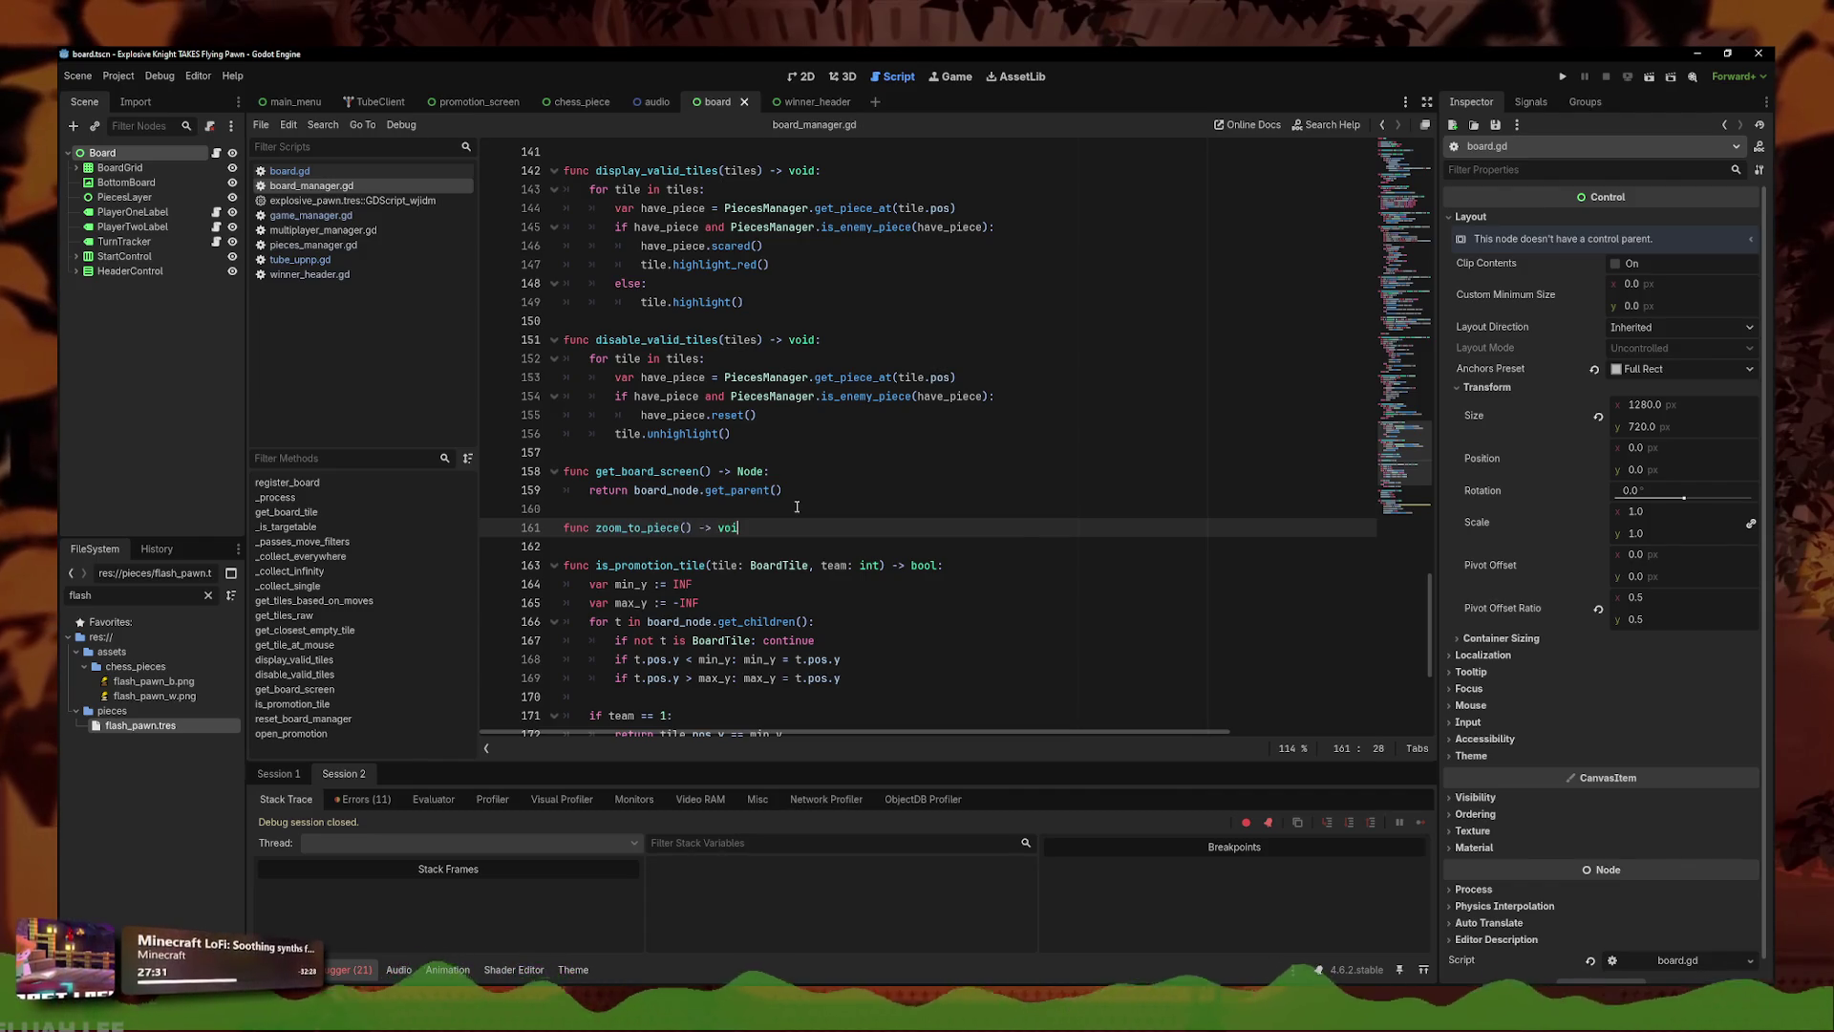
key("Return")
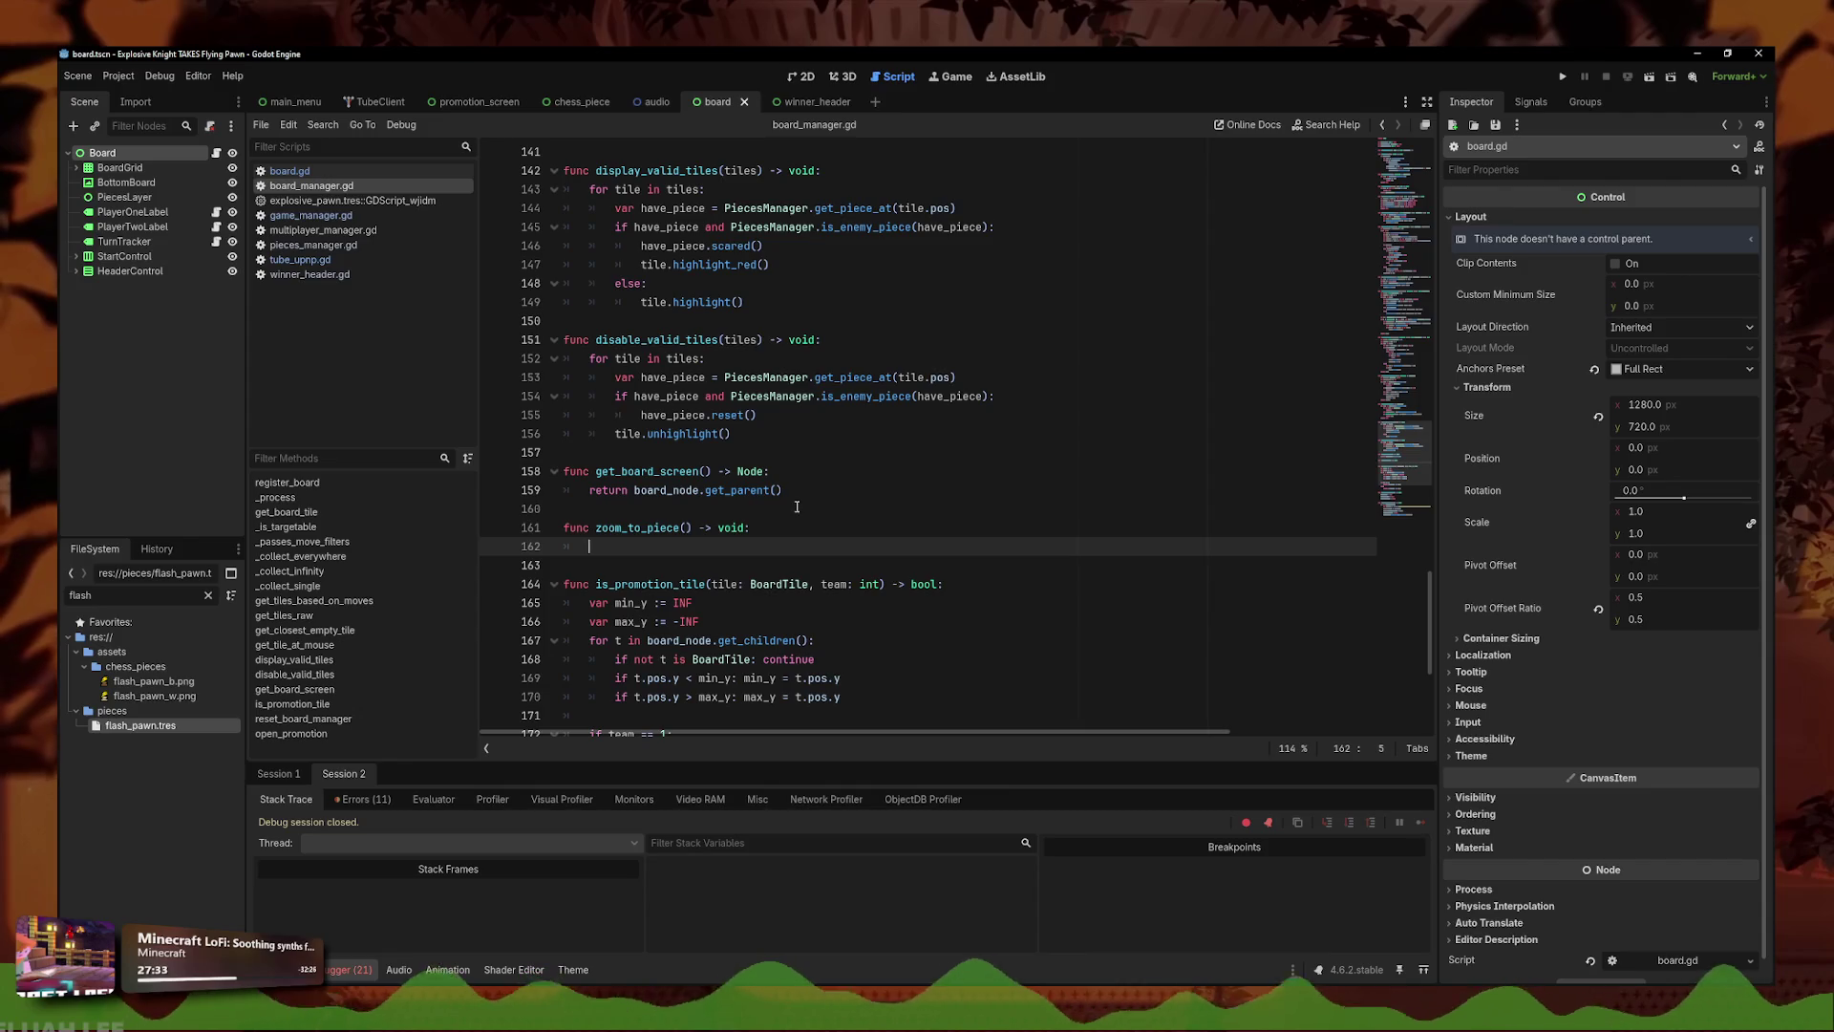
type("var main_b")
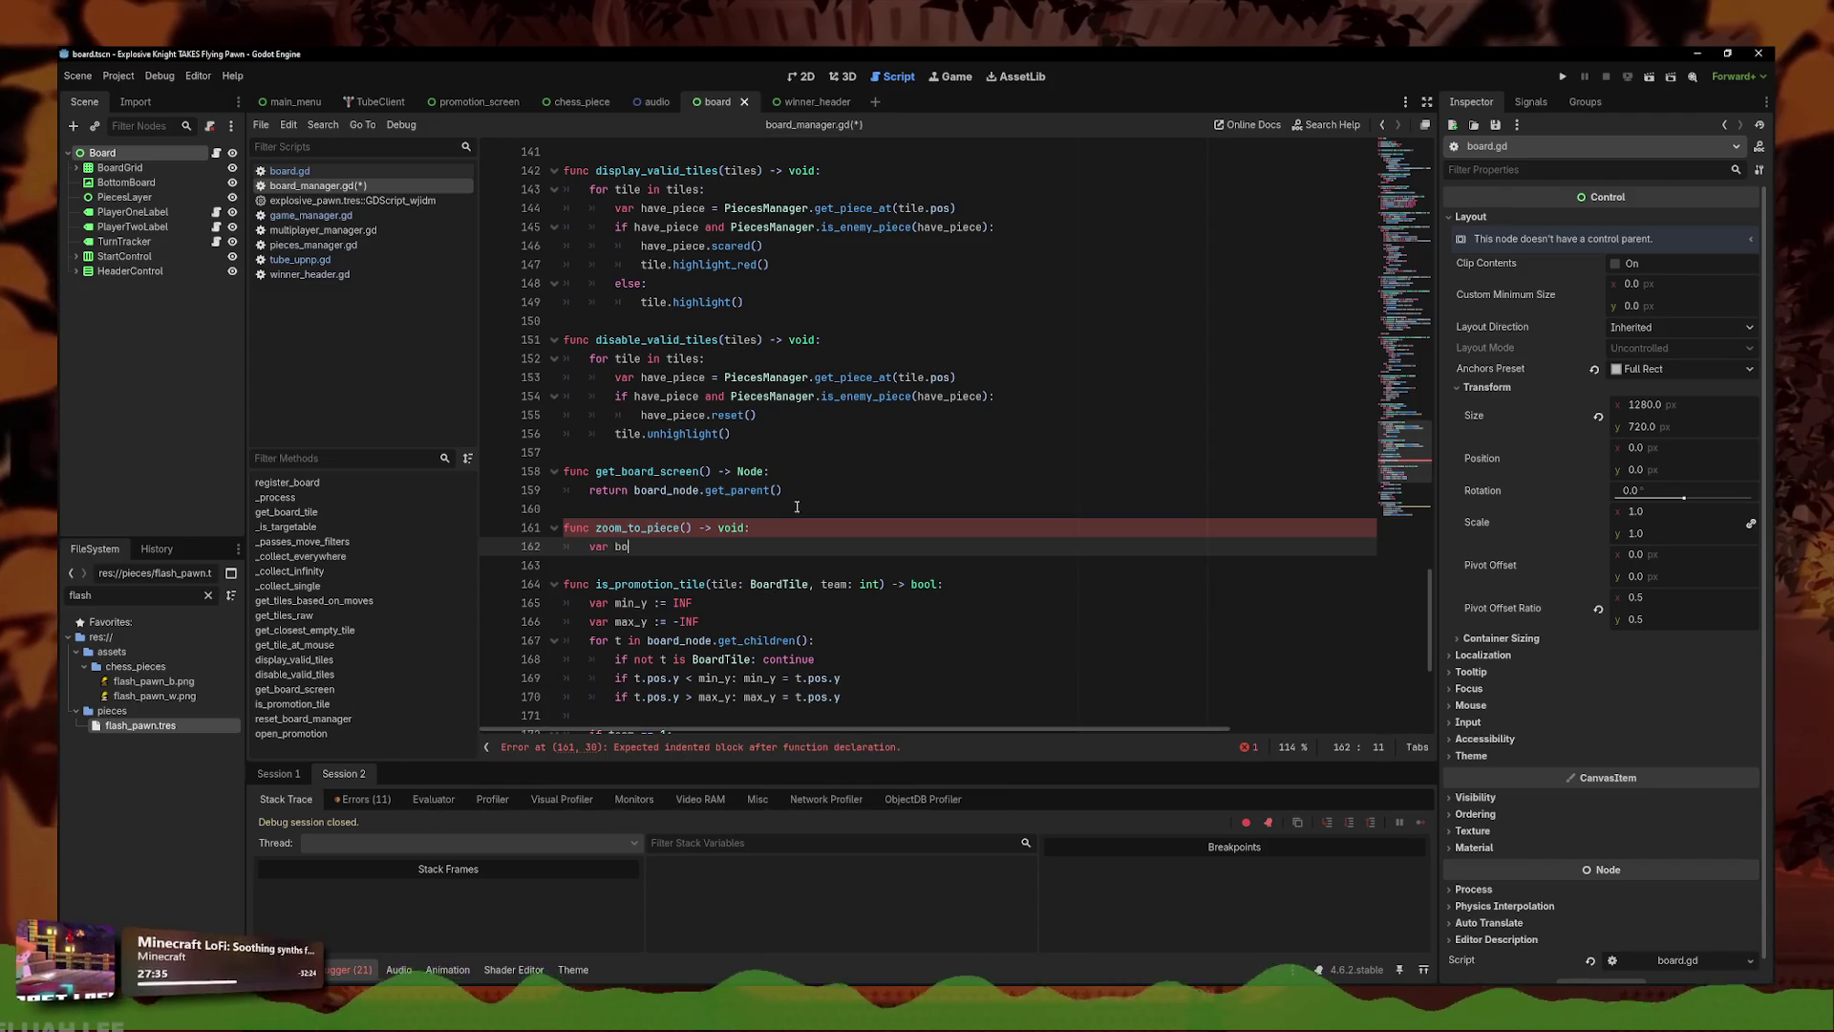
type("oard = get_b")
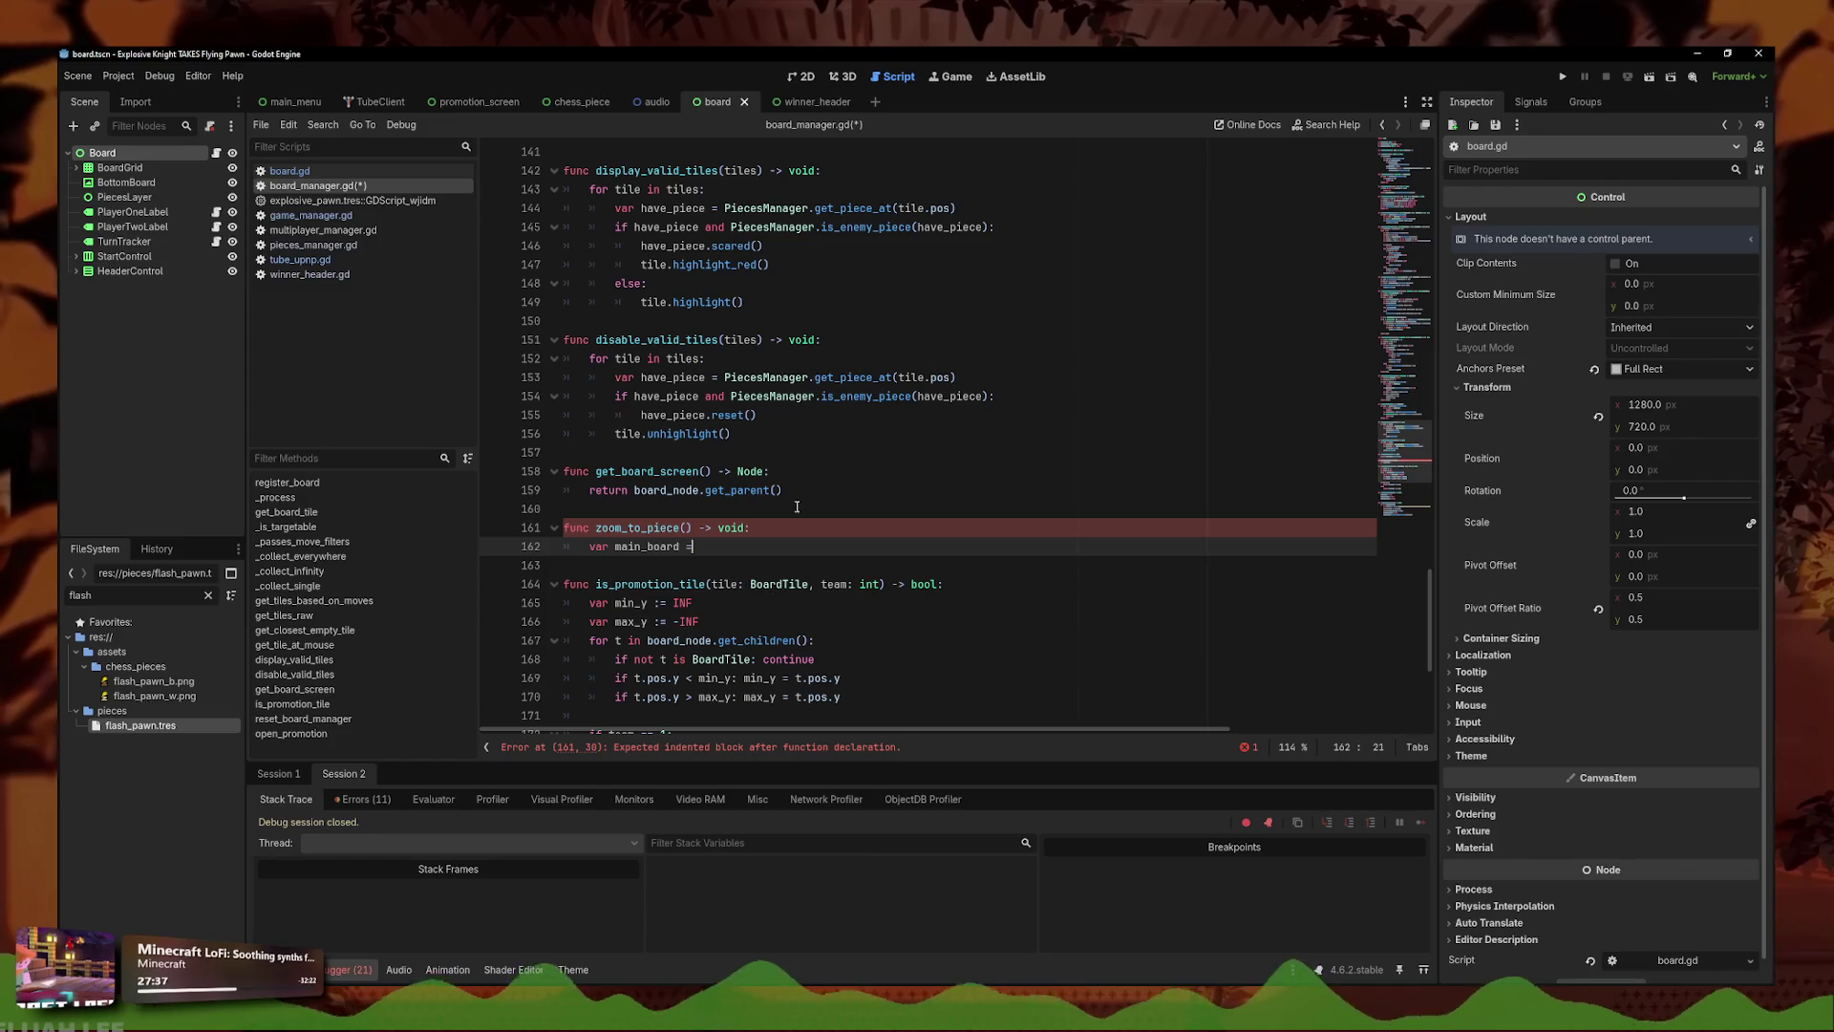
key("Return")
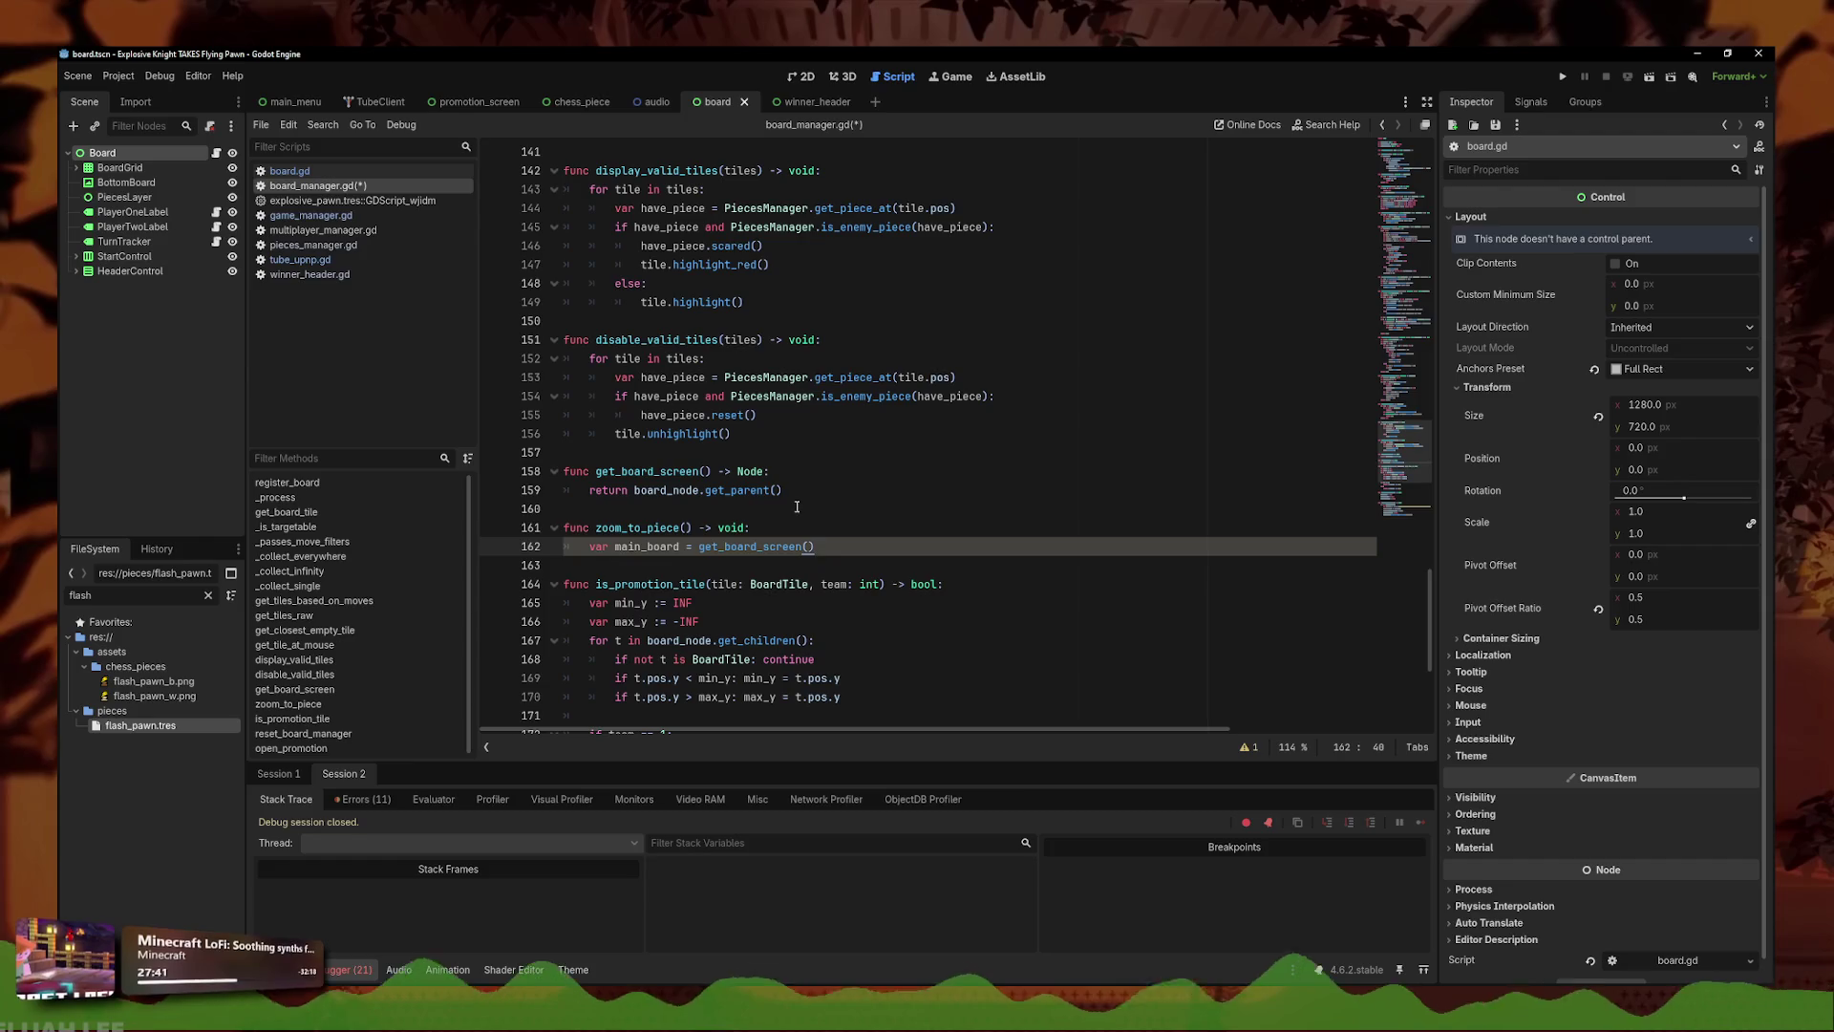
left_click(801, 76)
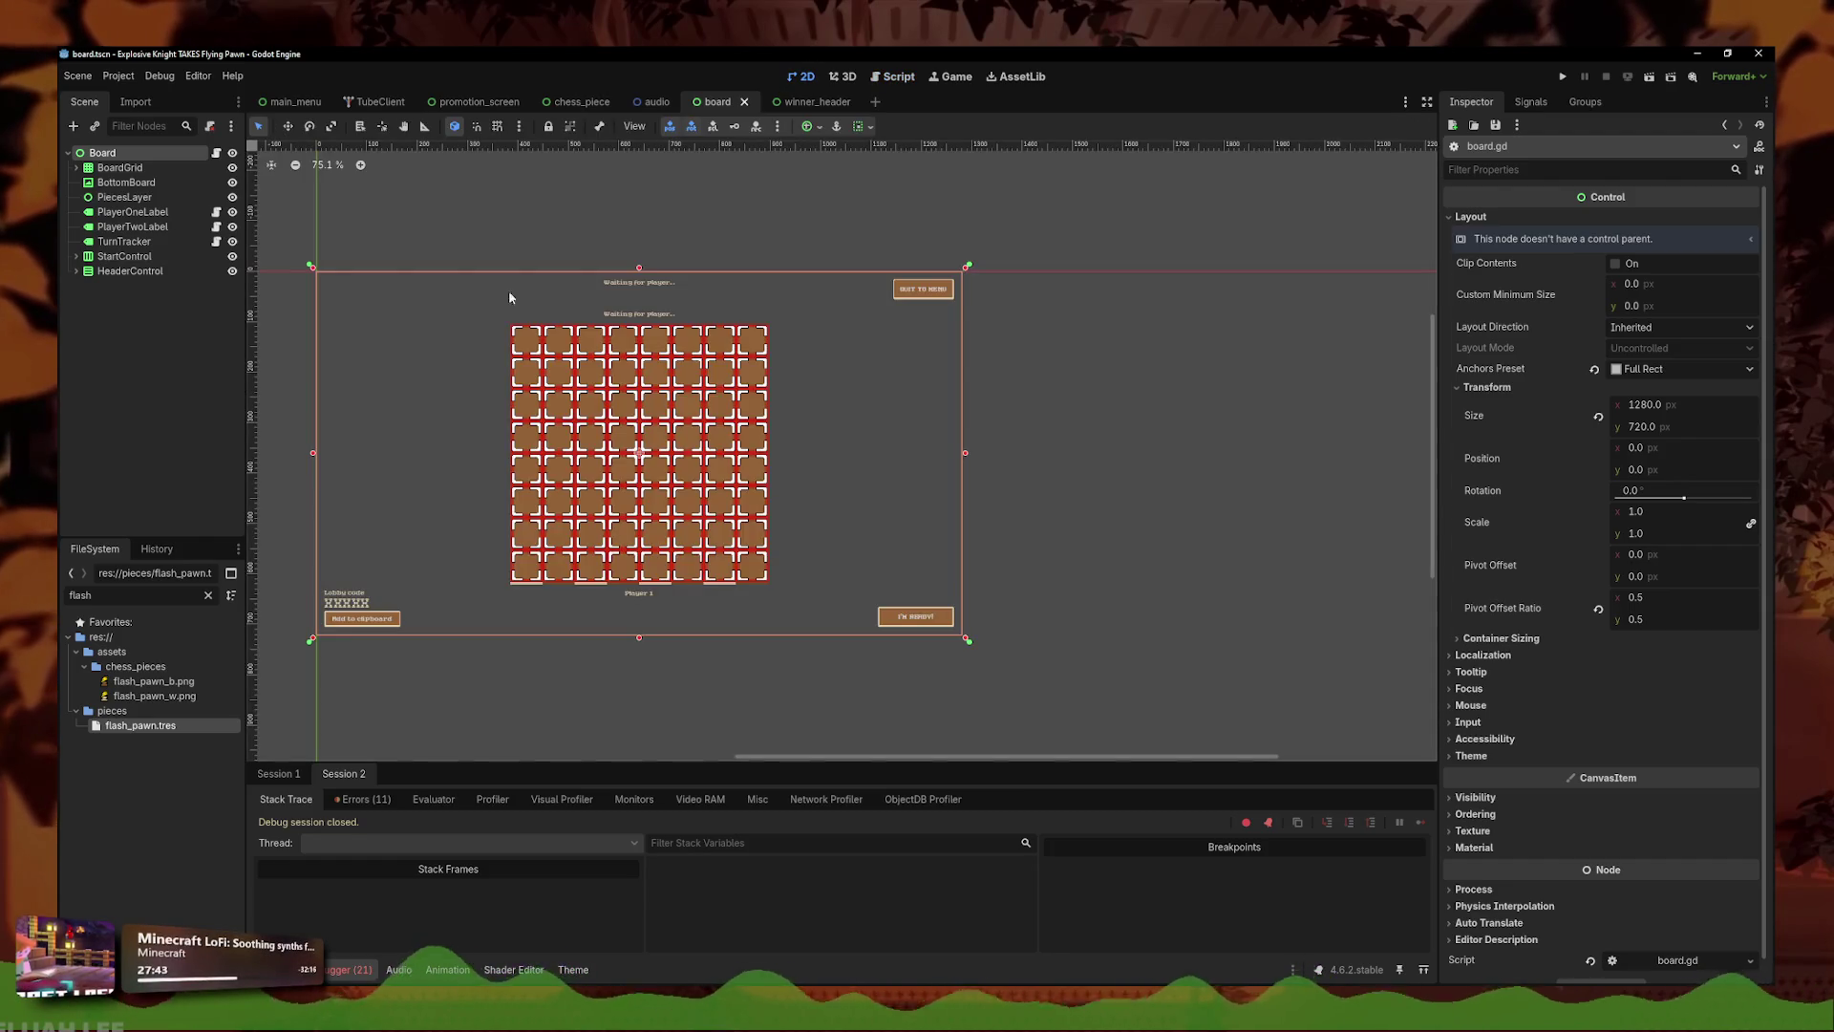
- Visit the audio scene and select its Audio root, then return to the board scene
scroll(655, 217, "up", 4)
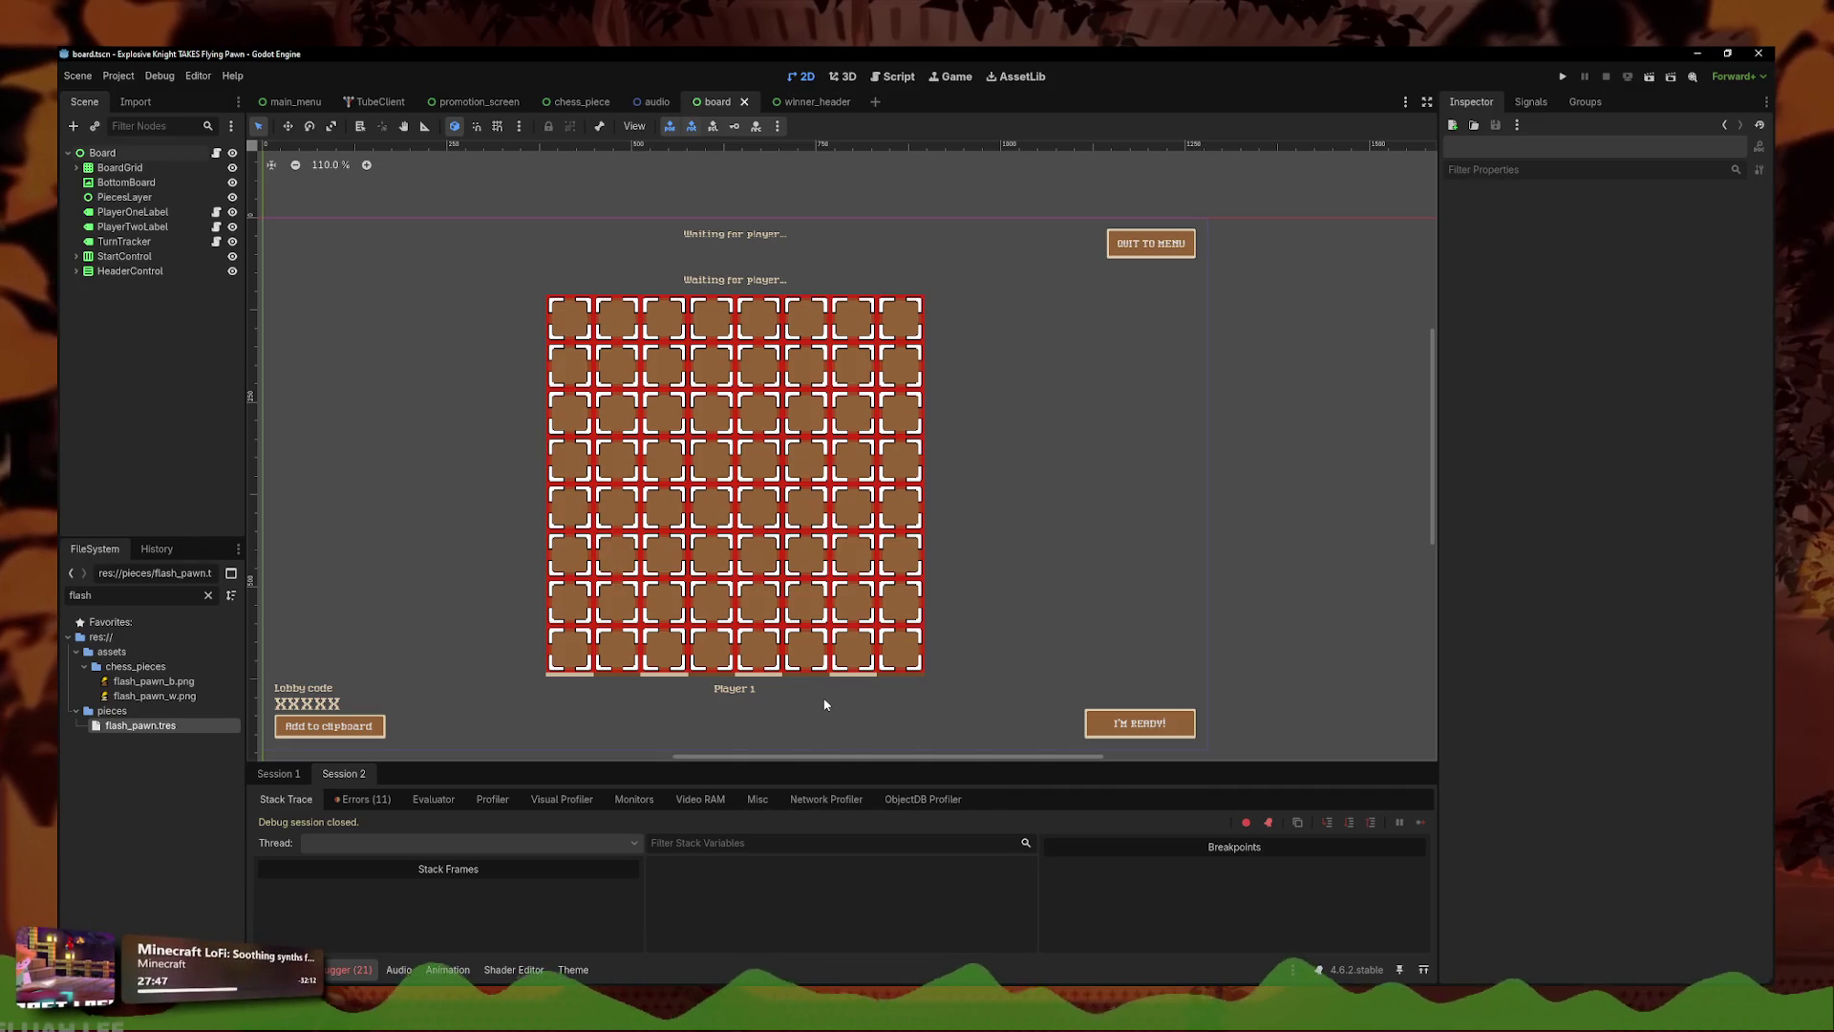
scroll(831, 709, "down", 3)
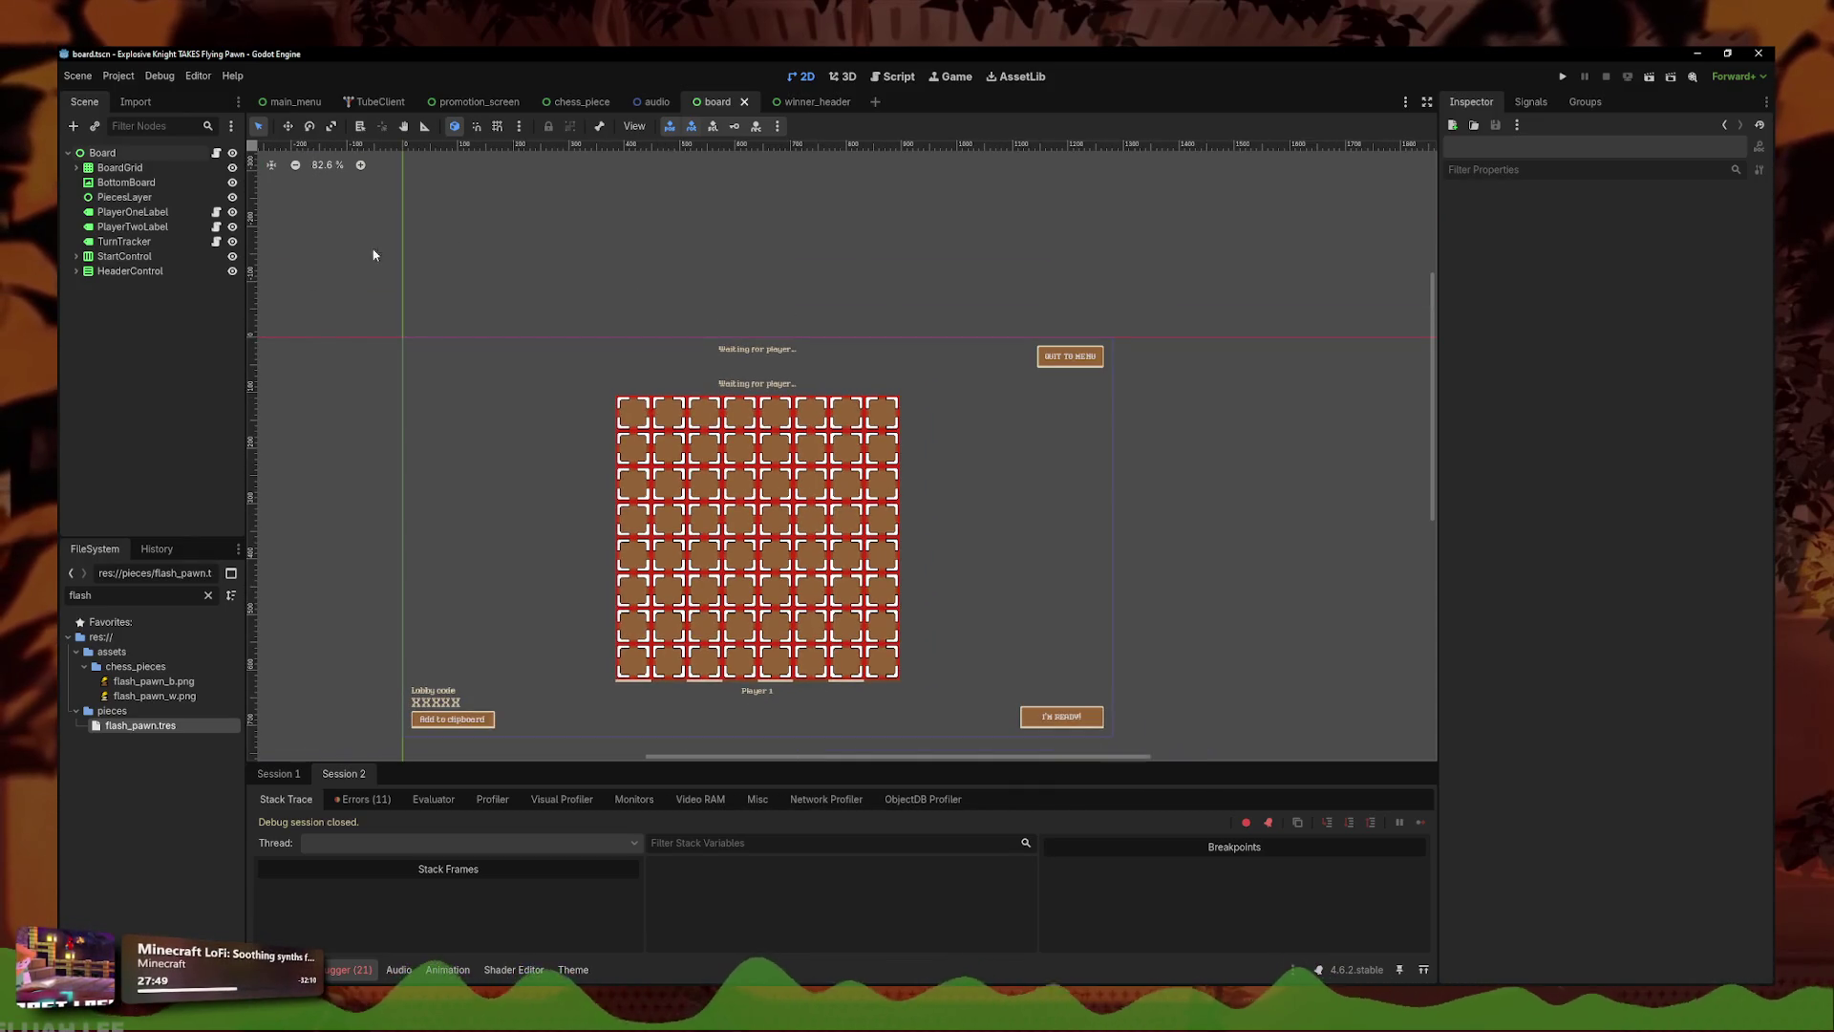
scroll(595, 447, "down", 1)
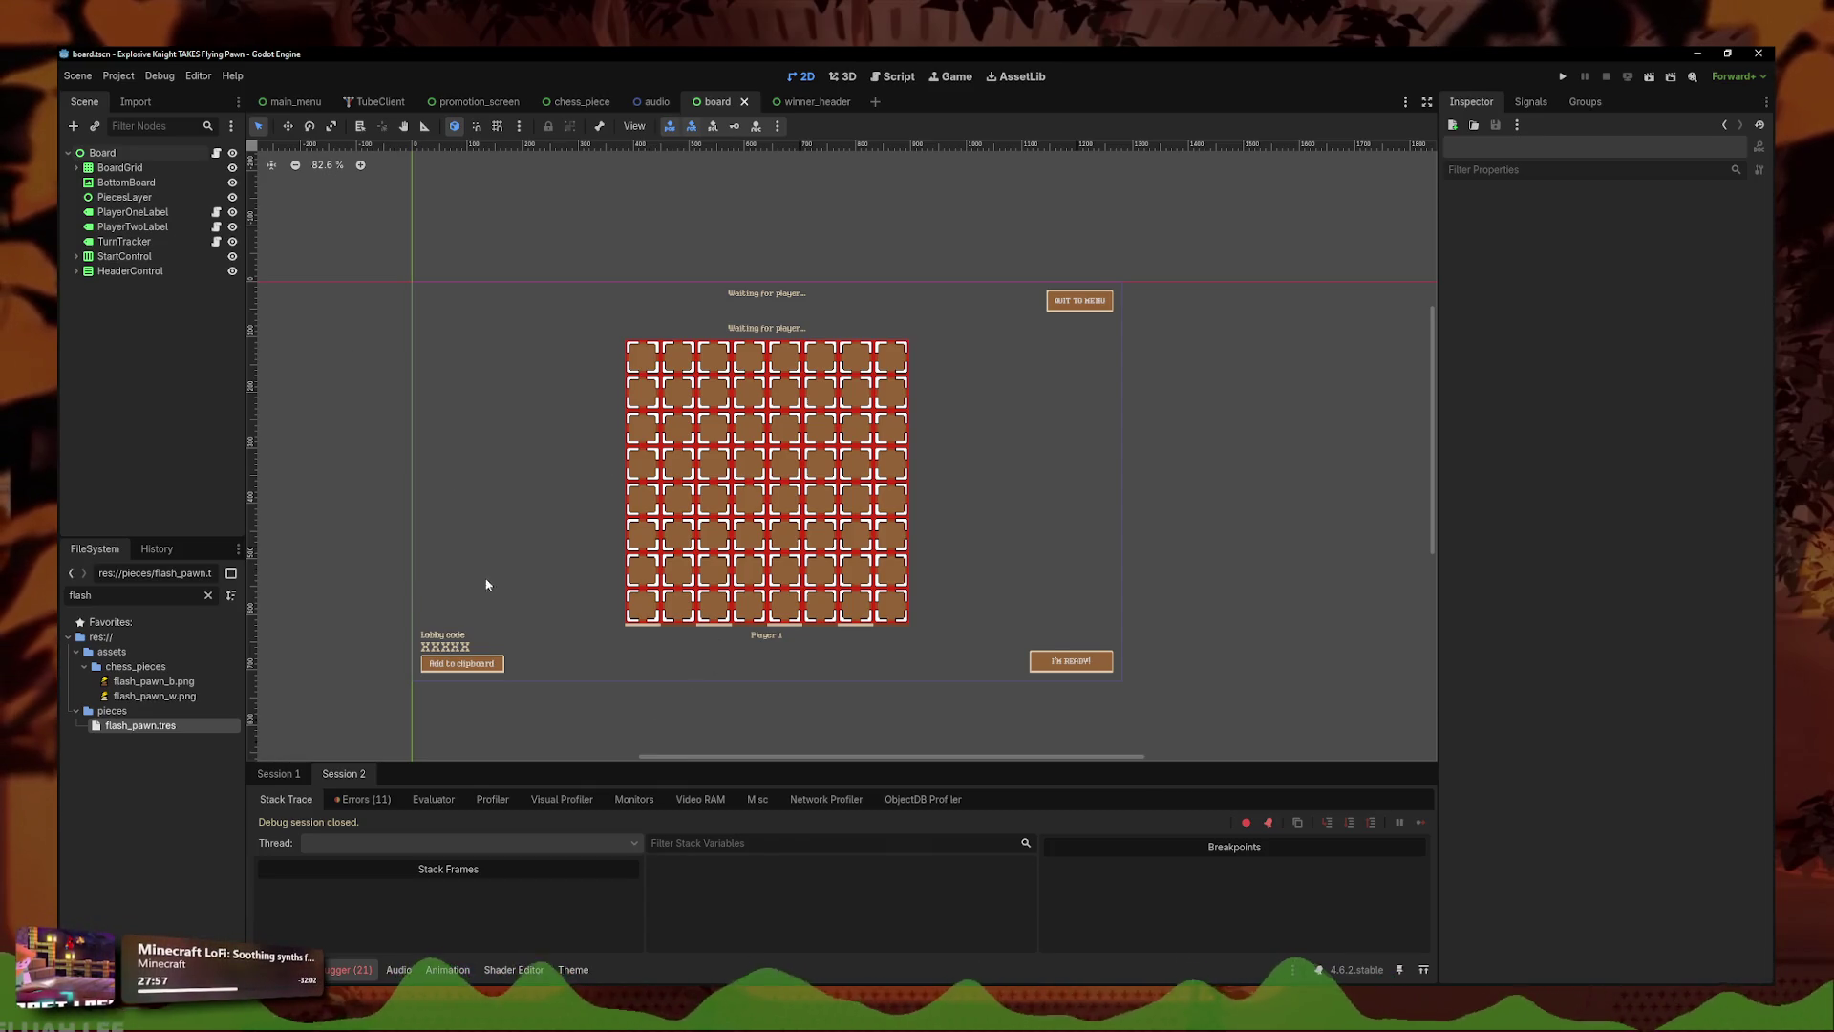
left_click(657, 101)
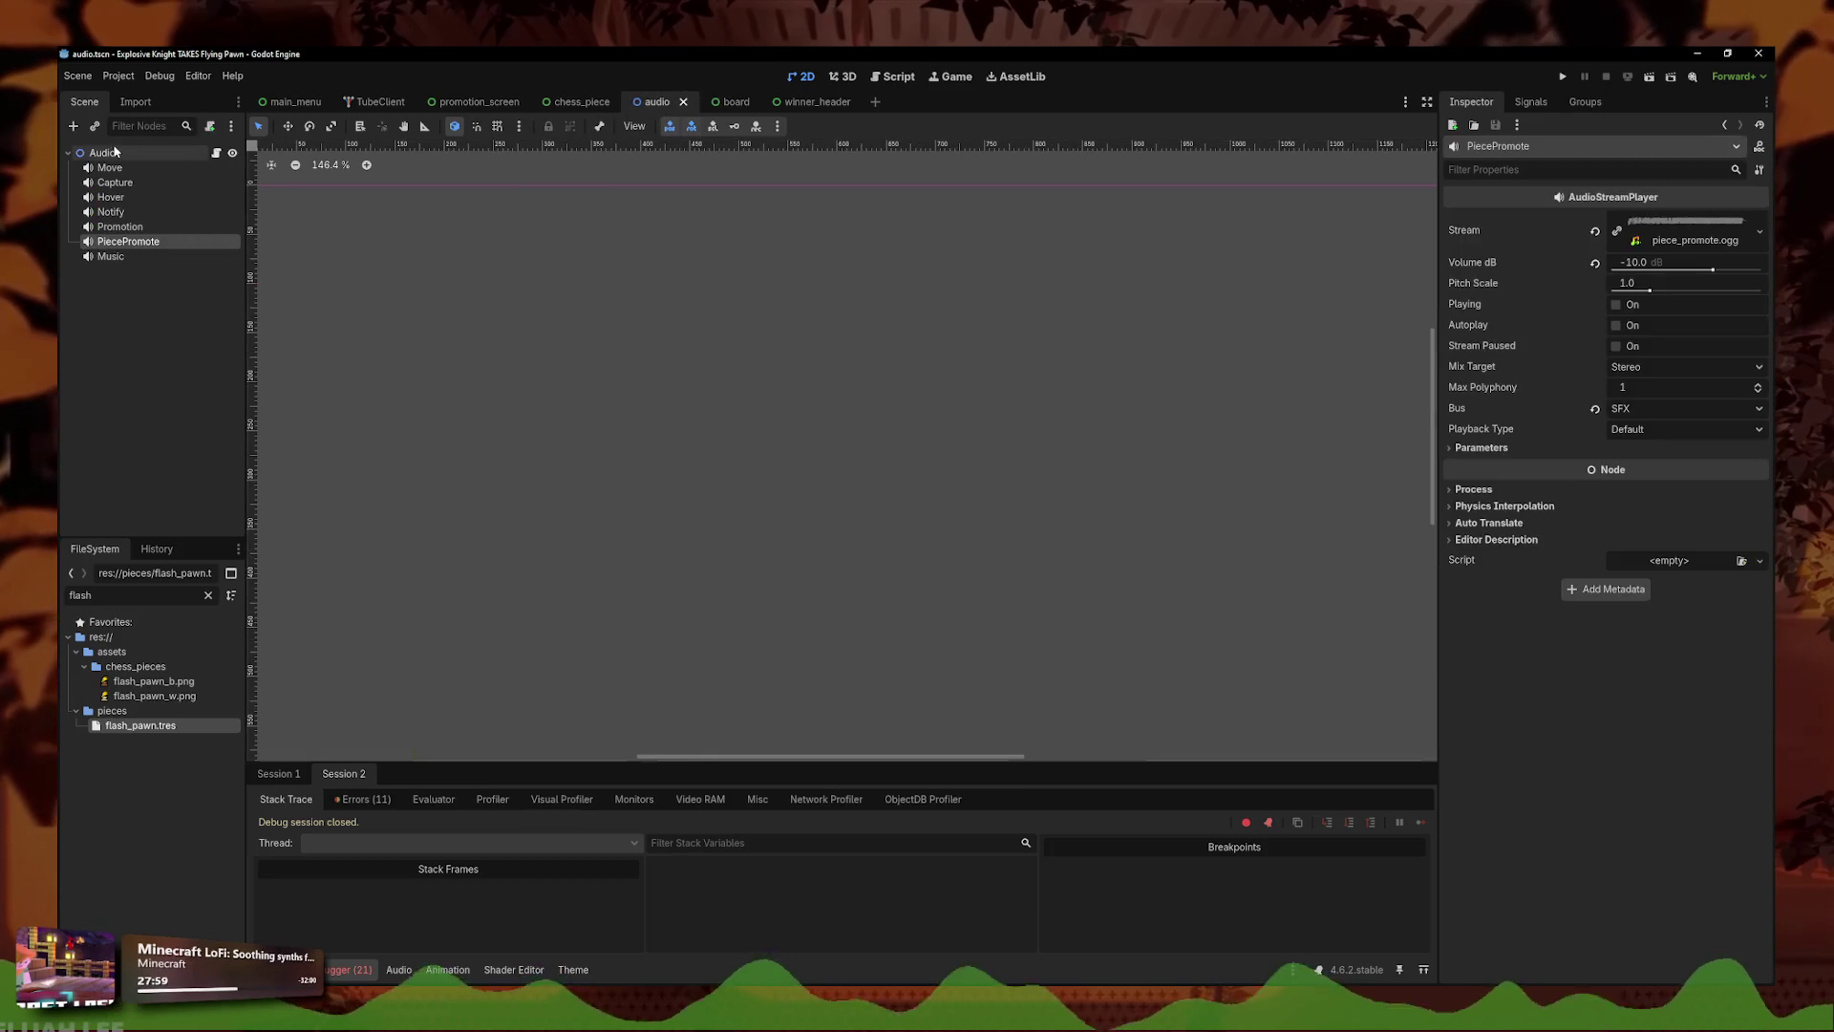
left_click(83, 157)
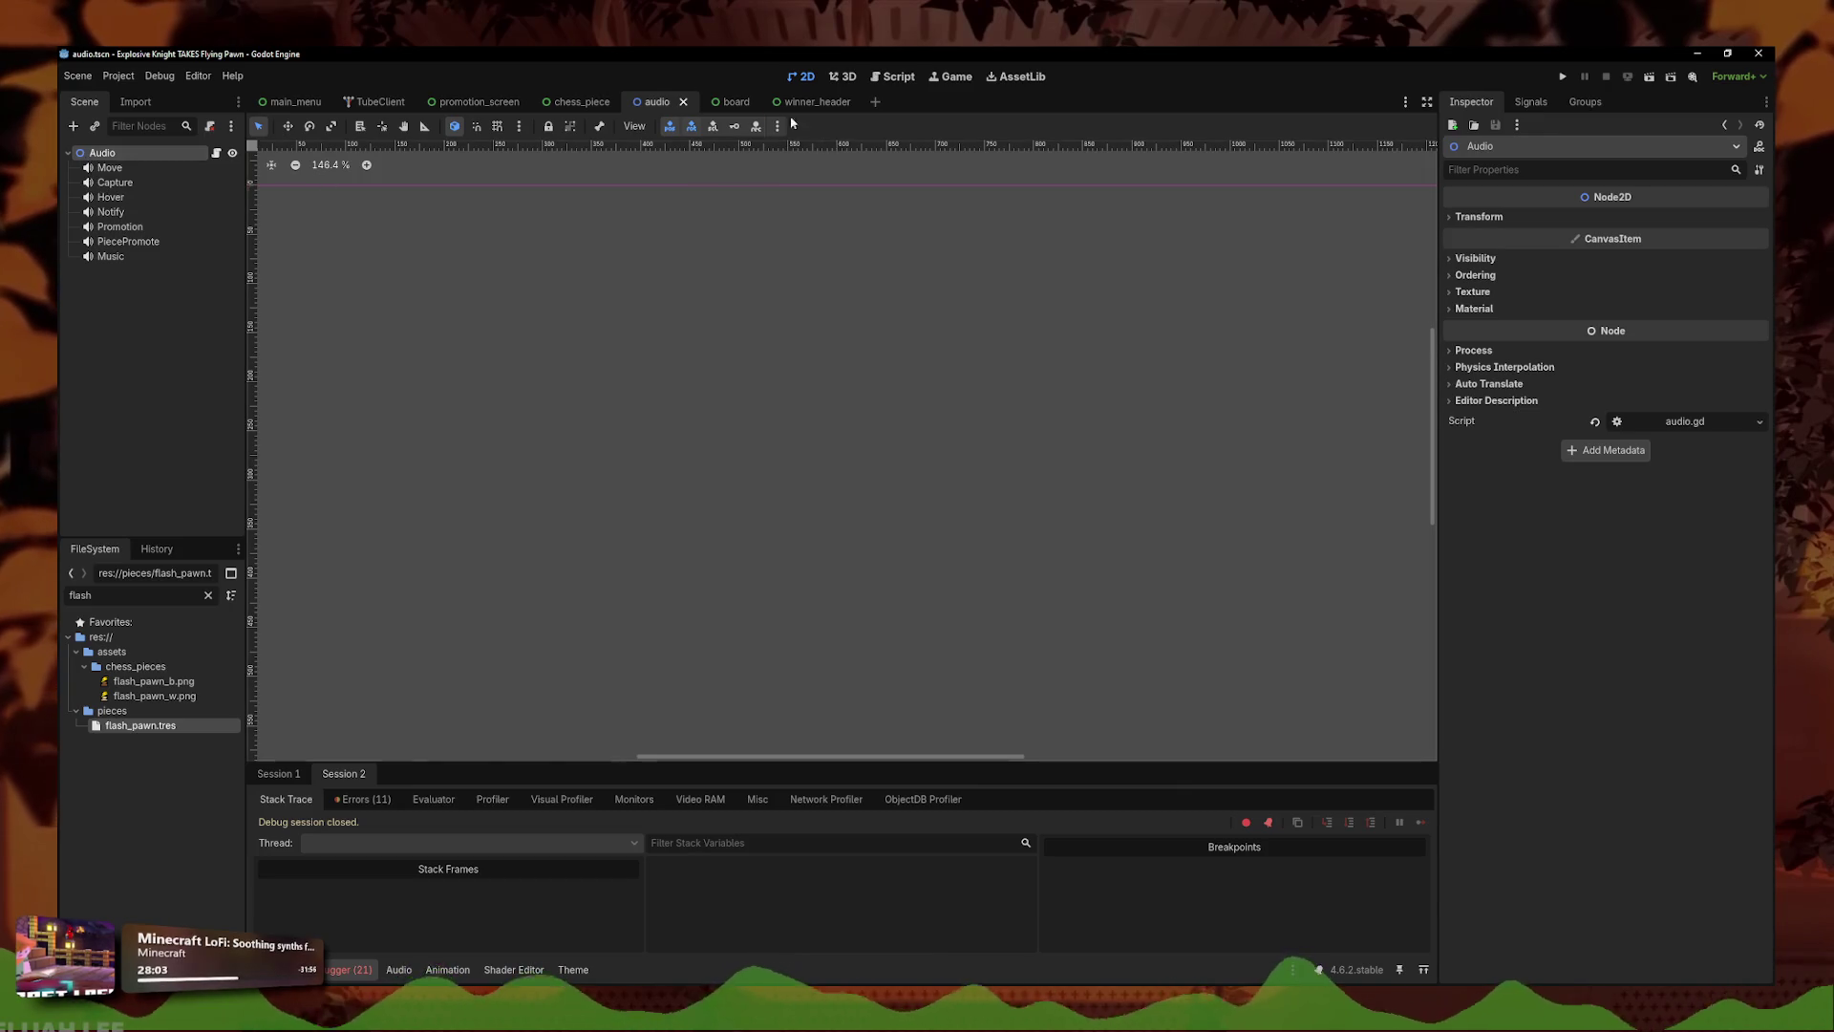
key("ctrl+Tab")
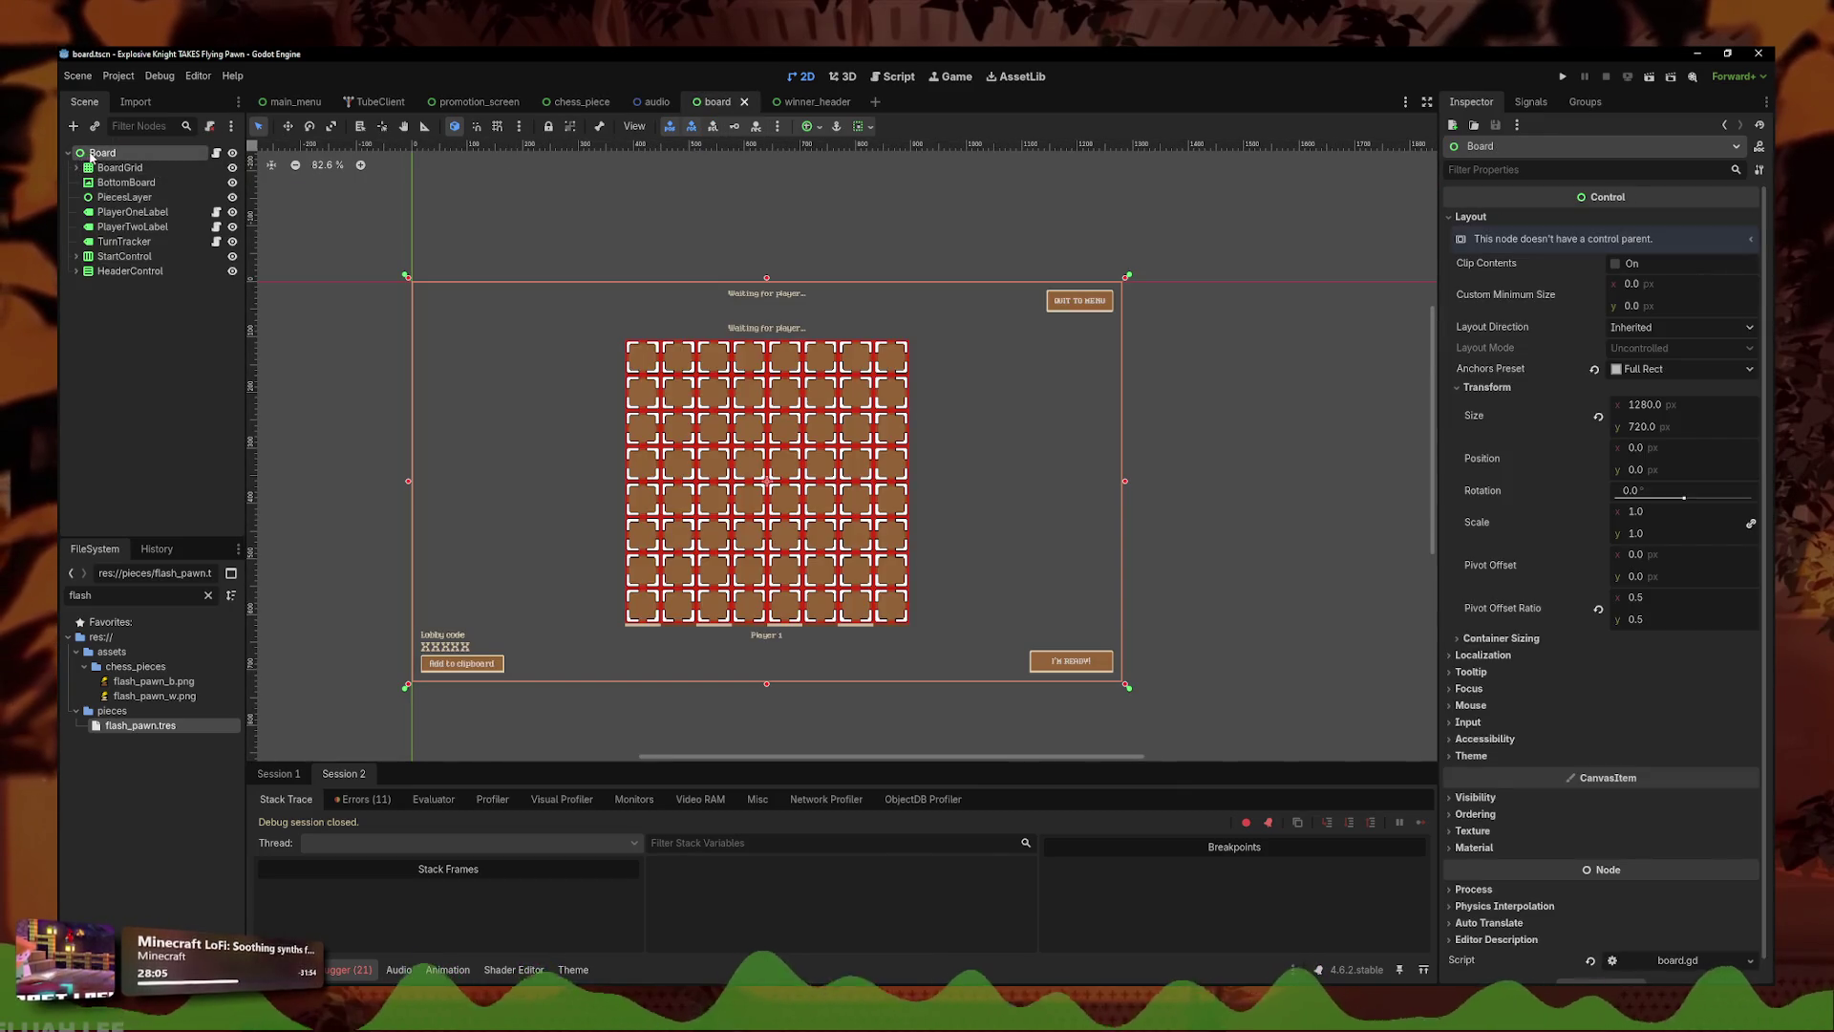
- Select and deselect the Board frame repeatedly on the board scene canvas
left_click(335, 446)
left_click(540, 455)
left_click(523, 438)
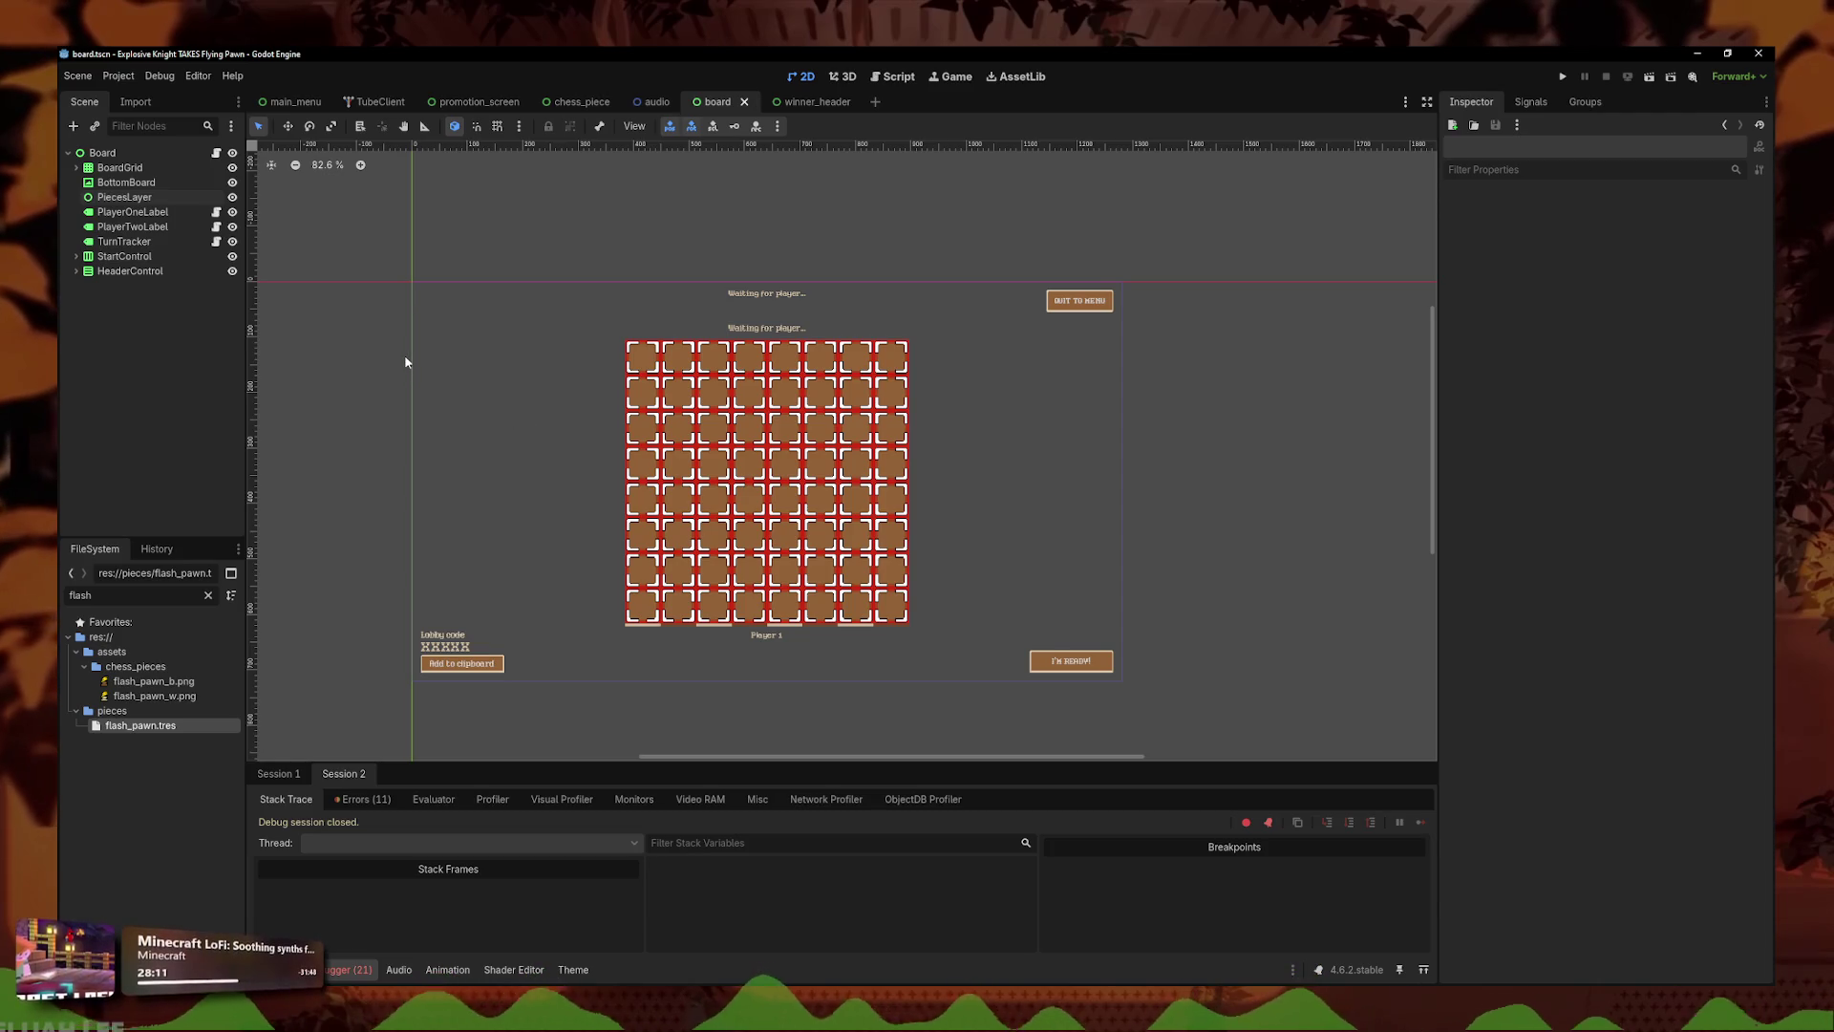
left_click(726, 459)
left_click(1004, 440)
scroll(946, 397, "down", 2)
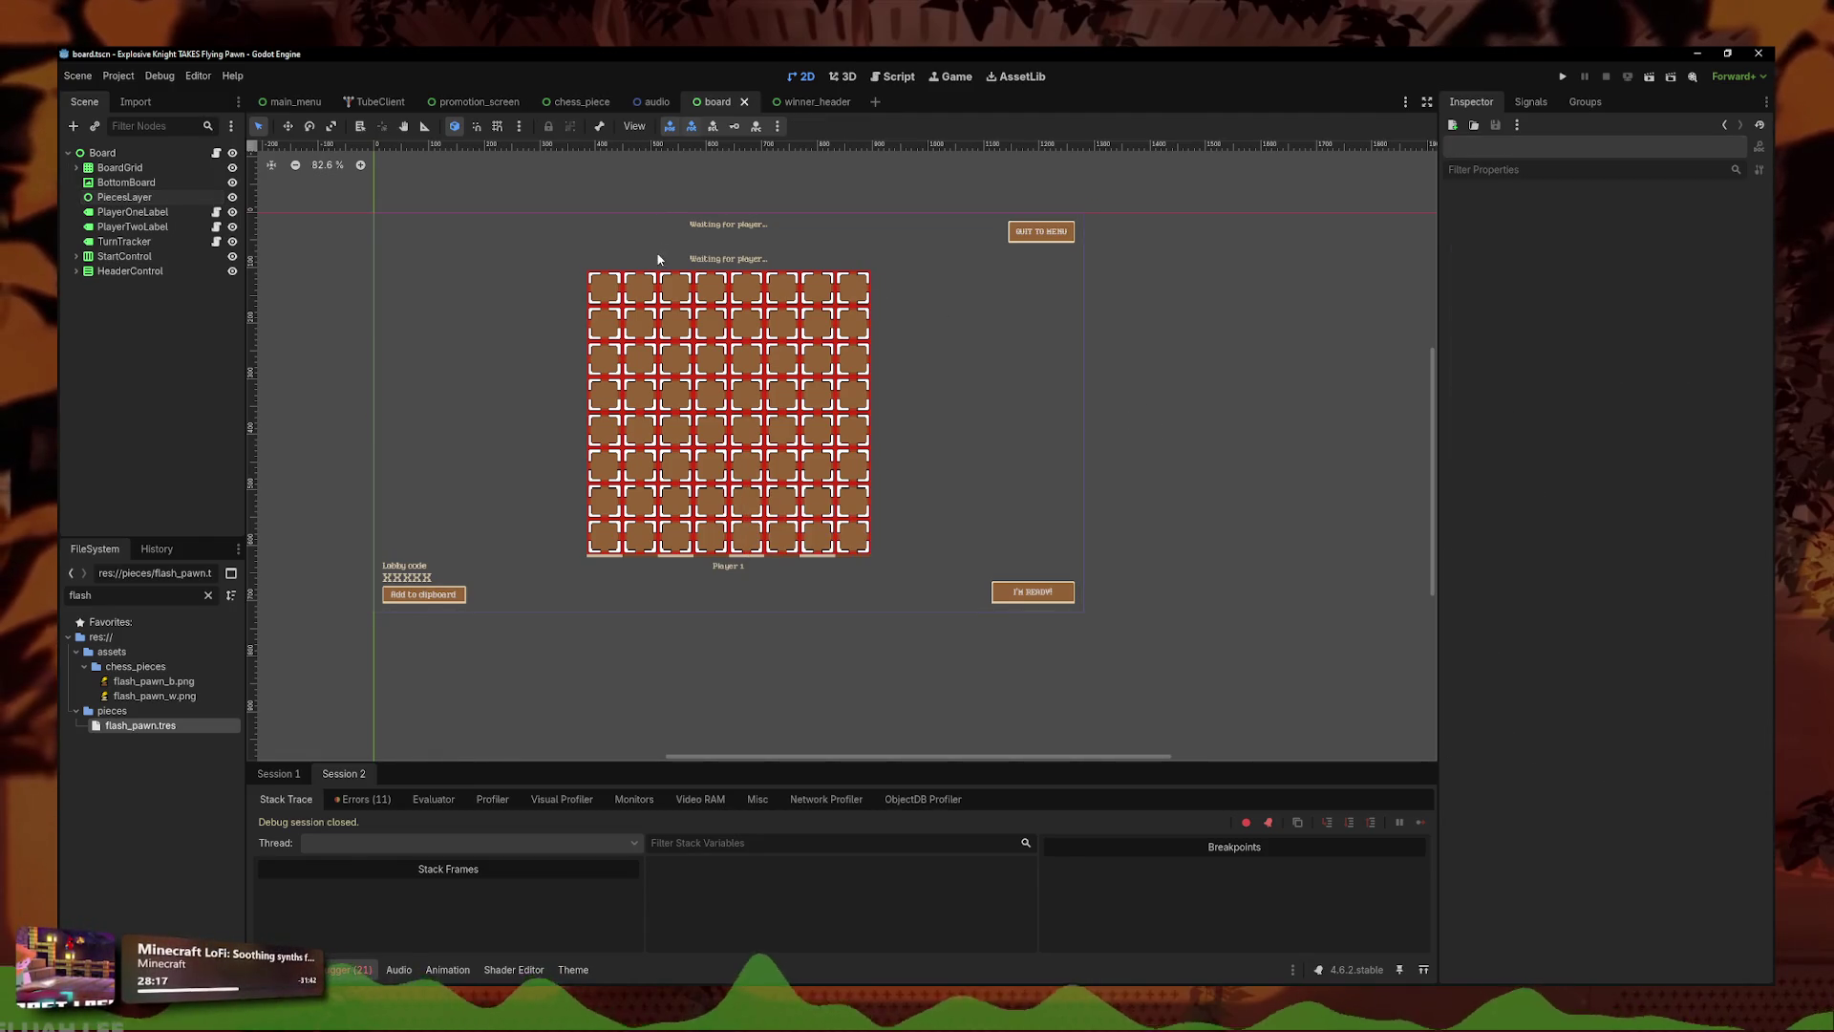
left_click(1194, 434)
left_click(1183, 418)
left_click(1177, 417)
left_click(1171, 418)
left_click(1026, 414)
left_click(990, 410)
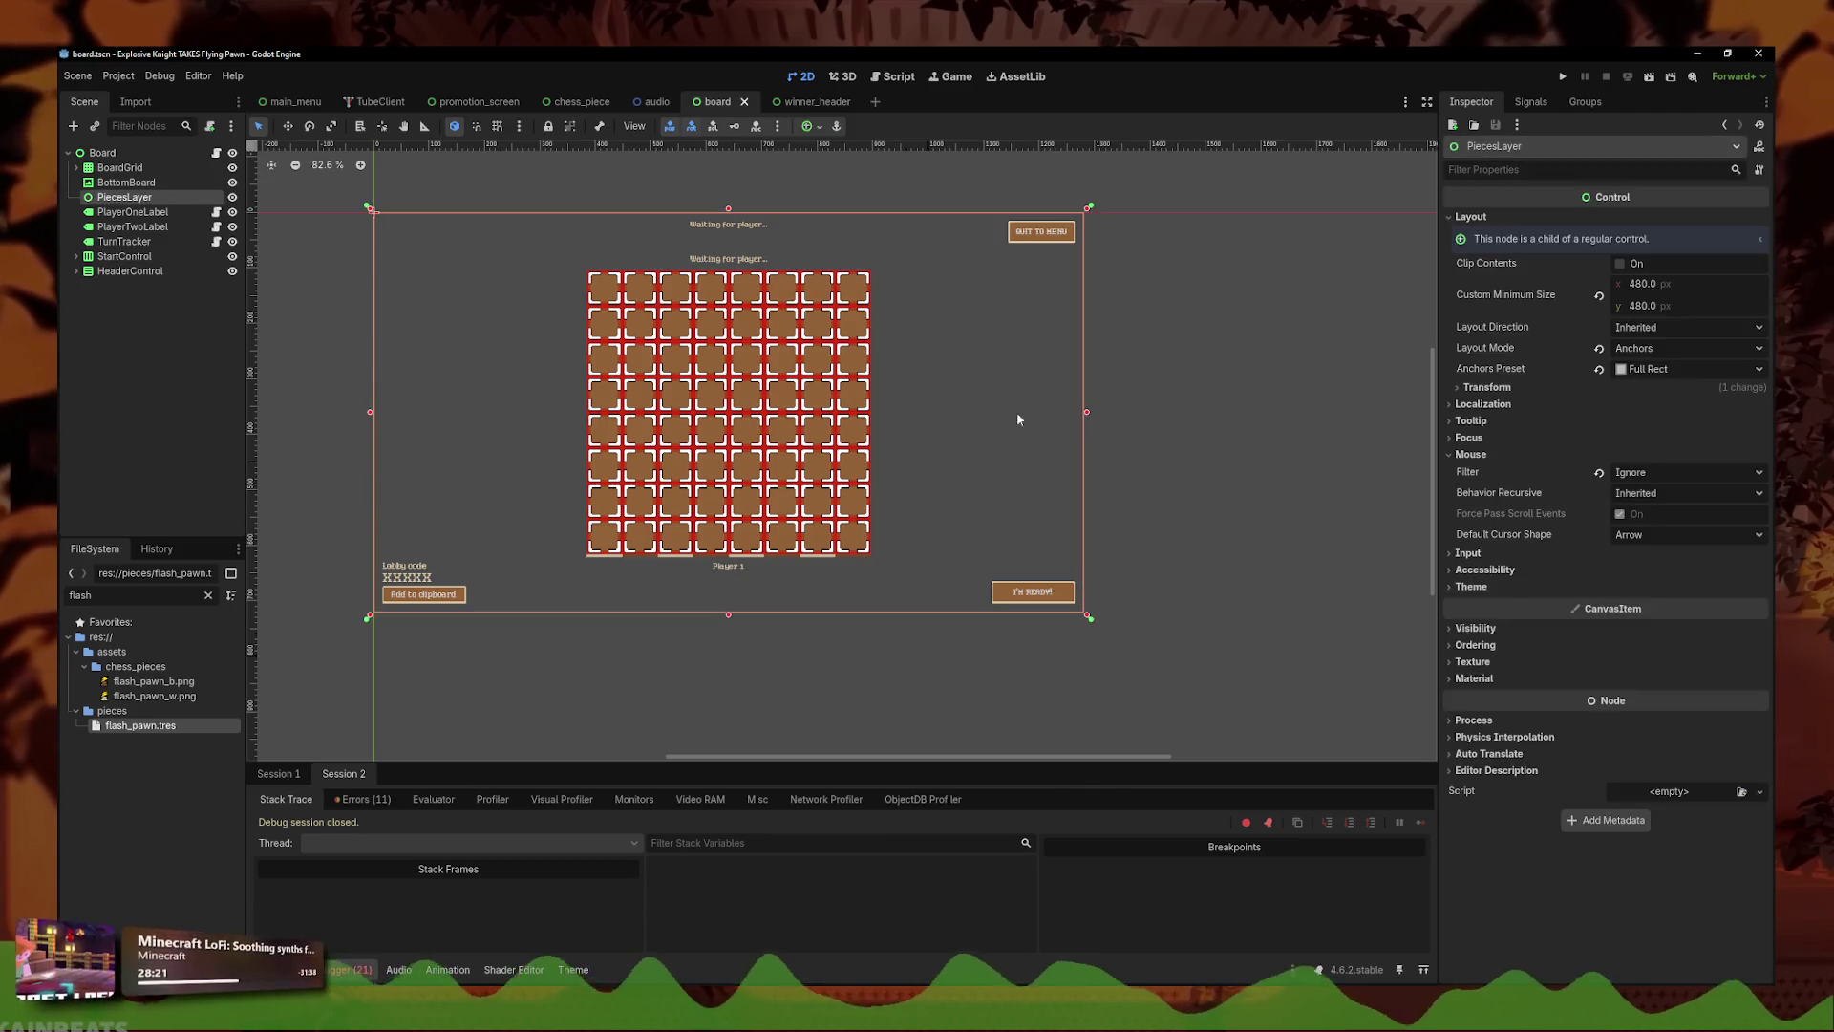
left_click(991, 406)
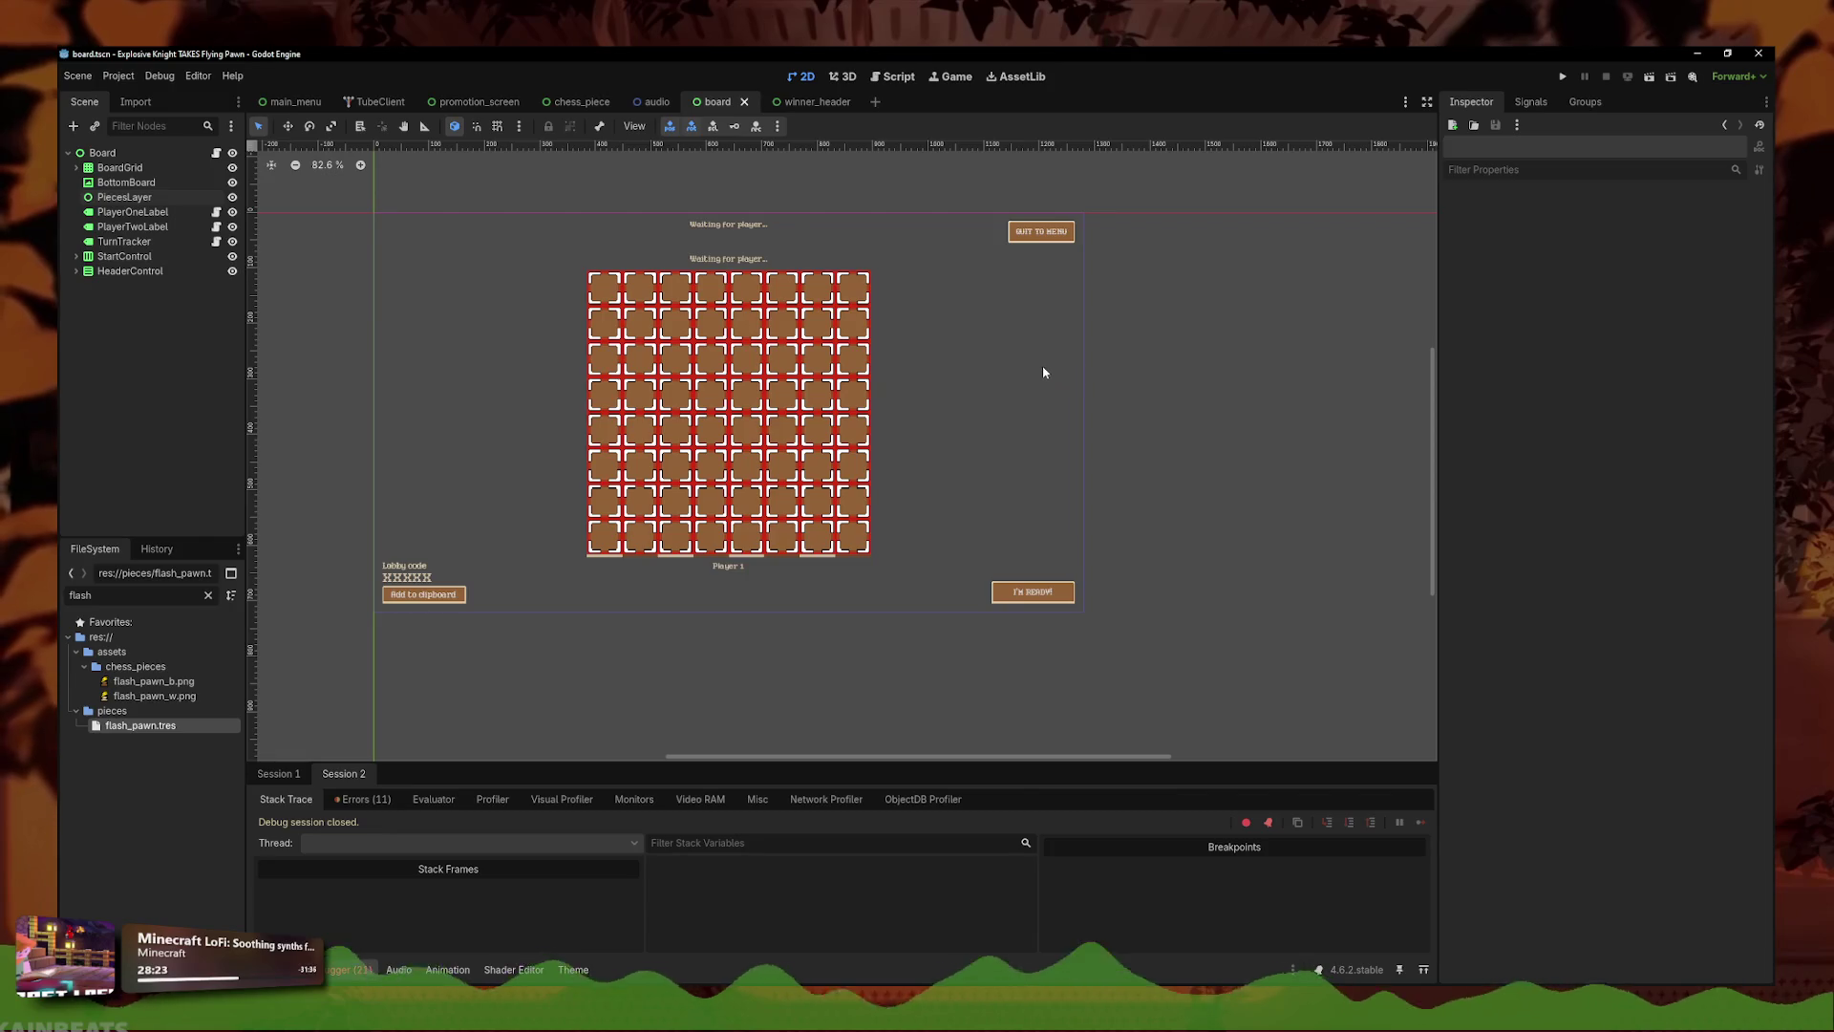
left_click(1024, 409)
left_click(1194, 406)
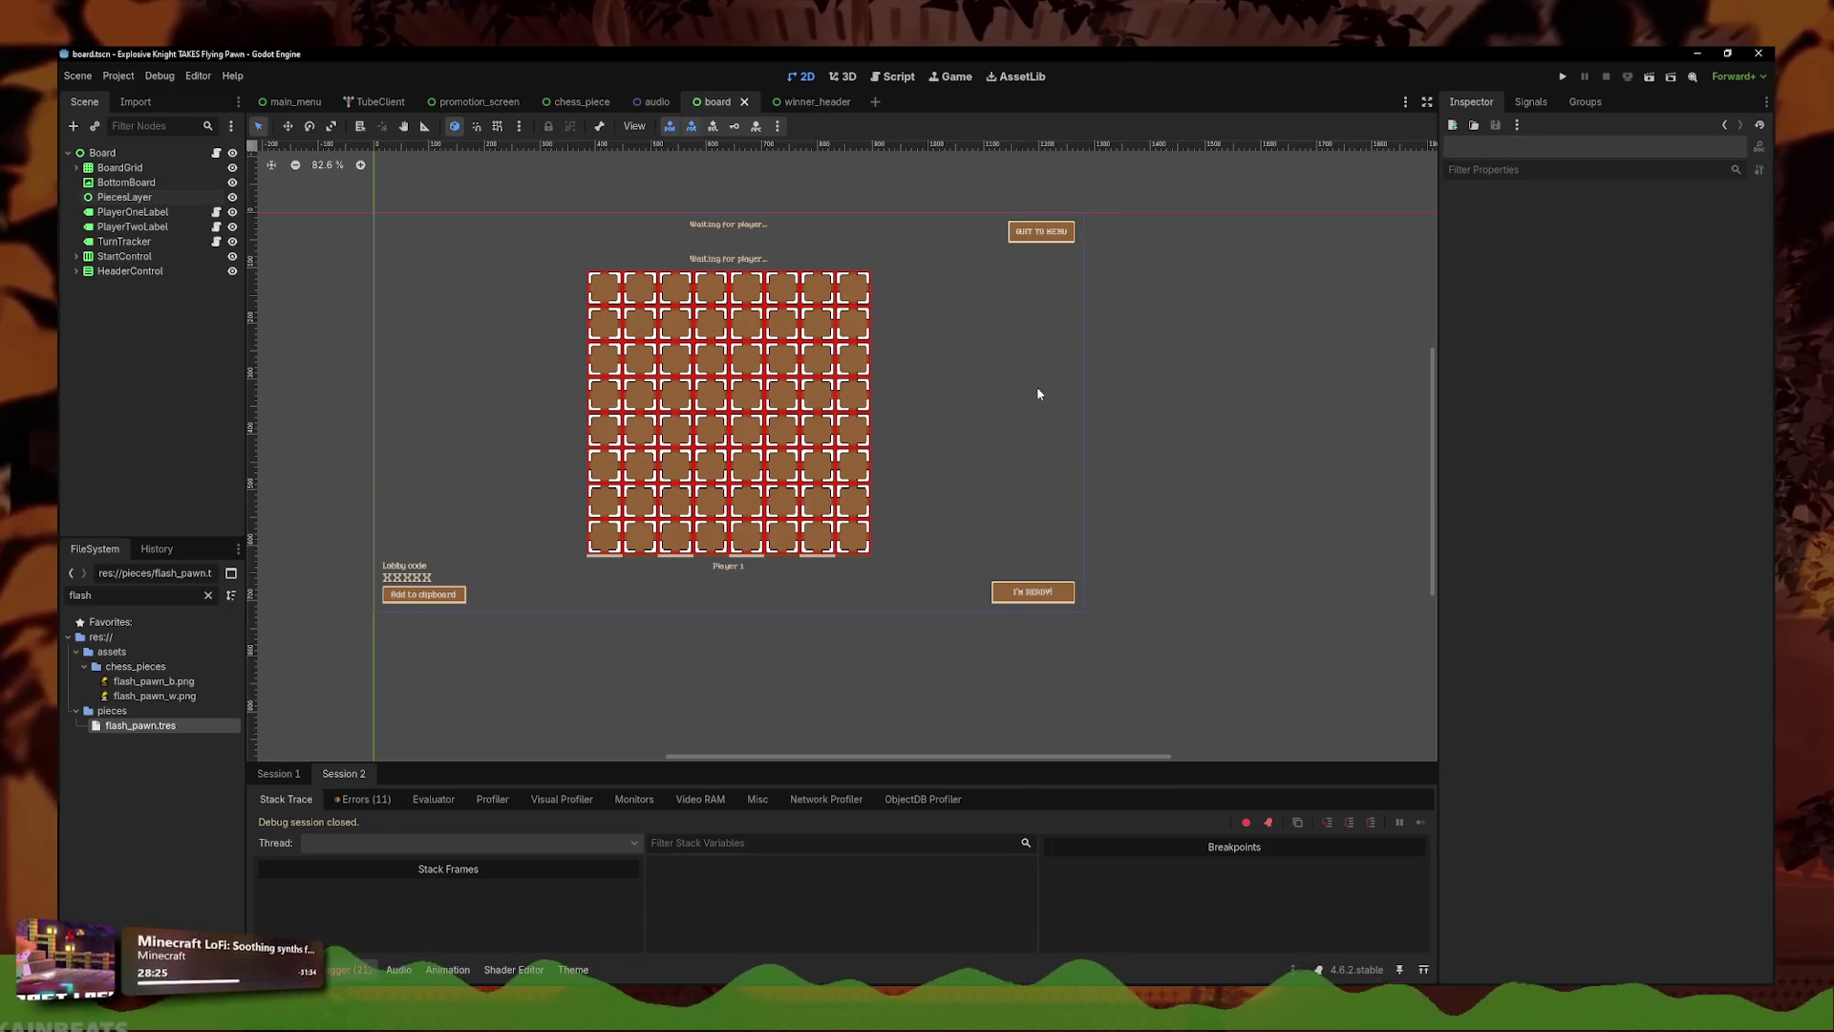
- Toggle between the audio and board tabs, then select Board and open its script
left_click(658, 101)
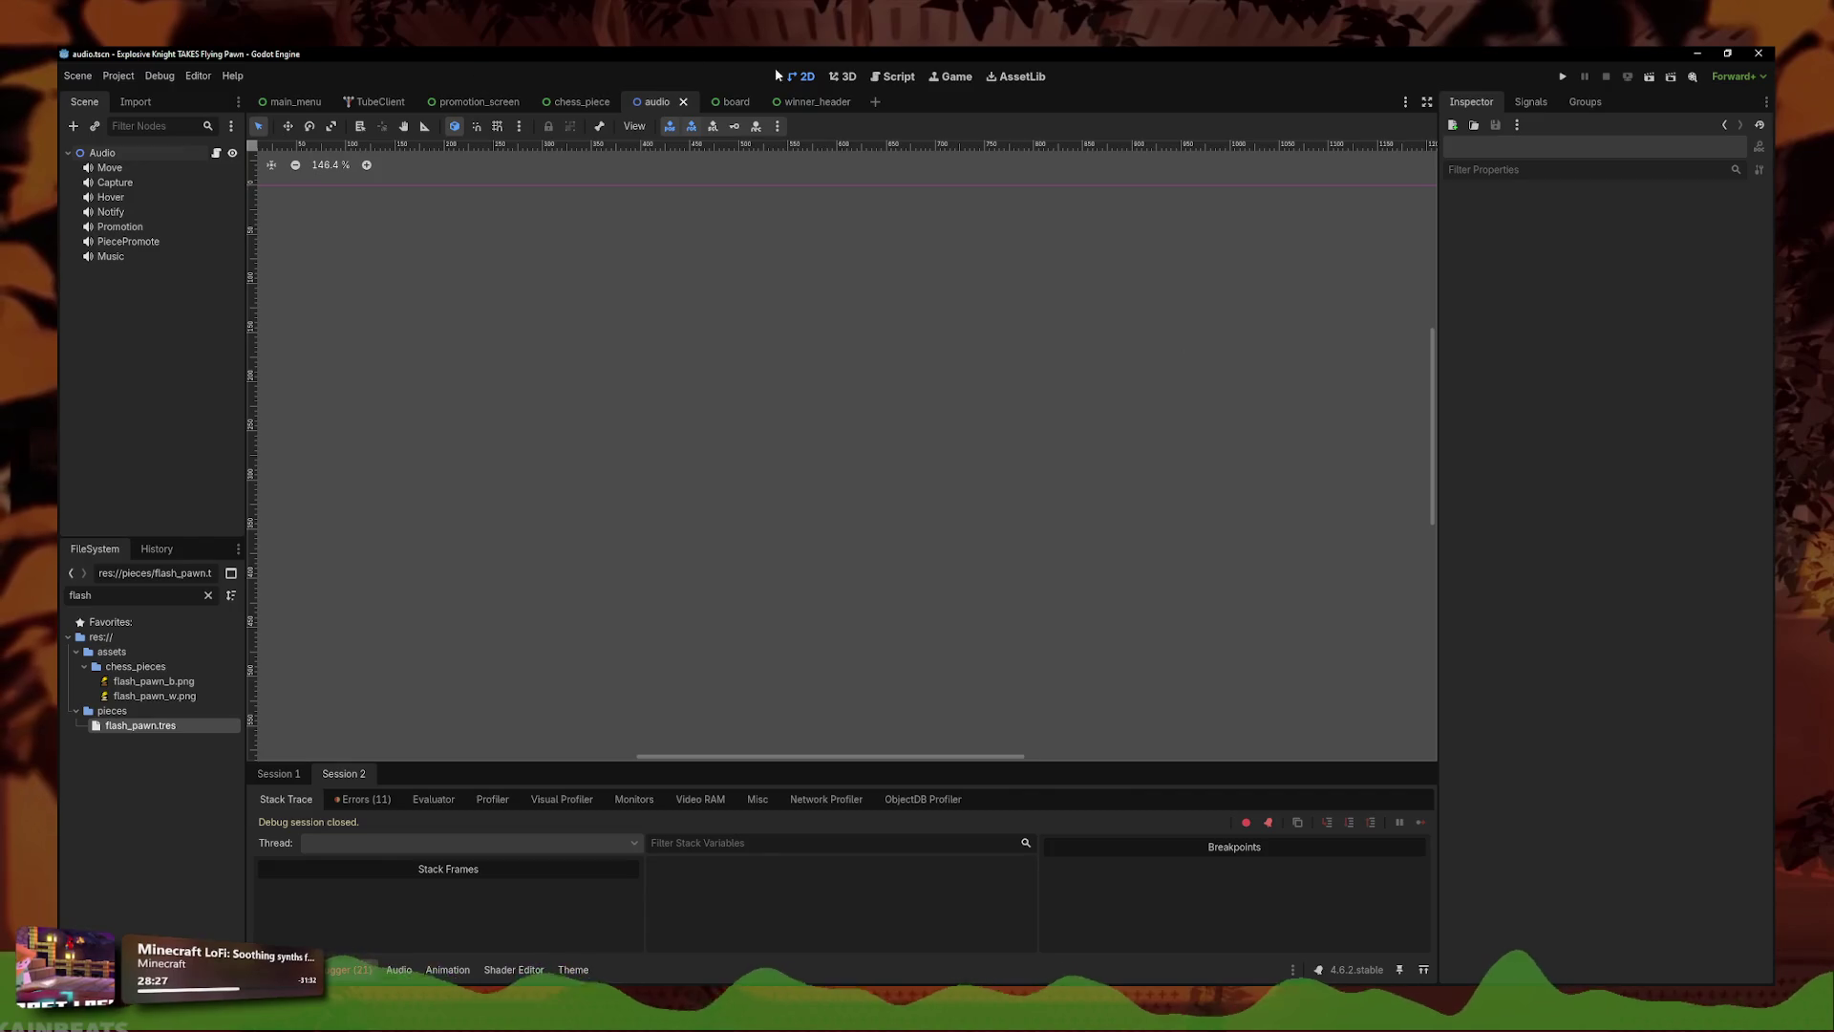
left_click(731, 102)
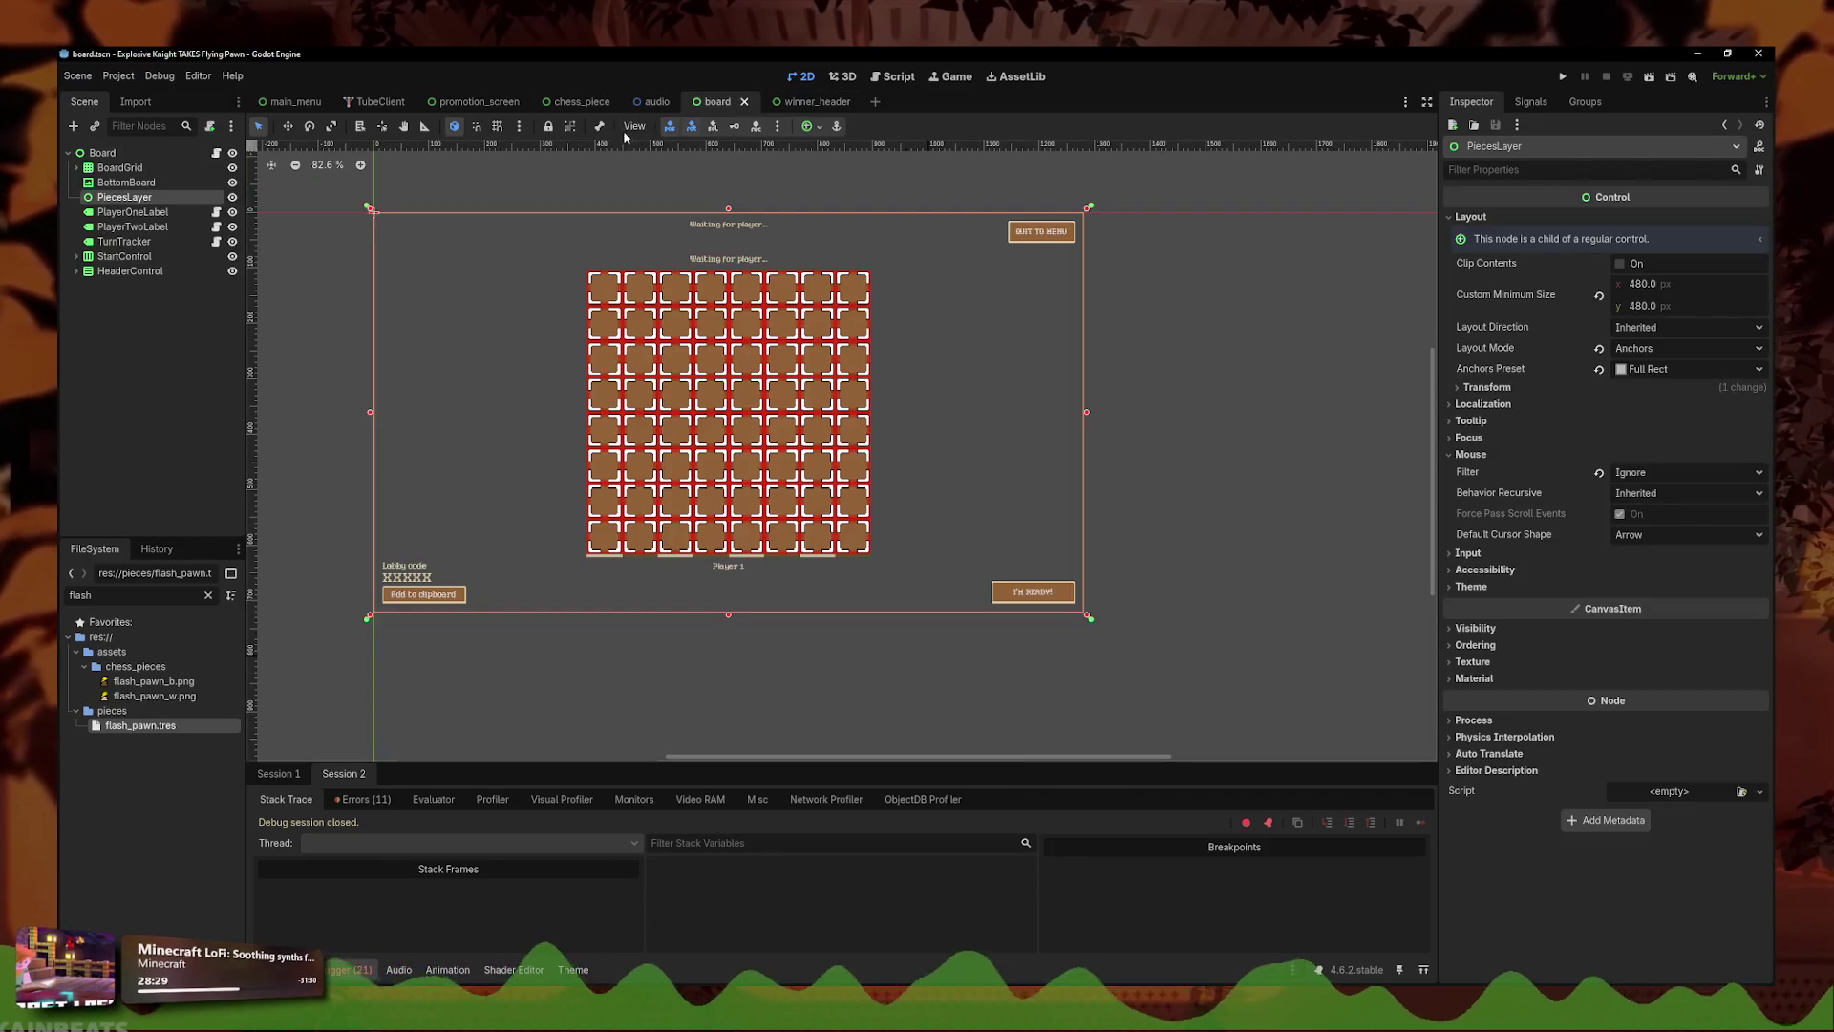
left_click(652, 102)
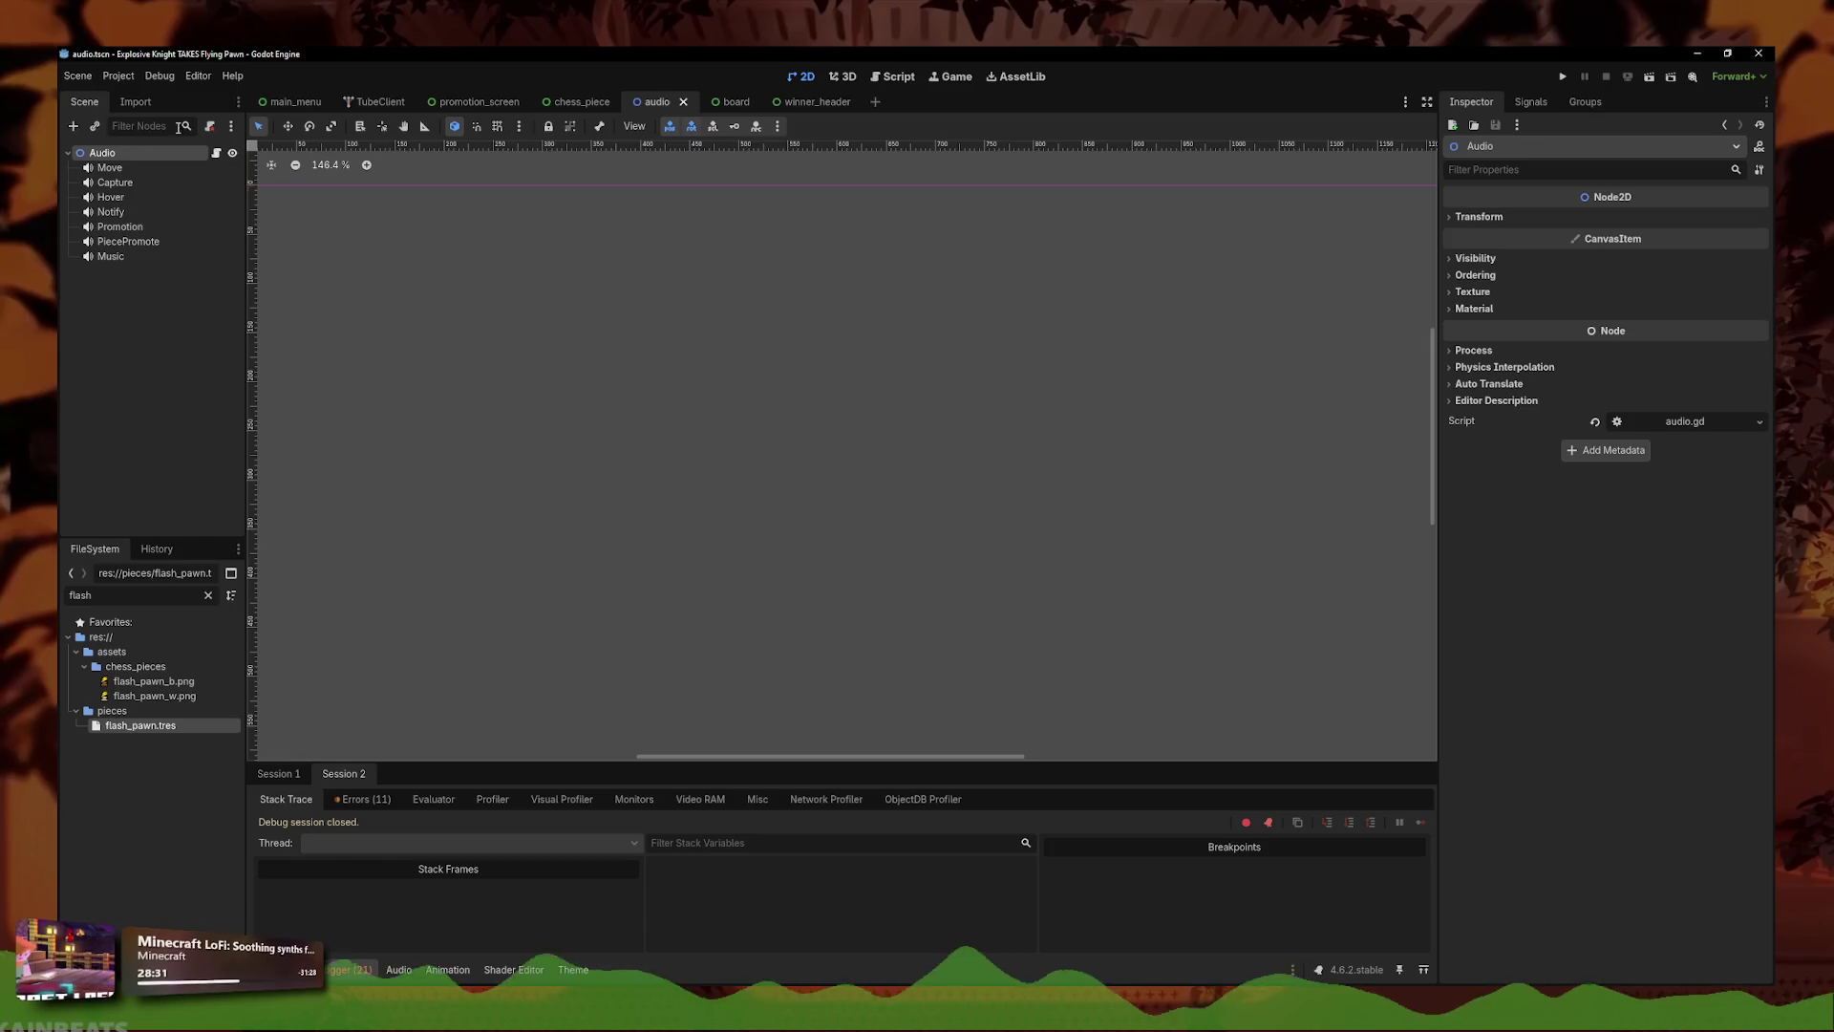
left_click(744, 105)
left_click(655, 101)
left_click(731, 101)
left_click(1155, 379)
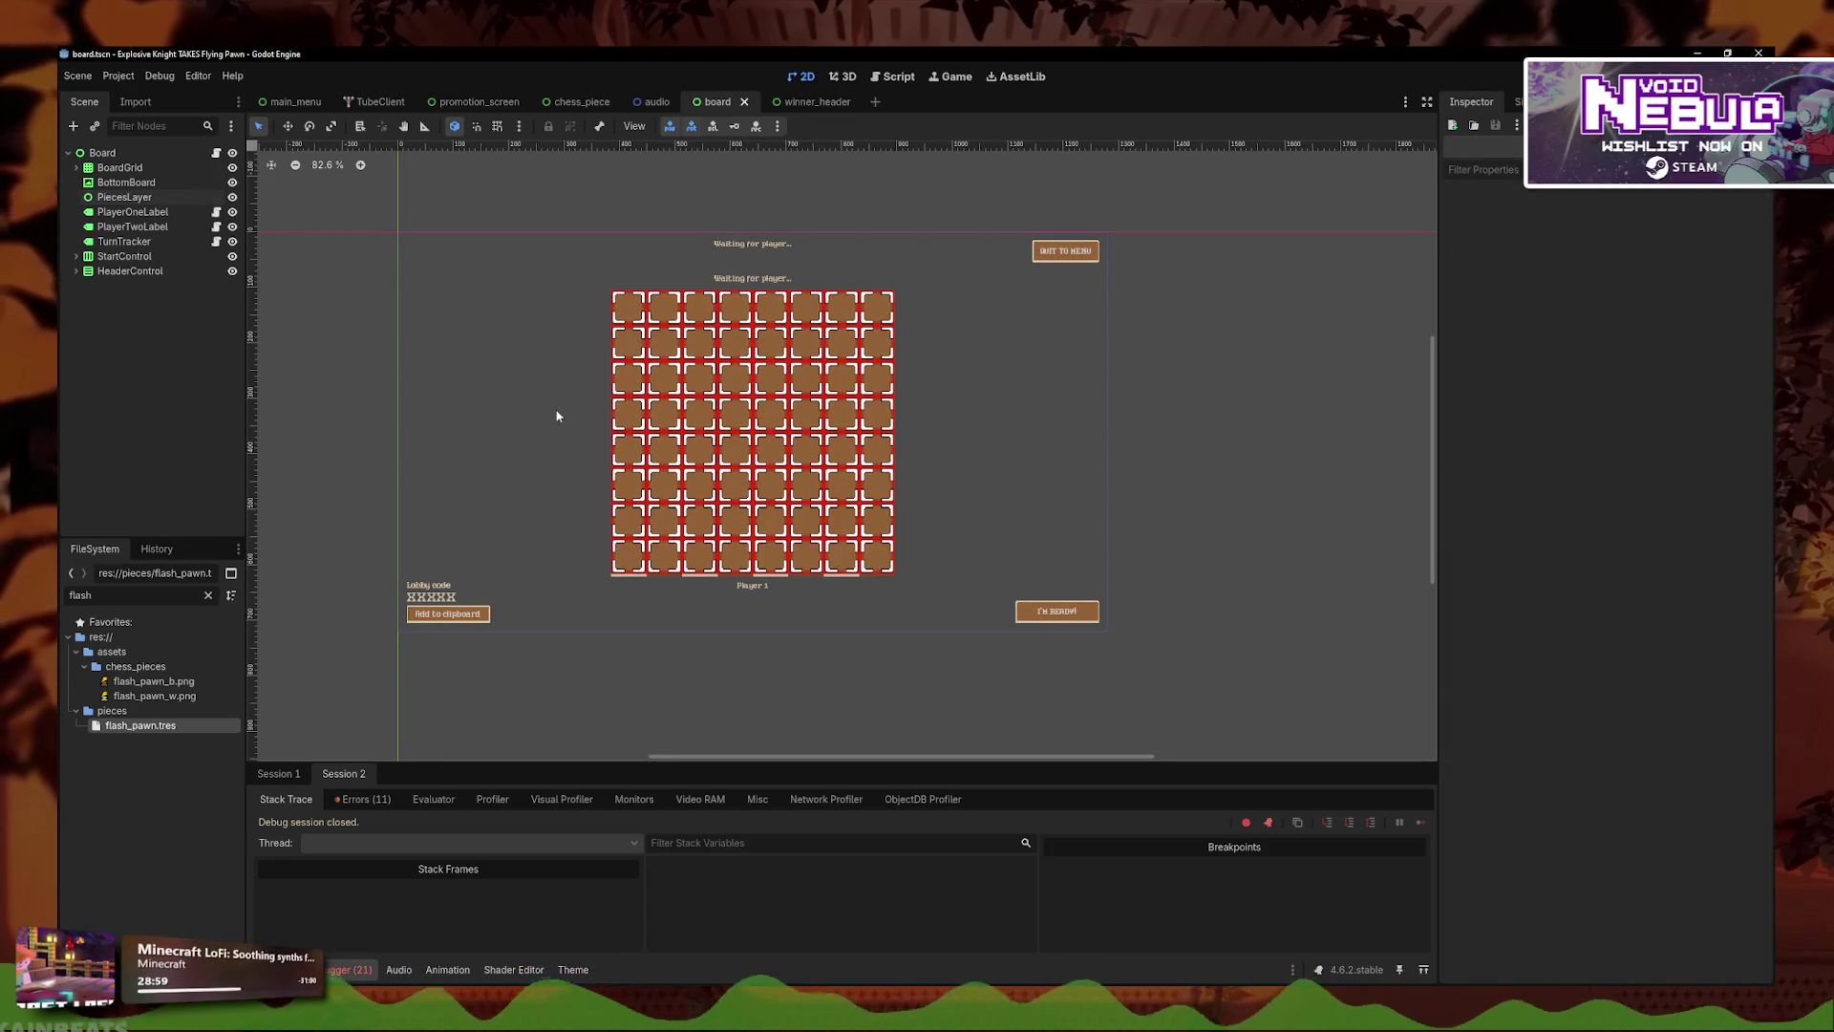
left_click(102, 153)
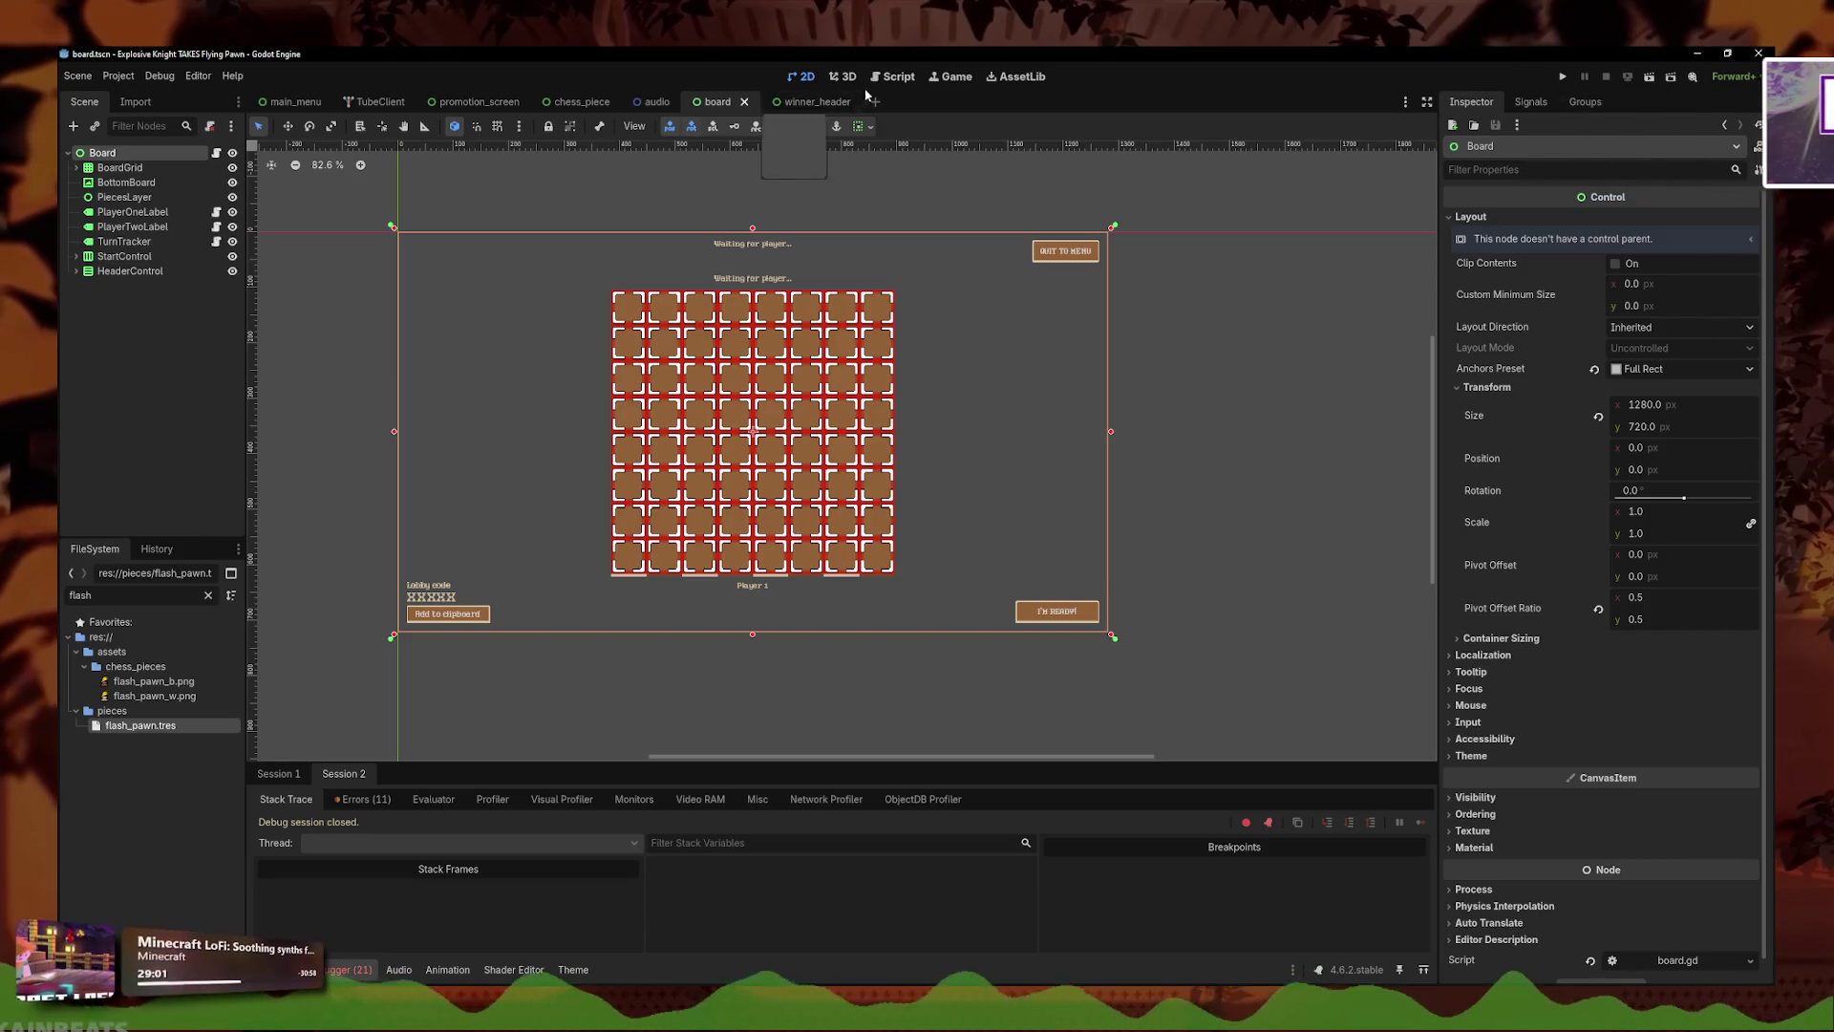
left_click(892, 76)
left_click(325, 170)
- Make zoom_to_piece set main_board.scale = Vector2(2.0, 2.0) and save board_manager.gd
left_click(305, 186)
left_click(311, 201)
left_click(866, 489)
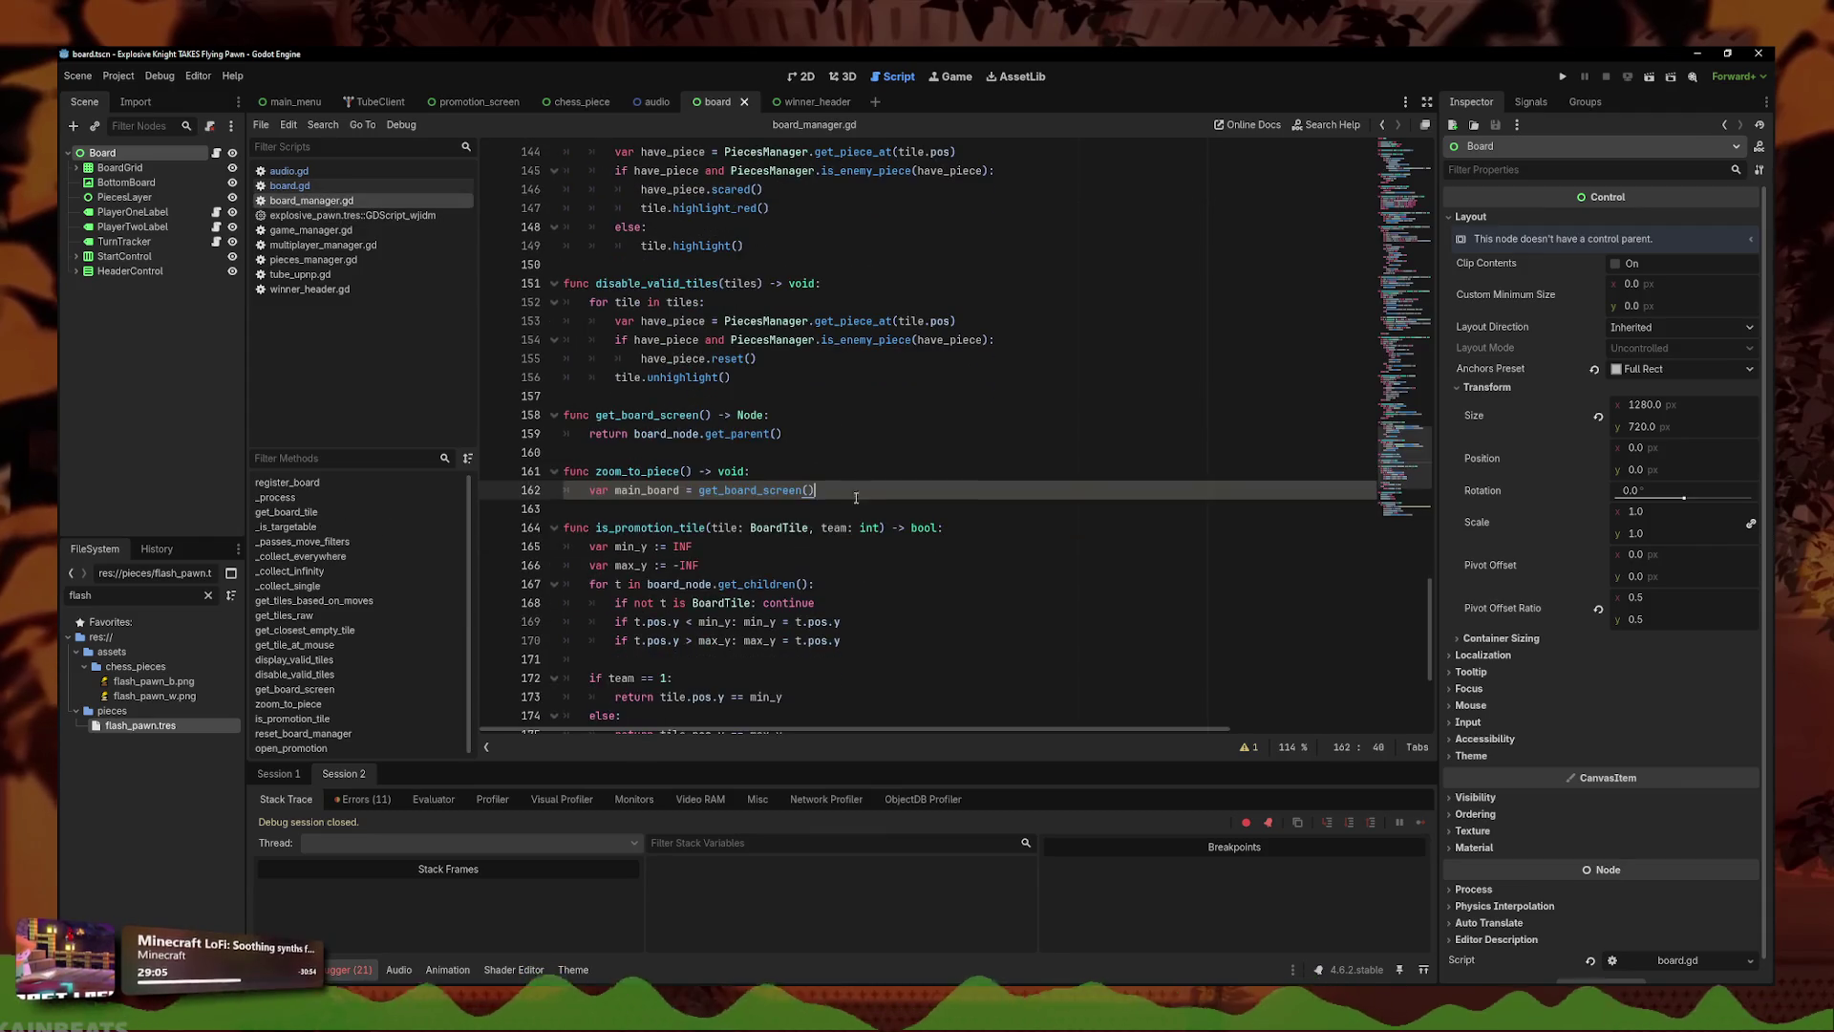
key("Return")
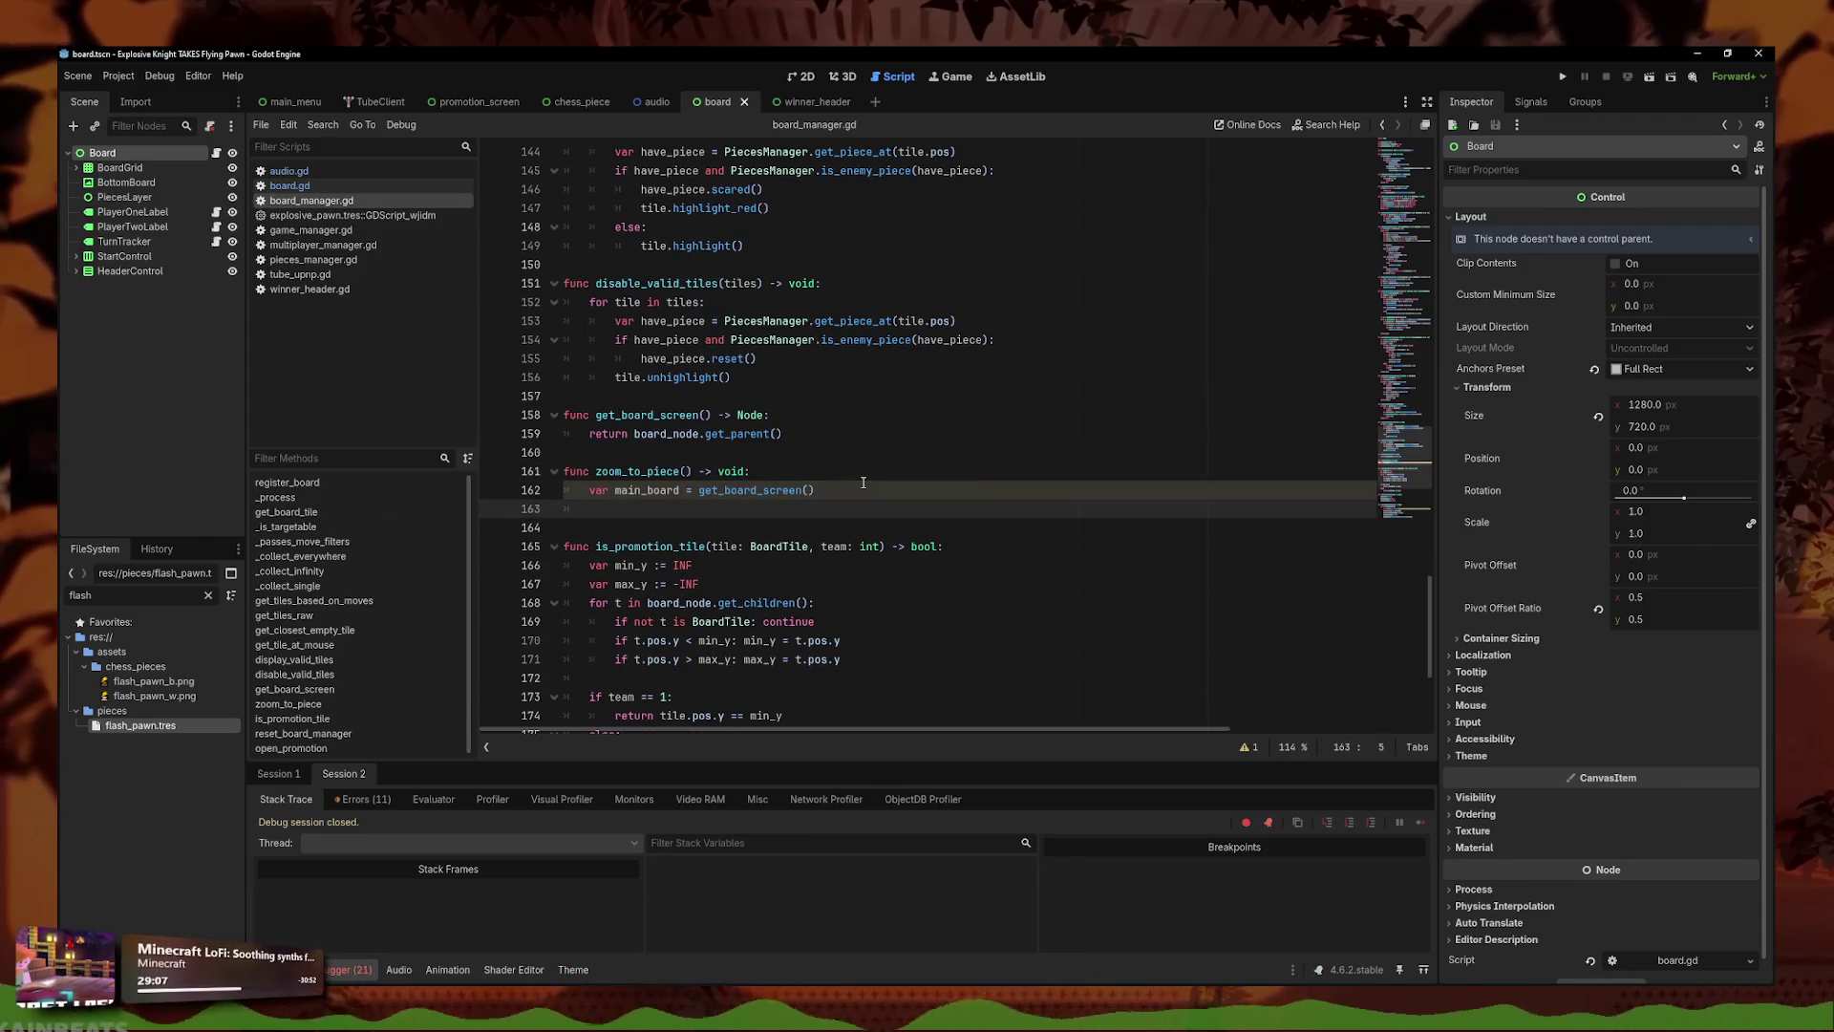
type("main_board.")
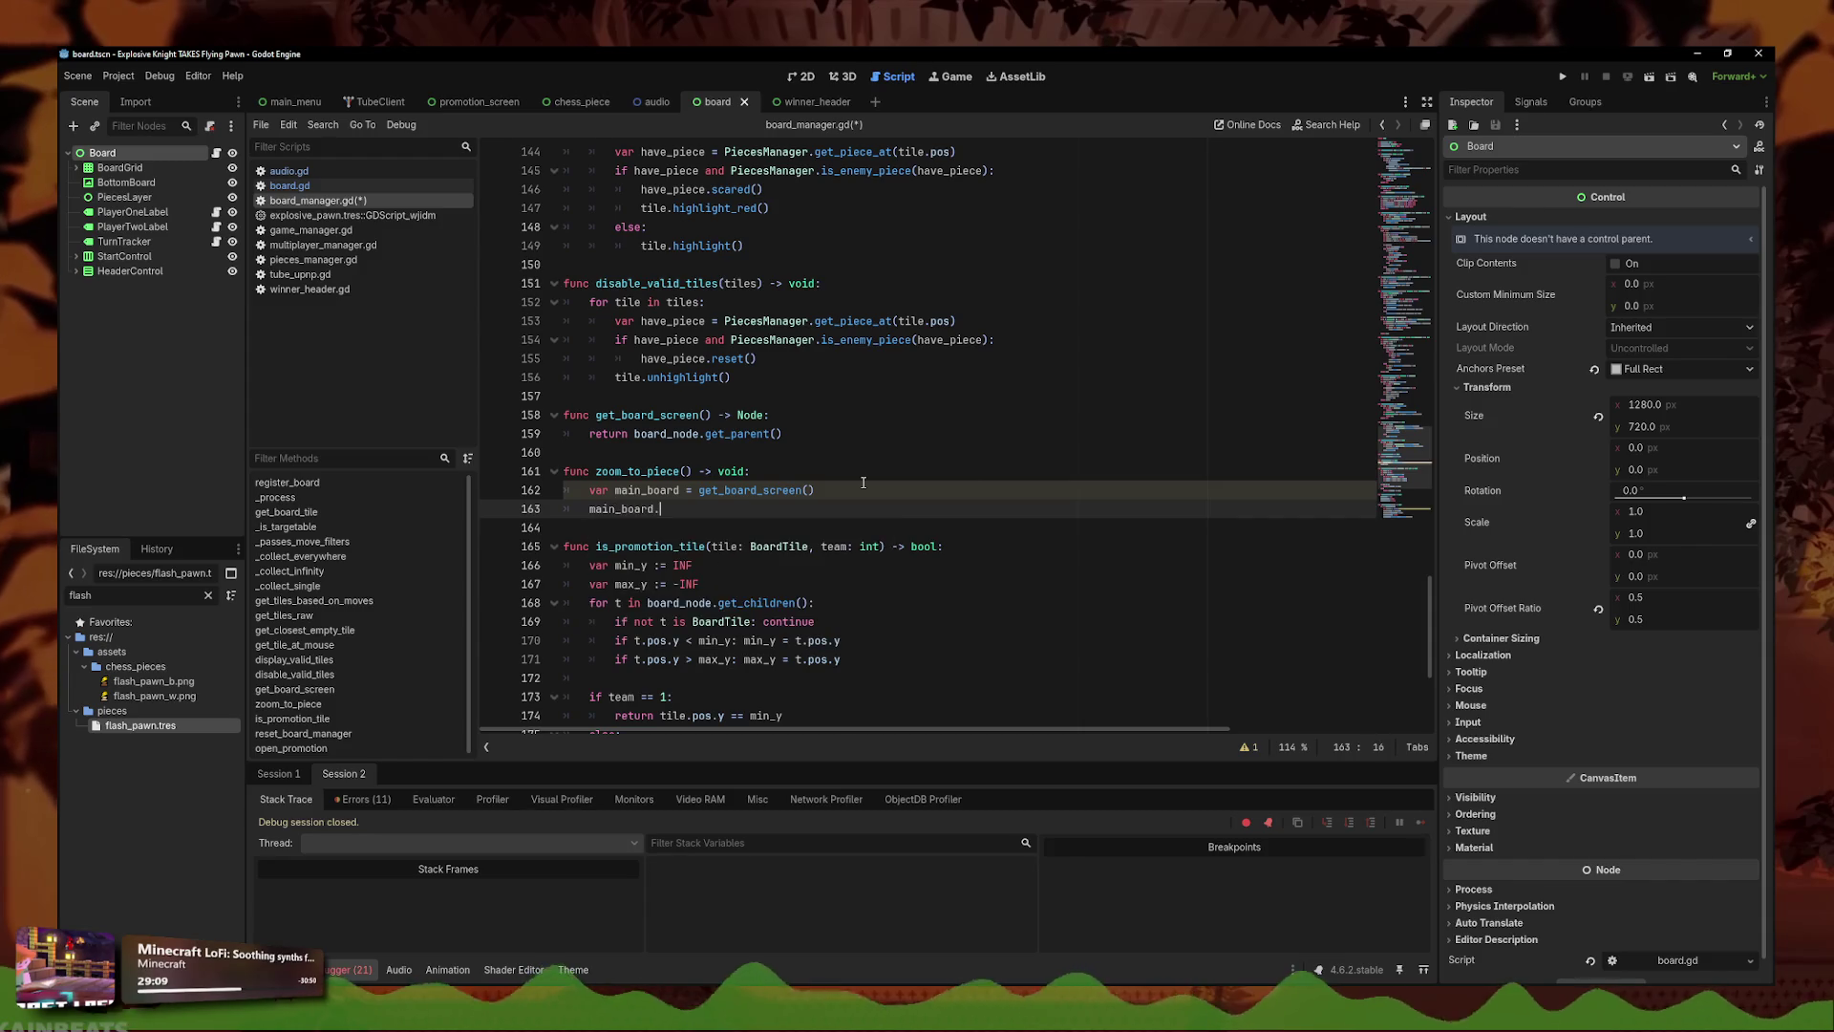
type("scale")
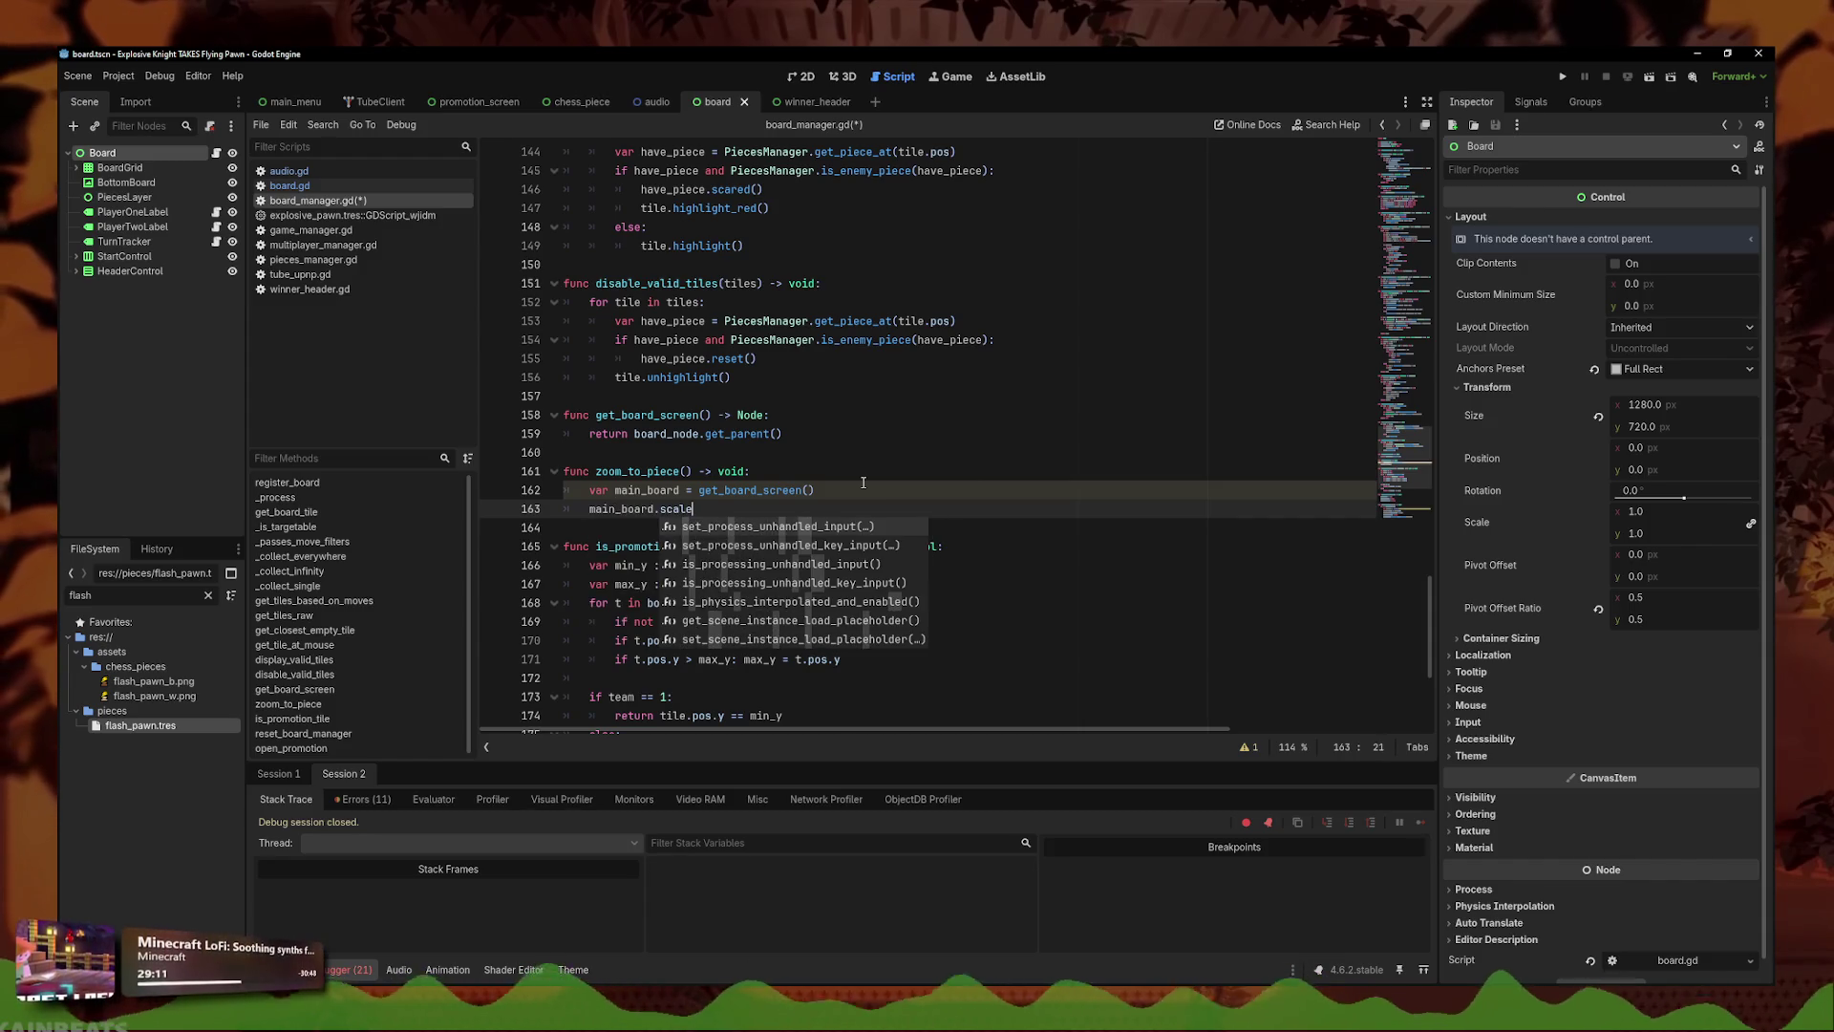
scroll(863, 482, "down", 3)
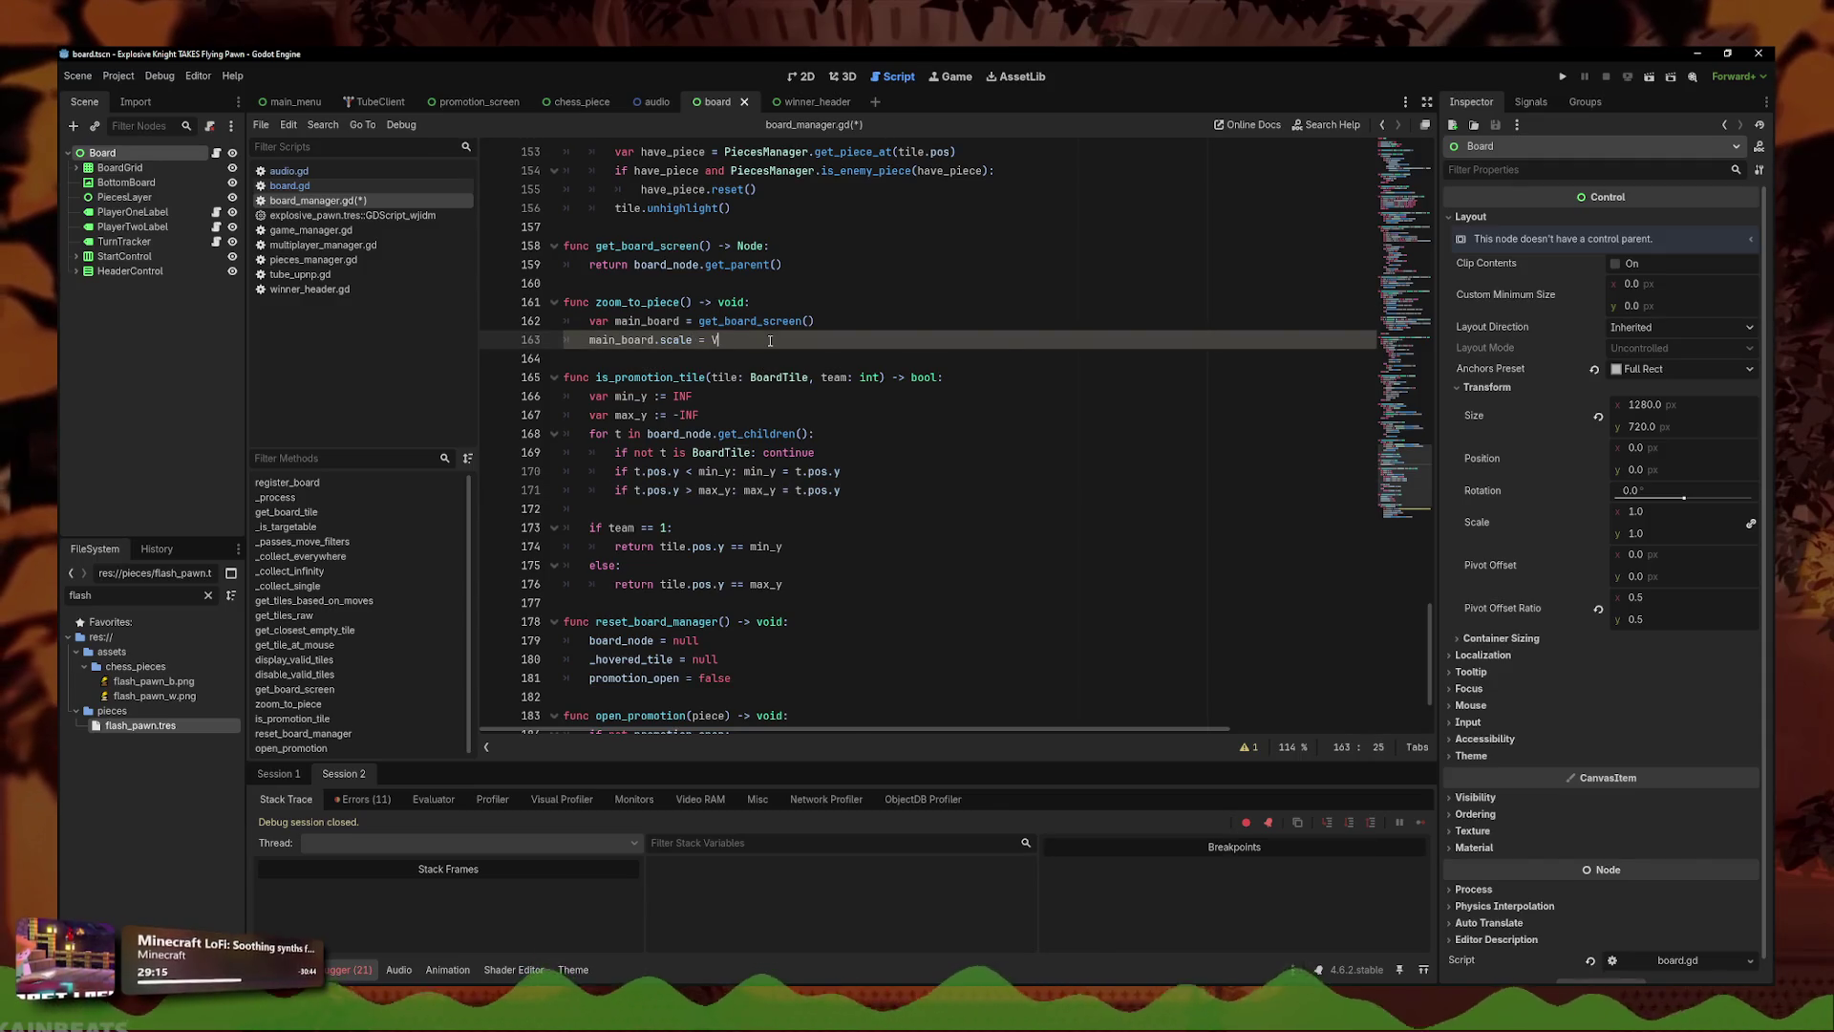
type("ector2i(")
key("BackSpace")
key("BackSpace")
key("BackSpace")
type("25")
key("BackSpace")
type("(")
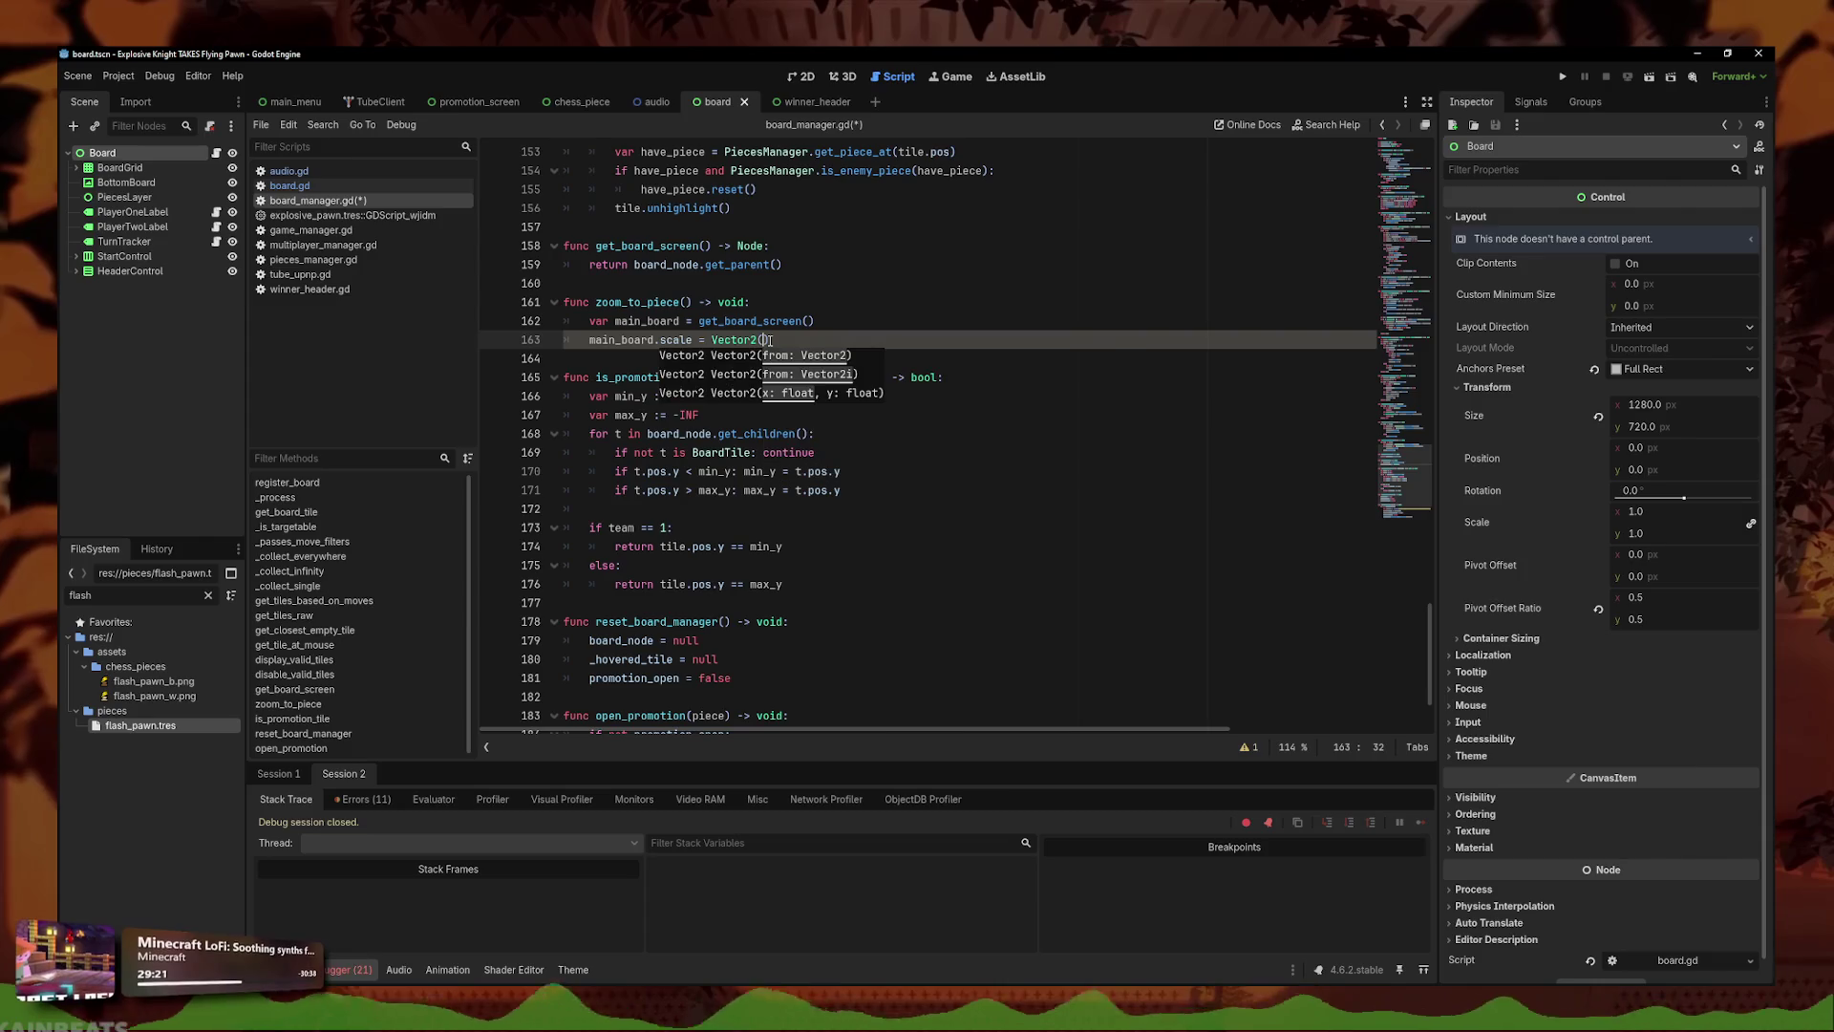
type("2.0, .")
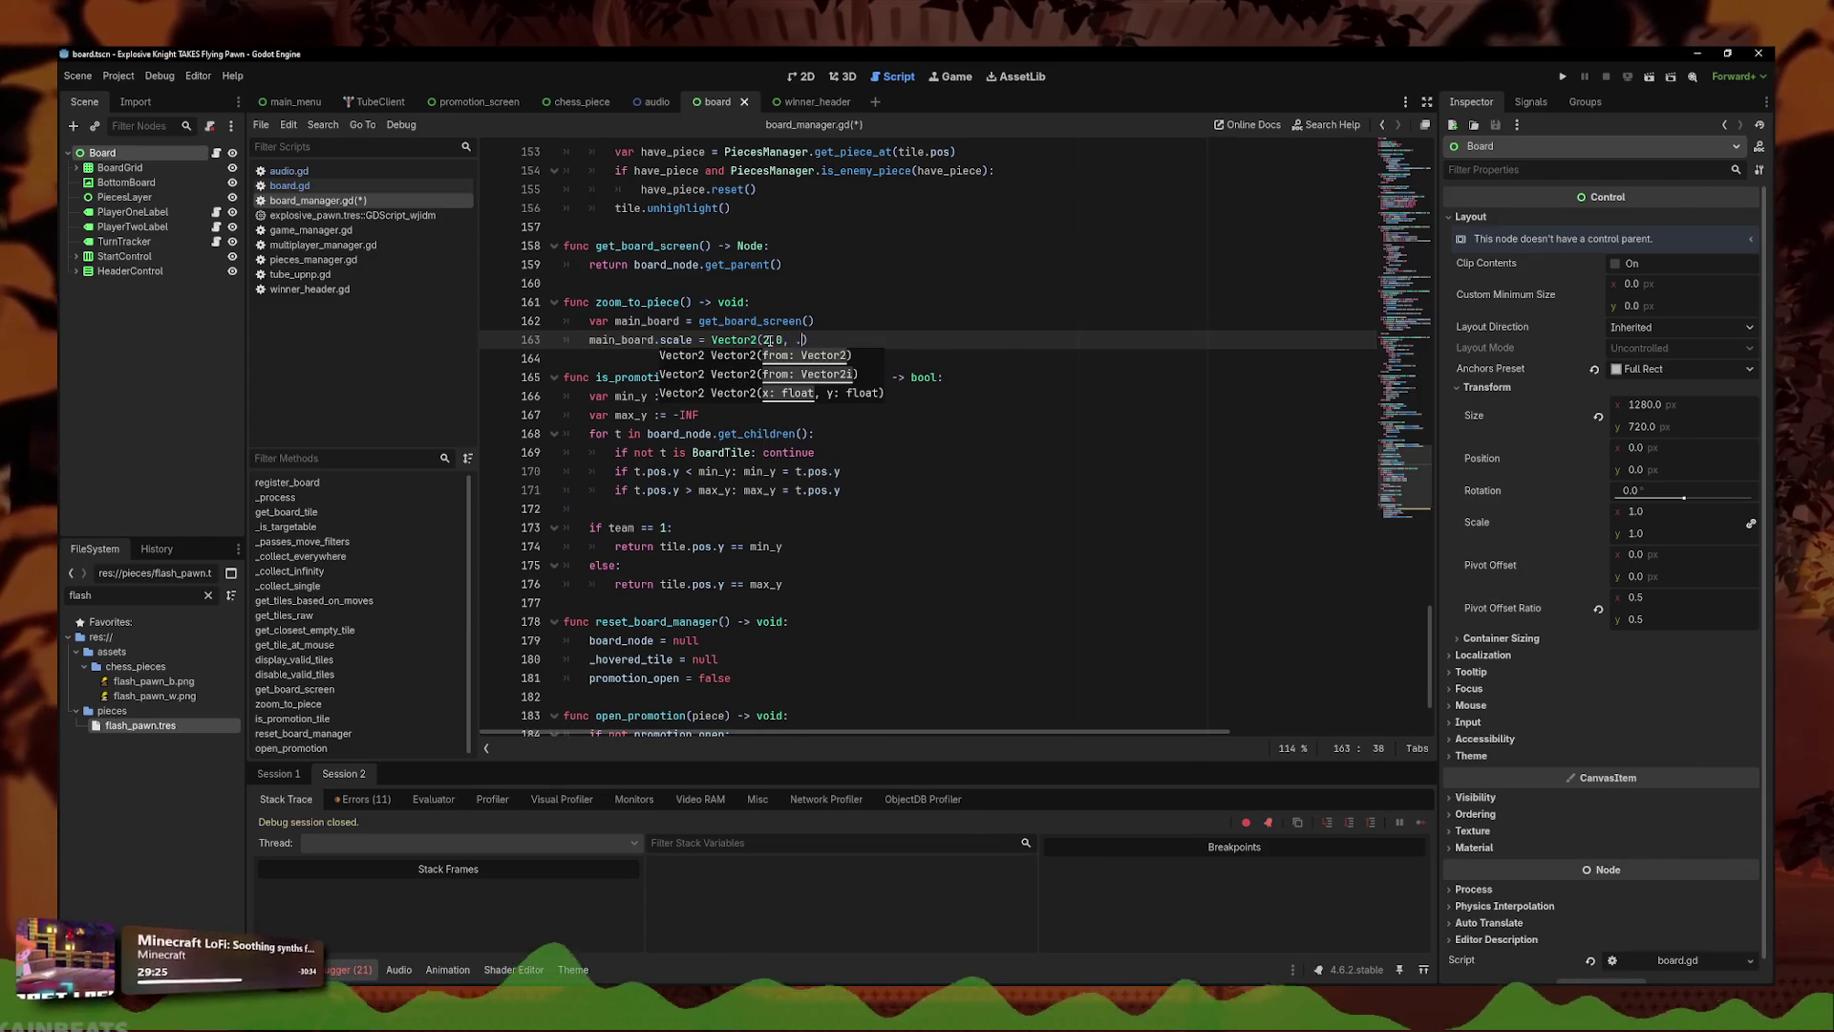
key("BackSpace")
type("2.0")
key("ctrl+s")
- Add a BoardManager.zoom_to_piece() call to the _ready function in board.gd
left_click(687, 302)
left_click_drag(689, 302, 598, 304)
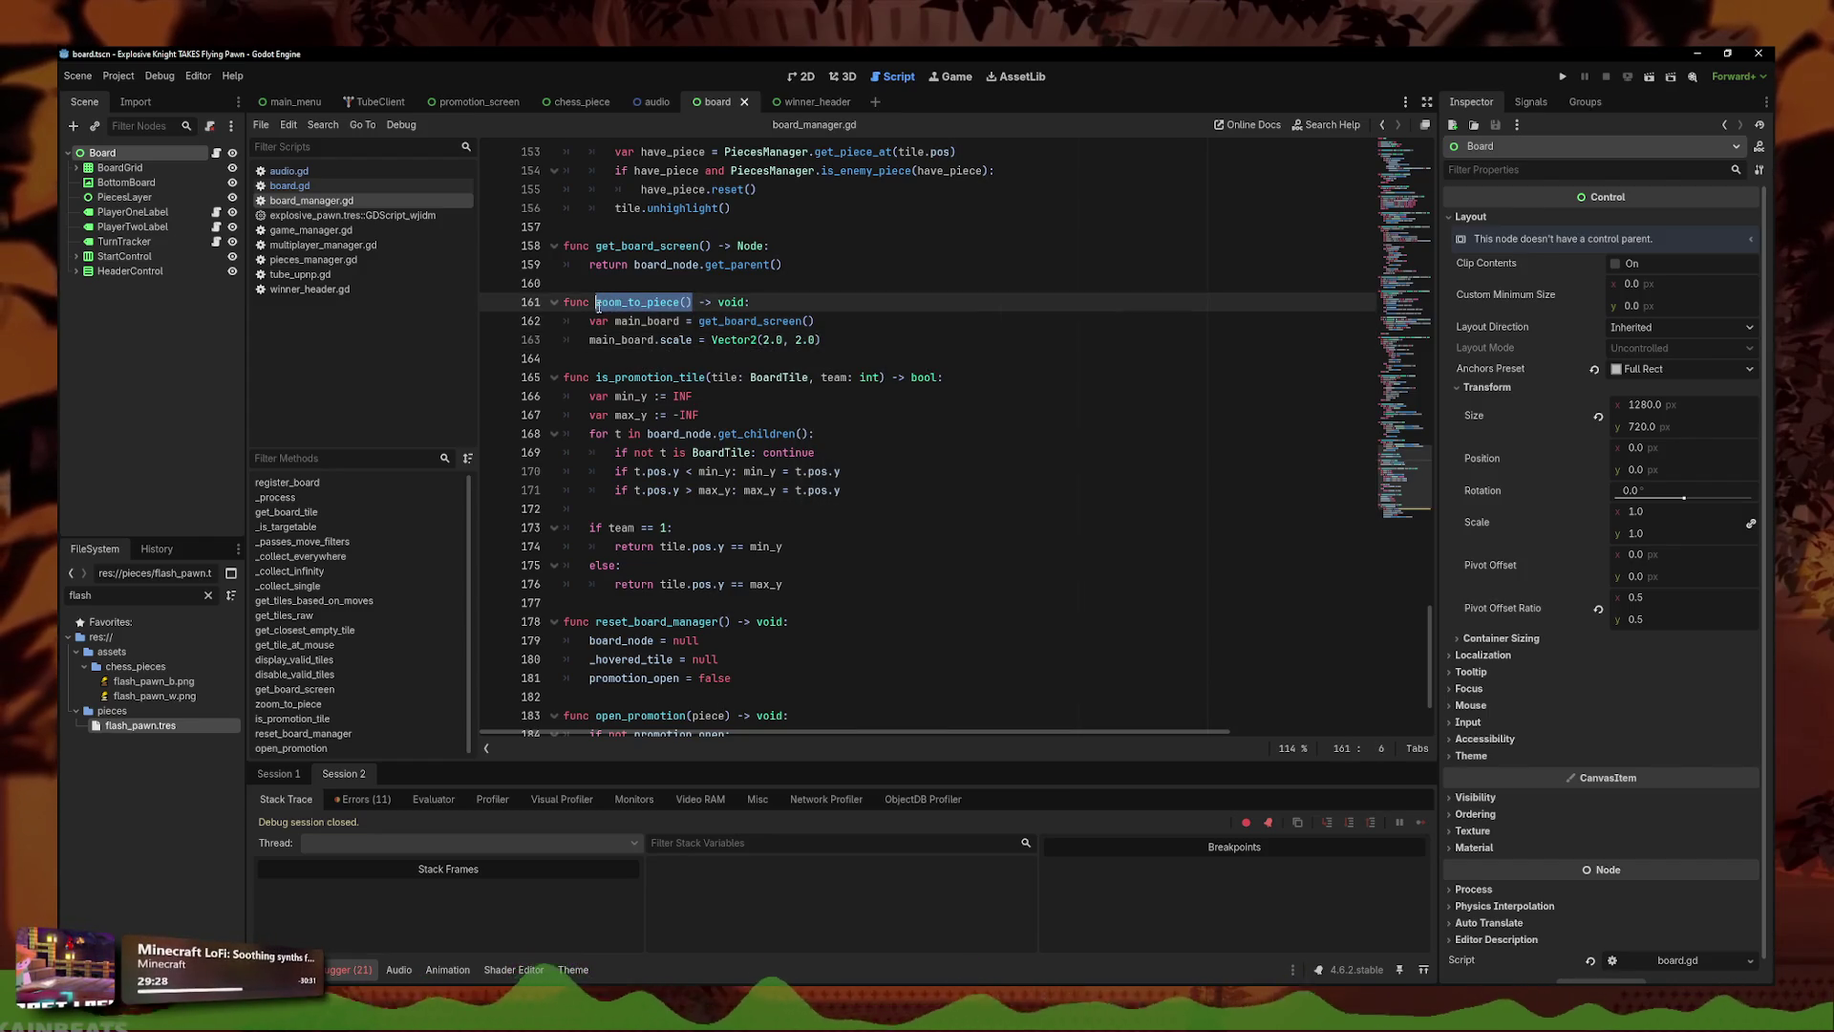
left_click(290, 185)
scroll(726, 382, "up", 5)
left_click(728, 344)
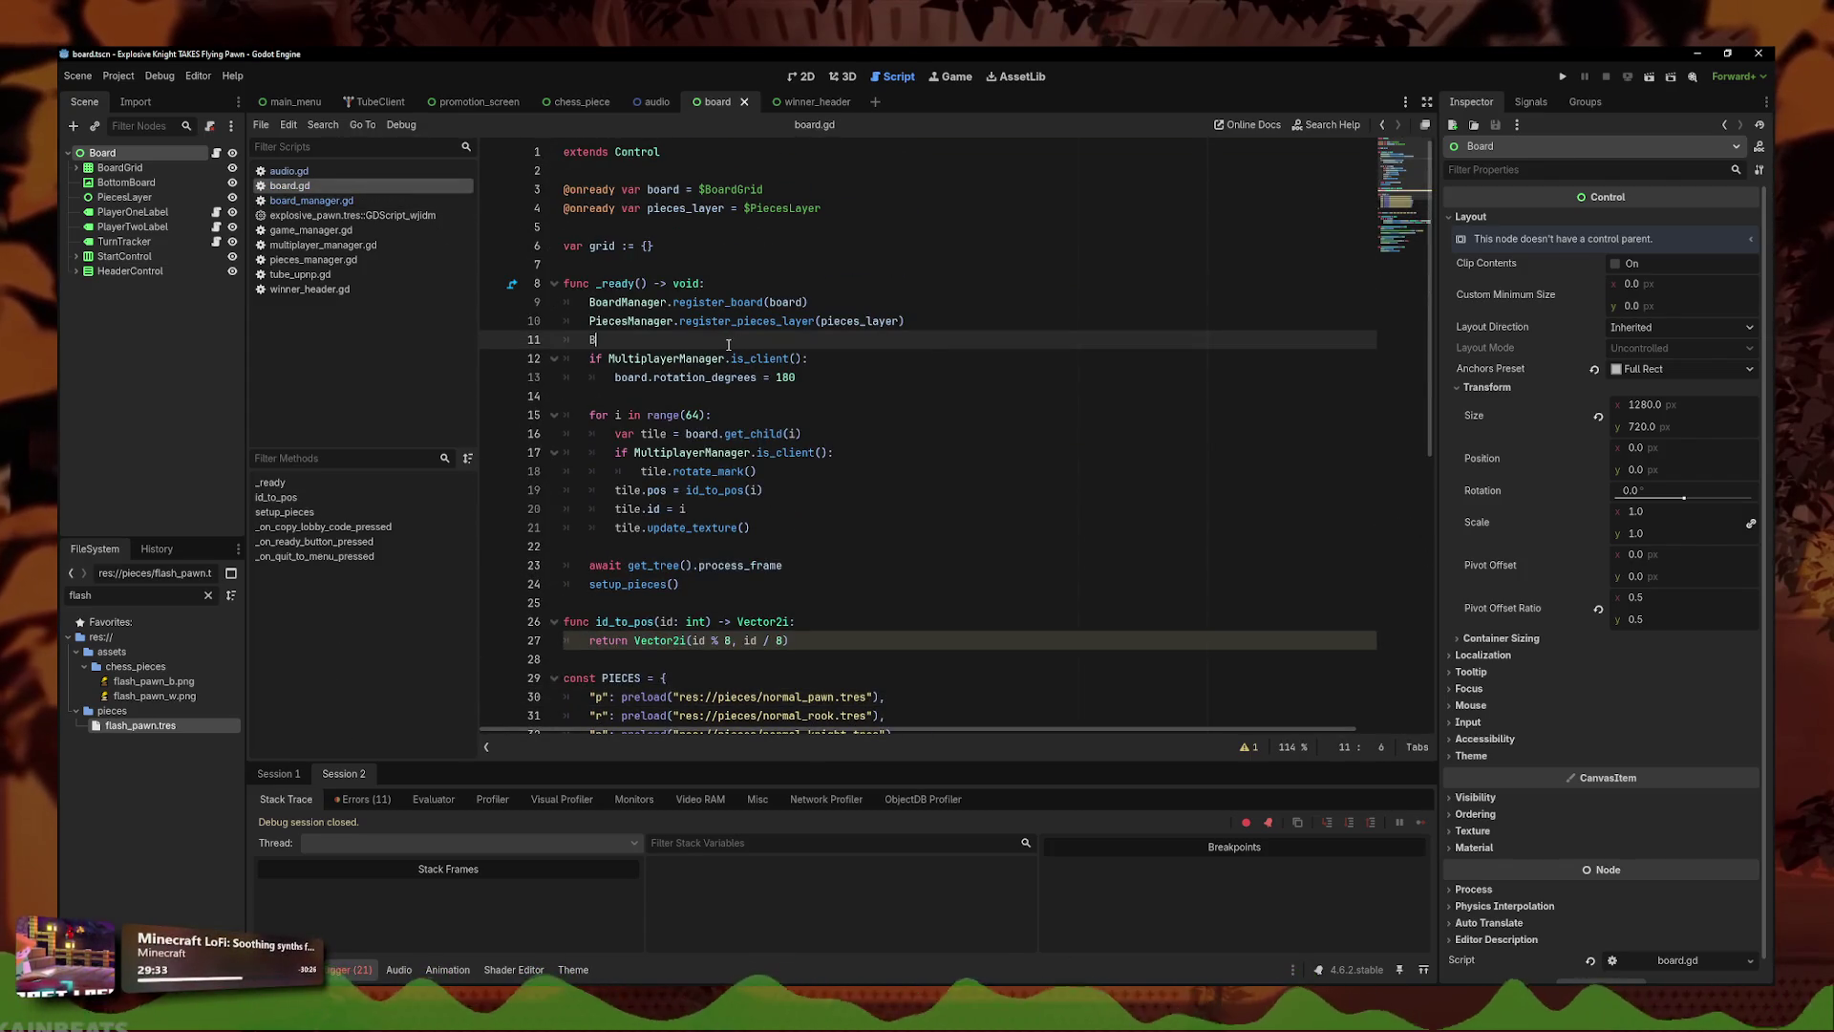
type("oard")
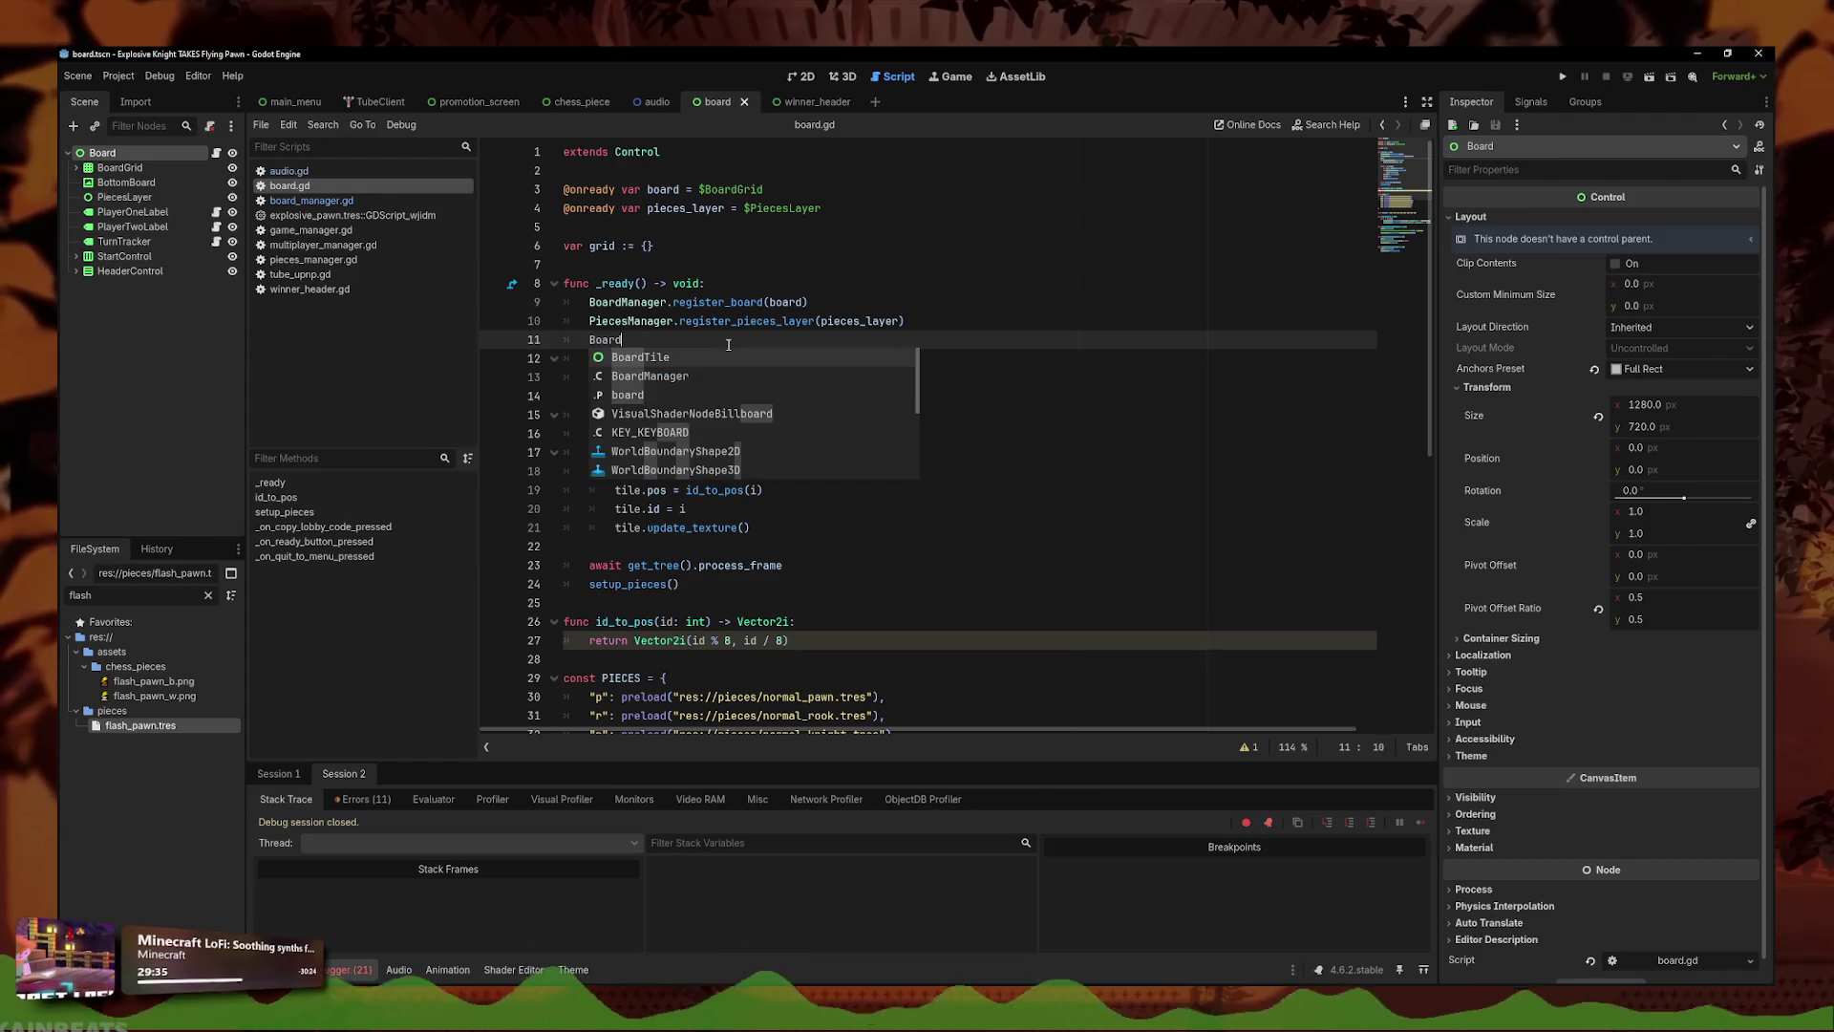
key("Down")
key("Return")
type(".zoo")
key("Return")
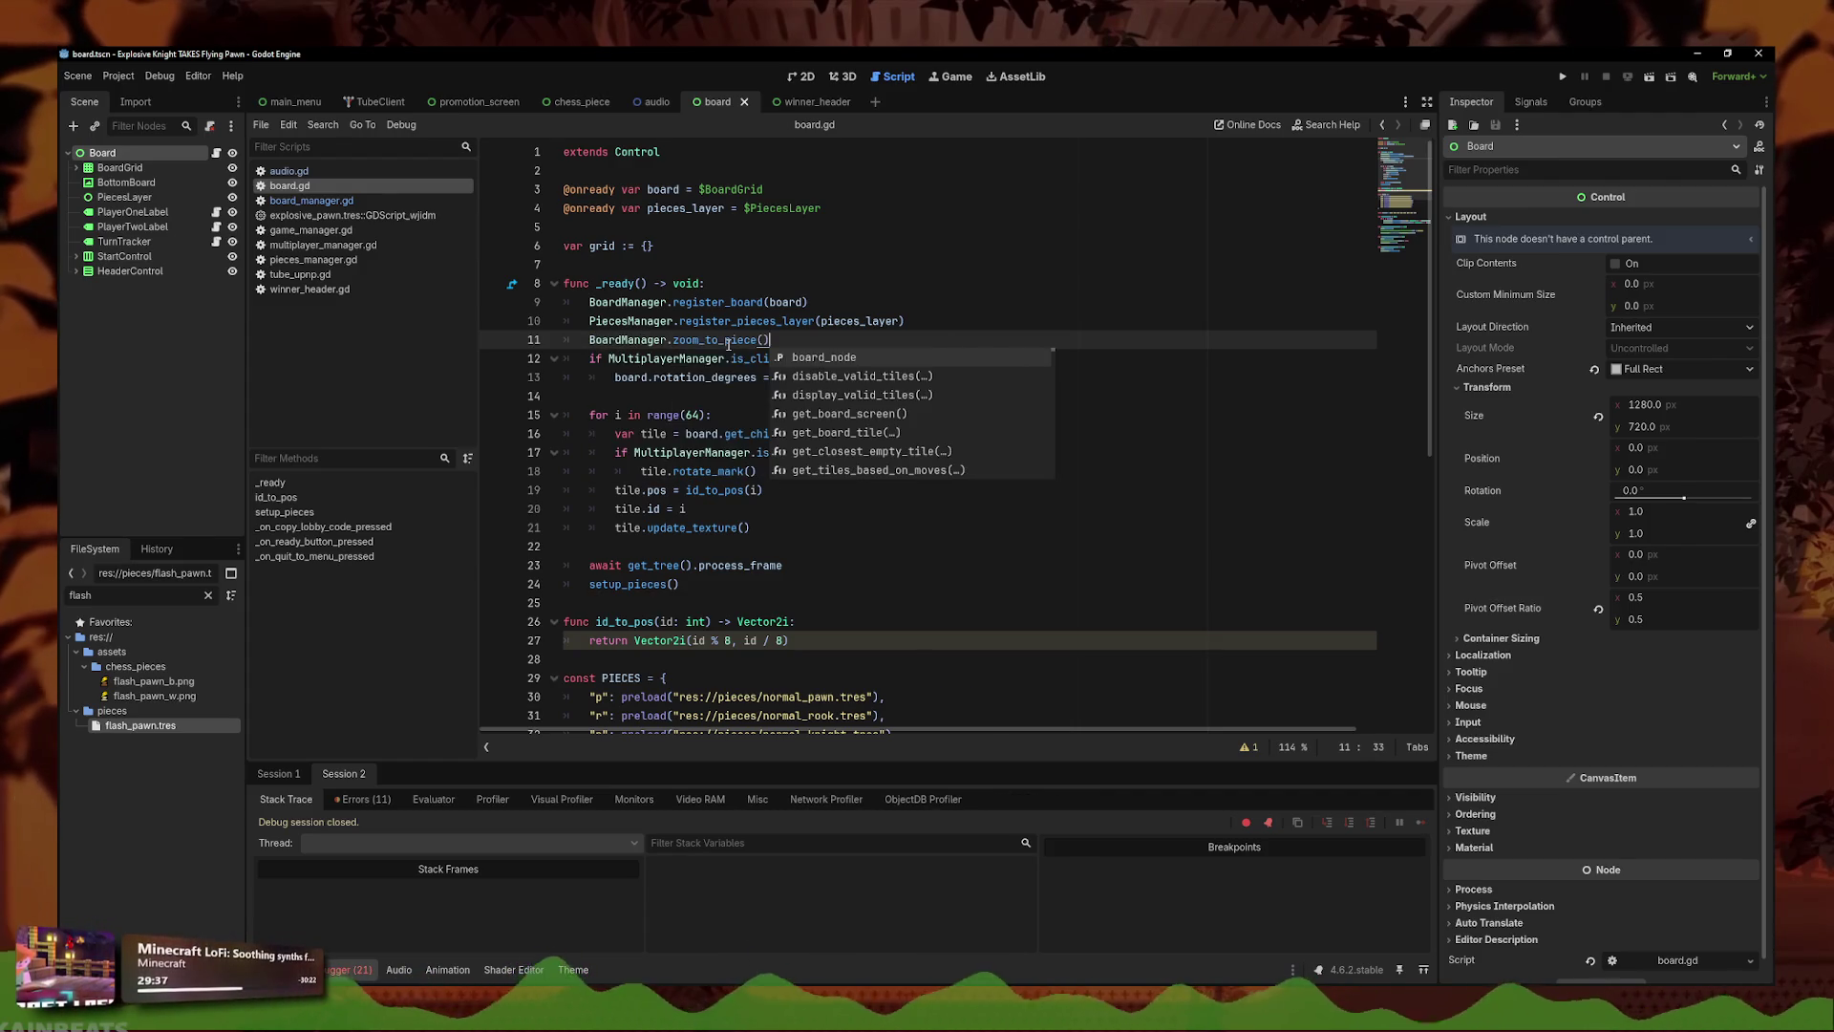
key("Escape")
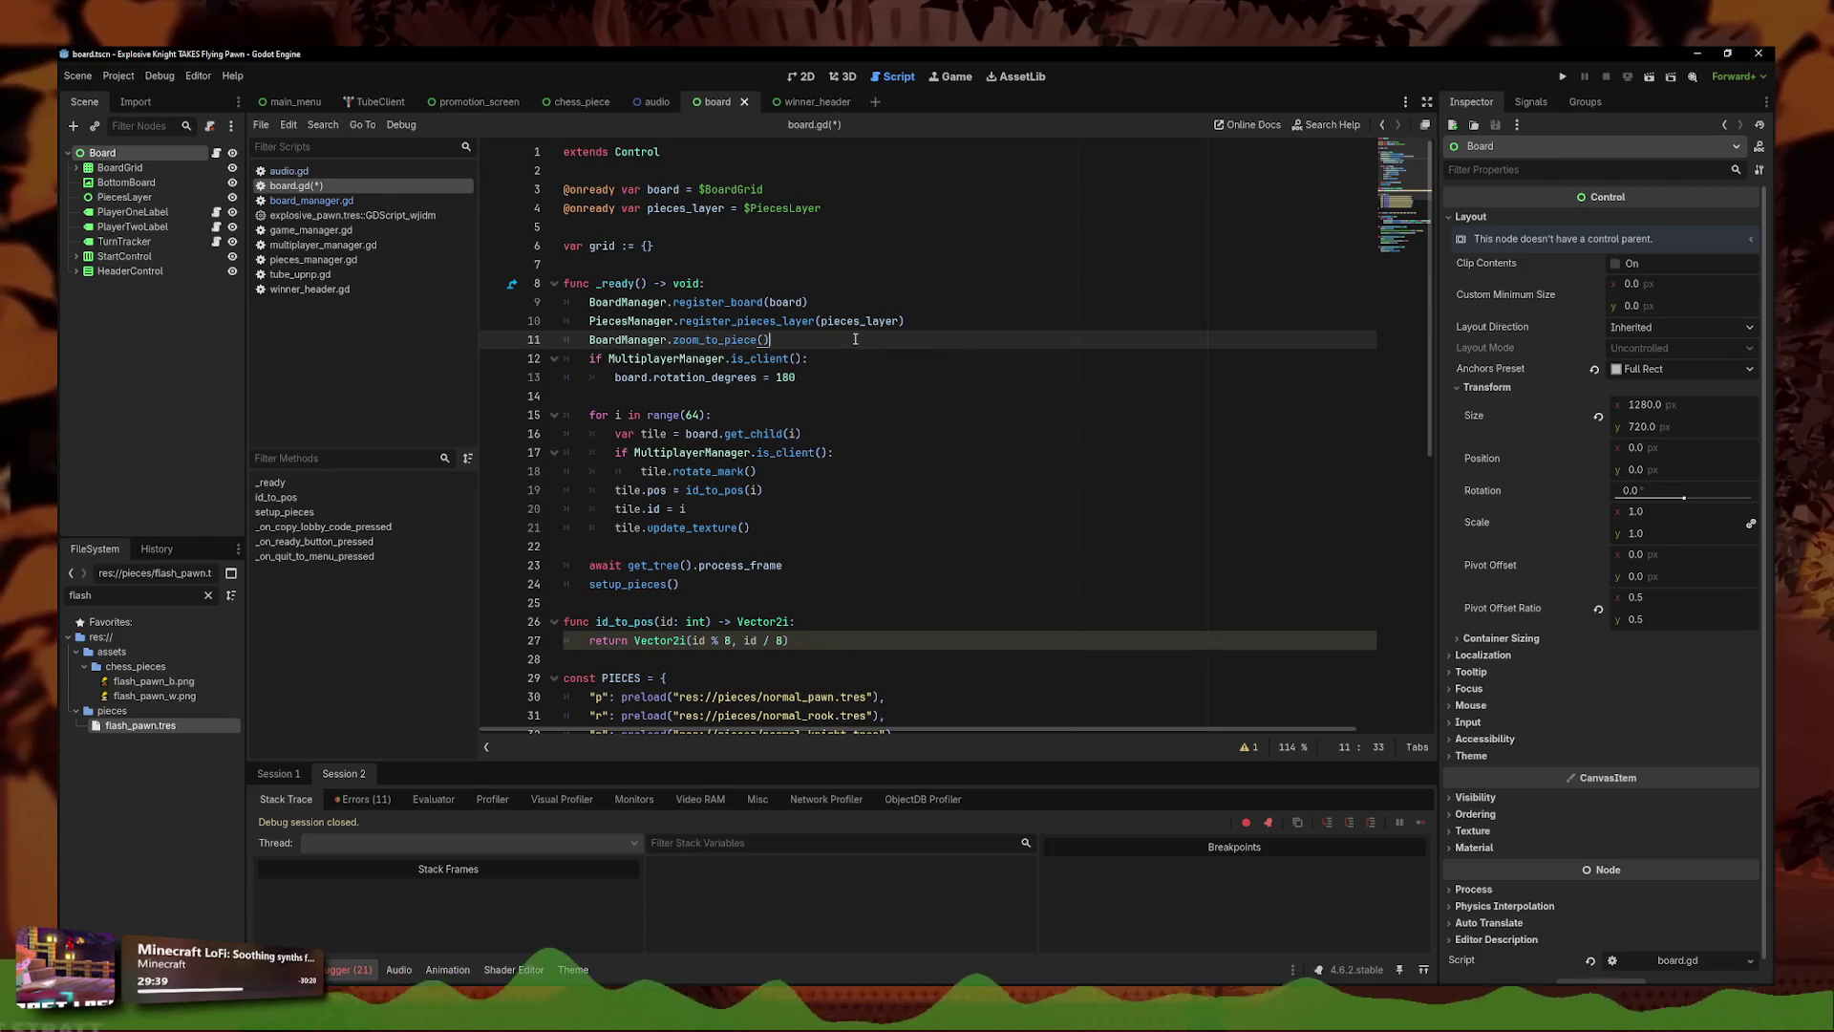
- Run the game to see the board zoomed to double size, then close it
left_click(1563, 76)
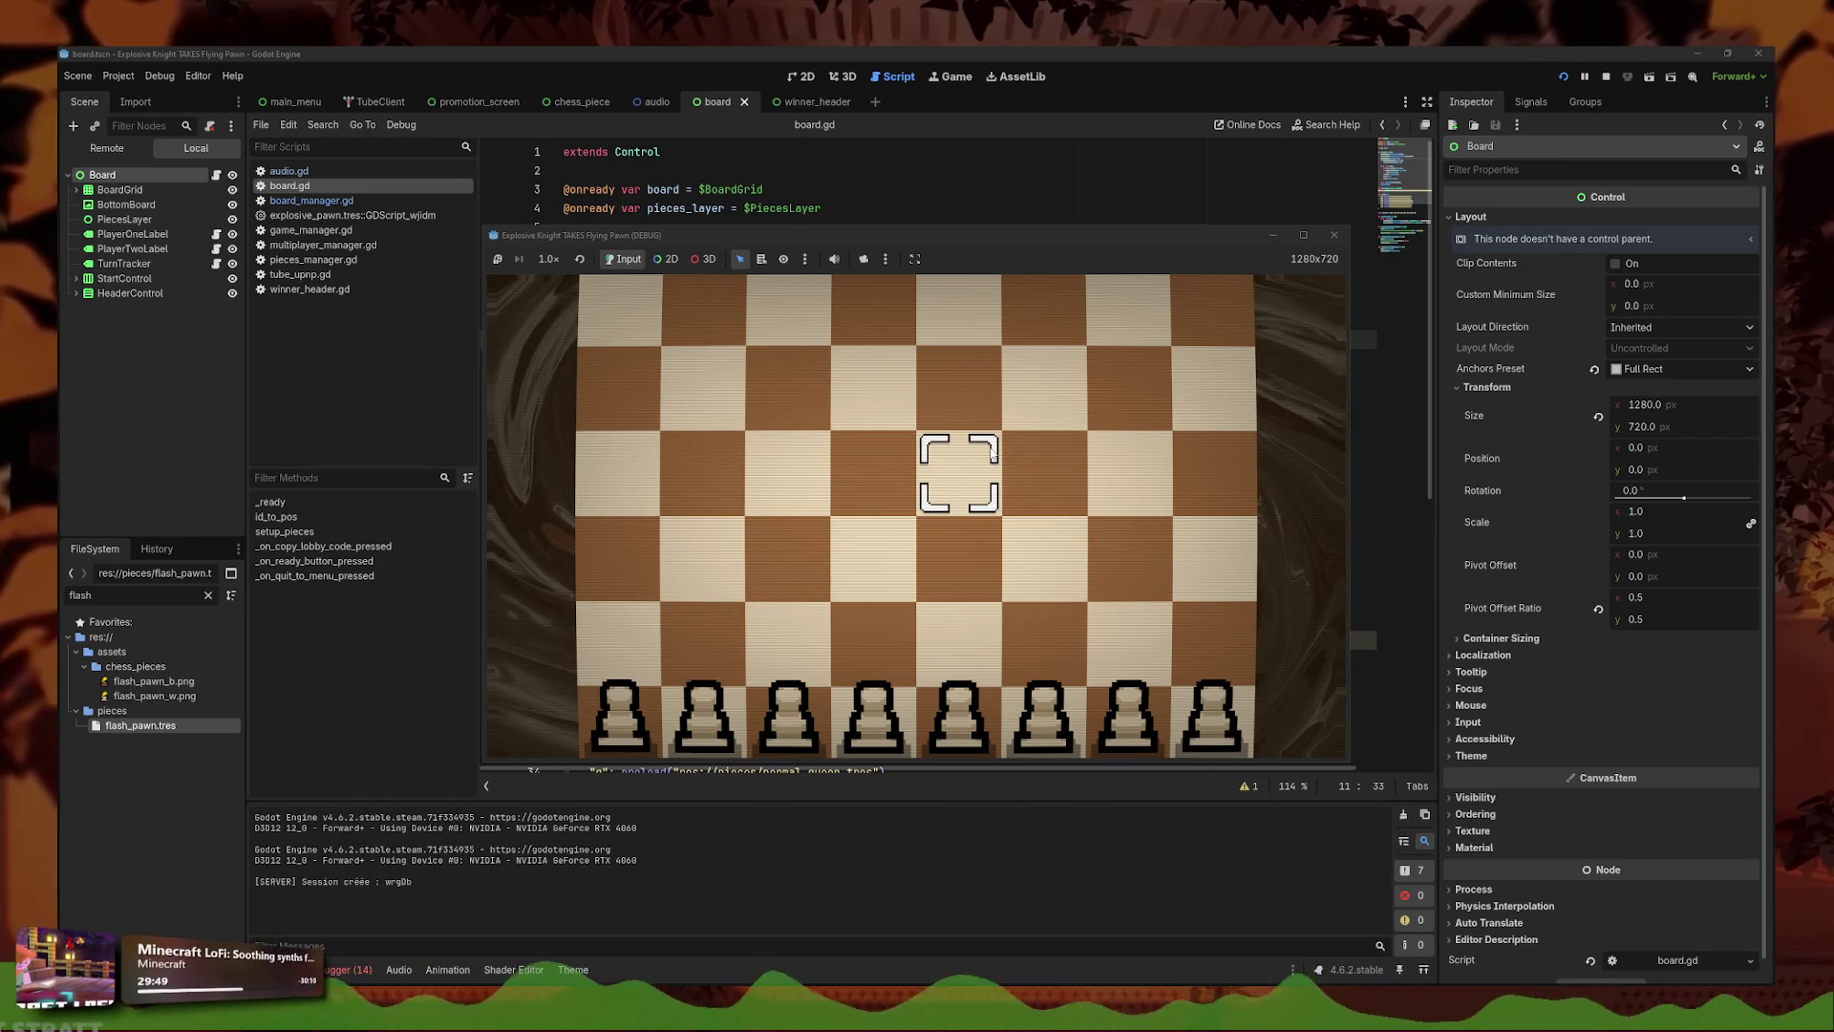
left_click(1333, 235)
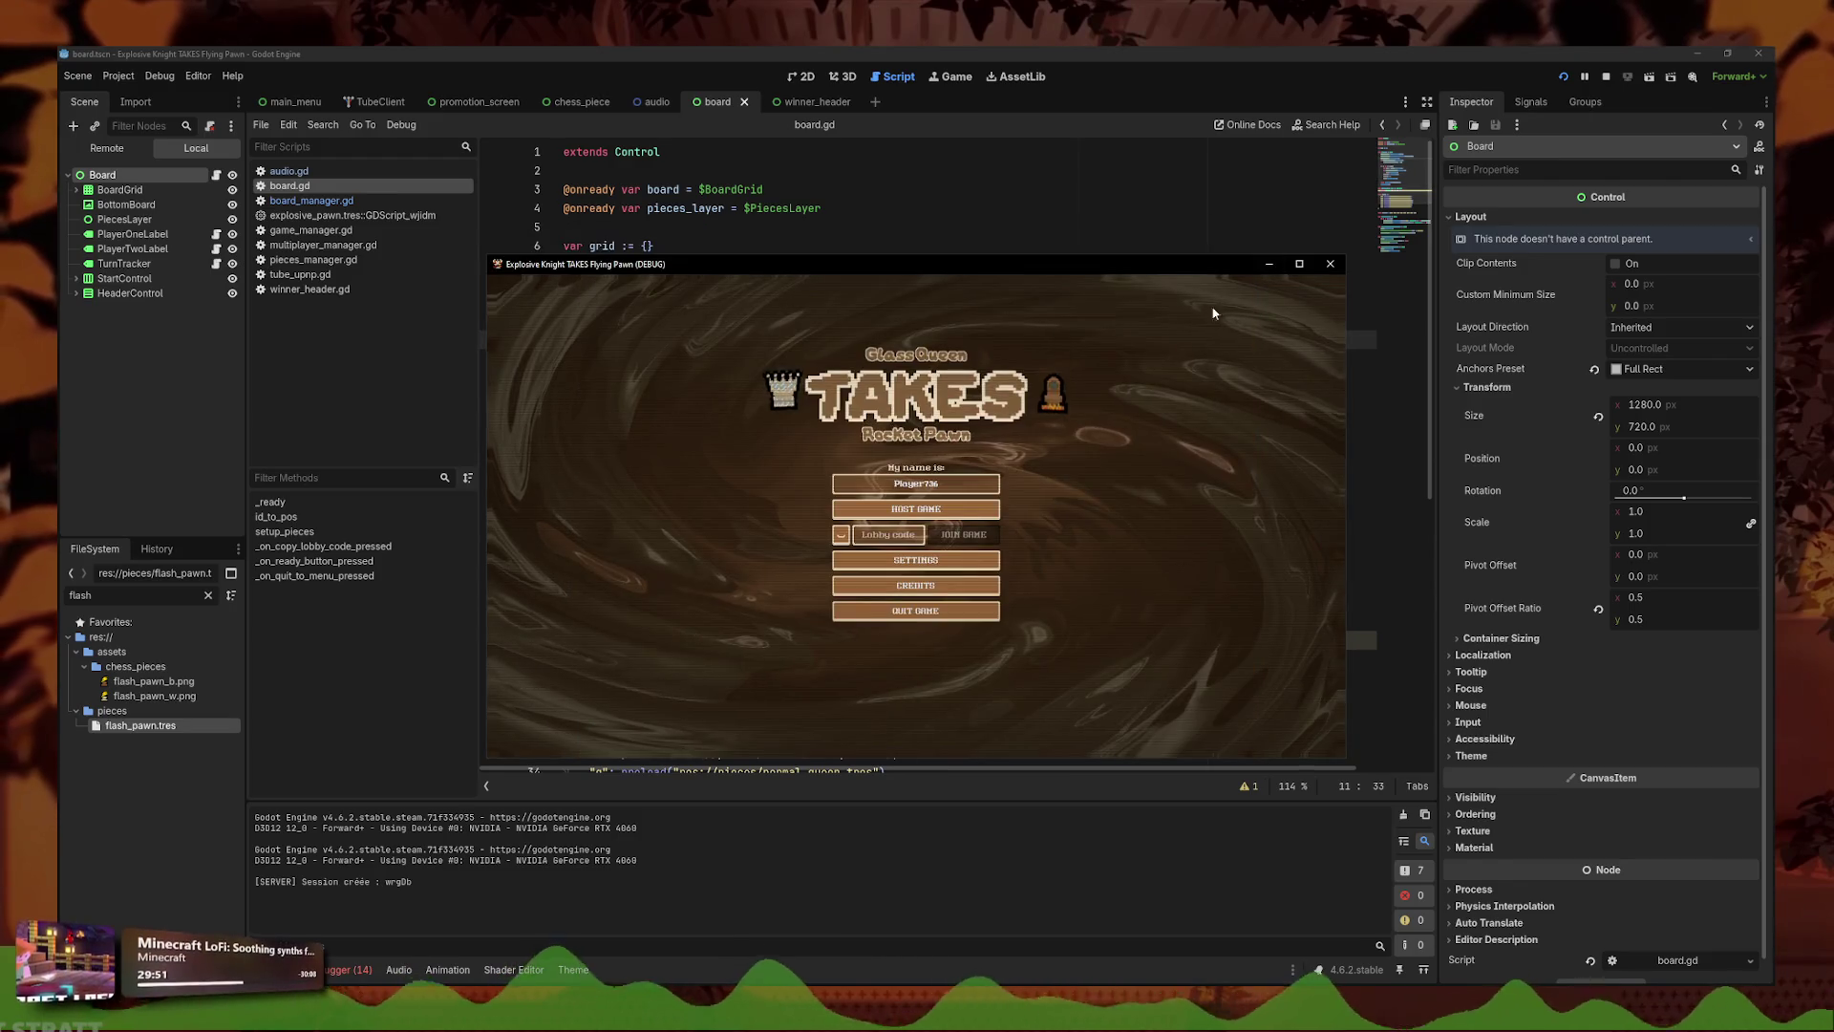
triple_click(836, 336)
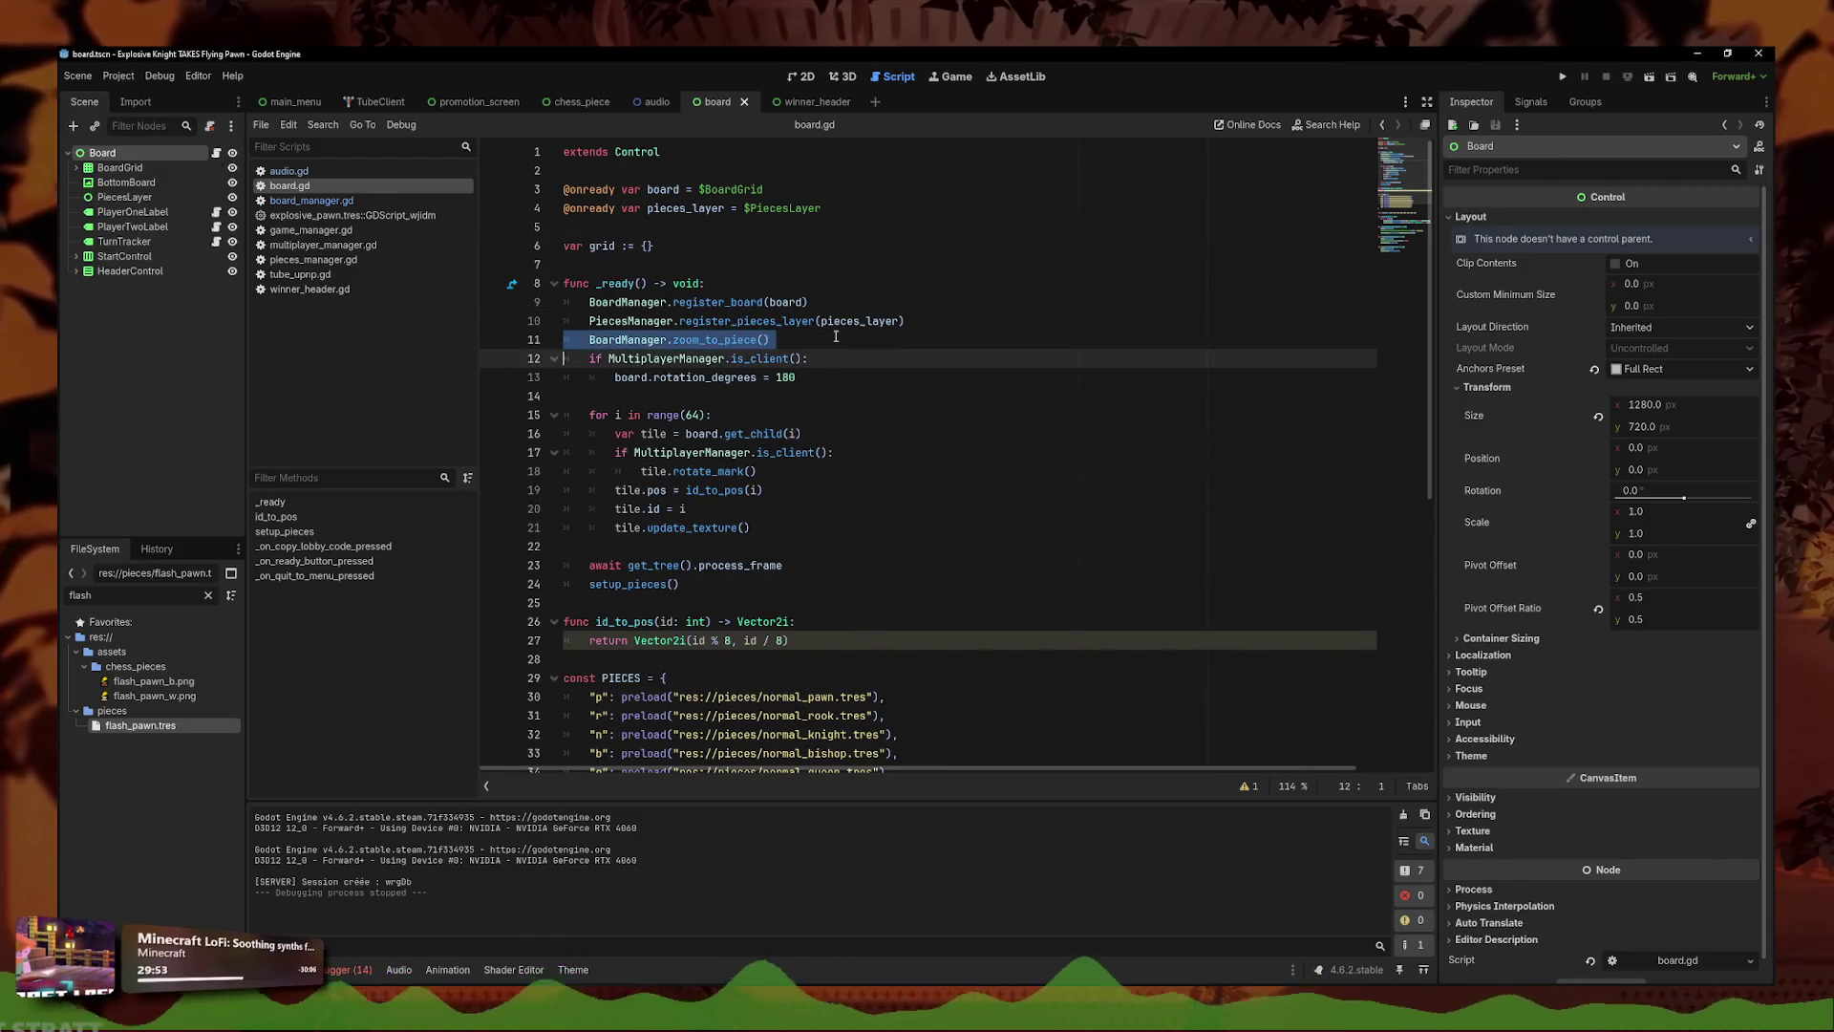
- Open game_manager.gd at the end of set_winner's winner print line
left_click(315, 203)
left_click(308, 172)
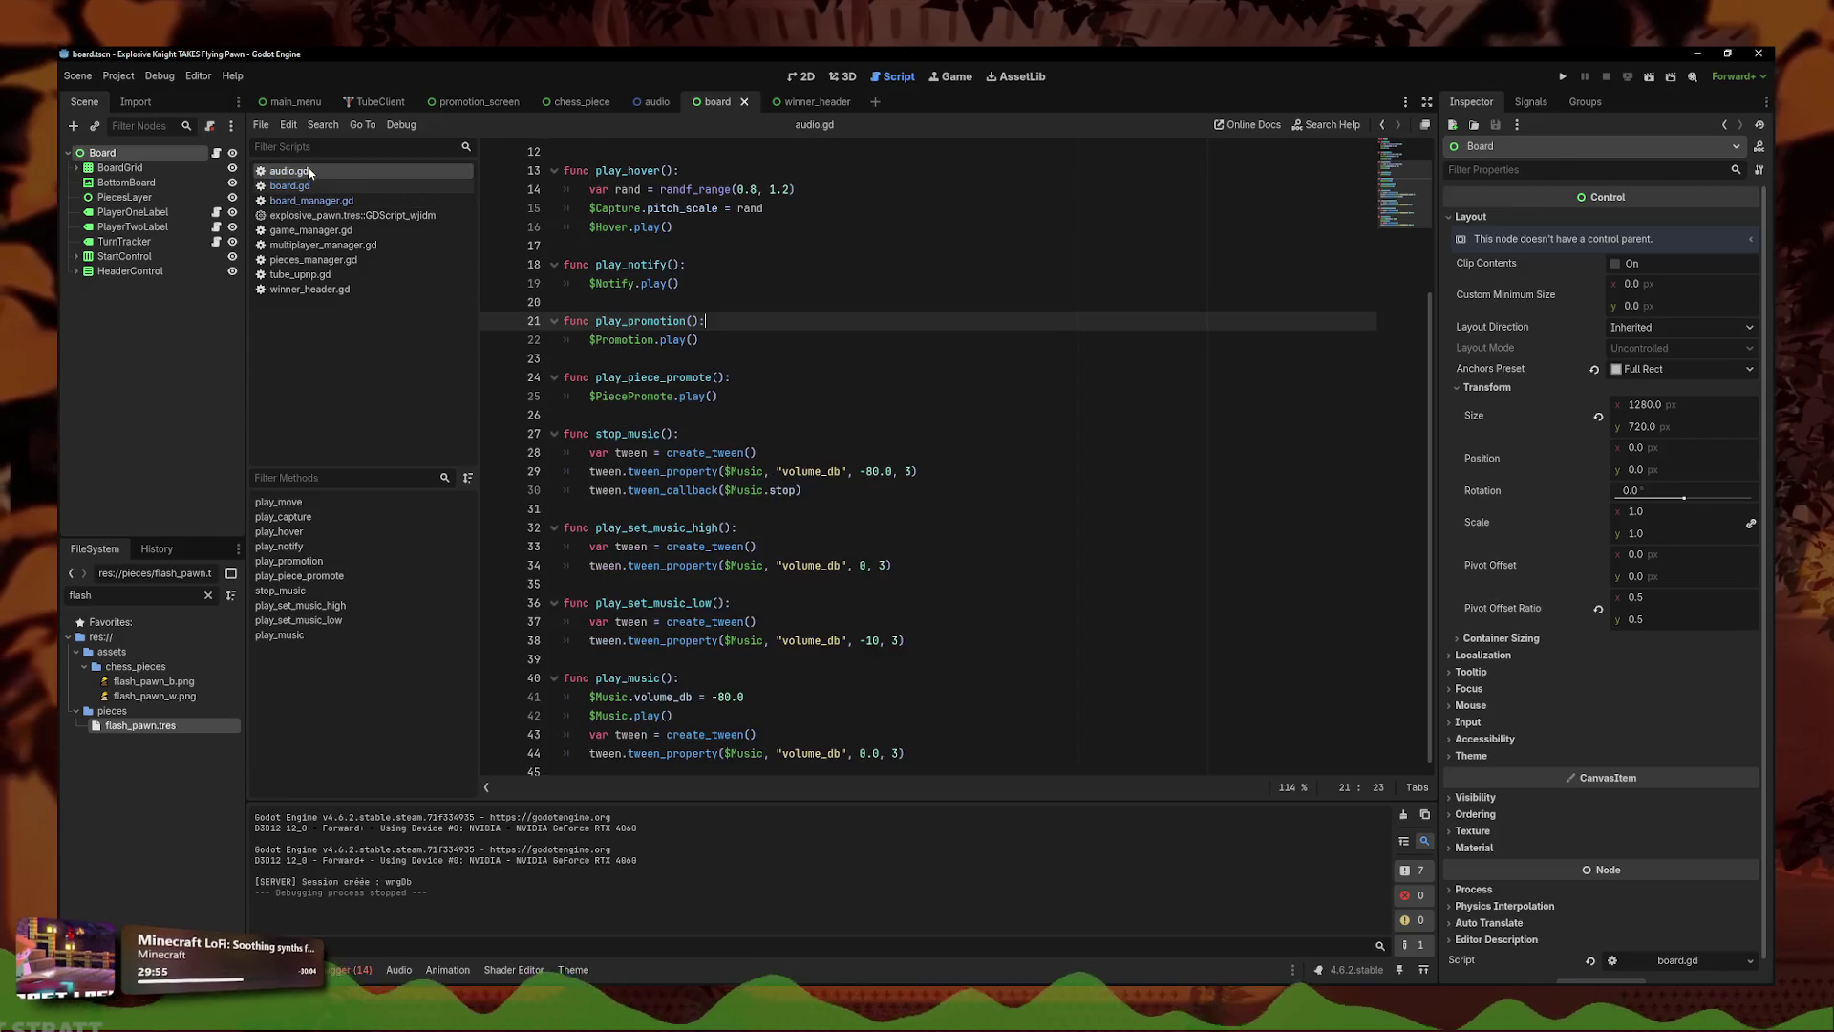
left_click(310, 230)
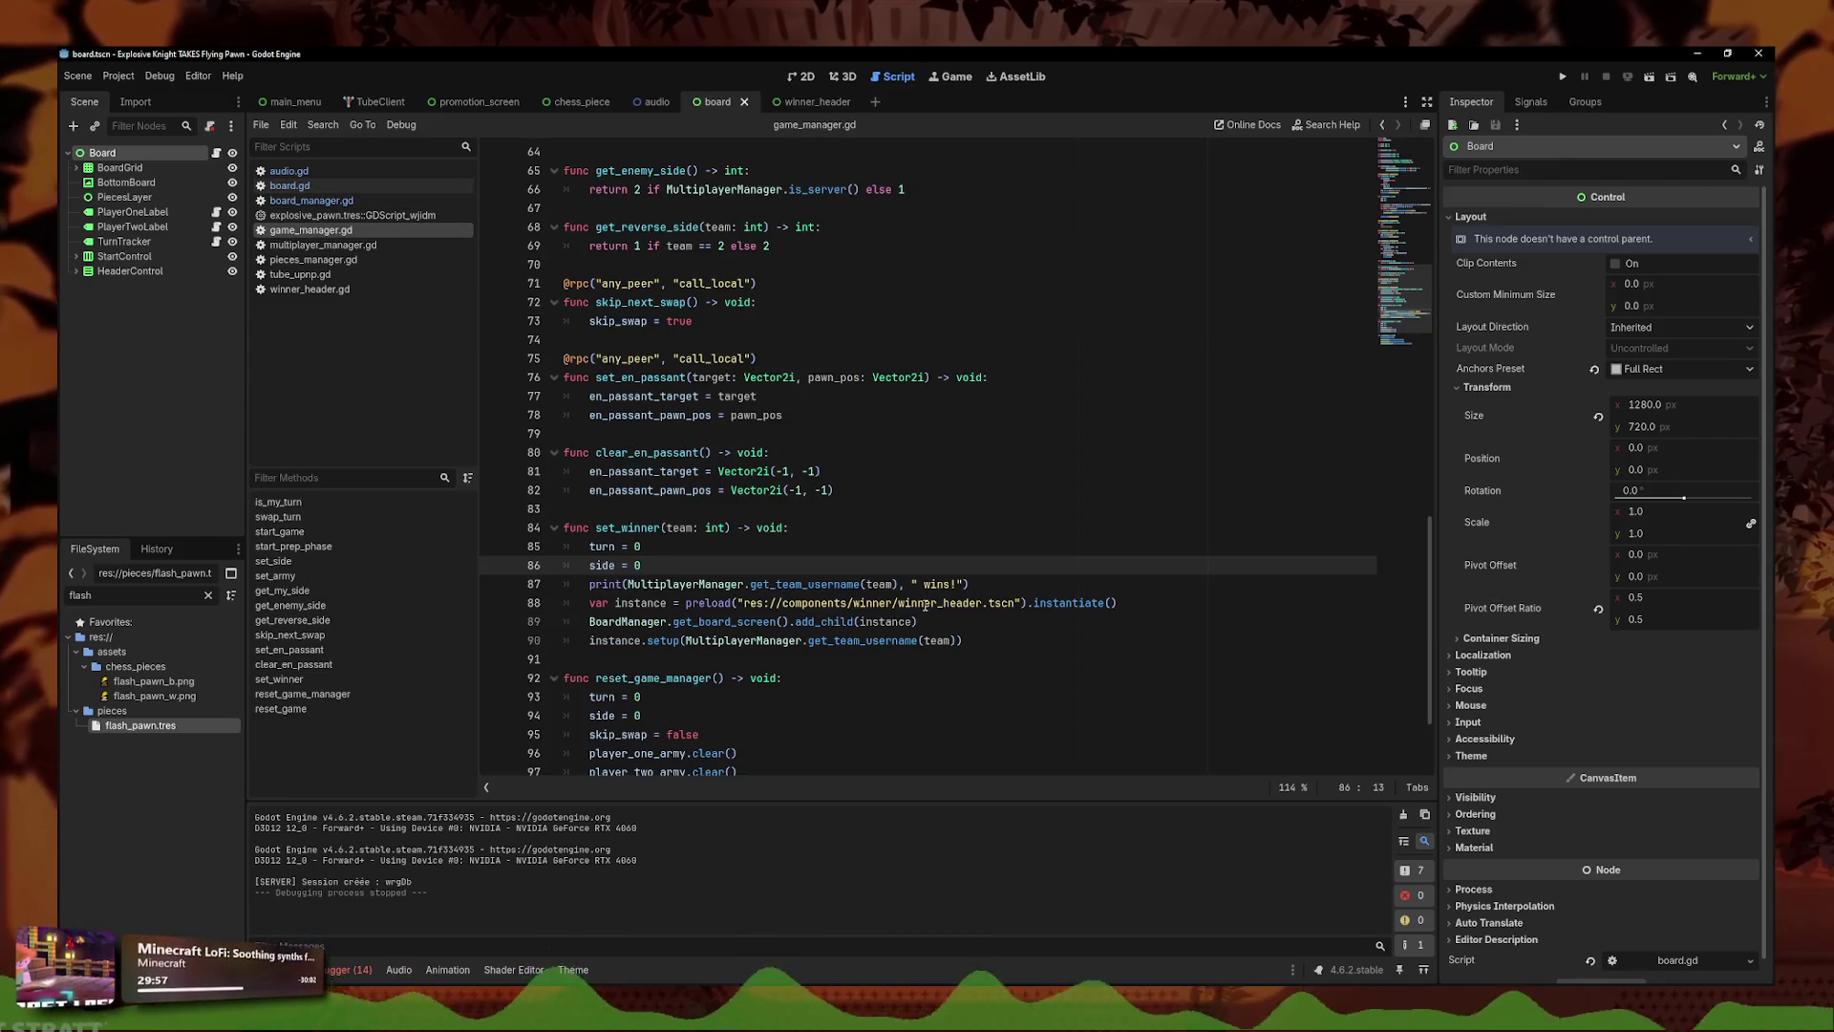
left_click(1017, 579)
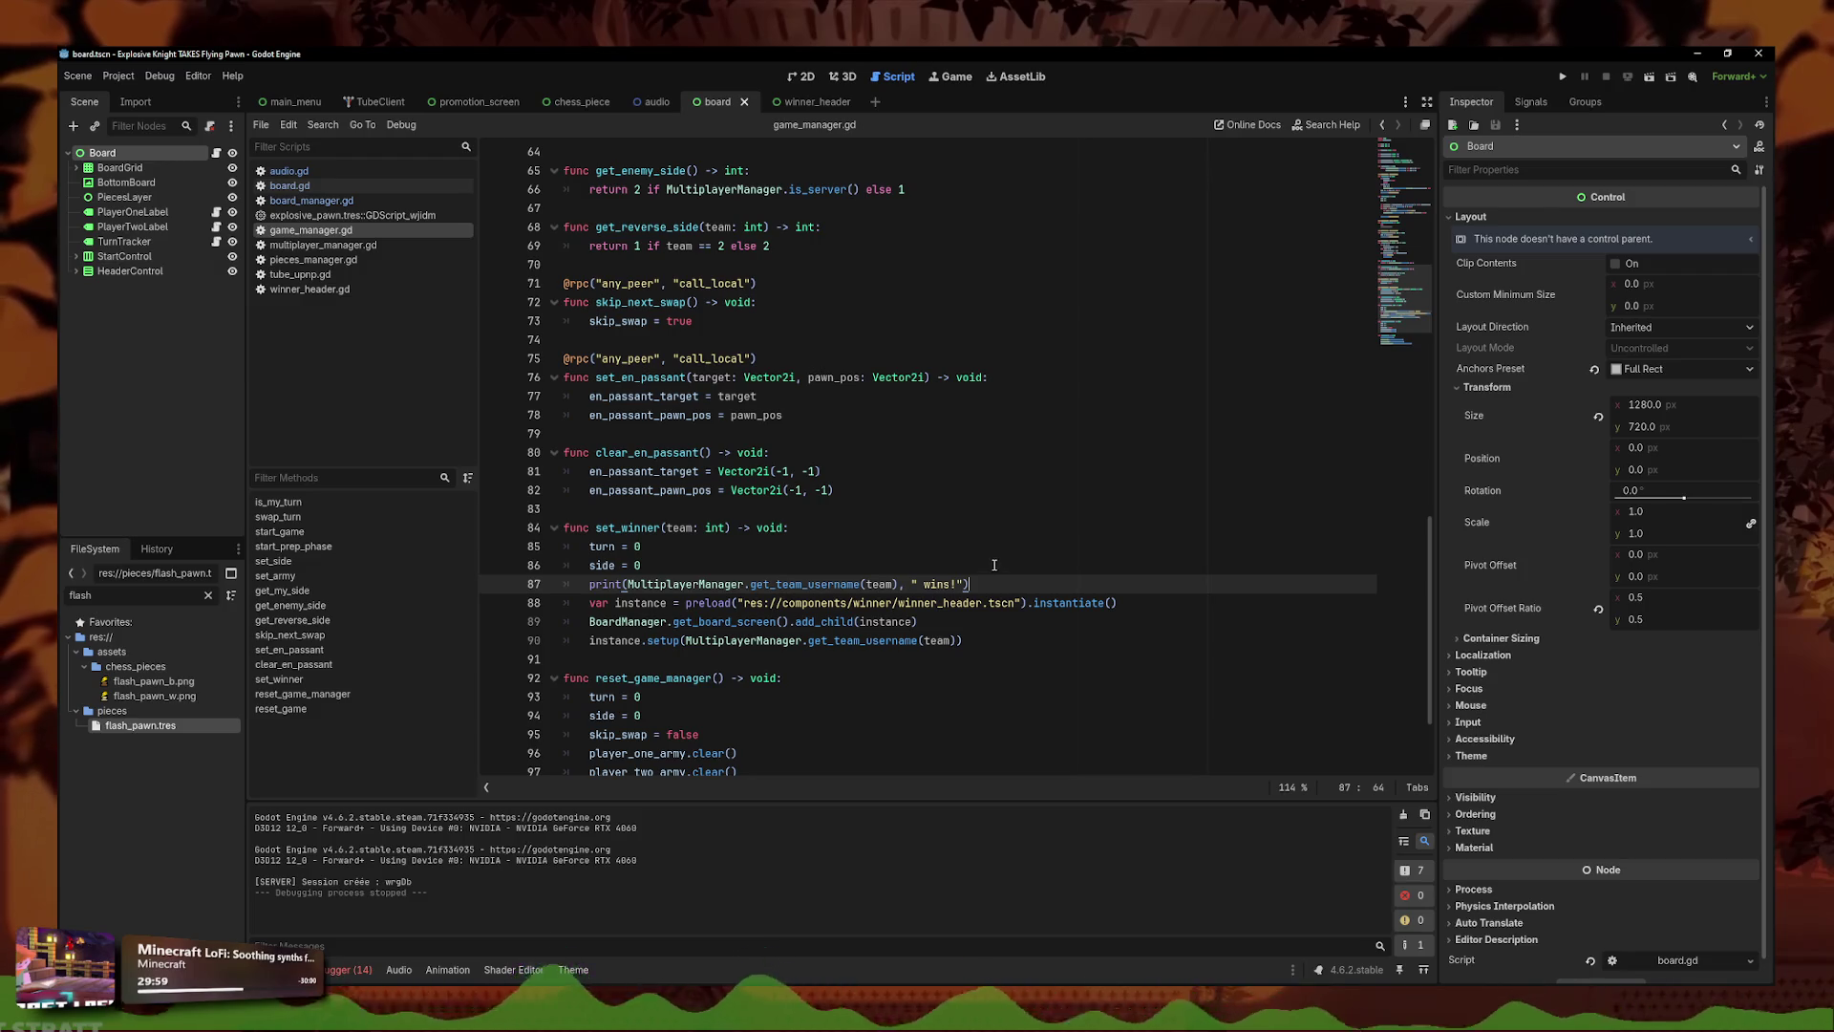
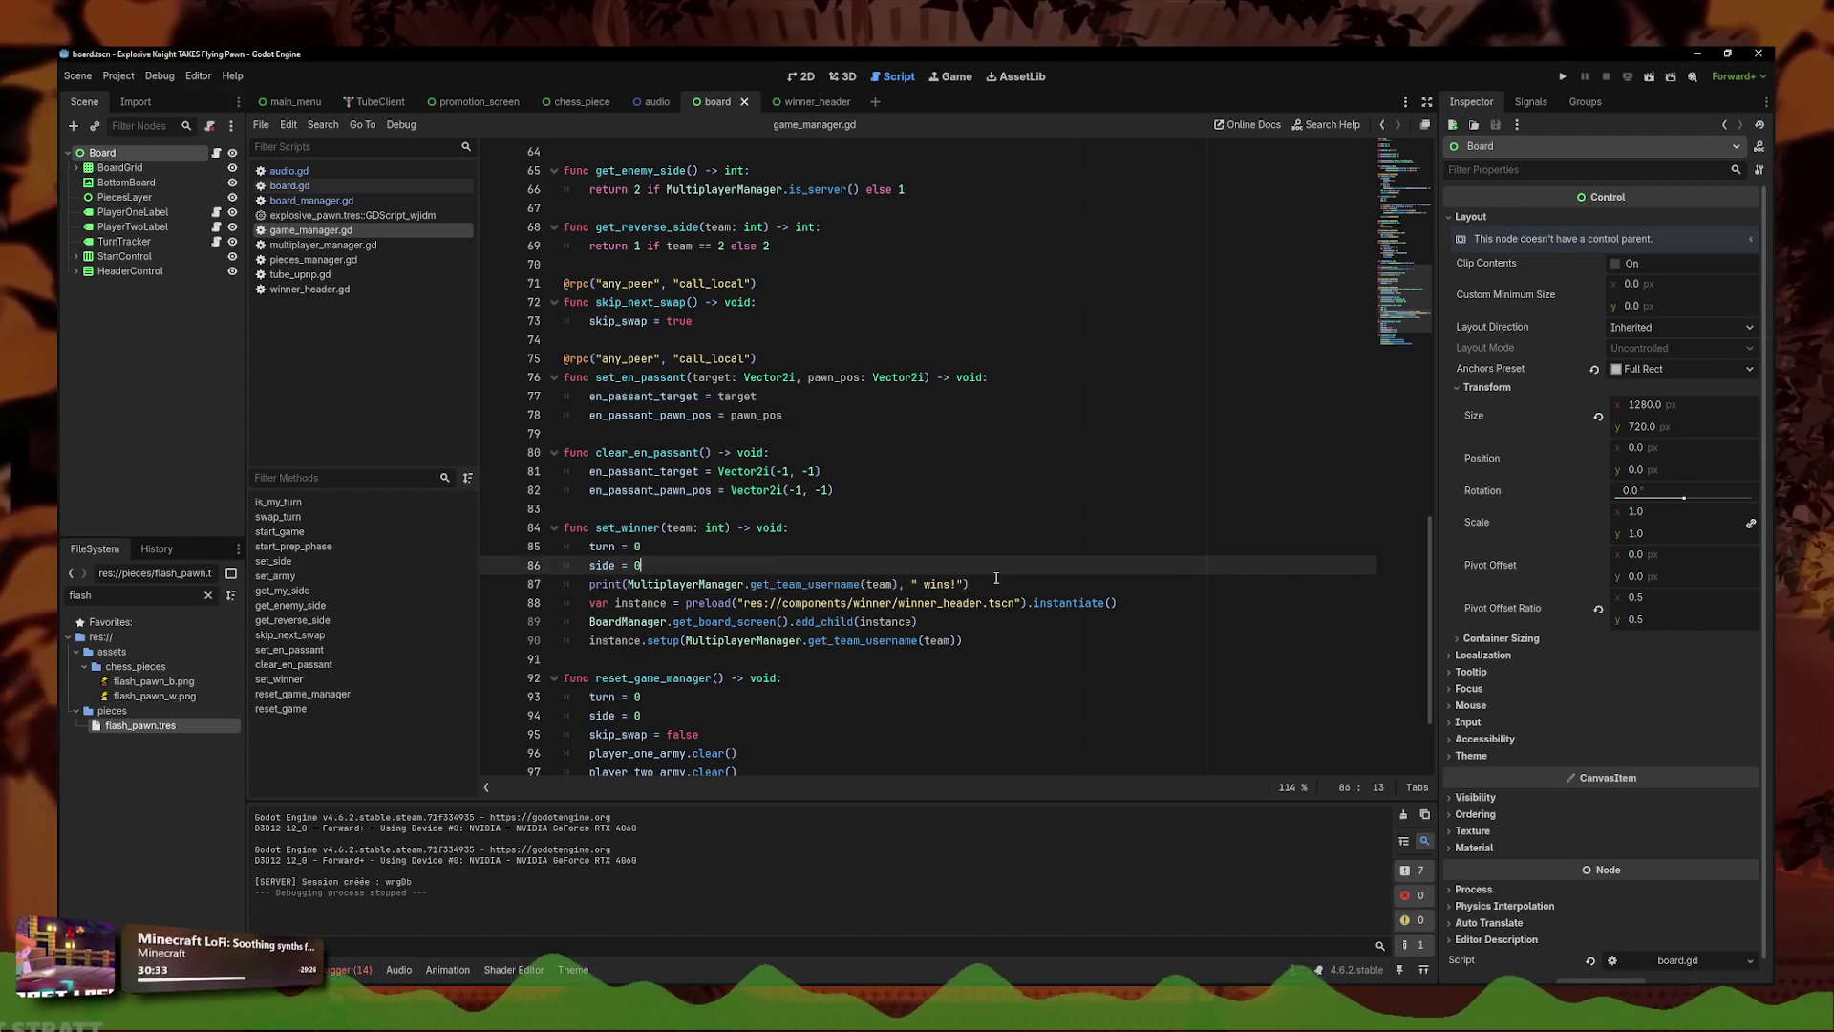
- Append Engine.time_scale = 0.5 to zoom_to_piece in board_manager.gd and run the project
left_click(906, 506)
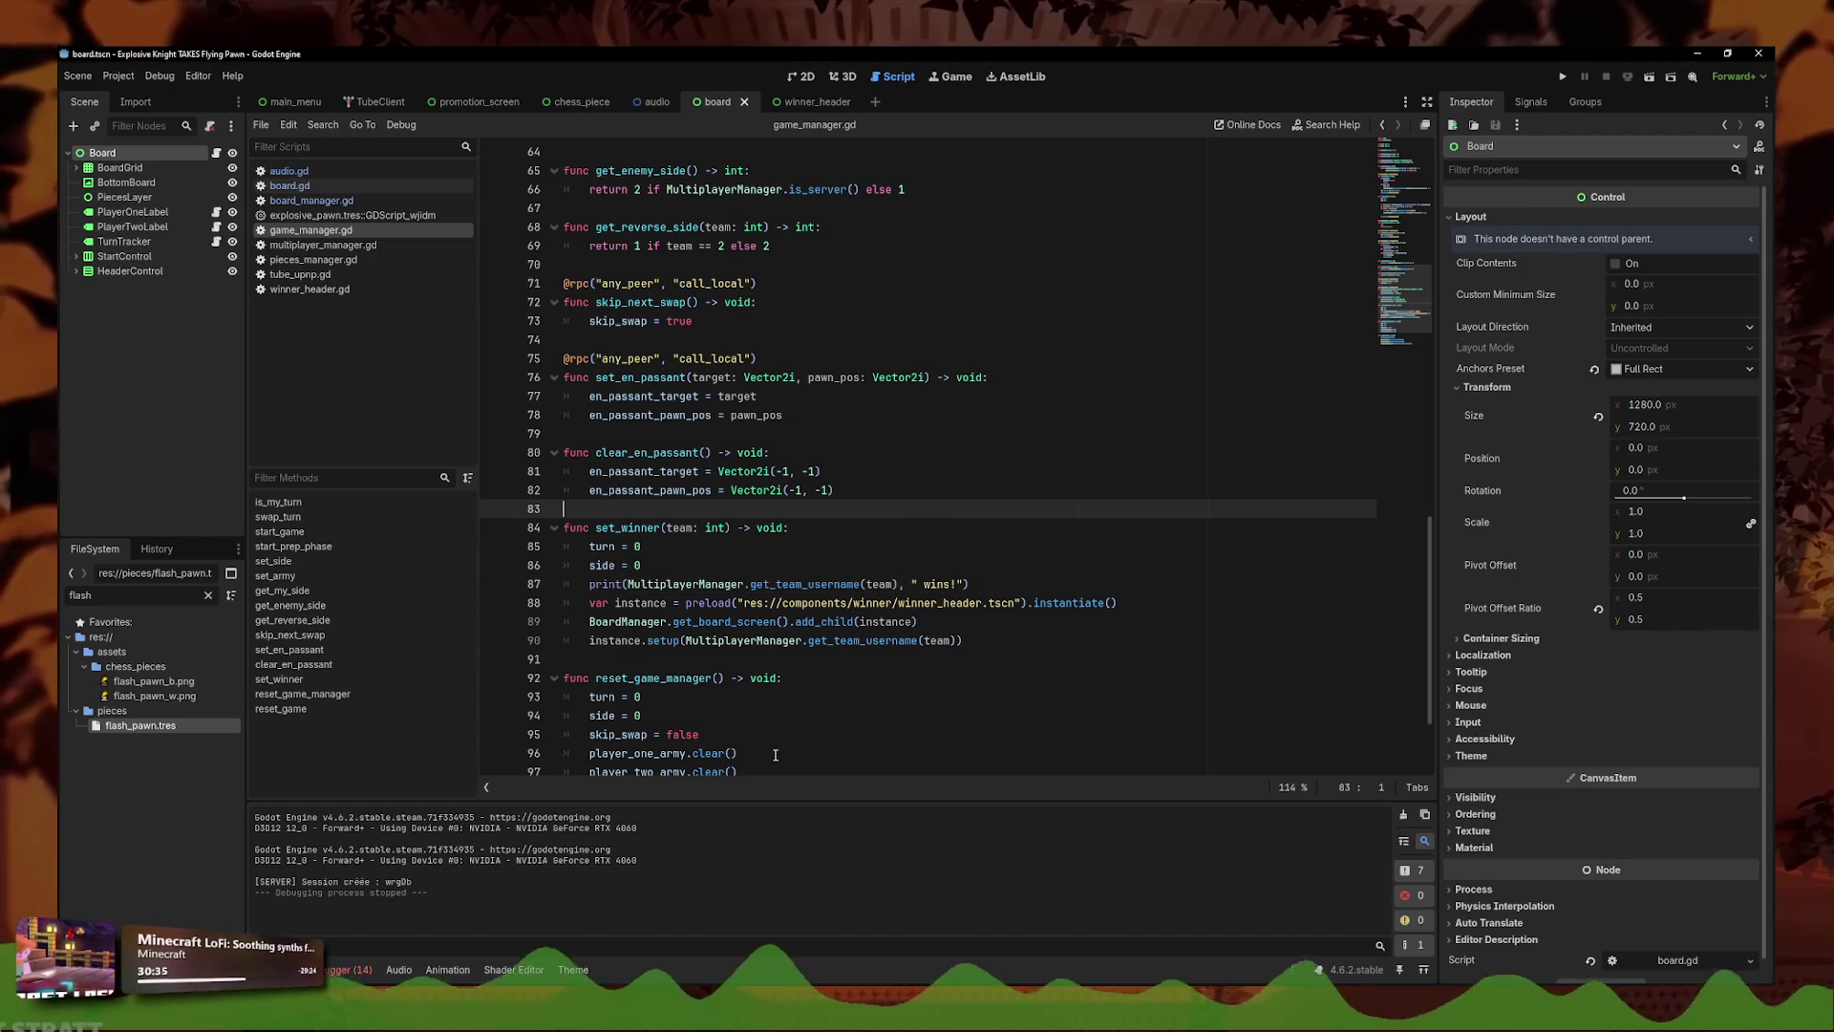
scroll(786, 658, "up", 2)
left_click(822, 433)
scroll(832, 478, "up", 10)
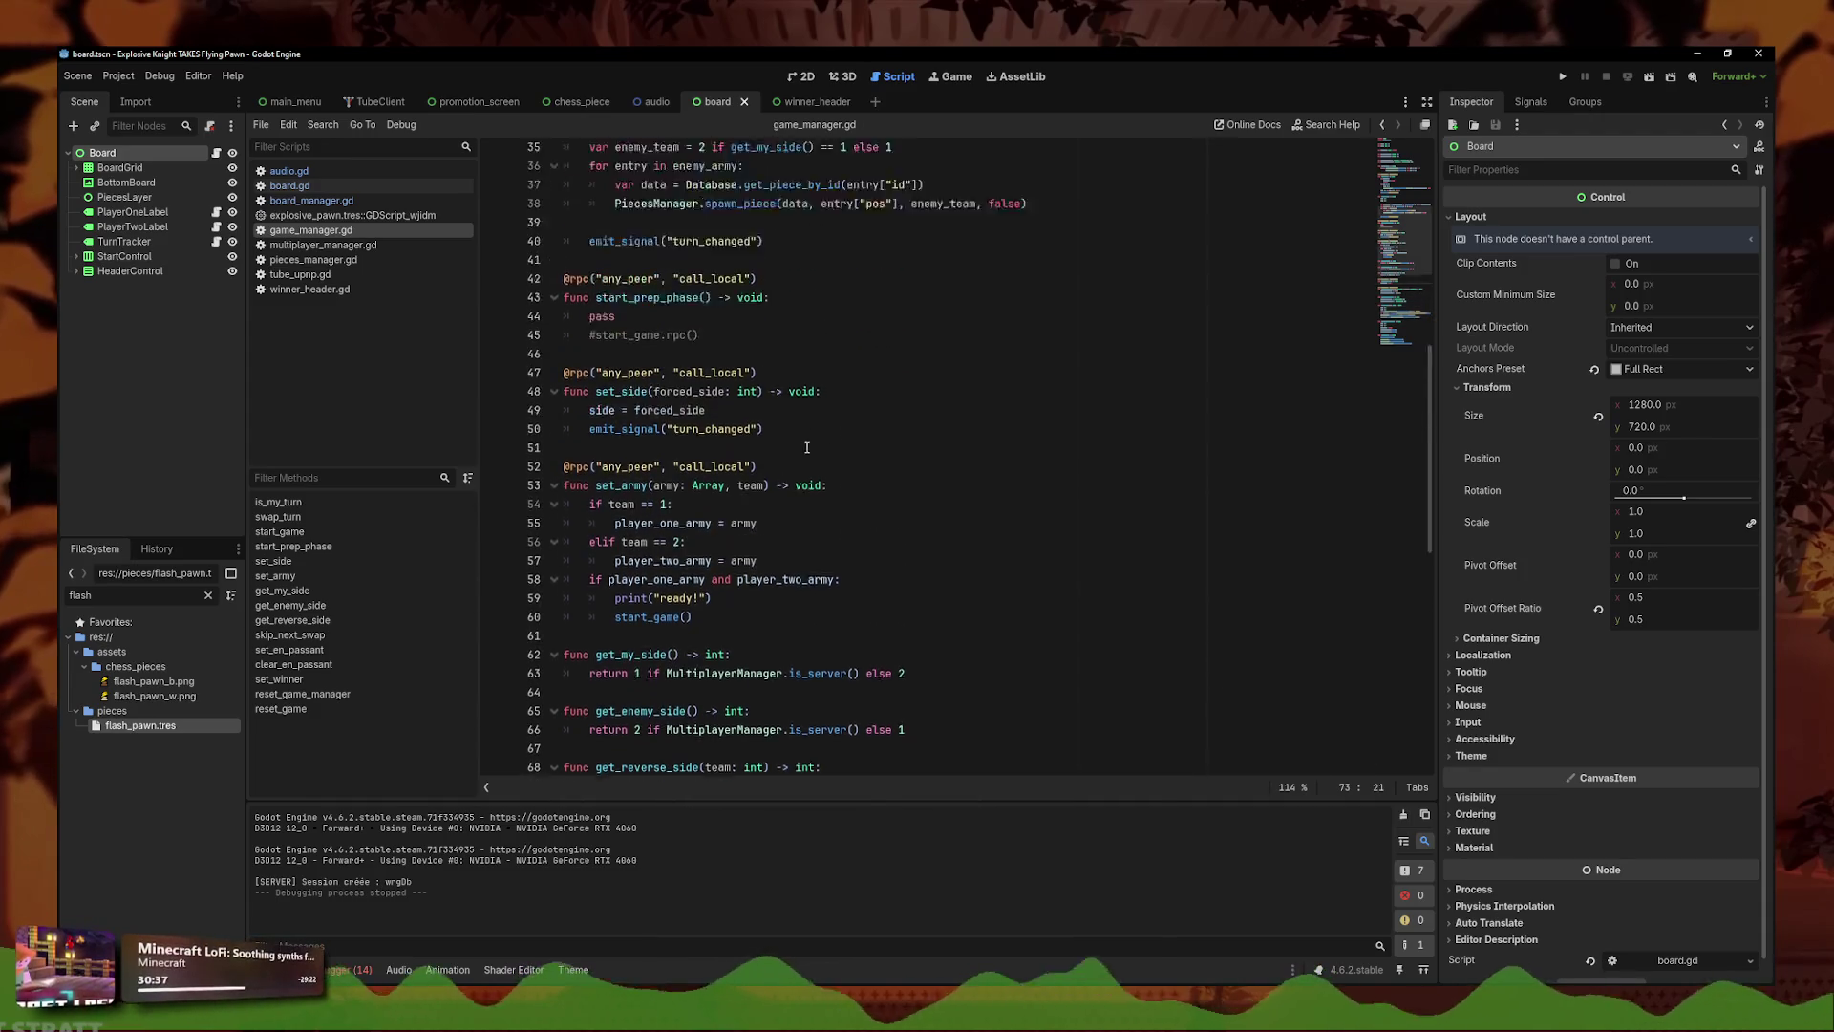
left_click(345, 202)
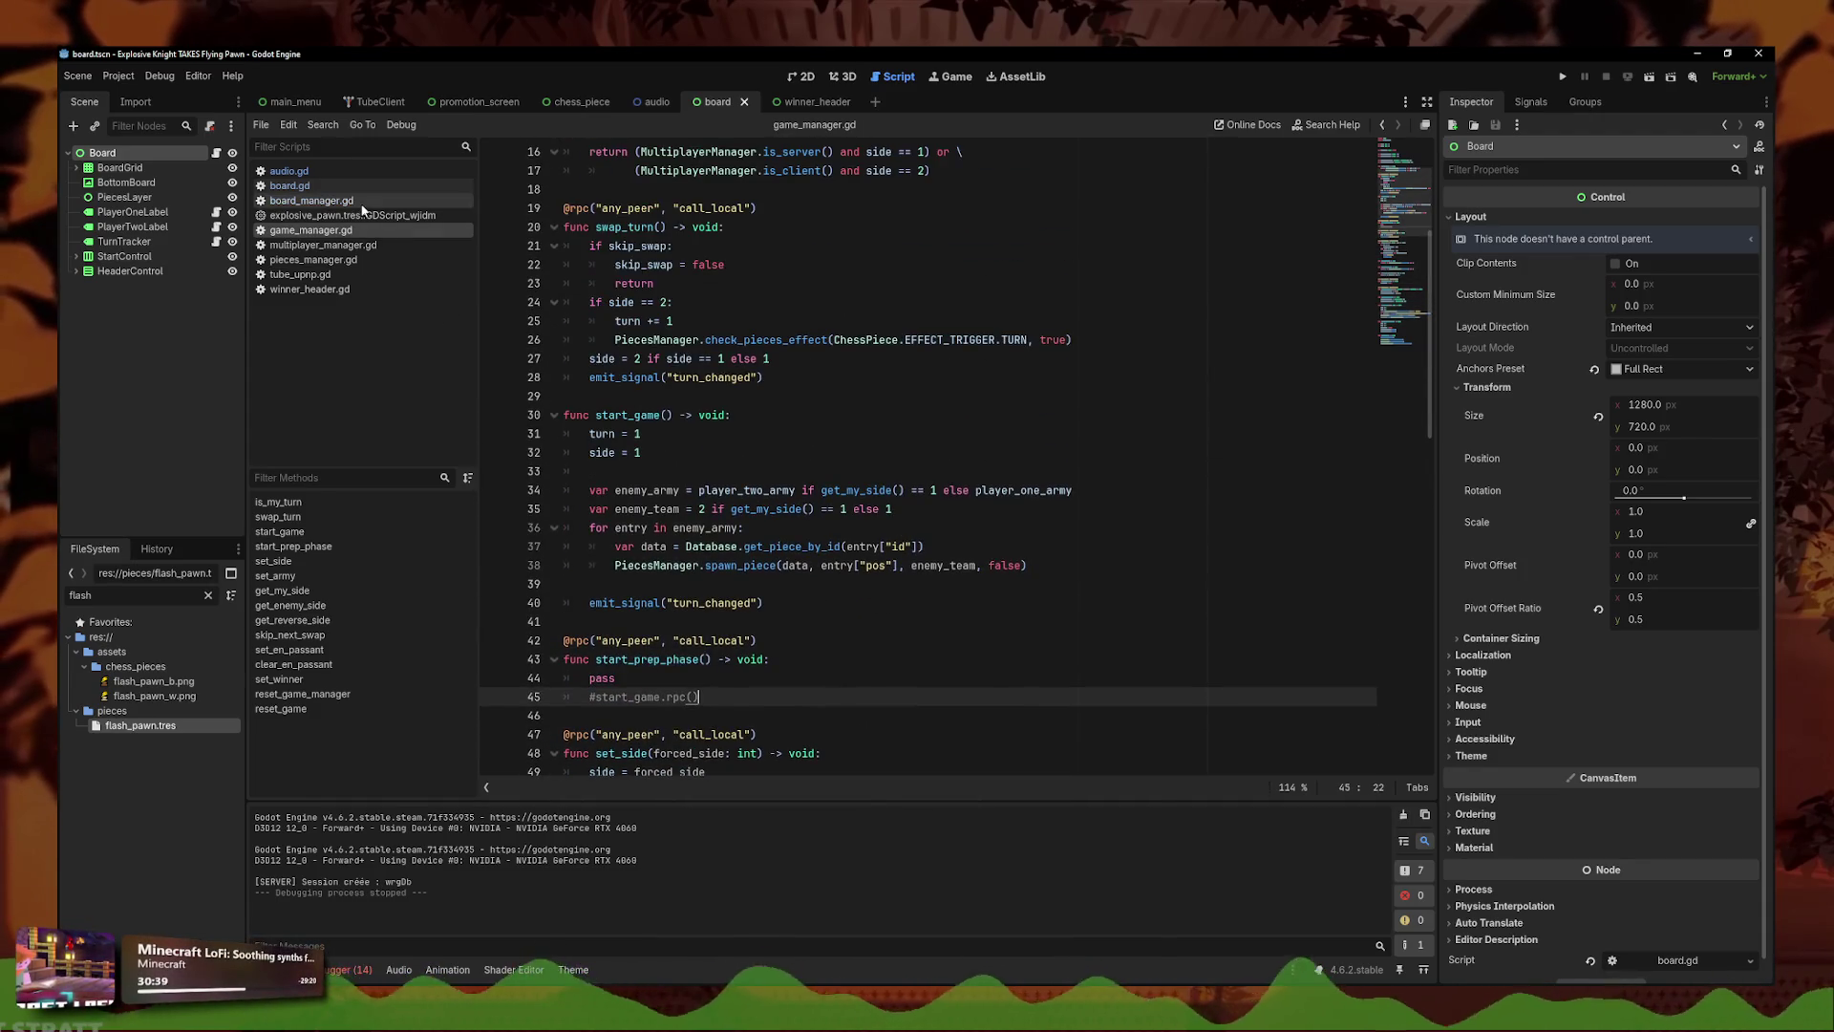
left_click(915, 340)
key("Return")
type("Engine.time_scale = 0.3")
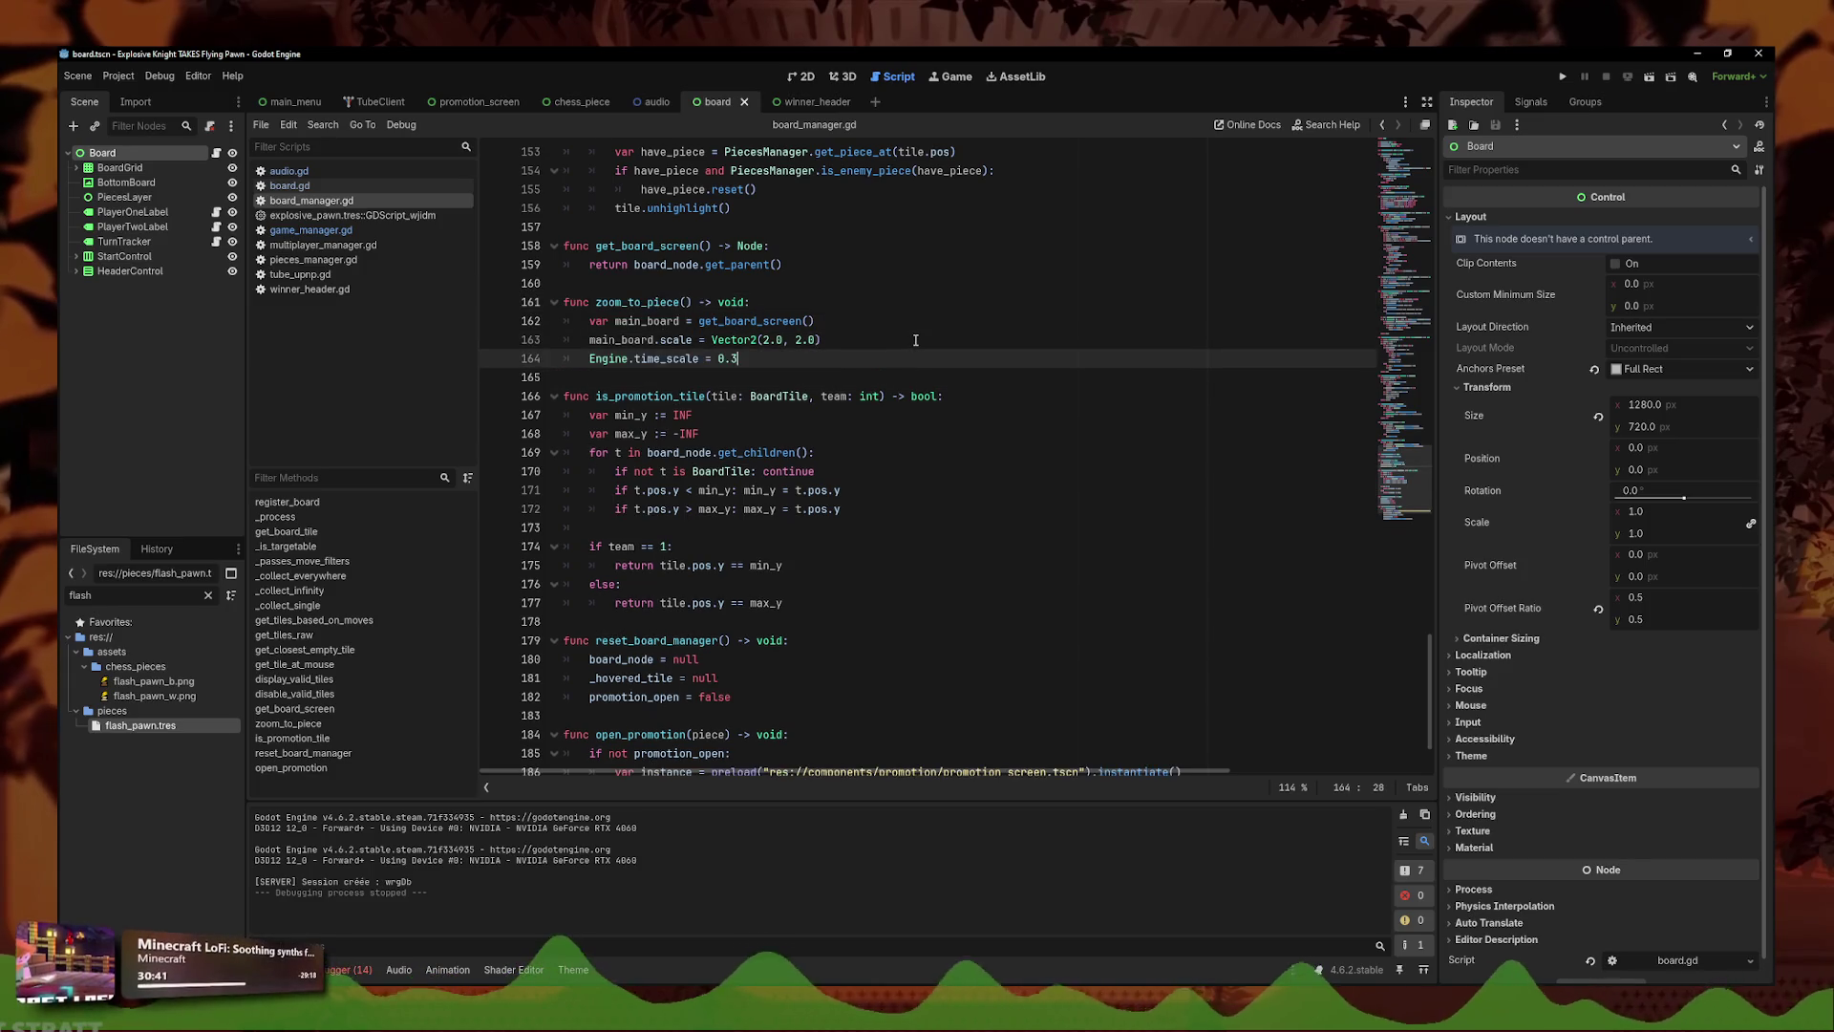
key("BackSpace")
type("5")
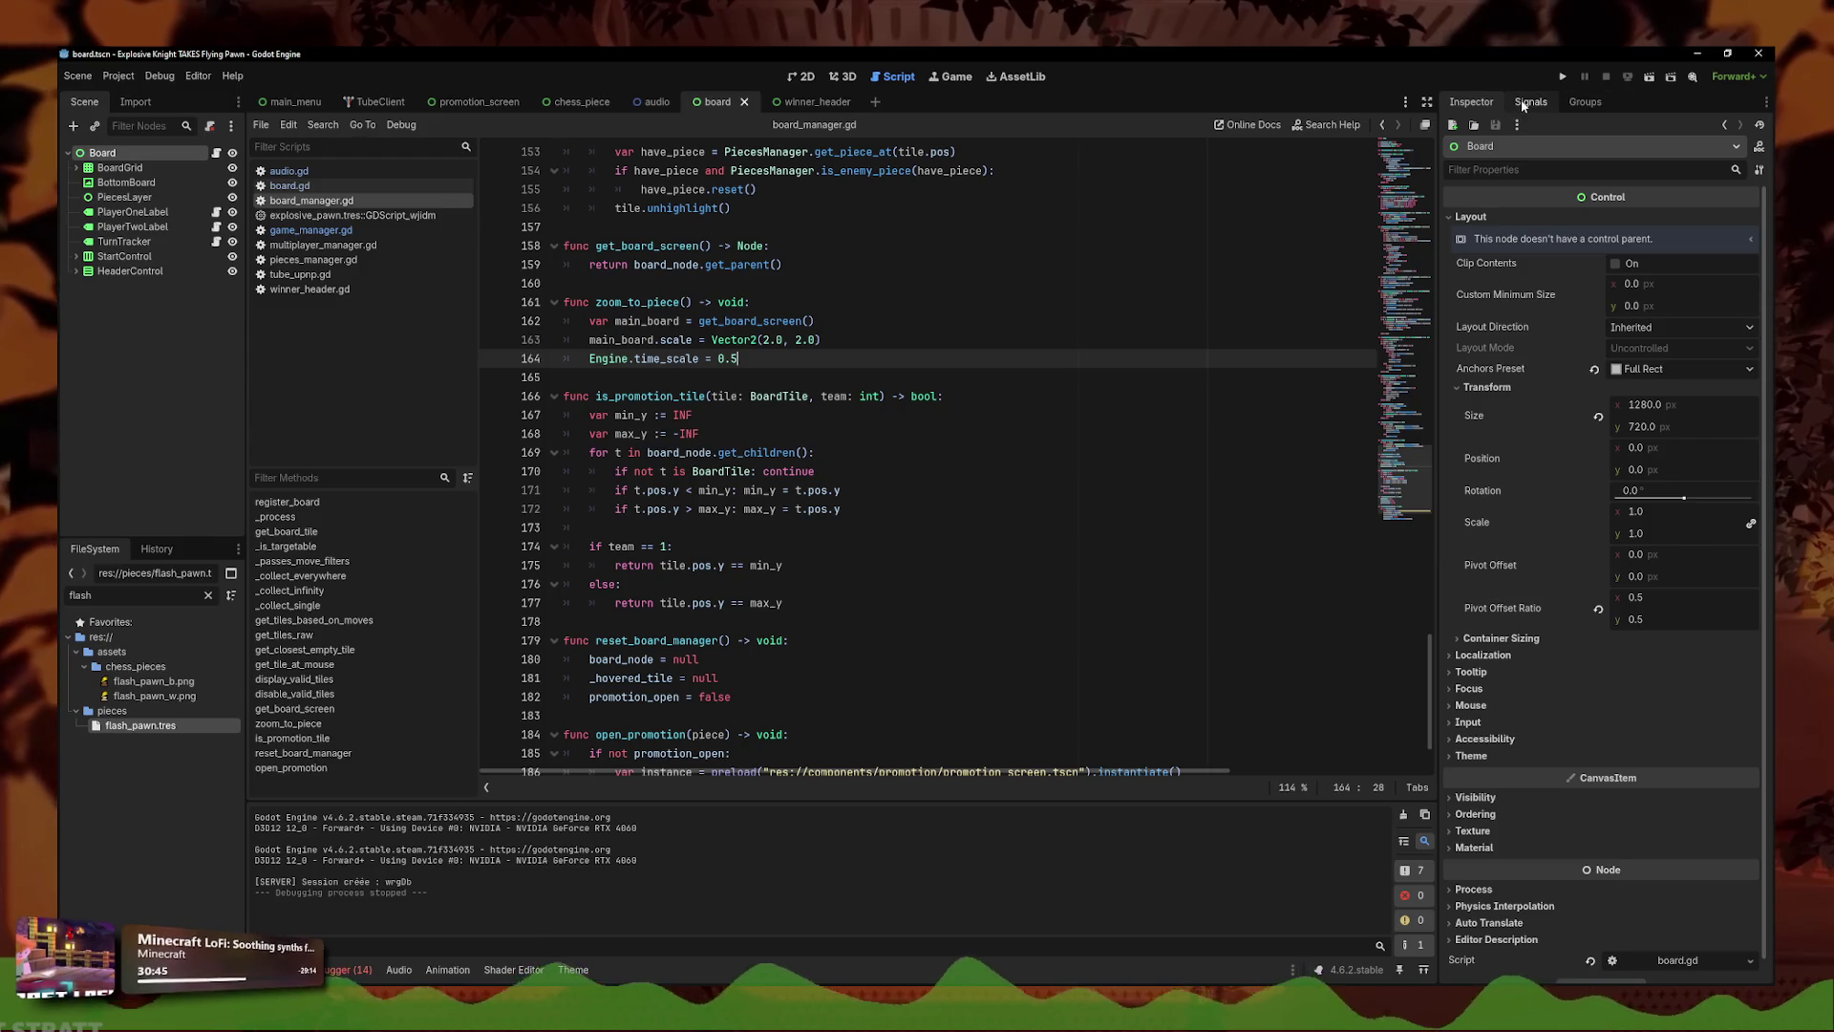
left_click(1563, 77)
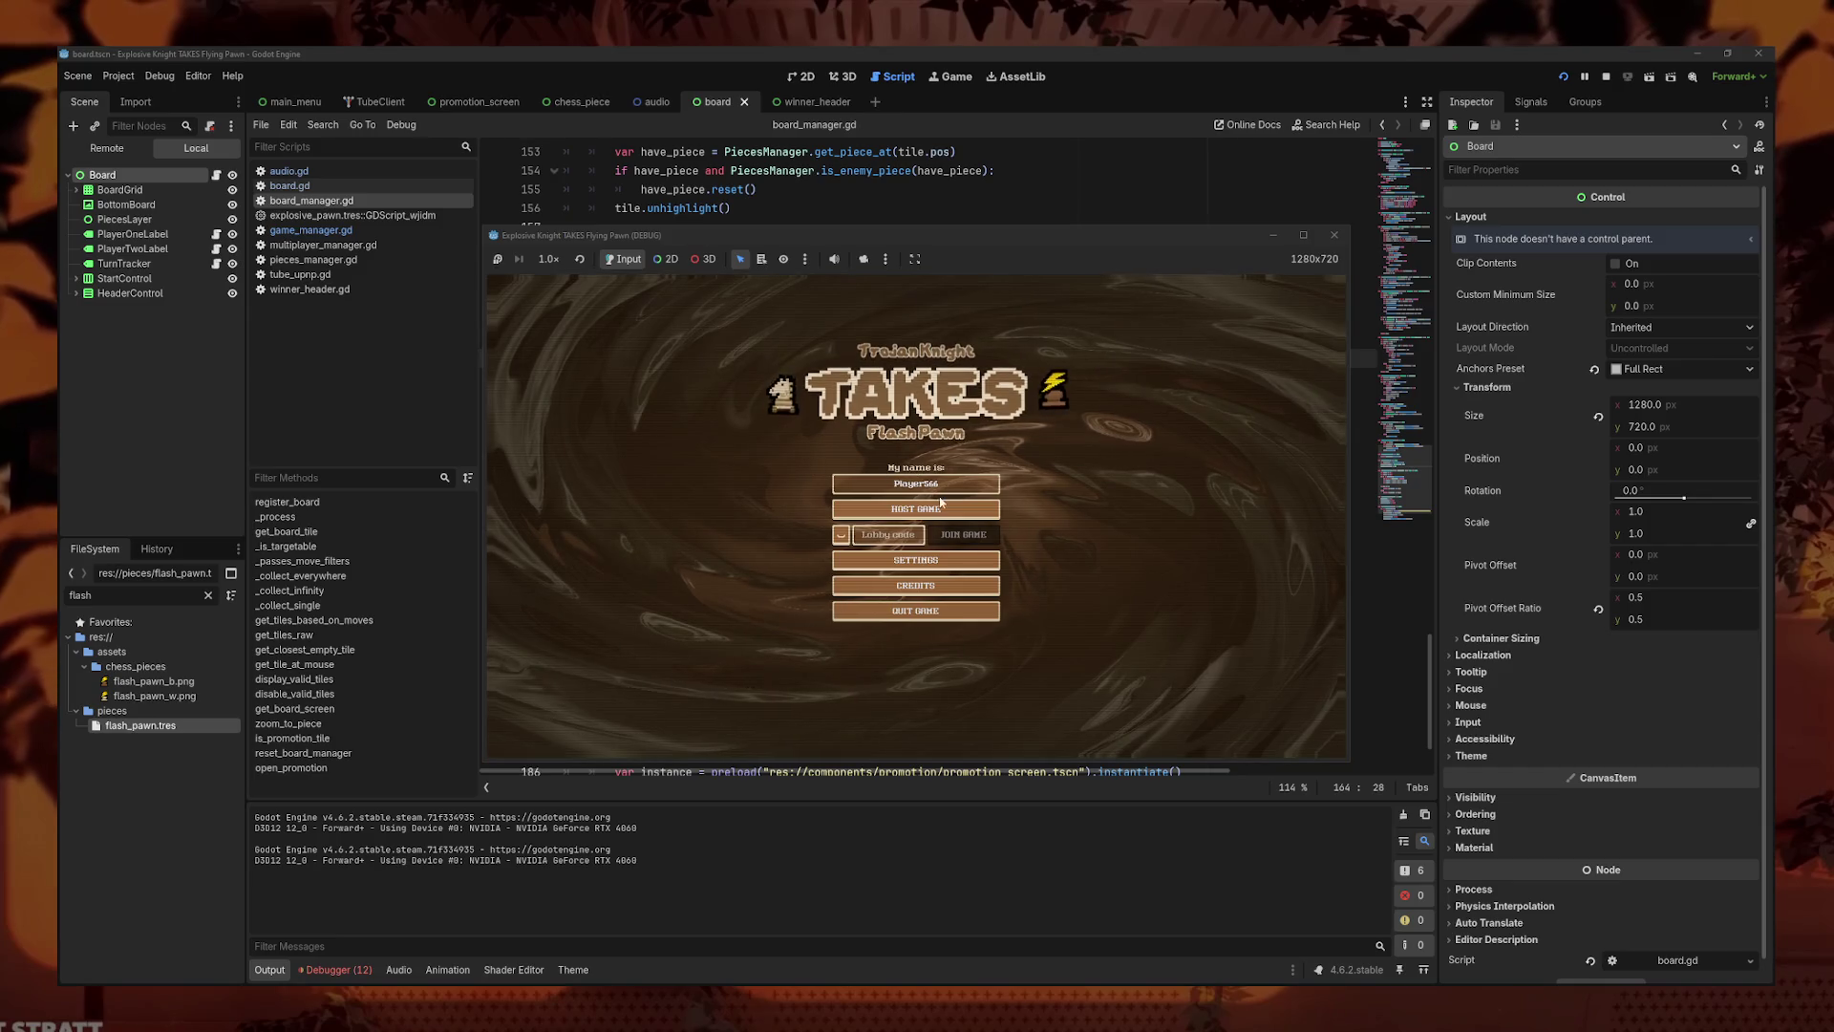
- Host a match, close the game, open board.gd and rerun the project to host again
left_click(941, 503)
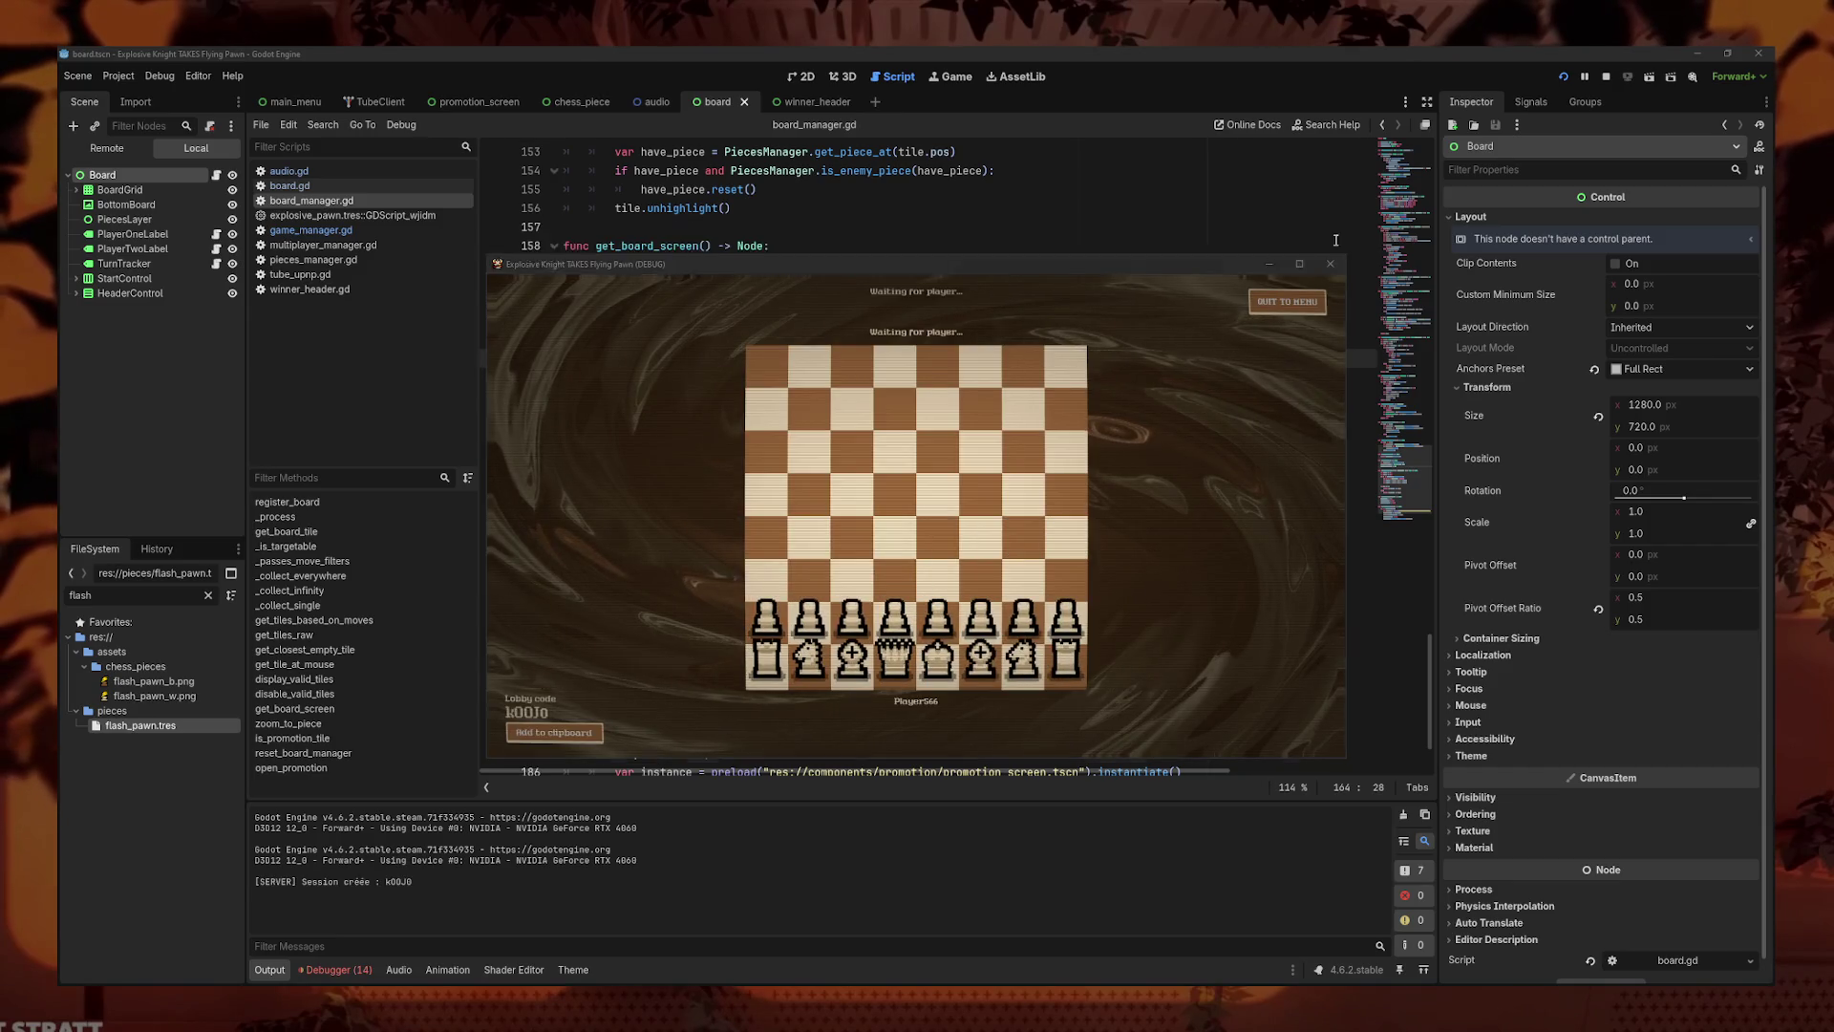
left_click(1335, 235)
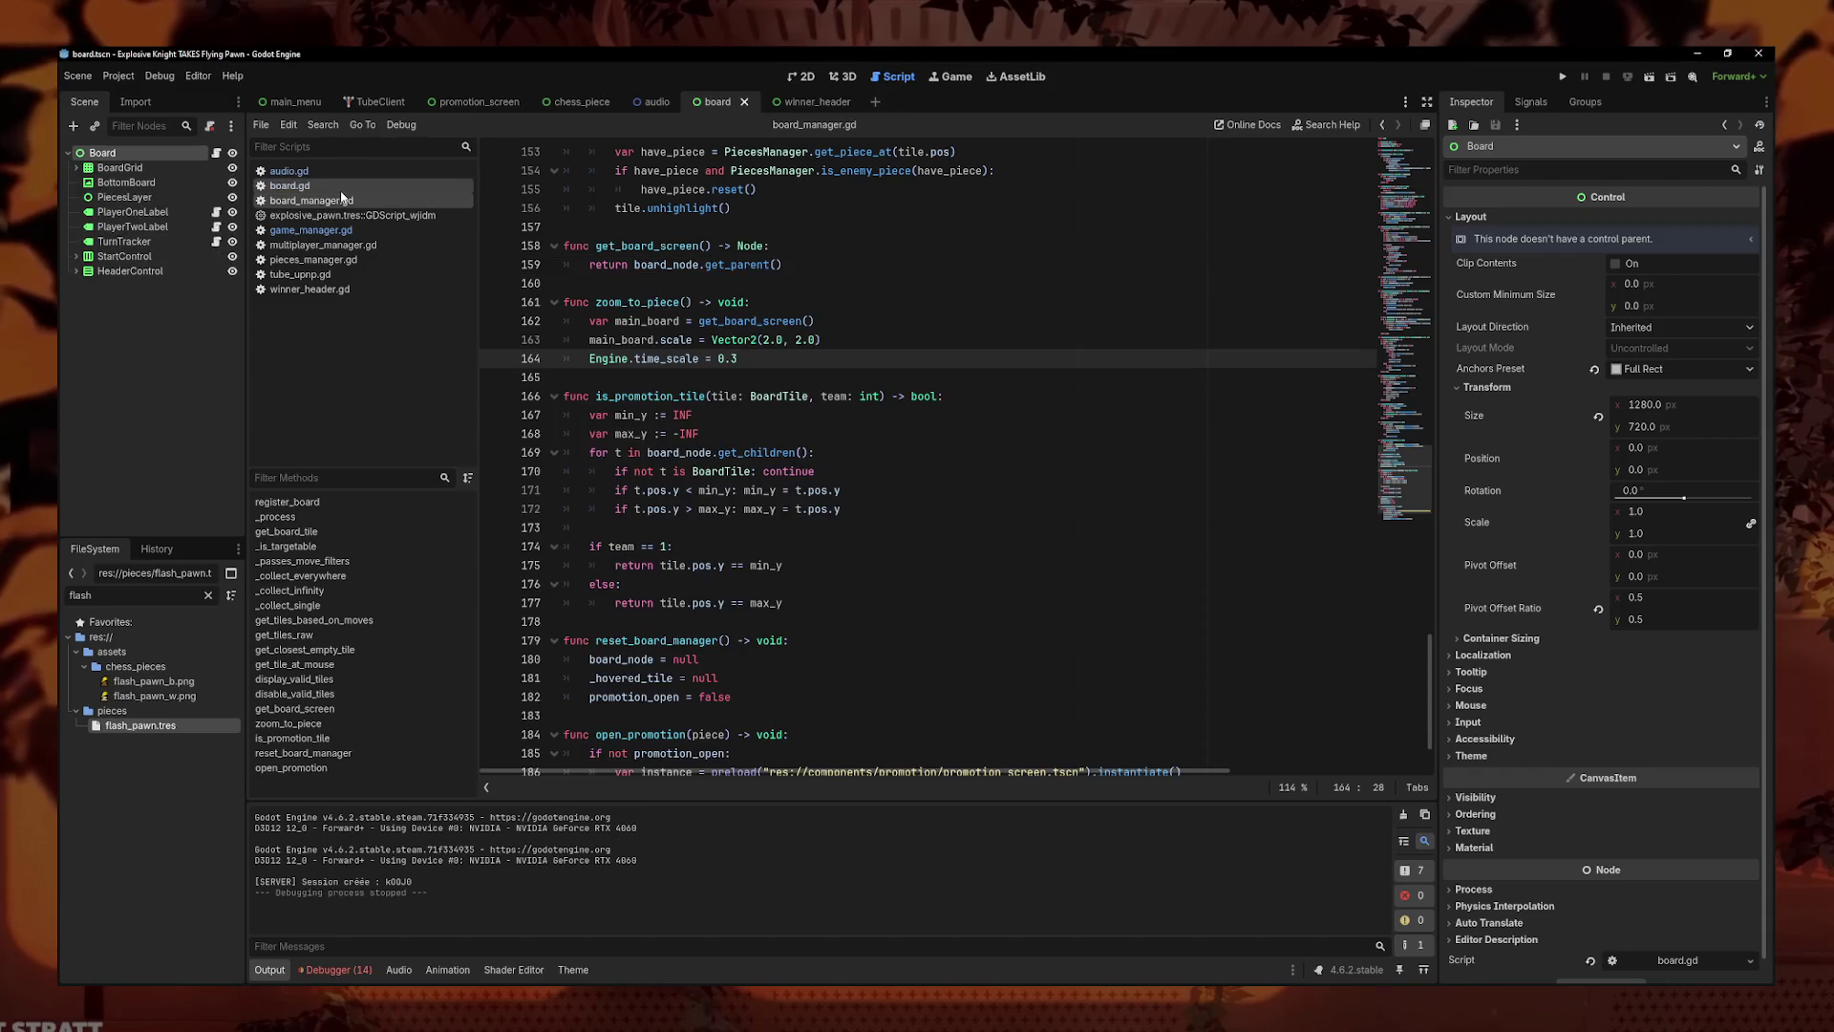
left_click(341, 190)
key("F5")
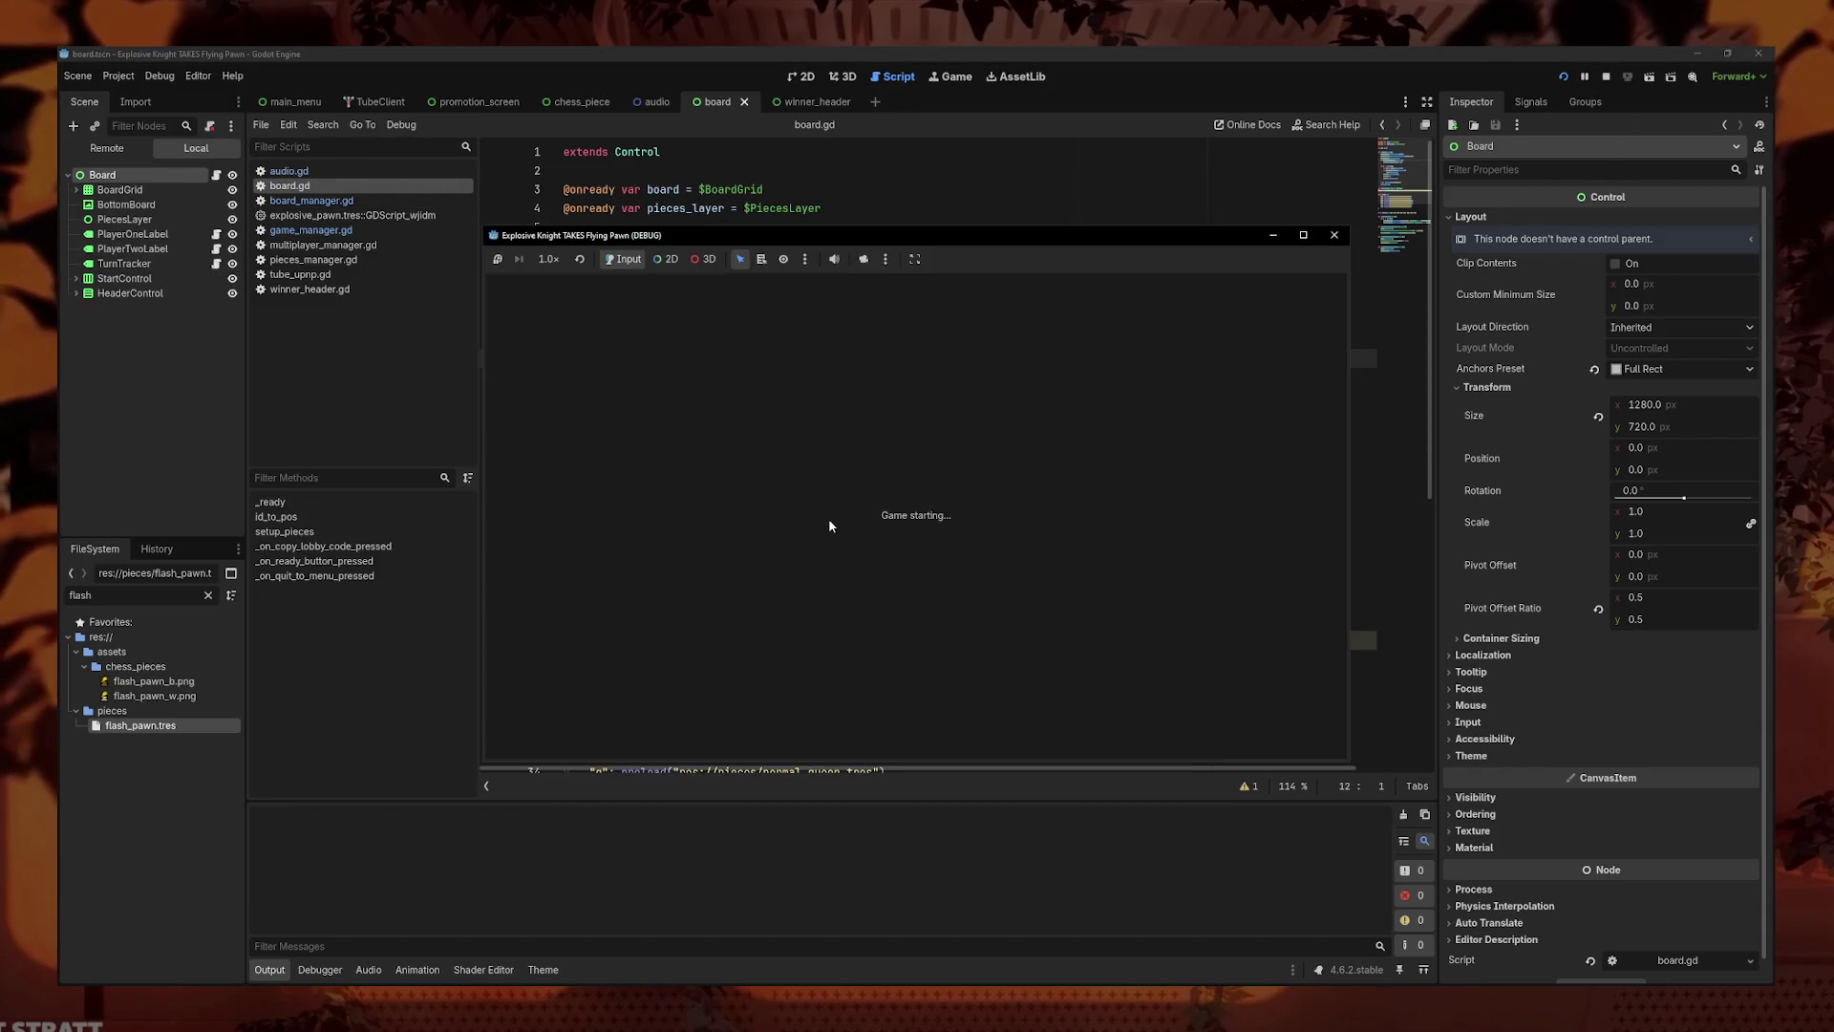
left_click(941, 503)
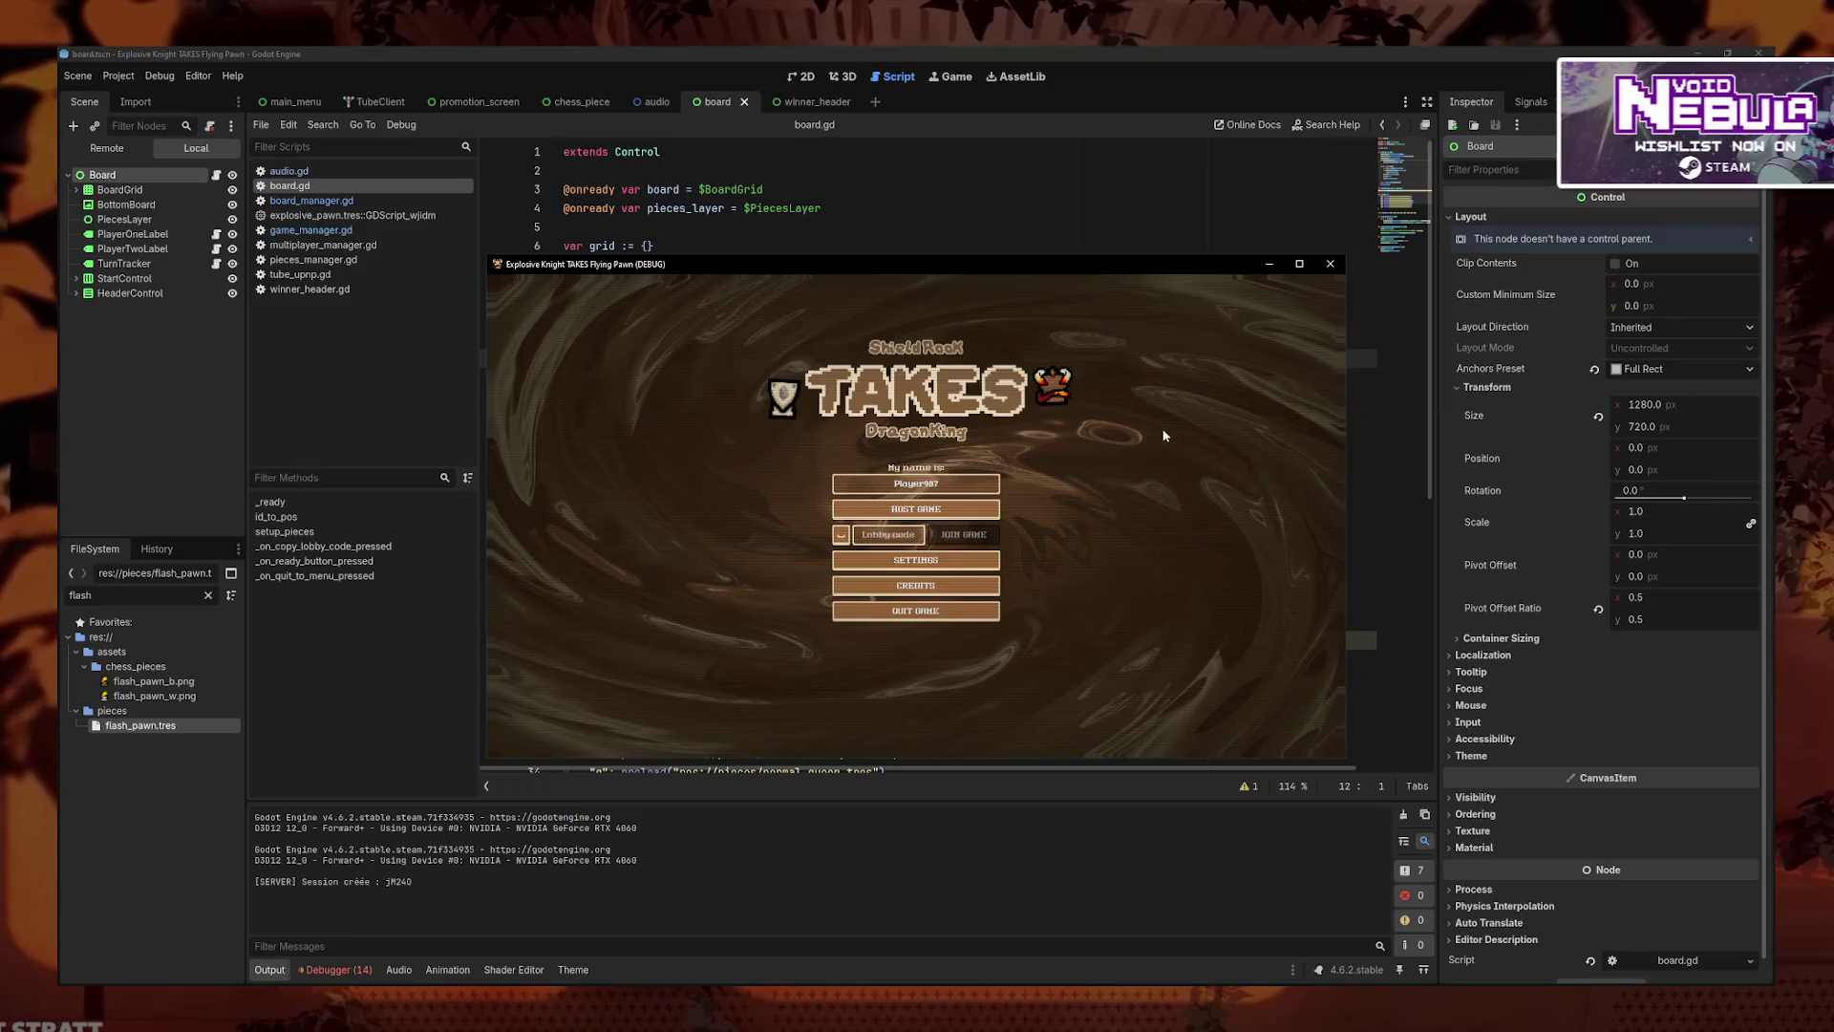
- Restart with two game instances, host from the other window, then return to board.gd's _ready
key("F5")
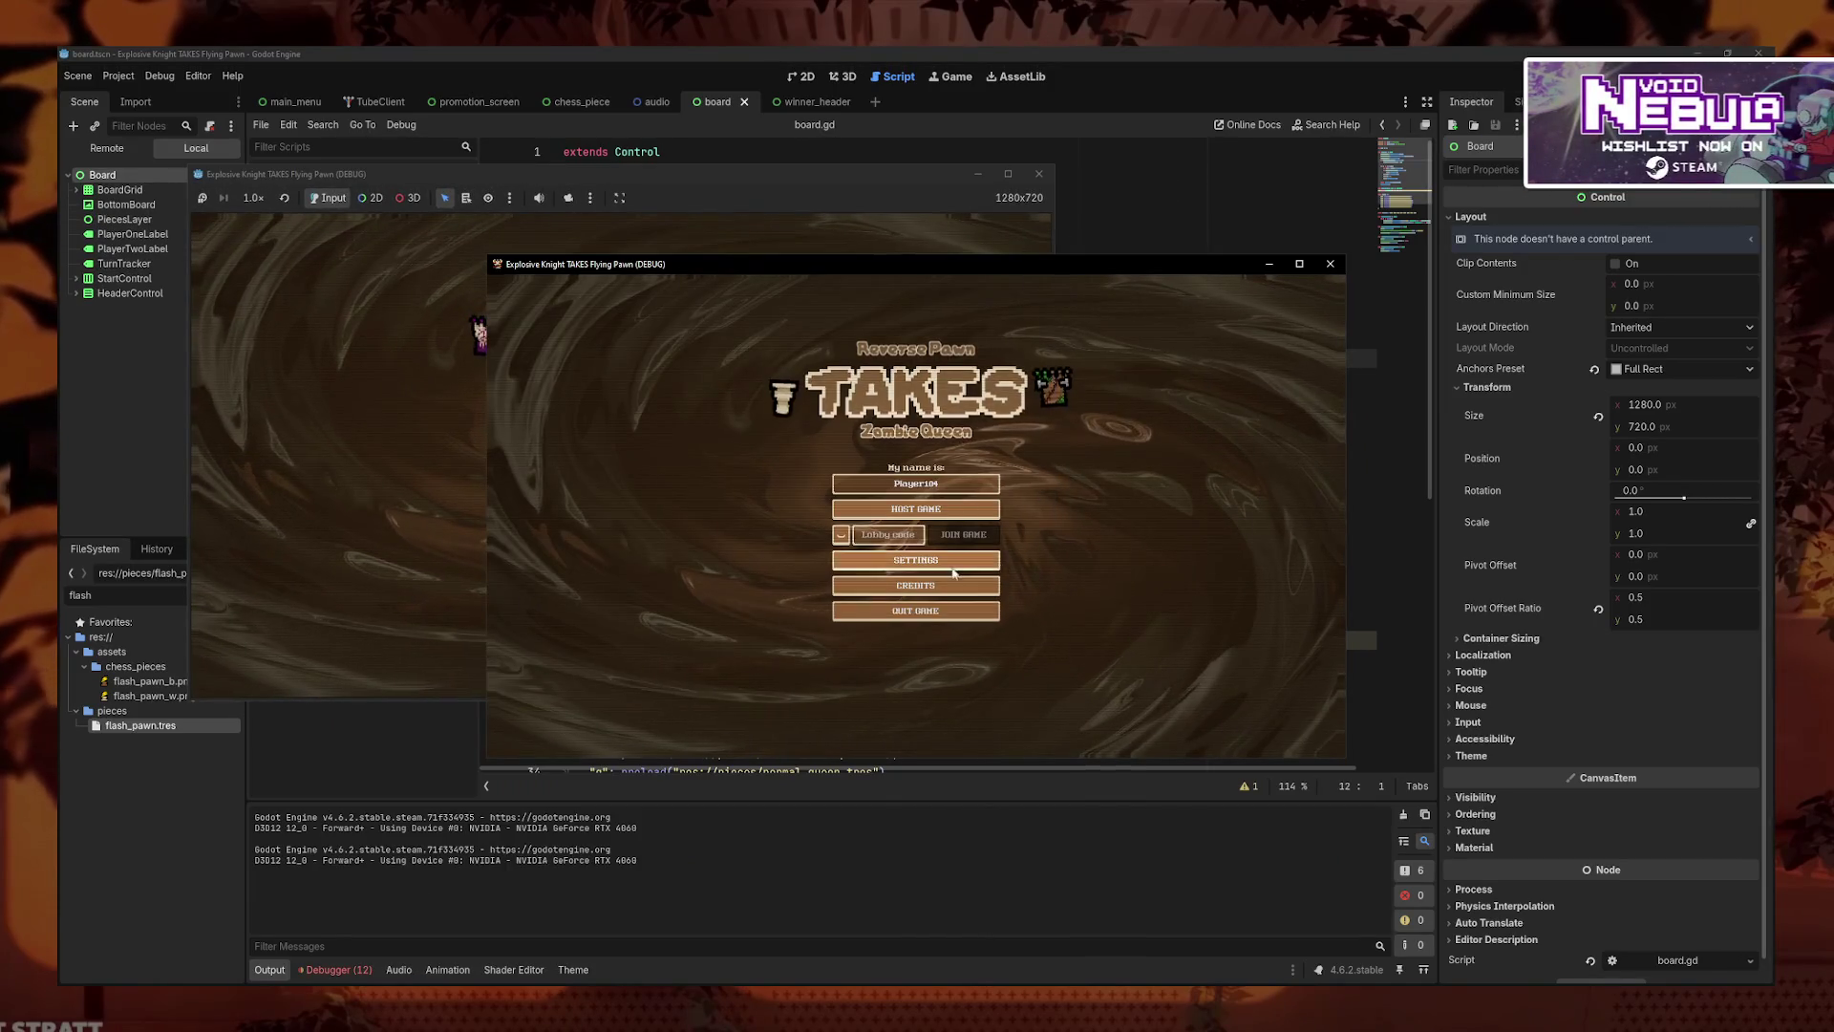
left_click(953, 567)
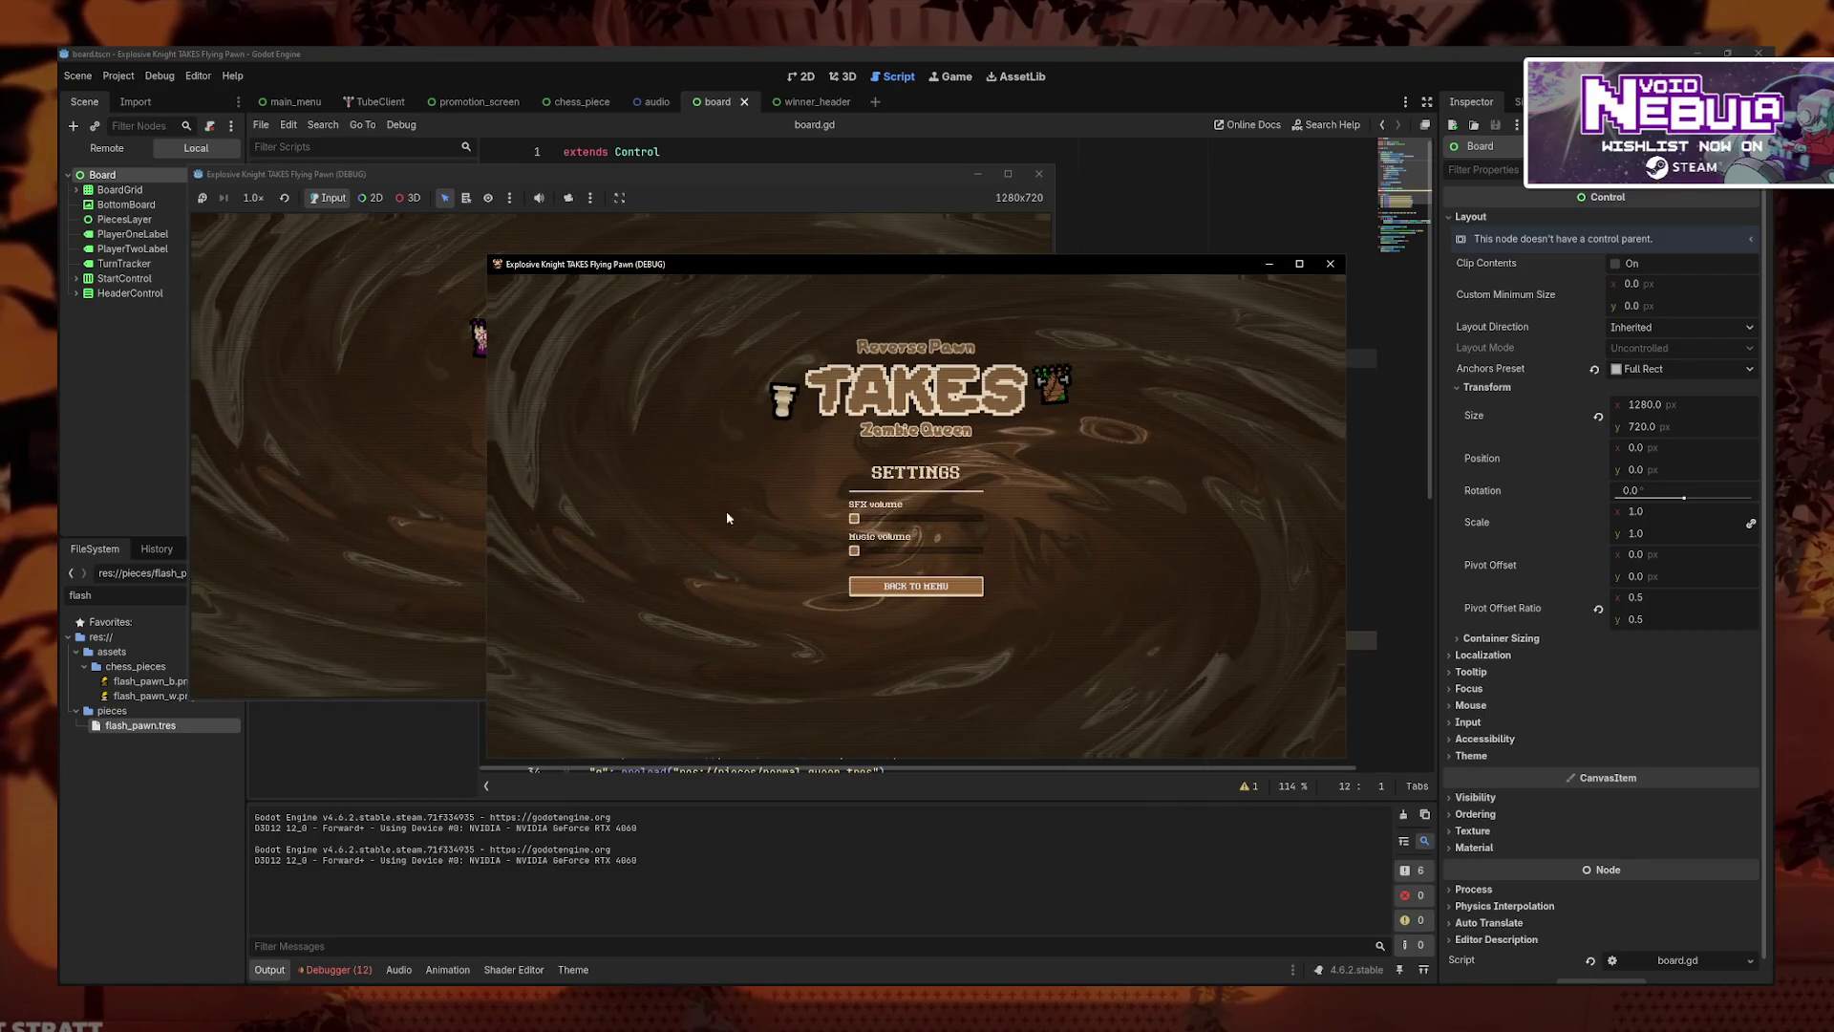
left_click(658, 456)
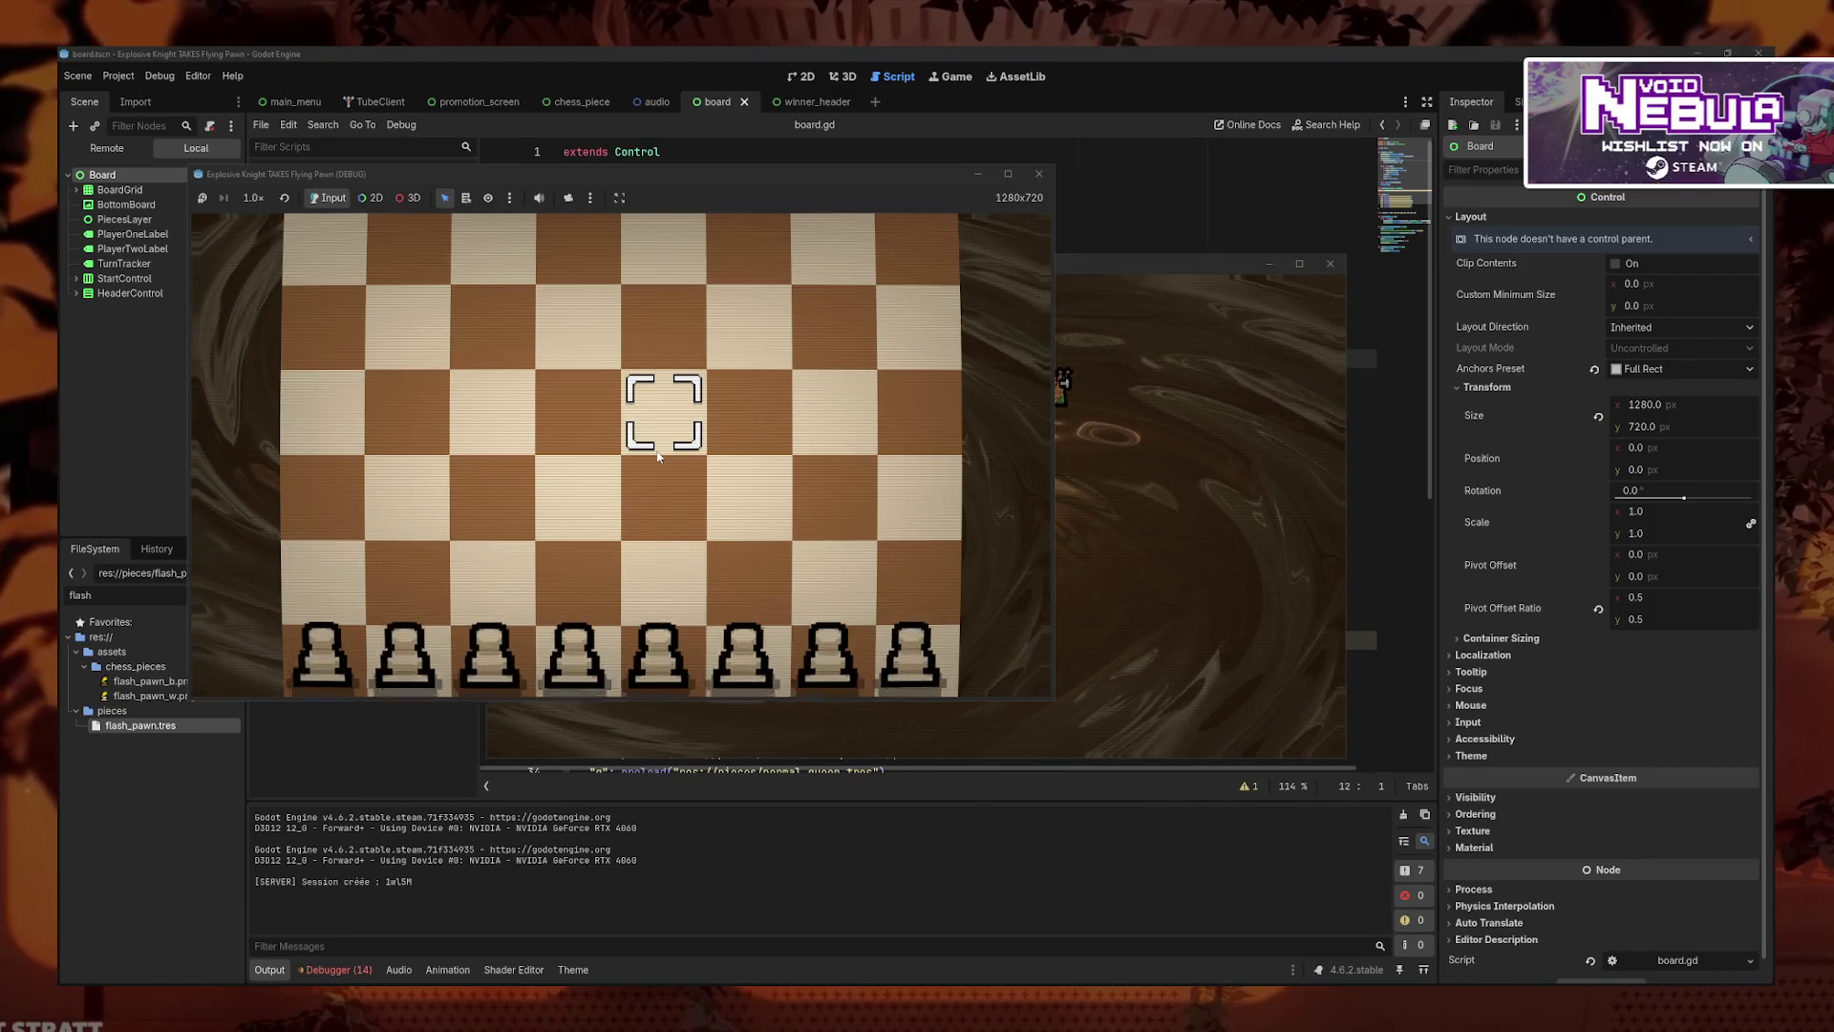
mouse_move(558, 663)
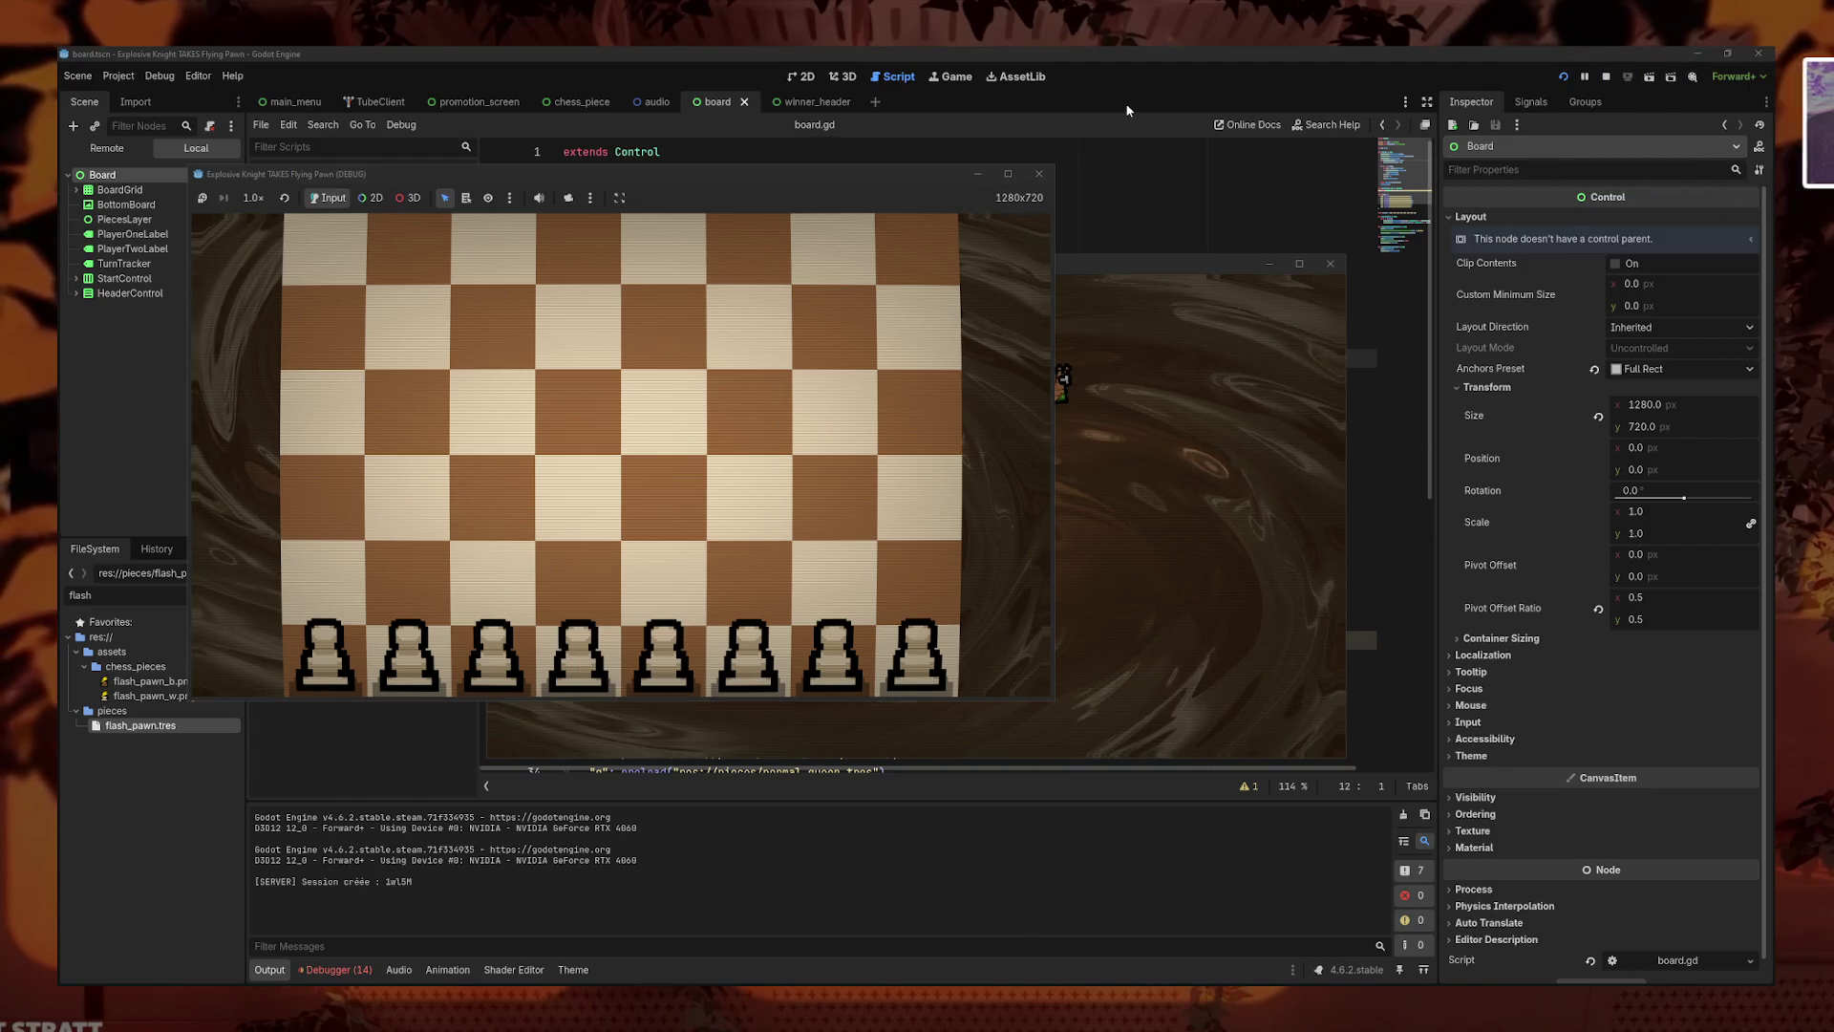
left_click(906, 340)
left_click(905, 358)
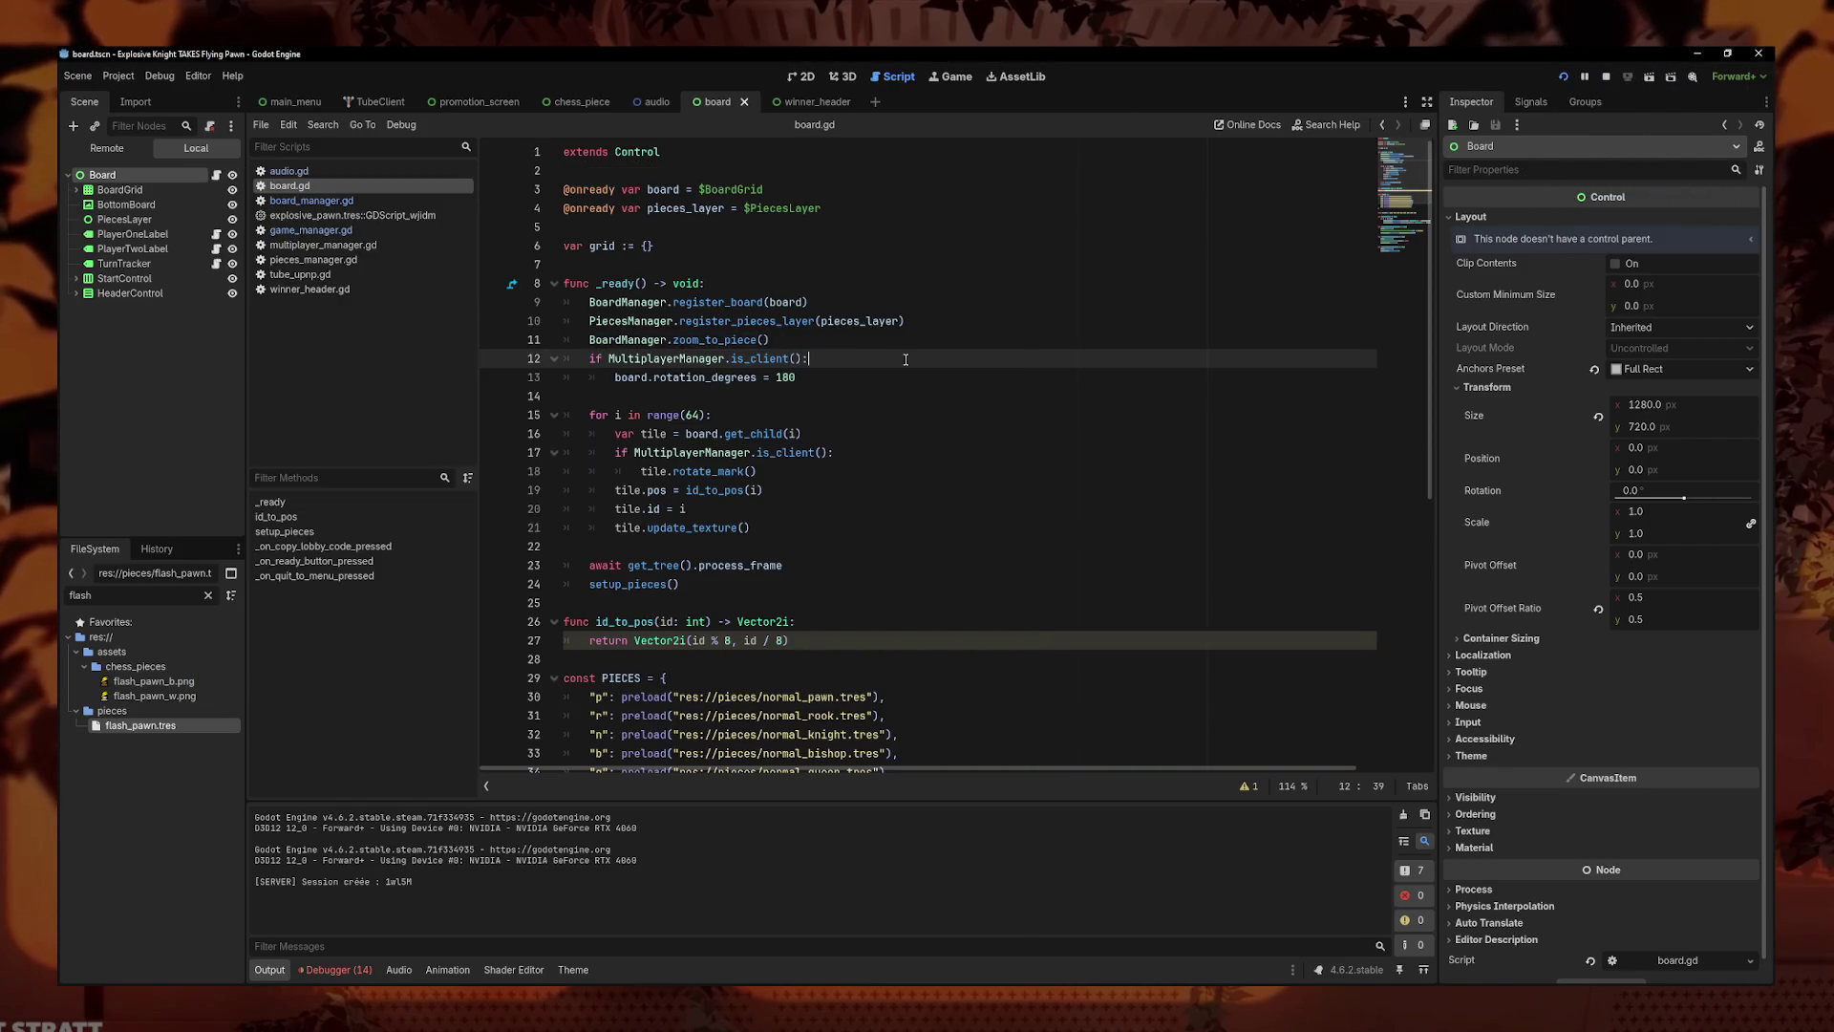
- Stop the running game from the editor
left_click(919, 348)
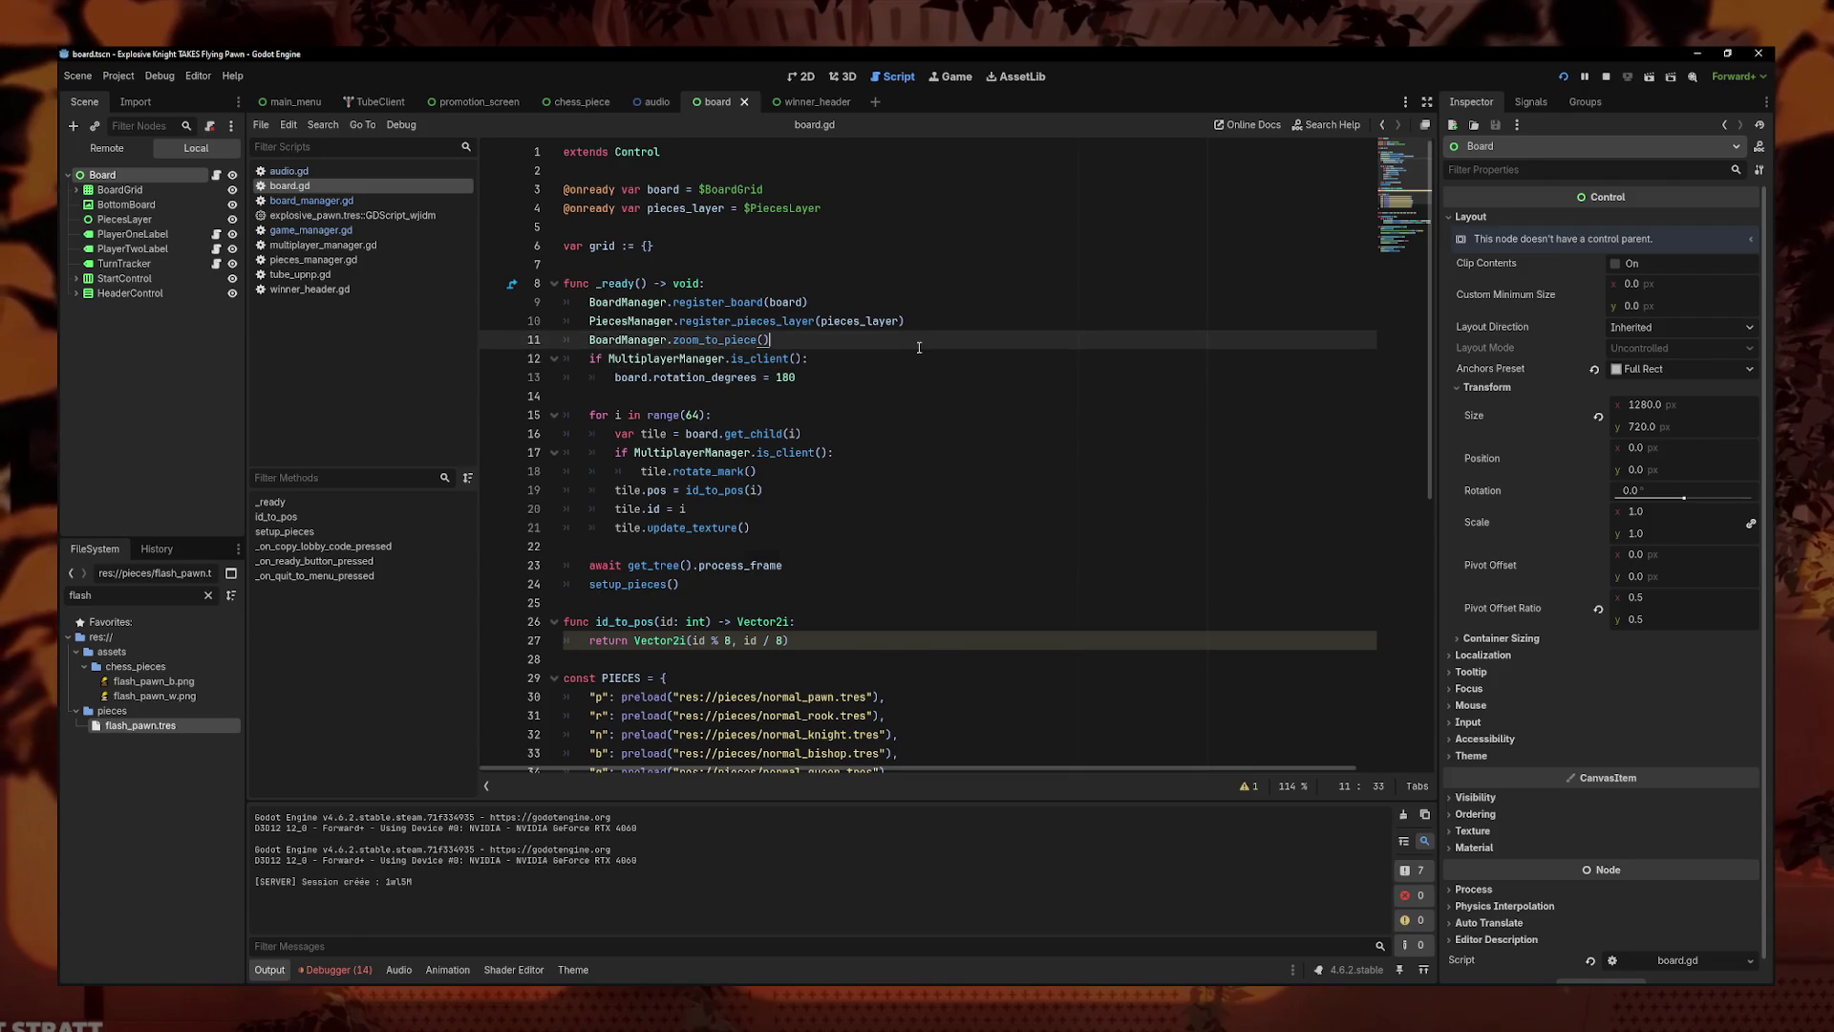
scroll(919, 348, "down", 2)
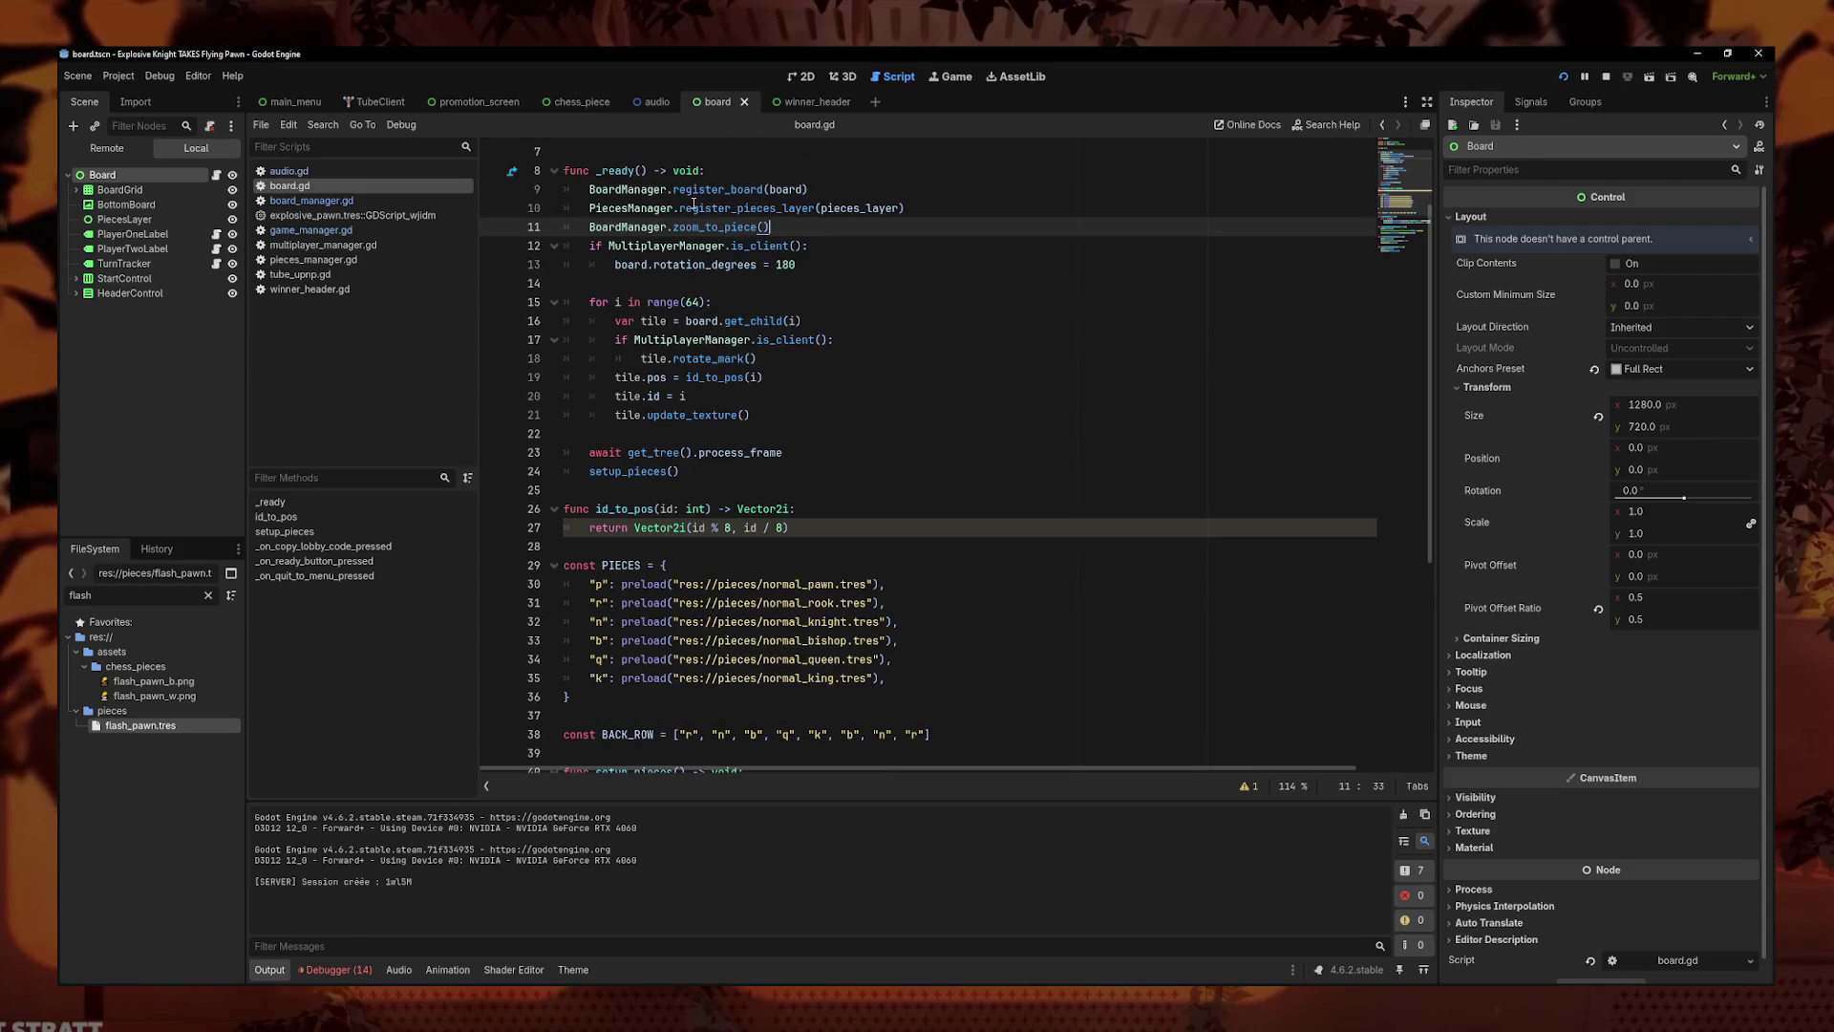
left_click(1606, 77)
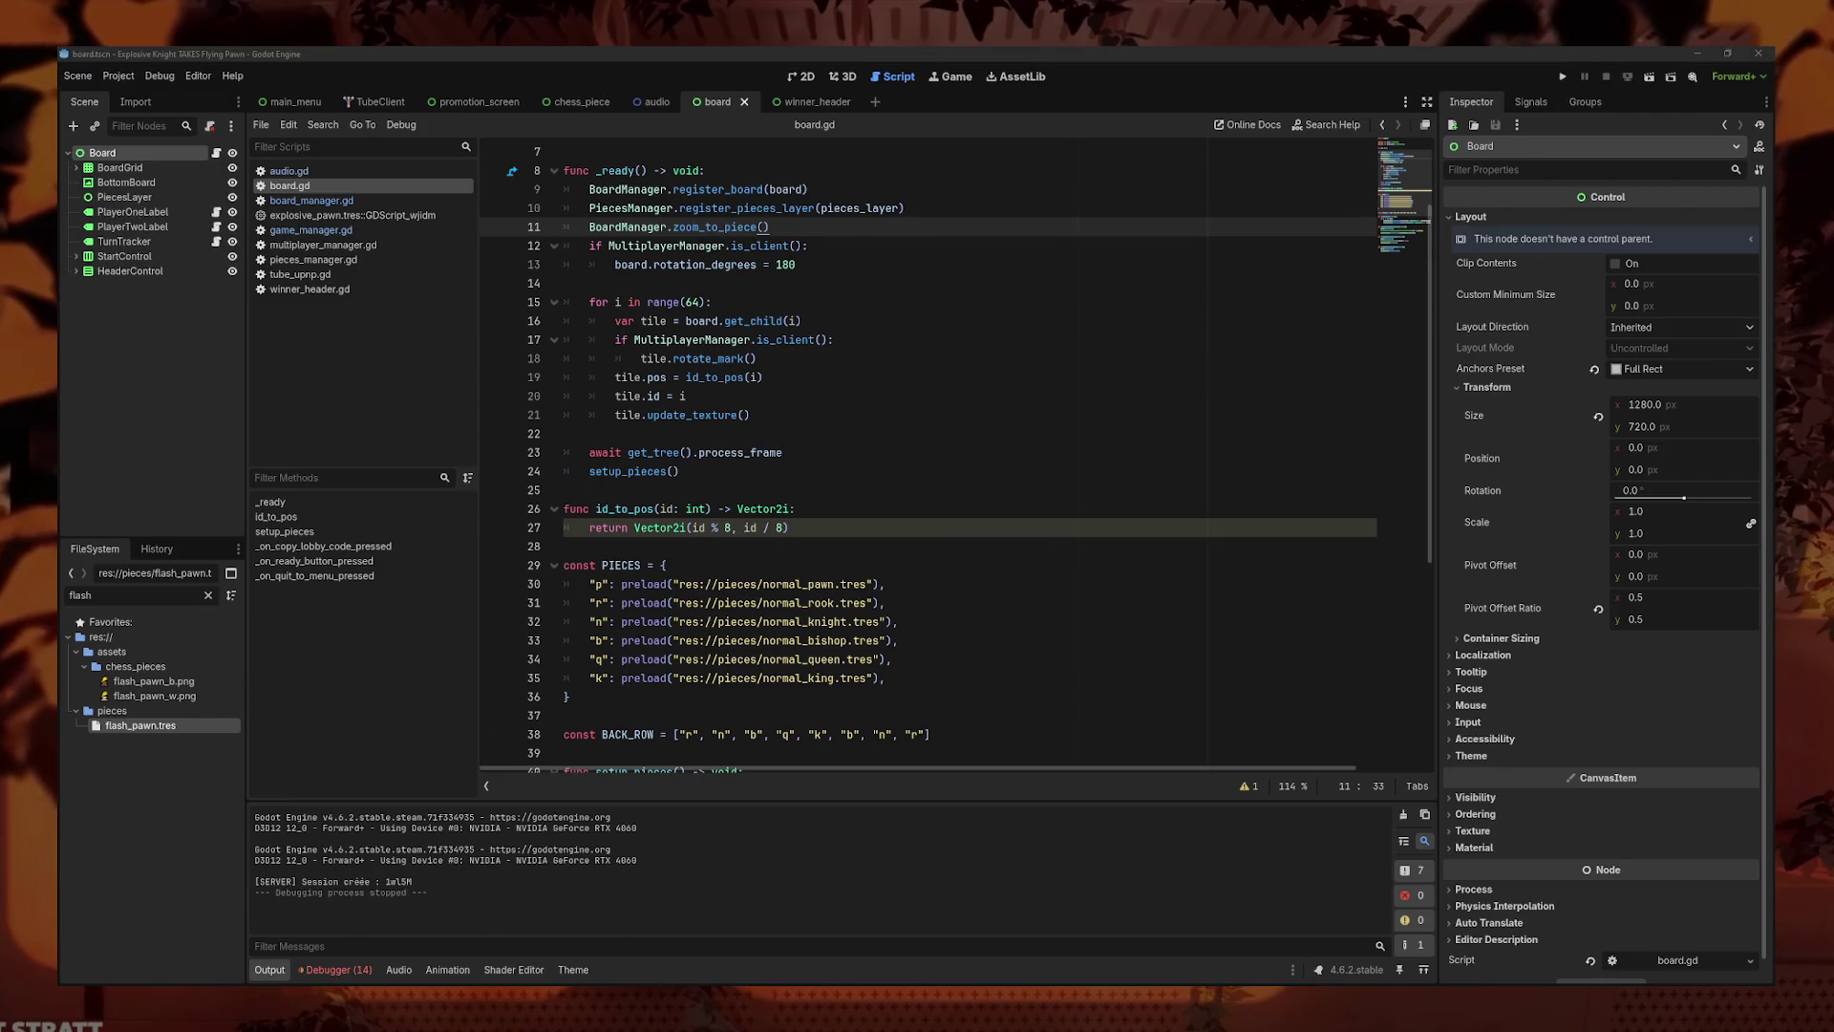
left_click(890, 301)
- Replace zoom_to_piece in board_manager.gd with the pasted tween_property/tween_method version
left_click(311, 199)
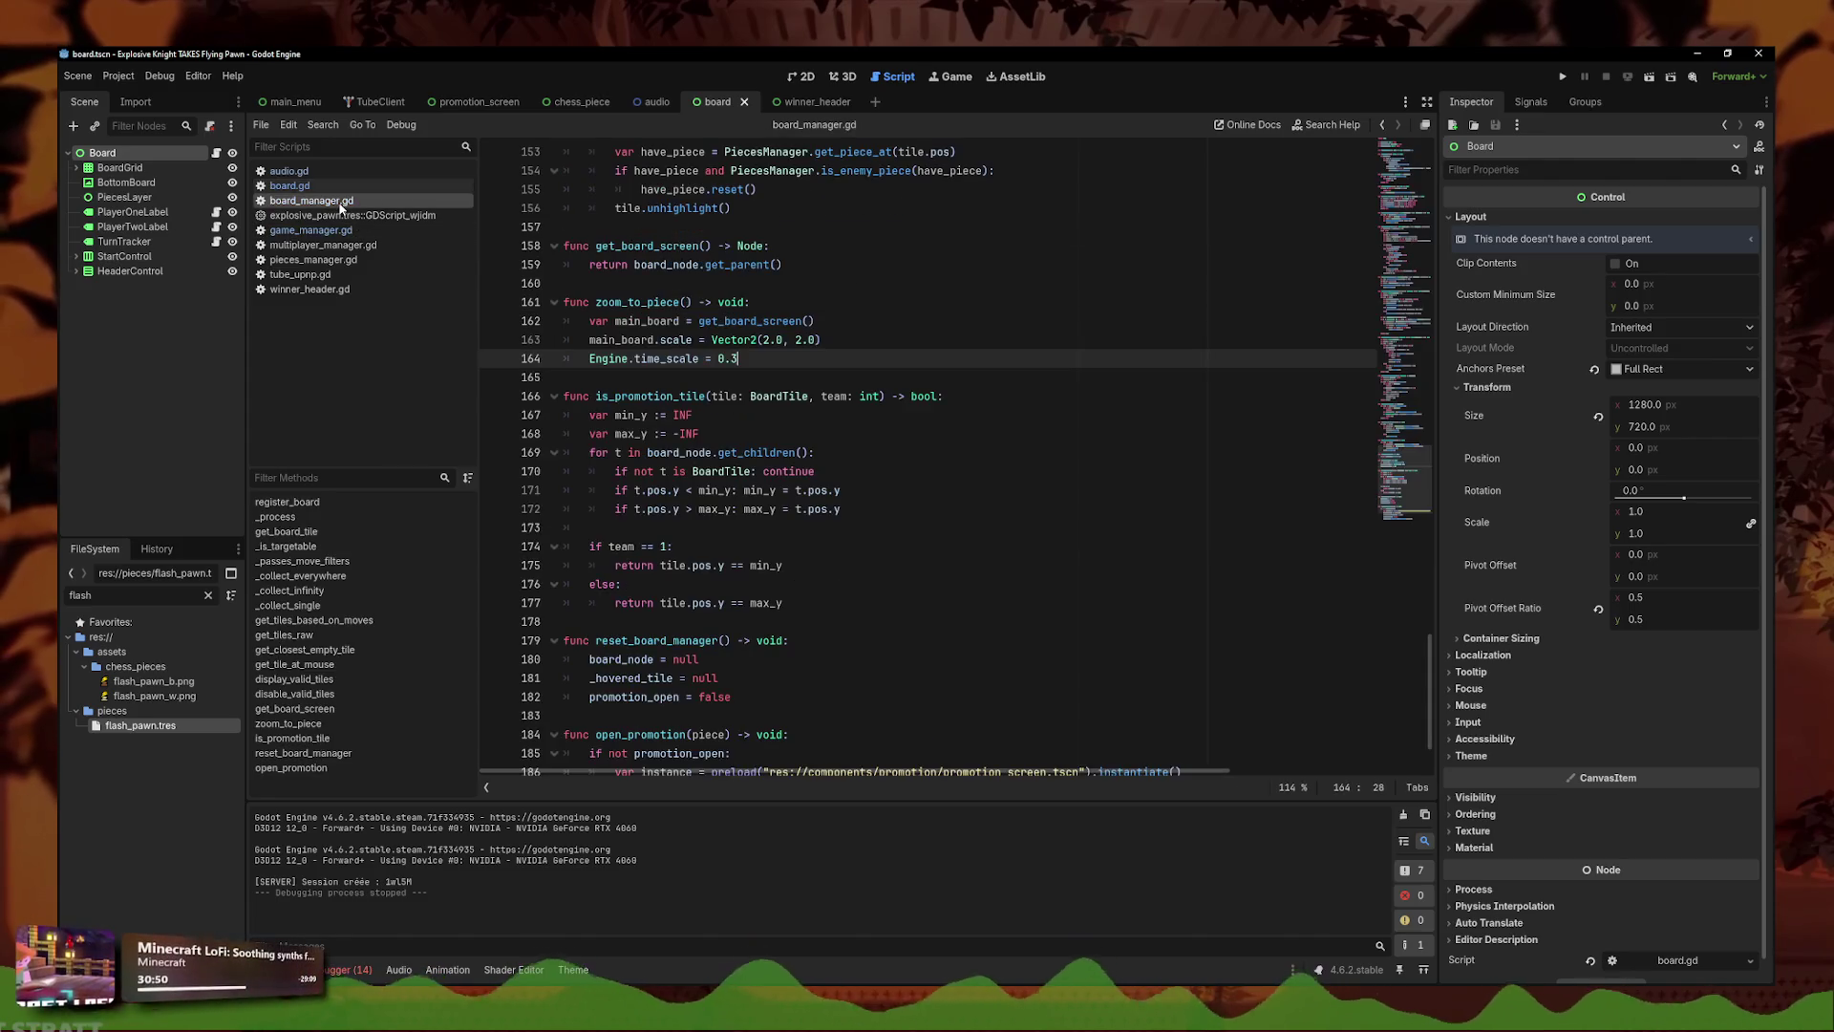
scroll(790, 367, "up", 1)
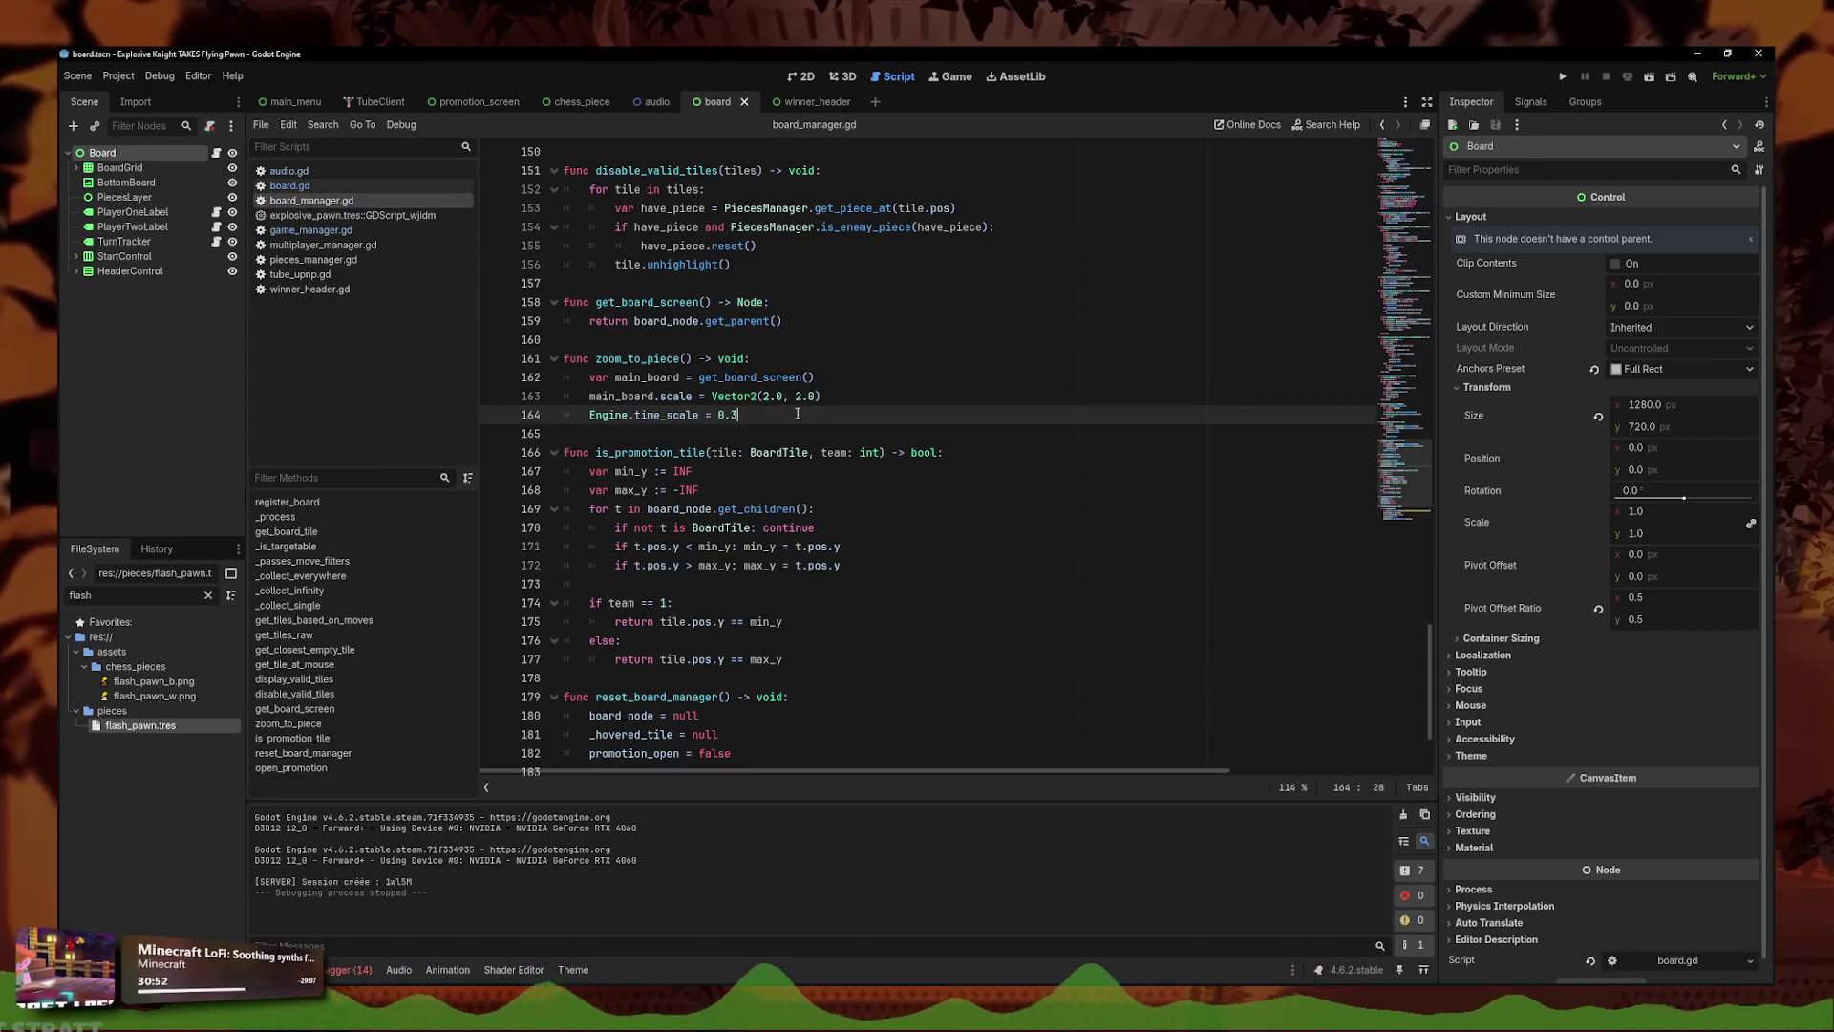
left_click(846, 395)
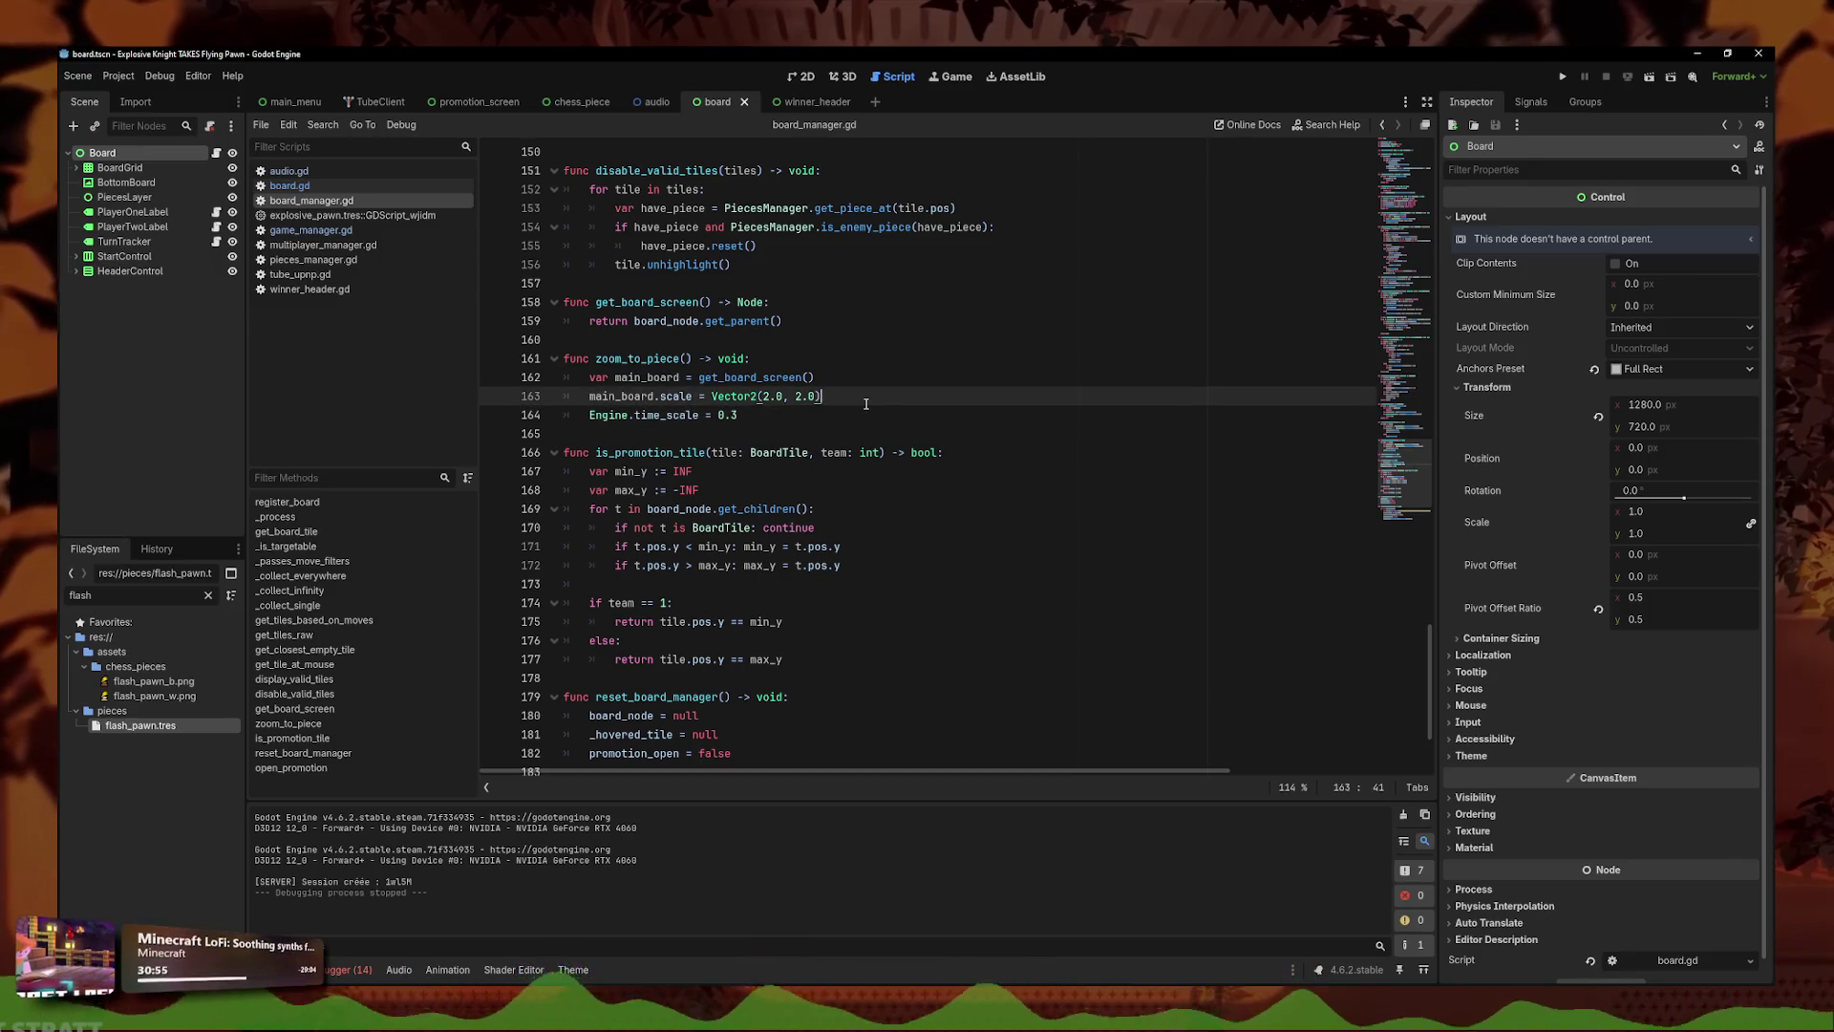
left_click_drag(860, 415, 466, 358)
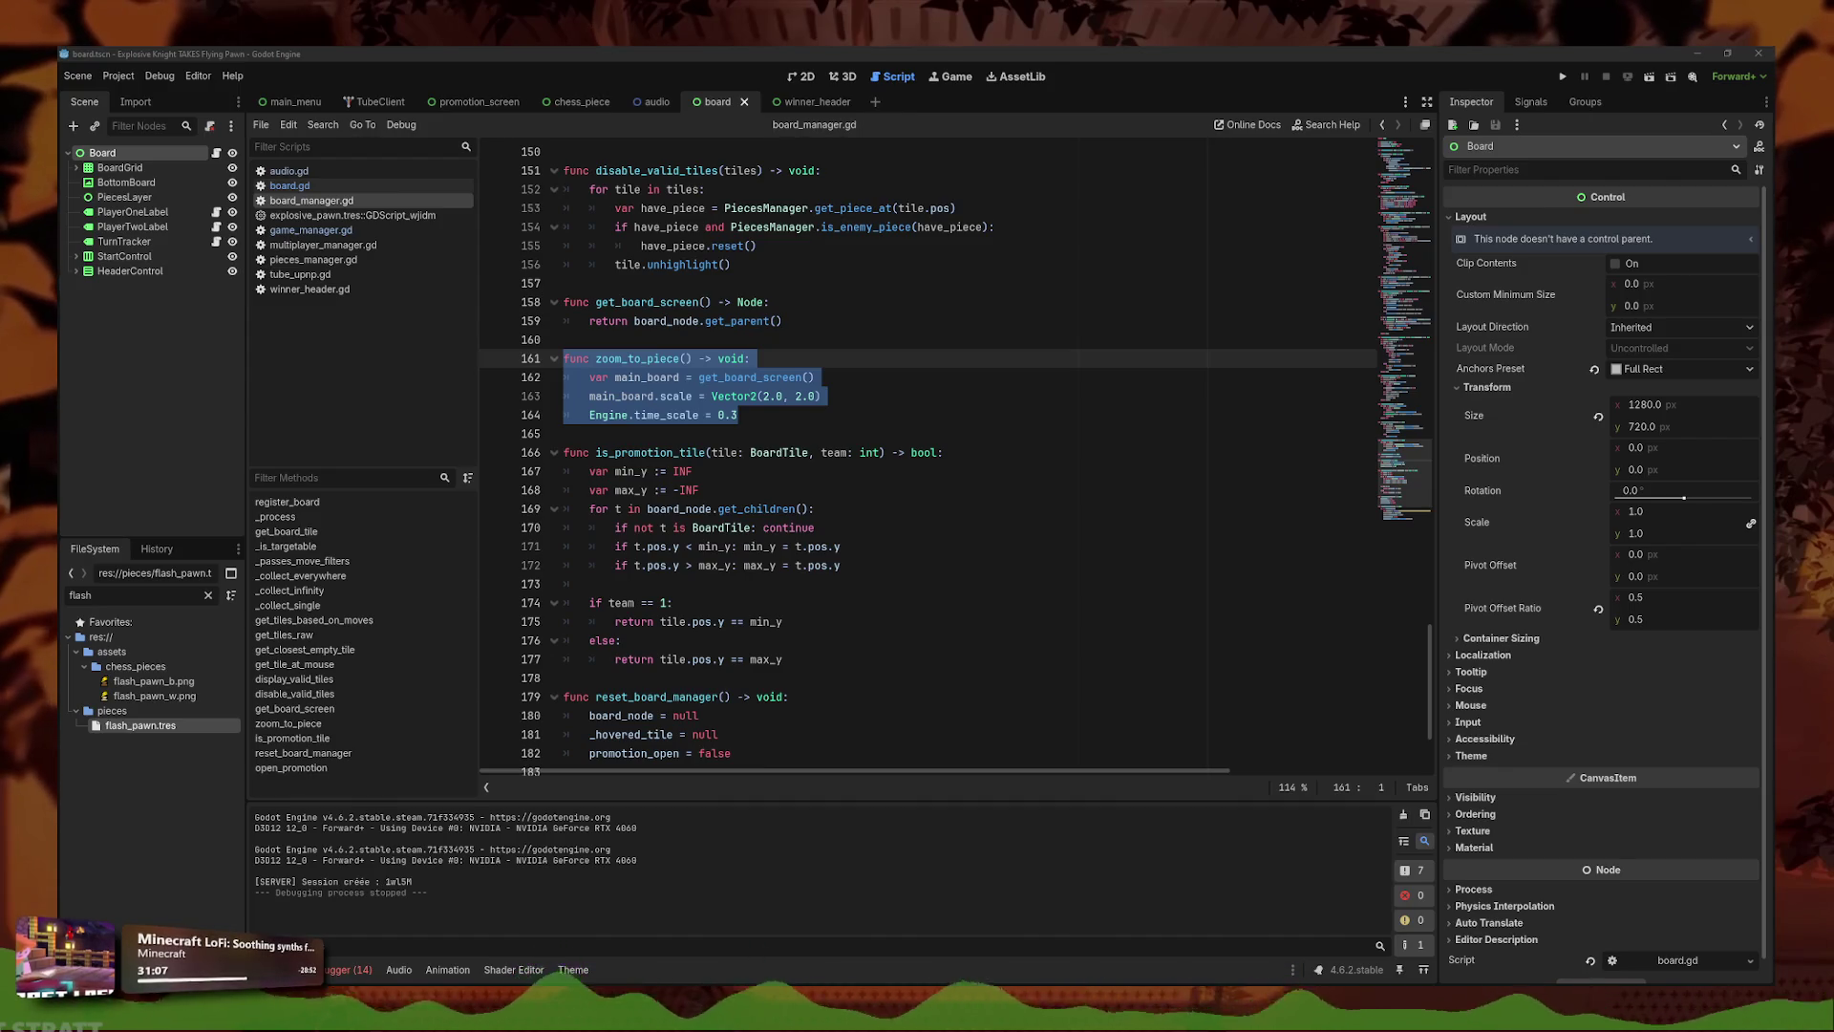
key("alt+Tab")
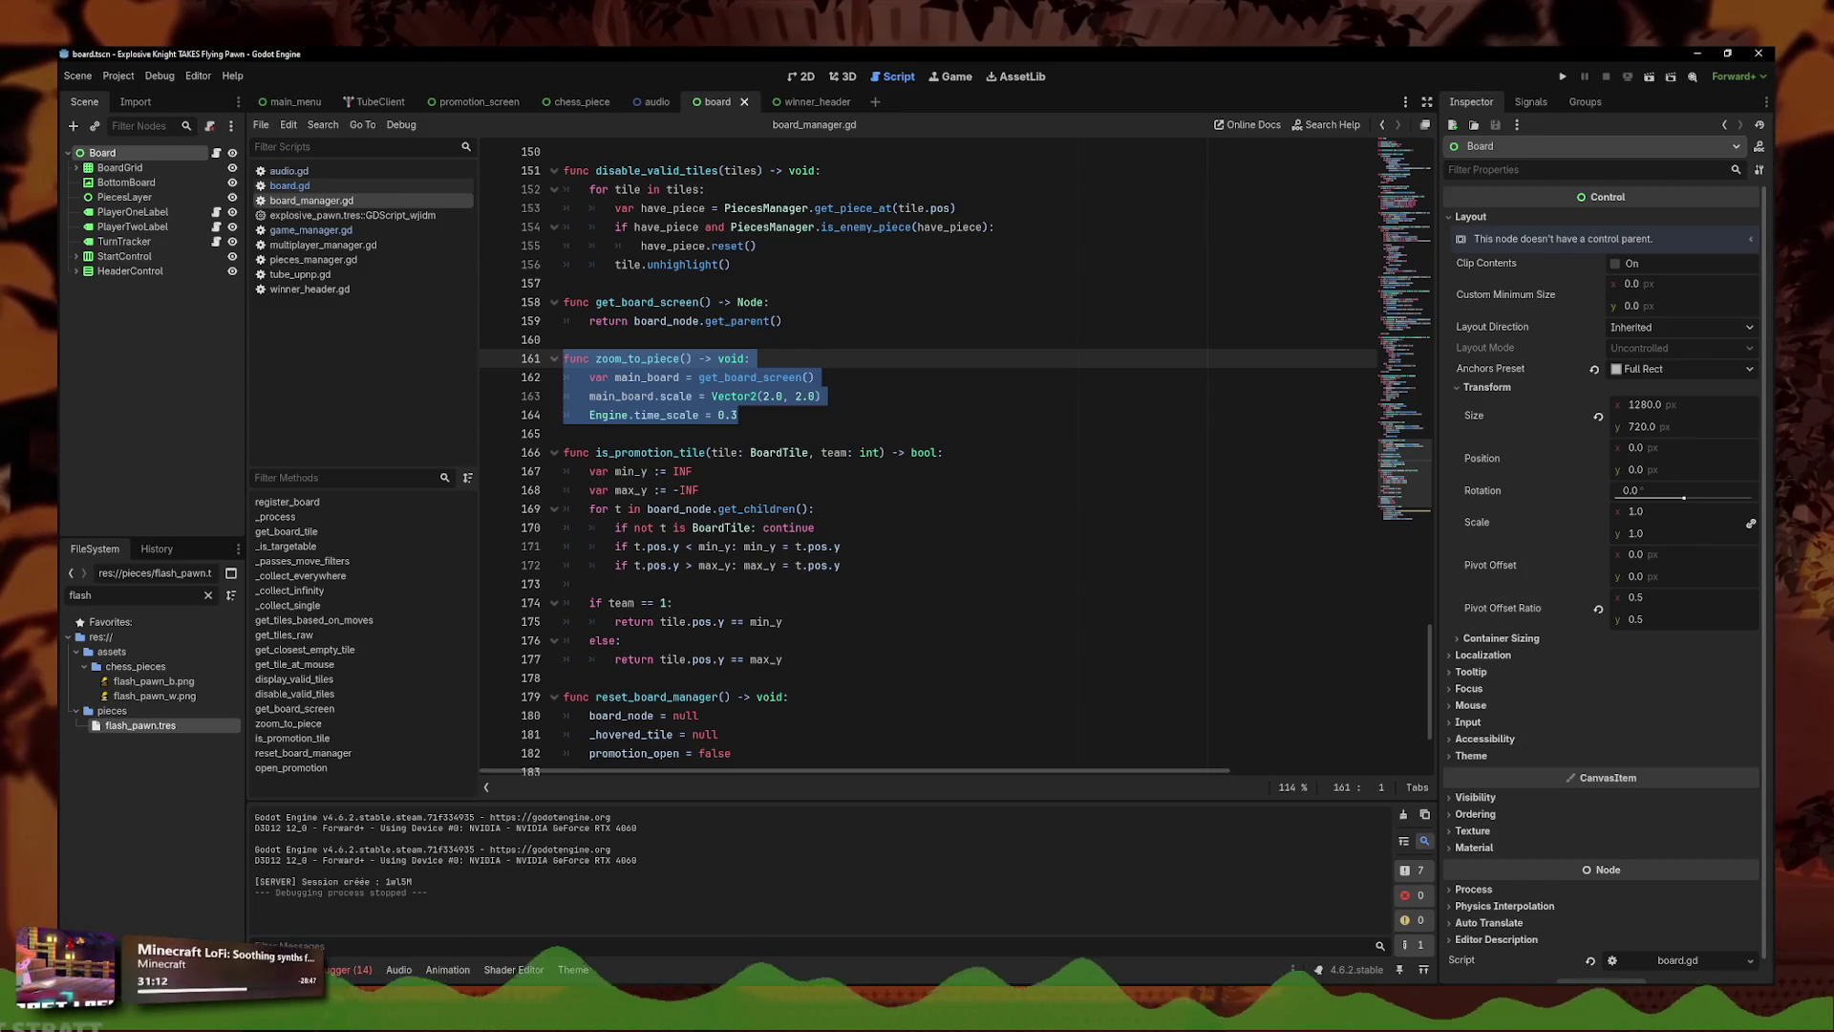
key("alt+Tab")
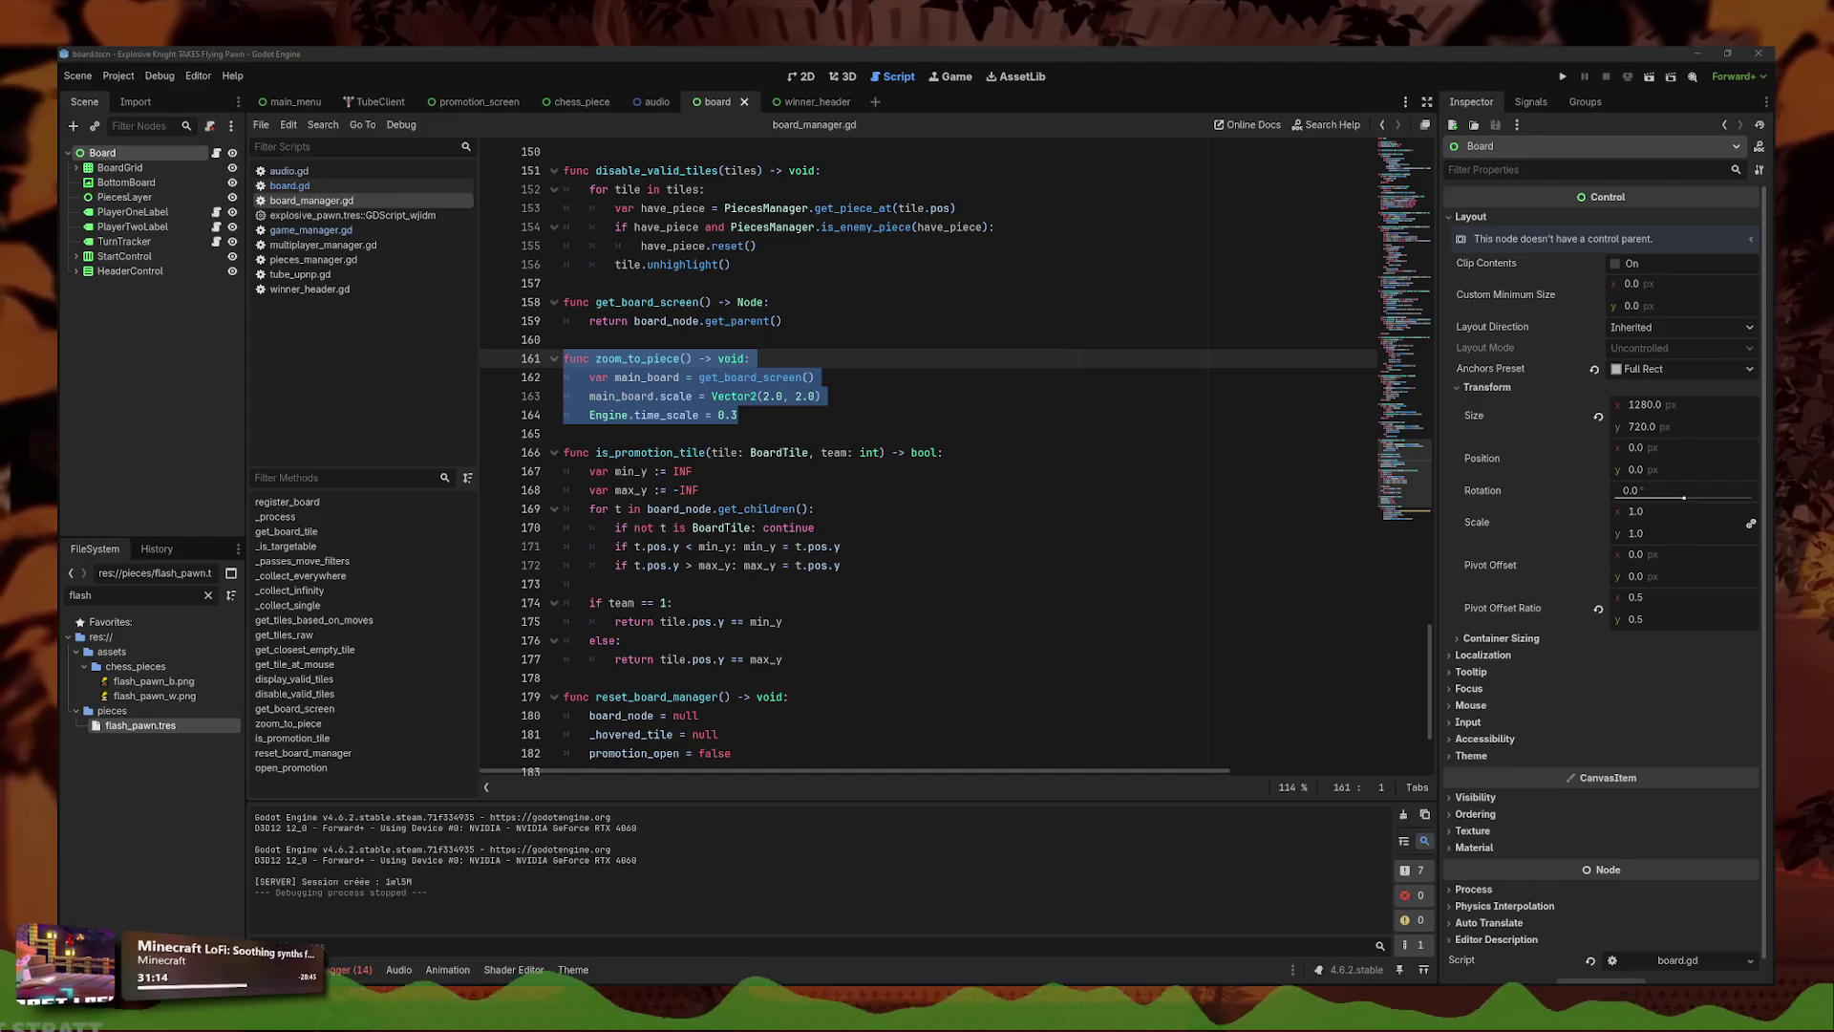
key("alt+Tab")
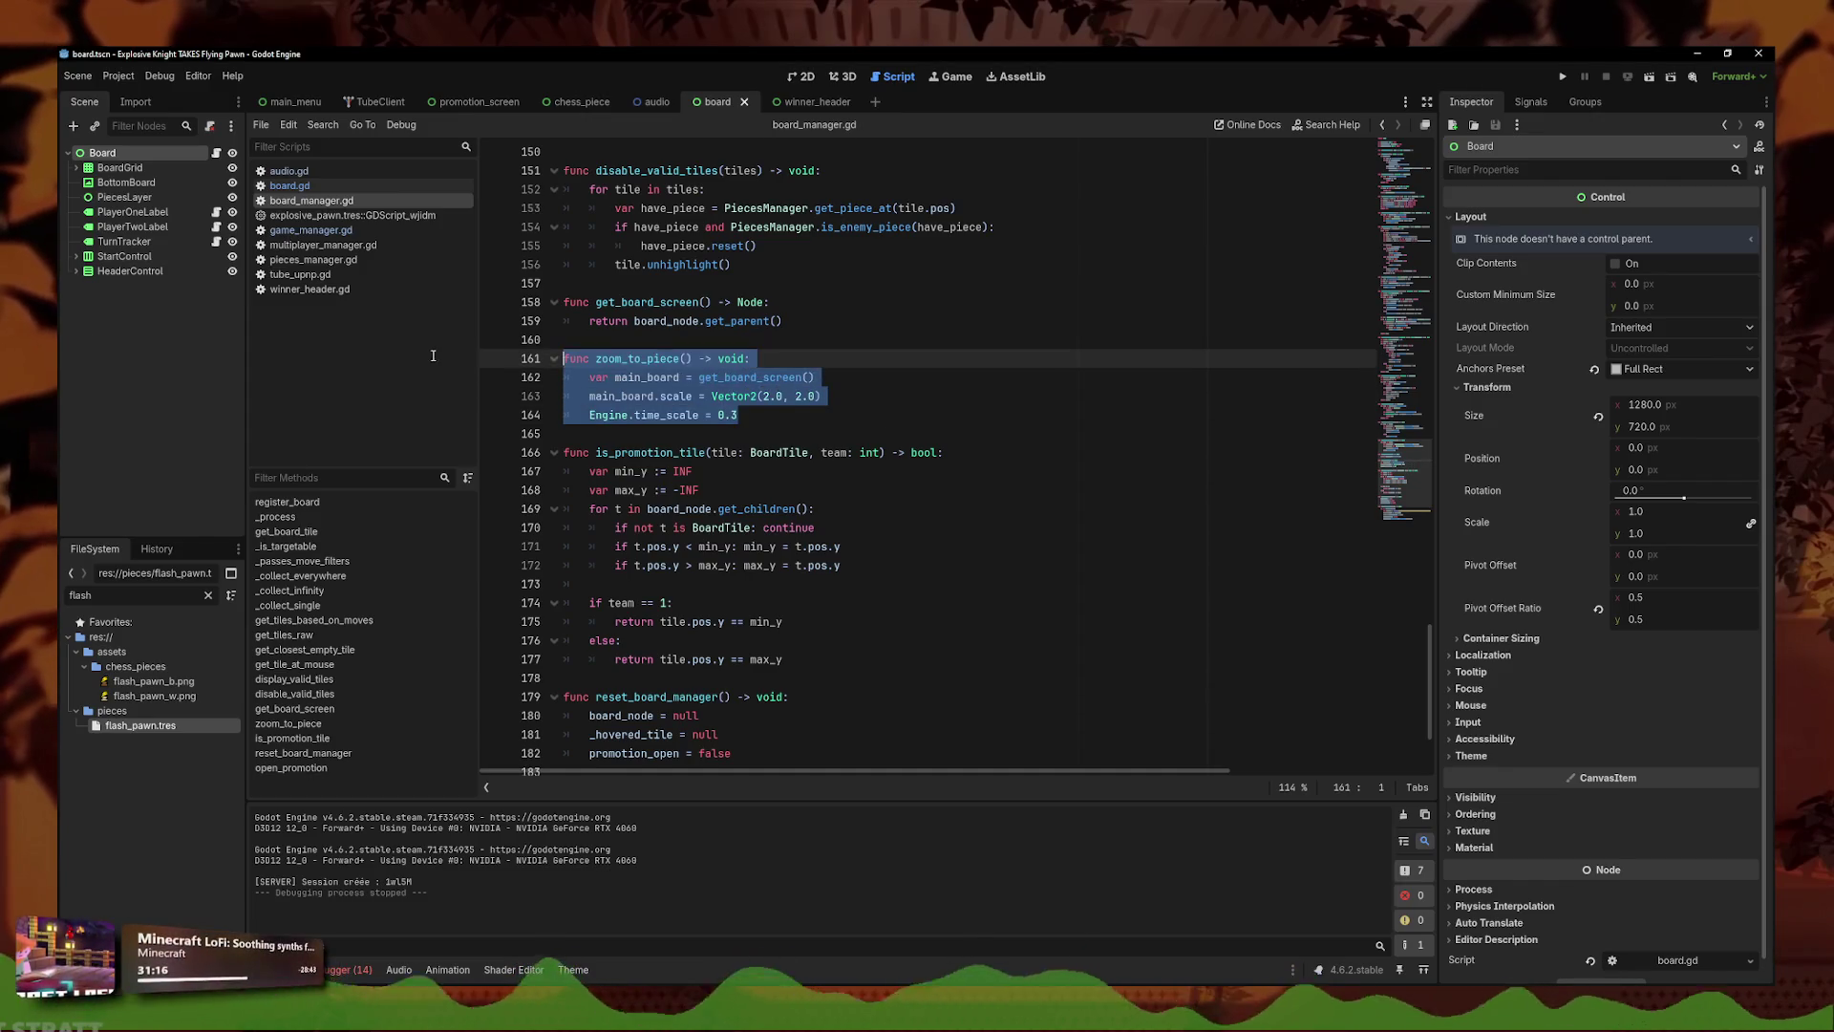
type("func zoom_to_piece() -> void: \tvar main_board = get_board_screen() \tvar tween = create_tween().set_parallel() \ttween.tween_property(main_board, \"scale\", Vector2(2.0, 2.0), 0.4).set_trans(Tween.TRANS_EXPO).set_ease(Tween.EASE_OUT) \ttween.tween_method(func(v): Engine.time_scale = v, 1.0, 0.3, 0.4)")
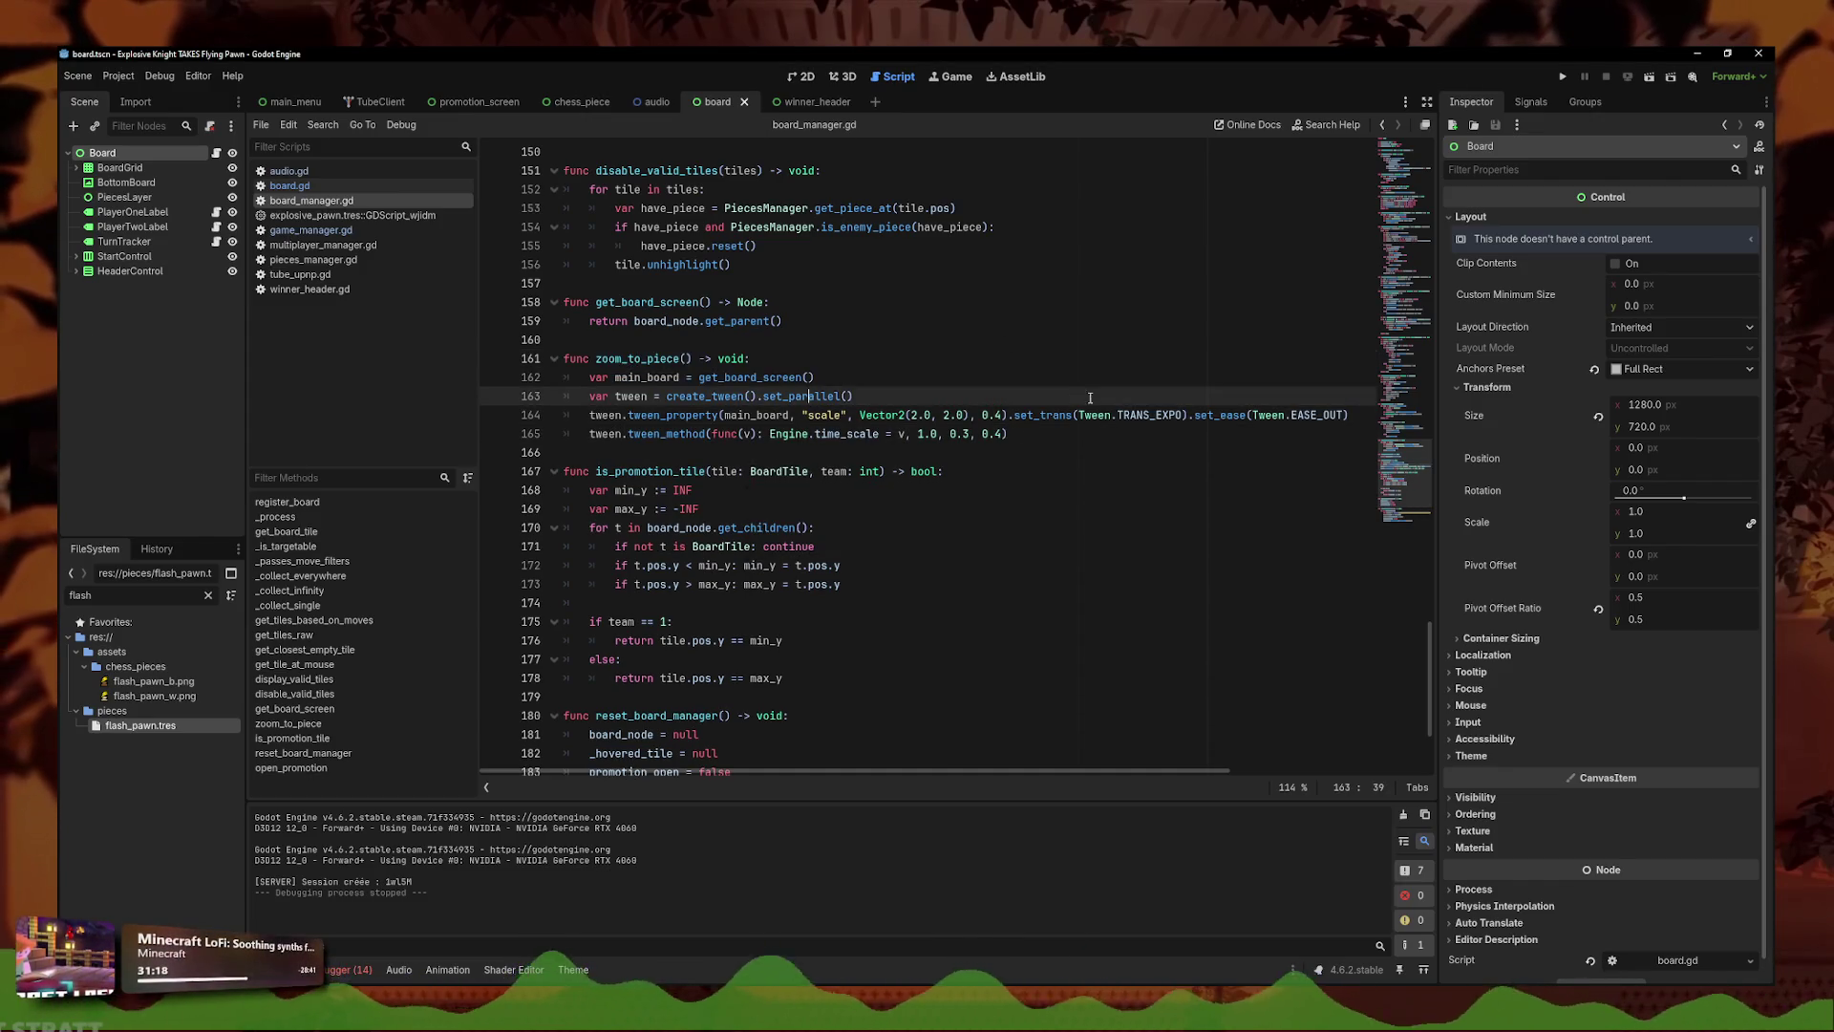
scroll(955, 497, "up", 2)
left_click(859, 584)
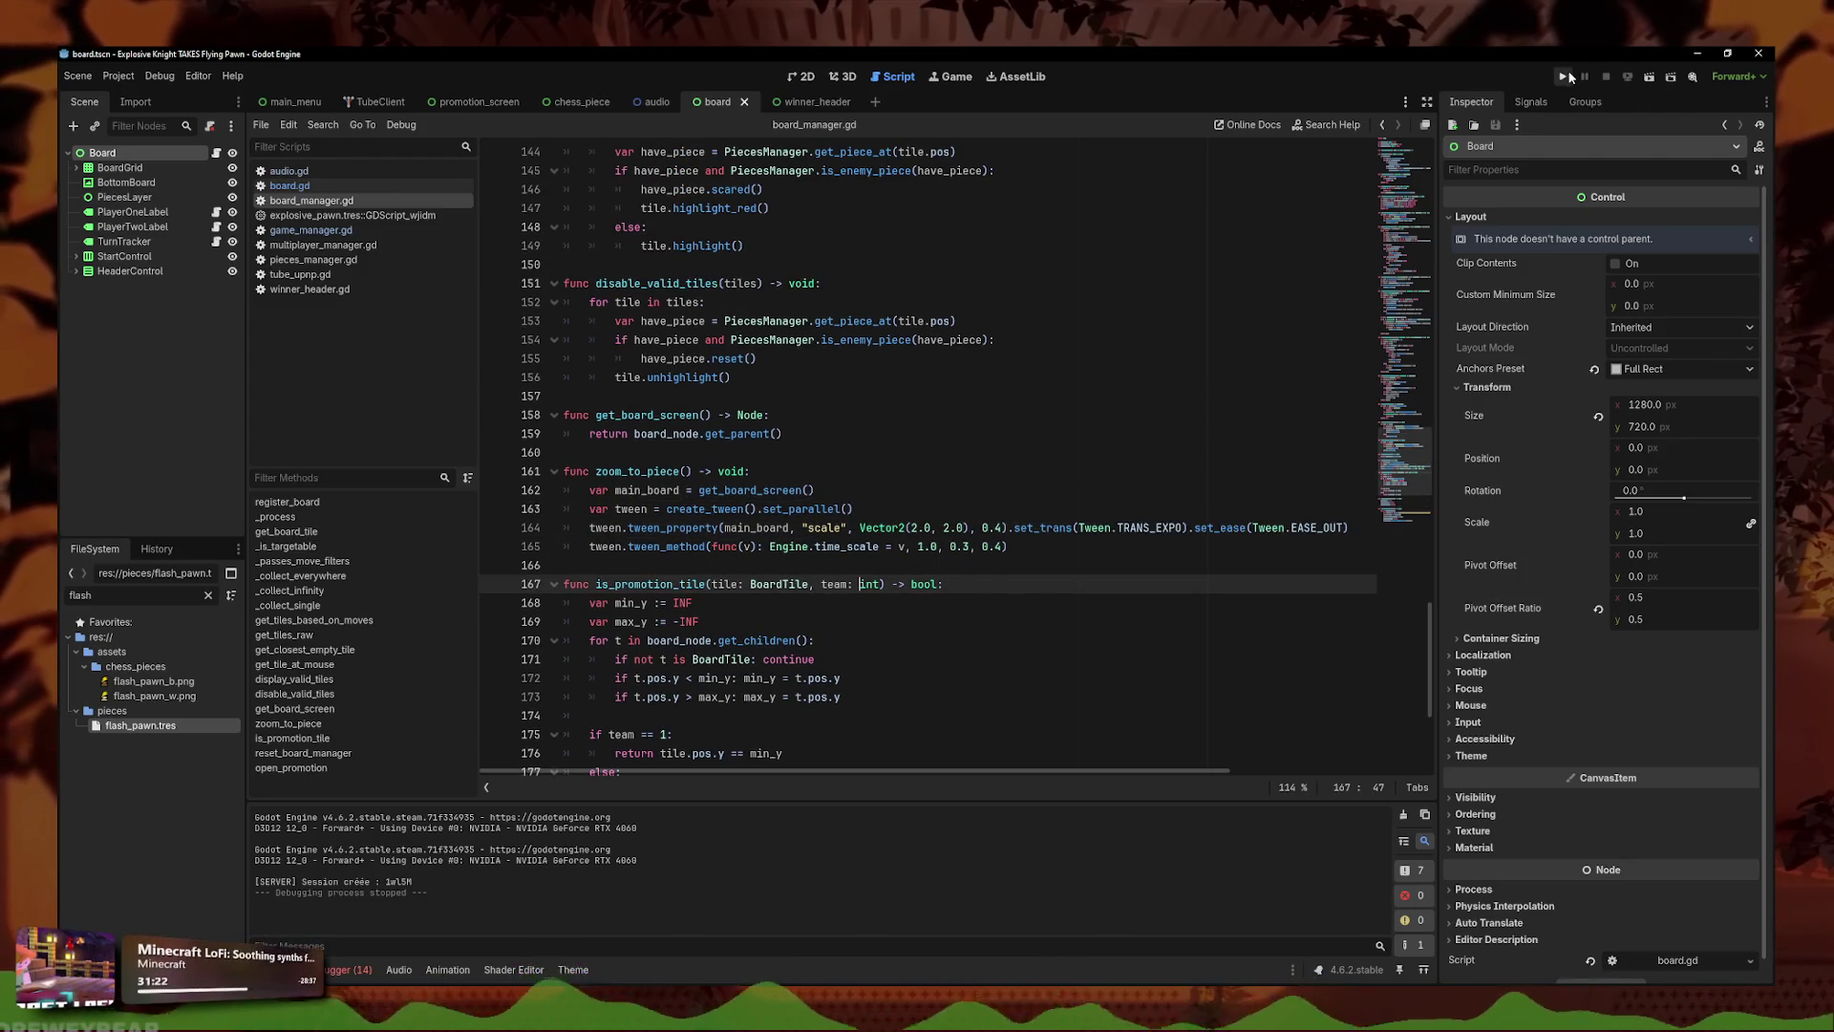
- From board.gd, run the project, host a match to watch the tweened zoom, then close the game
left_click(290, 185)
left_click(827, 354)
left_click(779, 227)
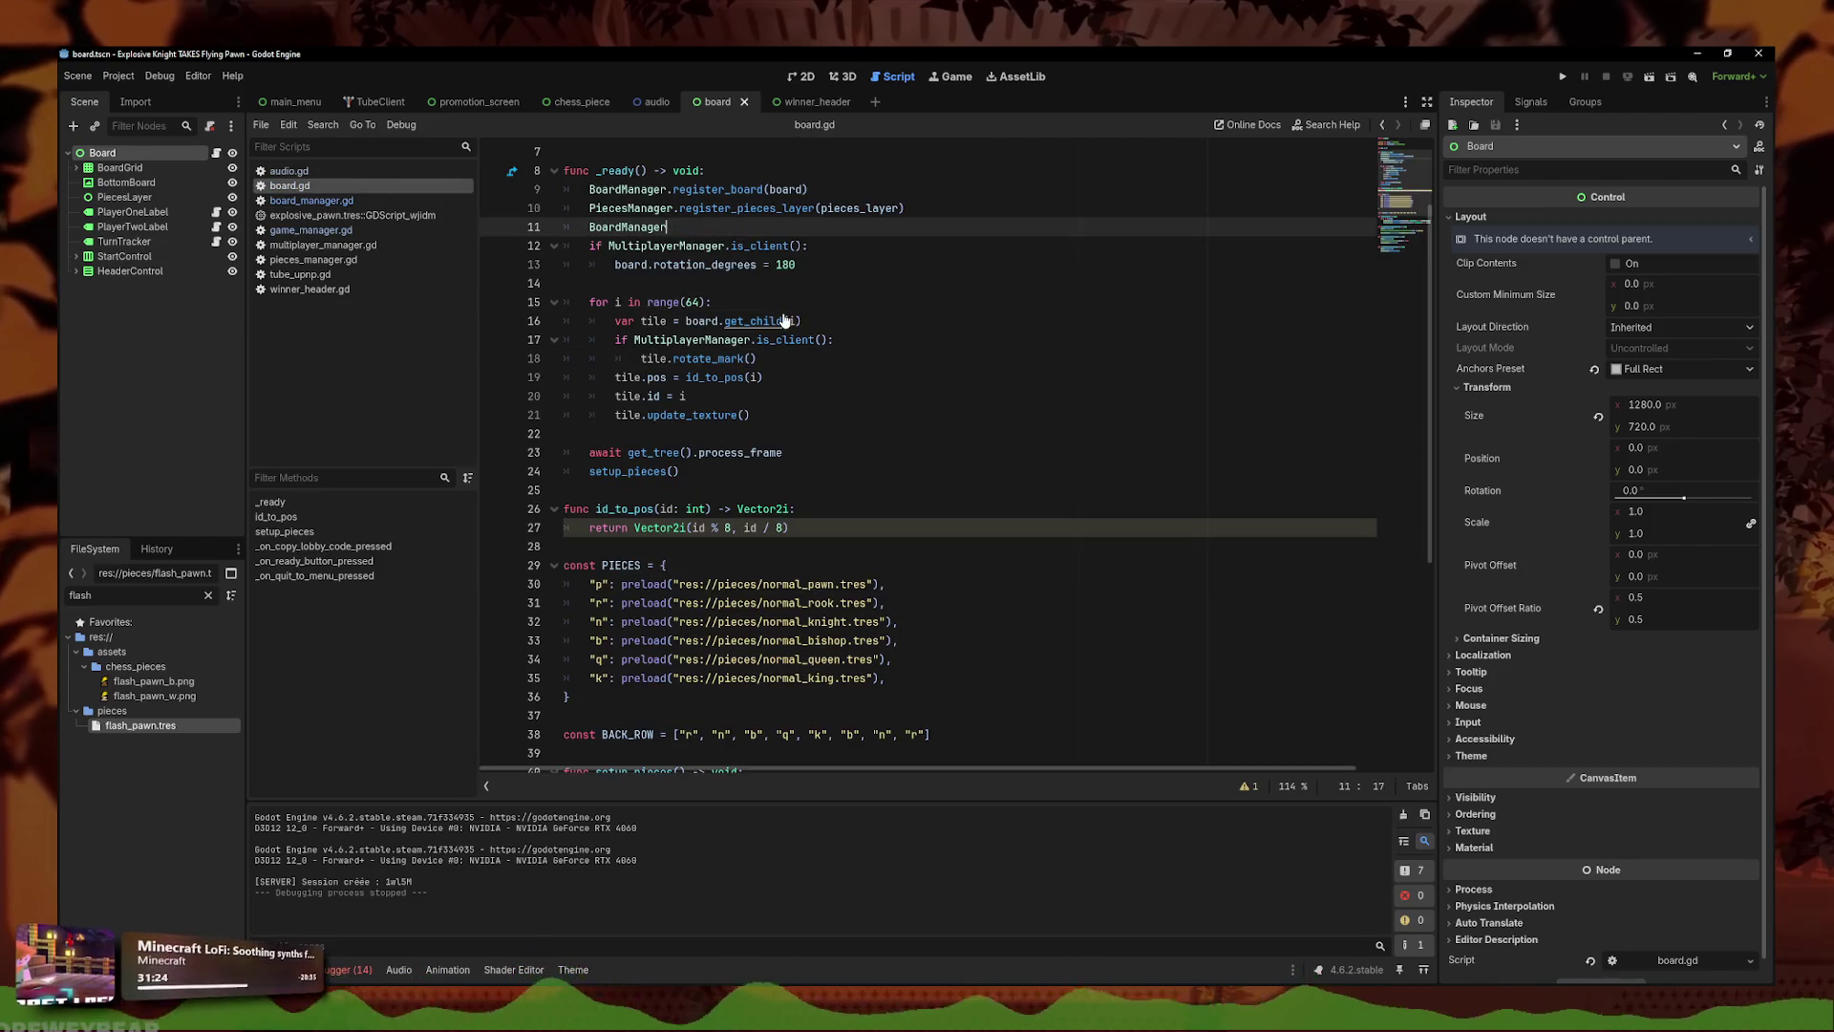
left_click(1564, 77)
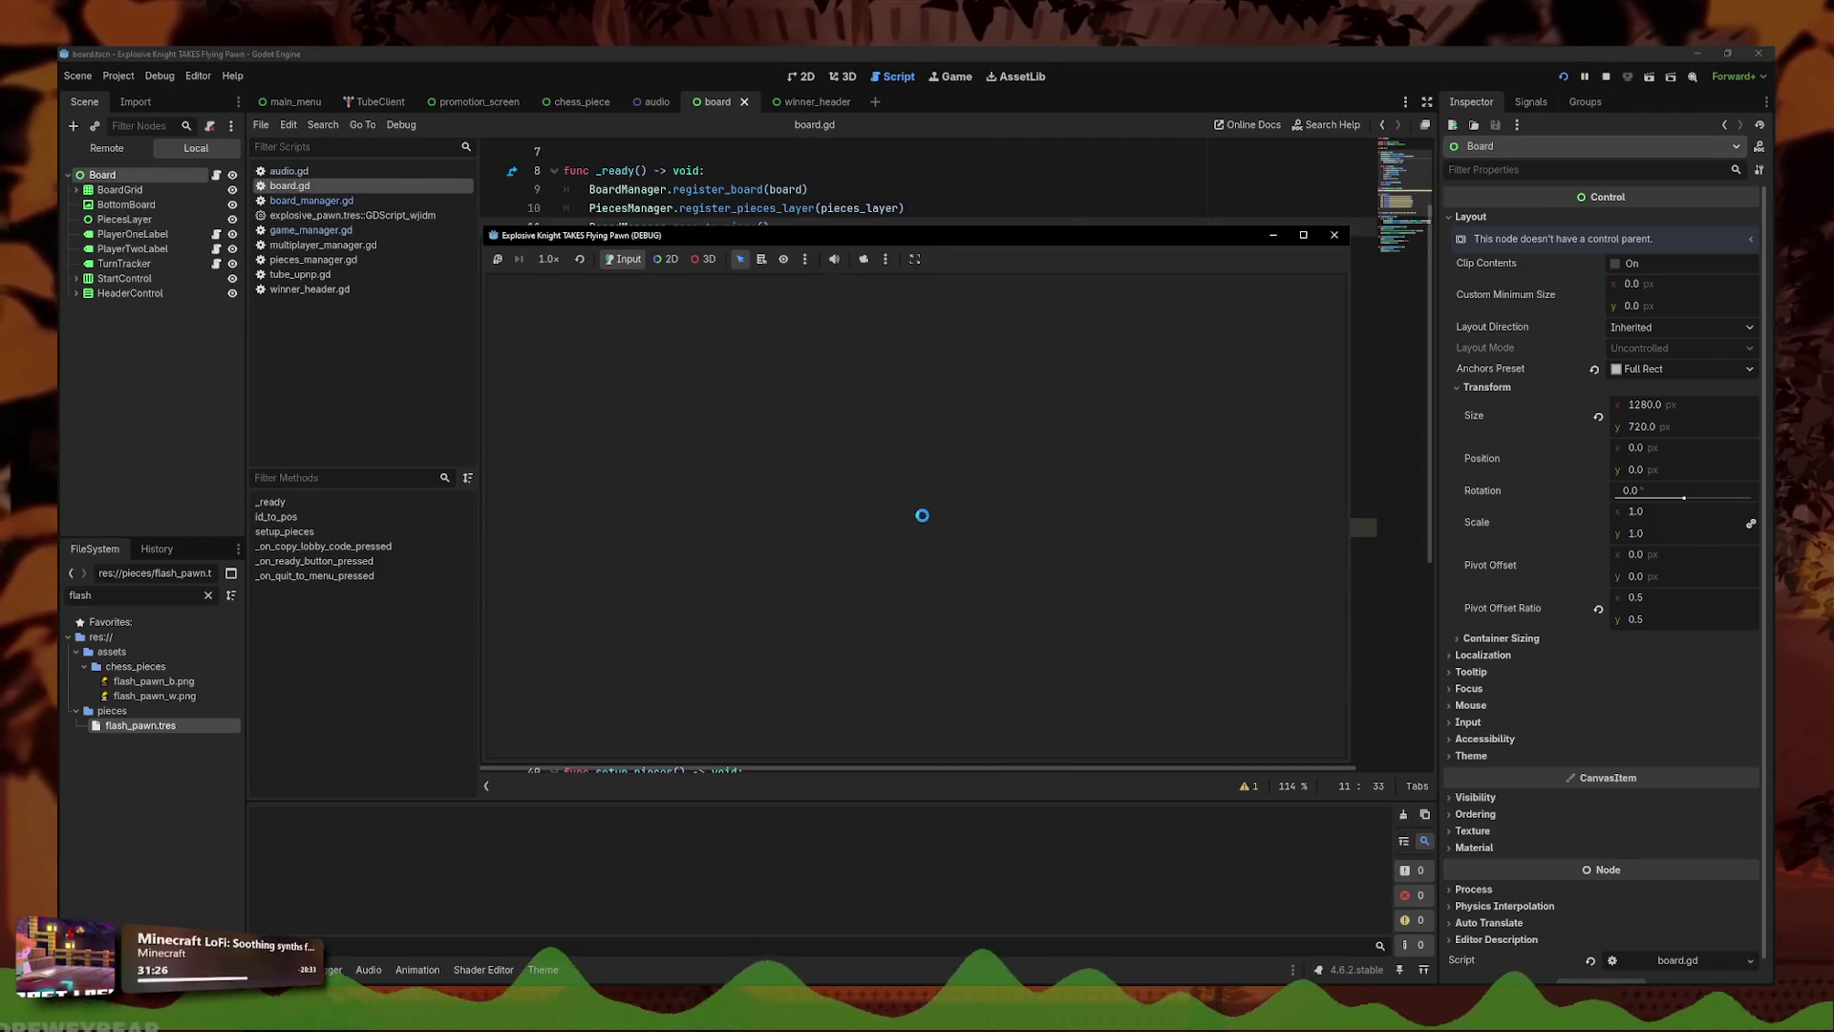
left_click(965, 515)
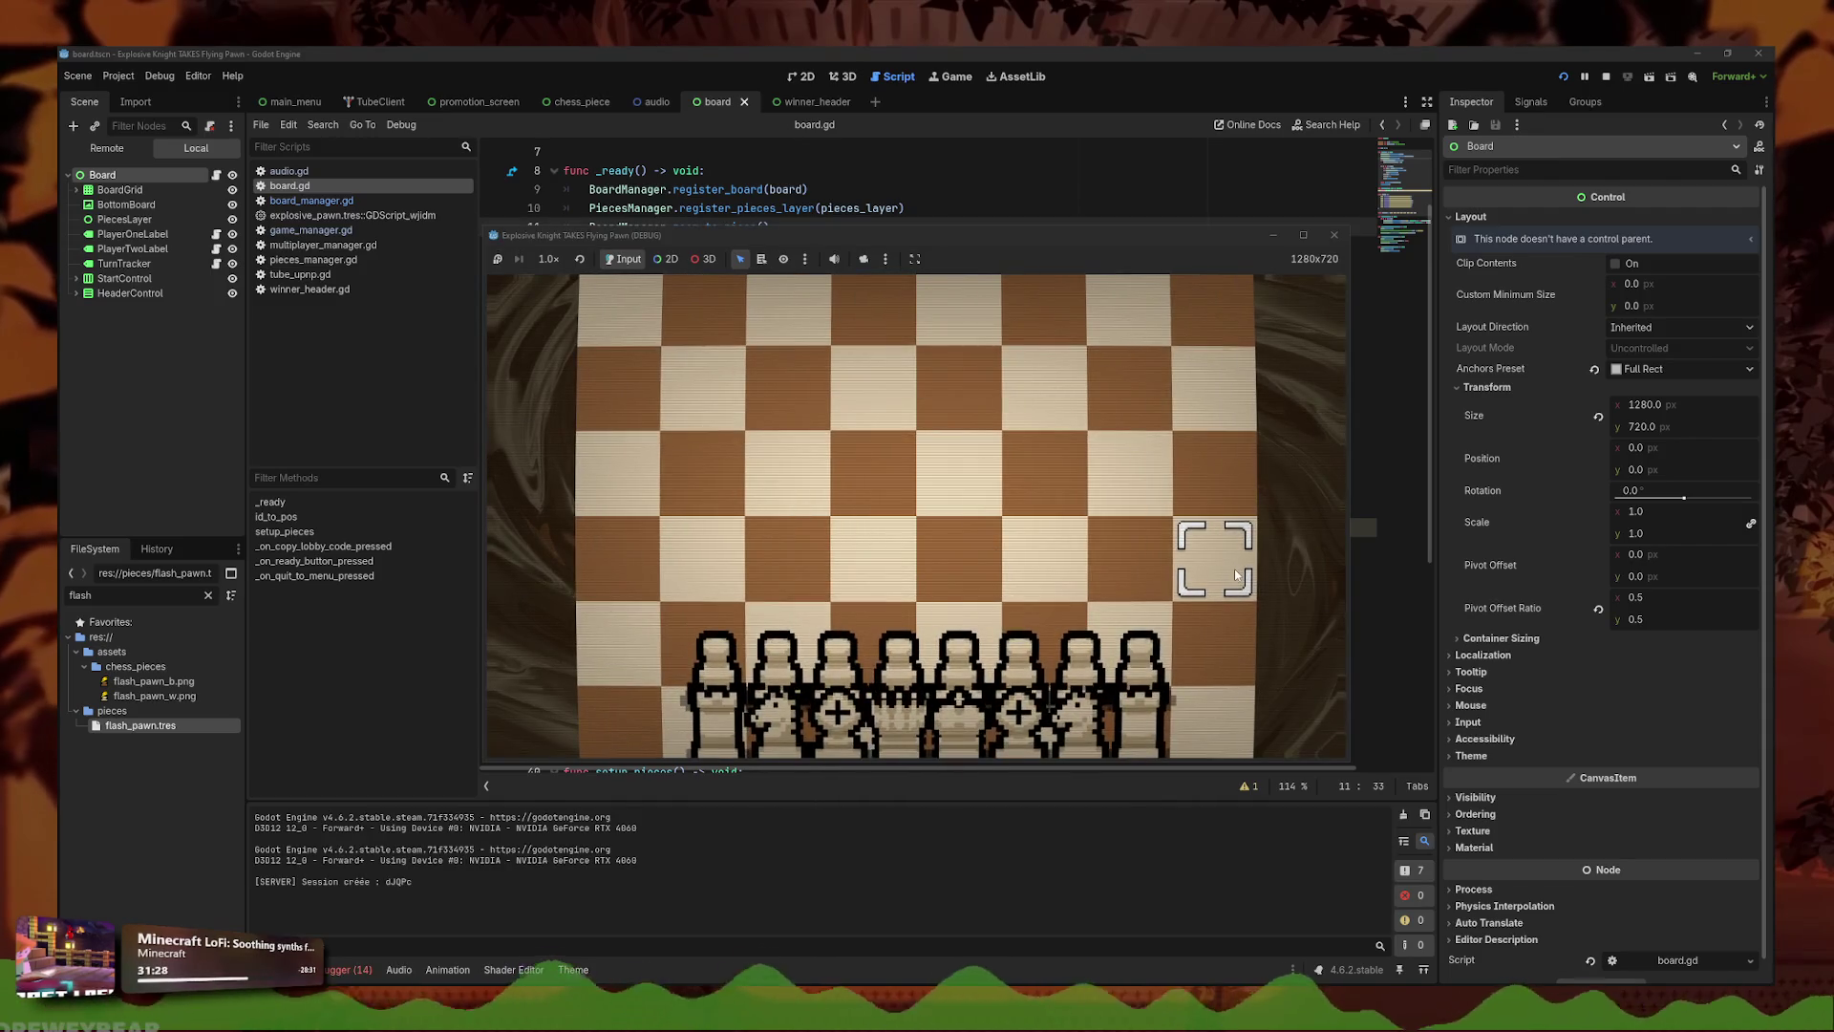
left_click(1333, 234)
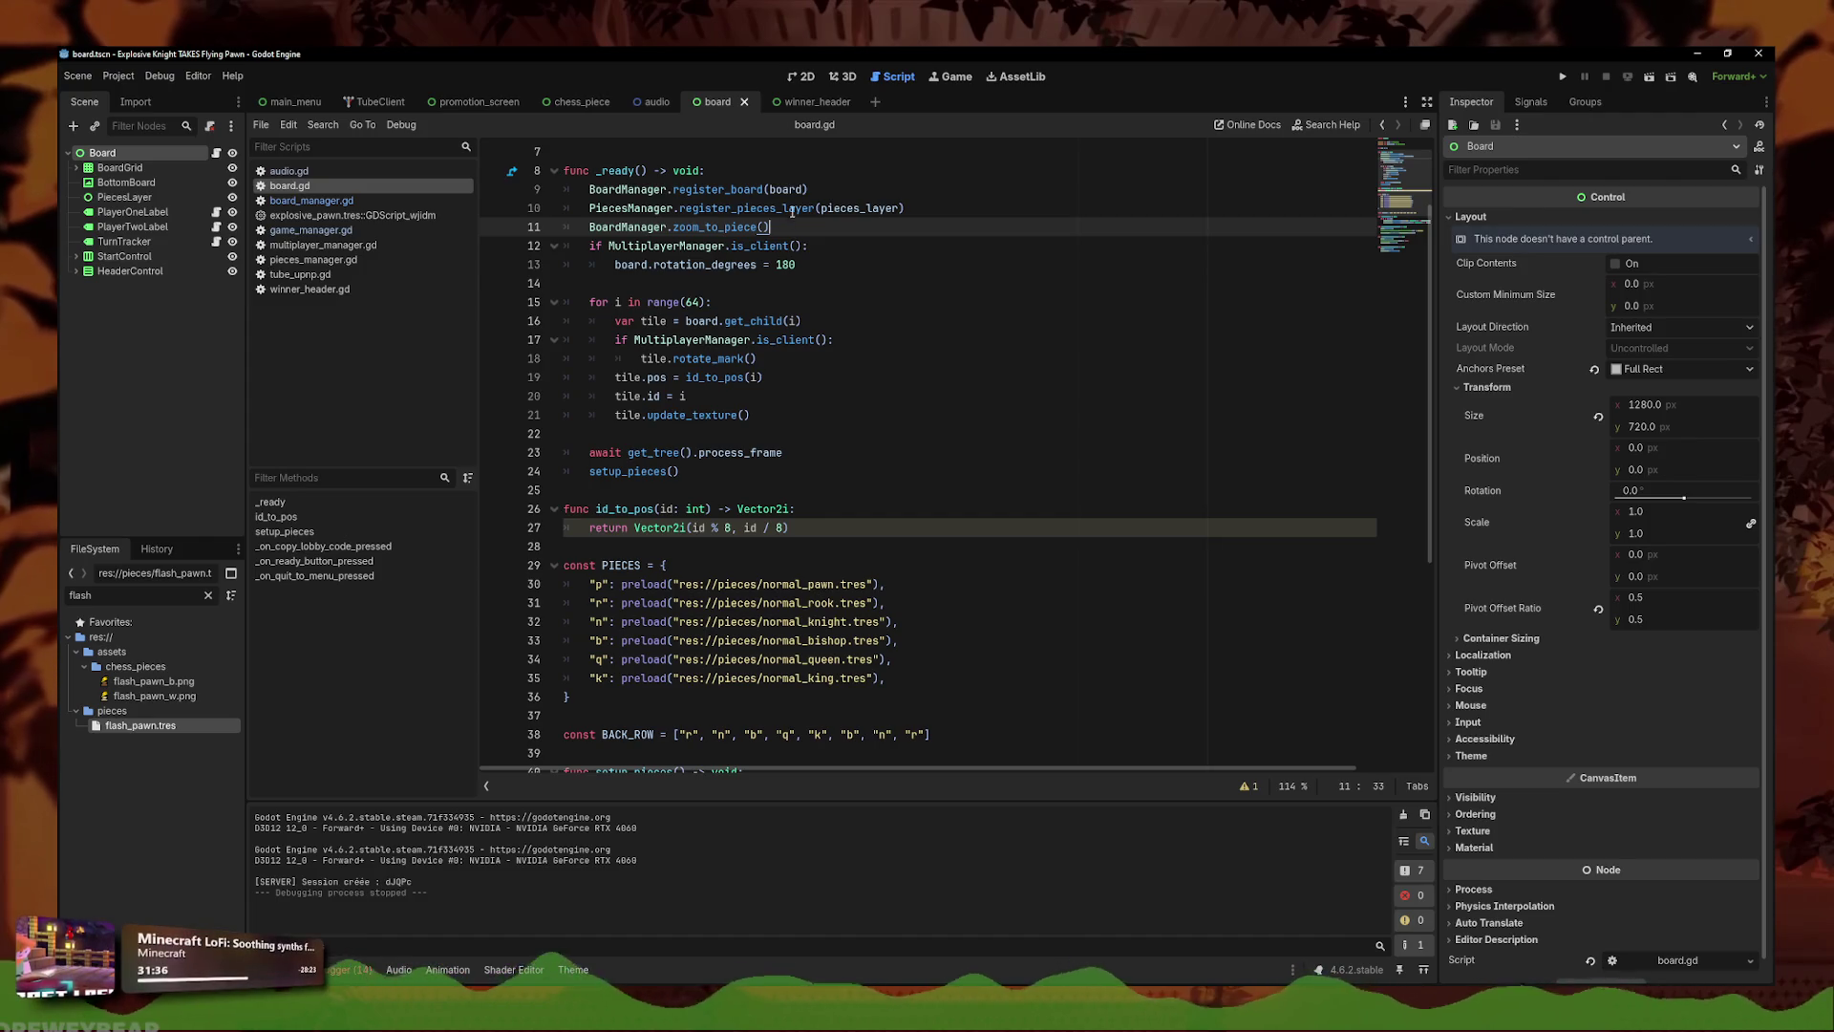
- Delete the zoom_to_piece call line from board.gd and save the script
key("ctrl+shift+k")
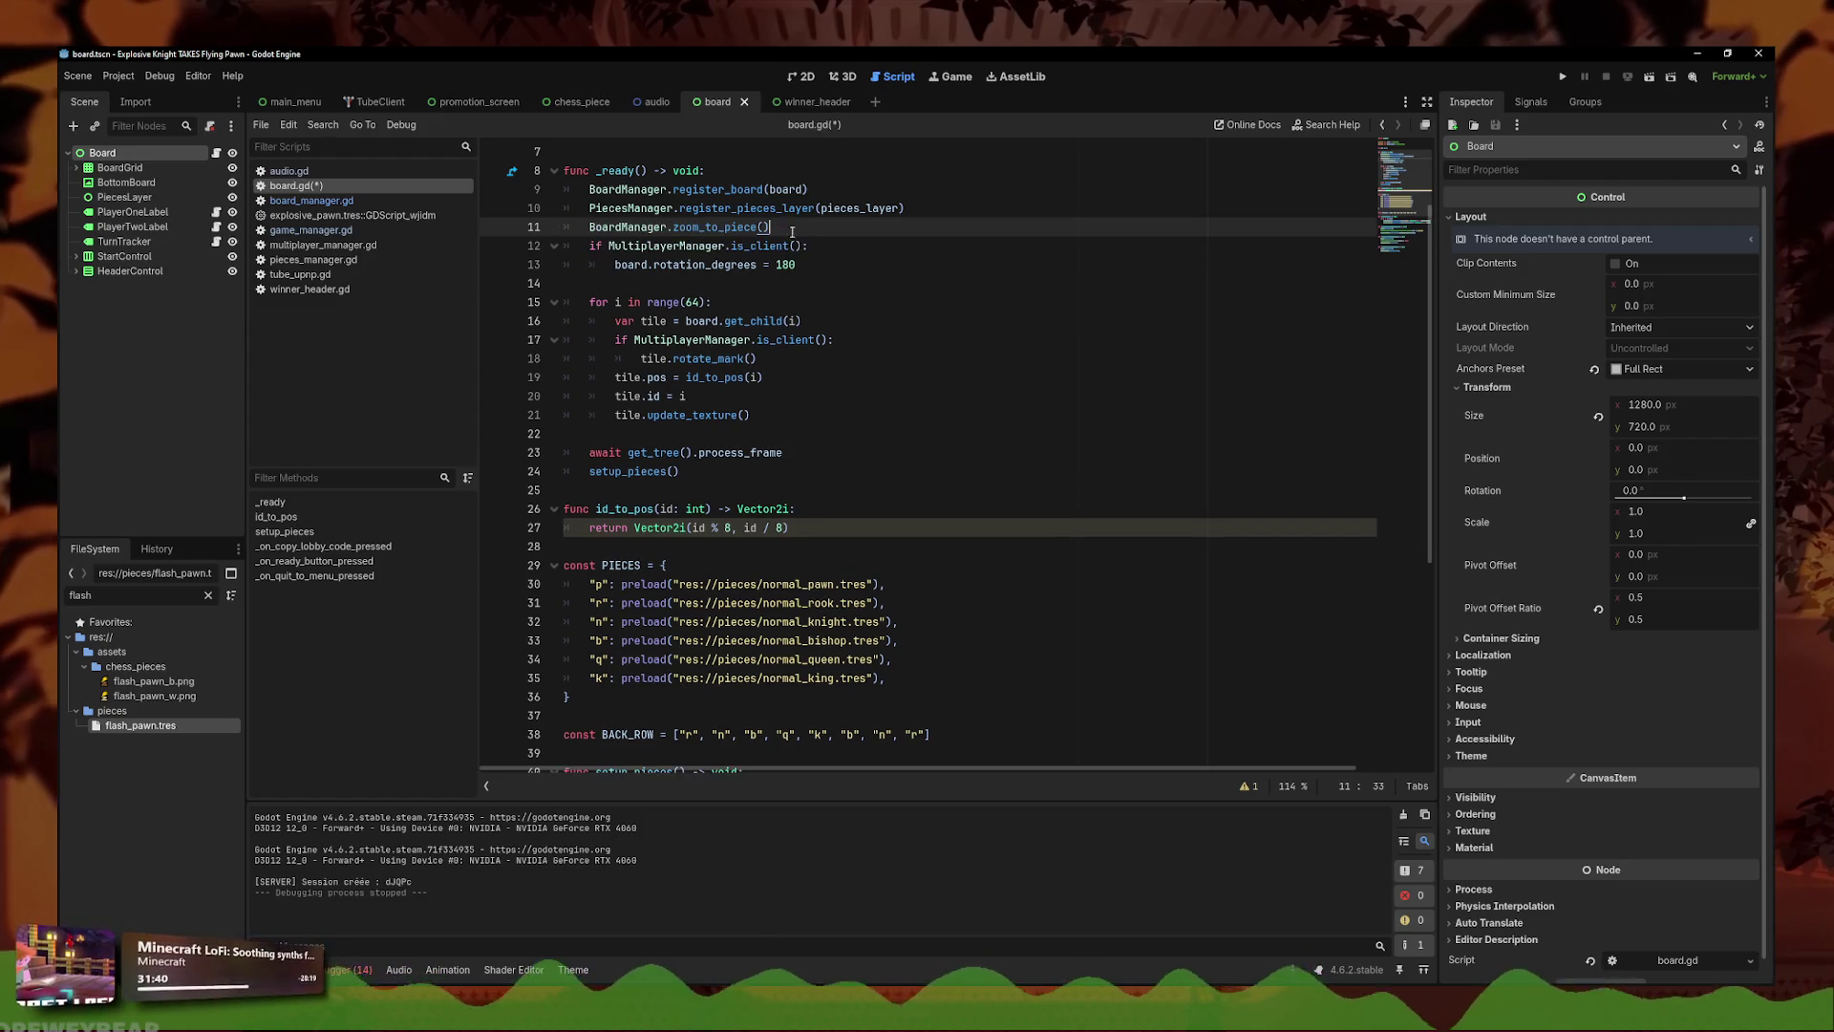
key("Home")
key("Home")
key("Return")
key("Up")
key("ctrl+s")
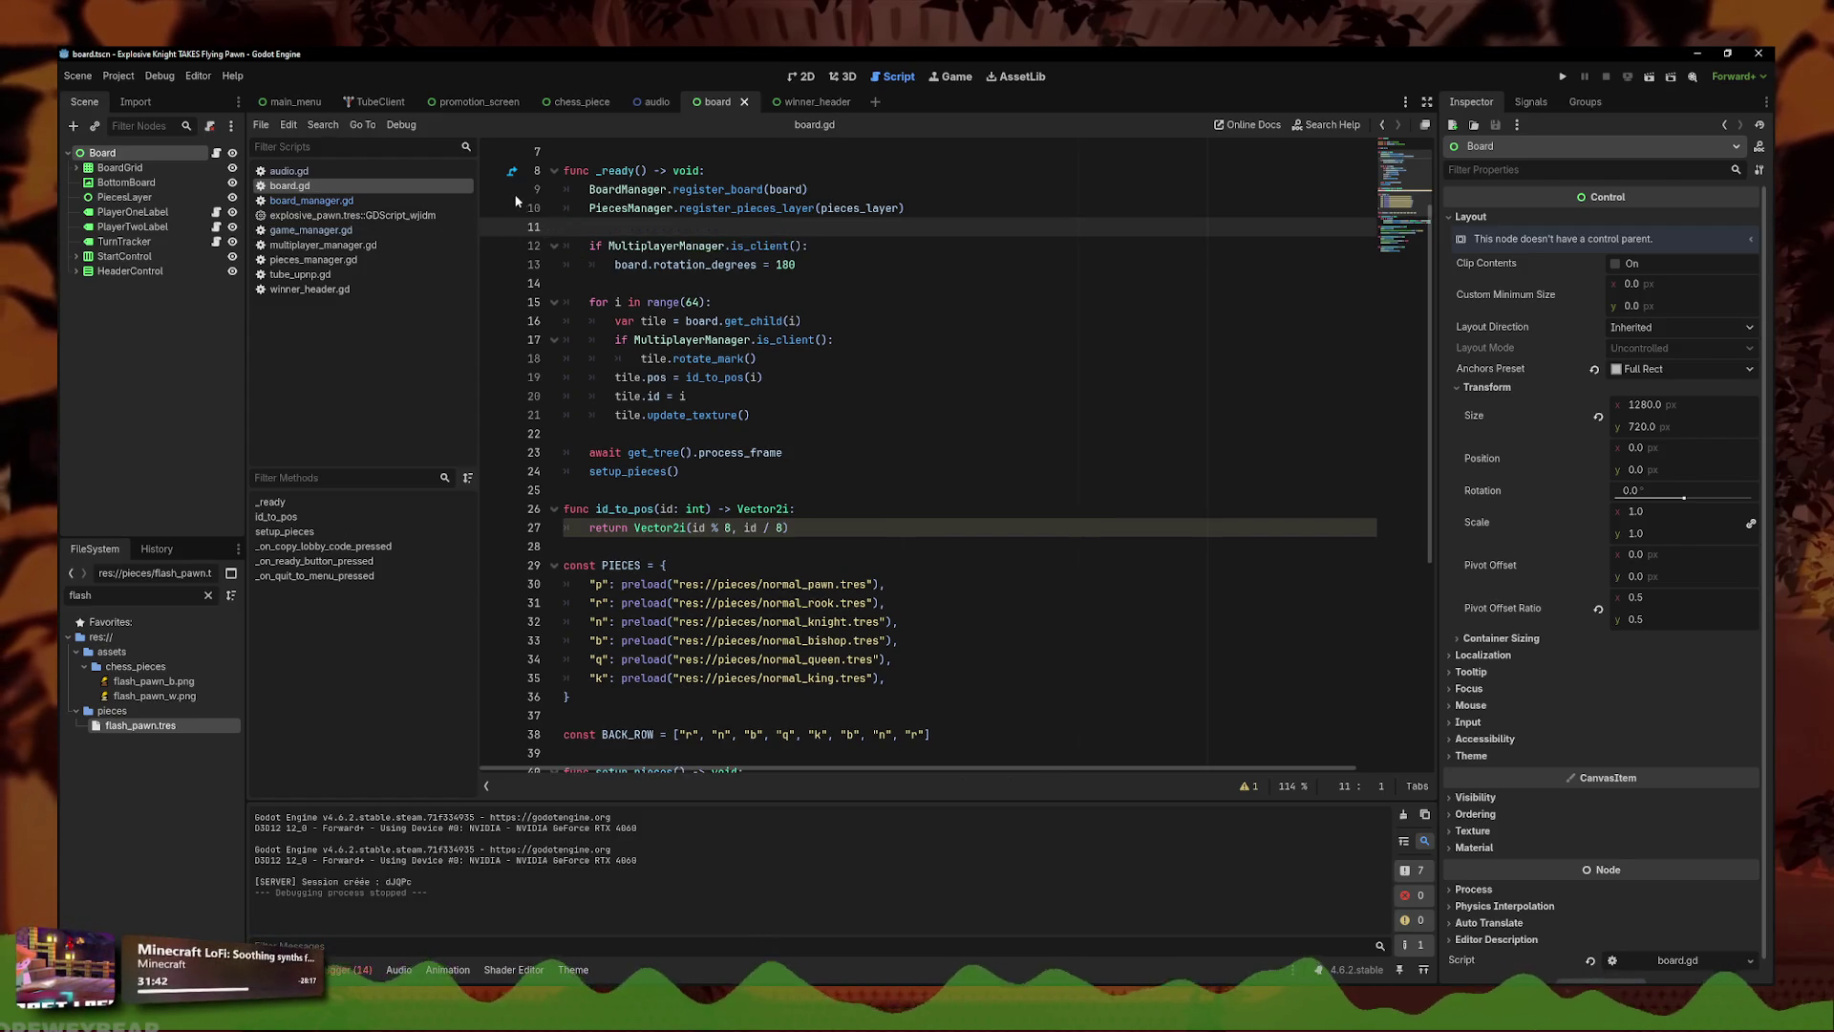
left_click(822, 457)
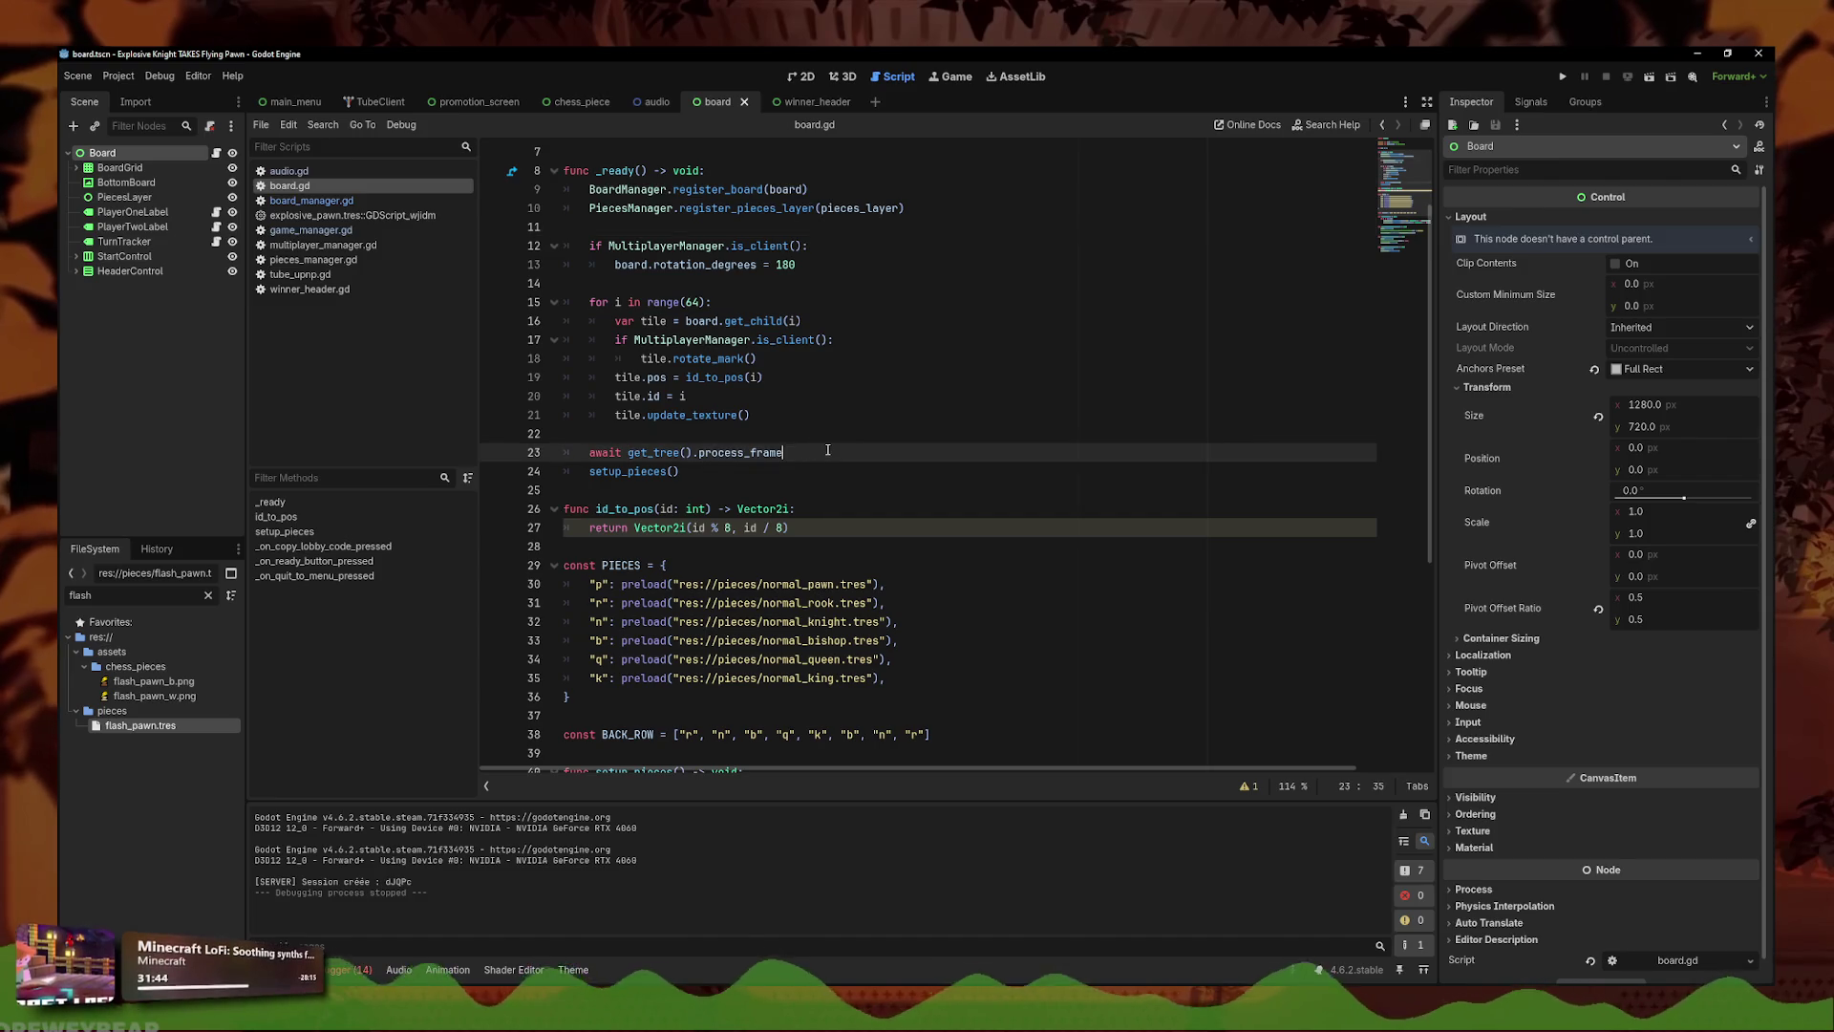
key("Return")
type("BoardManager.zoom_to_piece()")
key("ctrl+z")
key("ctrl+z")
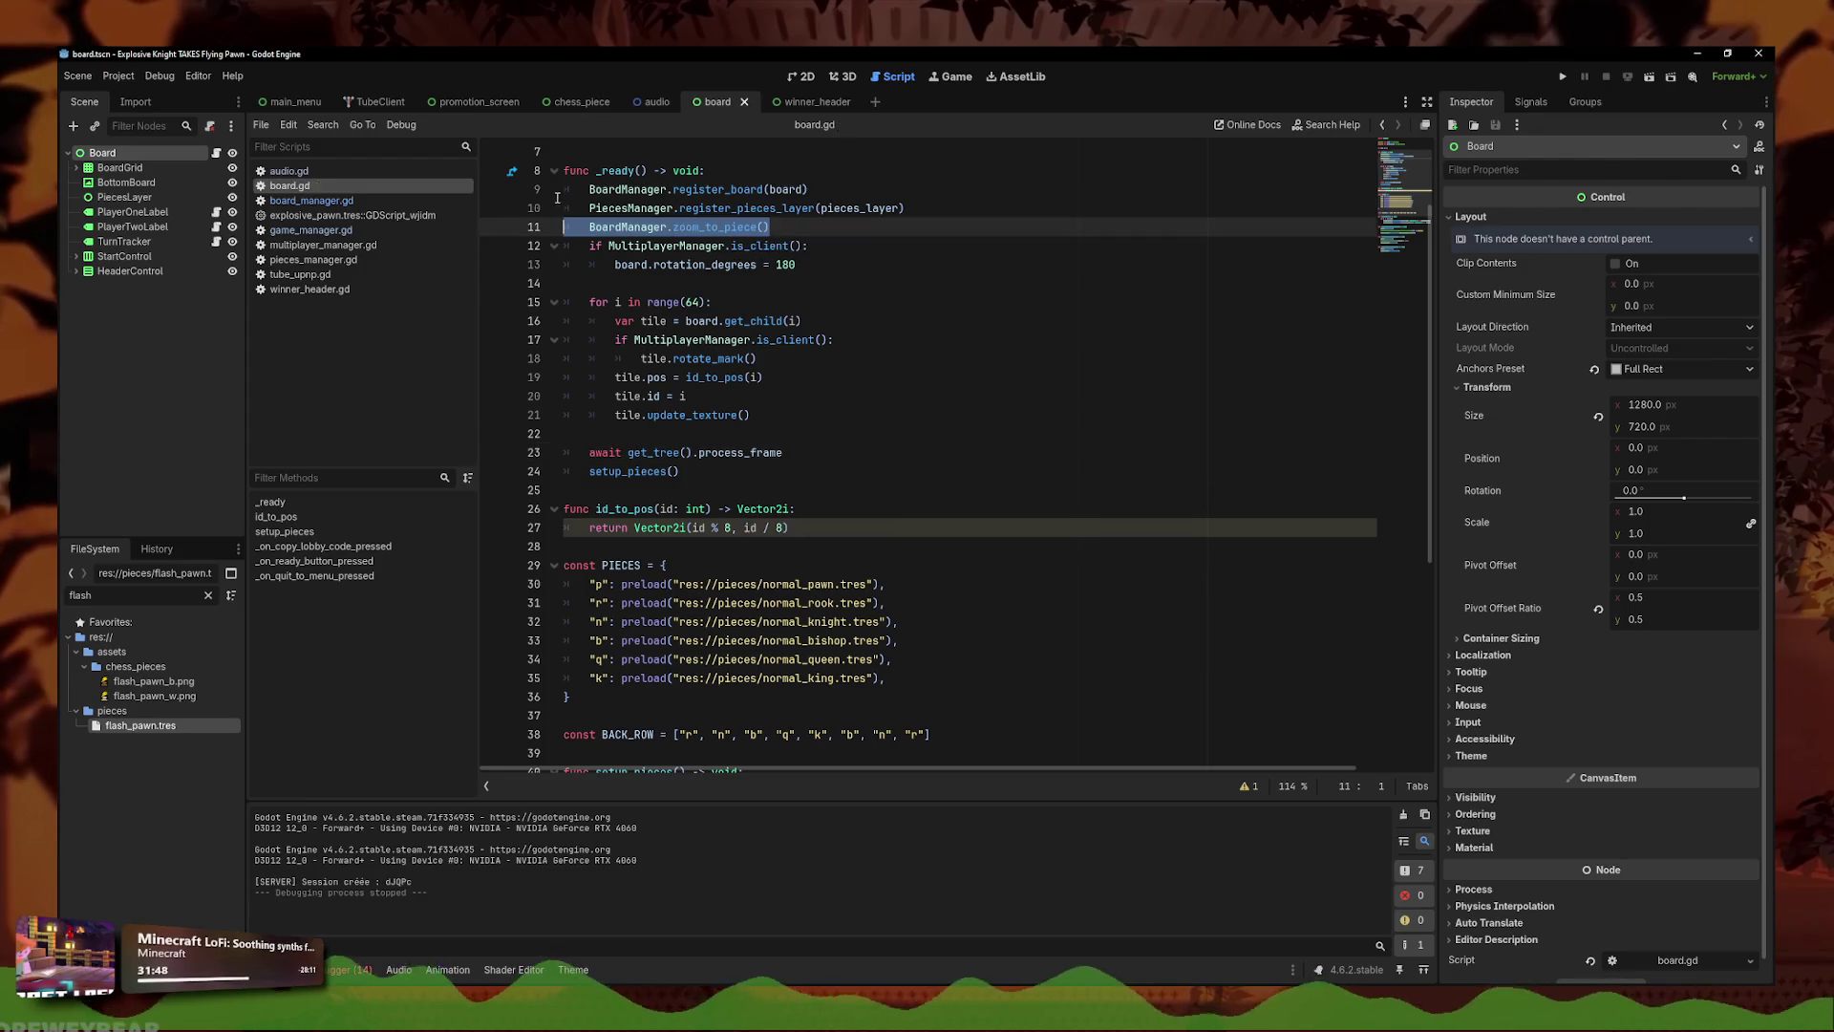
- Set the time-scale tween's duration to 0.4 in board_manager.gd and save
left_click(320, 201)
left_click(995, 546)
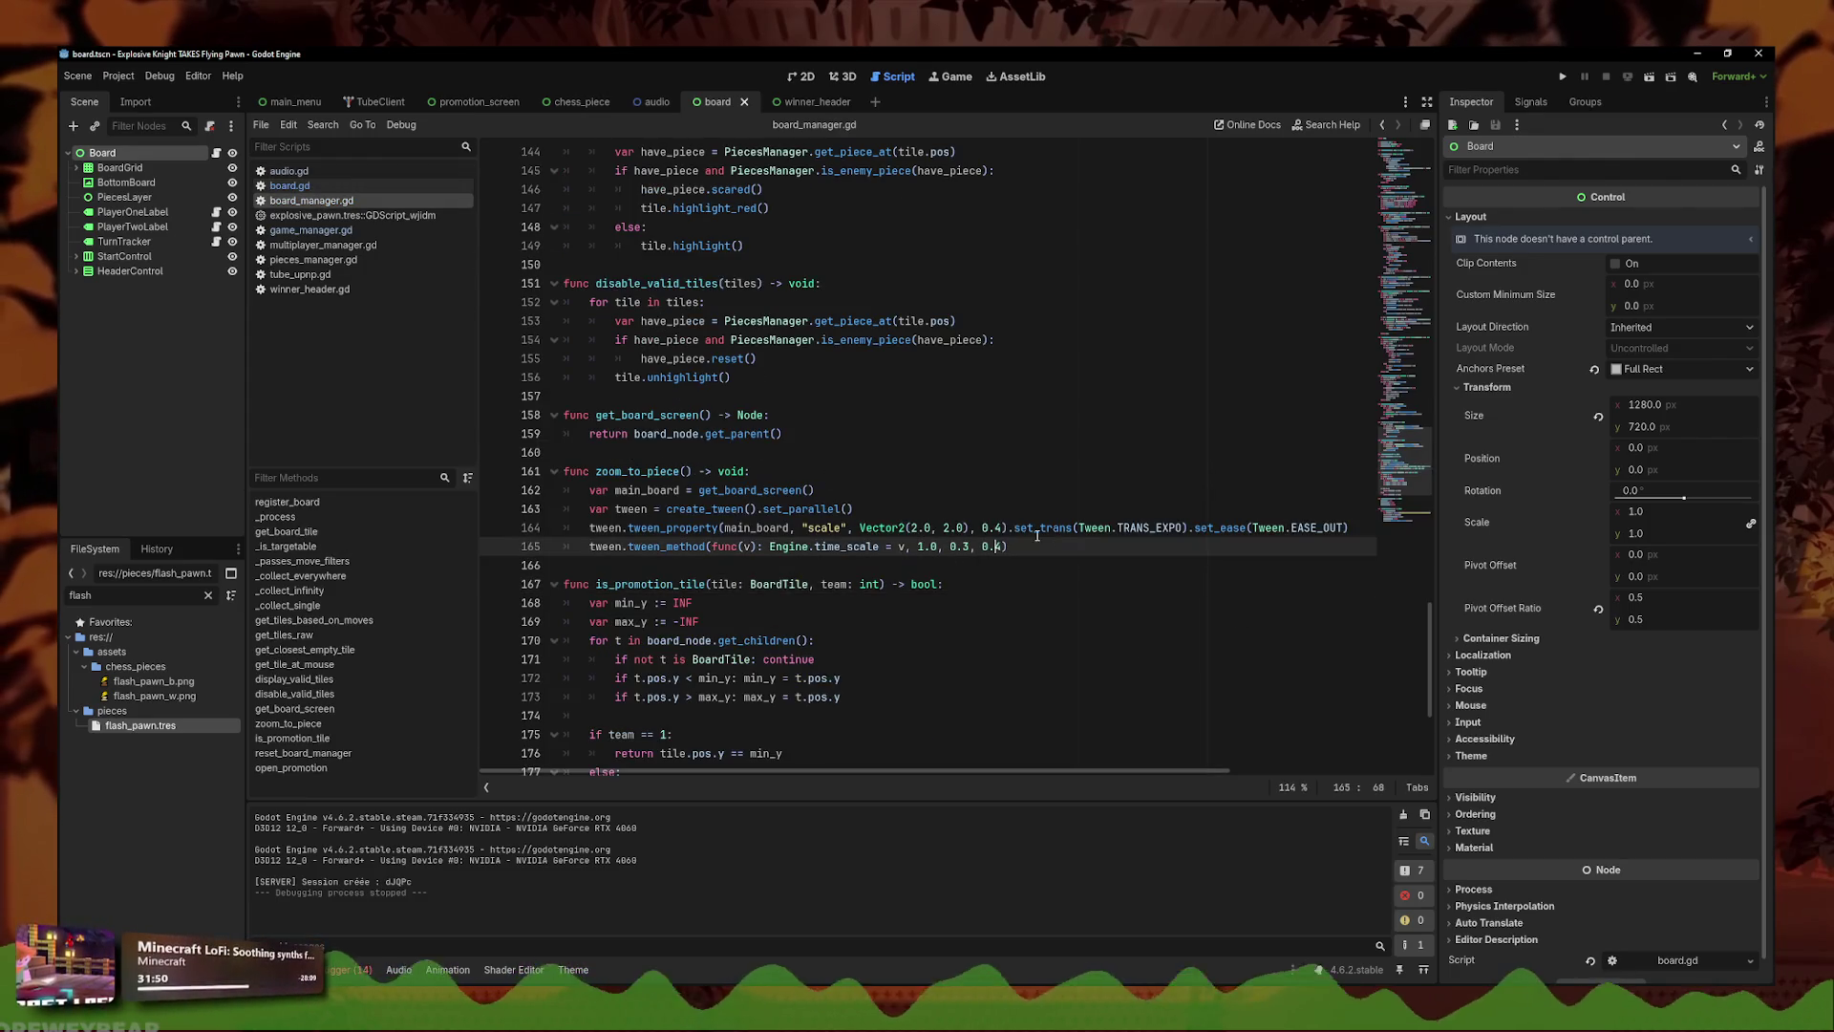
key("BackSpace")
key("BackSpace")
key("BackSpace")
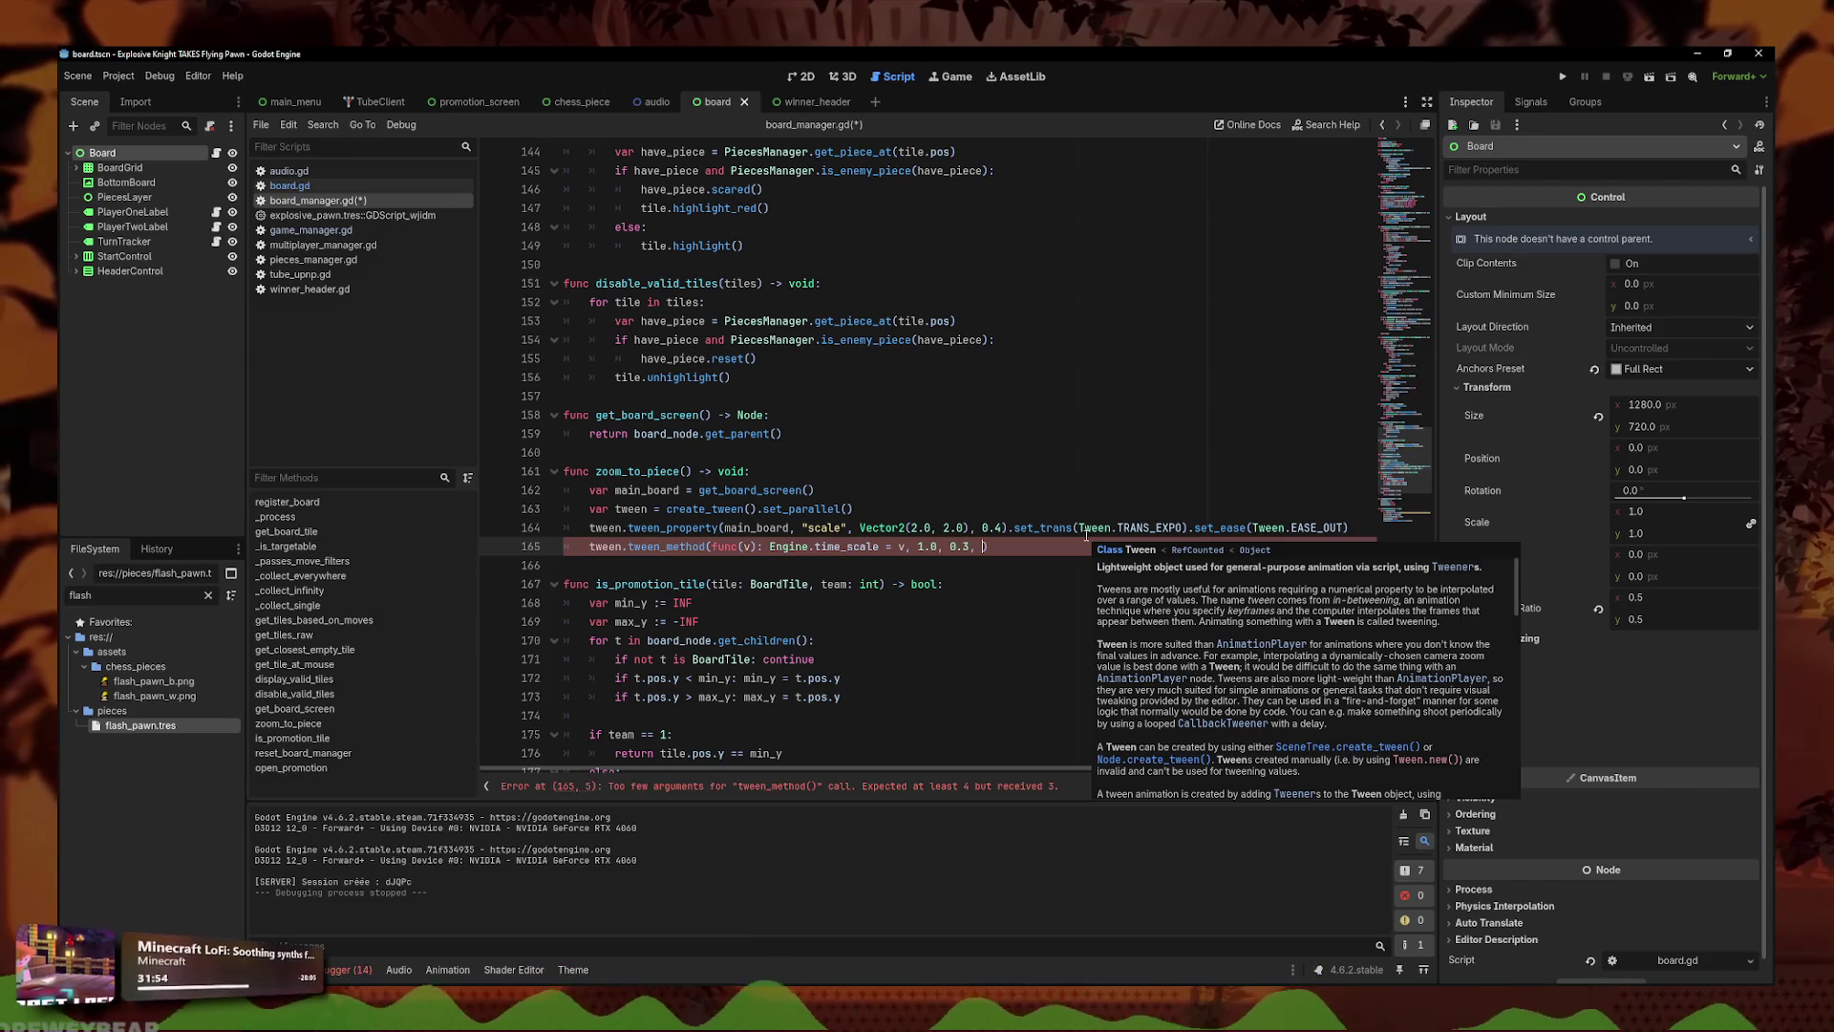
type("1.")
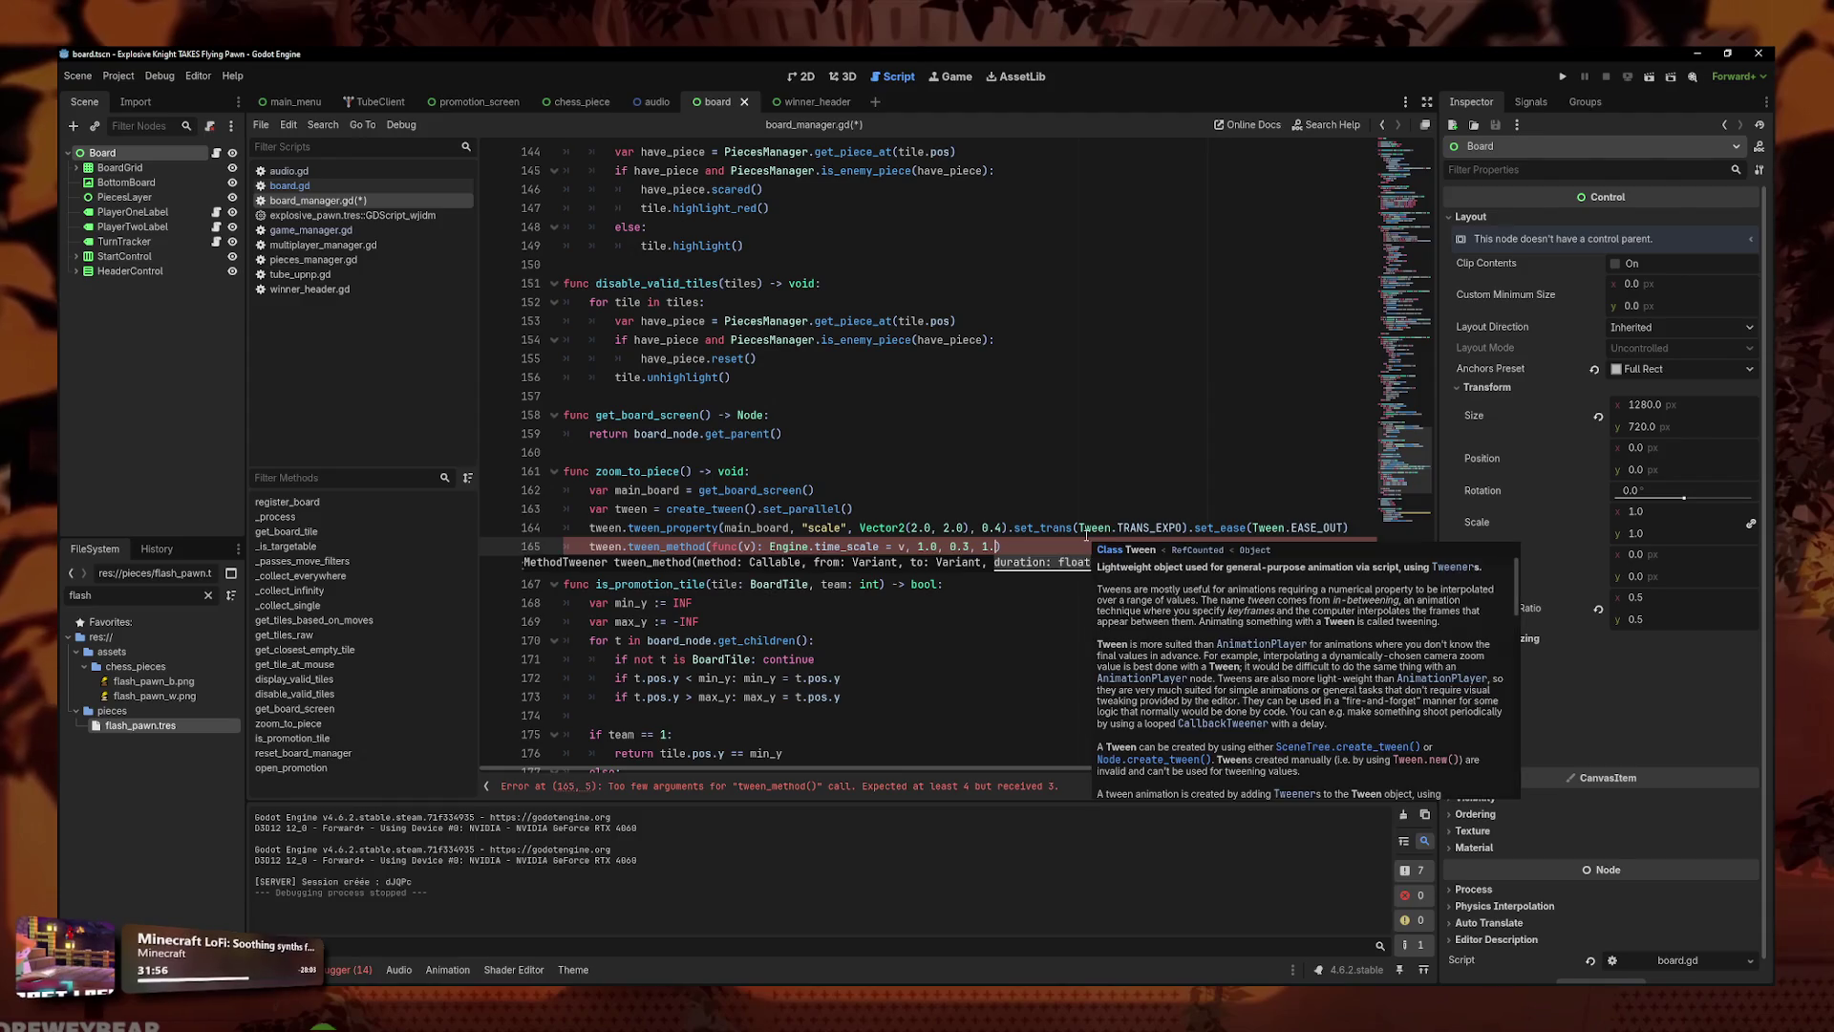
key("BackSpace")
key("BackSpace")
type("0.4")
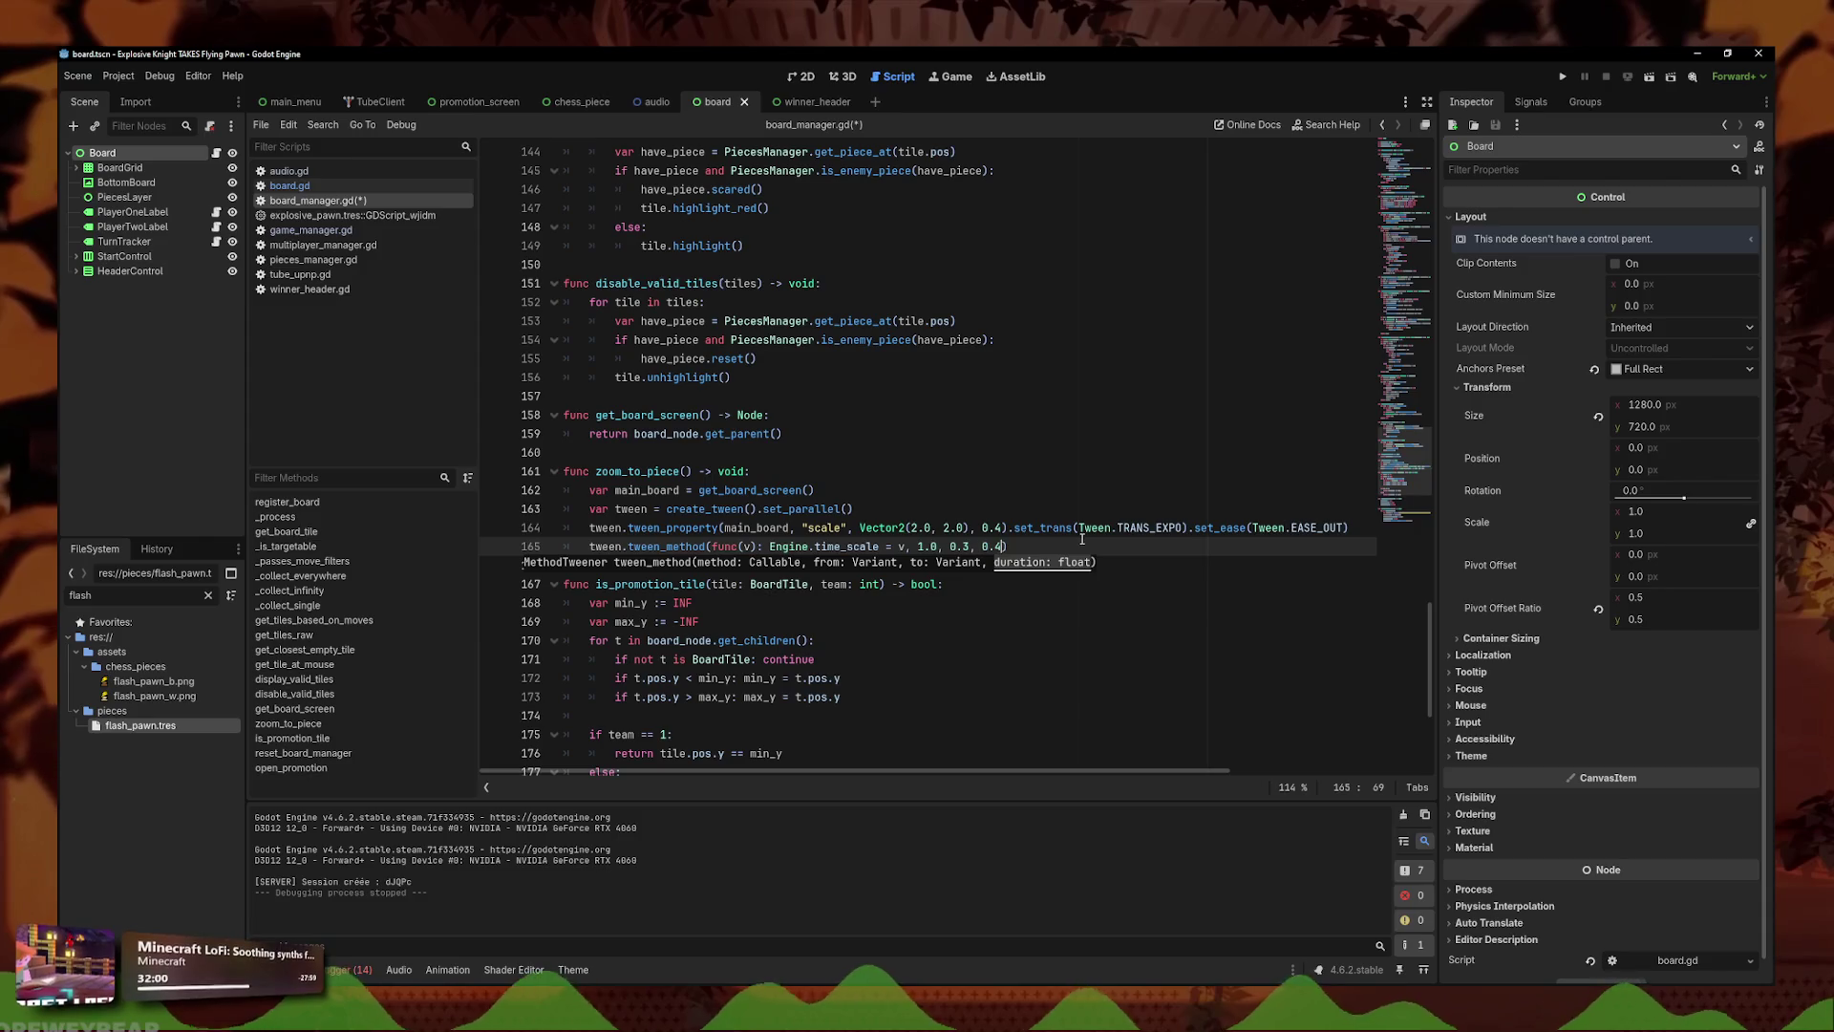
key("shift+Up")
key("shift+Home")
key("ctrl+s")
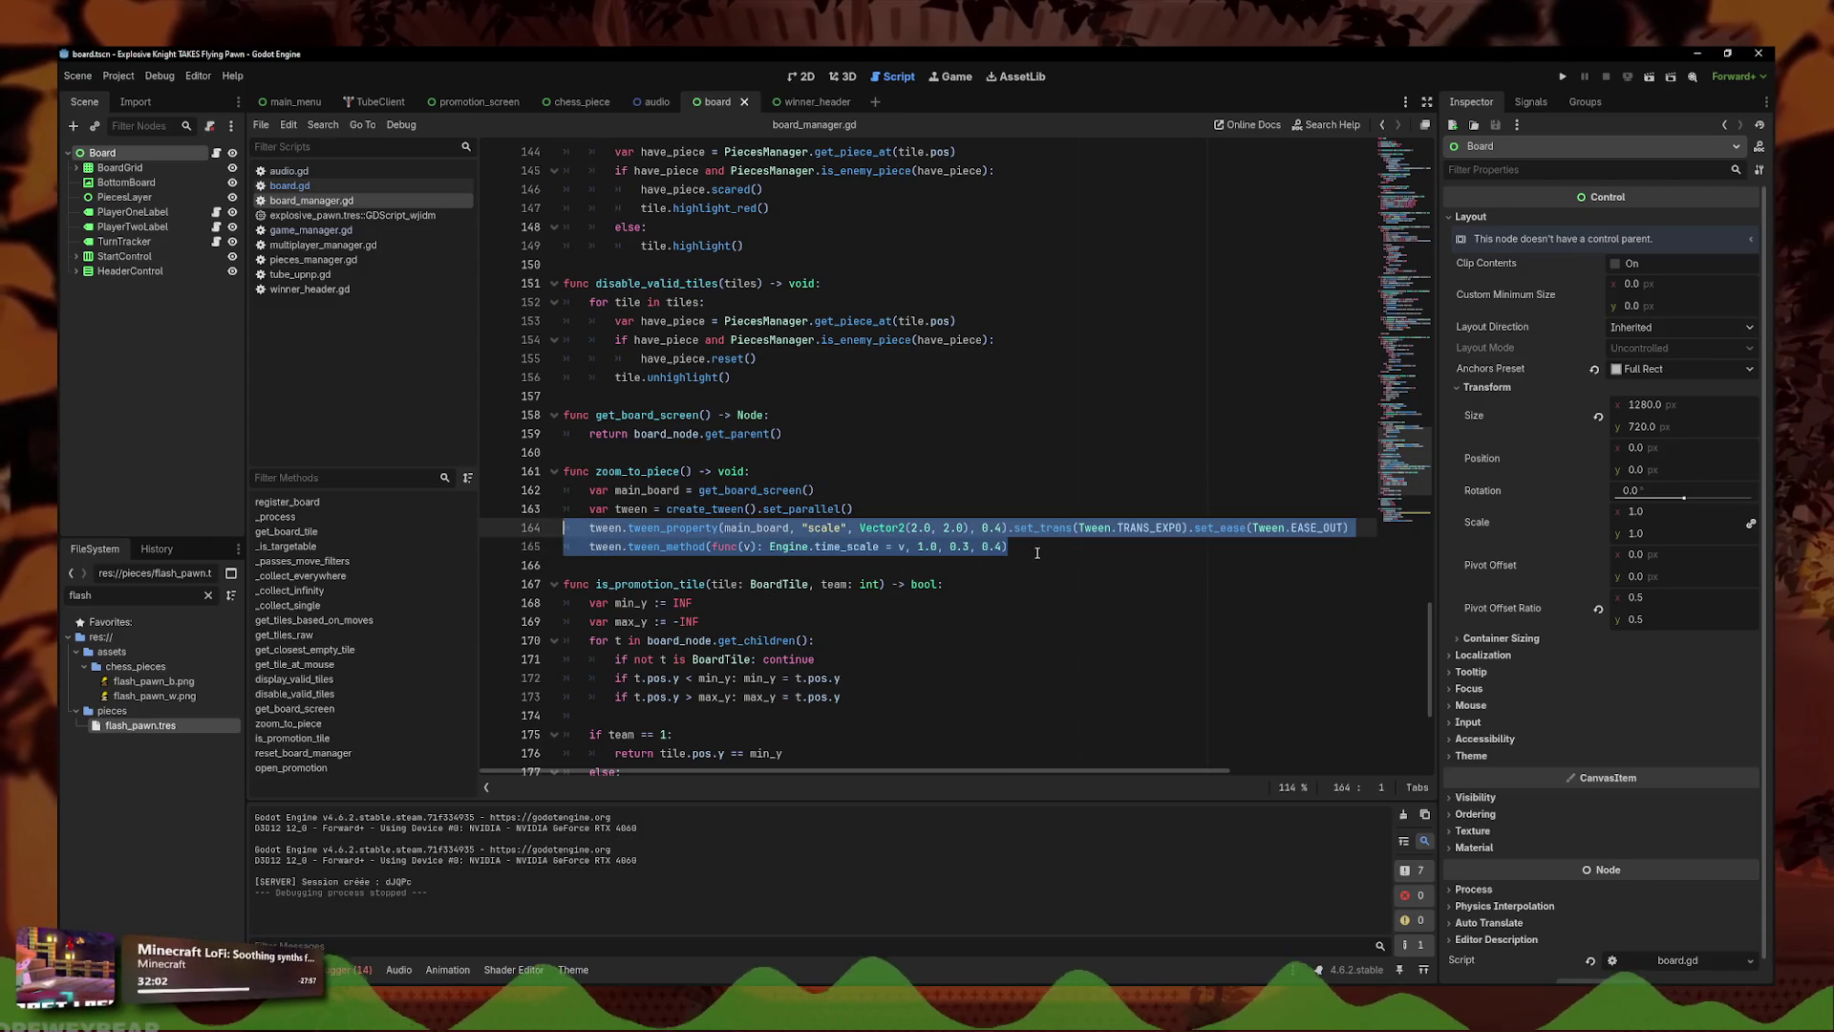
mouse_move(1037, 552)
left_mouse_down()
mouse_move(524, 490)
mouse_move(523, 471)
left_mouse_up()
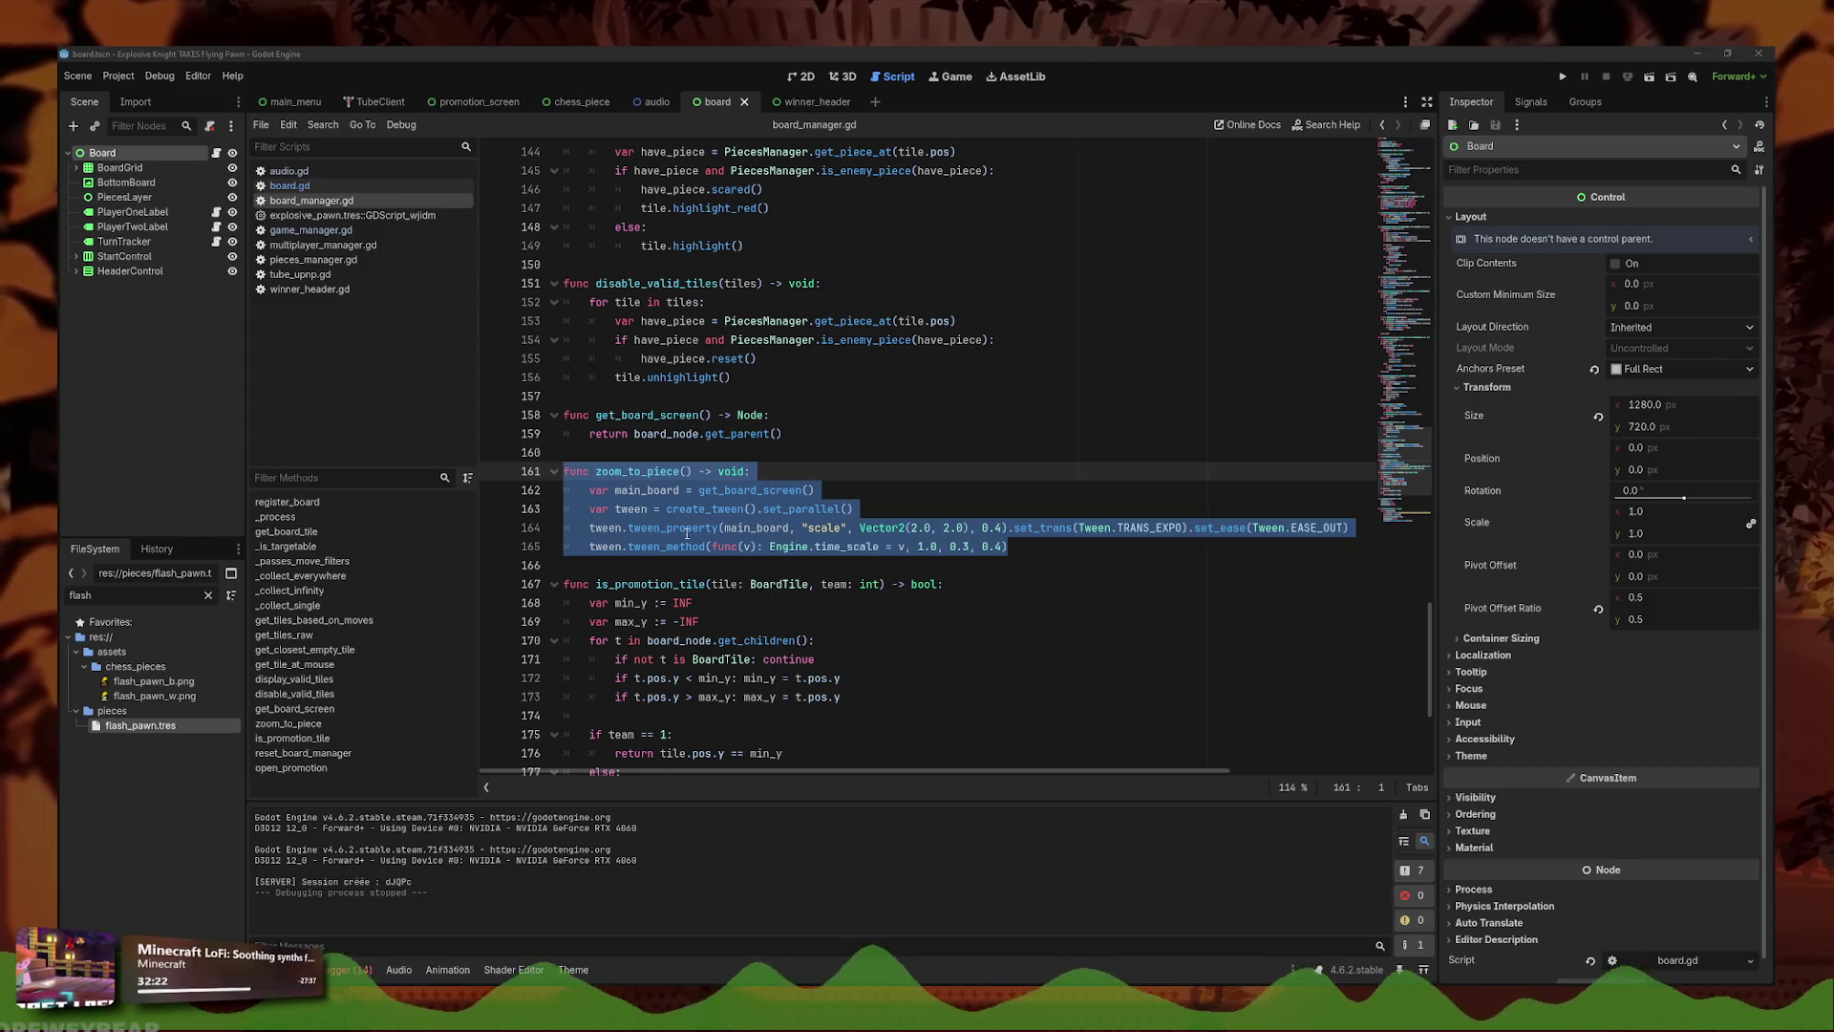
- Duplicate the scale tween_property line in zoom_to_piece
left_click(1184, 528)
triple_click(1184, 528)
key("ctrl+c")
left_click(1079, 546)
key("Return")
key("ctrl+v")
key("BackSpace")
key("BackSpace")
- Change the copied scale tween's duration to 3, save the scripts and run the game
left_click(948, 567)
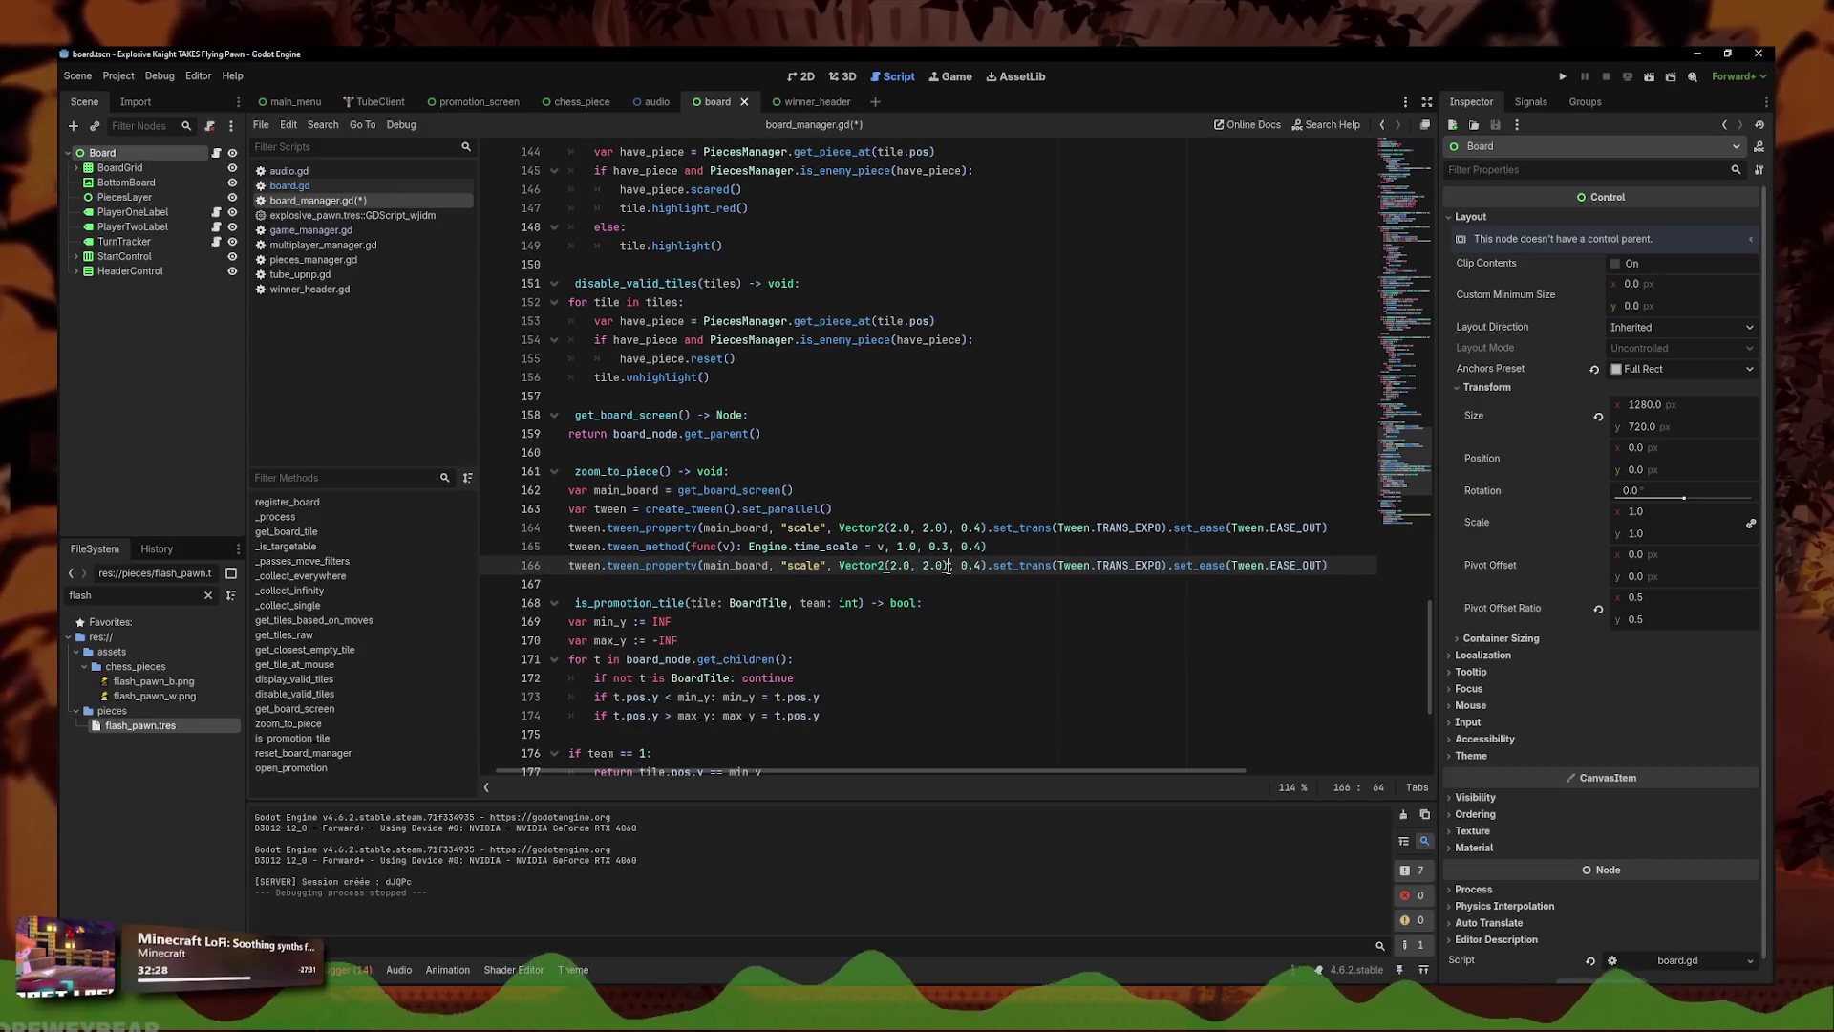
key("Left")
key("Left")
key("Left")
double_click(973, 566)
type("3")
key("ctrl+s")
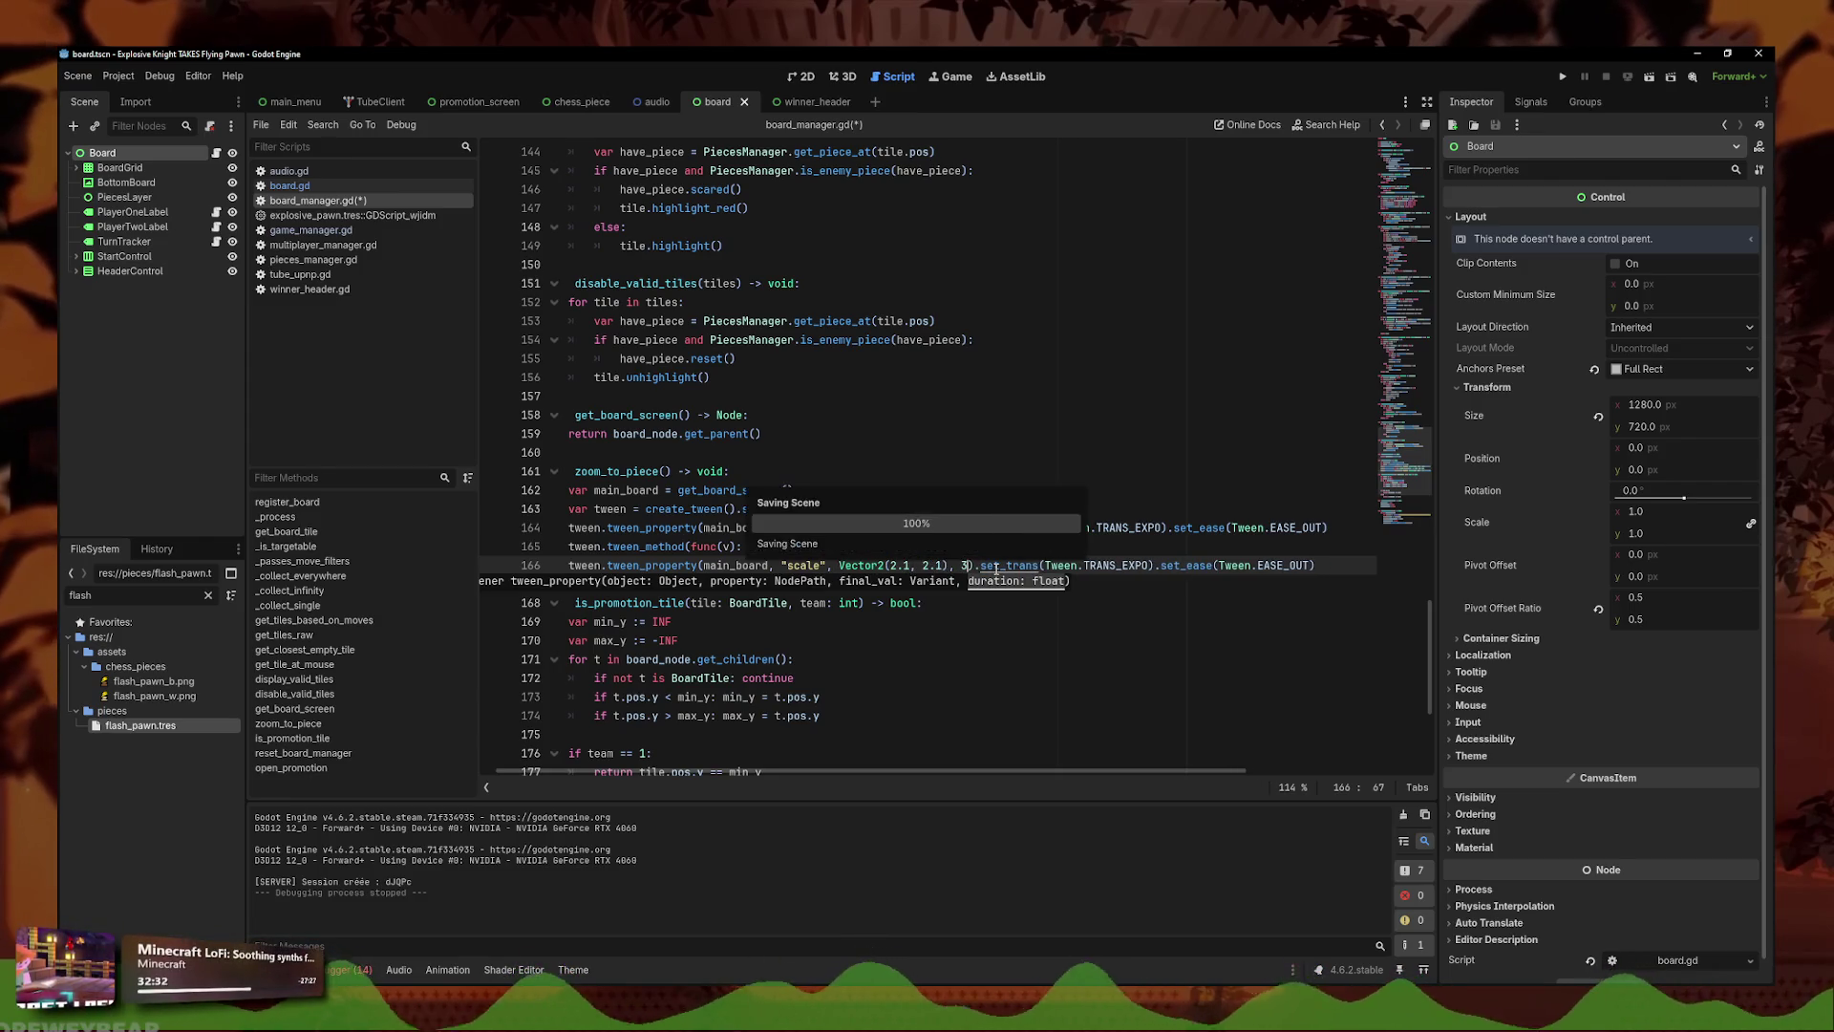
left_click(1563, 77)
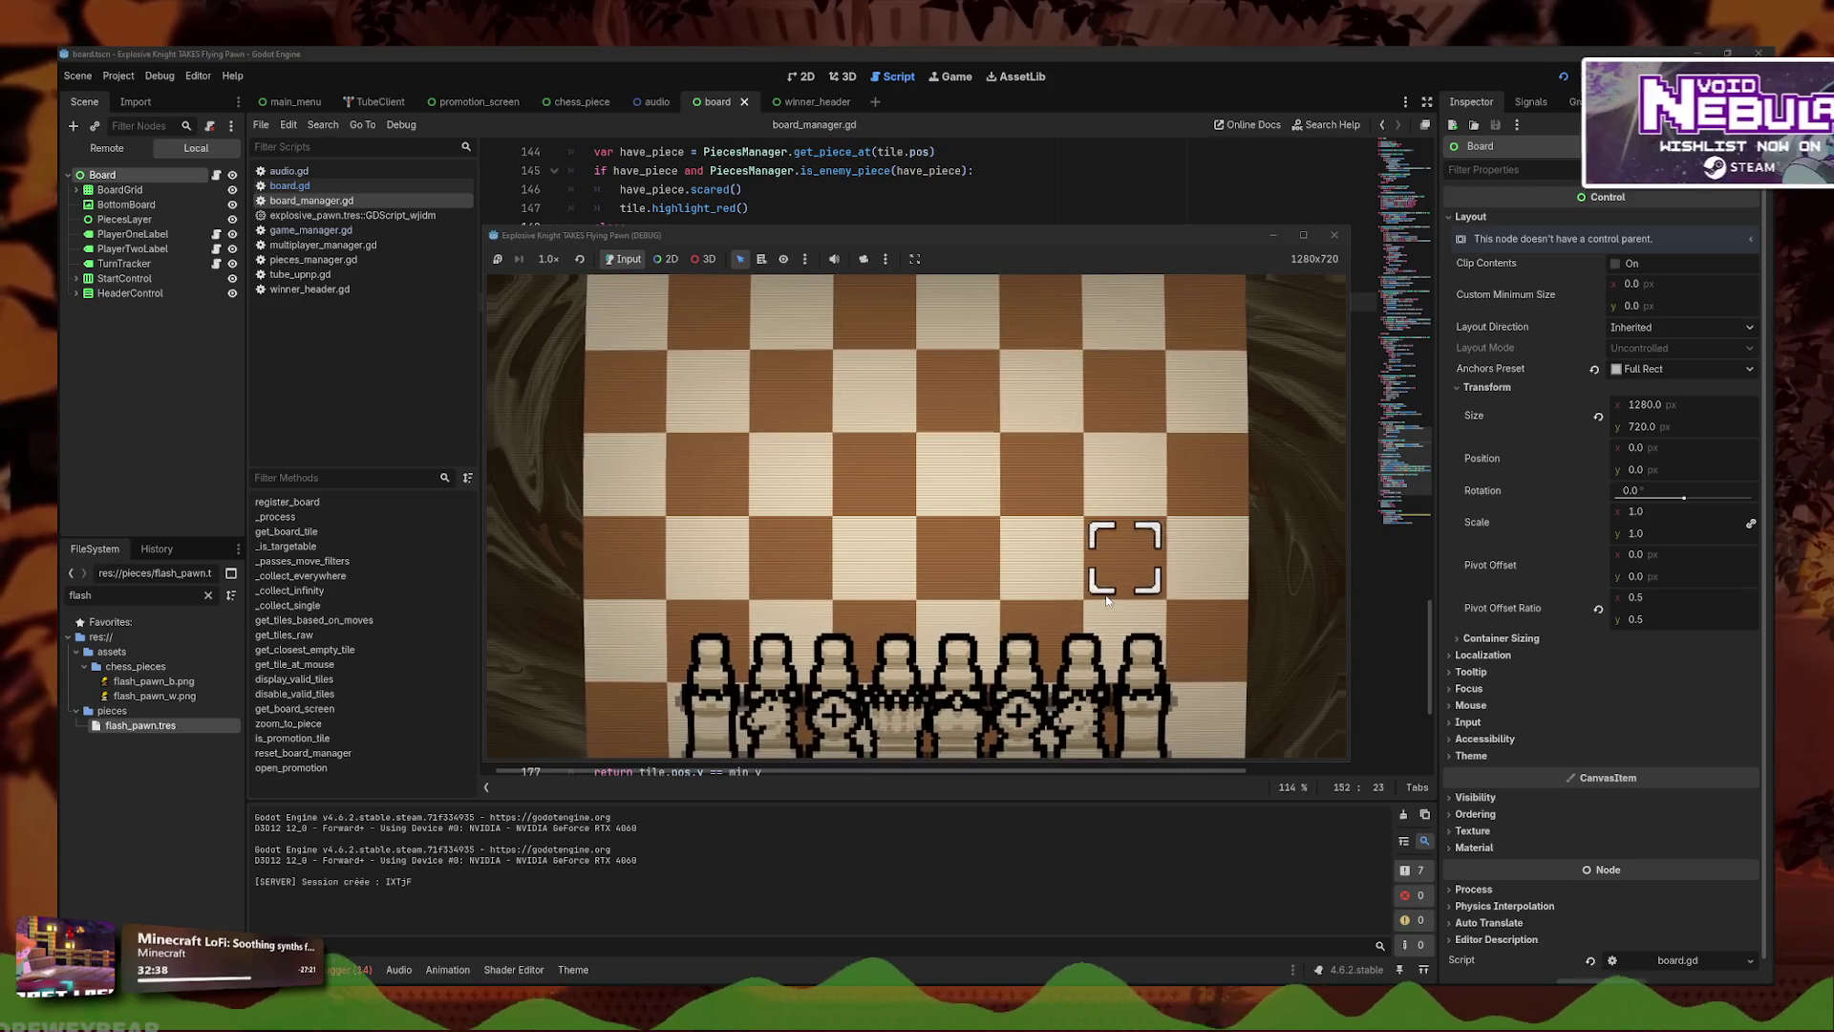
- Stop the game and insert .chain() before the 3-second scale tween_property
left_click(1345, 239)
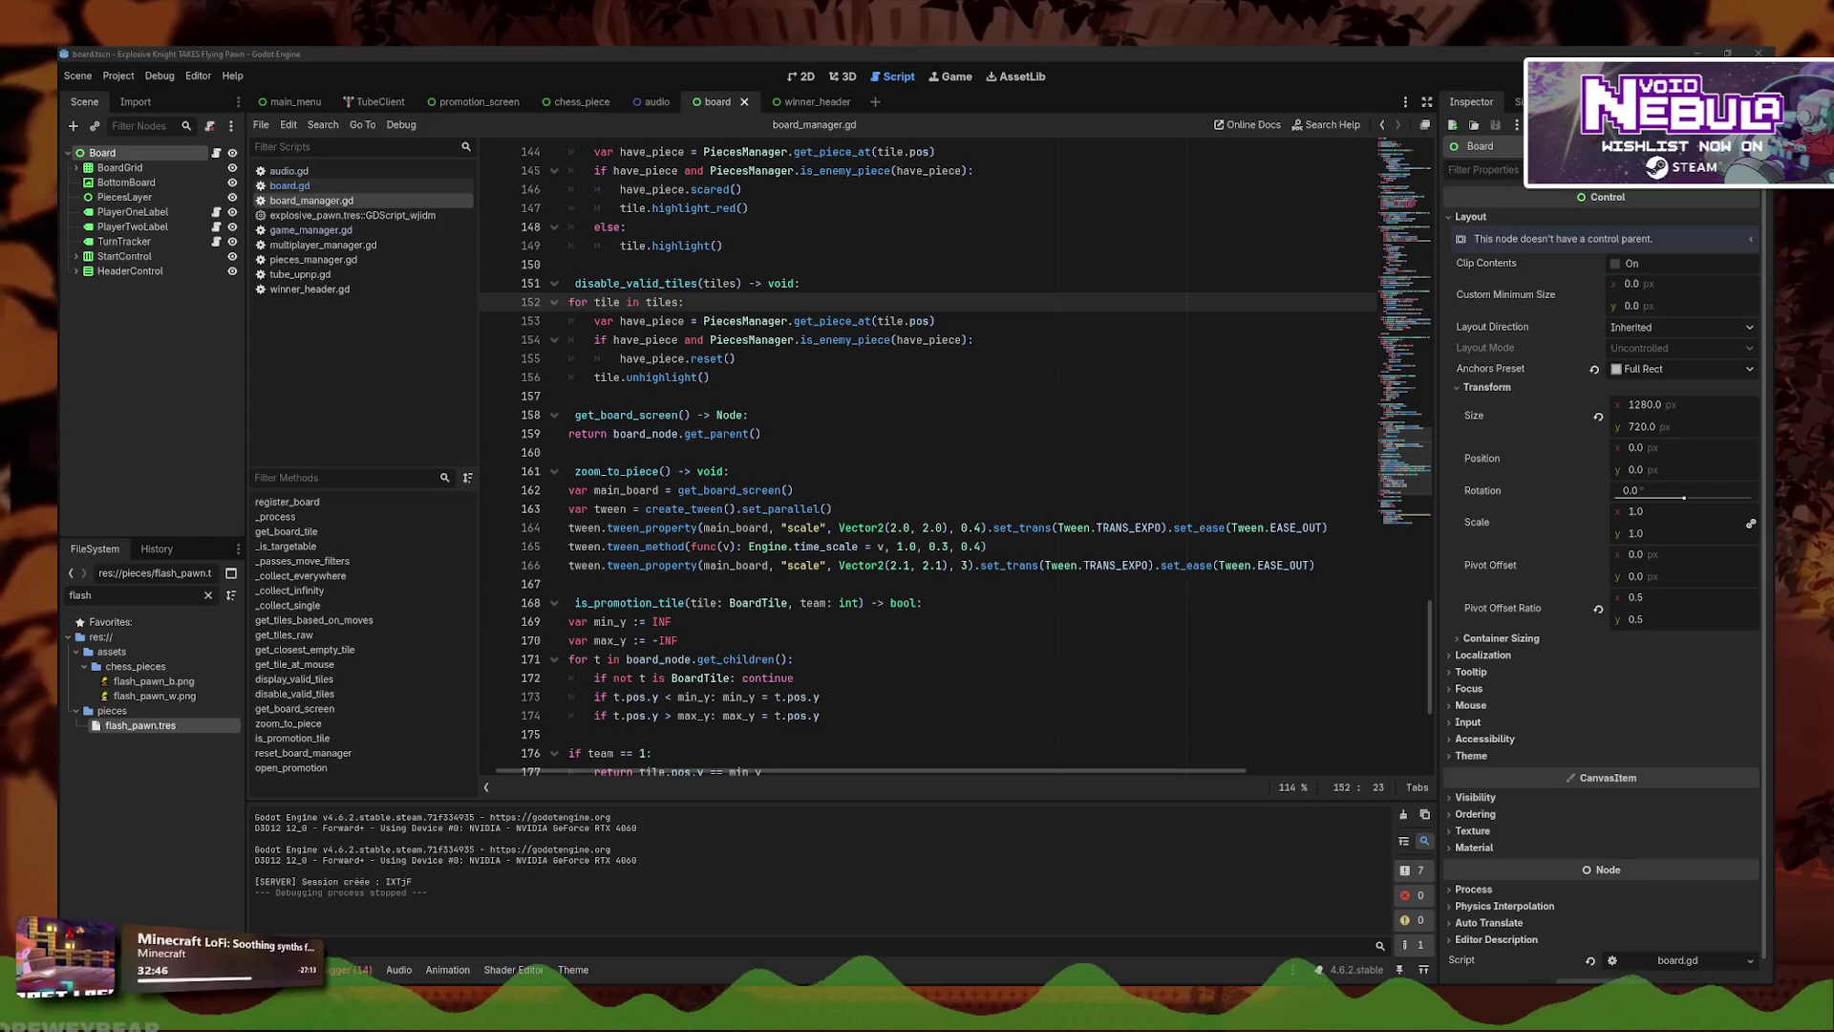
key("ctrl+z")
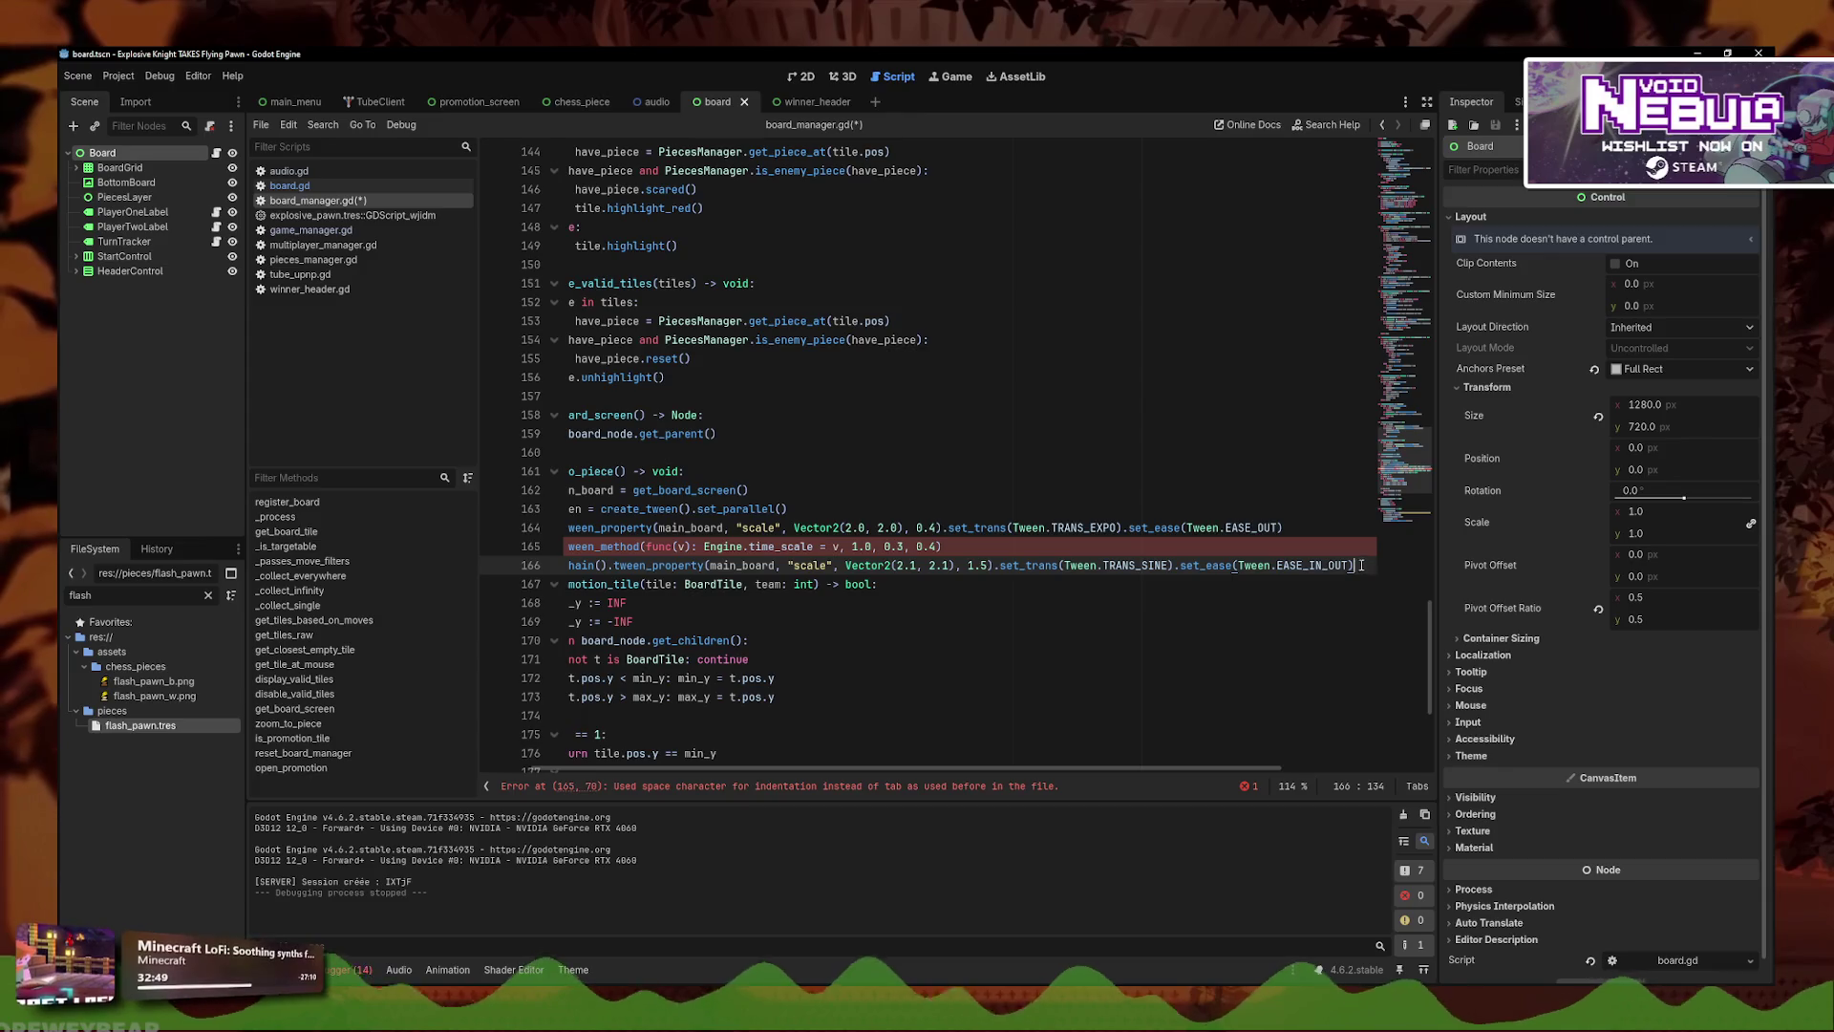
key("ctrl+shift+z")
type(".chain(")
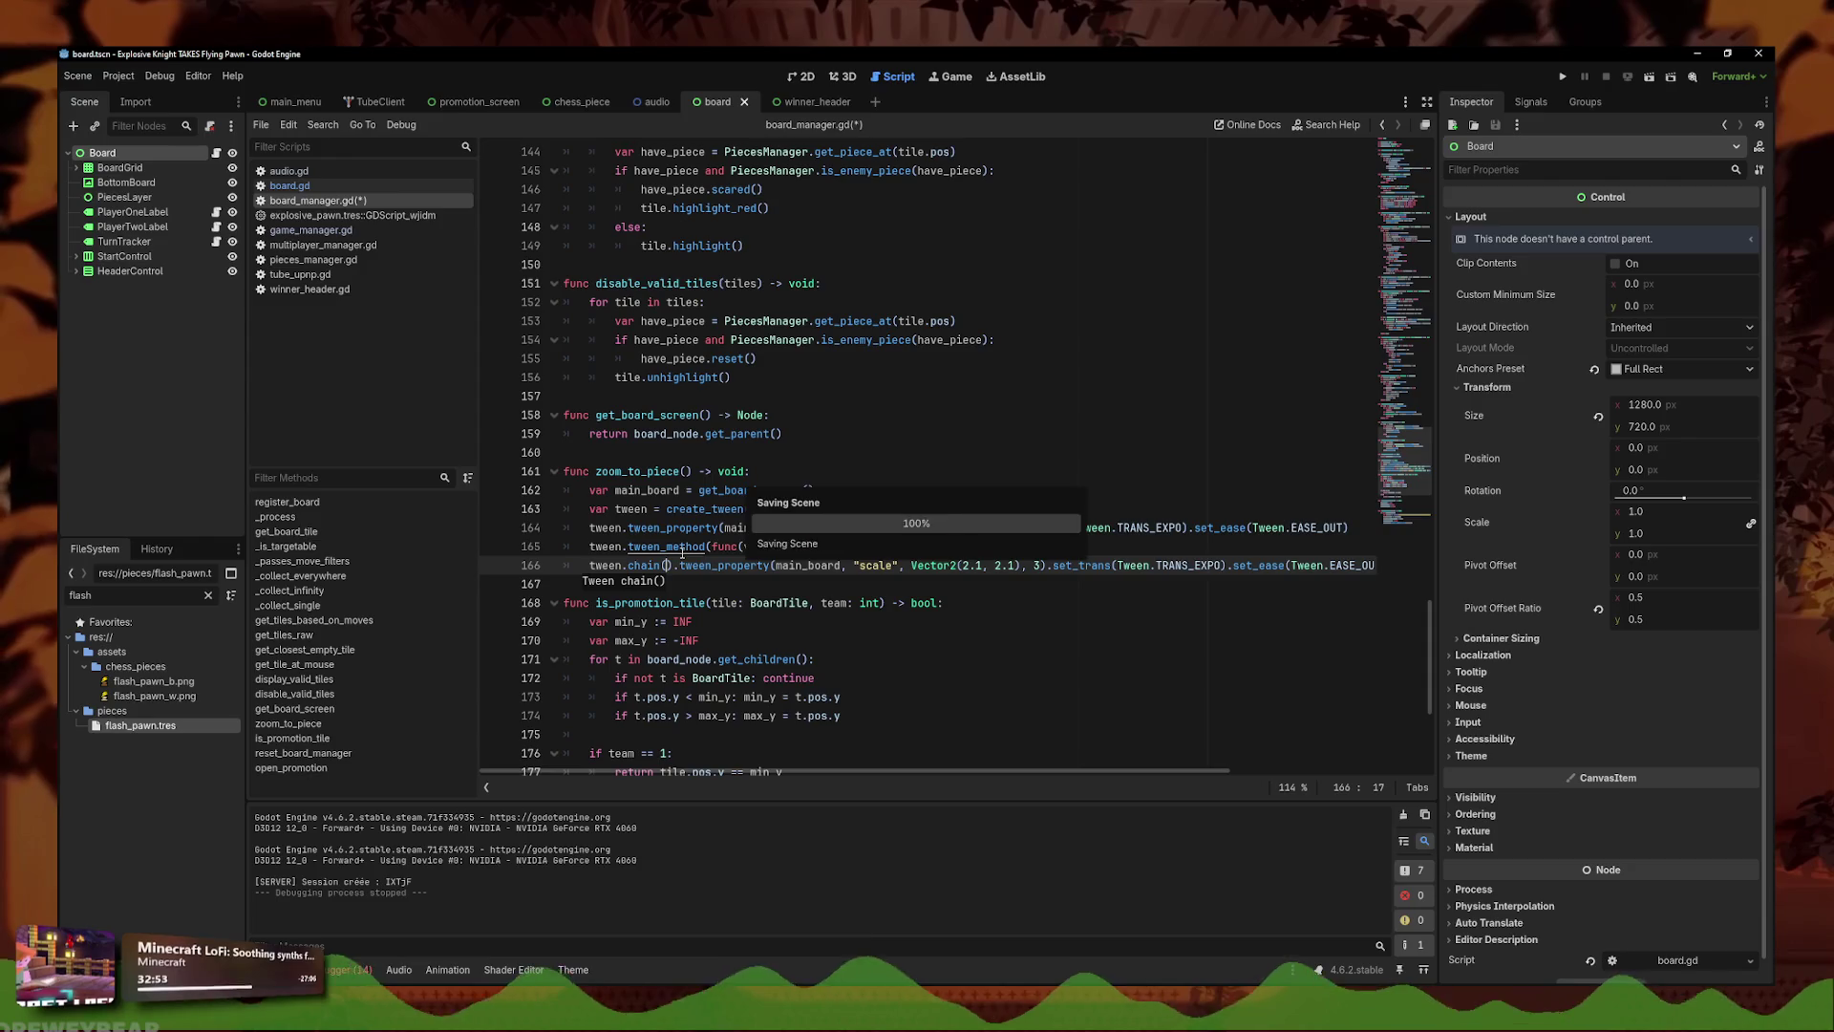
key("Down")
- Run the project, host a game to watch the chained zoom, then close both game windows
left_click(1563, 77)
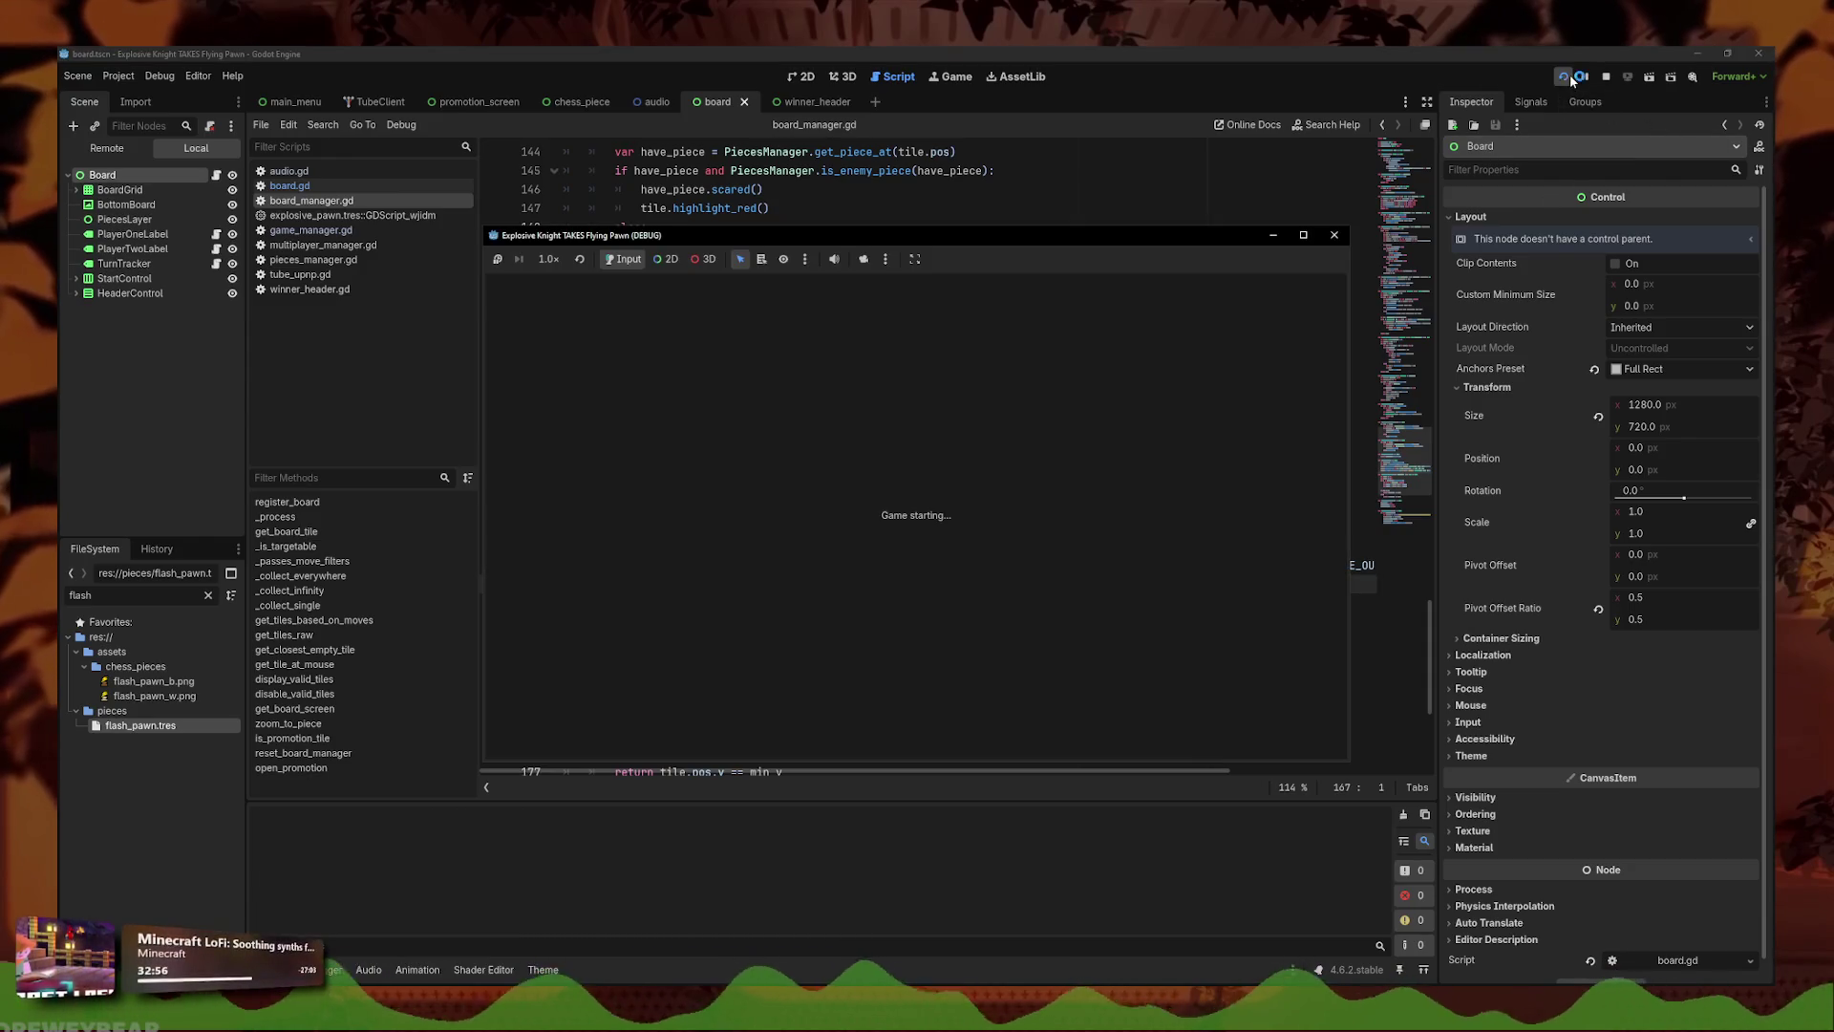
left_click(927, 512)
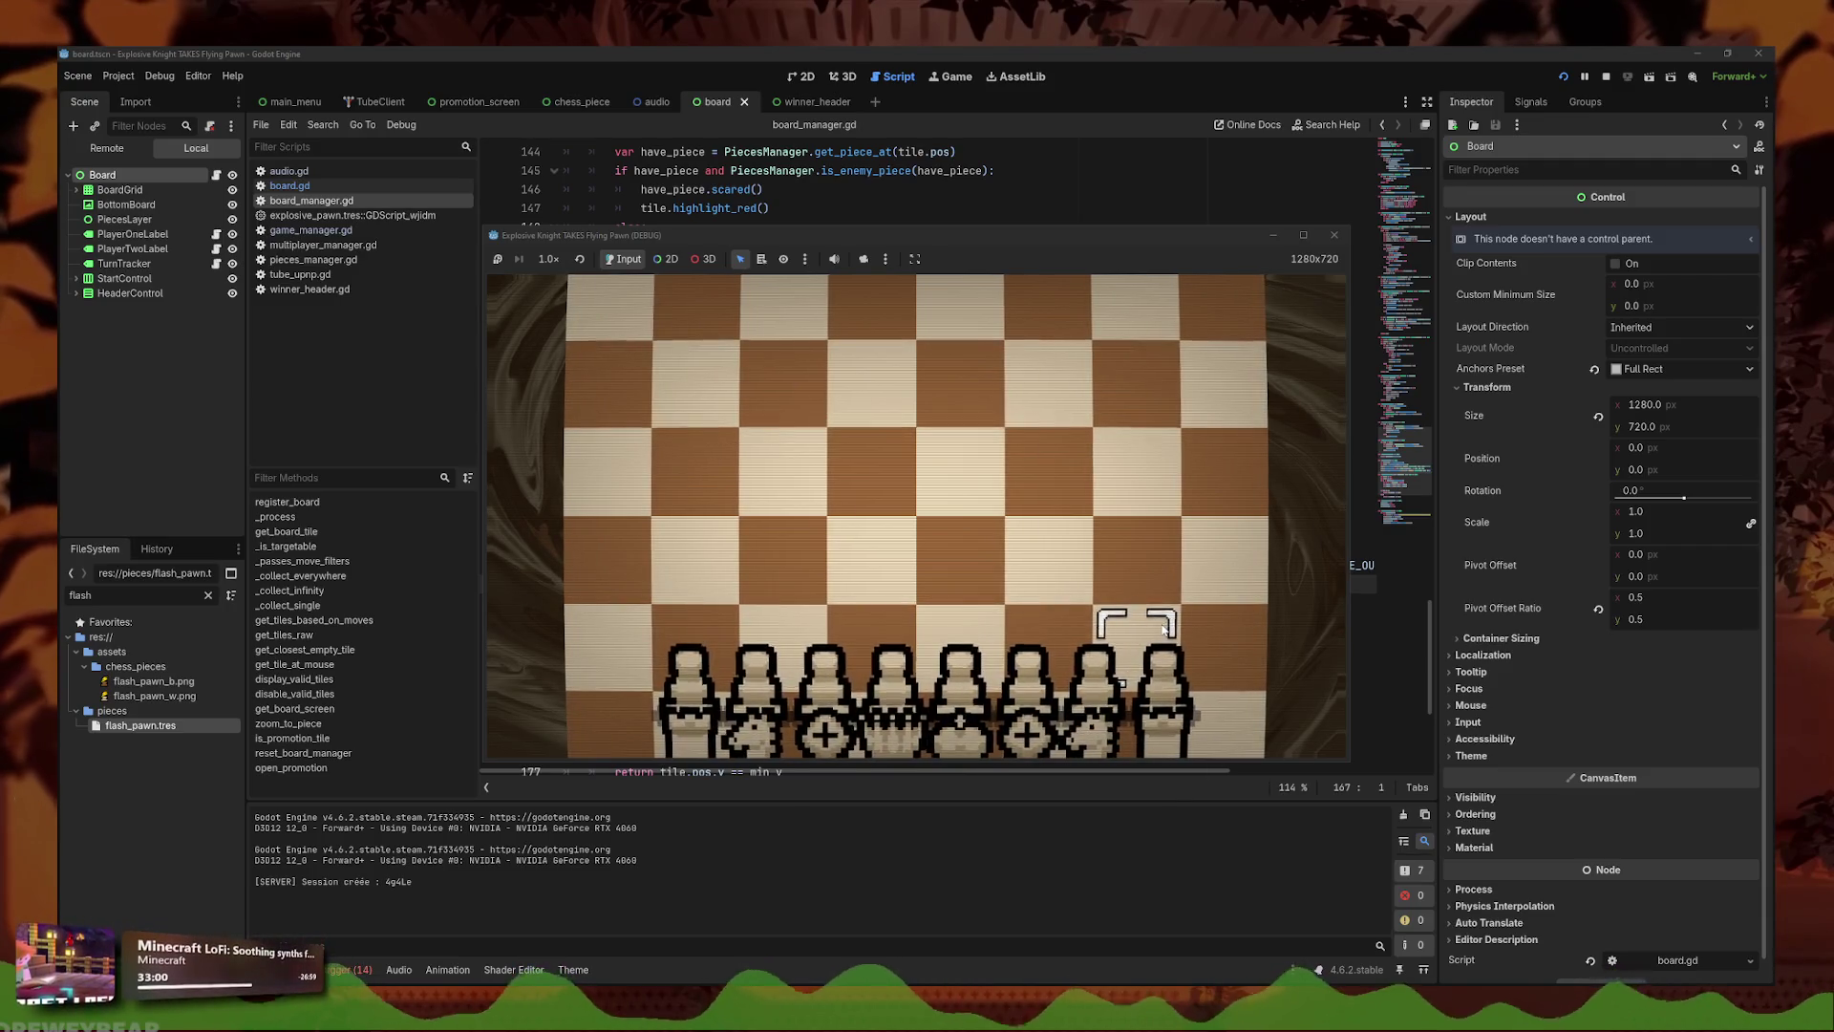
left_click(1335, 235)
left_click(1323, 267)
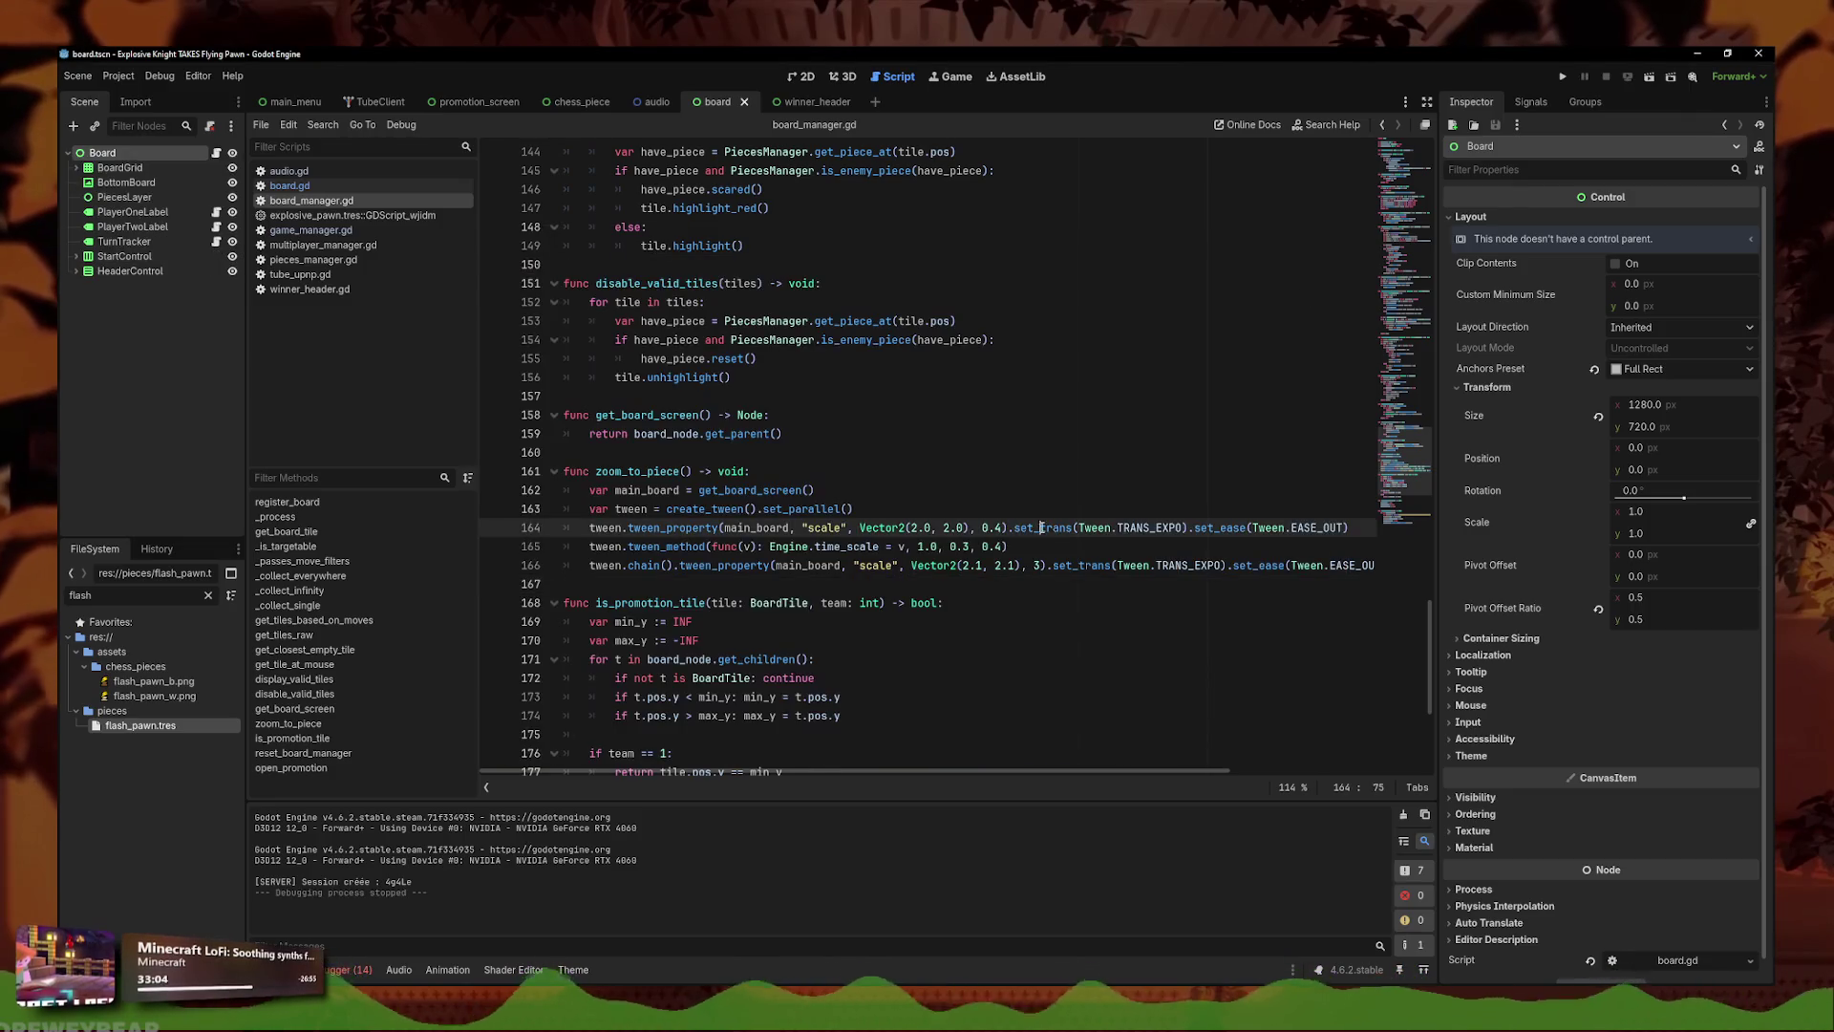
- Change the first zoom's target scale from Vector2(2.0, 2.0) to Vector2(1.8, 1.8)
left_click(1046, 566)
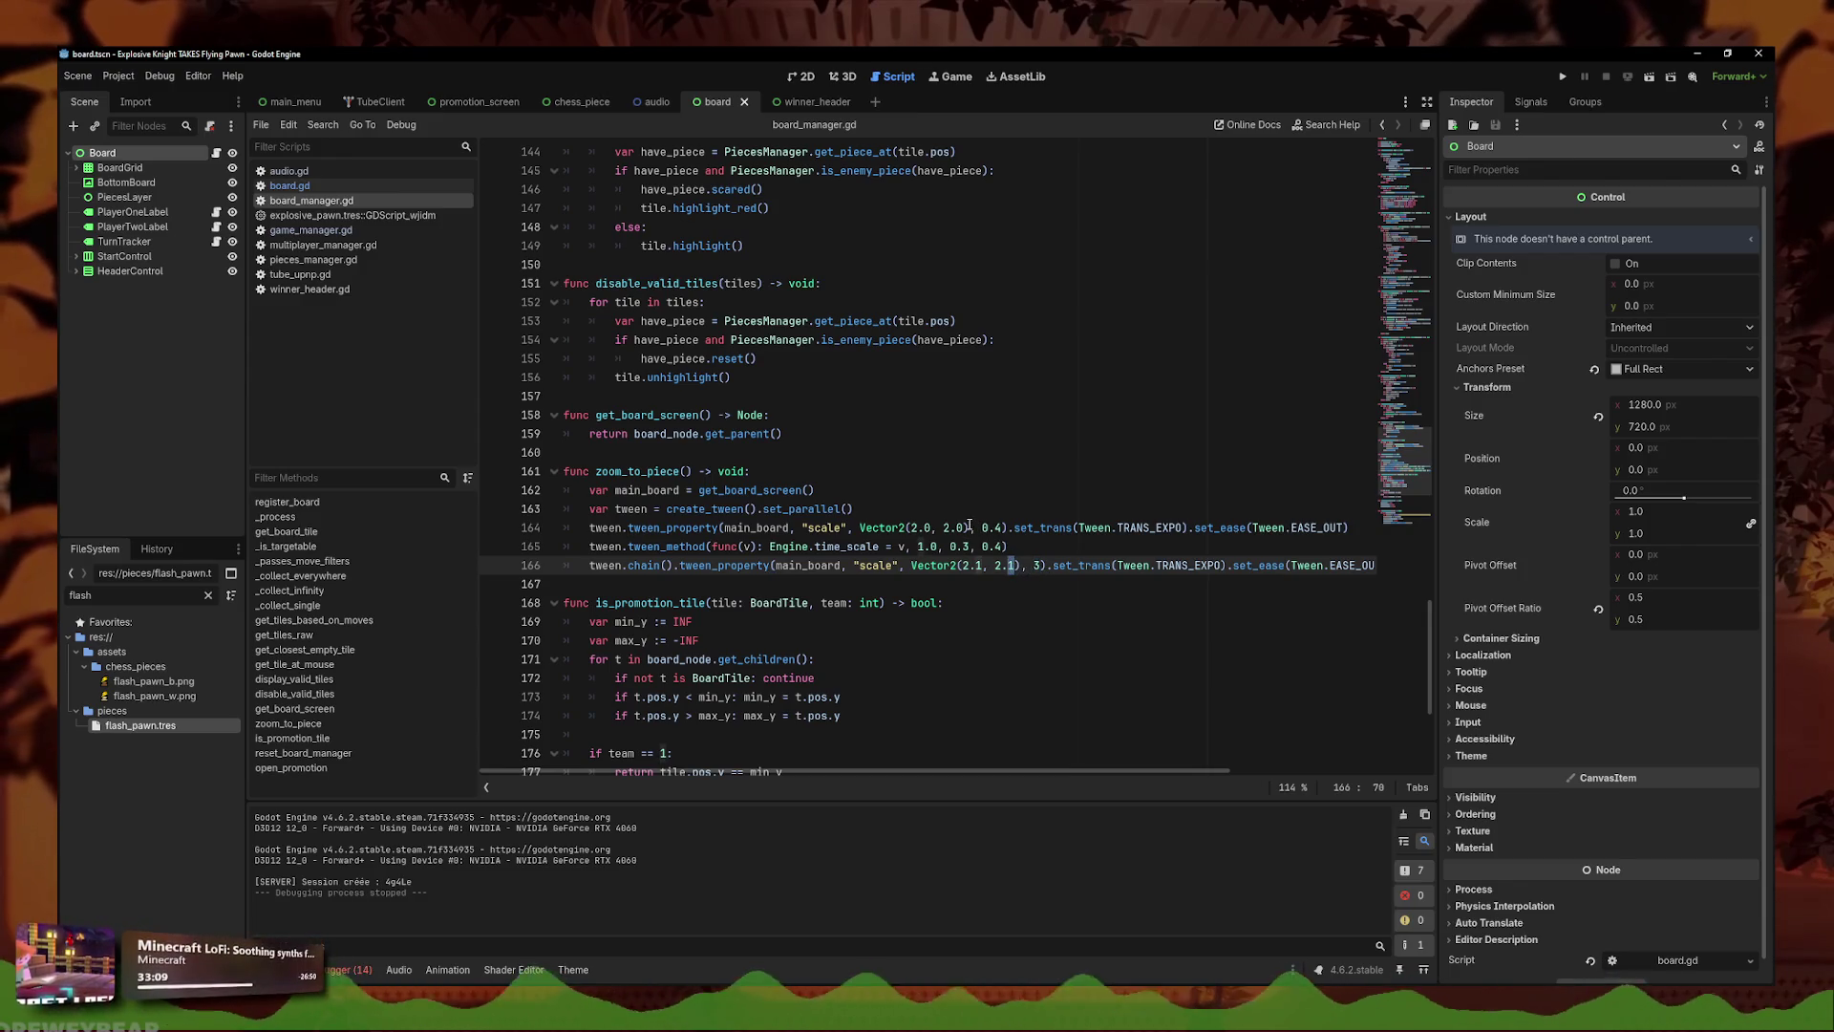
left_click(965, 527)
key("BackSpace")
key("BackSpace")
key("BackSpace")
type("1.8")
key("Left")
key("Left")
key("BackSpace")
key("BackSpace")
key("BackSpace")
type("1.8")
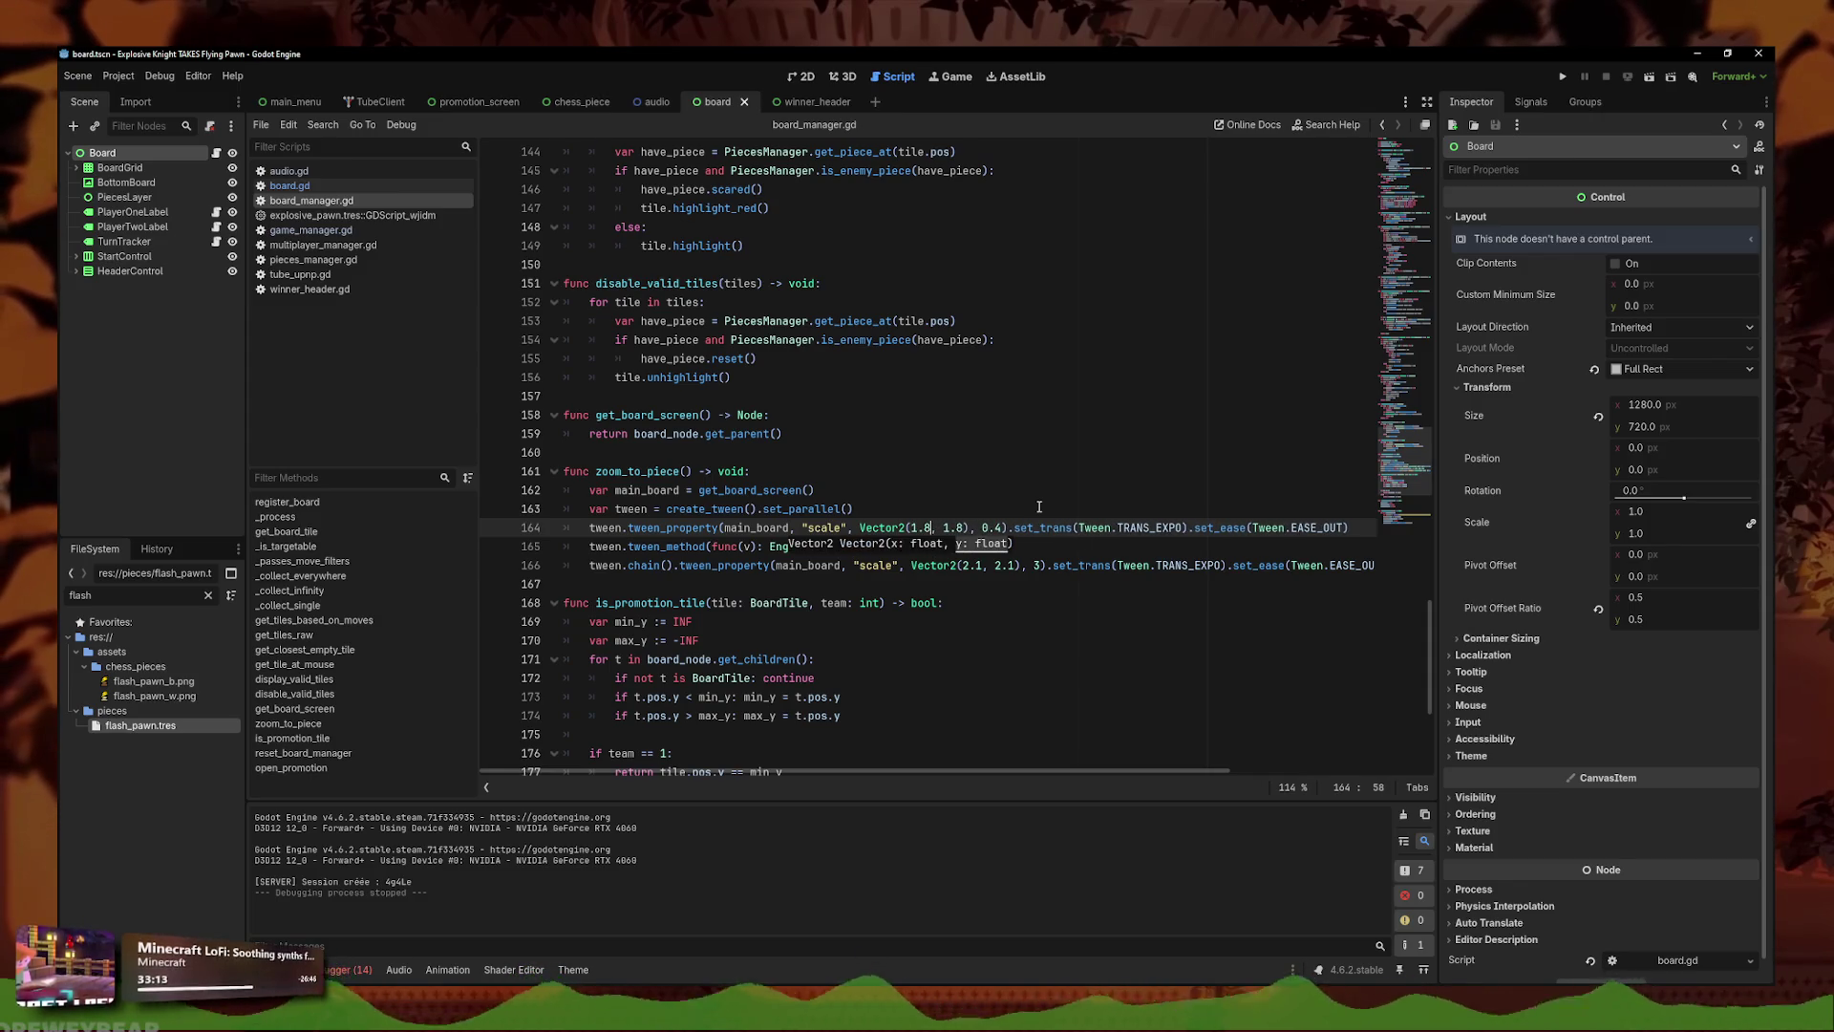
key("Up")
- Re-enter the chained tween's 3-second duration, save, and test the zoom in a game run
left_click(1029, 565)
key("Delete")
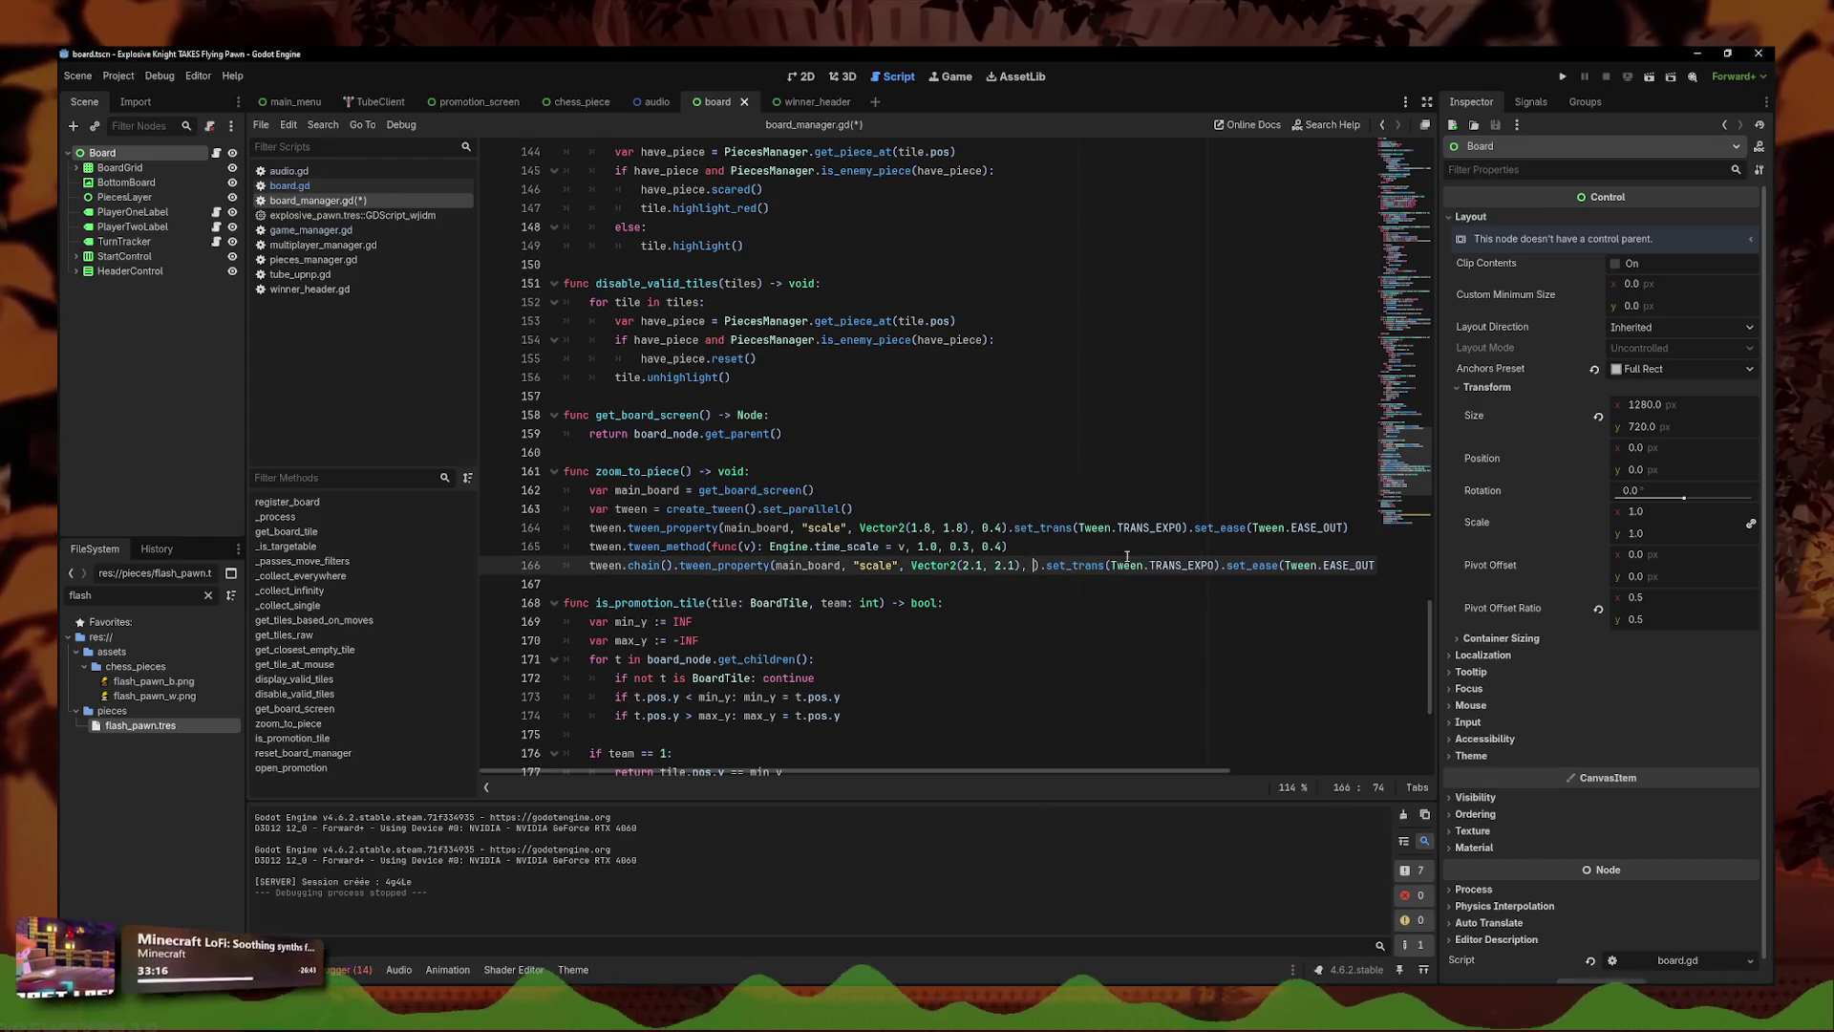
type("3")
key("ctrl+s")
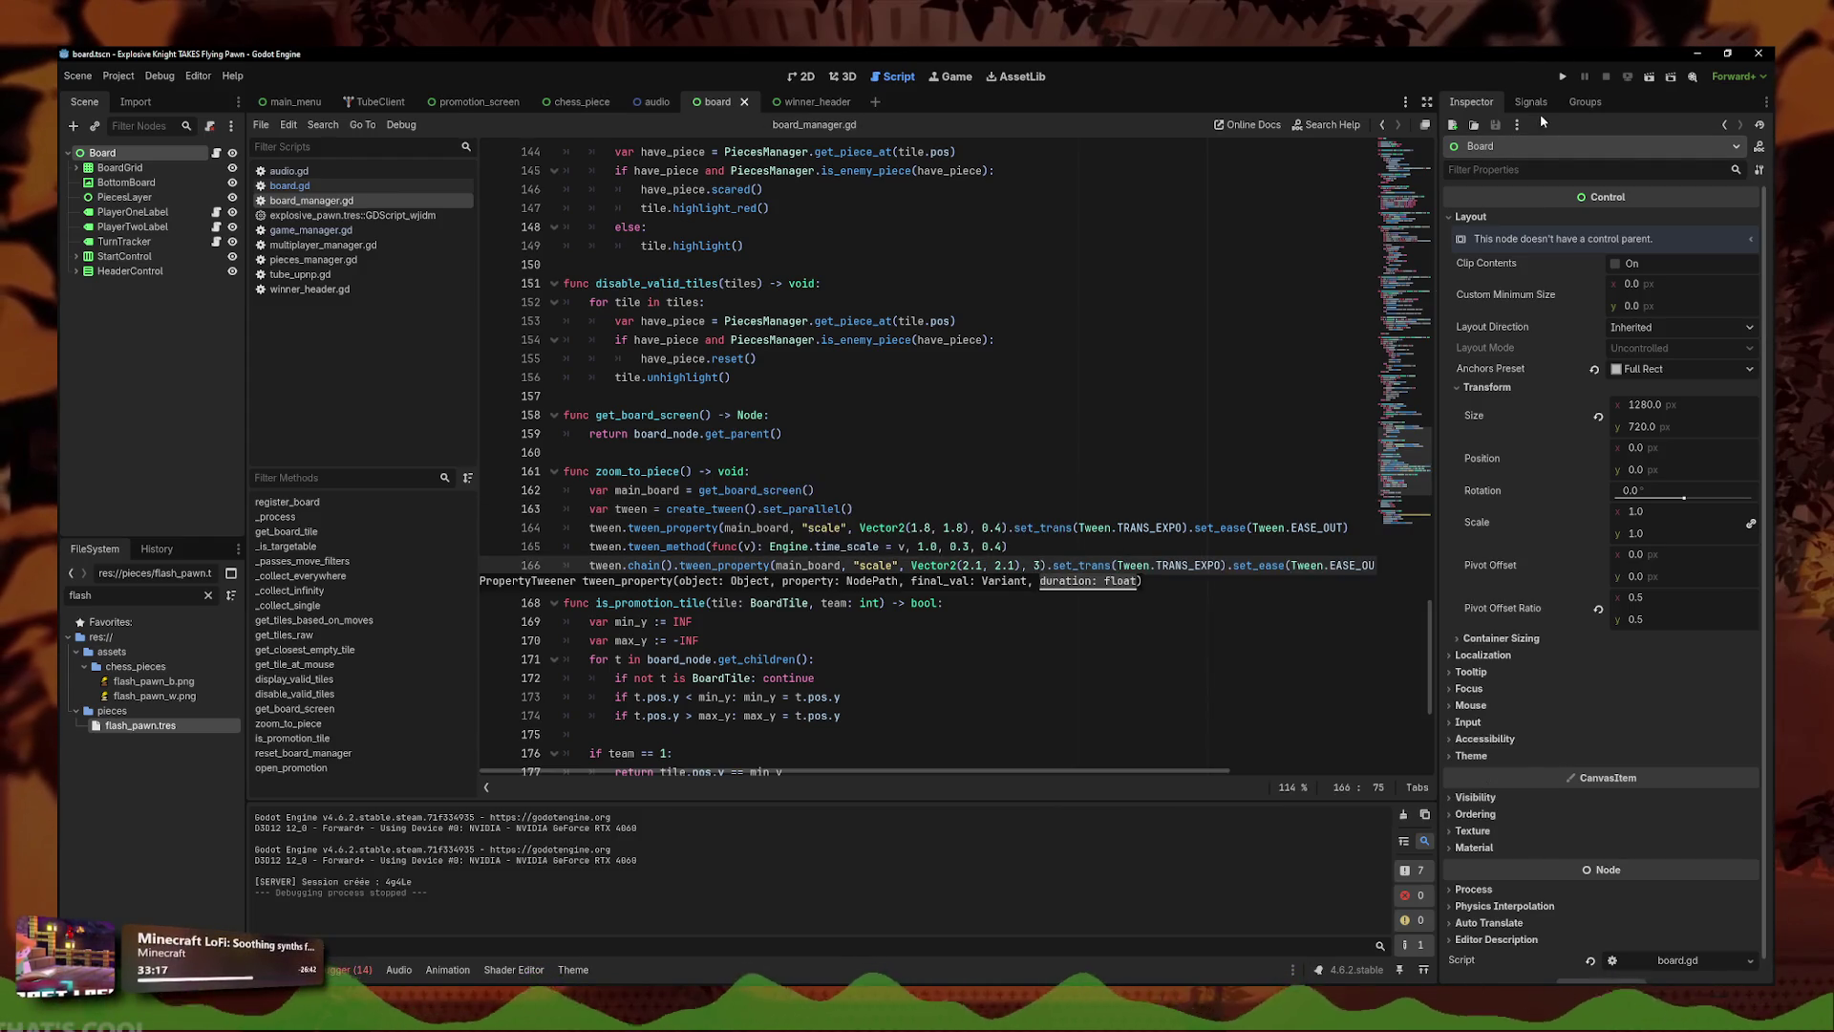
left_click(1560, 79)
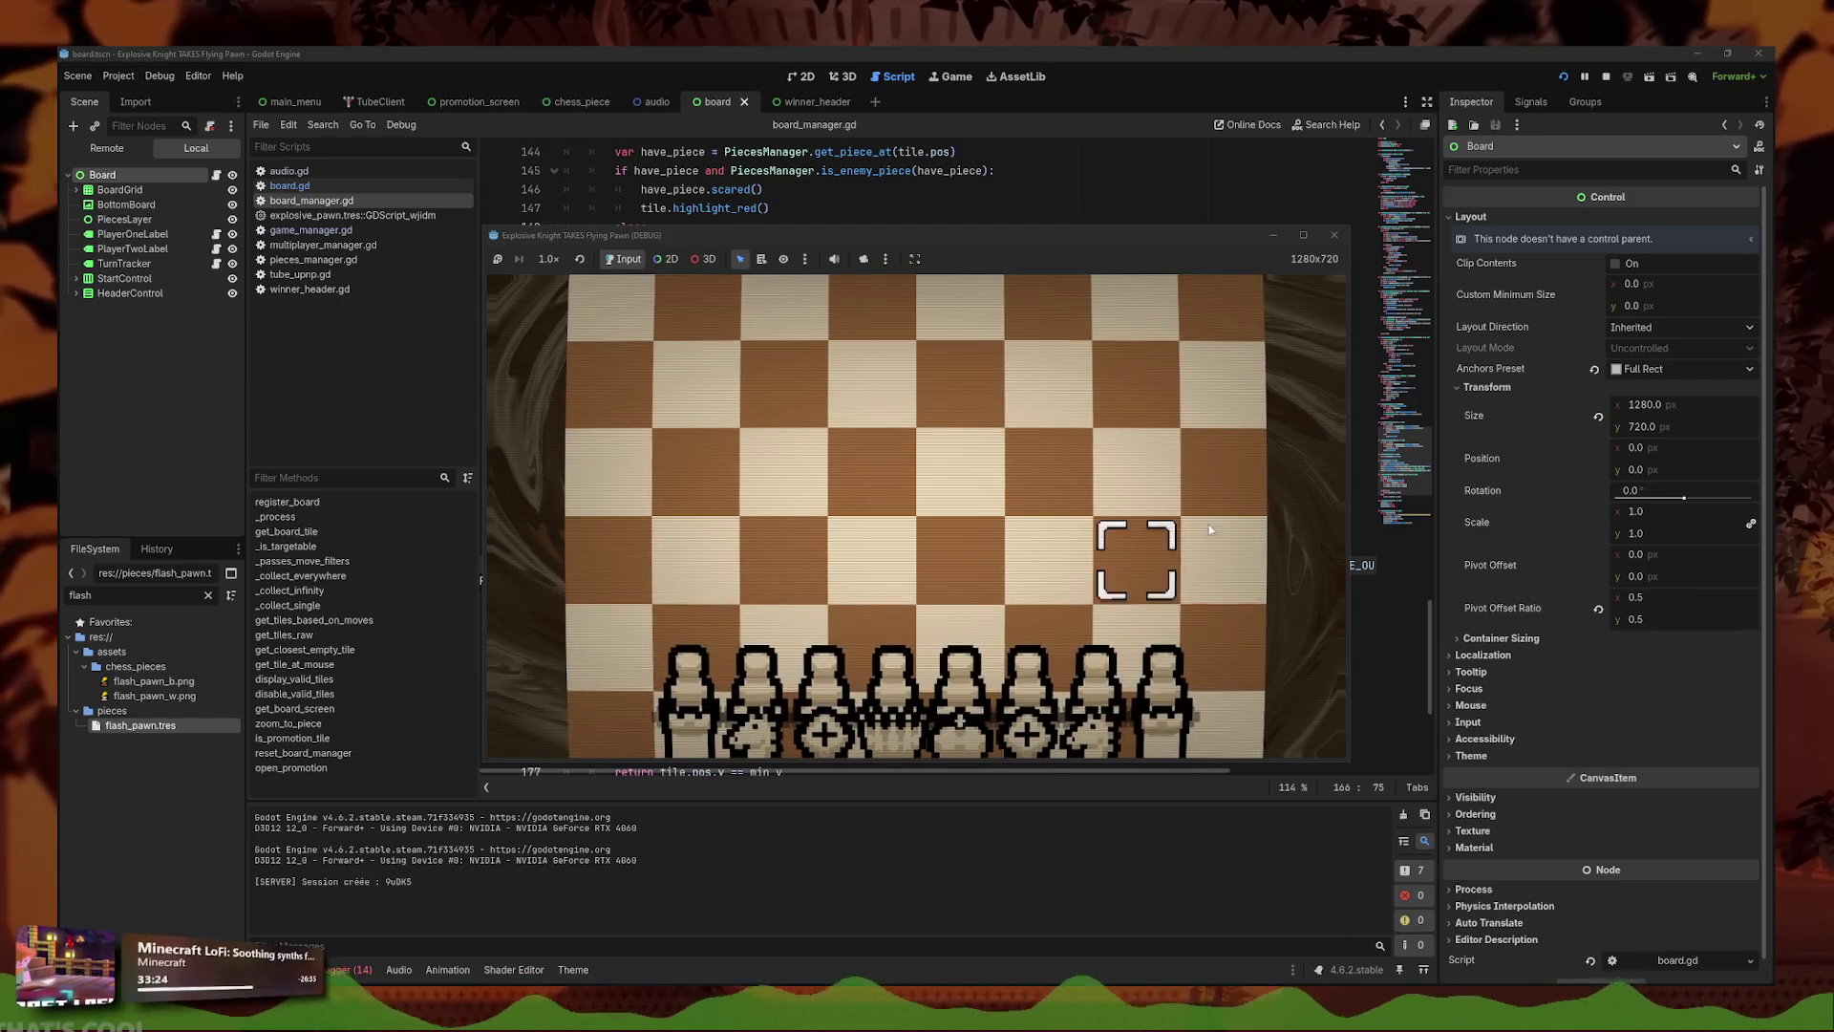
left_click(1338, 238)
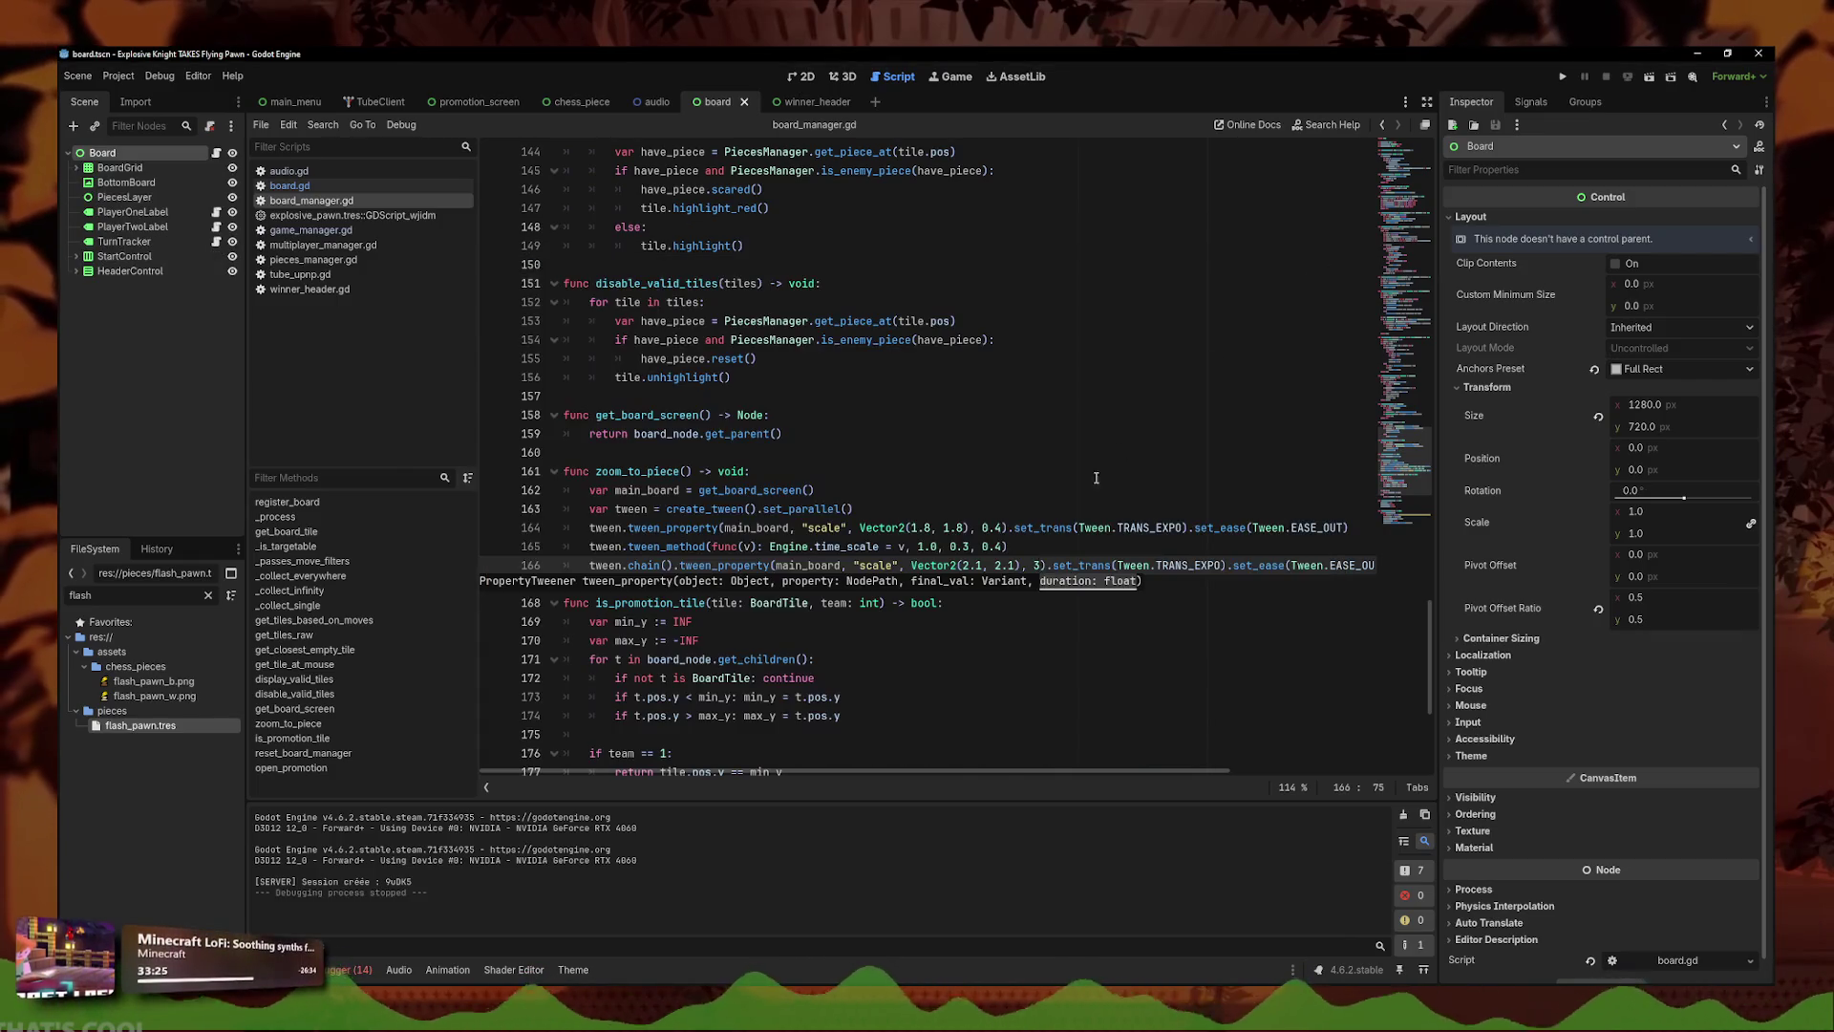
left_click(1075, 543)
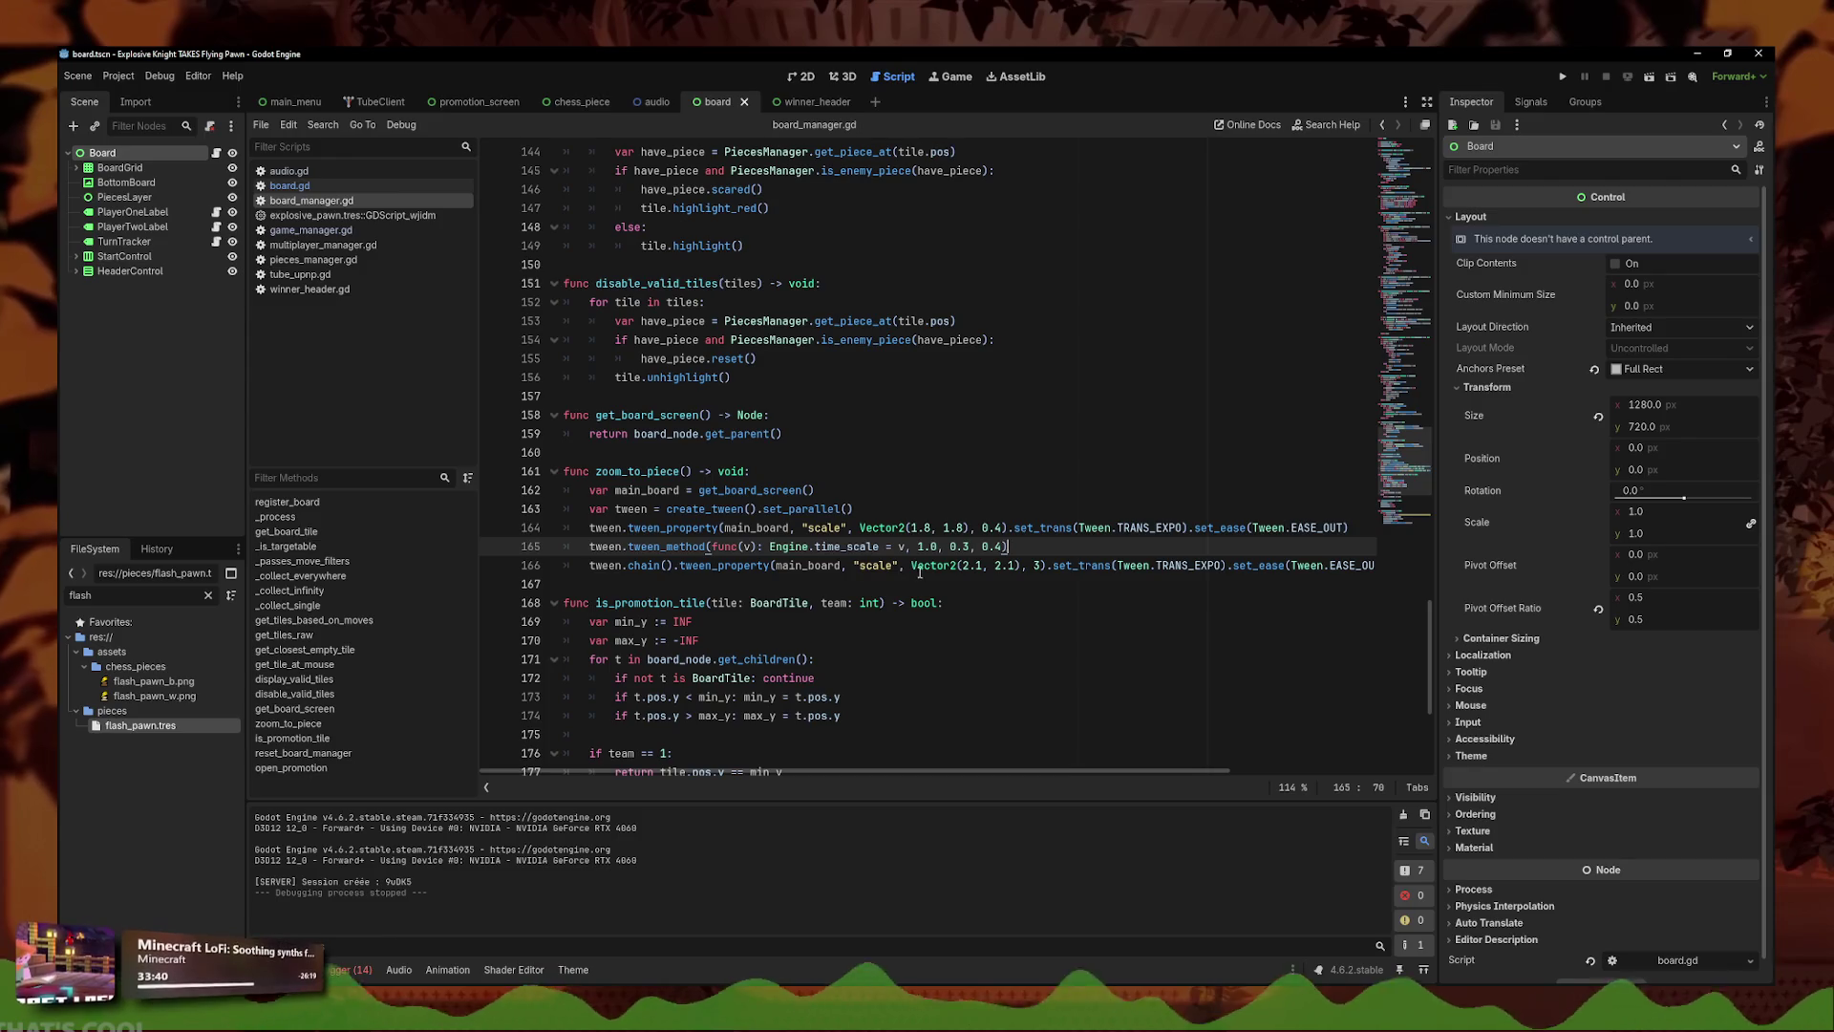
- Give zoom_to_piece a 'piece: ChessPieceNode' parameter in board_manager.gd and save
scroll(1034, 582, "down", 1)
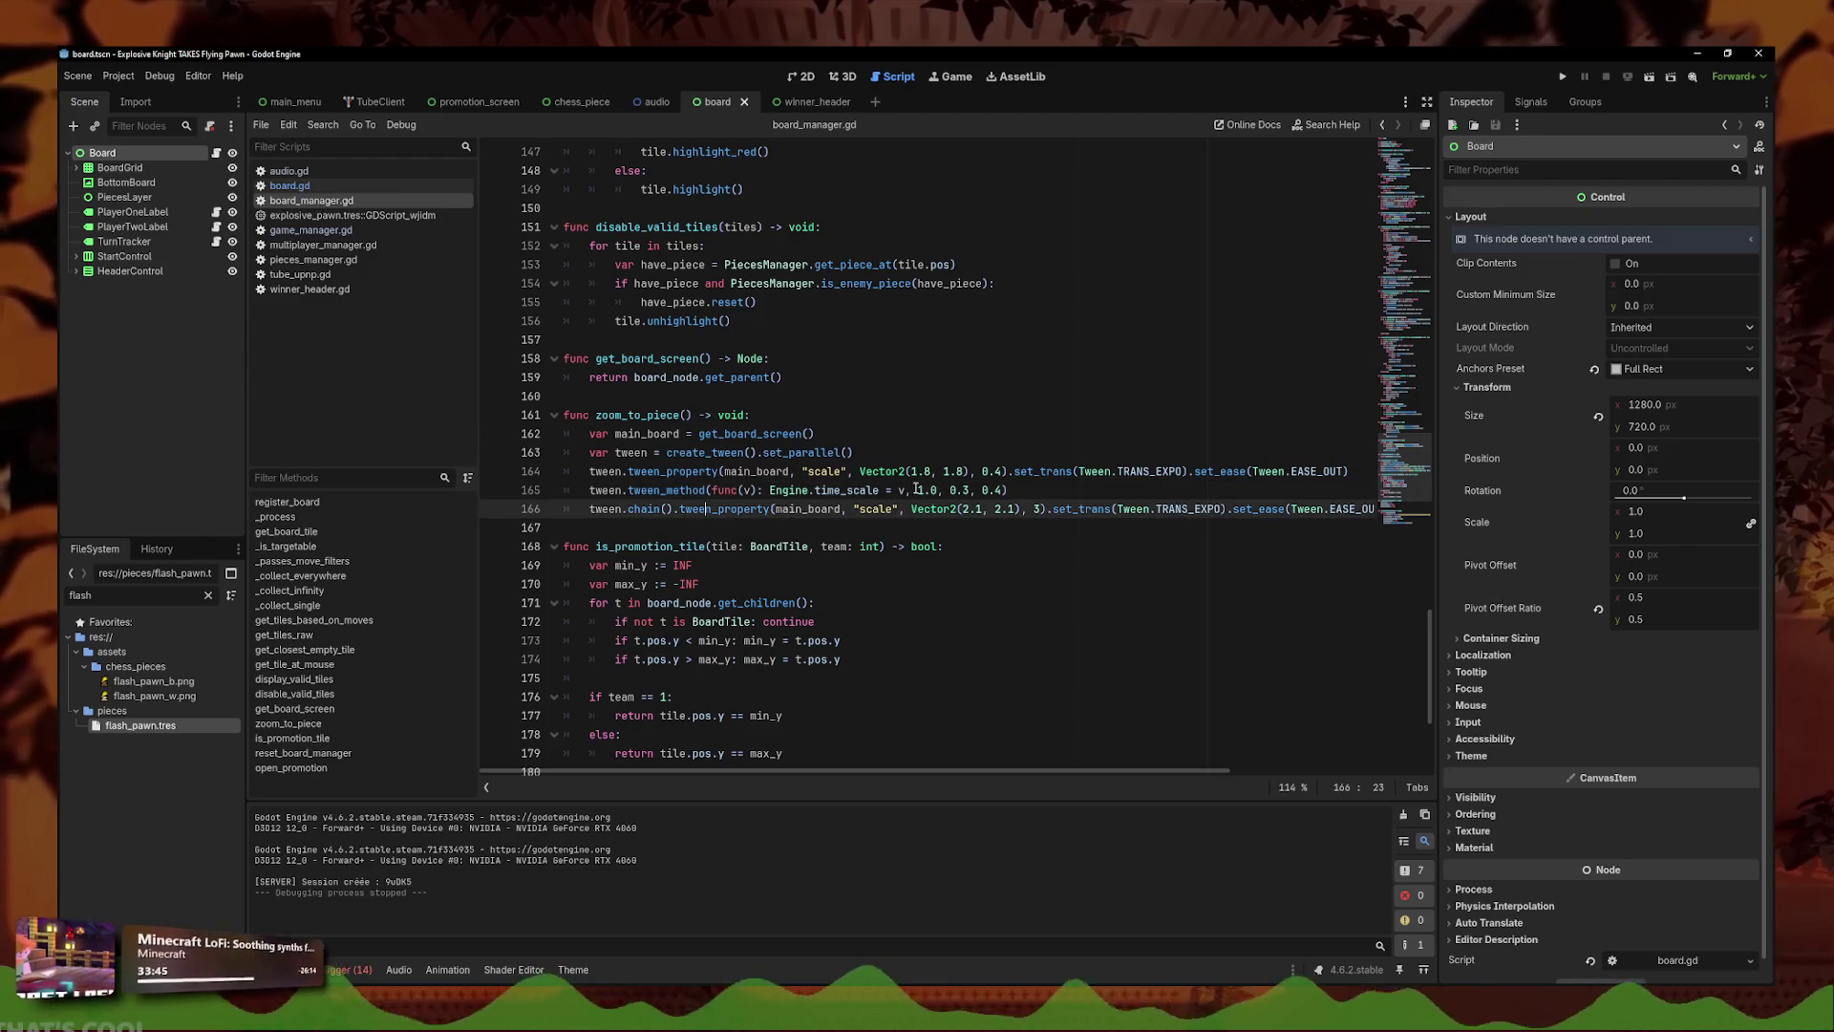
left_click_drag(904, 472, 900, 460)
left_click(918, 455)
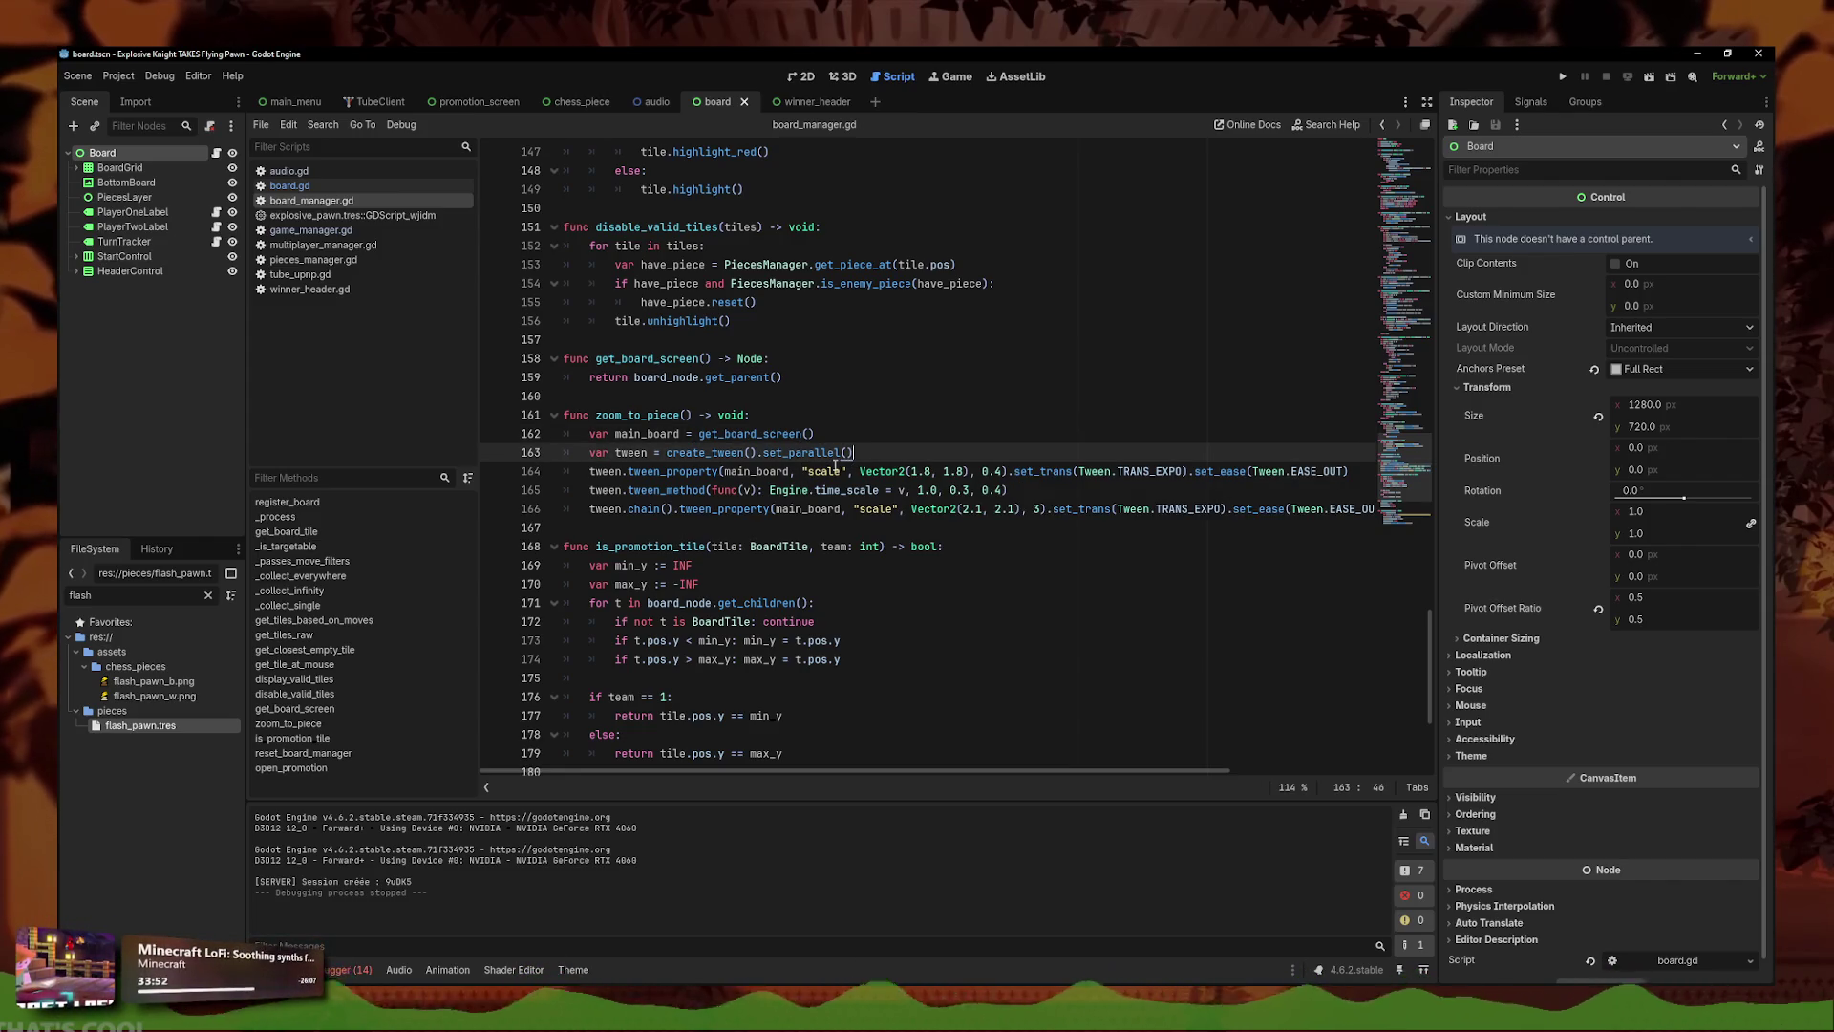
left_click(685, 415)
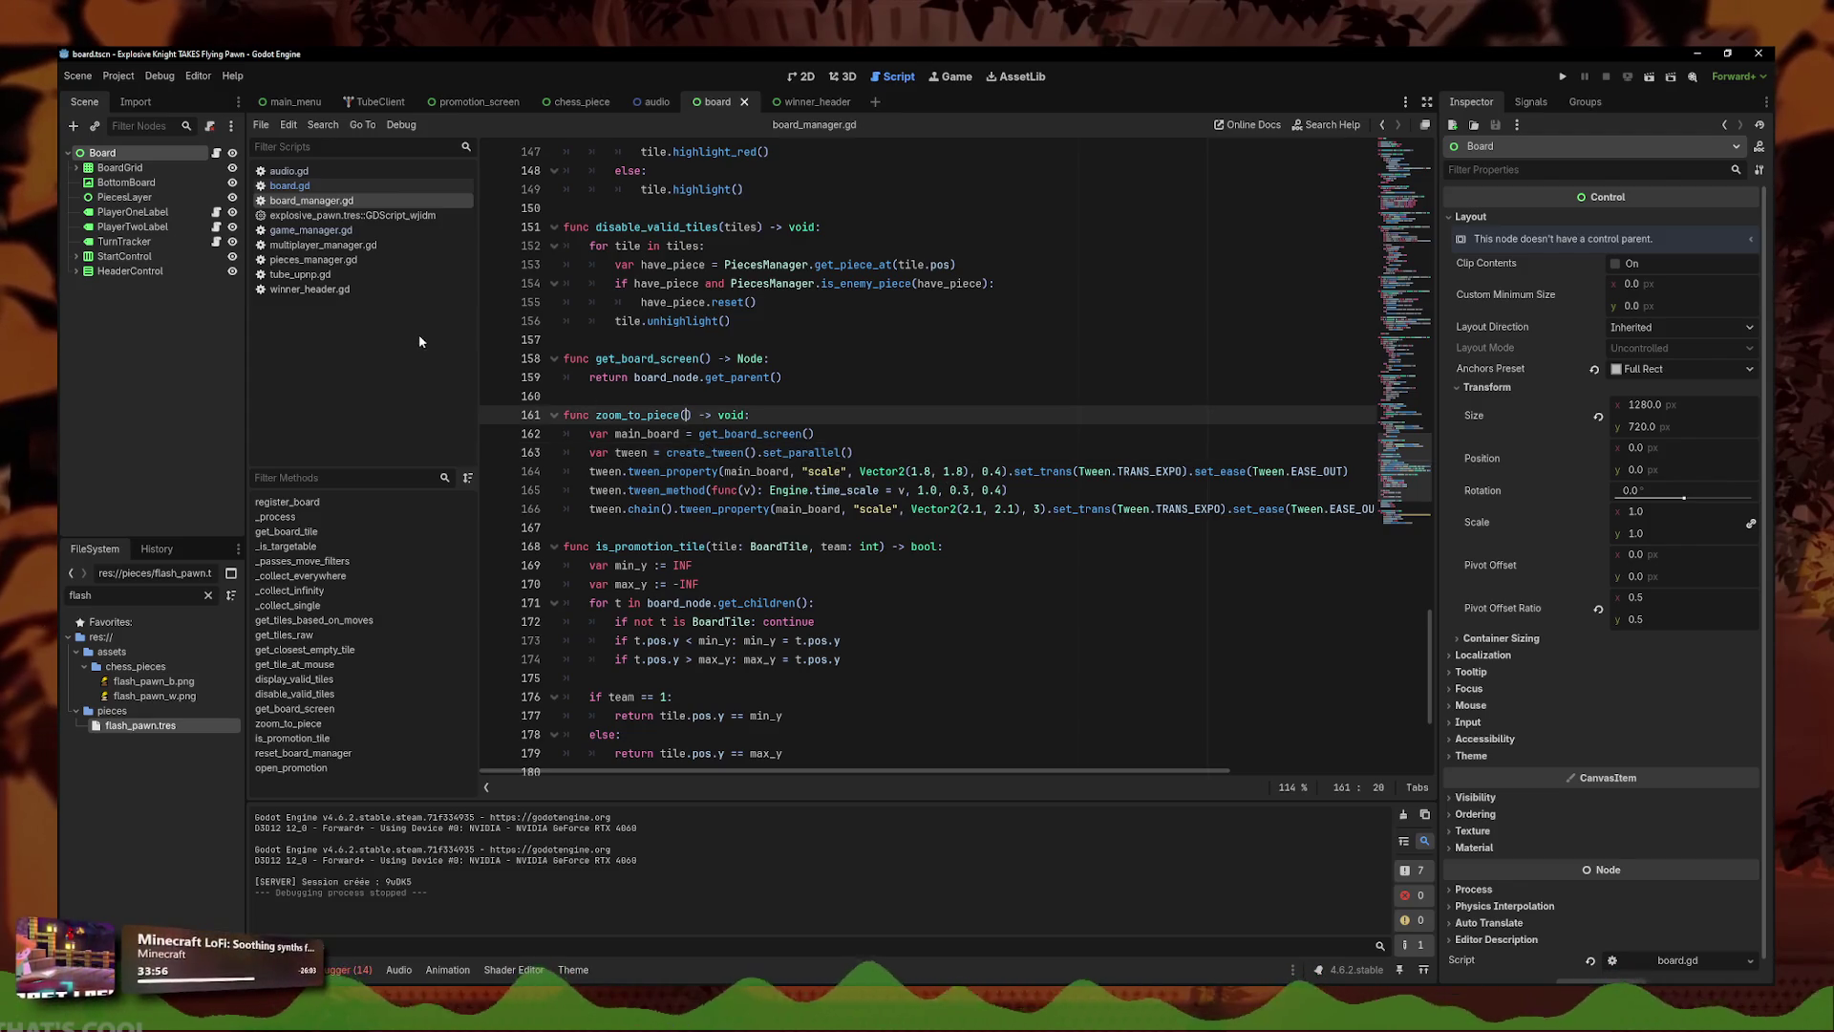
type("piece")
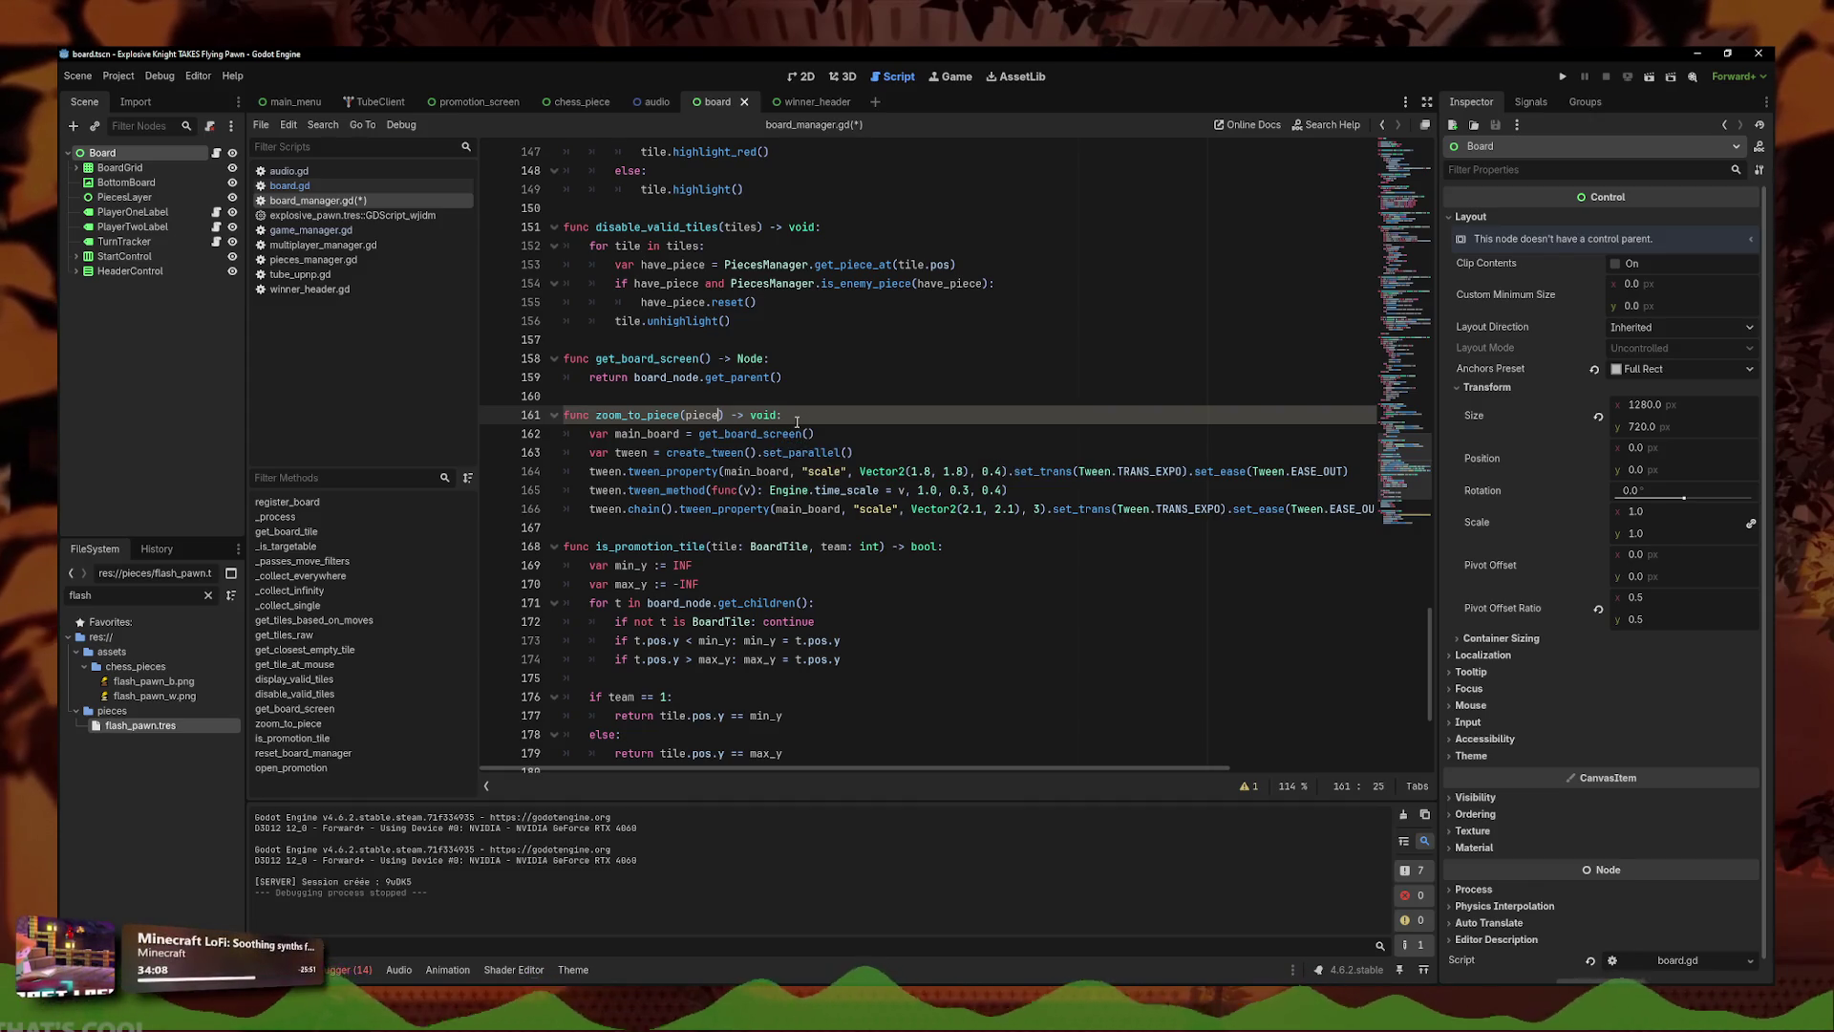
key("ctrl+s")
left_click(877, 421)
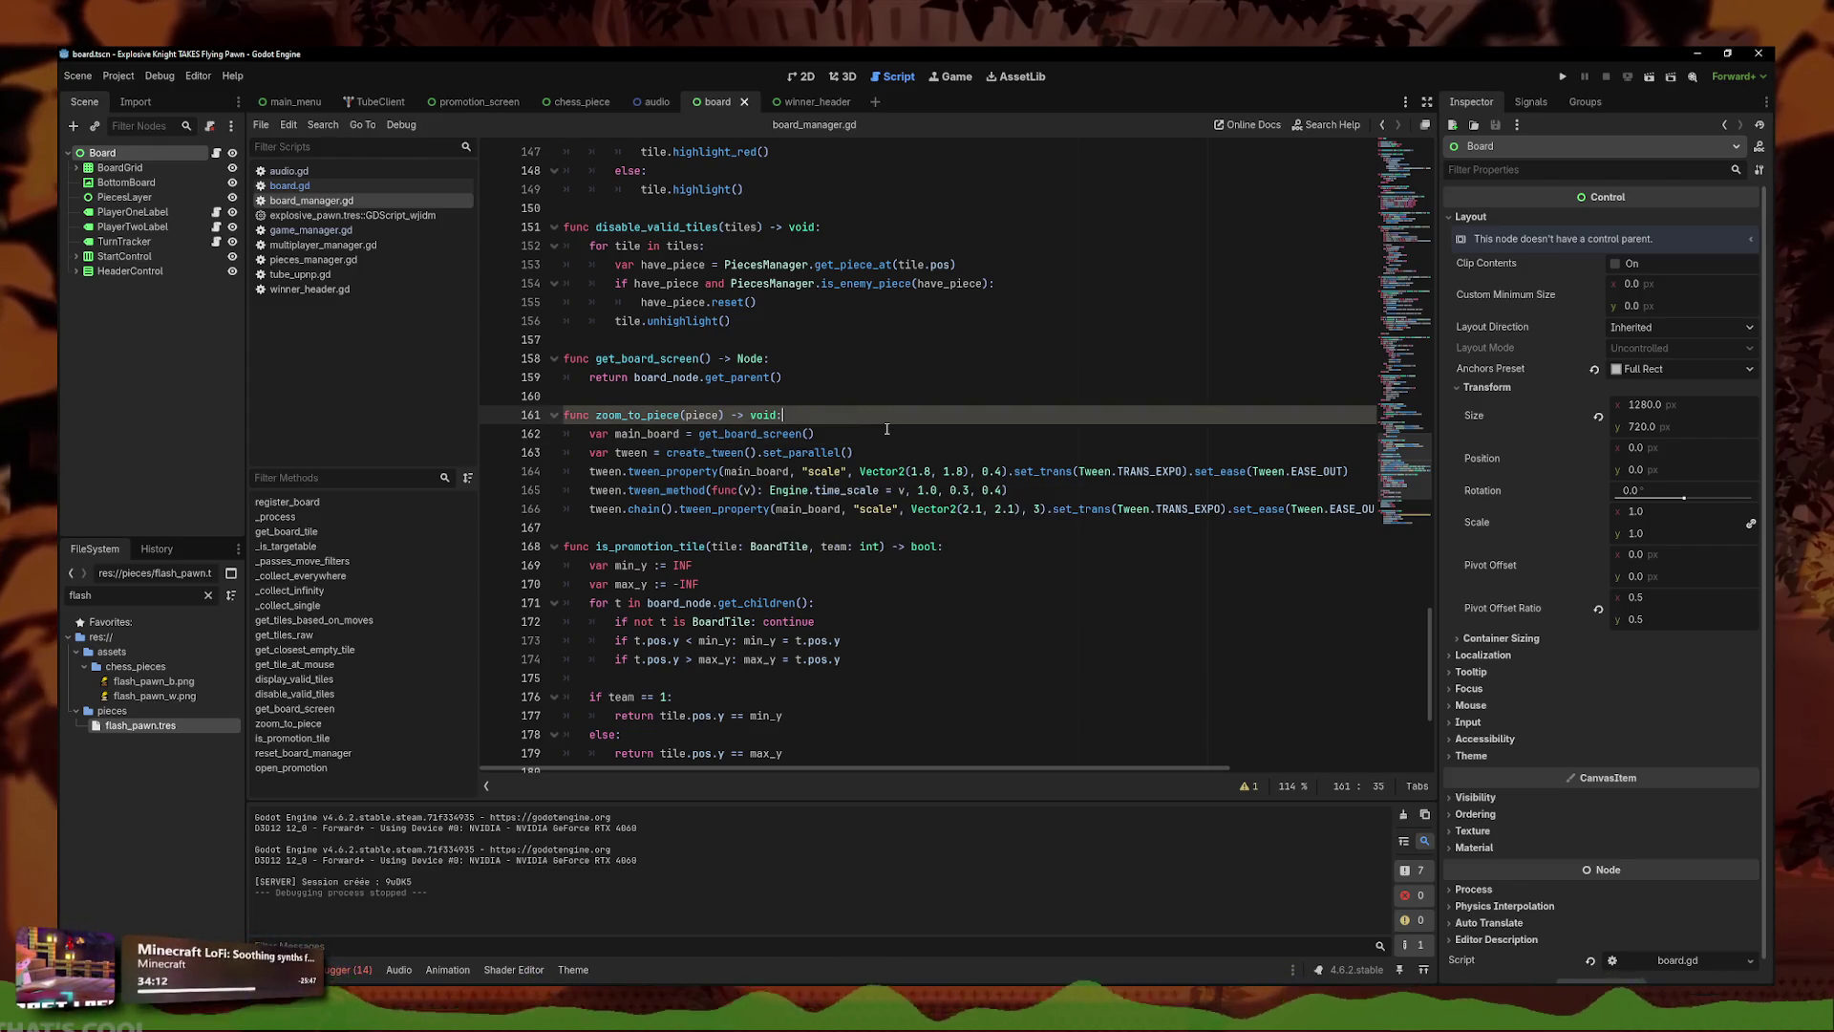
type(": ChessPieceNode")
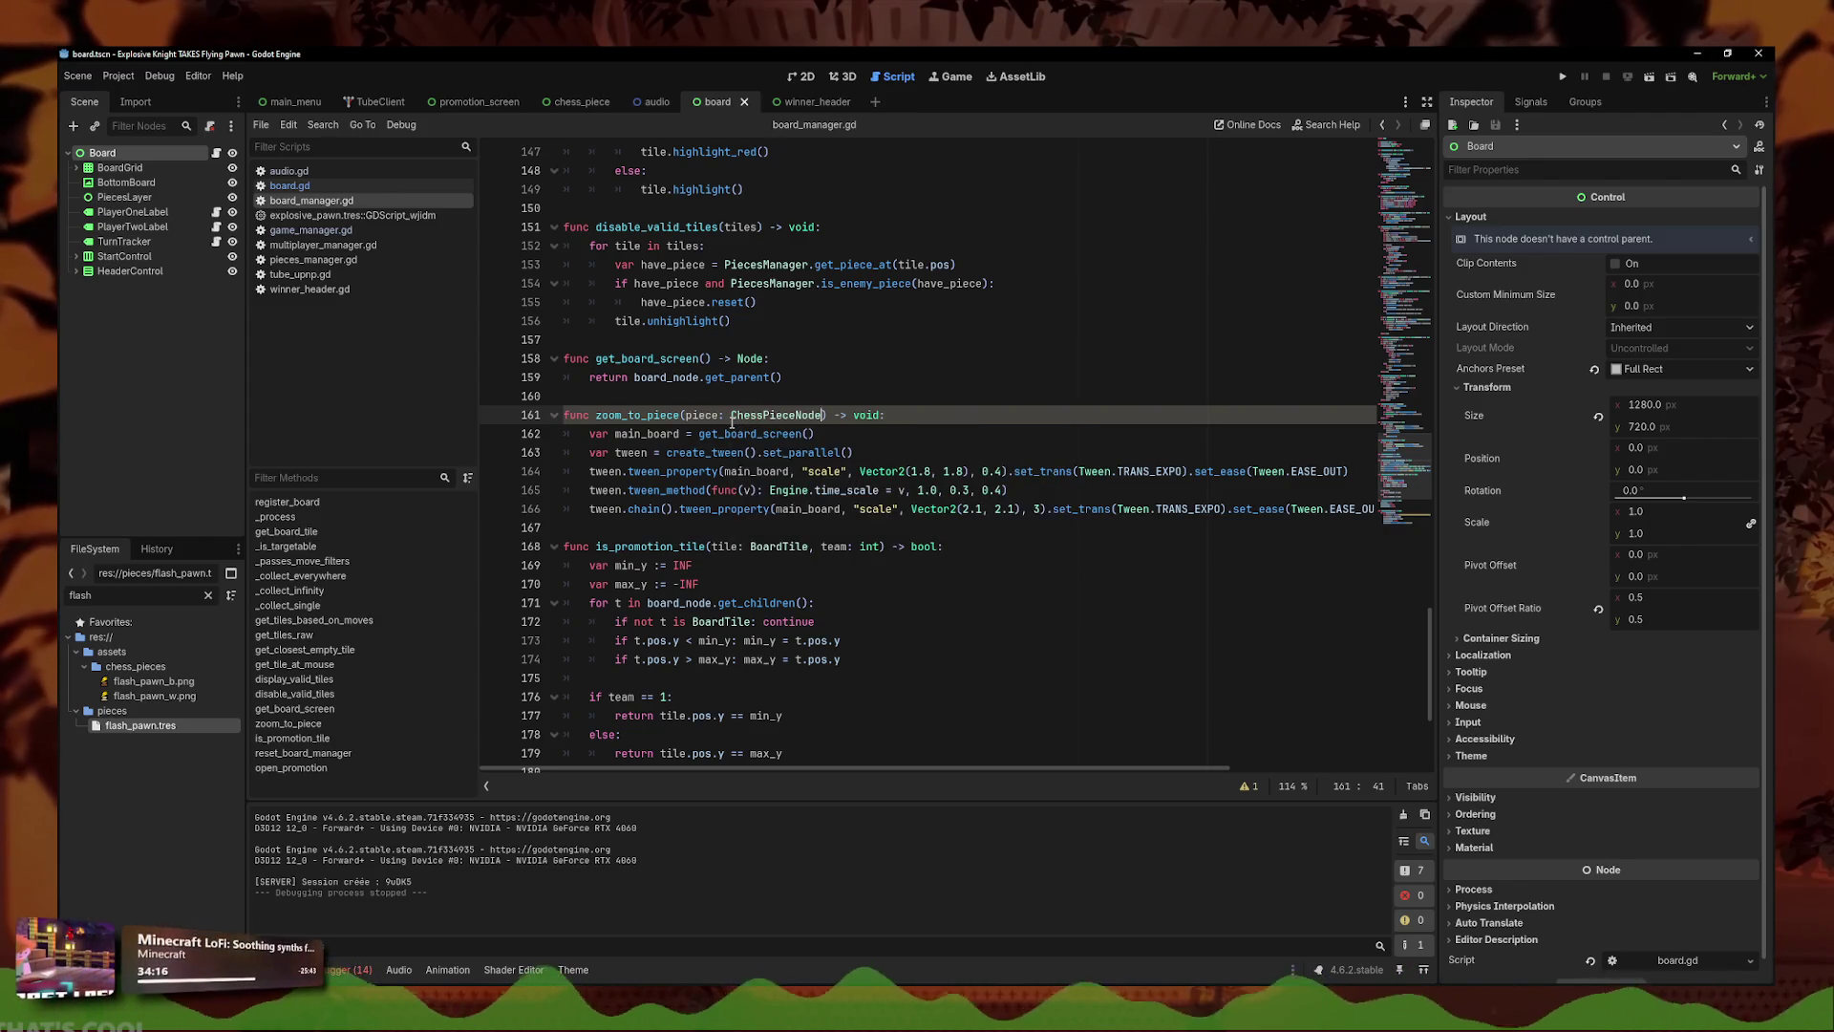
left_click(916, 545)
left_click_drag(571, 416, 1396, 507)
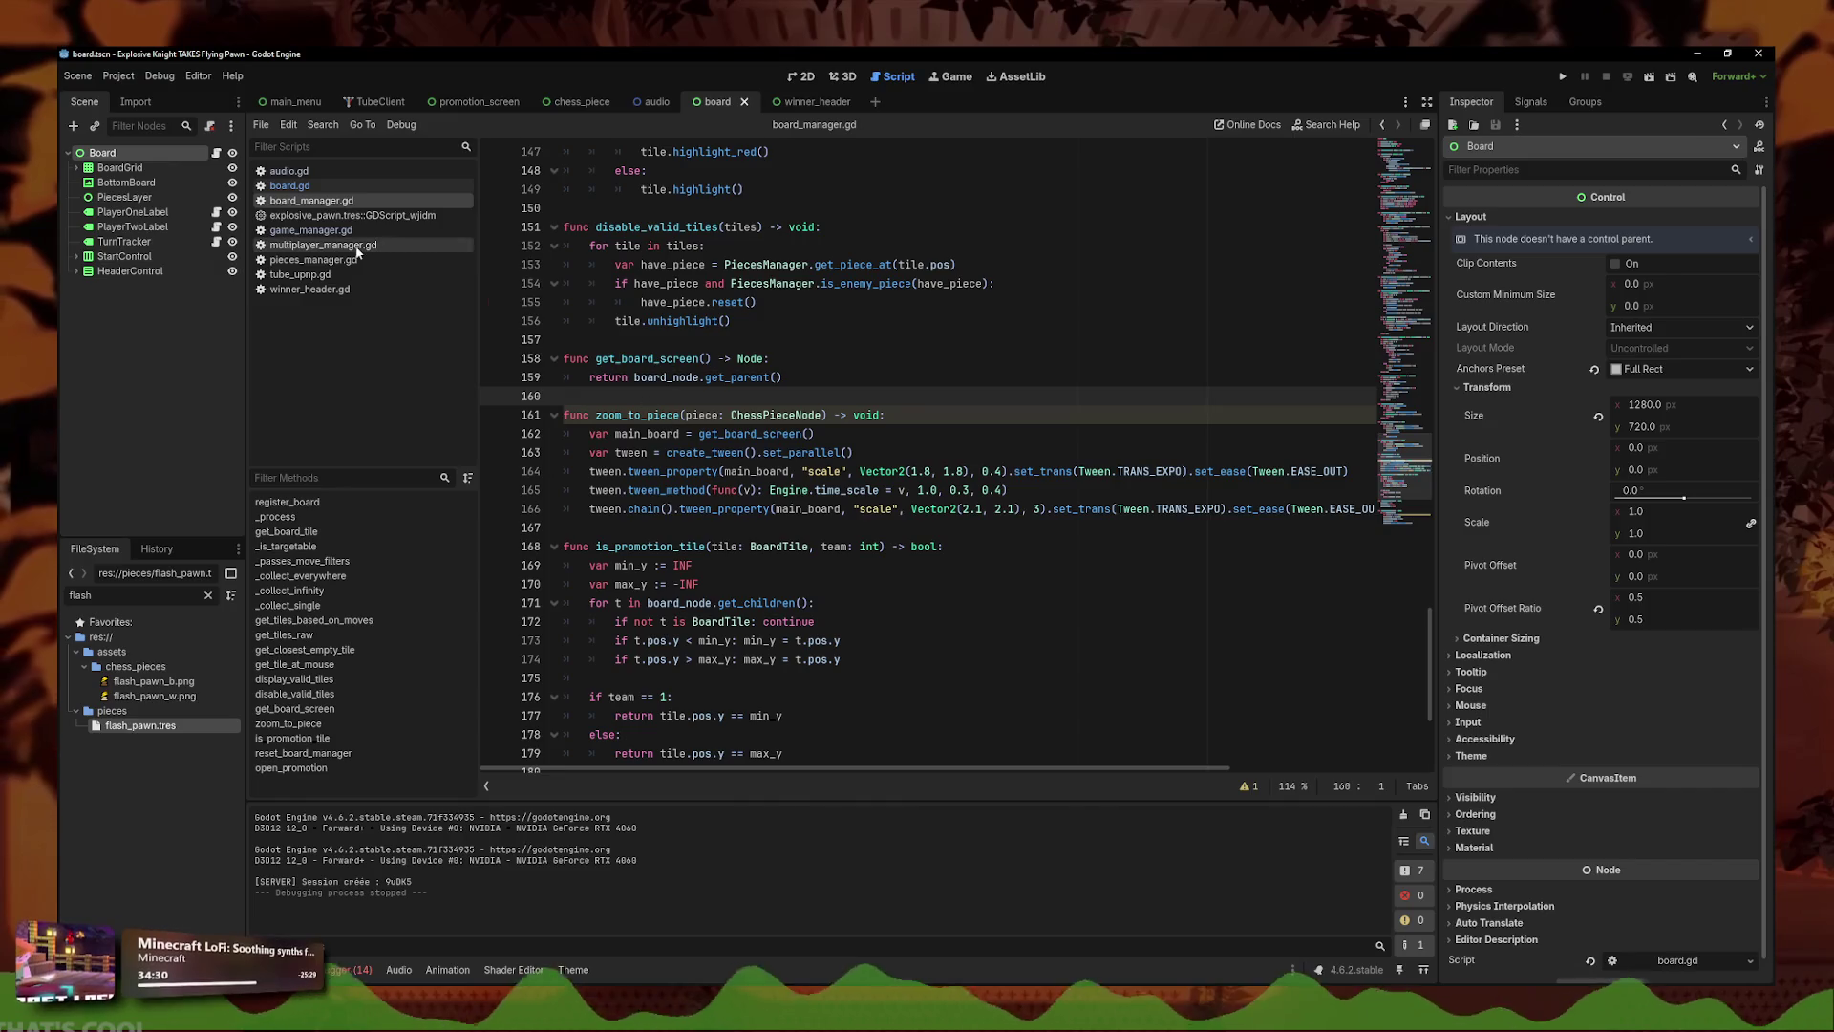
- Delete the BoardManager.zoom_to_piece() line from board.gd's _ready
left_click(289, 186)
triple_click(793, 227)
key("BackSpace")
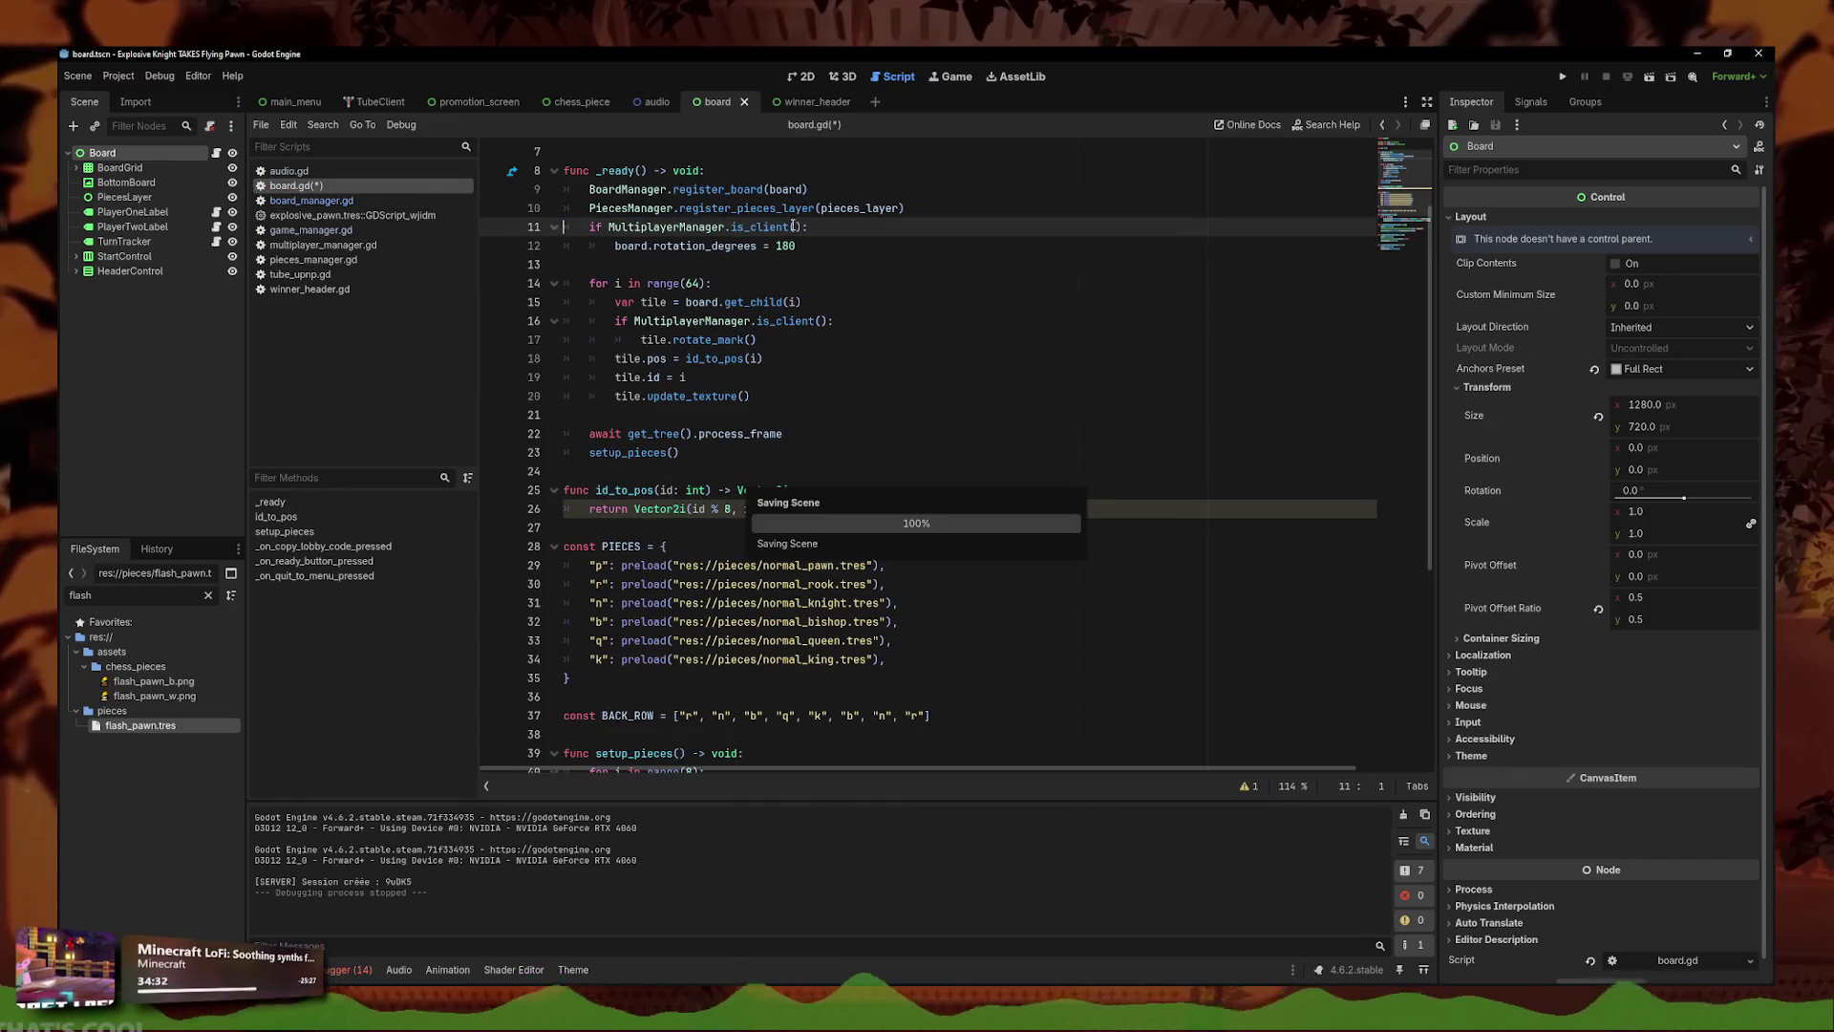
- Add BoardManager.zoom_to_piece(self) to chess_piece.gd's left-click handler in _on_gui_input
left_click(145, 590)
type("piece")
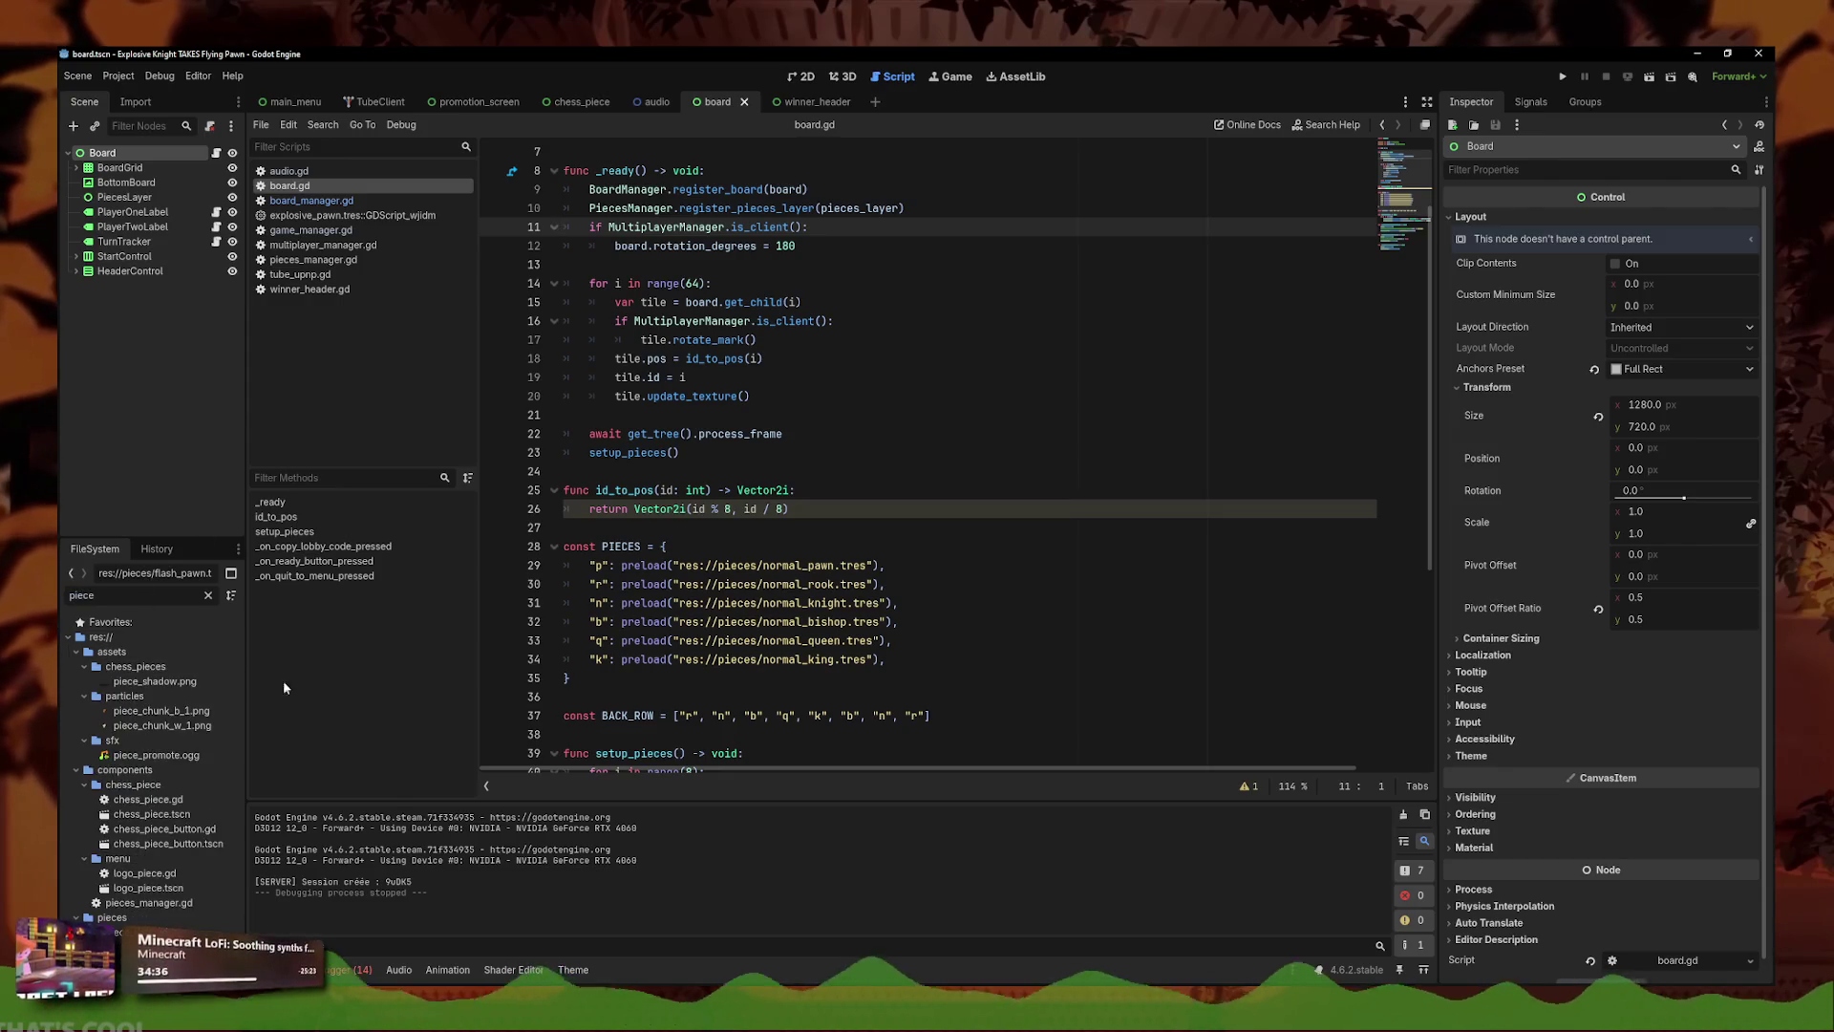
double_click(151, 814)
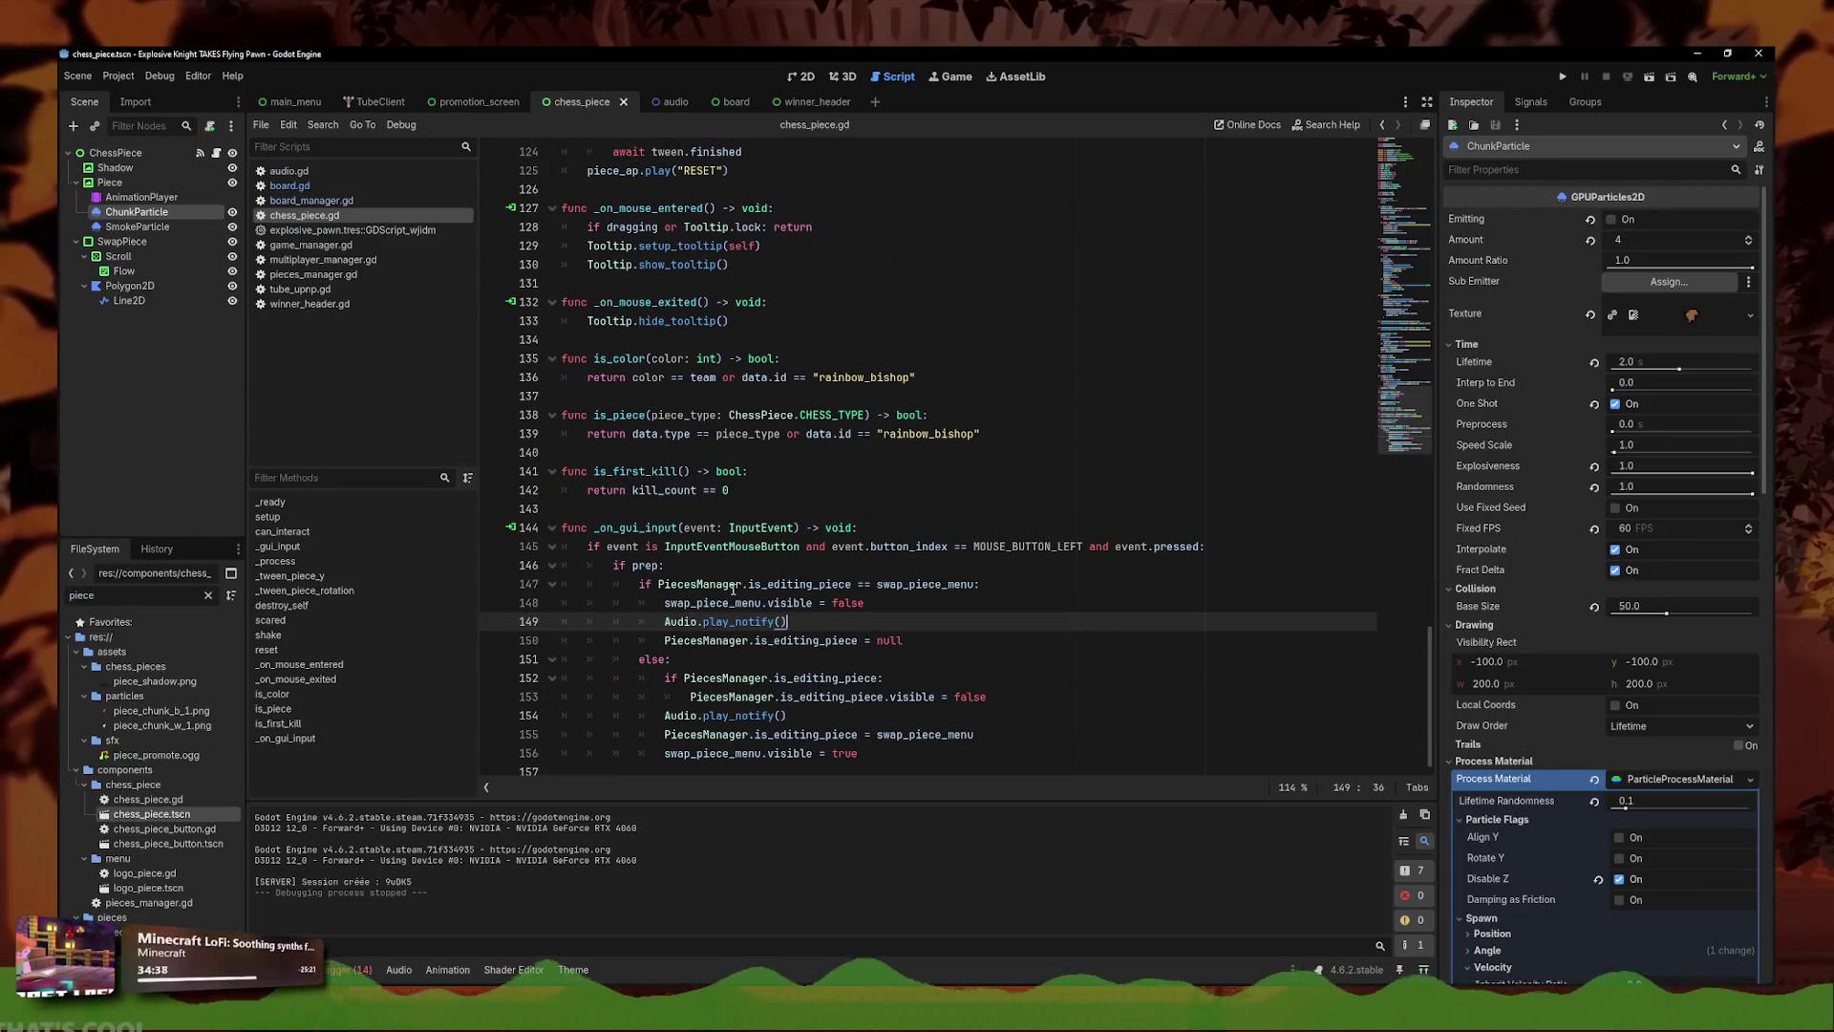
left_click(1215, 544)
key("Return")
key("ctrl+v")
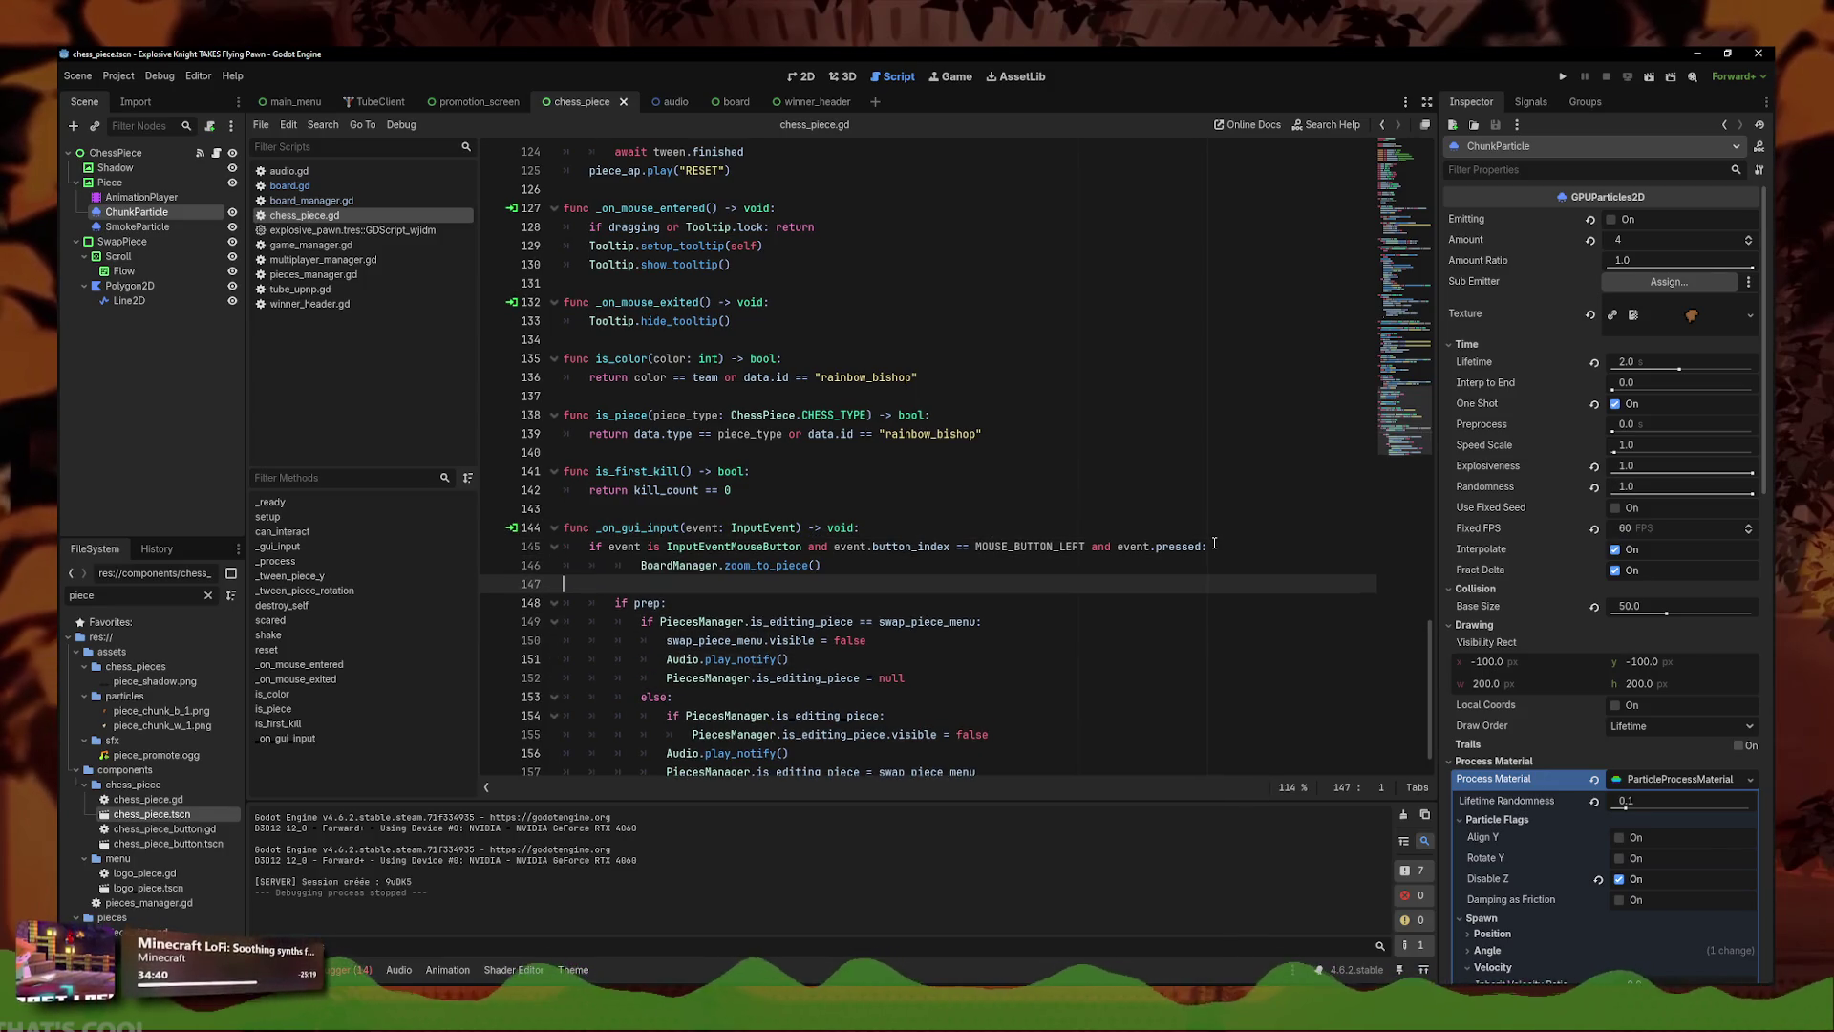
key("BackSpace")
key("shift+Tab")
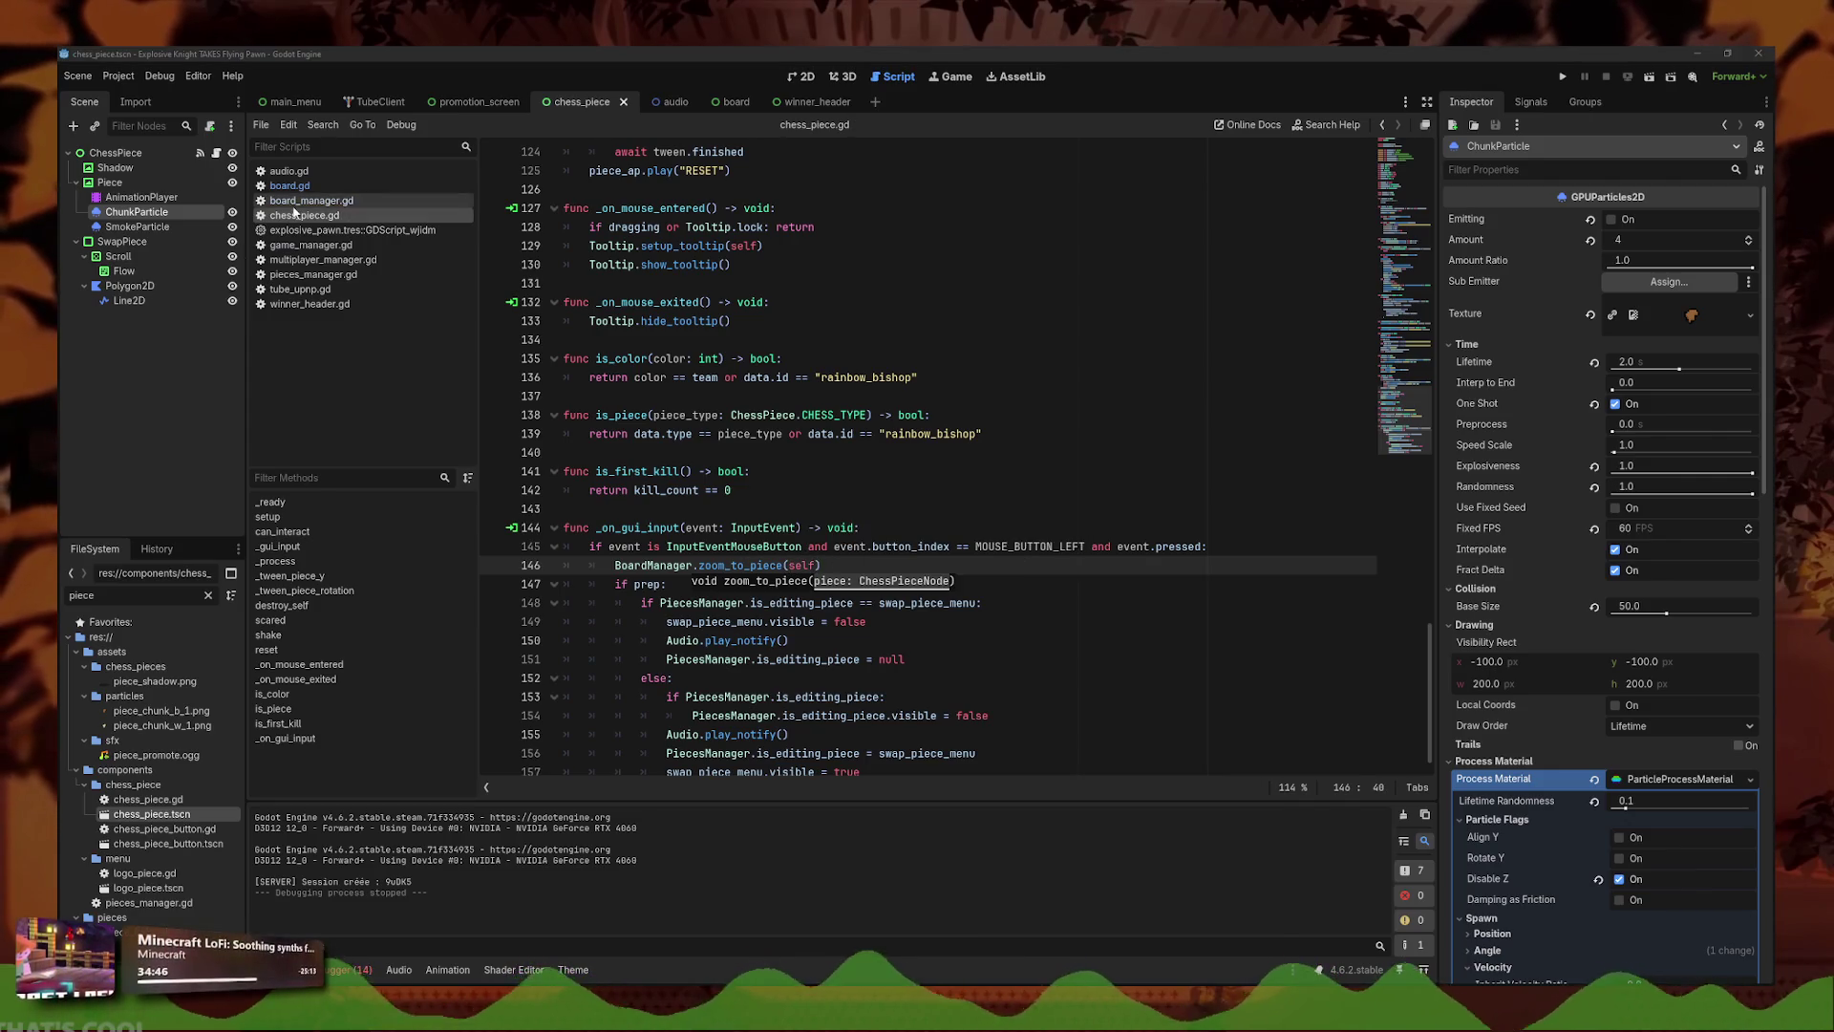
left_click(726, 565, "ctrl")
left_click_drag(1375, 520, 564, 414)
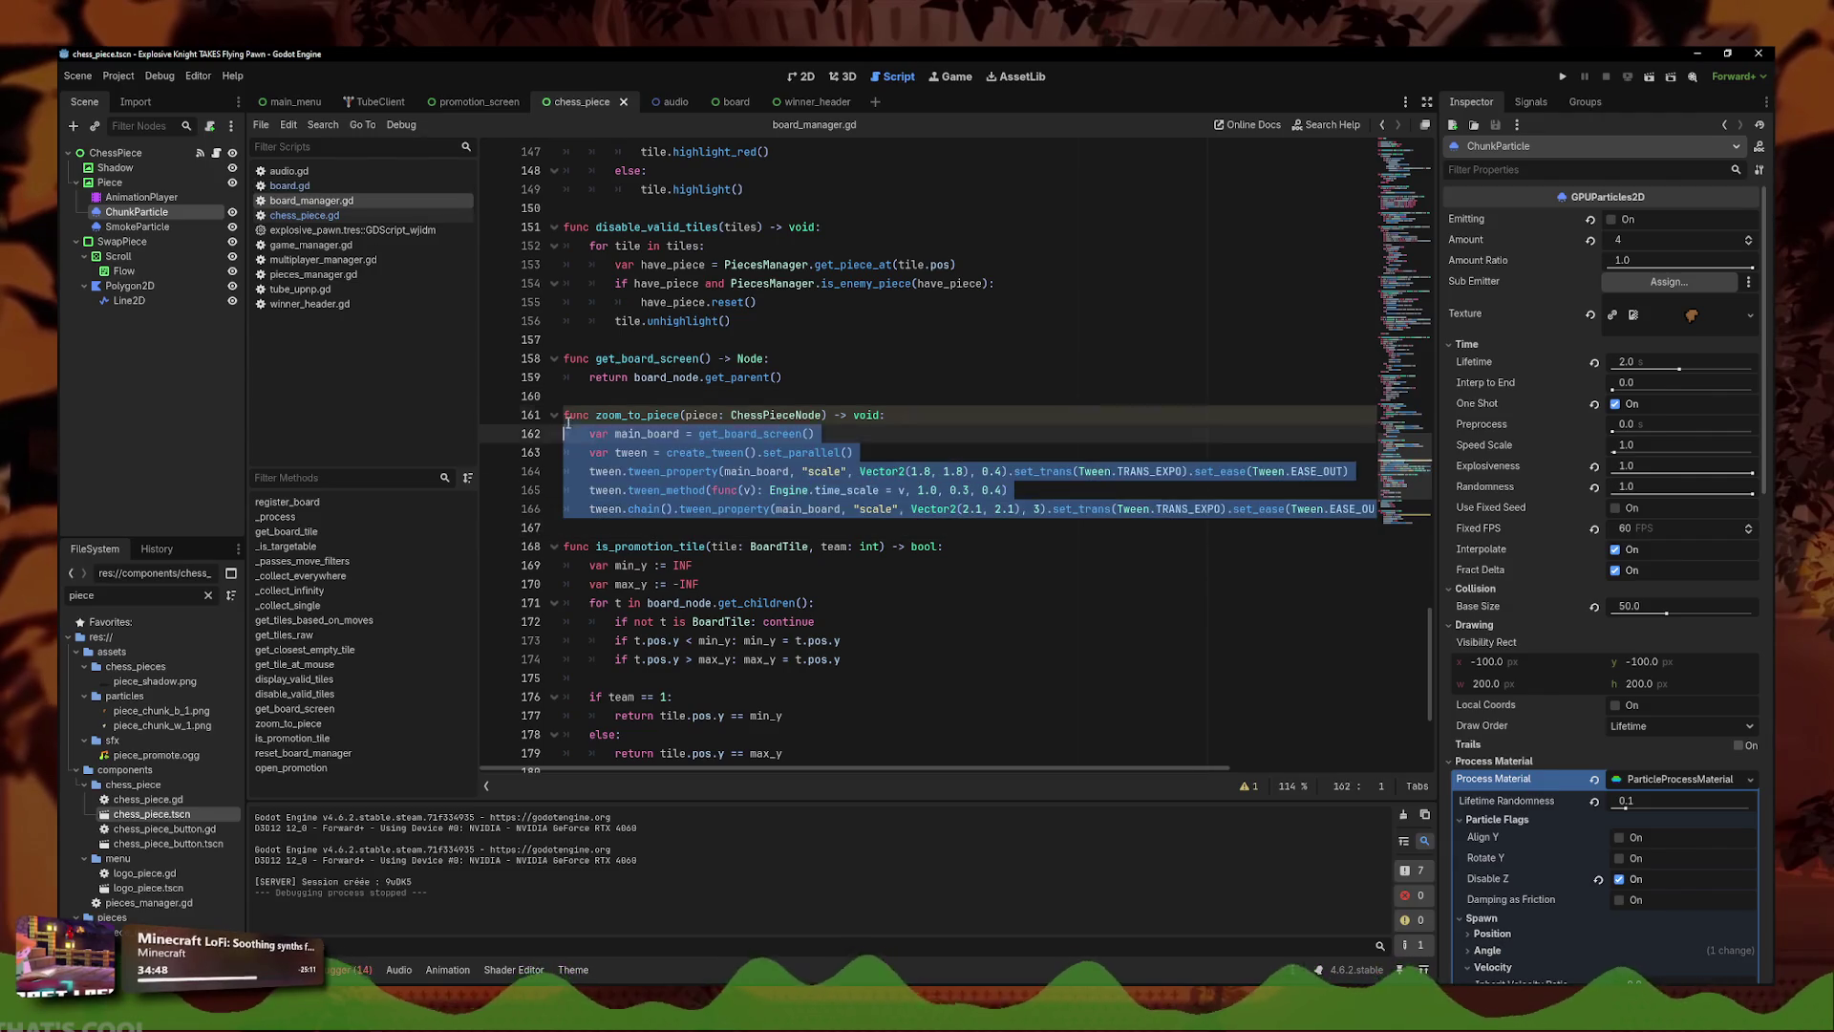
- Paste the pivot-centring zoom_to_piece version and delete its French comment line
type("var main_board = get_board_screen()  \t# Centre le pivot sur la pièce \tvar piece_pos = main_board.to_local(piece.global_position) \tmain_board.pivot_offset = piece_pos  \tvar tween = create_tween().set_parallel() \ttween.tween_property(main_board, \"scale\", Vector2(1.8, 1.8), 0.4).set_trans(Tween.TRANS_EXPO).set_ease(Tween.EASE_OUT) \ttween.tween_method(func(v): Engine.time_scale = v, 1.0, 0.3, 0.4) \ttween.chain().tween_property(main_board, \"scale\", Vector2(2.1, 2.1), 3).set_trans(Tween.TRANS_EXPO).set_ease(Tween.EASE_OUT)")
key("Return")
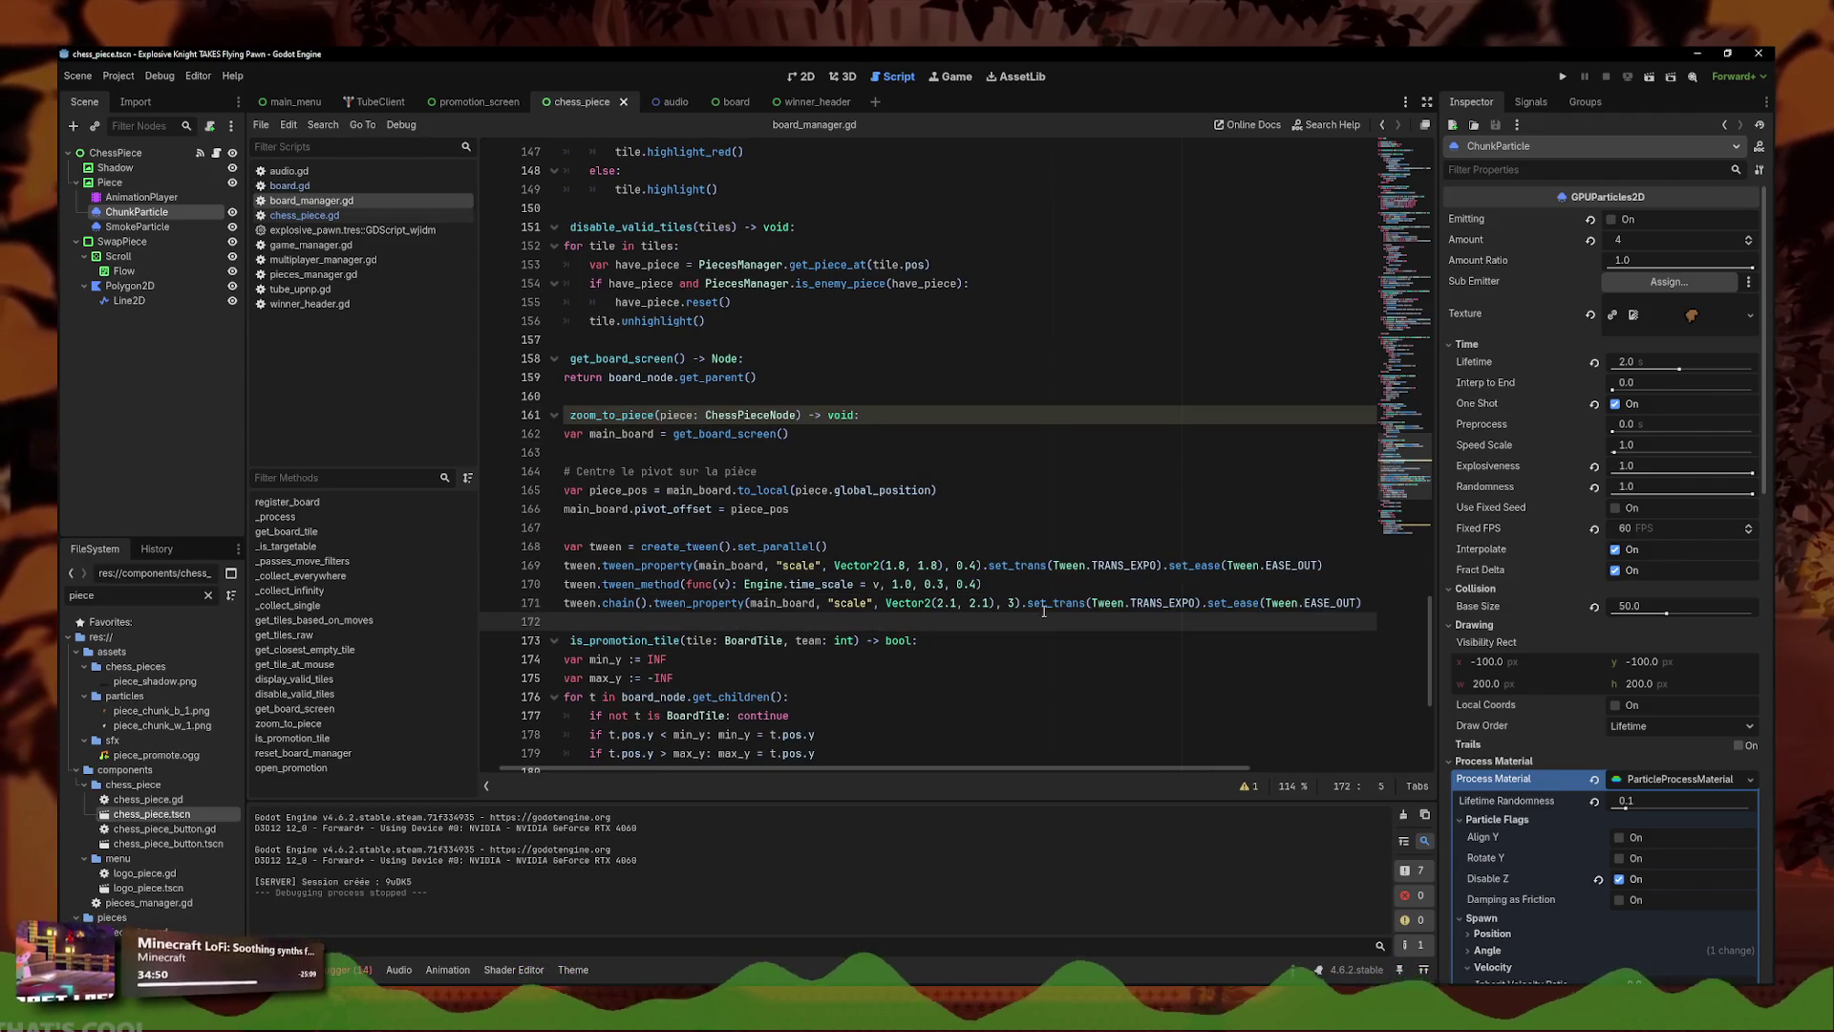
key("BackSpace")
left_click(841, 490)
left_click_drag(786, 471, 564, 471)
key("BackSpace")
key("BackSpace")
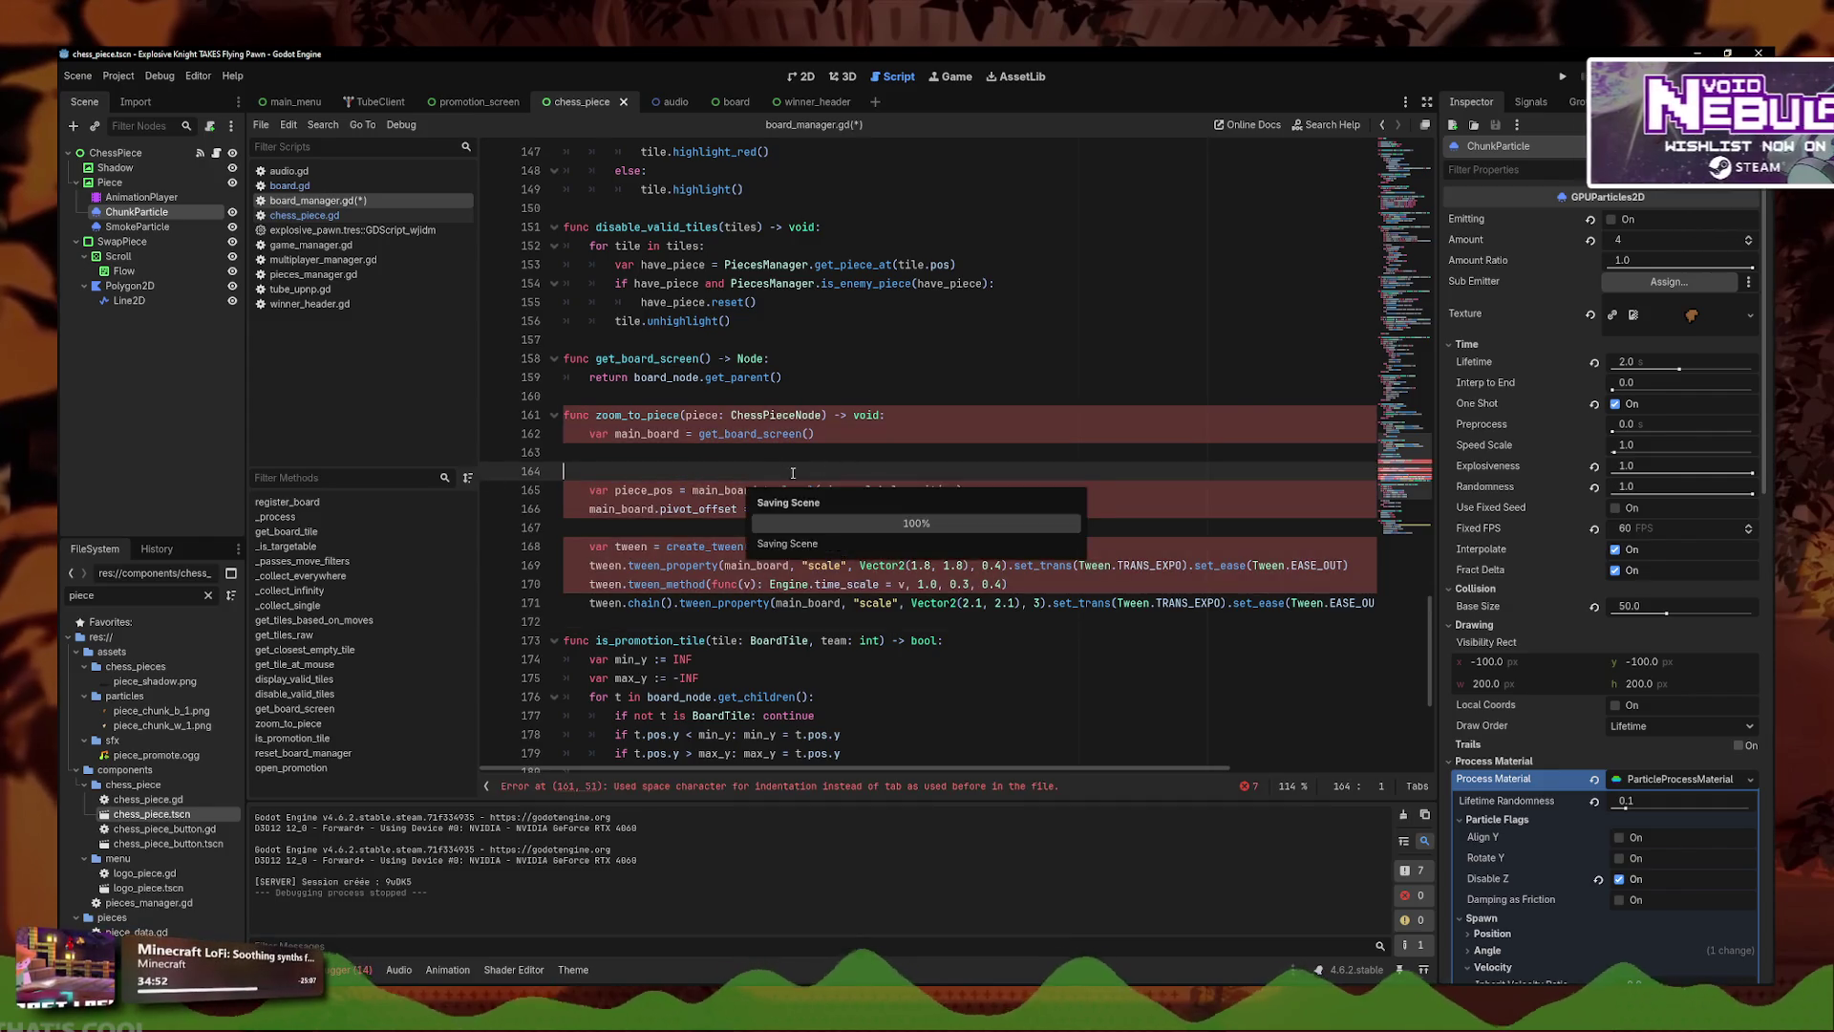
- Launch the game and click a chess piece to test the zoom
left_click(782, 527)
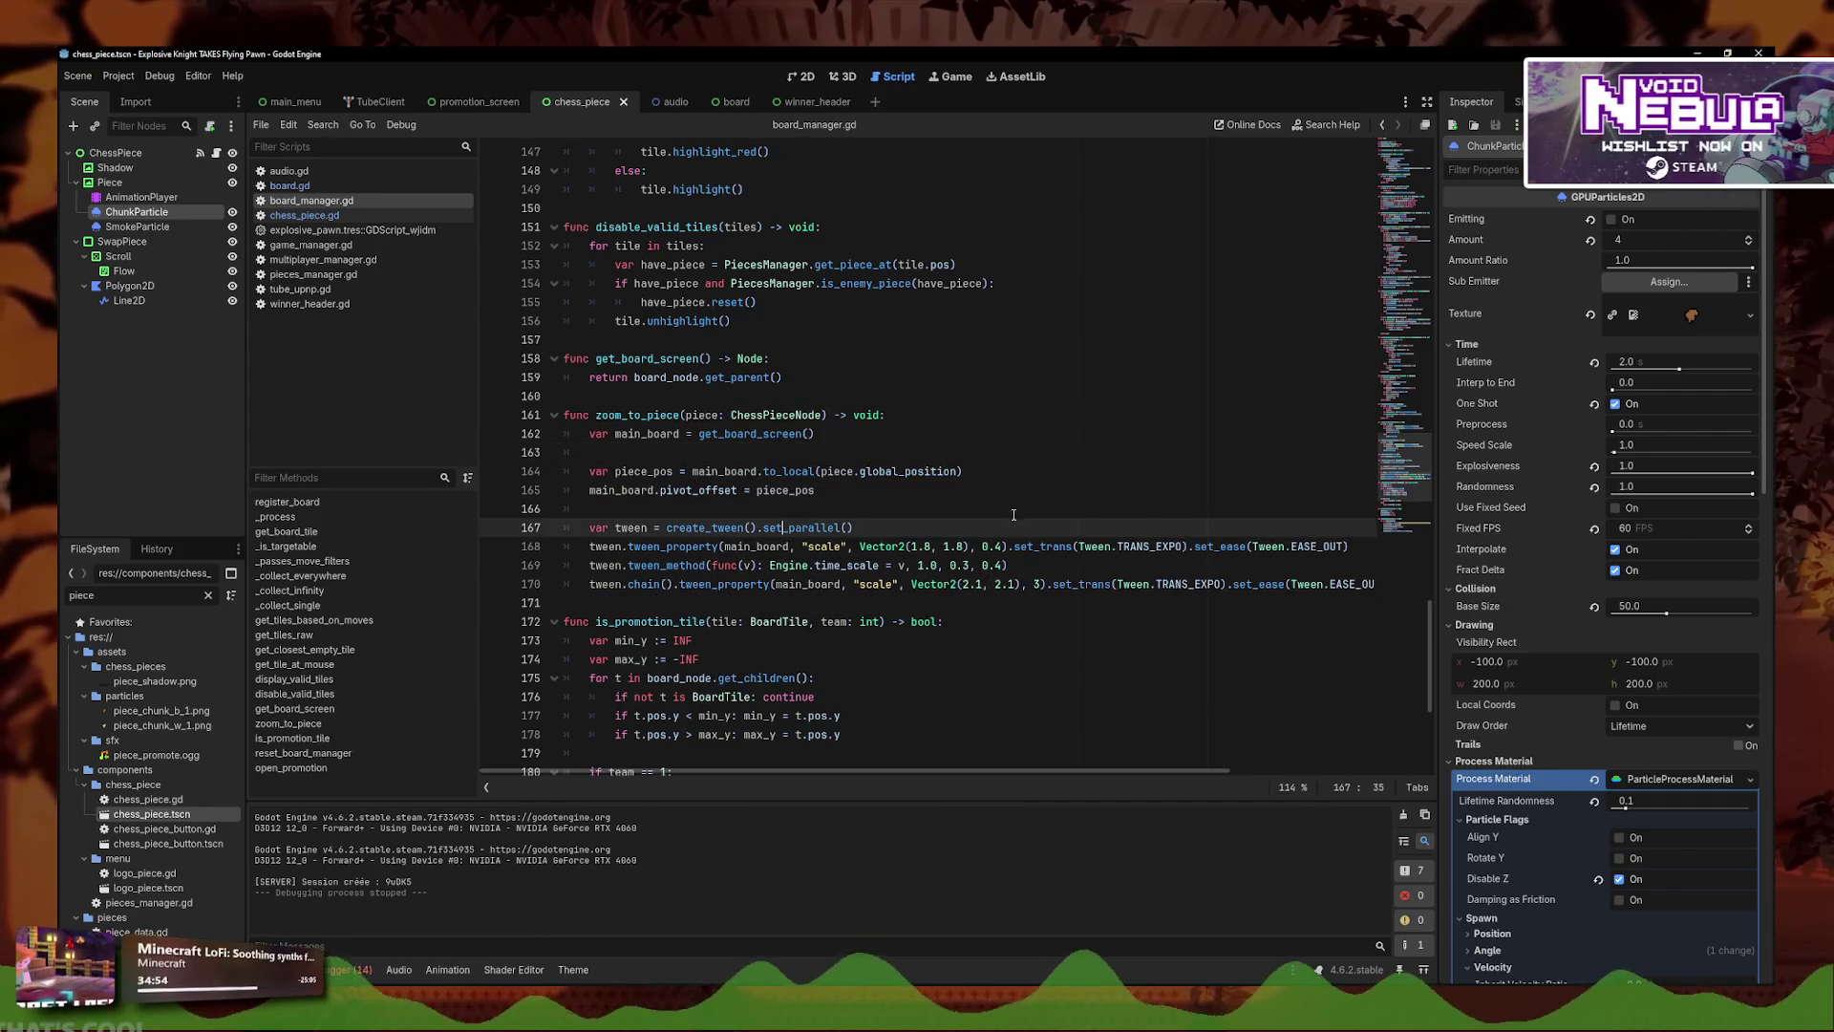
key("F5")
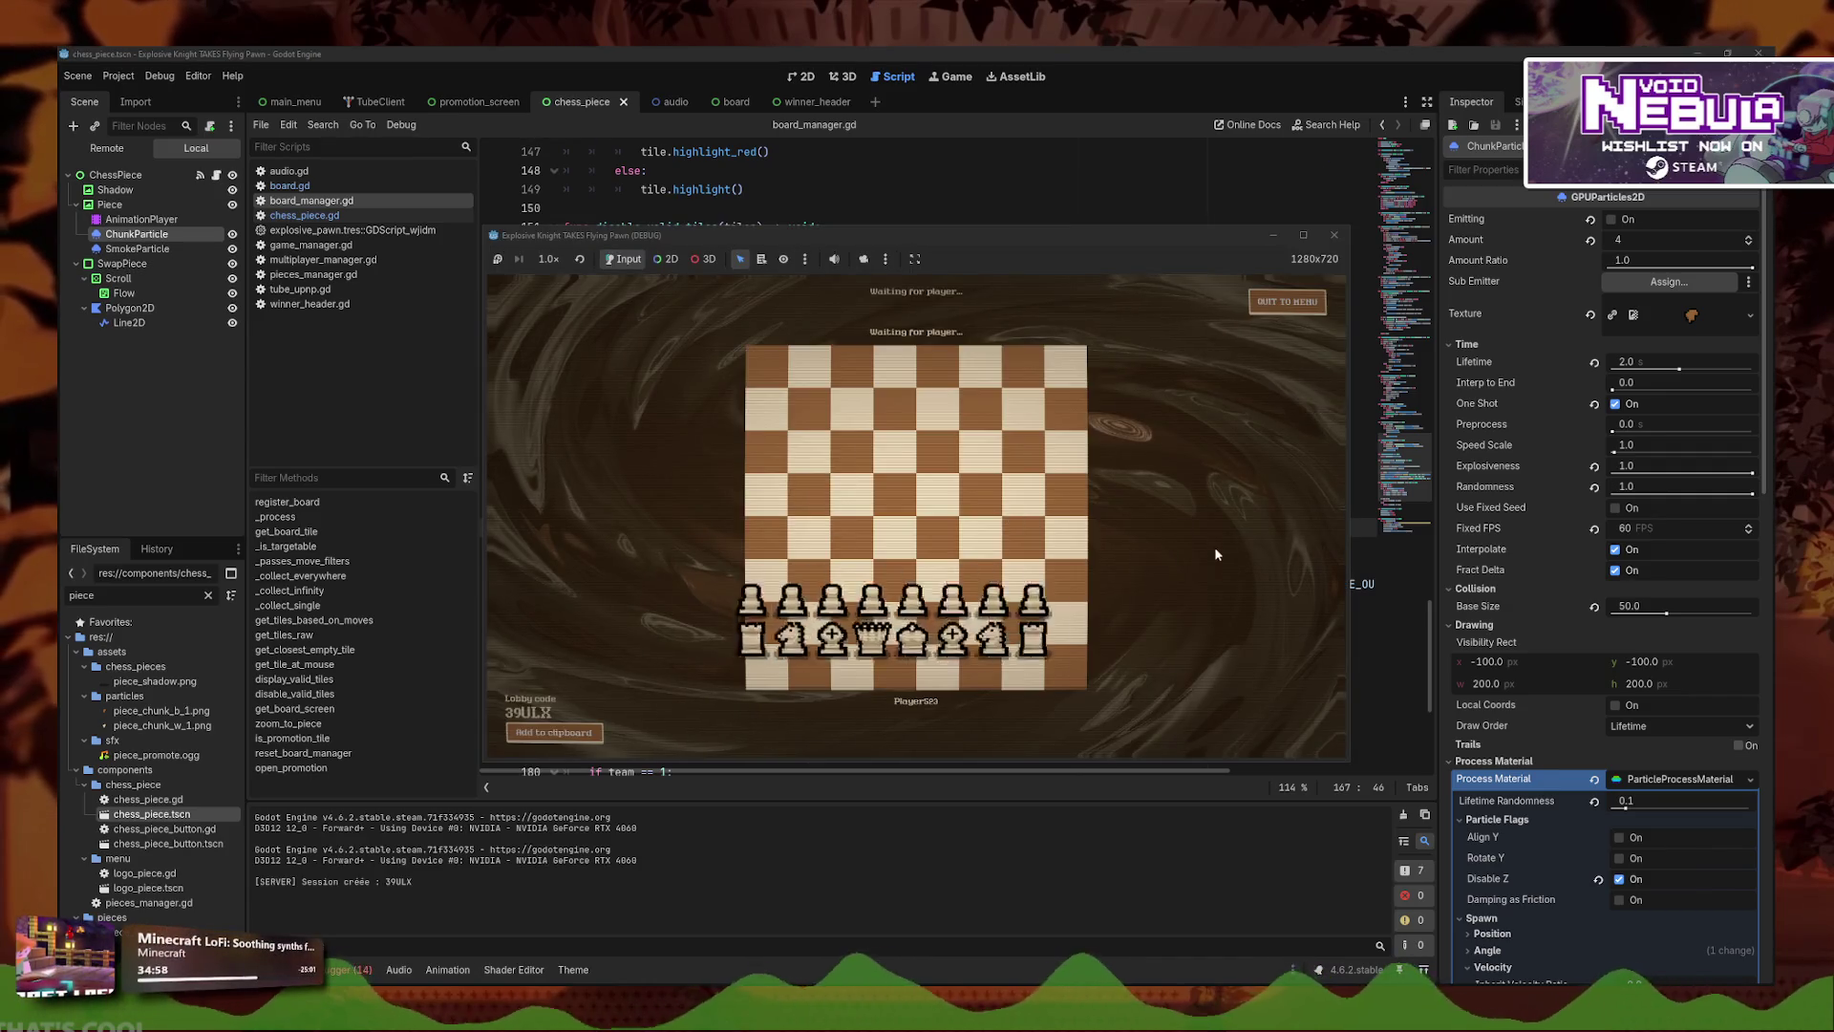
left_click(1052, 627)
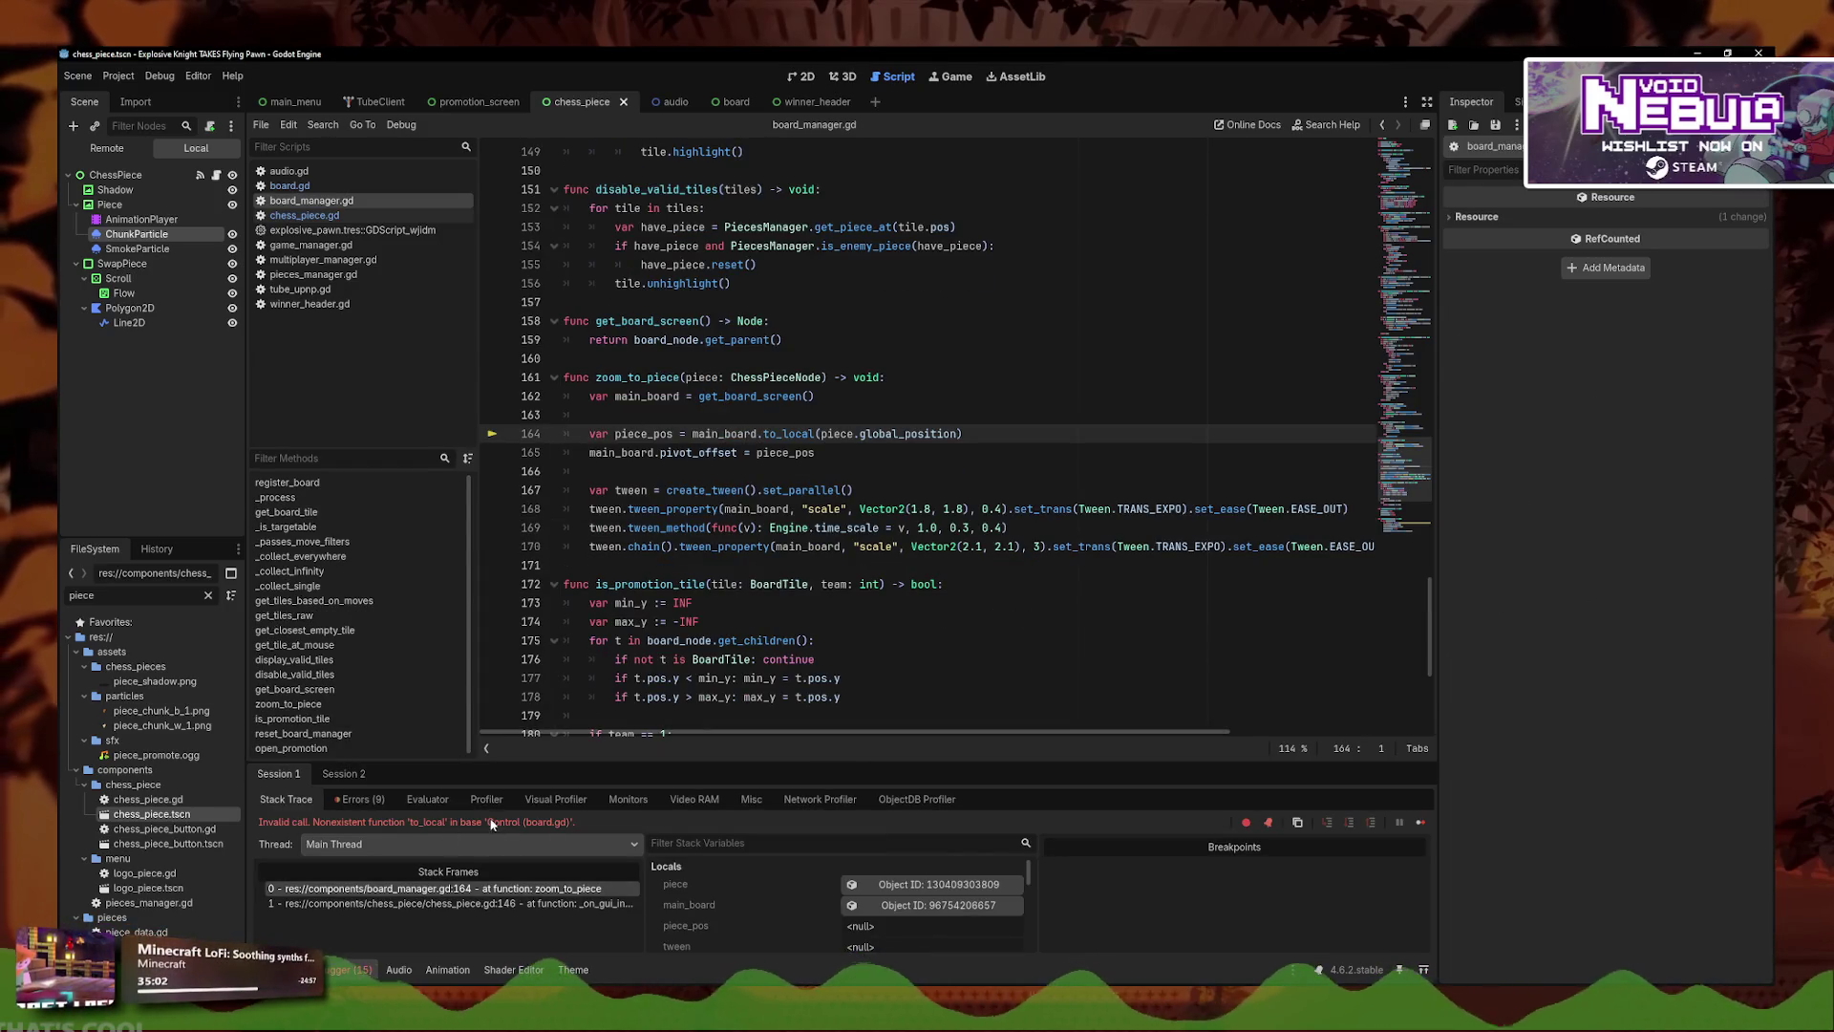
- Replace the to_local call with piece.global_position - main_board.global_position and re-indent the lines
left_click(1035, 436)
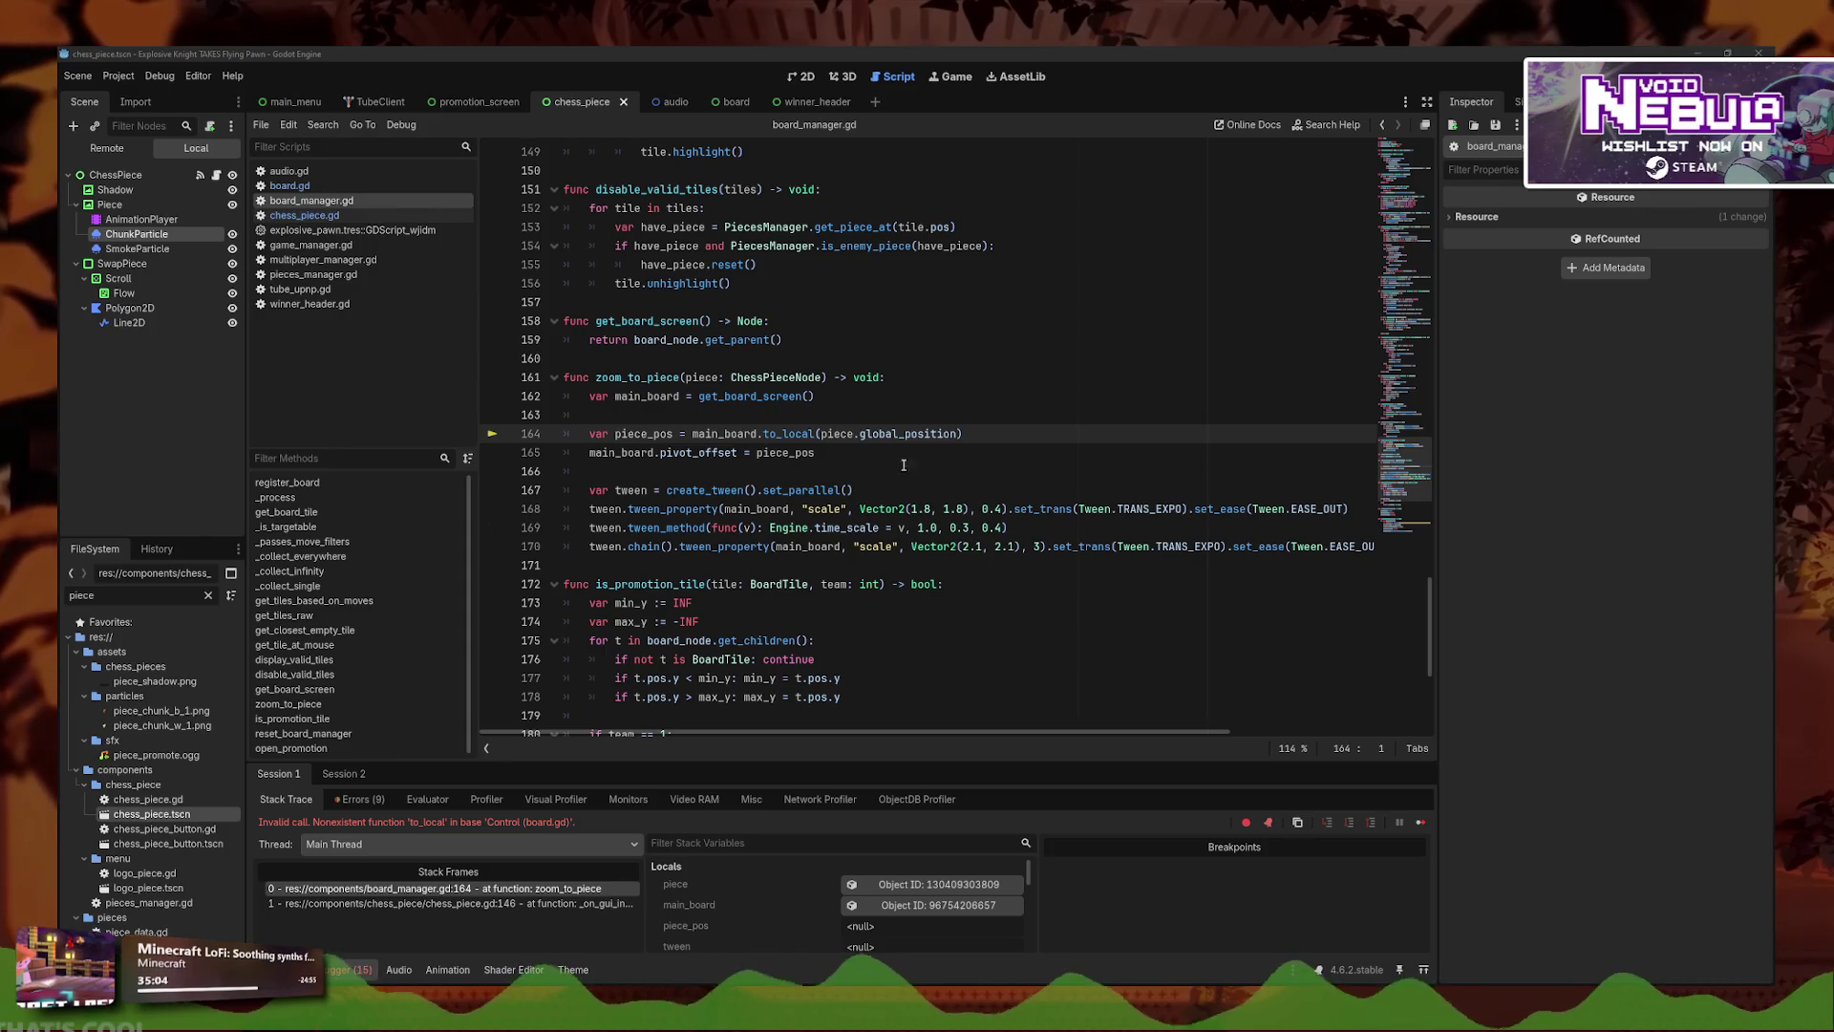
key("Down")
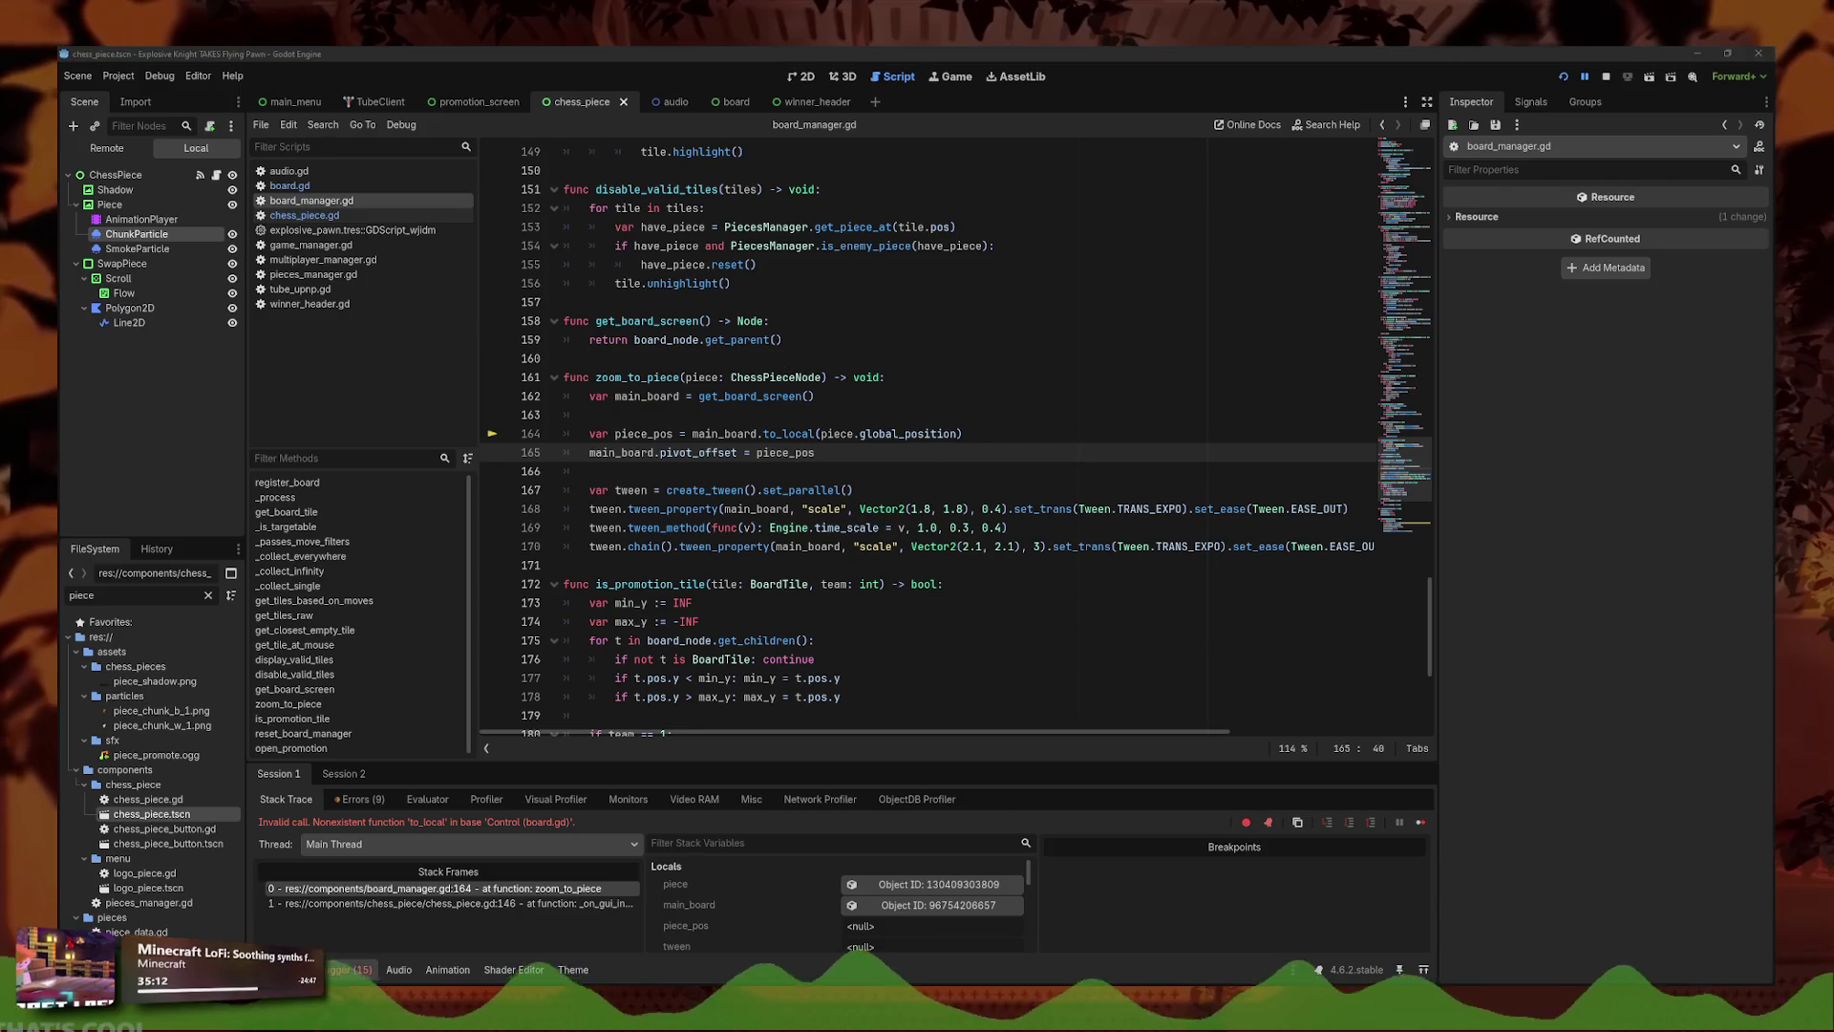
key("alt+Tab")
key("shift+Up")
type("var piece_pos = piece.global_position - main_board.global_position main_board.pivot_offset = piece_pos")
key("shift+Up")
key("shift+Home")
key("Tab")
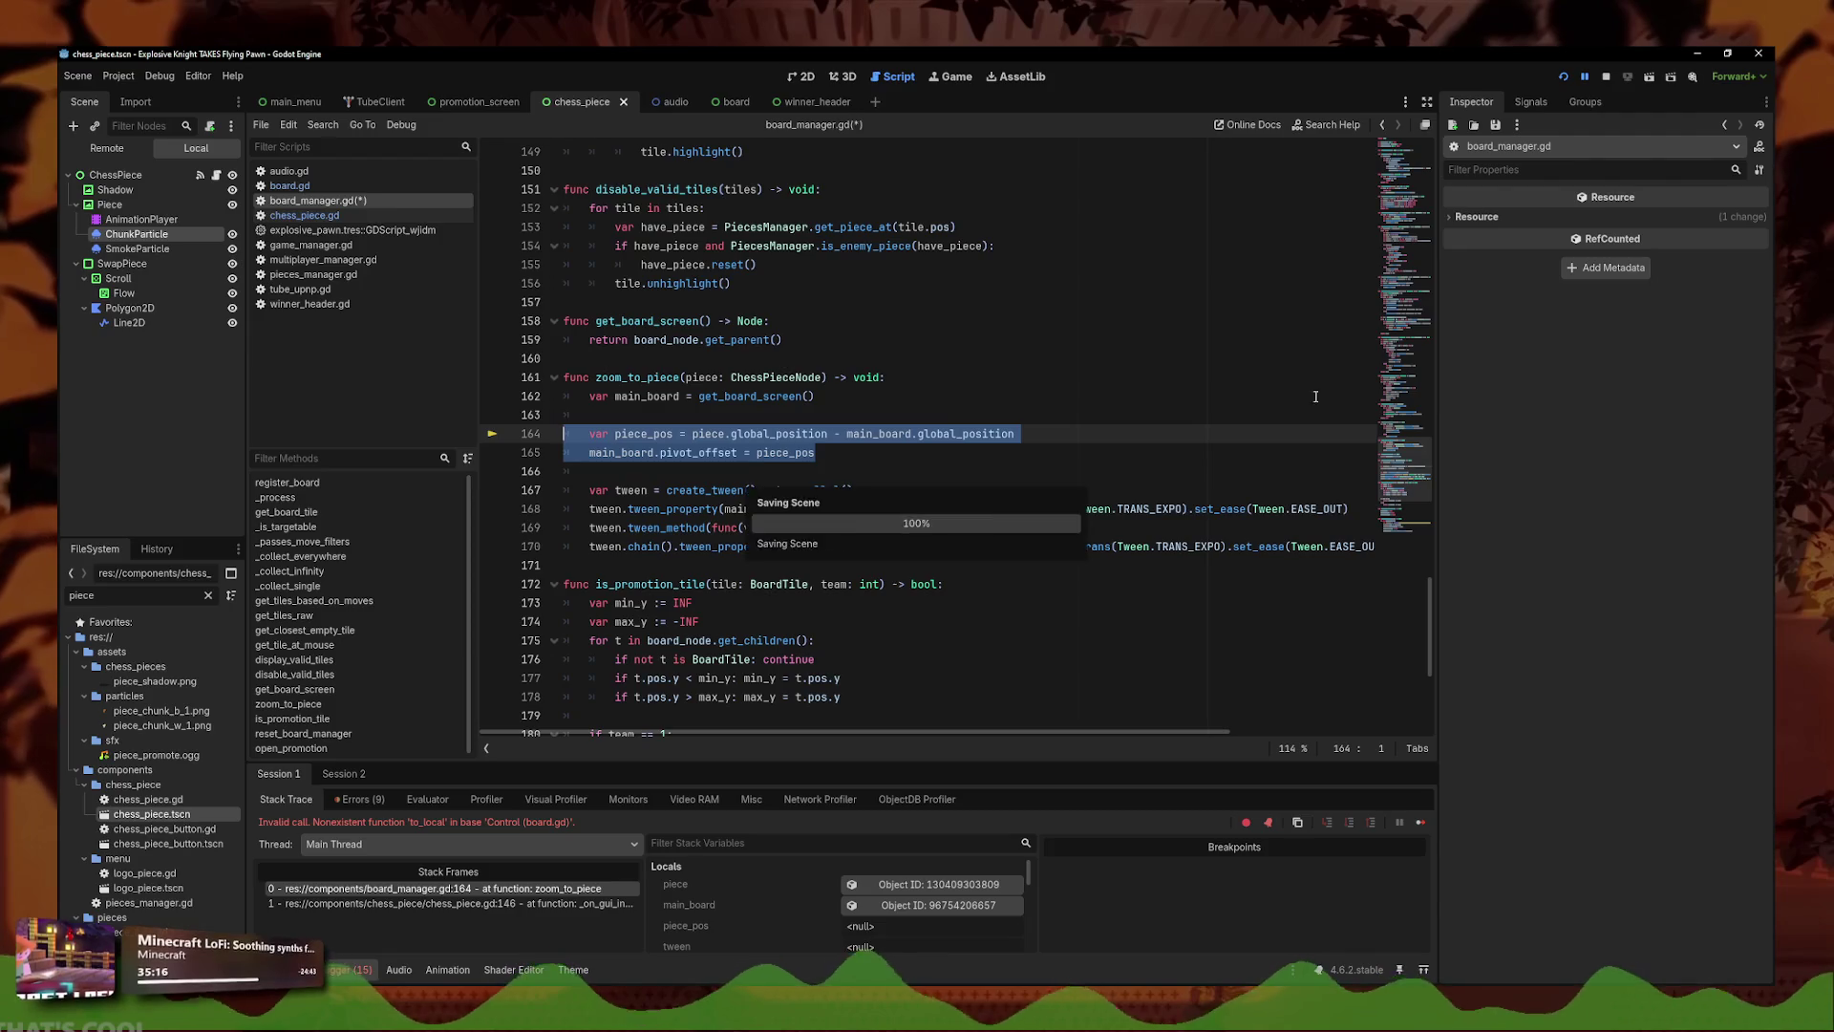
- Run the game and host a match to check the board zoom, then close it
left_click(1564, 77)
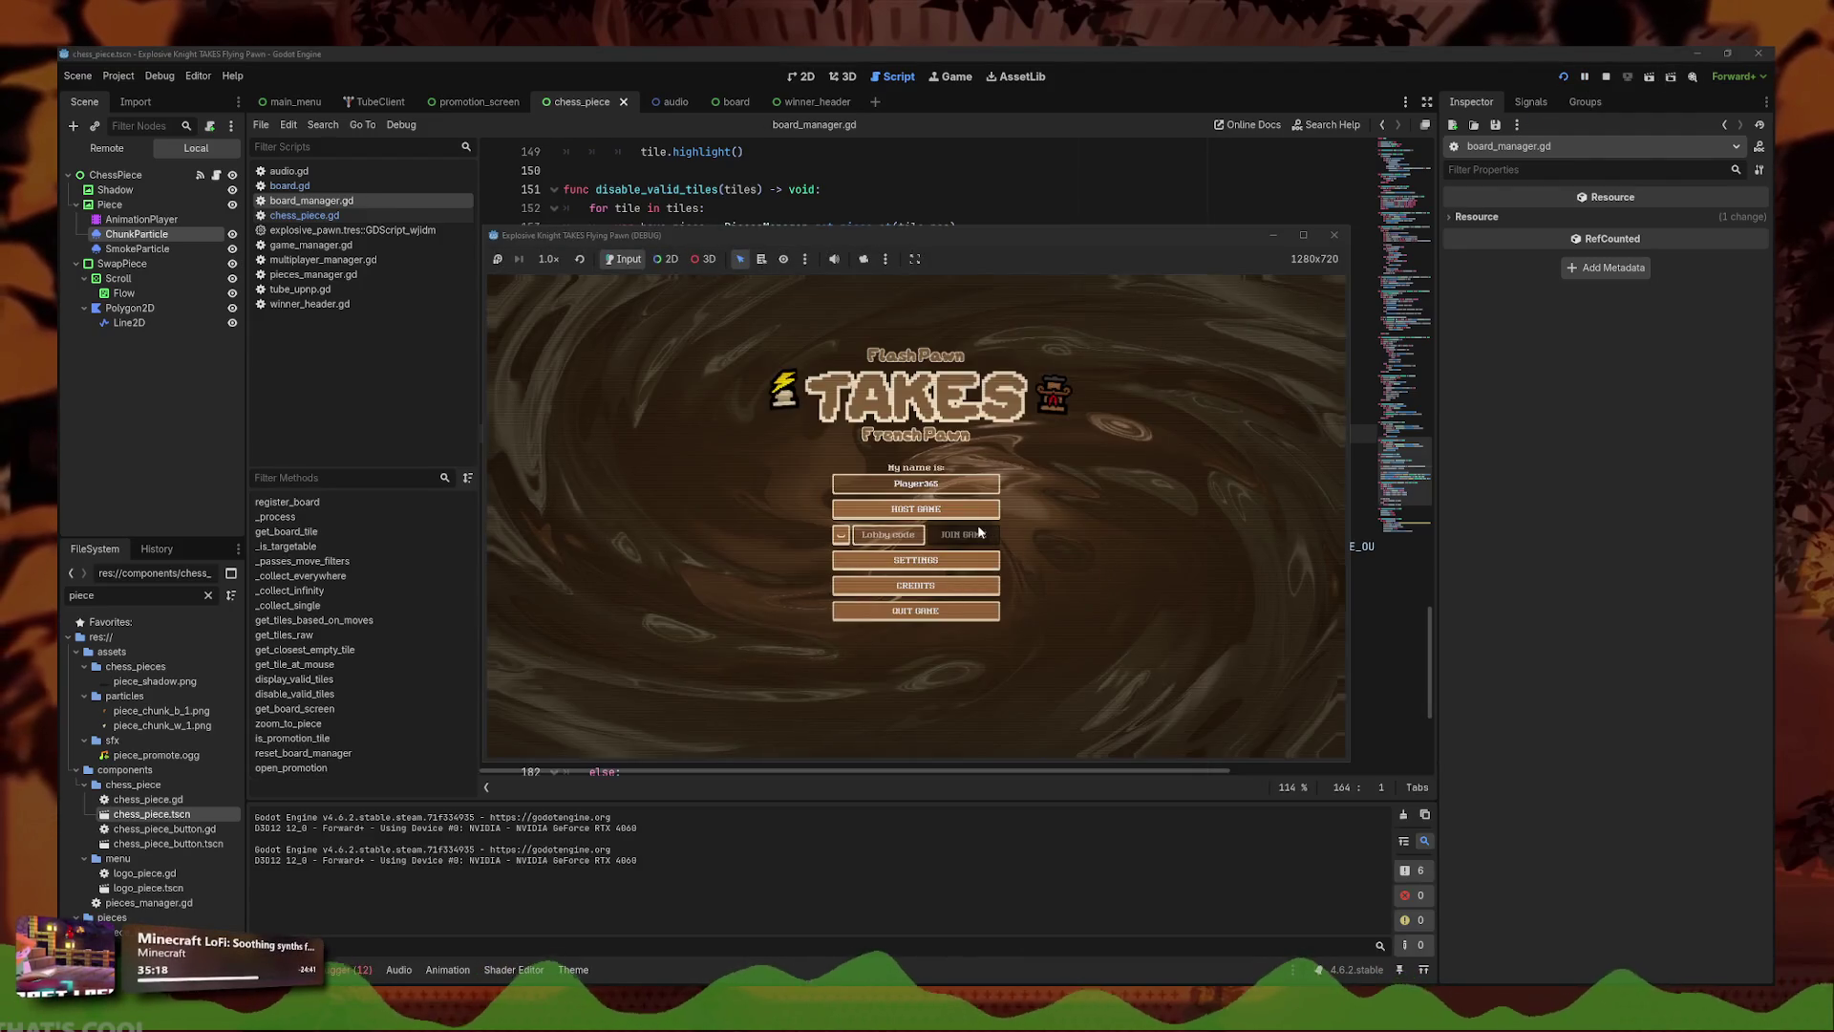
left_click(1011, 616)
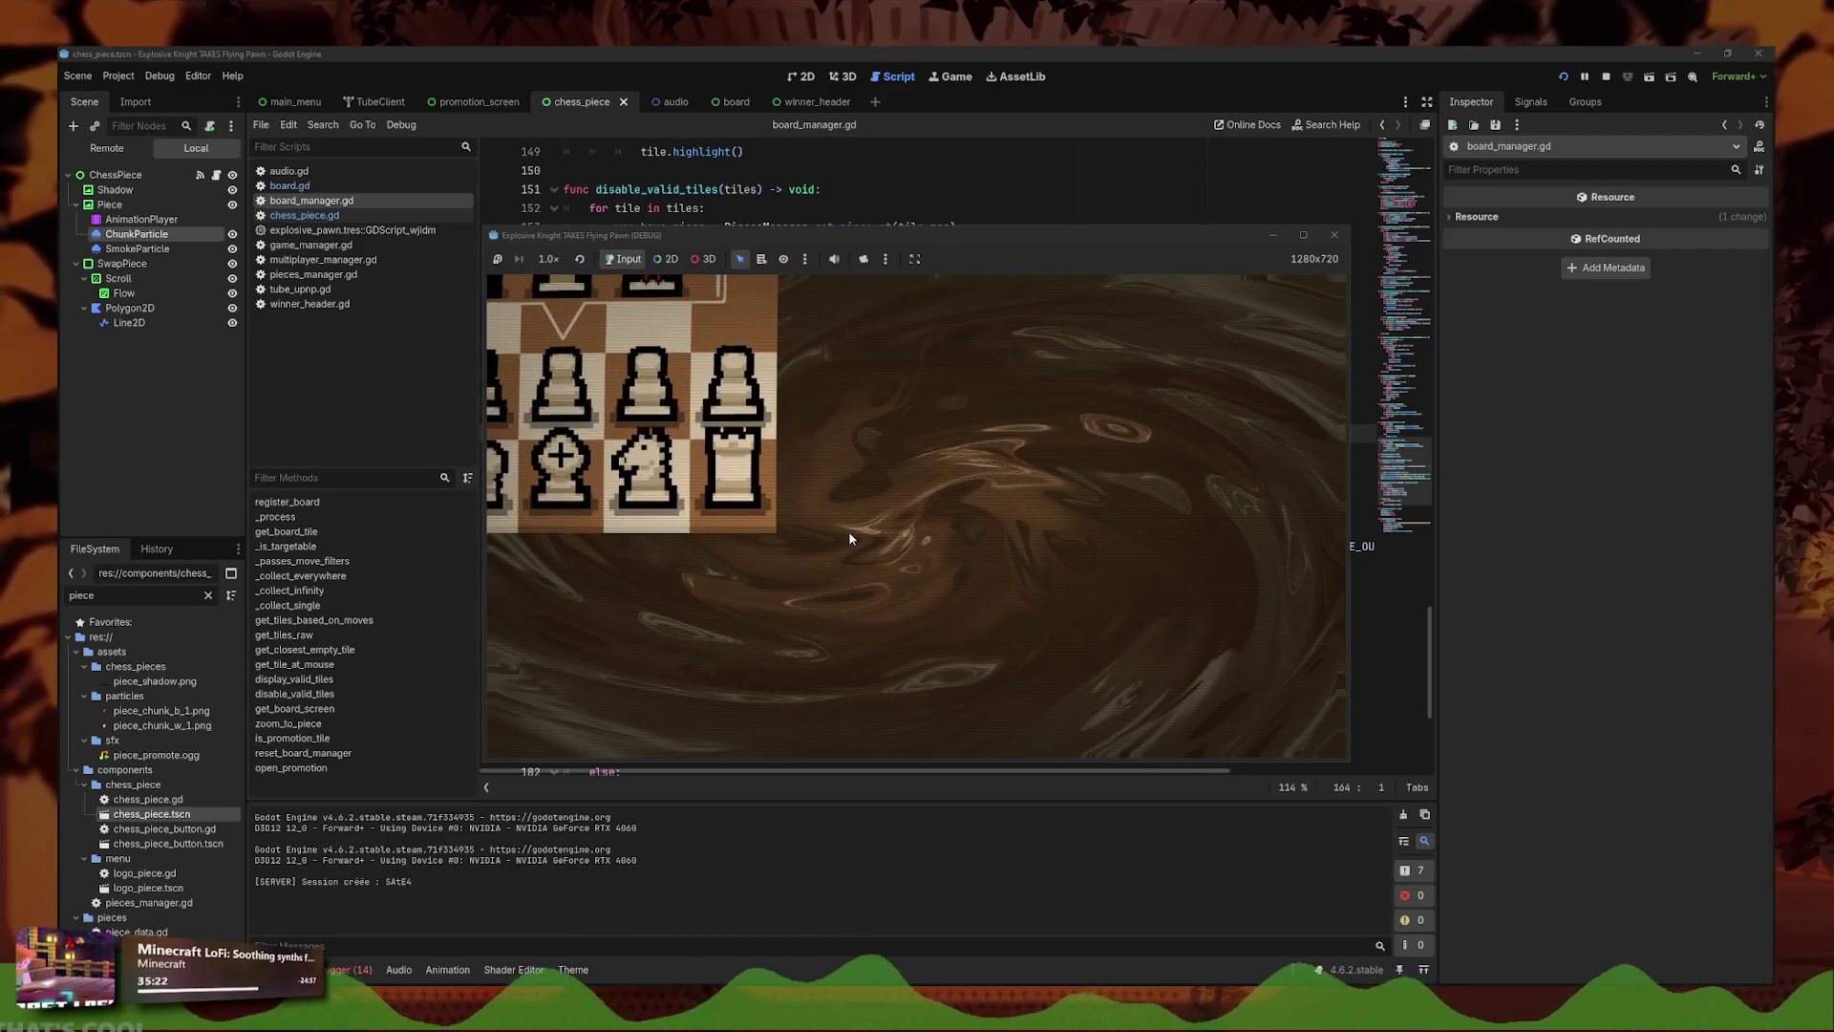
mouse_move(542, 382)
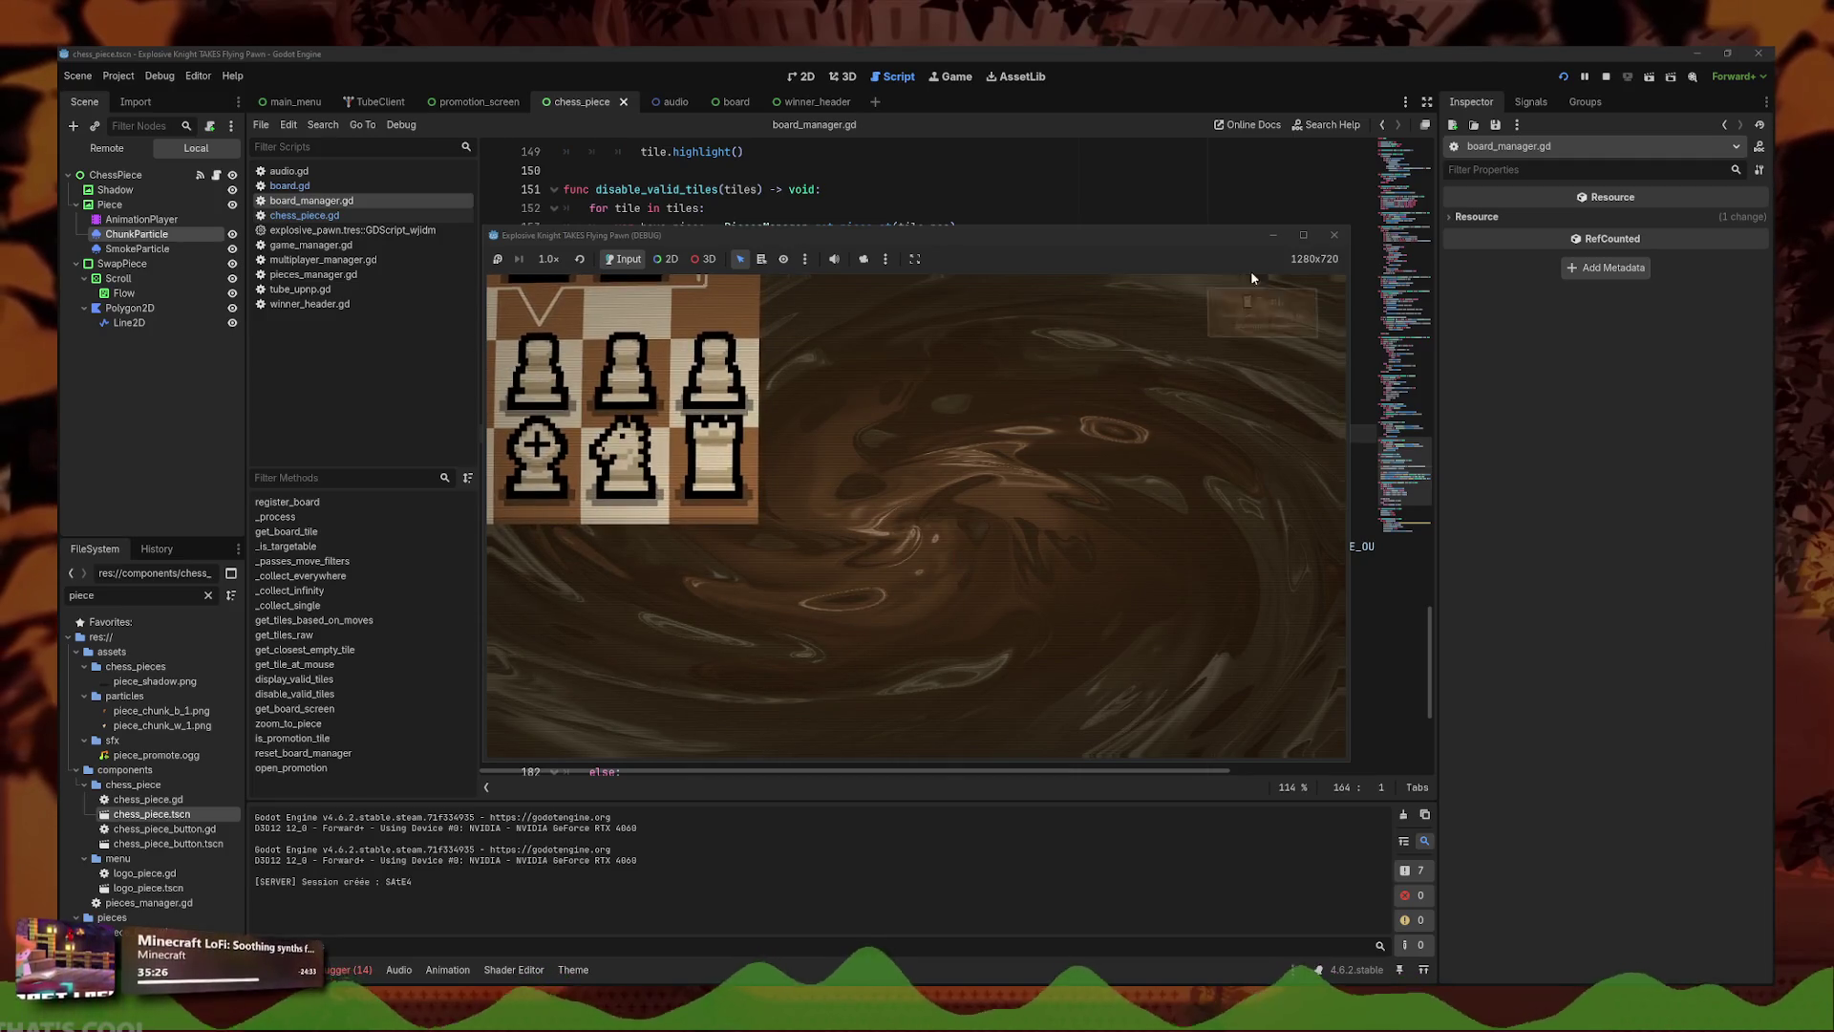
left_click(1343, 237)
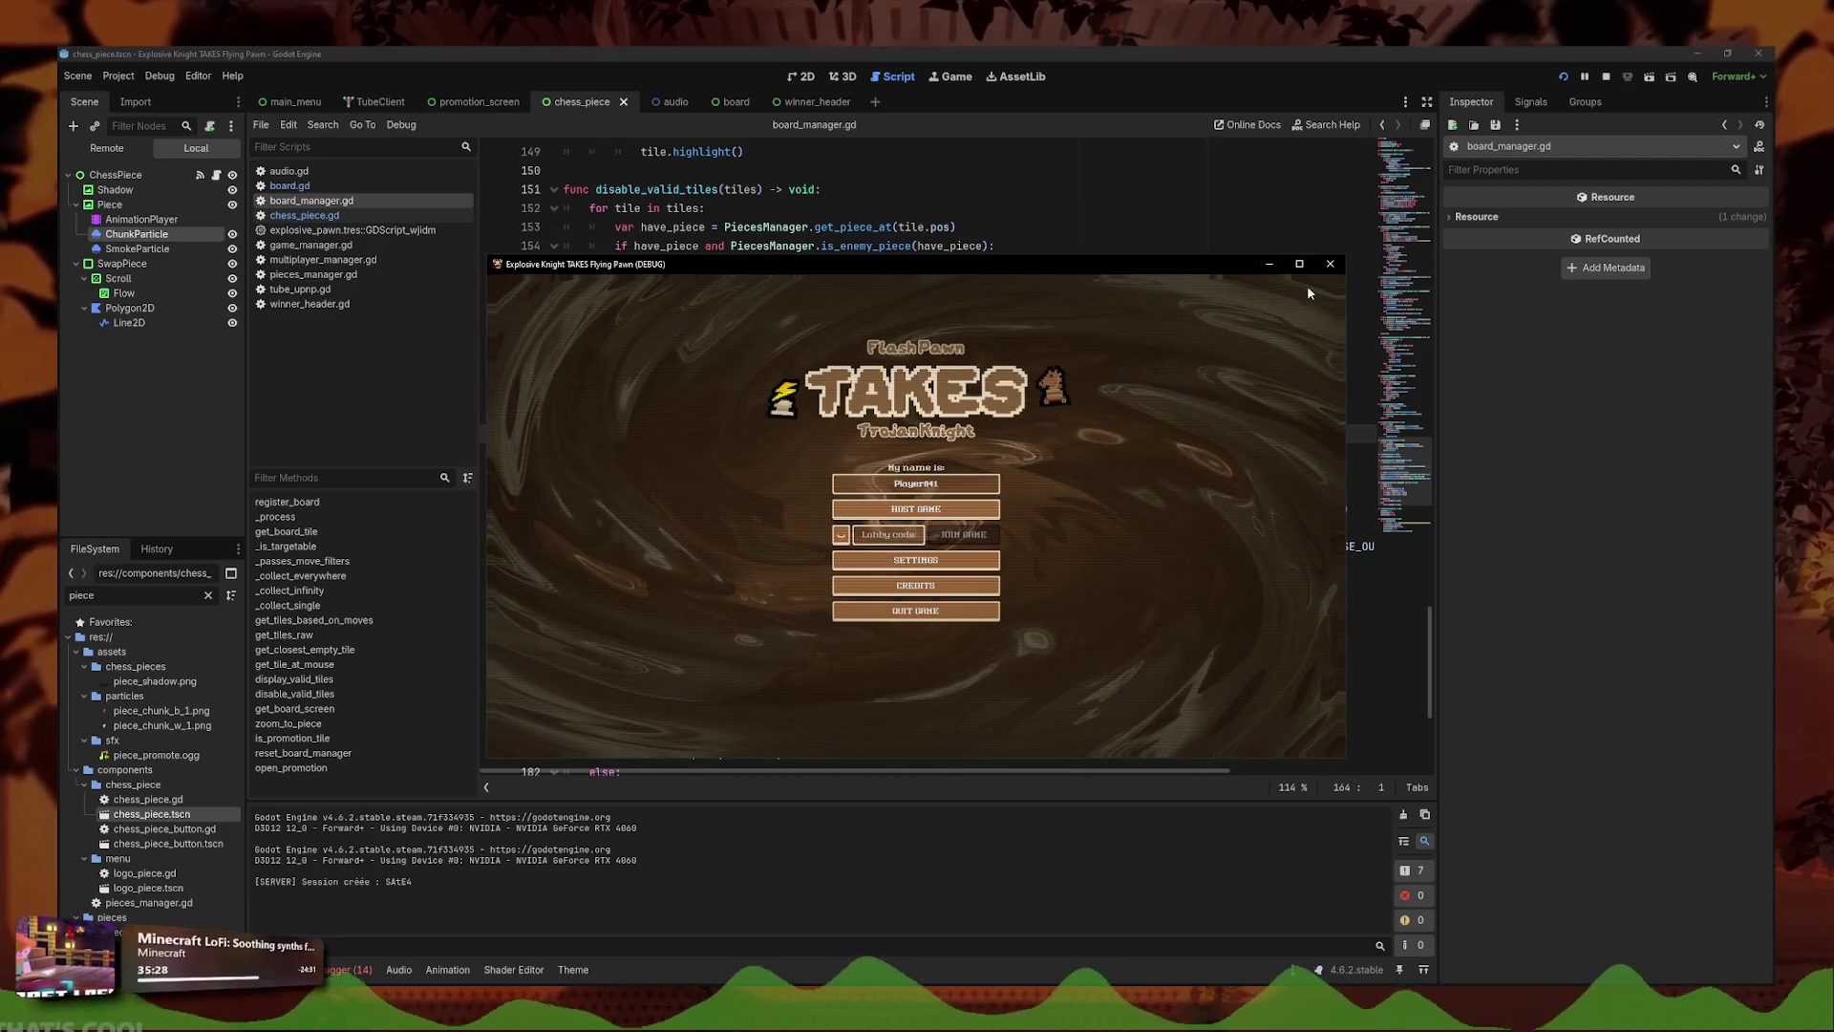
left_click(863, 453)
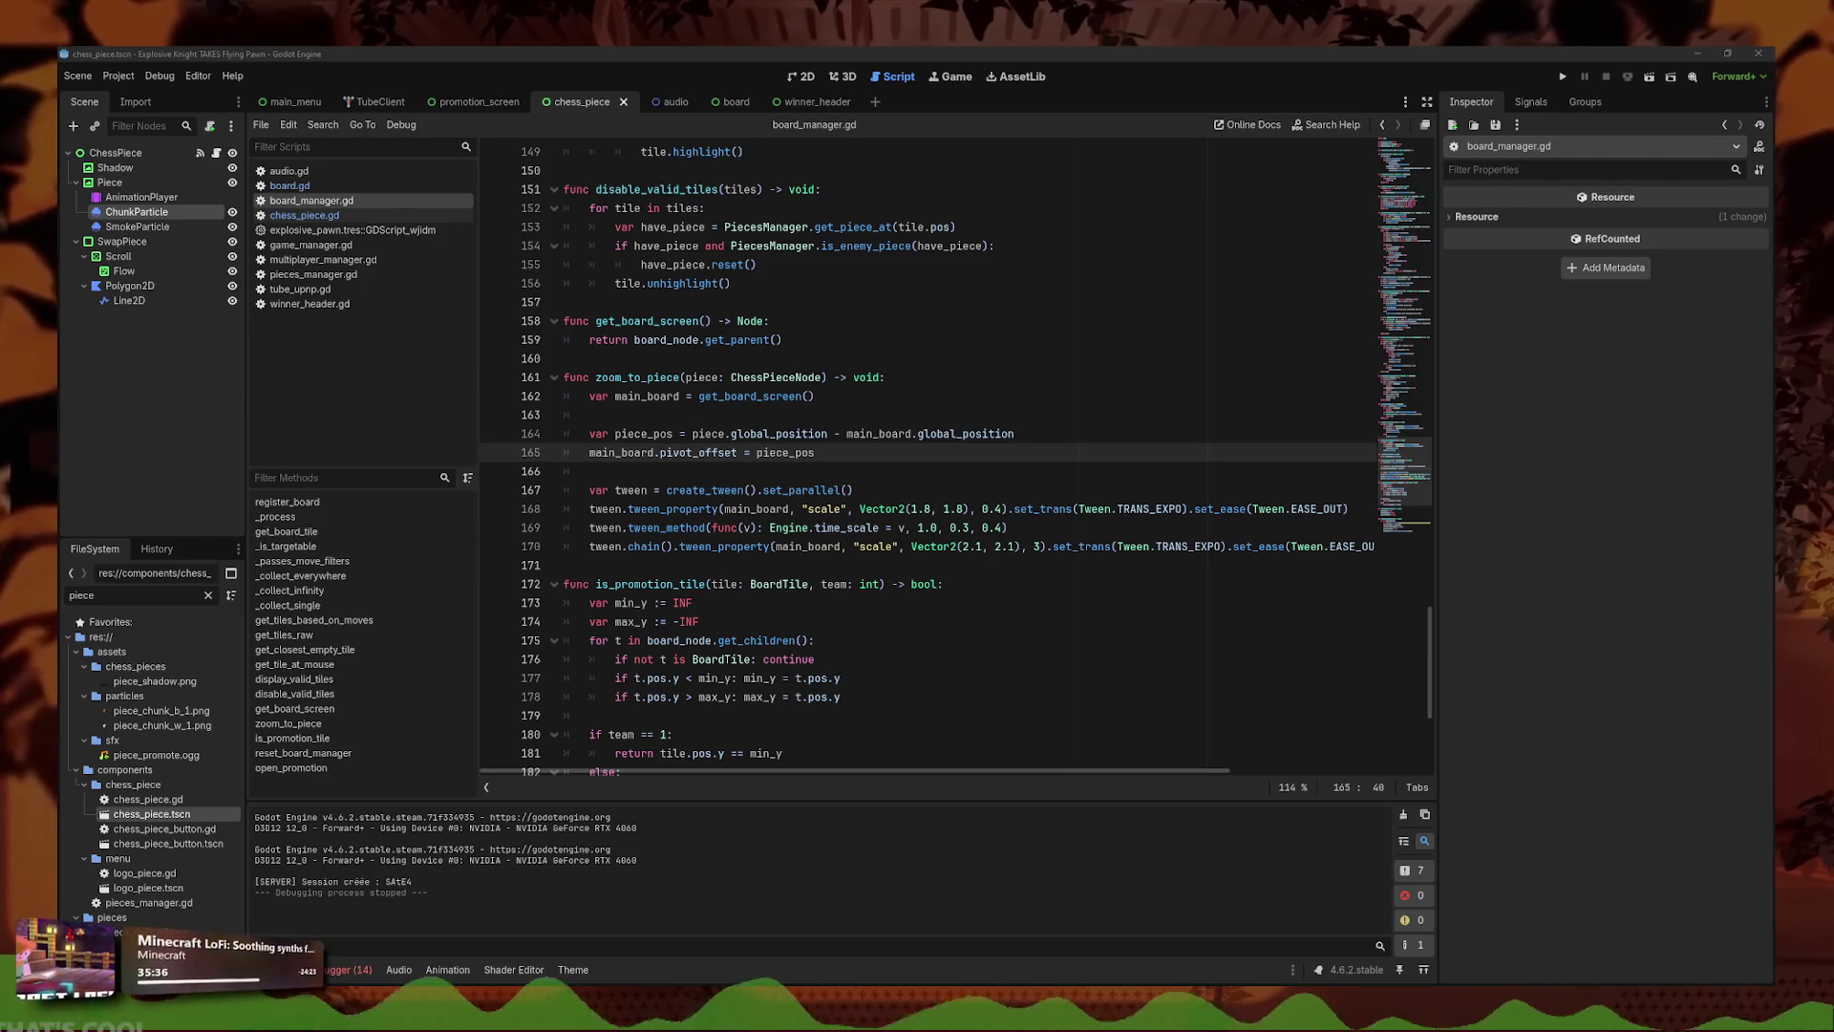
left_click(986, 458)
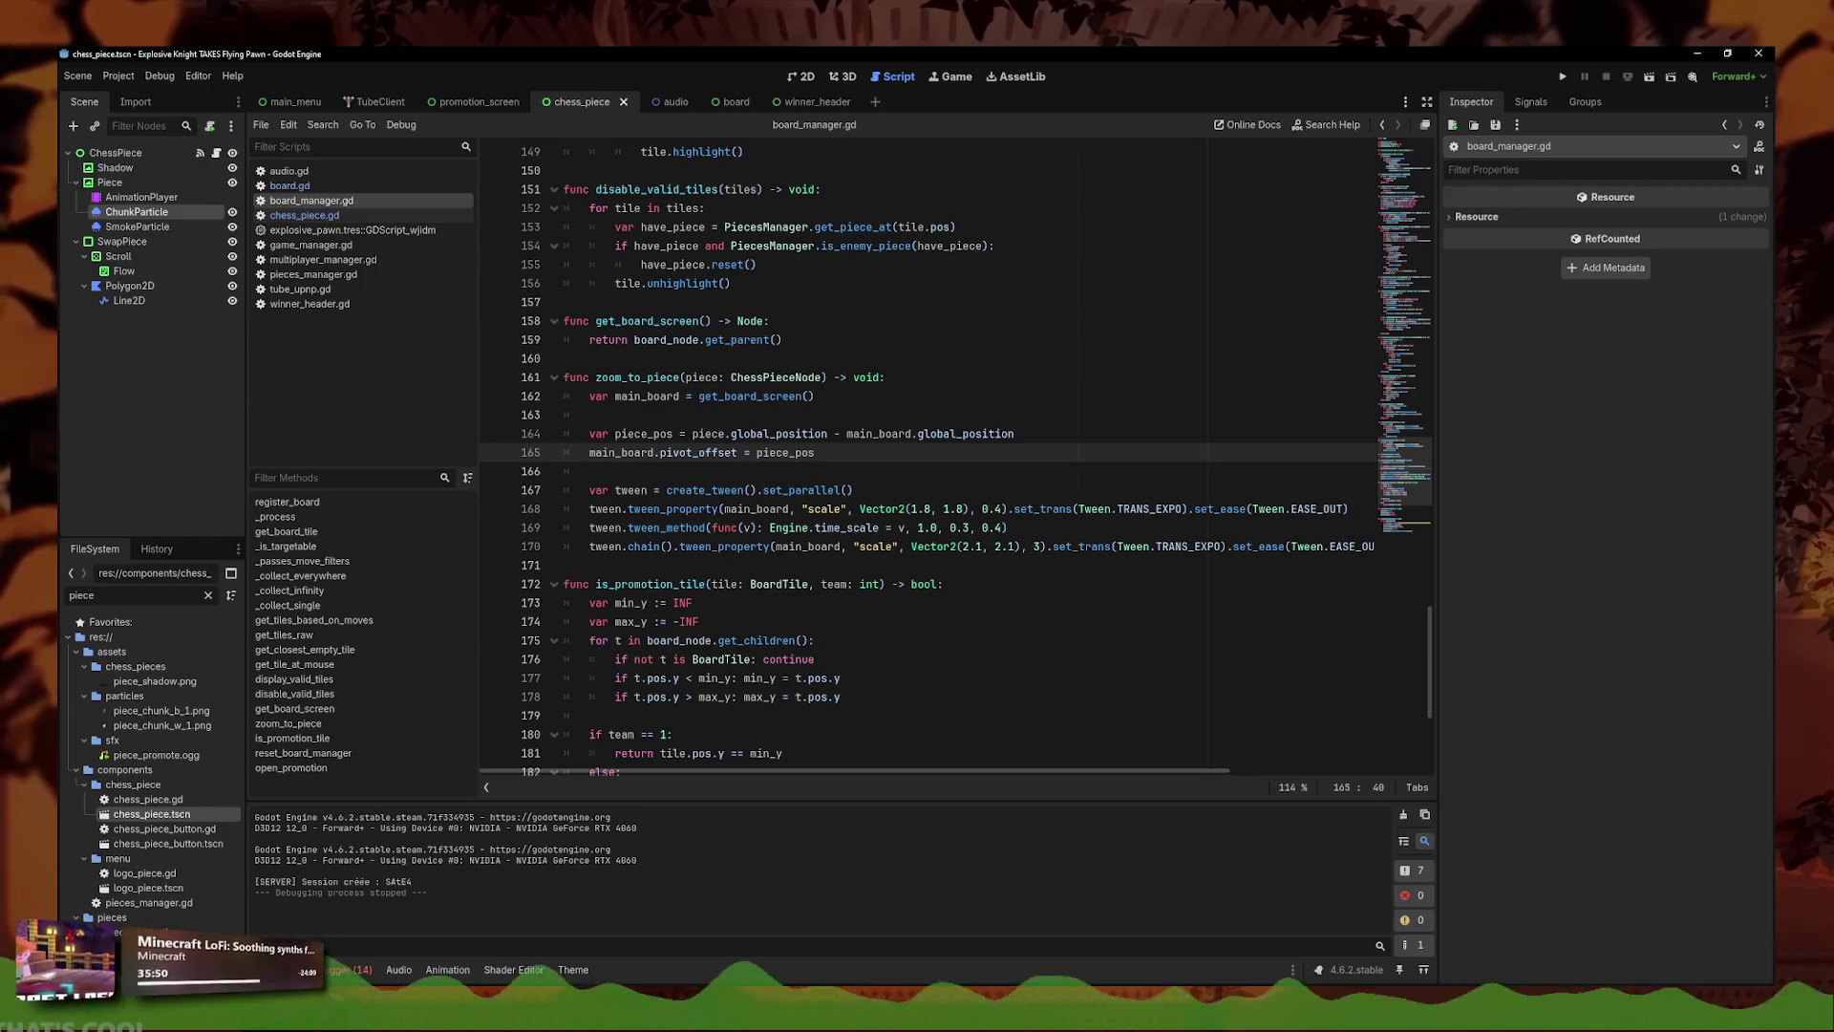
left_click(776, 452)
- Paste the piece_local, 1.8 target_scale and pivot_offset code and indent it into the function
type("var piece_local = piece.global_position - main_board.global_position var target_scale = 1.8 main_board.pivot_offset = piece_local - main_board.size / 2.0 / target_scale")
key("shift+Home")
key("shift+Up")
key("shift+Up")
key("Tab")
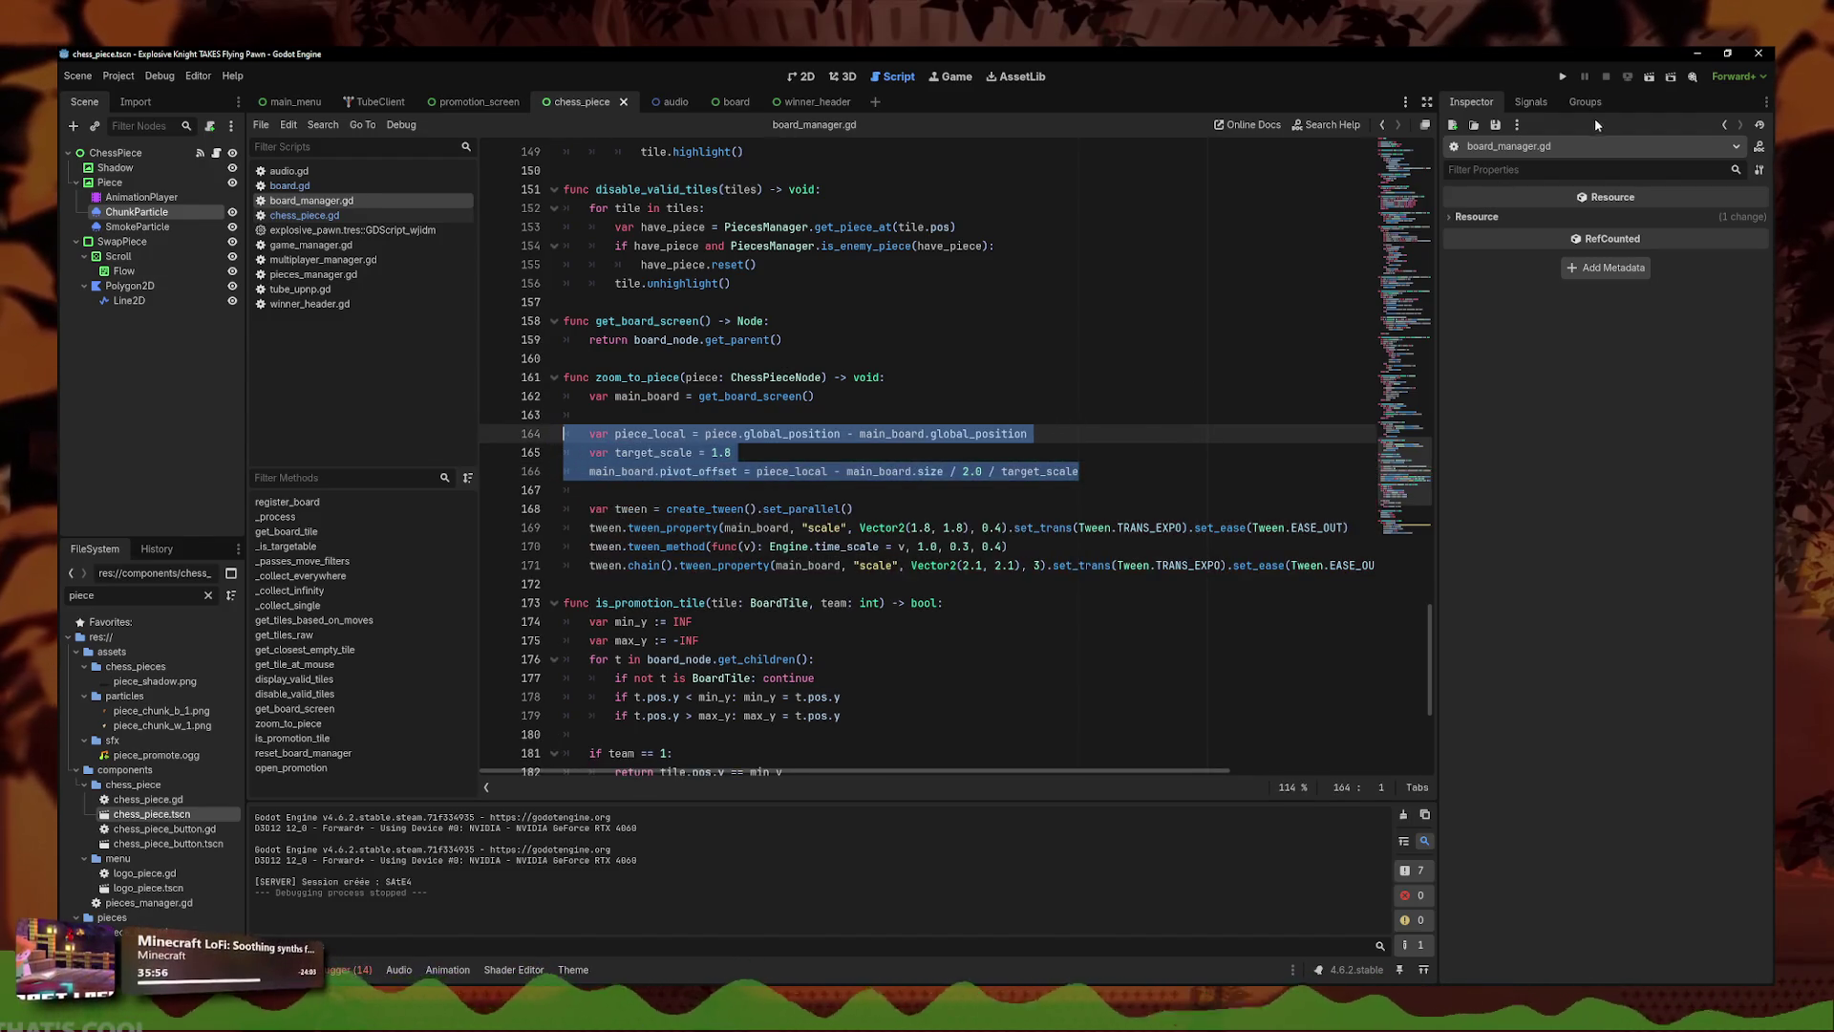
- Run the game and host a match to test the new pivot, then close the game
key("F5")
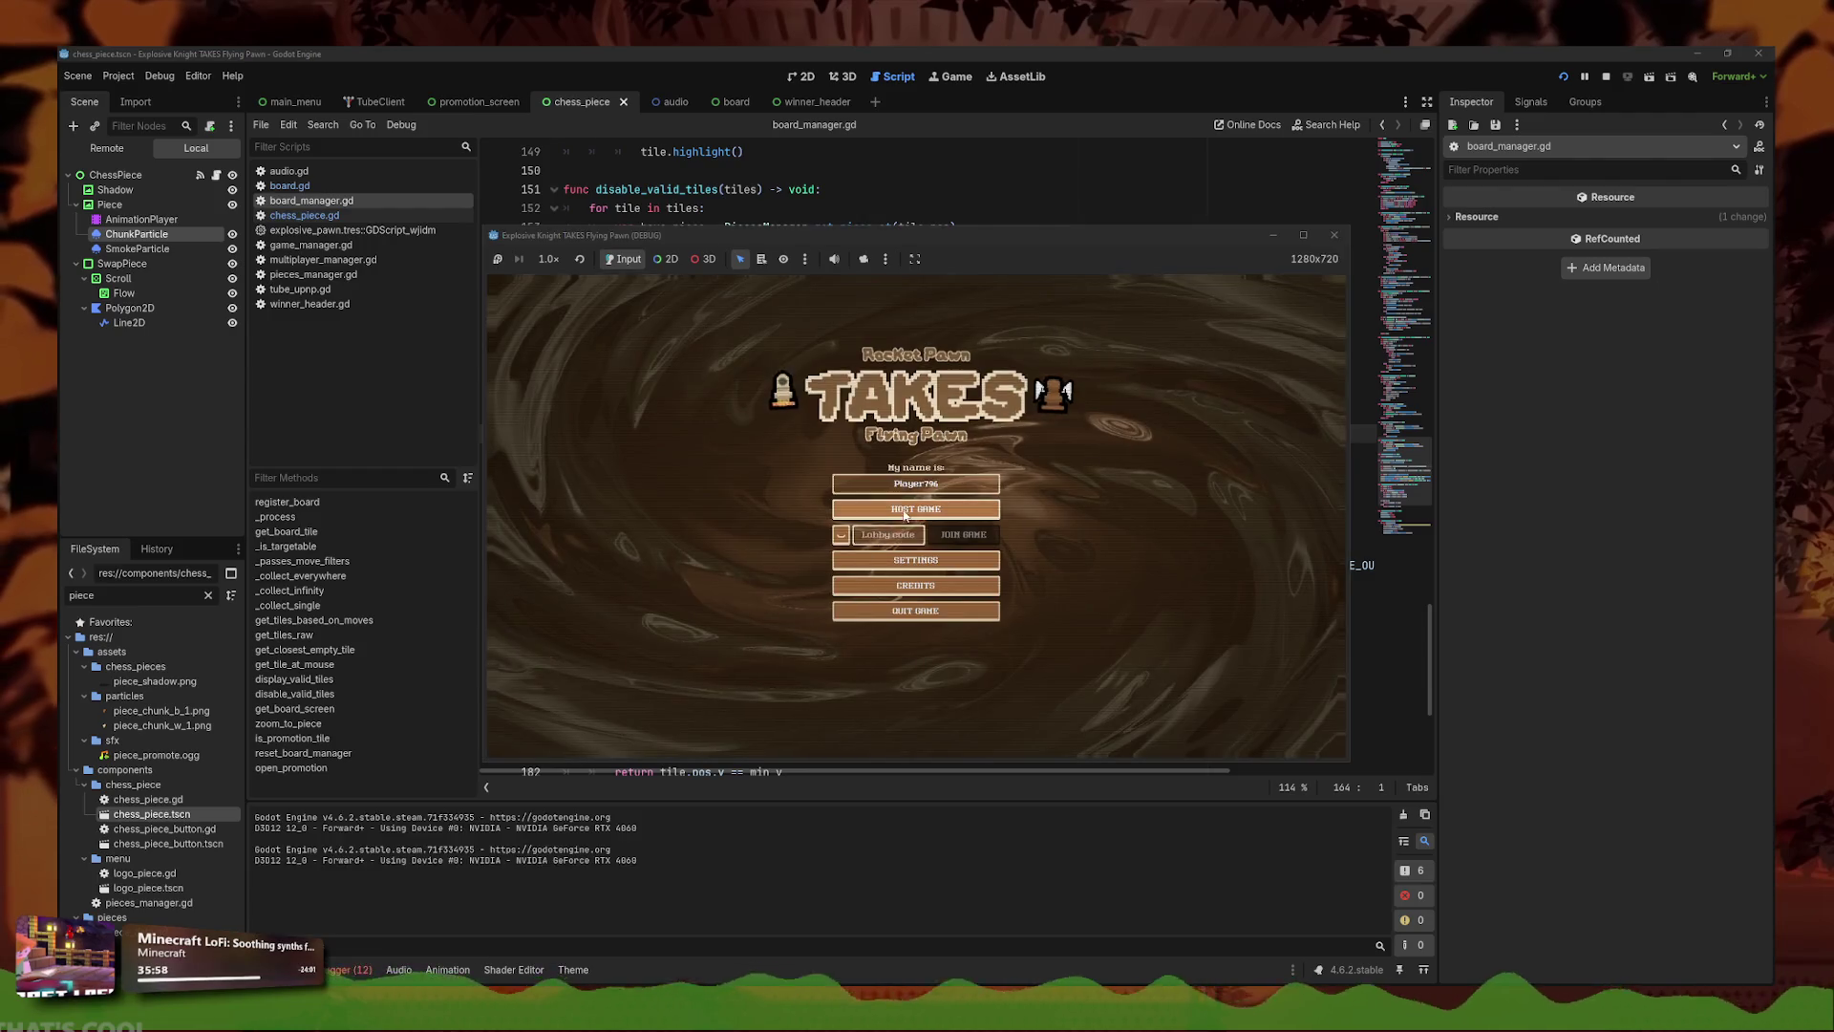
left_click(904, 514)
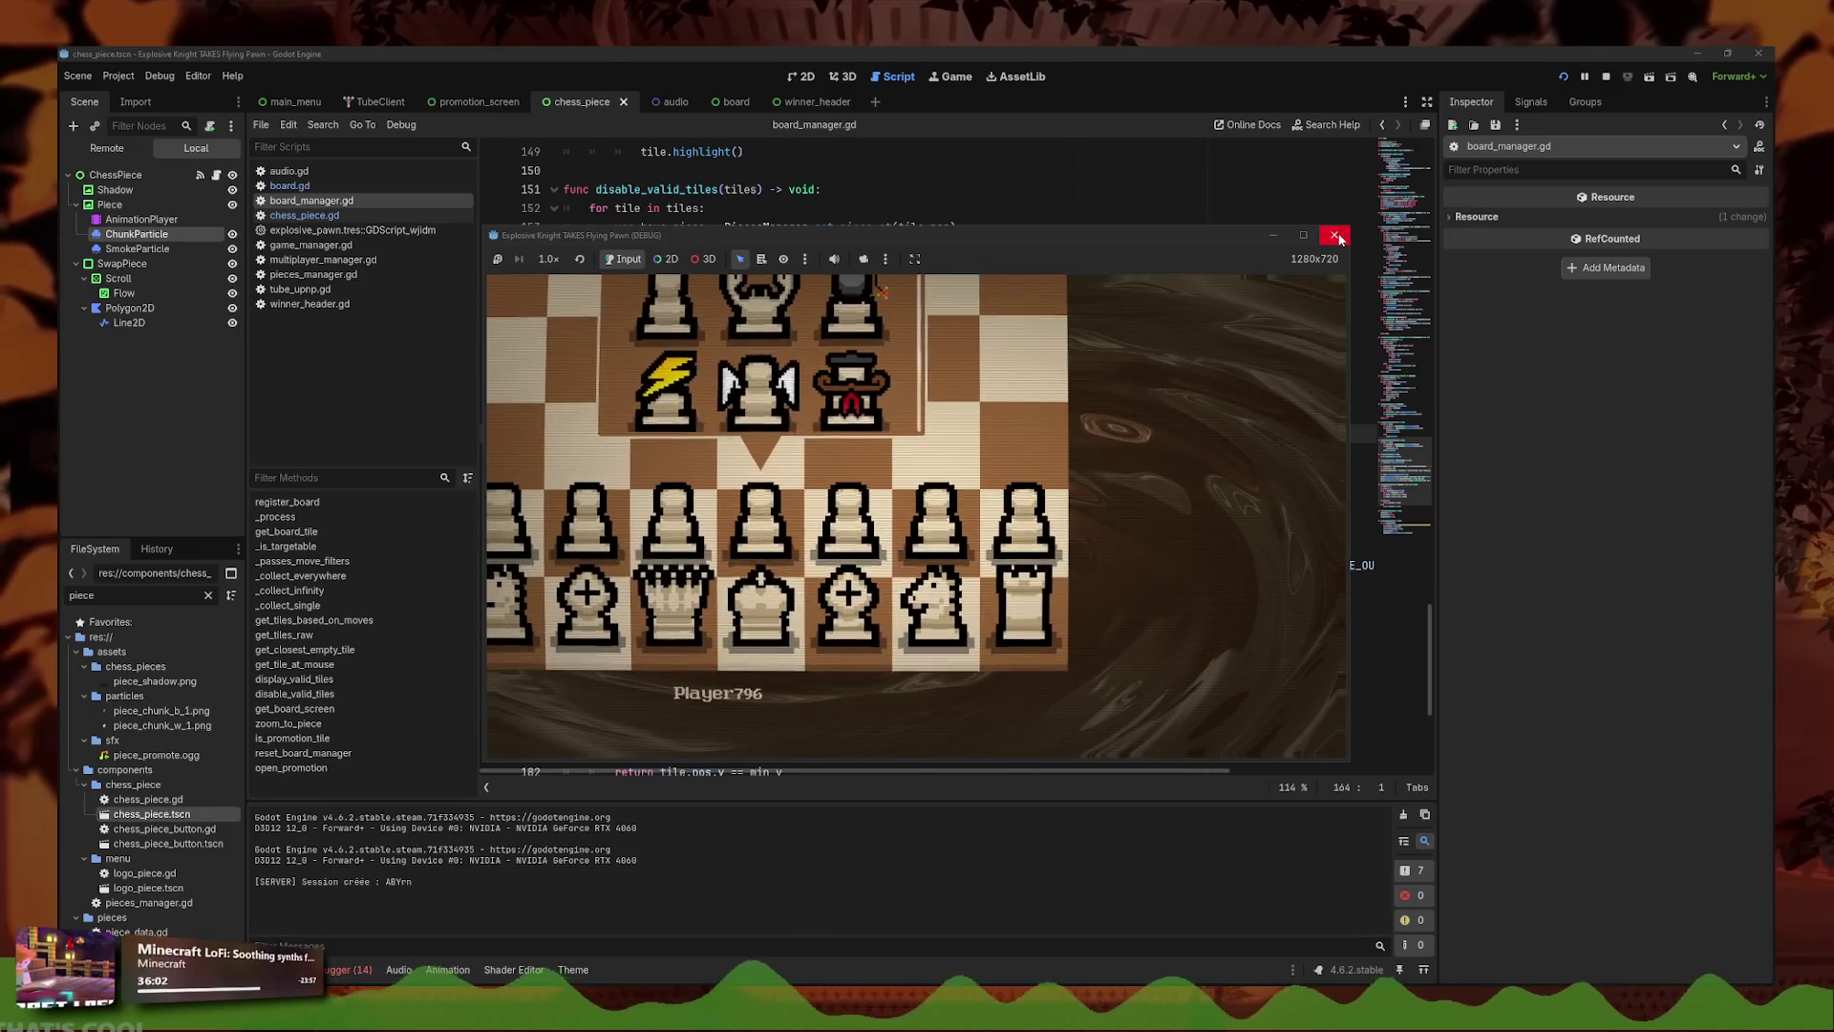
key("F5")
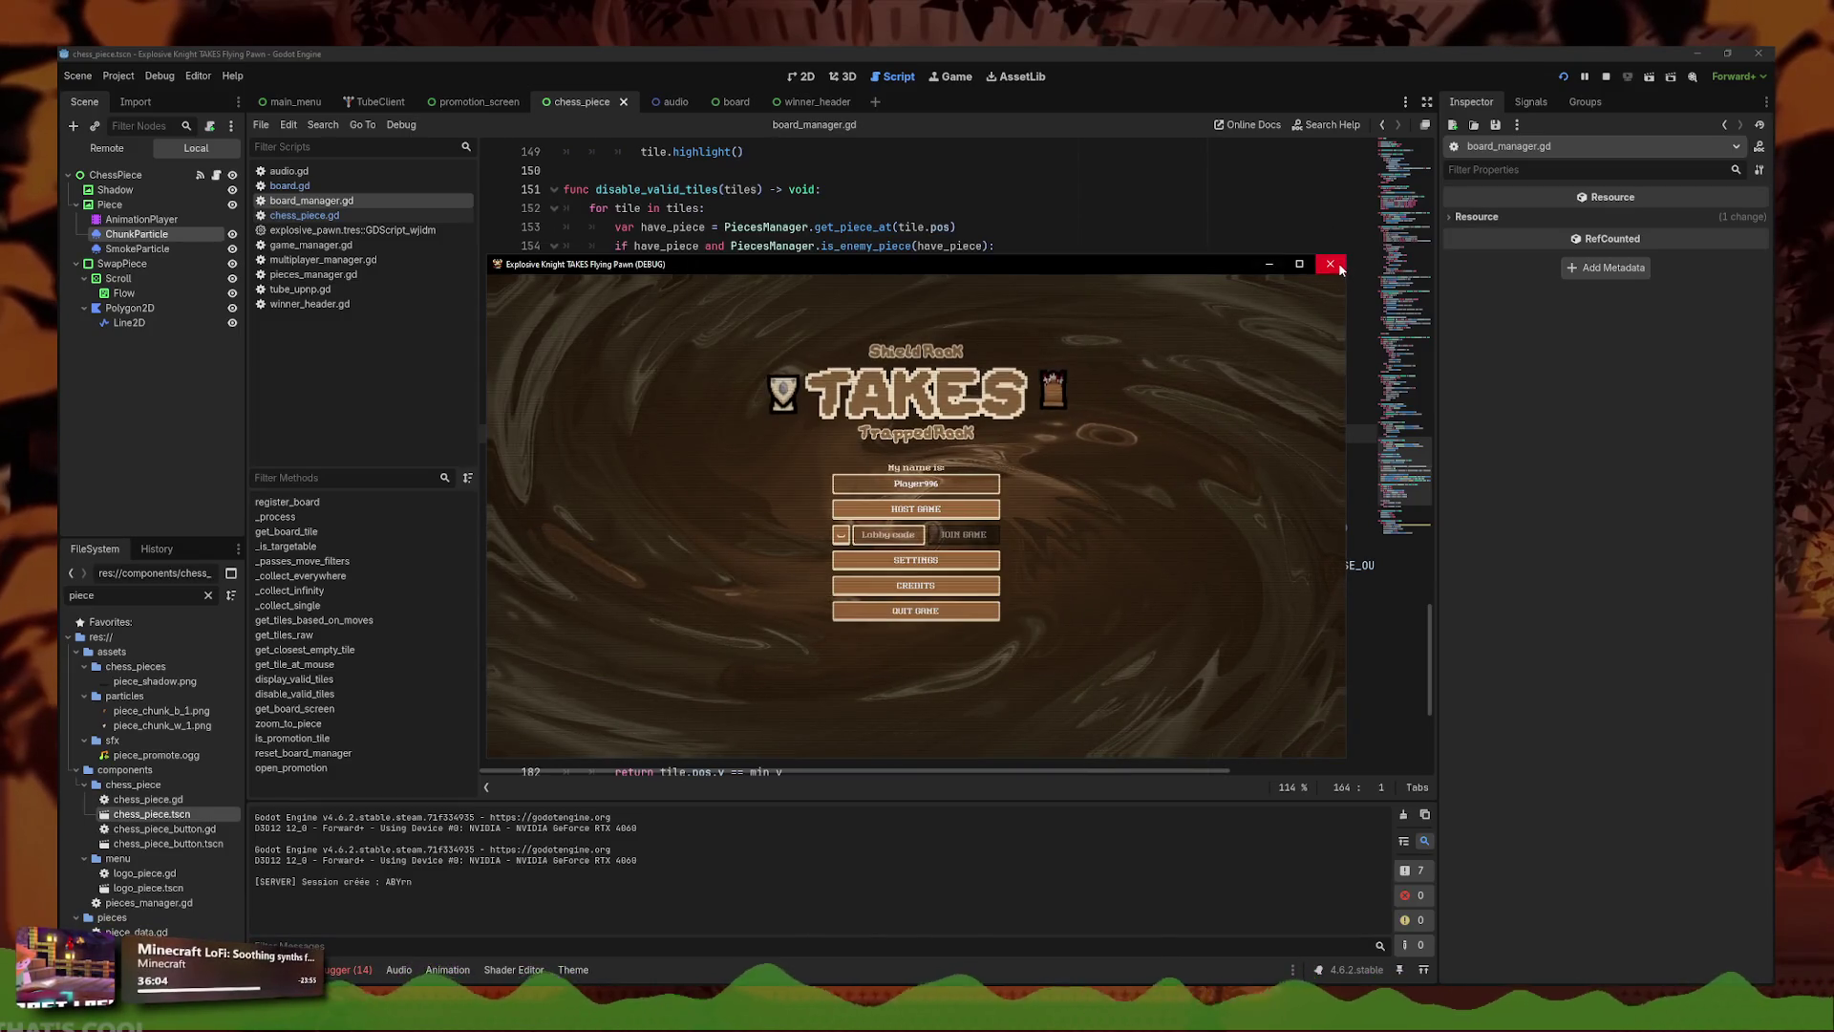
left_click(1331, 264)
left_click(1085, 471)
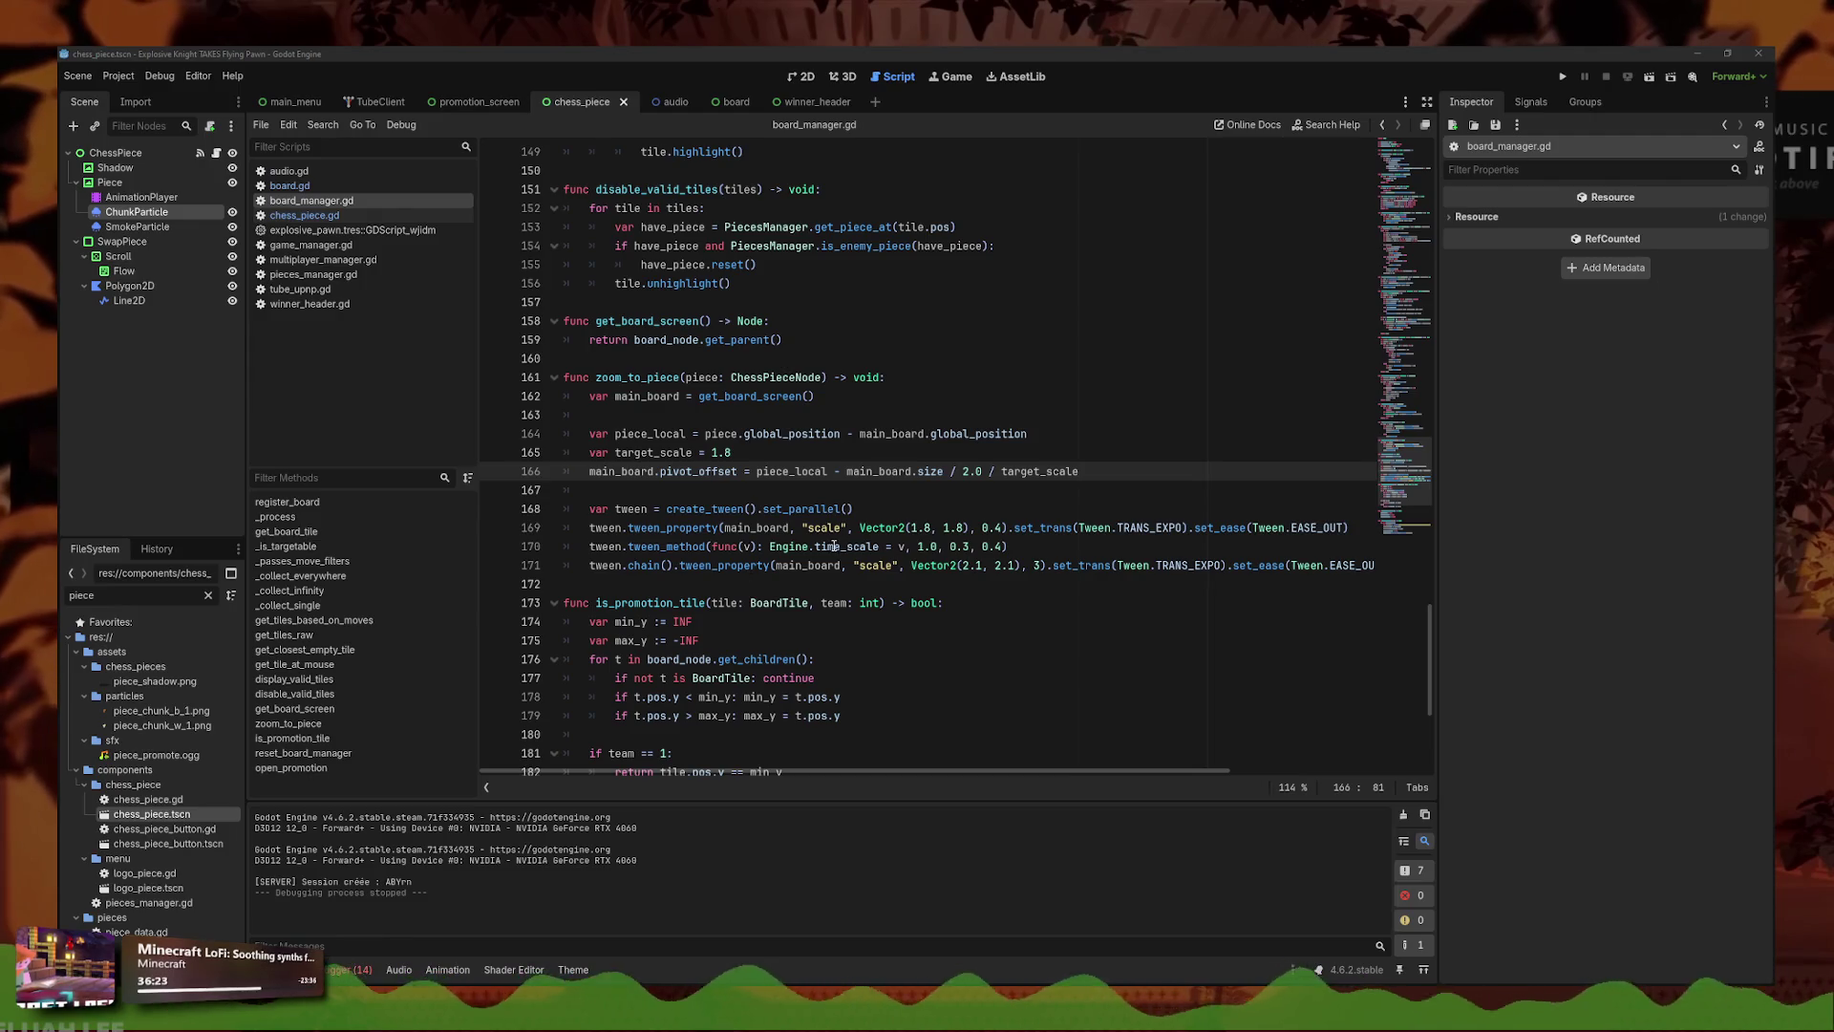
- Paste the pivot-compensating version of zoom_to_piece over the old function and give it a quick run
left_click_drag(591, 569, 548, 378)
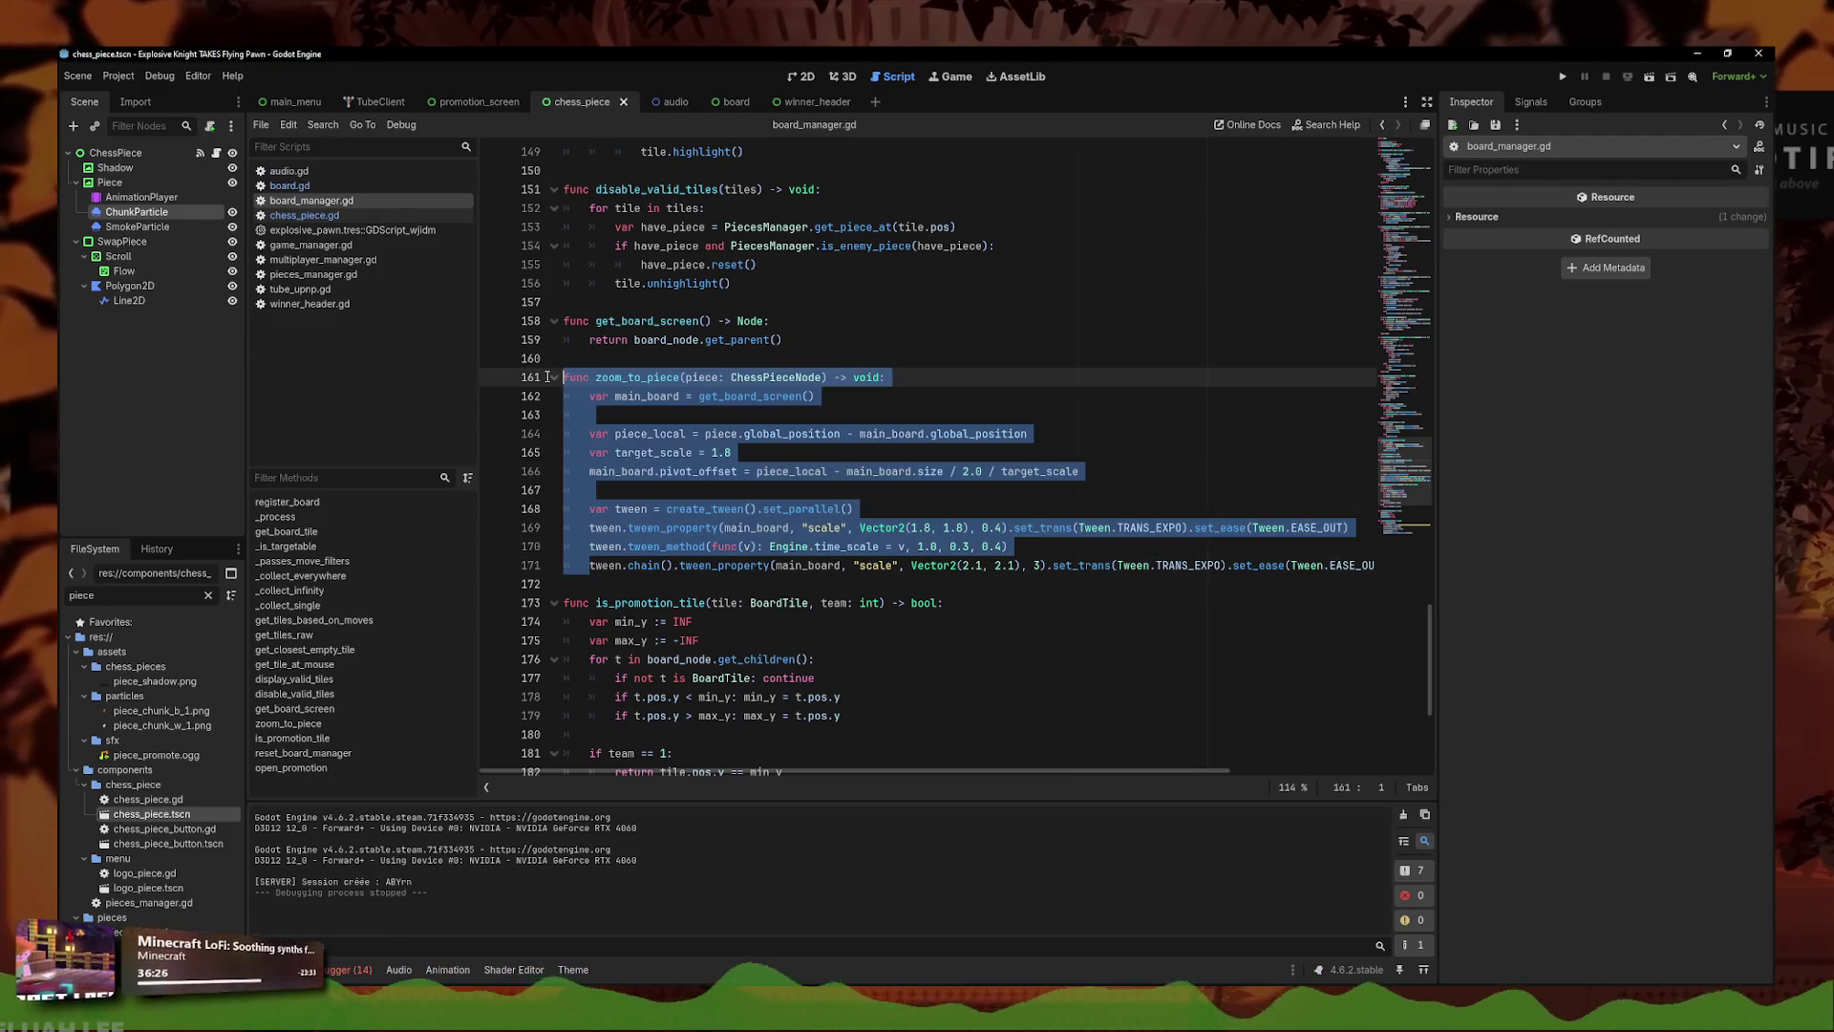
mouse_move(573, 583)
left_mouse_down()
mouse_move(535, 463)
mouse_move(445, 383)
left_mouse_up()
type("func zoom_to_piece(piece: ChessPieceNode) -> void: \tvar main_board = get_board_screen()  \tvar piece_local = piece.global_position - main_board.global_position \tvar old_pivot = main_board.pivot_offset \tmain_board.pivot_offset = piece_local  \t# Compense le déplacement causé par le changement de pivot \tmain_board.position += old_pivot - piece_local  \tvar tween = create_tween().set_parallel() \ttween.tween_property(main_board, \"scale\", Vector2(1.8, 1.8), 0.4).set_trans(Tween.TRANS_EXPO).set_ease(Tween.EASE_OUT) \ttween.tween_method(func(v): Engine.time_scale = v, 1.0, 0.3, 0.4) \ttween.chain().tween_property(main_board, \"scale\", Vector2(2.1, 2.1), 3).set_trans(Tween.TRANS_EXPO).set_ease(Tween.EASE_OUT)")
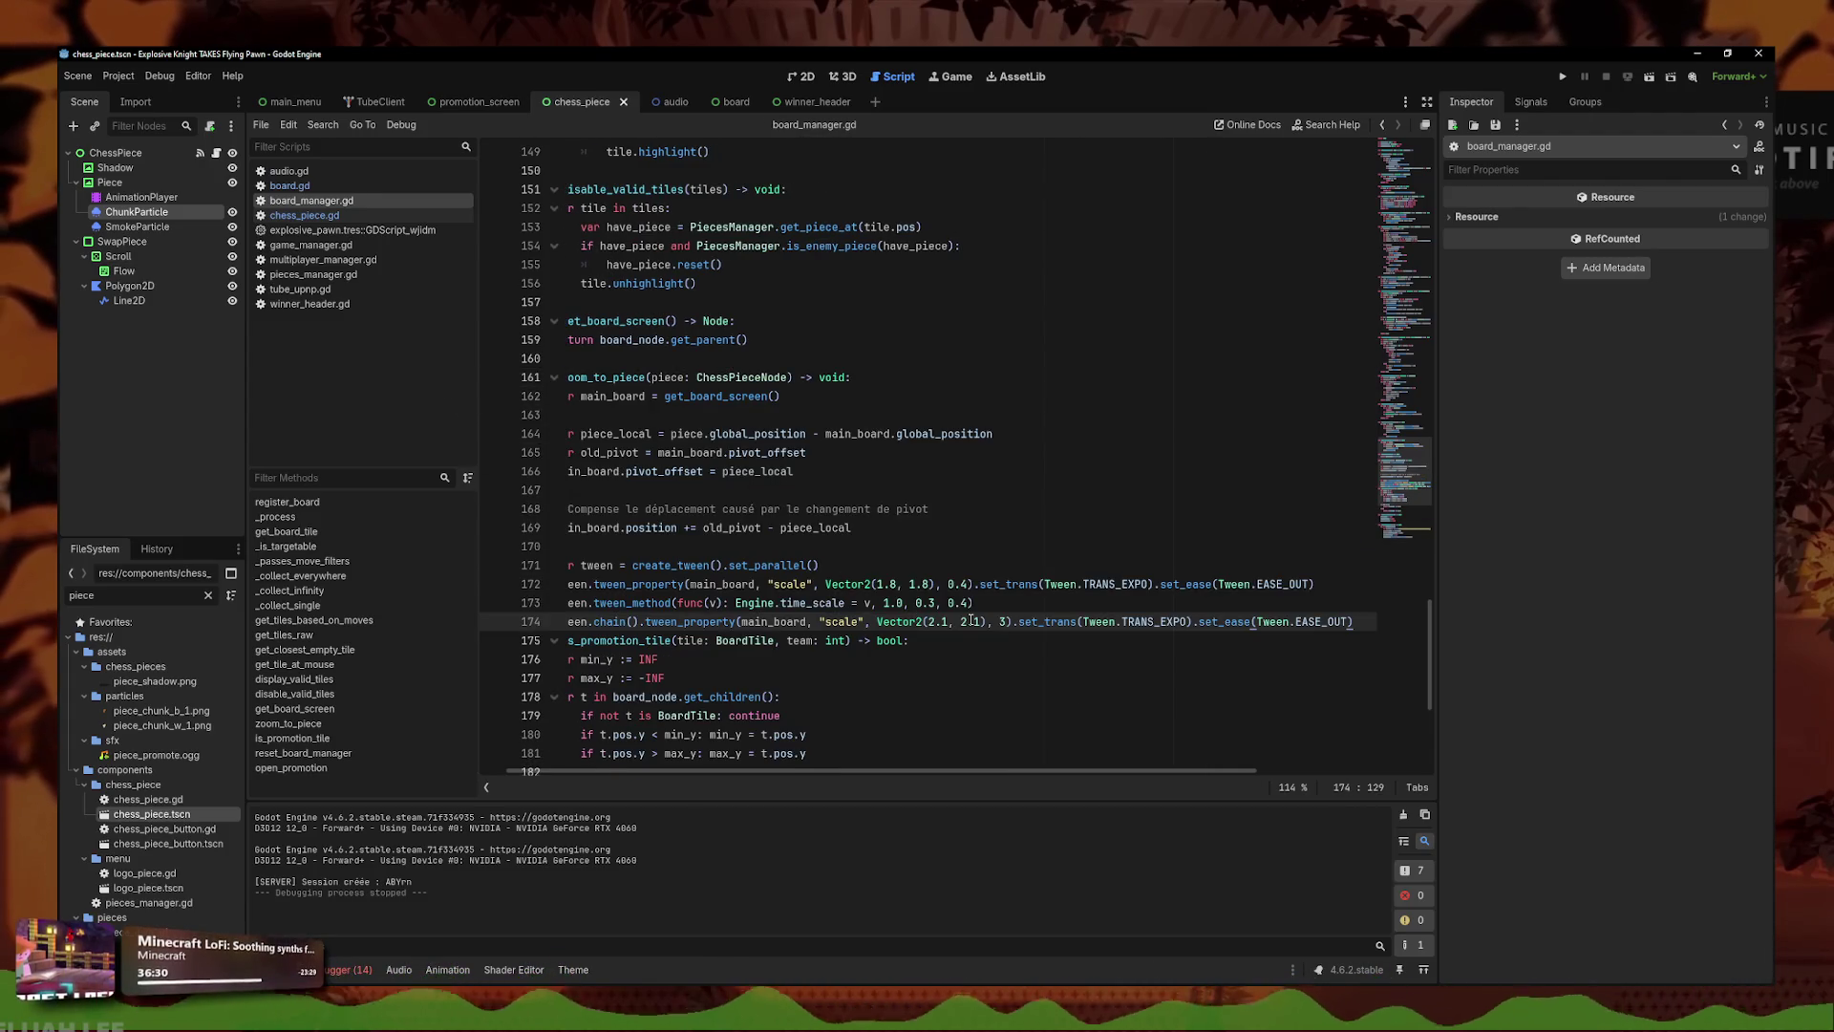
key("Return")
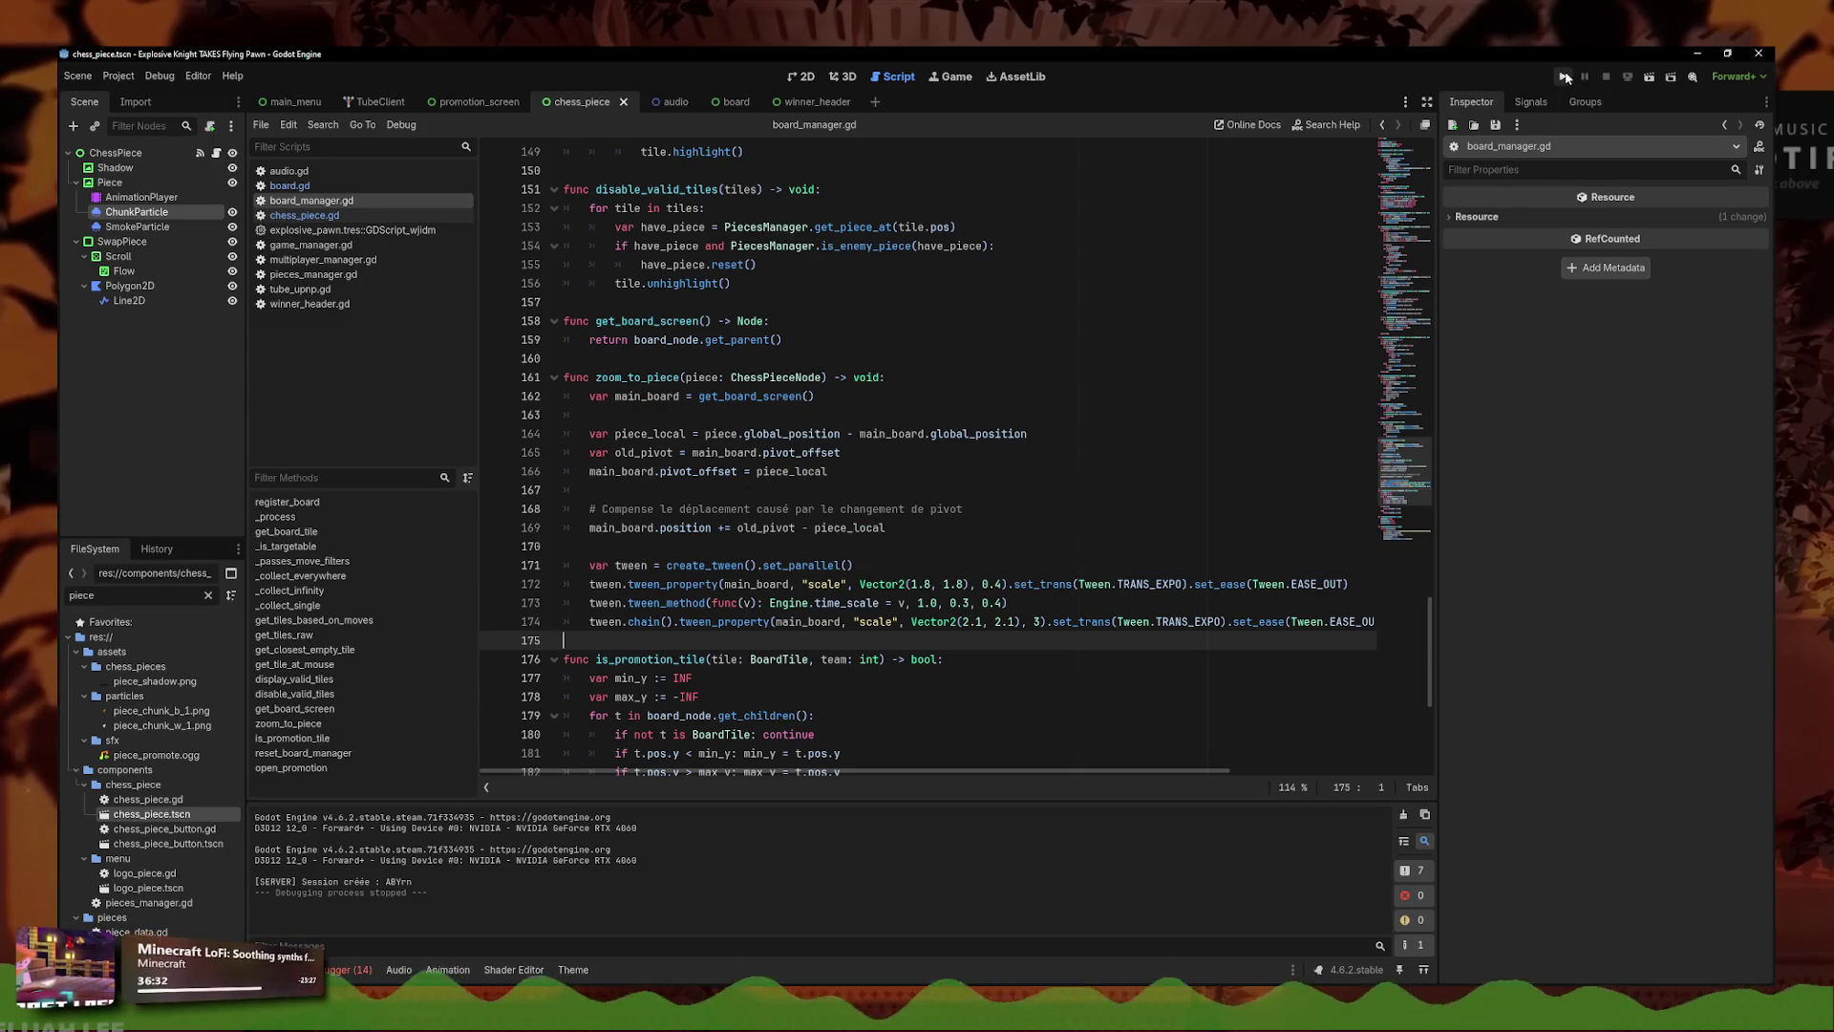
left_click(1567, 76)
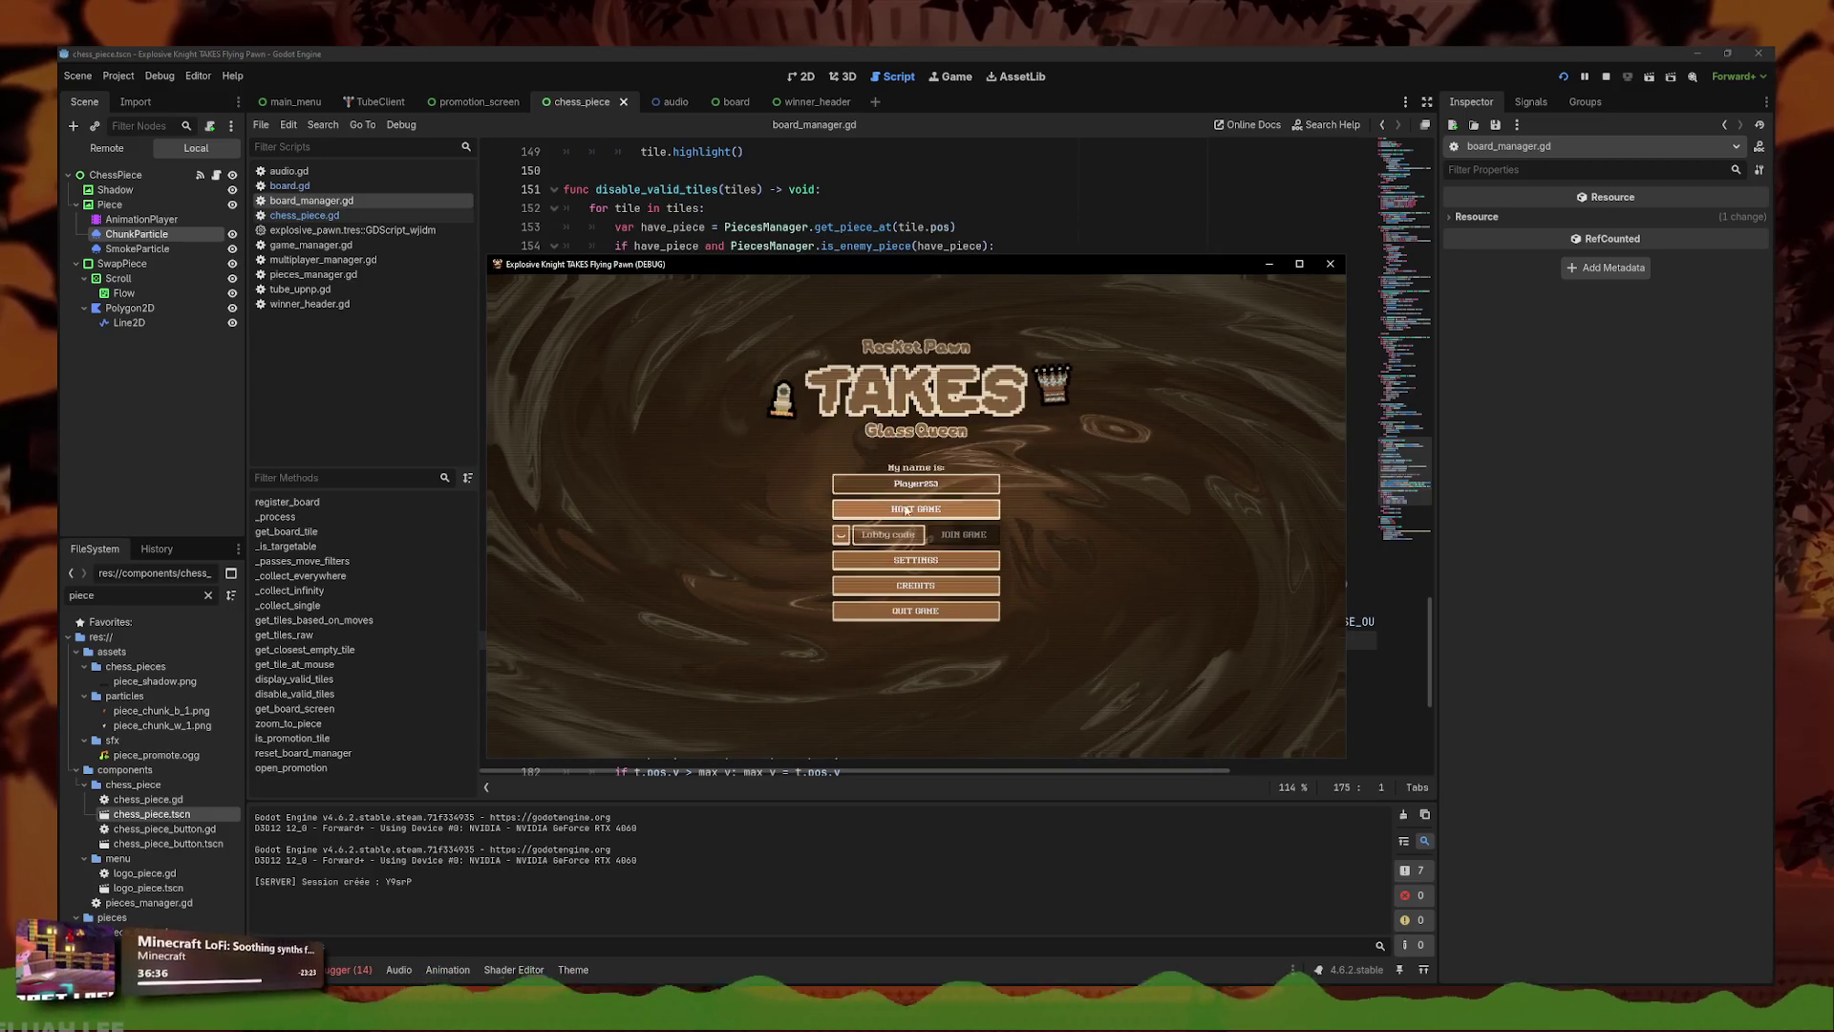
key("F8")
- Host a match to watch the zoom, then remove EASE_OUT from line 171's set_ease
left_click_drag(564, 584, 563, 378)
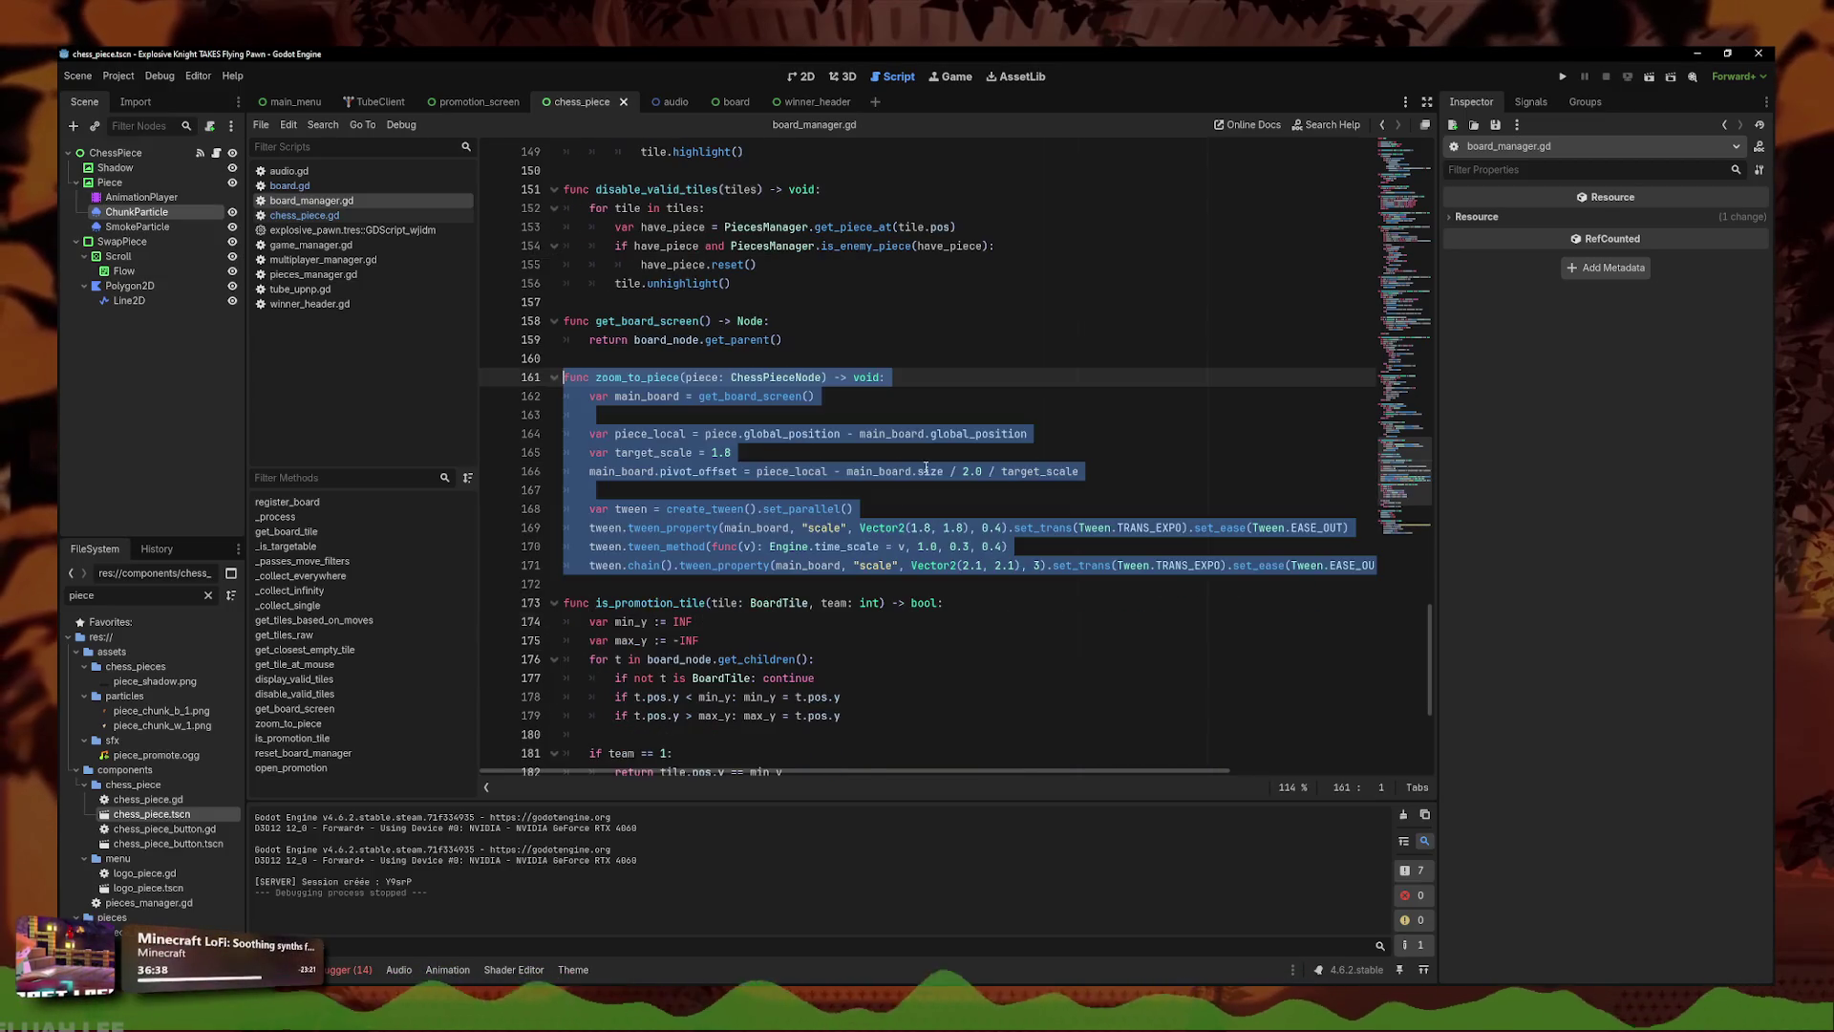
left_click(930, 471)
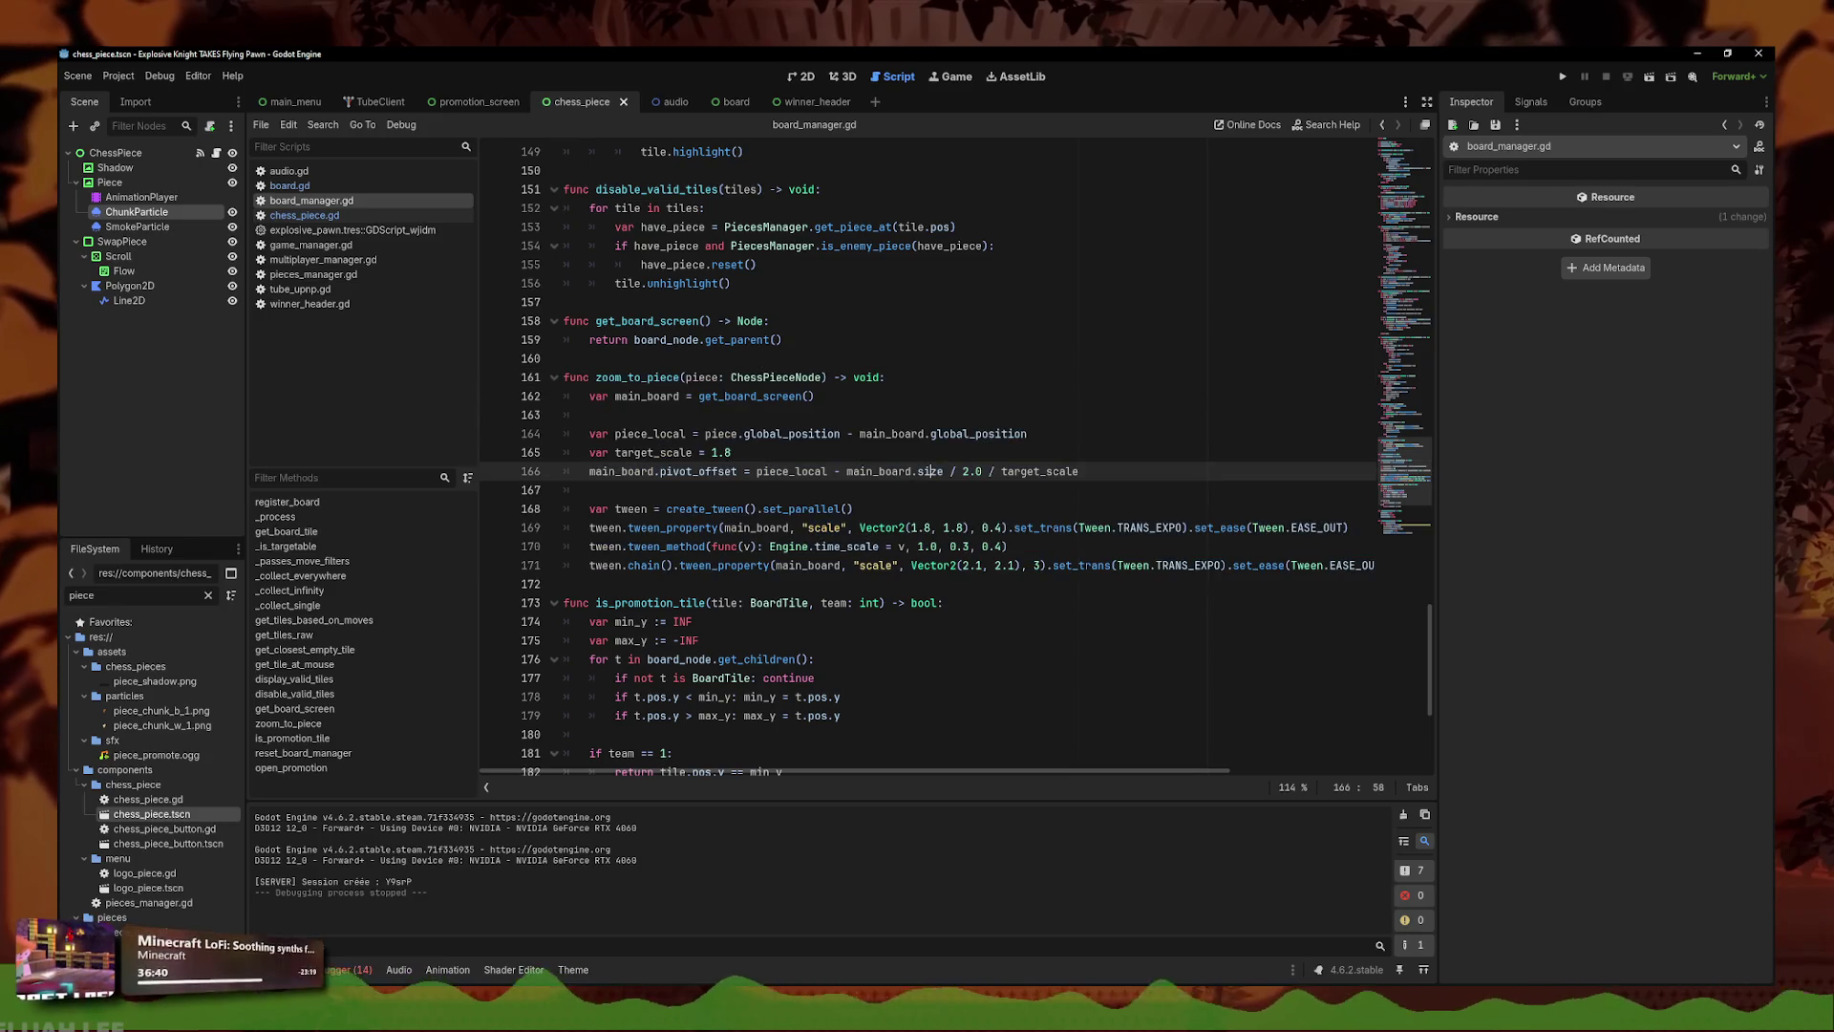
key("F5")
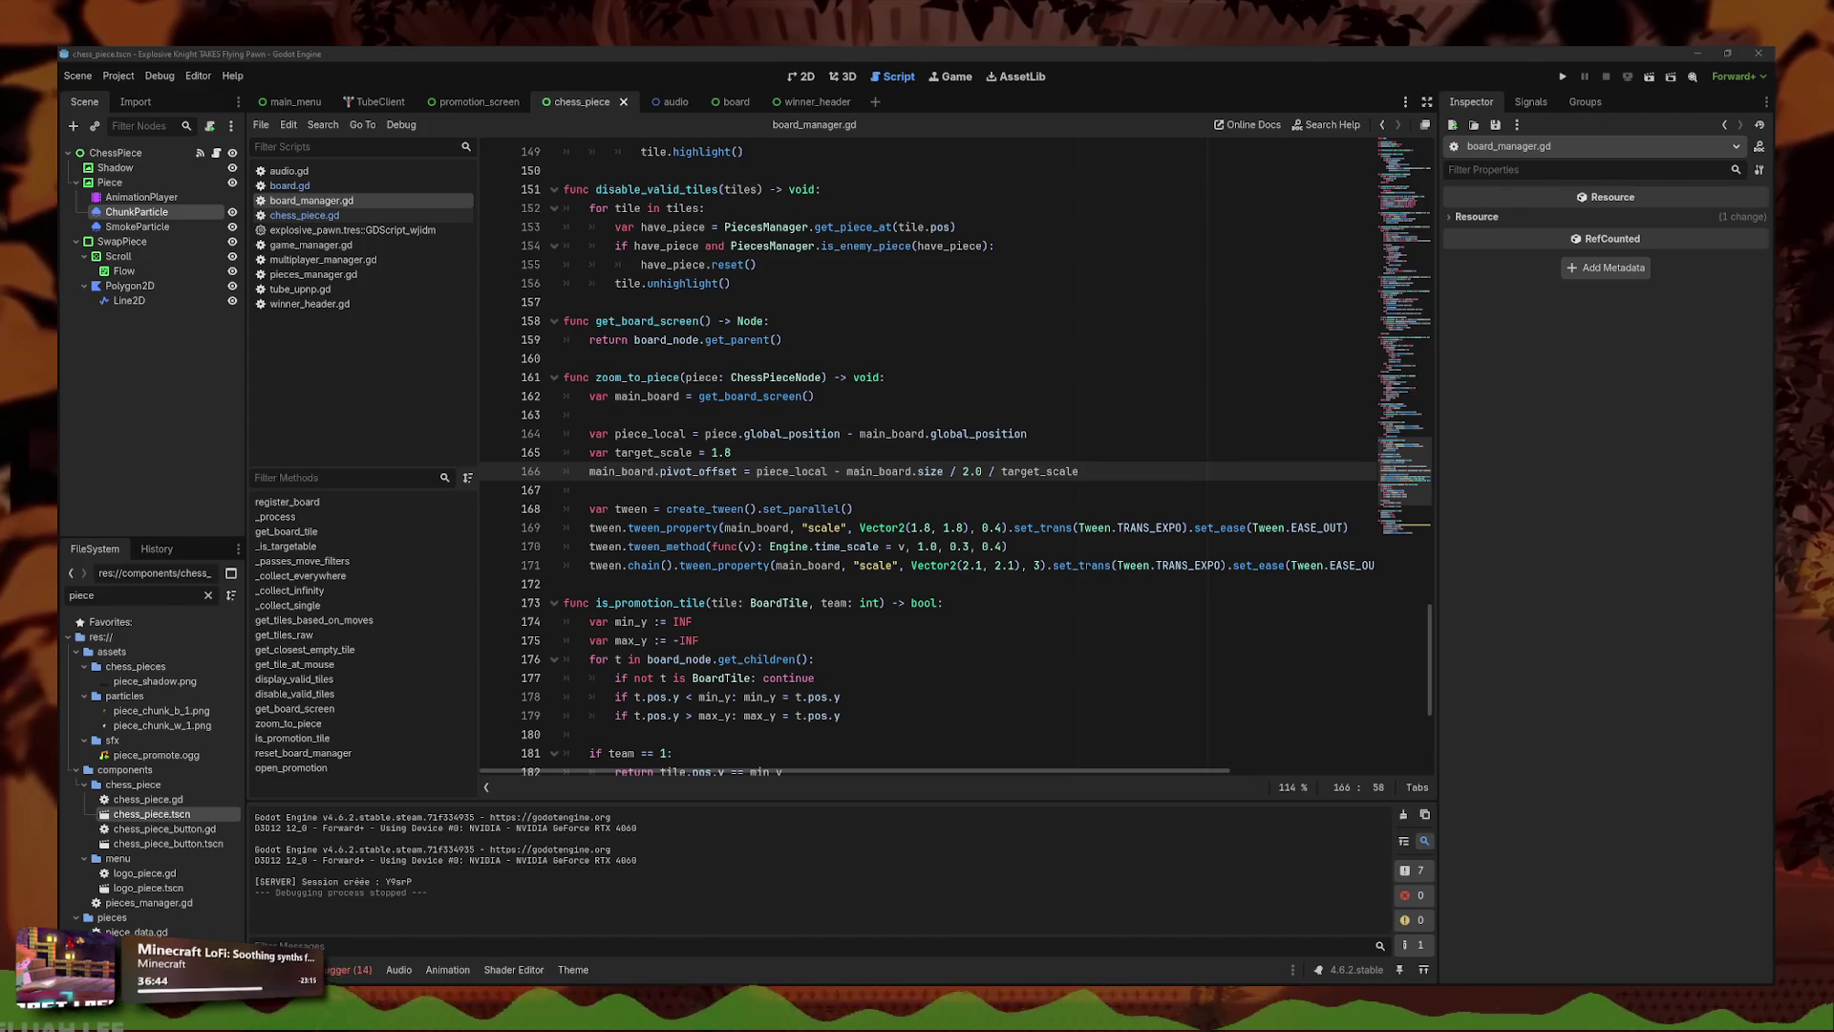
left_click(1090, 462)
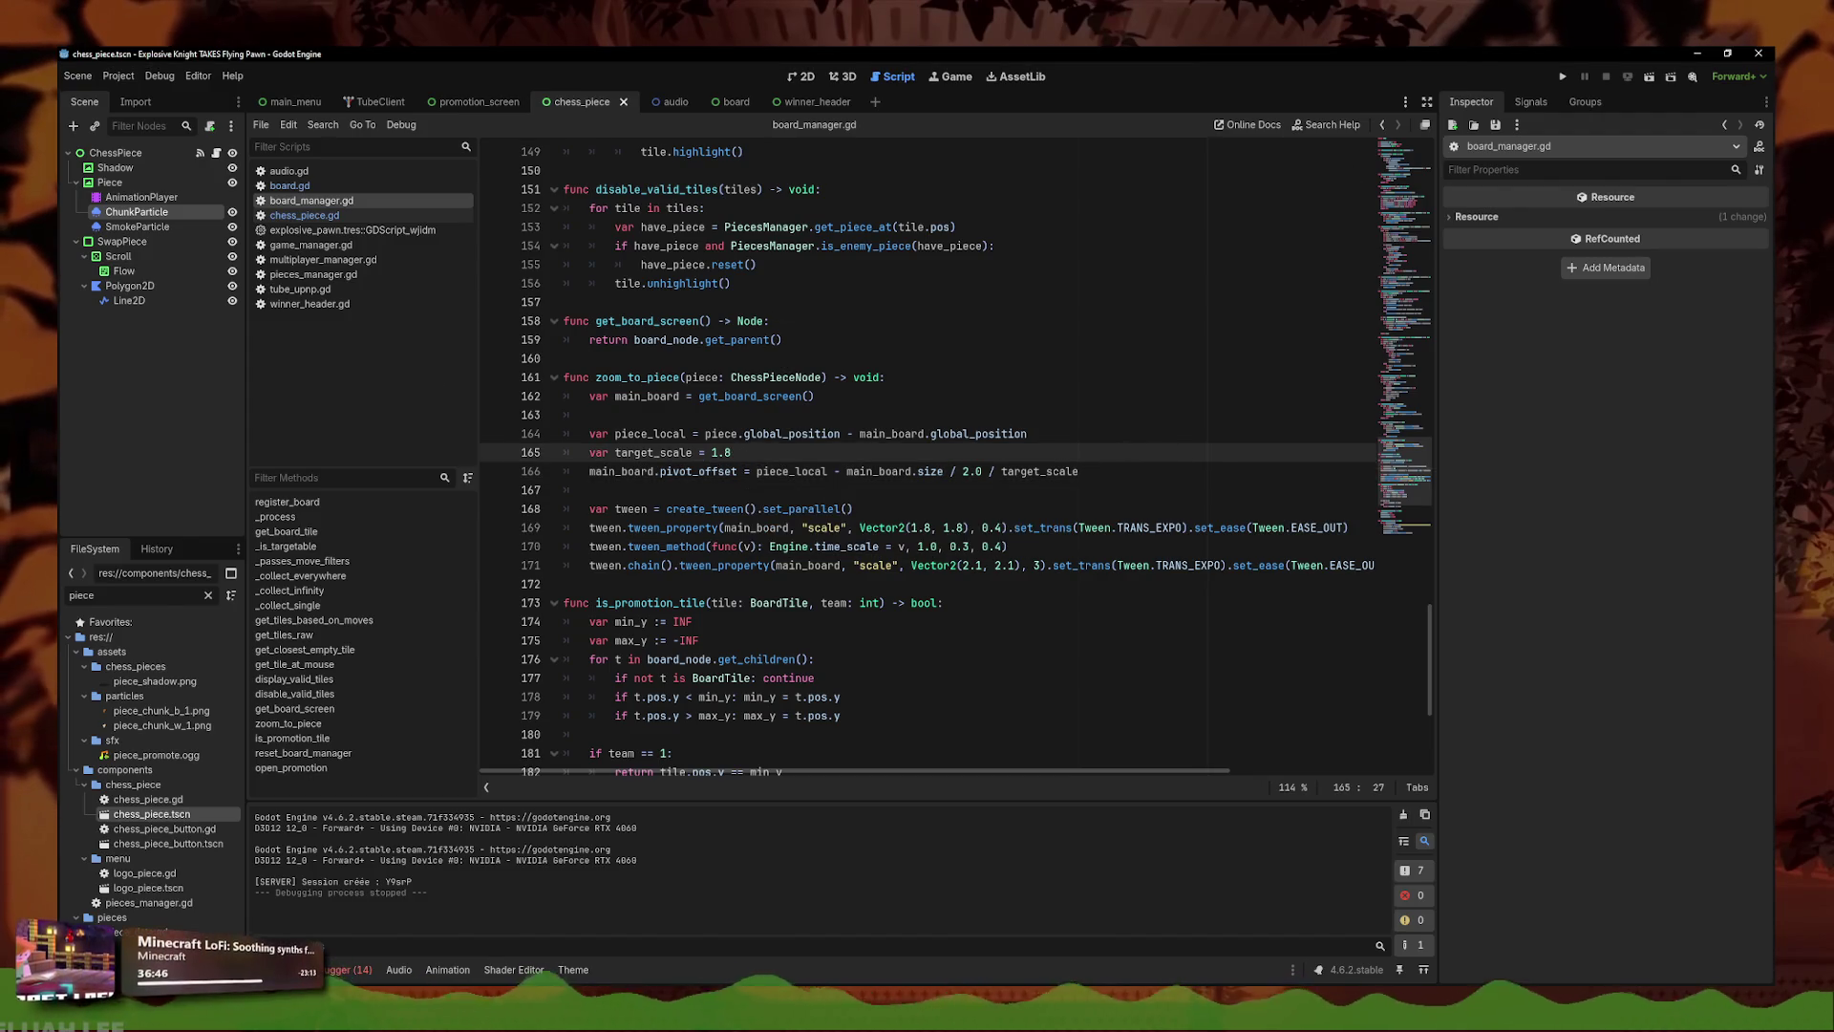
key("F5")
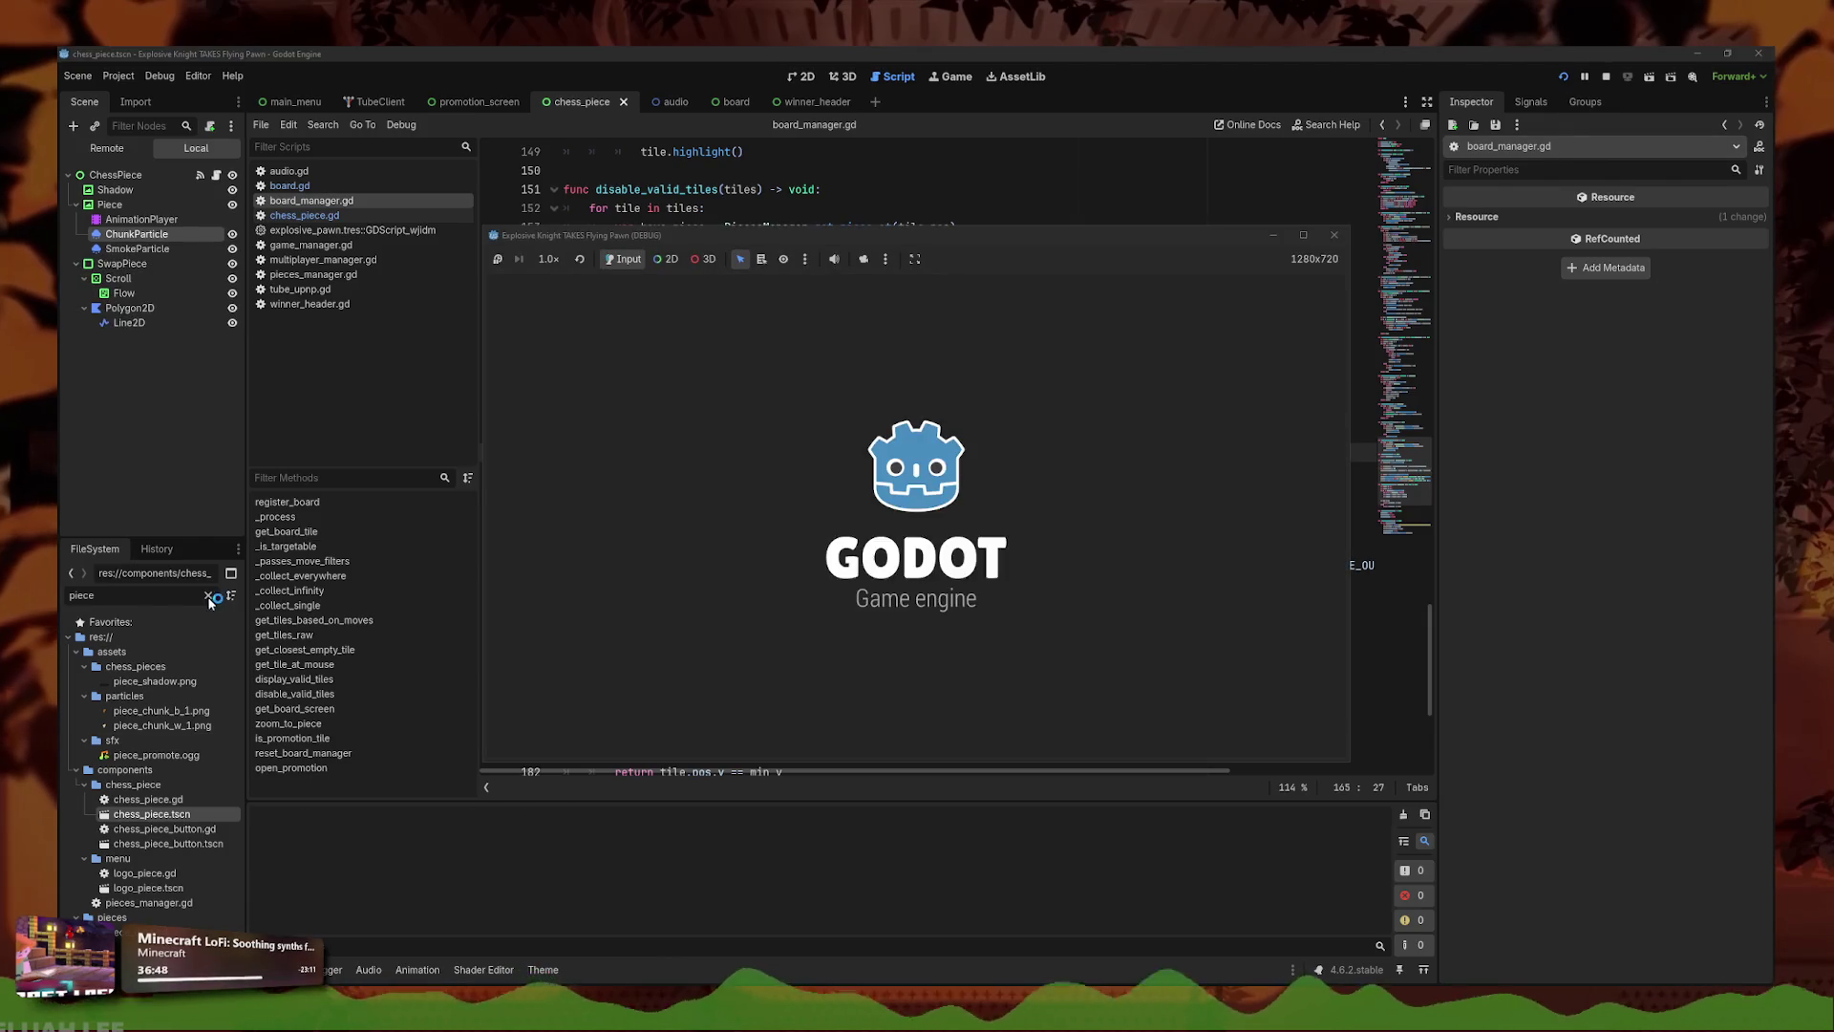
left_click(916, 508)
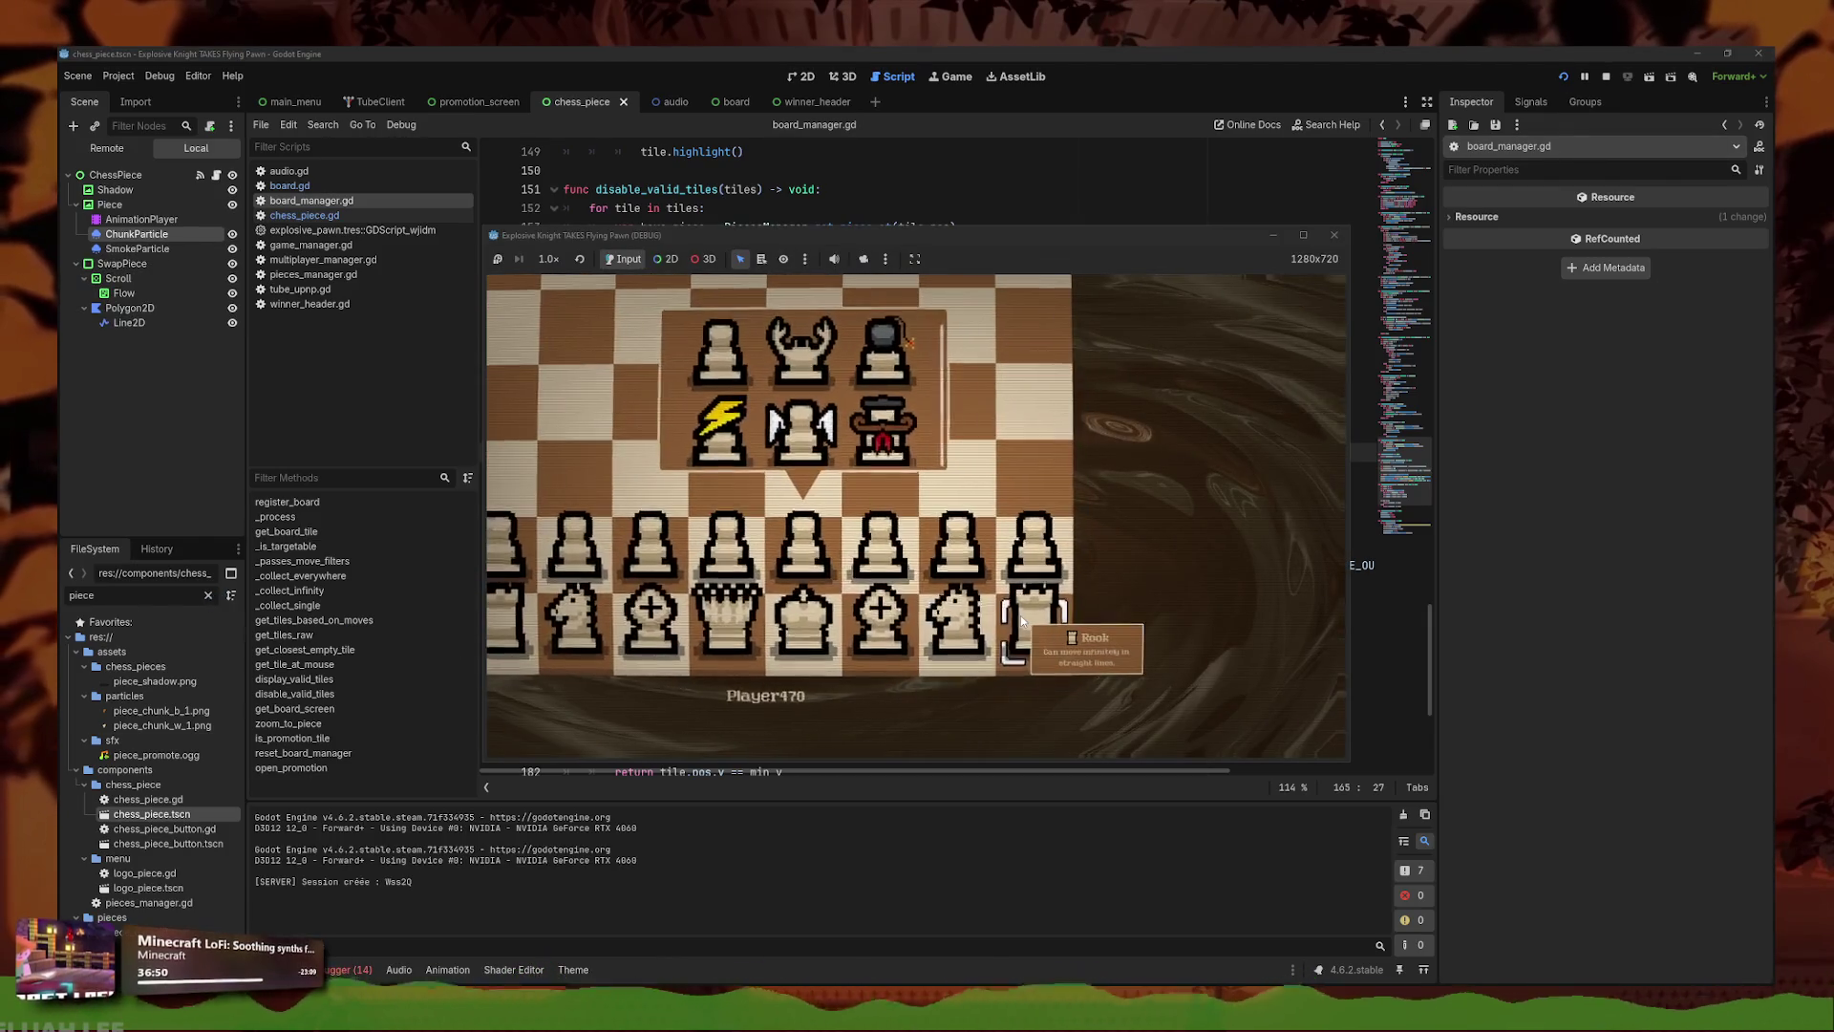
left_click(1335, 236)
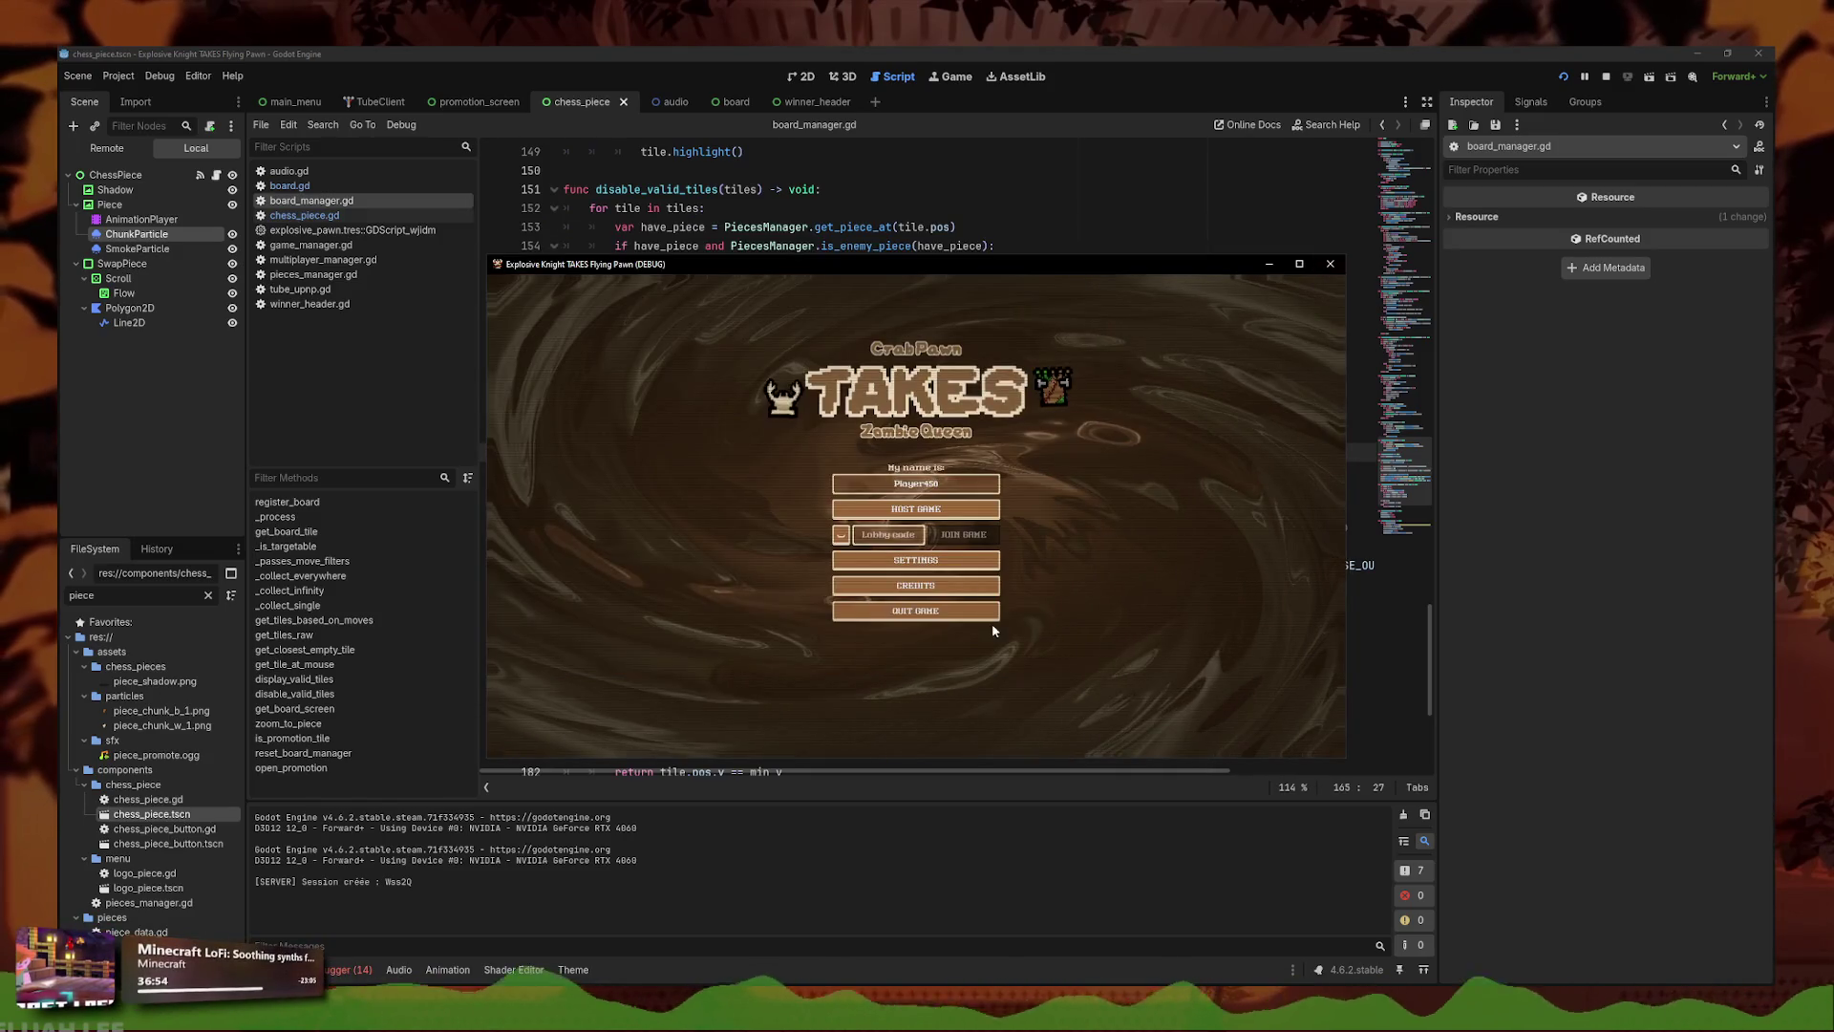
left_click(984, 612)
left_click_drag(1053, 565, 1387, 564)
key("Left")
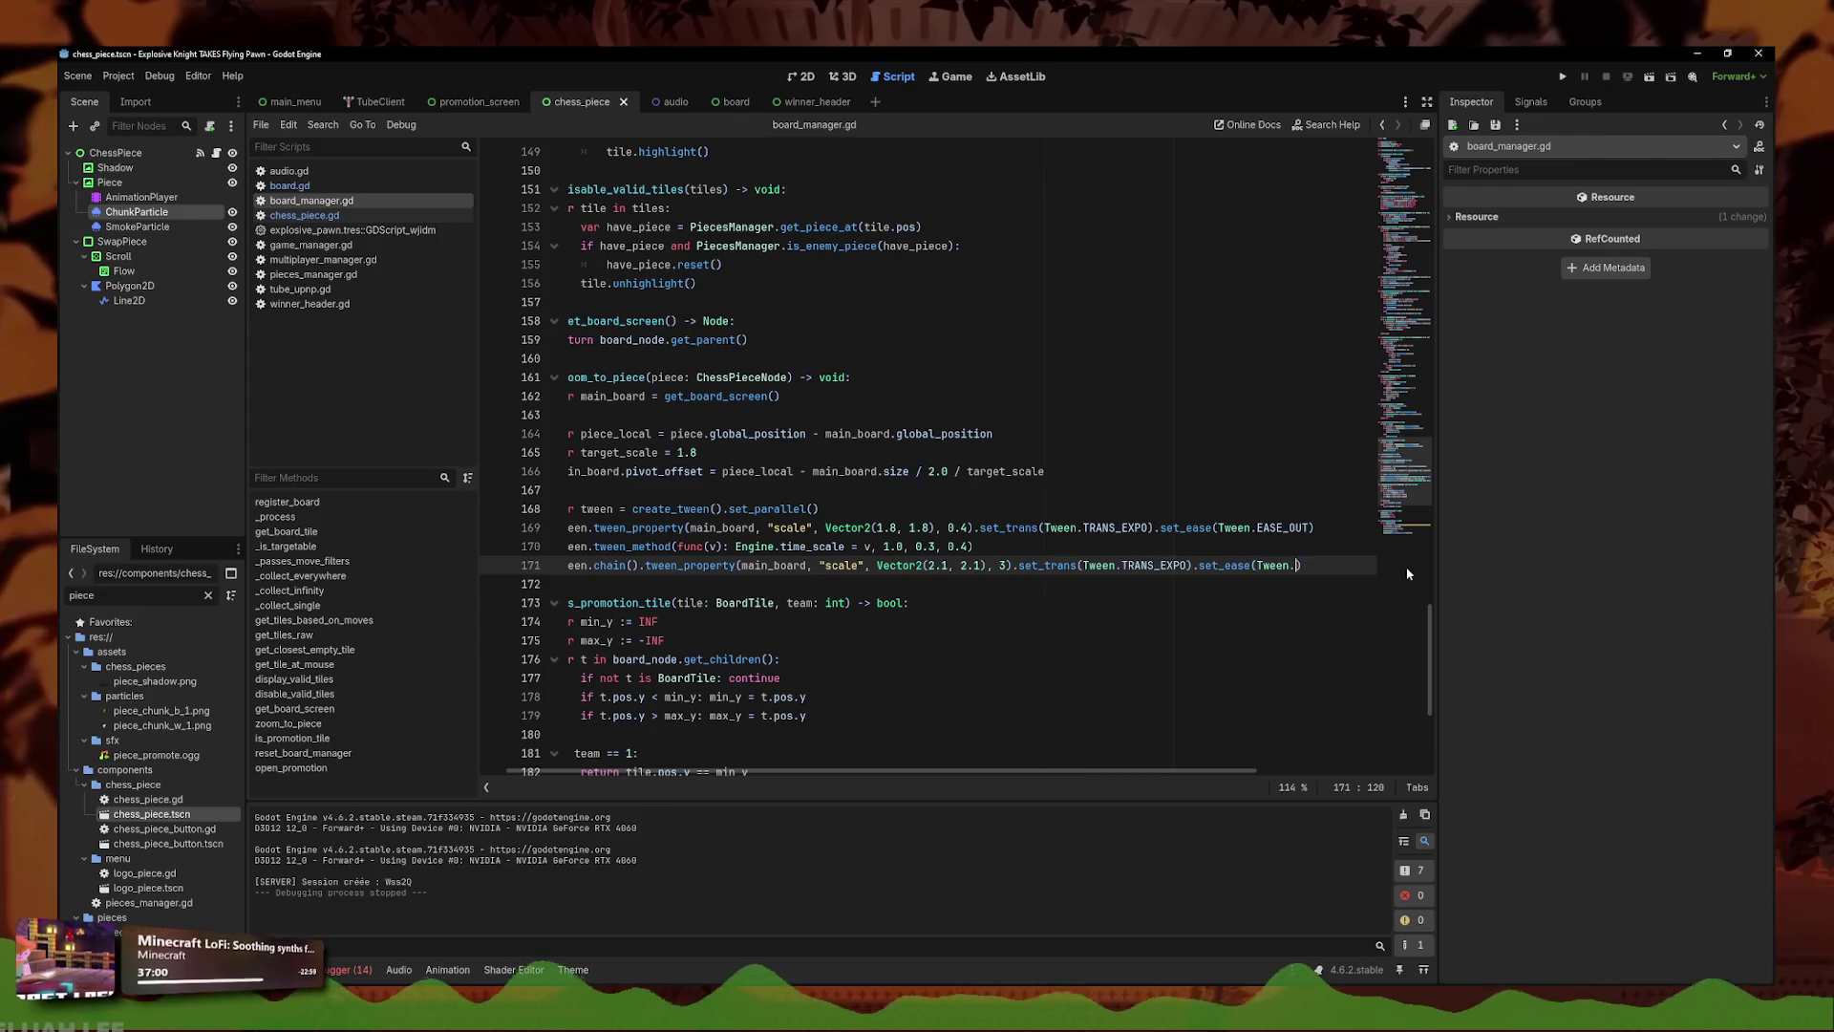
- Delete .set_trans(Tween.TRANS_EXPO).set_ease(Tween.) from line 171 and save the script
key("Down")
key("Down")
key("Down")
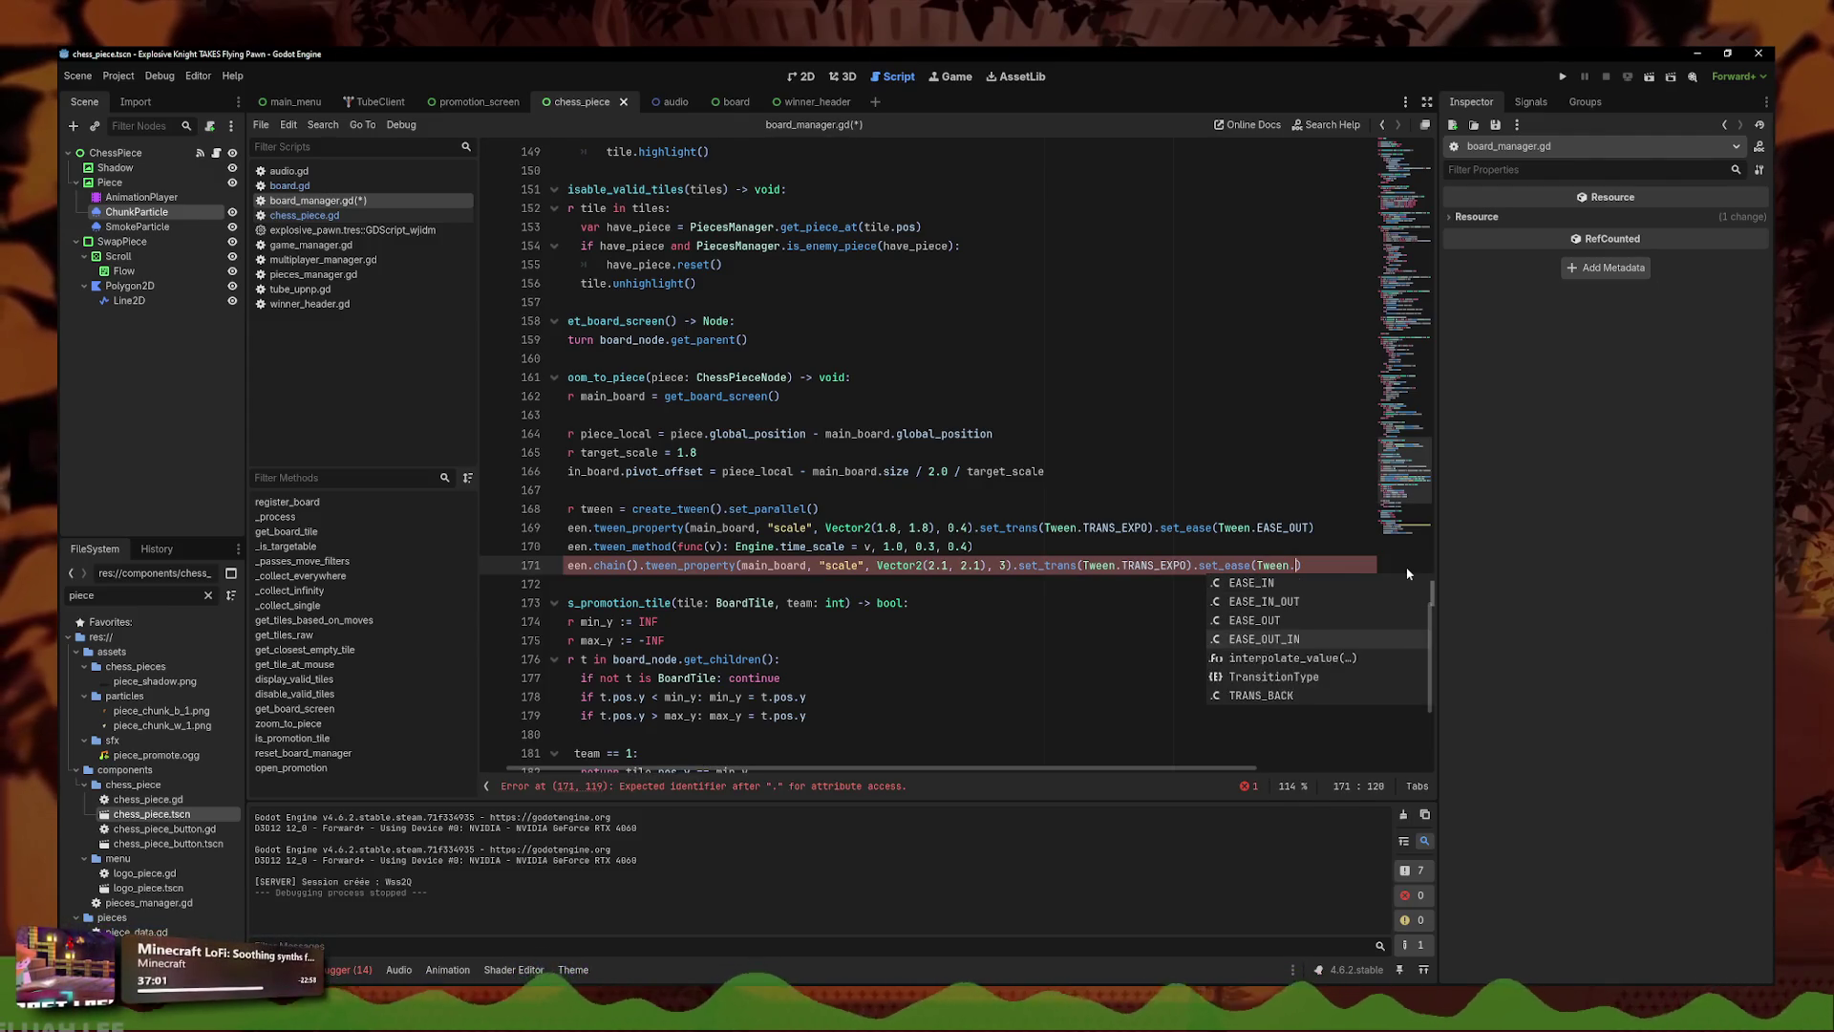
key("Up")
key("Up")
key("Up")
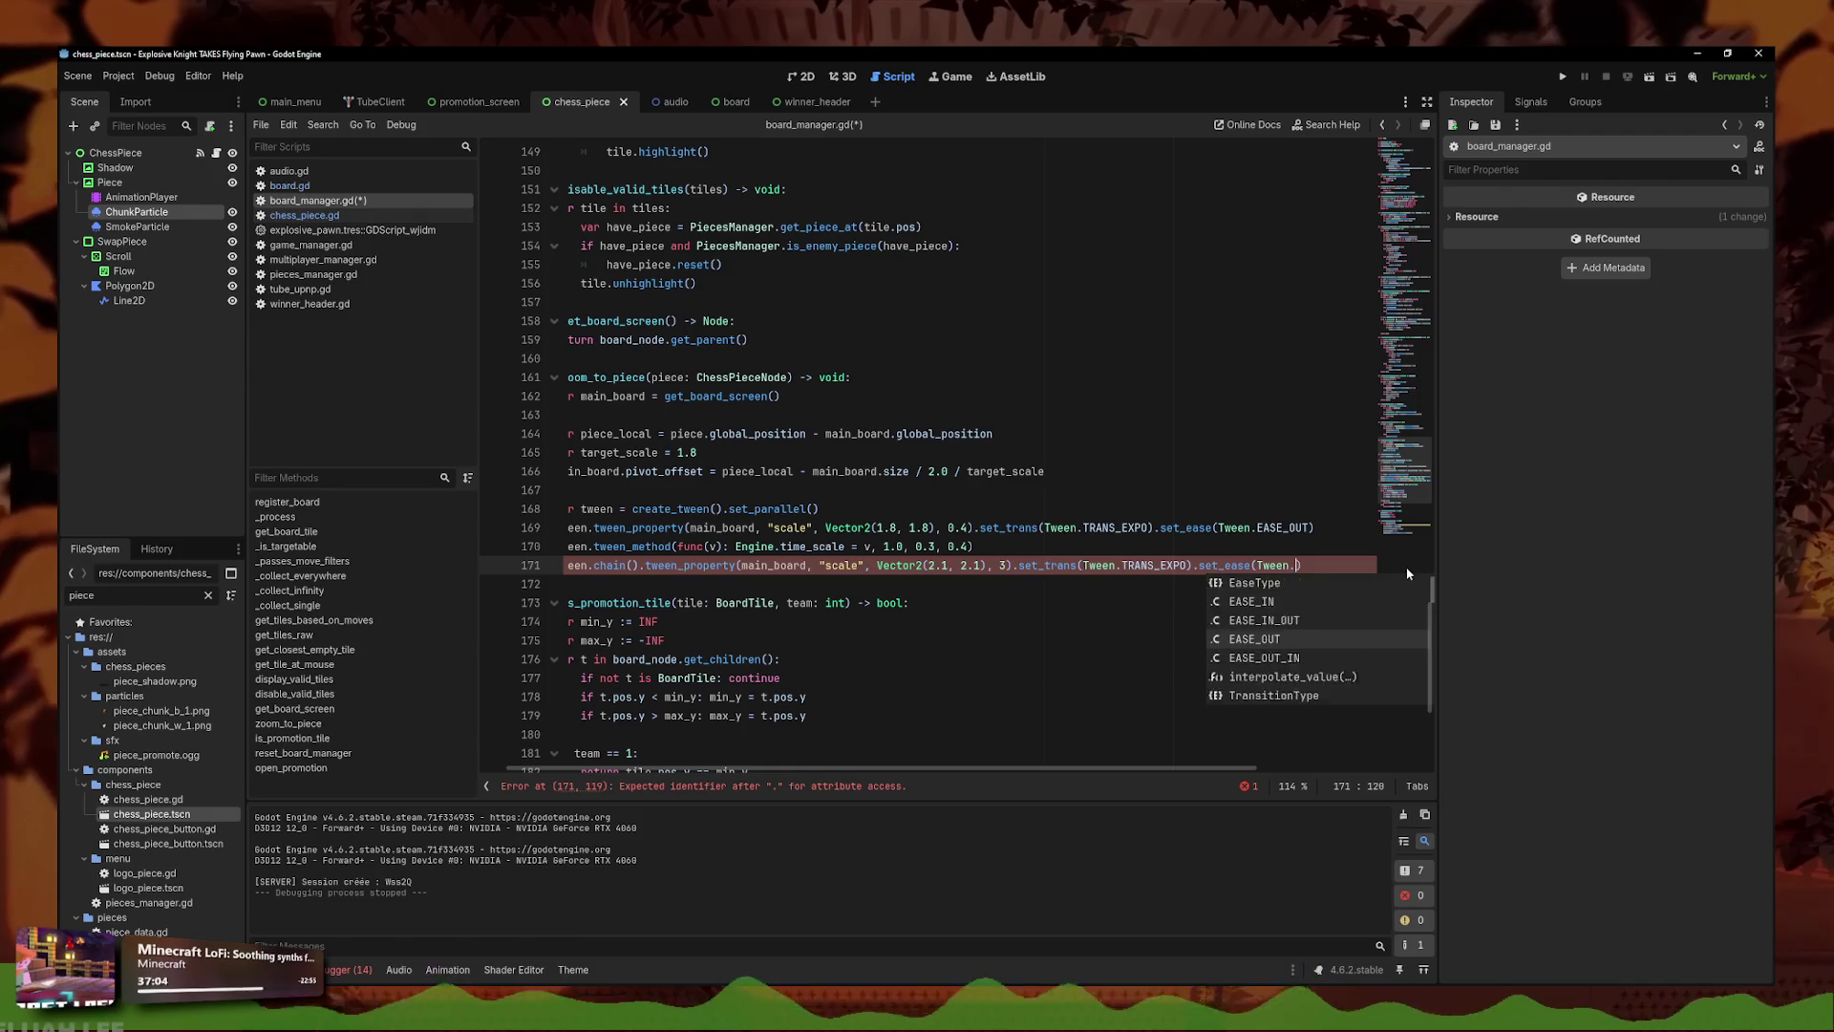
key("Escape")
left_click_drag(1297, 566, 1021, 573)
key("BackSpace")
key("BackSpace")
key("ctrl+s")
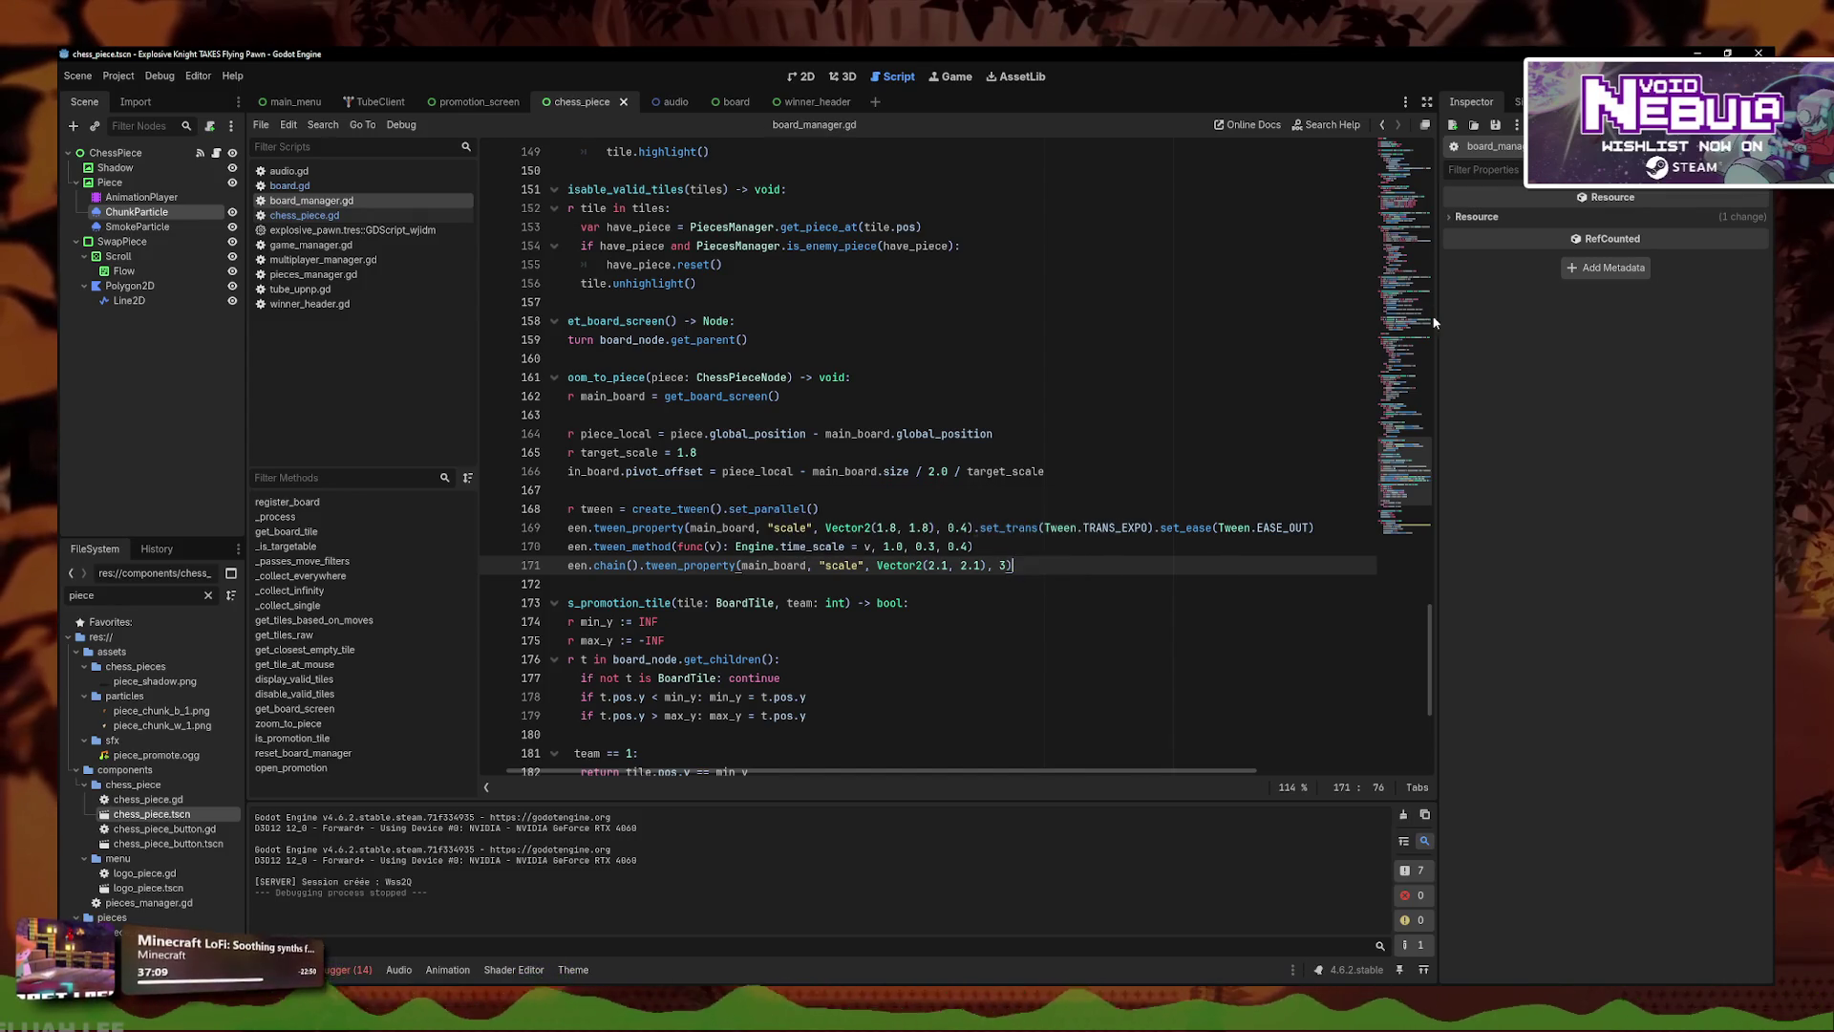
- Run the game, host a match to watch the zoom, then close both game instances
left_click(1504, 70)
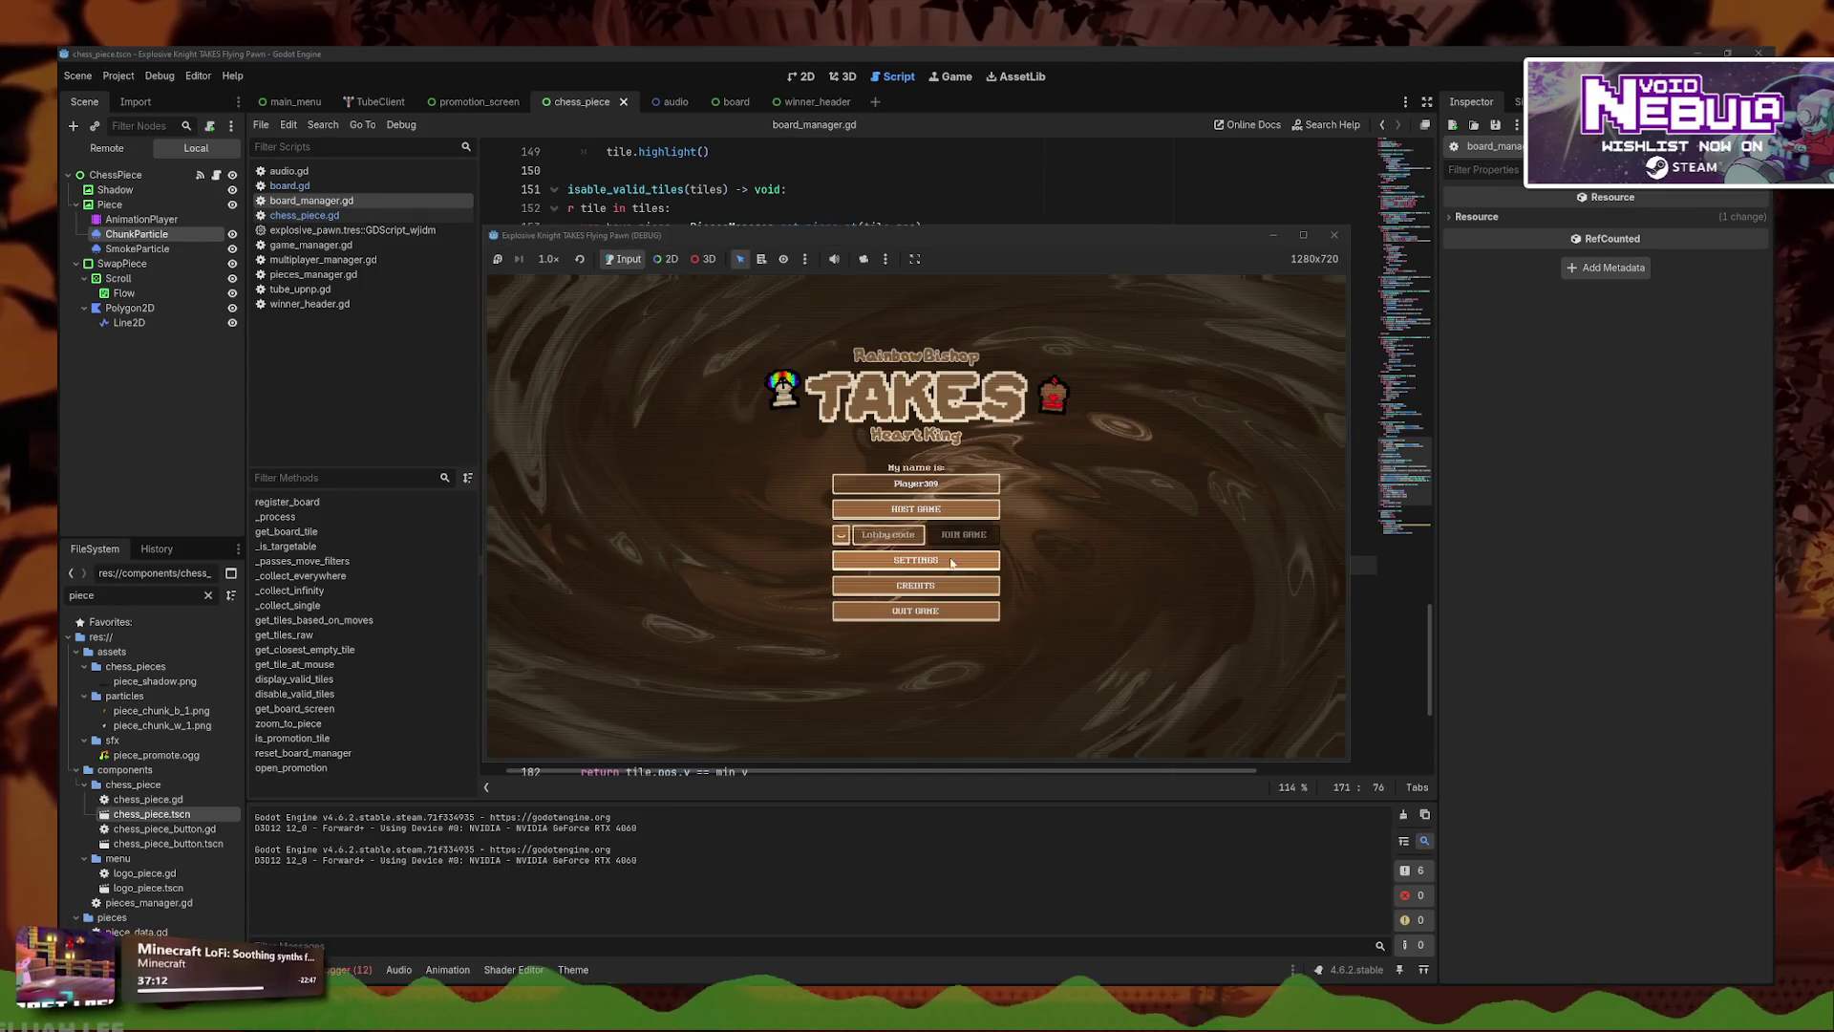
left_click(944, 510)
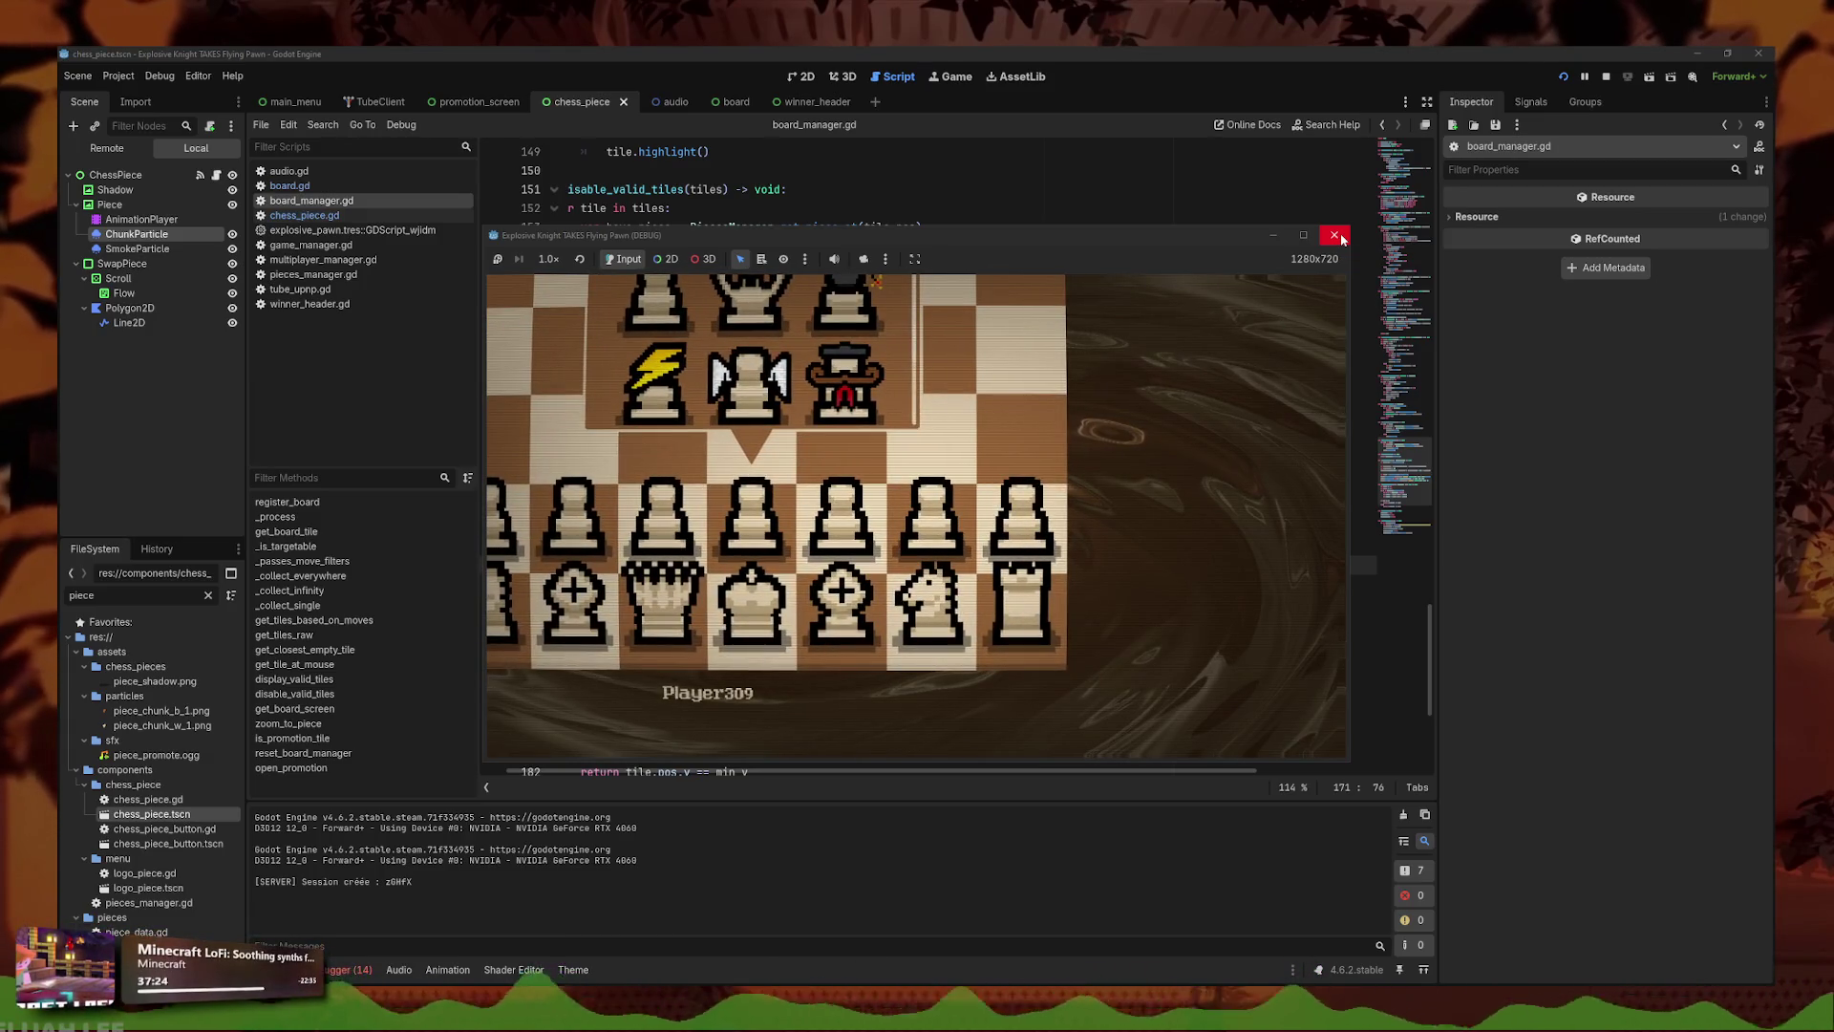
left_click(1336, 236)
left_click(1300, 264)
key("alt+F4")
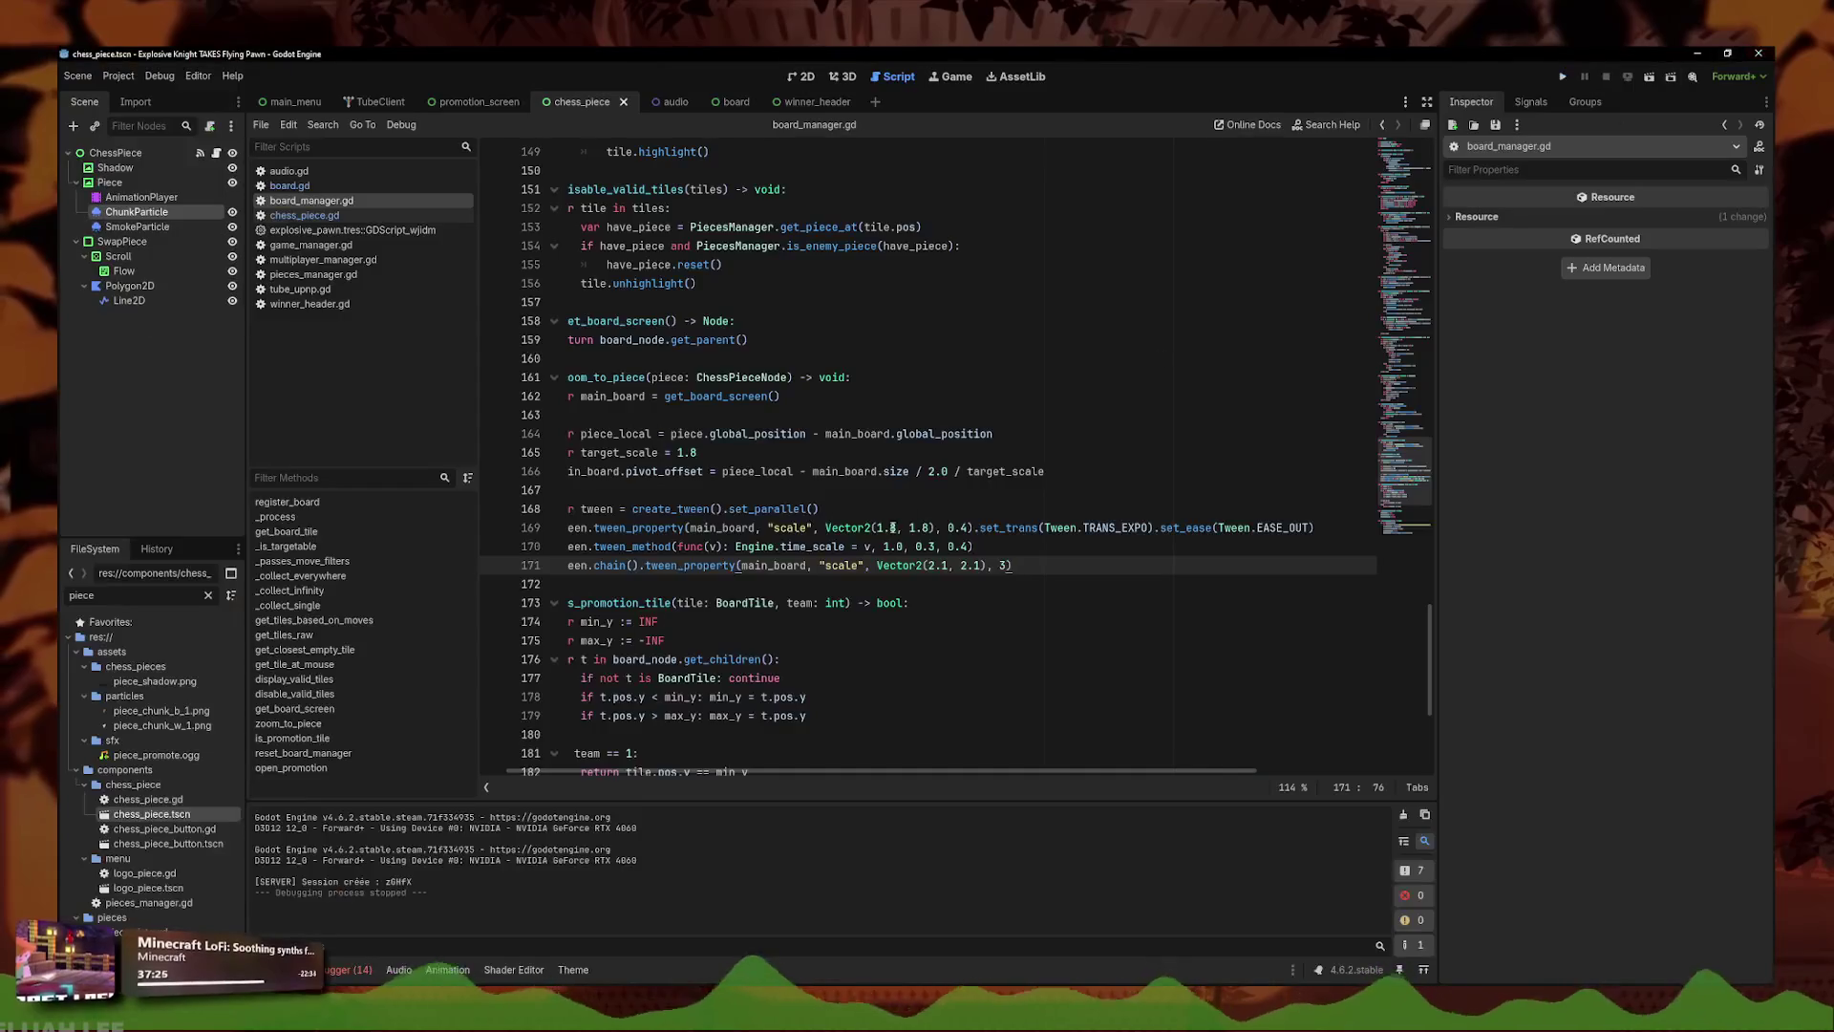
left_click(812, 101)
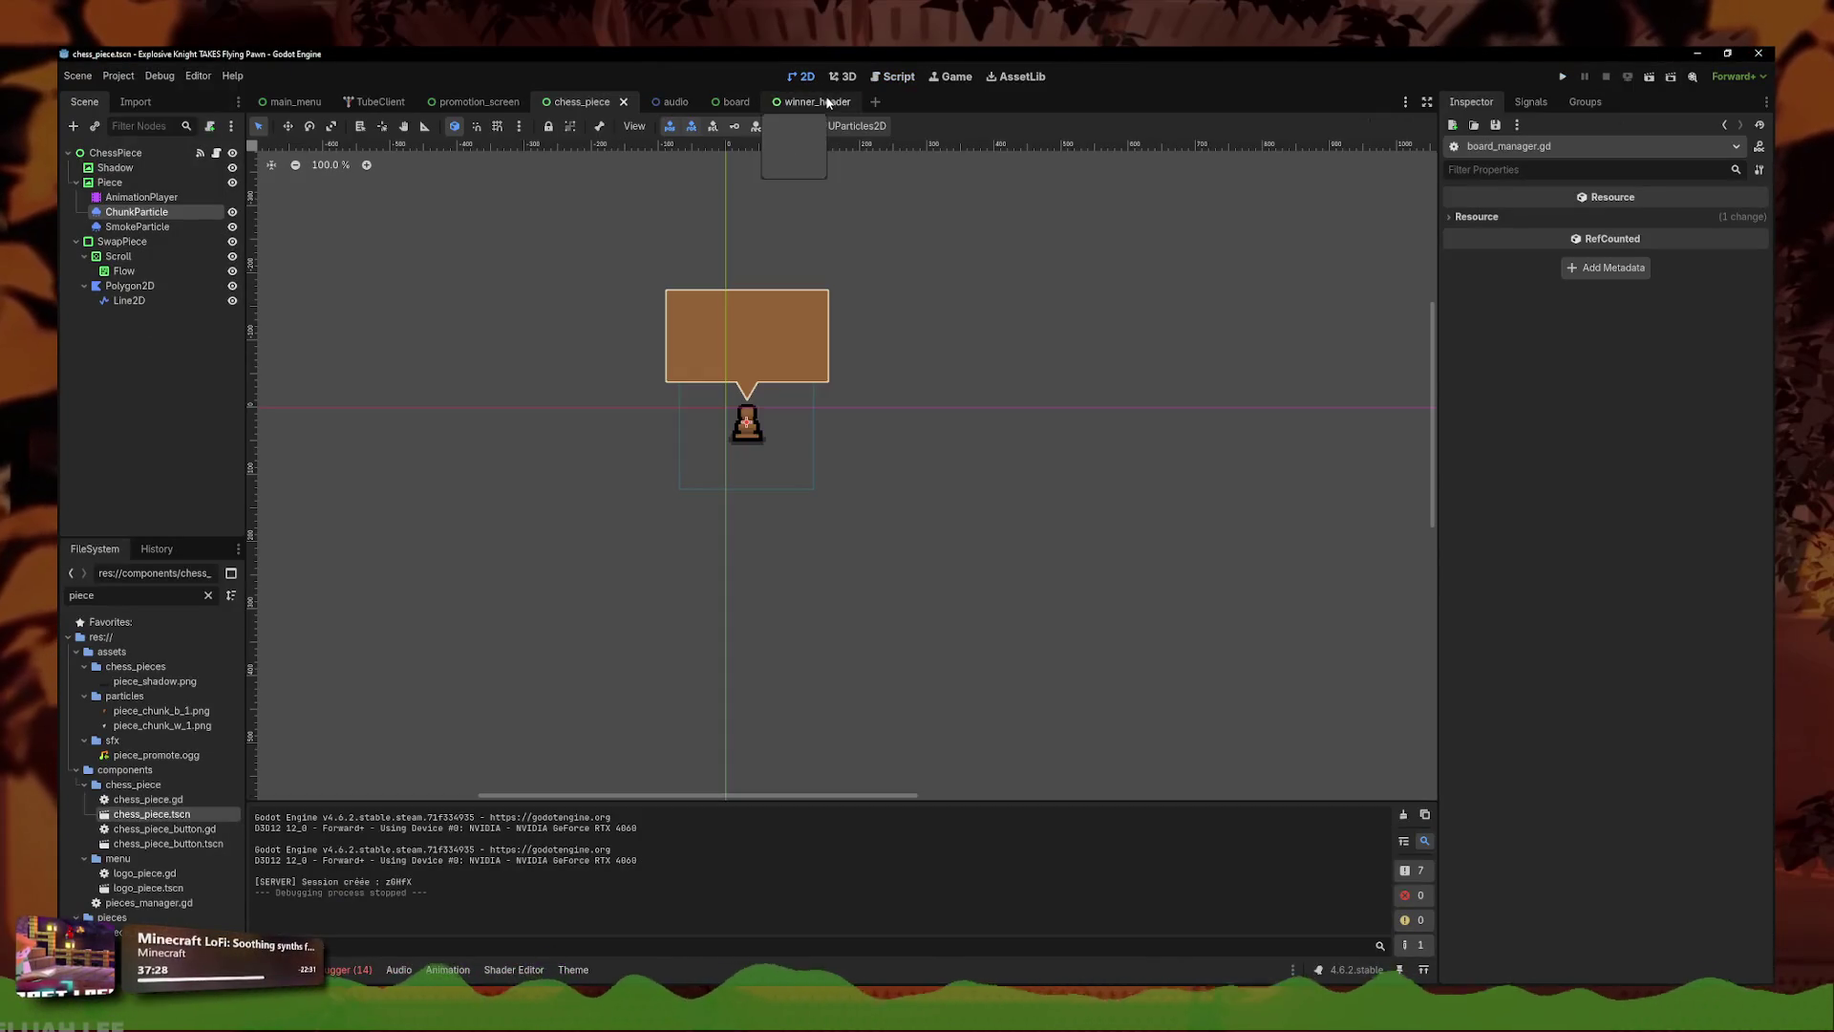
- Preview the winner banner's appear animation, then go to the board scene's script
left_click(122, 213)
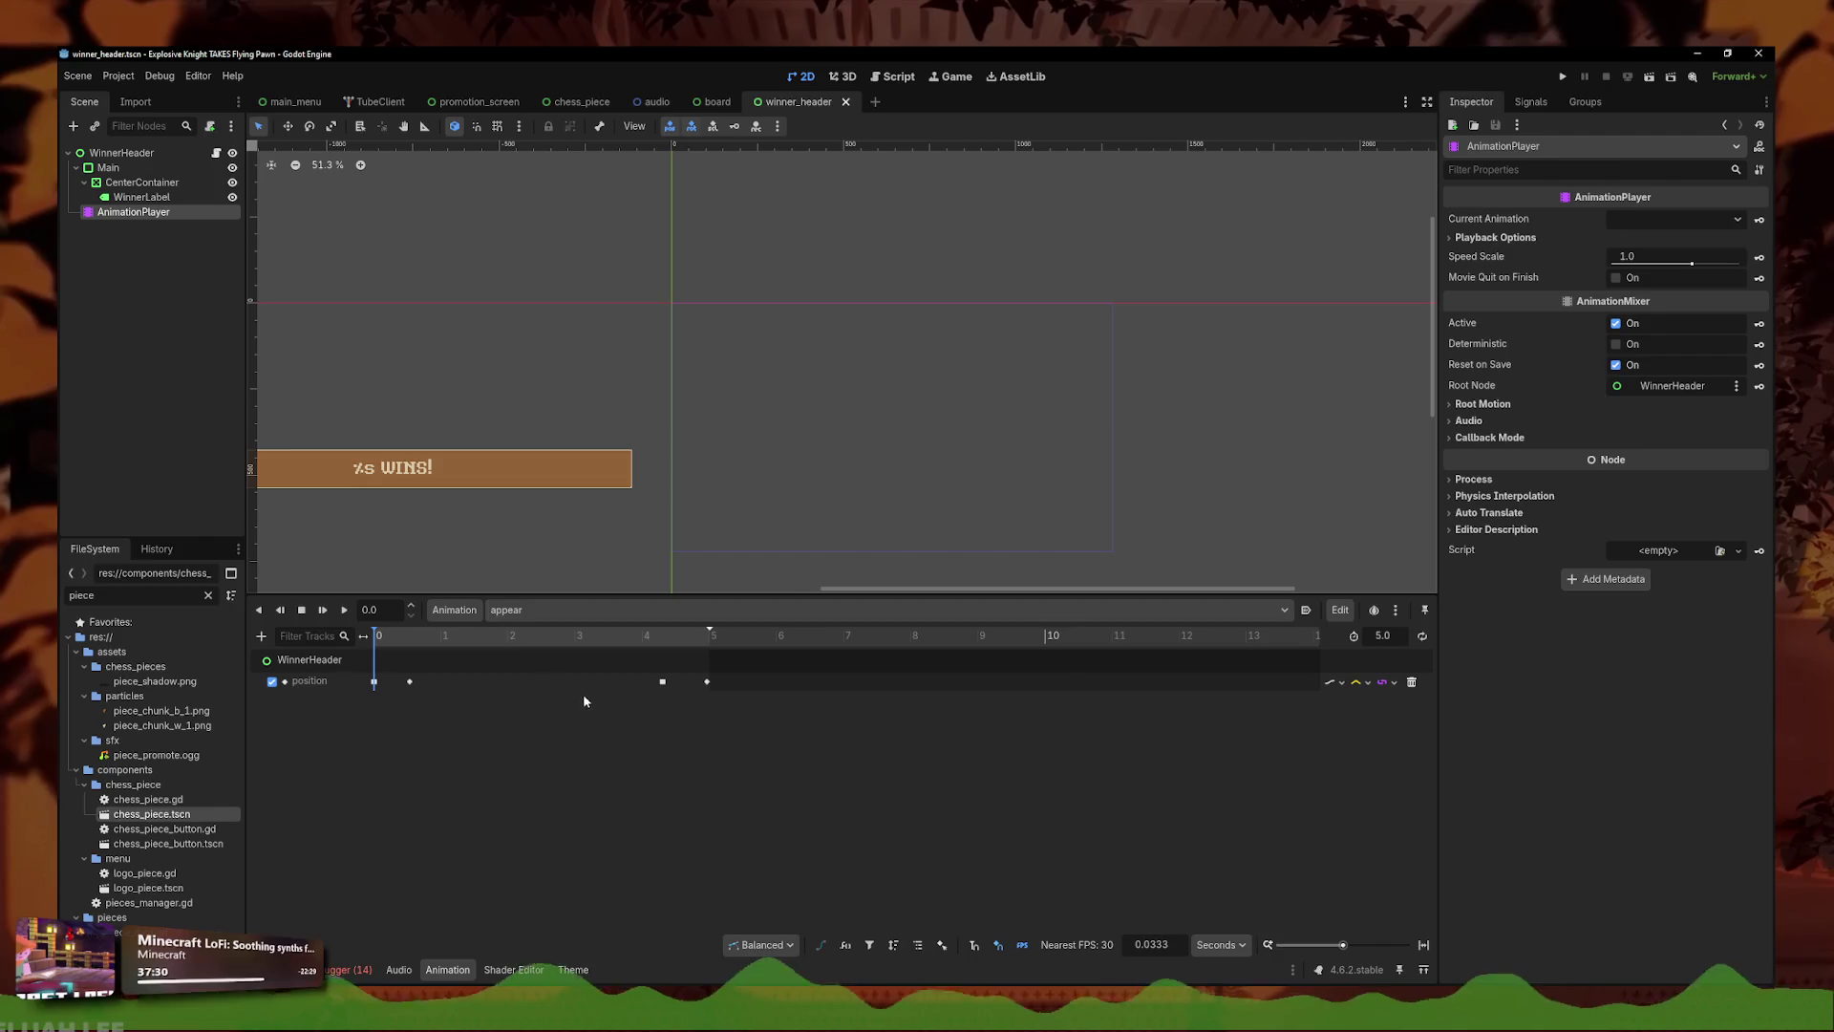
left_click(344, 610)
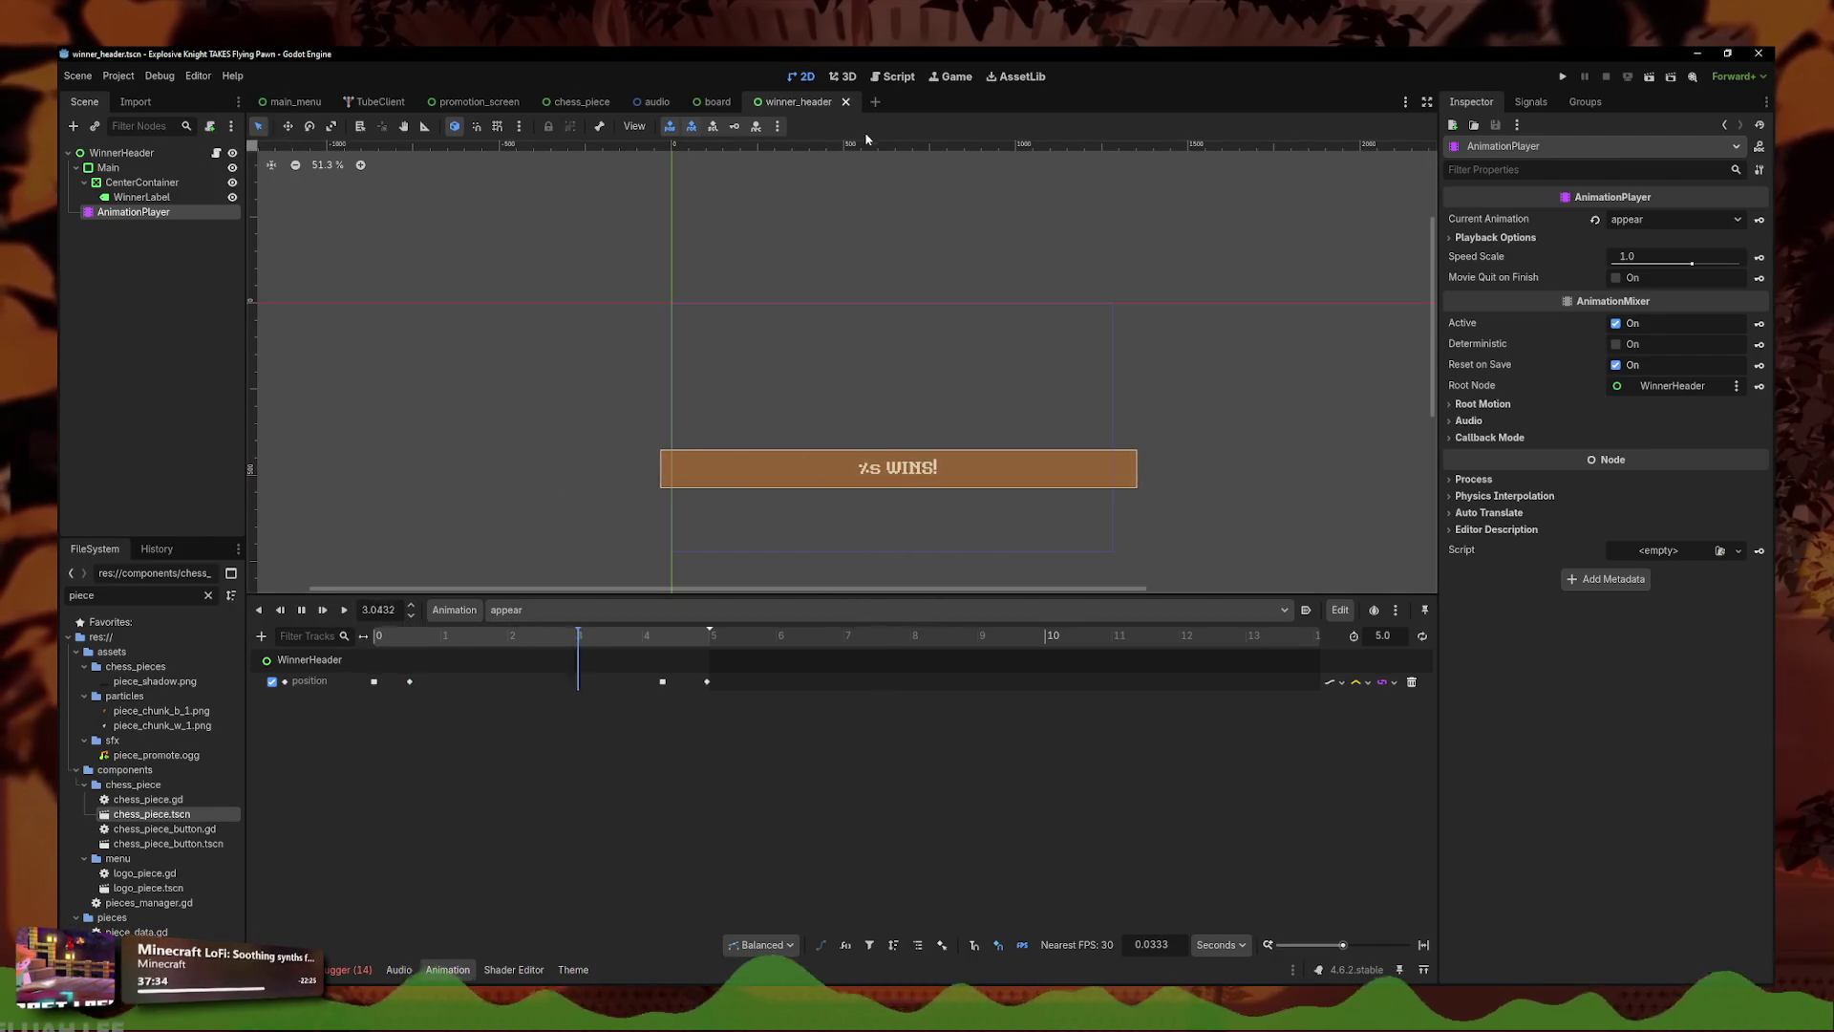
left_click(698, 106)
left_click(216, 153)
scroll(755, 425, "down", 8)
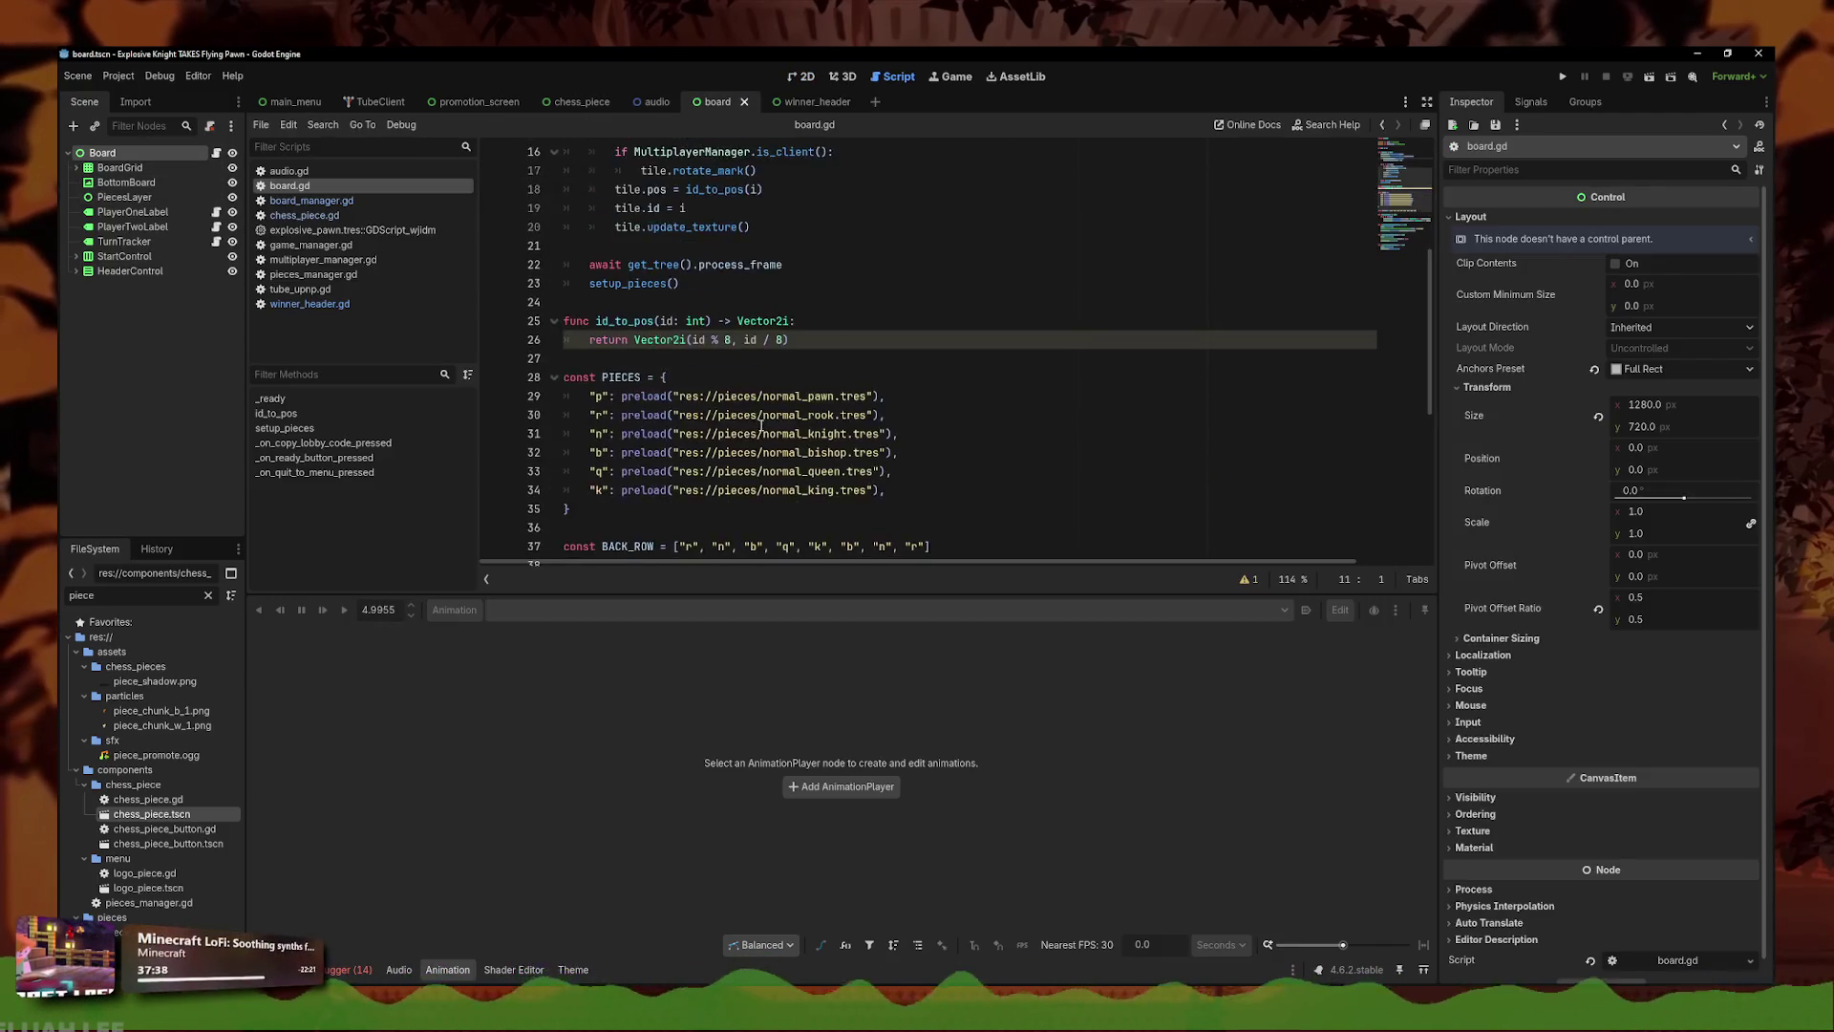
scroll(754, 423, "up", 8)
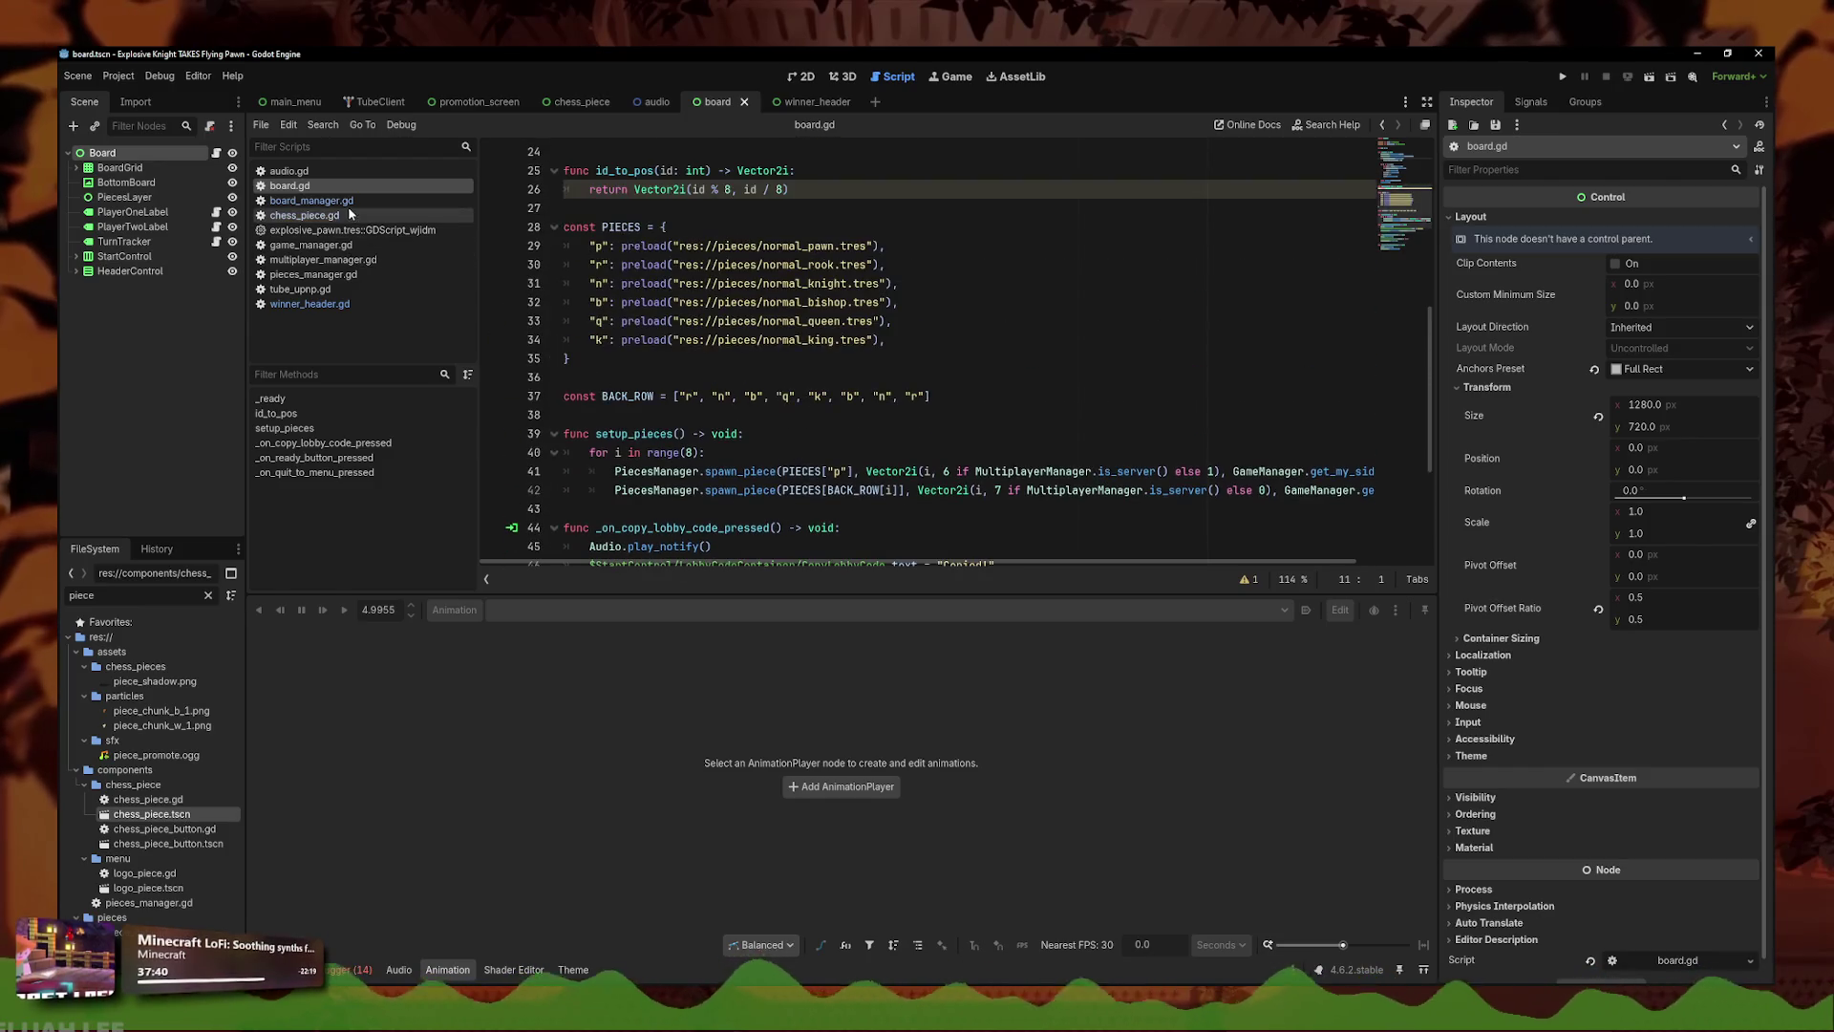
- Browse board_manager.gd, winner_header.gd and game_manager.gd to locate the set_winner function
left_click(312, 200)
scroll(1031, 454, "down", 2)
scroll(1032, 454, "up", 3)
left_click(732, 377)
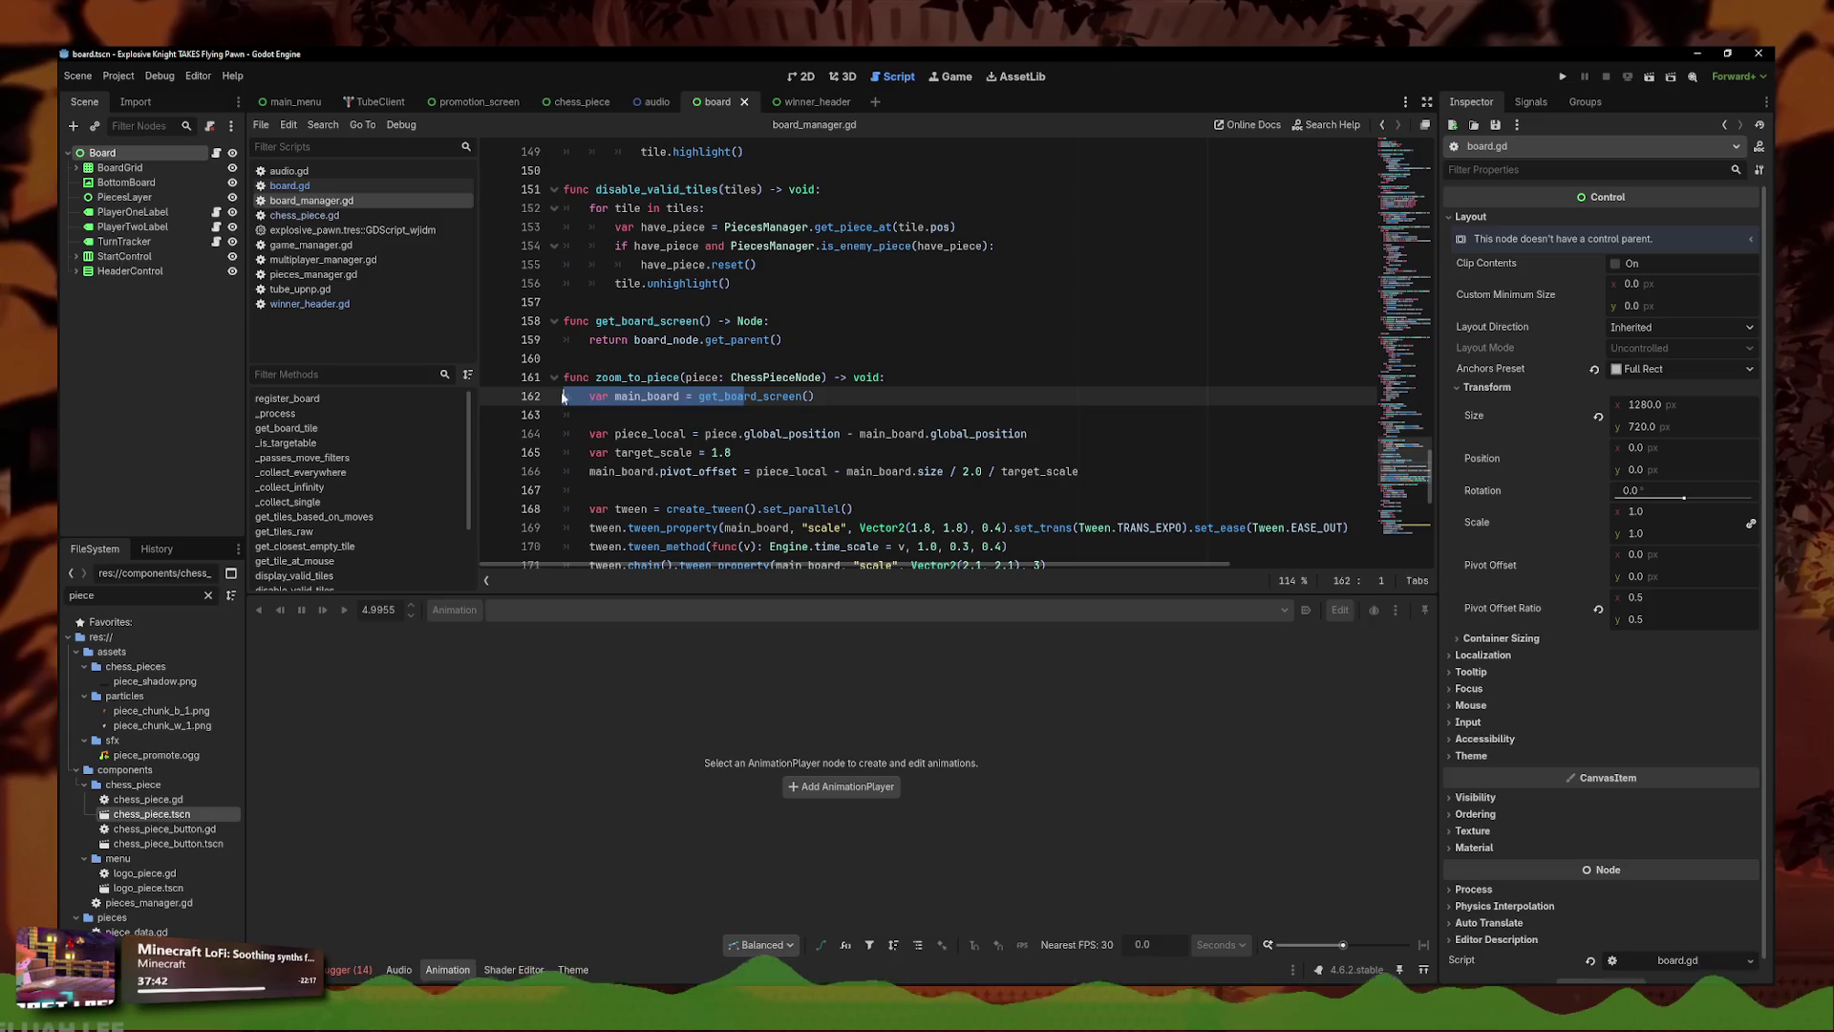
left_click(340, 305)
left_click(345, 247)
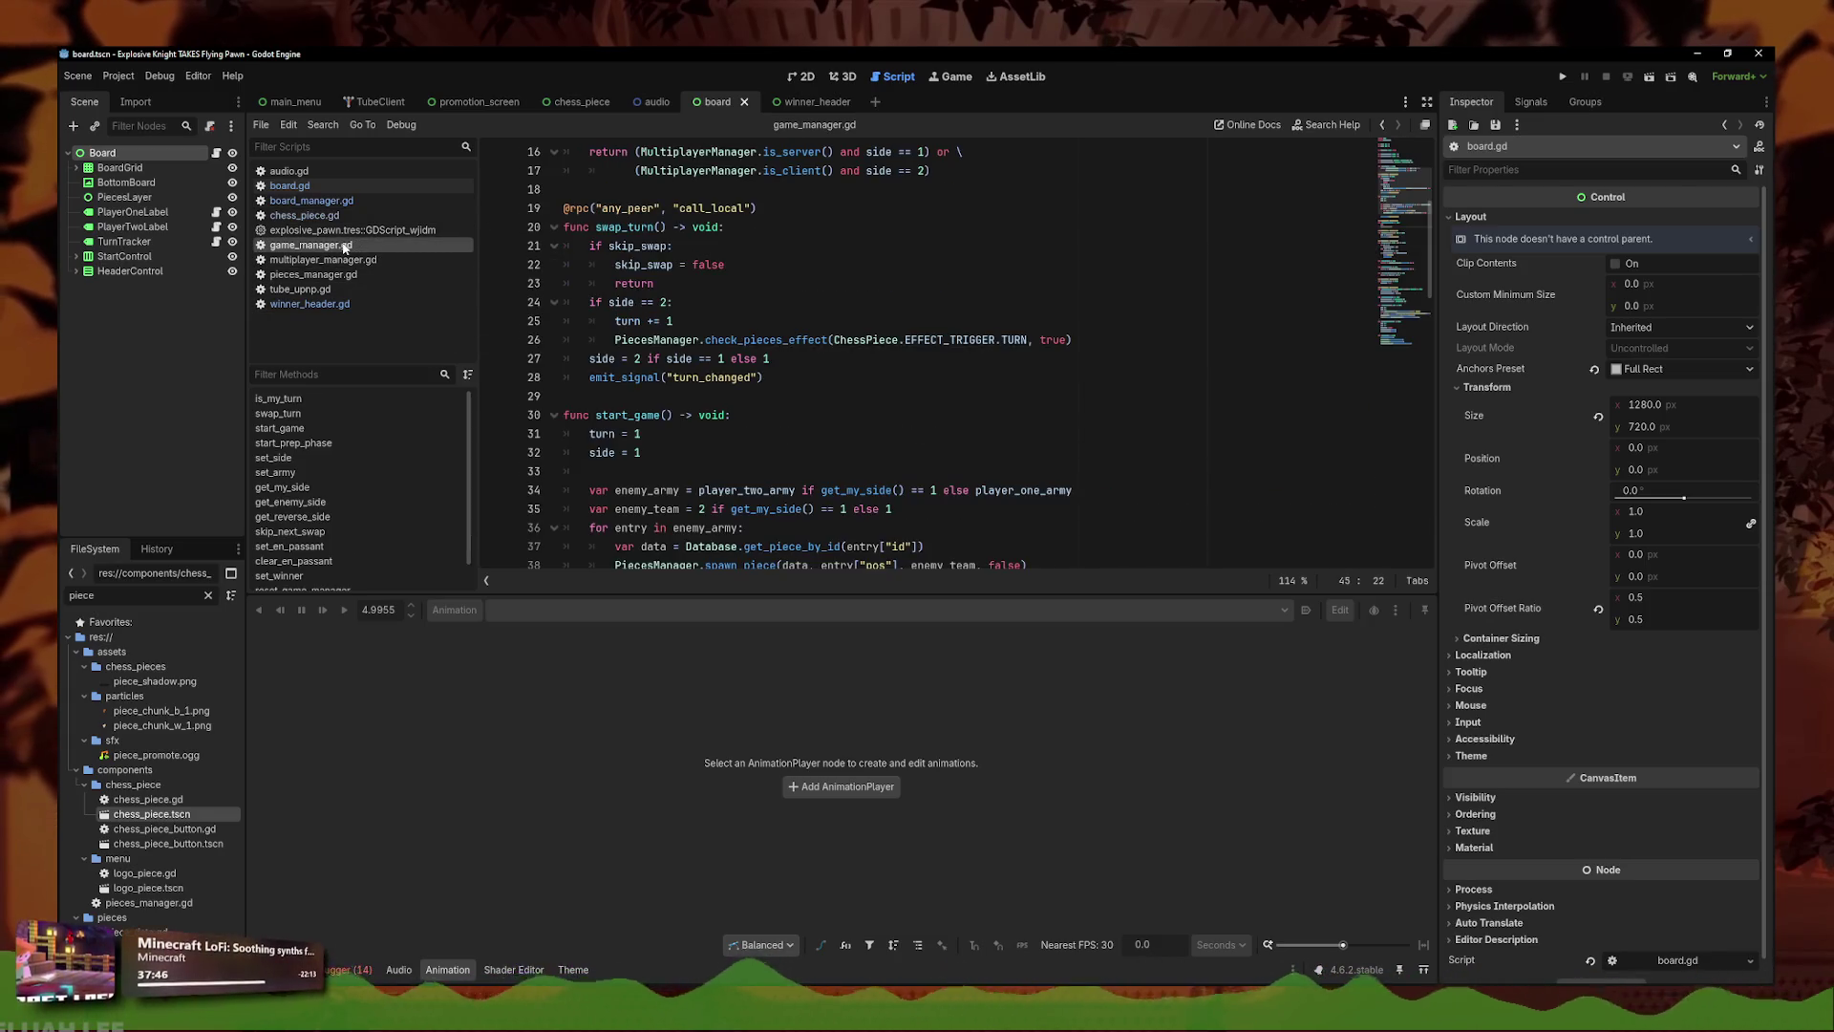
left_click(311, 201)
left_click(929, 375)
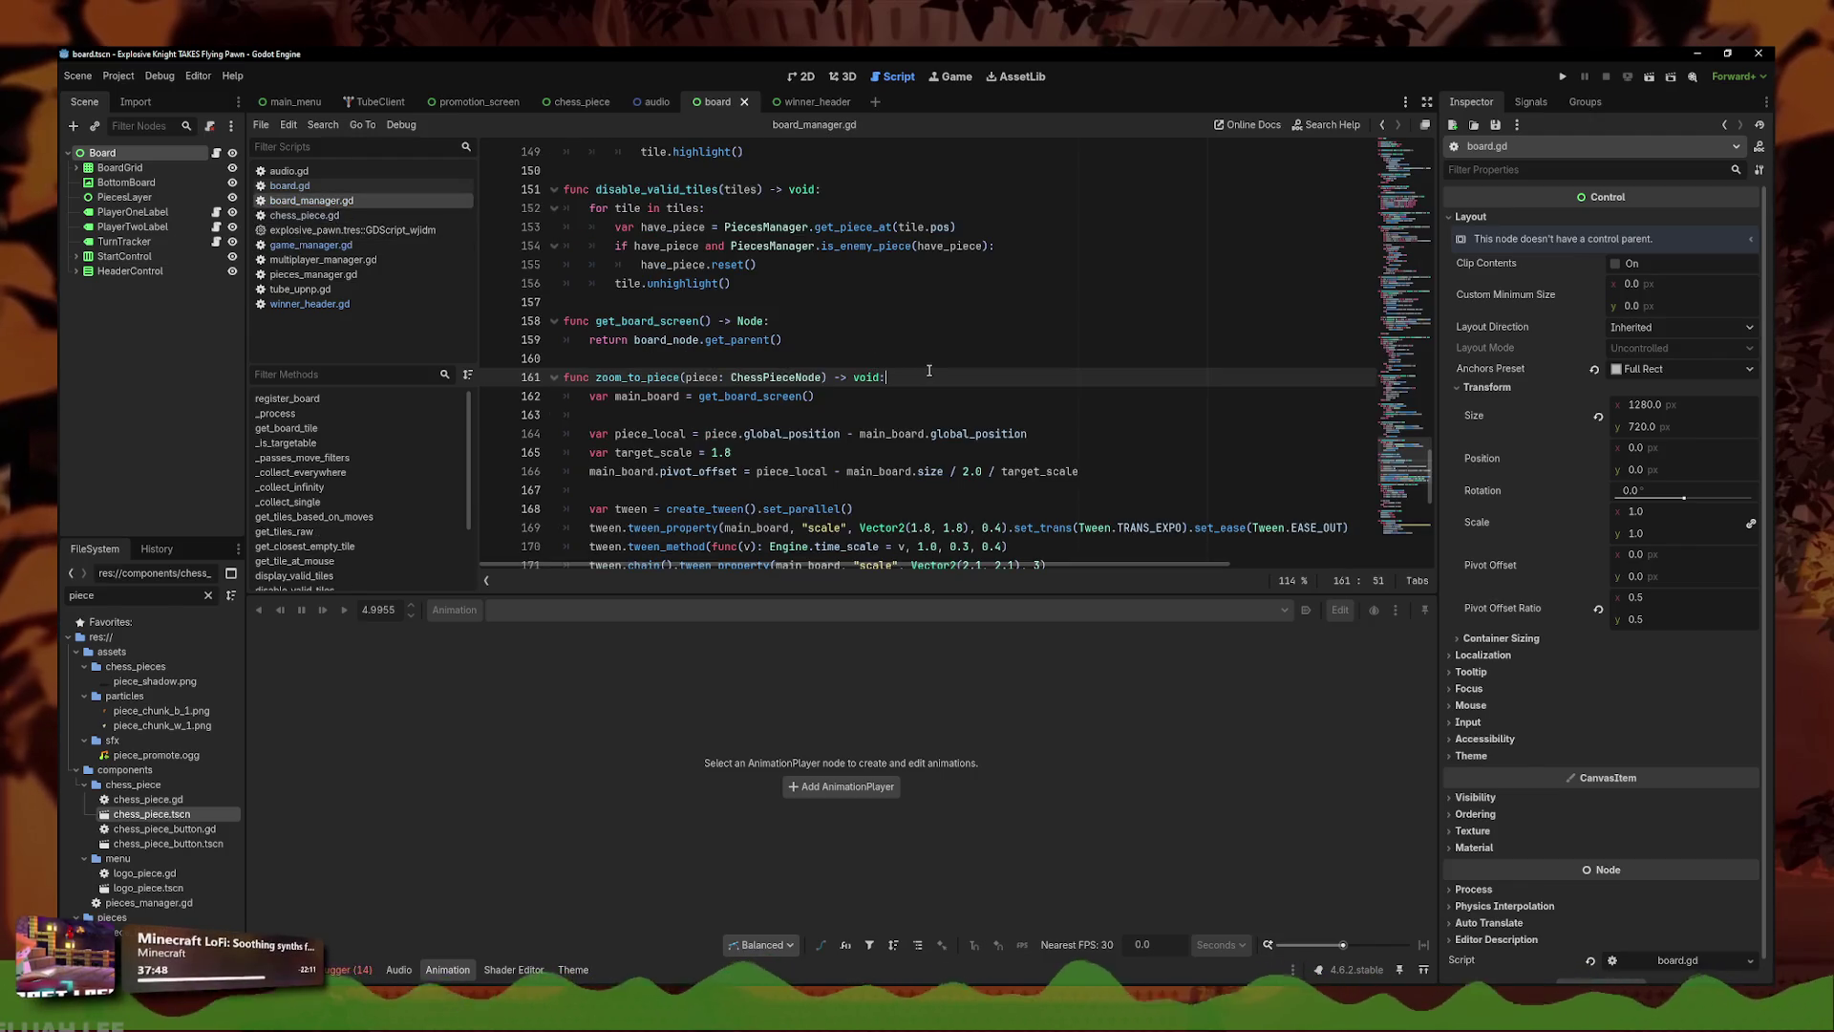
left_click(311, 245)
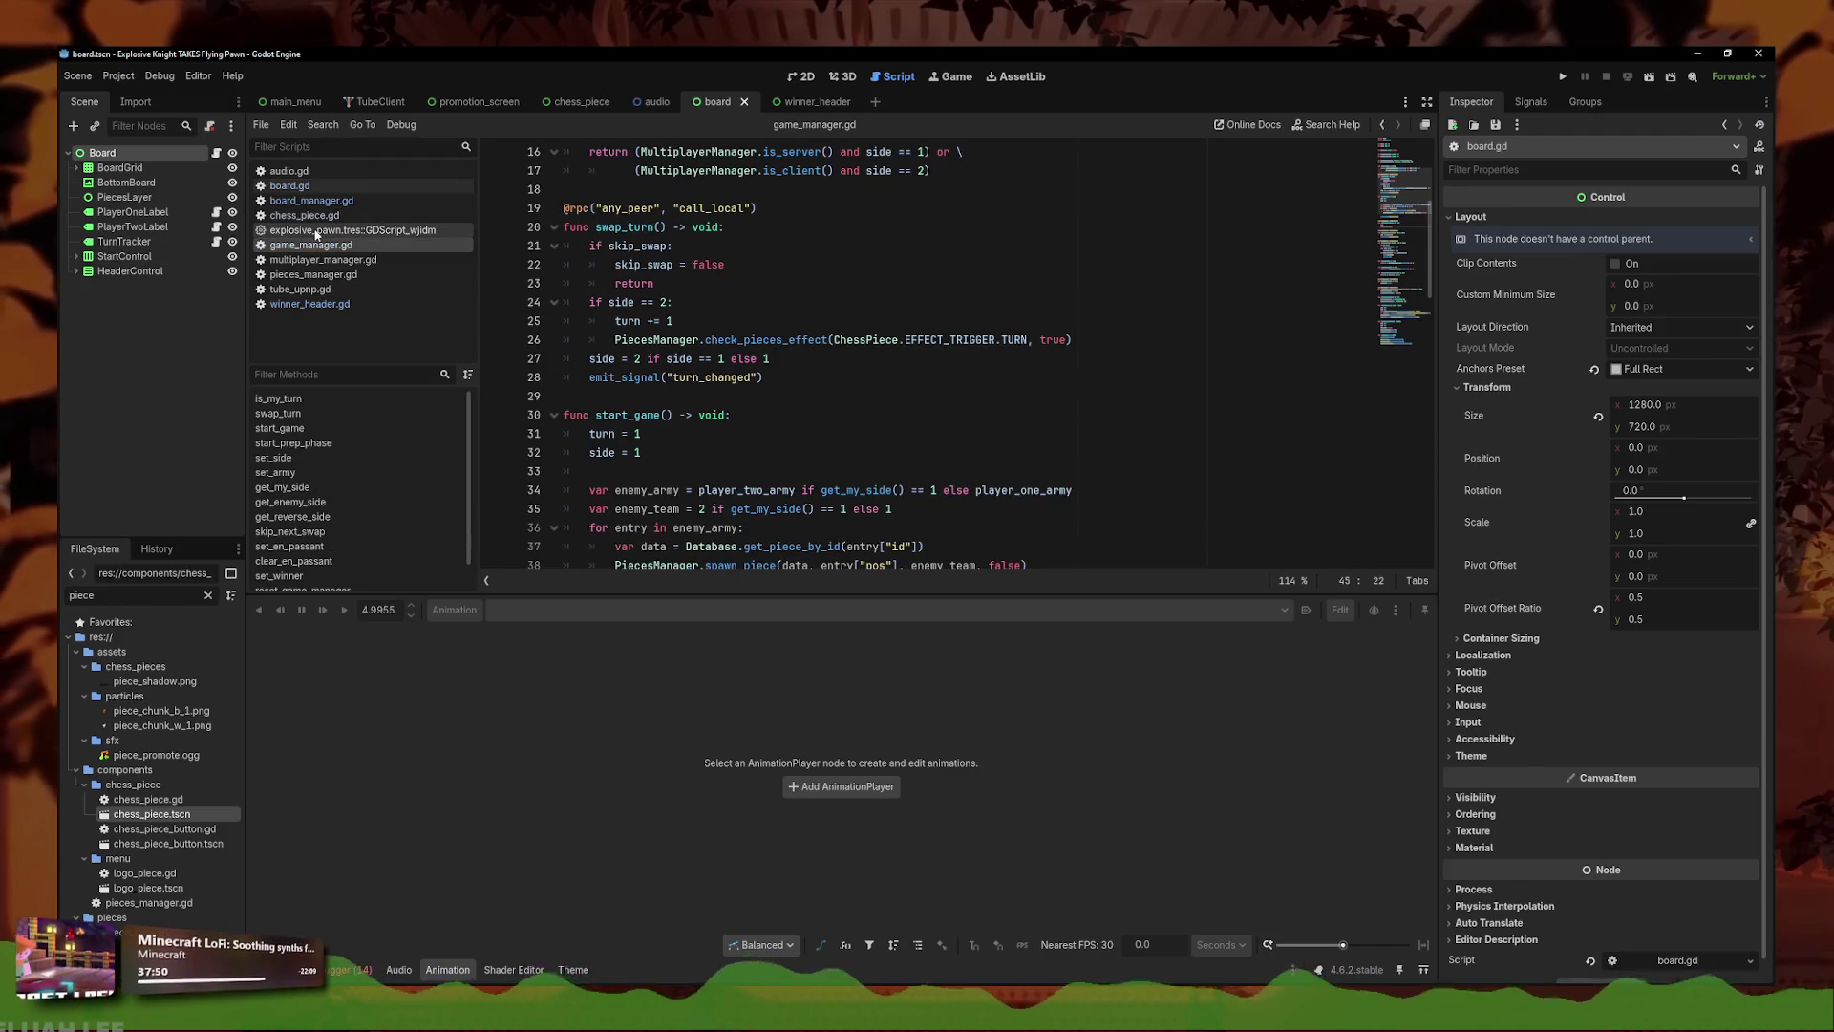
scroll(714, 418, "down", 6)
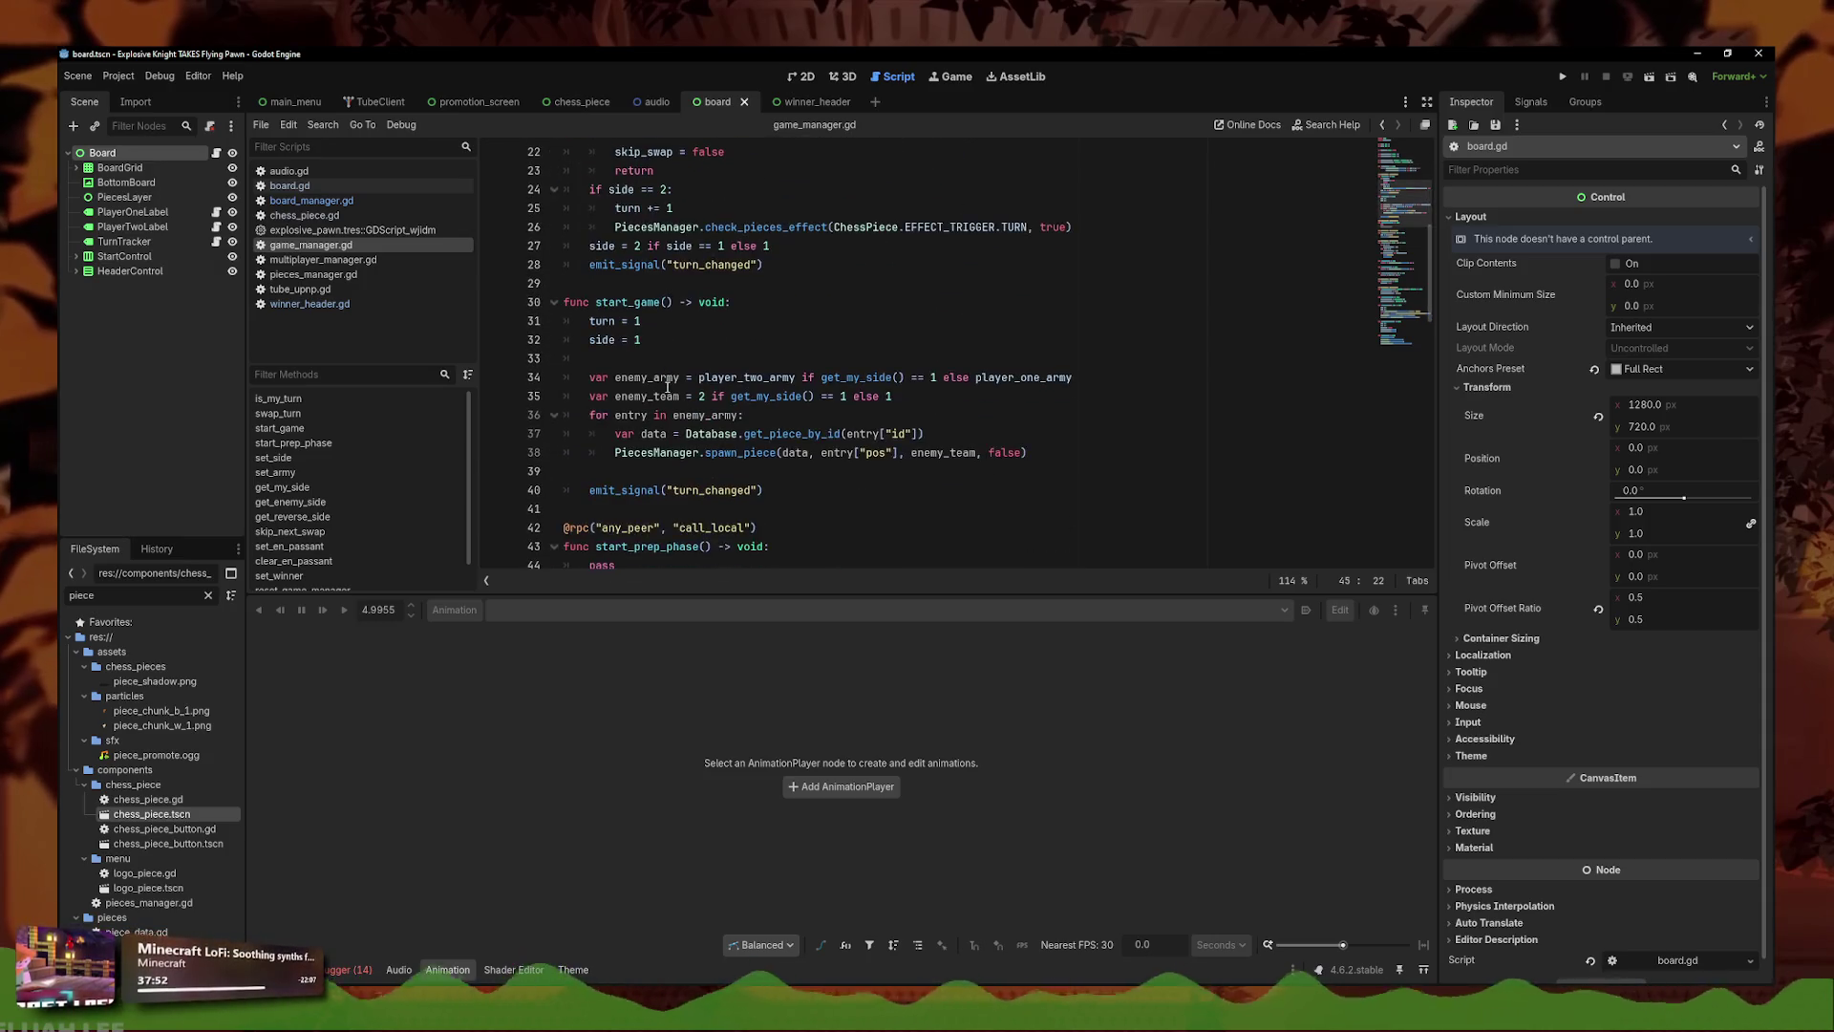
scroll(669, 401, "down", 10)
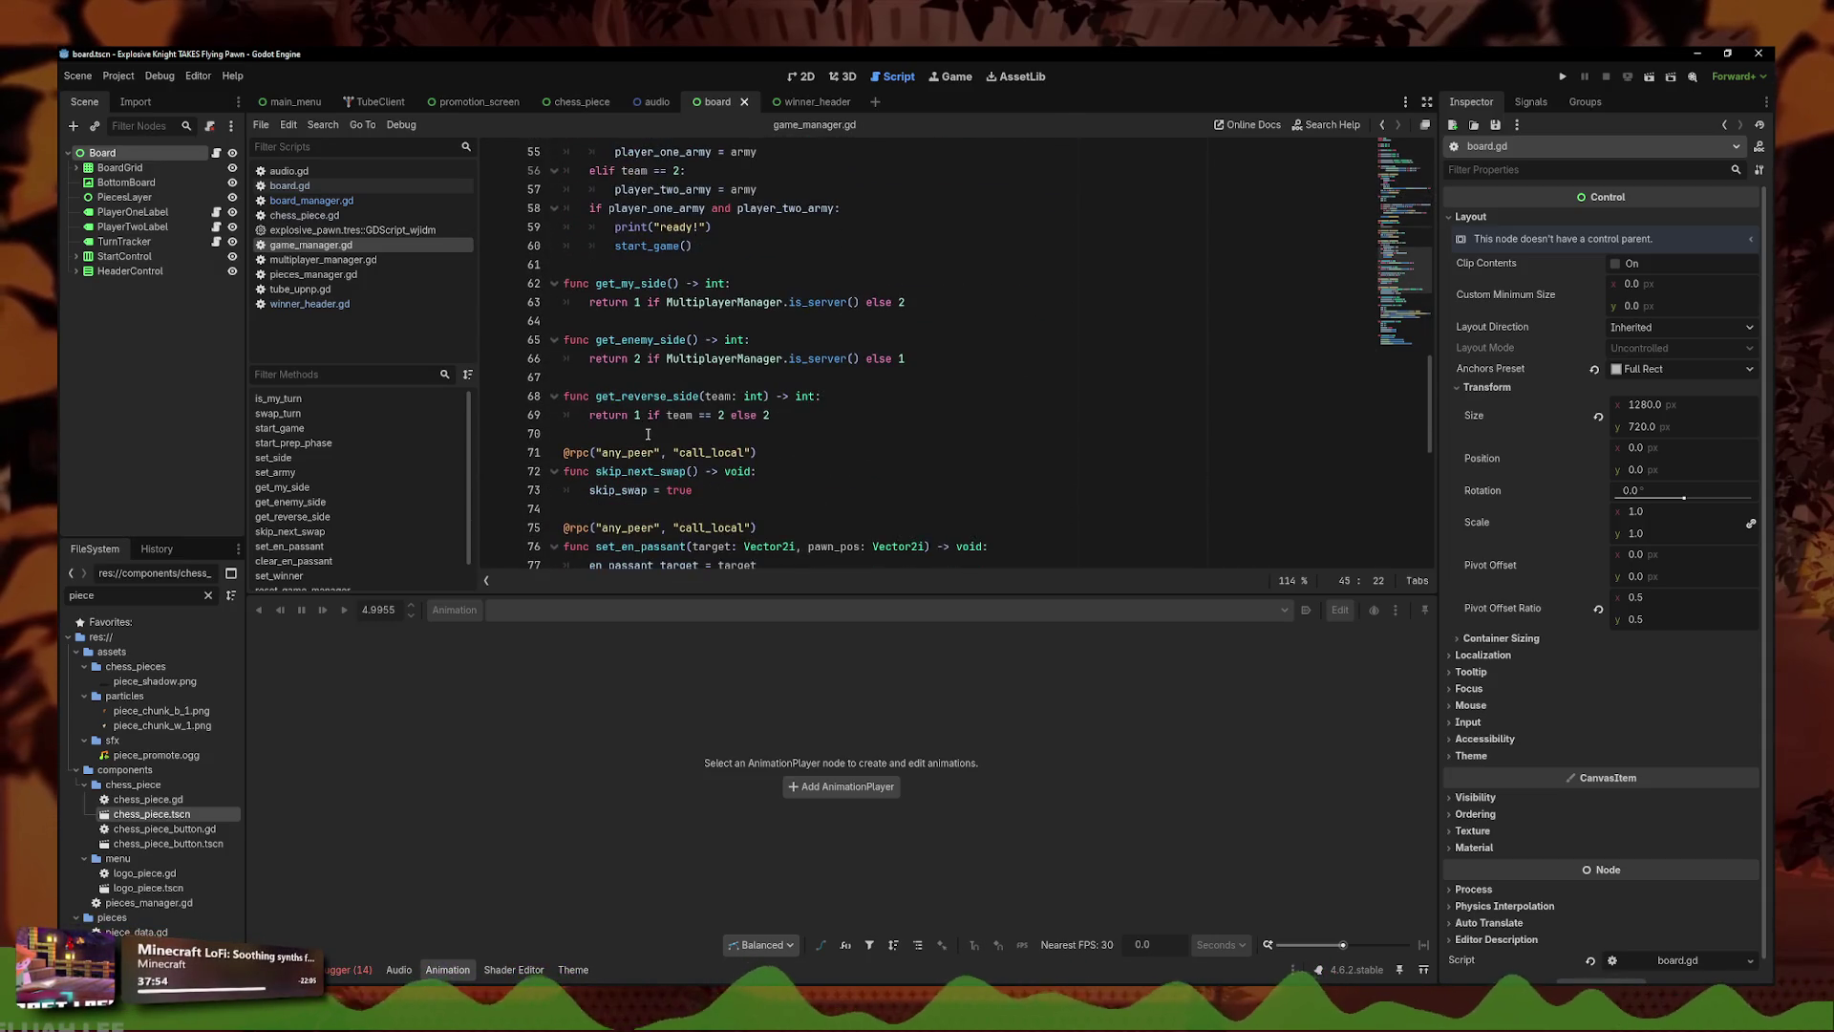
scroll(678, 425, "down", 2)
double_click(661, 415)
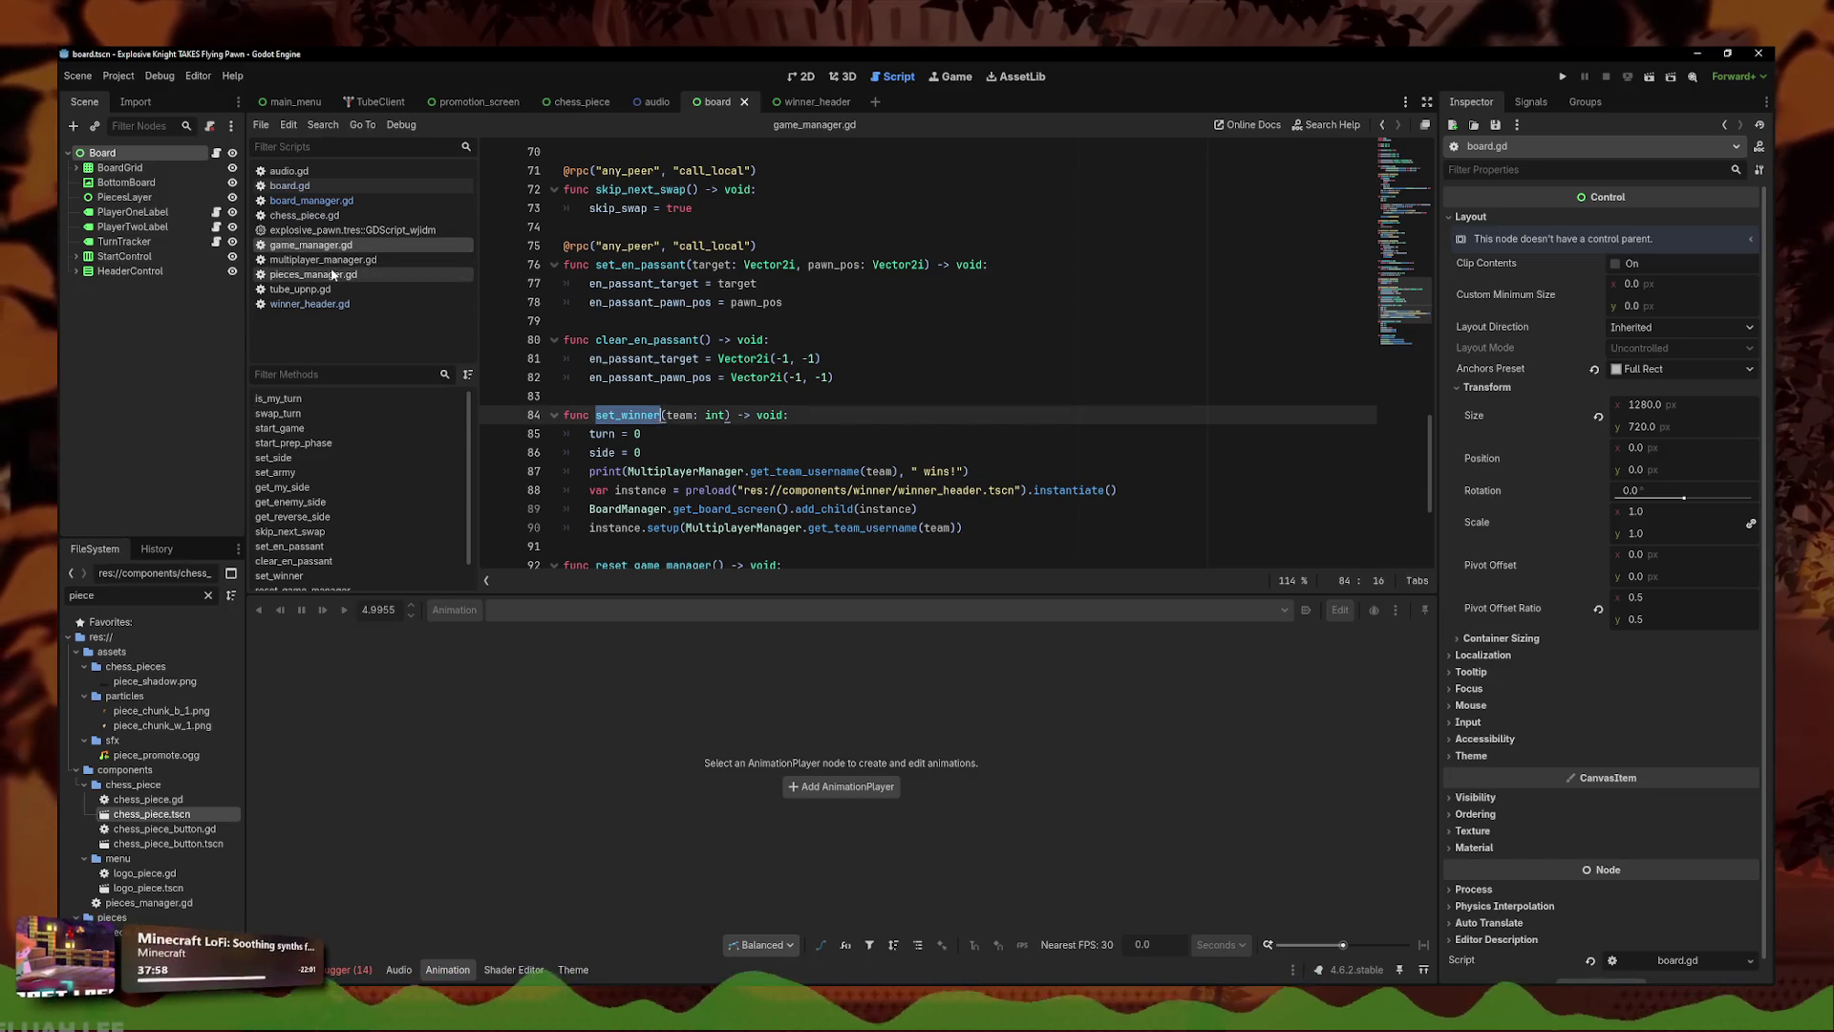
- In chess_piece.gd, add a GameManager.set_winner() line after the zoom_to_piece(self) call
left_click(313, 202)
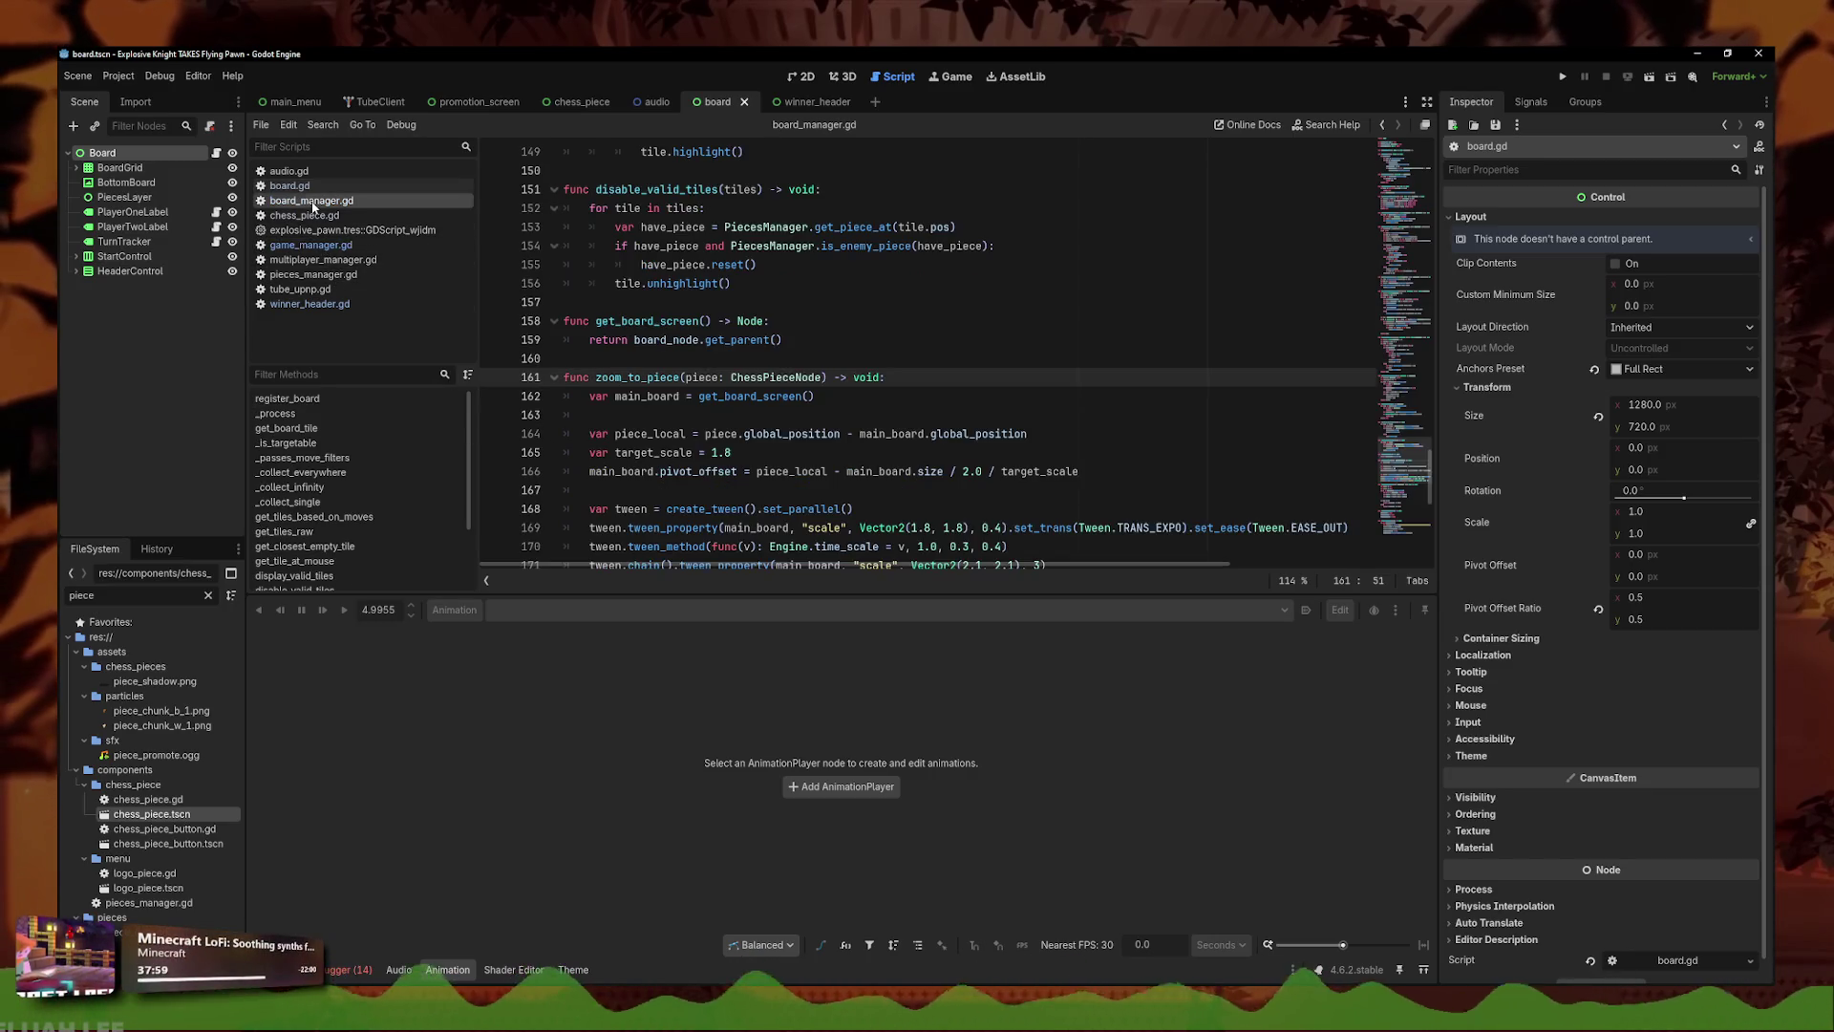
left_click(328, 306)
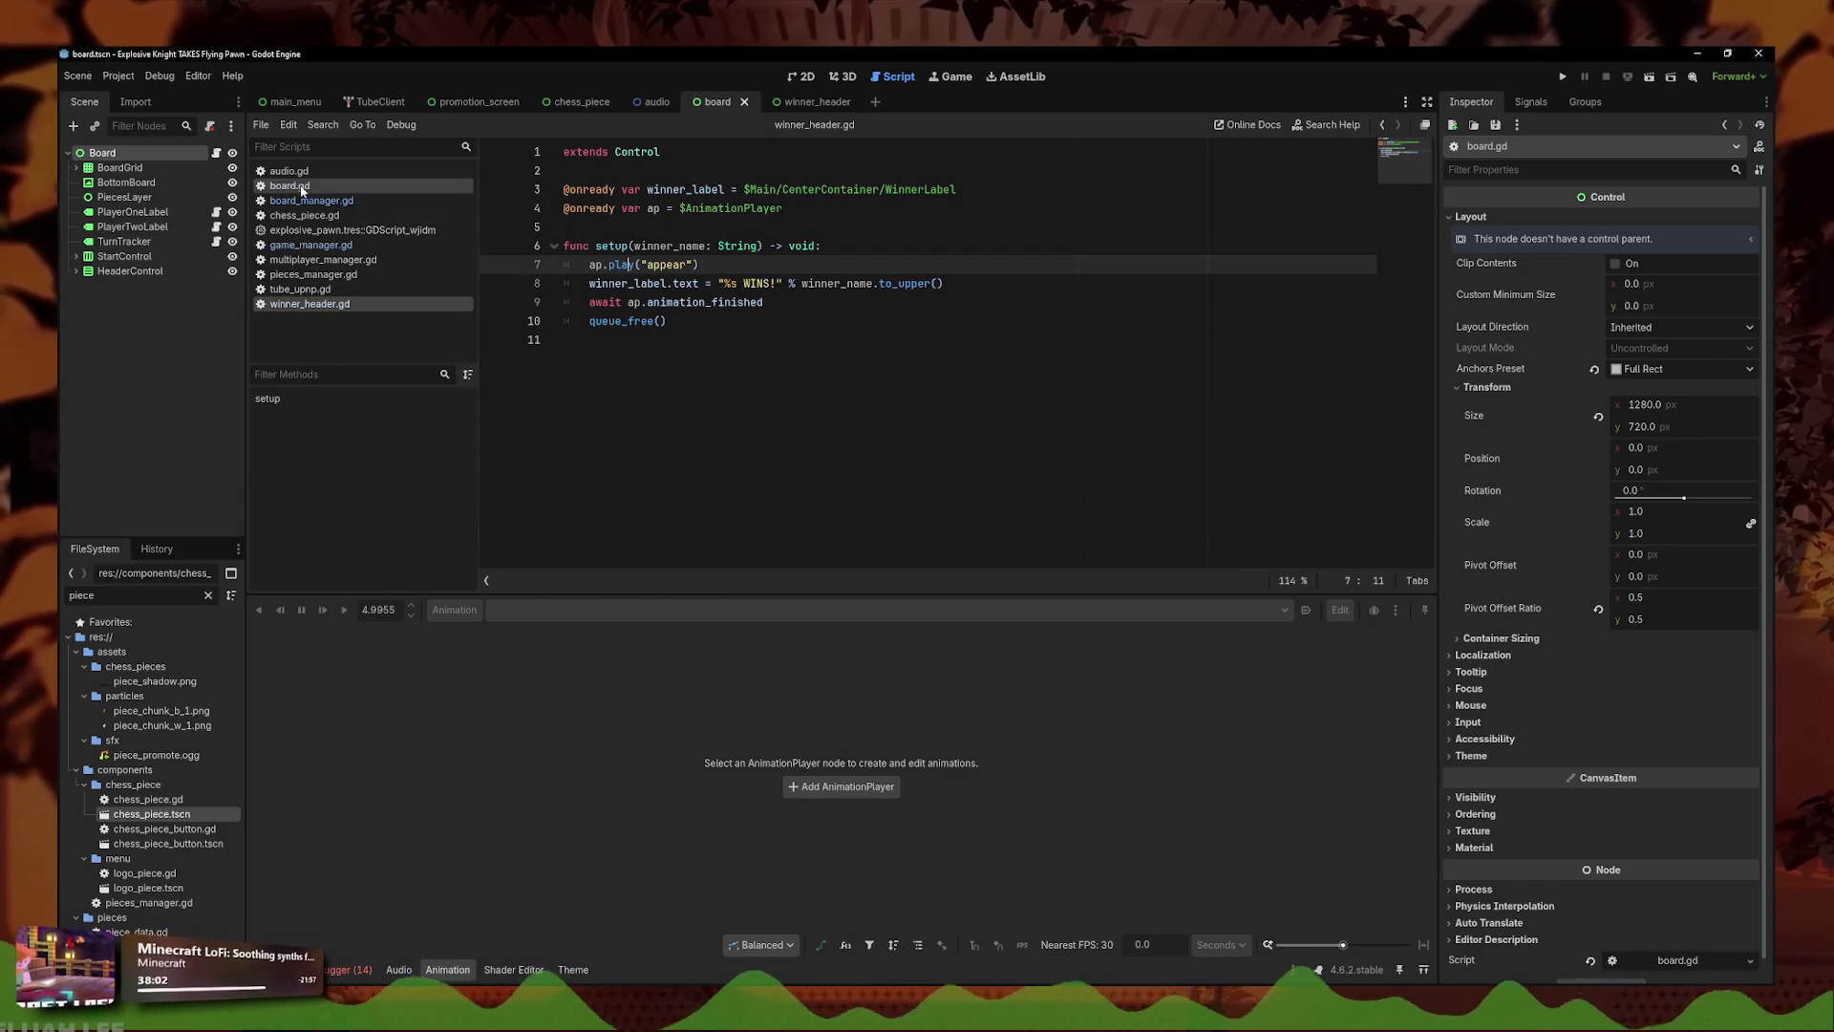
left_click(304, 215)
type(")")
key("Return")
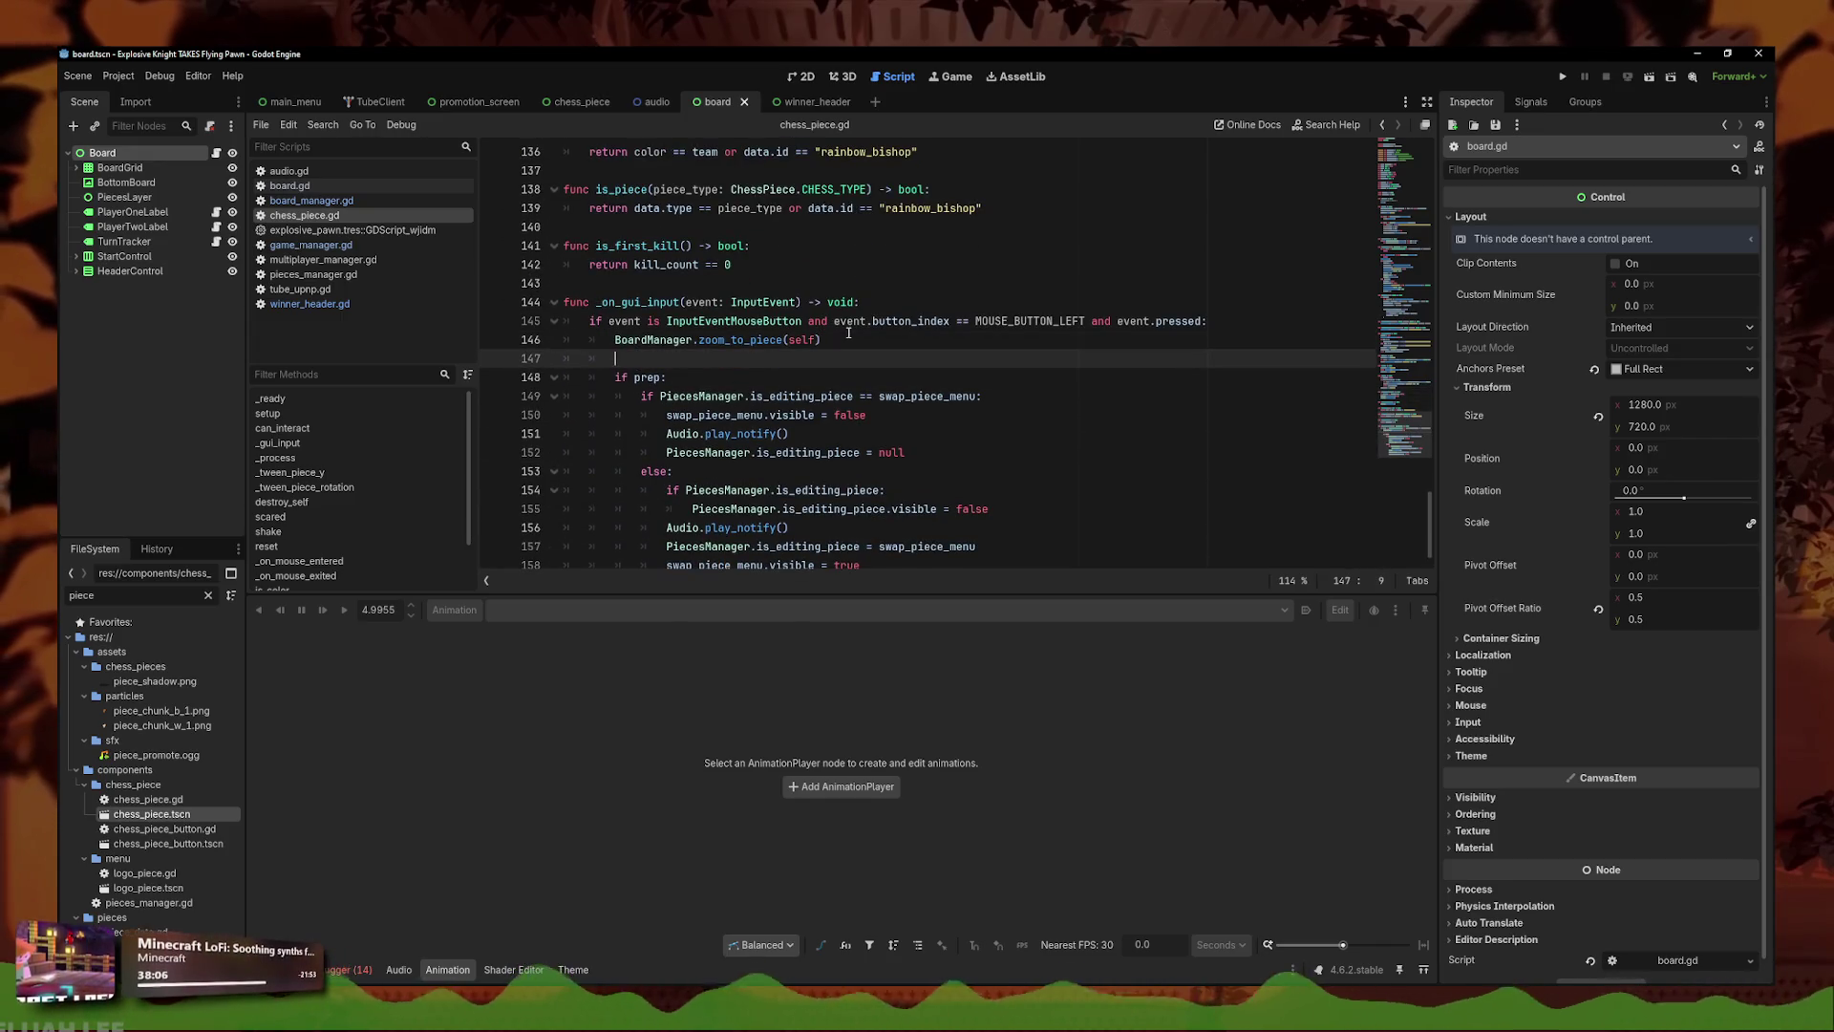
type("GameManager.set_winner(")
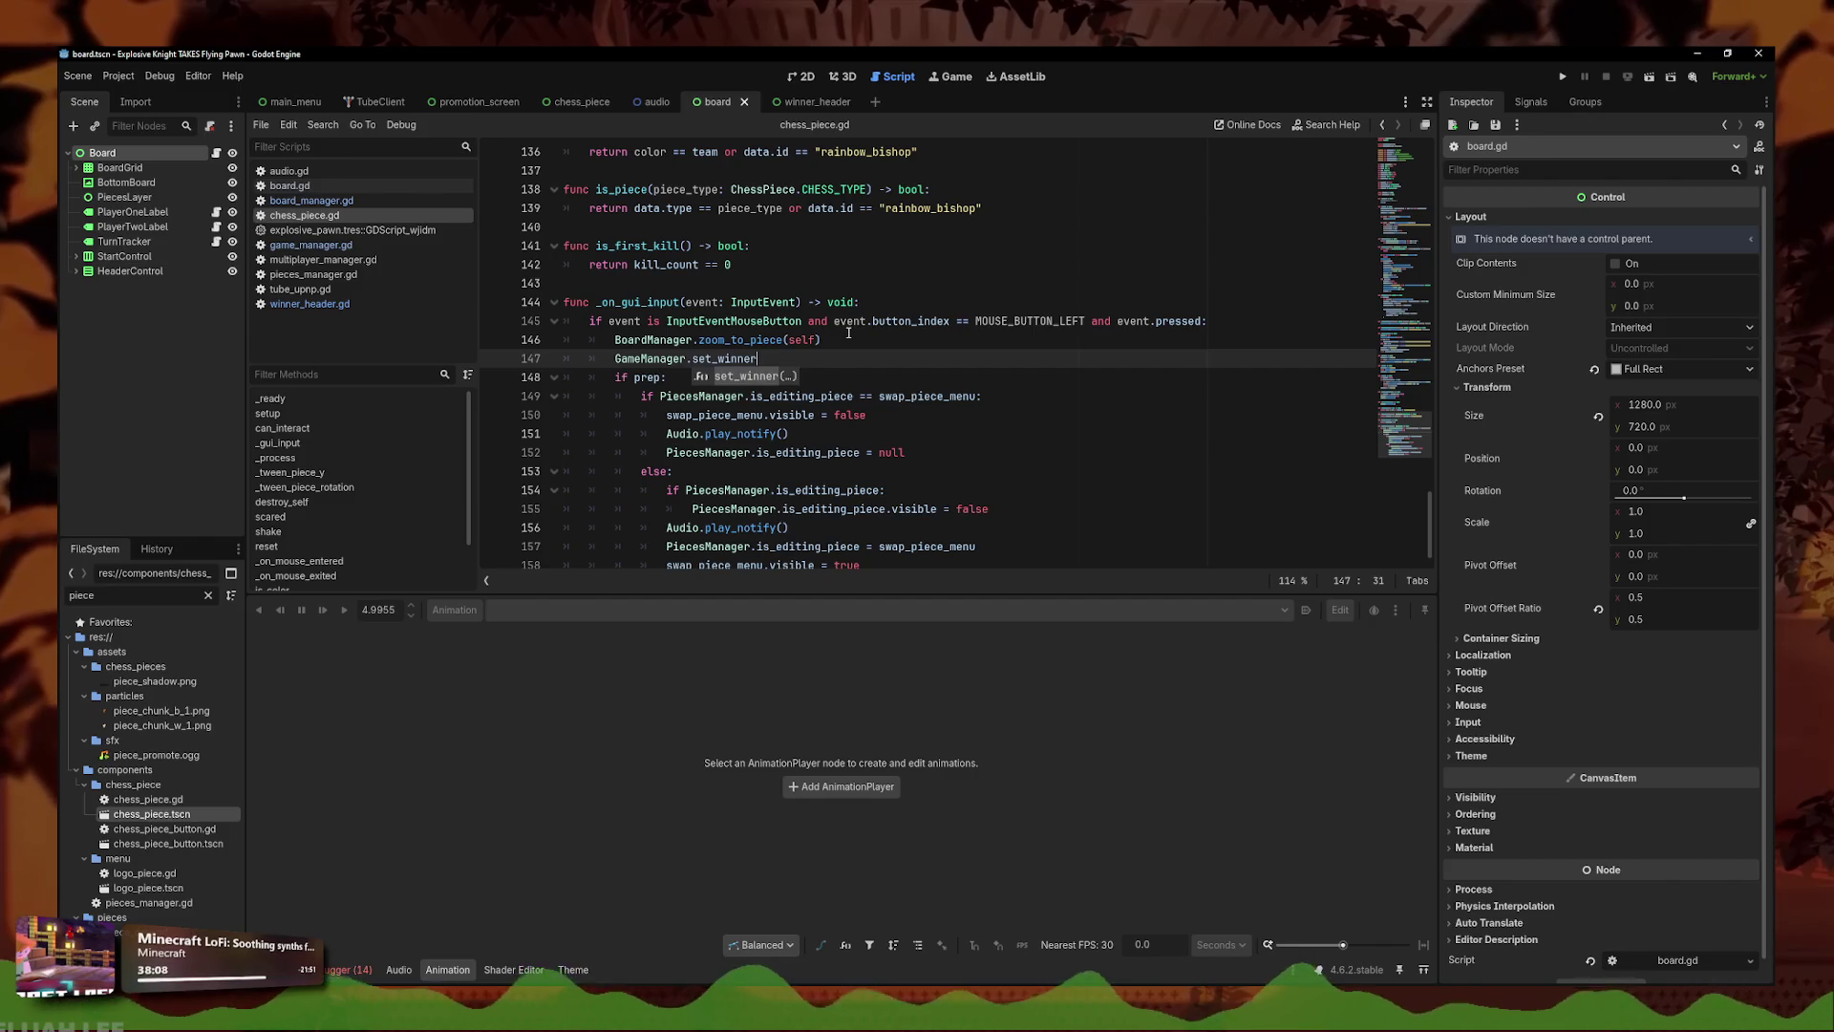
type(")")
- Run the game, make the winning move to show the banner, then close both instances
key("F5")
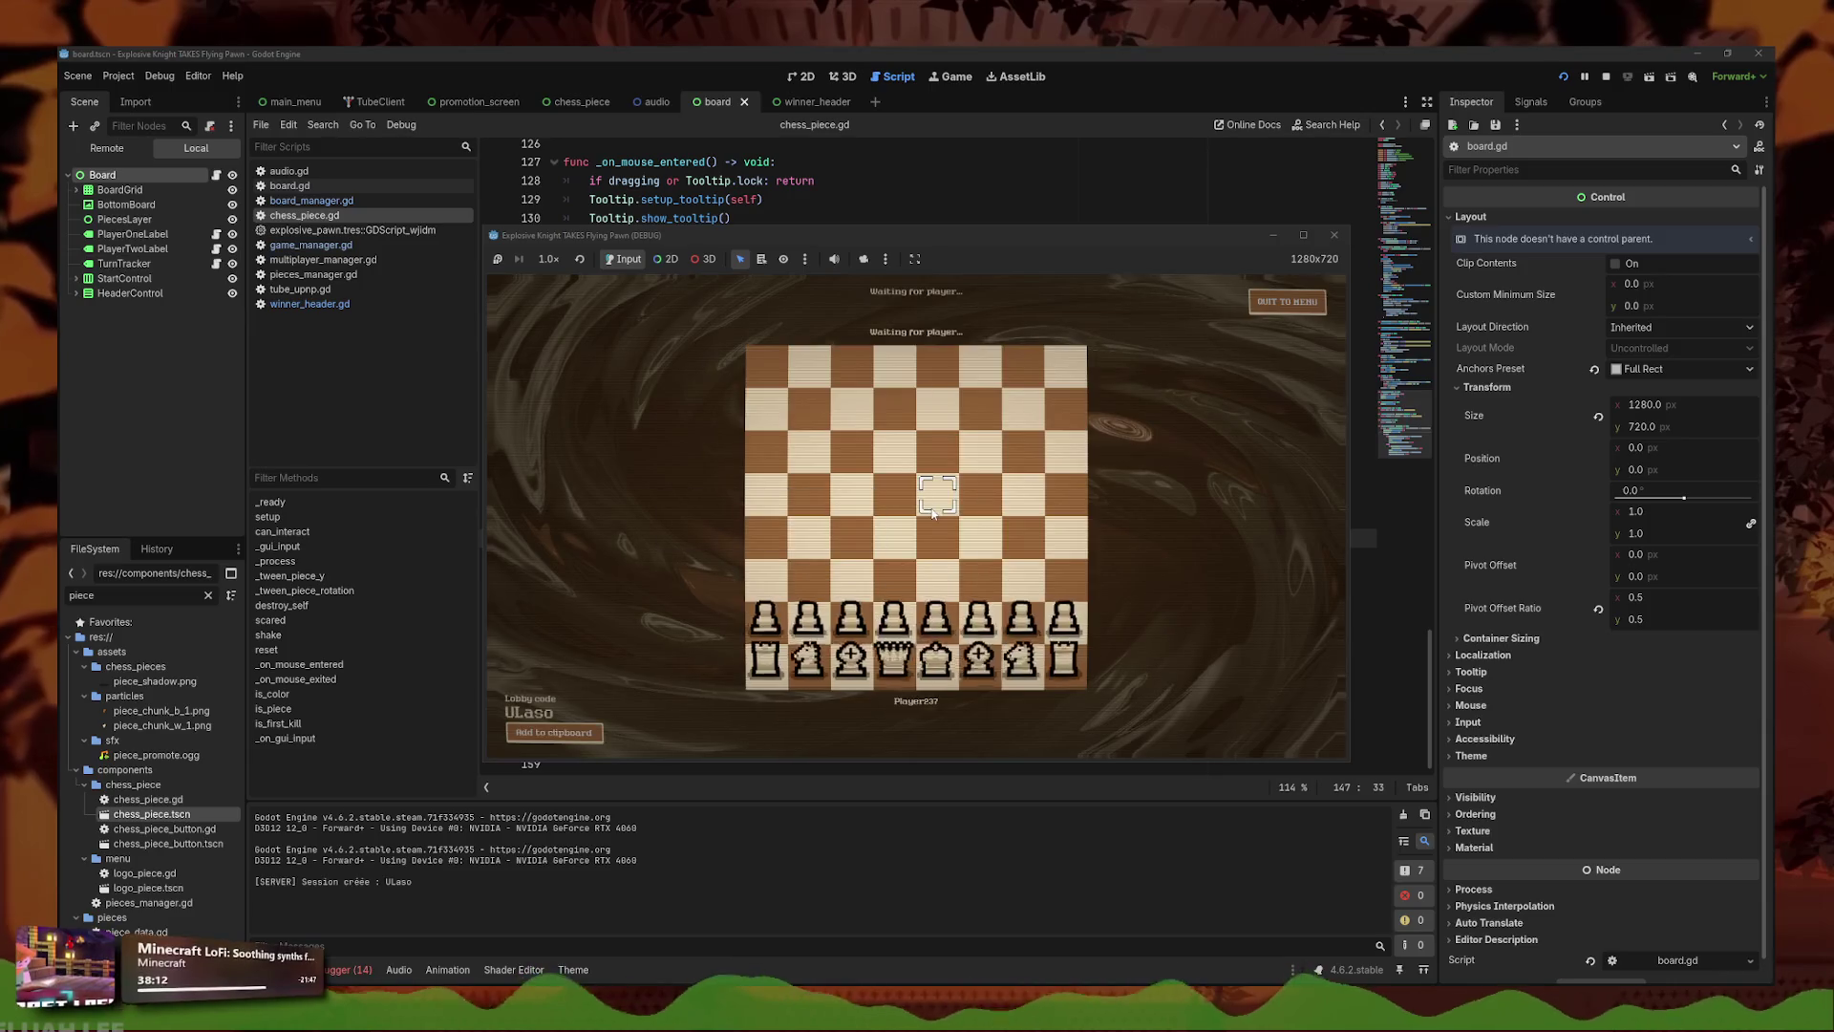
left_click(940, 614)
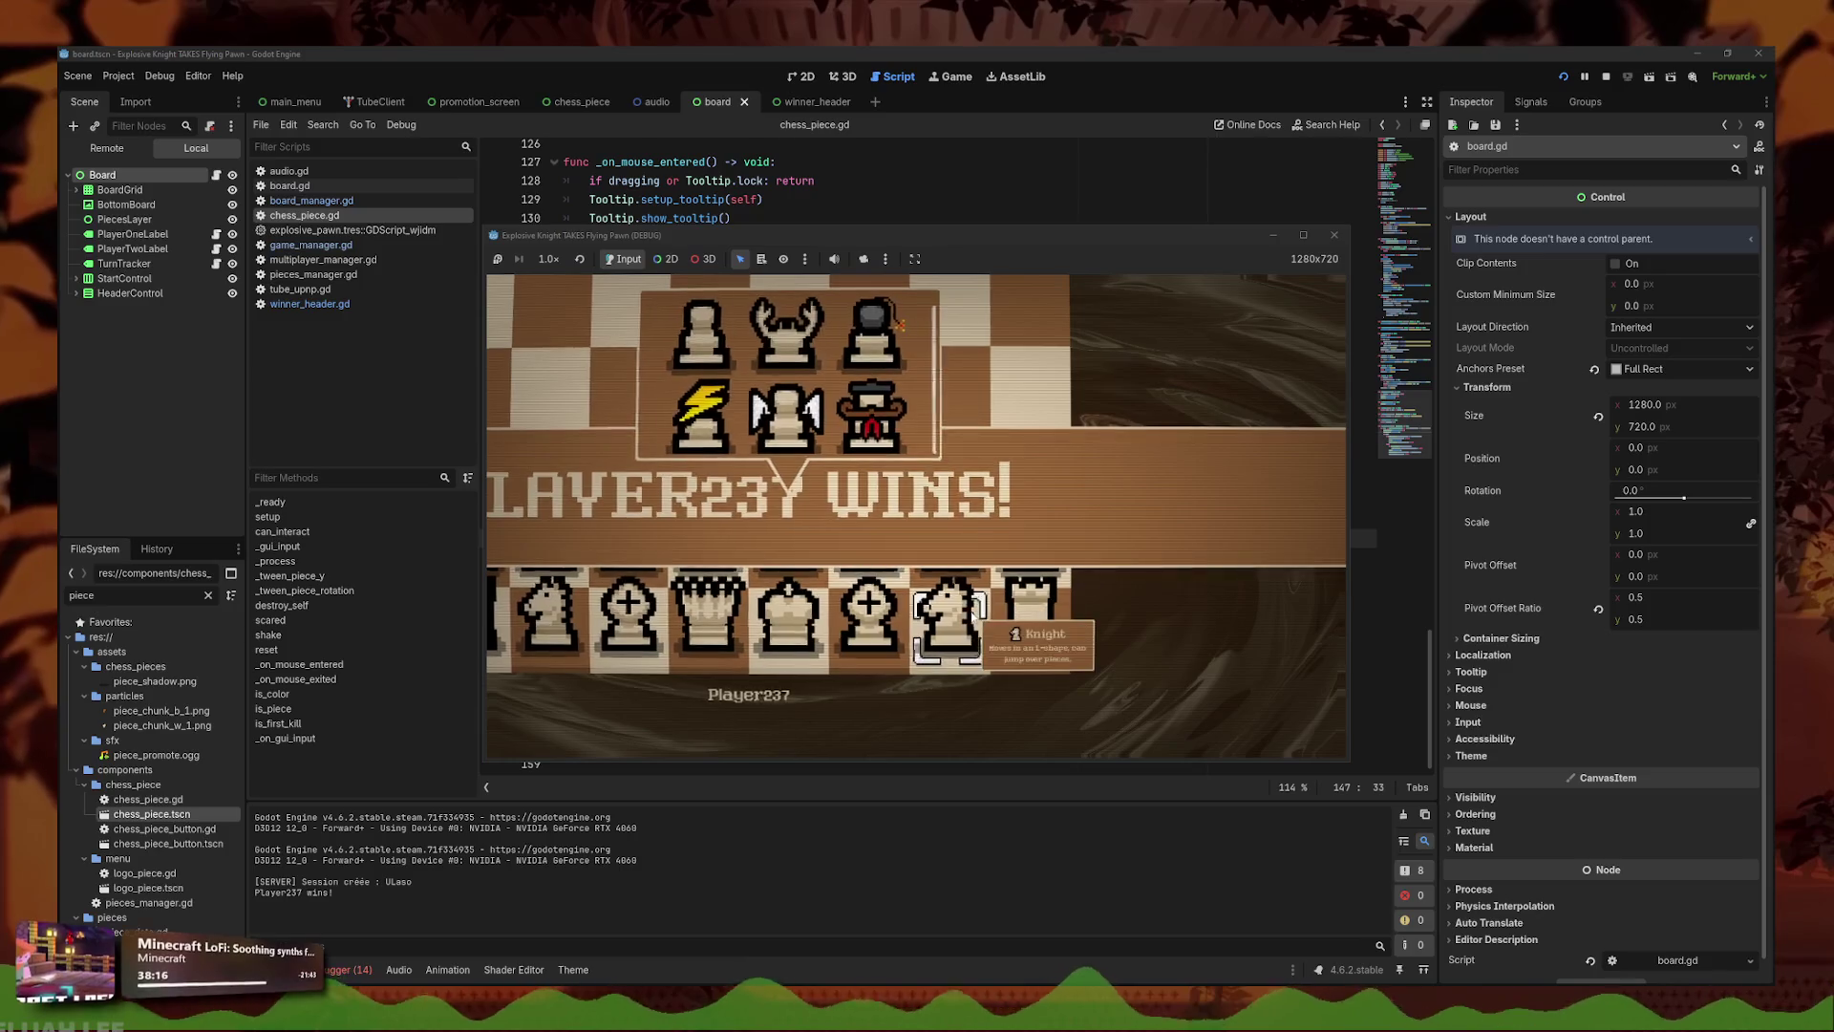
left_click(1326, 238)
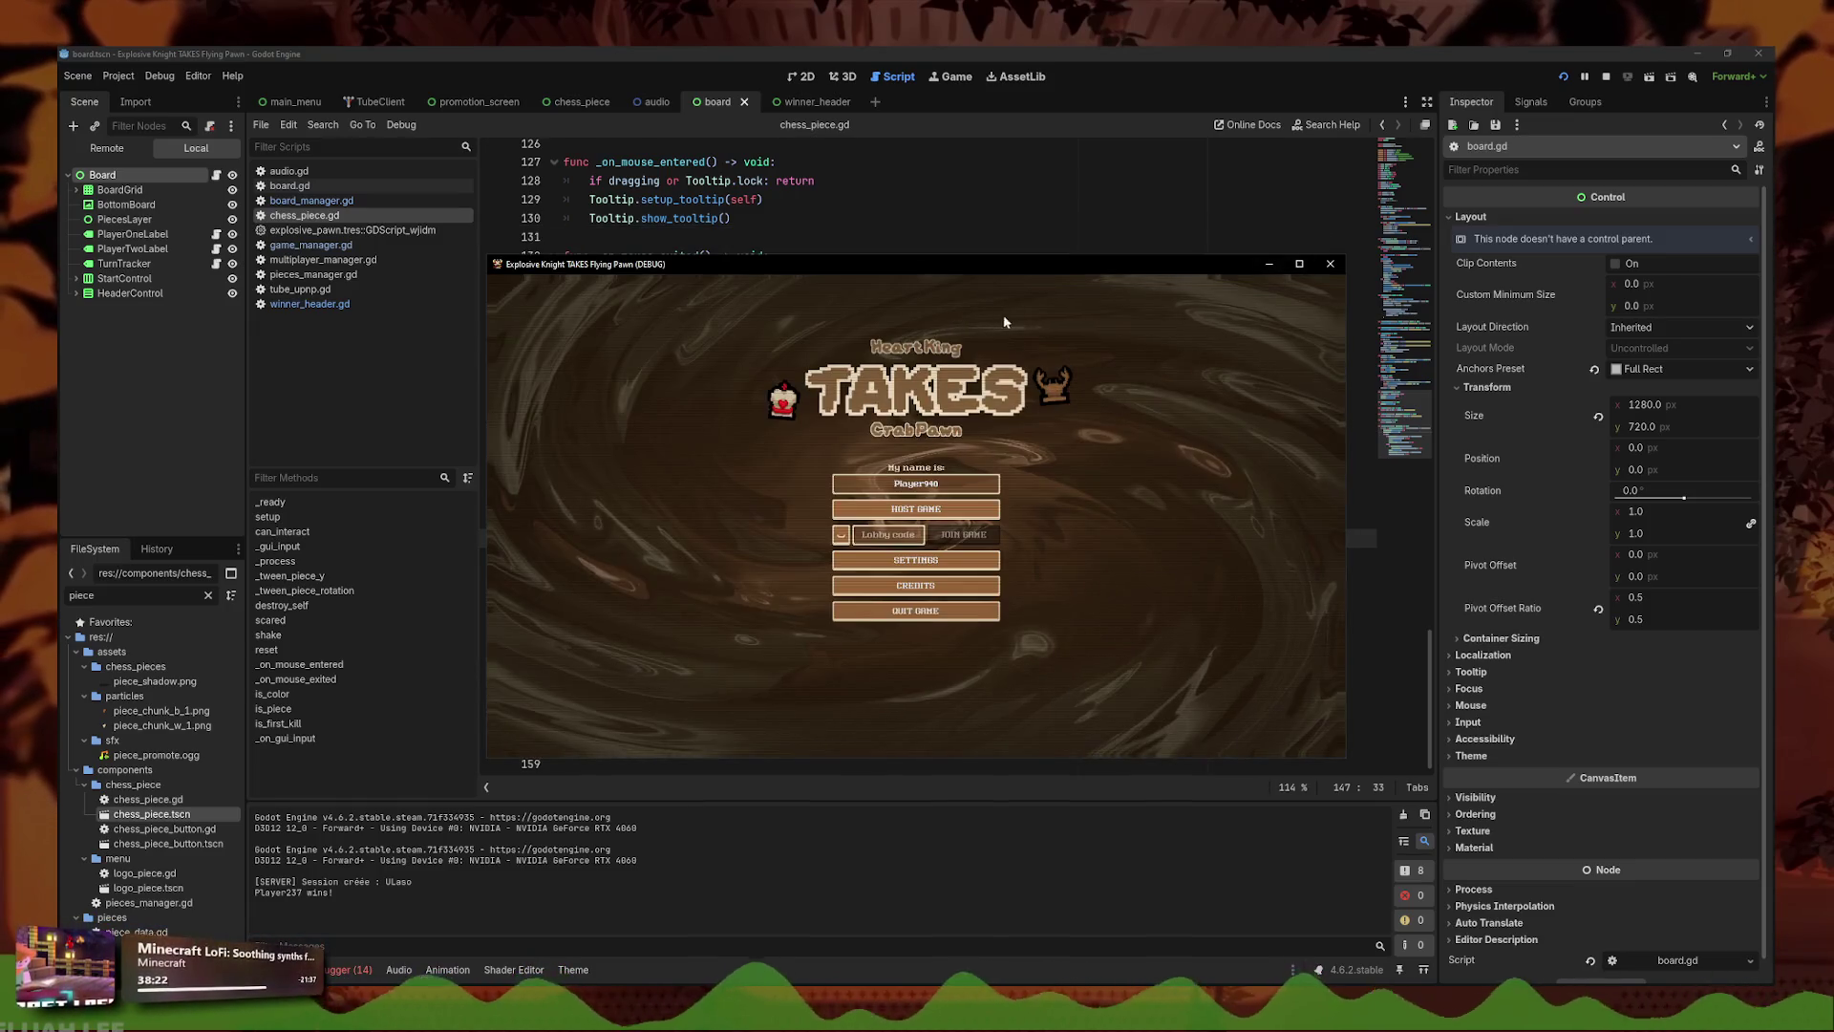
left_click(1341, 274)
type(")")
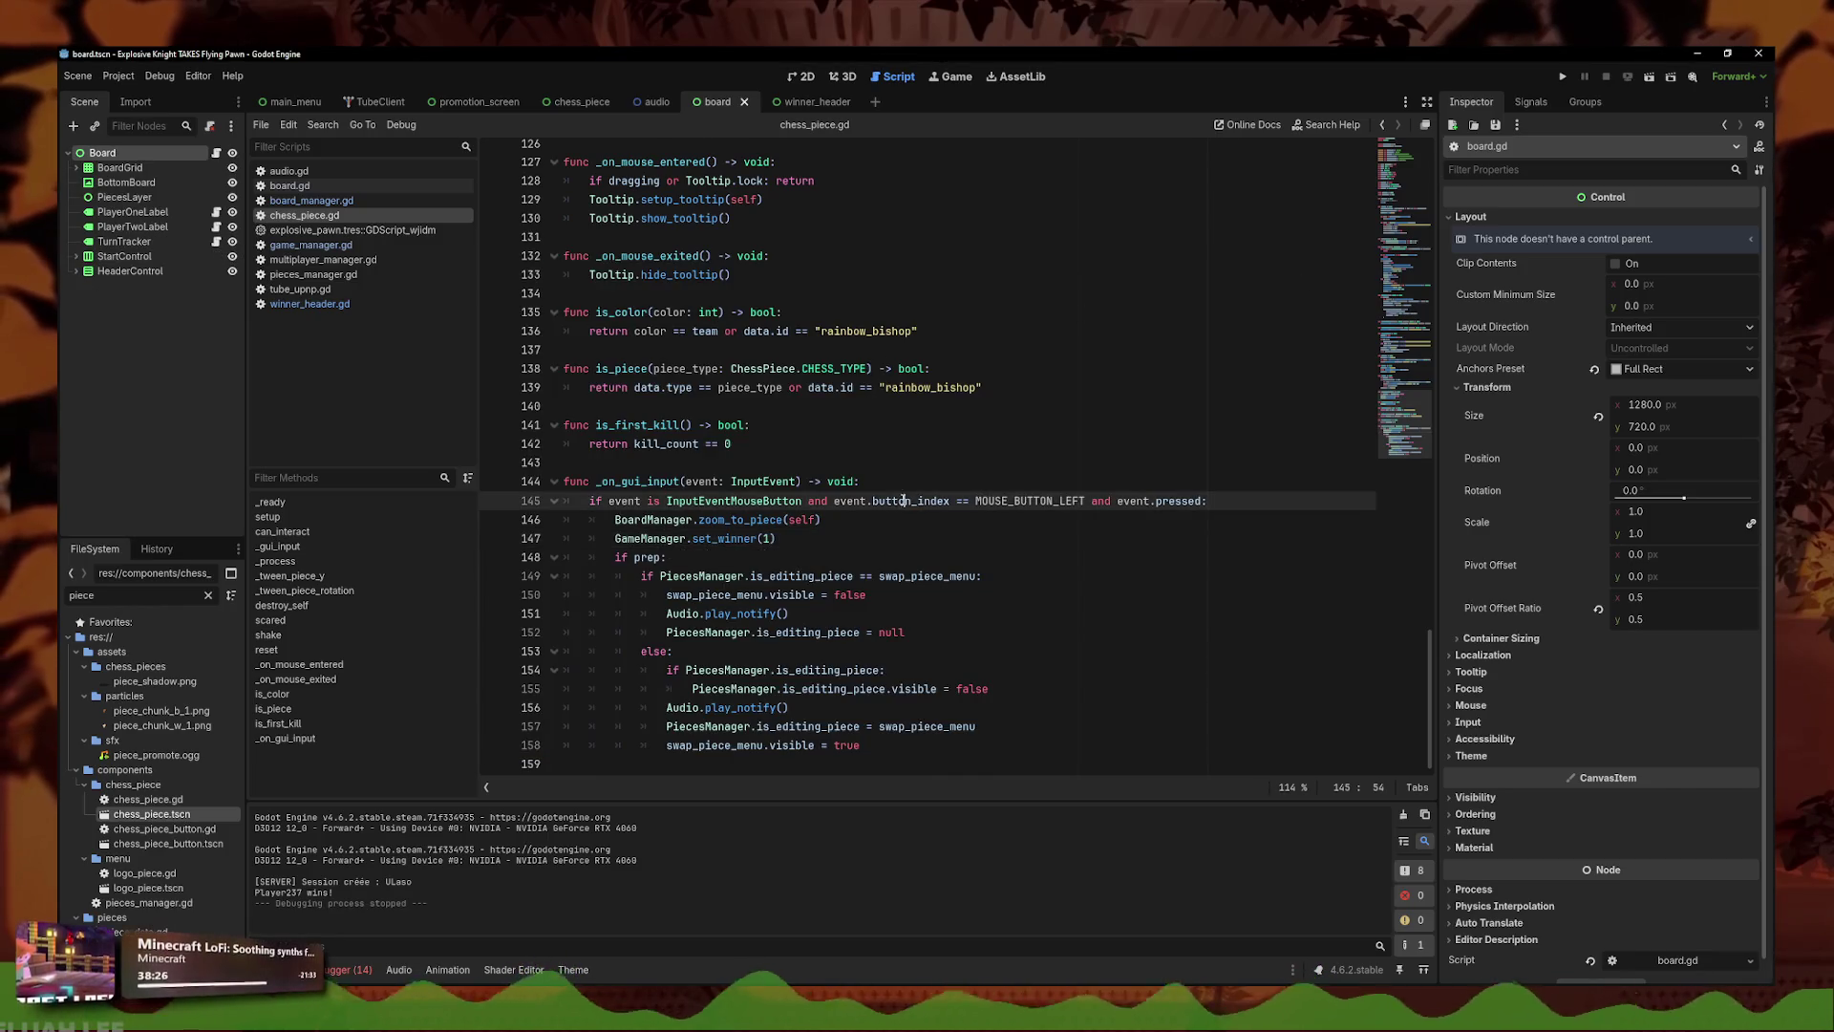
- Try scaling BoardGrid to 1.75, undo it back to the original scale, and save the board scene
left_click(172, 168)
left_click(804, 77)
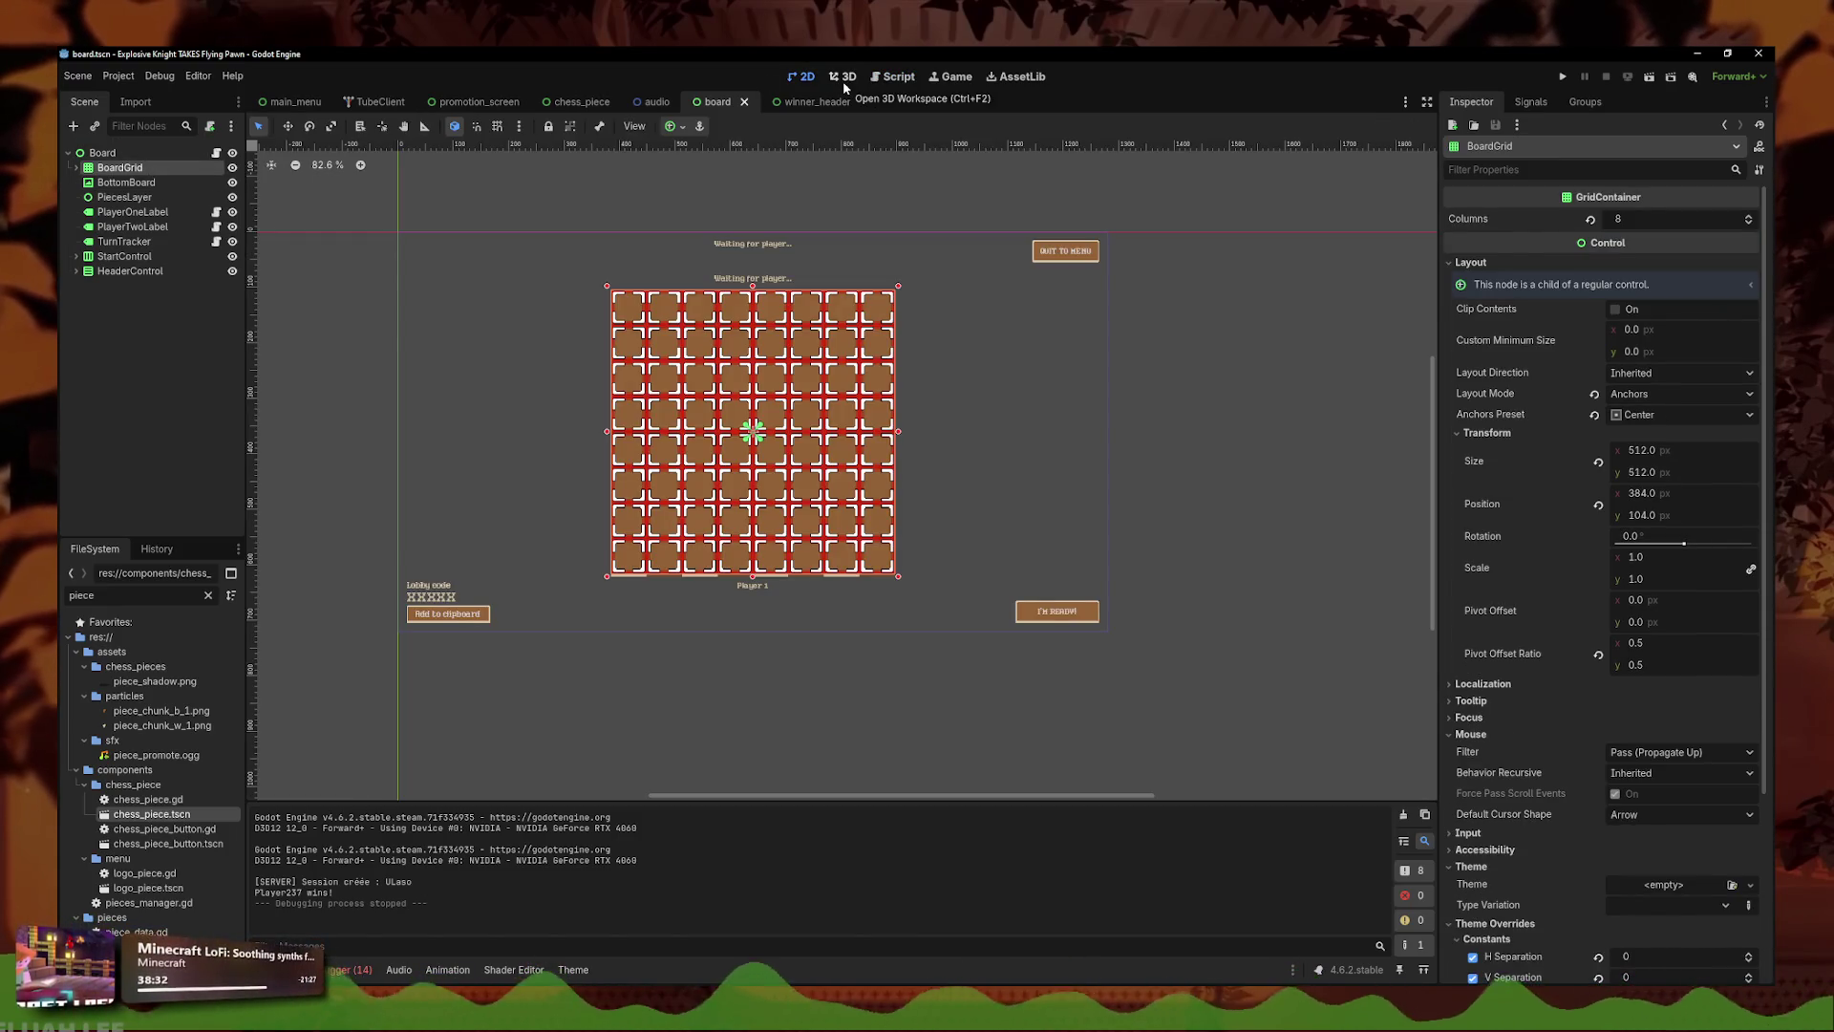
mouse_move(1654, 564)
left_mouse_down()
mouse_move(1686, 567)
mouse_move(1651, 569)
left_mouse_up()
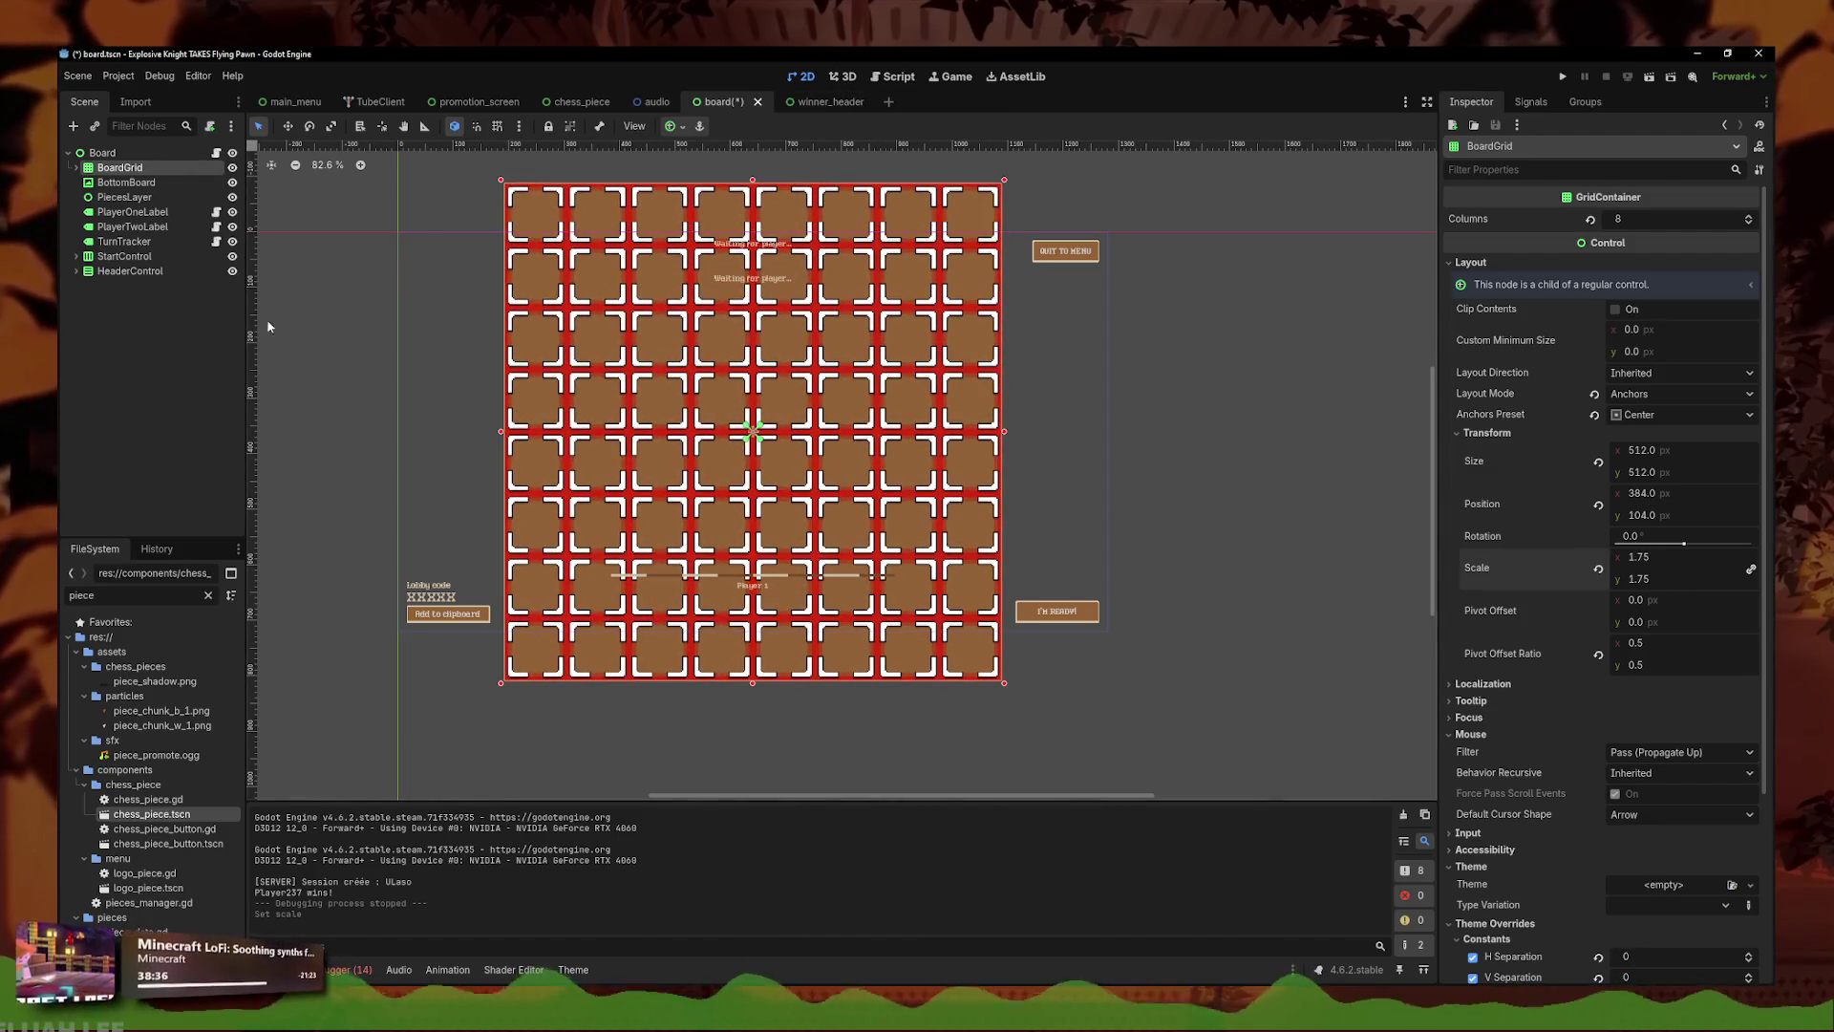
key("ctrl+z")
key("ctrl+s")
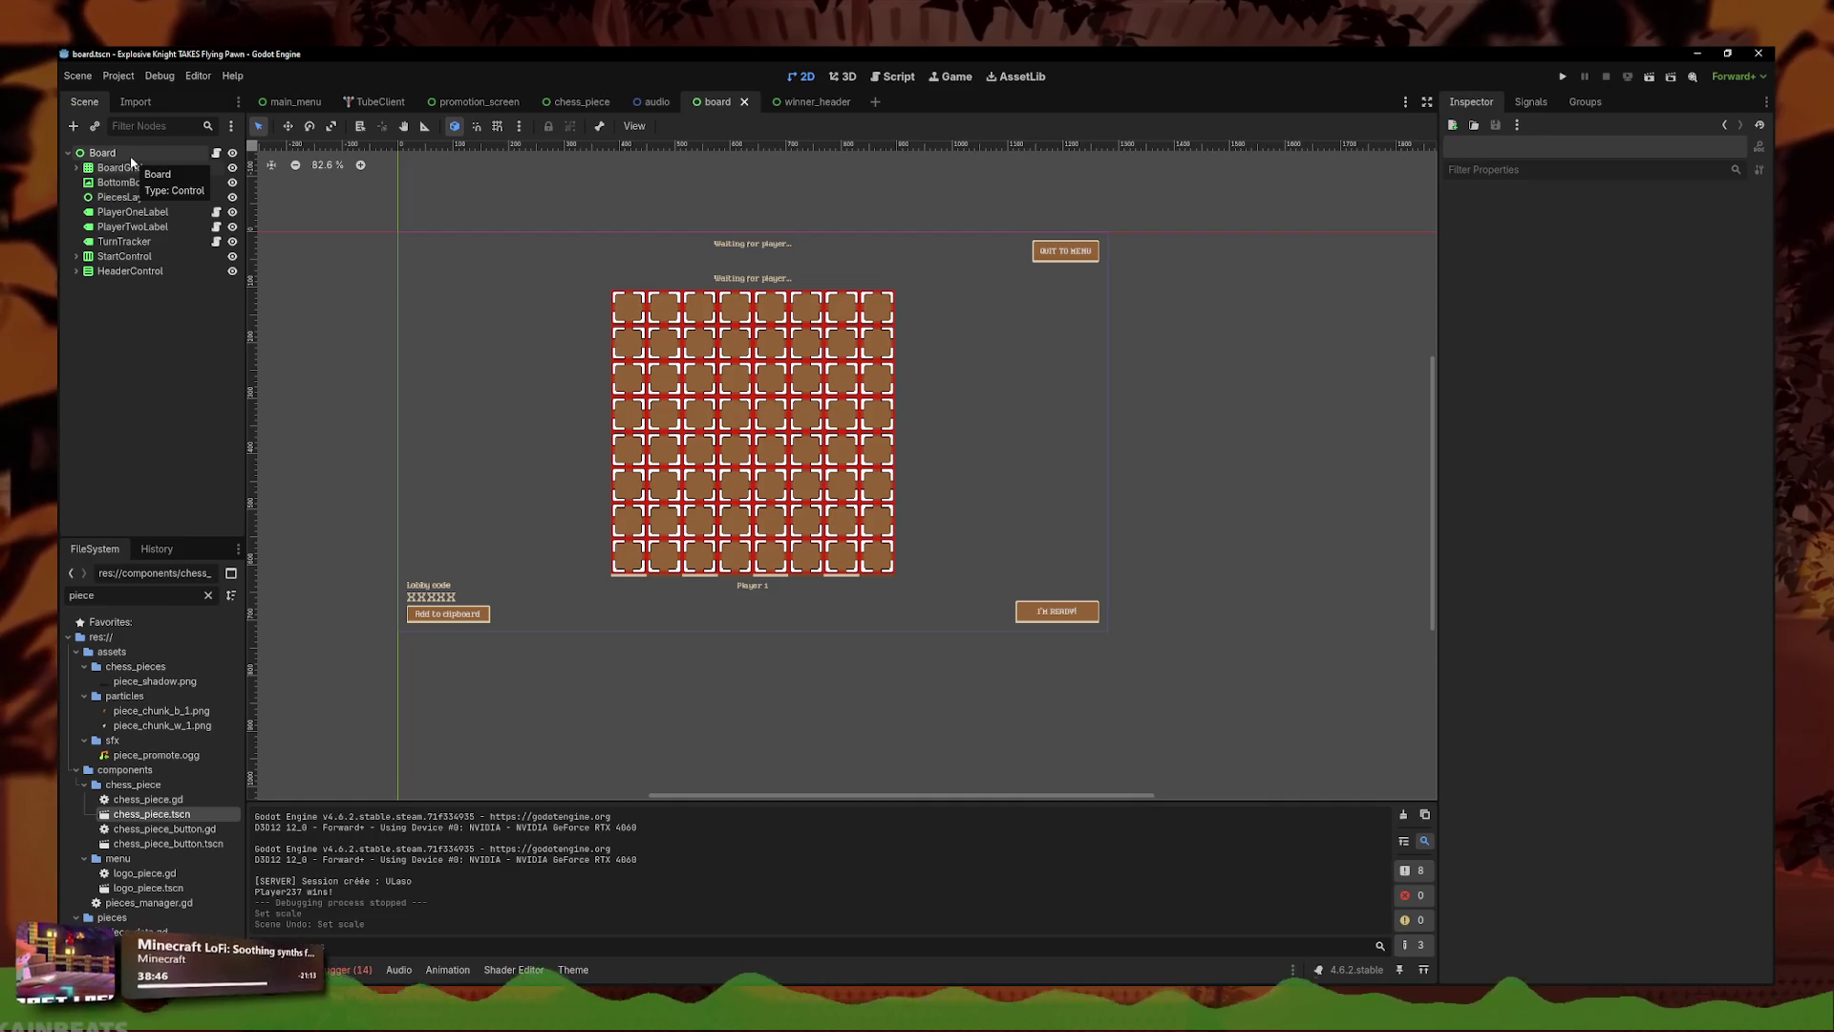
left_click(138, 169)
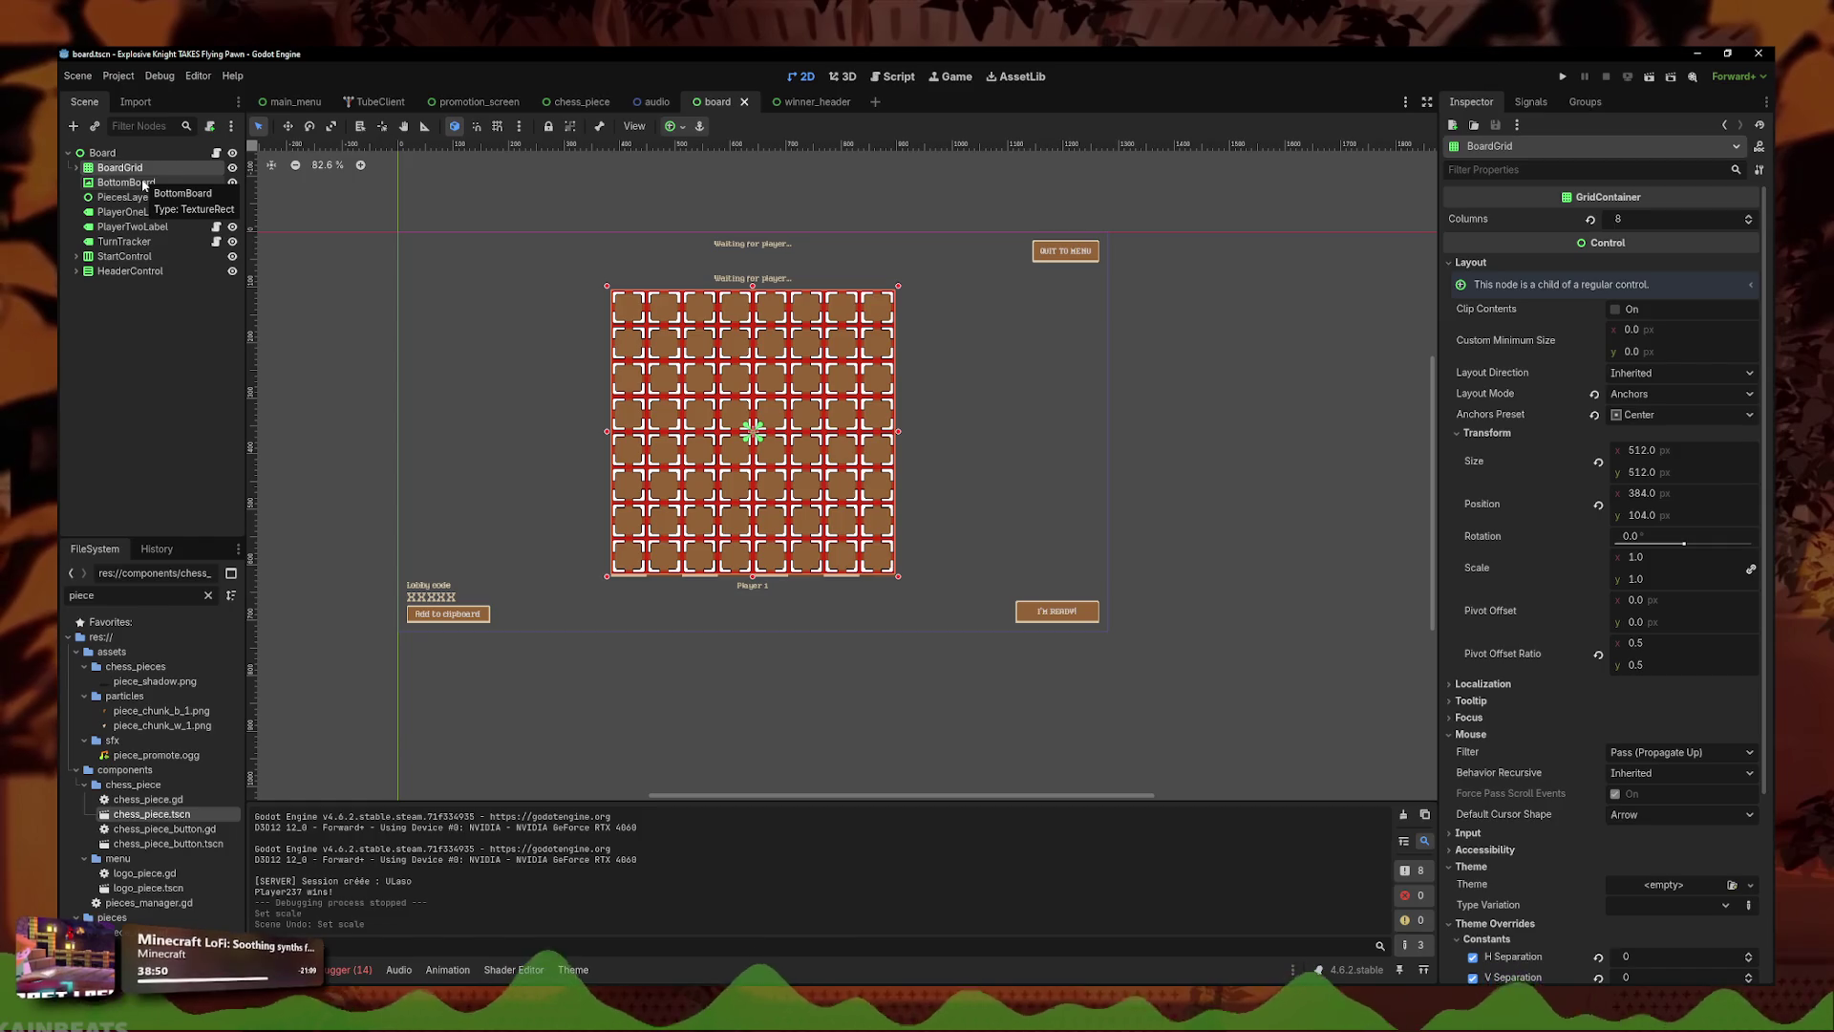
left_click(178, 407)
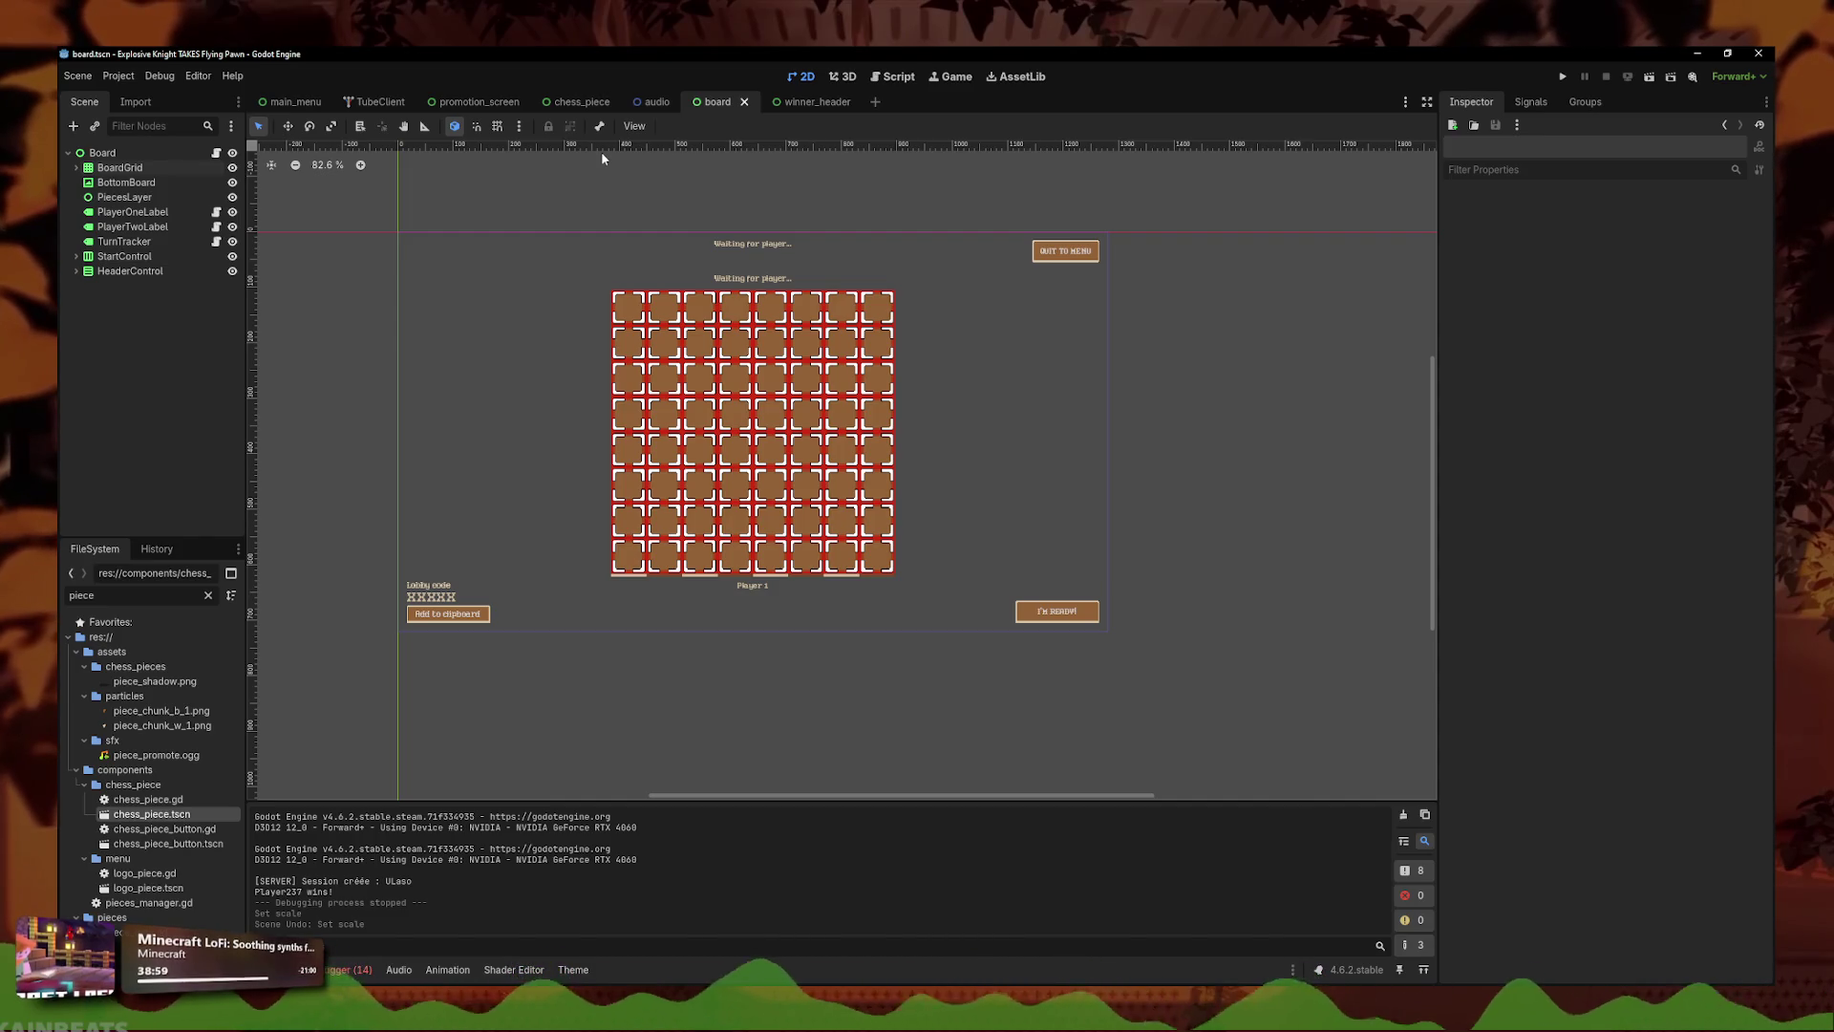
left_click(896, 78)
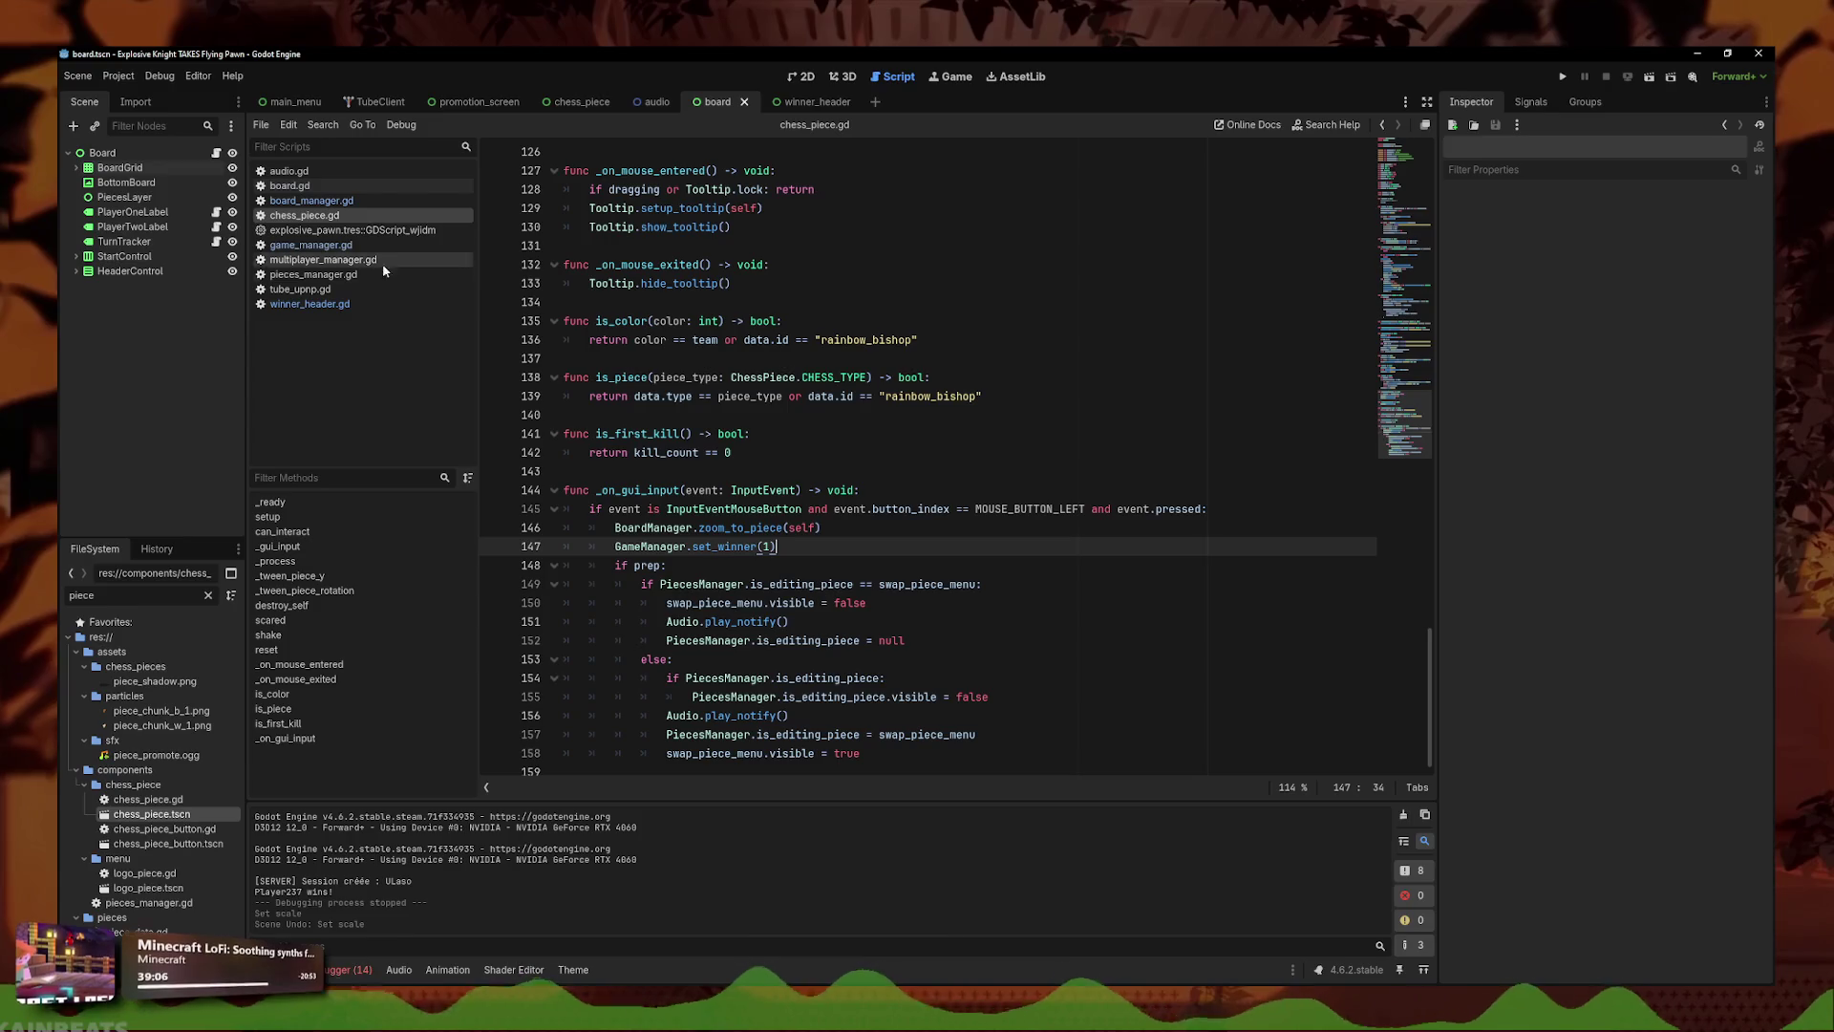
- Open set_winner in game_manager.gd and try rewriting line 89 to use get_tree()
left_click(304, 202)
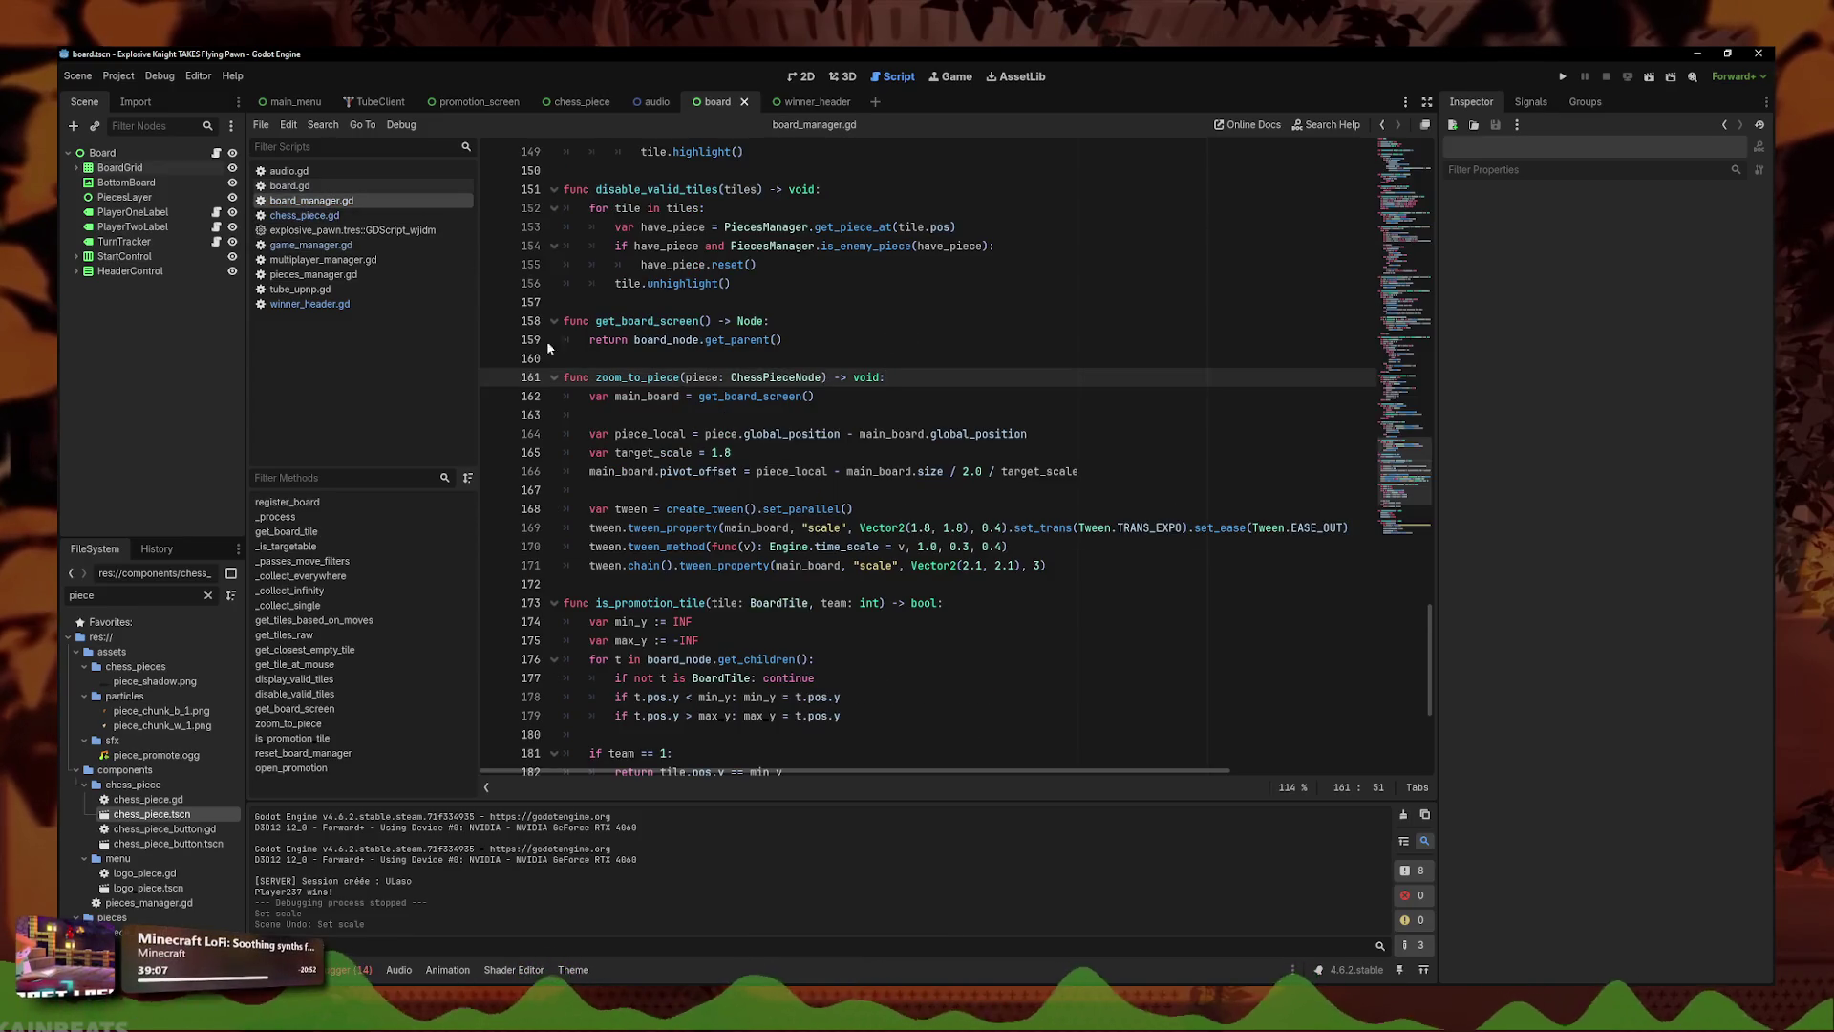
left_click(325, 304)
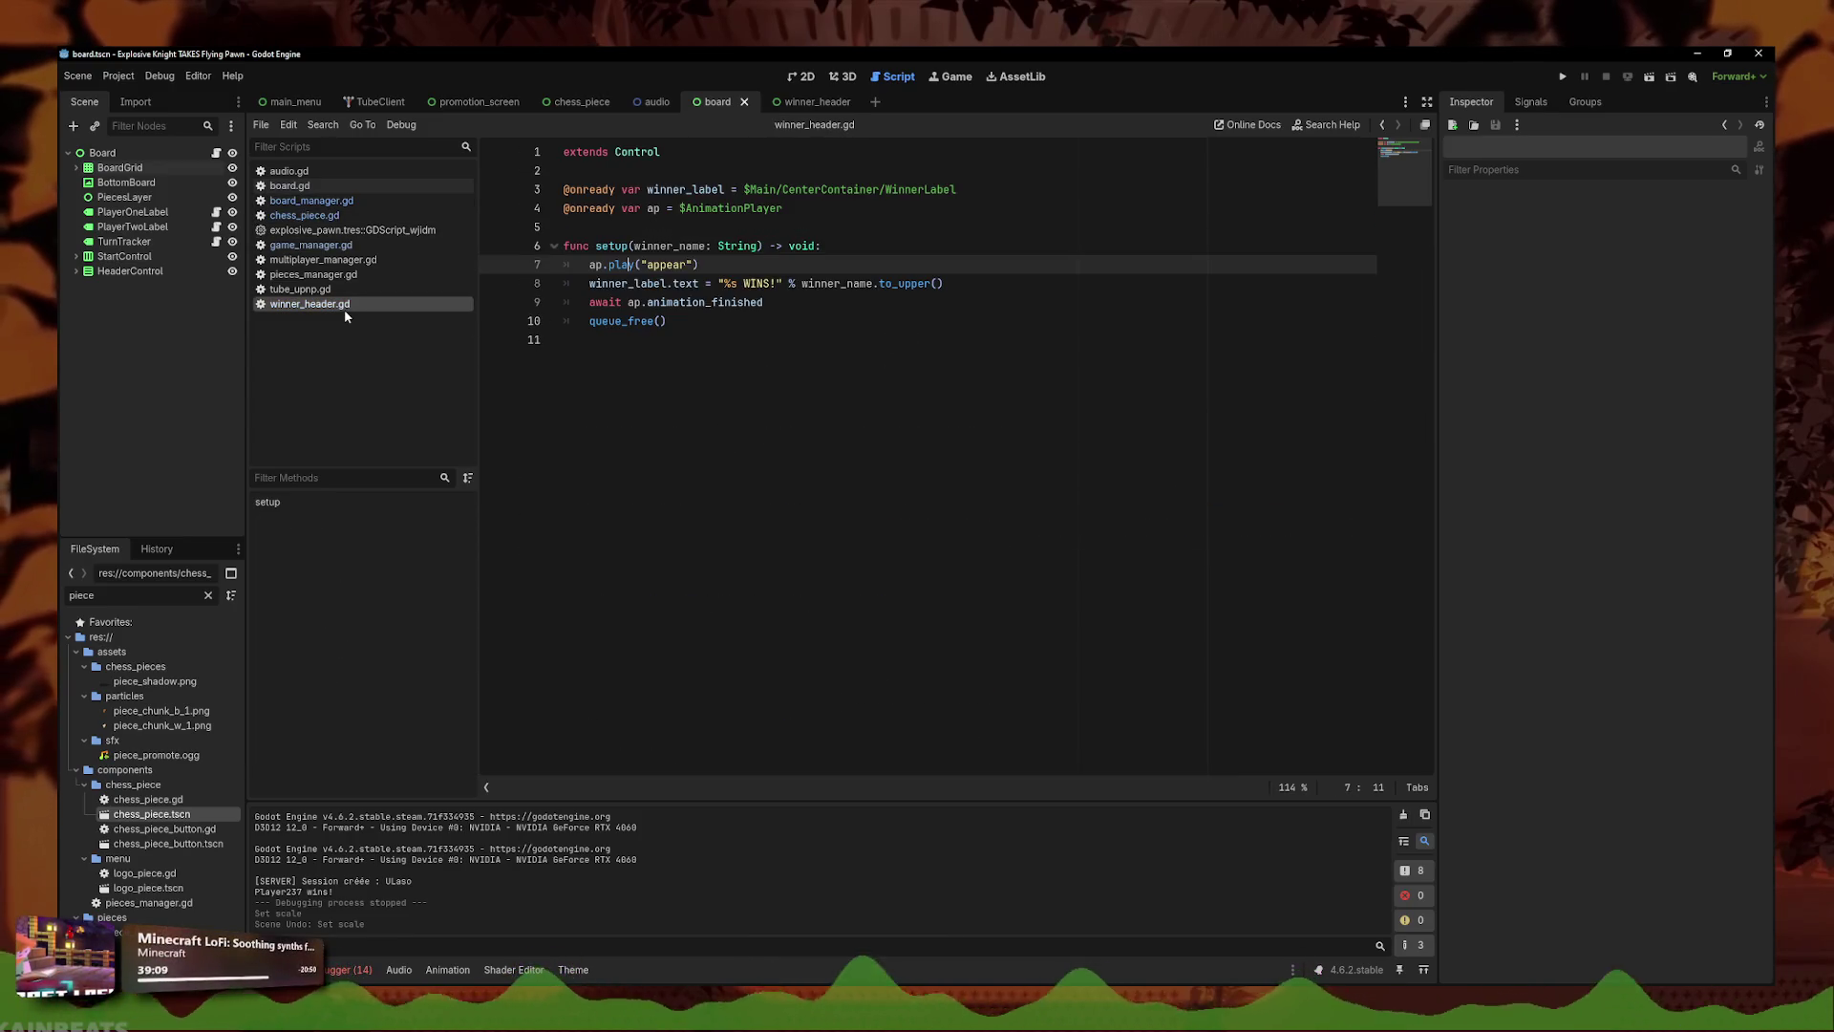
left_click(346, 247)
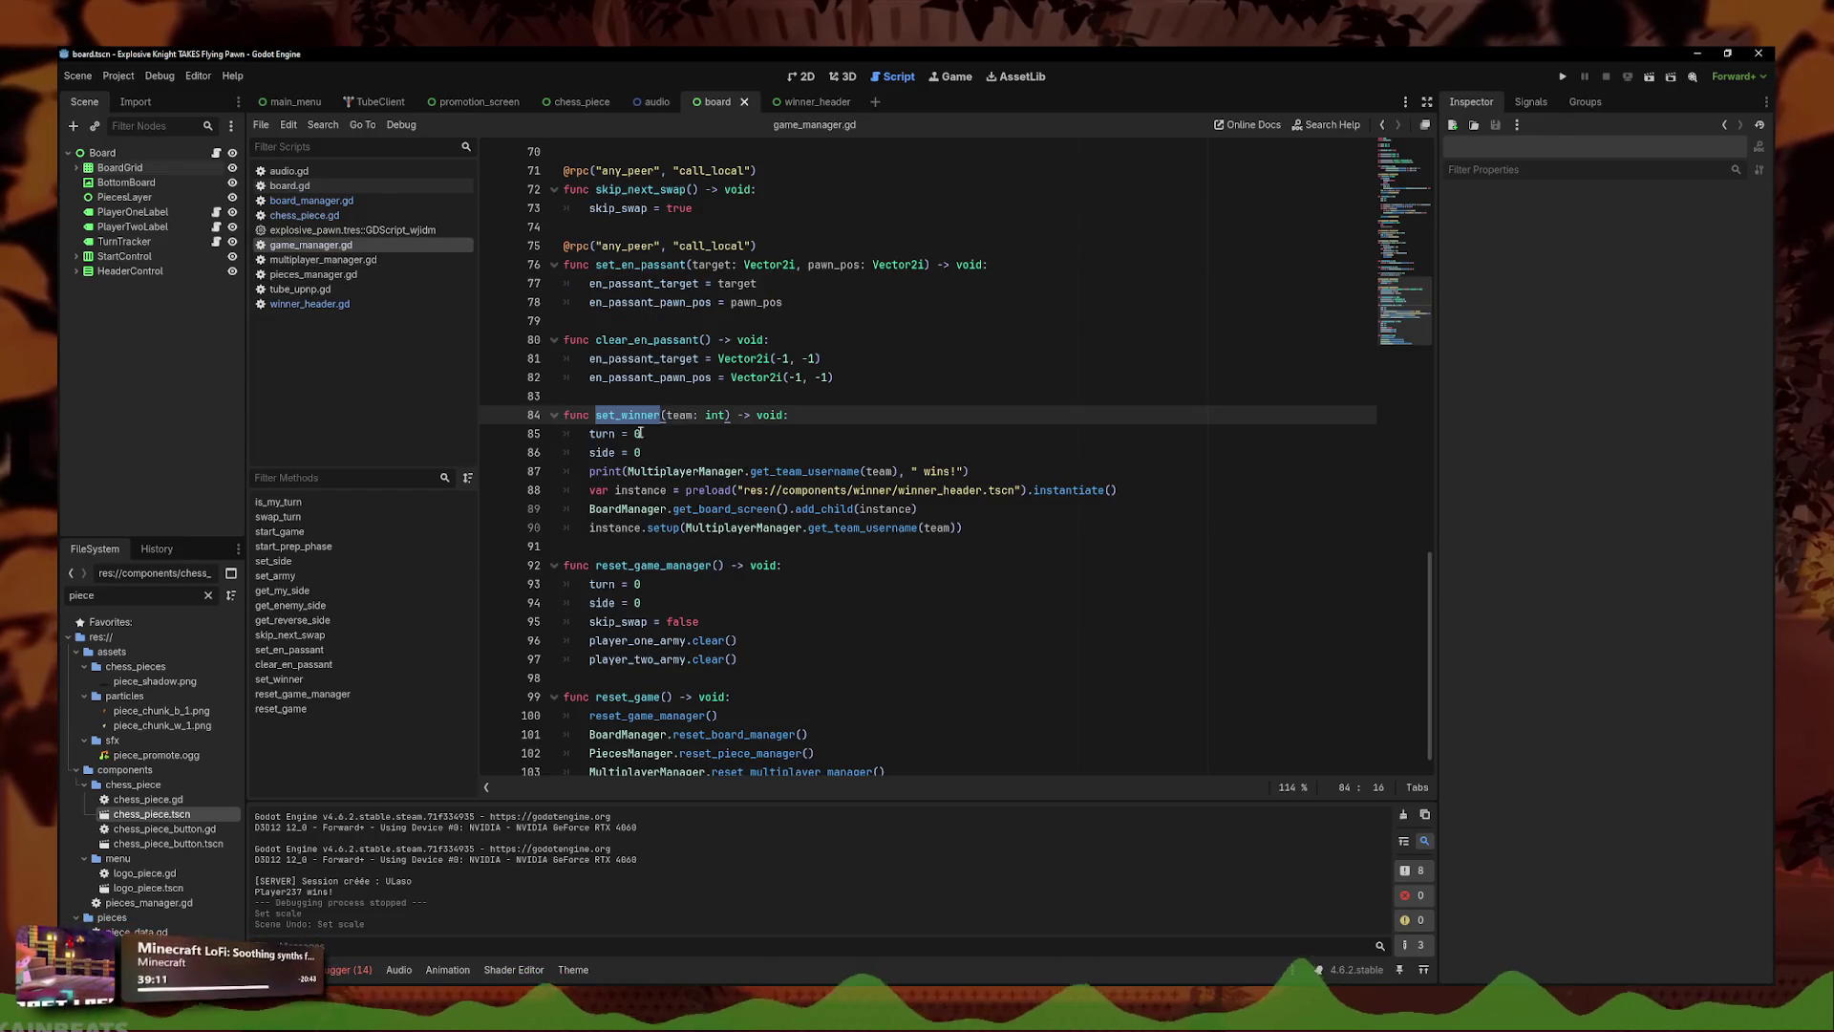
left_click(646, 509)
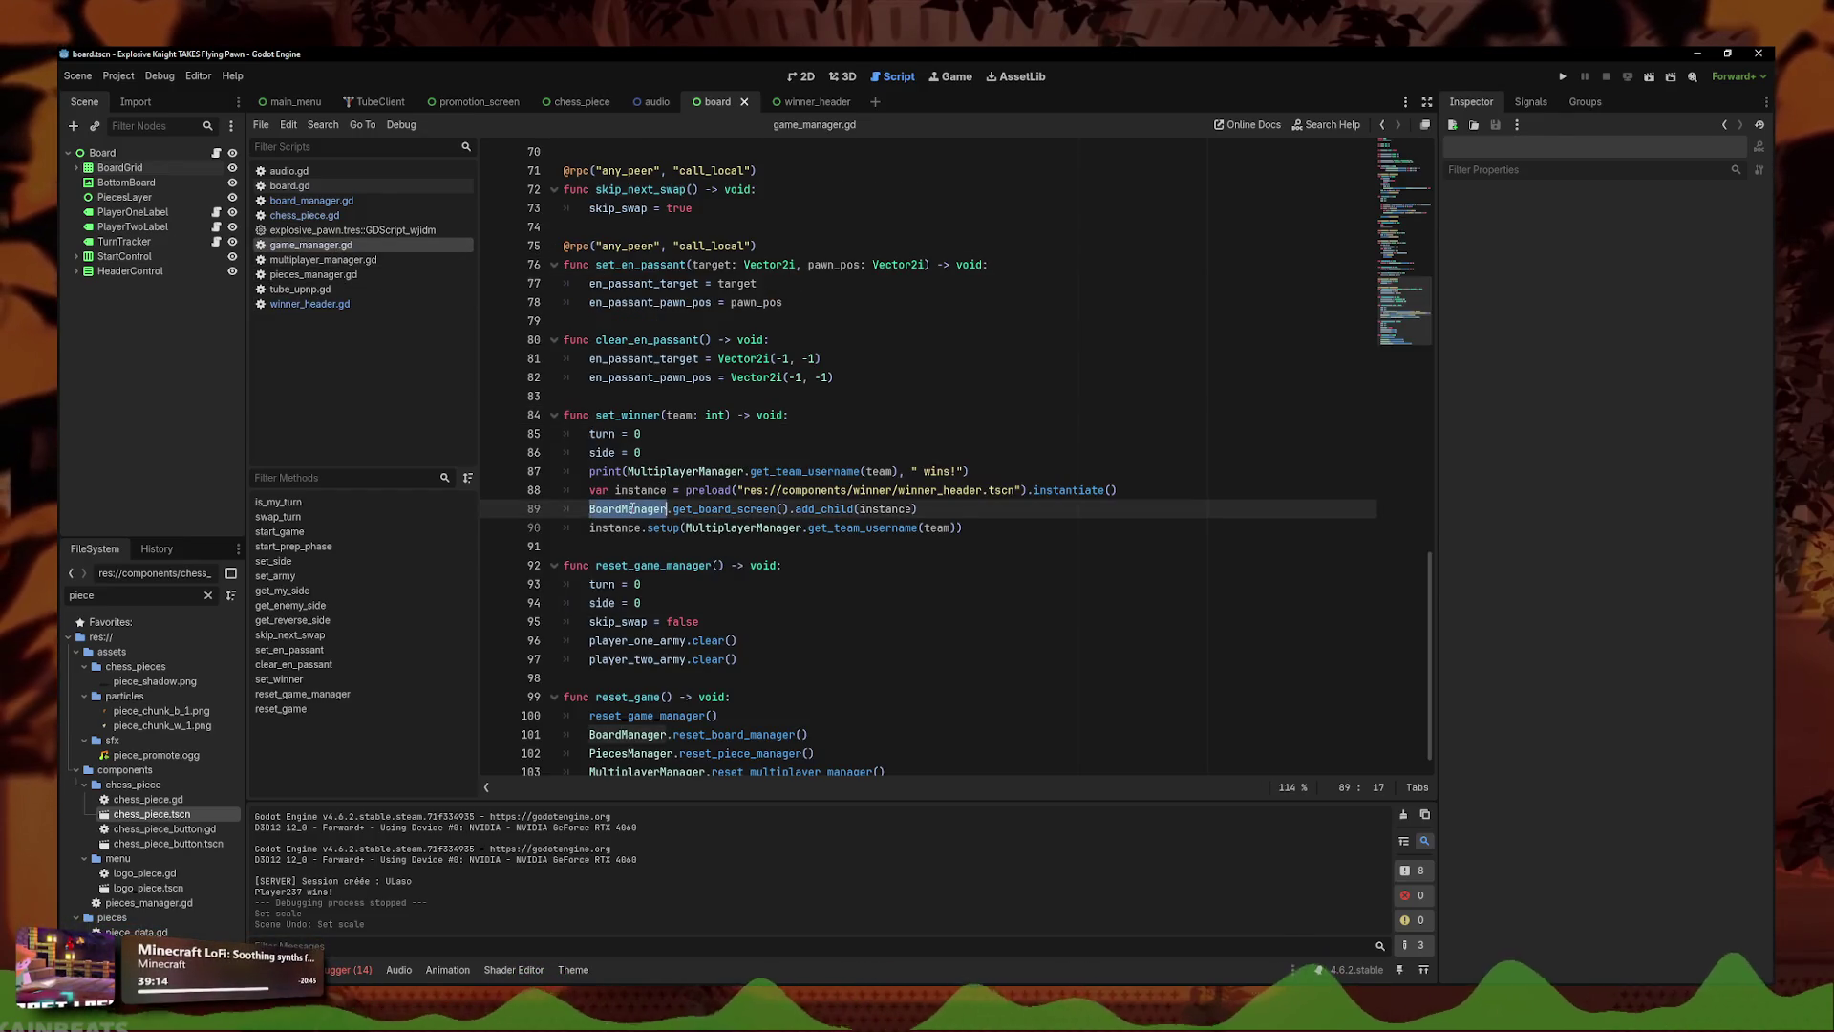
left_click_drag(789, 509, 579, 515)
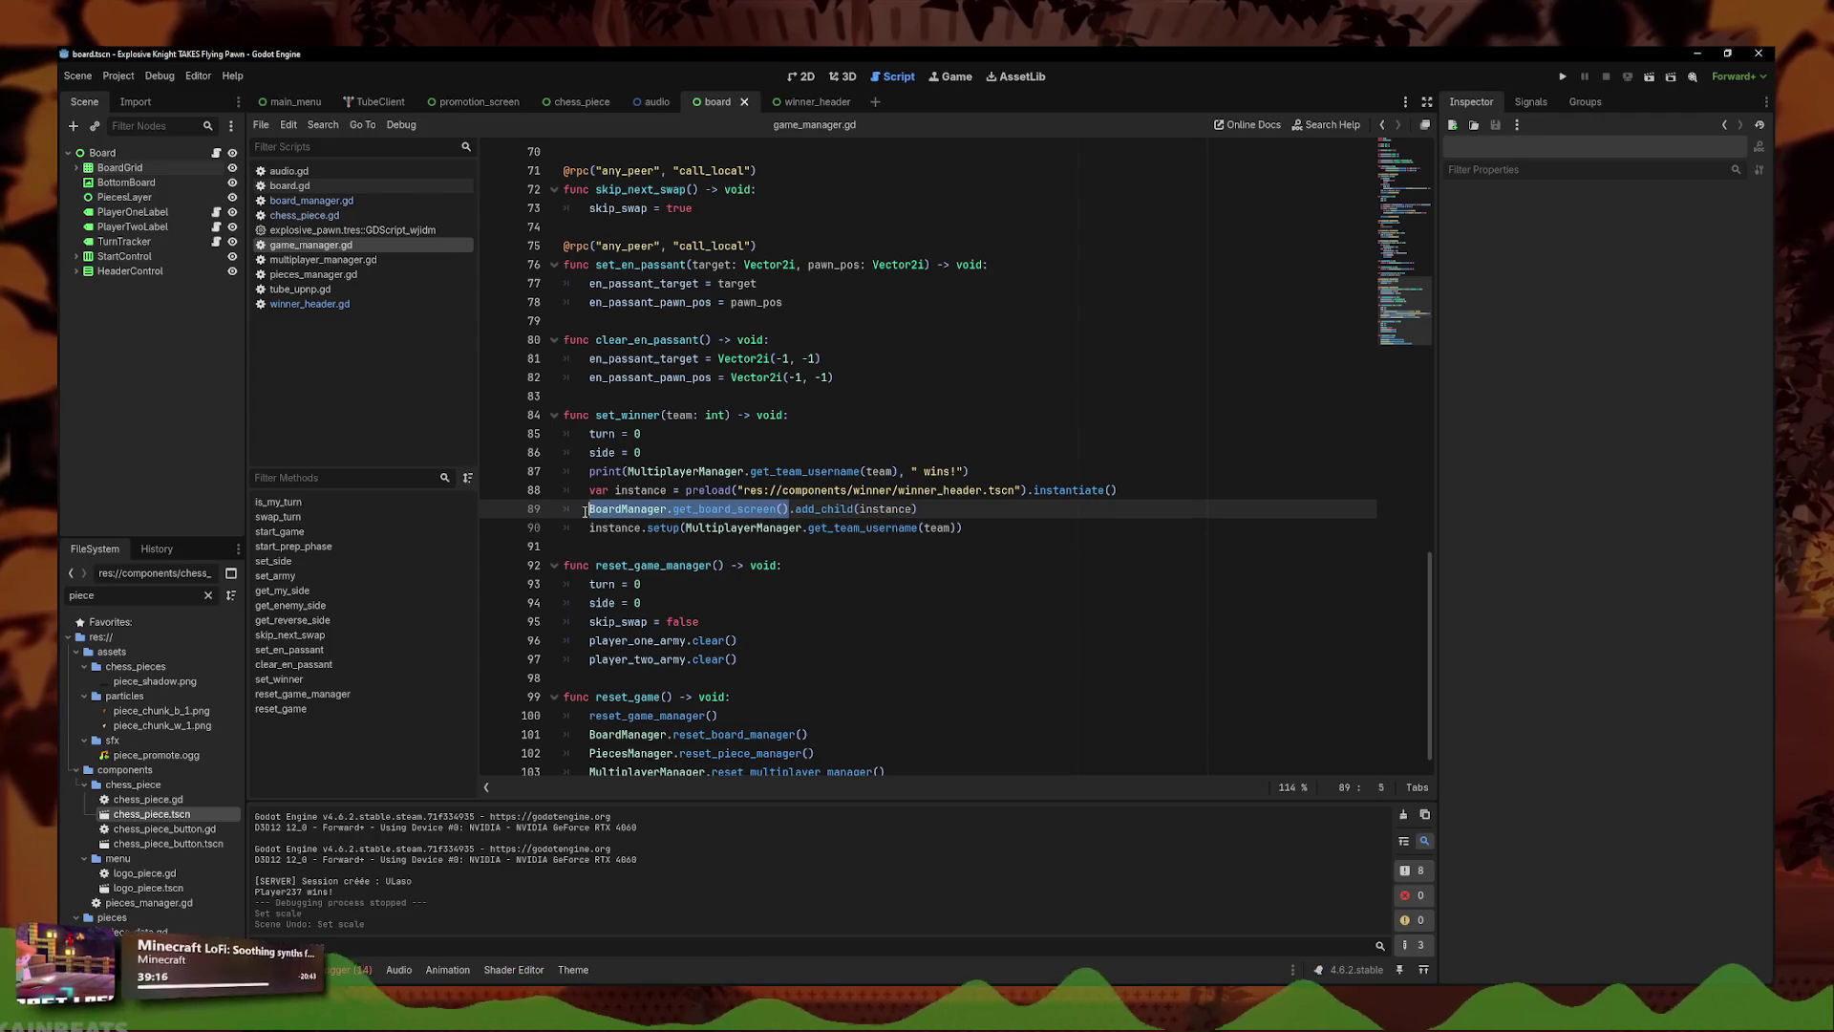
type("get")
key("BackSpace")
key("BackSpace")
key("BackSpace")
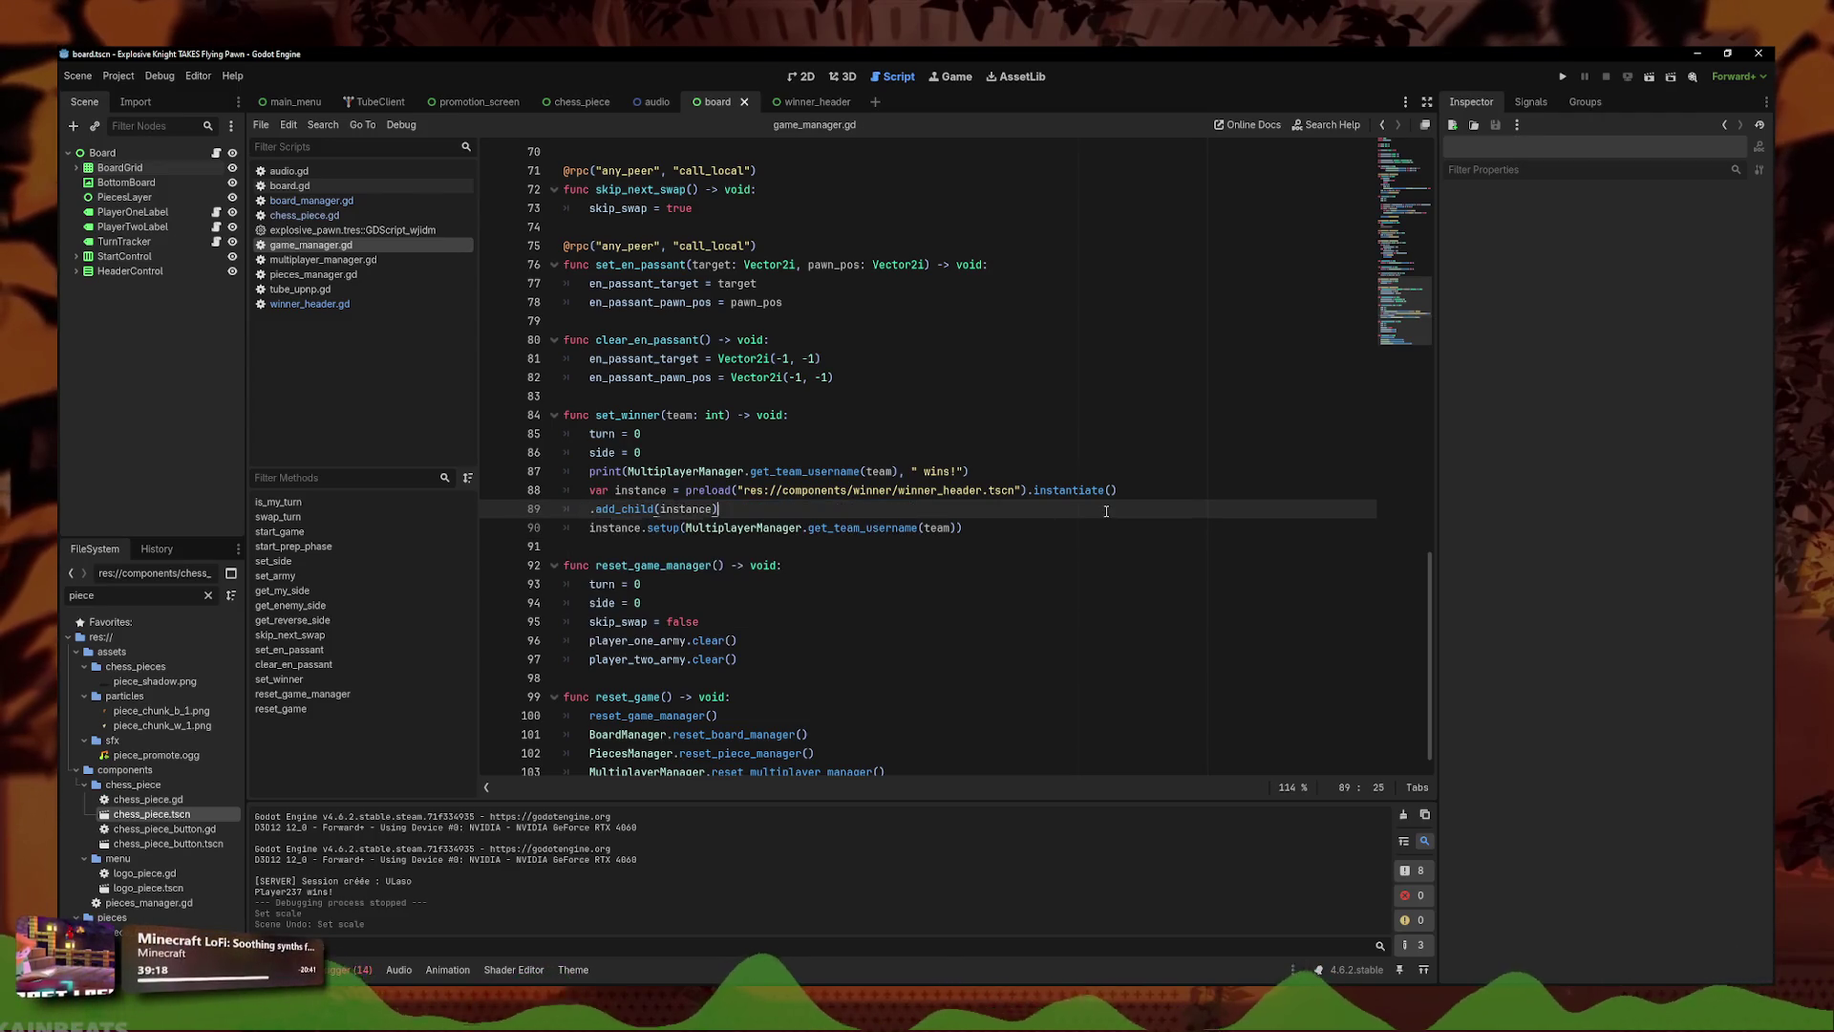
left_click(1106, 511)
key("Return")
type("_t")
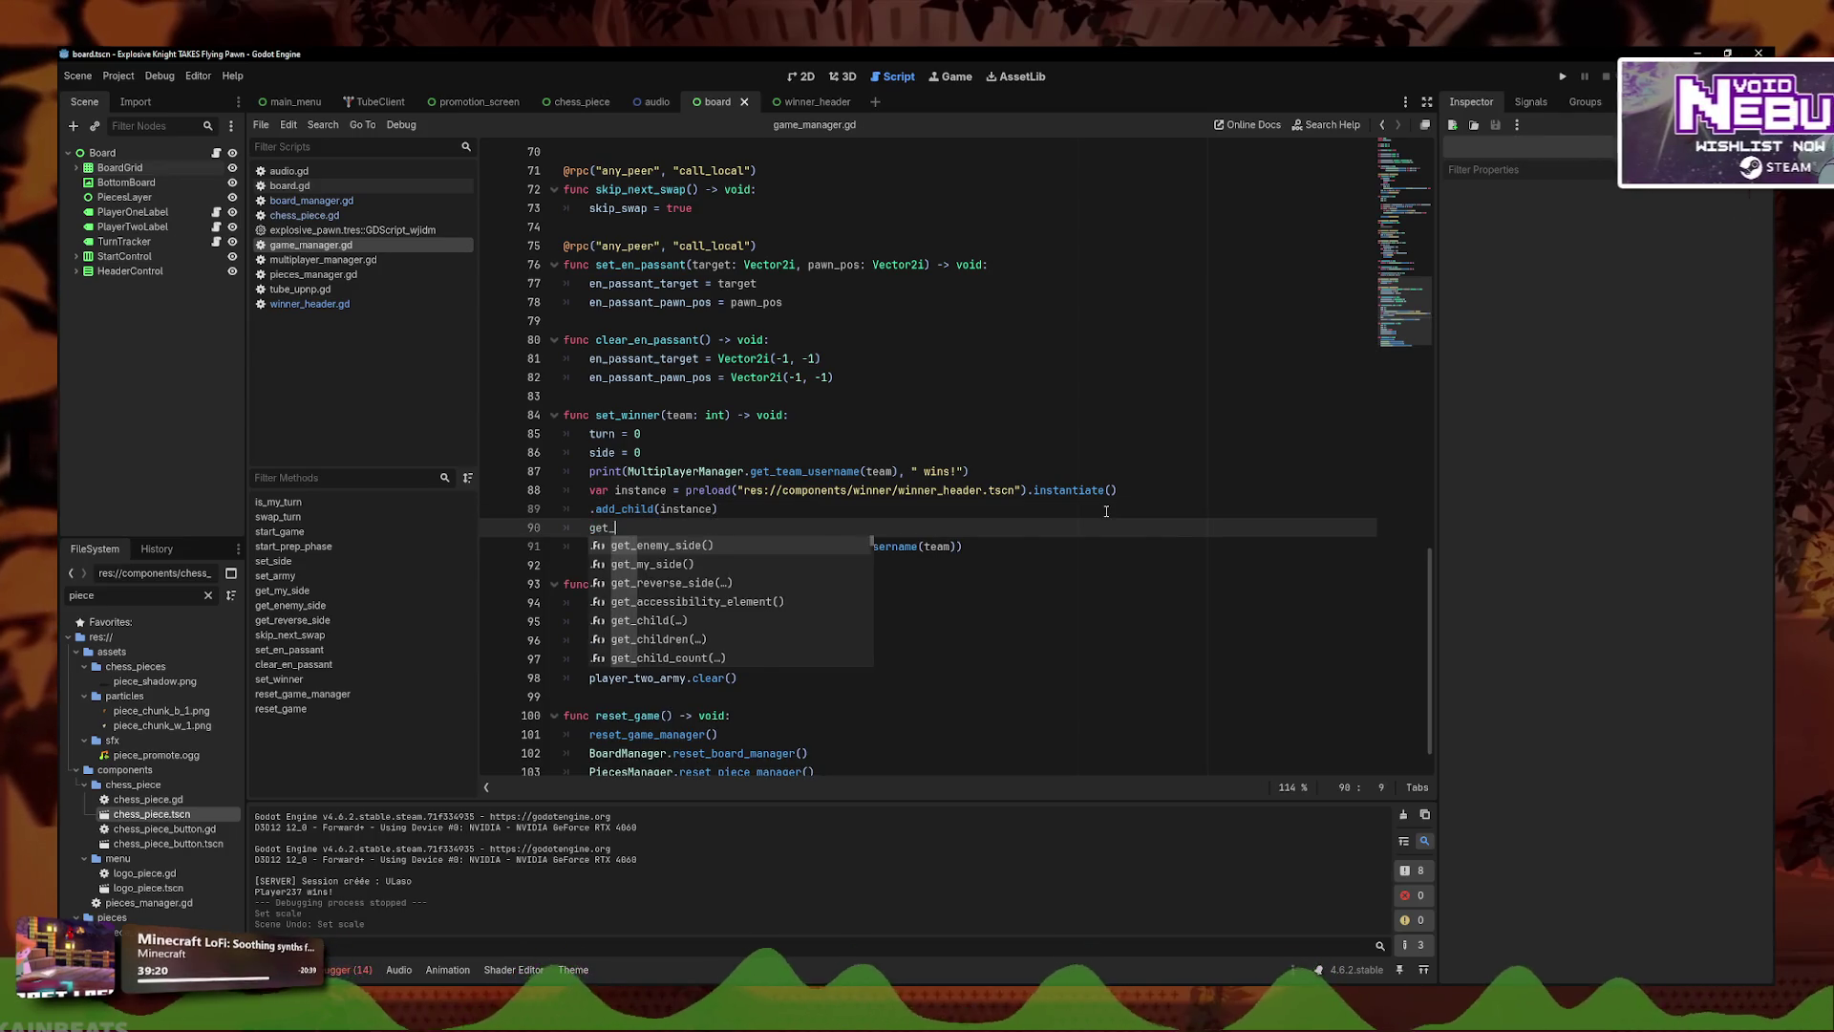
key("Return")
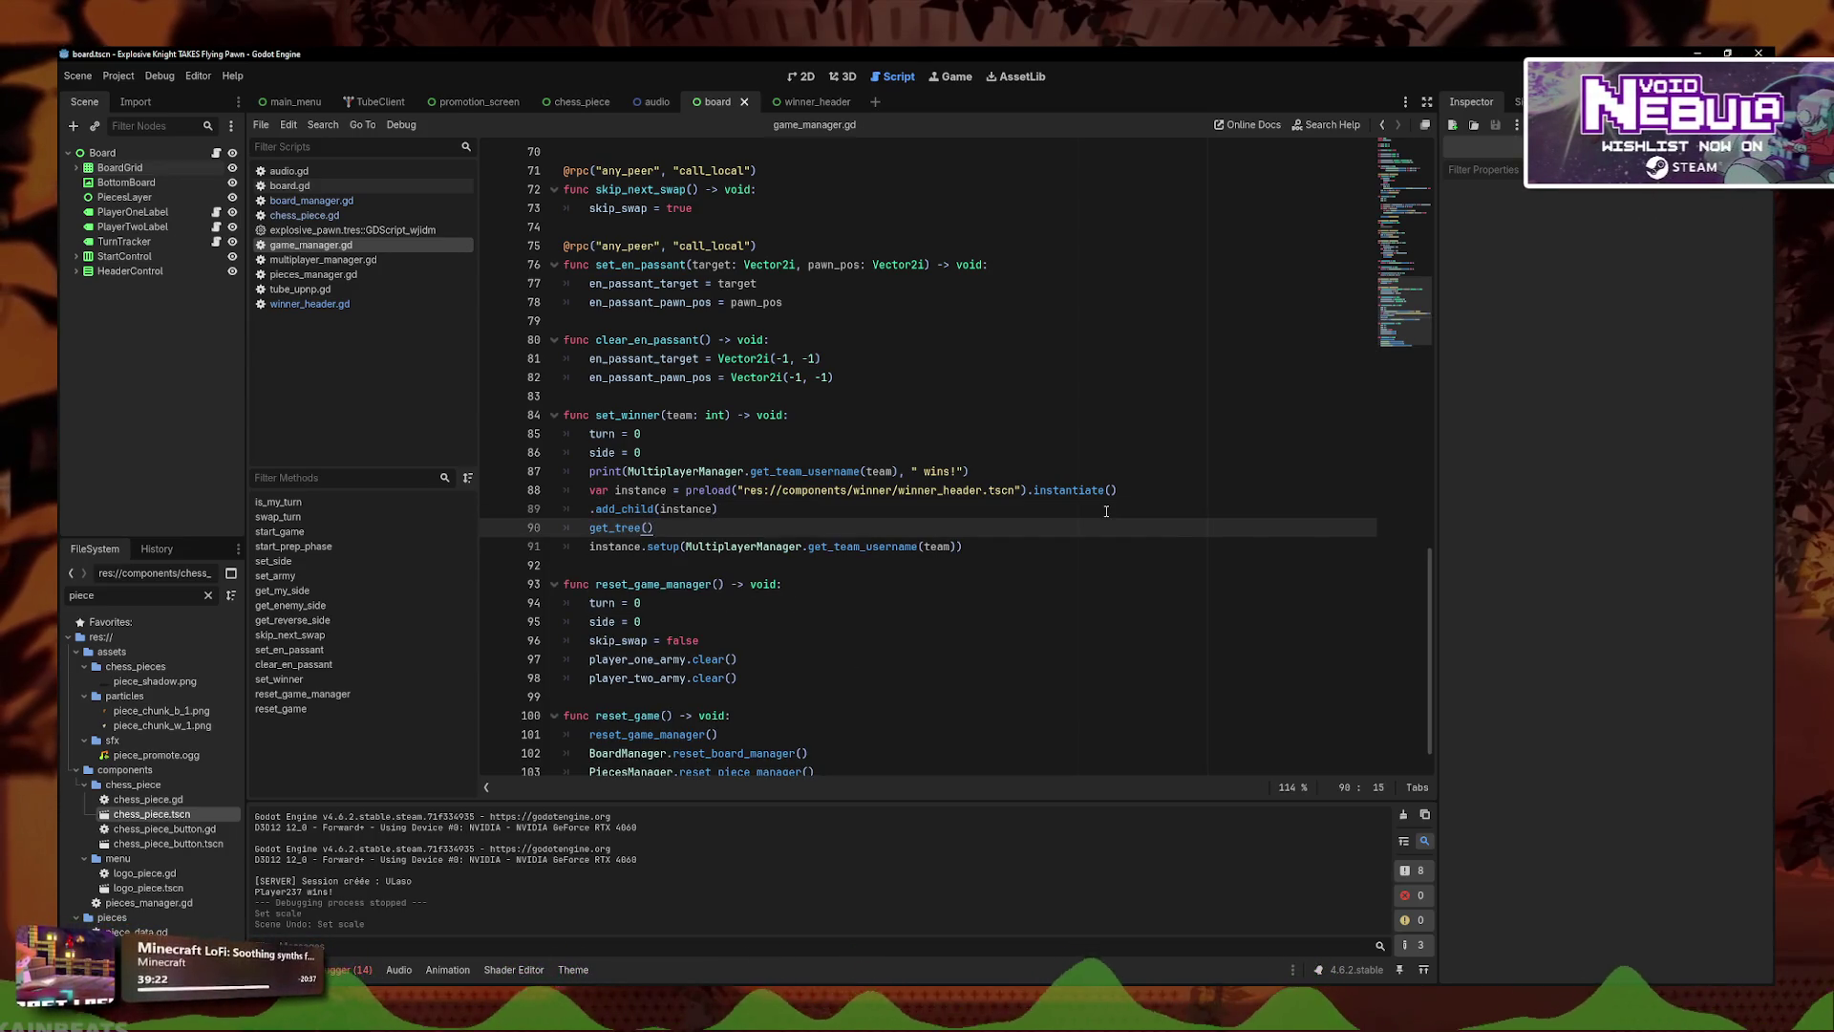
type(".add")
type("_chi")
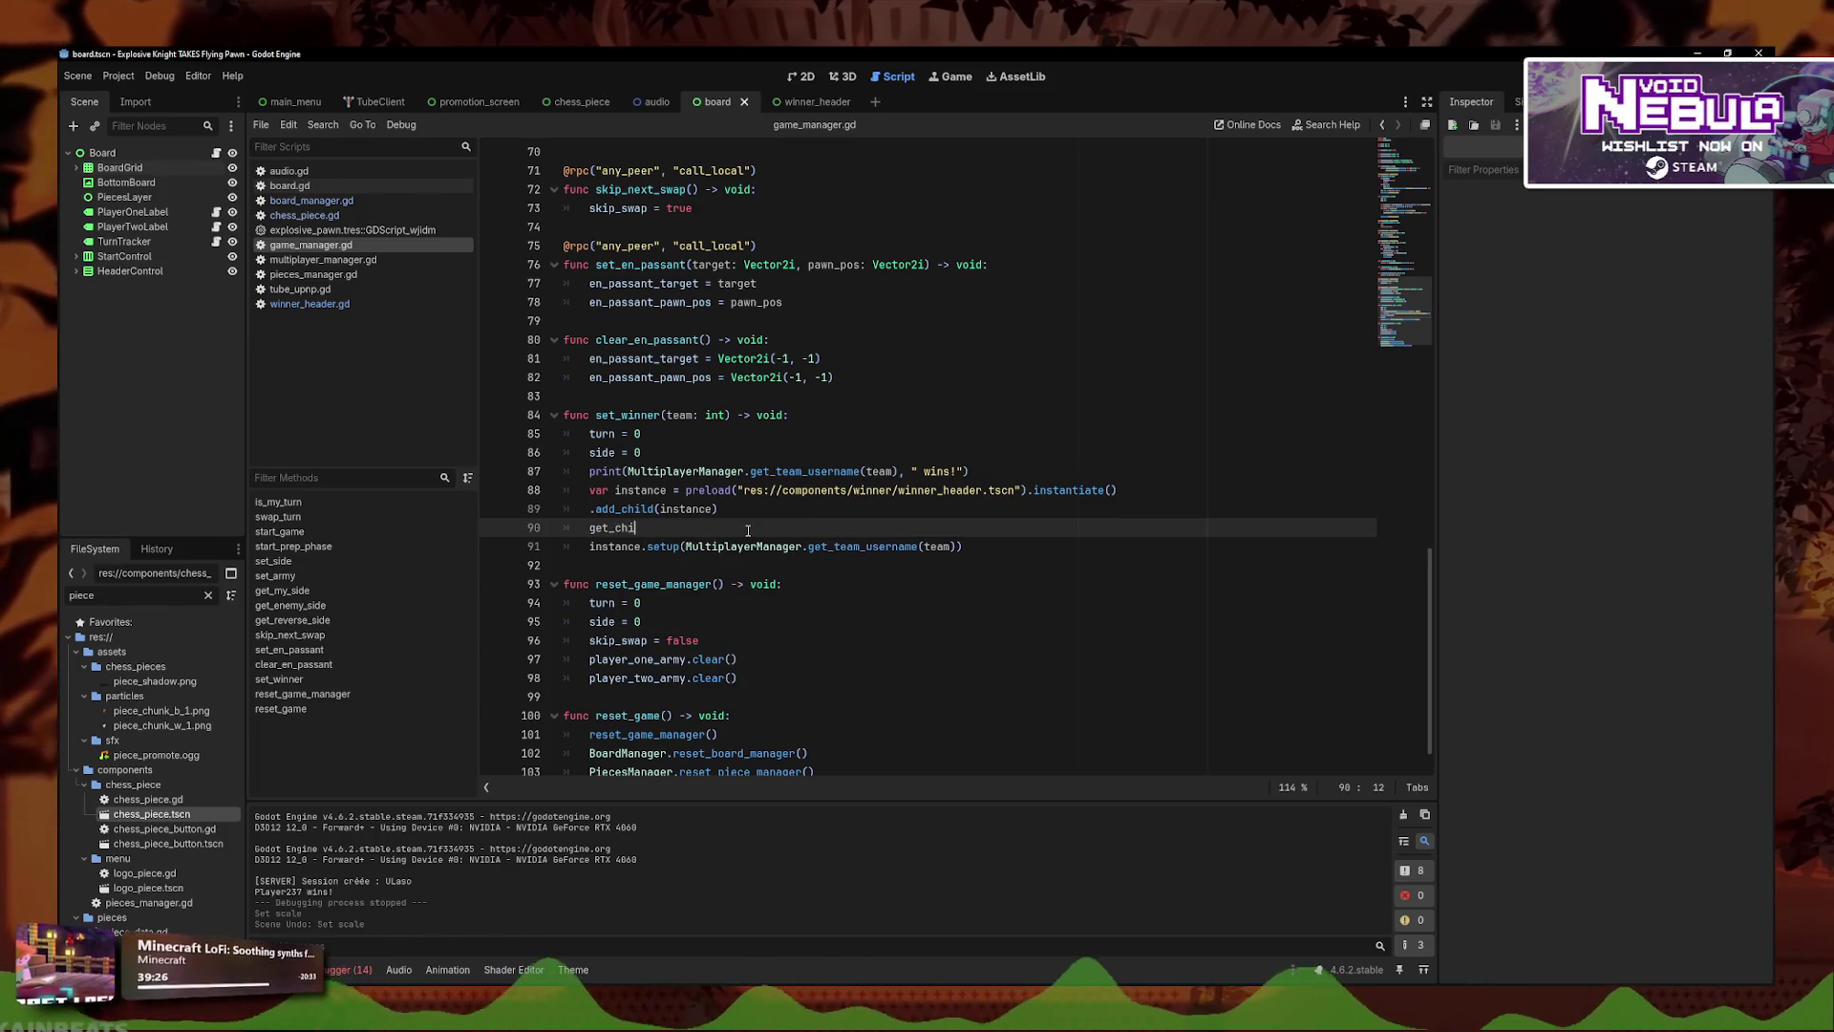
key("BackSpace")
key("BackSpace")
key("BackSpace")
- Restore BoardManager.get_board_screen() before .add_child on line 89 and save the script
left_click_drag(984, 530, 563, 414)
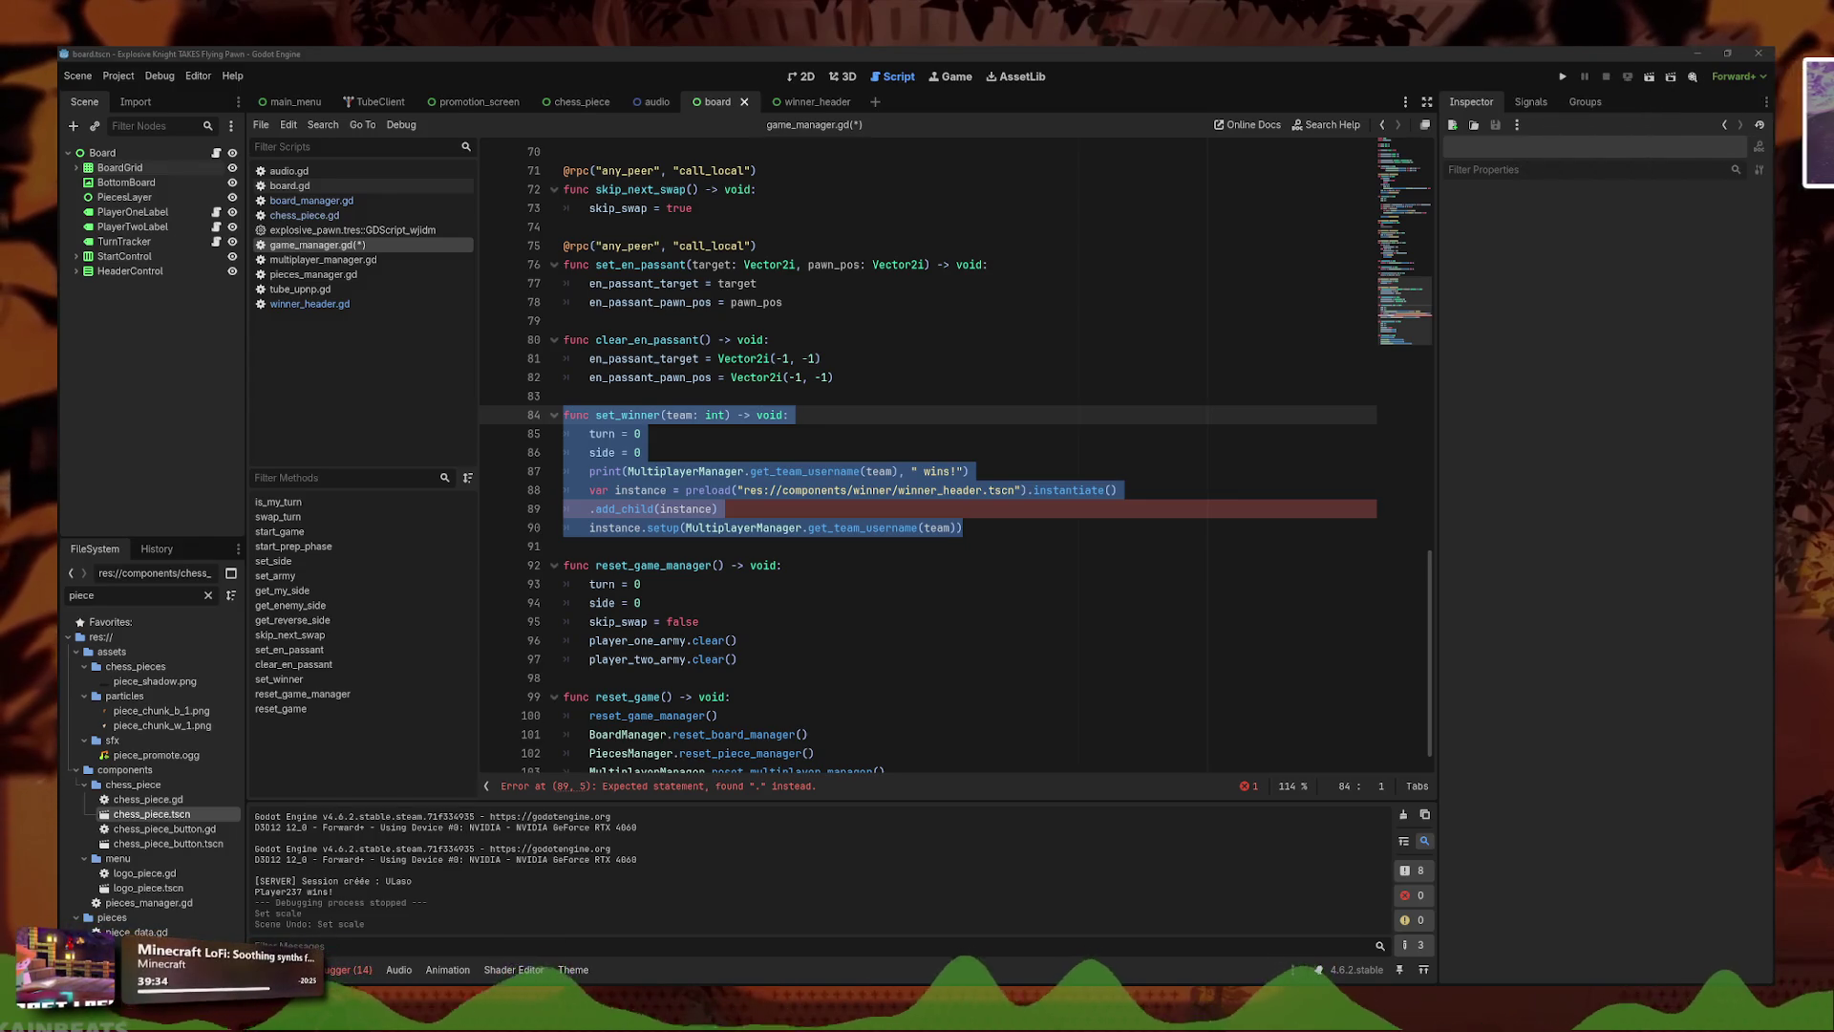
left_click(923, 475)
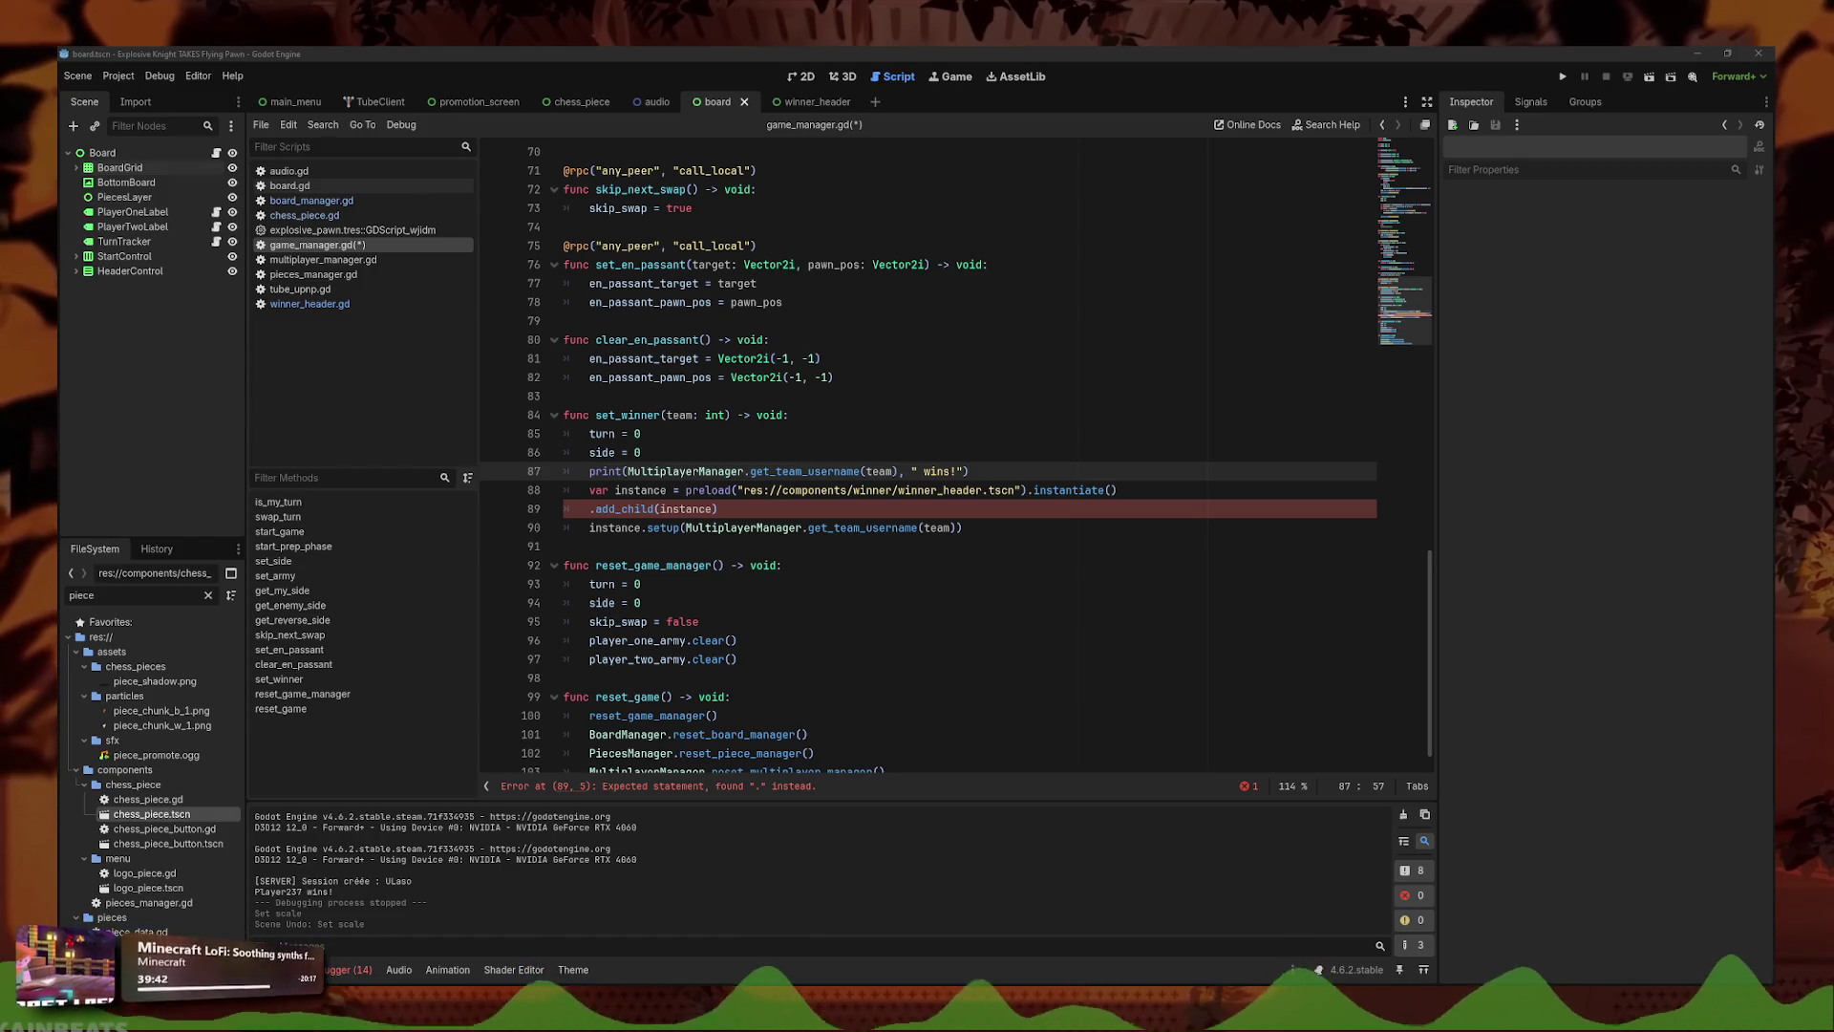
left_click(755, 517)
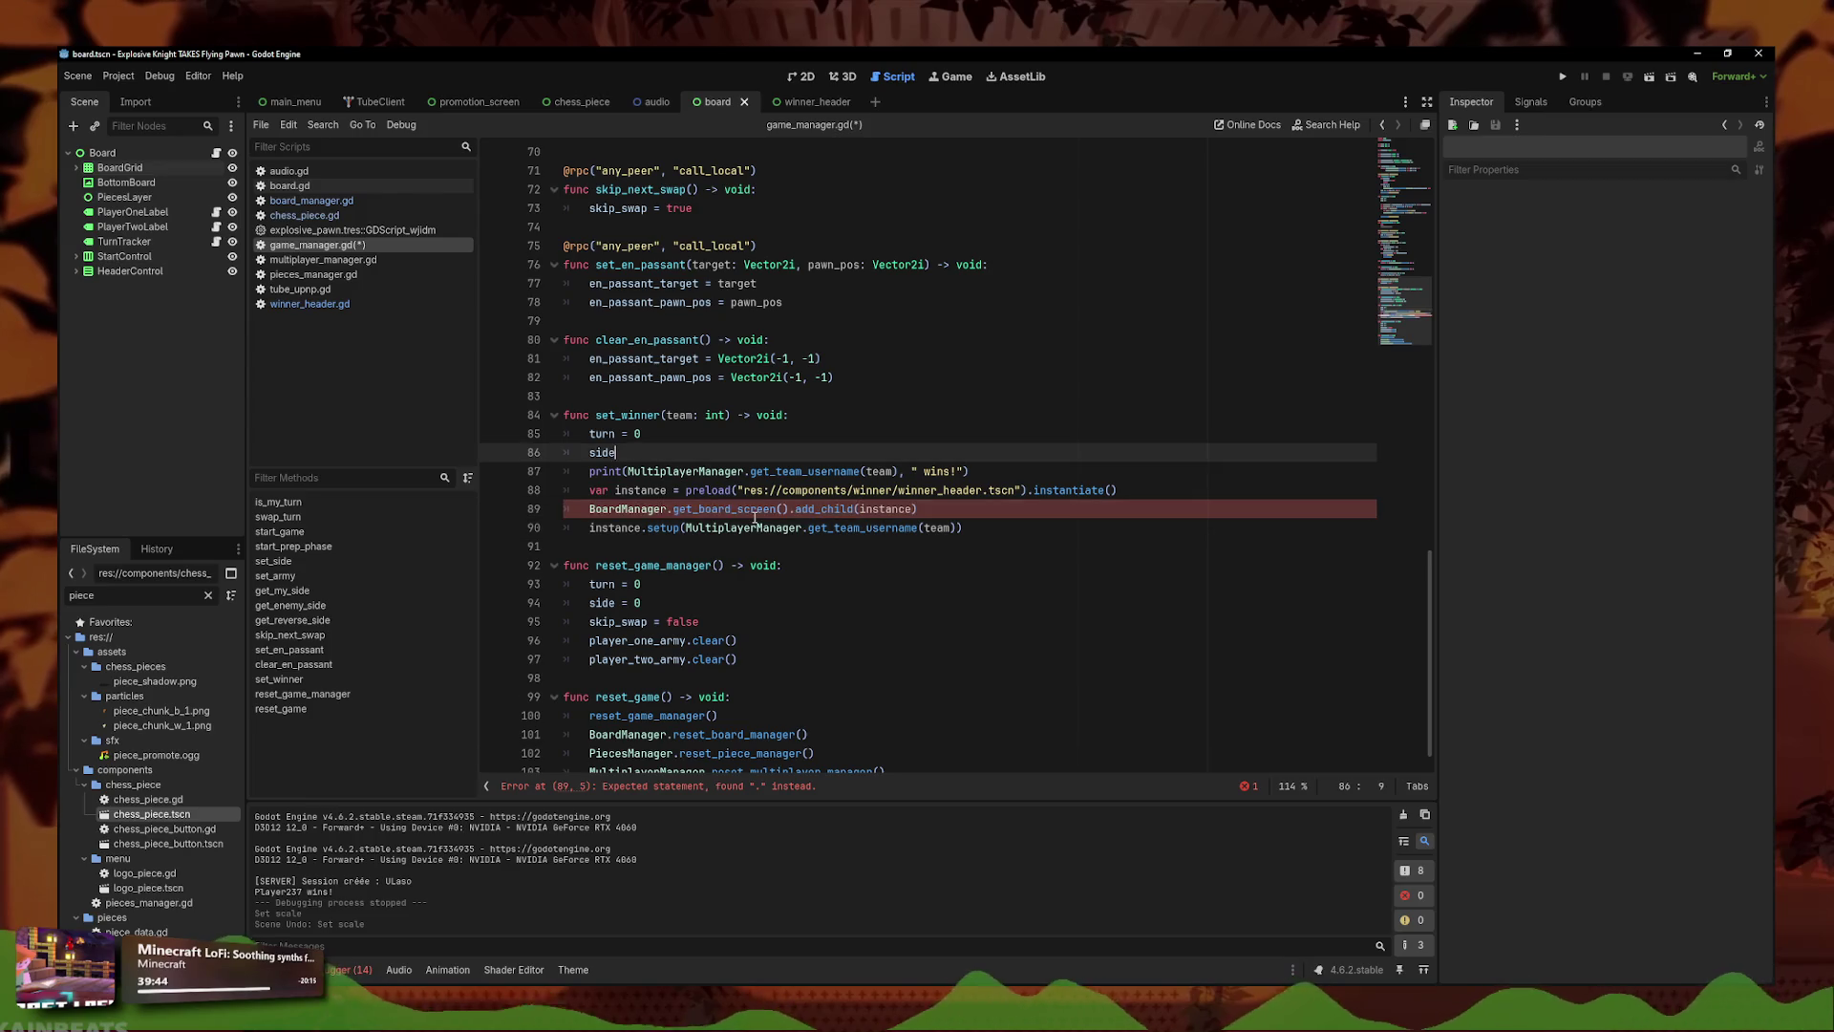
type("BoardManager.get_board_screen()")
key("ctrl+s")
left_click(827, 508)
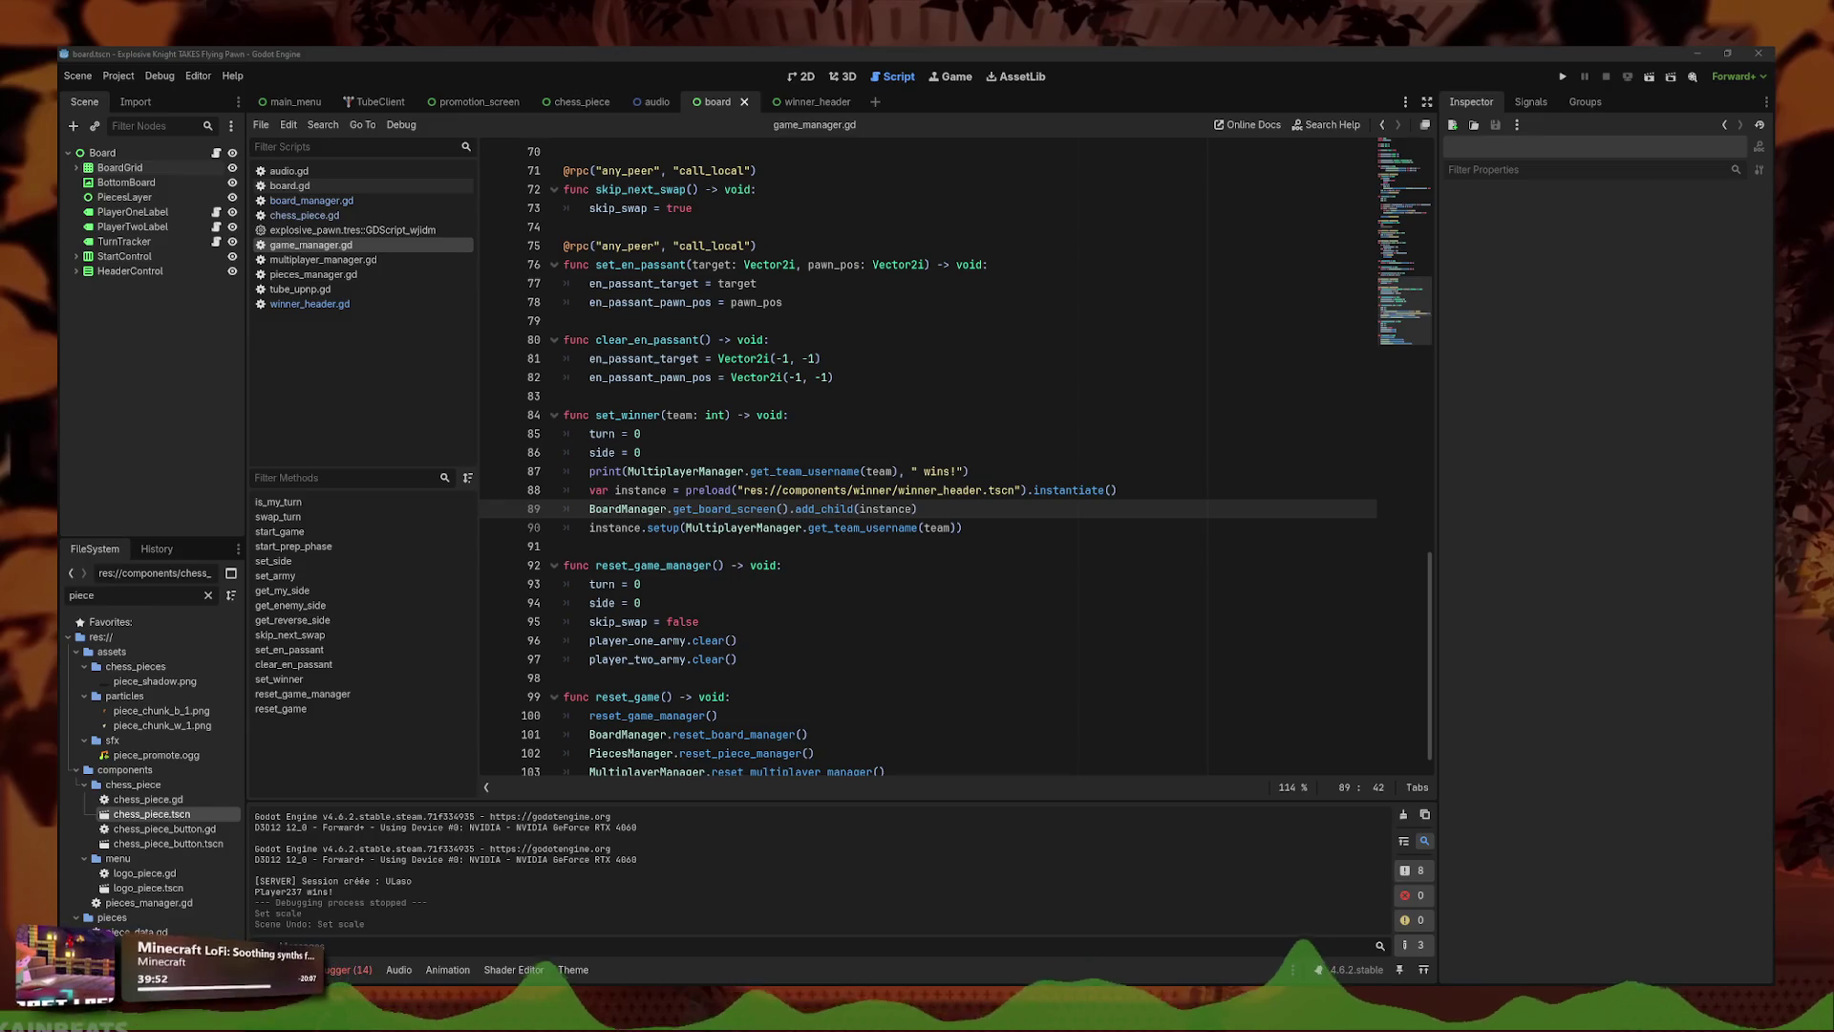
left_click(1188, 574)
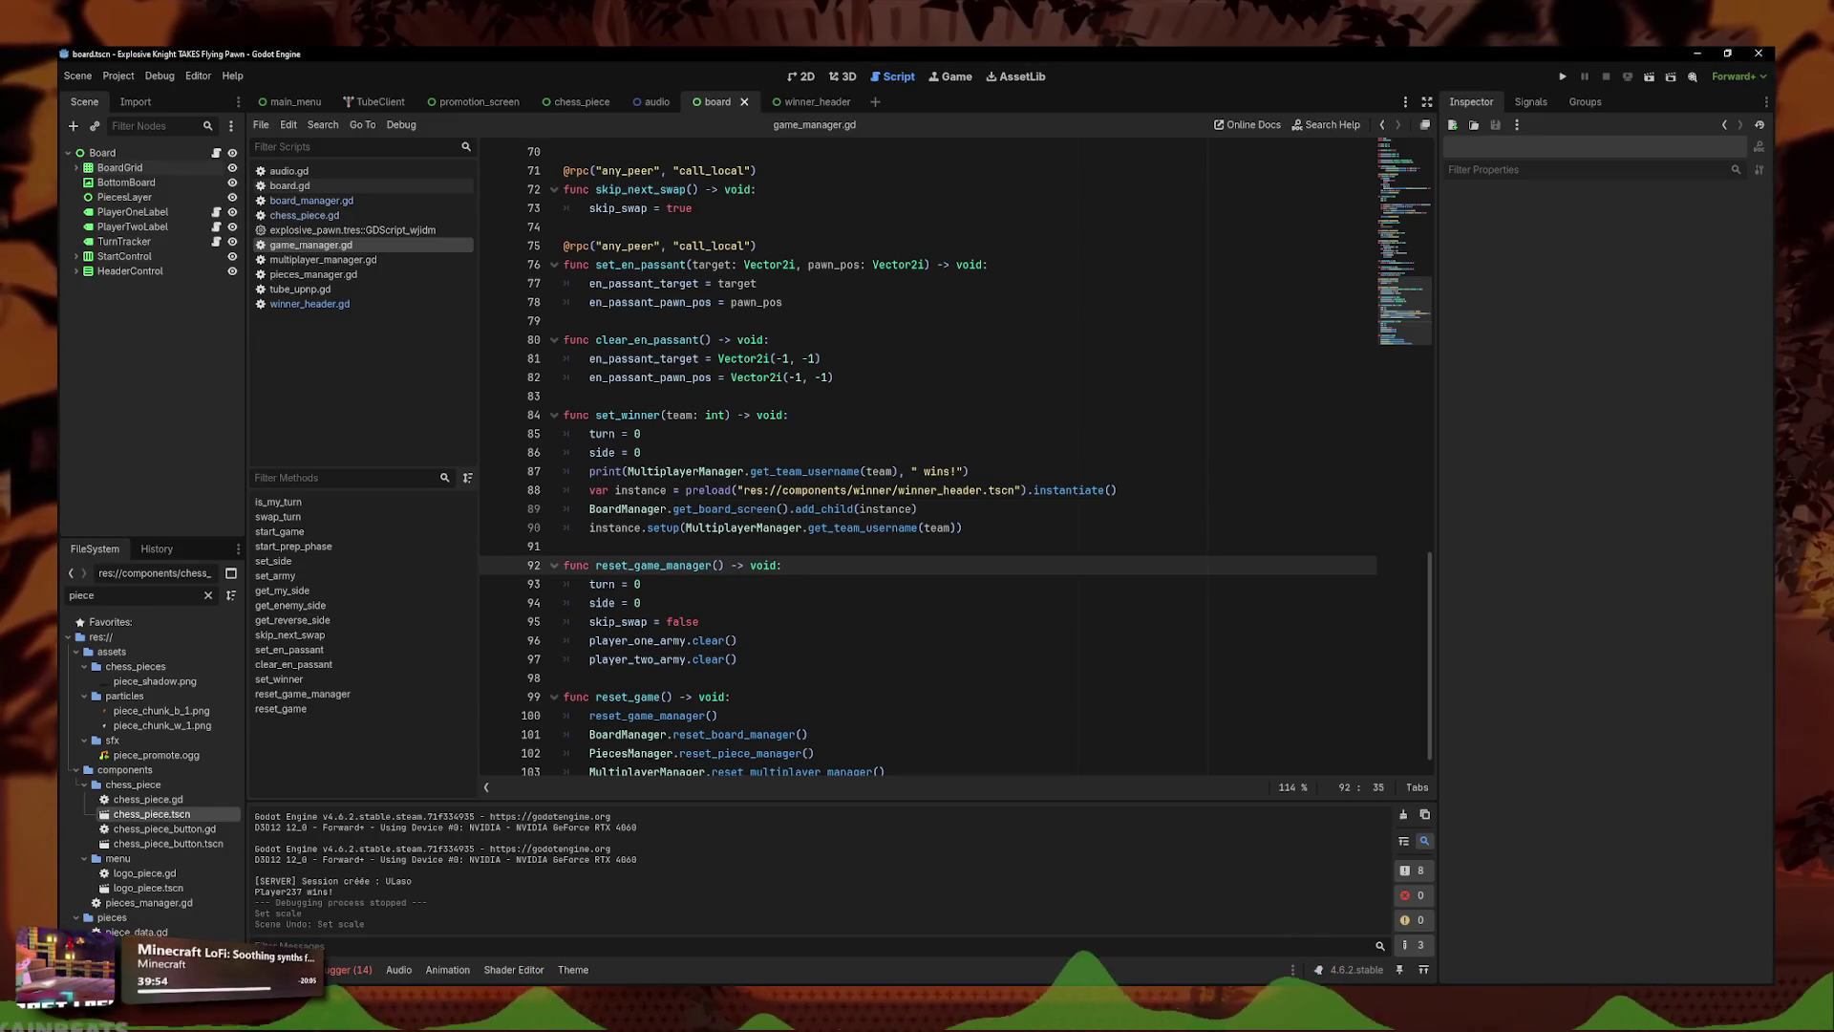
- Create a new in_game scene in the components folder with a user interface root
left_click(808, 76)
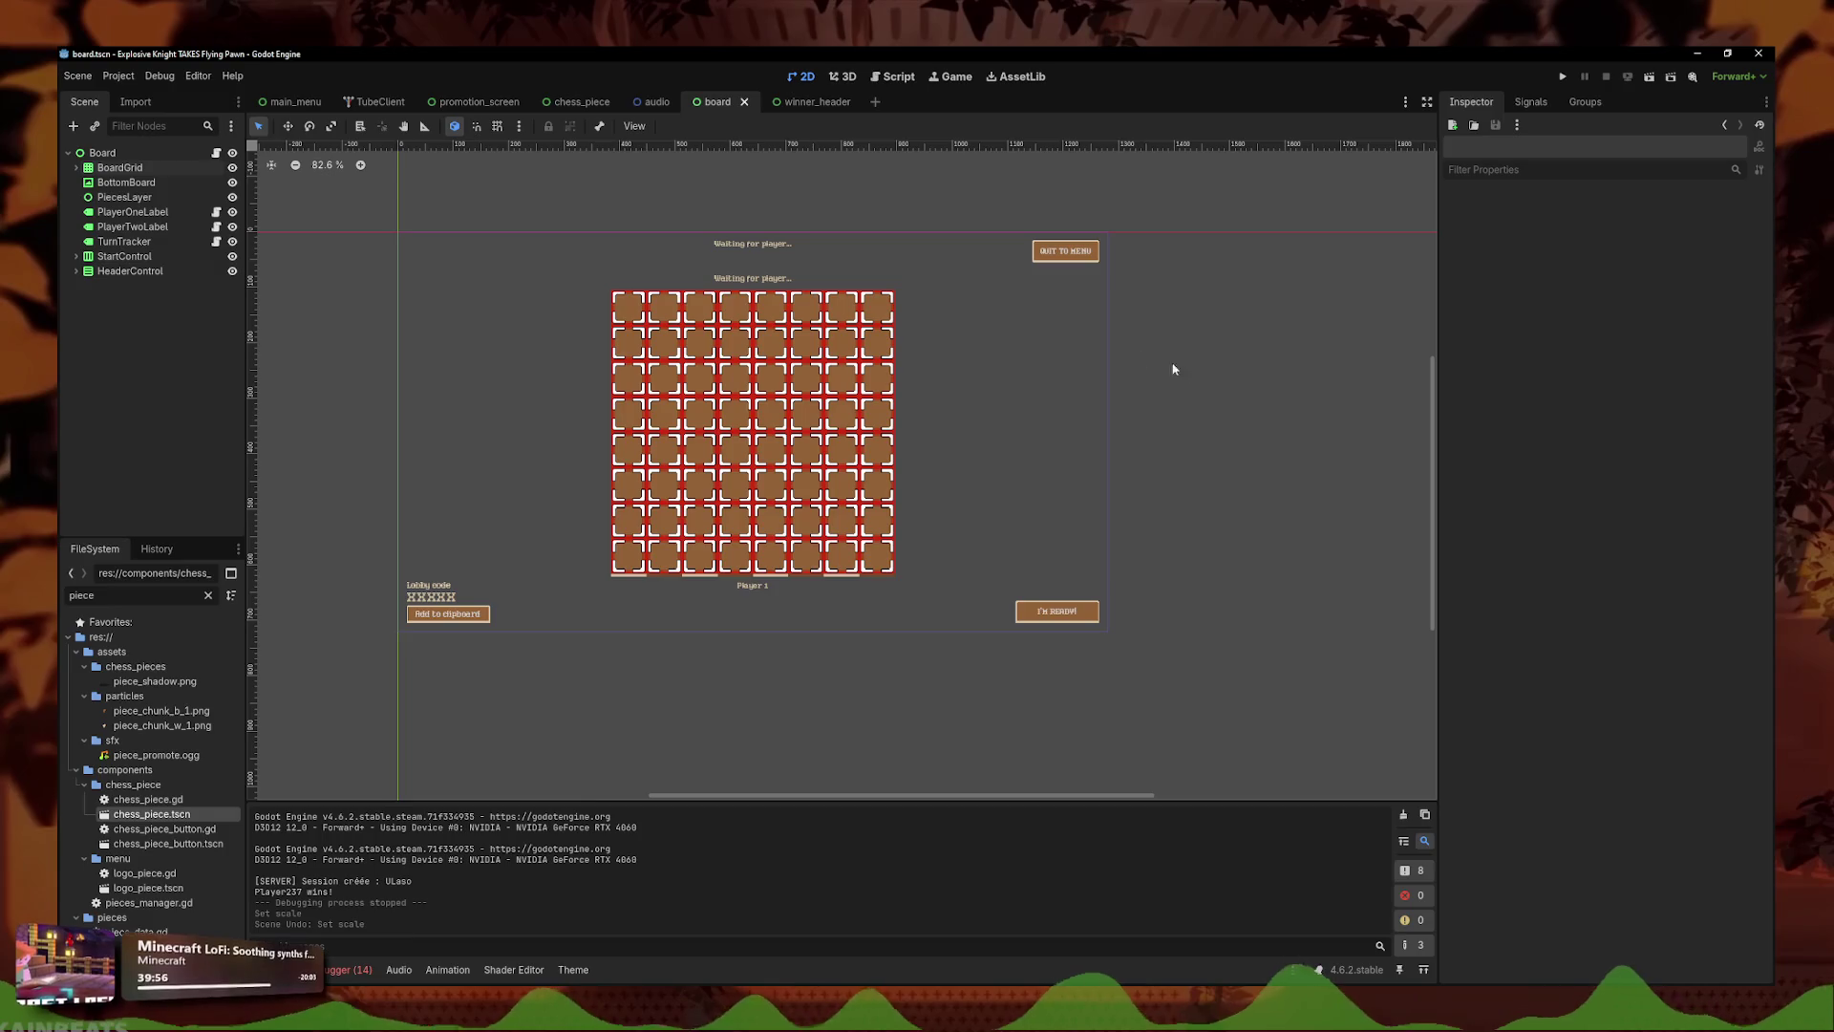
left_click(114, 157)
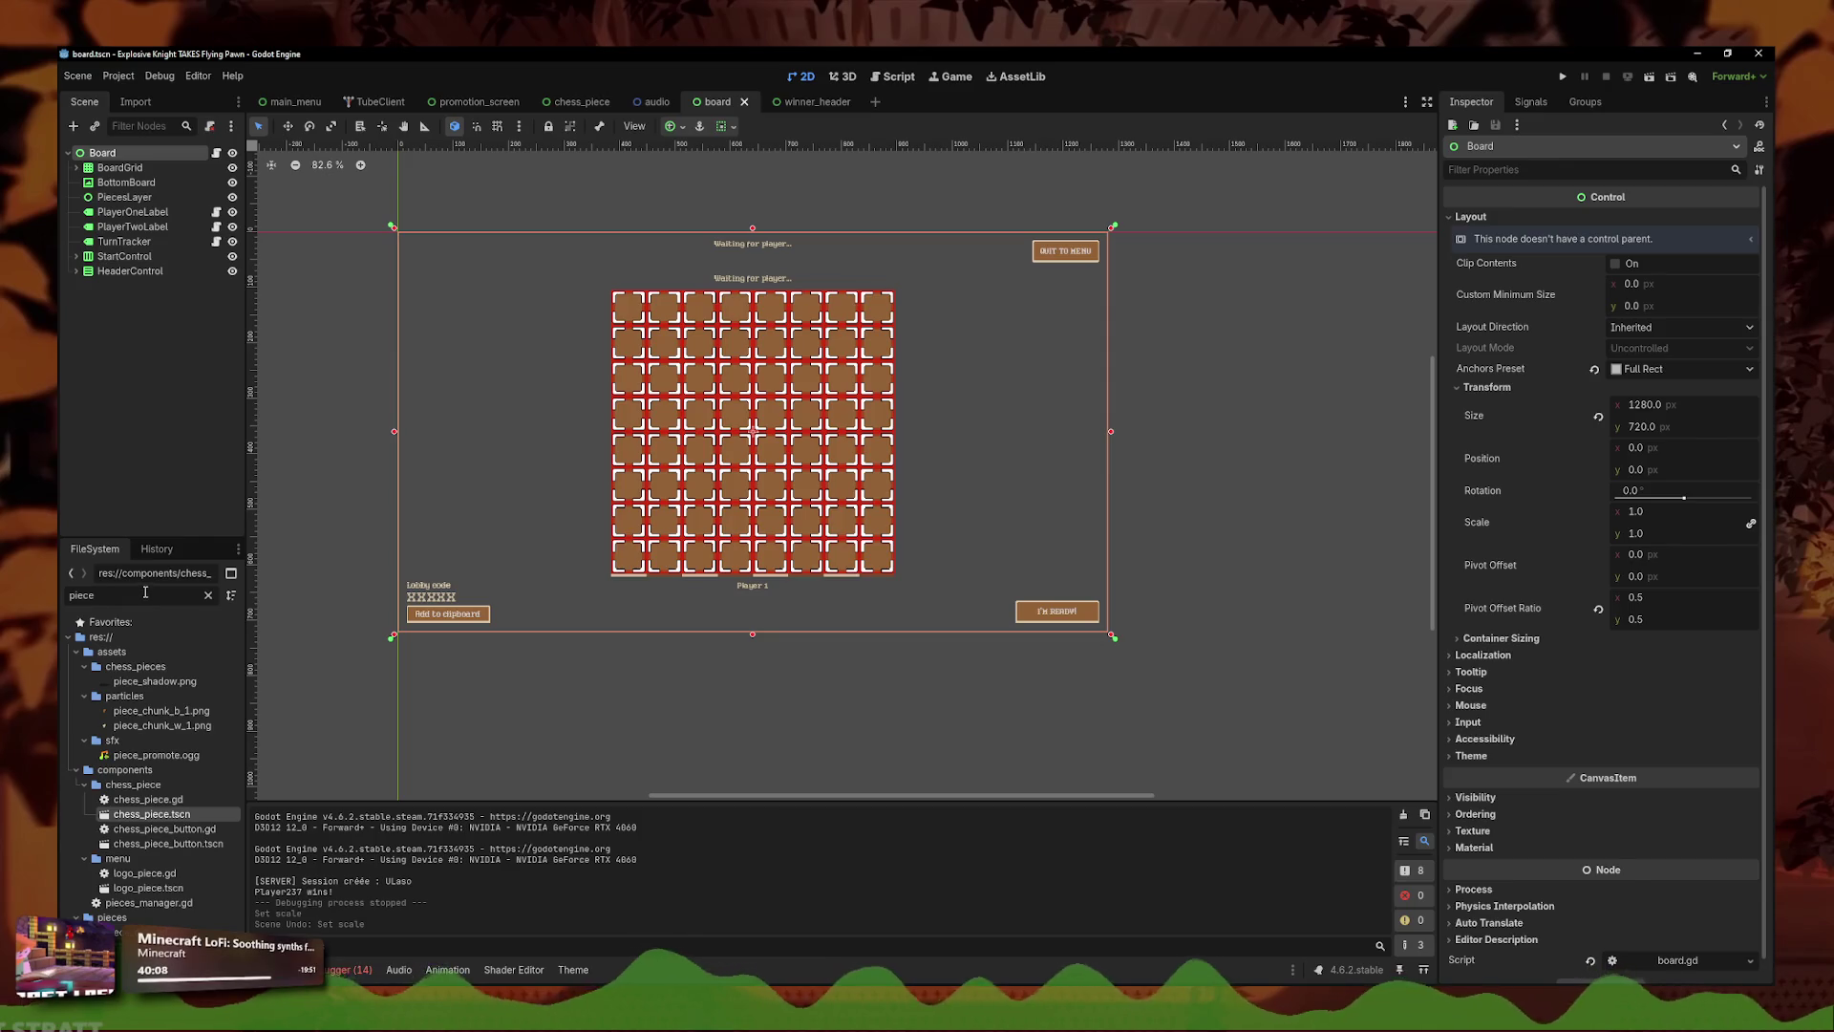
left_click(134, 784)
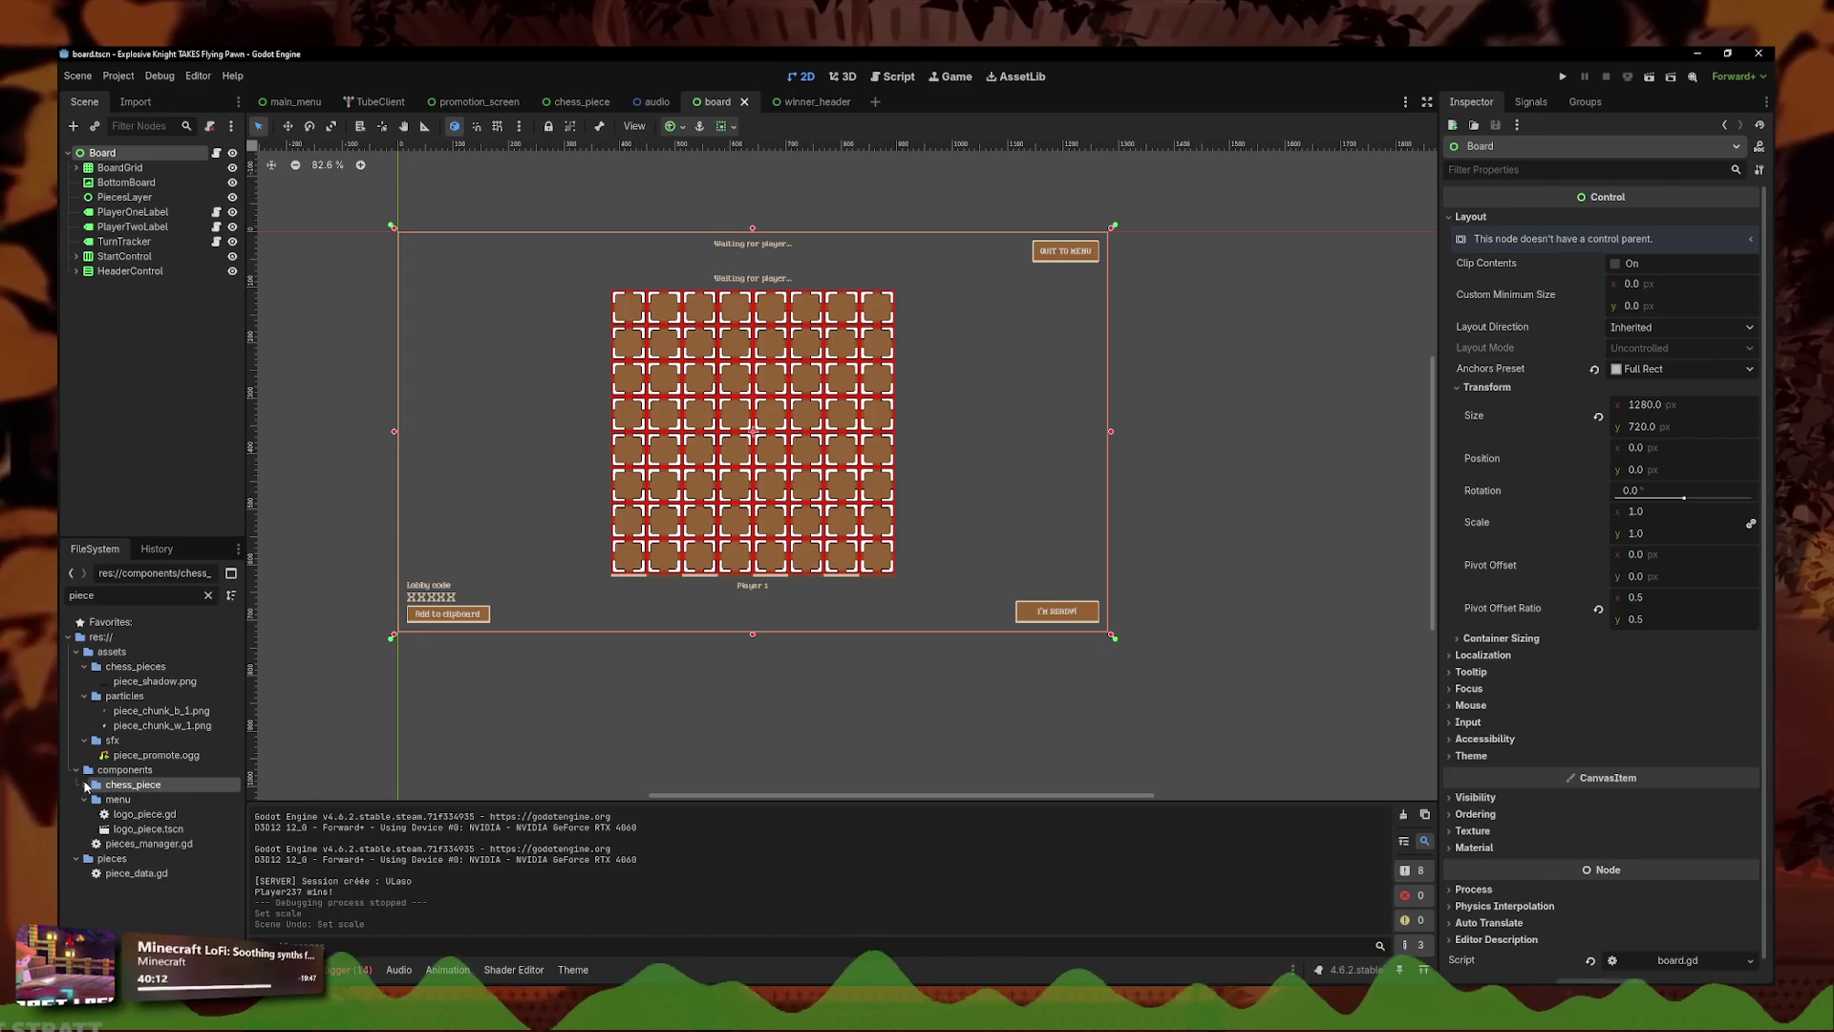
right_click(105, 770)
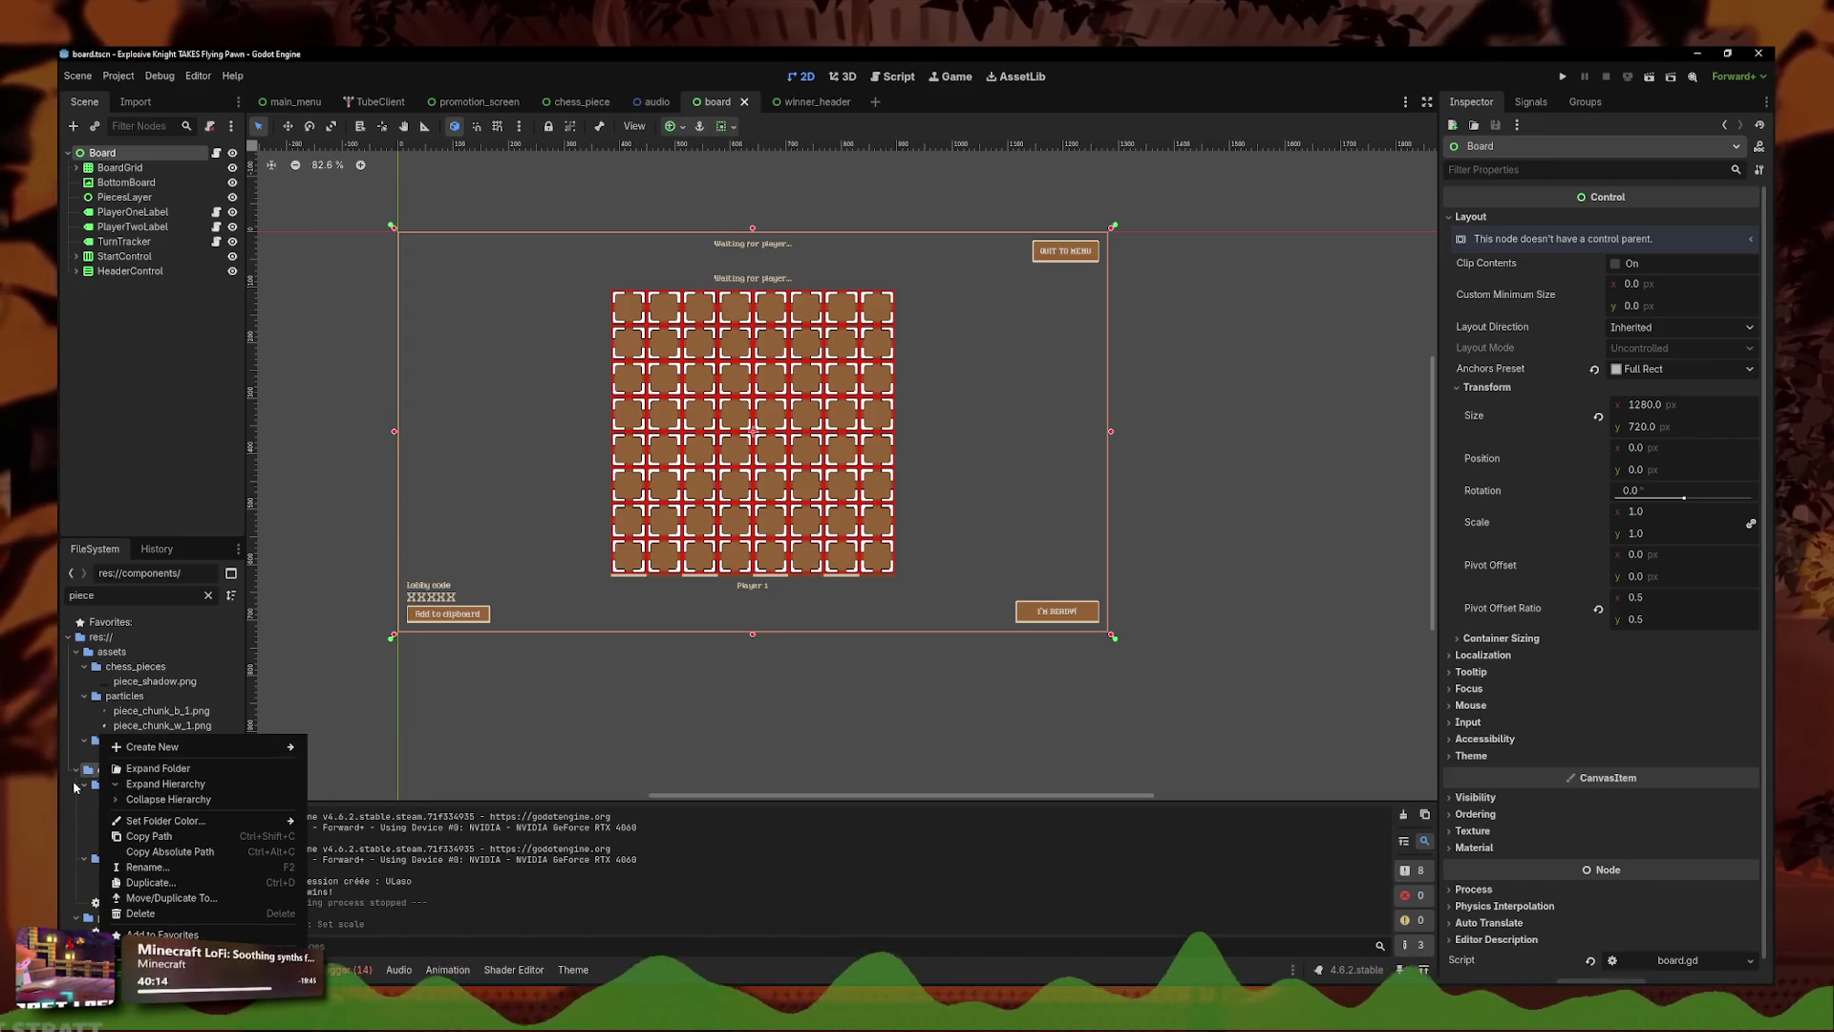
mouse_move(160, 756)
left_click(353, 762)
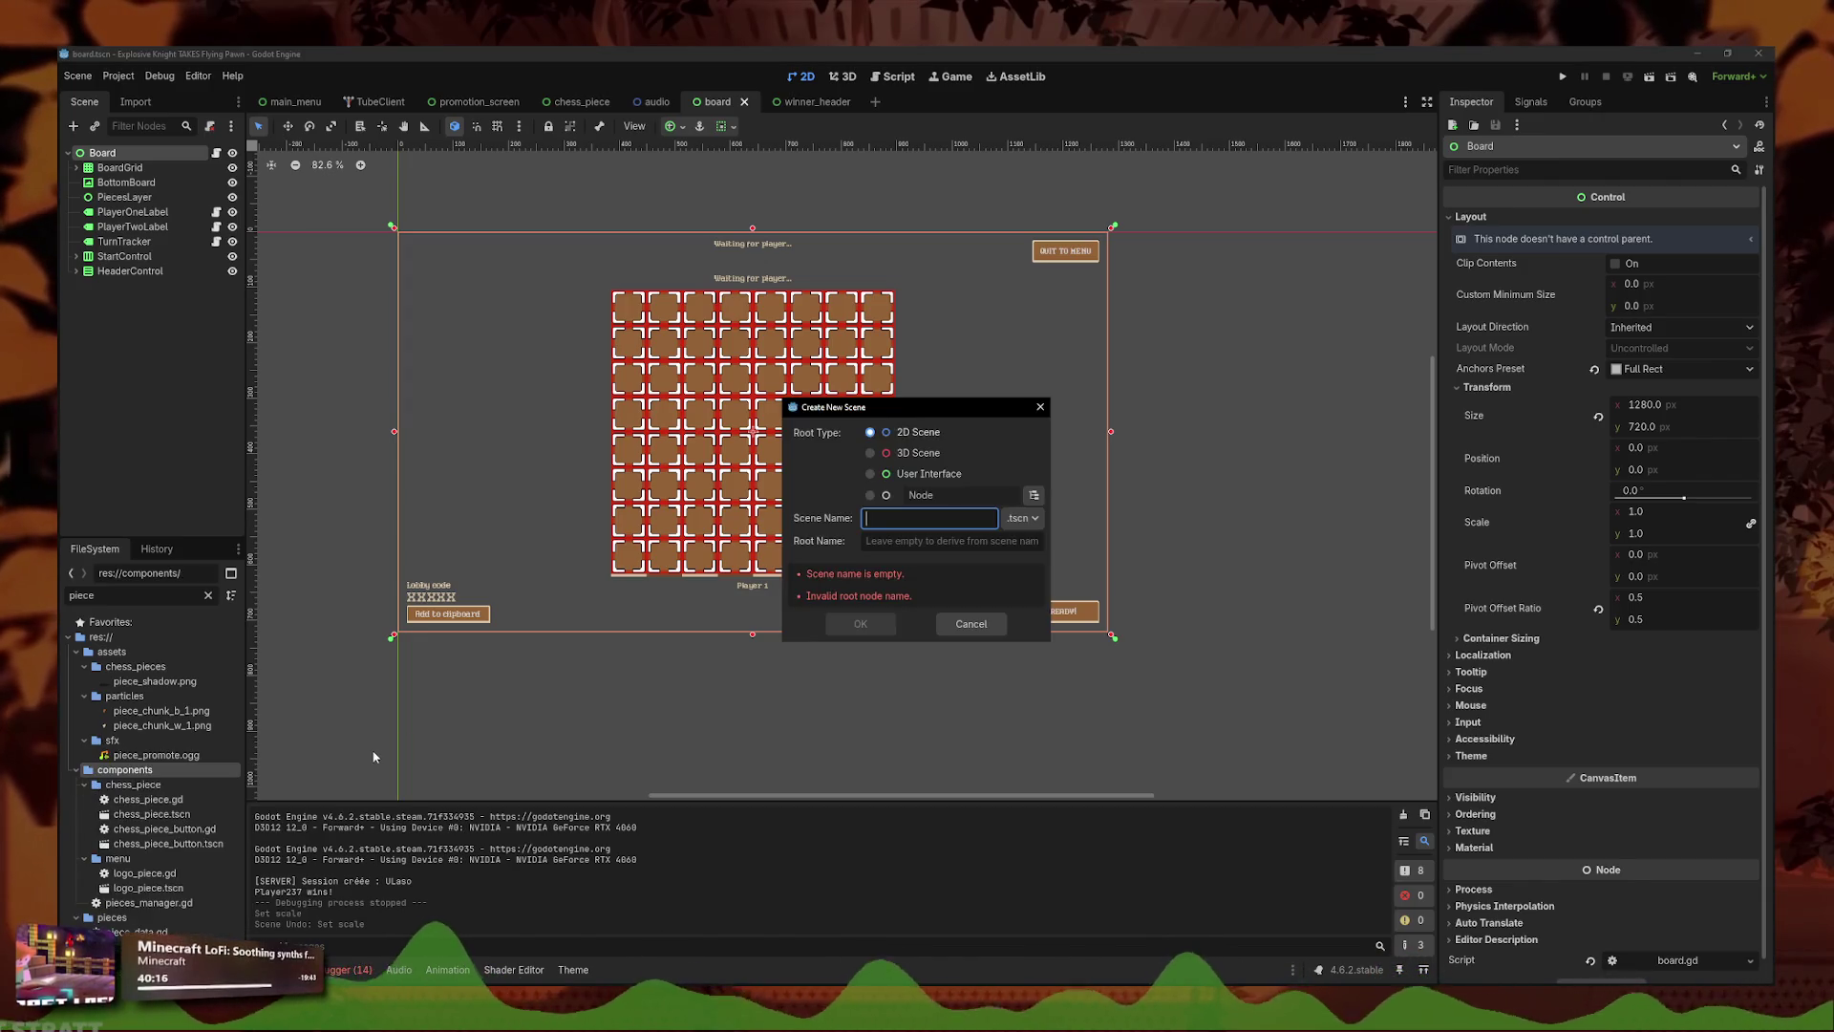
type("in_game")
left_click(916, 475)
left_click(860, 623)
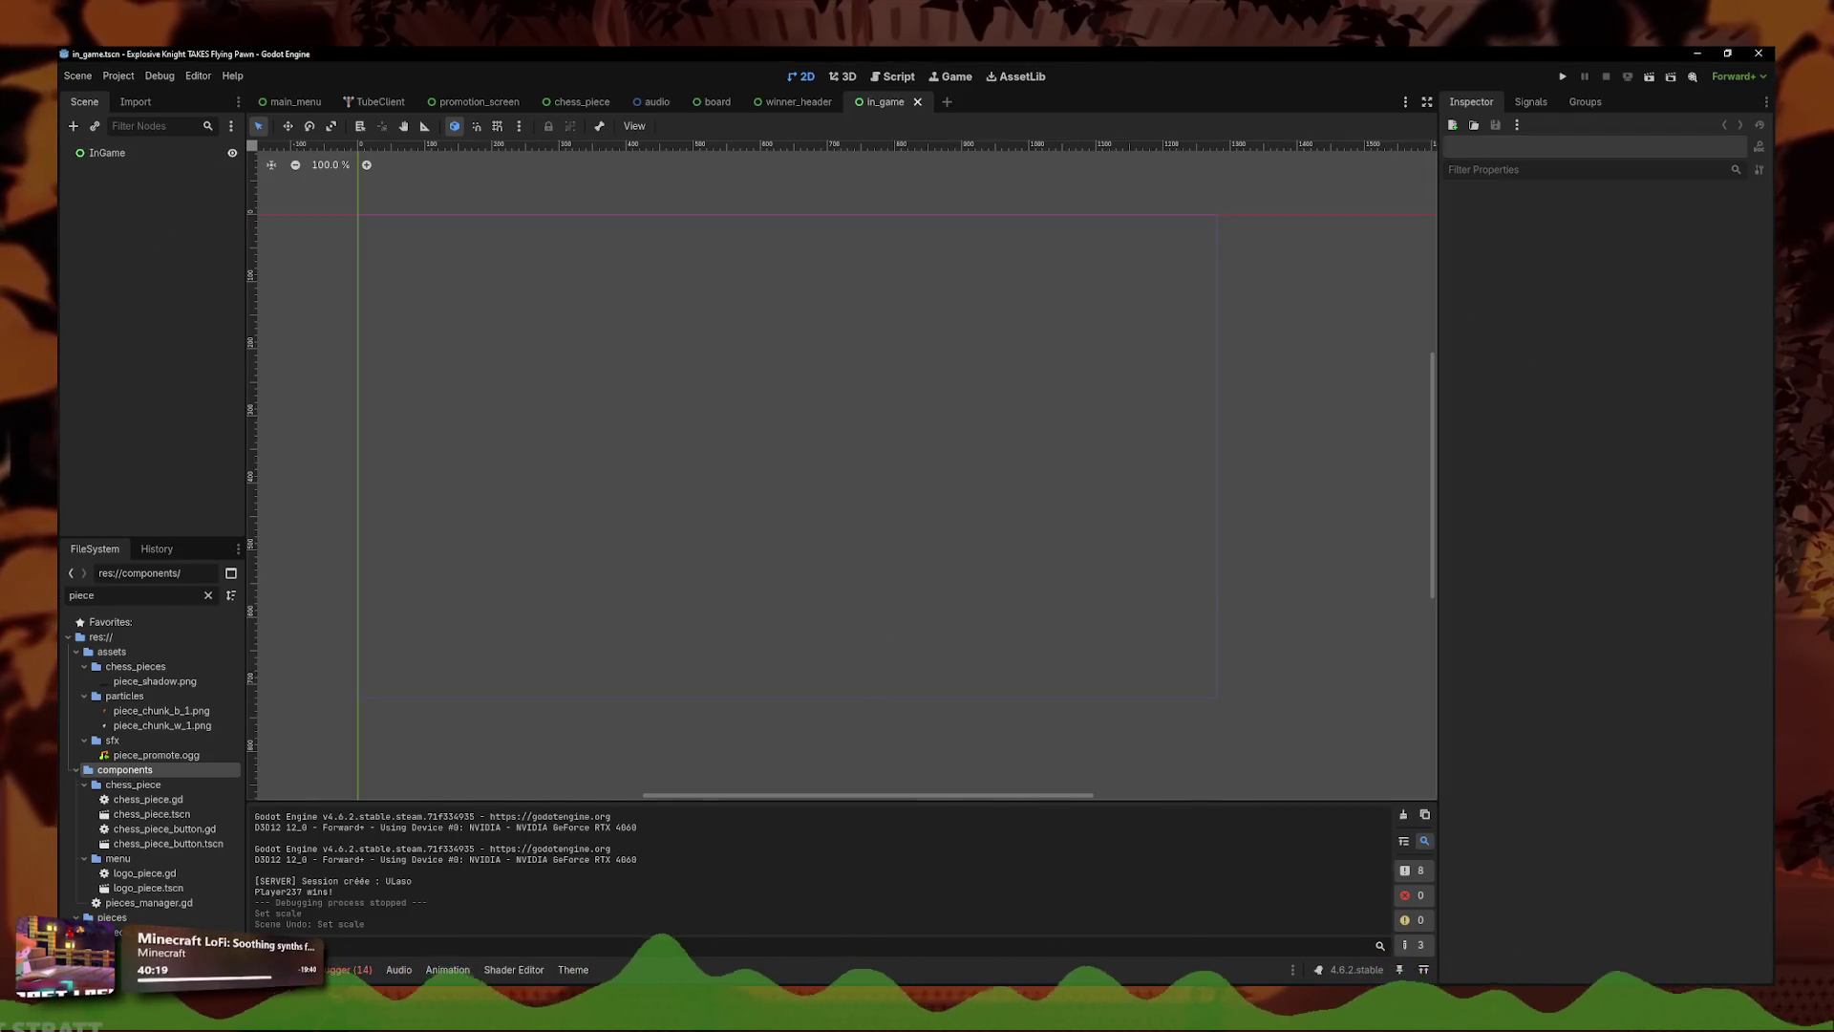
- Instance board.tscn under the InGame root and save the scene
double_click(130, 592)
type("board")
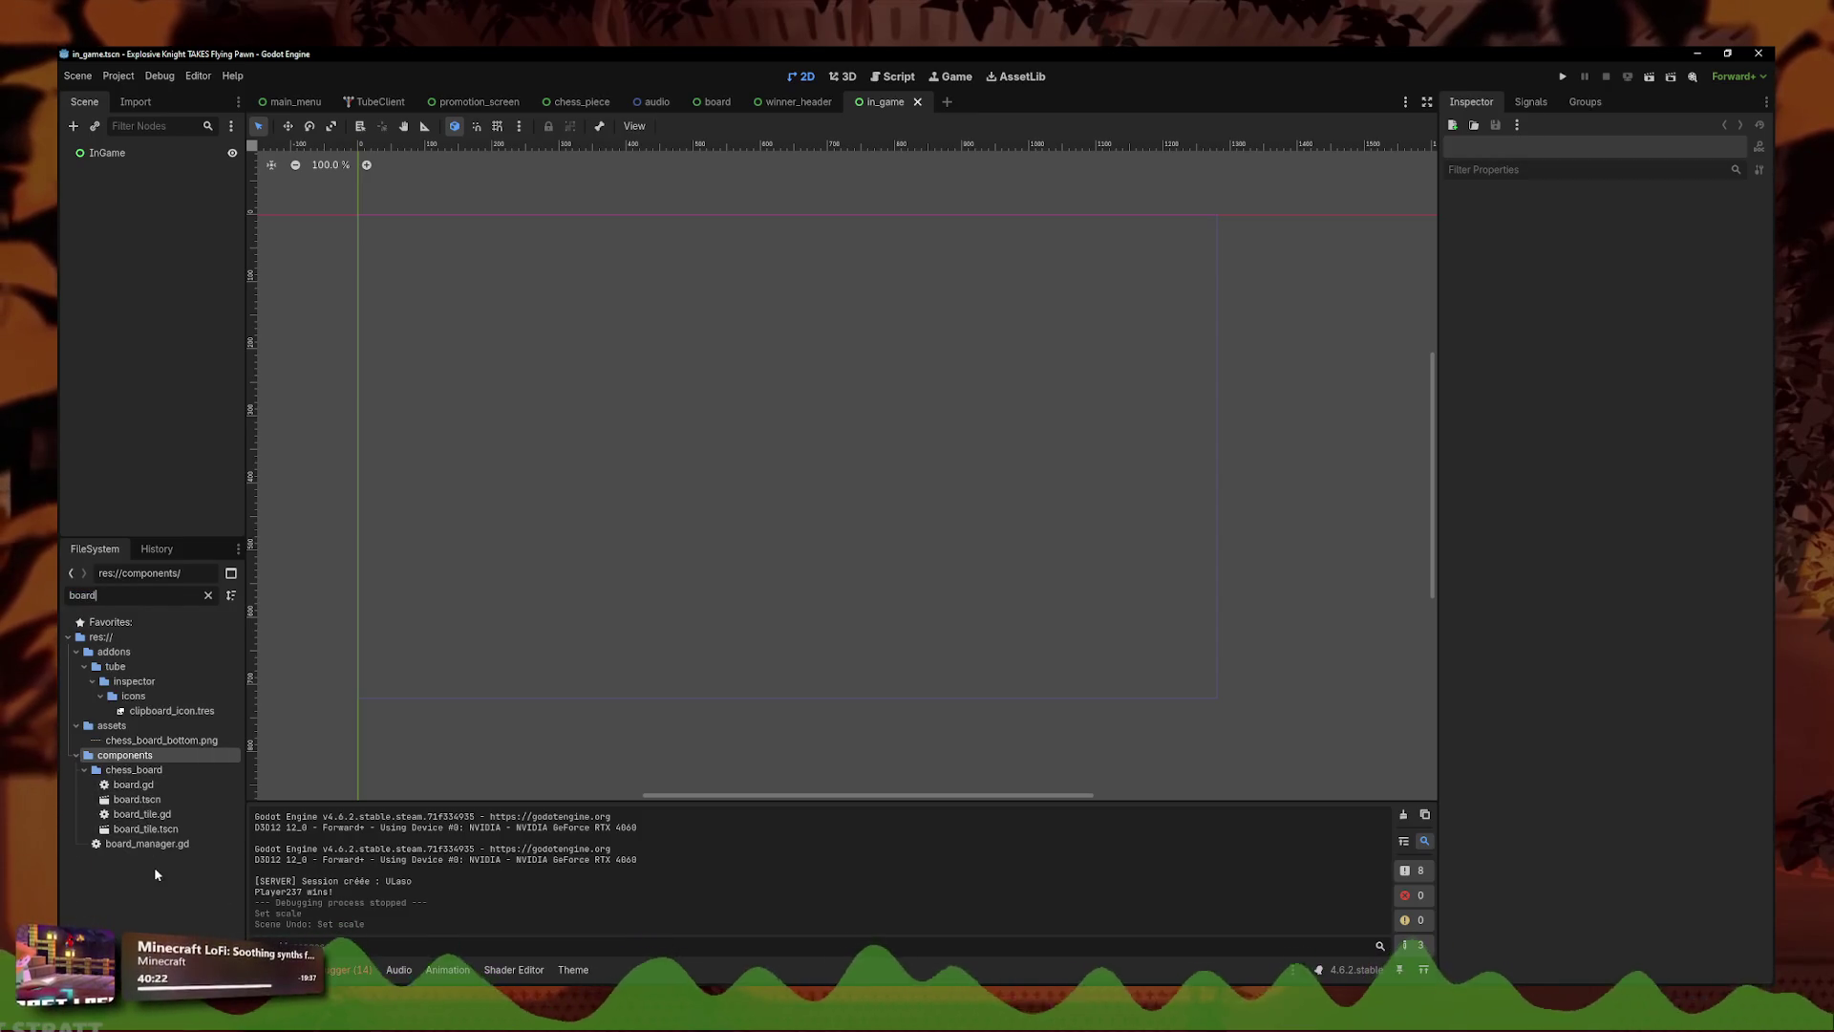
mouse_move(137, 800)
left_mouse_down()
mouse_move(134, 382)
mouse_move(107, 155)
left_mouse_up()
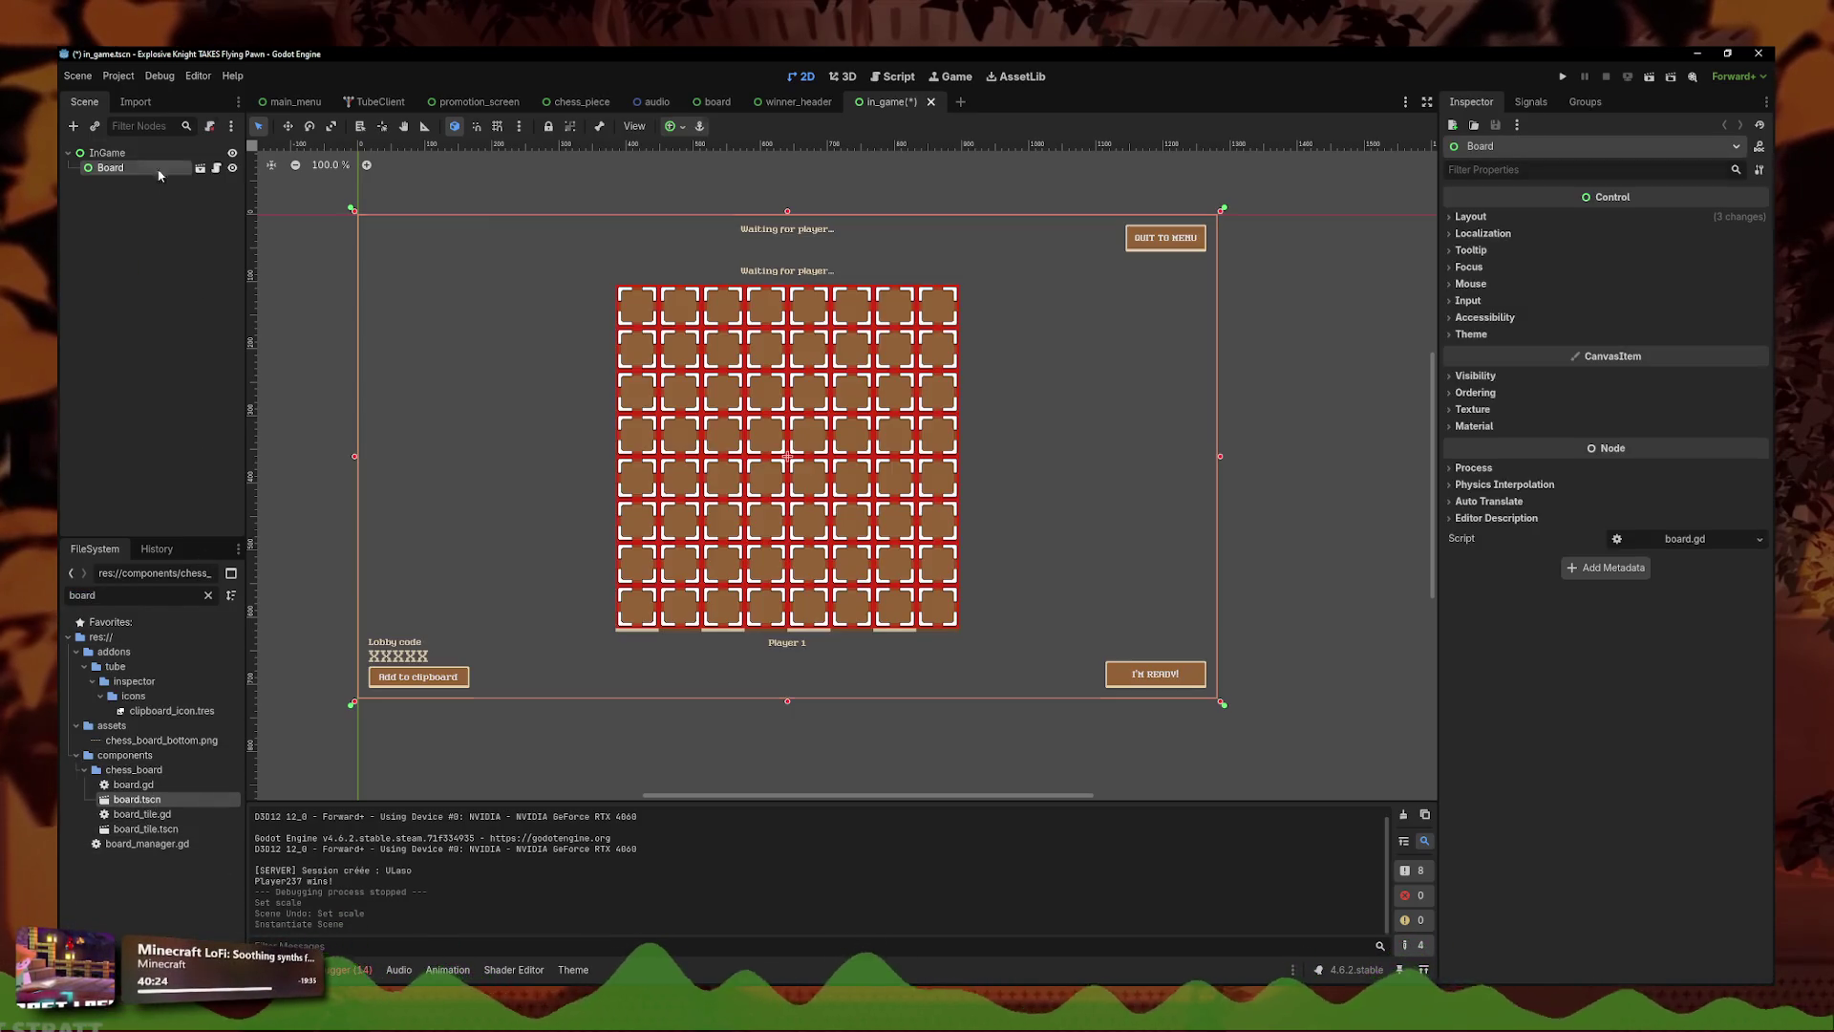
key("ctrl+s")
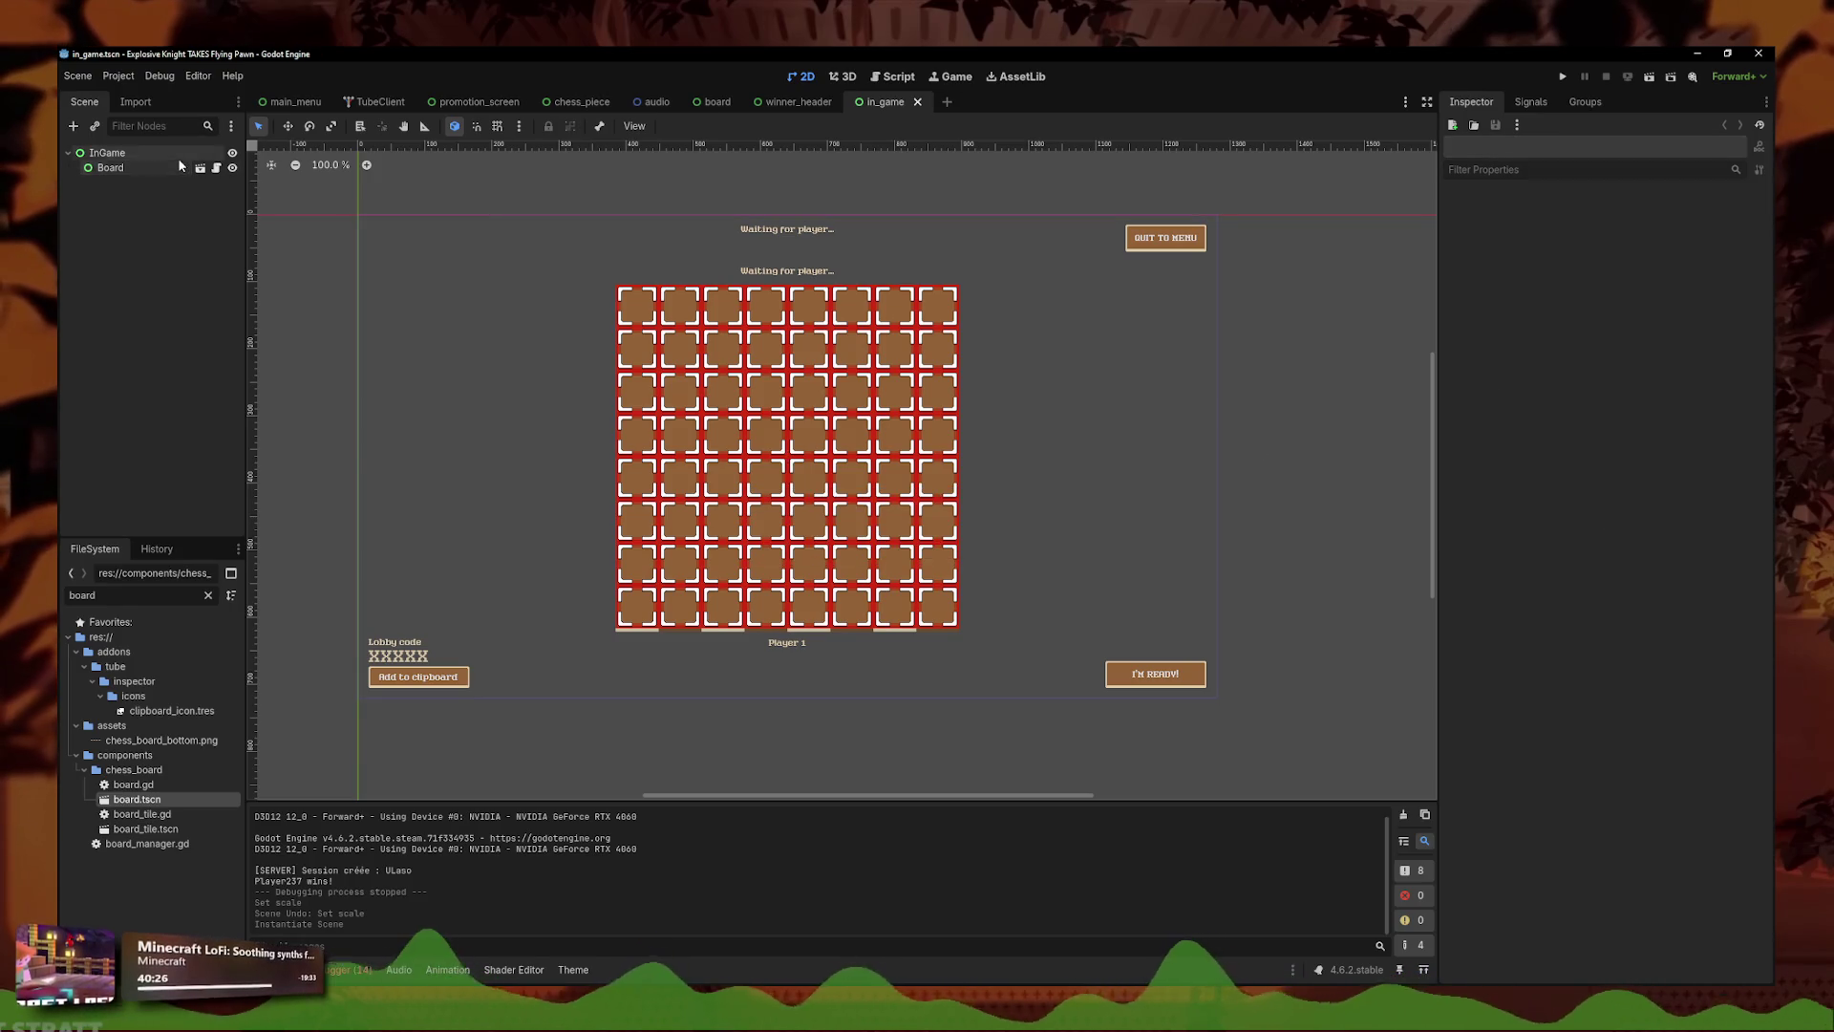
- Attach a new res://components/in_game.gd script to the InGame node
left_click(201, 155)
right_click(202, 161)
left_click(249, 290)
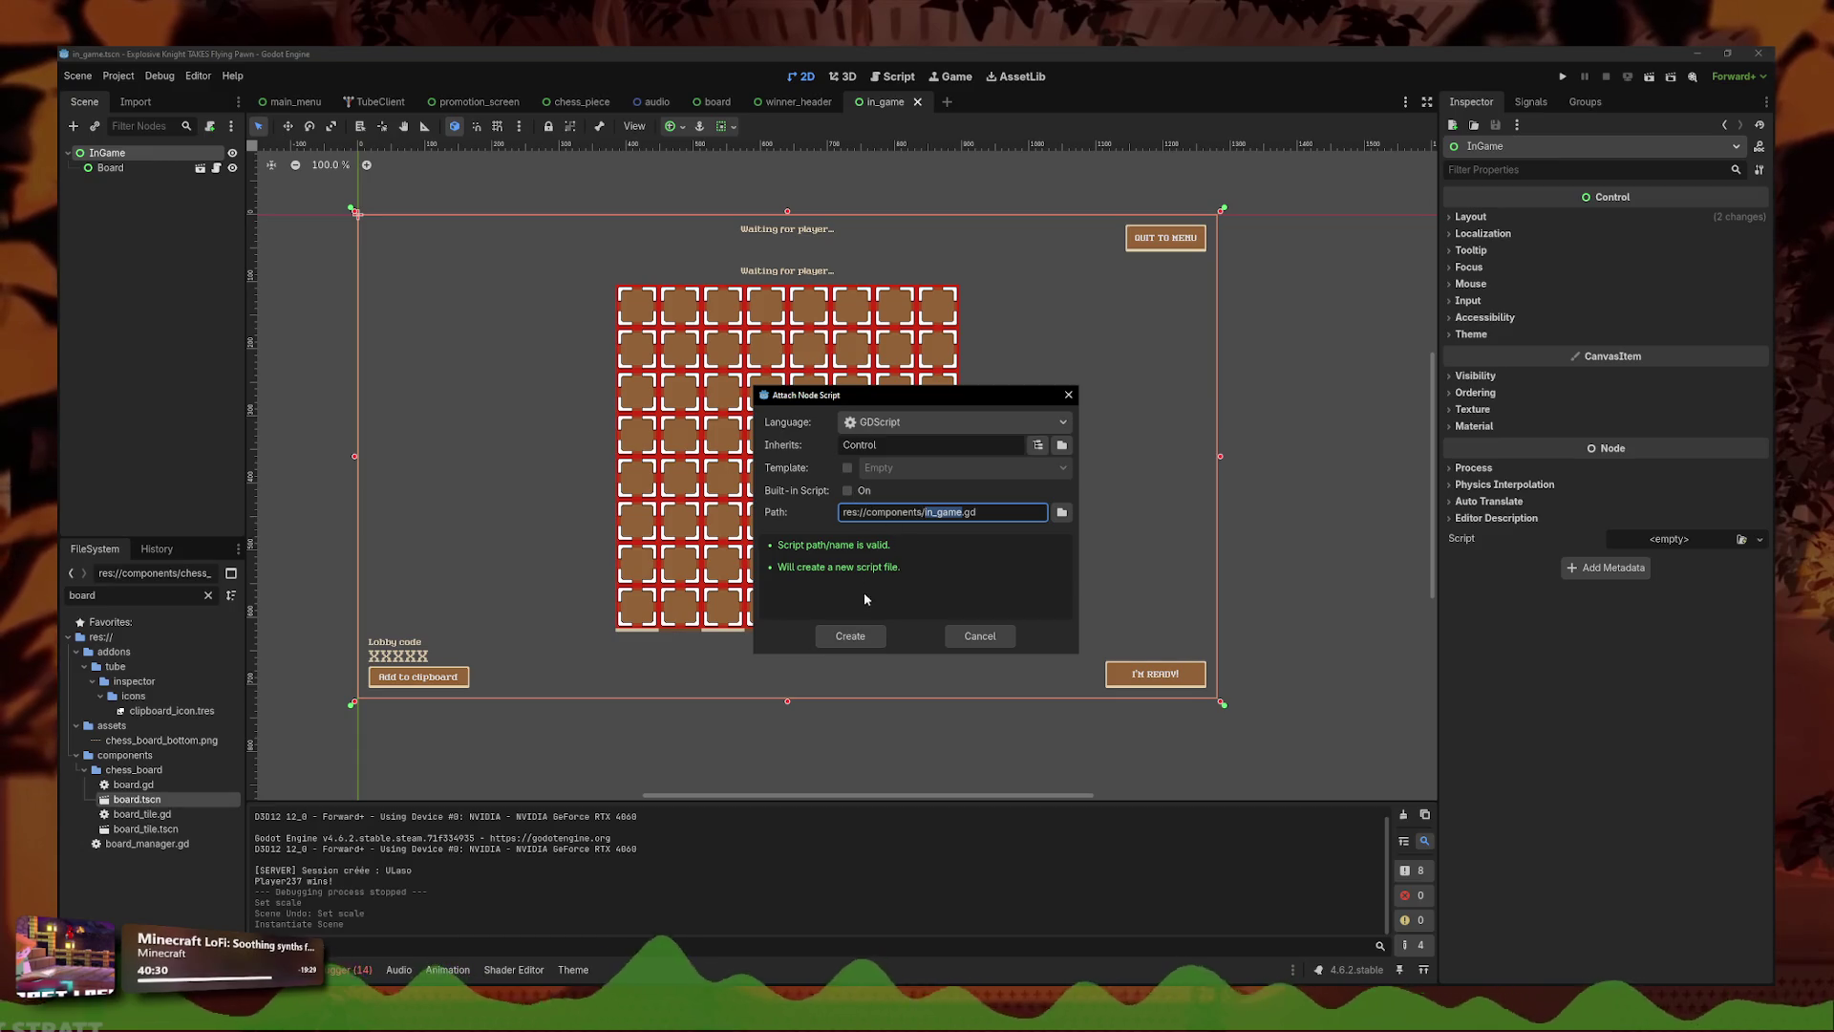
left_click(851, 638)
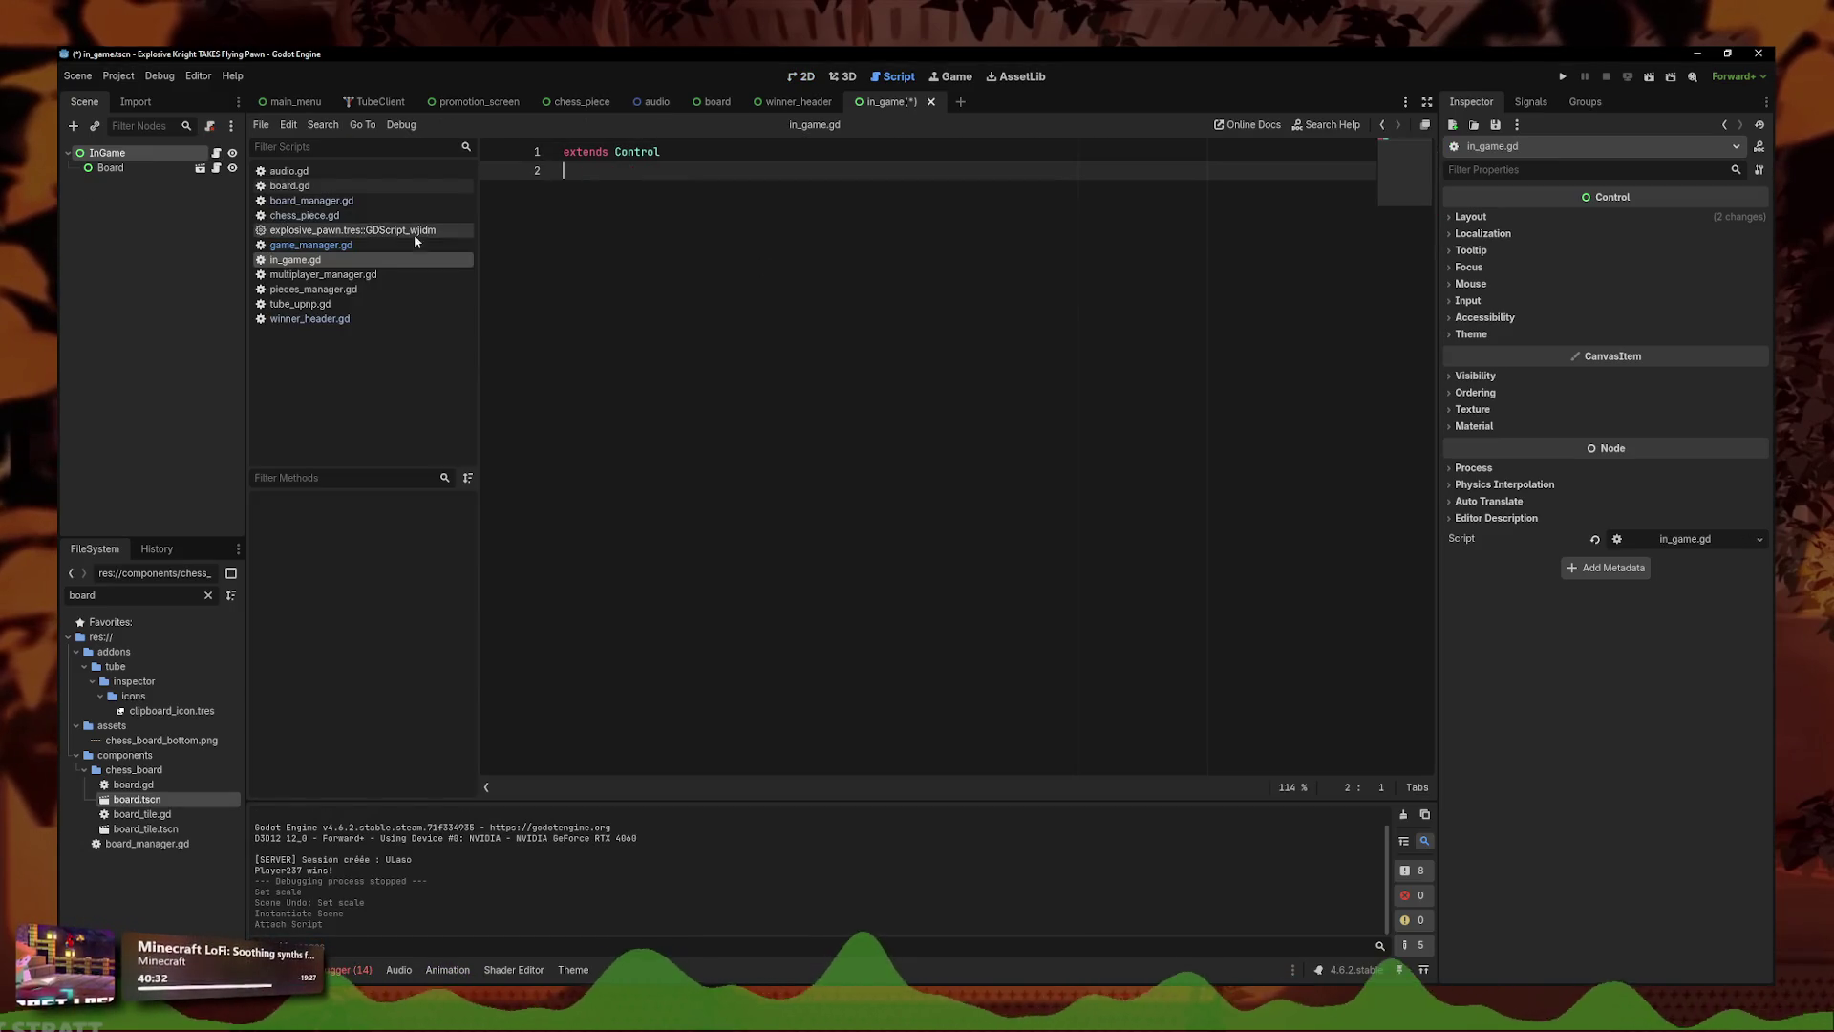
- Copy the register_board function line from board_manager.gd
left_click(358, 244)
scroll(890, 405, "up", 20)
left_click(891, 405)
left_click(367, 216)
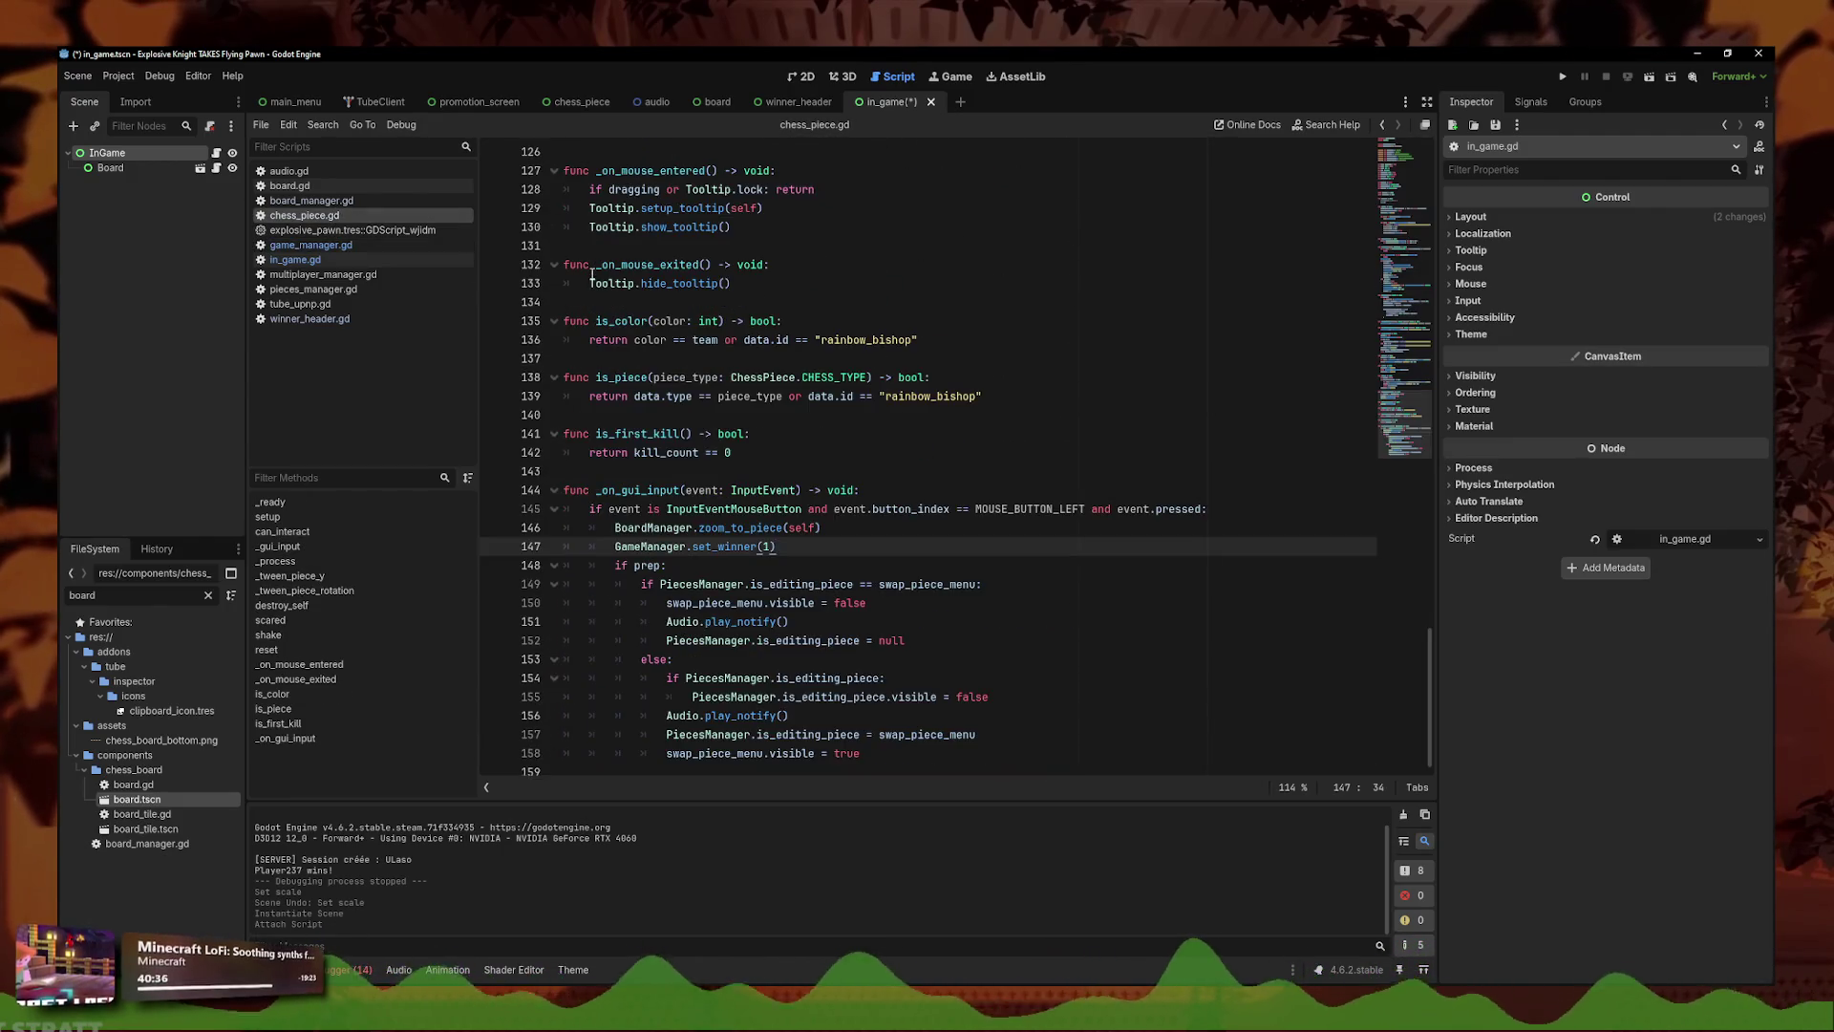
left_click(368, 201)
scroll(768, 323, "up", 20)
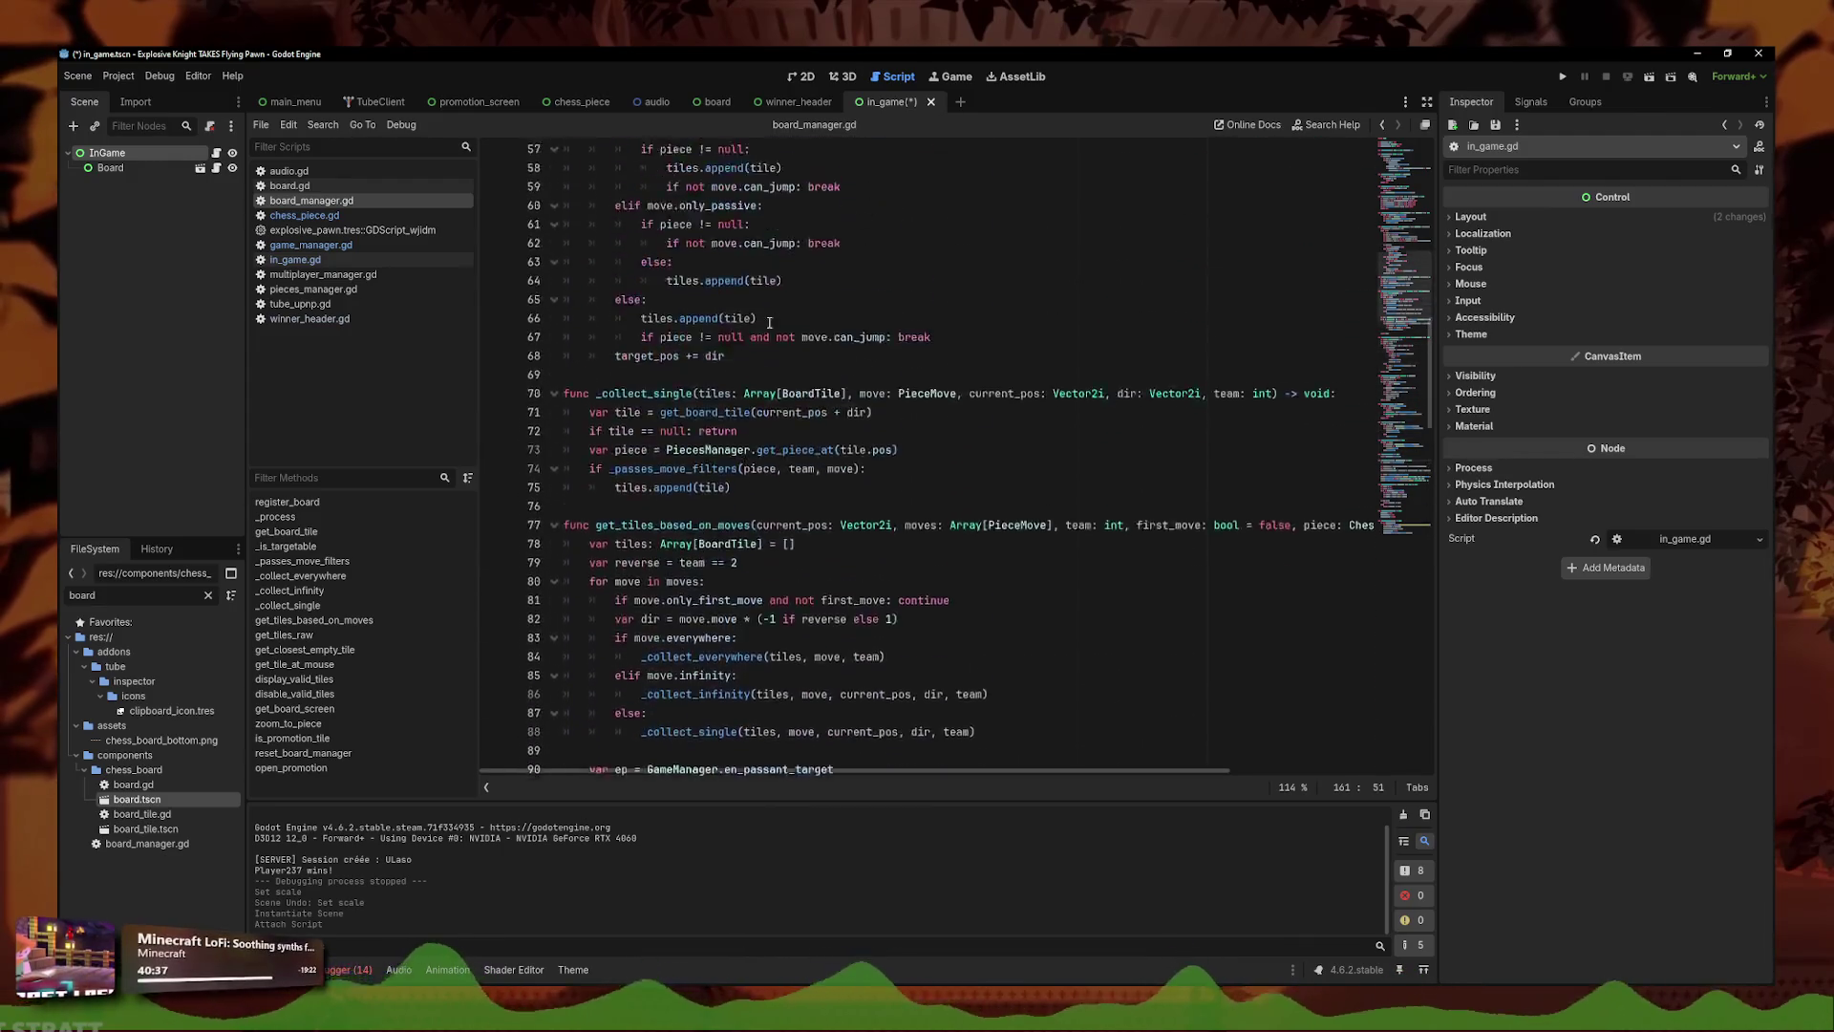
scroll(768, 323, "up", 6)
mouse_move(900, 265)
left_mouse_down()
mouse_move(669, 254)
mouse_move(465, 222)
mouse_move(465, 201)
mouse_move(455, 265)
left_mouse_up()
key("ctrl+c")
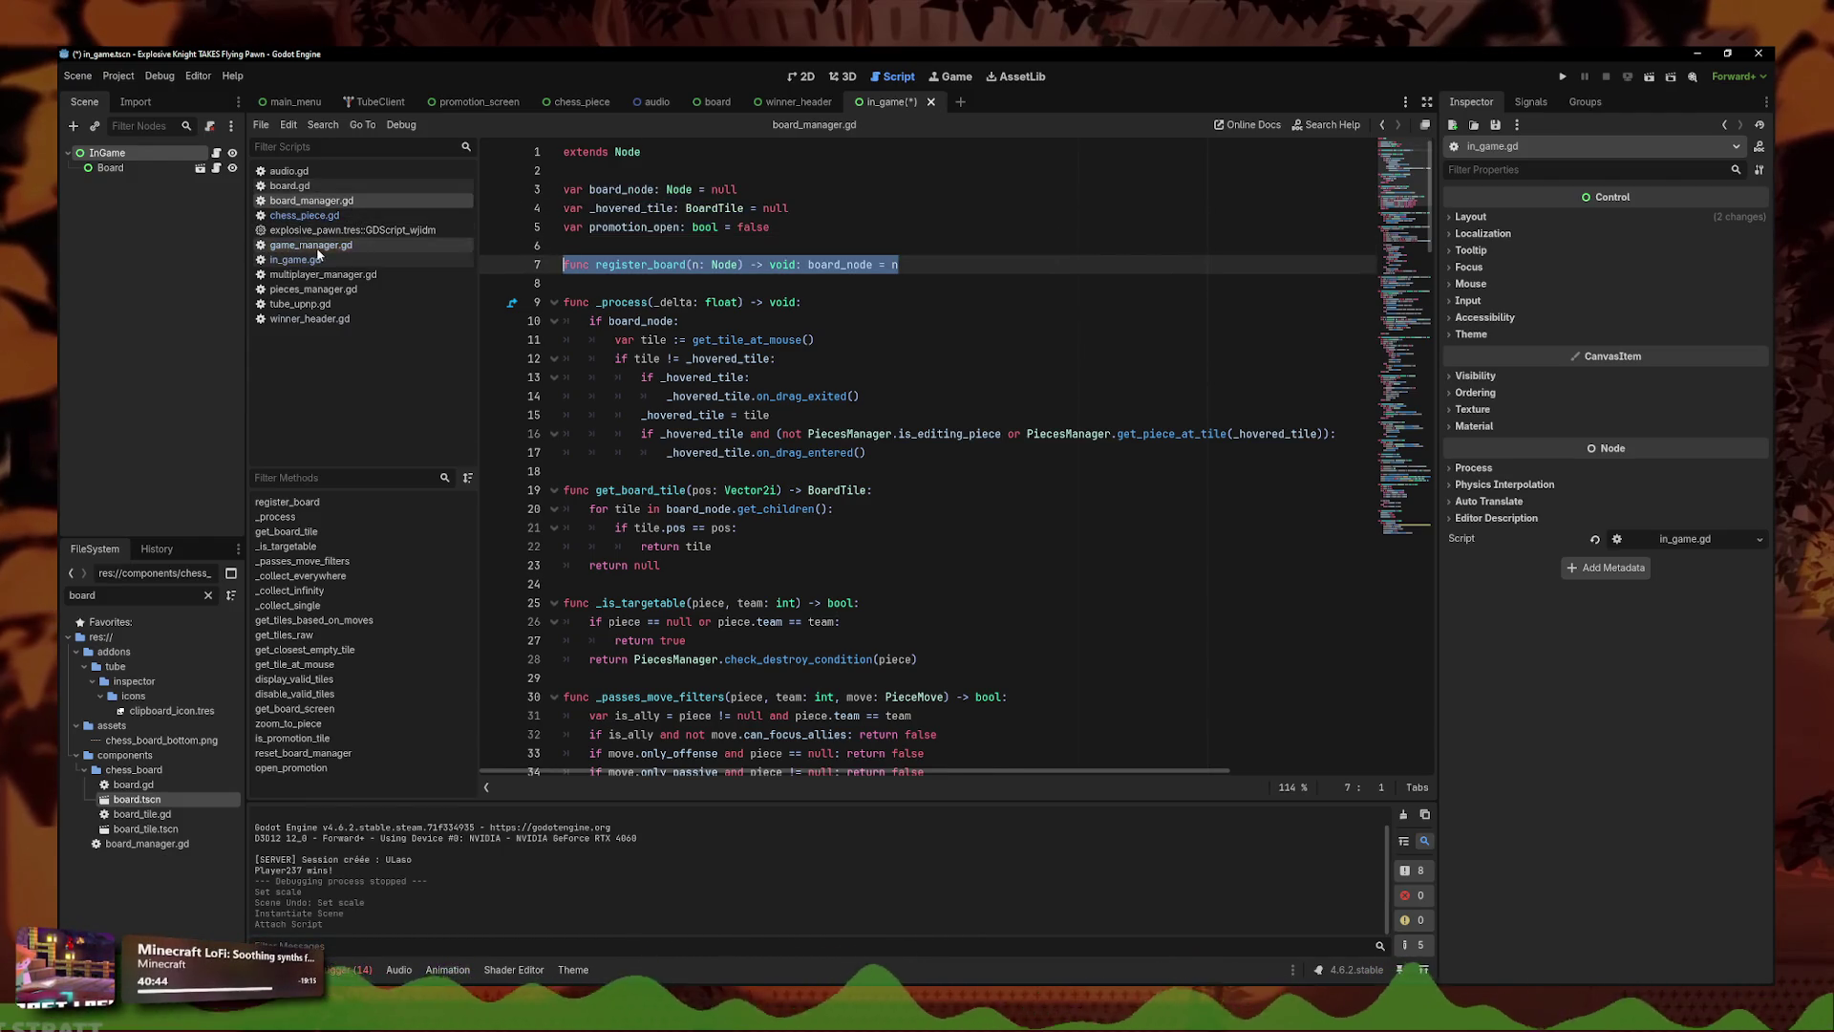
- Paste it into game_manager.gd as register_game_screen(n: Node) assigning game_screen_node, and save
left_click(308, 244)
key("ctrl+v")
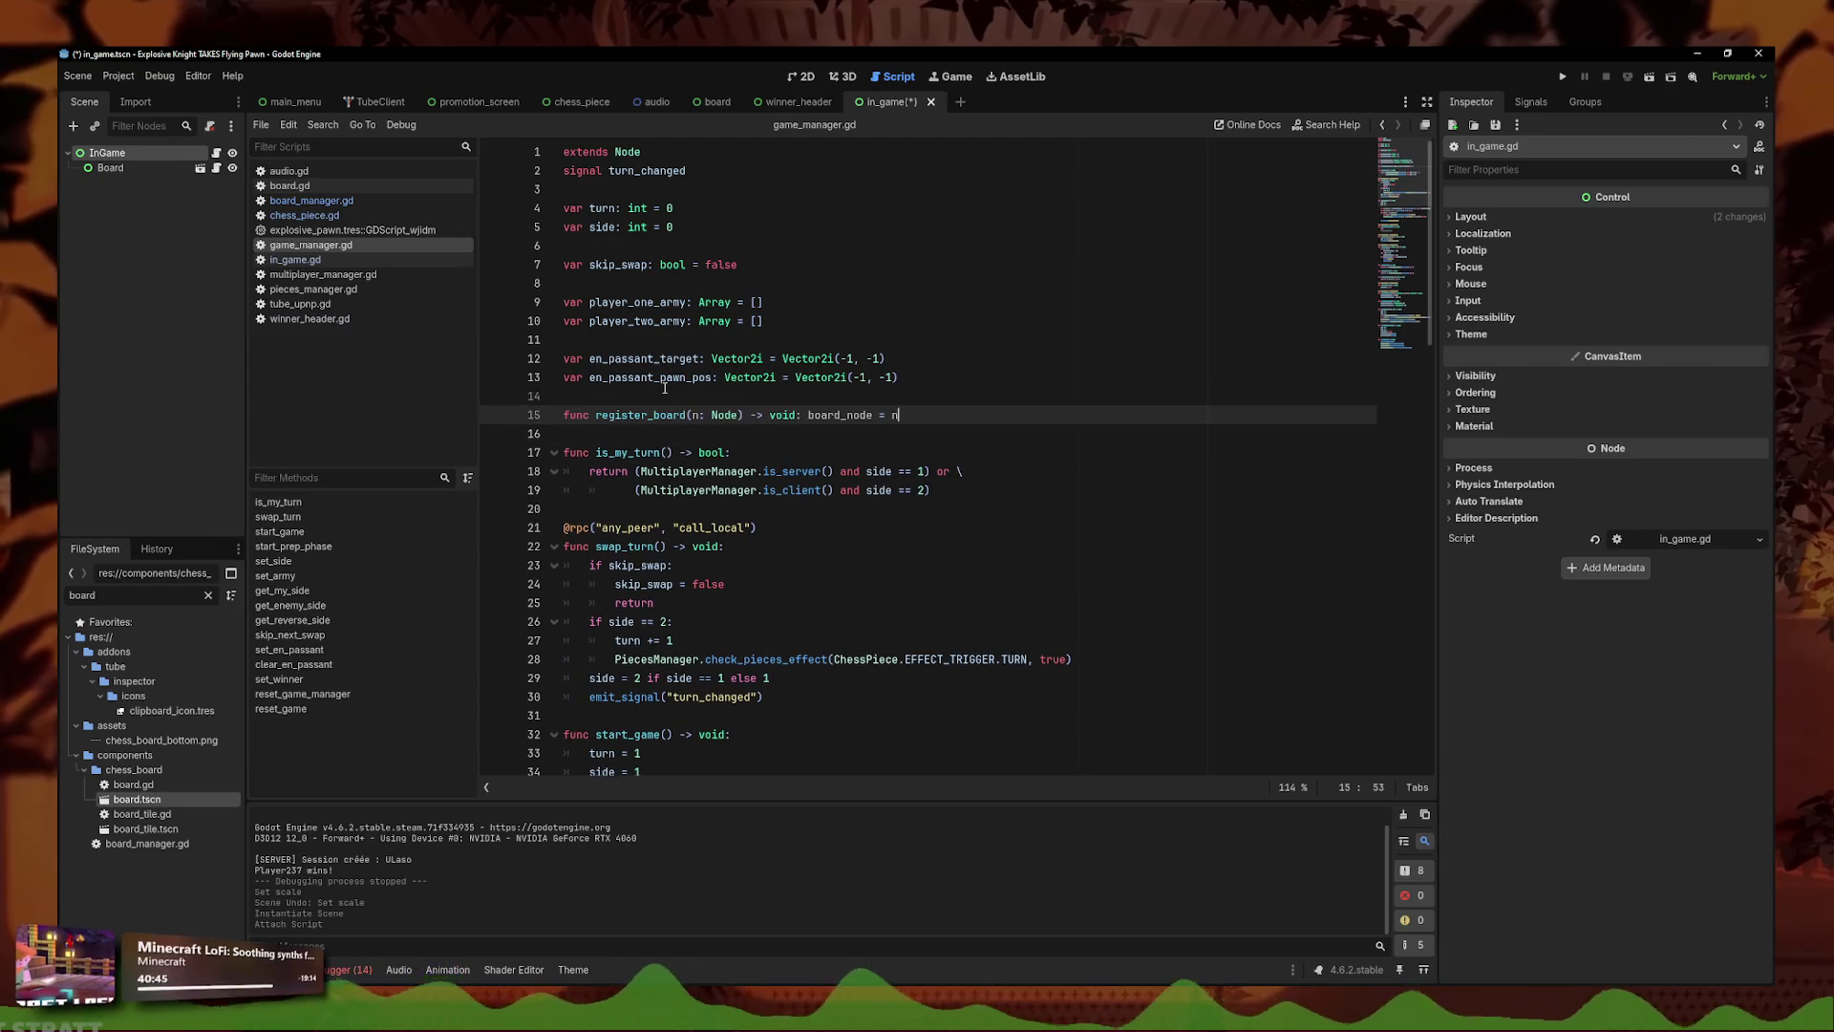
left_click_drag(873, 419, 812, 423)
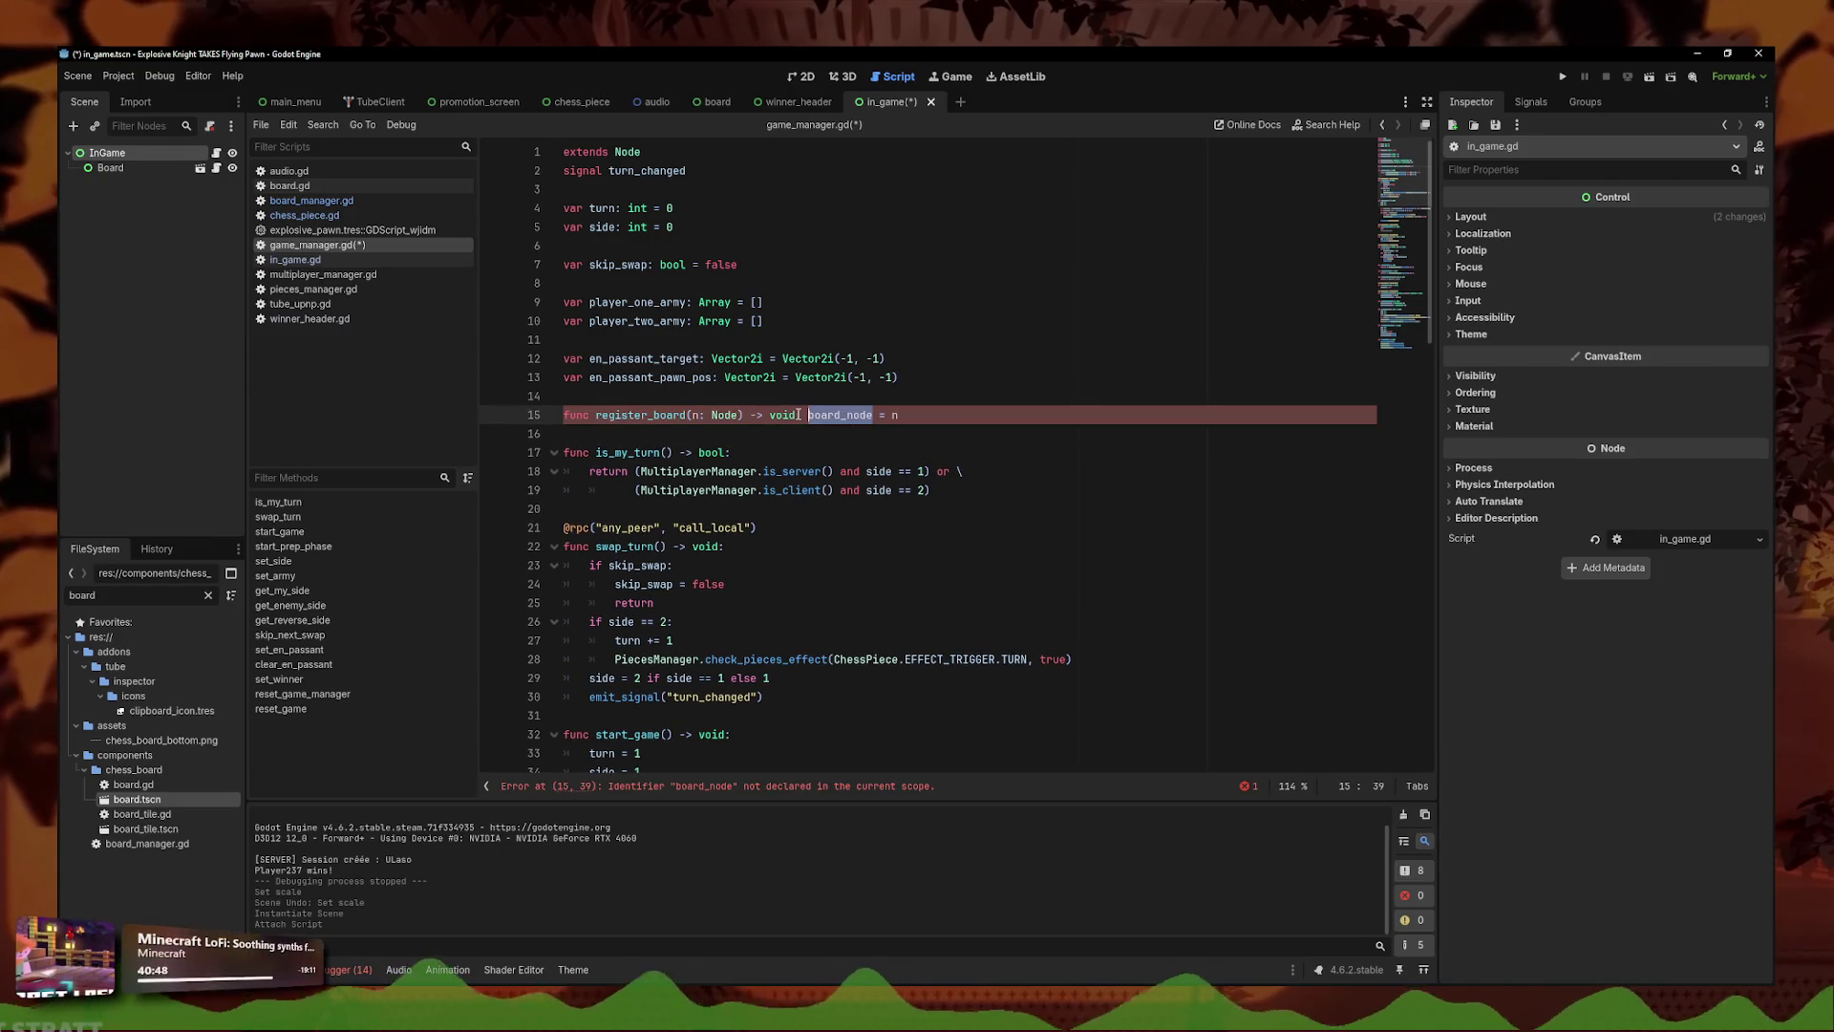
type("game_")
type("screen(n: Node) -> void: ")
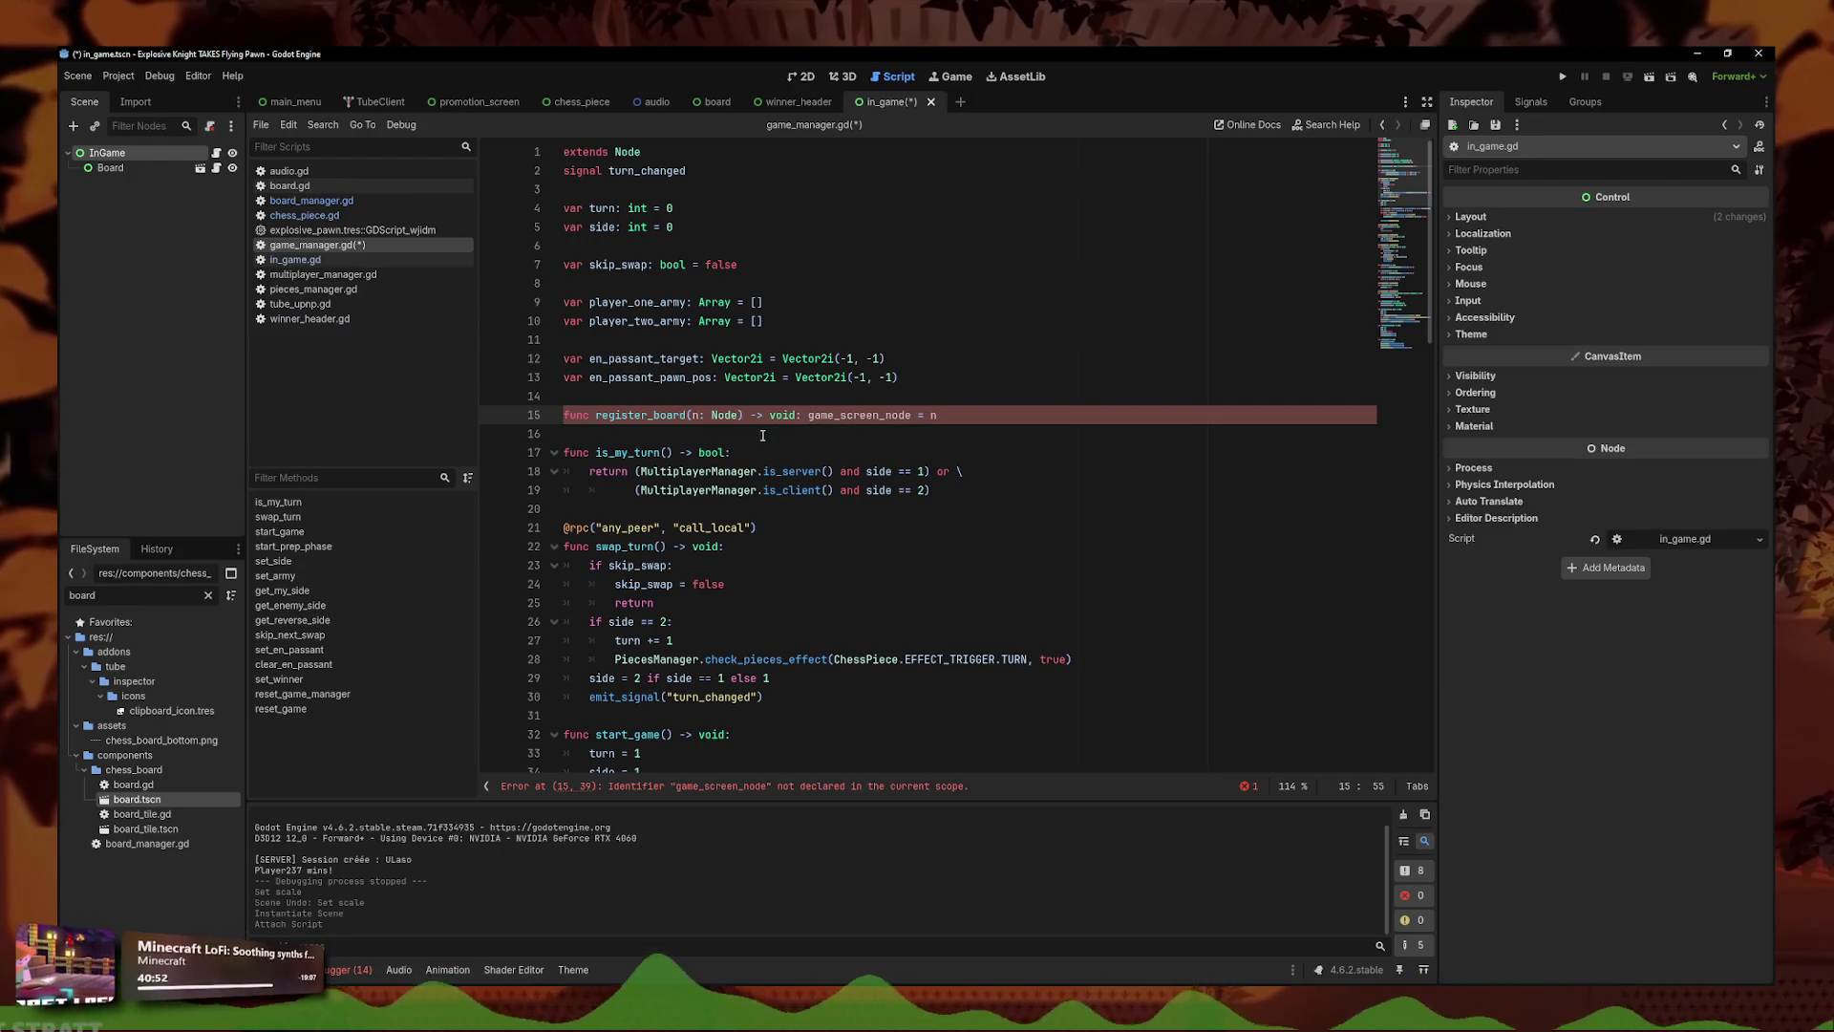
type("game_screen")
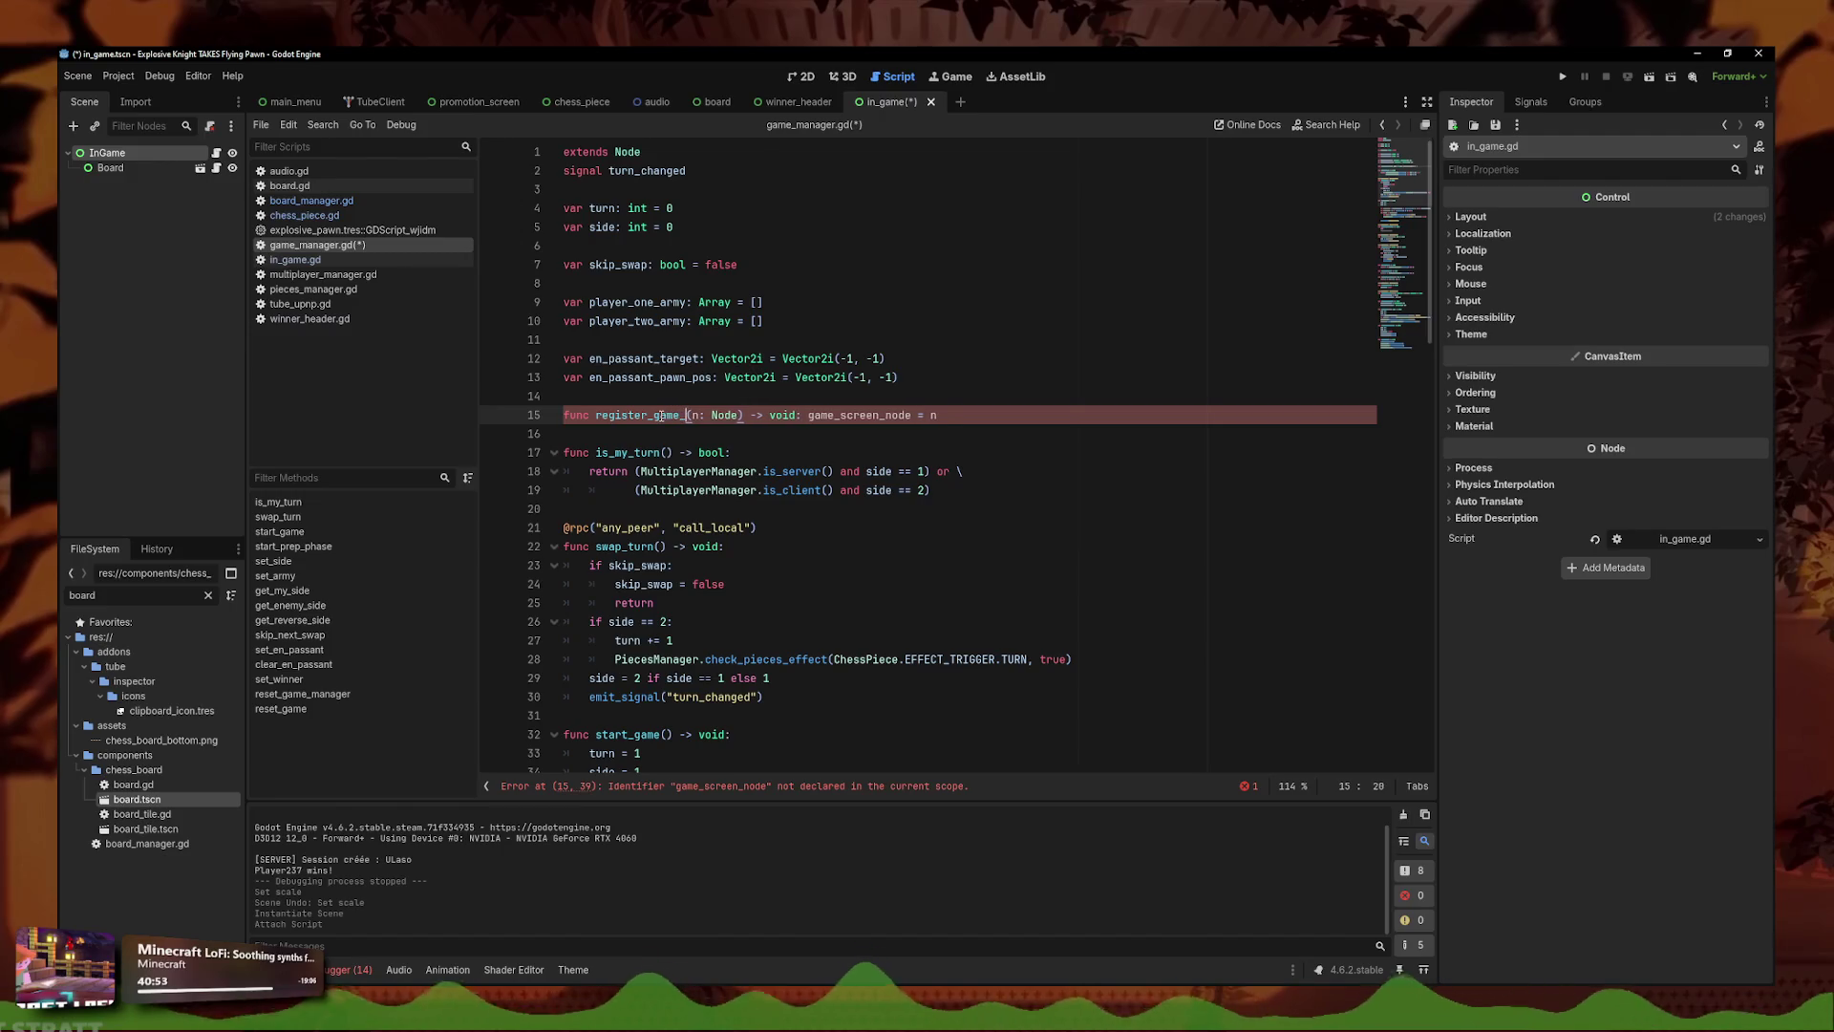
key("ctrl+s")
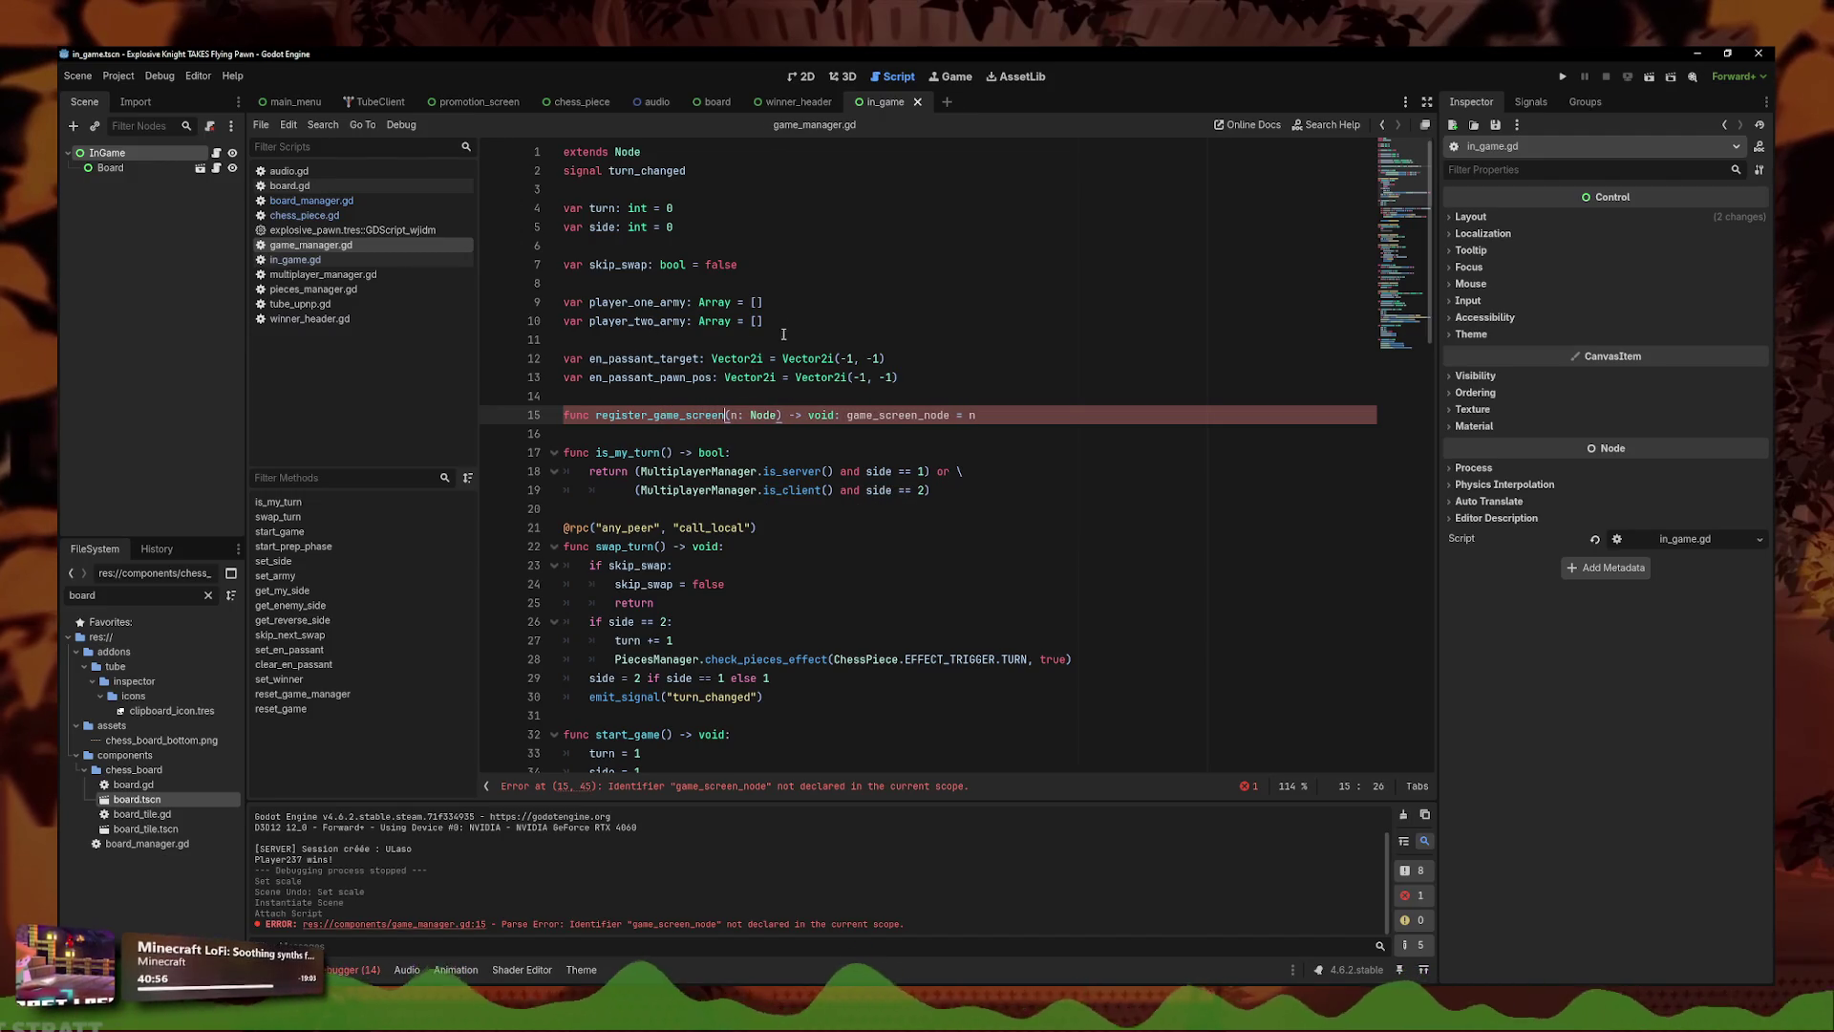
- Declare 'var game_screen_node: GameScreenNode' below the signal in game_manager.gd and save
left_click(738, 192)
key("Return")
key("Return")
key("Up")
type("v")
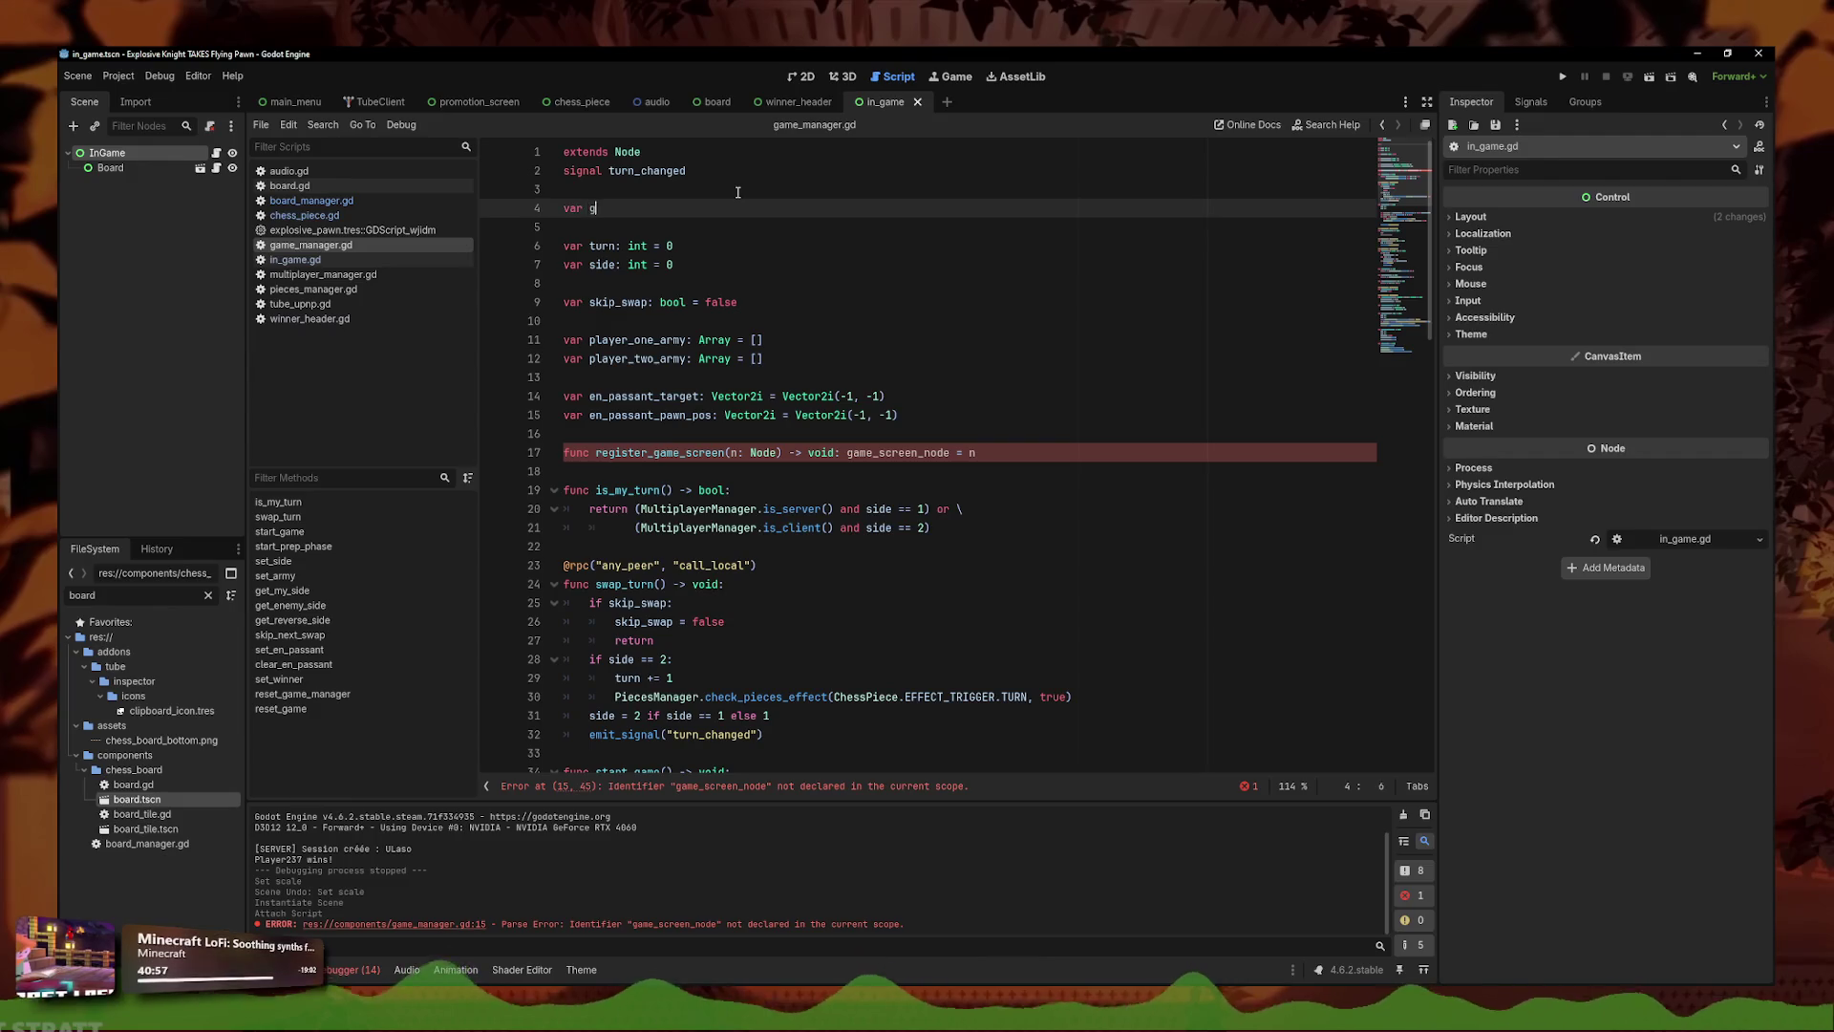
type("screen_node: Node")
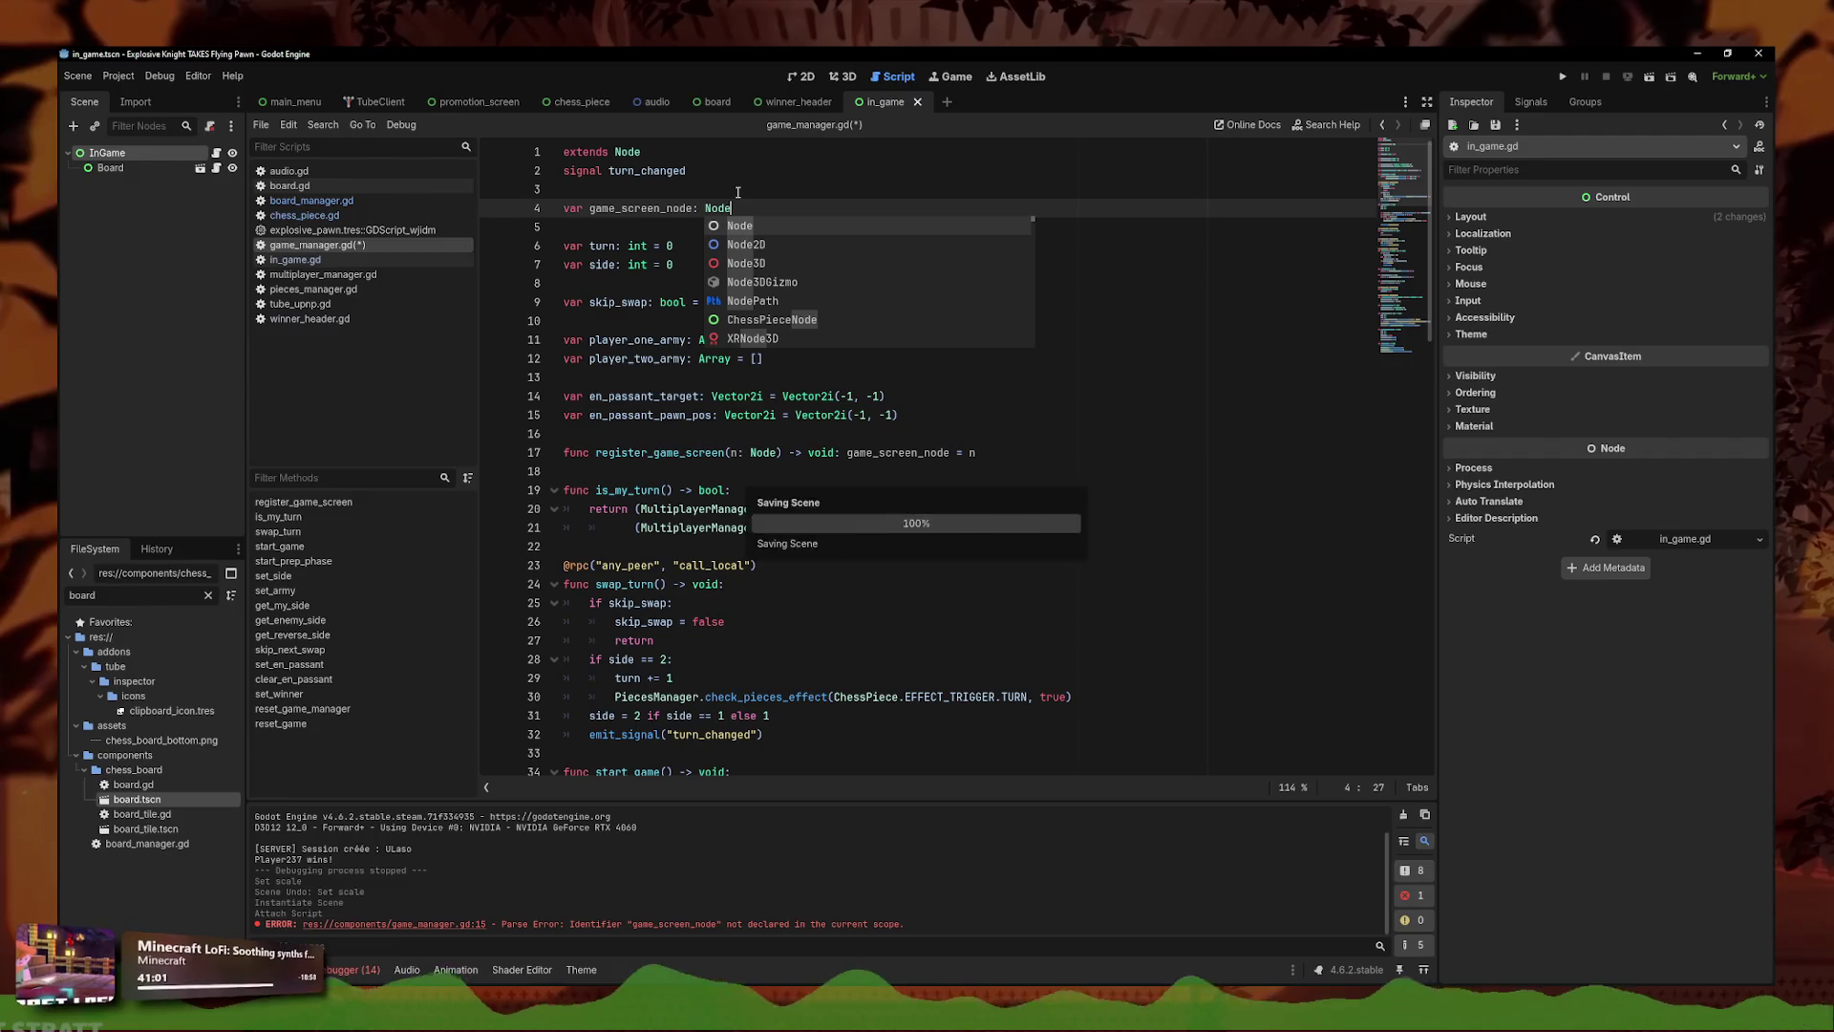
key("ctrl+s")
left_click(708, 207)
type("eScreenNode")
key("ctrl+s")
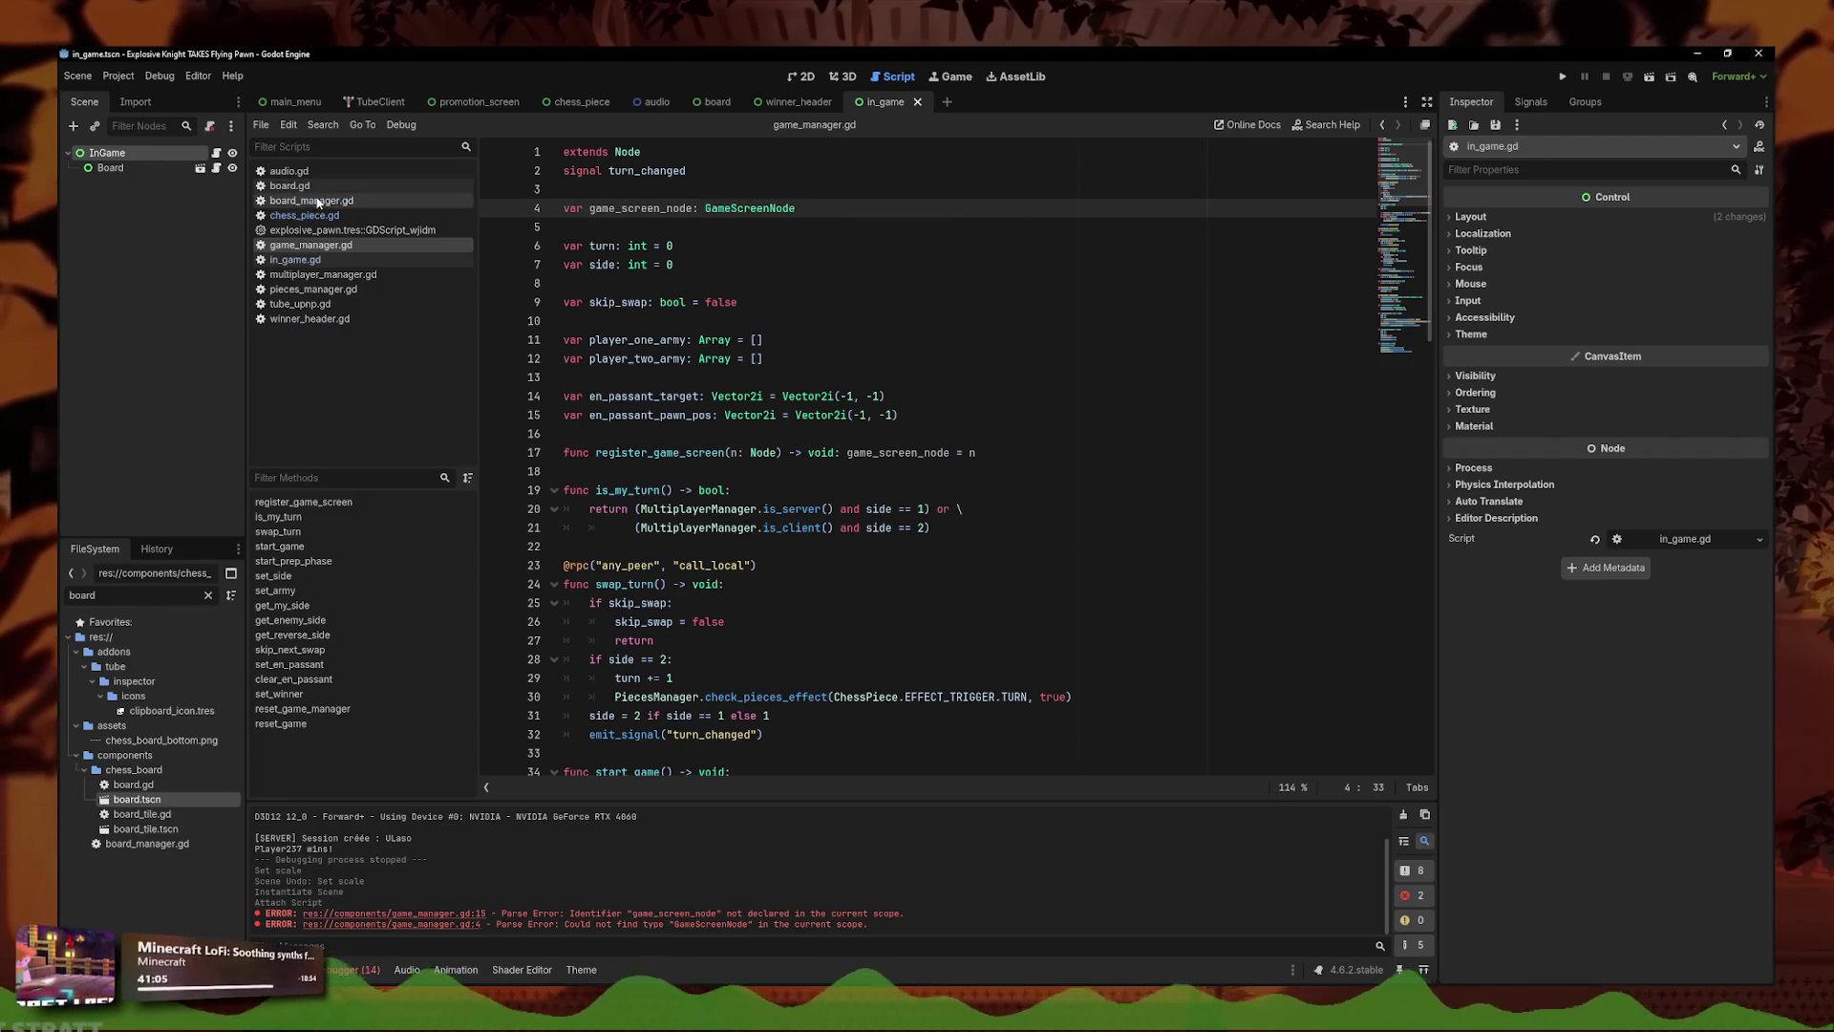
left_click(294, 259)
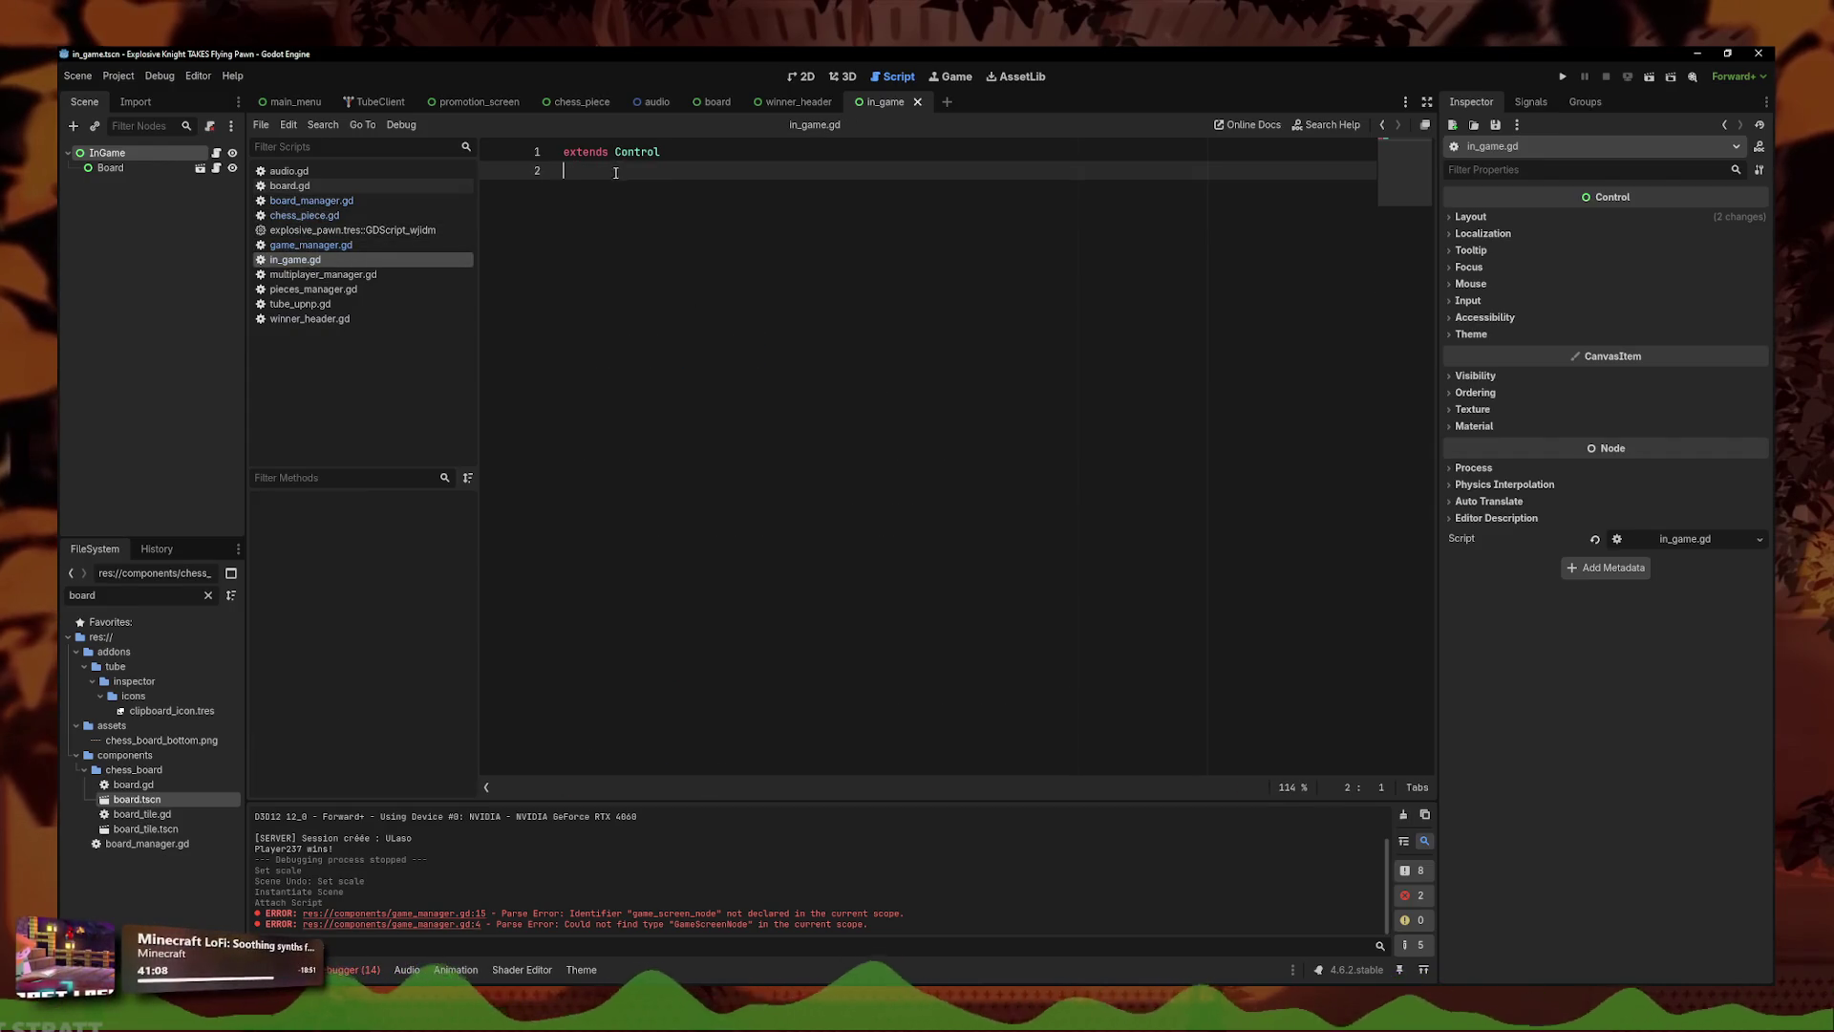
- Add 'class_name GameScreenNode' above 'extends Control' in in_game.gd and save both scripts
left_click(567, 151)
key("Return")
key("Up")
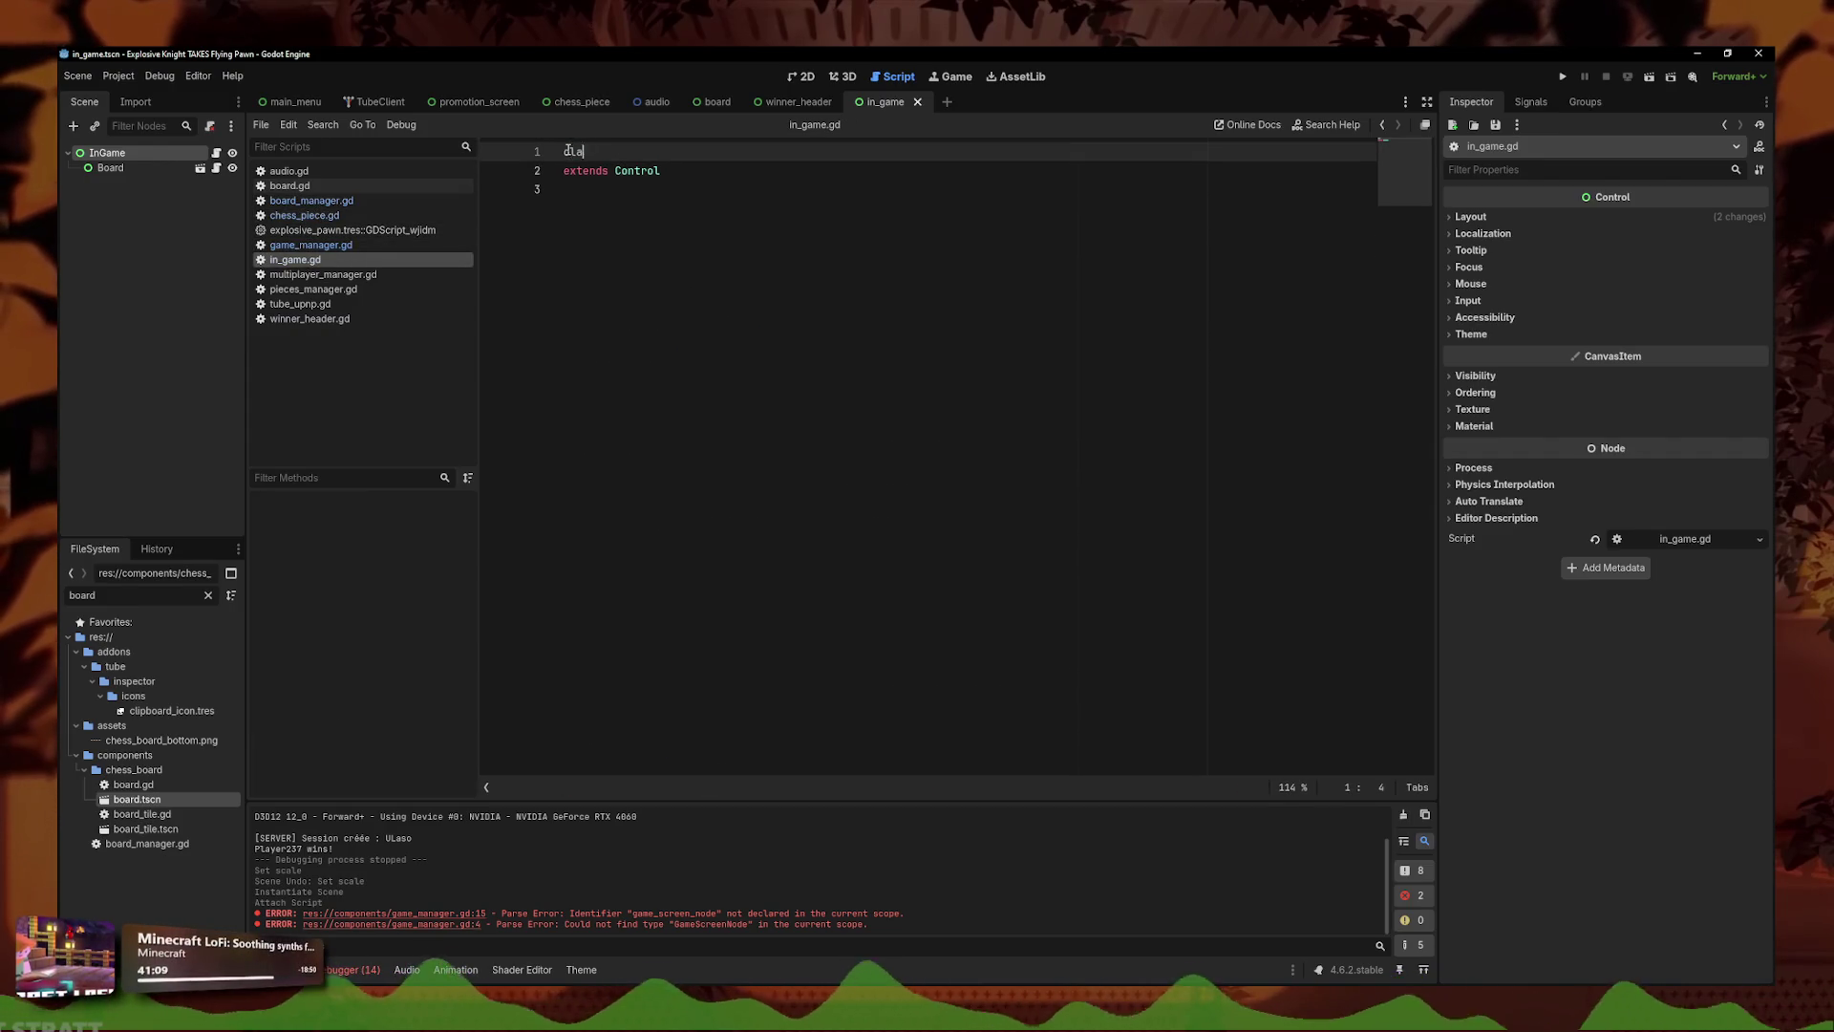
key("BackSpace")
key("BackSpace")
key("BackSpace")
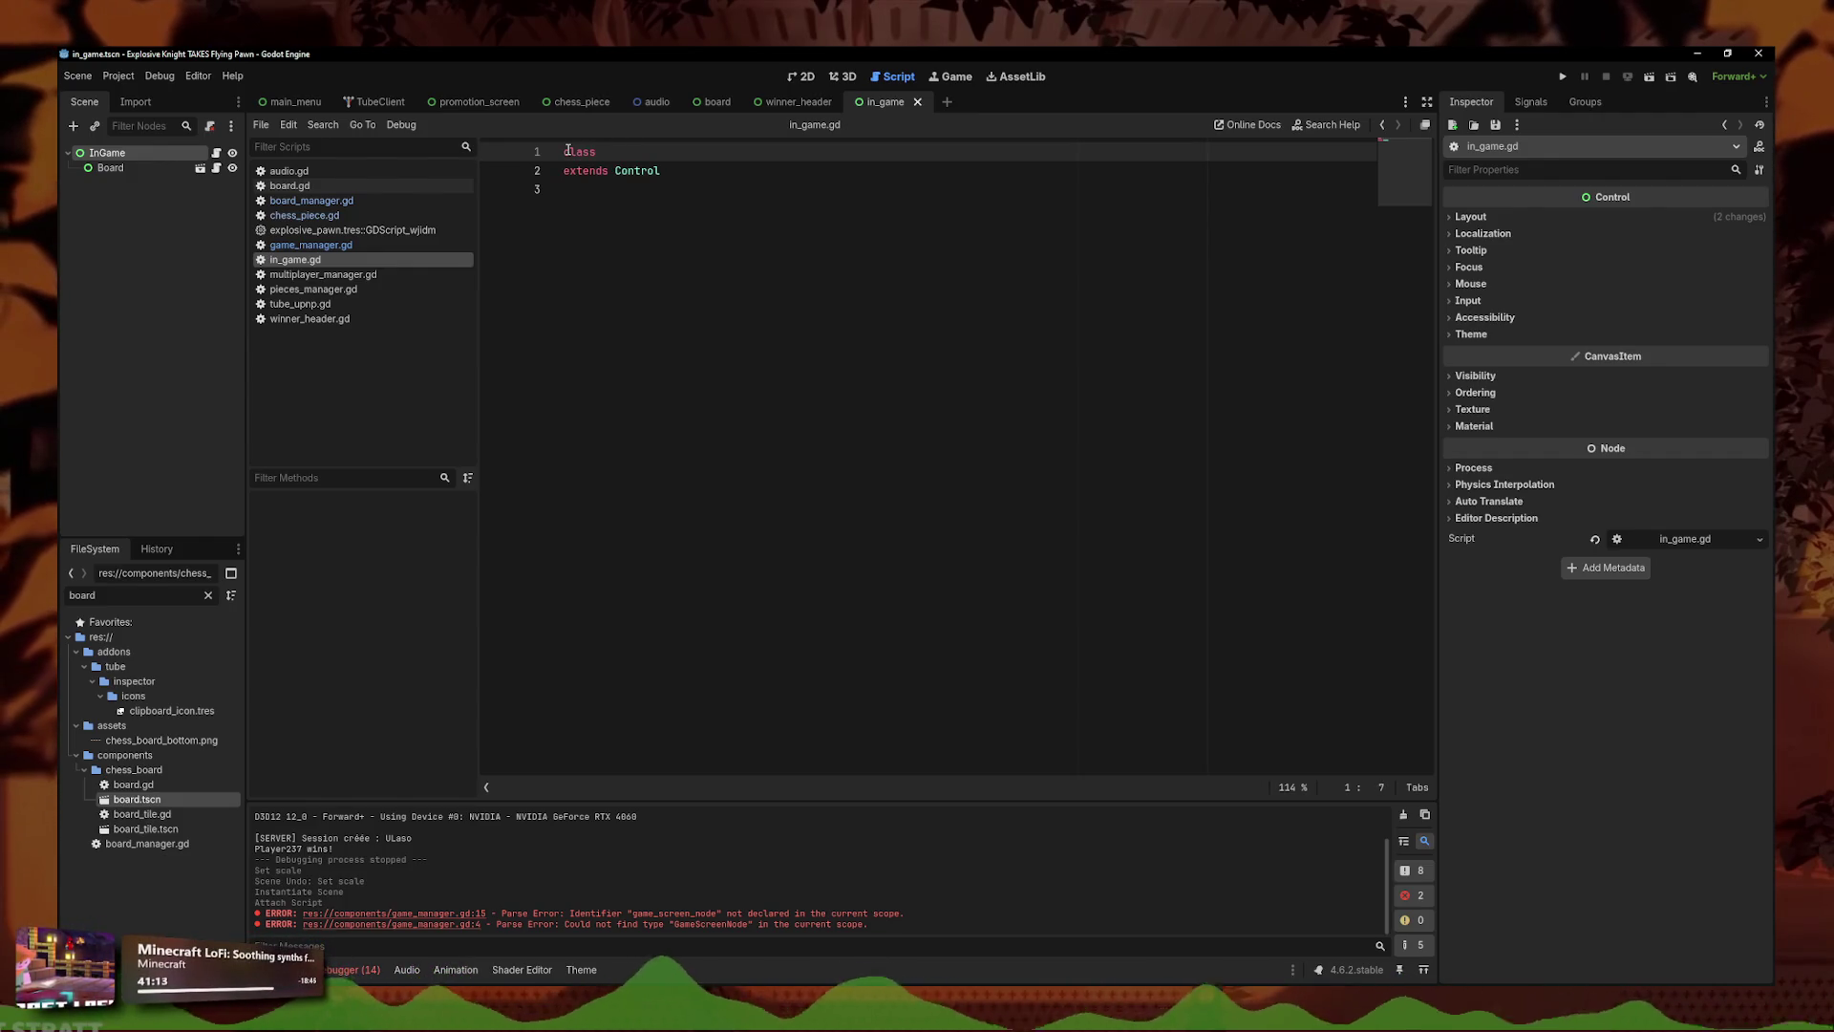
key("BackSpace")
type("_name GameS")
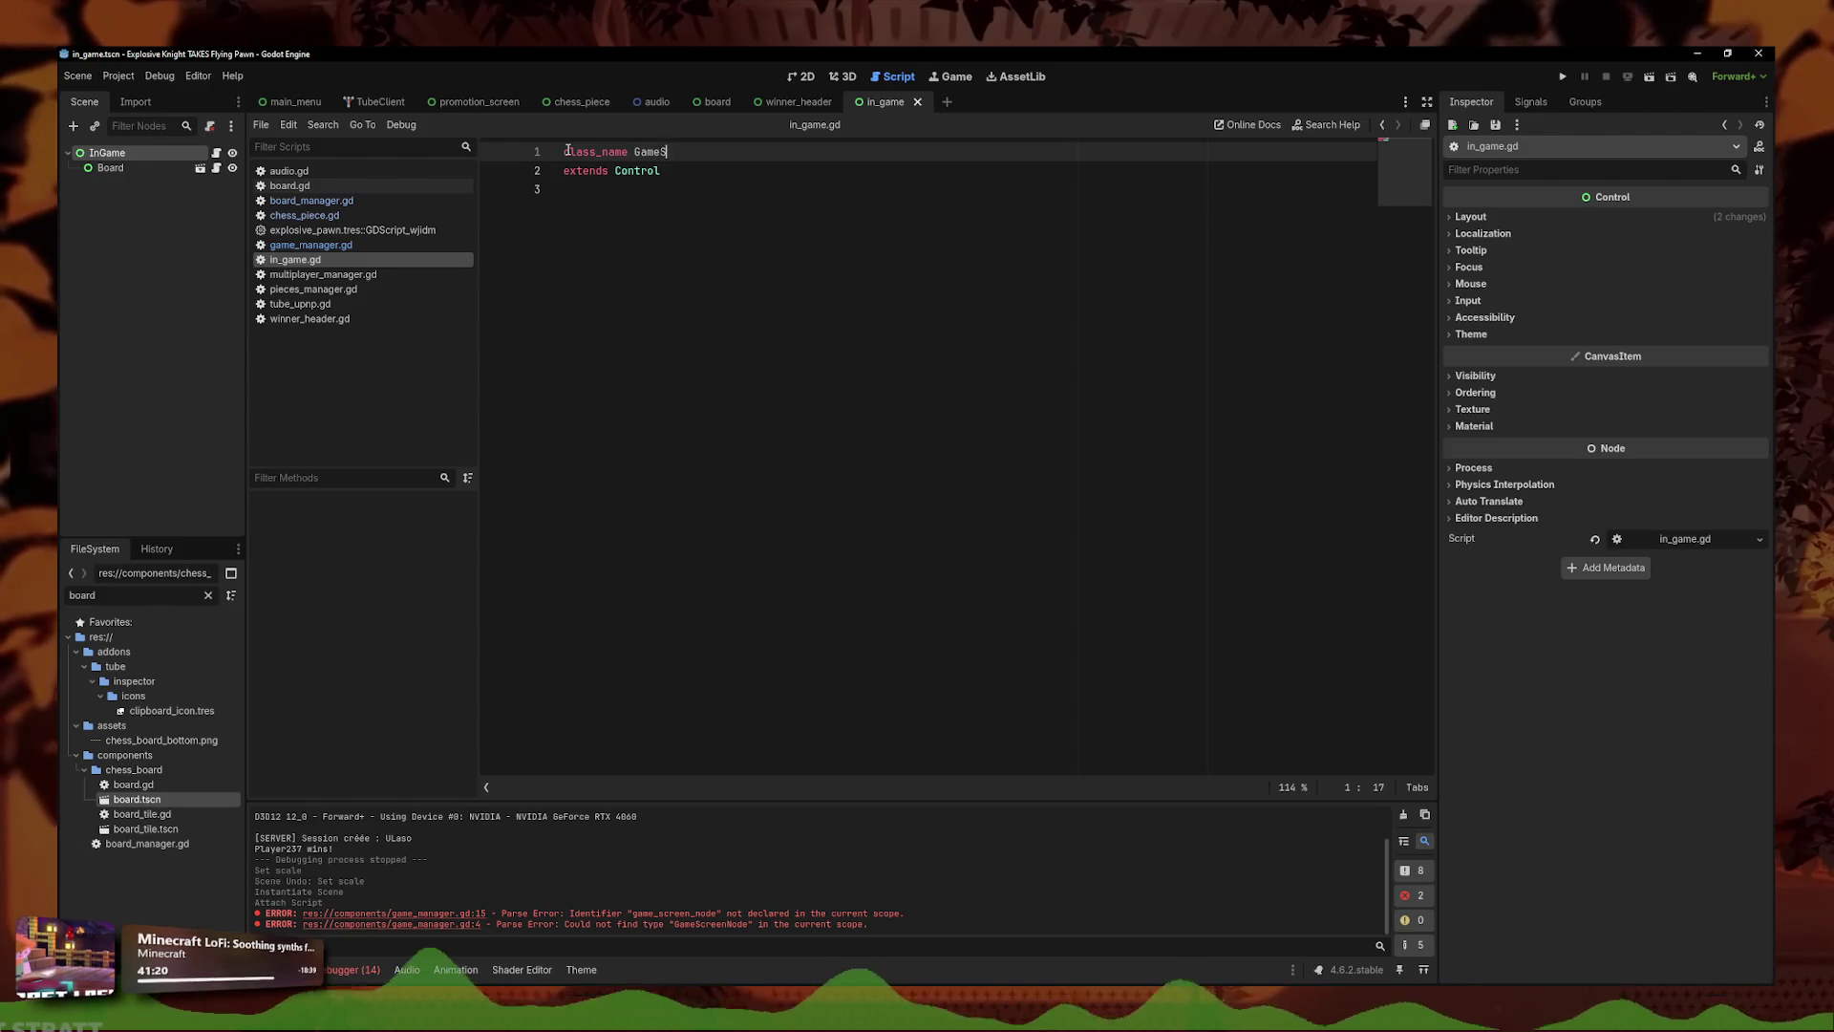
type("creen")
key("ctrl+s")
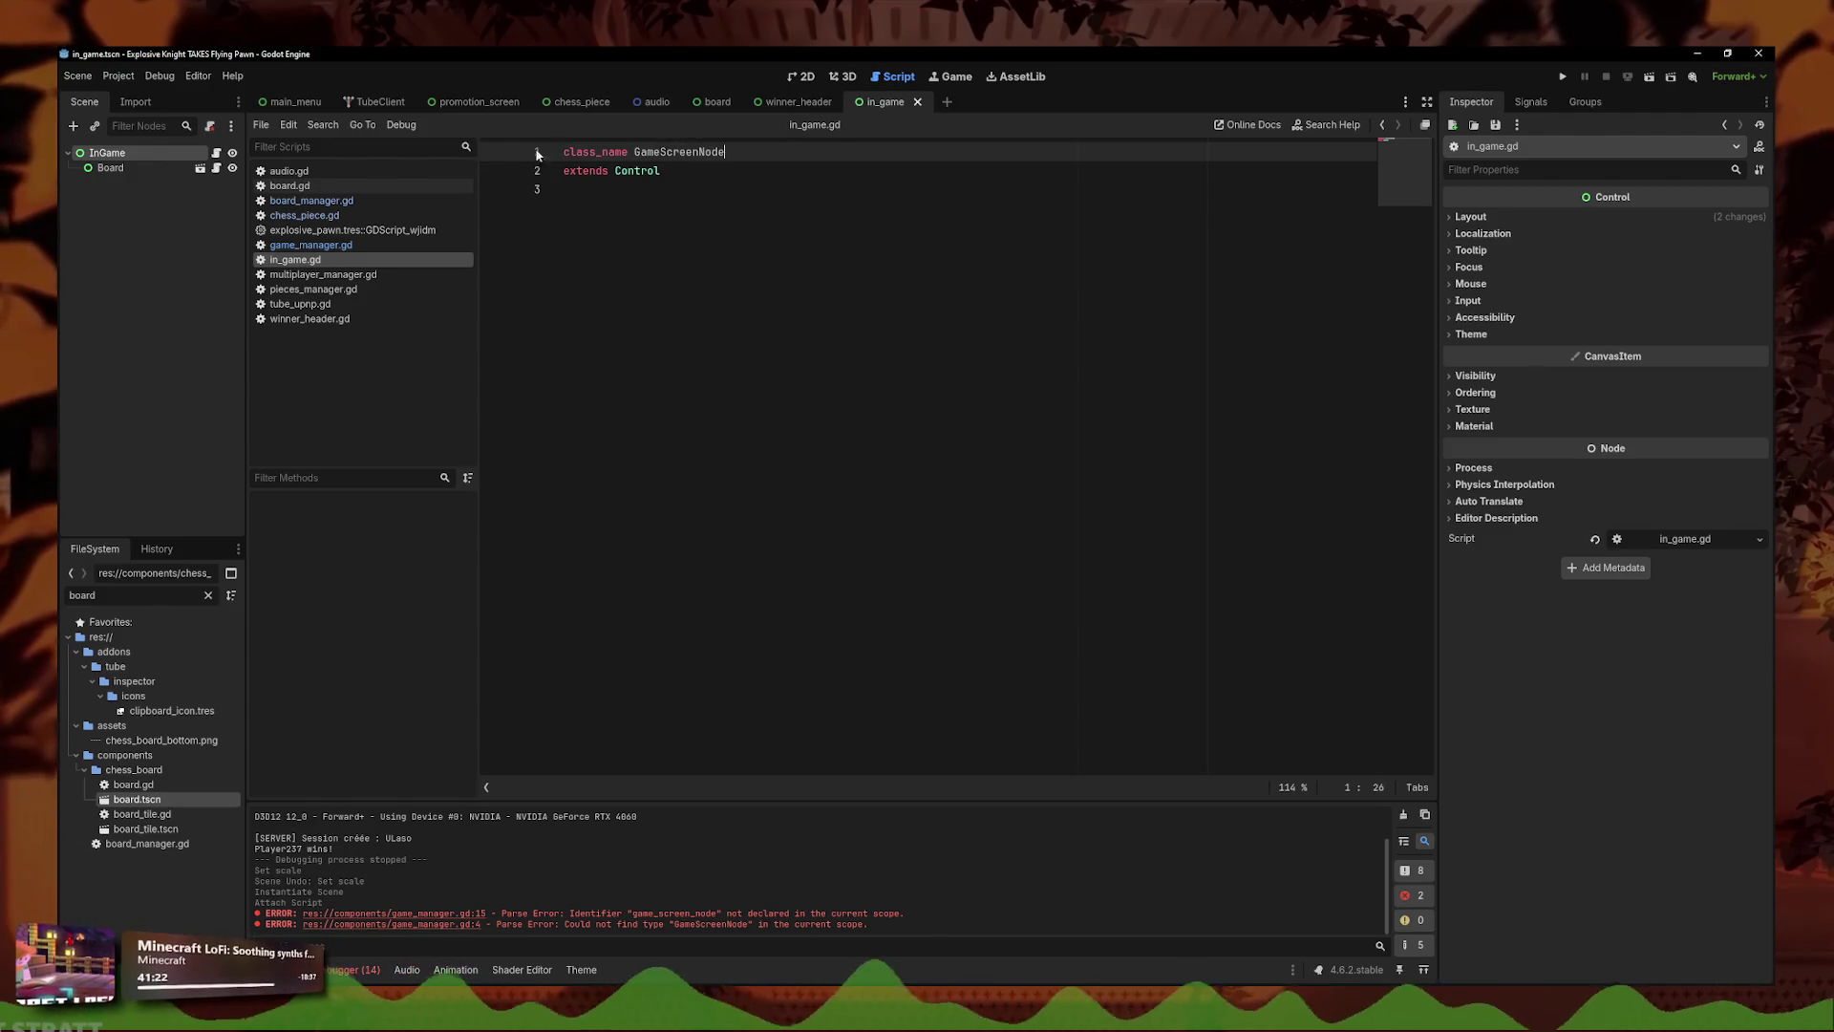
left_click(310, 244)
key("ctrl+s")
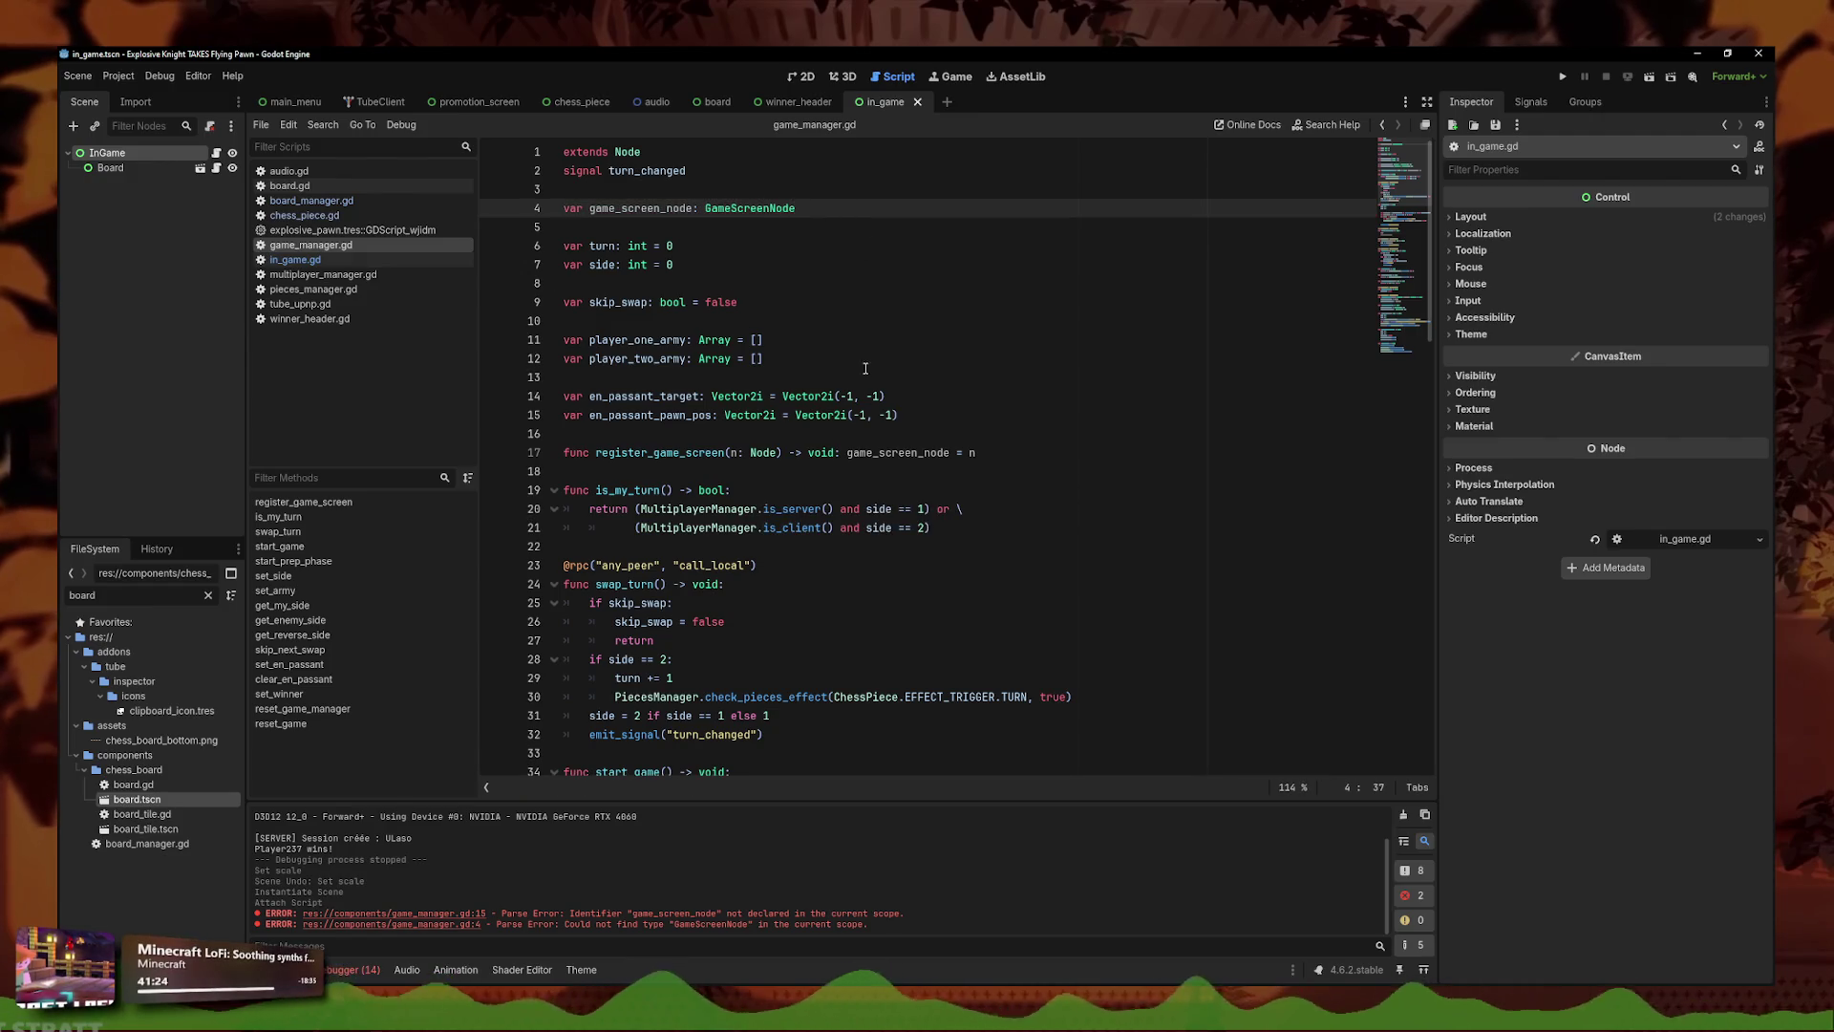
- Change the register_game_screen parameter type from Node to GameScreenNode
left_click(1040, 458)
left_click_drag(813, 214, 705, 216)
key("ctrl+c")
double_click(769, 454)
key("ctrl+v")
- Add a _ready function in in_game.gd that calls GameManager.register_game_screen(self)
left_click(351, 201)
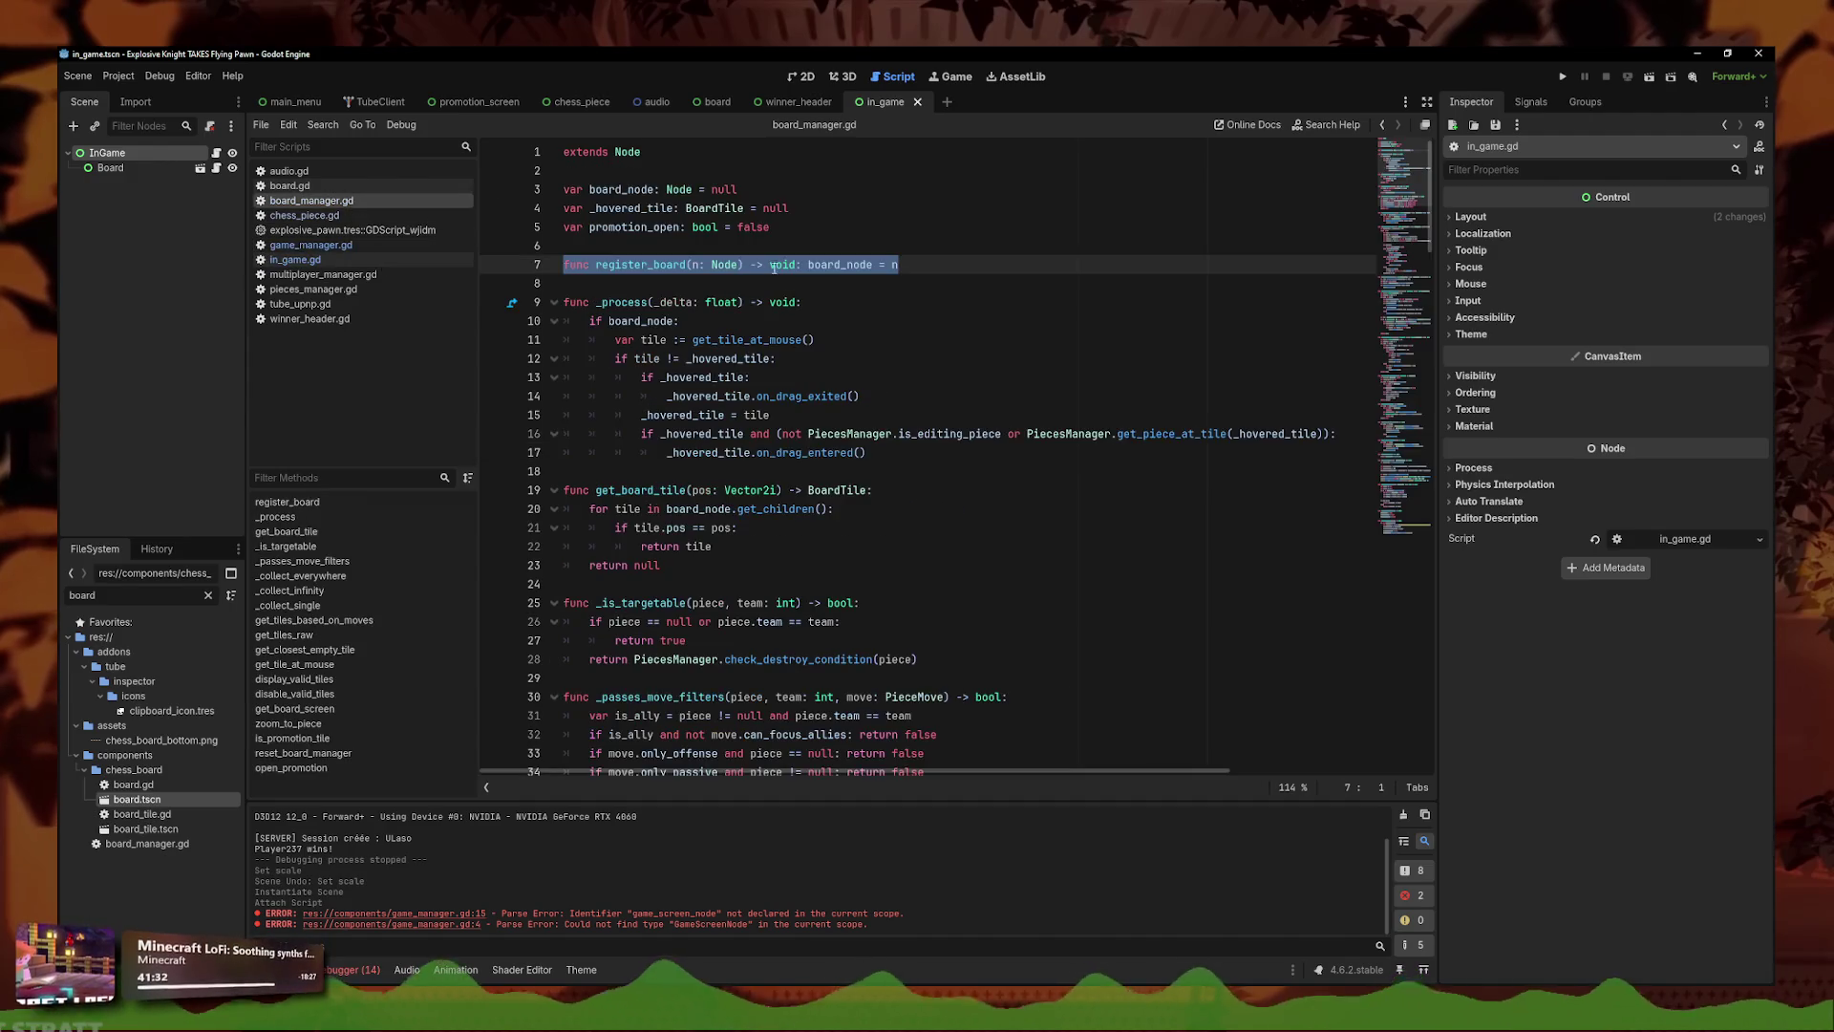
left_click(405, 261)
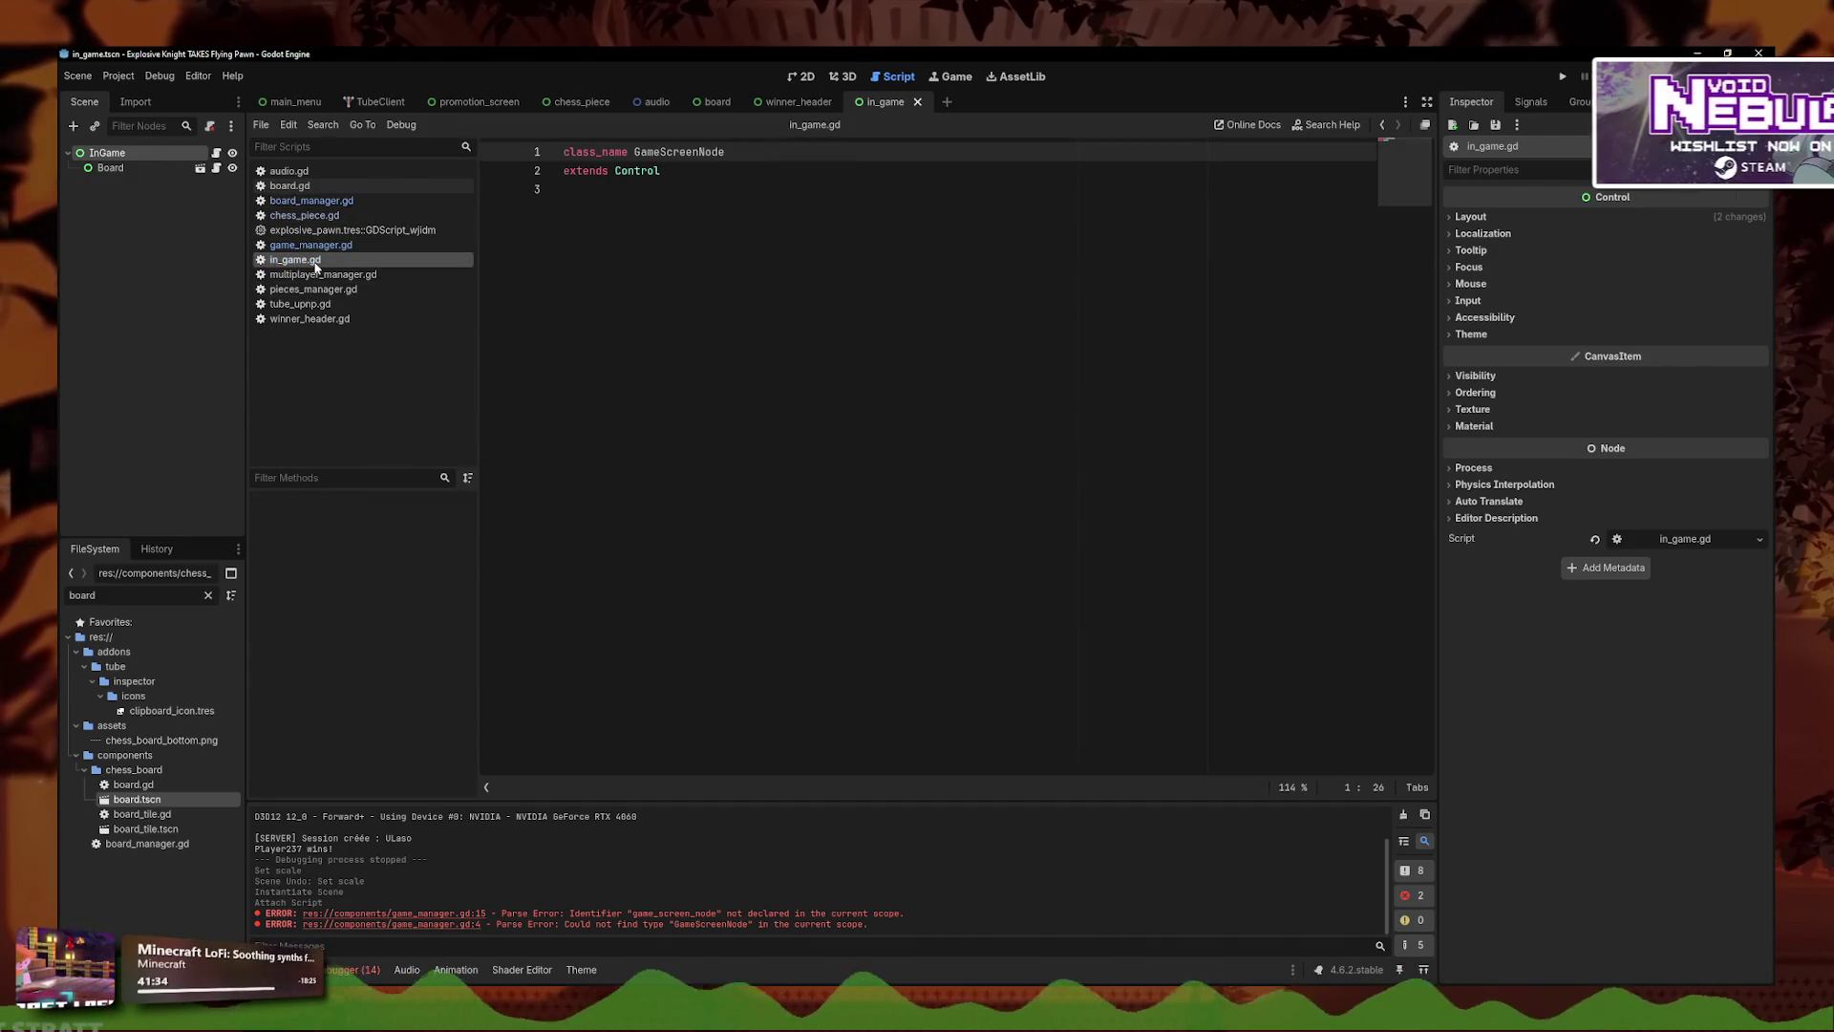
left_click(733, 233)
type("d")
key("Return")
key("Return")
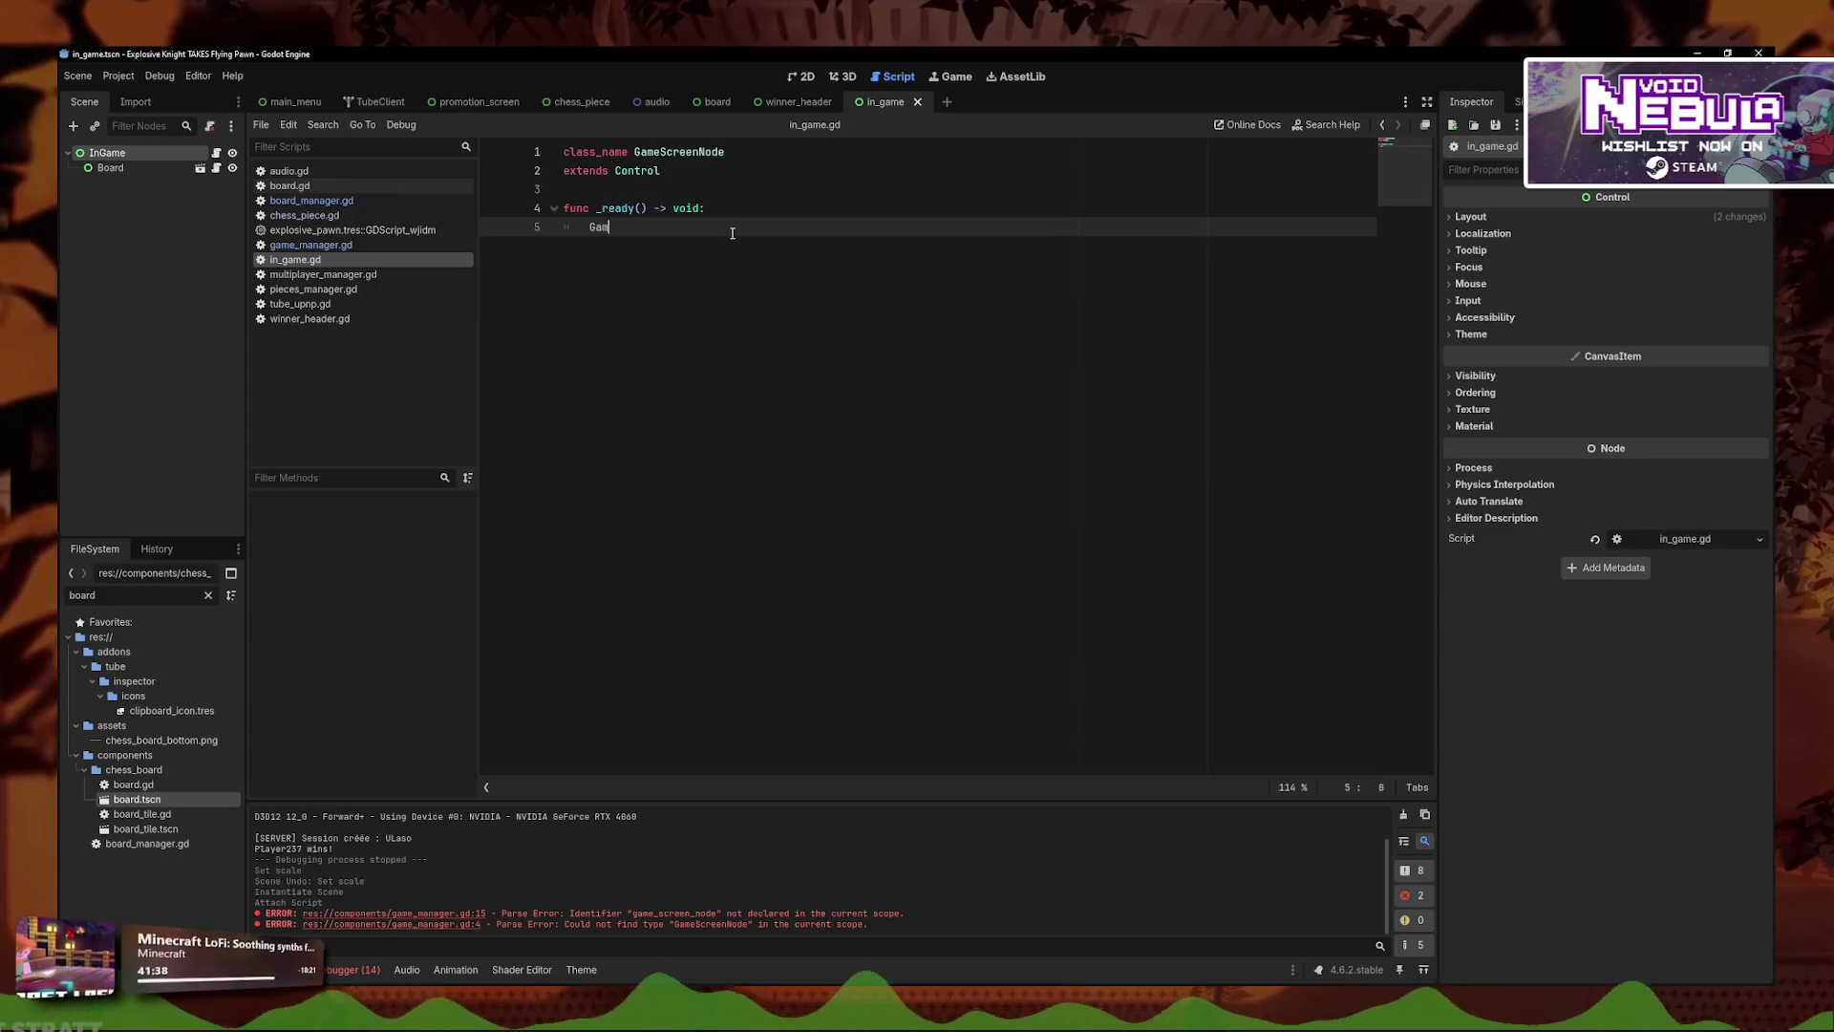
type("me")
key("Down")
key("Return")
type(".reg")
key("Return")
type("(self")
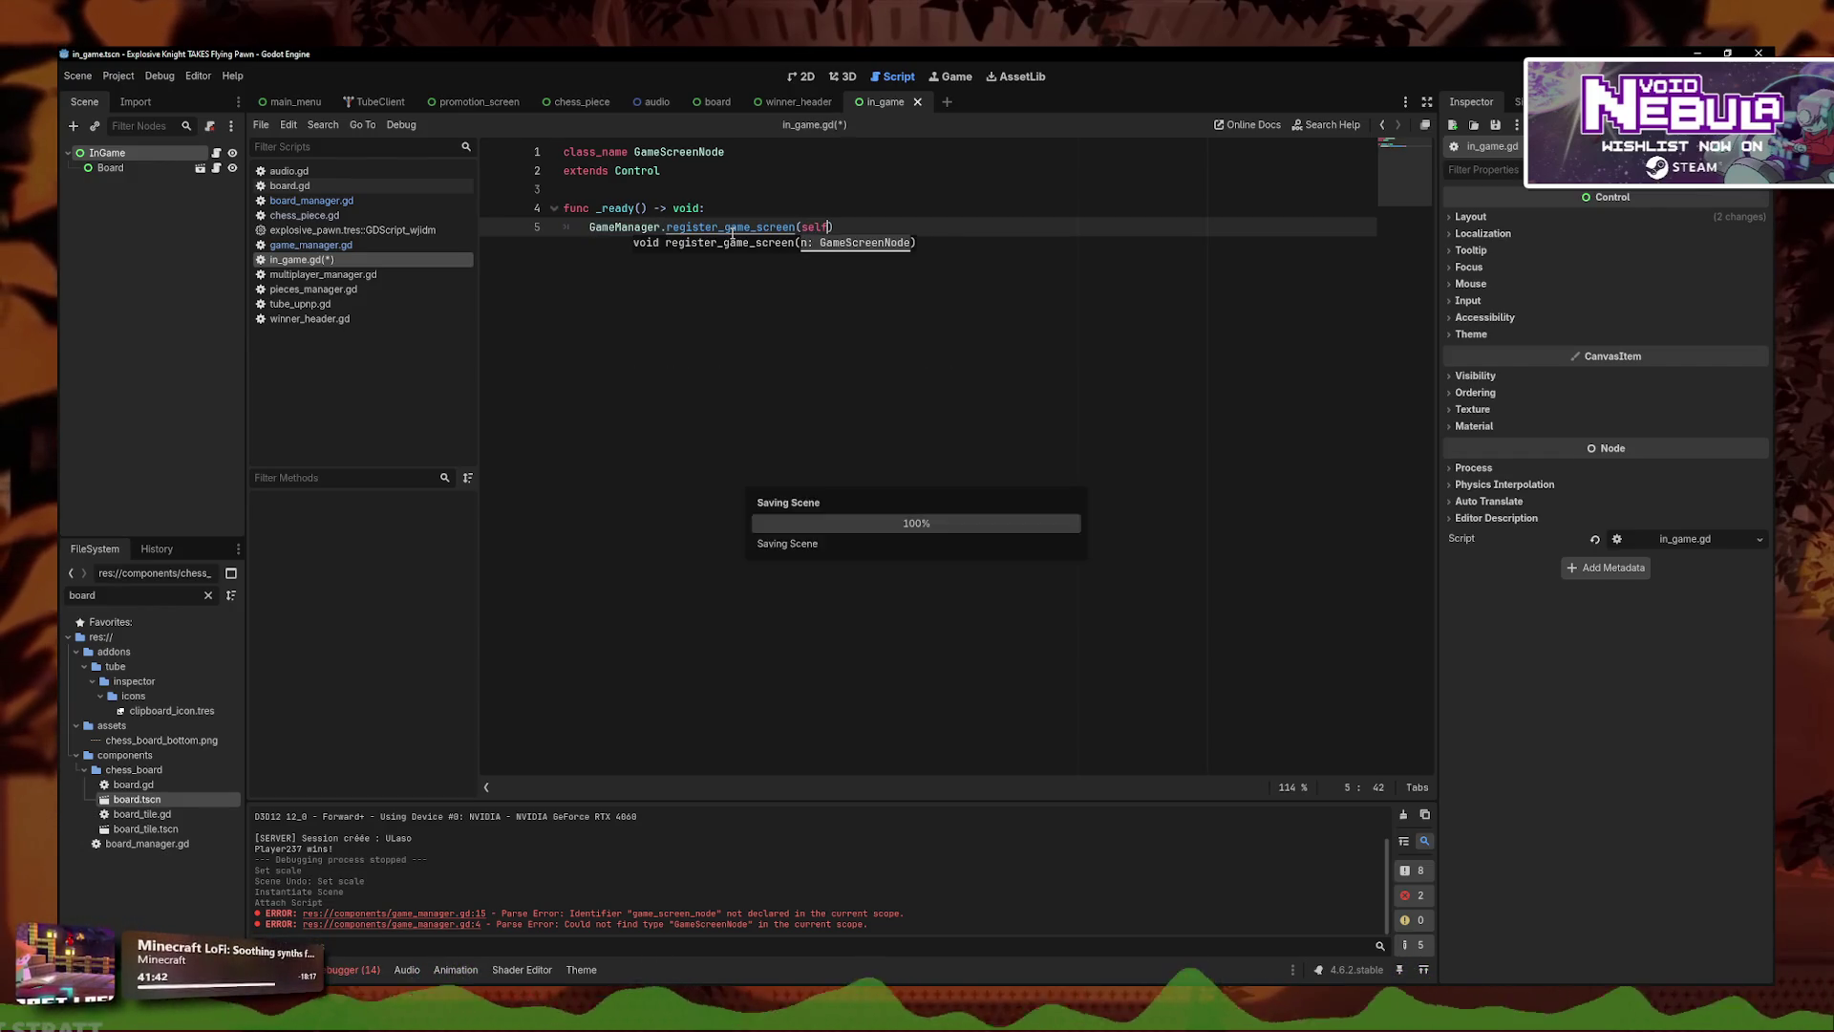
key("End")
key("Return")
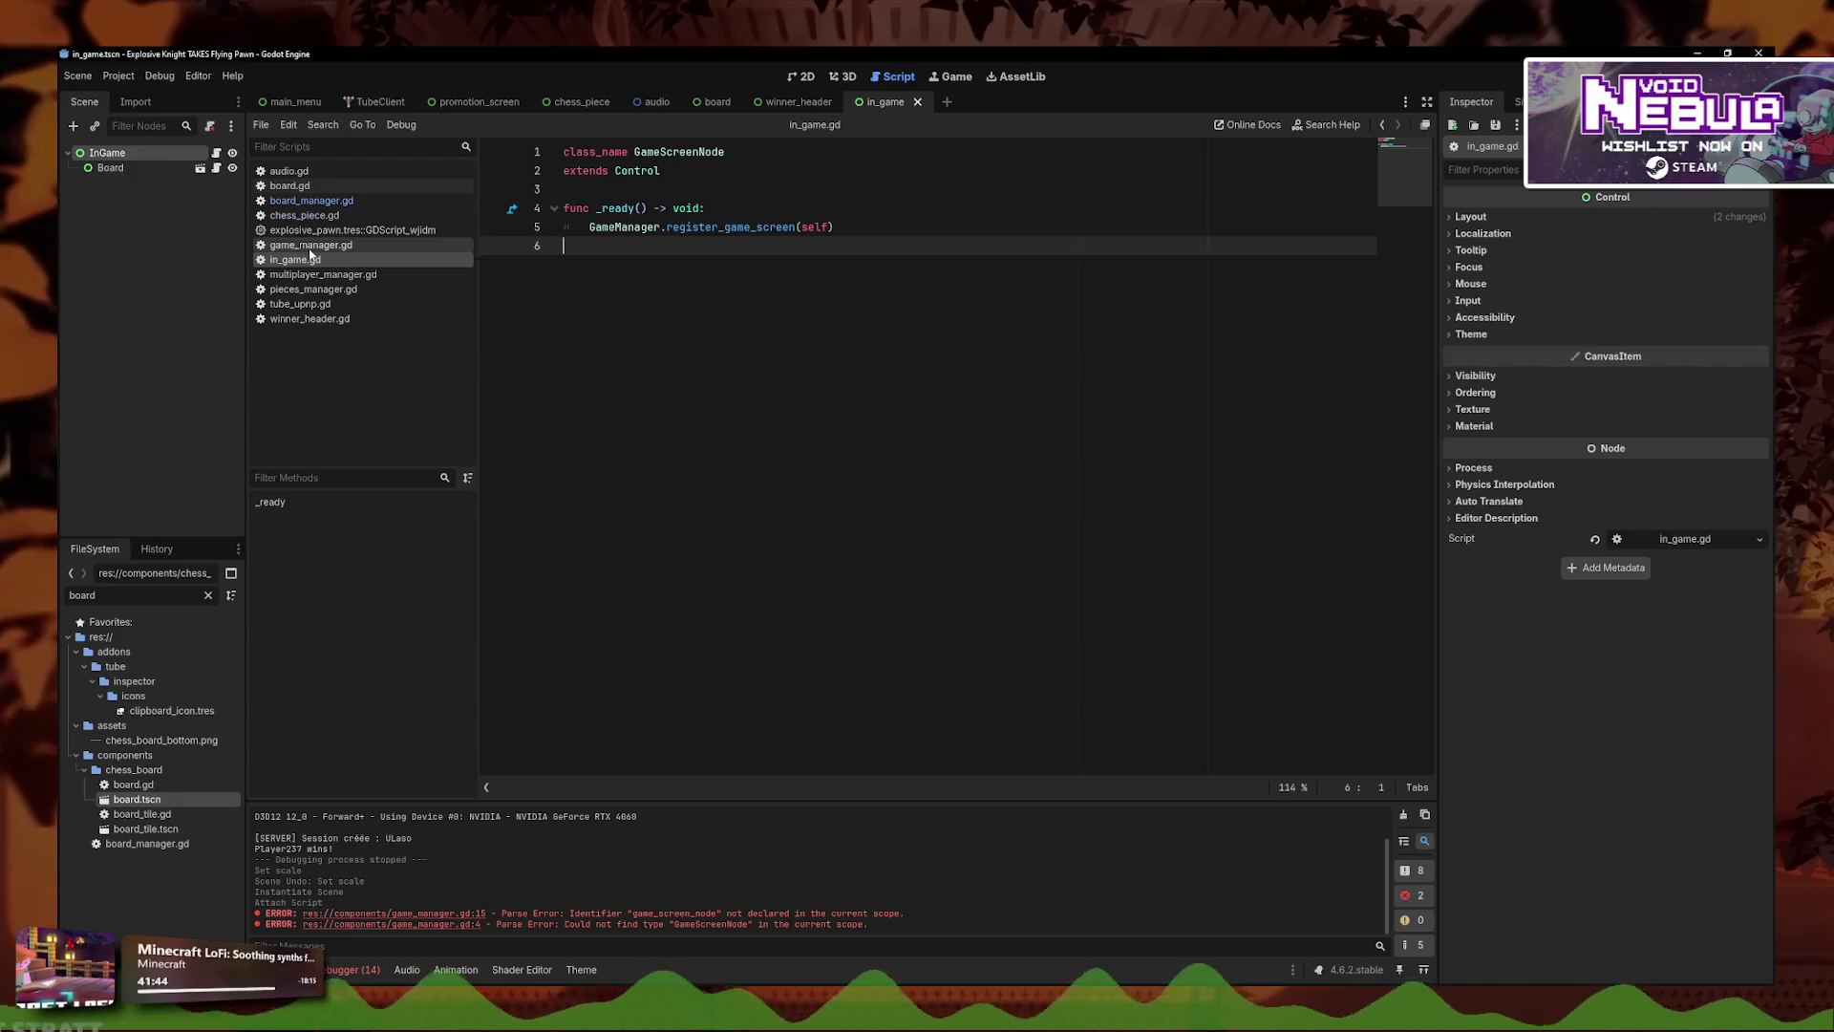
- Look through game_manager.gd, board_manager.gd and board.gd, ending back on game_manager.gd
left_click(311, 245)
left_click(313, 201)
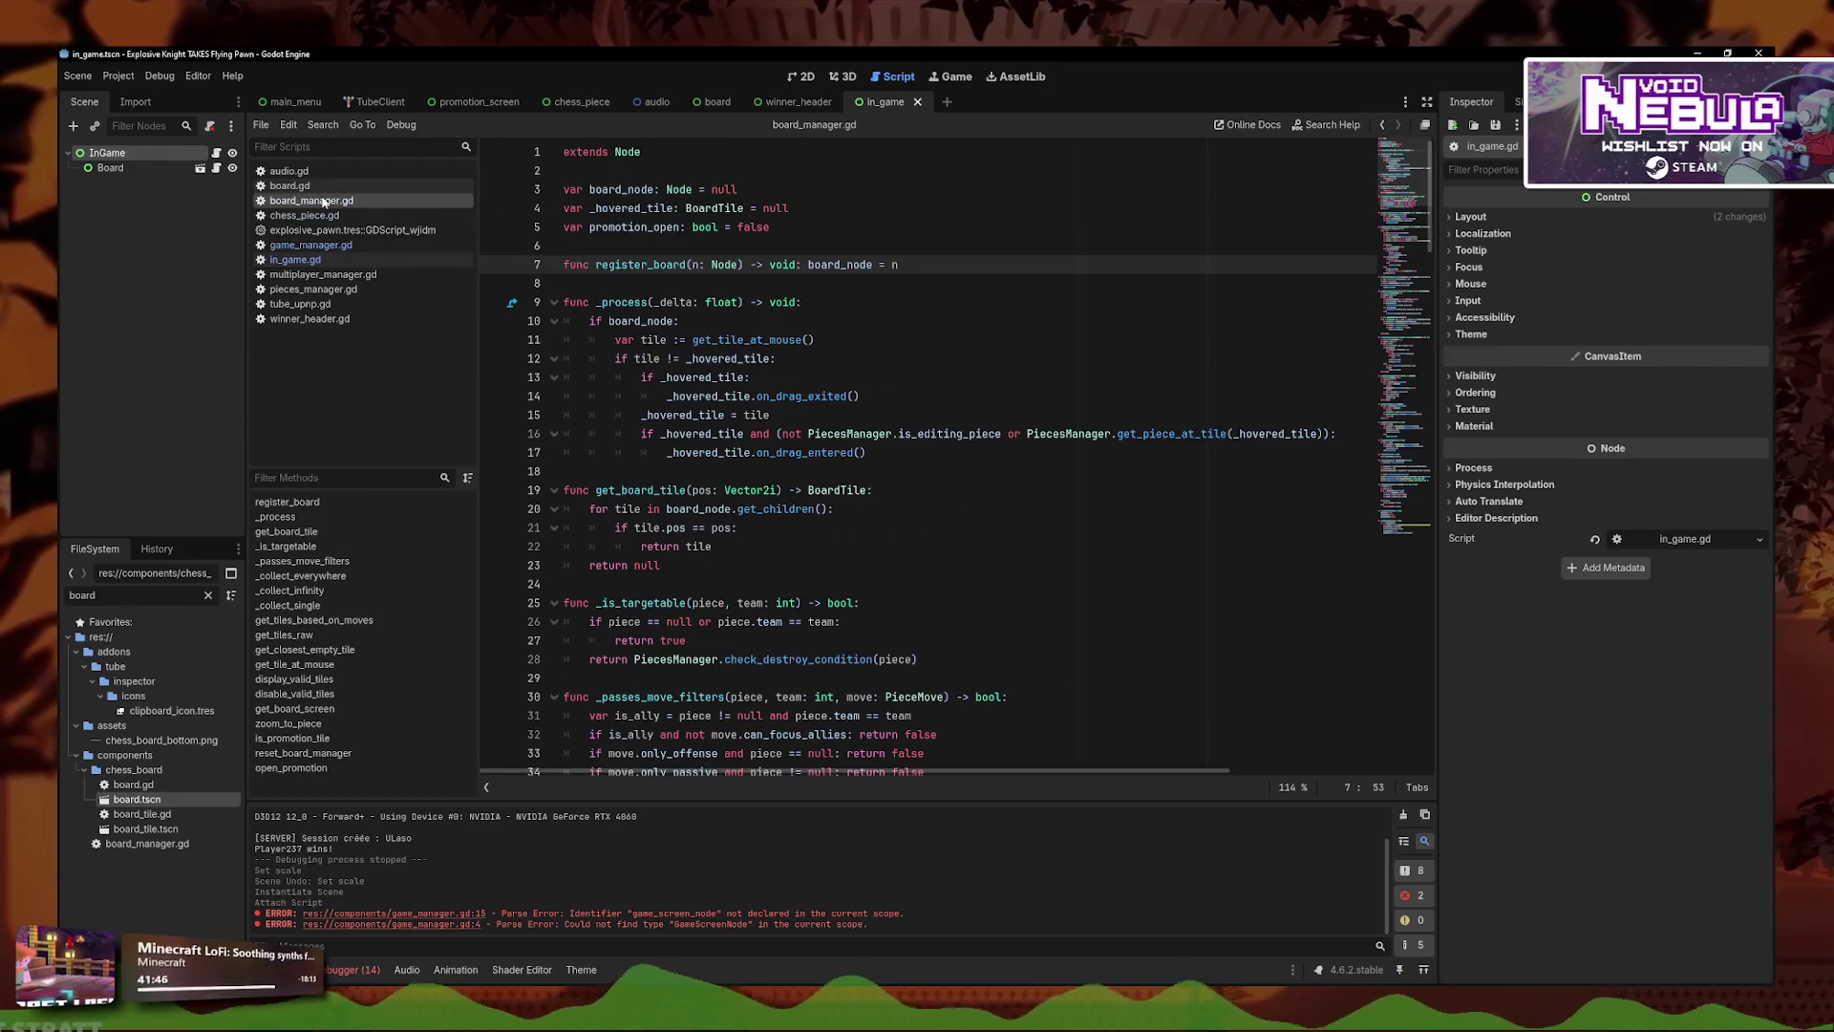
left_click(289, 186)
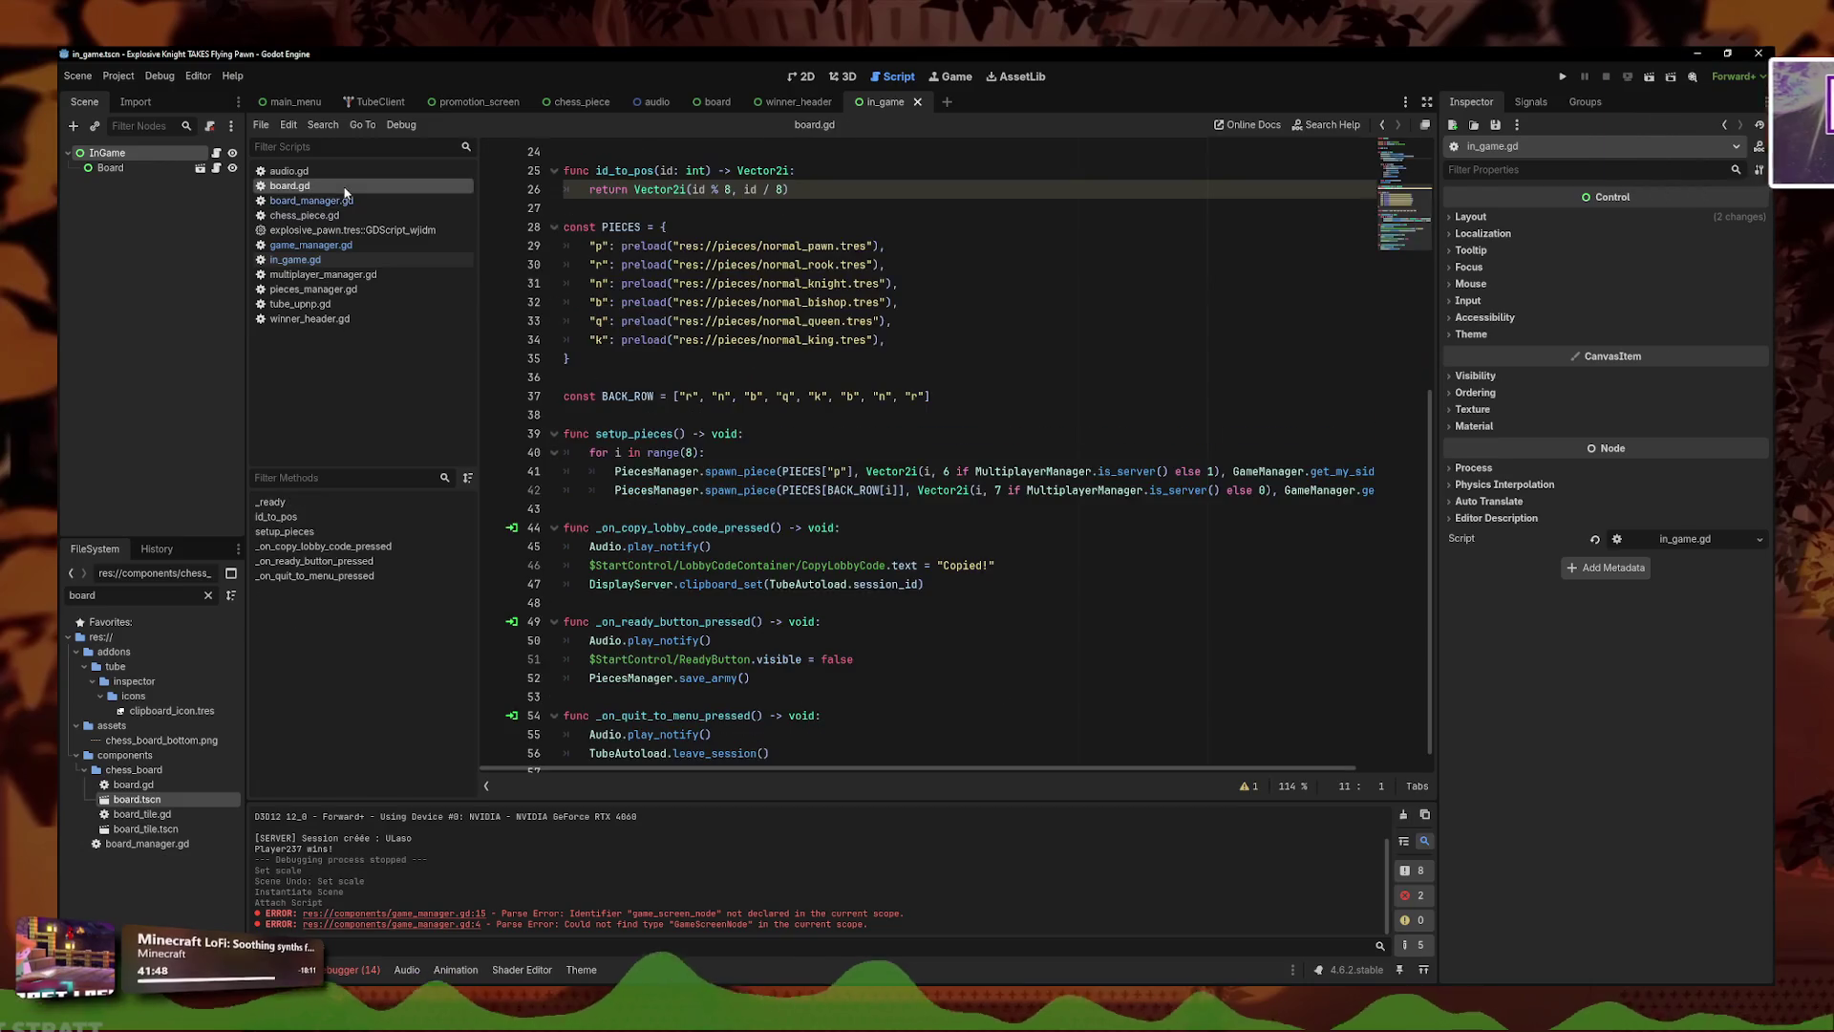
left_click(333, 258)
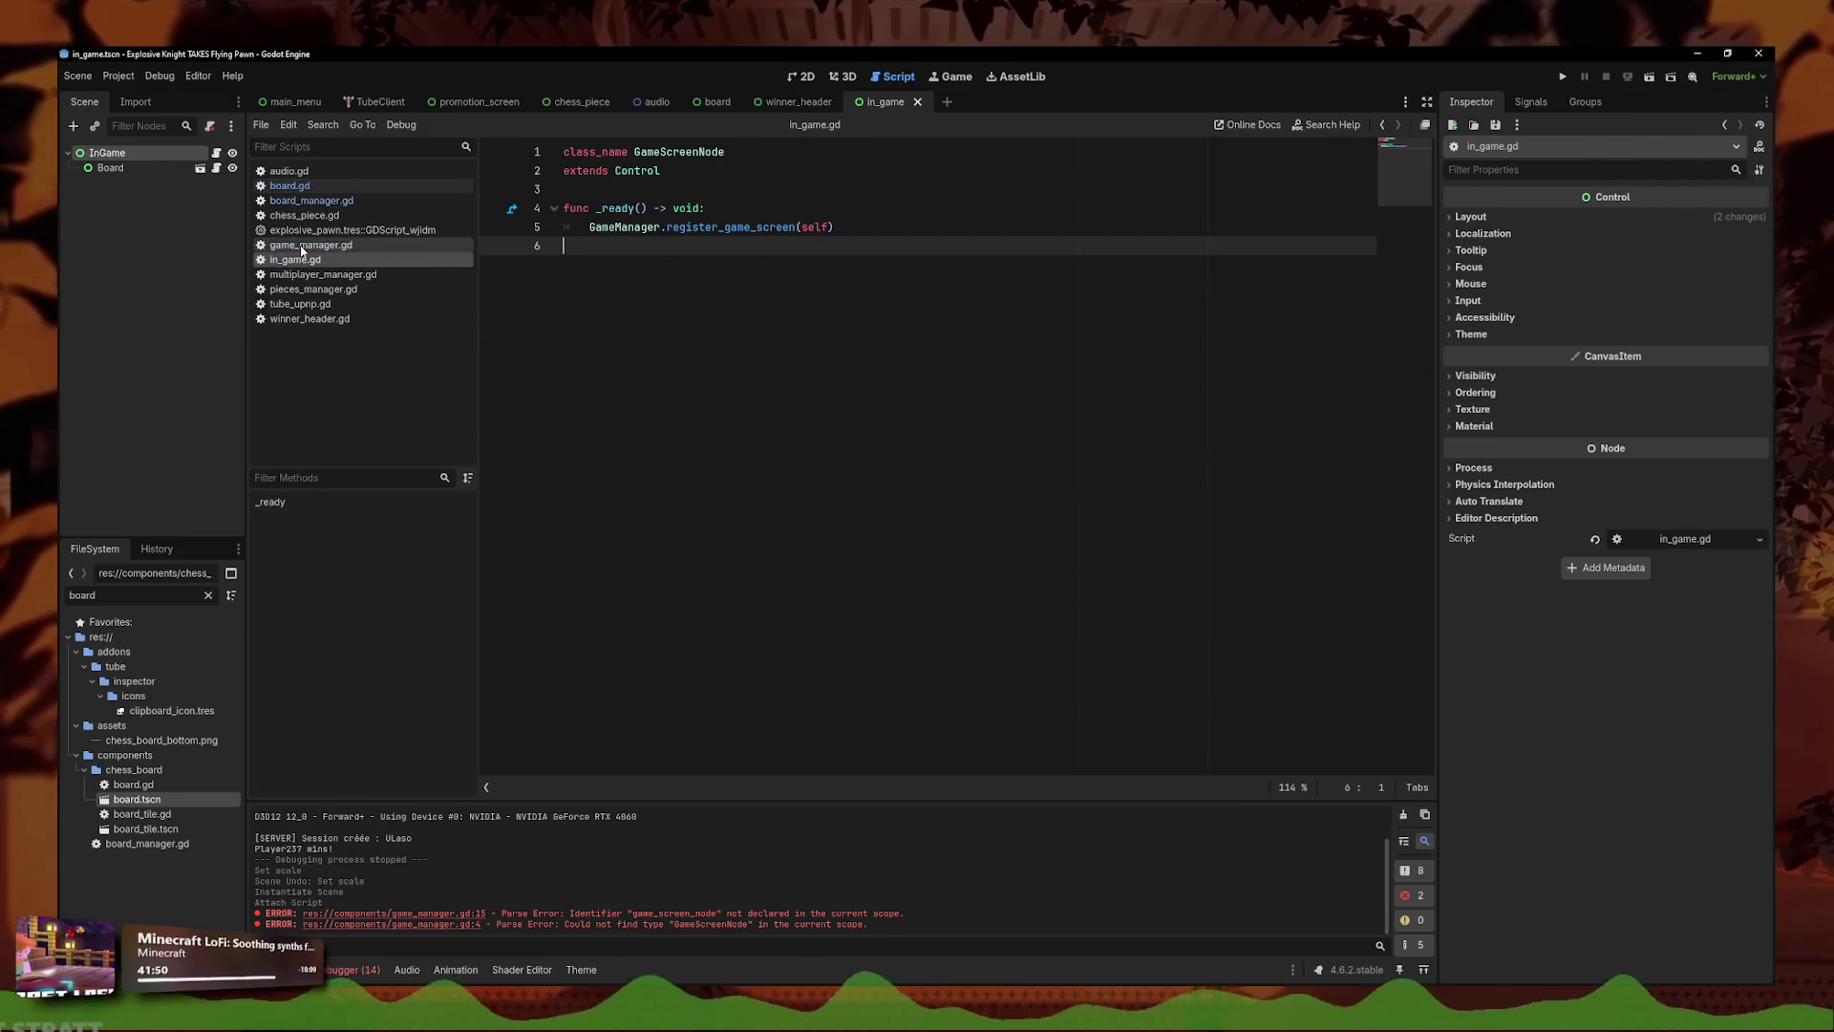
left_click(331, 246)
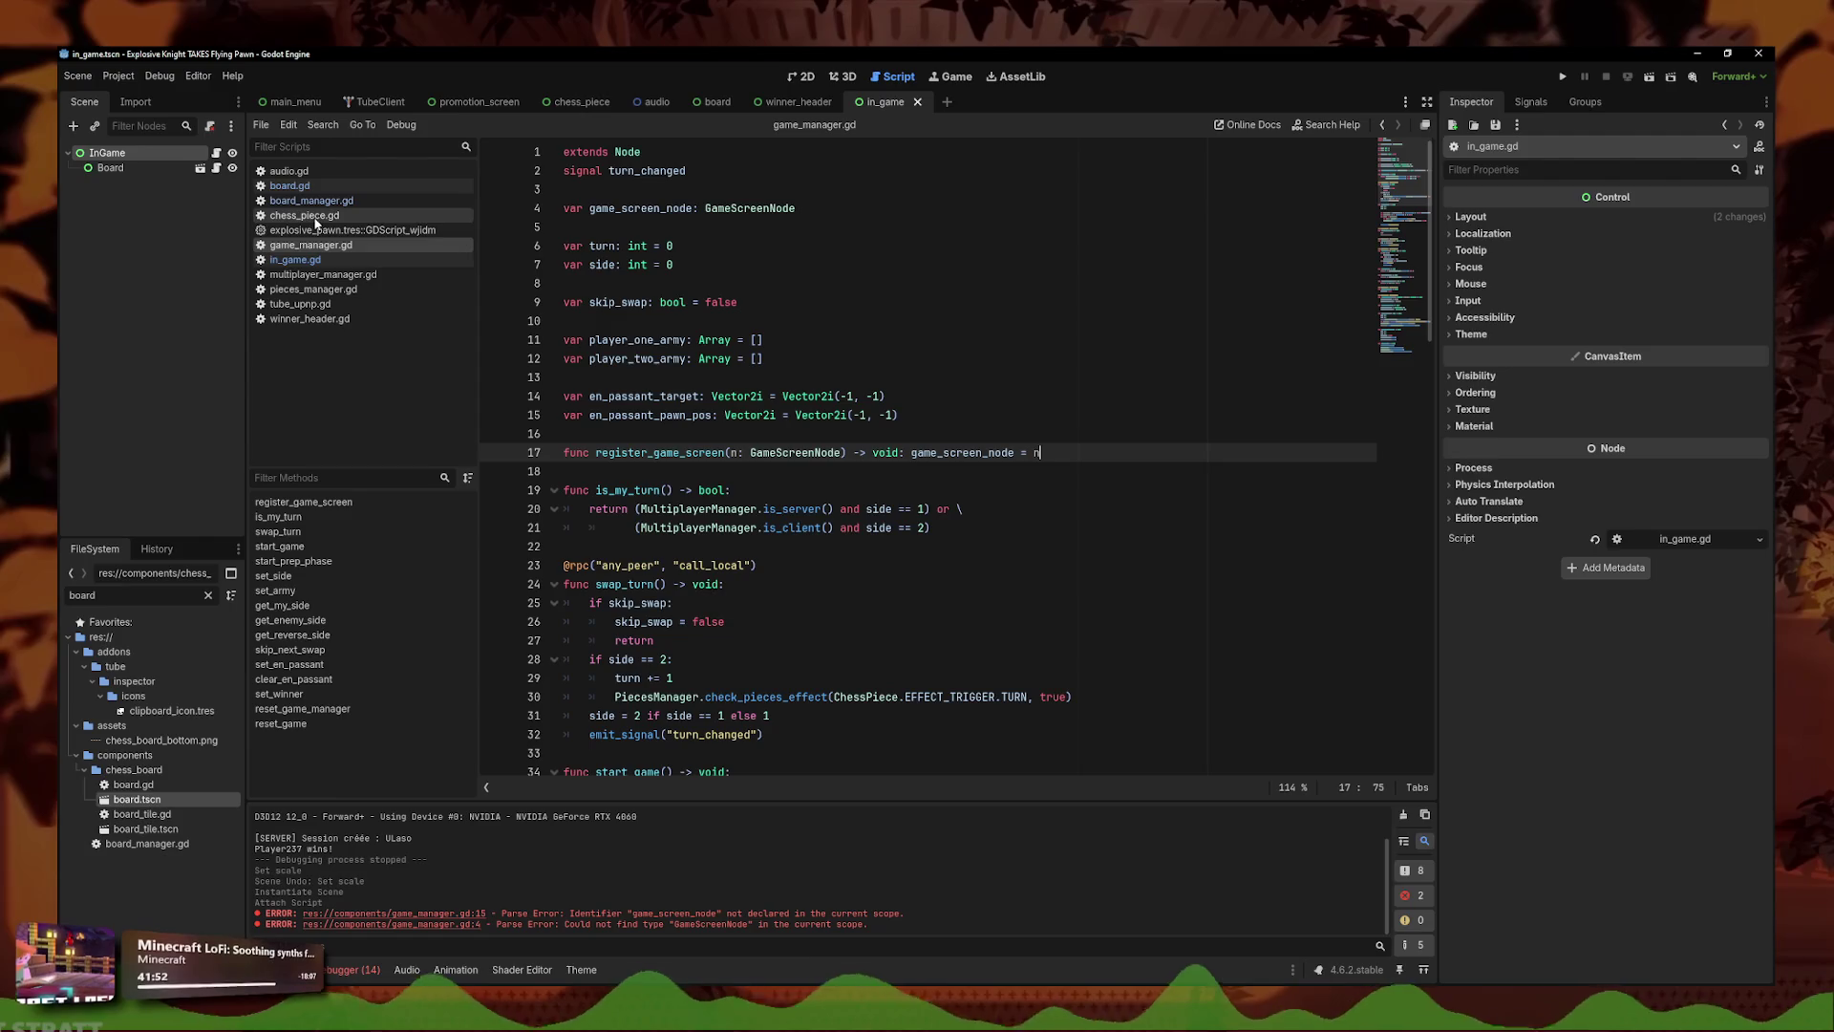
- Replace BoardManager.get_board_screen() with game_screen_node in line 93's add_child(instance) call
scroll(726, 521, "down", 6)
left_click(724, 527)
key("ctrl+f")
type("winner")
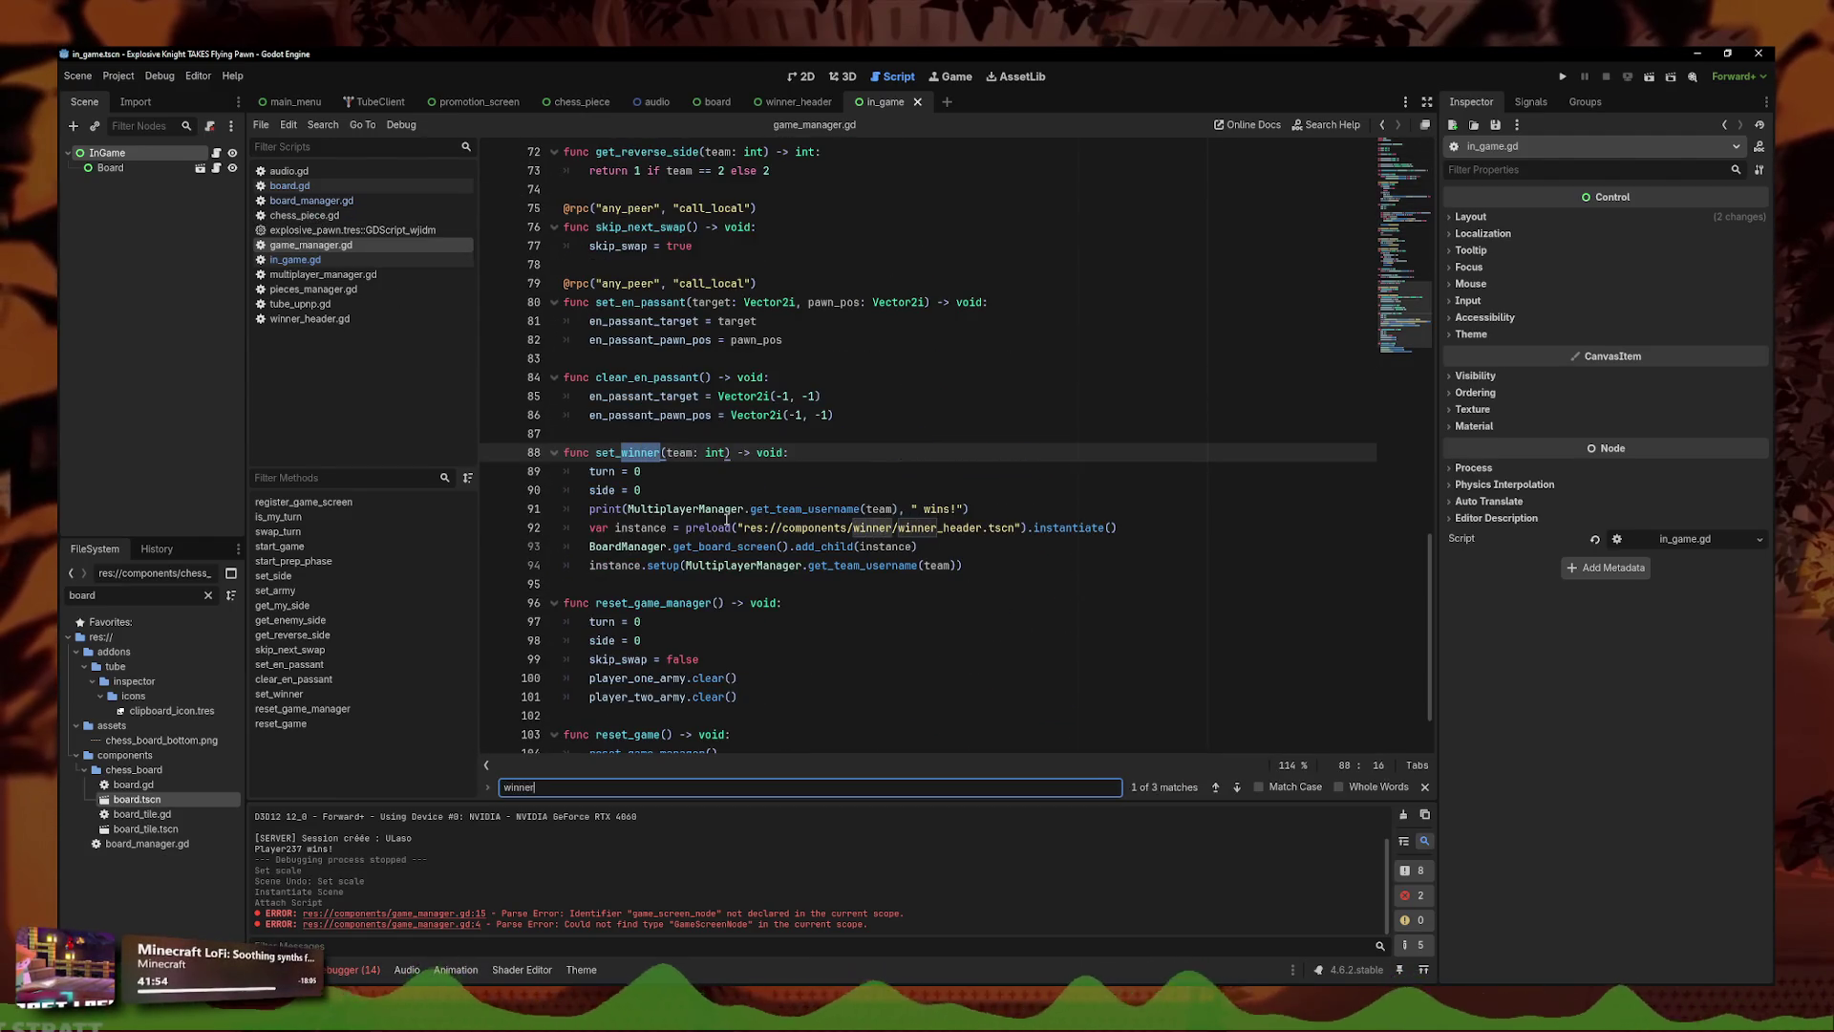
left_click(639, 544)
left_click_drag(790, 546, 589, 546)
key("BackSpace")
type("game_screen_node")
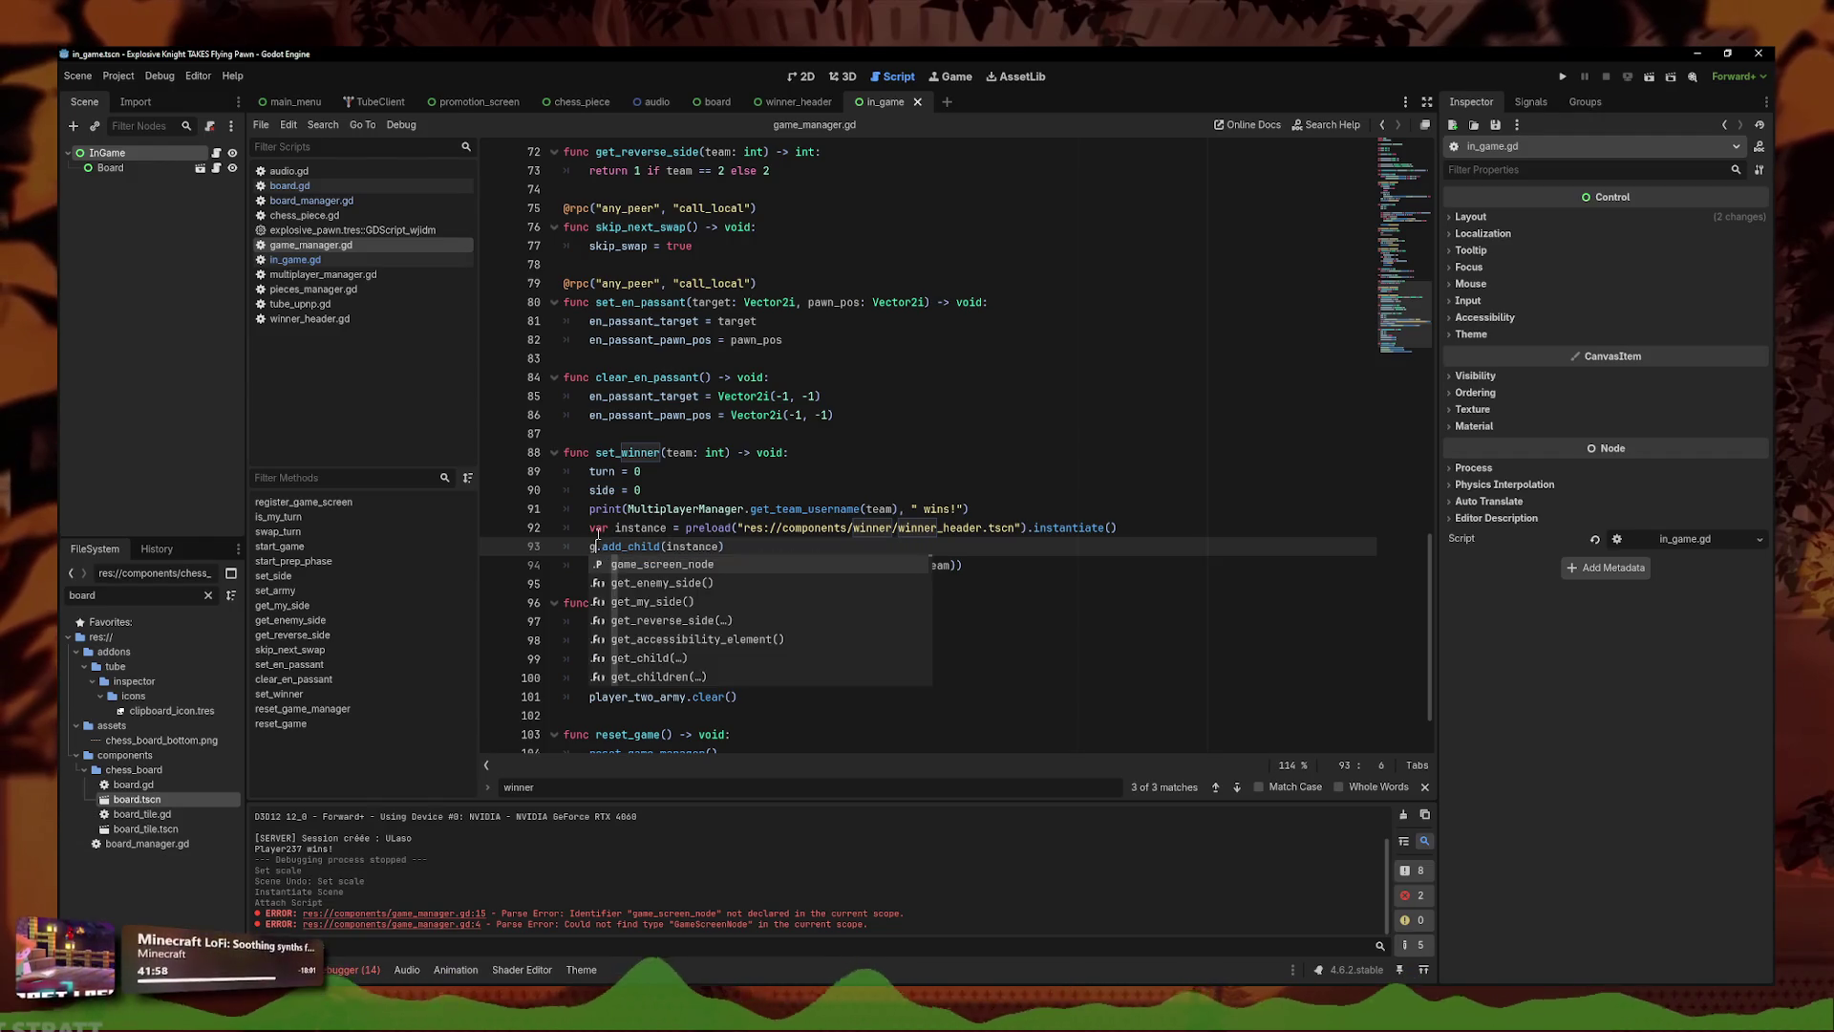
- Review the winner banner preload, win message print and side reset lines around the edit
left_click(890, 527)
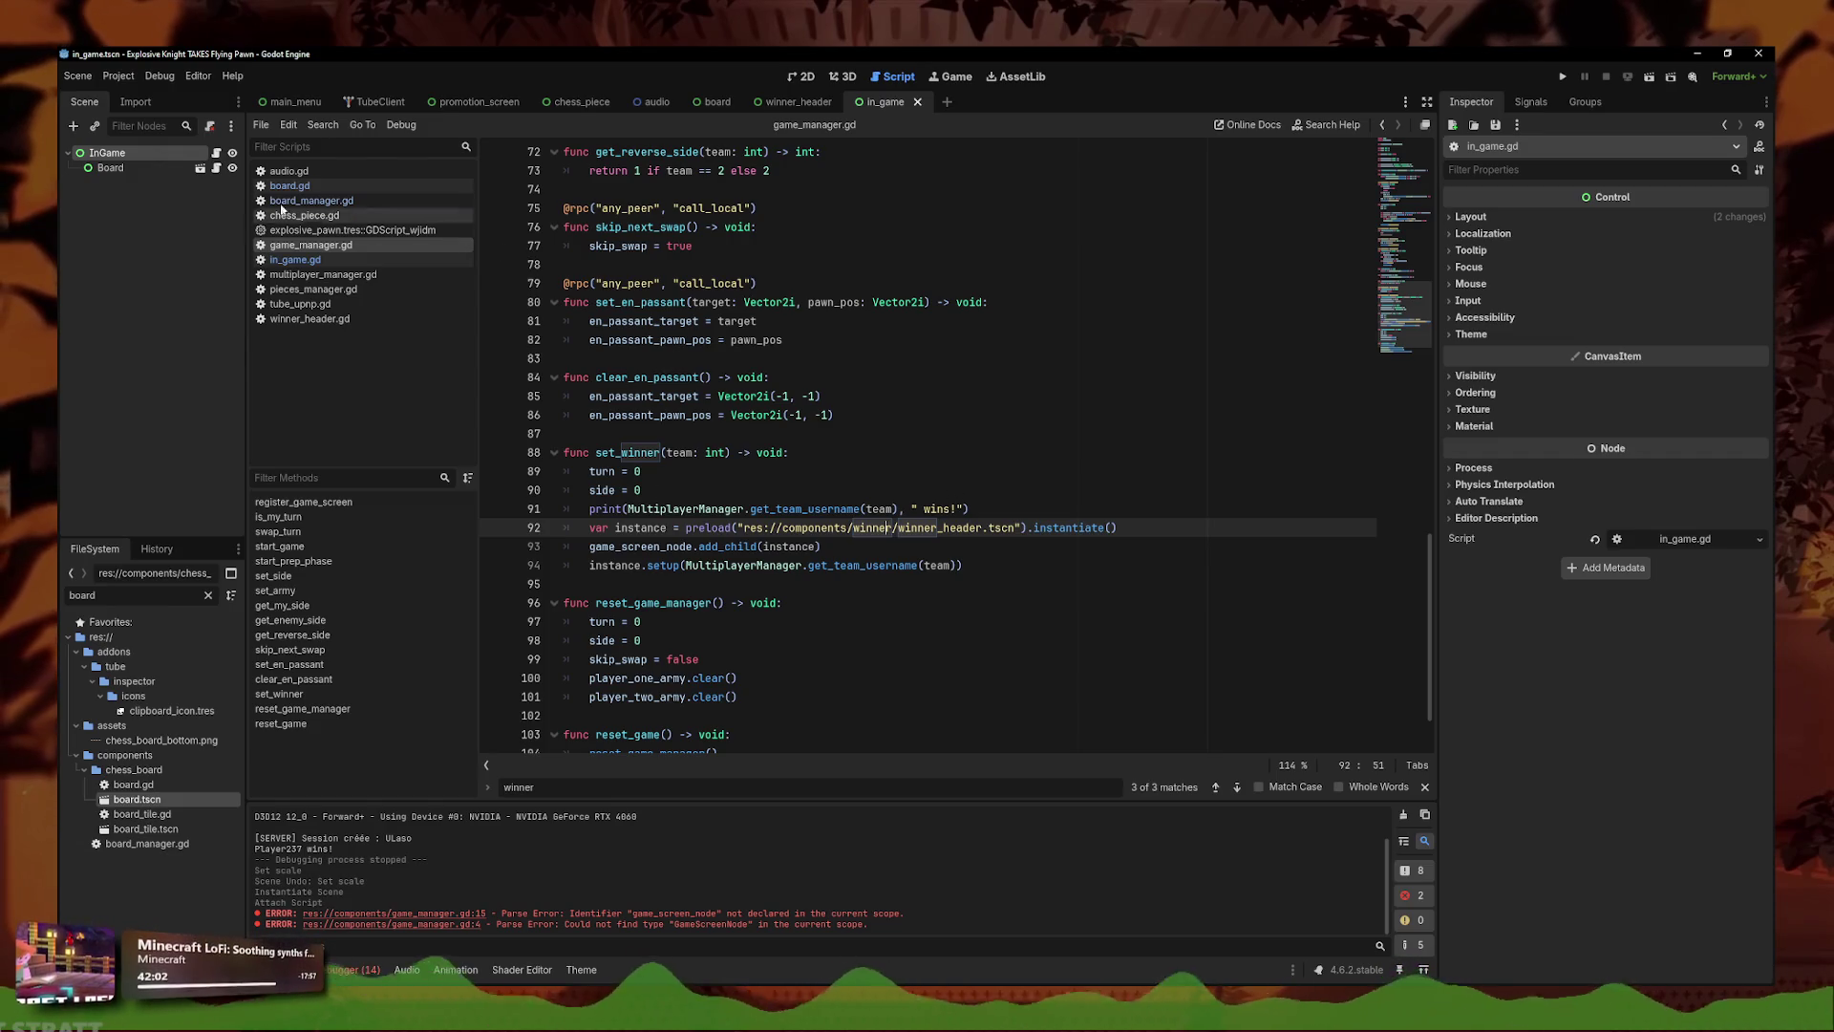
left_click(982, 510)
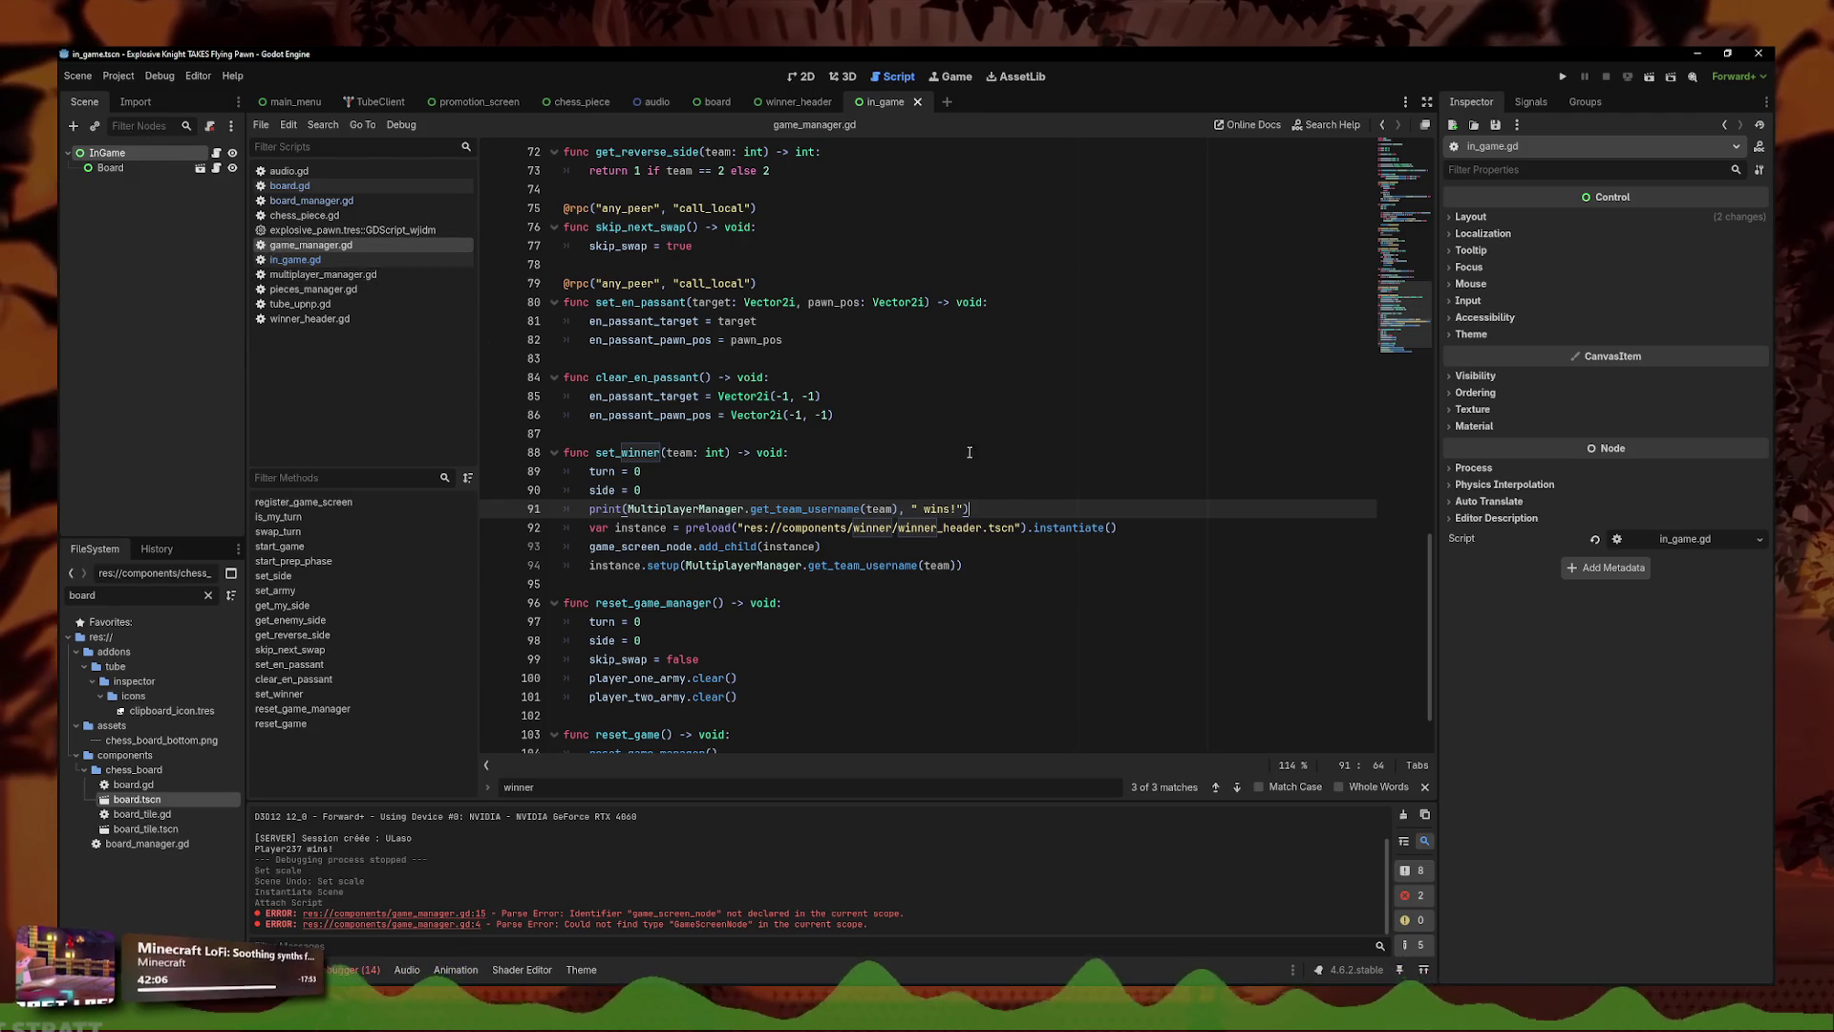
left_click(1155, 493)
left_click(1154, 504)
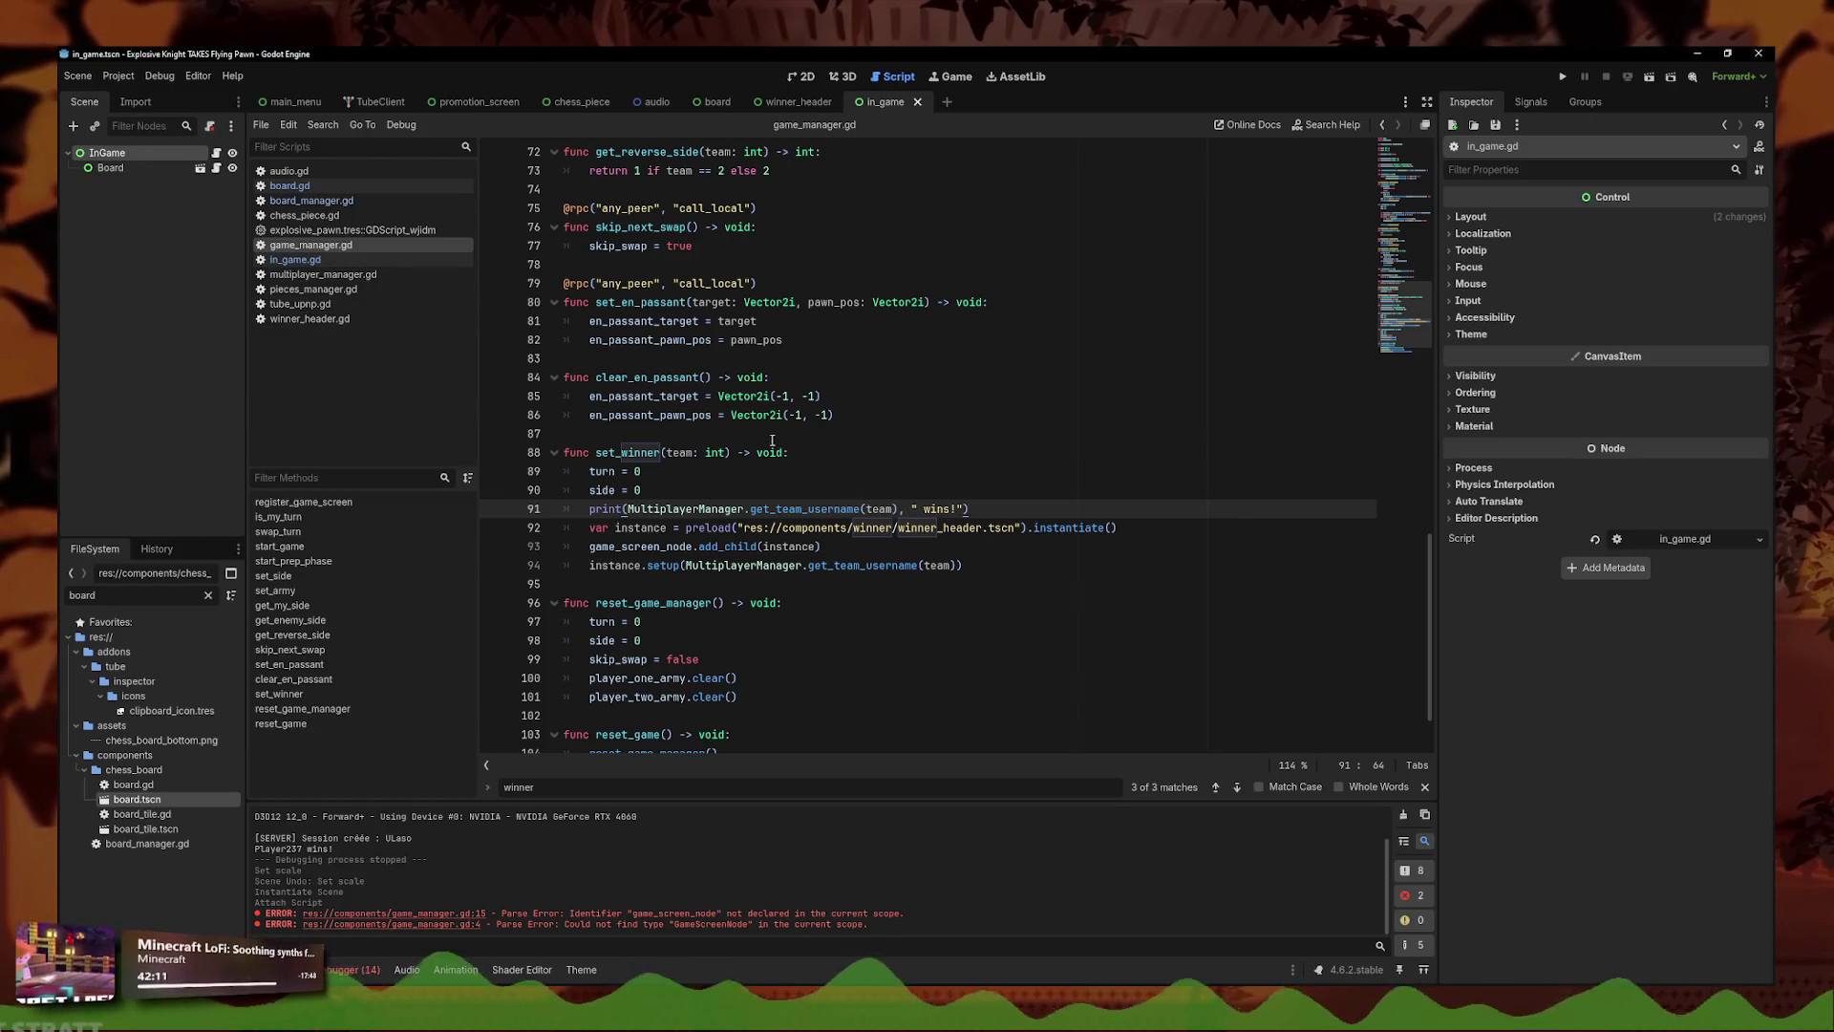
left_click(961, 539)
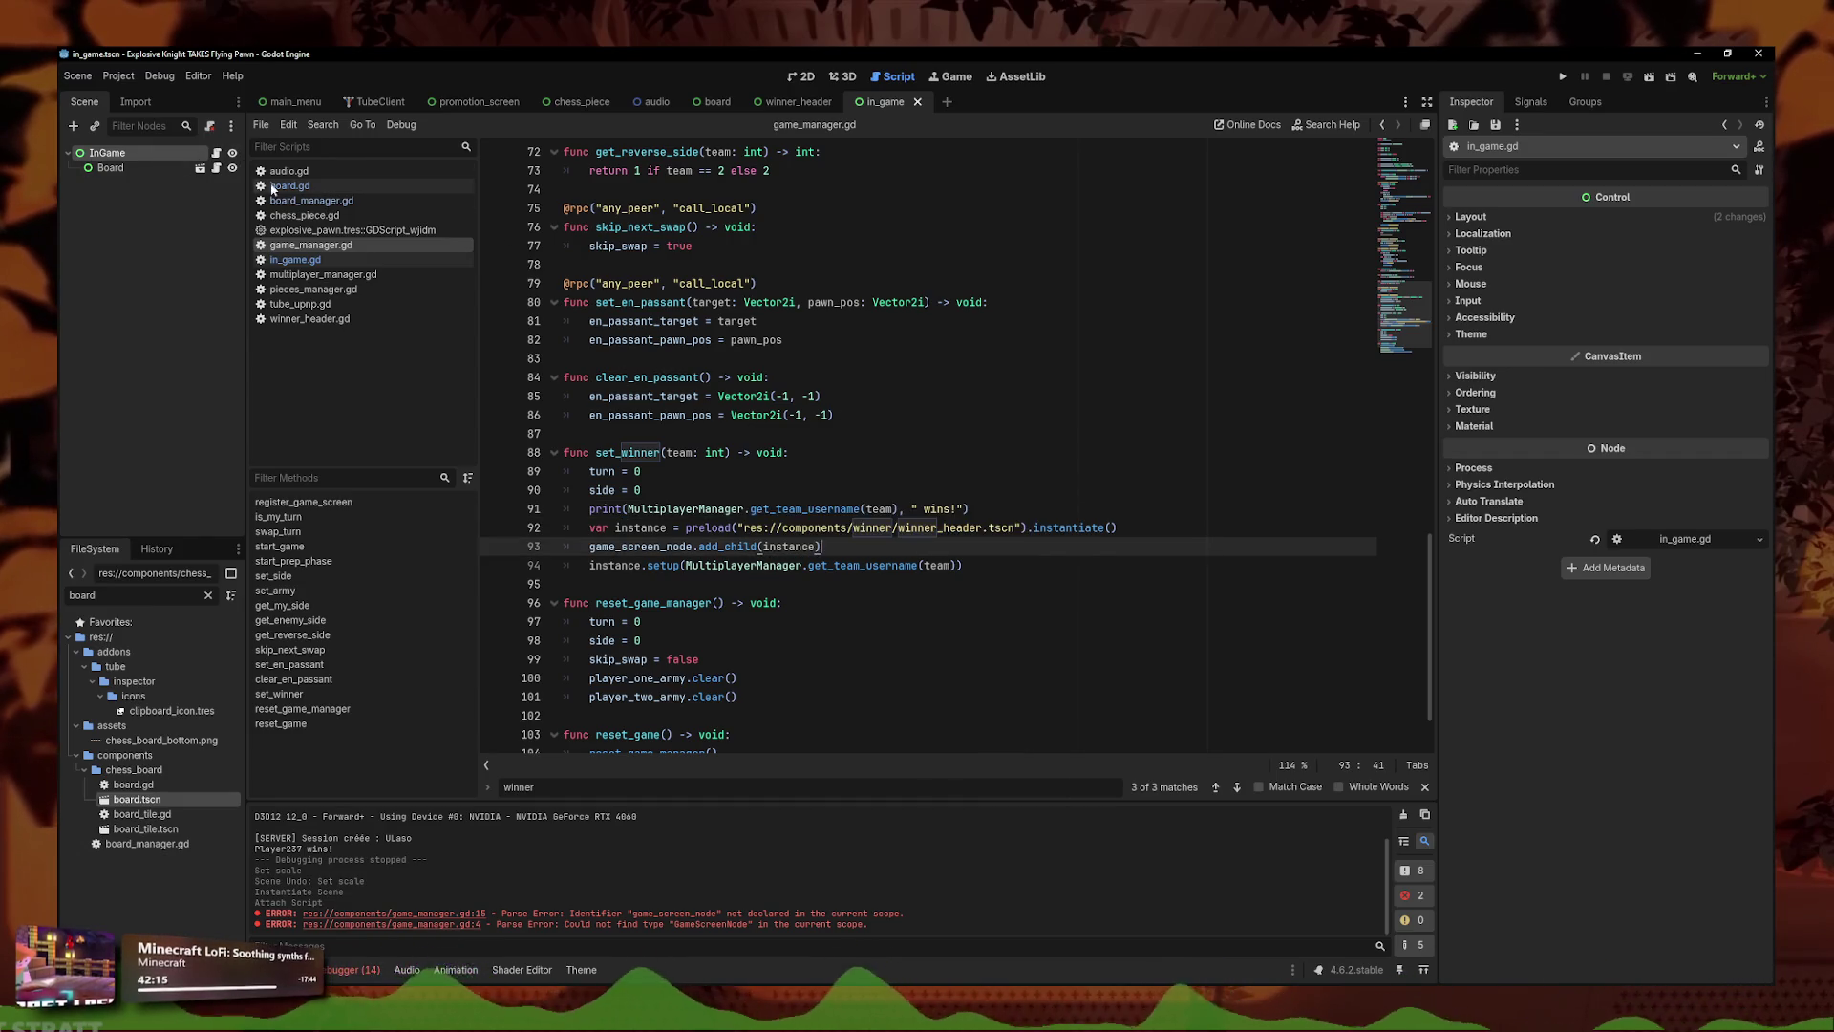
- Filter the FileSystem for 'main_men' and open main_menu.tscn with its script
double_click(86, 594)
type("main_men")
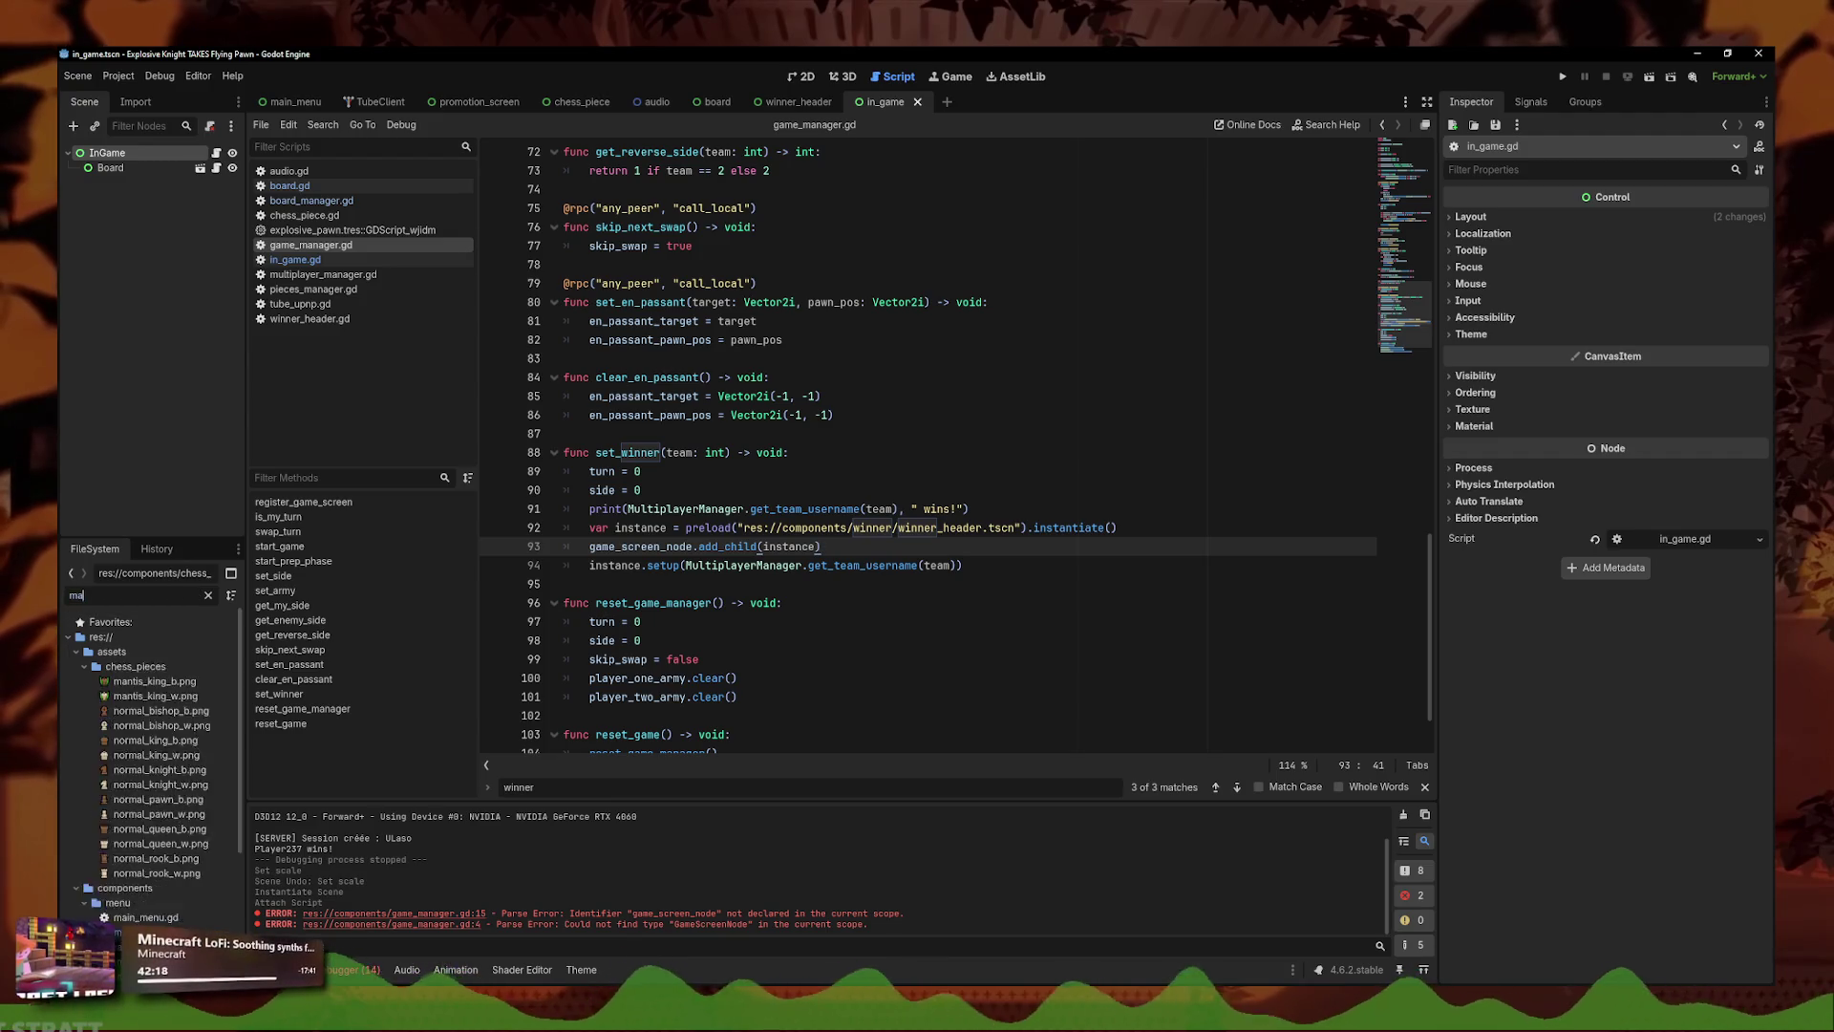
double_click(172, 695)
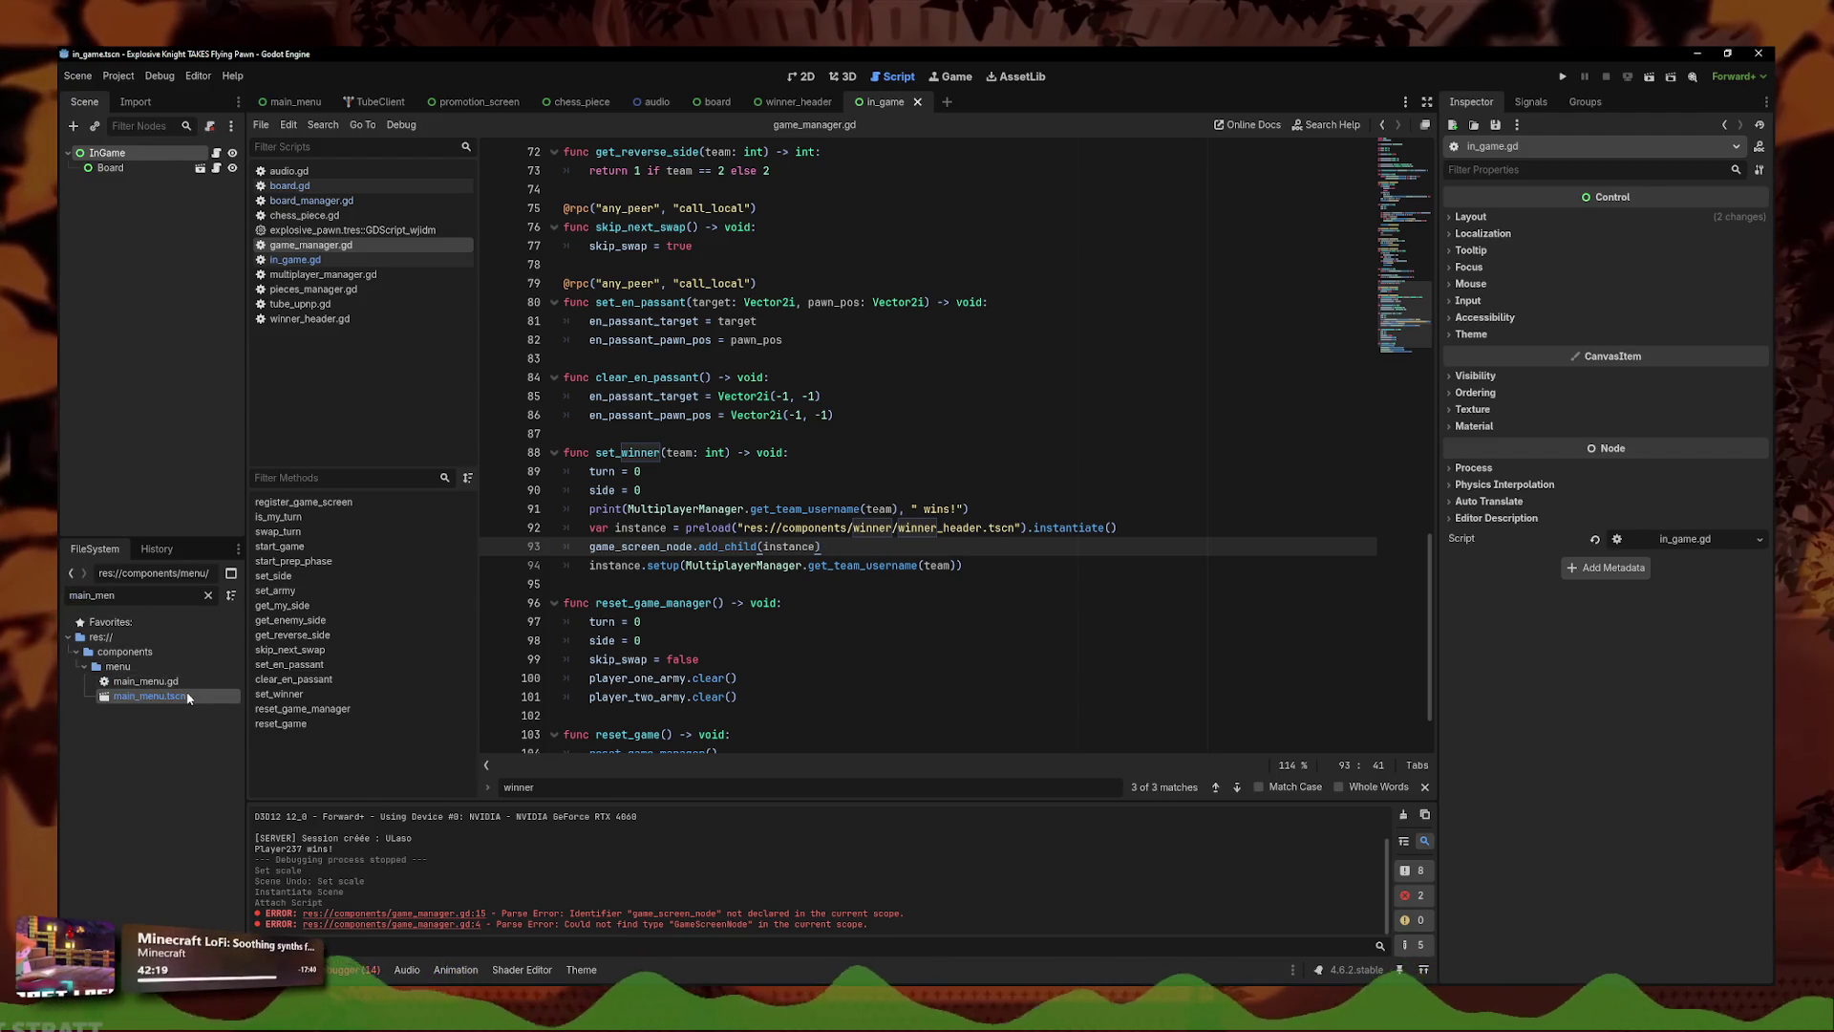
- Change join_game's scene path from chess_board/board.tscn to res://components/in_game.tscn and save
scroll(936, 525, "up", 15)
type("boar")
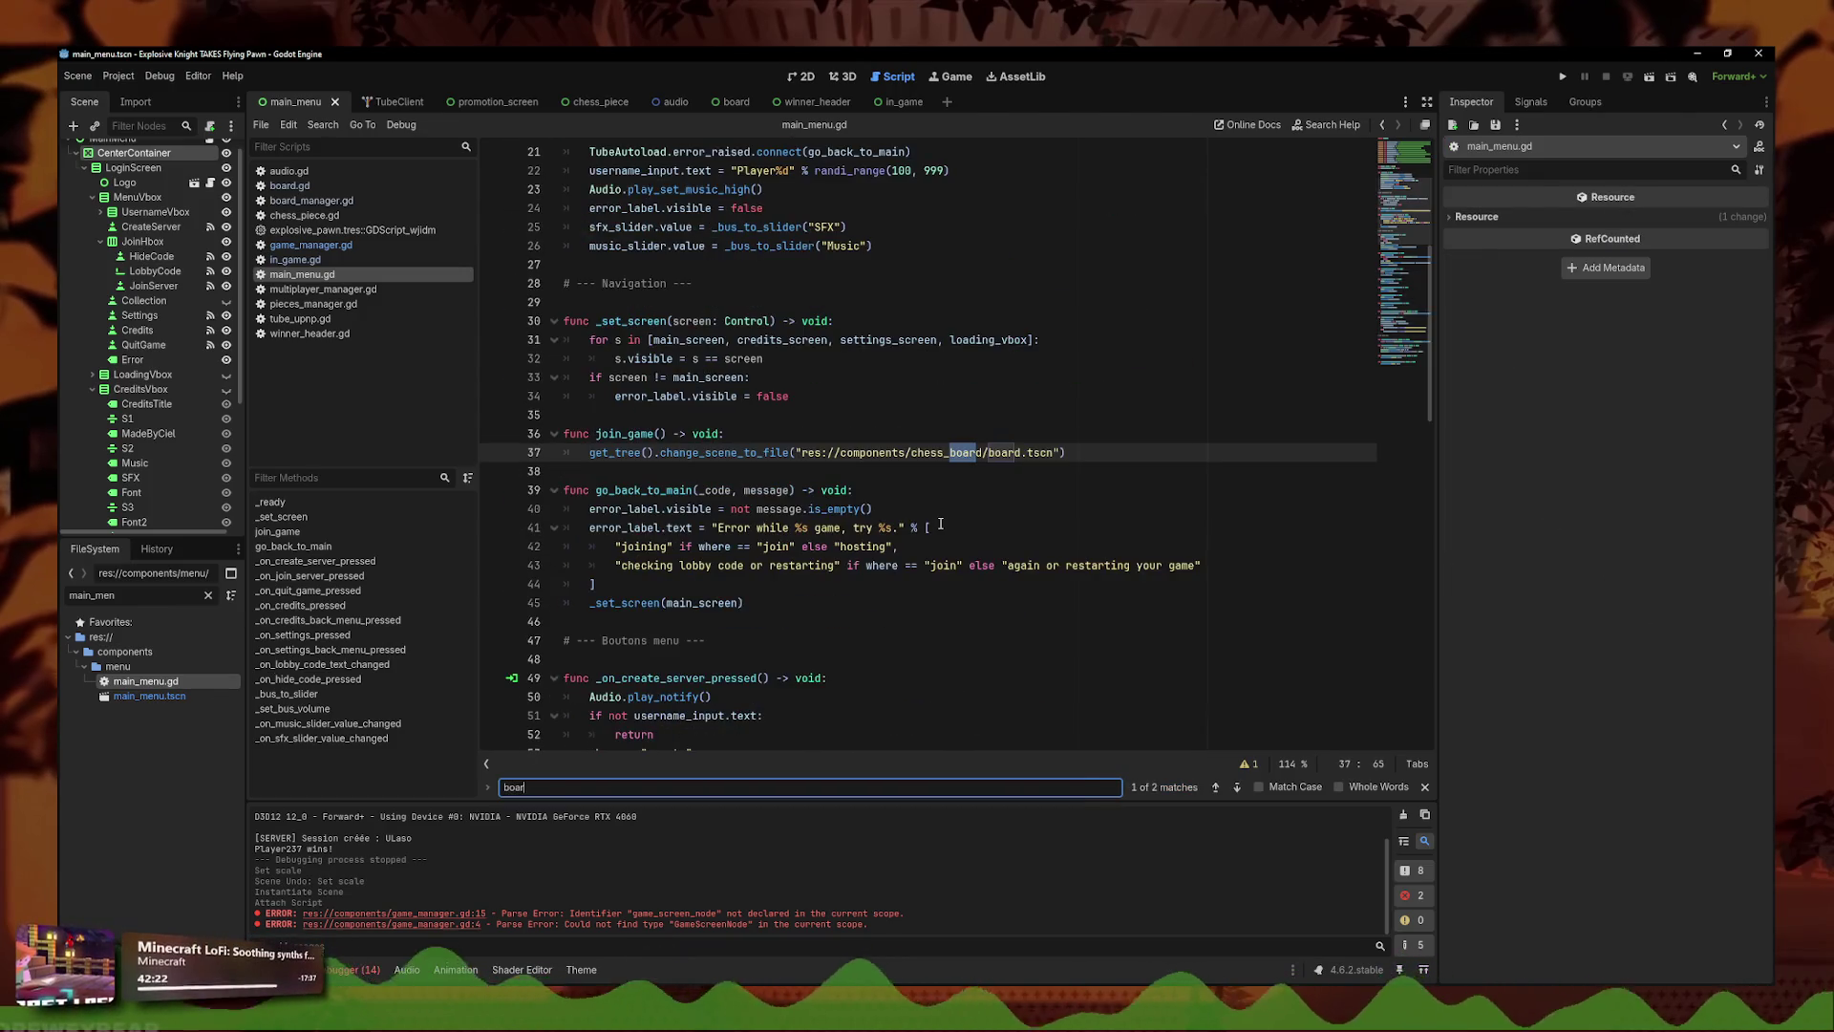
double_click(1005, 453)
key("ctrl+f")
mouse_move(1053, 453)
left_mouse_down()
mouse_move(917, 453)
mouse_move(935, 427)
left_mouse_up()
key("BackSpace")
key("ctrl+z")
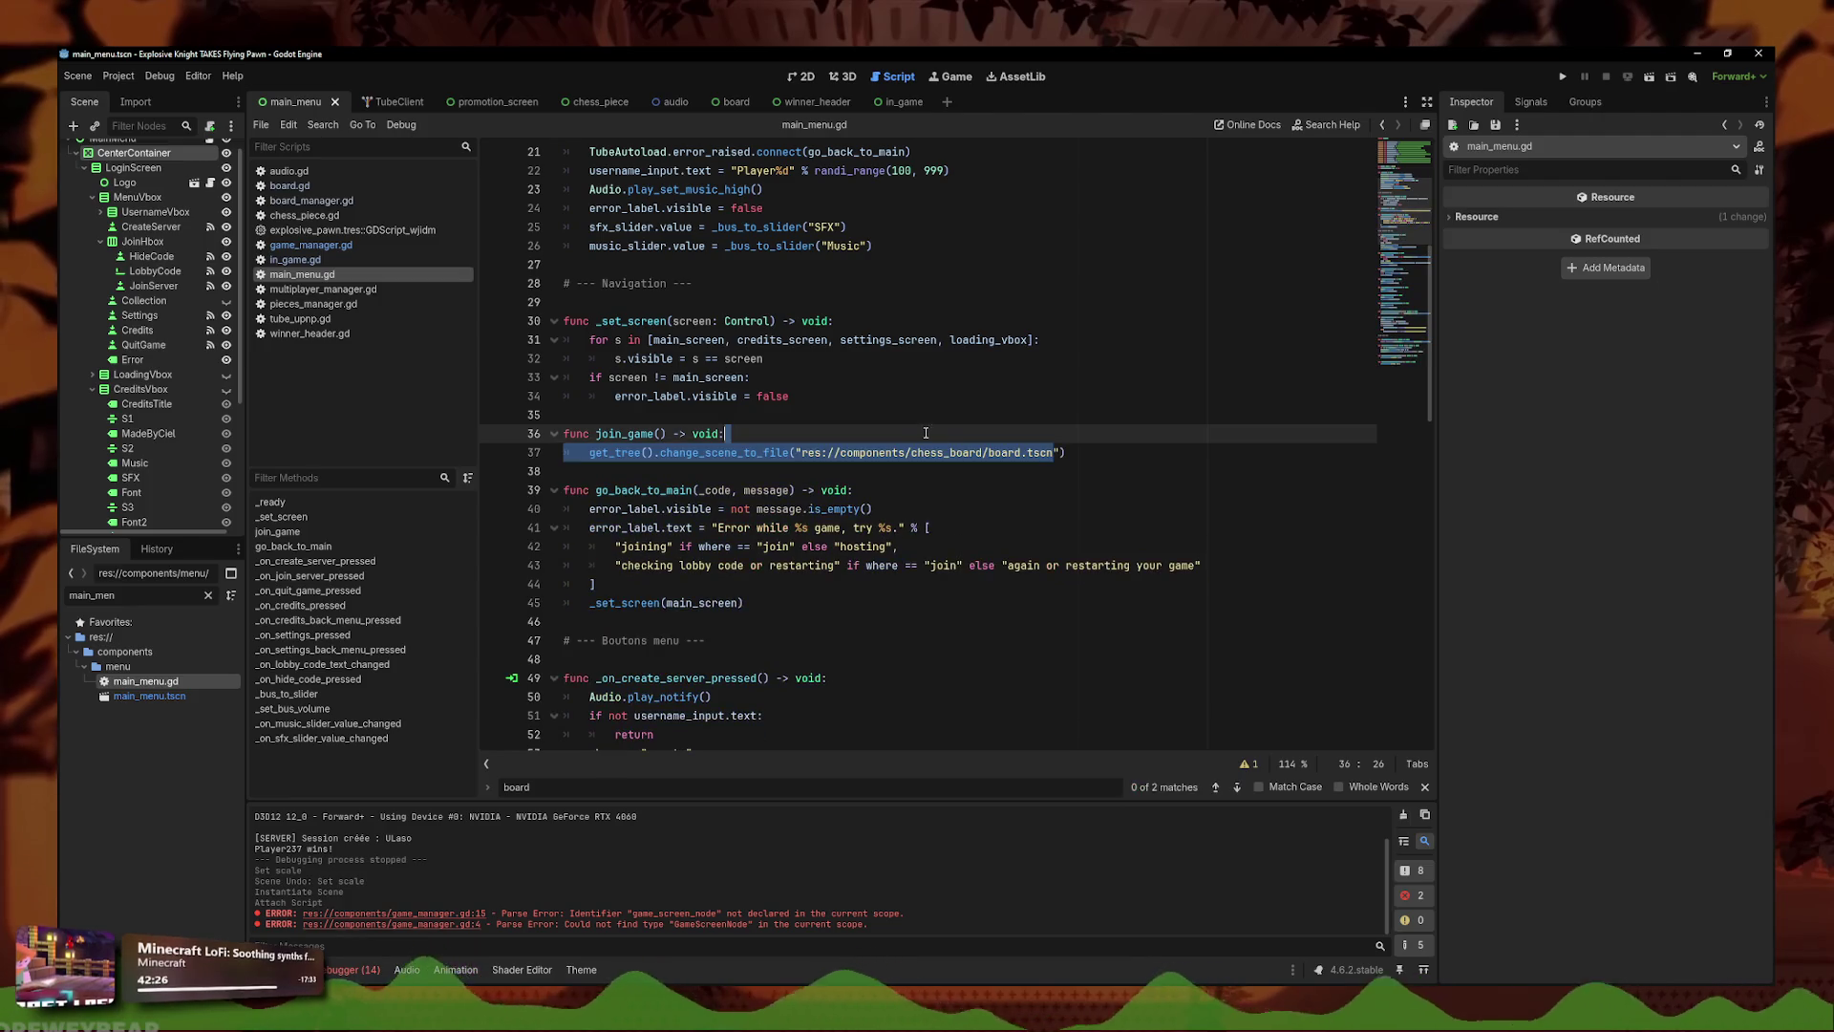
left_click_drag(1054, 453, 906, 453)
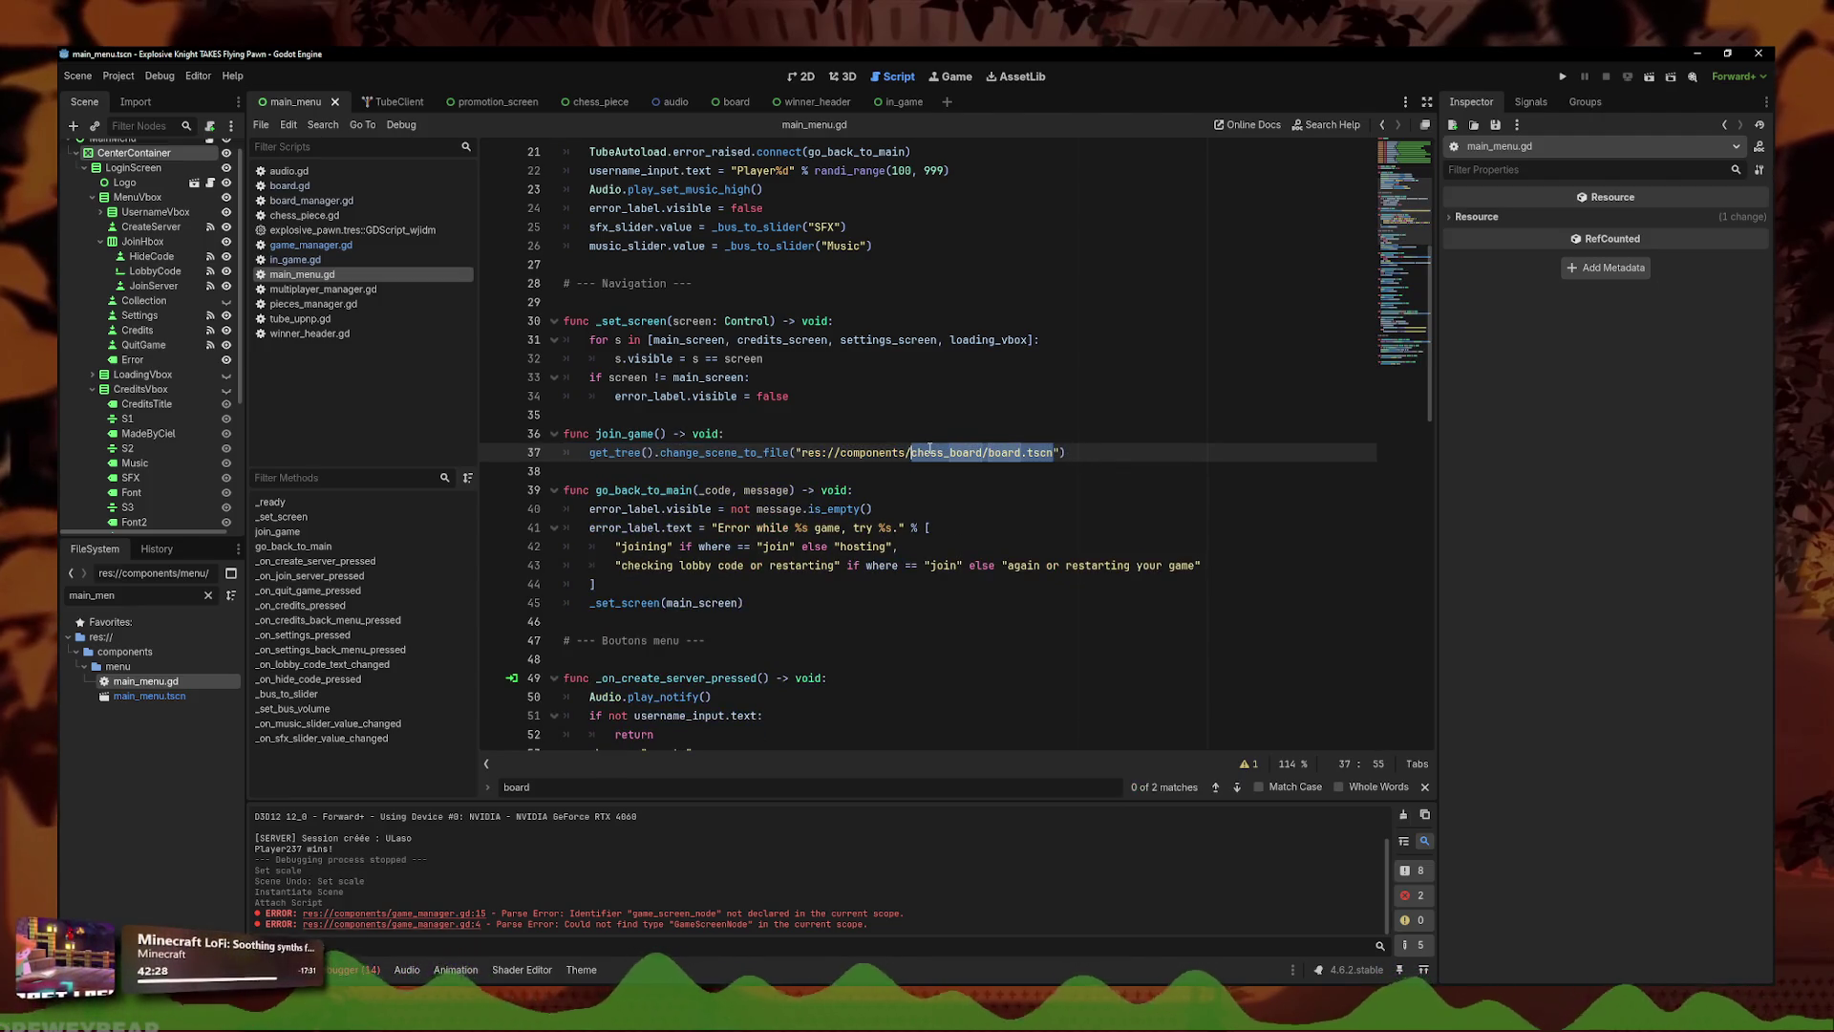
type("in")
key("Return")
key("ctrl+s")
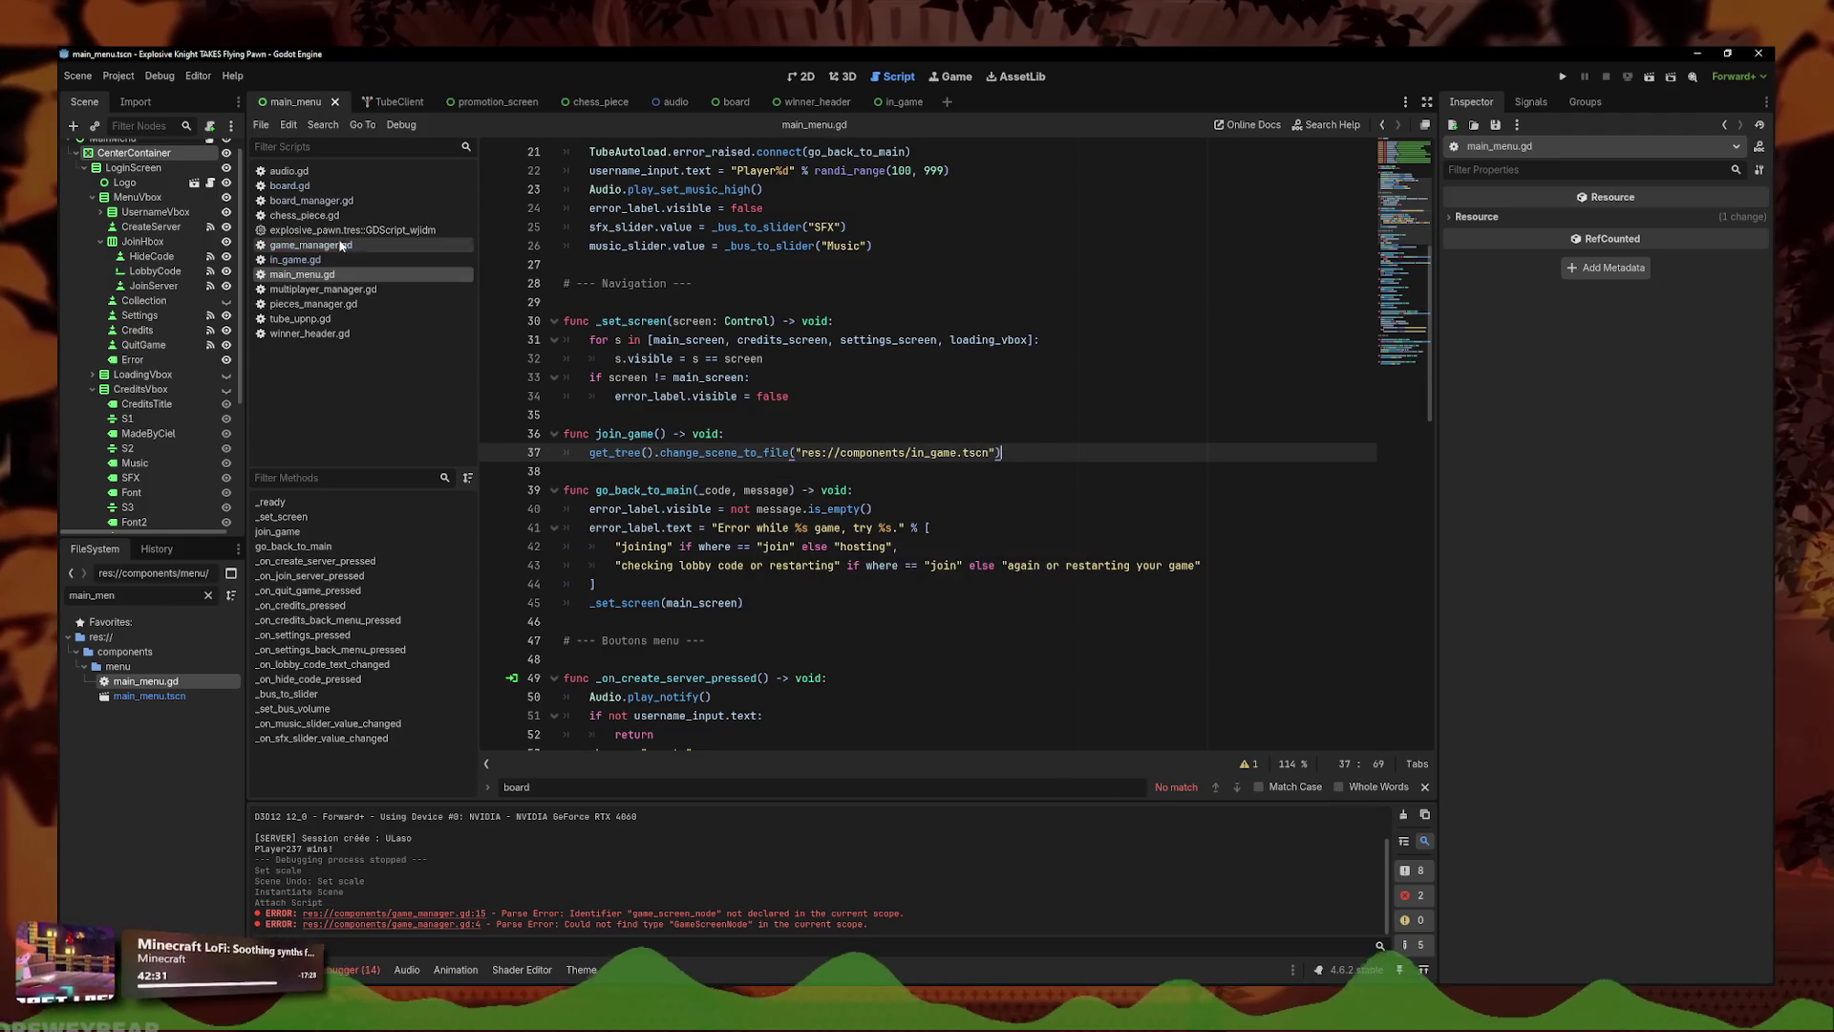
- Look over board.gd and tube_client.gd's leave_session, then run the project with F5
left_click(289, 185)
scroll(800, 330, "up", 6)
scroll(801, 331, "down", 8)
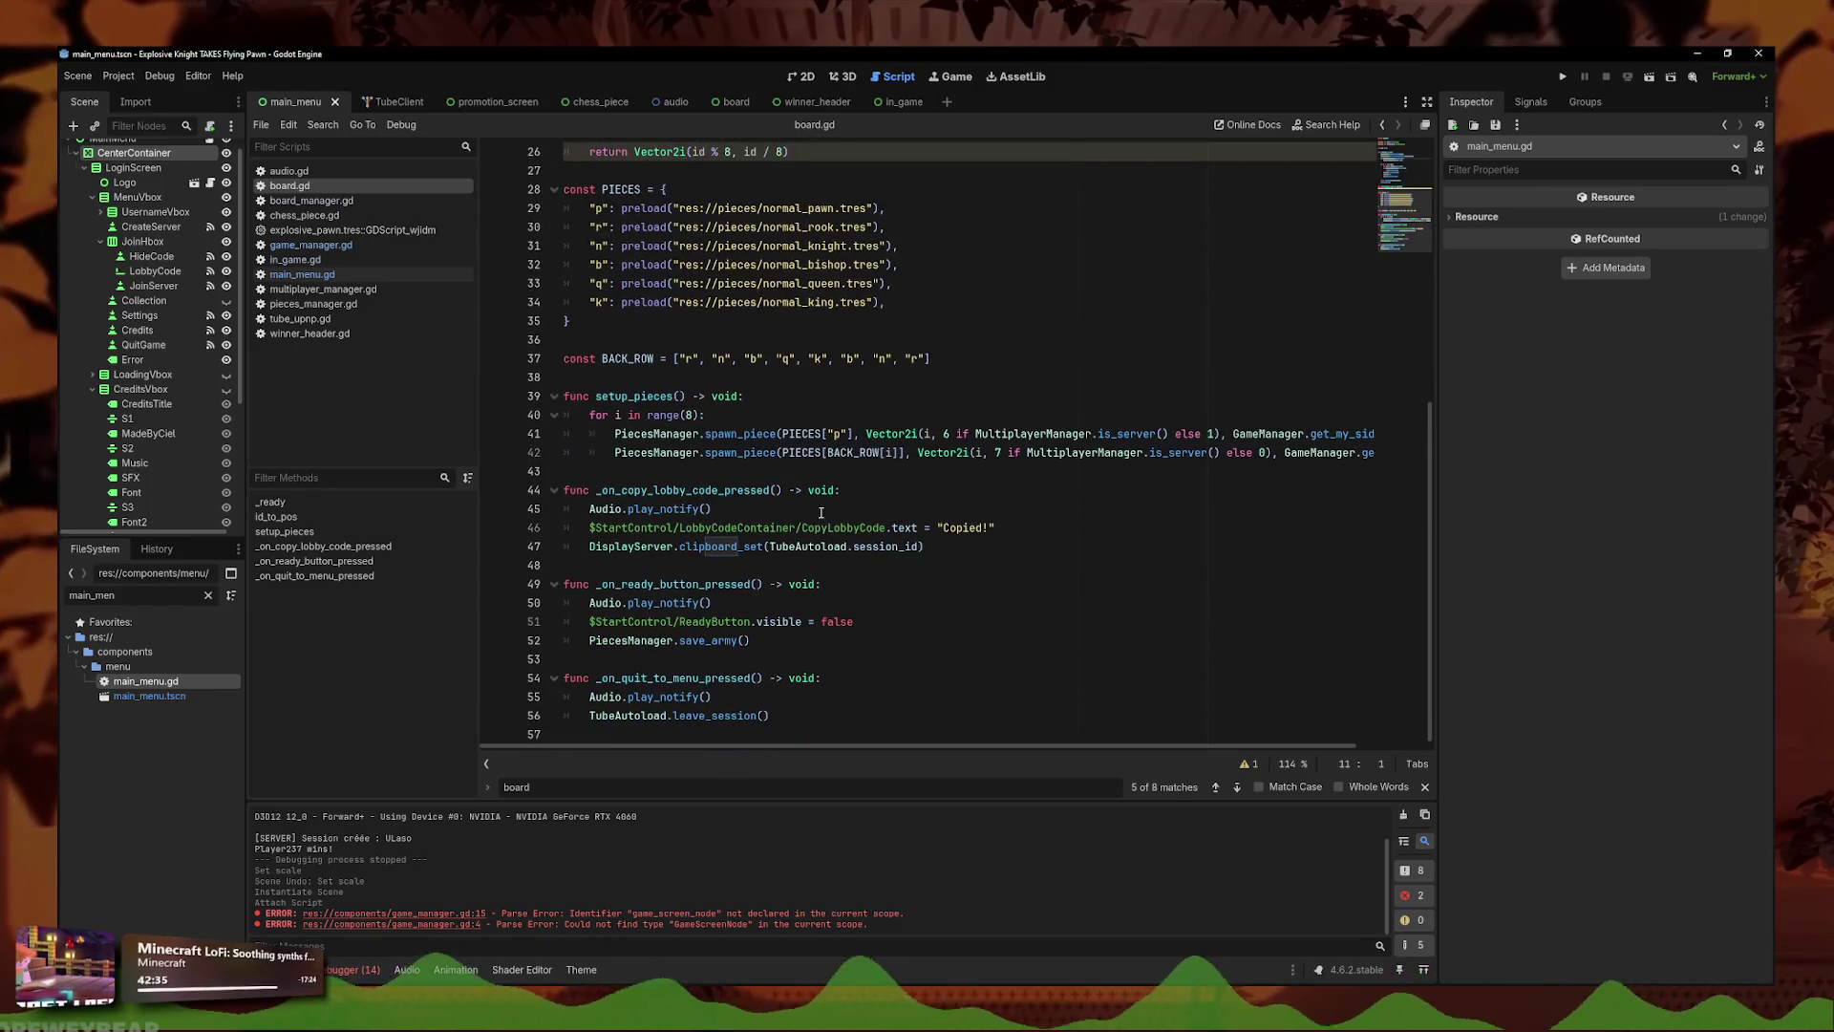
left_click(726, 716, "ctrl")
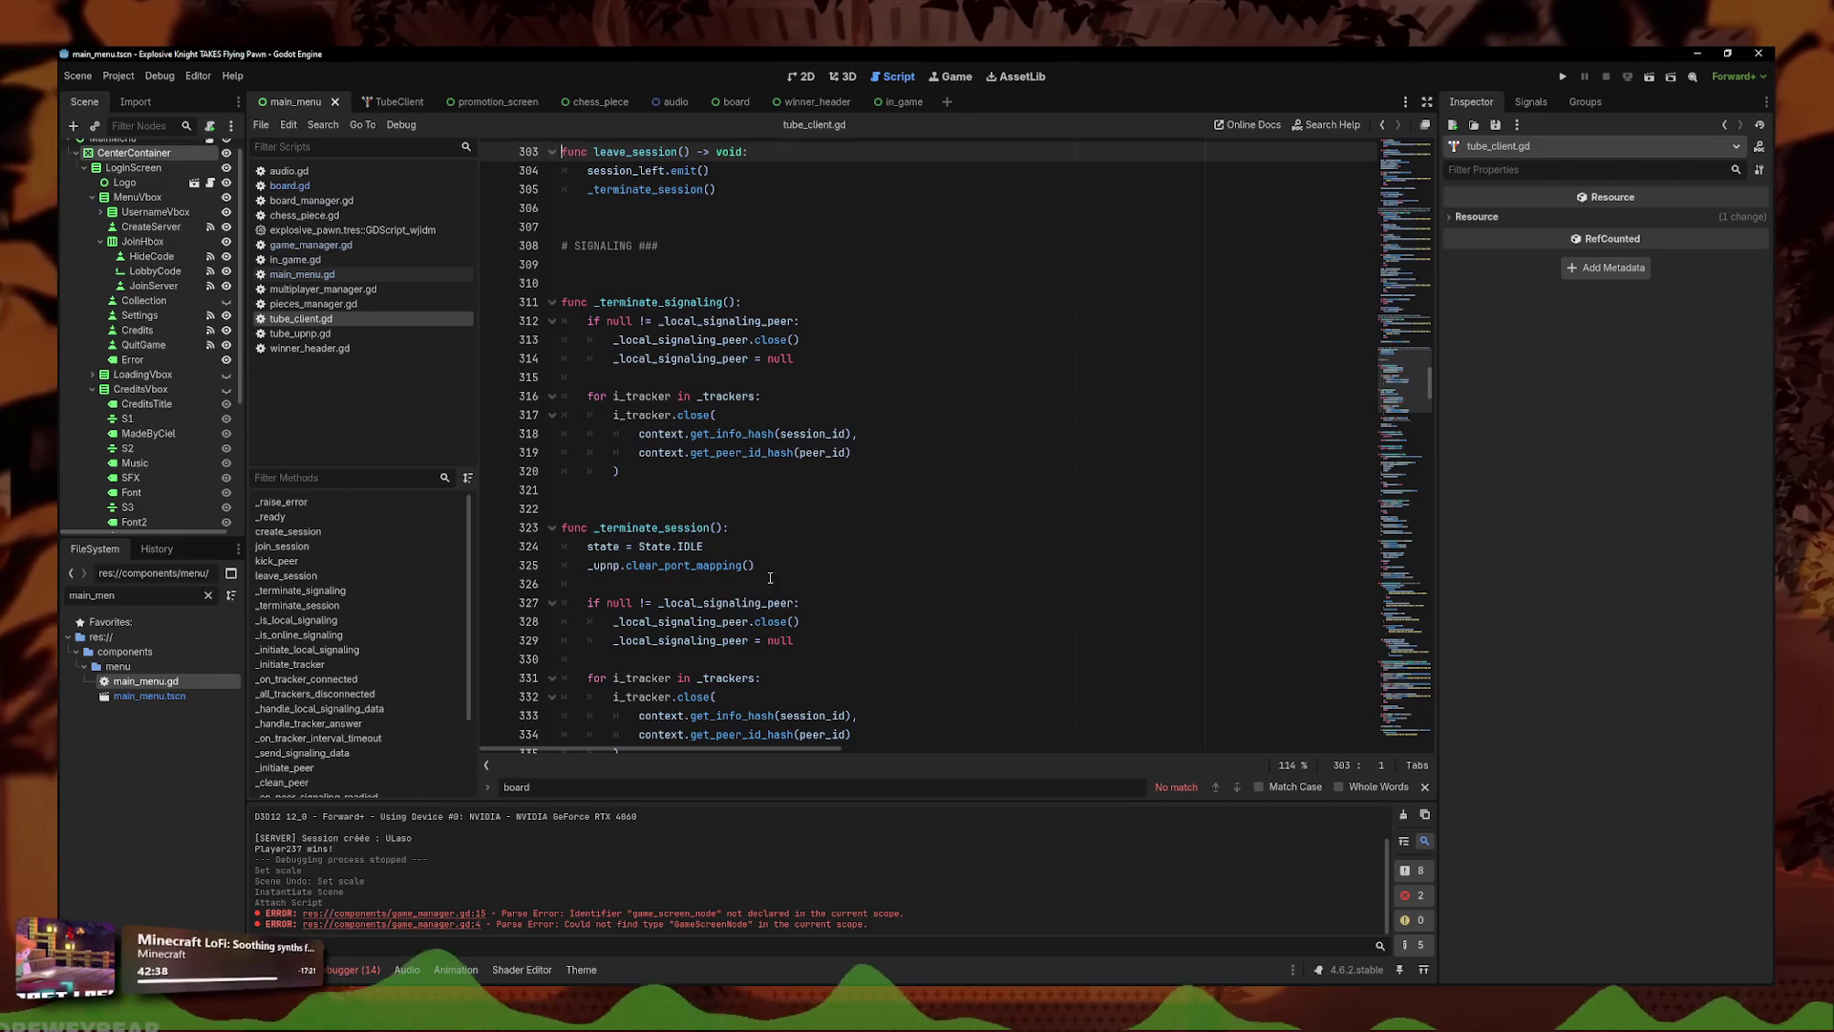
scroll(726, 419, "down", 20)
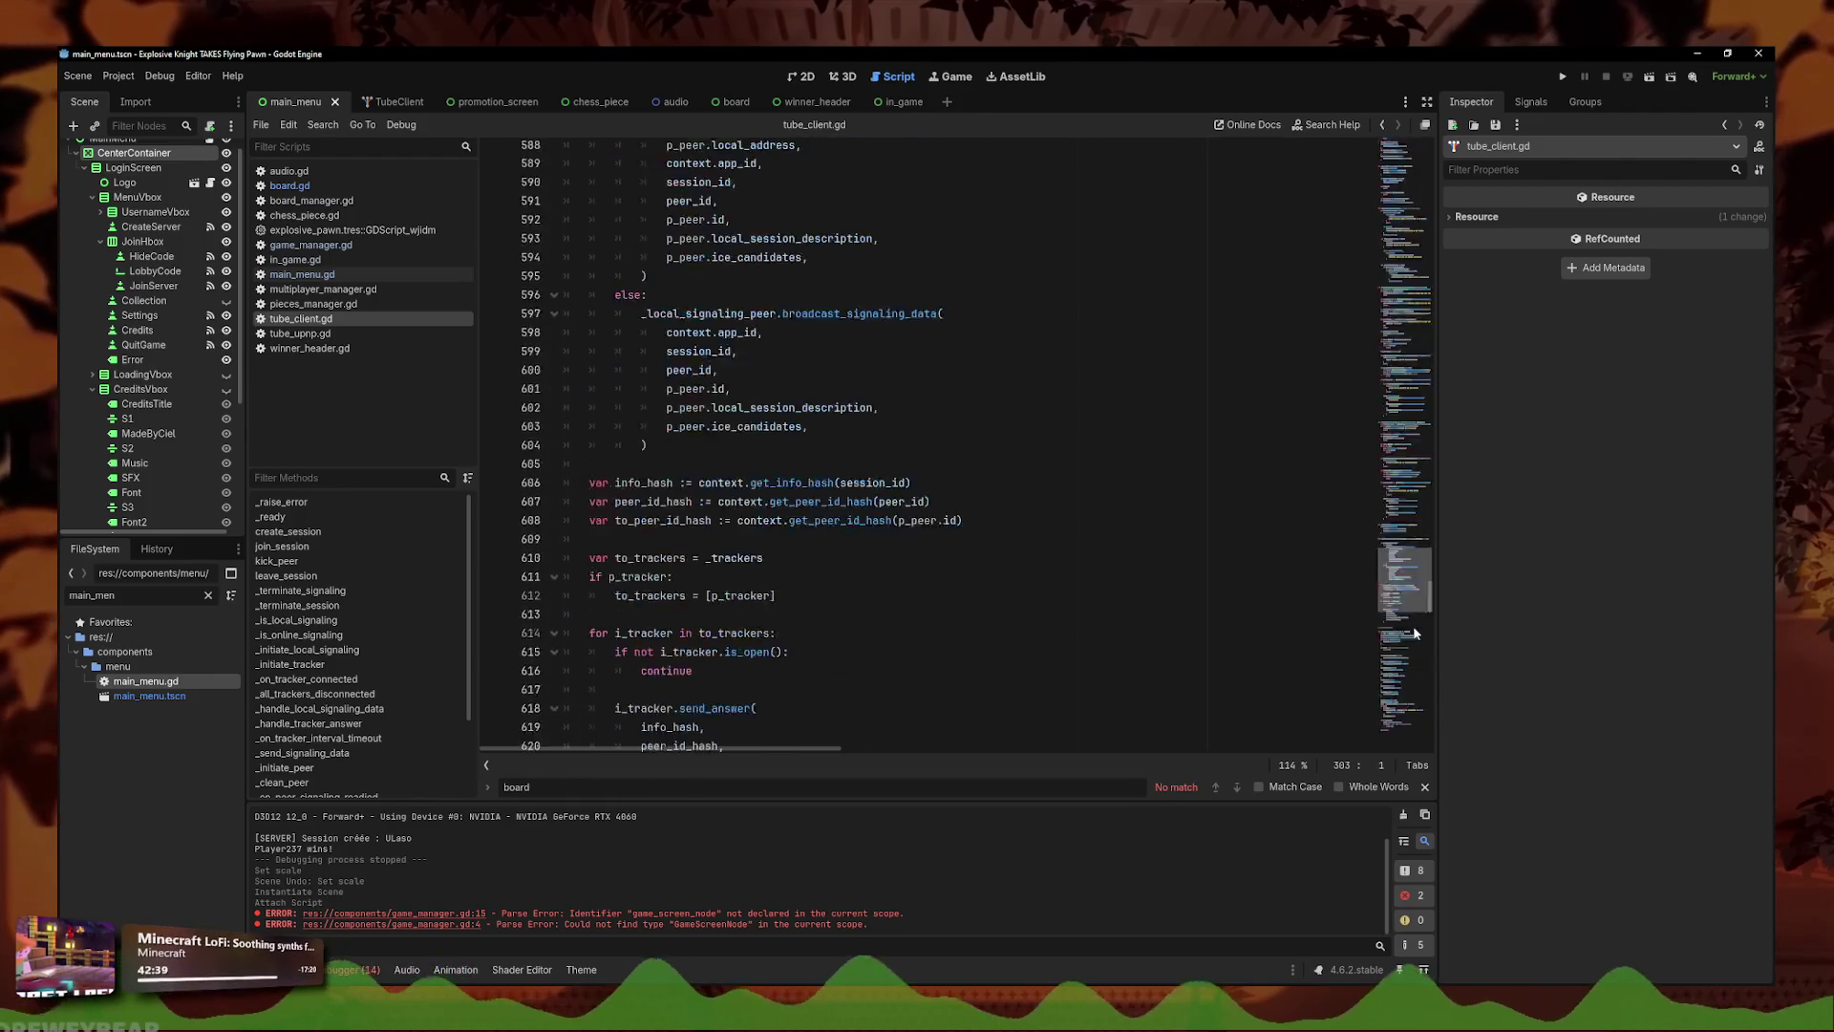
key("F5")
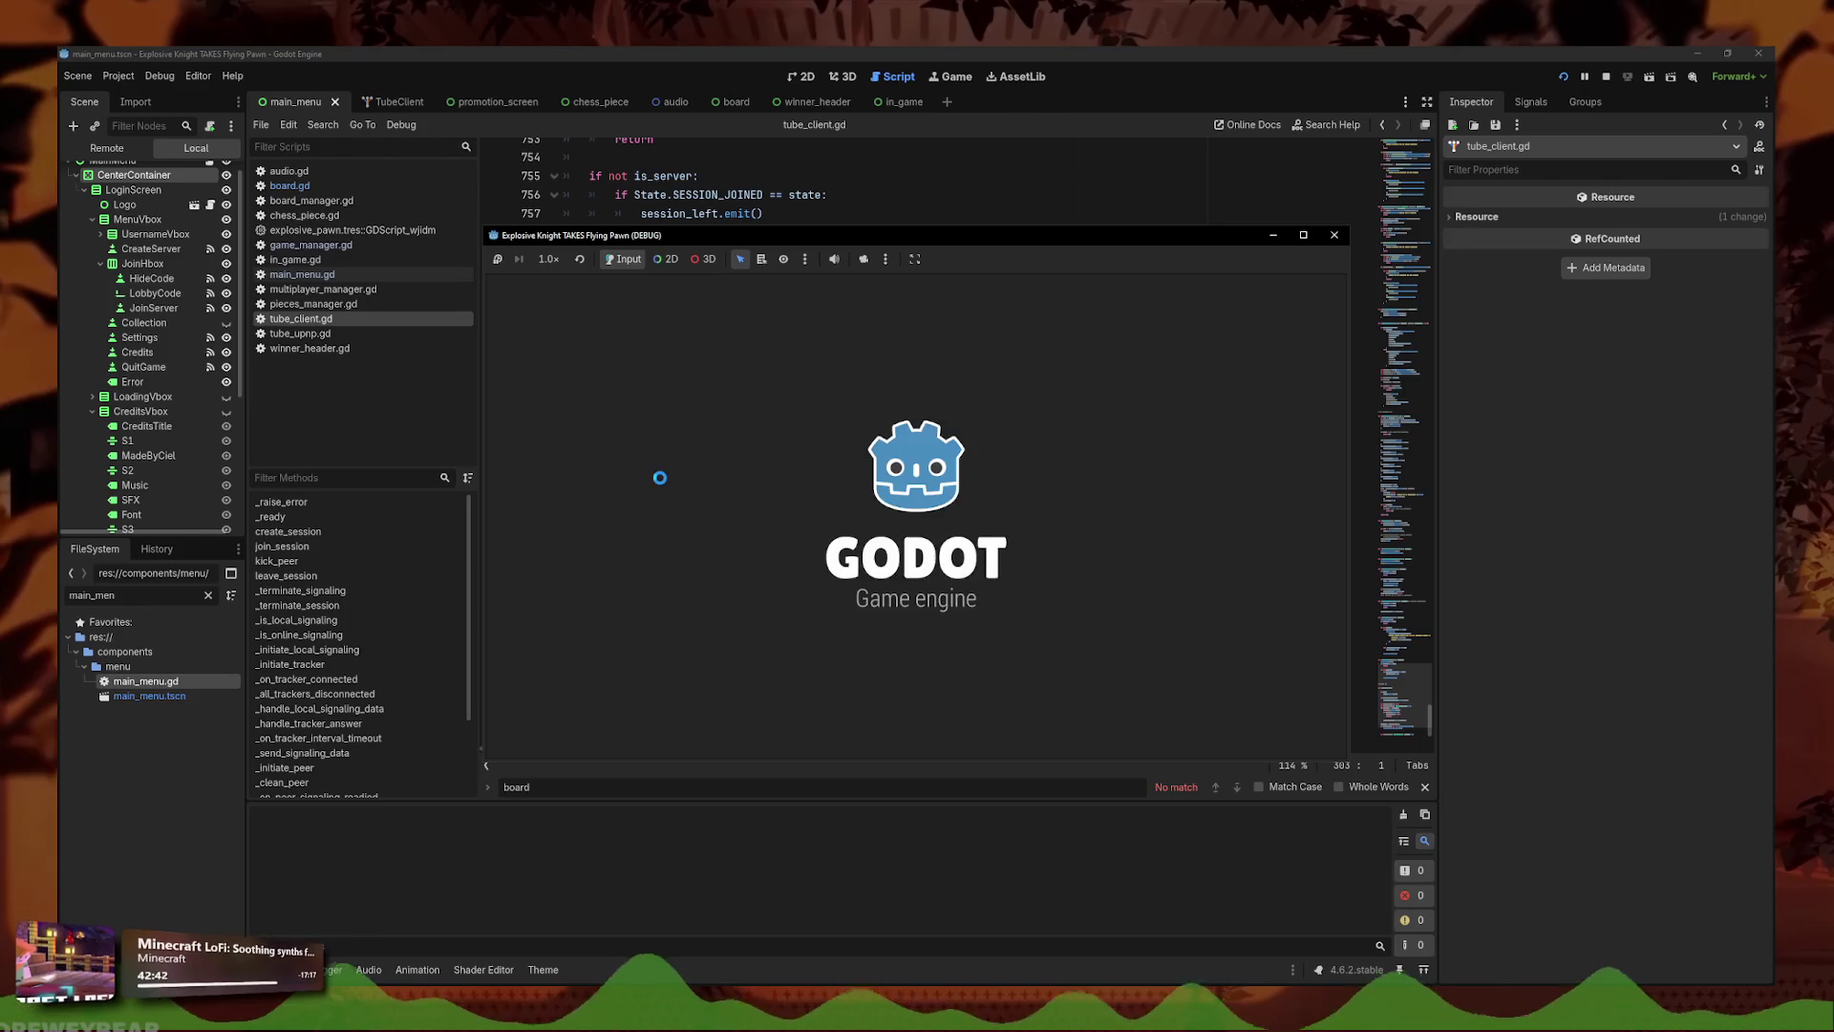
- Host a game, quit to menu, host again, then close both game windows and stop the run
left_click(856, 506)
left_click_drag(1071, 235, 741, 162)
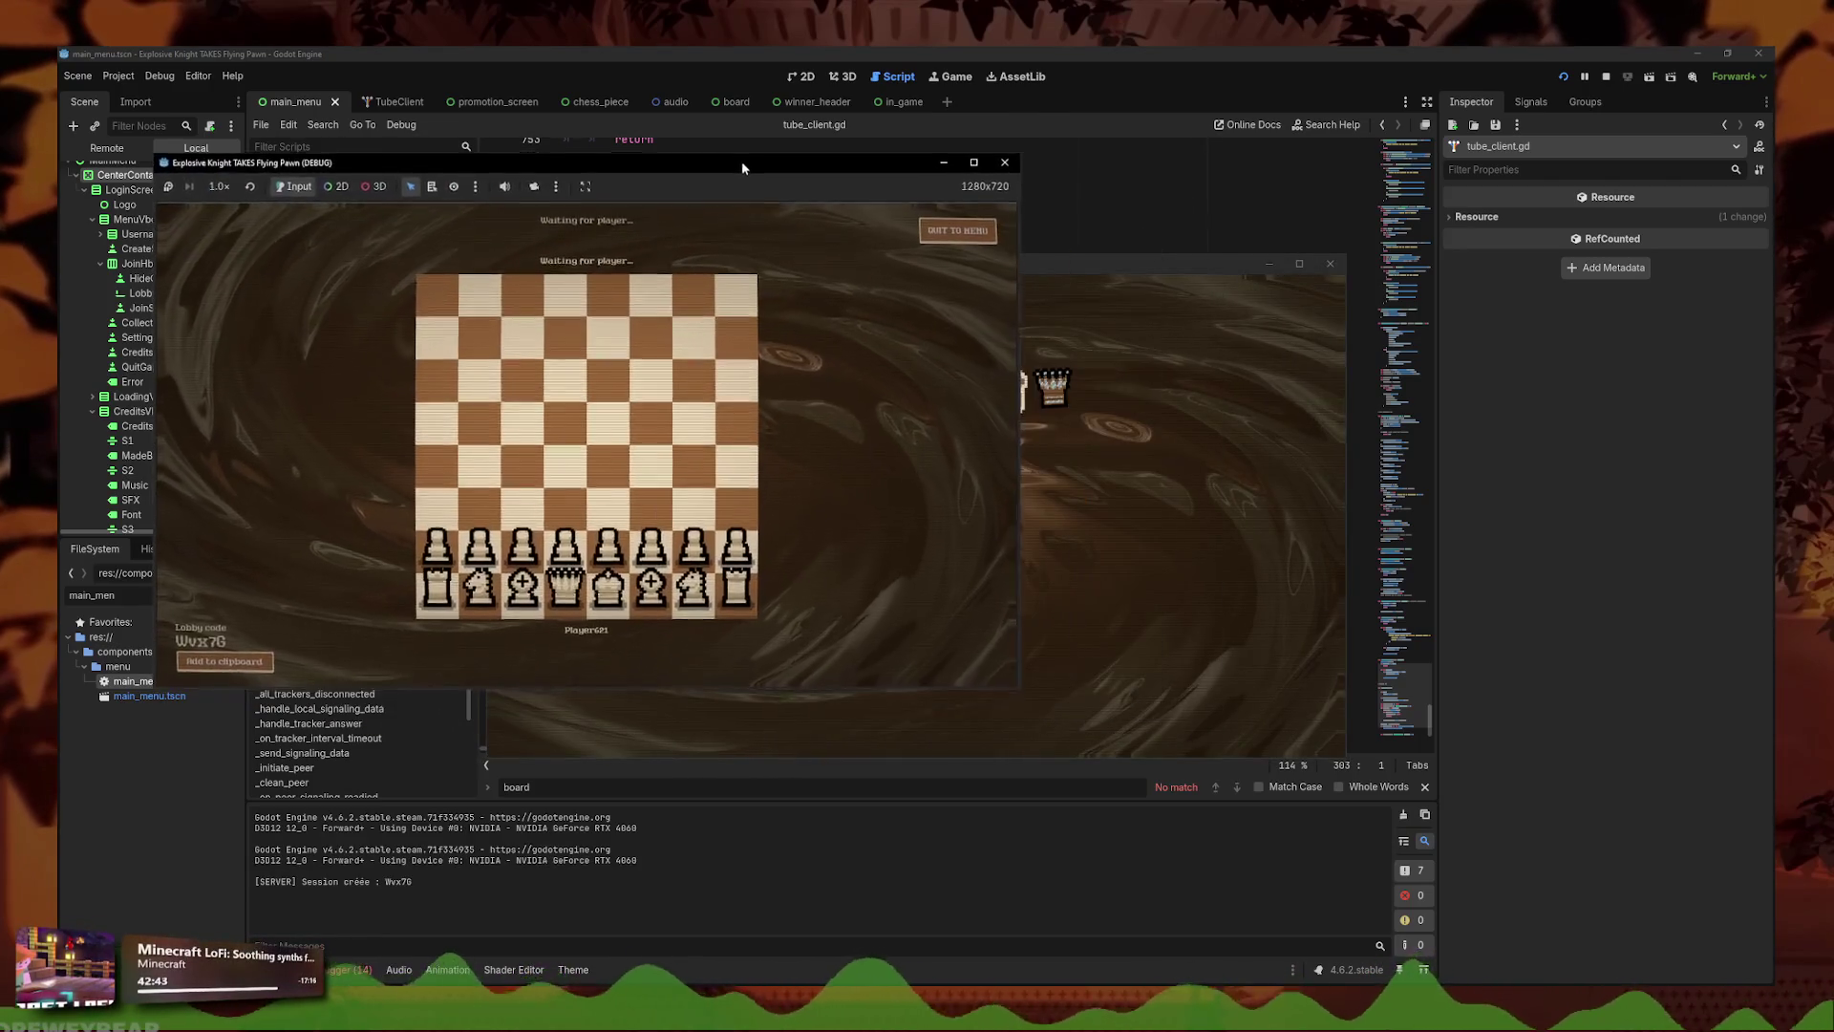
left_click(965, 237)
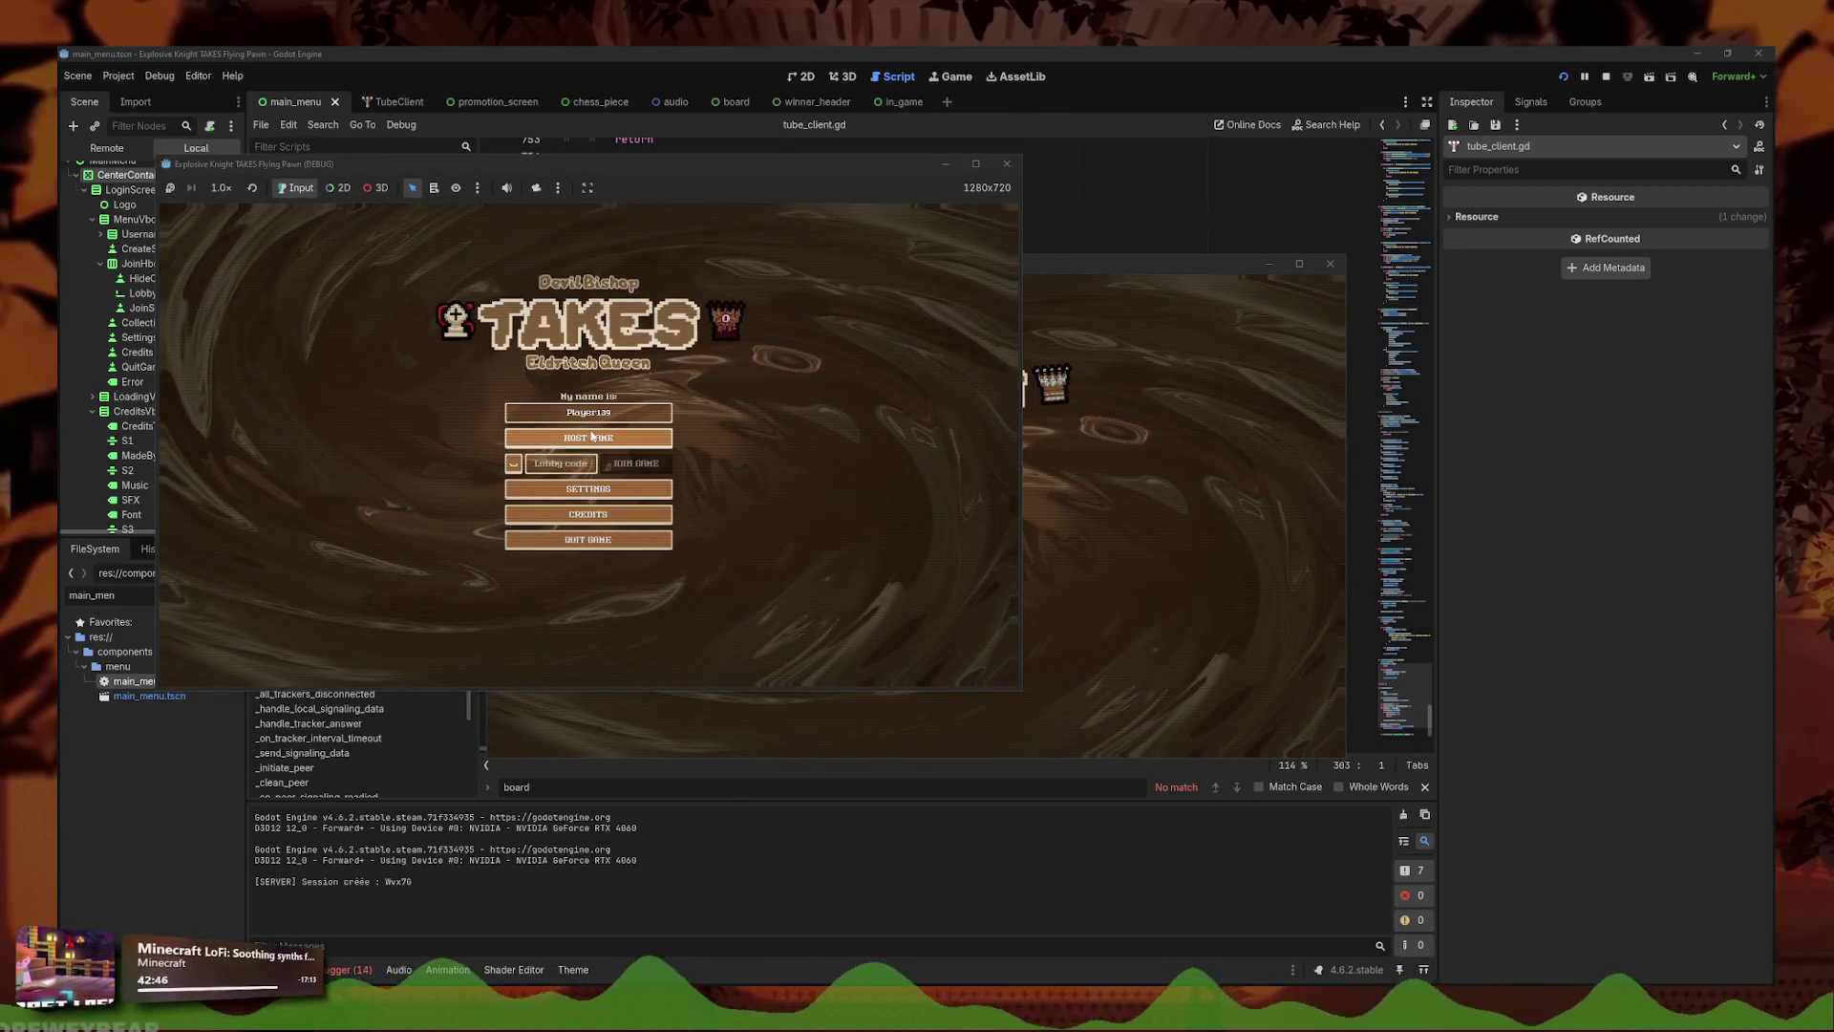
left_click(528, 437)
left_click(1007, 164)
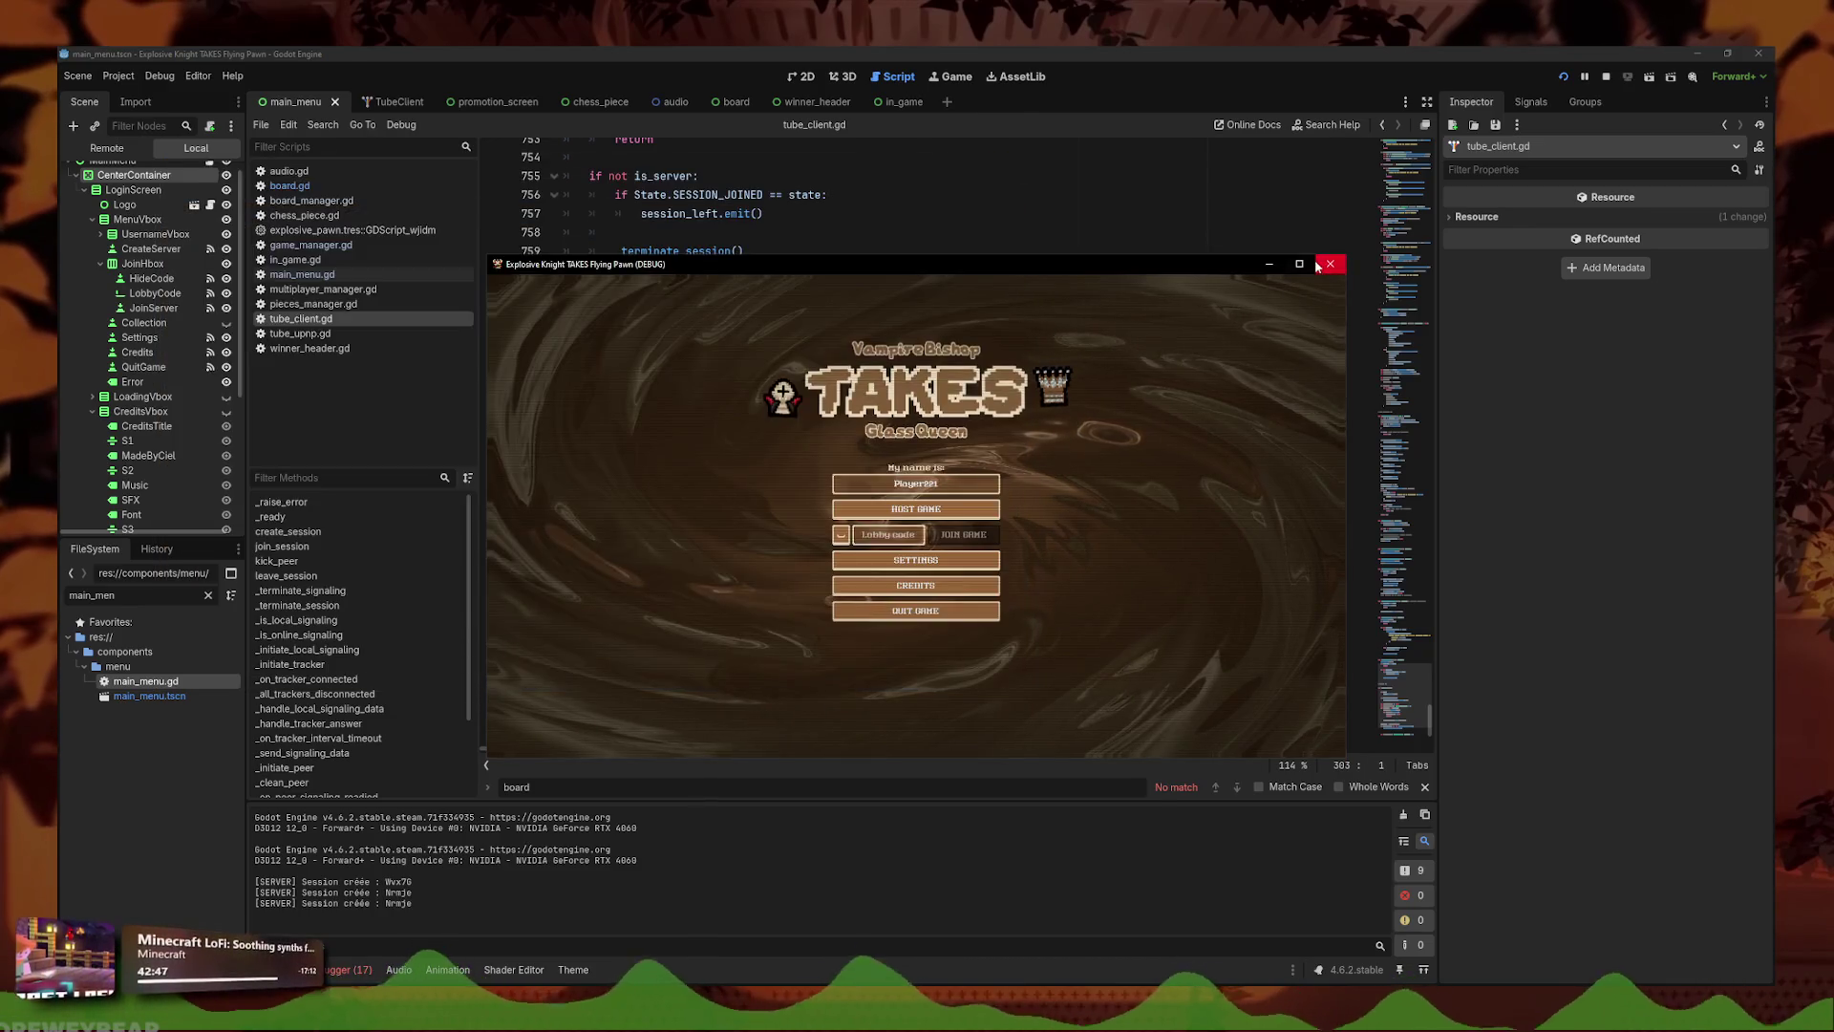
key("F8")
left_click(944, 380)
- Return to game_manager.gd and place the caret at the end of the skip_swap reset line
left_click(371, 247)
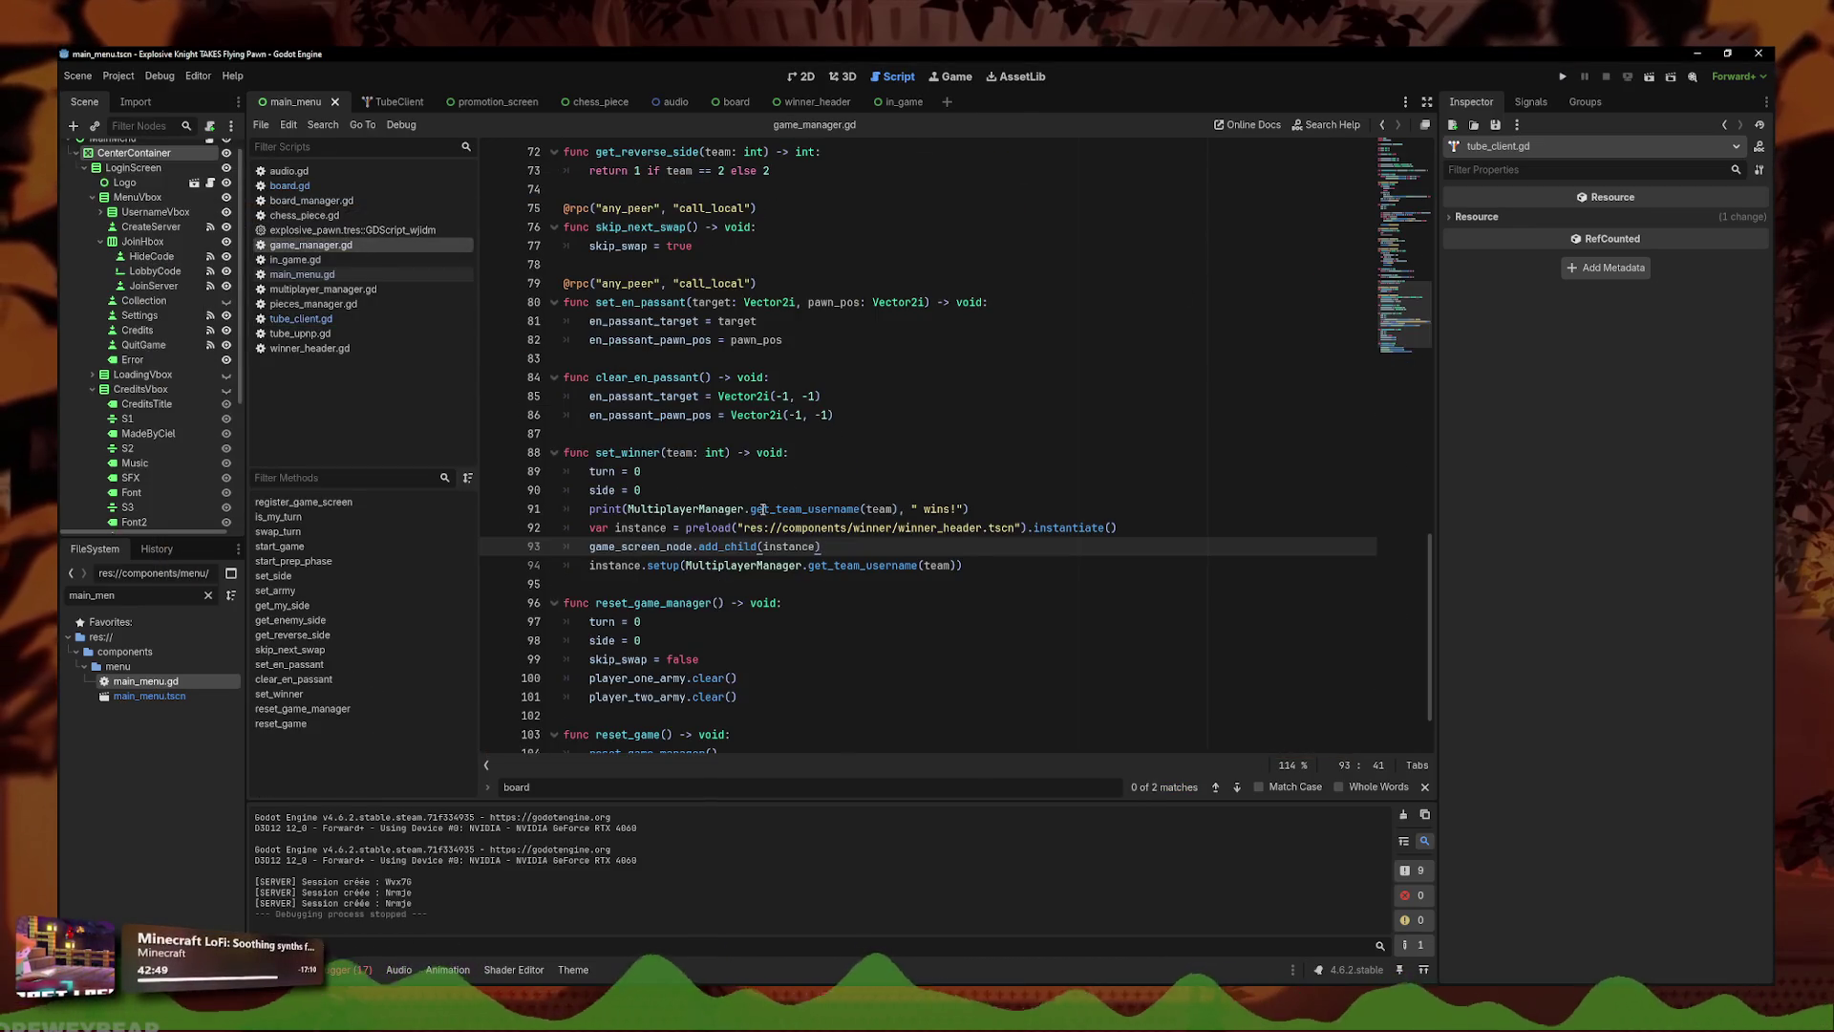
double_click(693, 551)
left_click(804, 661)
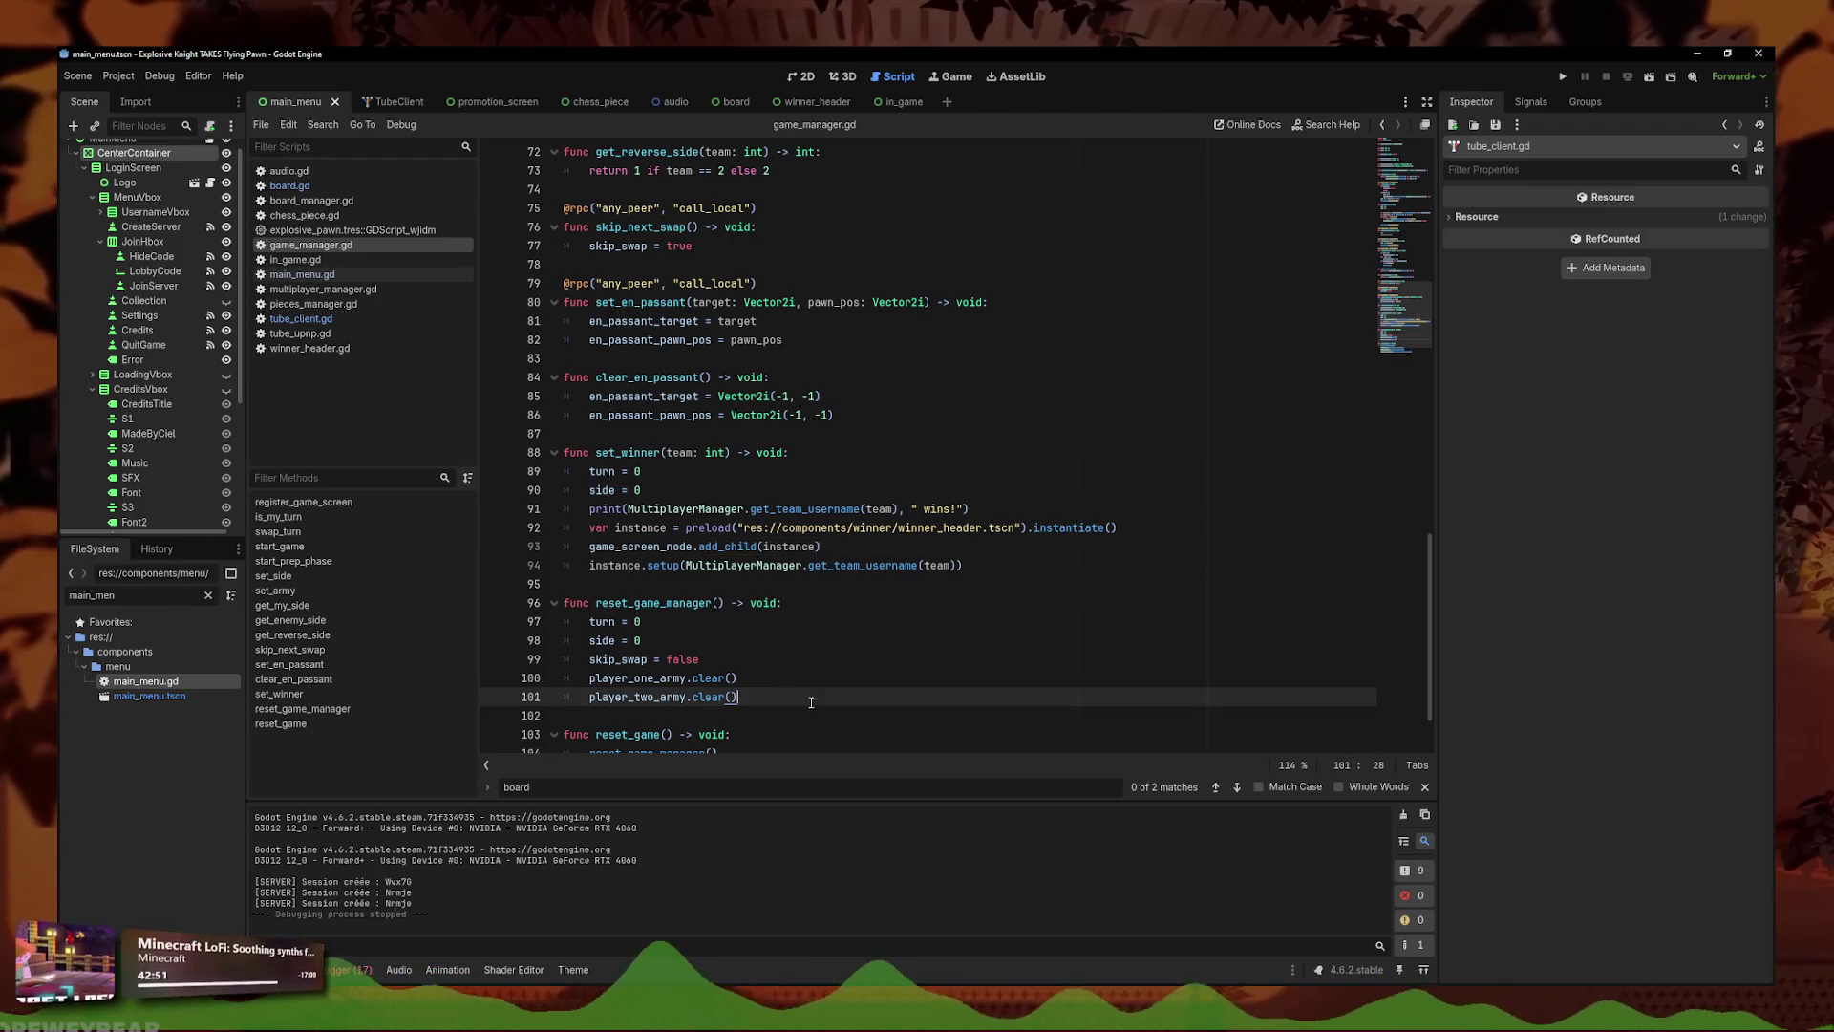
- Add 'game_screen_node = null' to reset_game_manager, then run the project again with F5
scroll(812, 640, "down", 2)
key("Return")
type("game_screen_node")
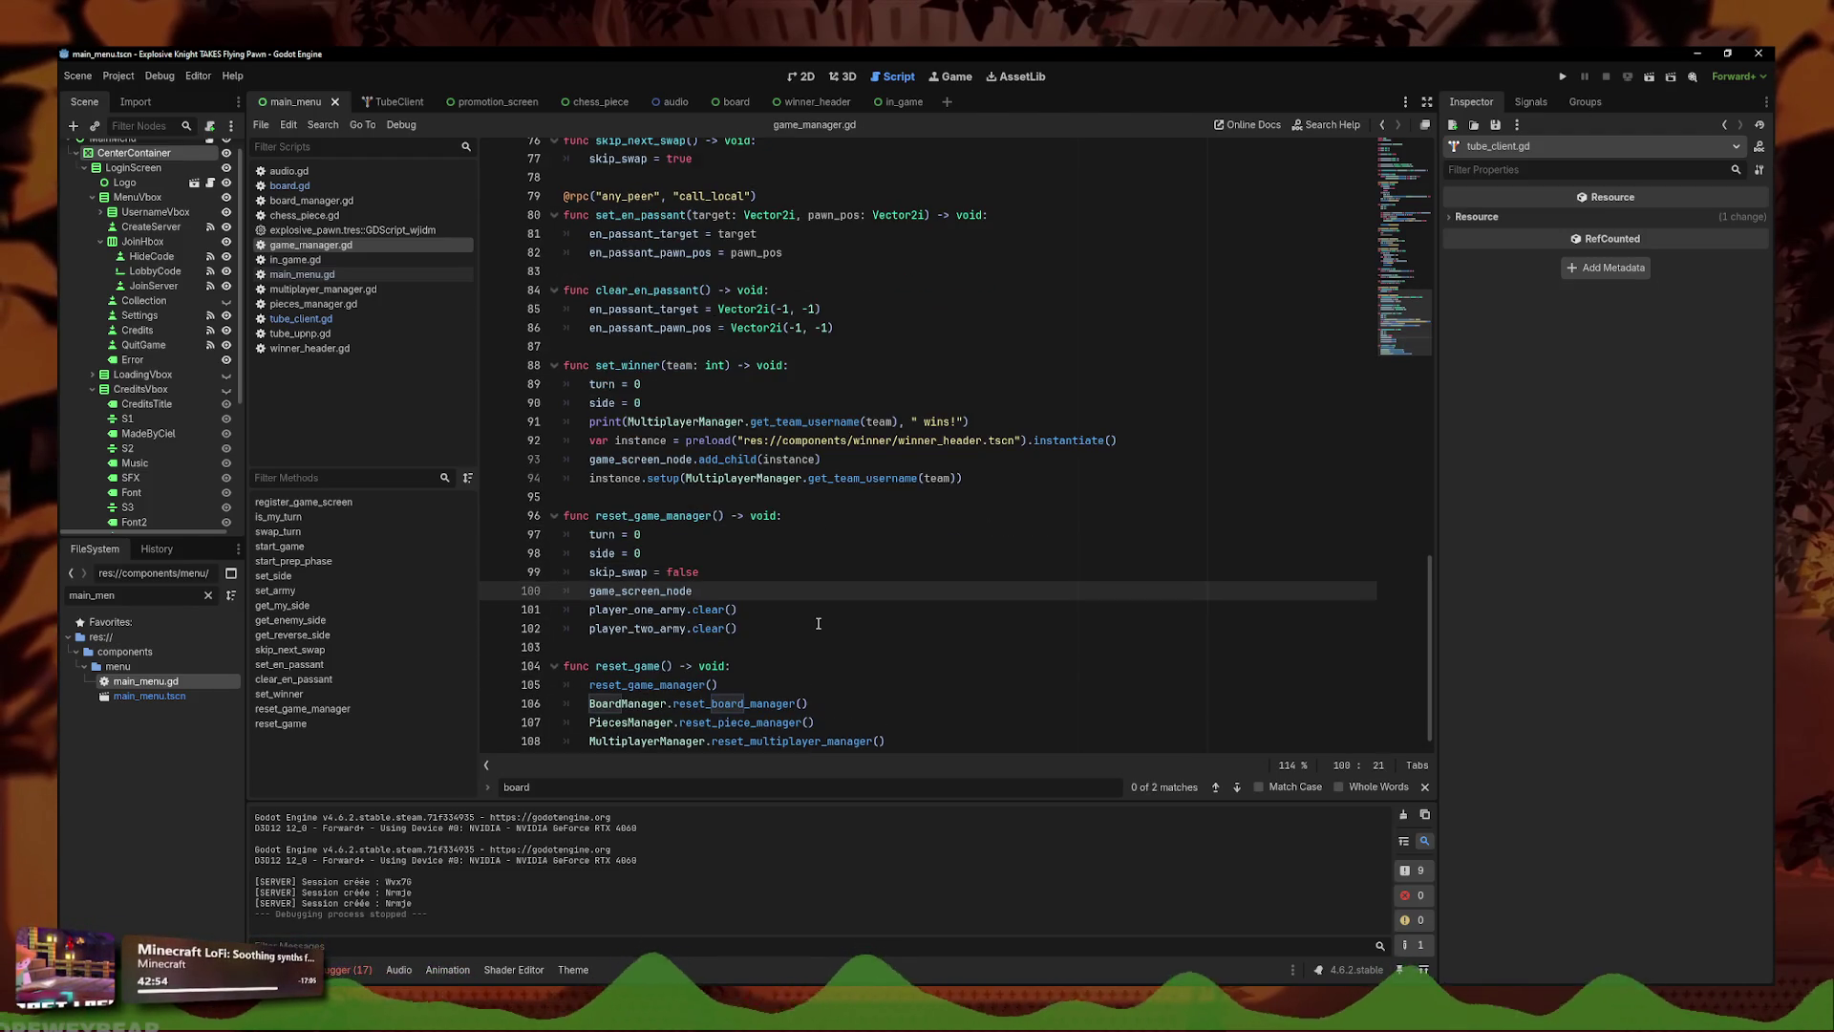
type(" = null")
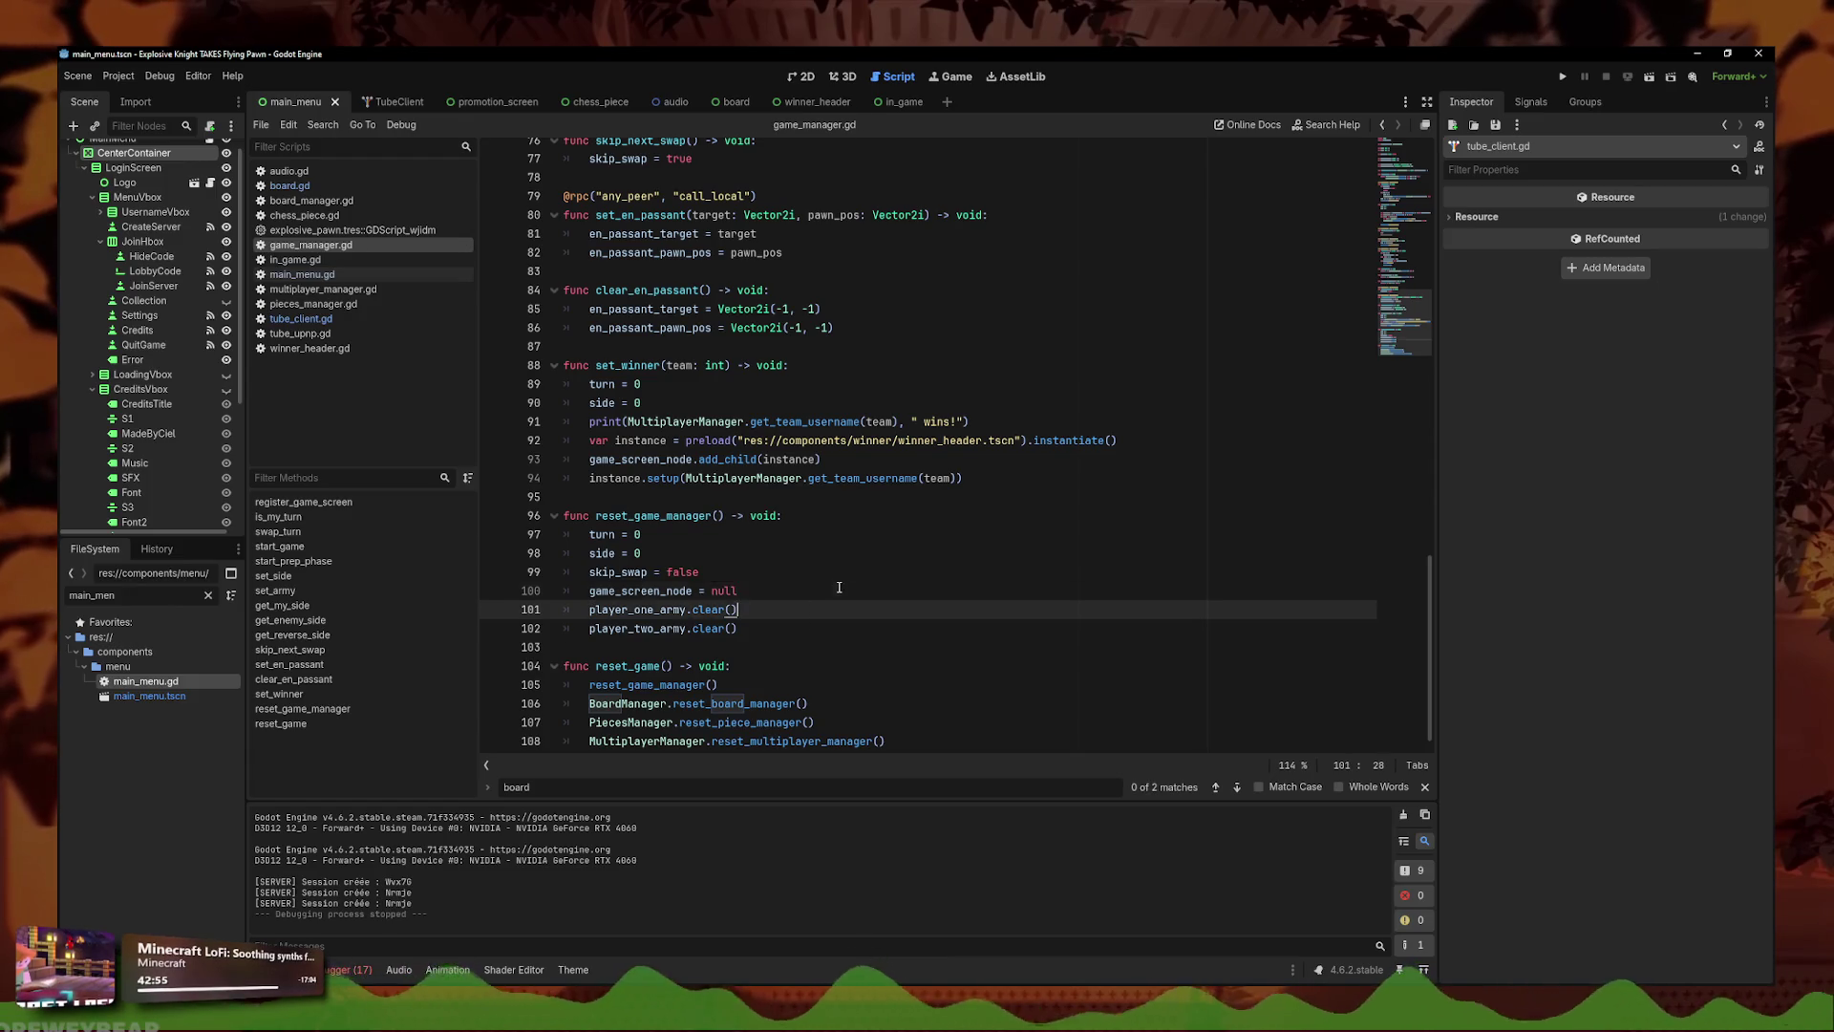
left_click(701, 422)
left_click(958, 481)
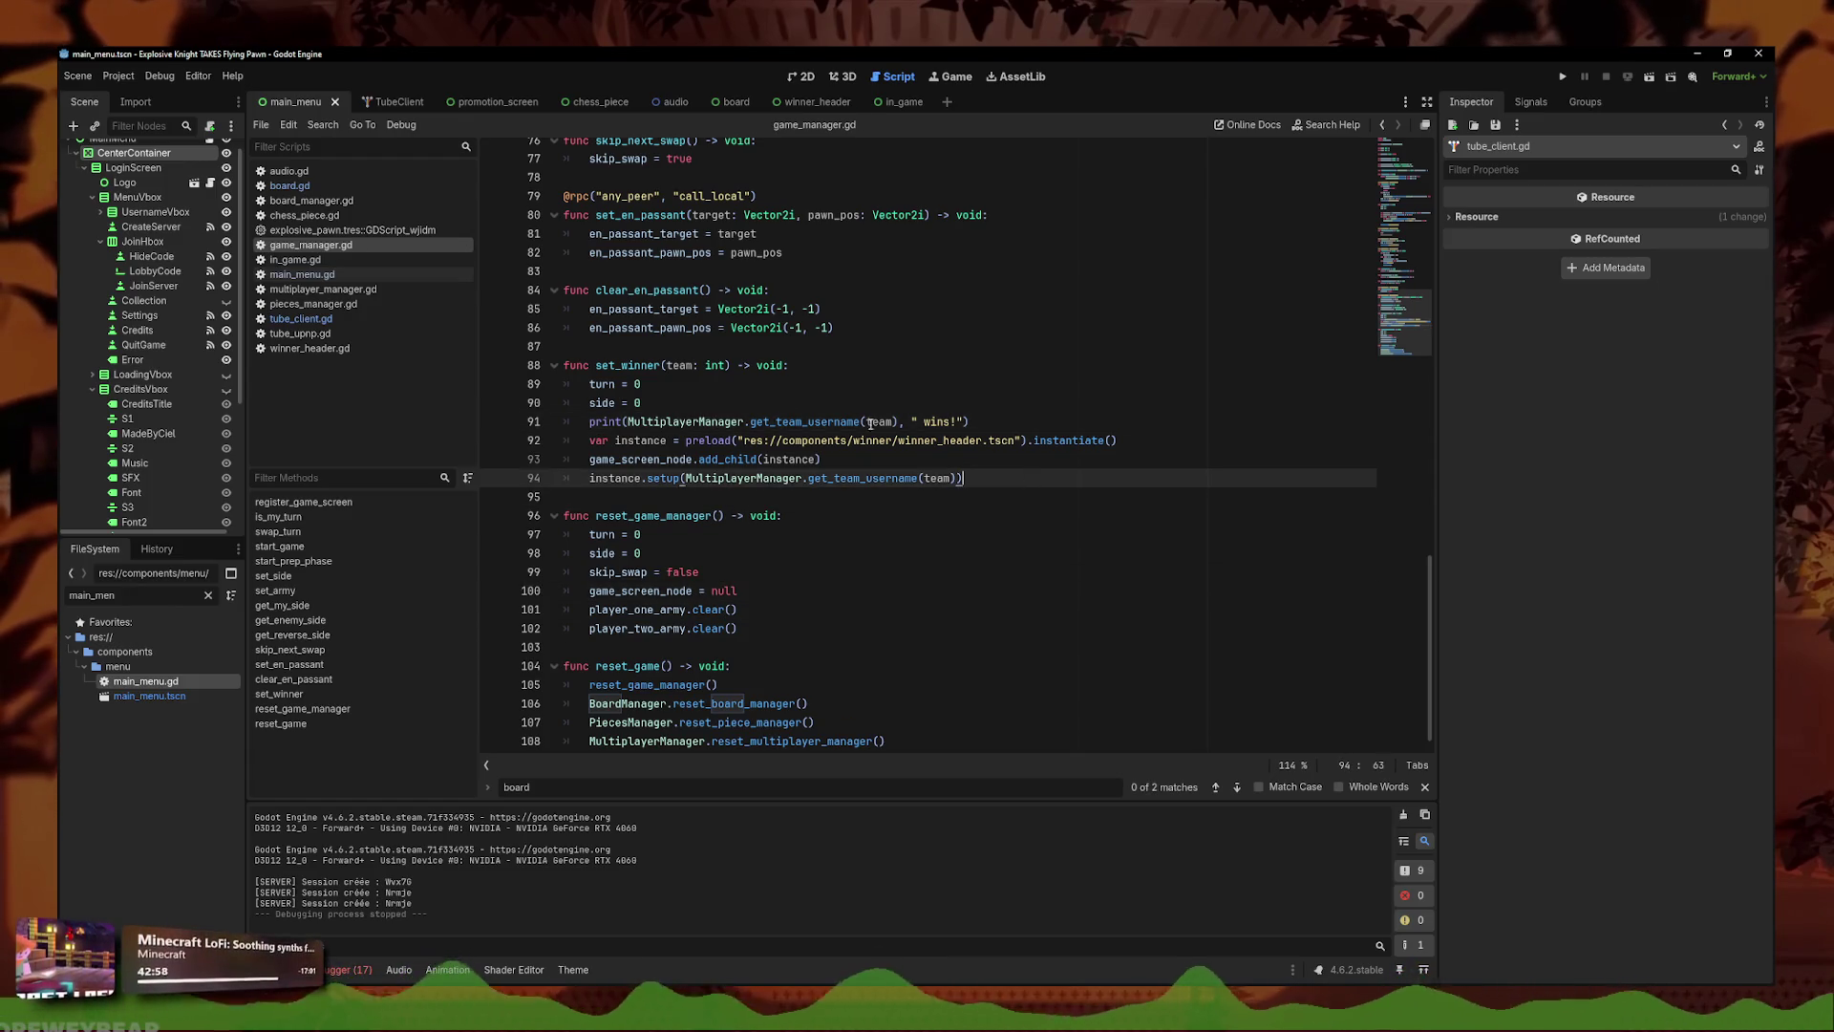
left_click(322, 219)
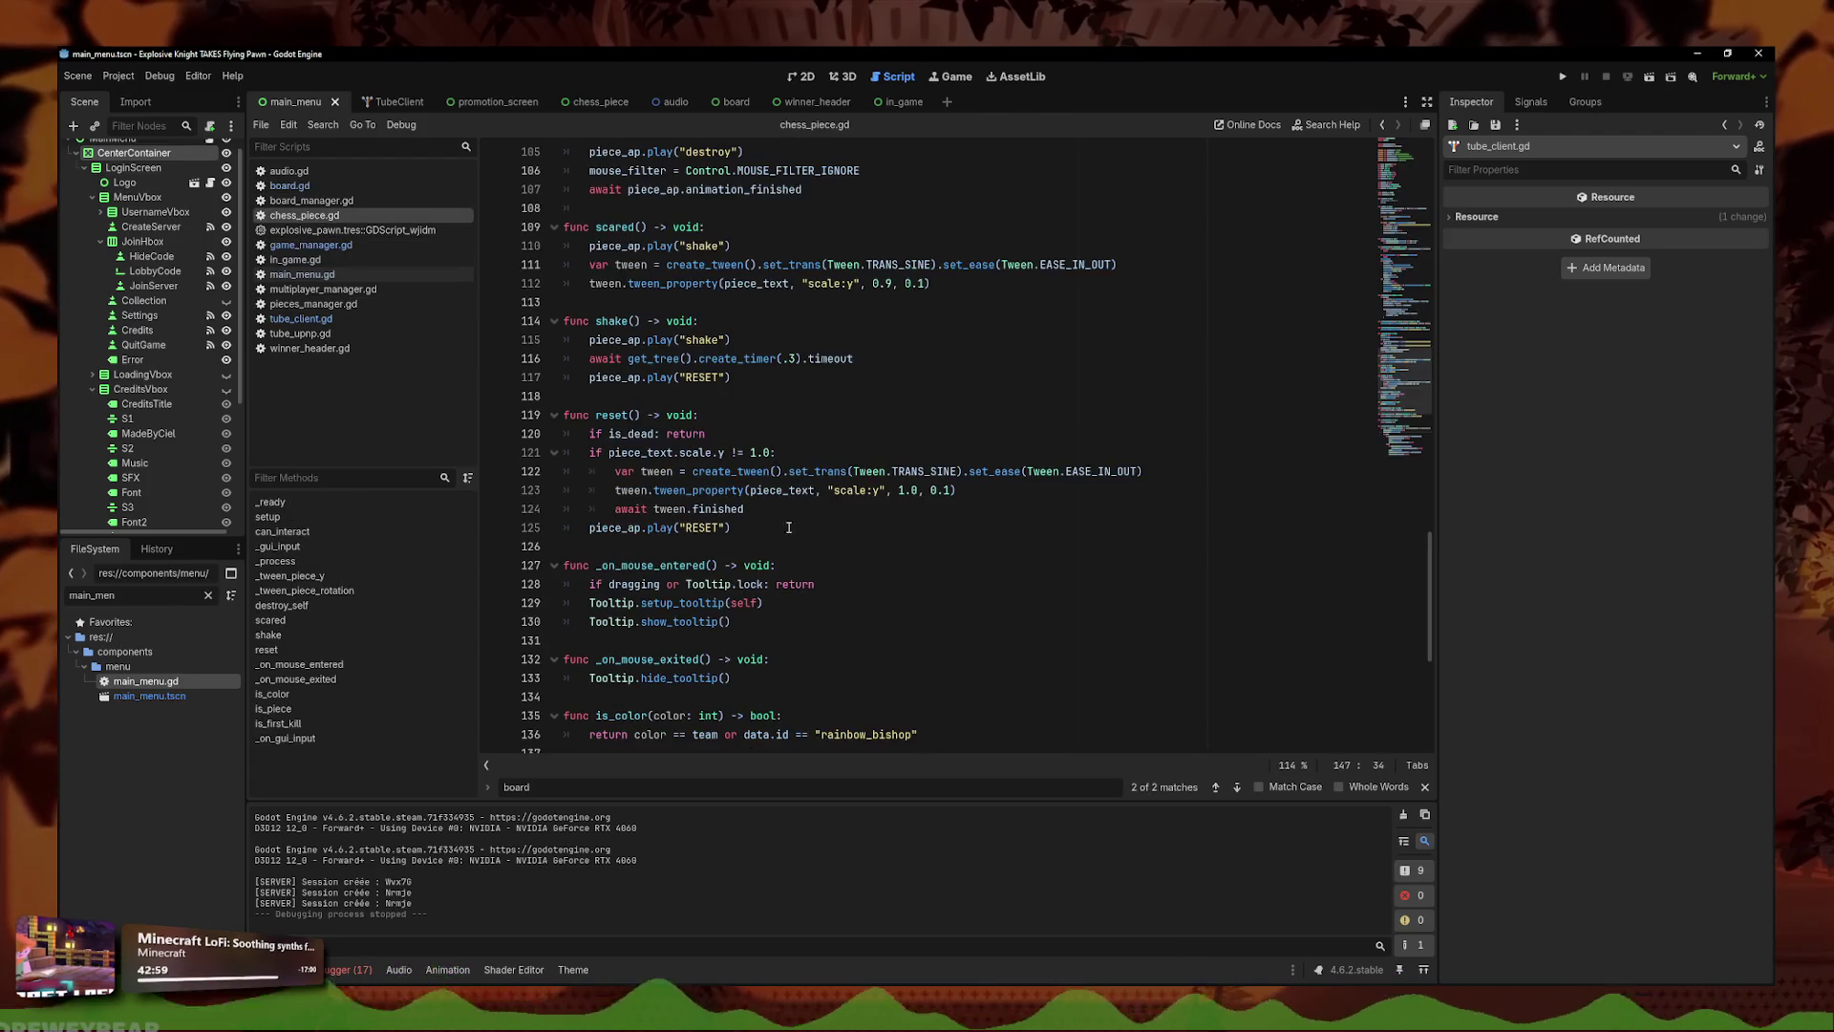
scroll(749, 531, "down", 1)
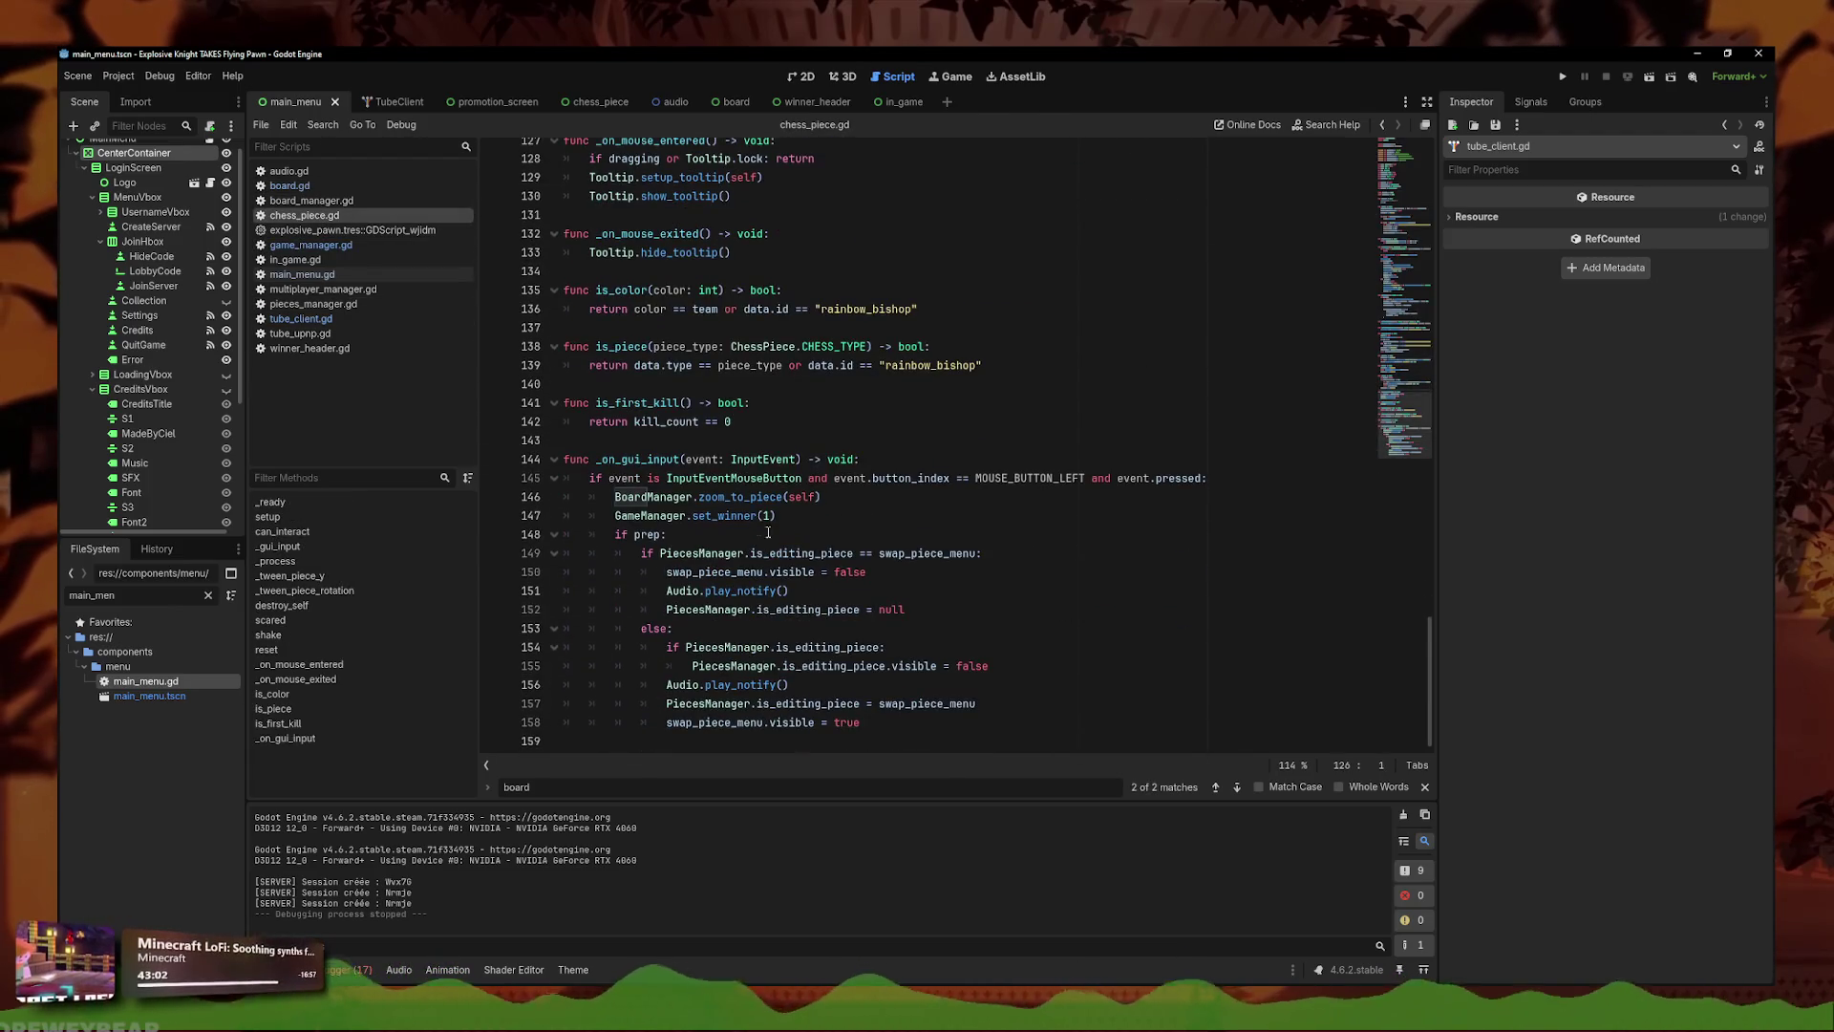
key("F5")
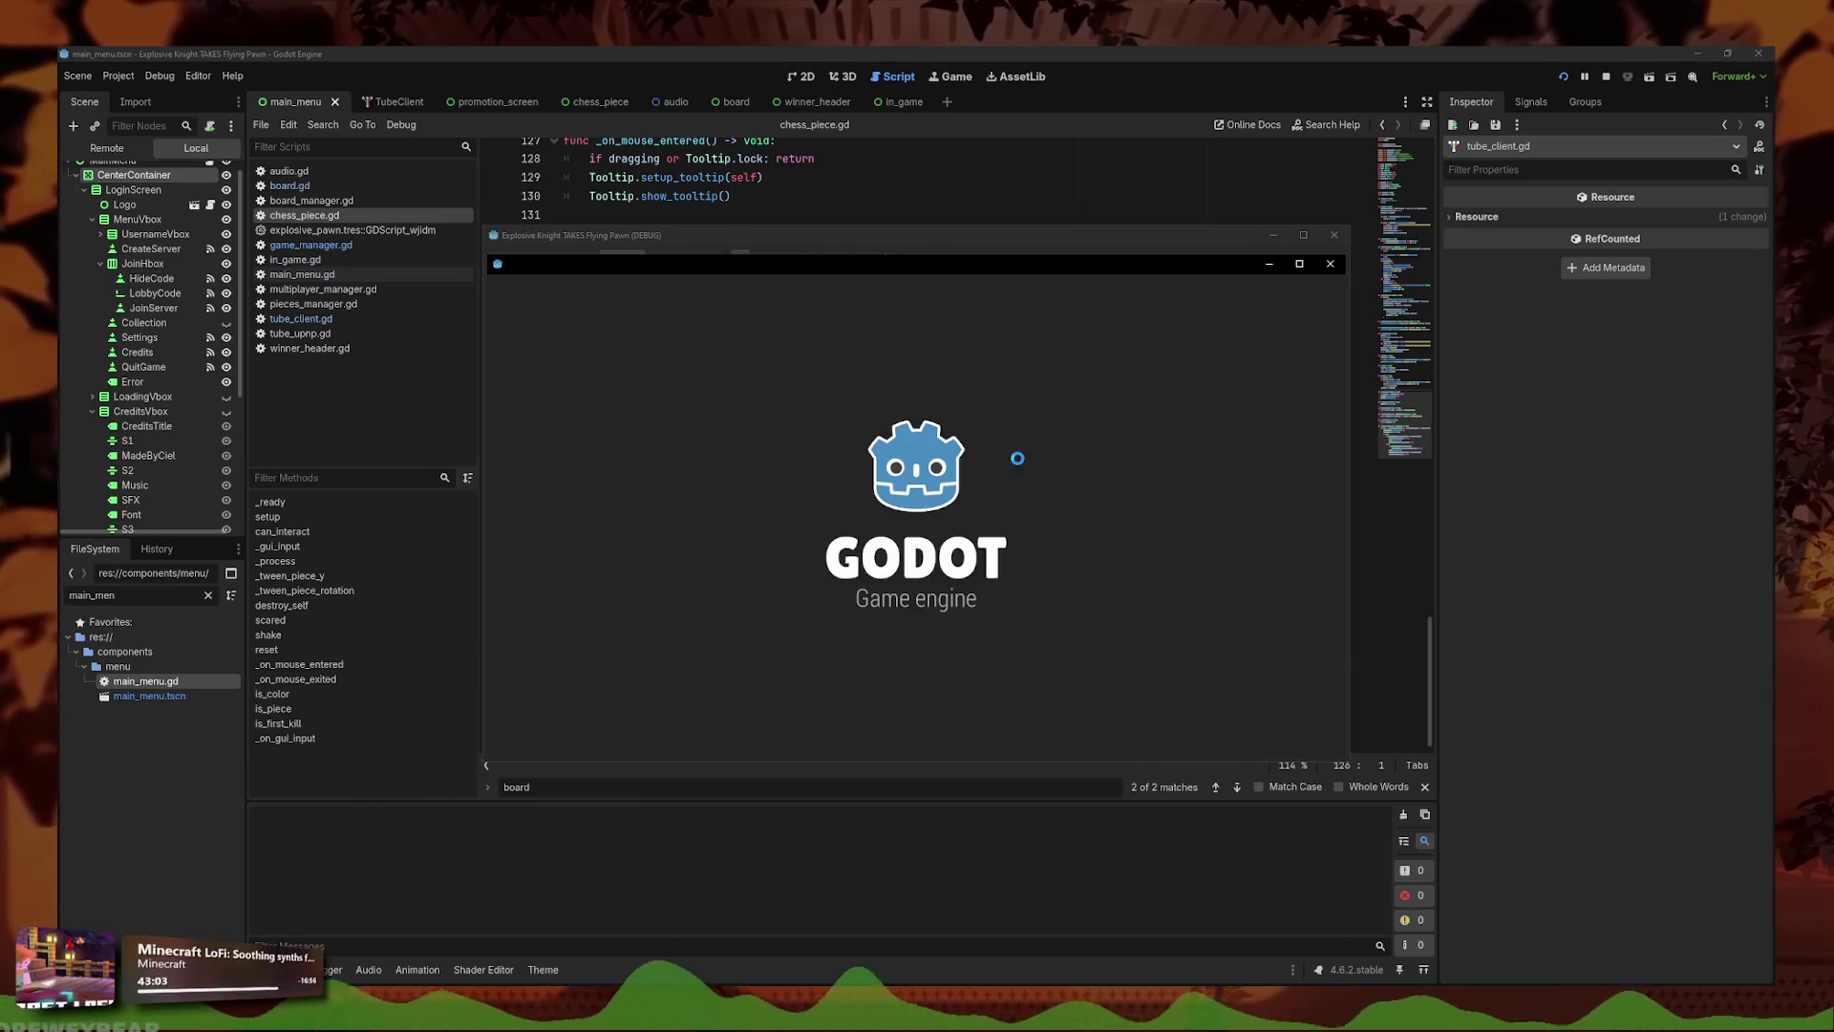
- Host a game, click a piece to trigger a win, then close both game windows
left_click(922, 521)
left_click(945, 635)
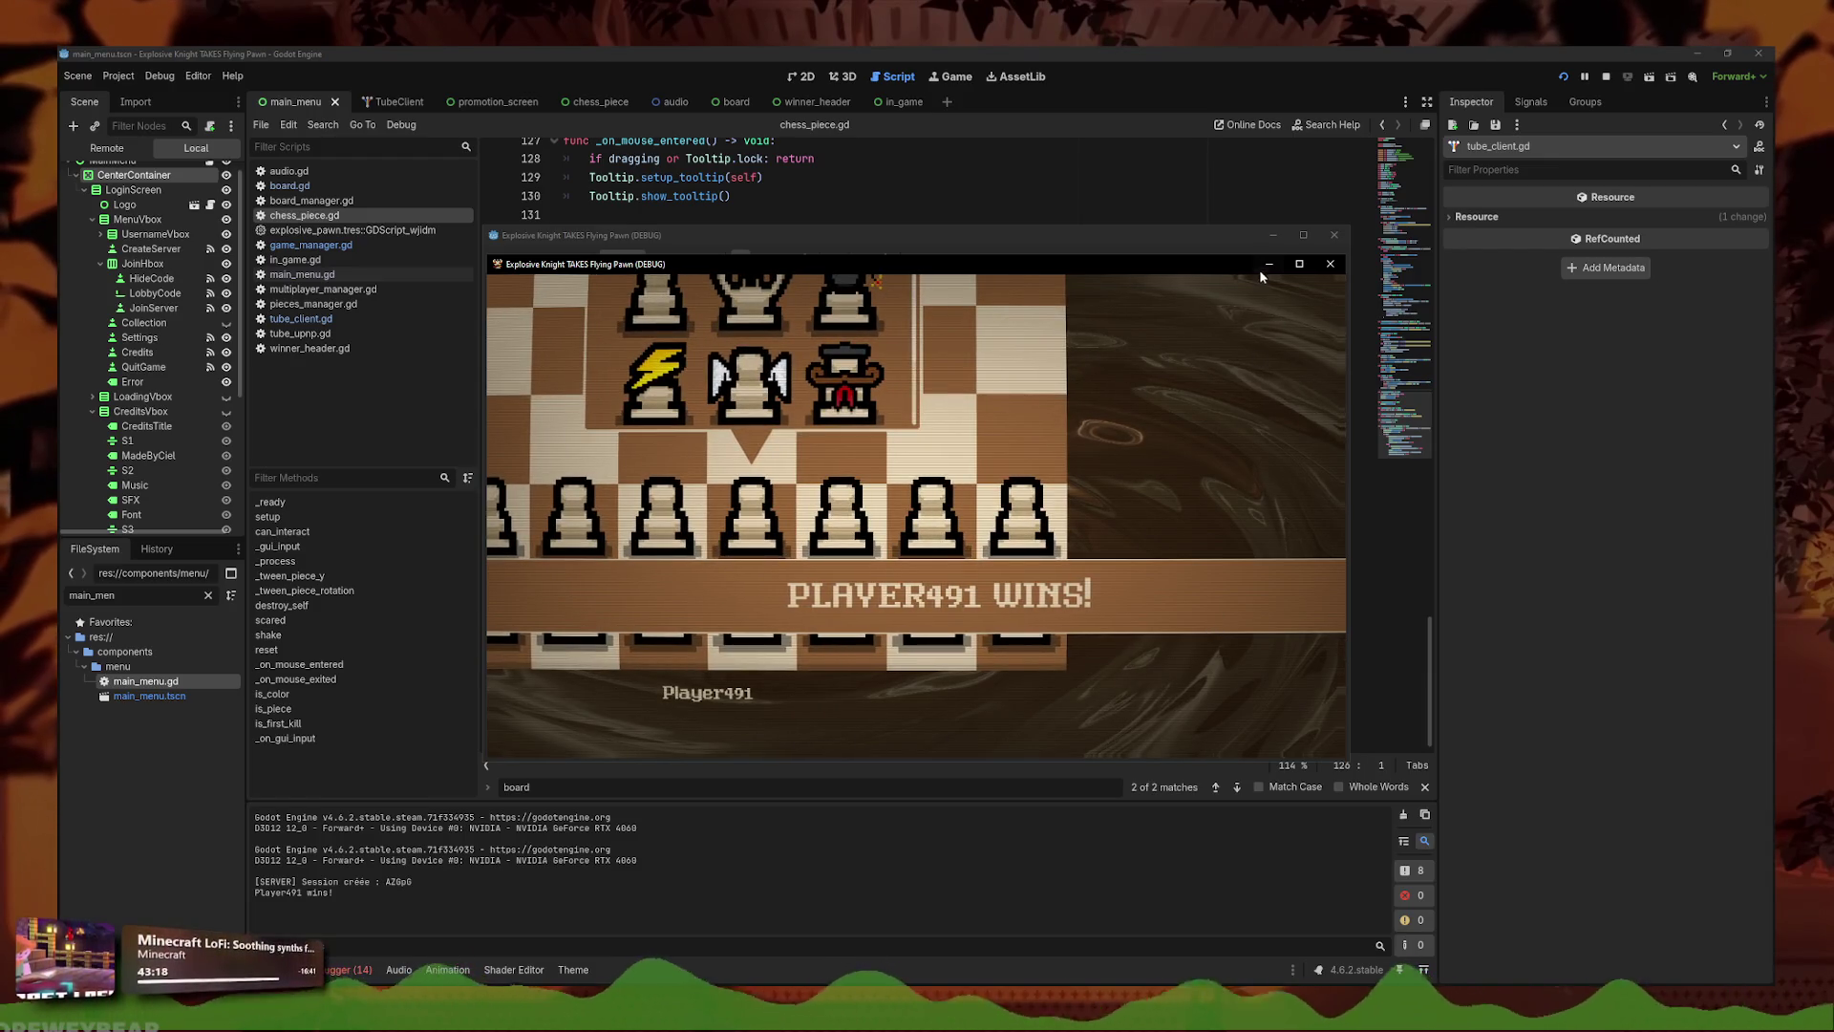
left_click(1332, 270)
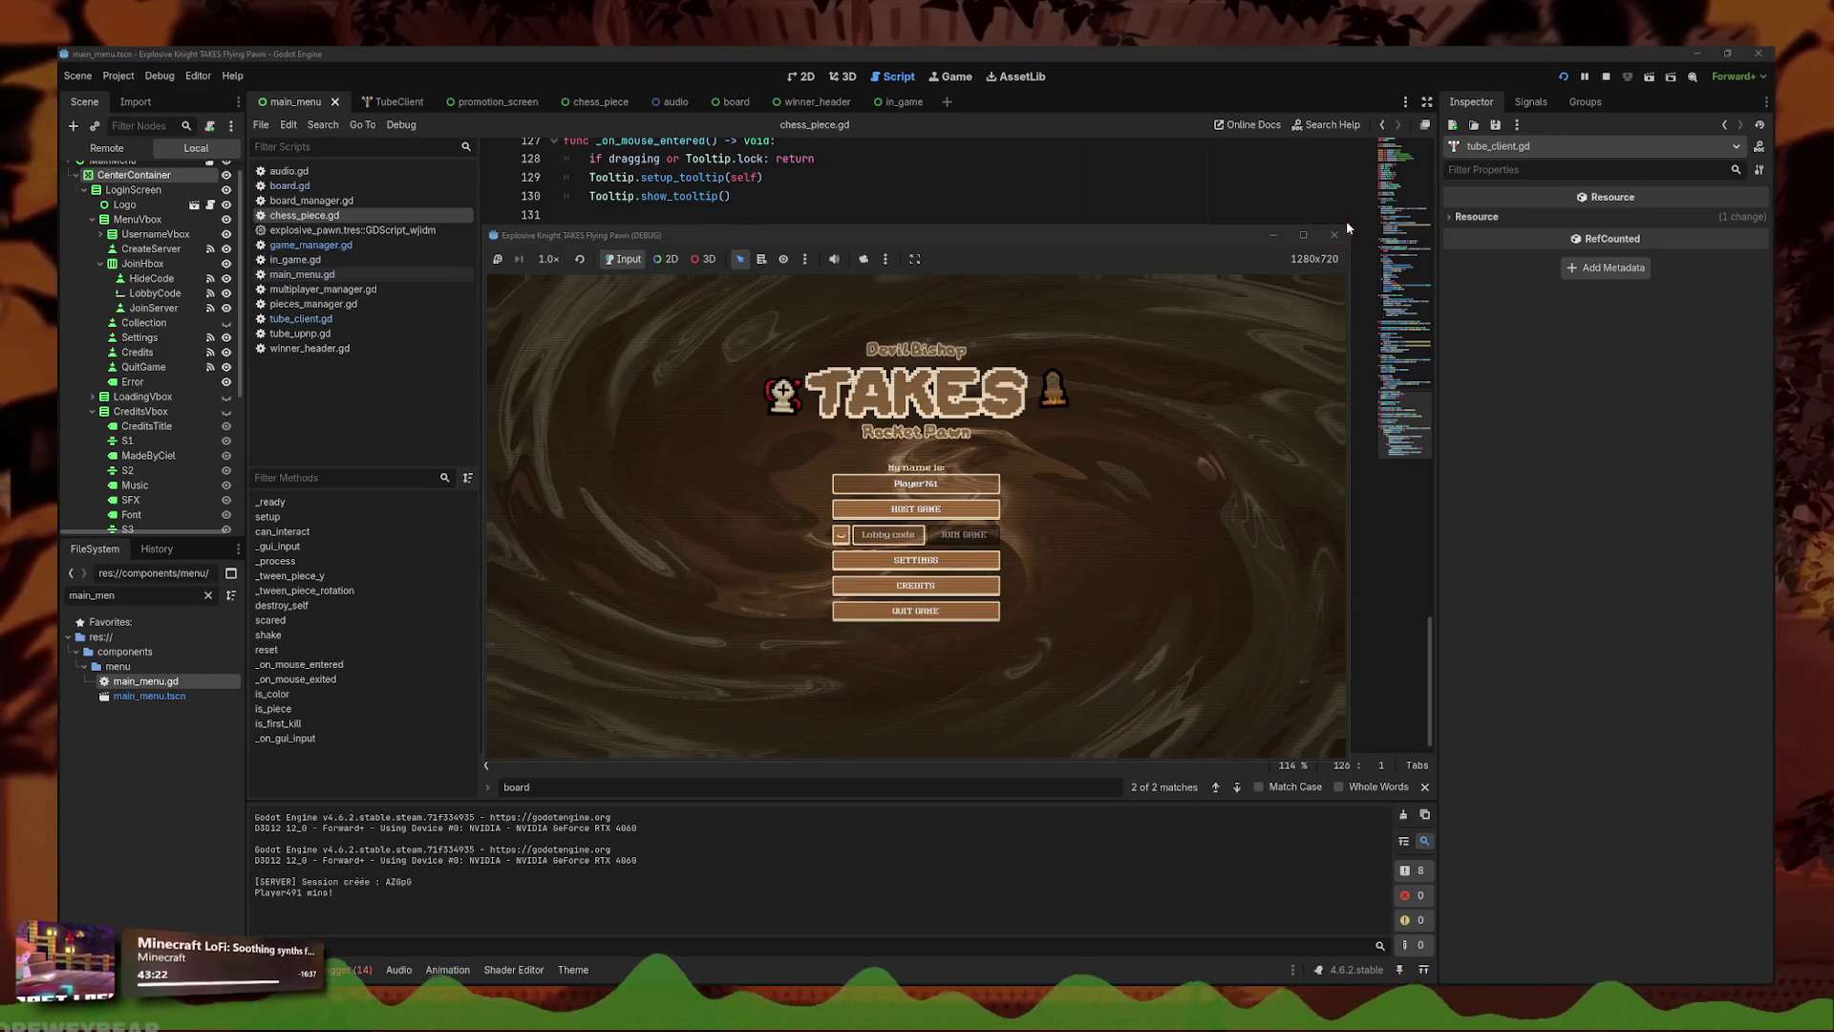
left_click(1335, 235)
- In the 2D editor, open the promotion_screen scene and its AnimationPlayer
left_click(807, 77)
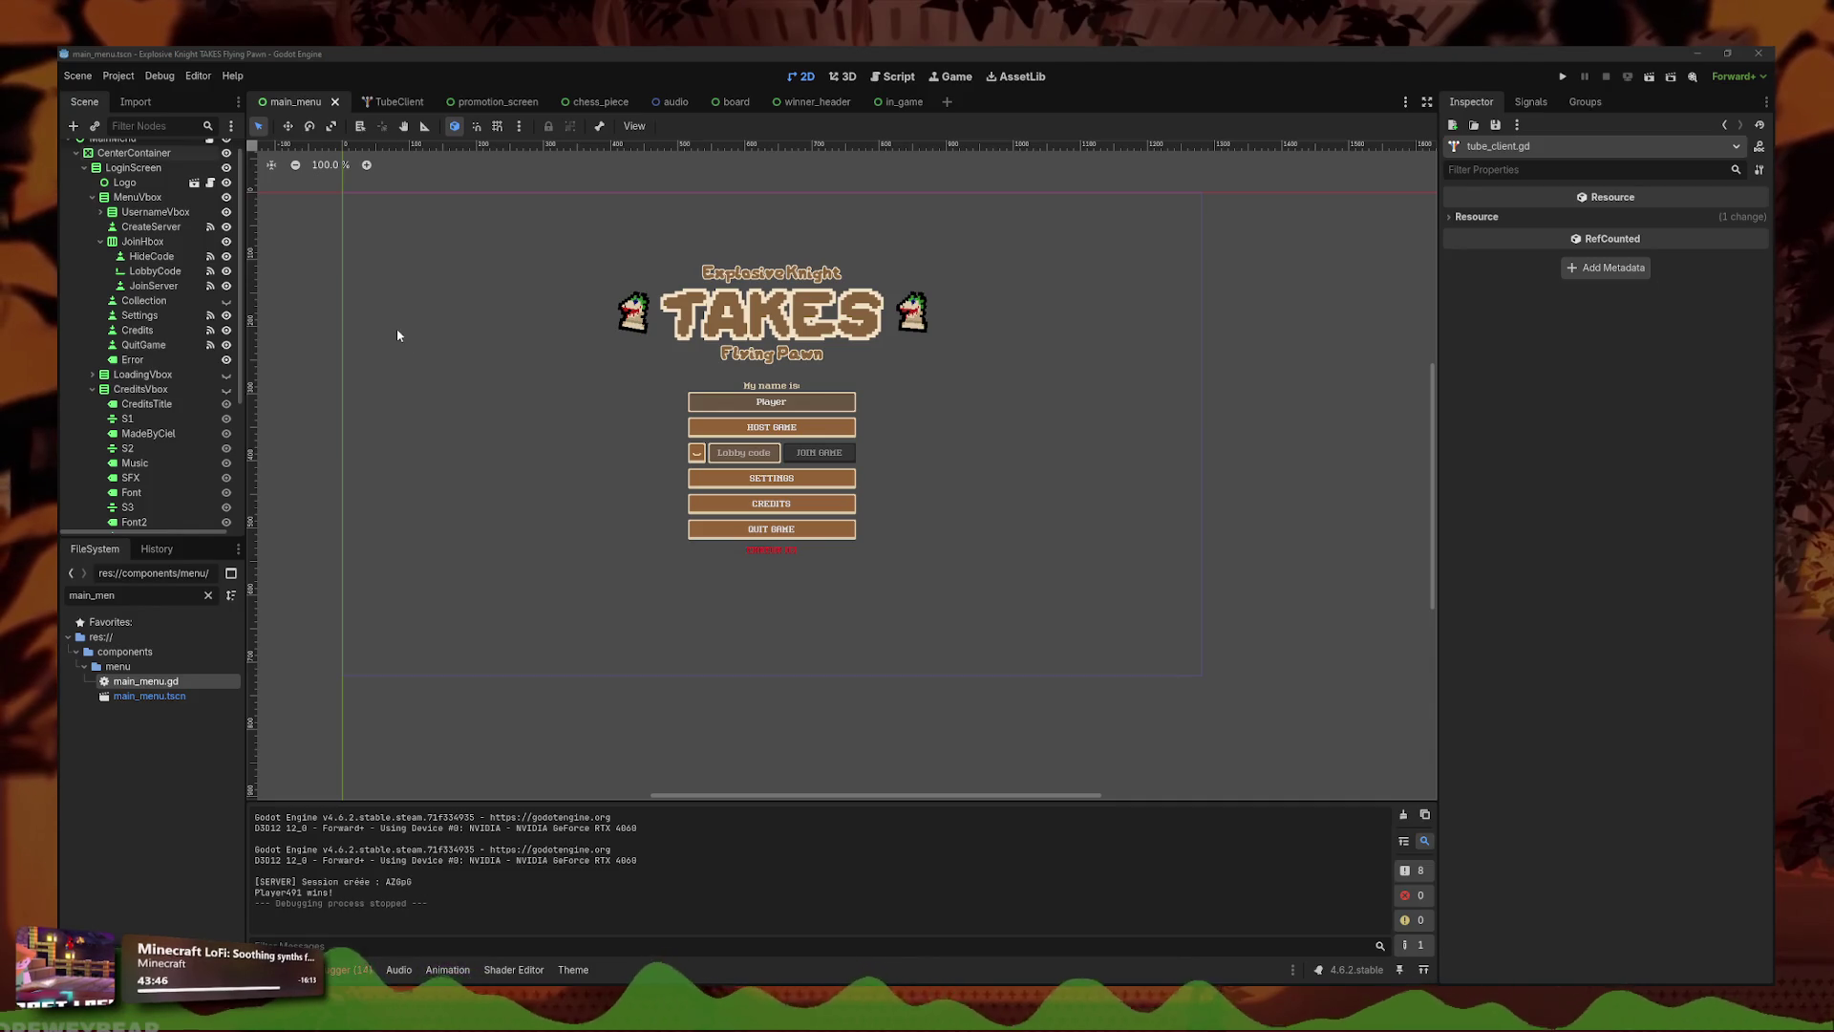
scroll(154, 514, "down", 5)
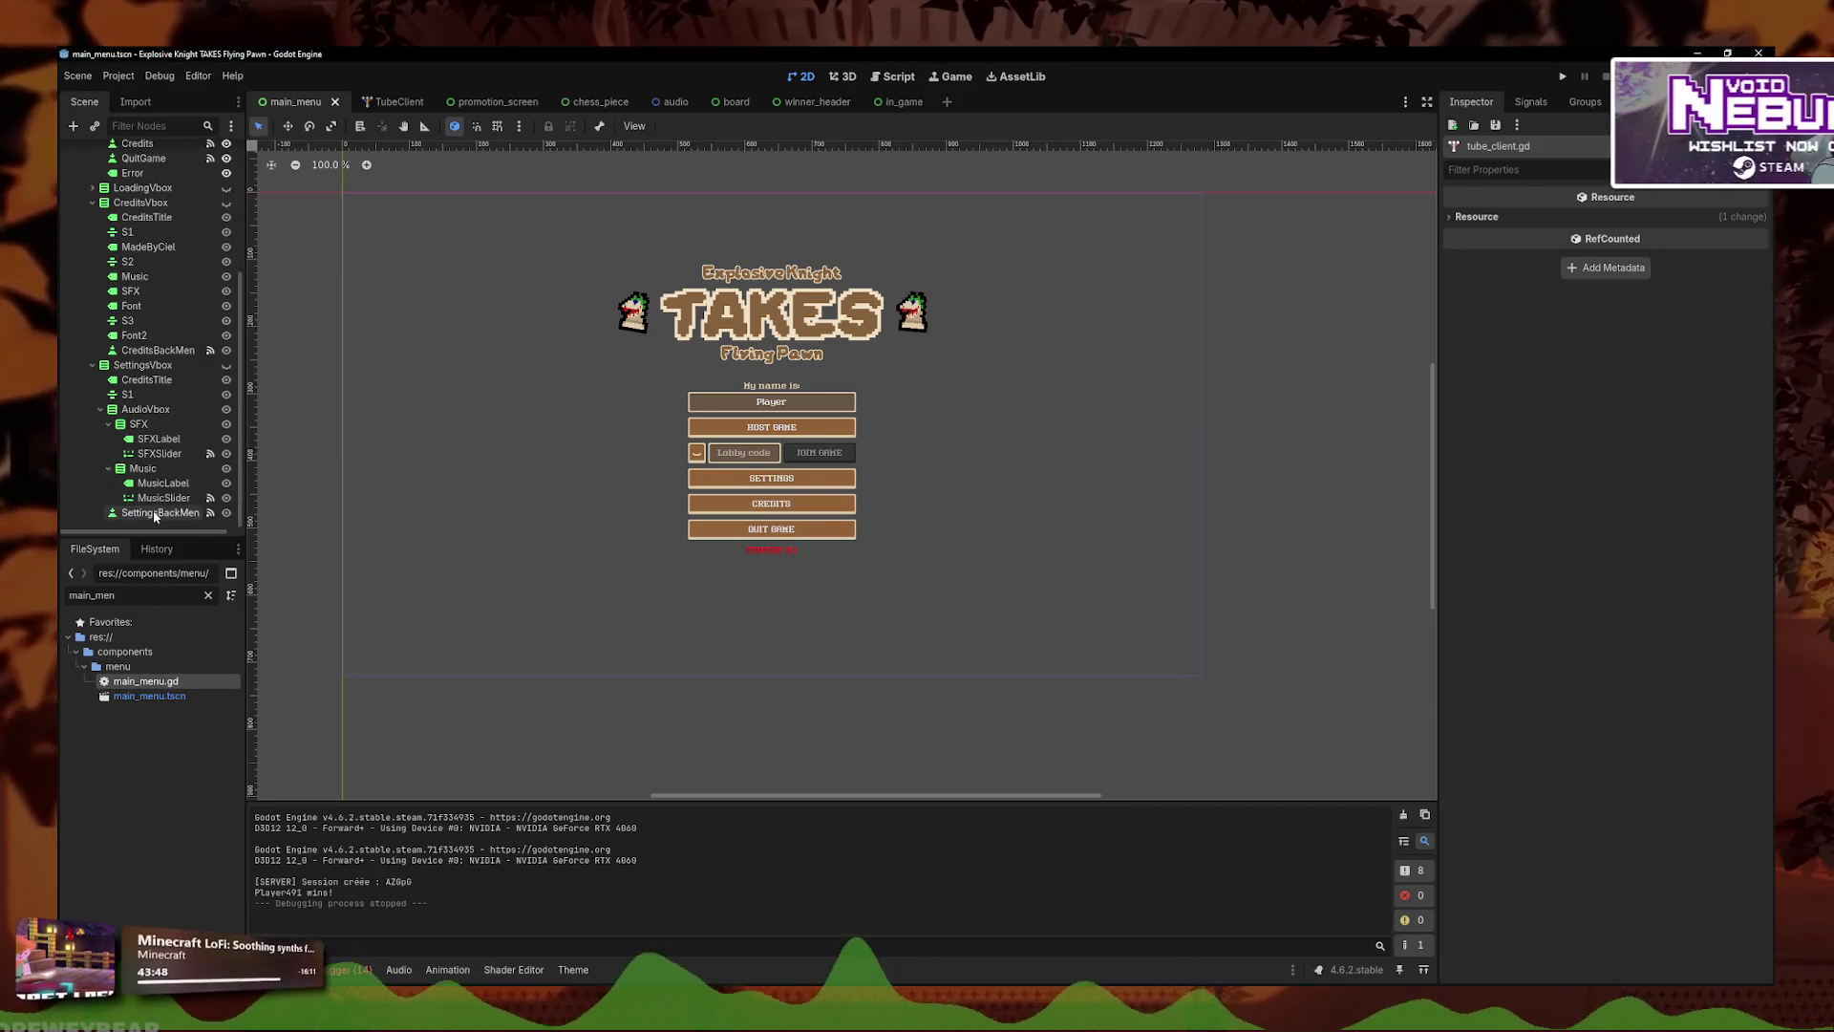
scroll(157, 483, "up", 5)
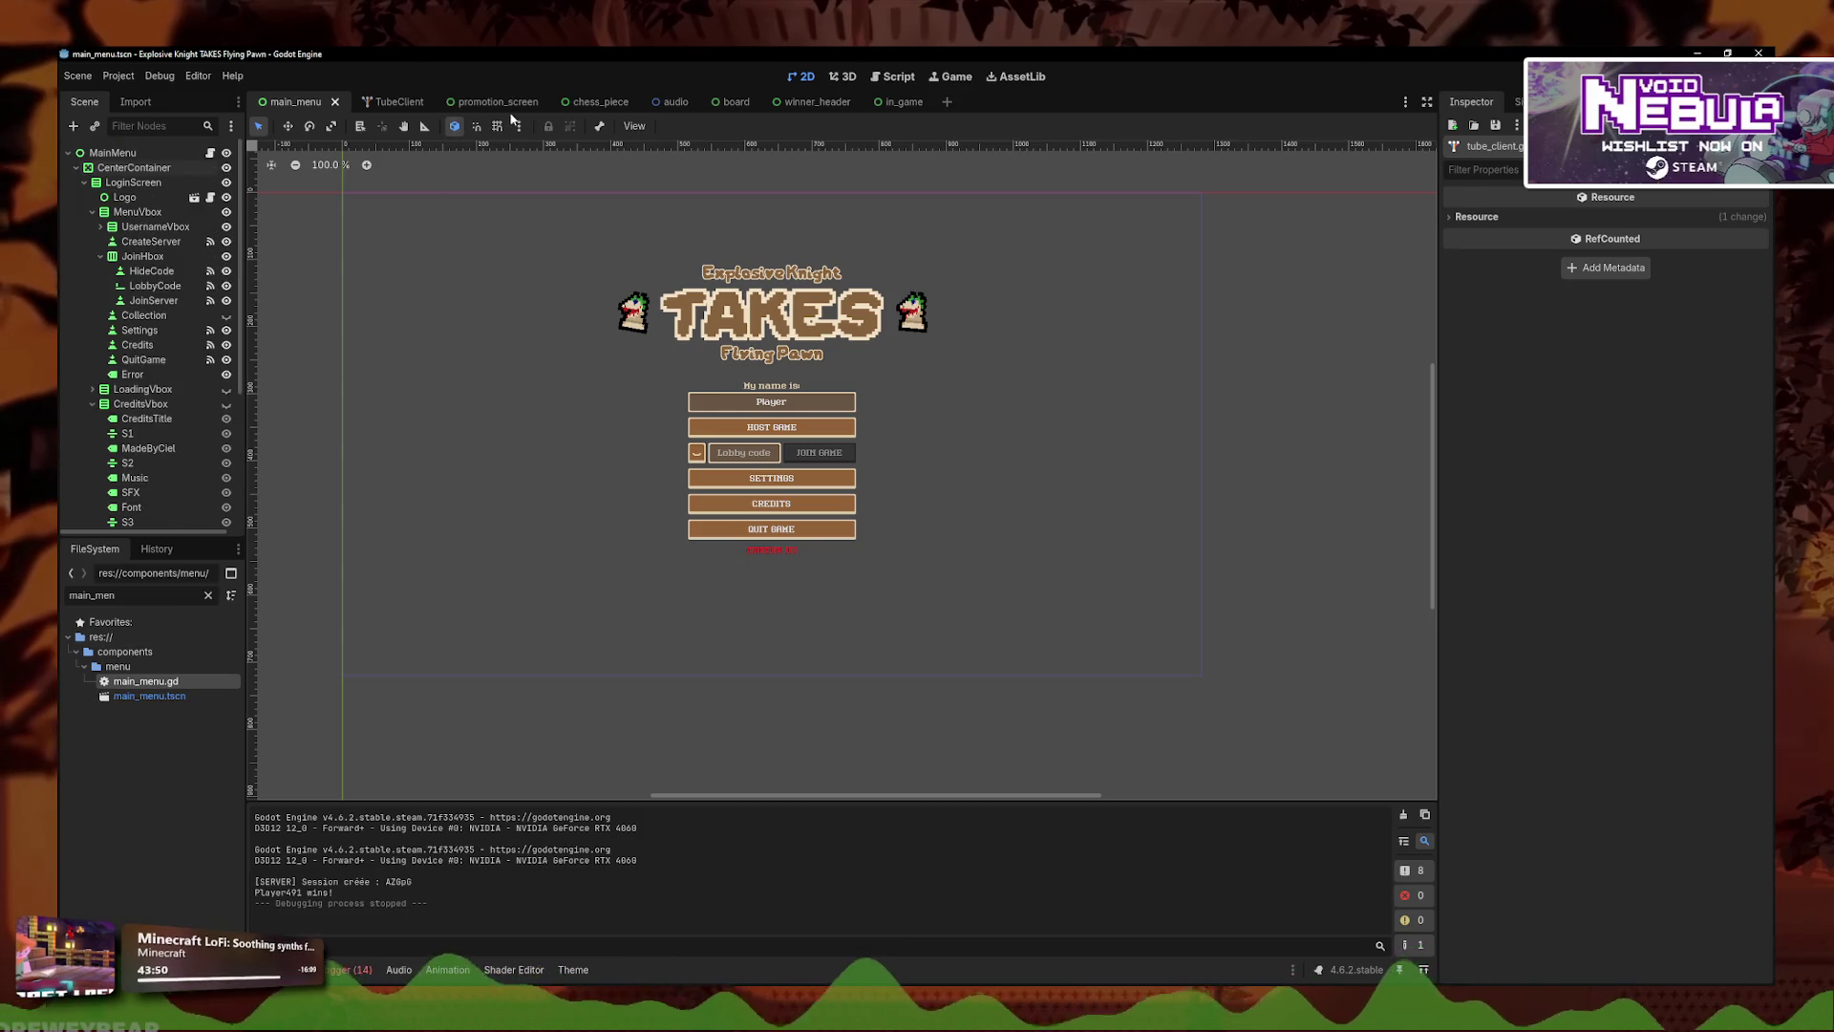
left_click(493, 101)
left_click(134, 286)
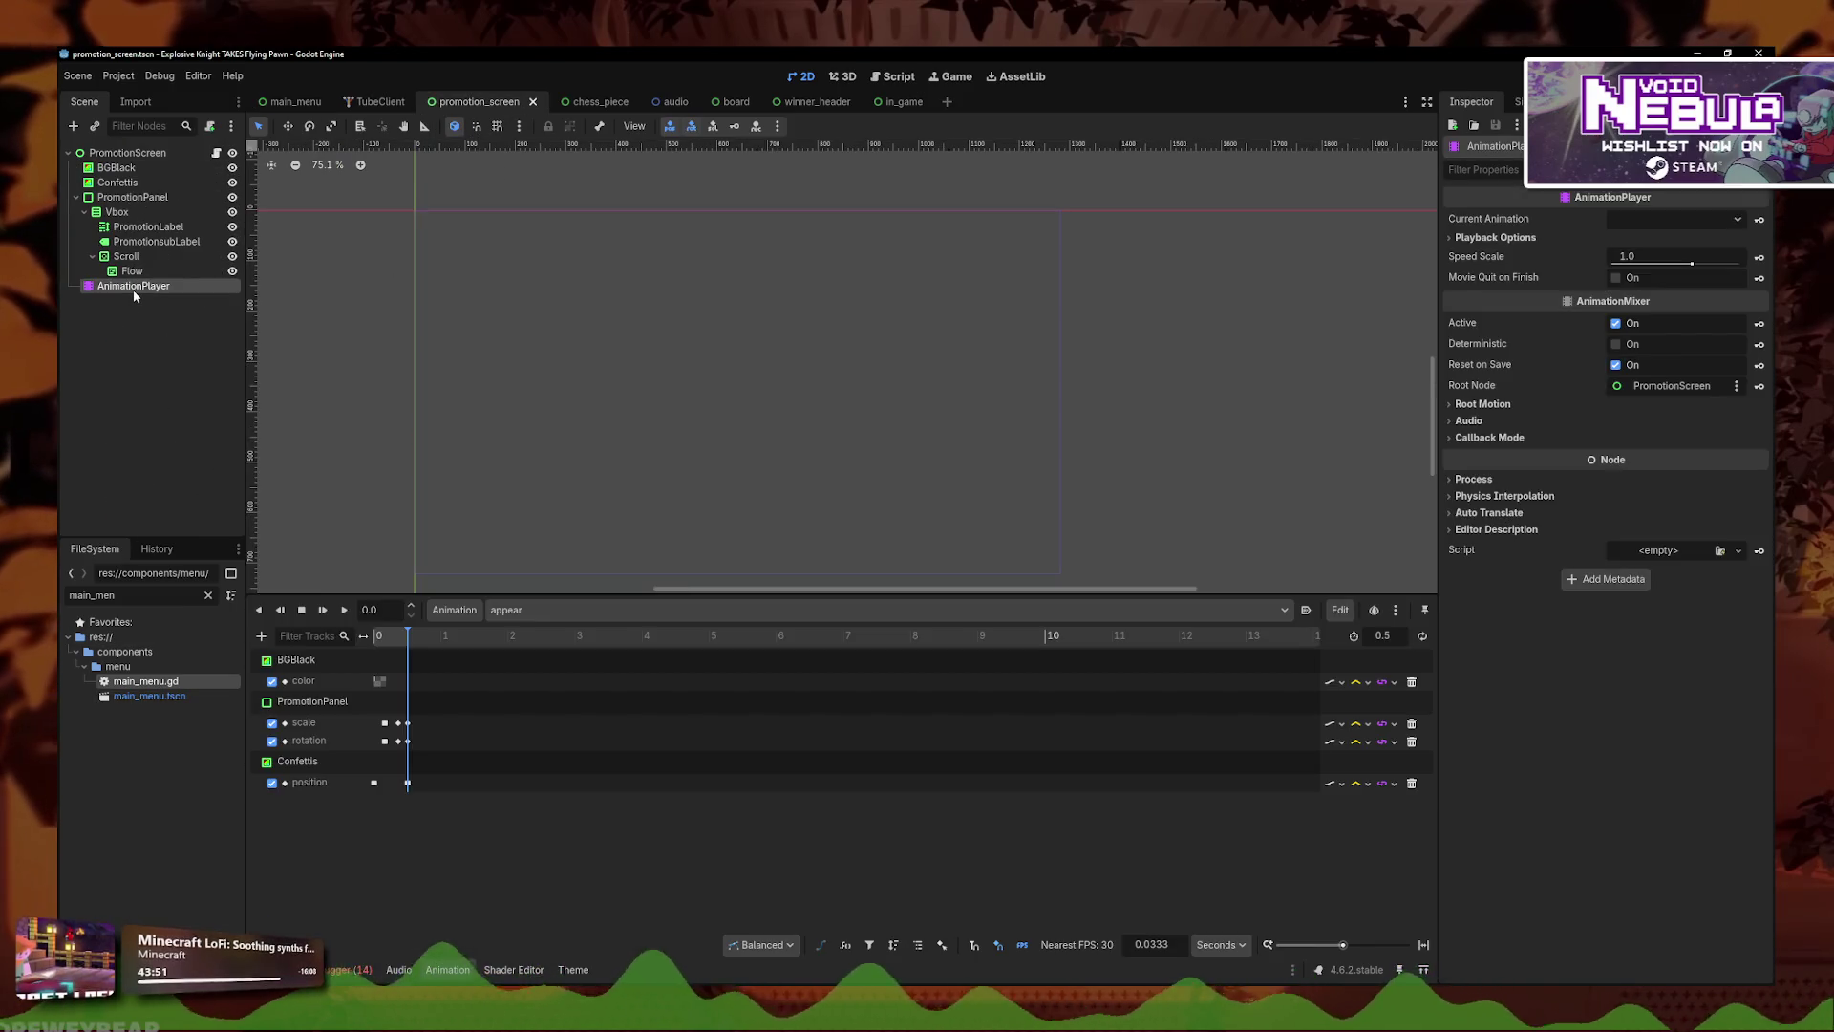
- Set the winner_header appear animation length to 2 seconds
left_click(817, 101)
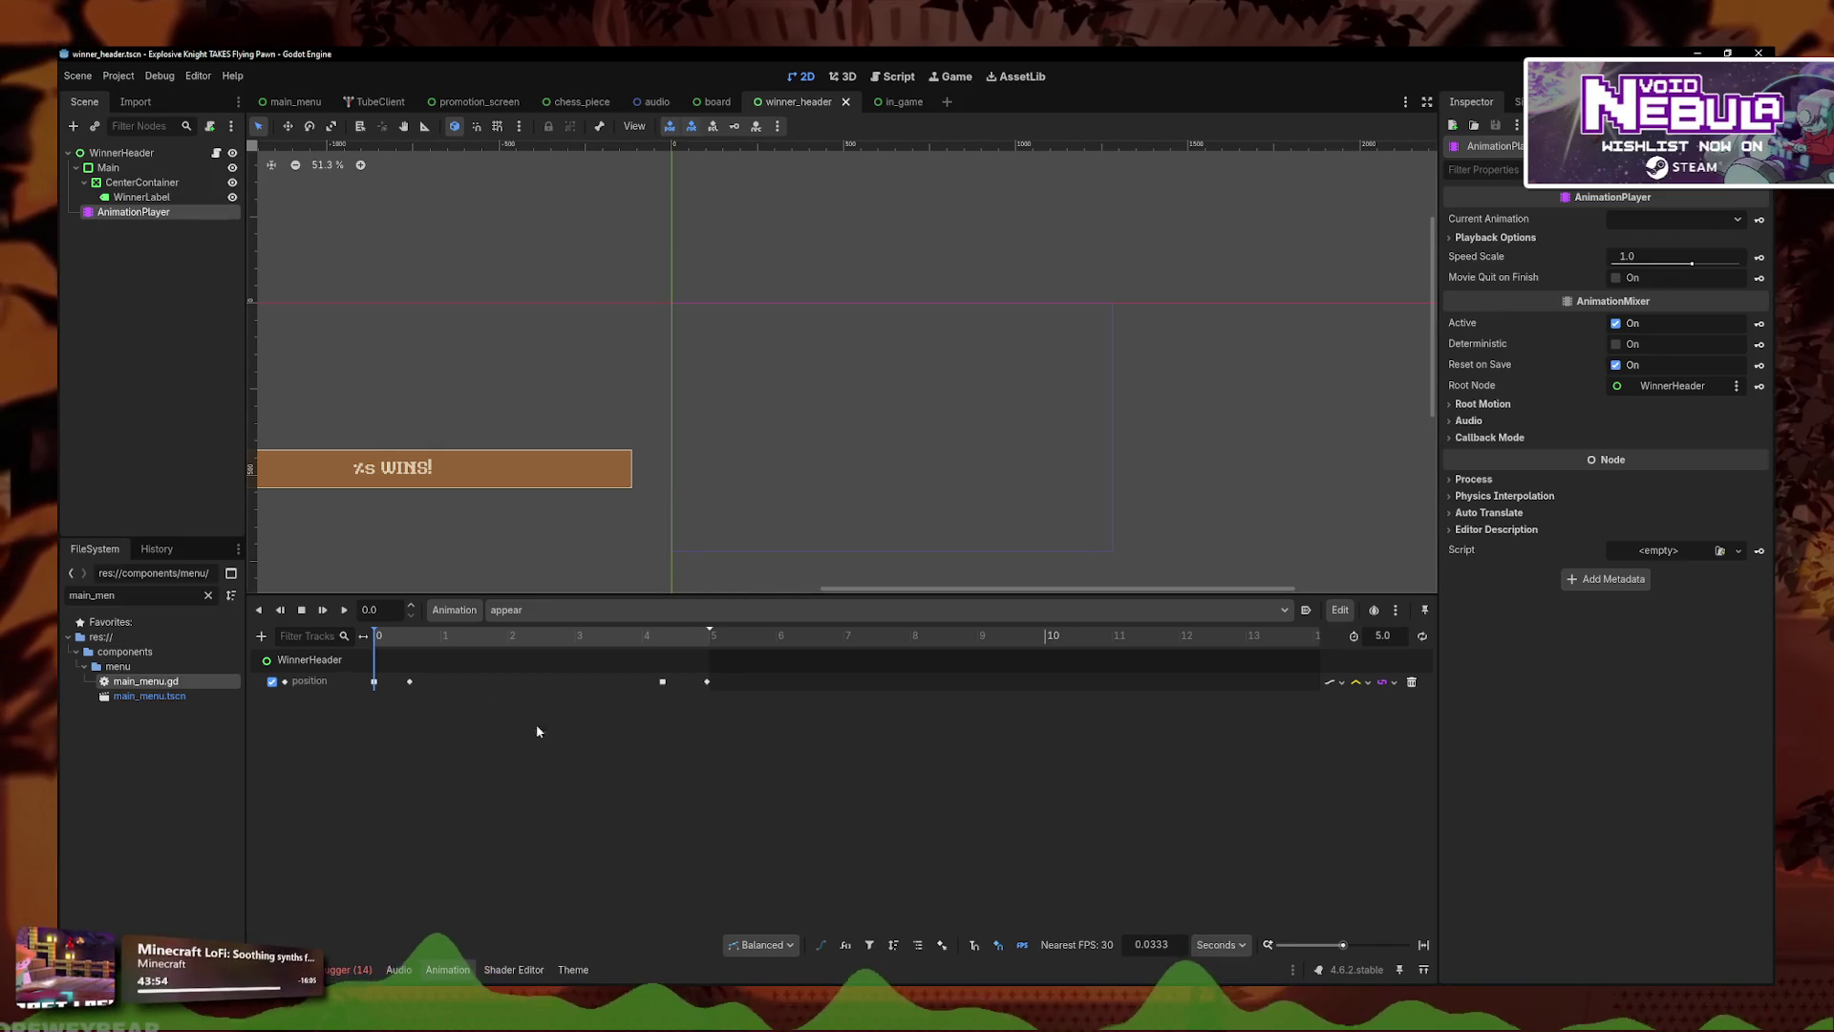
left_click(1382, 636)
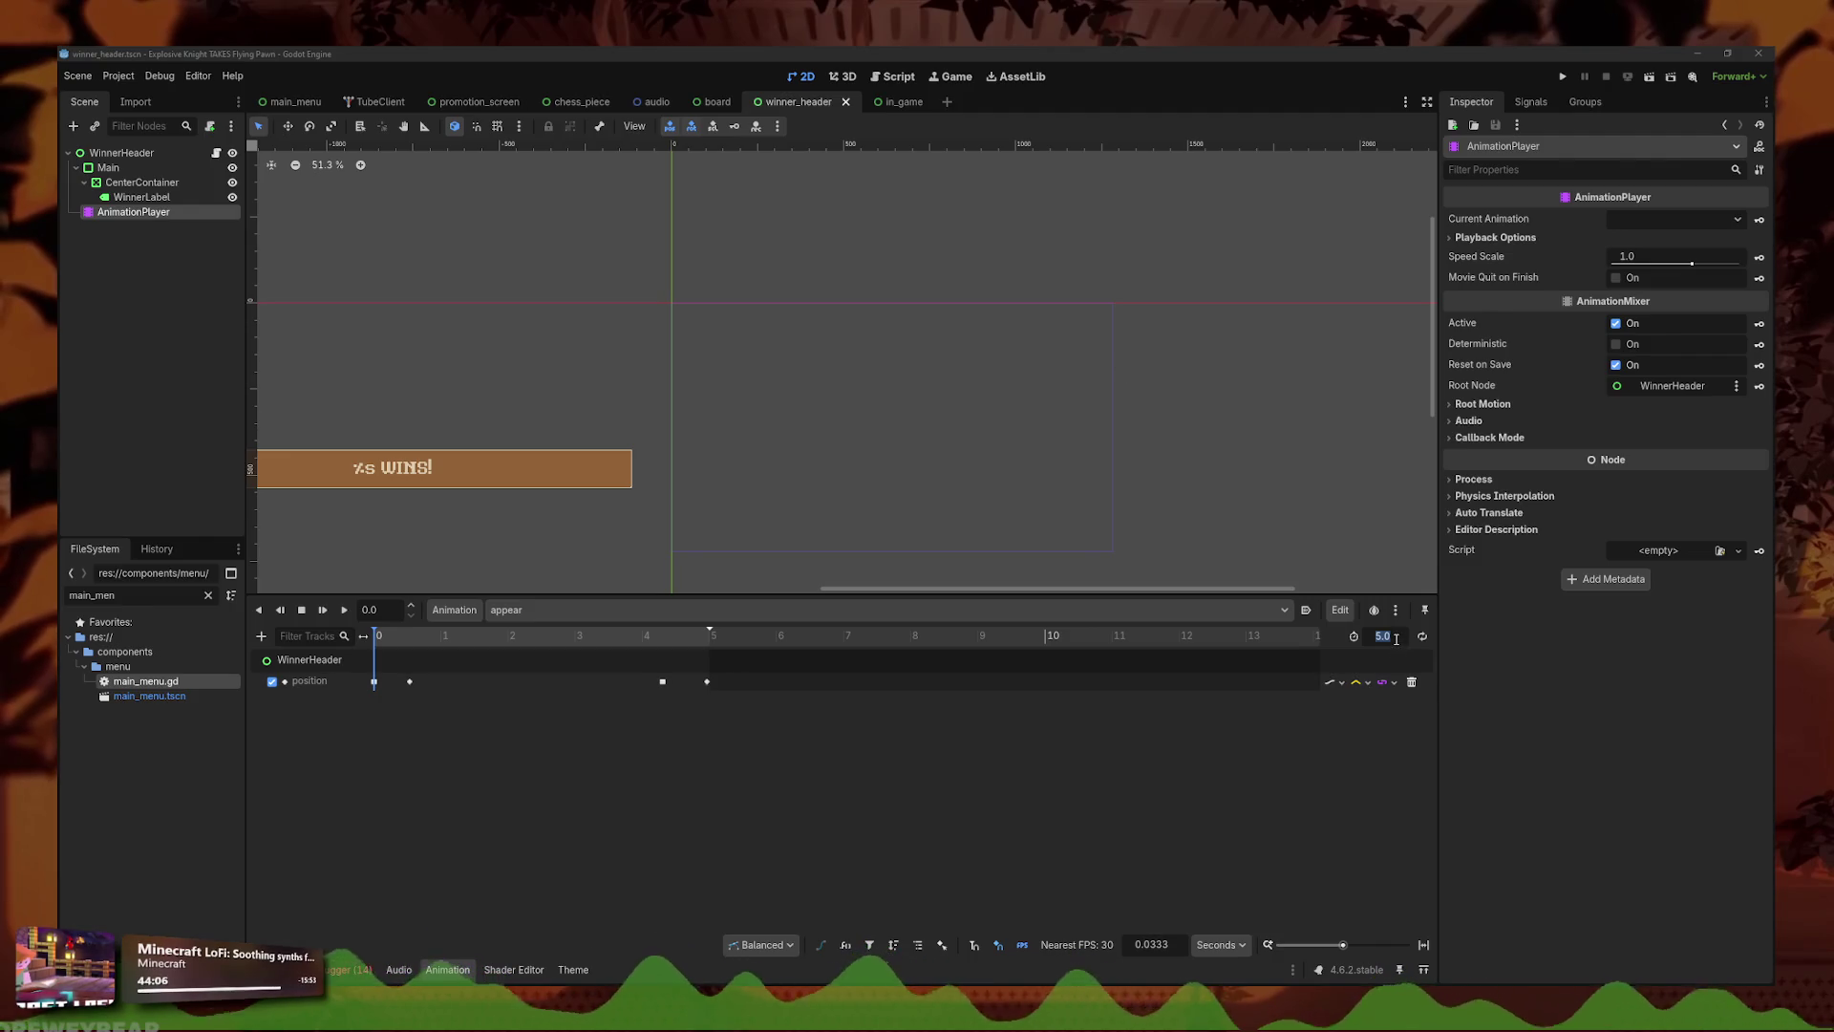
type("2")
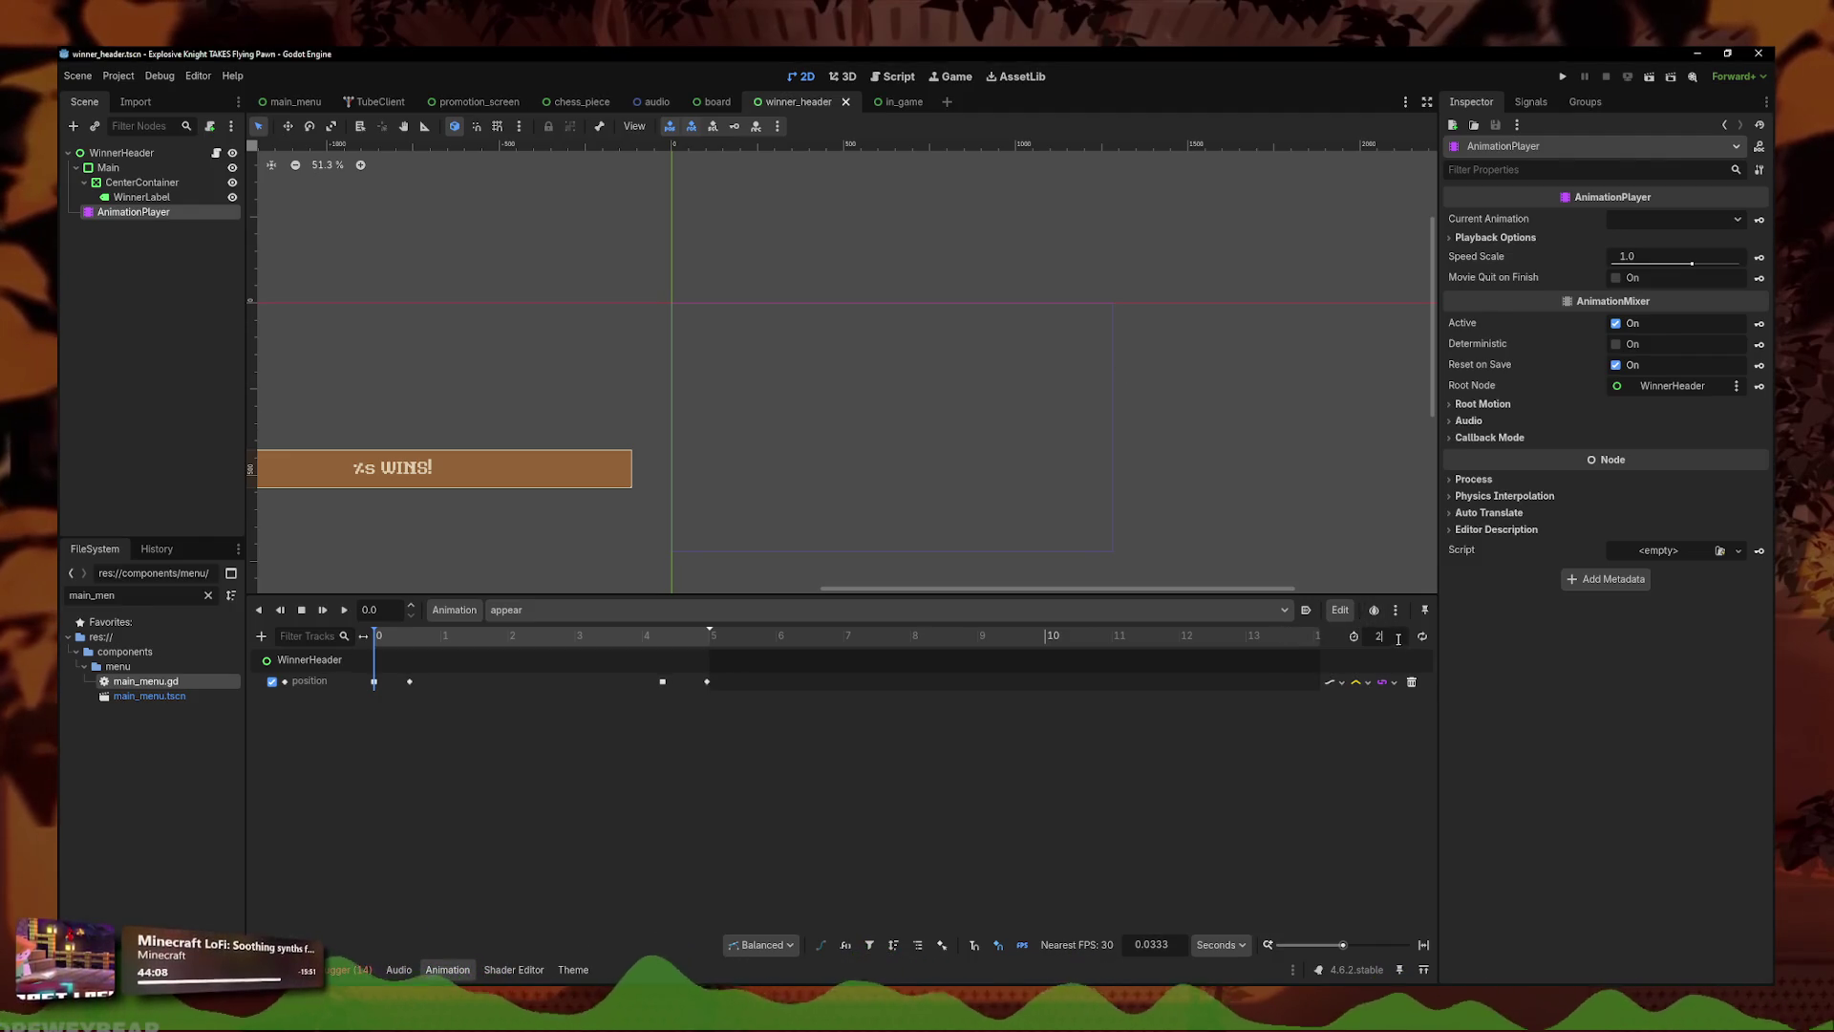
key("Return")
- Drag the keyframes lying past 2 seconds inside the range, preview the animation, and save the scene
left_click_drag(790, 745, 655, 682)
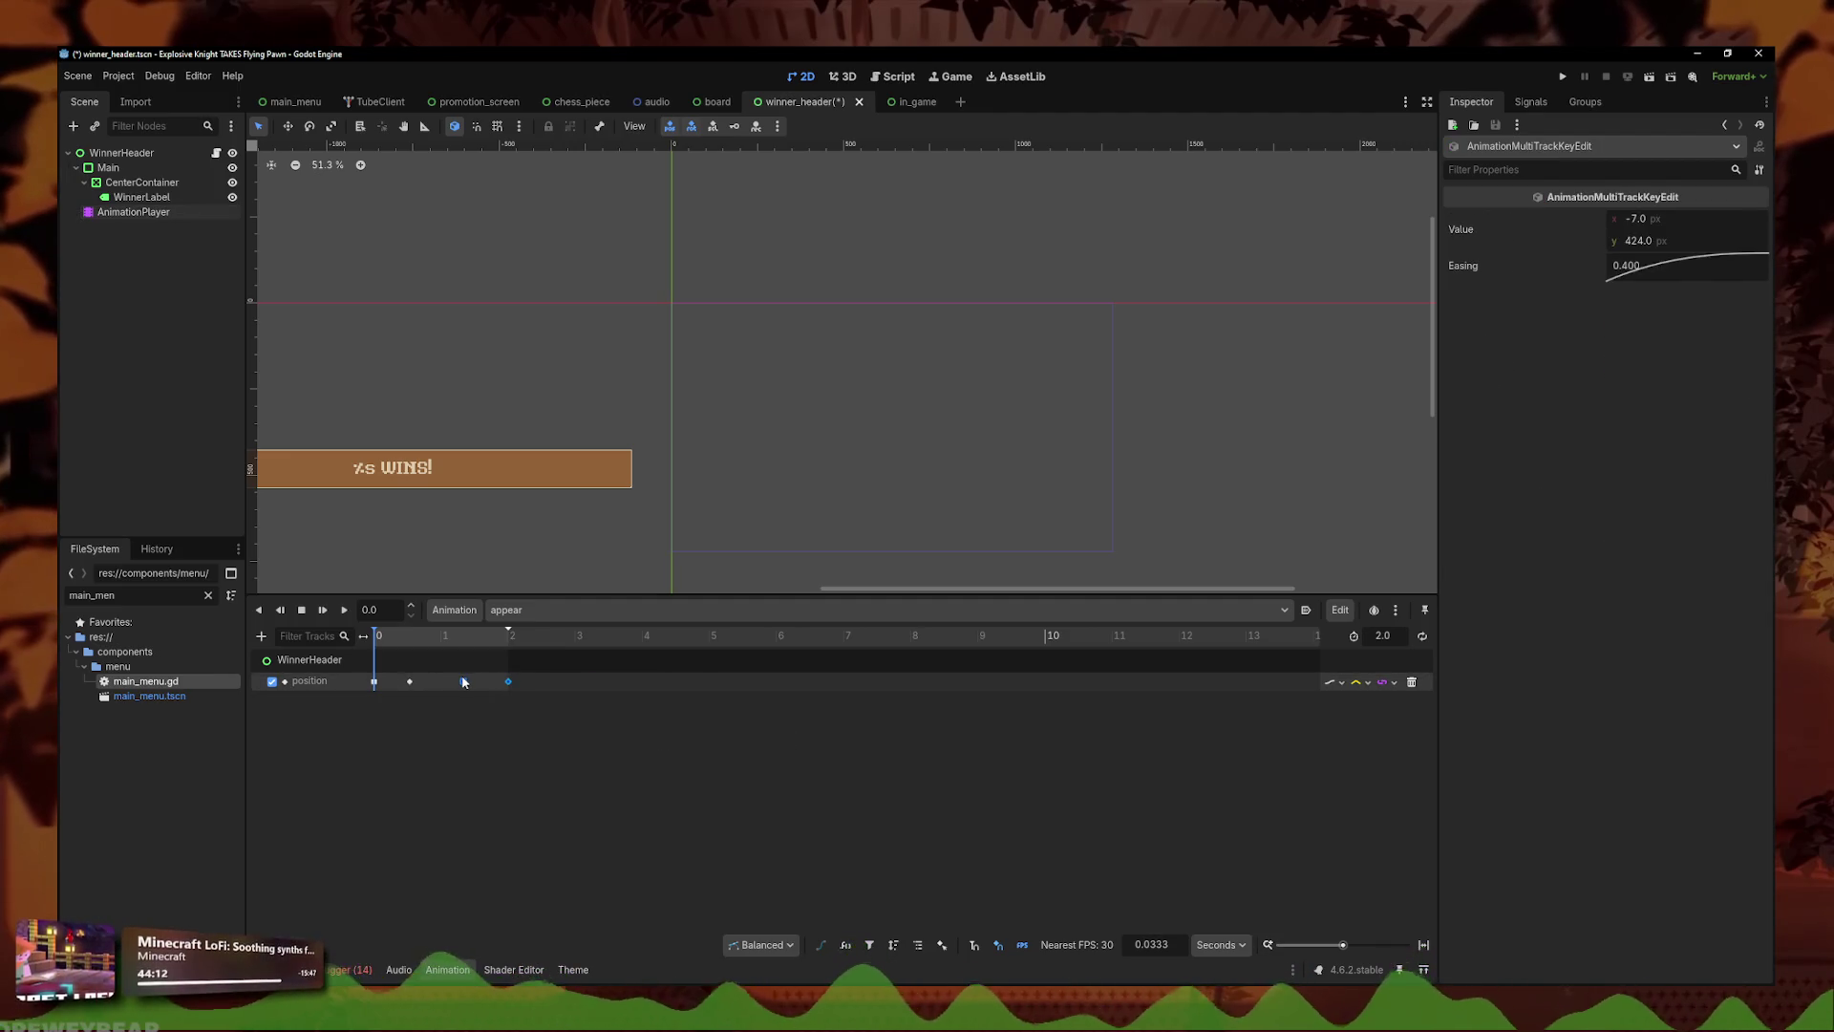
mouse_move(461, 681)
left_mouse_down()
mouse_move(479, 681)
mouse_move(393, 681)
left_mouse_up()
left_click(402, 703)
left_click(344, 610)
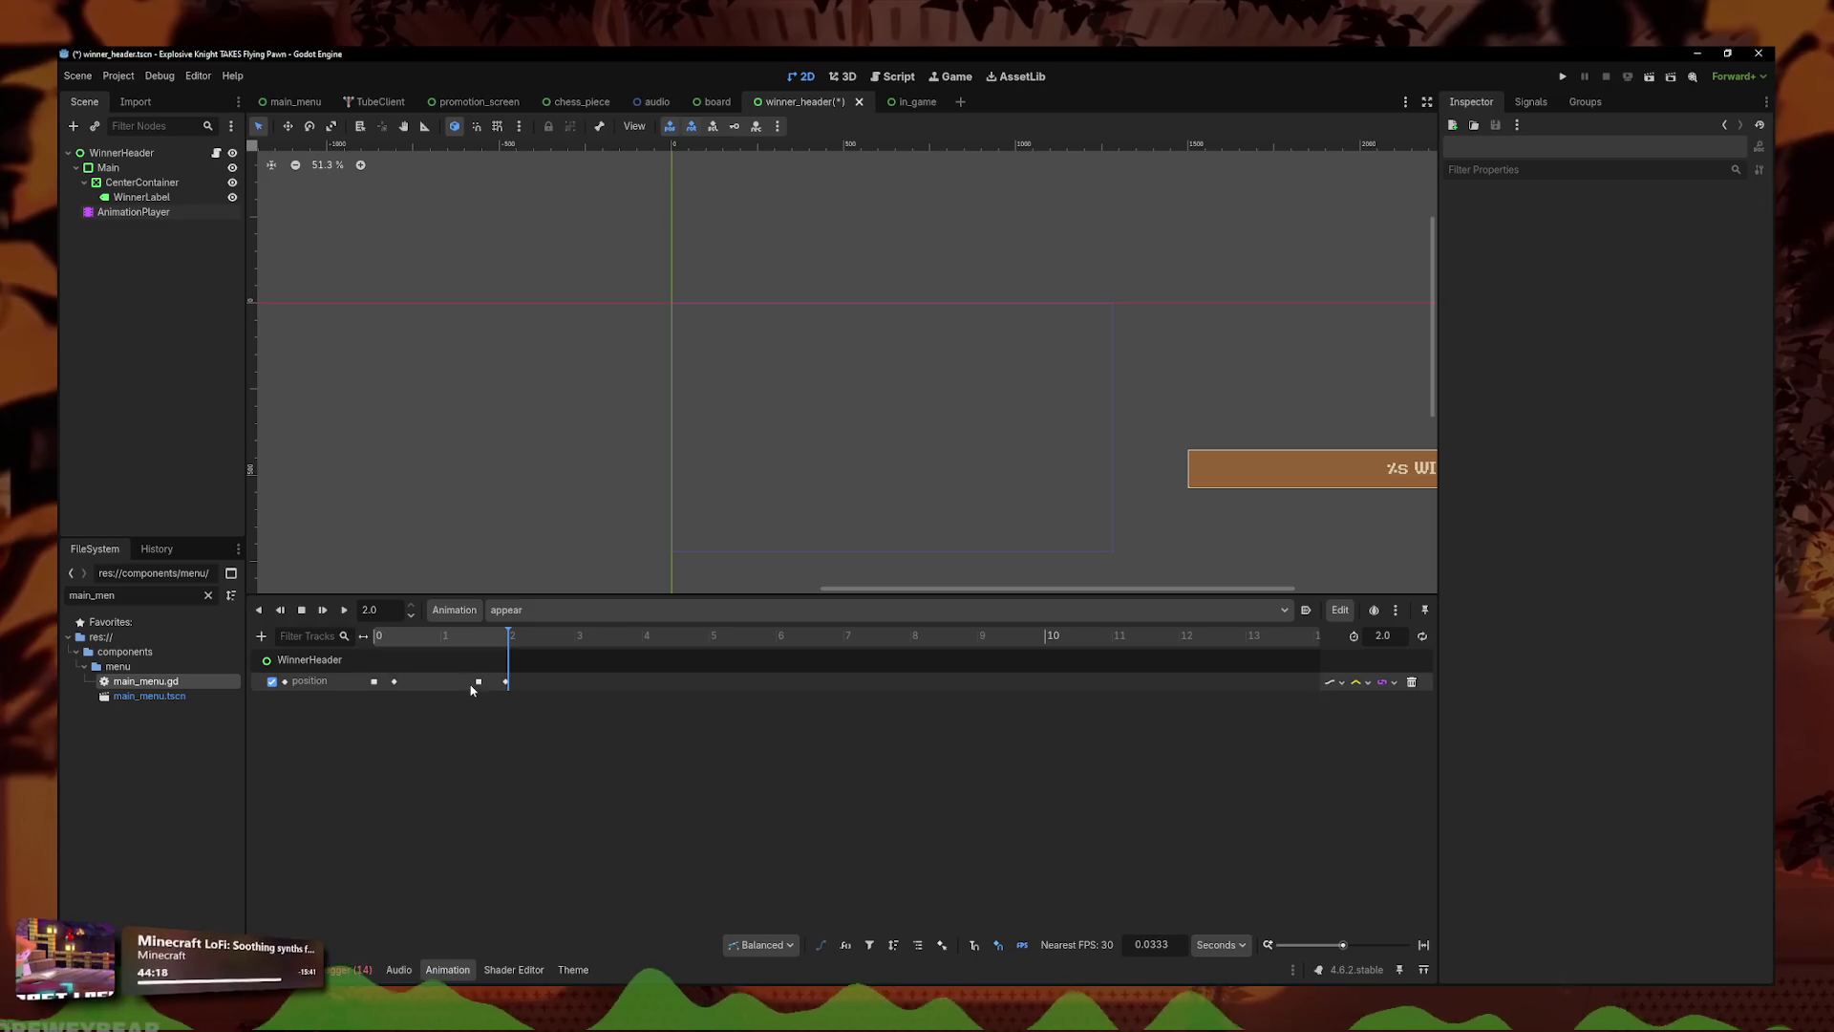
key("ctrl+s")
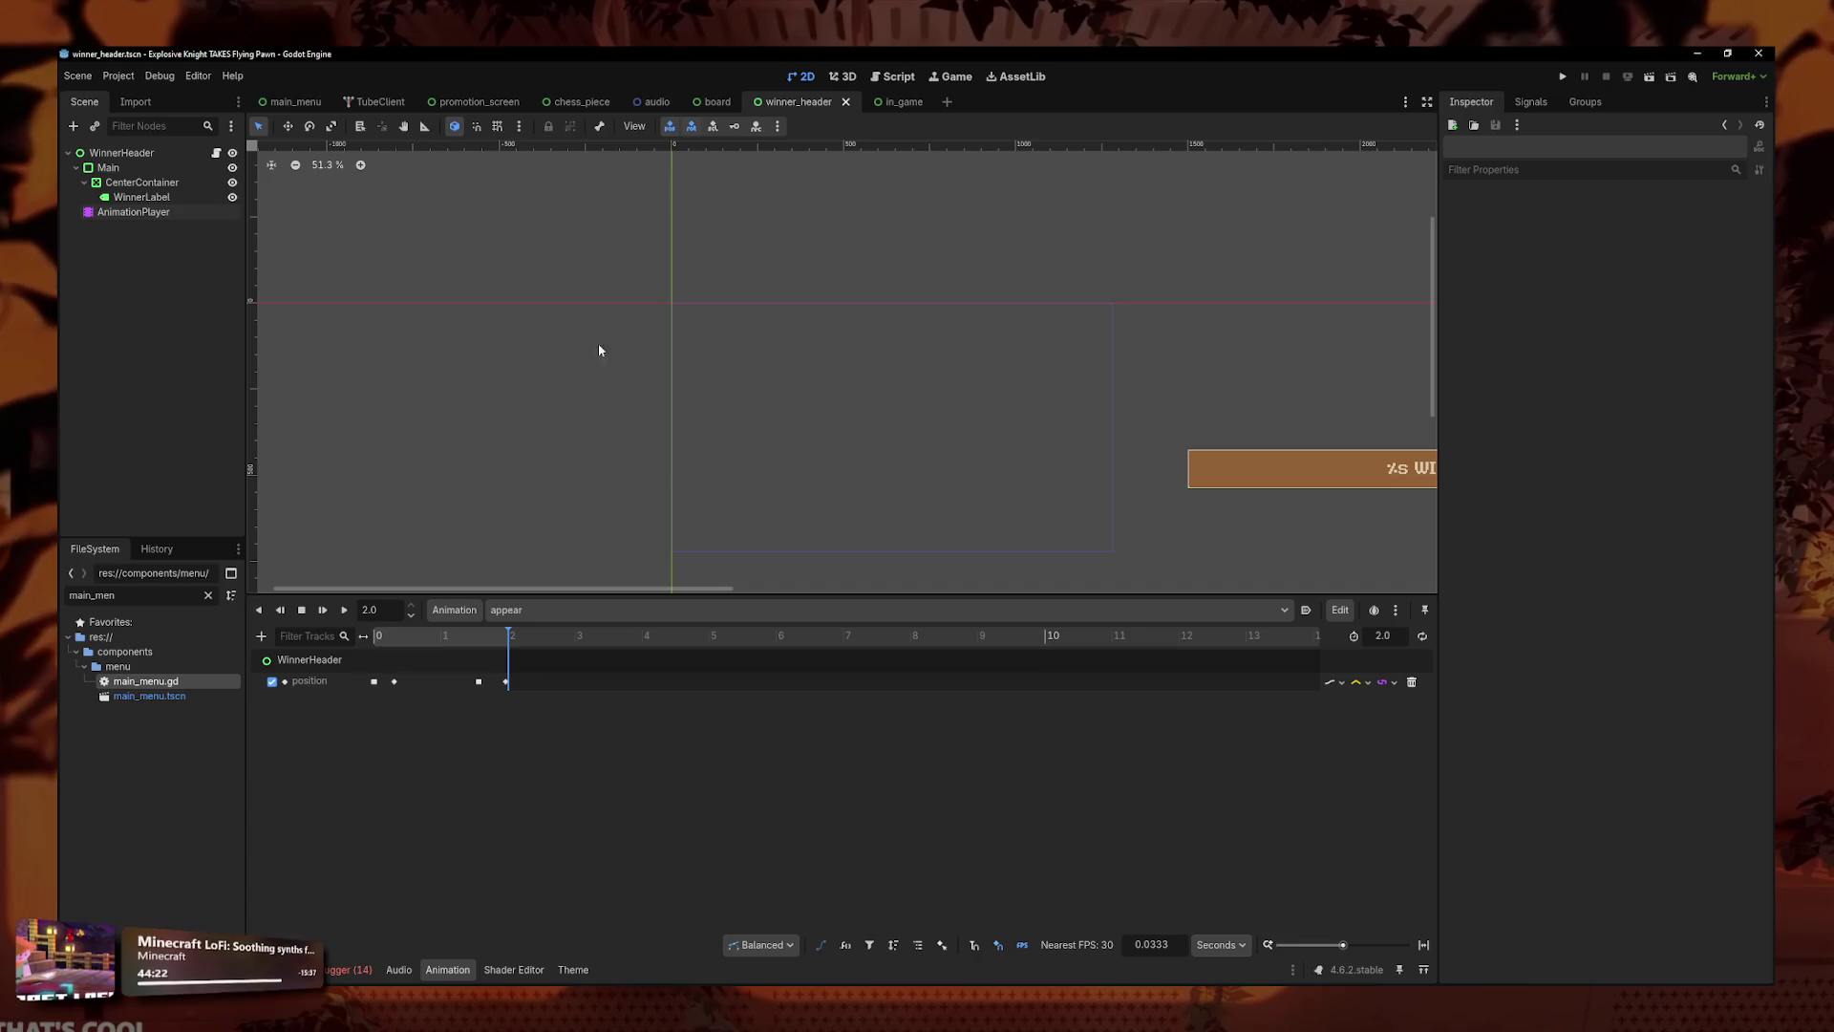
left_click(482, 101)
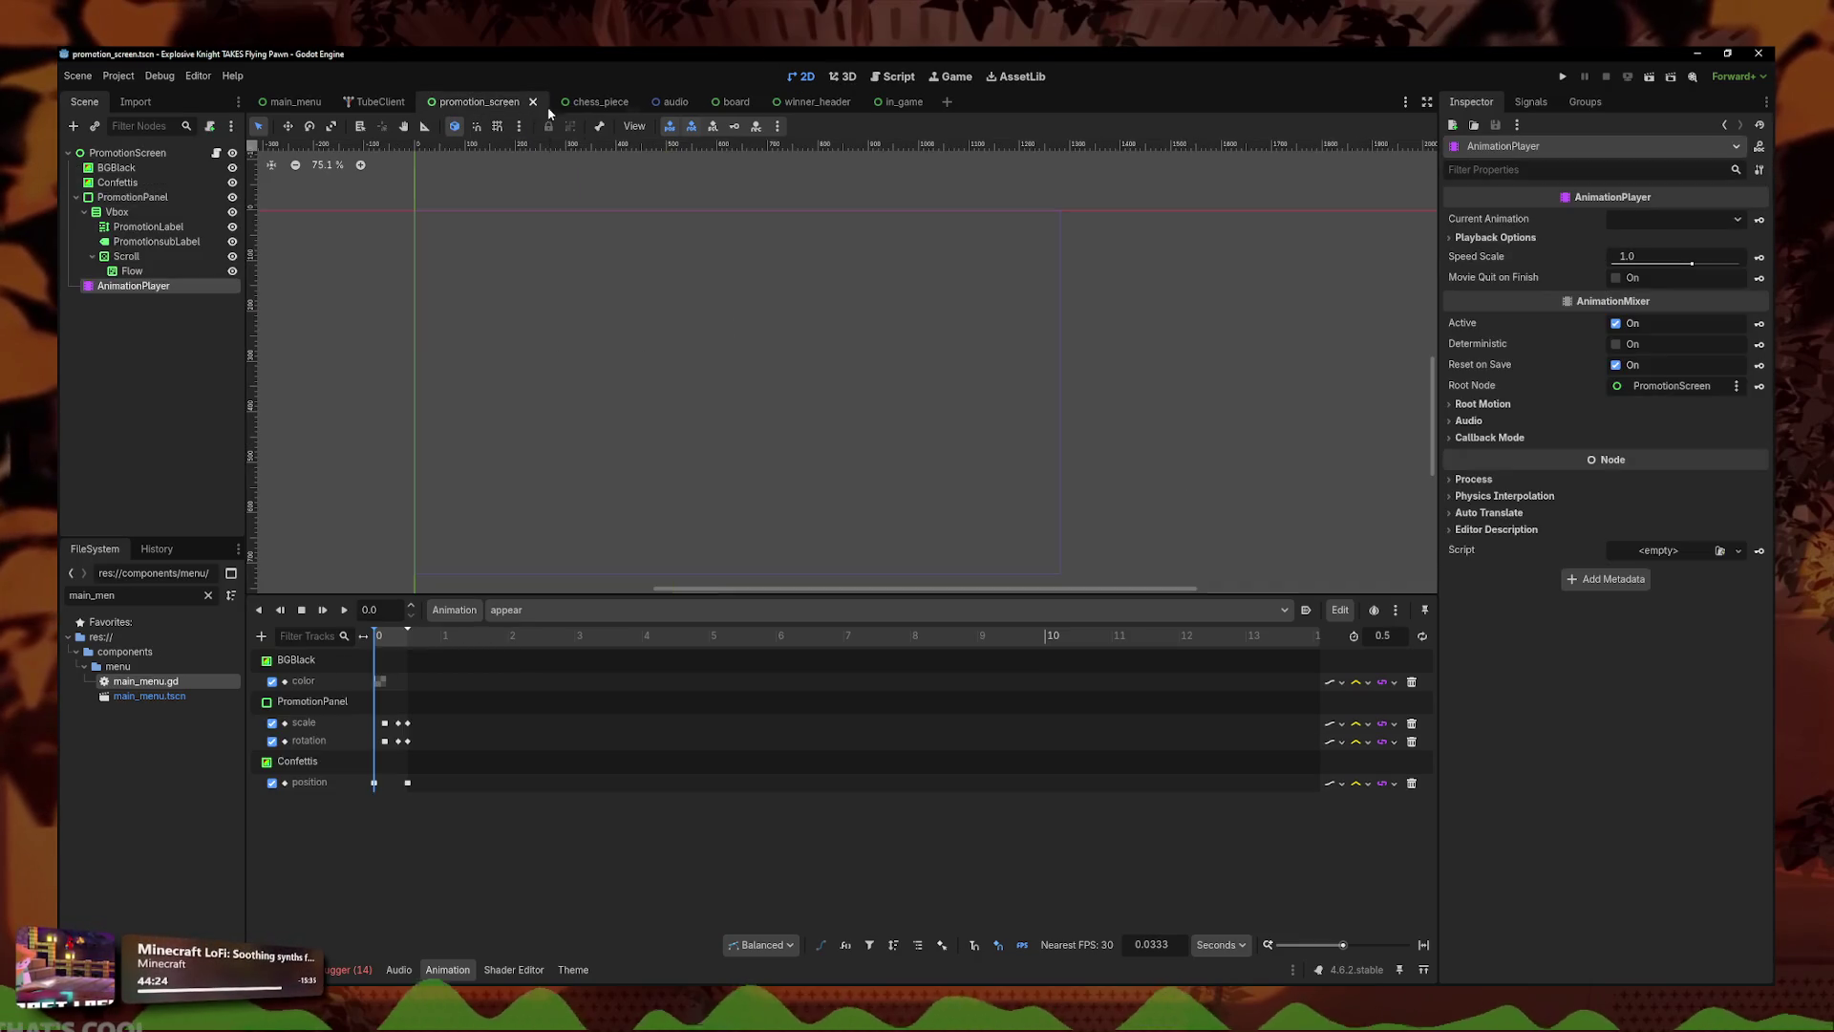
- In the script editor, browse game_manager.gd and then board_manager.gd's zoom_to_piece code
left_click(898, 77)
scroll(898, 361, "down", 2)
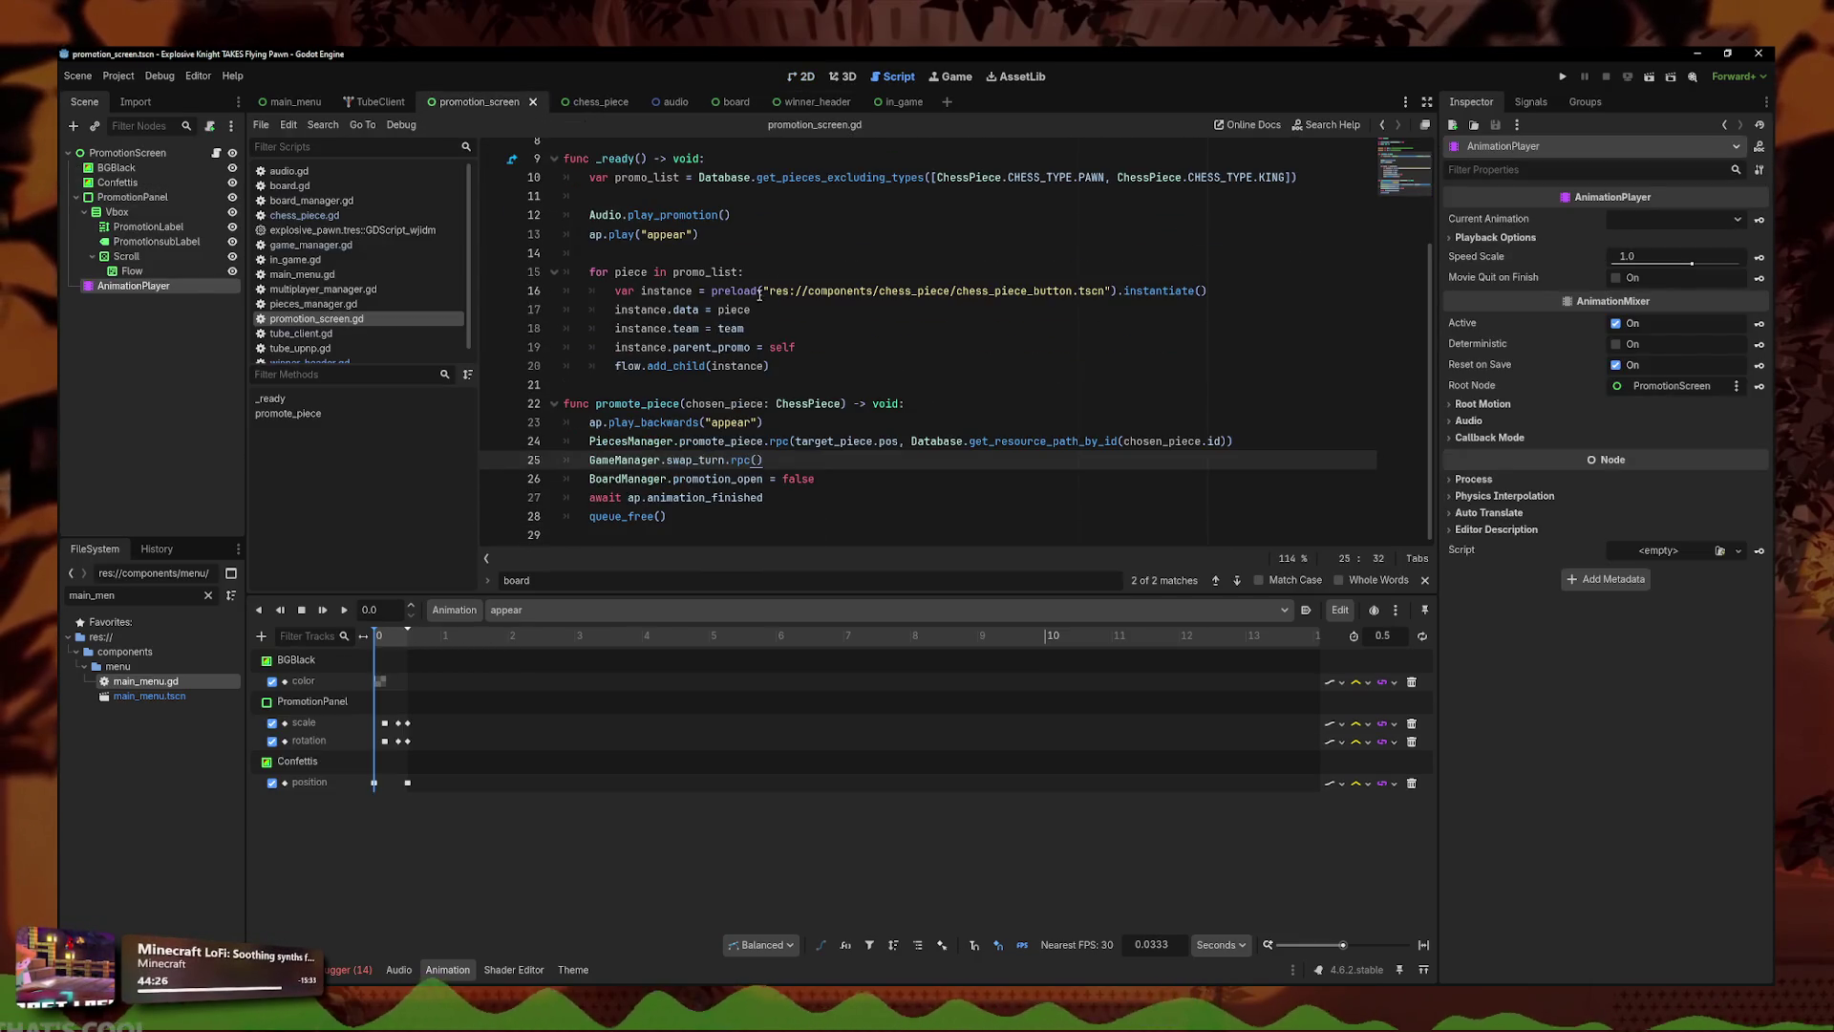
left_click(311, 245)
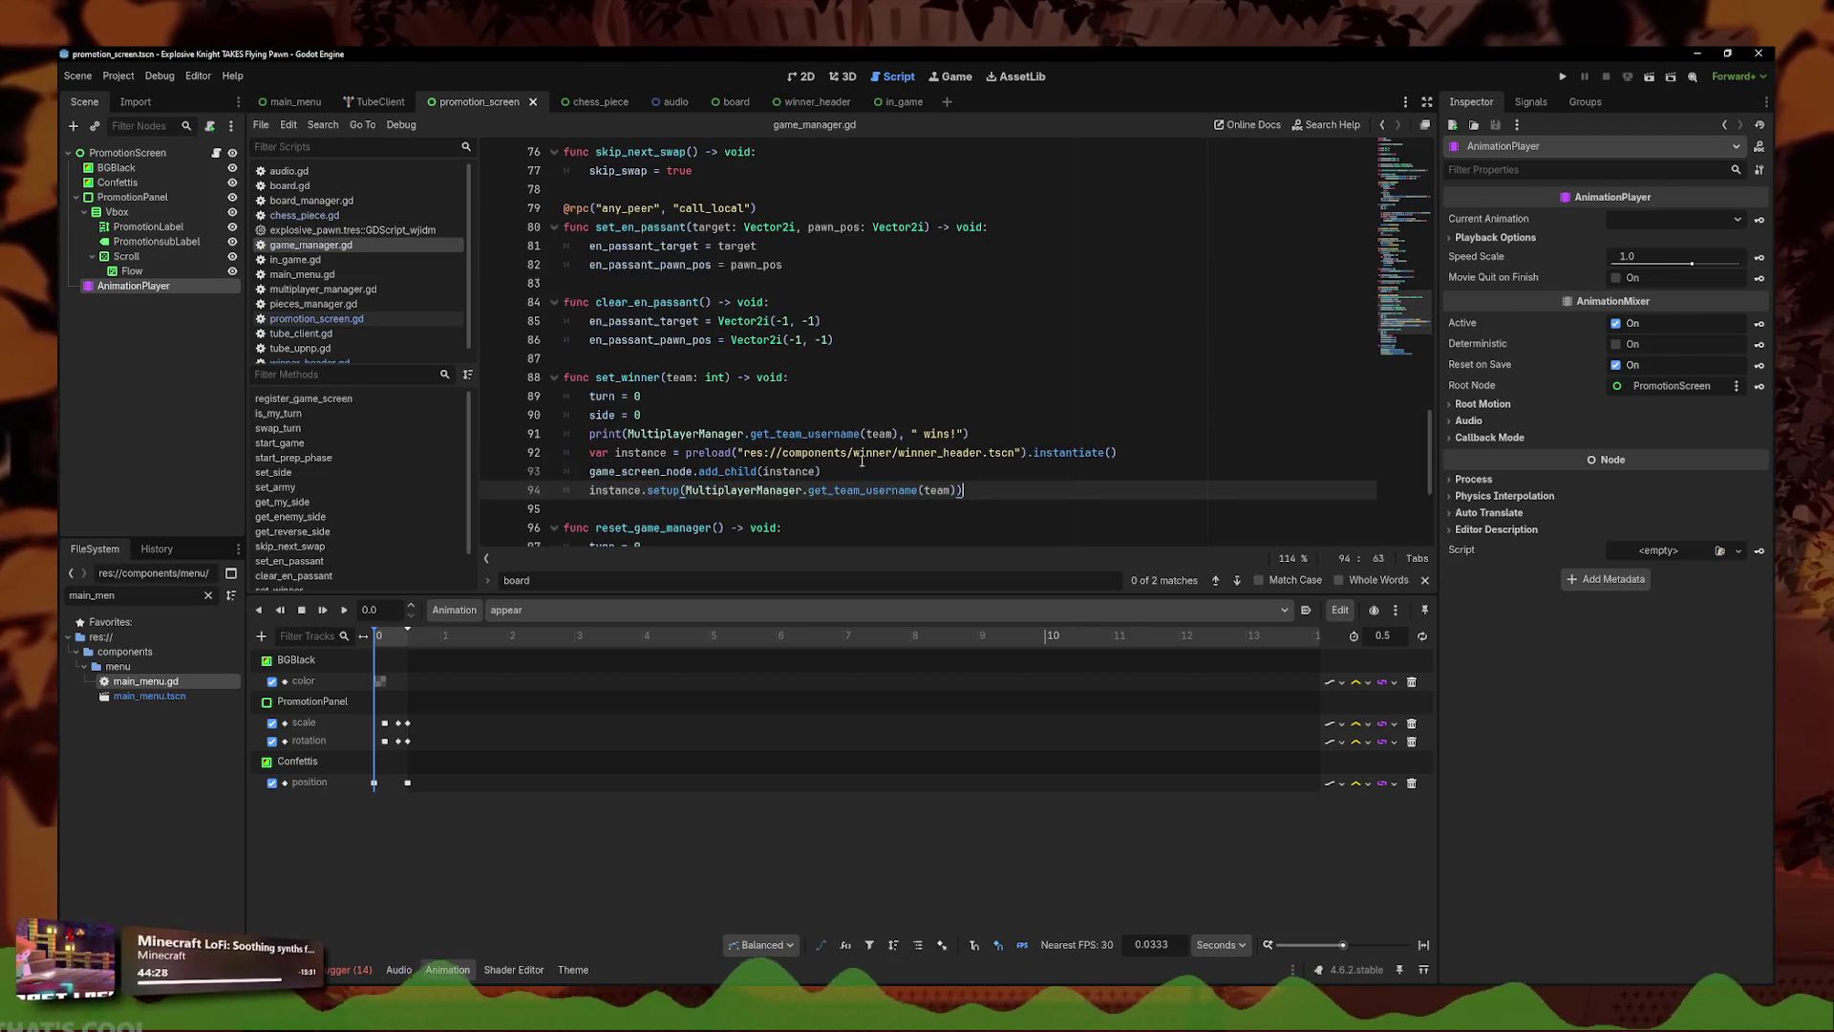
scroll(952, 446, "down", 2)
scroll(925, 325, "up", 3)
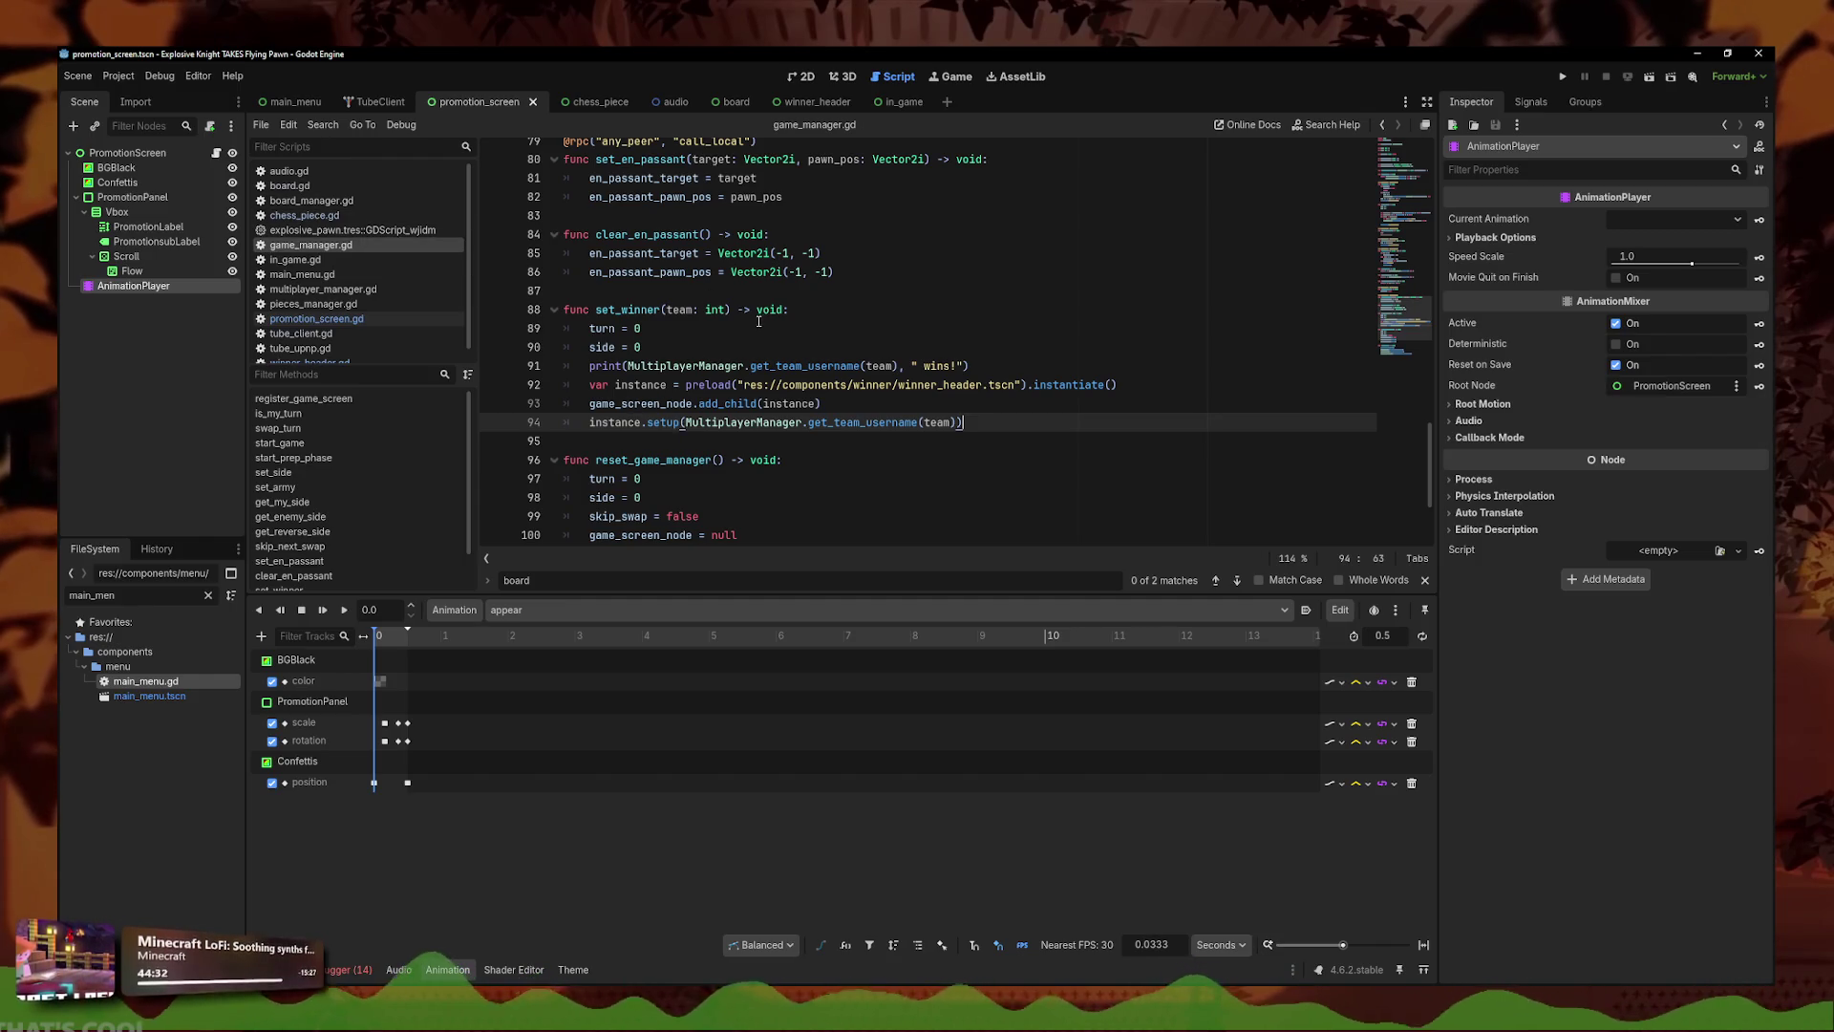
scroll(633, 373, "up", 3)
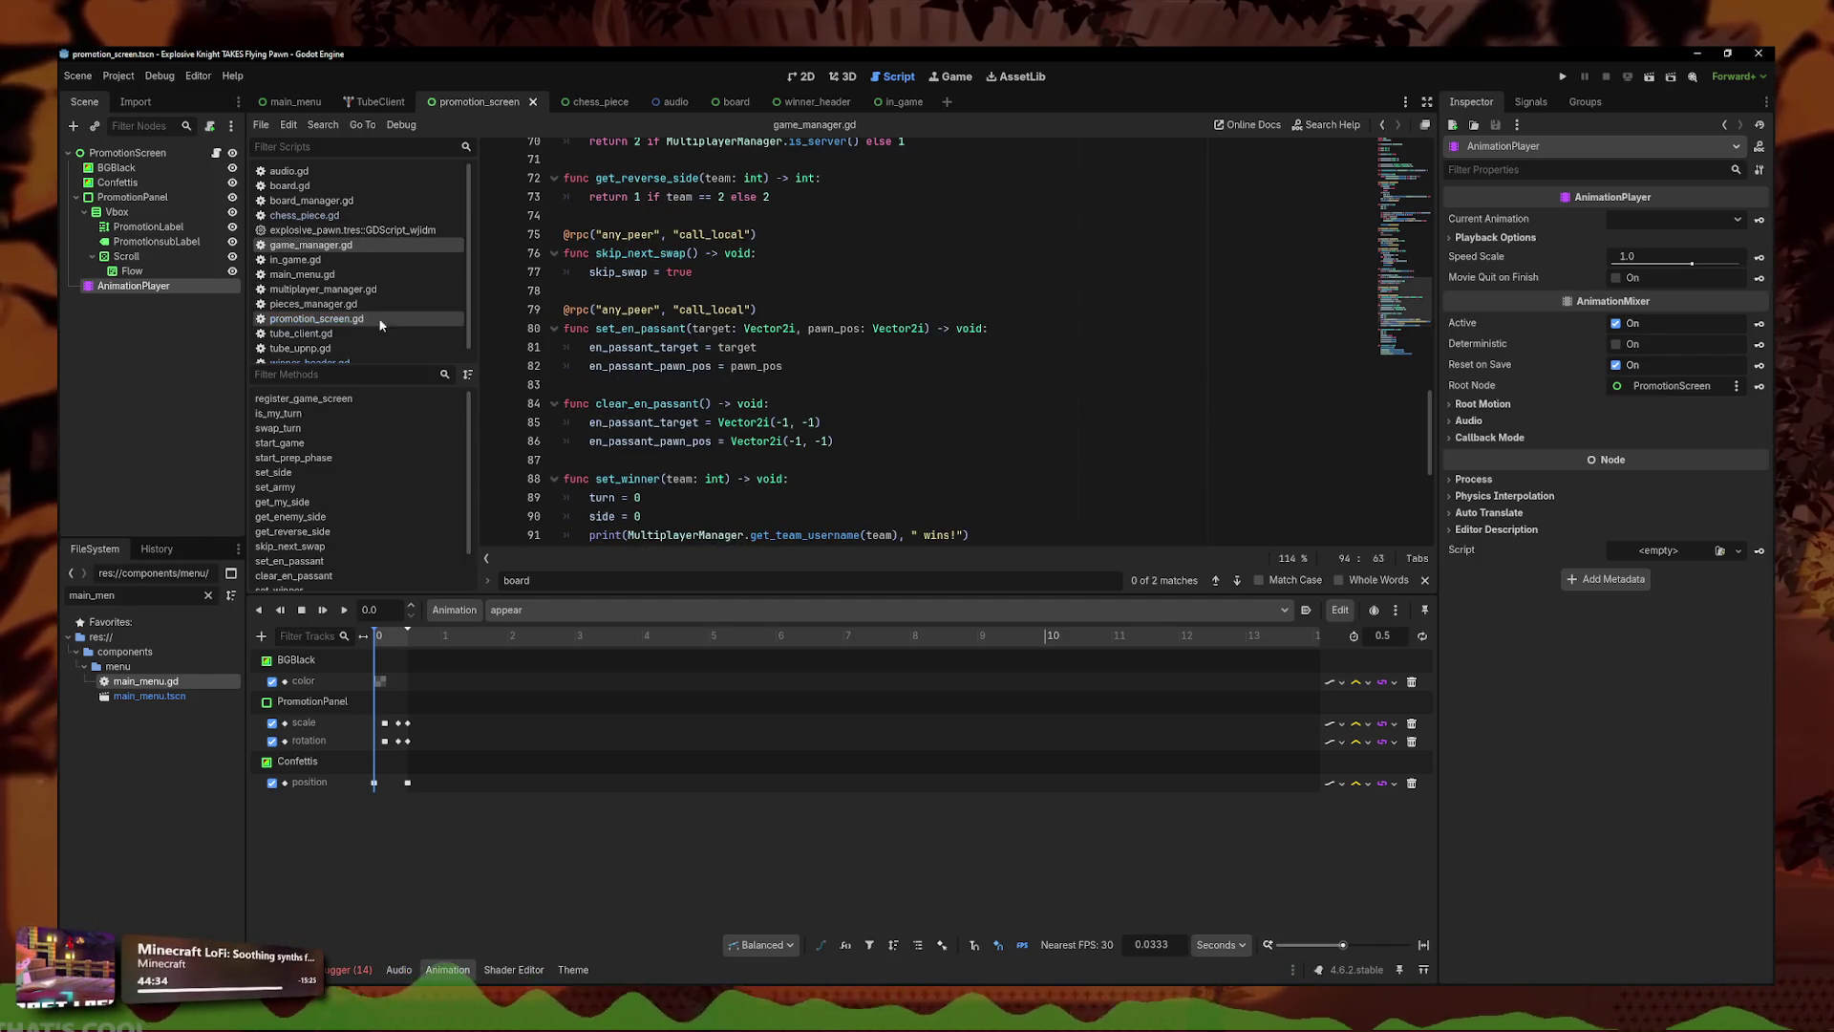
left_click(311, 201)
scroll(732, 276, "down", 20)
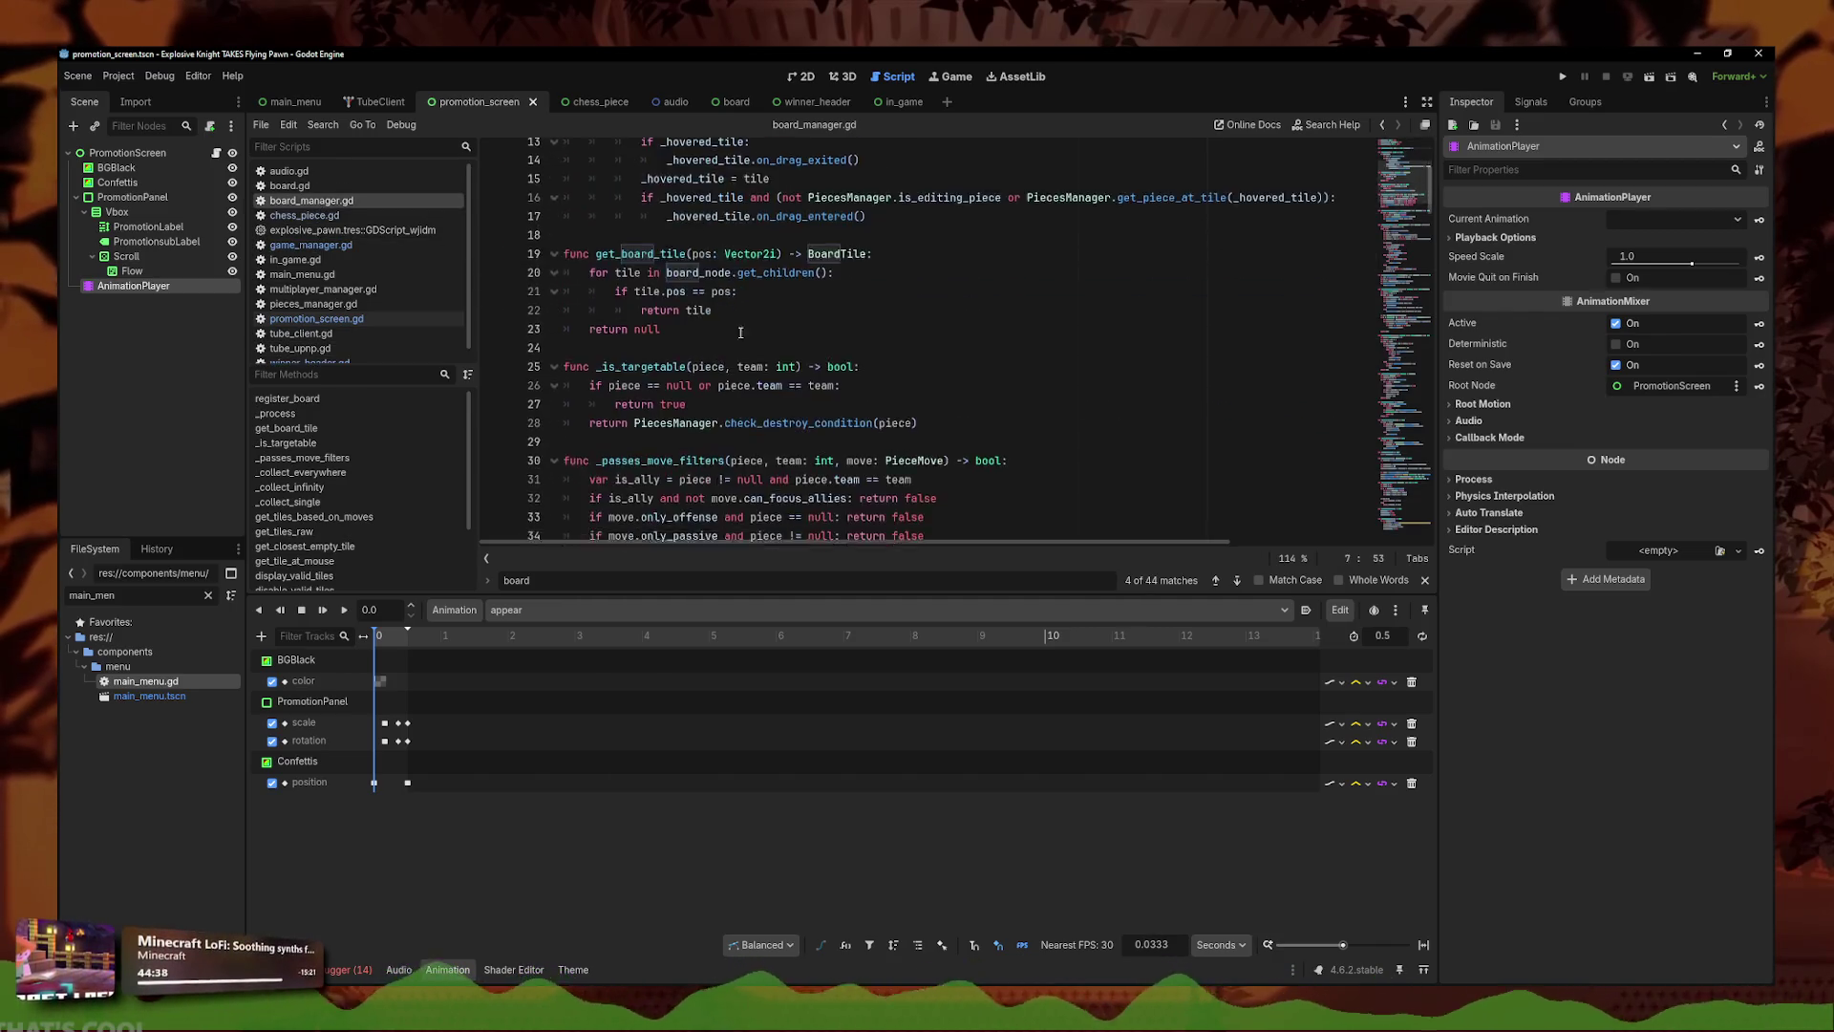
scroll(755, 392, "up", 8)
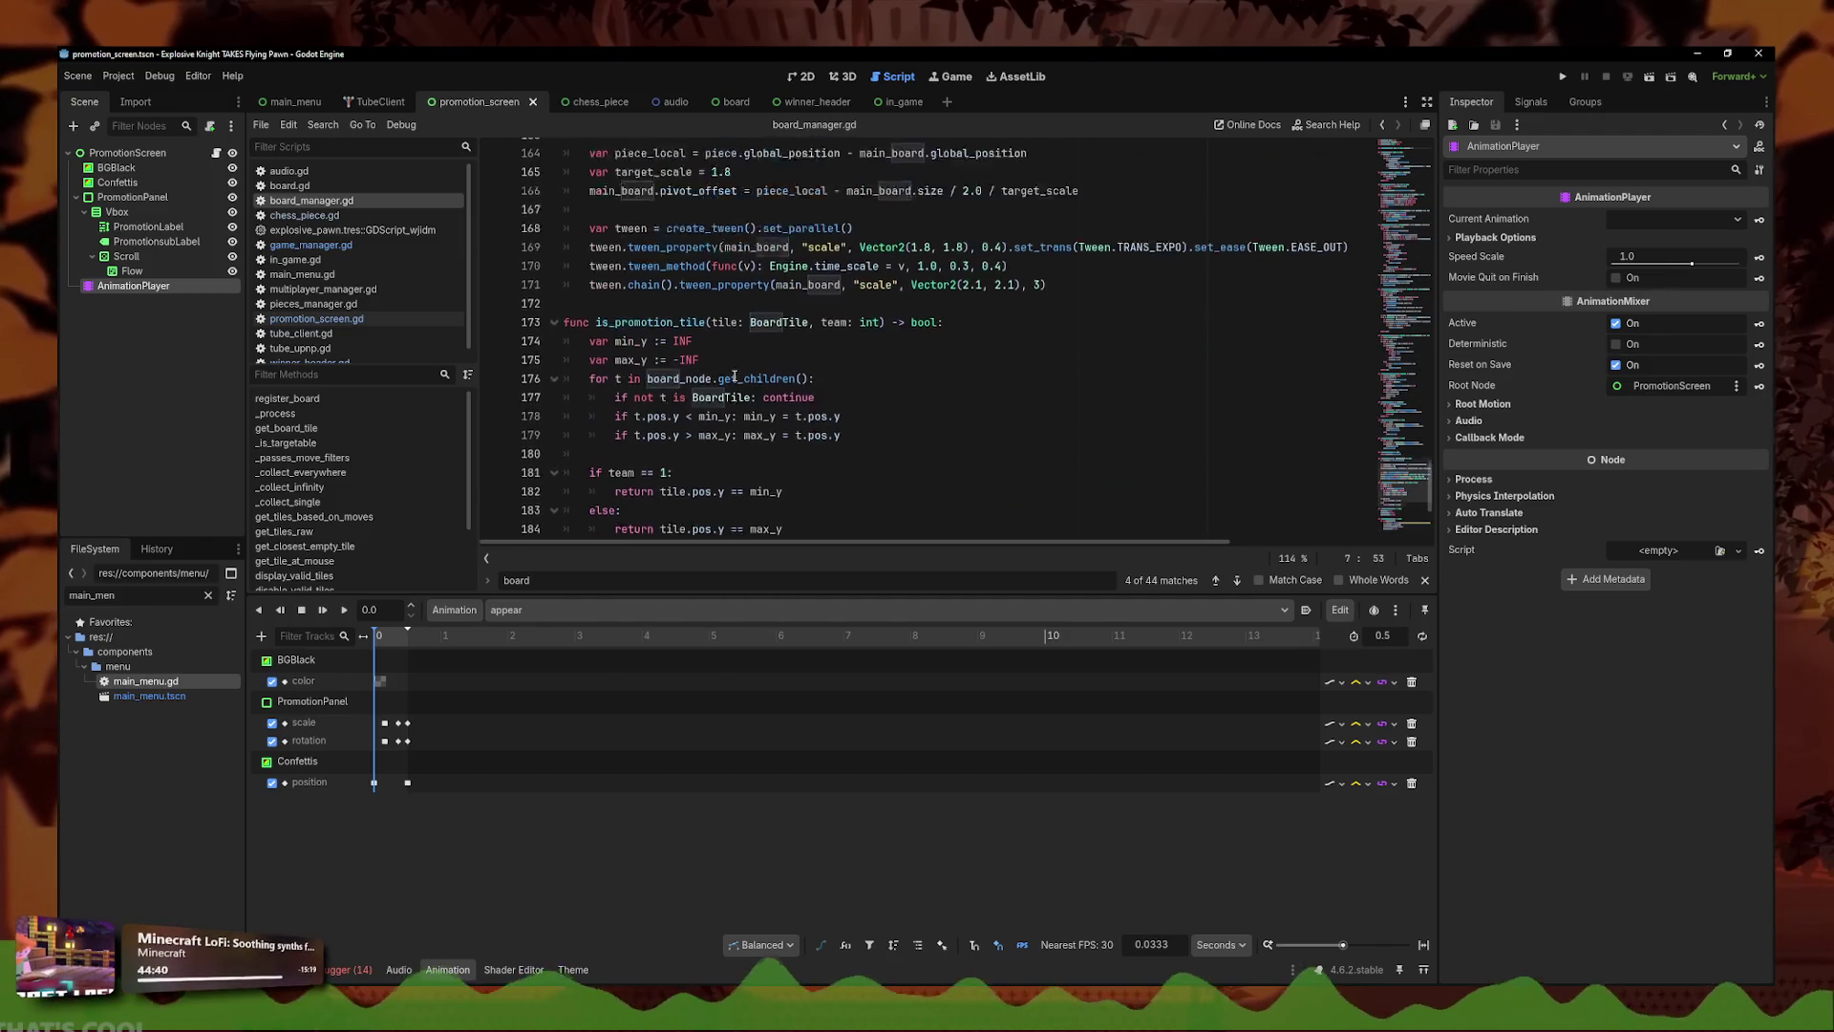
- Change the final tween_property duration on line 171 from 3 to 2 and run the project
left_click(737, 375)
key("End")
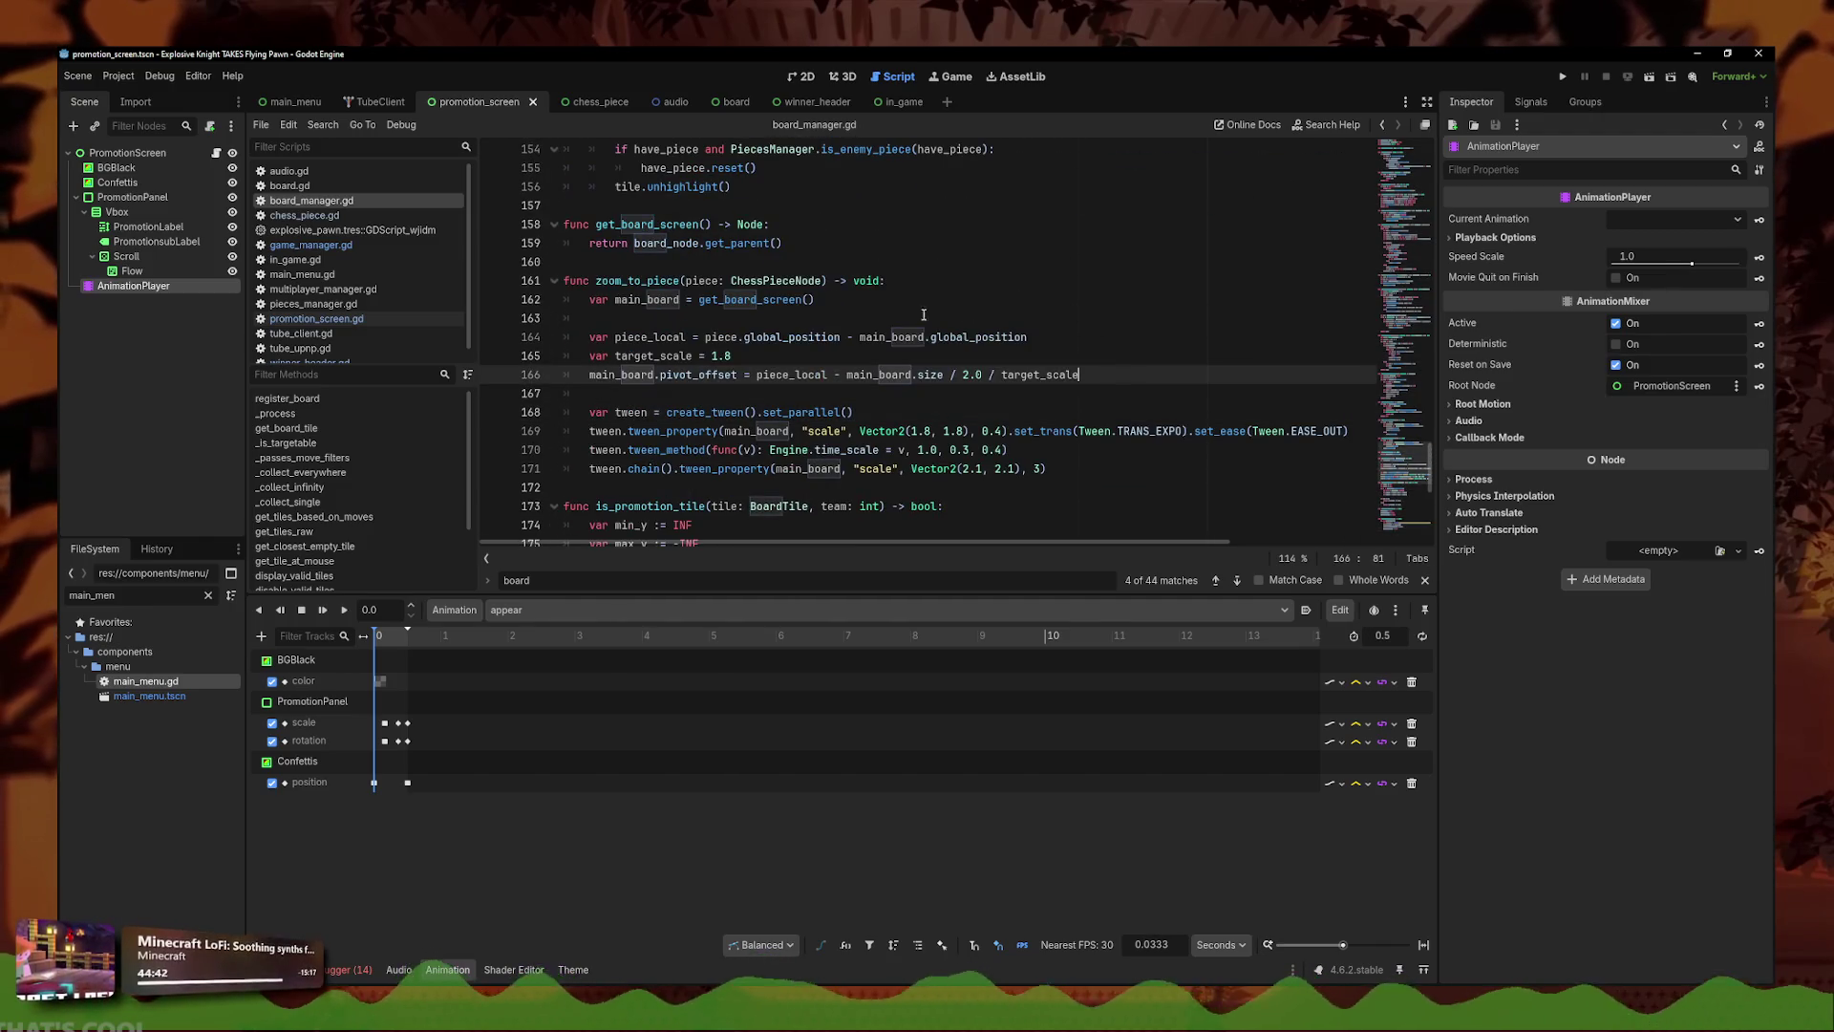
left_click(1052, 465)
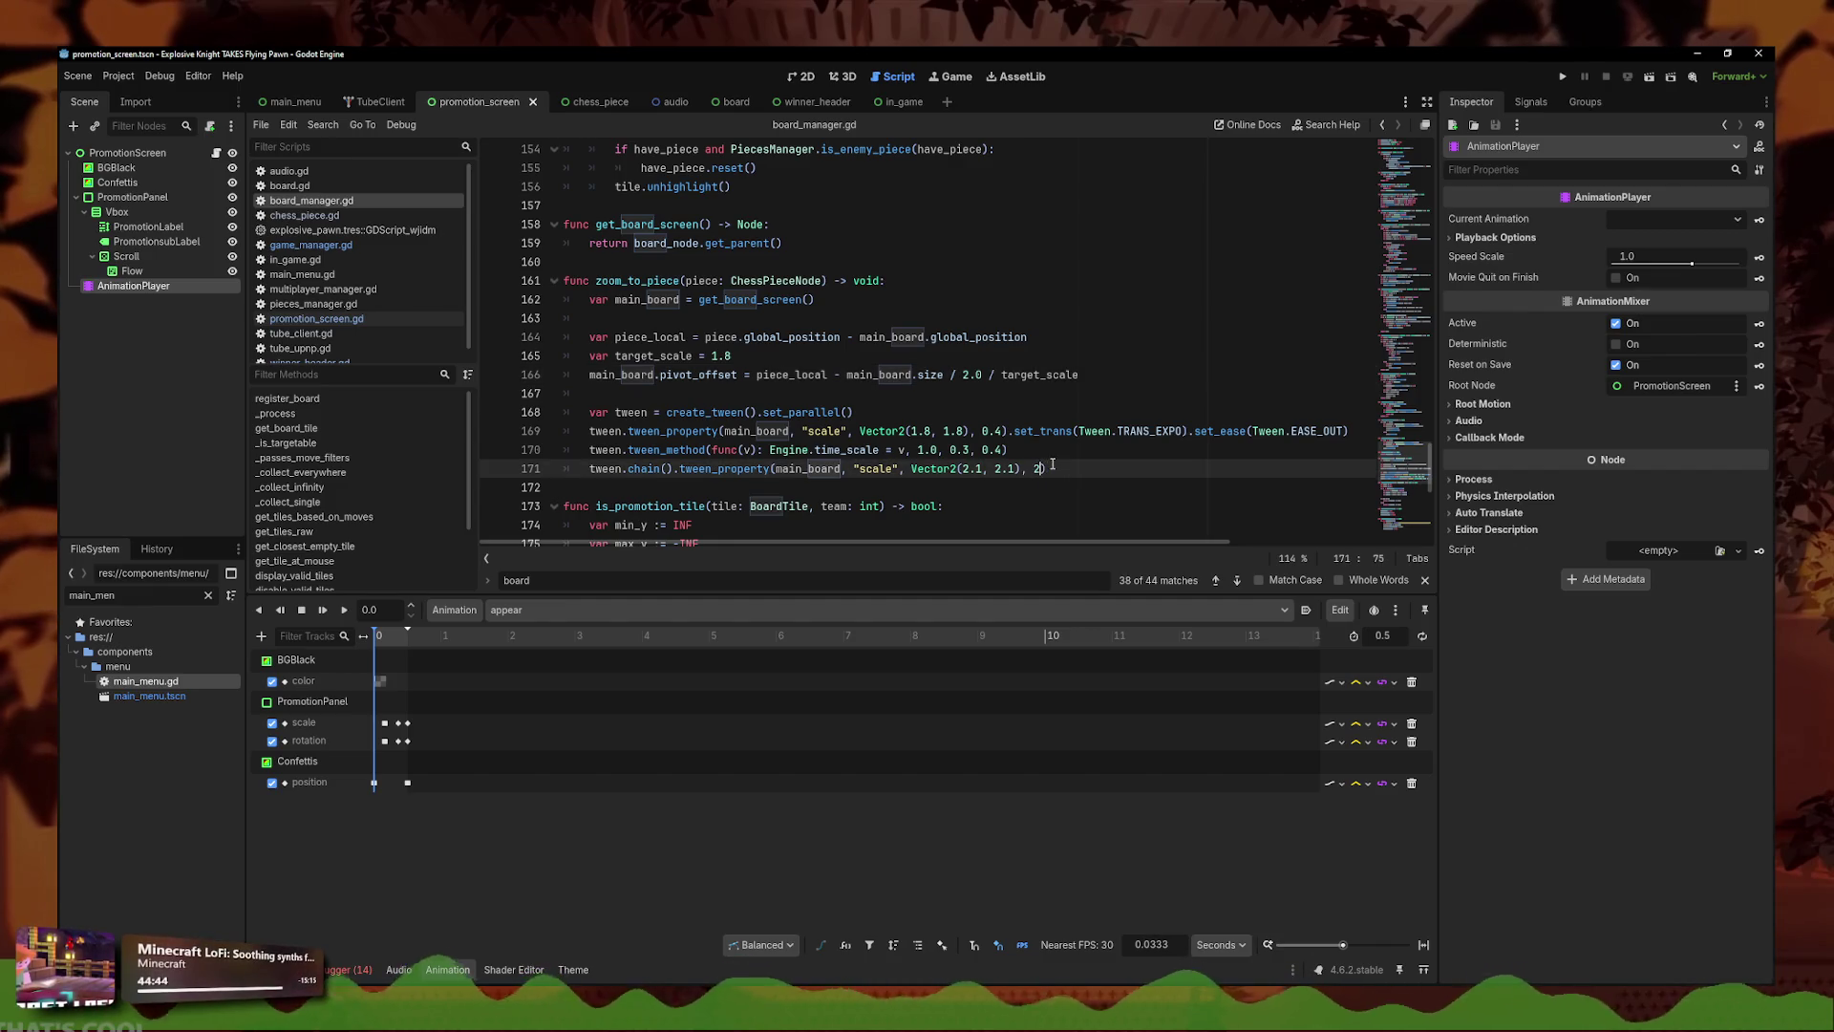
type("2")
left_click(1198, 451)
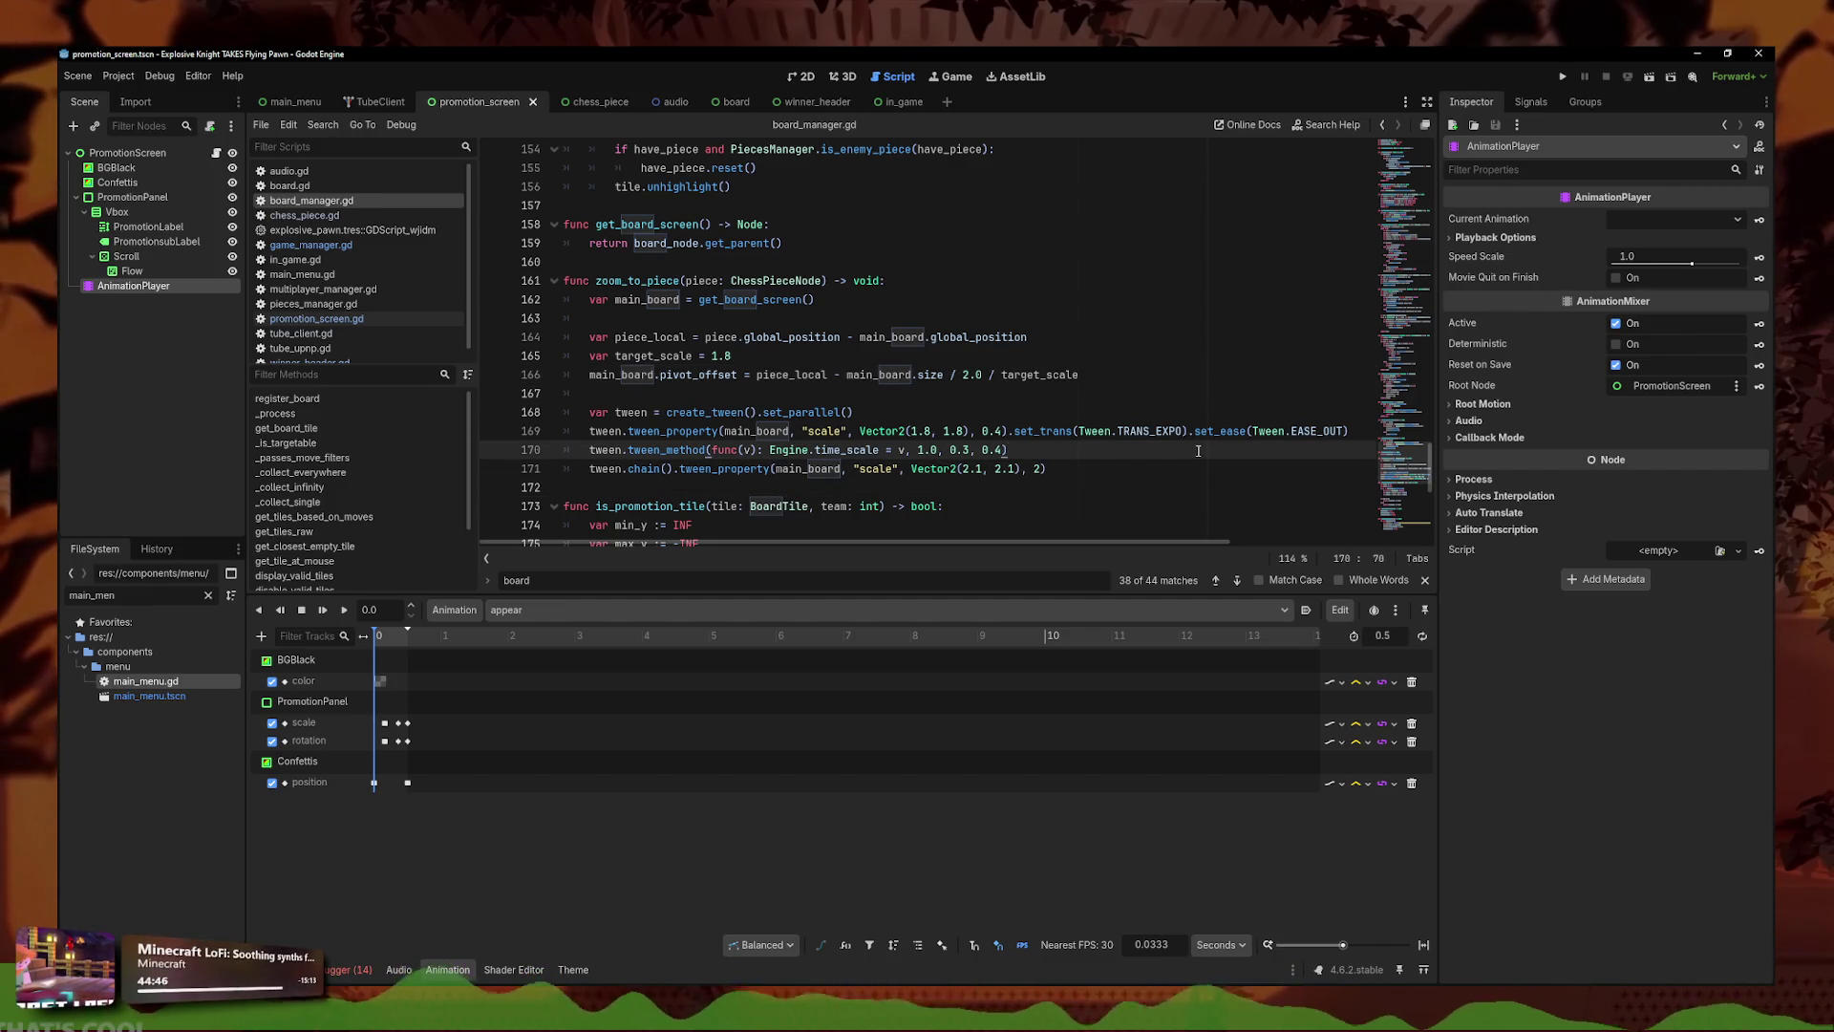
left_click(1563, 77)
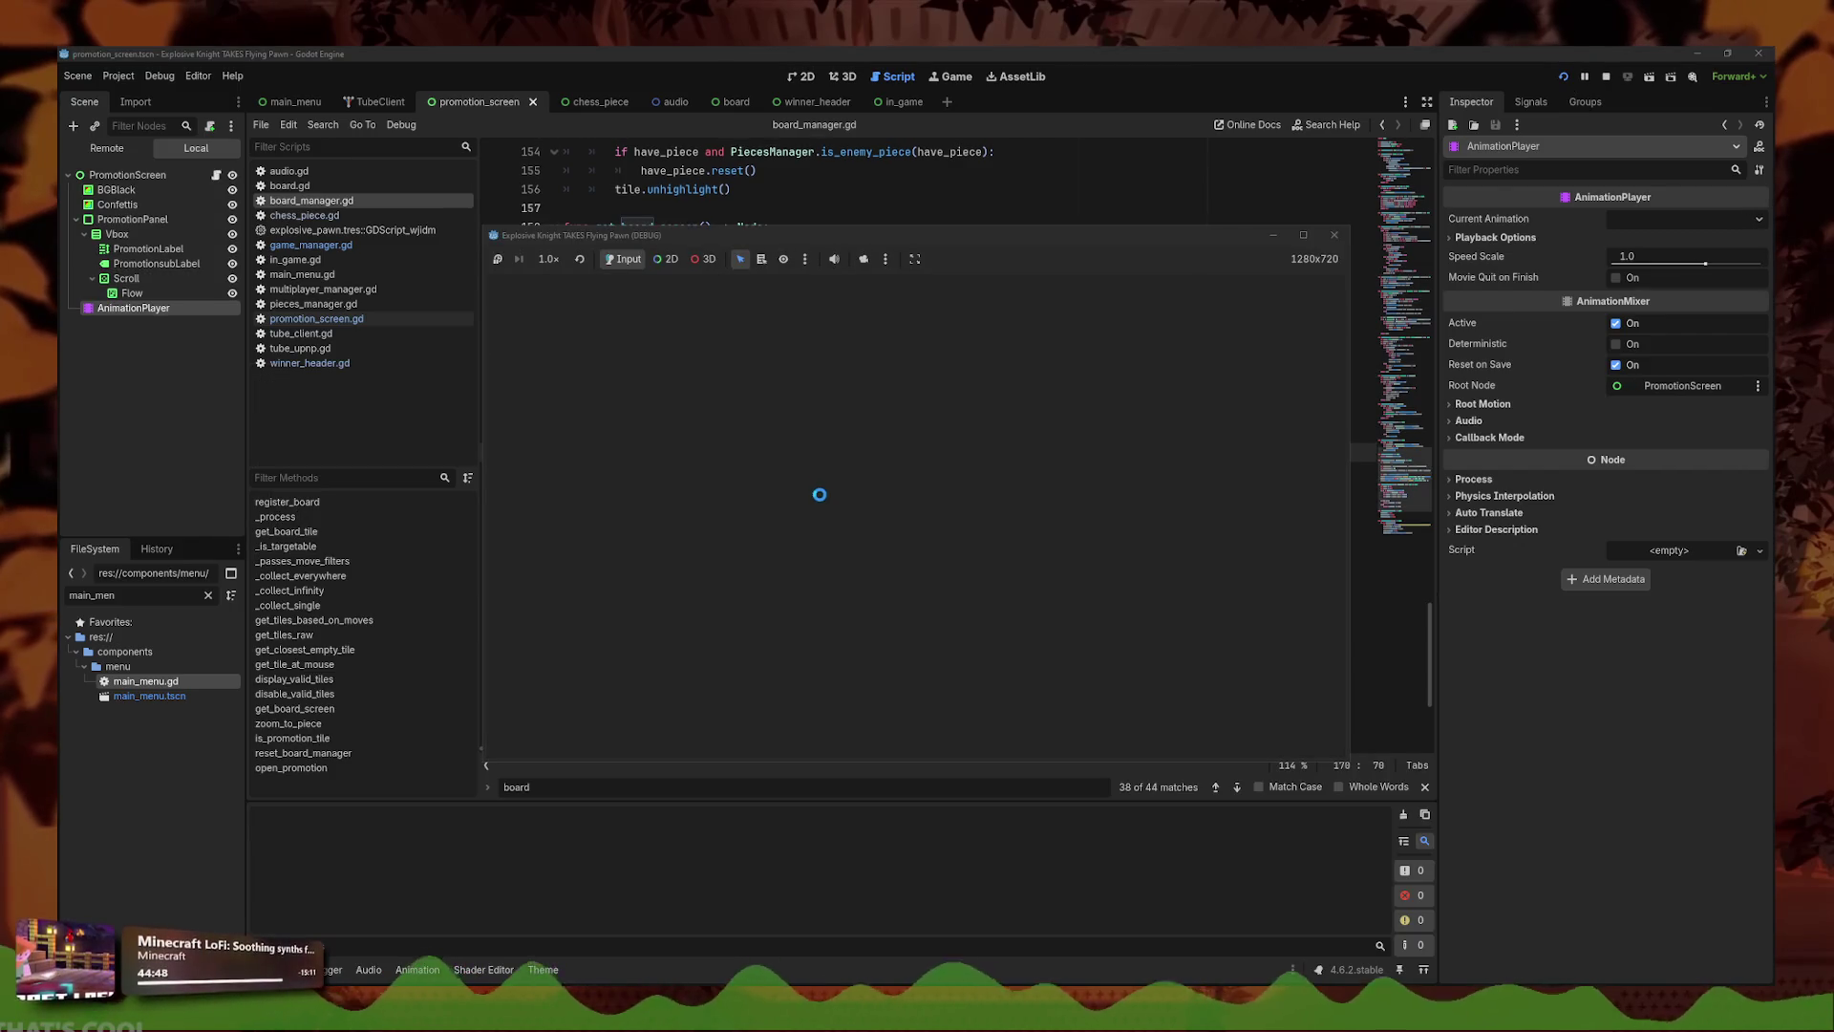
- Play a match to the winner banner, stop it, and review board_manager.gd's zoom_to_piece function
left_click(913, 588)
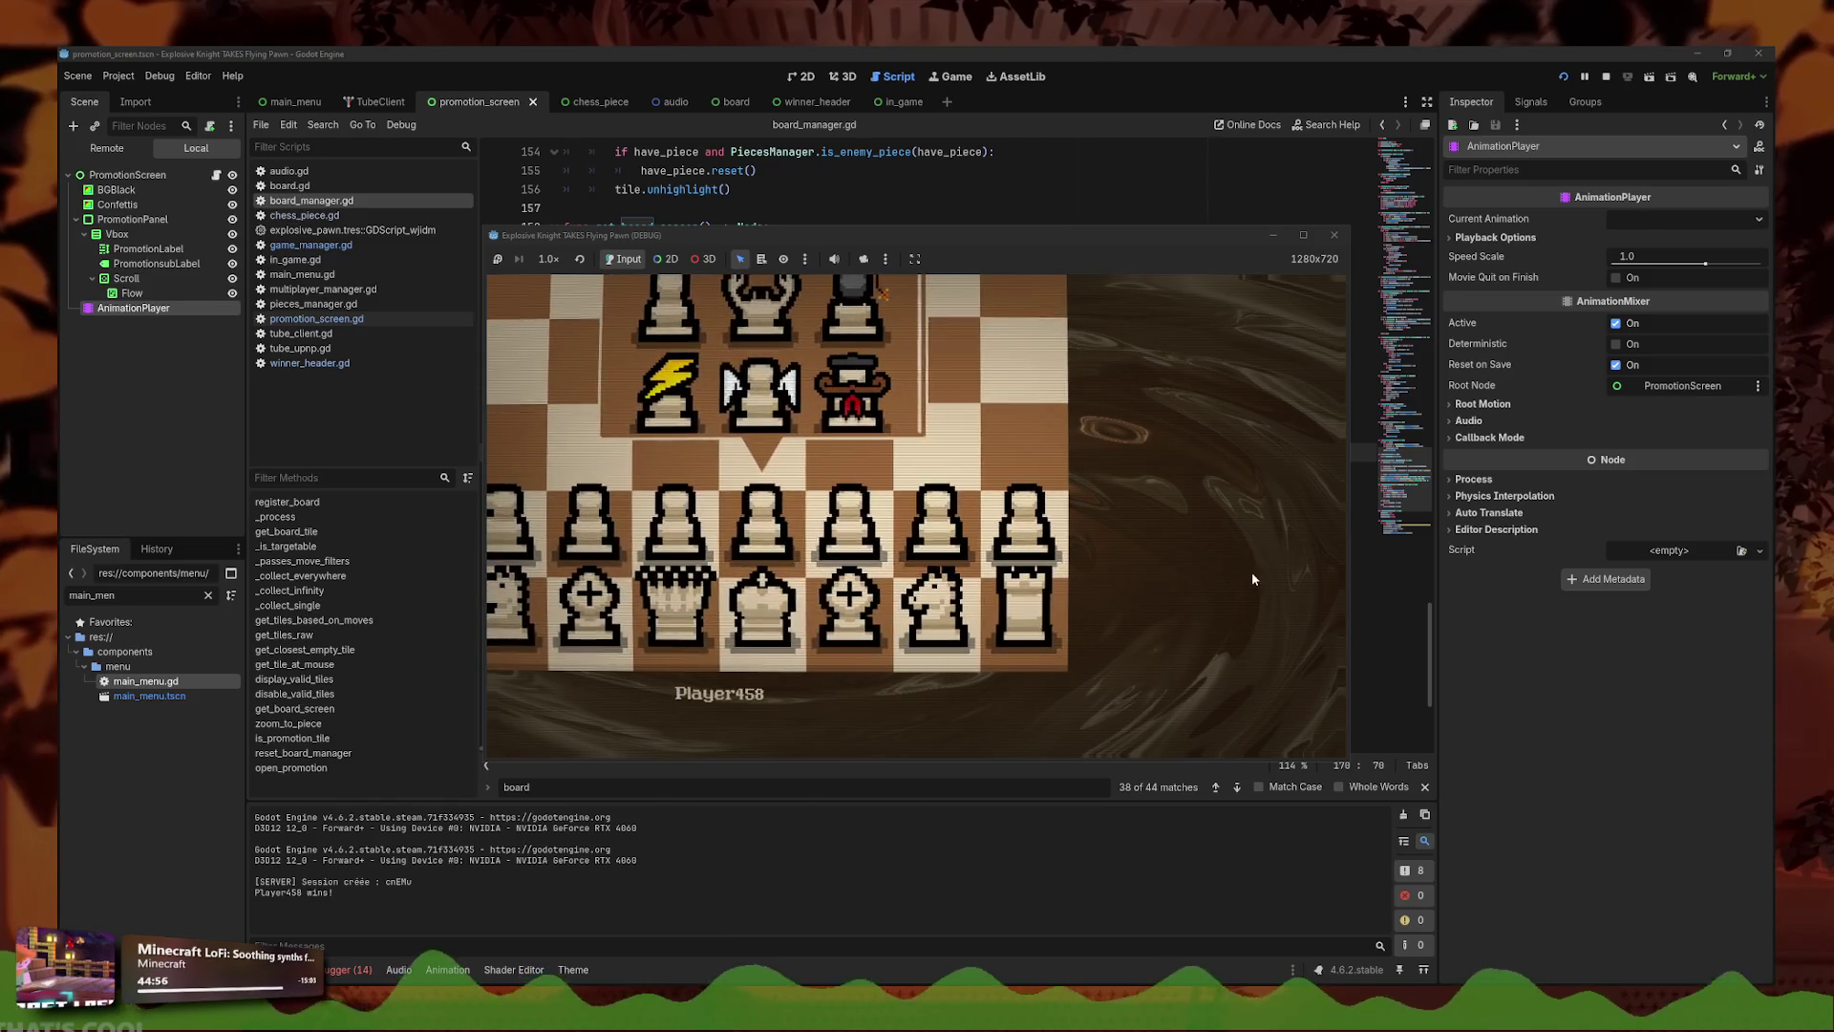
left_click(1335, 236)
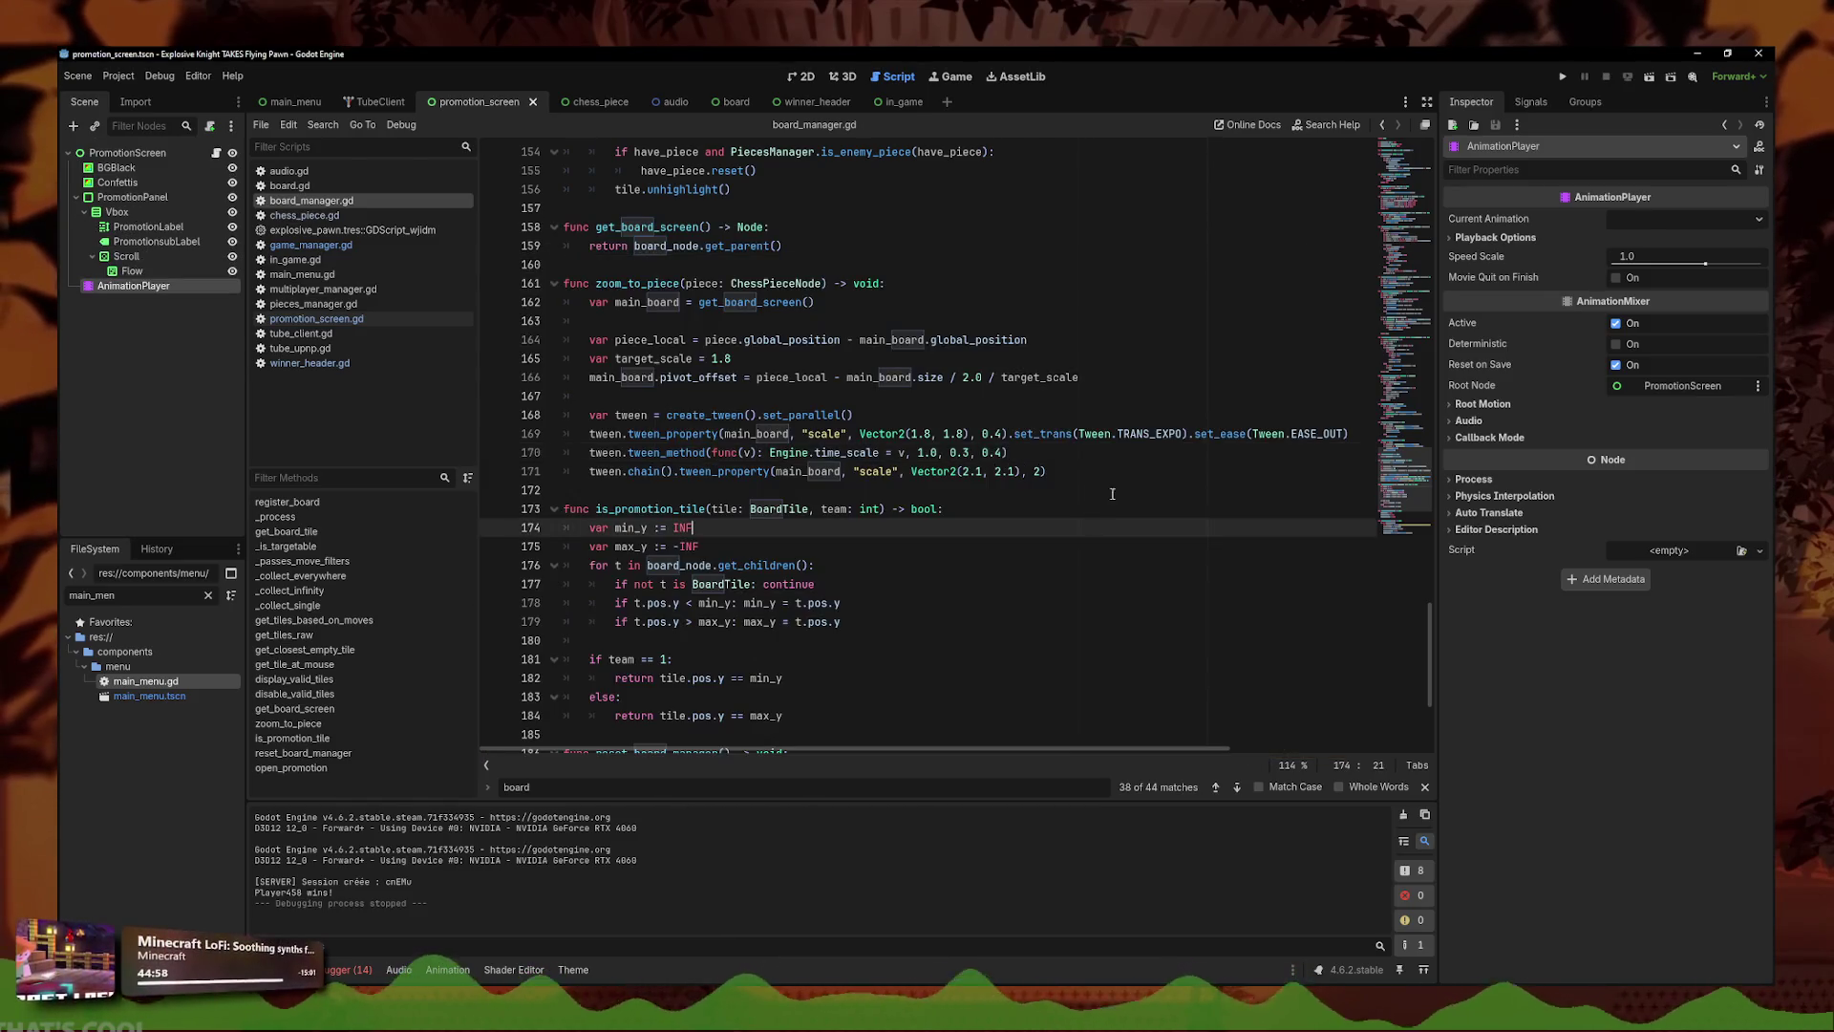
mouse_move(1122, 468)
left_mouse_down()
mouse_move(727, 330)
mouse_move(416, 290)
left_mouse_up()
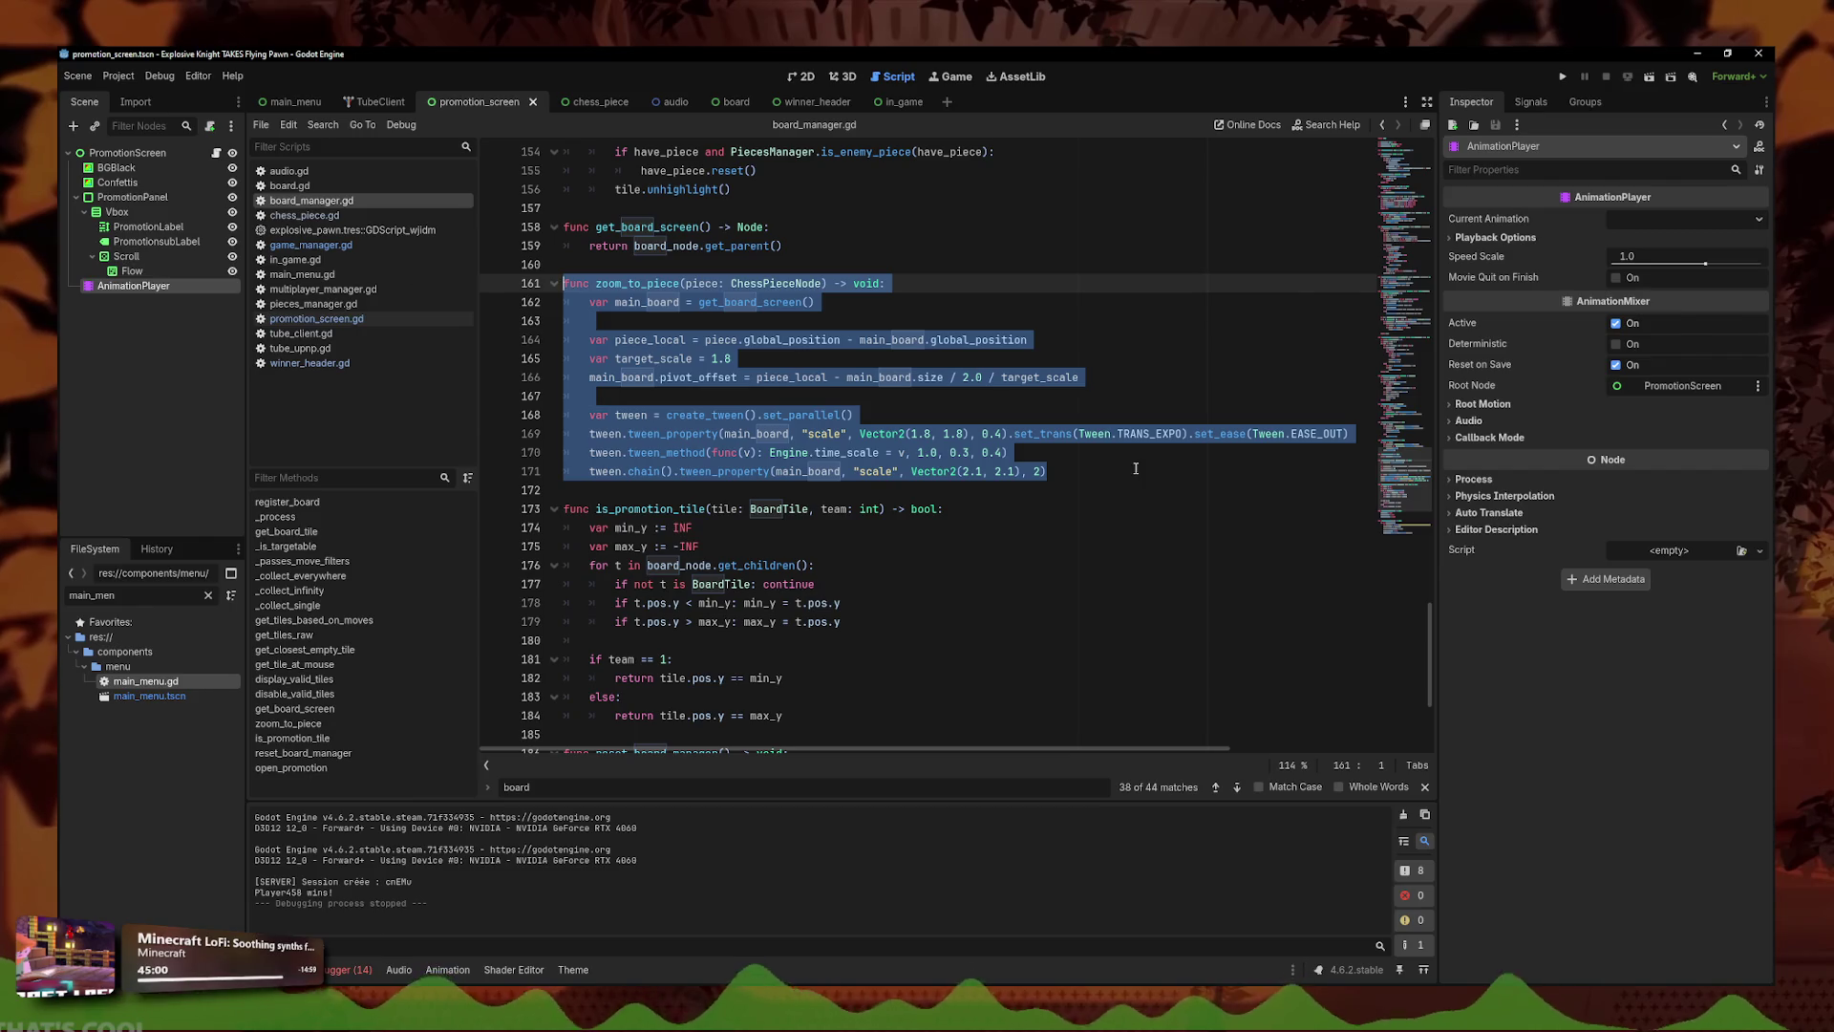
left_click(1136, 471)
mouse_move(1136, 471)
left_mouse_down()
mouse_move(457, 268)
mouse_move(444, 281)
left_mouse_up()
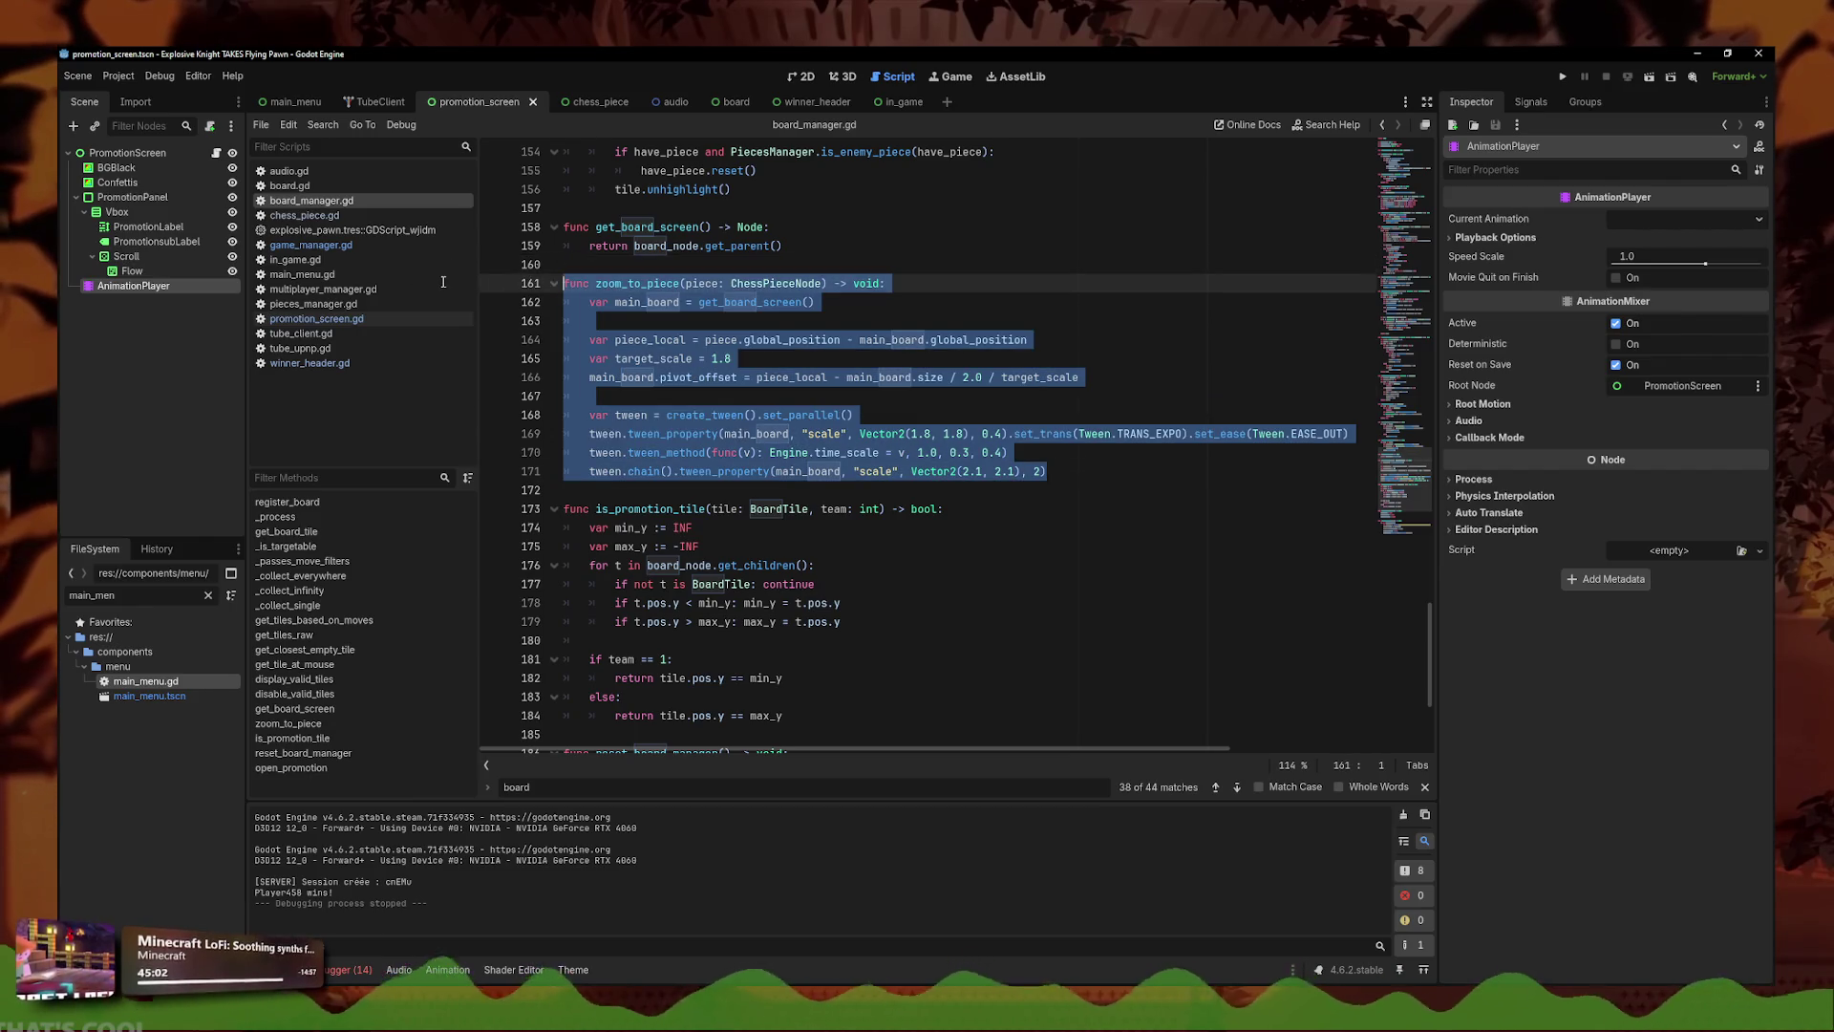
left_click(1067, 477)
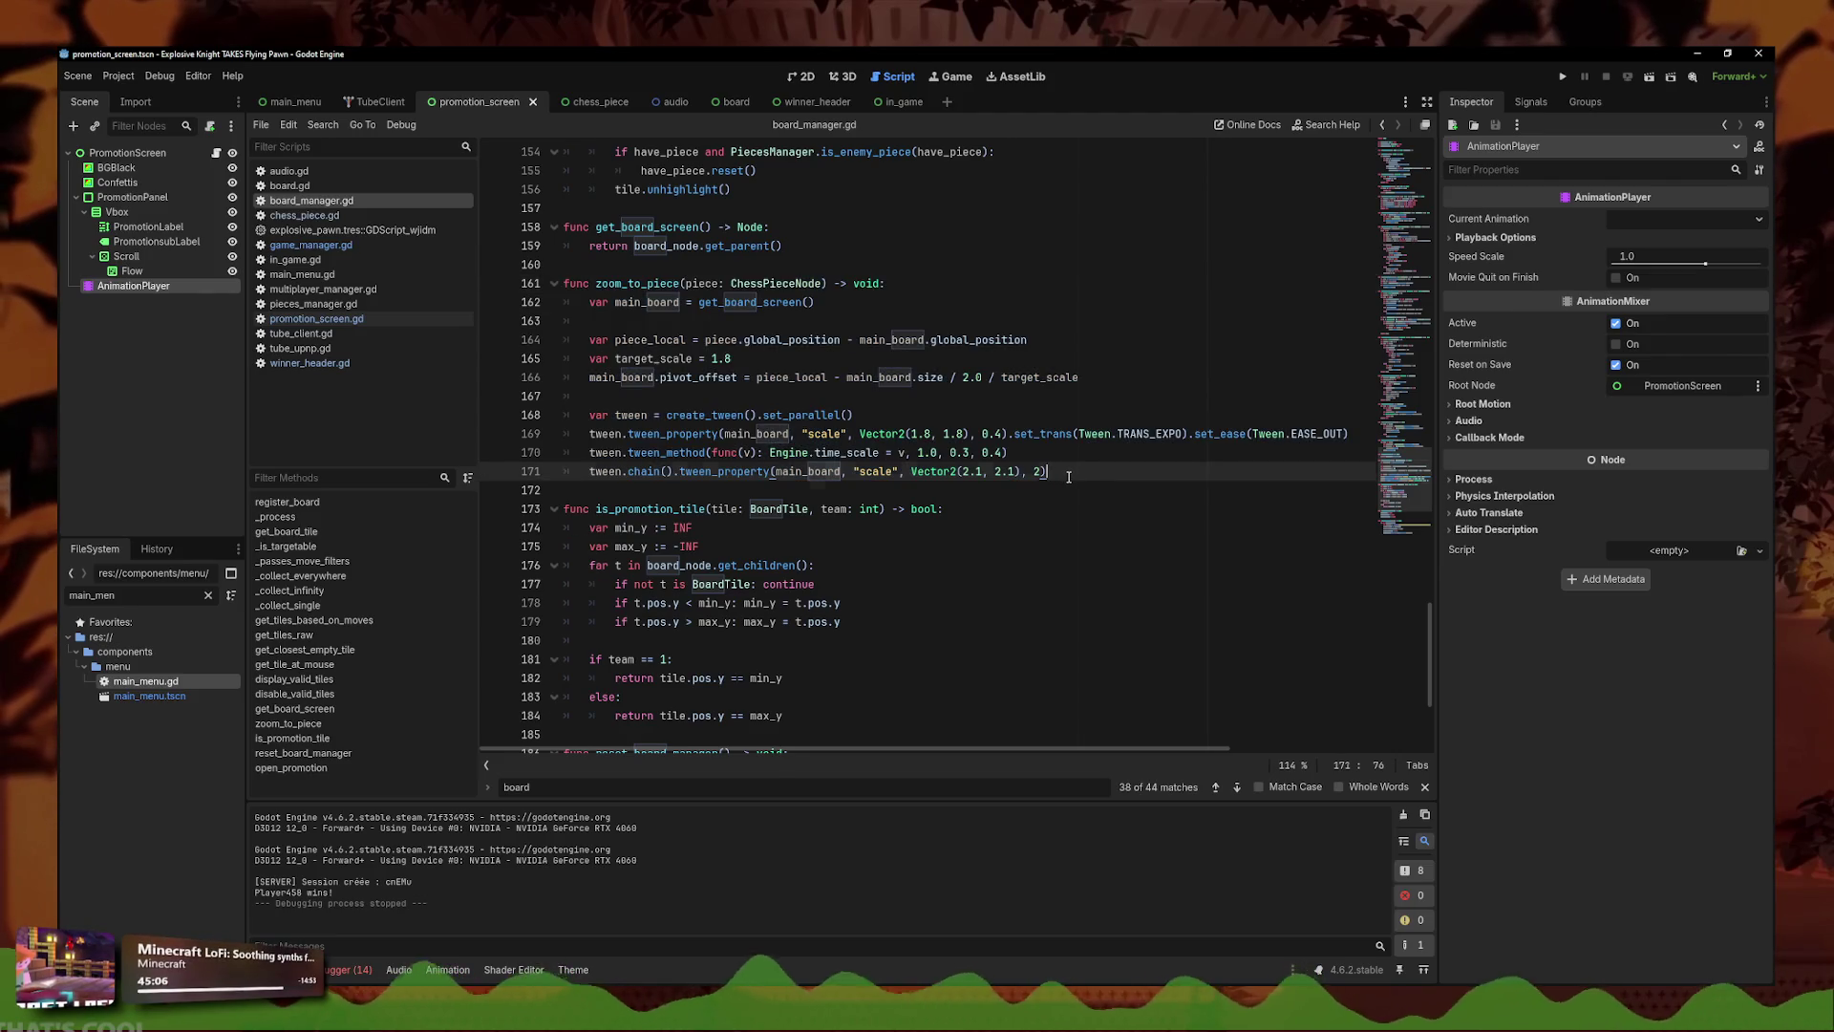
left_click_drag(1071, 476, 582, 308)
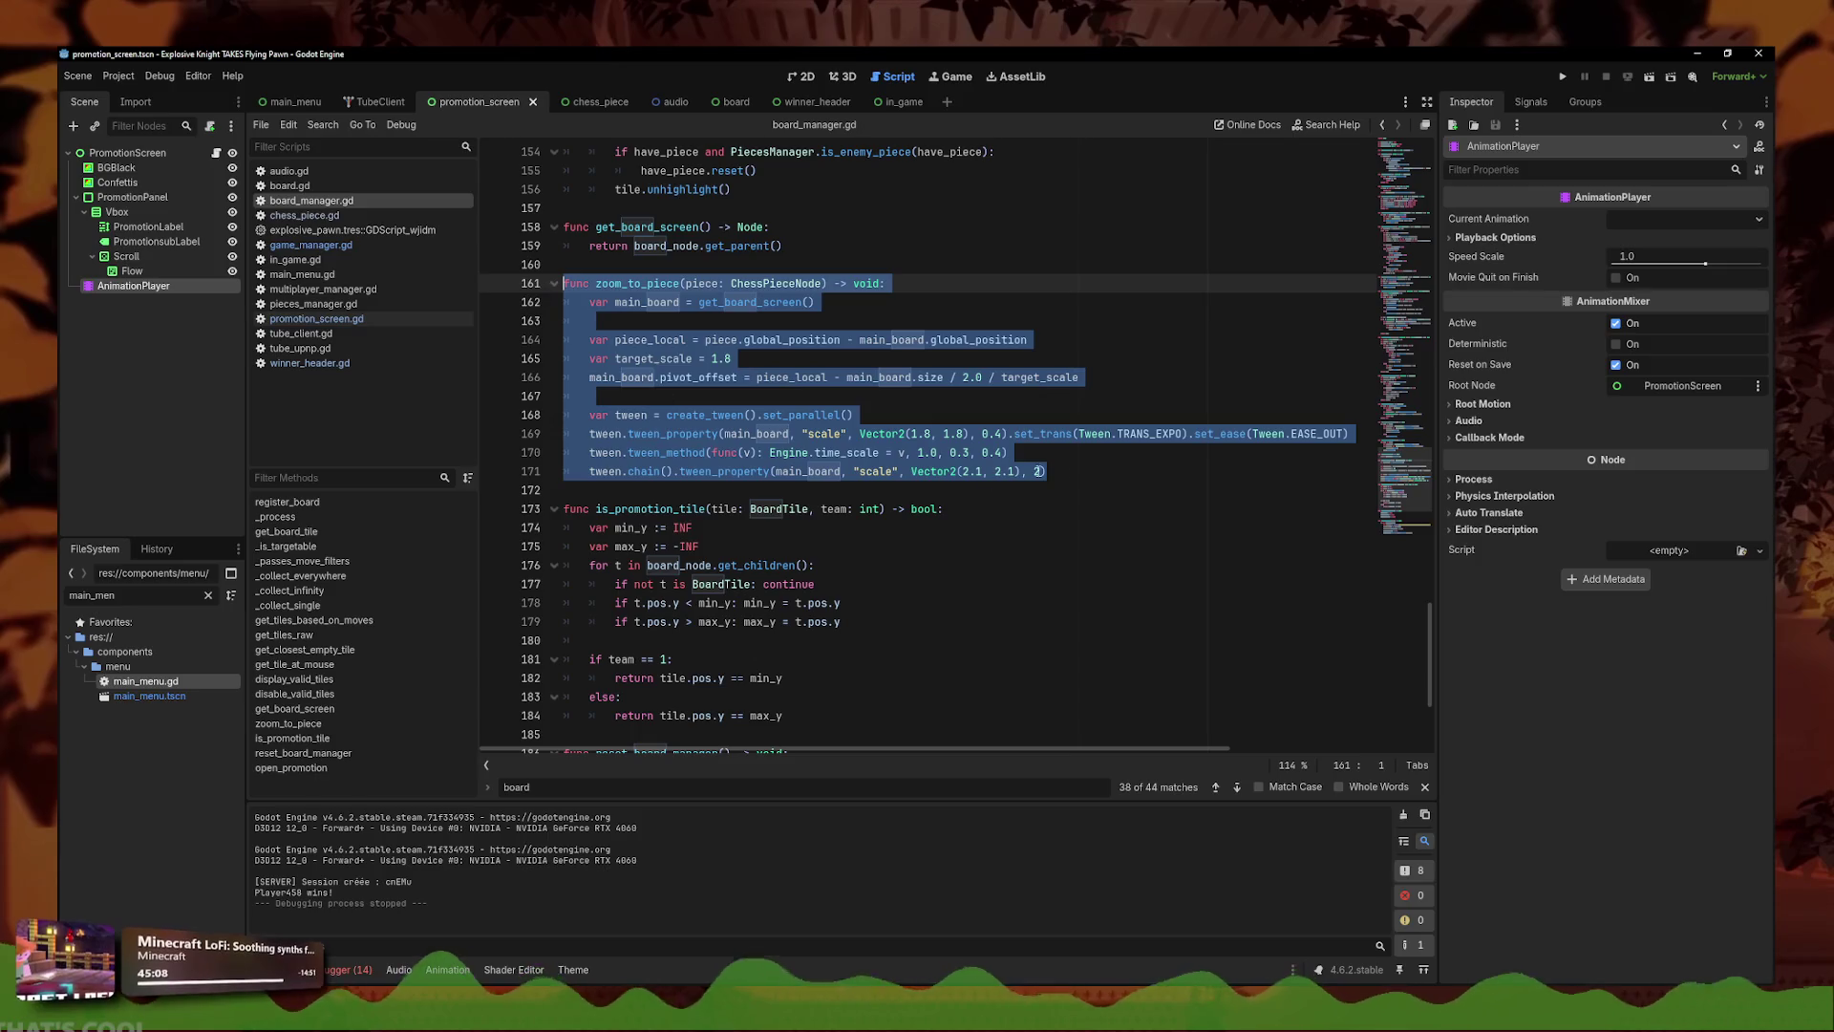
left_click(1067, 472)
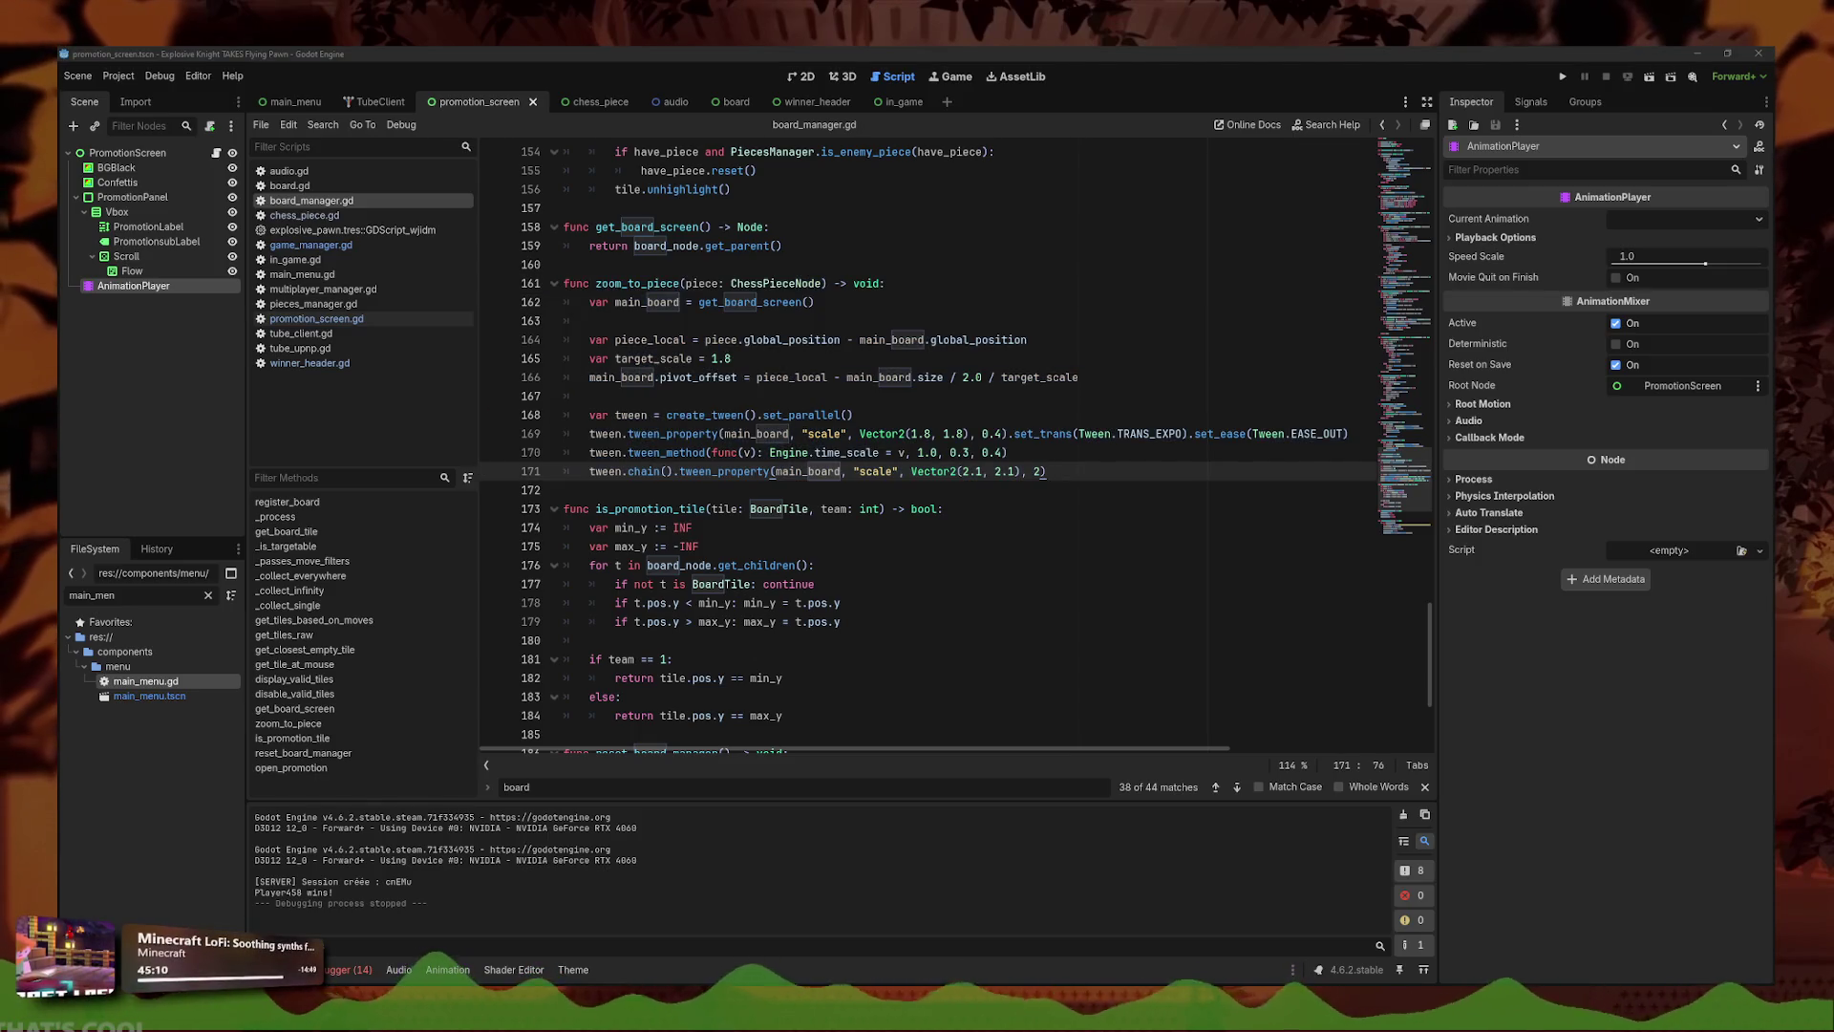
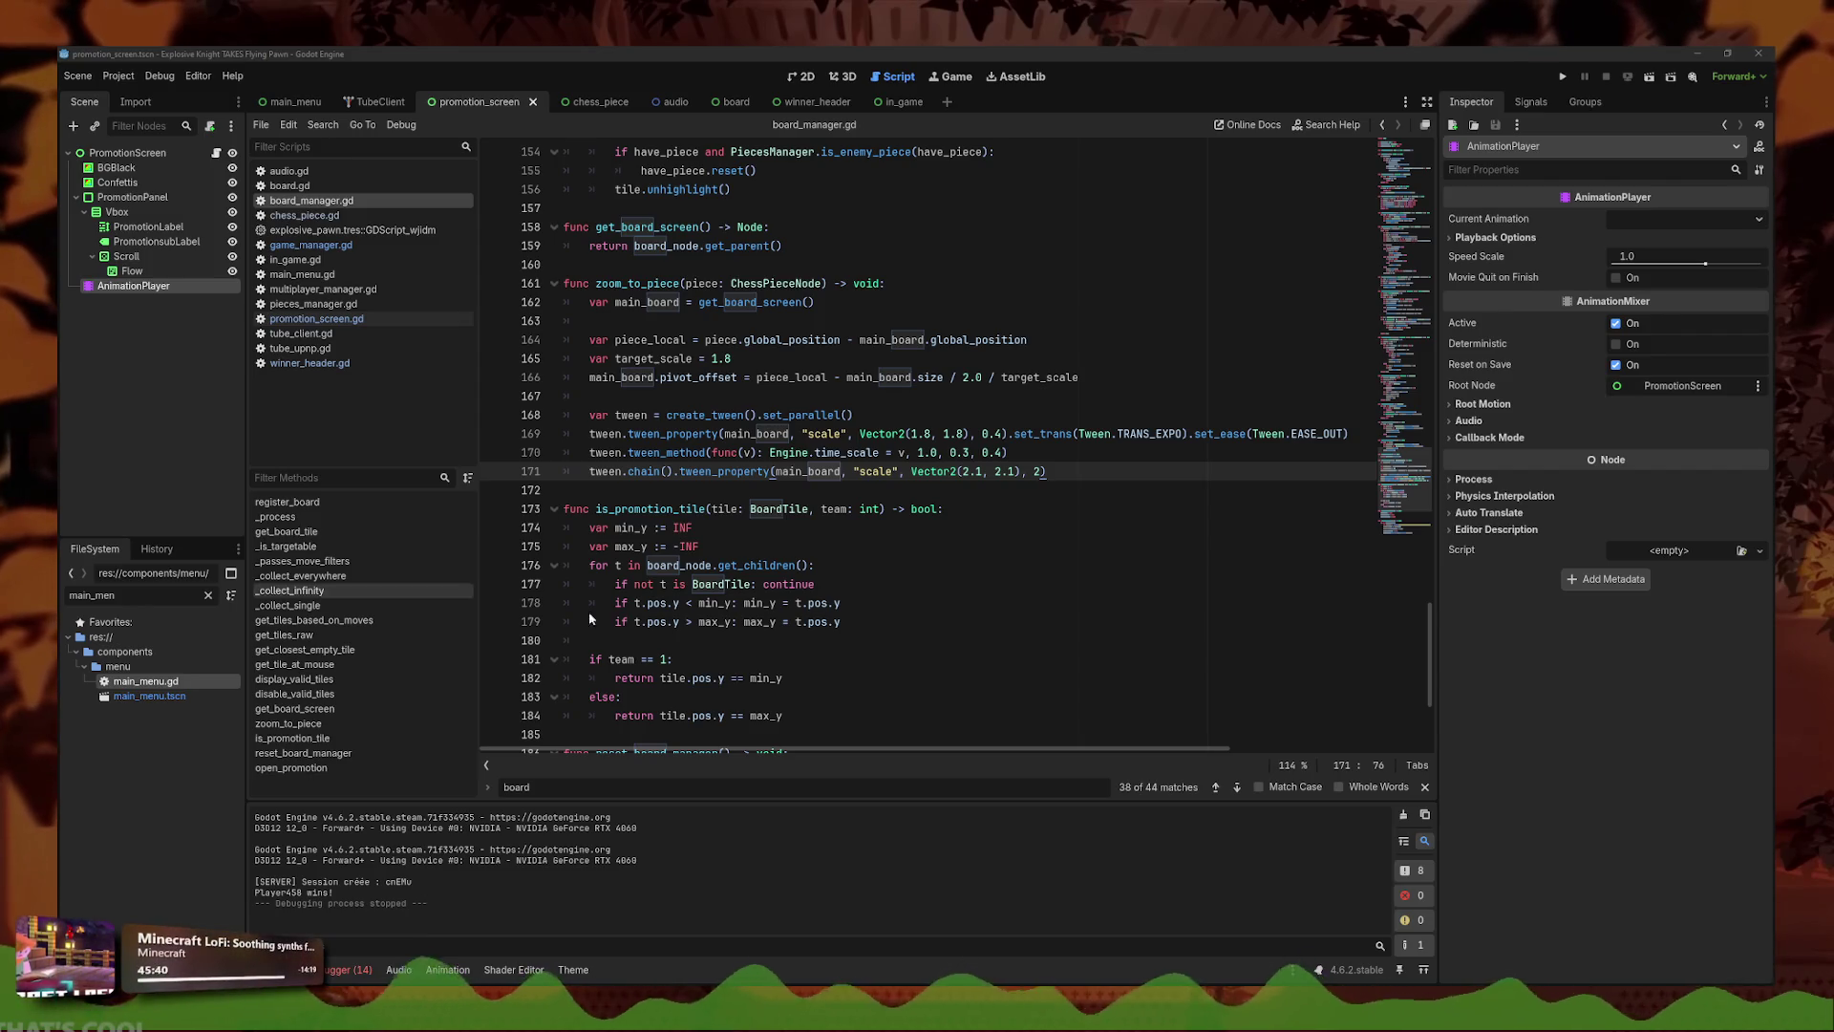
- Replace the old zoom_to_piece body with the pasted pause-and-reset tween code
left_click(1070, 479)
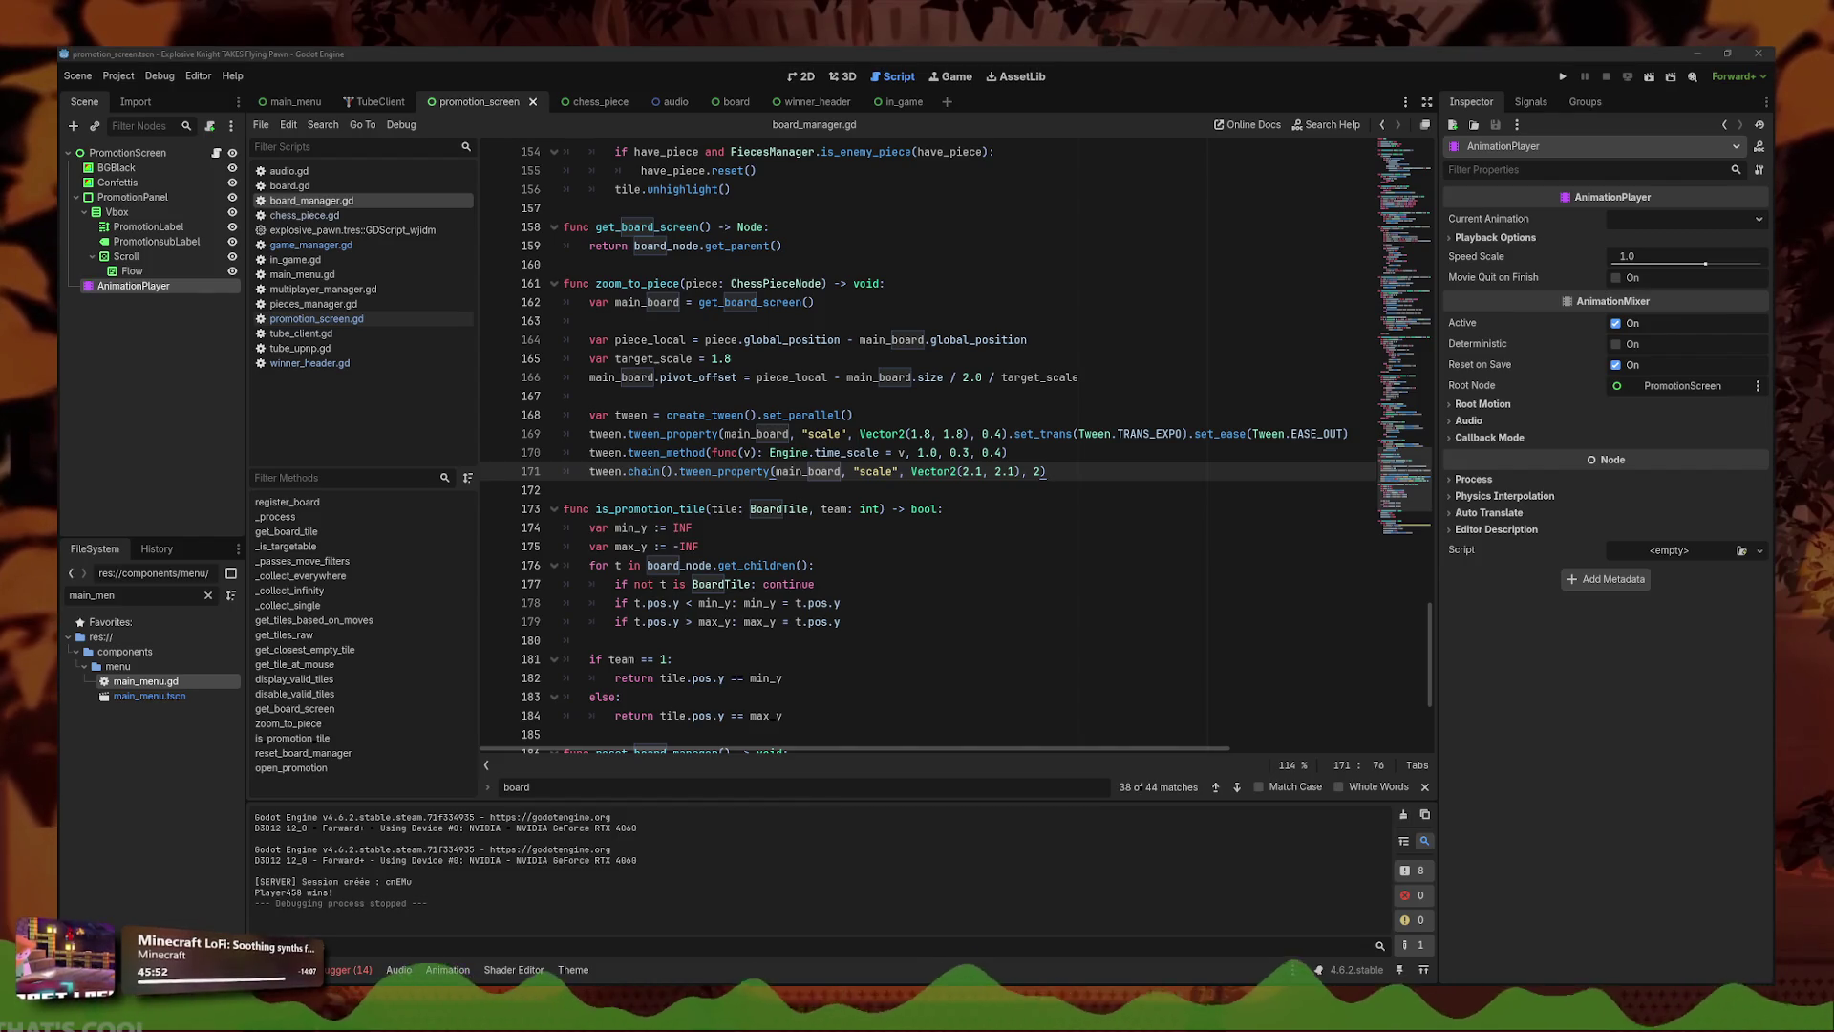
key("alt+Tab")
key("shift+Up")
key("shift+Up")
key("shift+Up")
type("var main_board = get_board_screen()  \tvar piece_local = piece.global_position - main_board.global_position \tvar target_scale = 1.8 \tmain_board.pivot_offset = piece_local - main_board.size / 2.0 / target_scale  \tvar tween = create_tween().set_parallel() \ttween.tween_property(main_board, \"scale\", Vector2(1.8, 1.8), 0.4)\\ \t\t.set_trans(Tween.TRANS_EXPO).set_ease(Tween.EASE_OUT) \ttween.tween_method(func(v): Engine.time_scale = v, 1.0, 0.3, 0.4)  \ttween.chain().tween_property(main_board, \"scale\", Vector2(2.1, 2.1), 2)  \t# pause 2s \ttween.chain().tween_interval(2)  \t# reset smooth (zoom + time) \ttween.set_parallel() \ttween.tween_property(main_board, \"scale\", Vector2.ONE, 0.4)\\ \t\t.set_trans(Tween.TRANS_EXPO).set_ease(Tween.EASE_OUT) \ttween.tween_method(func(v): Engine.time_scale = v, 0.3, 1.0, 0.3)  \t# optionnel : remettre le pivot par défaut \ttween.tween_callback(func(): \t\tmain_board.pivot_offset = main_board.size / 2.0 \t)")
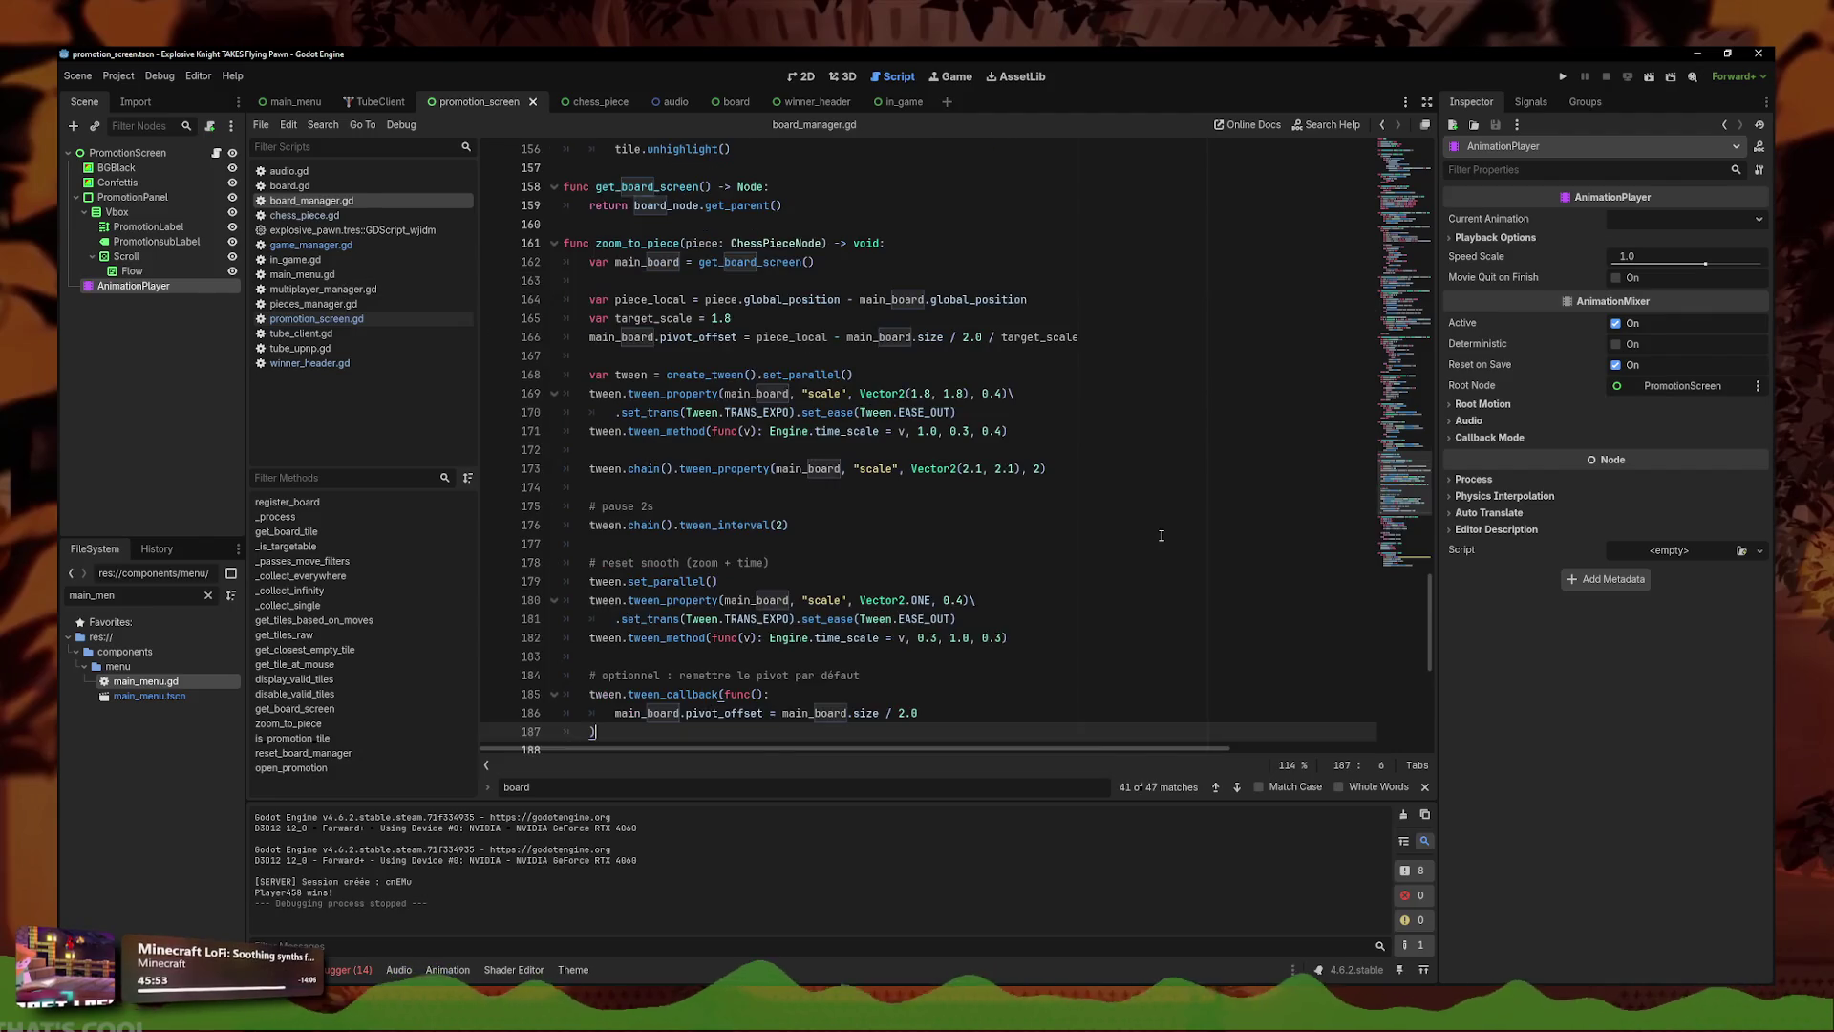
- Delete the pause, reset and optional pivot comment lines from the new code
triple_click(723, 509)
key("Delete")
triple_click(731, 544)
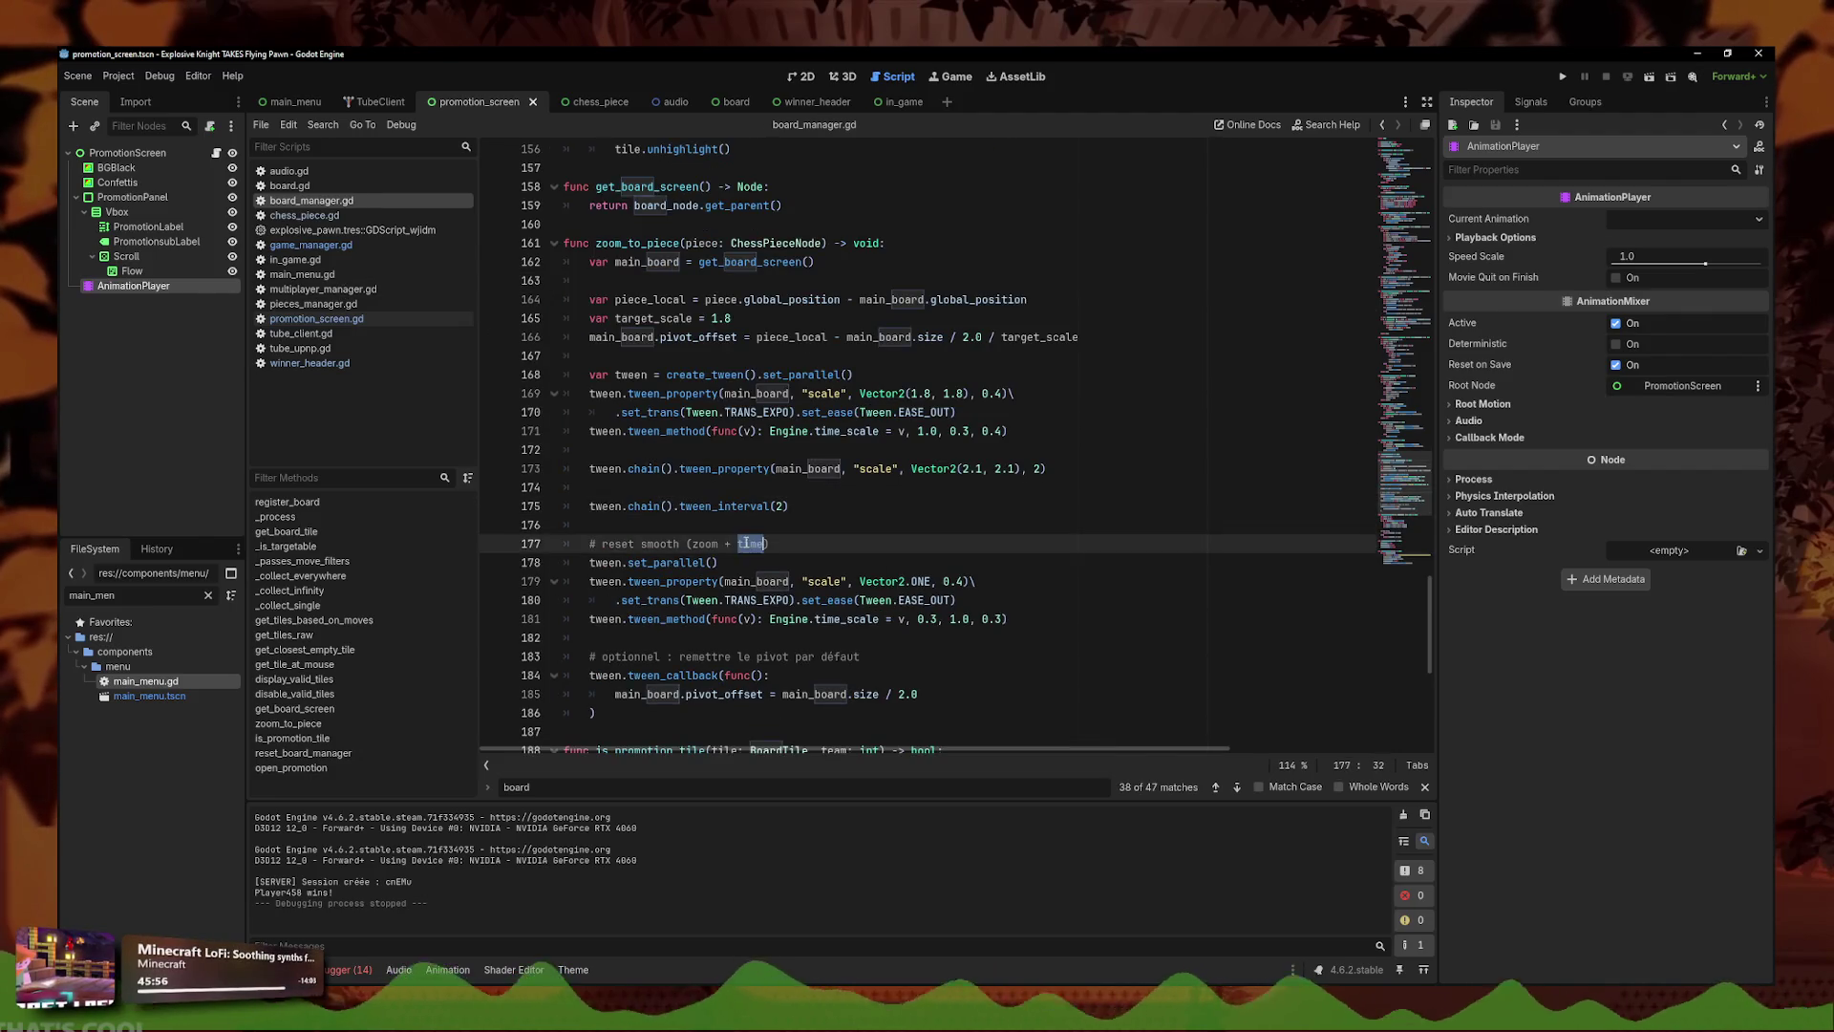
key("Delete")
triple_click(741, 637)
key("Delete")
- Select the pivot-reset tween_callback block and switch to the board scene
left_click(1023, 682)
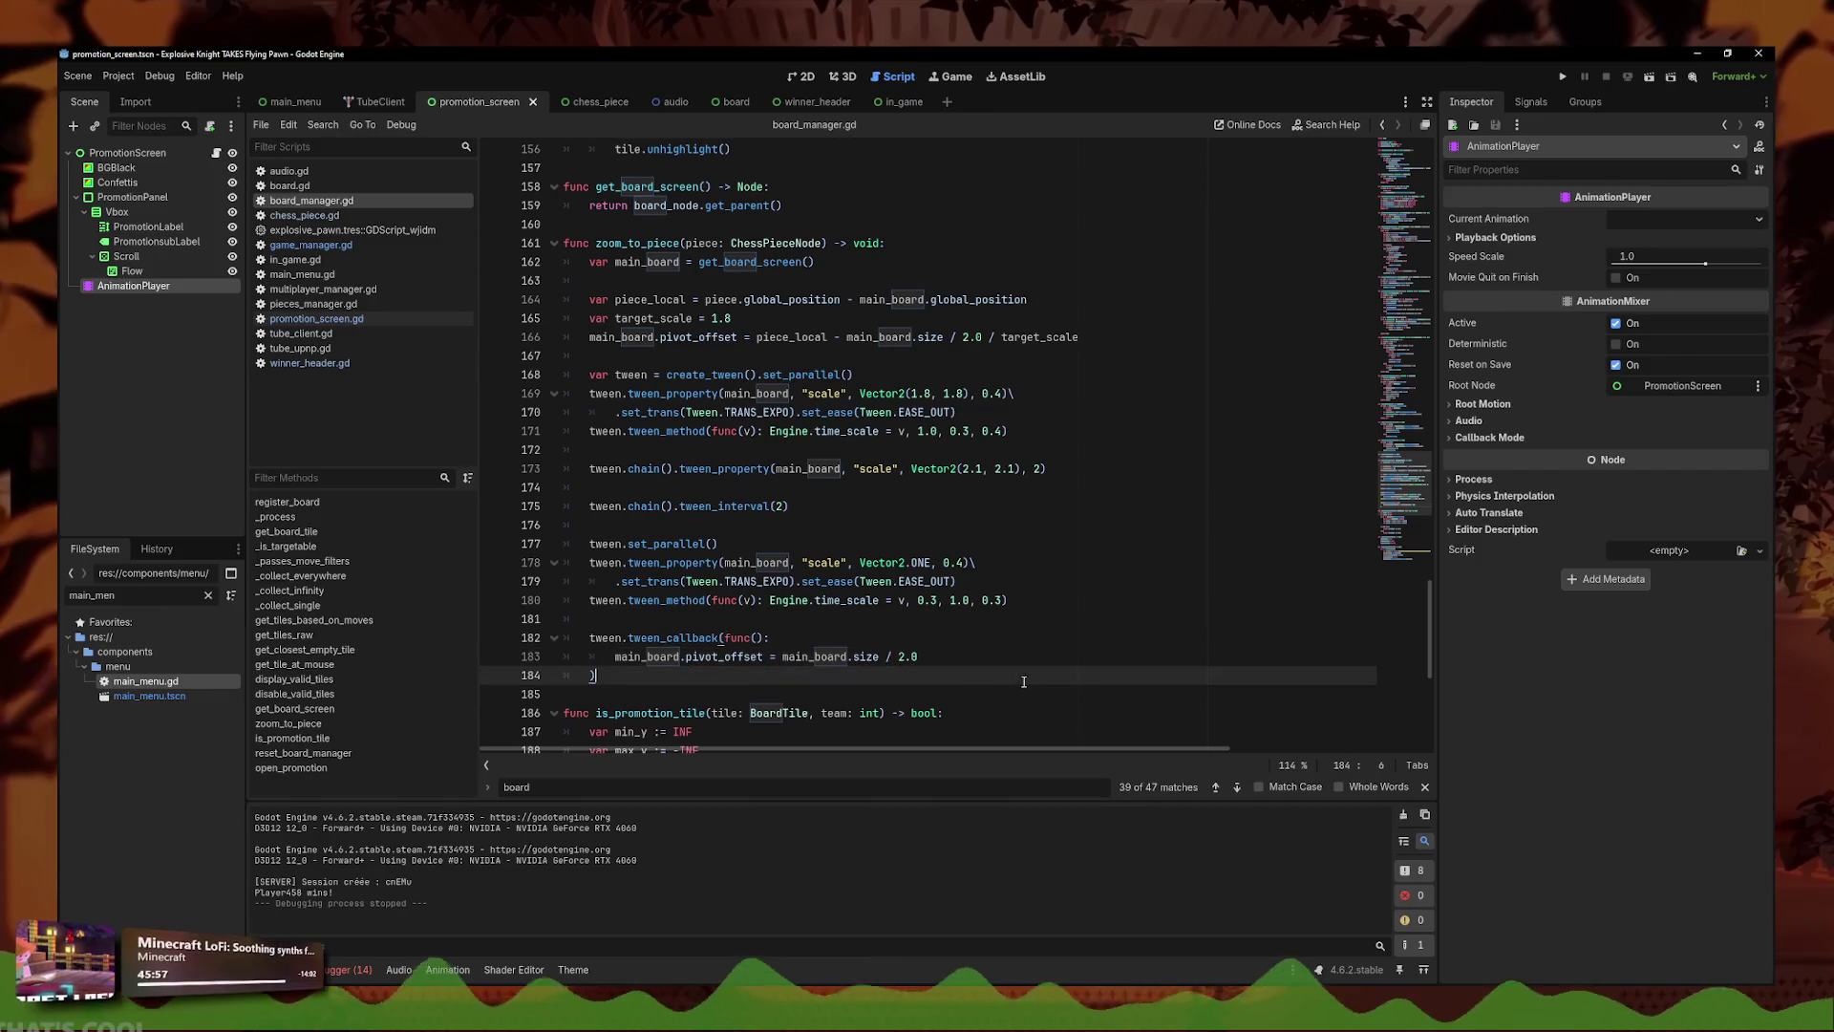
left_click_drag(728, 679, 538, 632)
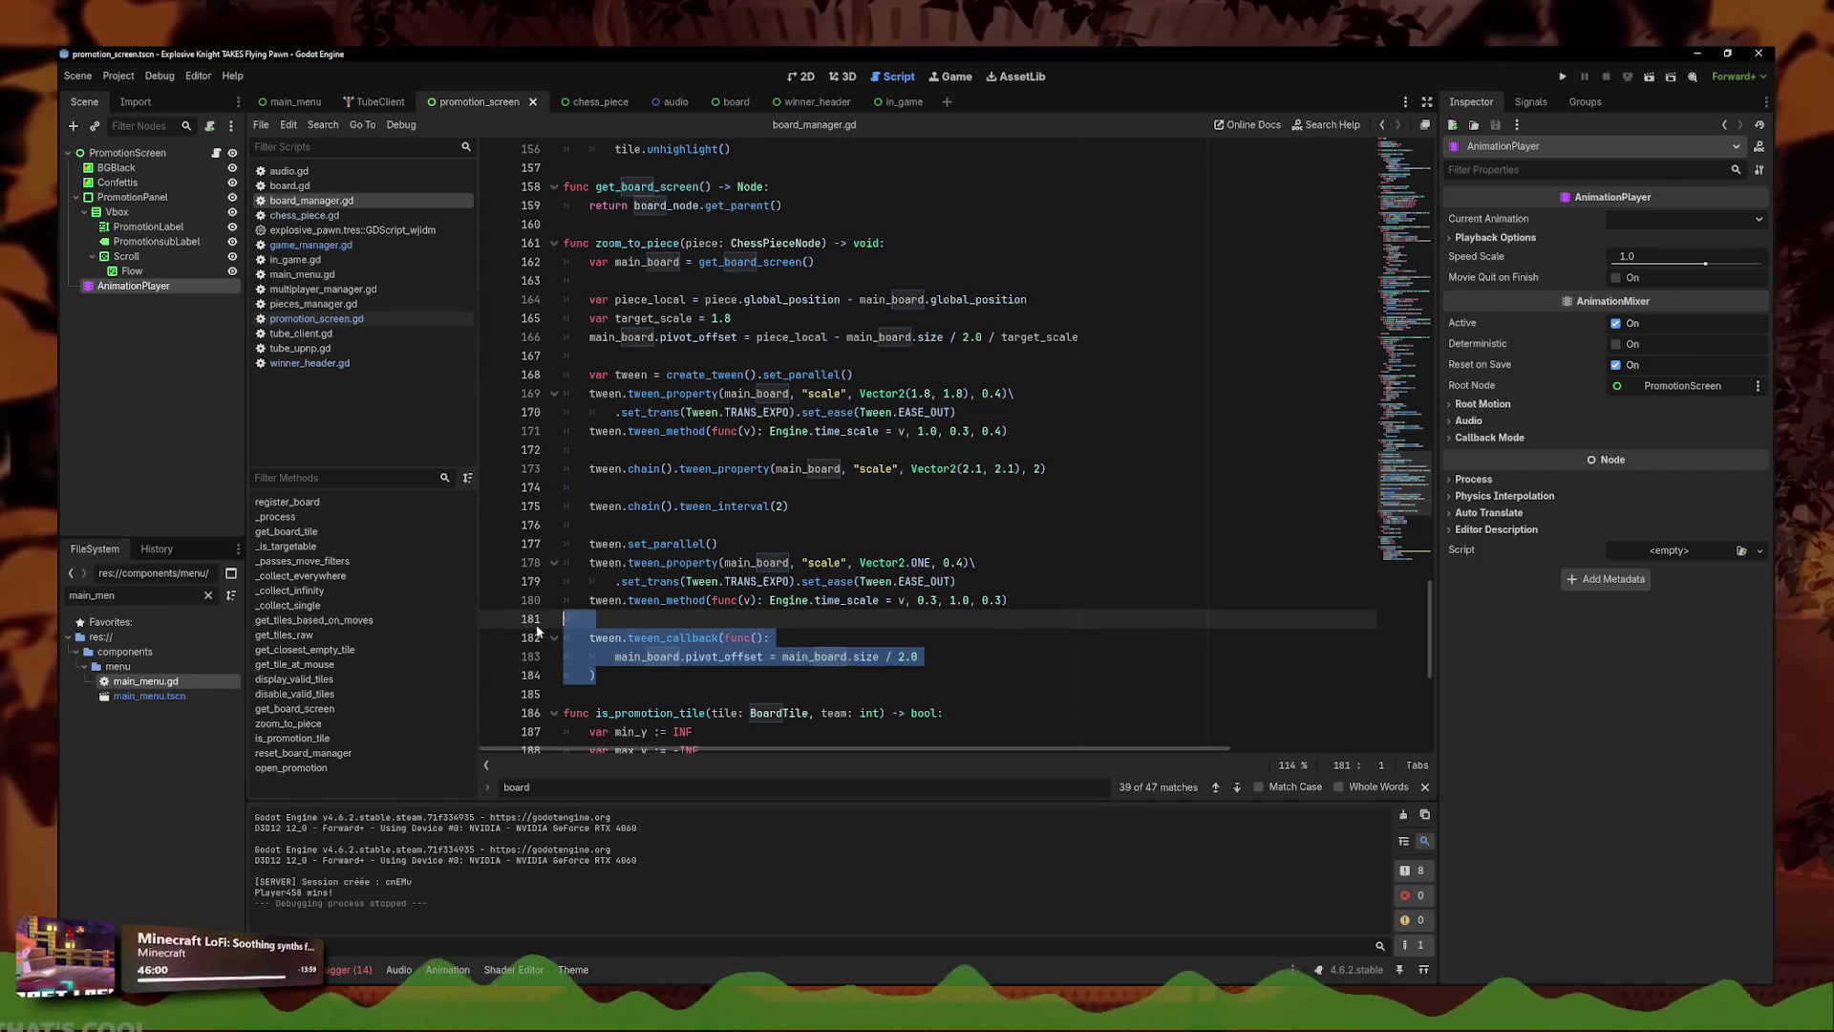
left_click(733, 102)
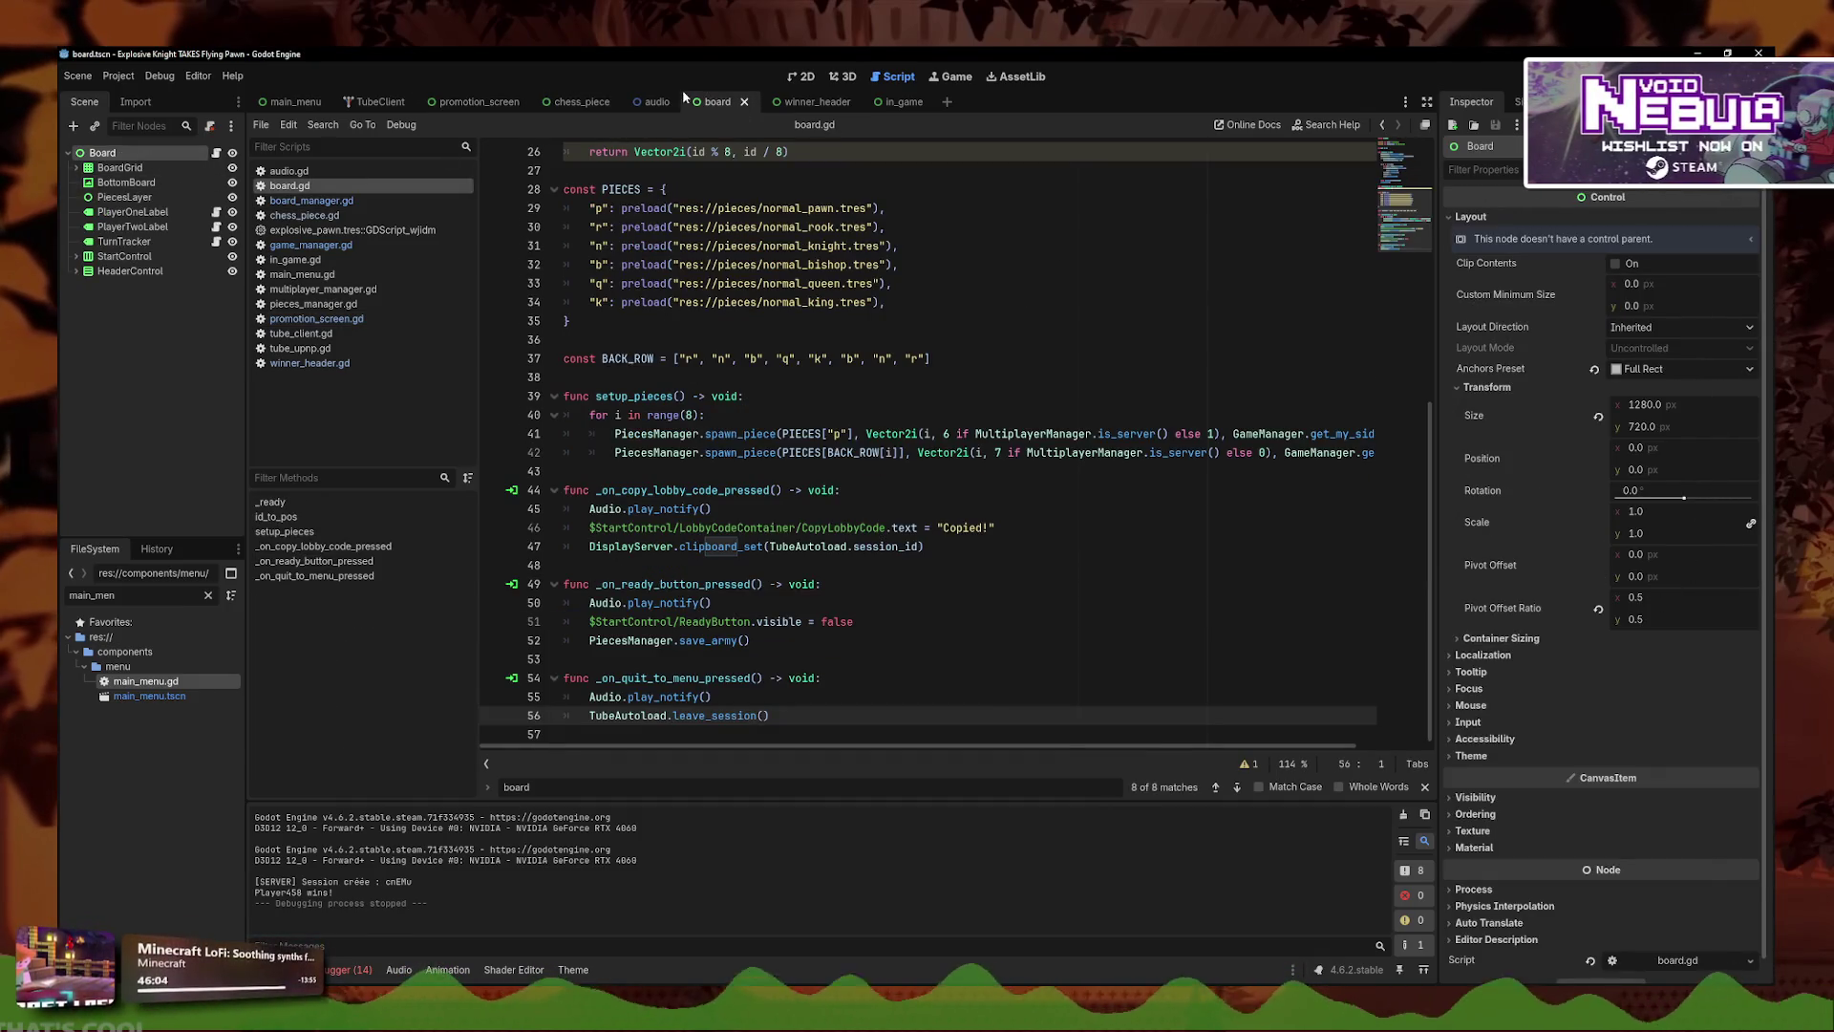
- Glance at the board scene, then delete the pivot-reset callback block and pivot_offset line and save
left_click(800, 79)
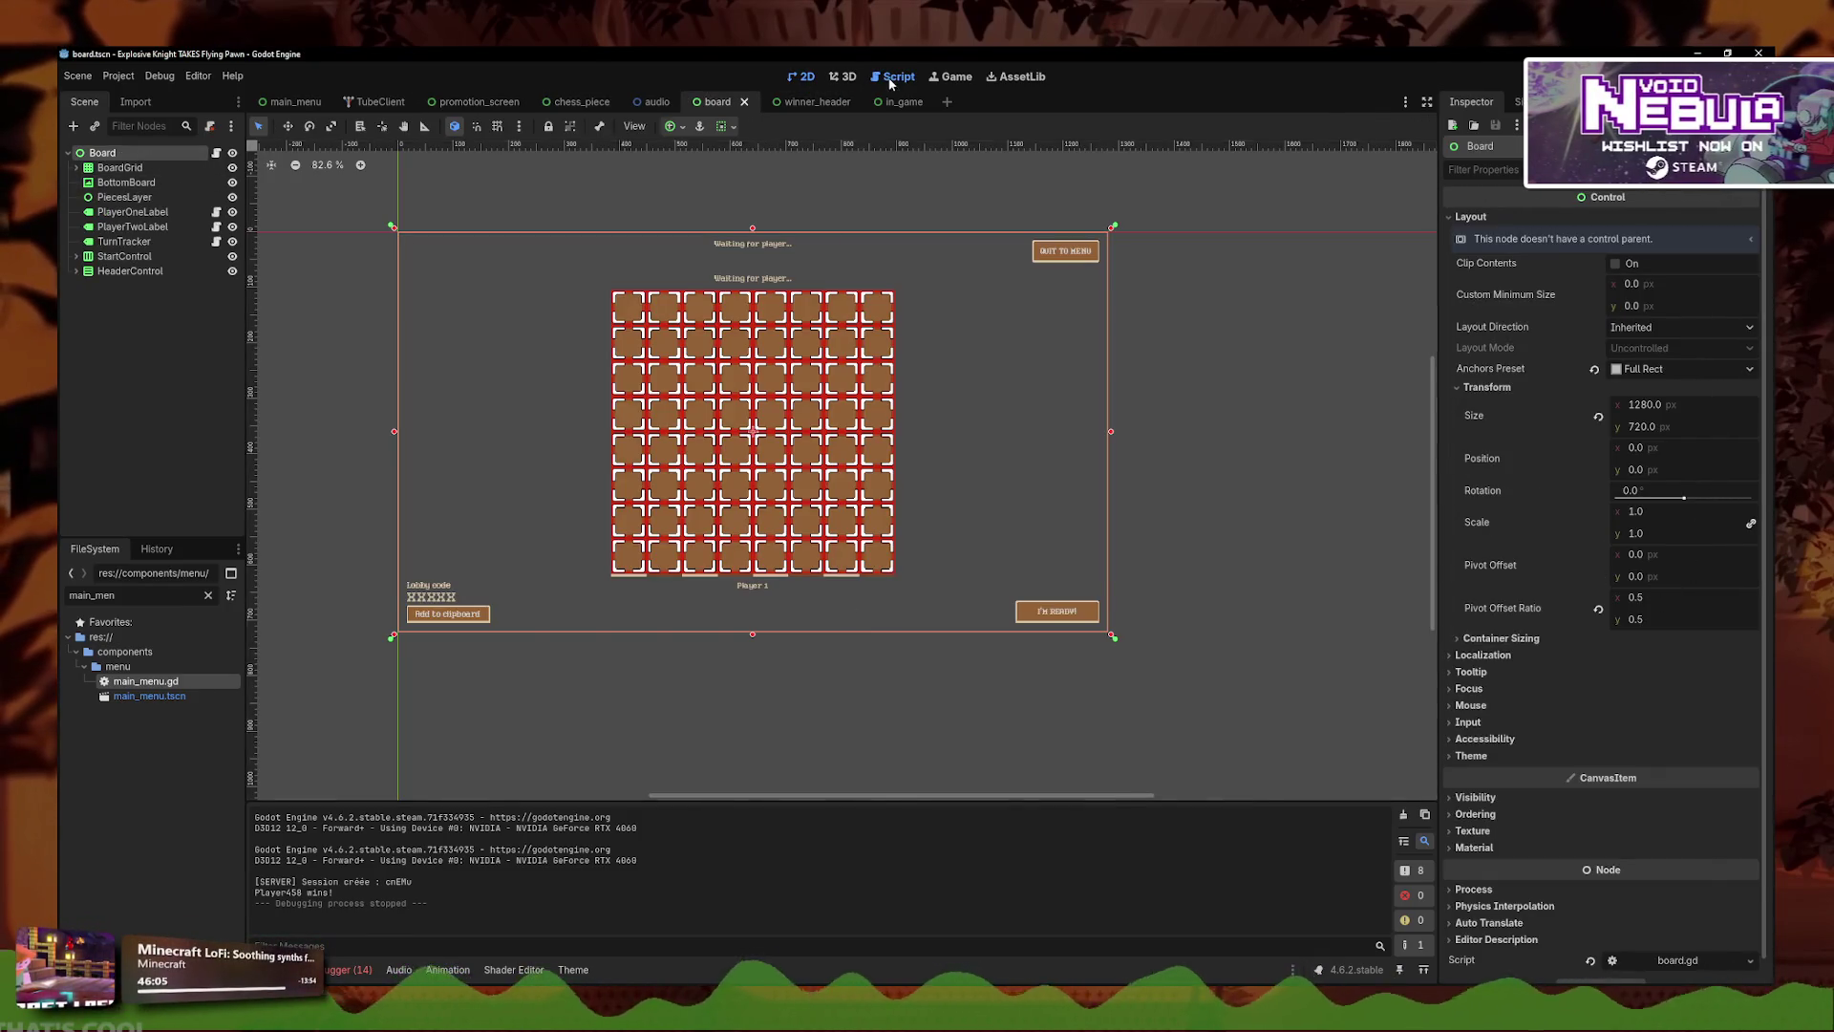
left_click(896, 76)
left_click_drag(711, 672, 566, 623)
key("BackSpace")
key("BackSpace")
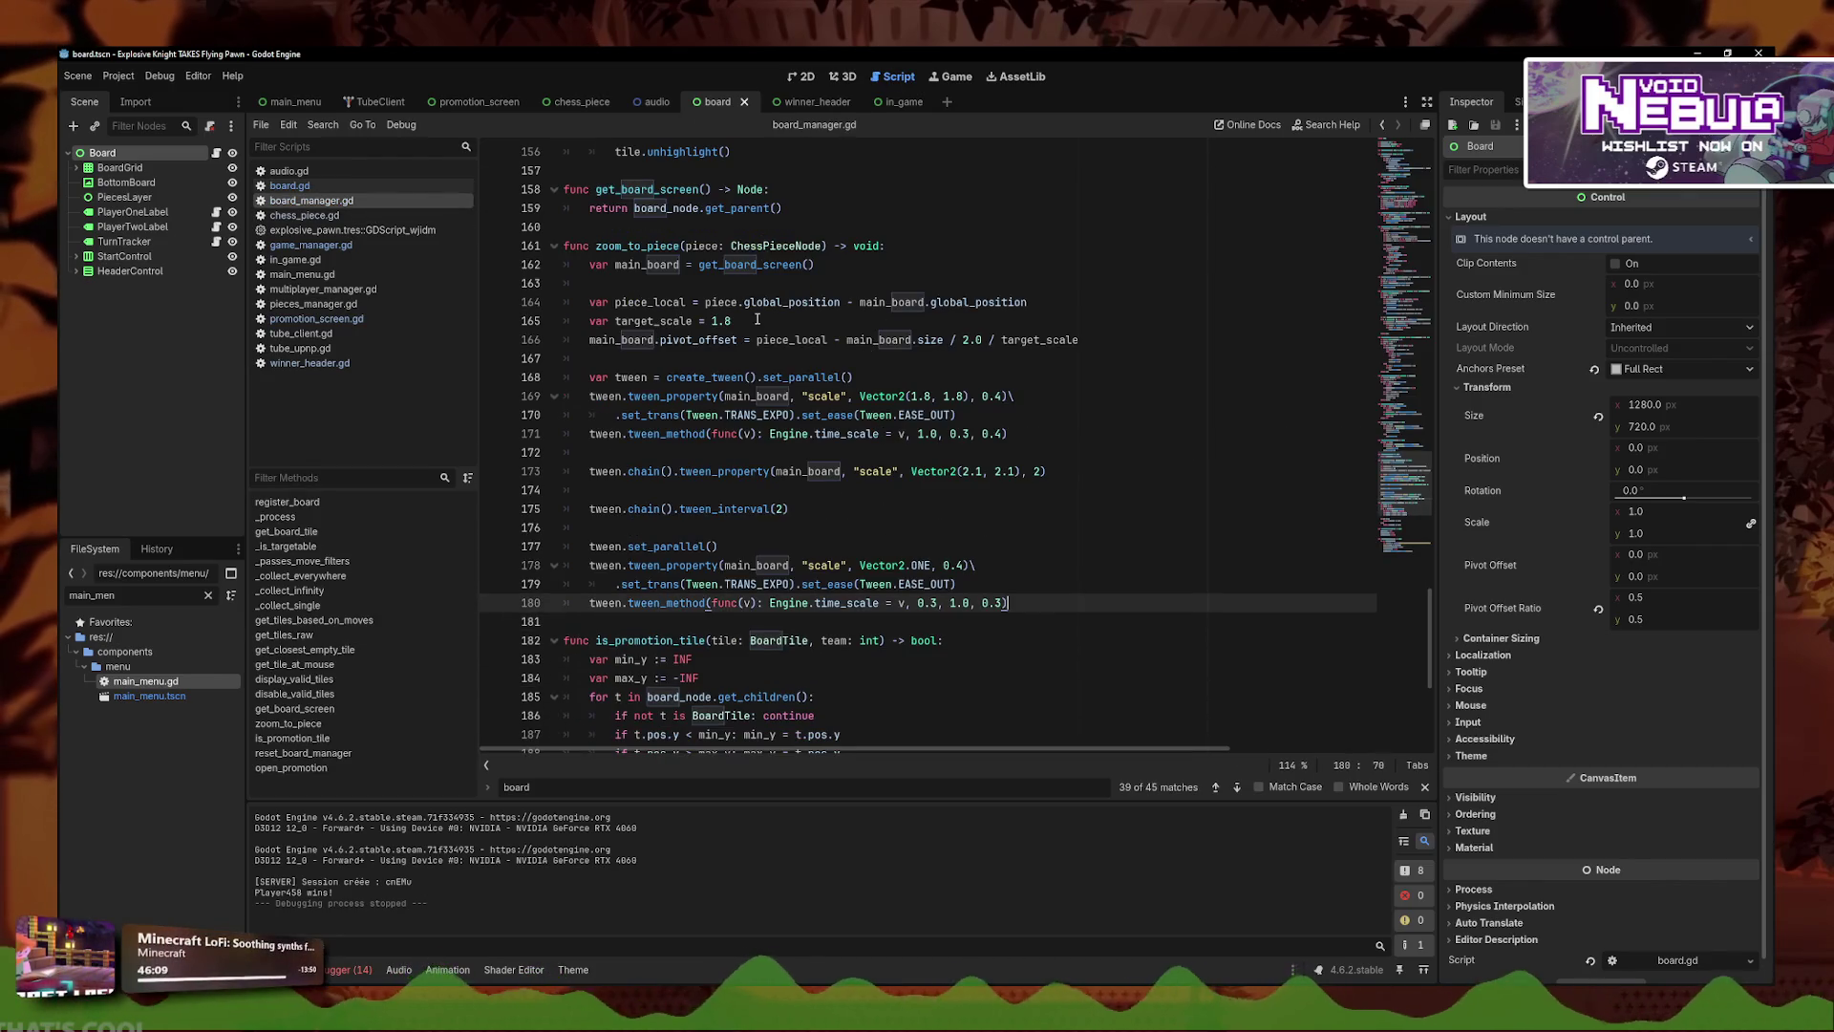
triple_click(723, 341)
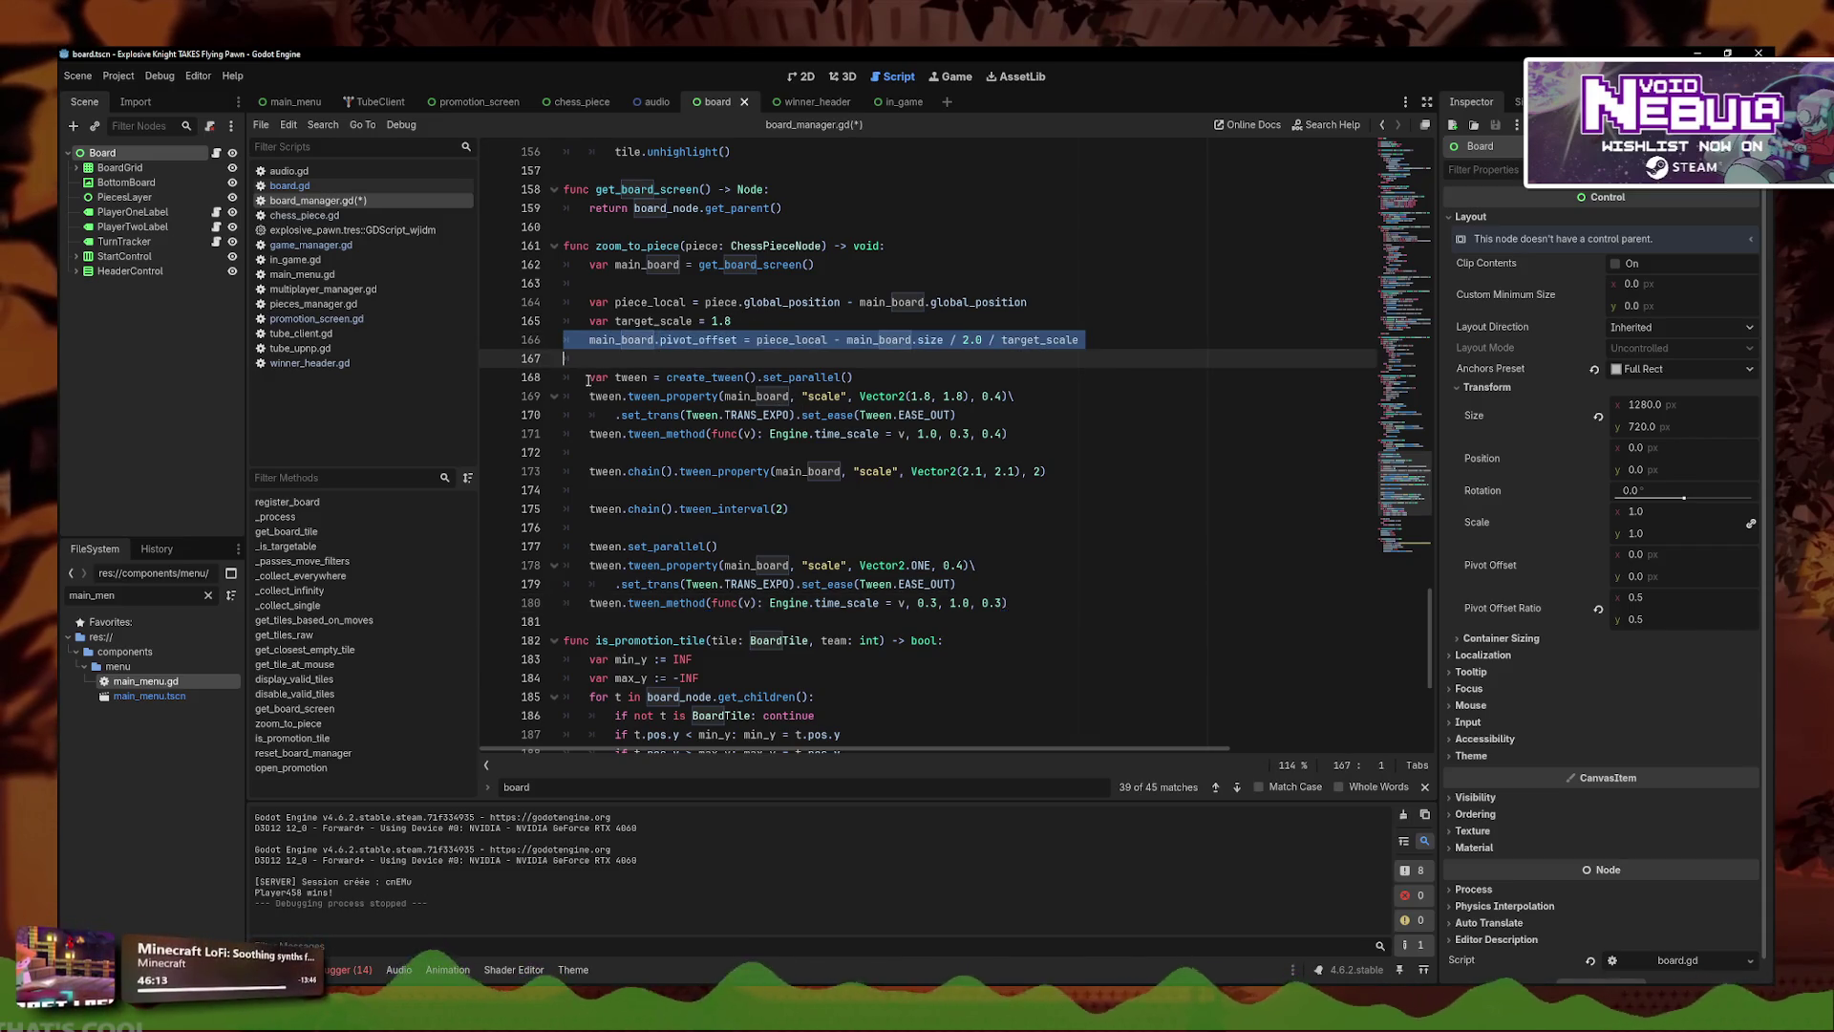
key("BackSpace")
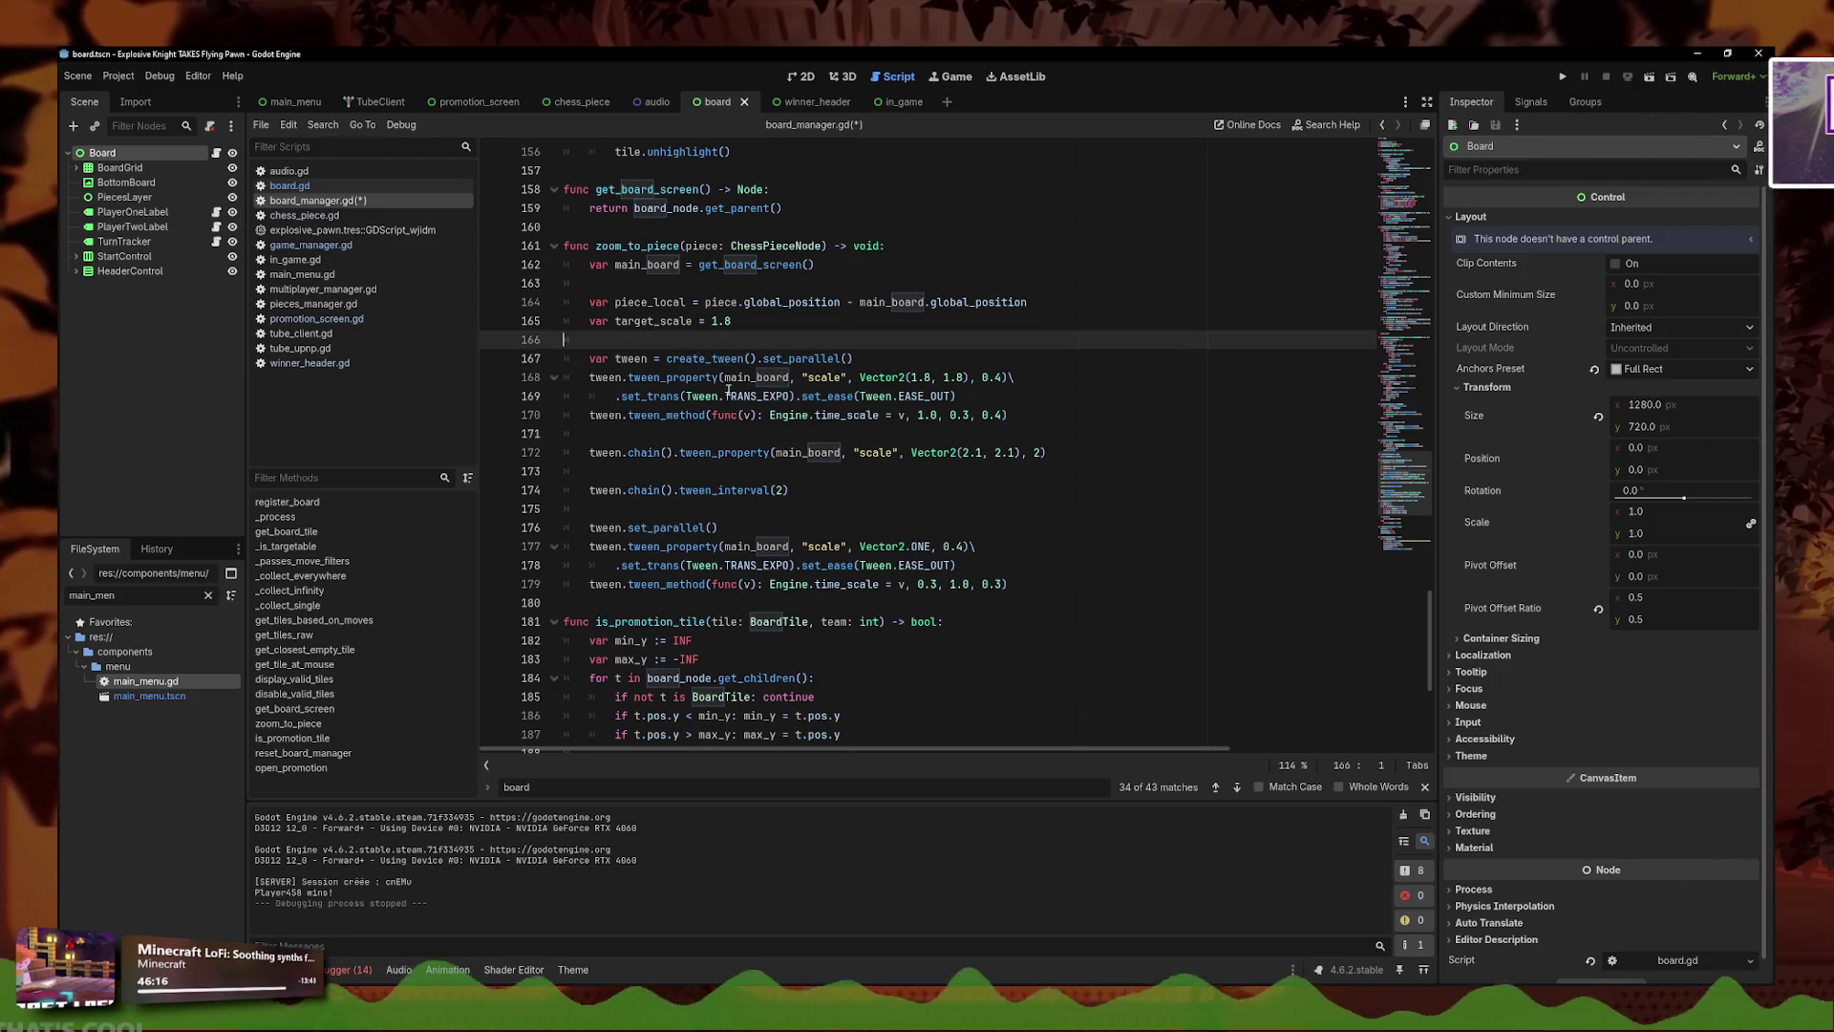
key("ctrl+s")
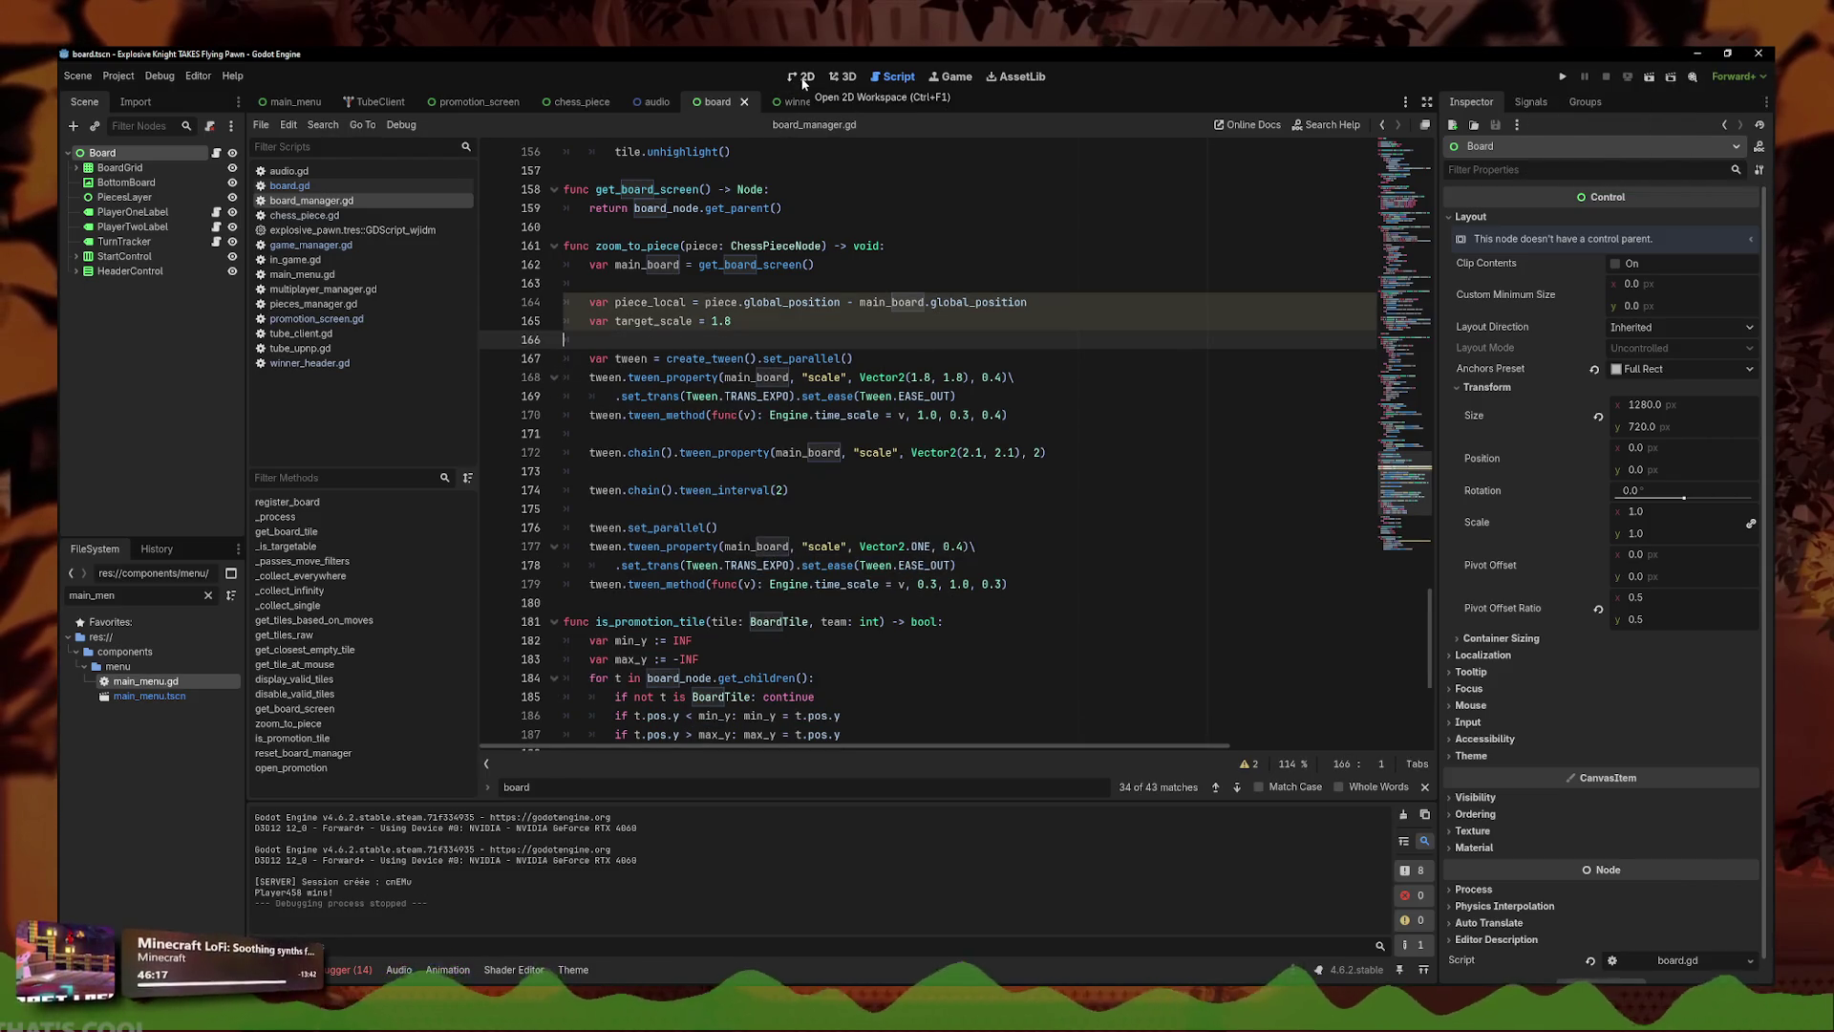
- Undo the deletions to restore the pivot_offset line and callback block, save, and run with F5
key("ctrl+z")
key("ctrl+z")
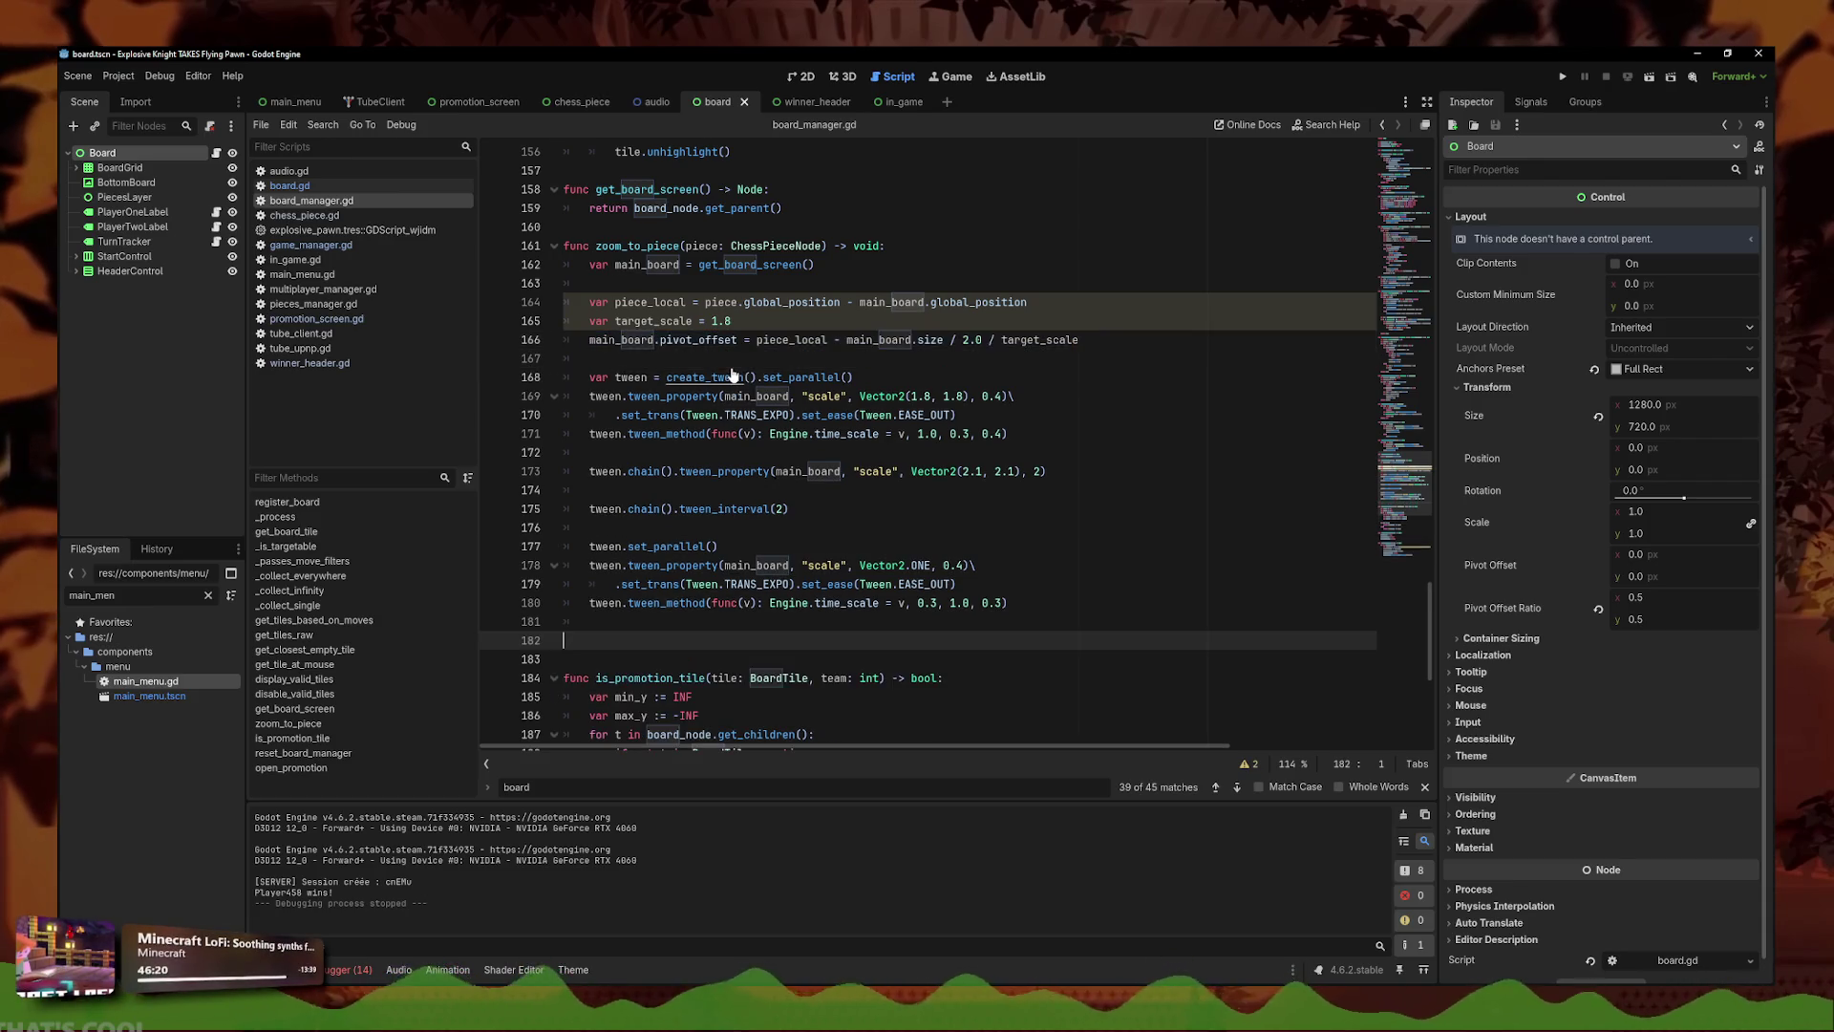
key("ctrl+s")
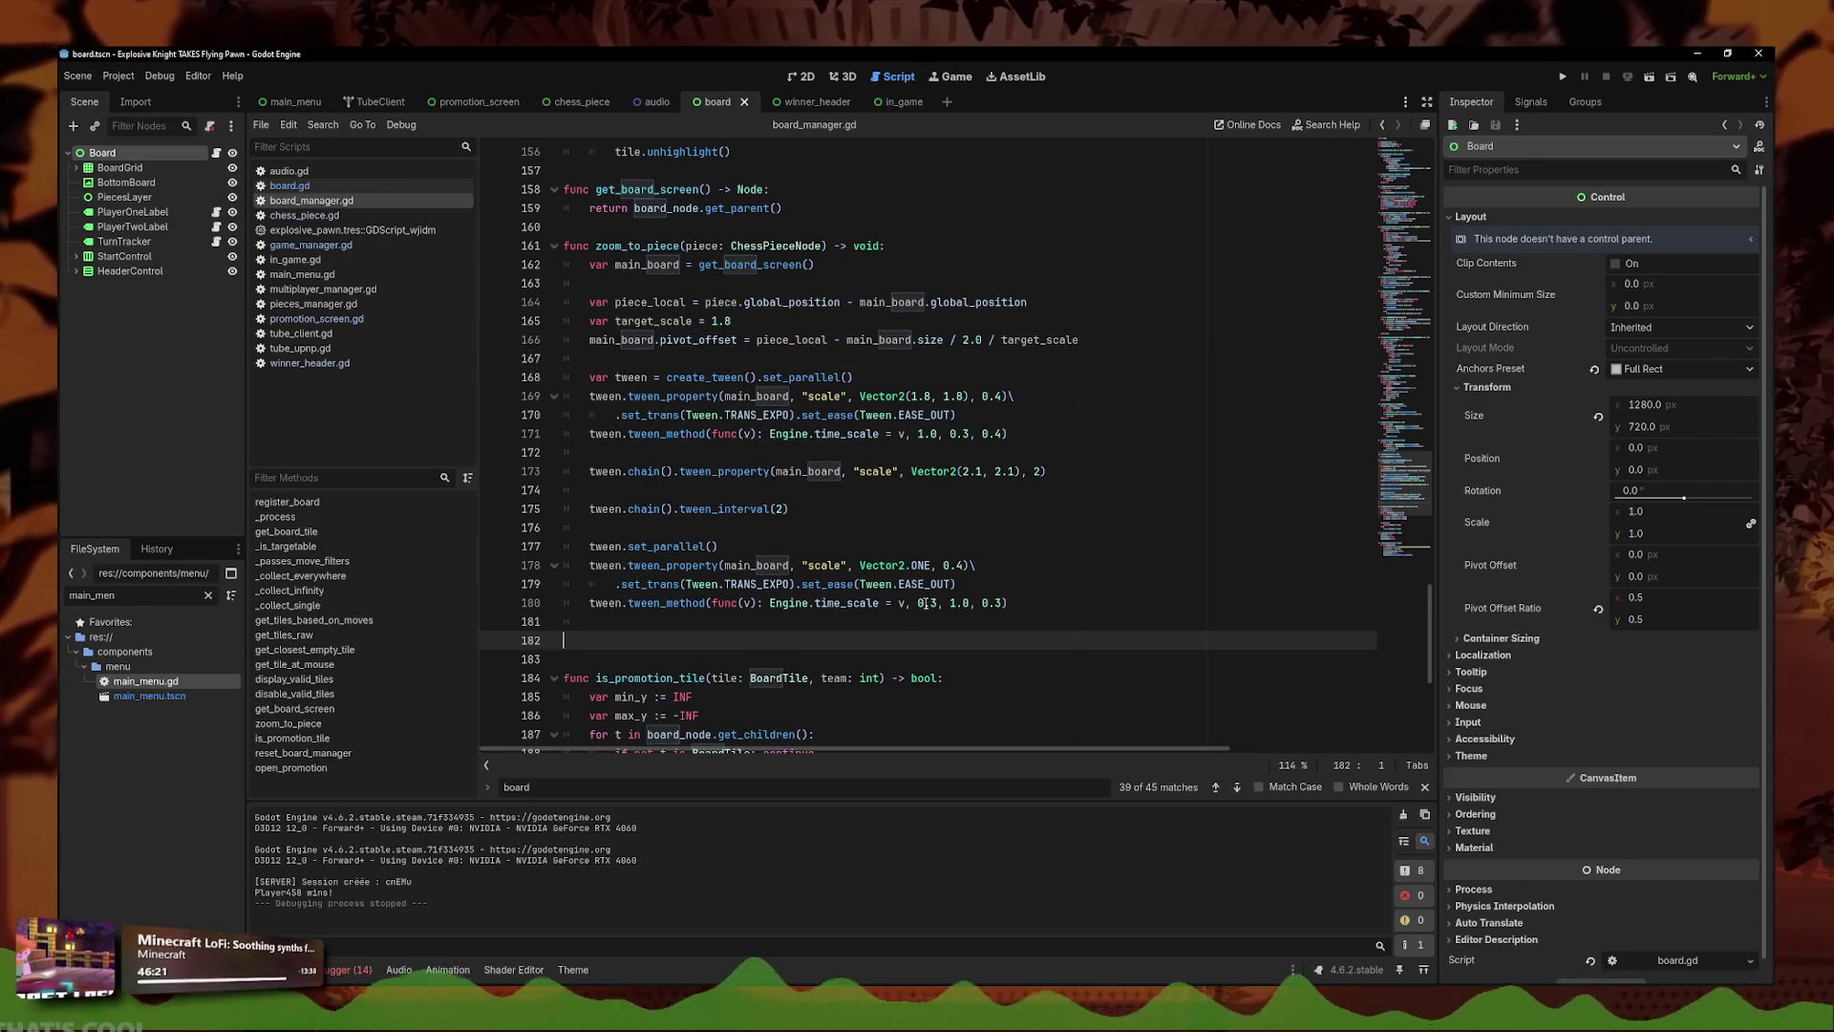
key("ctrl+y")
left_click_drag(600, 679, 499, 273)
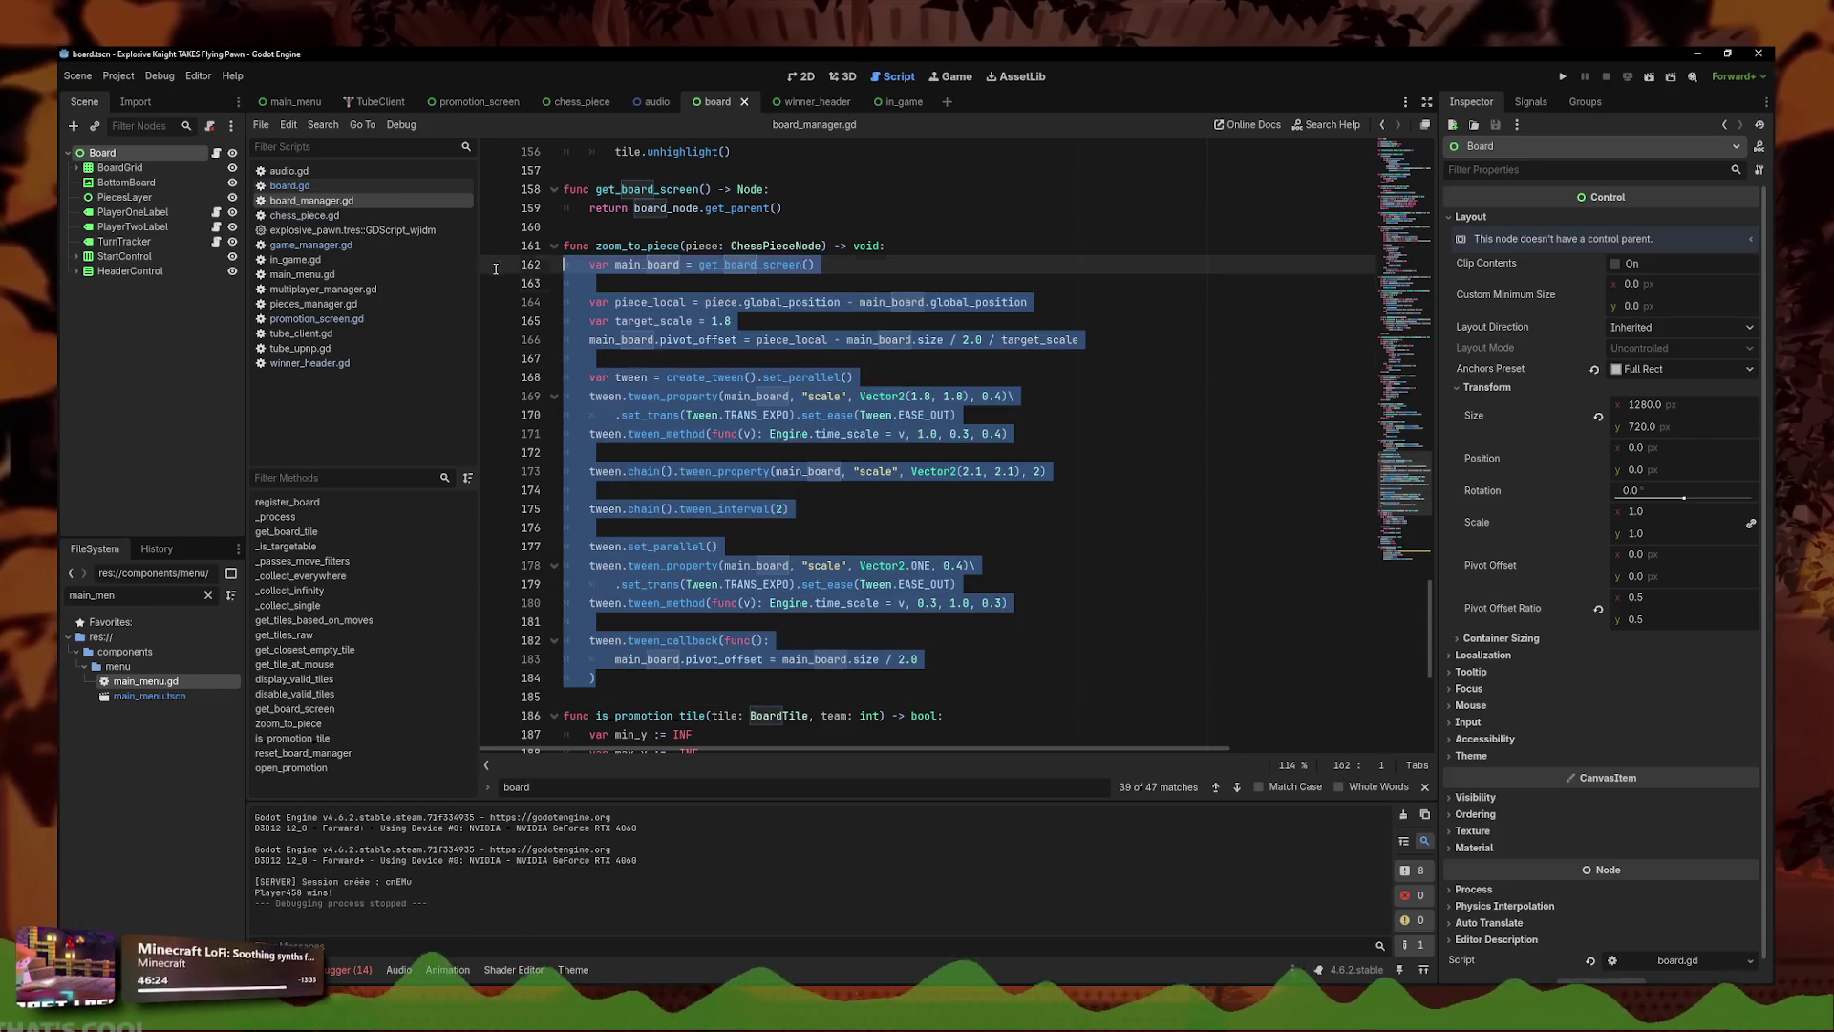
left_click(845, 471)
key("F5")
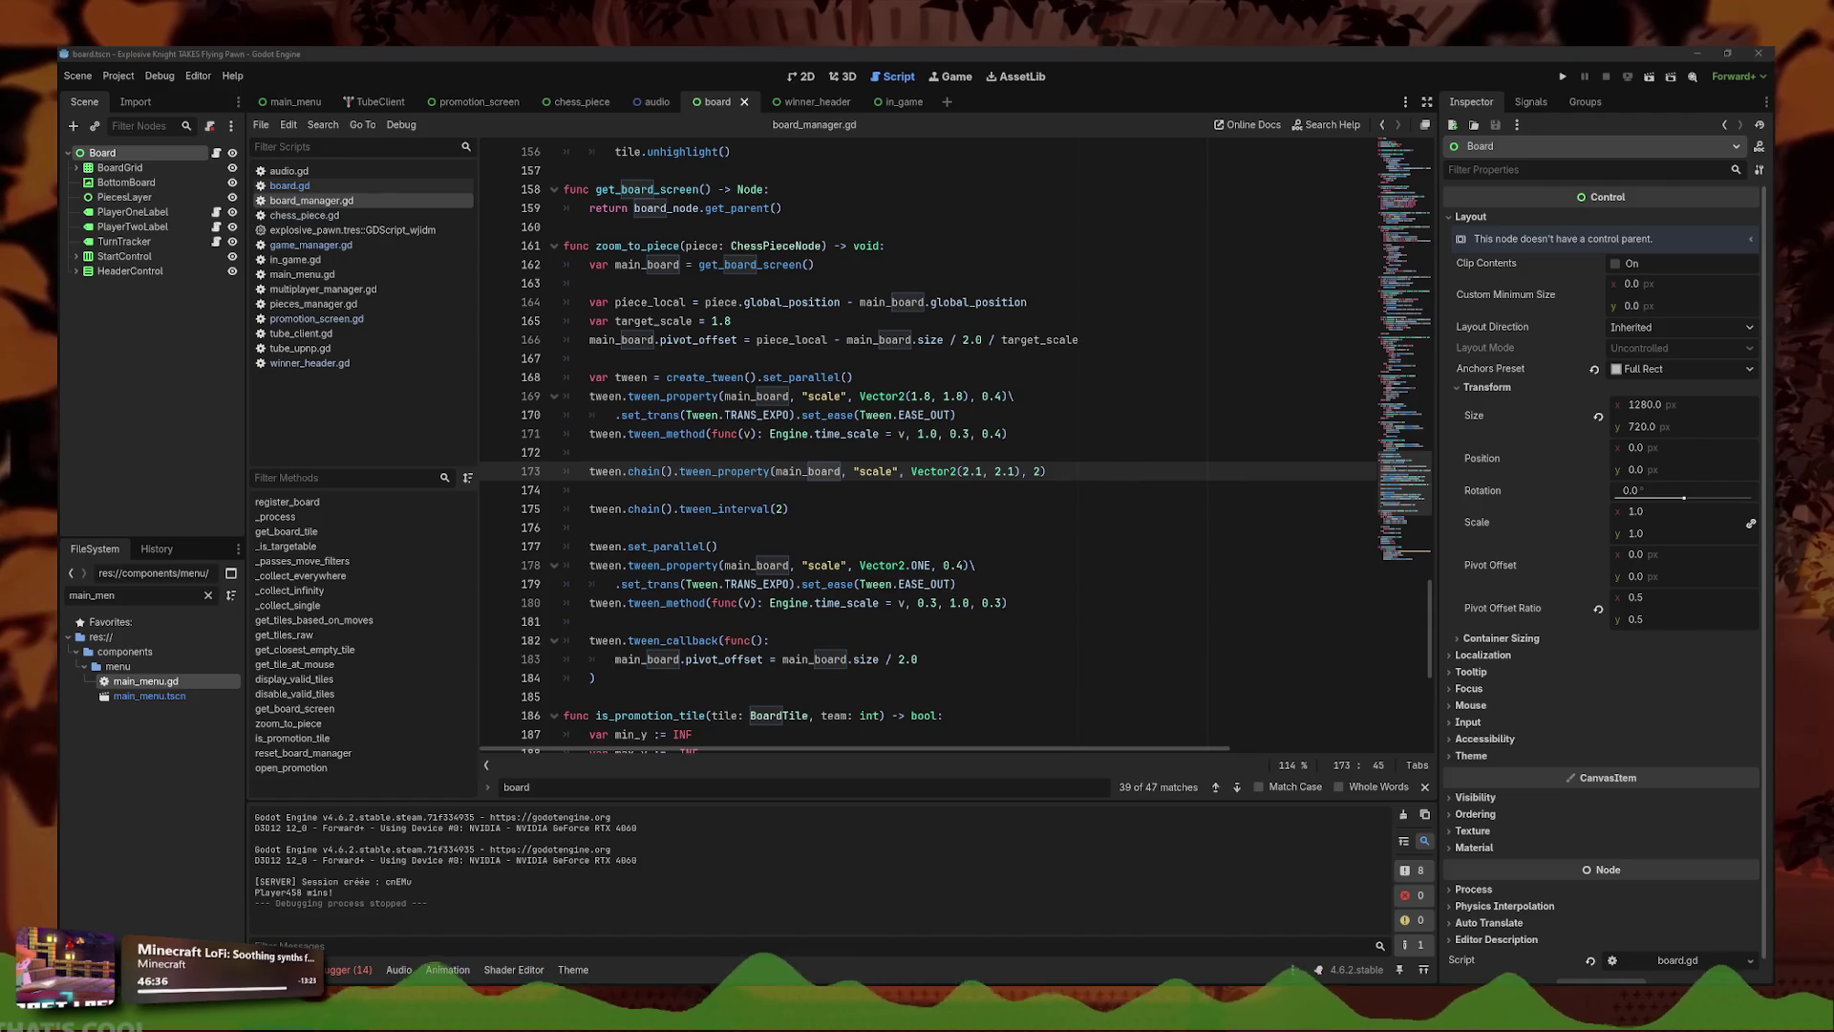
left_click(934, 551)
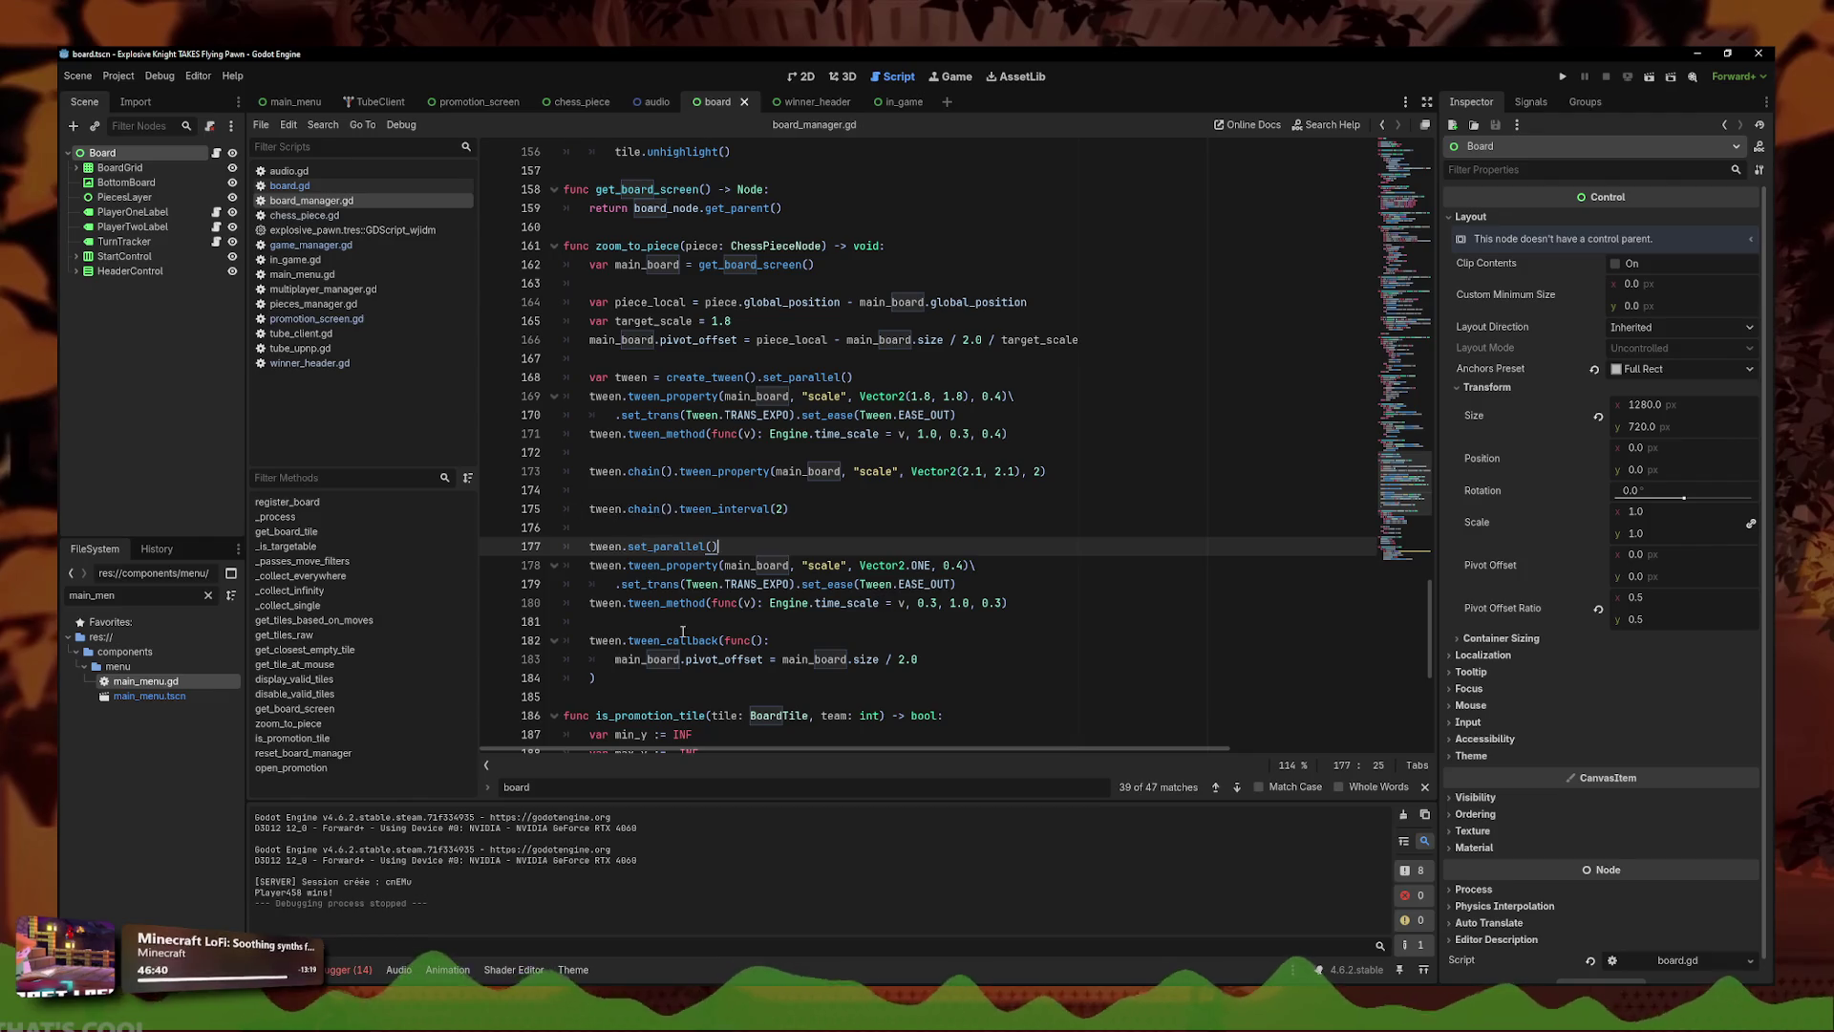
mouse_move(683, 631)
left_click(1008, 656)
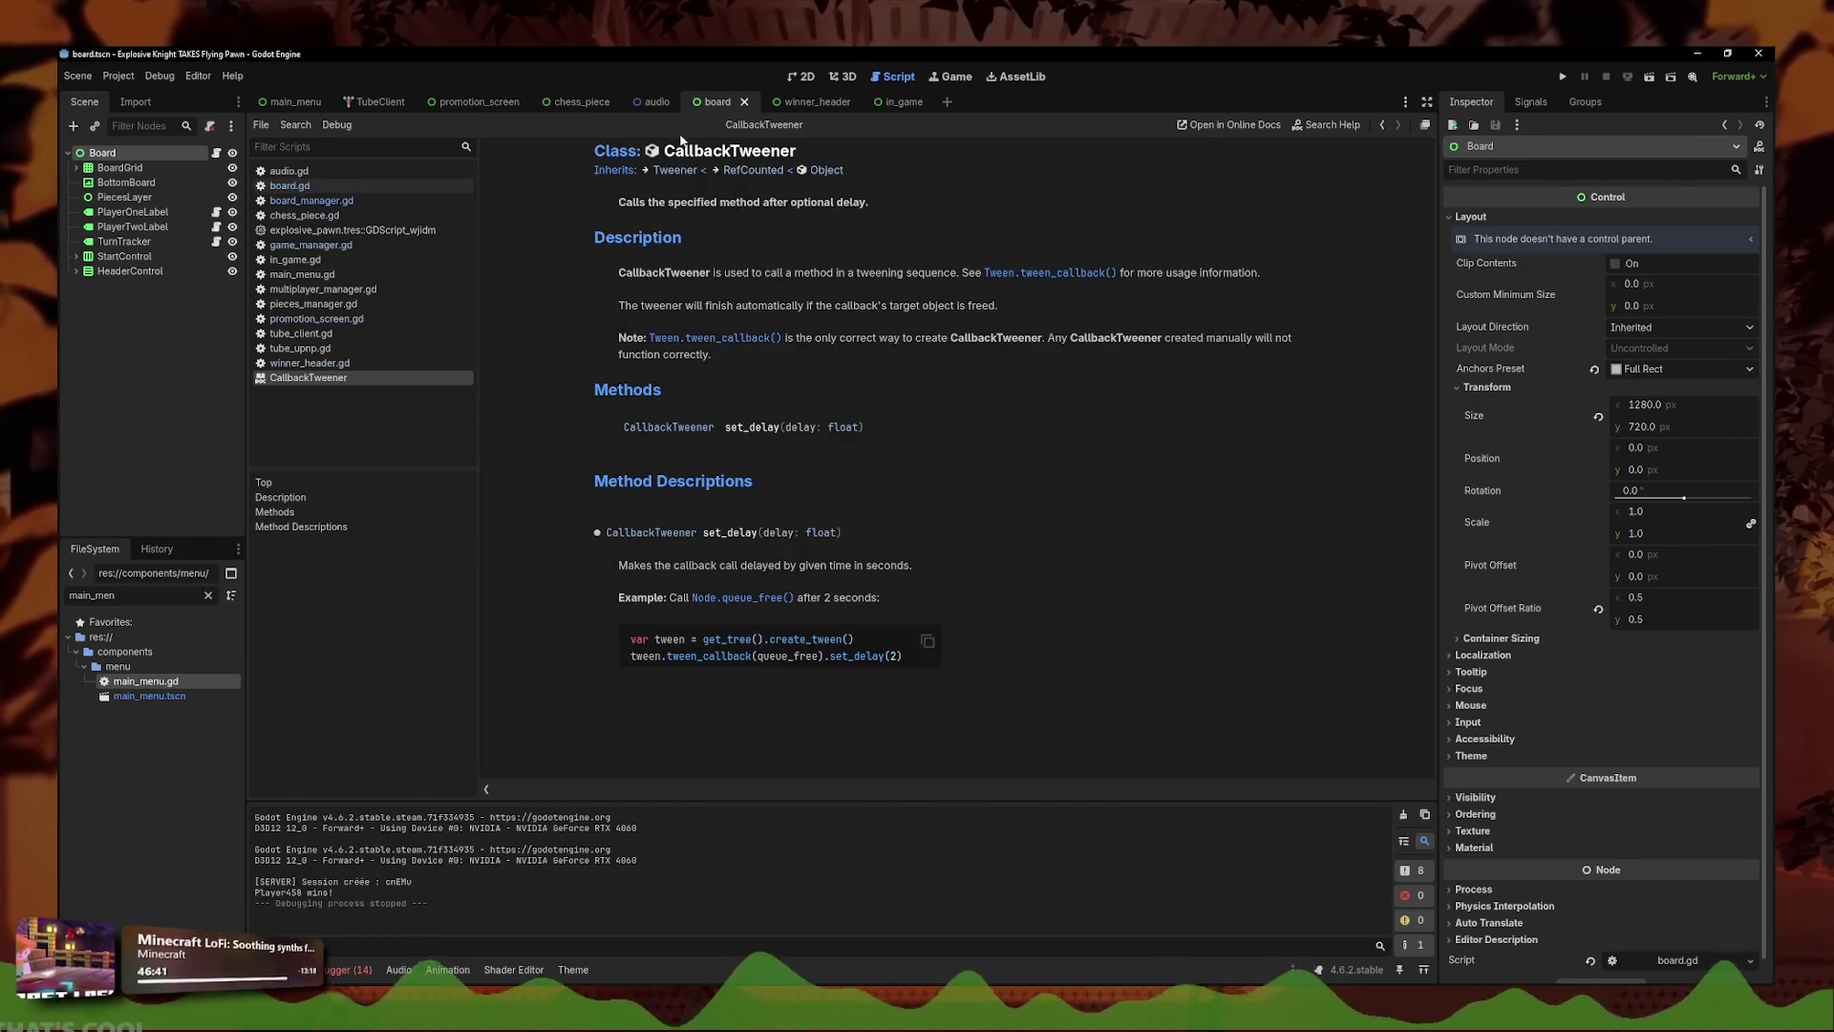
left_click(330, 187)
left_click(315, 201)
left_click(994, 532)
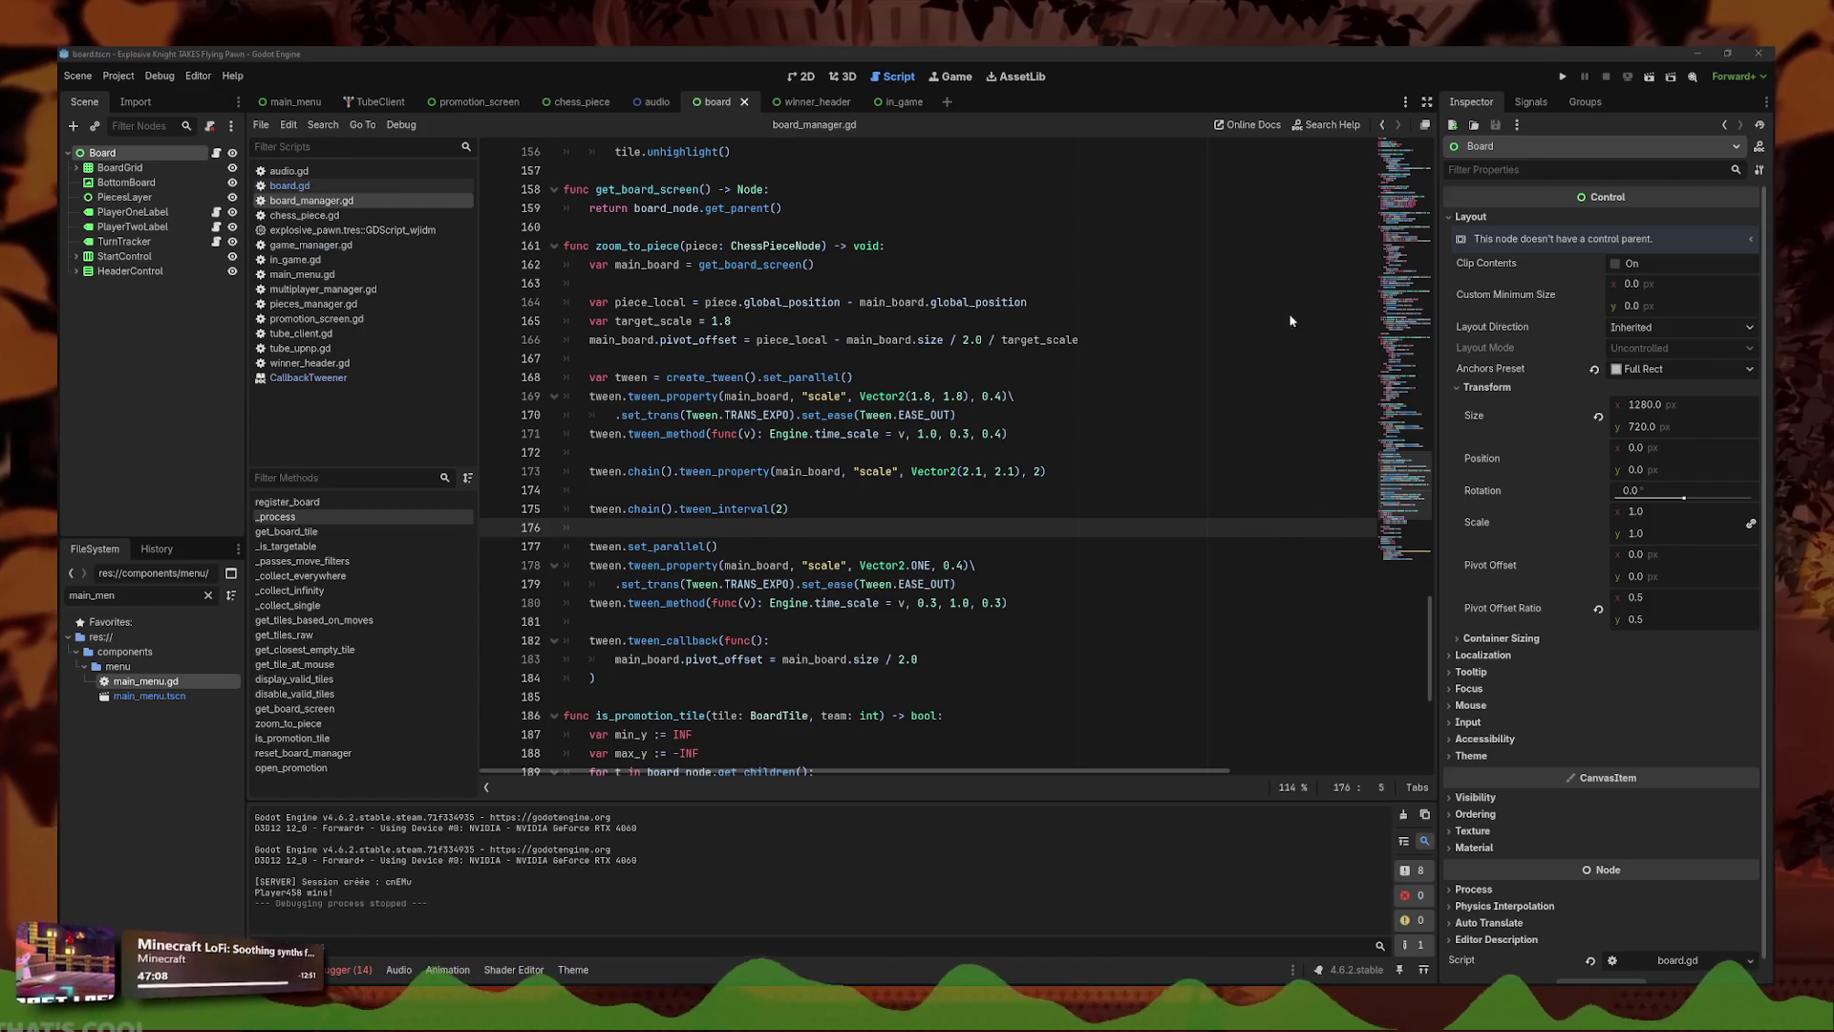
key("F5")
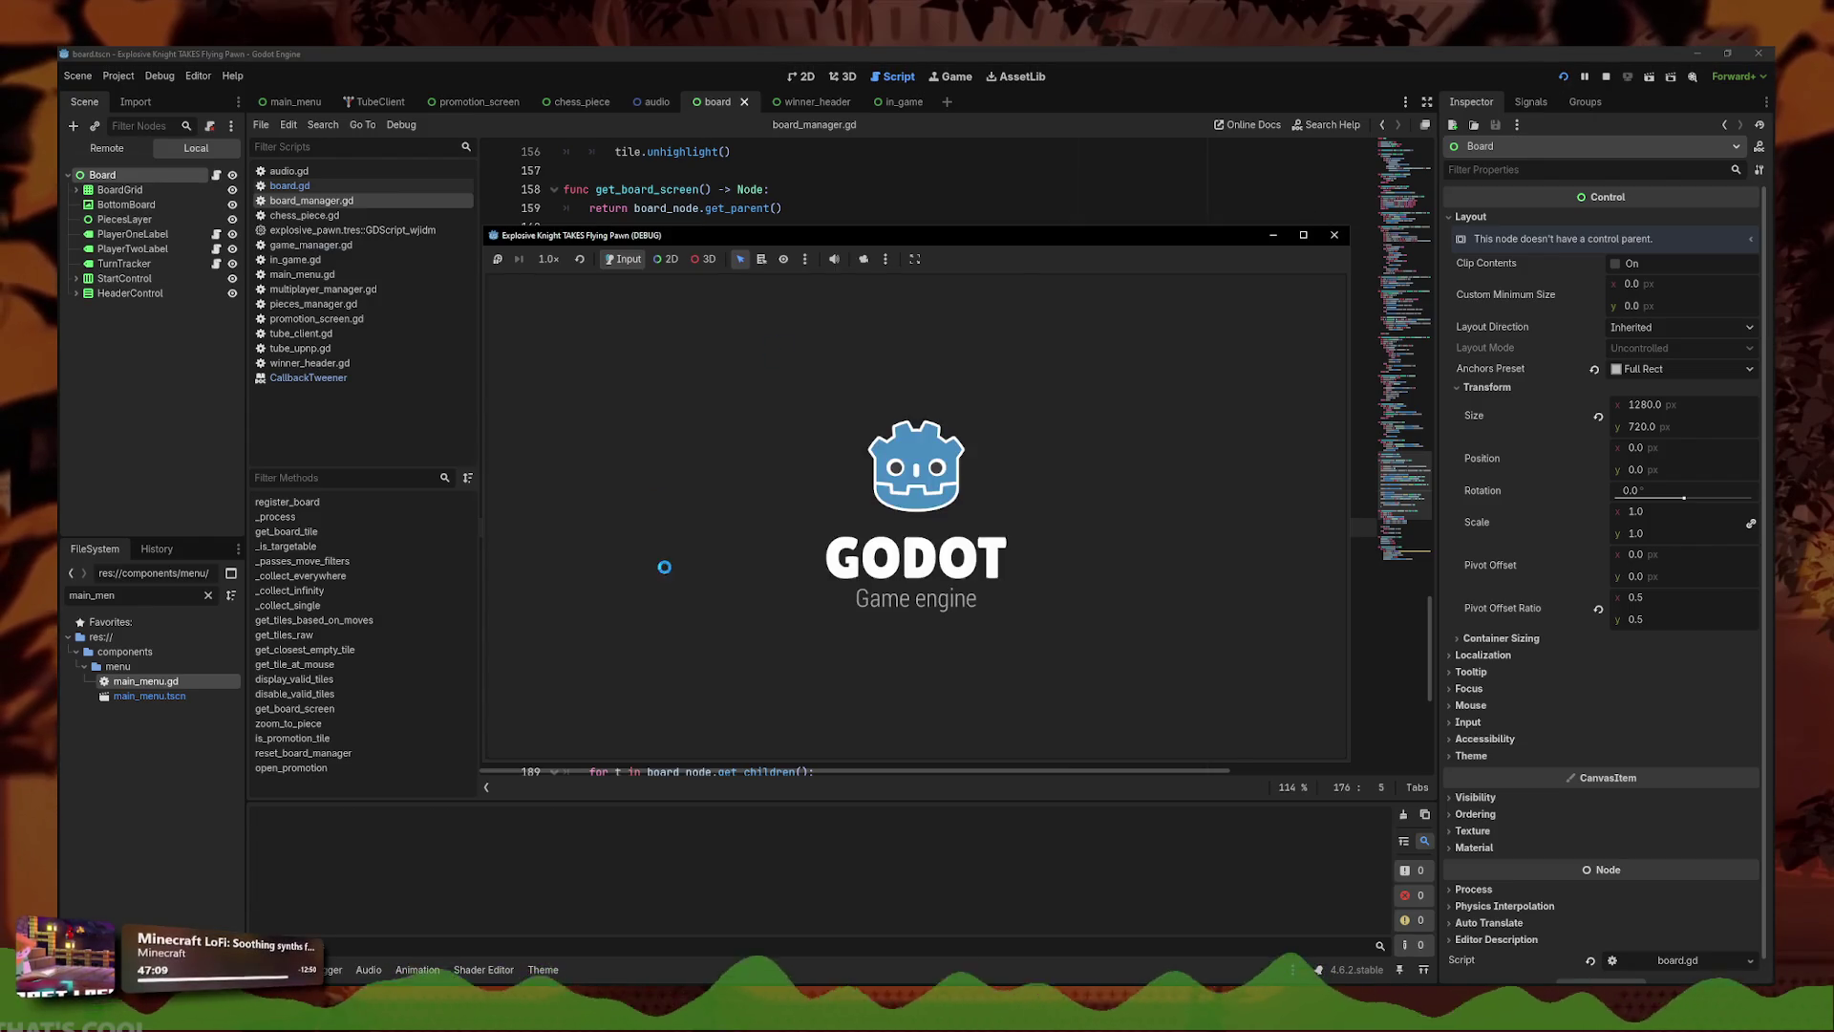
left_click(915, 509)
left_click(935, 621)
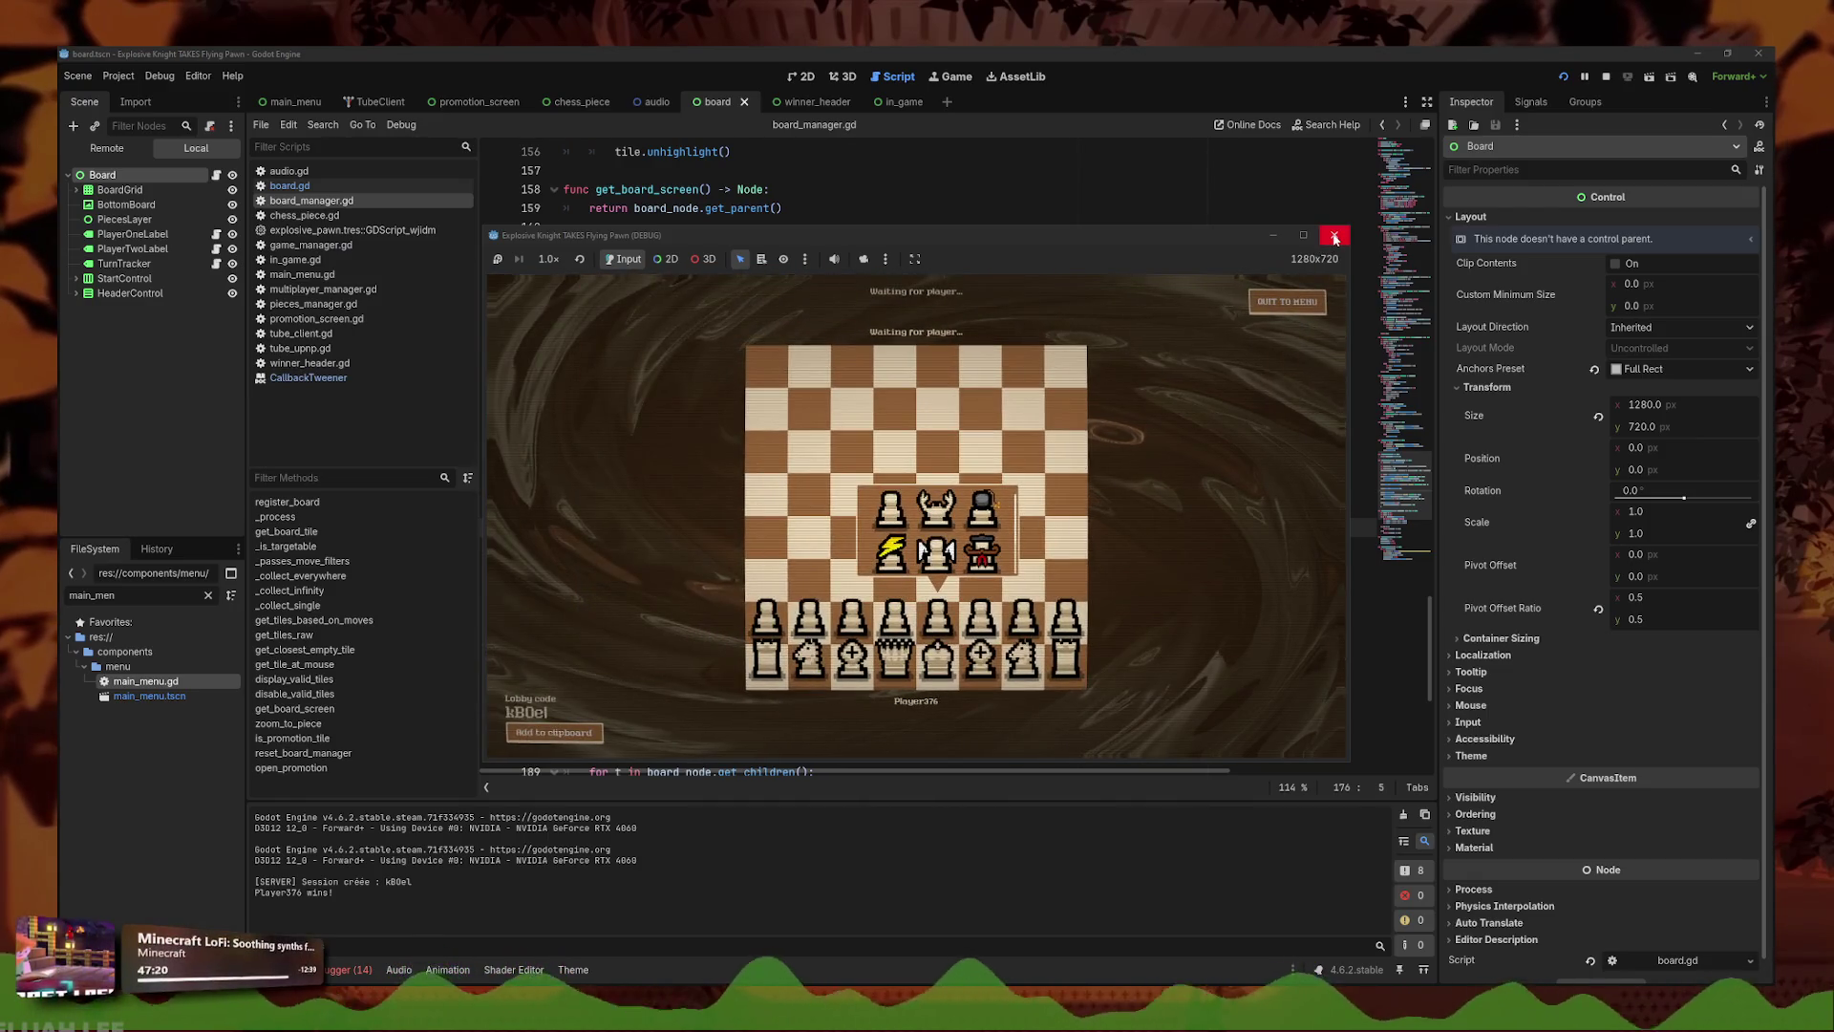
left_click(1335, 237)
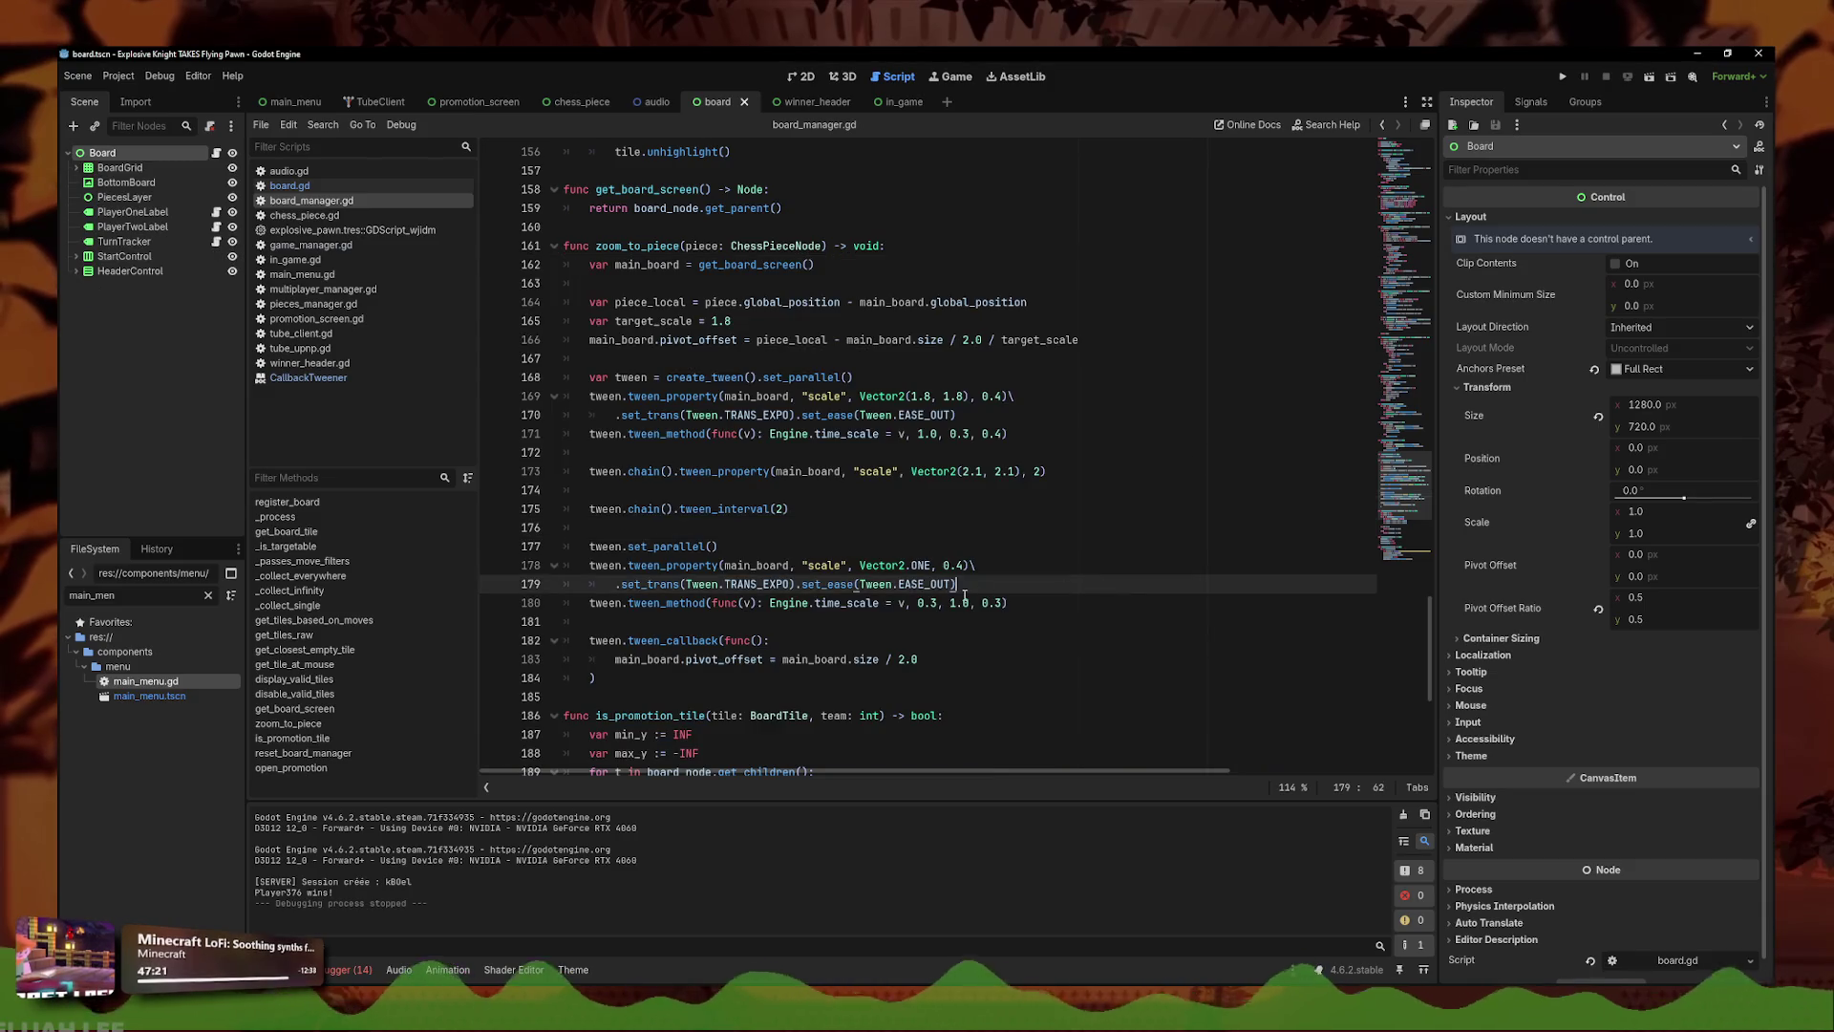
- Delete the interval, reset and callback lines from zoom_to_piece
scroll(965, 595, "down", 1)
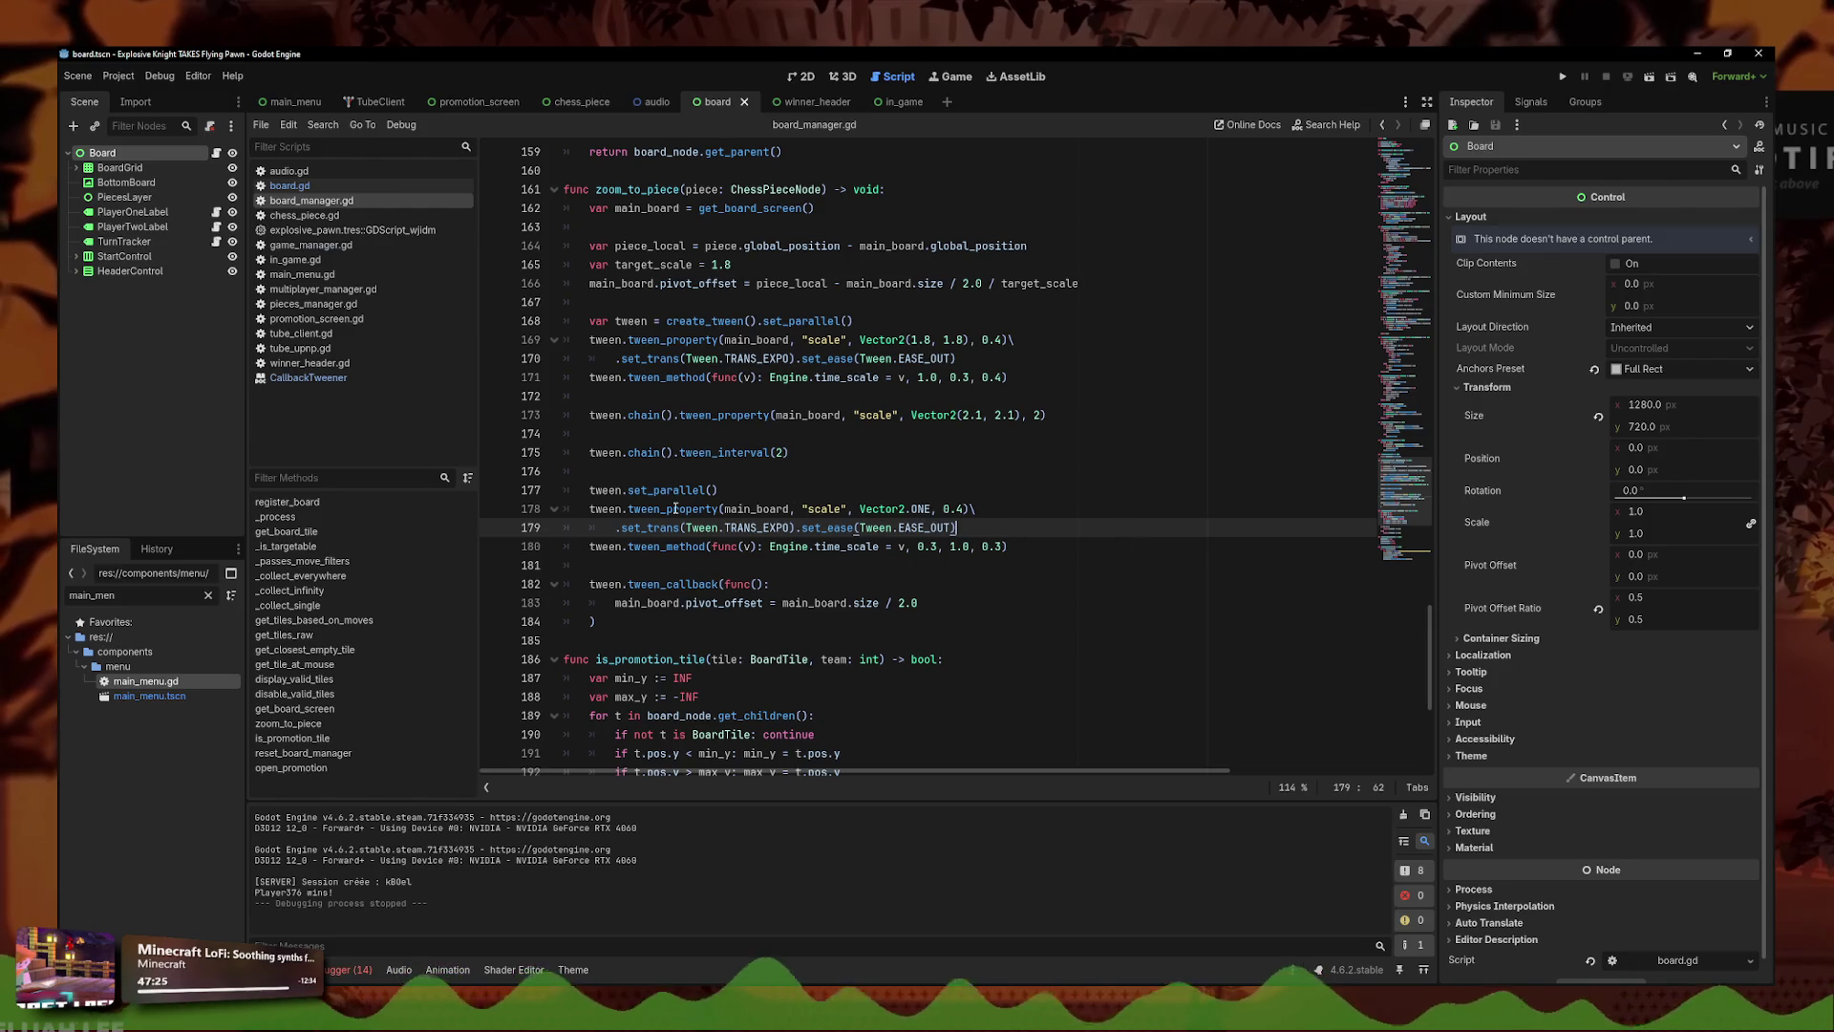
left_click_drag(597, 621, 534, 465)
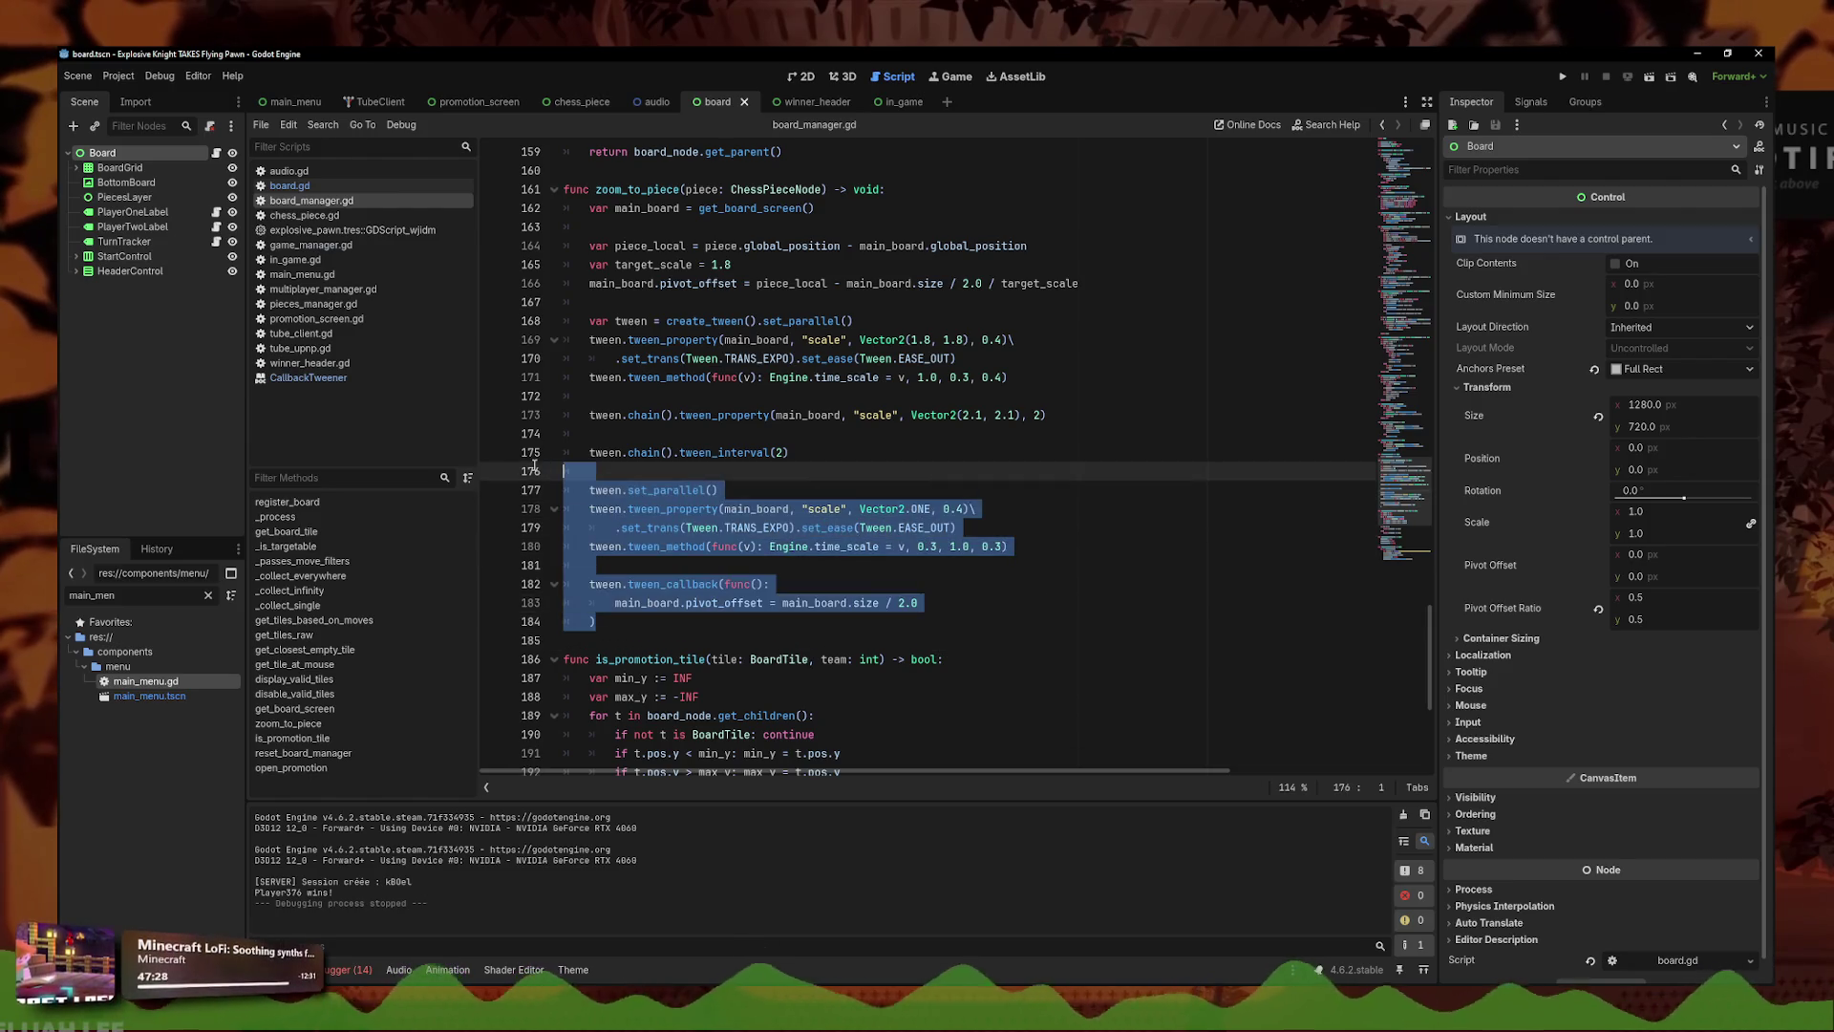
left_click(872, 624)
mouse_move(872, 623)
left_mouse_down()
mouse_move(583, 497)
mouse_move(564, 470)
left_mouse_up()
left_click(1100, 531)
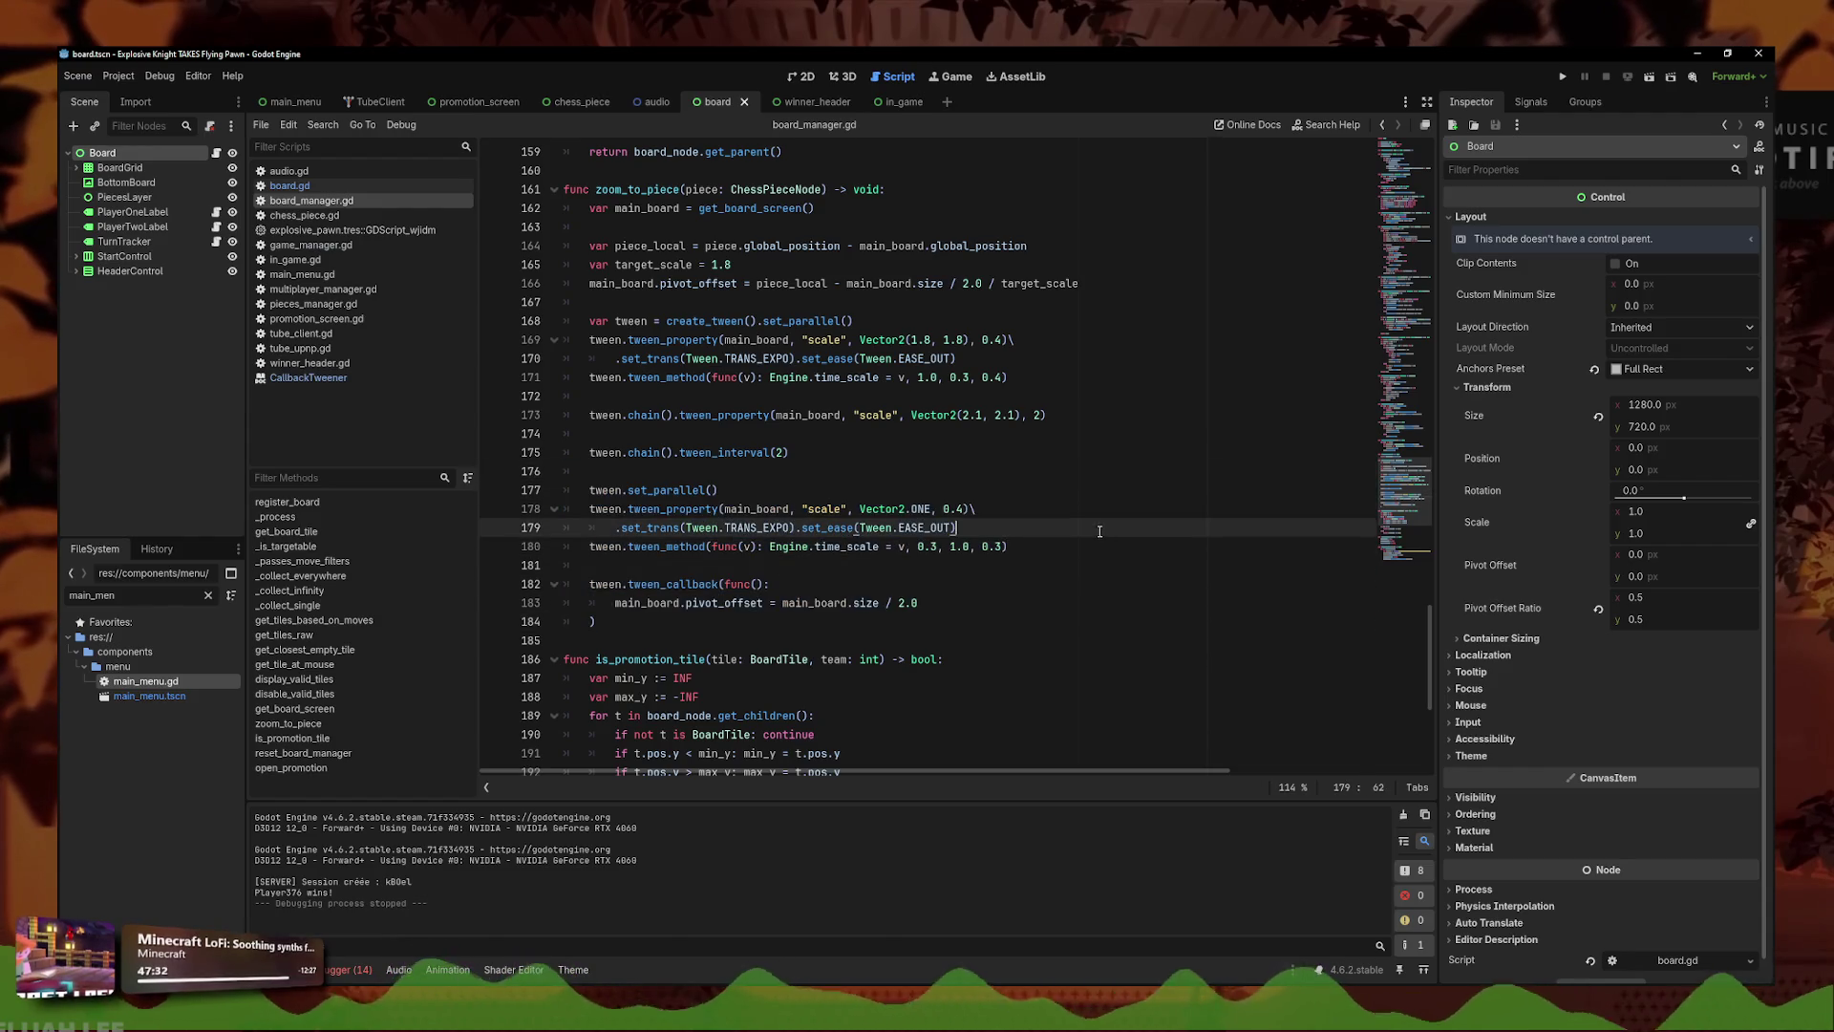
mouse_move(573, 565)
left_mouse_down()
mouse_move(564, 434)
mouse_move(583, 593)
mouse_move(602, 508)
left_mouse_up()
key("BackSpace")
key("BackSpace")
key("BackSpace")
key("BackSpace")
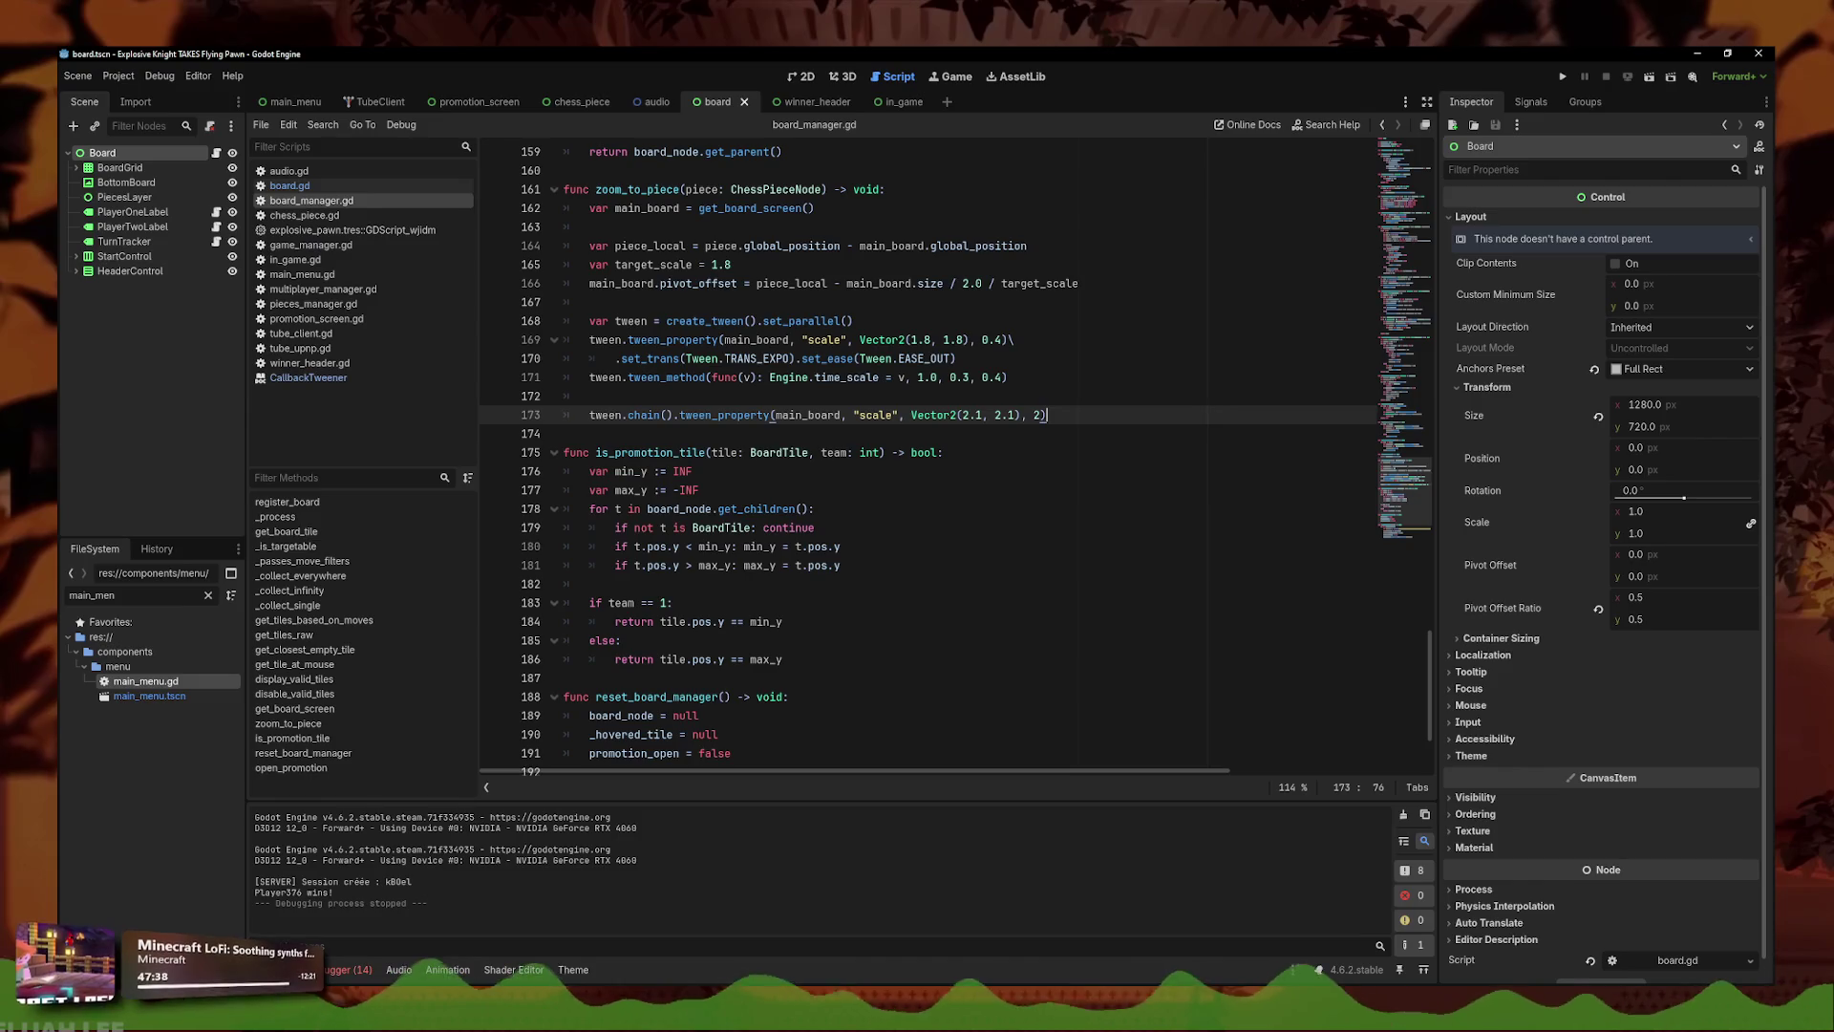
- Remove the remaining zoom tween code, leaving only the main_board line, and run the game
left_click(701, 491)
scroll(729, 346, "up", 2)
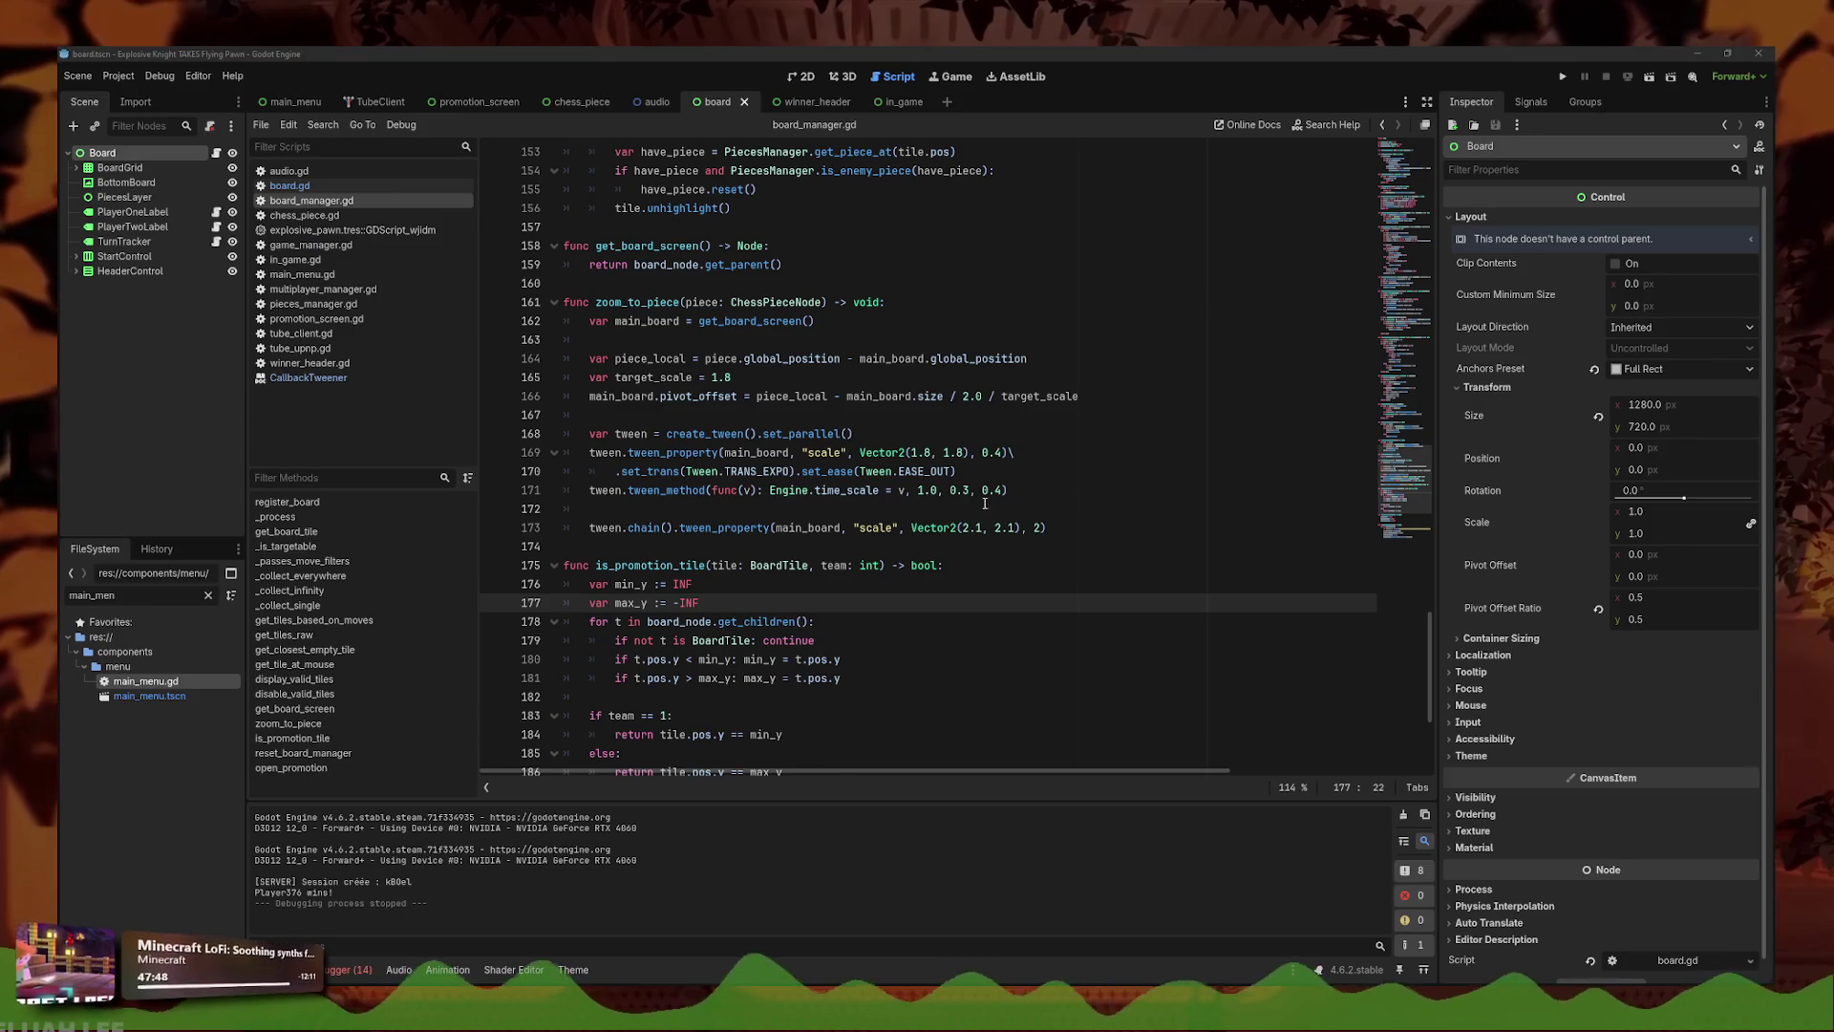
left_click(1049, 527)
mouse_move(1049, 527)
left_mouse_down()
mouse_move(592, 316)
mouse_move(590, 340)
left_mouse_up()
key("BackSpace")
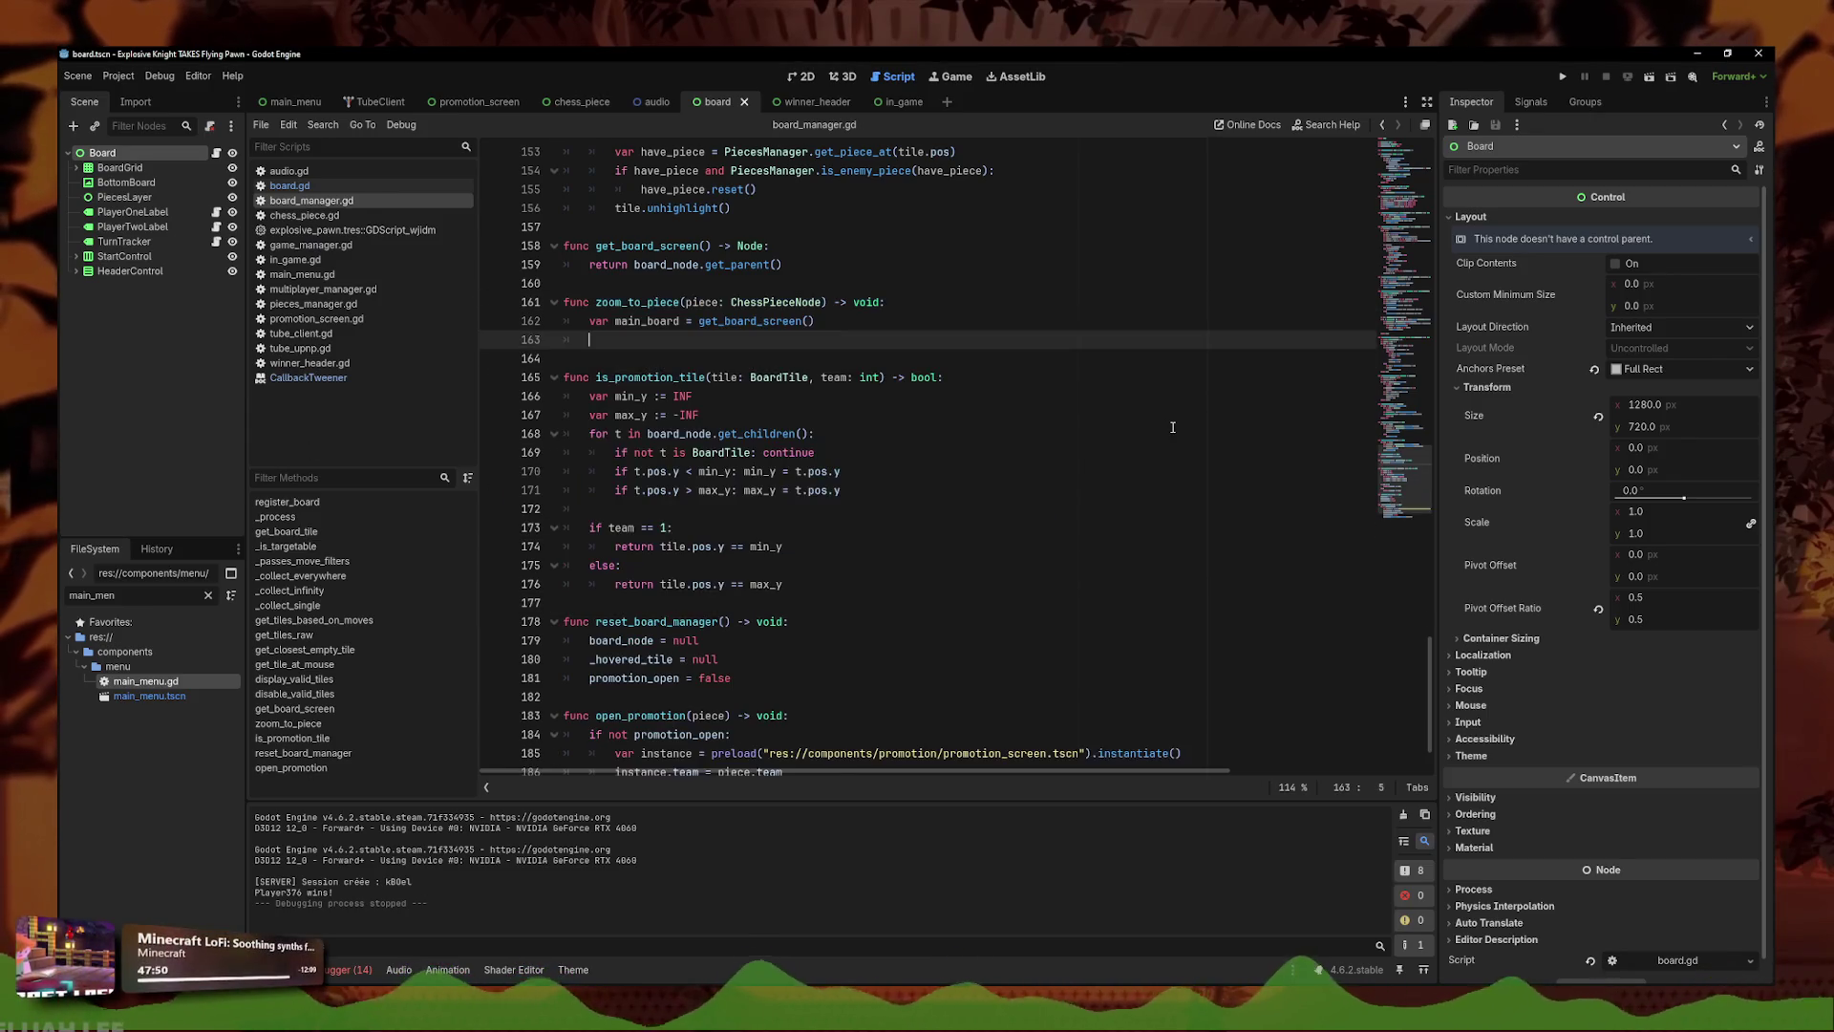
left_click(971, 490)
key("F5")
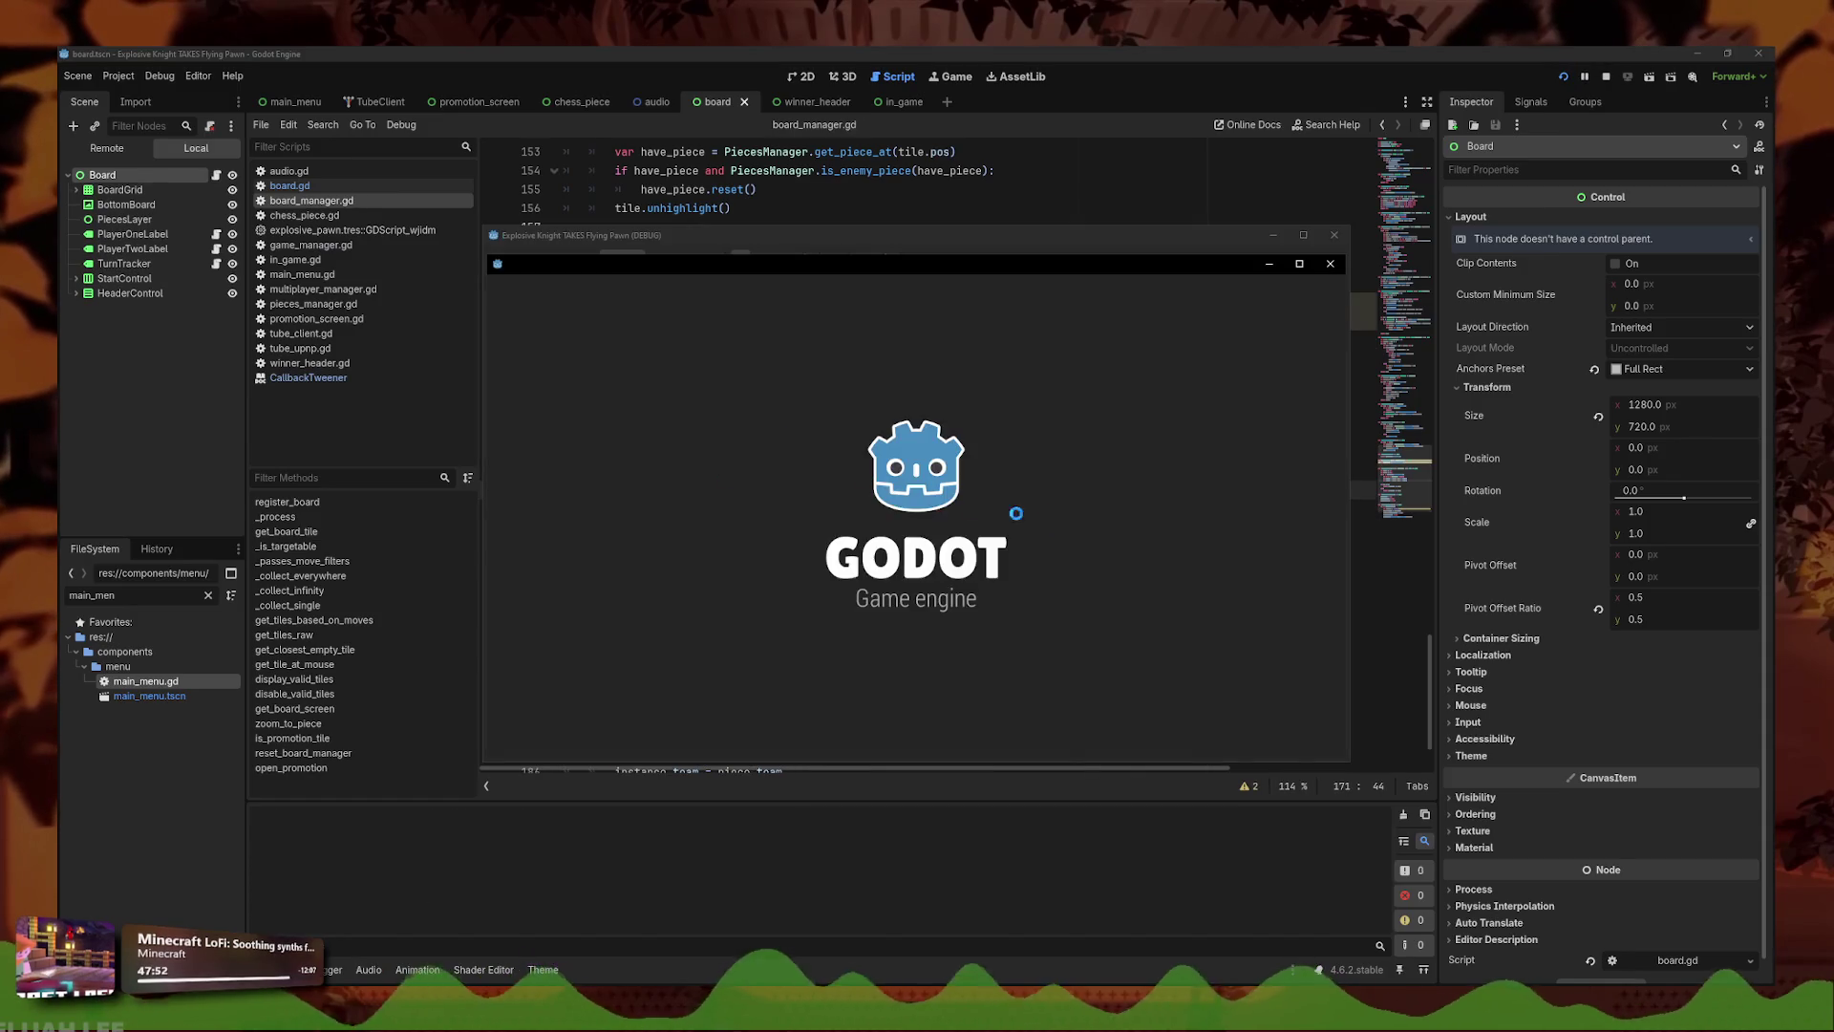
- Close the test game and restore the scale-and-pivot tween code in zoom_to_piece
left_click(915, 514)
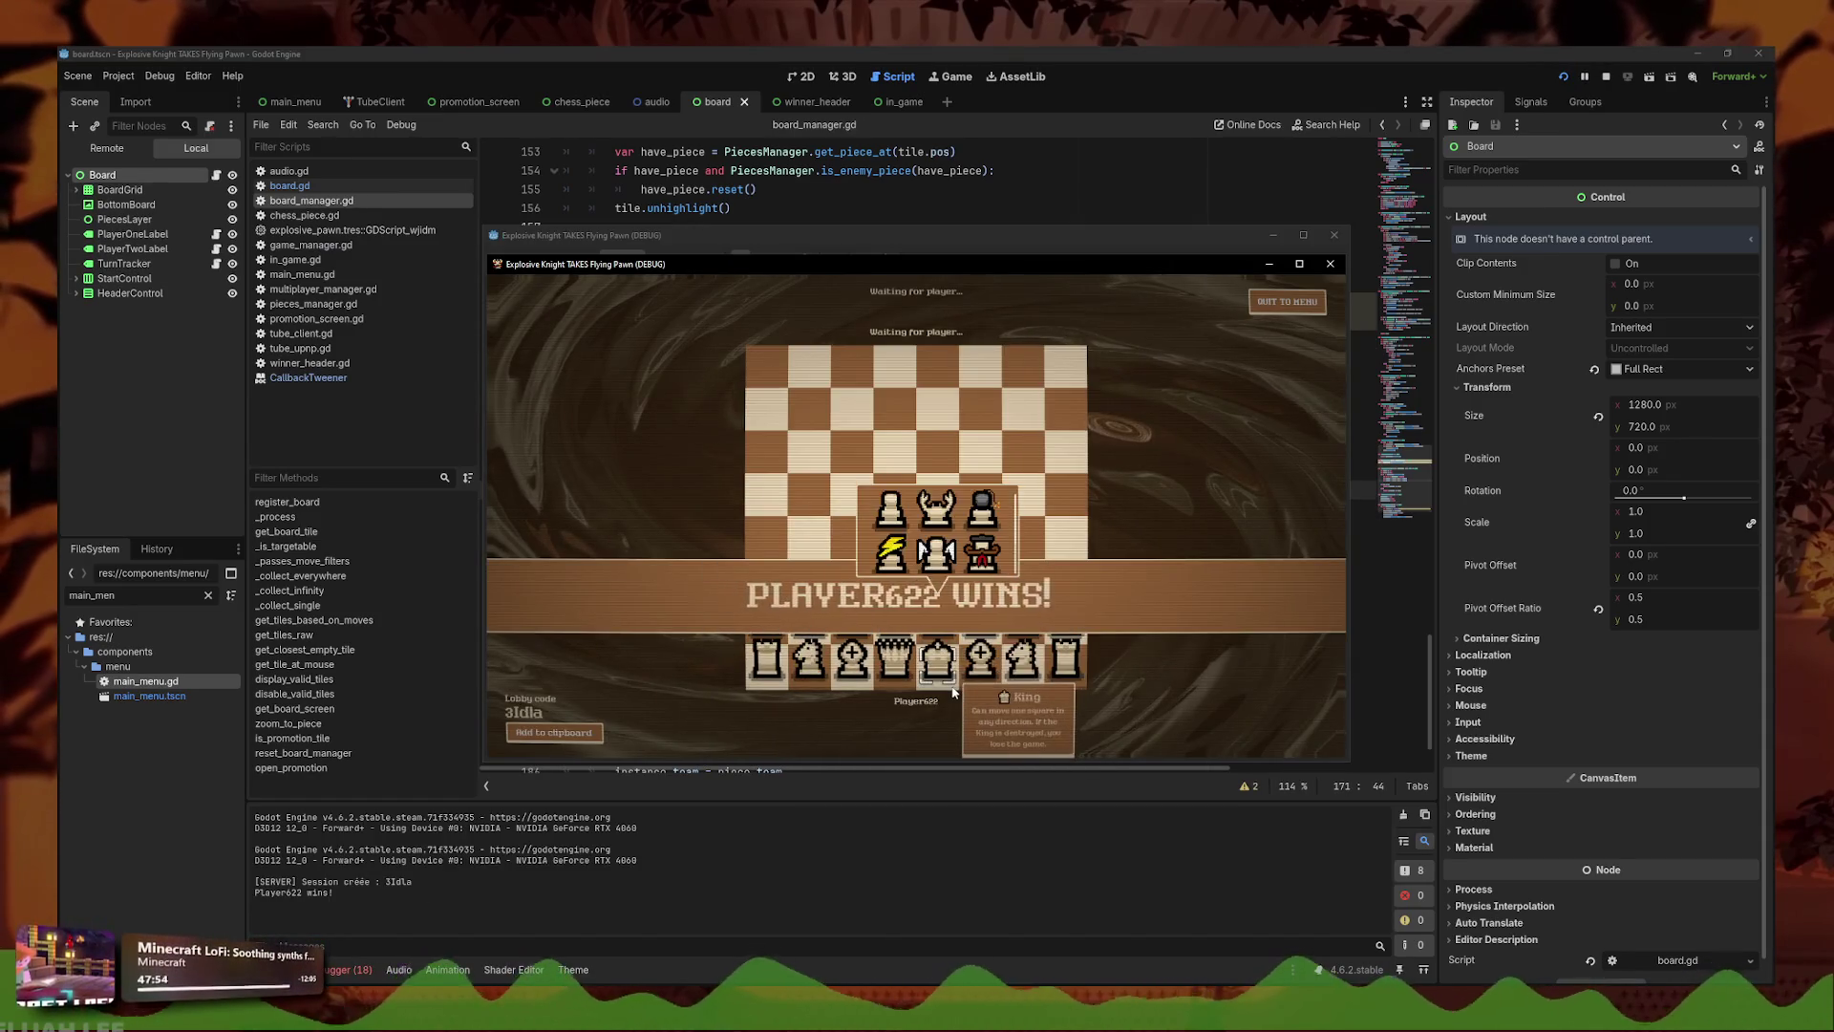
left_click(1335, 266)
left_click(996, 472)
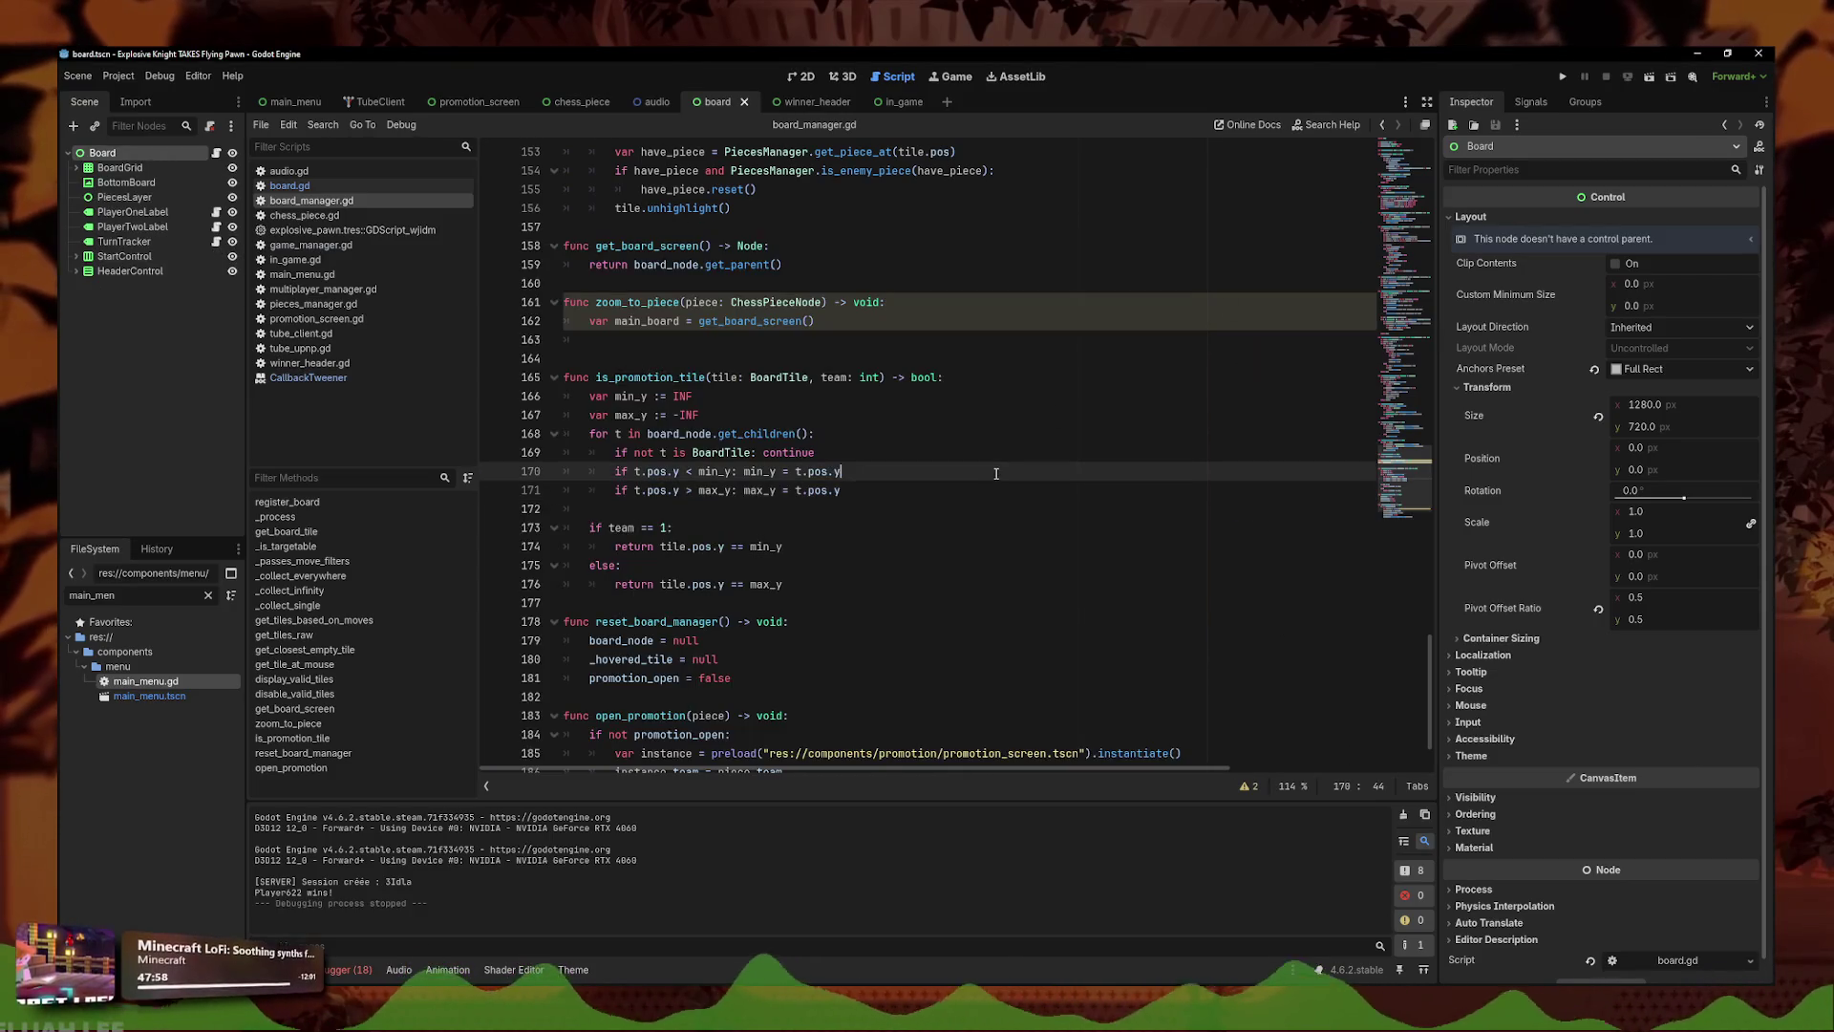
left_click(994, 379)
left_click(879, 322)
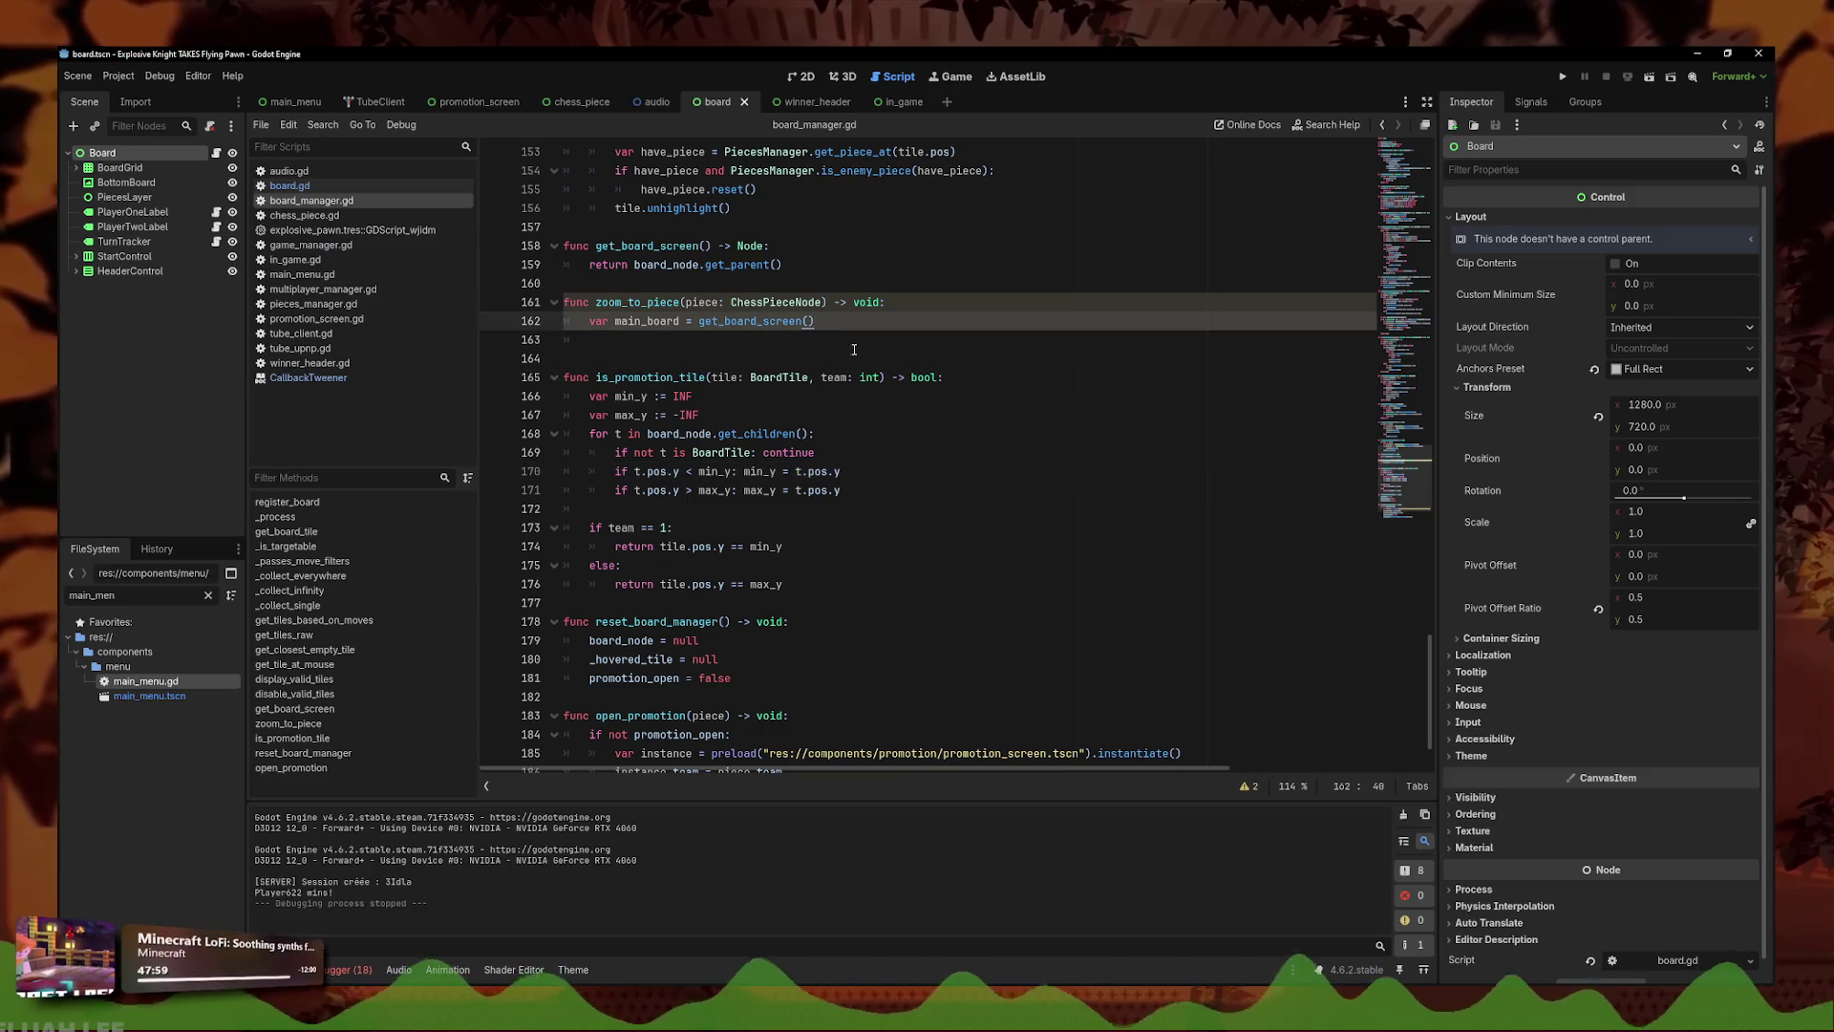
key("ctrl+z")
key("ctrl+z")
key("ctrl+z")
key("ctrl+z")
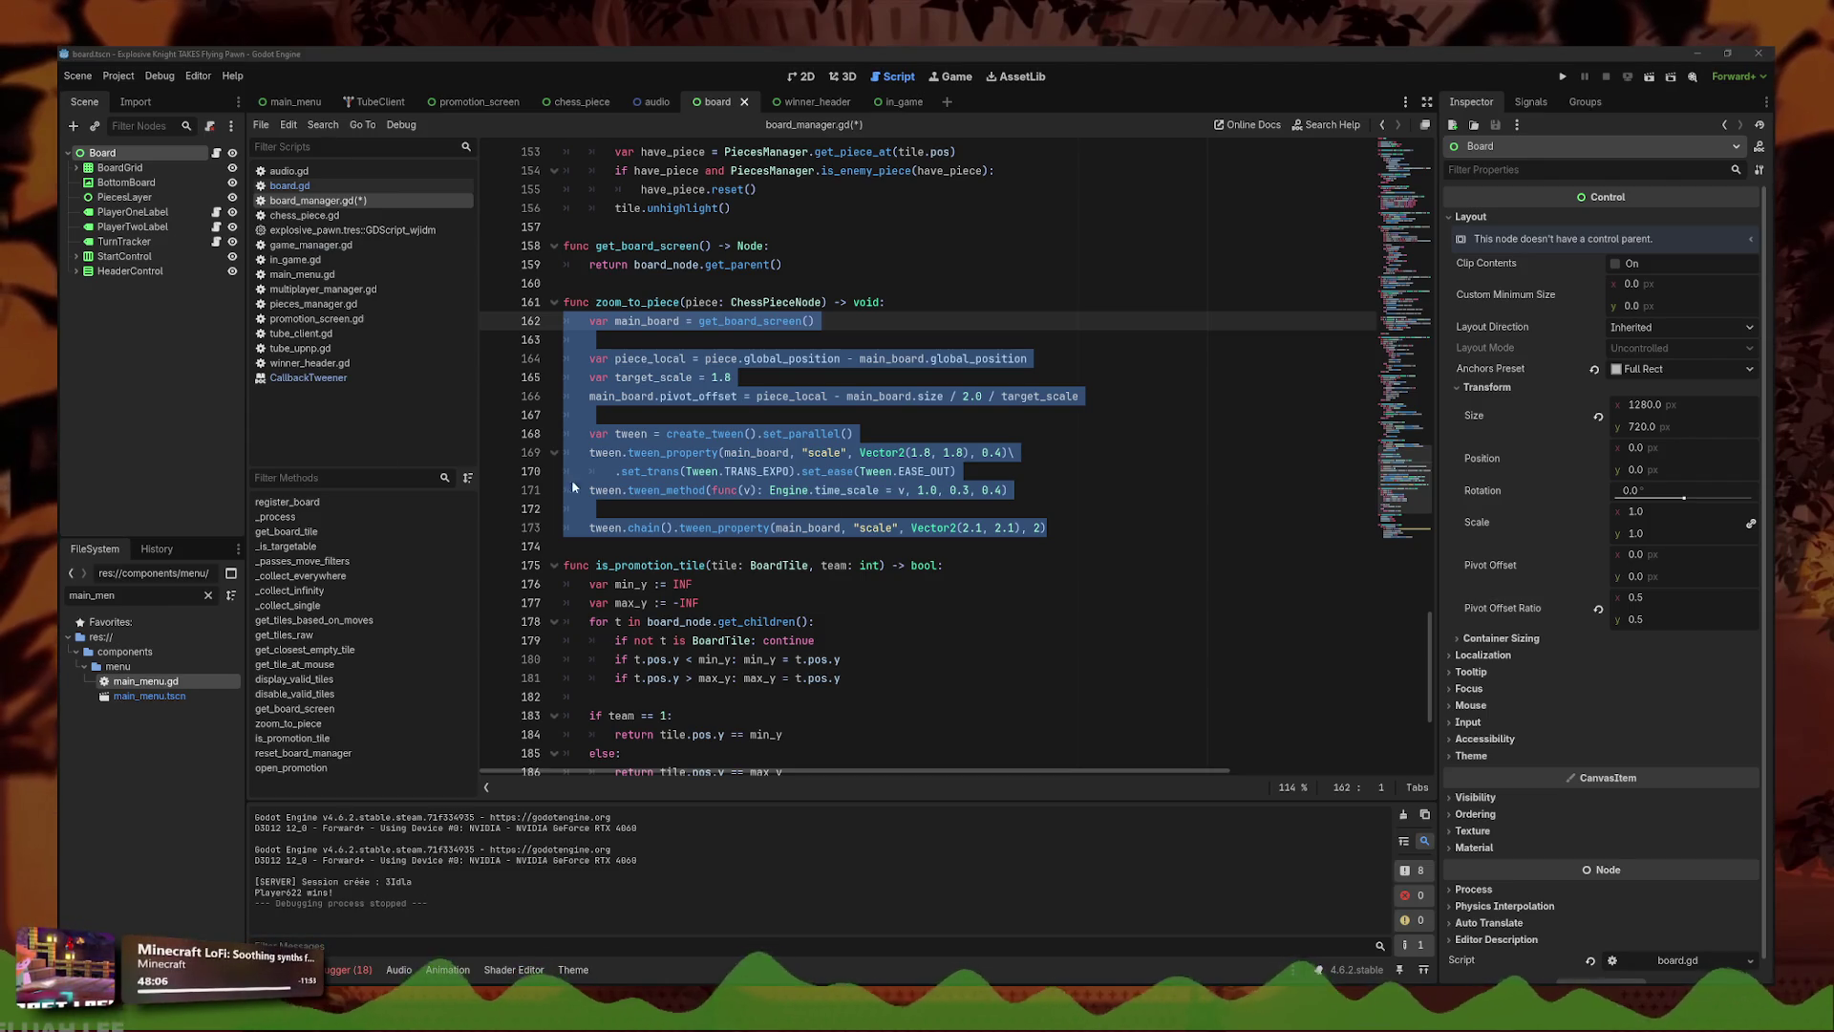
key("ctrl+y")
key("ctrl+y")
key("ctrl+y")
- Save and run, starting a match until it halts on the nonexistent to_local call at line 167
key("F5")
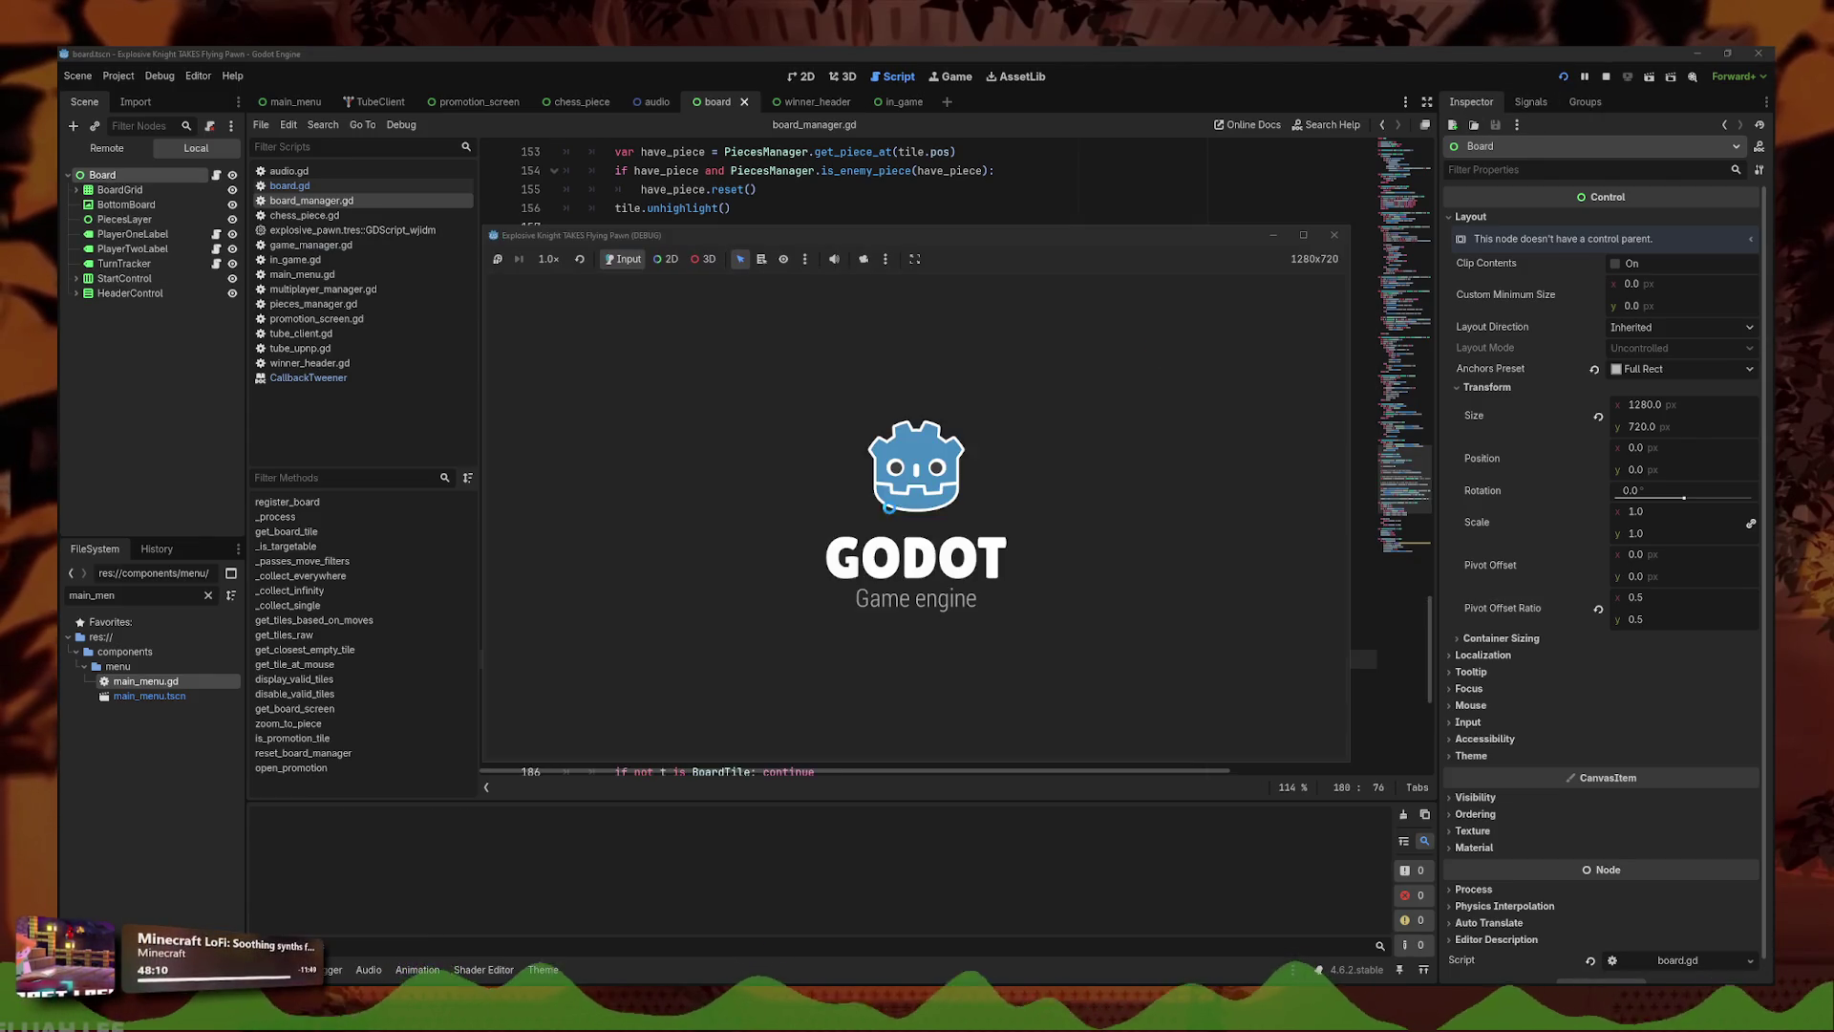
left_click(917, 573)
left_click(1037, 669)
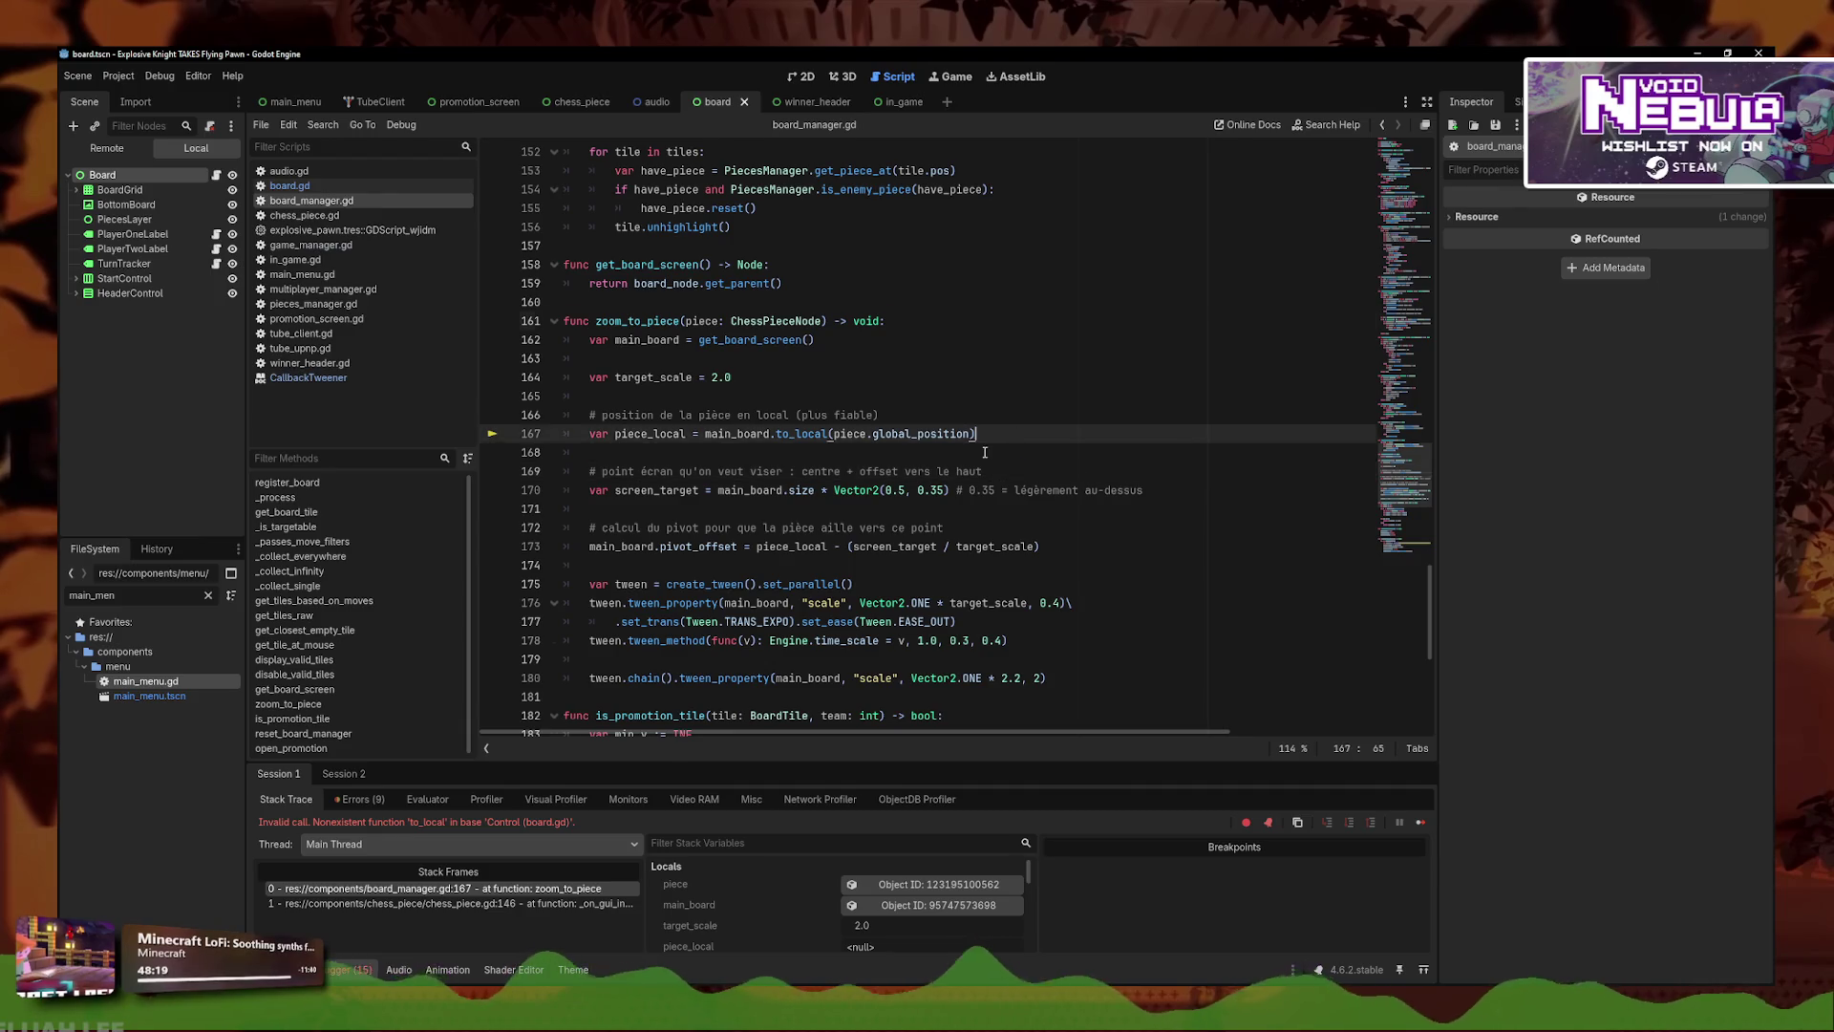
- Replace zoom_to_piece with code using get_global_transform().affine_inverse() and run a test match
type("func zoom_to_piece(piece: ChessPieceNode) -> void: \tvar main_board = get_board_screen()  \tvar piece_local = piece.global_position - main_board.global_position \tvar target_scale = 1.8 \tmain_board.pivot_offset = piece_local - main_board.size / 2.0 / target_scale  \tvar tween = create_tween().set_parallel() \ttween.tween_property(main_board, \"scale\", Vector2(1.8, 1.8), 0.4)\\ \t\t.set_trans(Tween.TRANS_EXPO).set_ease(Tween.EASE_OUT) \ttween.tween_method(func(v): Engine.time_scale = v, 1.0, 0.3, 0.4)  \ttween.chain().tween_property(main_board, \"scale\", Vector2(2.1, 2.1), 2)")
key("ctrl+s")
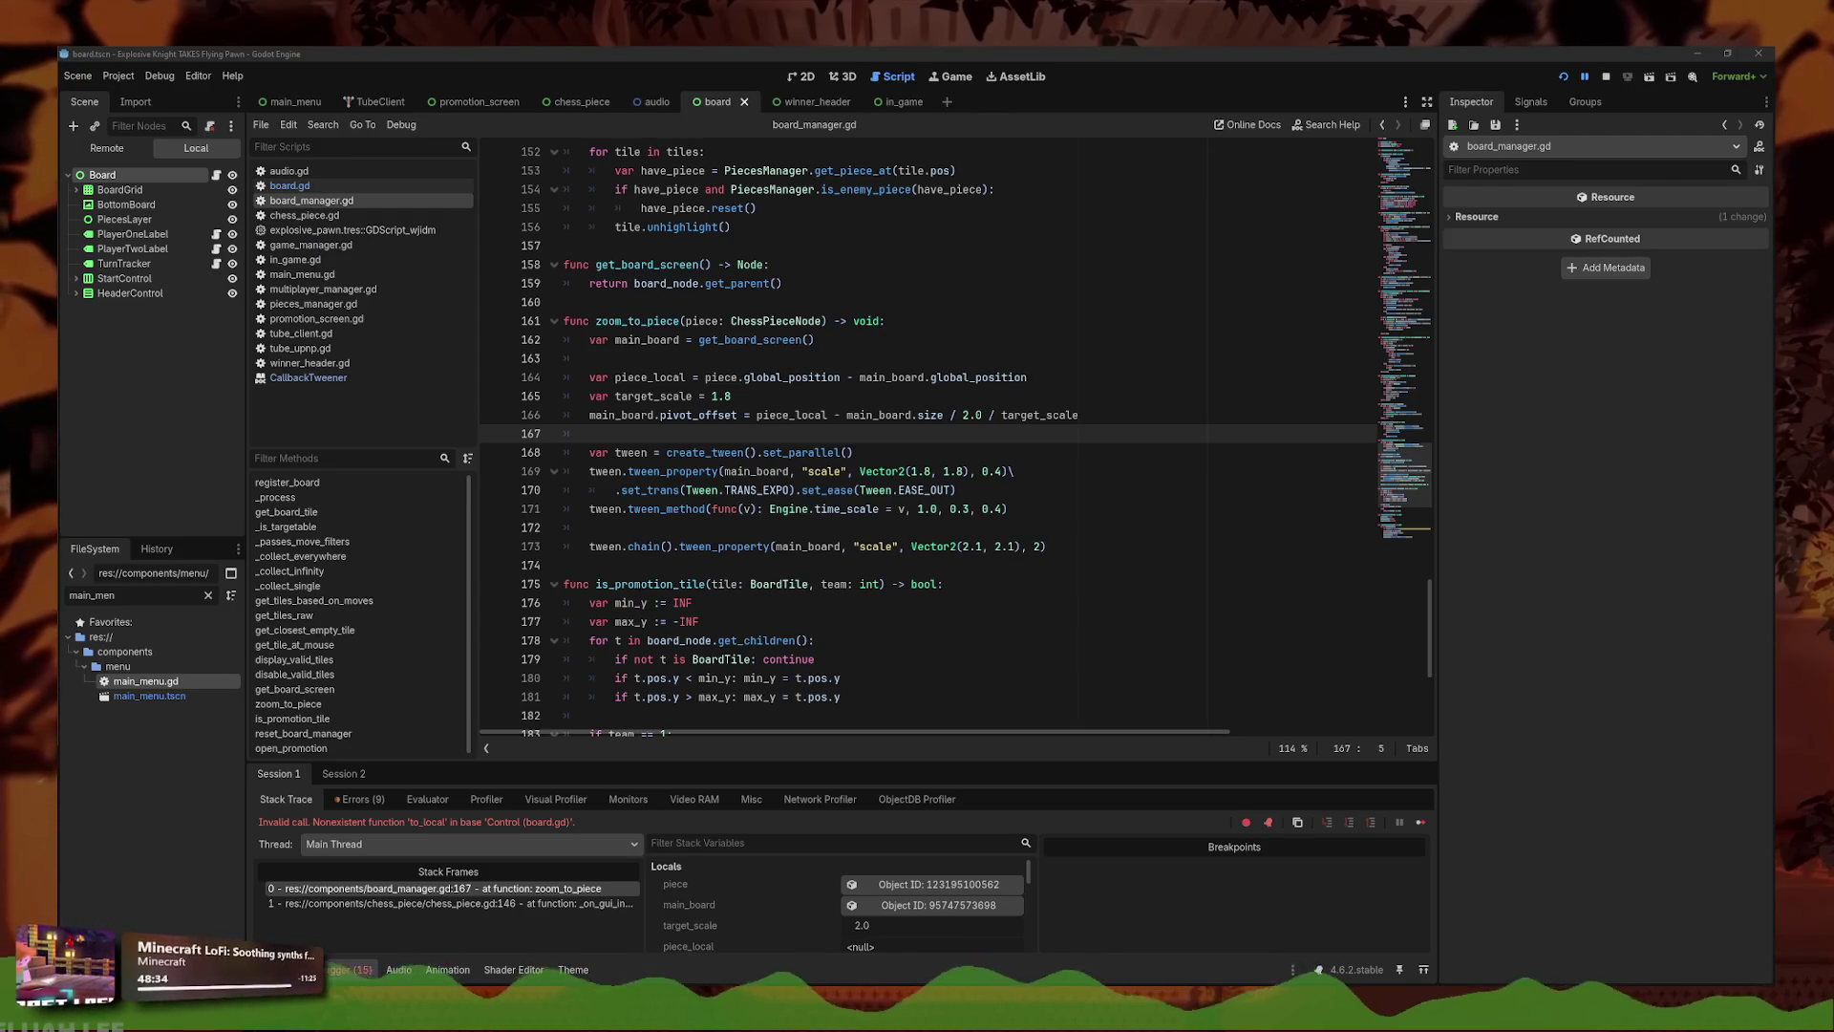
mouse_move(573, 565)
left_mouse_down()
mouse_move(573, 450)
mouse_move(888, 321)
left_mouse_up()
type("func zoom_to_piece(piece: ChessPieceNode) -> void: \tvar main_board = get_board_screen()  \tvar target_scale = 2.0  \t# conversion globale -> locale (compatible Control) \tvar piece_local = main_board.get_global_transform().affine_inverse() * piece.global_position  \t# centre + léger offset vers le haut \tvar screen_target = main_board.size * Vector2(0.5, 0.35)  \tmain_board.pivot_offset = piece_local - (screen_target / target_scale)  \tvar tween = create_tween().set_parallel() \ttween.tween_property(main_board, \"scale\", Vector2.ONE * target_scale, 0.4)\\ \t\t.set_trans(Tween.TRANS_EXPO).set_ease(Tween.EASE_OUT) \ttween.tween_method(func(v): Engine.time_scale = v, 1.0, 0.3, 0.4)  \ttween.chain().tween_property(main_board, \"scale\", Vector2.ONE * 2.2, 2)")
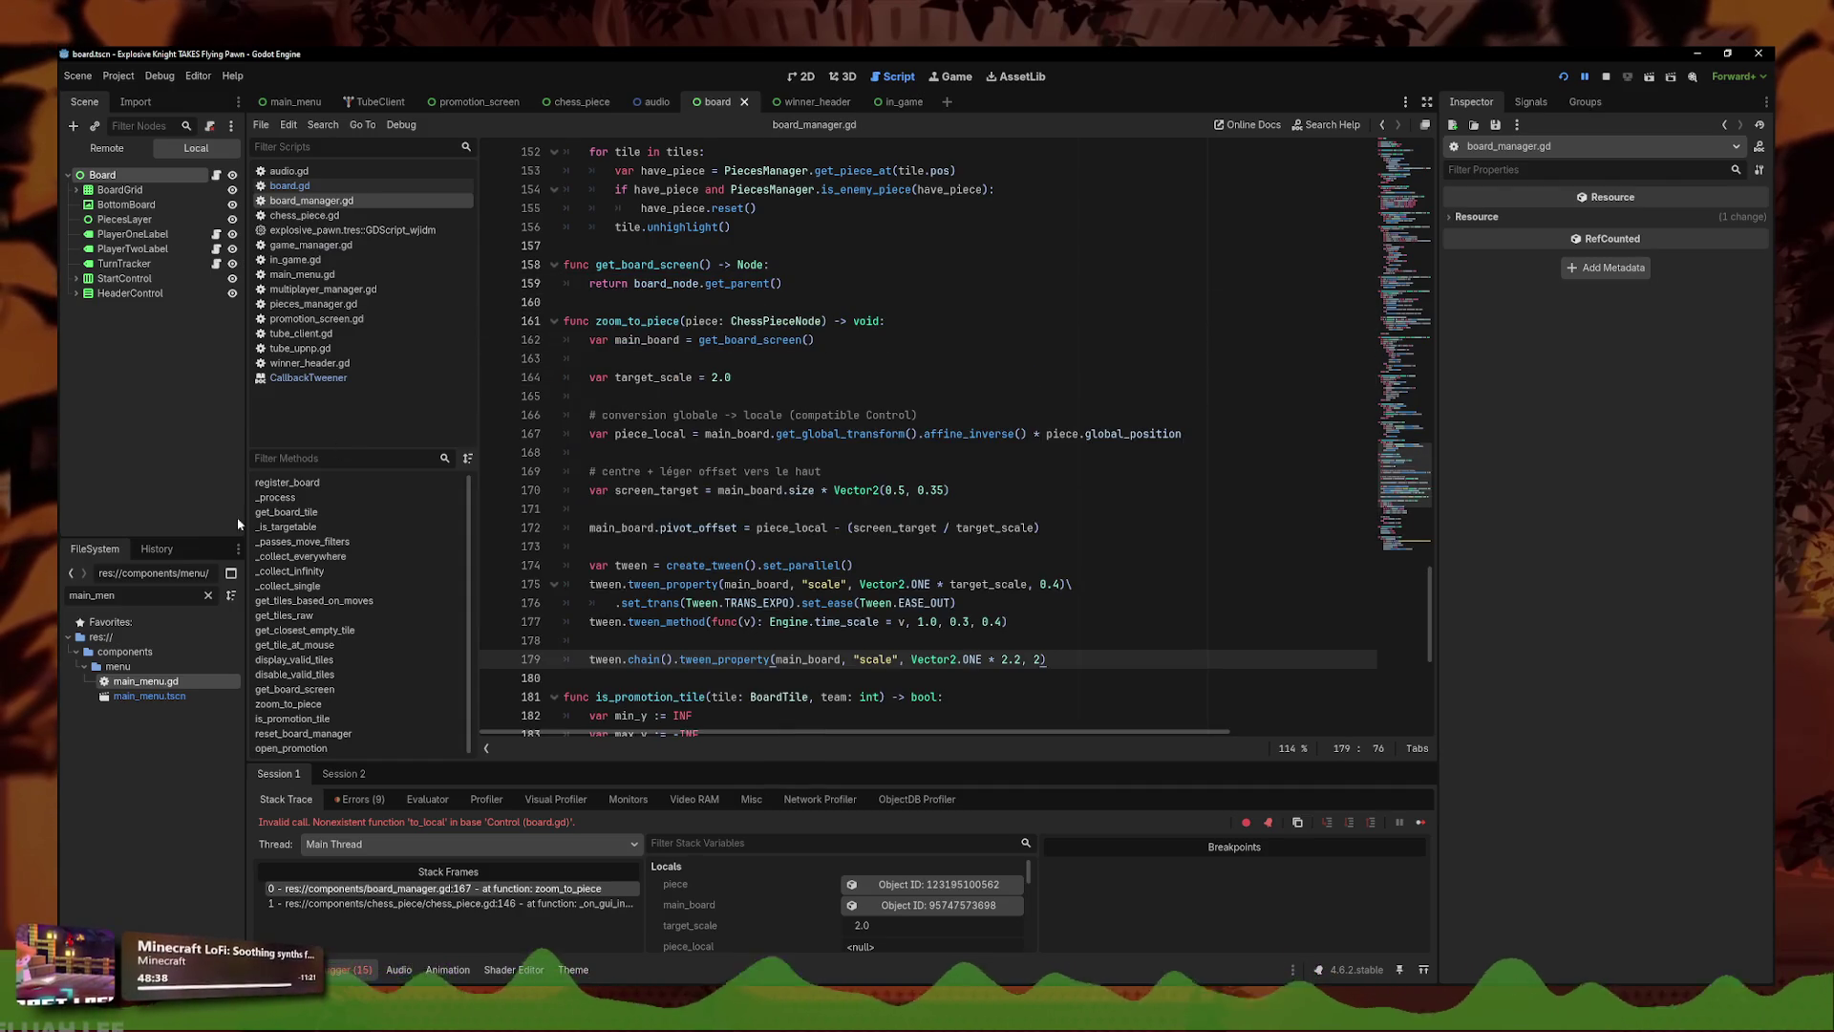
left_click(1564, 77)
left_click(890, 512)
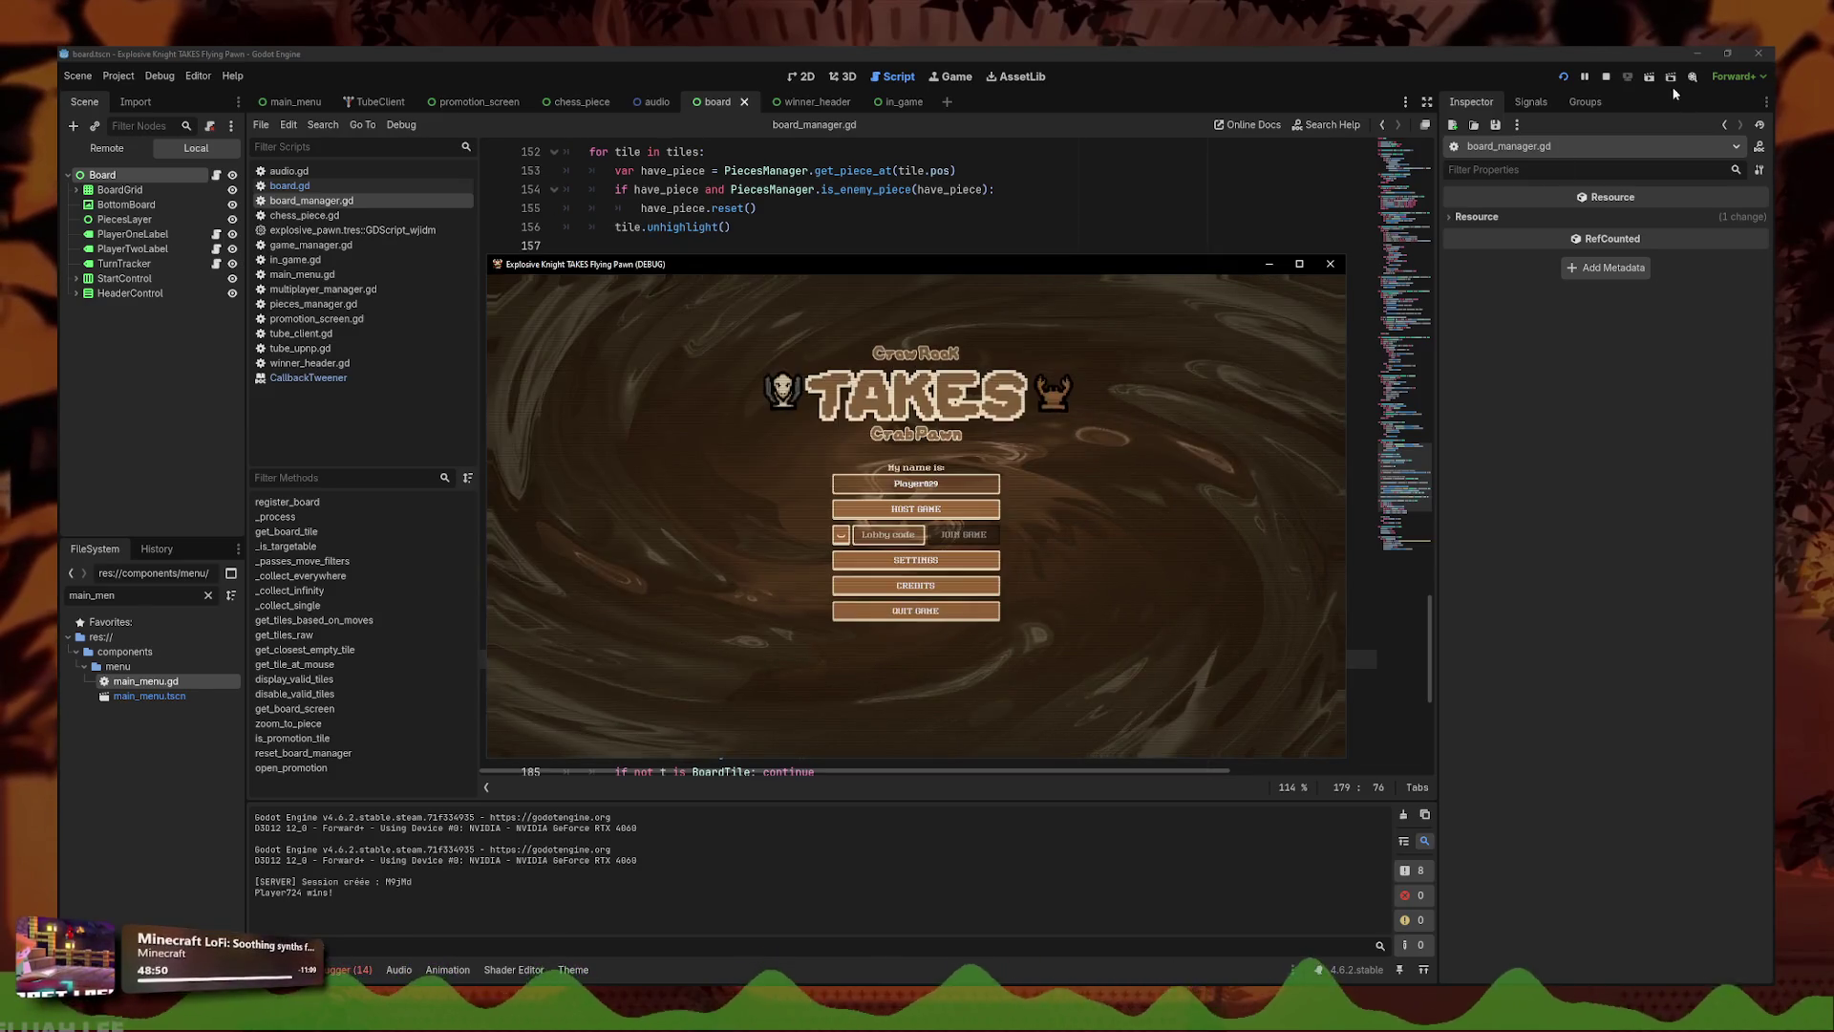
- Relaunch the game, play to a win with the board zooming in, and close the game window
left_click(1563, 77)
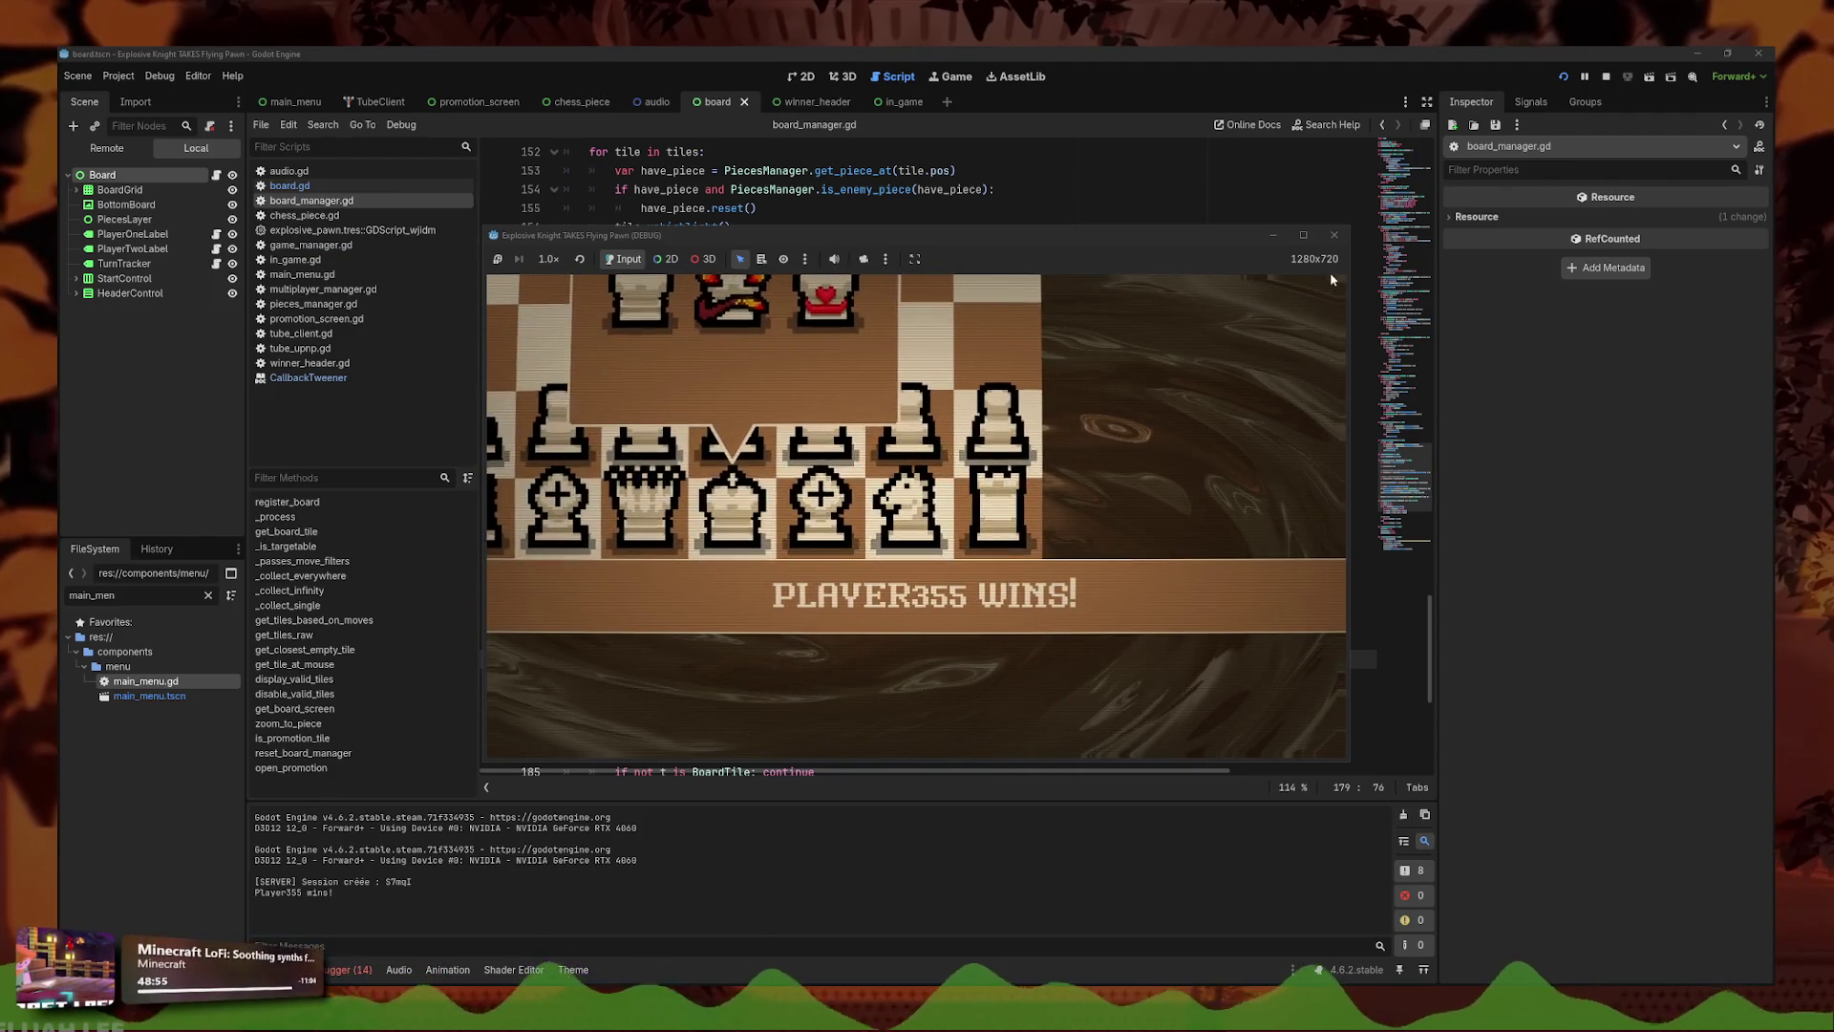
left_click(1334, 235)
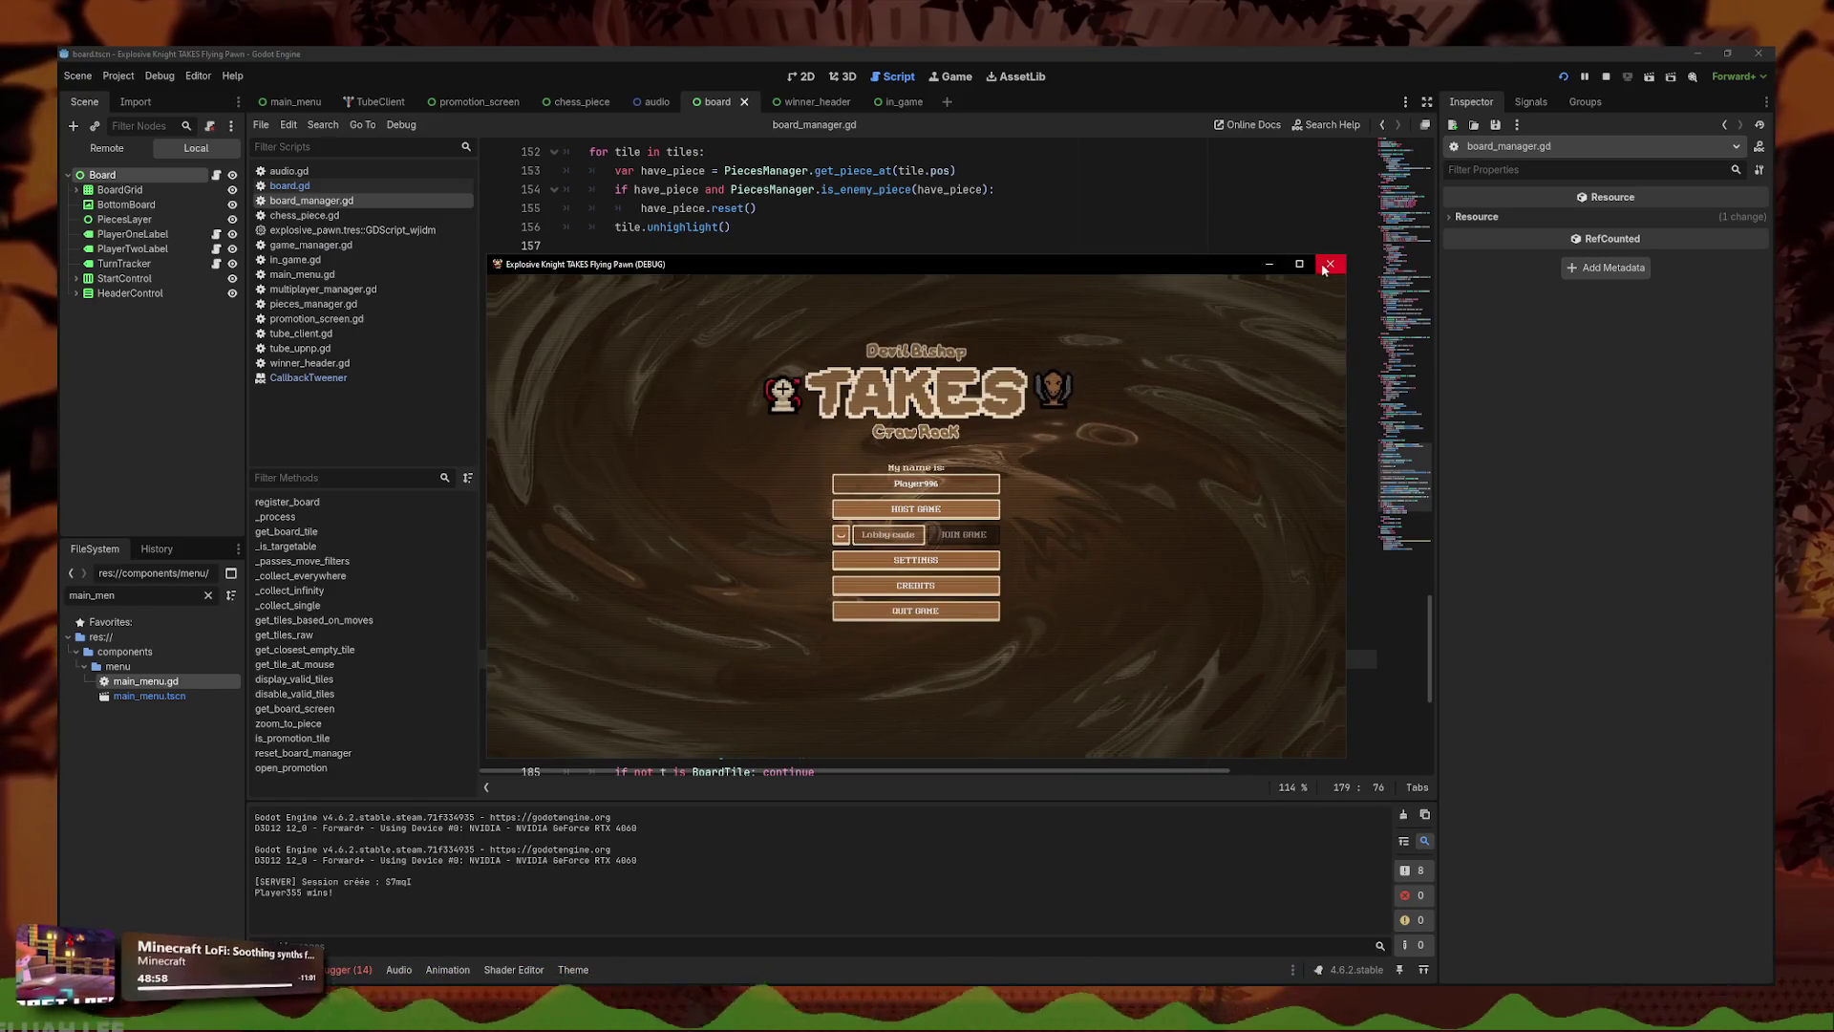
- Stop the game and browse board.gd, board_manager.gd and the pawn script, ending on chess_piece.gd
left_click(1330, 263)
left_click(357, 188)
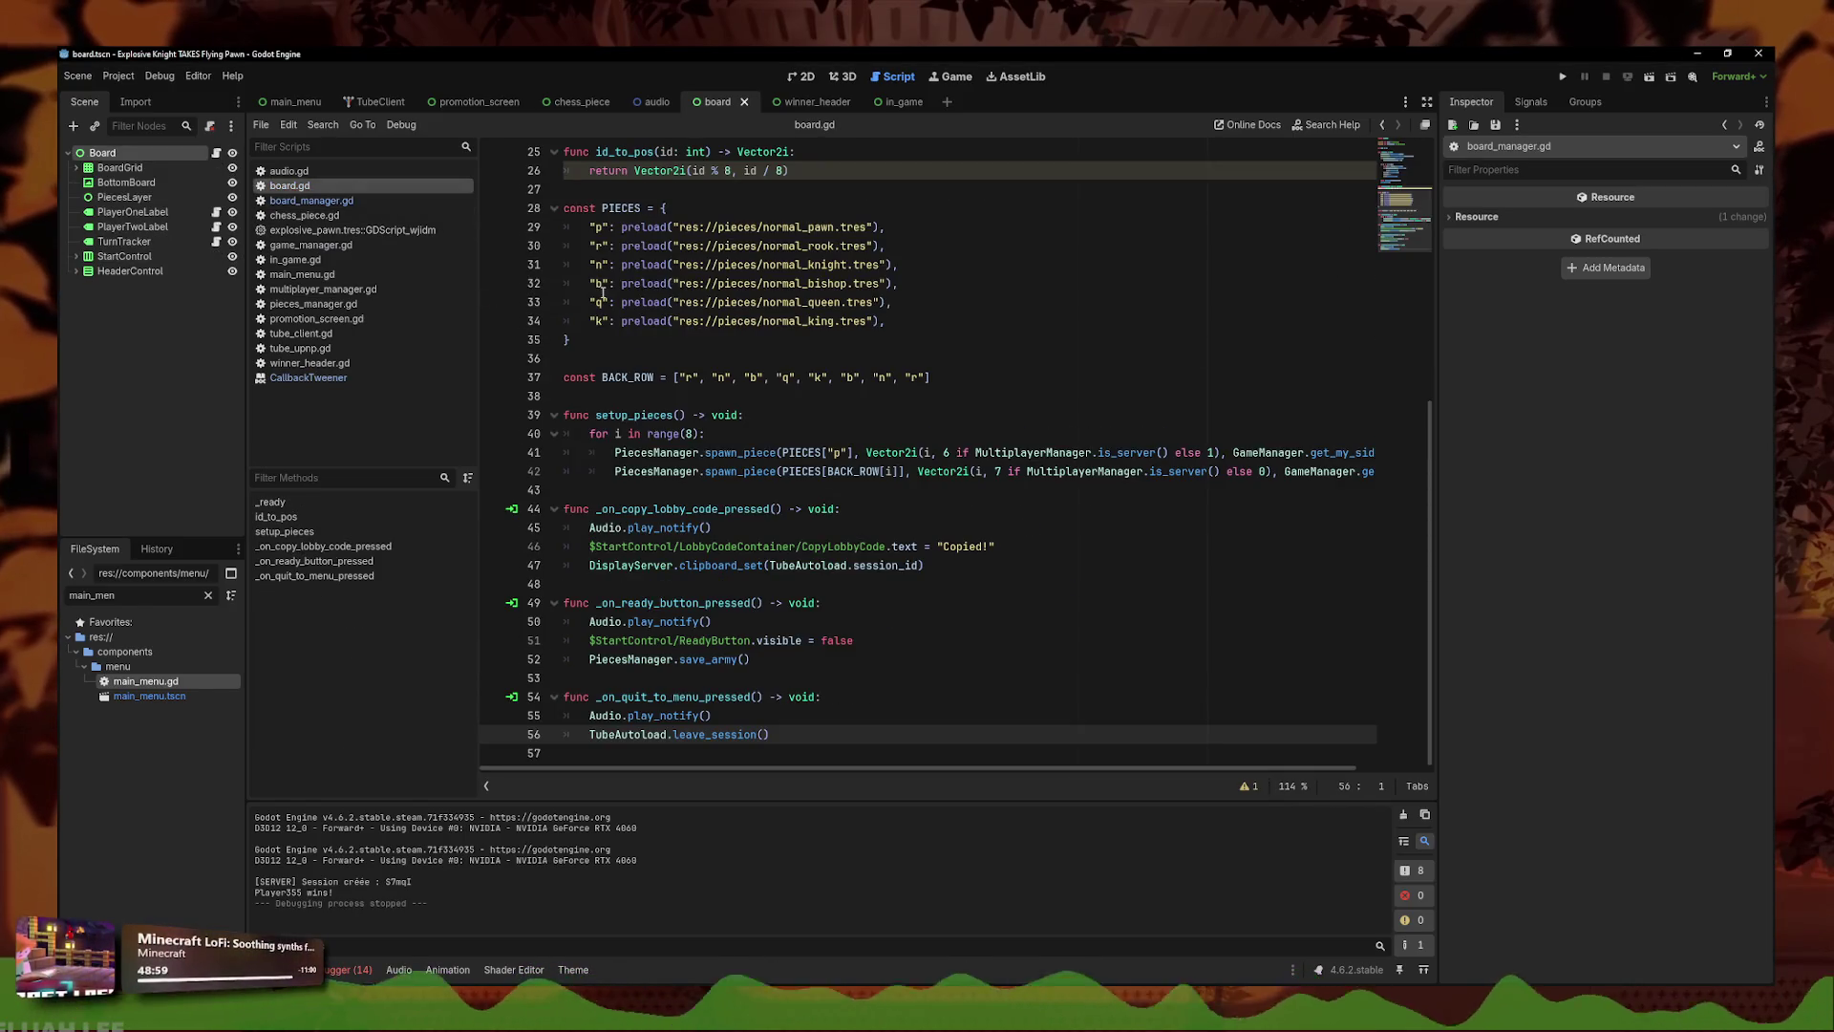
left_click(325, 215)
left_click(334, 202)
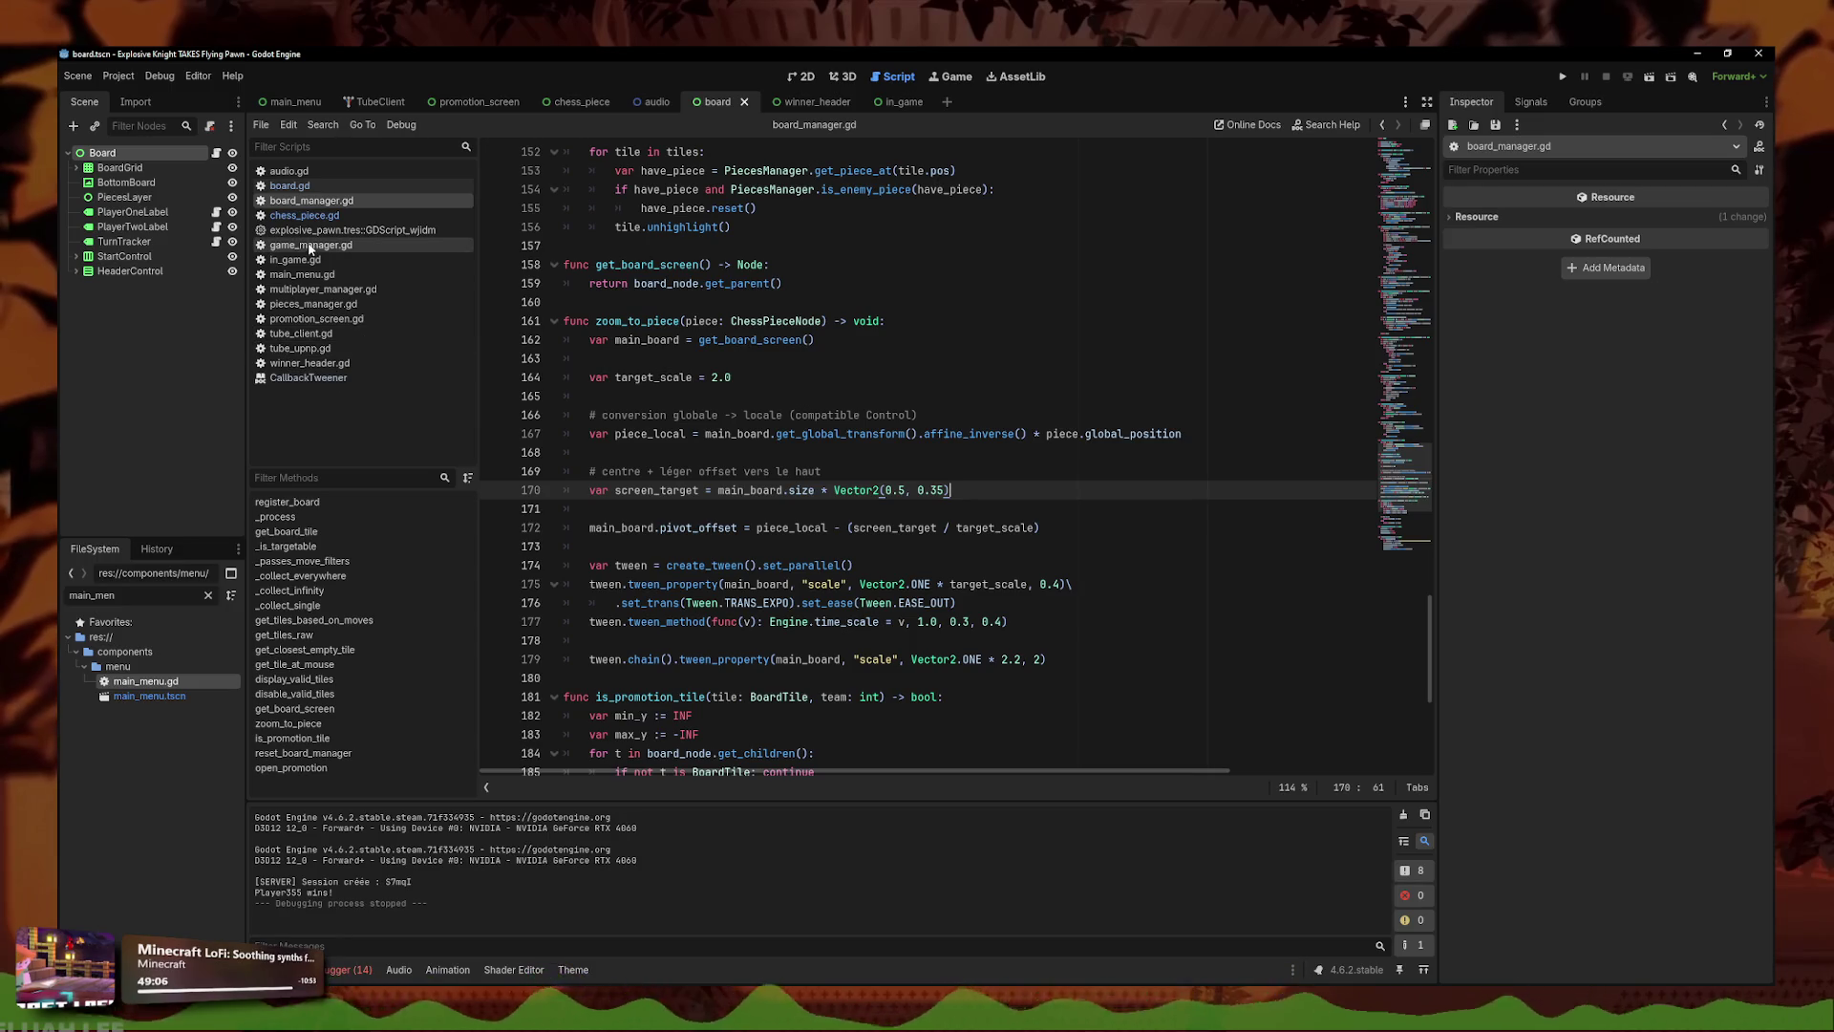
left_click(352, 230)
left_click(303, 215)
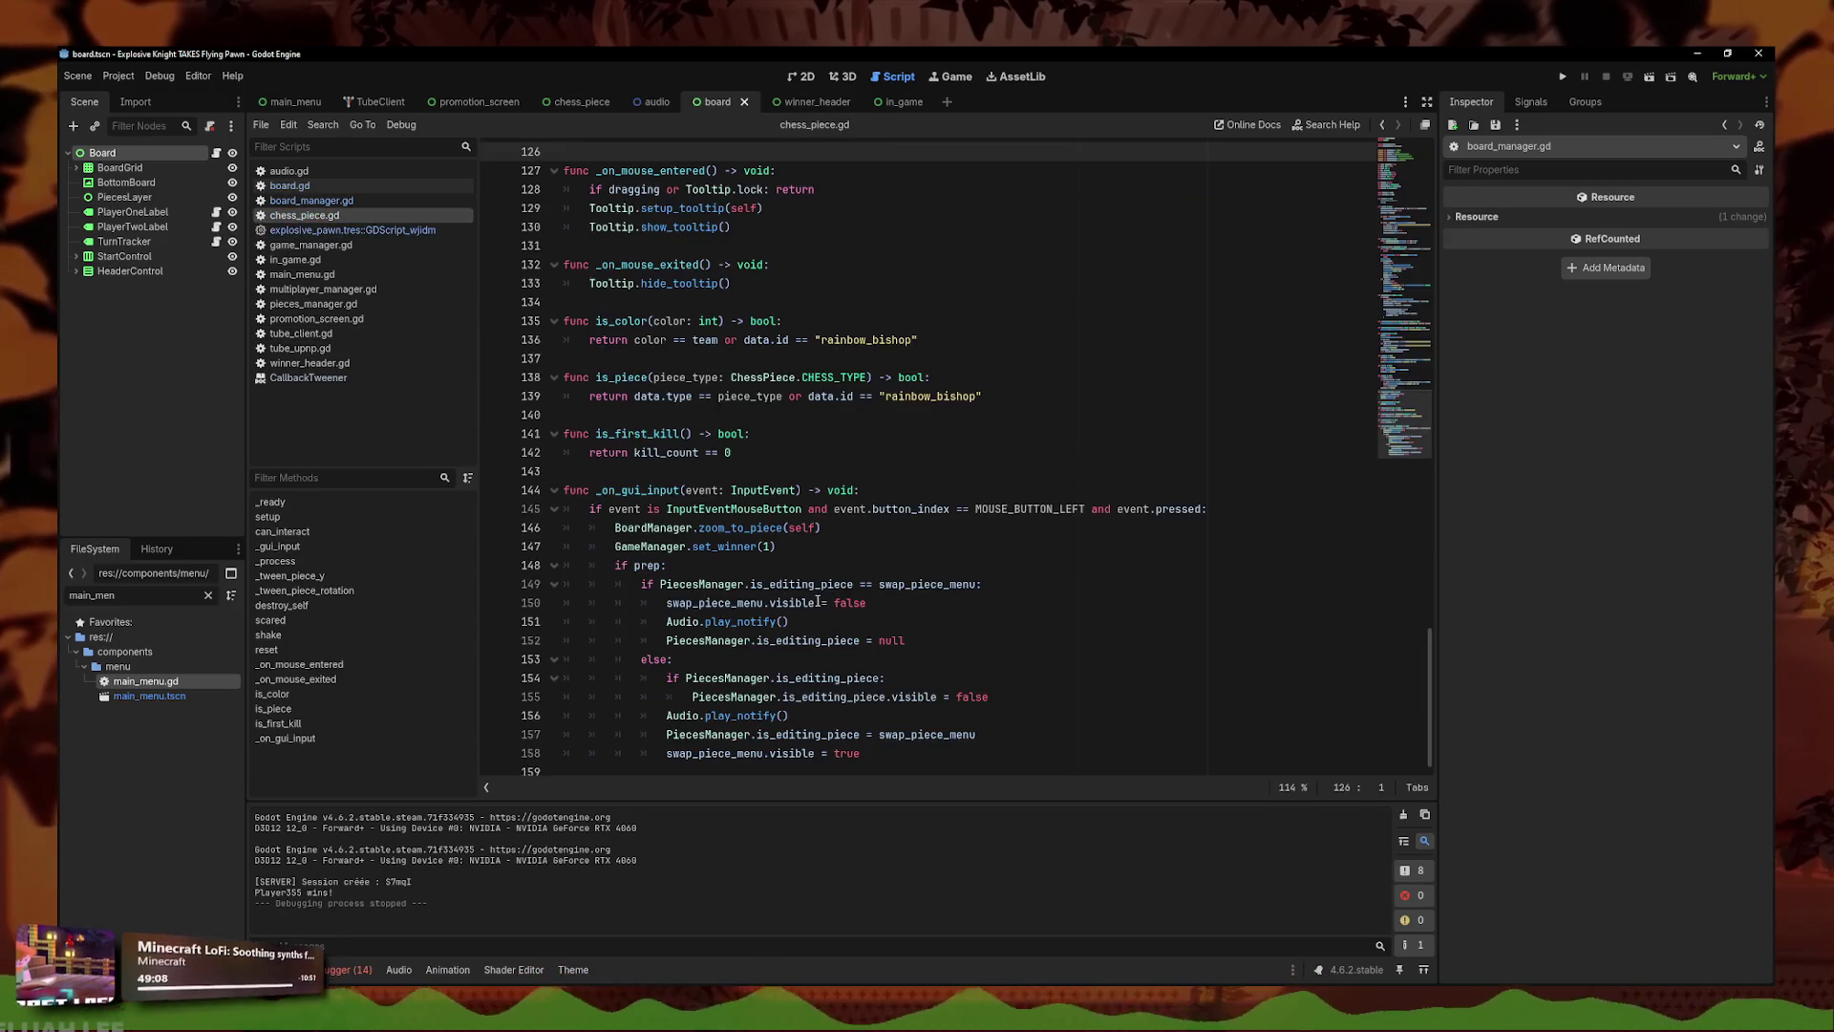
- Inspect the zoom_to_piece(self) and set_winner(1) calls in _on_gui_input, deleting then restoring them
left_click_drag(833, 547, 564, 527)
key("BackSpace")
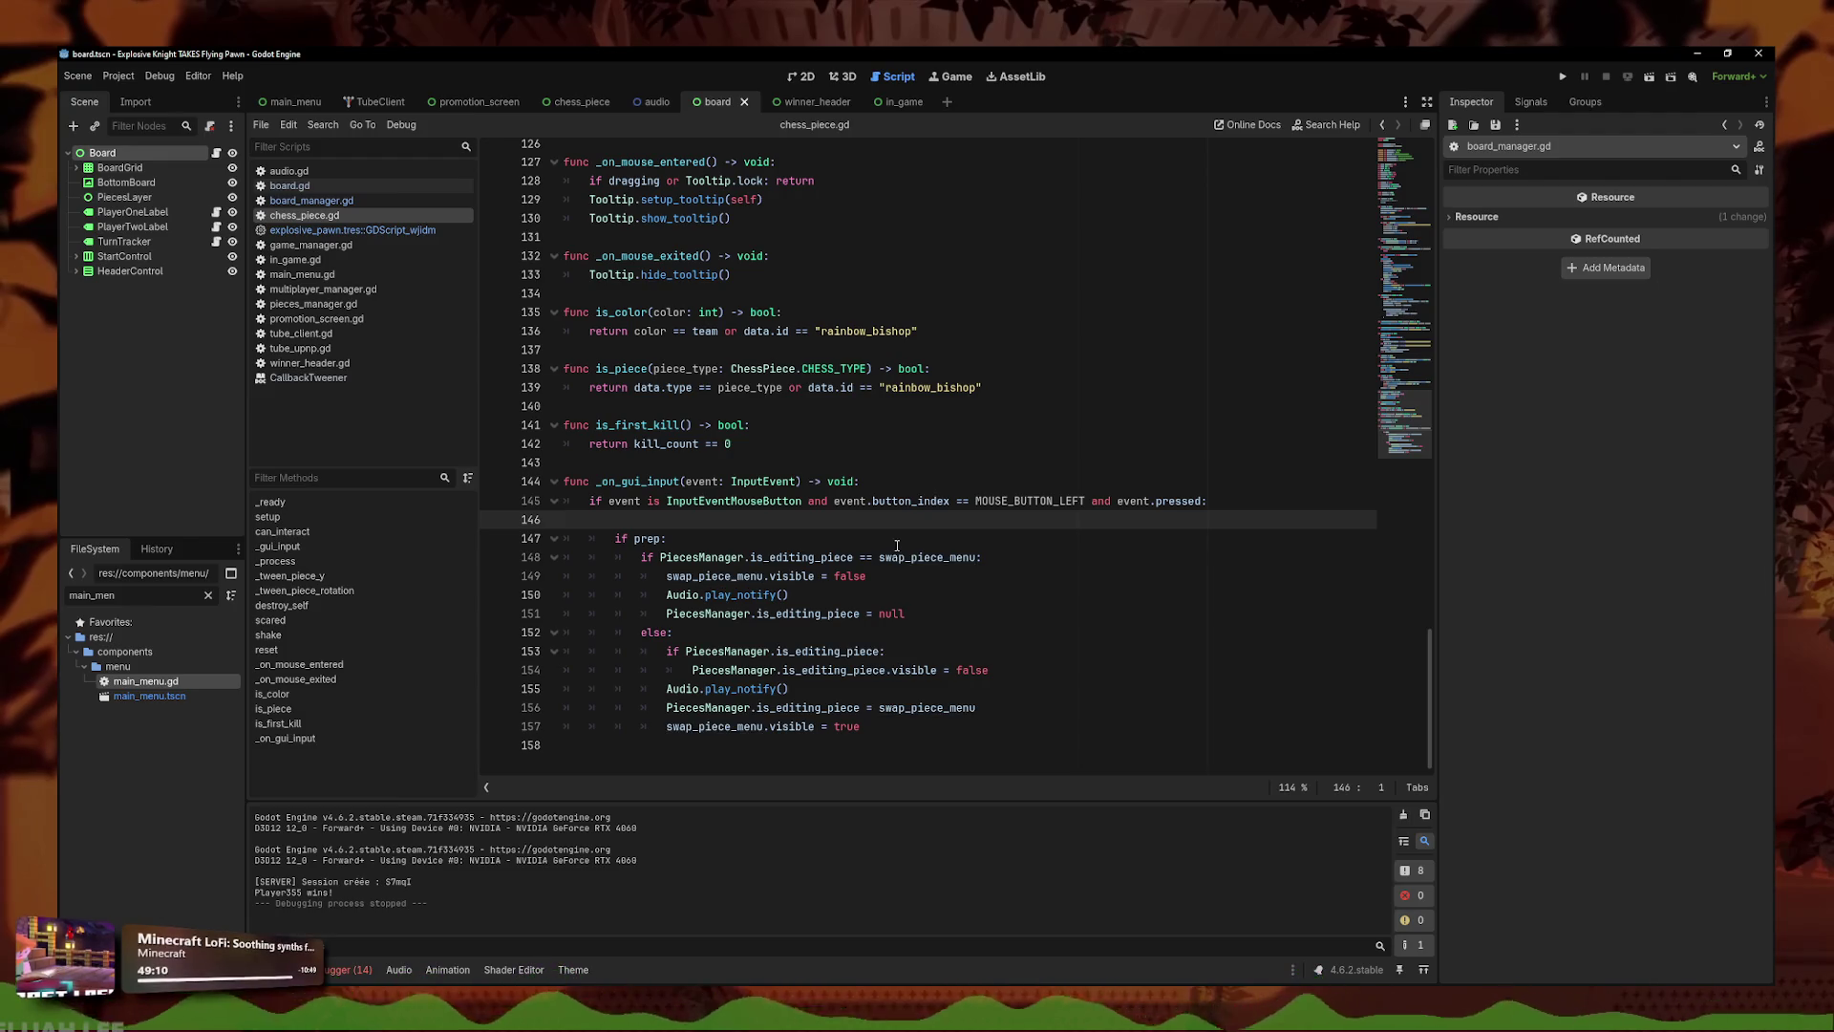
key("ctrl+z")
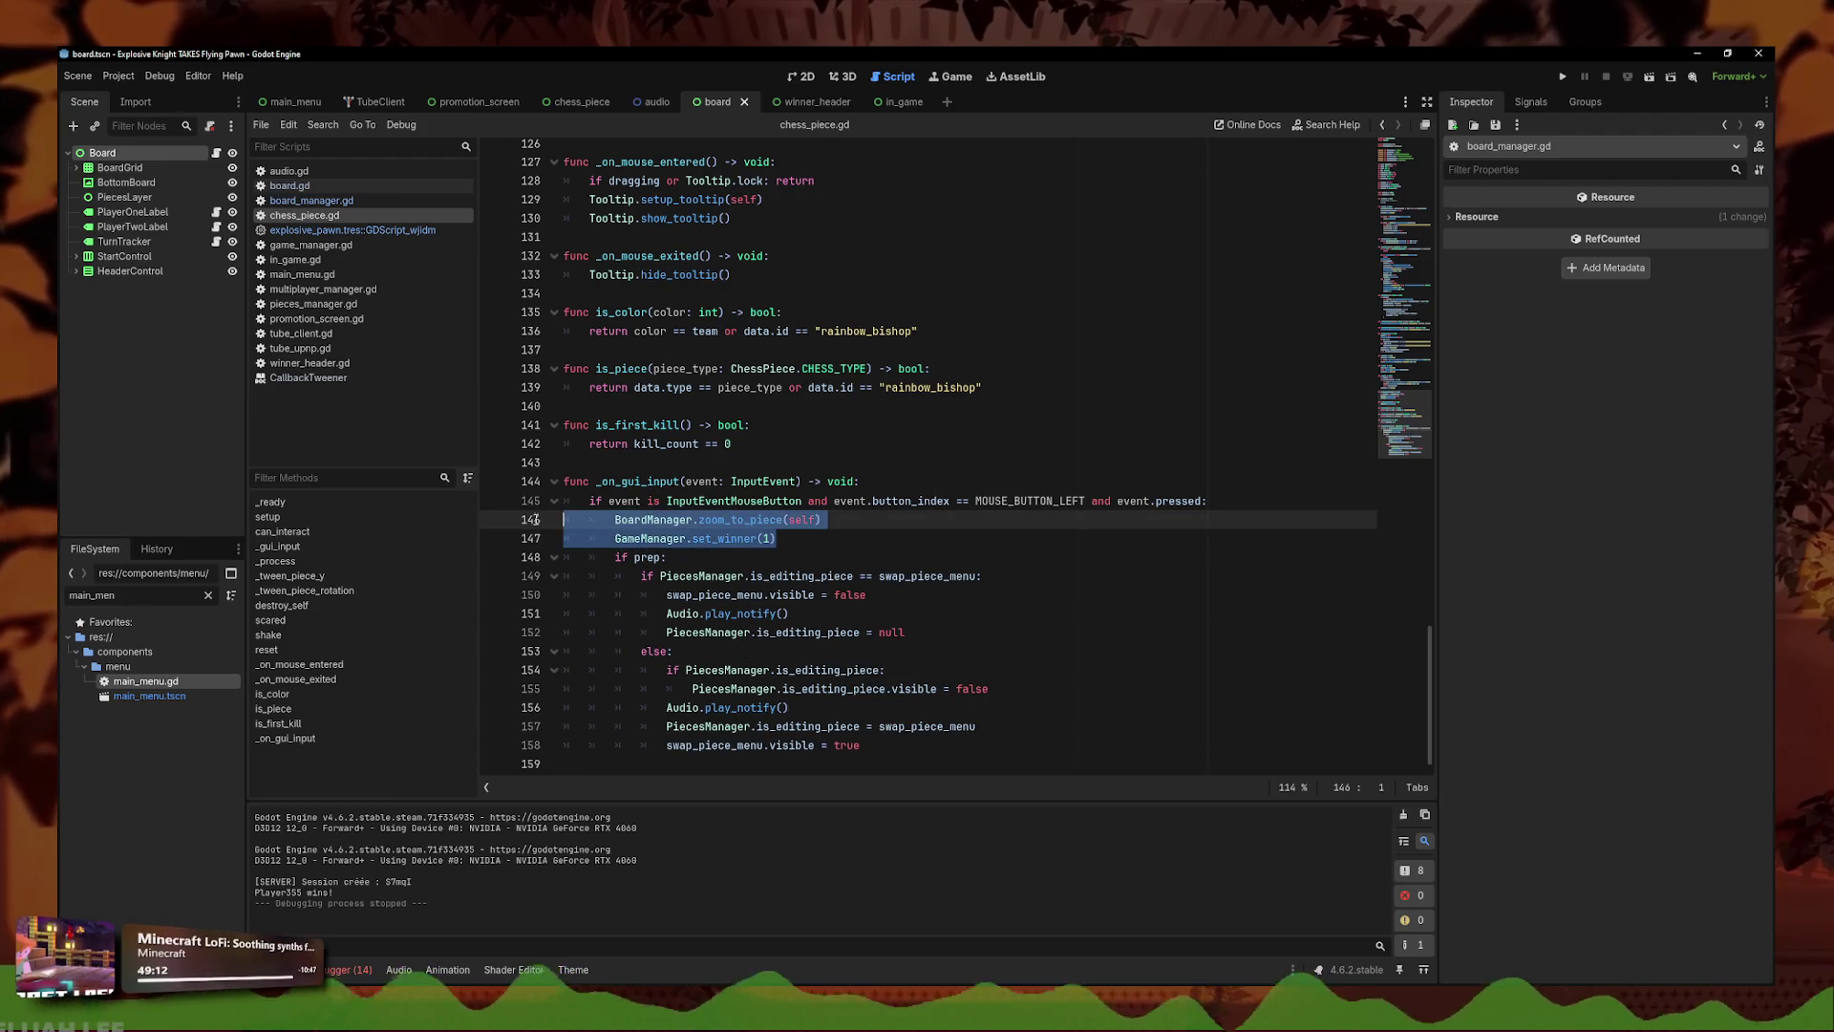
left_click(776, 520)
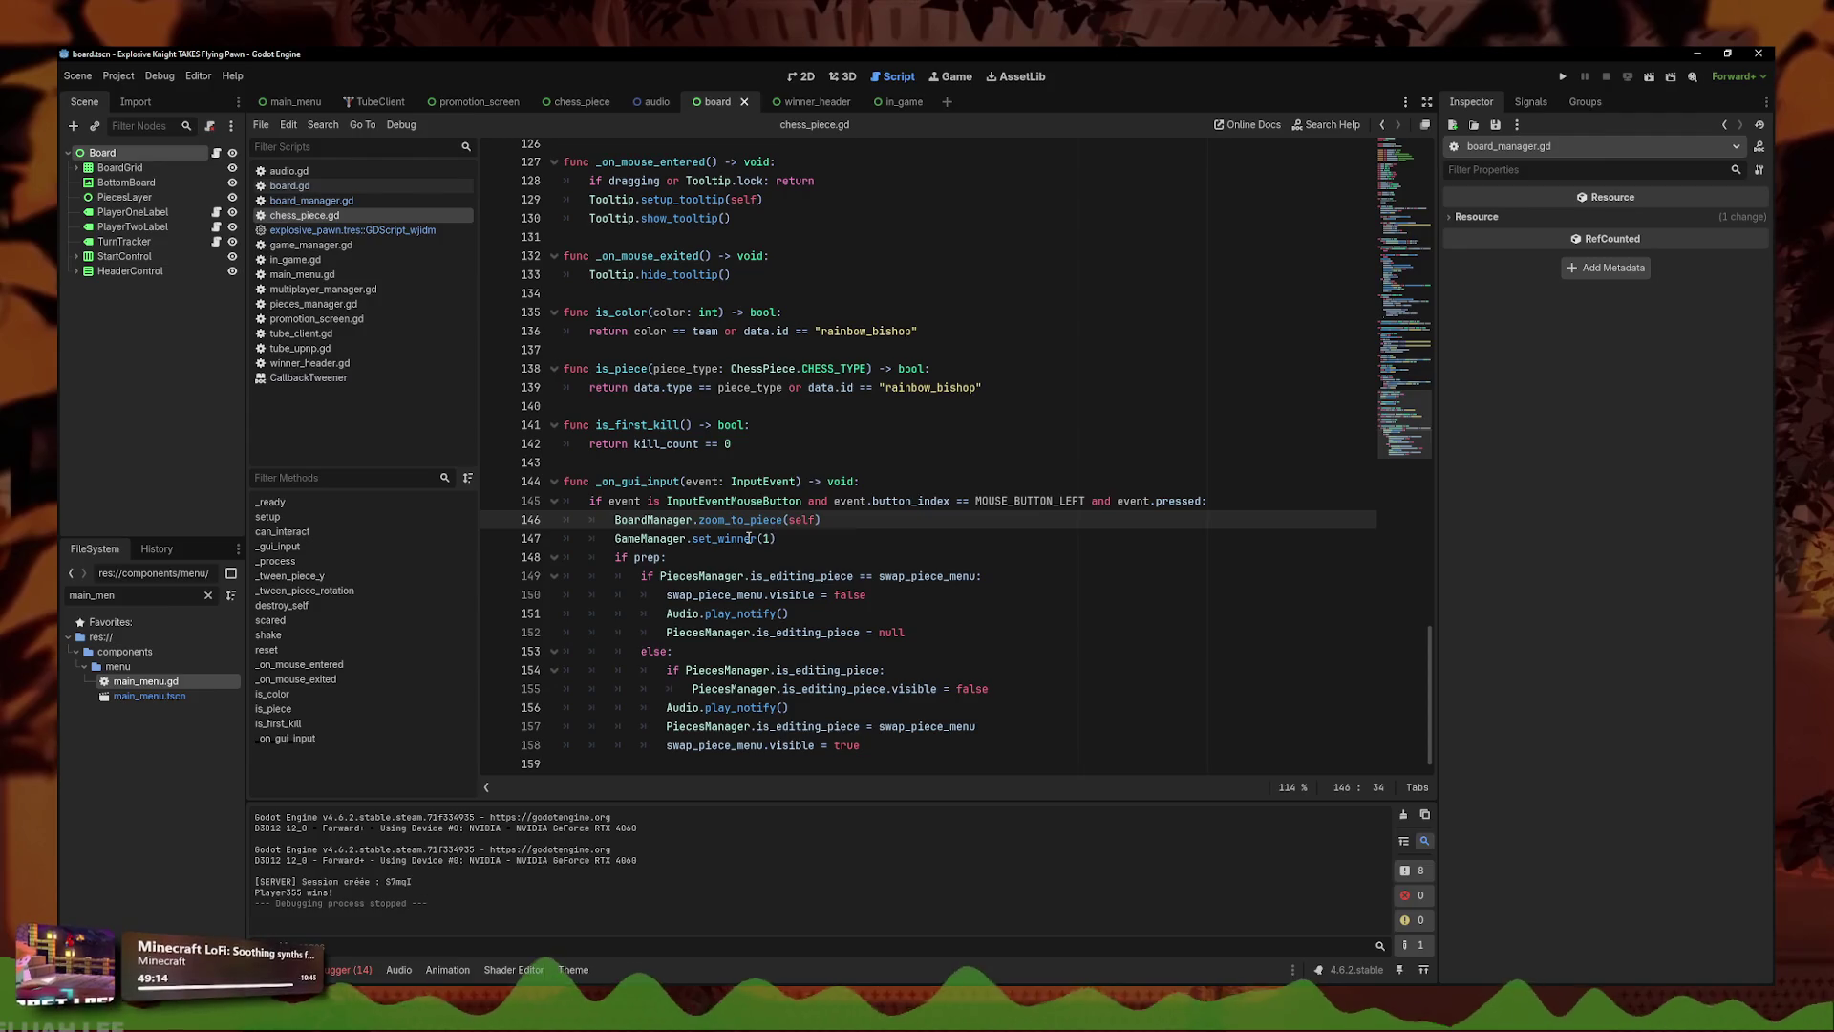
left_click(766, 538)
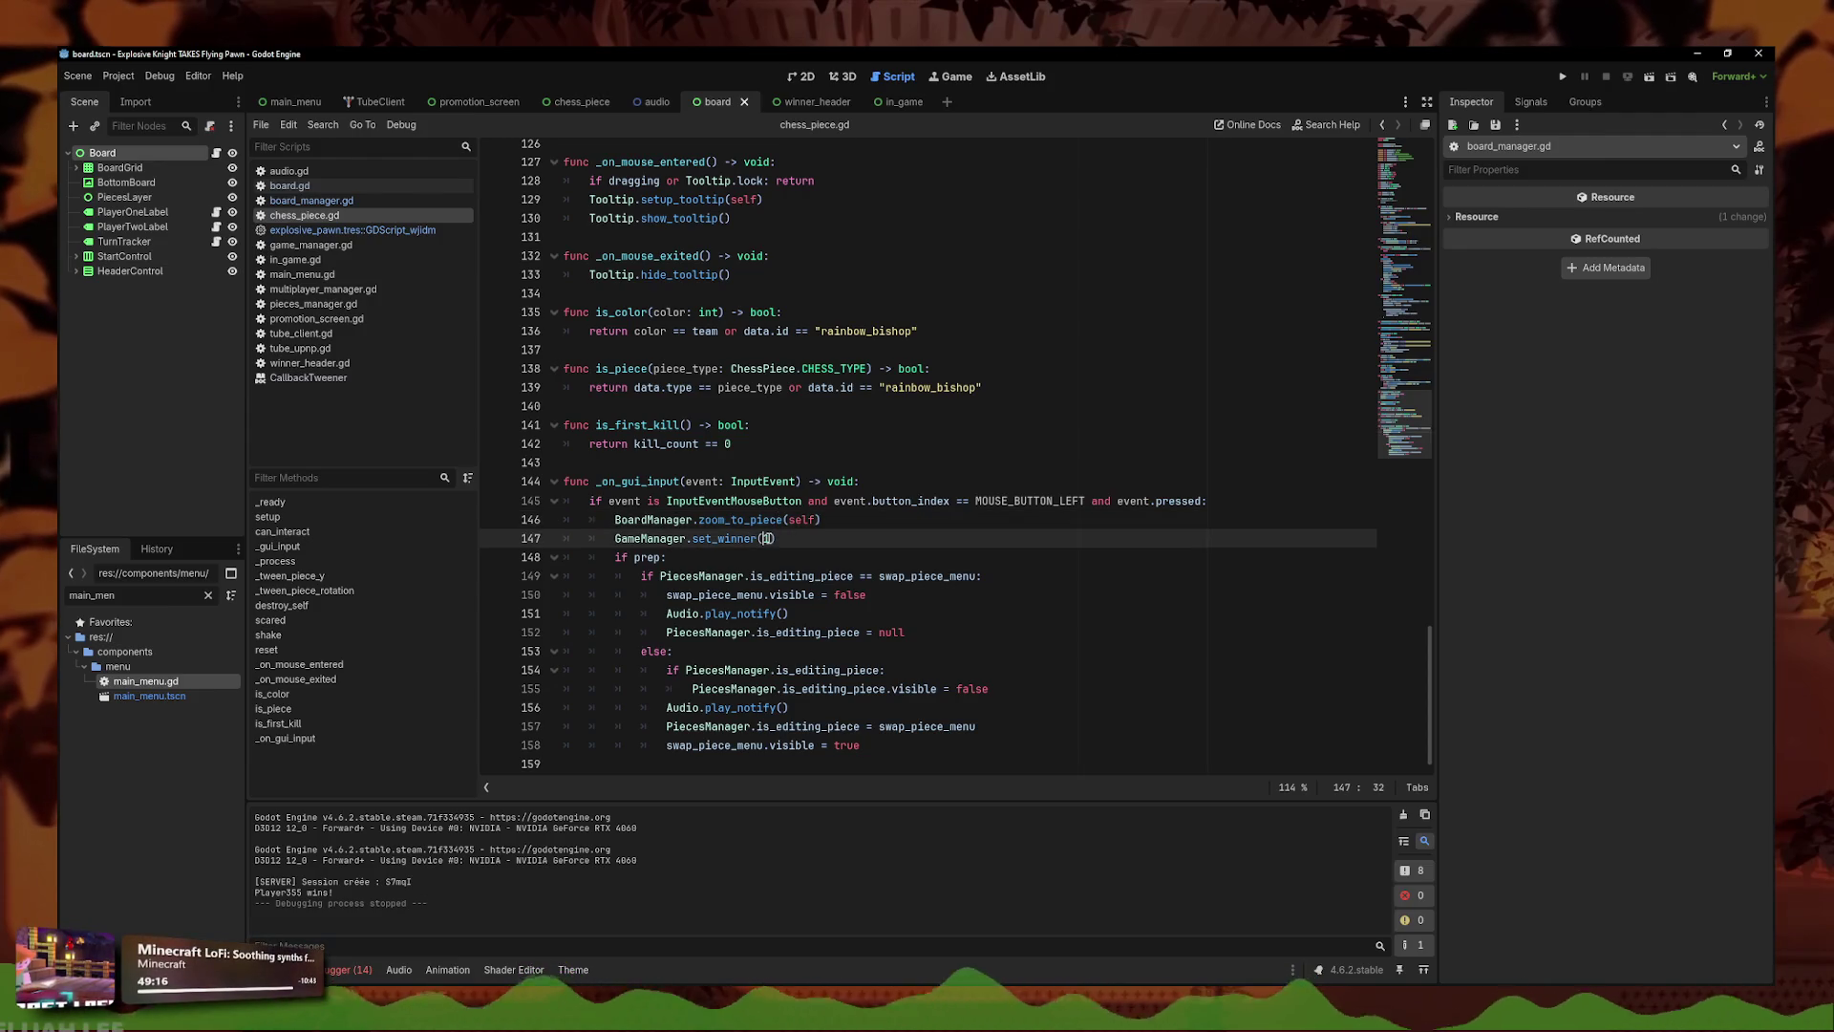
left_click(828, 521)
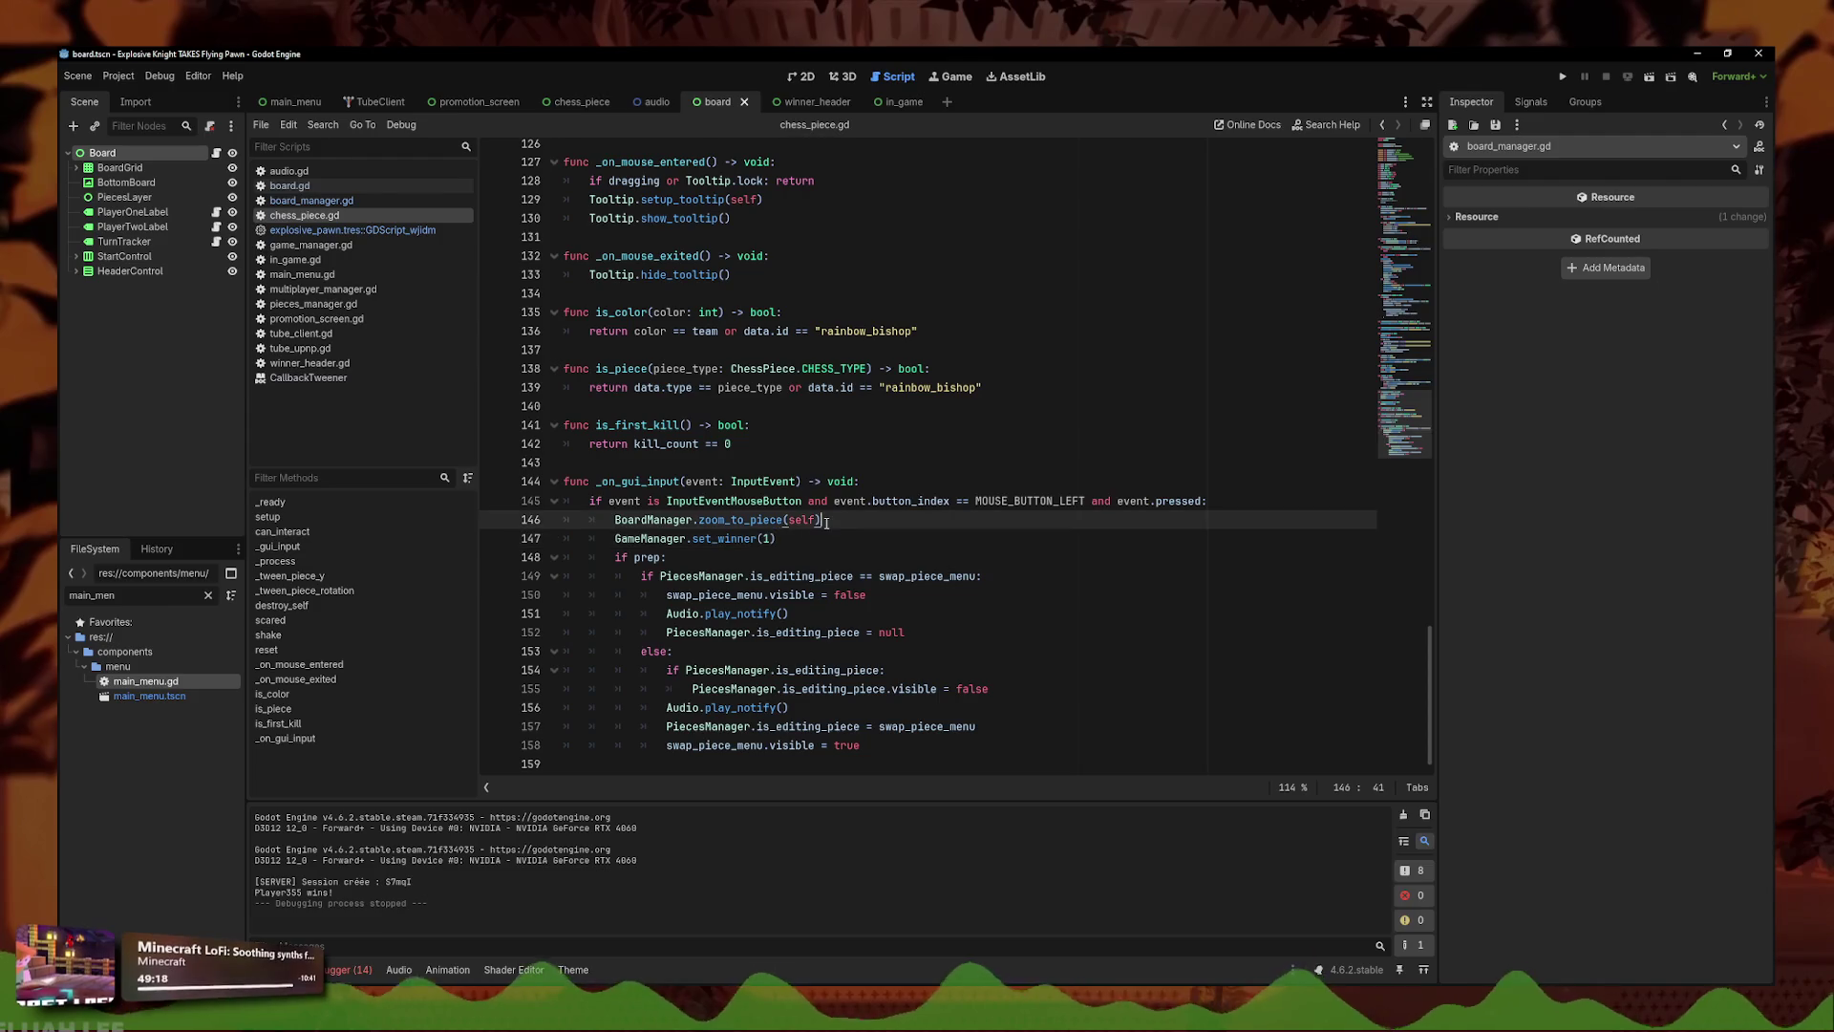
left_click(766, 539)
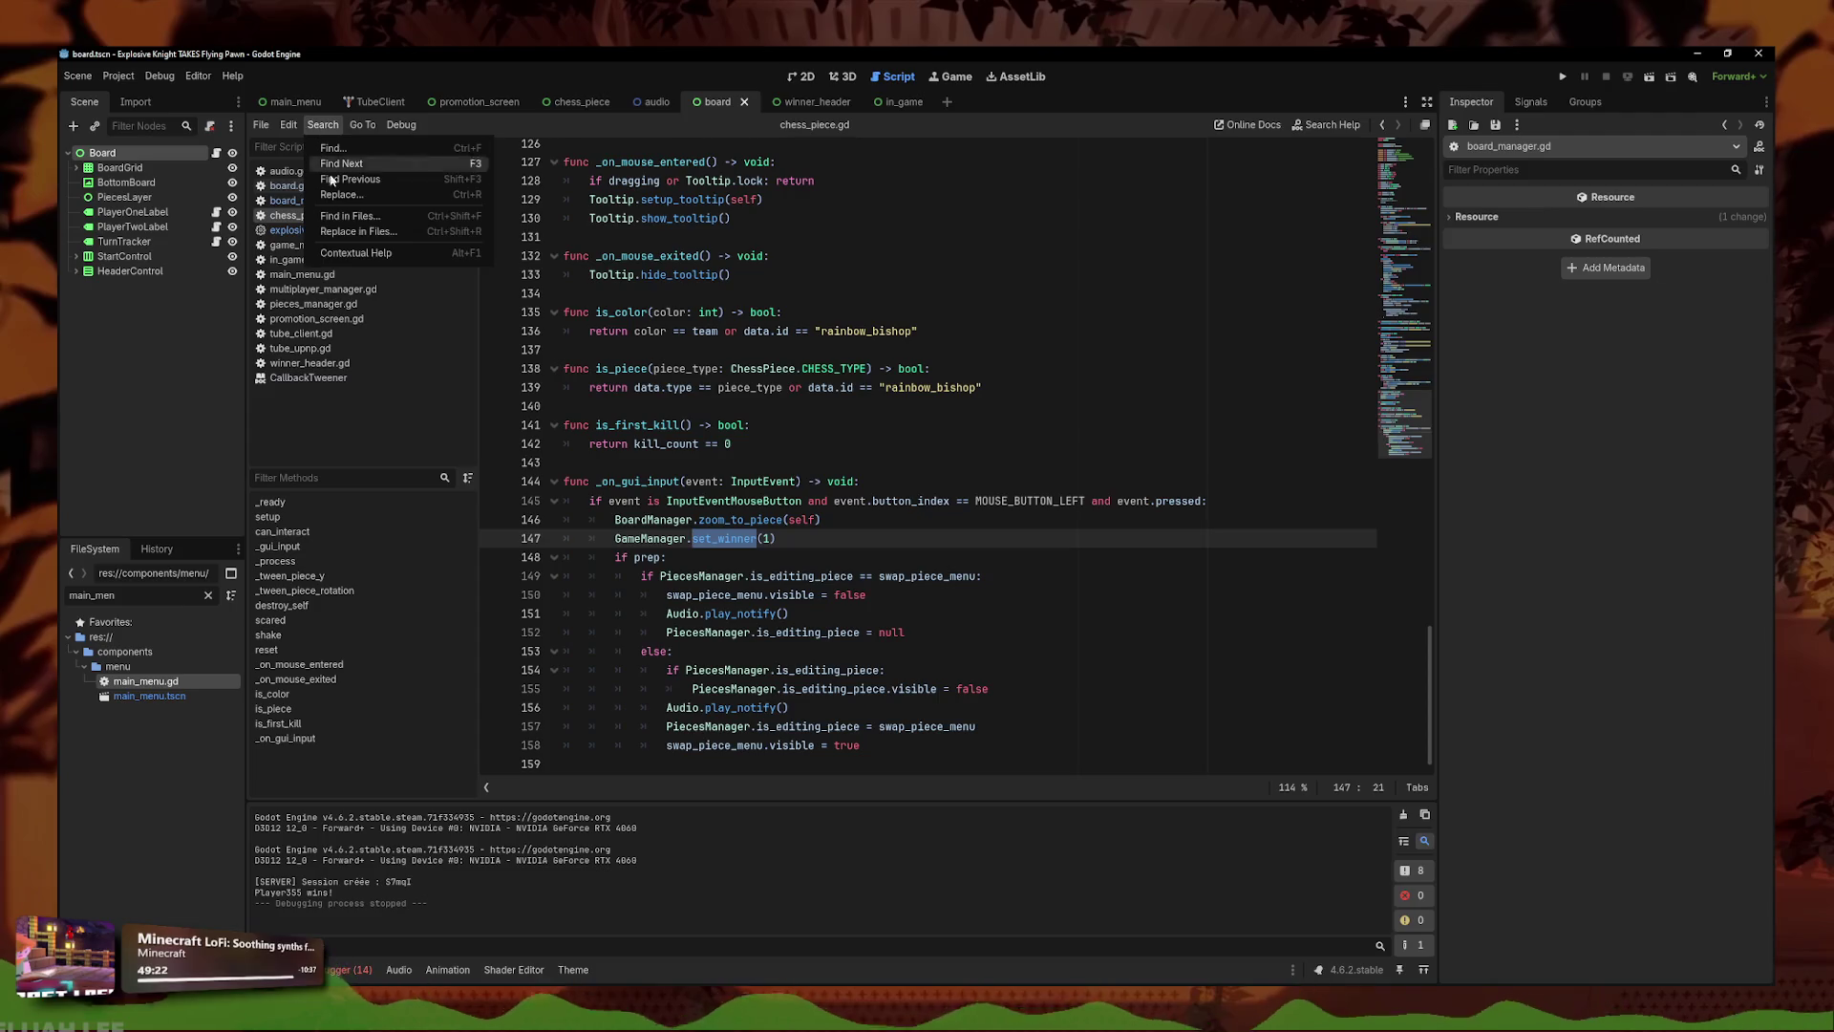
- Search all files for set_winner and delete the zoom and set_winner calls from the click handler
key("ctrl+shift+f")
left_click(913, 596)
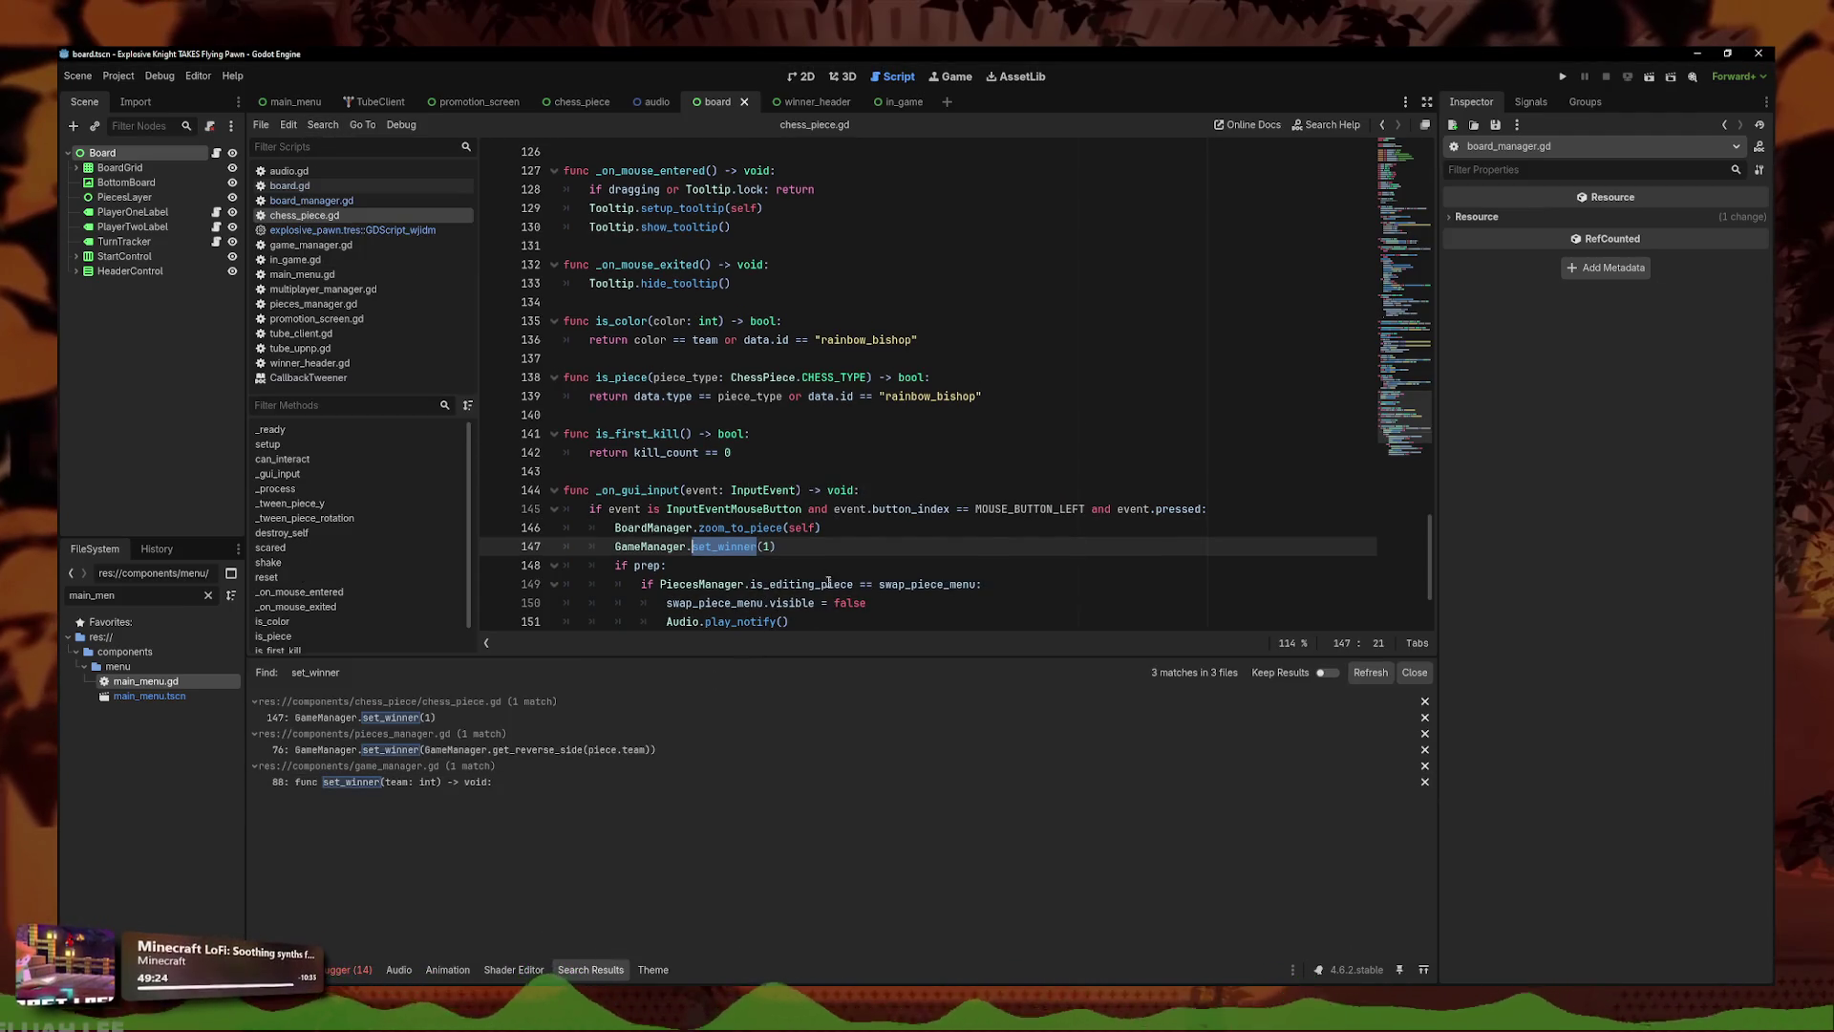
left_click(363, 717)
key("shift+Up")
key("Delete")
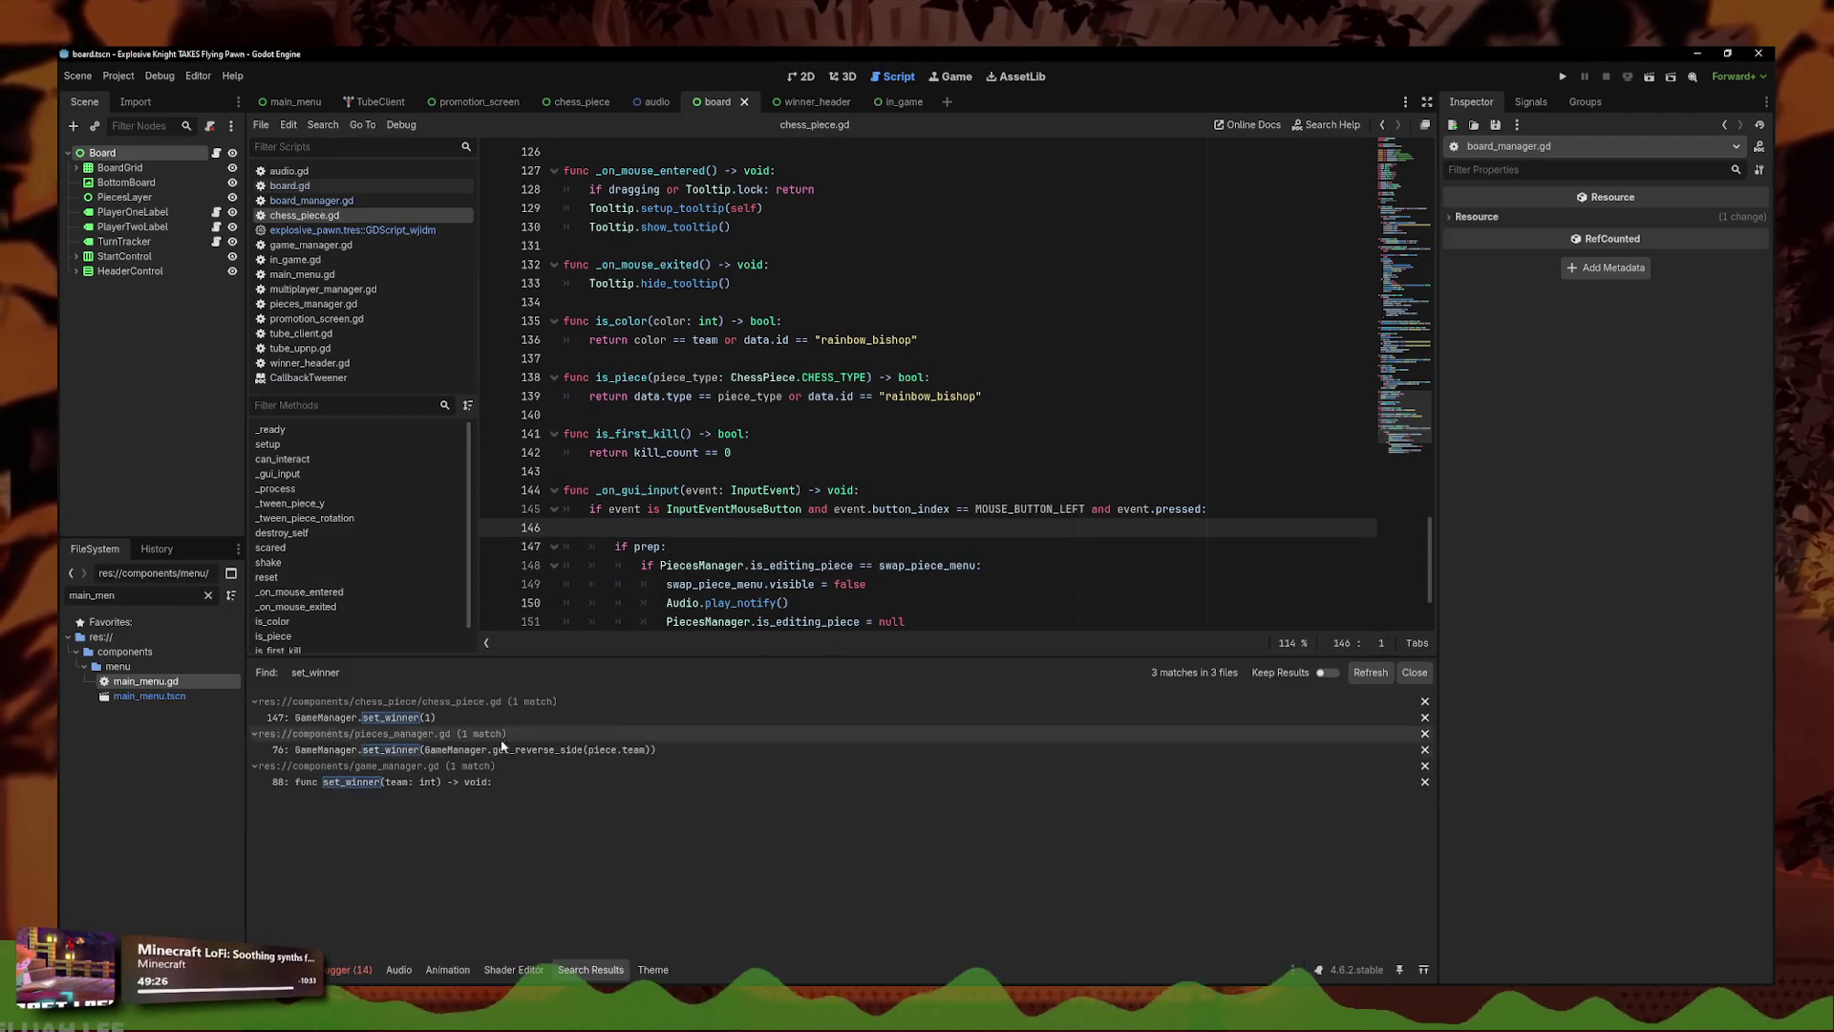
- Check set_winner's use in pieces_manager.gd and piece_data.gd, then open its definition in game_manager.gd
left_click(362, 750)
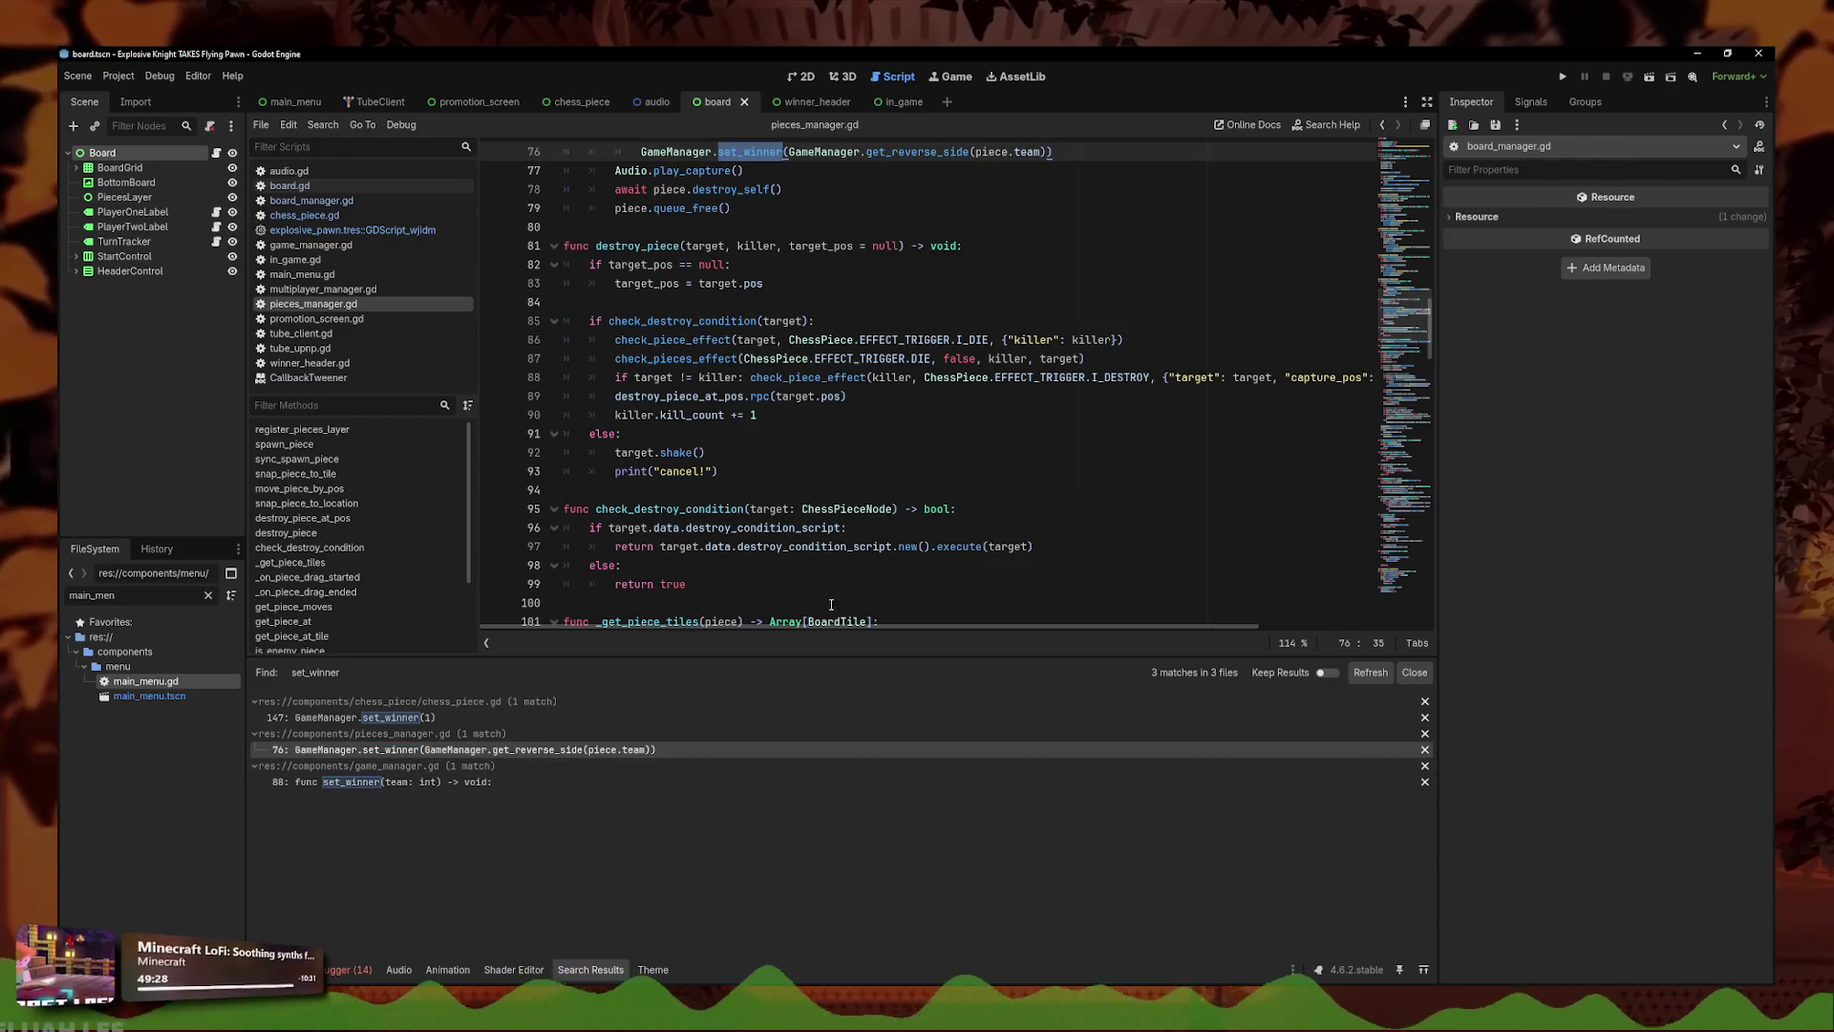
scroll(764, 286, "up", 2)
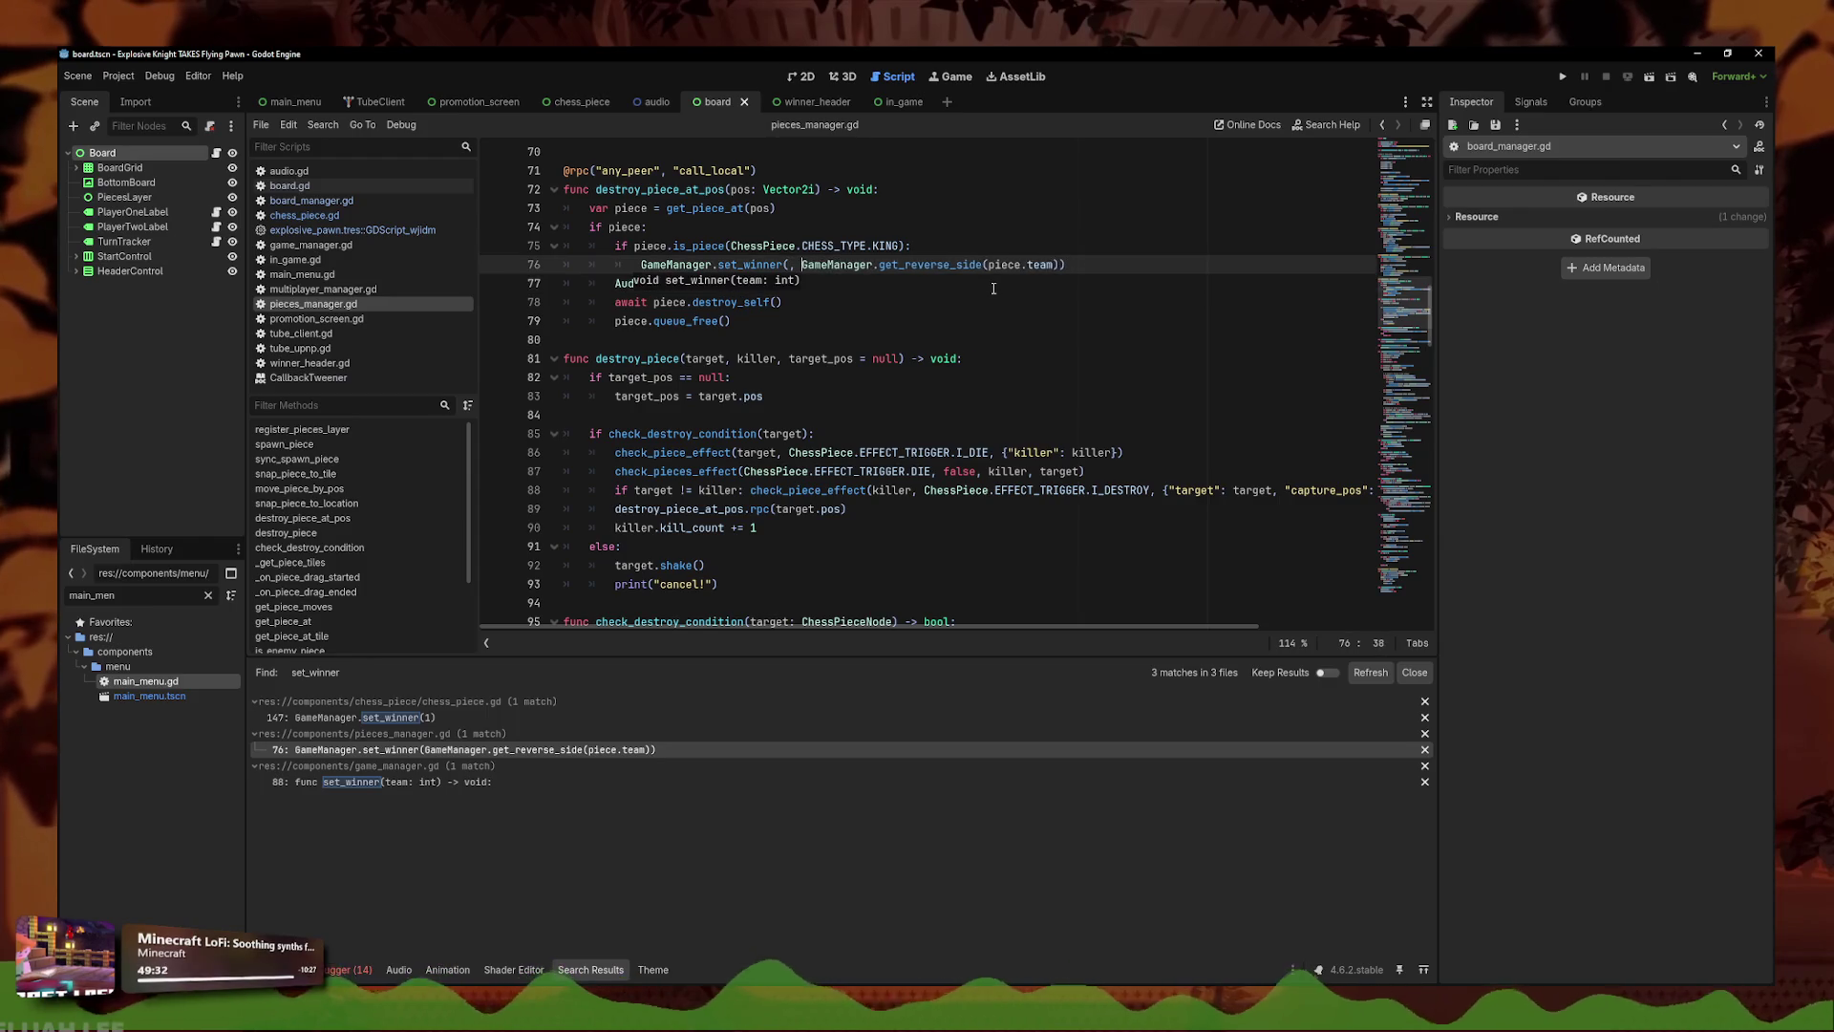
left_click(762, 247, "ctrl")
left_click(344, 303)
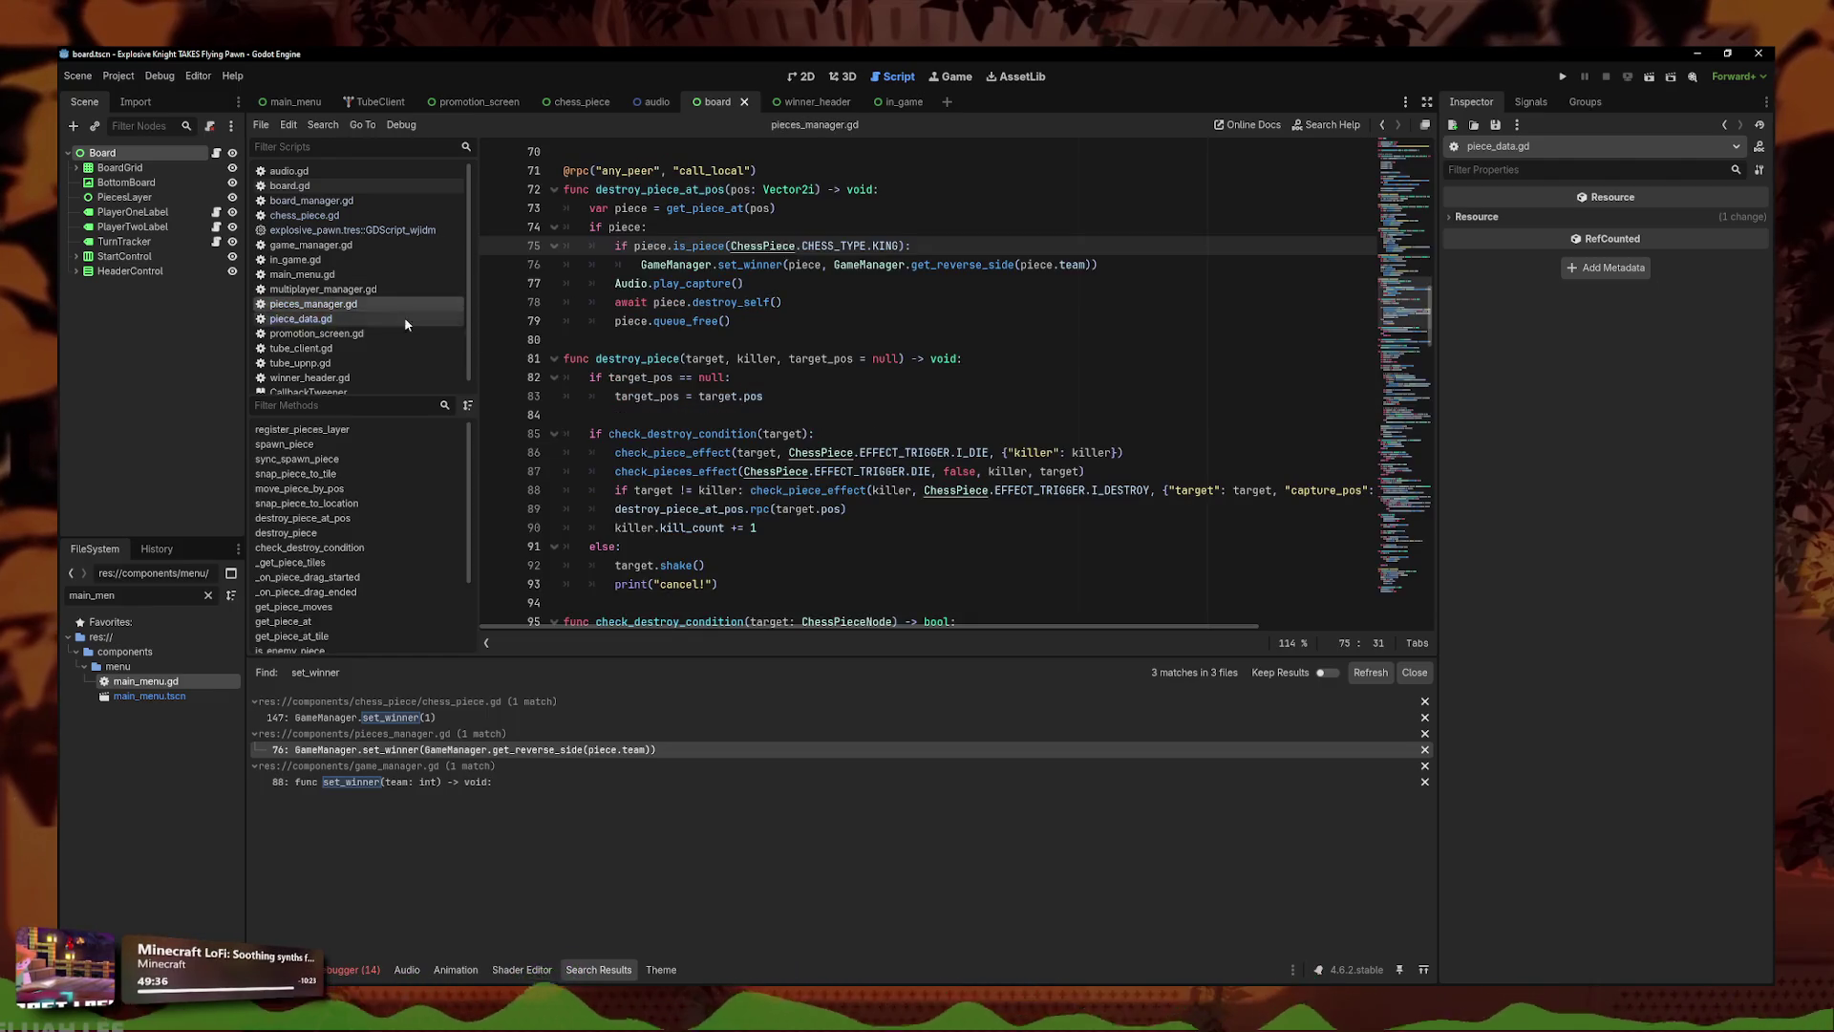
left_click(769, 266, "ctrl")
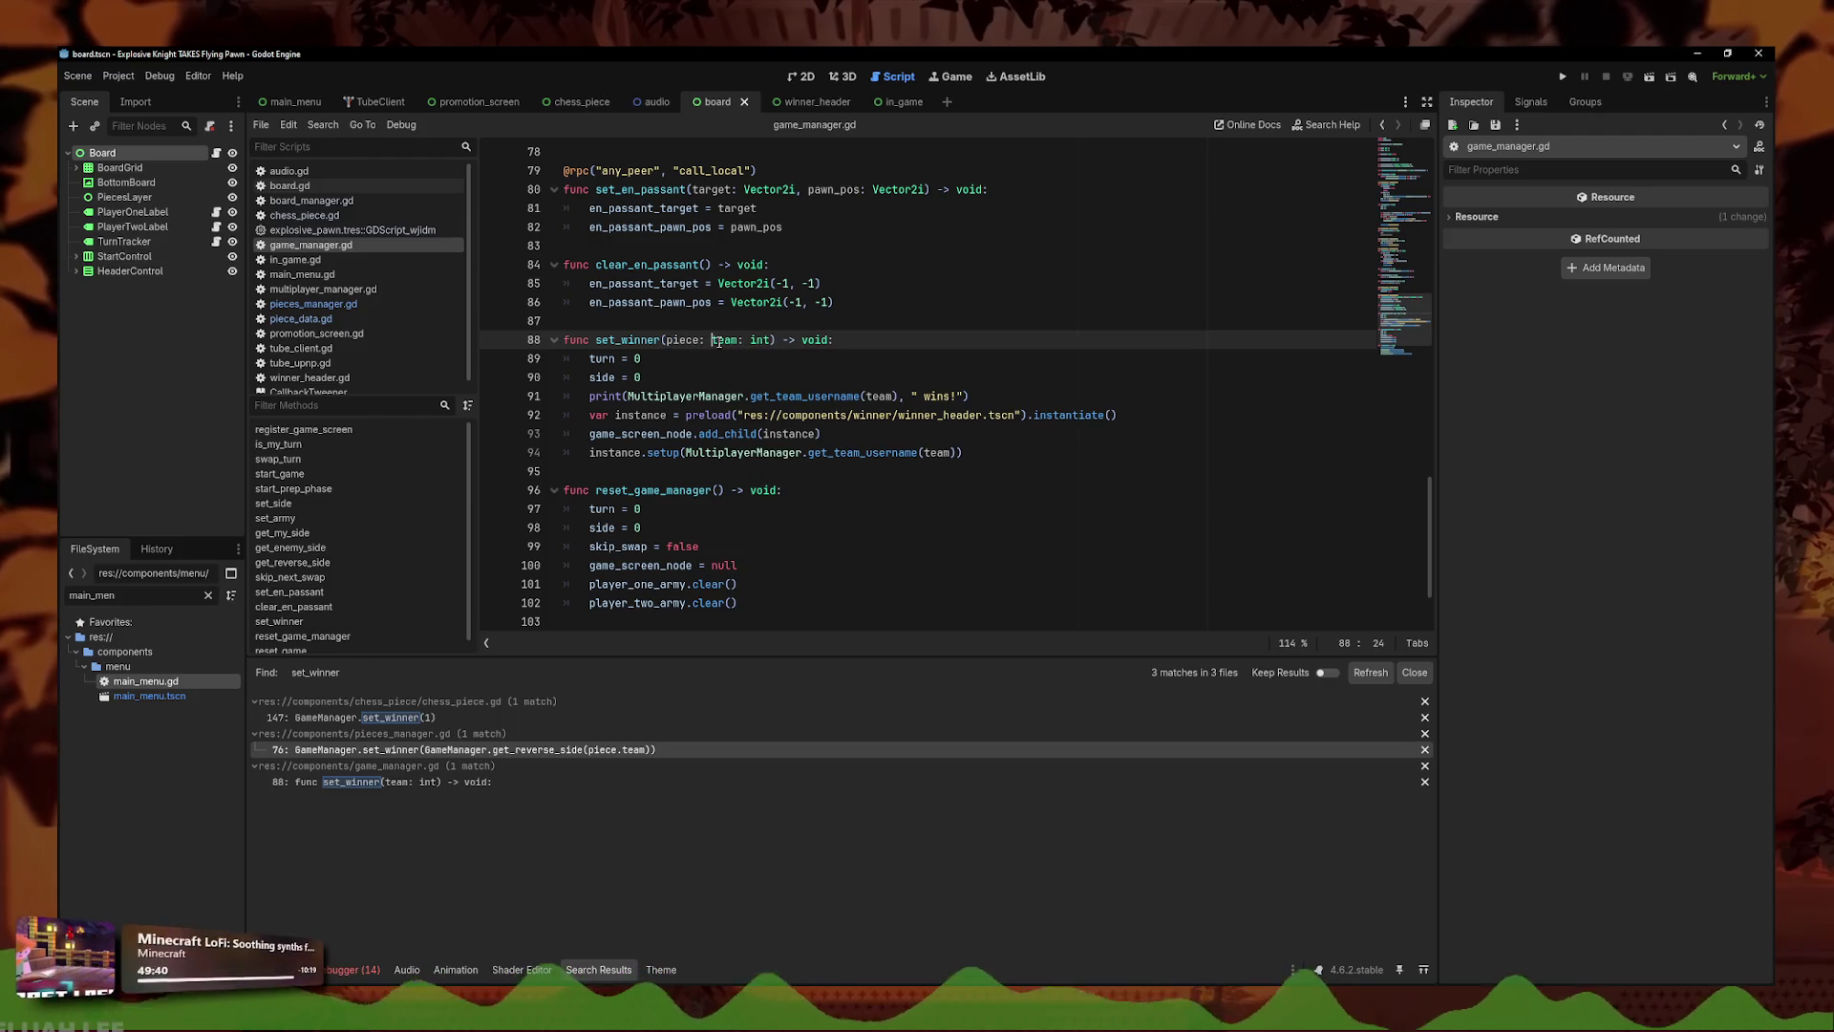
- Add a ChessPieceNode piece parameter to set_winner, call zoom_to_piece(piece) inside it, and save
type("Chess")
key("Return")
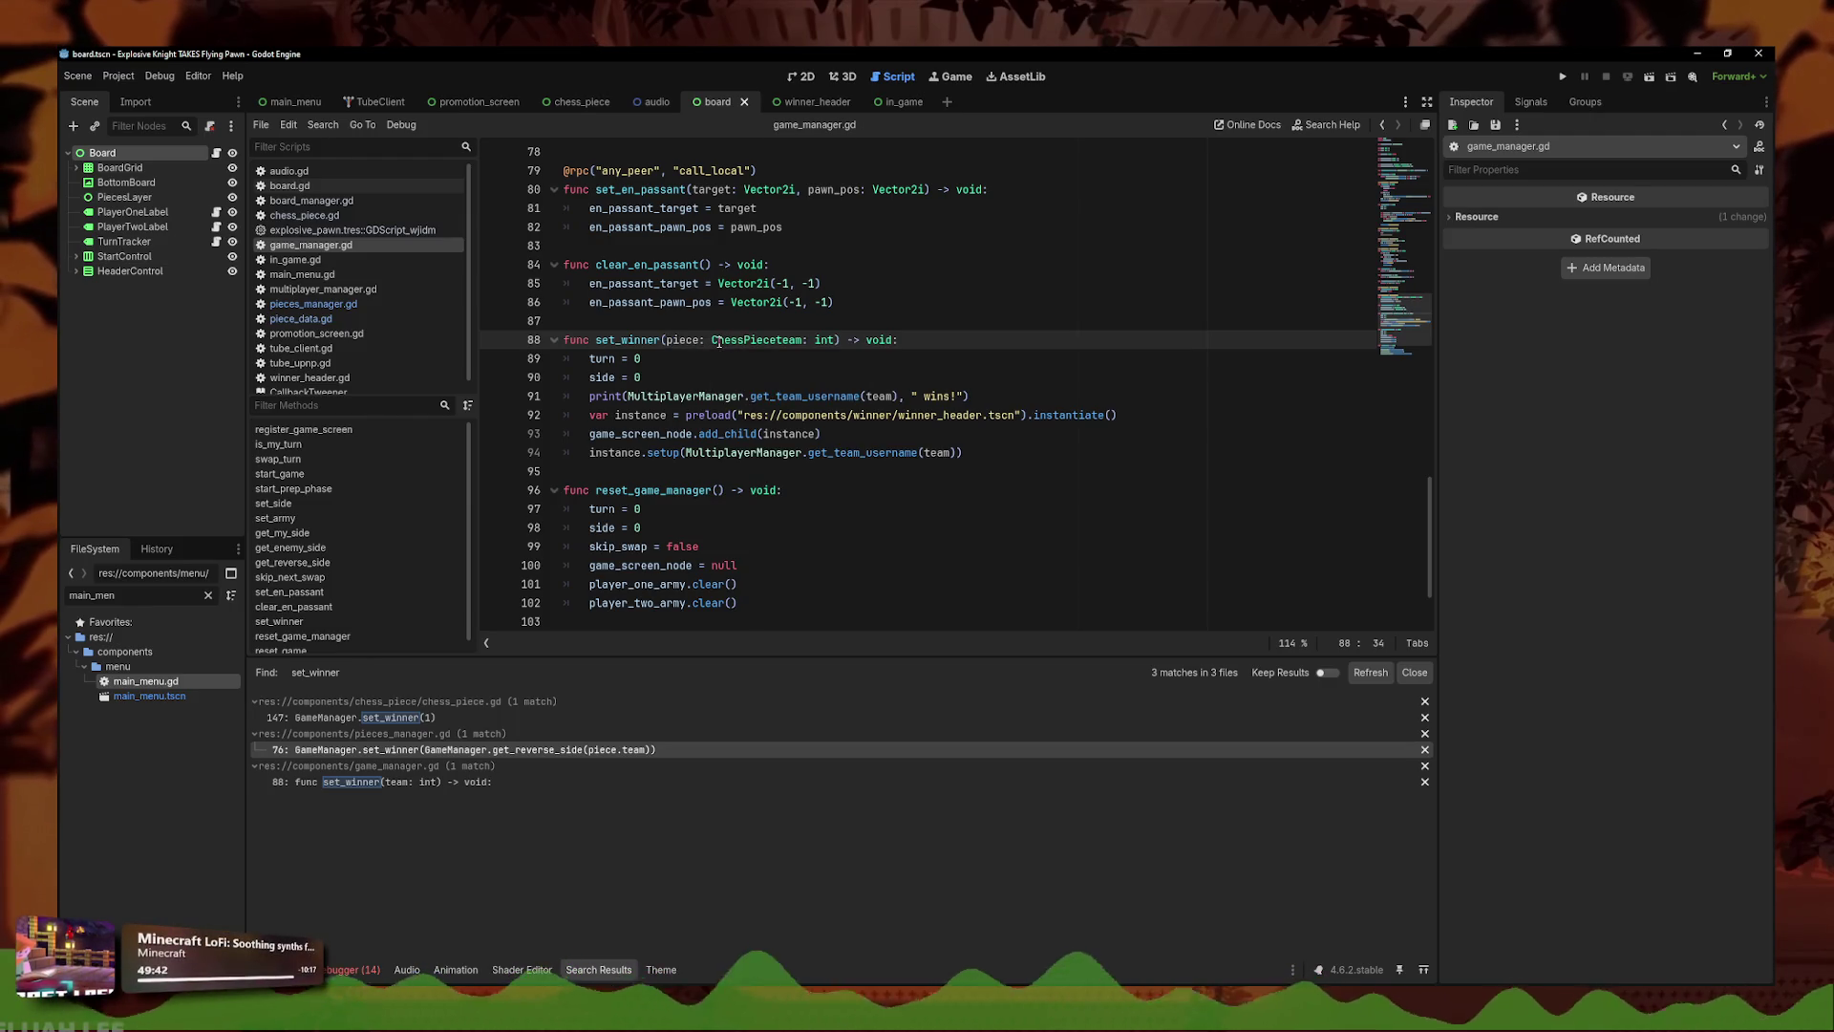
key("Return")
type(",")
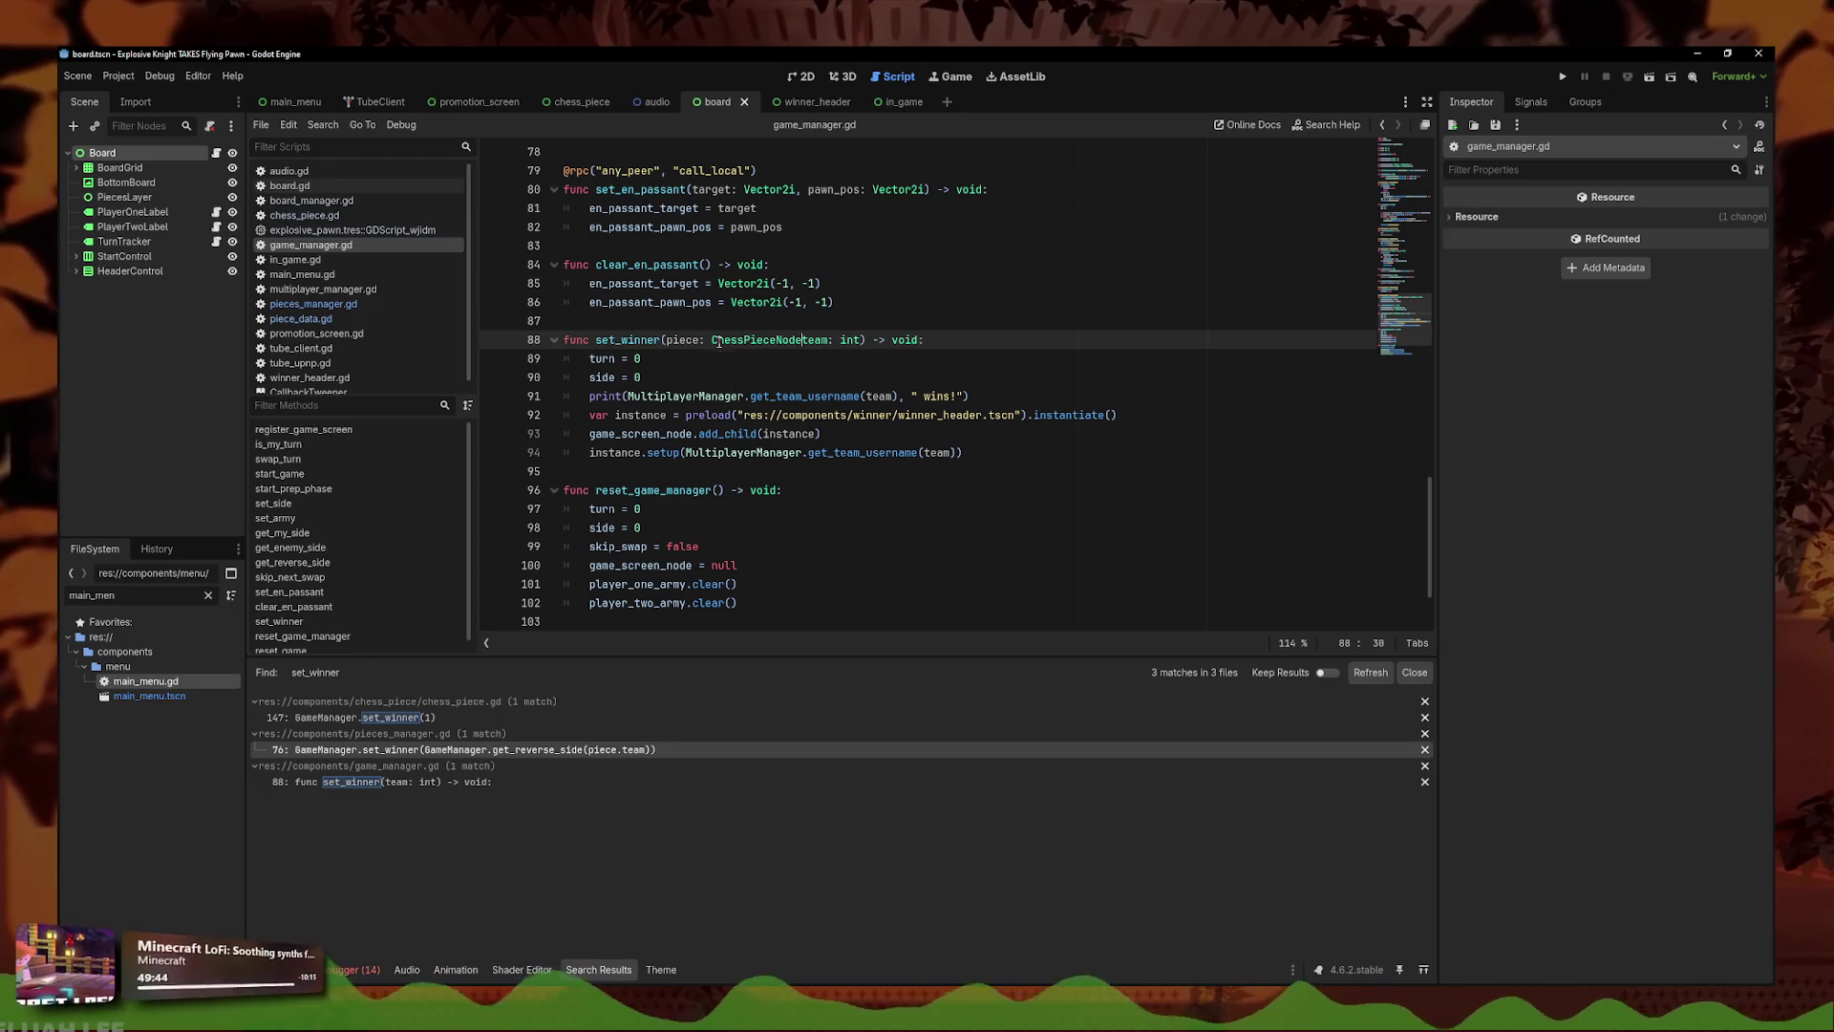
key("Down")
key("Down")
left_click(1051, 389)
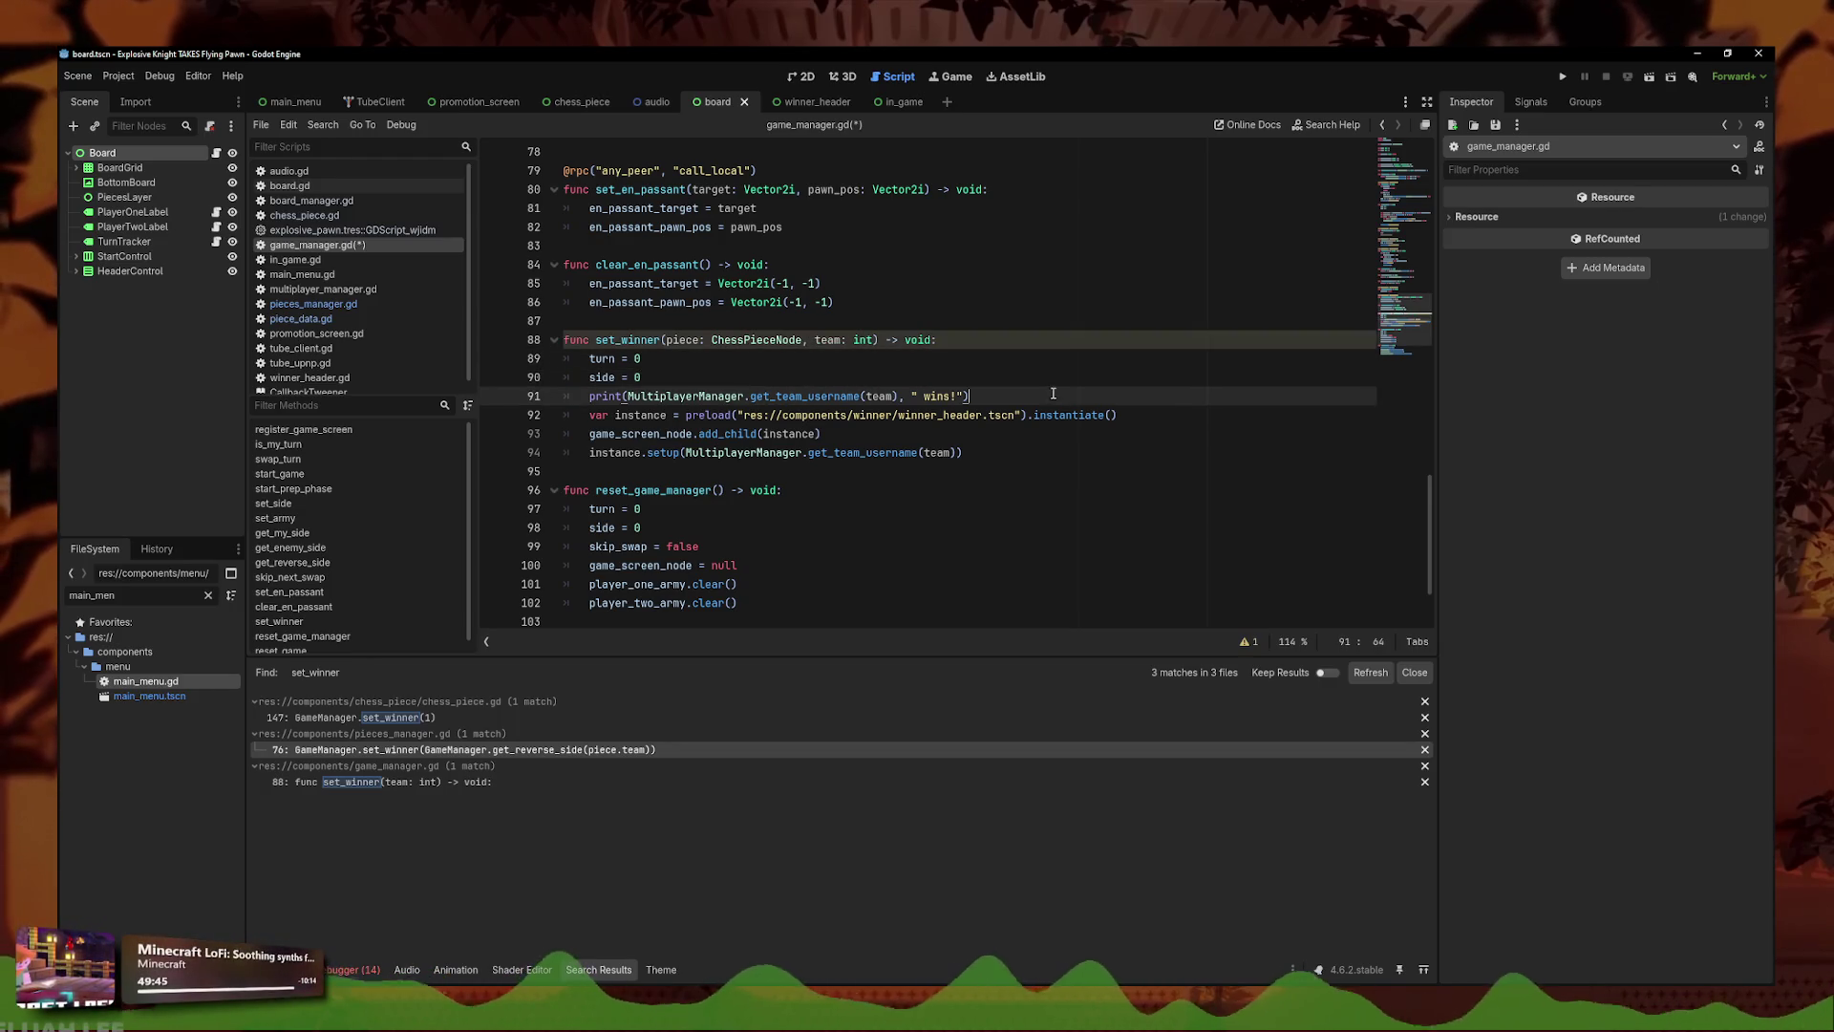
key("Return")
type("BoardManager.zoom_to_piece(self) \t\tGameManager.set_winner(1)")
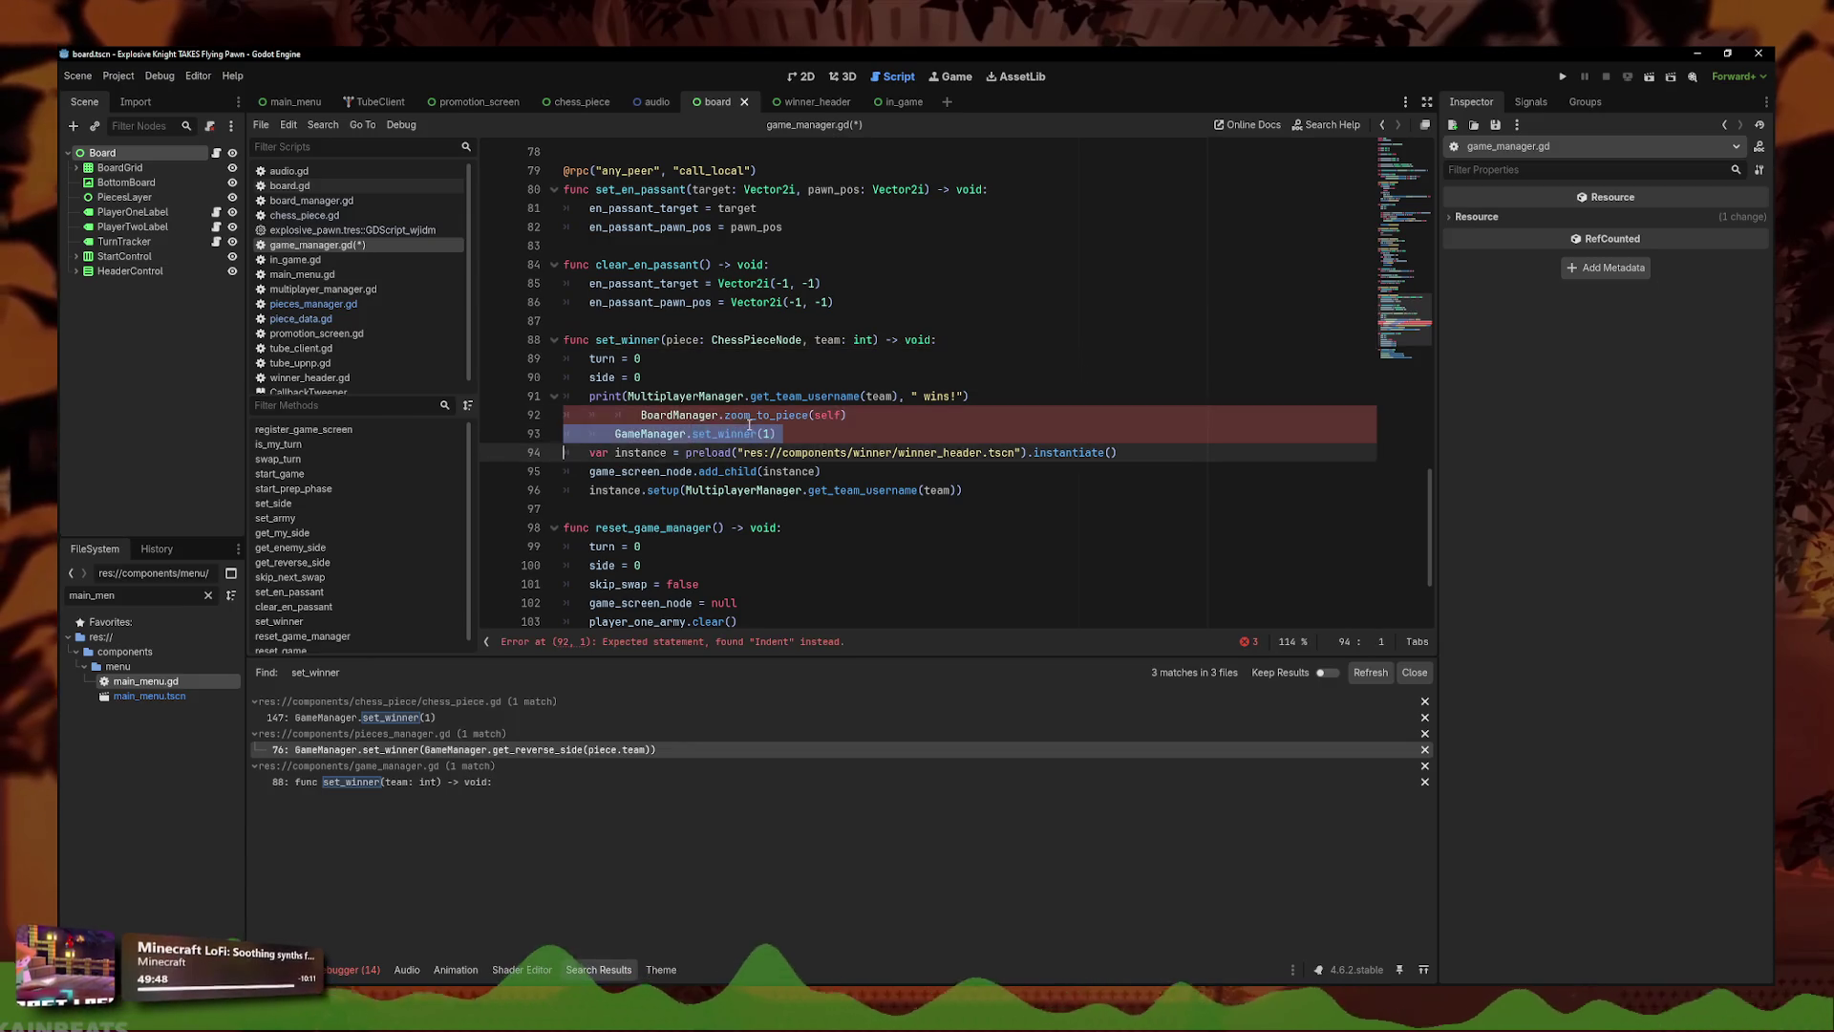
key("ctrl+x")
key("shift+Tab")
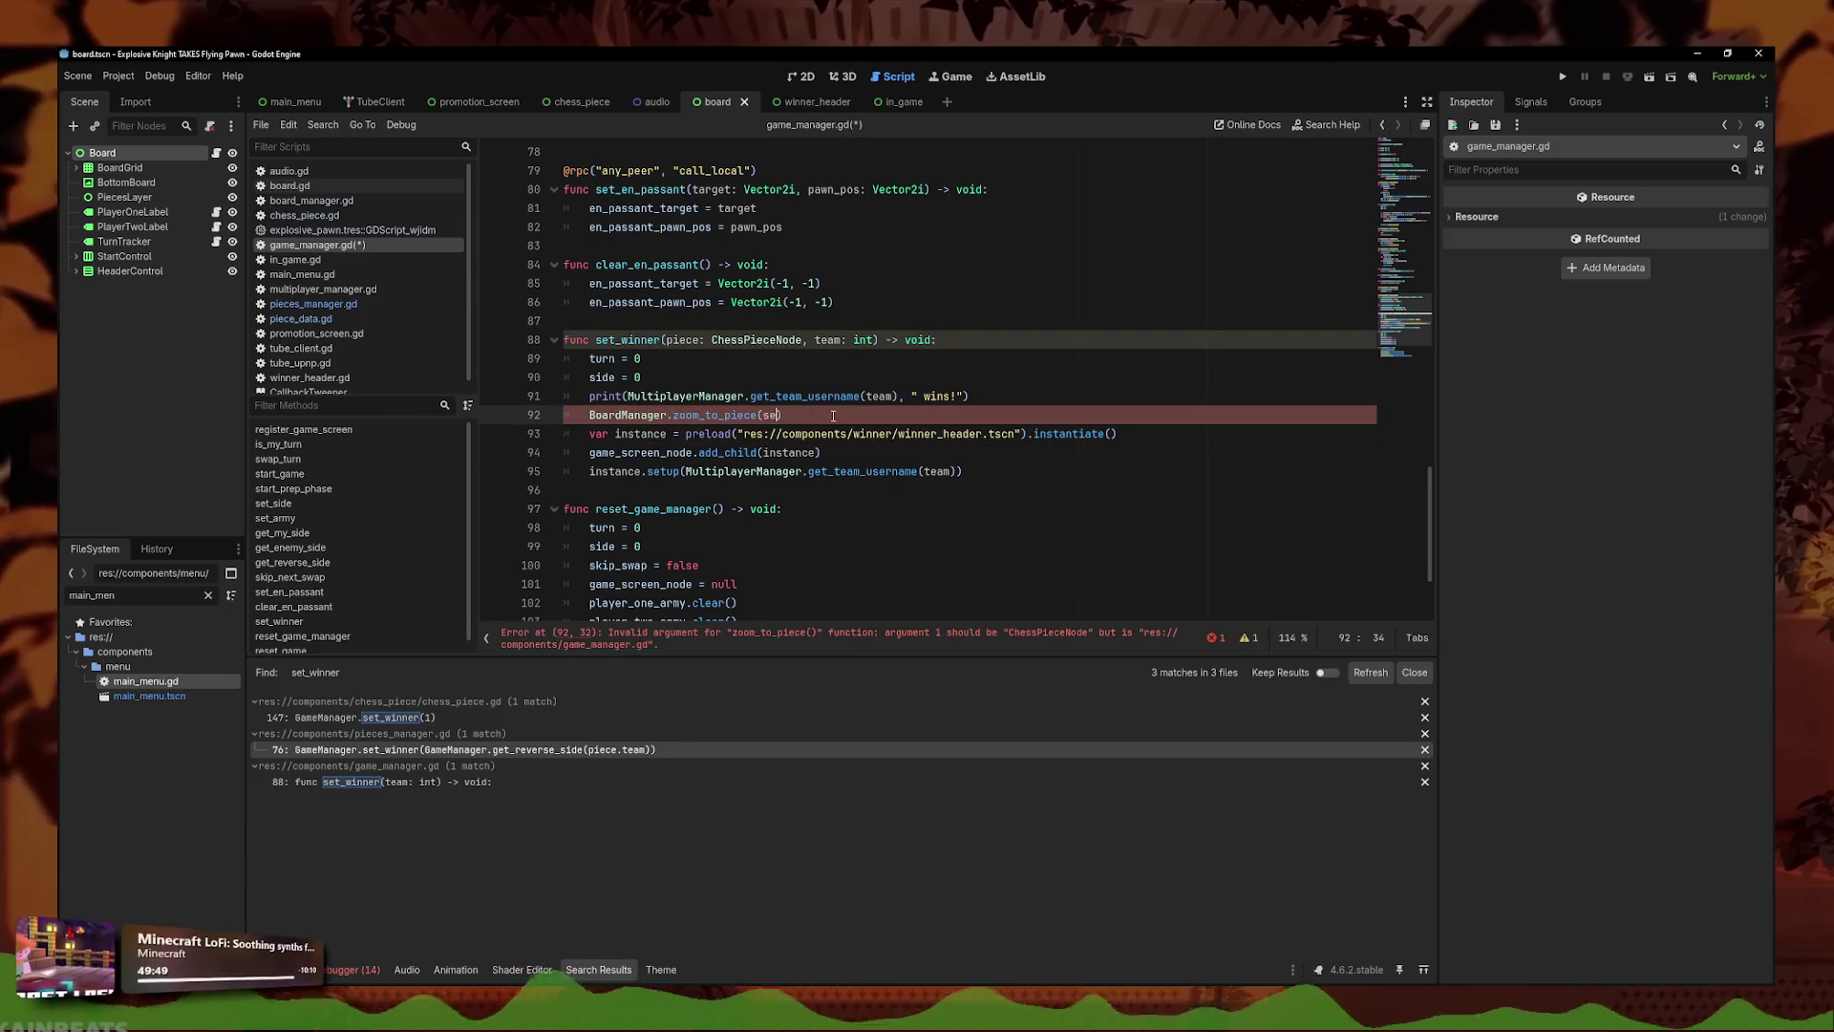
type("(piec")
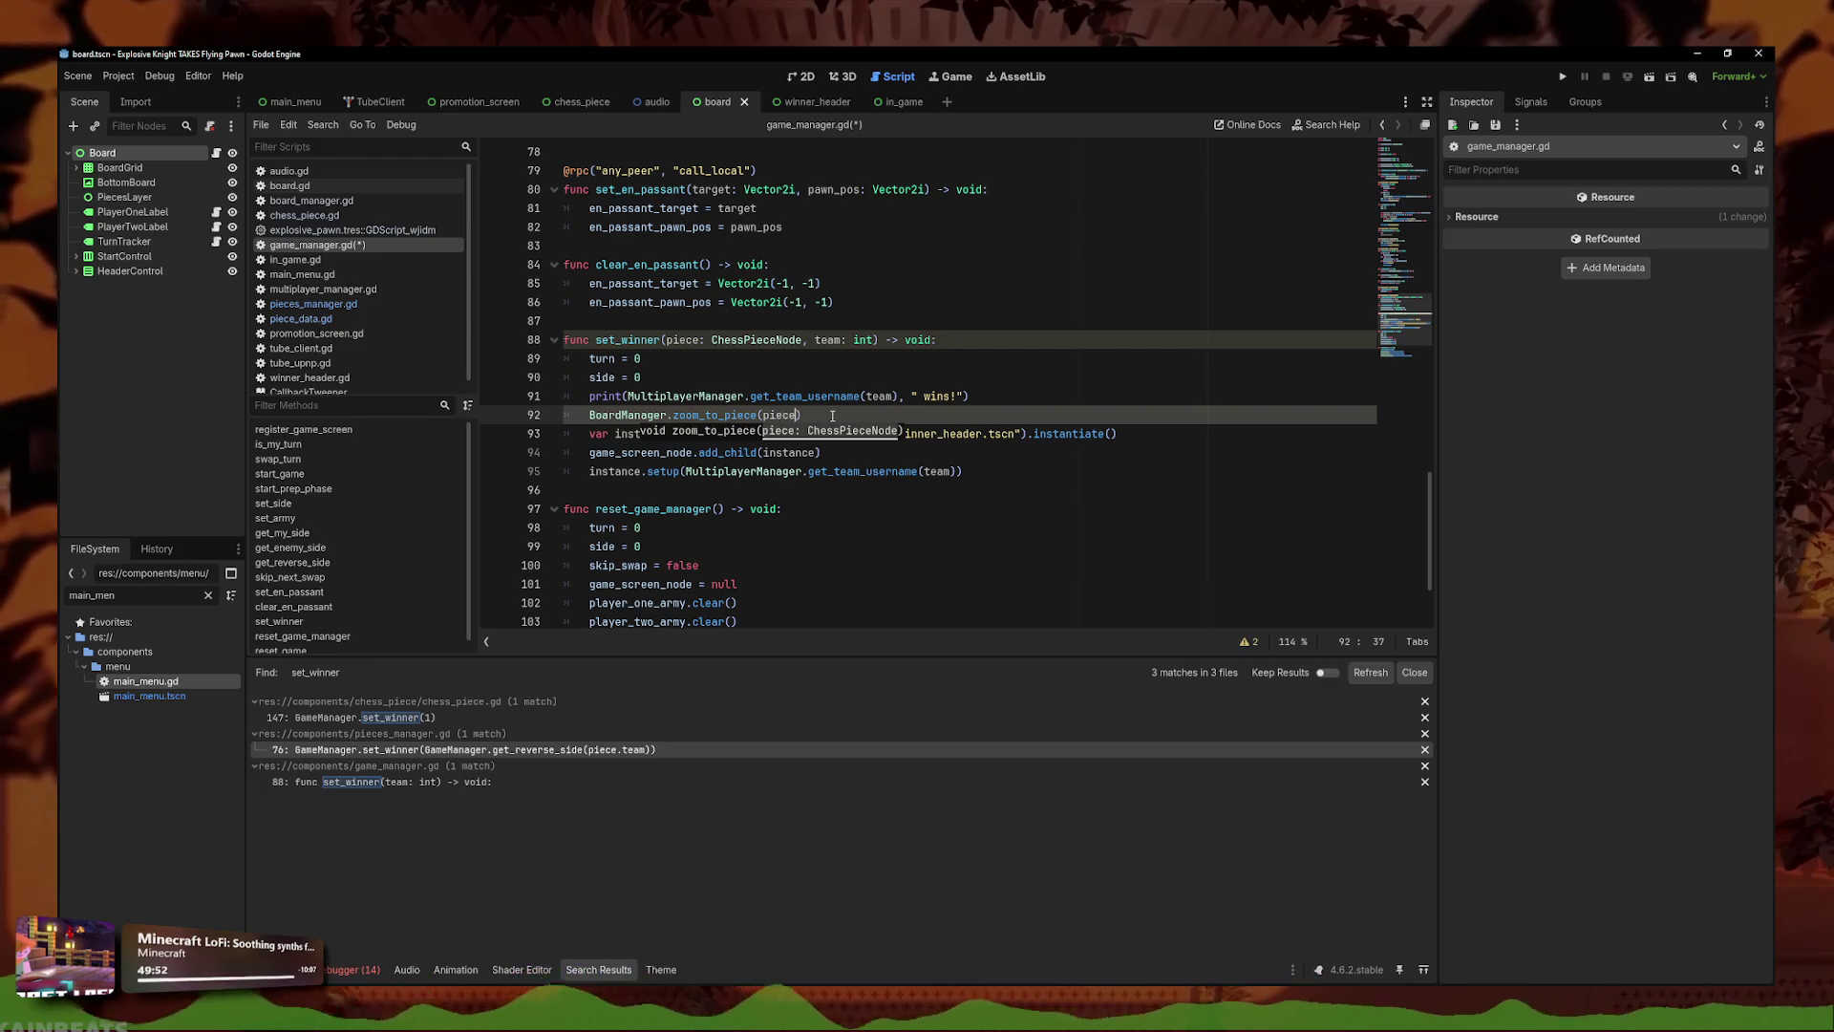
triple_click(858, 399)
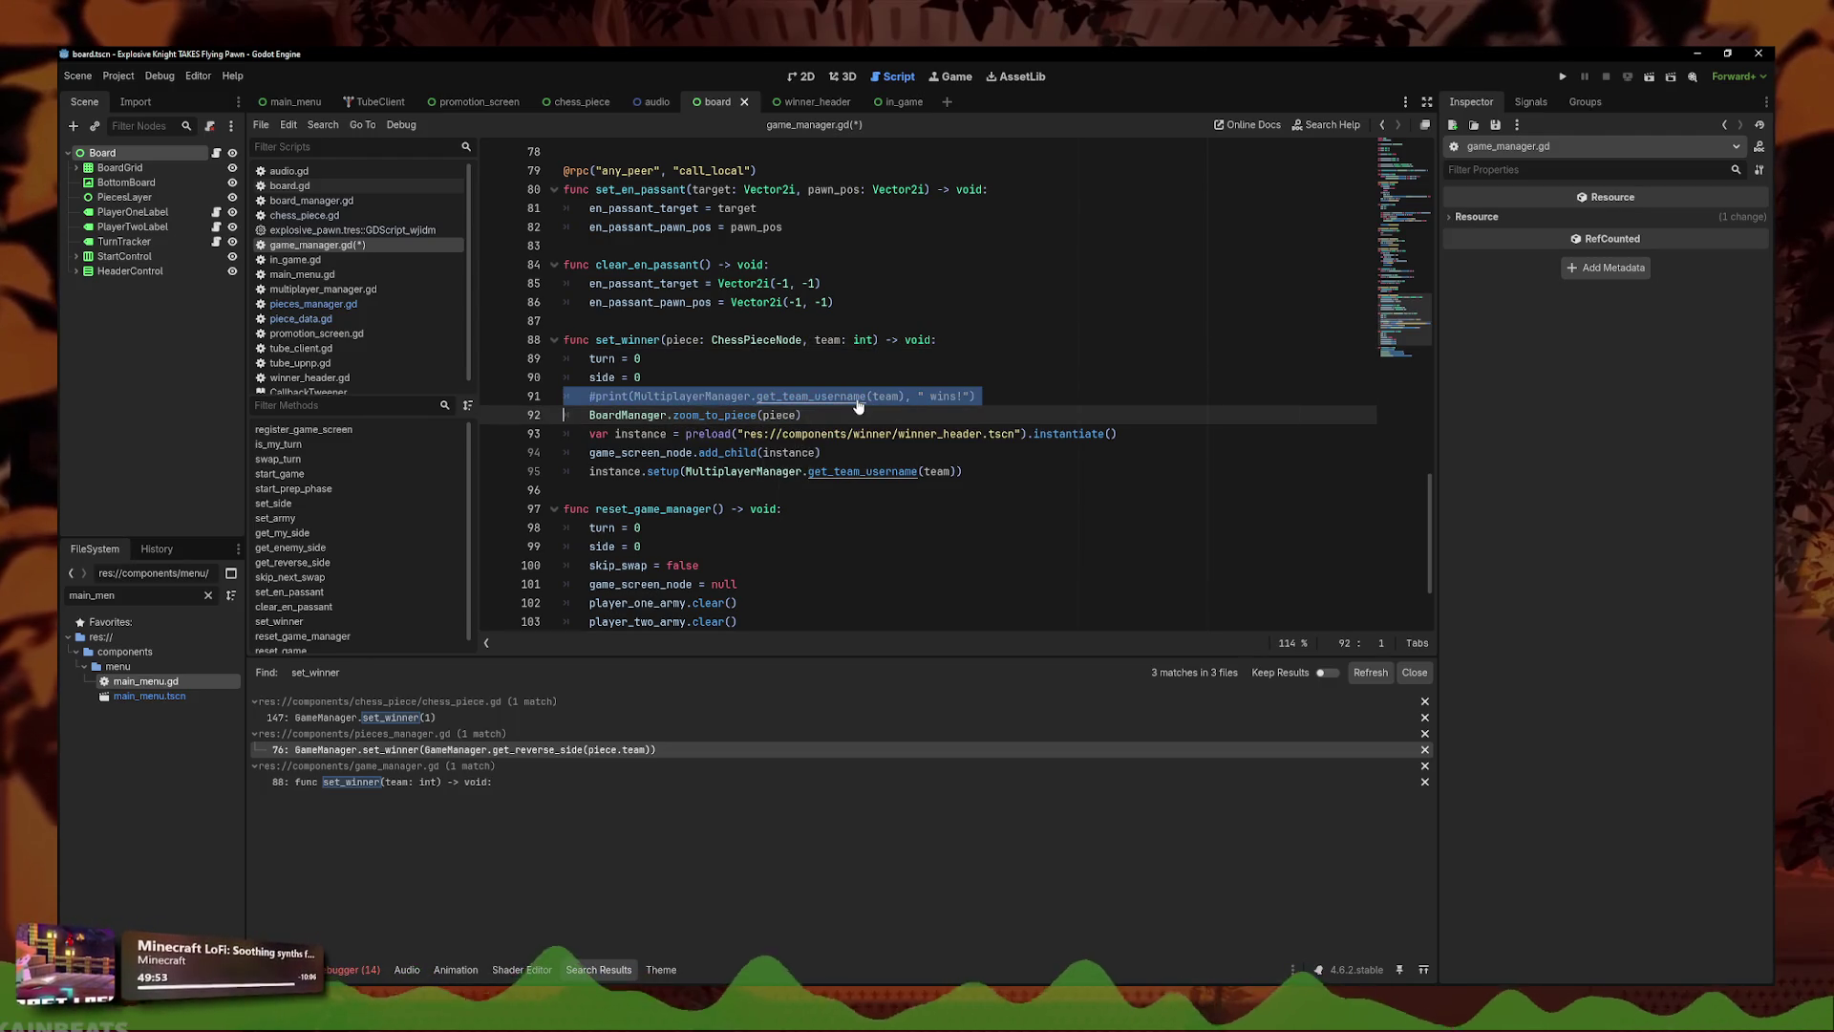
key("ctrl+s")
- Add 'await get_tree().create_timer(3).timeout' after the instance.setup call
left_click(844, 433)
scroll(855, 480, "up", 2)
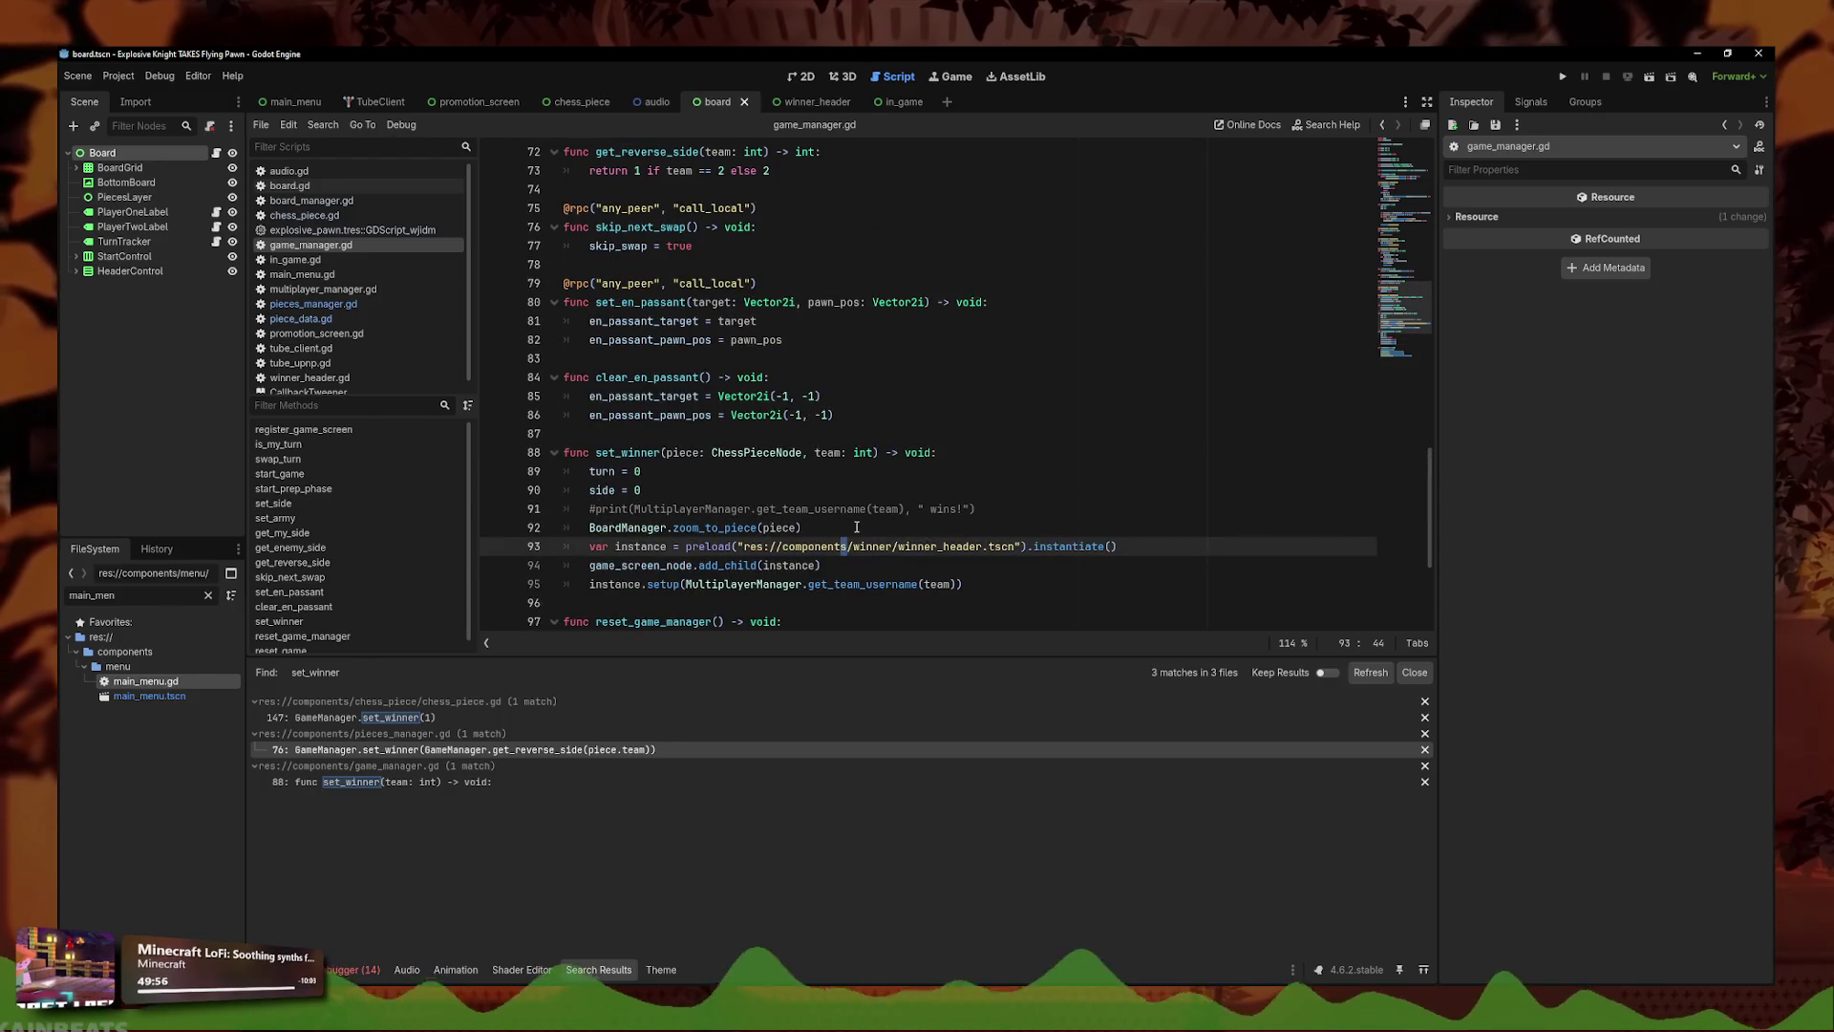
scroll(857, 527, "down", 1)
left_click(889, 479)
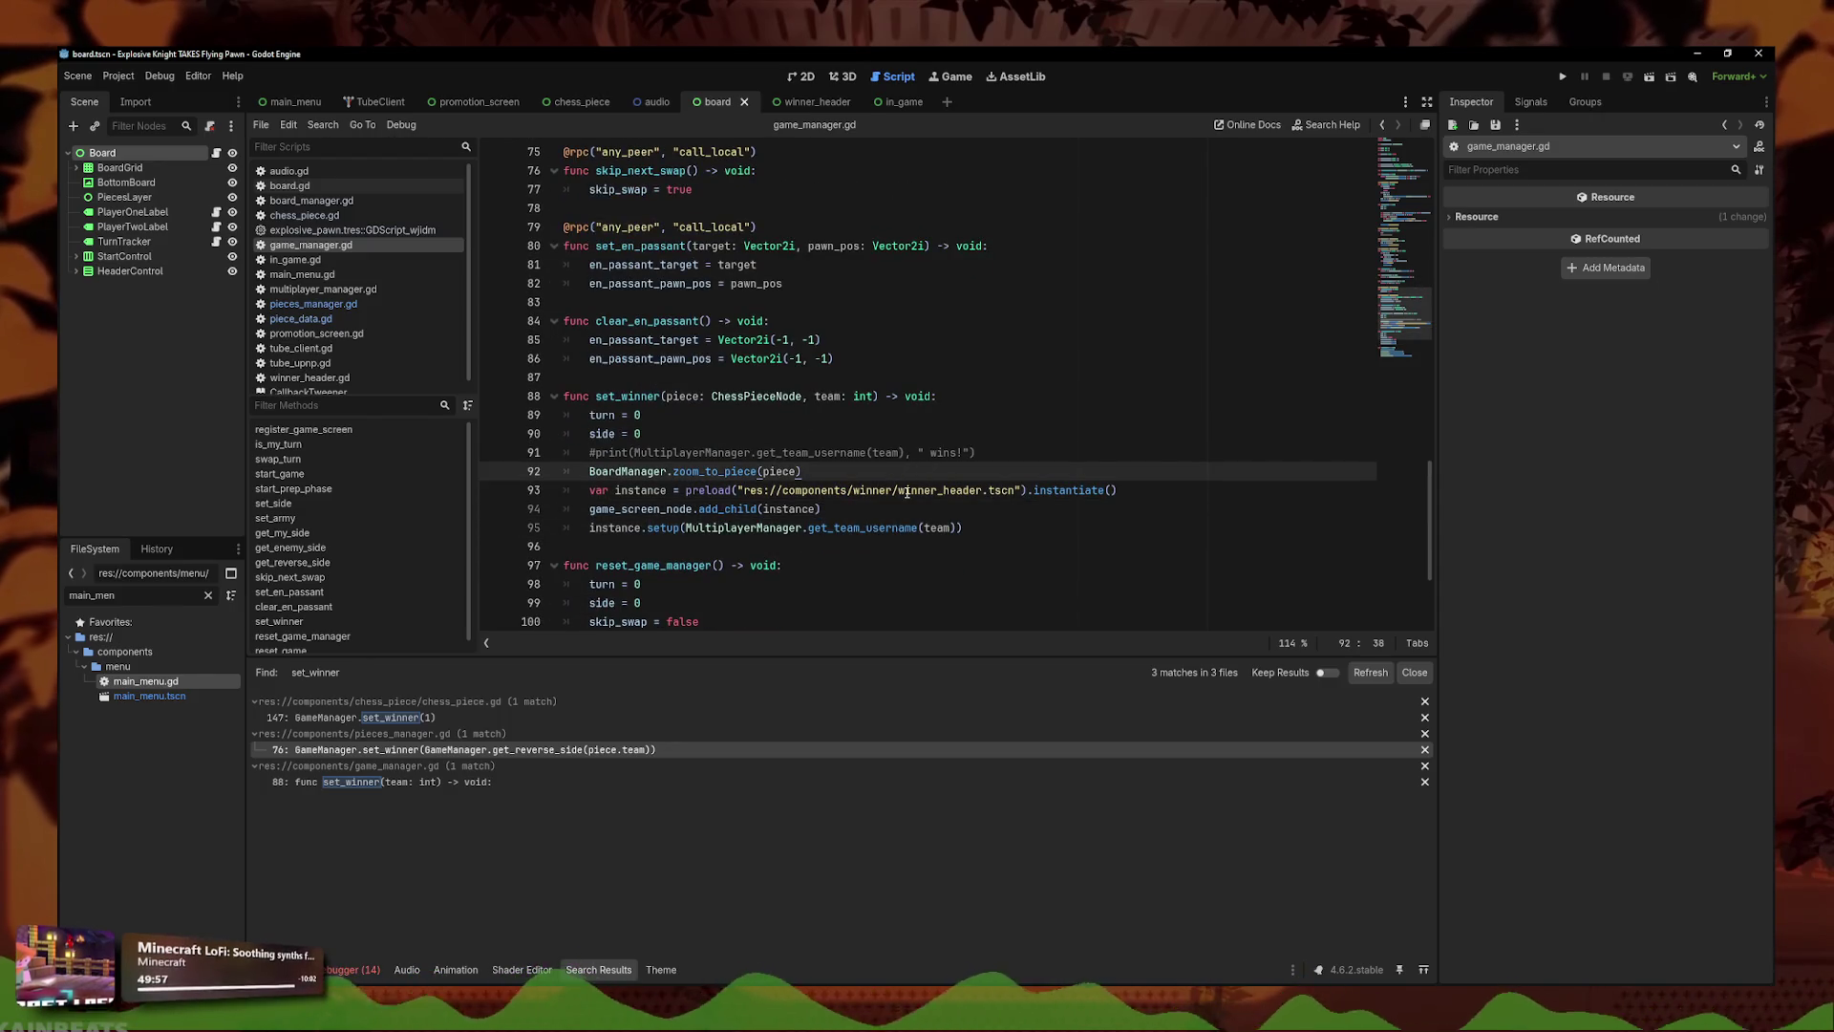
left_click(1033, 529)
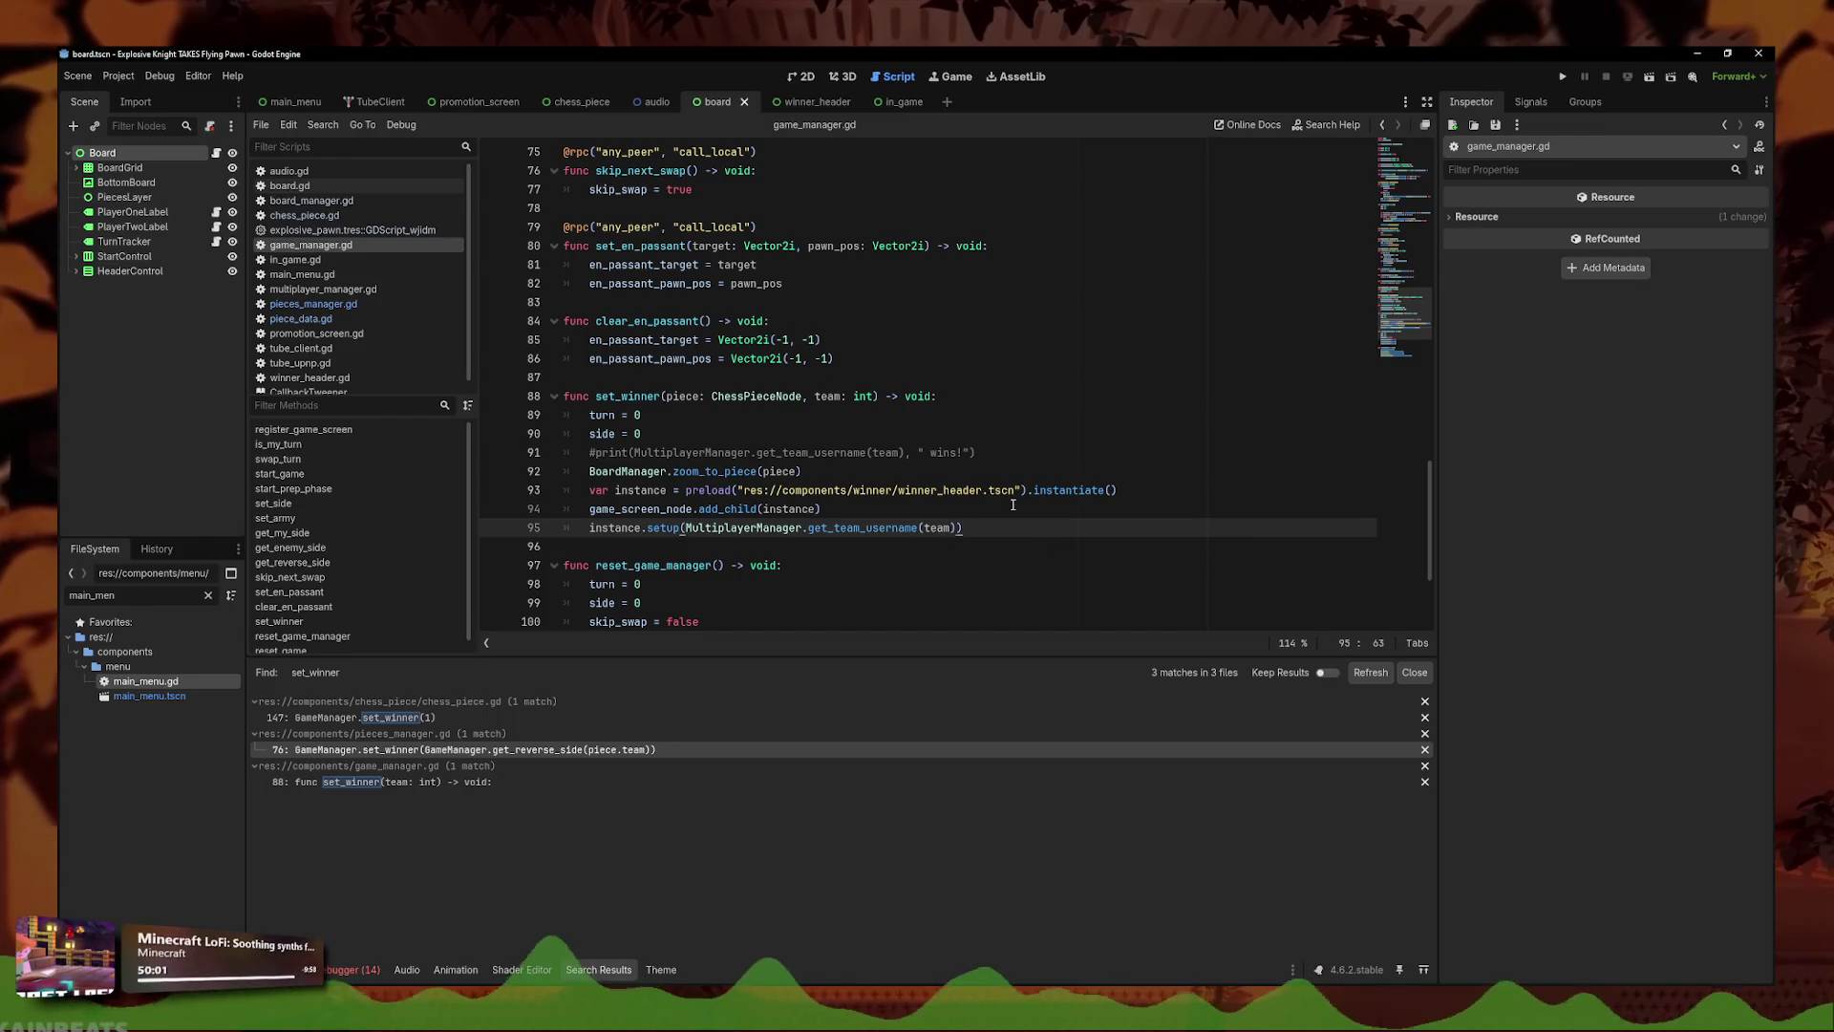
key("Return")
type("await get")
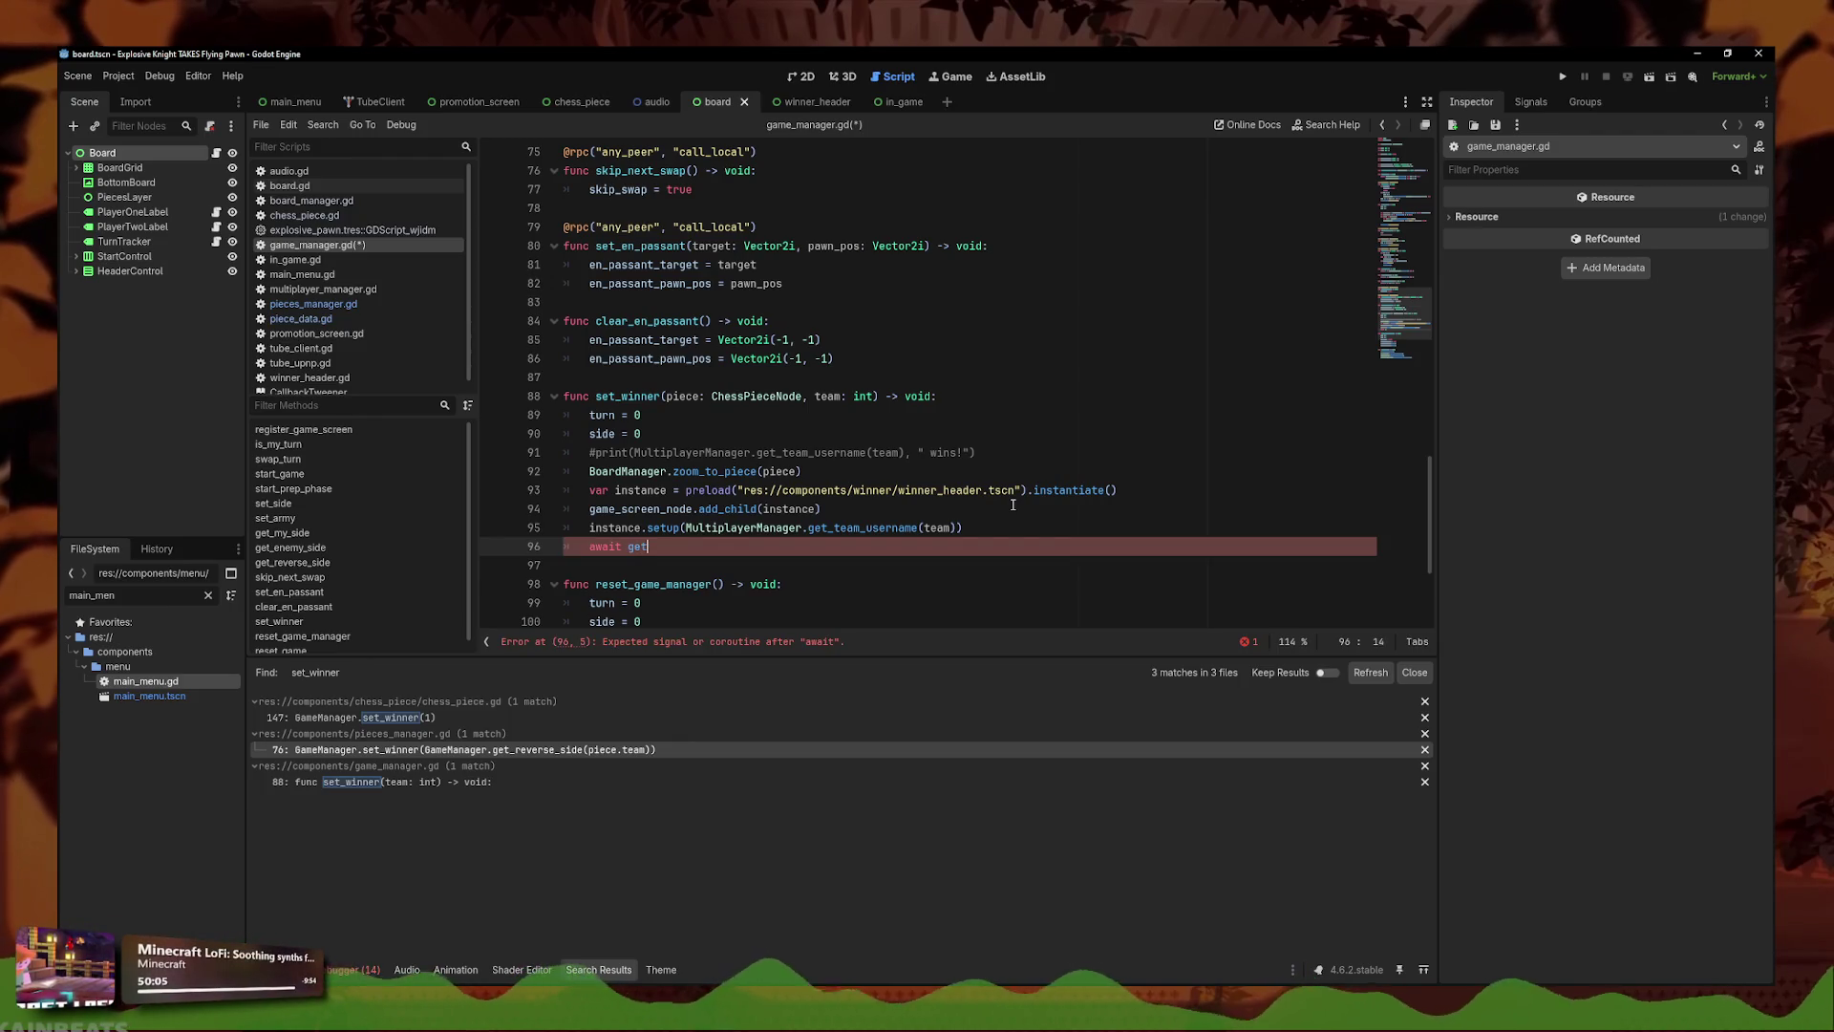
type("_tree(")
key("Return")
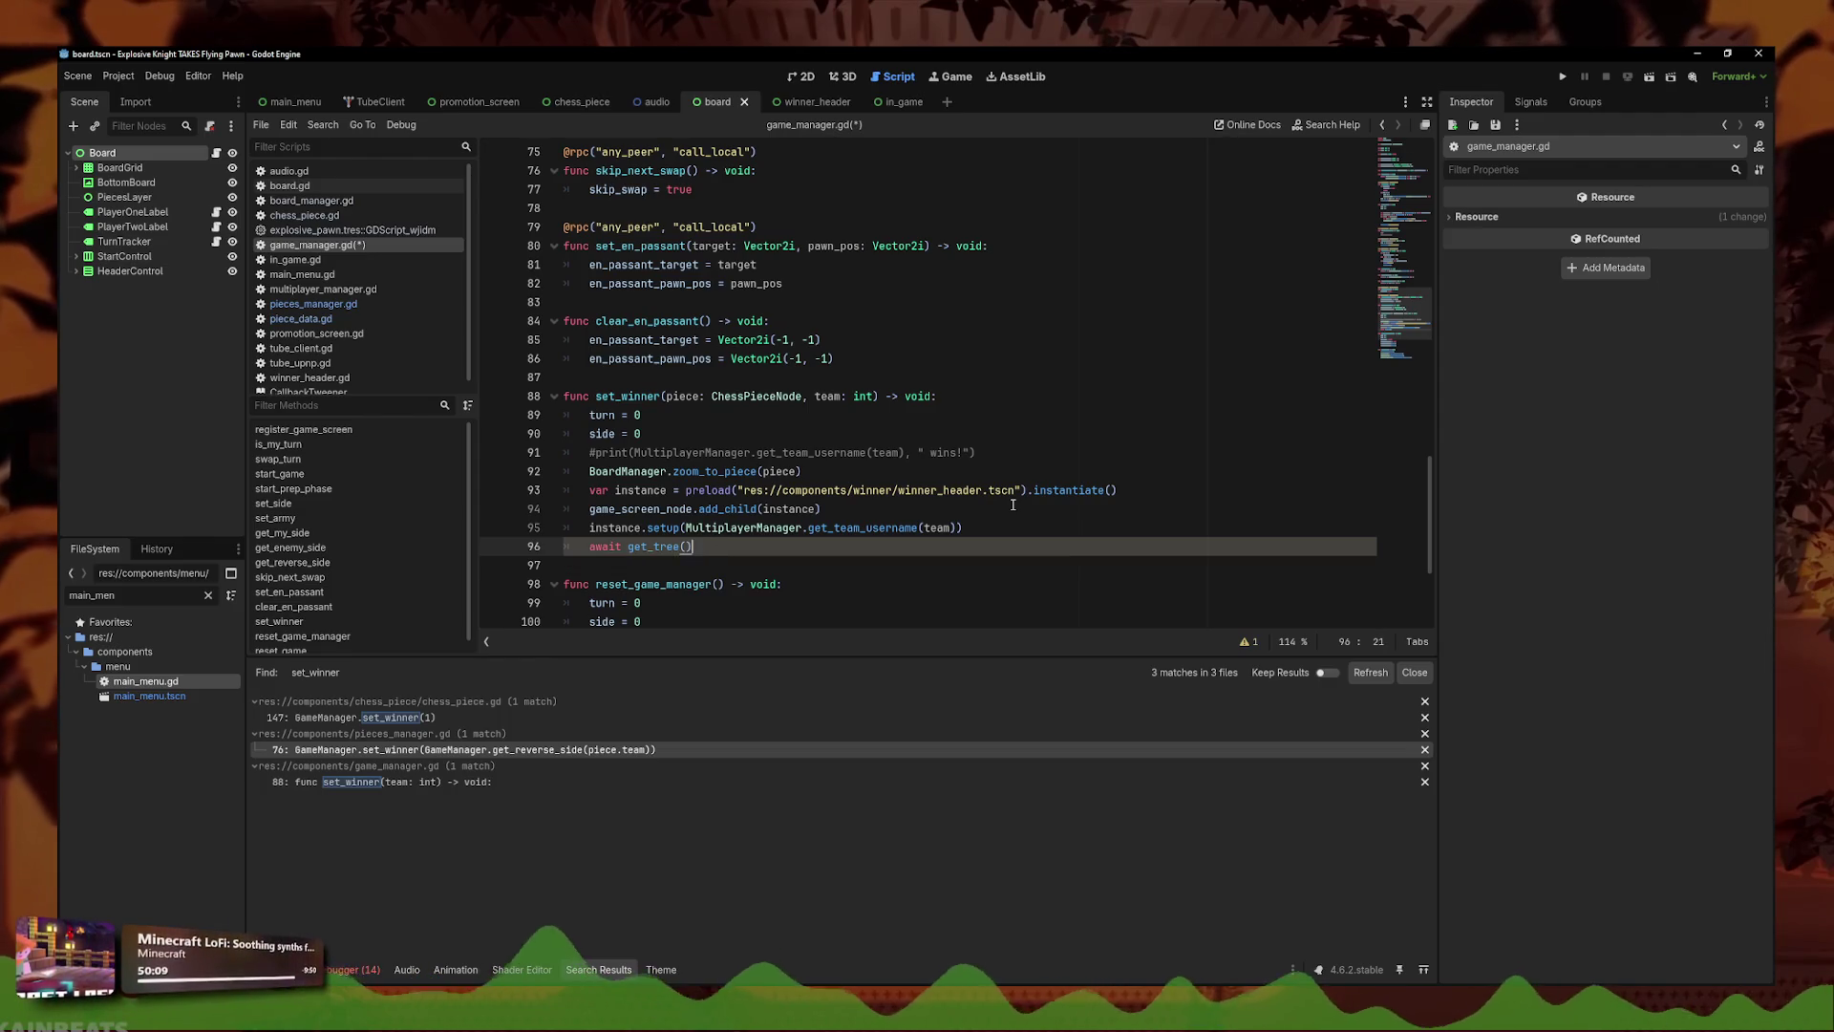
type(".crea")
key("Return")
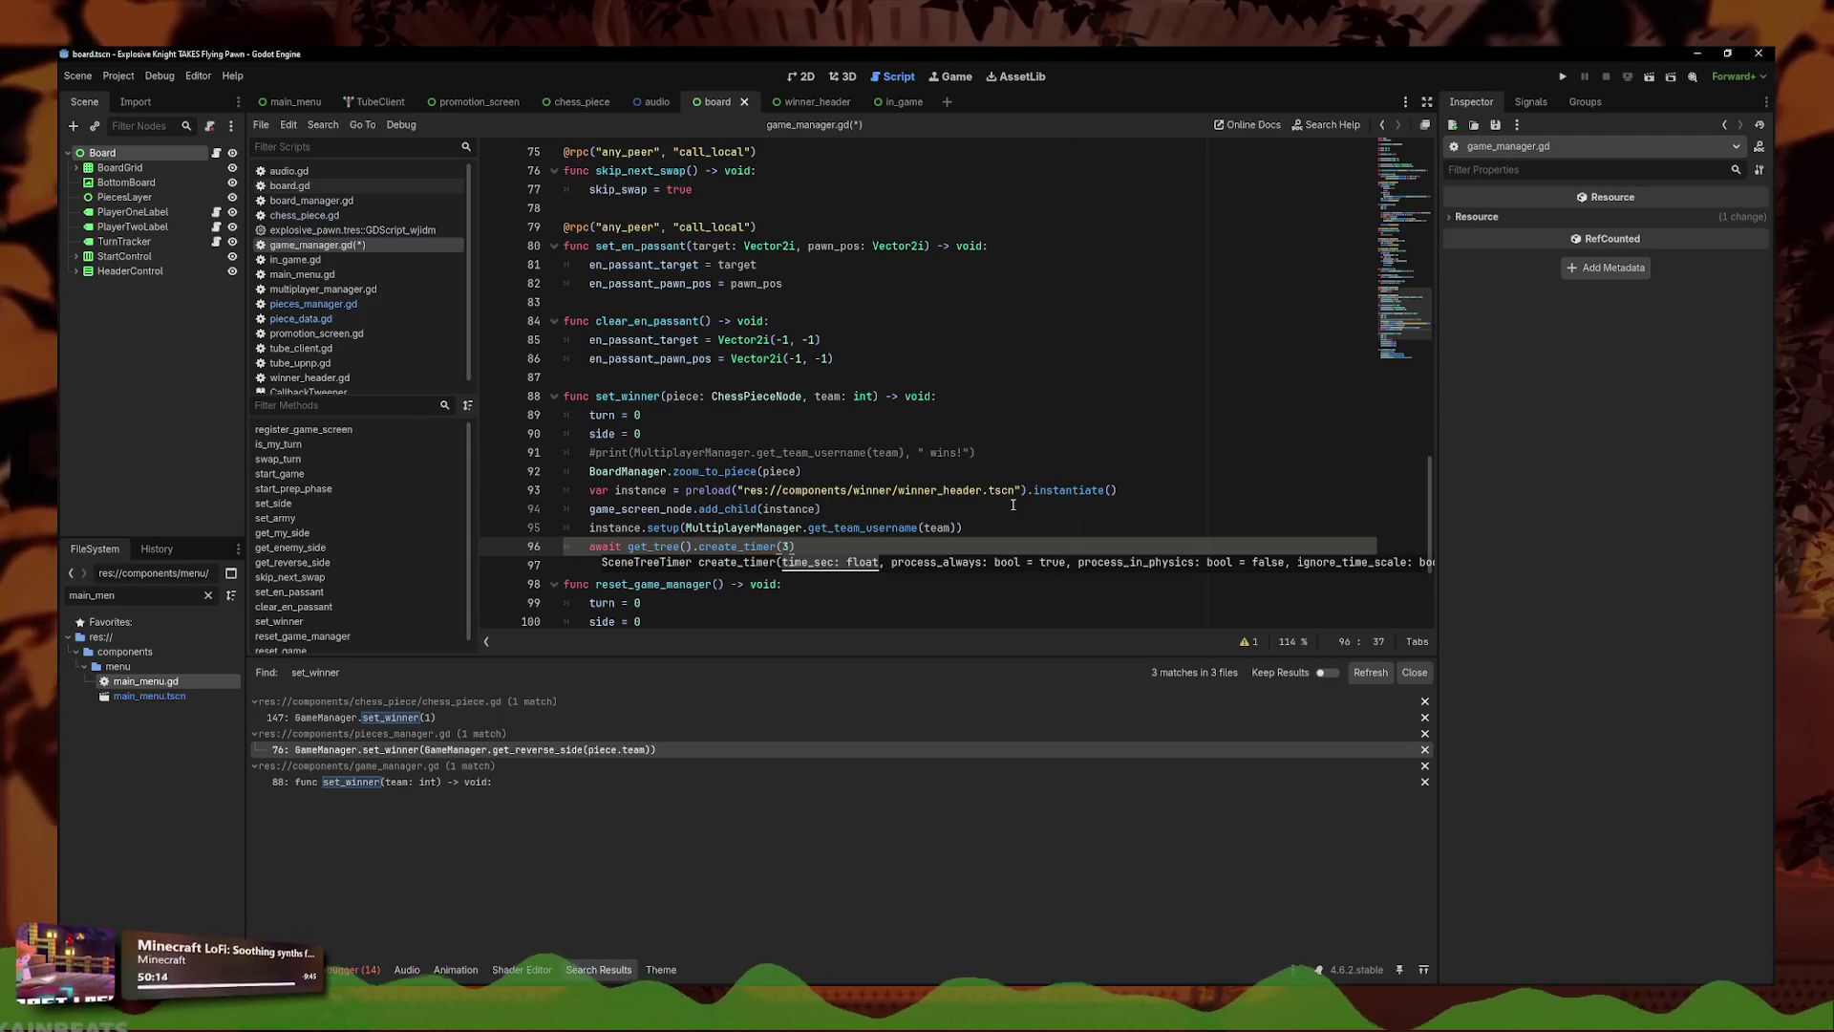
type(".time")
key("Return")
key("Return")
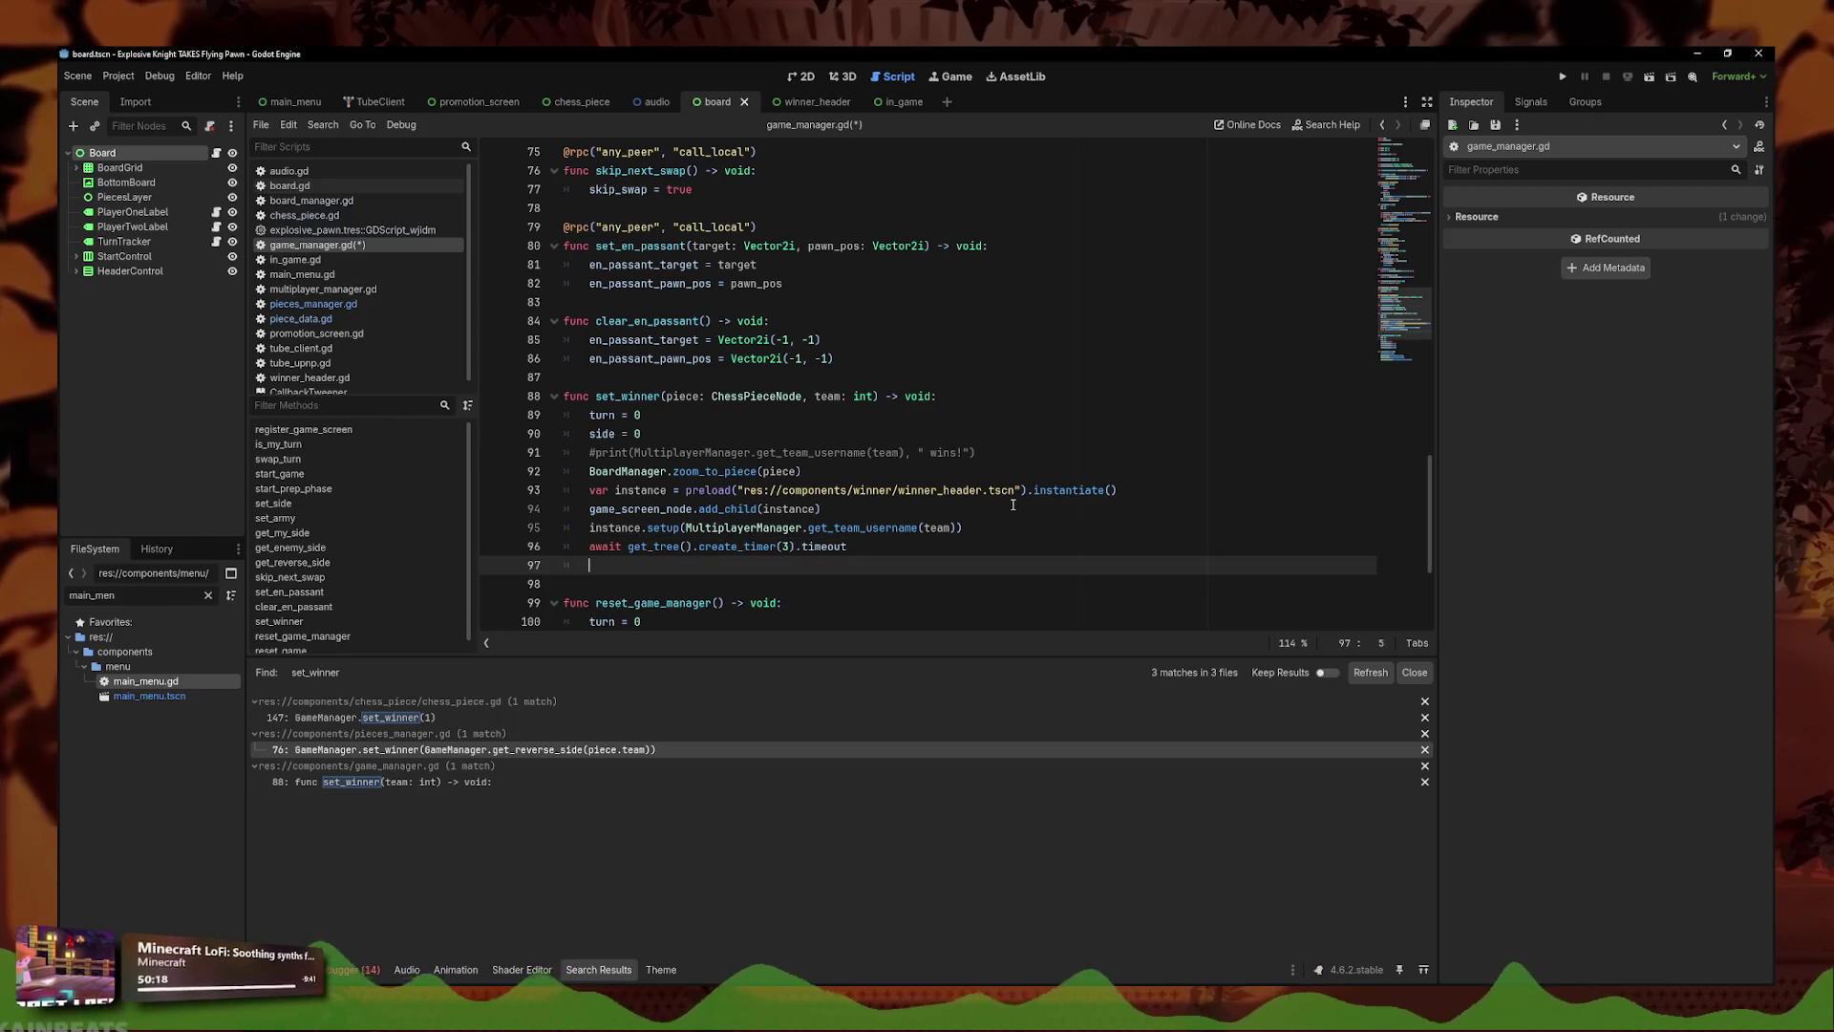
- Begin a MultiplayerManager.leave call and check multiplayer_manager.gd for a leave function
scroll(950, 327, "down", 4)
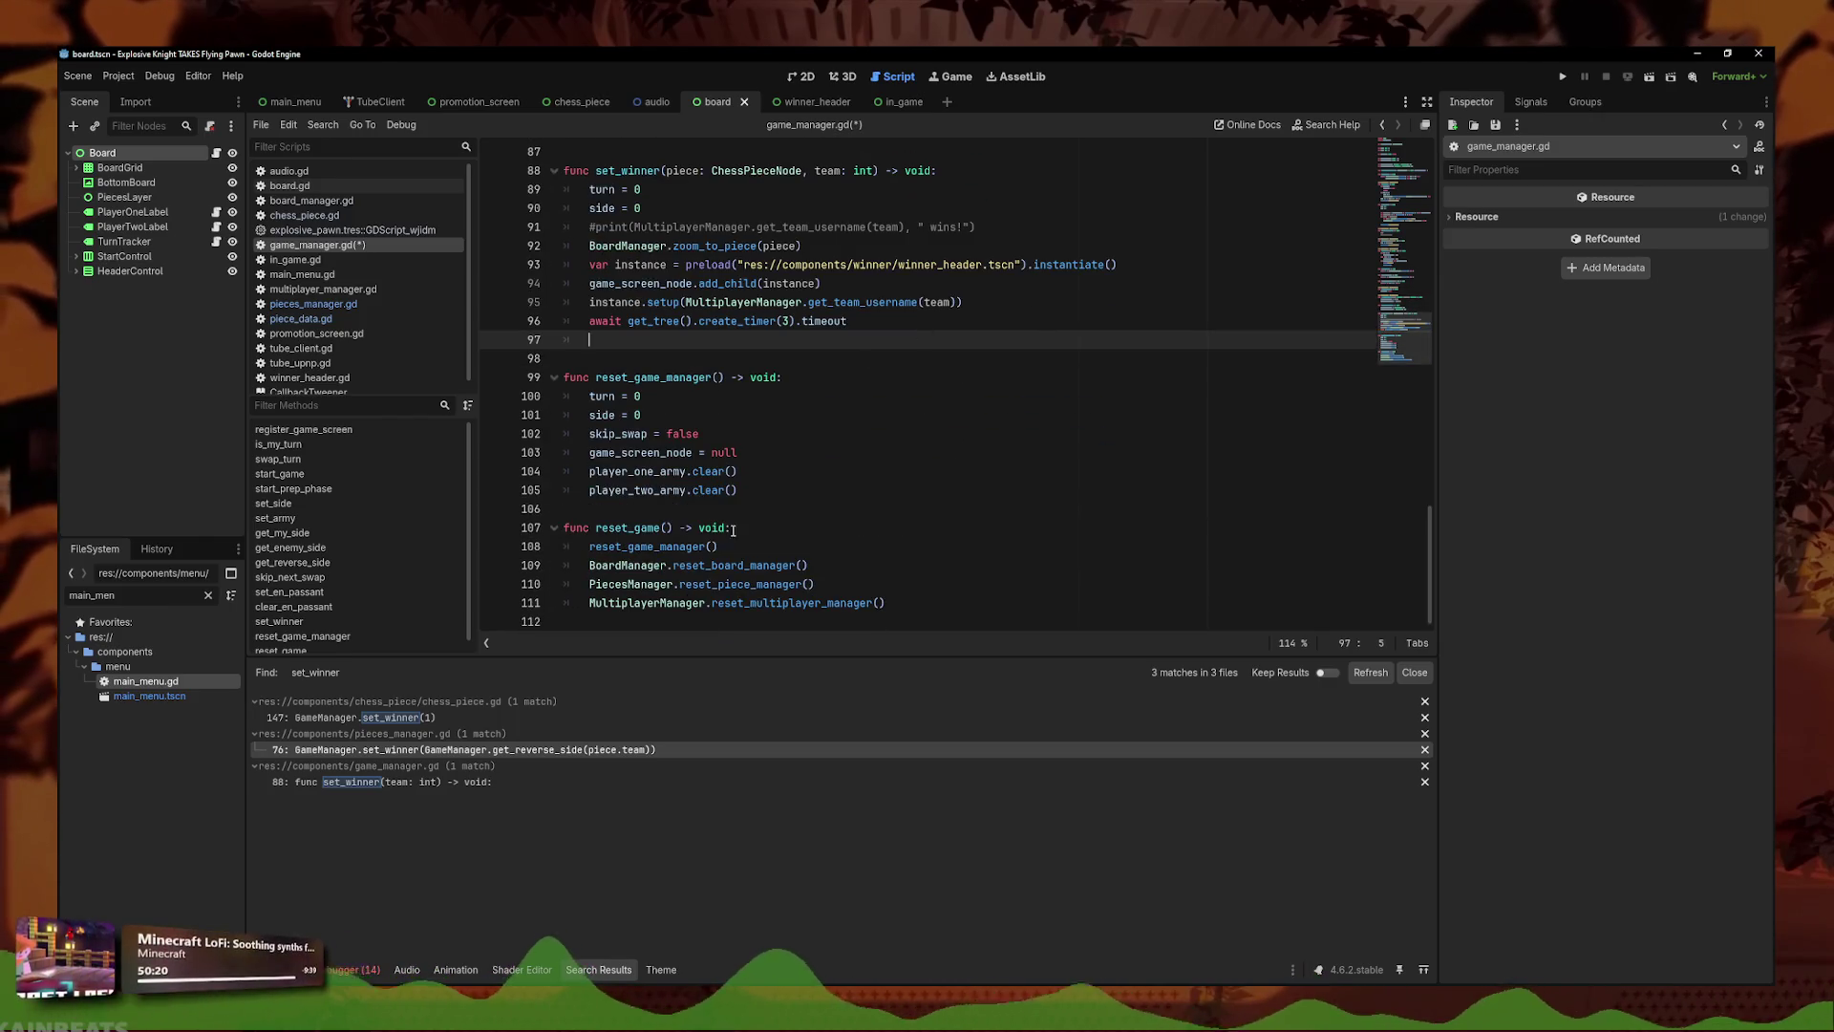
scroll(868, 522, "up", 1)
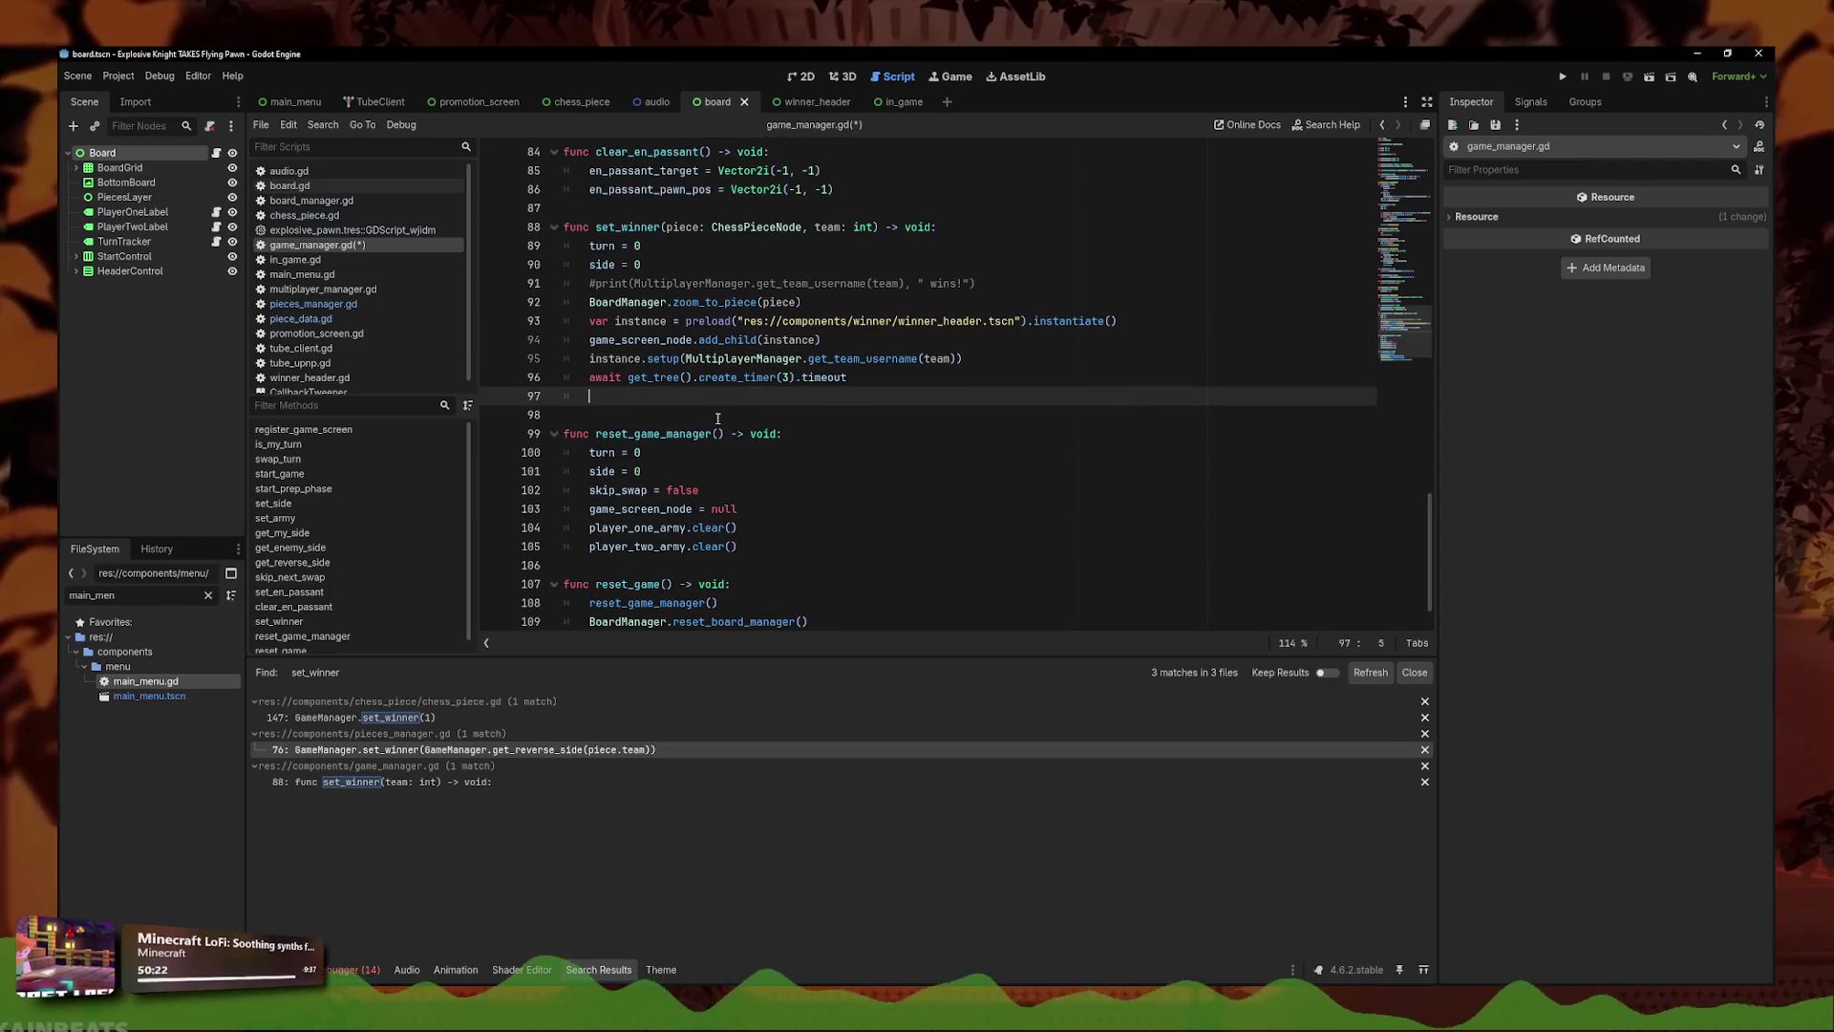
type("Multipl")
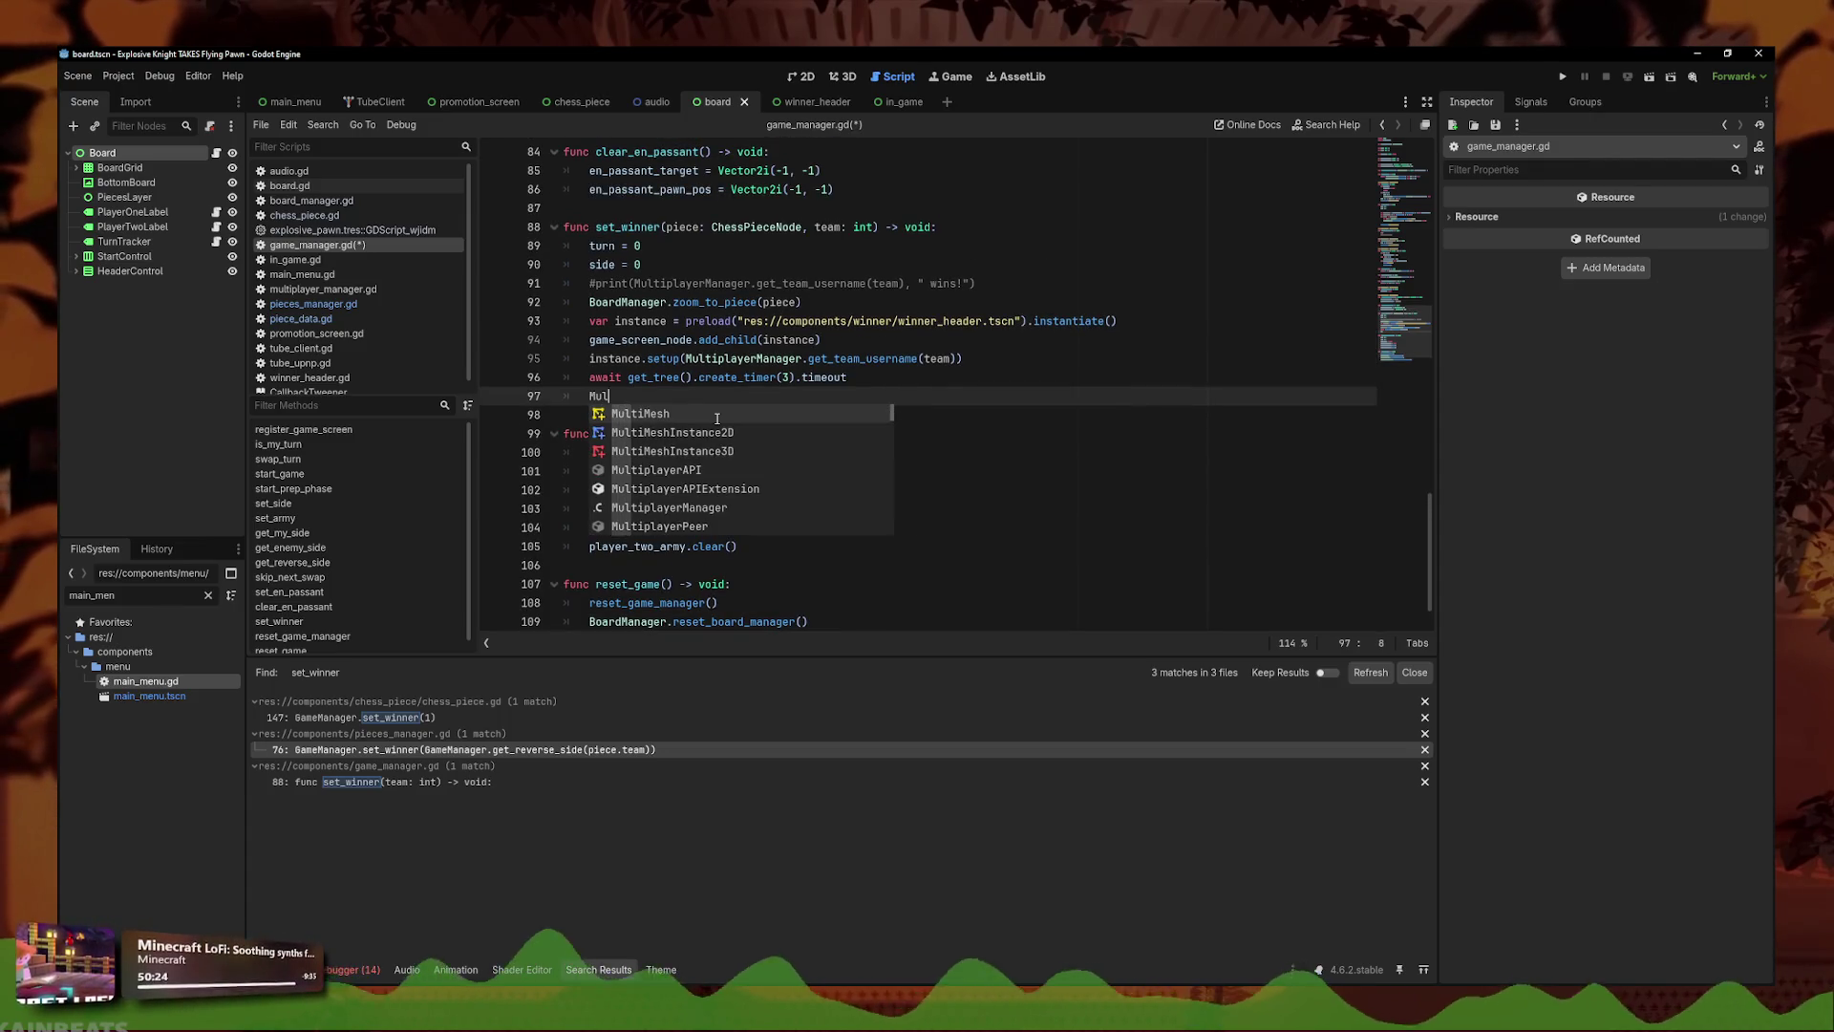
key("Down")
key("Down")
key("Return")
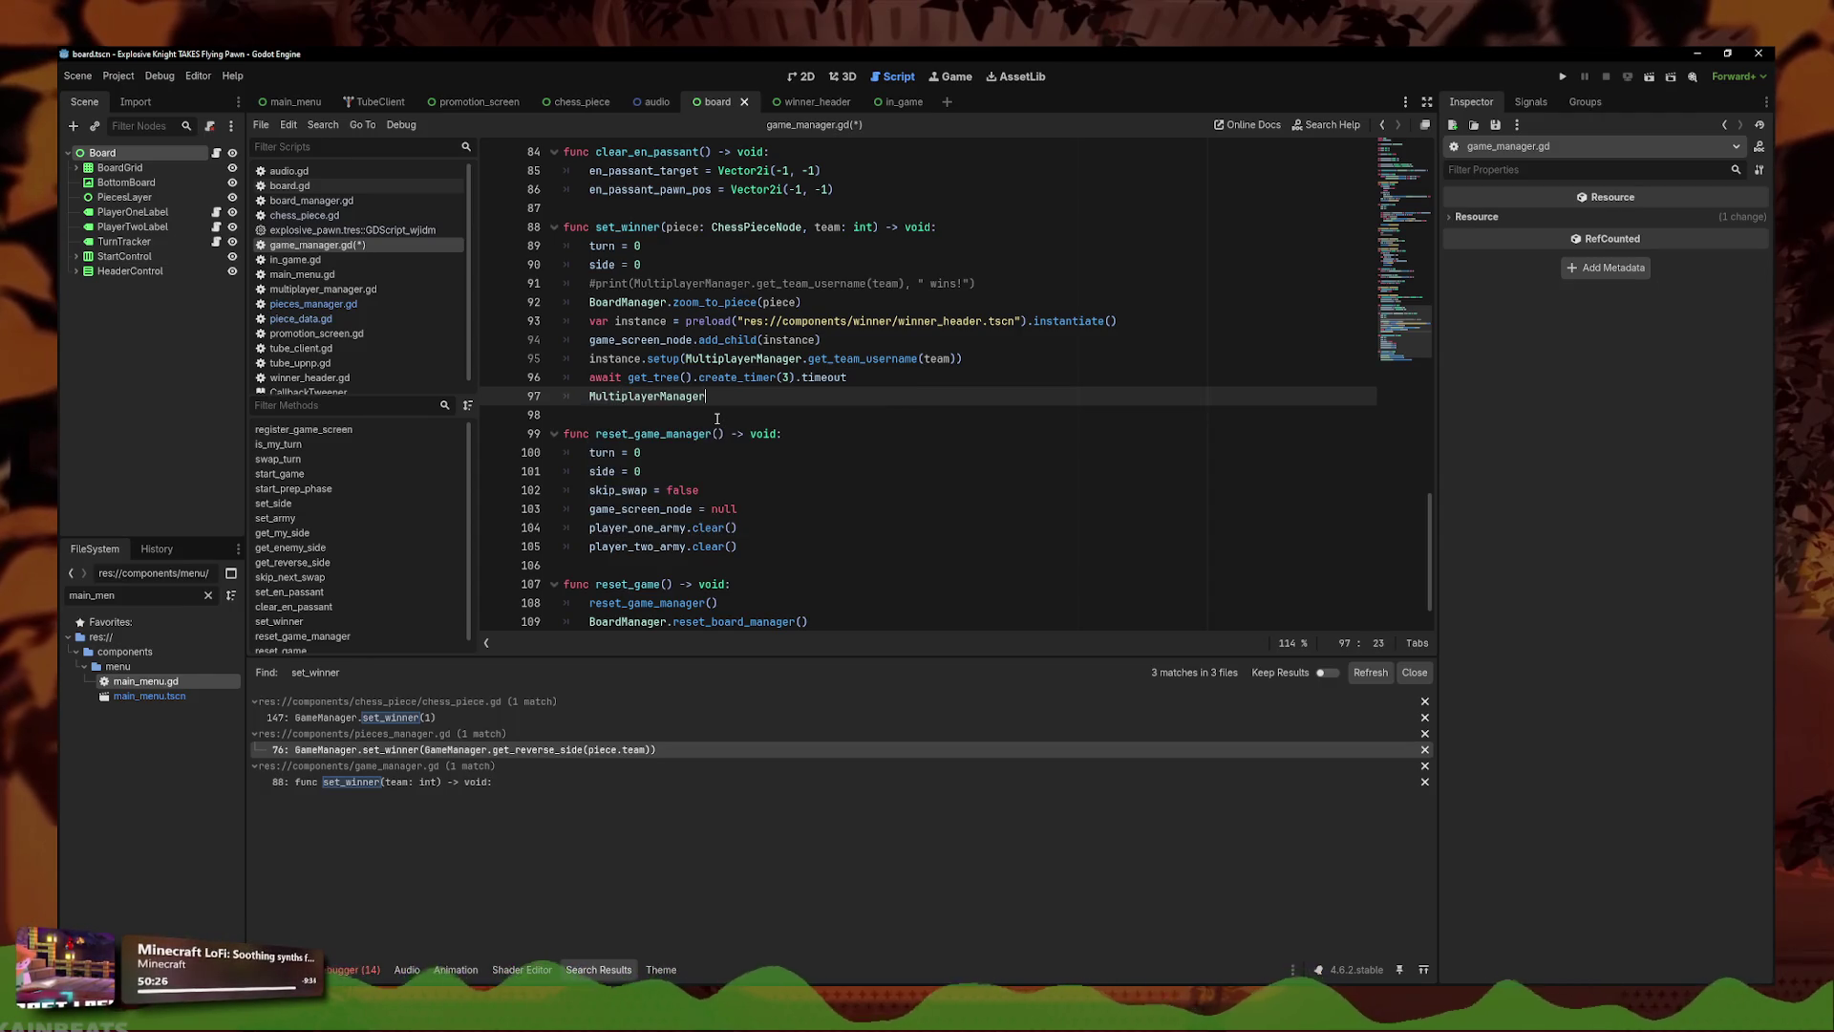
type(".leave")
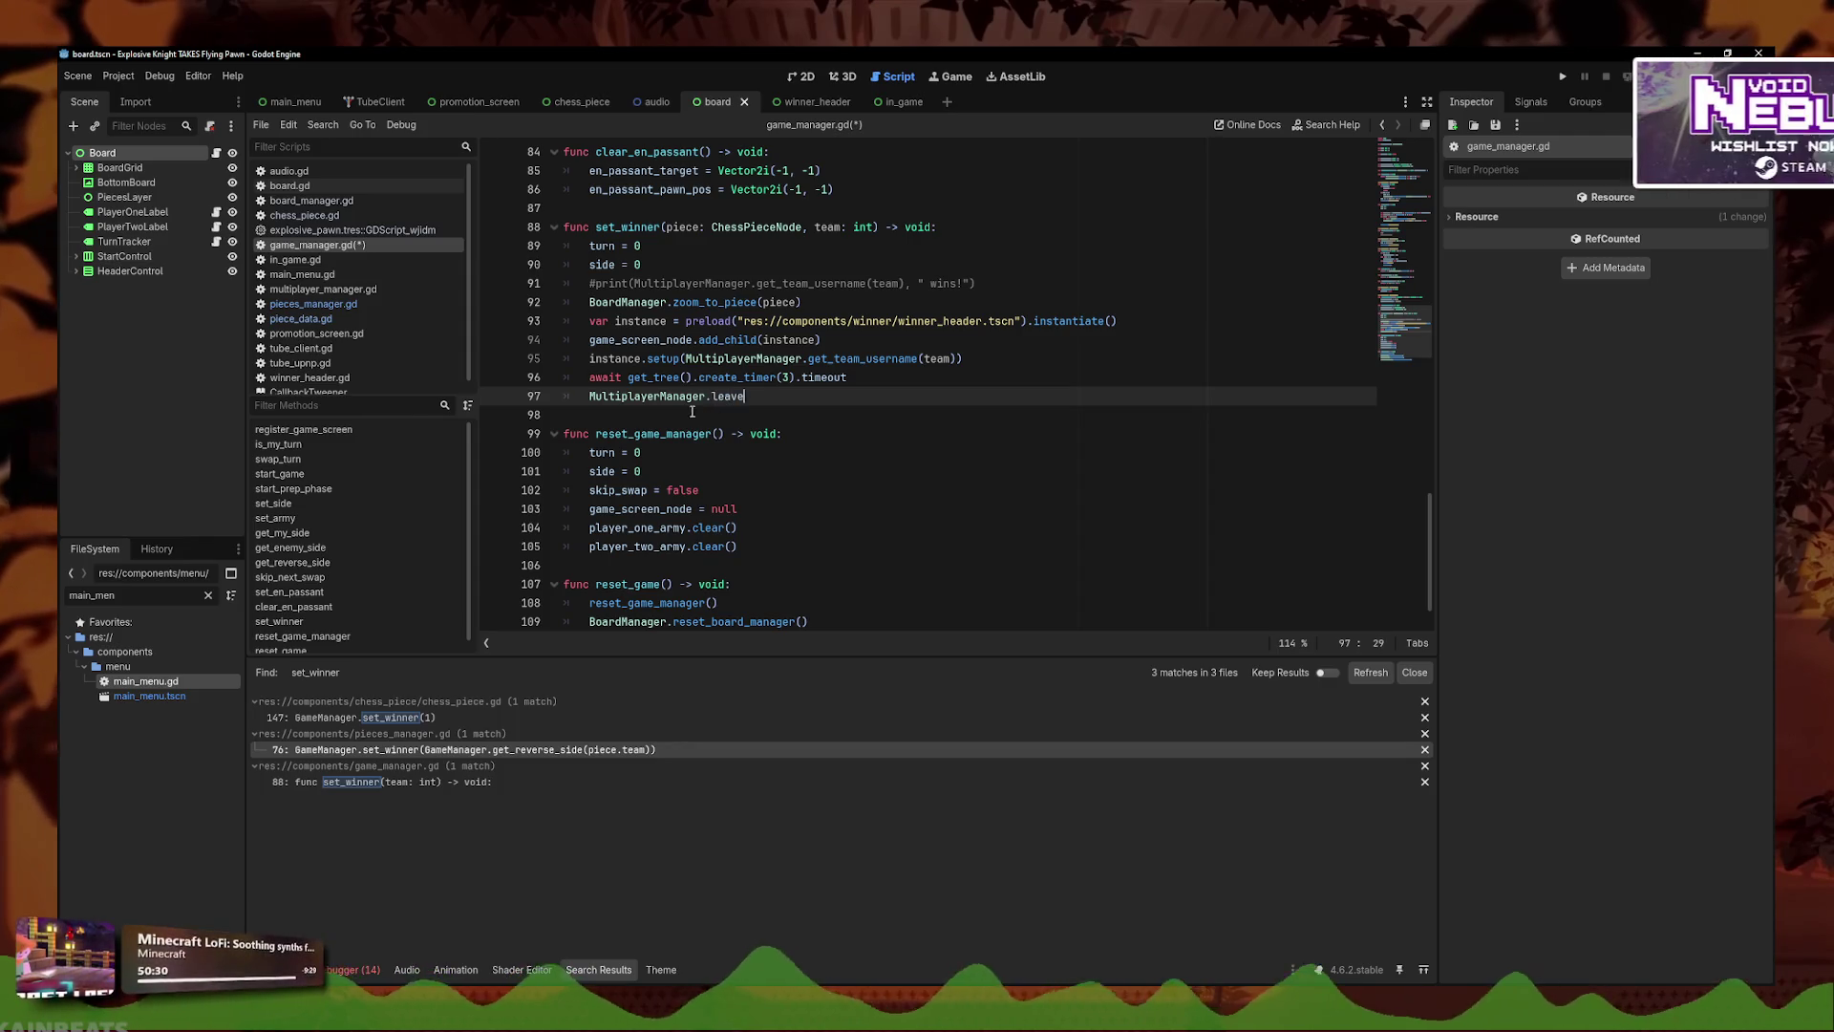
left_click(649, 396, "ctrl")
- Search multiplayer_manager.gd and game_manager.gd for a 'leave' function
left_click(1394, 215)
scroll(654, 549, "down", 15)
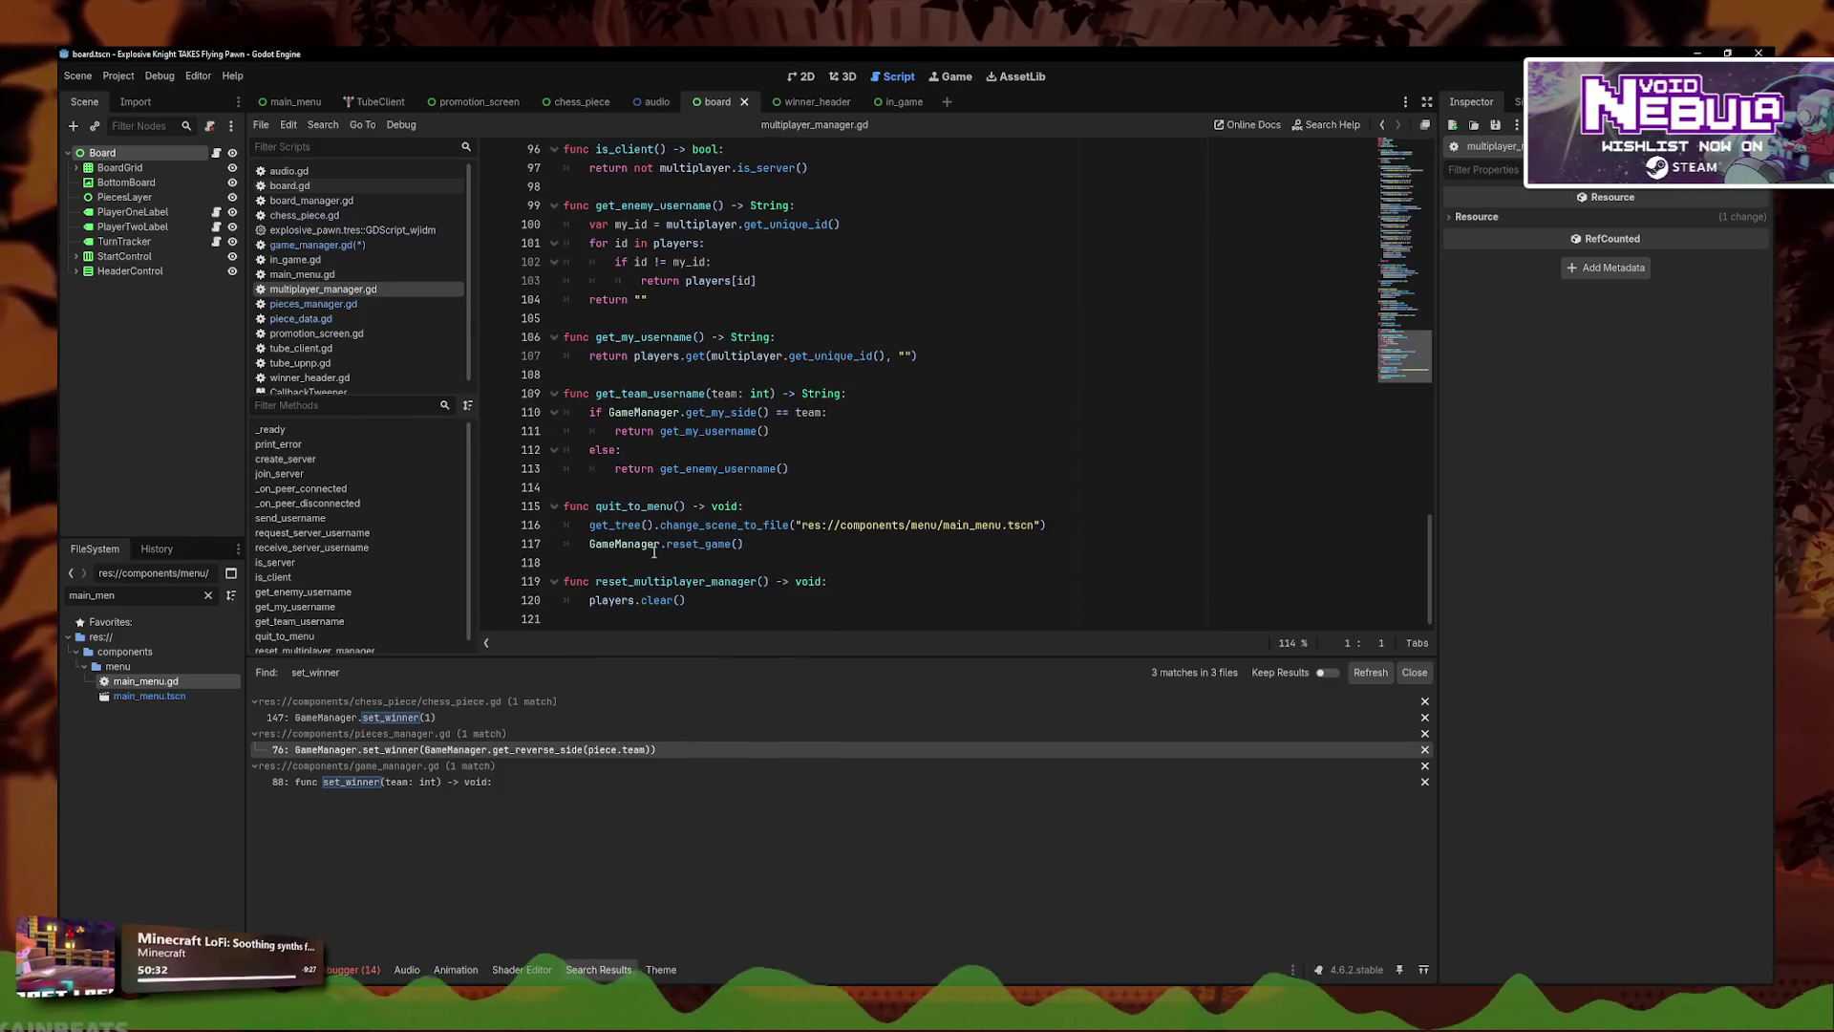
scroll(653, 383, "up", 4)
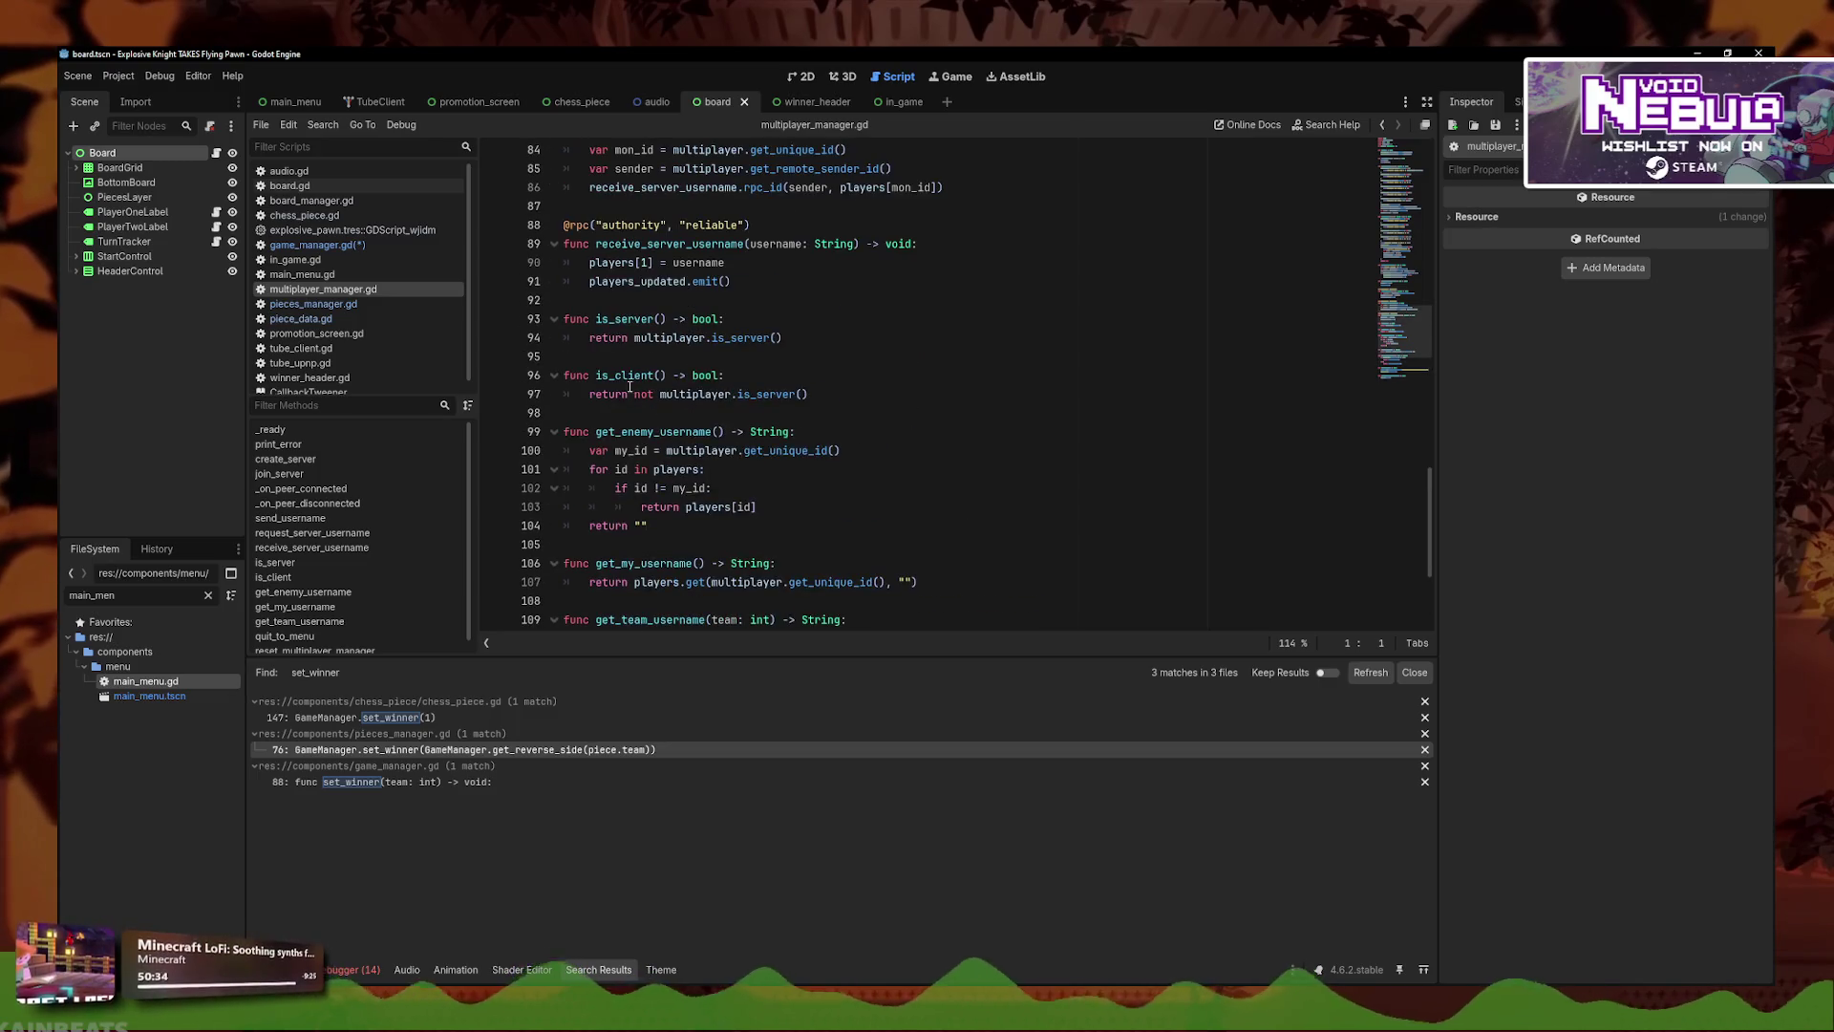
scroll(668, 355, "up", 7)
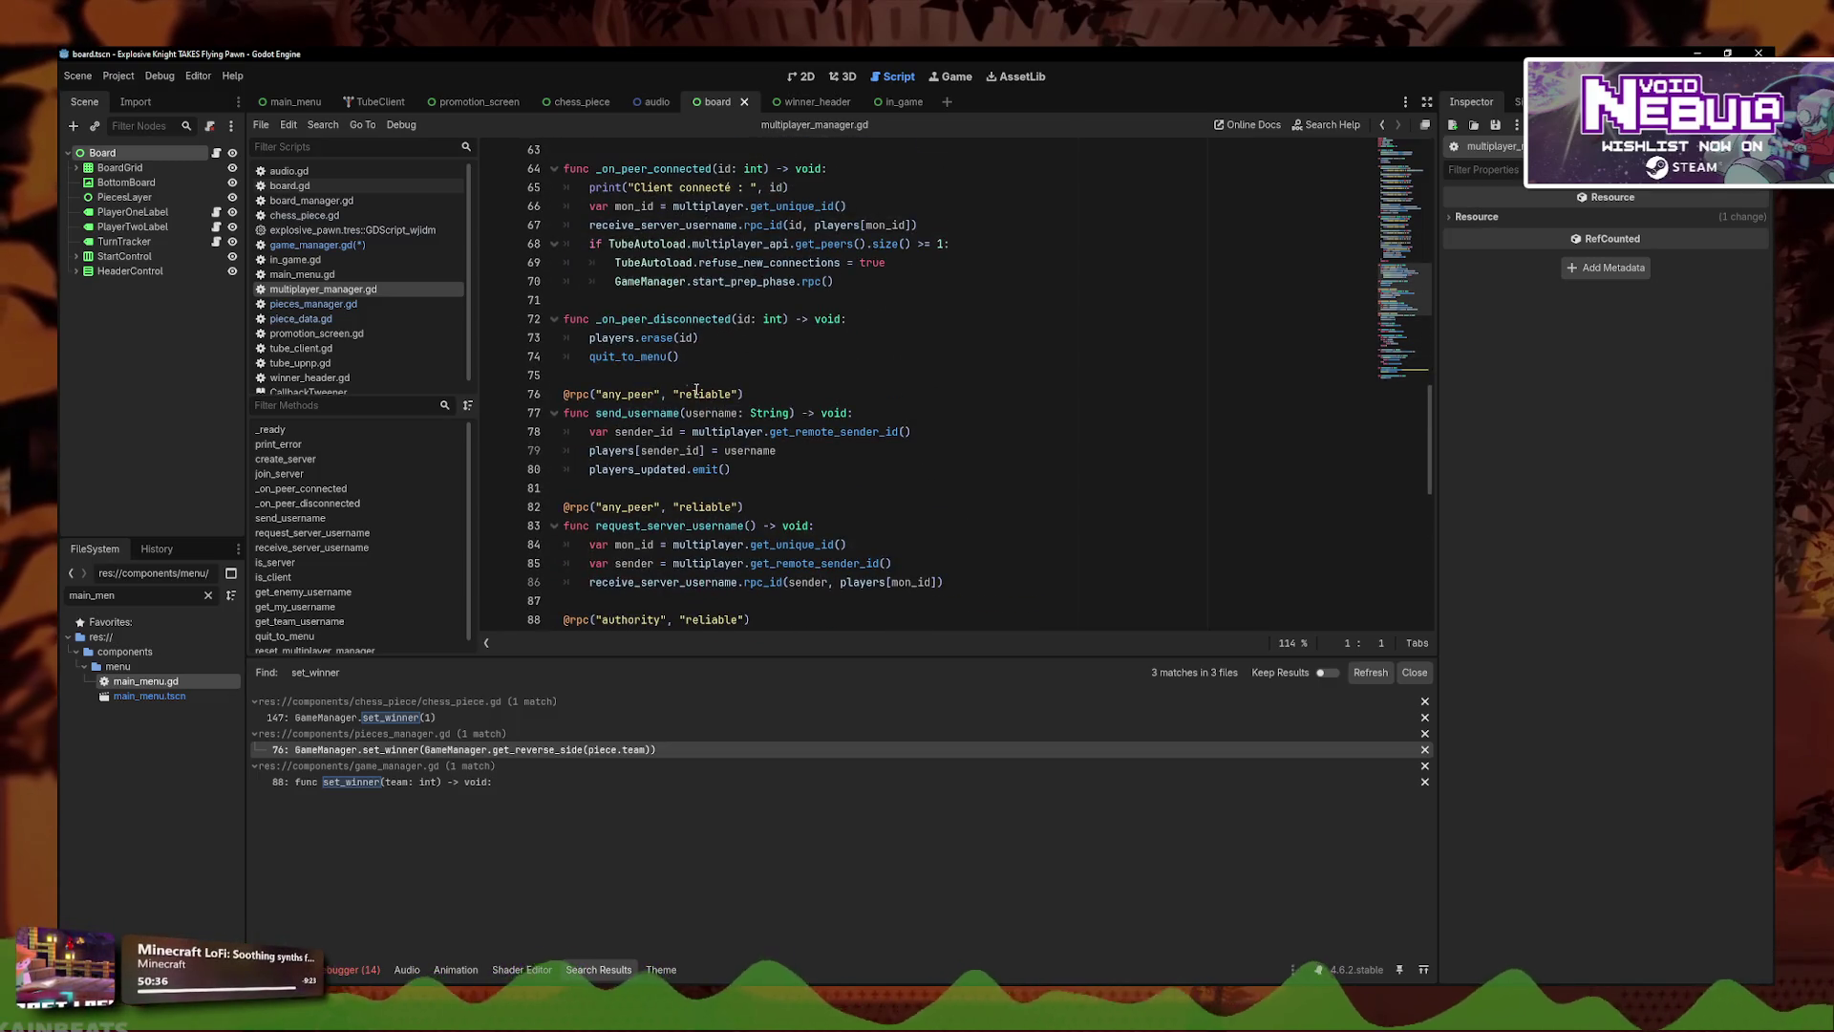
scroll(728, 469, "up", 14)
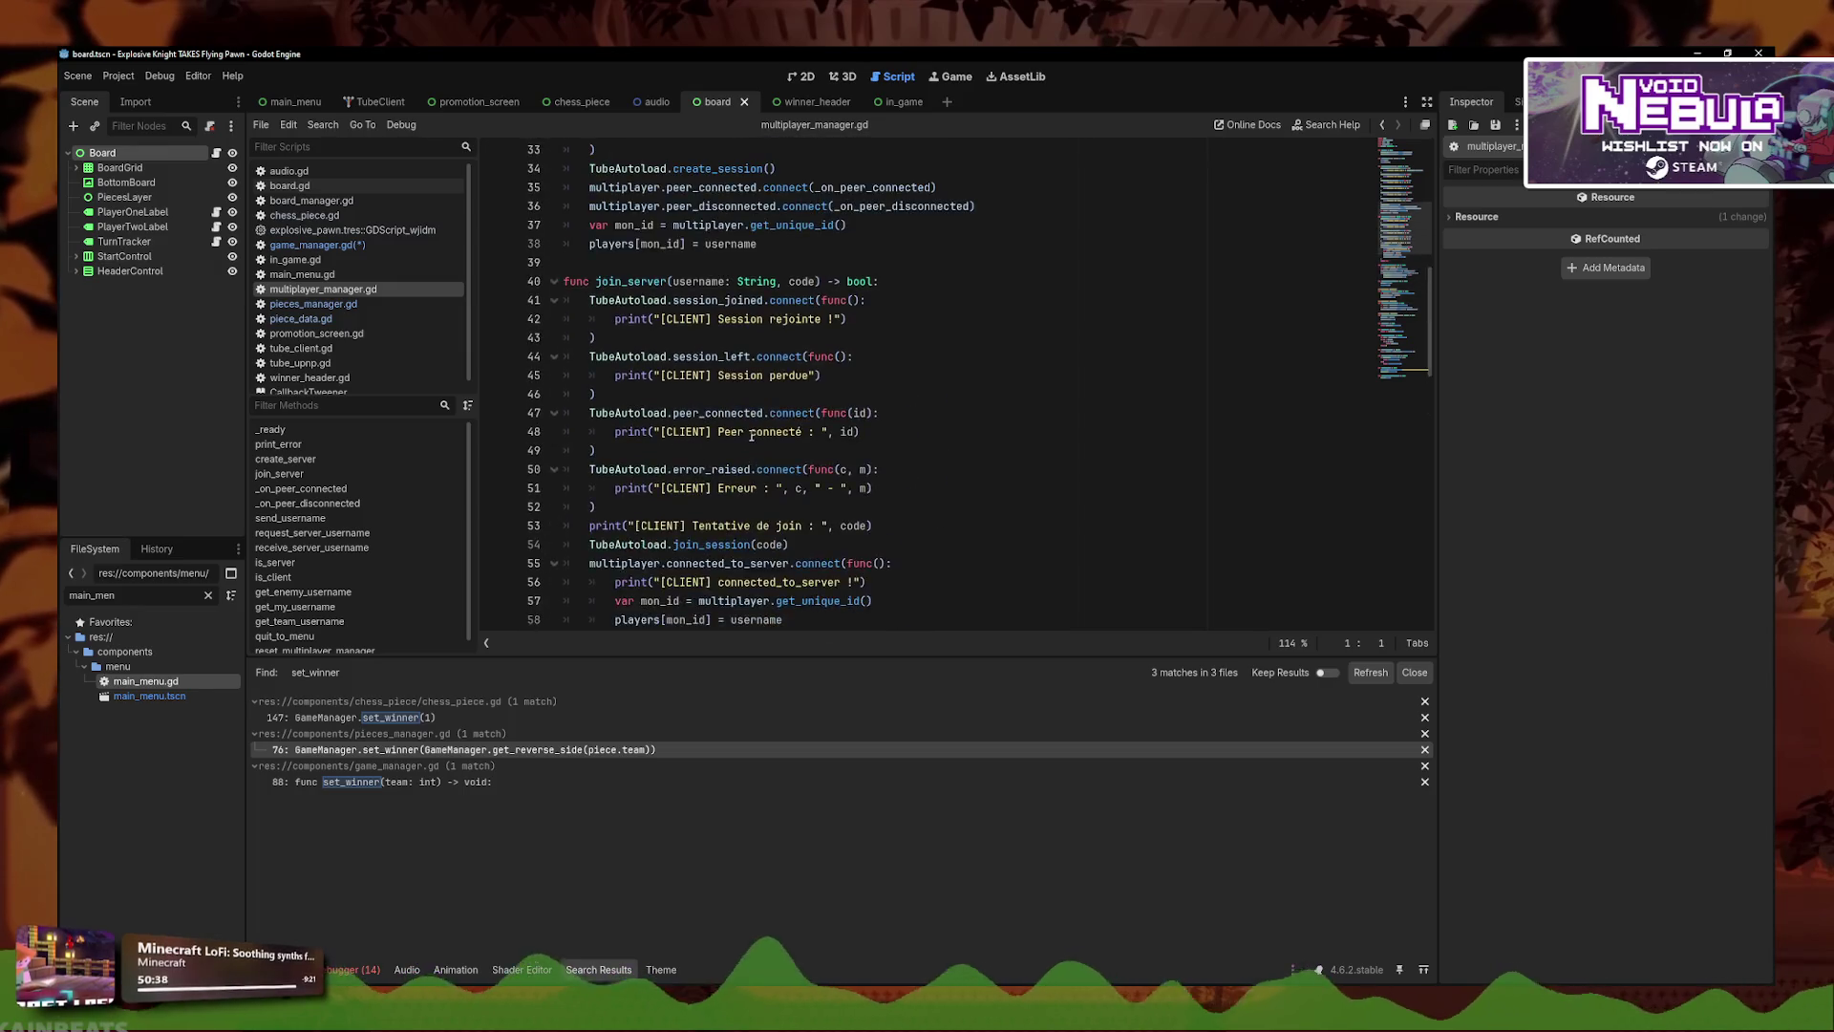
key("ctrl+f")
type("leave")
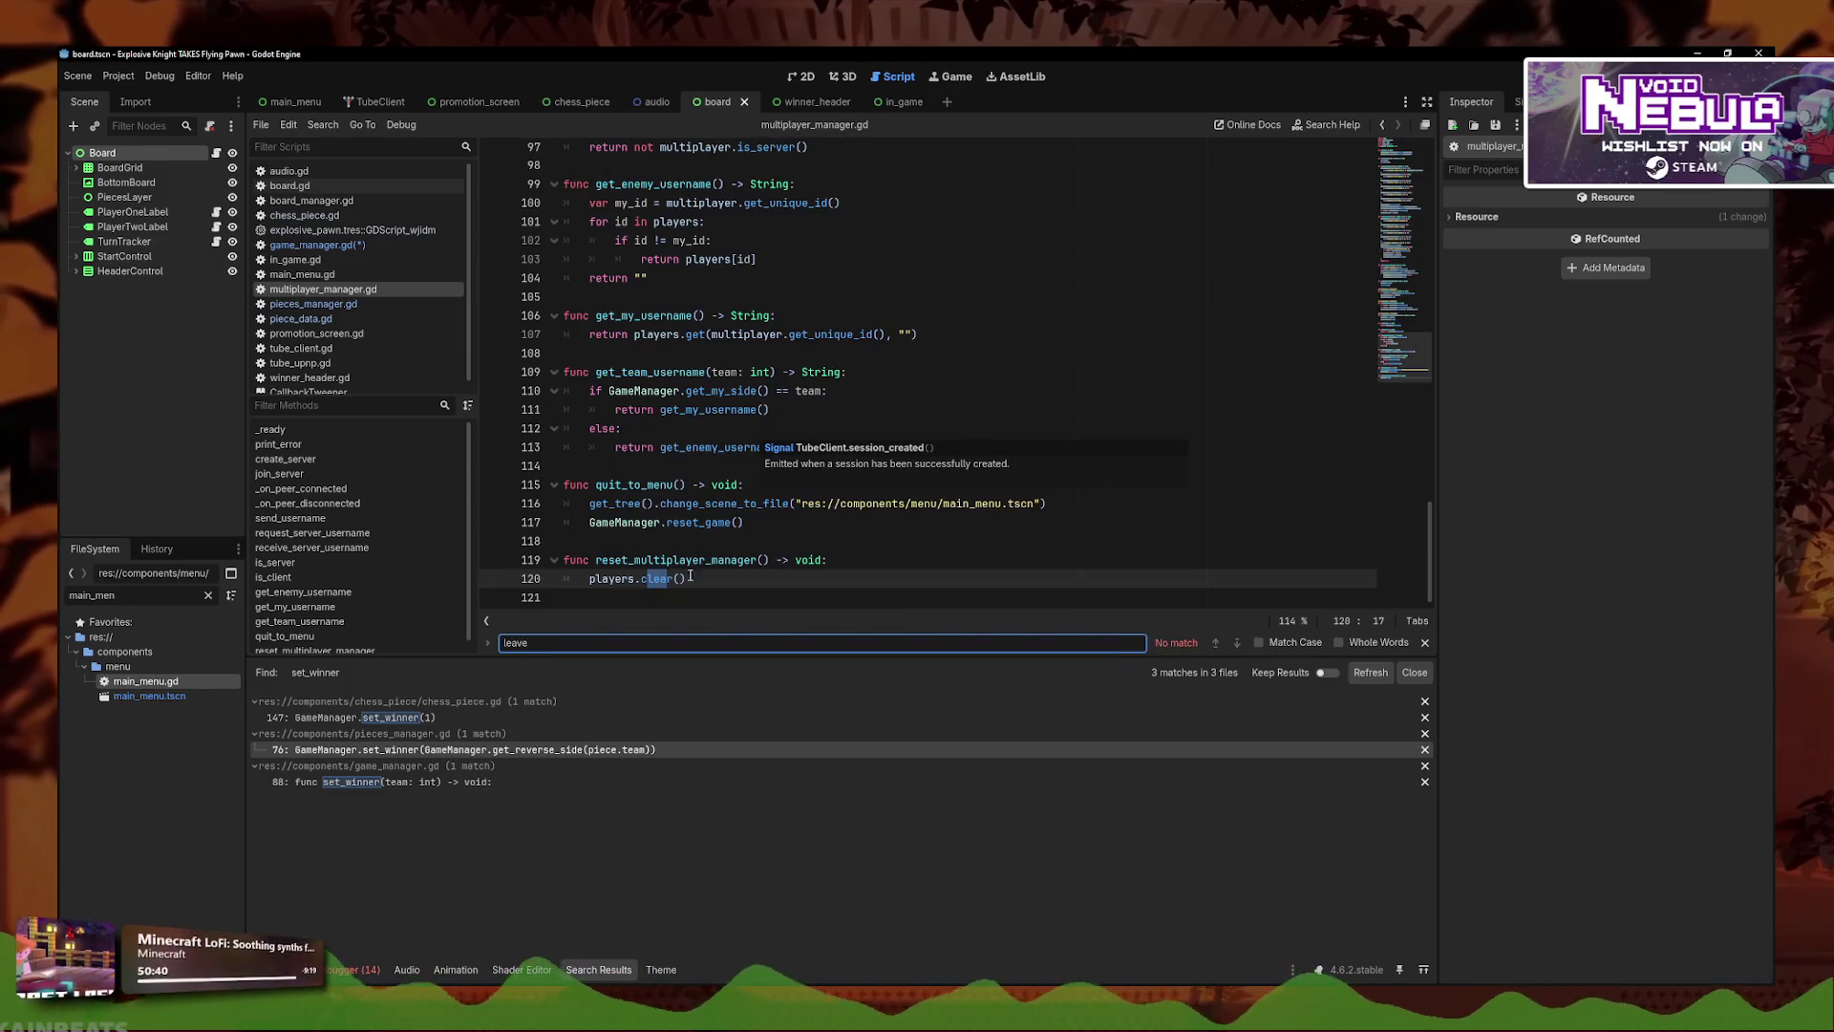
left_click(315, 245)
key("ctrl+f")
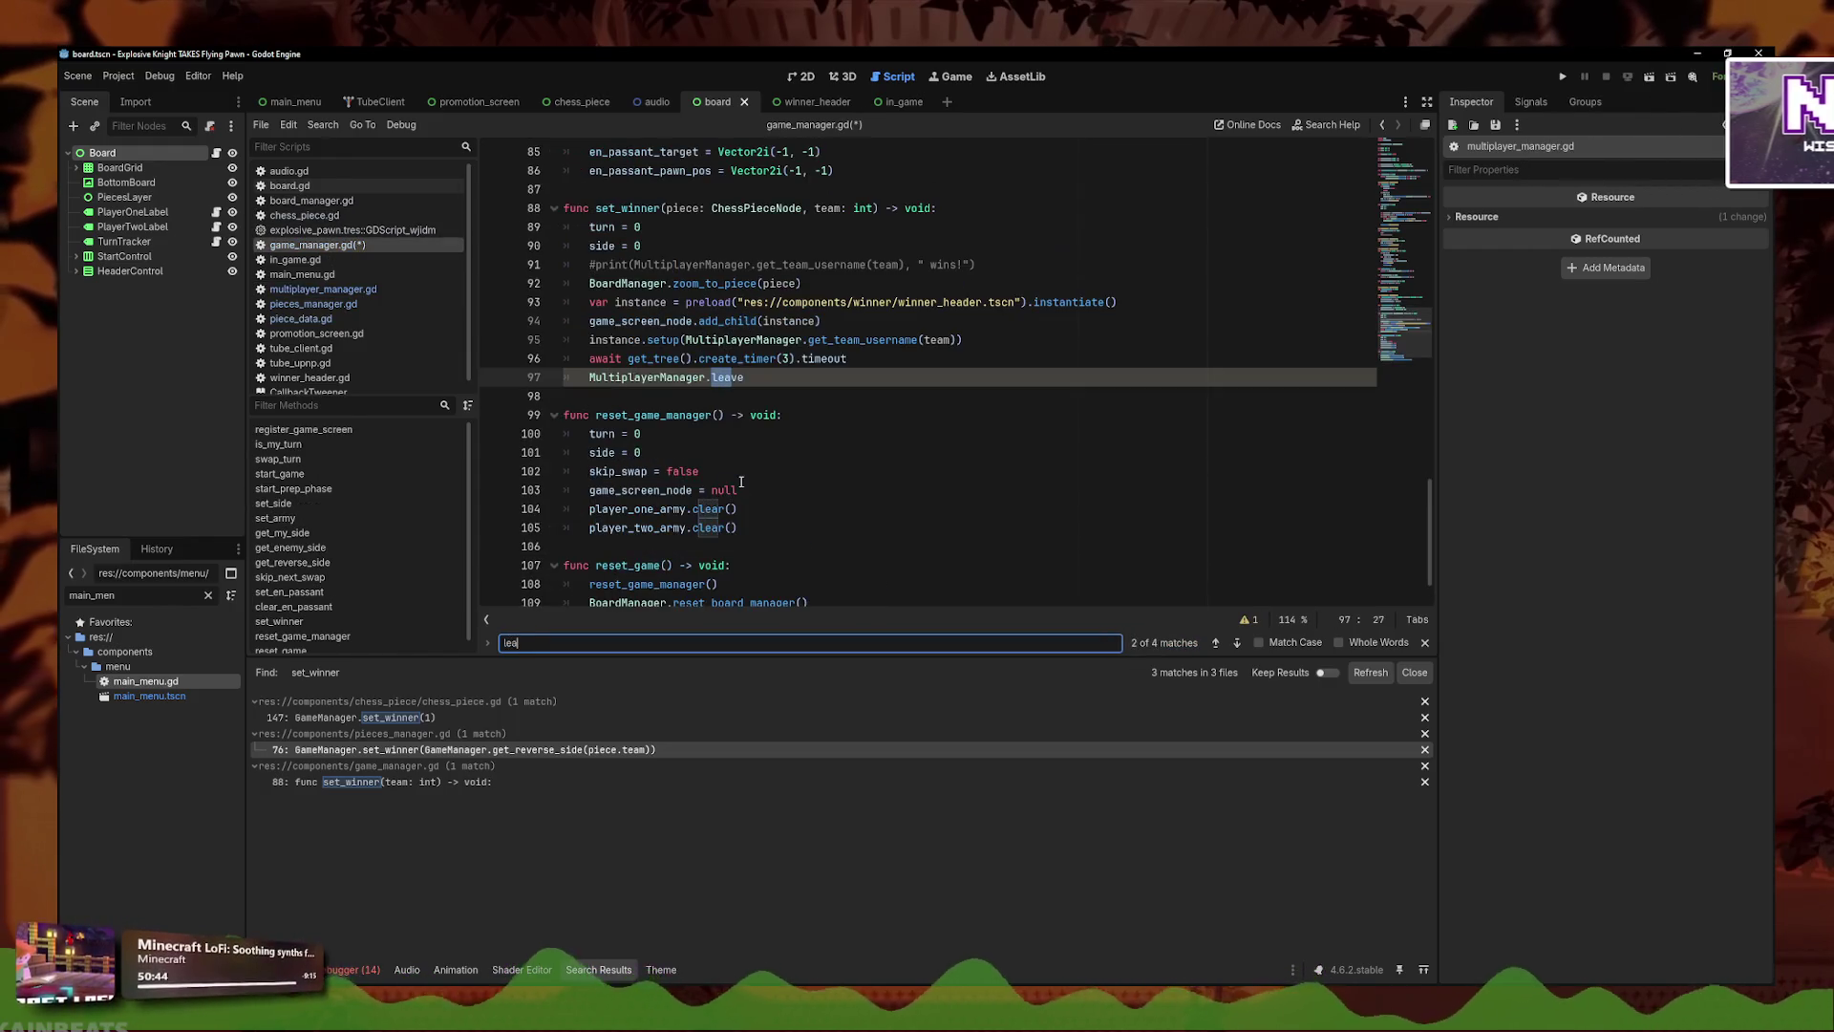
- Run project-wide Find in Files searches for 'session' and then 'quit'
left_click(323, 124)
left_click(327, 214)
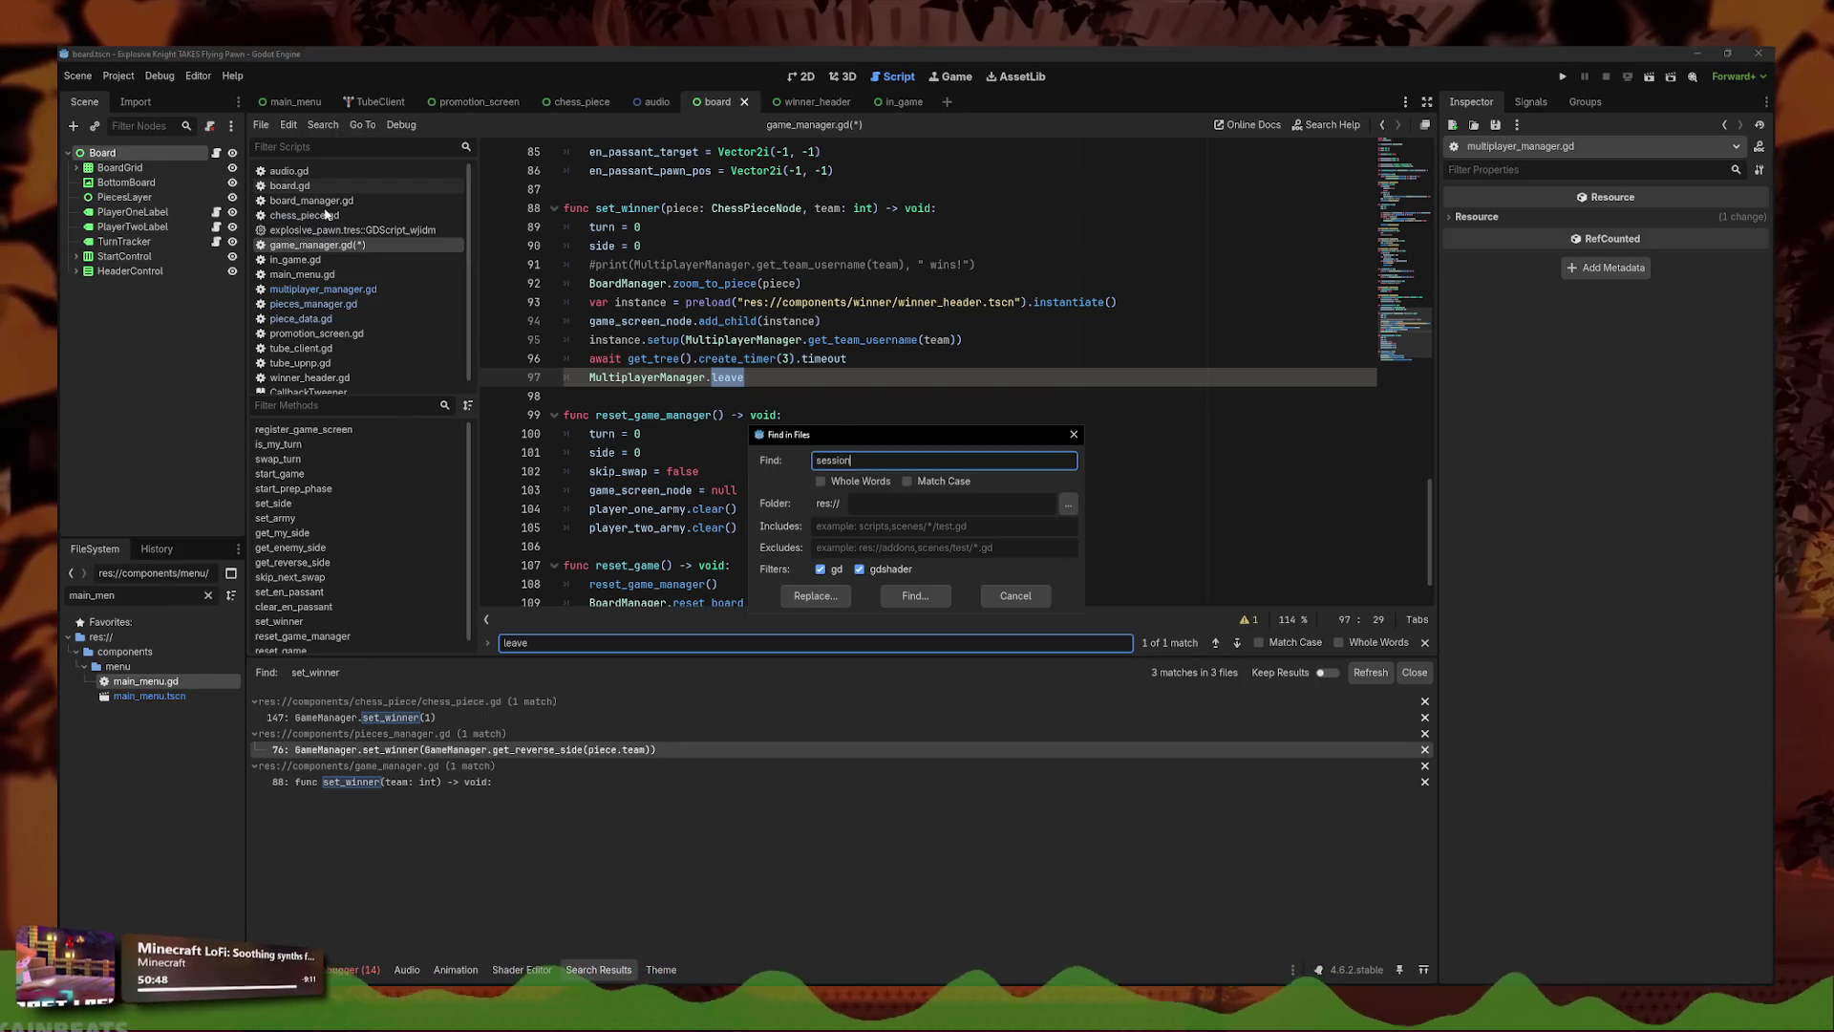
type("n")
key("Return")
scroll(501, 776, "down", 15)
left_click(323, 124)
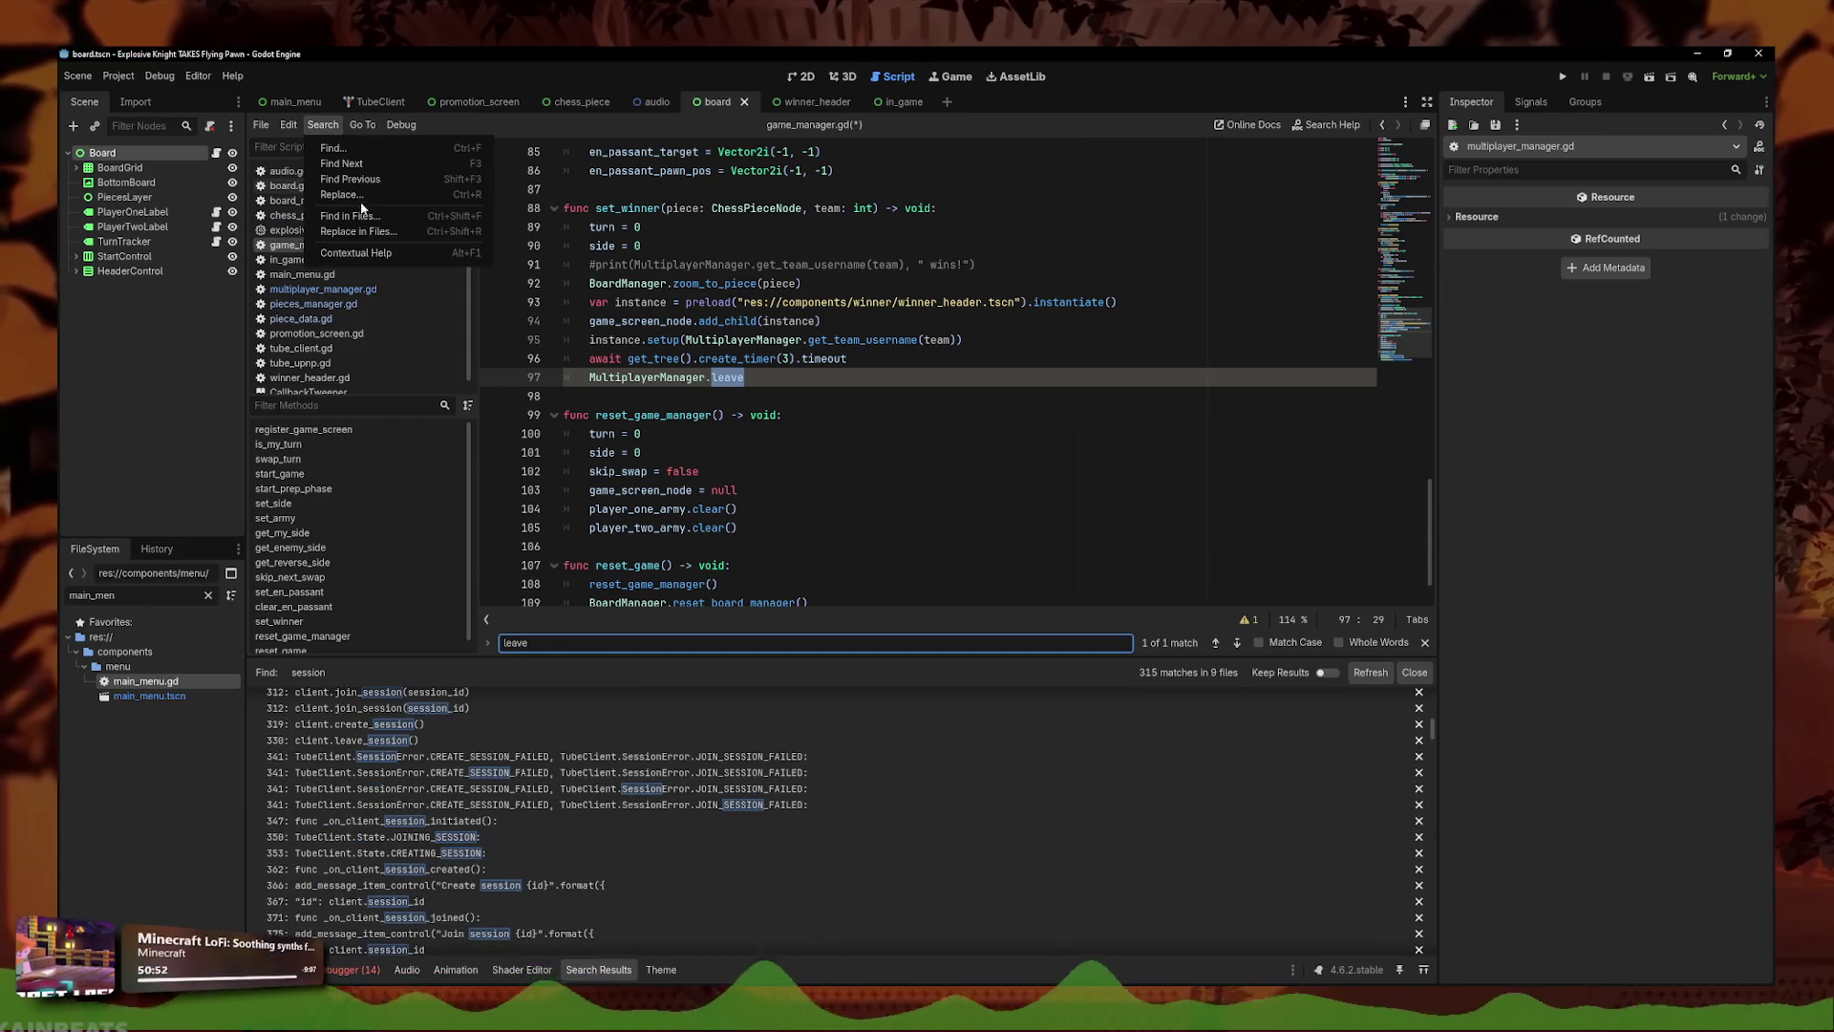
left_click(361, 214)
type("uit")
key("Return")
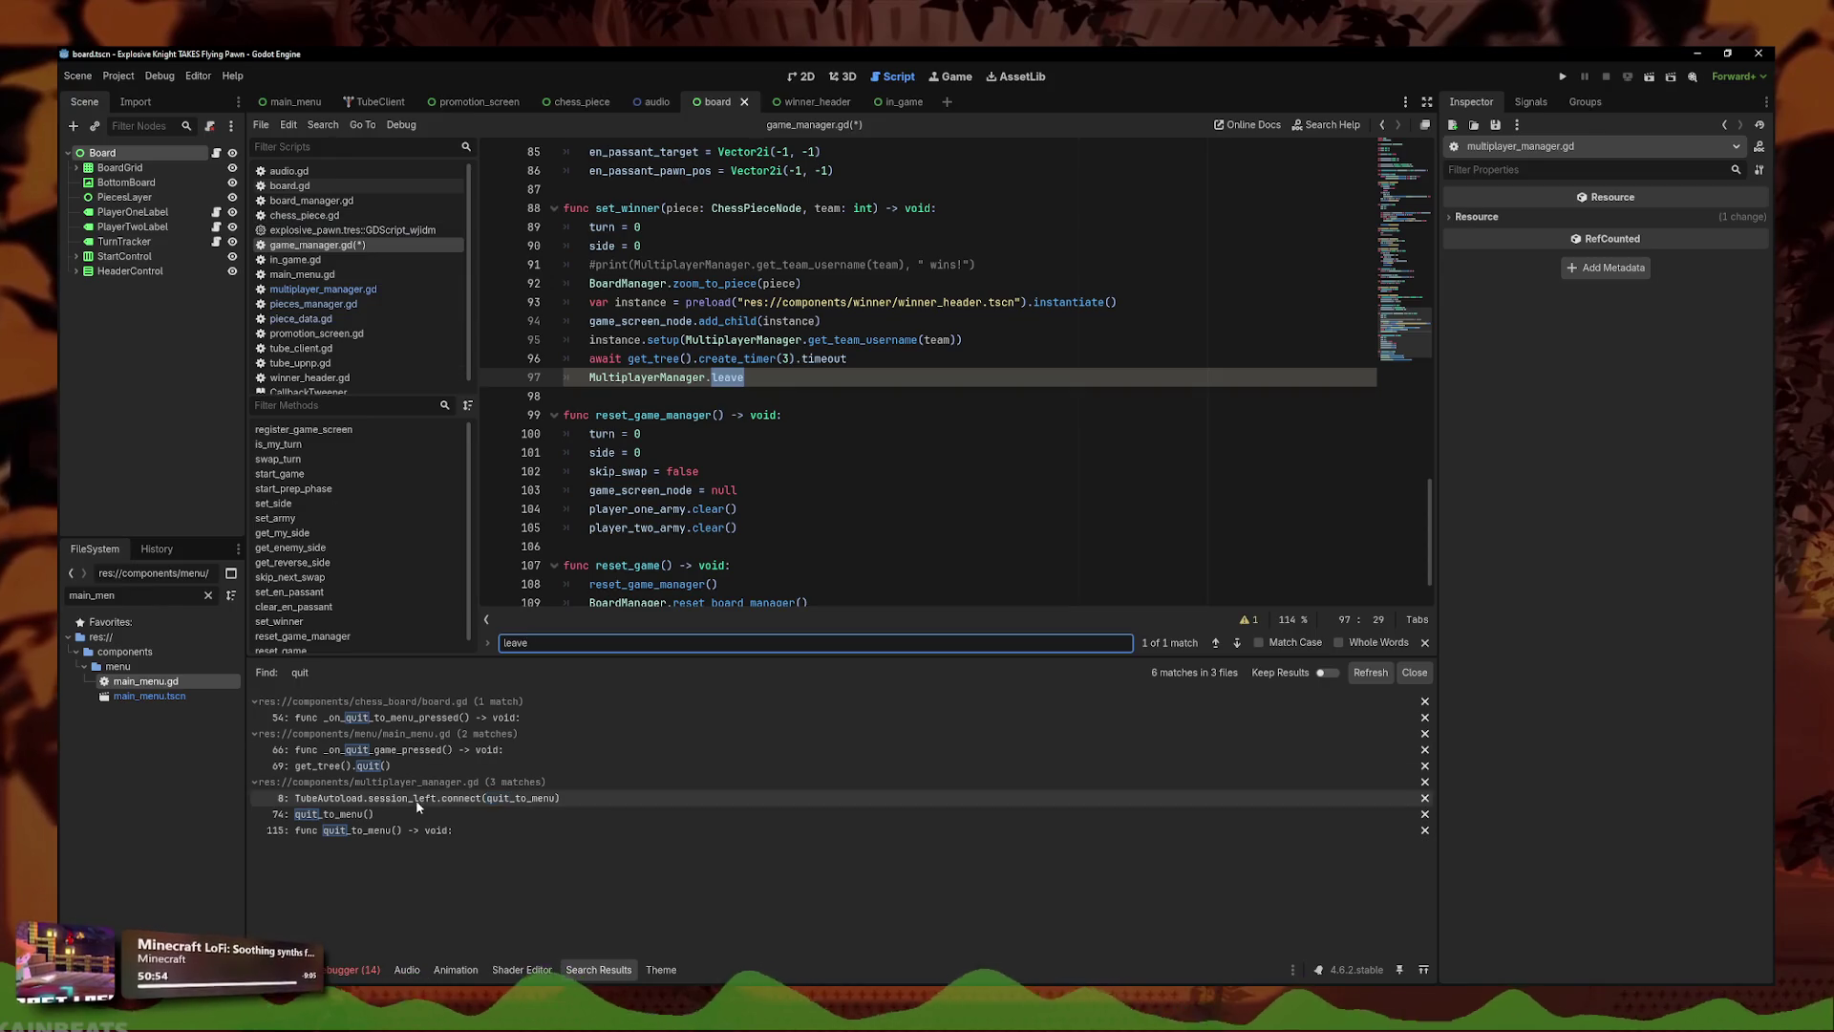
- Inspect the quit_to_menu results and board.gd, then select the MultiplayerManager.leave call in game_manager.gd and save
left_click(712, 471)
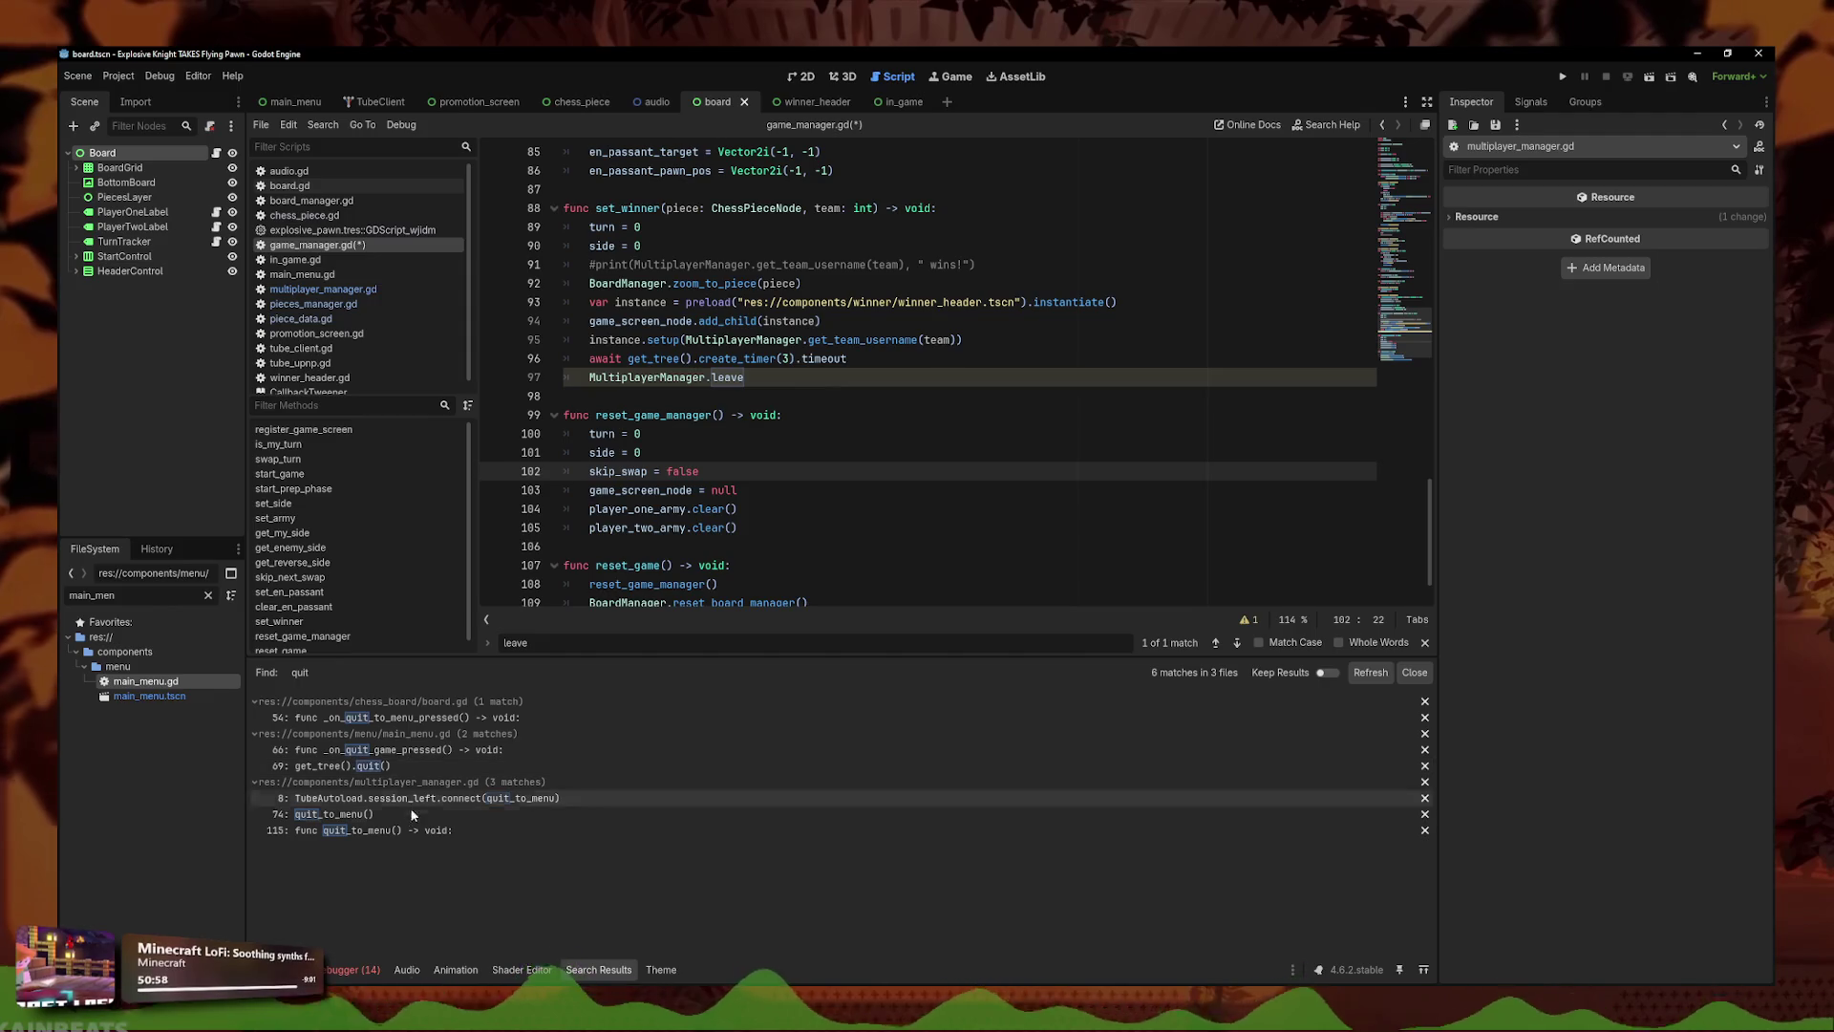
left_click(411, 812)
left_click(412, 831)
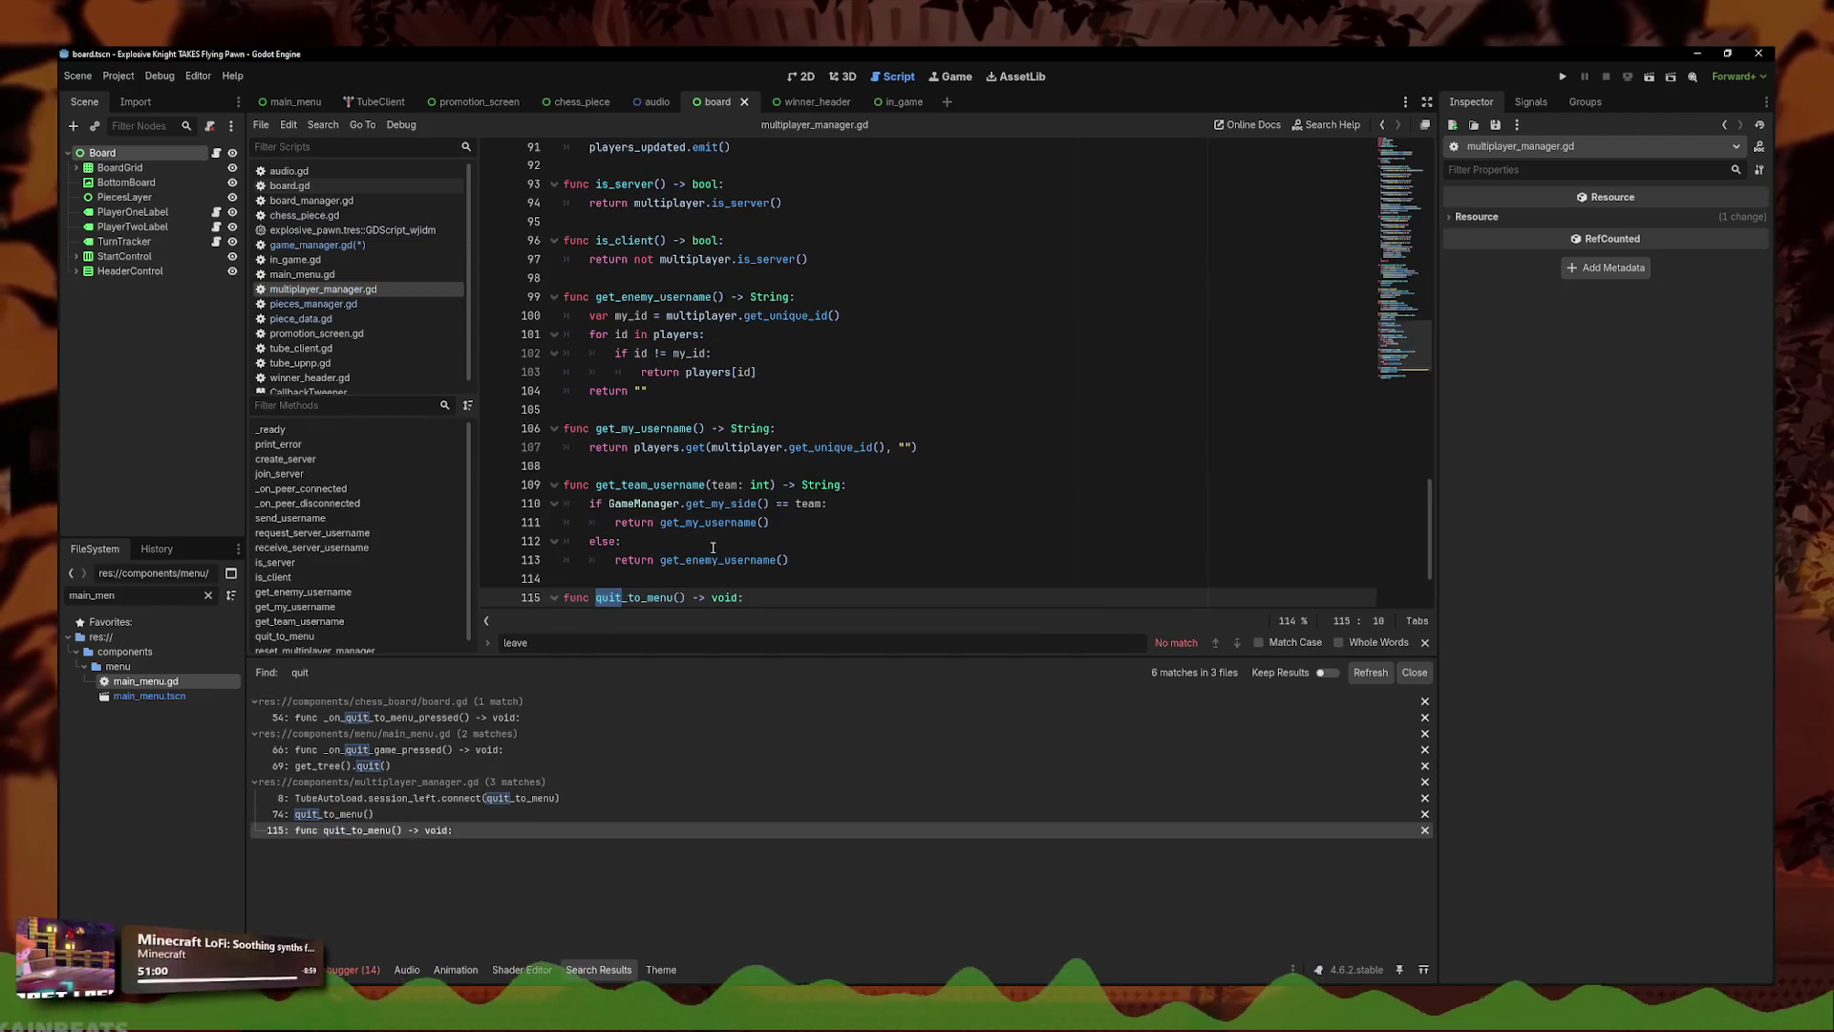
key("Up")
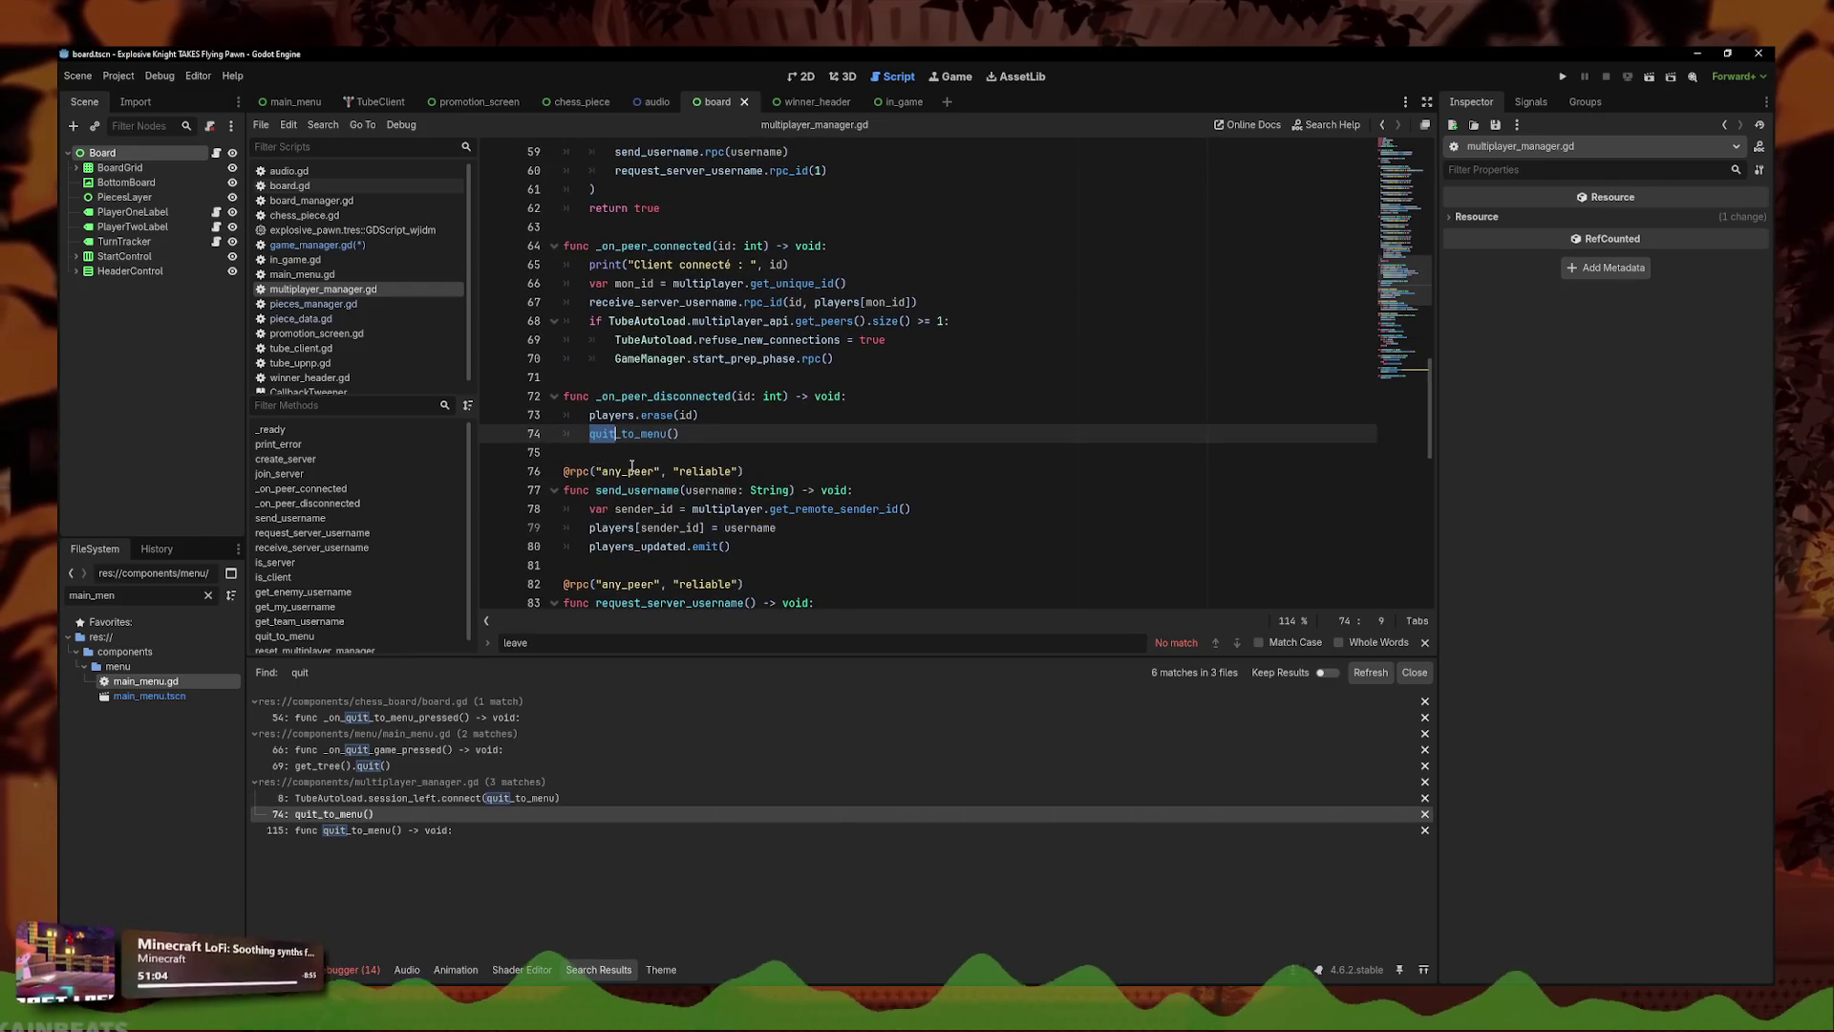
left_click(310, 187)
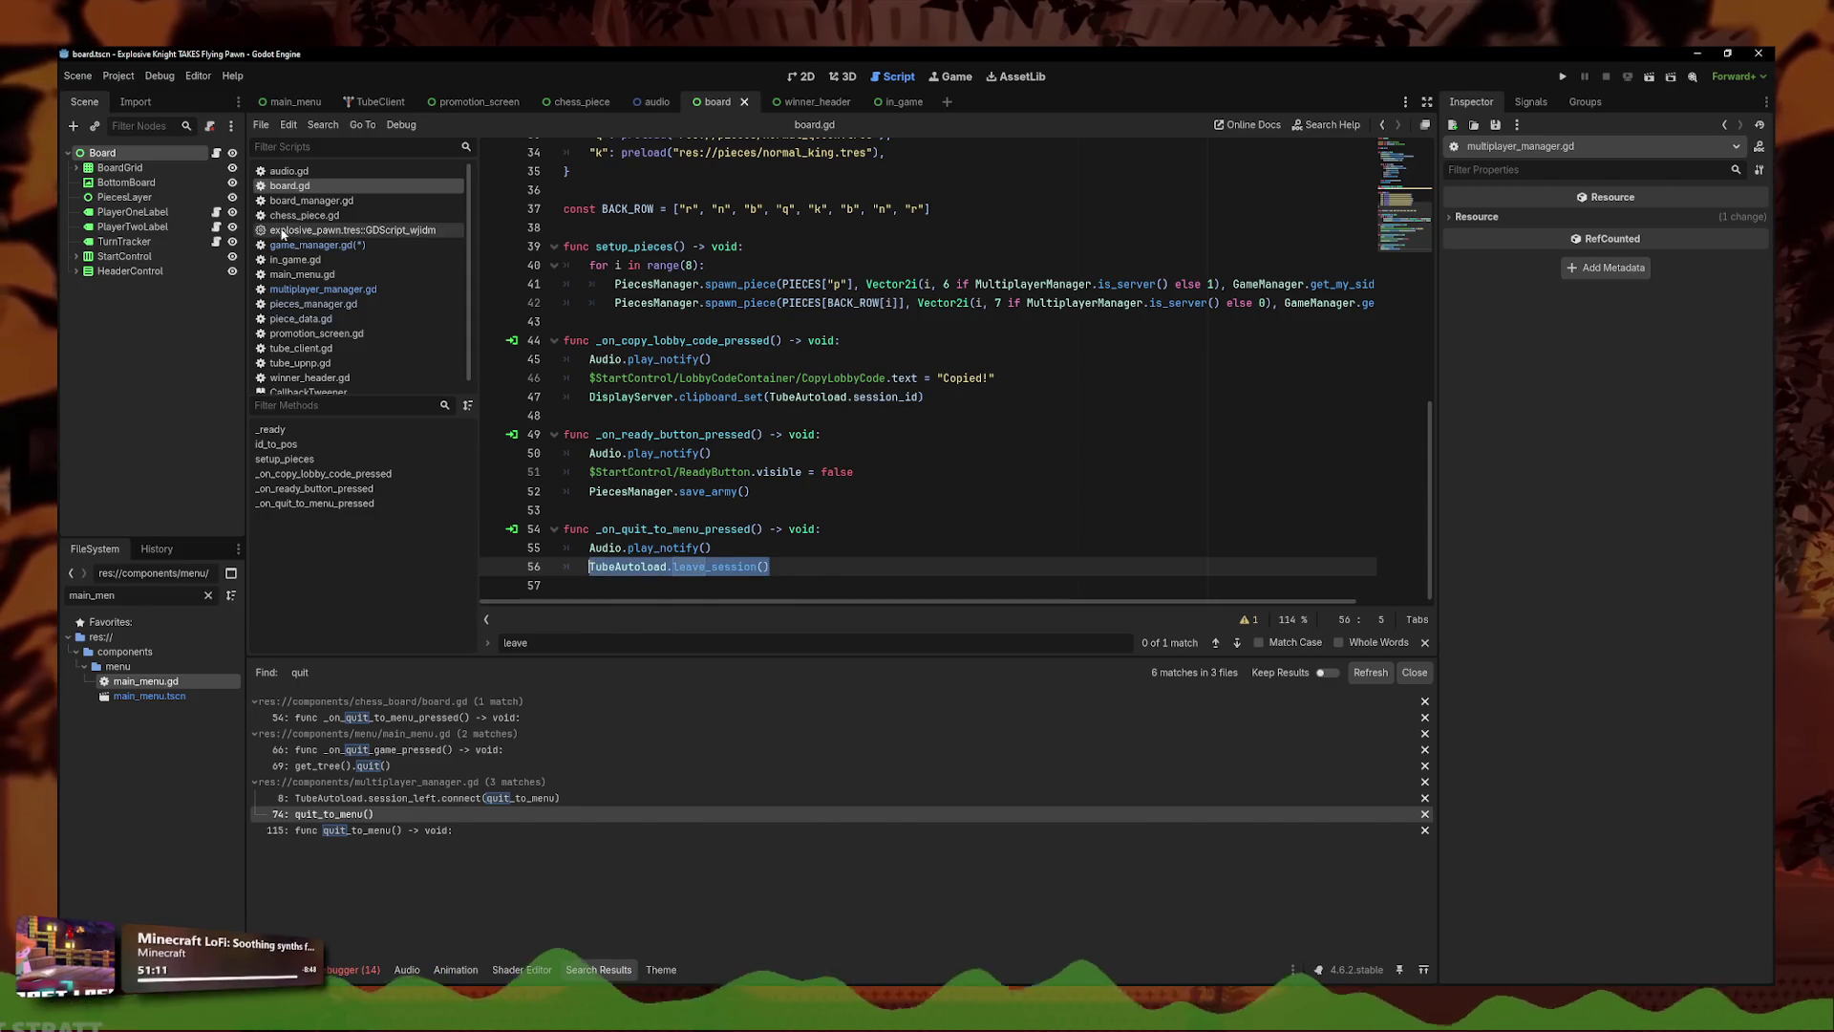
left_click(316, 245)
left_click_drag(744, 377, 626, 377)
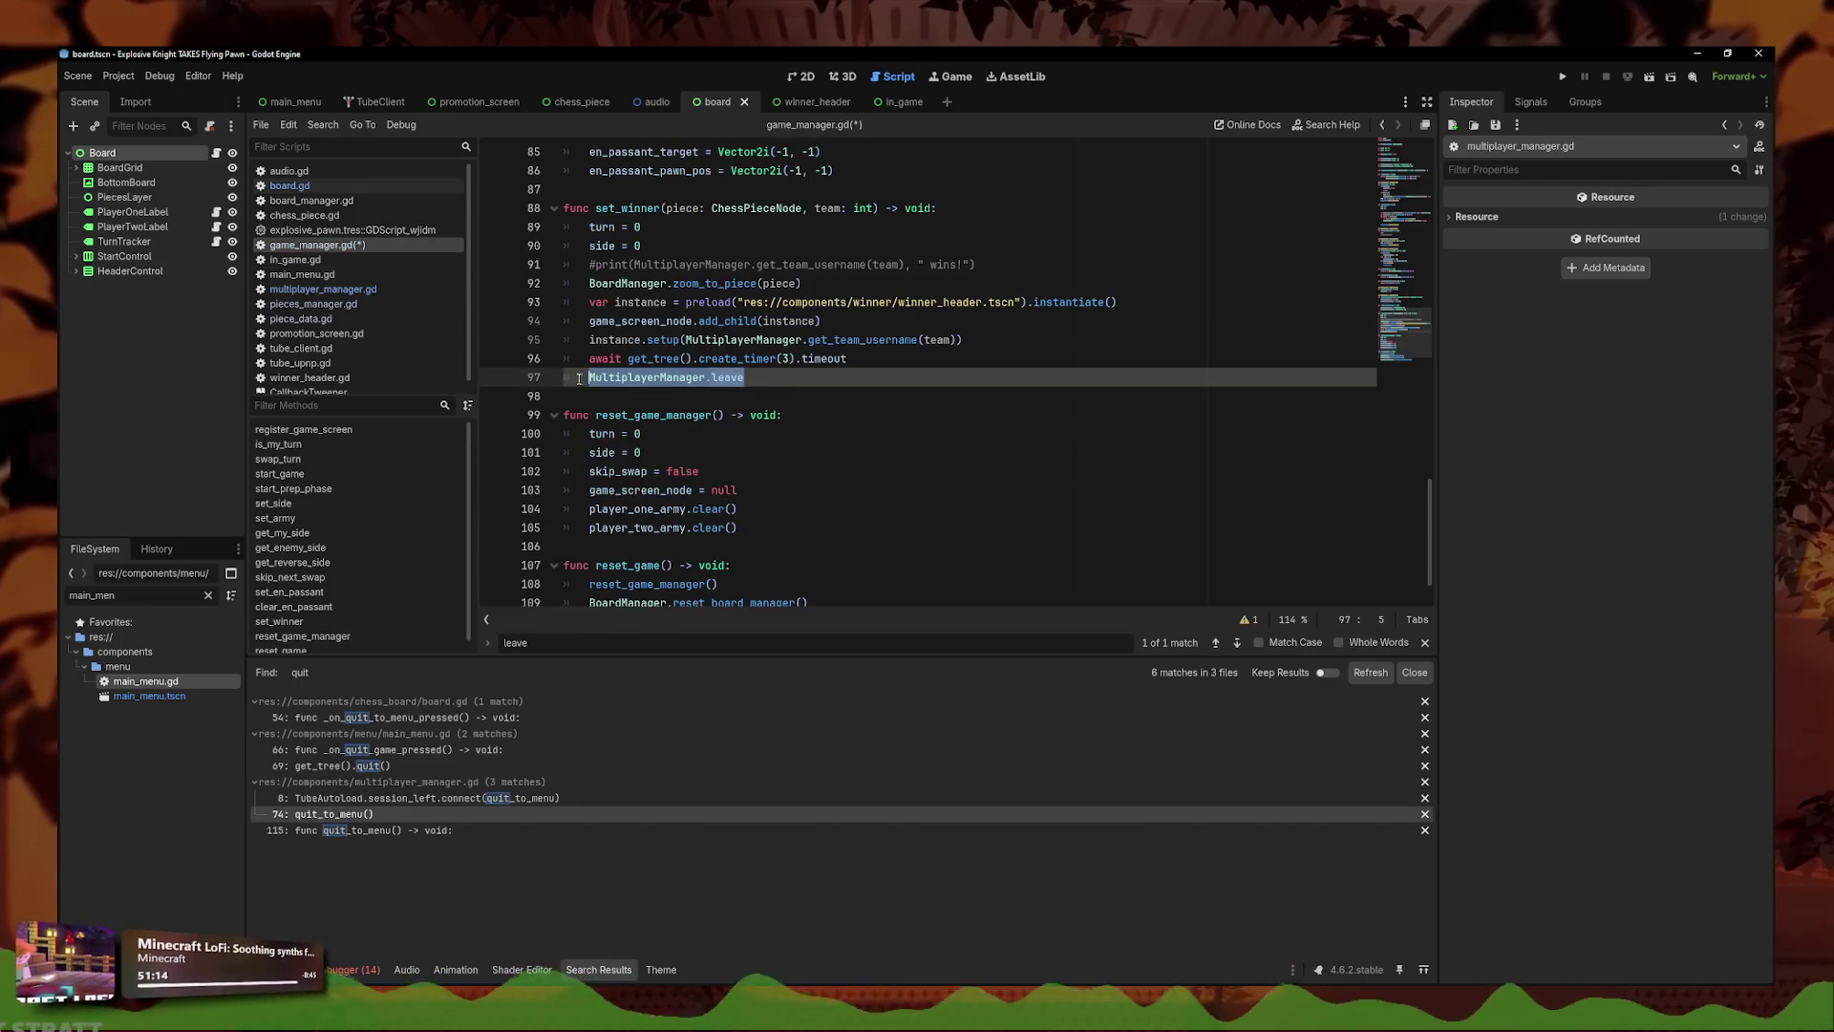
key("ctrl+s")
- Launch two game windows, host a lobby in one, join it with the pasted code from the other, and ready up
left_click(1561, 80)
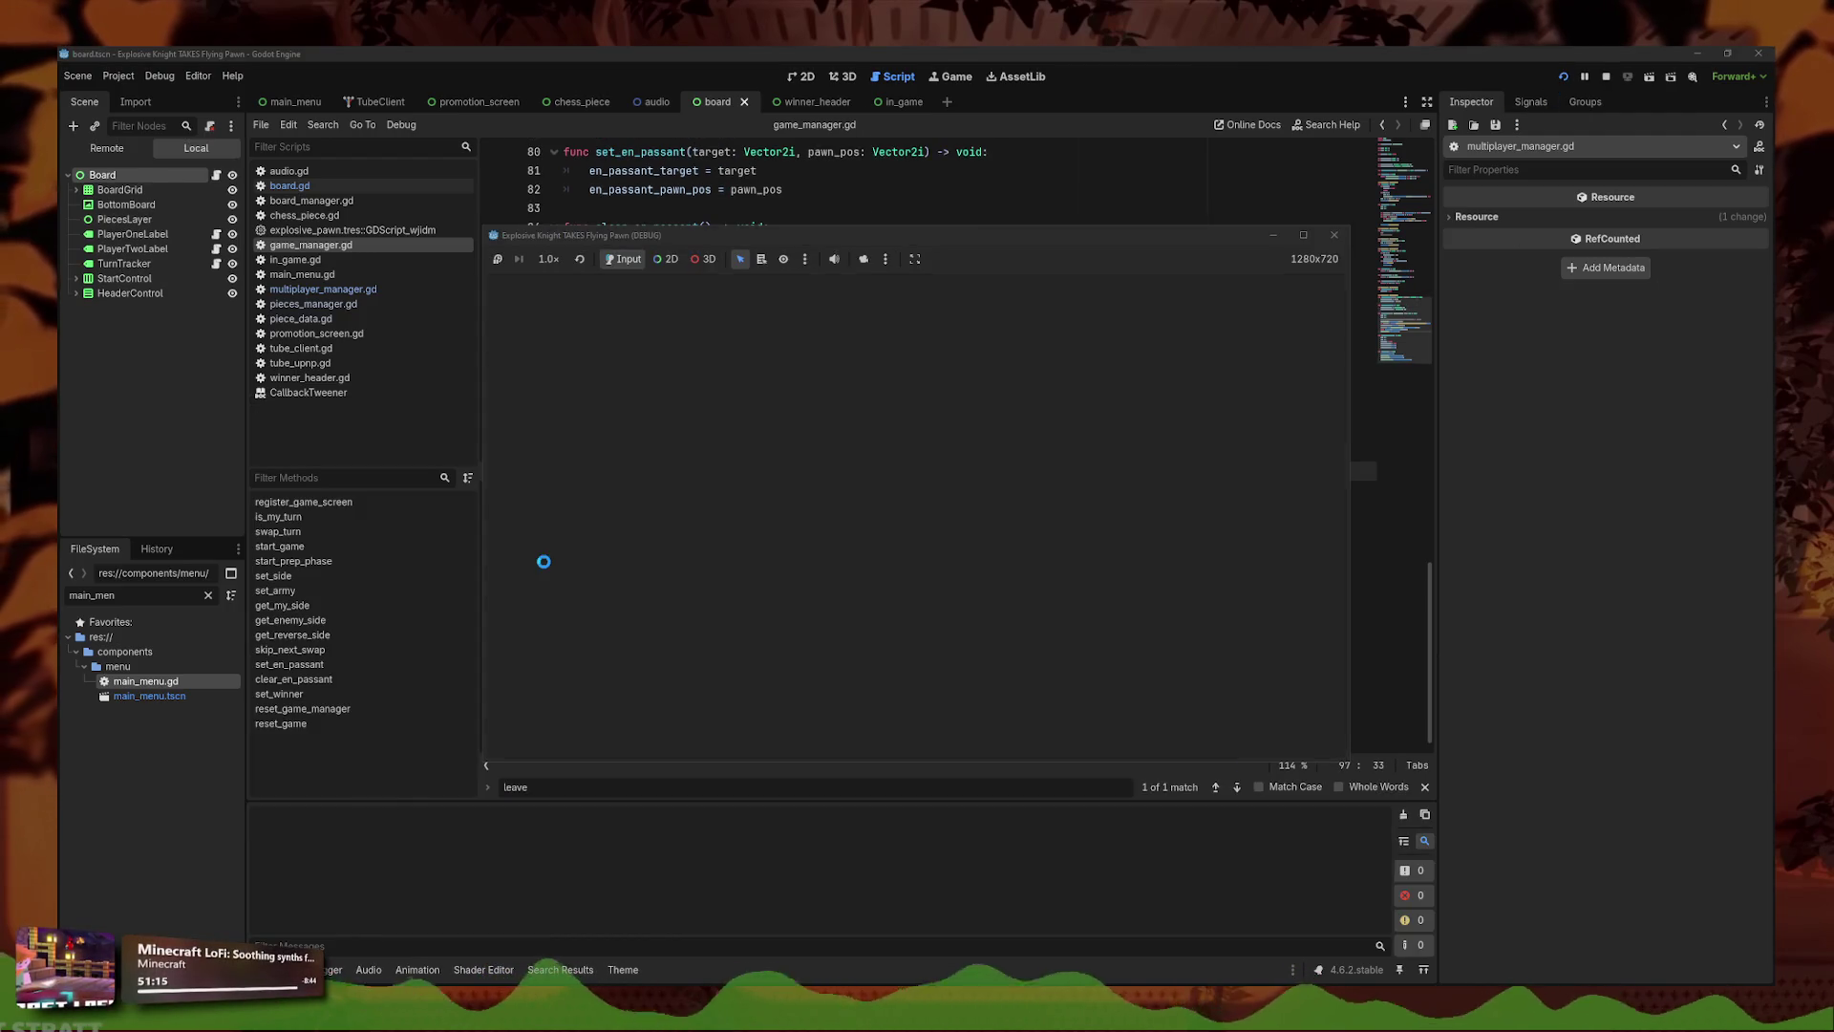
mouse_move(1291, 264)
left_mouse_down()
mouse_move(1540, 419)
mouse_move(1606, 411)
left_mouse_up()
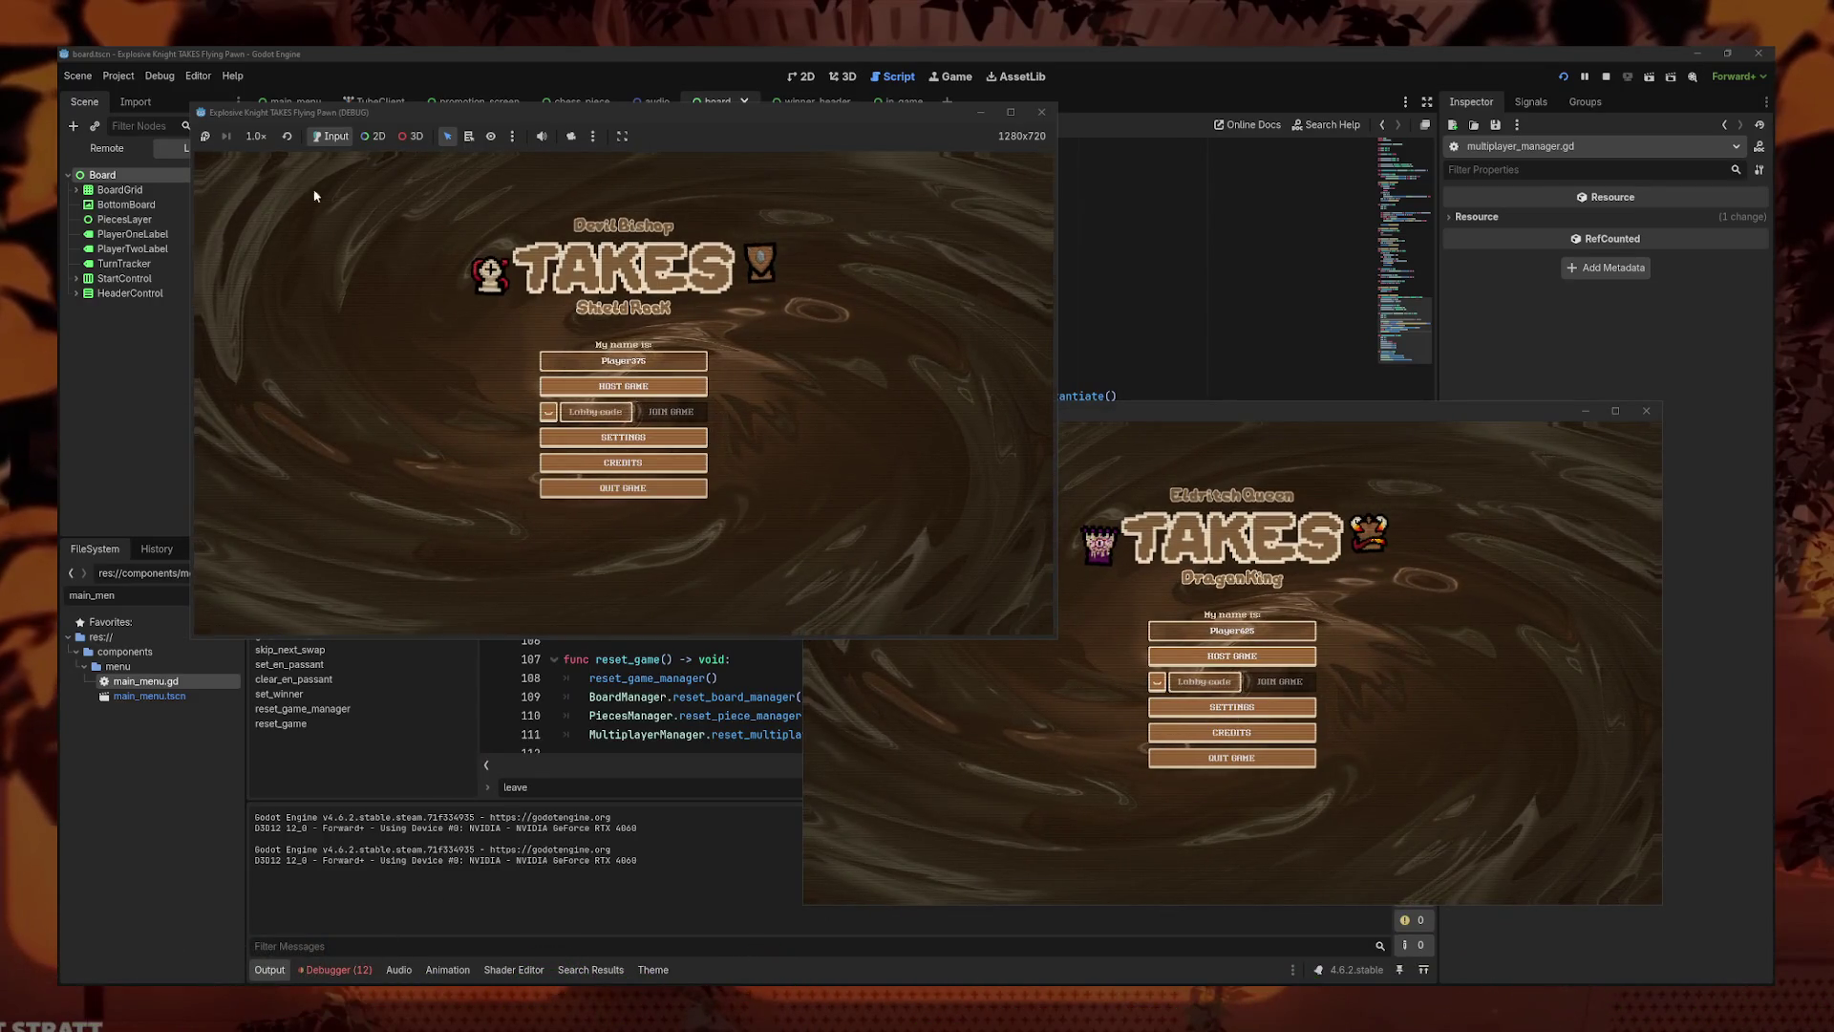
left_click(1233, 708)
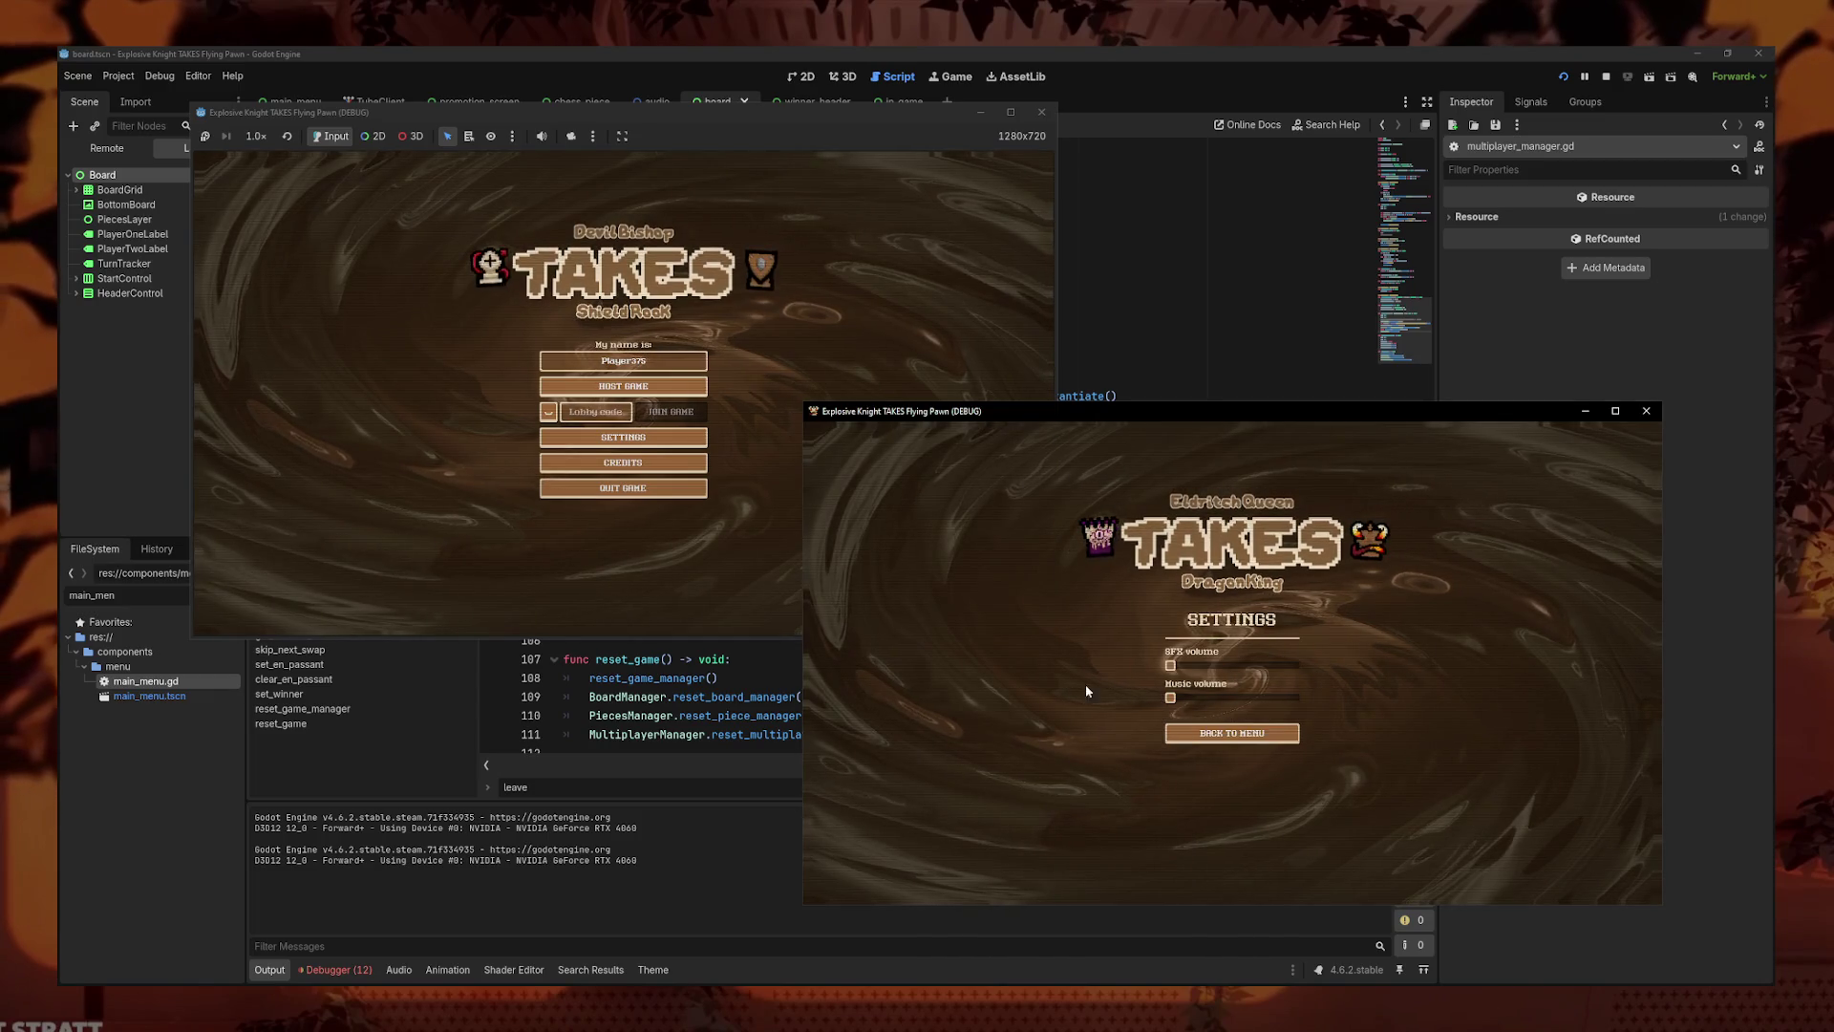
key("Escape")
left_click(623, 386)
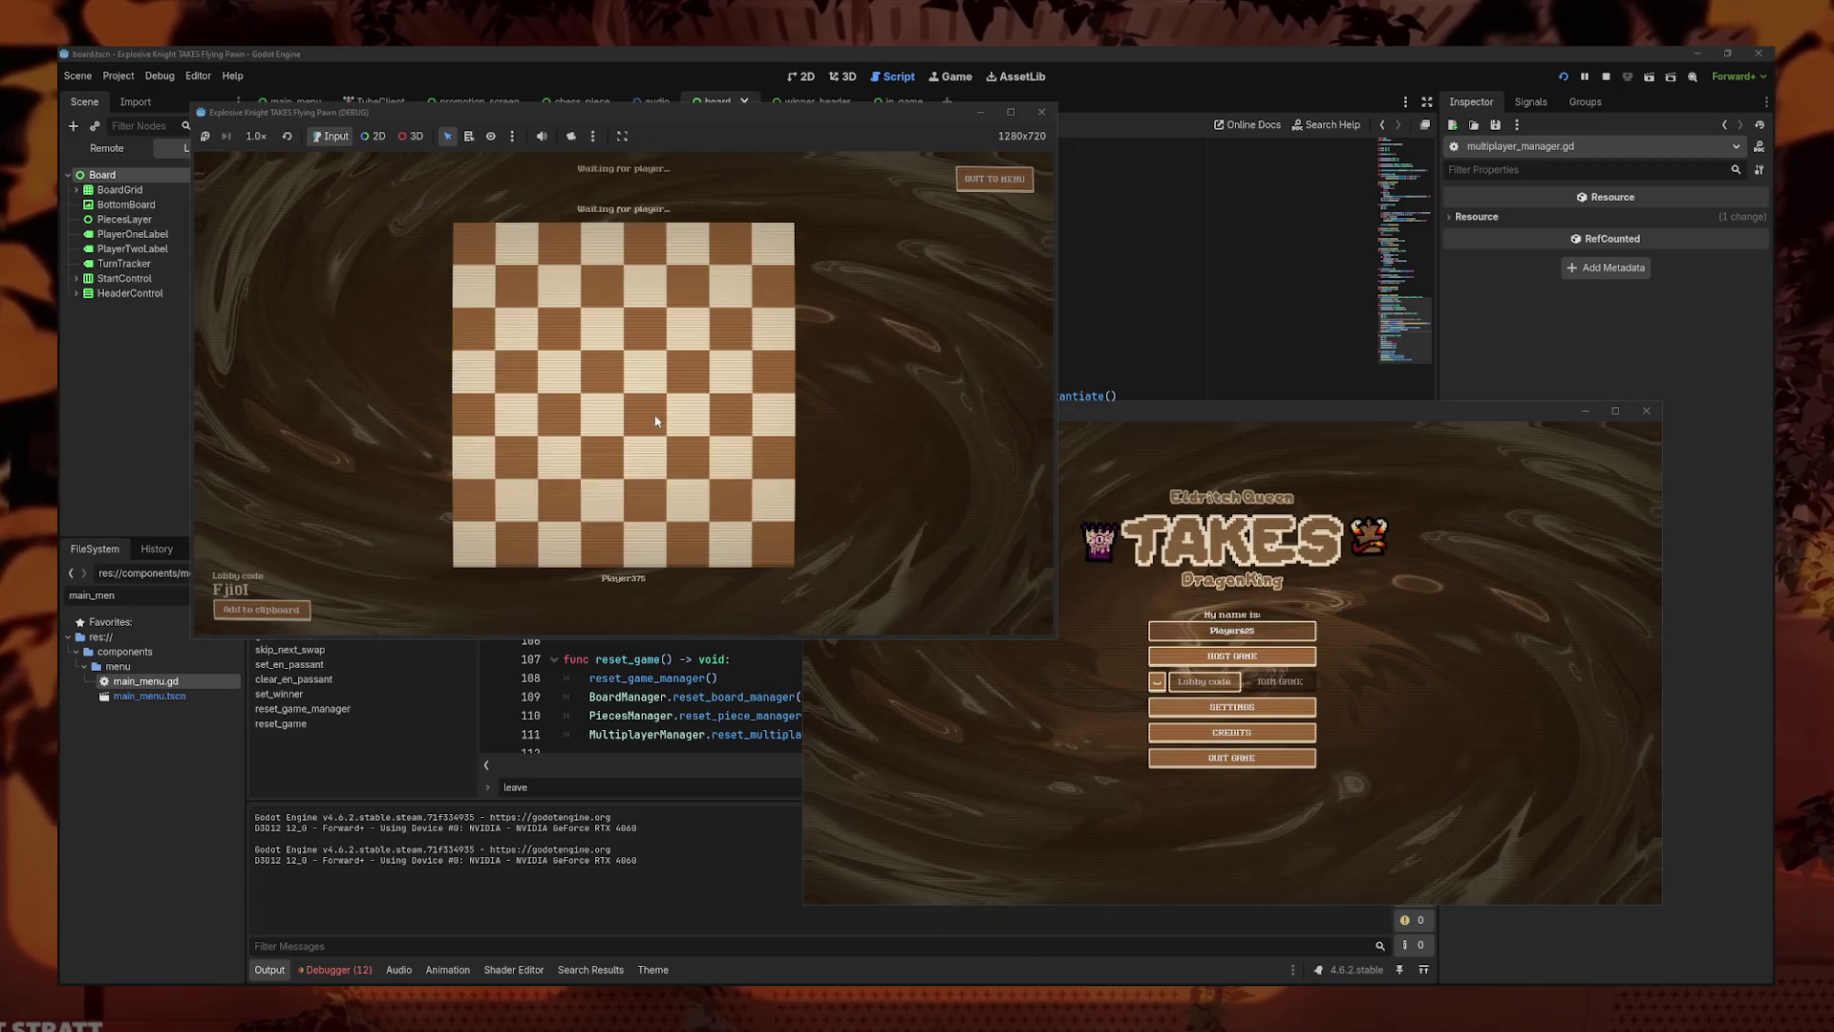
left_click(1224, 684)
key("ctrl+v")
key("Return")
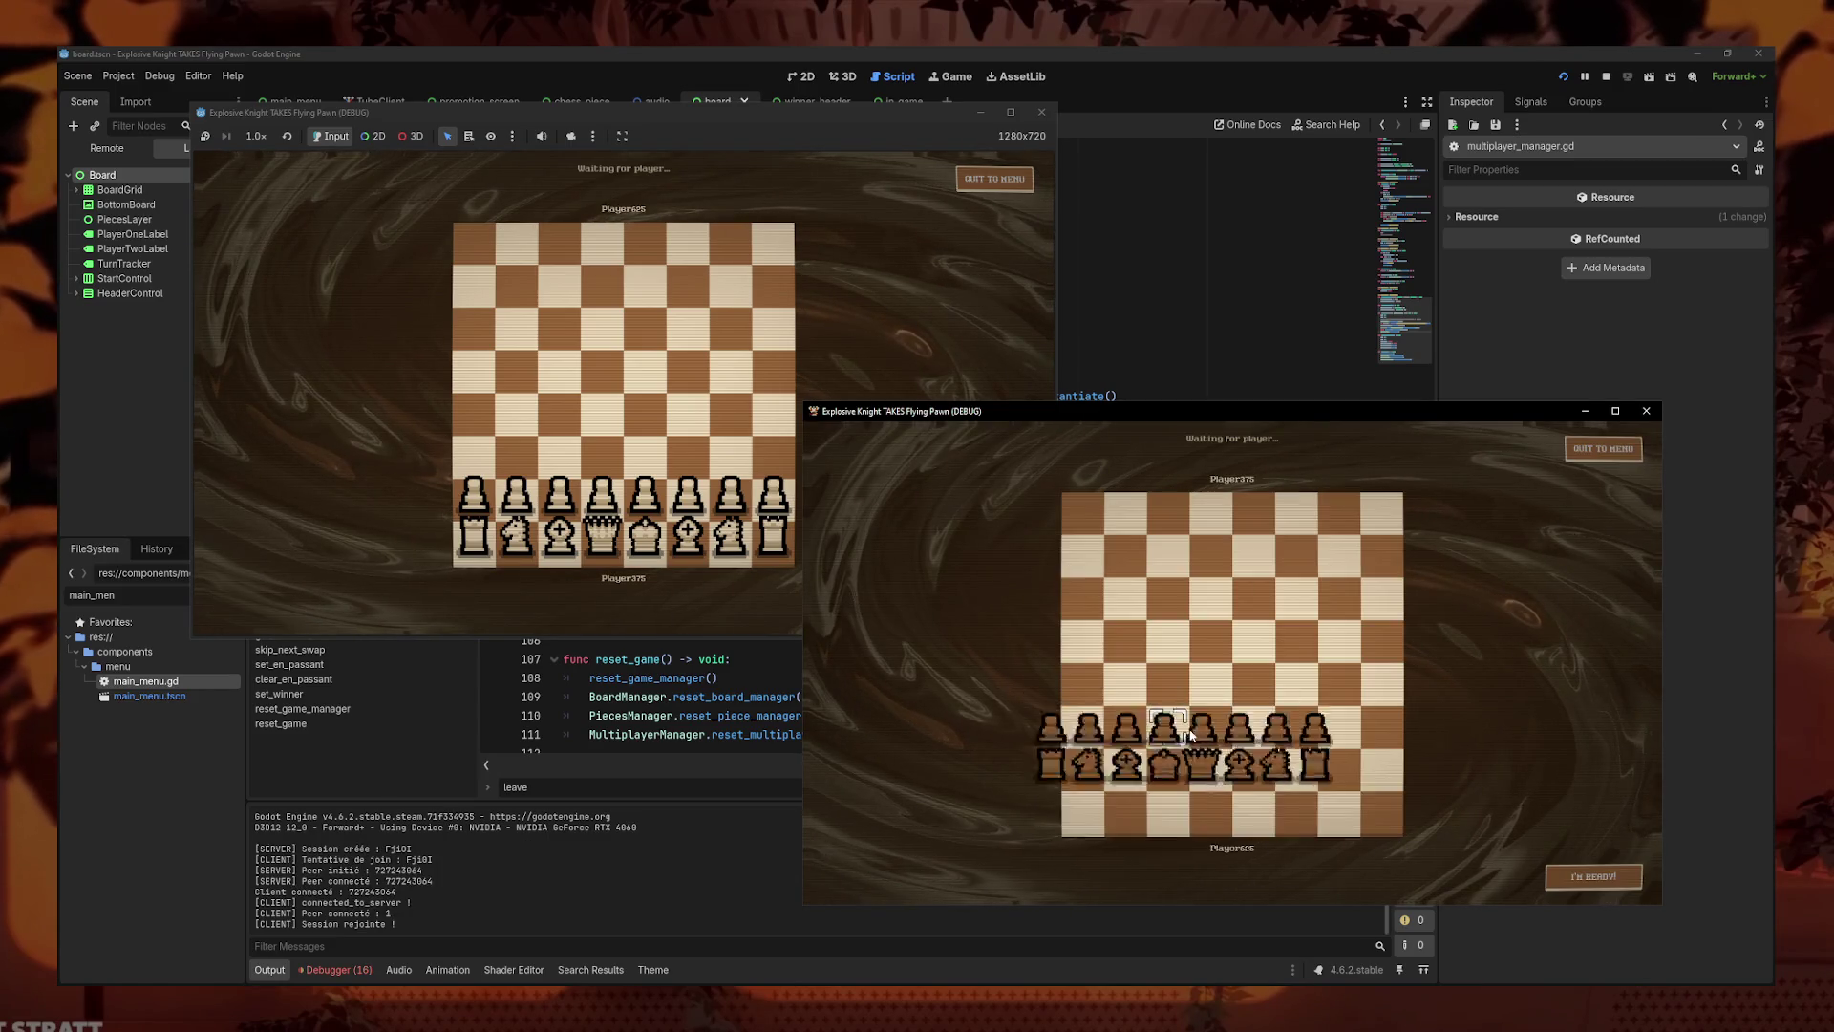
left_click(1013, 630)
left_click(994, 608)
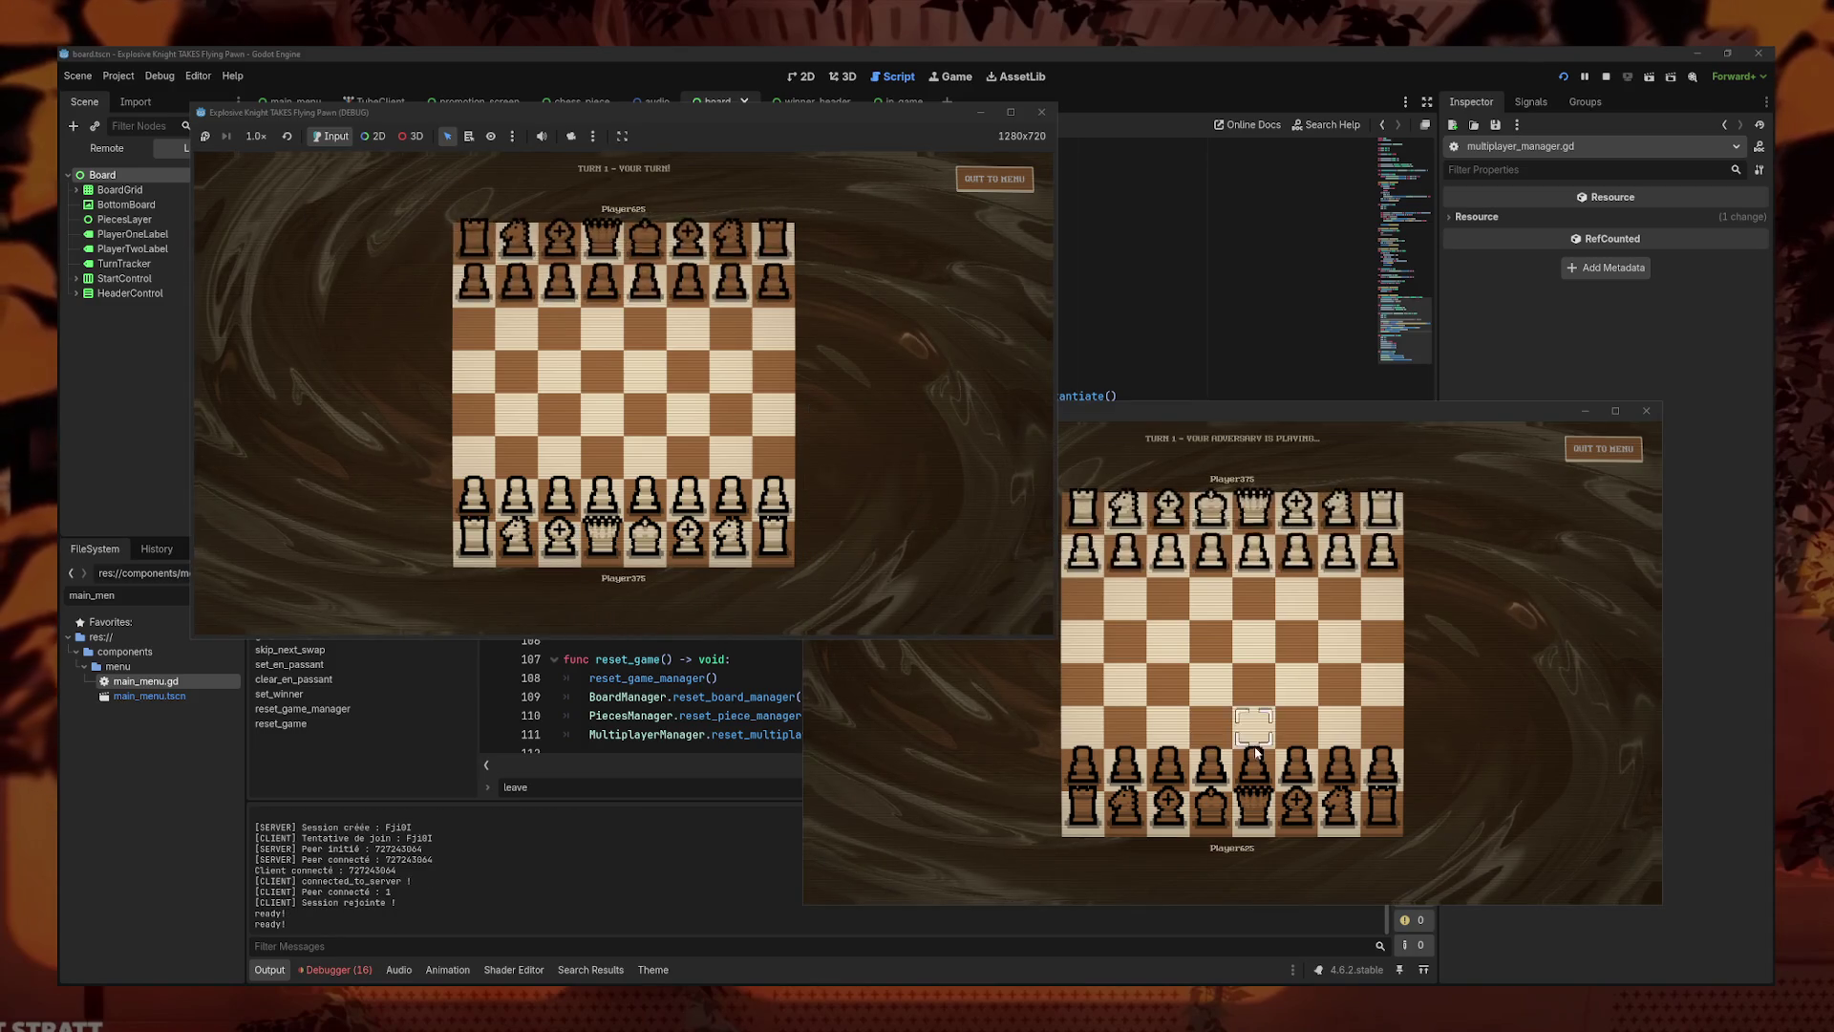
- Play the opening pawn moves: e2–e4, a black reply, d-pawn two squares, a capture on e4, and the f-pawn
left_click(1255, 774)
left_click_drag(645, 516, 645, 411)
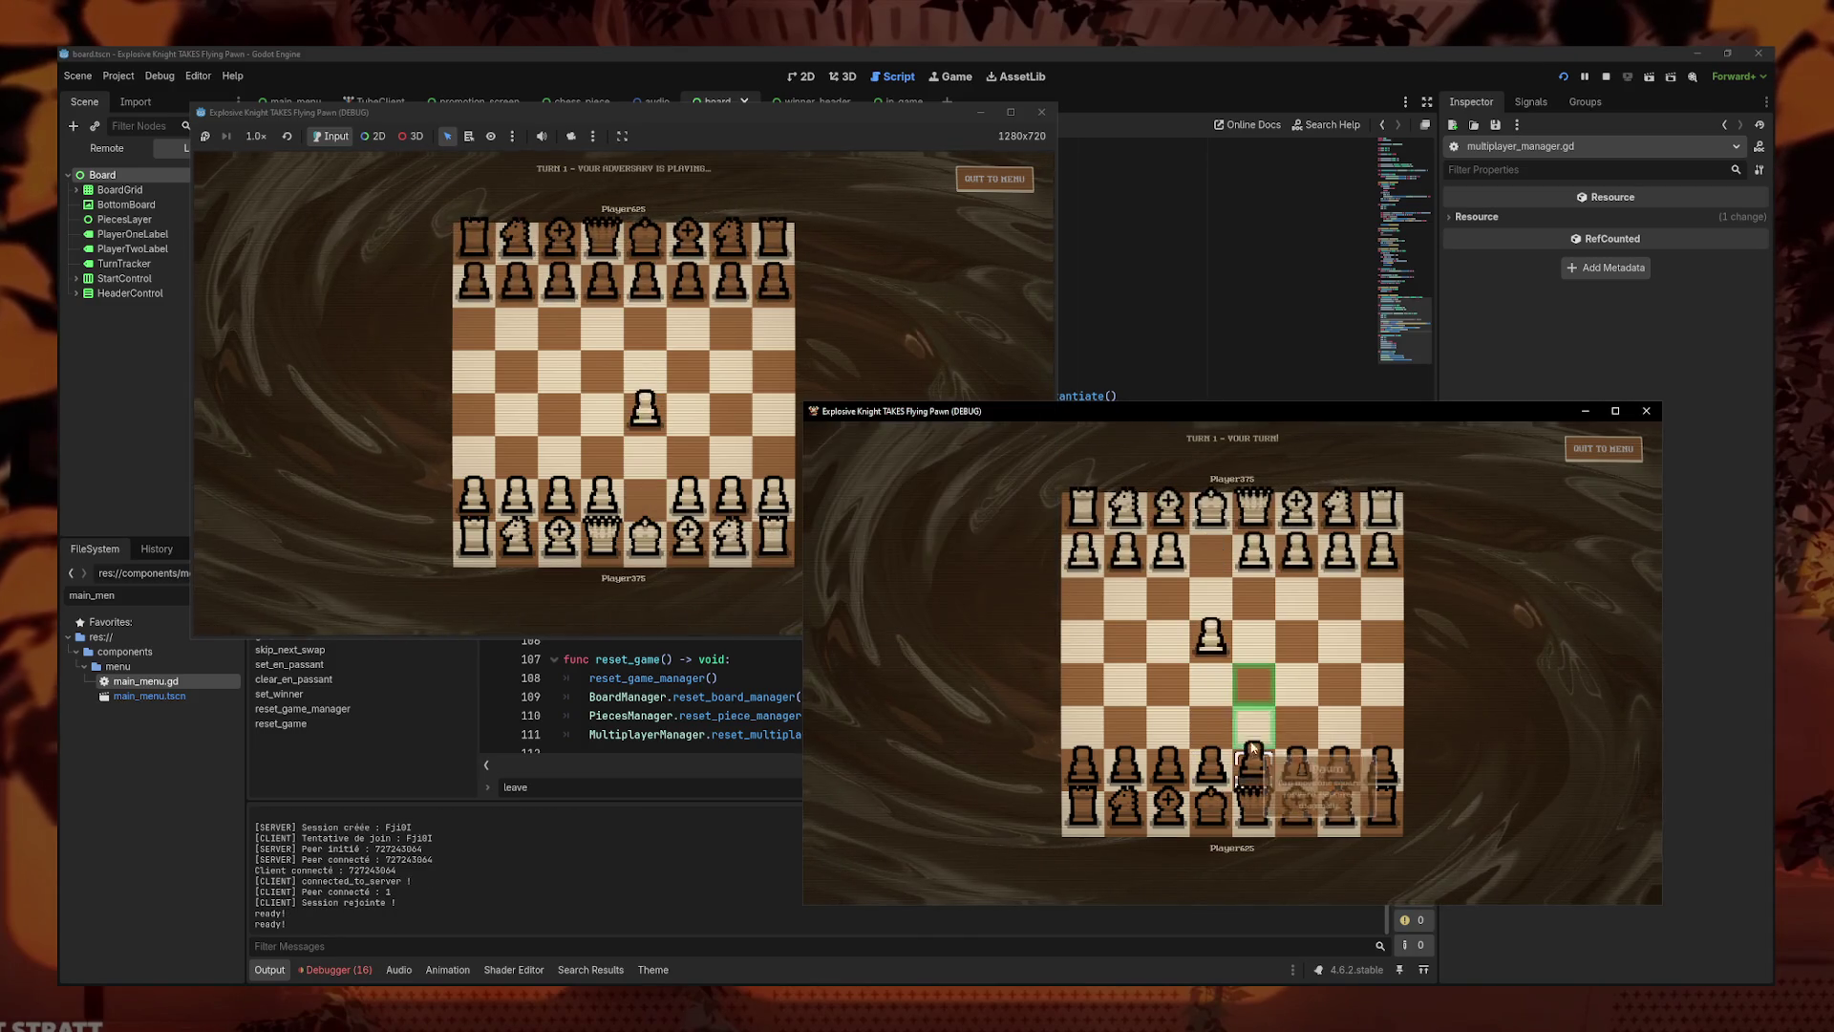
left_click_drag(1254, 764, 1254, 678)
left_click_drag(602, 516, 602, 409)
left_click_drag(1254, 680, 1215, 644)
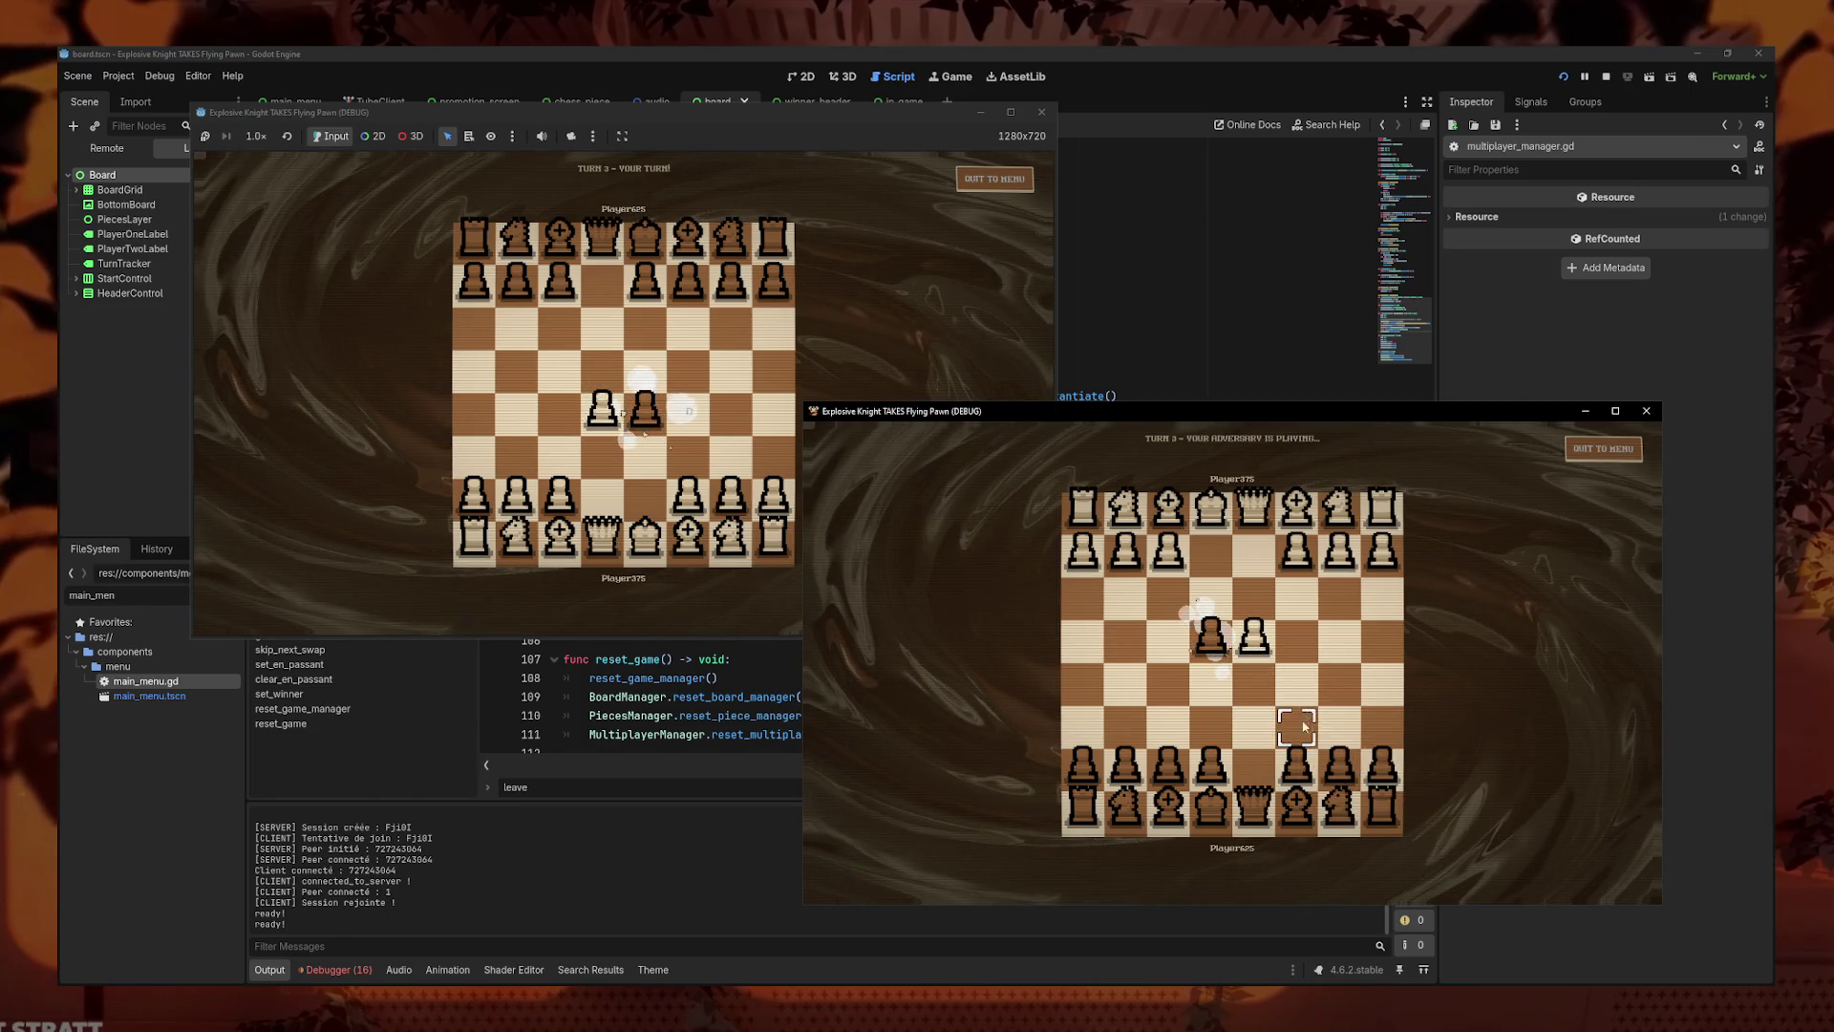
left_click_drag(688, 497, 698, 434)
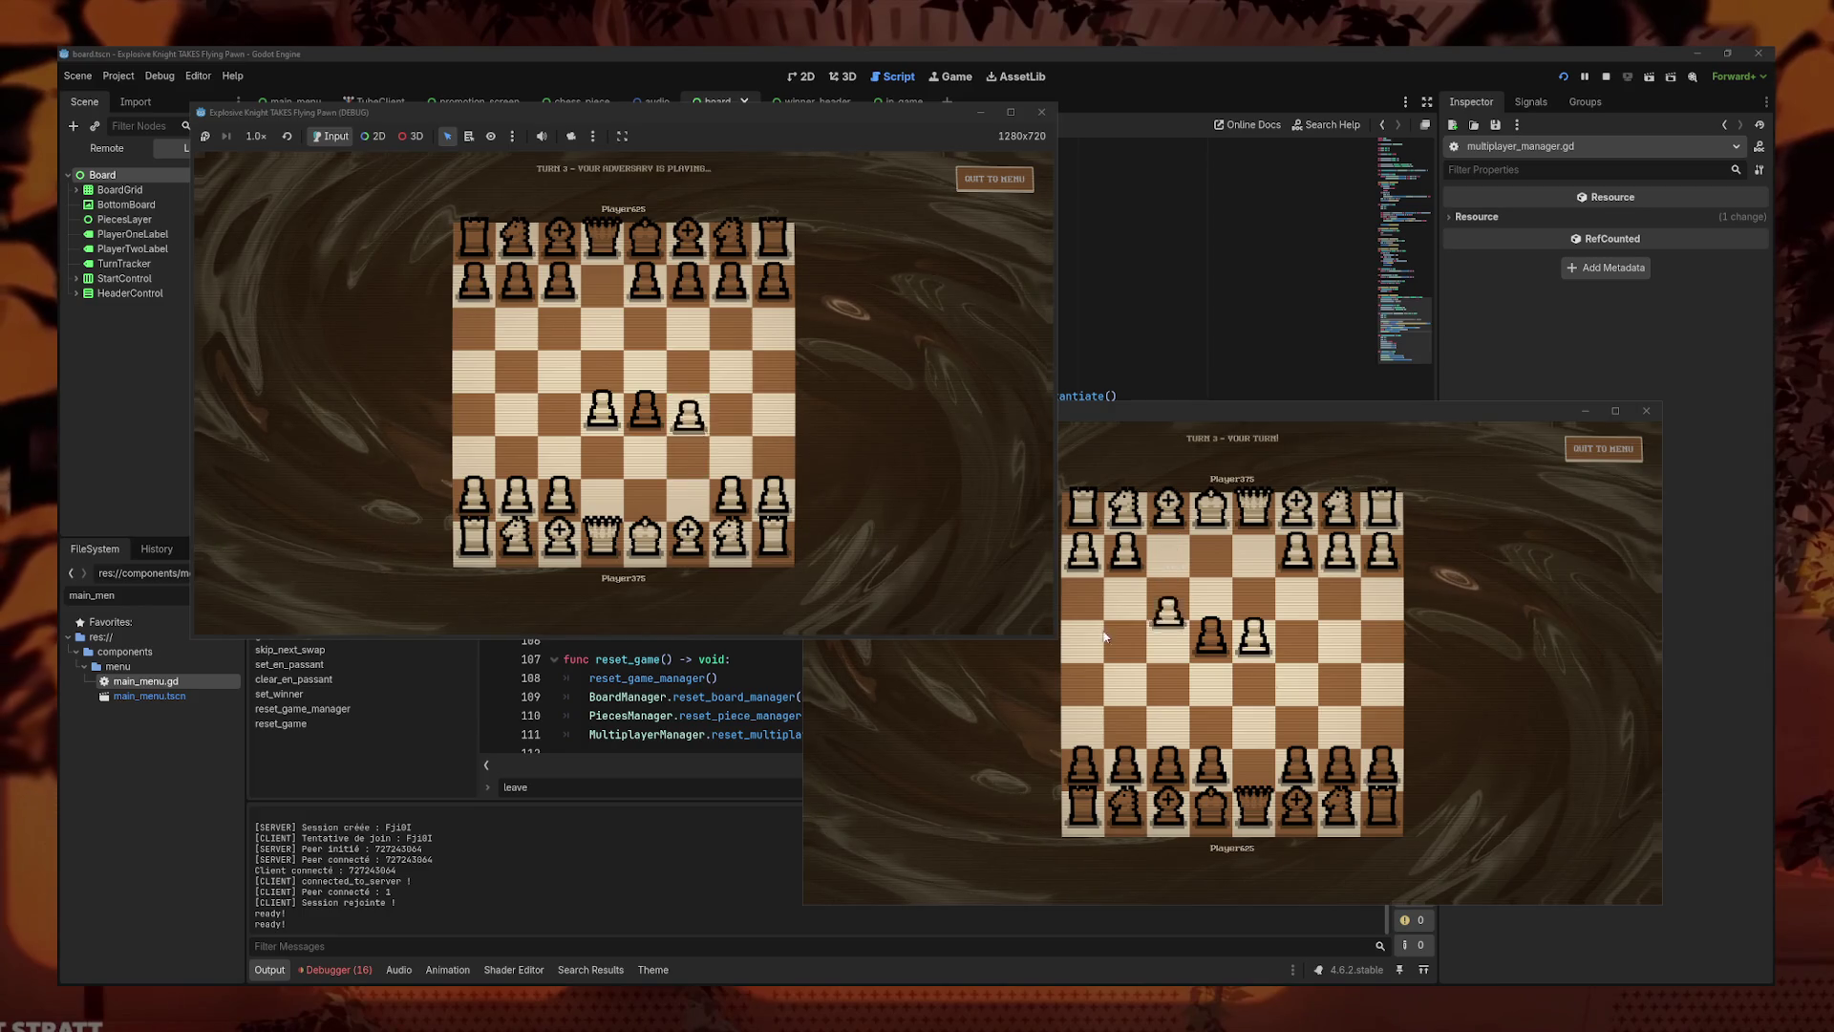
mouse_move(1212, 797)
left_mouse_down()
mouse_move(1237, 773)
mouse_move(1037, 511)
left_mouse_up()
left_click(707, 545)
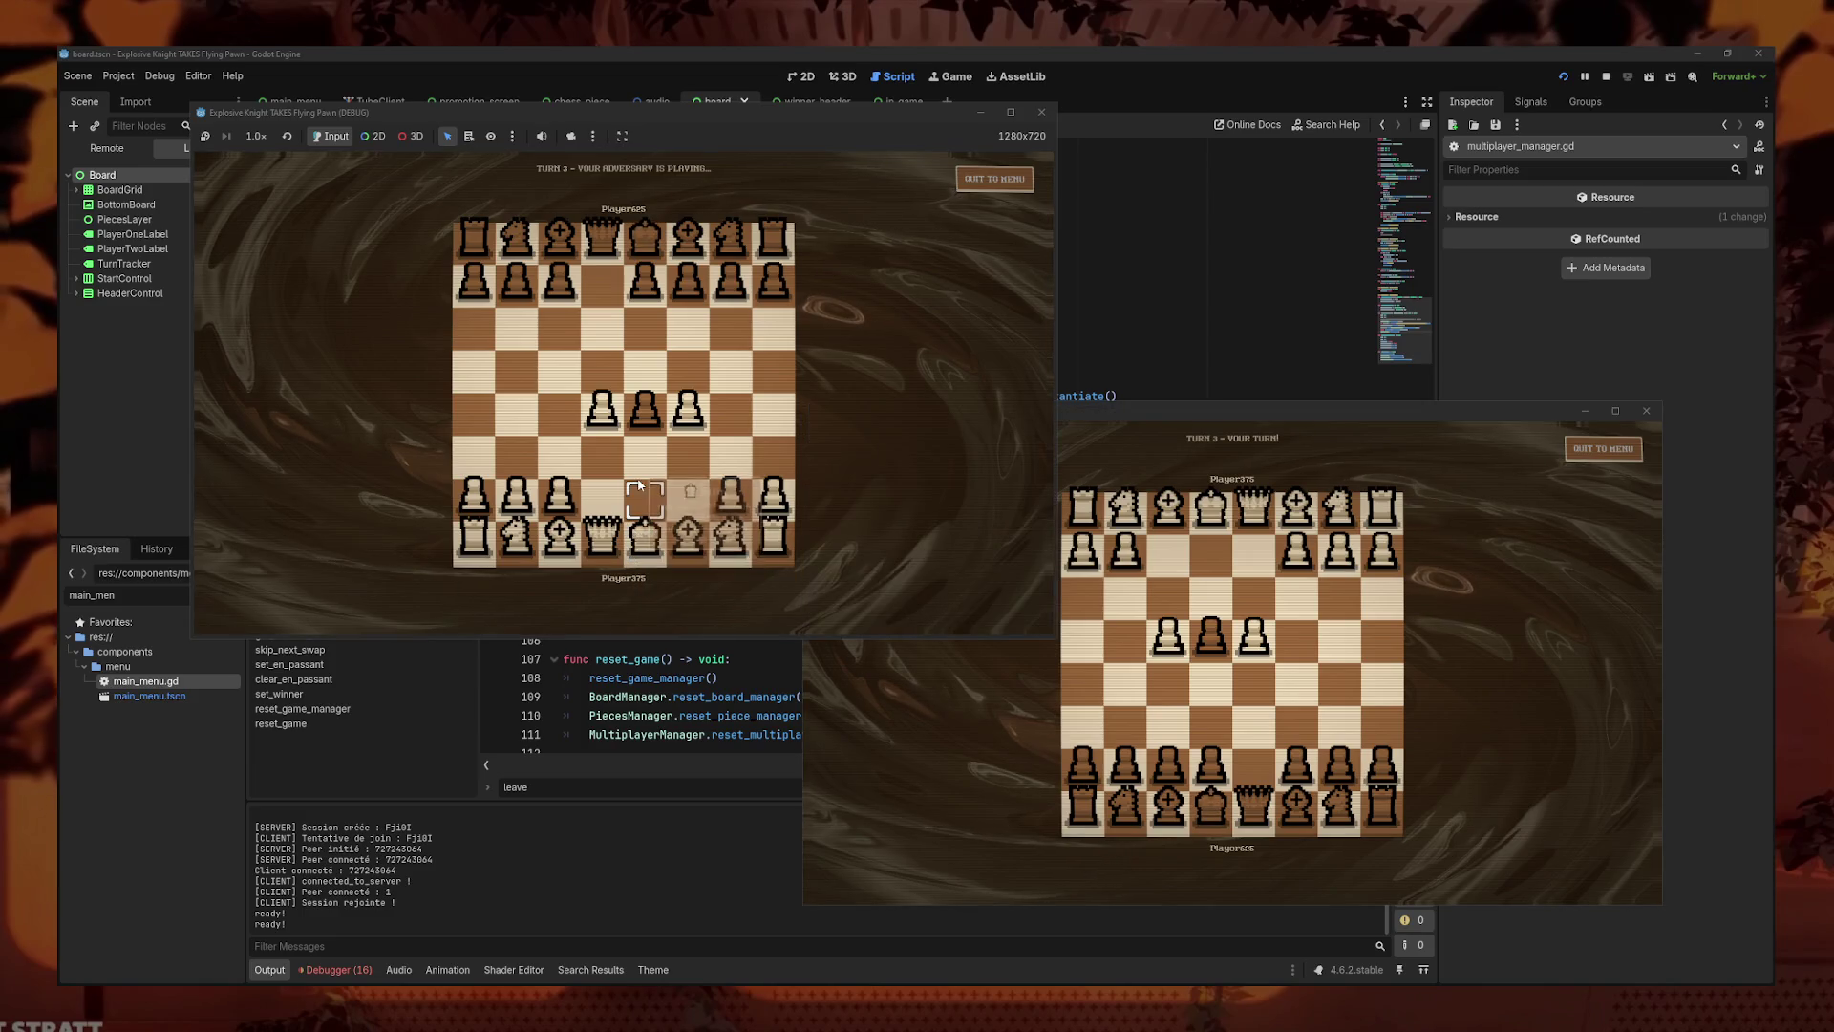
- March both kings forward off their starting squares
left_click(1211, 798)
left_click(645, 516)
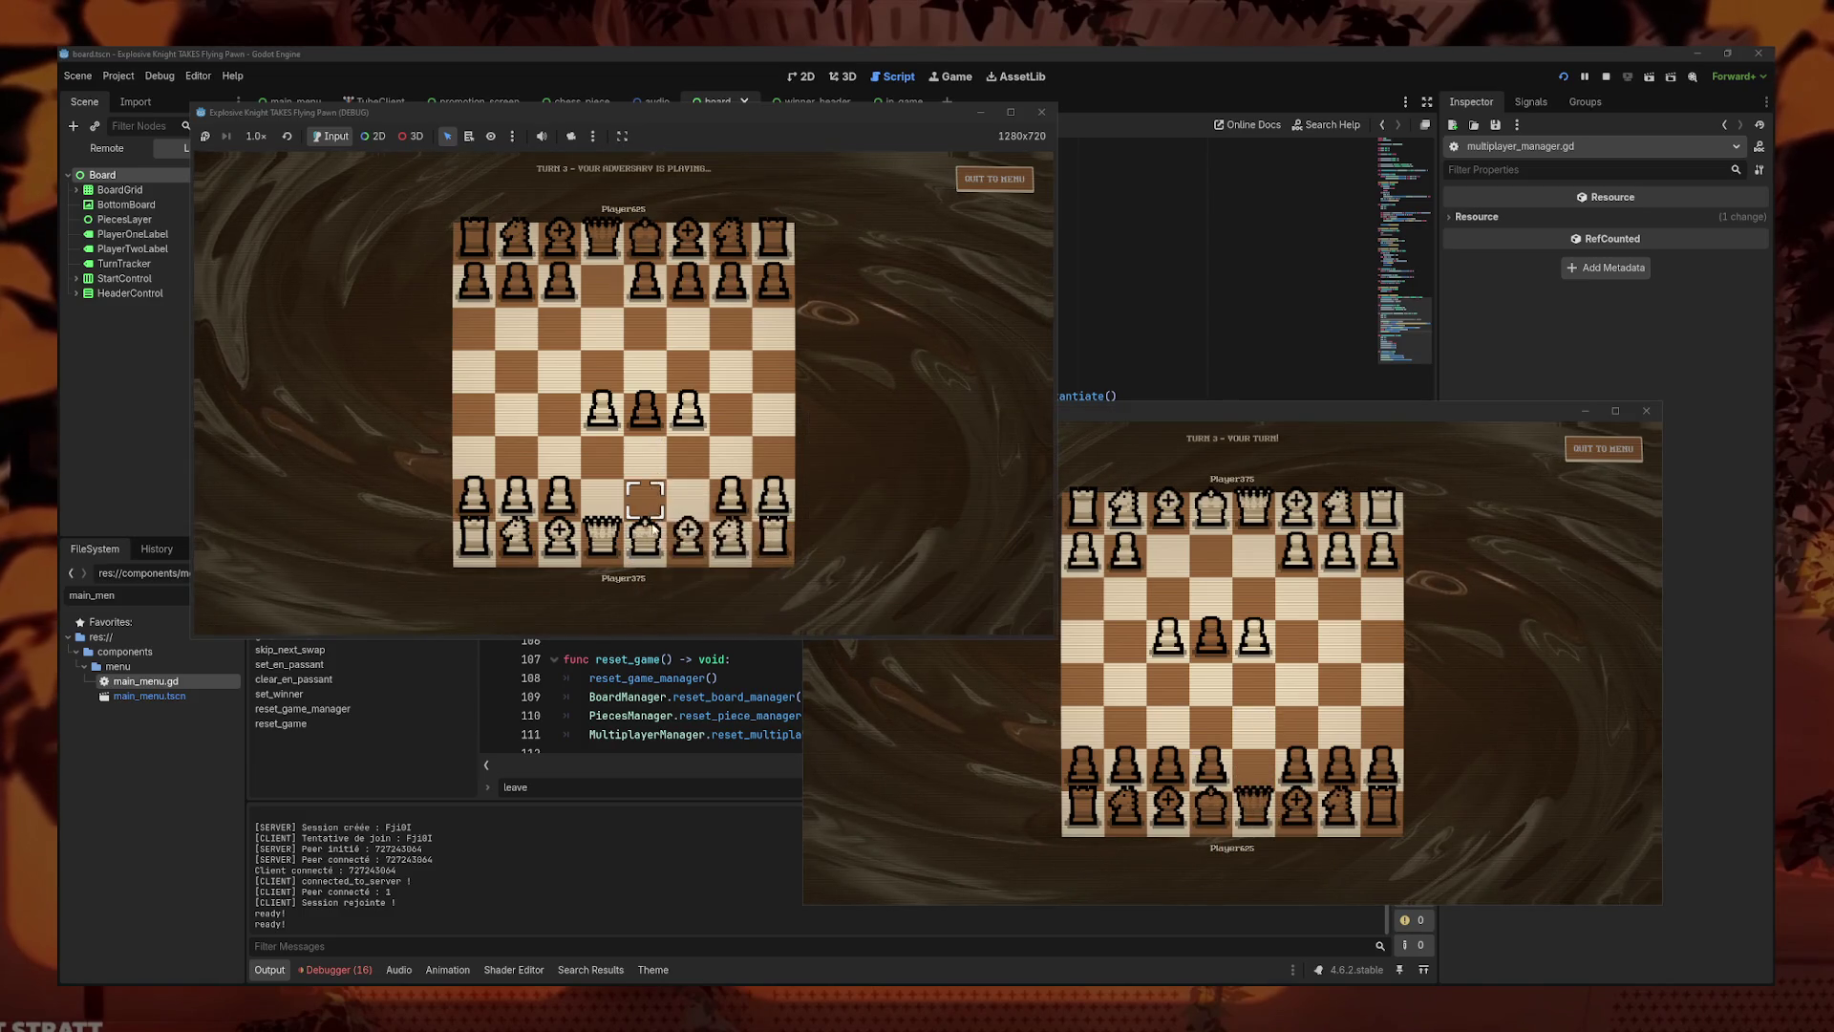
left_click(1211, 803)
left_click_drag(1212, 803, 1254, 765)
left_click(645, 535)
left_click(645, 493)
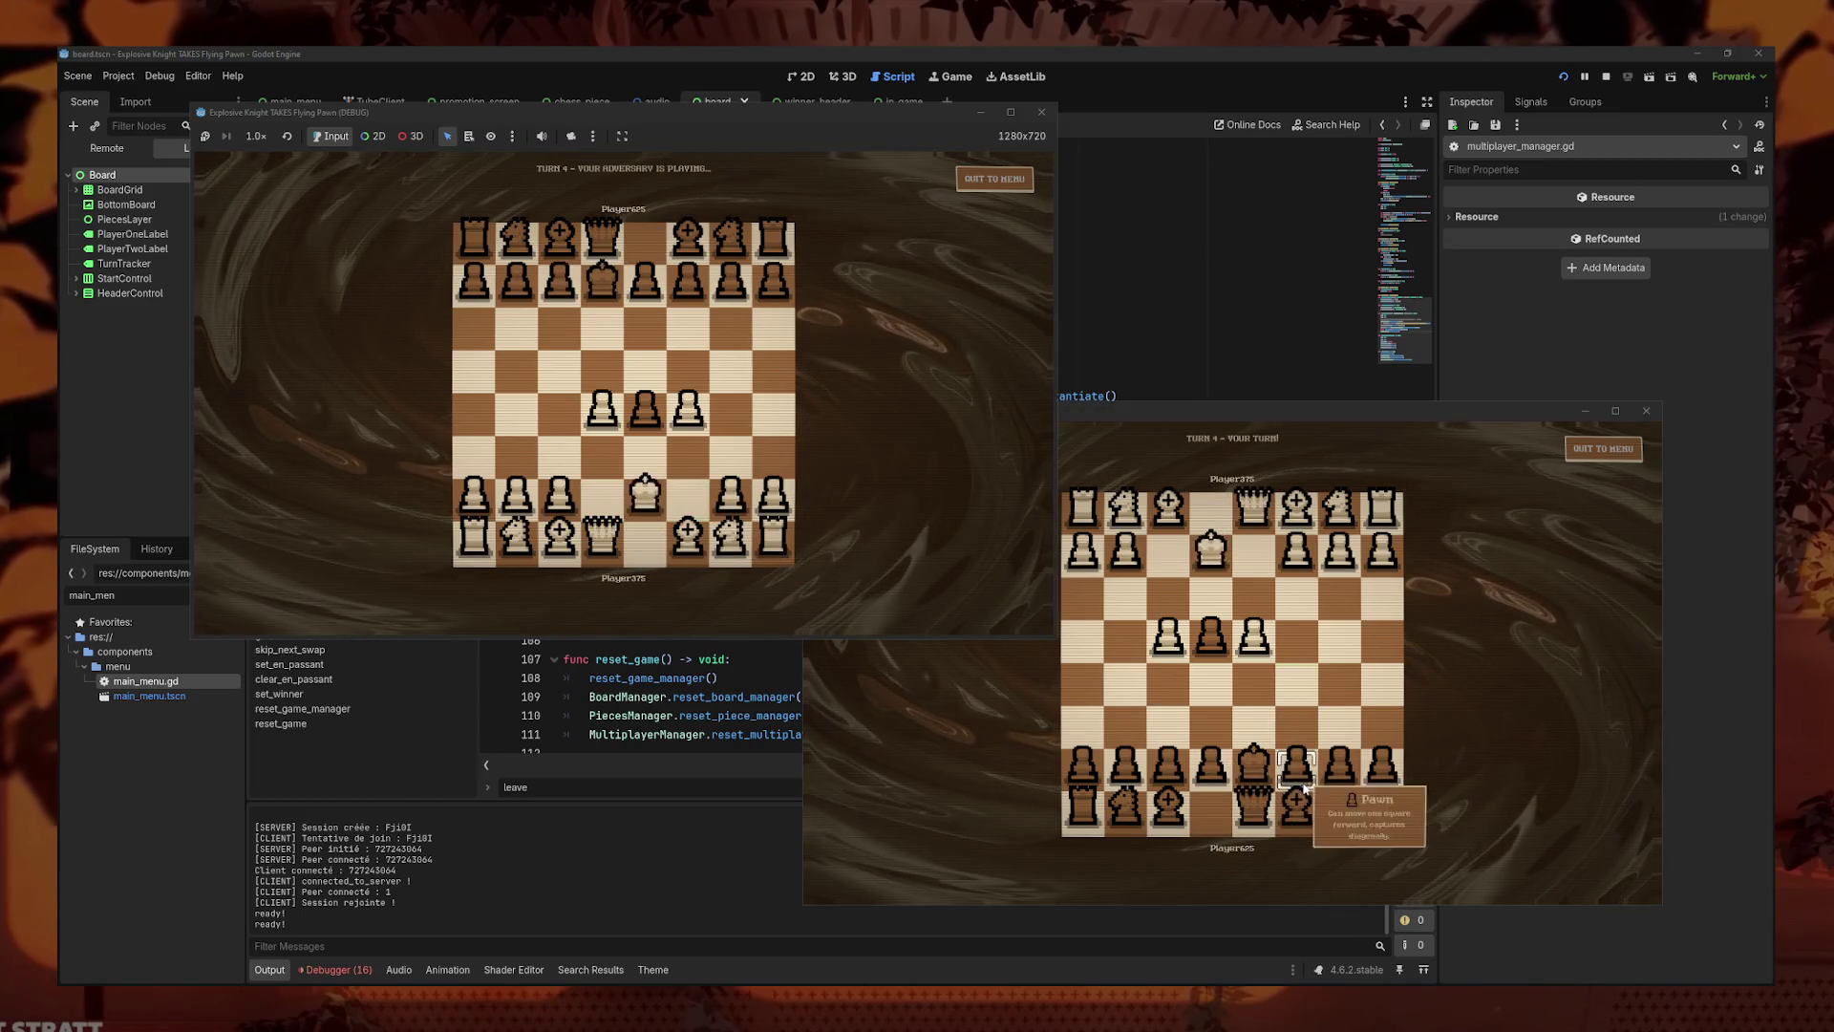
- Advance a pawn, capture the enemy king to trigger the win, then close the test game windows
left_click(1266, 781)
left_click(1297, 764)
left_click(1297, 721)
left_click(645, 492)
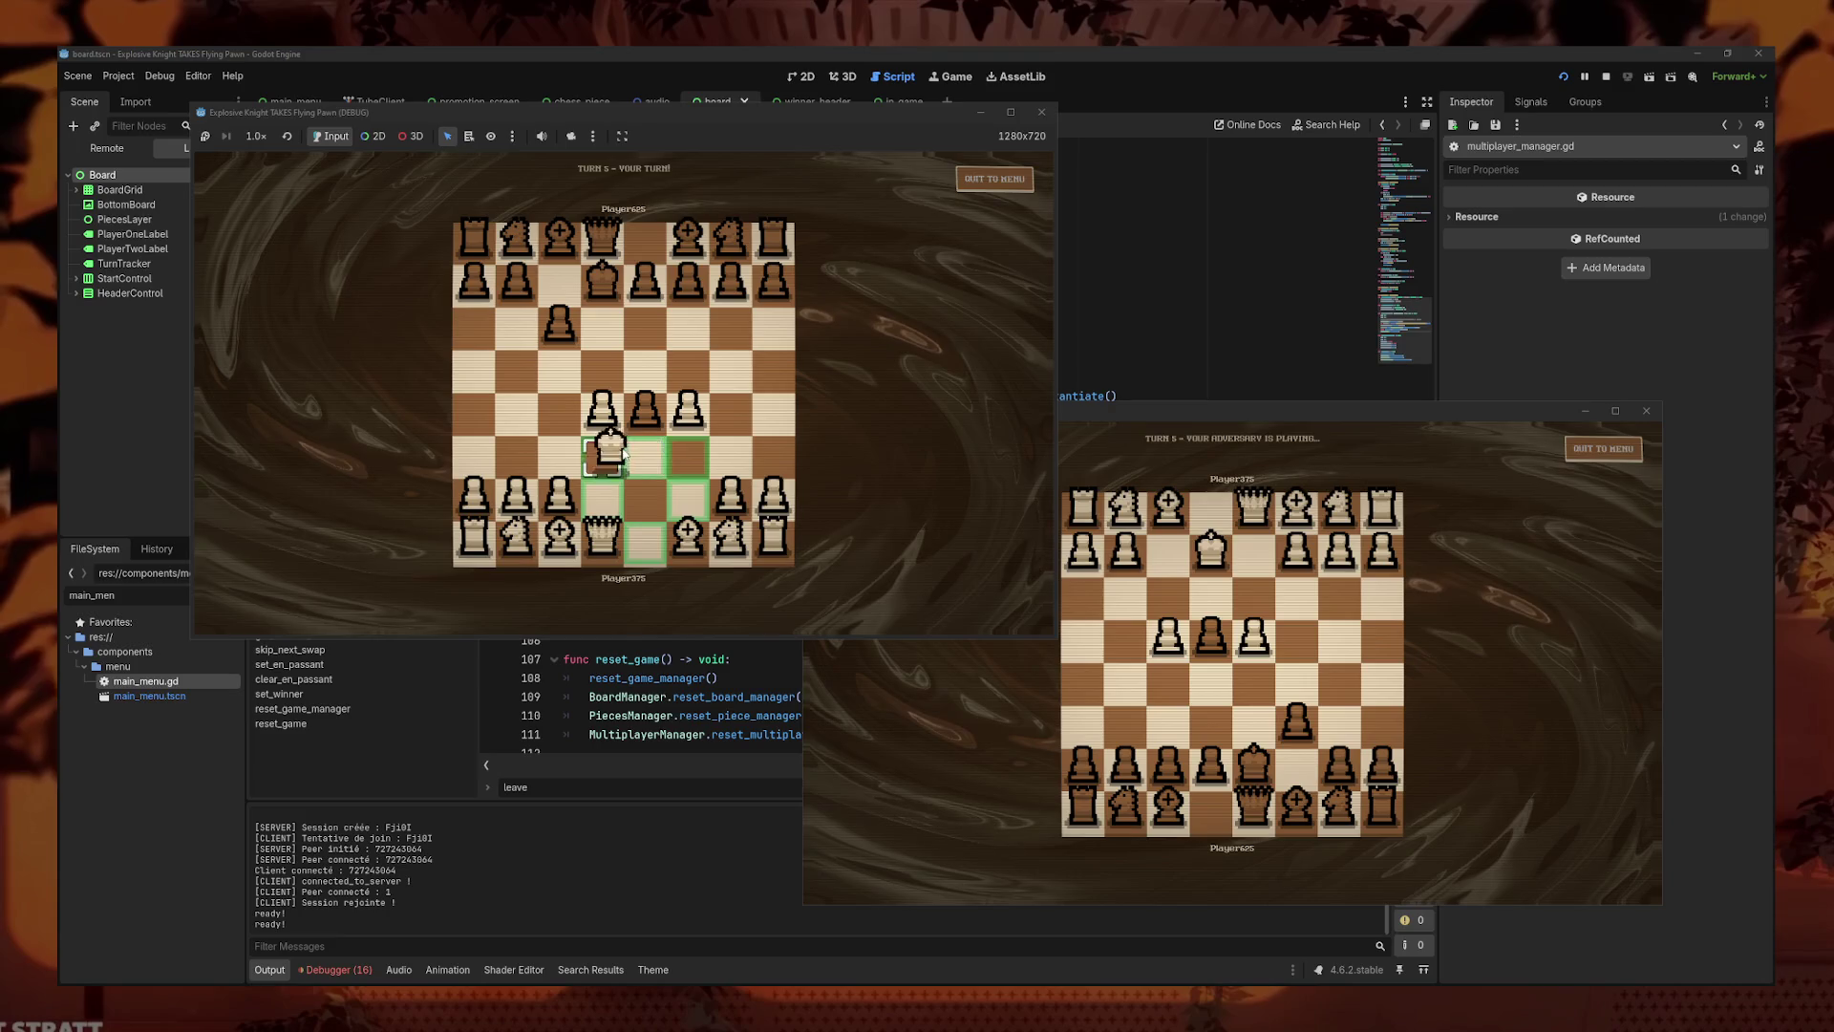
left_click(601, 449)
left_click(1297, 722)
left_click(1254, 592)
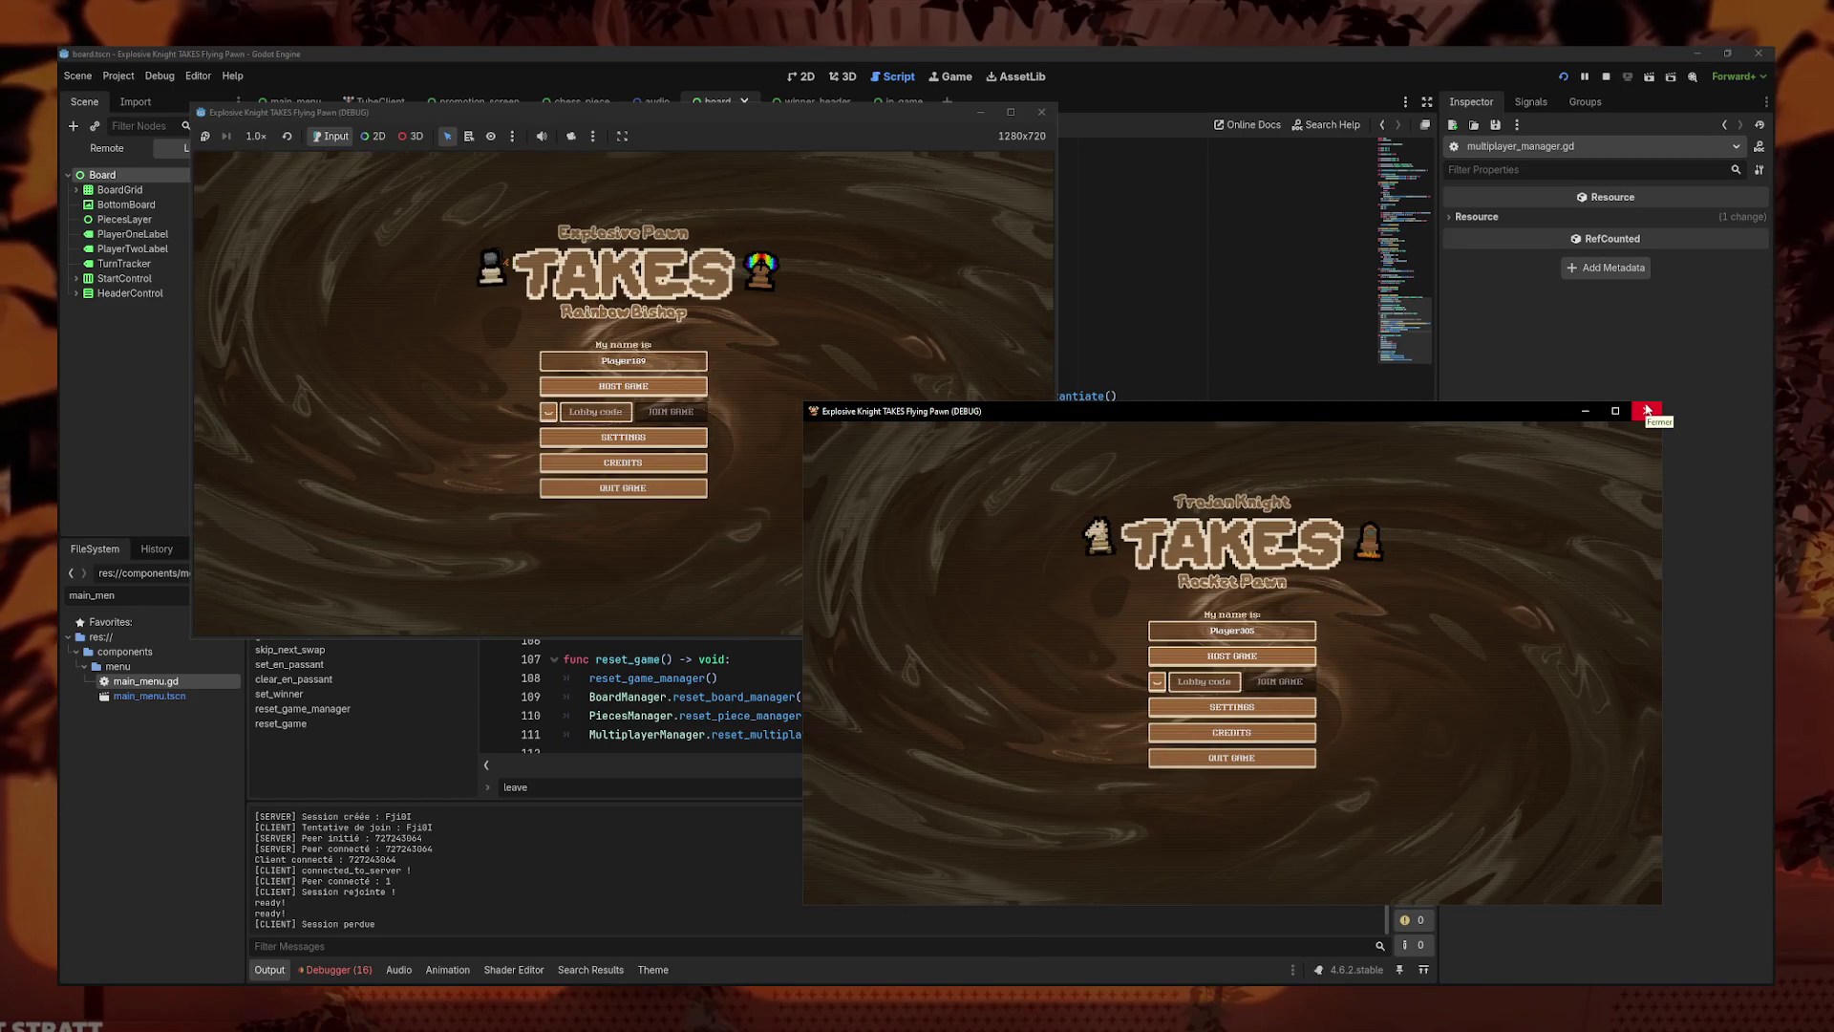
left_click(1647, 410)
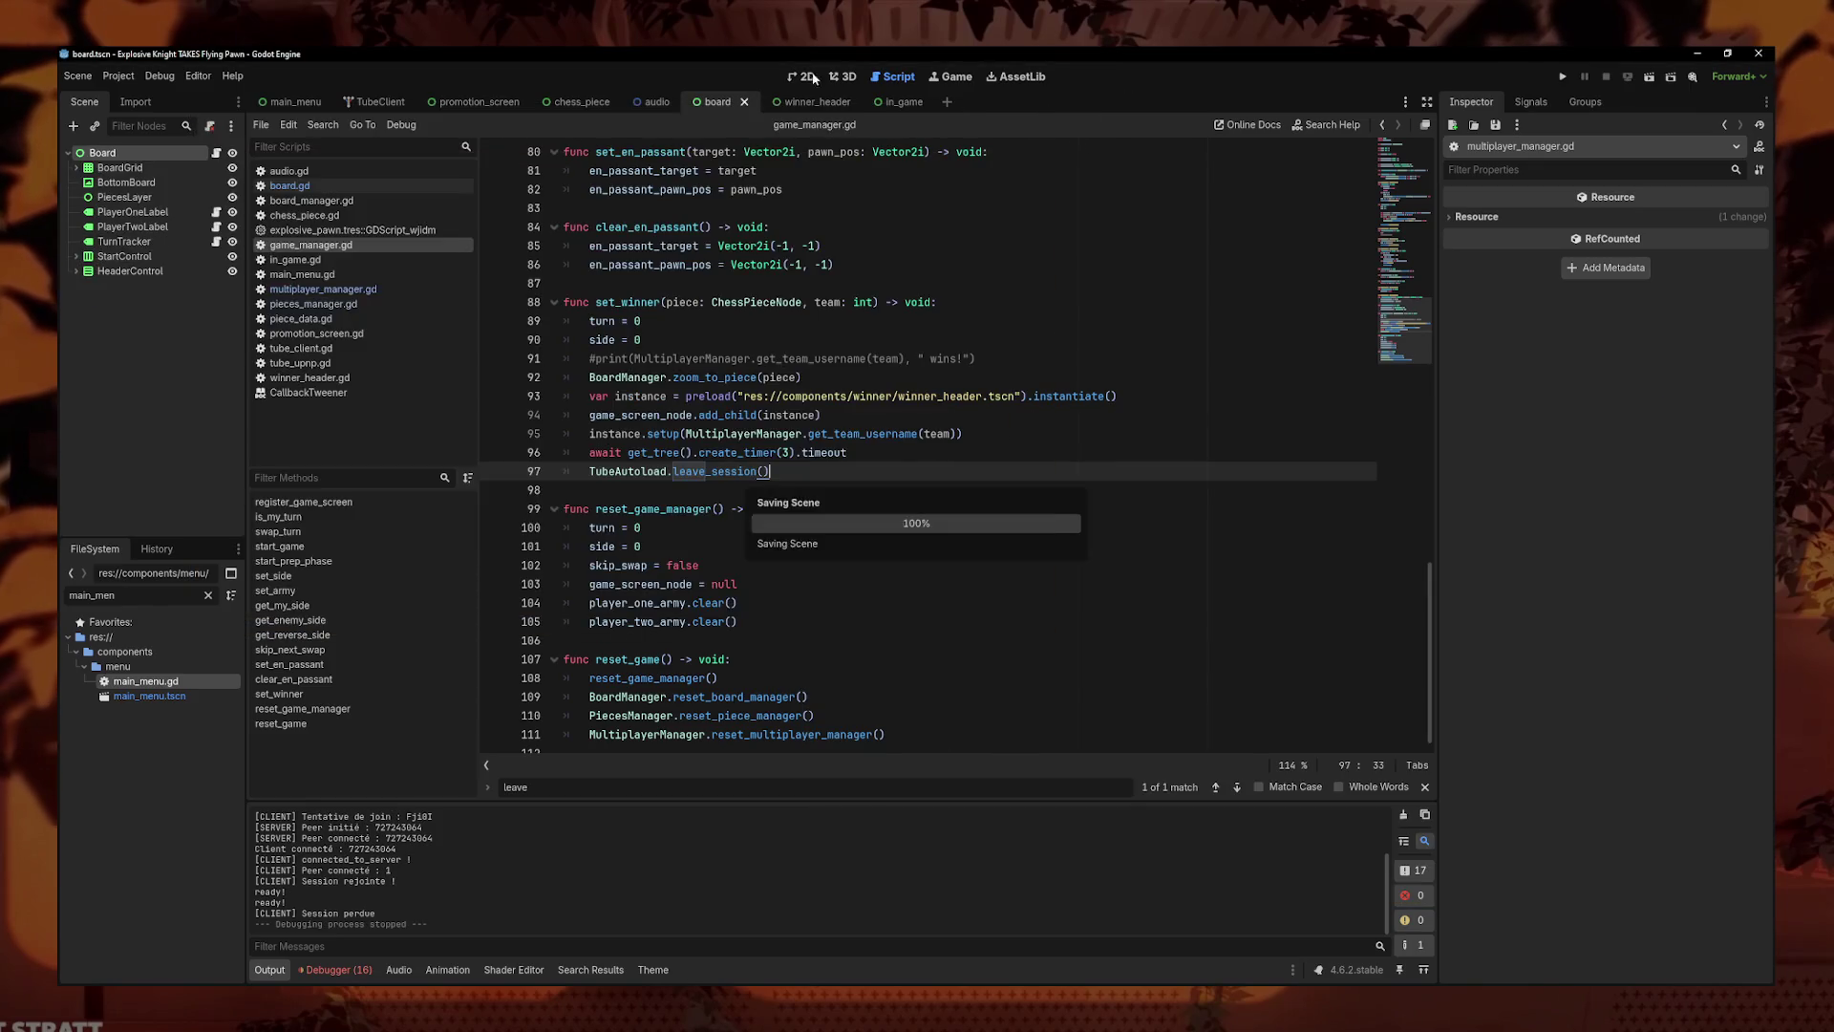
- Relaunch the game, paste a lobby code, and host a new game lobby
left_click(1561, 77)
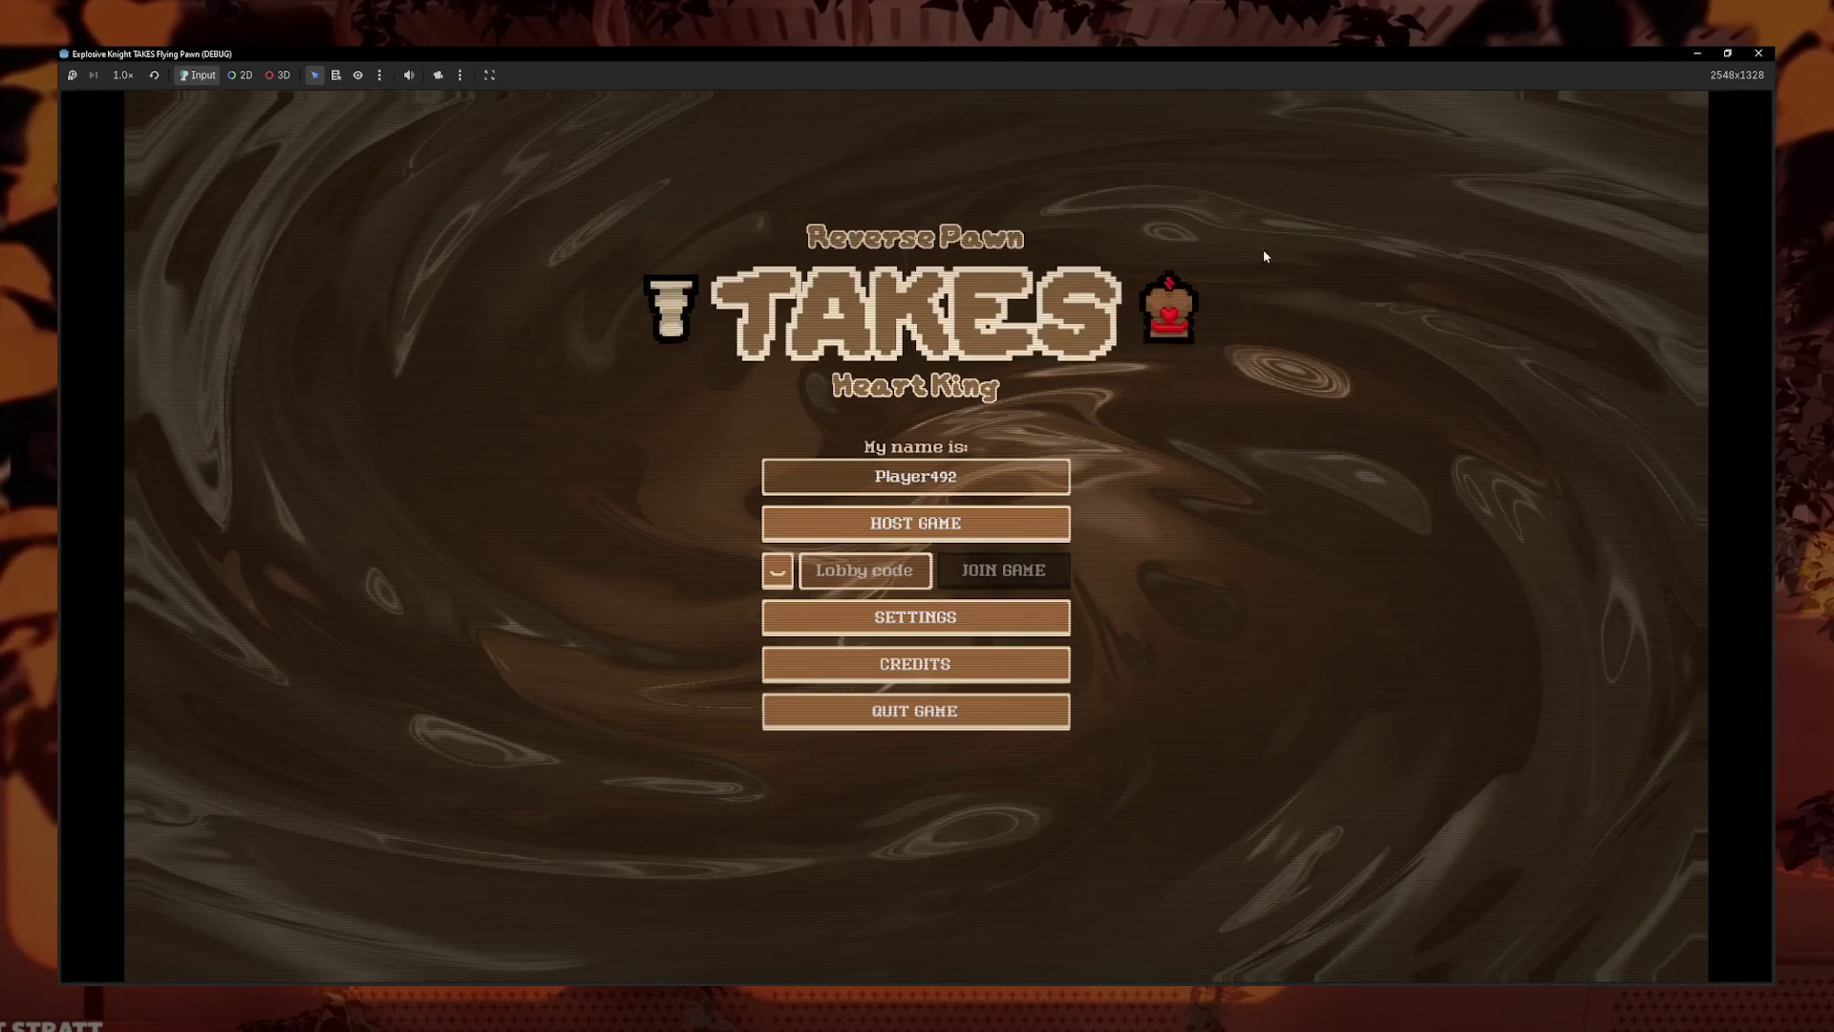
left_click(933, 477)
left_click(865, 570)
mouse_move(683, 338)
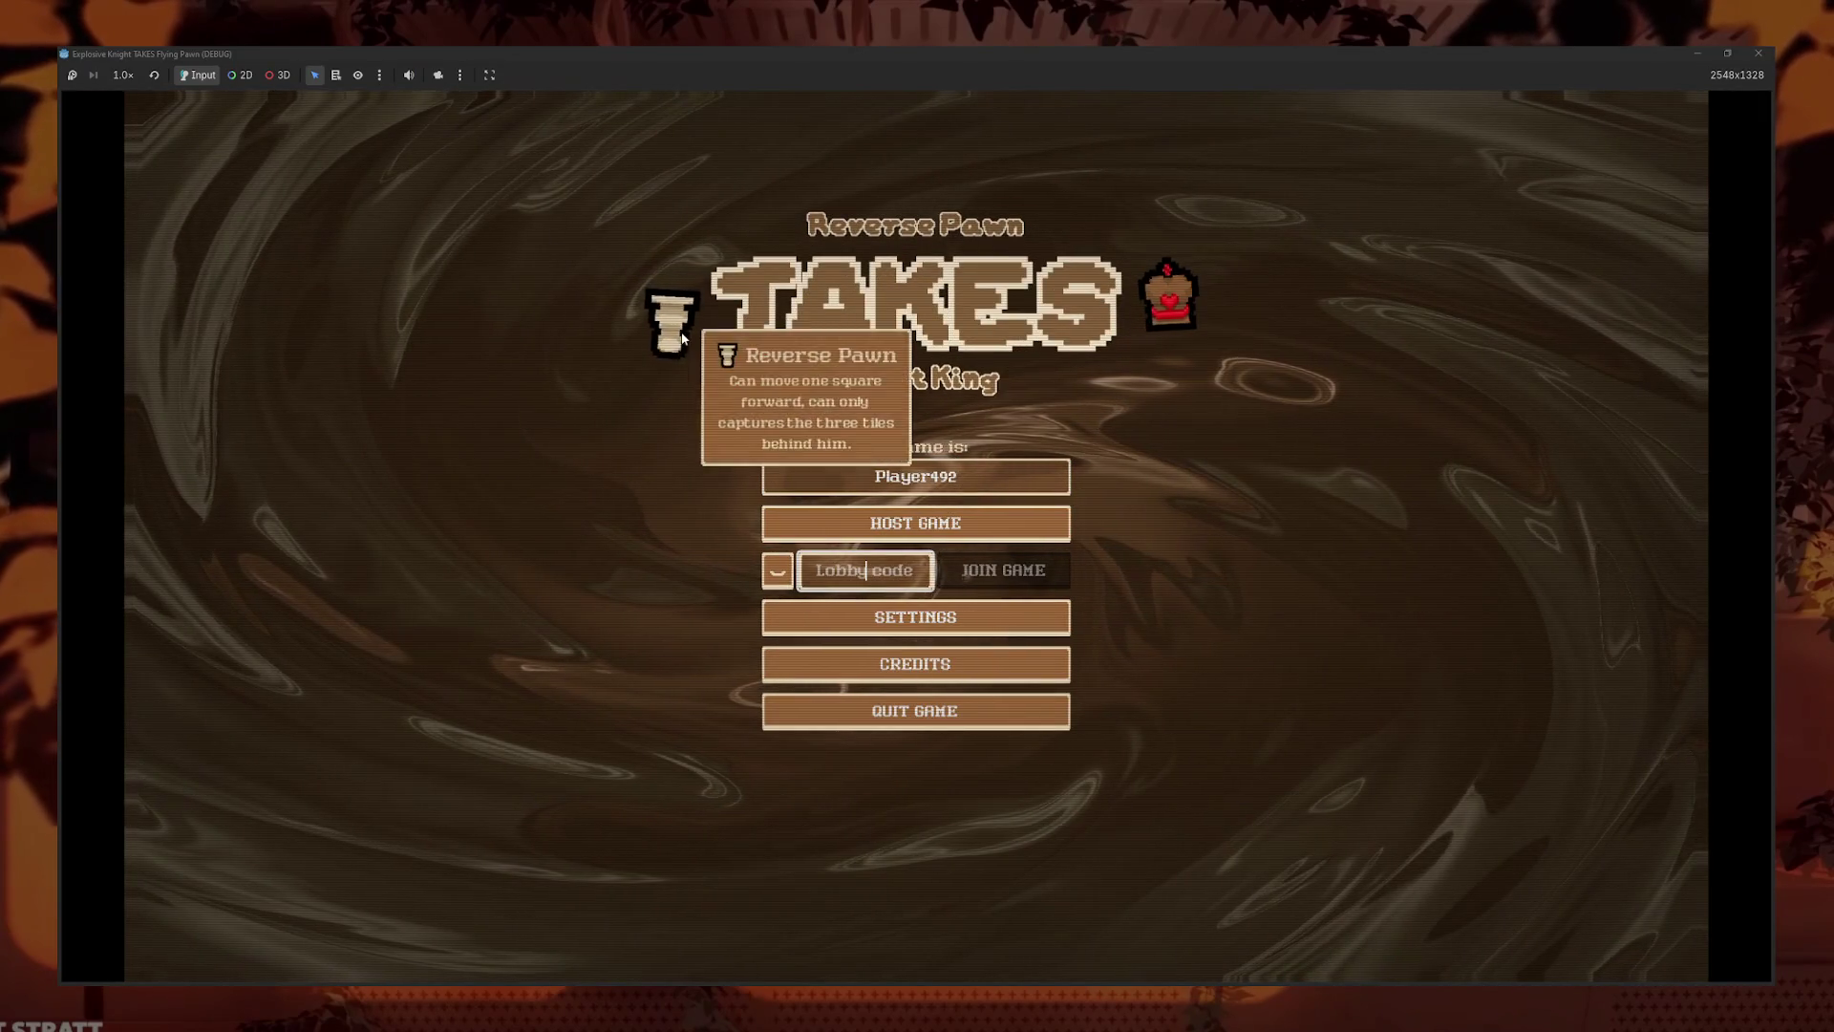
key("ctrl+v")
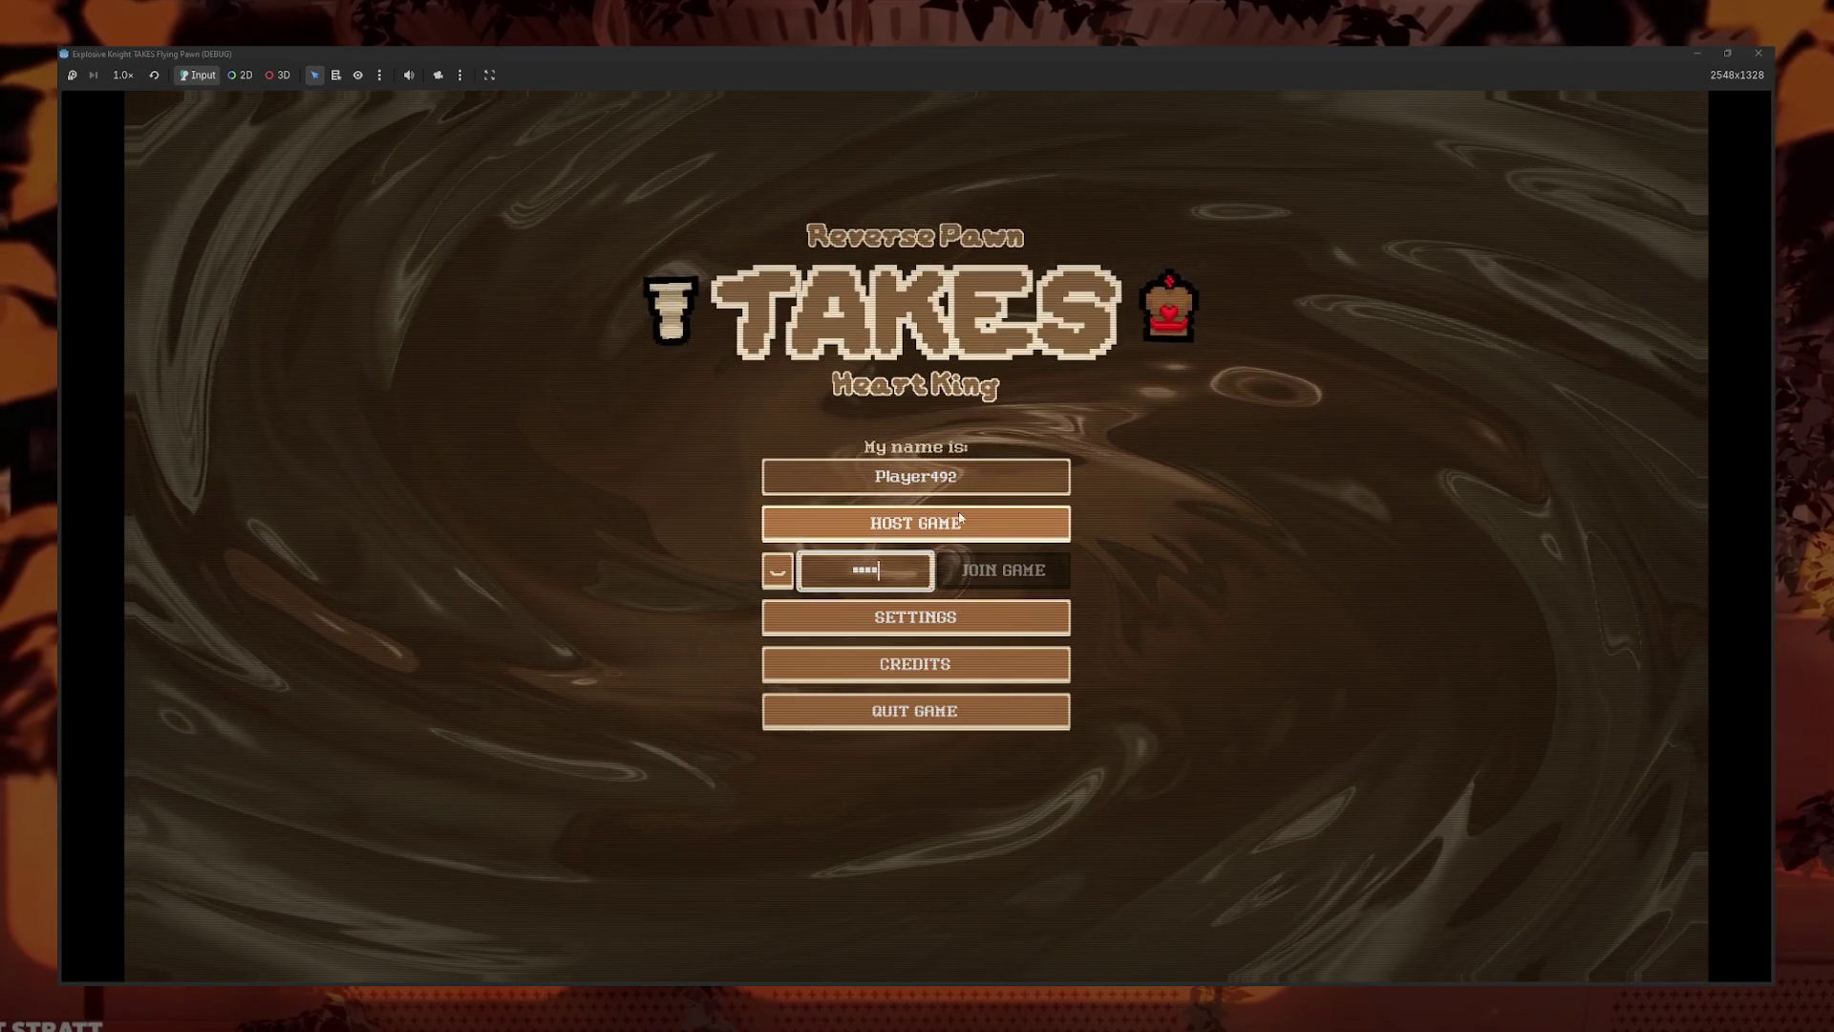
left_click(961, 521)
- Browse the pawn variant choices, swap the h1 rook for the Crow Rook, and quit to the menu
left_click(876, 726)
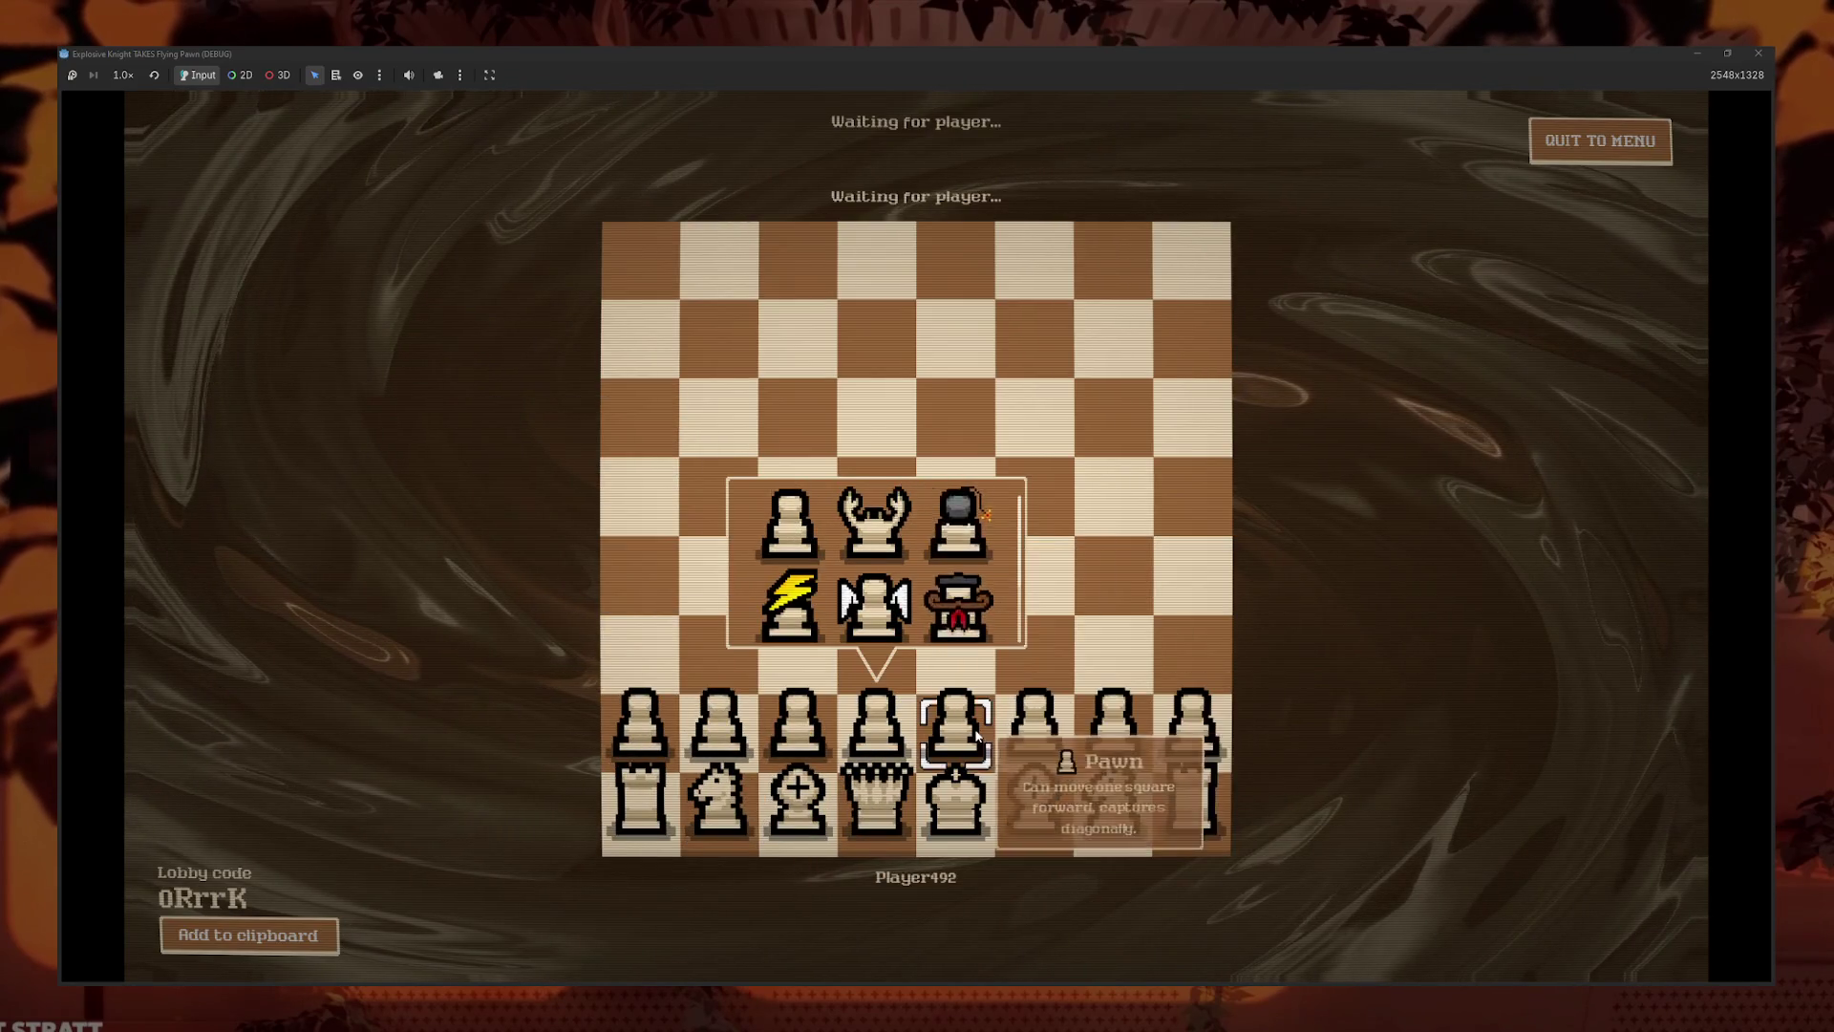
left_click(1035, 798)
left_click(798, 727)
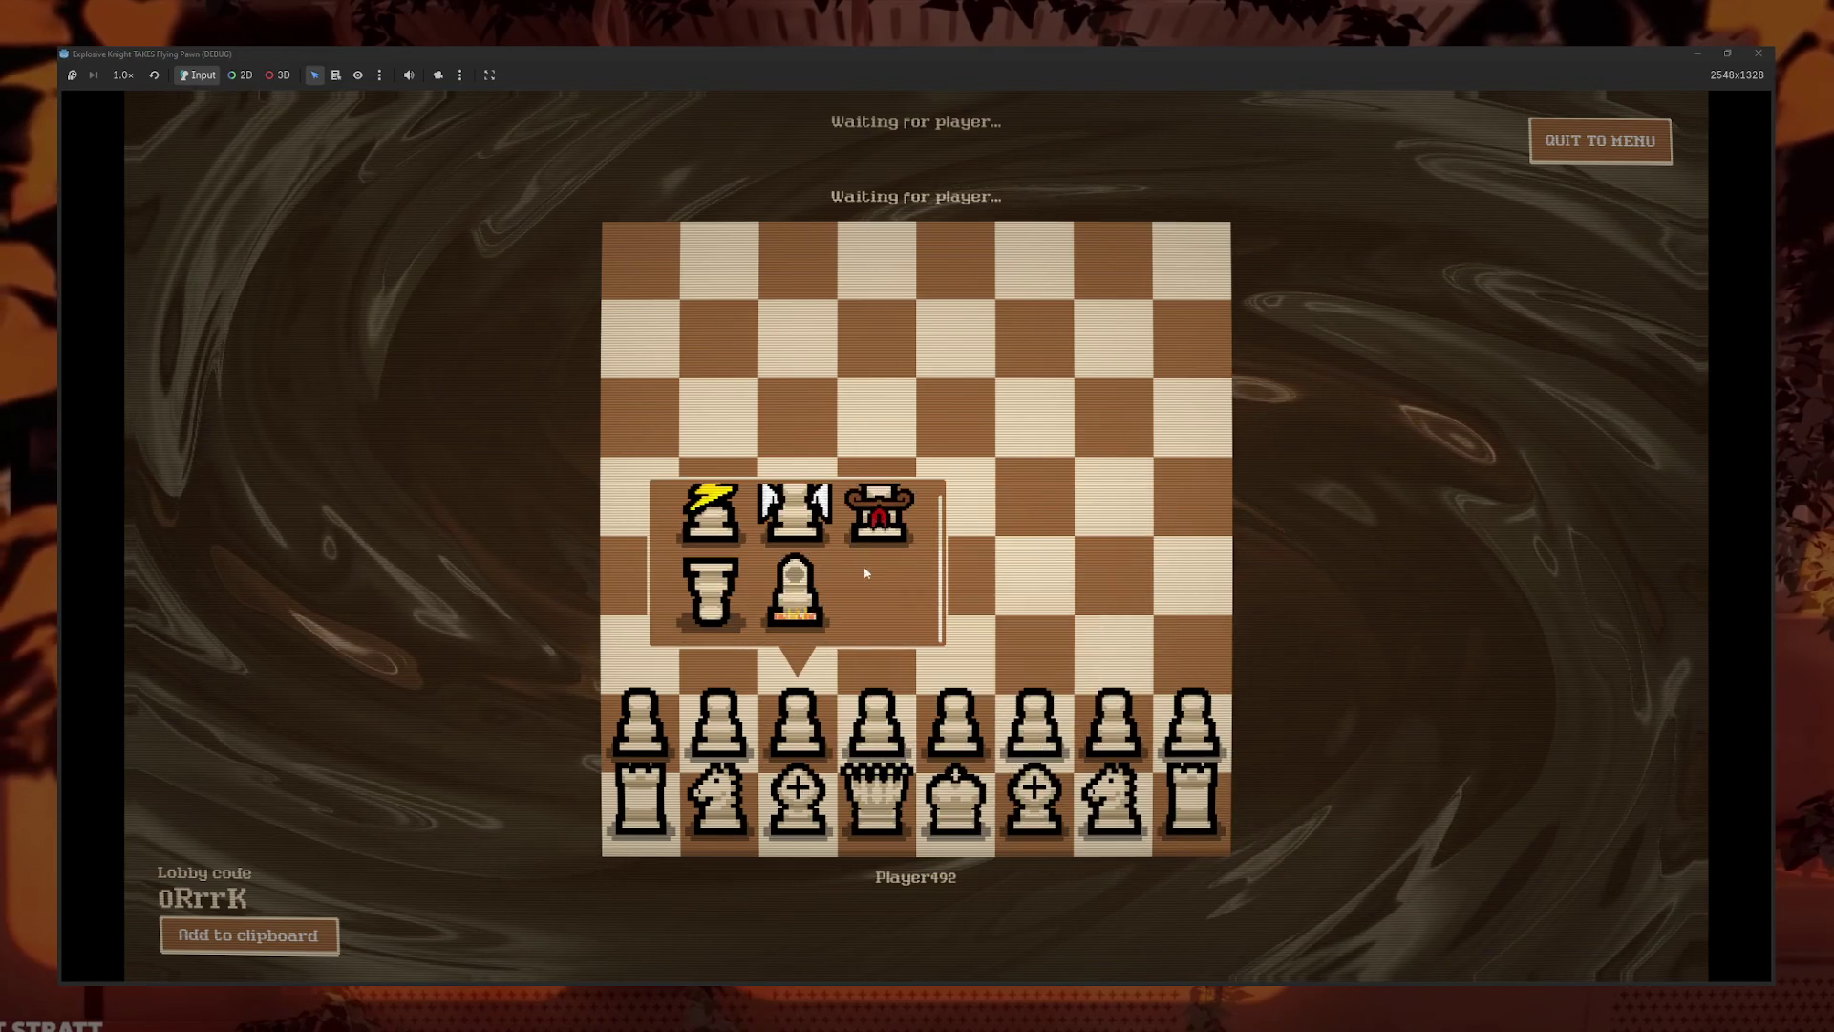
left_click(1113, 726)
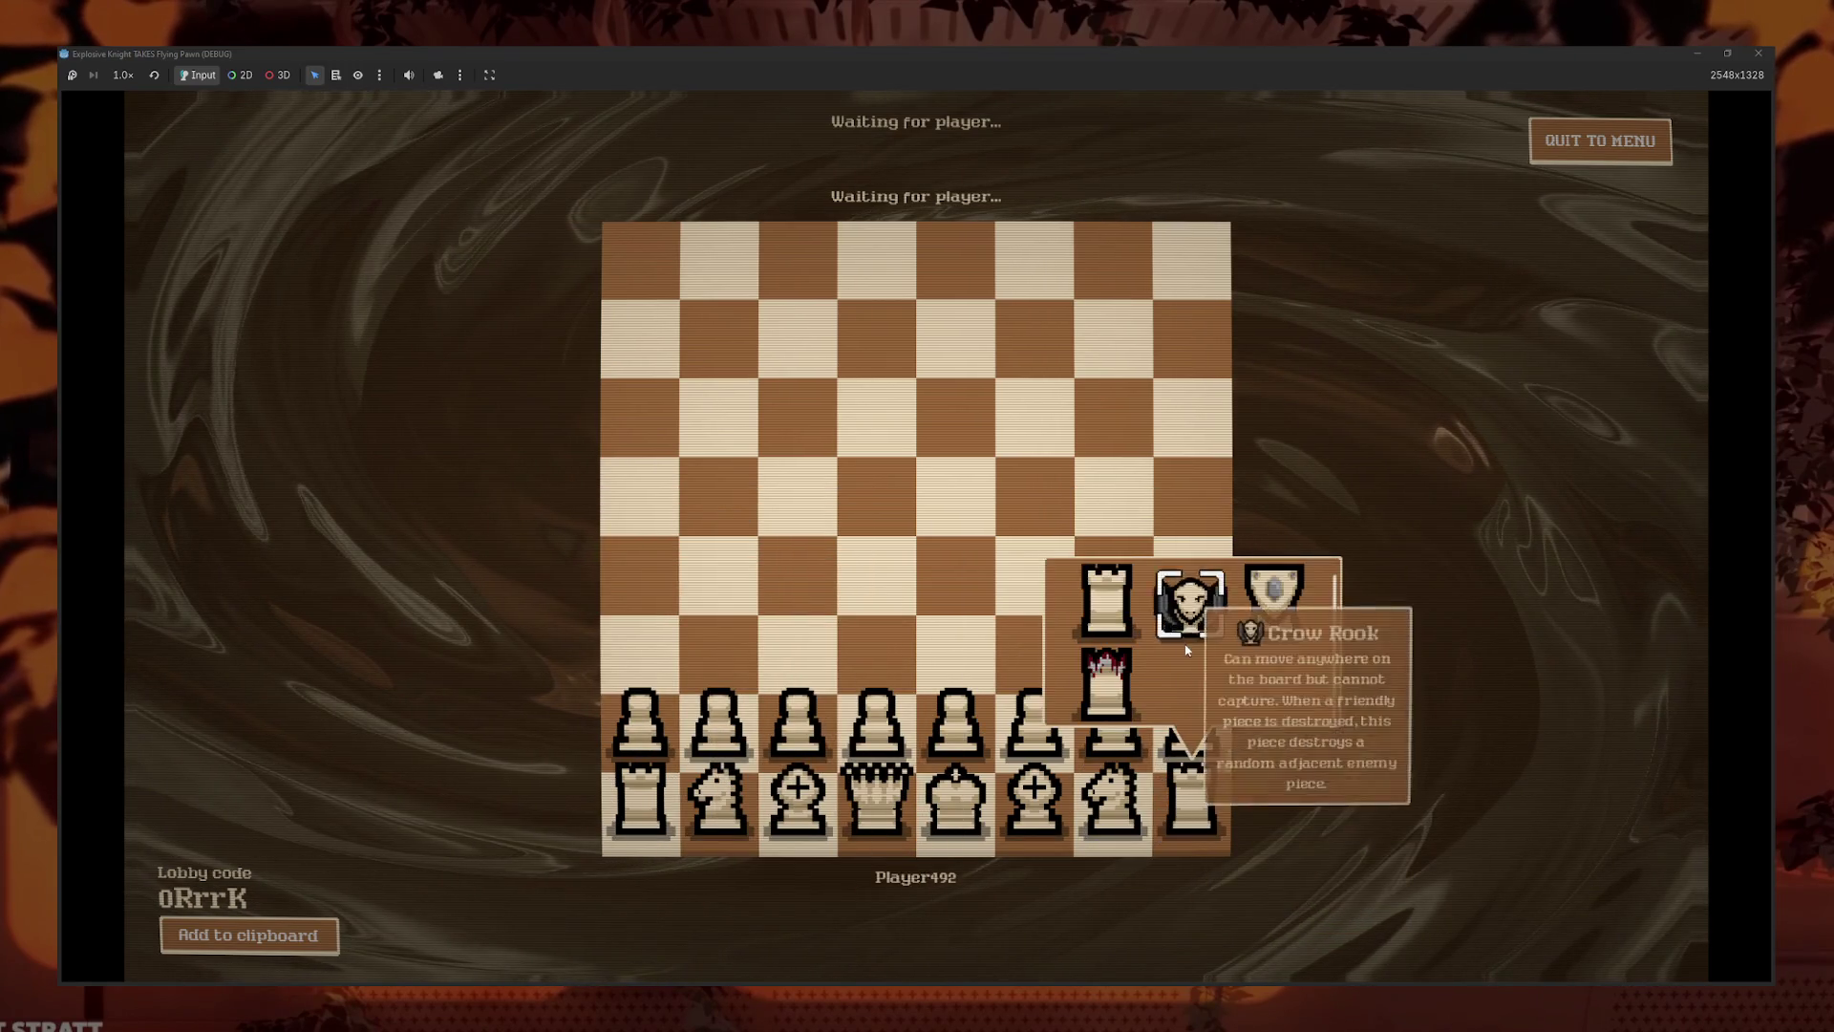
left_click(1190, 602)
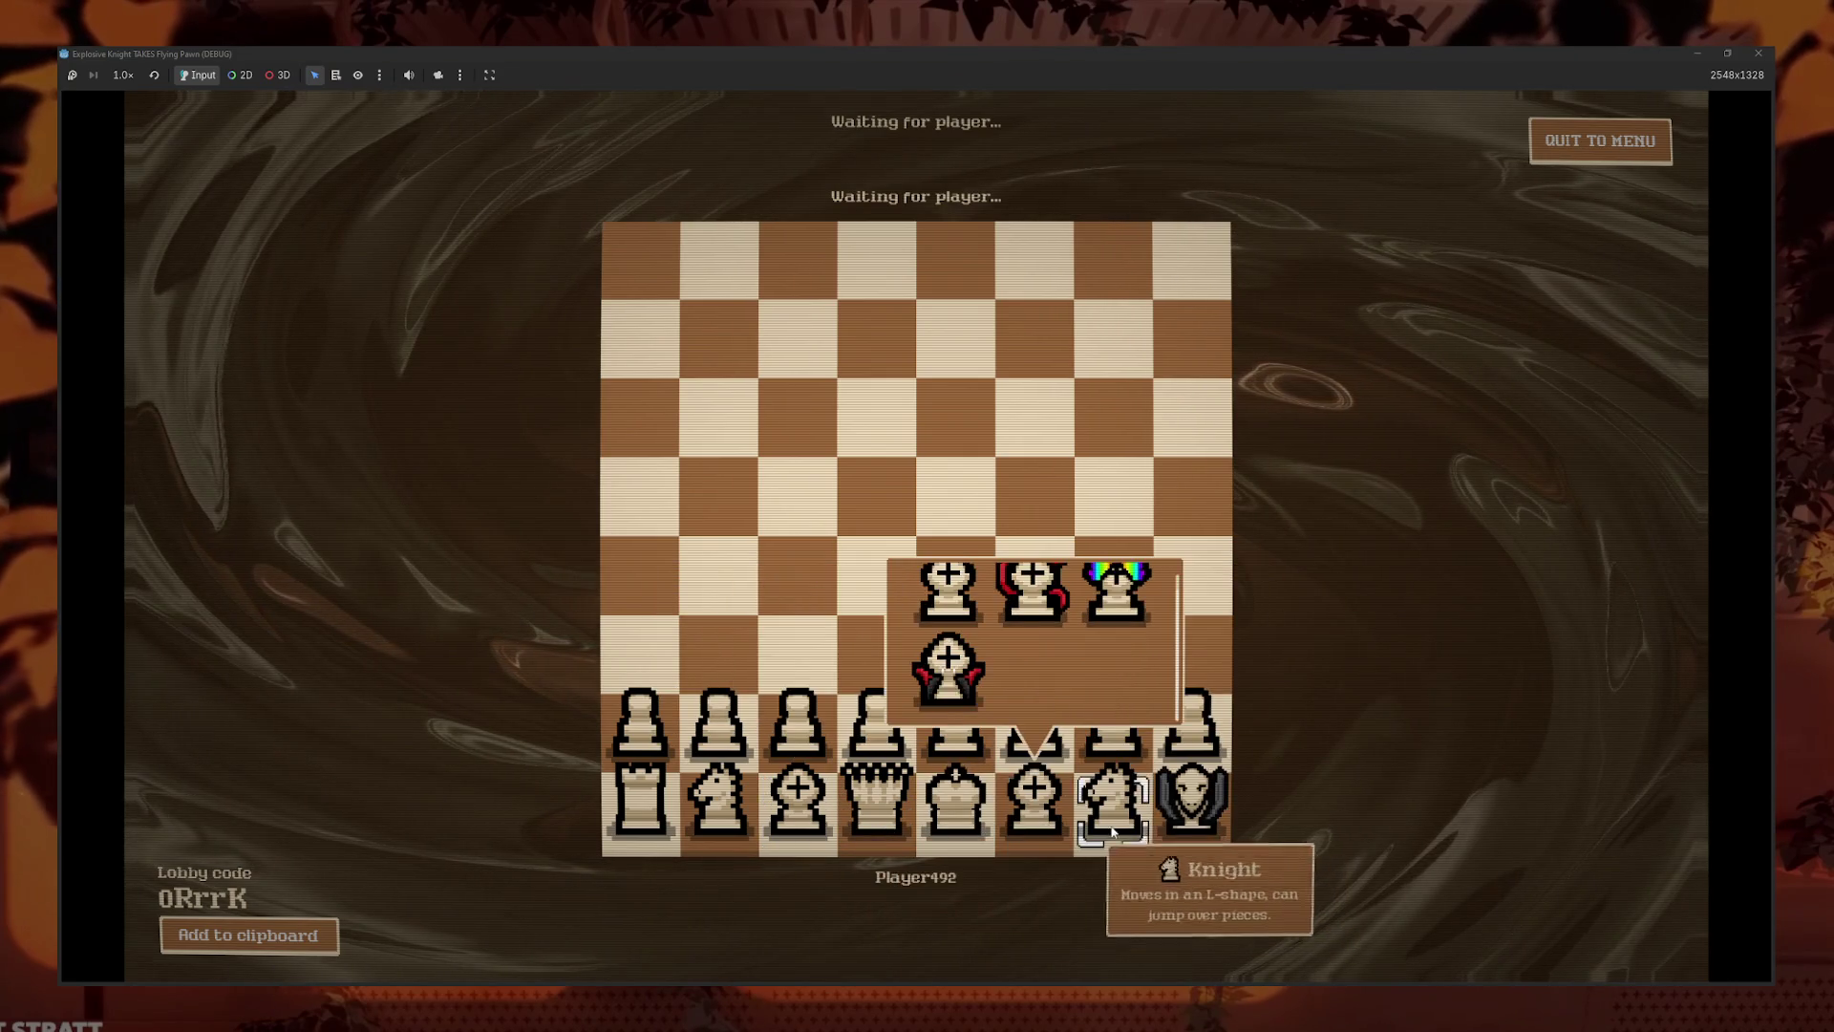
left_click(1600, 142)
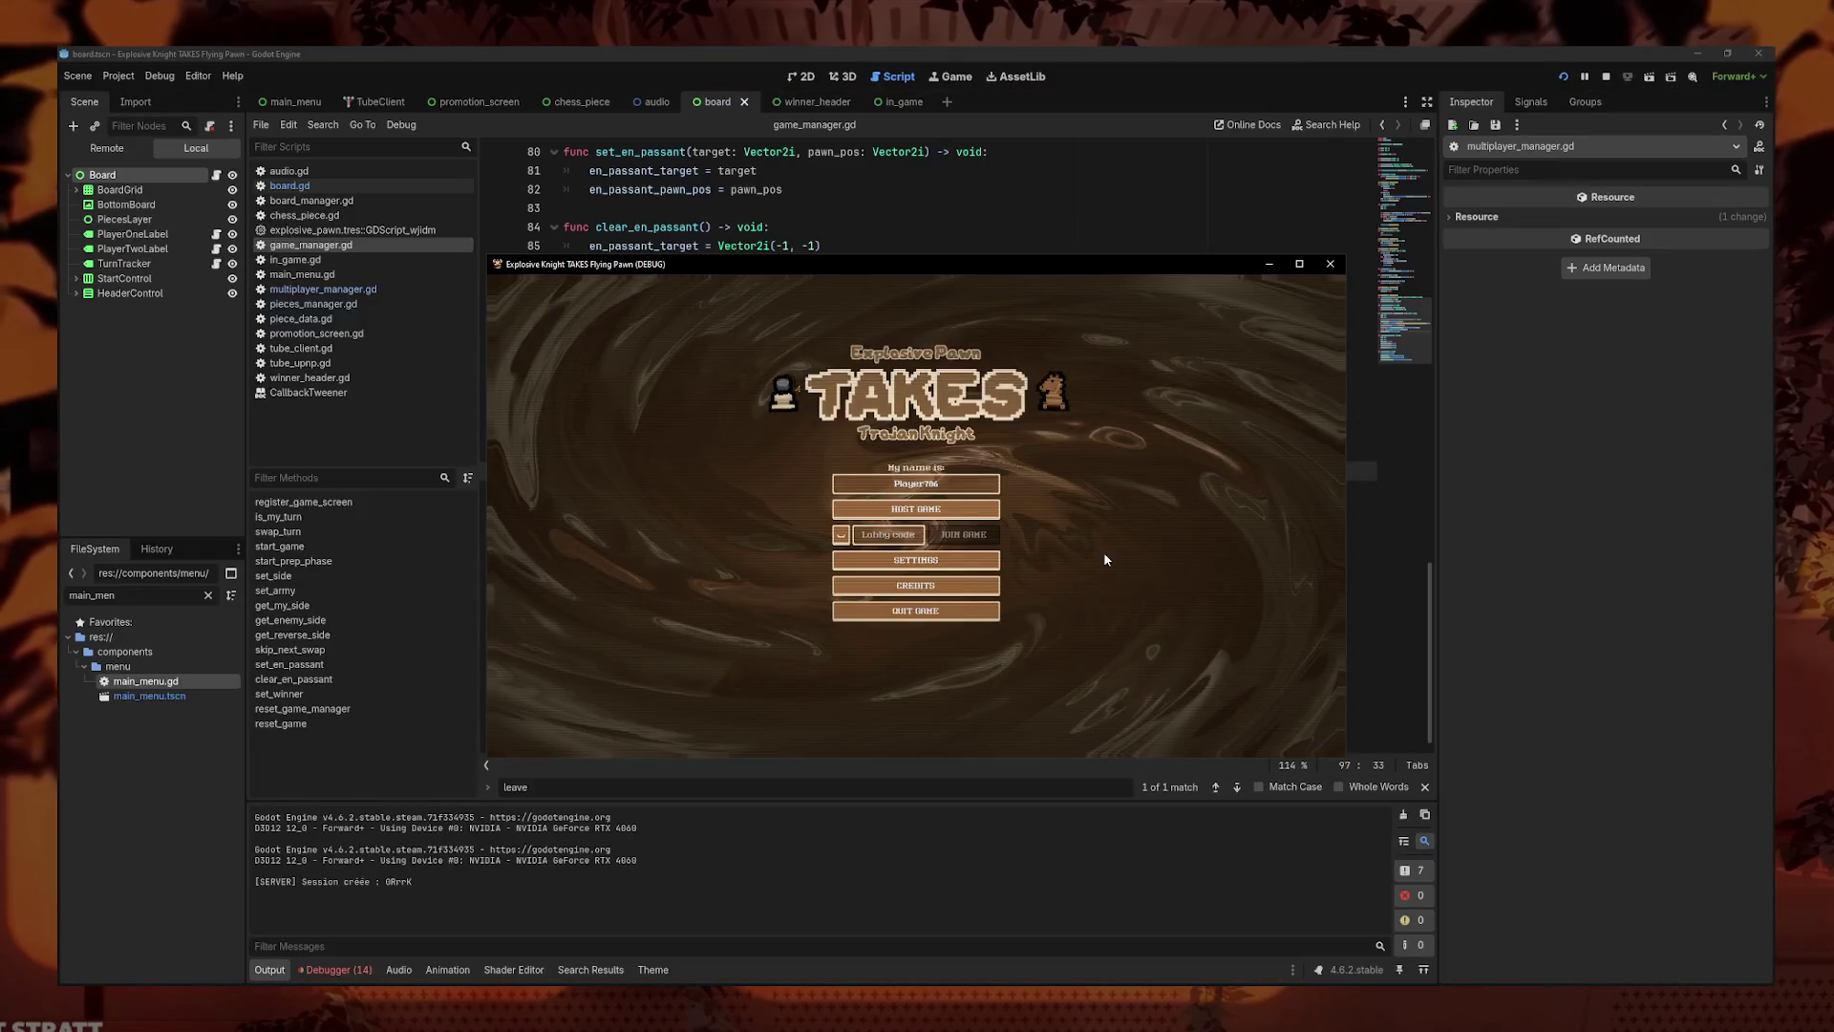
- Close the running game, save the scene, and check multiplayer_manager.gd's disconnect handler
left_click(1331, 262)
key("ctrl+s")
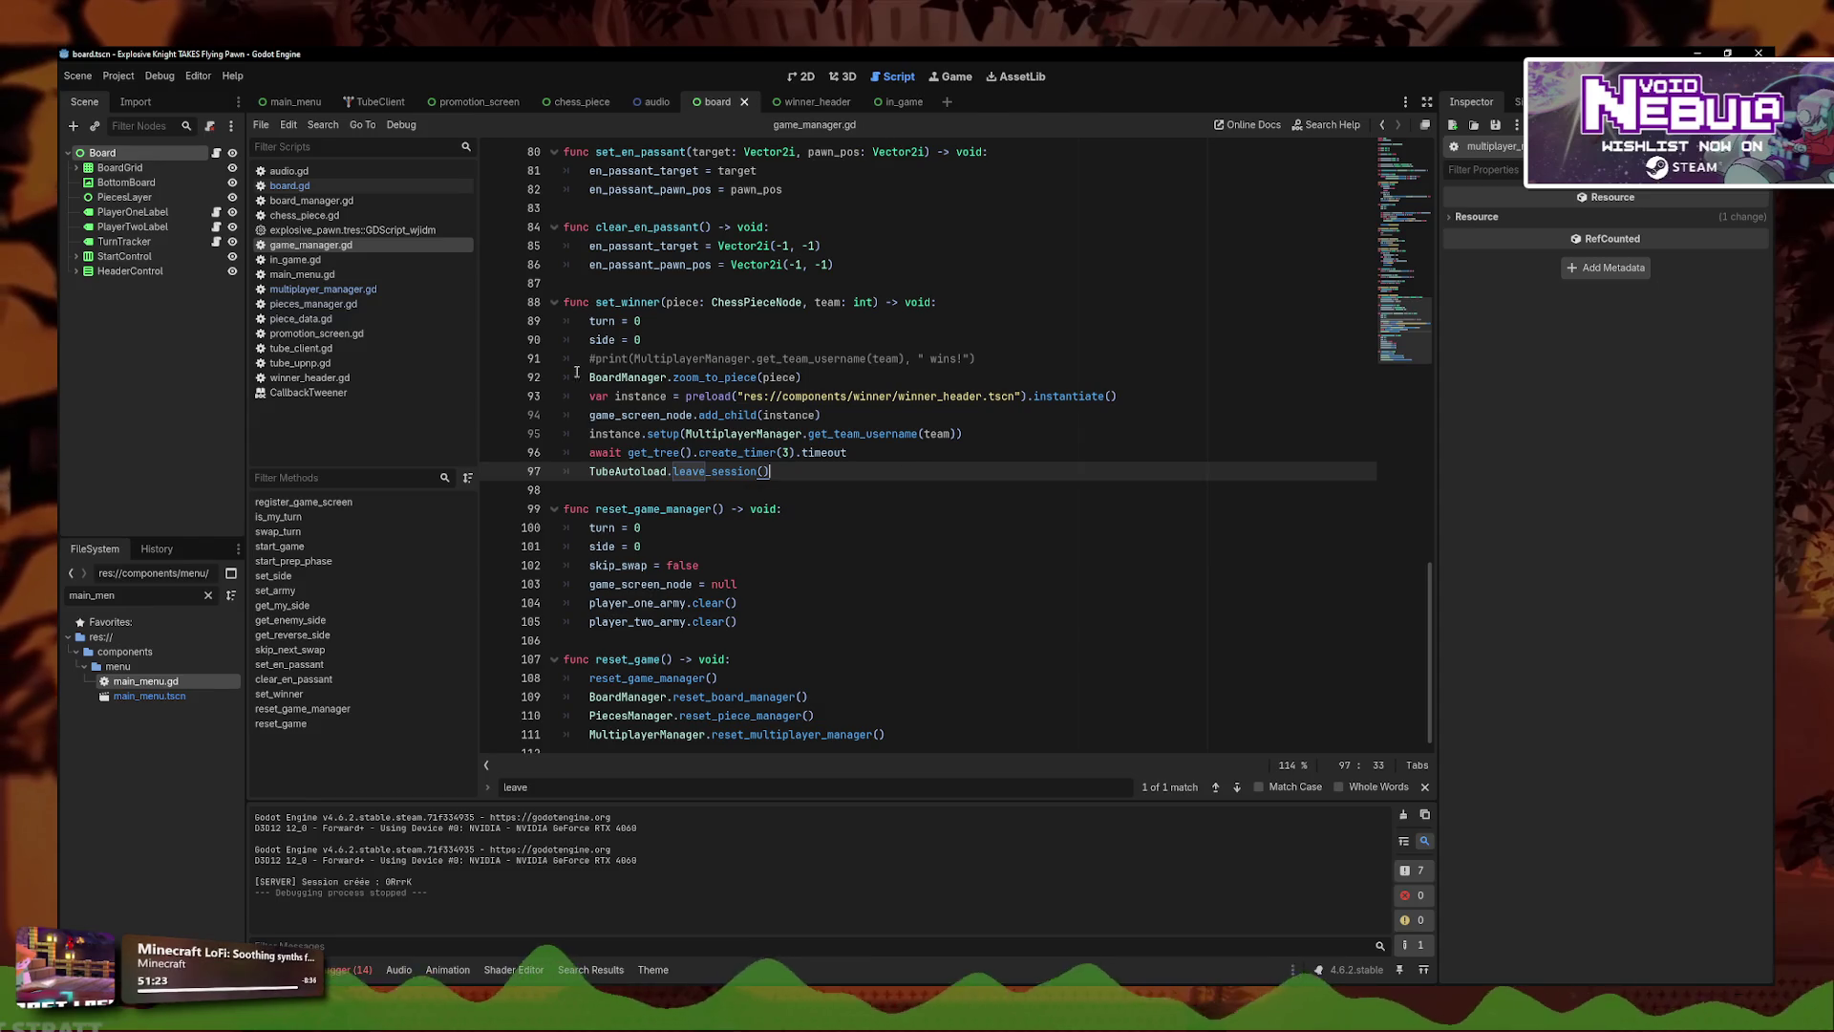
left_click(360, 288)
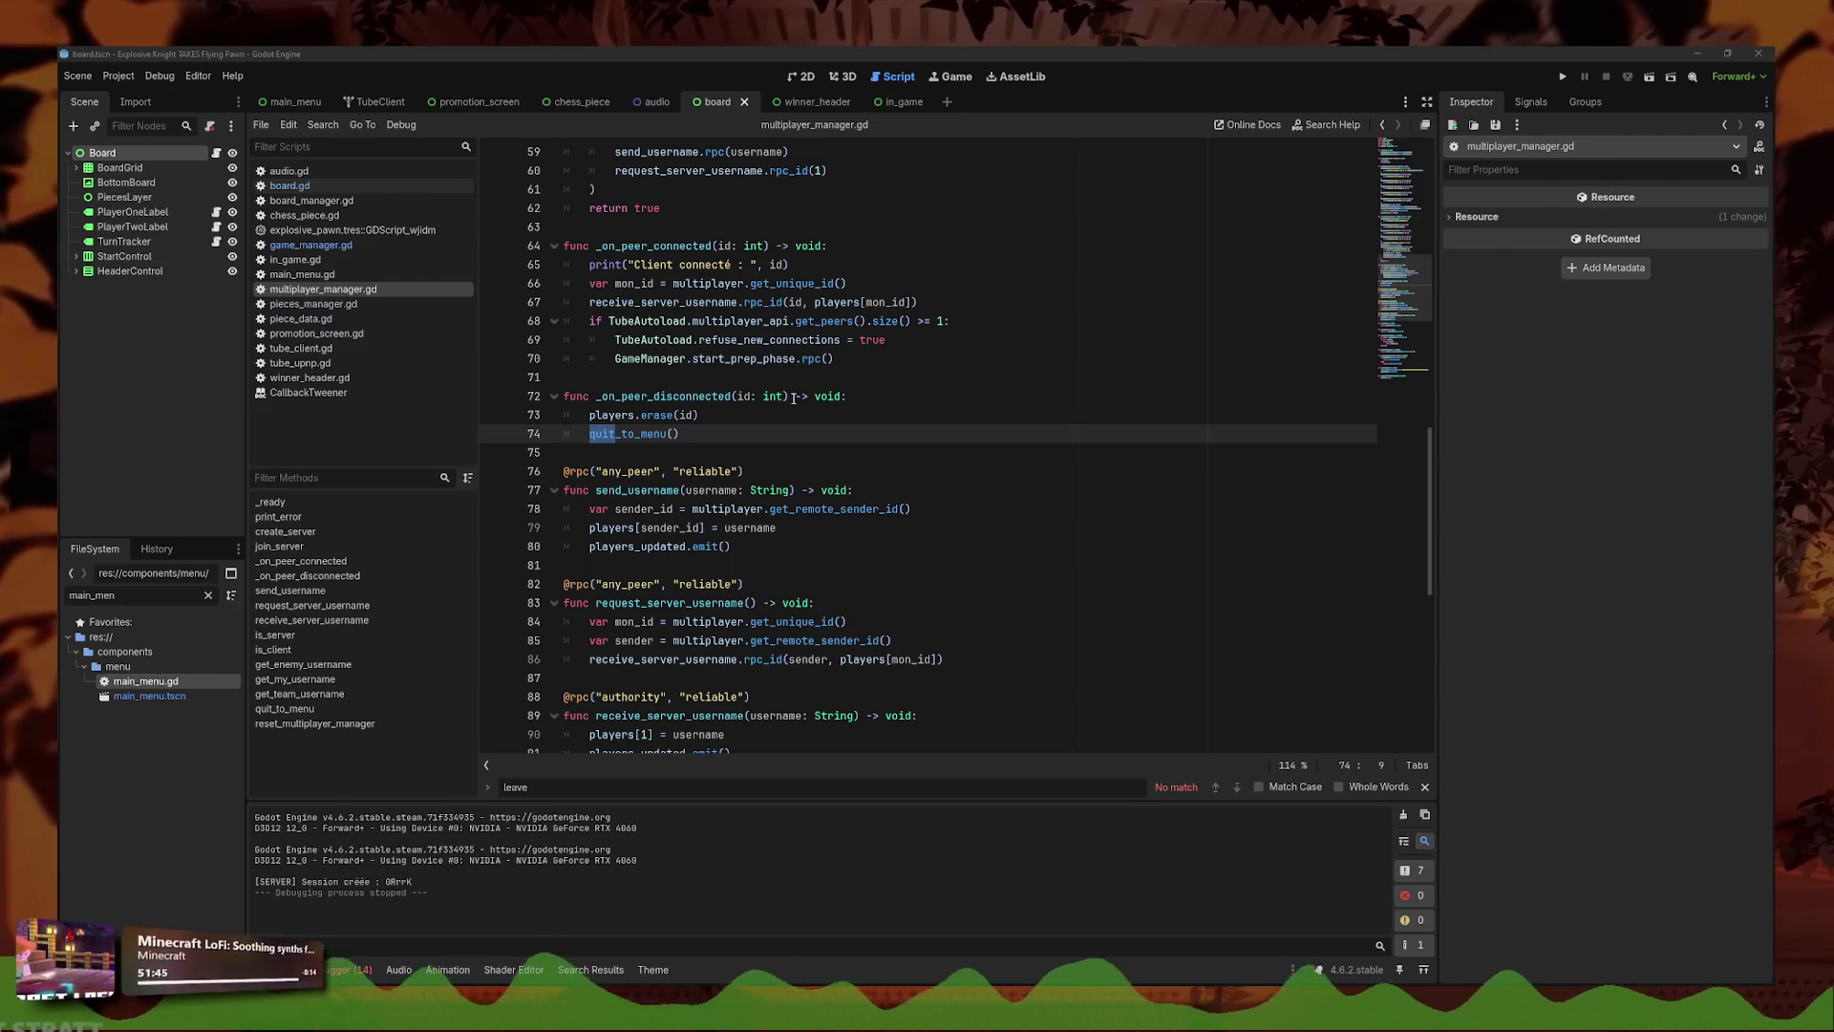
left_click(923, 419)
- Review set_winner's leave-session call in game_manager.gd
left_click(352, 244)
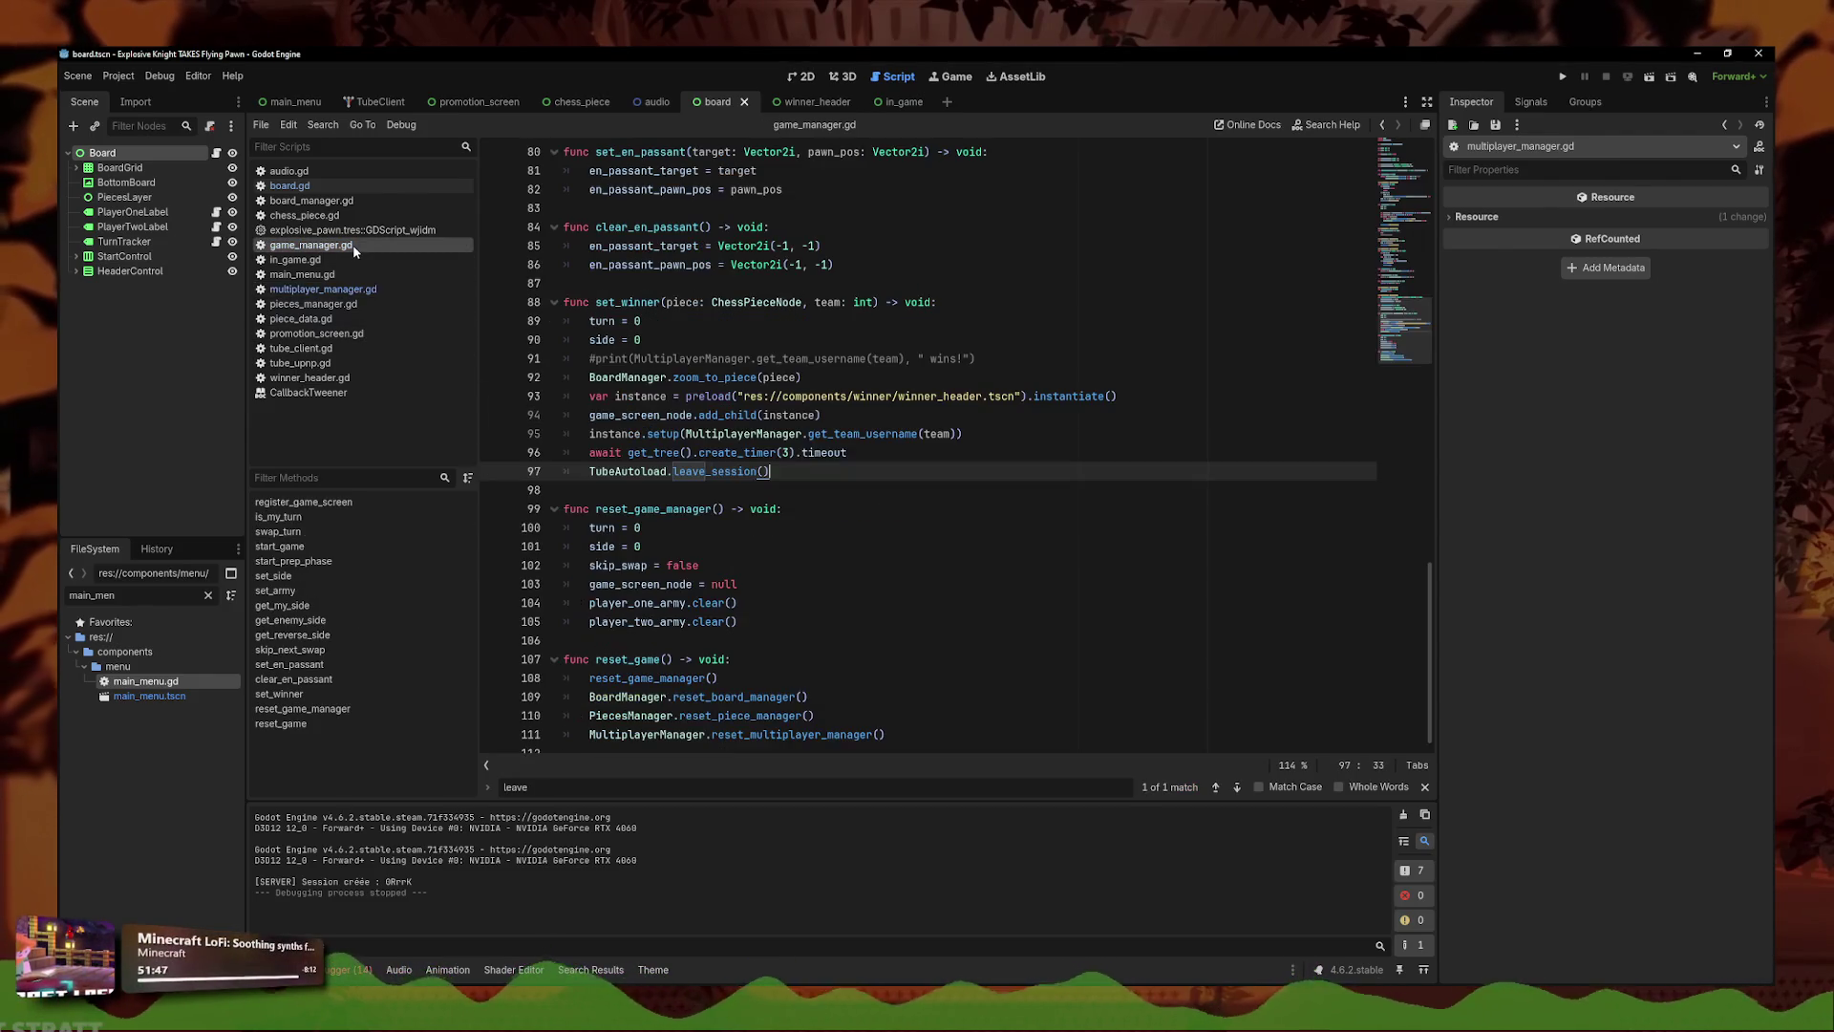
mouse_move(734, 452)
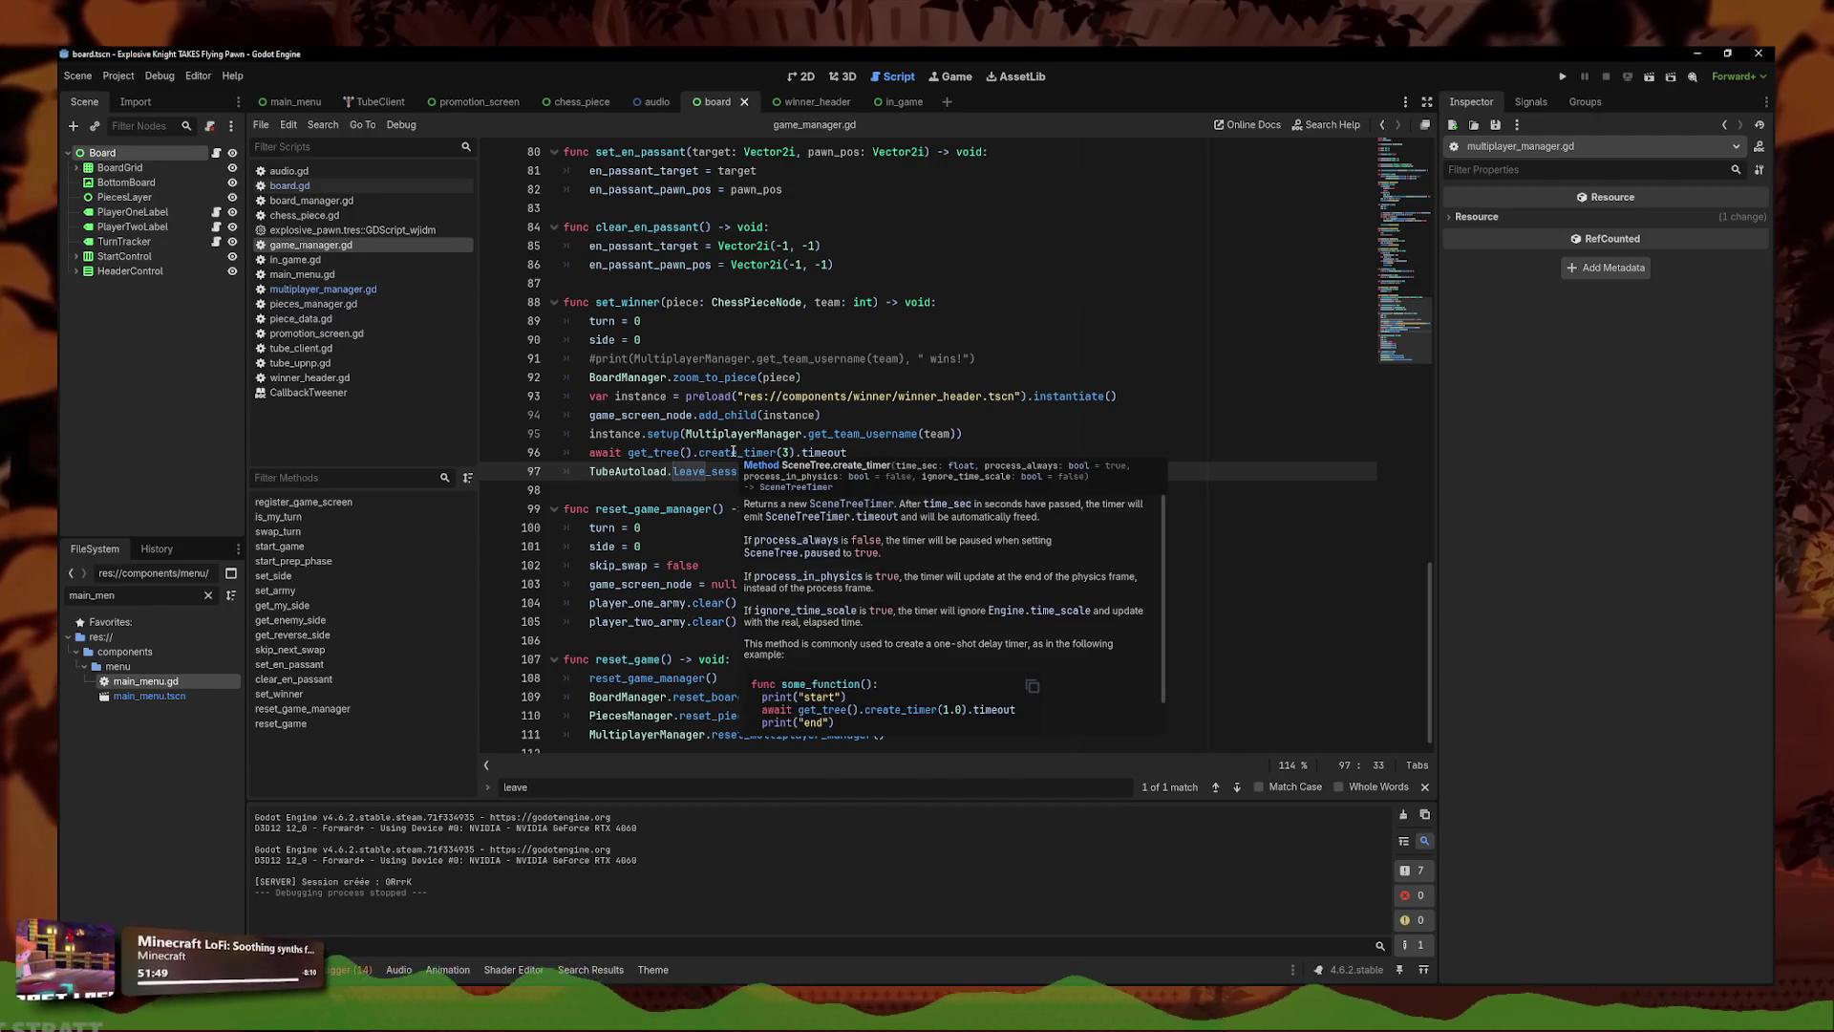
left_click(642, 478)
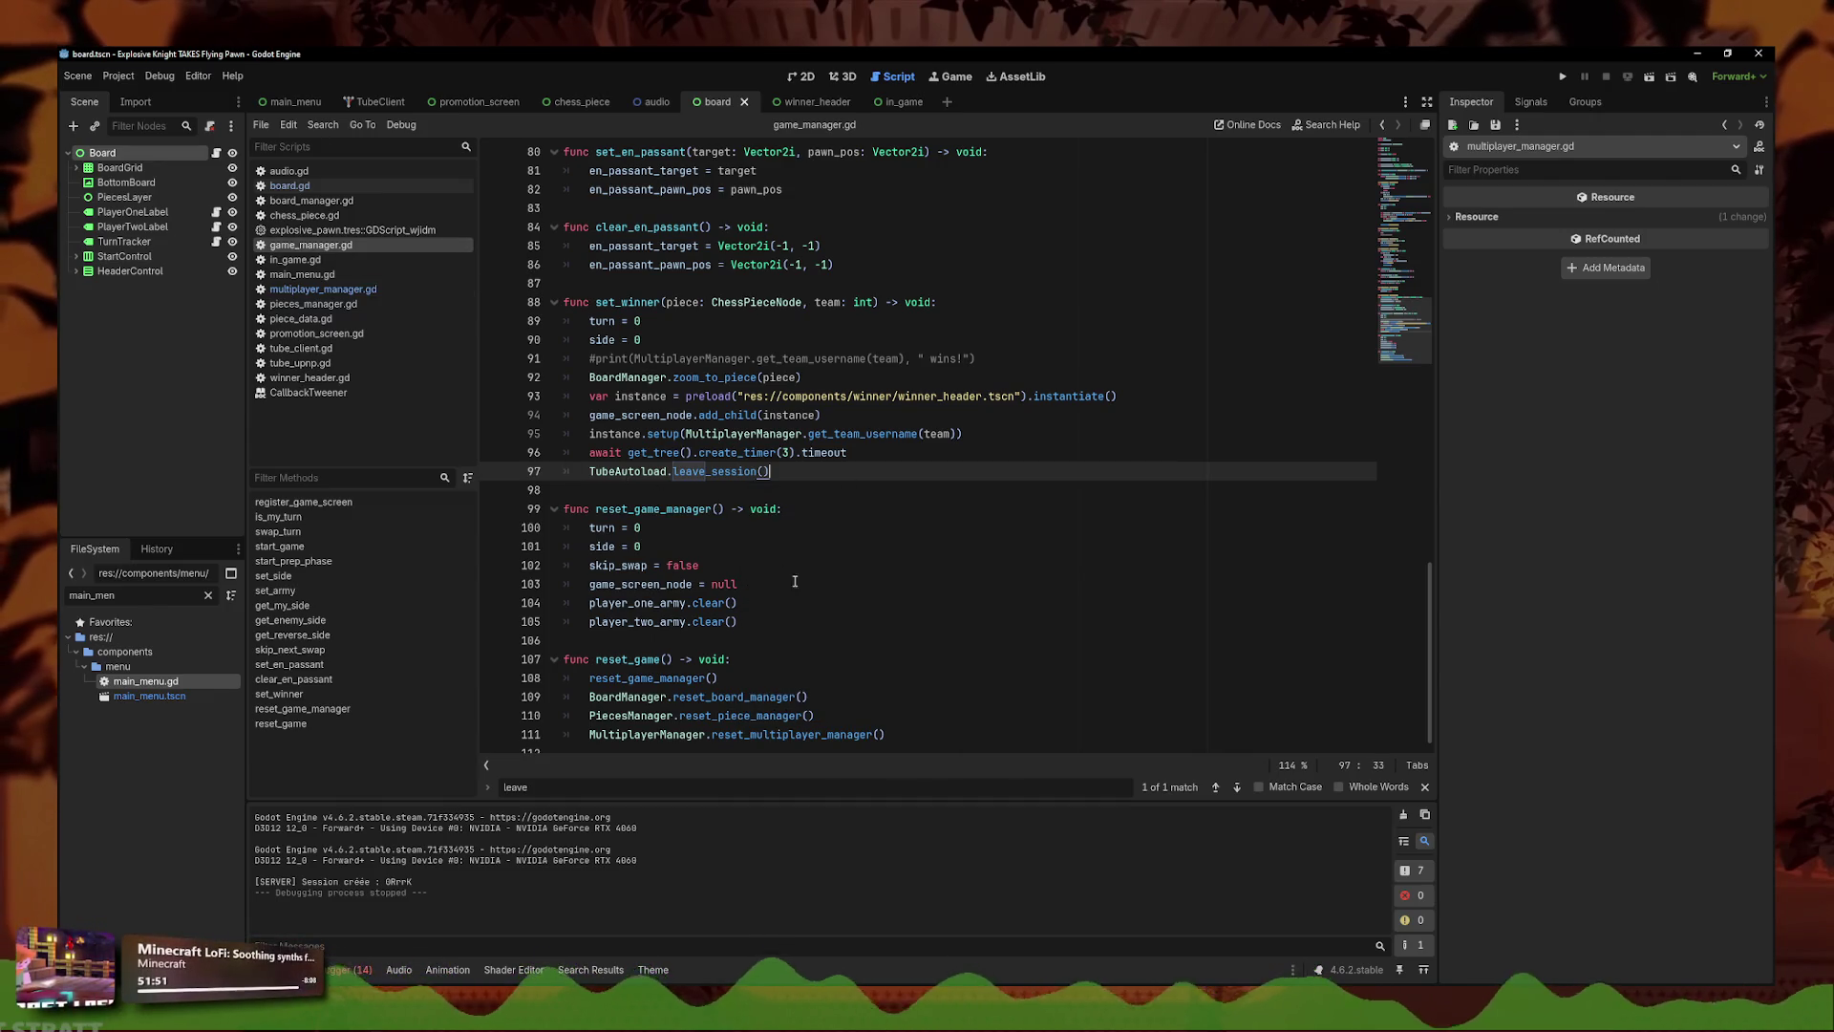
scroll(793, 659, "down", 1)
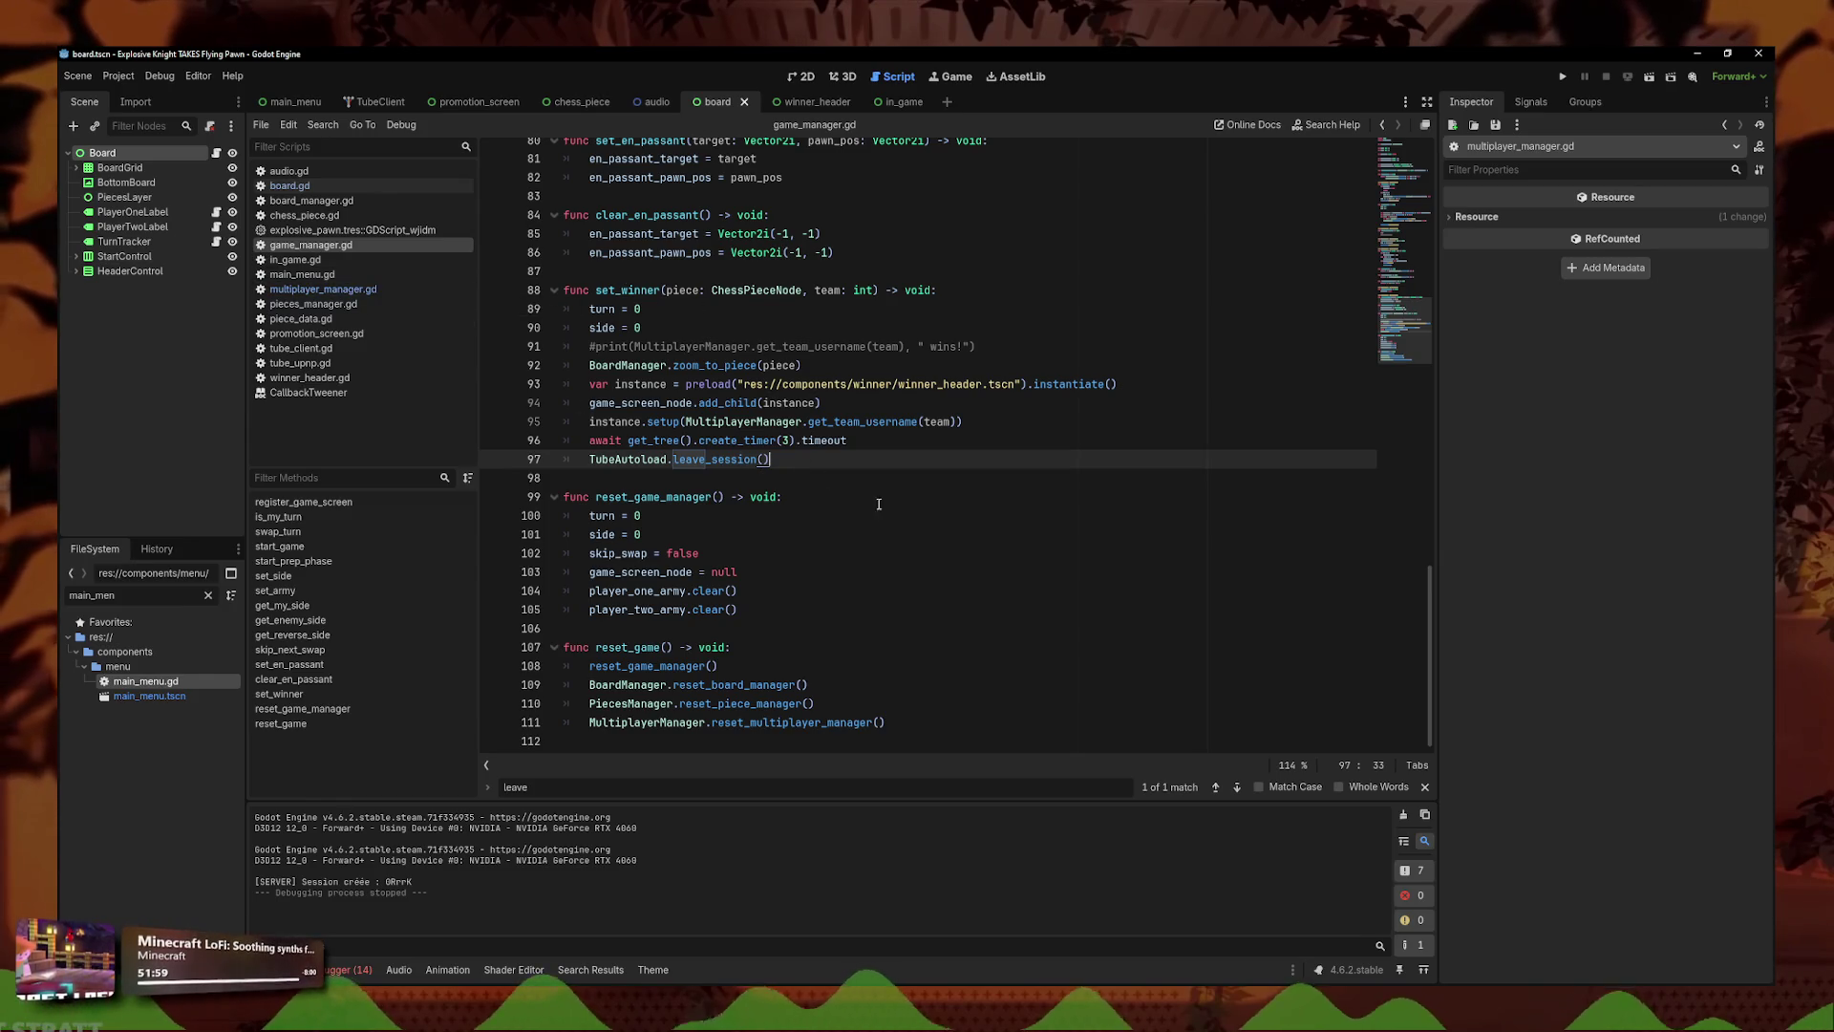
scroll(799, 425, "up", 1)
- In board_manager.gd, delete the centre-offset and global-conversion comment lines
double_click(822, 404)
left_click(323, 289)
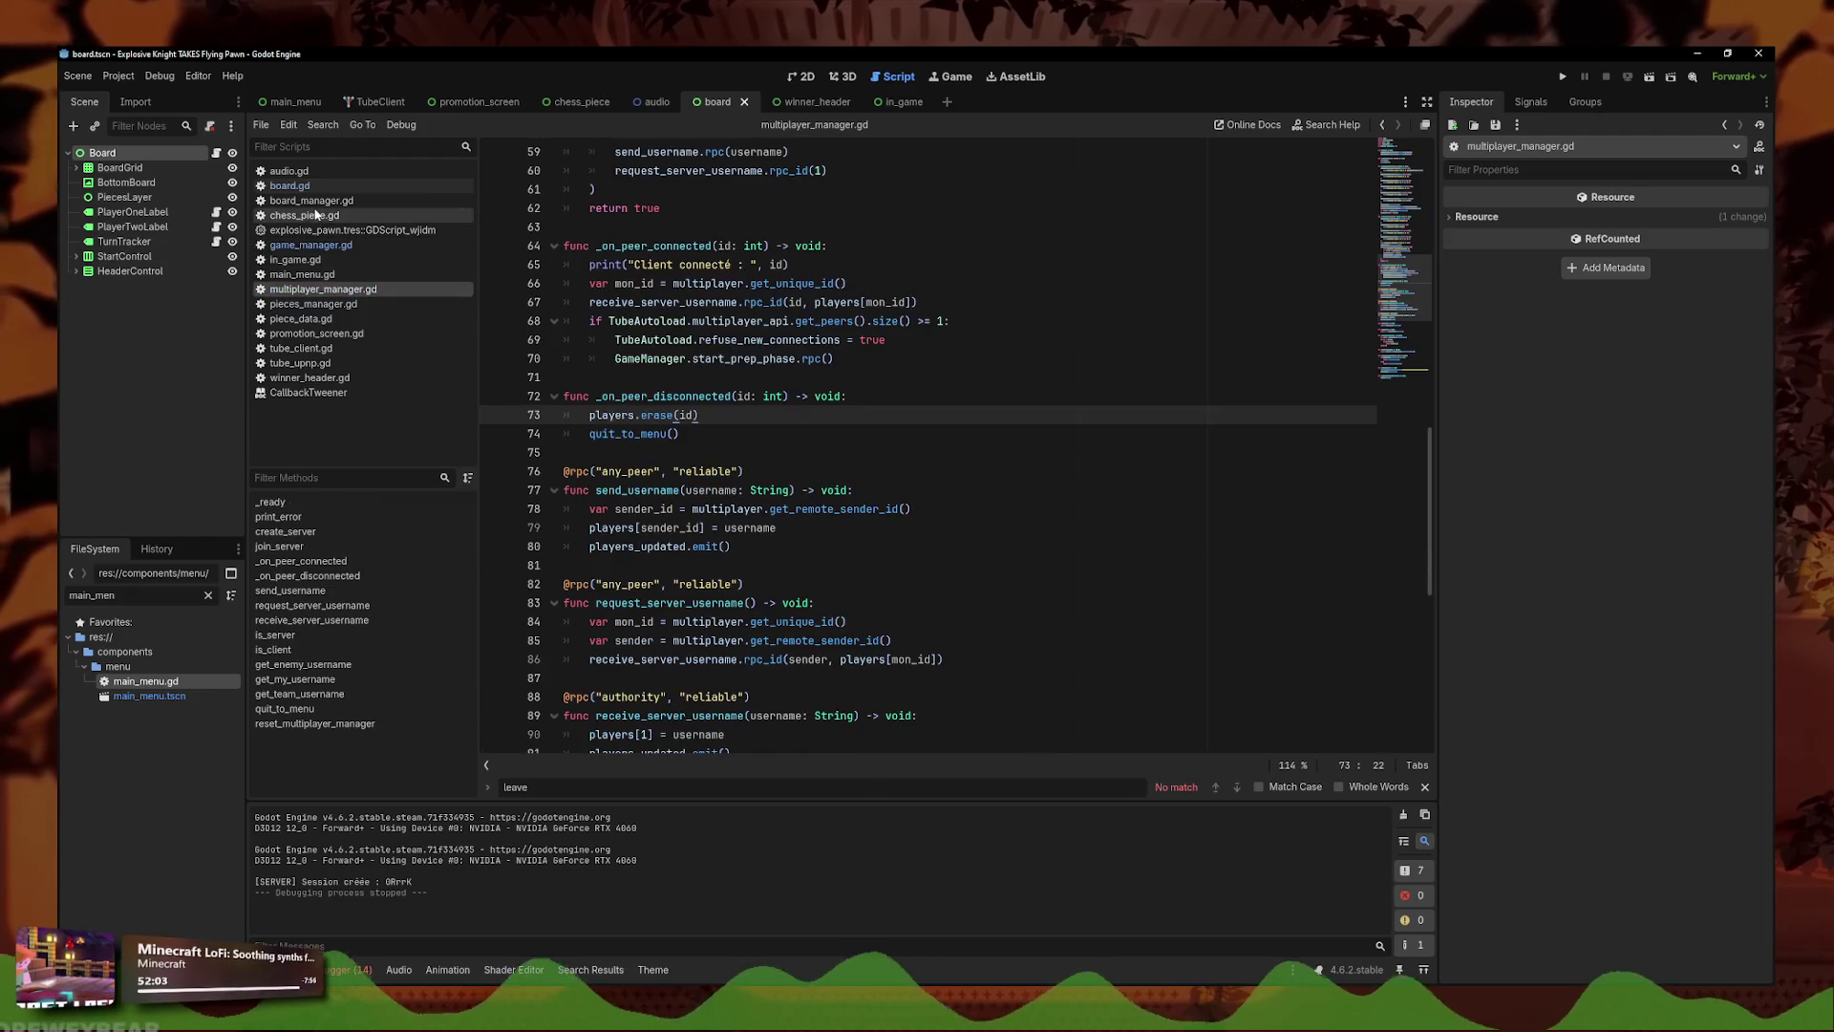
left_click(312, 200)
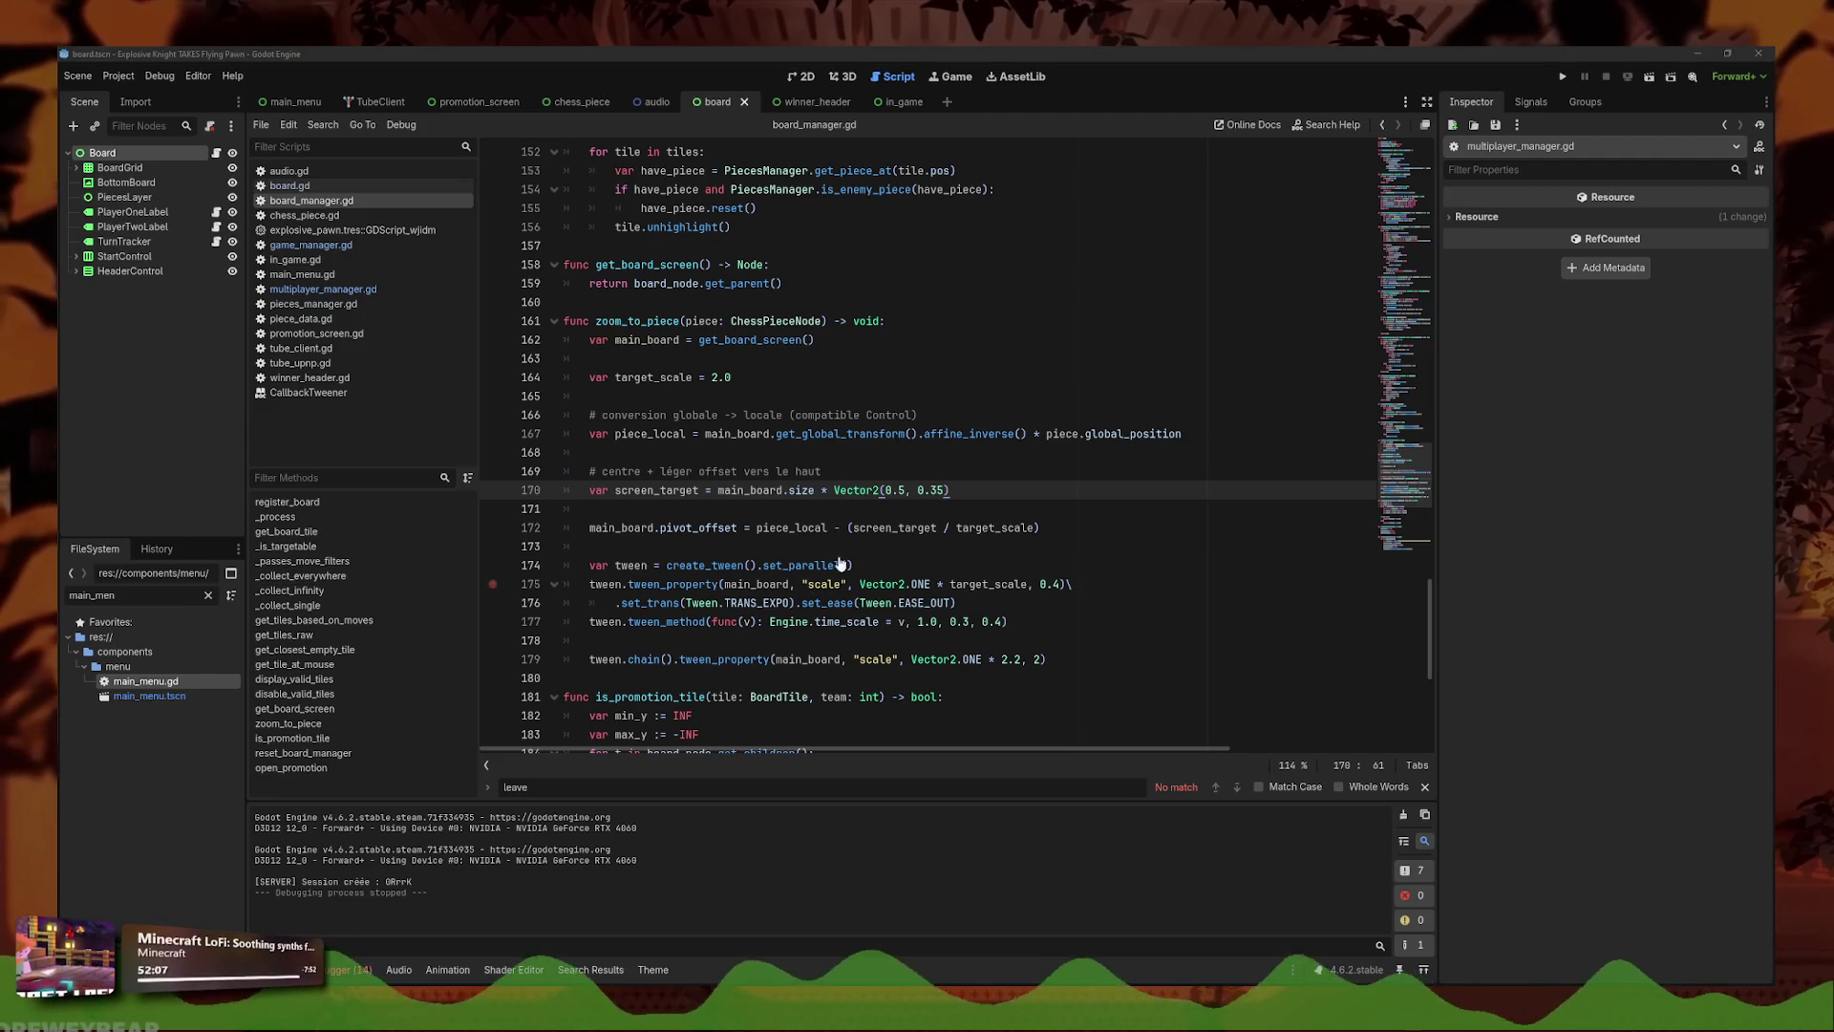
left_click(936, 470)
triple_click(936, 470)
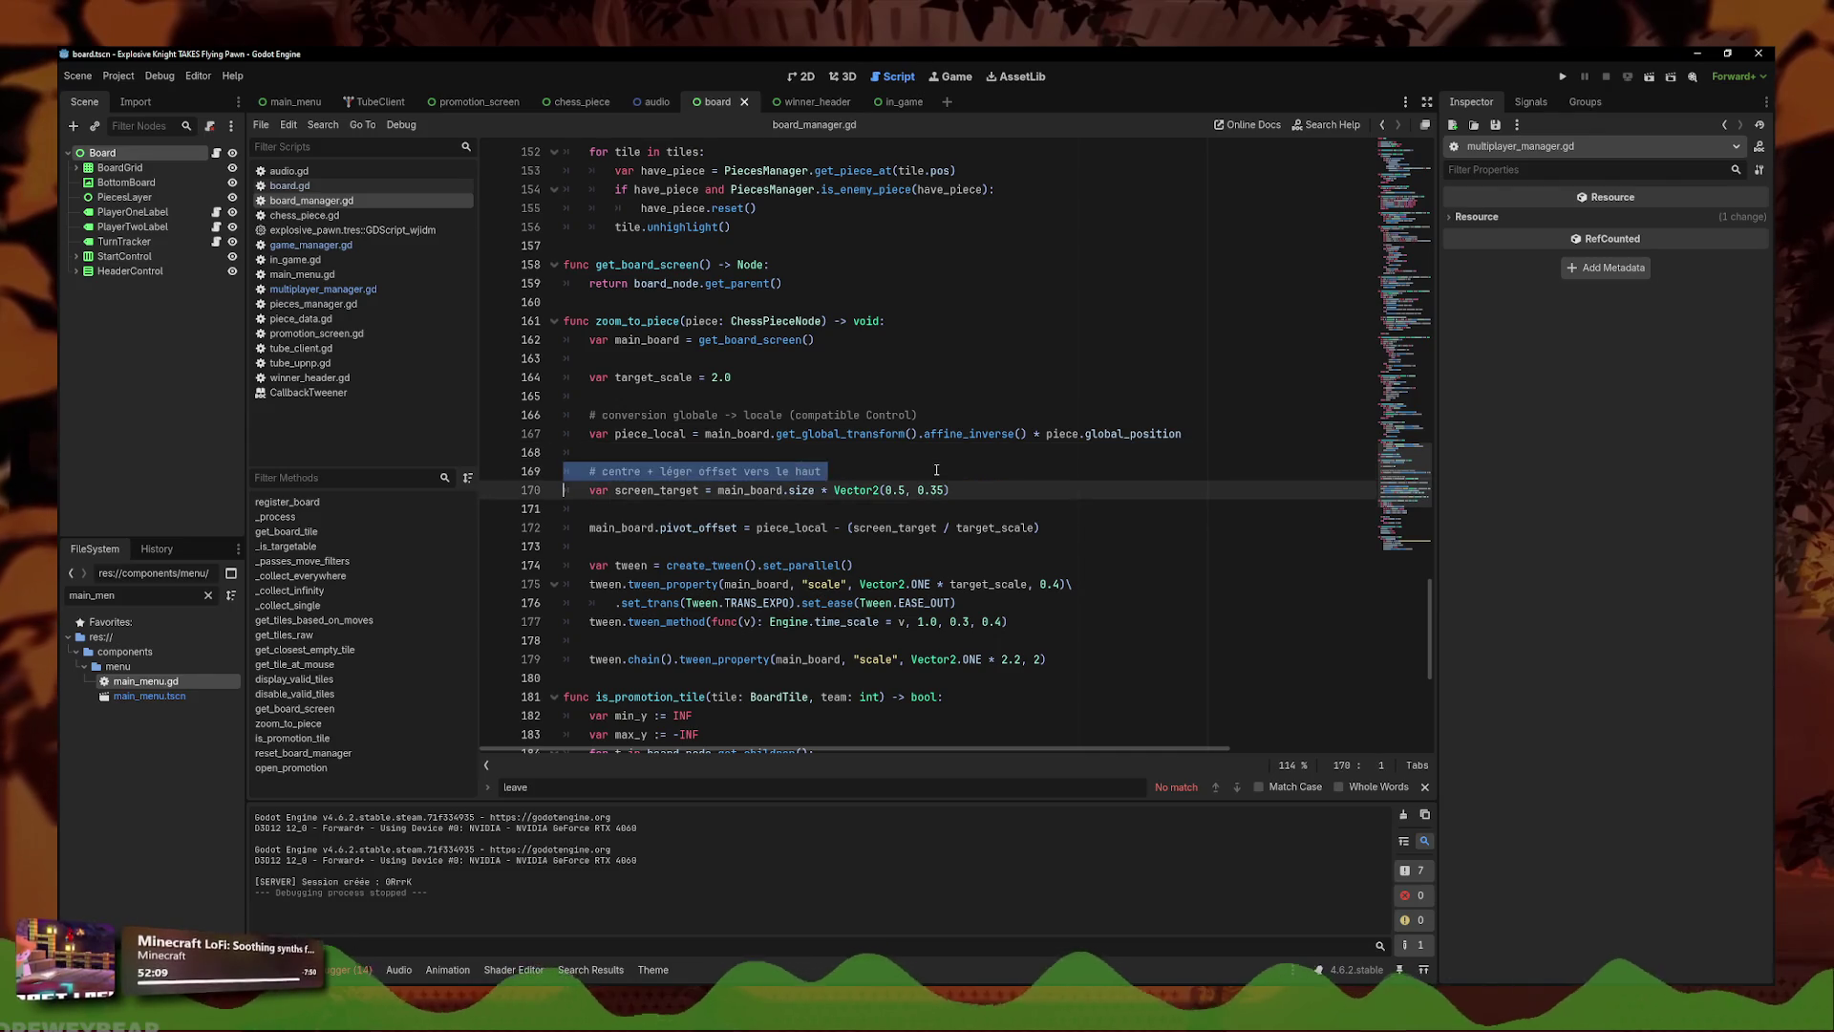
key("Delete")
triple_click(725, 410)
key("Delete")
- Remove the blank lines inside zoom_to_piece
left_click(706, 360)
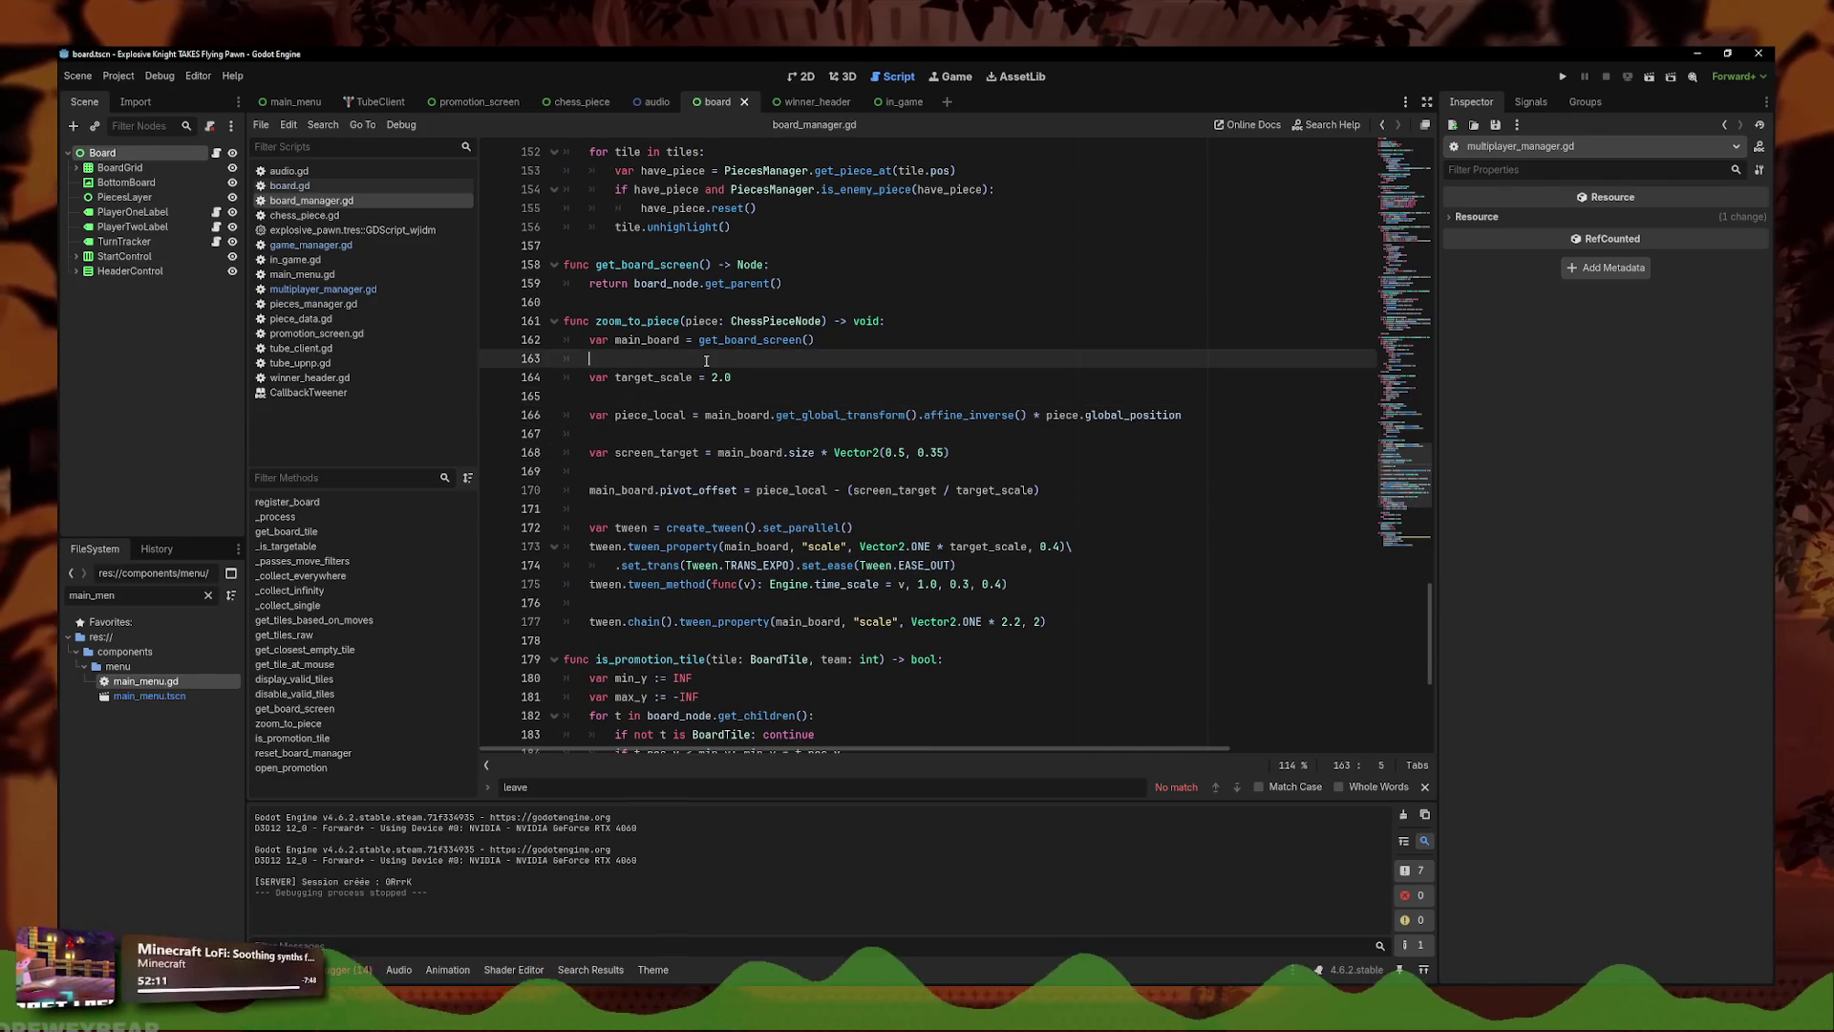
key("BackSpace")
key("BackSpace")
left_click(706, 382)
key("BackSpace")
key("BackSpace")
left_click(701, 398)
key("BackSpace")
key("BackSpace")
left_click(688, 451)
scroll(747, 699, "down", 2)
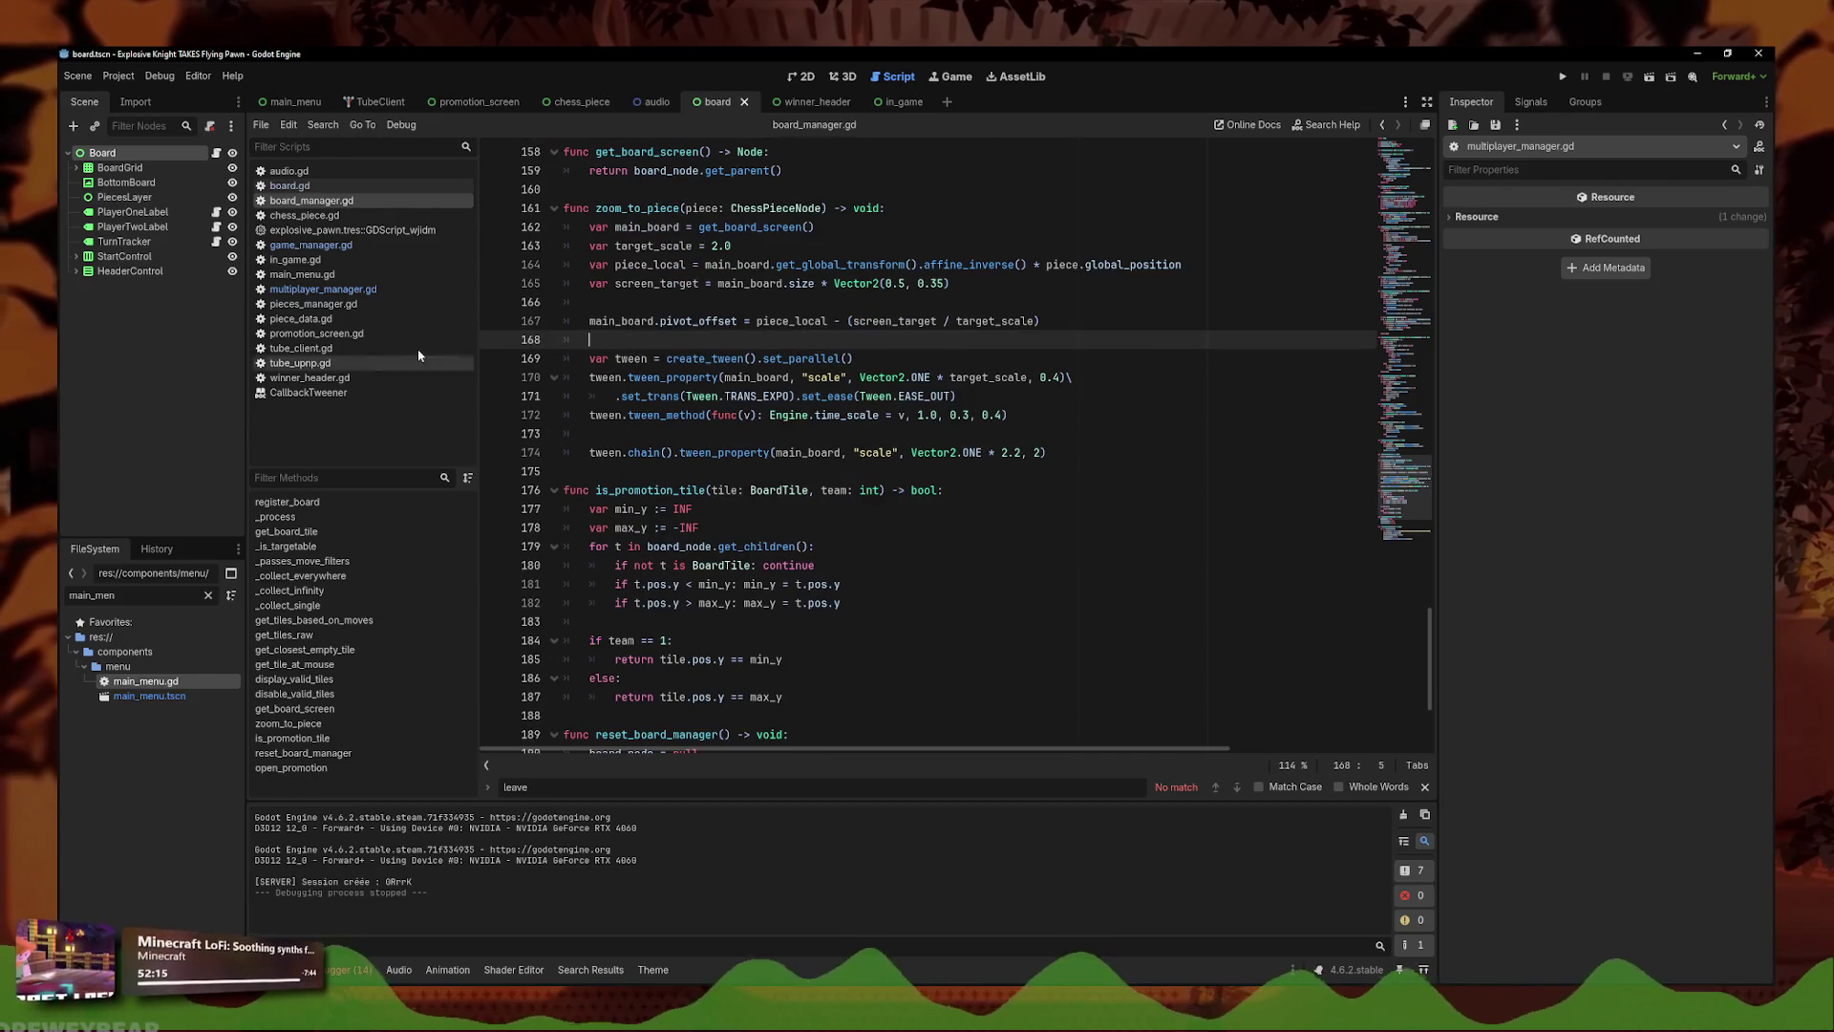
- Return to board_manager.gd's zoom_to_piece code and search it for is_winner
left_click(325, 187)
left_click(311, 245)
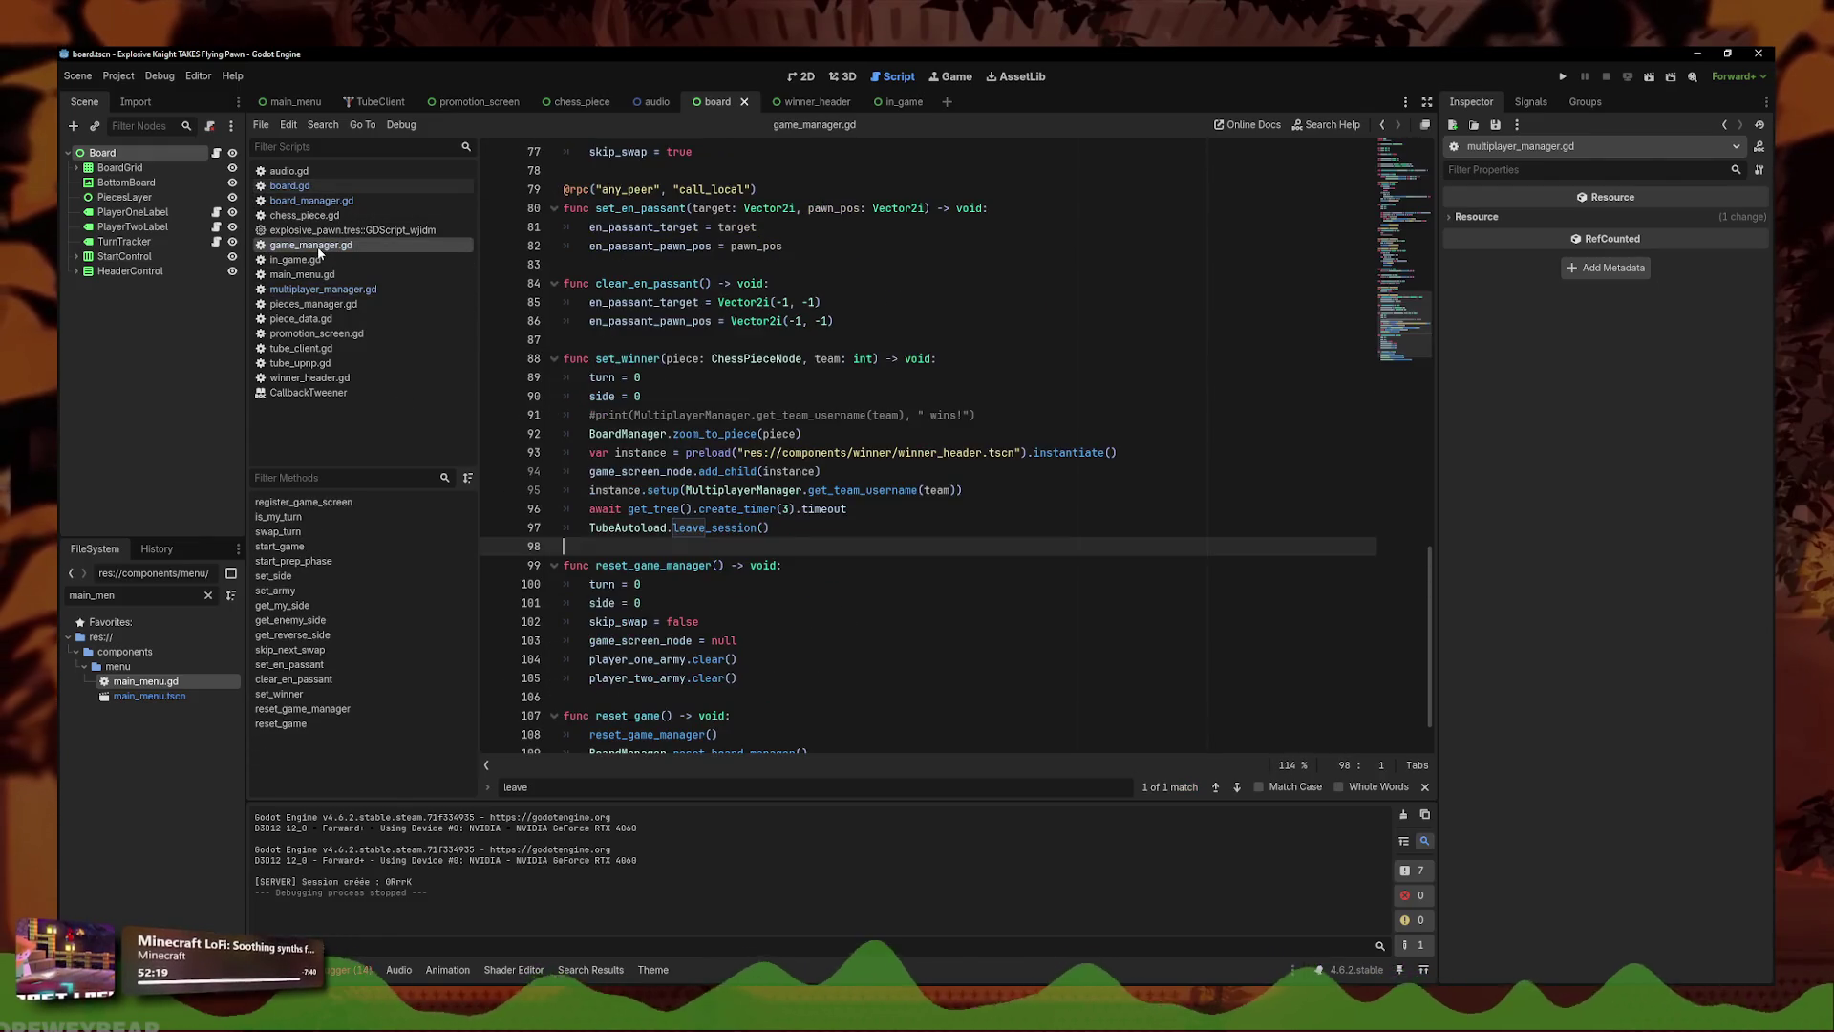
left_click(323, 289)
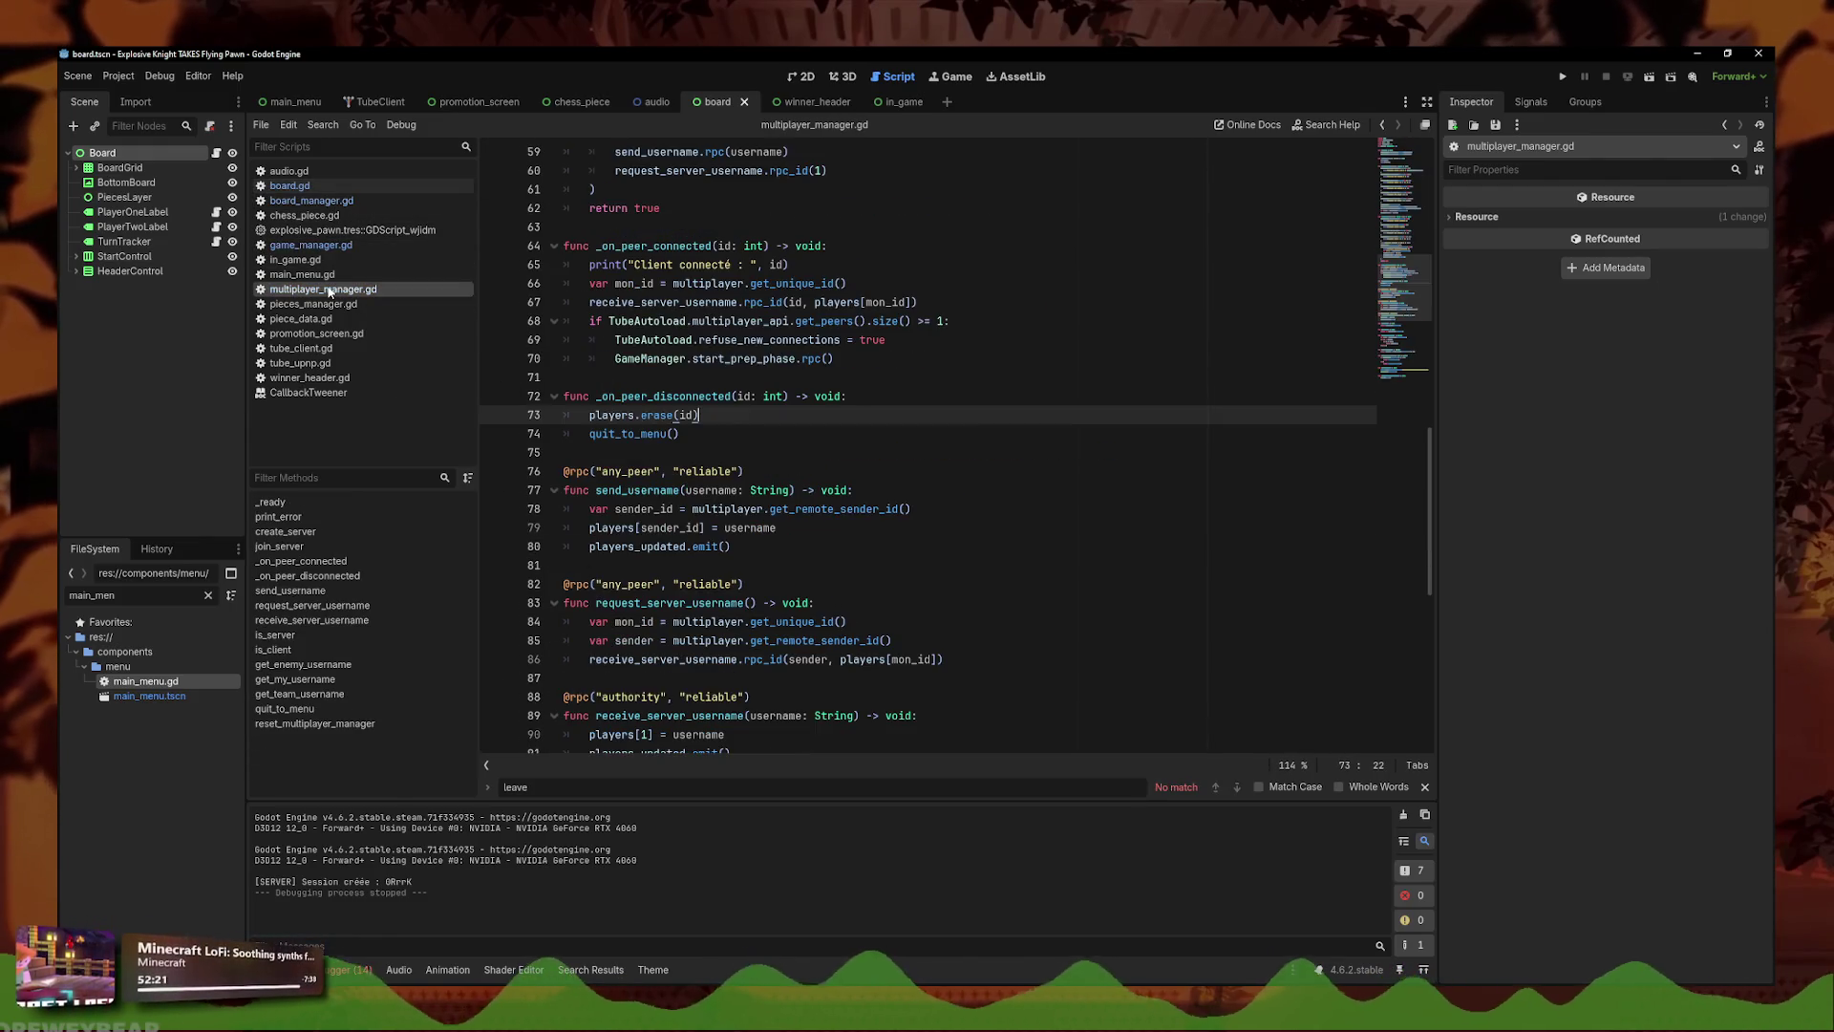
left_click(328, 214)
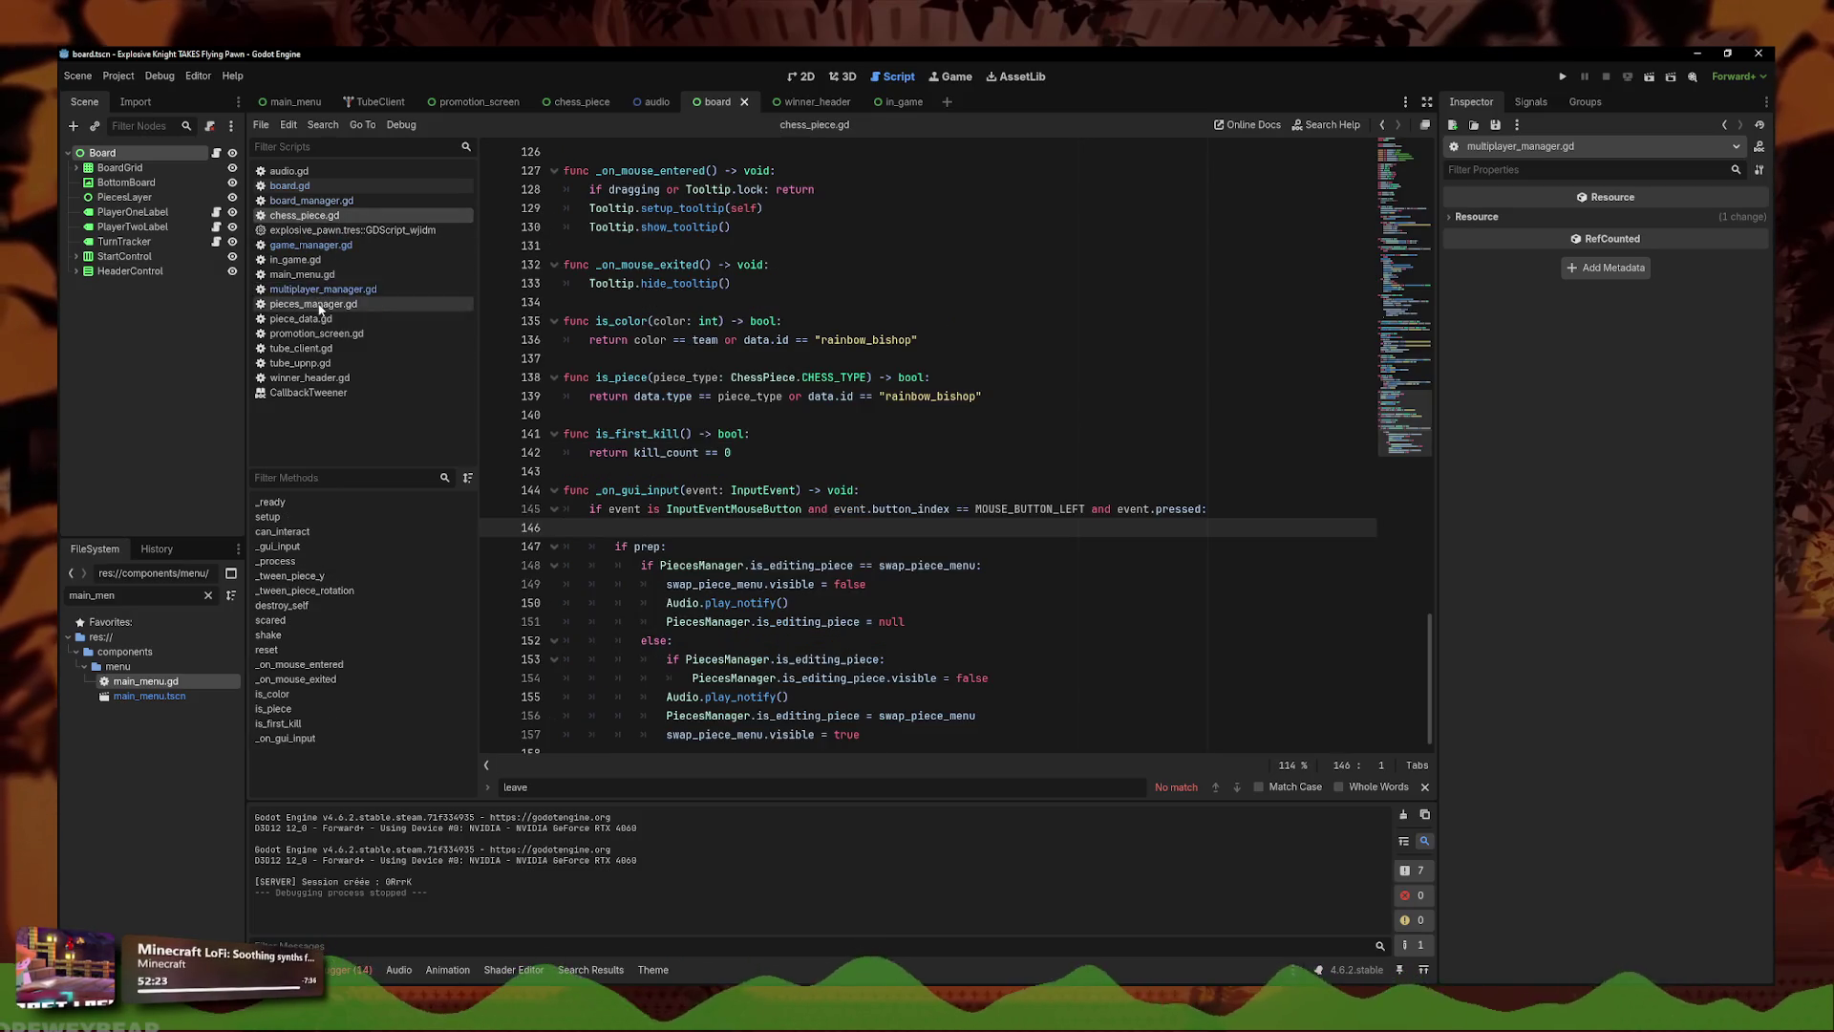
left_click(310, 200)
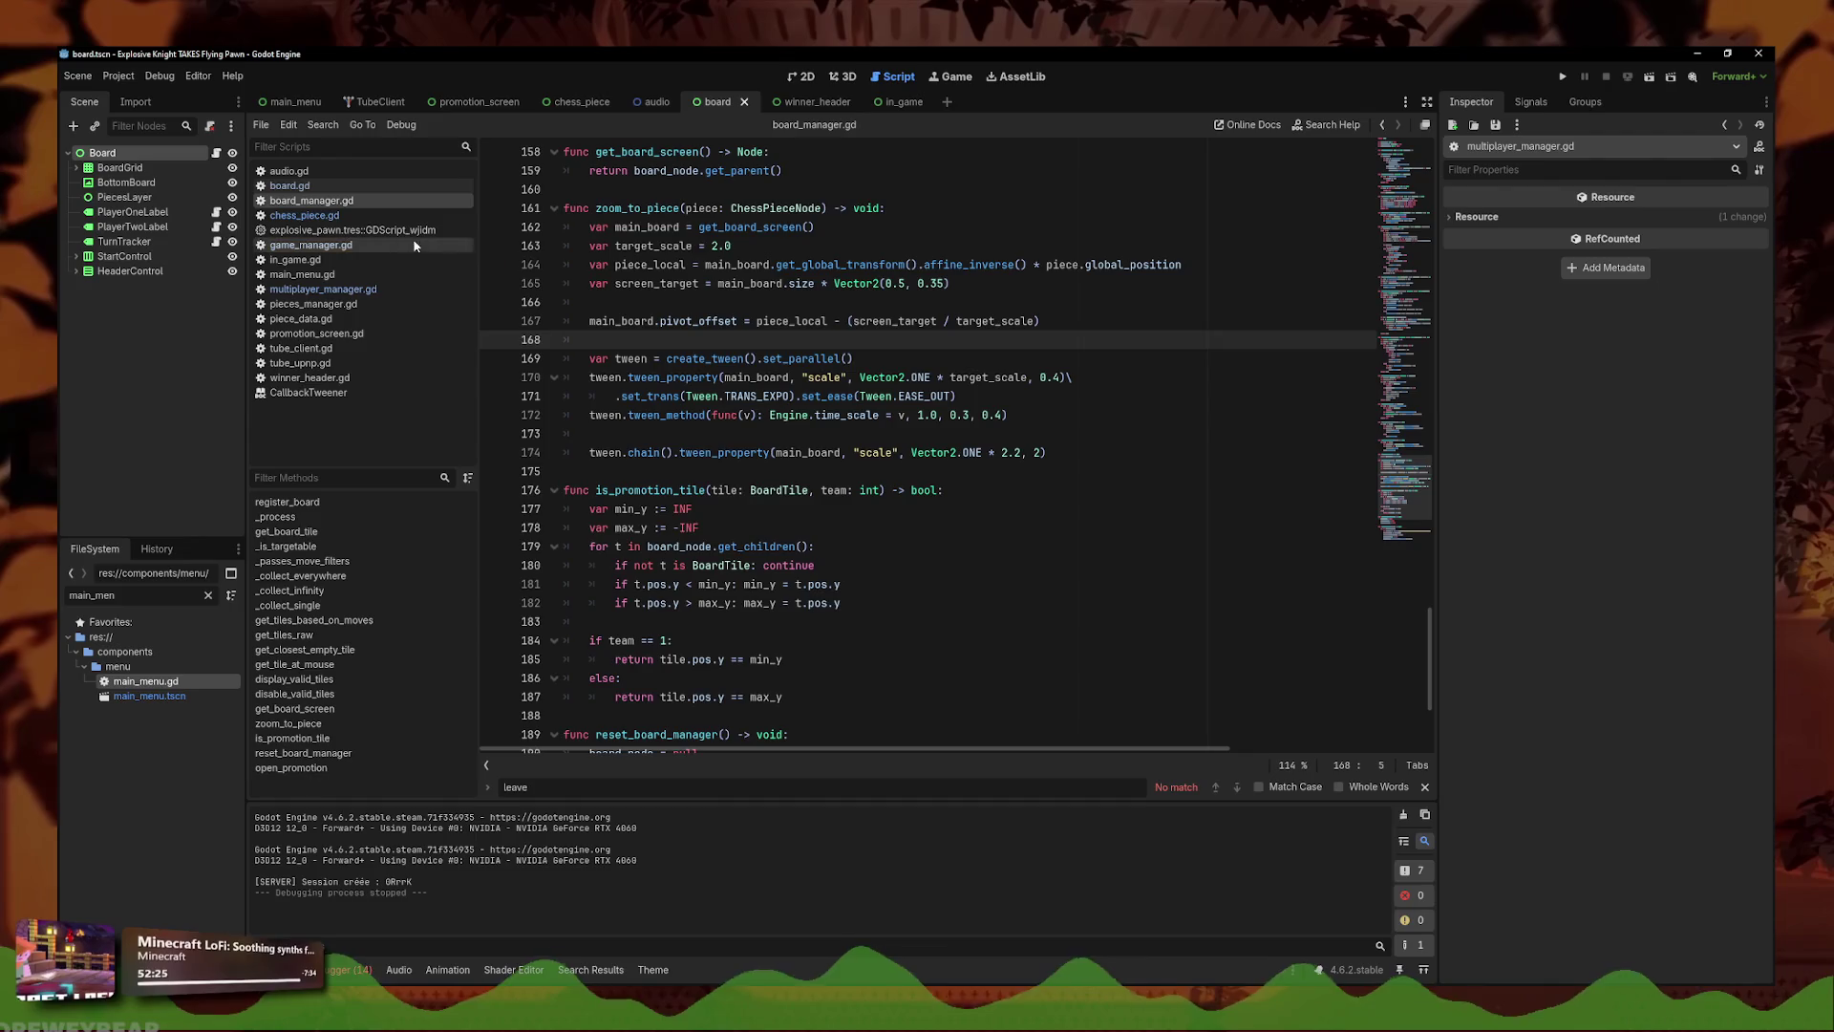
scroll(772, 400, "up", 3)
left_click(772, 395)
key("ctrl+f")
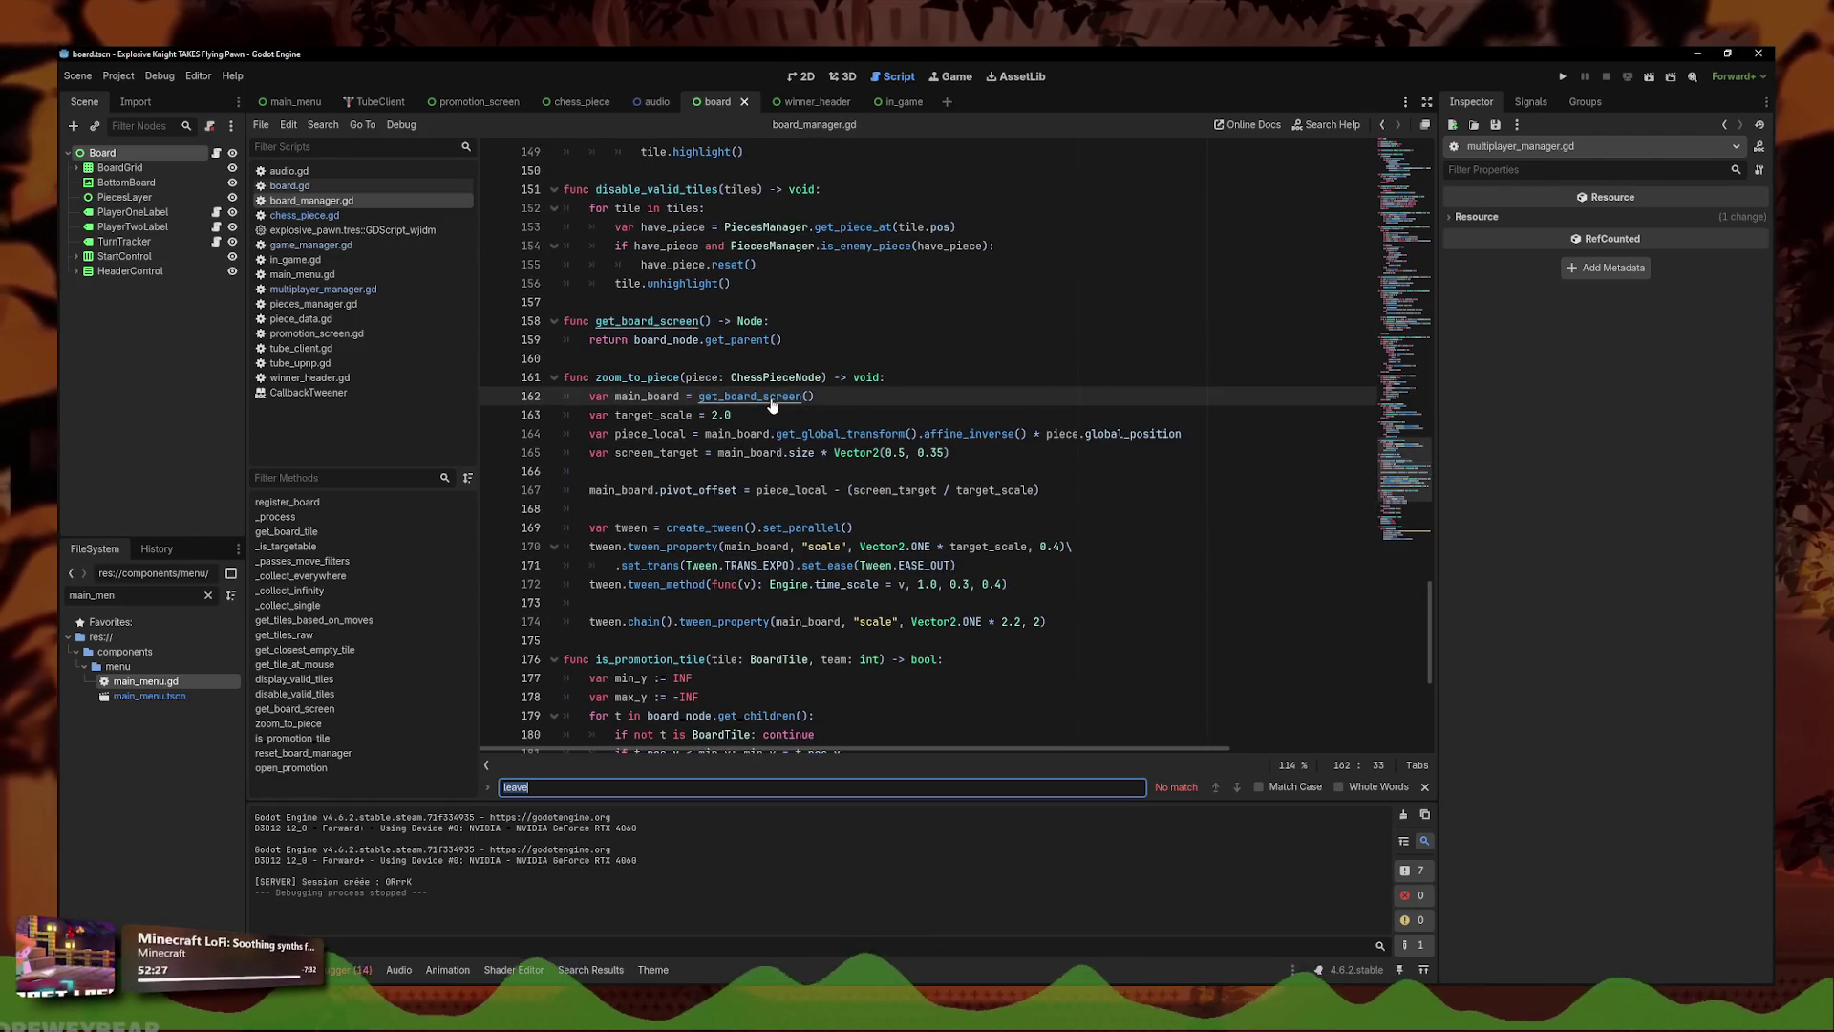
type("is_winner")
- Find in Files for 'winner' and open the set_winner match in pieces_manager.gd
left_click(321, 125)
left_click(349, 216)
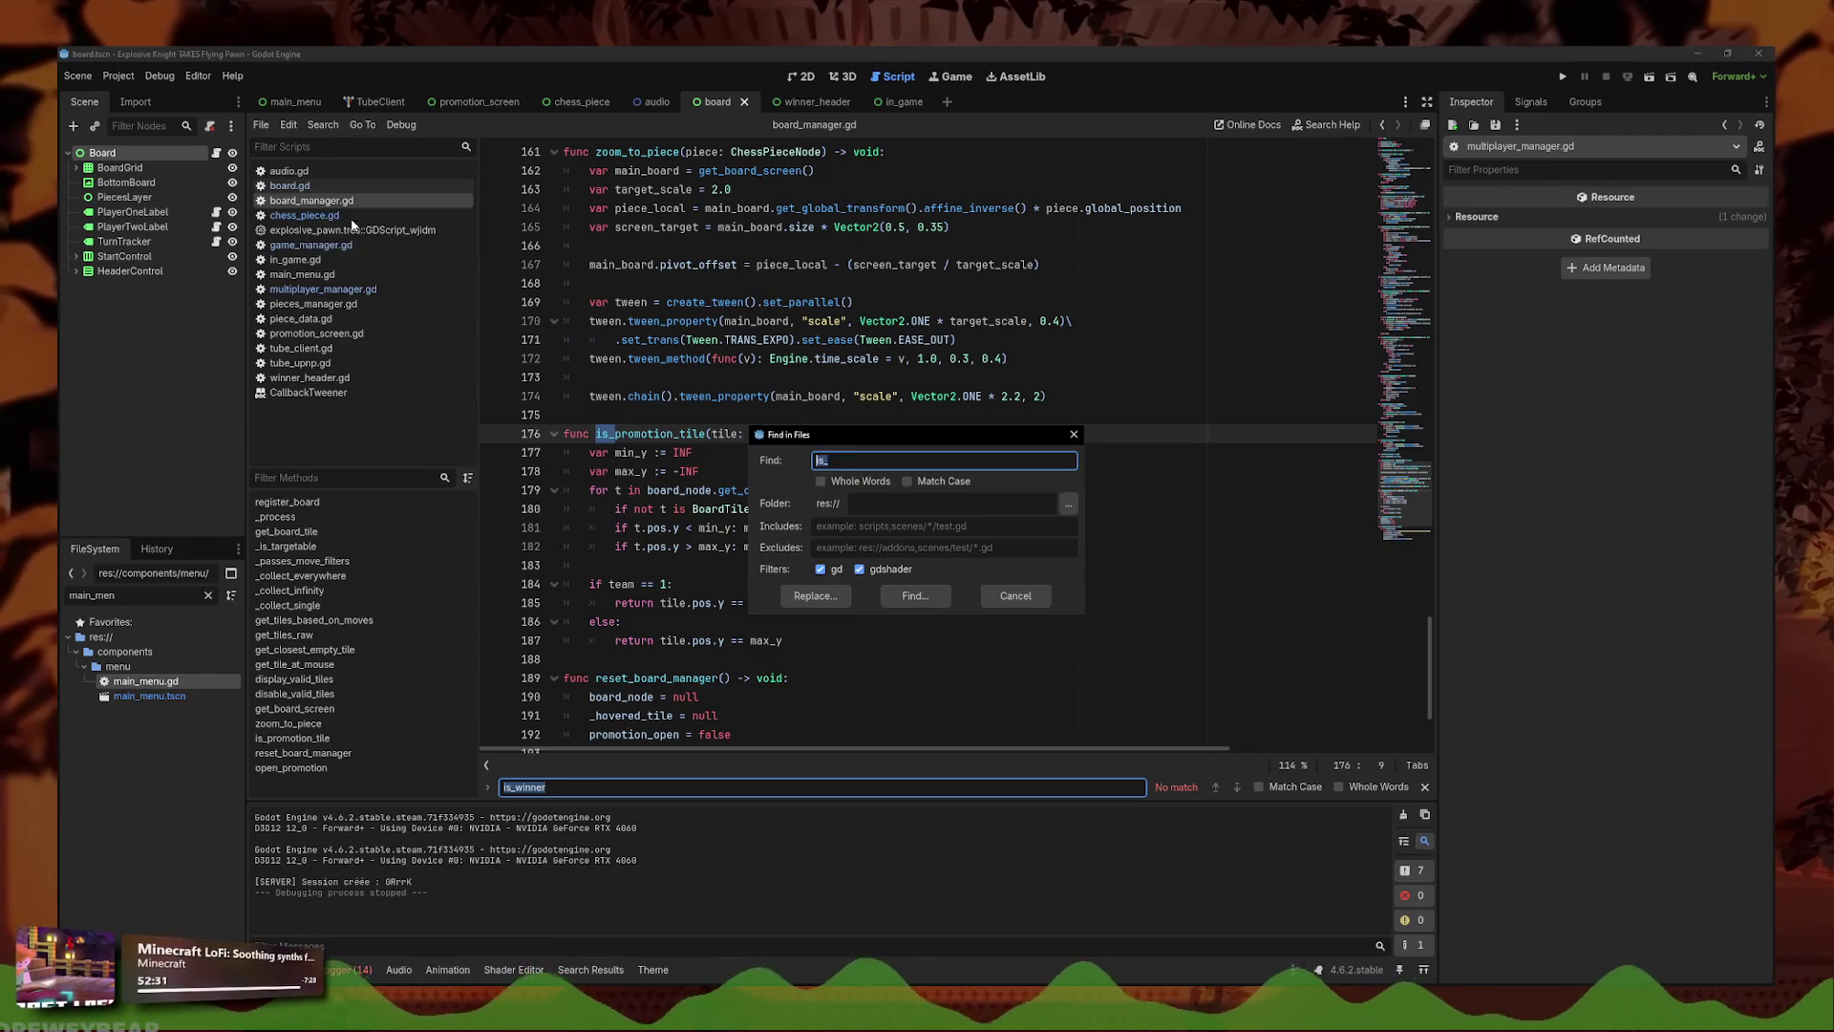
left_click(830, 460)
key("BackSpace")
key("BackSpace")
key("BackSpace")
left_click(915, 596)
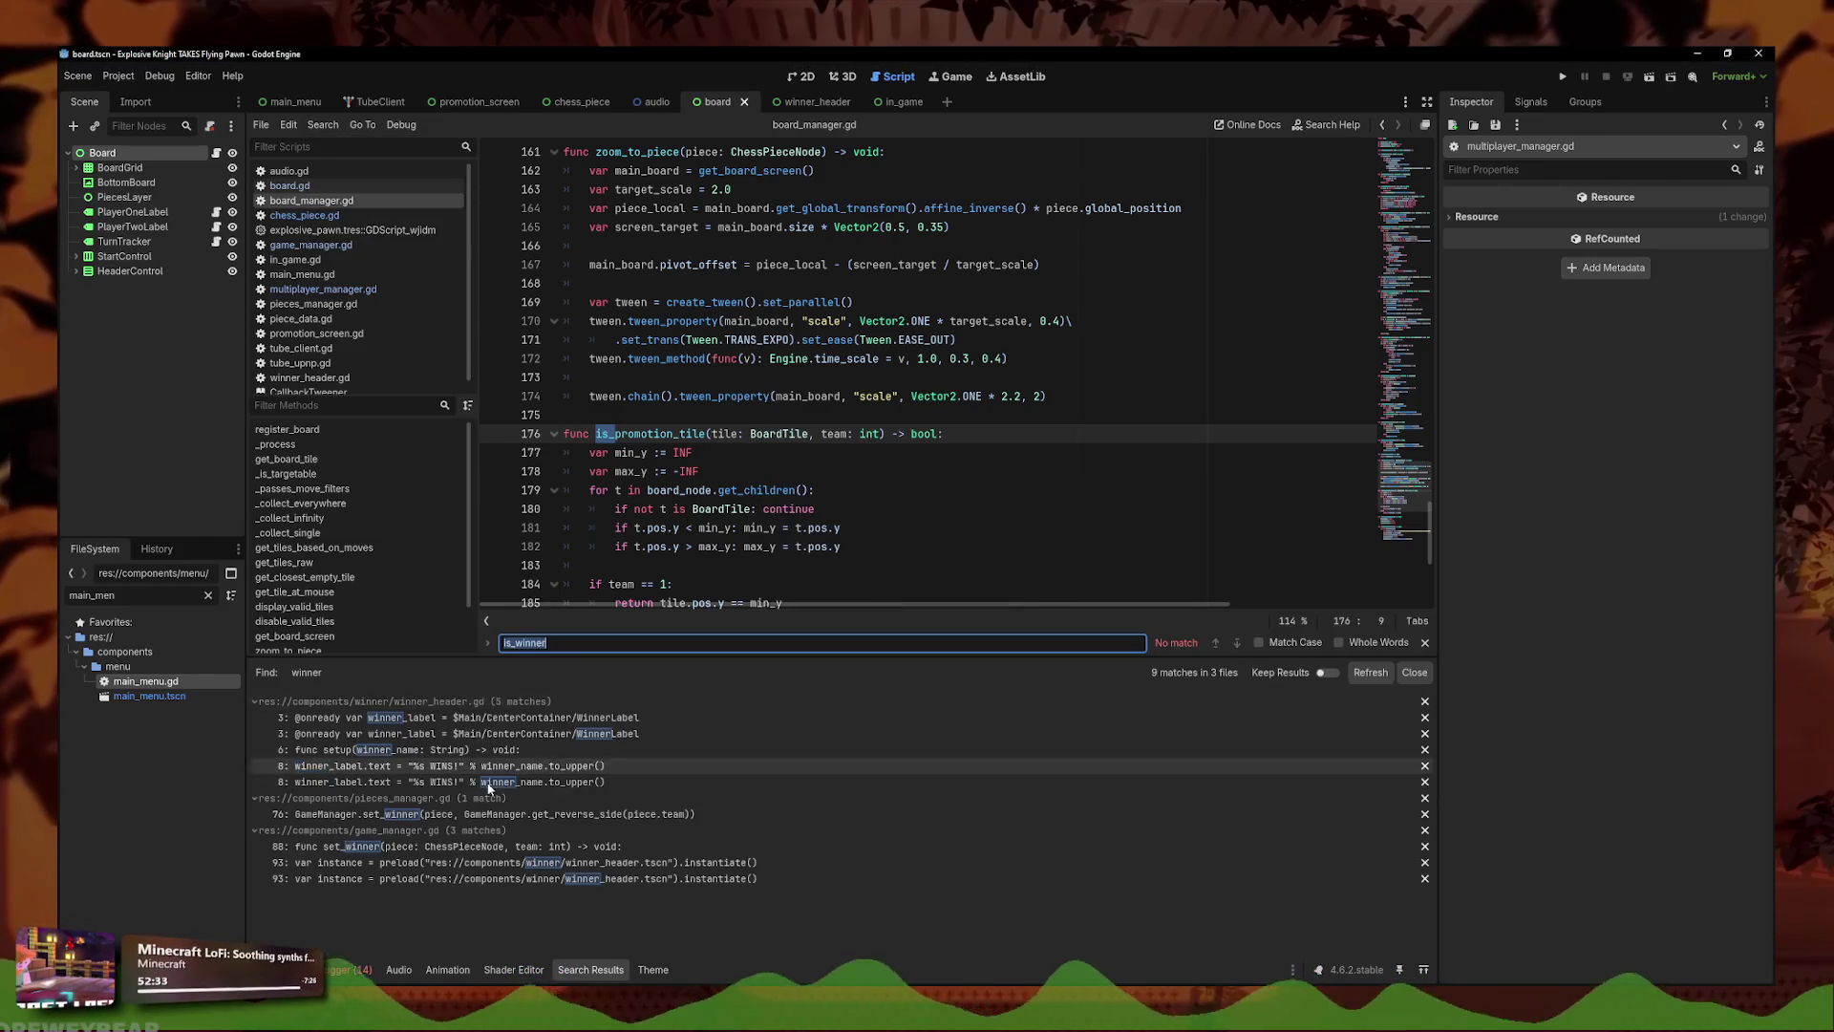
left_click(489, 815)
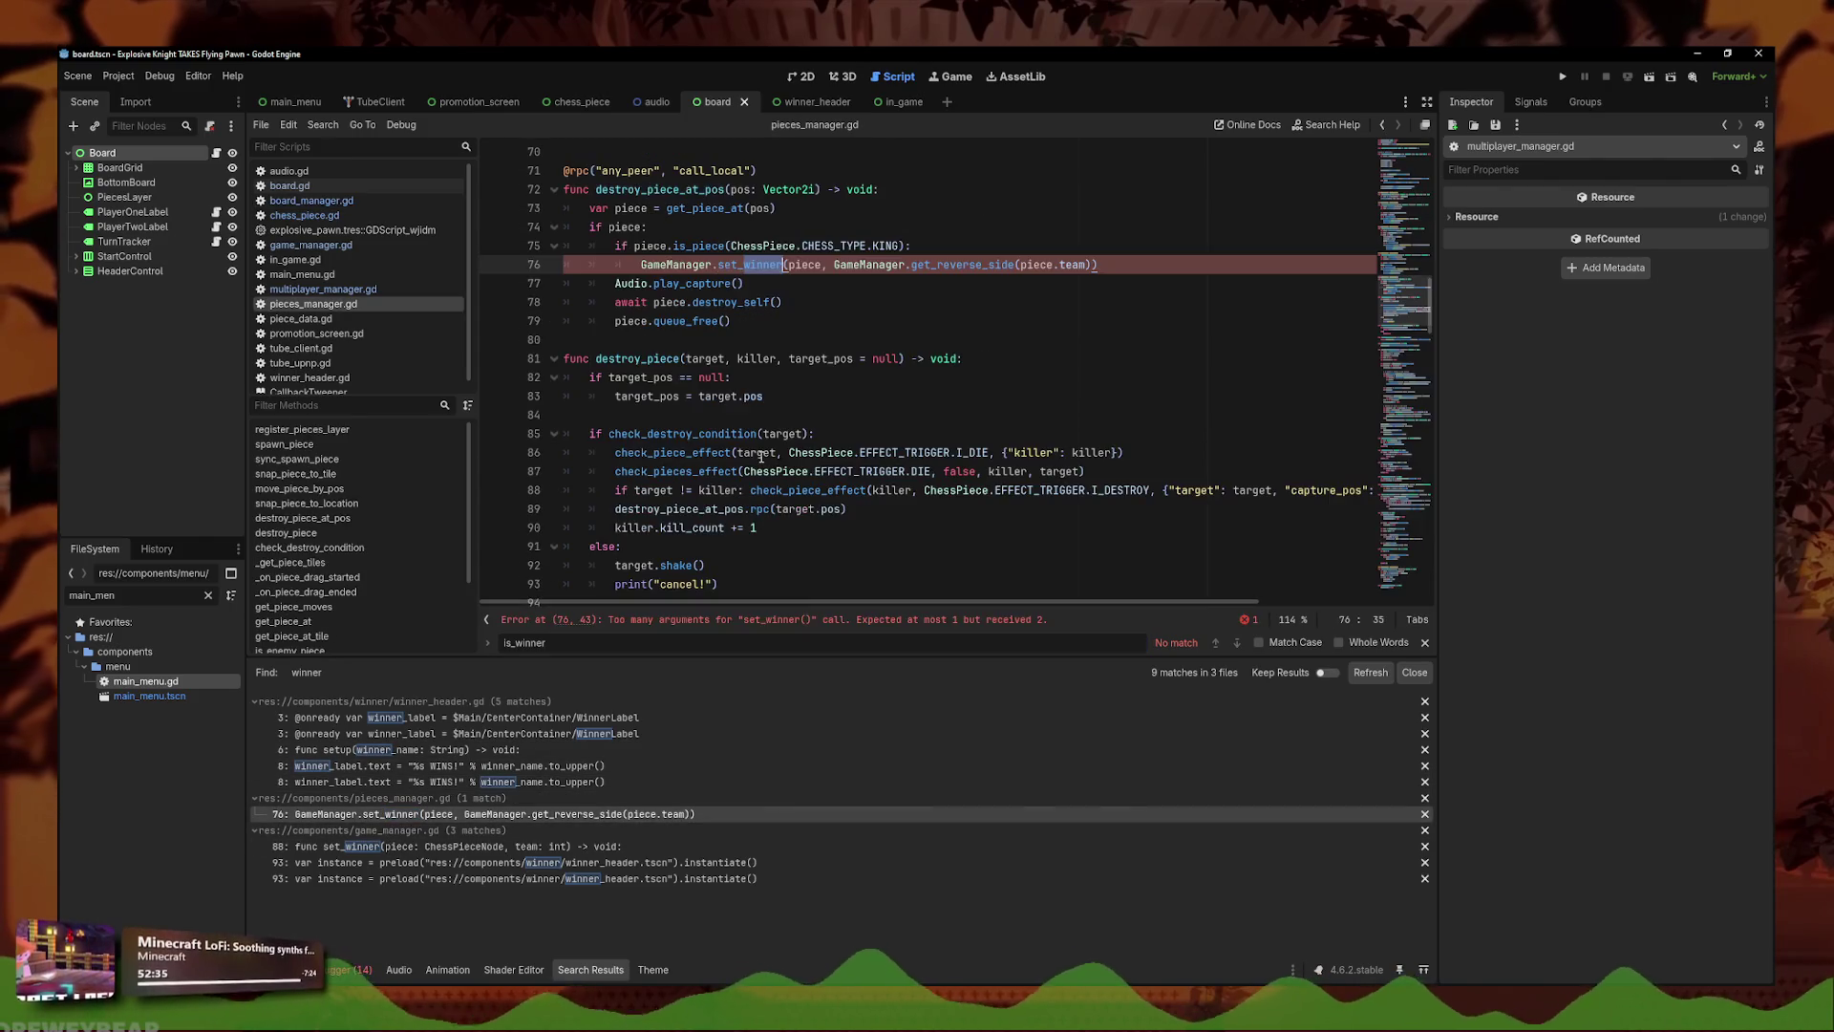
left_click(820, 490)
scroll(820, 490, "down", 1)
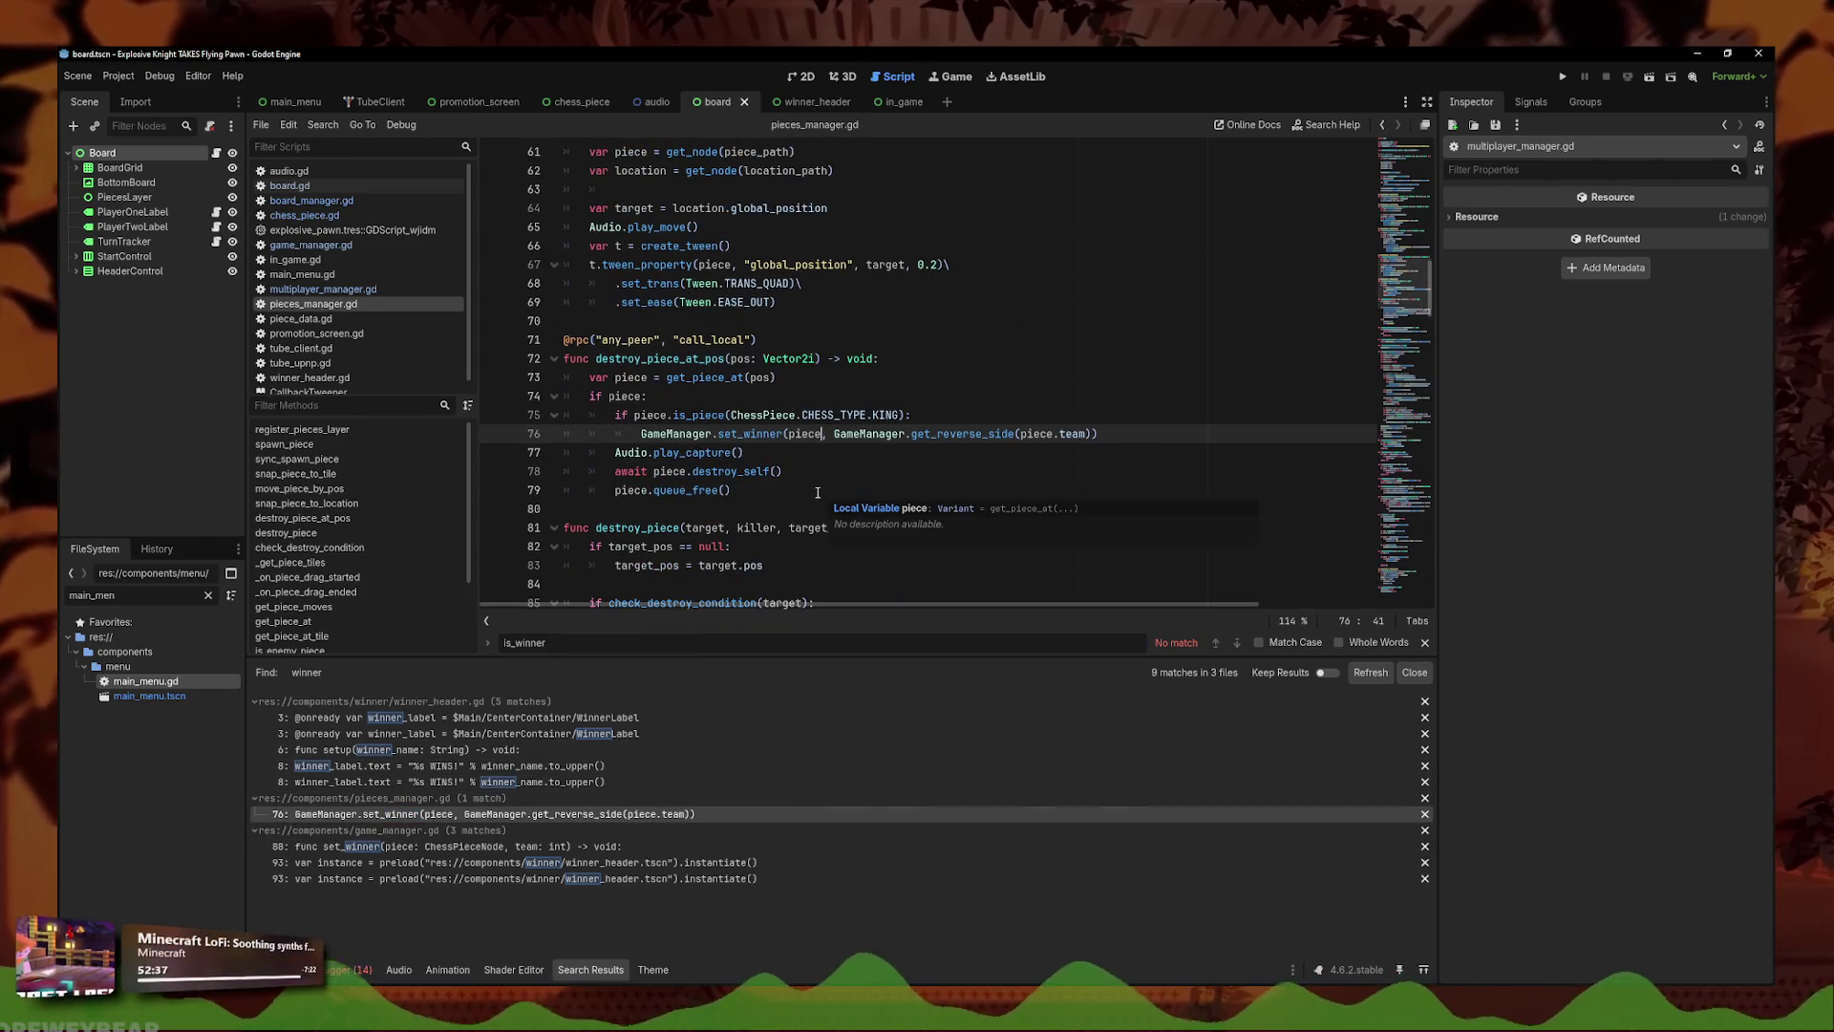
left_click(783, 471)
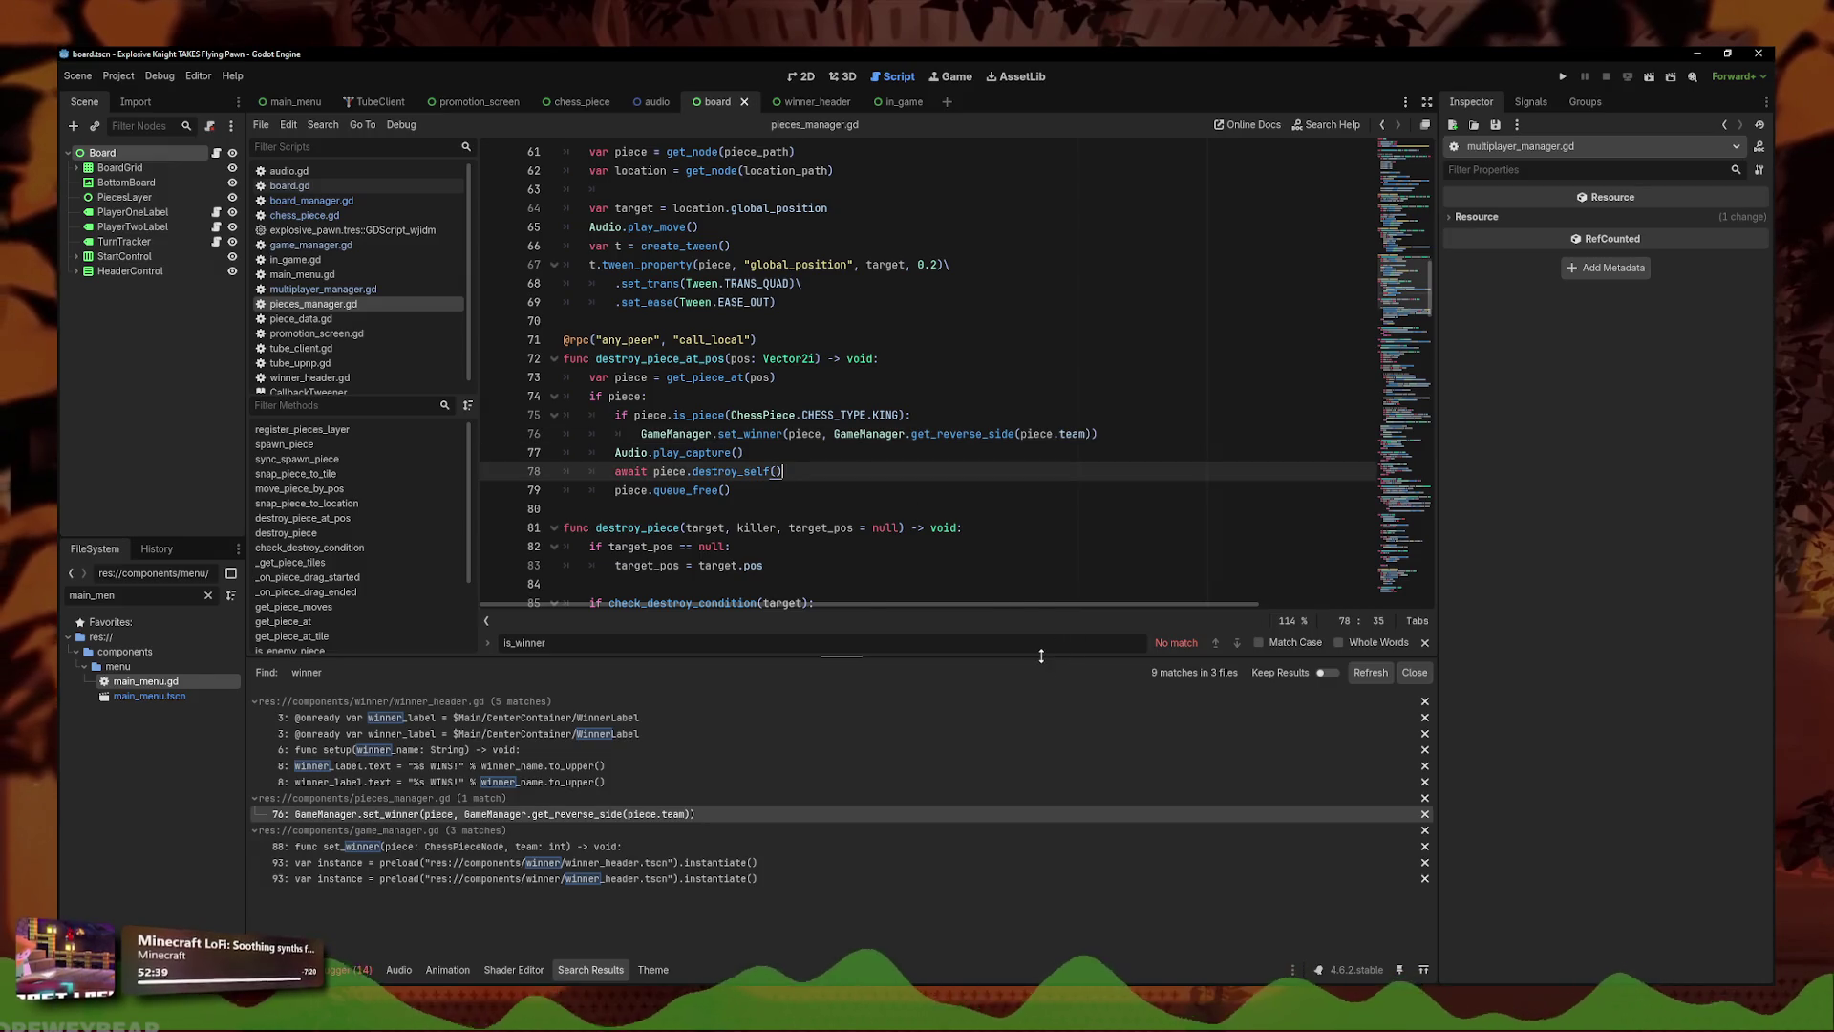
- Enlarge the code editor, save the project, and select the king-capture winner check
left_click_drag(1054, 660, 1054, 819)
left_click(860, 565)
key("ctrl+s")
left_click_drag(565, 453, 463, 418)
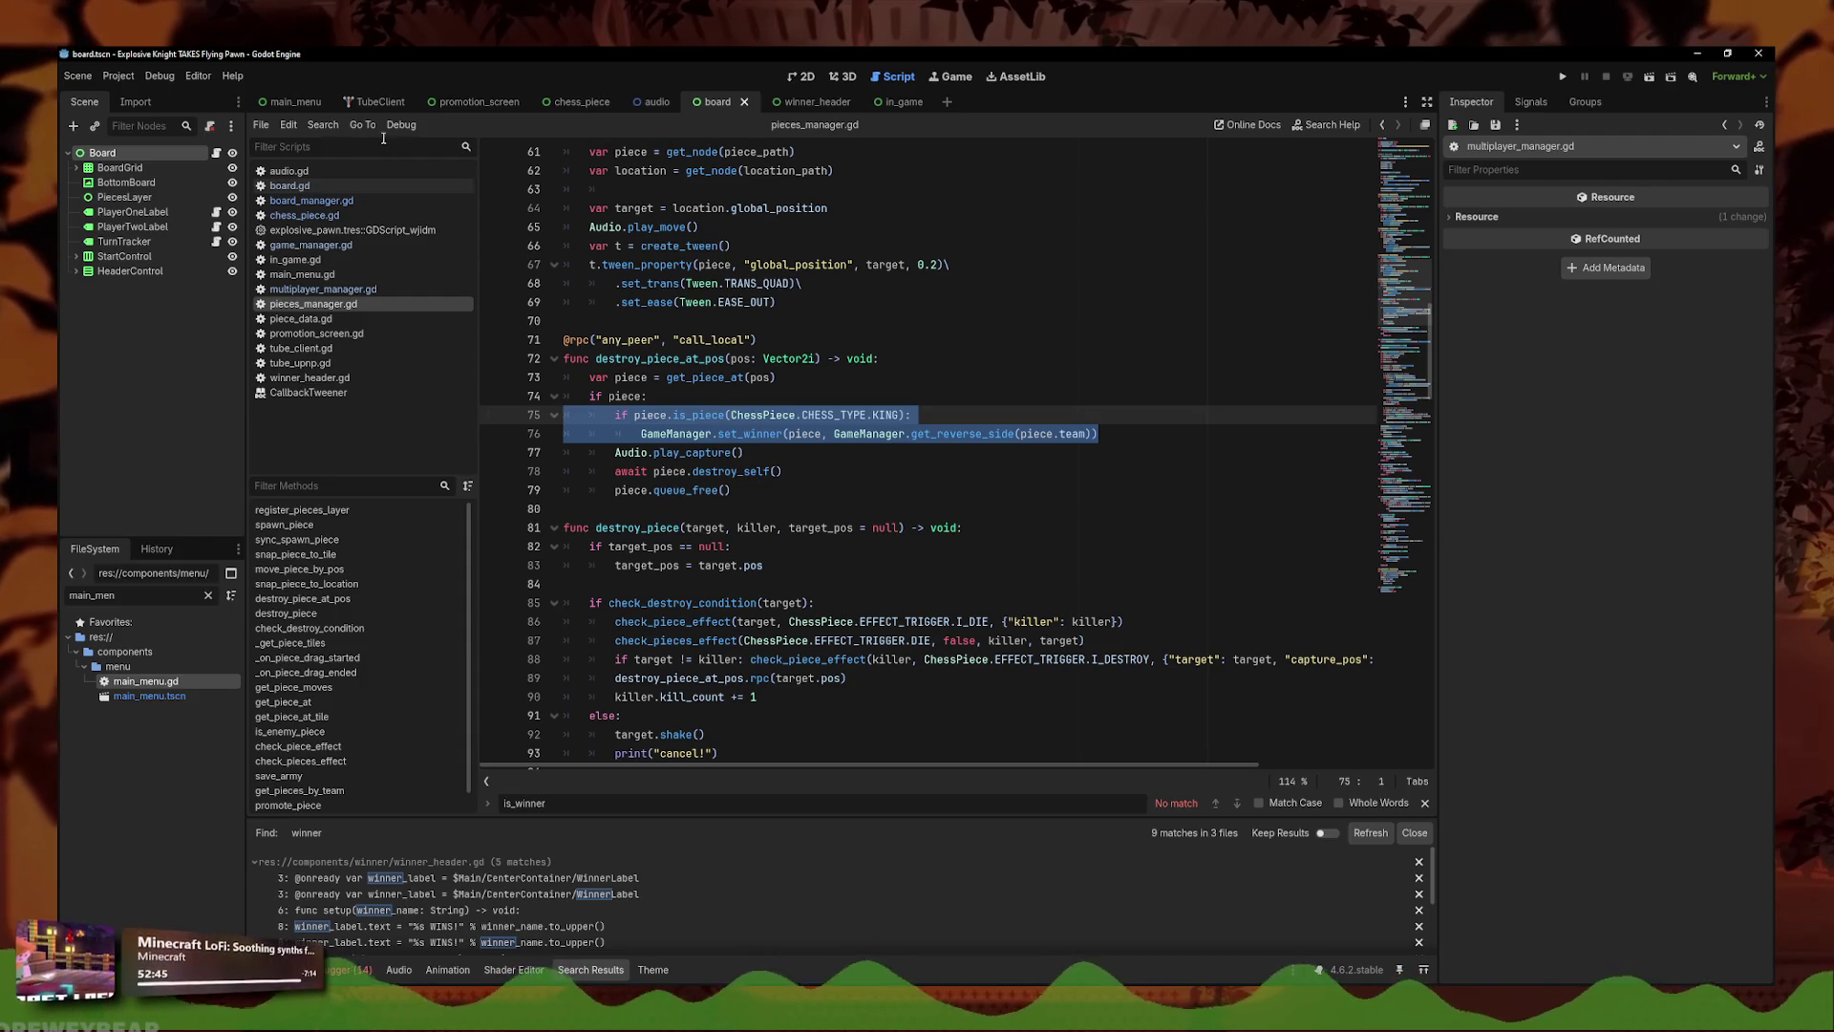
- Scroll down to the line following the piece move in pieces_manager.gd
scroll(828, 492, "down", 7)
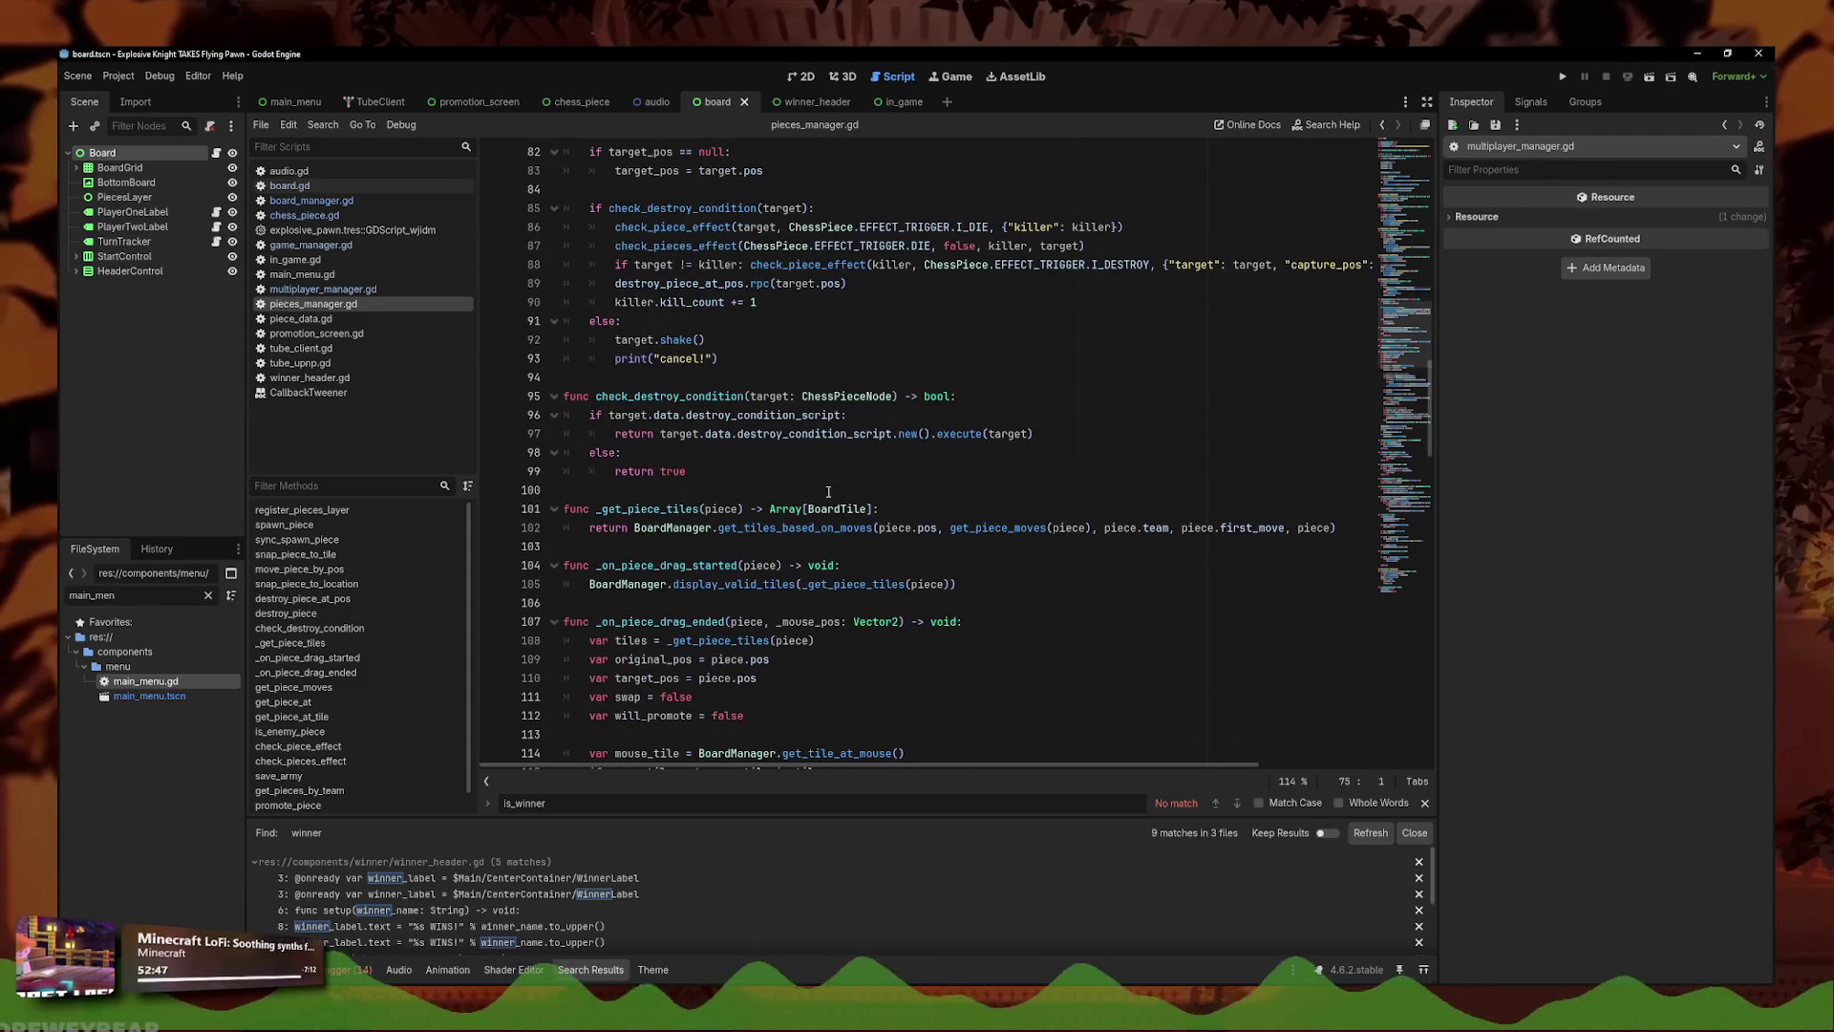
scroll(829, 492, "down", 3)
scroll(825, 491, "down", 2)
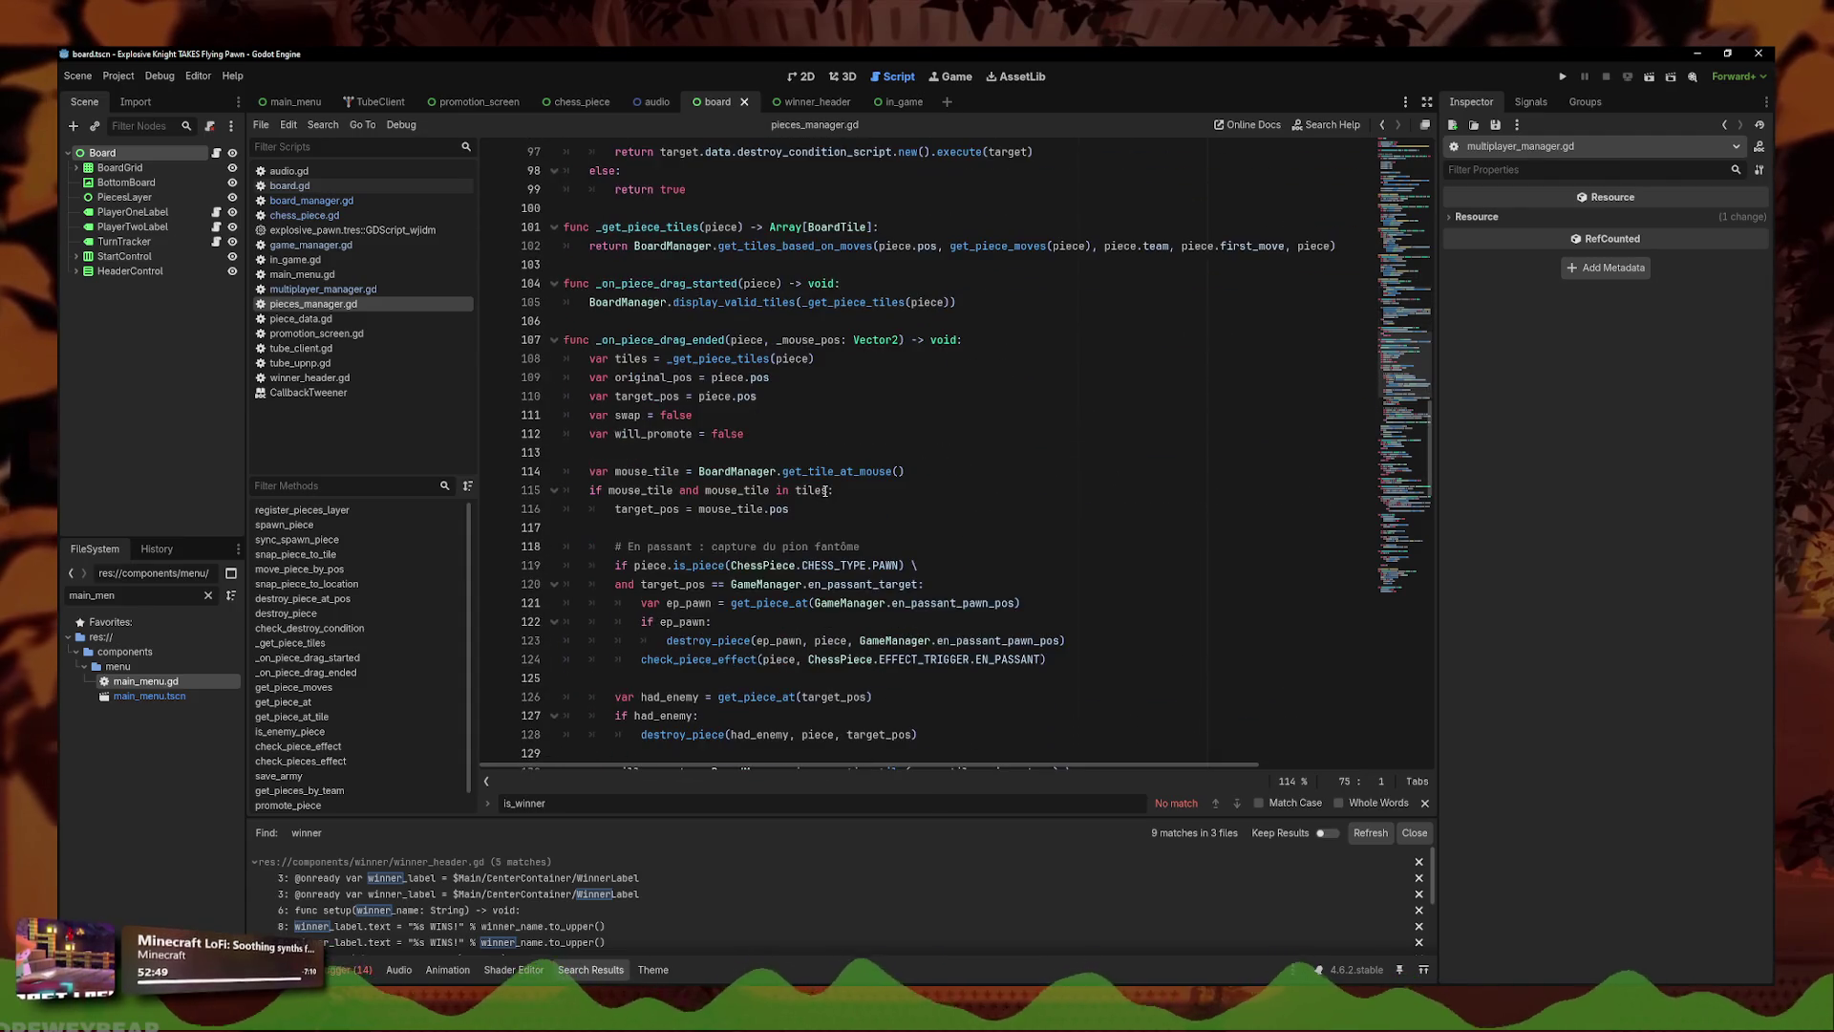
scroll(826, 491, "down", 6)
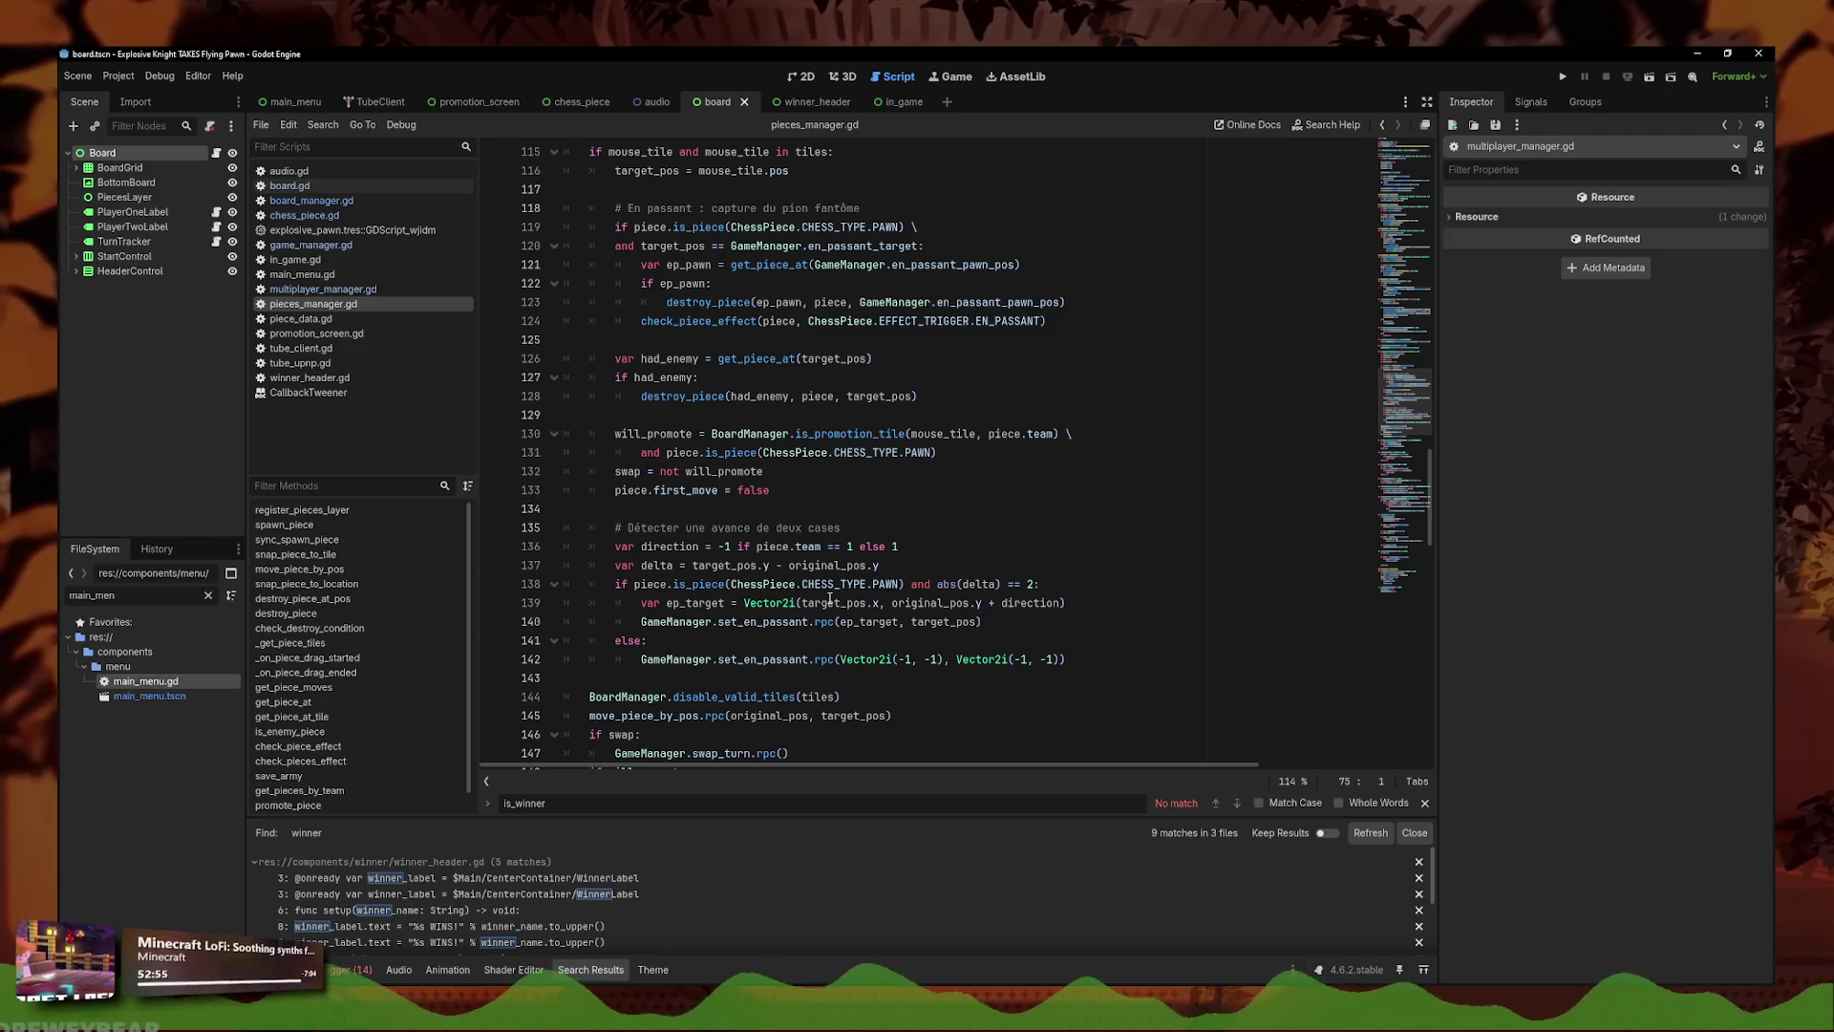
scroll(718, 598, "down", 1)
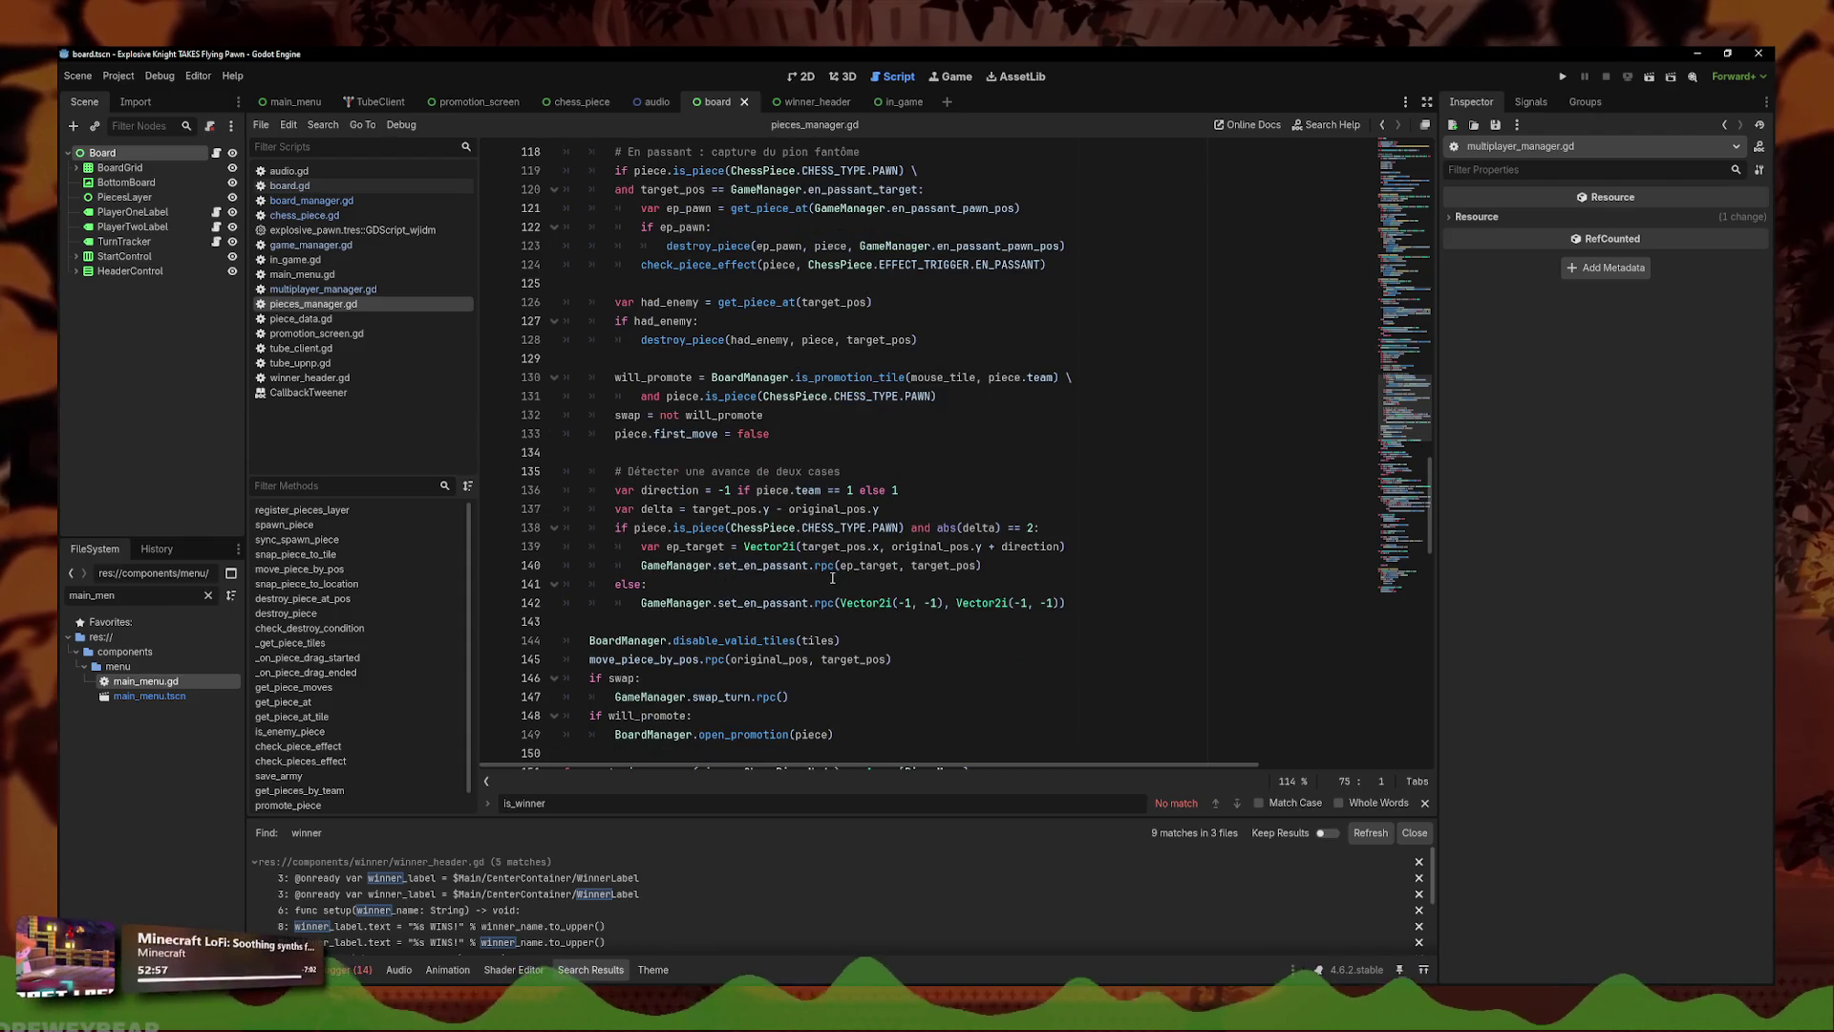
scroll(829, 588, "down", 1)
left_click(911, 598)
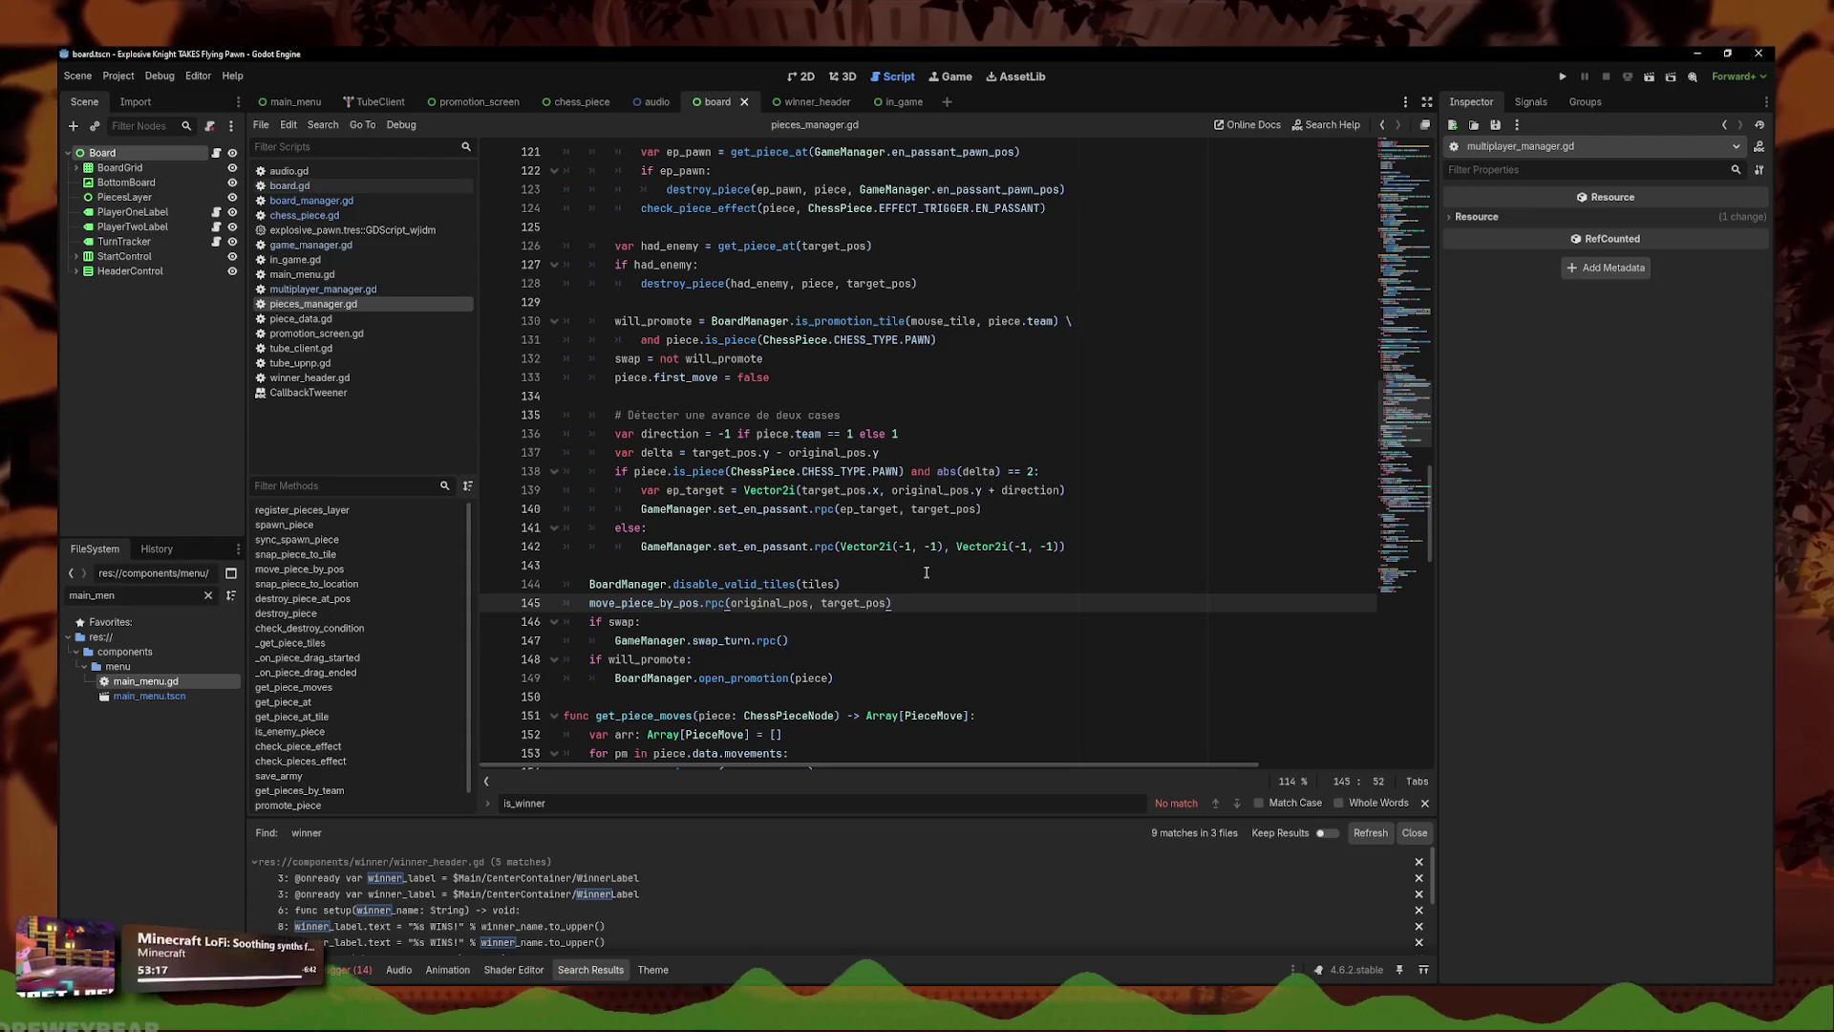
- Select lines 75–76, the king-capture set_winner check in destroy_piece_at_pos
scroll(925, 571, "up", 9)
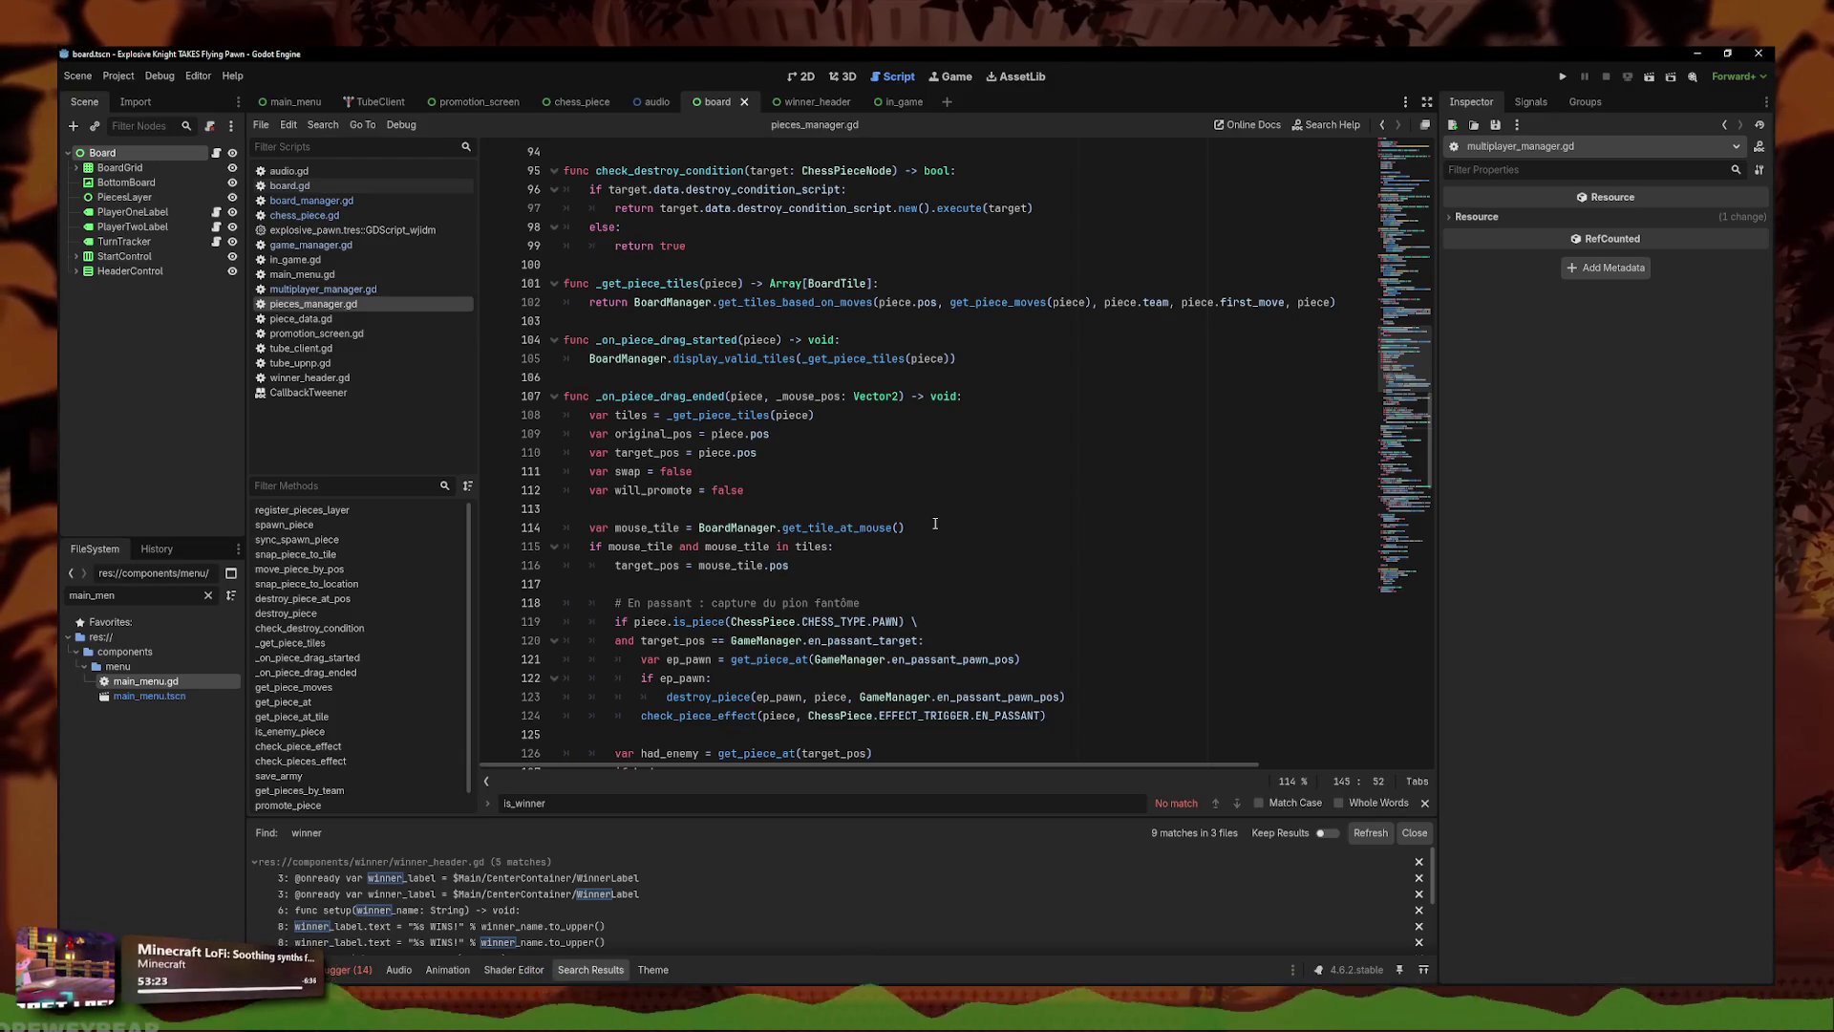
scroll(936, 524, "up", 7)
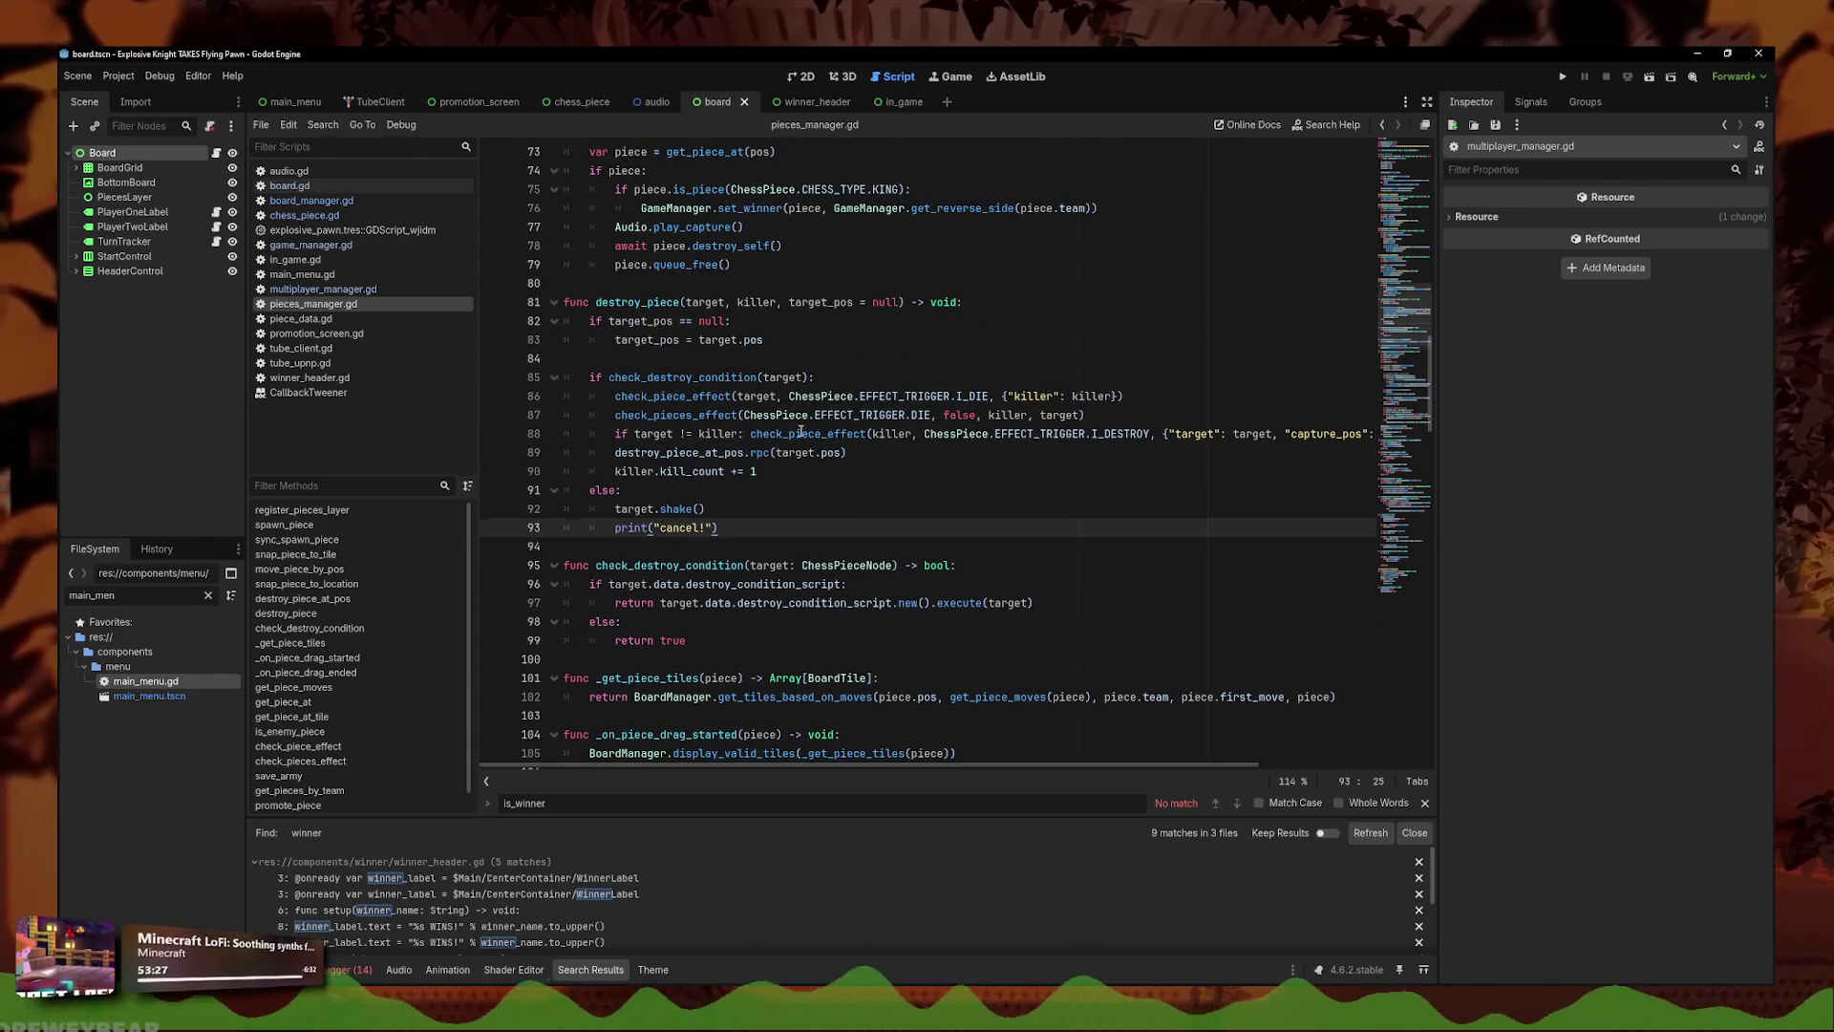
scroll(1051, 382, "up", 2)
left_click(1101, 306)
left_click_drag(1100, 321, 379, 307)
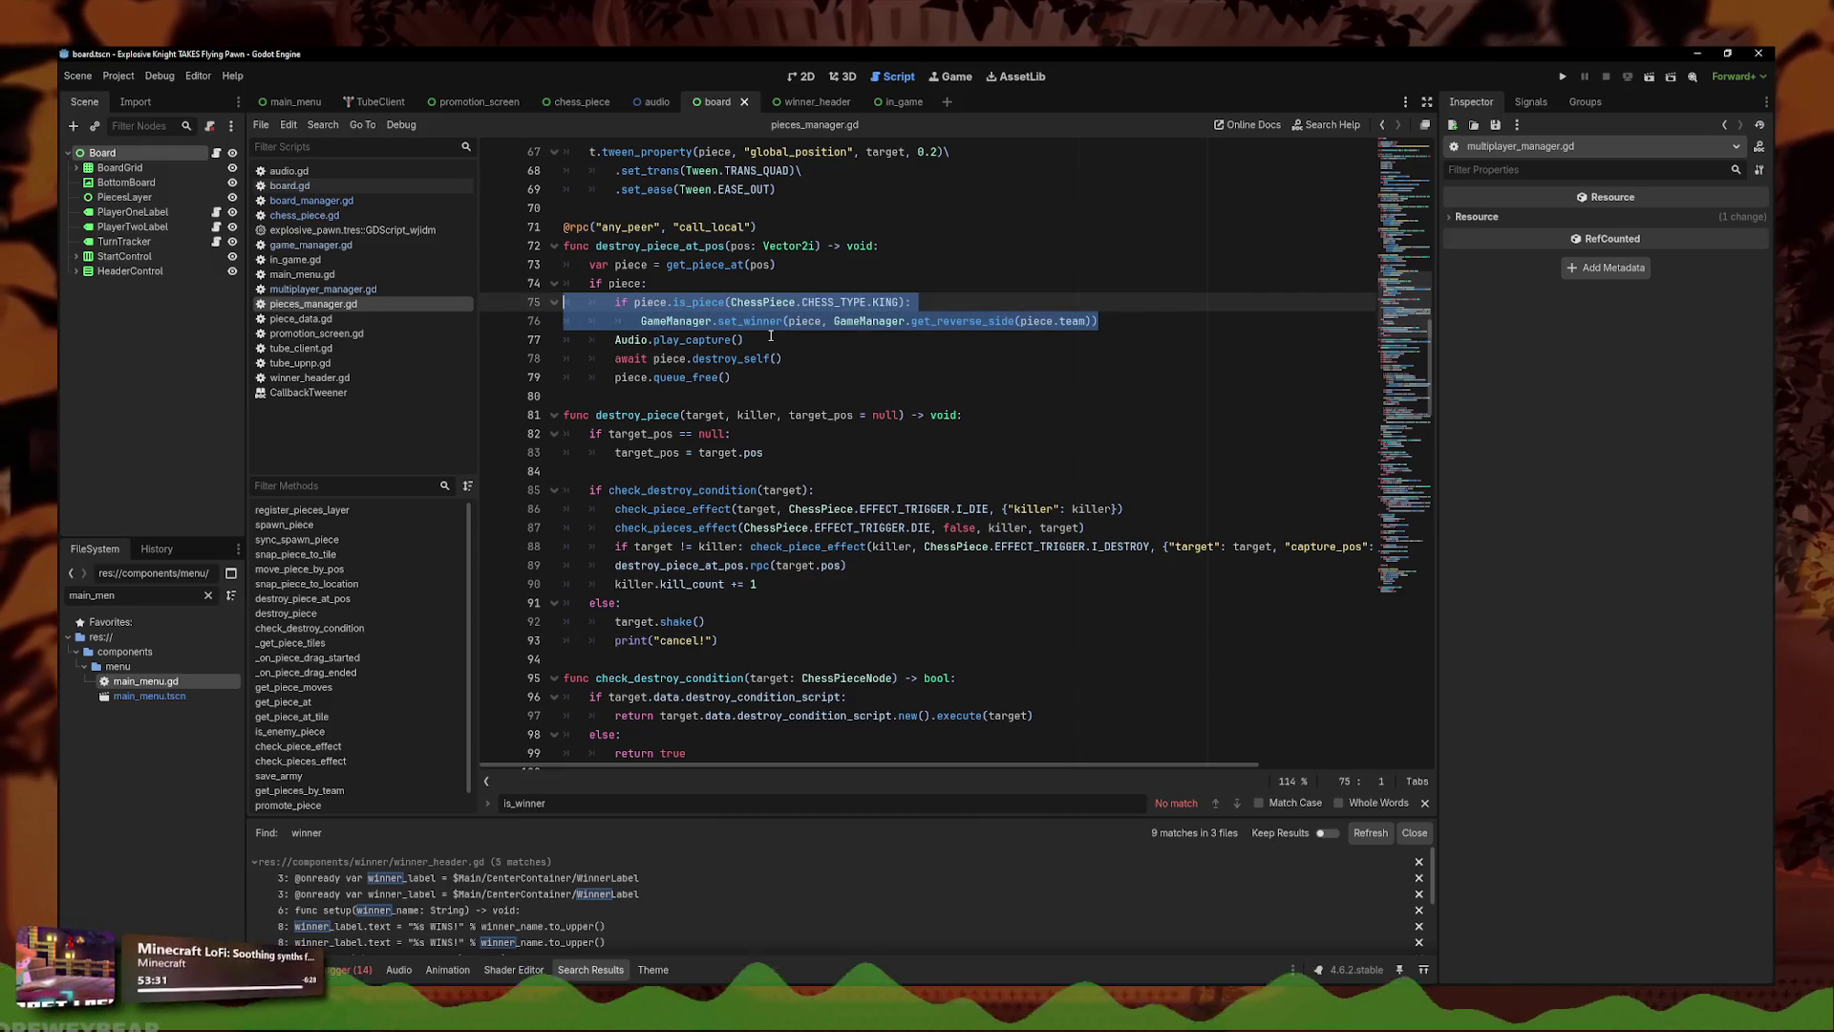
scroll(869, 403, "up", 1)
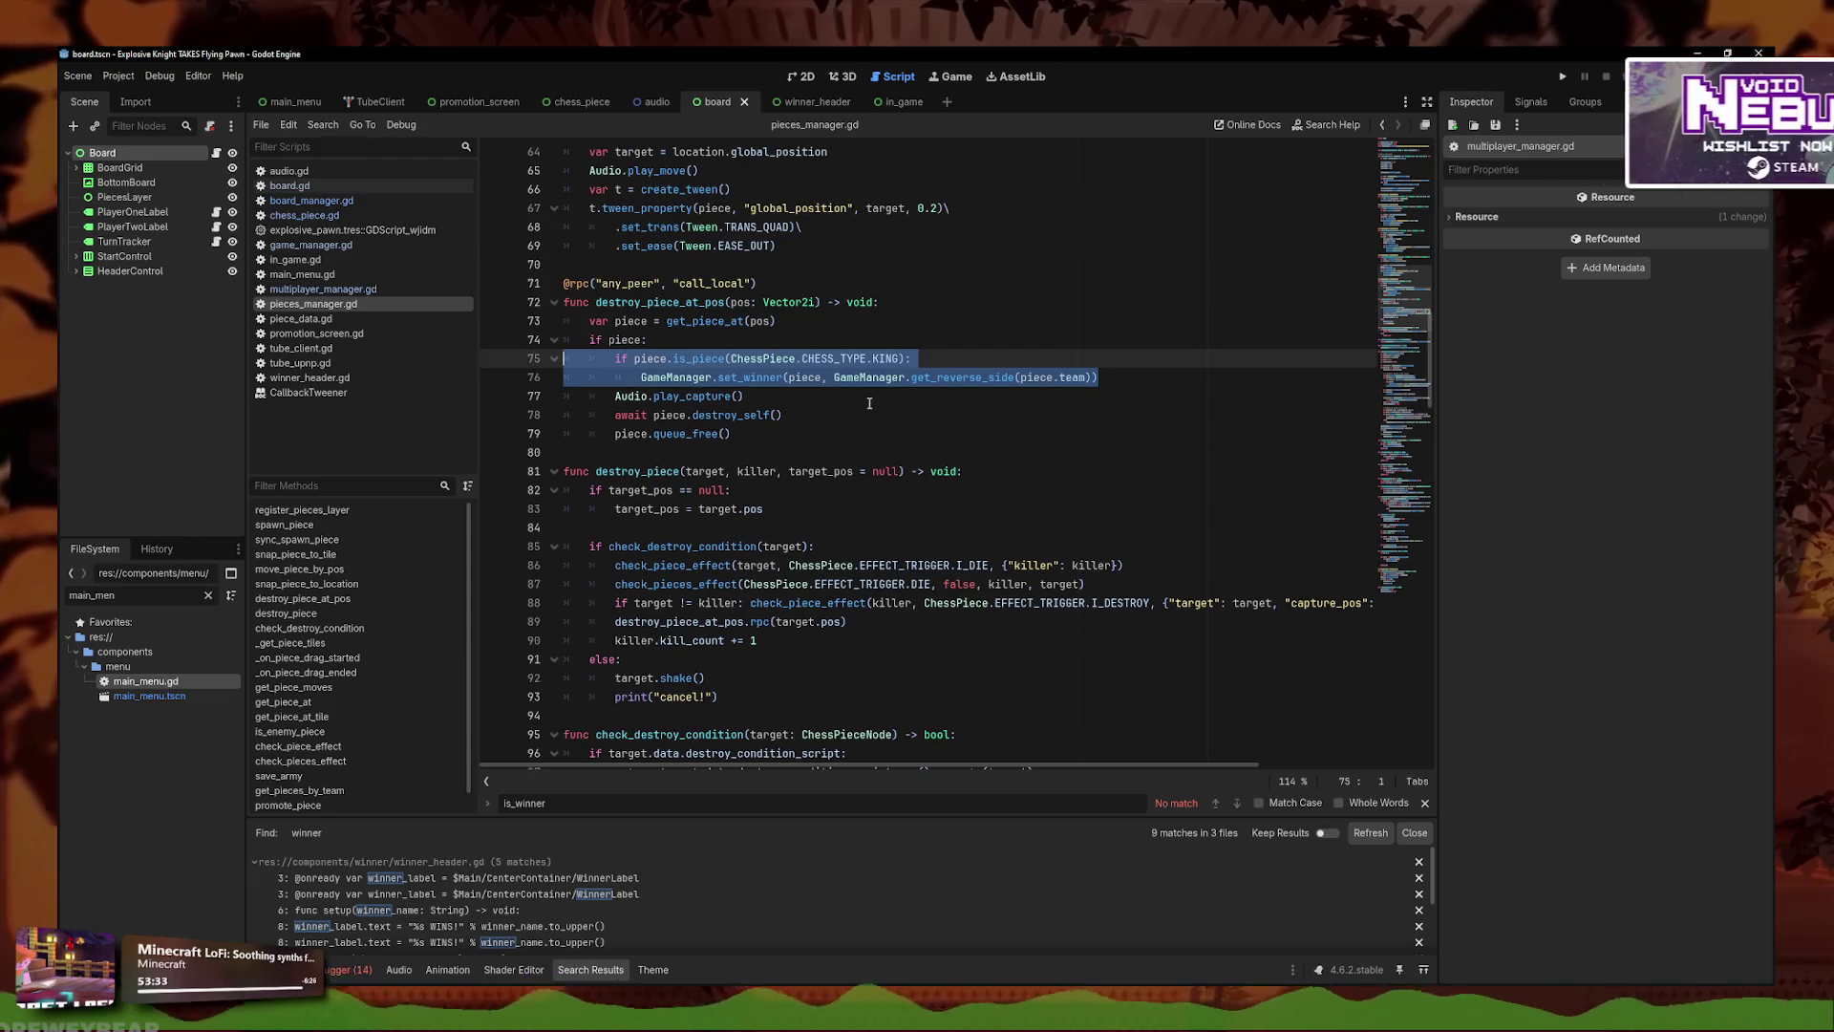
- Delete the king-capture winner check from destroy_piece_at_pos and save pieces_manager.gd
key("BackSpace")
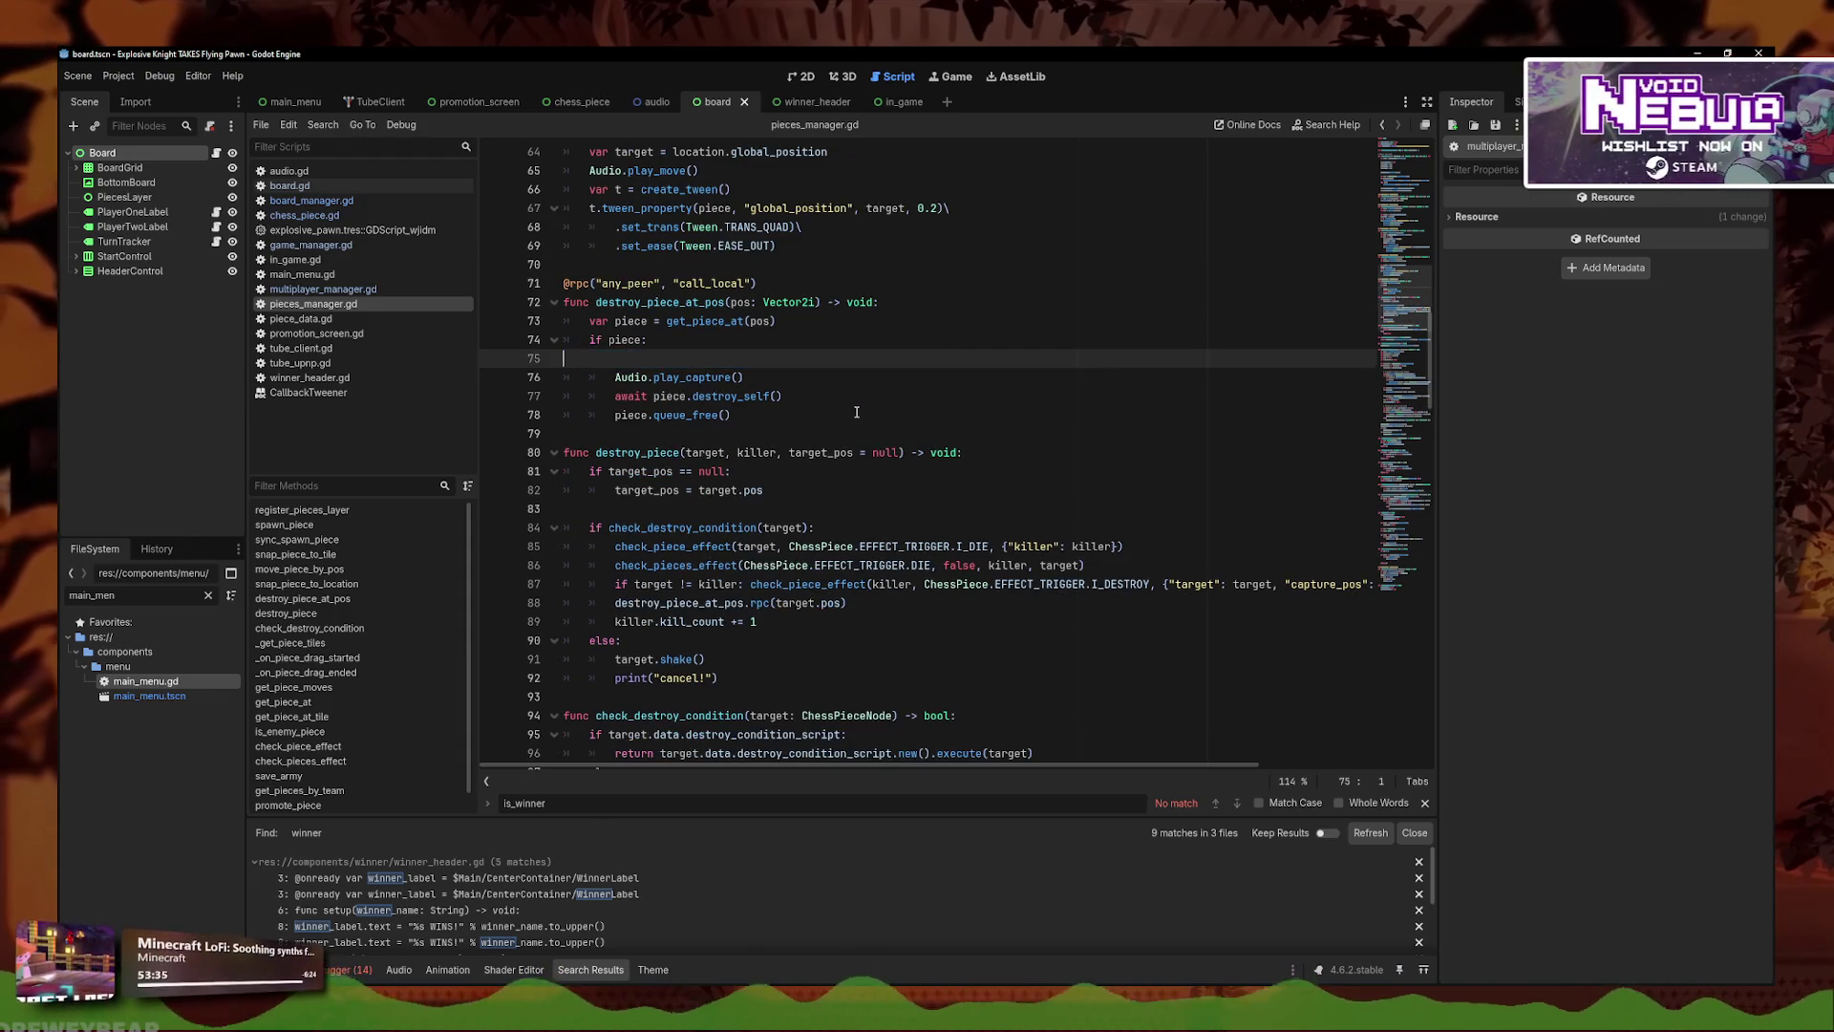
key("BackSpace")
scroll(844, 412, "down", 15)
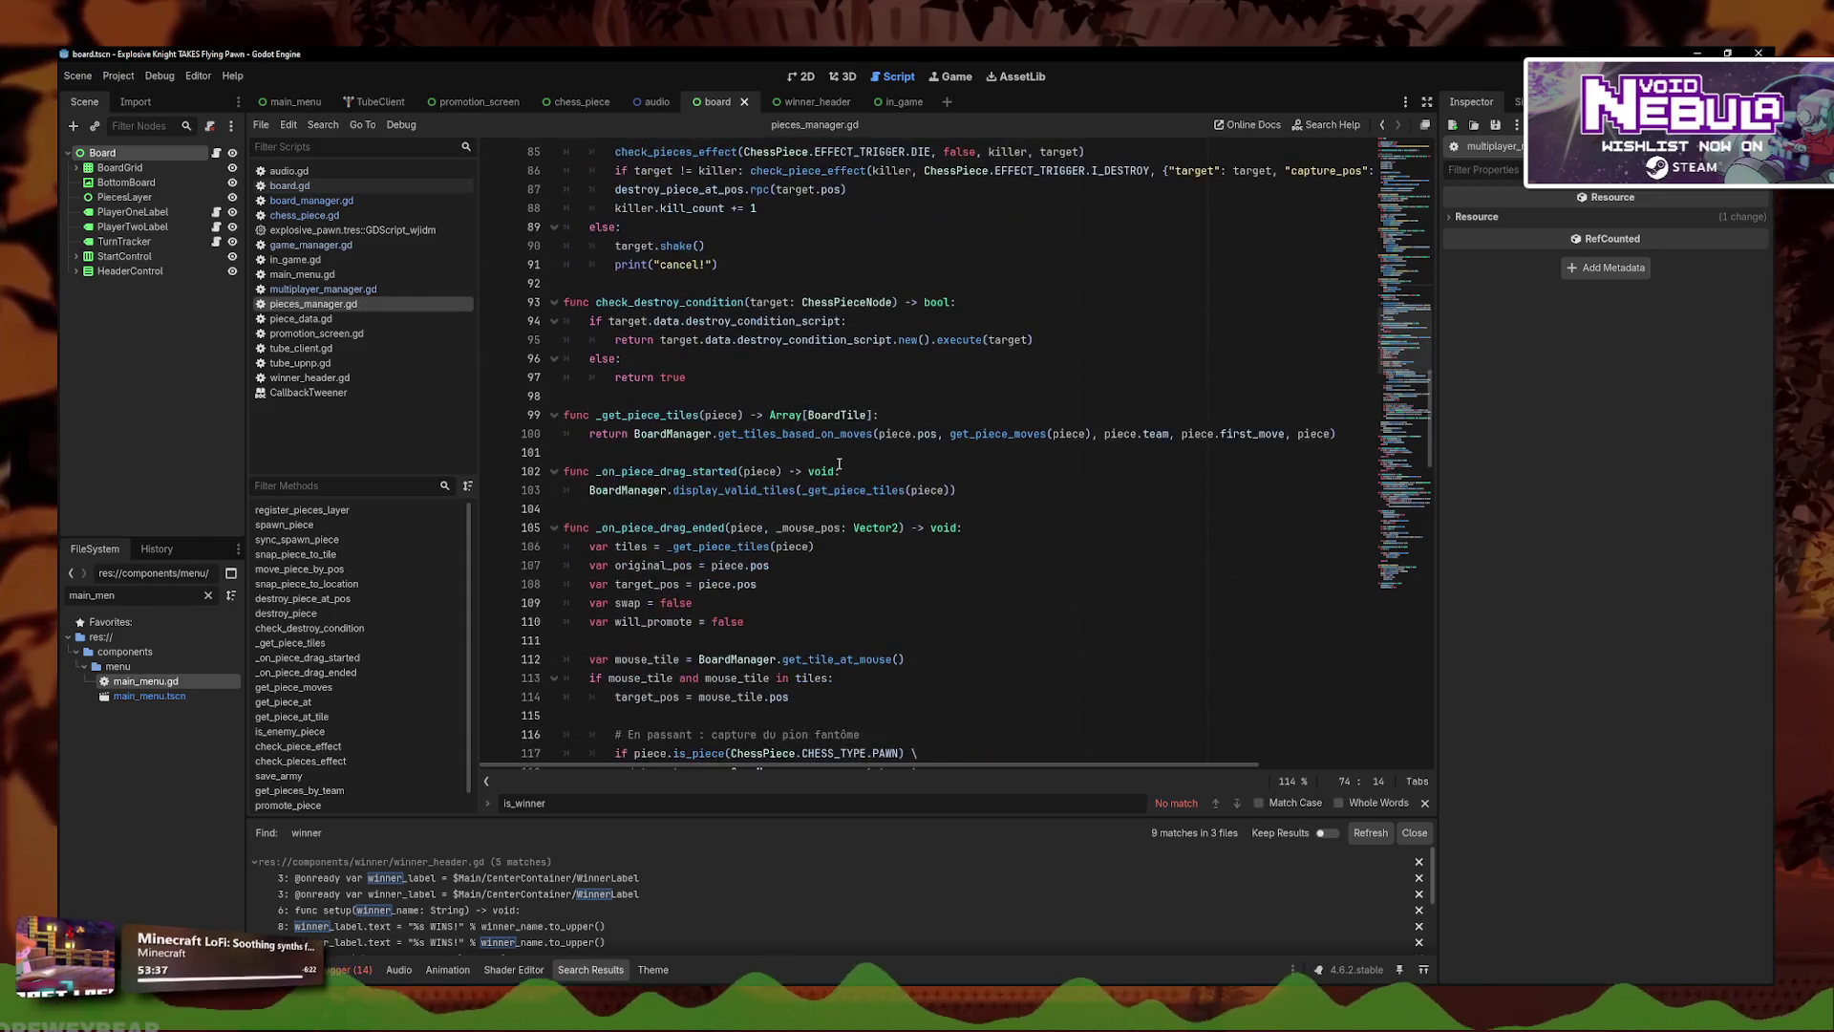
scroll(791, 414, "down", 2)
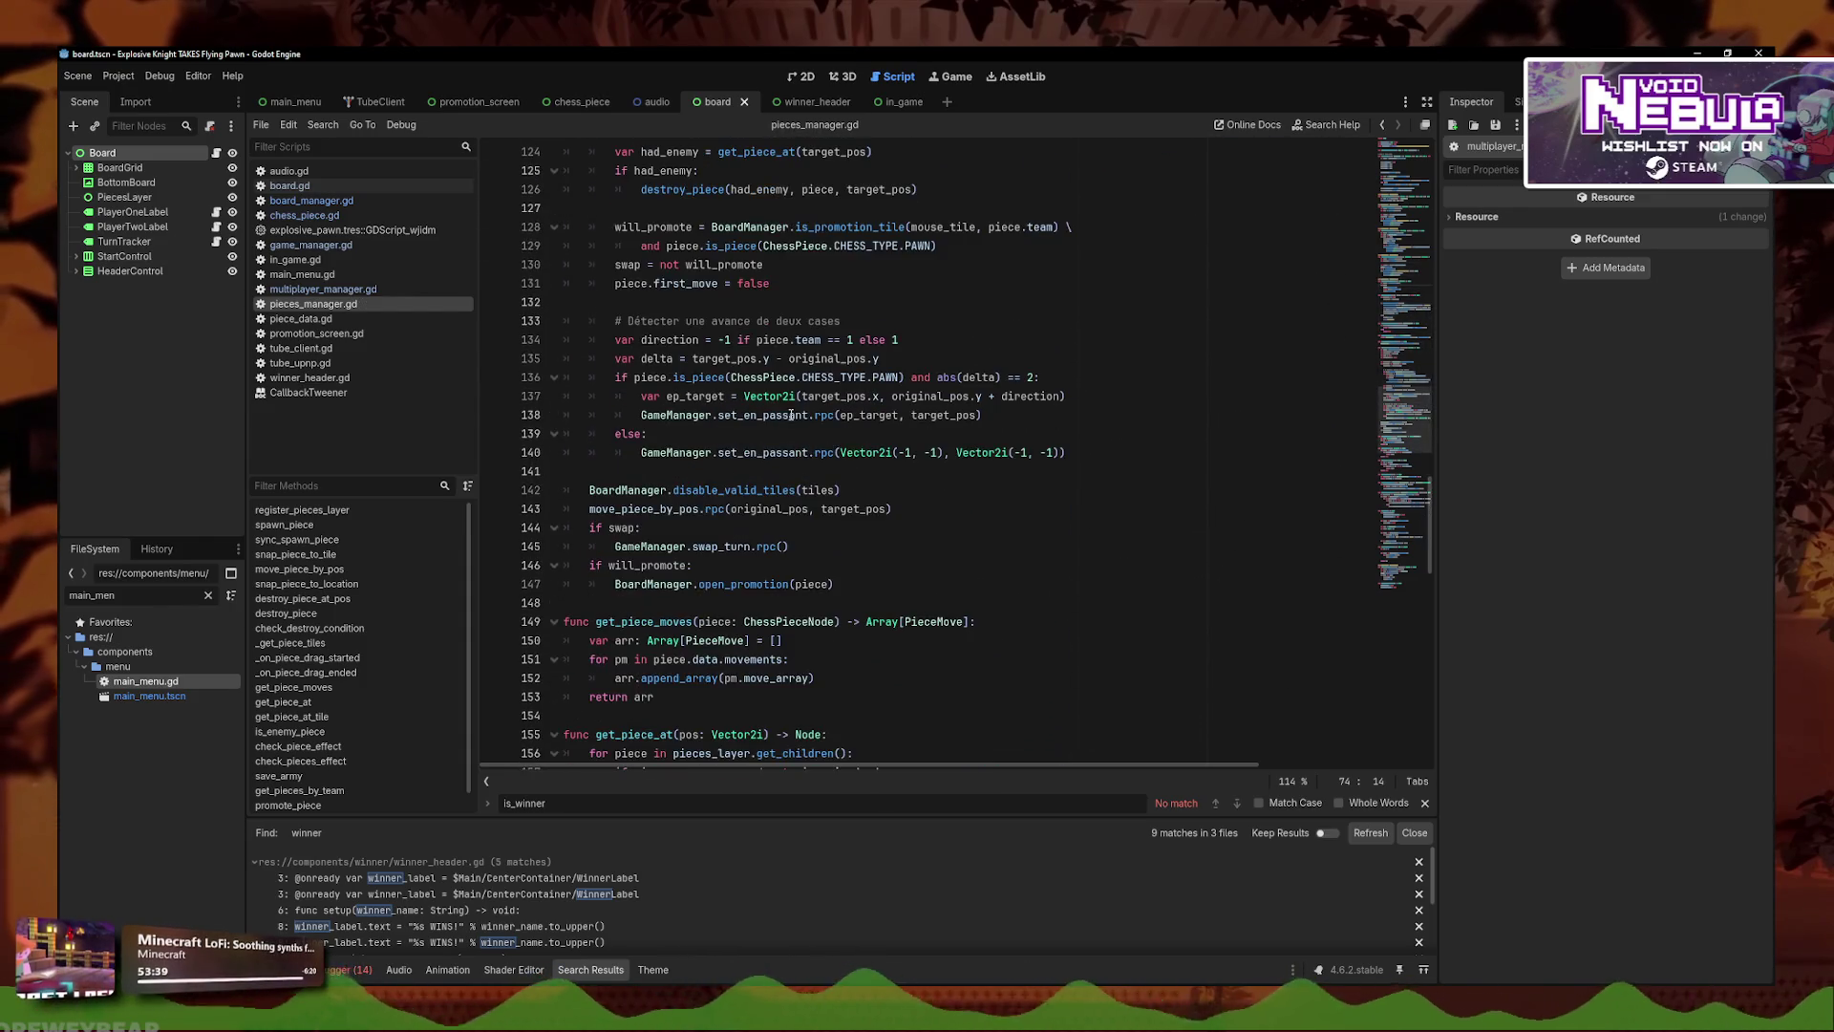
left_click(908, 585)
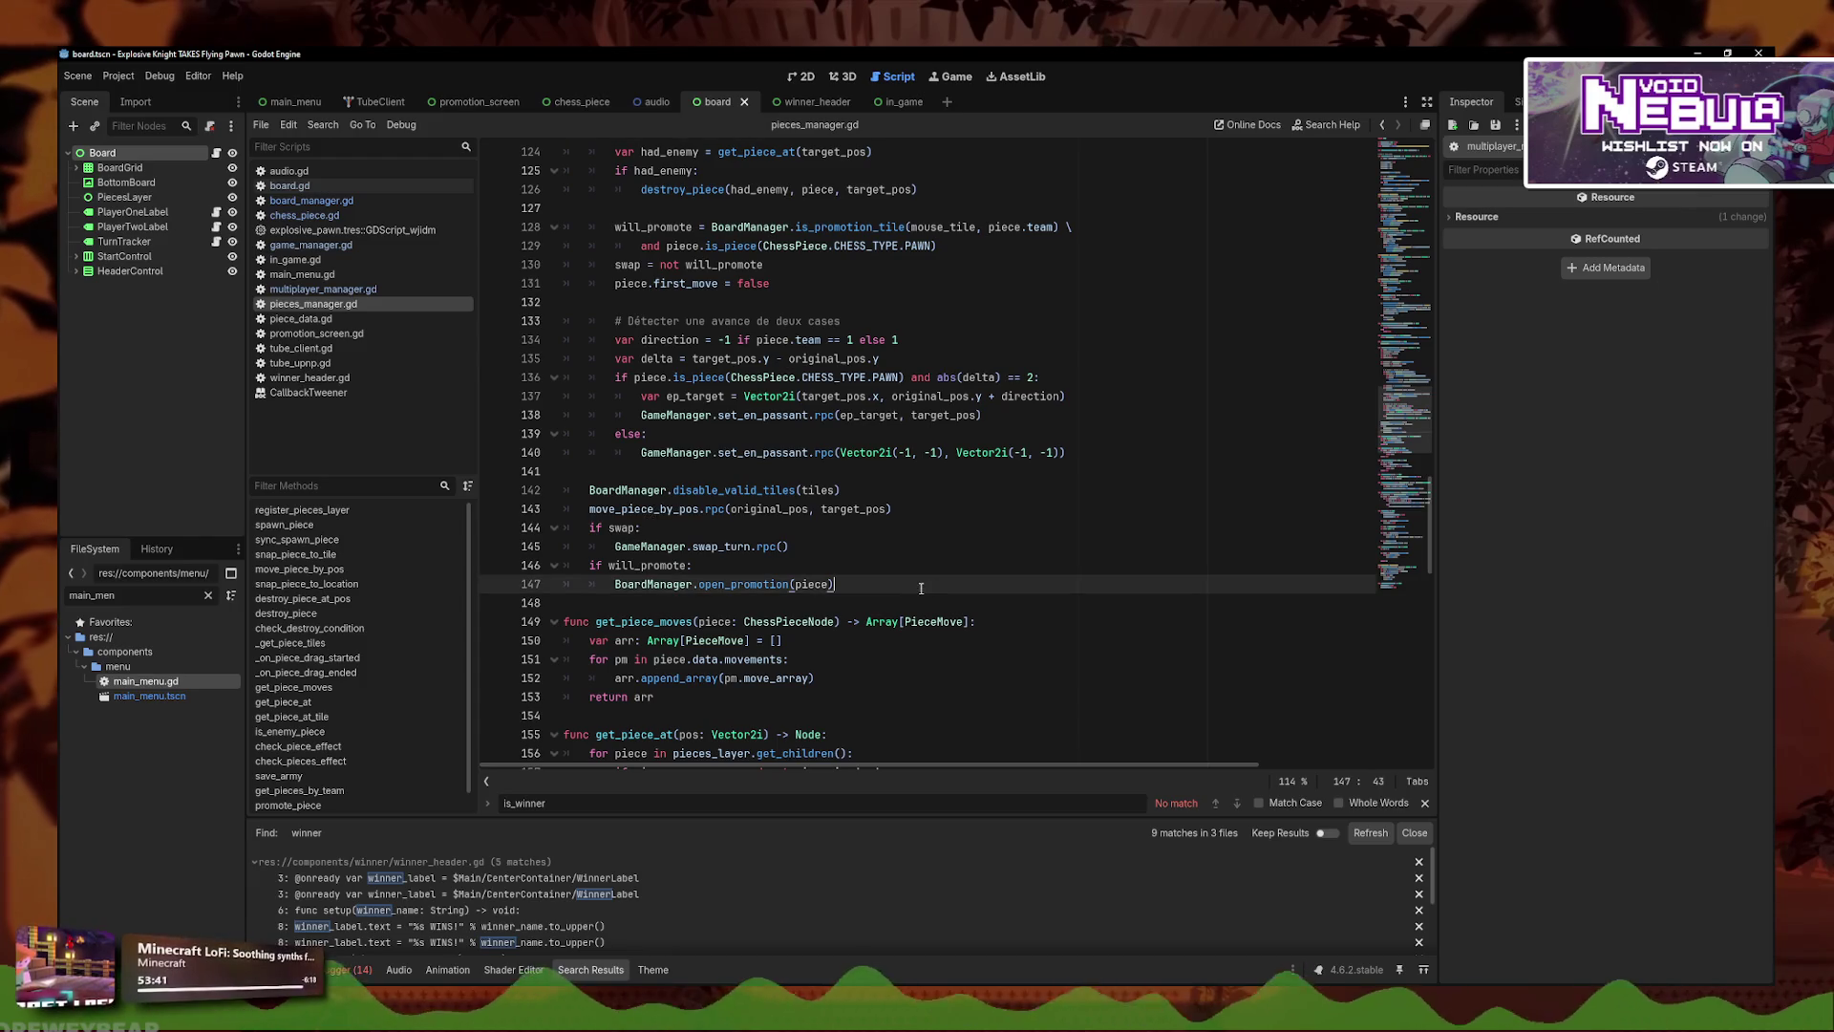
key("Return")
key("BackSpace")
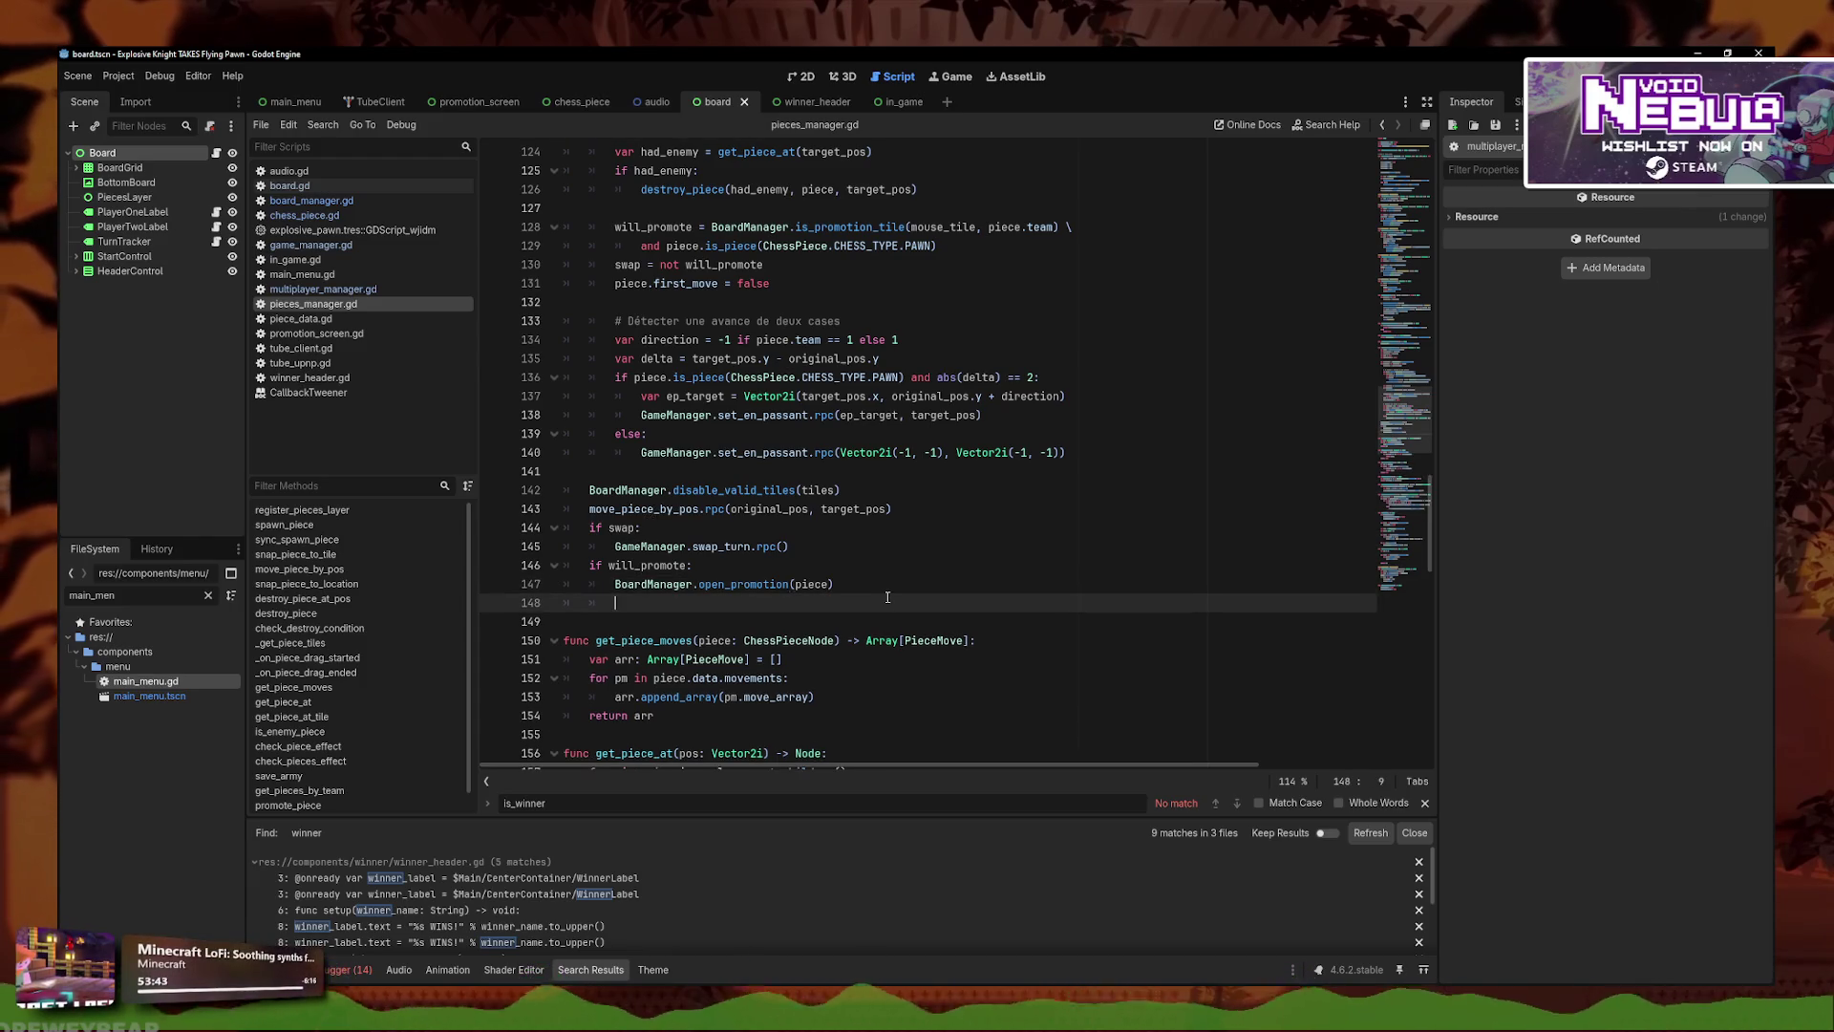
key("BackSpace")
key("BackSpace")
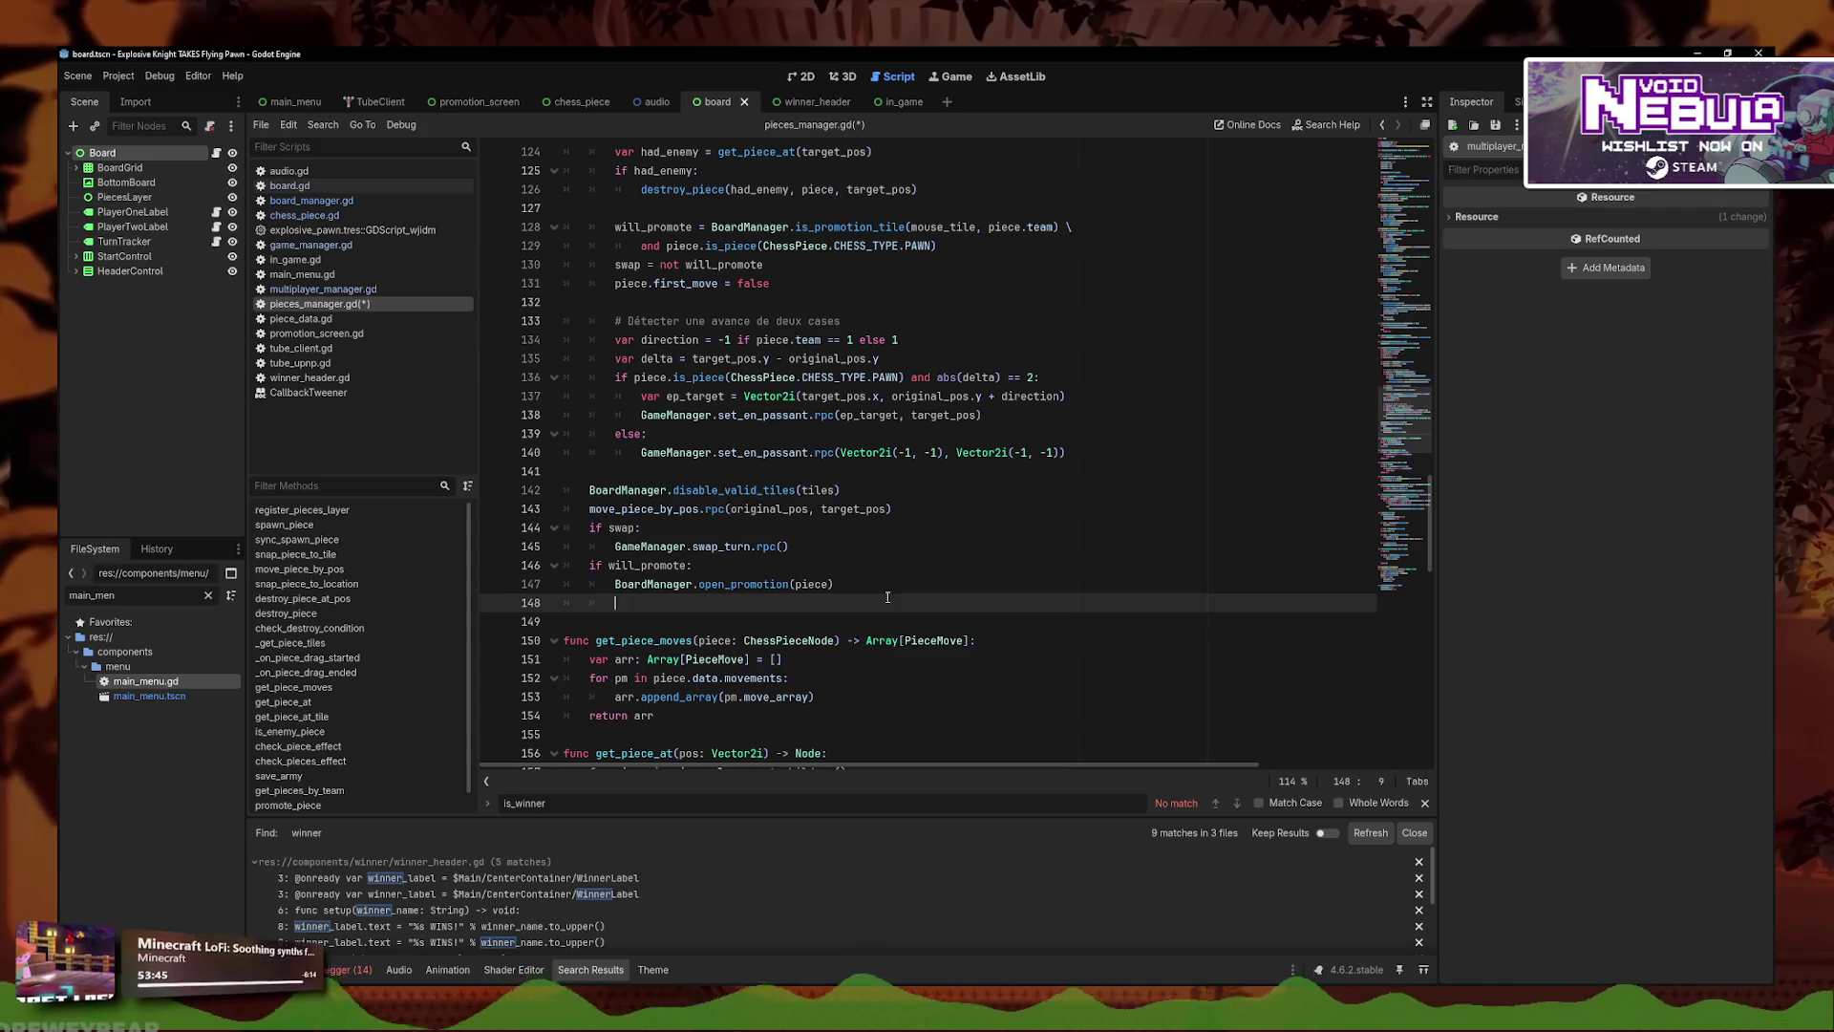
key("Up")
key("Up")
key("Up")
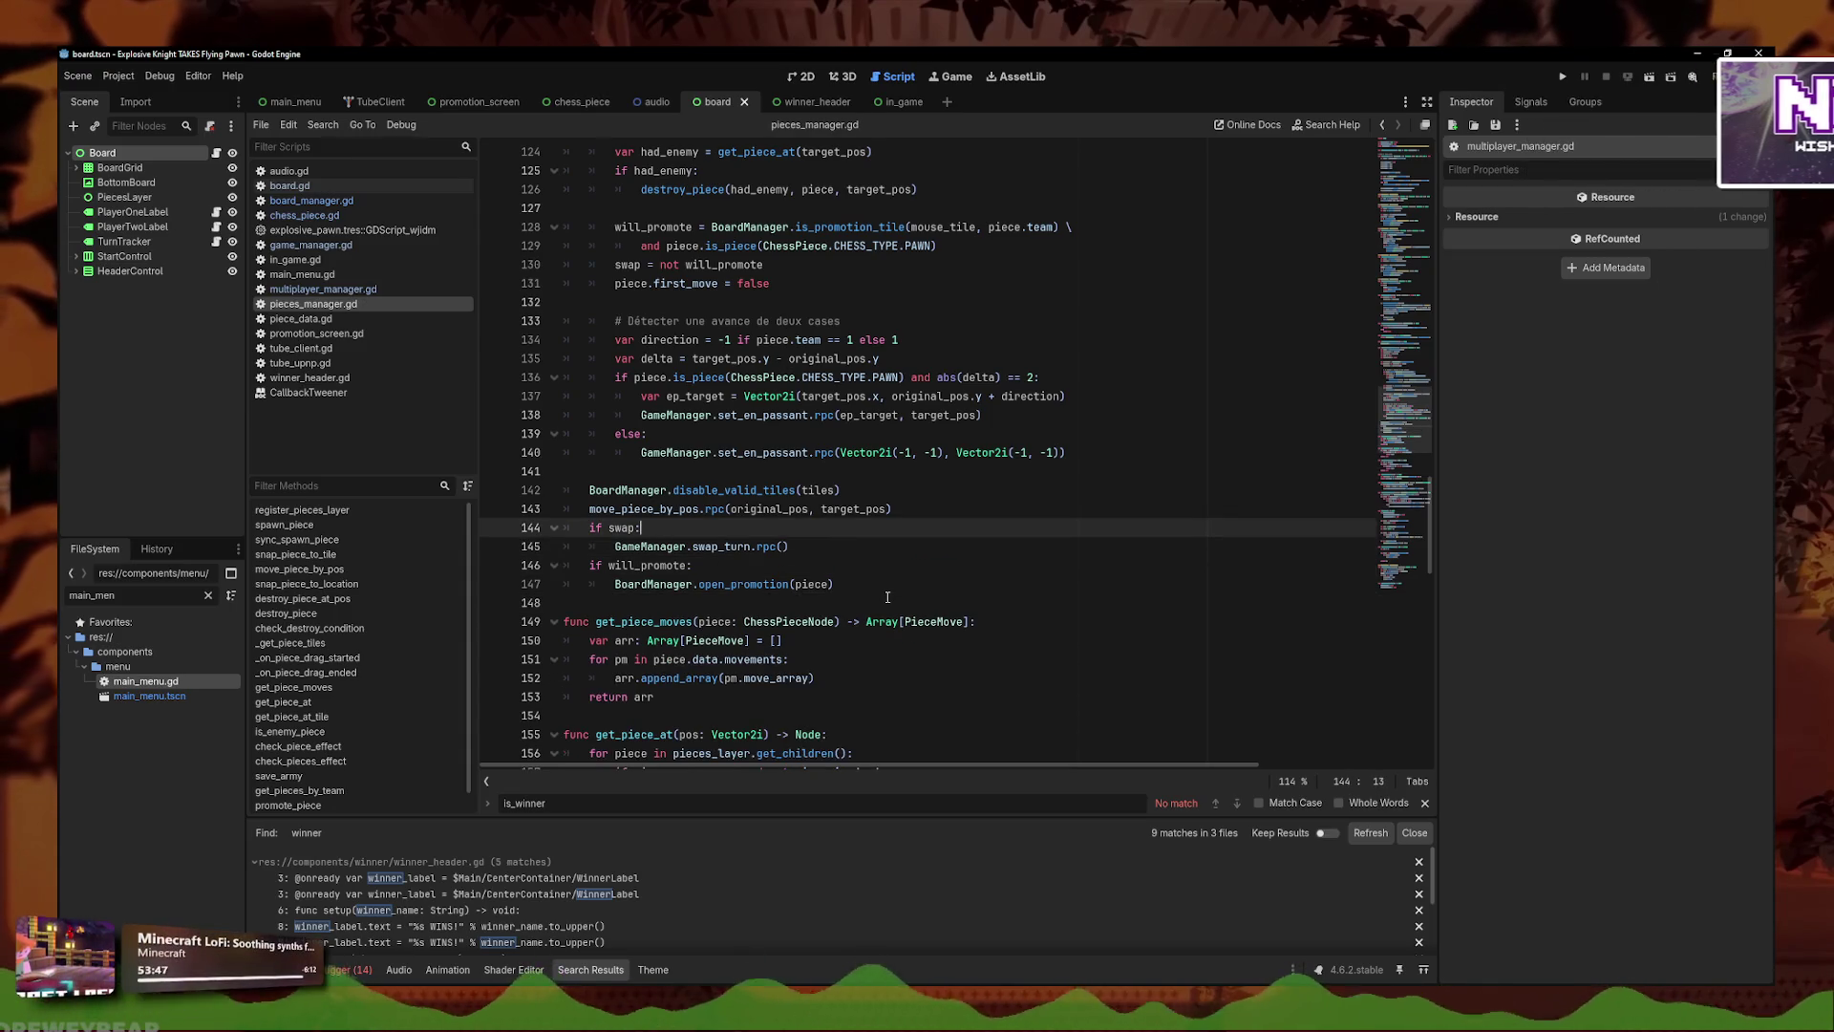
key("ctrl+s")
- Add an 'if win:' line after the move_piece_by_pos.rpc call, leaving an empty indented body
scroll(853, 603, "up", 2)
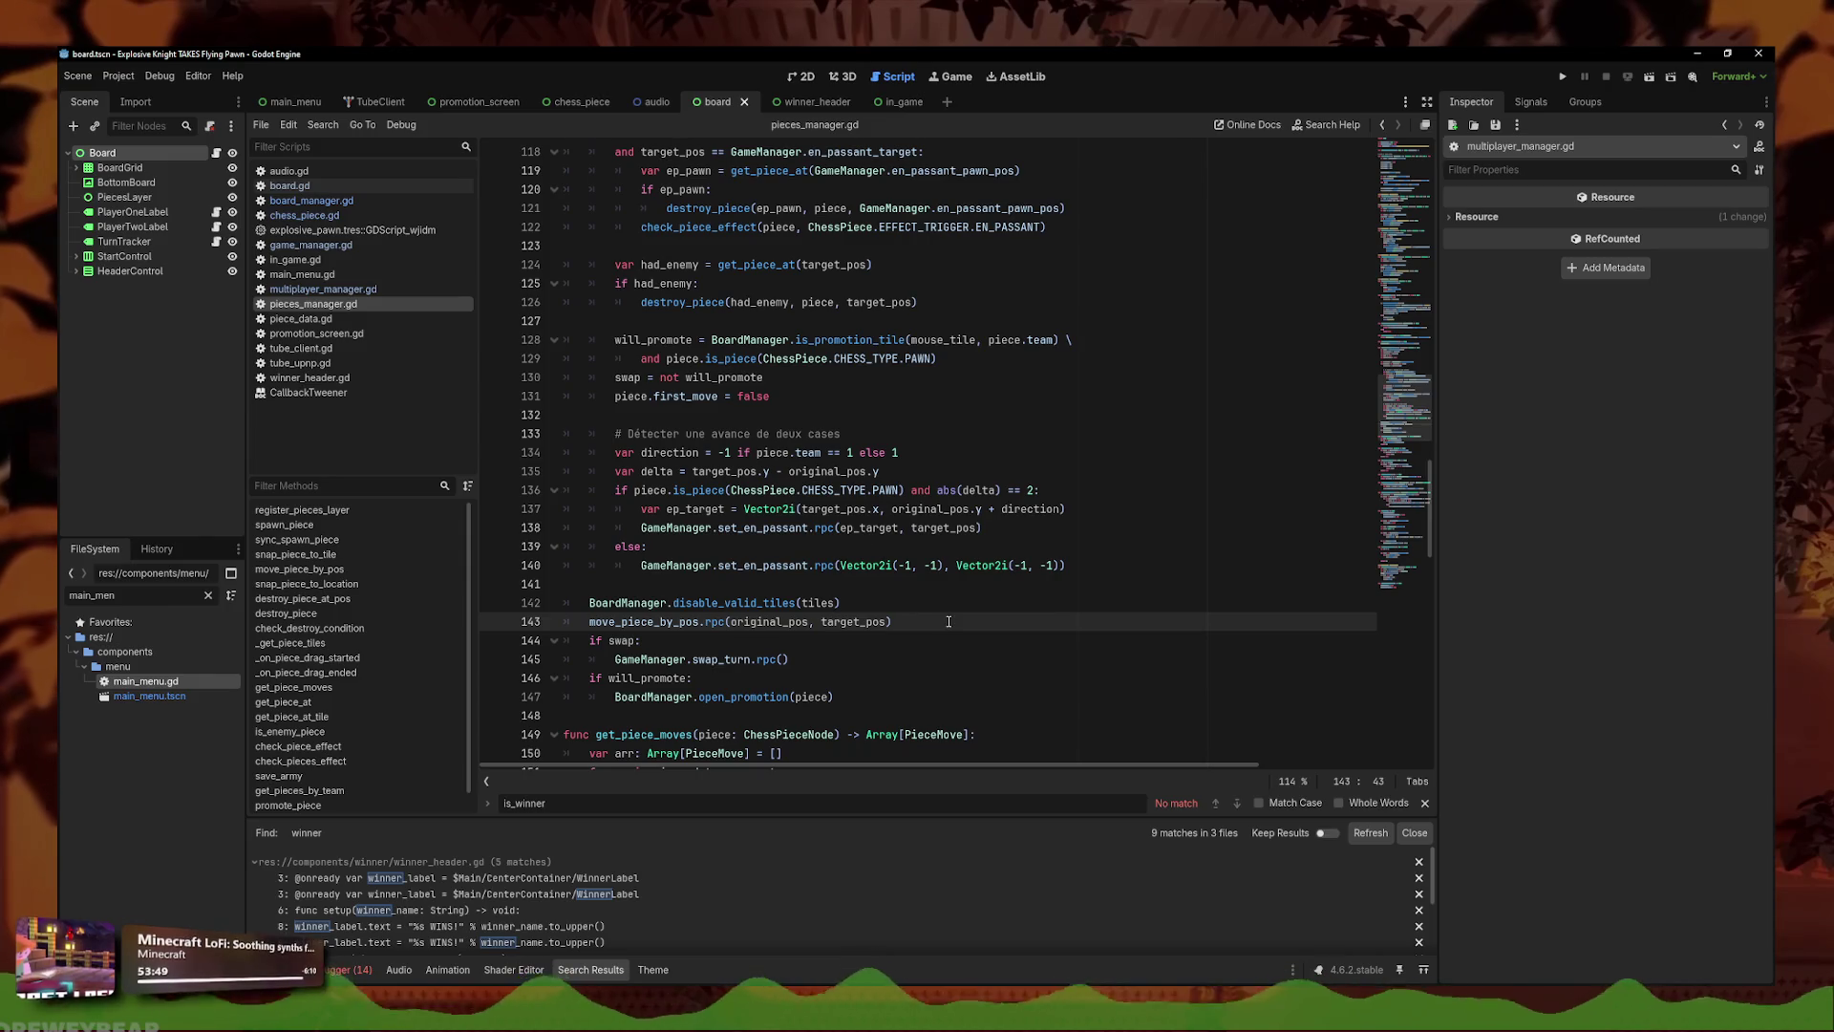
key("Return")
type("if ")
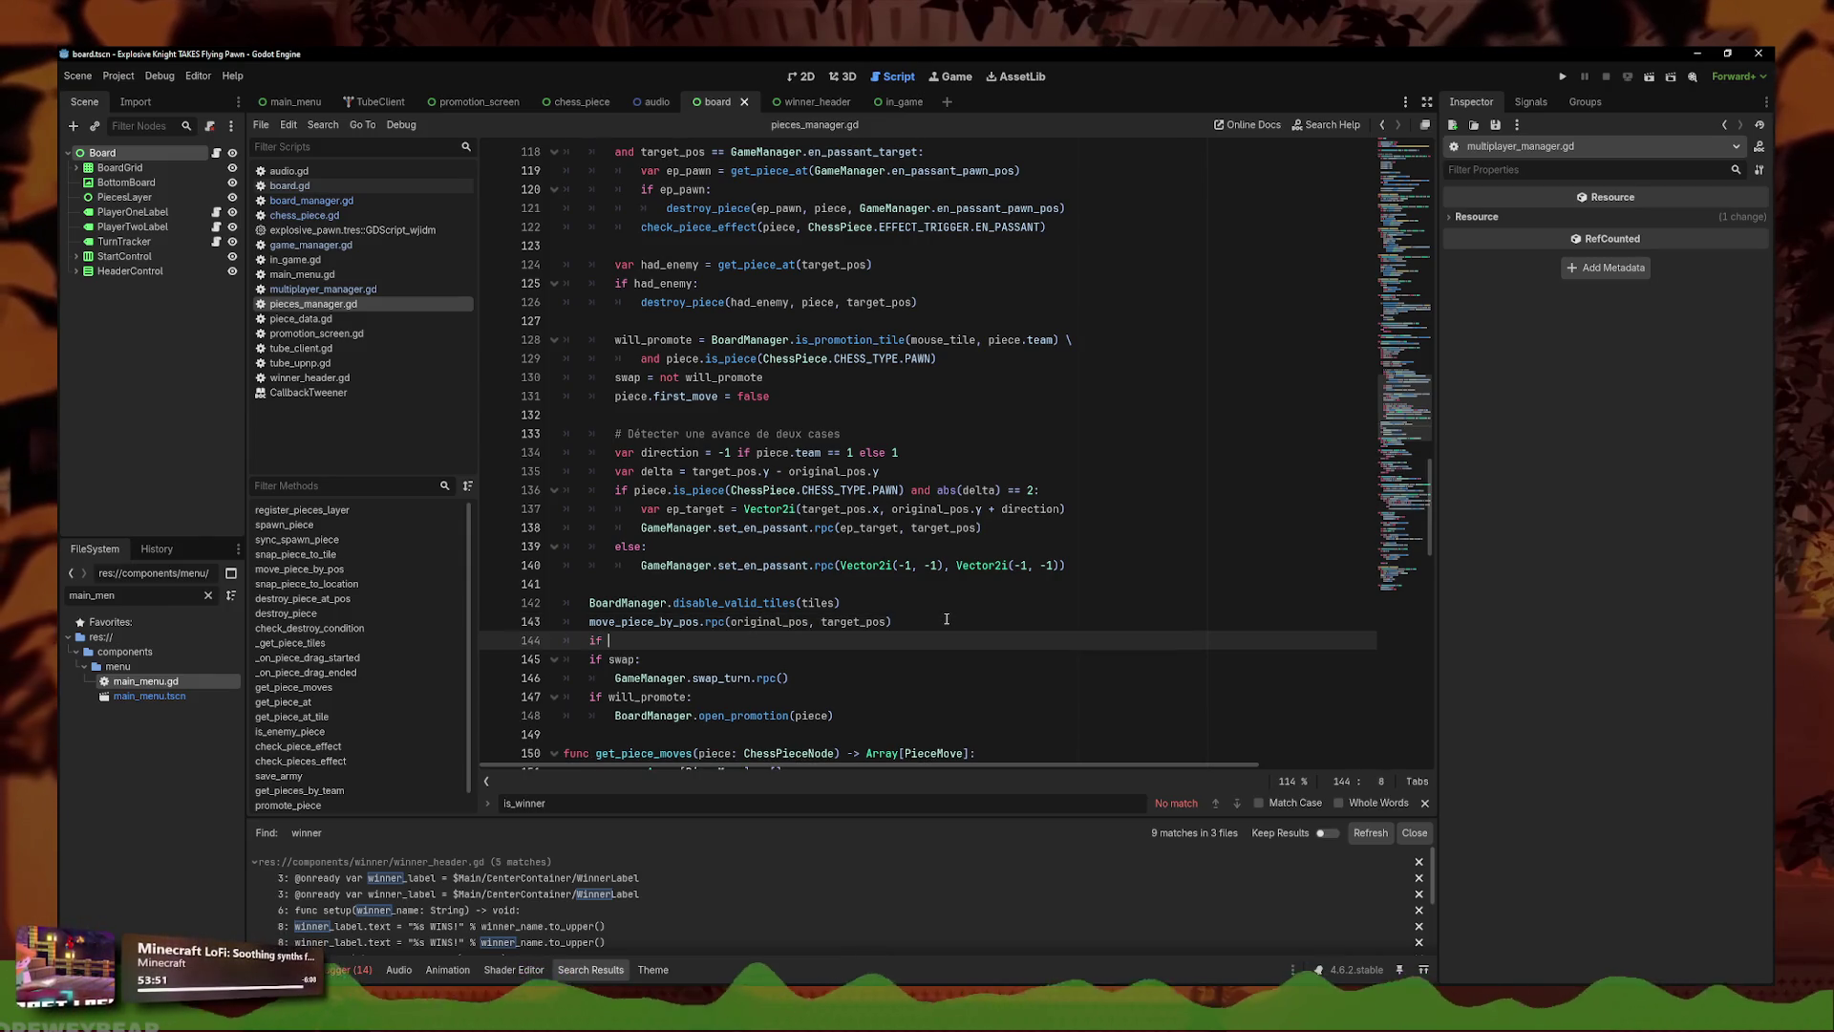
type("win:")
key("Return")
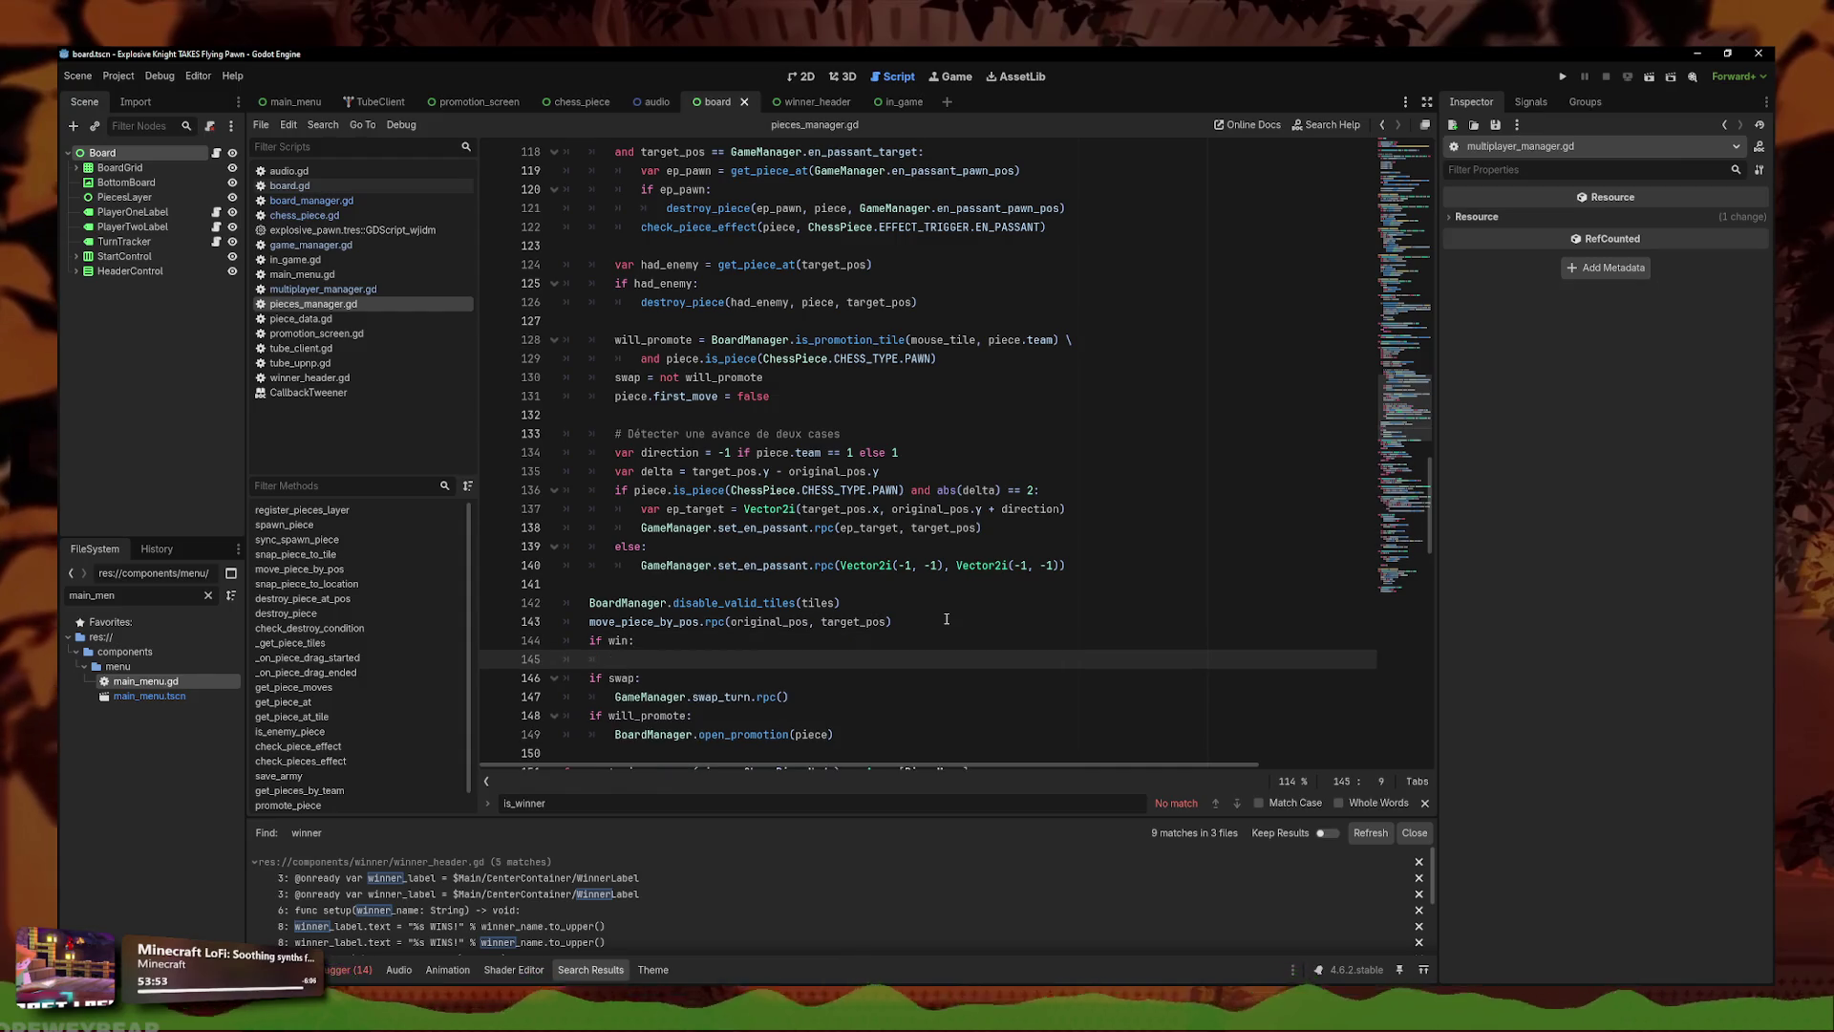
type("if piece.is_piece(ChessPiece.CHESS_TYPE.KING): \t\t\tGameManager.set_winner(piece, GameManager.get_reverse_side(piece.team))")
key("ctrl+z")
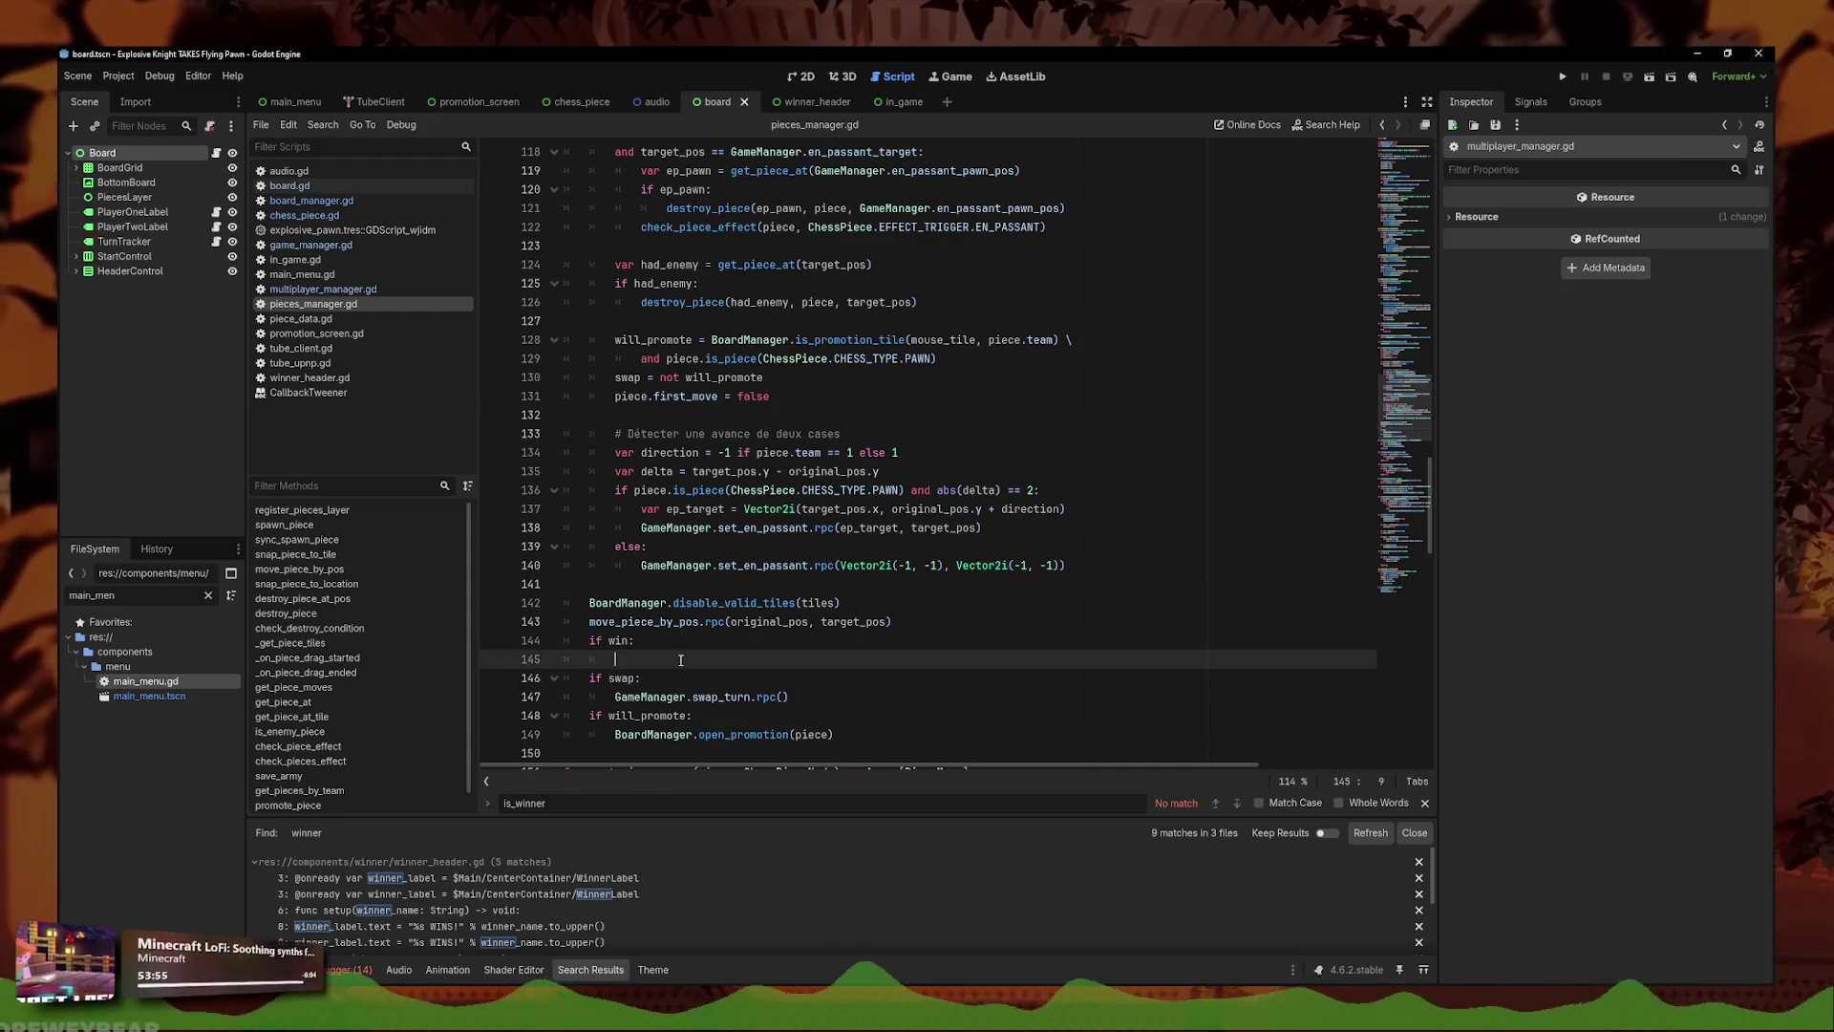